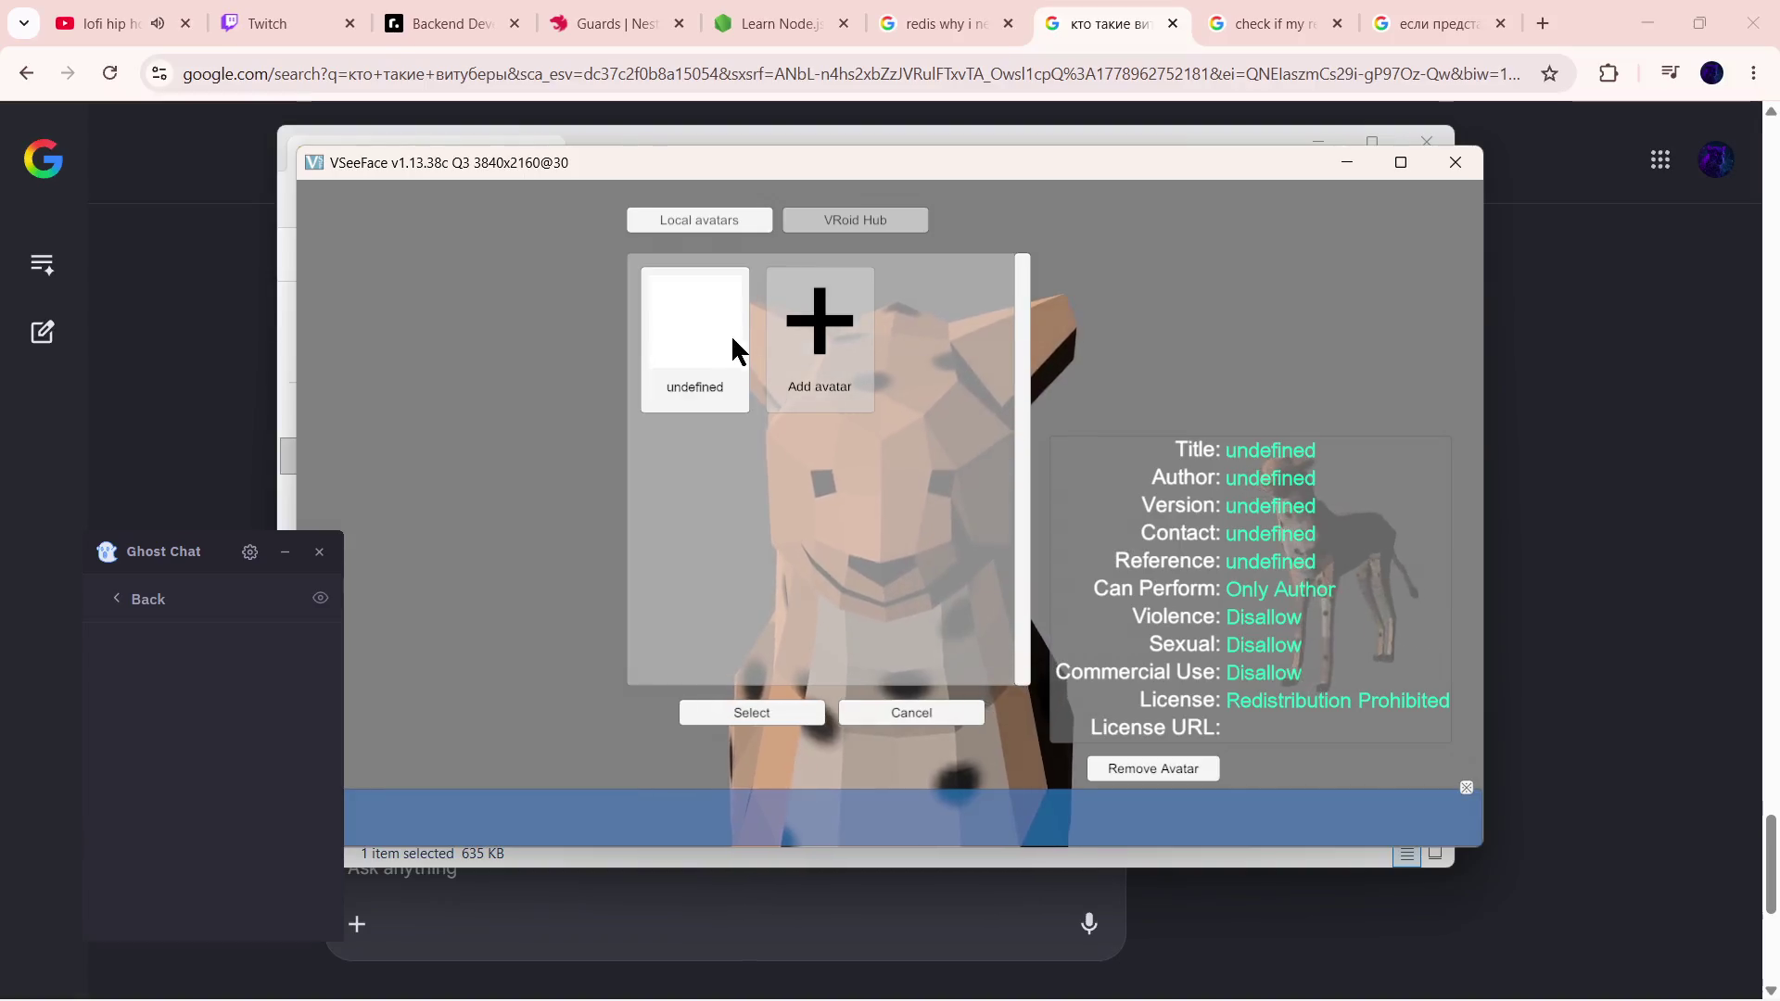
- Browse the VRoid Hub and local avatar lists, view the undefined avatar, then cancel without switching
click(834, 226)
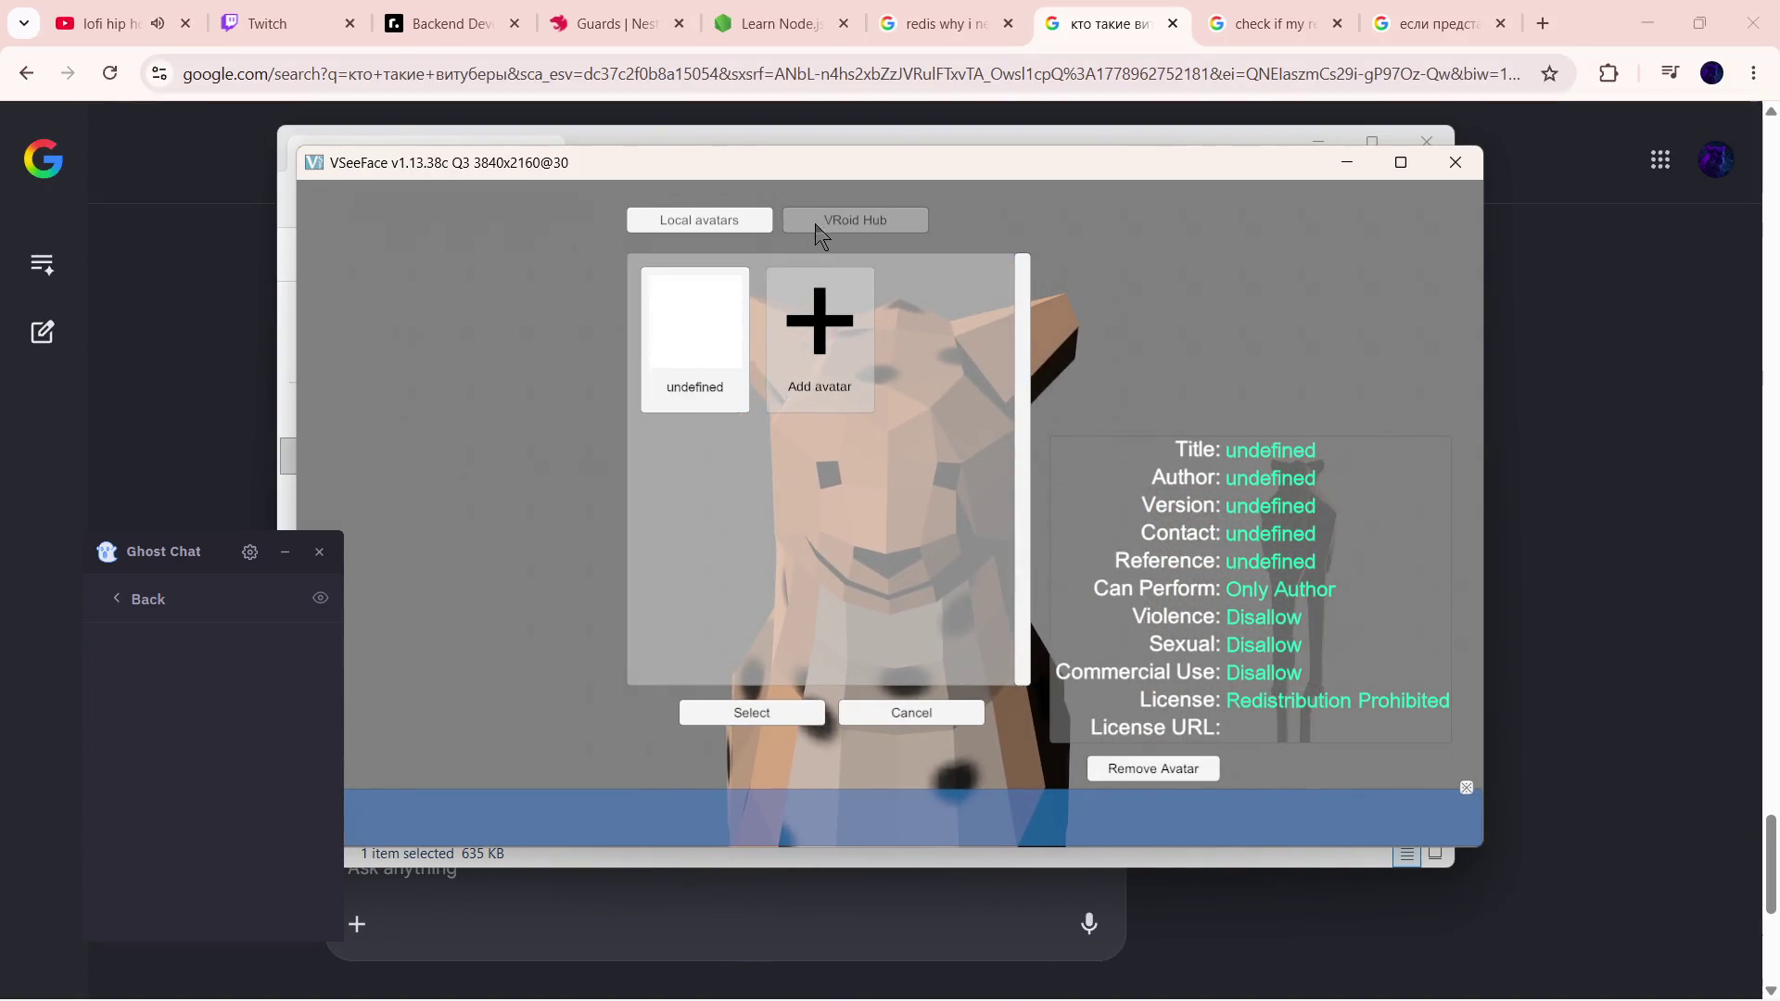
click(737, 223)
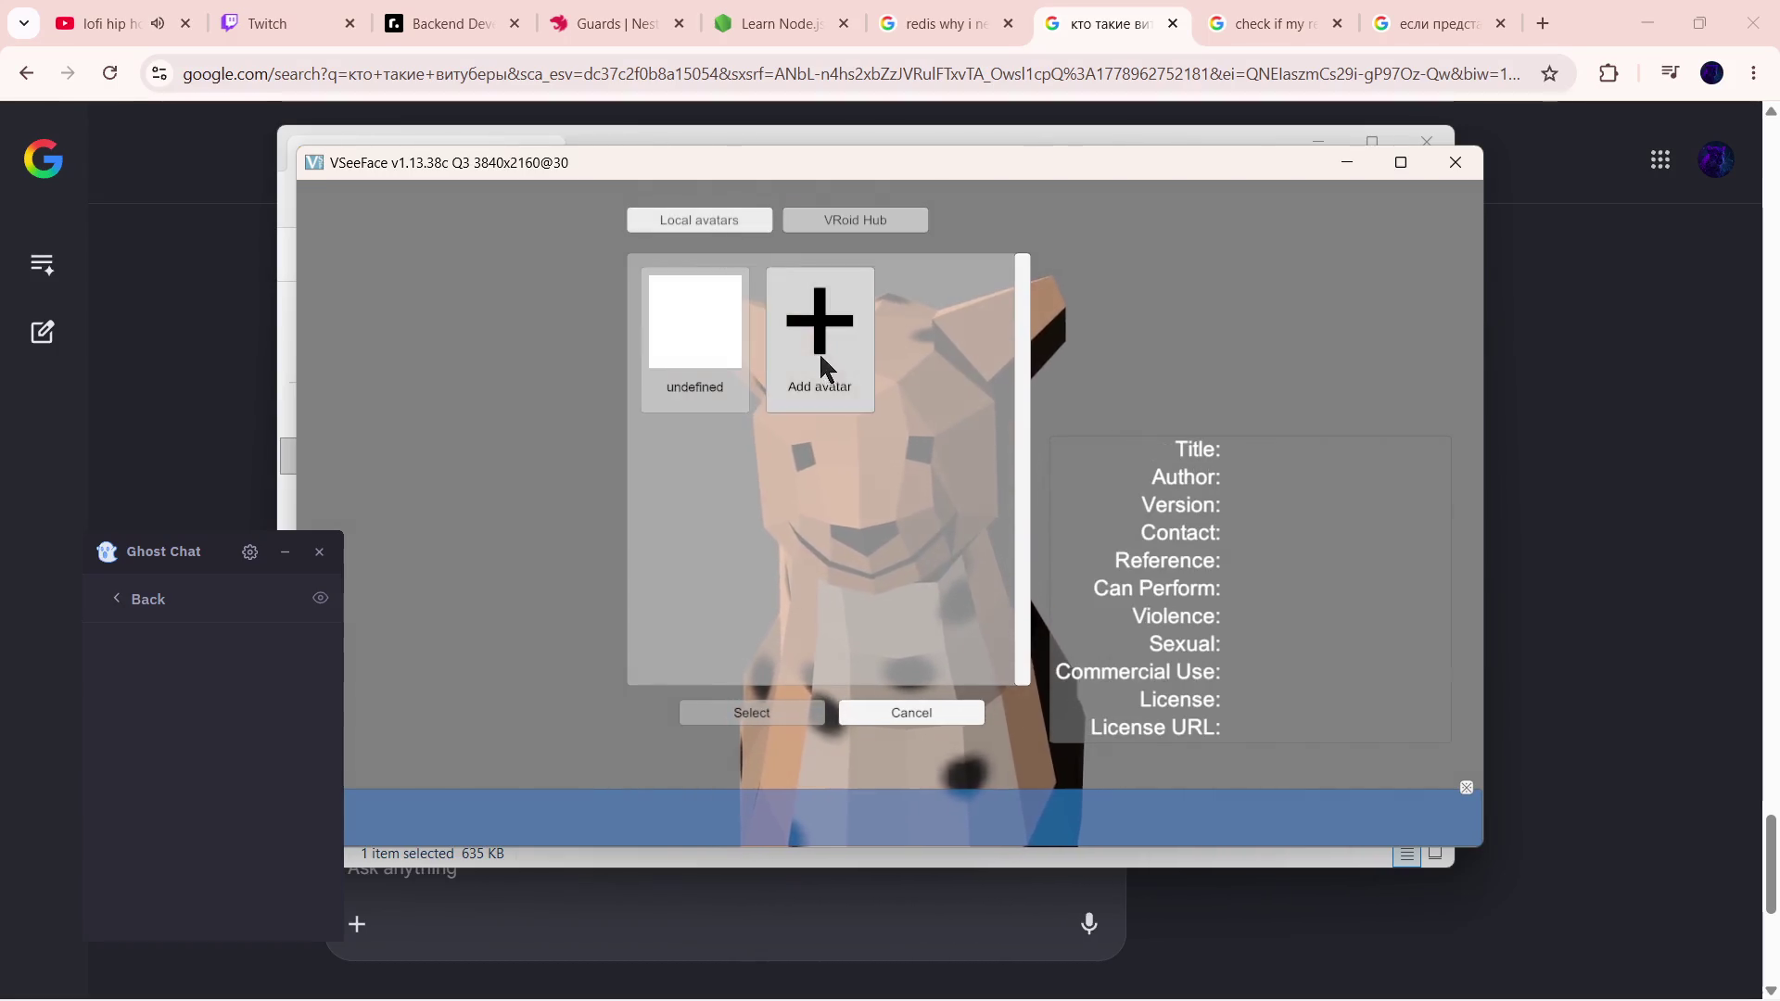
click(704, 339)
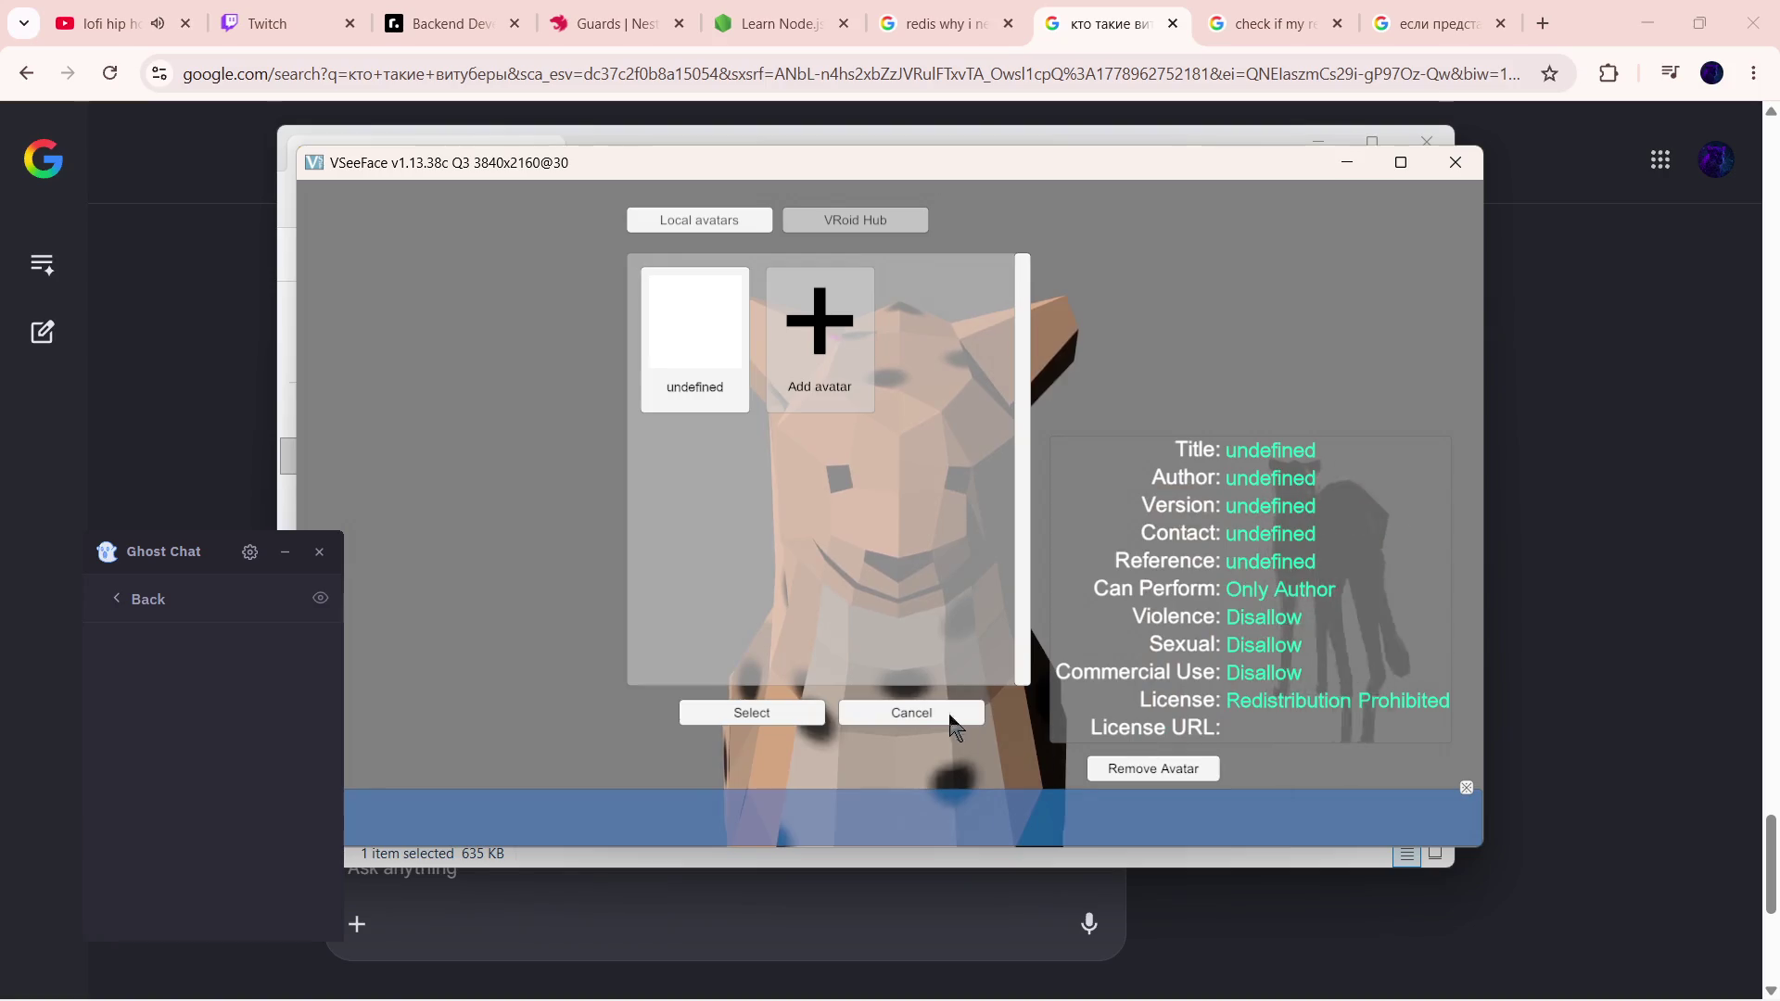
click(734, 712)
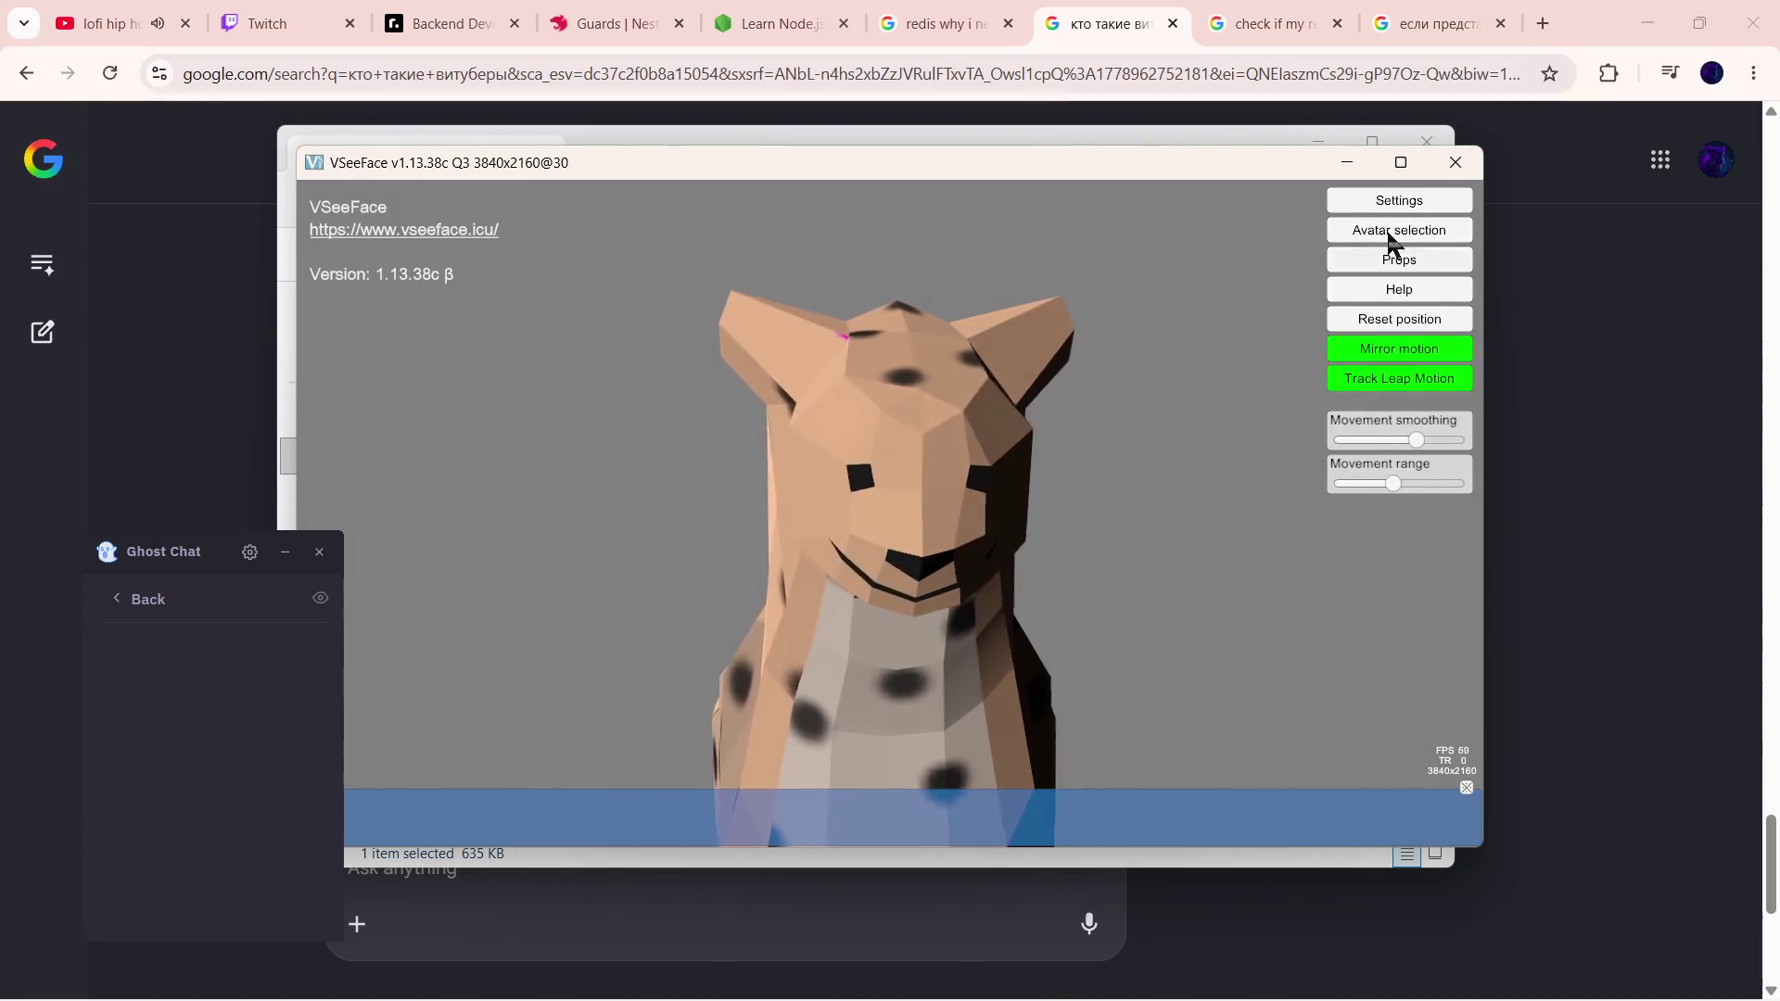
- In Light settings, change the sun light colour with the picker
click(1399, 204)
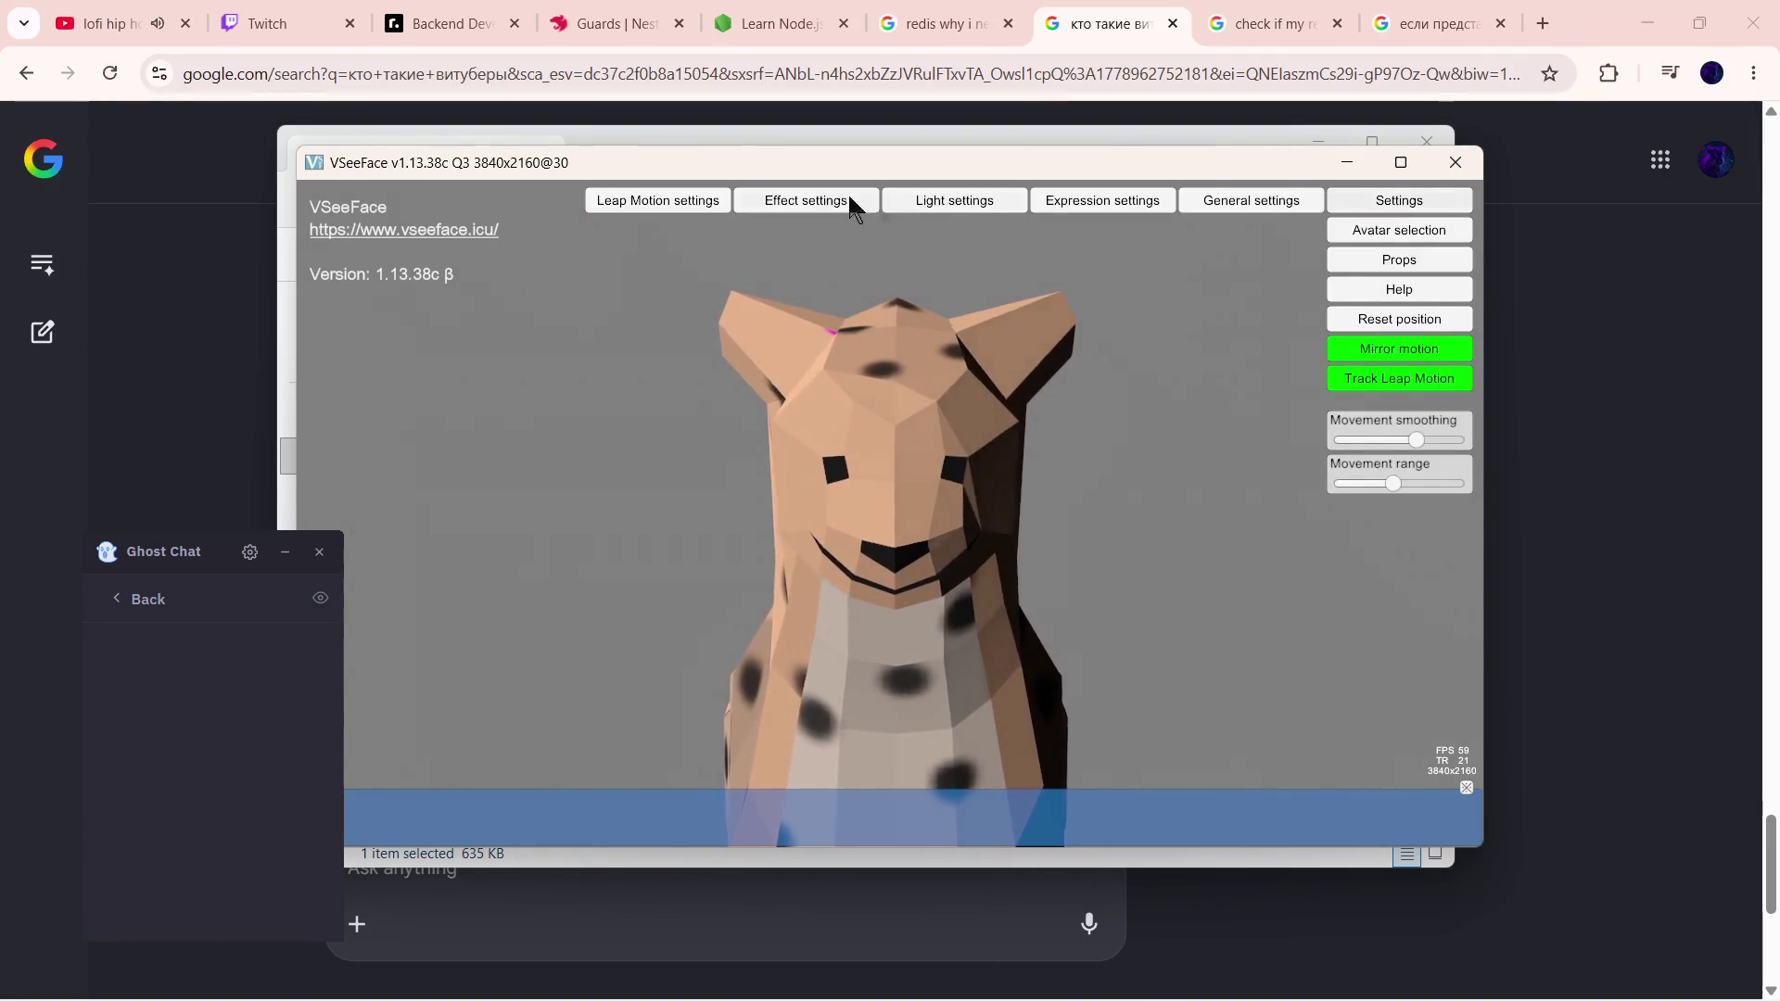
click(900, 198)
mouse_move(1239, 435)
mouse_down()
mouse_move(1162, 467)
mouse_move(1163, 397)
mouse_move(1300, 297)
mouse_up()
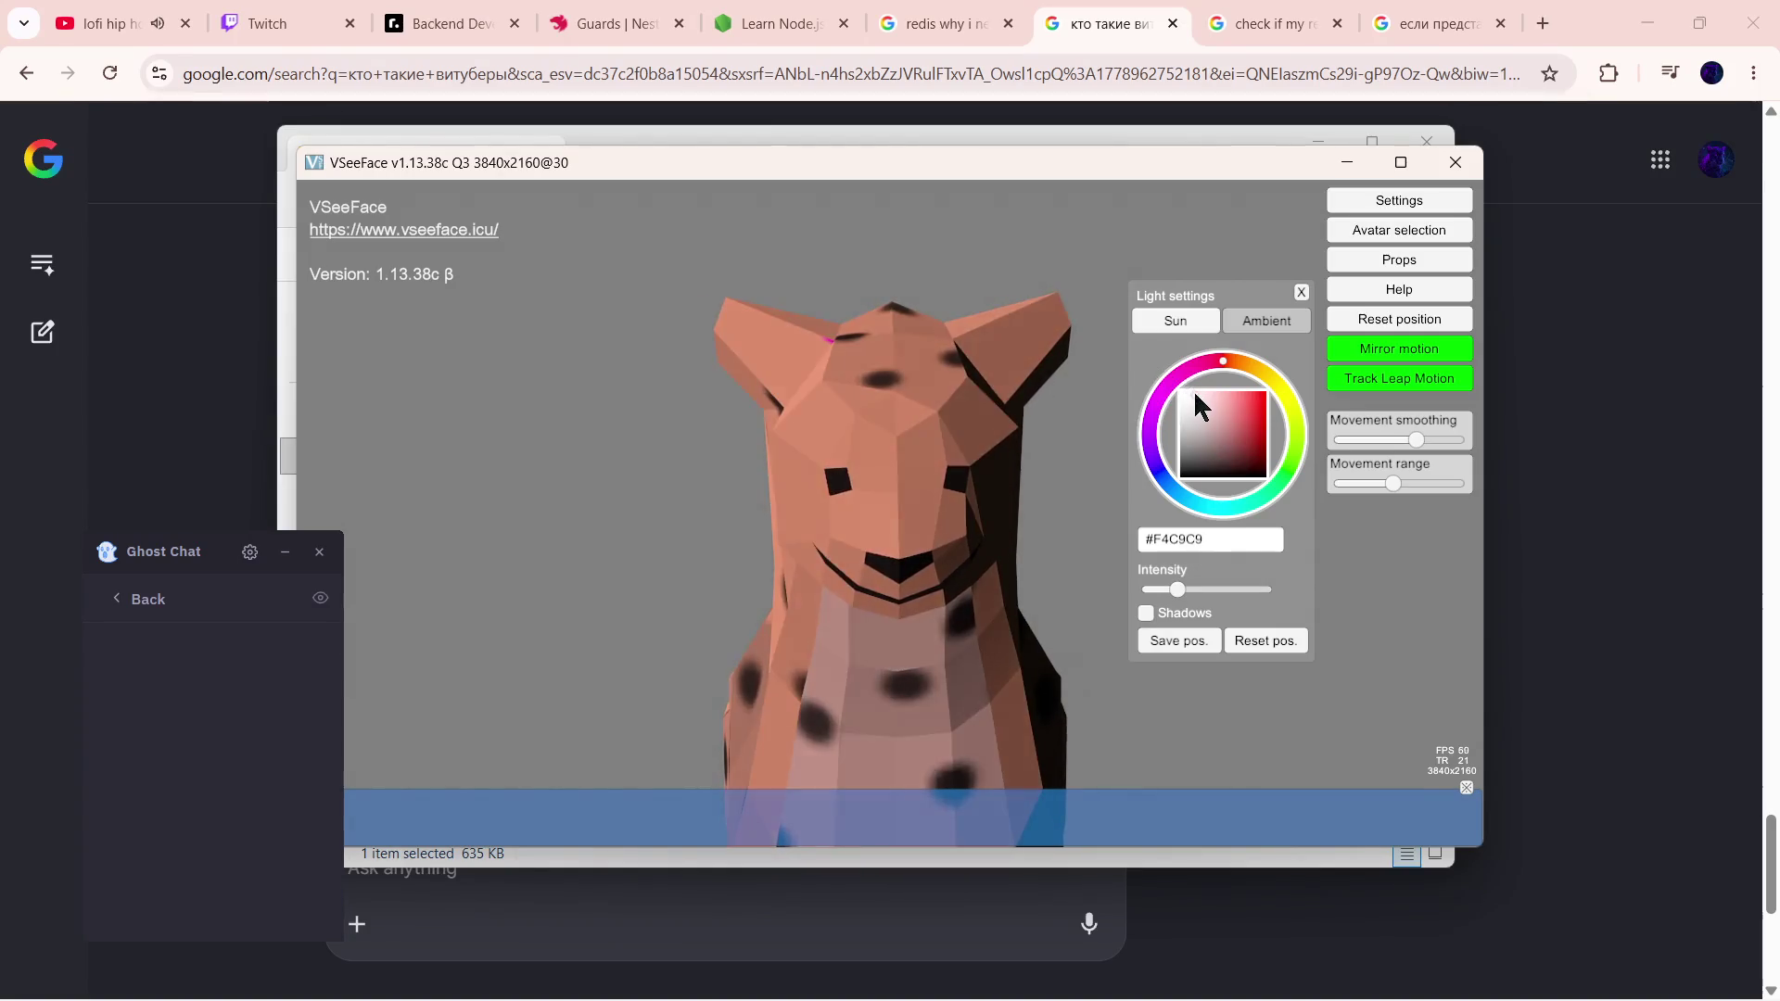
- Lower the ambient light intensity to near minimum, return to Sun and close the lighting options
click(1277, 328)
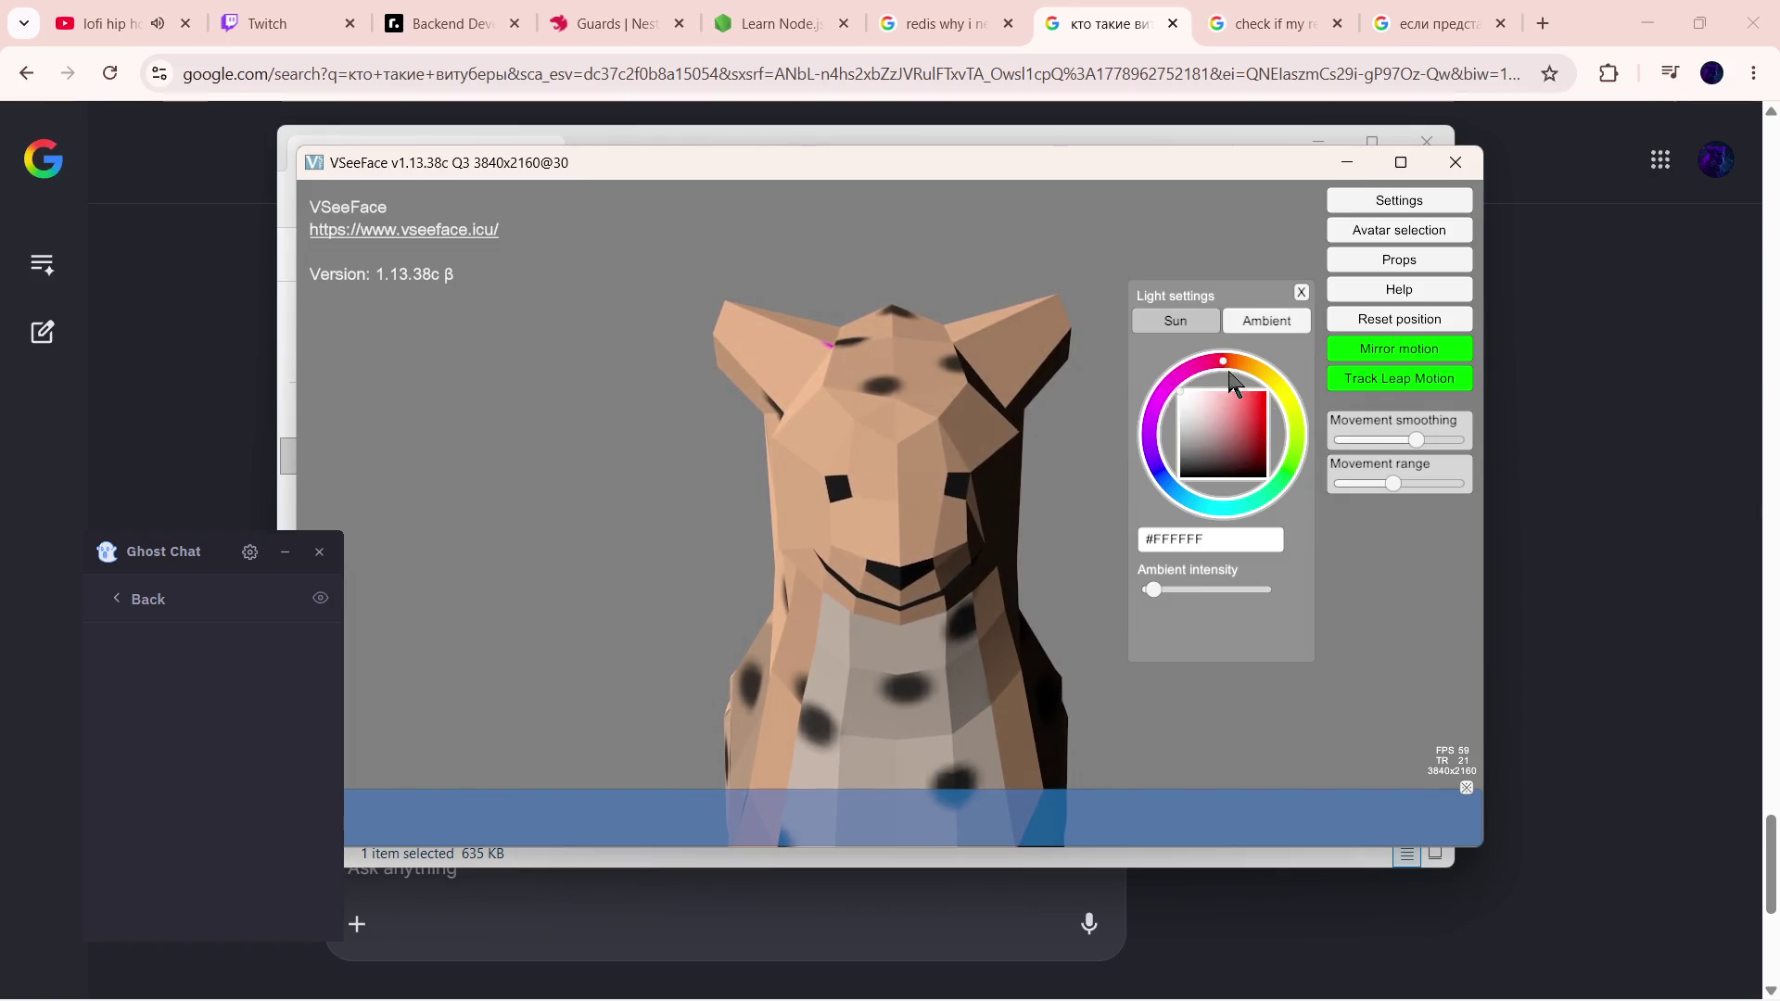
drag(1192, 589, 1152, 596)
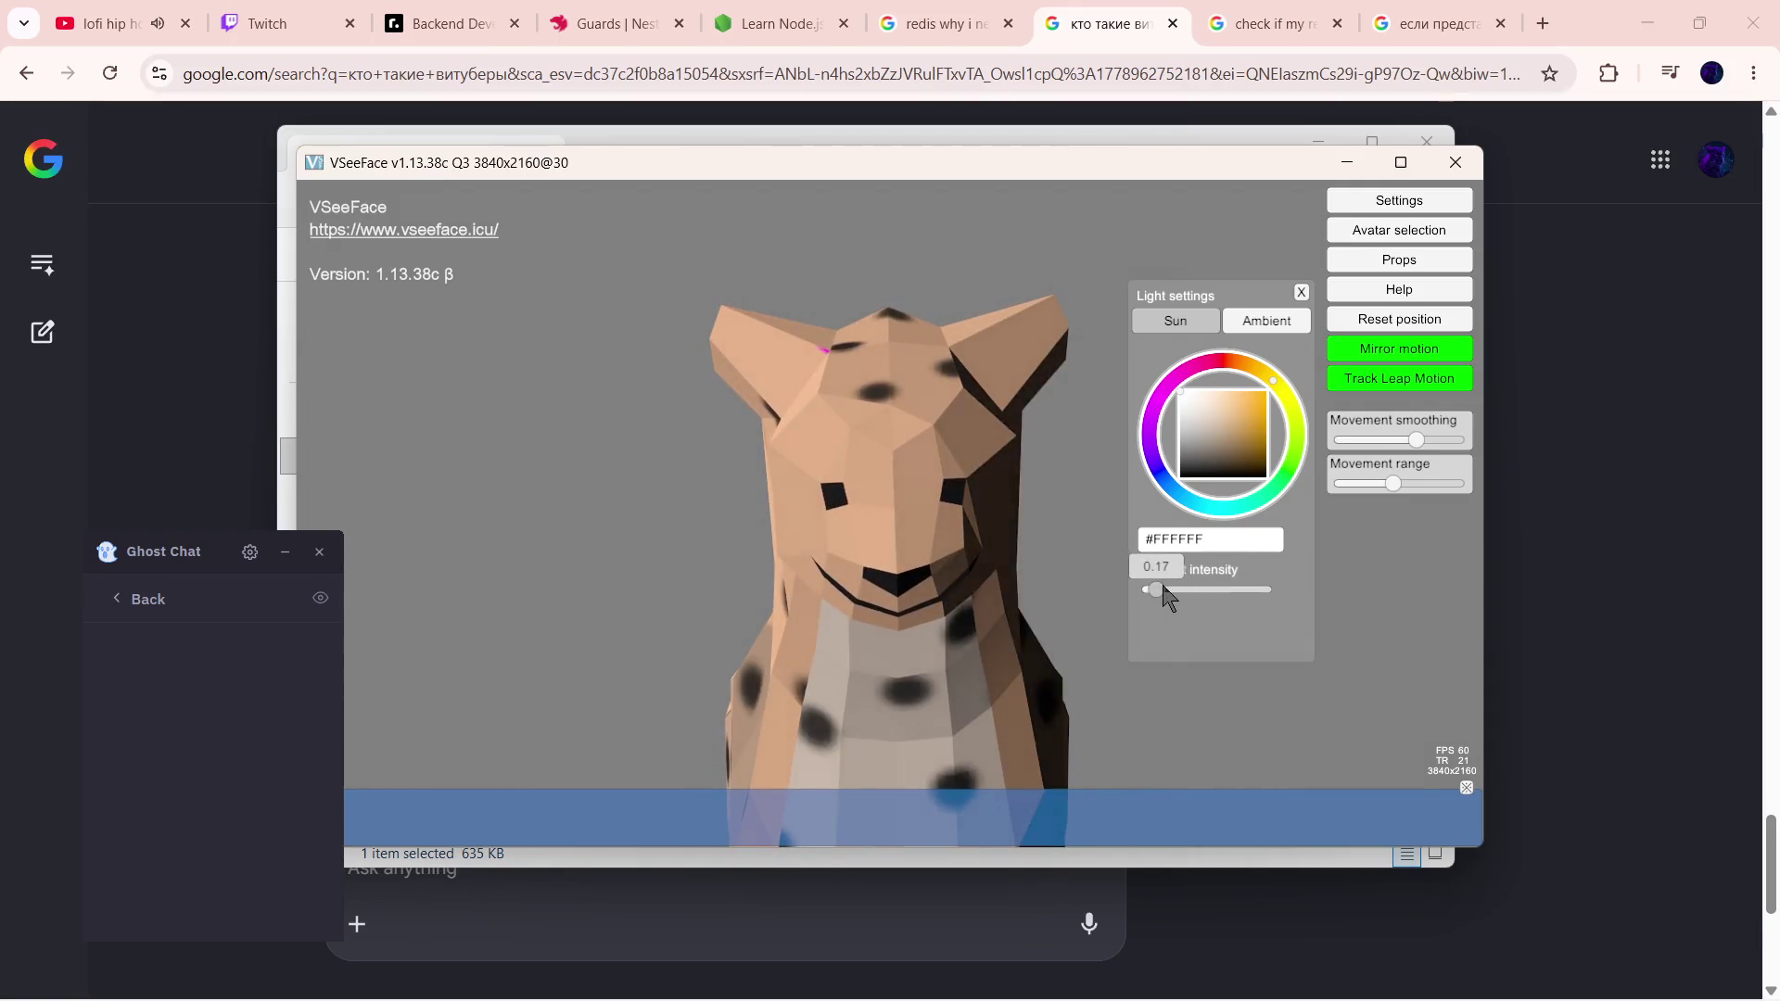
drag(1165, 598, 1156, 593)
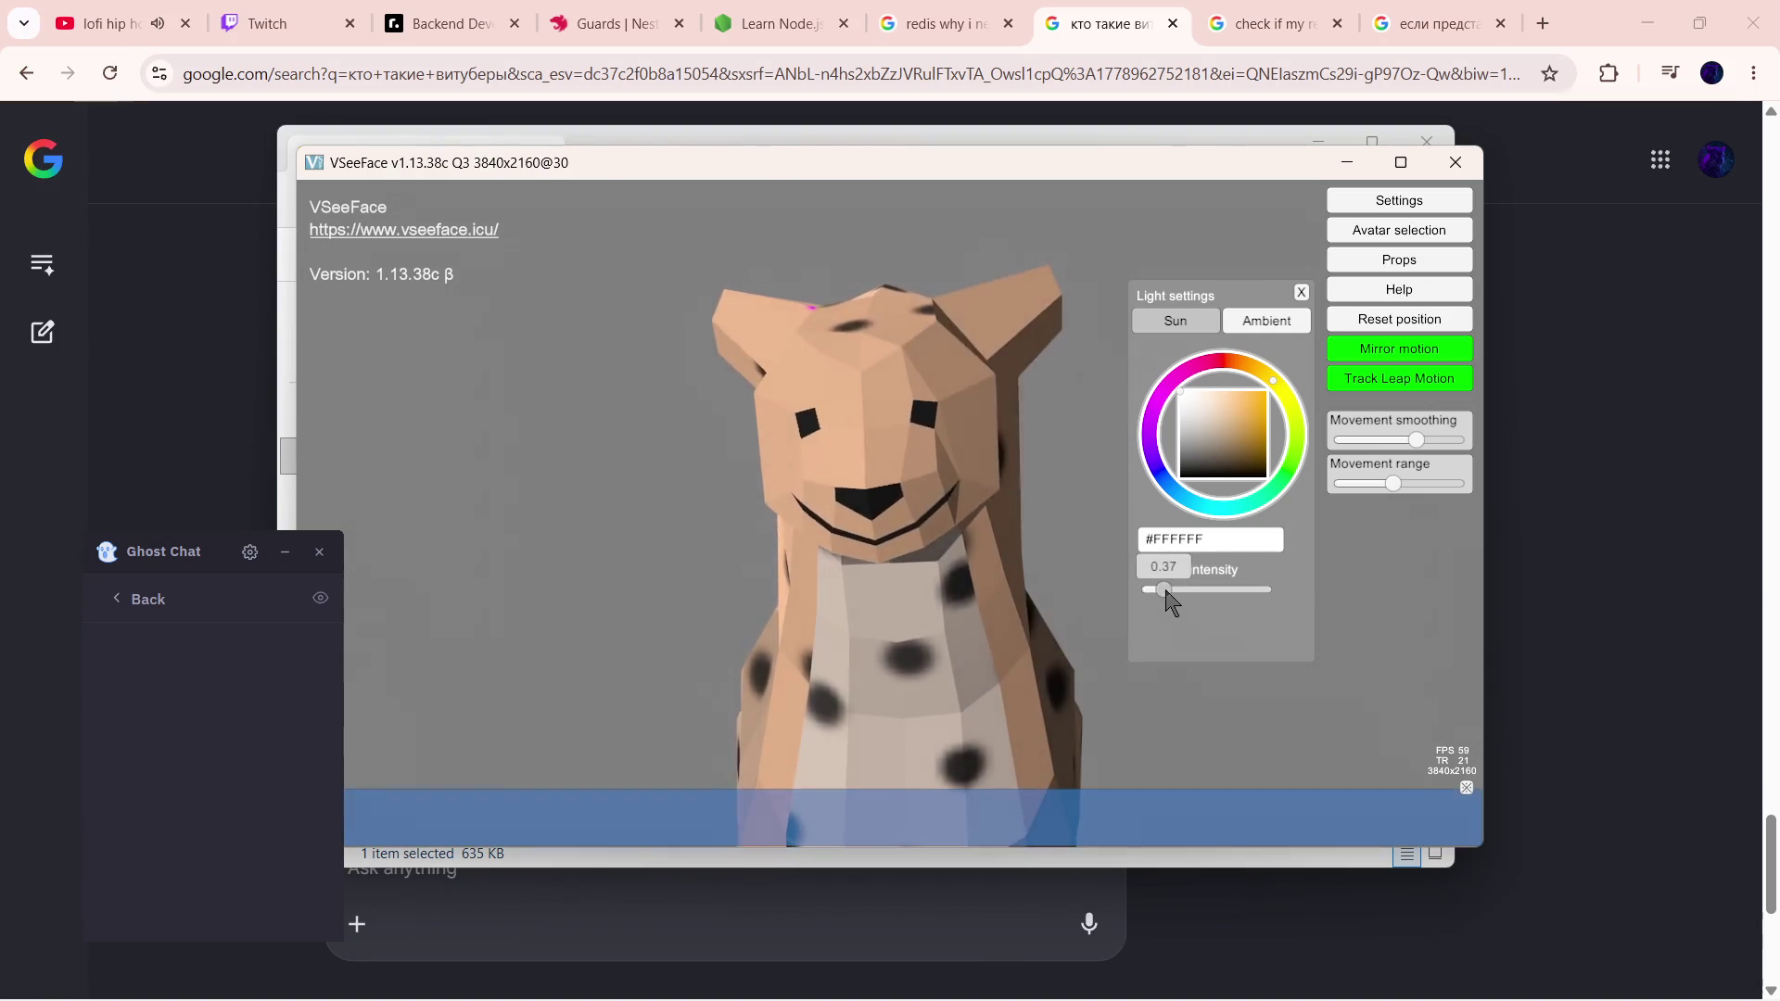
click(1175, 320)
click(1301, 293)
- In Leap Motion settings, start a hotkey assignment and cancel it, leaving the hotkey unchanged
click(1390, 200)
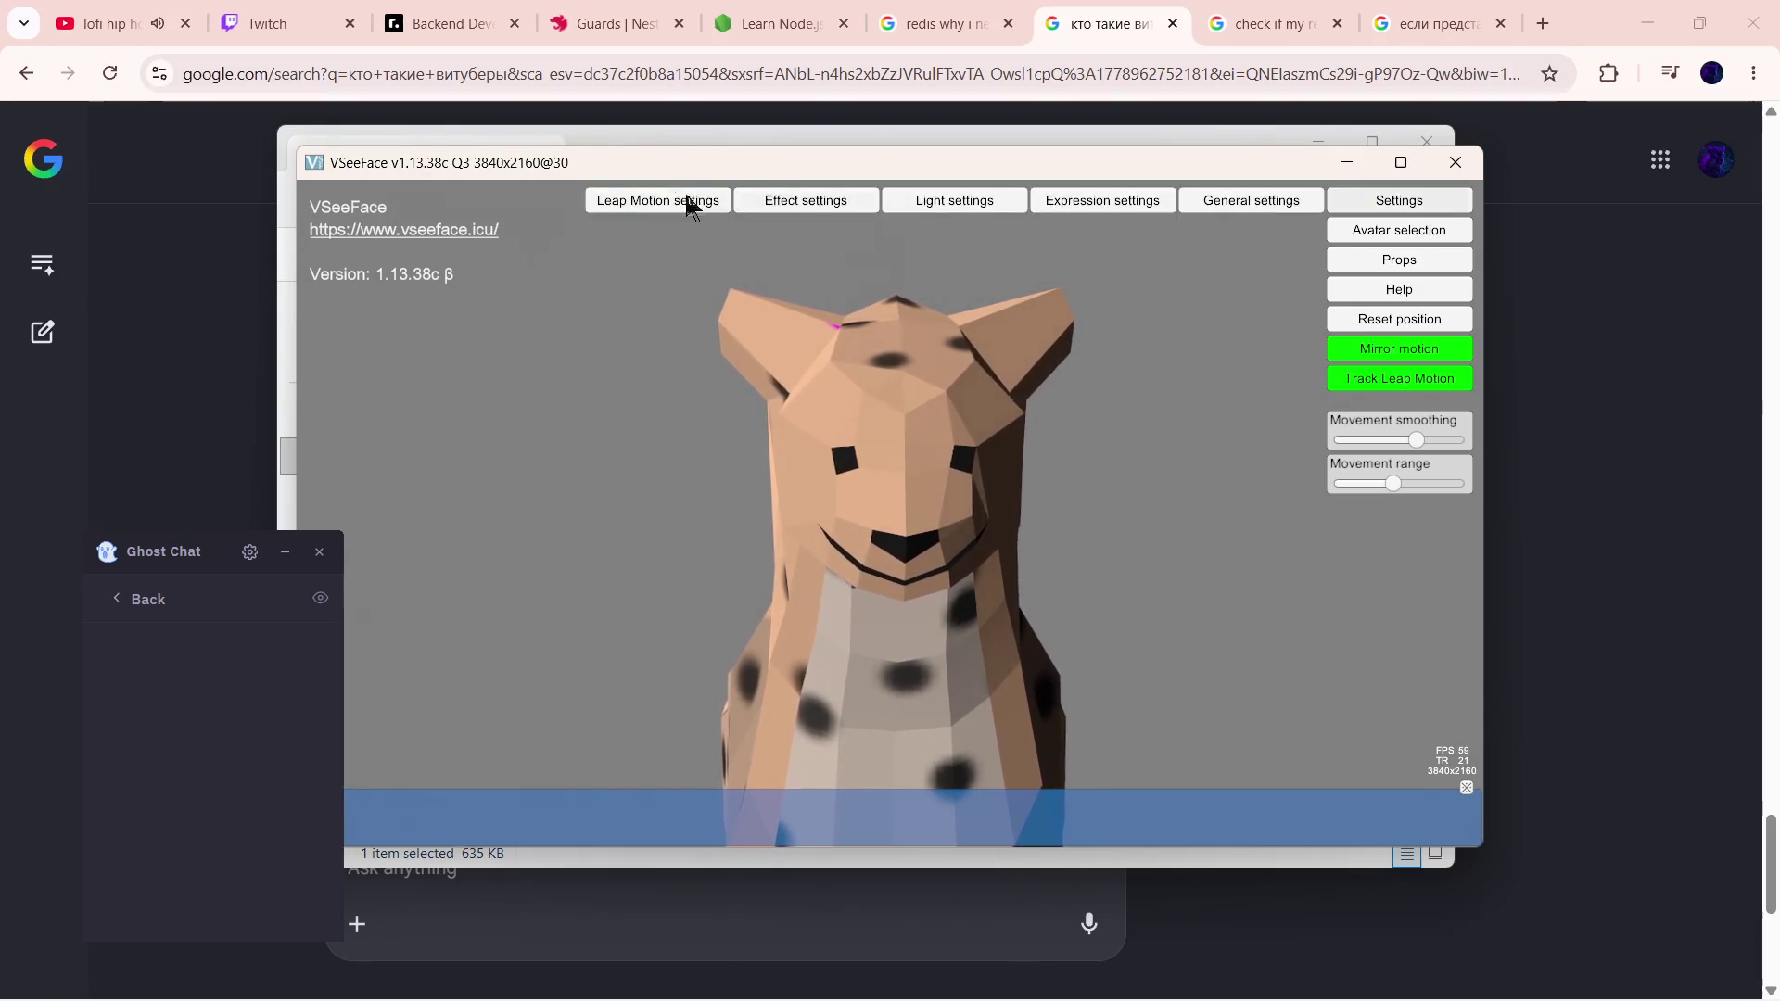
click(643, 203)
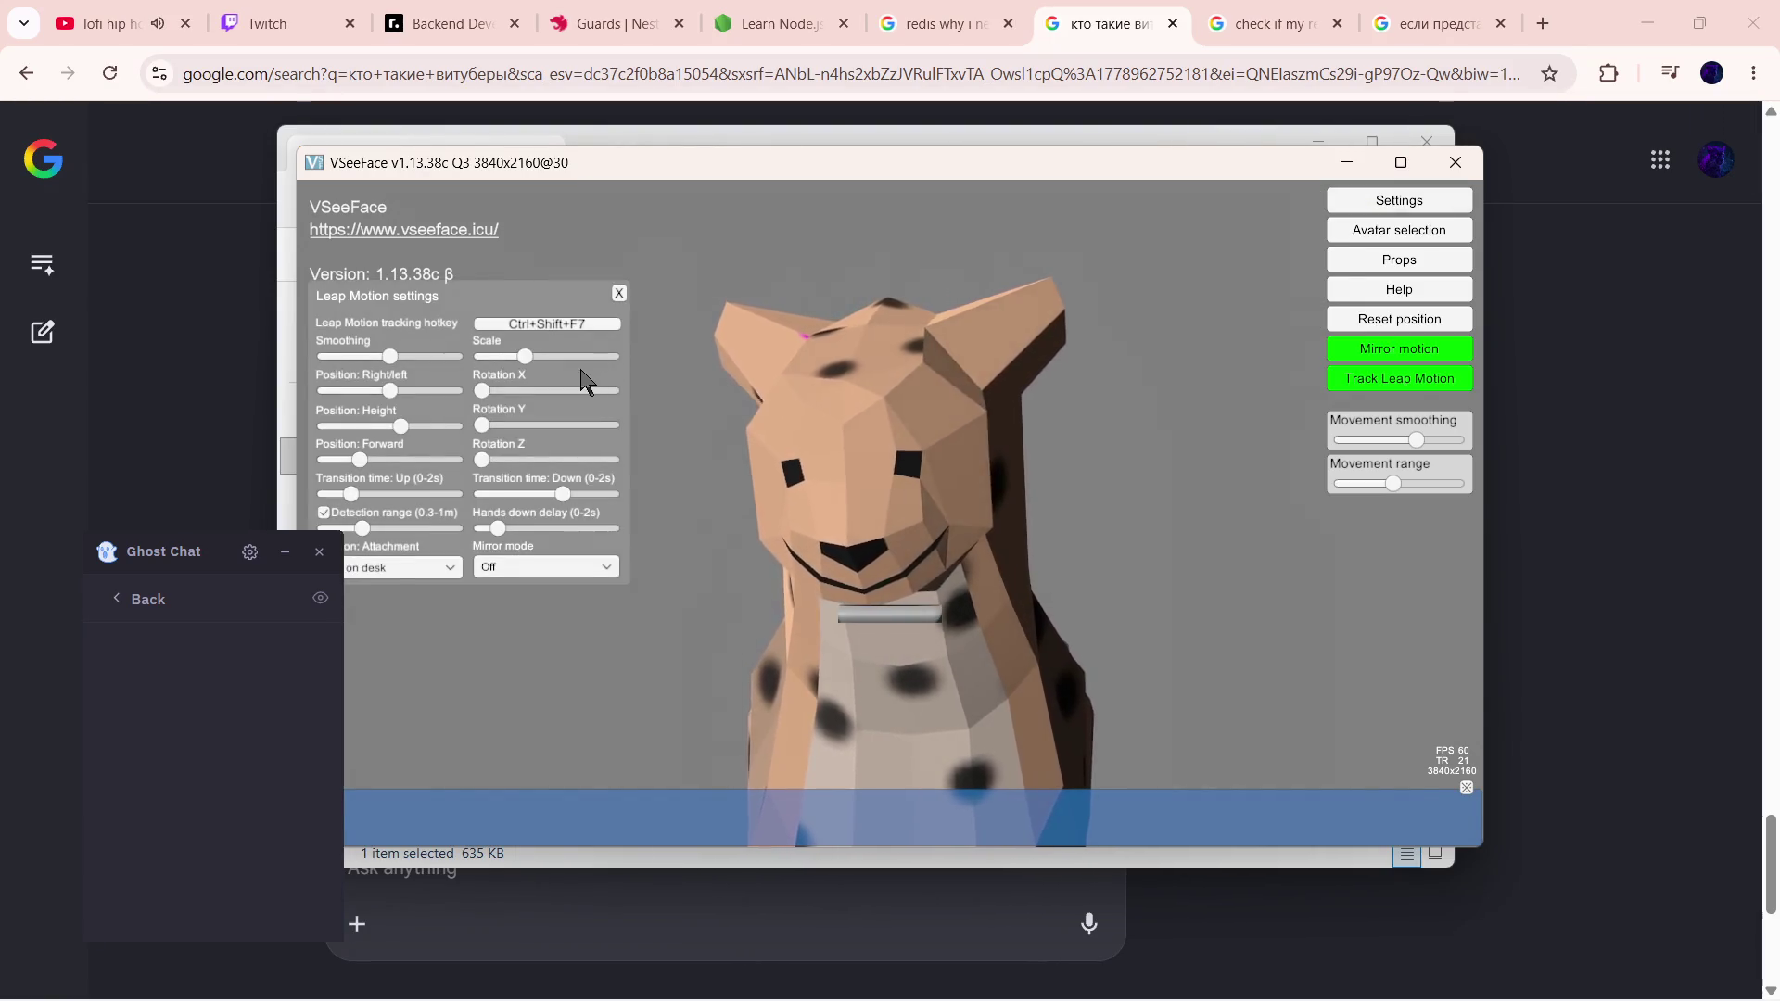
click(530, 323)
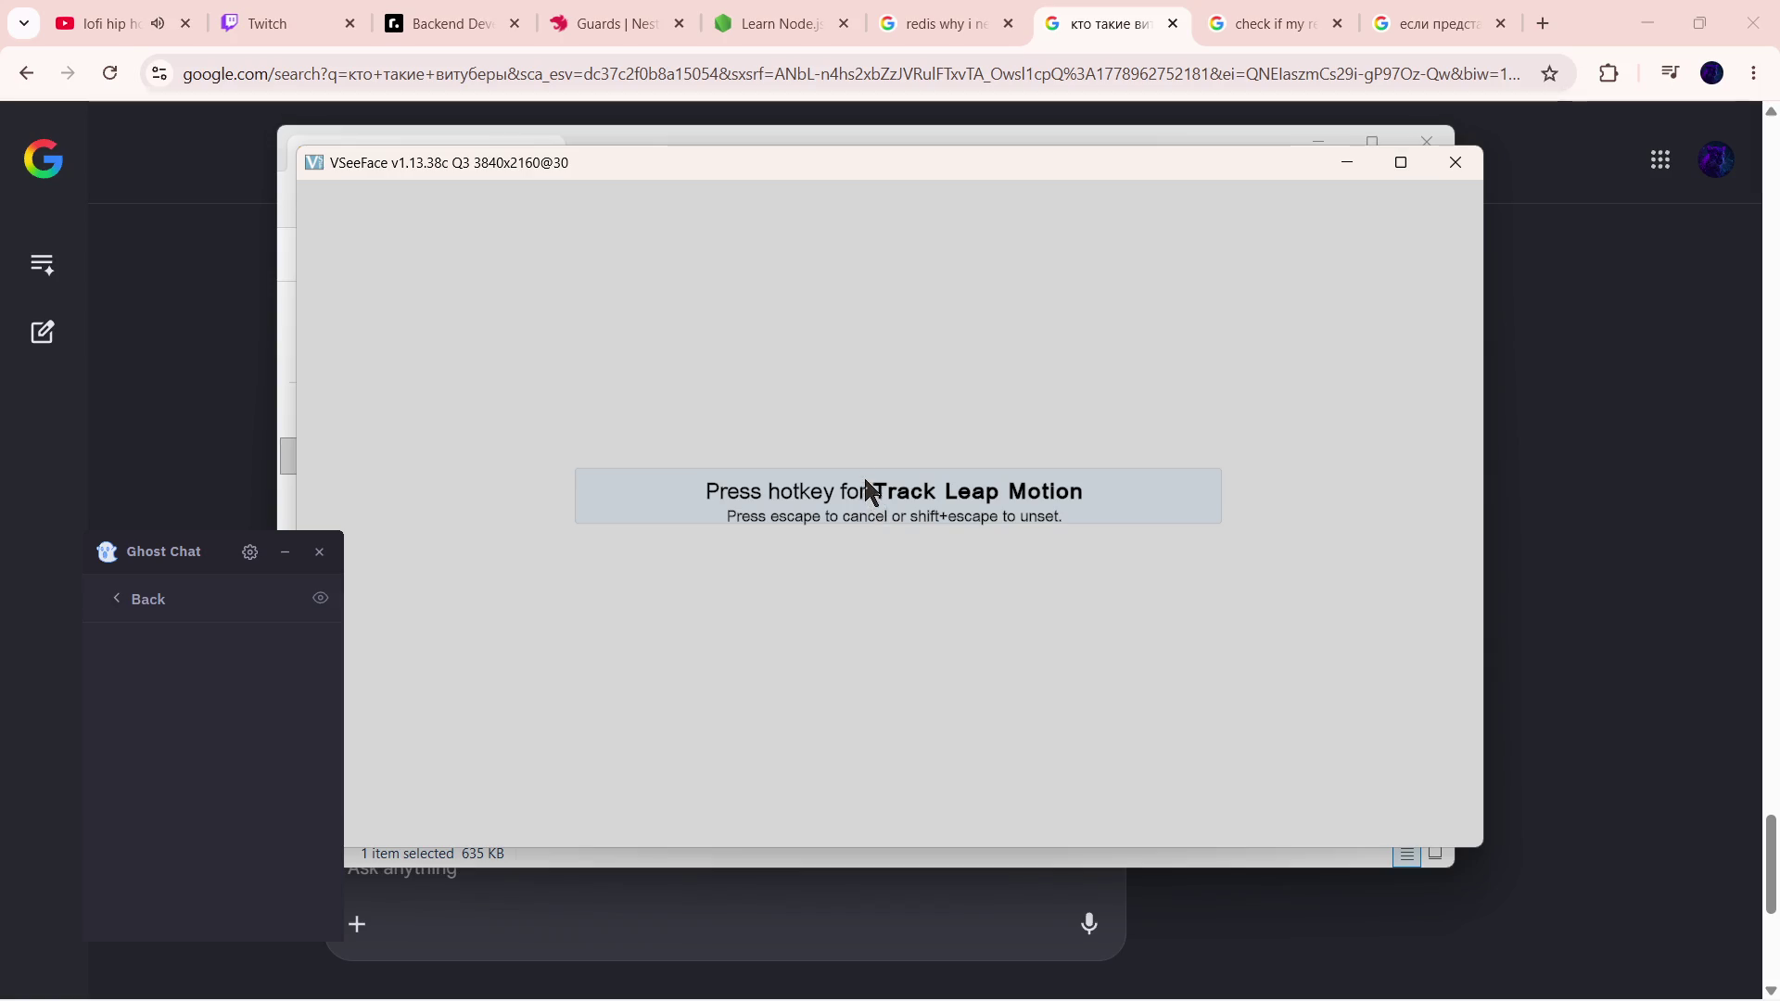
key(ctrl+shift+l)
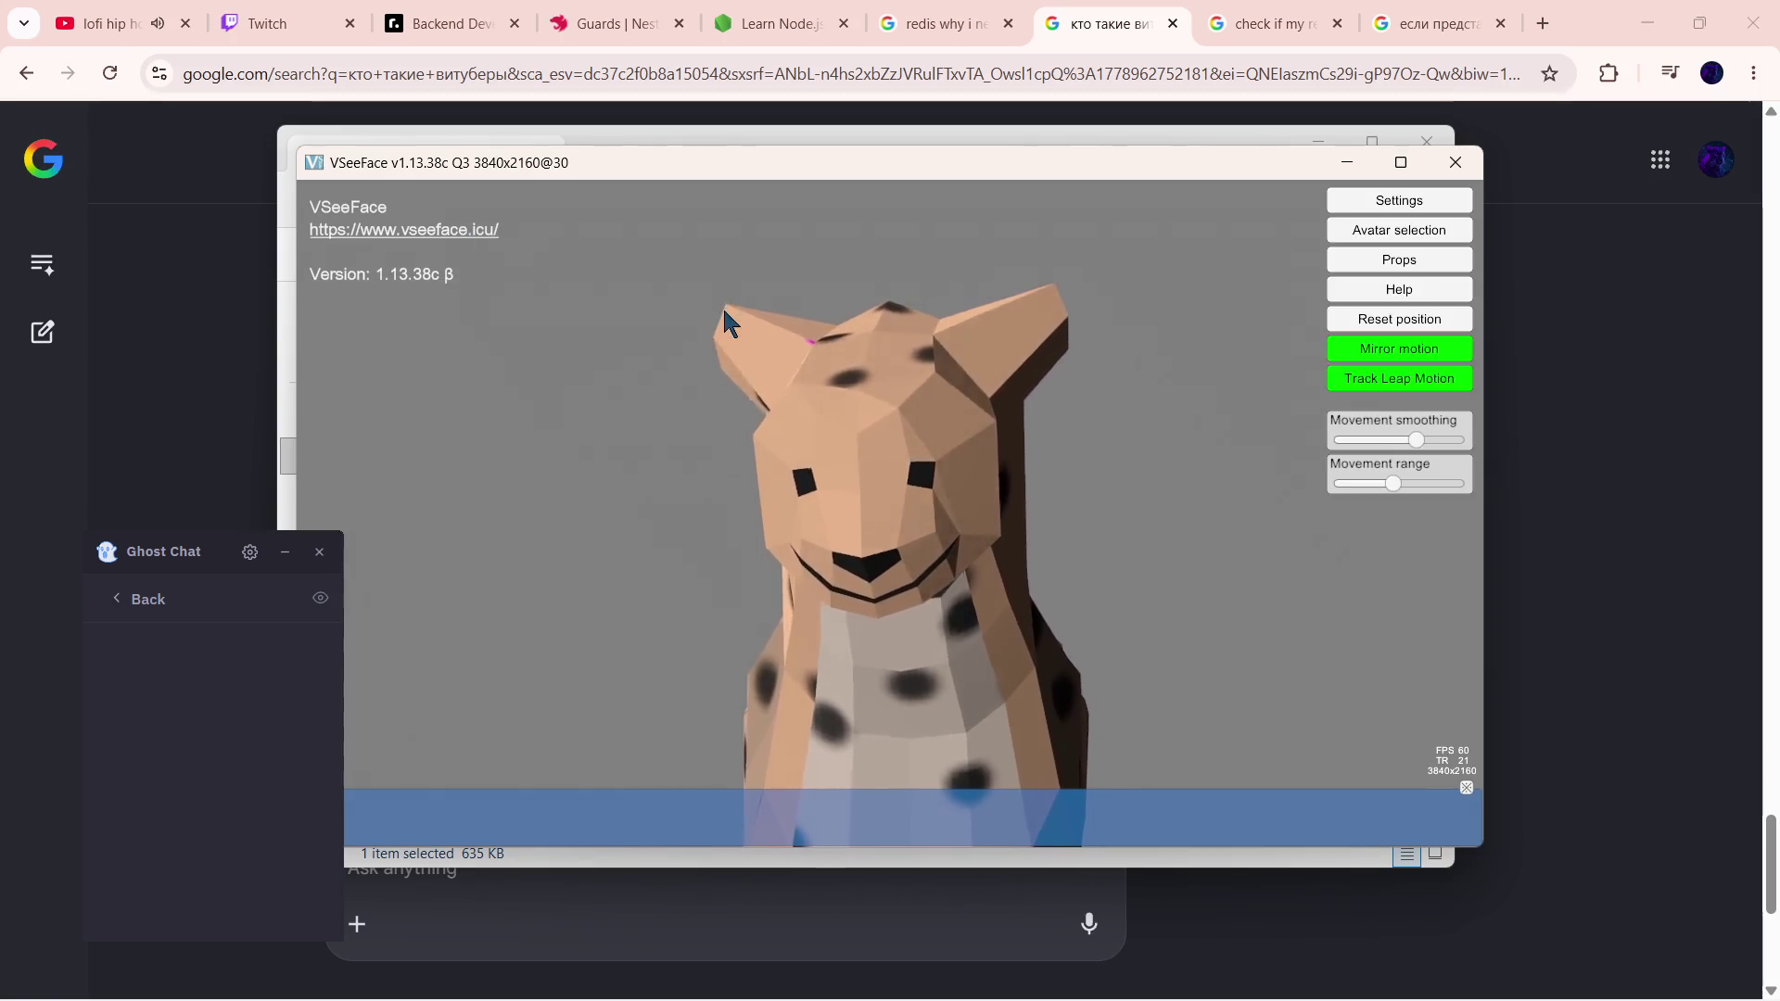
- Try the Leap Motion scale at several values, leave it around 0.79 and close the panel
click(1358, 196)
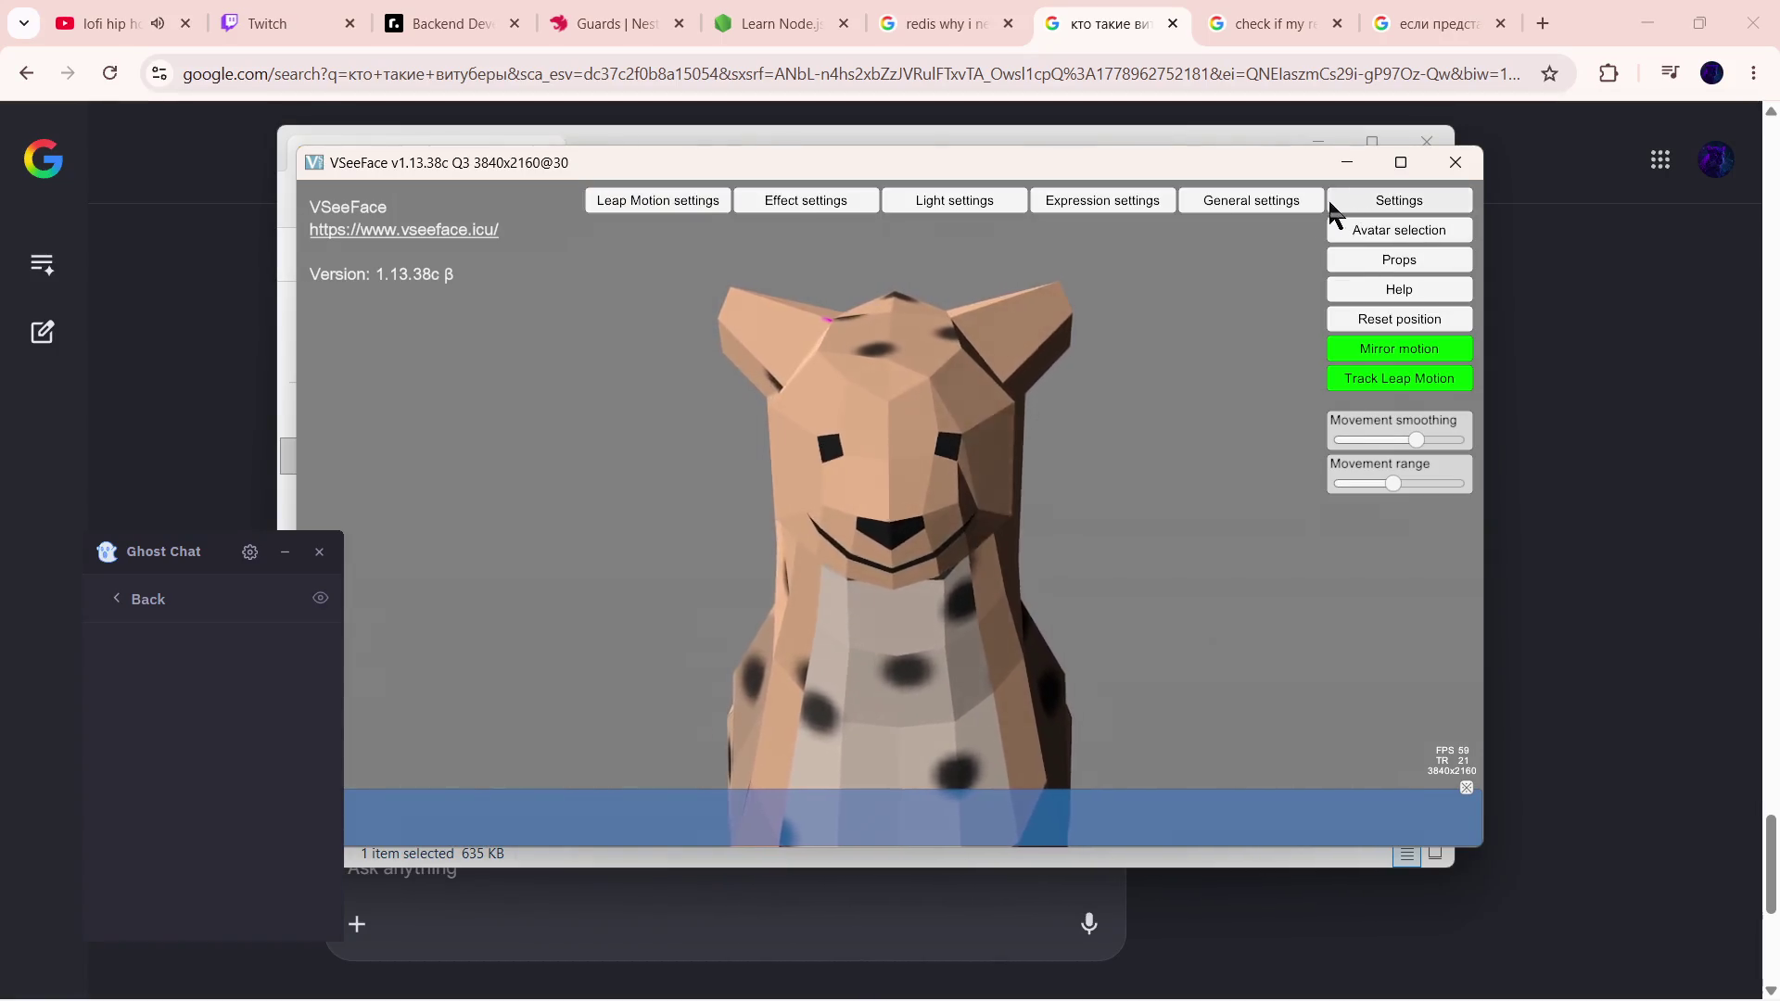
click(664, 201)
drag(548, 366, 571, 369)
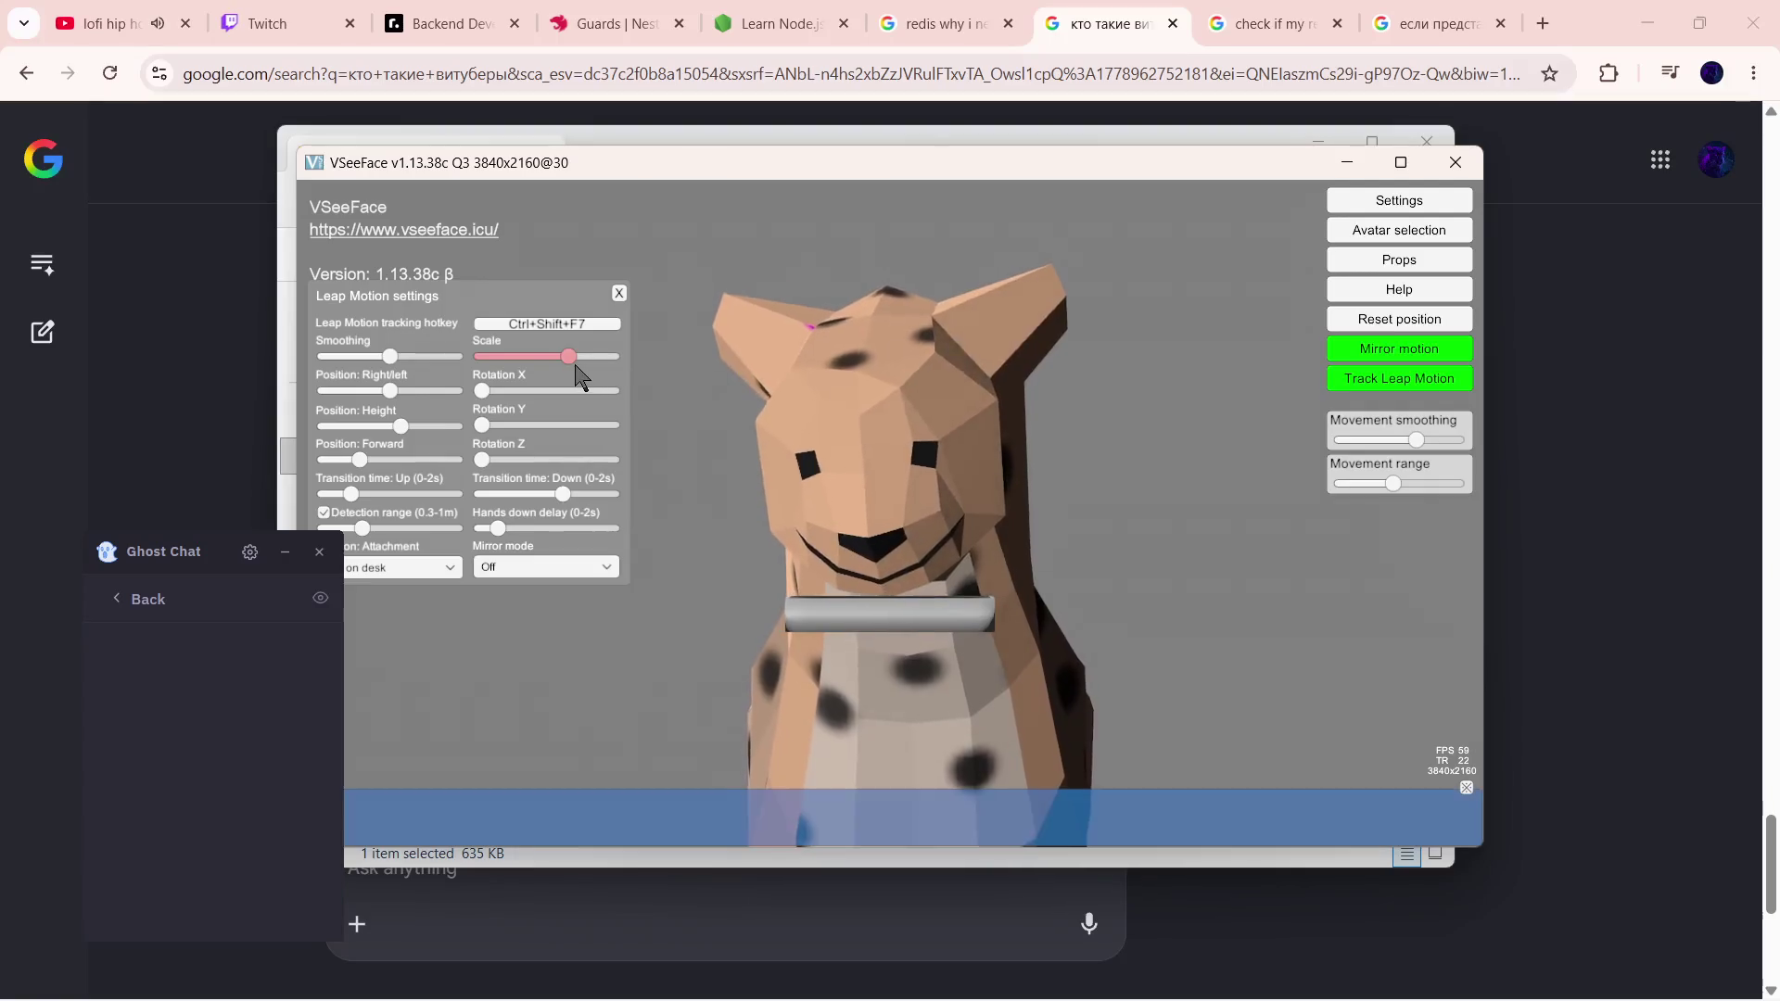
drag(575, 362, 465, 365)
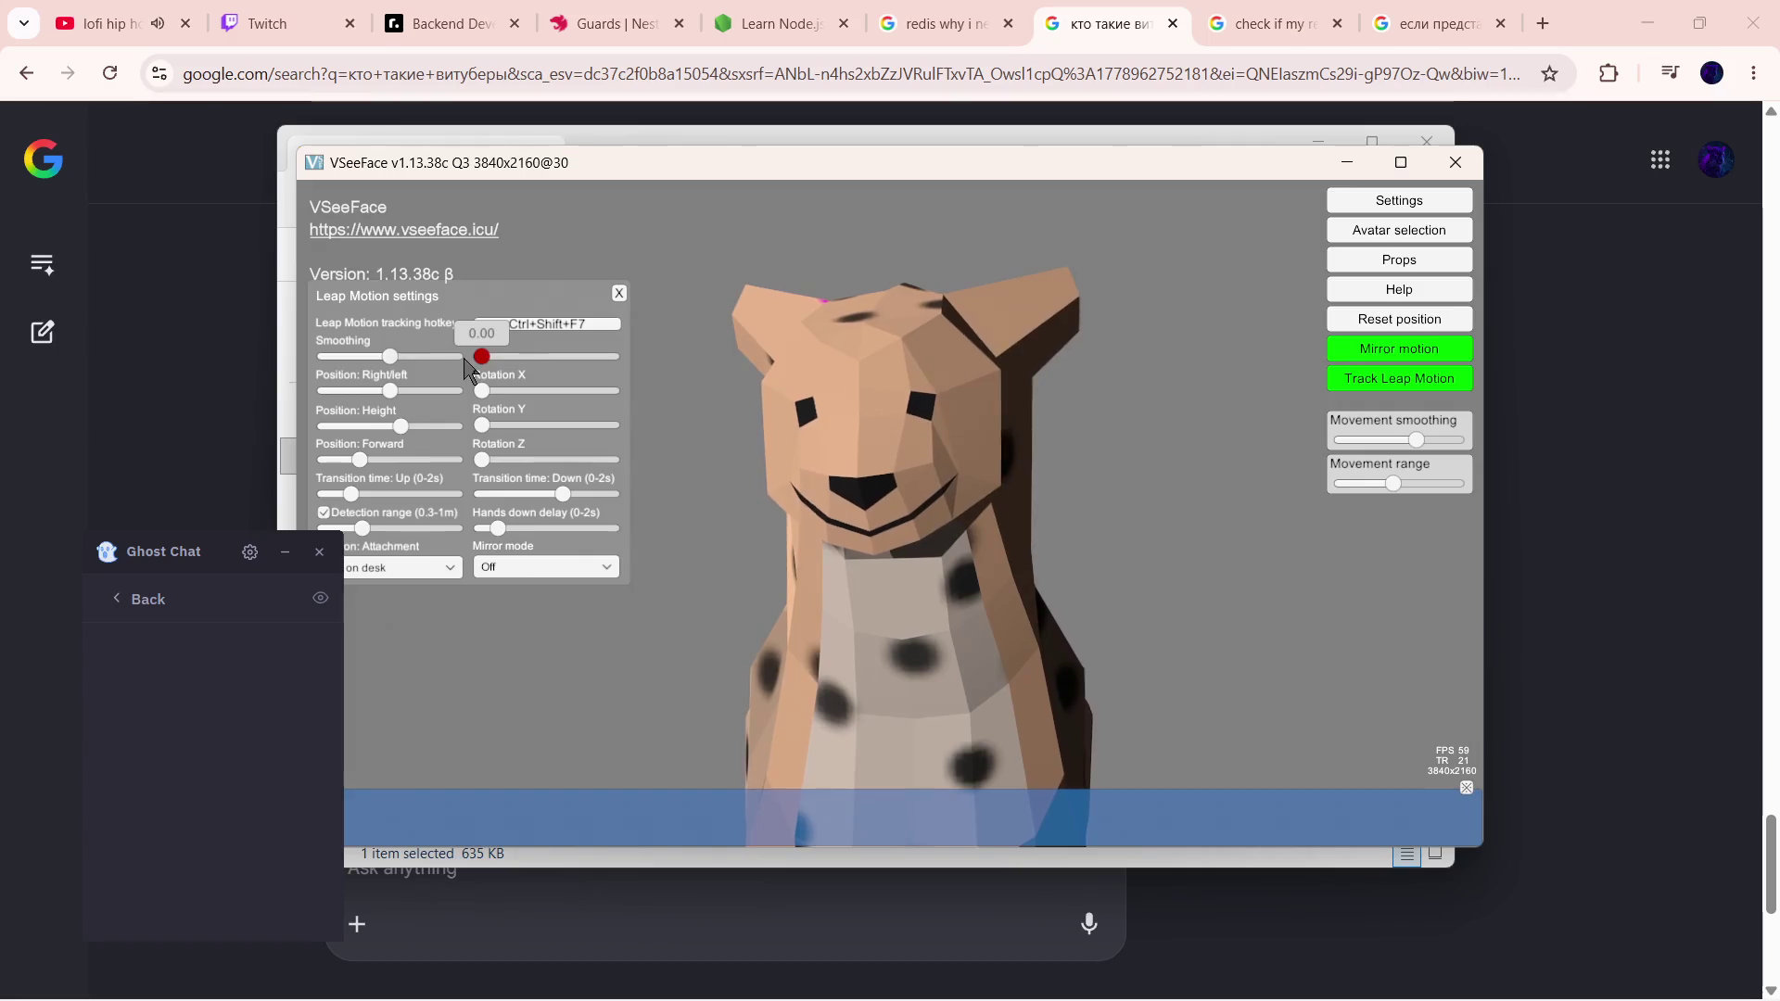
click(493, 358)
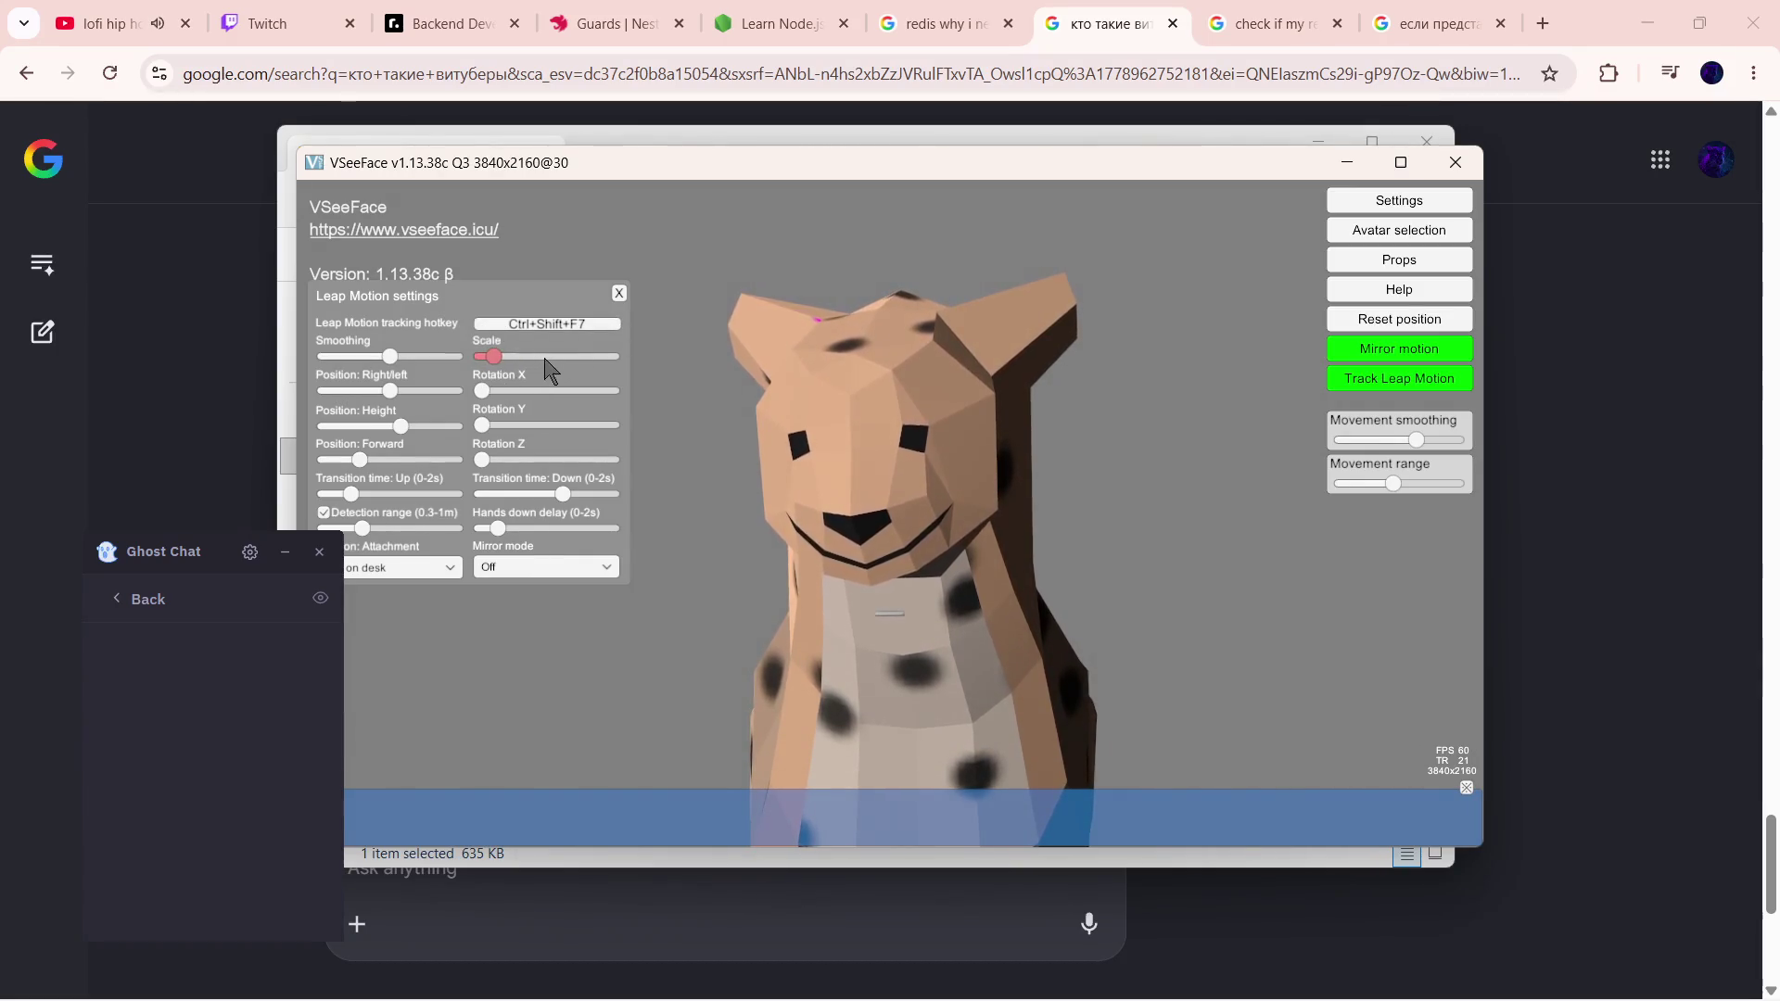
drag(509, 365, 519, 366)
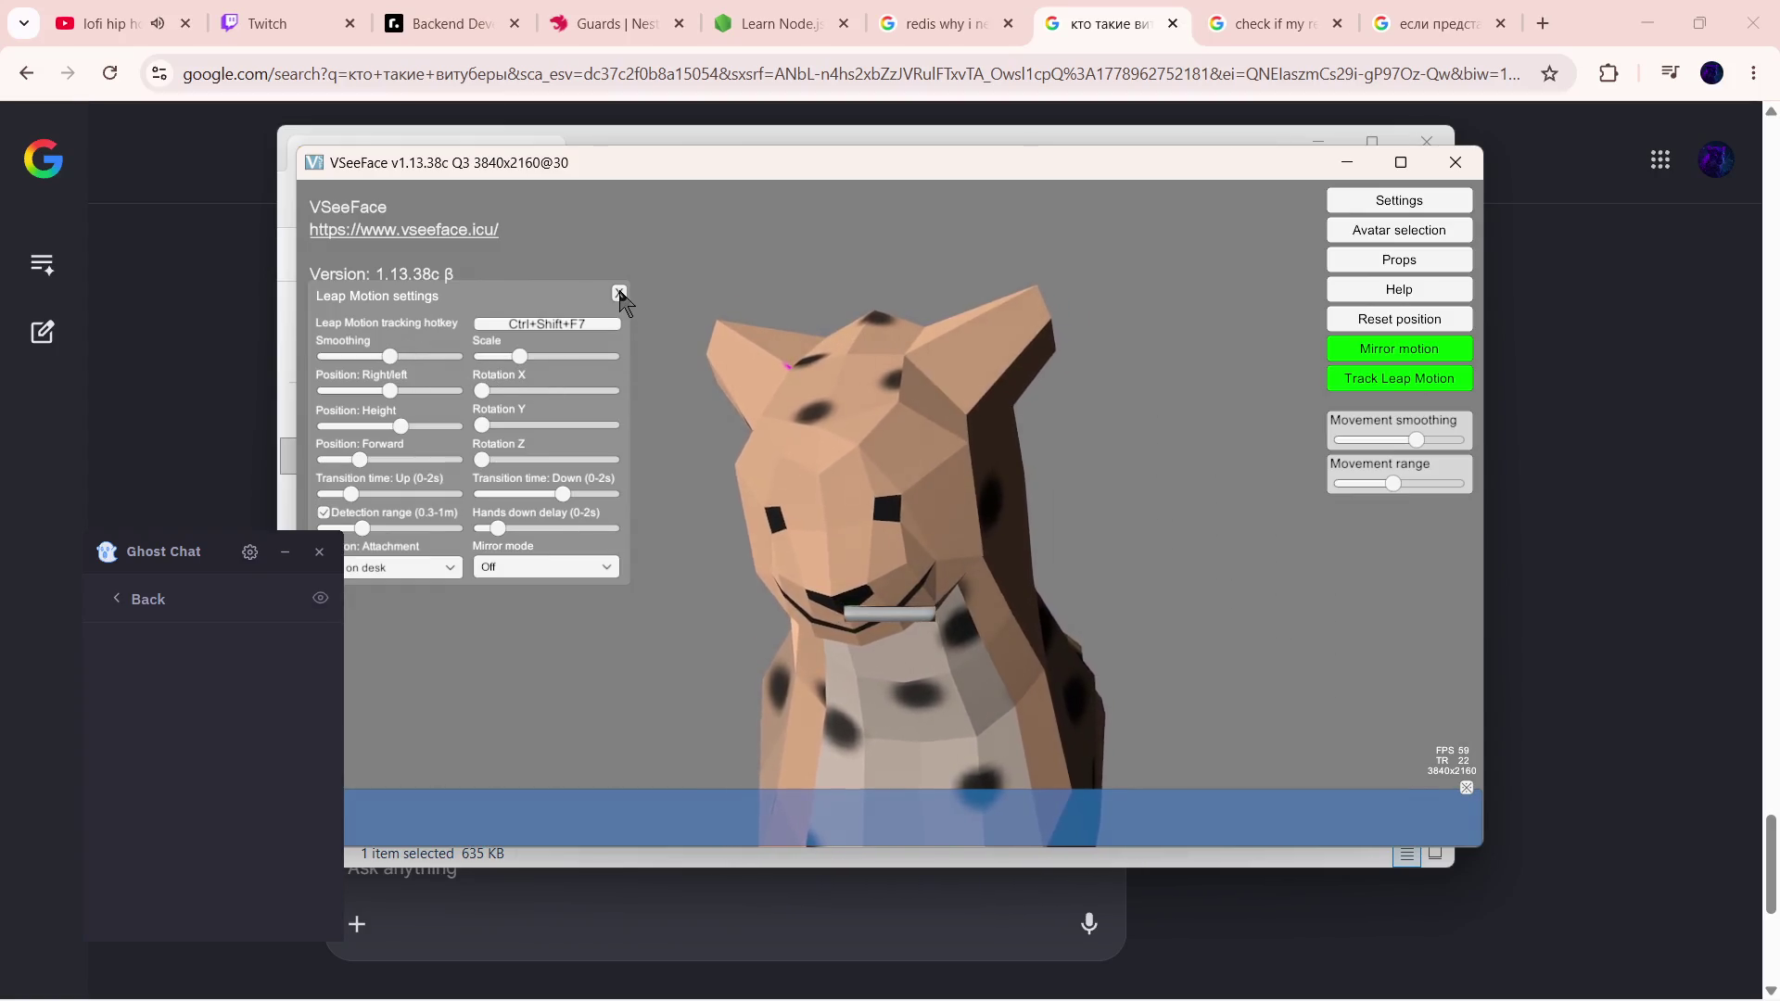
click(621, 295)
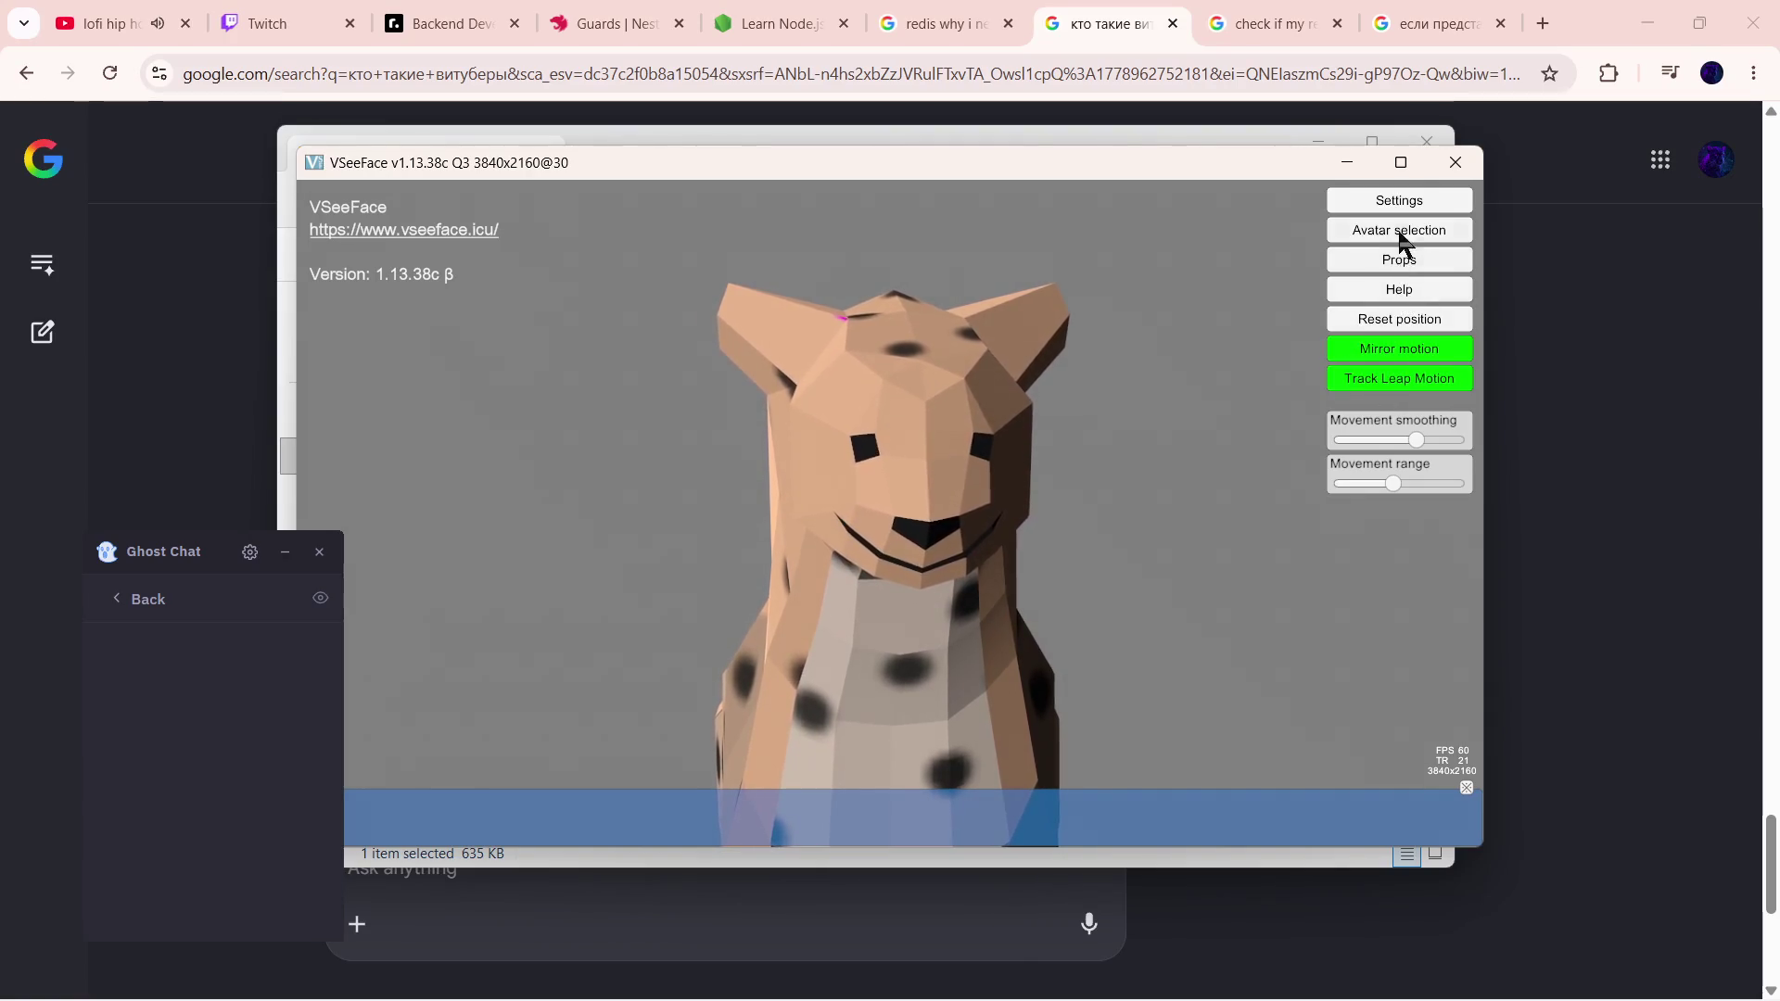
- In Effect settings, try a dark red-orange bloom with lower intensity and diffusion, then reset bloom to defaults
click(1403, 201)
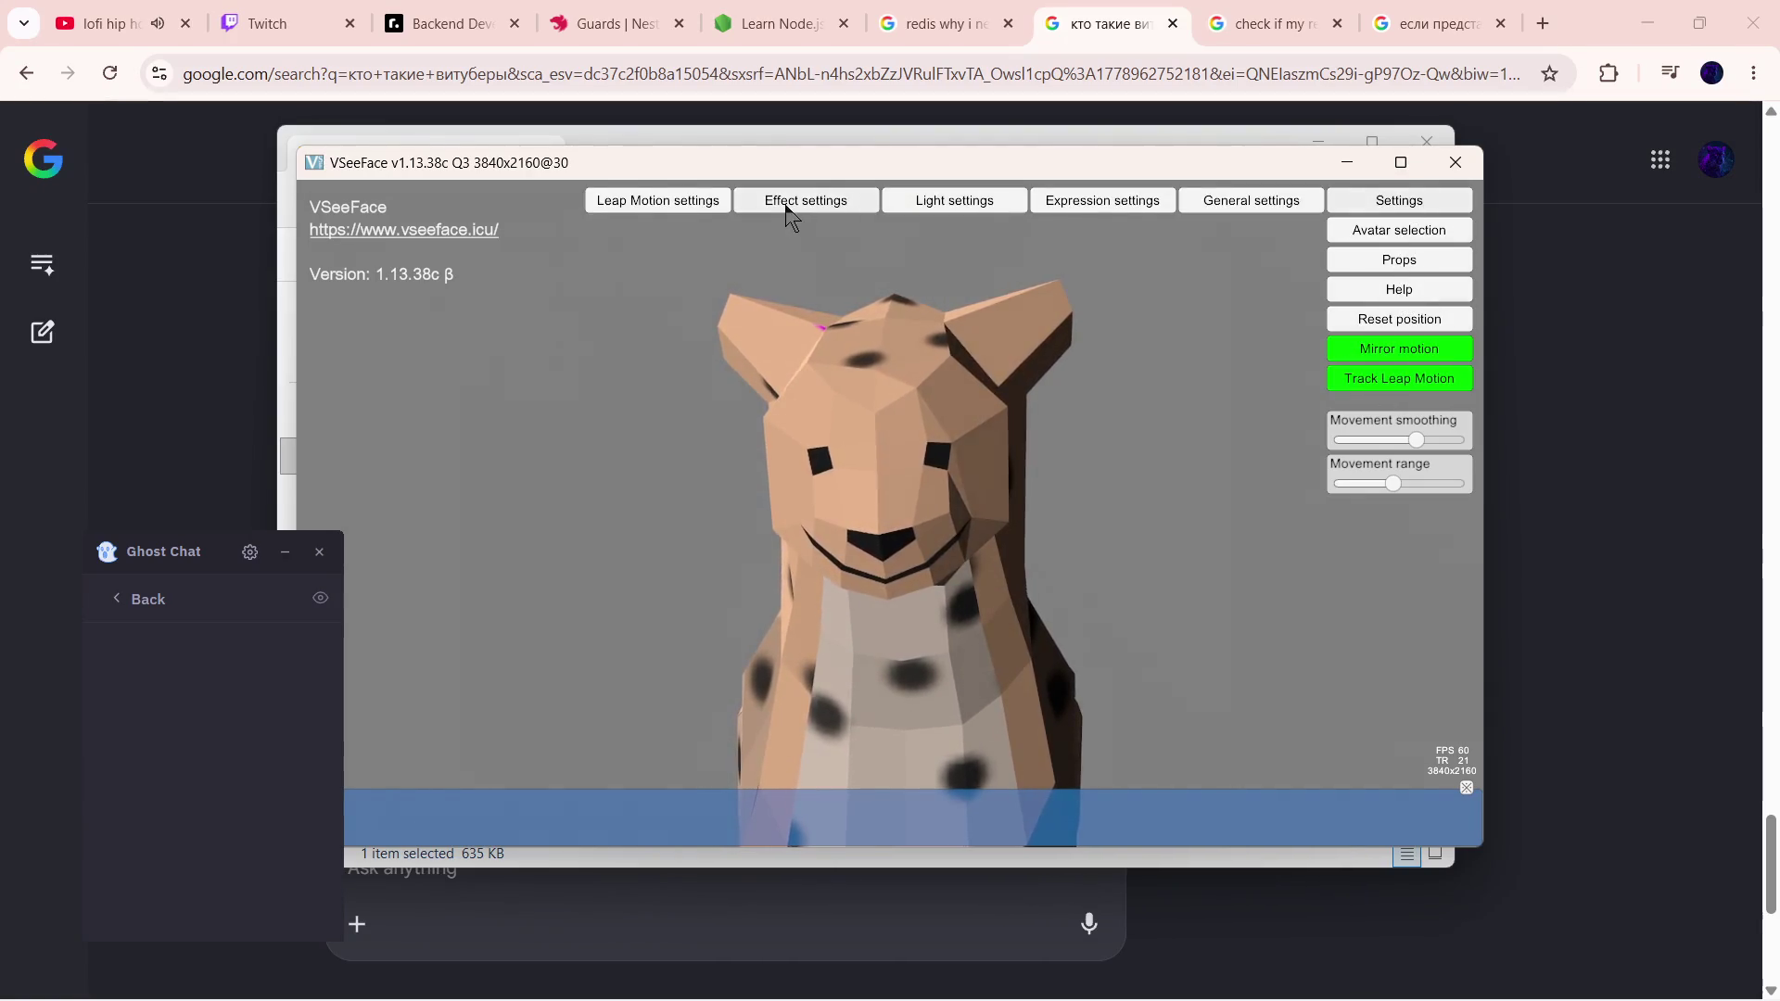
click(793, 203)
click(386, 355)
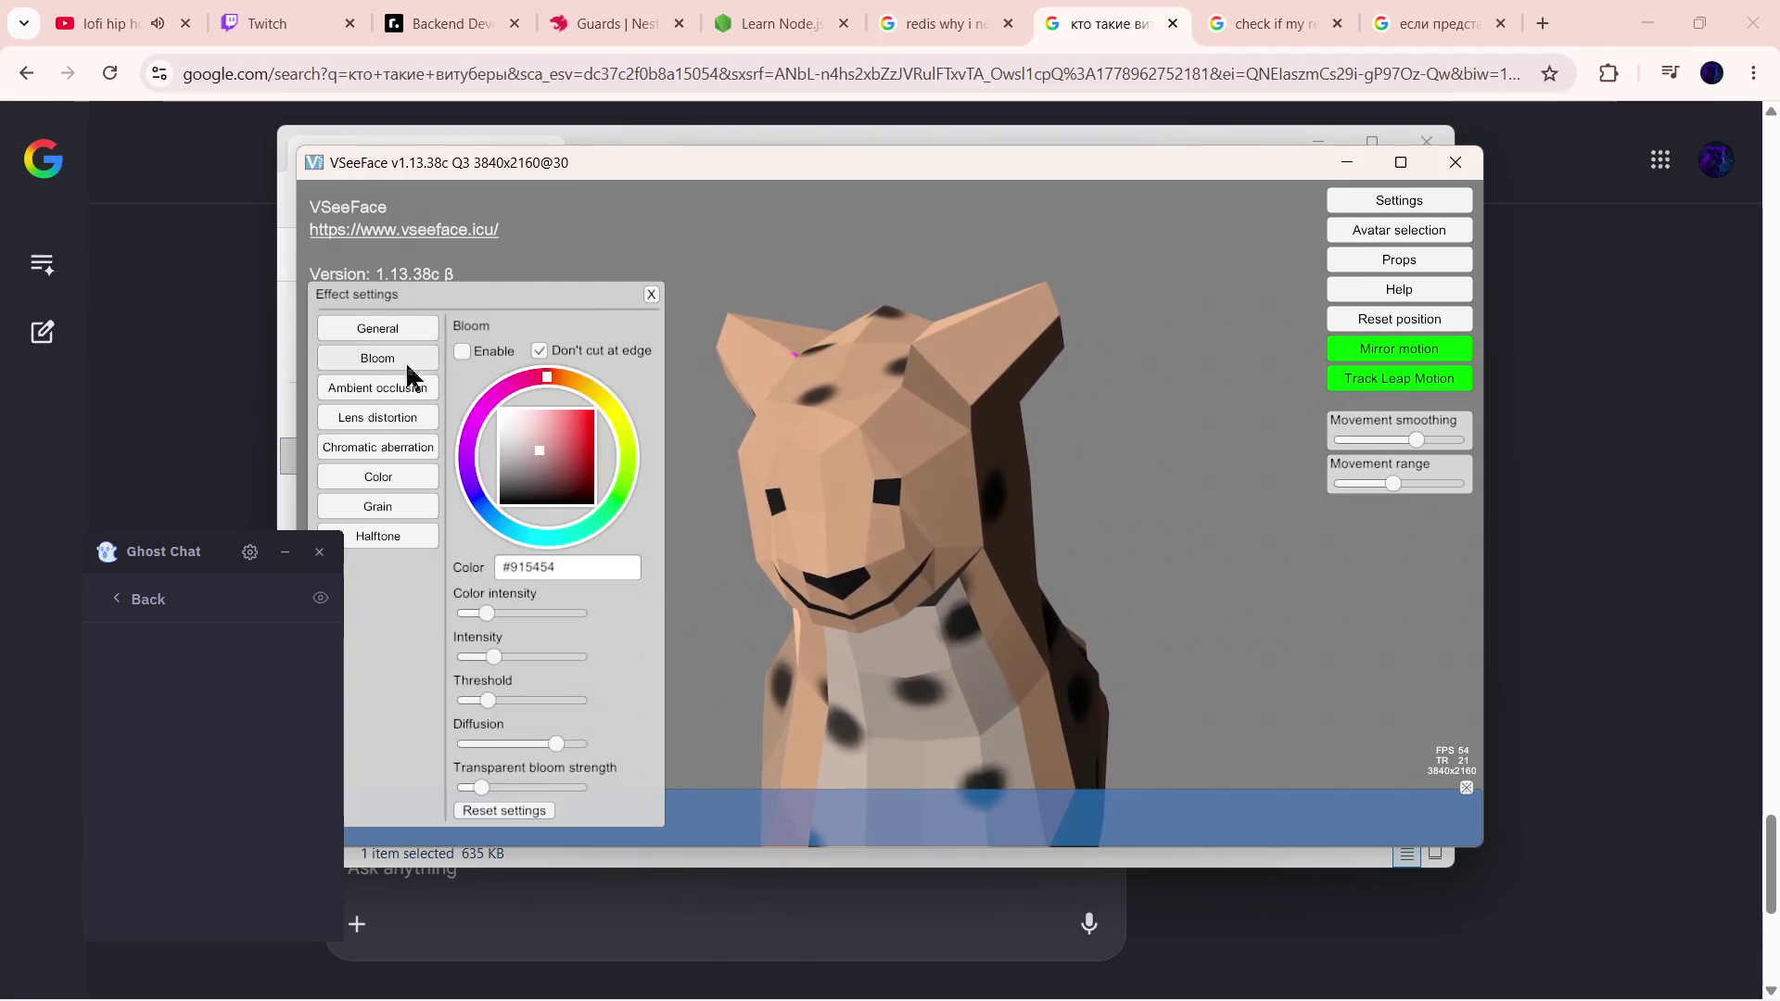
drag(501, 410, 596, 468)
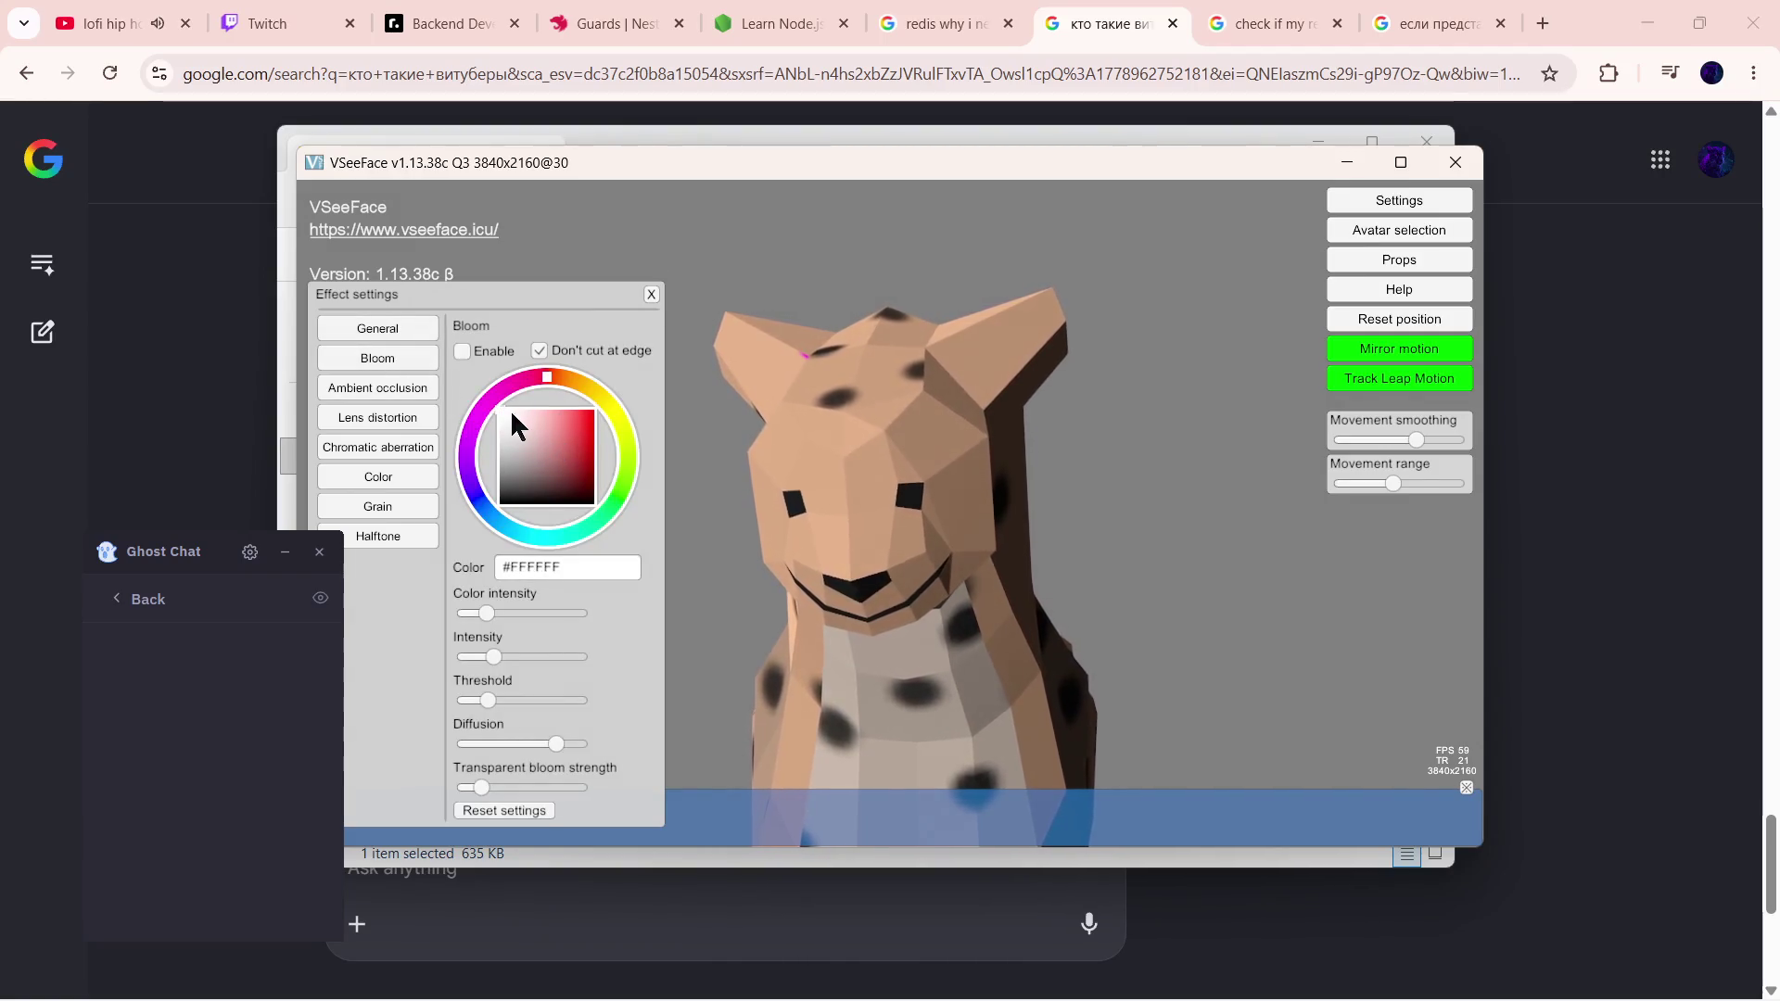
click(581, 431)
drag(574, 372, 596, 394)
drag(570, 611, 513, 655)
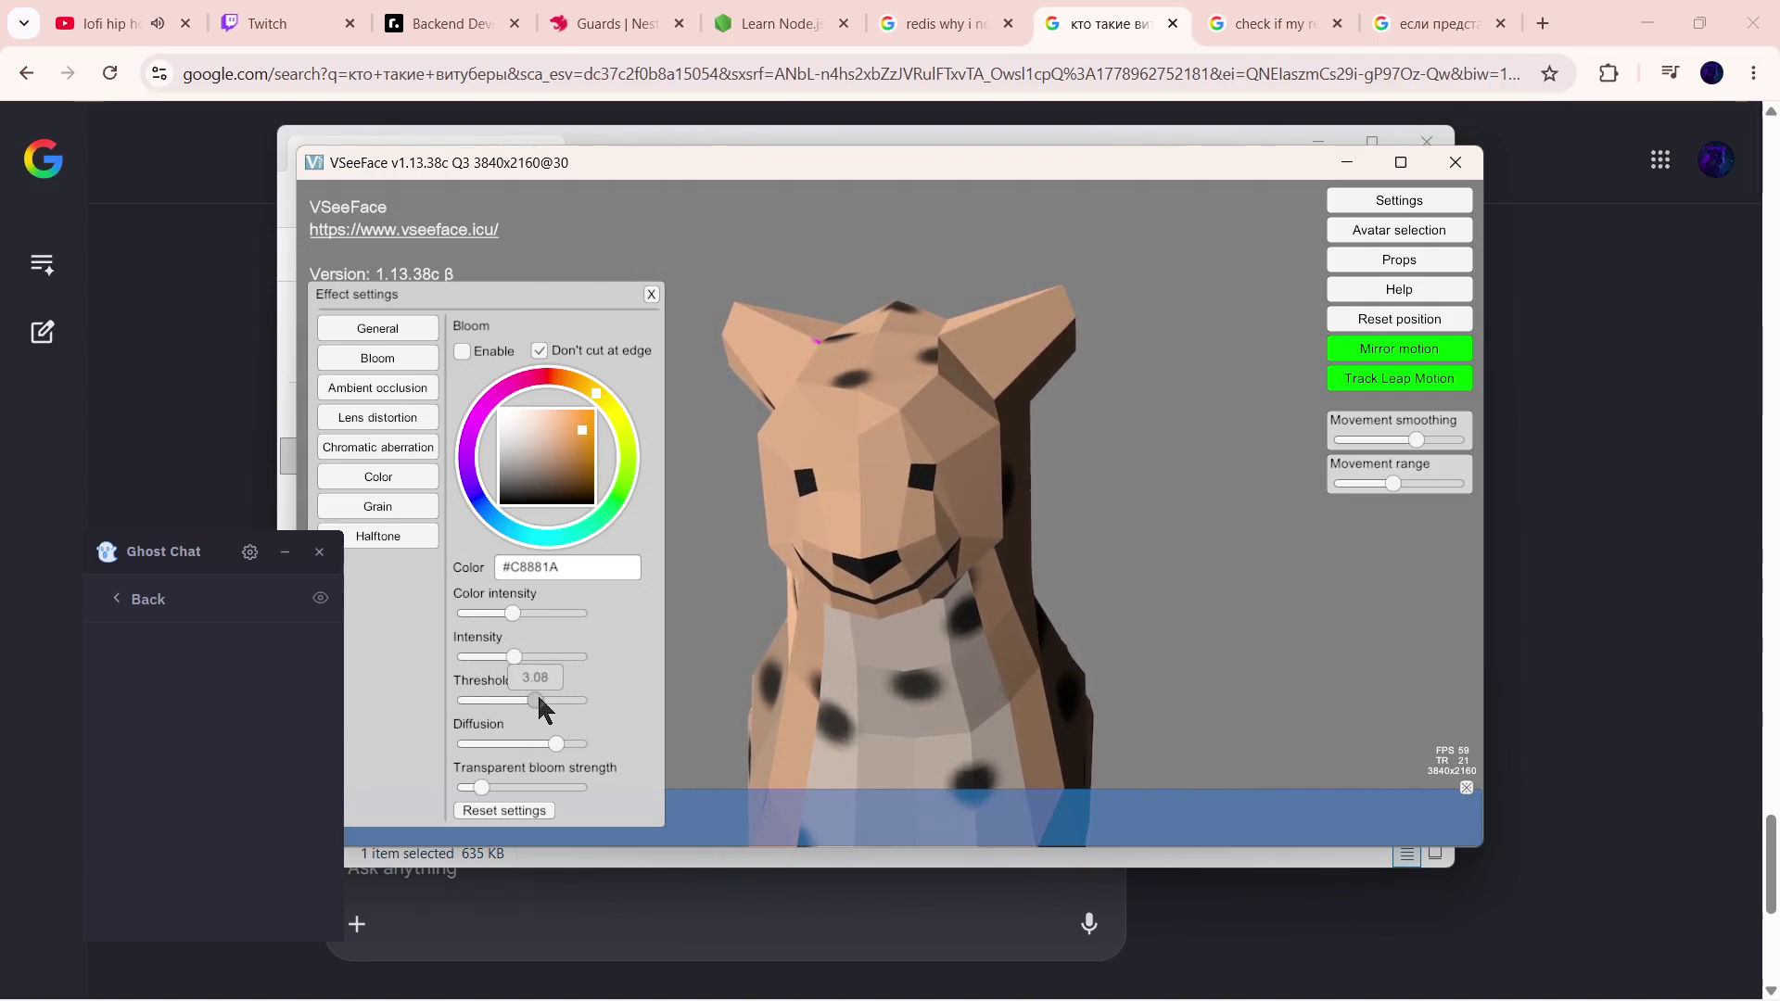
drag(551, 745, 522, 743)
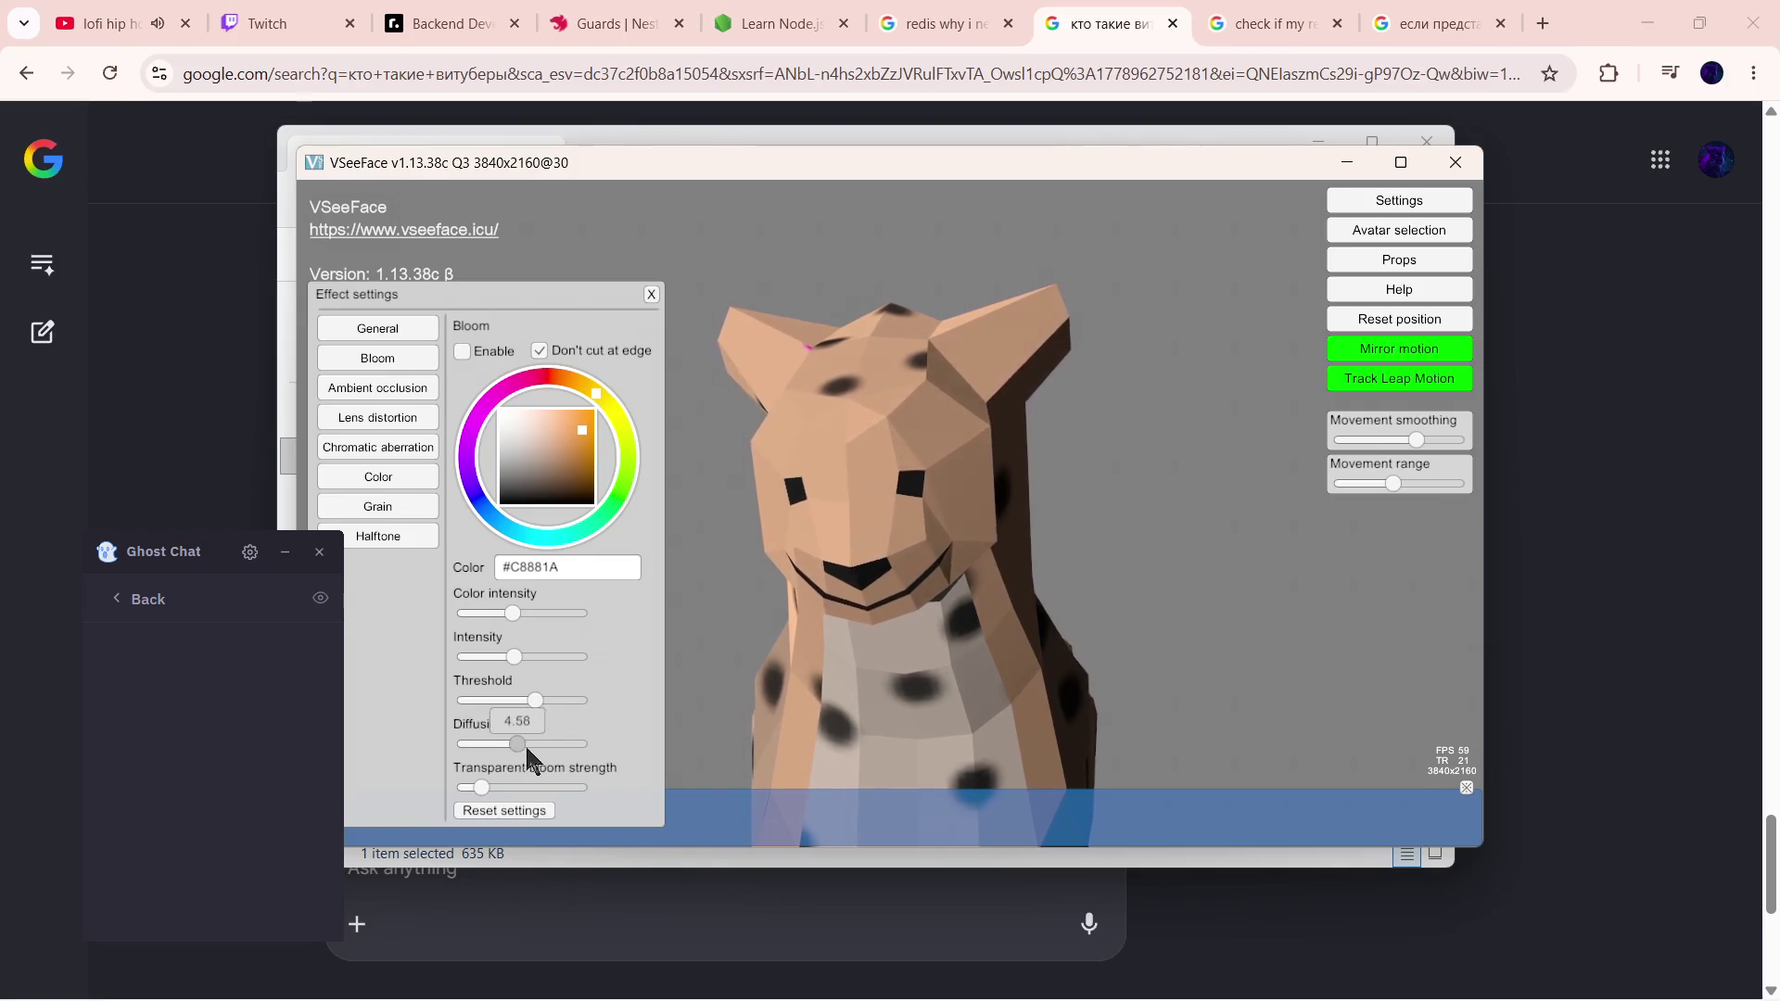
click(515, 811)
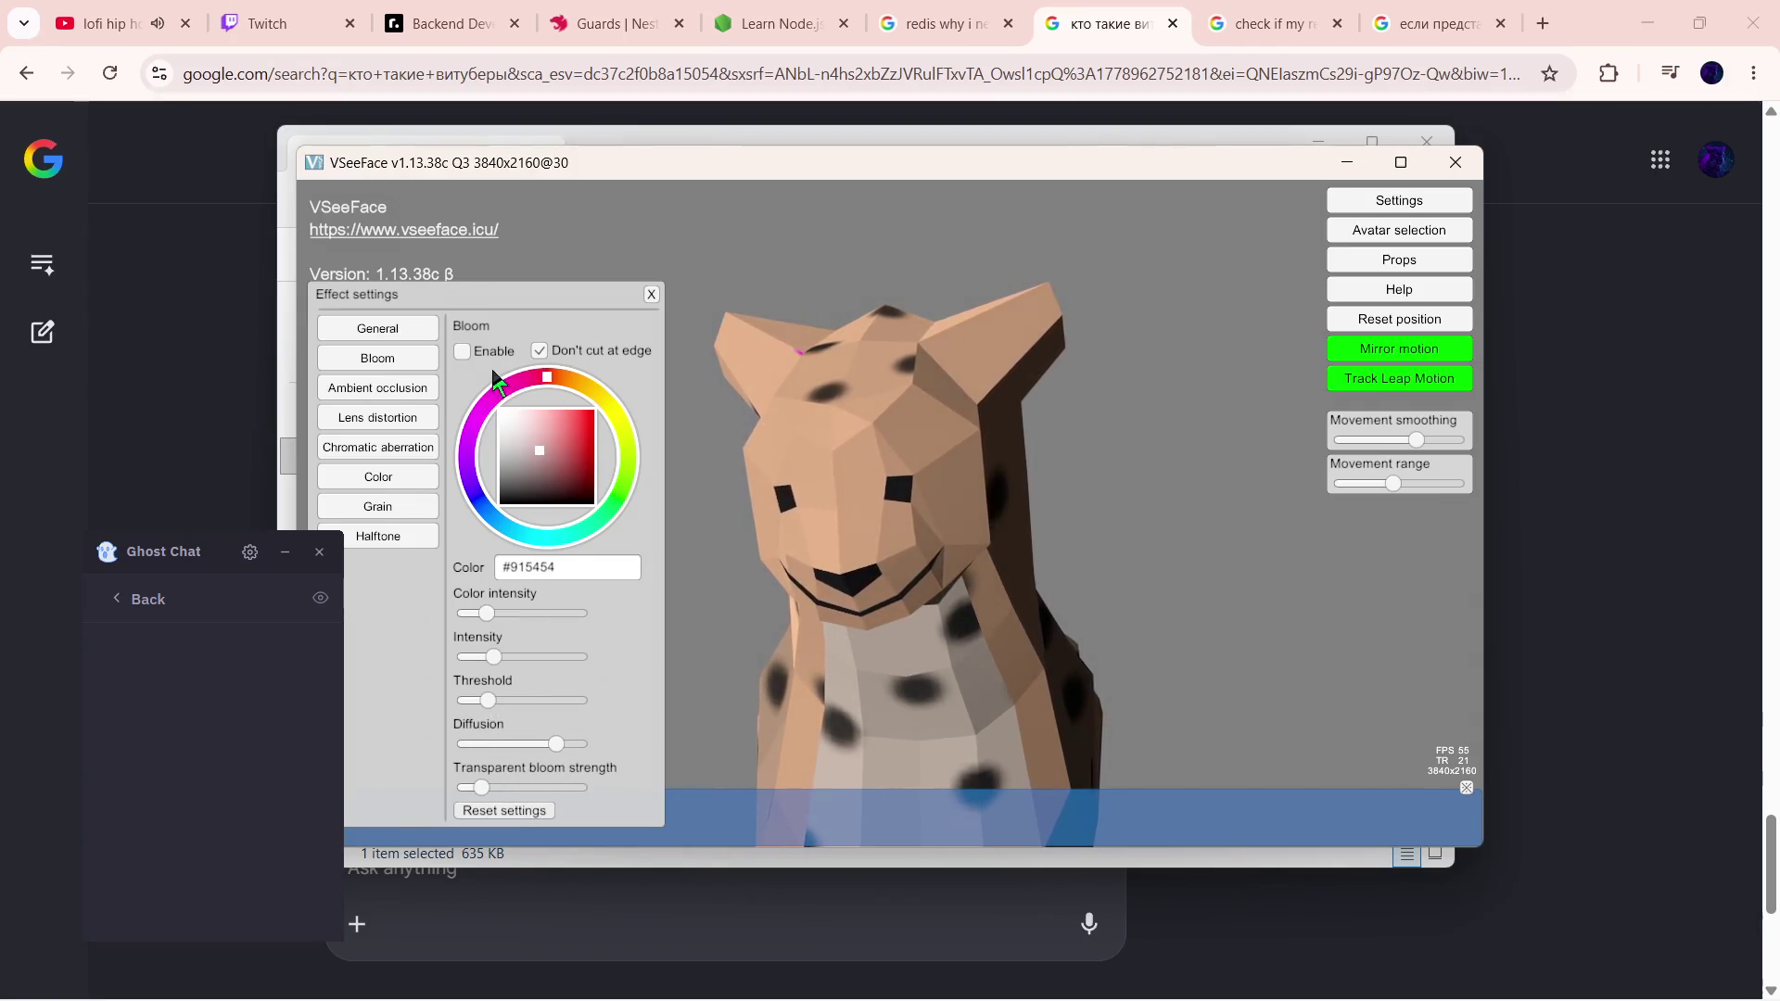
- Browse ambient occlusion, lens distortion, grain and halftone, nudge chromatic aberration intensity up, and close the effects
click(409, 386)
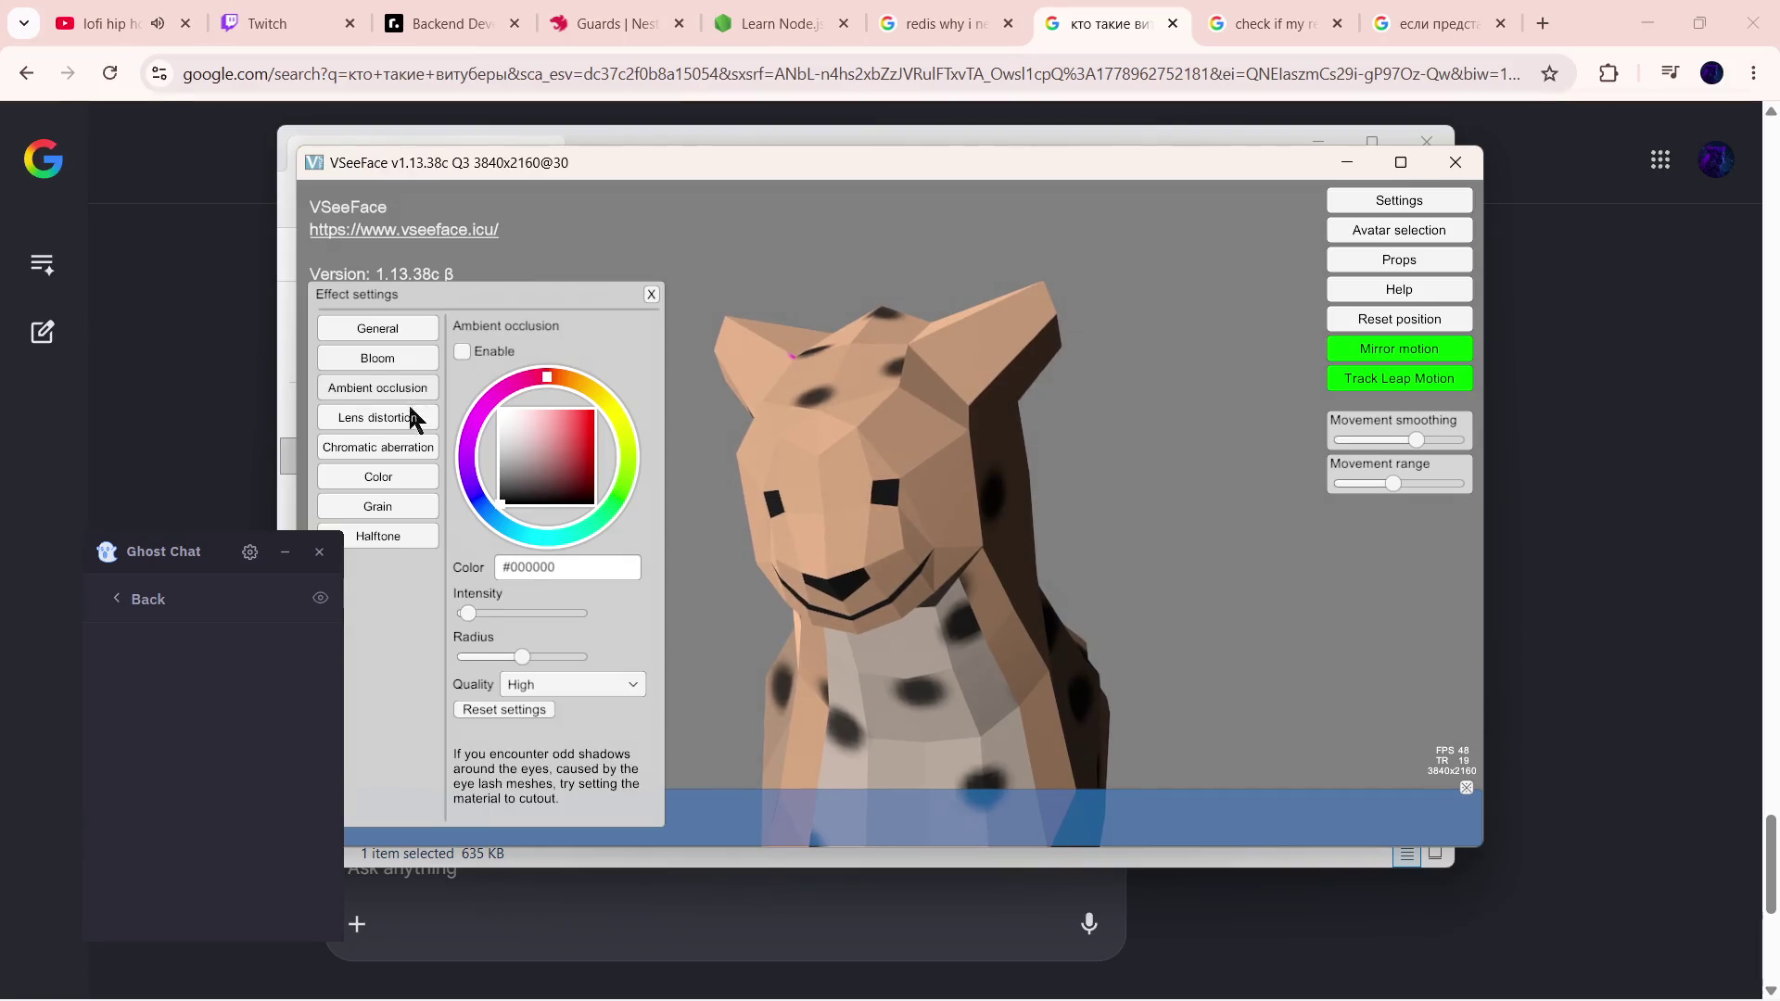
click(393, 415)
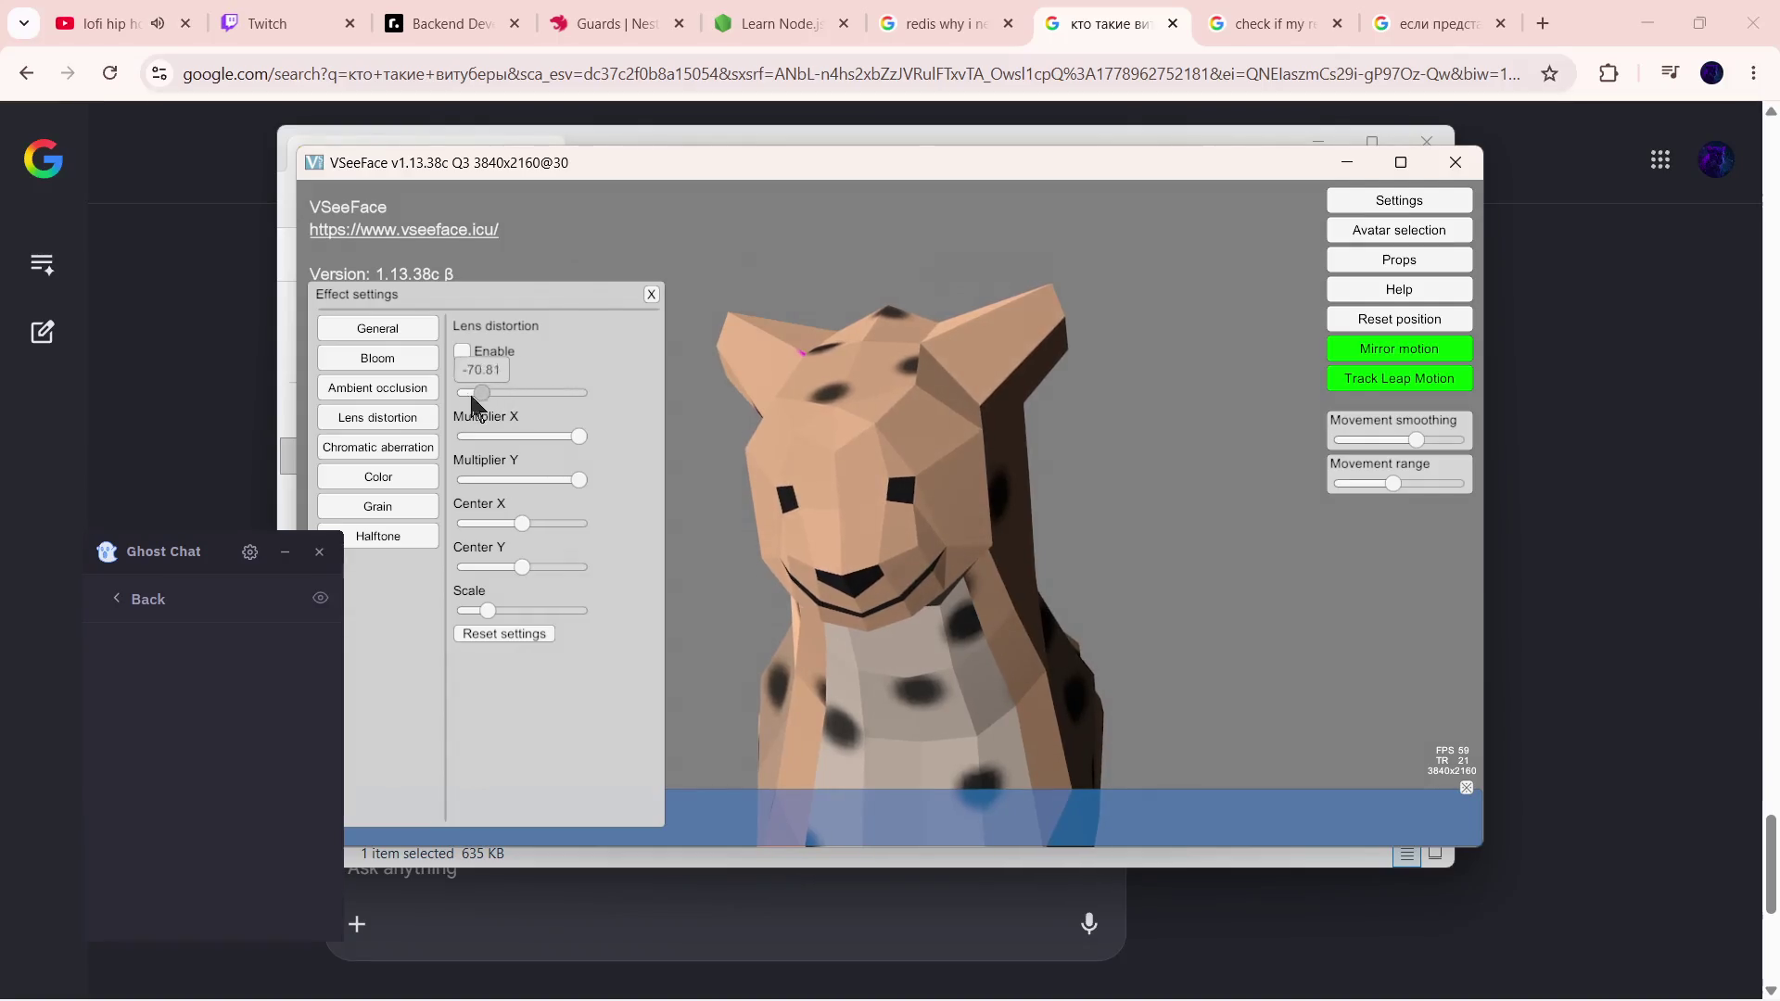
click(389, 448)
drag(535, 392, 548, 391)
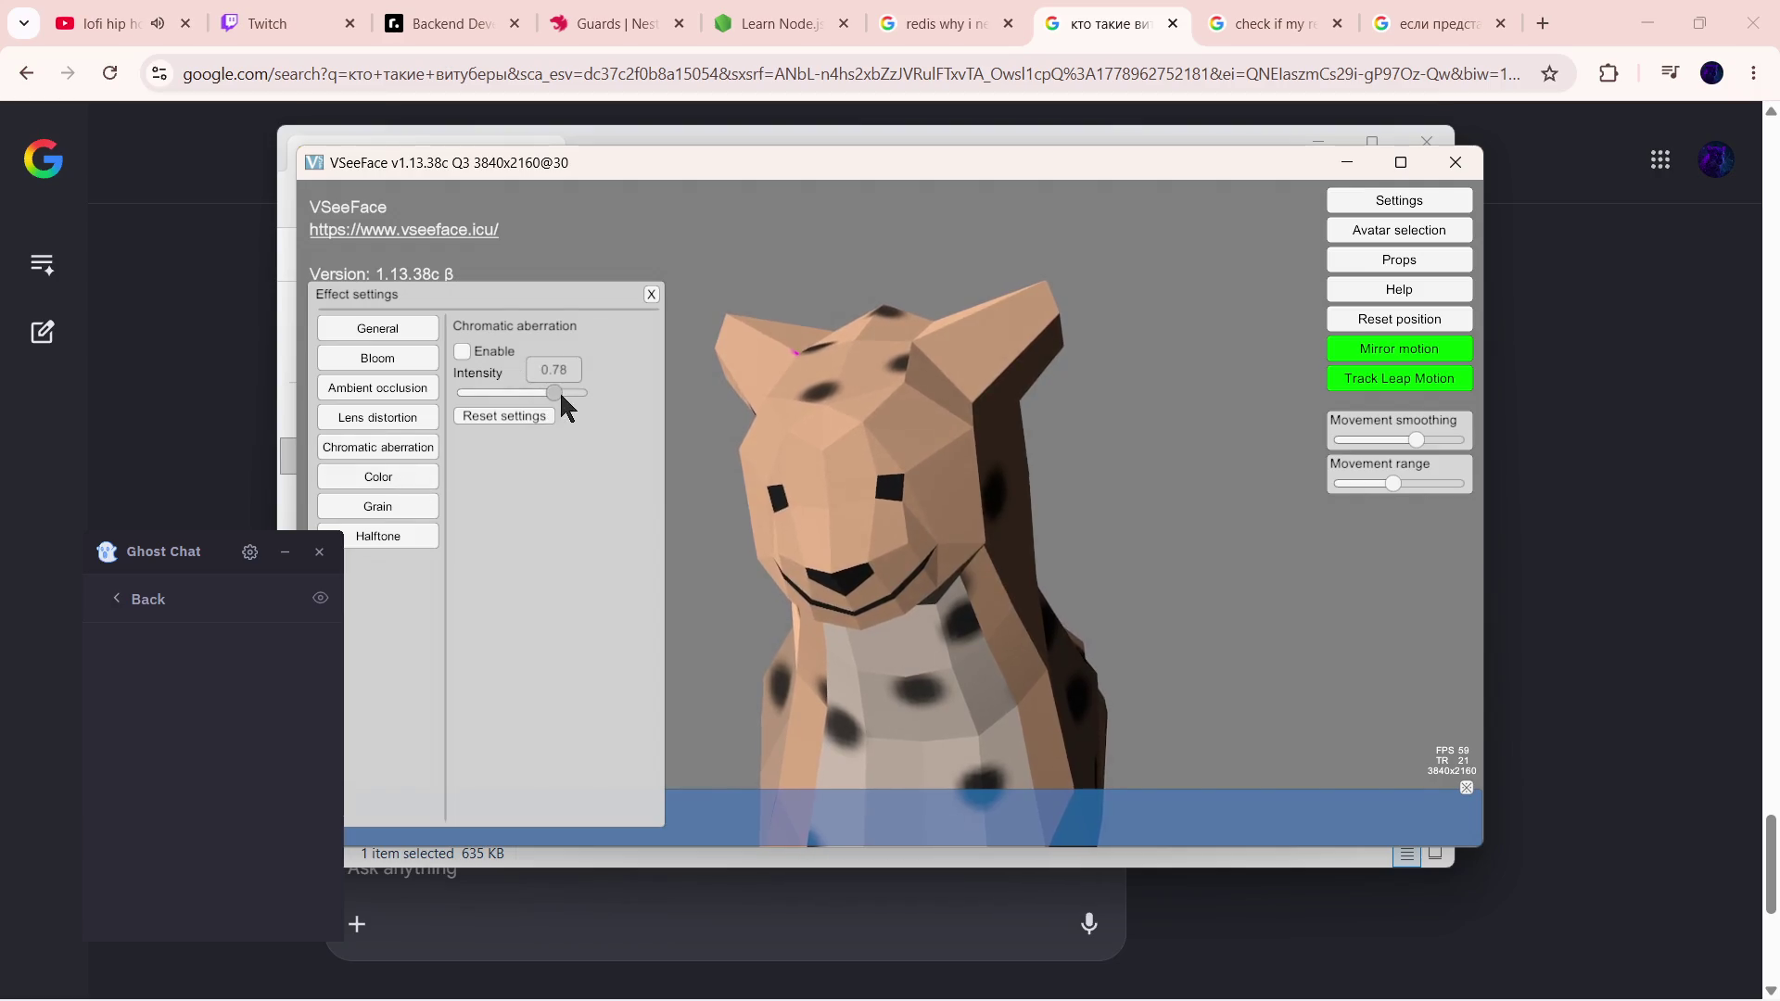
click(417, 507)
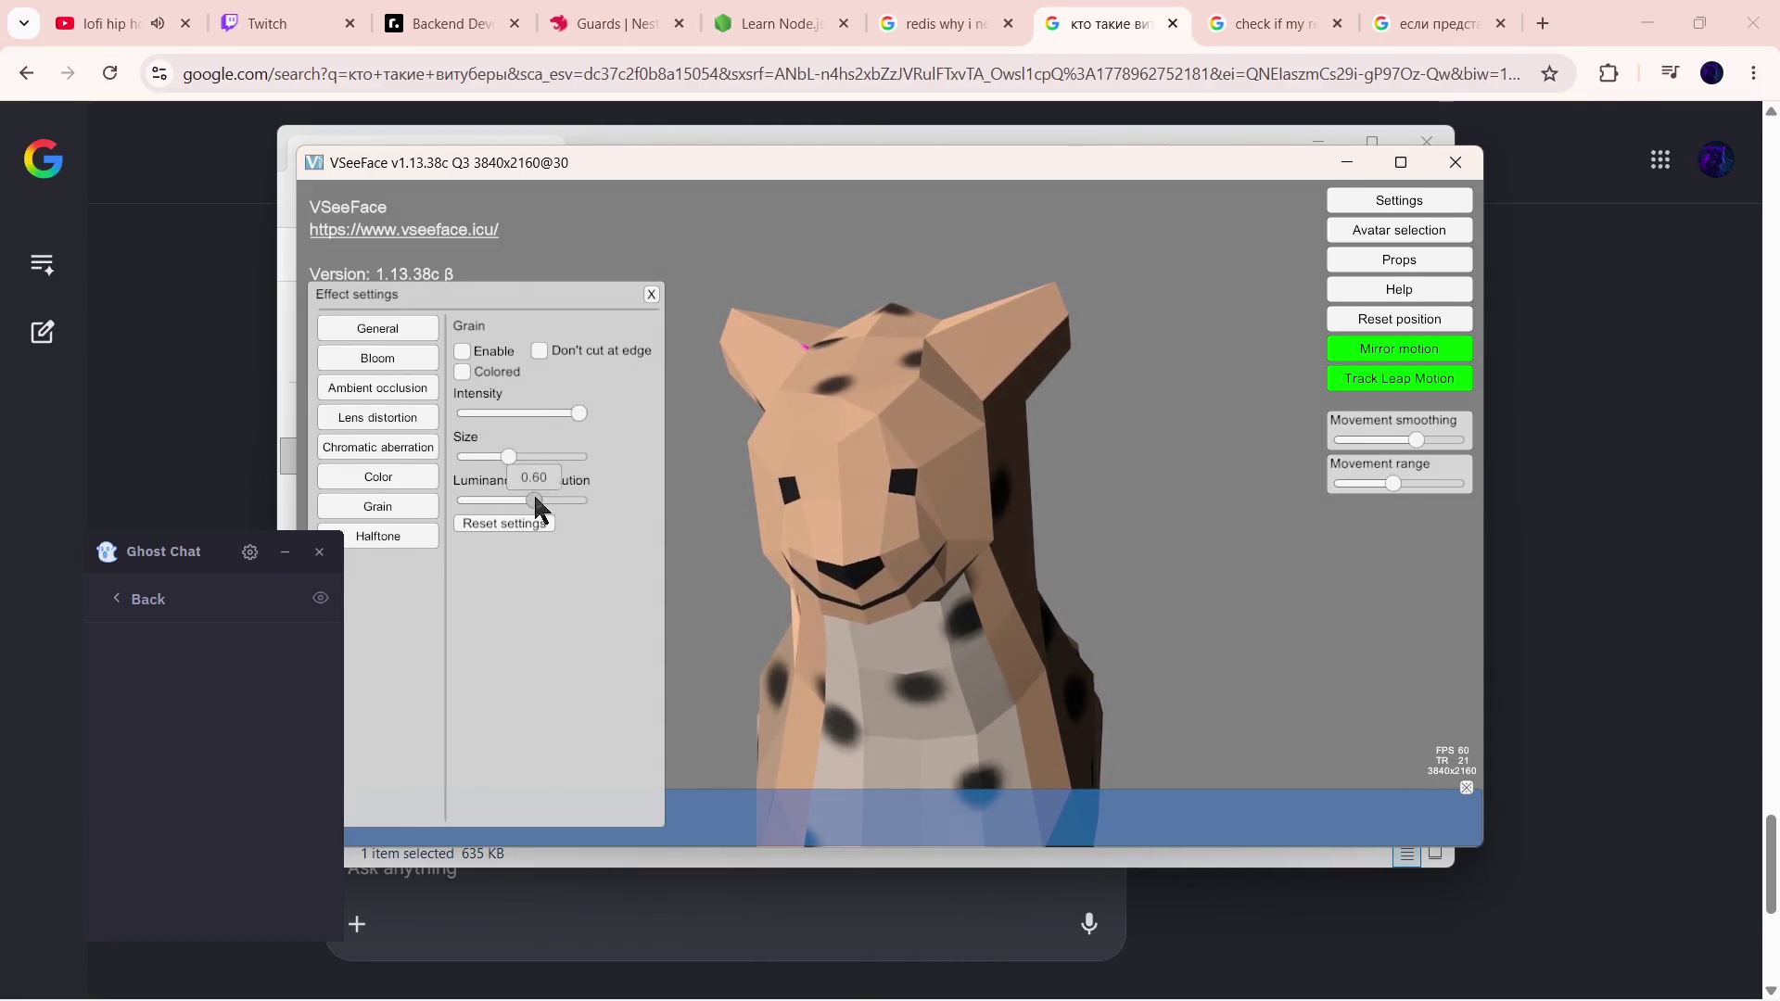
click(400, 530)
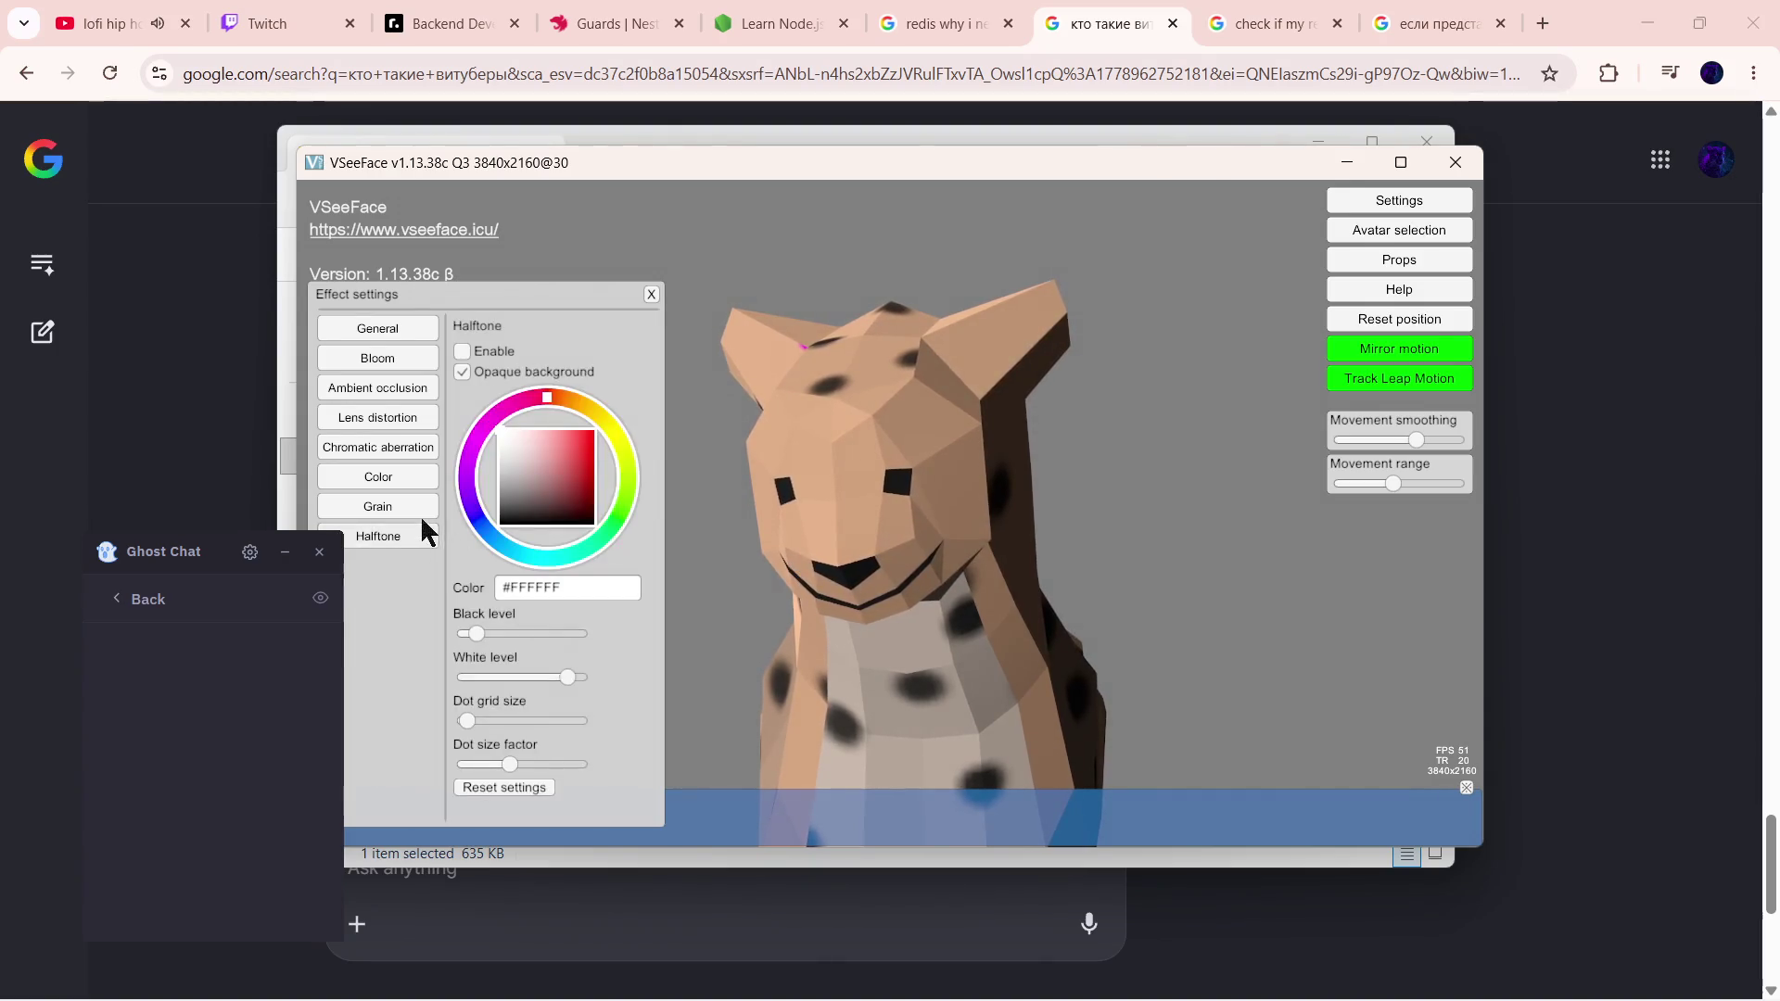
click(650, 296)
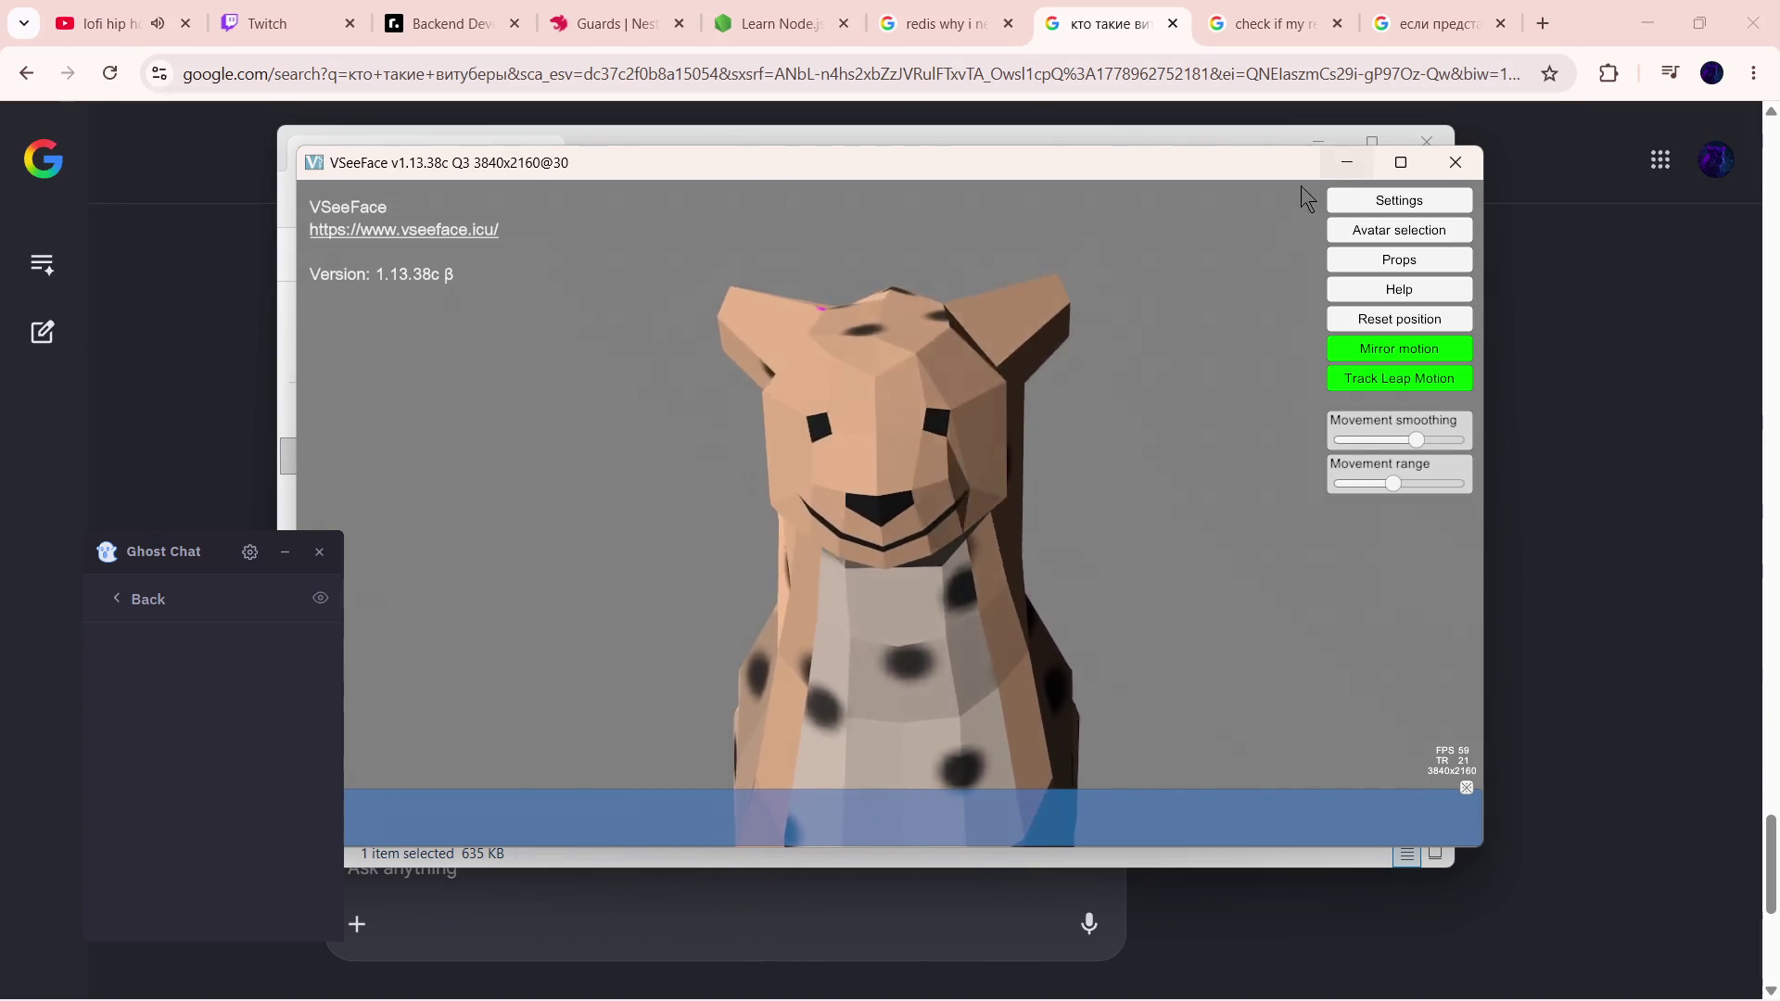
click(1332, 198)
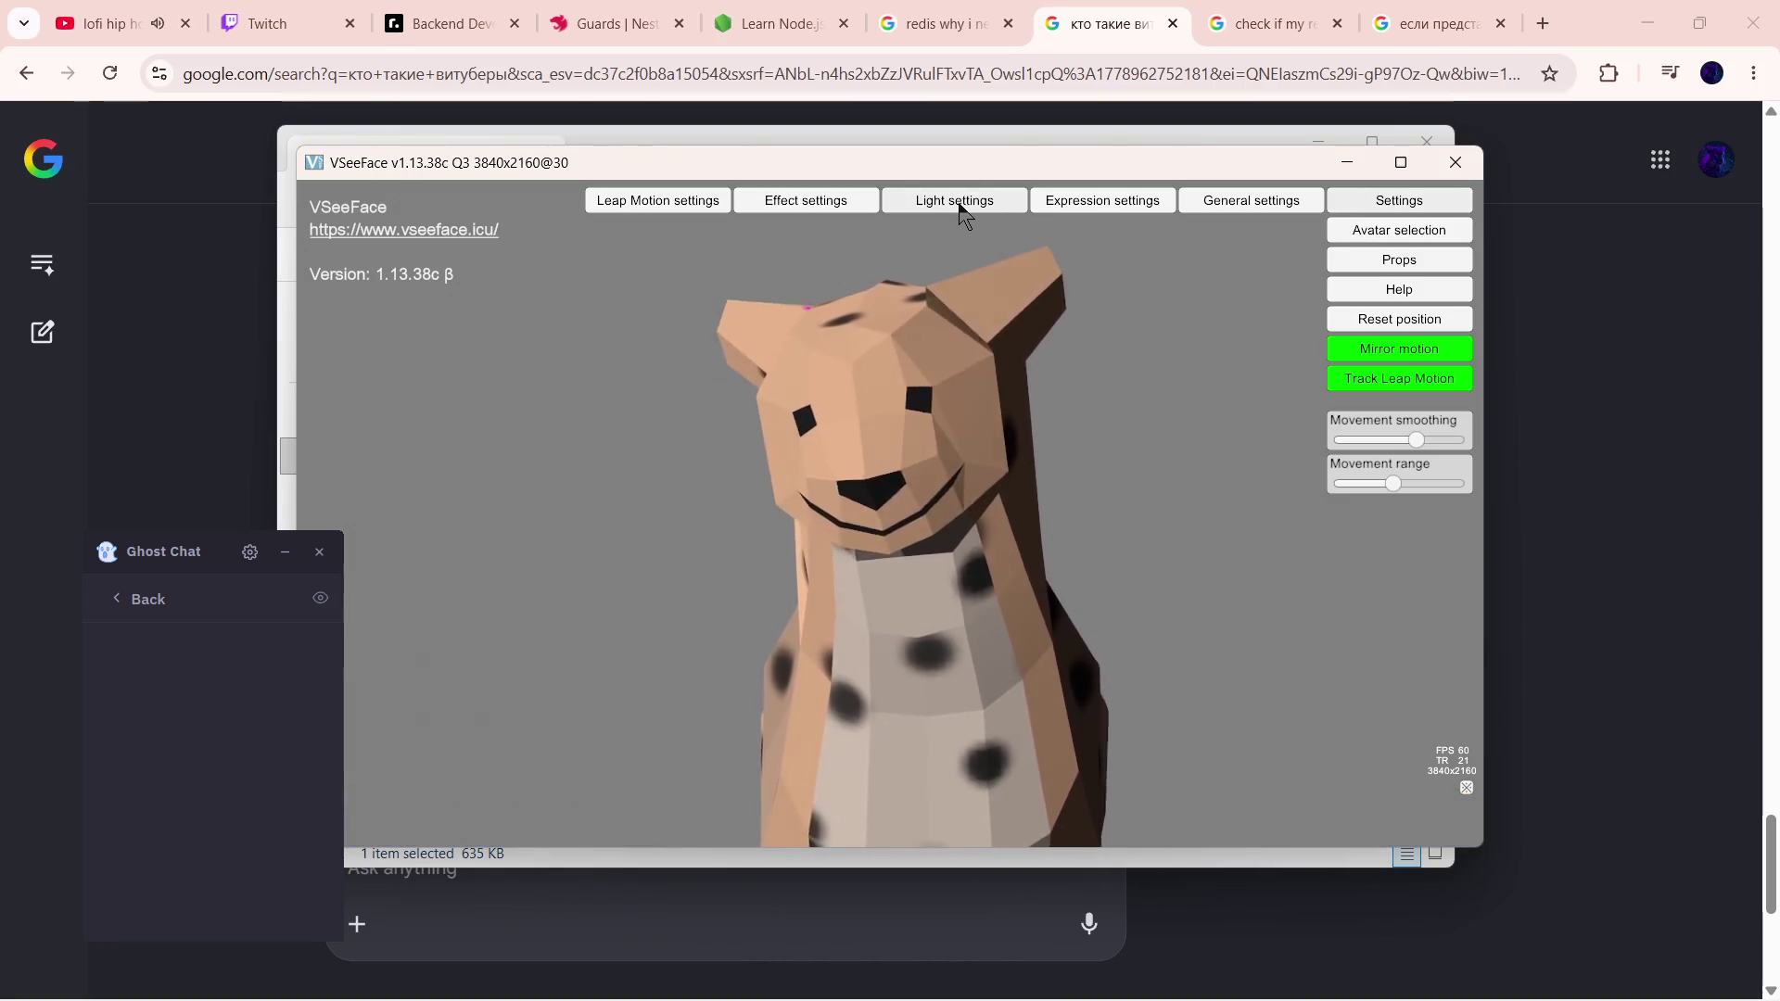
click(1092, 204)
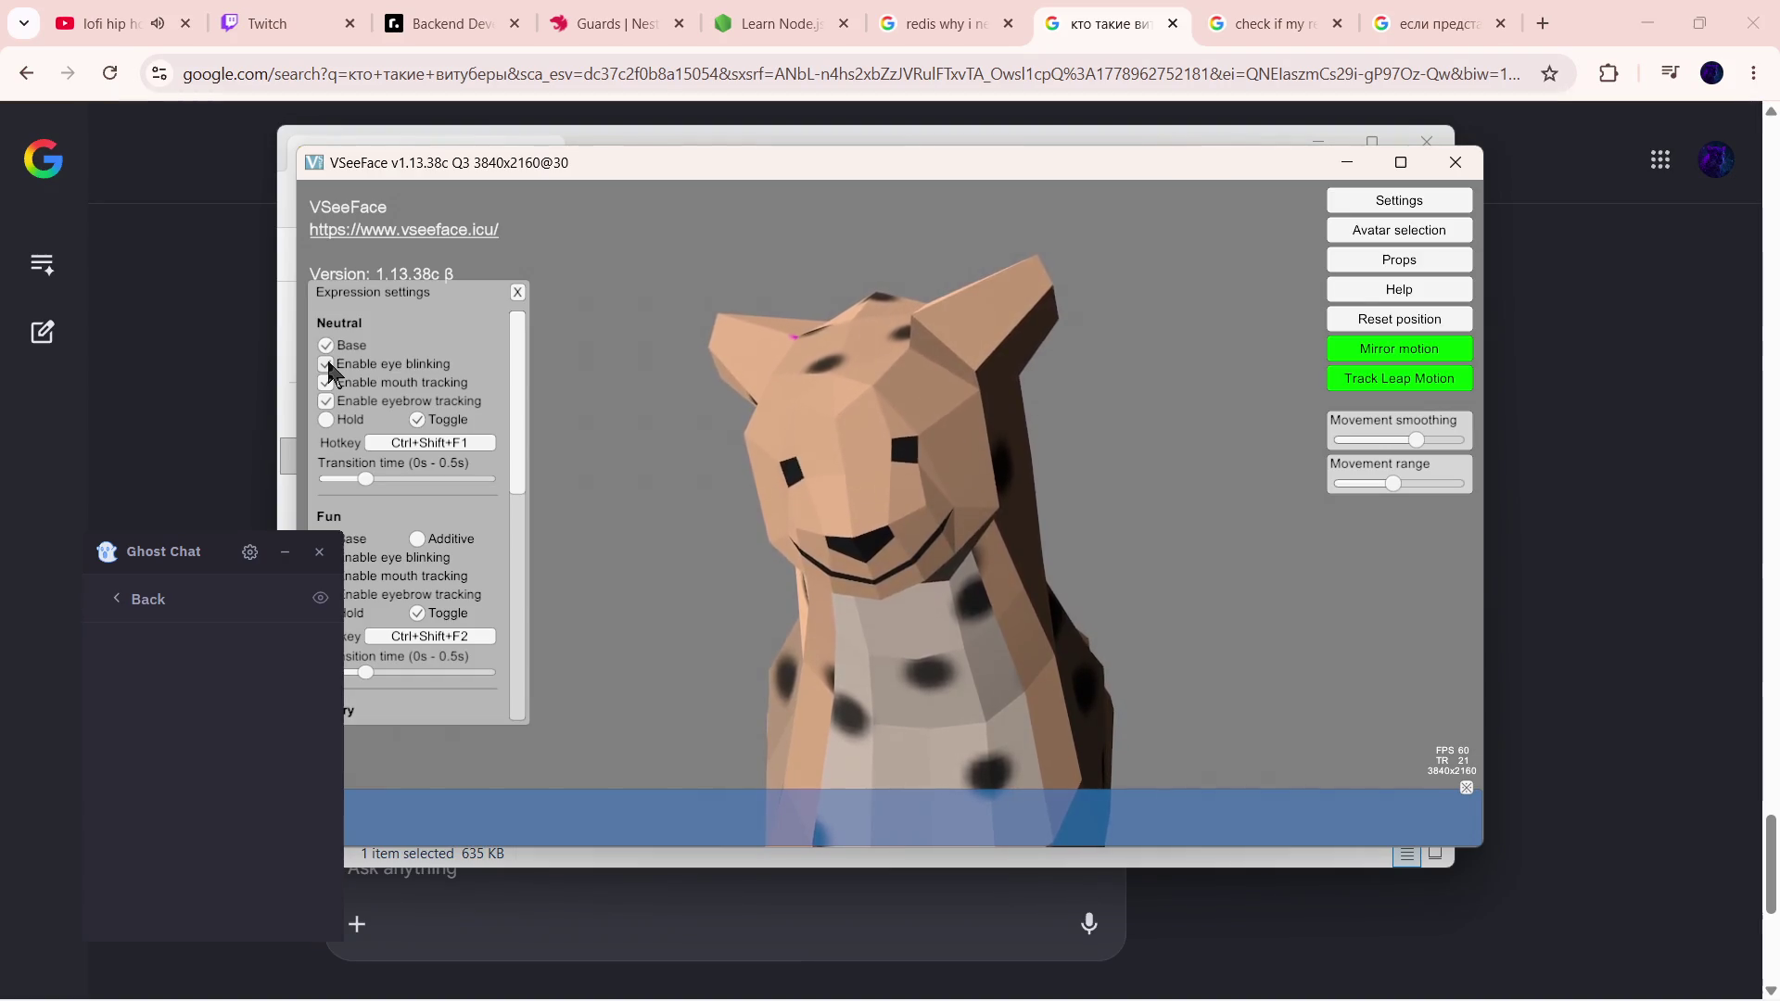
click(327, 365)
click(326, 365)
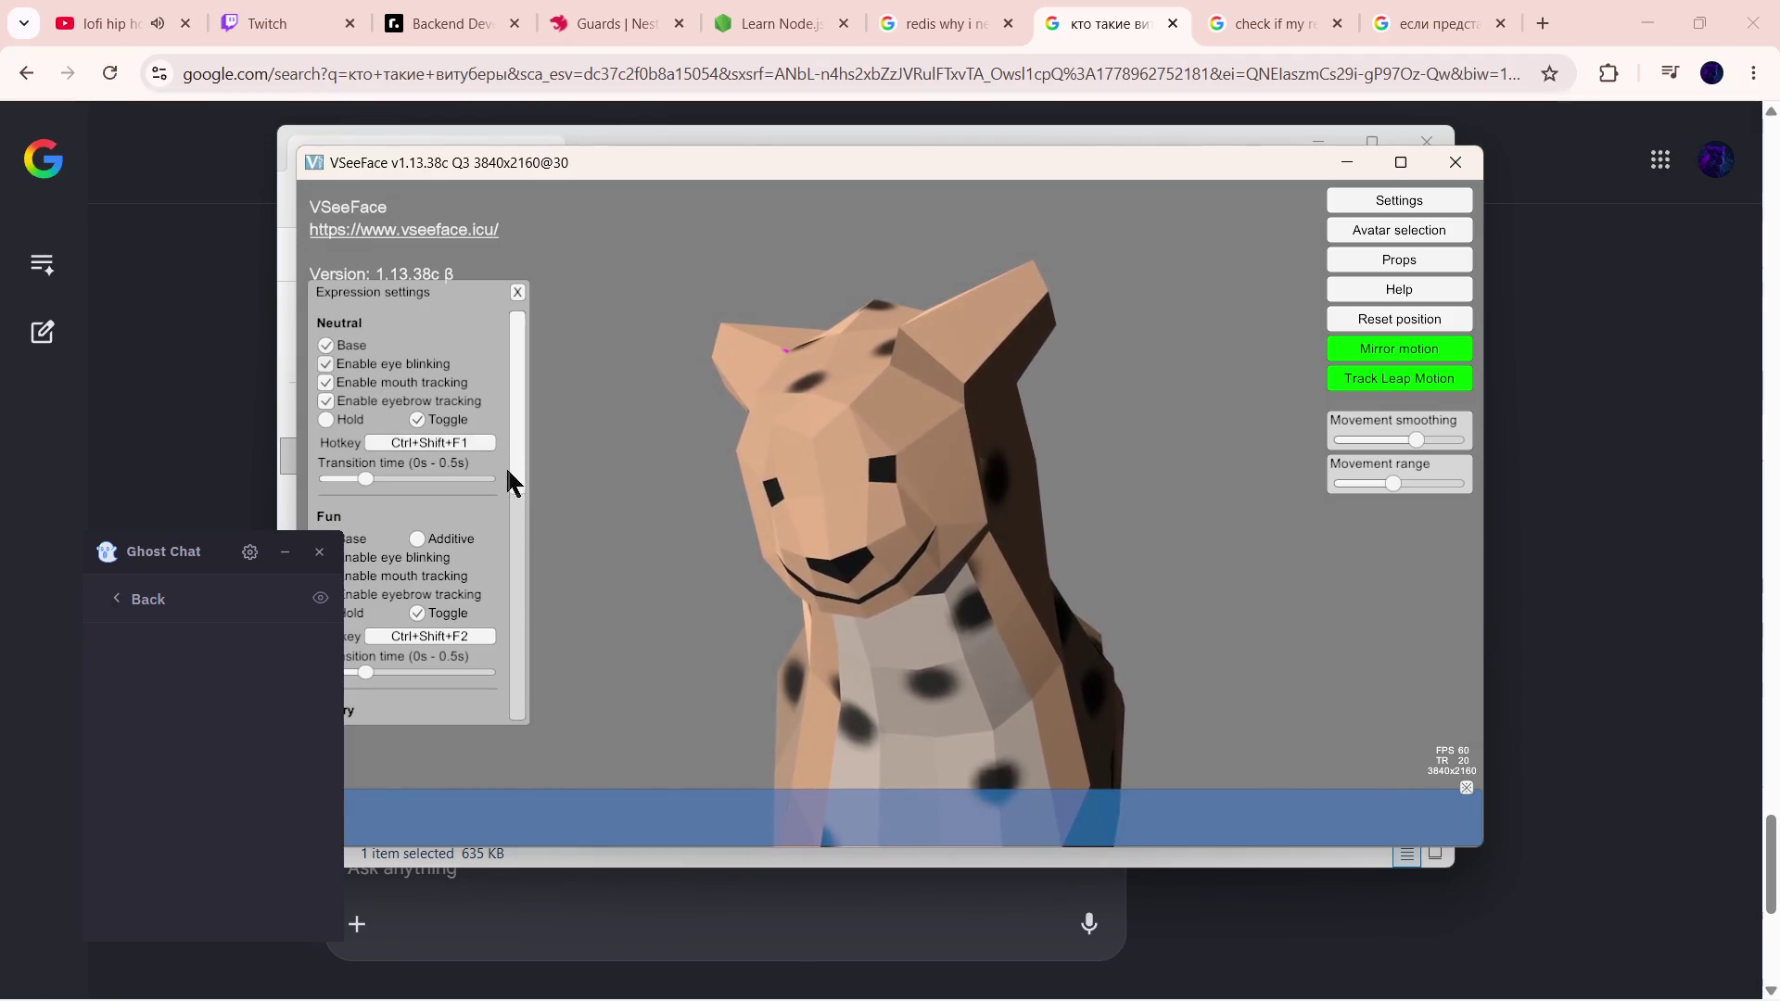
scroll(514, 489, down, 2)
scroll(507, 501, down, 2)
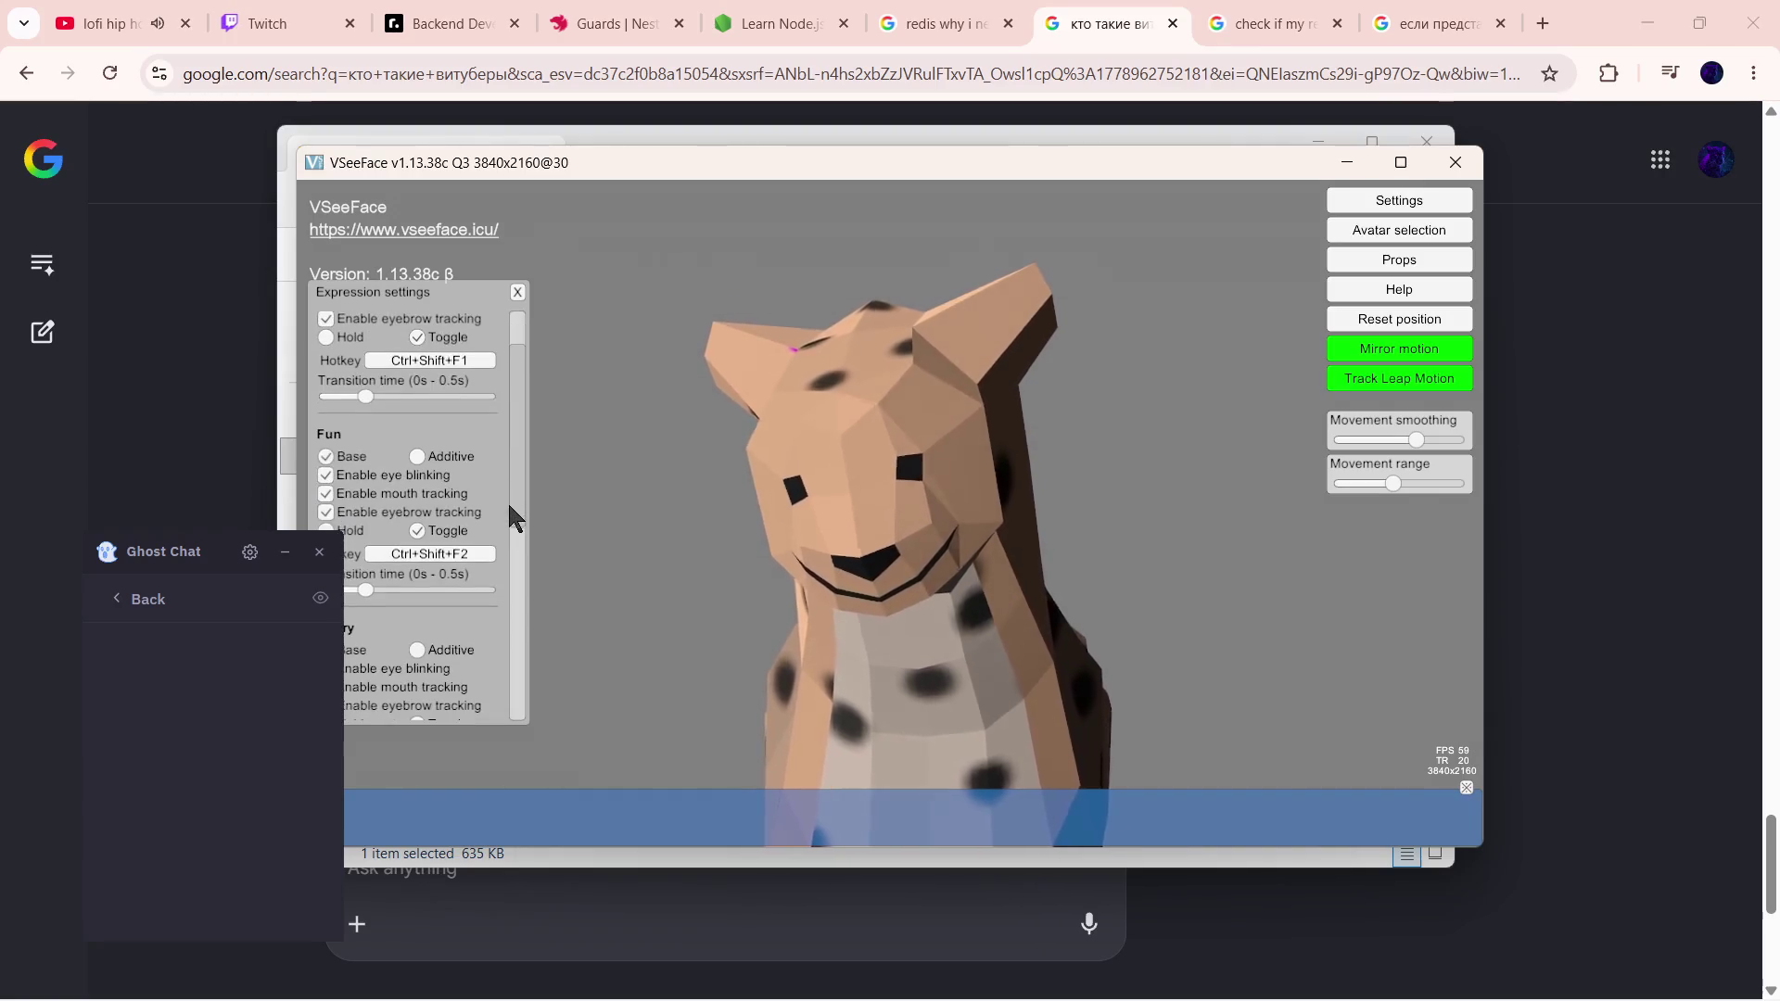
scroll(504, 496, down, 2)
scroll(504, 530, down, 2)
scroll(505, 531, down, 2)
scroll(519, 520, down, 1)
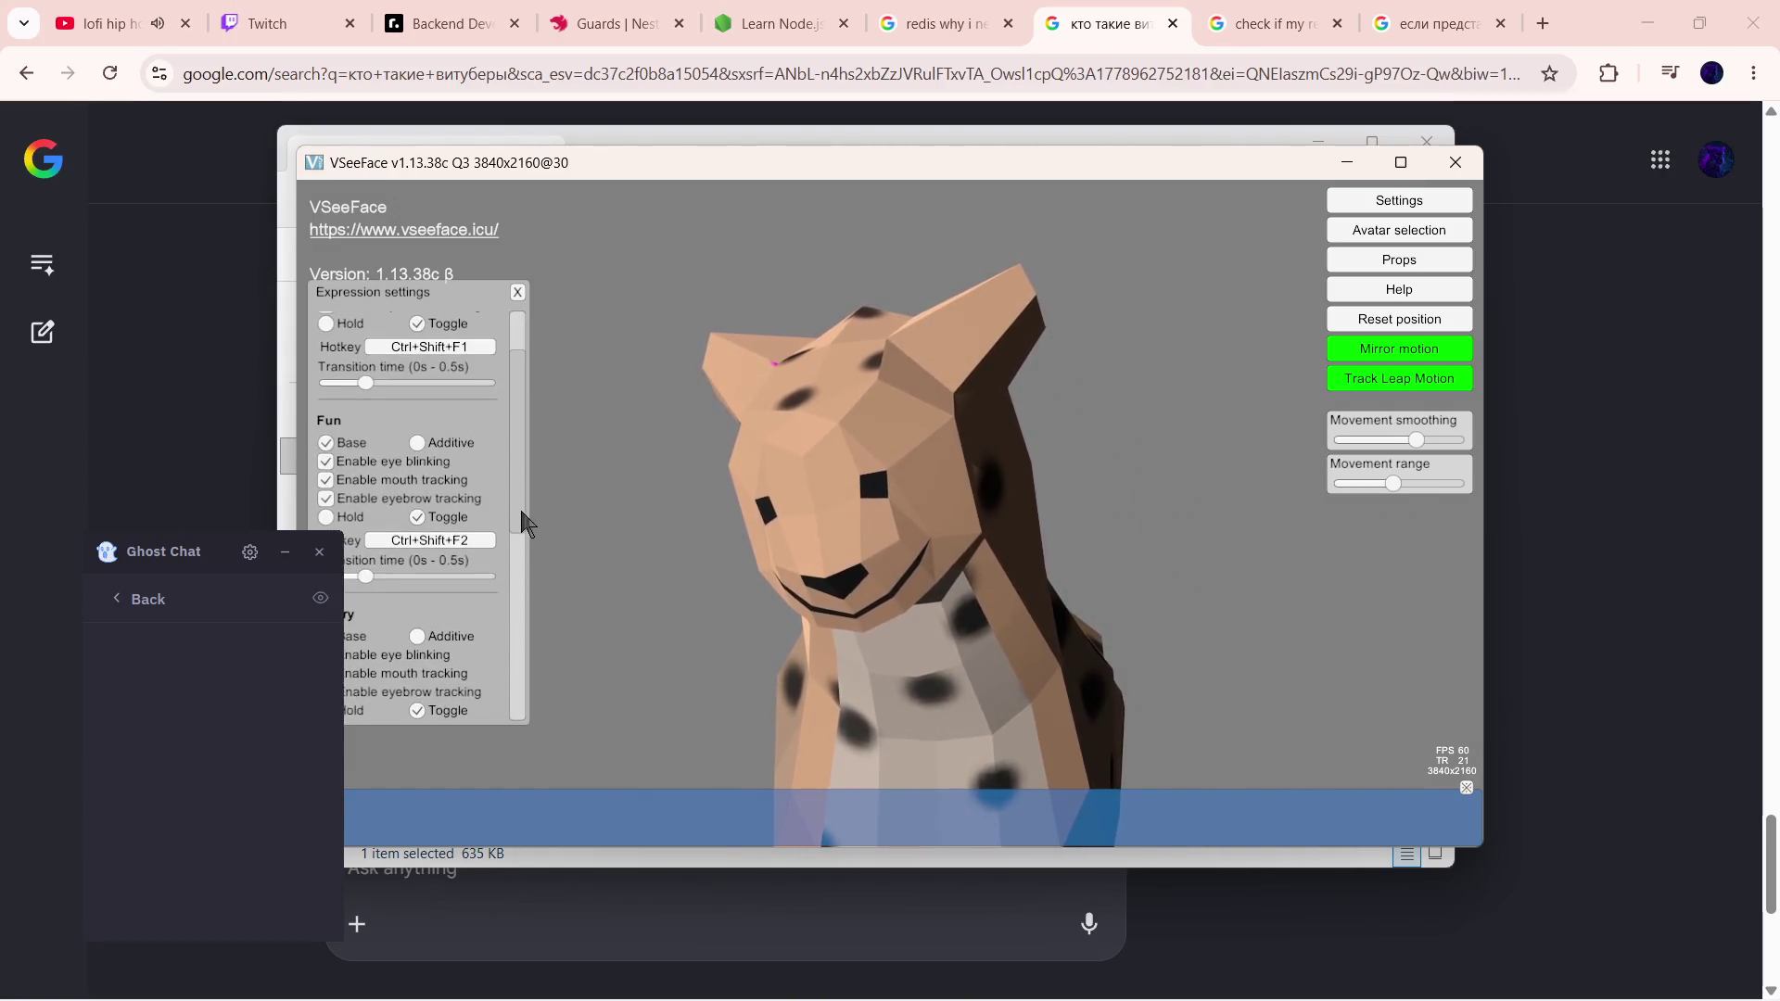
scroll(516, 611, down, 2)
scroll(508, 640, down, 2)
scroll(513, 641, down, 3)
drag(208, 548, 165, 553)
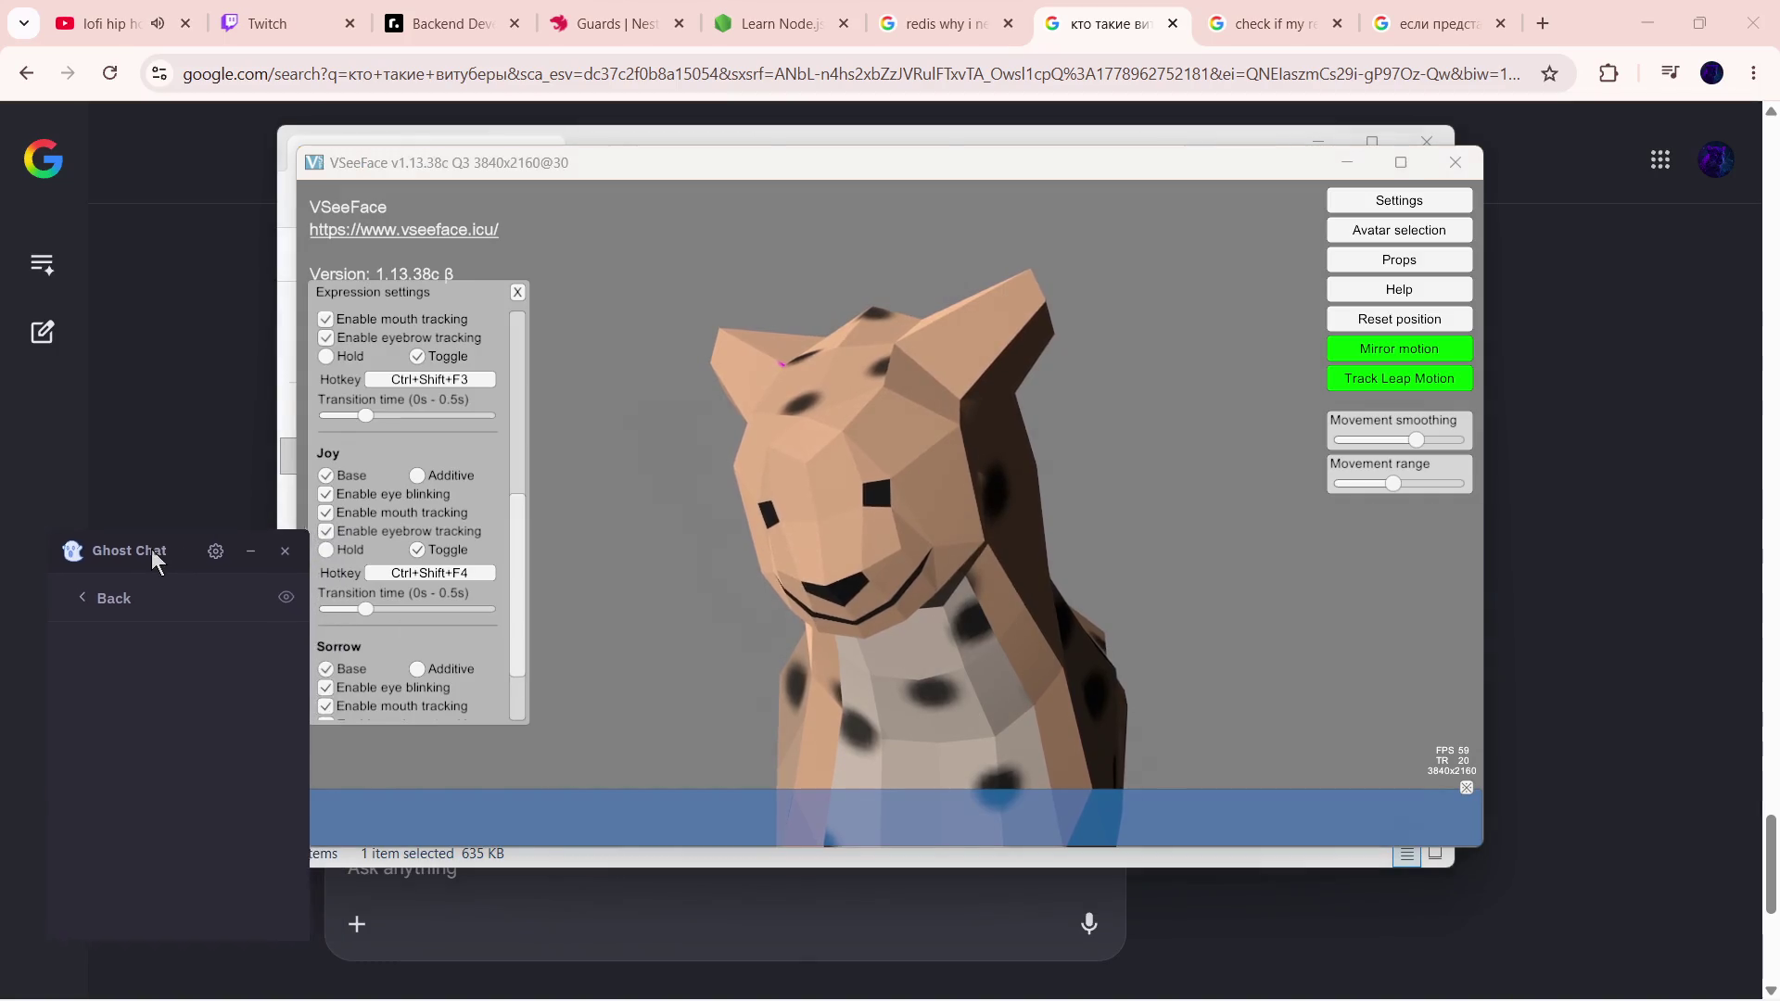
scroll(521, 584, down, 3)
scroll(521, 556, up, 4)
scroll(507, 553, up, 4)
scroll(510, 613, down, 4)
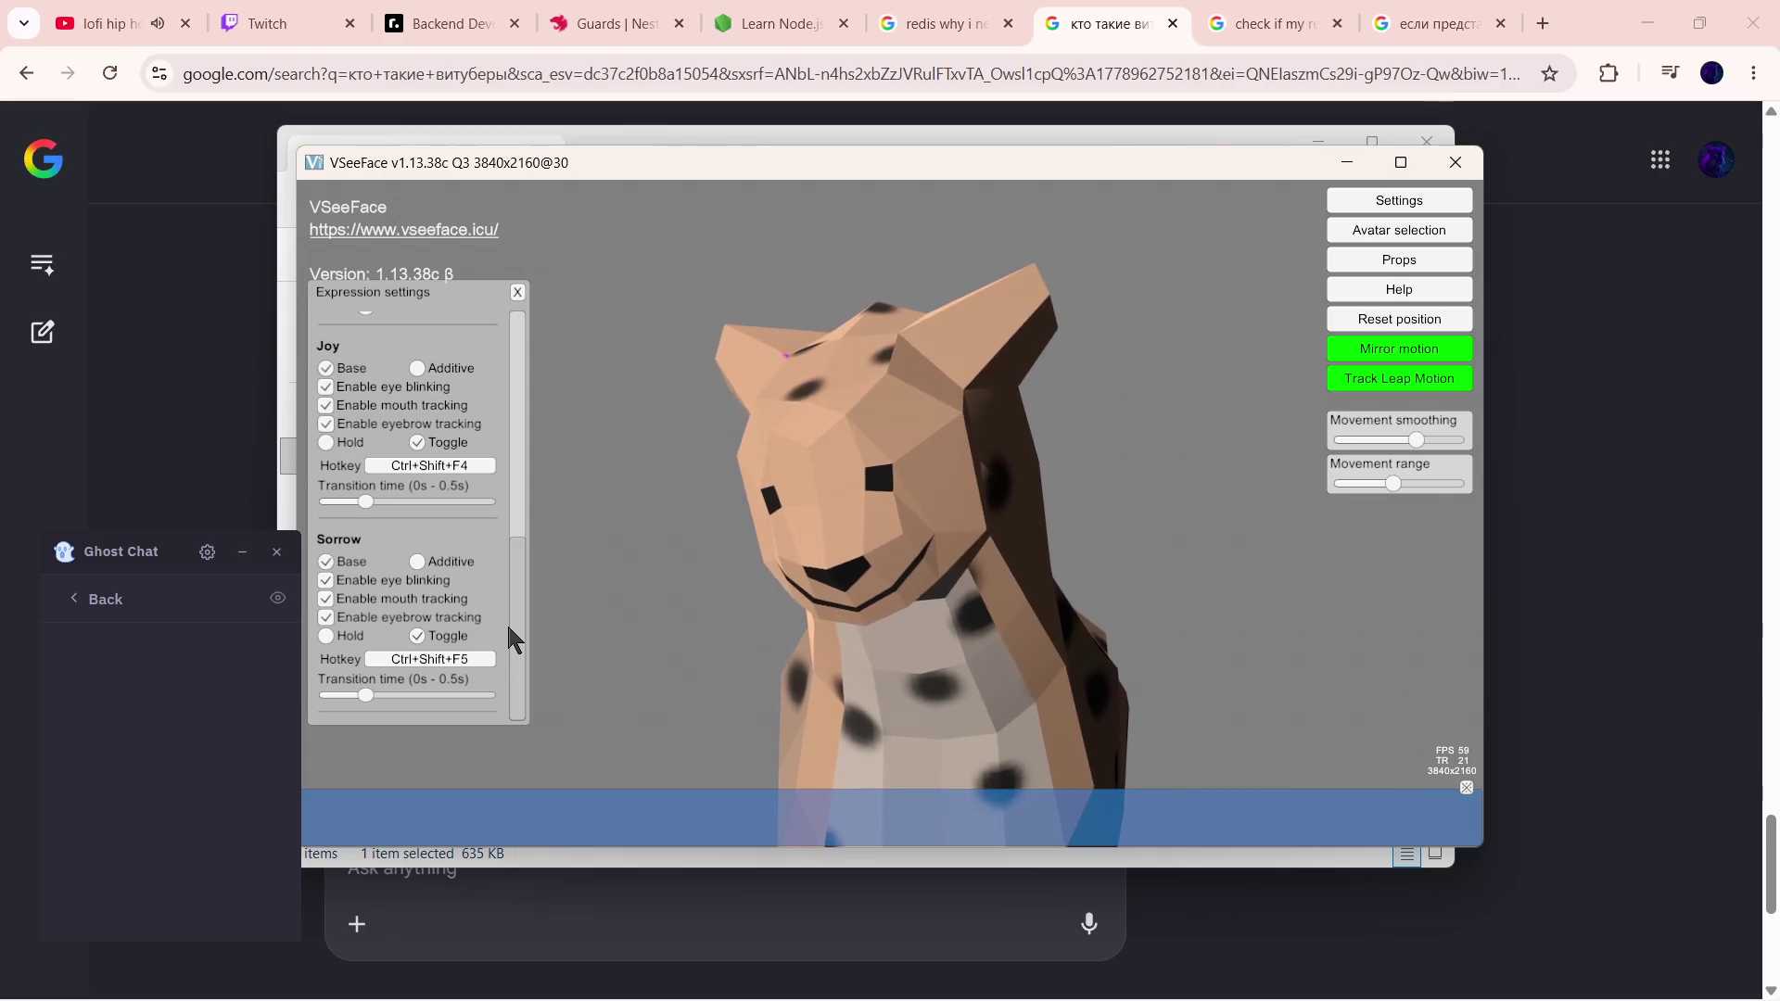
scroll(506, 615, up, 2)
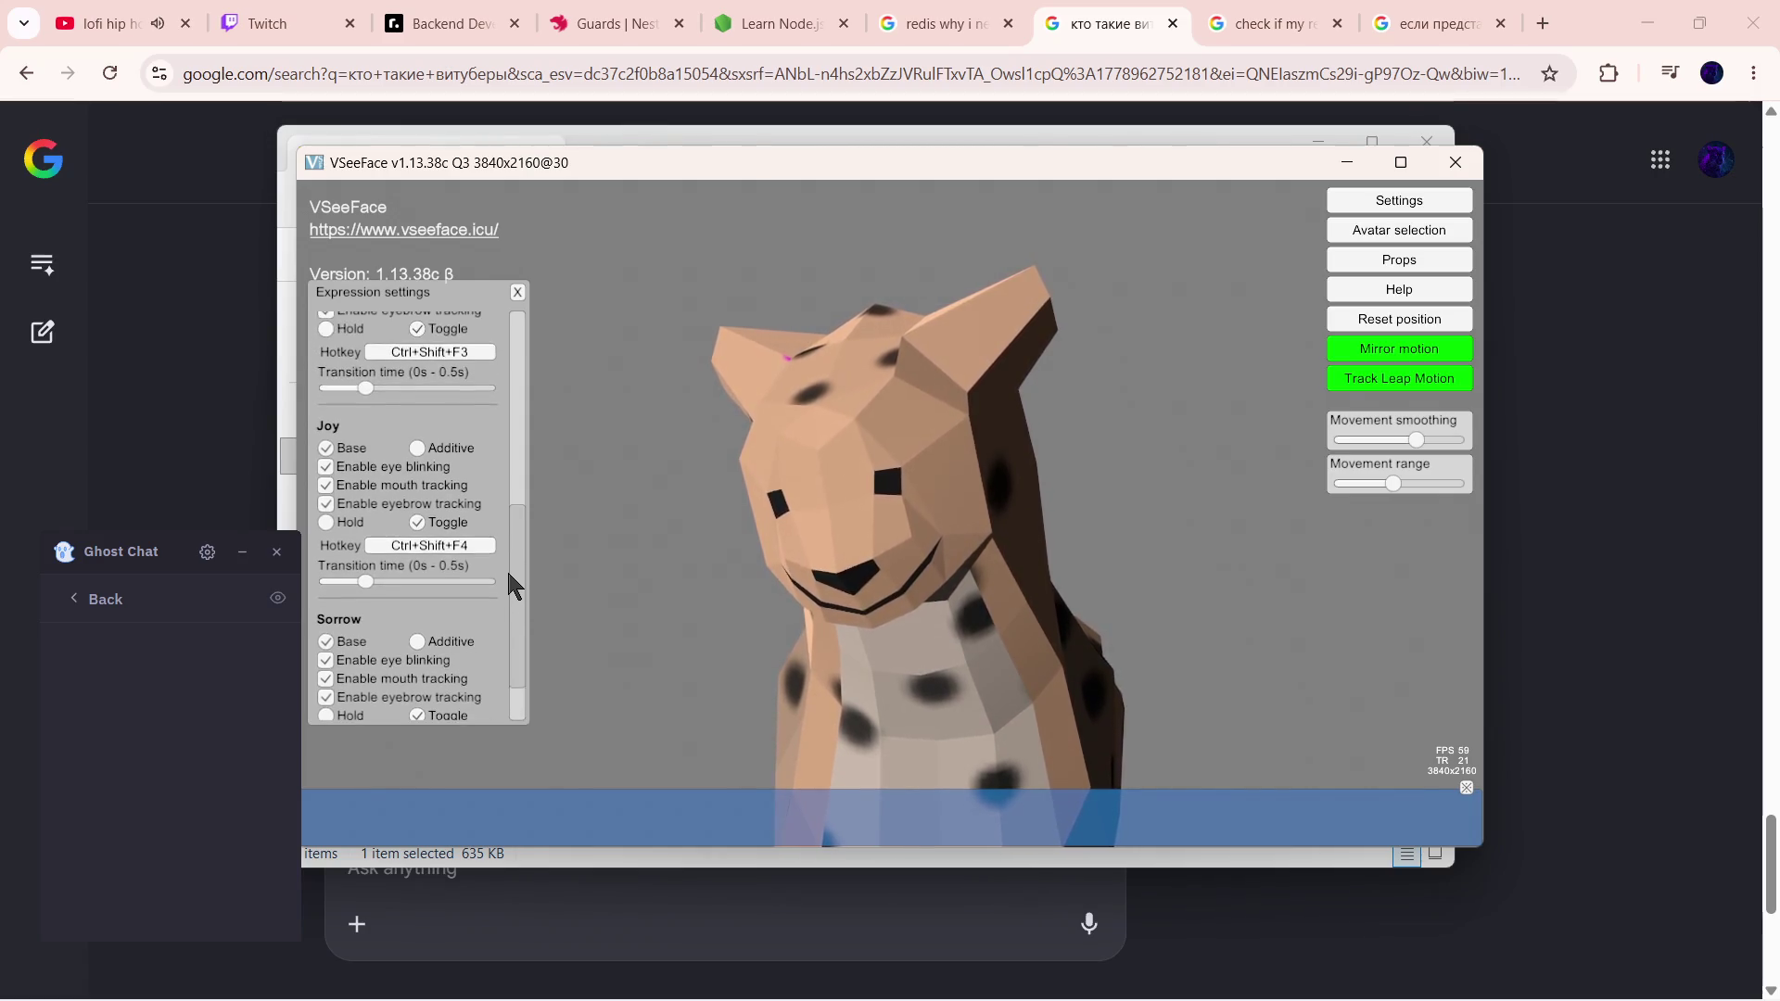
drag(503, 555, 521, 299)
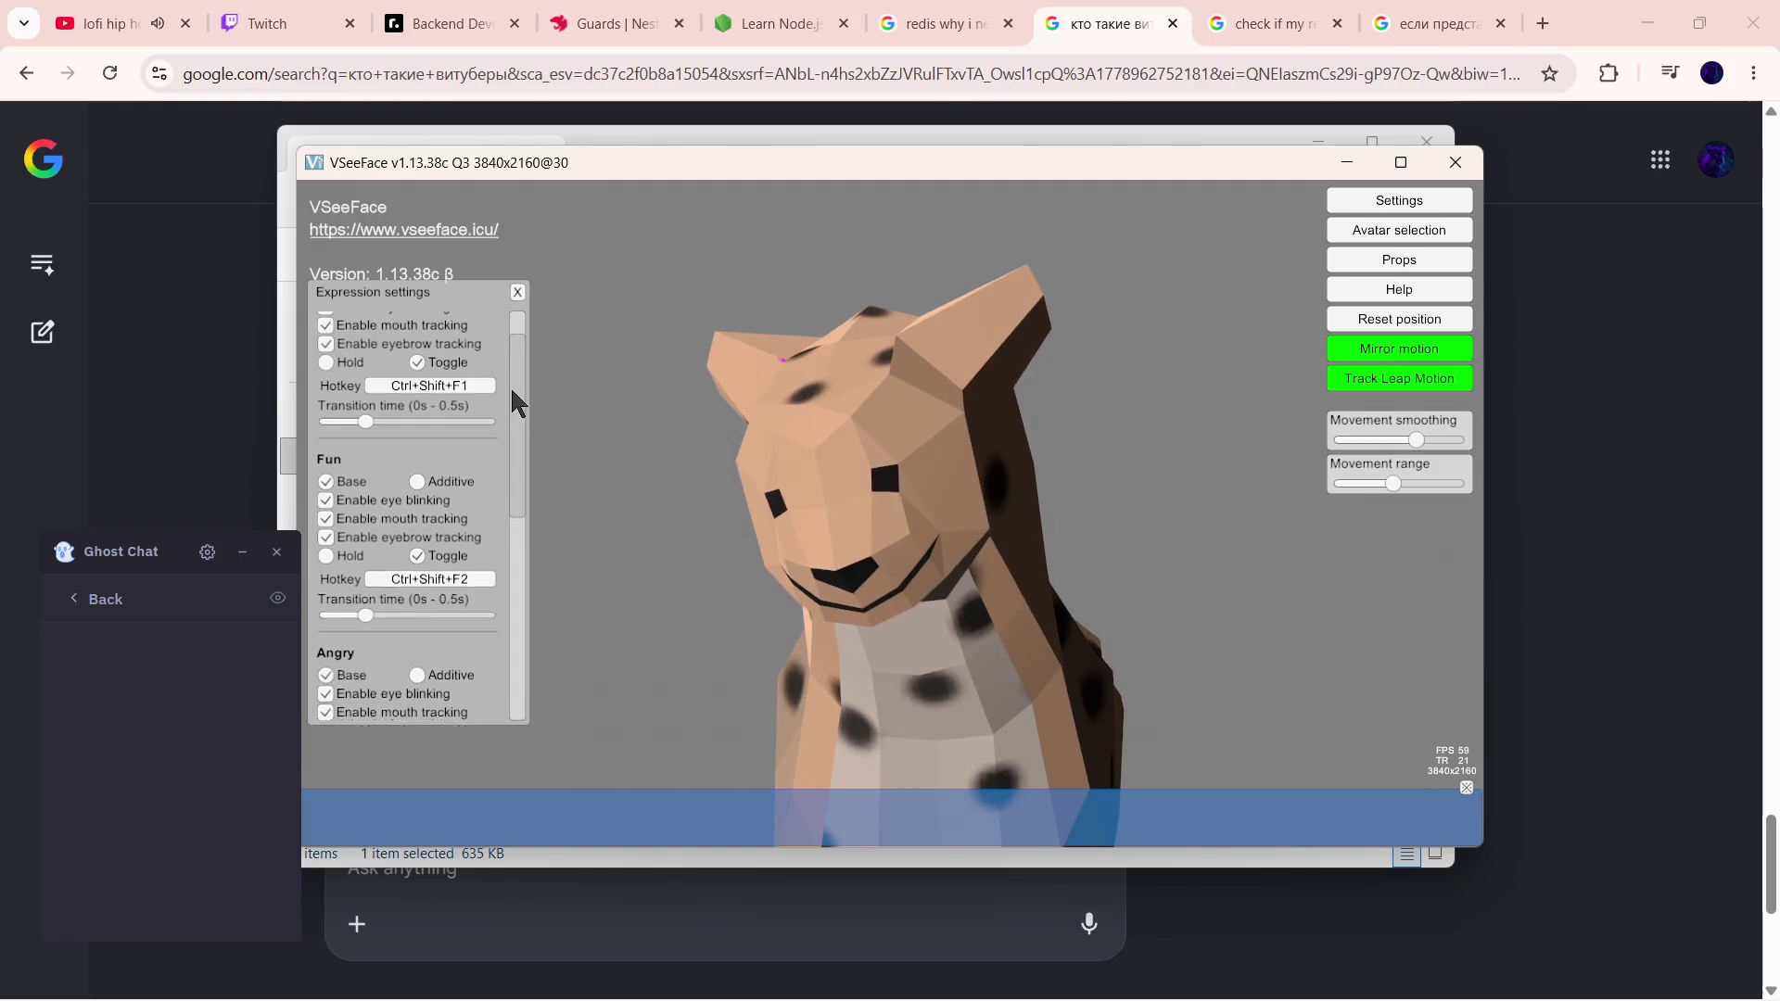
click(520, 293)
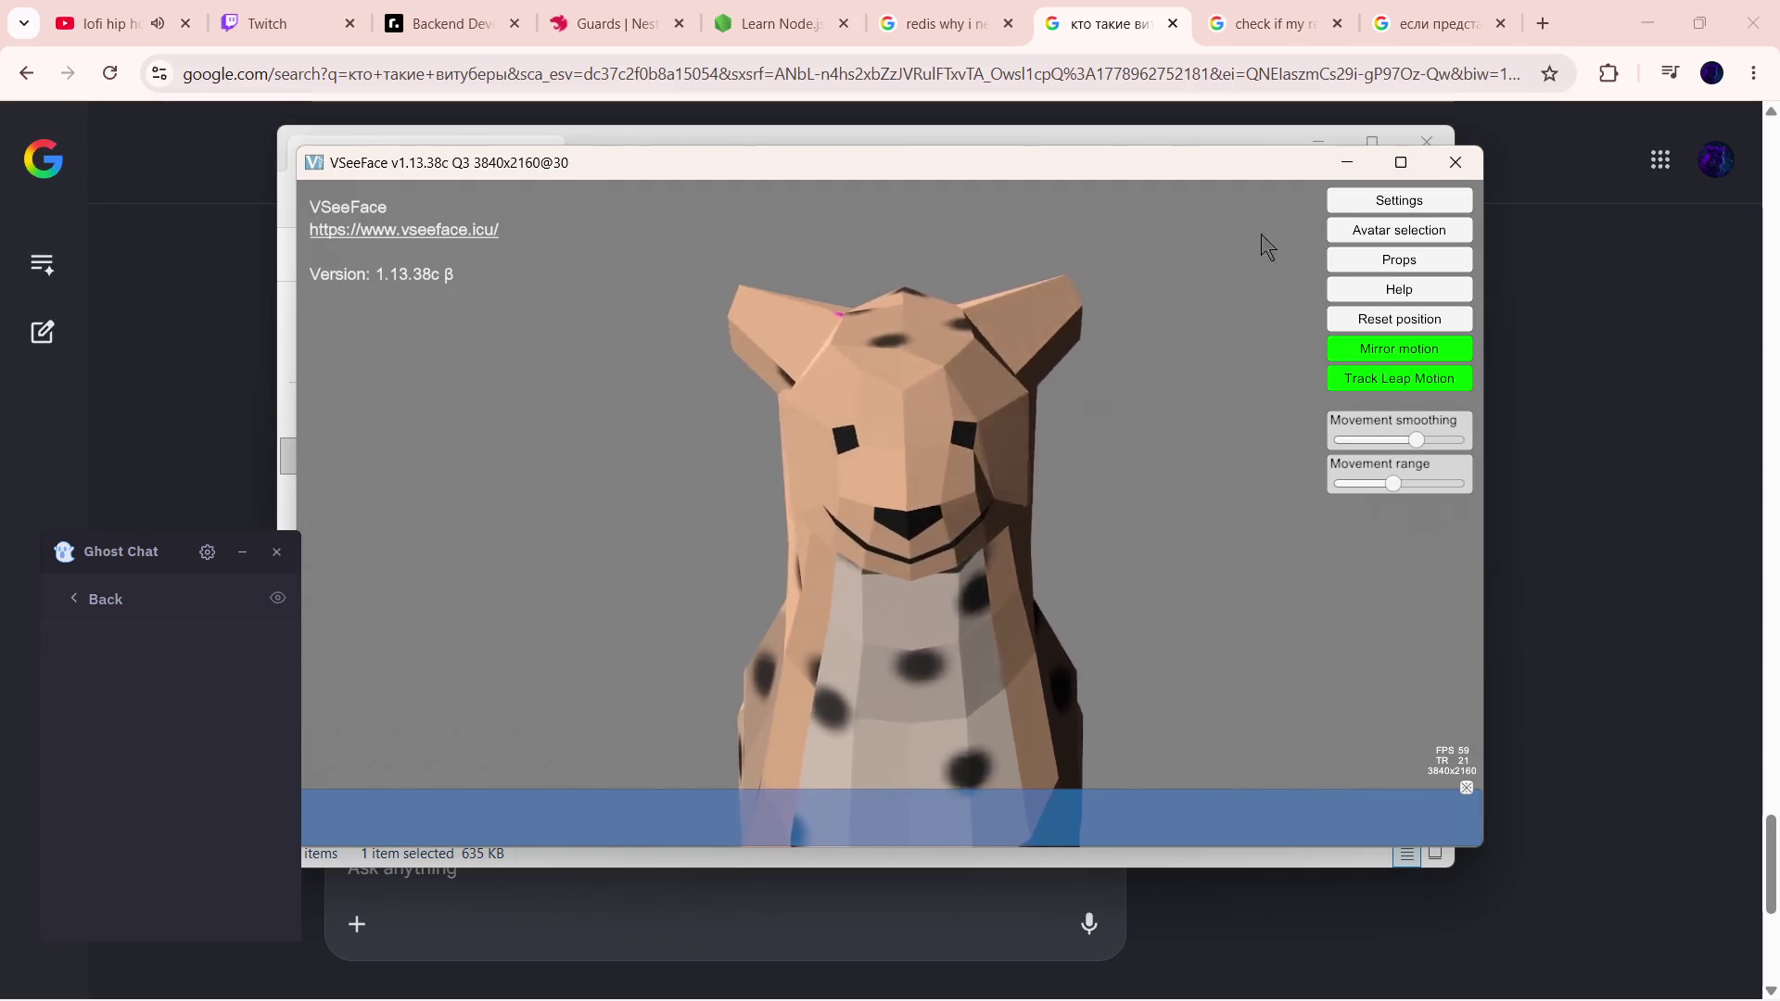
click(1380, 201)
click(1244, 203)
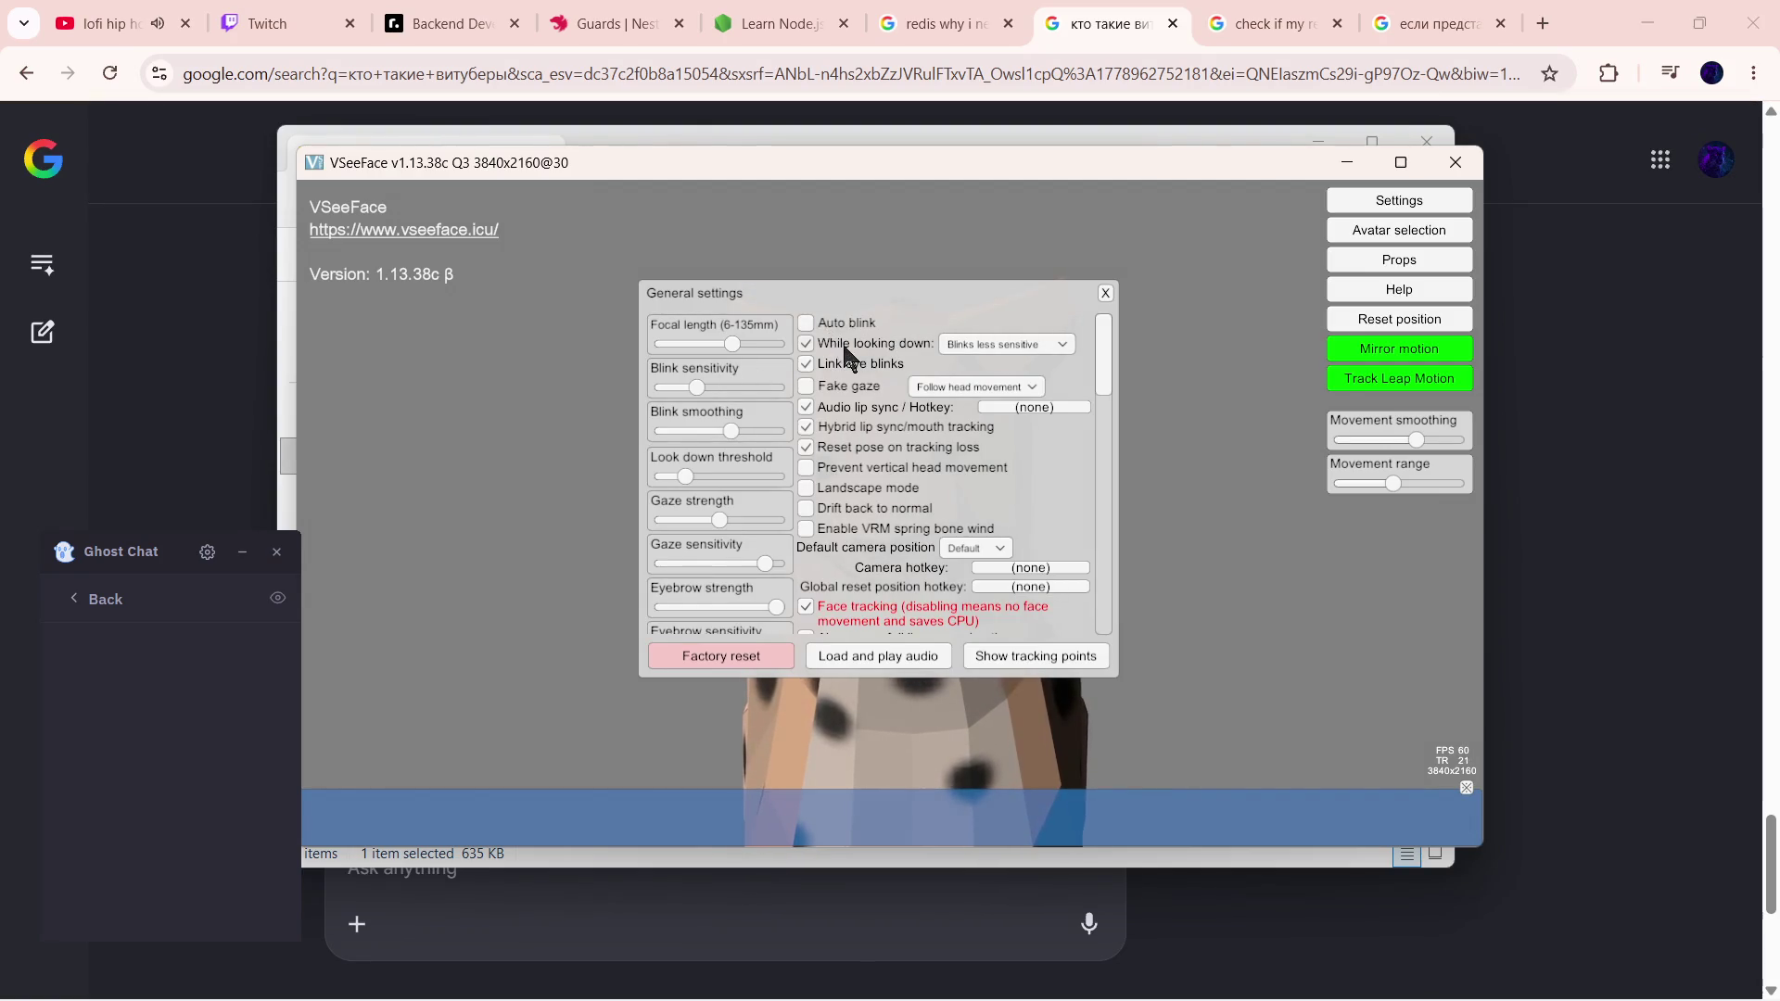
drag(947, 300, 829, 309)
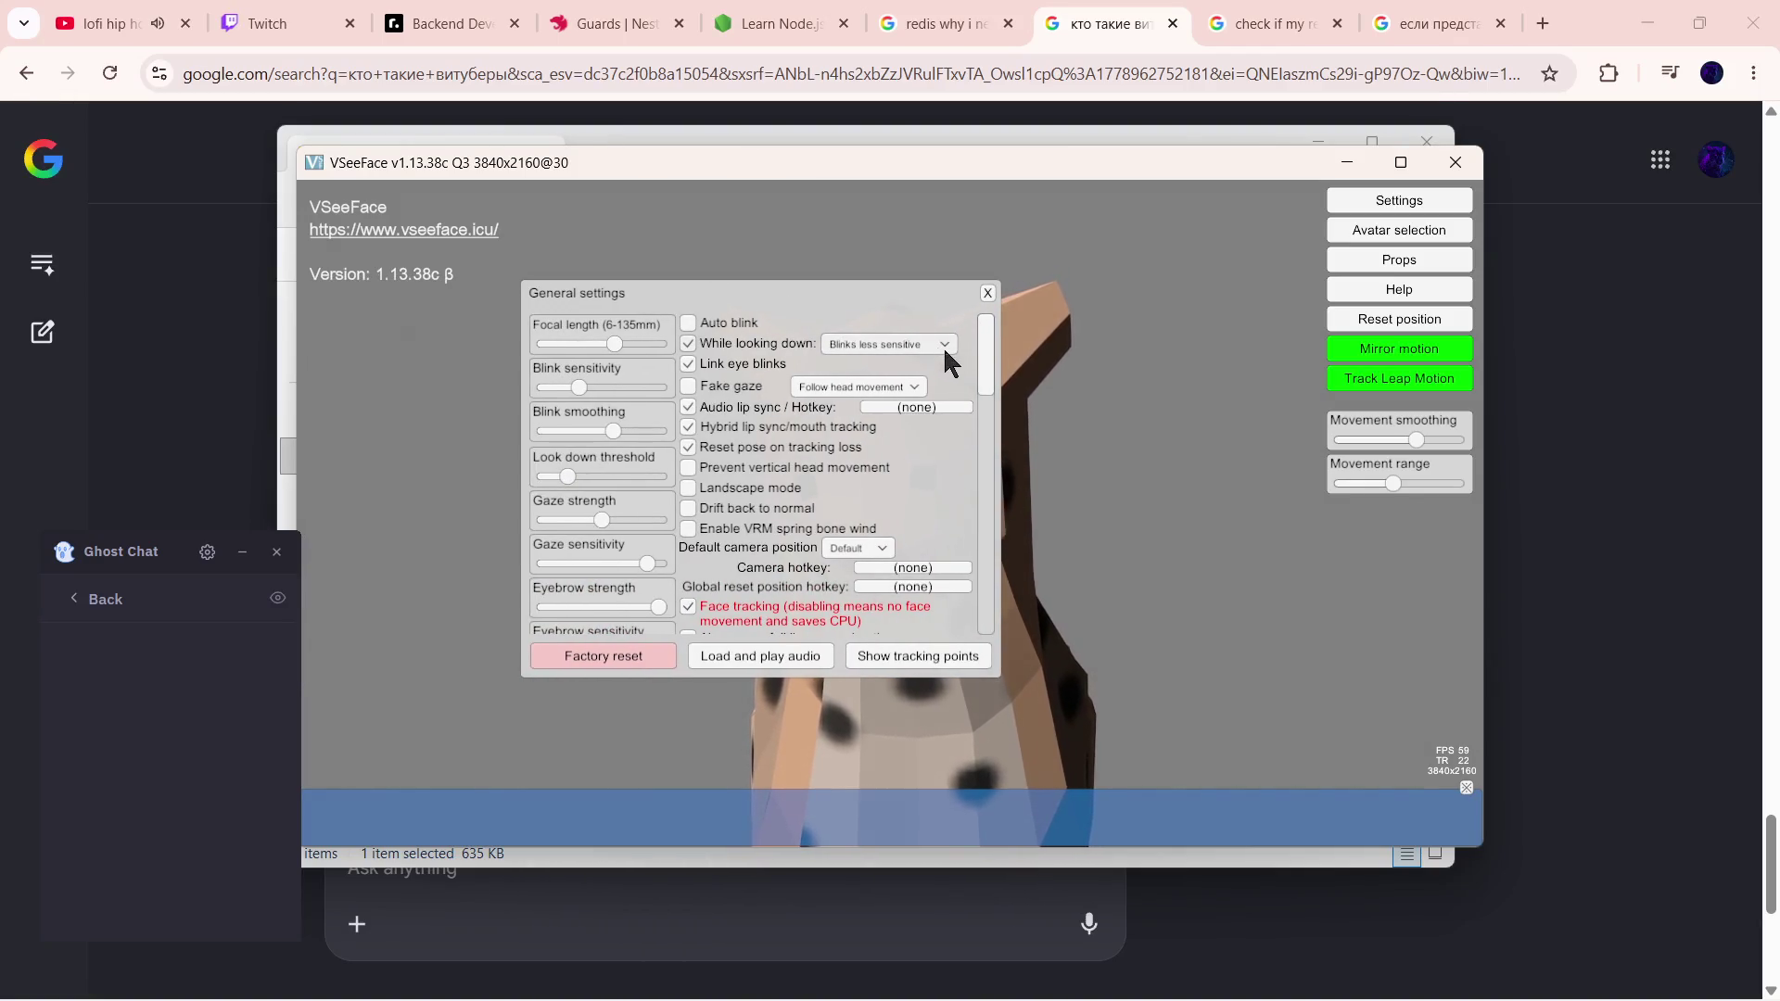
scroll(821, 584, down, 3)
scroll(851, 552, up, 3)
click(987, 294)
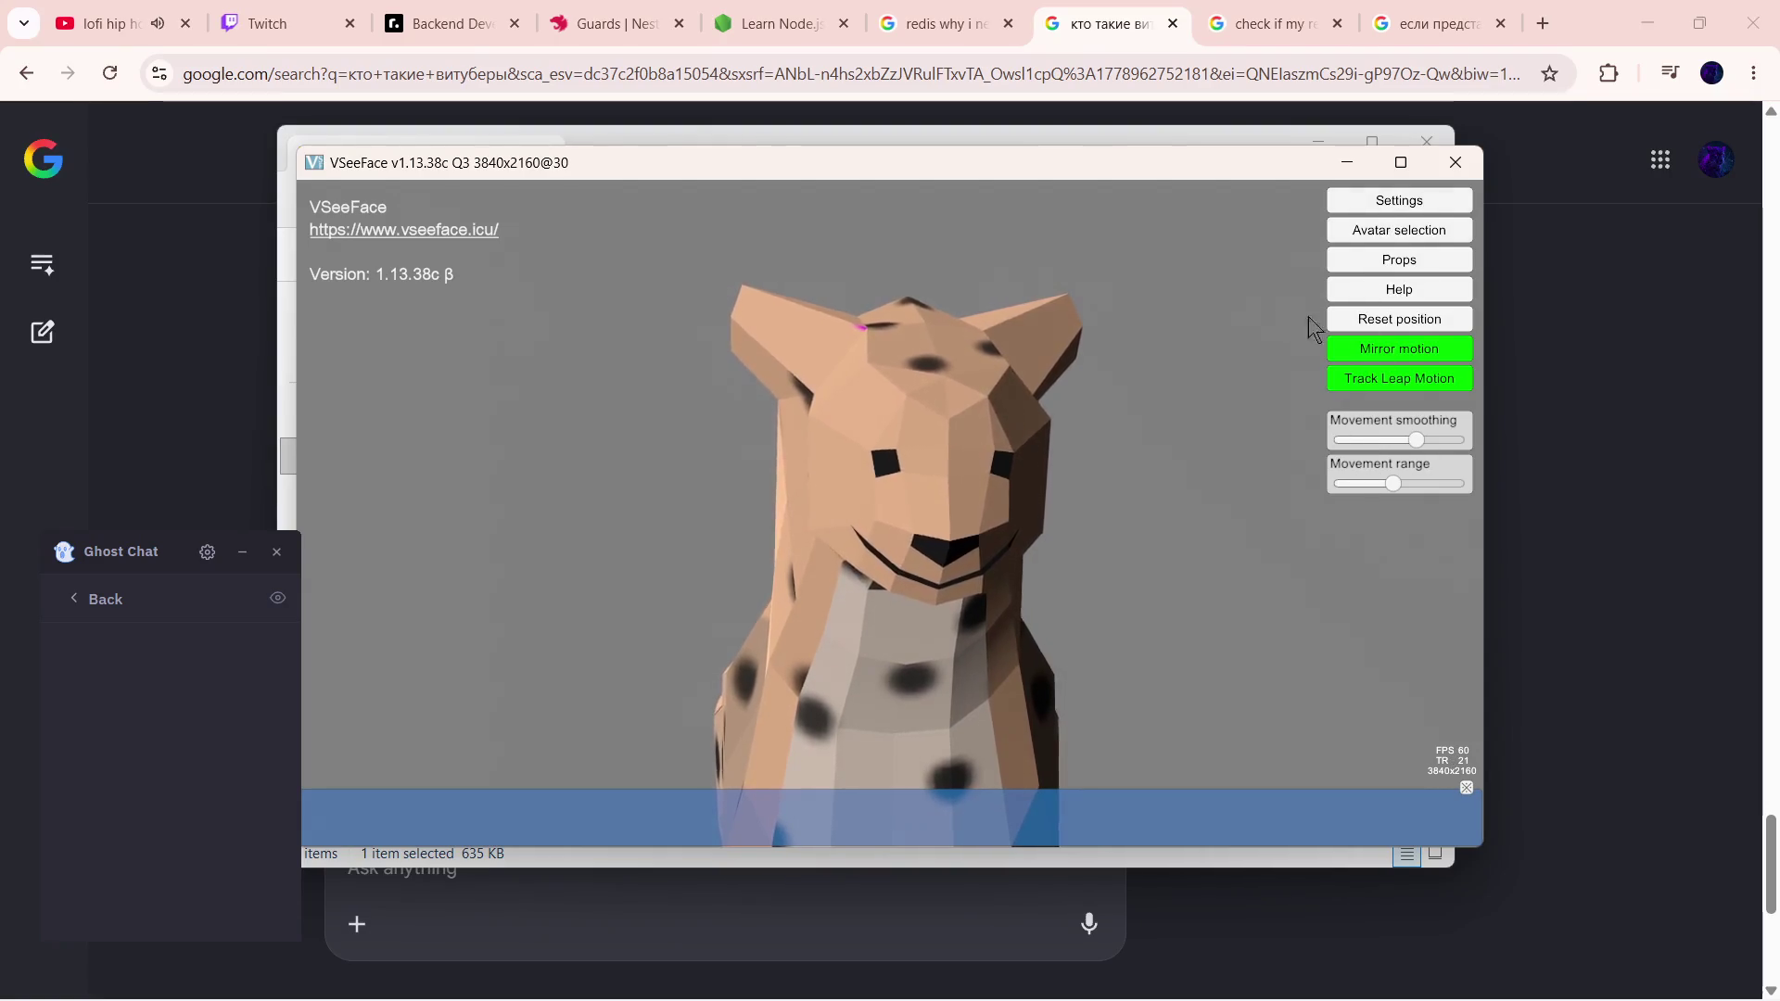
drag(831, 162, 853, 169)
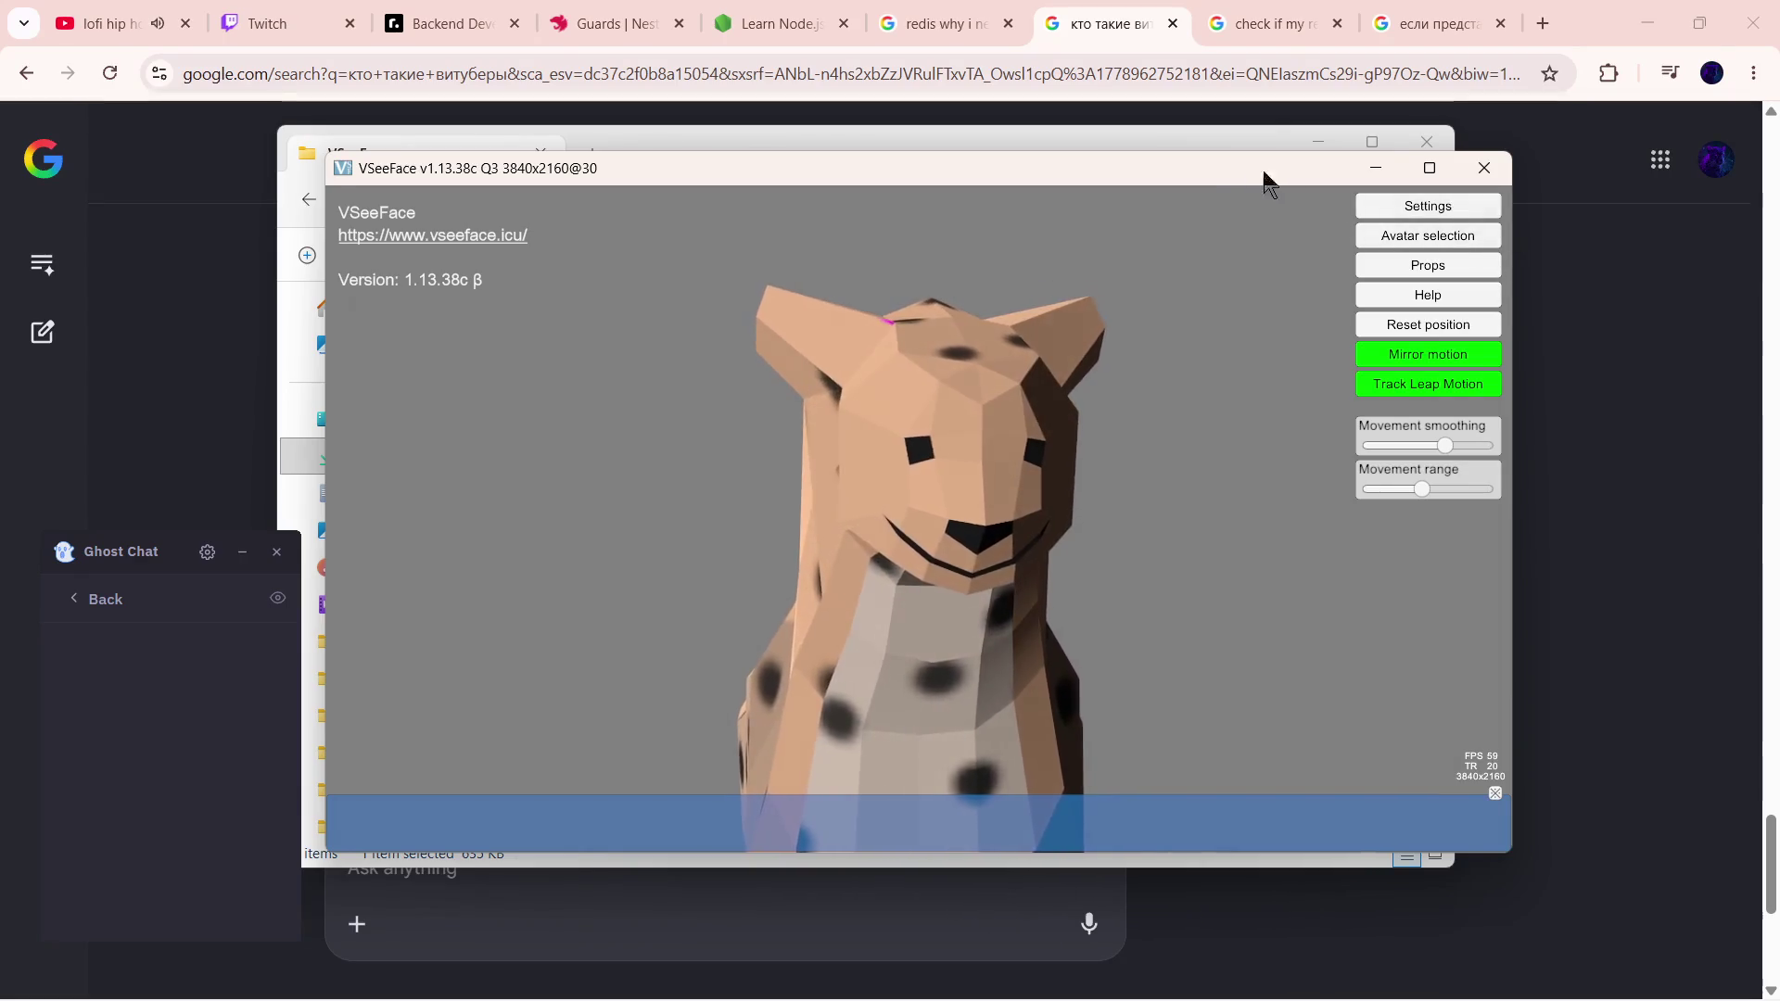
drag(1223, 173, 1245, 177)
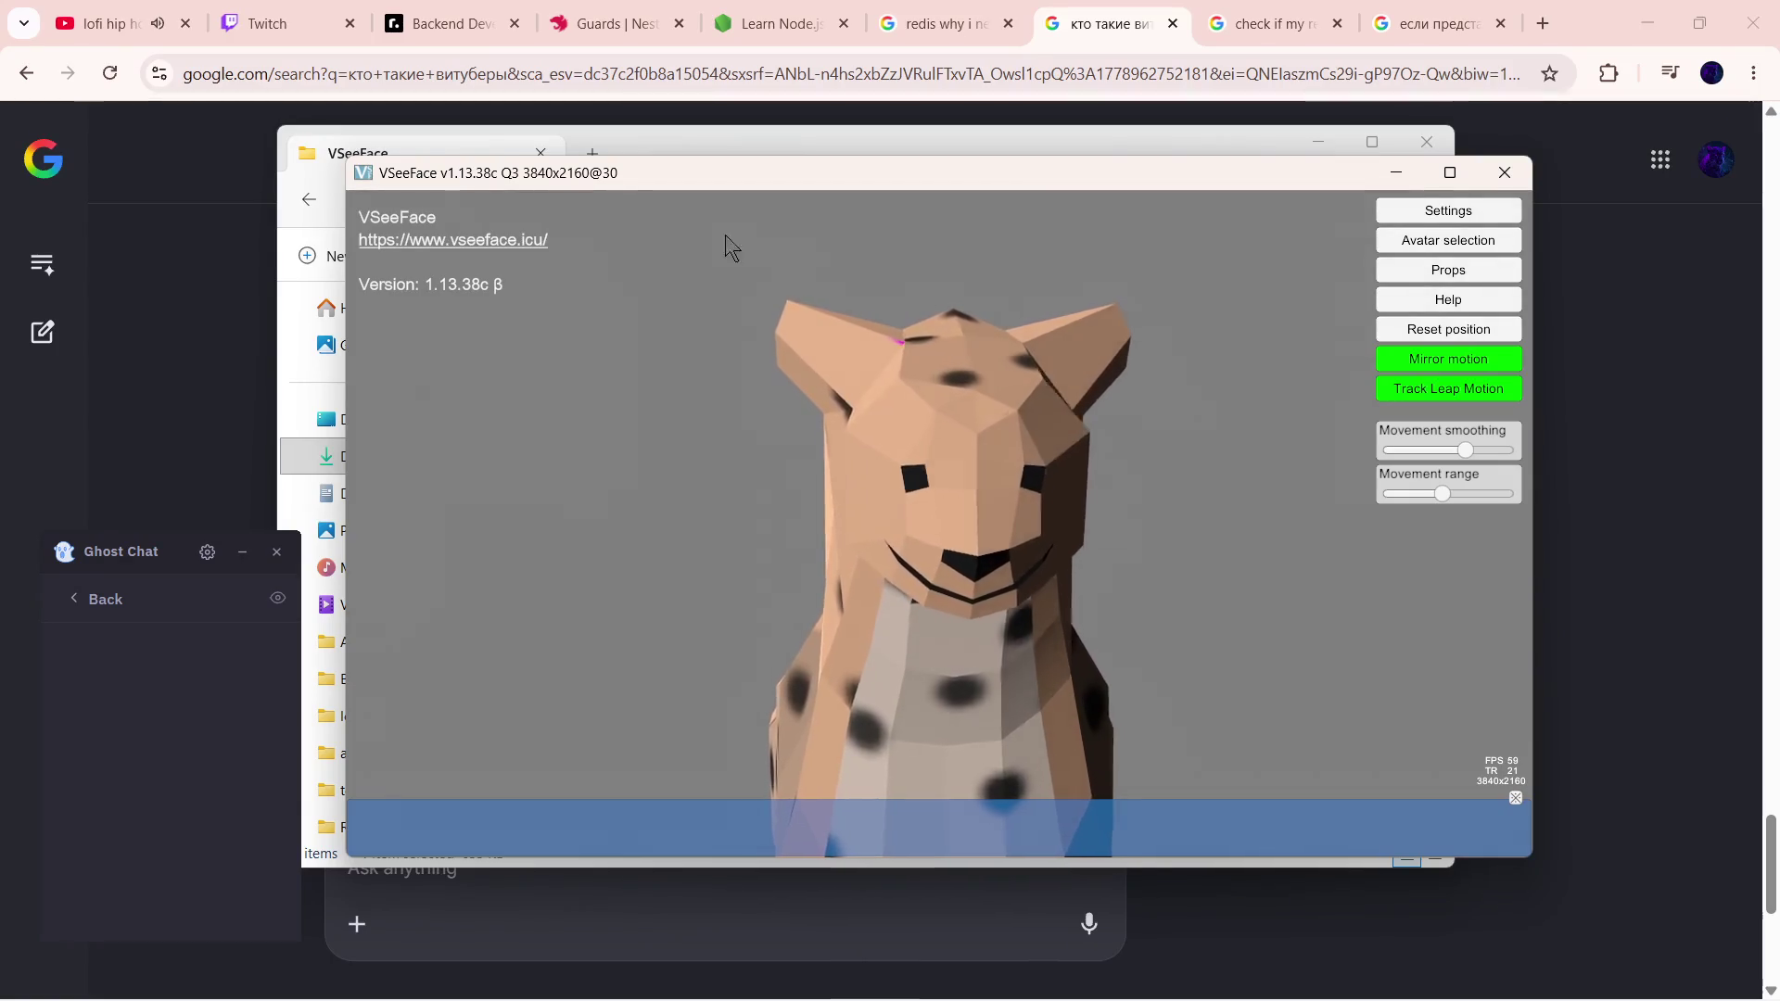
click(1515, 798)
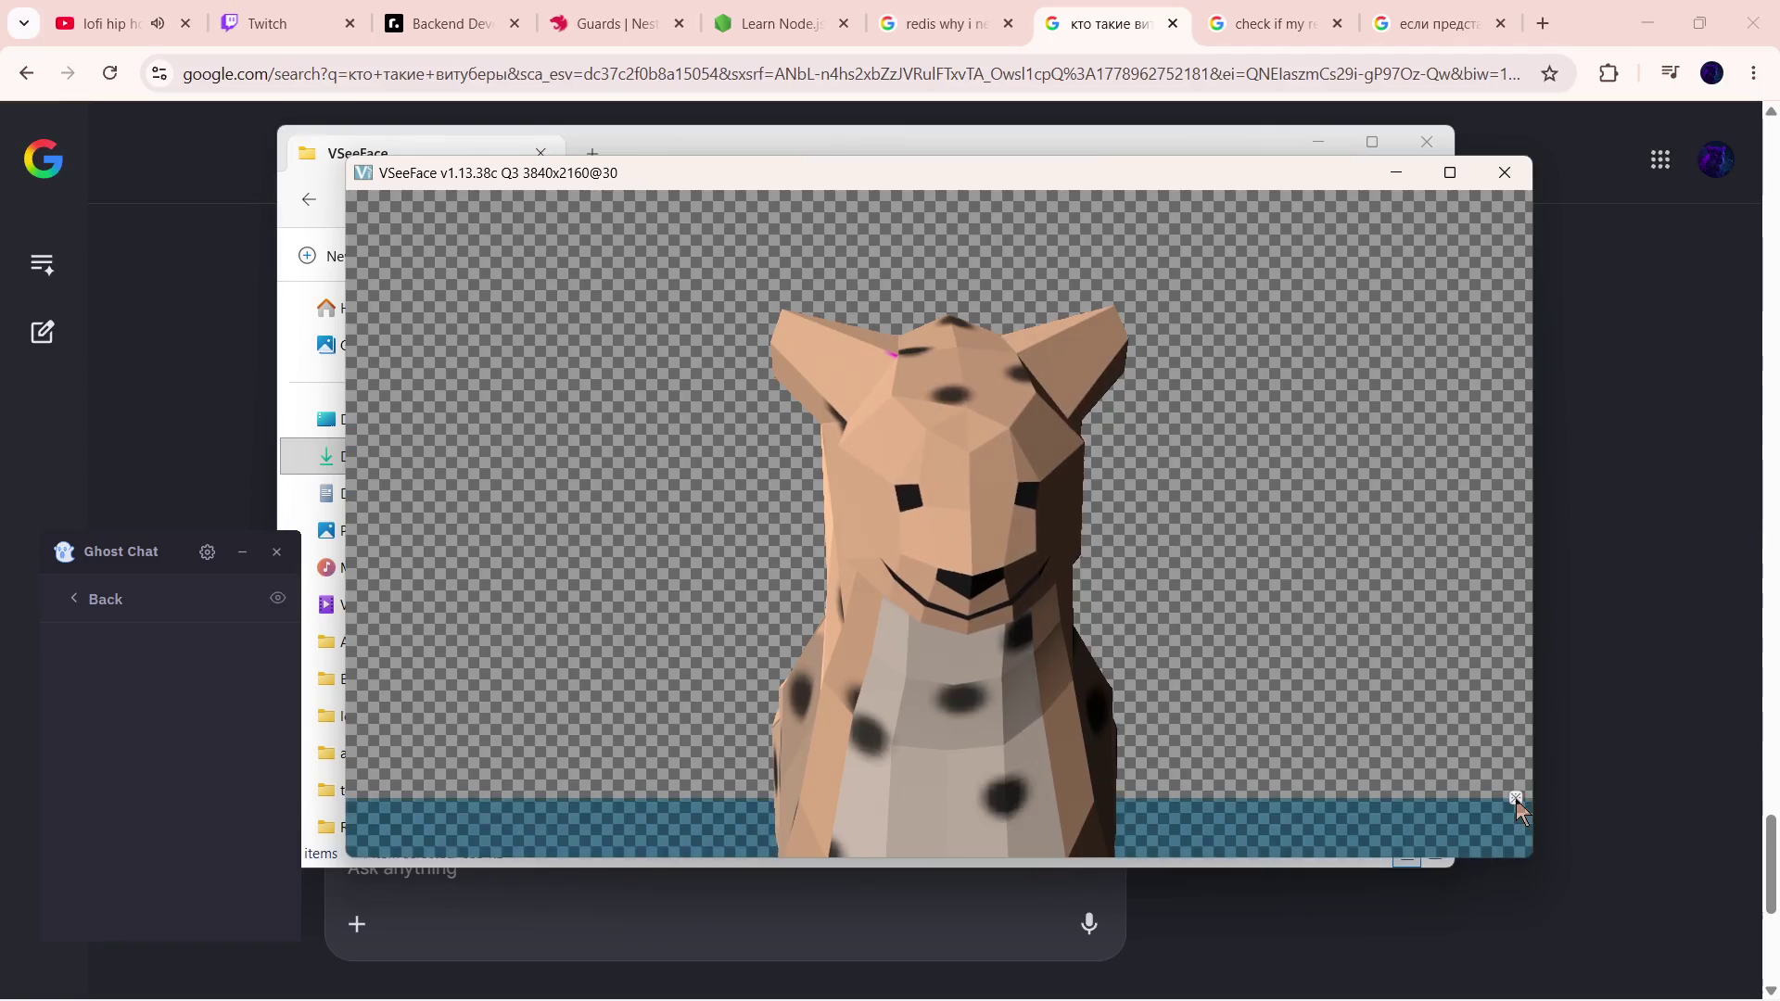
click(1517, 798)
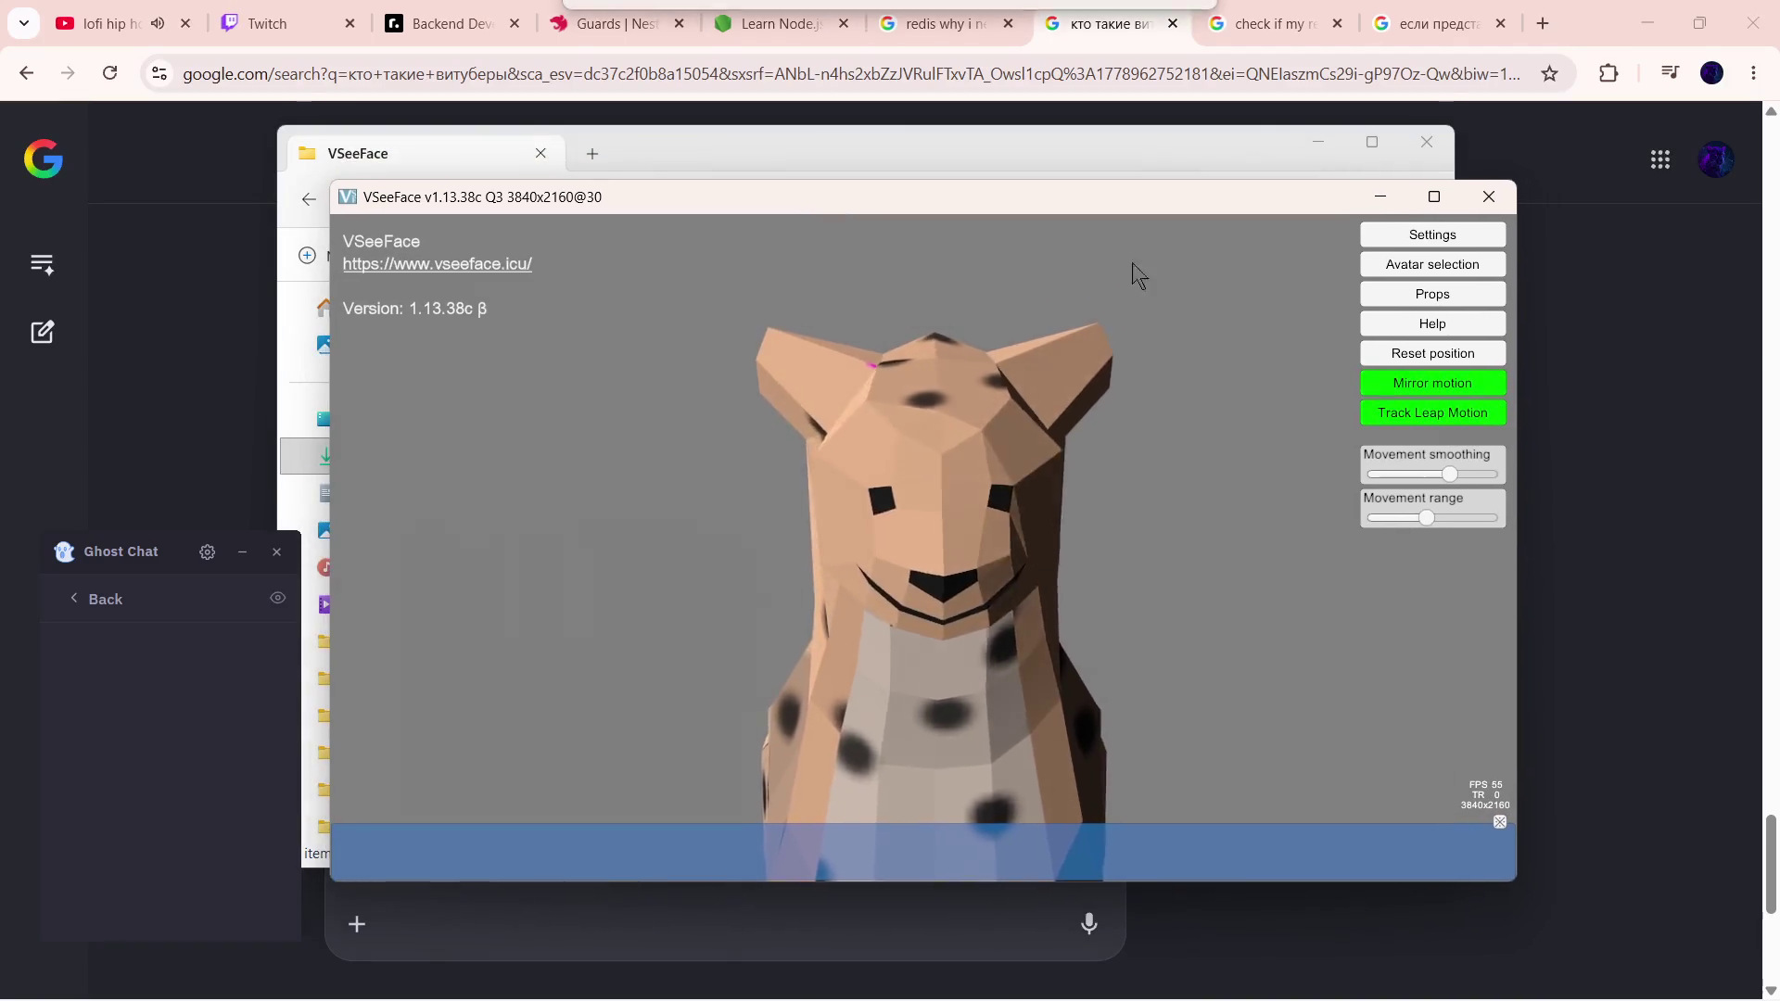
click(1445, 265)
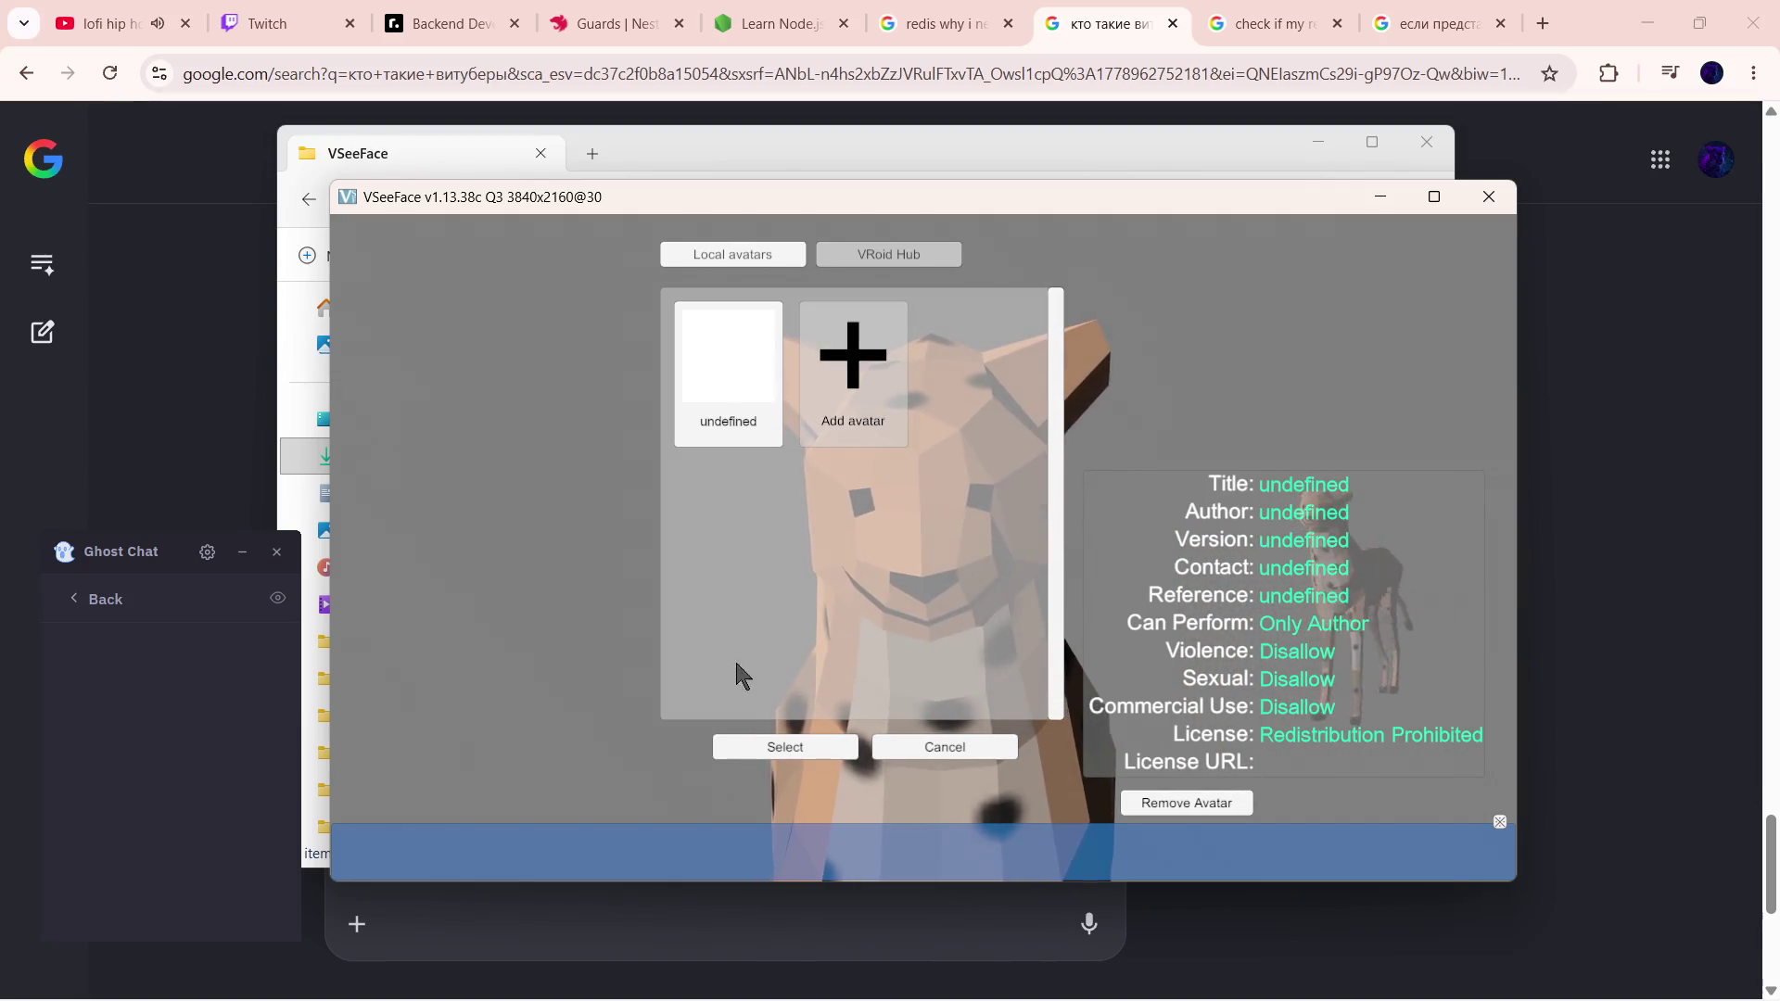
click(751, 744)
click(1439, 295)
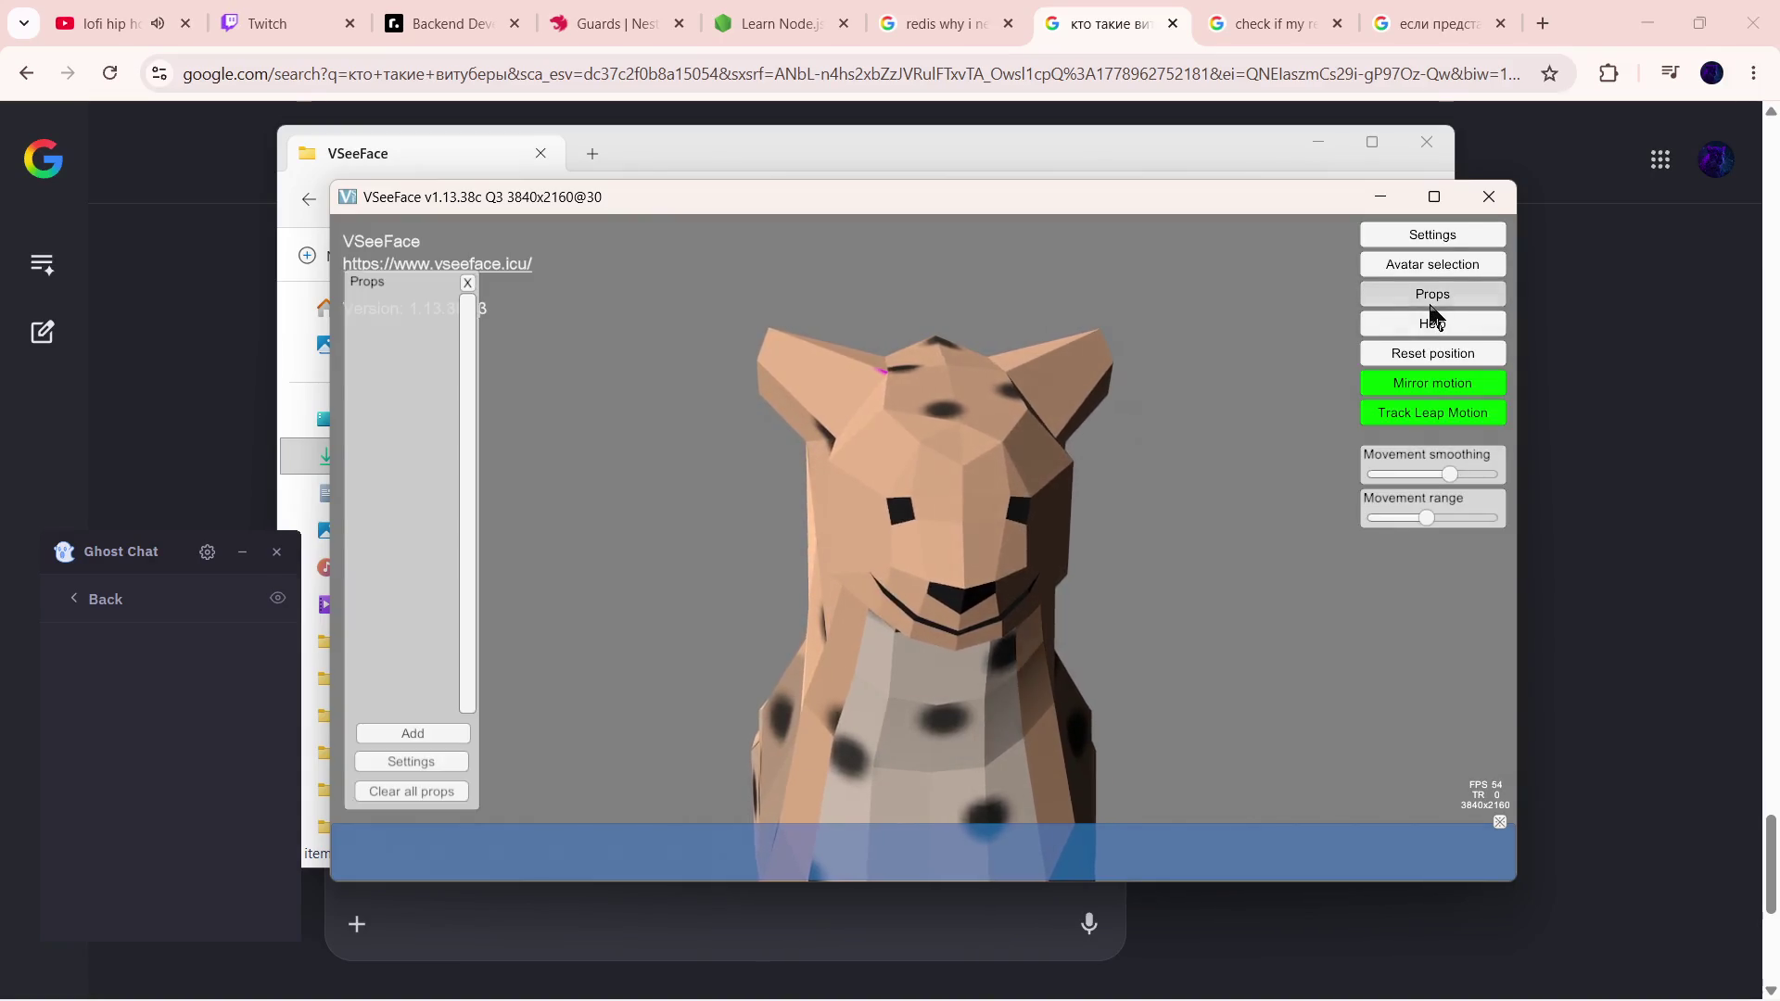
click(446, 732)
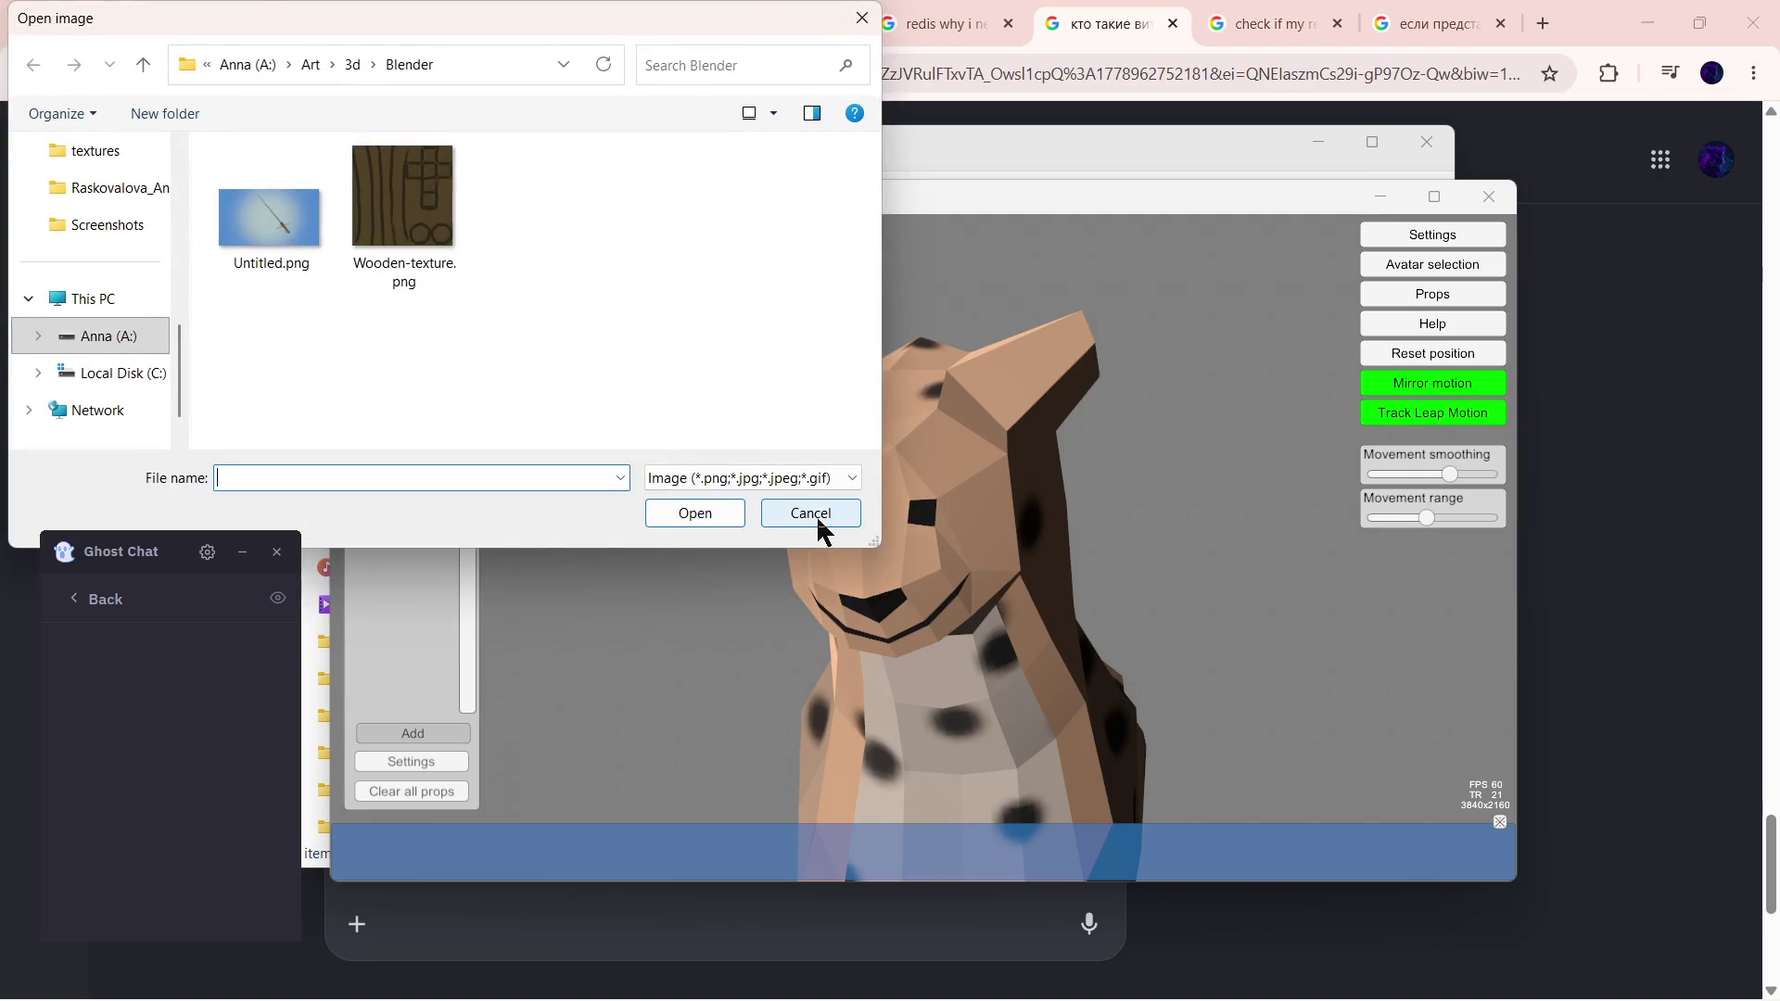
click(811, 513)
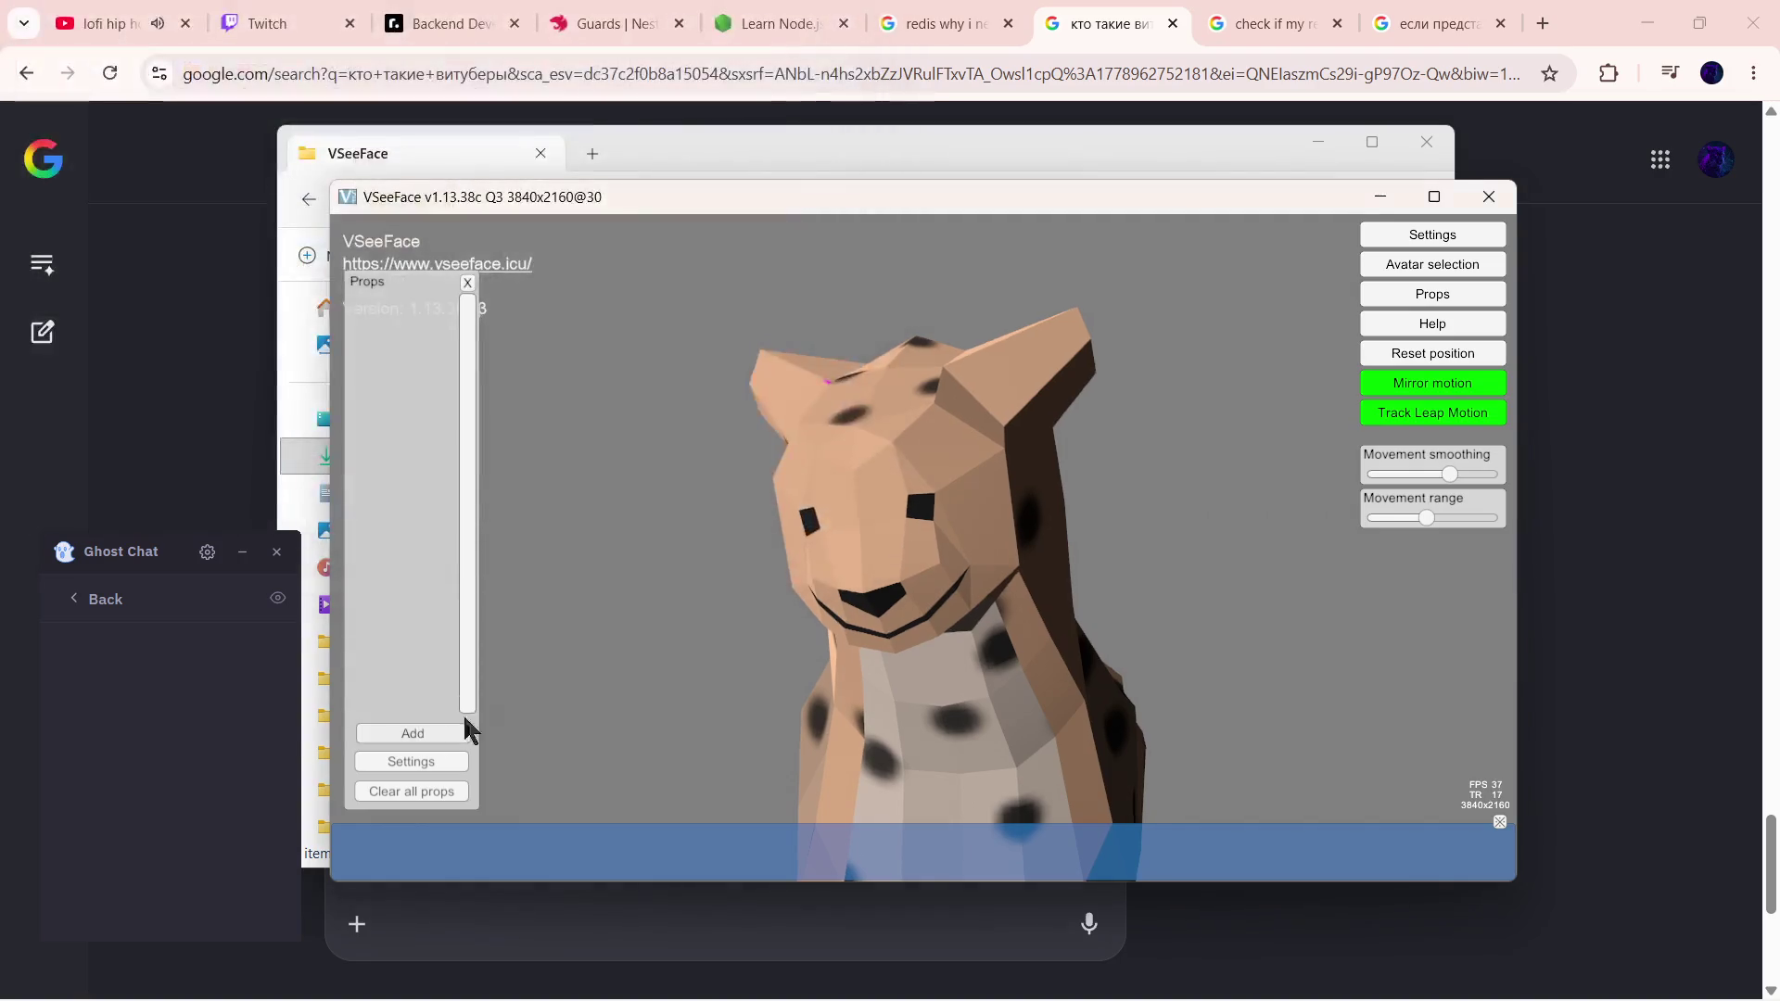
click(412, 761)
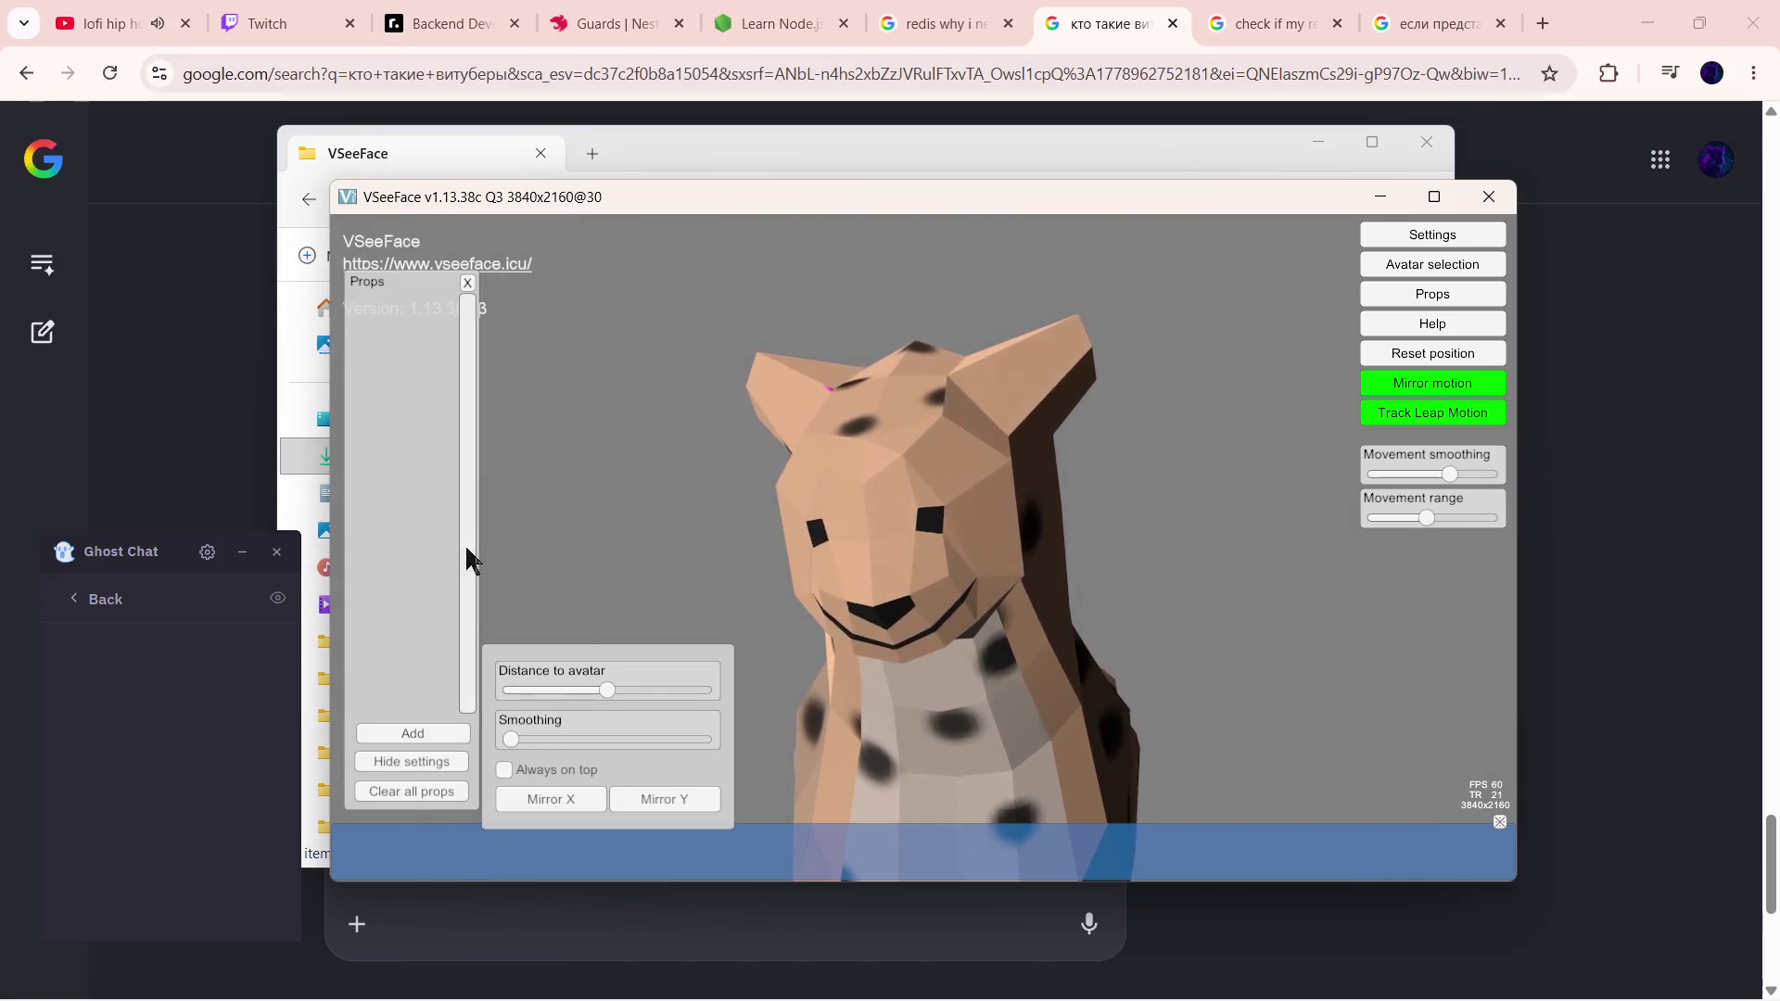
click(389, 759)
click(467, 282)
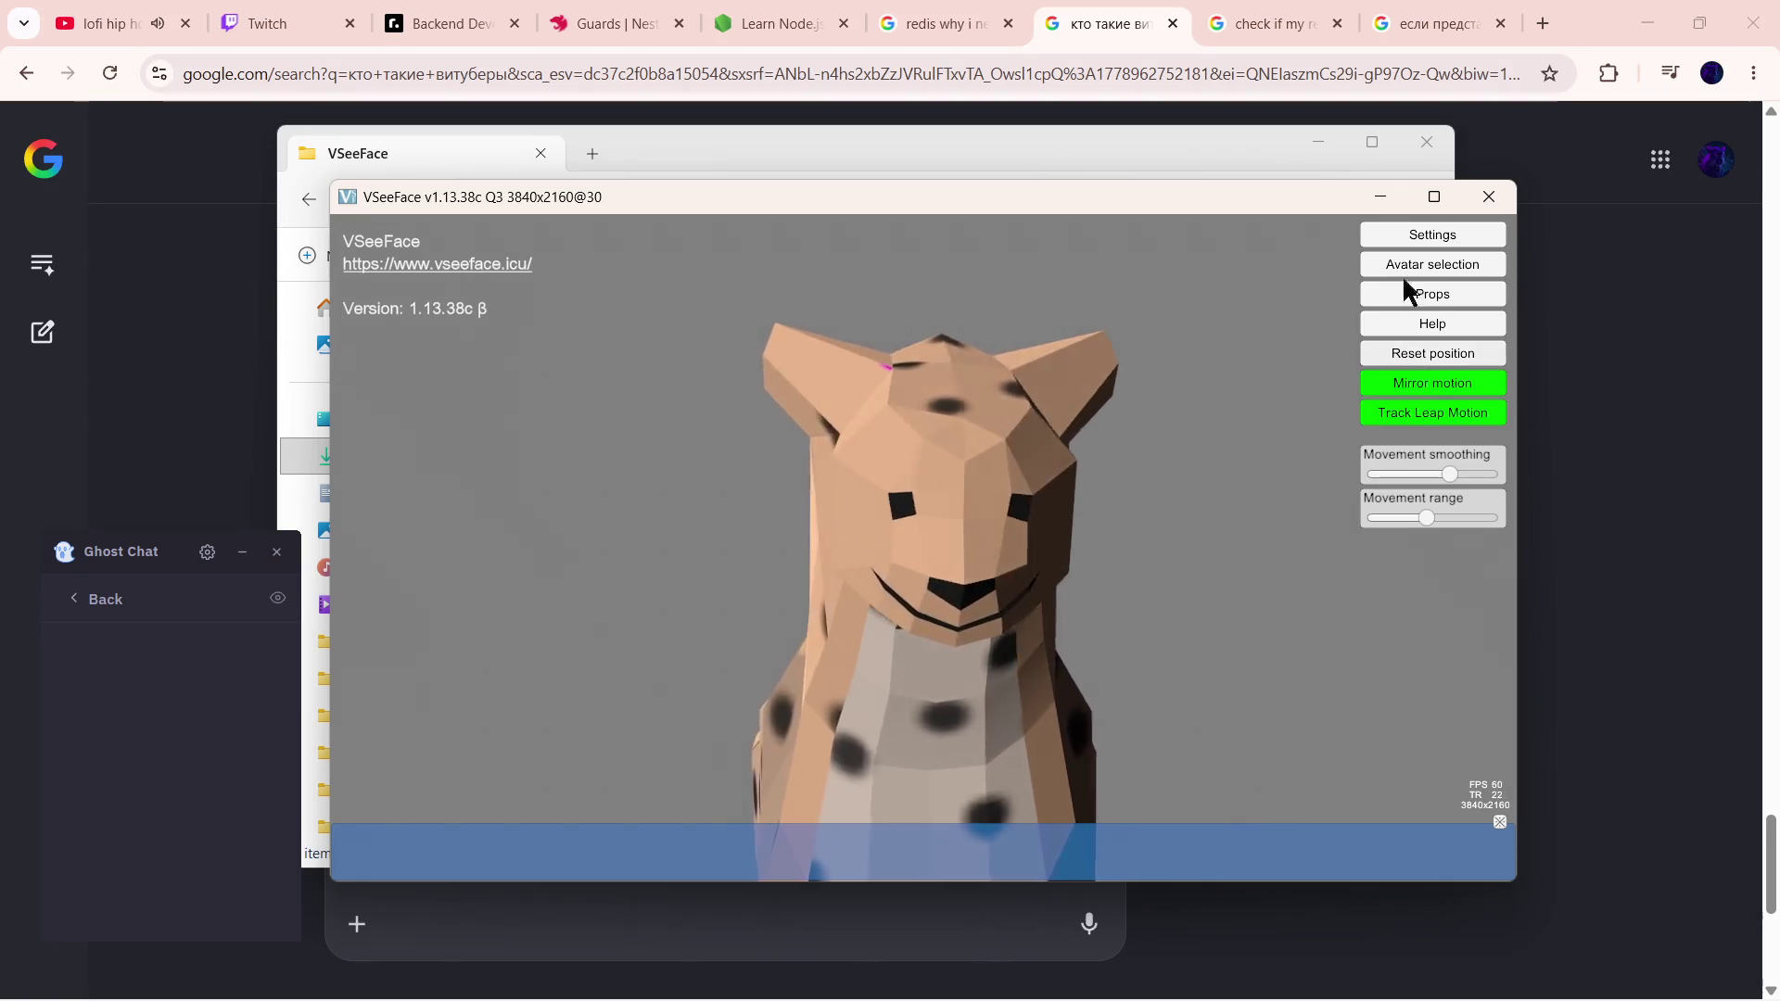
drag(584, 197, 621, 204)
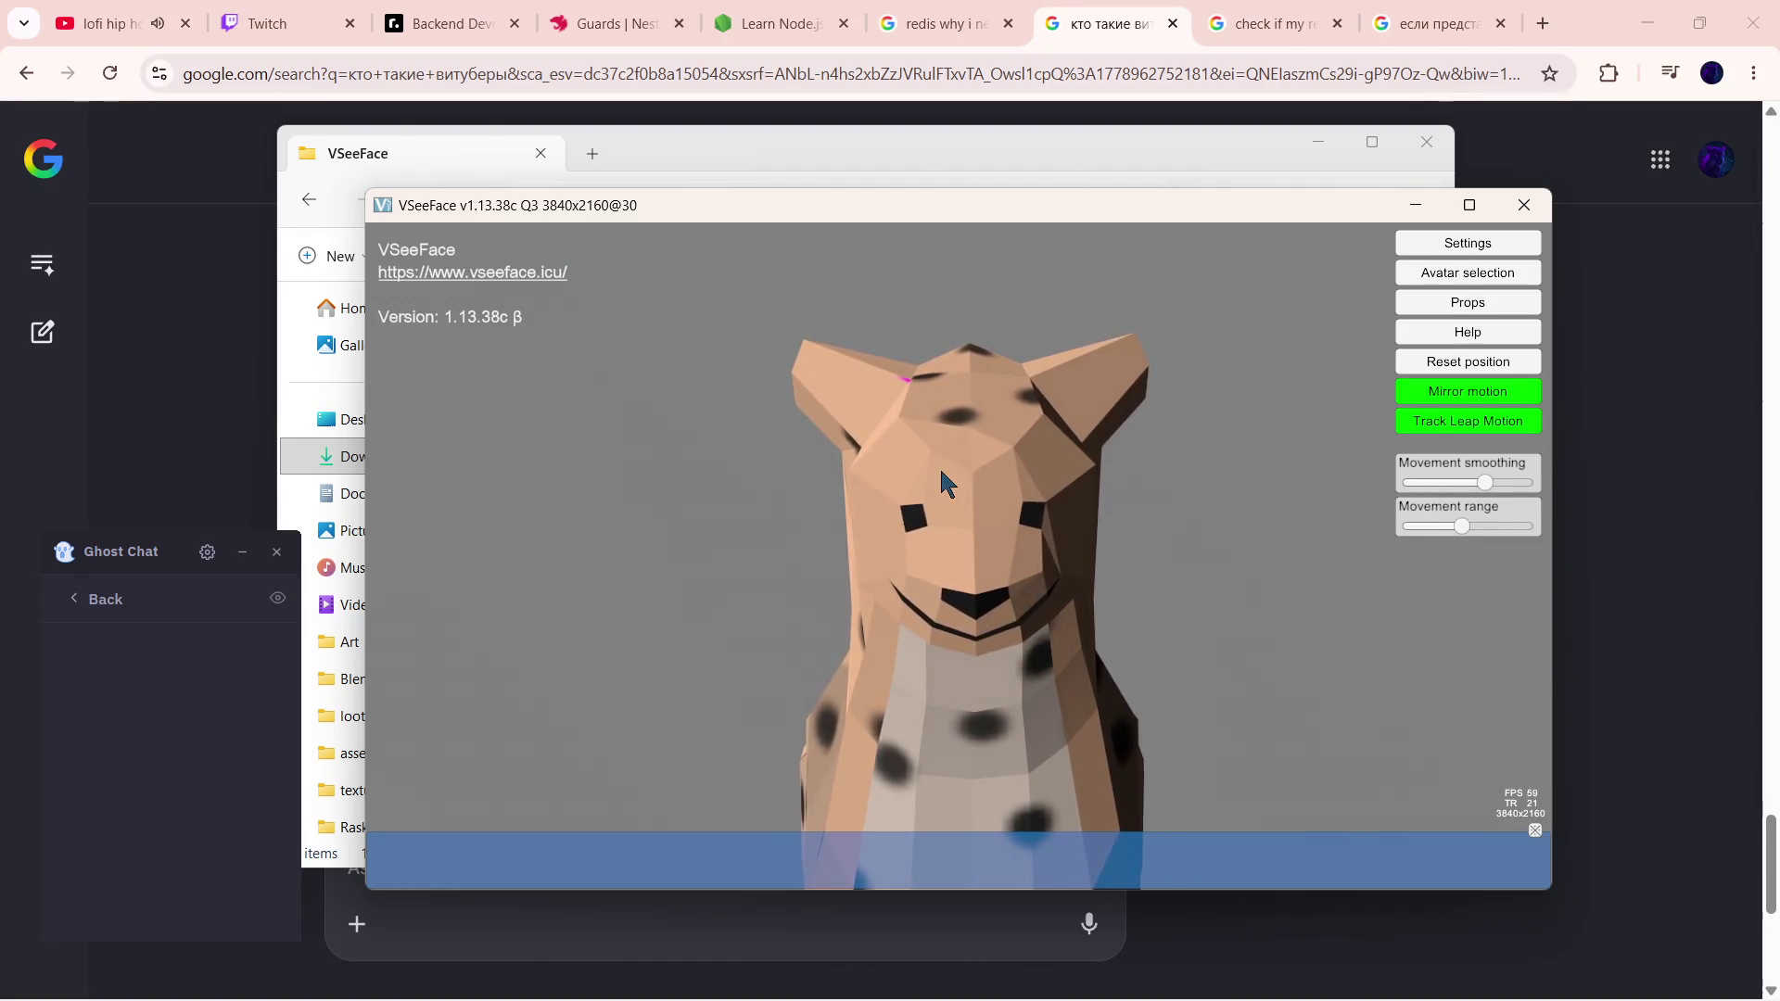
drag(1012, 197, 997, 190)
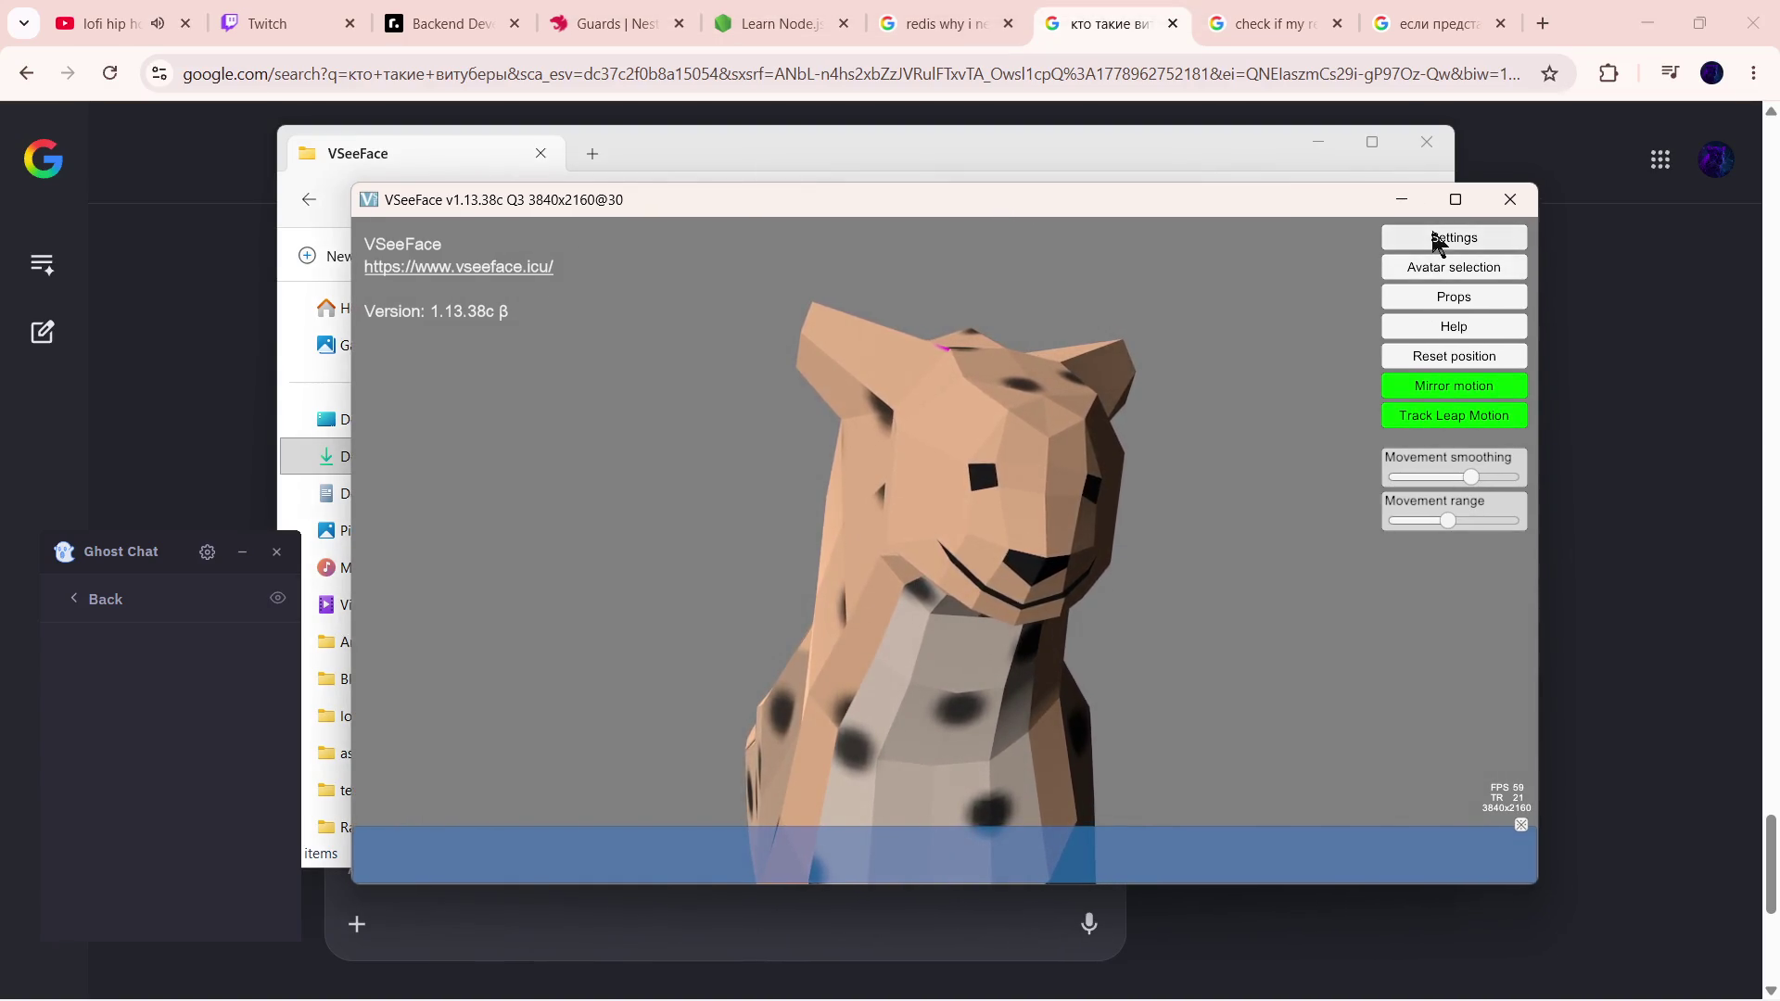
click(1445, 331)
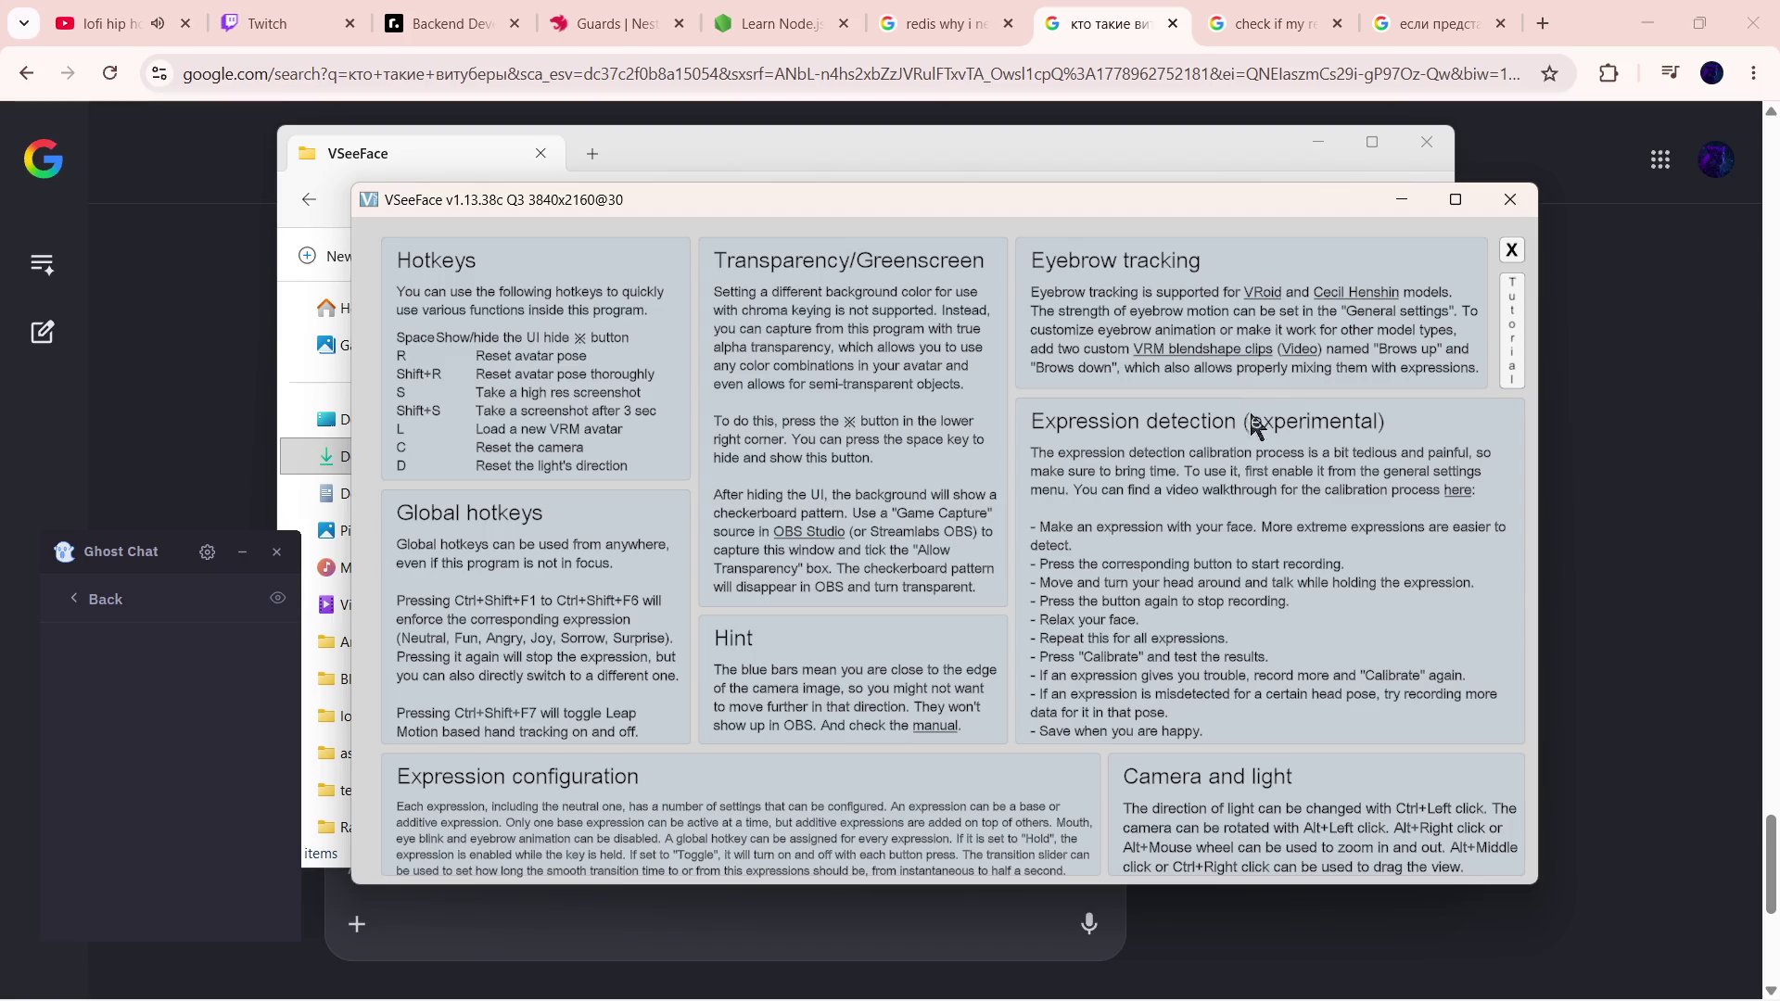
click(1510, 250)
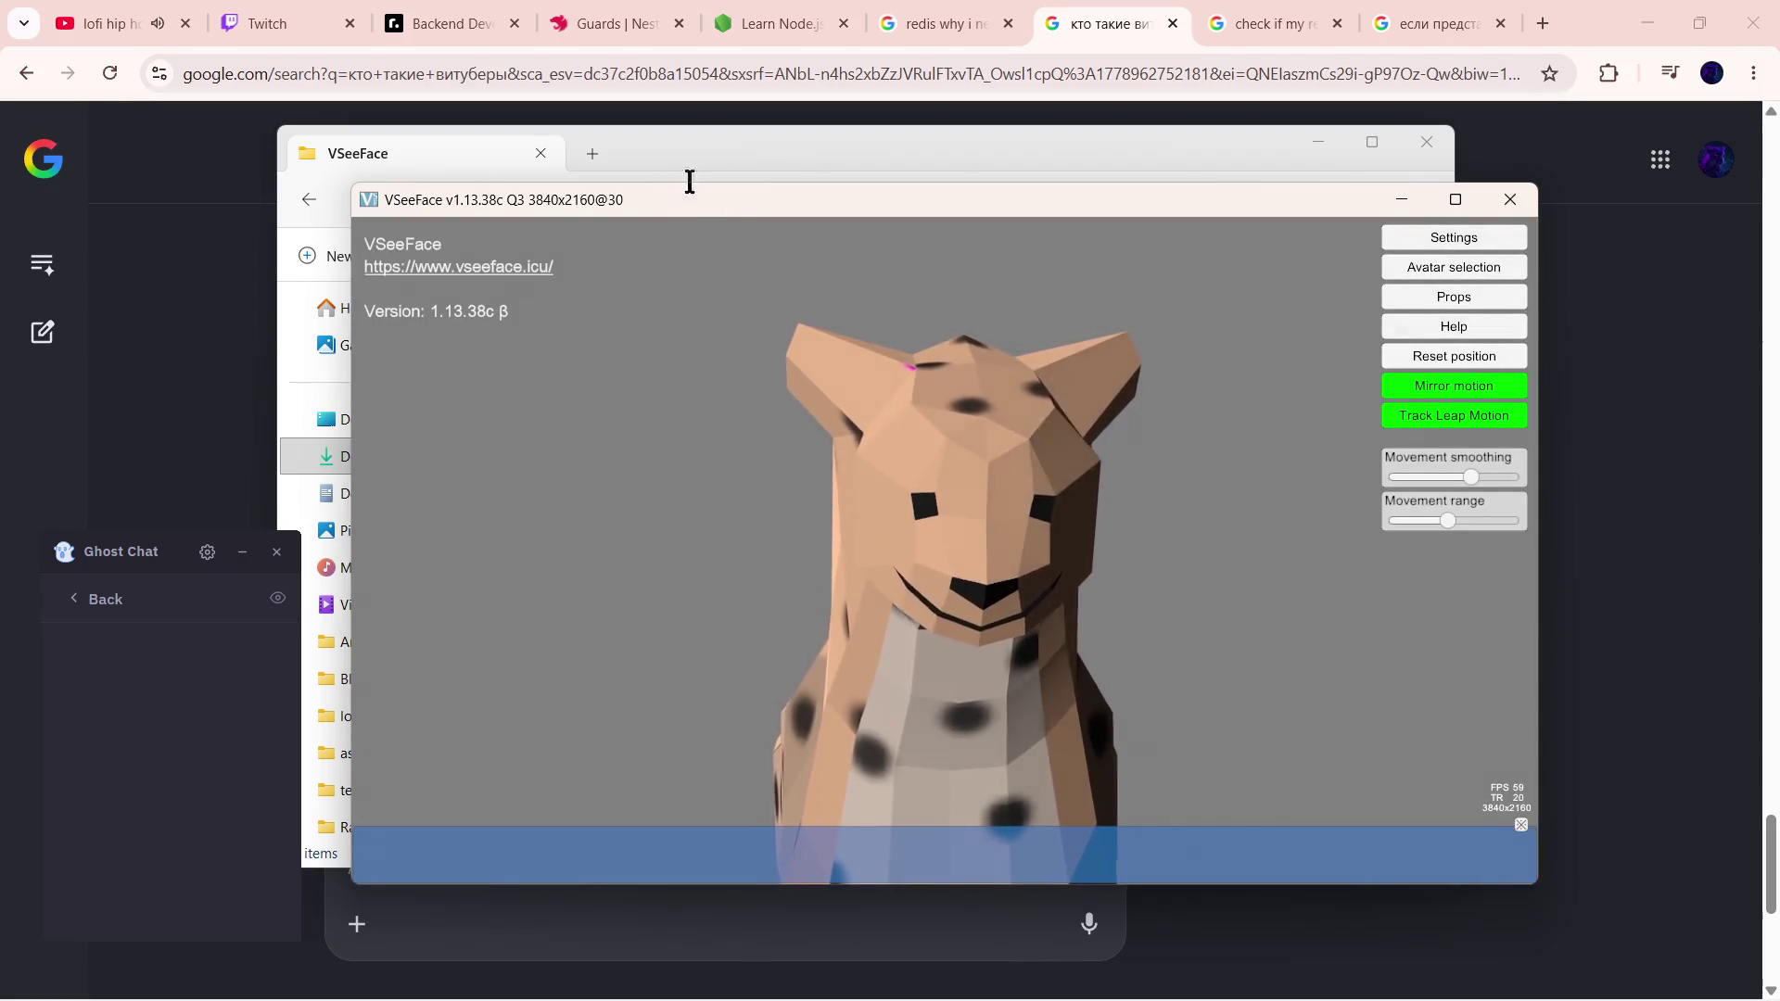
drag(683, 199, 719, 179)
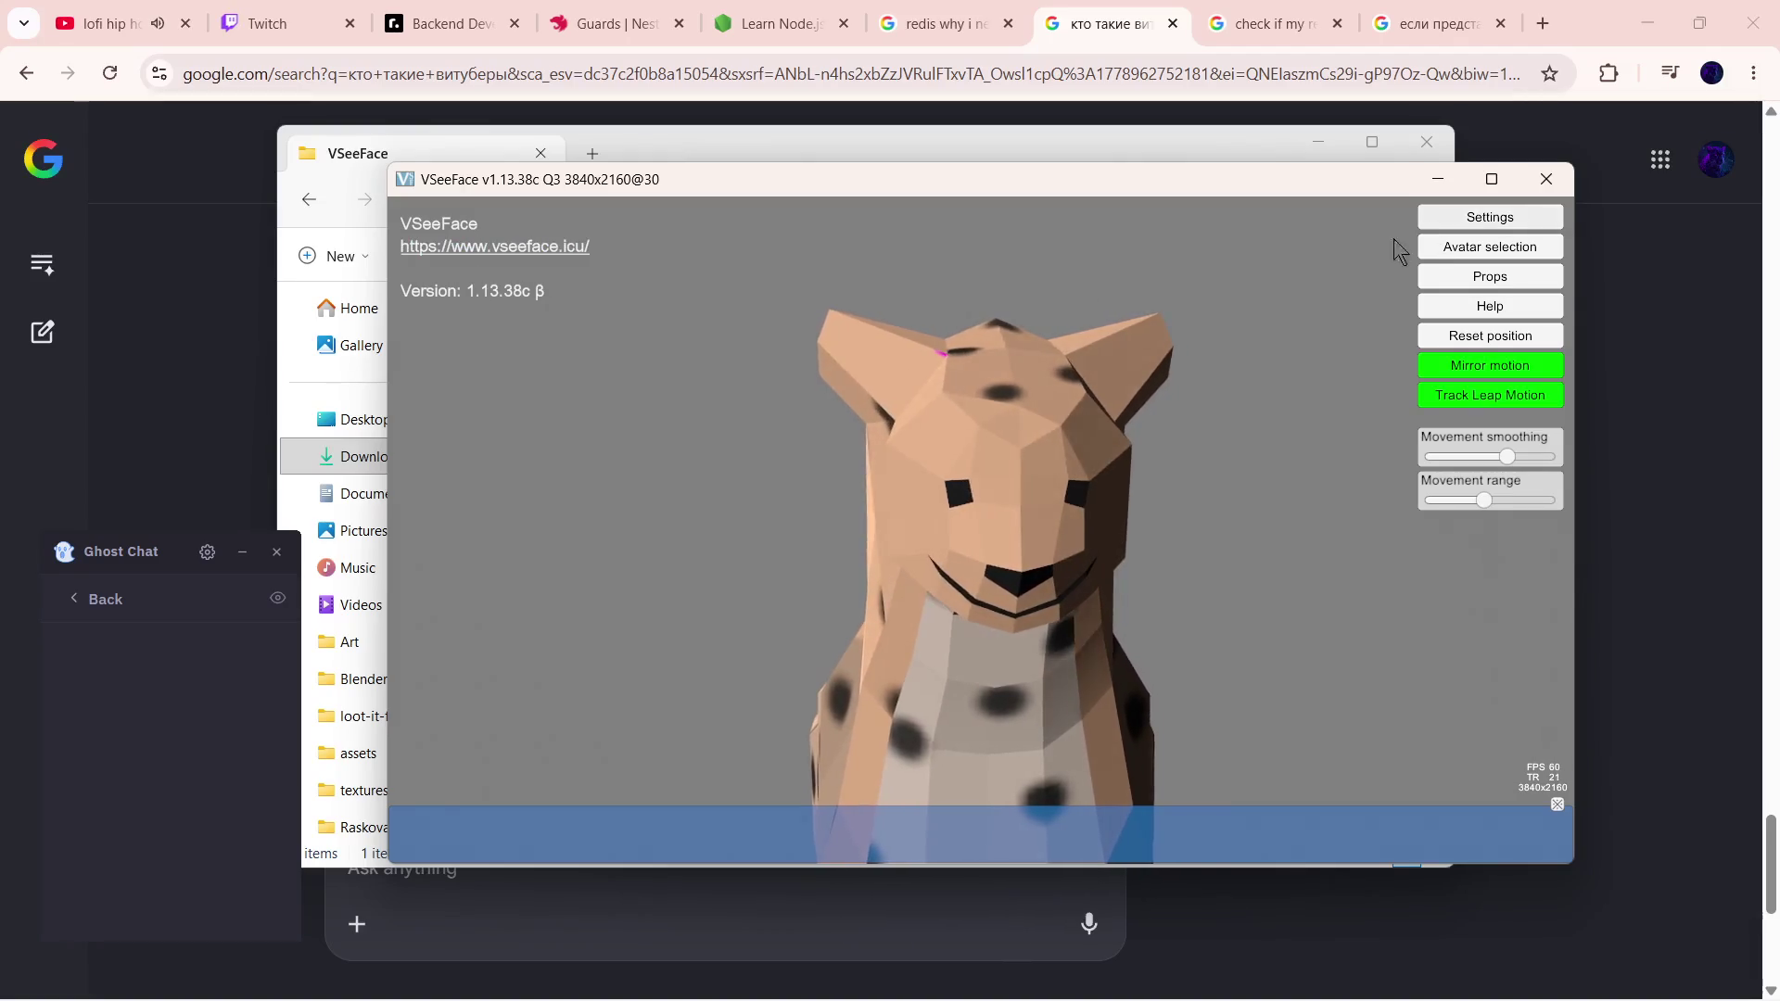
- In General settings, show the face tracking points and move the panel aside to see them
click(1433, 217)
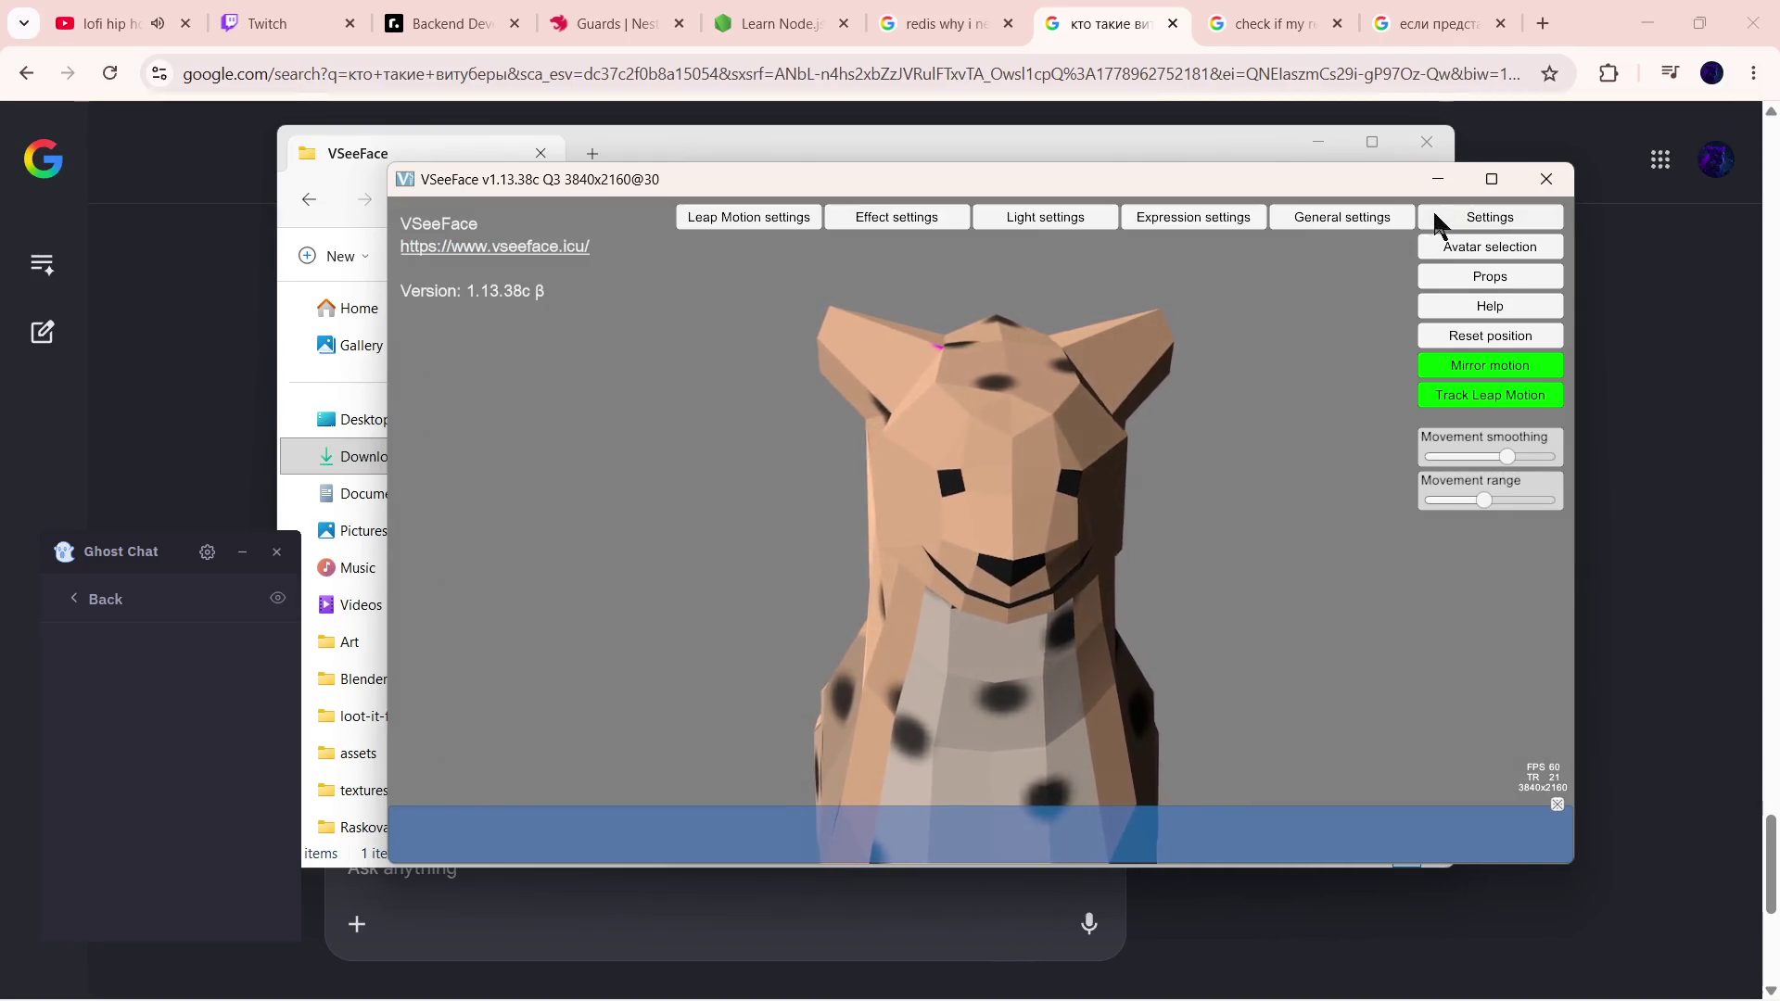
click(1365, 221)
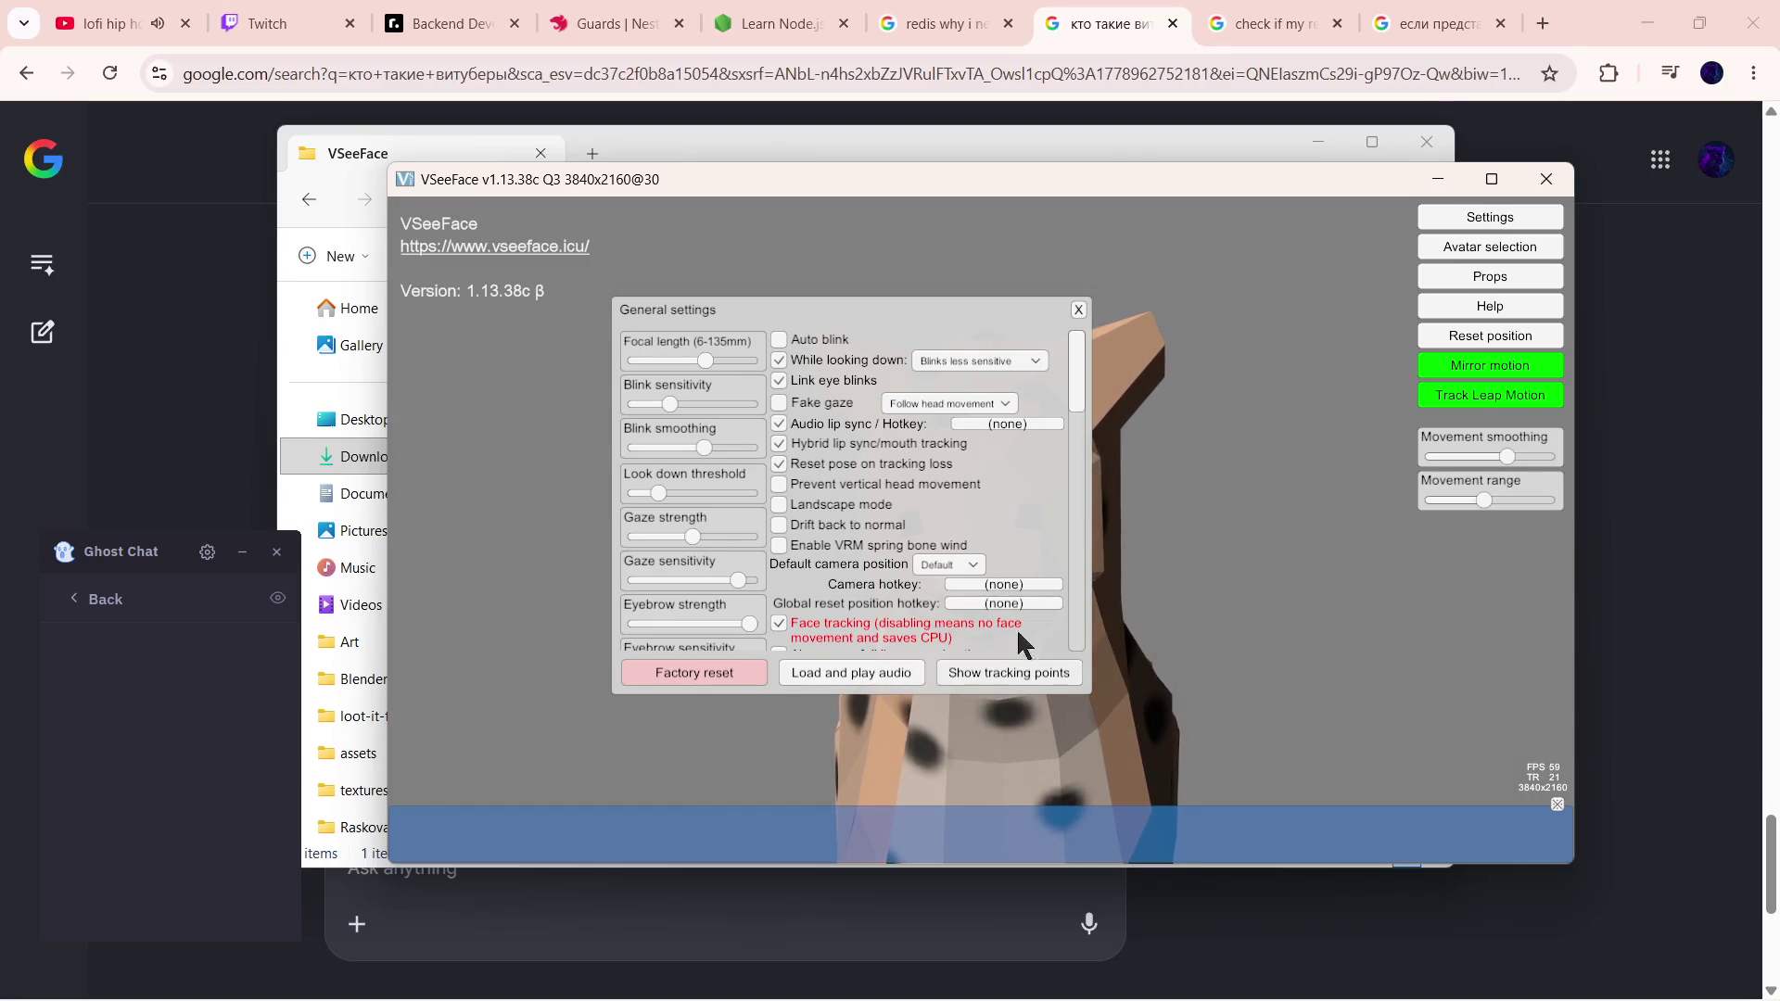
click(1026, 671)
drag(820, 318, 1311, 210)
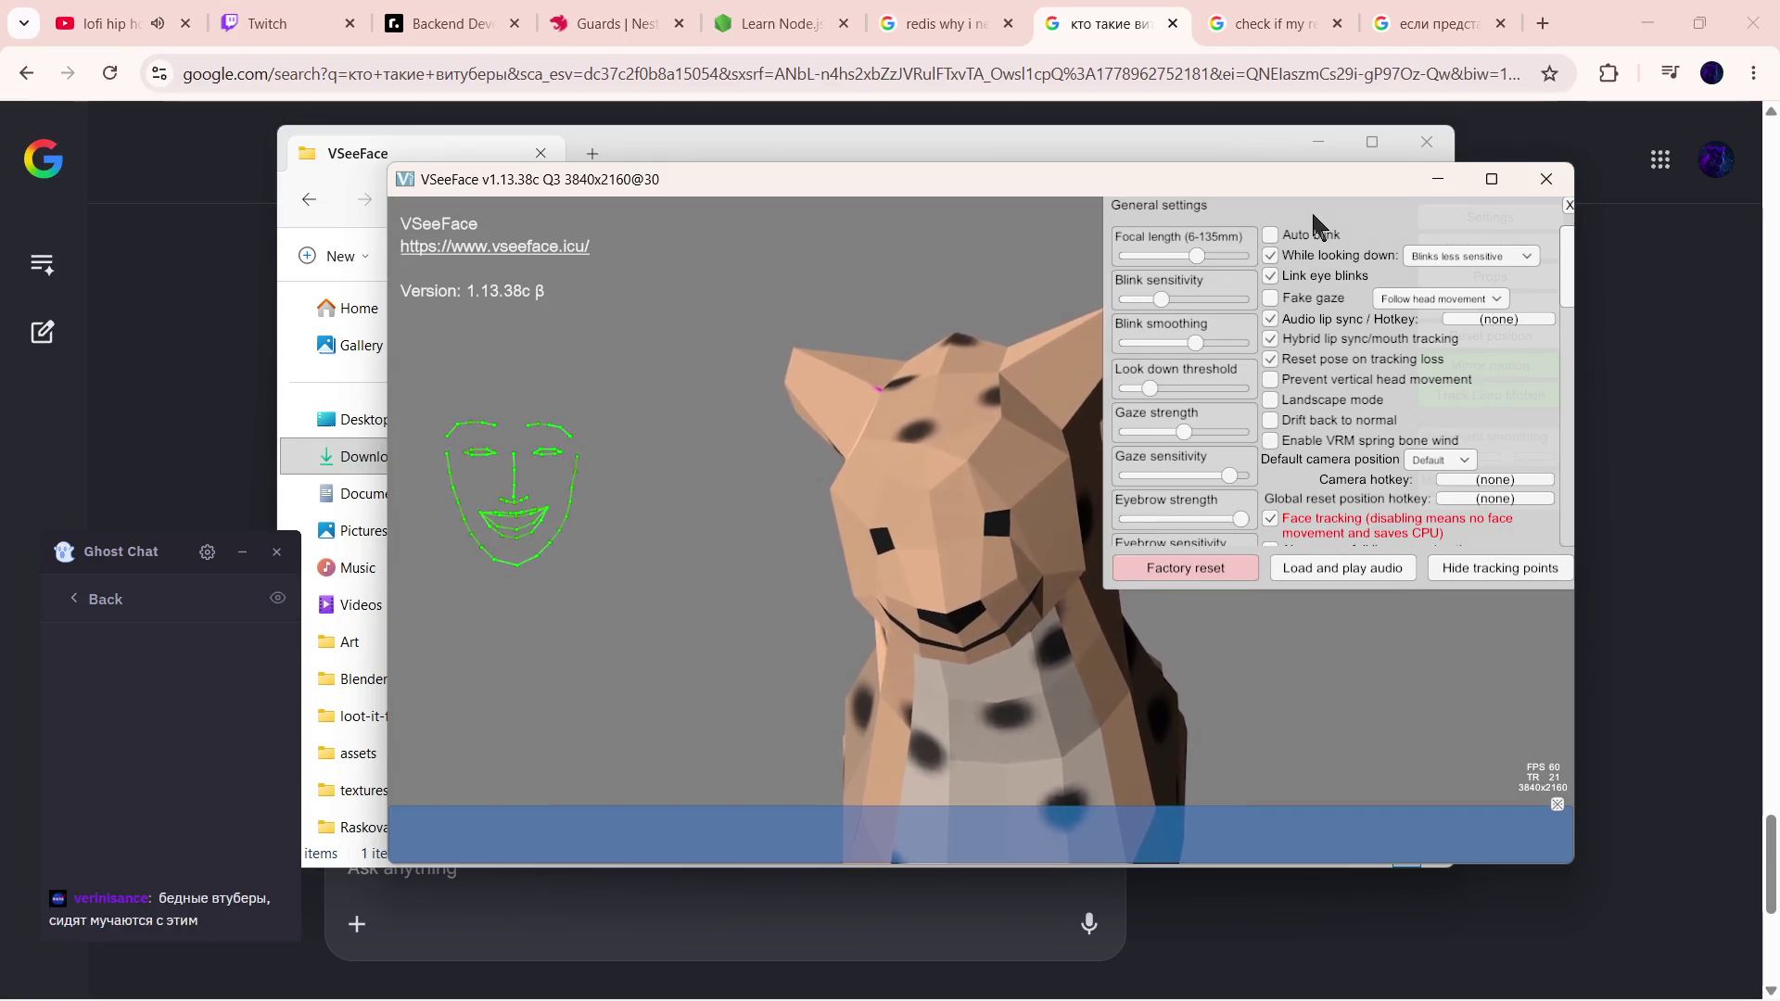
drag(1312, 210, 1293, 212)
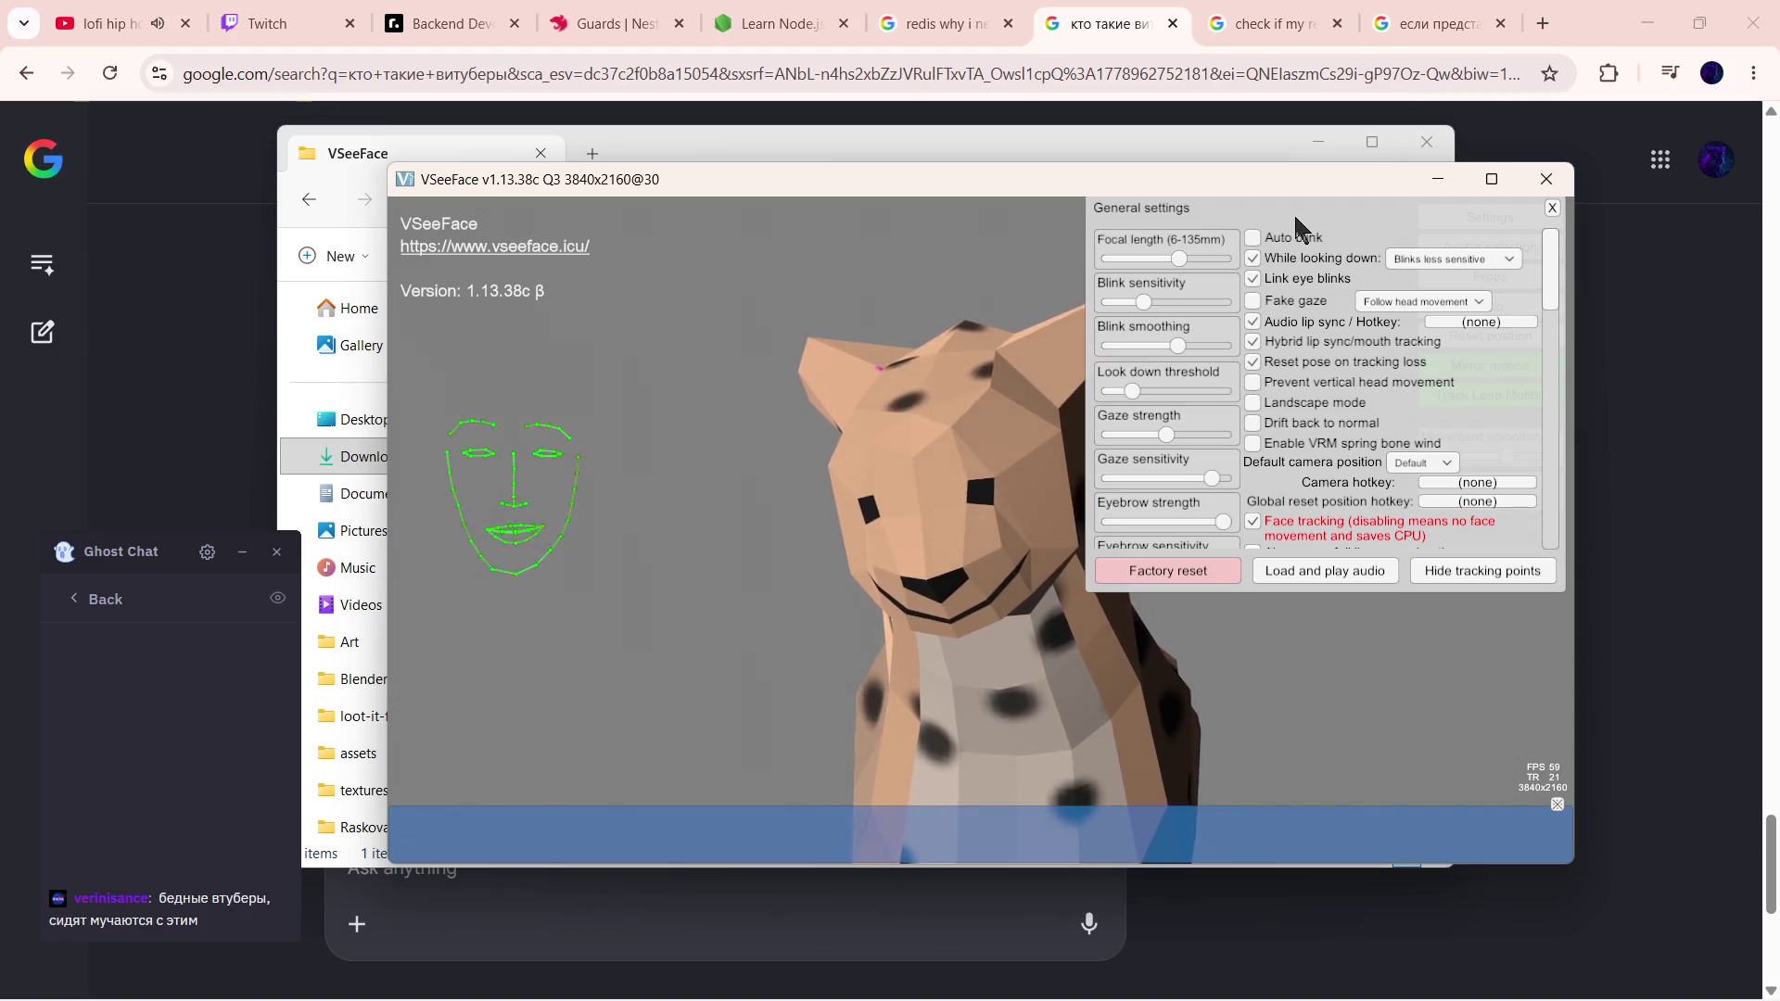
mouse_move(1293, 213)
mouse_down()
mouse_move(1118, 242)
mouse_move(1165, 210)
mouse_move(1252, 223)
mouse_up()
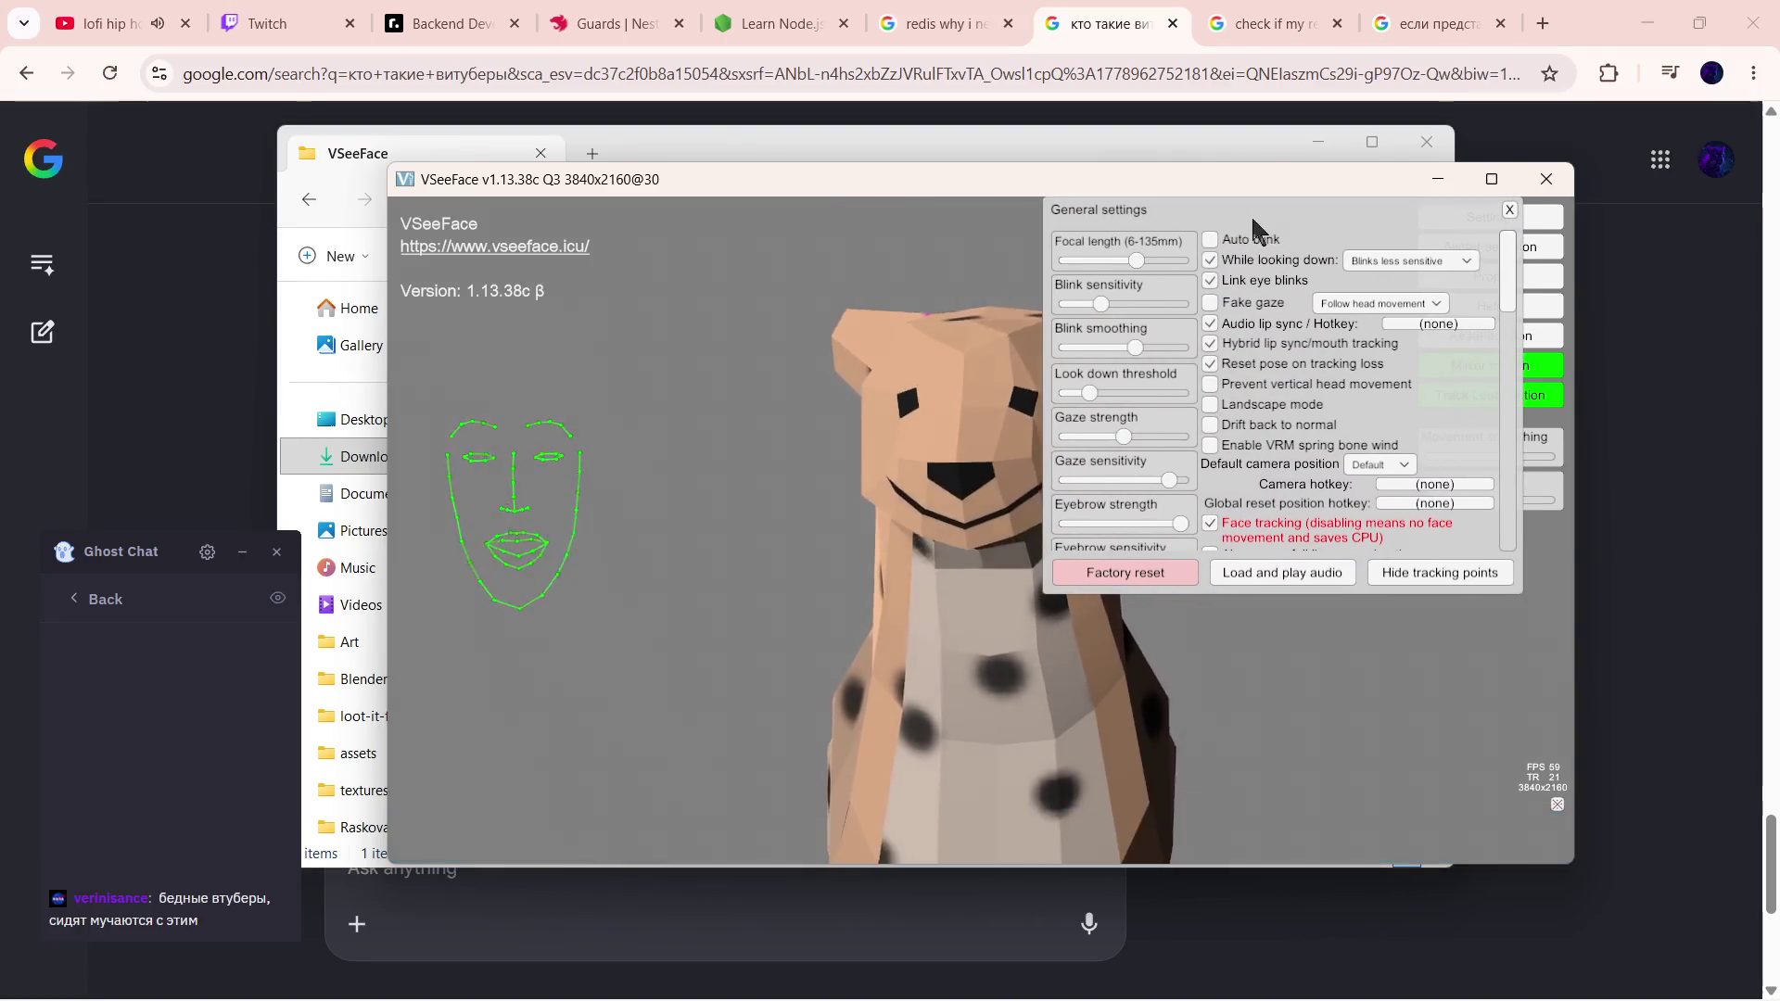
mouse_move(1250, 214)
mouse_down()
mouse_move(1040, 224)
mouse_move(964, 256)
mouse_up()
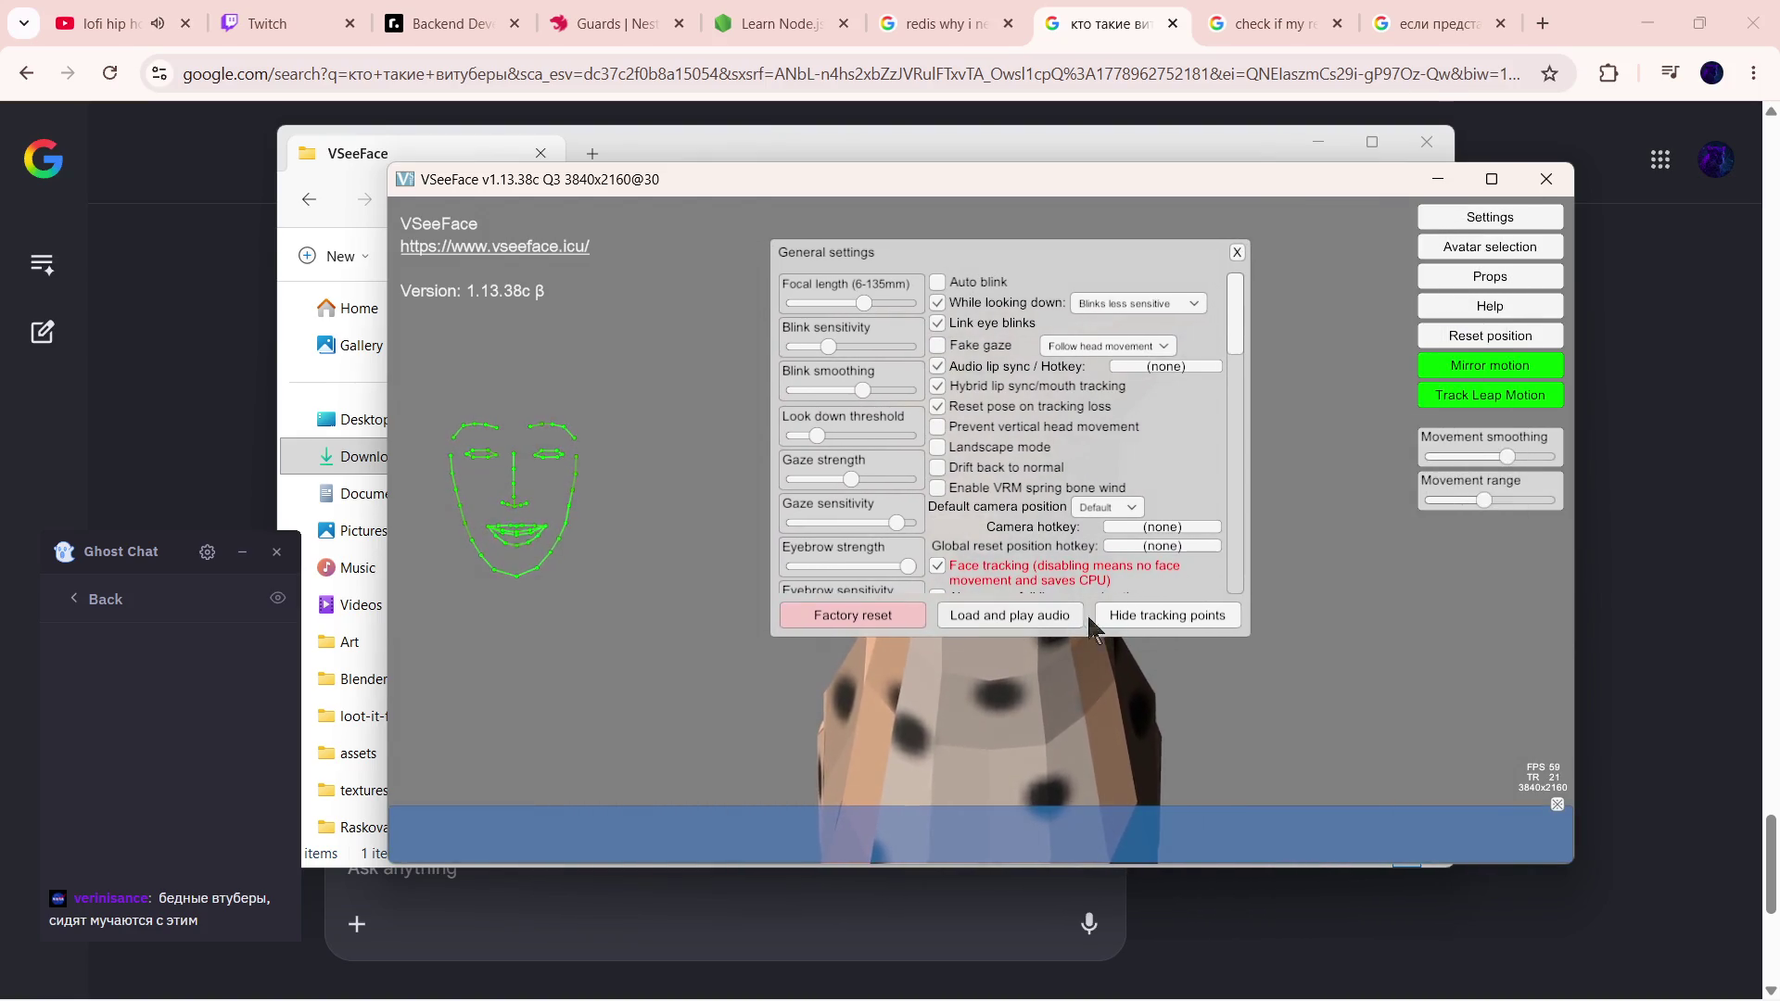
scroll(1087, 574, down, 3)
scroll(1164, 573, down, 3)
scroll(1164, 573, up, 3)
scroll(1171, 576, up, 3)
- Hide the green face-tracking points again and close the general settings
drag(1085, 251, 1085, 241)
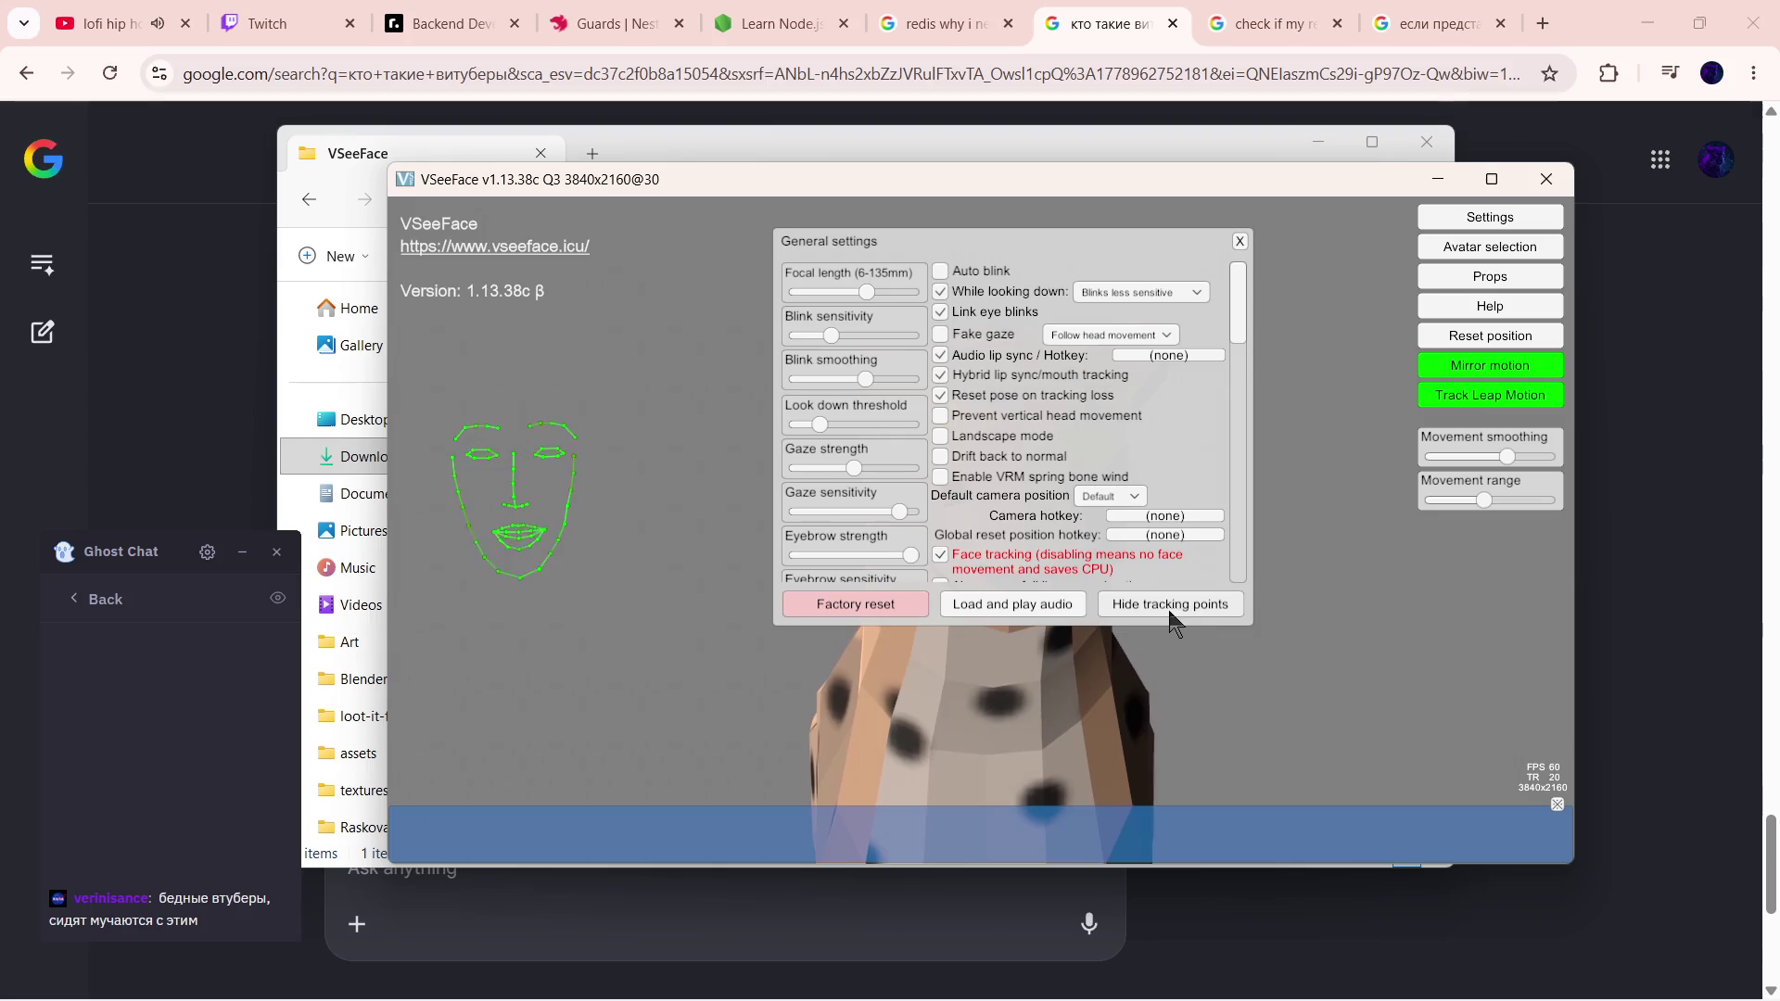
click(1171, 605)
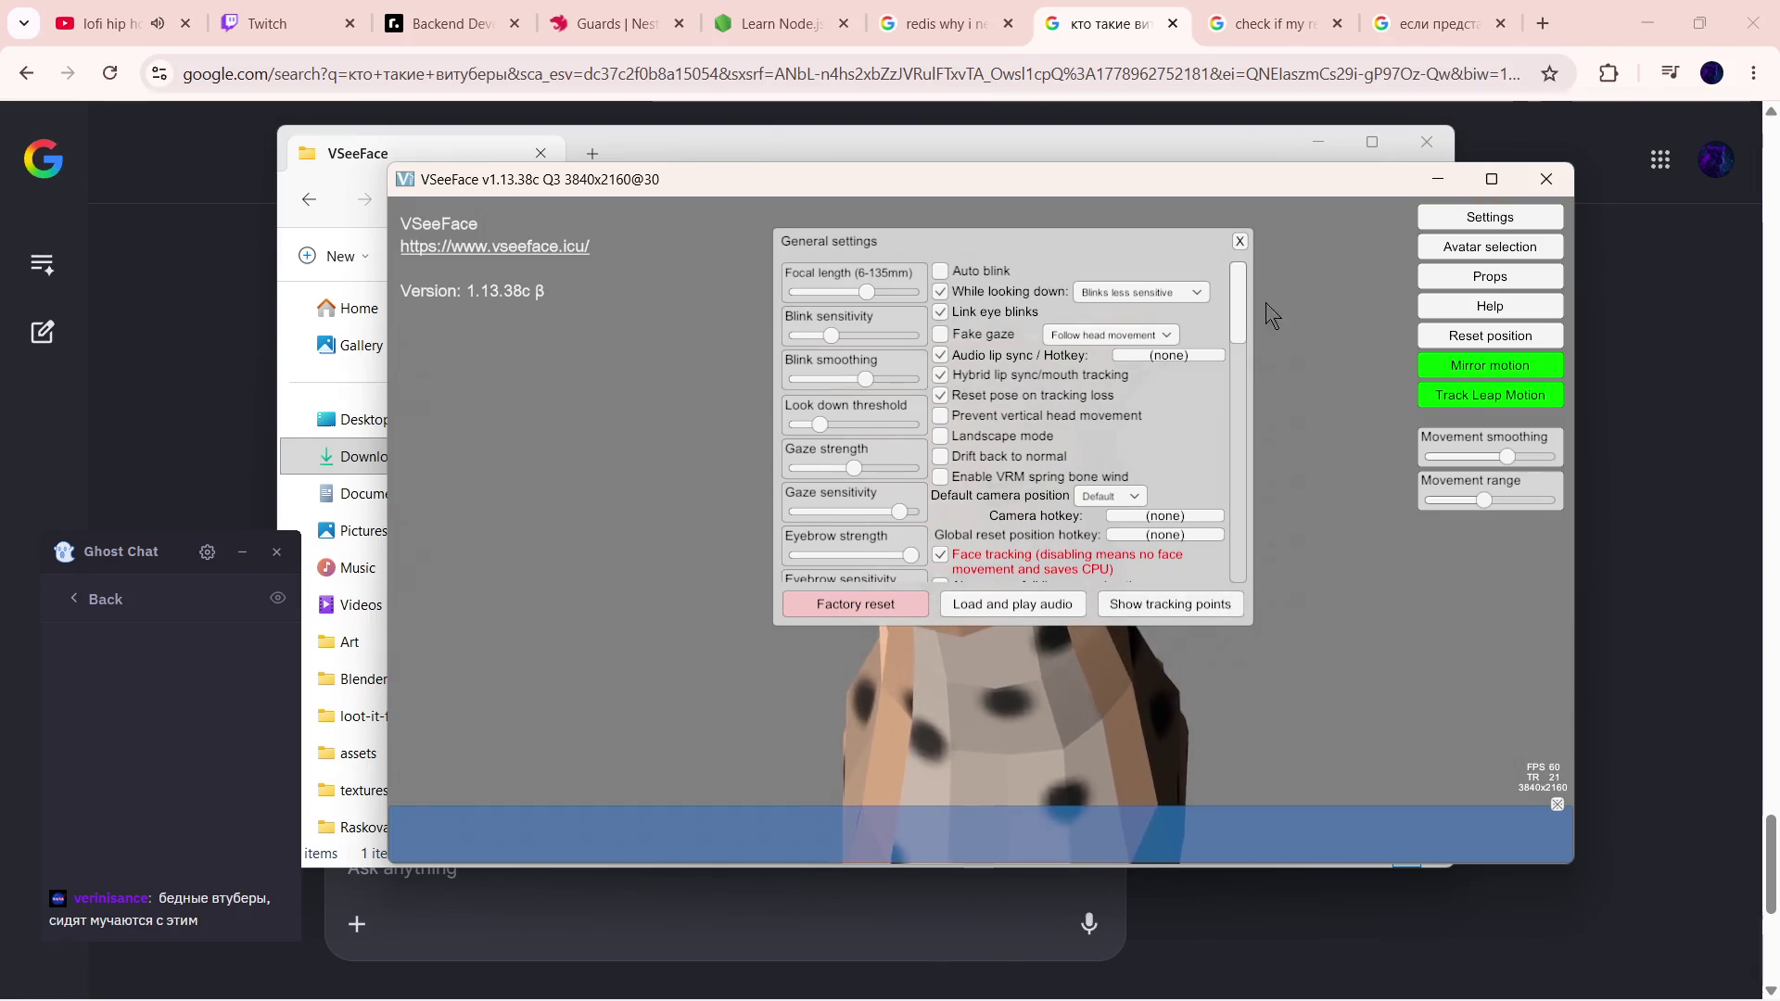
click(1237, 240)
- Clear the half-typed question and capture a screen snip of the VSeeFace window
click(1088, 22)
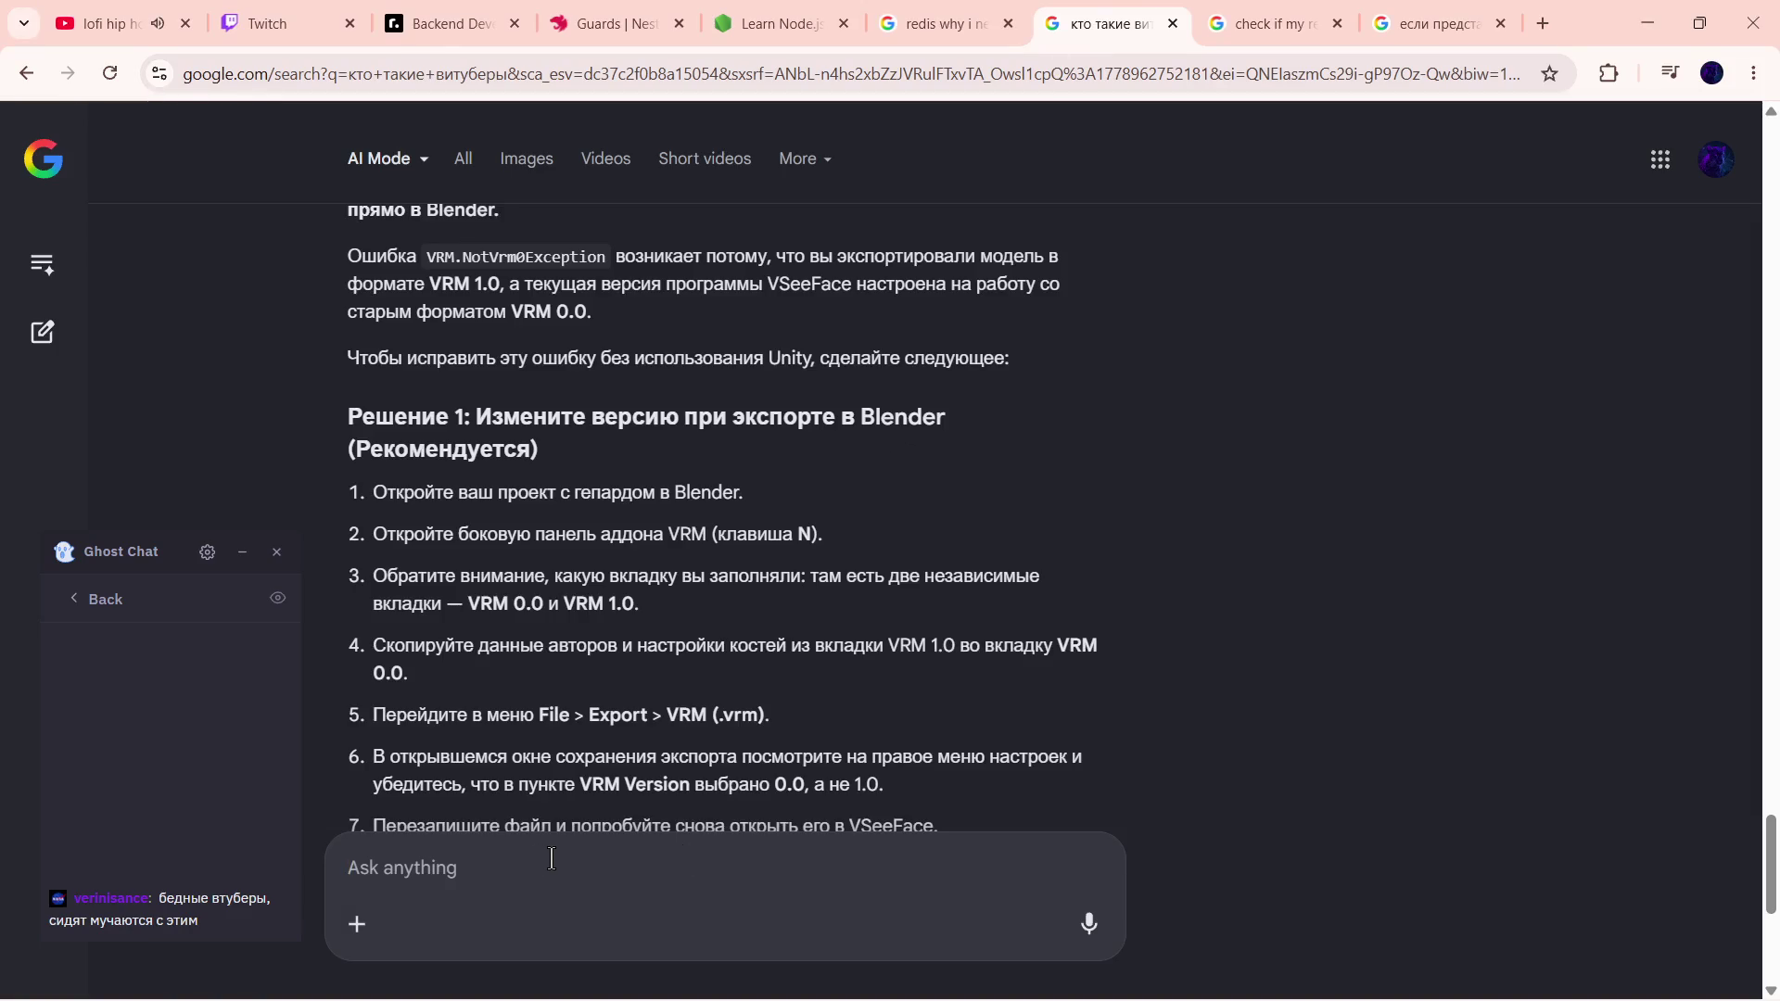
text(так у)
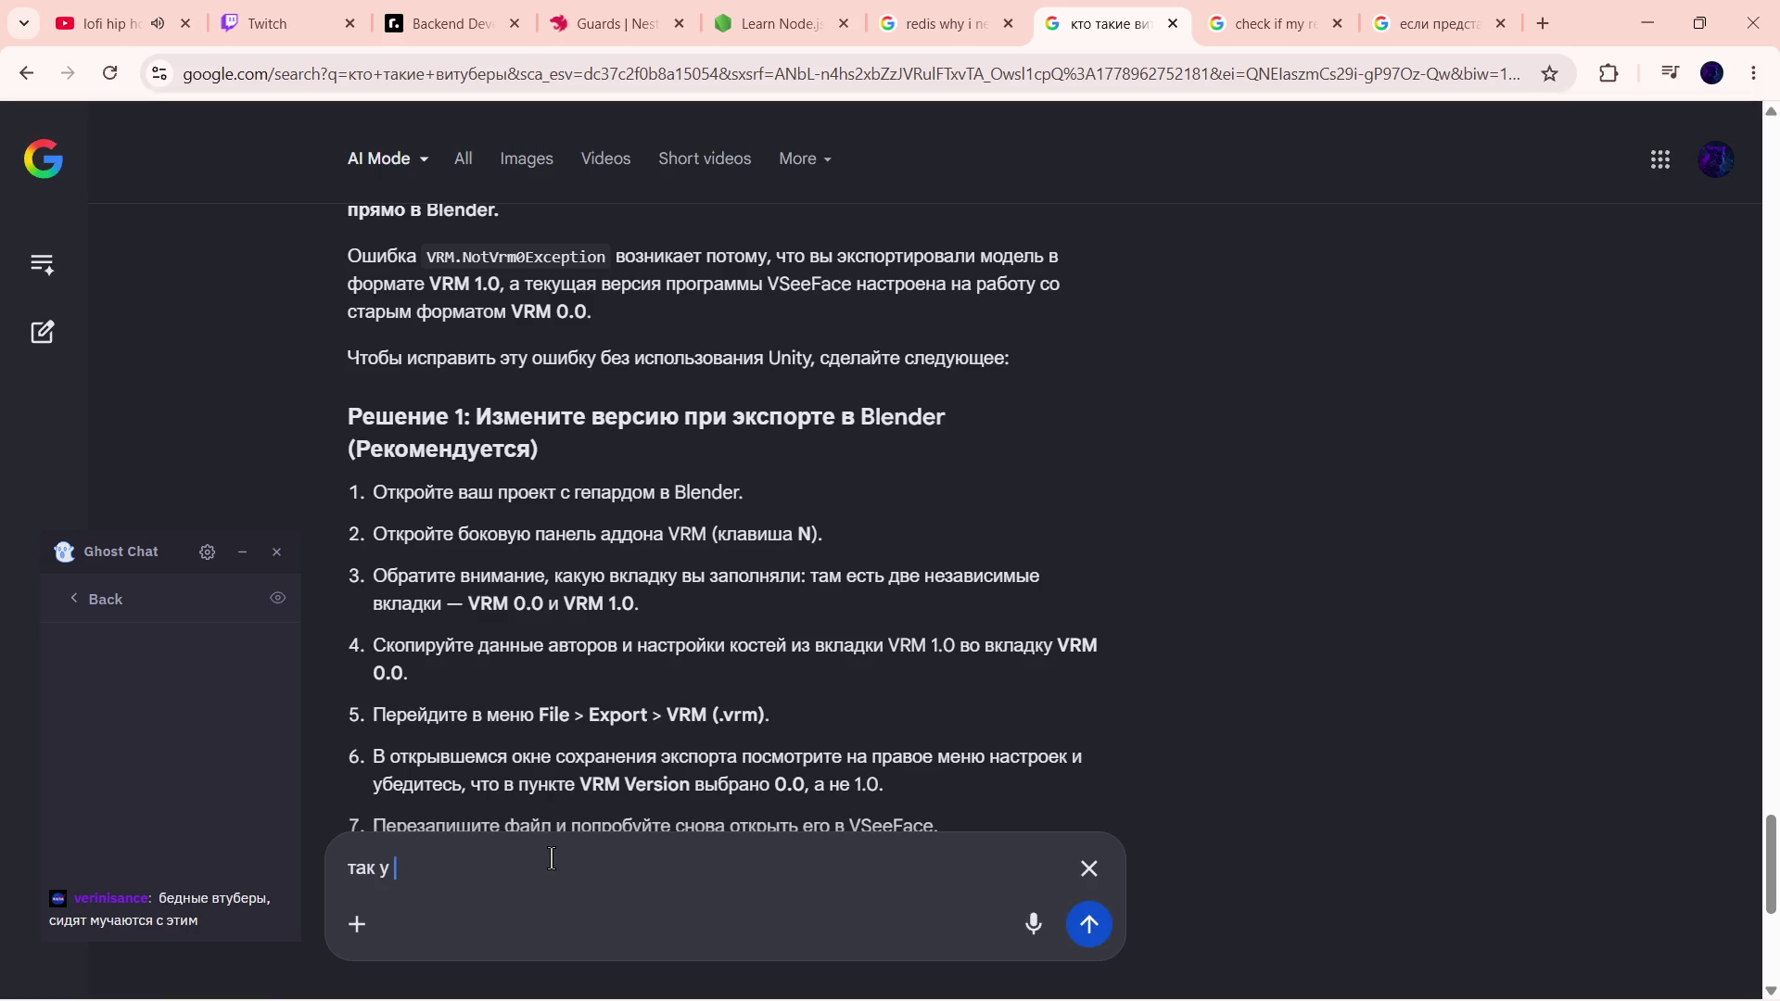
key(ctrl+a)
key(BackSpace)
key(alt+Tab)
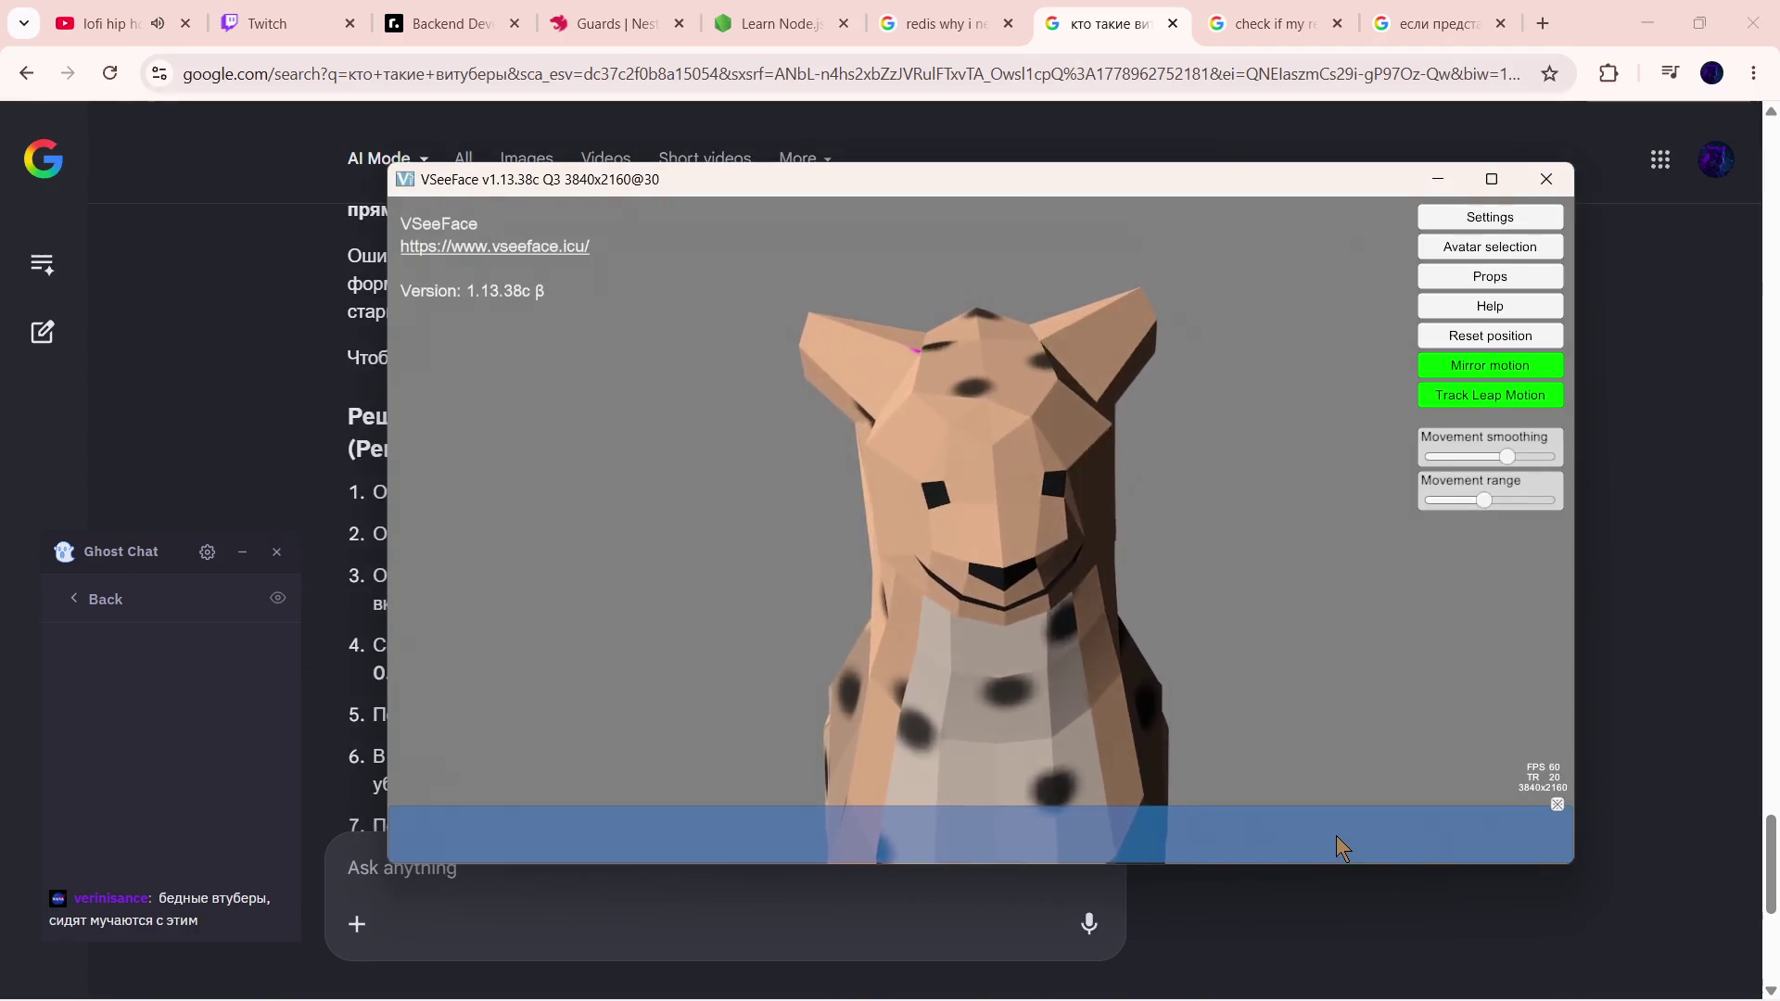
key(super+shift+s)
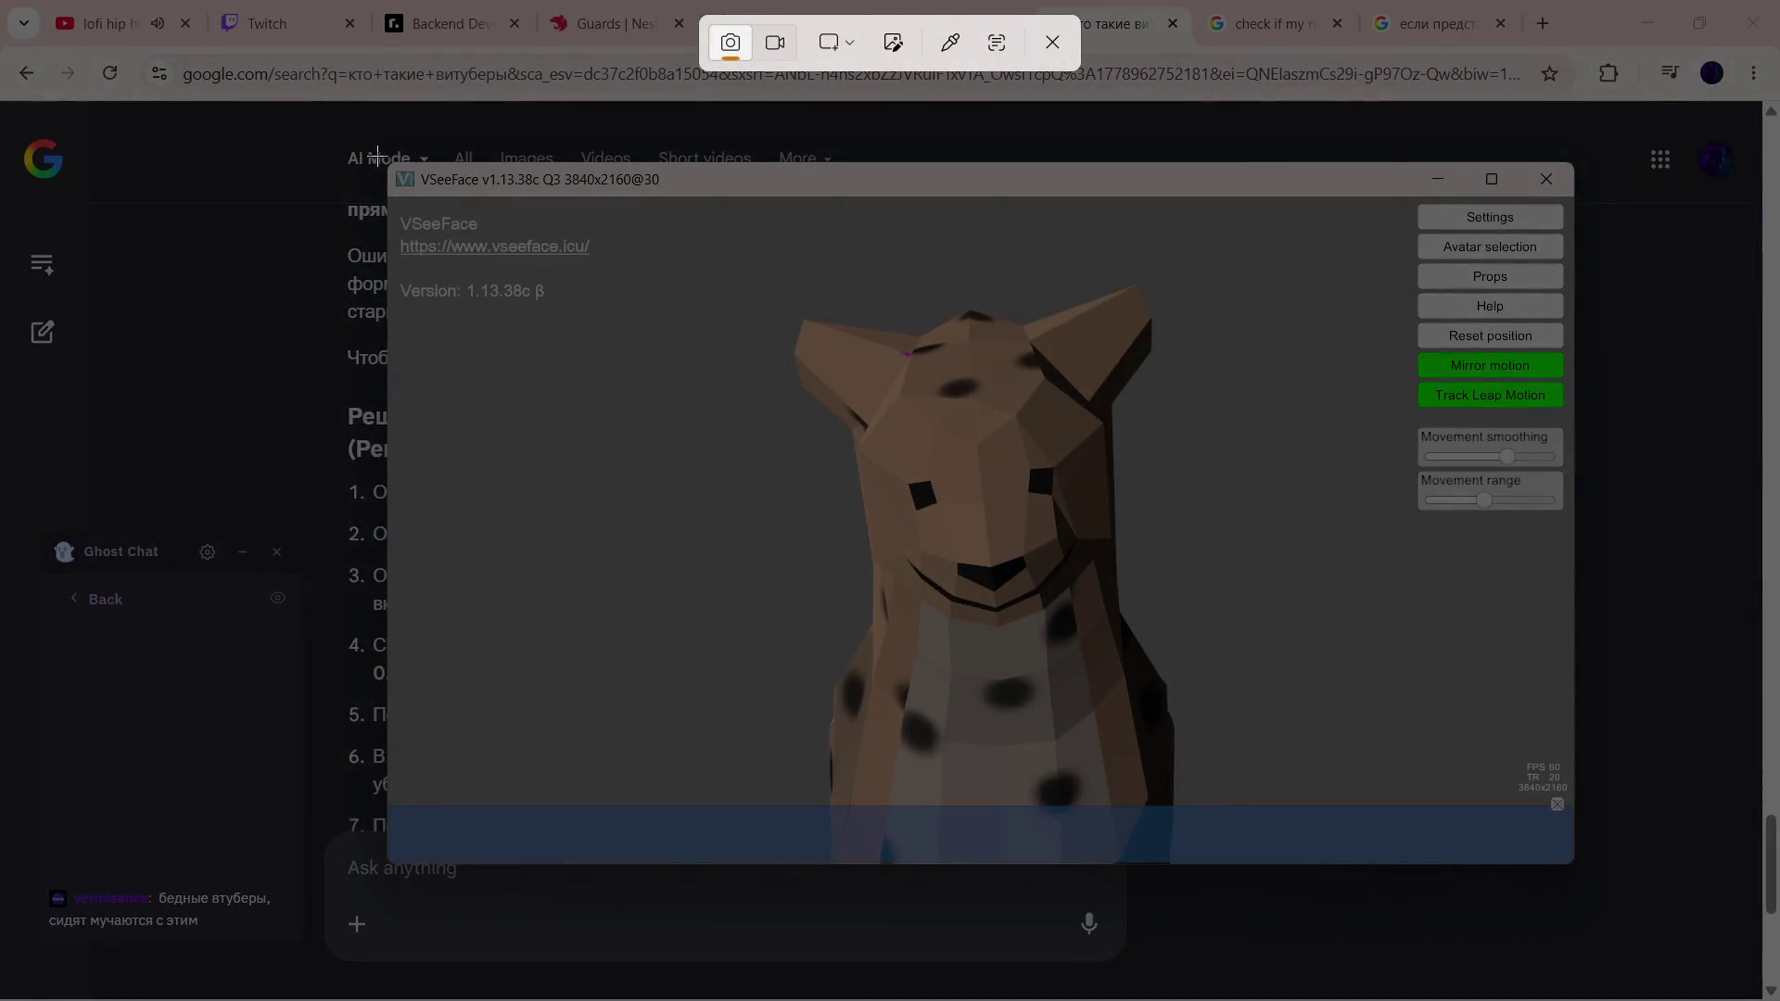
drag(376, 157, 1584, 874)
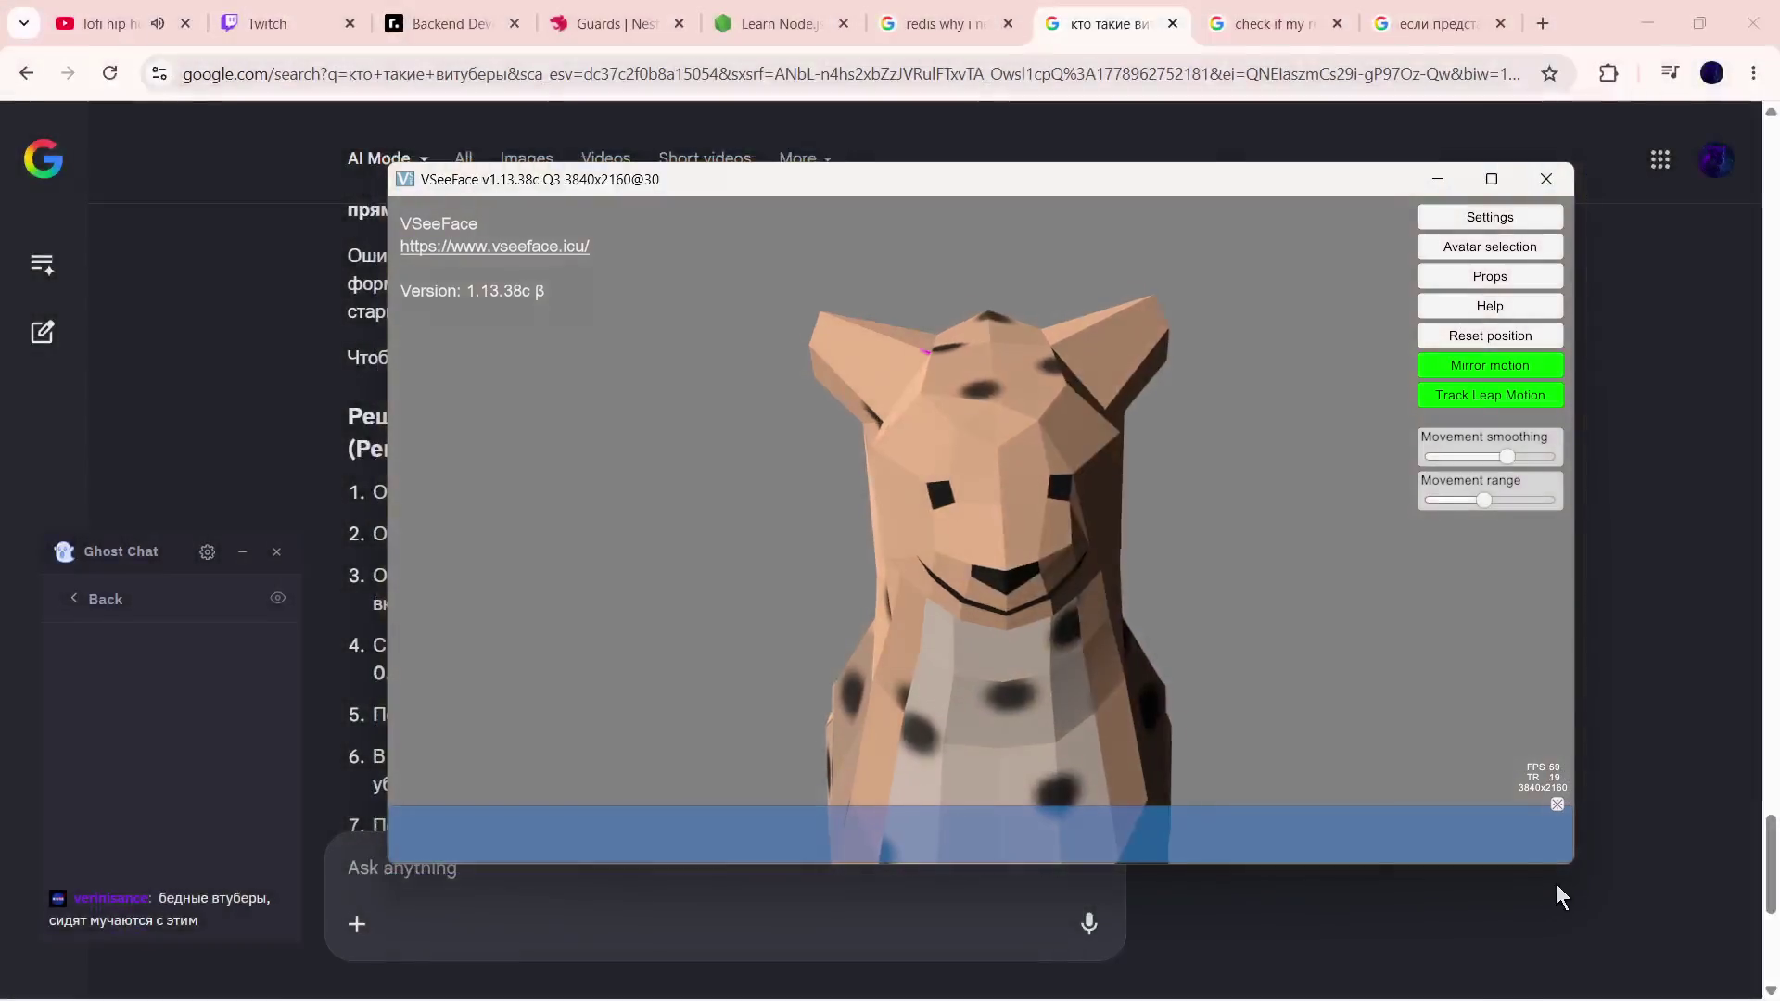
- Paste the VSeeFace screenshot into Ask anything and send the question about adding the cheetah to OBS
click(716, 891)
text(по)
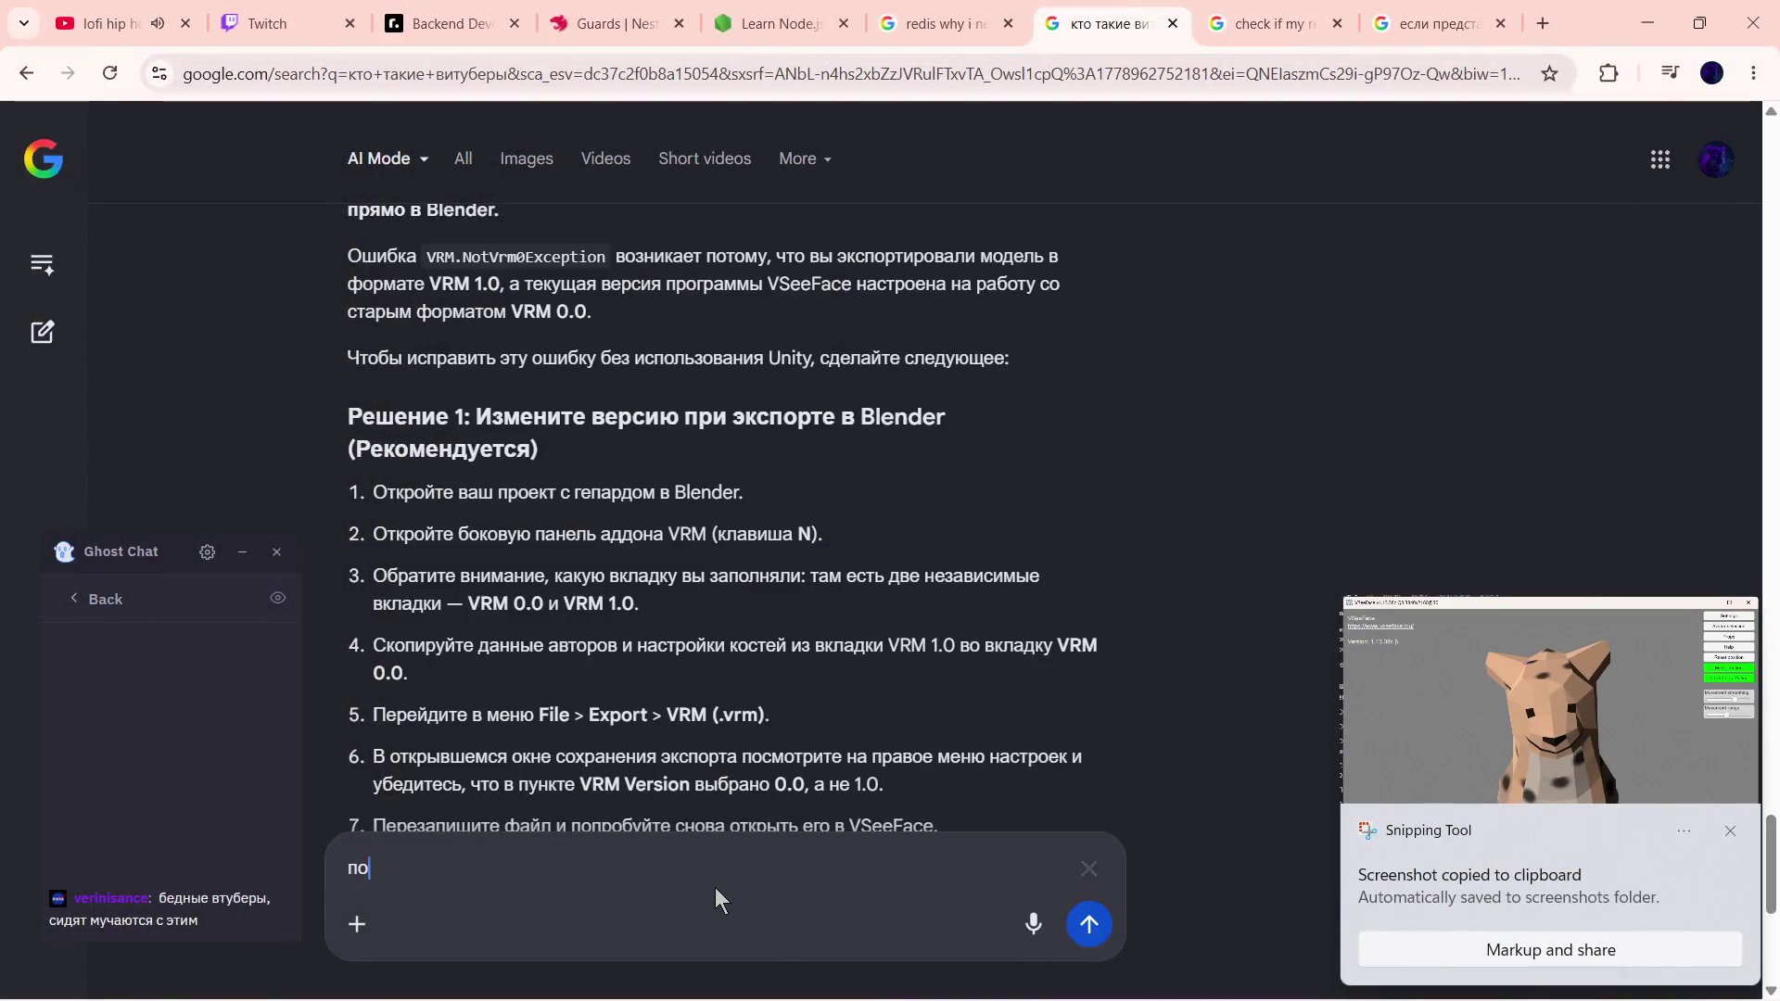
text(лучилось)
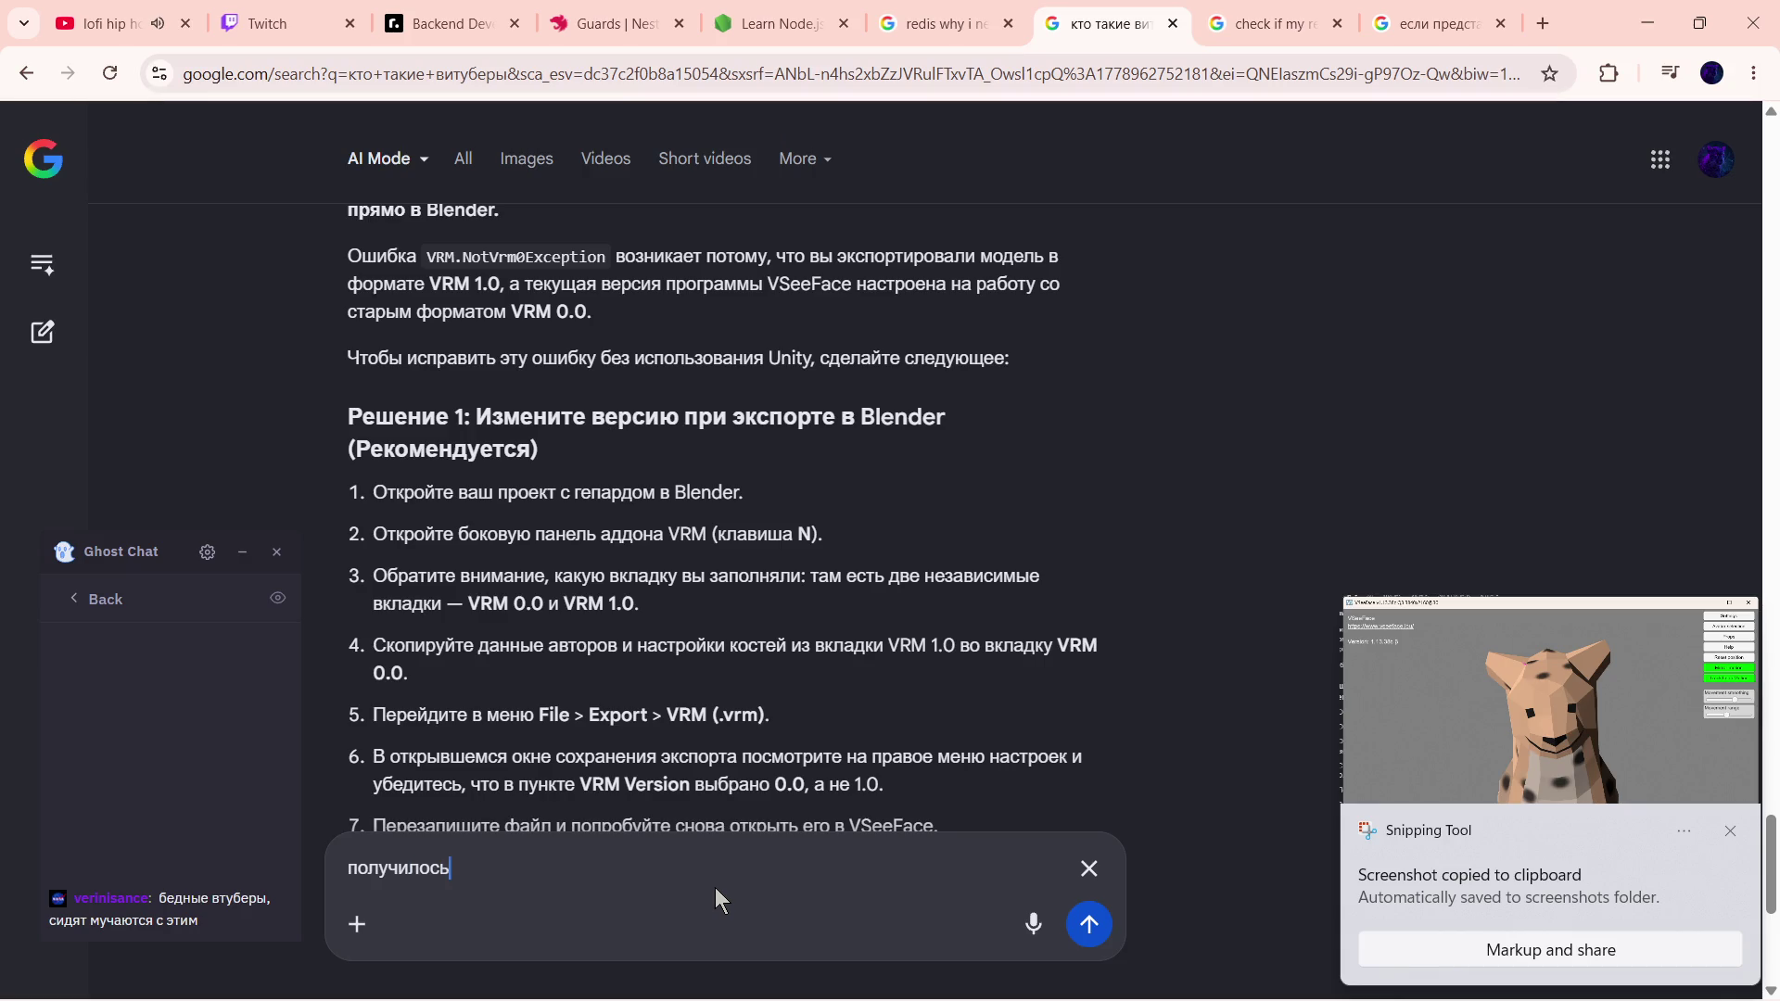
key(ctrl+v)
text(, теперь как добавить )
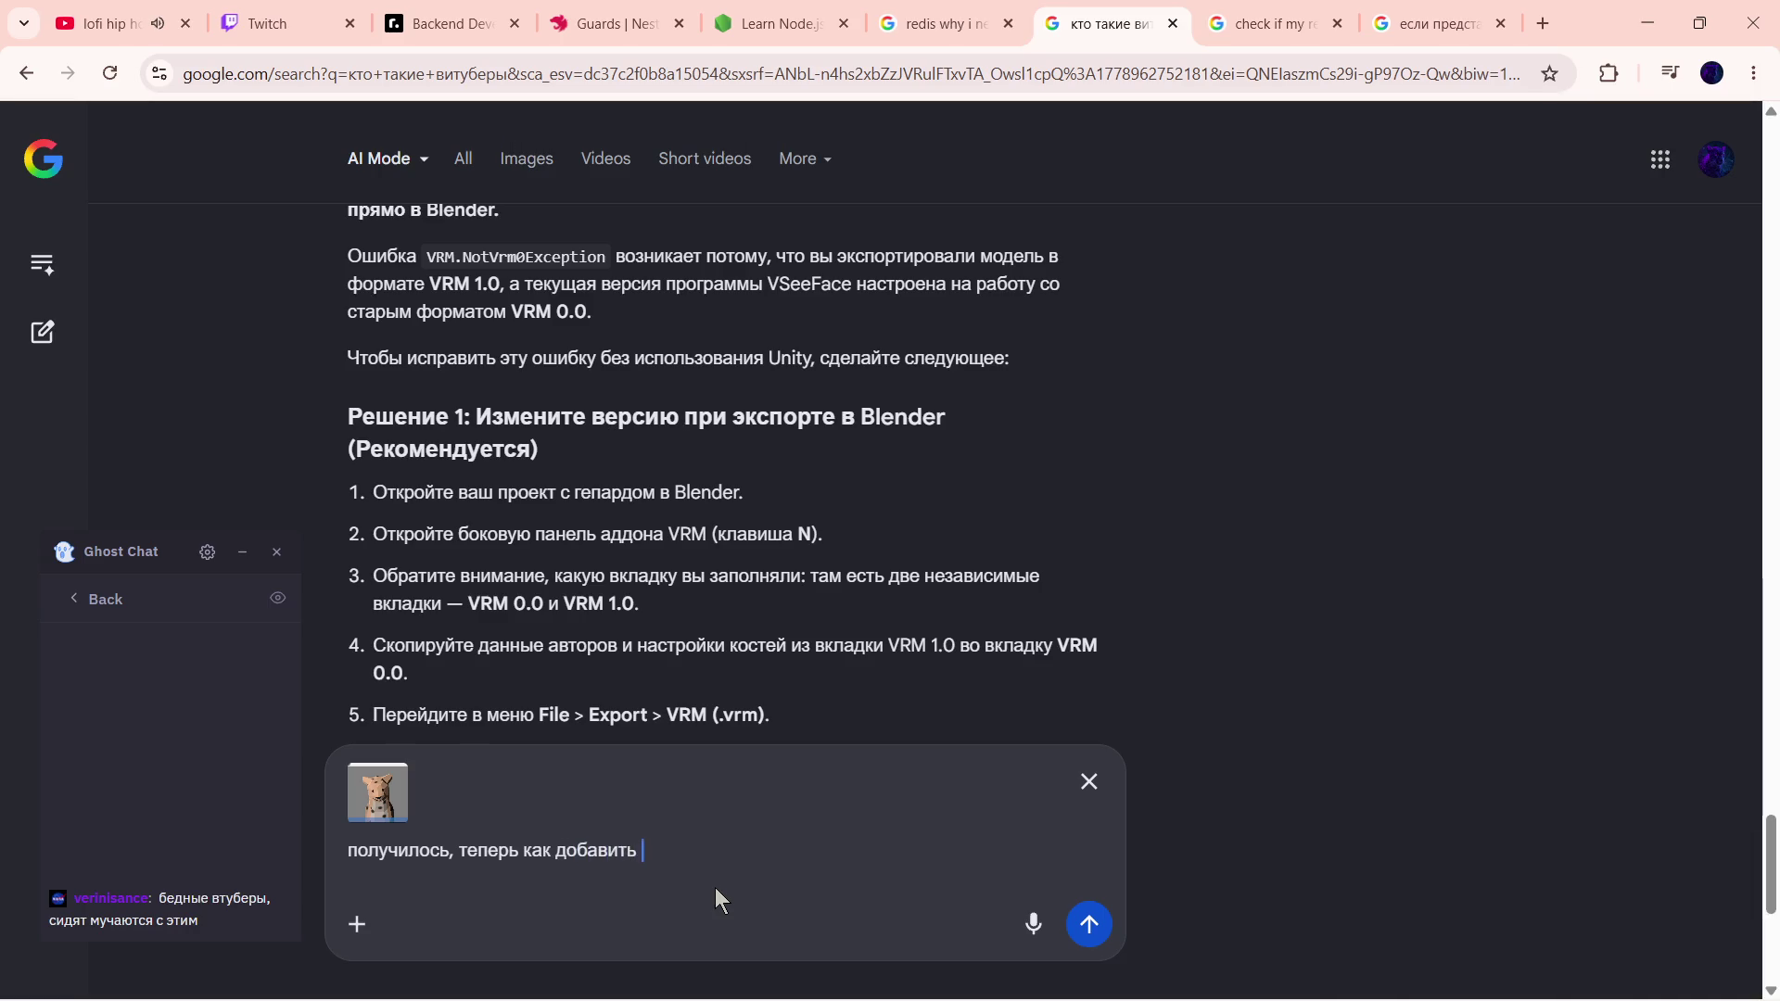
text(это в обс?)
key(Return)
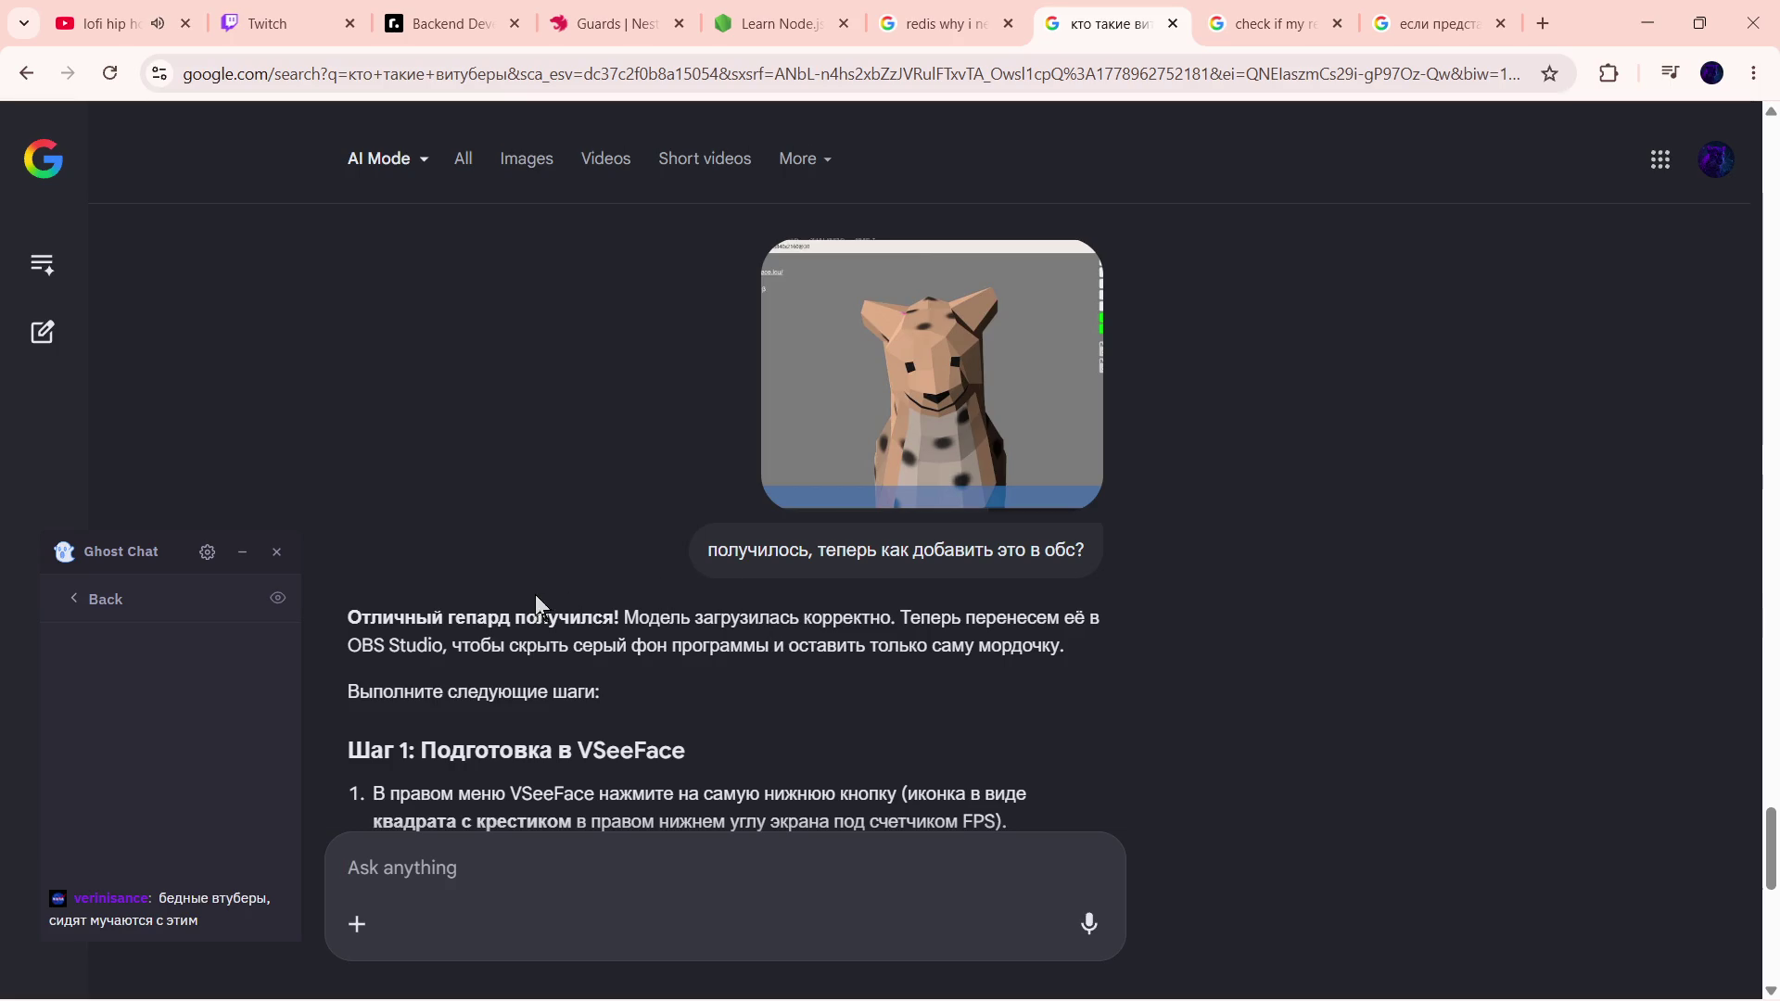
drag(435, 617, 445, 494)
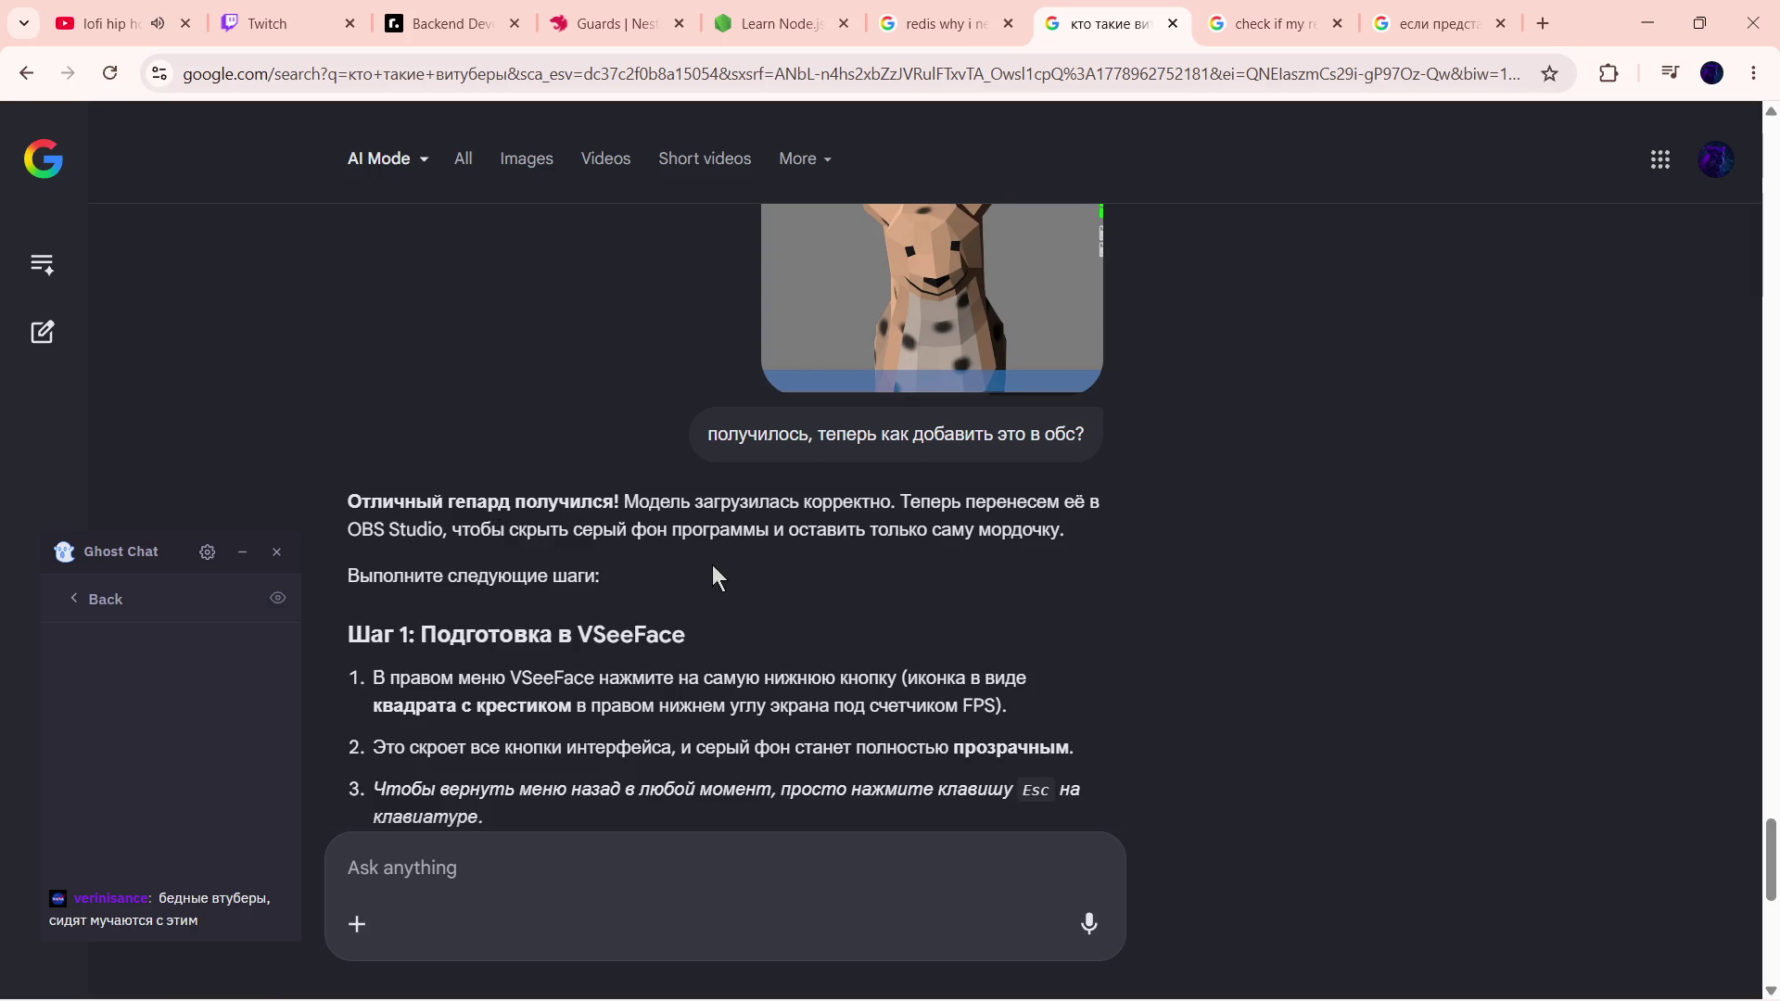
scroll(884, 518, up, 1)
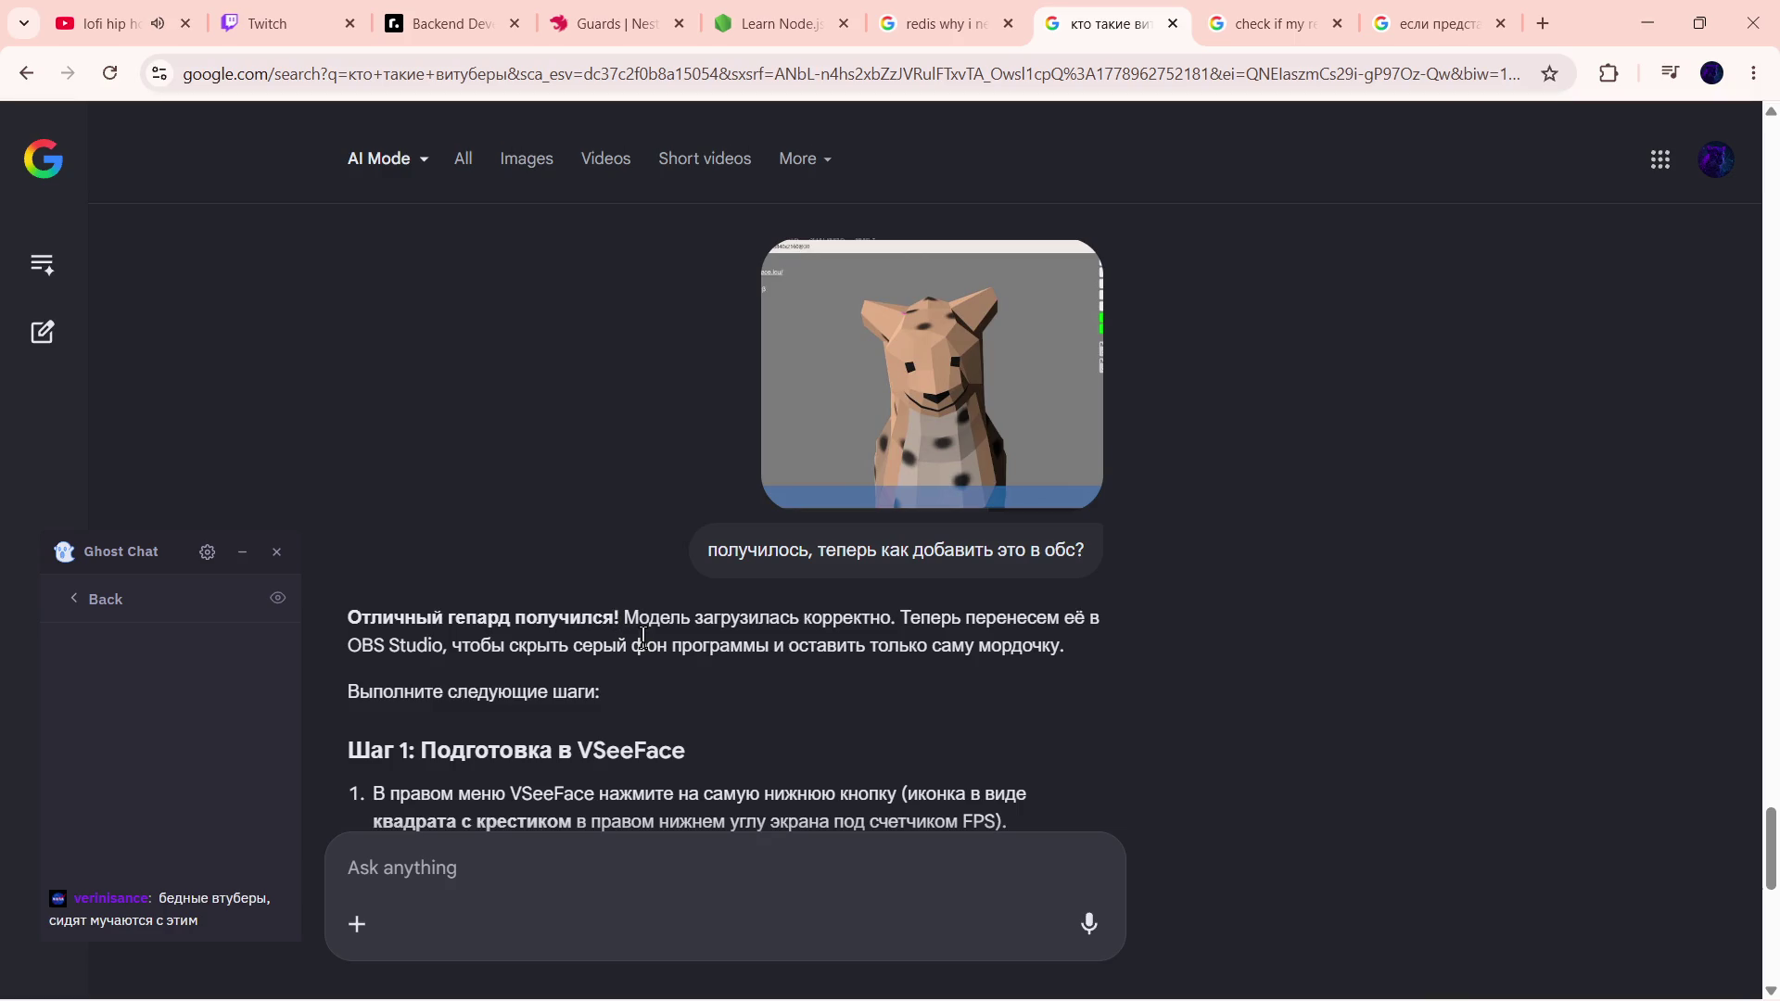
scroll(643, 643, up, 4)
scroll(815, 516, up, 4)
scroll(921, 537, up, 4)
scroll(918, 551, up, 4)
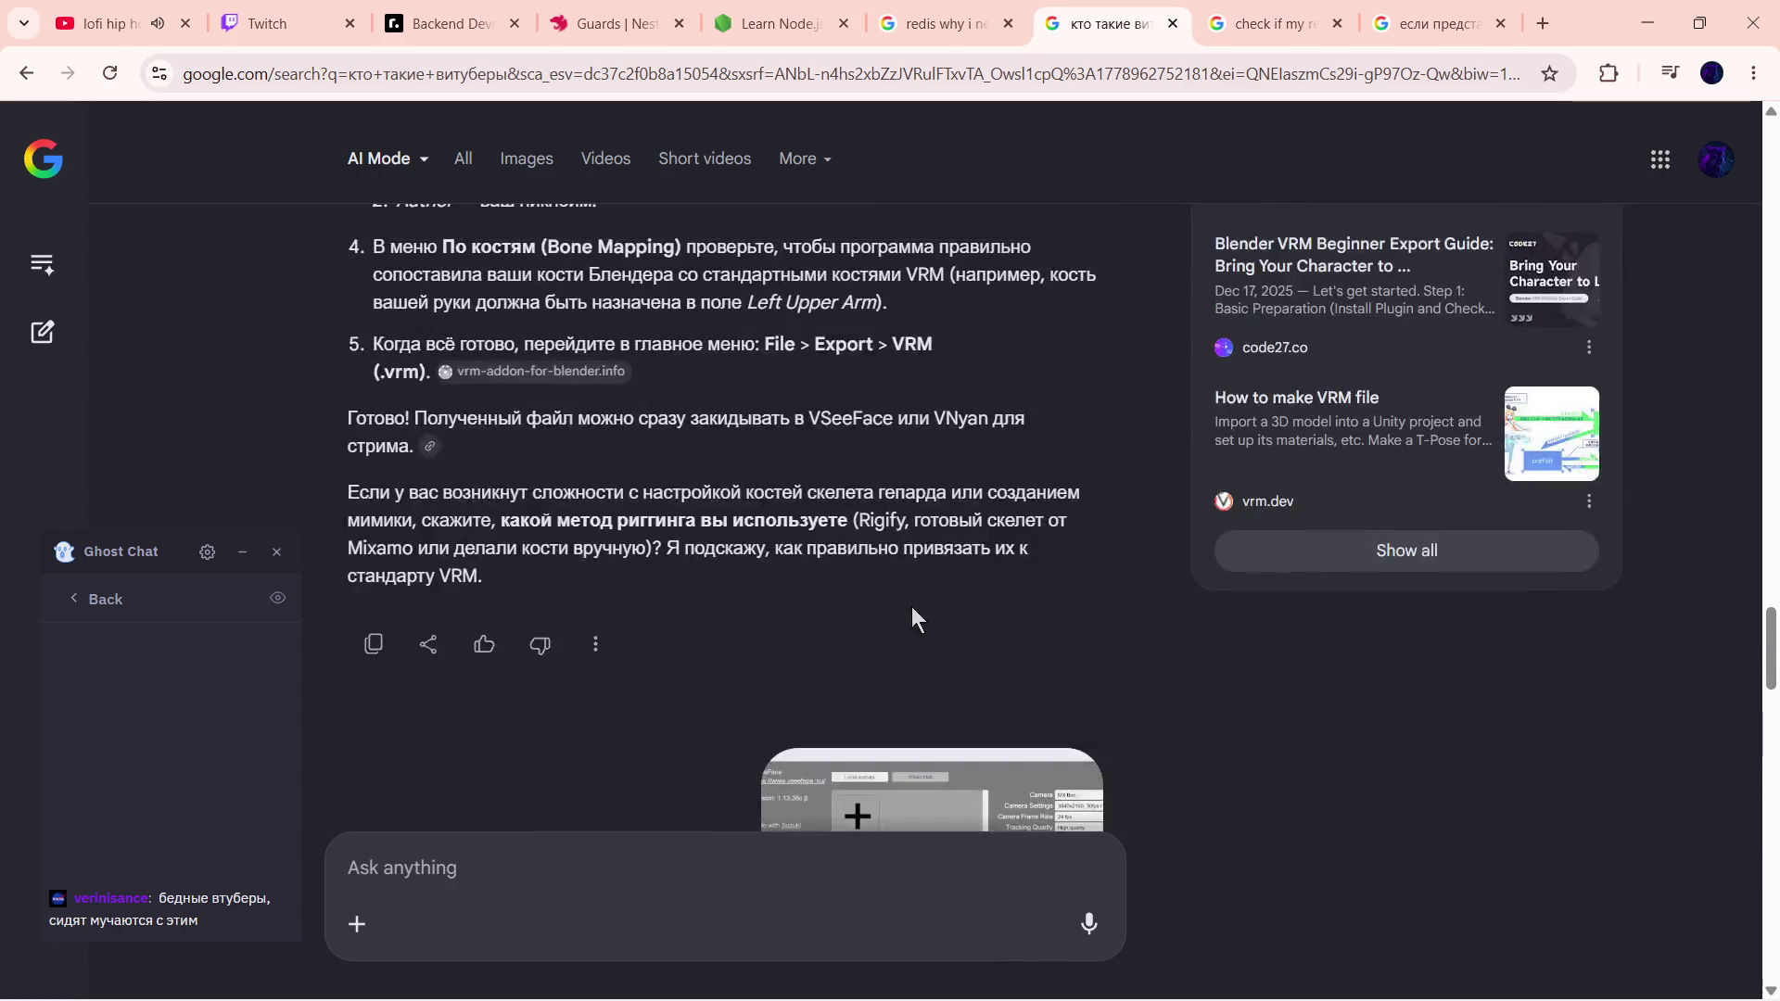
scroll(881, 517, up, 3)
scroll(882, 516, up, 2)
scroll(905, 418, down, 6)
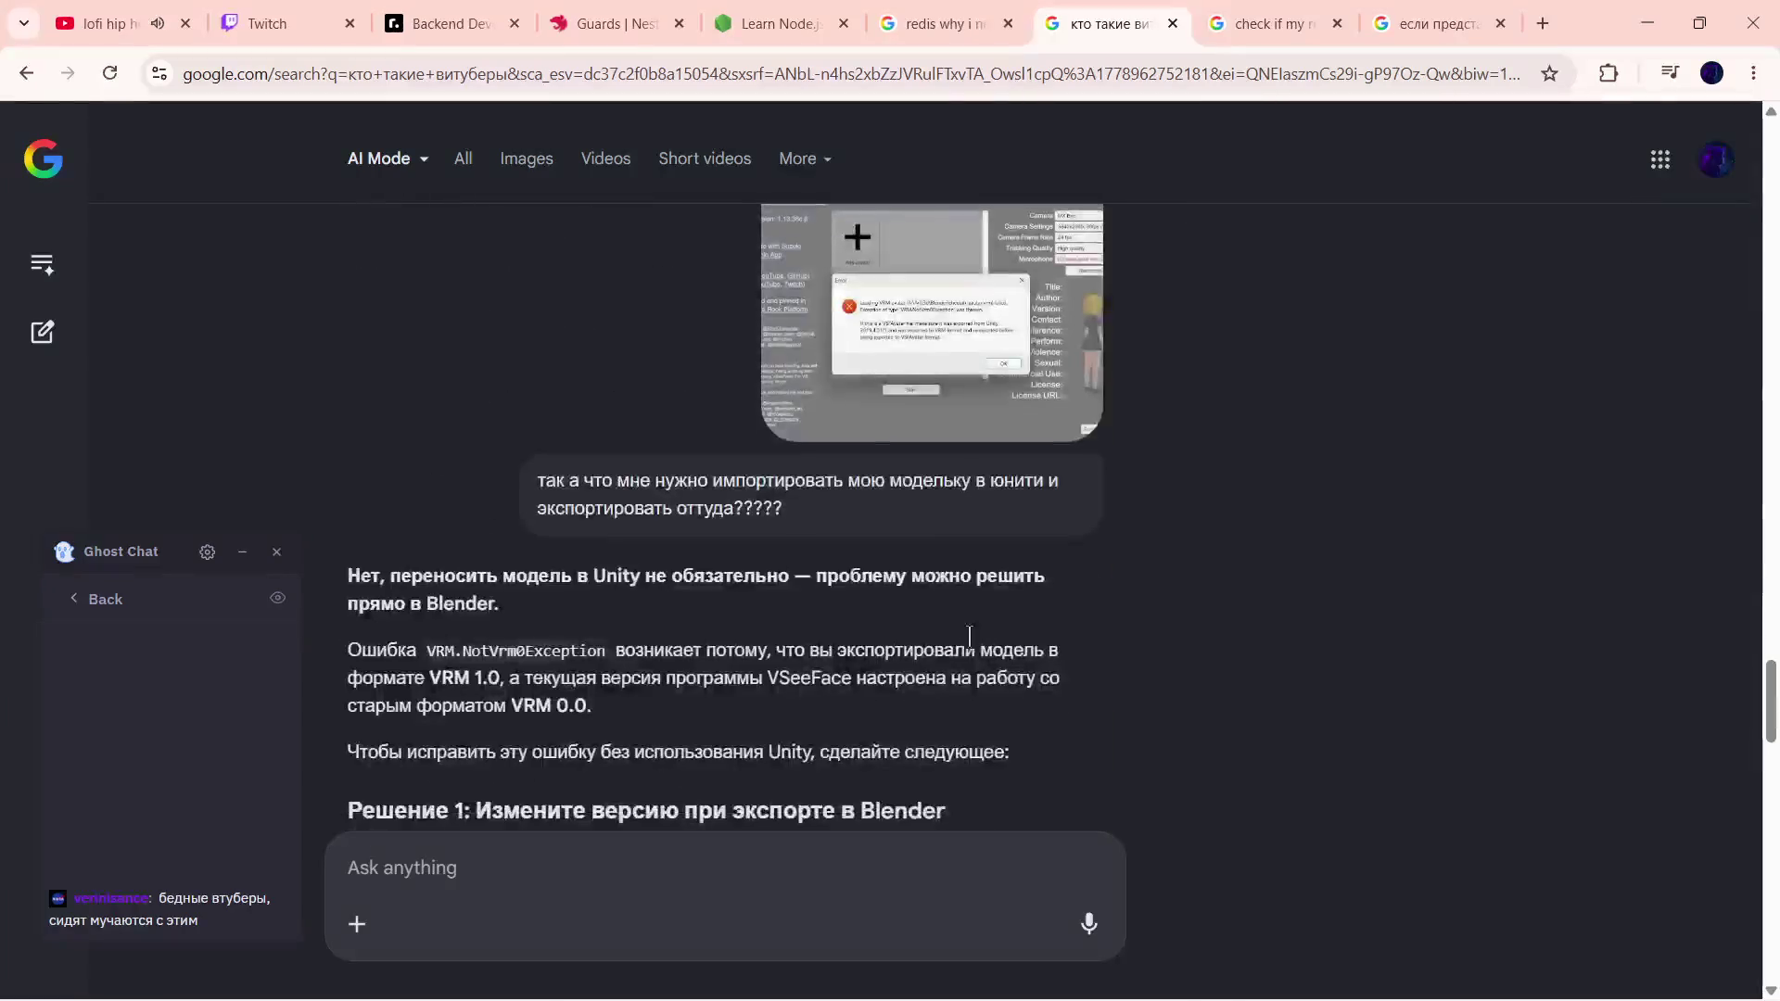
scroll(960, 417, down, 3)
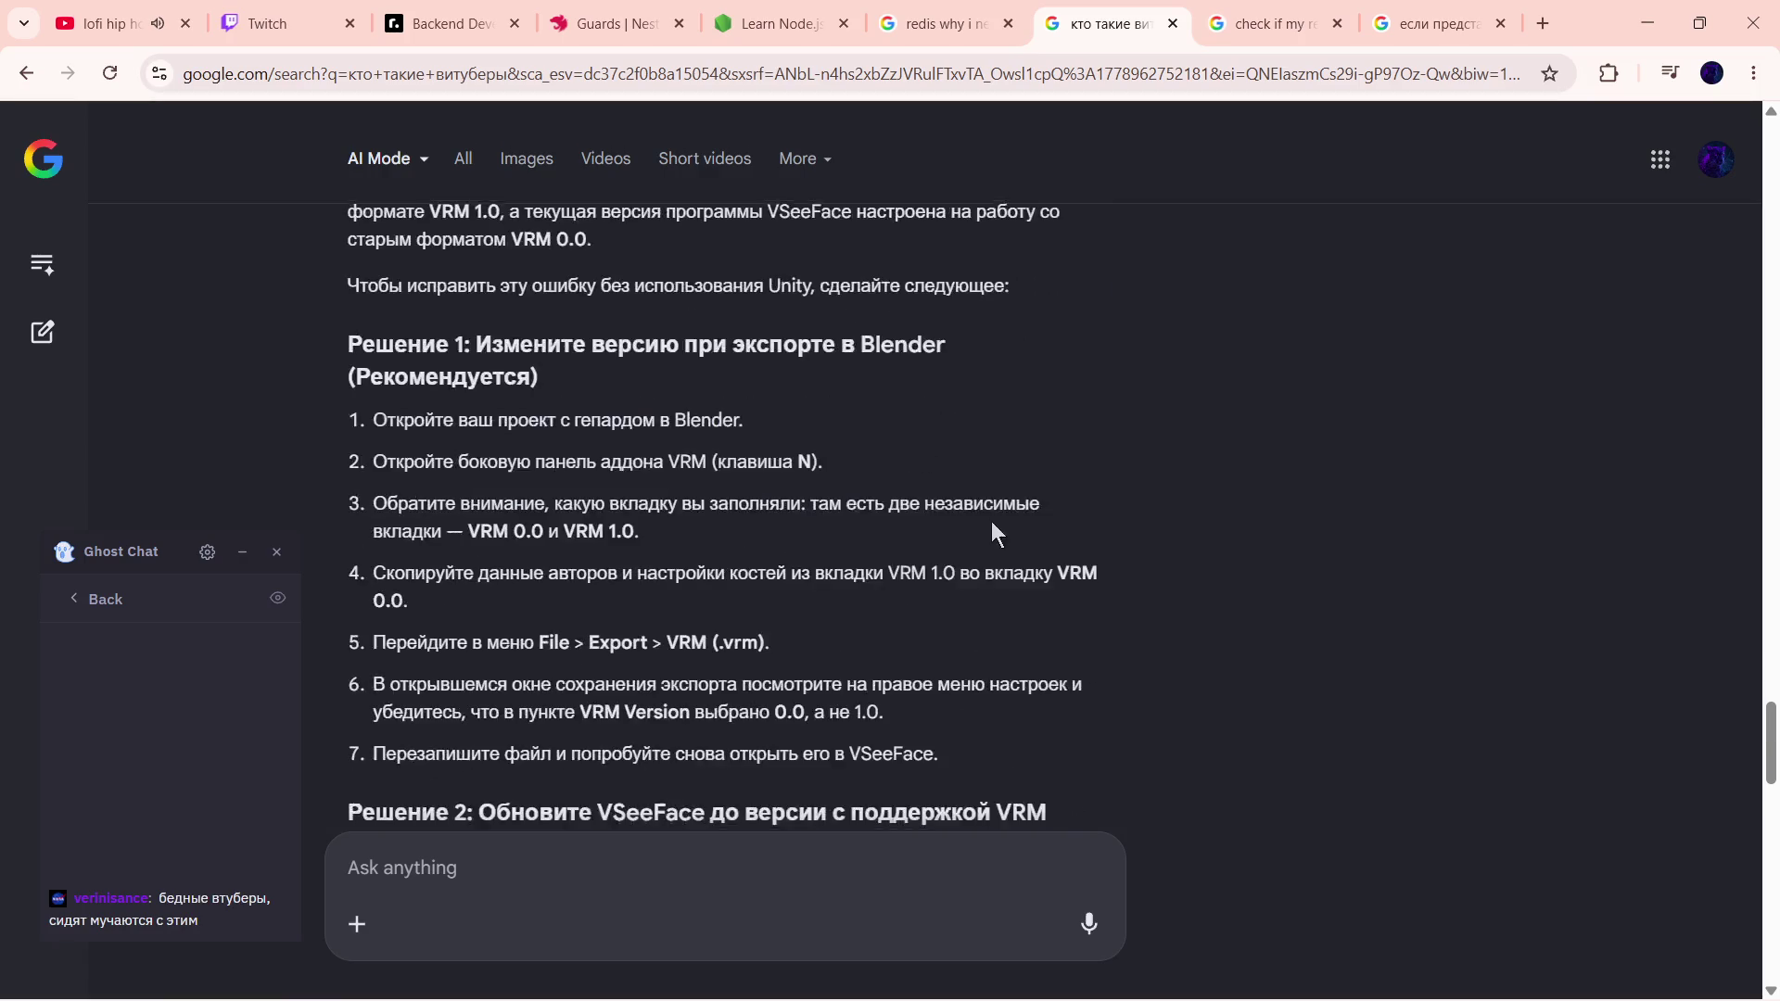
scroll(938, 516, down, 6)
scroll(938, 515, down, 3)
scroll(904, 473, down, 2)
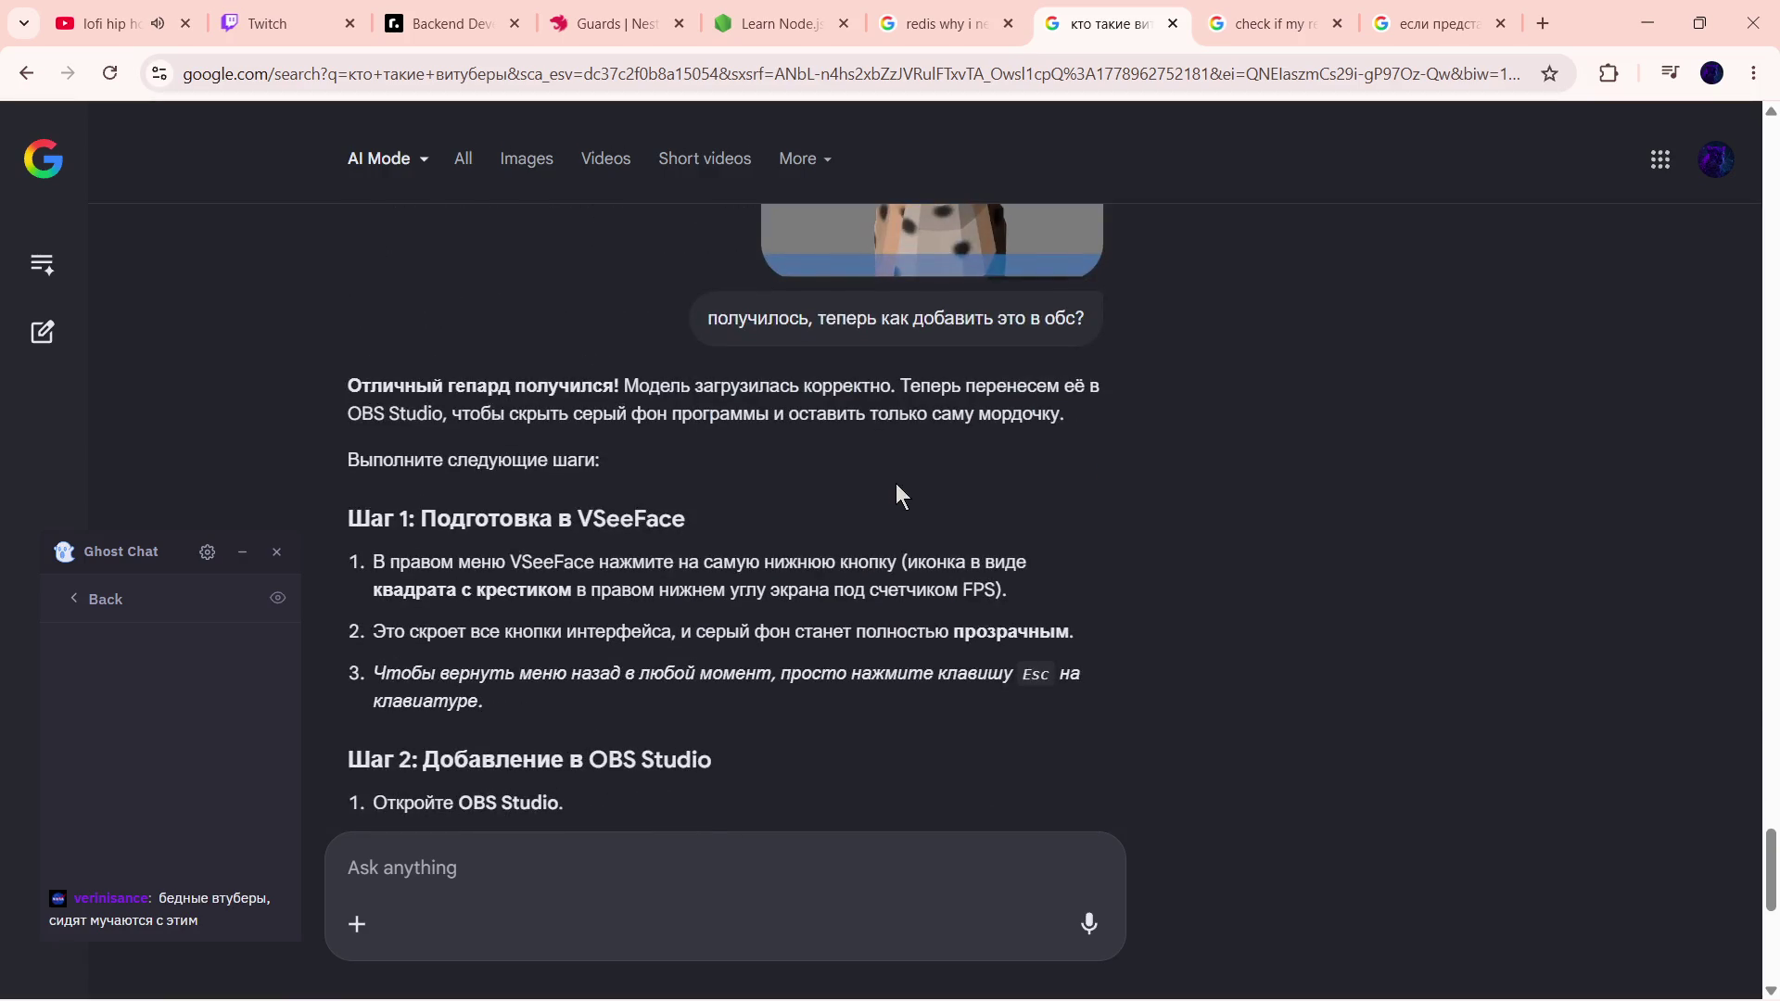
scroll(921, 292, up, 1)
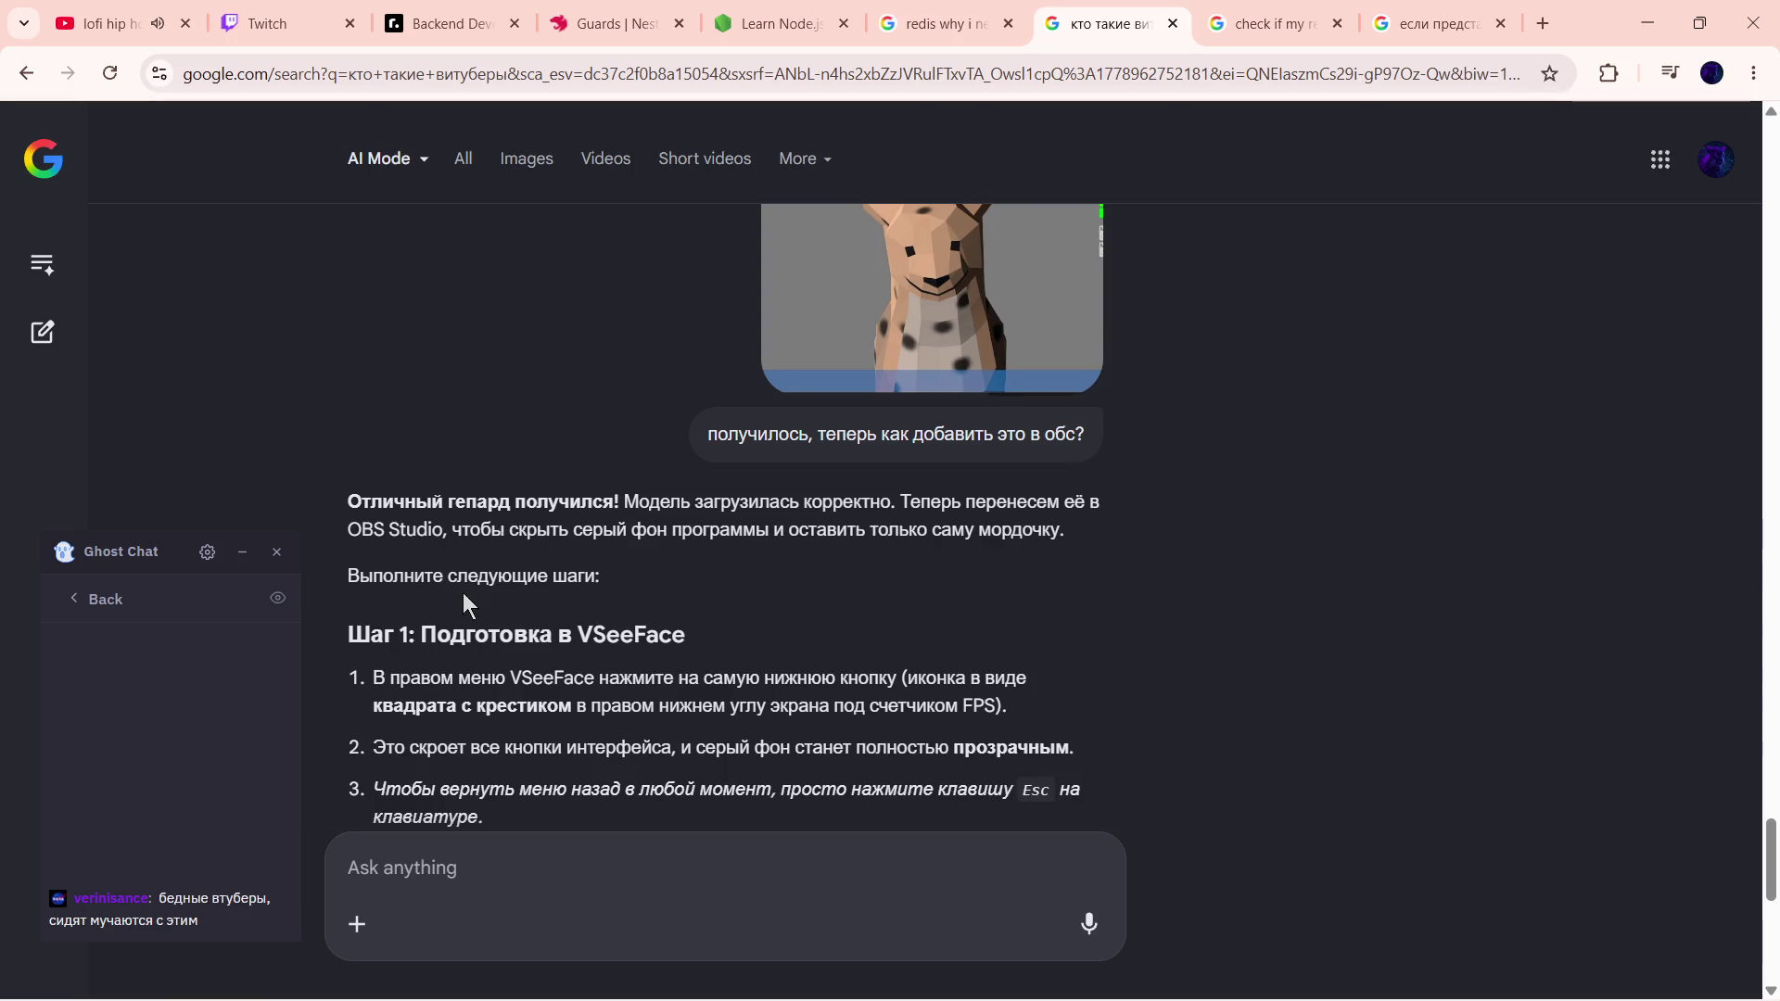
scroll(585, 612, down, 2)
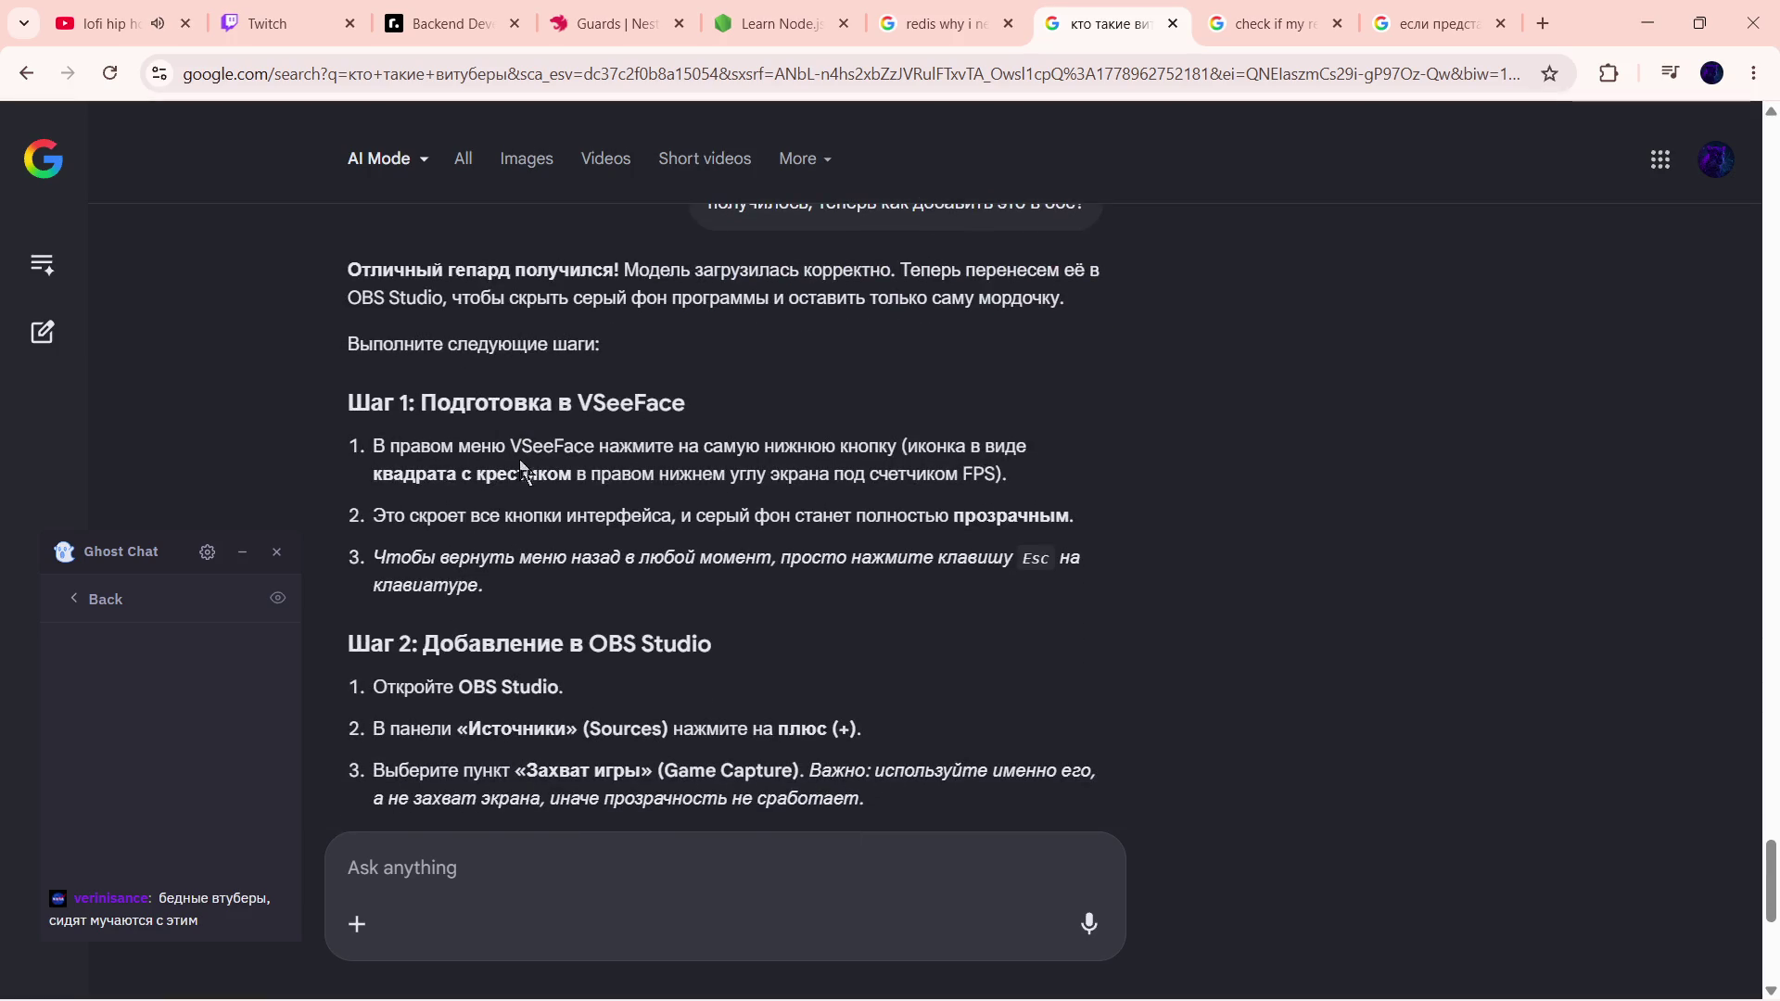
- Highlight parts of Step 1 in the AI reply while reading, then switch to VSeeFace
drag(542, 446, 627, 451)
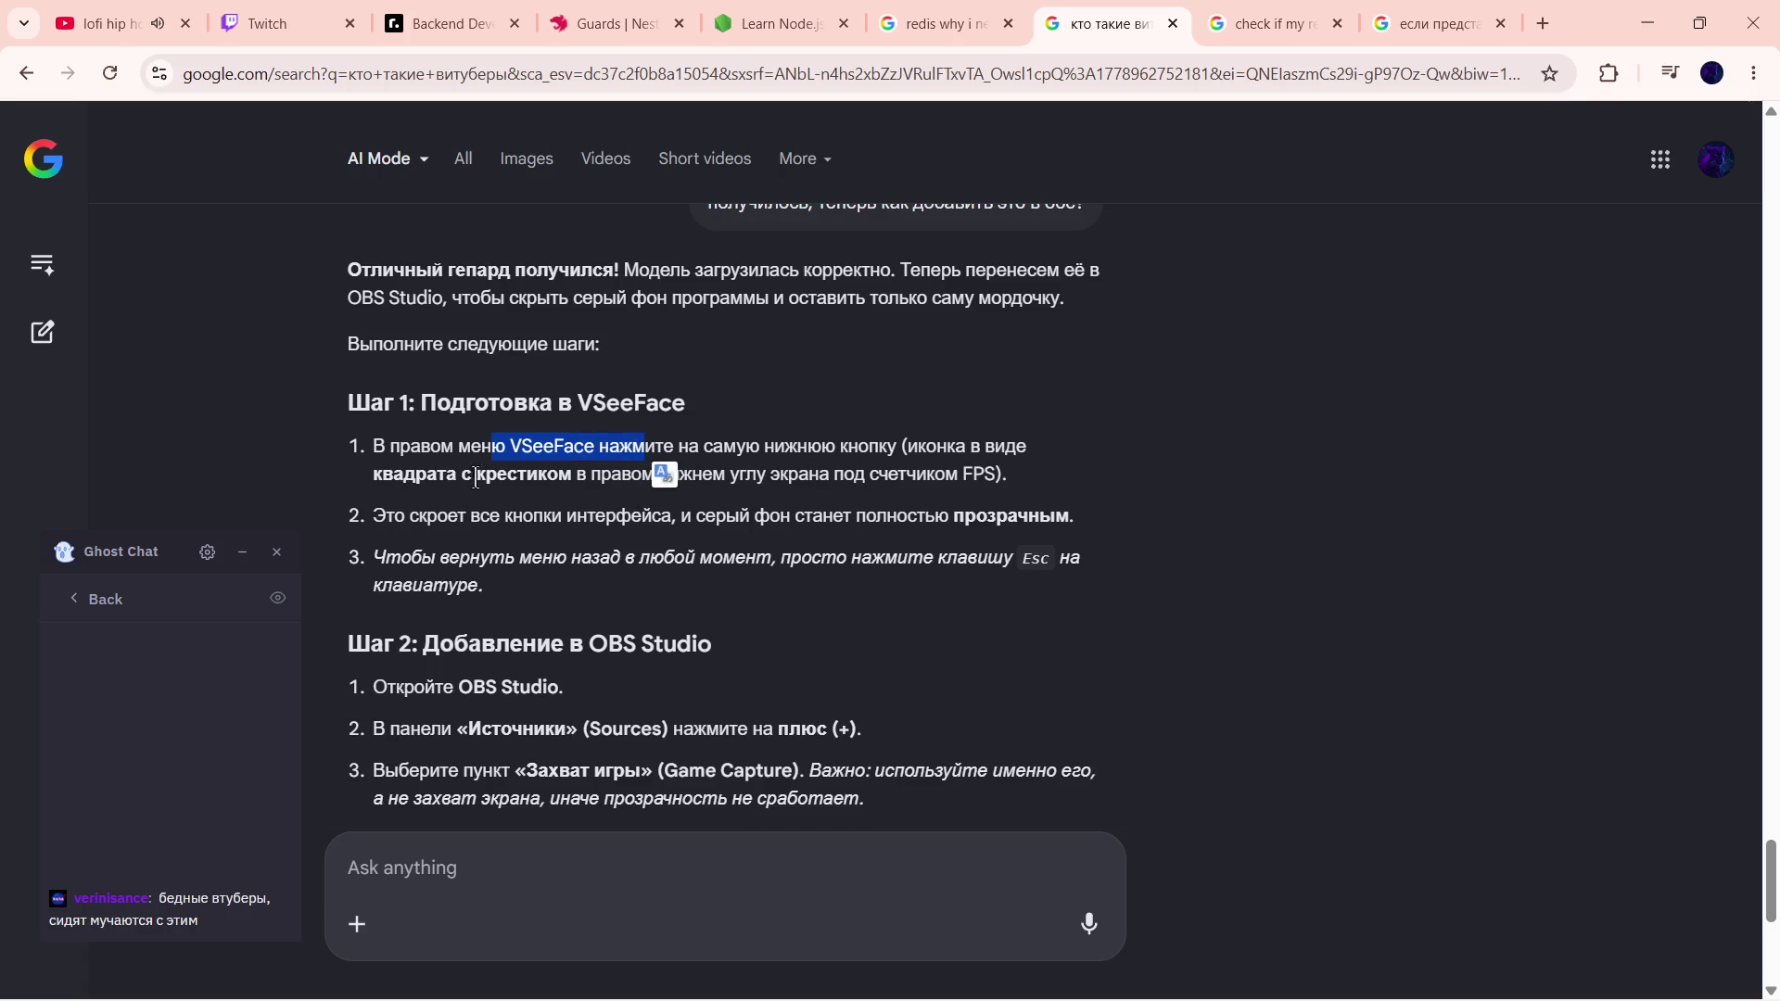
drag(471, 480, 612, 474)
key(alt+Tab)
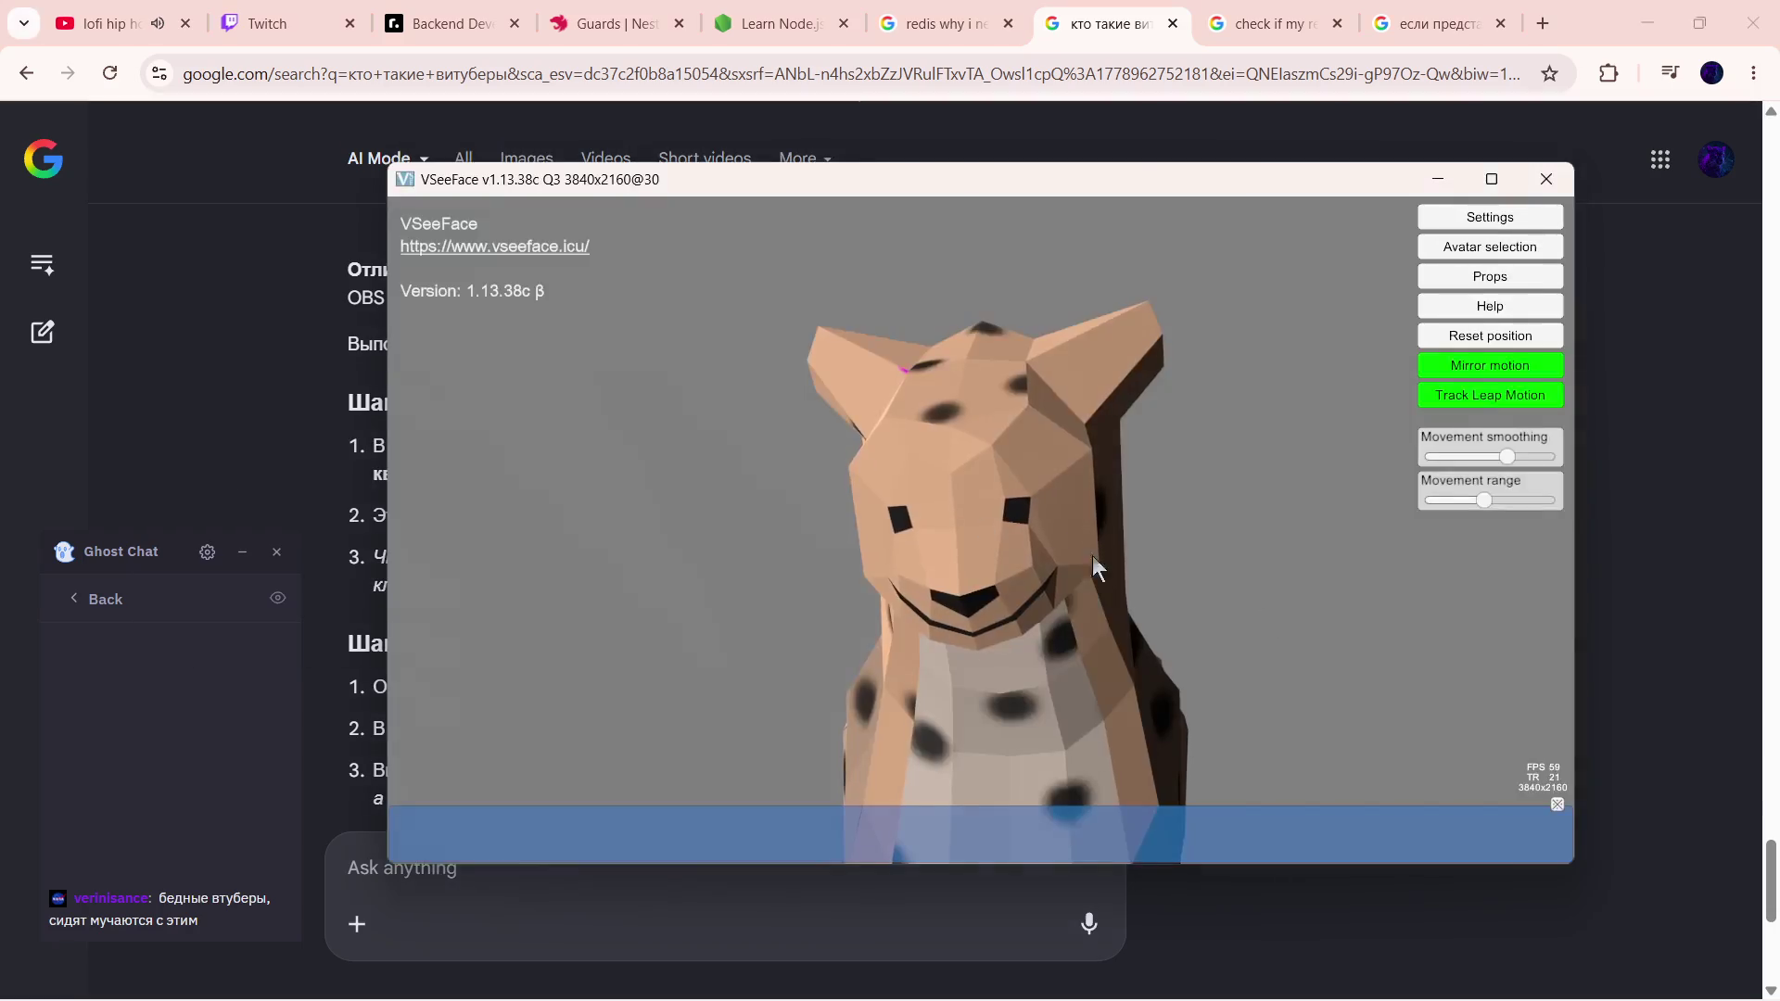
- Hide the VSeeFace interface so the cheetah sits on a transparent background, and return to the browser
click(1559, 806)
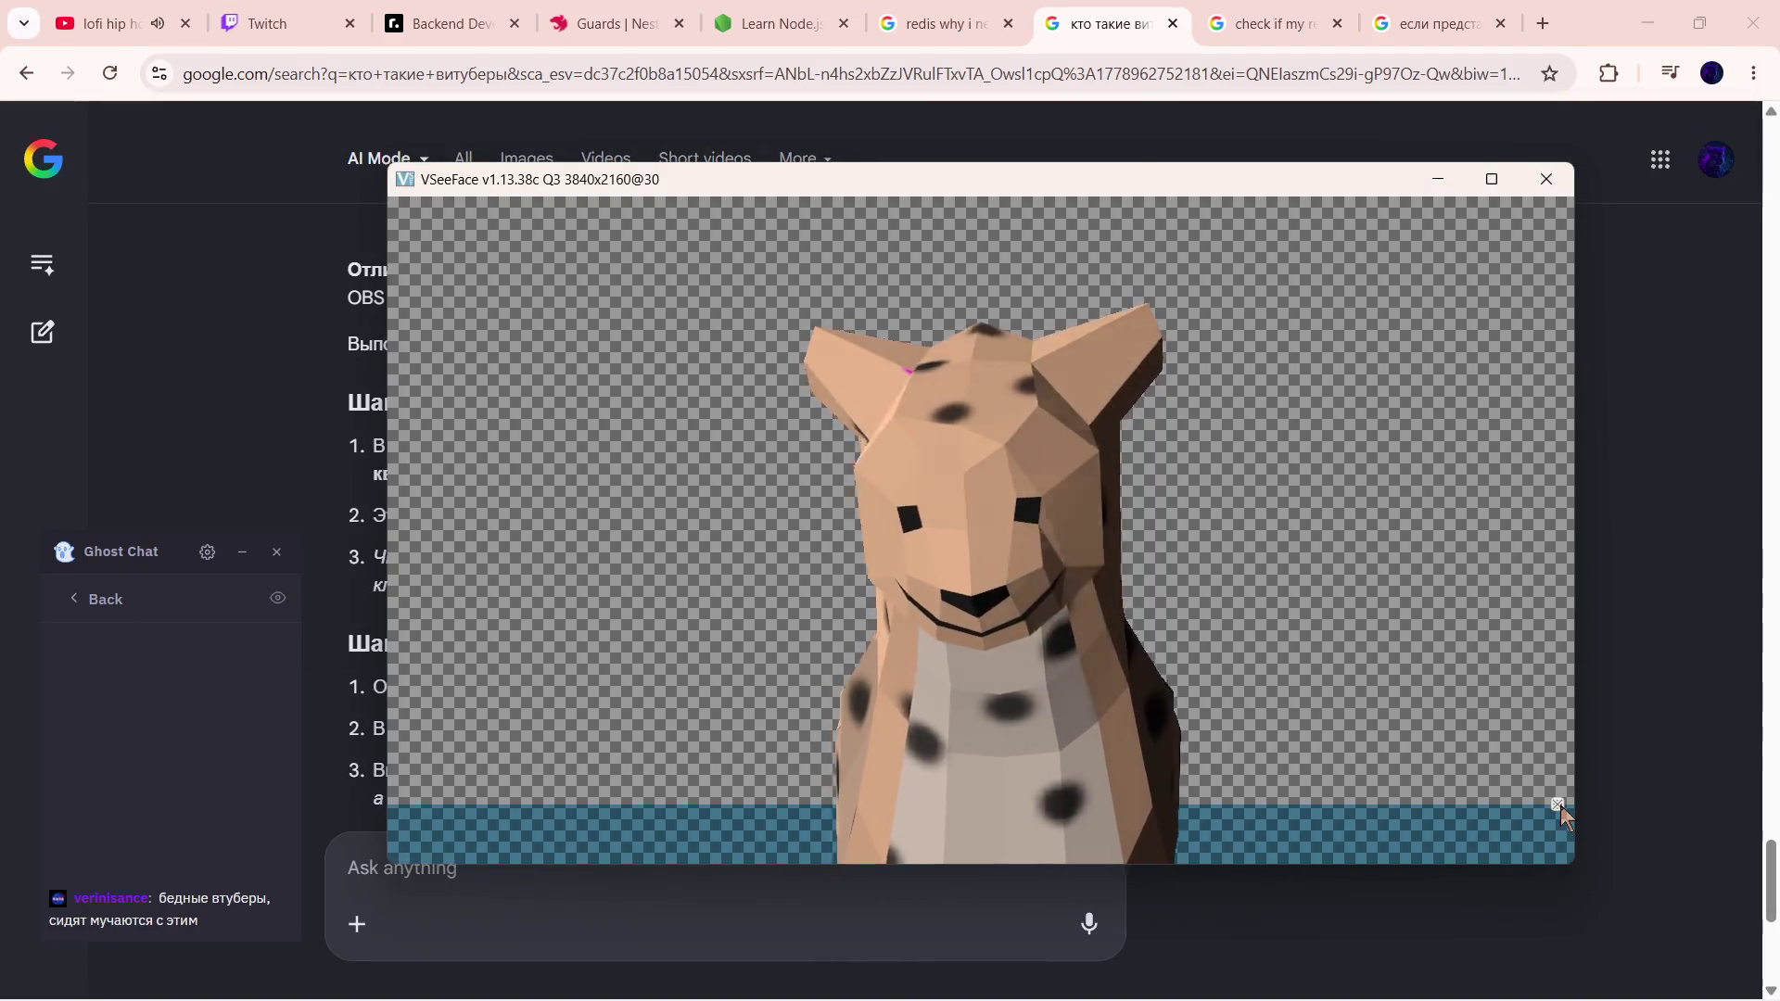
key(alt+Tab)
click(803, 504)
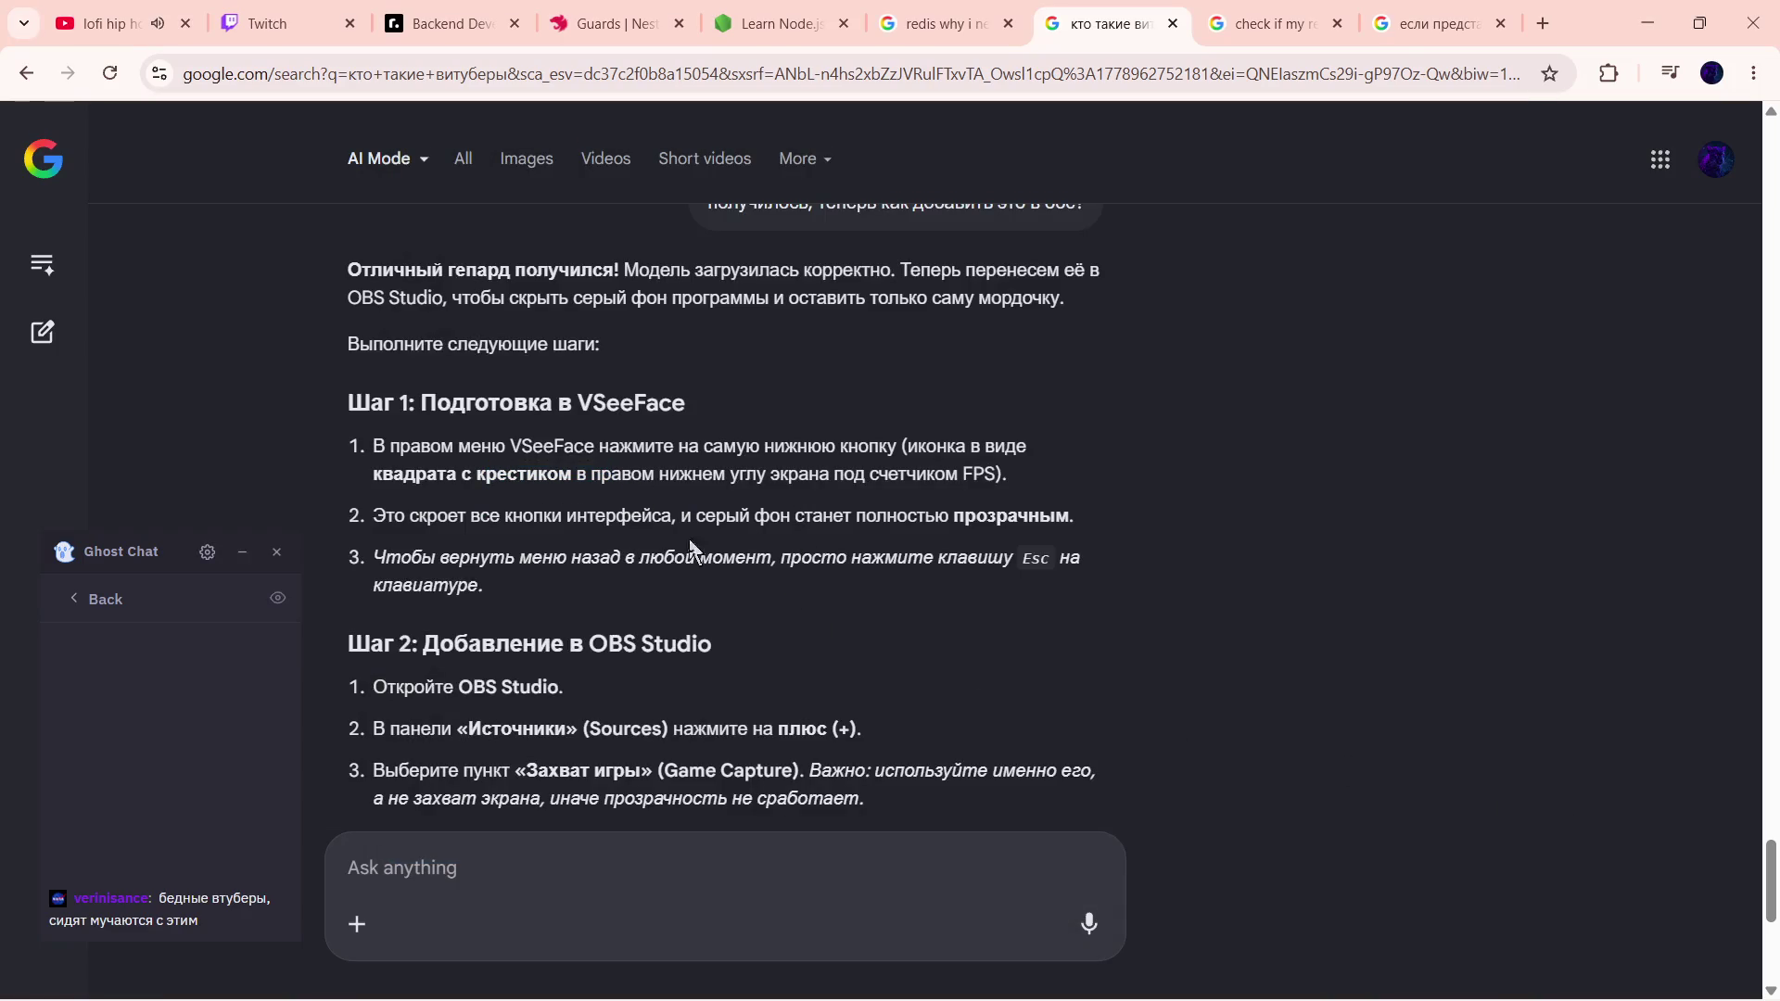
- Read and highlight steps 2 and 3 of the OBS instructions, then bring the cheetah window forward
drag(617, 511, 834, 517)
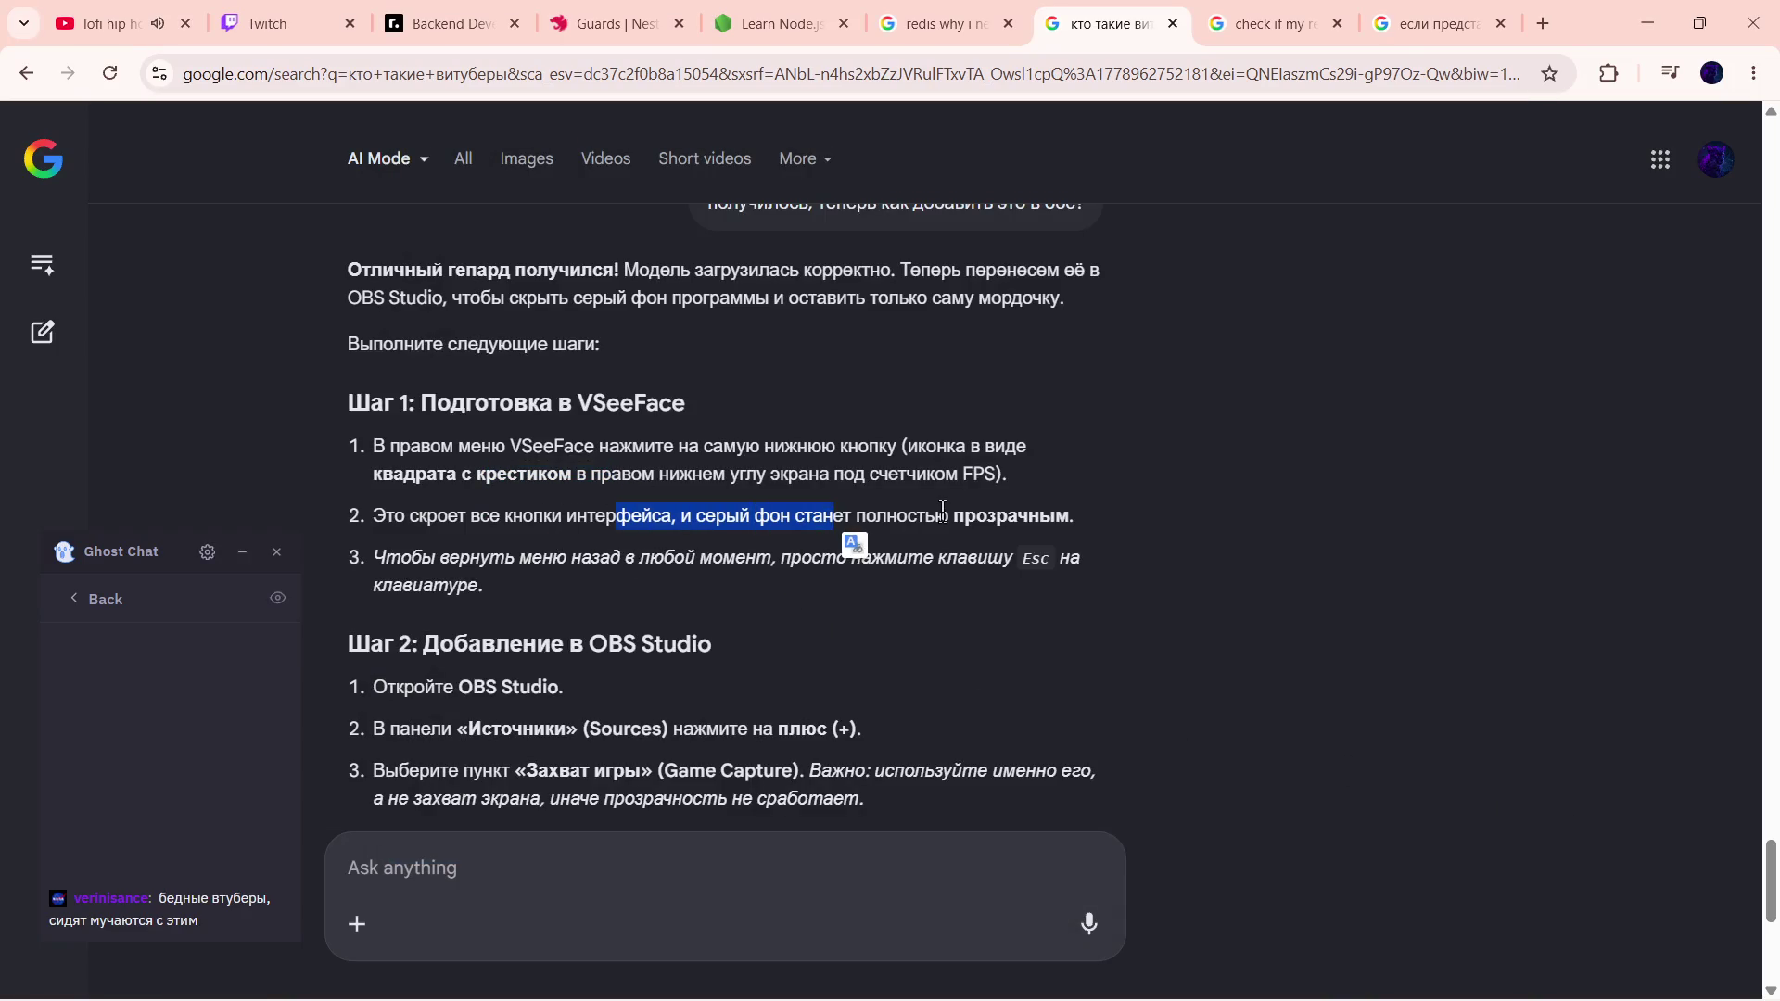
drag(479, 556, 651, 550)
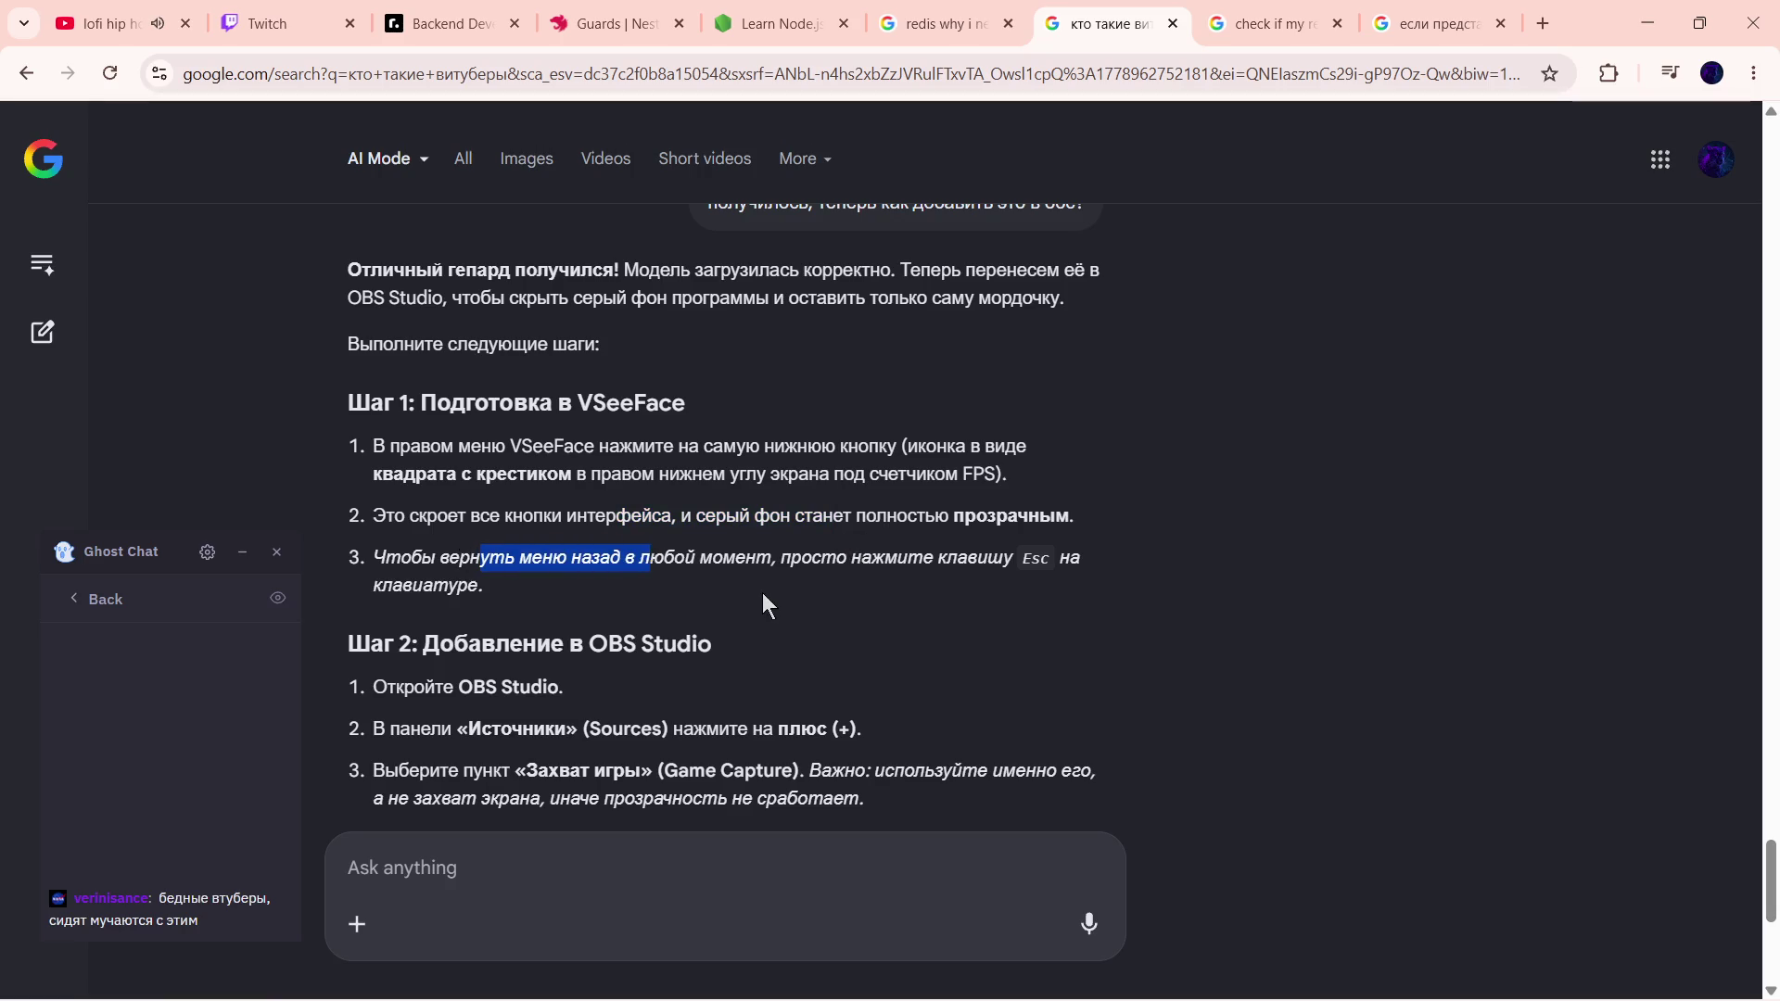
click(786, 559)
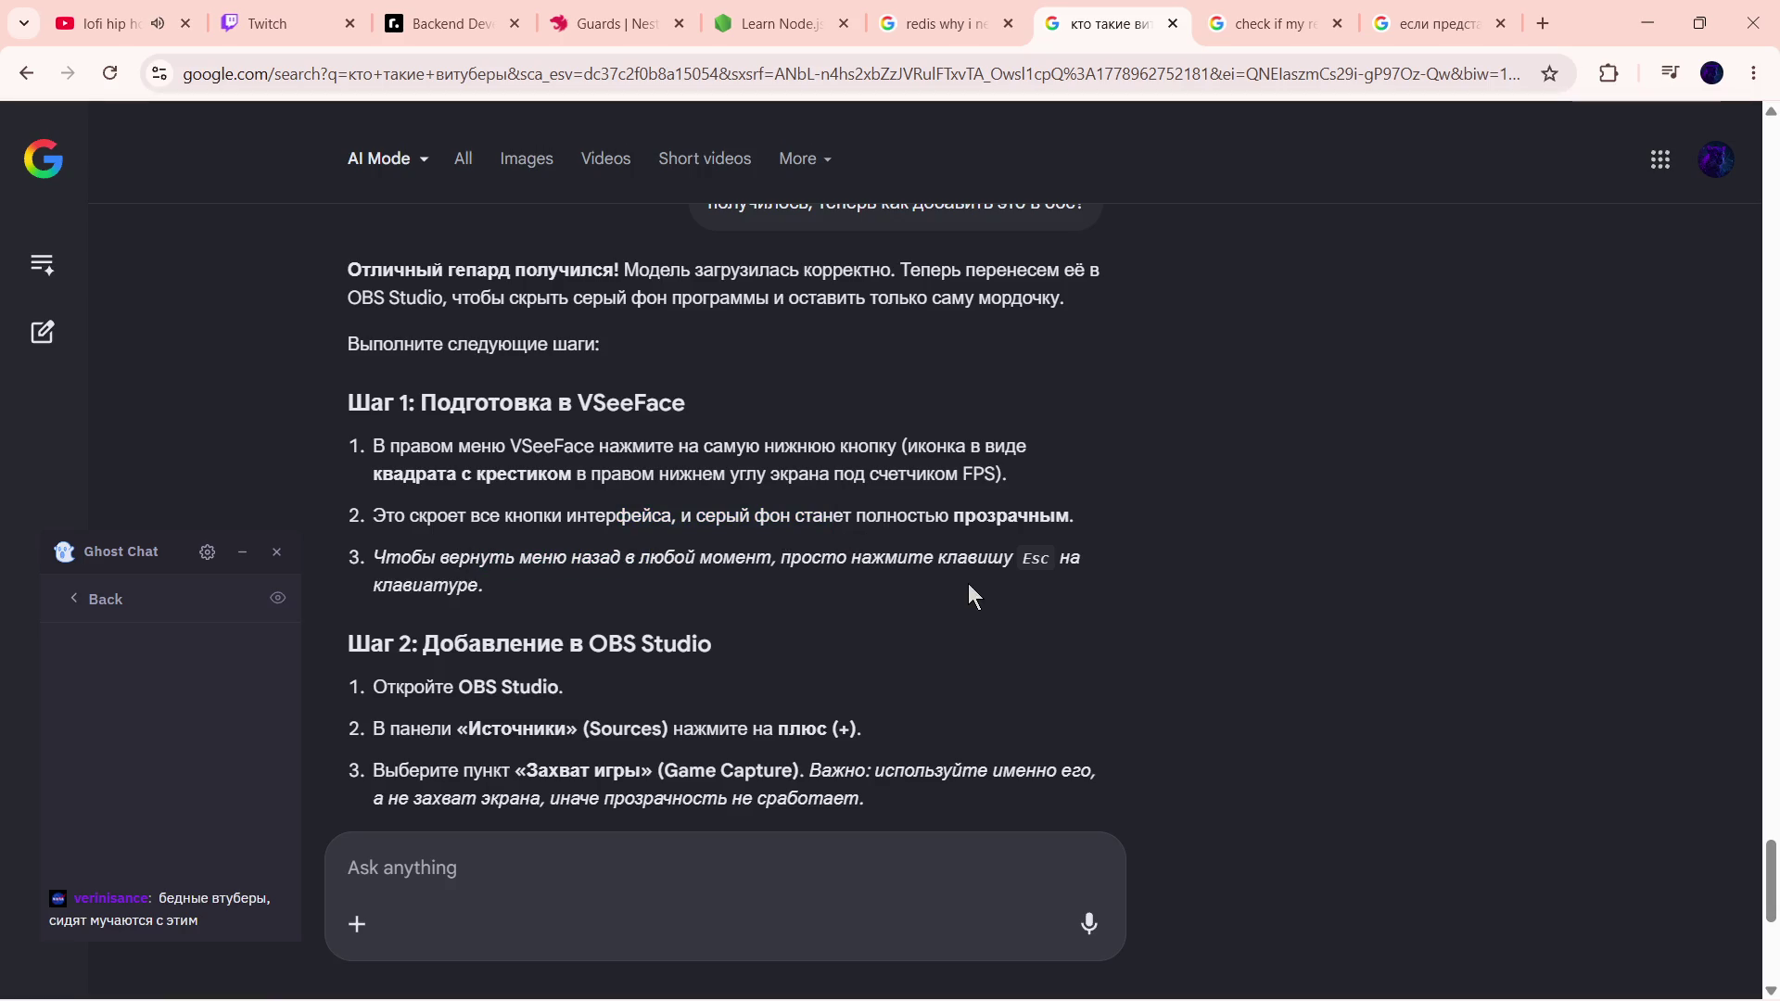
scroll(511, 598, down, 2)
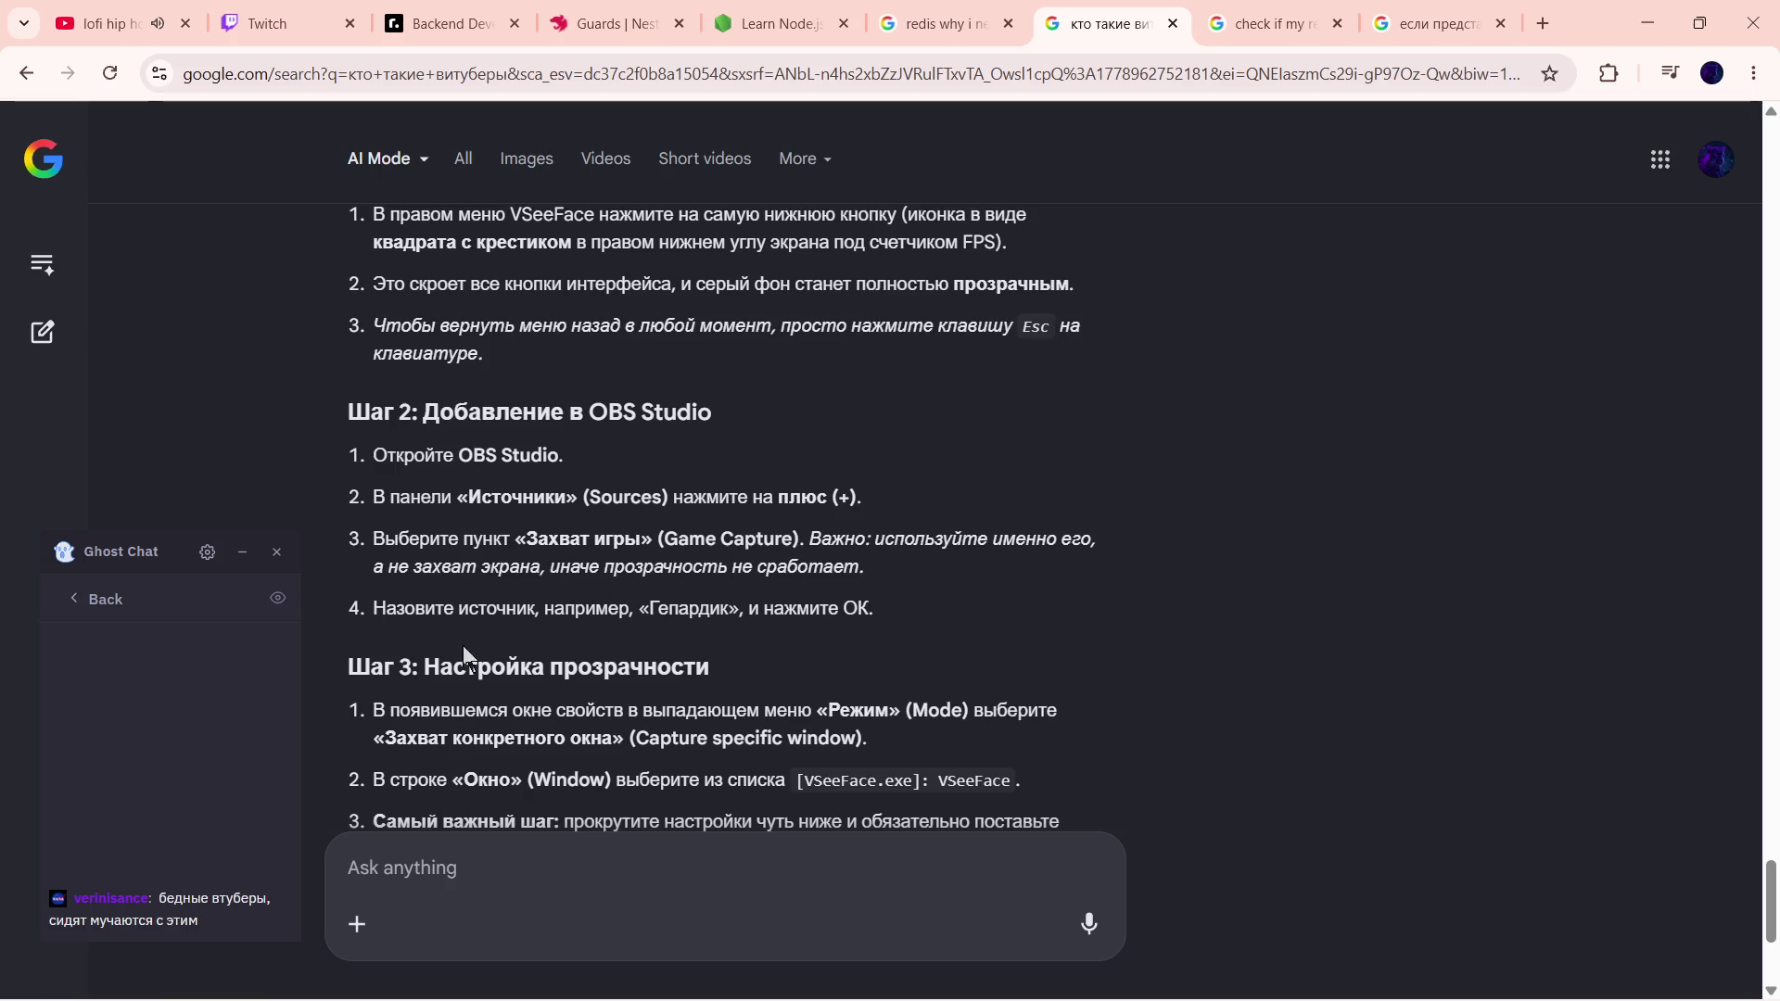
scroll(575, 594, down, 1)
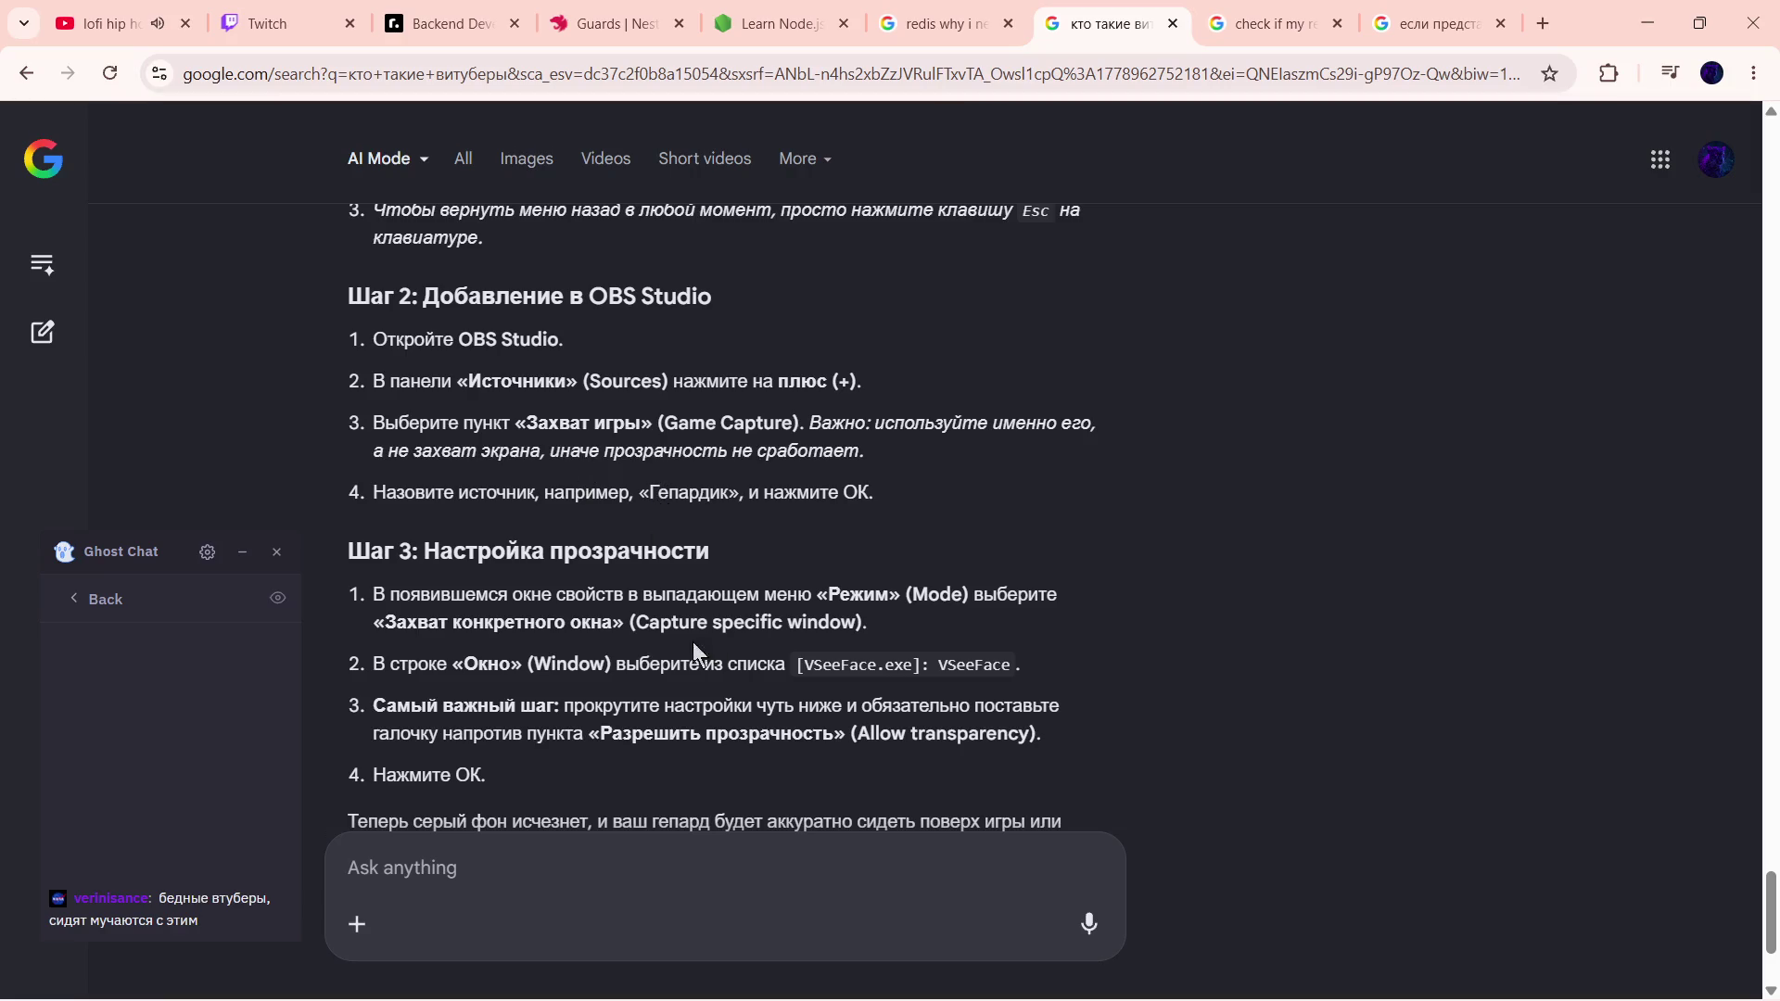
drag(813, 667, 727, 665)
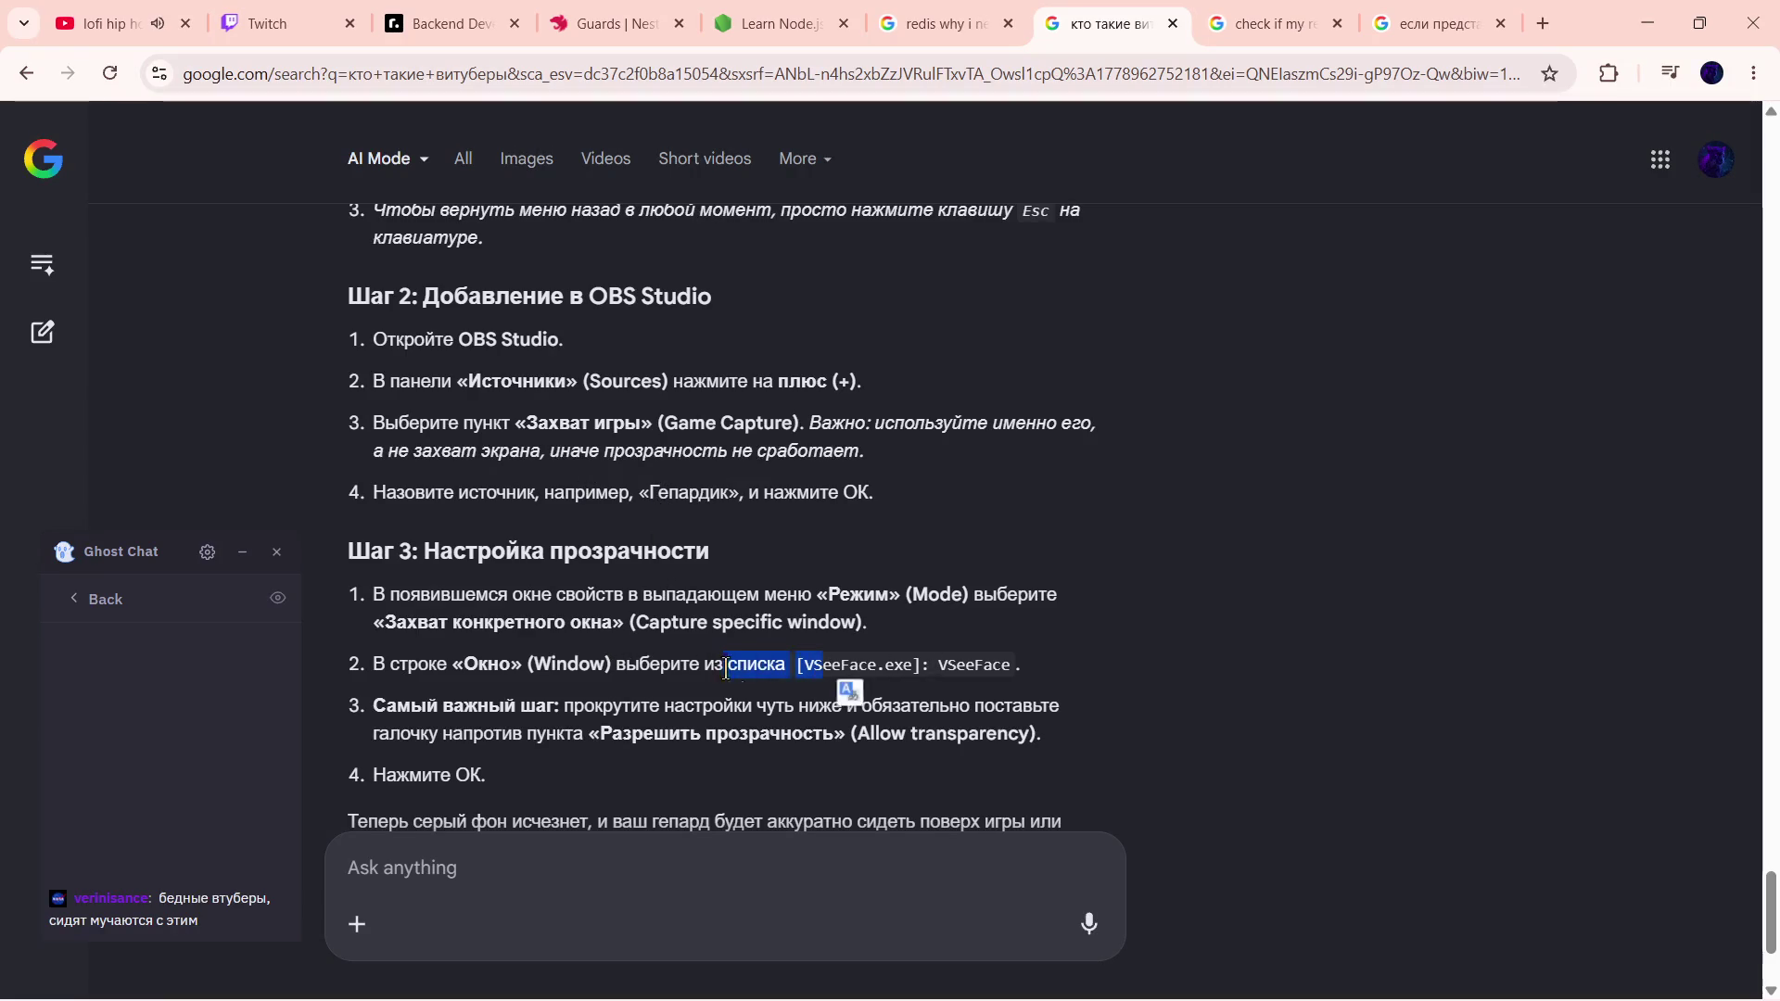
scroll(738, 589, down, 1)
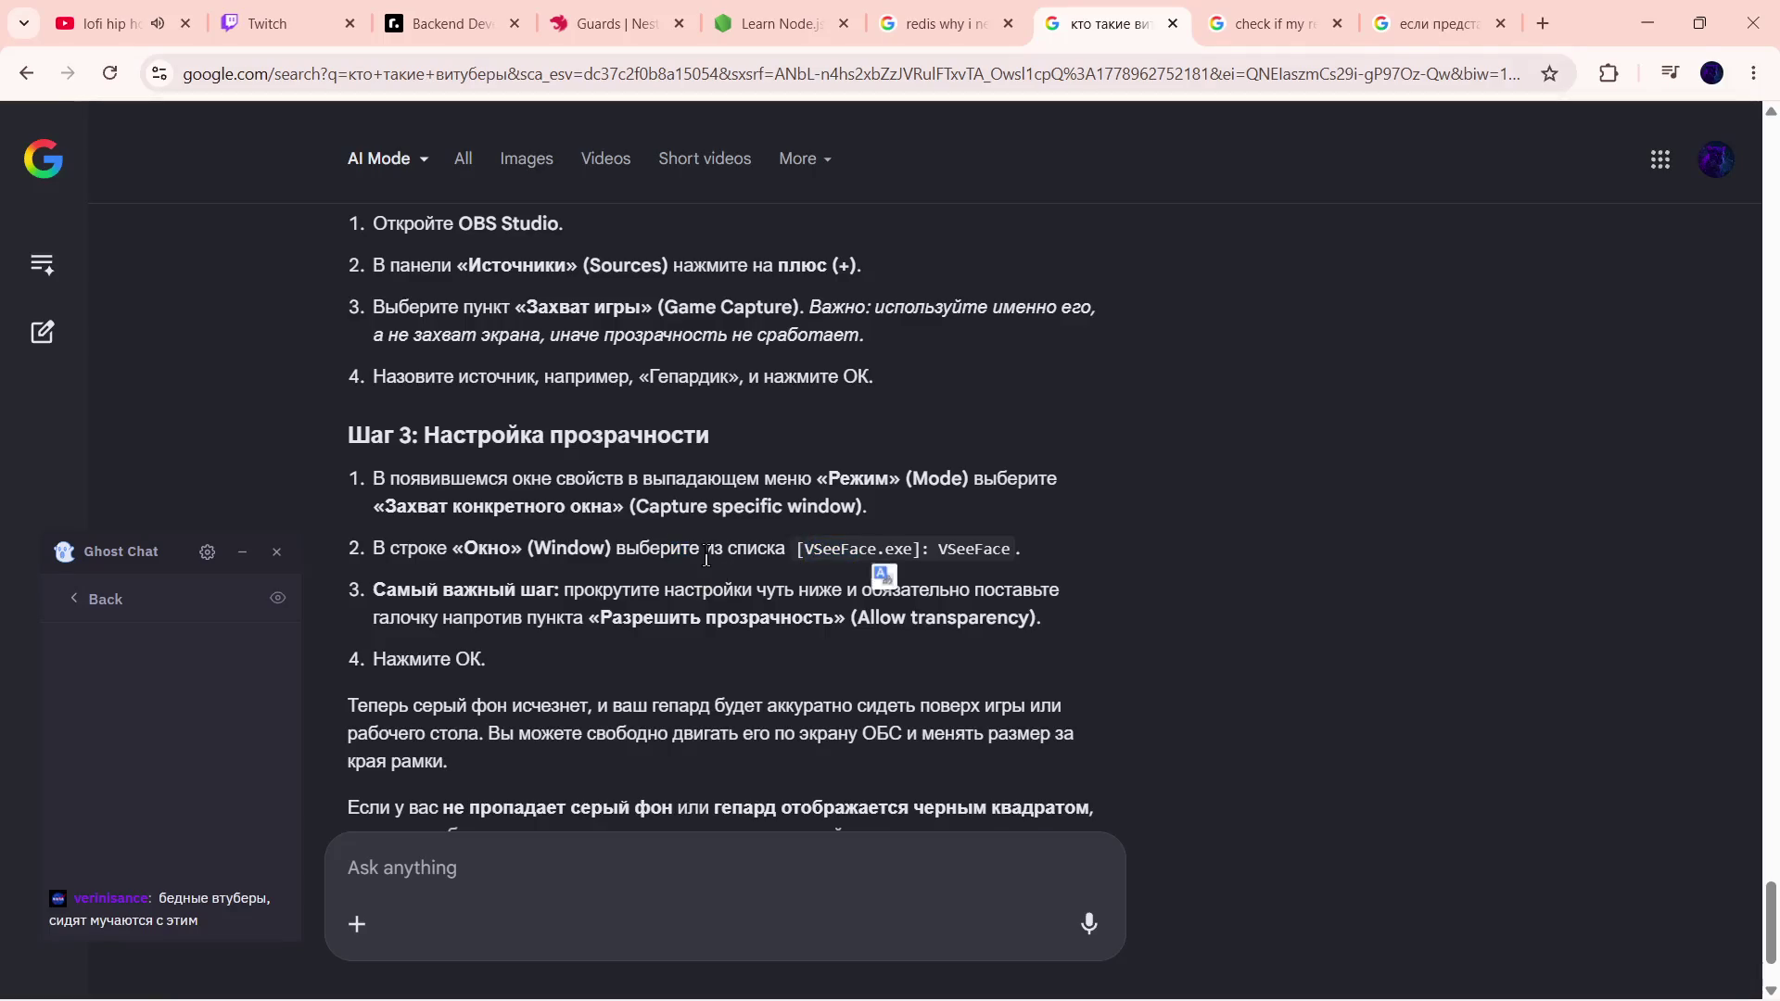
key(alt+Tab)
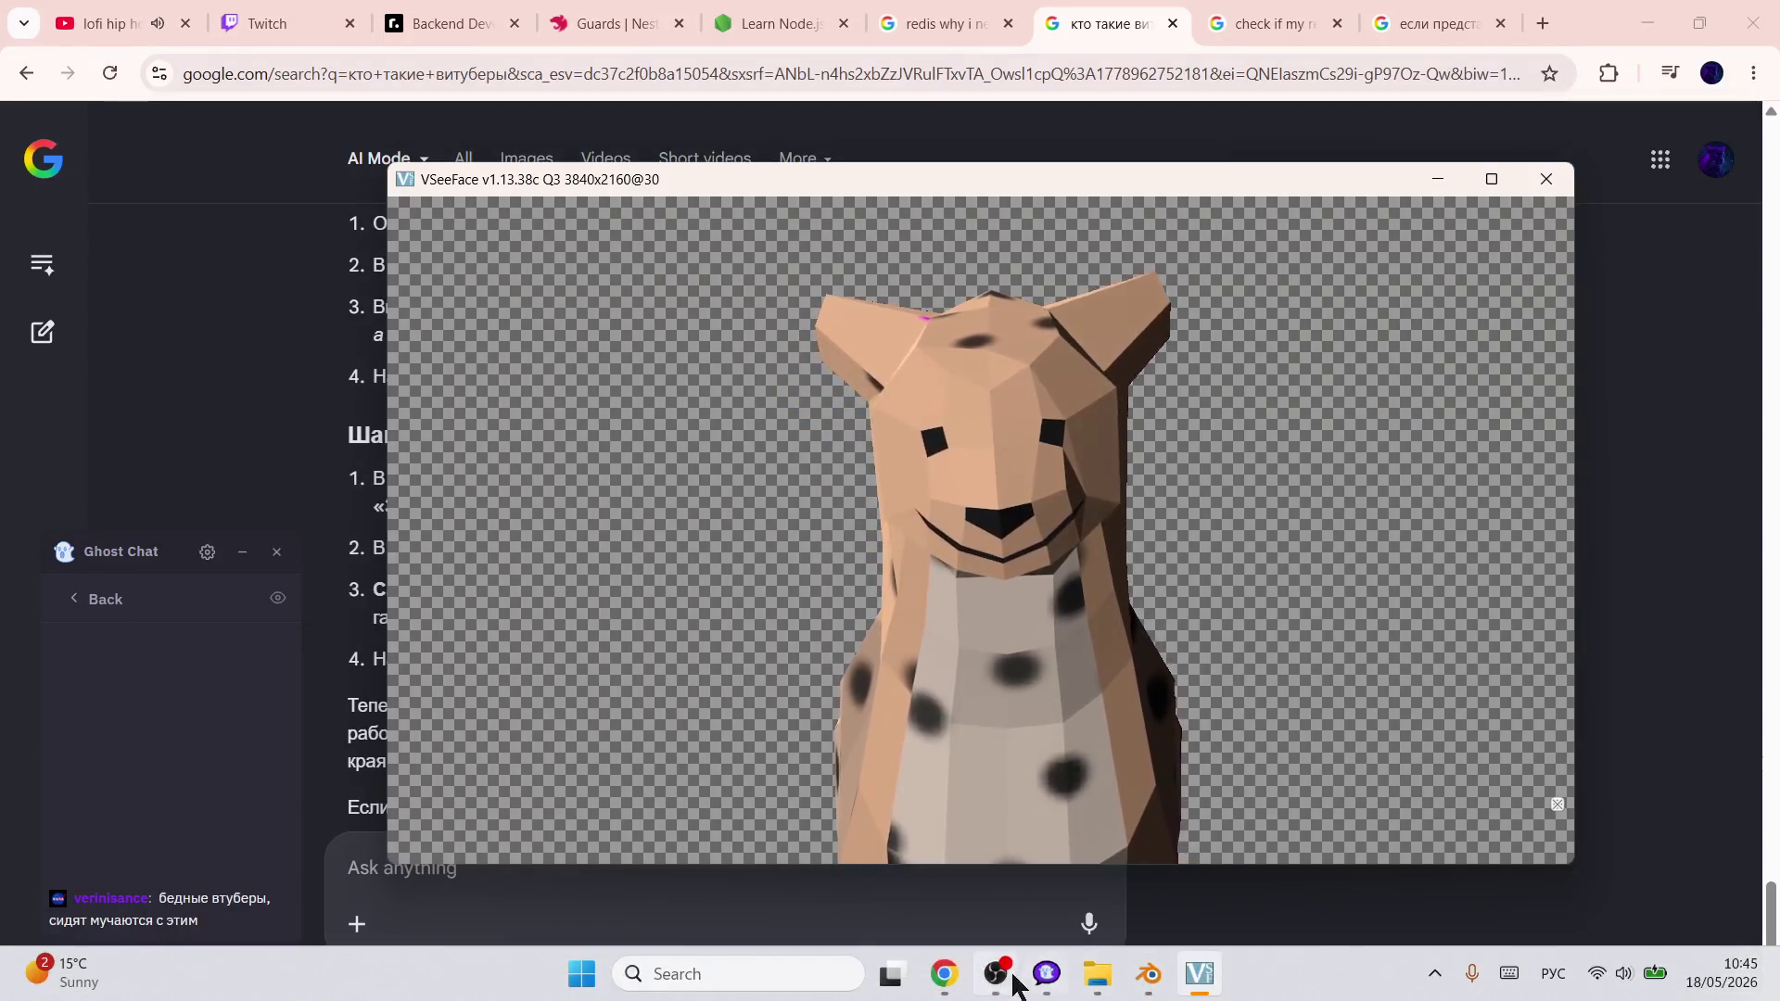
- In OBS, add a new Game Capture source to the scene
click(997, 974)
click(709, 800)
right_click(718, 801)
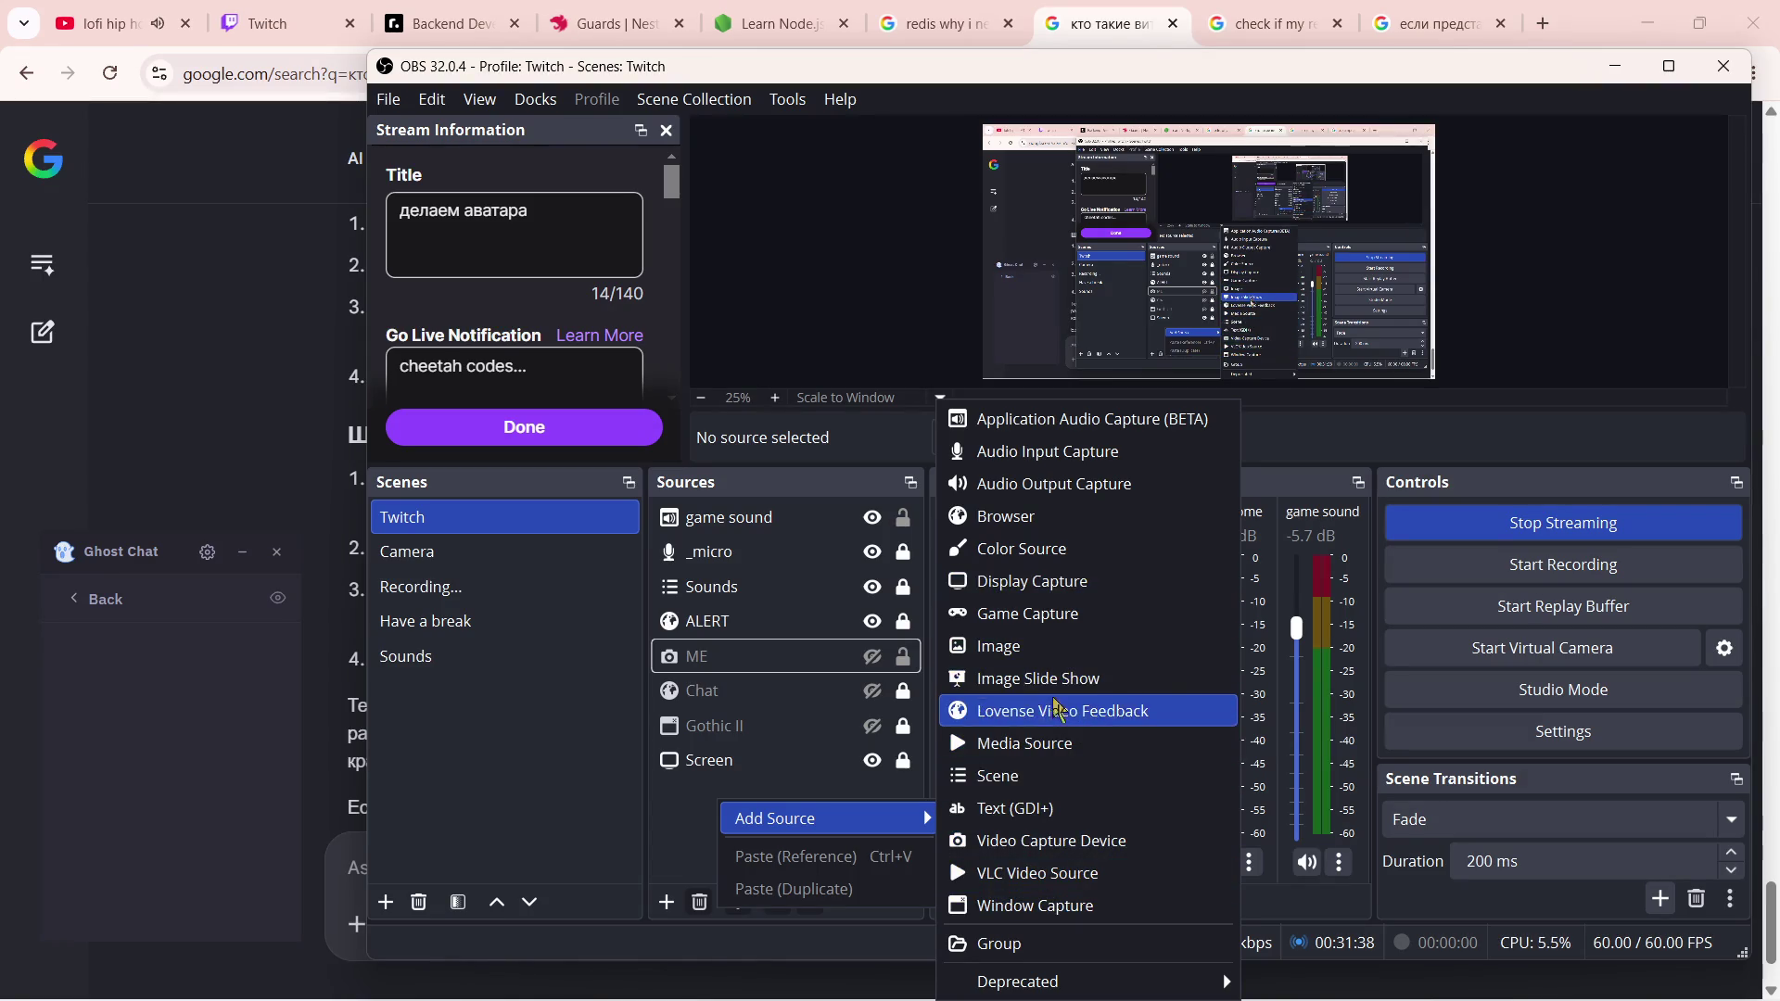
click(1038, 614)
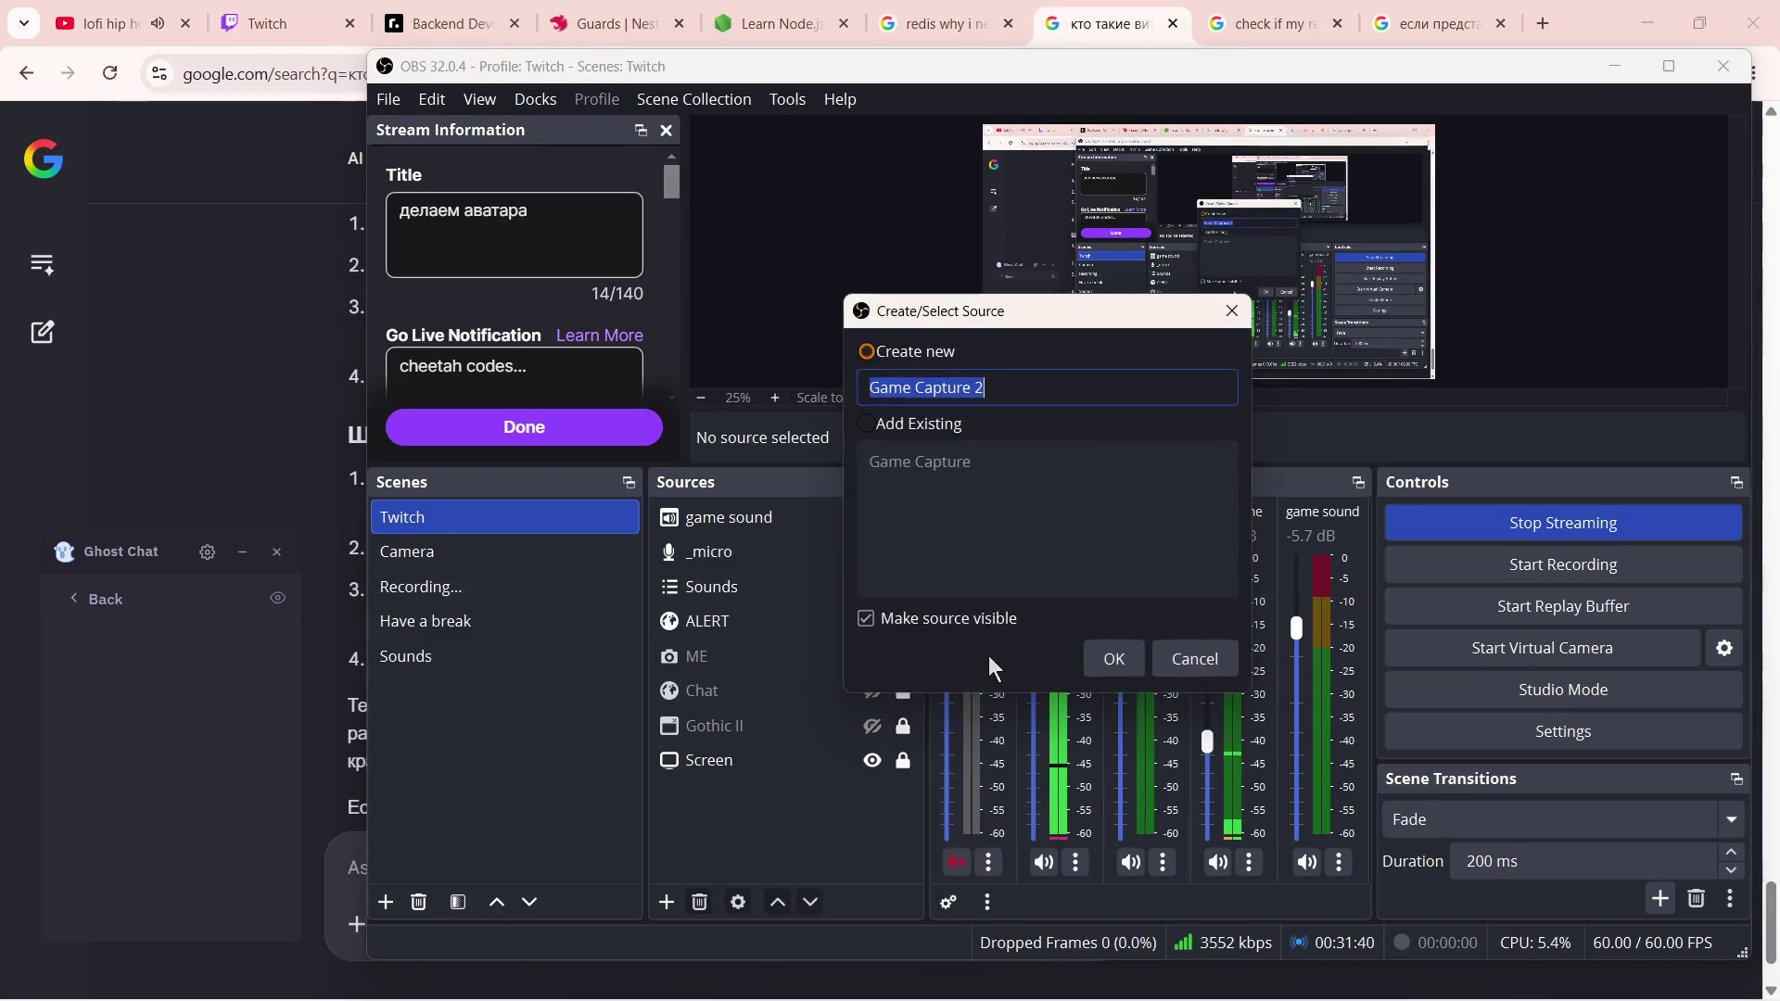
text(ЬУ)
- Name the source ME2 after ME is rejected as already existing, and confirm it
key(BackSpace)
key(BackSpace)
text(ME)
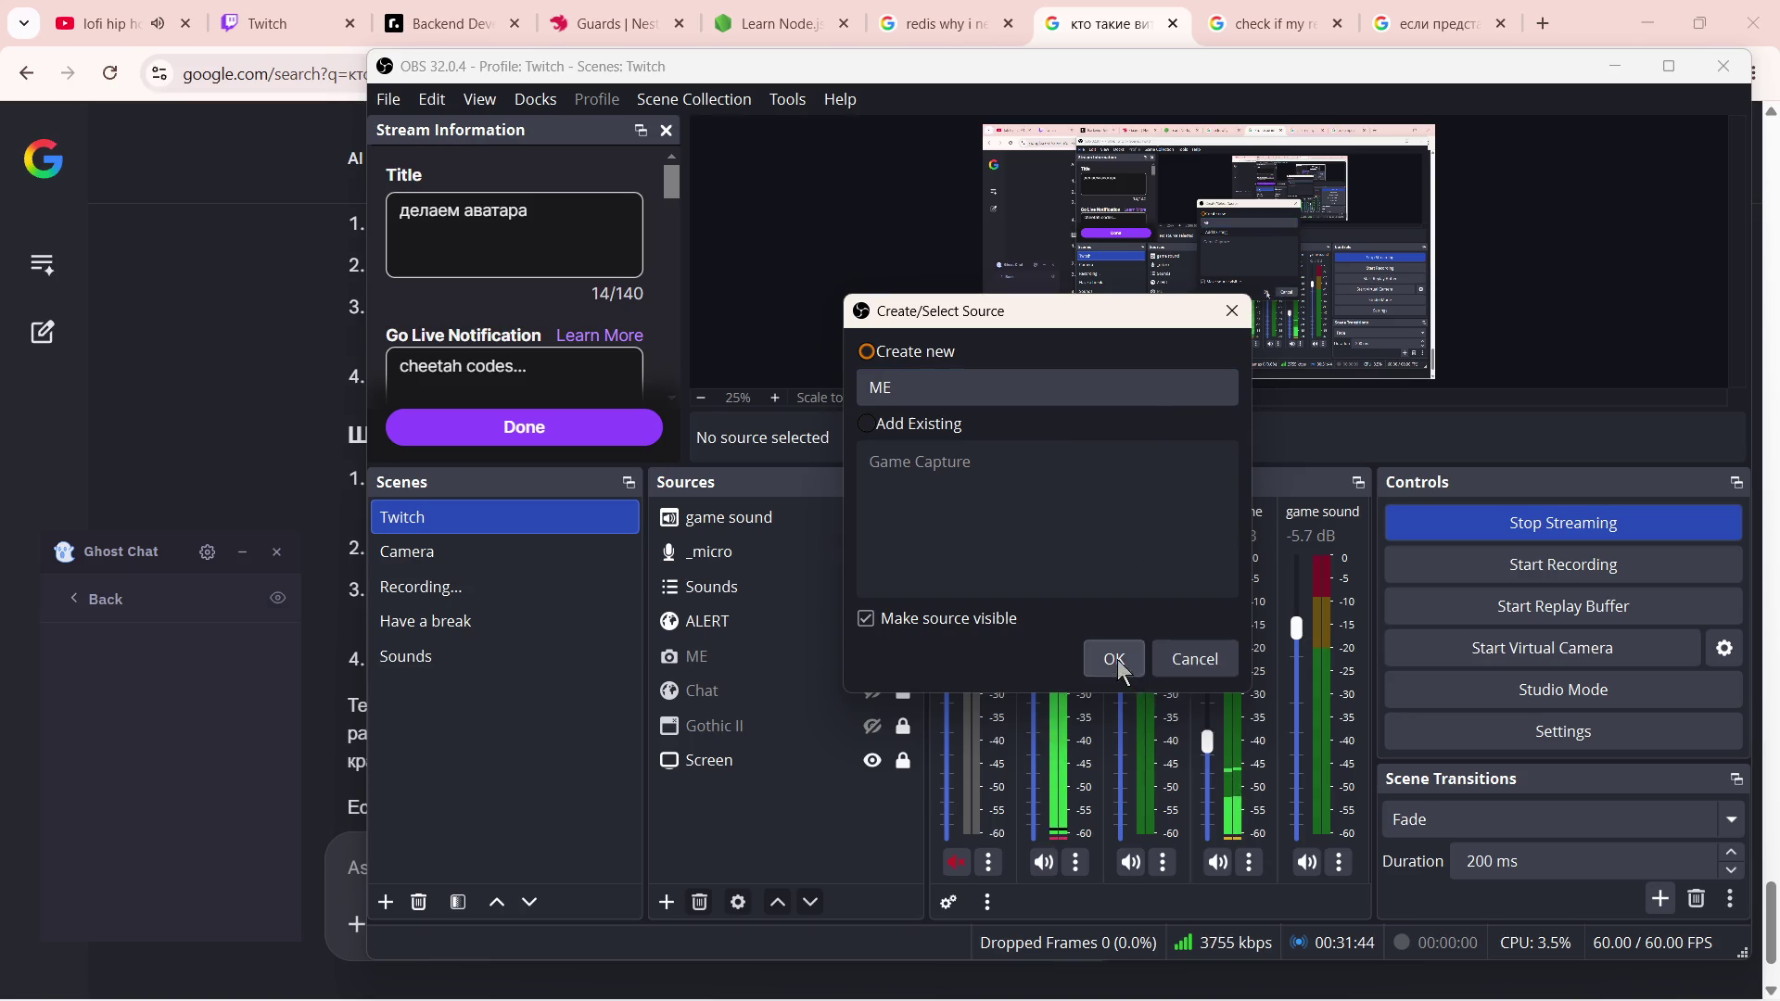
click(1115, 659)
click(1123, 523)
text(2)
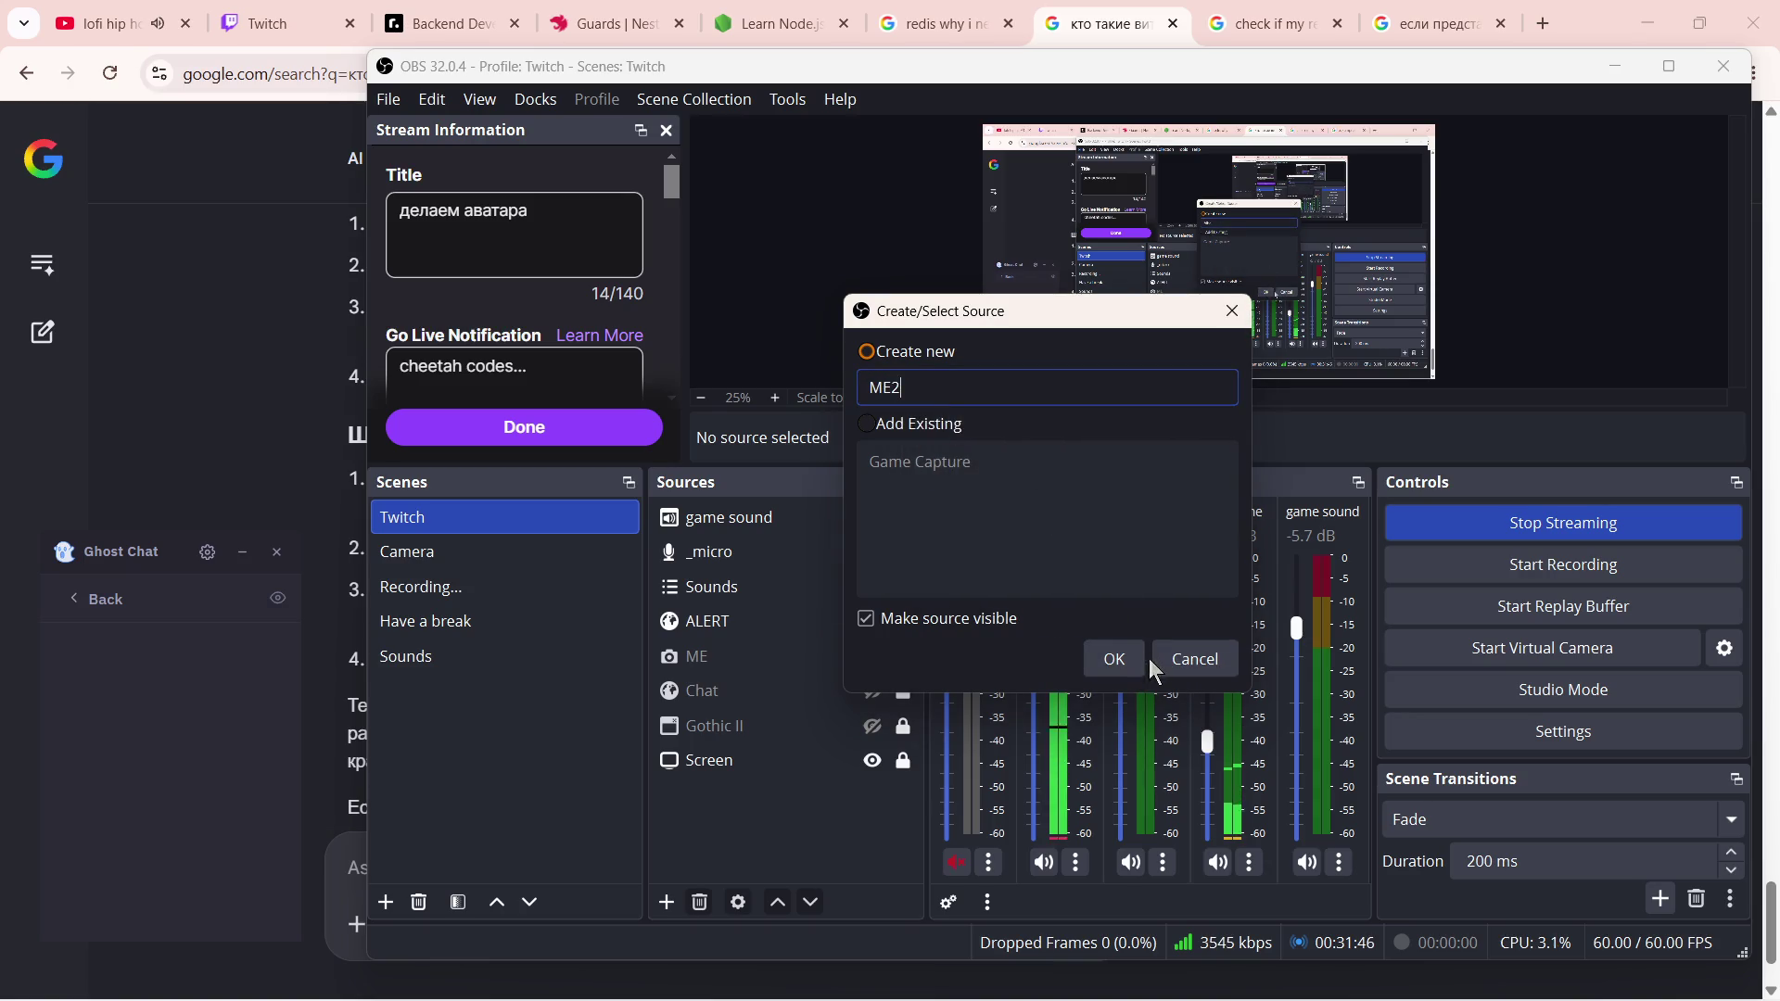
click(1122, 659)
click(927, 517)
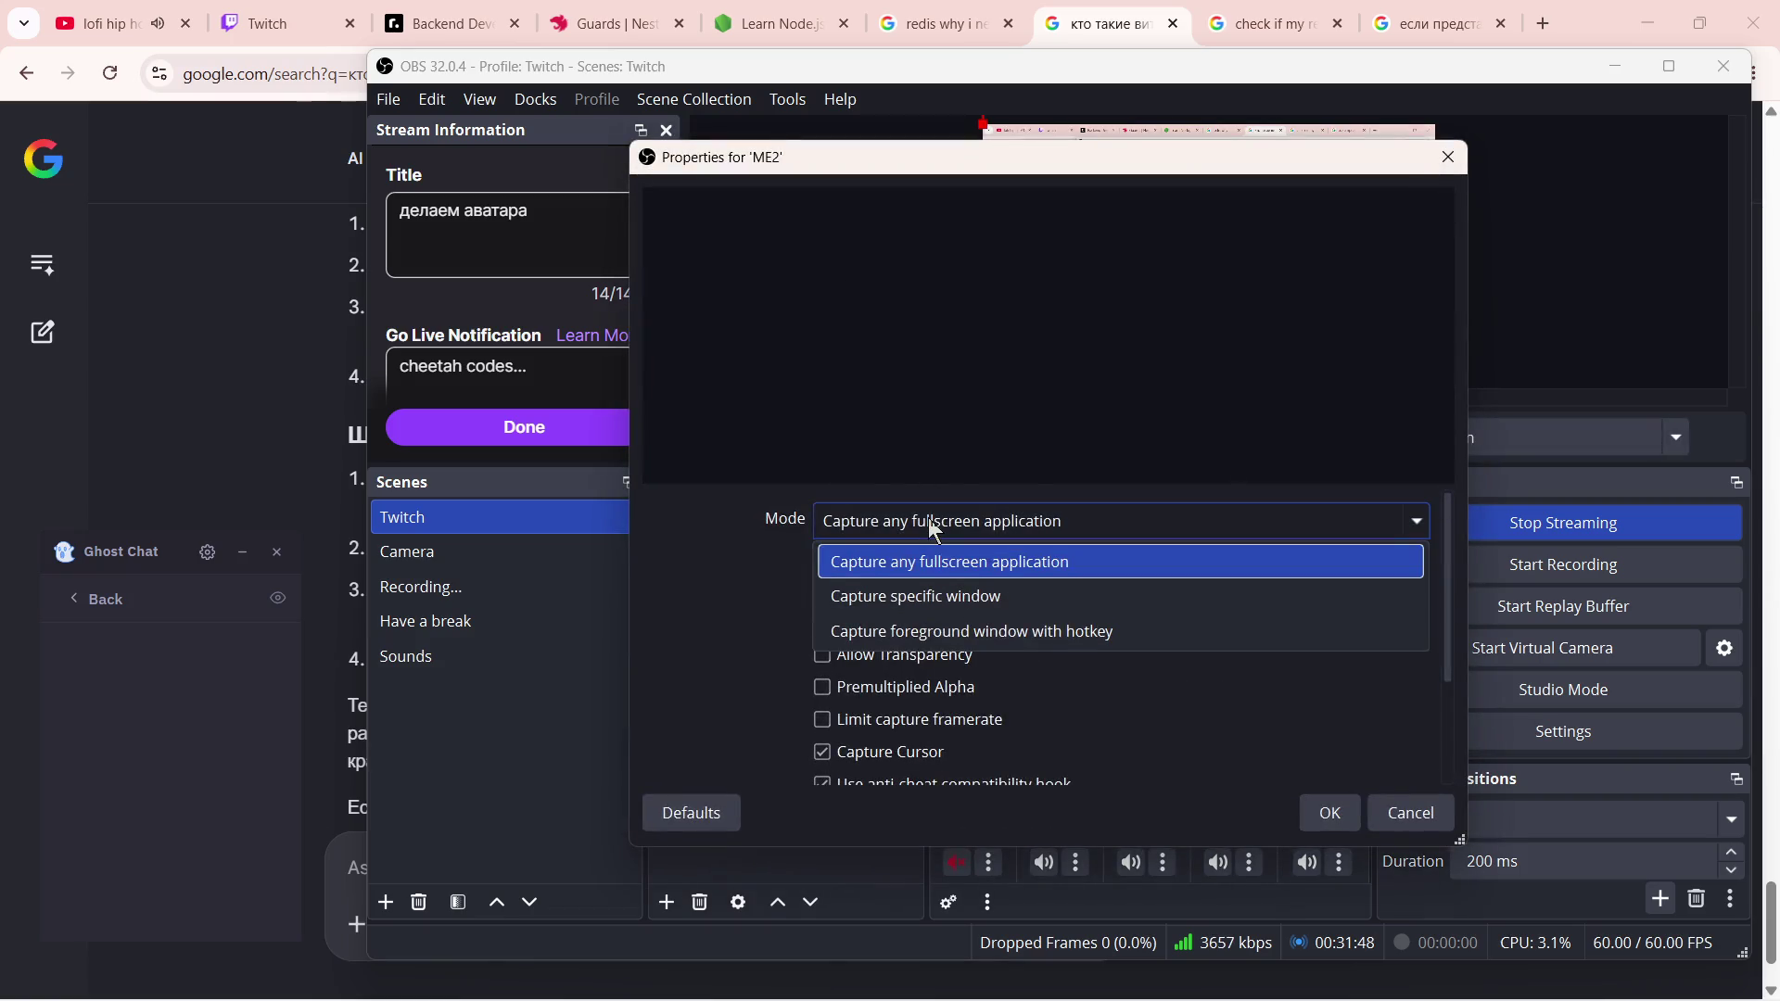
- Set Mode to Capture specific window, choose VSeeFace.exe and tick Allow Transparency
click(926, 595)
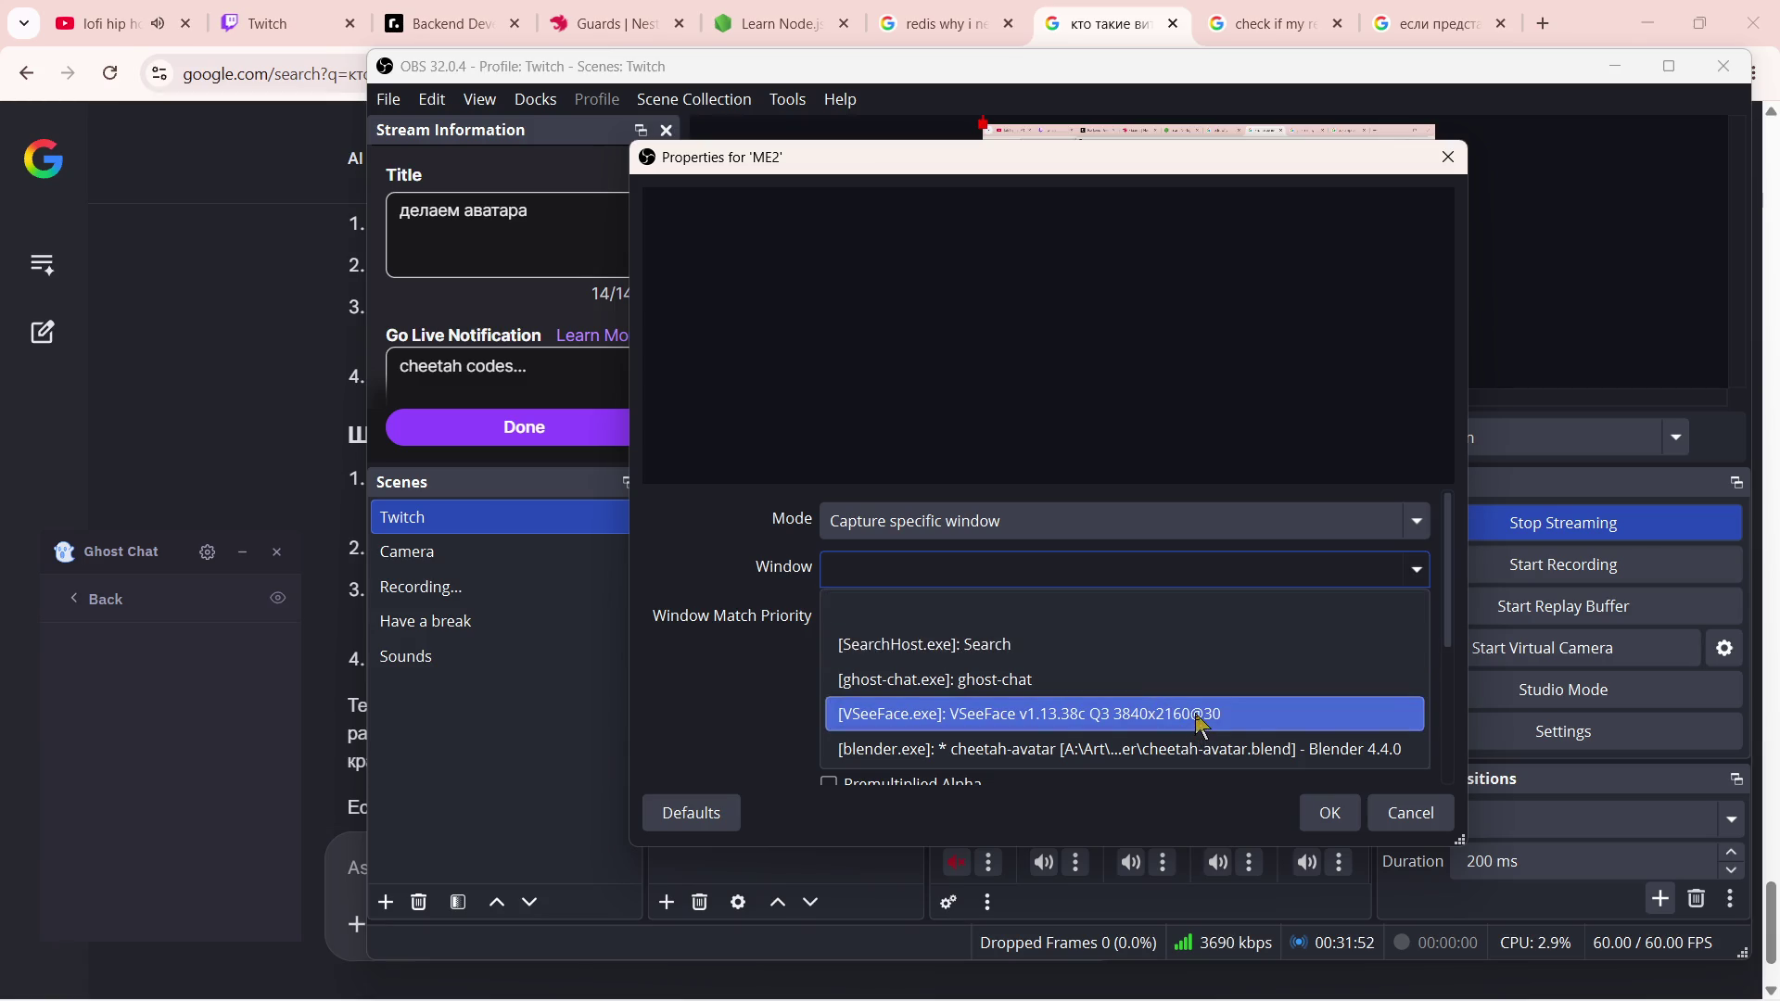
click(1013, 717)
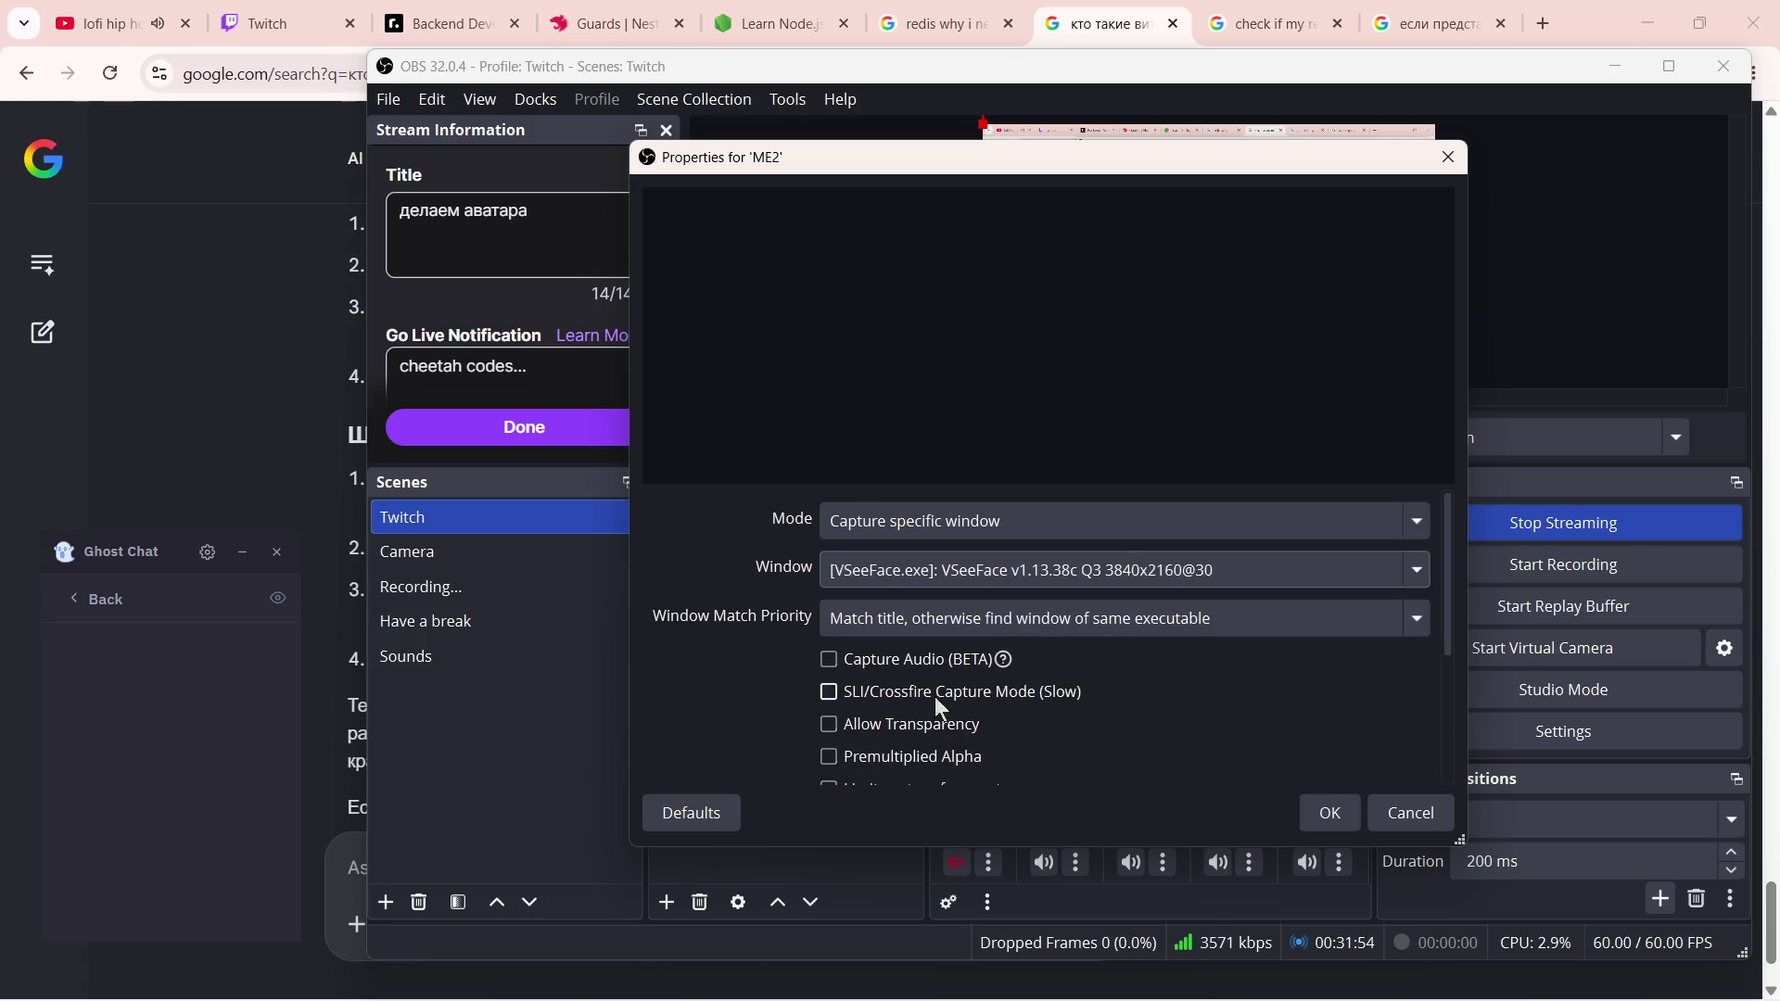
scroll(1004, 695, down, 1)
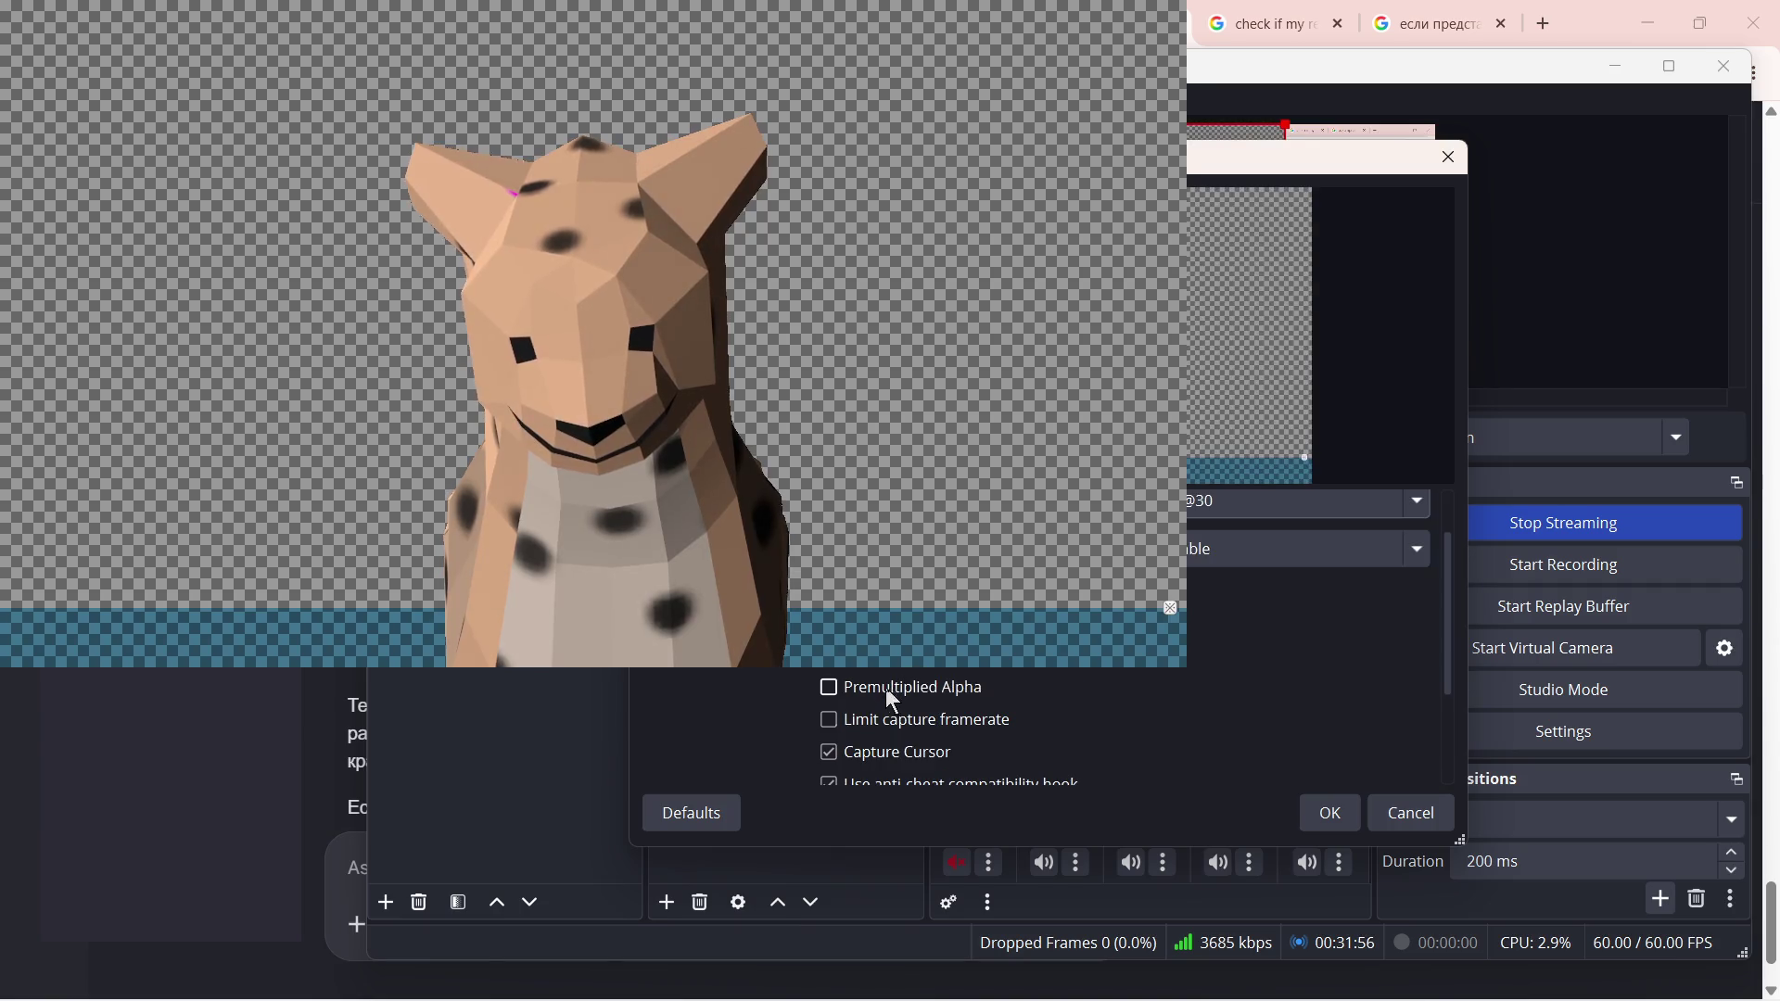
click(856, 687)
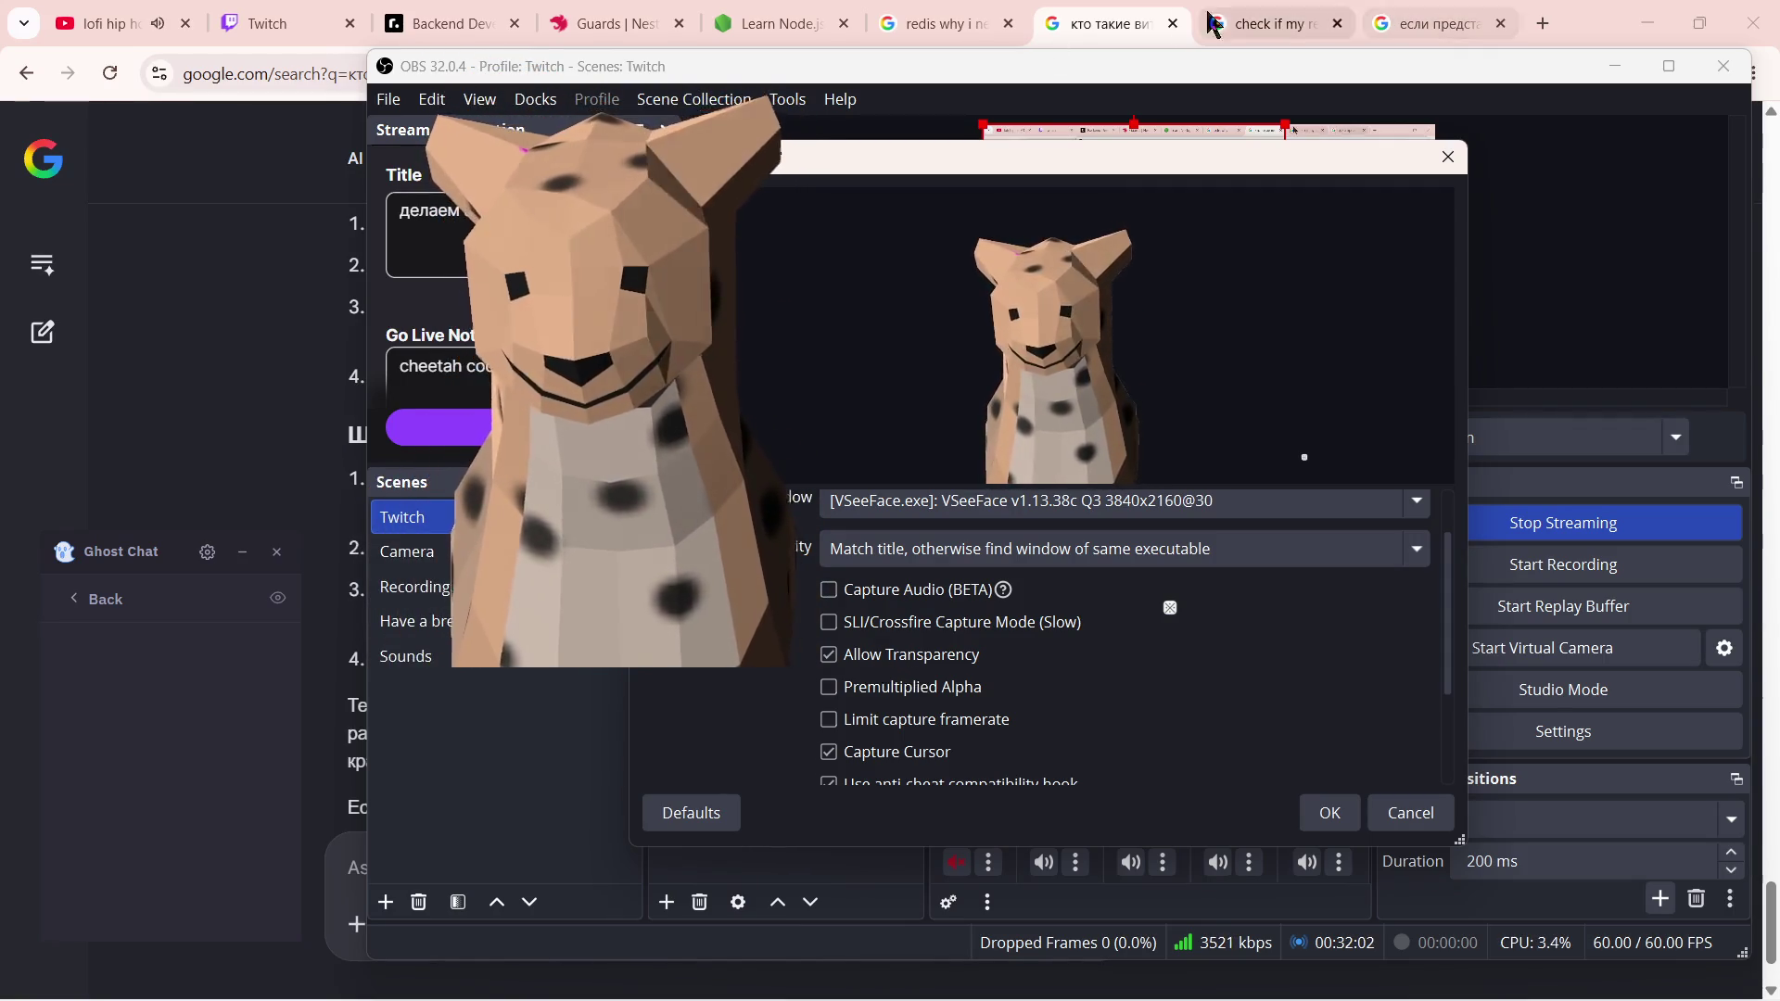
click(1113, 24)
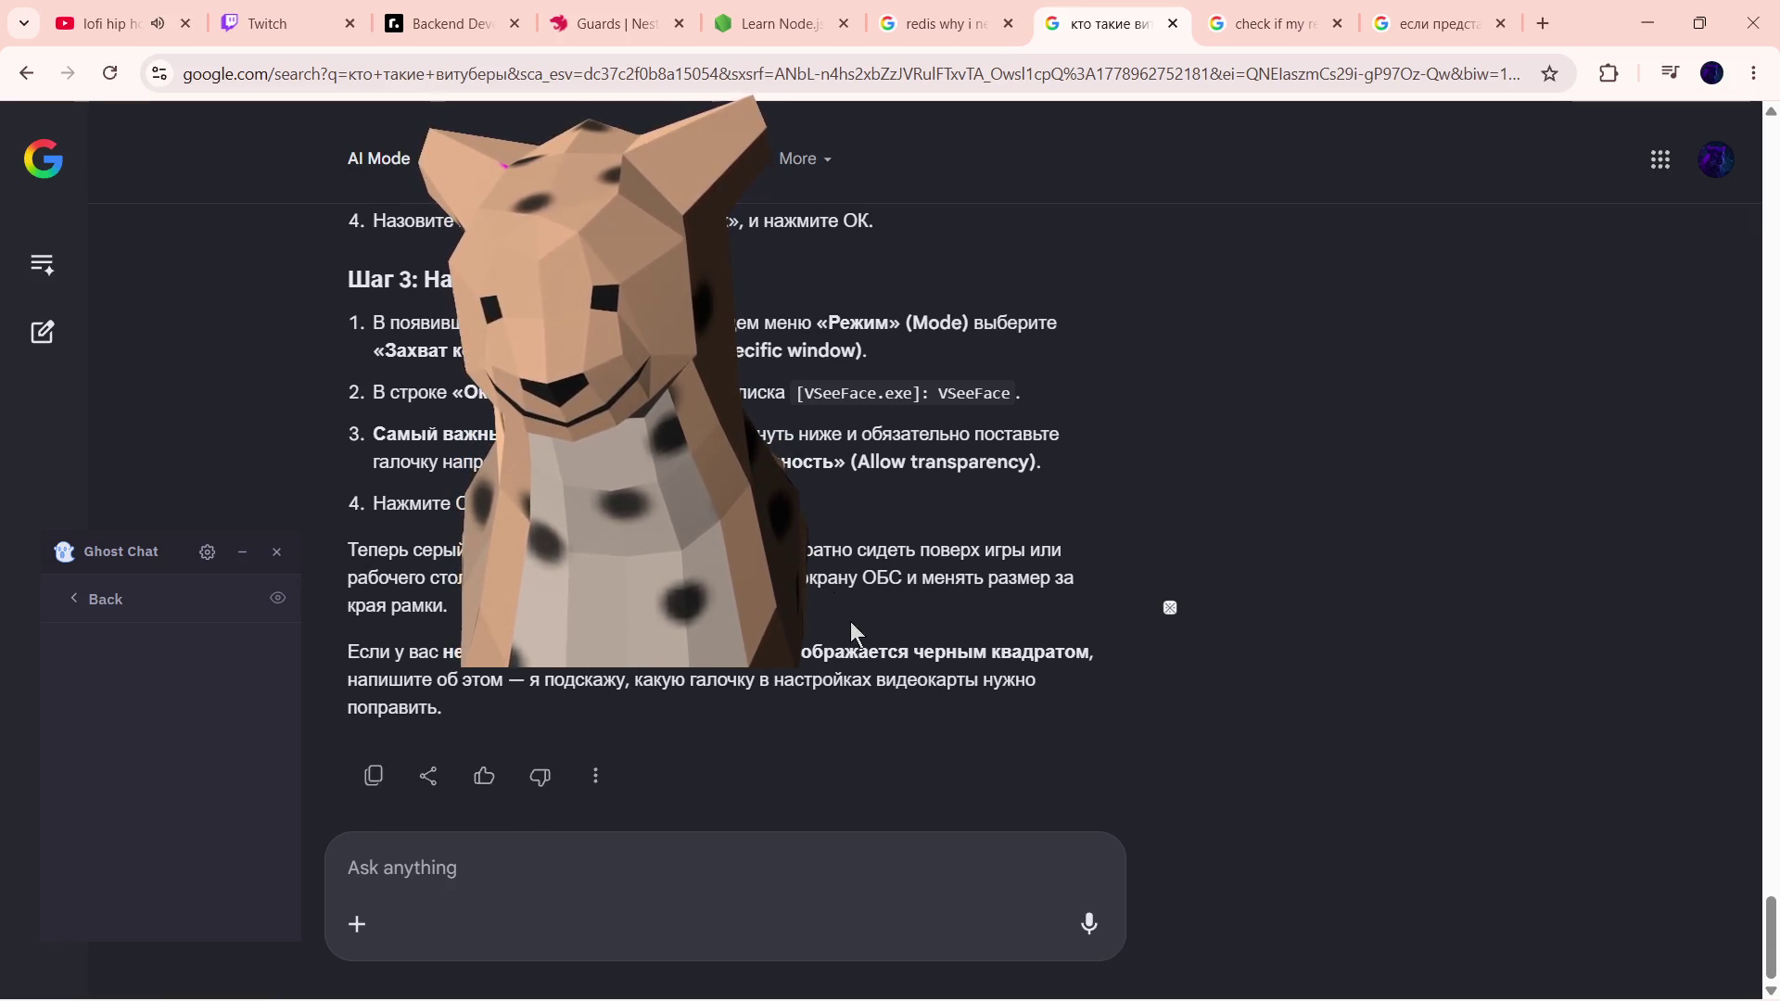
key(alt+Tab)
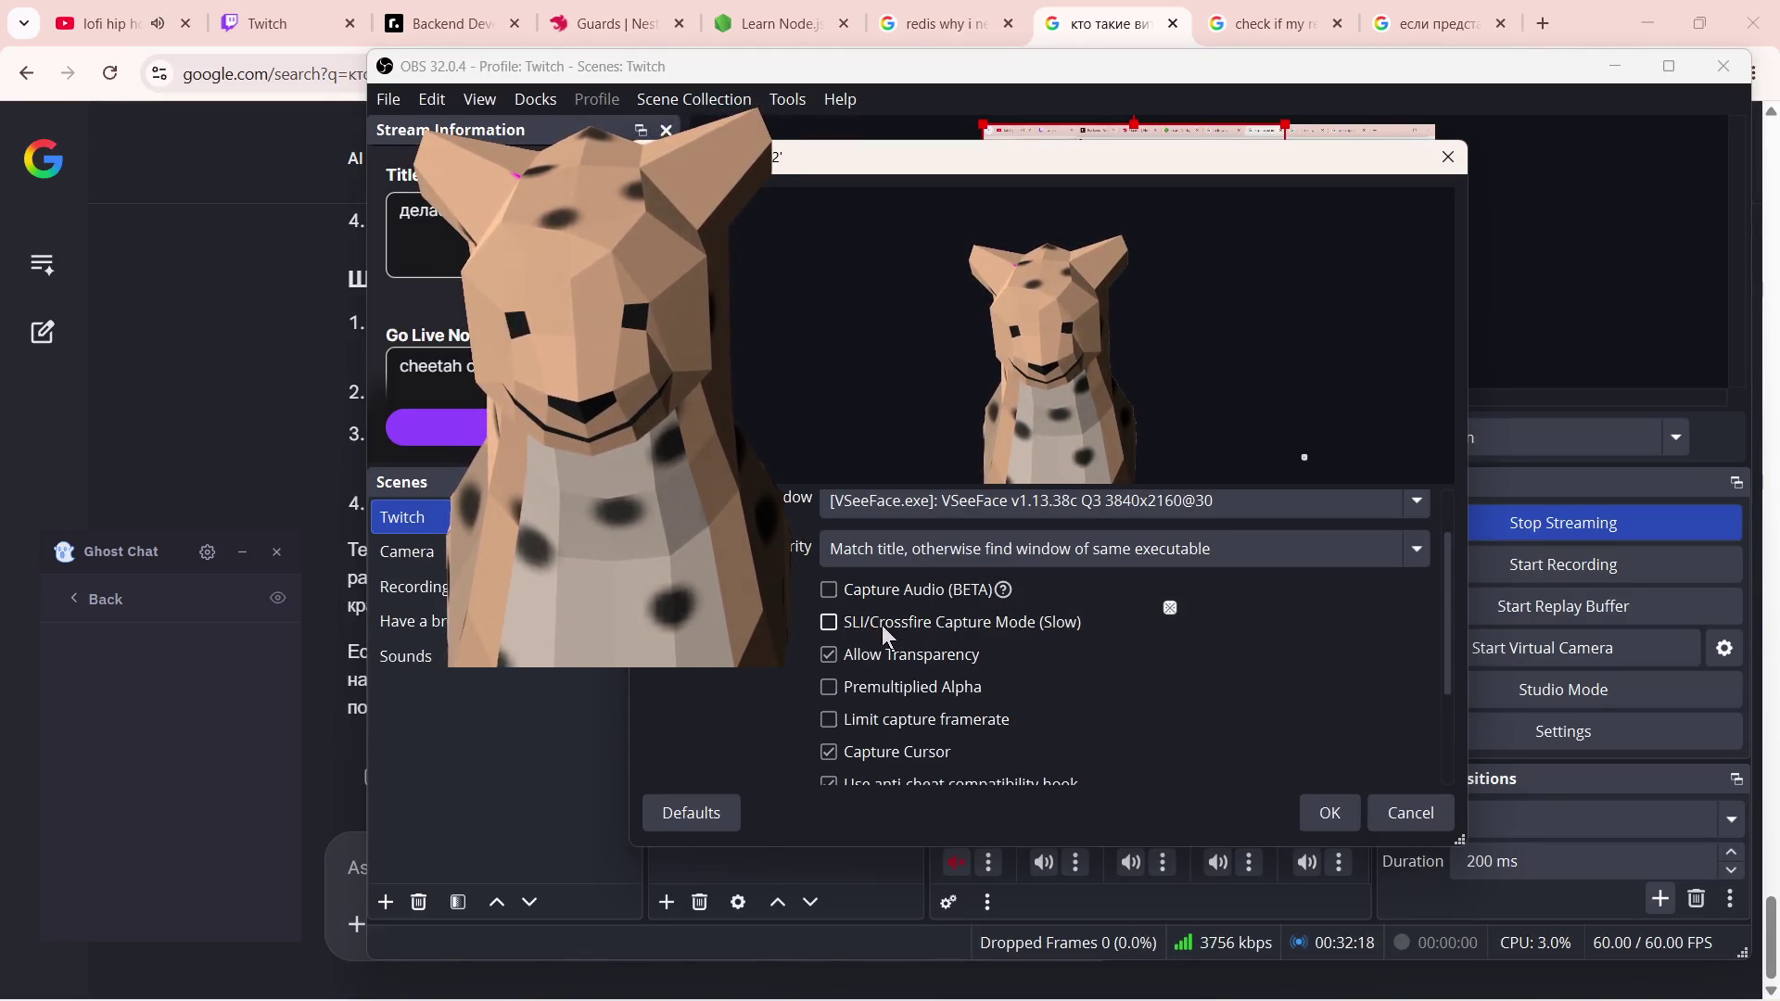
- Try SLI/Crossfire mode, premultiplied alpha, framerate limiting and third-party overlays, reverting them
click(863, 622)
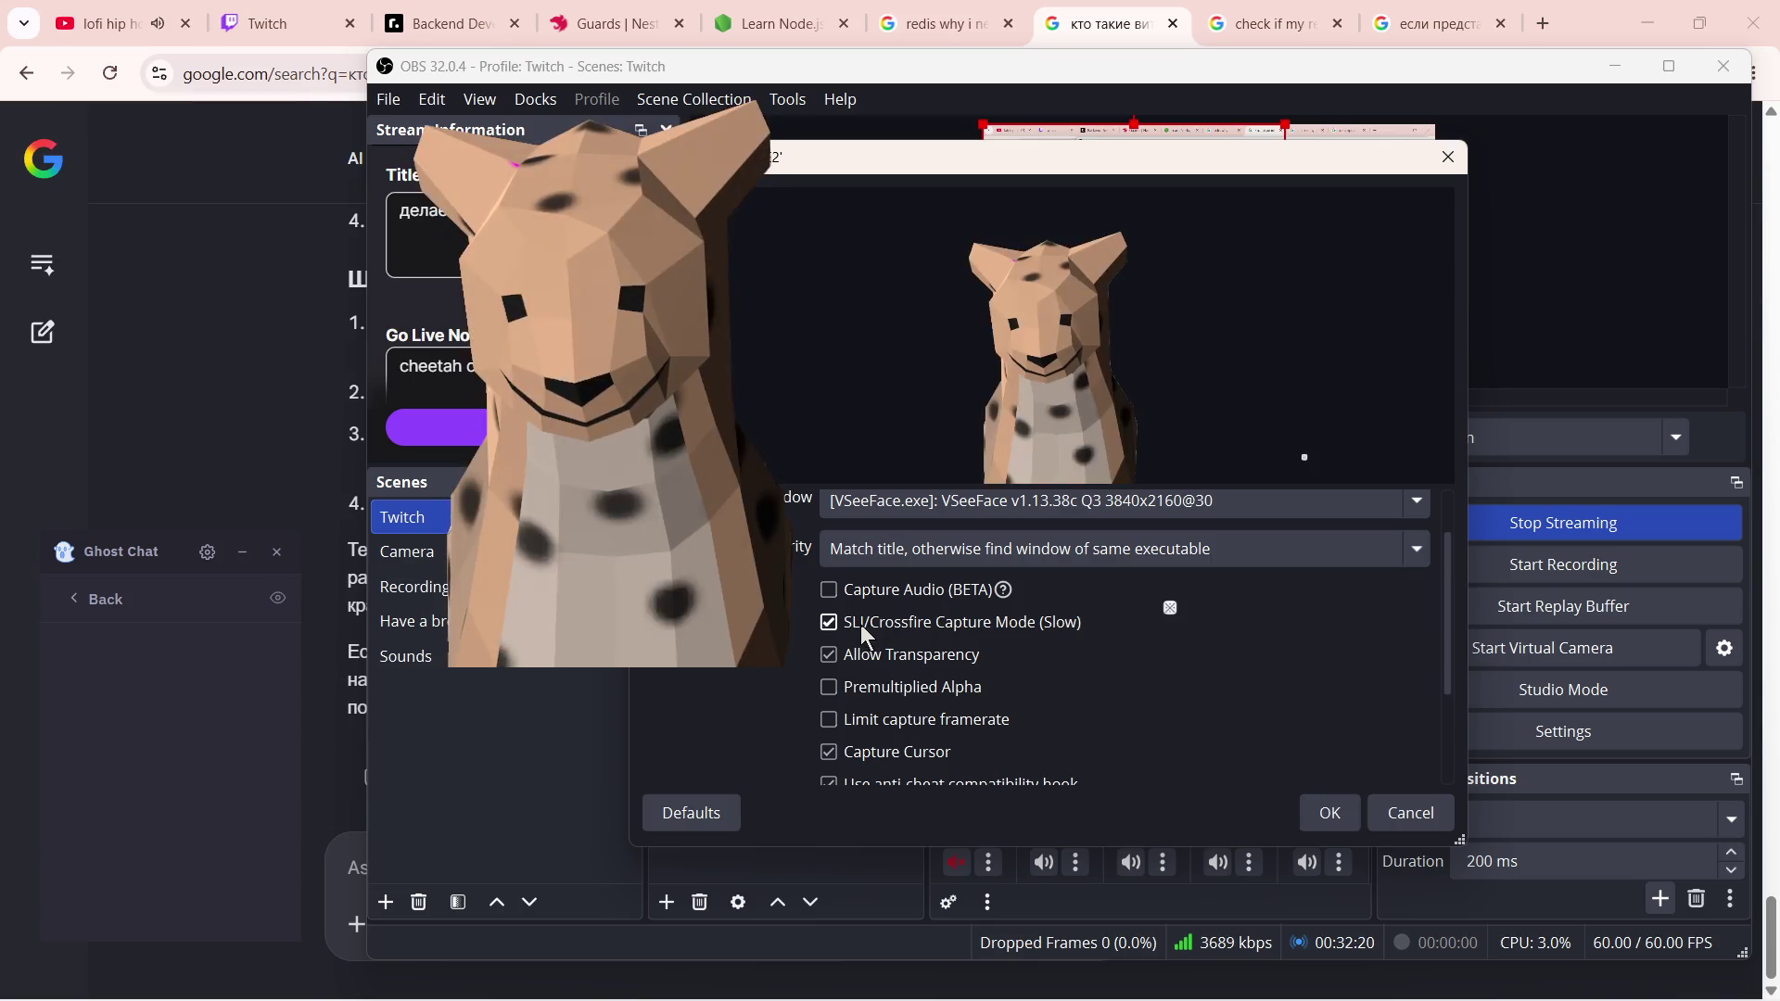
click(860, 624)
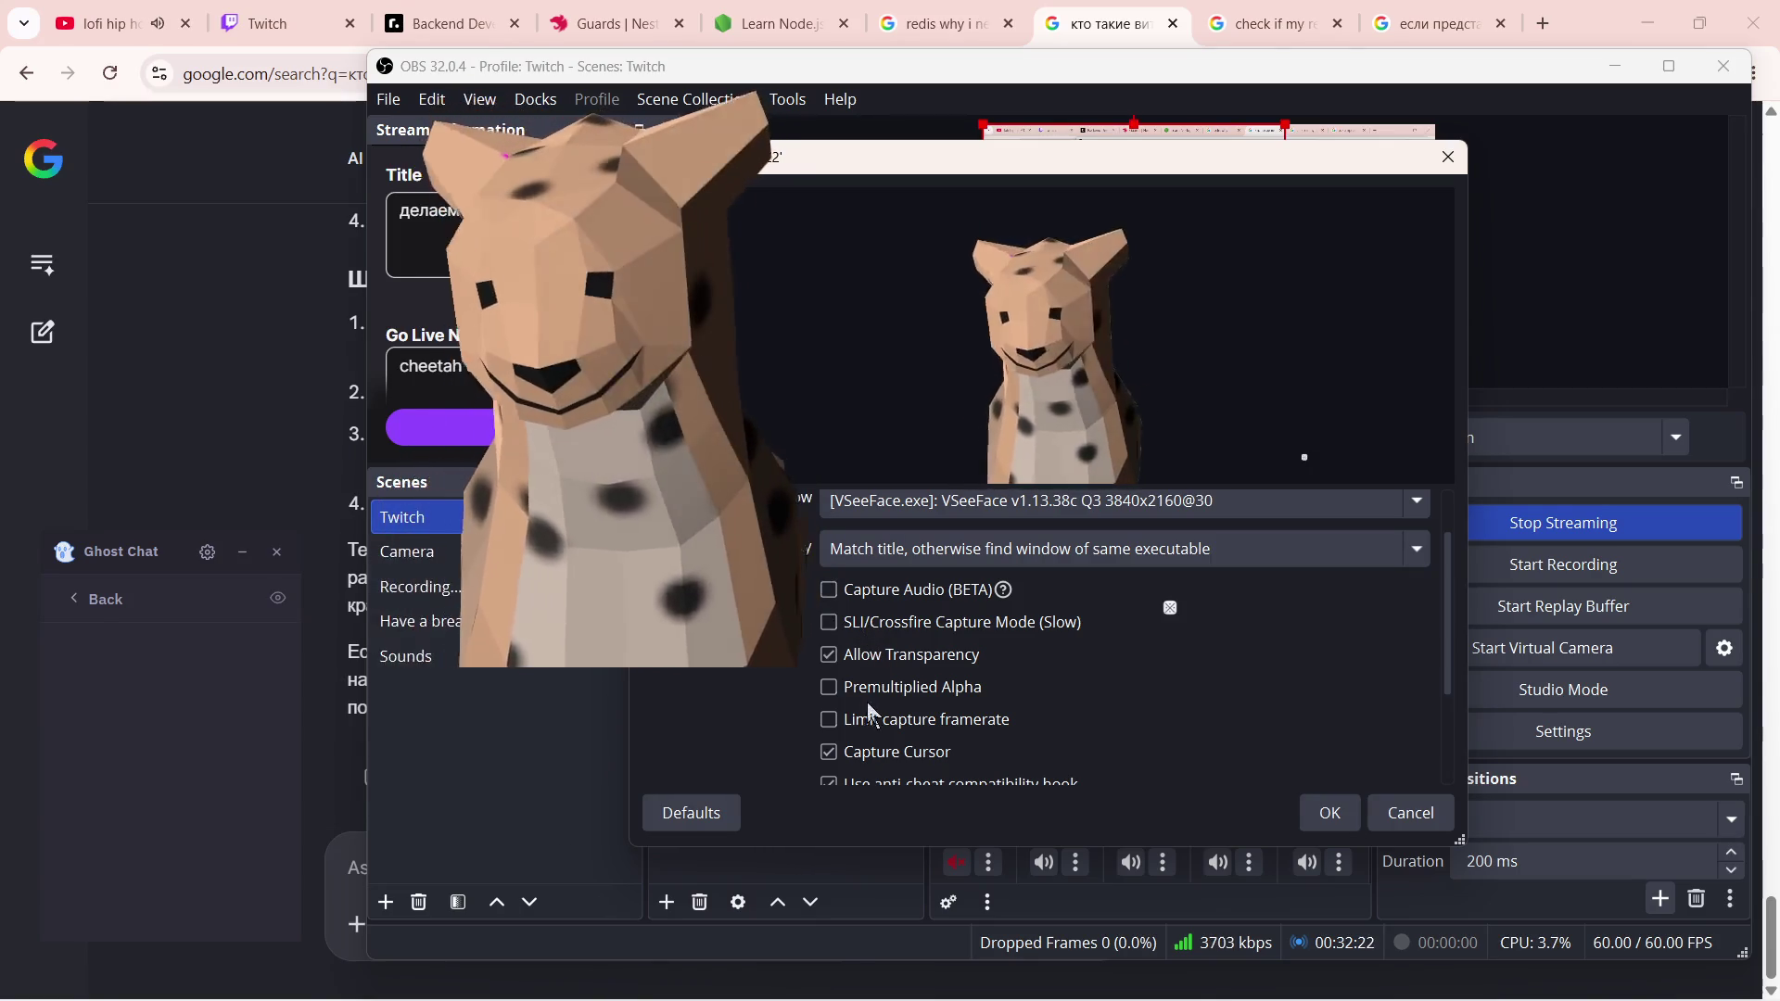
click(870, 693)
click(880, 692)
click(881, 717)
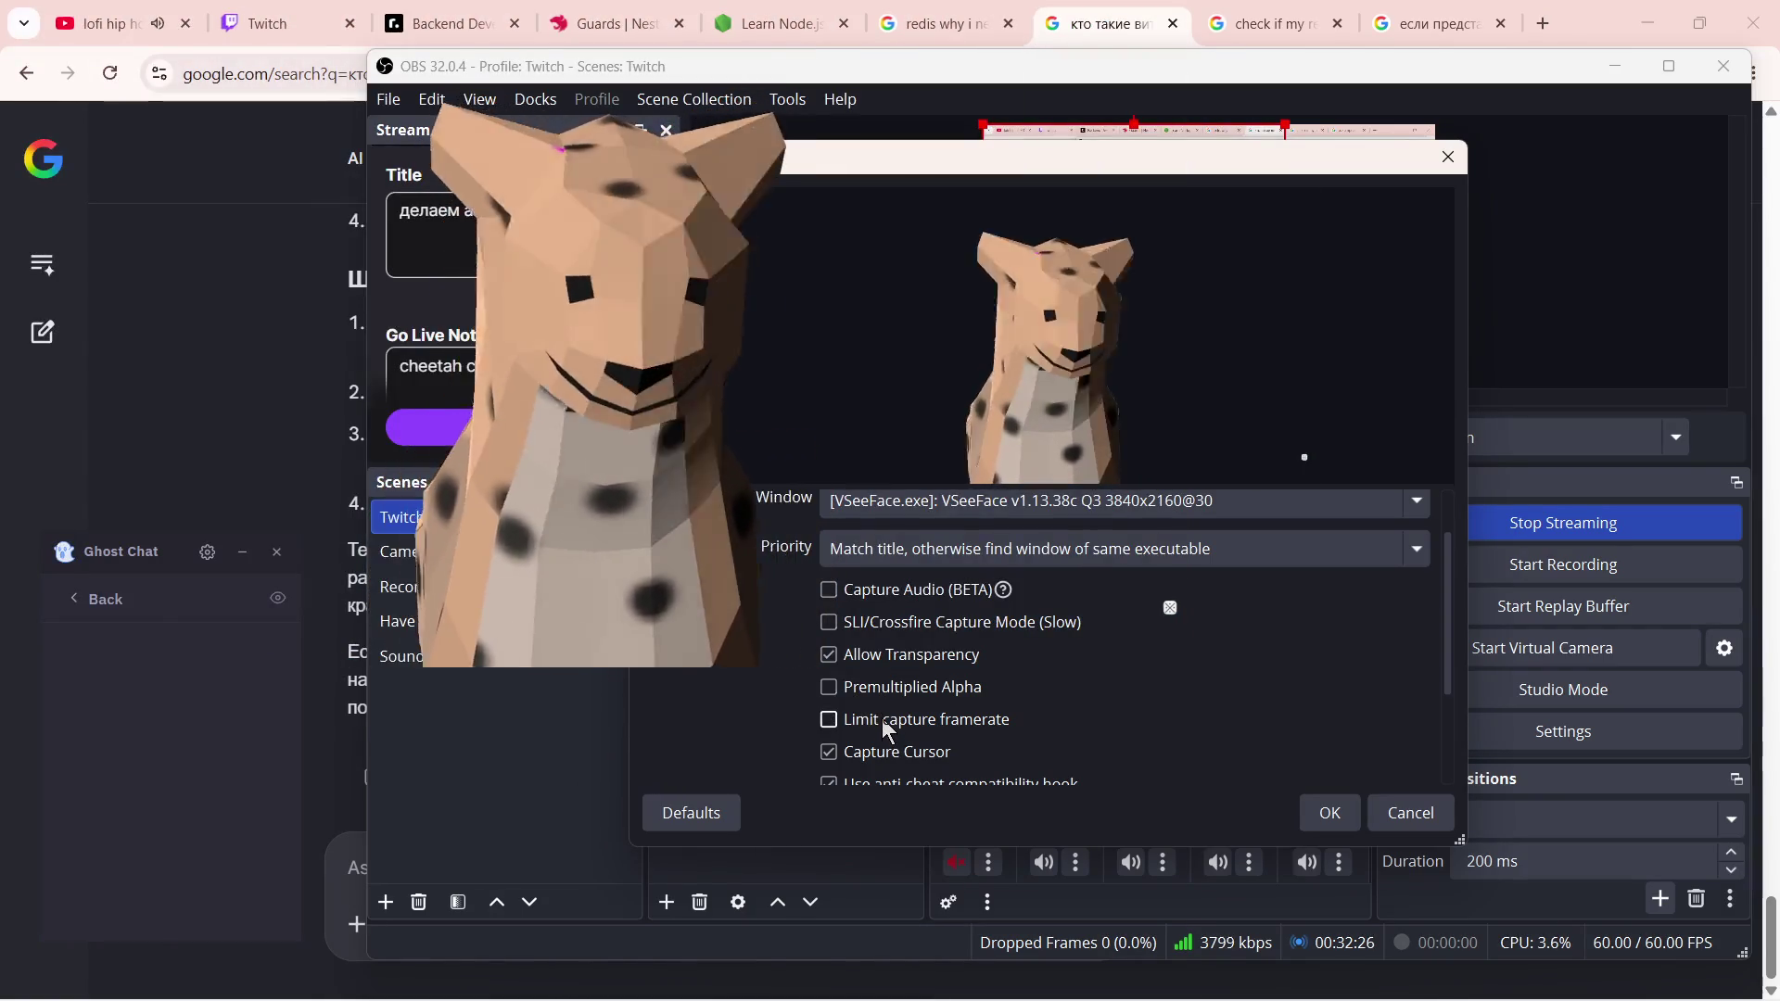
scroll(913, 736, down, 2)
scroll(914, 720, down, 2)
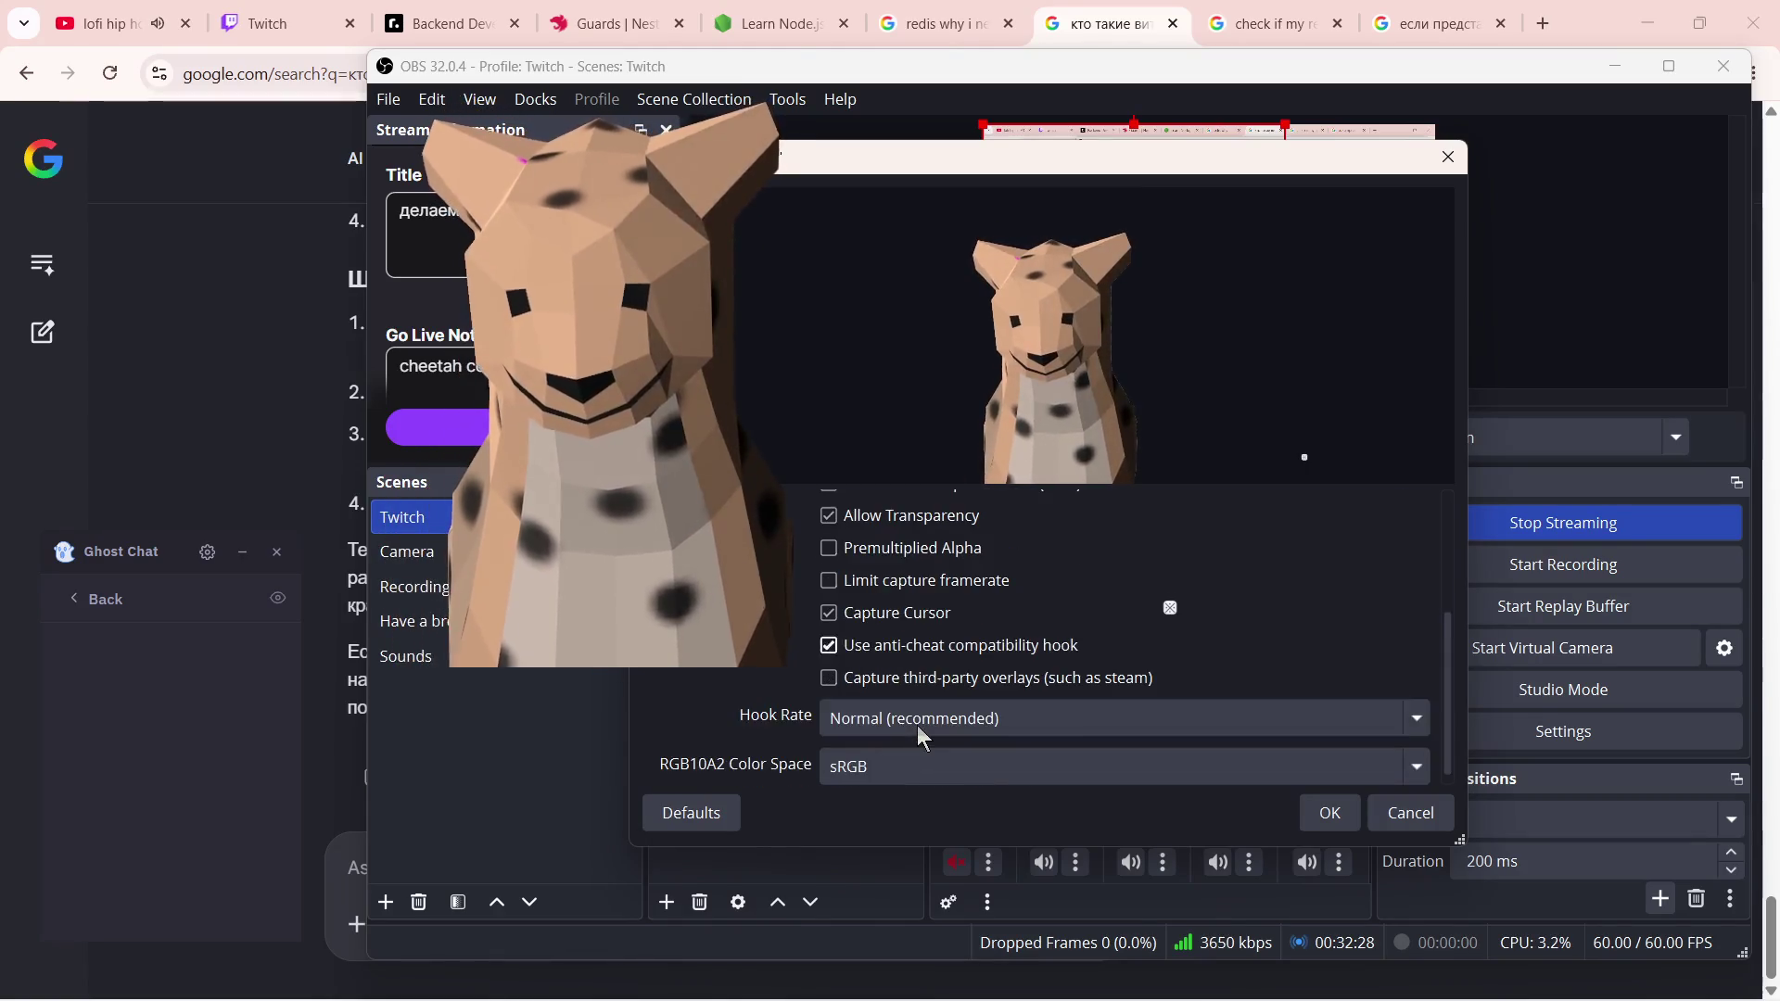
click(914, 679)
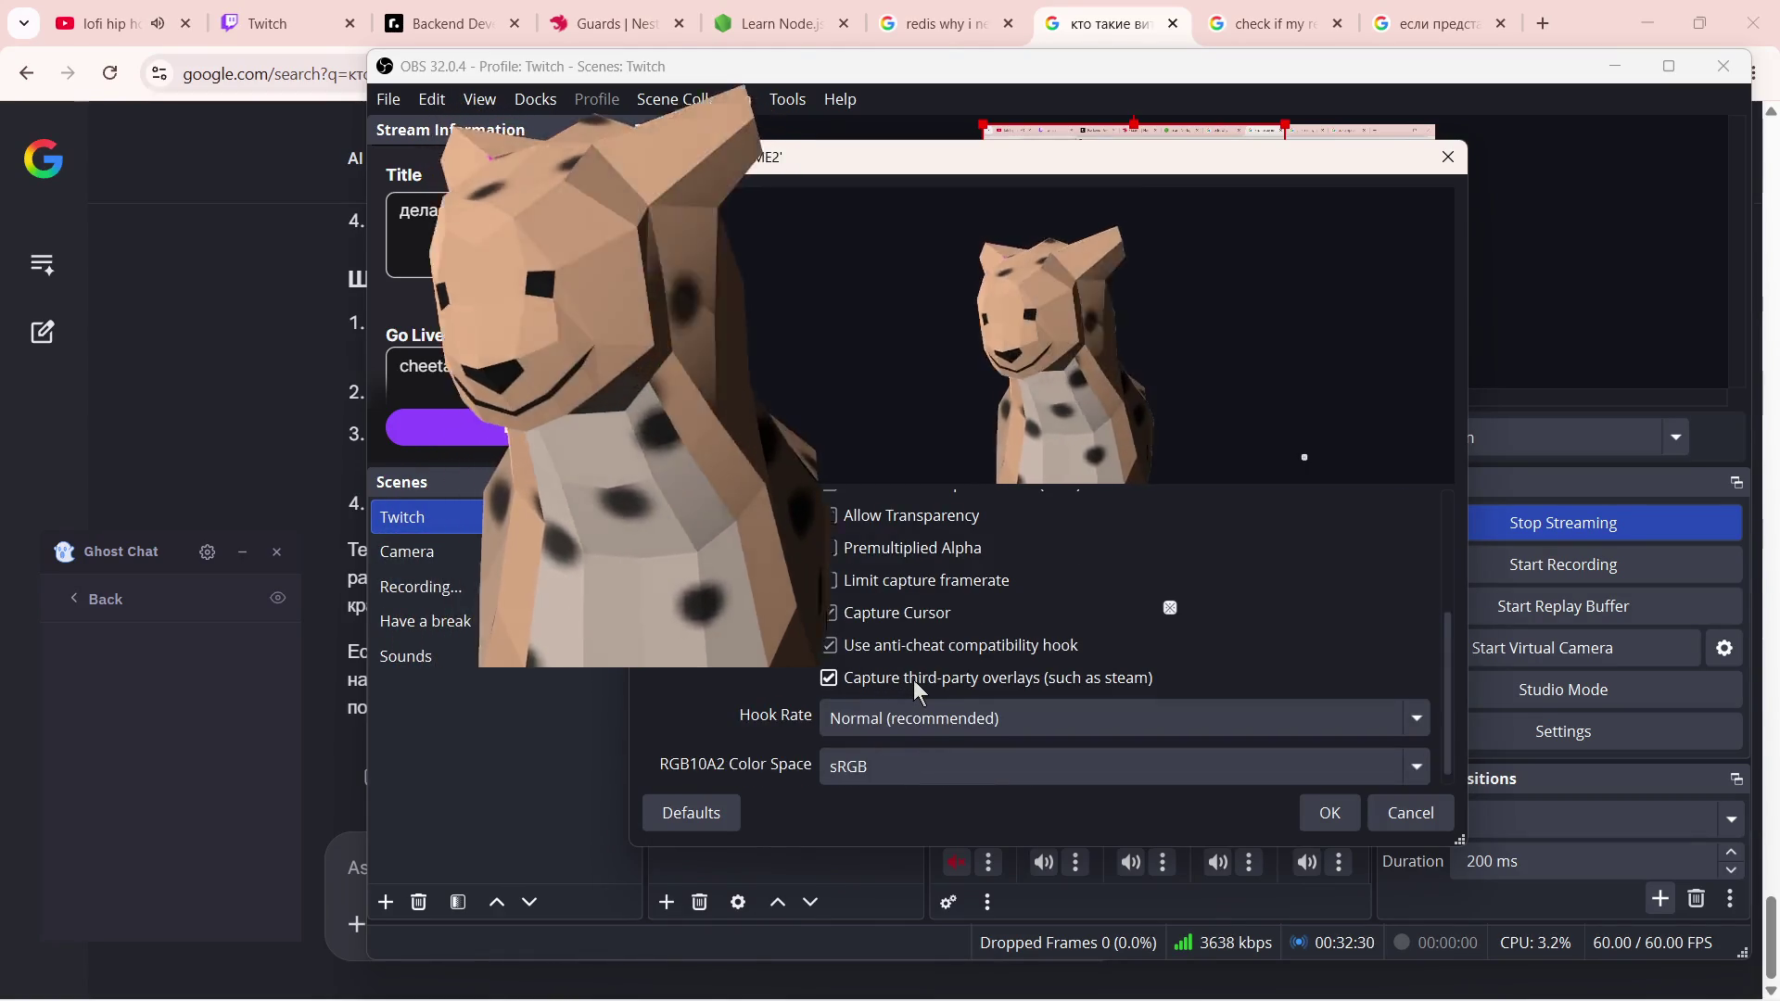
click(913, 680)
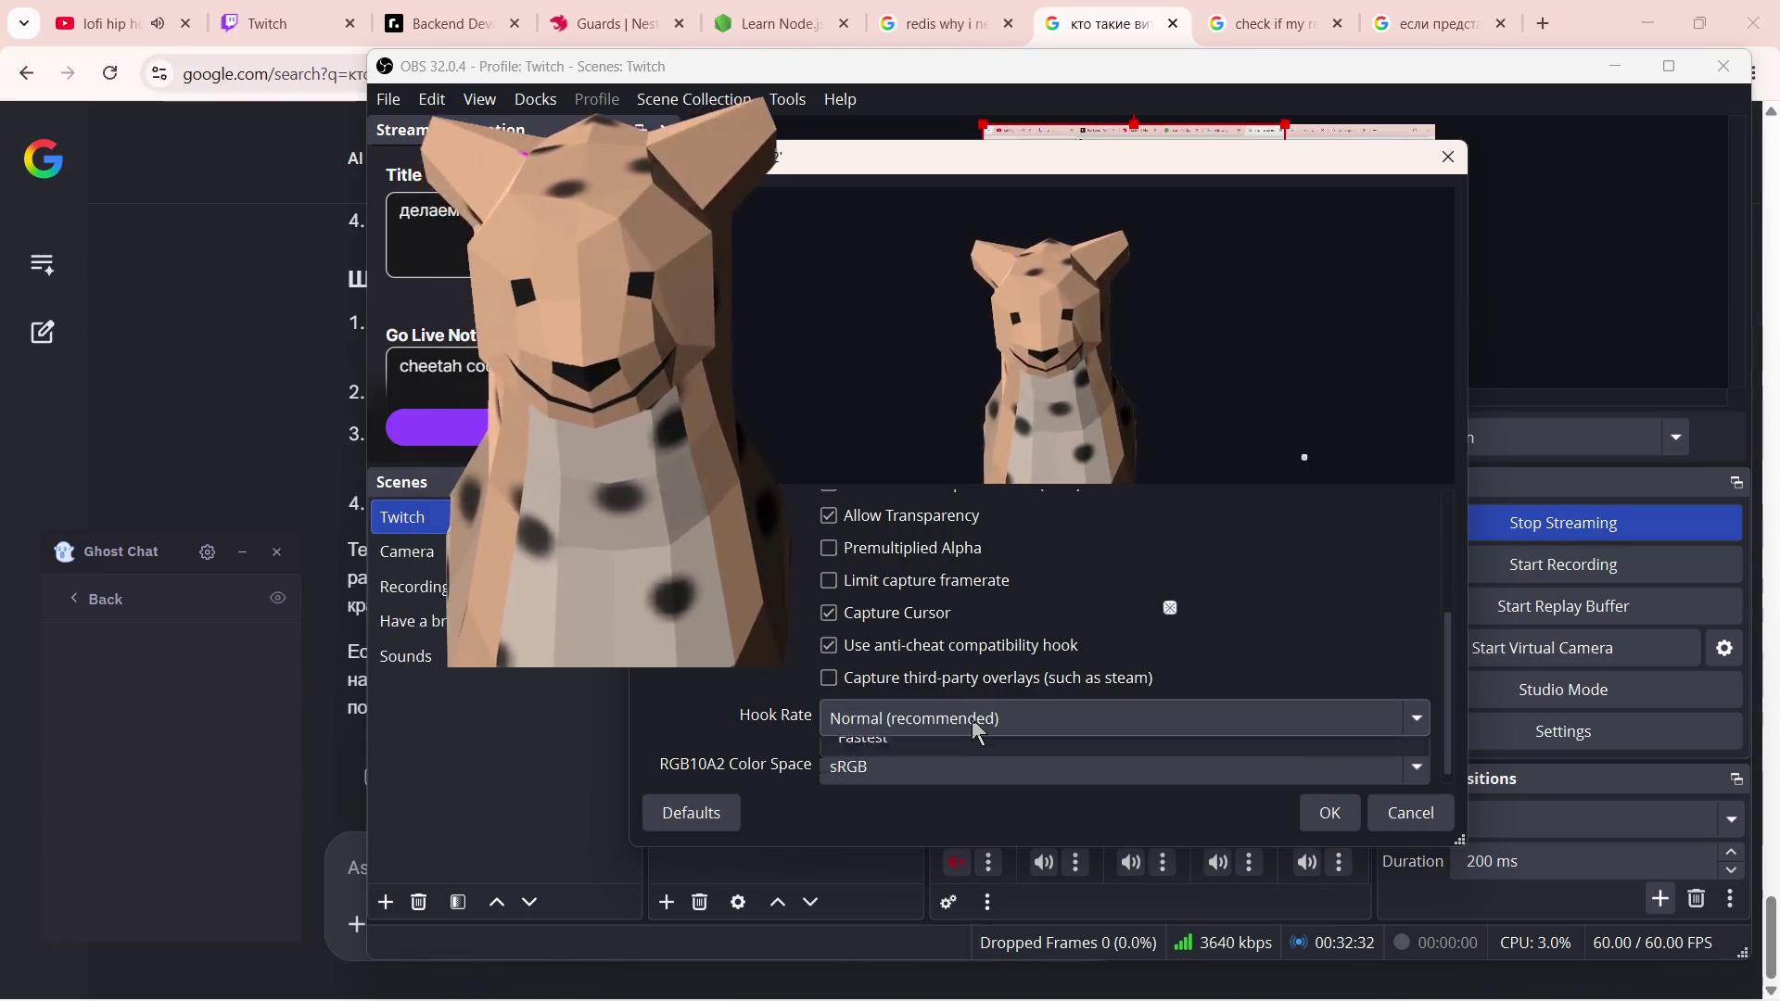
- Test Slow and Fastest hook rates and Rec. 2100 colour space, restore Normal and sRGB, and apply the settings
click(971, 718)
click(870, 759)
click(931, 718)
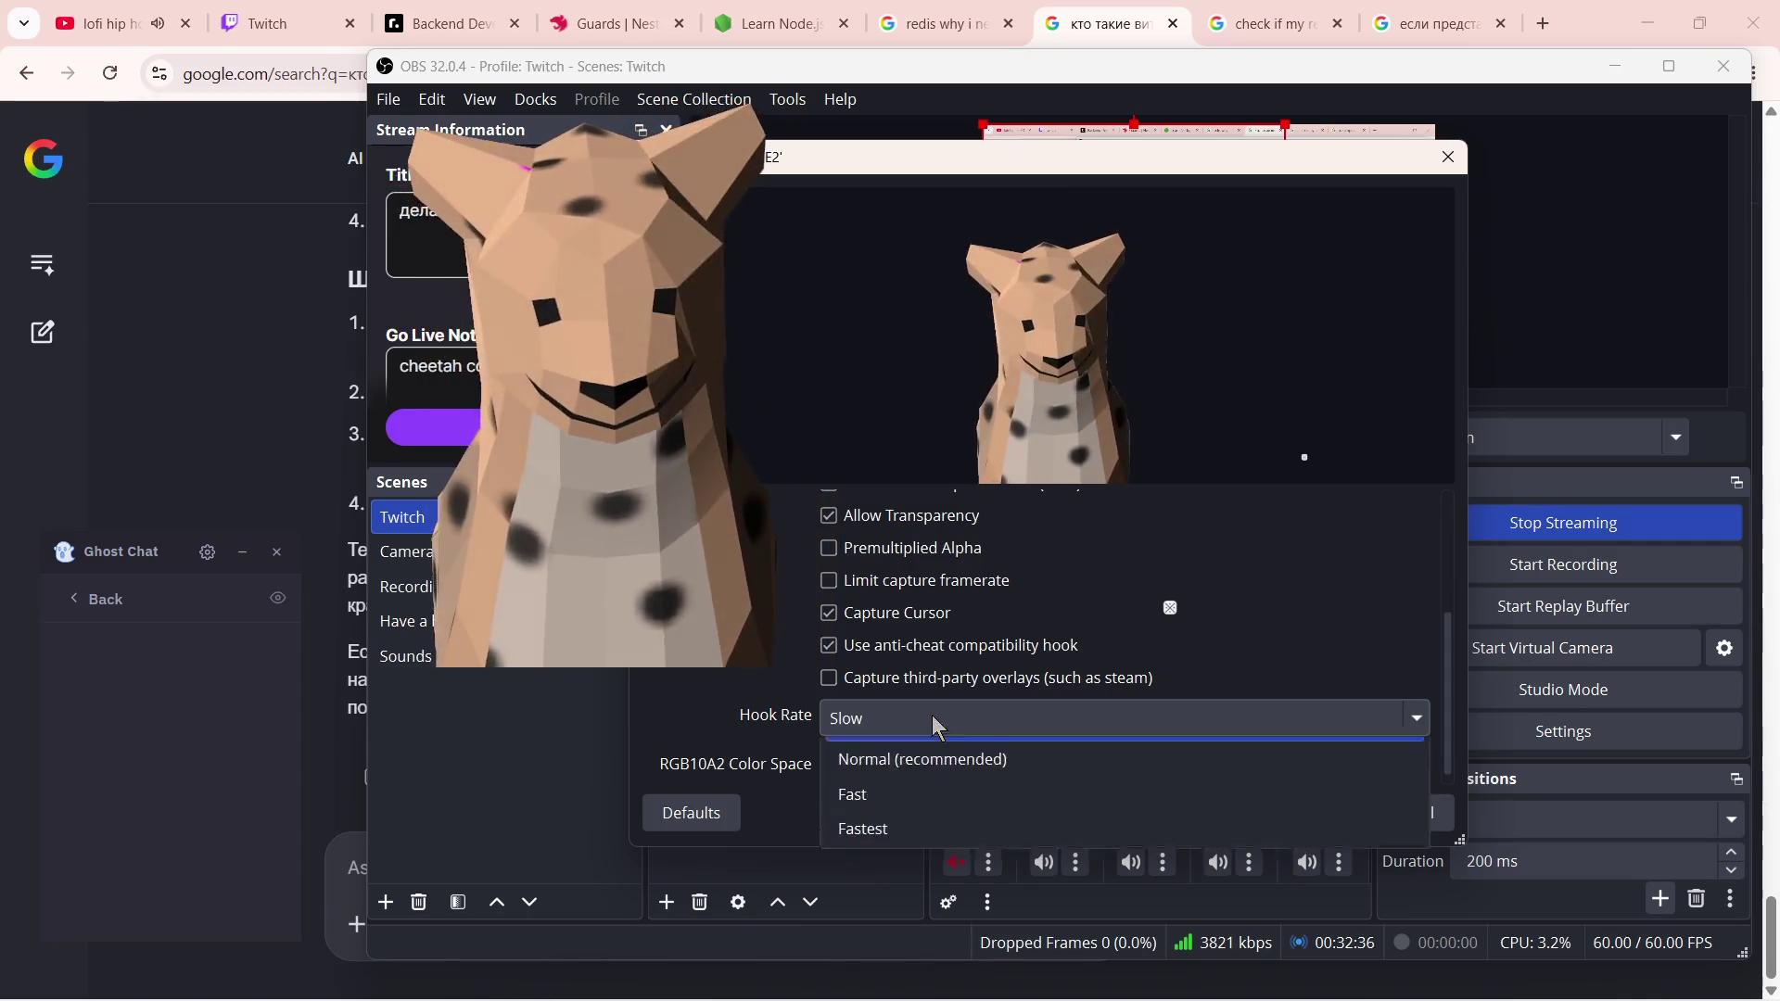
click(905, 856)
click(877, 720)
click(885, 780)
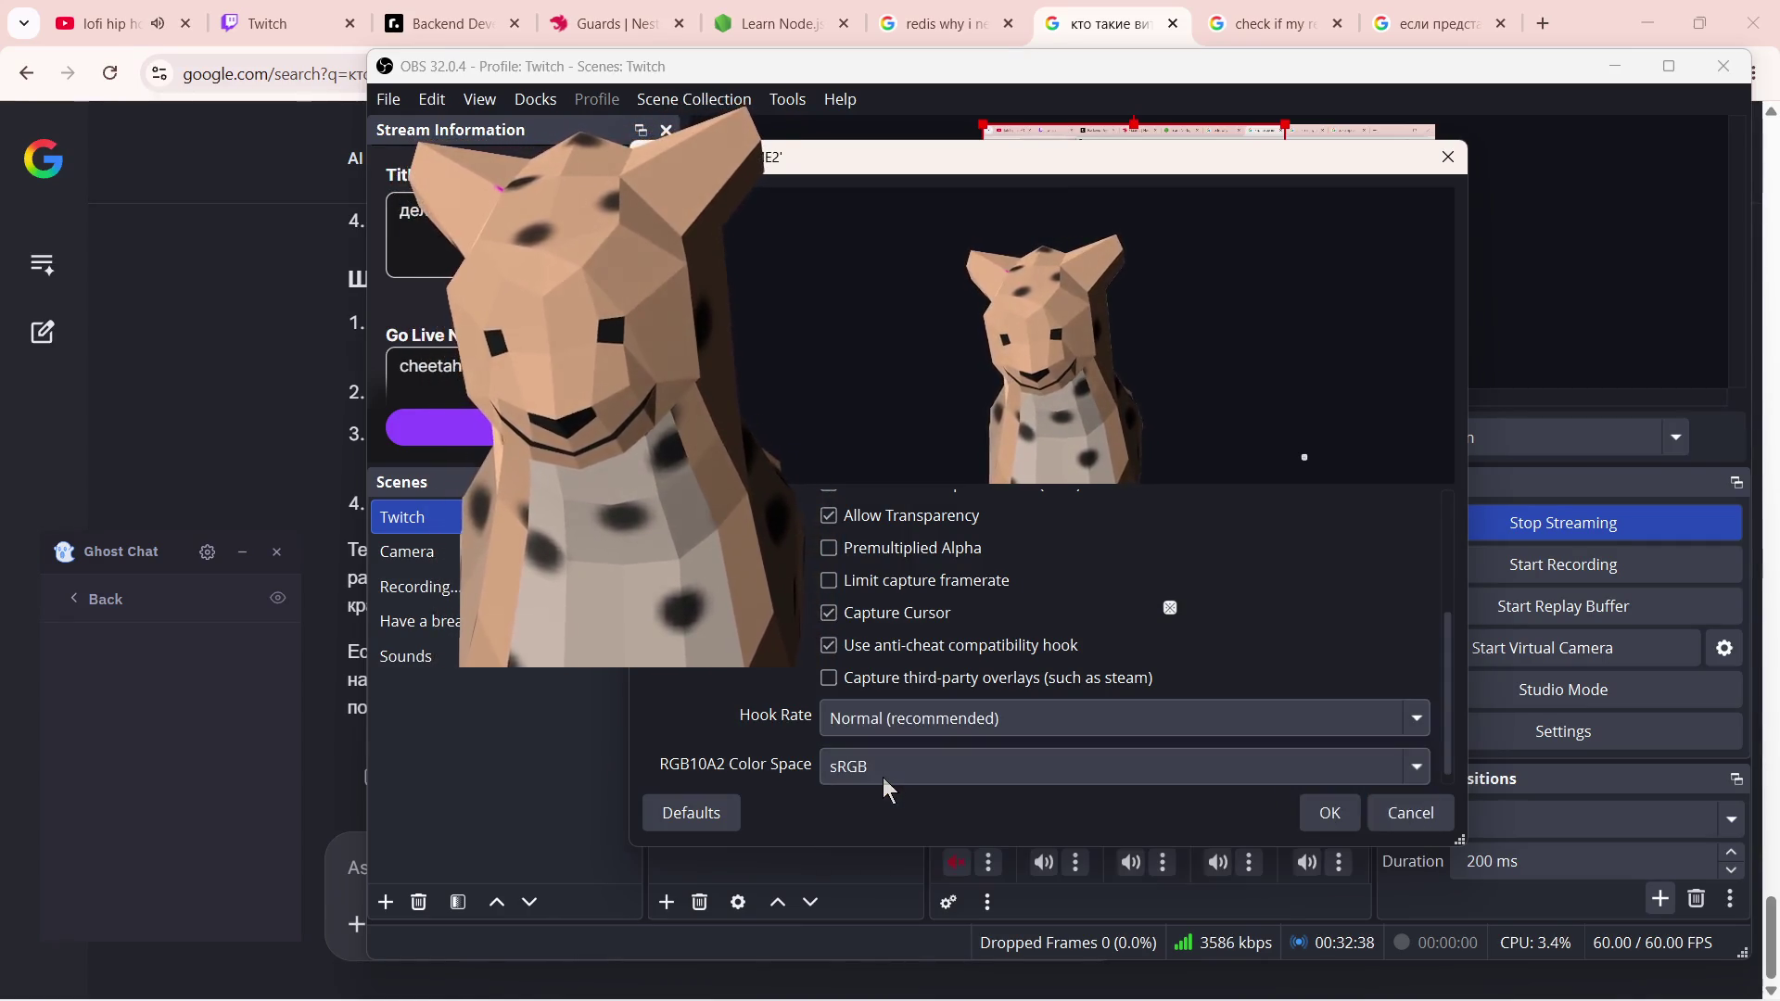
click(901, 839)
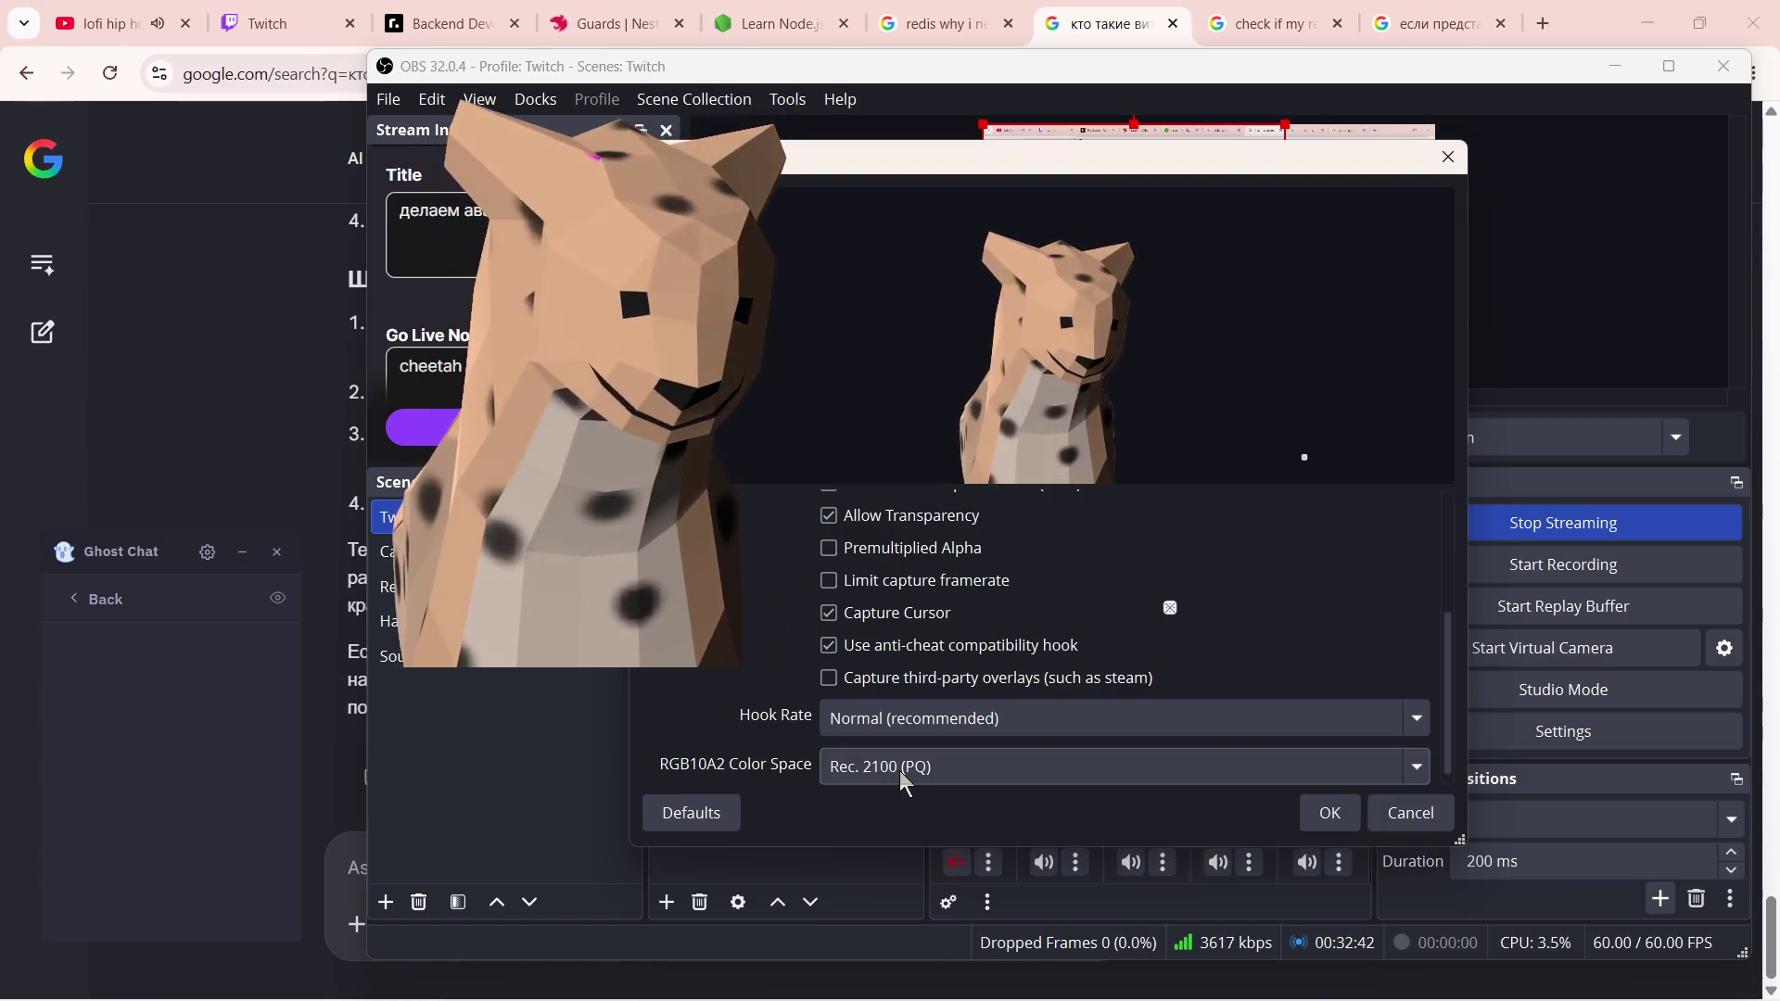
click(900, 771)
click(892, 806)
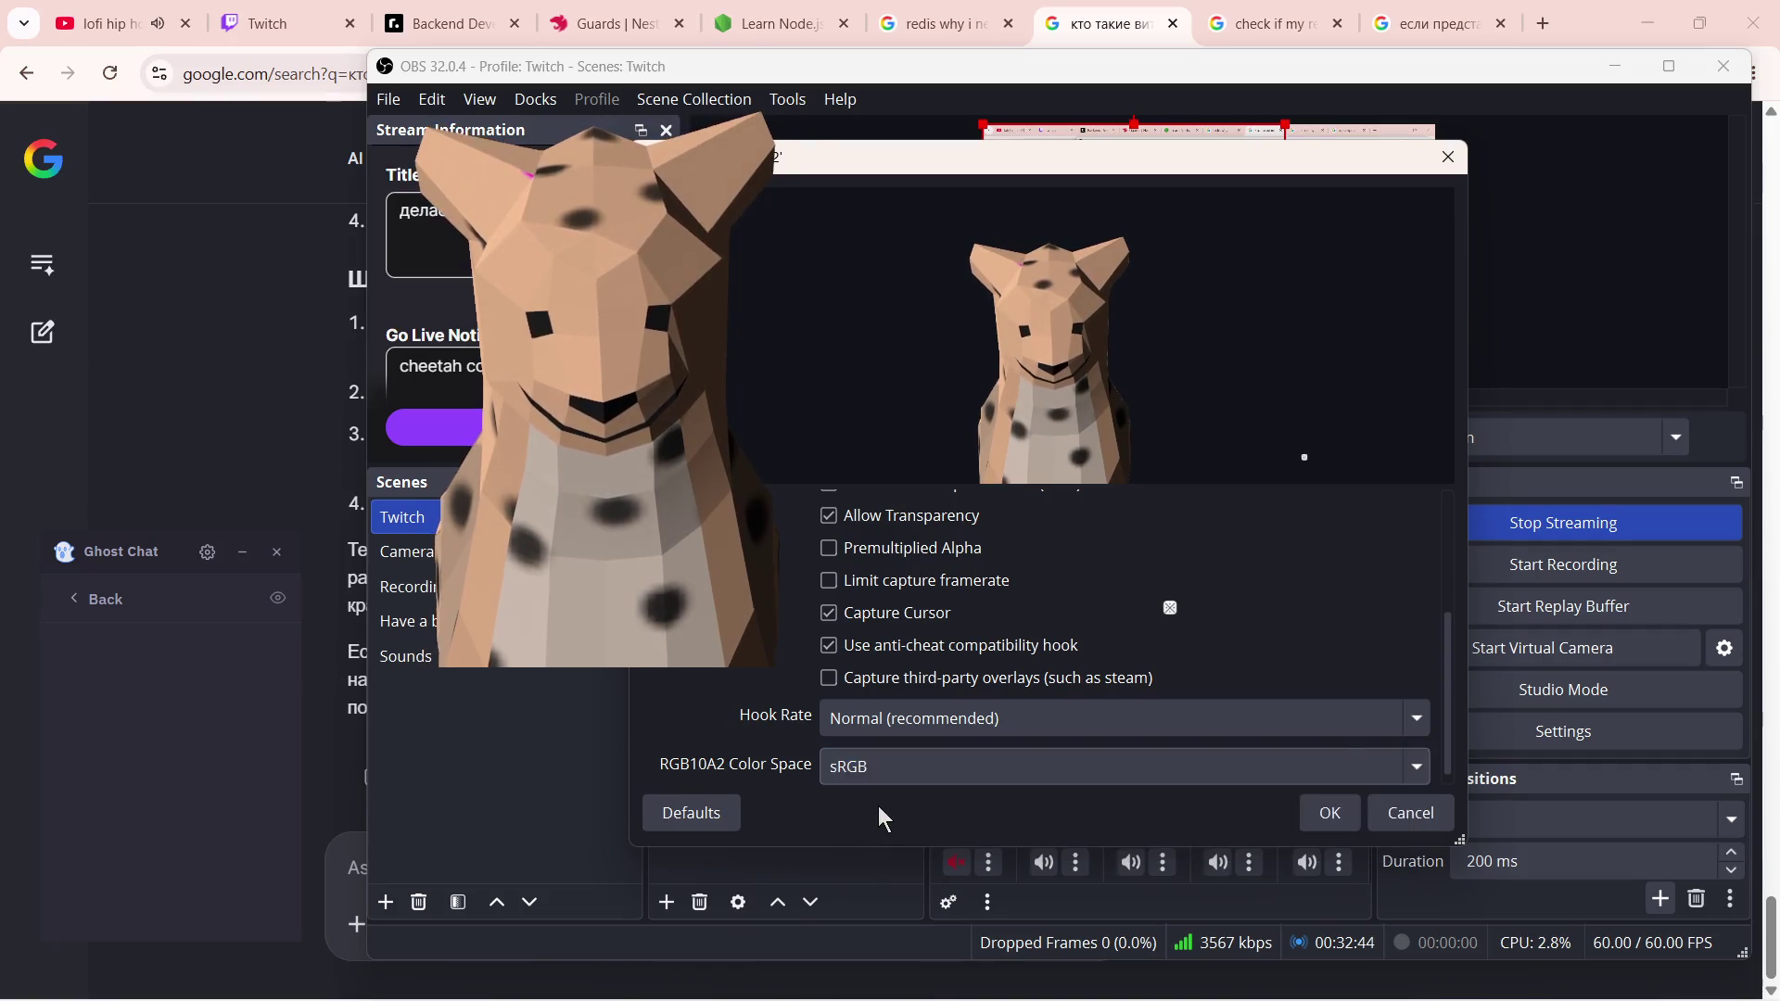
scroll(1131, 553, up, 3)
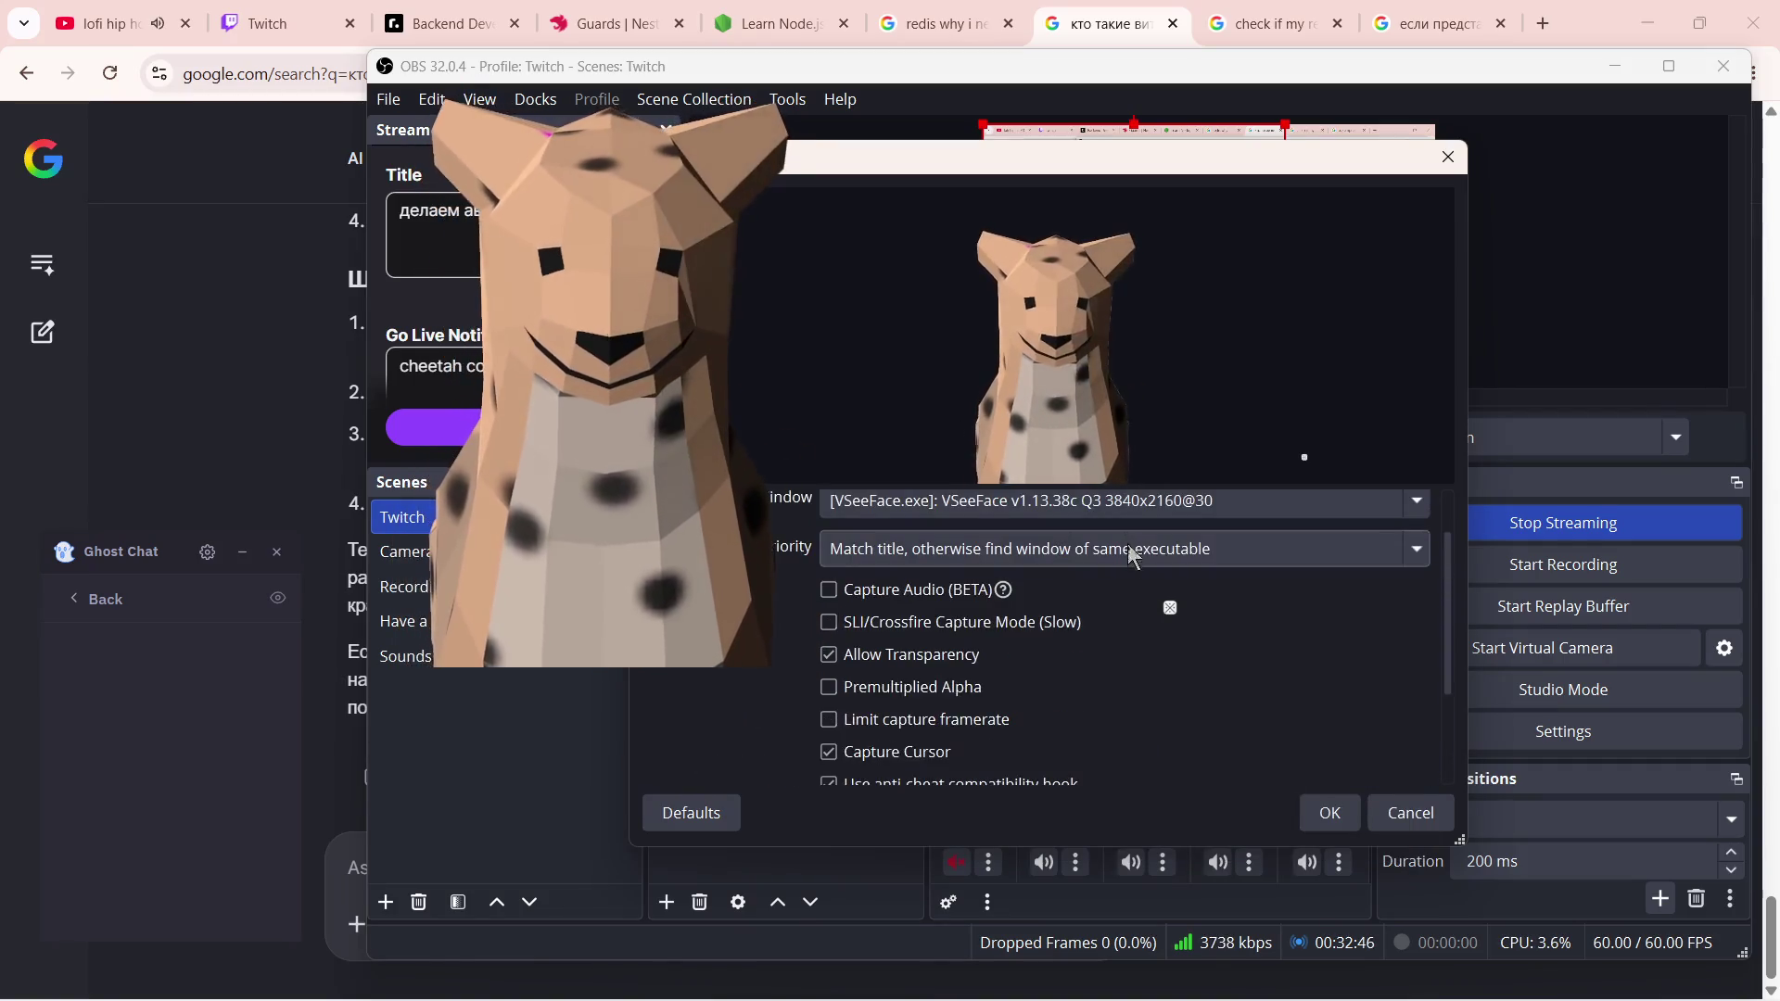
scroll(1094, 637, up, 2)
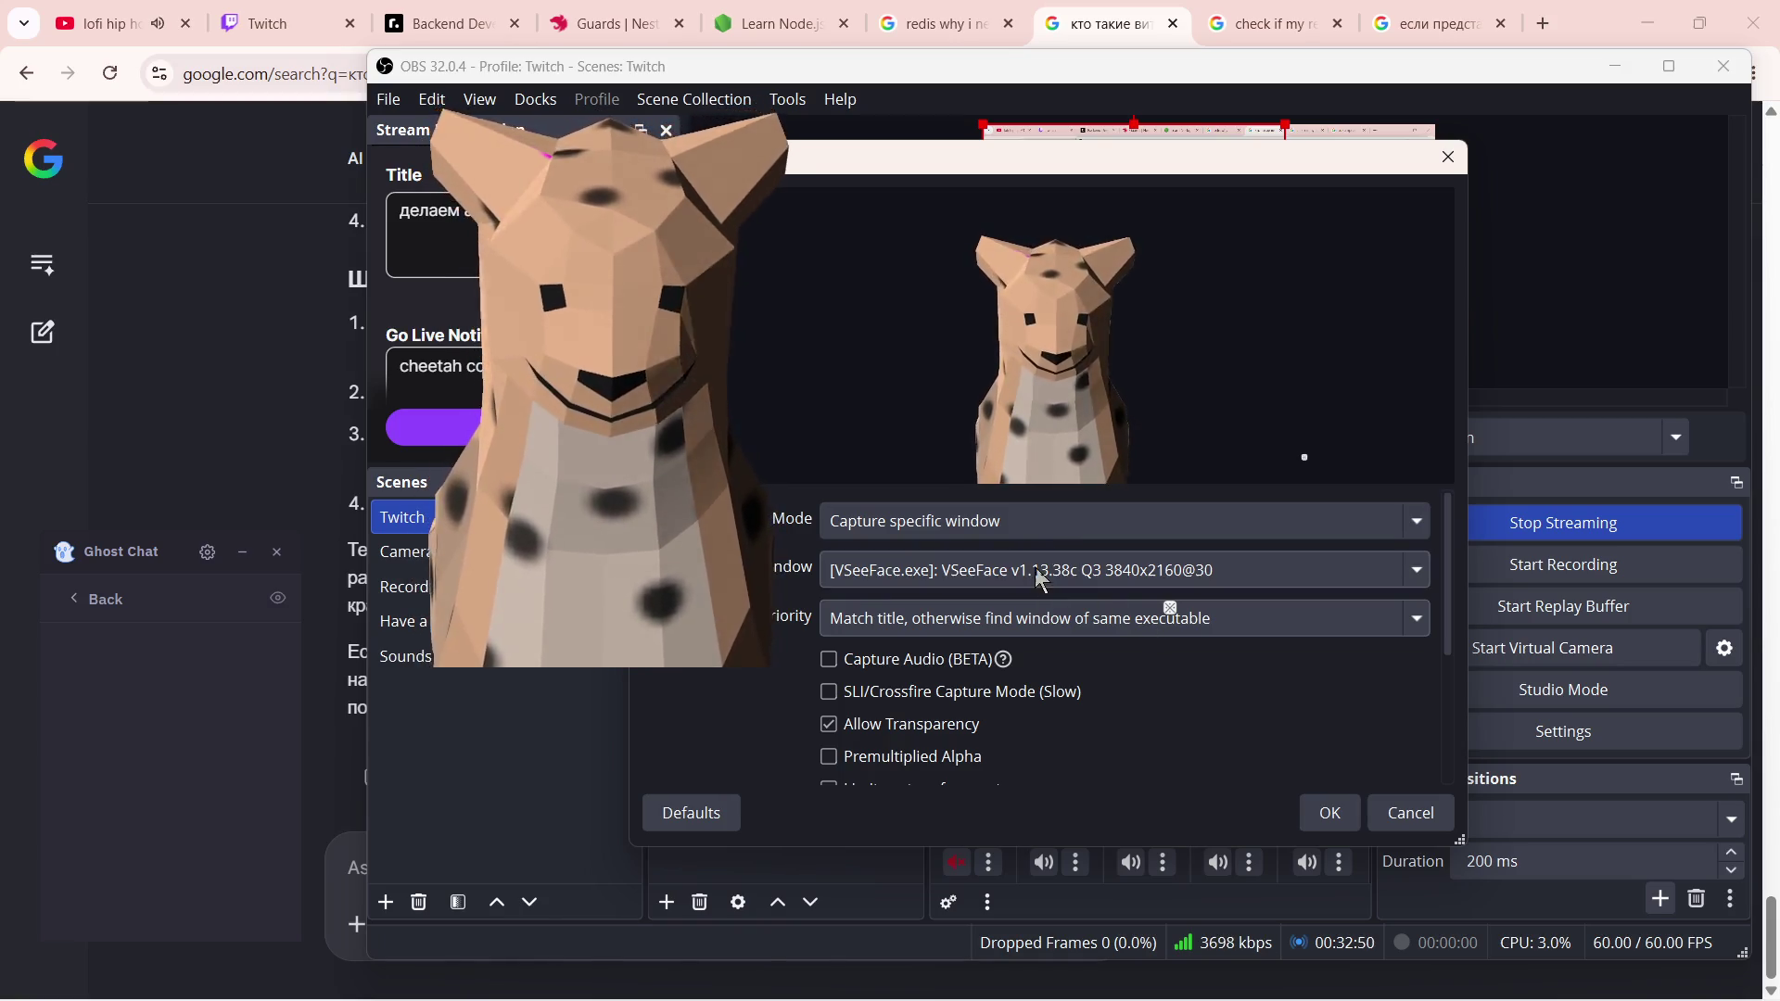
click(1329, 812)
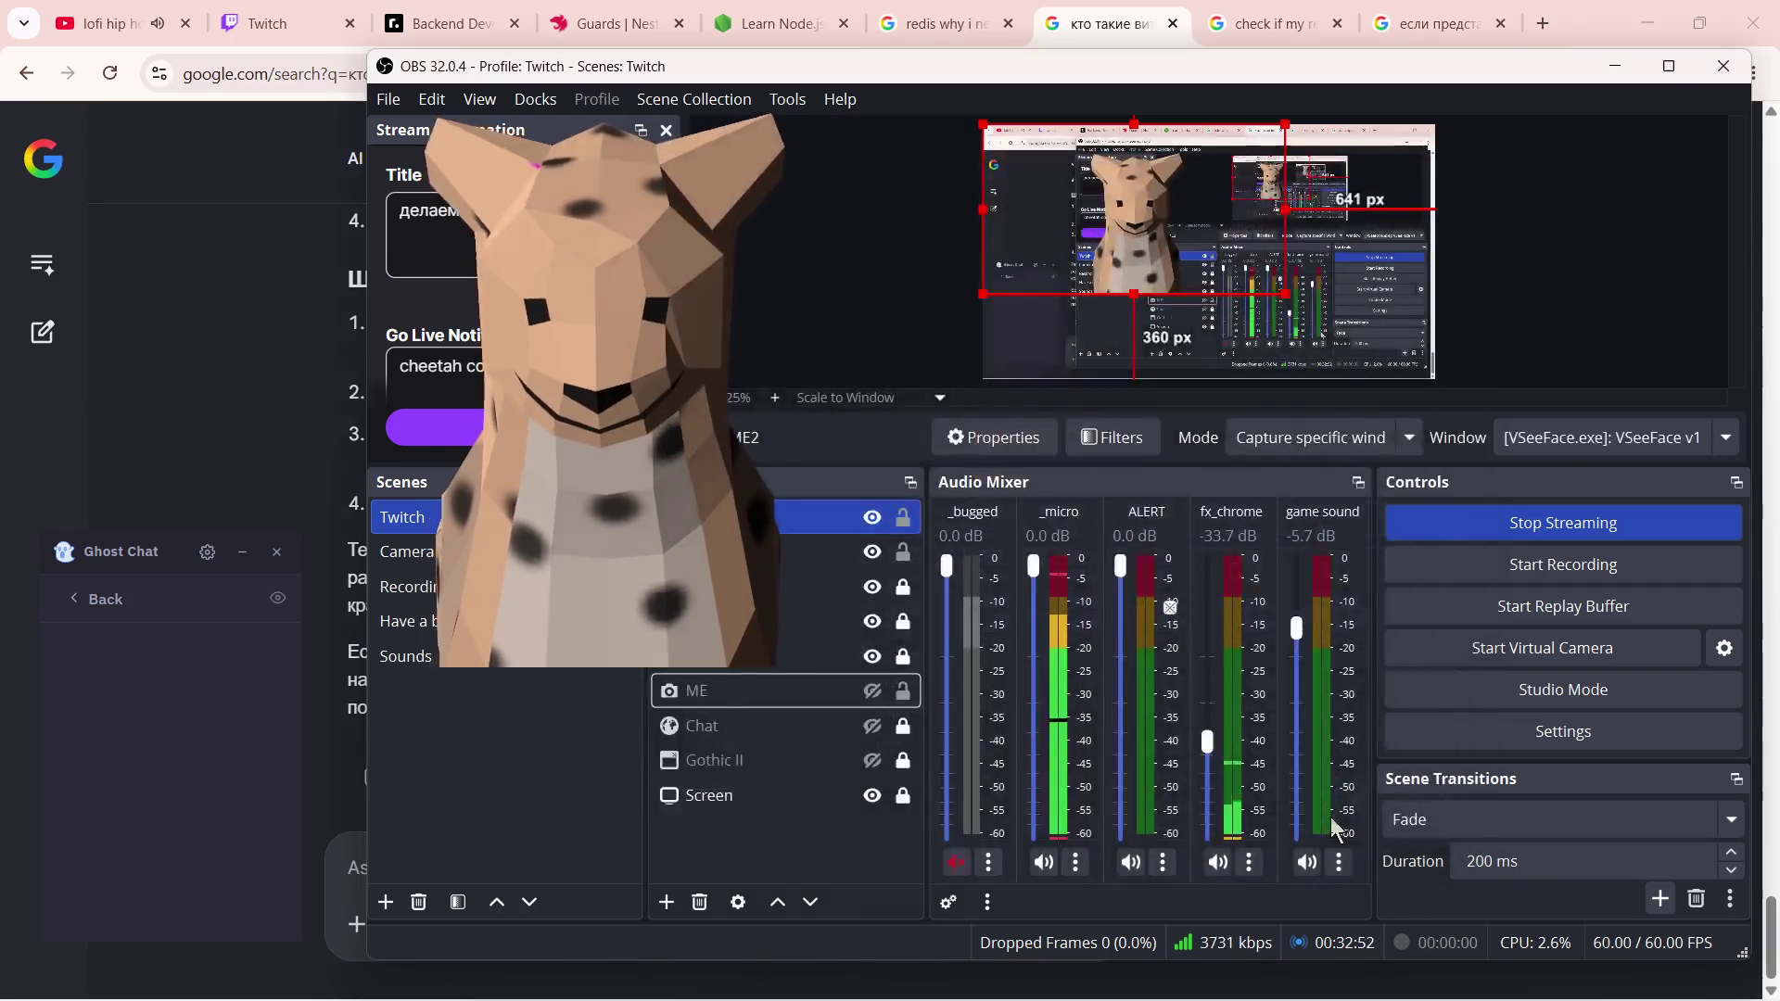
- Shrink the cheetah capture into the preview's lower-left corner and lock the ME2 source
drag(1285, 294, 1221, 259)
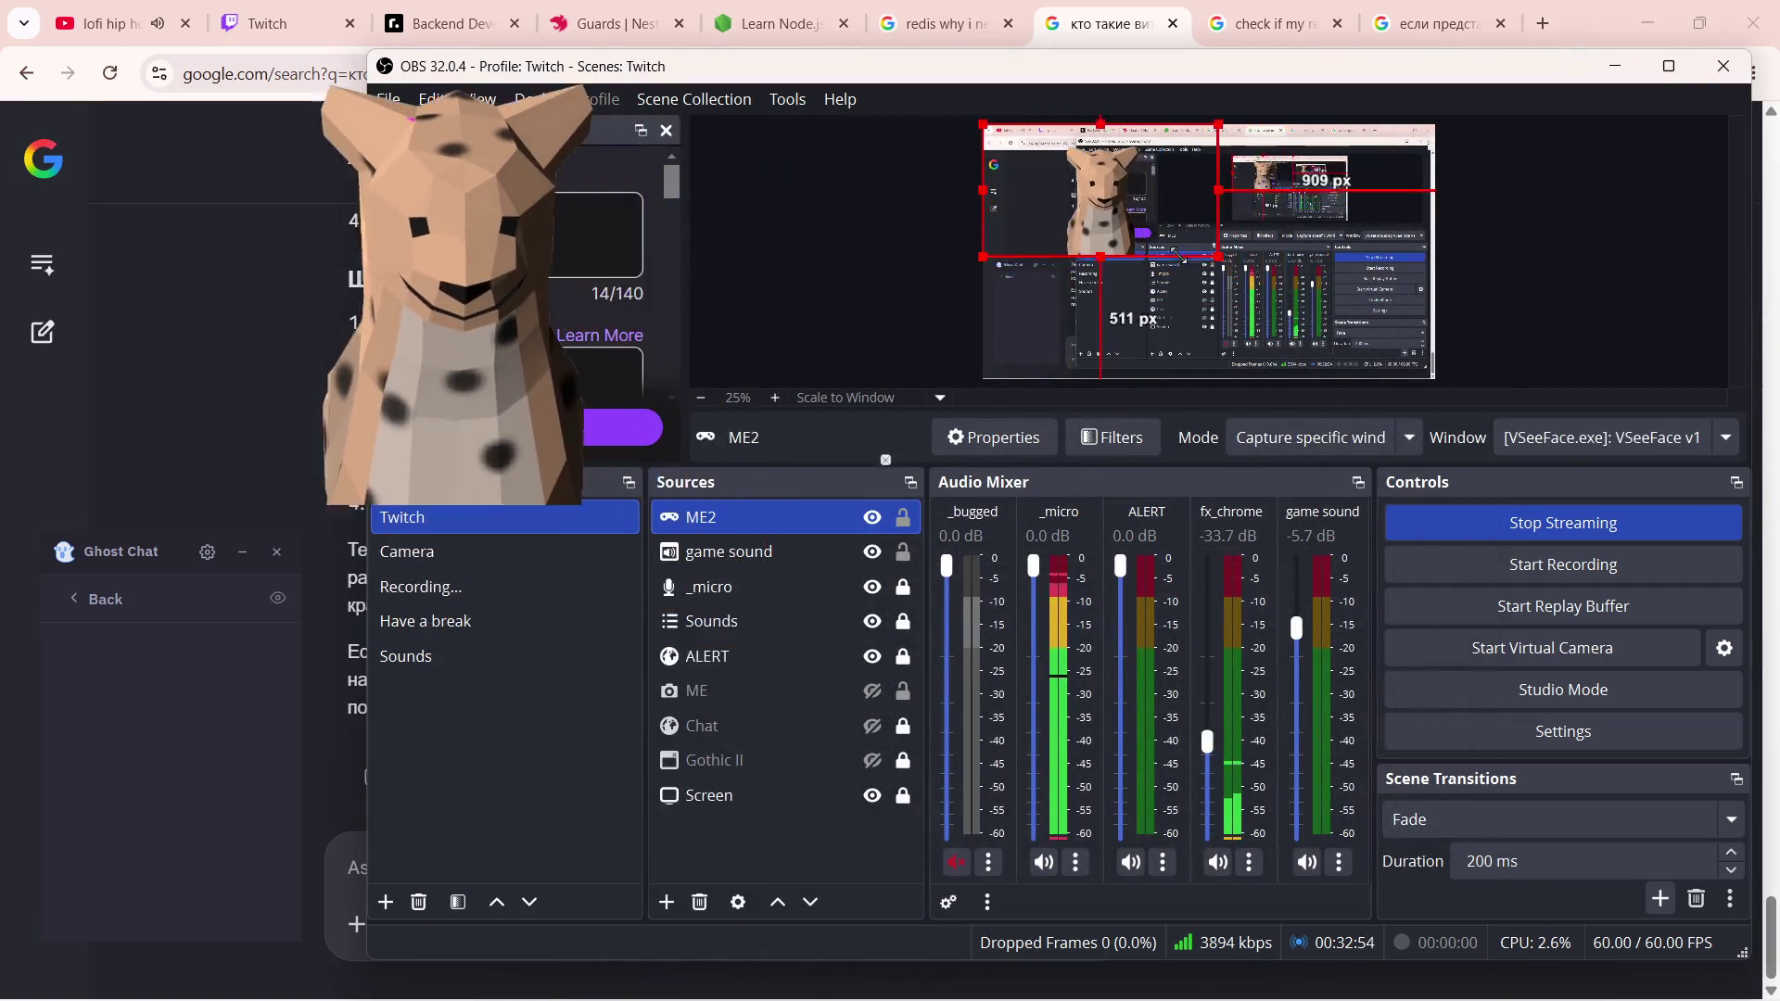
mouse_move(1120, 208)
mouse_down()
mouse_move(1097, 334)
mouse_move(1149, 356)
mouse_up()
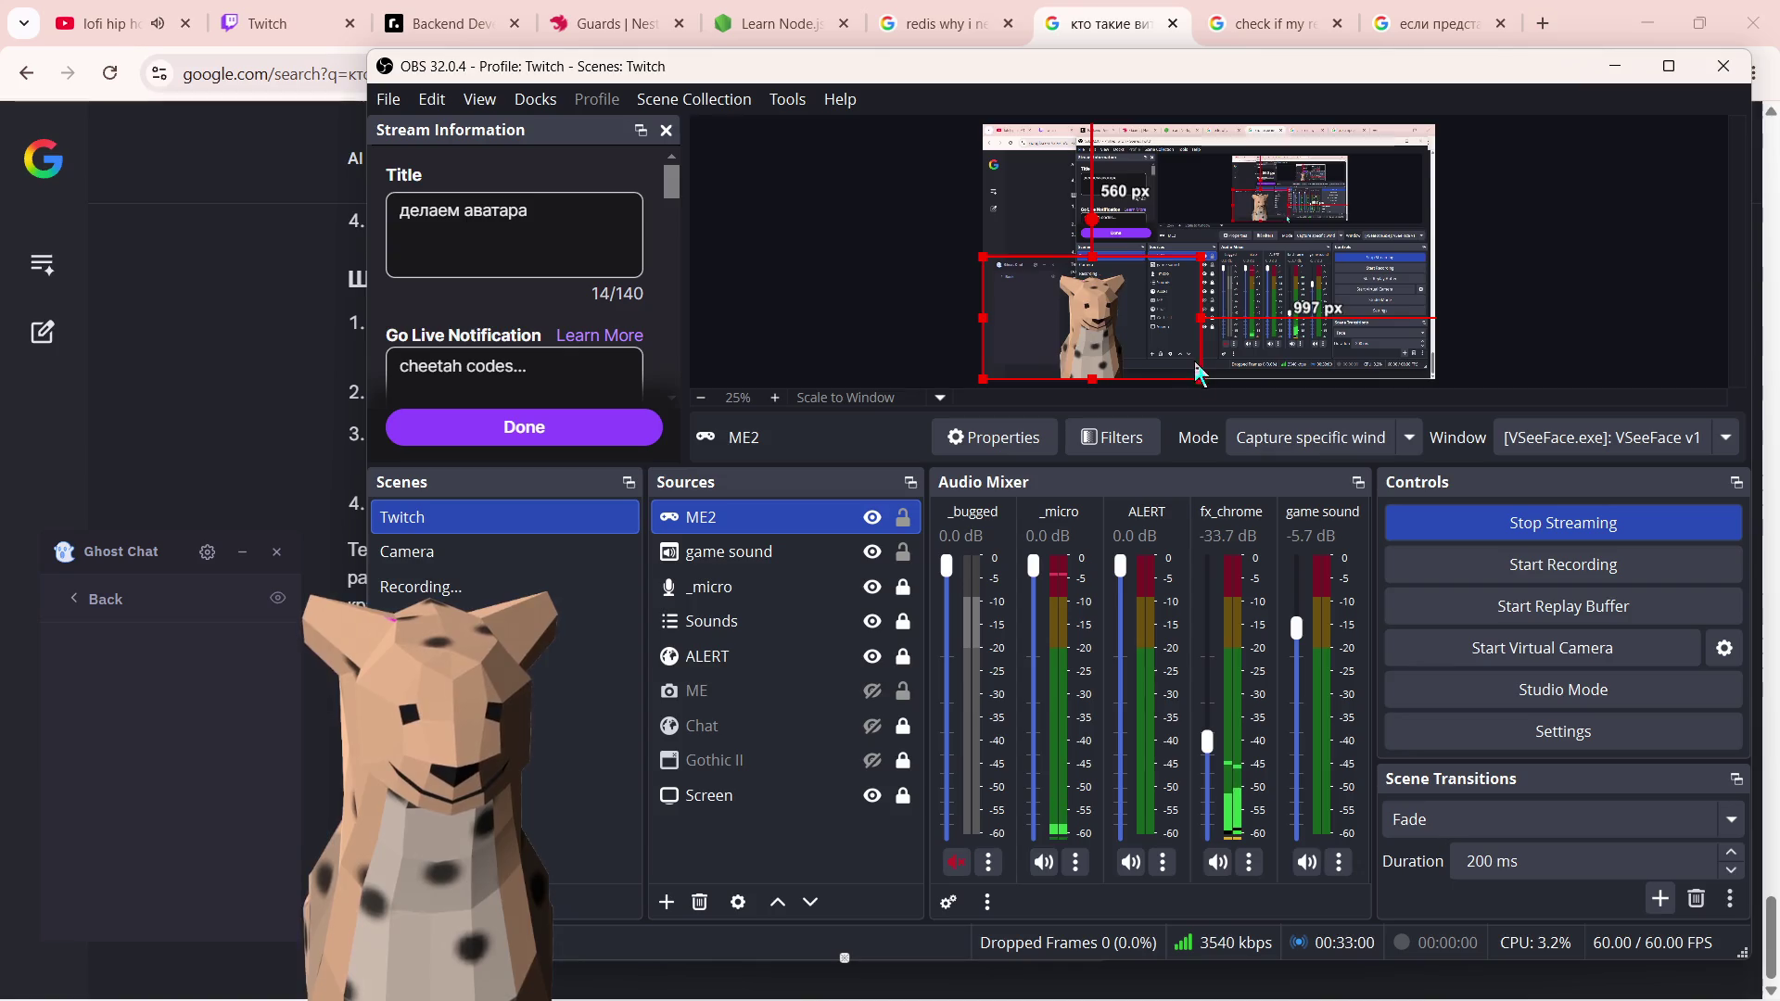
drag(1196, 374, 1086, 323)
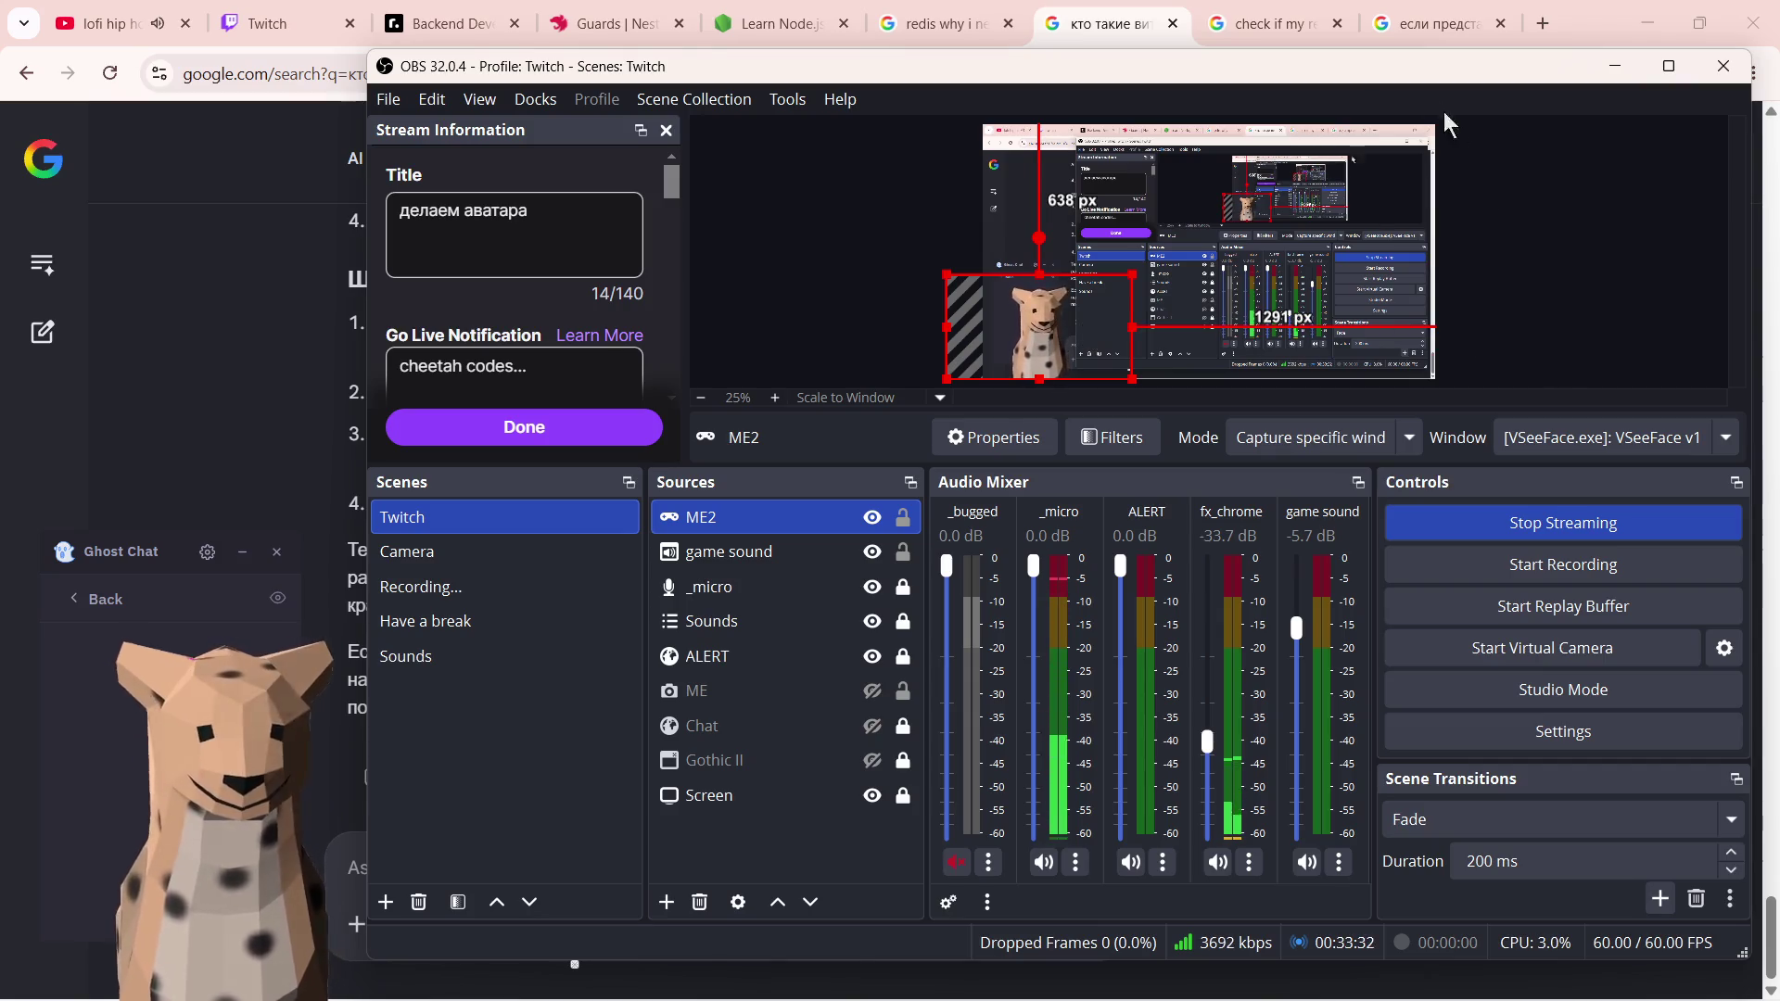
click(901, 519)
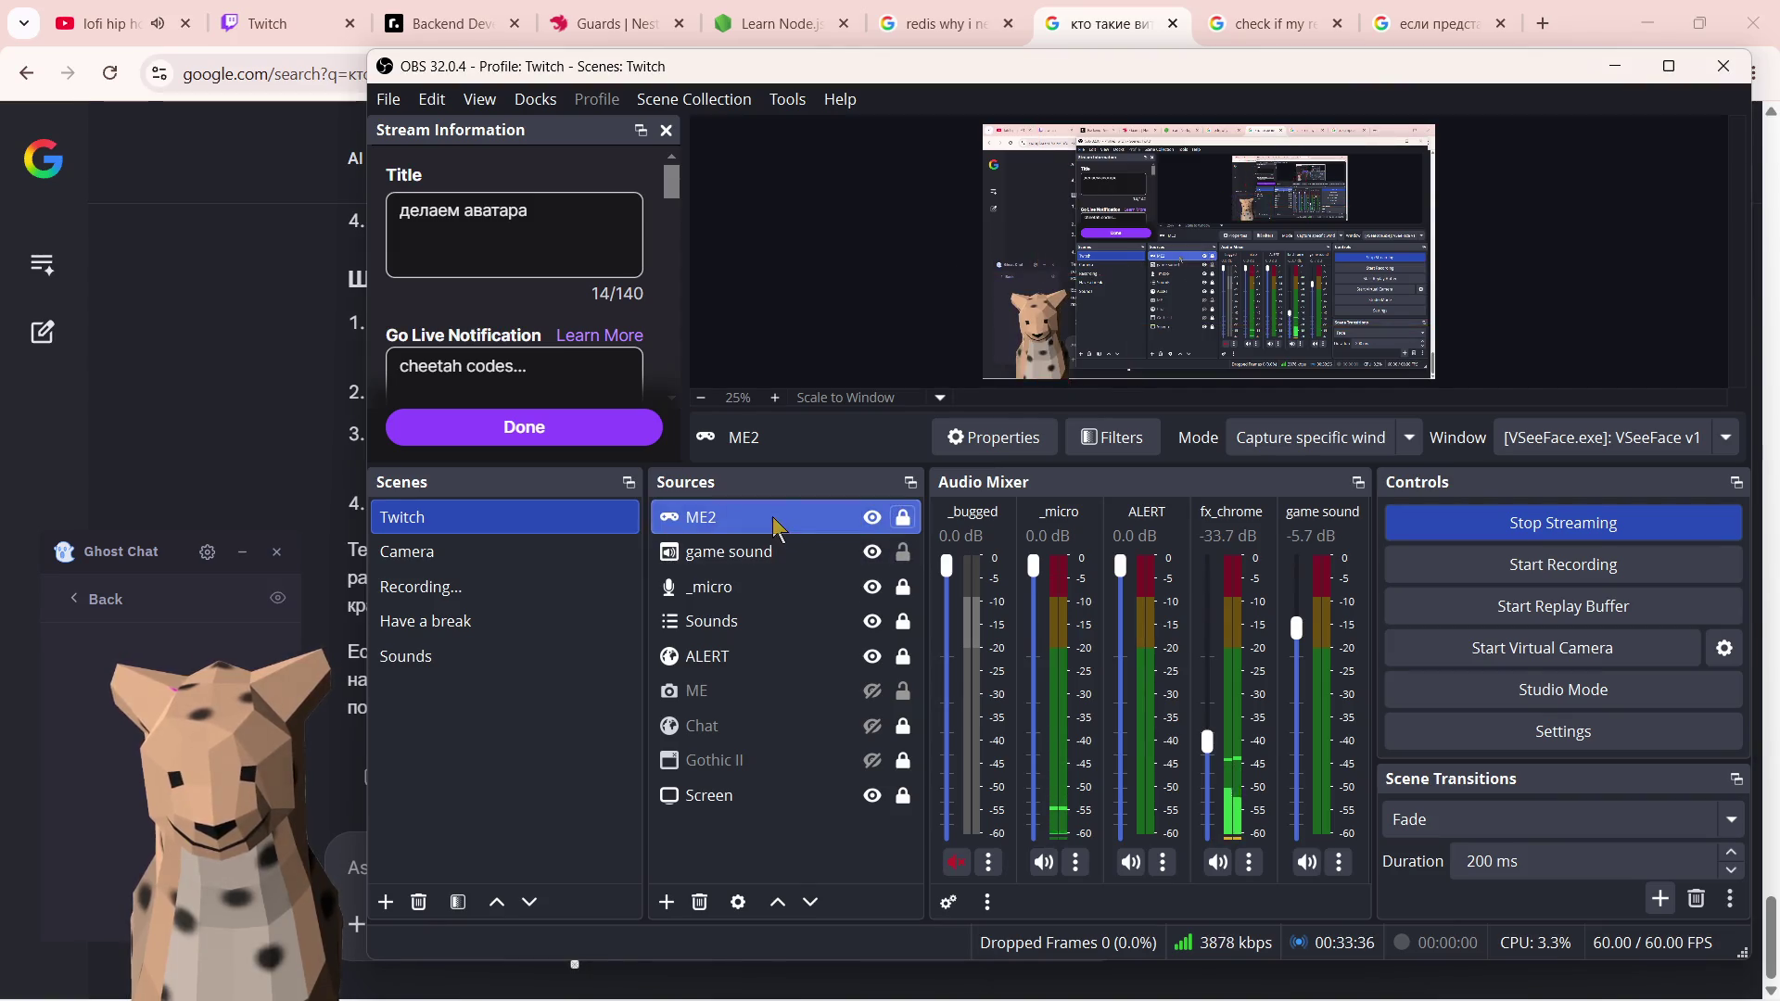
- Move ME2 below ALERT in the source order, peek at VSeeFace, then bring Blender forward
drag(775, 529, 751, 673)
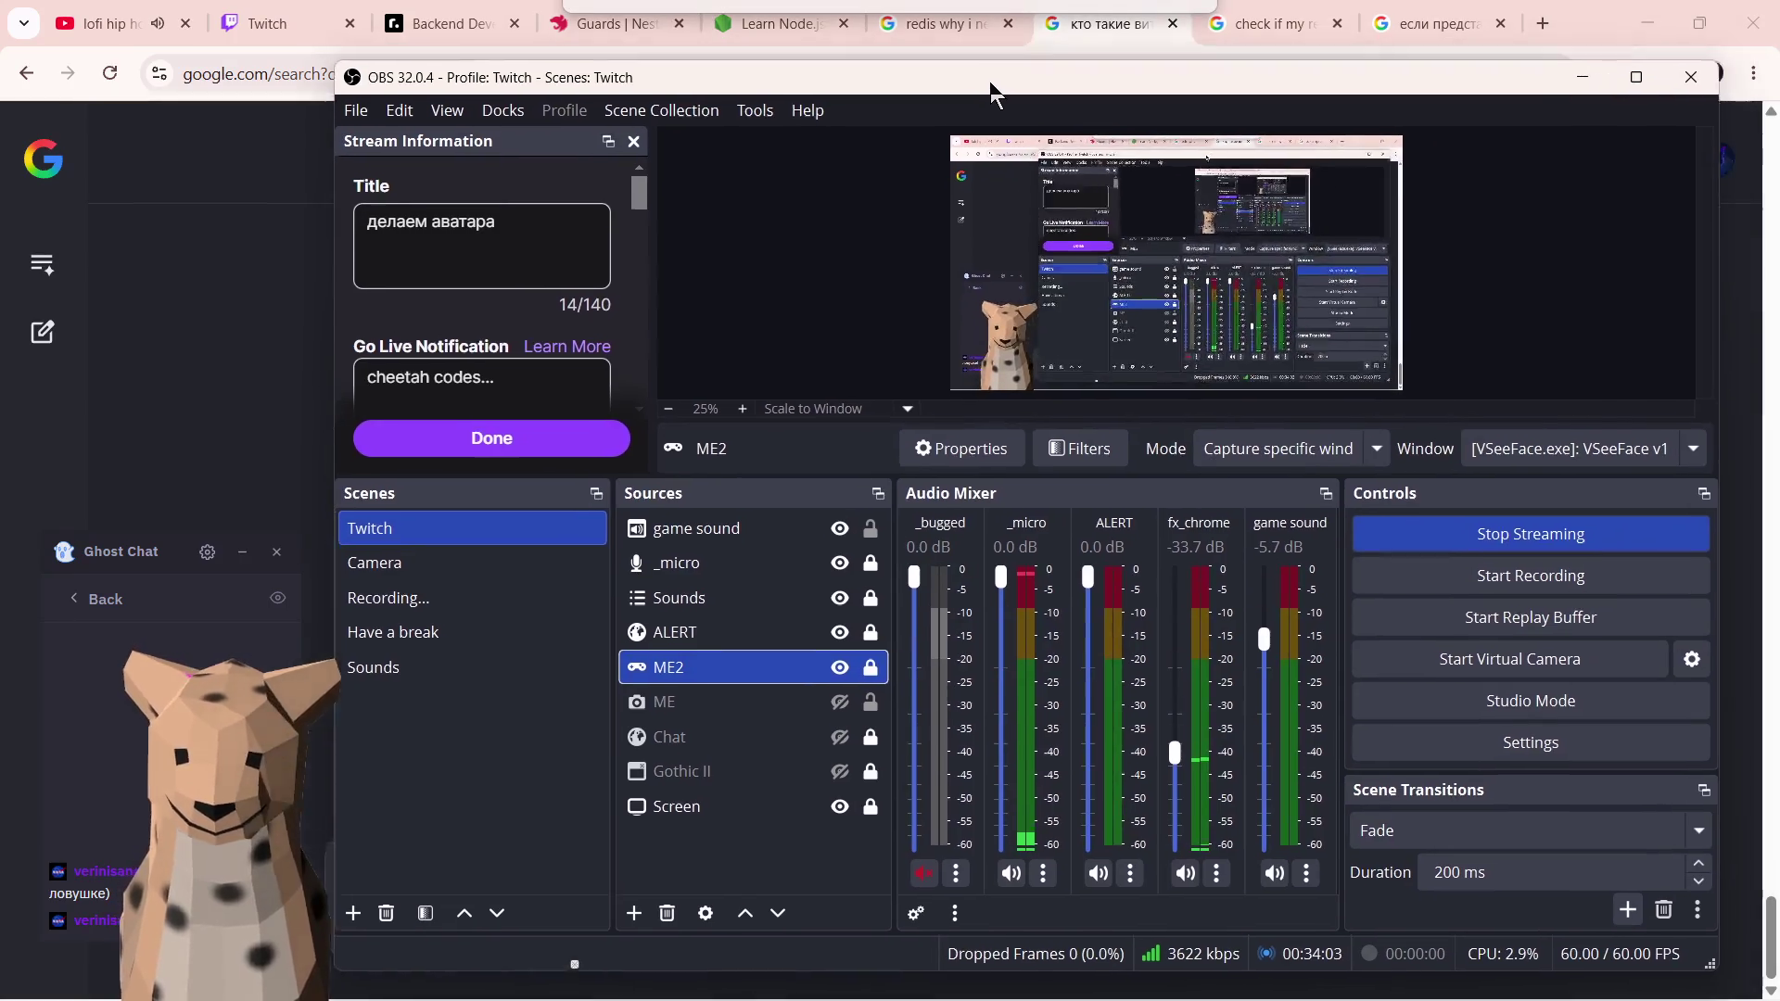
drag(1023, 77, 976, 70)
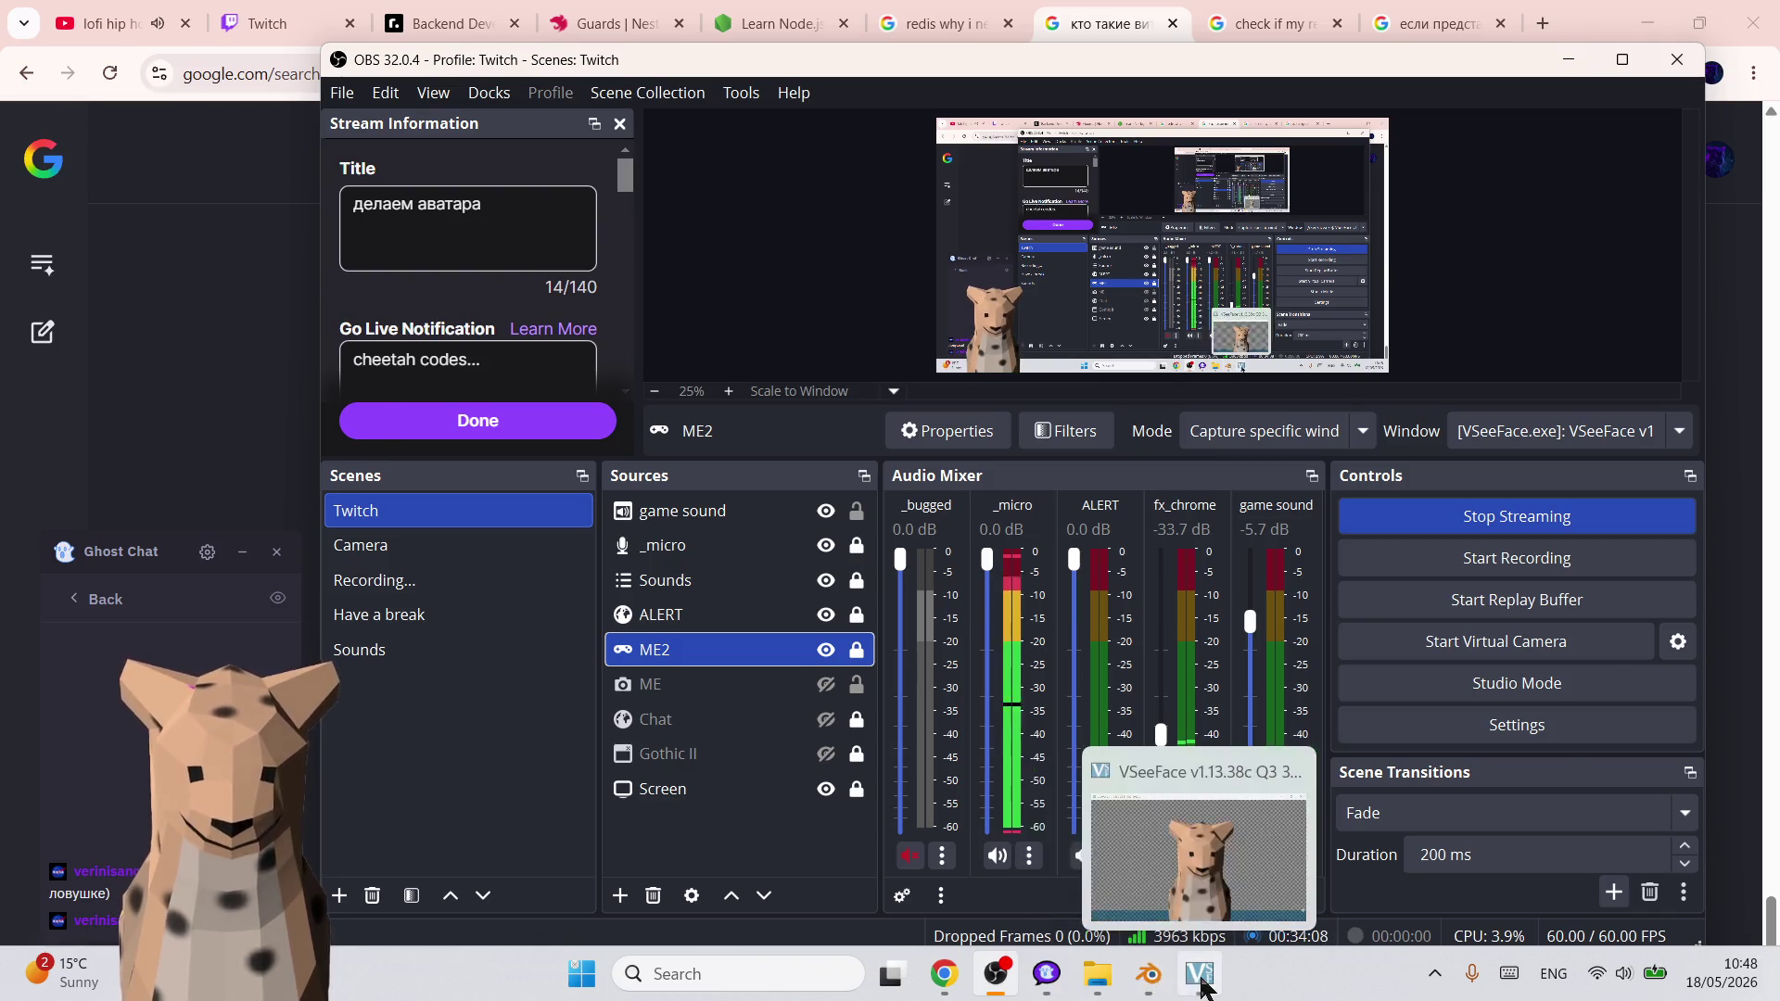
click(1200, 978)
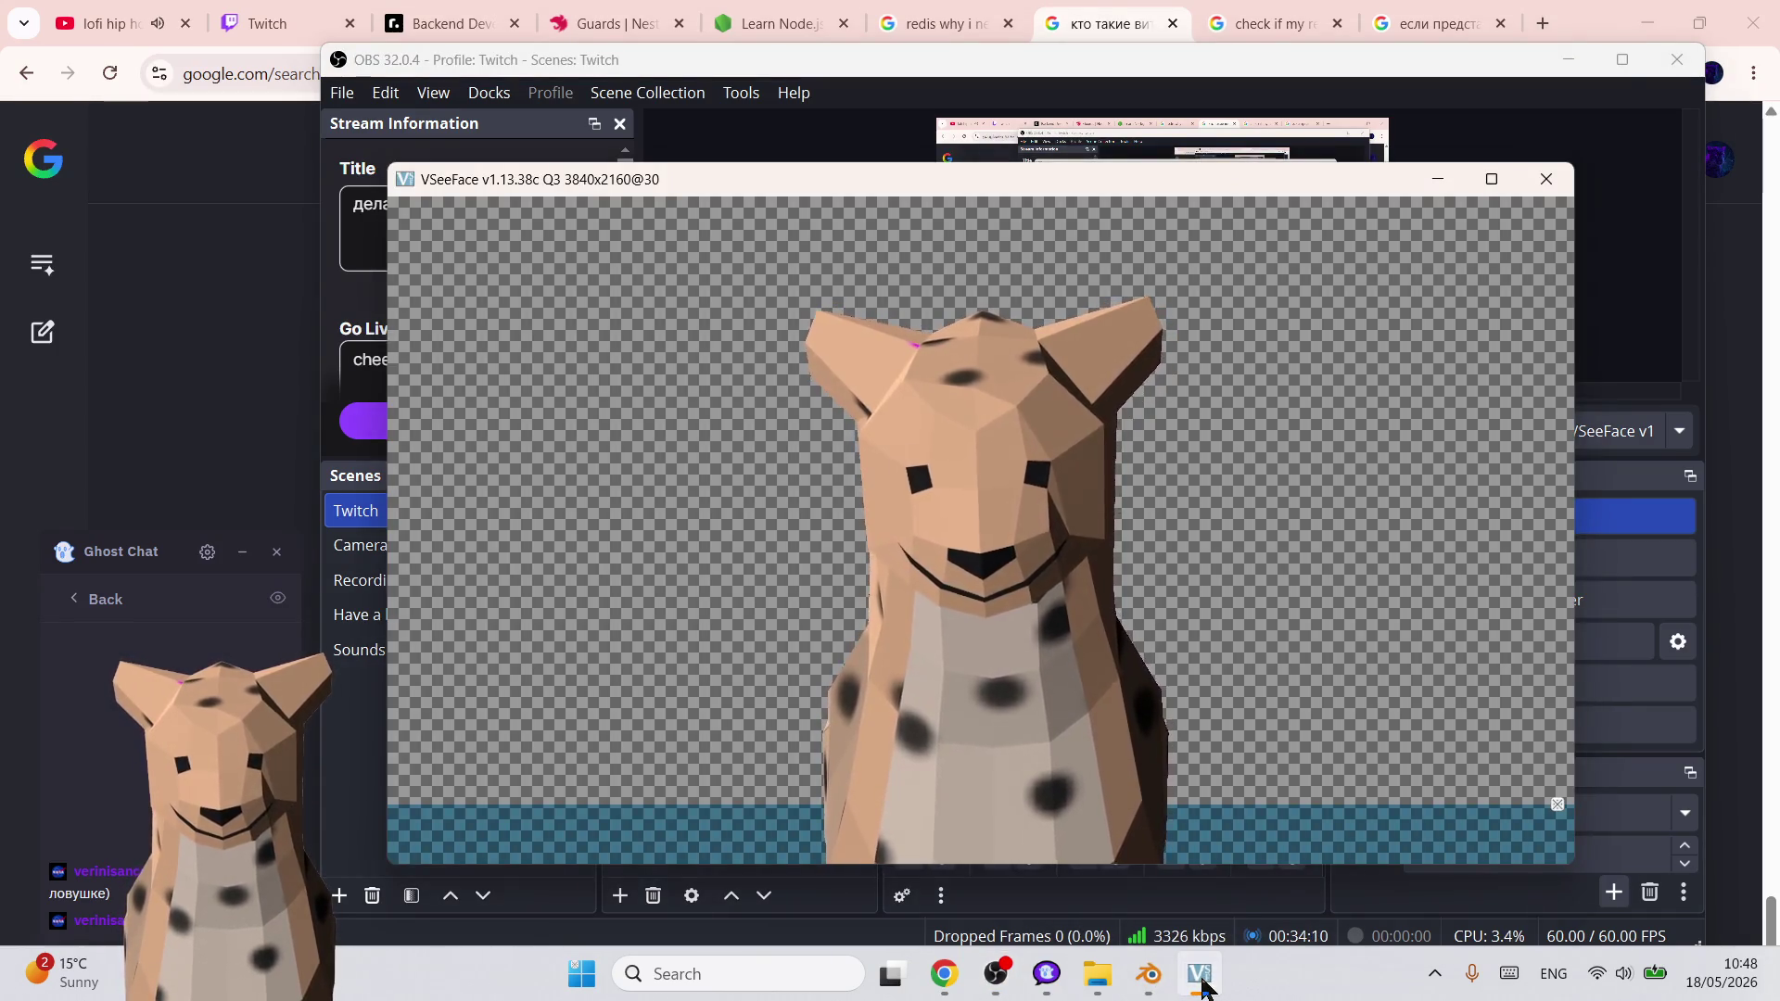
click(1199, 978)
click(1148, 975)
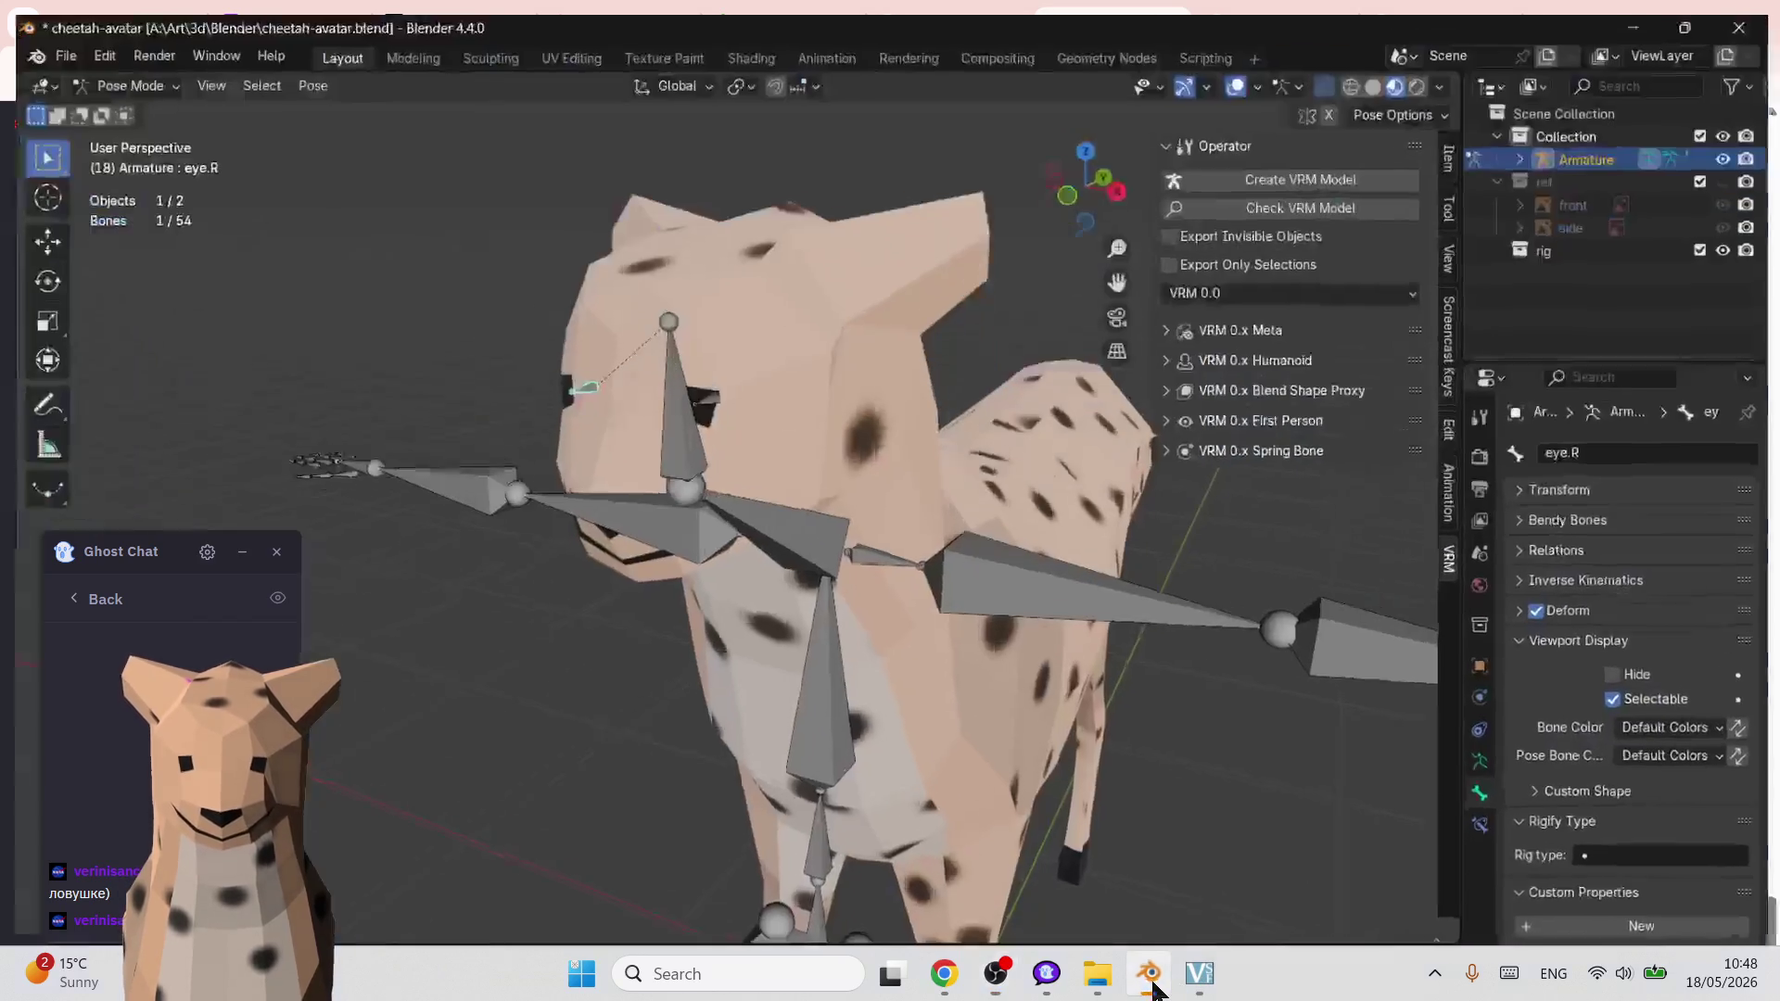
scroll(1040, 477, up, 3)
- Save the cheetah avatar, then save an incremental copy as cheetah-avatar1.blend
middle_drag(1040, 478, 1175, 464)
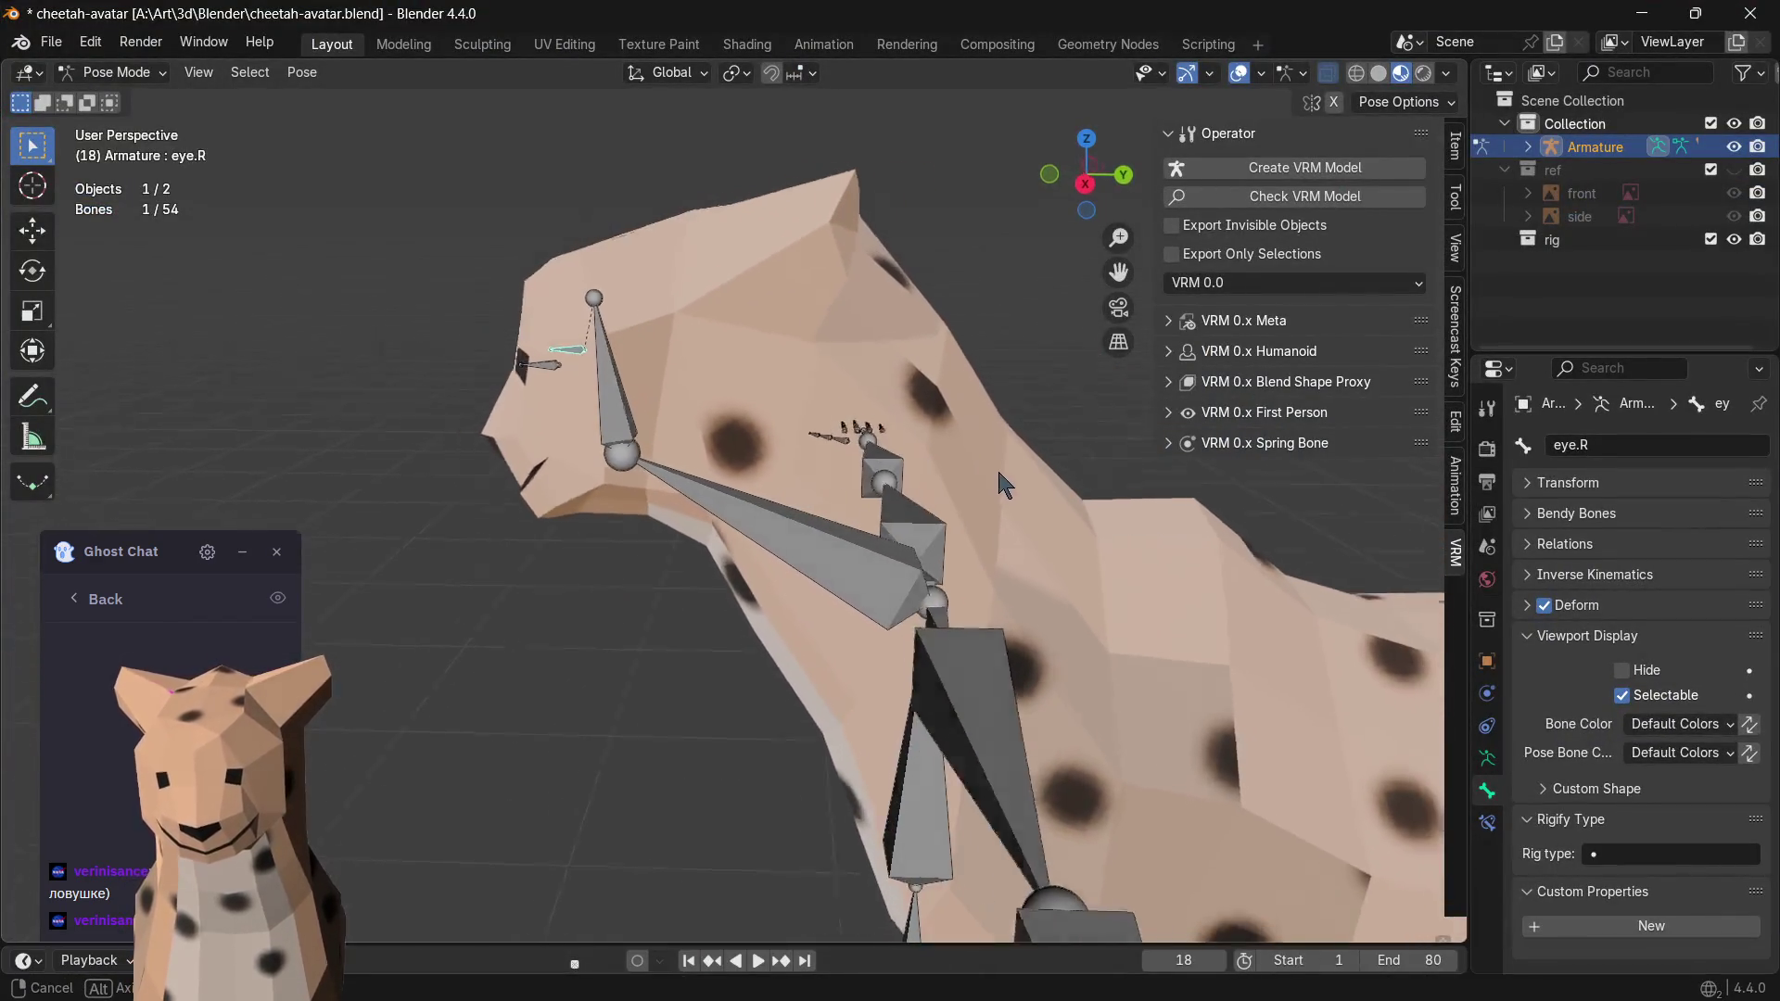
key(ctrl+s)
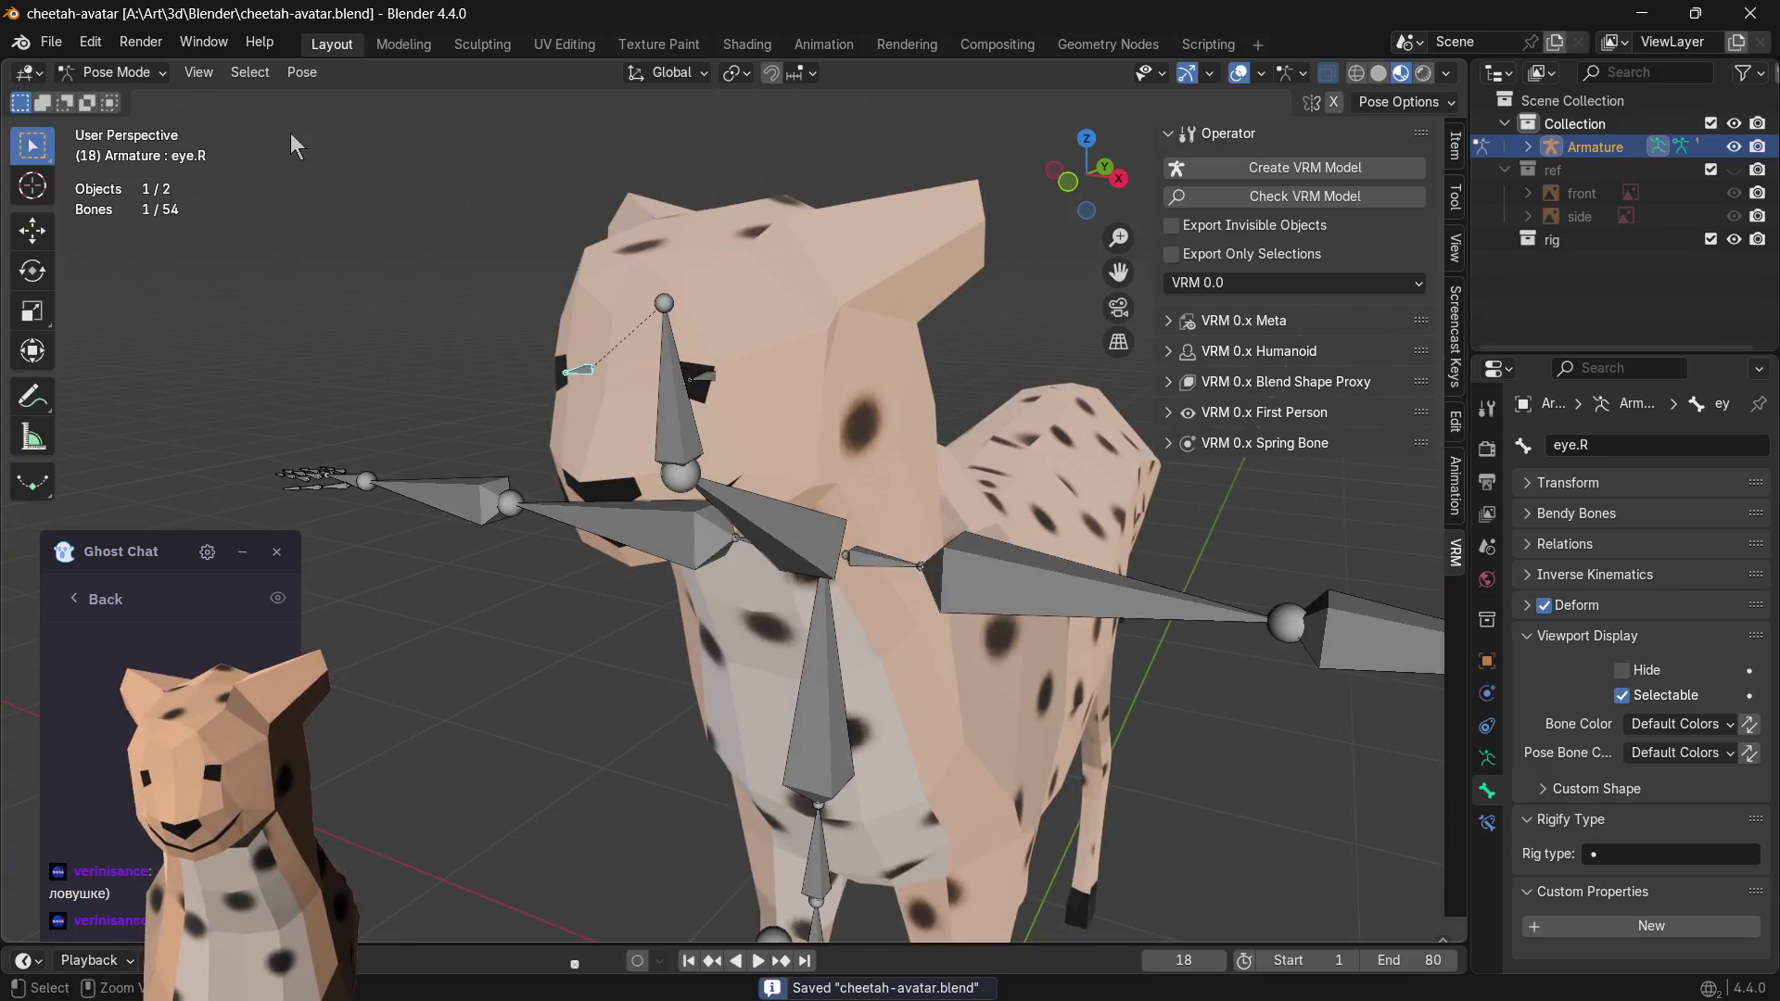
click(59, 42)
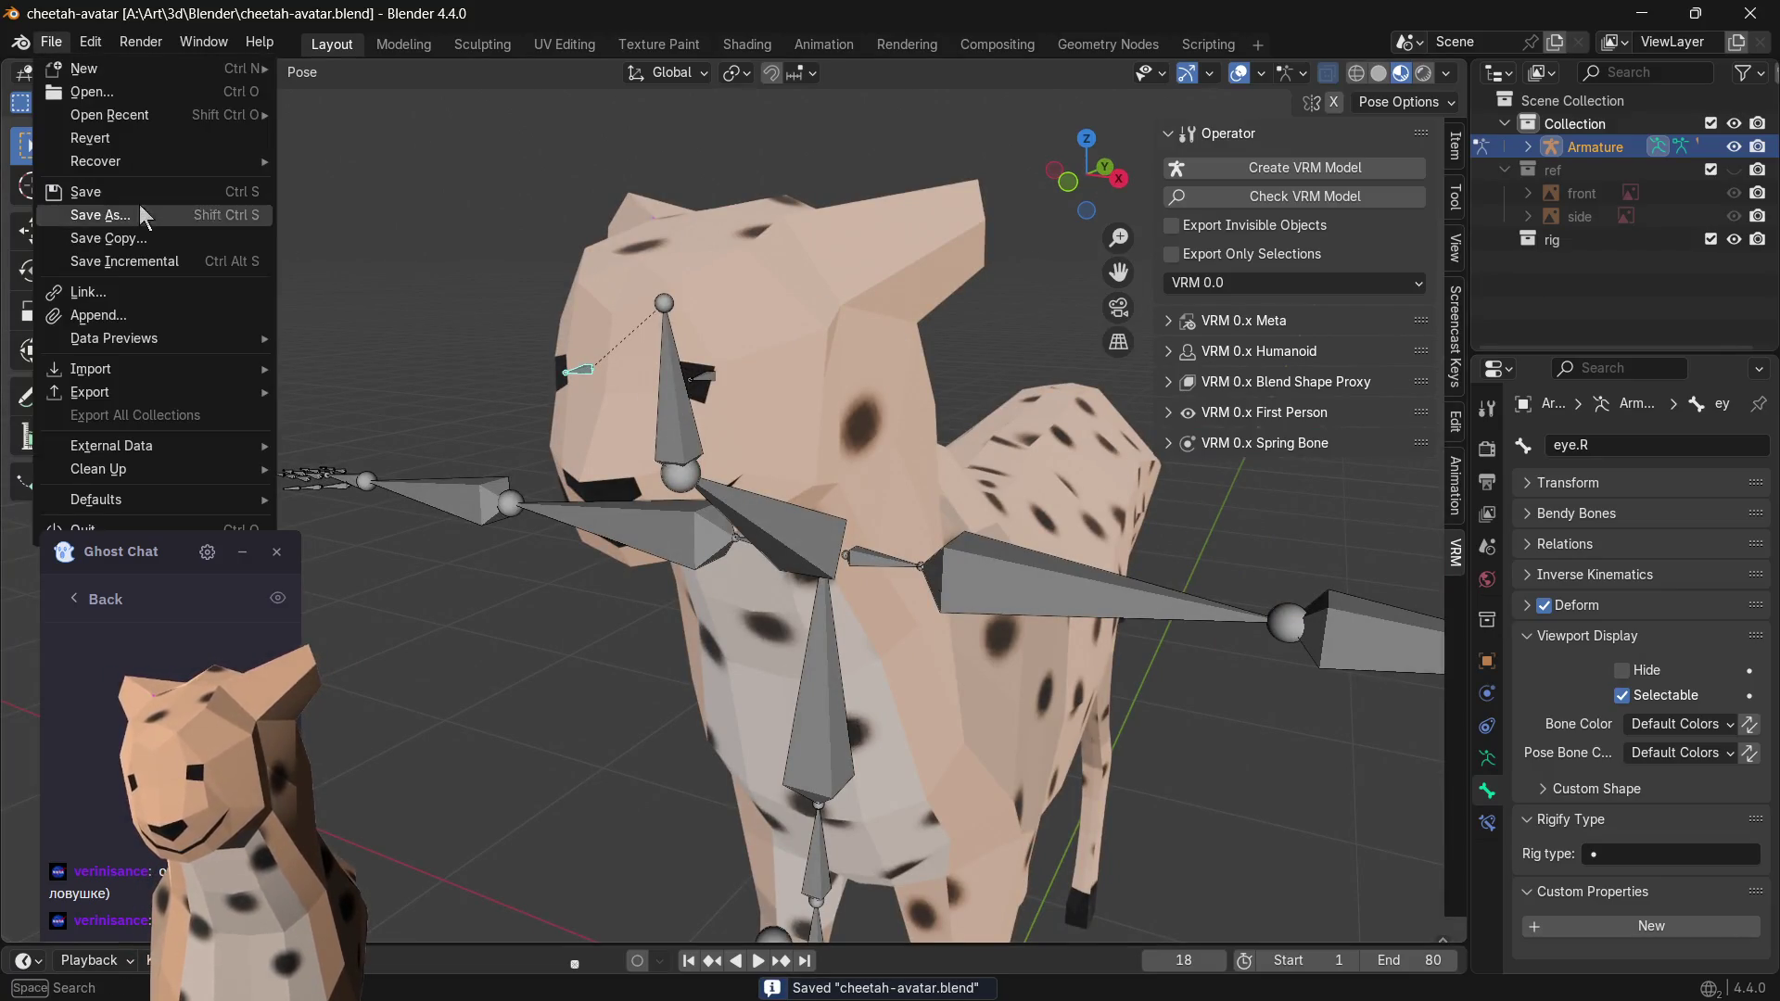
click(161, 263)
mouse_move(380, 268)
middle_down()
mouse_move(441, 238)
mouse_move(1026, 526)
mouse_move(940, 495)
mouse_move(1081, 504)
mouse_move(984, 526)
mouse_move(1032, 484)
mouse_move(1088, 515)
middle_up()
scroll(384, 258, down, 2)
scroll(785, 391, up, 3)
- Line the view up on the cheetah's head from front orthographic and three-quarter angles
mouse_move(786, 391)
middle_down()
mouse_move(843, 477)
mouse_move(853, 533)
mouse_move(1066, 303)
middle_up()
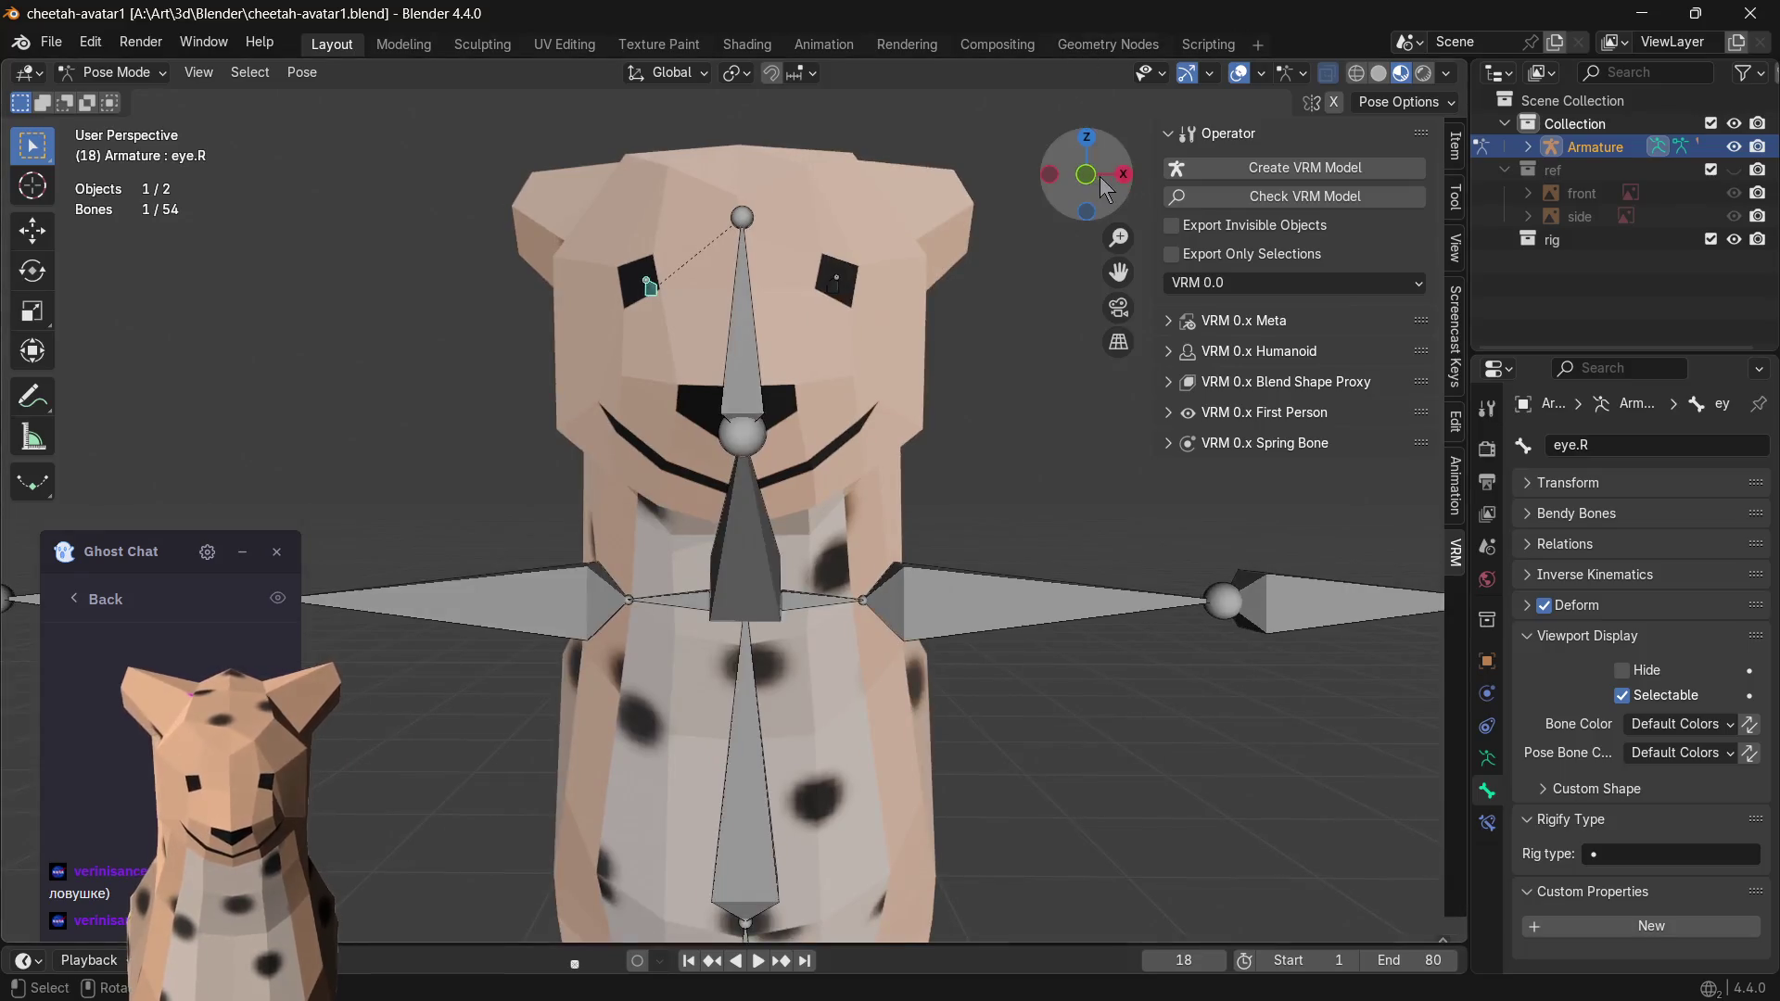
click(1089, 175)
click(1087, 173)
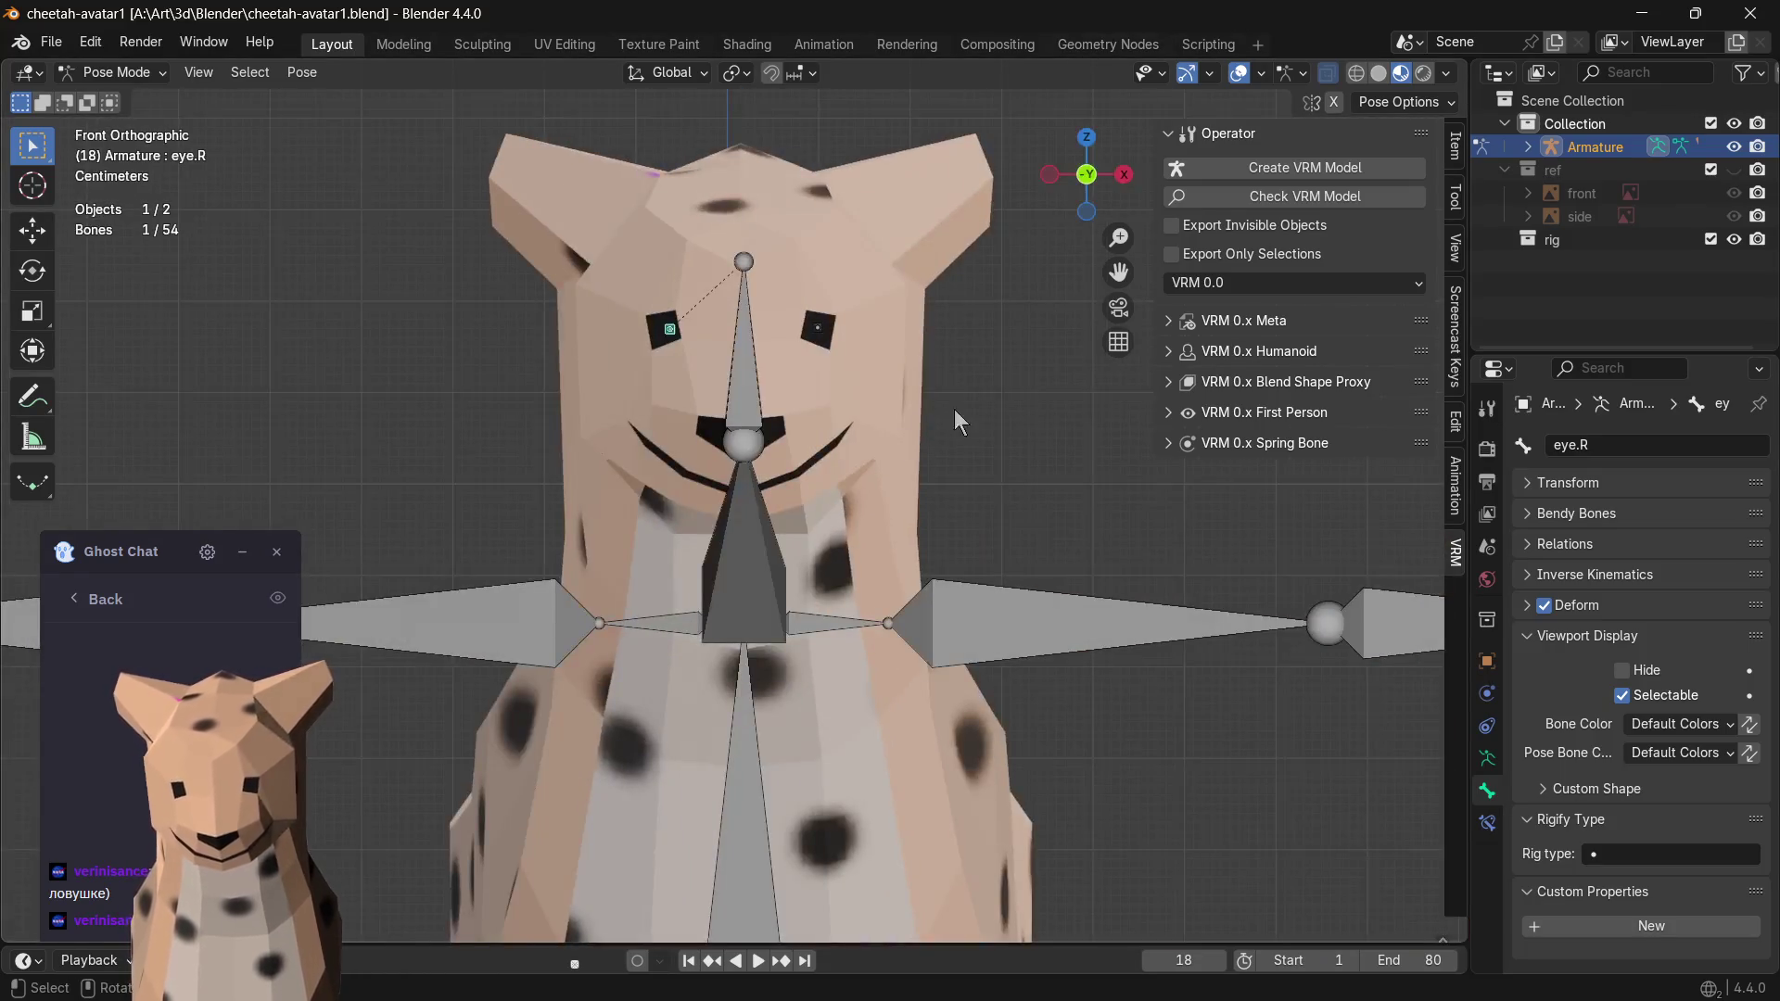
mouse_move(783, 499)
middle_down()
mouse_move(1083, 380)
mouse_move(847, 432)
mouse_move(564, 417)
mouse_move(789, 404)
mouse_move(613, 372)
middle_up()
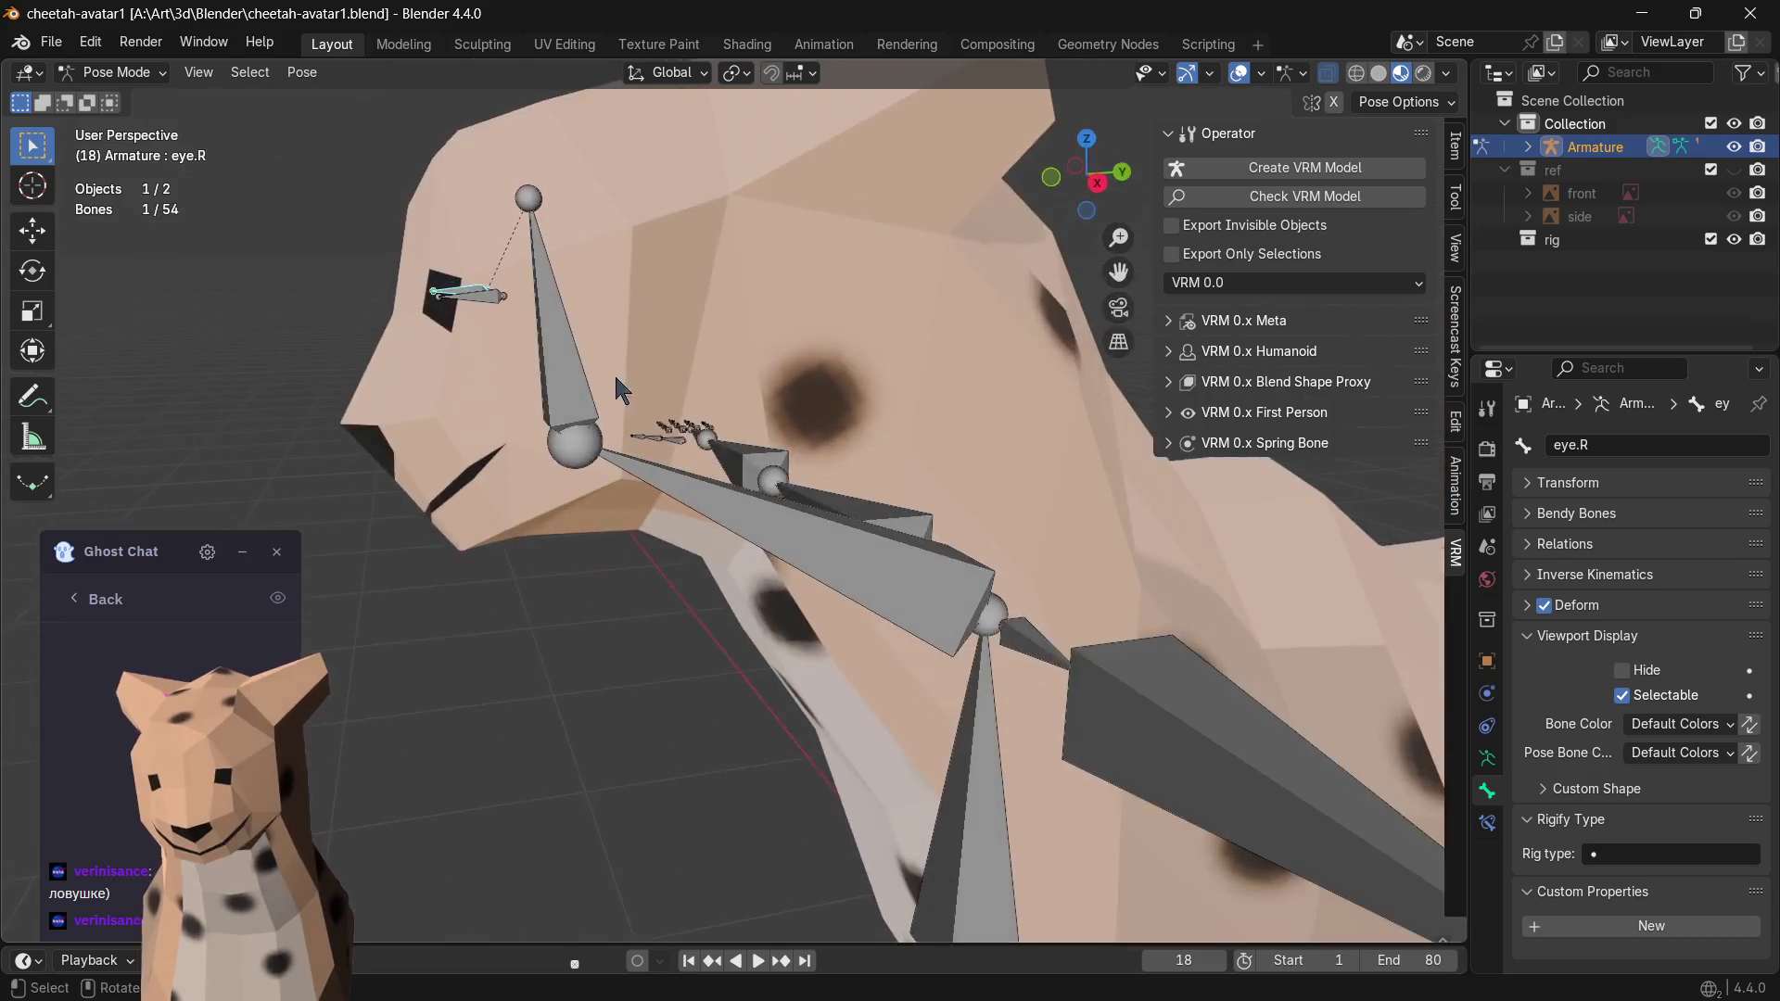
scroll(490, 359, down, 2)
scroll(654, 431, down, 3)
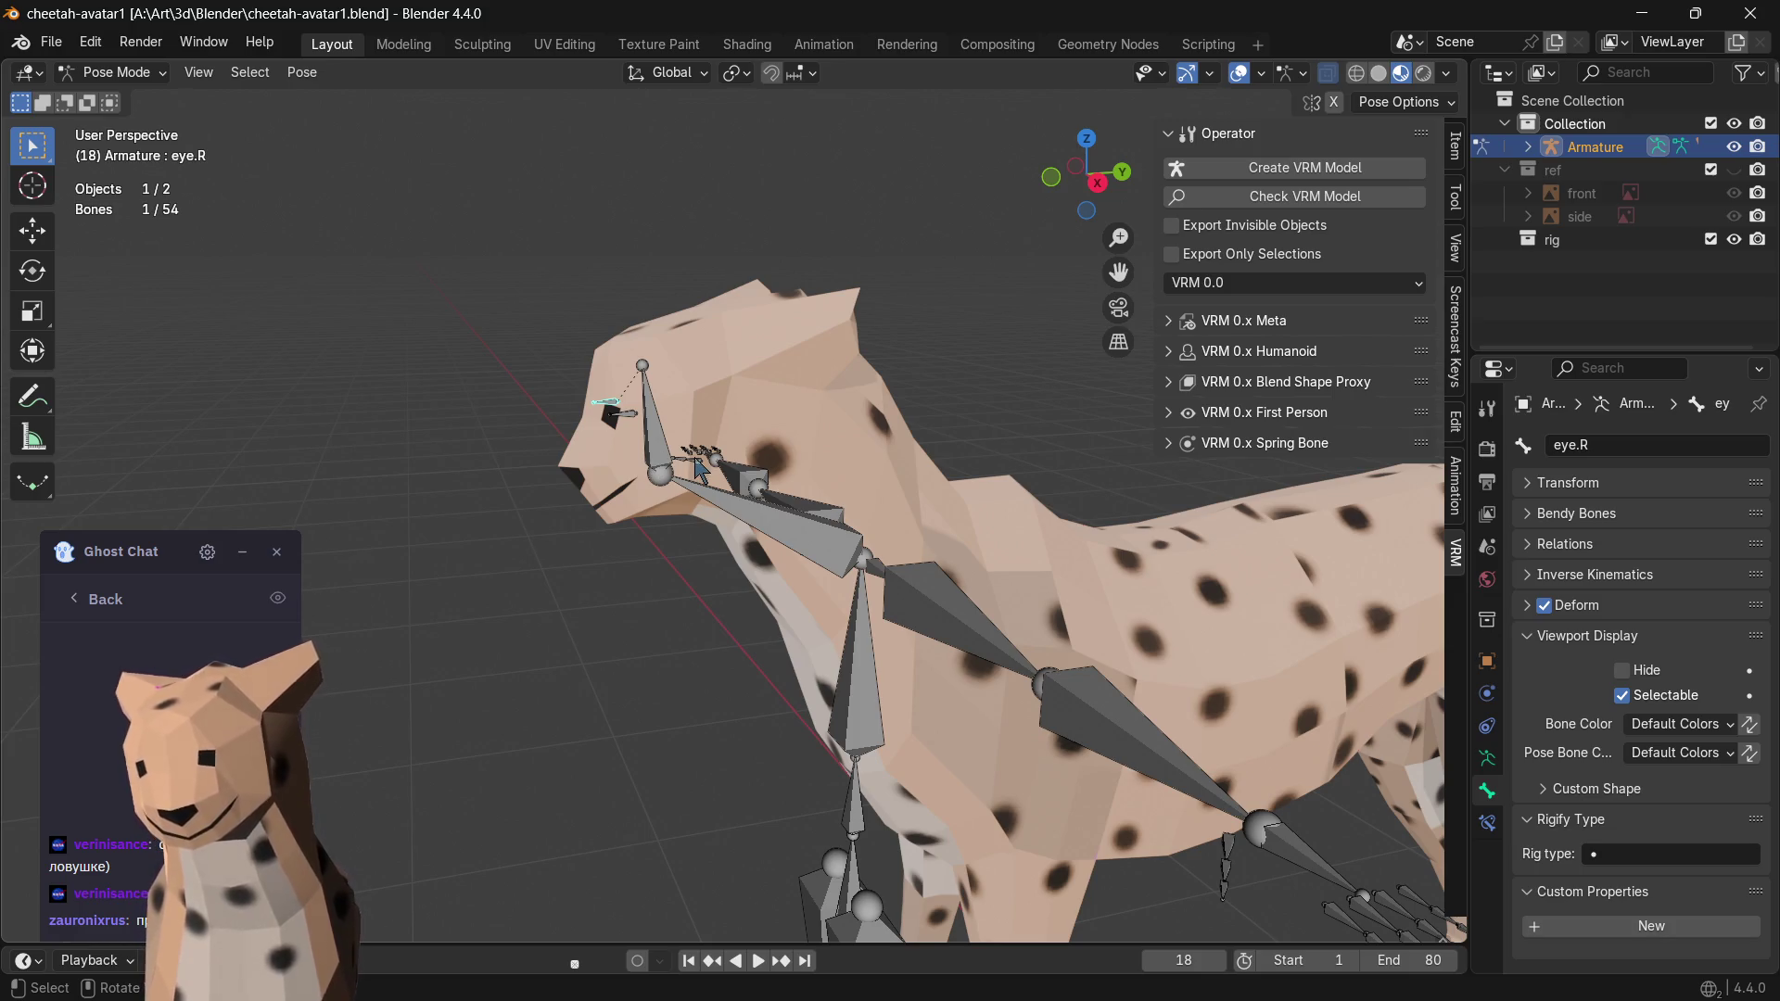
middle_drag(630, 588, 828, 569)
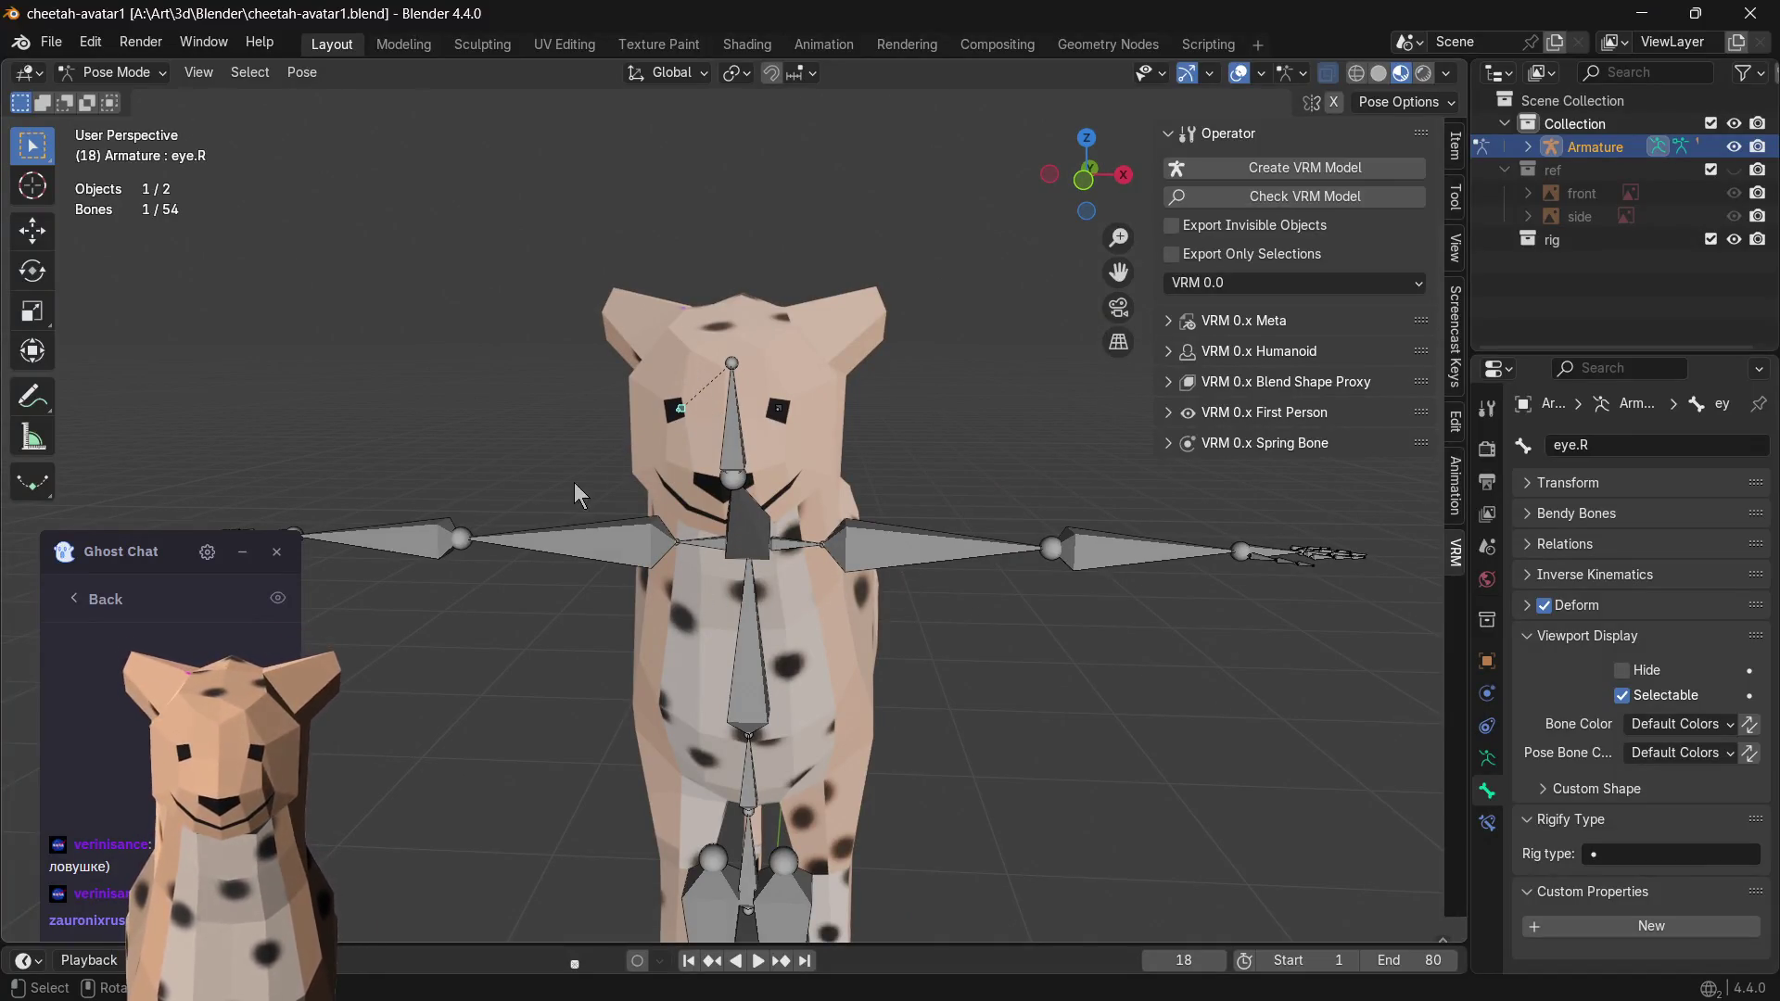
middle_drag(575, 483, 423, 444)
scroll(683, 423, up, 4)
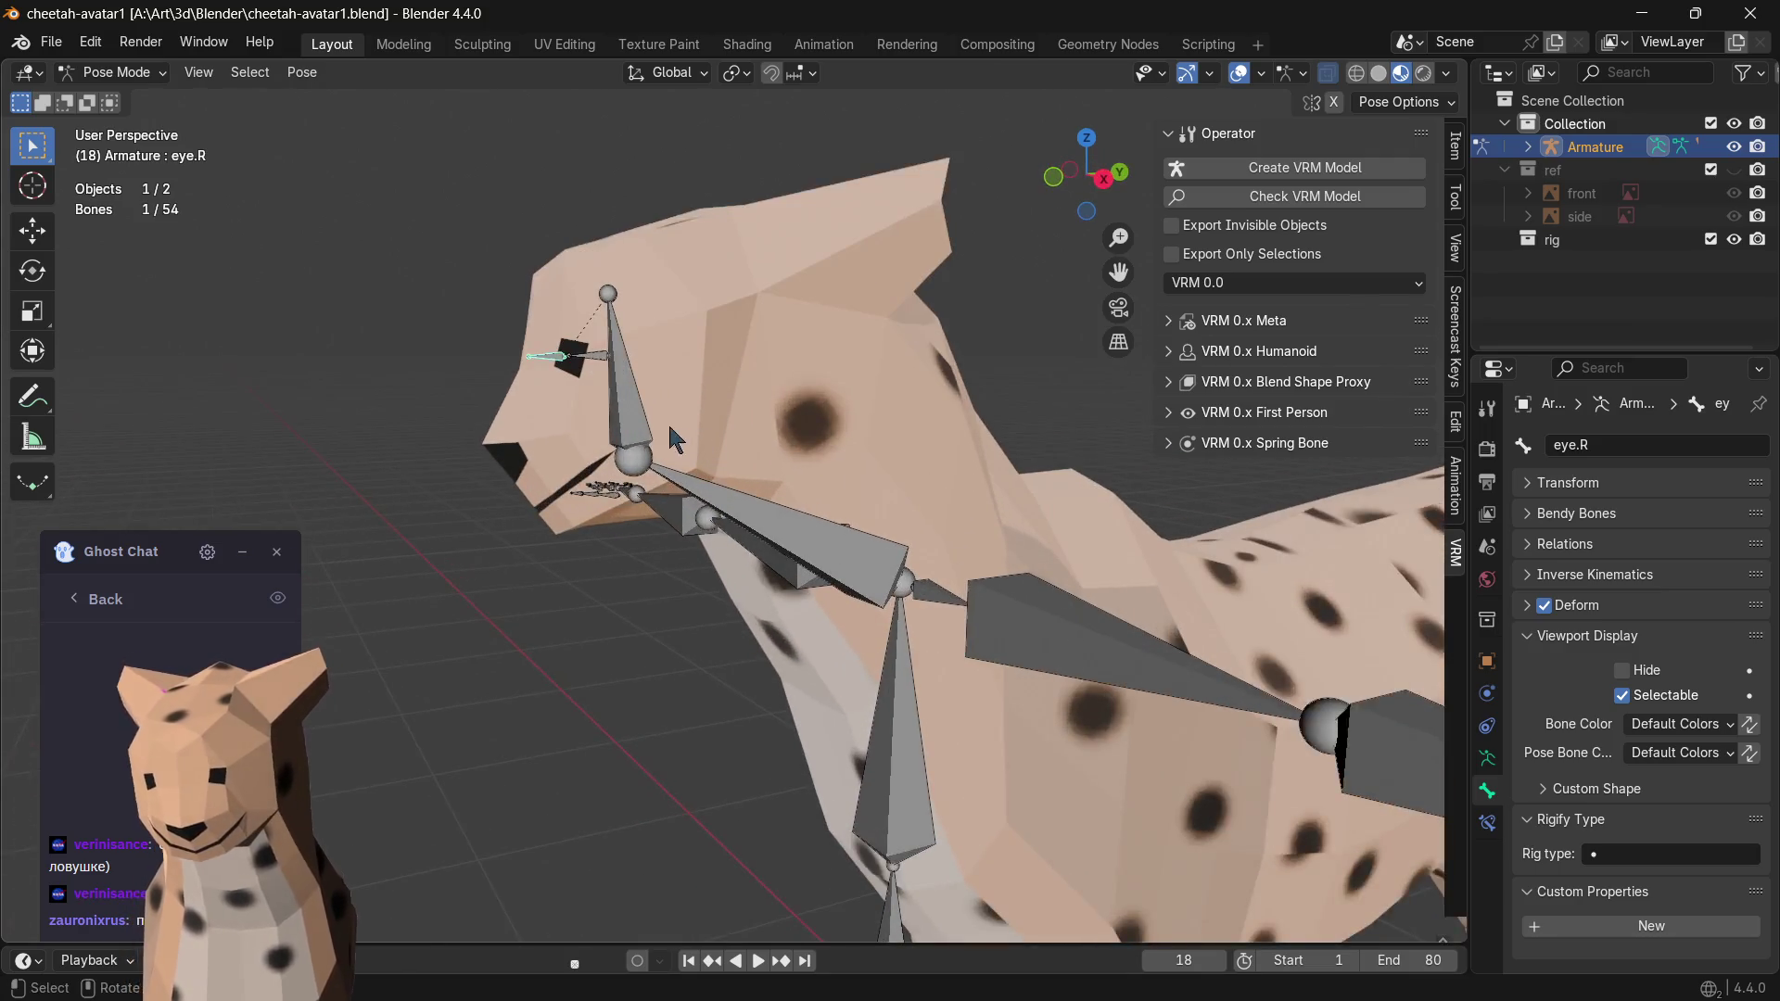
scroll(671, 425, up, 1)
- Rotate the head bone and then the neck bone into an upright pose
click(588, 264)
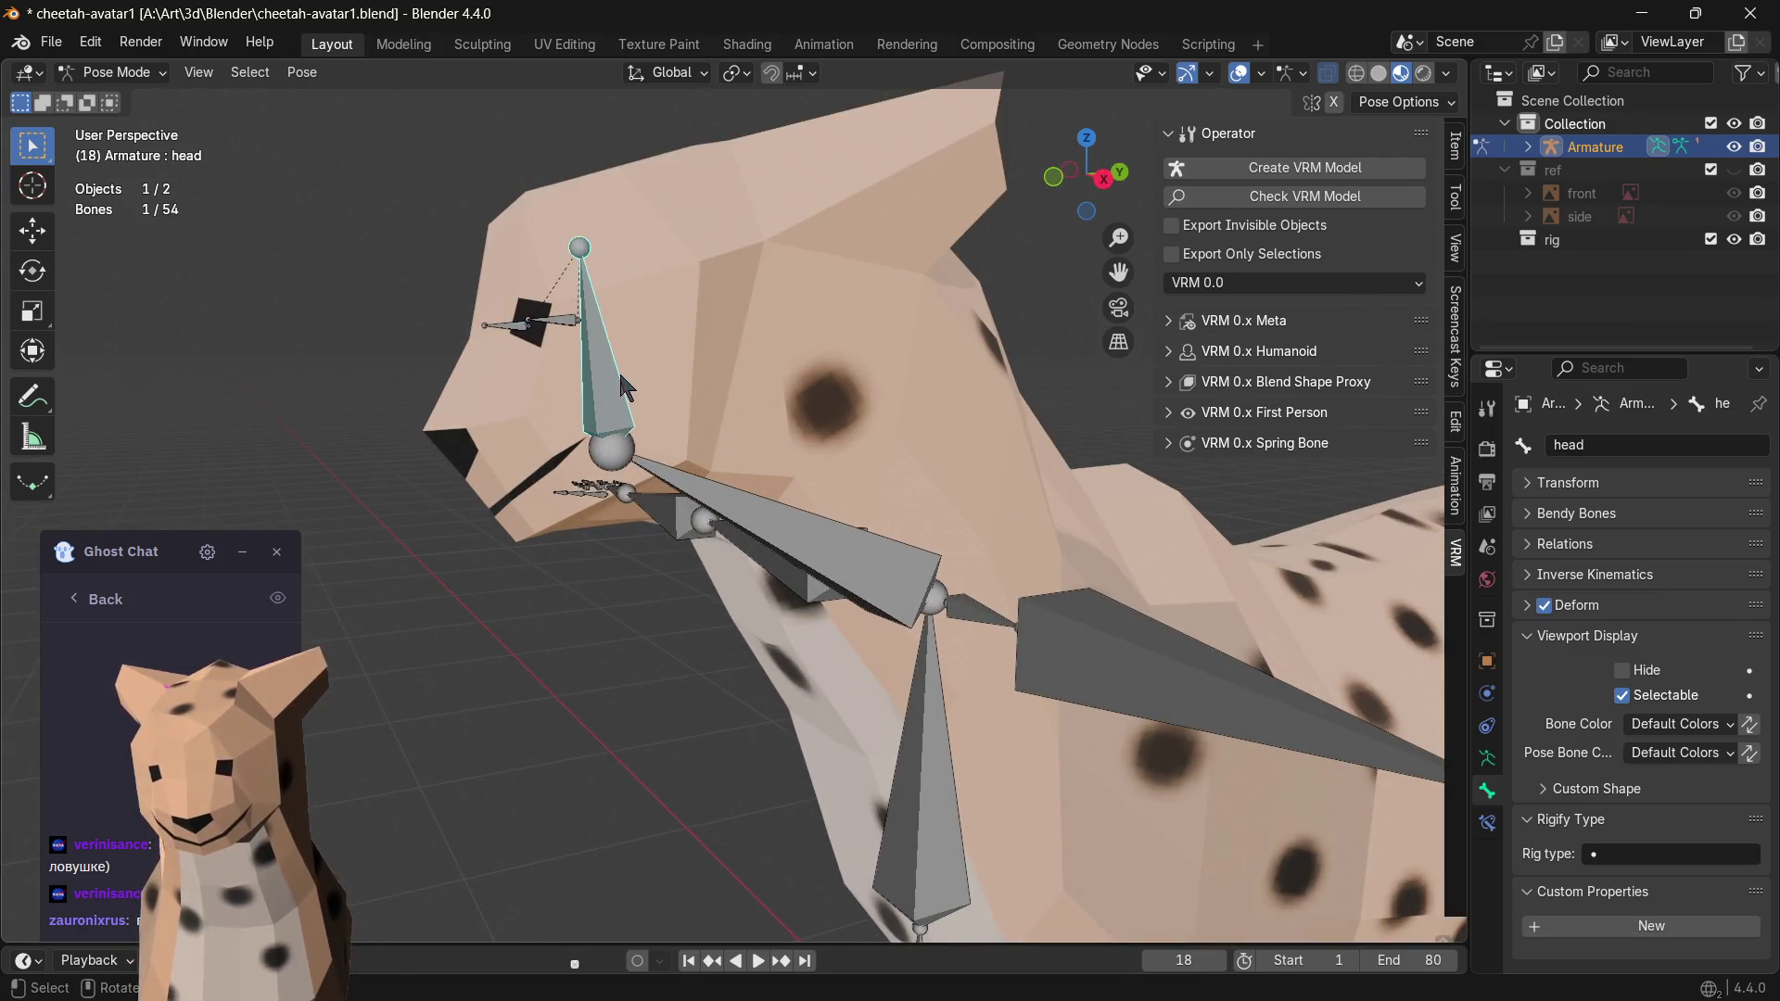
key(r)
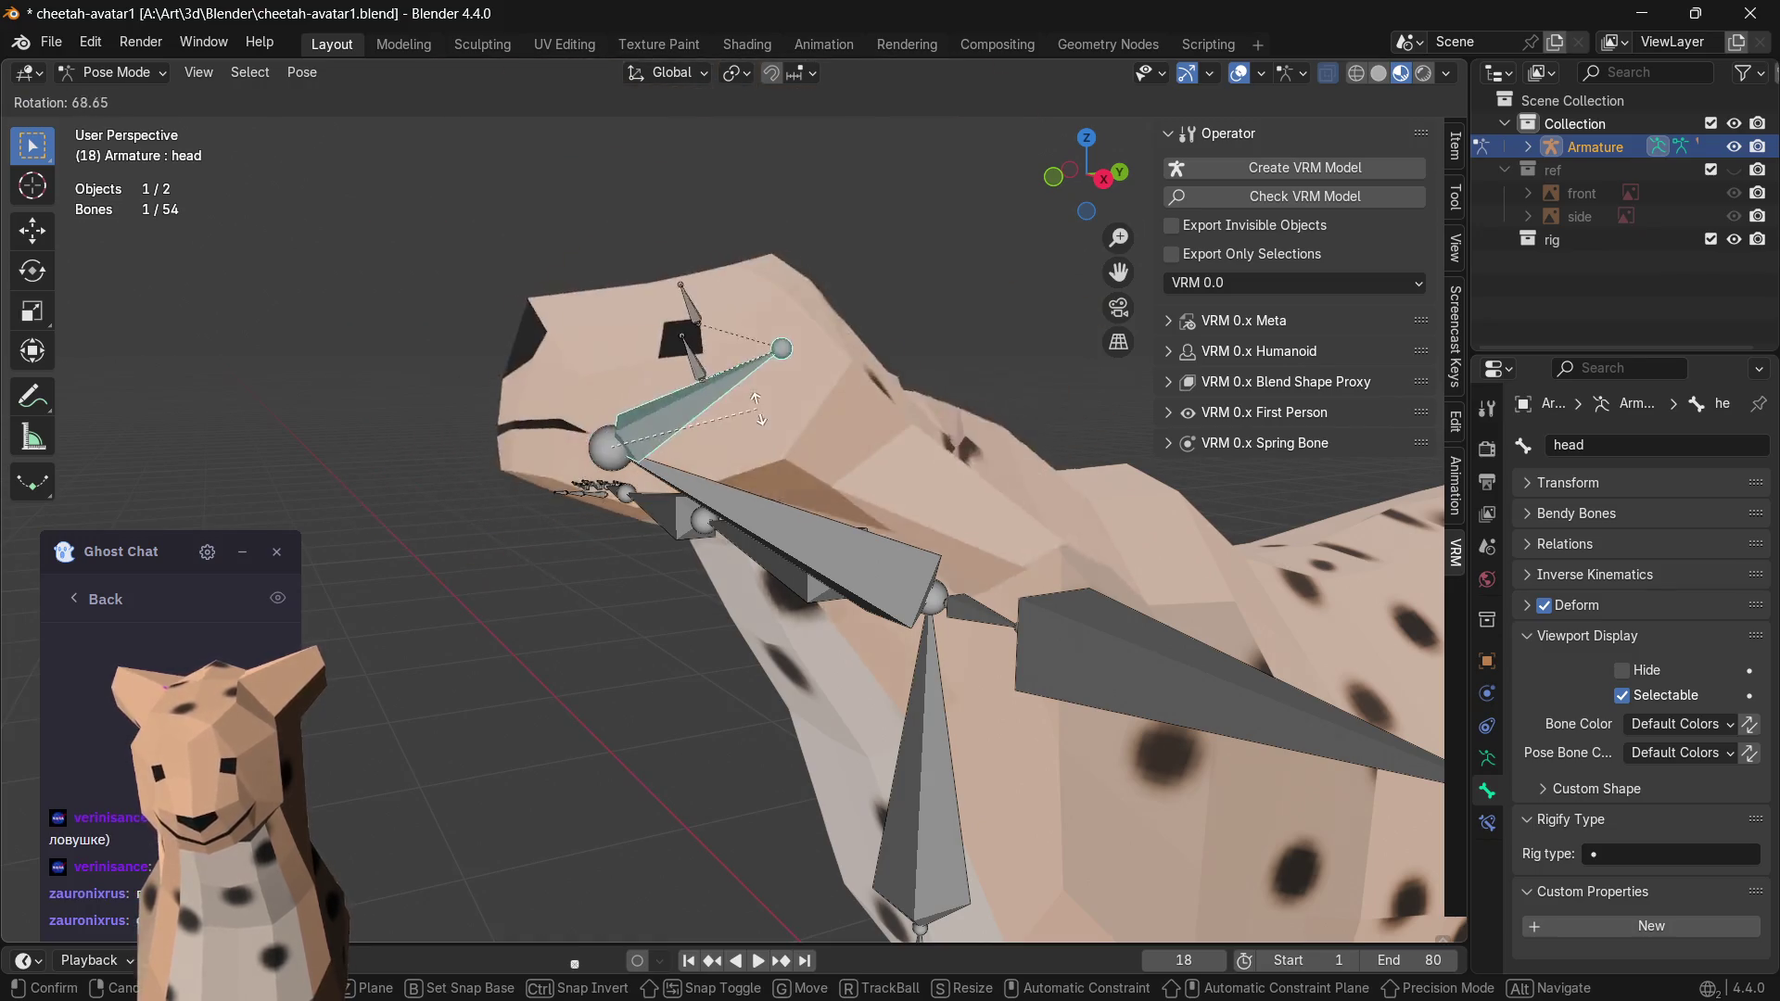
click(647, 473)
click(614, 449)
key(r)
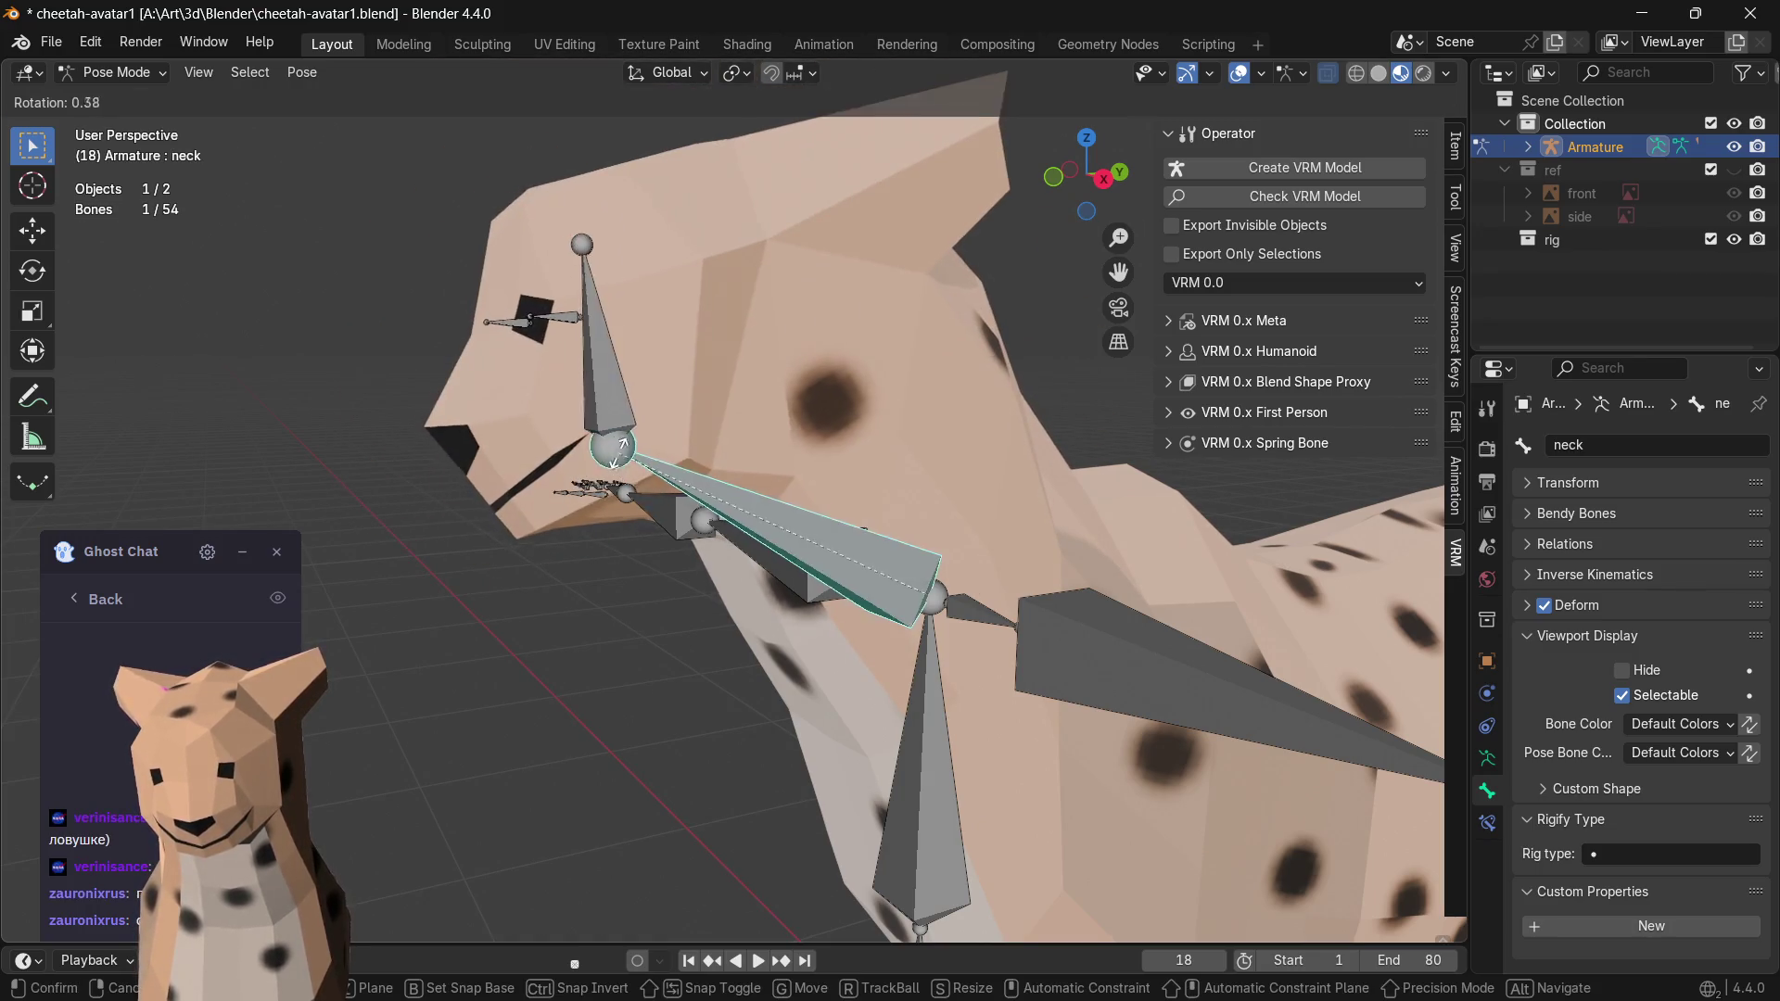
click(841, 415)
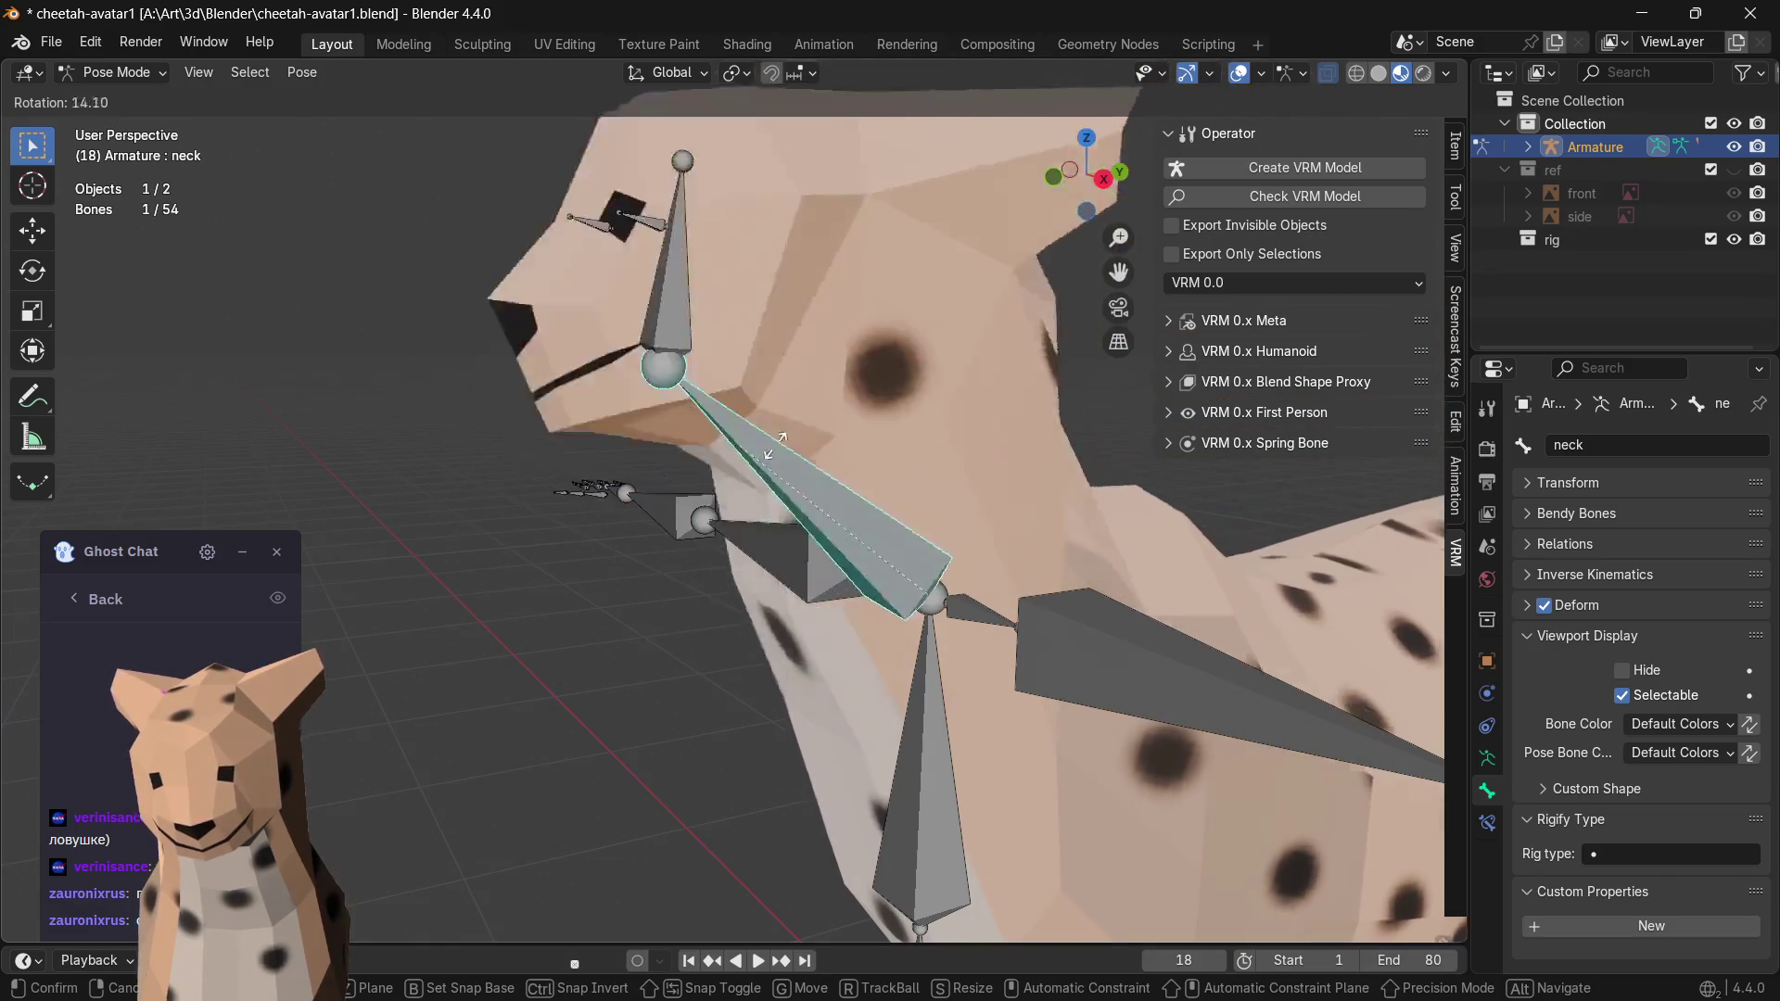
middle_drag(841, 415, 836, 498)
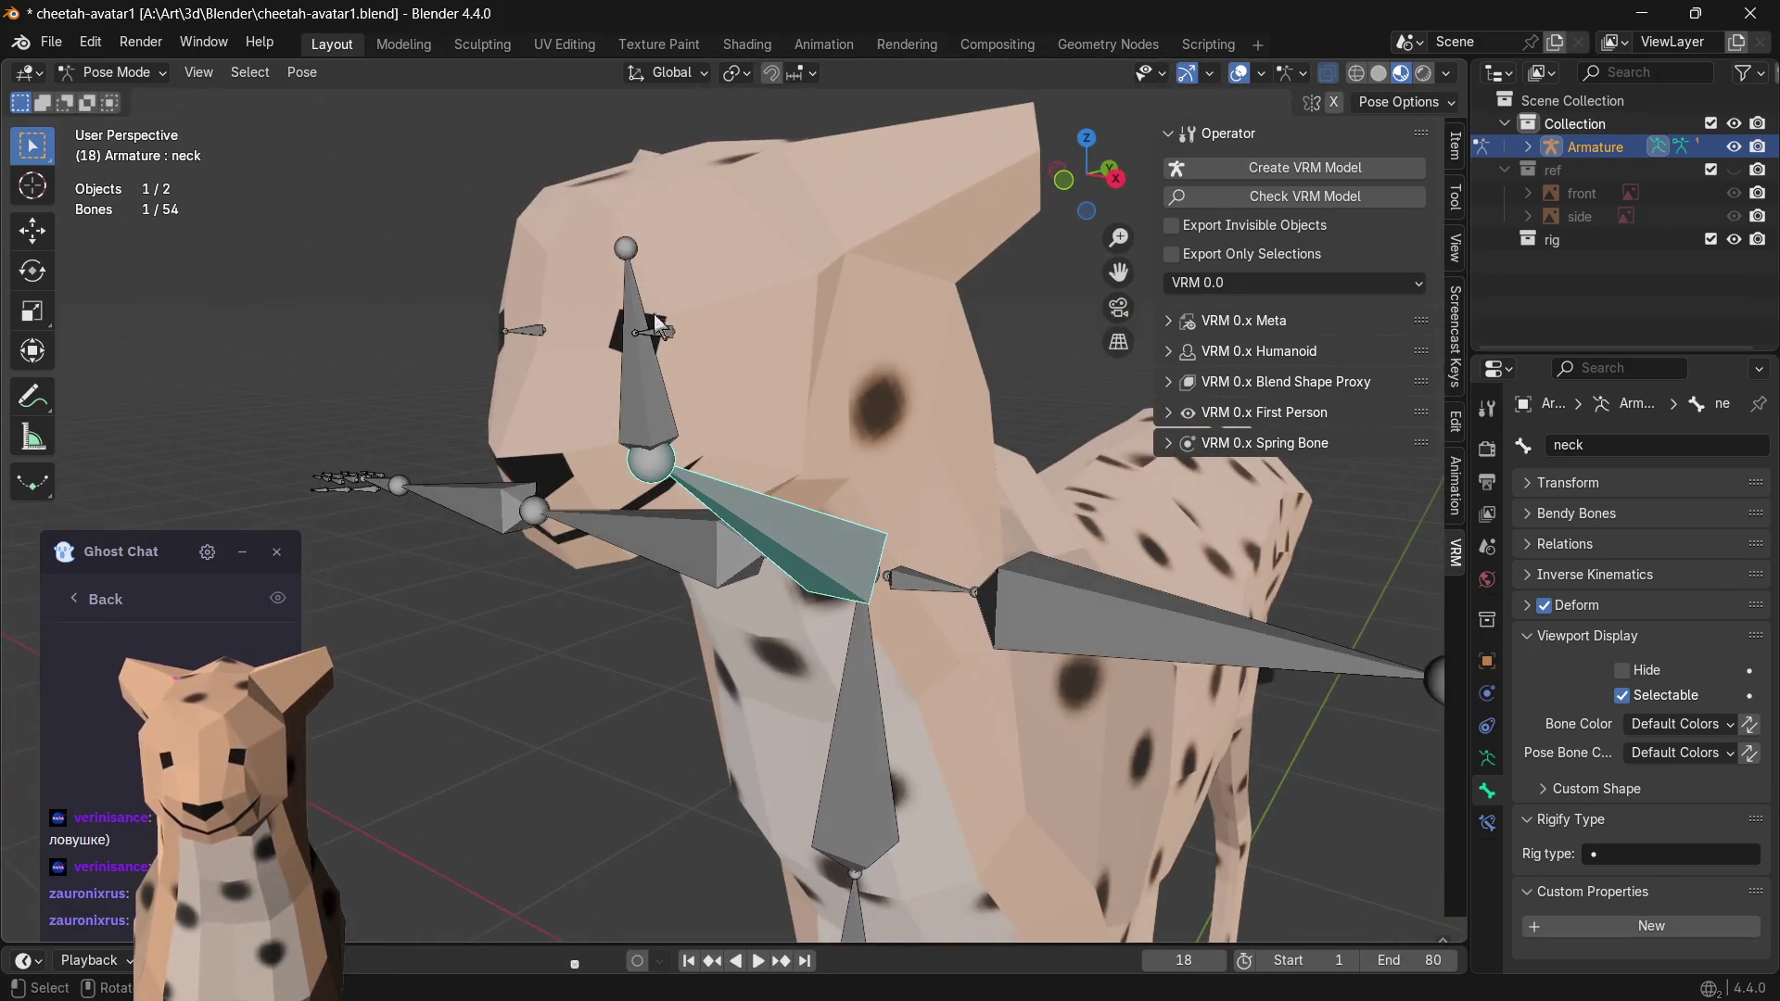
middle_drag(613, 355, 768, 360)
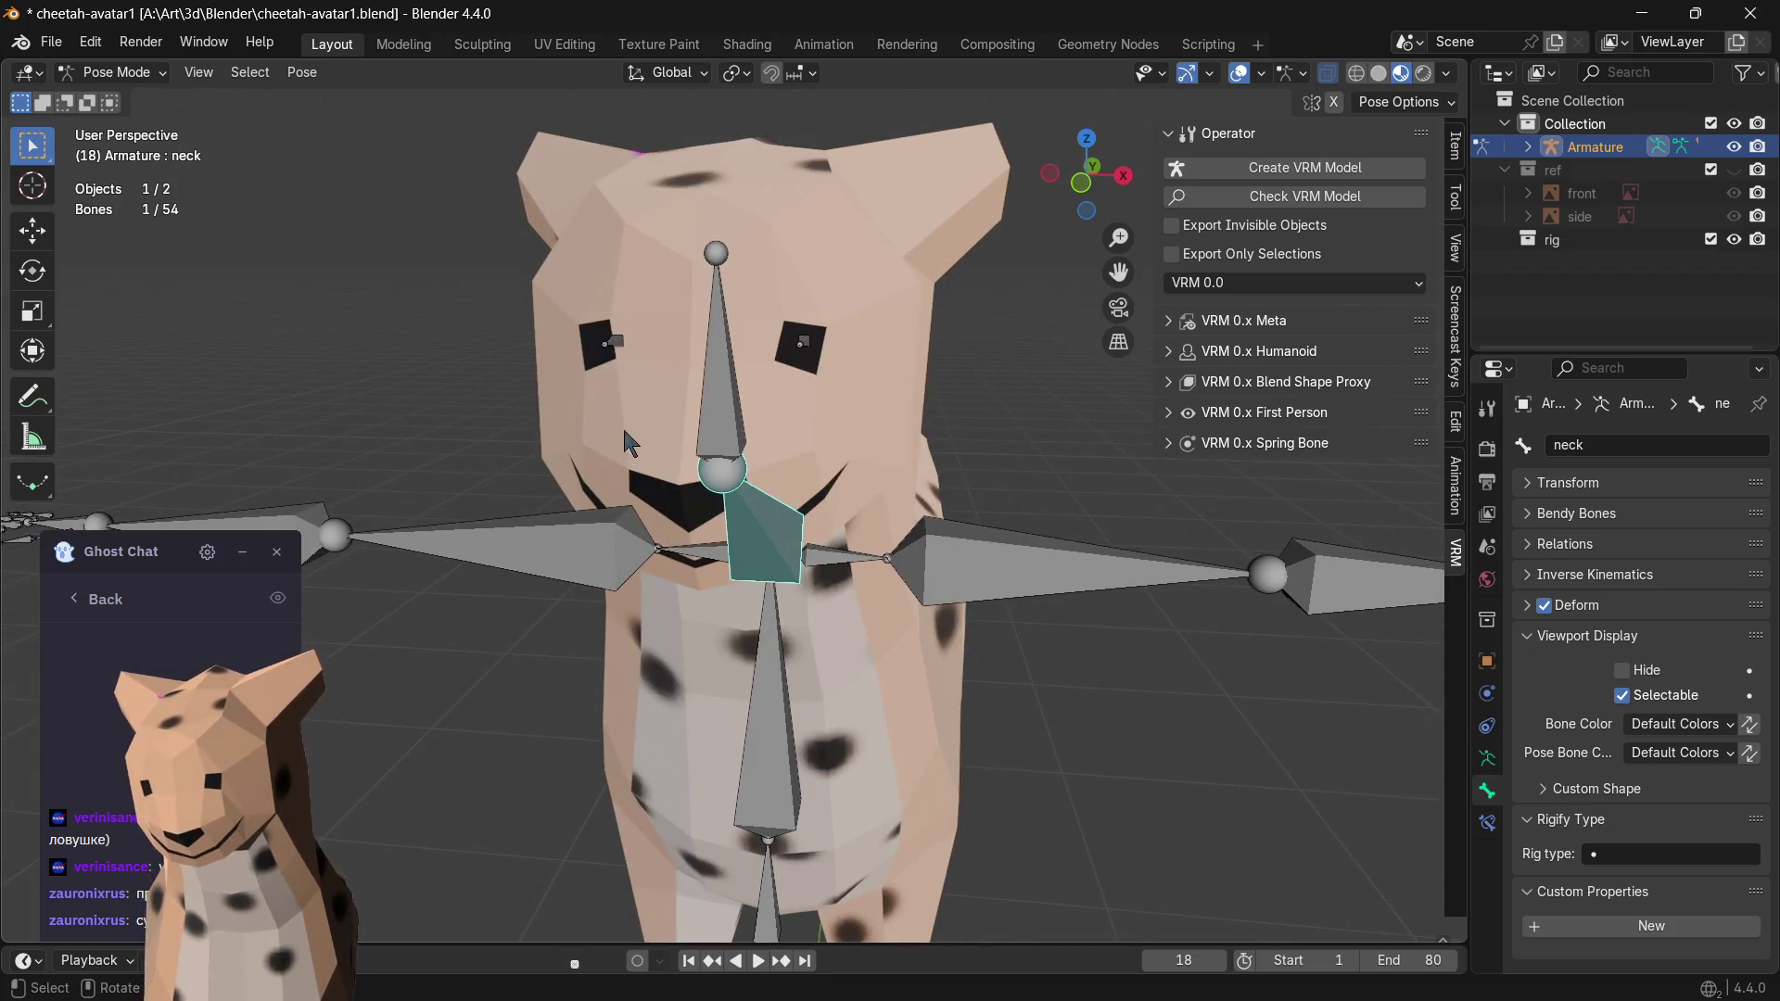
mouse_move(682, 537)
middle_down()
mouse_move(730, 467)
mouse_move(763, 344)
middle_up()
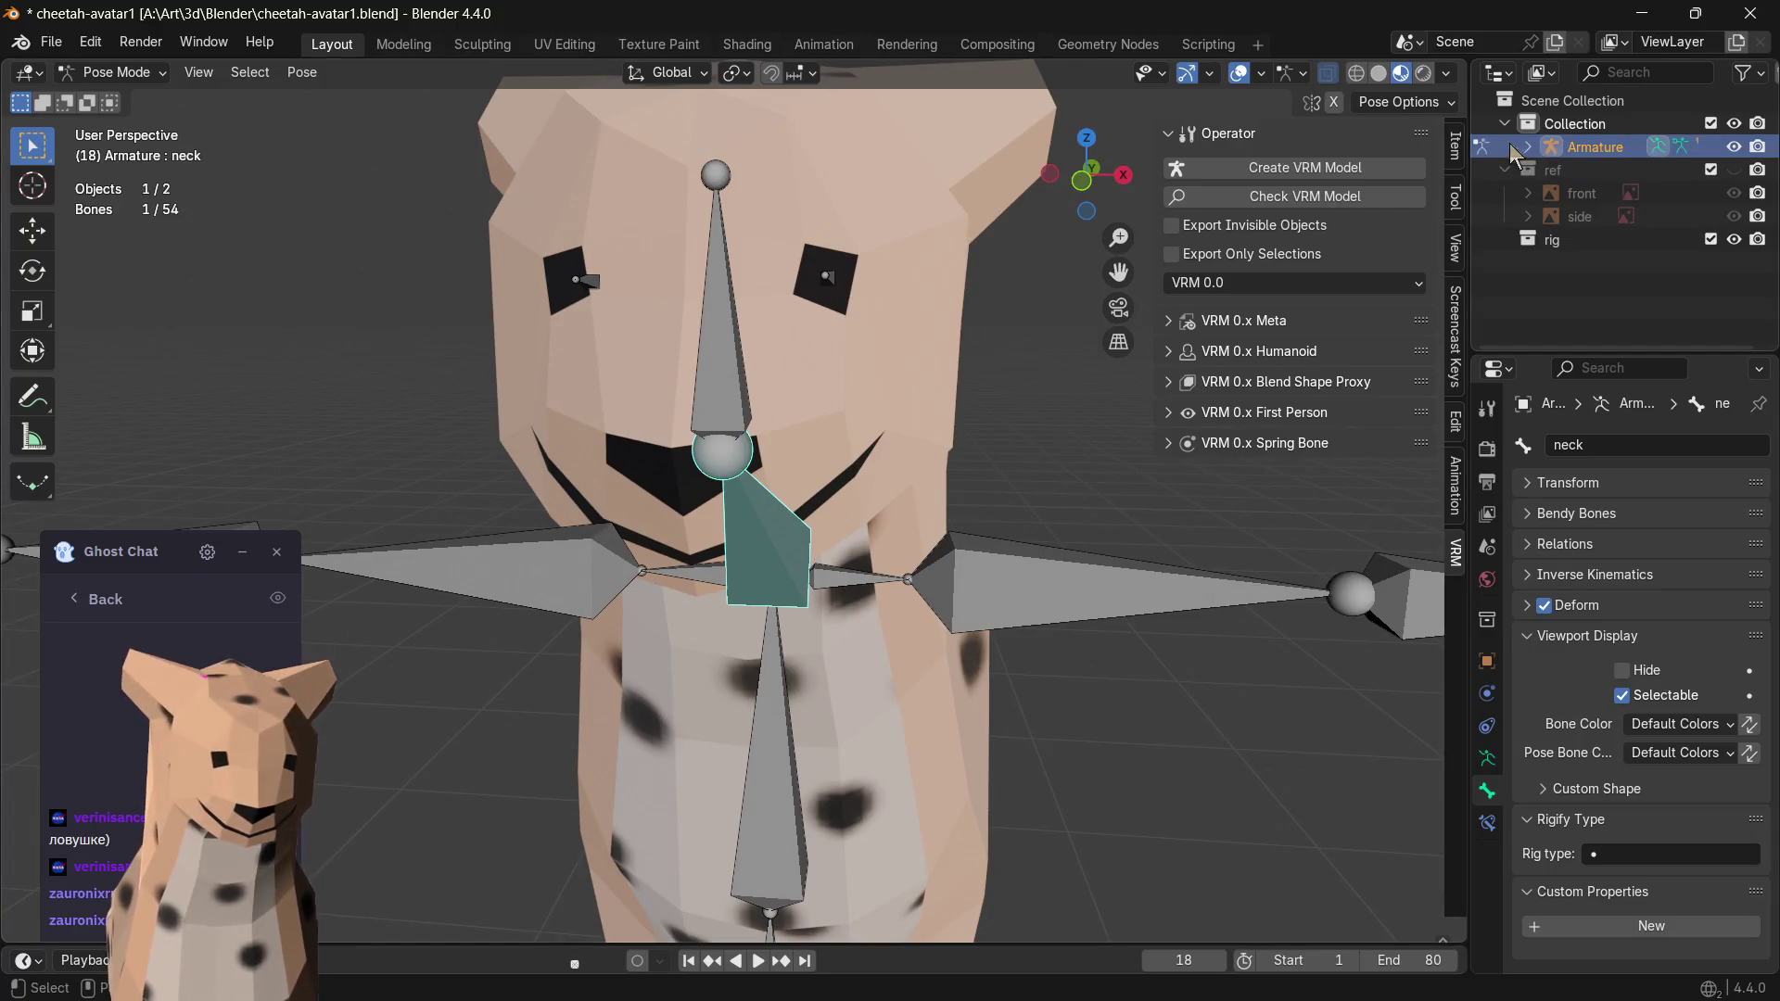
- Hide the armature so only the spotted mesh shows, then enter its edit mode
click(1733, 147)
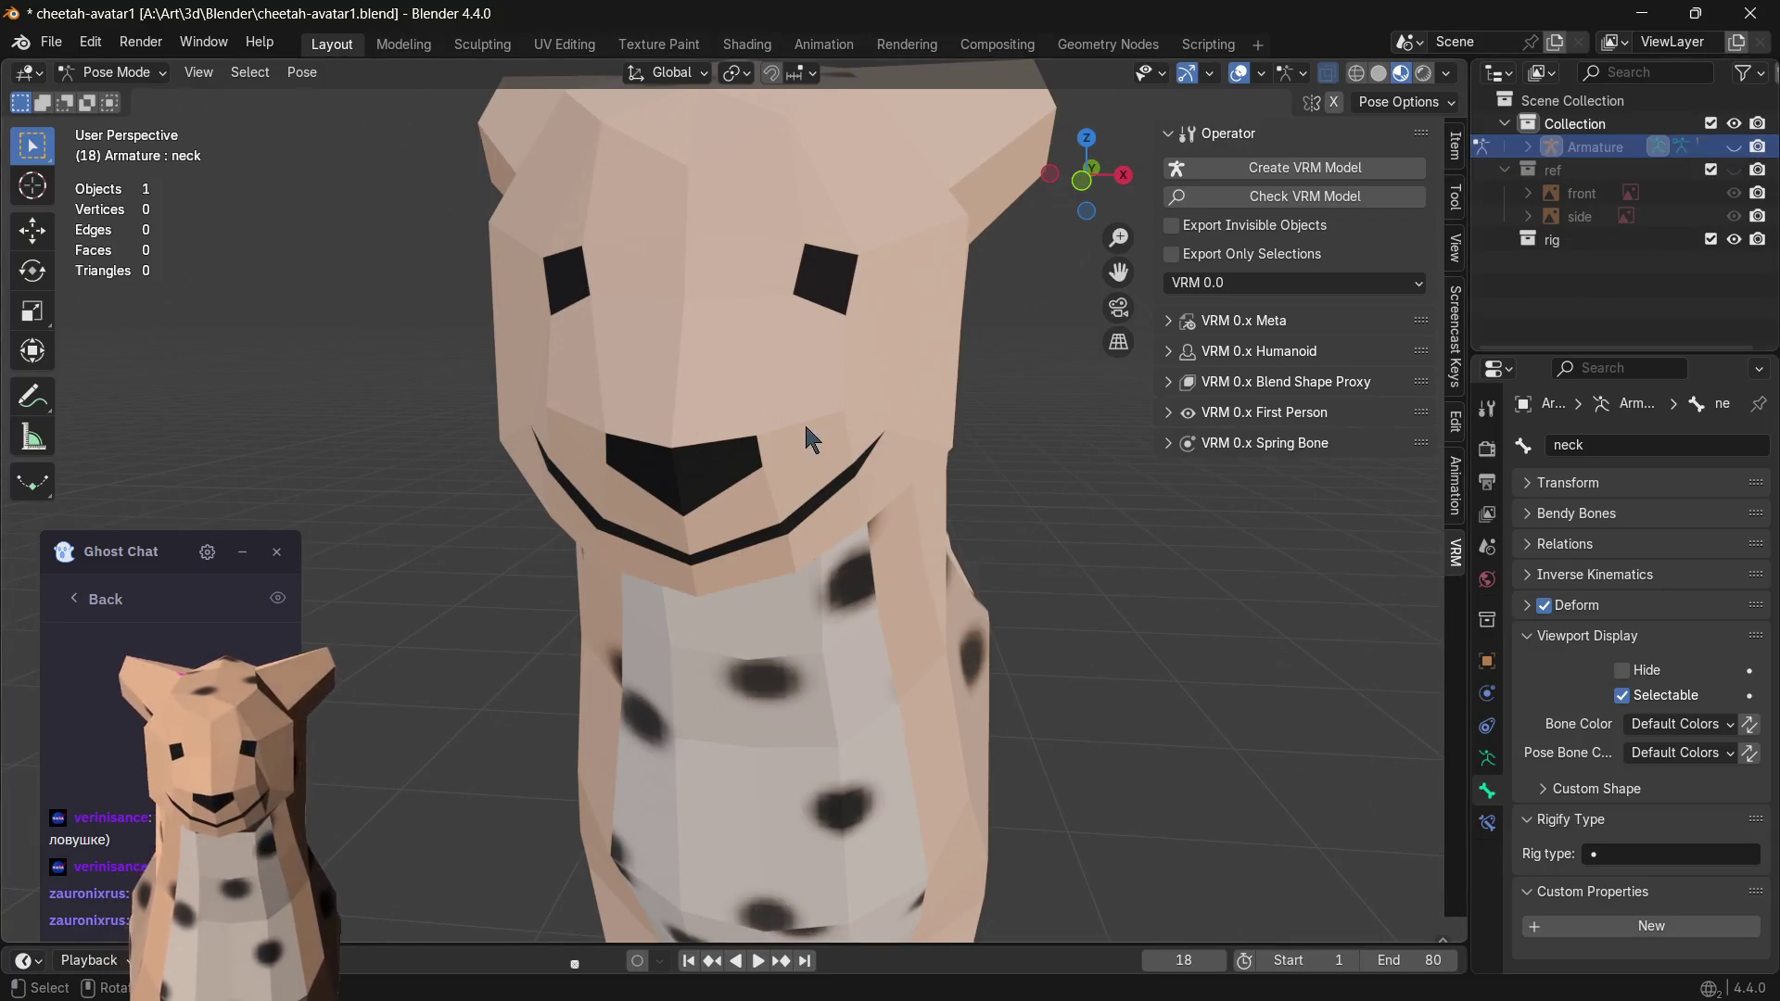
scroll(923, 421, down, 2)
mouse_move(1030, 423)
middle_down()
mouse_move(921, 419)
mouse_move(1009, 418)
mouse_move(840, 349)
mouse_move(722, 356)
middle_up()
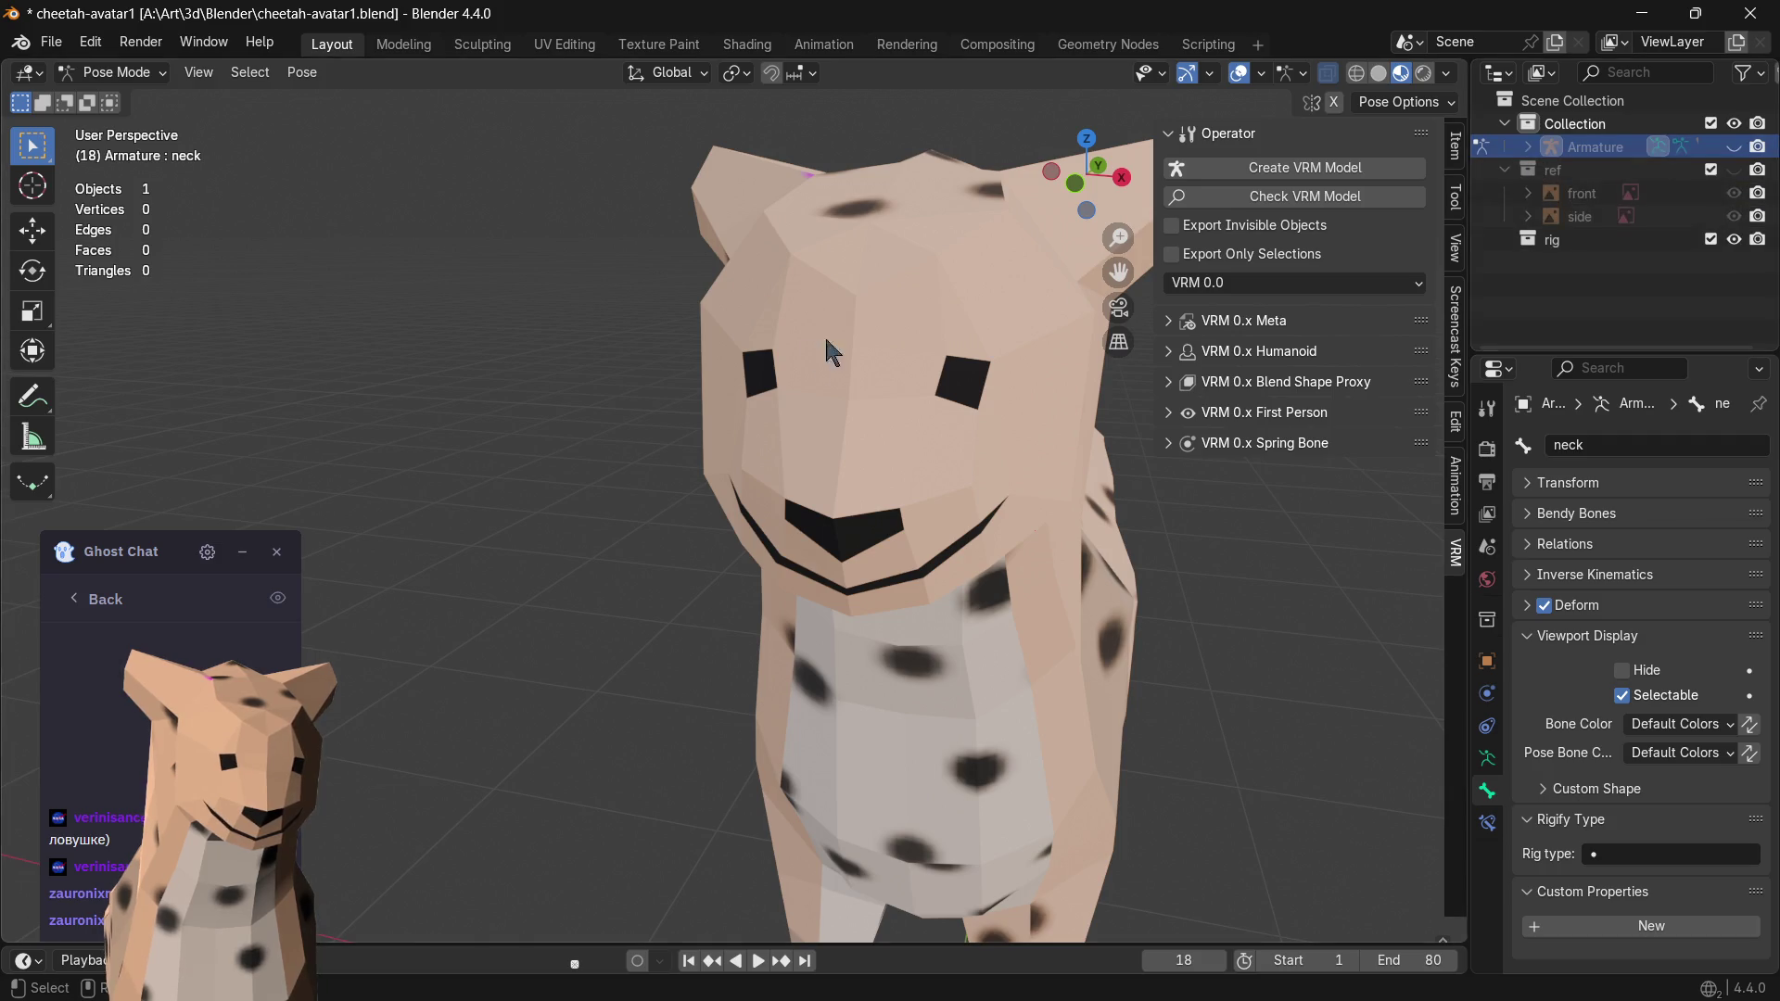
key(Tab)
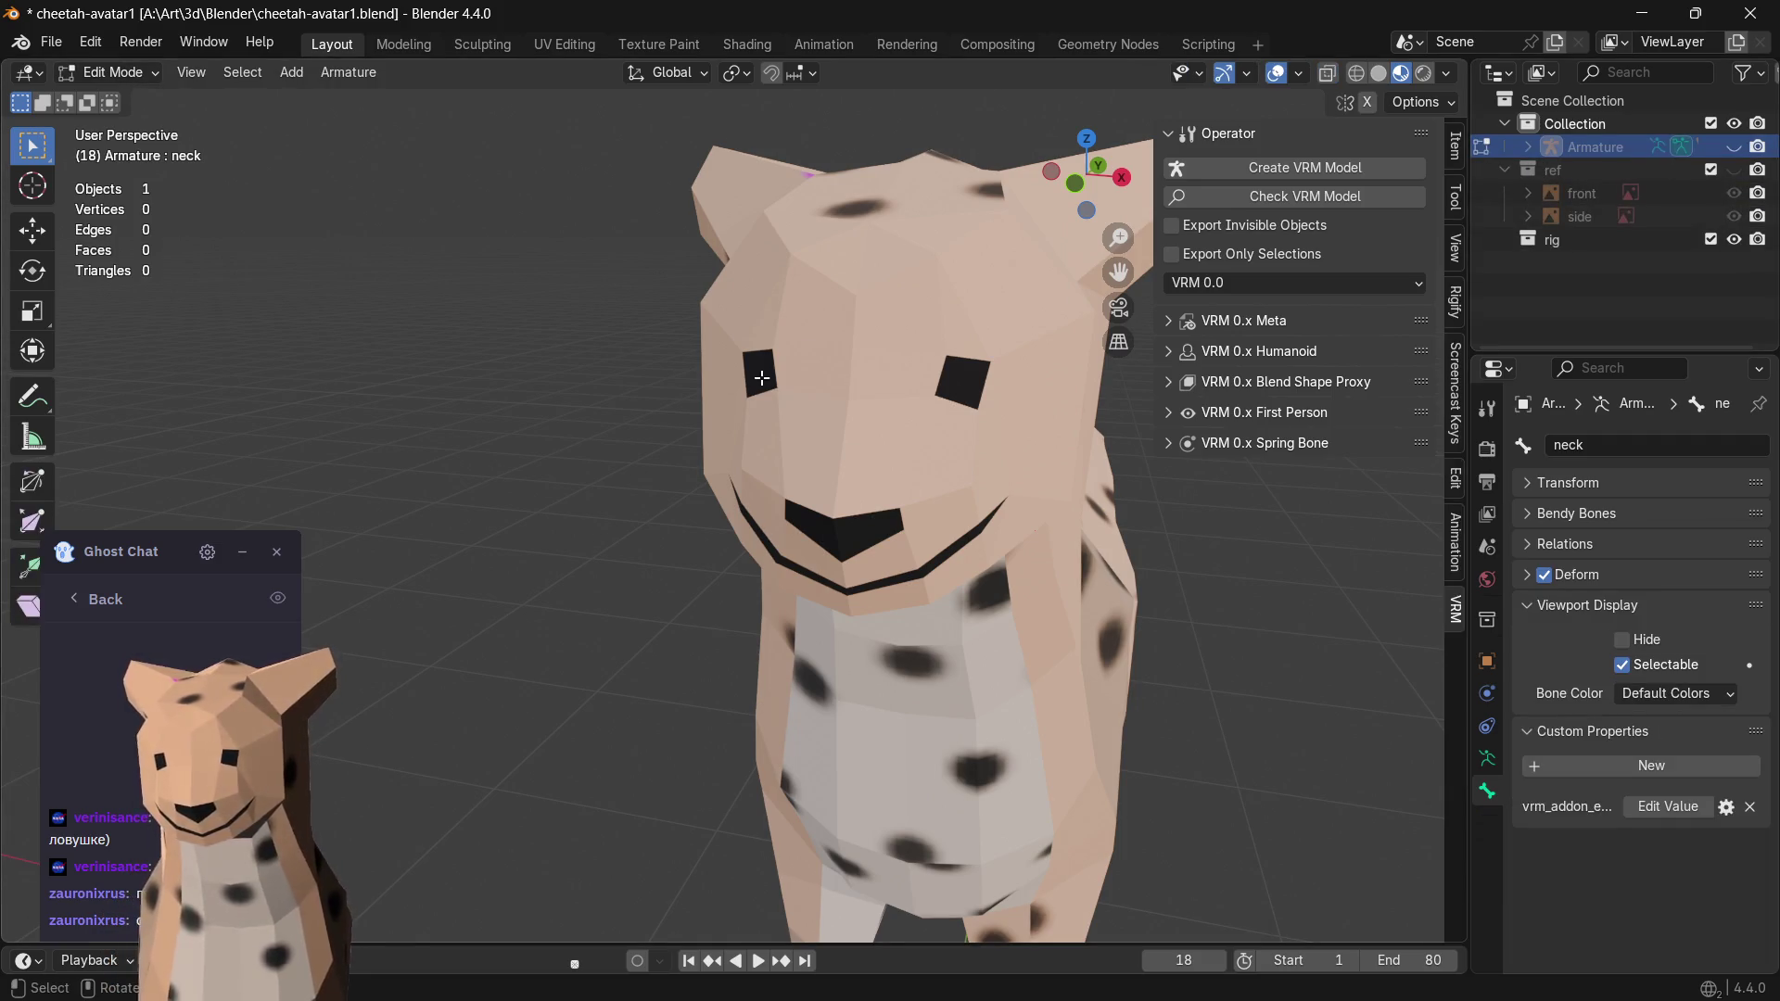
- Switch back to Object Mode and enter edit mode on the cheetah mesh
click(111, 71)
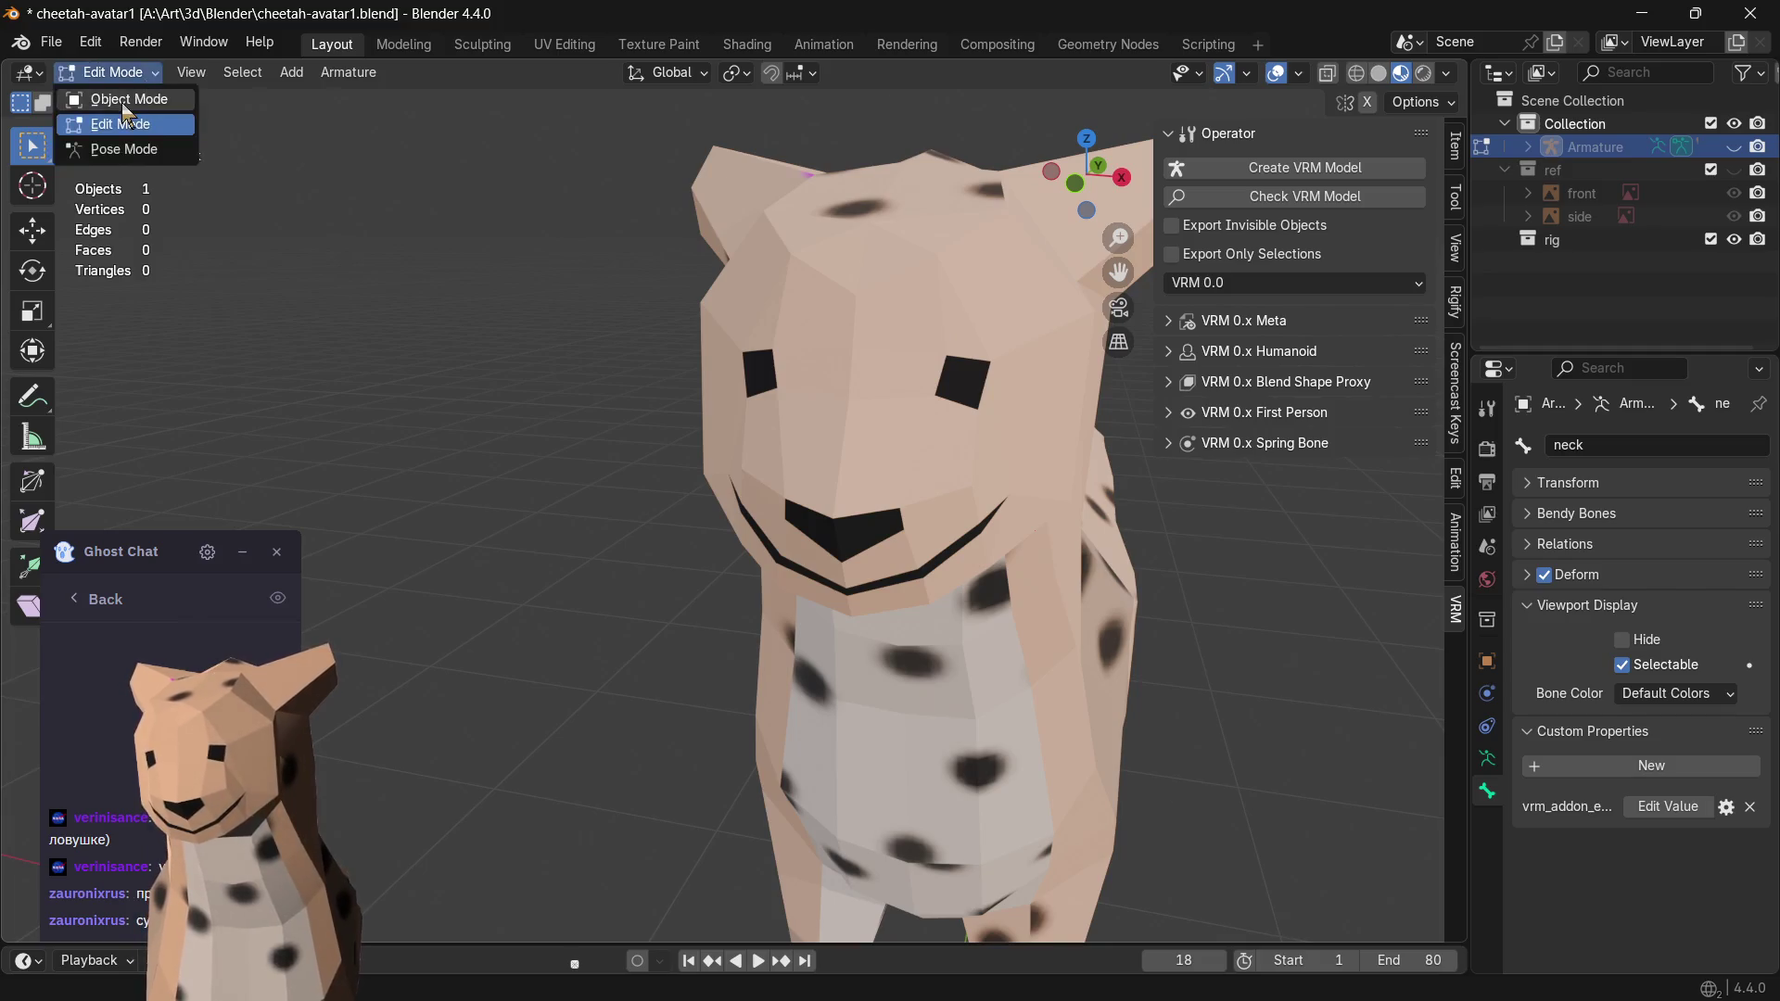
click(826, 410)
key(Tab)
scroll(890, 445, up, 2)
scroll(904, 410, down, 2)
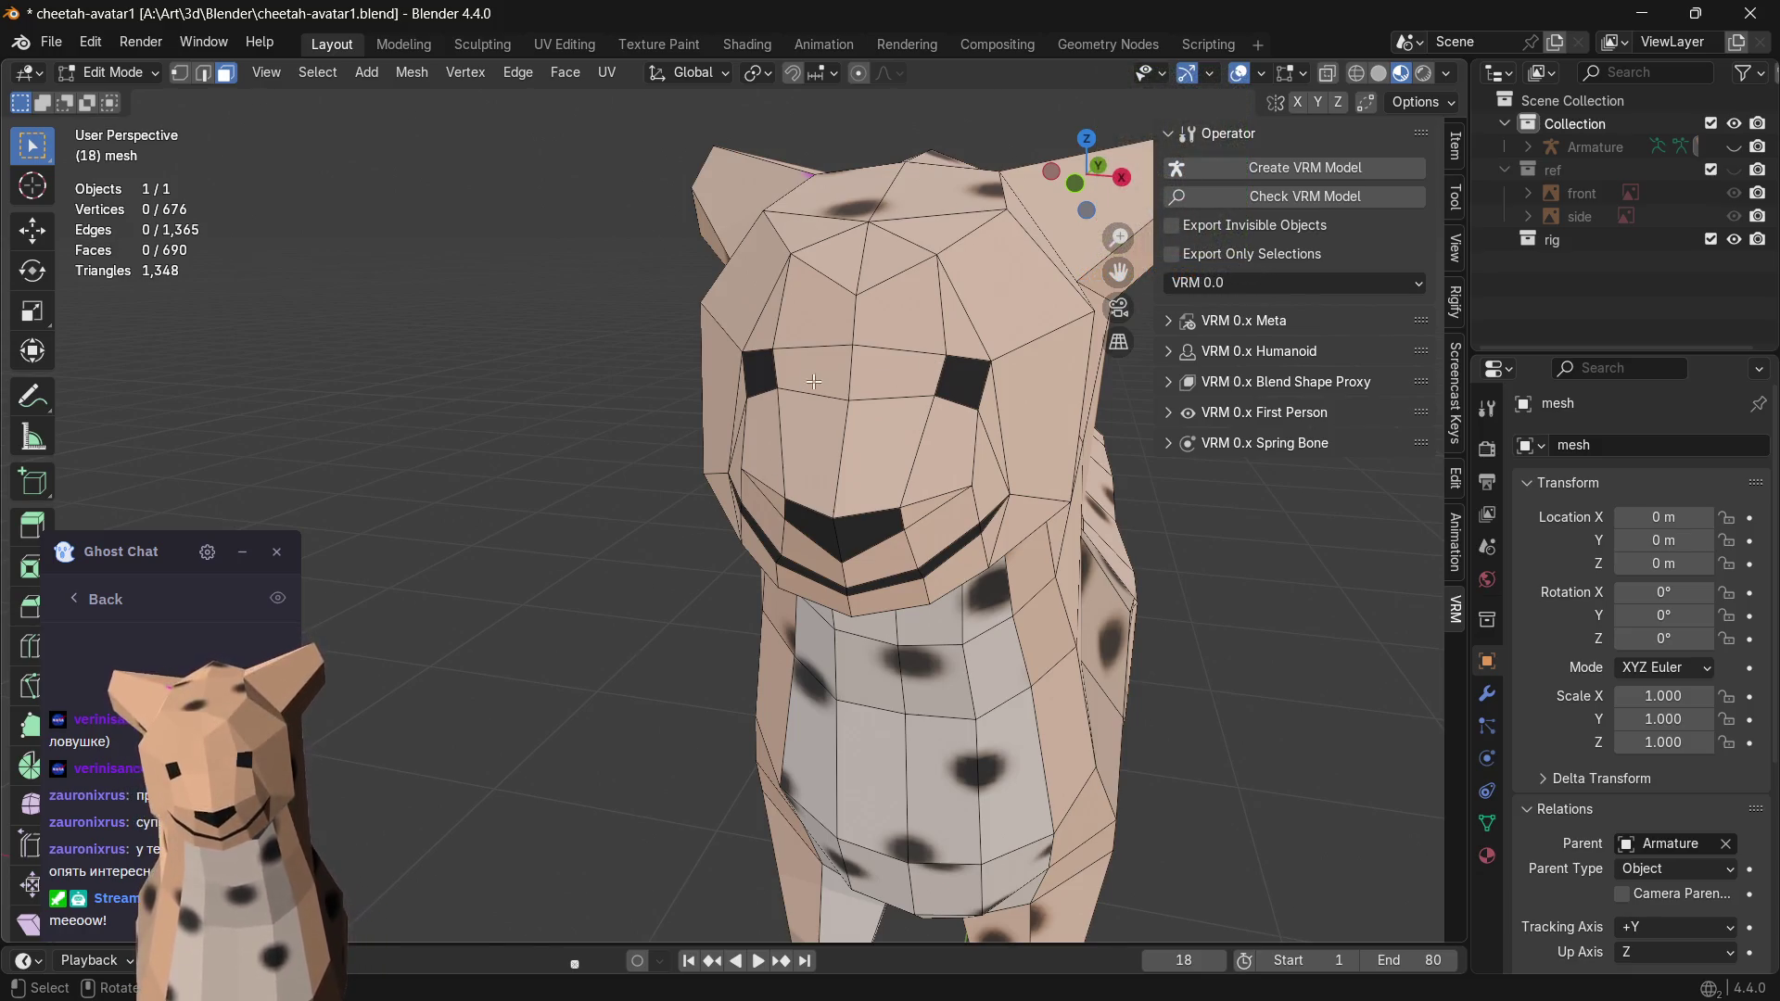
mouse_move(597, 423)
middle_down()
mouse_move(757, 401)
mouse_move(609, 405)
middle_up()
mouse_move(1220, 586)
middle_down()
mouse_move(1059, 560)
mouse_move(1089, 542)
middle_up()
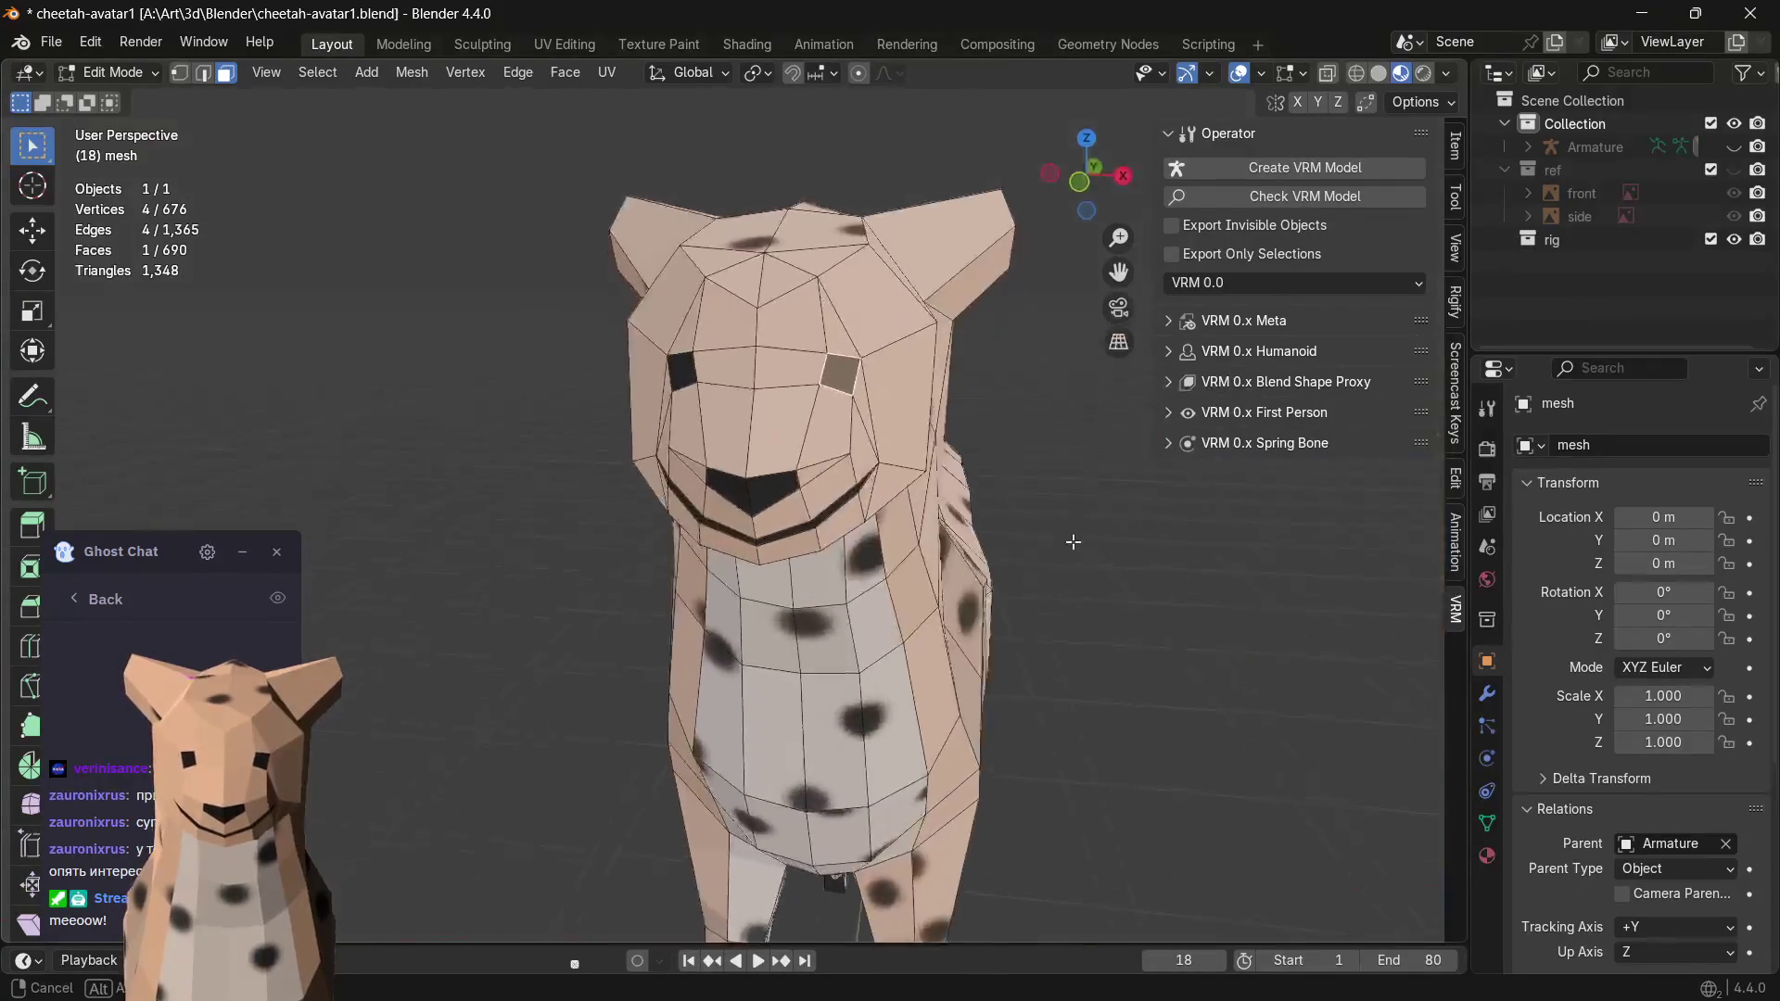
scroll(749, 384, up, 1)
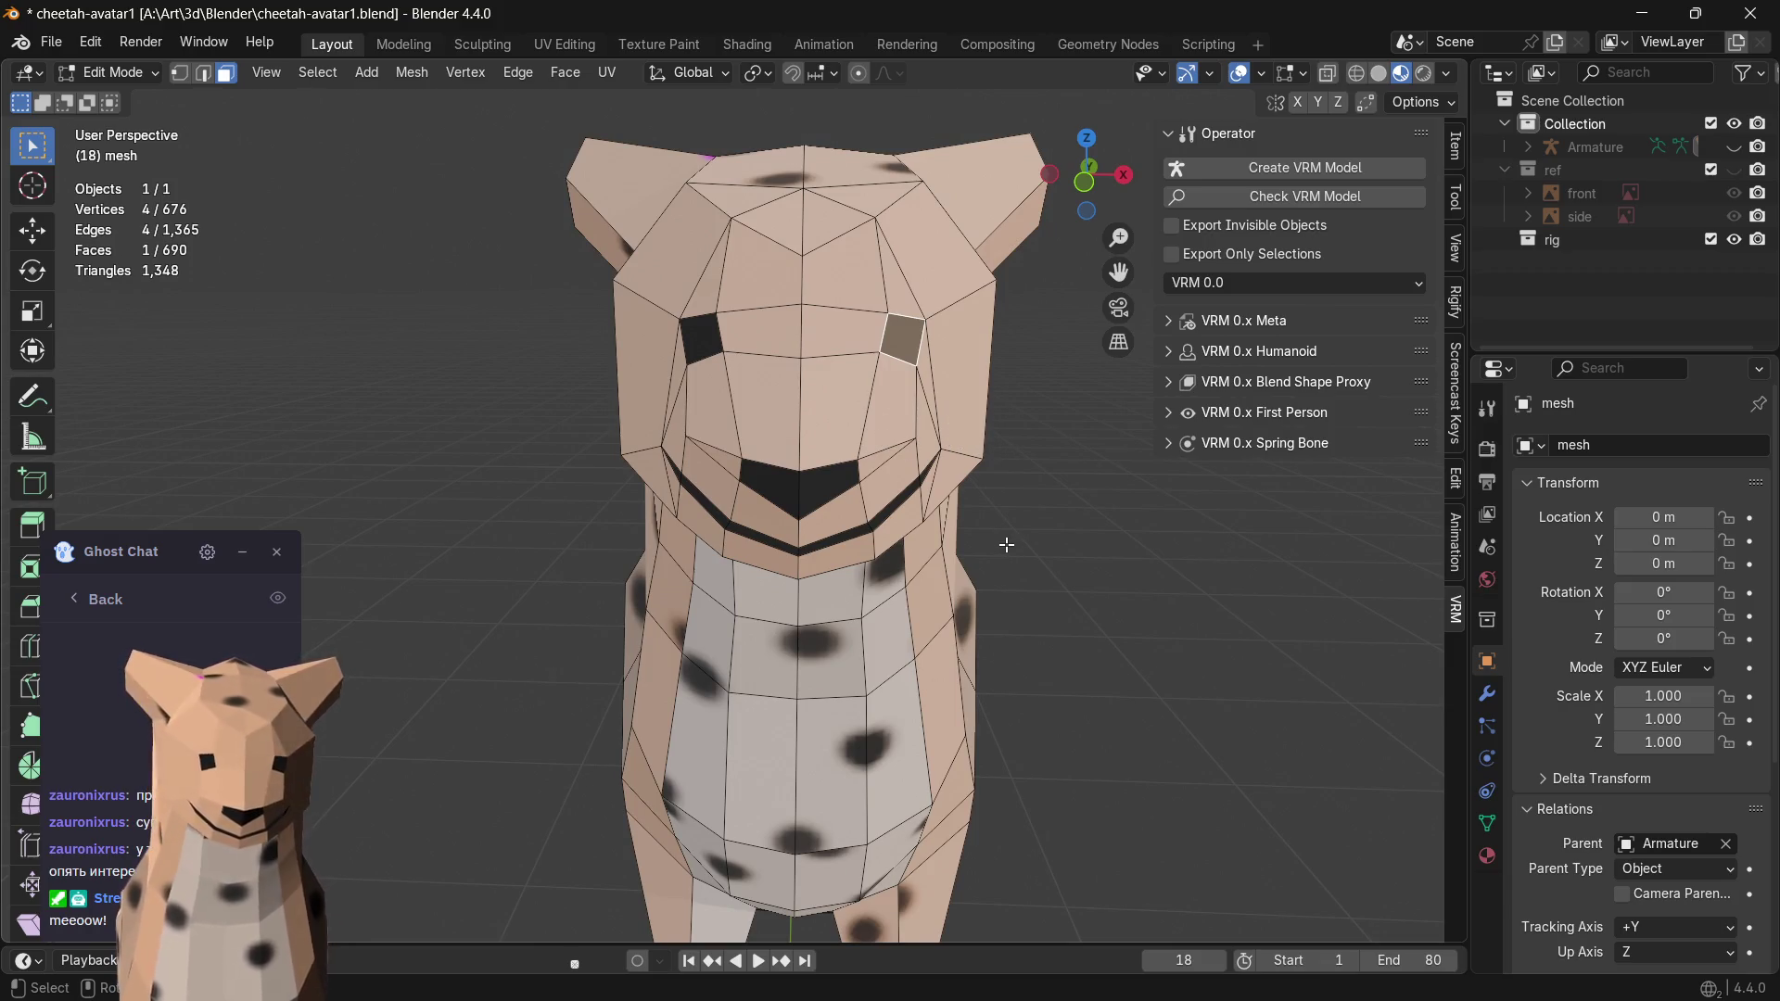
scroll(968, 513, up, 1)
scroll(806, 405, down, 2)
scroll(804, 405, up, 1)
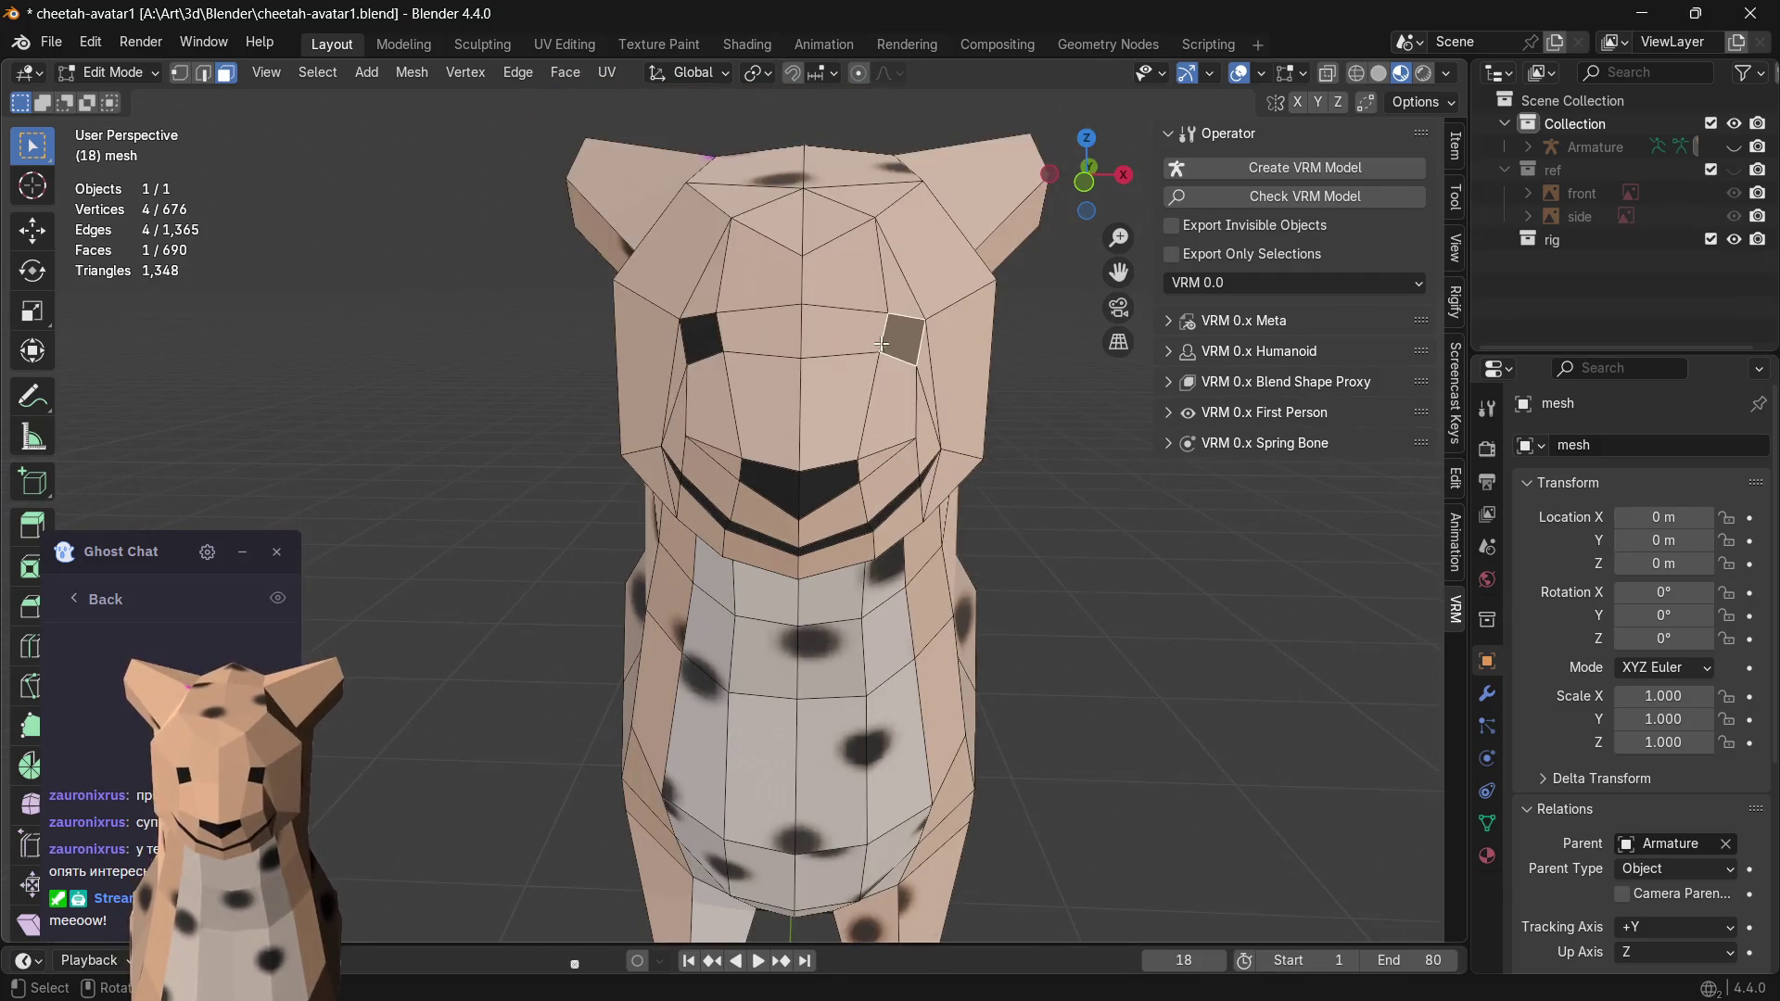
click(734, 331)
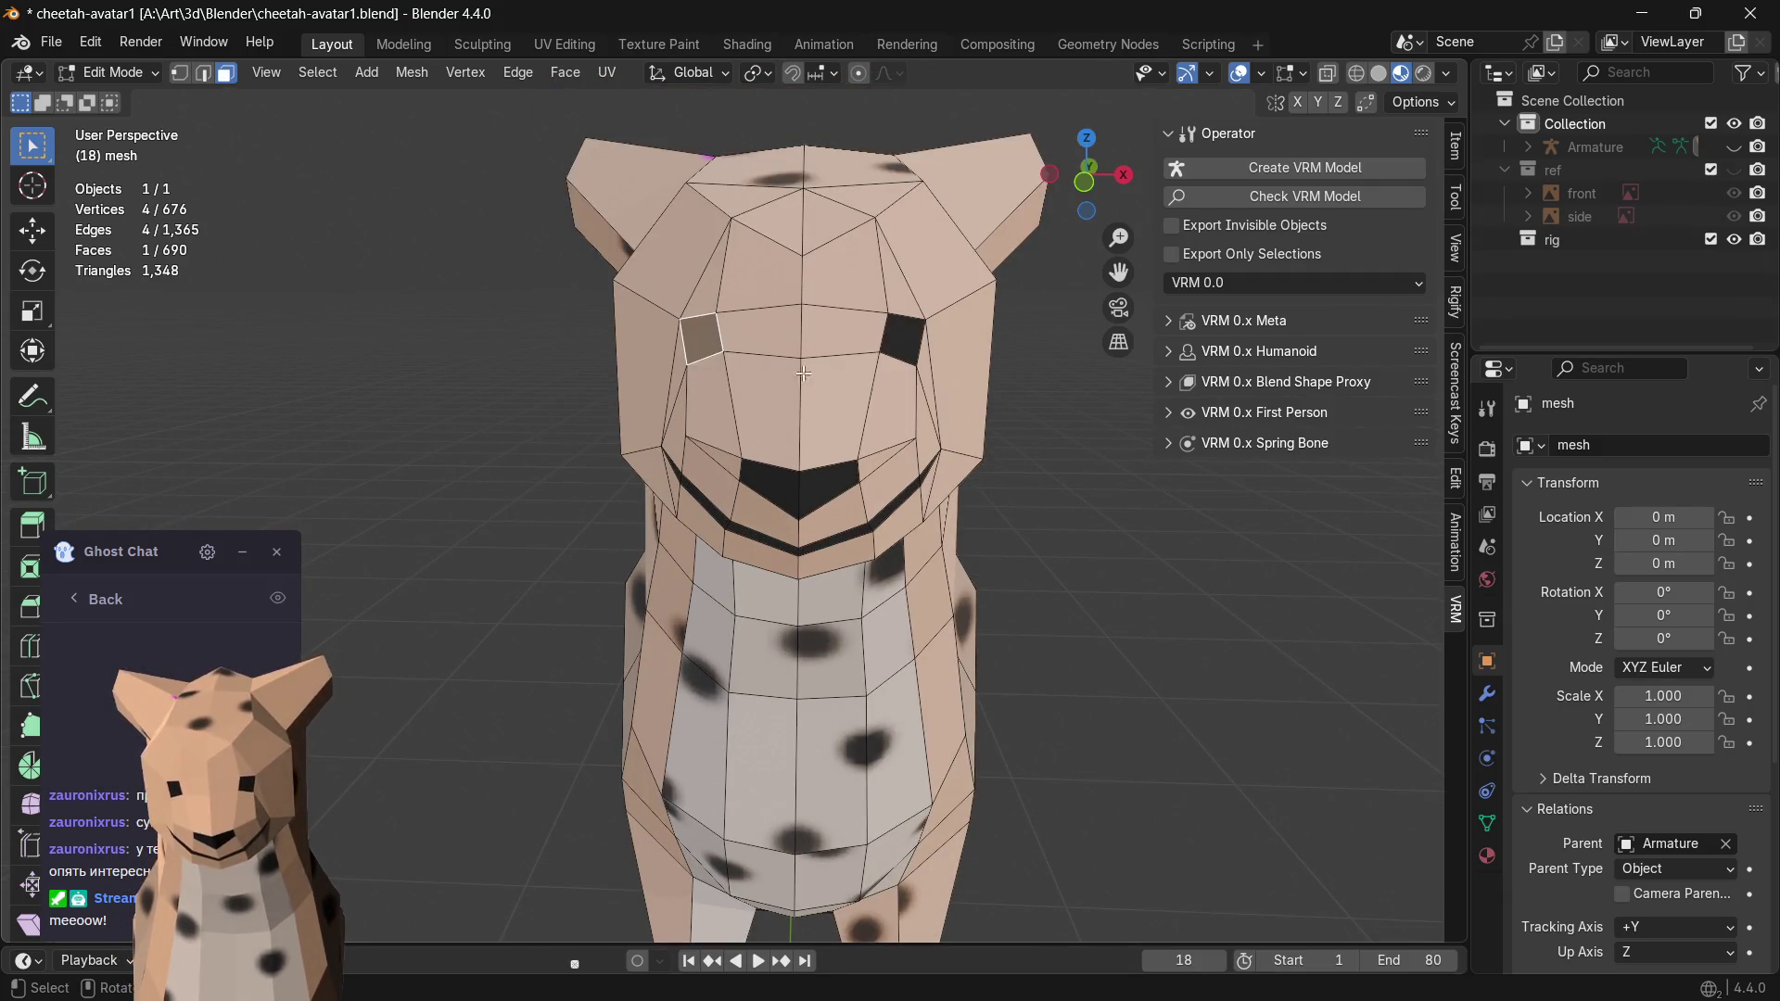
click(911, 352)
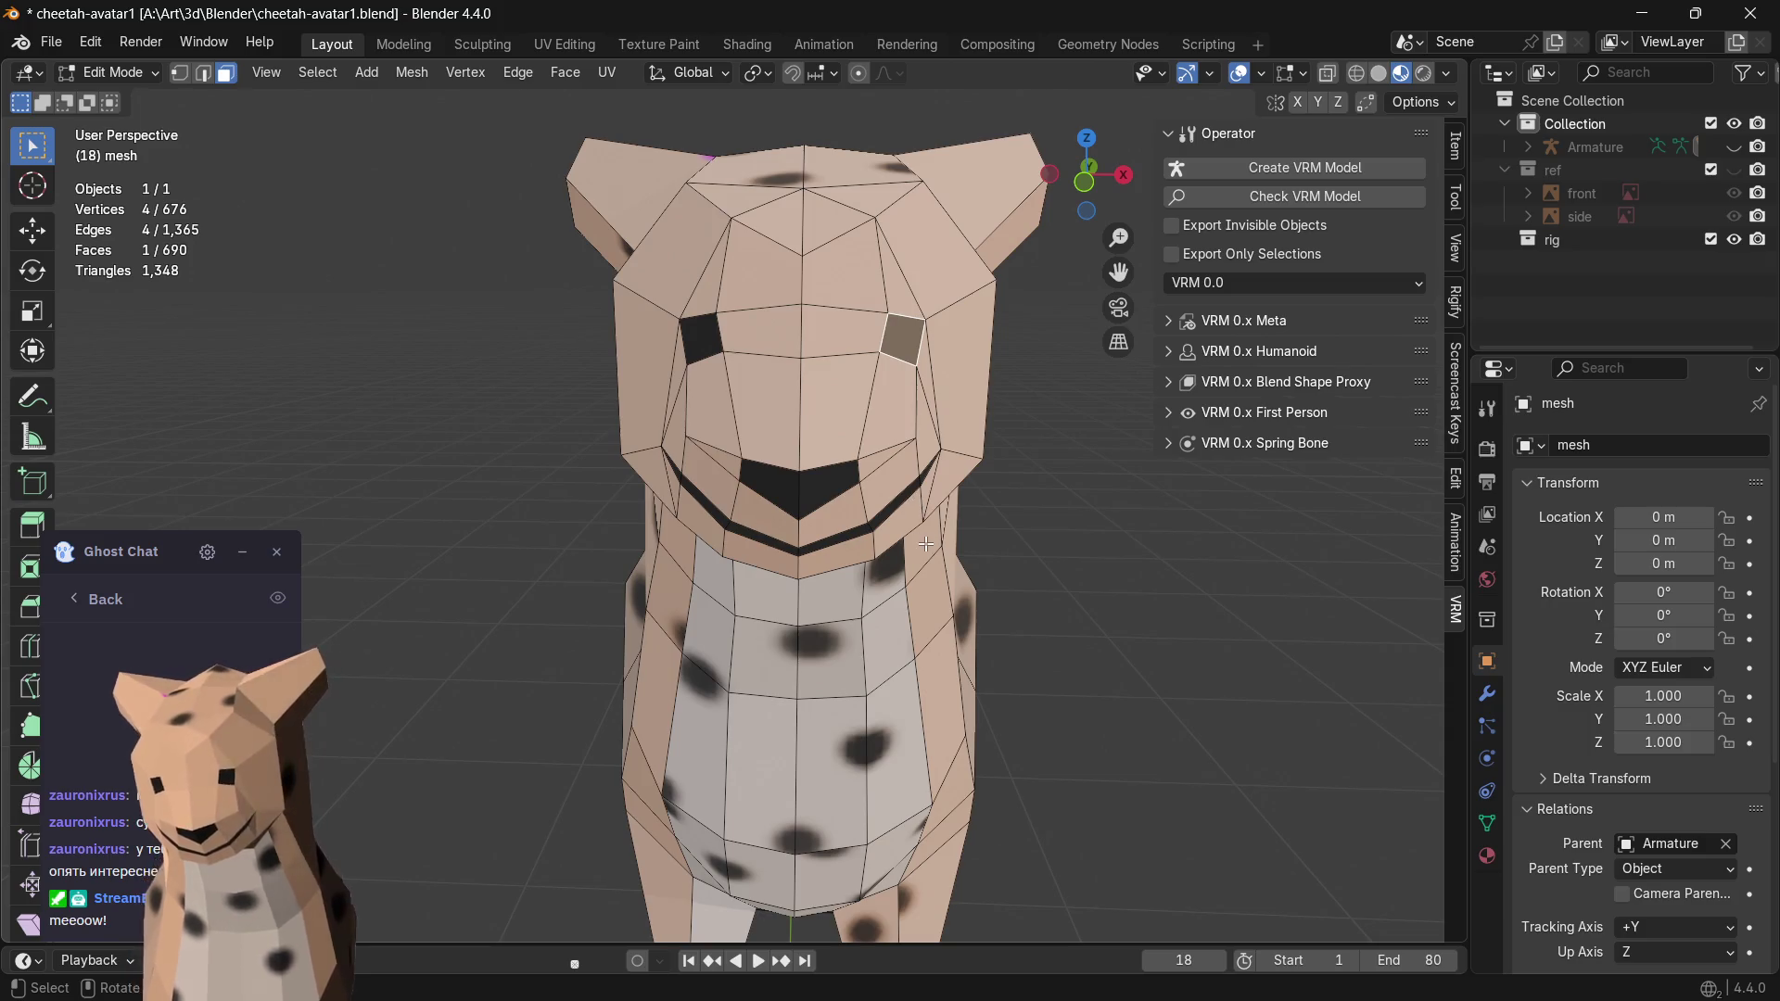
mouse_move(1058, 510)
middle_down()
mouse_move(1000, 512)
mouse_move(1057, 511)
middle_up()
scroll(1053, 511, up, 1)
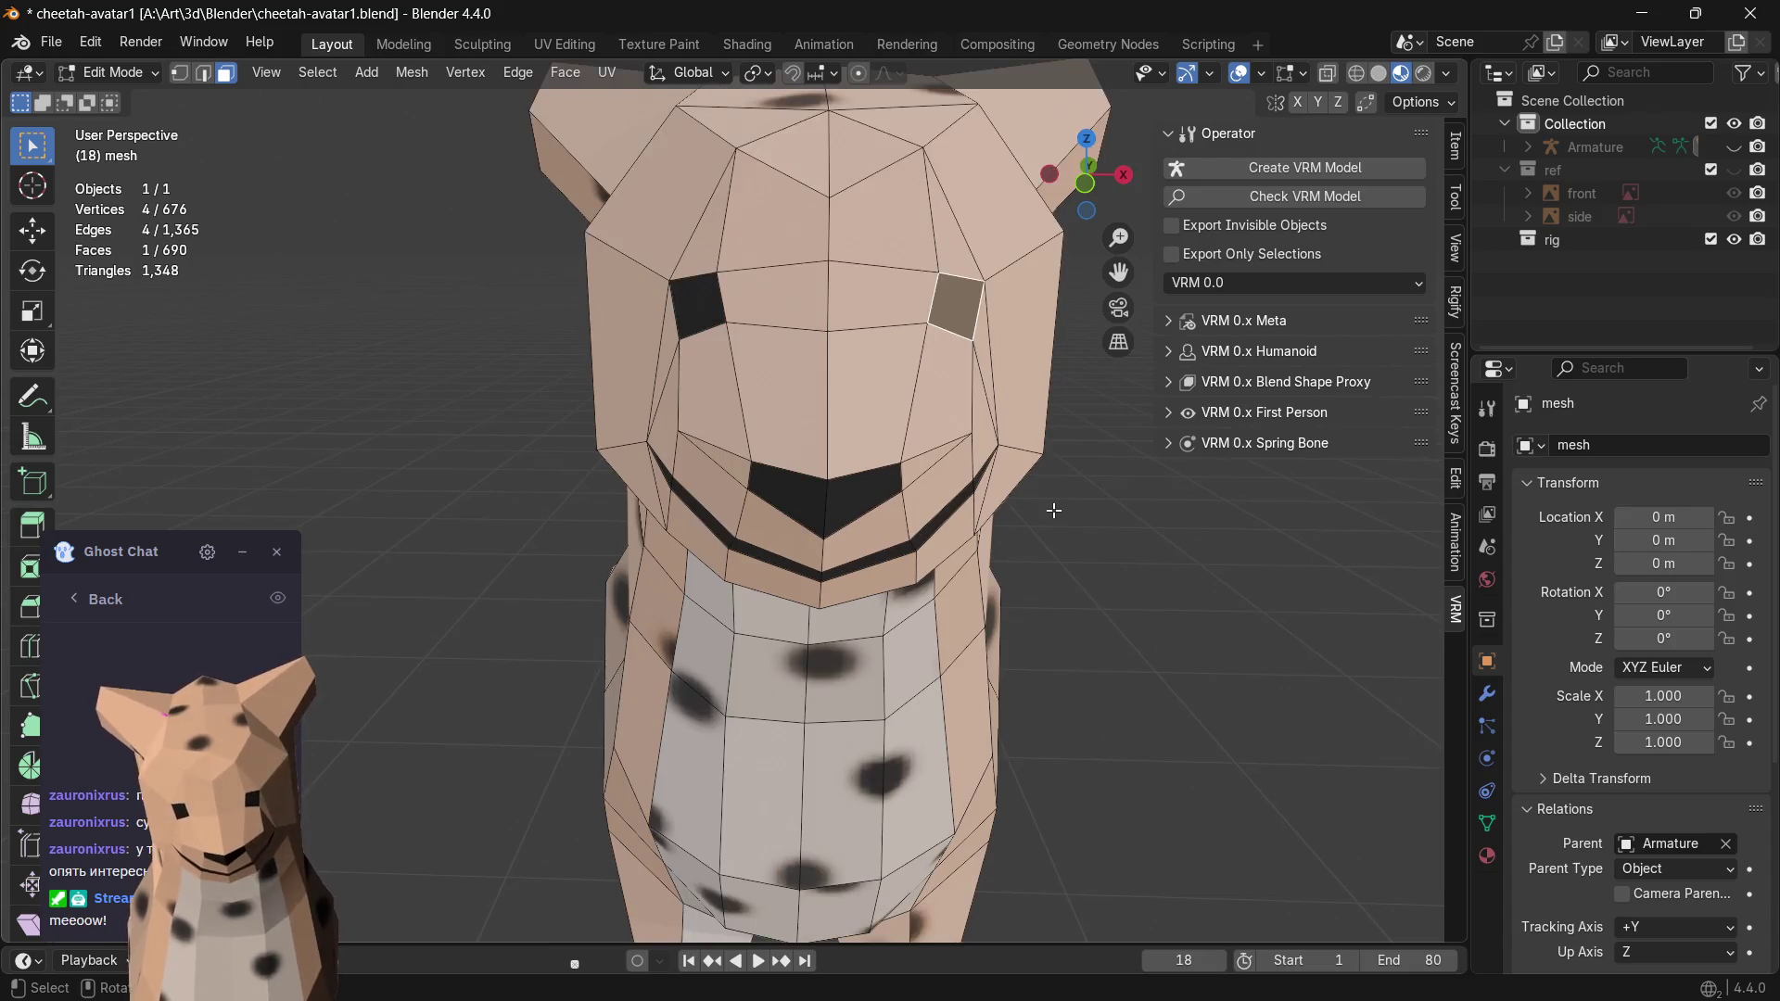
scroll(1053, 510, down, 1)
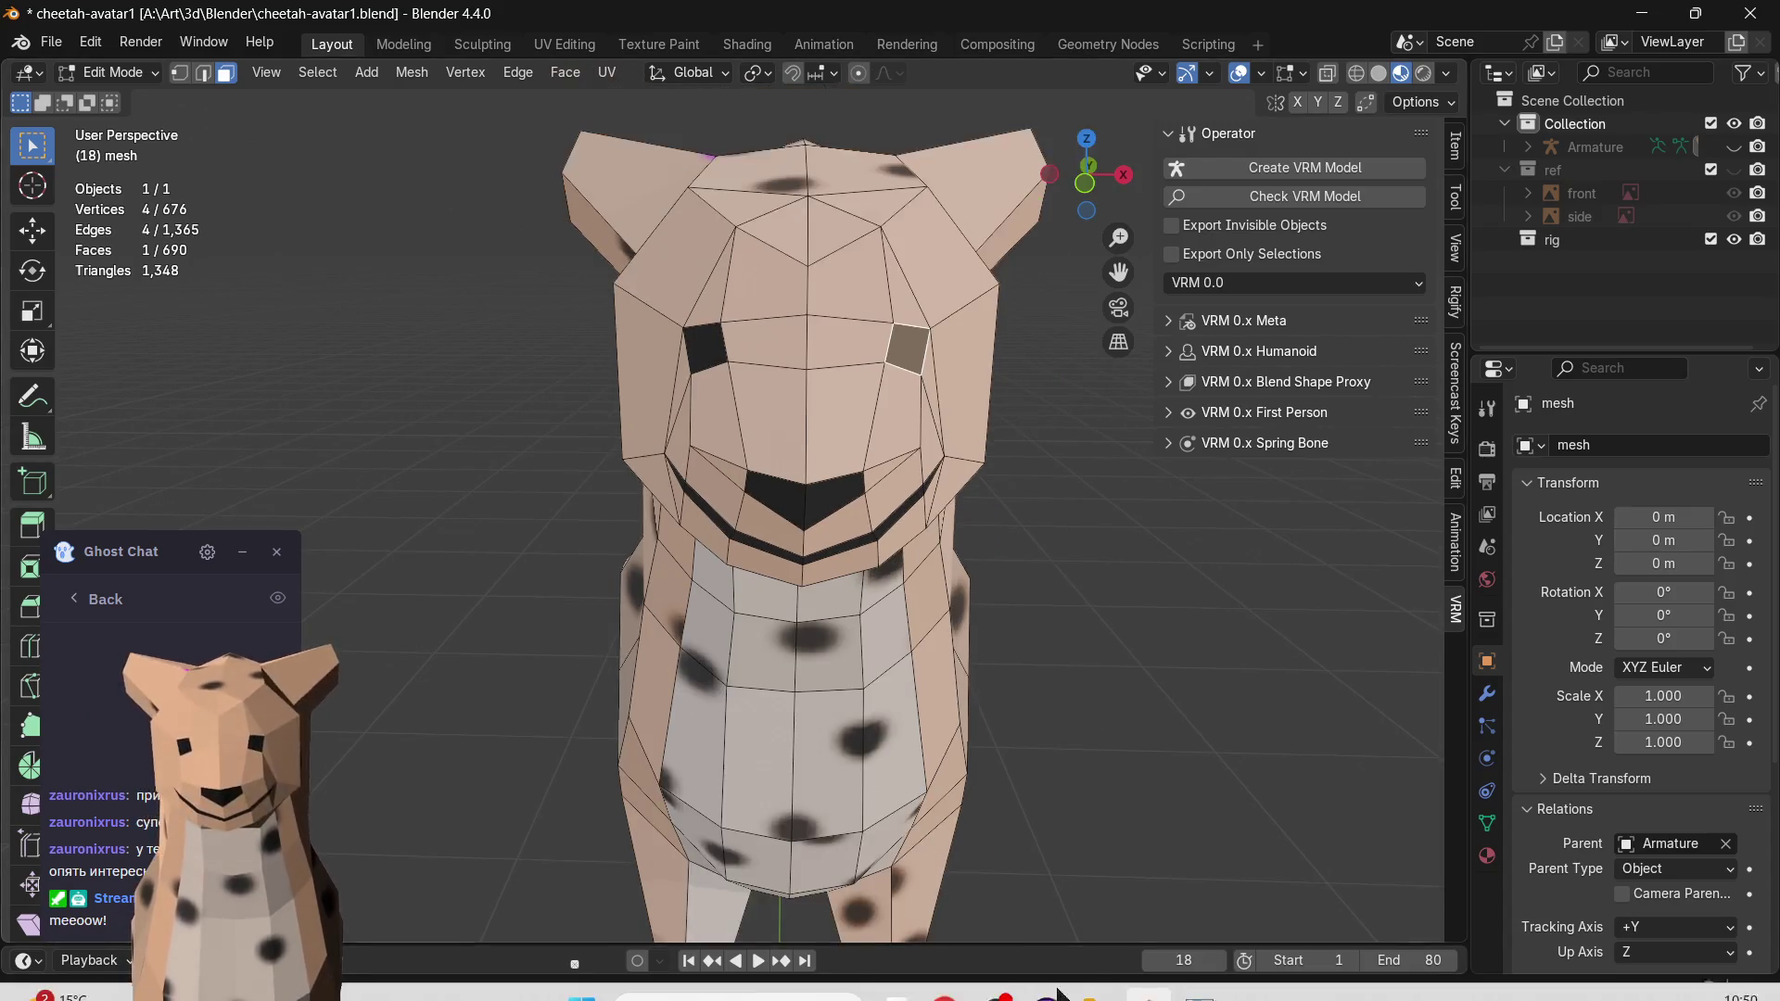
click(1068, 977)
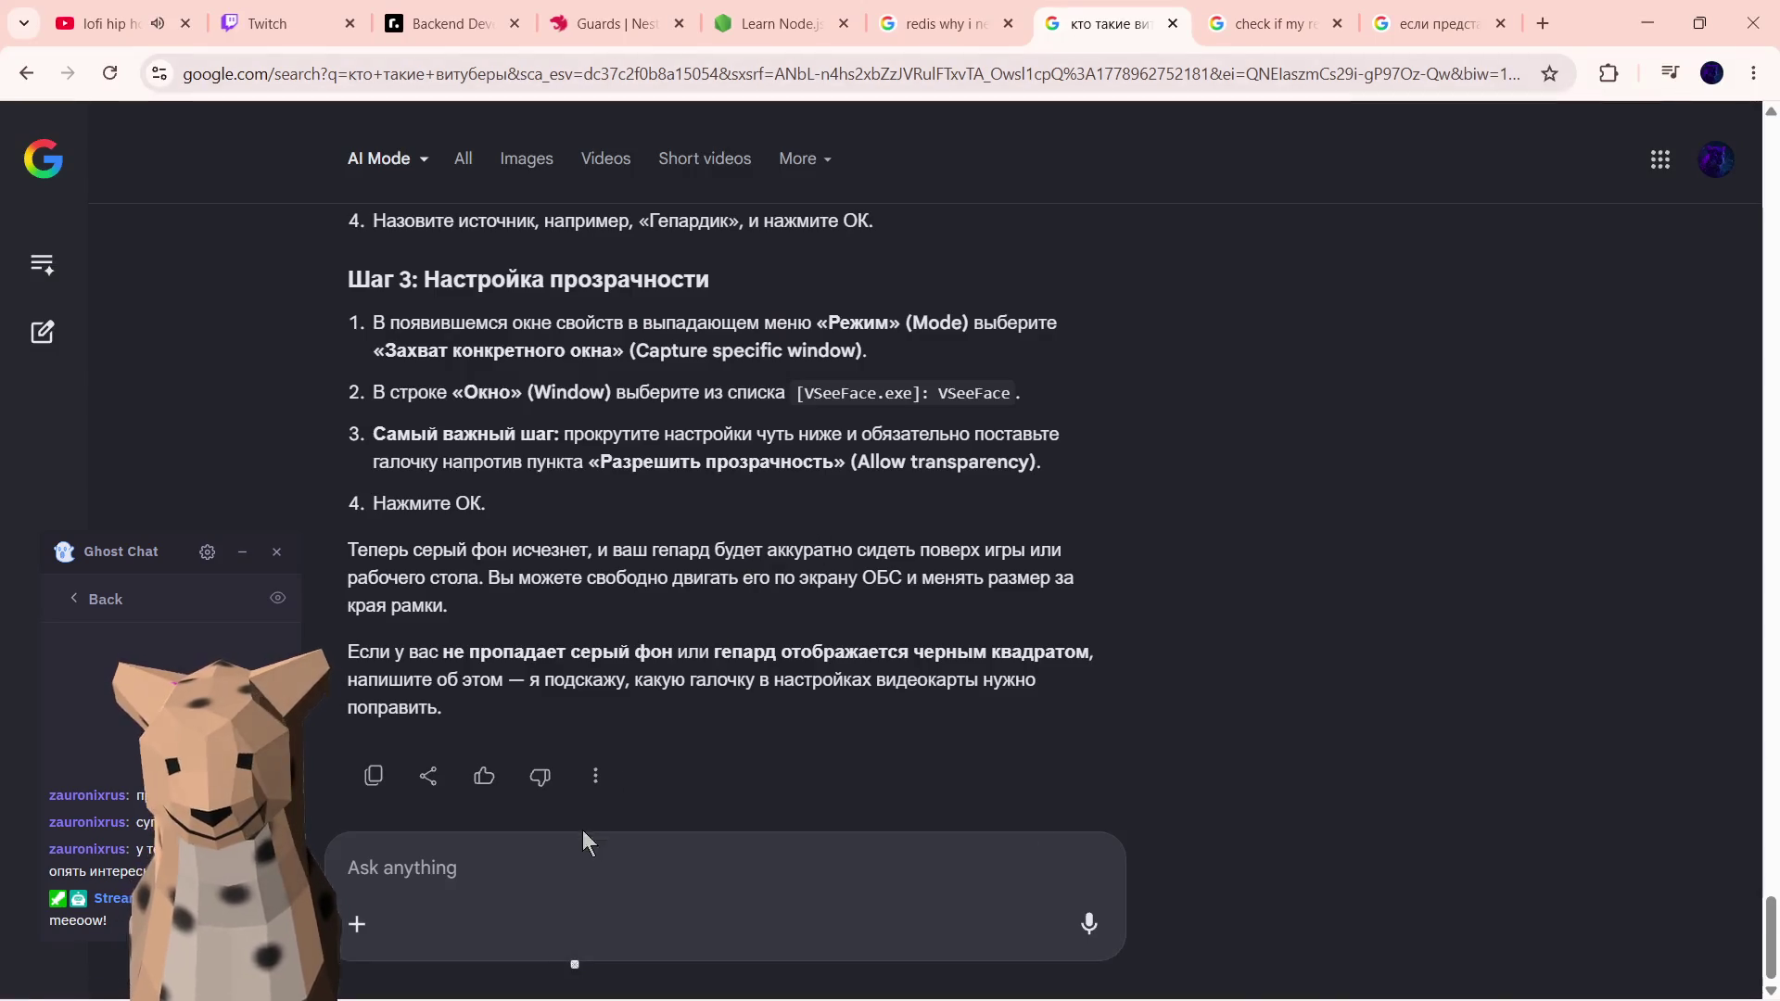
- Search Google for 'cheetah furry art' in a fresh tab, discarding a mistyped query
click(1547, 30)
text(ut)
key(BackSpace)
key(BackSpace)
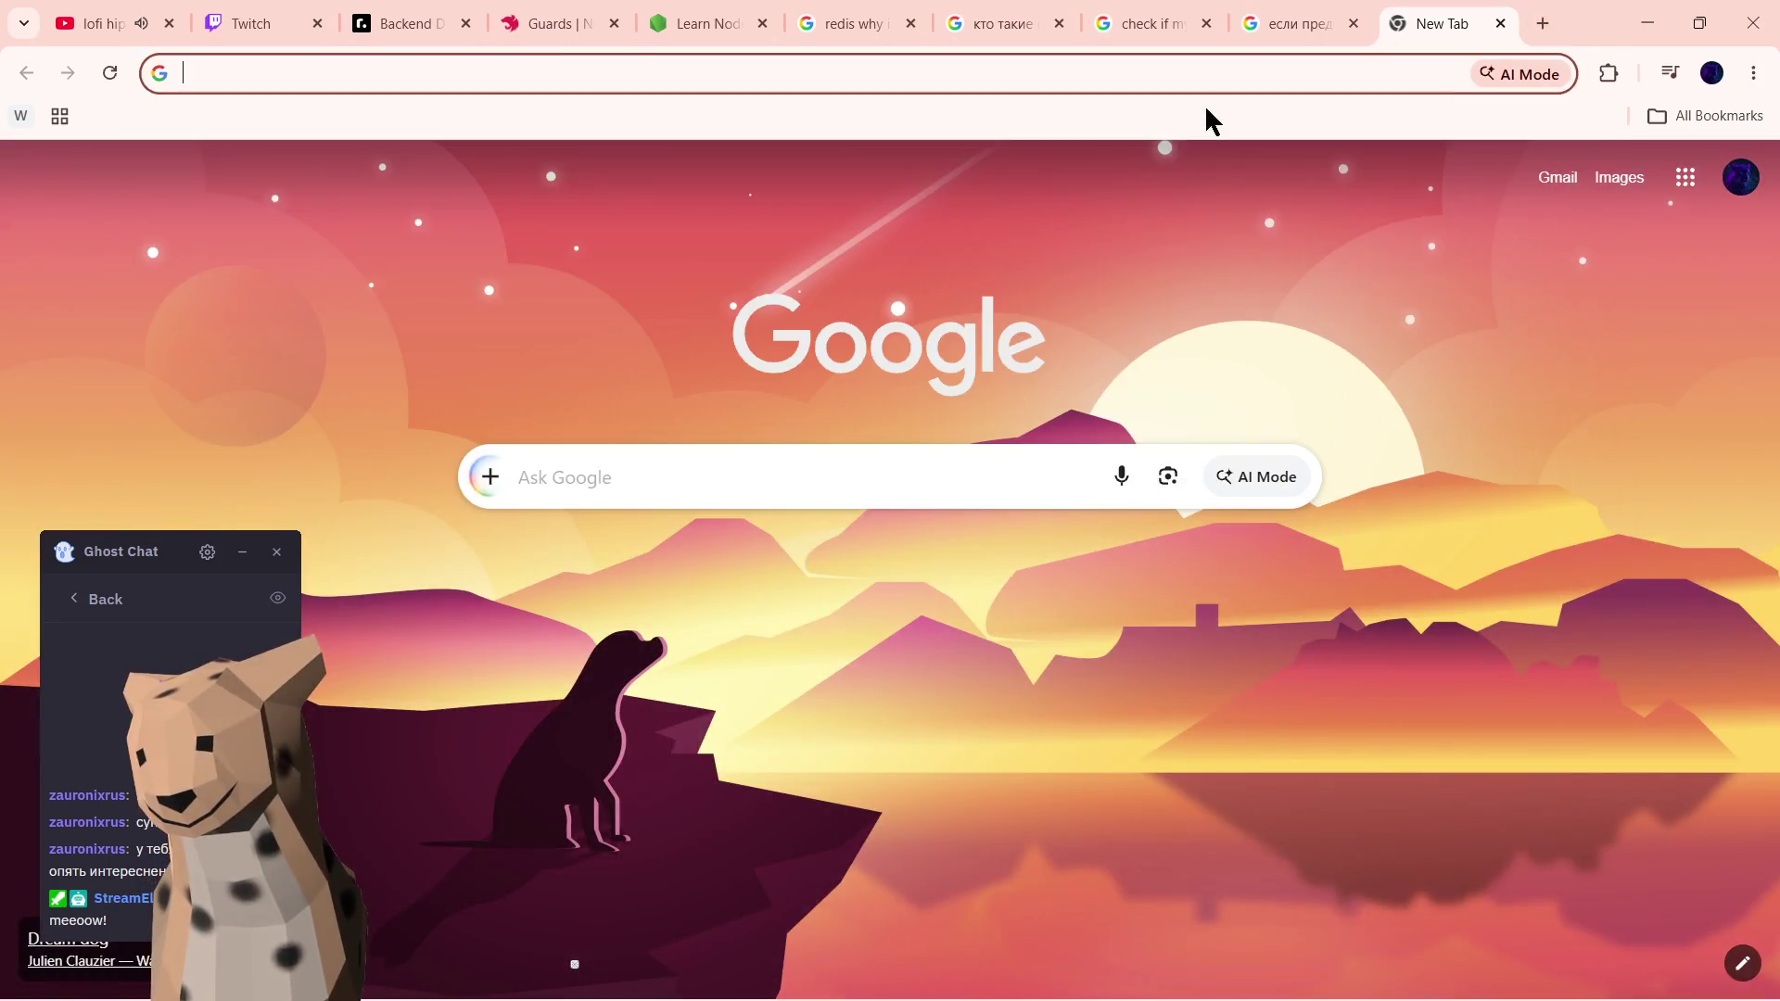
text(гепард)
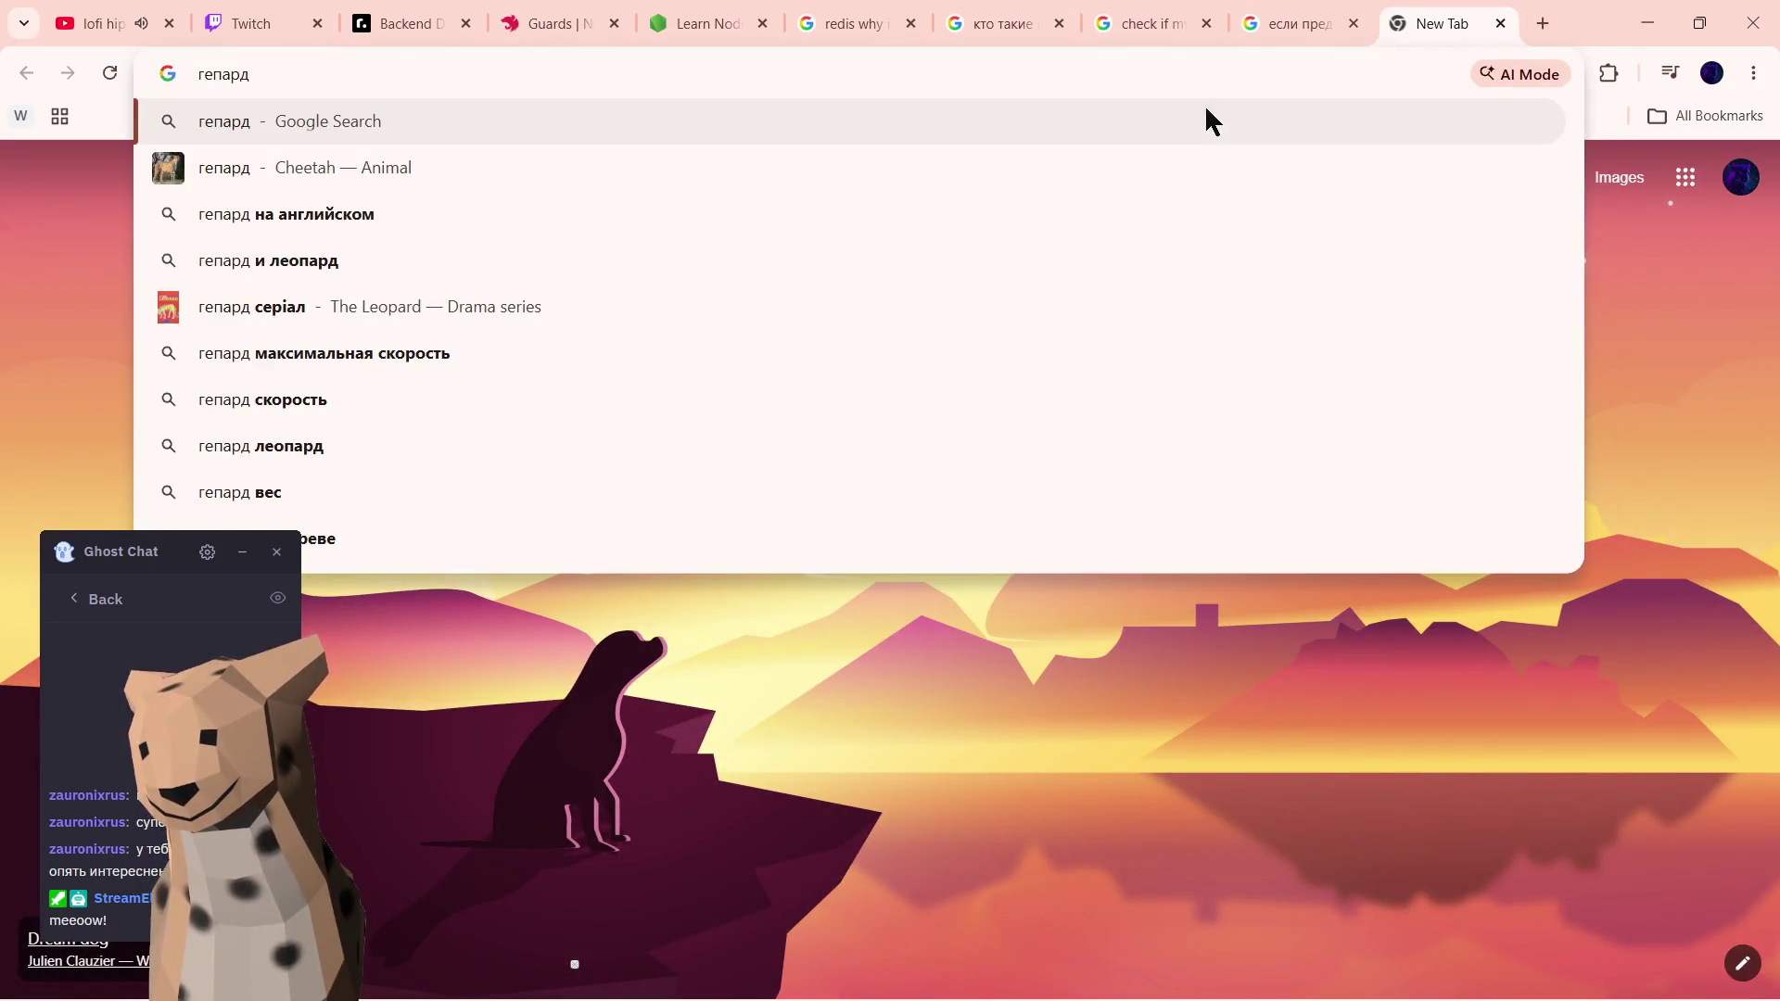
key(Escape)
text(cheetah furry a)
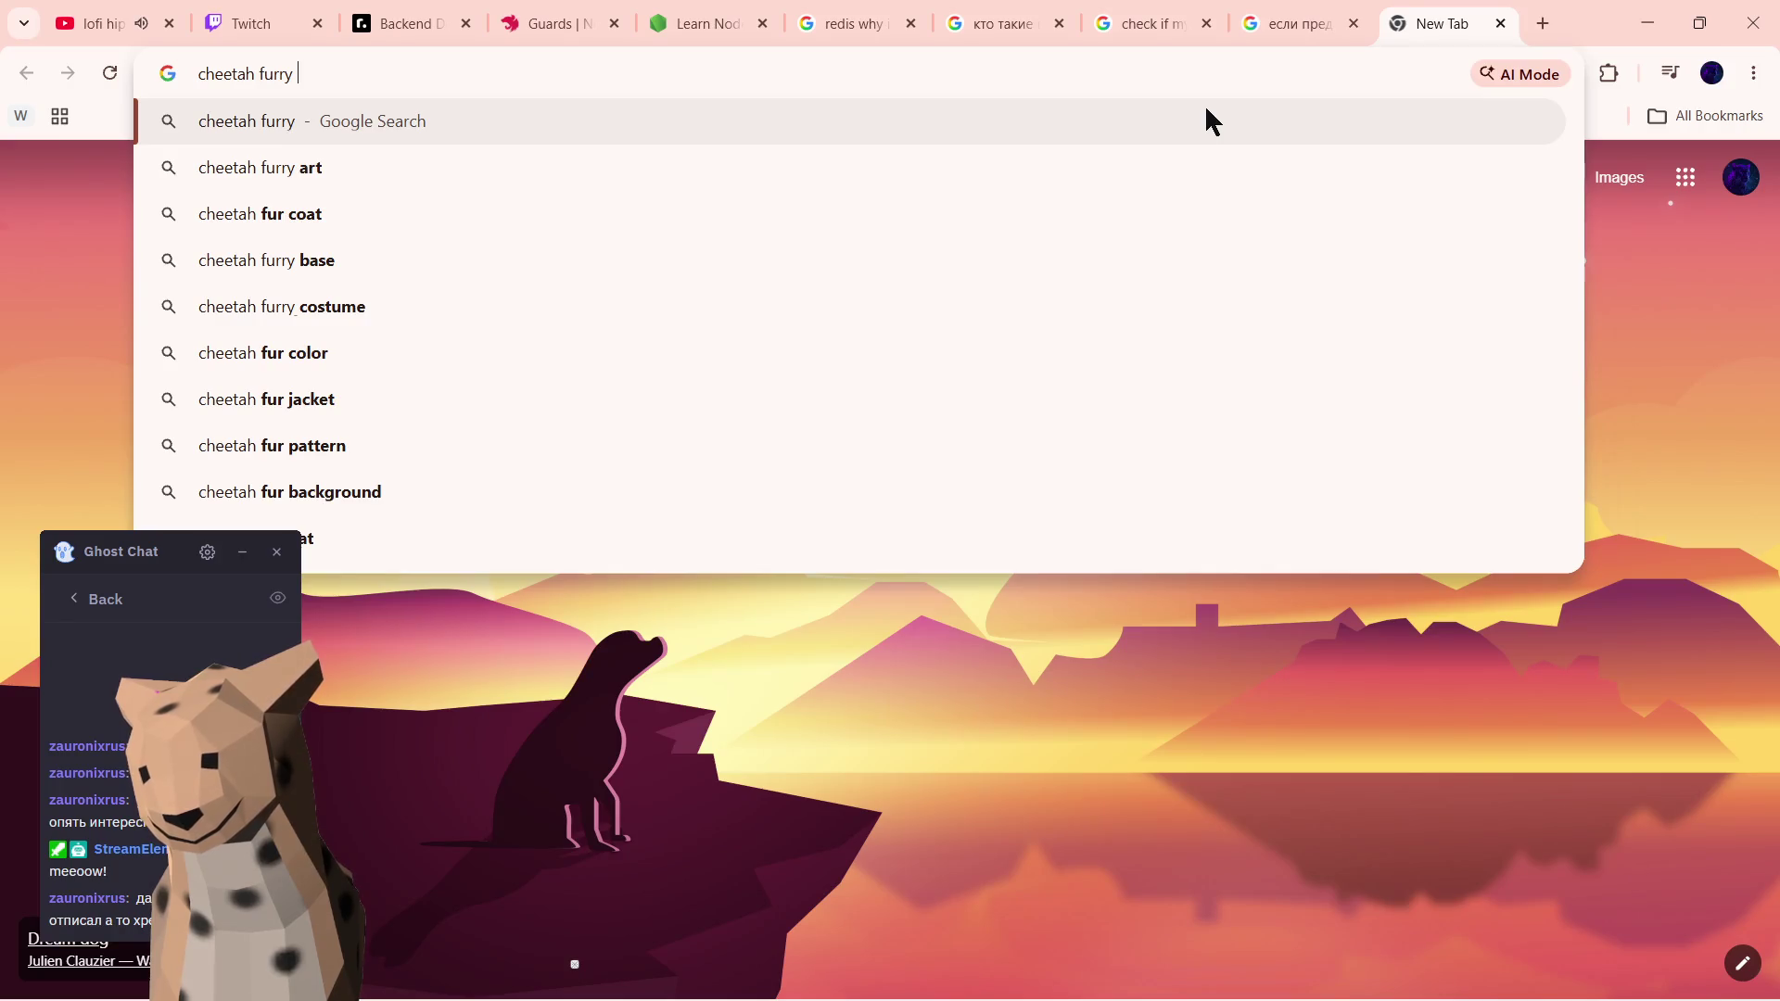
text(rt)
key(Return)
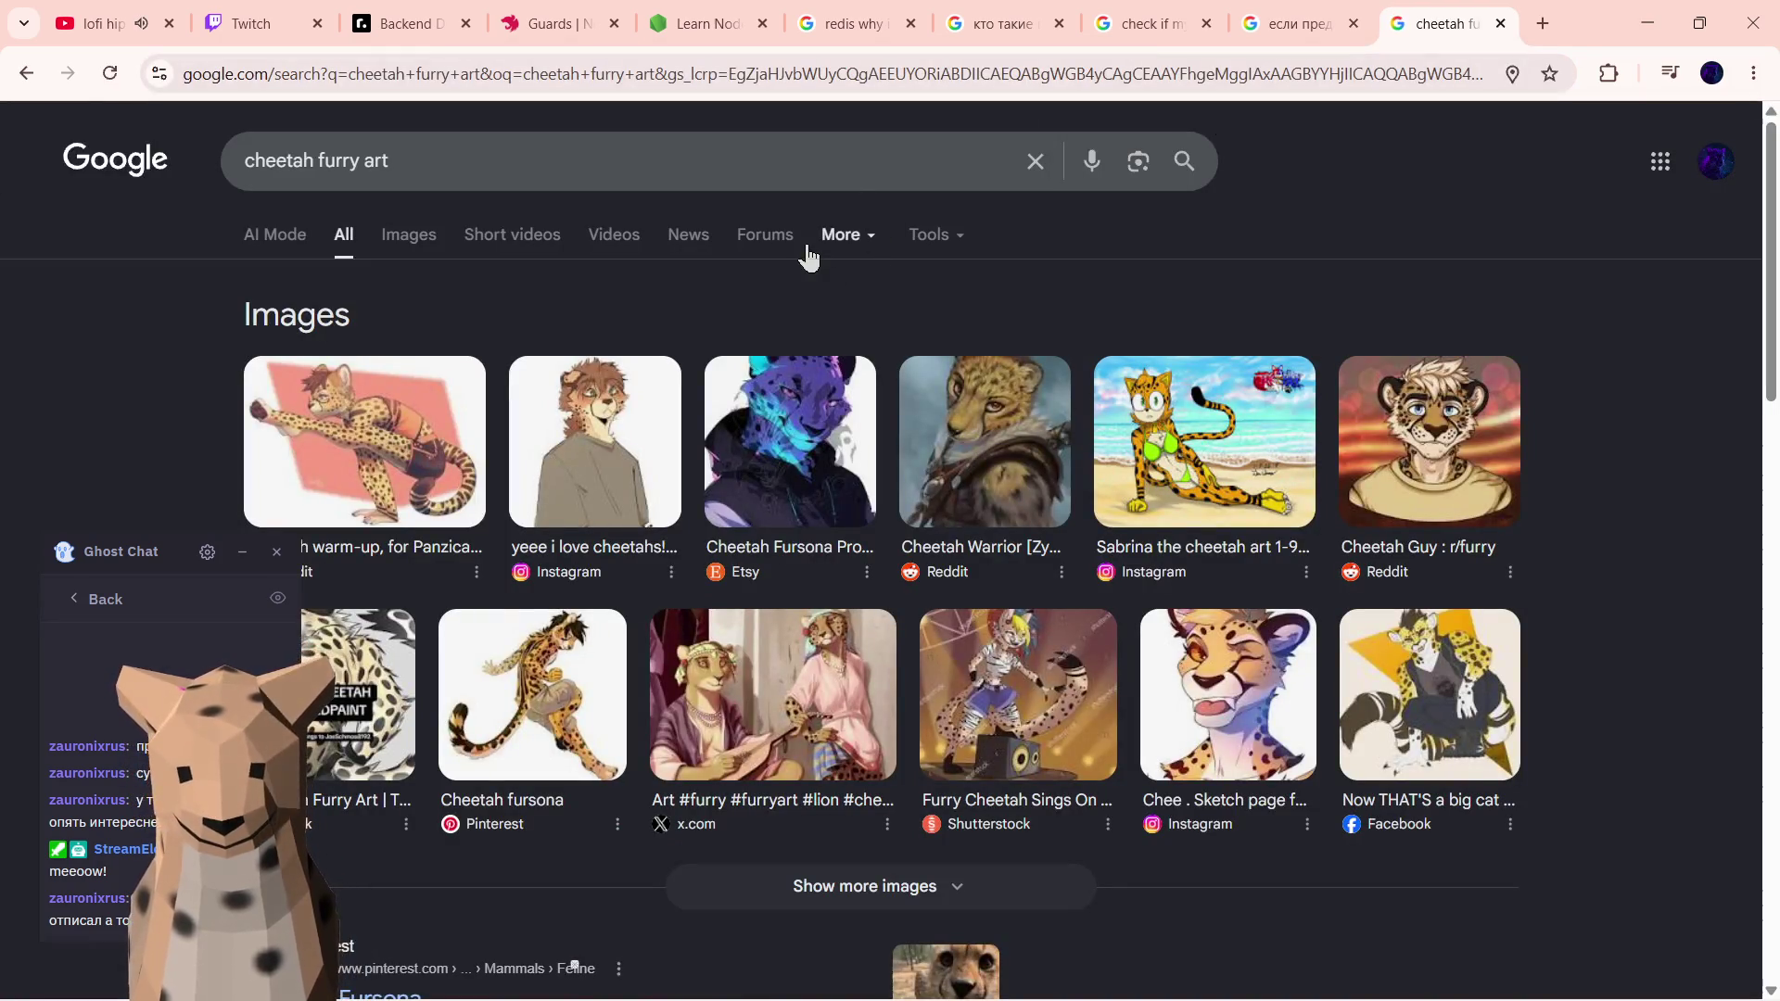
scroll(642, 269, down, 1)
scroll(556, 250, down, 1)
scroll(417, 210, up, 1)
scroll(376, 222, up, 1)
- Show only the image results for the cheetah furry art search
click(404, 248)
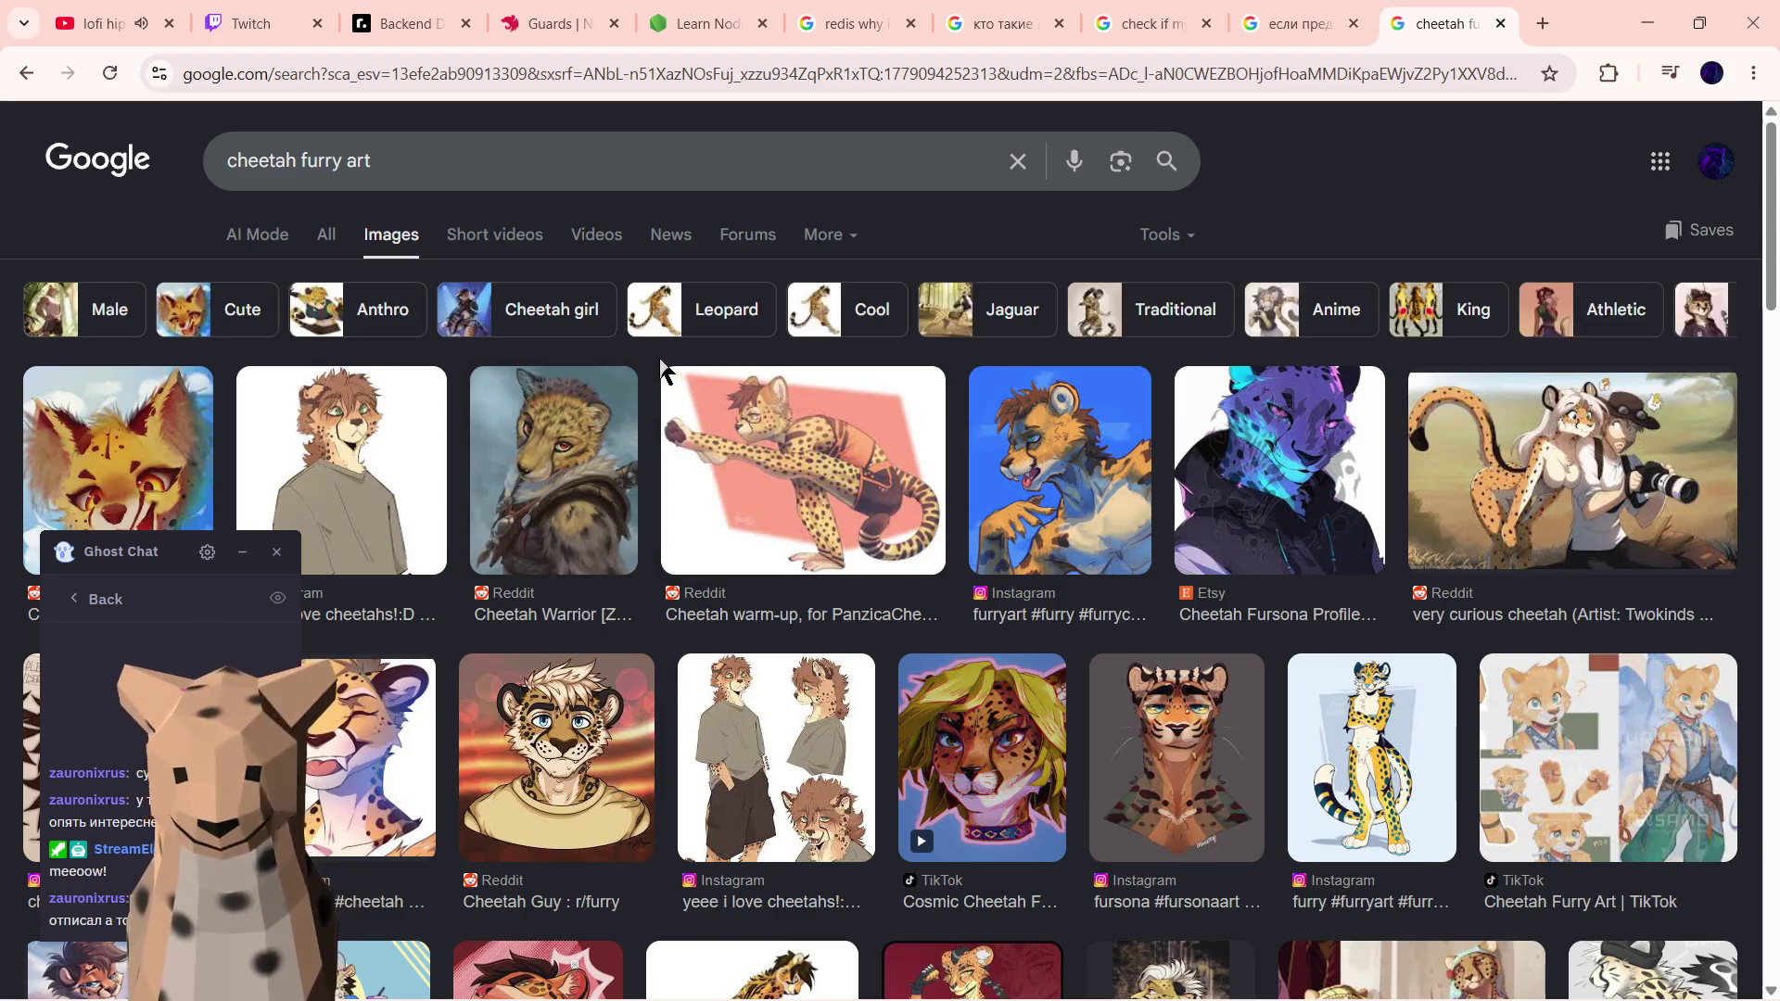
scroll(647, 355, down, 2)
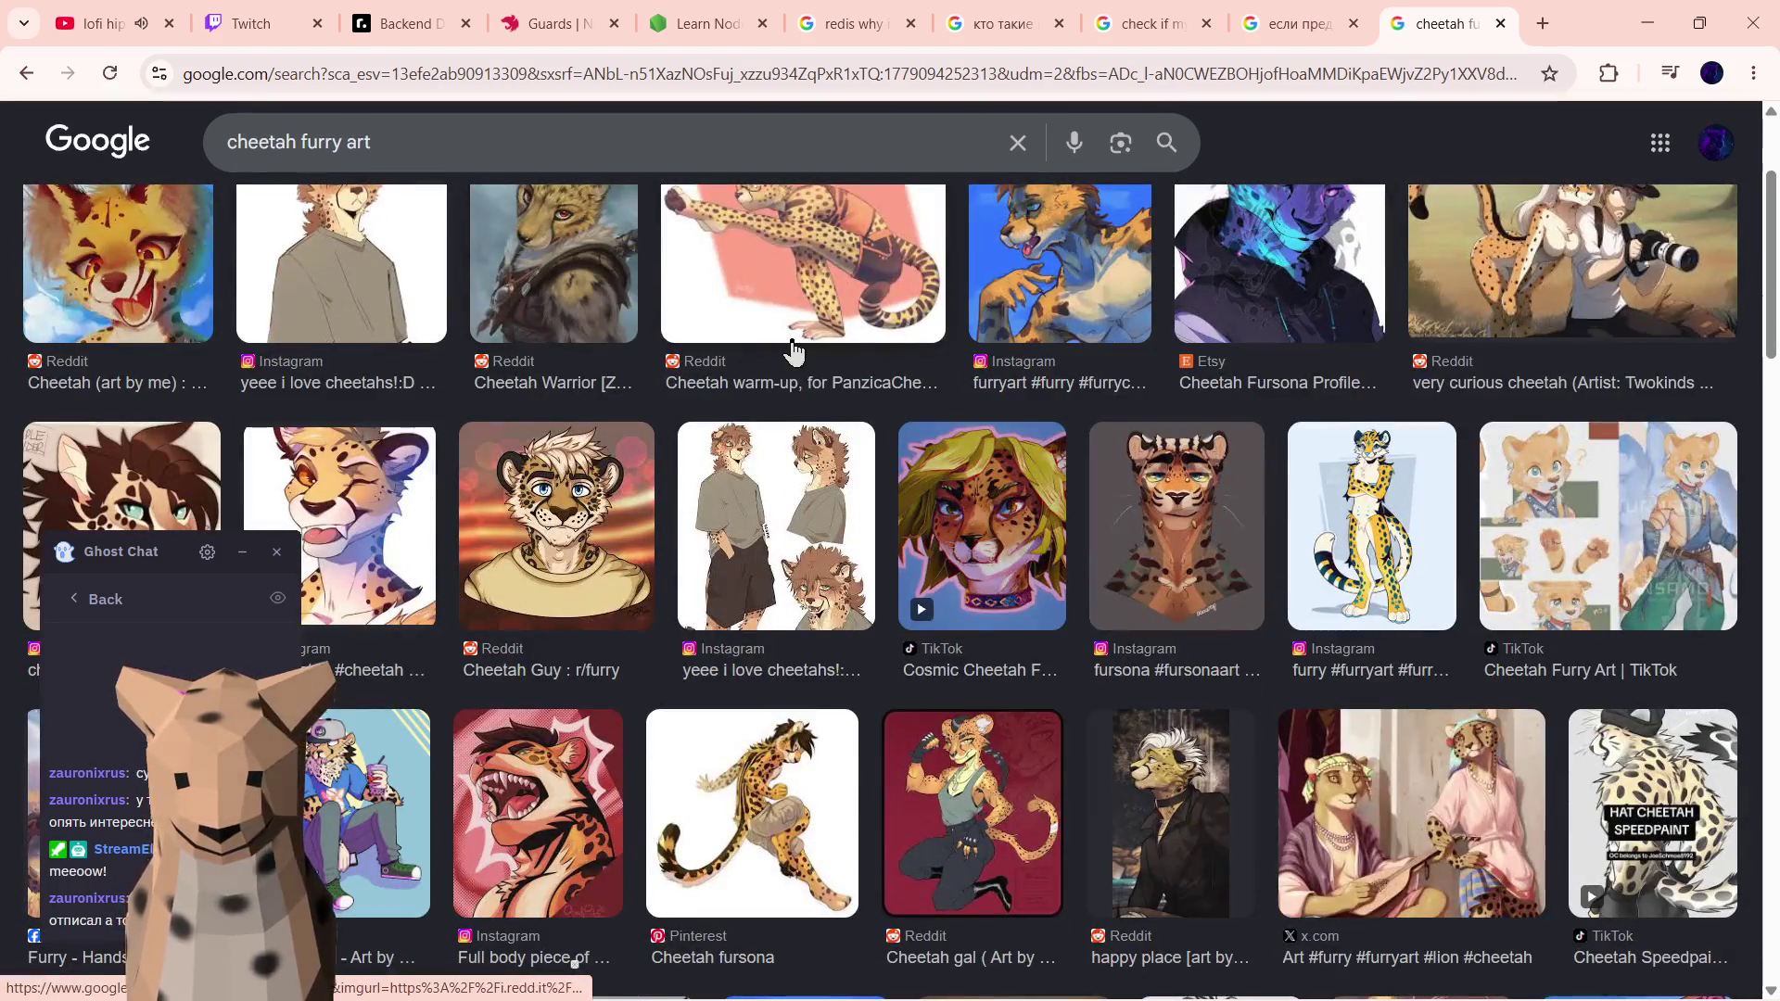
scroll(793, 351, down, 1)
scroll(748, 348, down, 2)
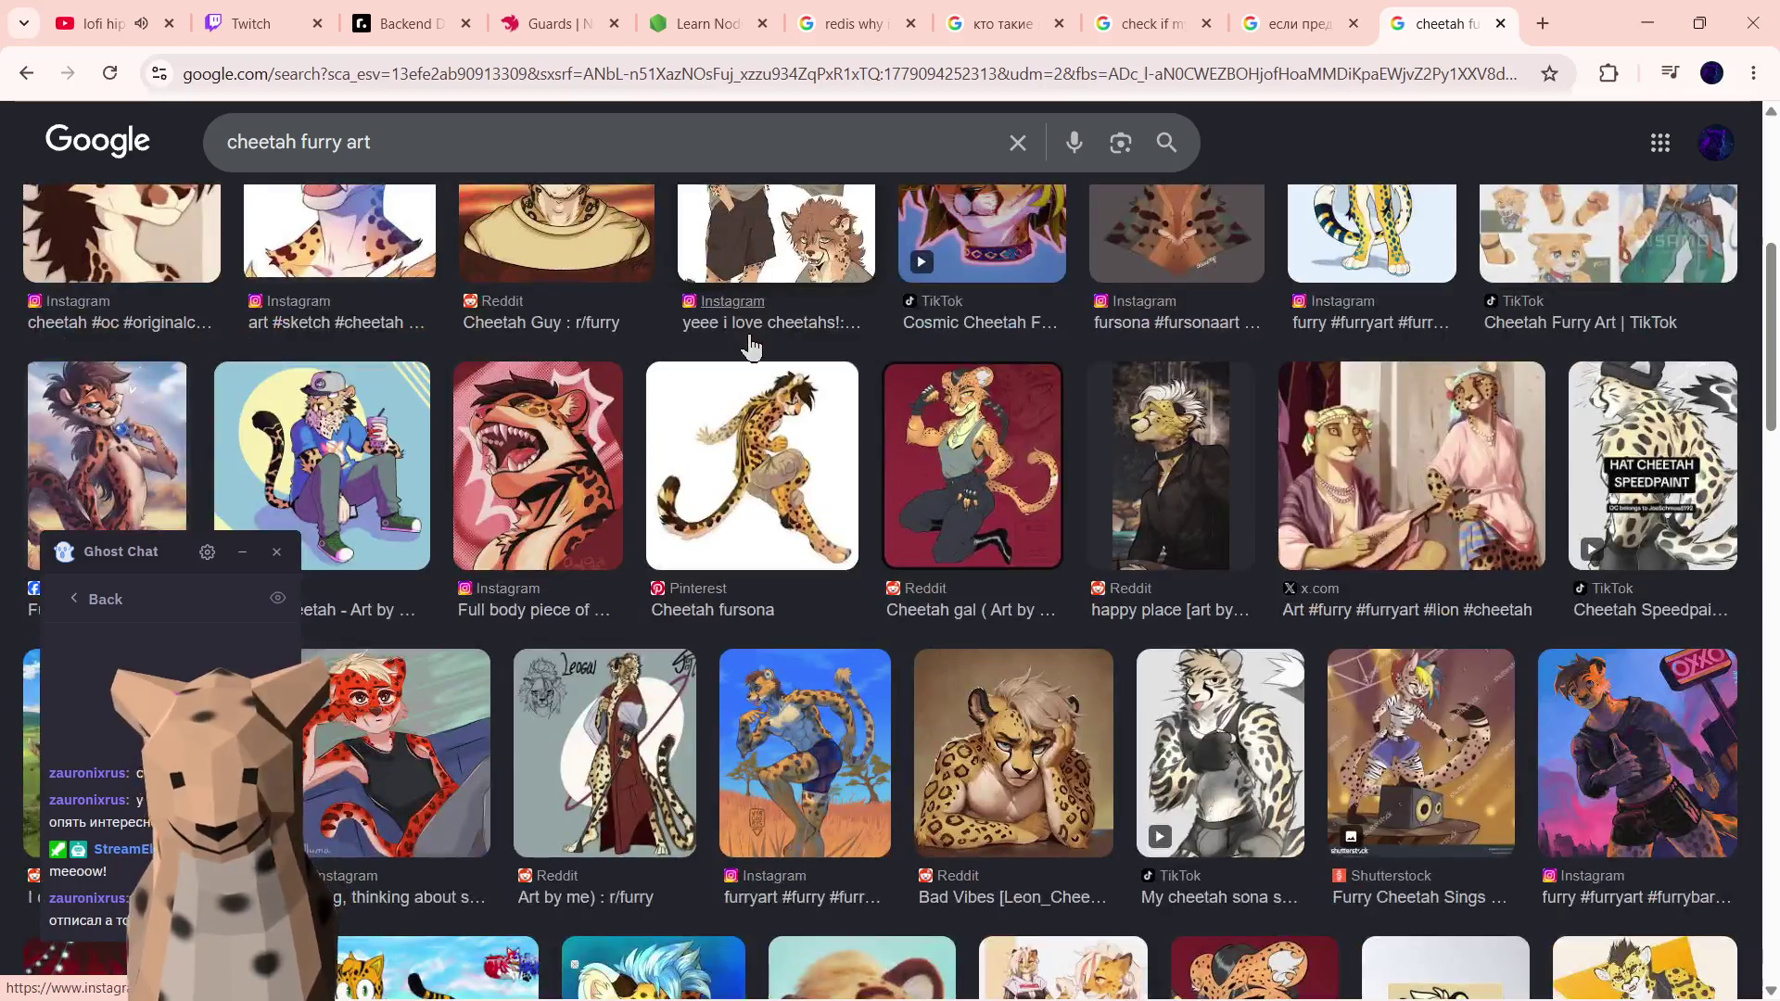
scroll(748, 348, up, 5)
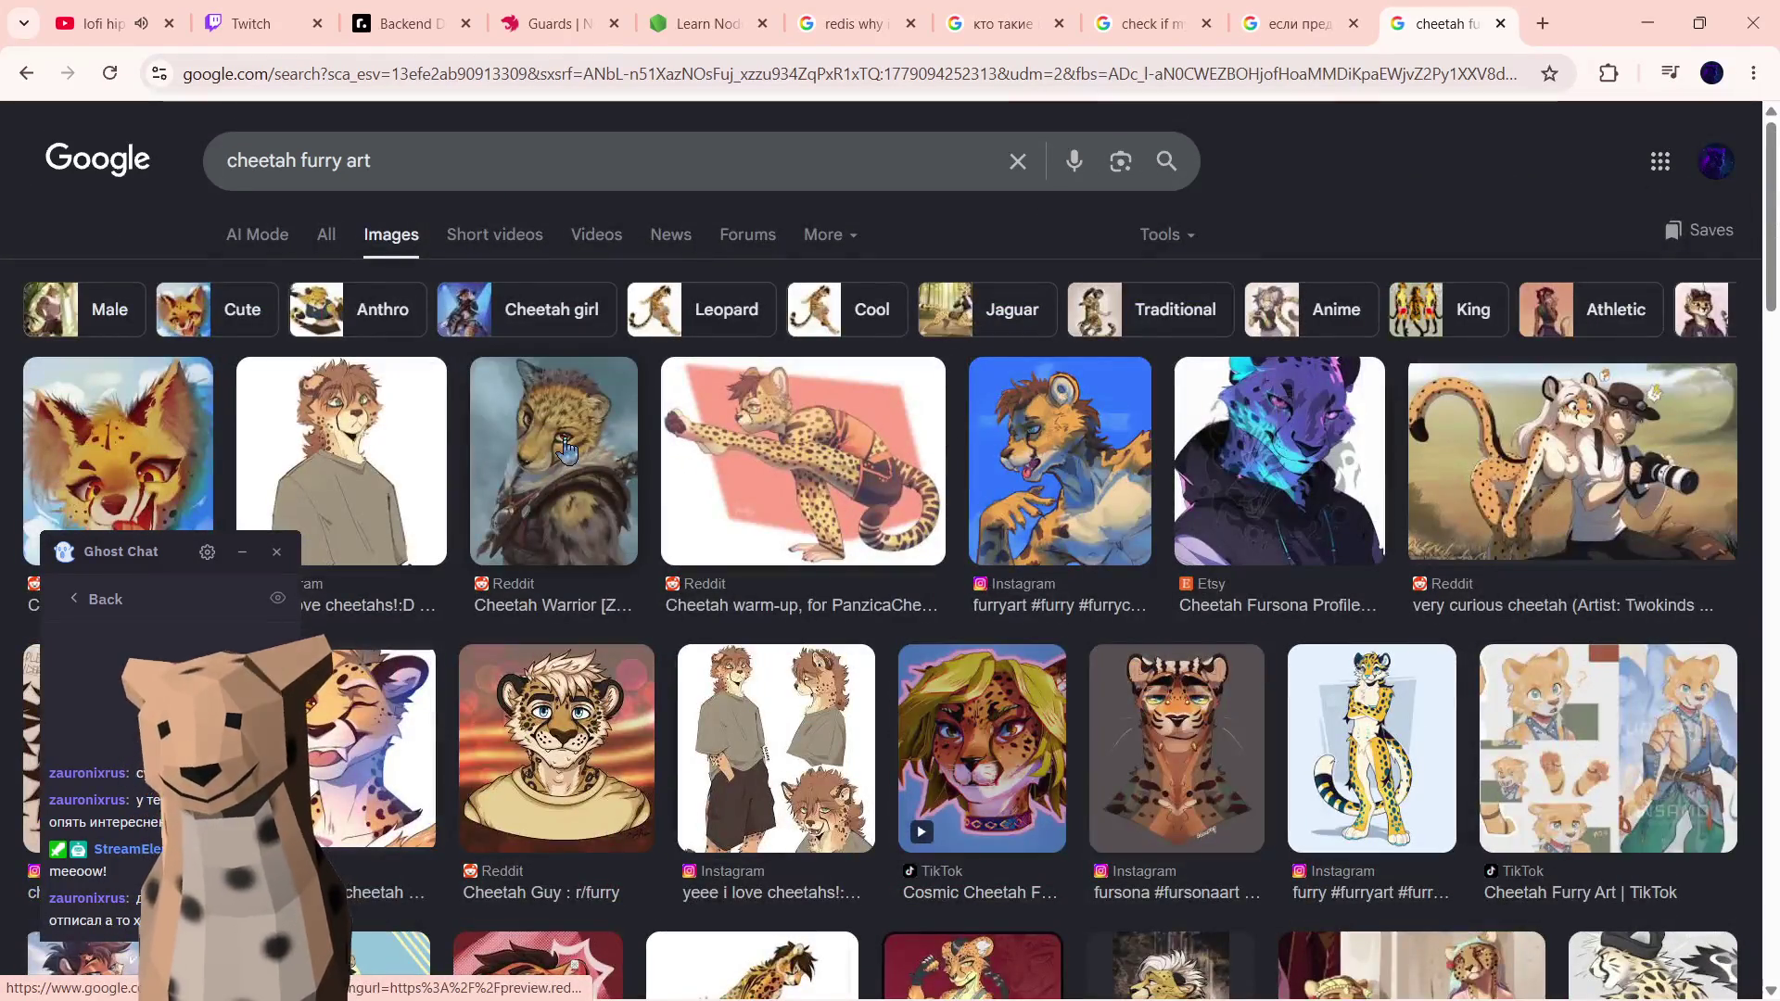
scroll(596, 366, down, 5)
scroll(599, 362, down, 1)
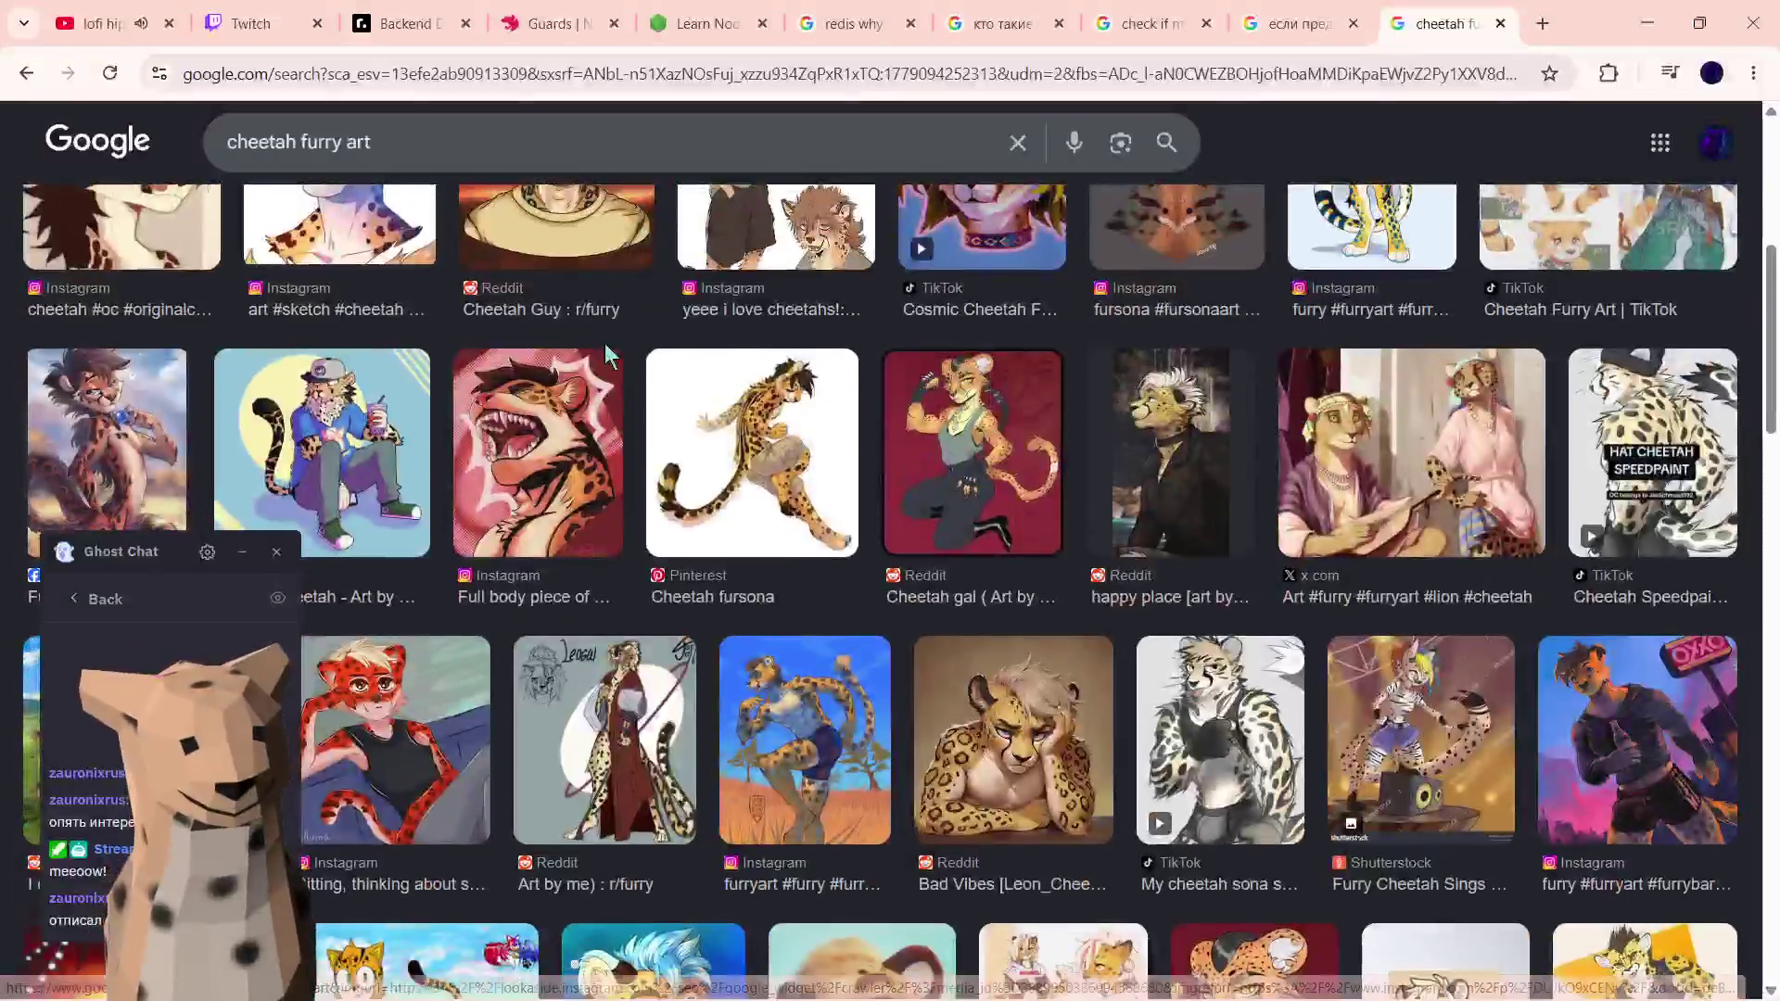
scroll(606, 357, down, 1)
scroll(605, 358, down, 1)
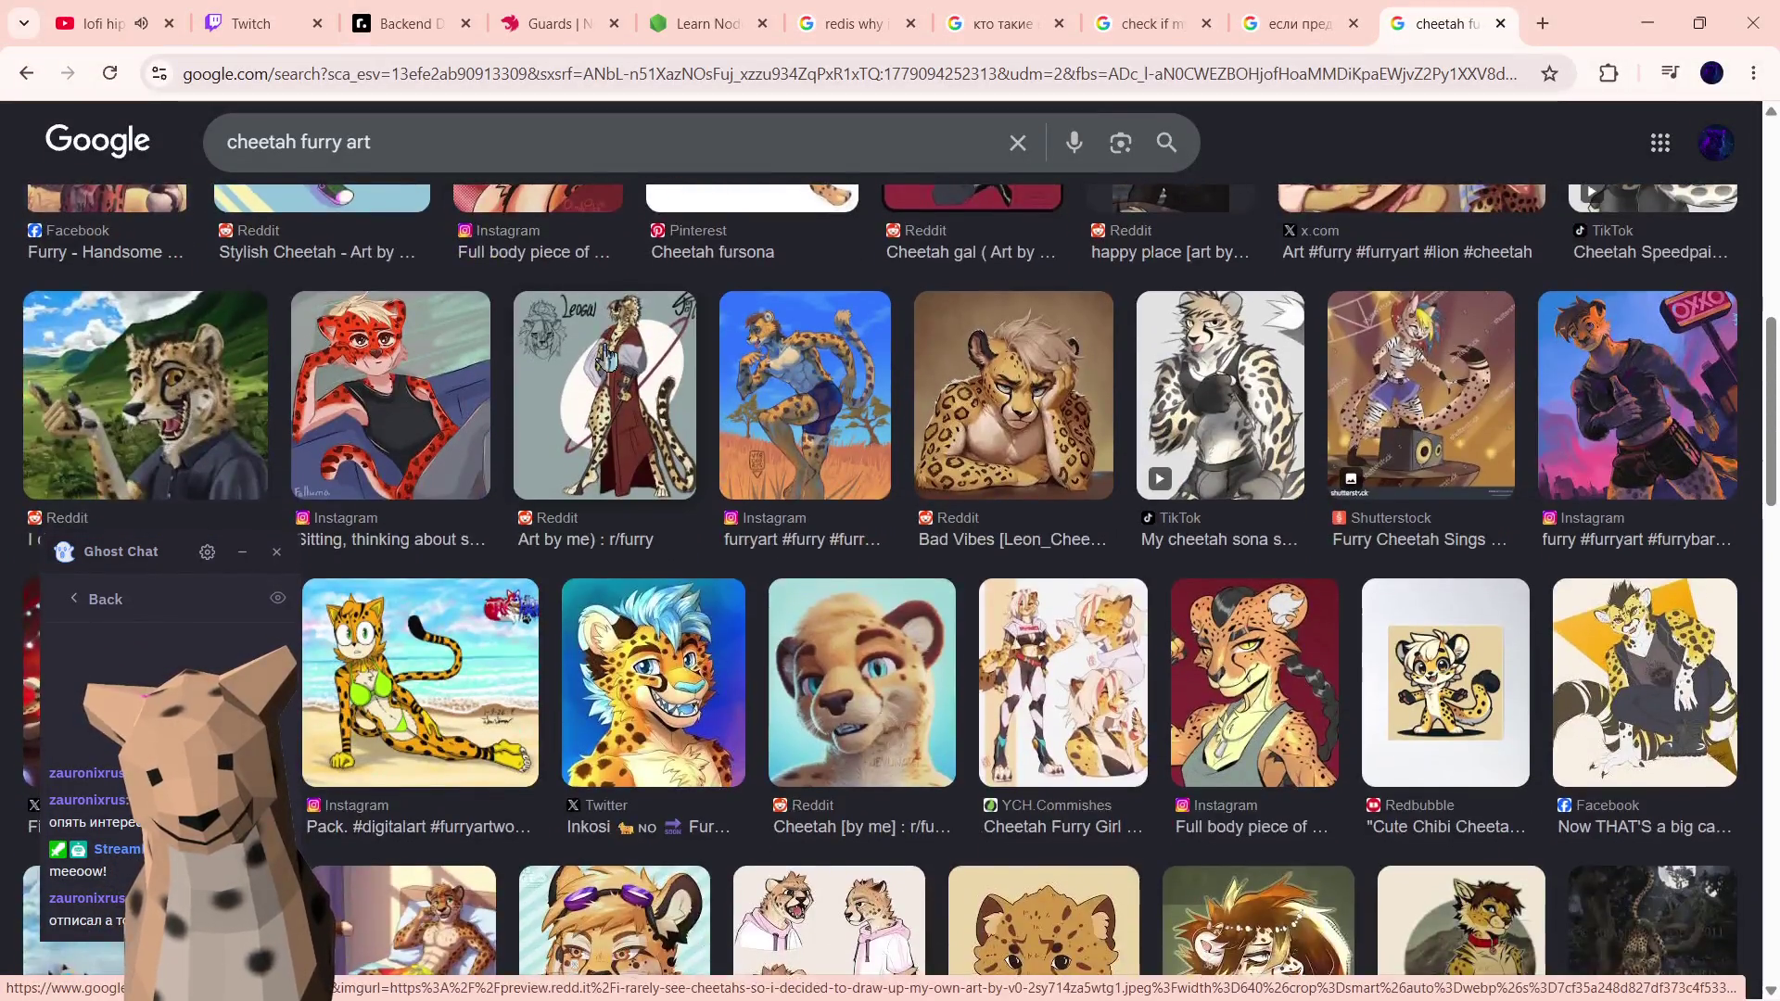
scroll(604, 357, down, 1)
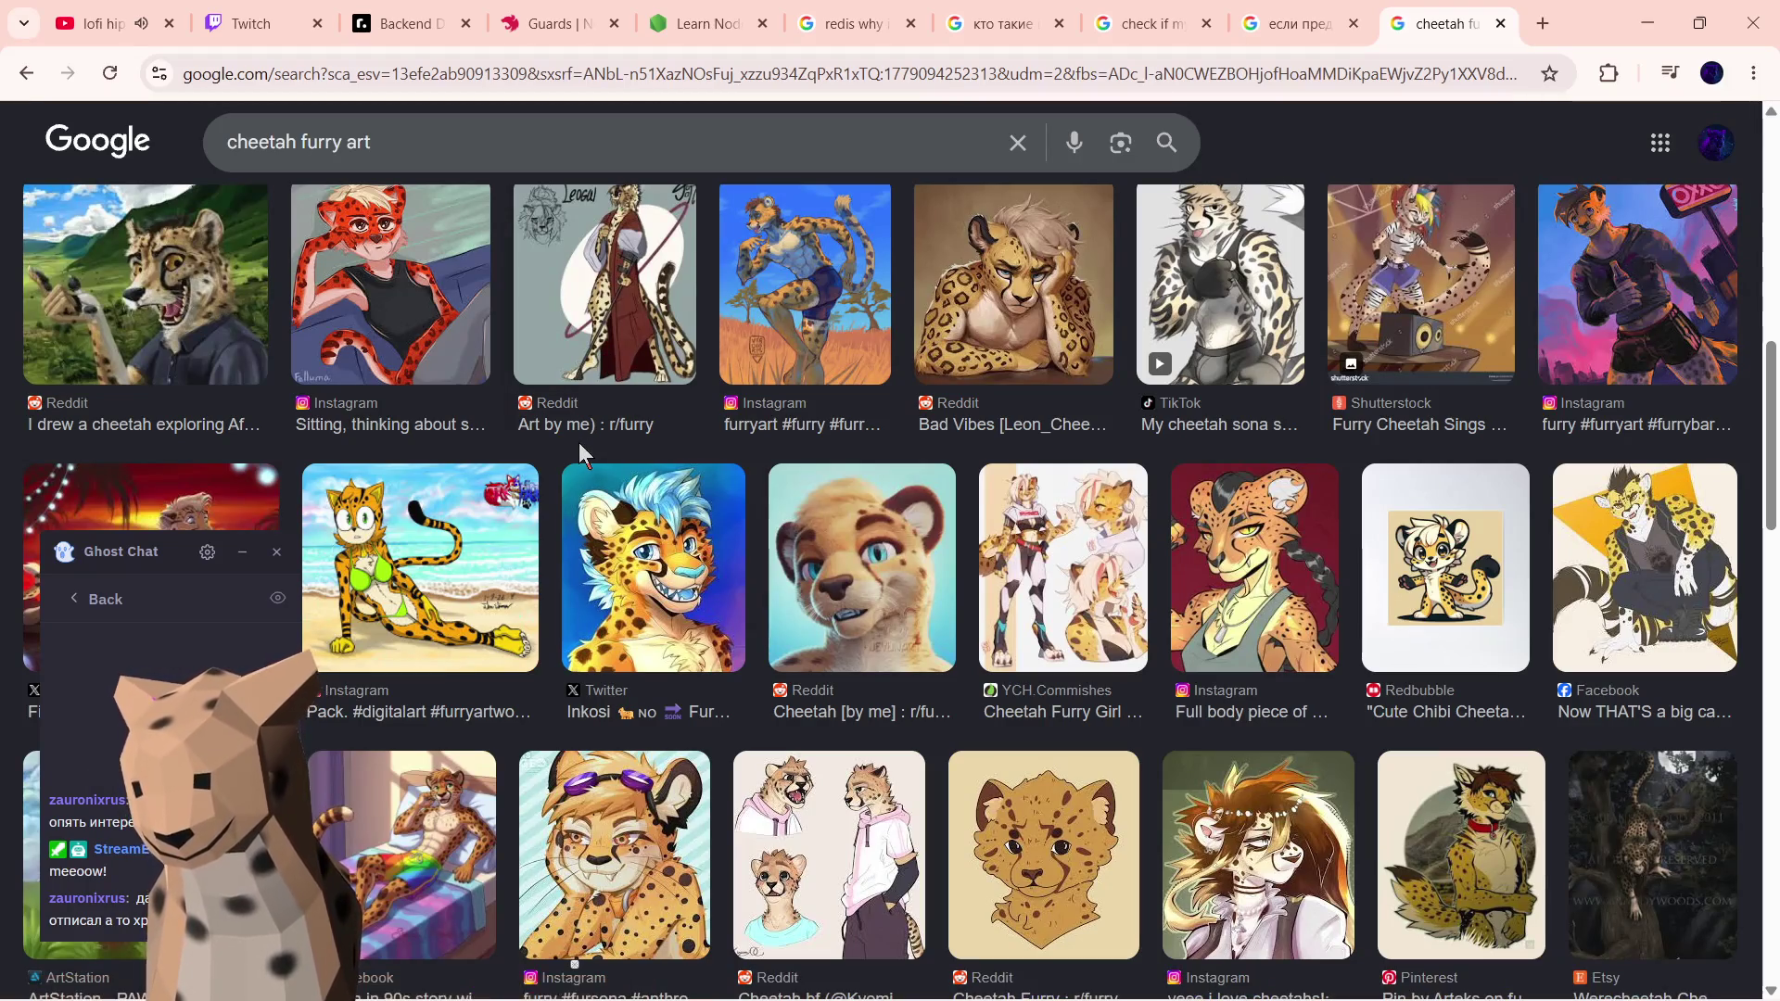
scroll(559, 461, down, 4)
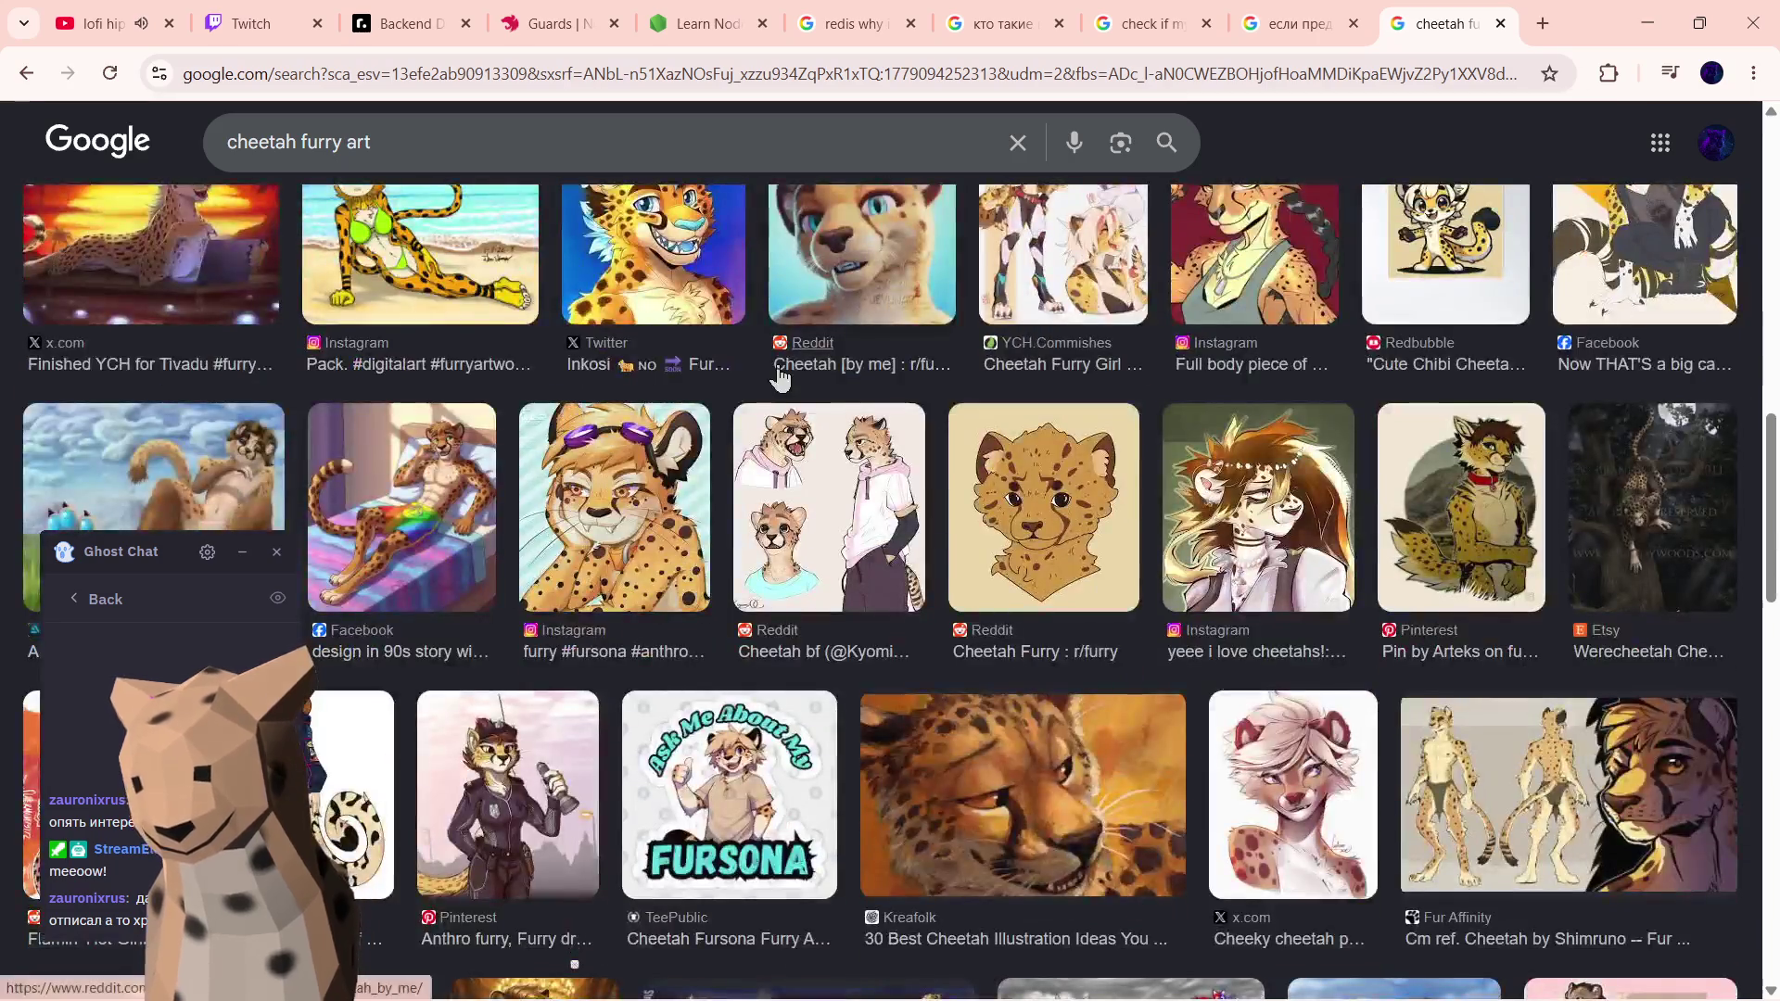
scroll(902, 331, down, 1)
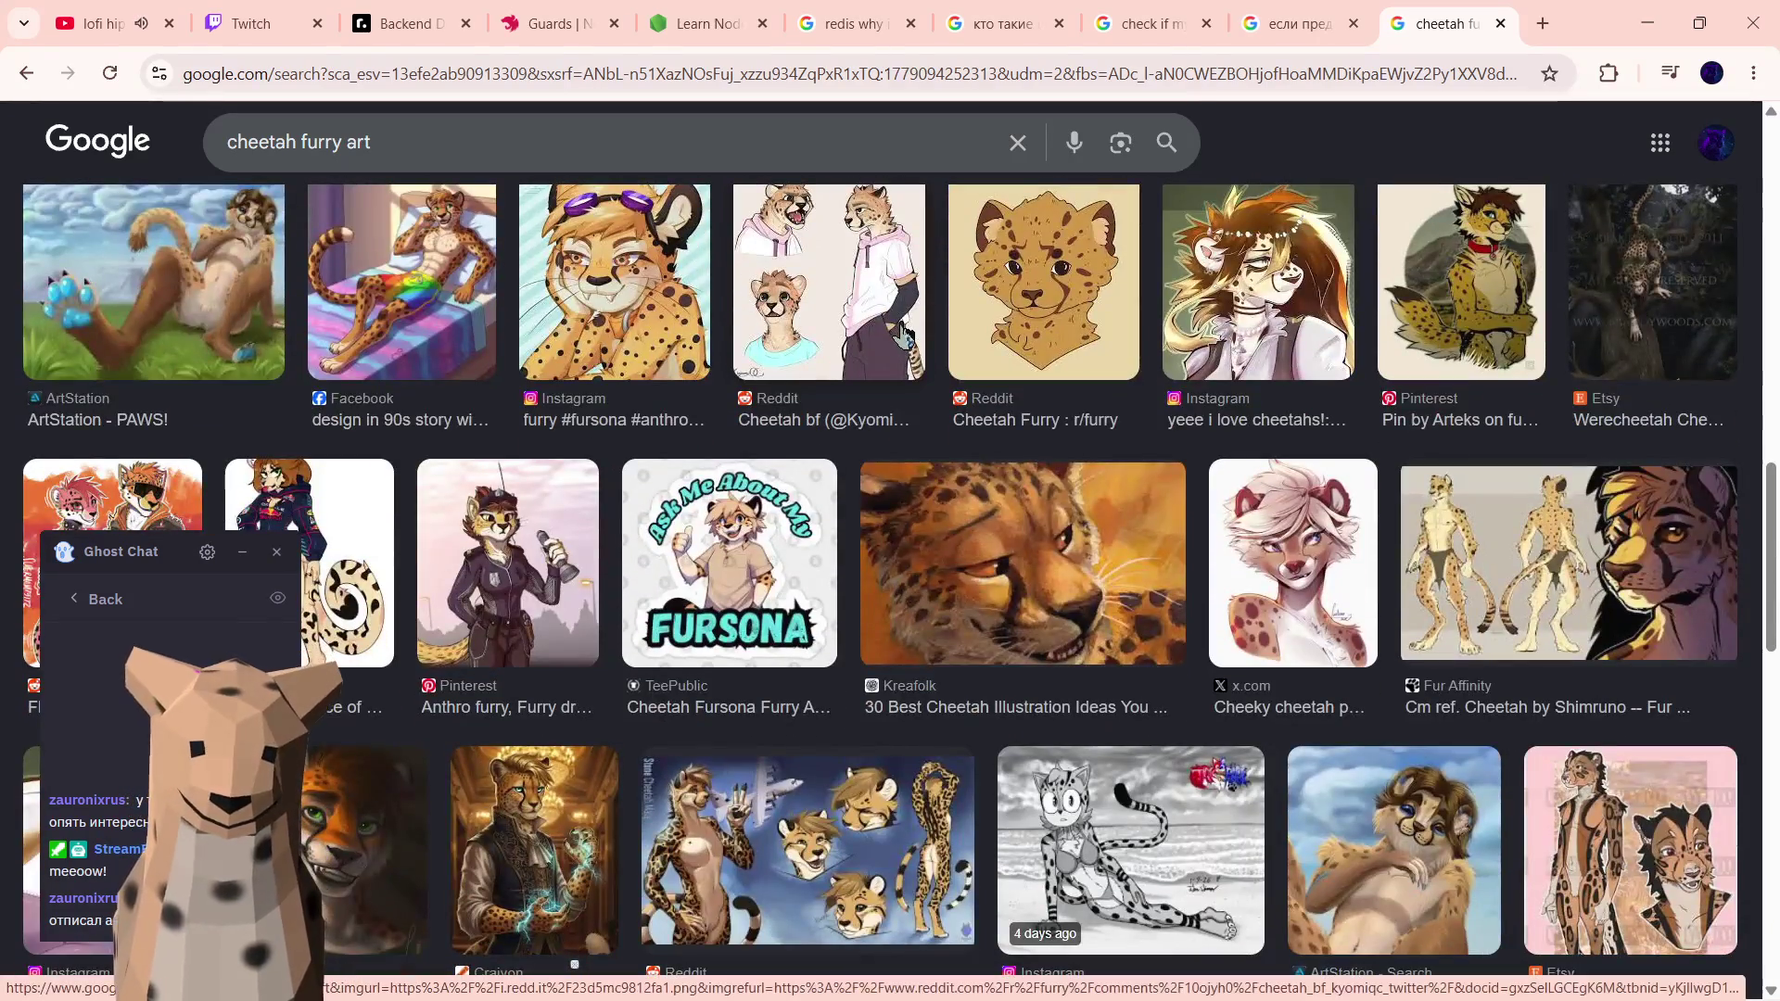
scroll(901, 331, down, 1)
scroll(901, 331, up, 4)
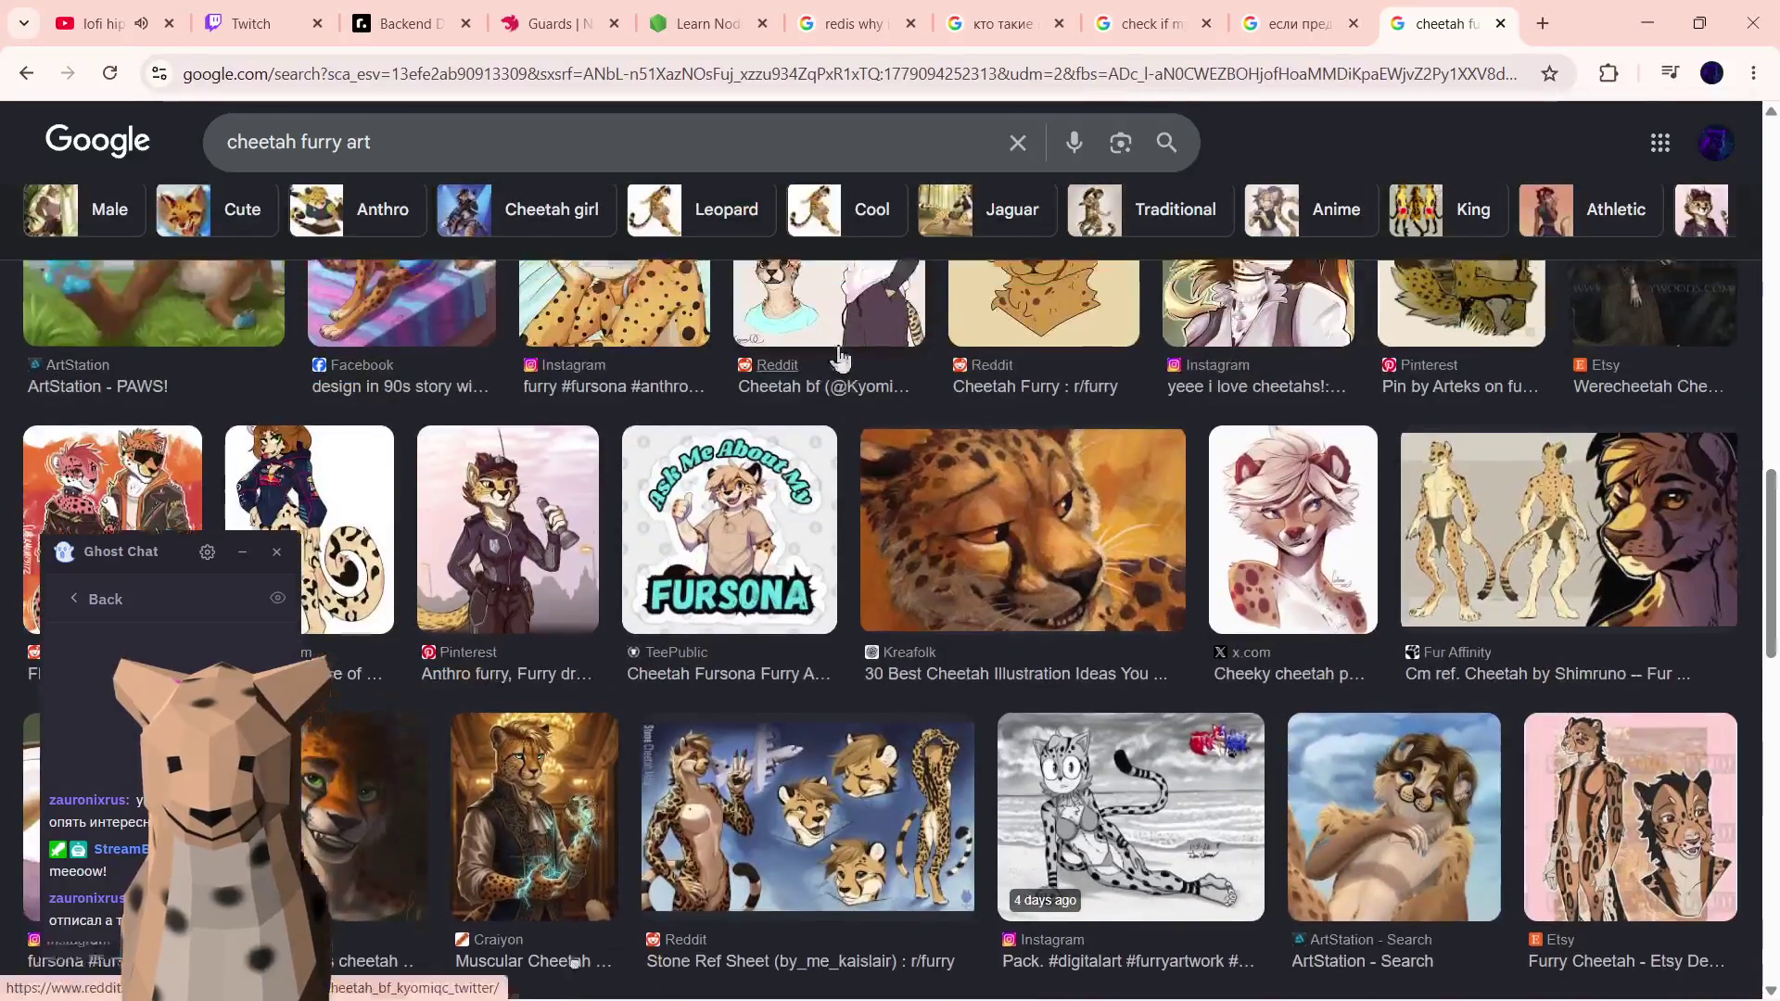
scroll(763, 453, up, 1)
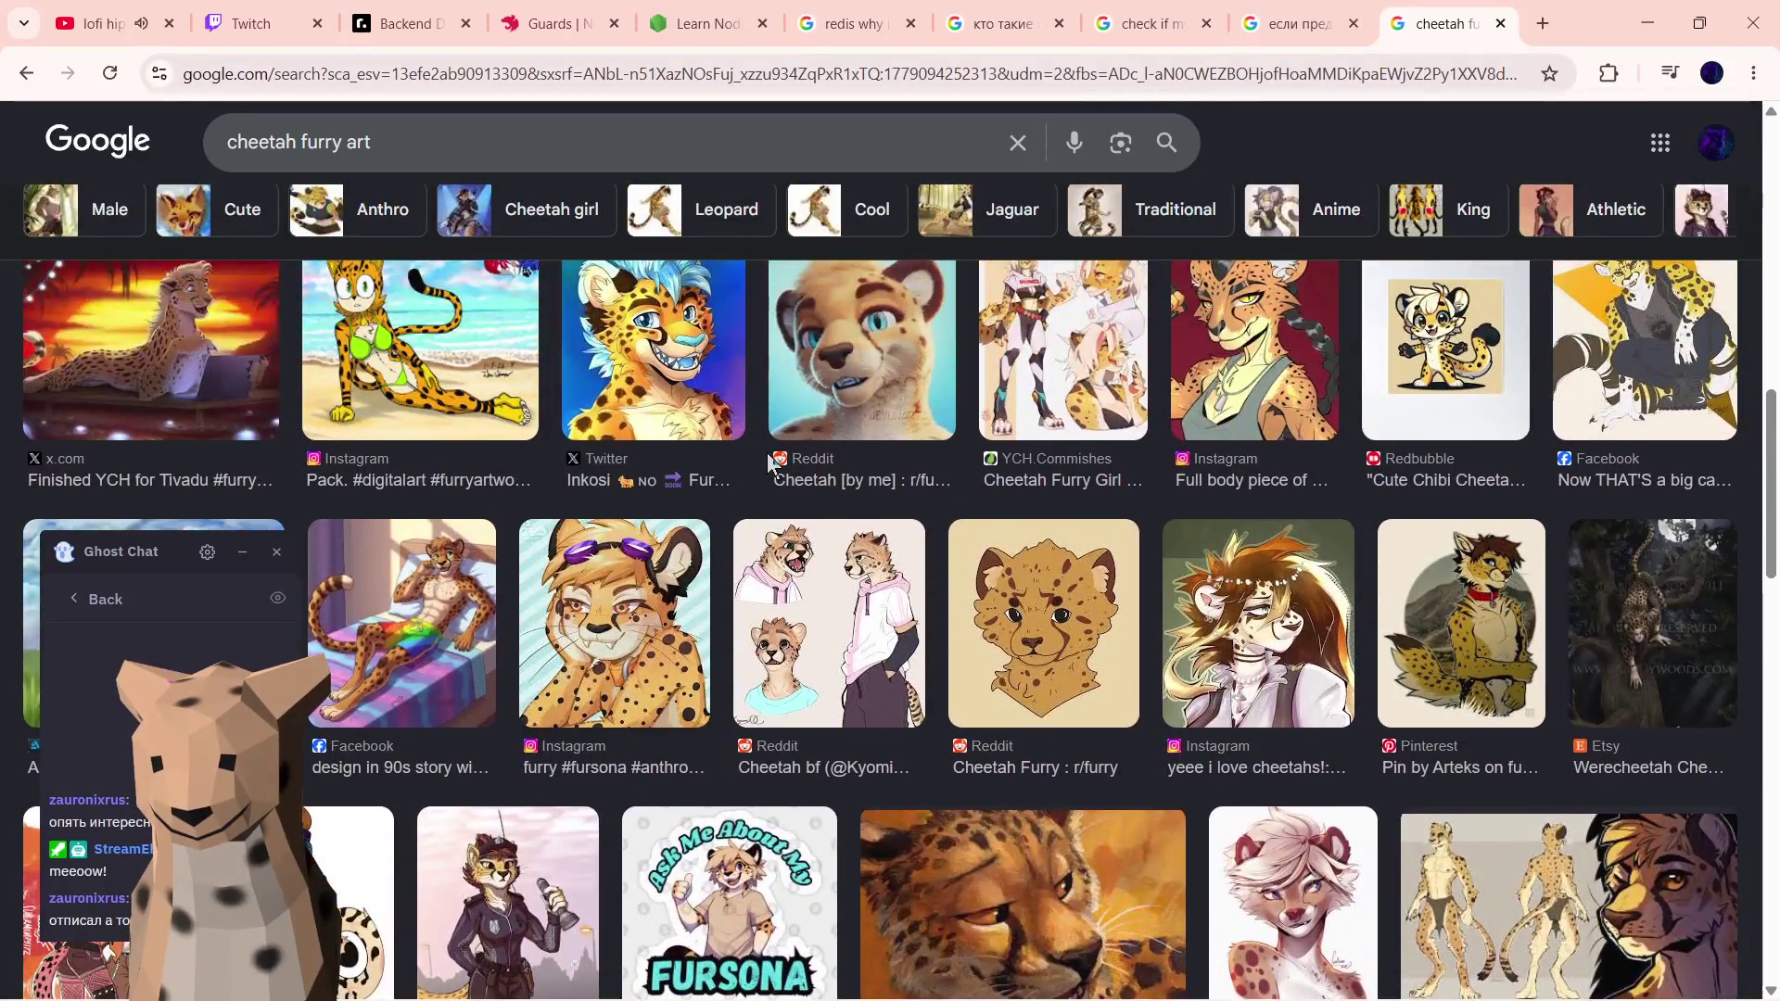
scroll(769, 464, up, 1)
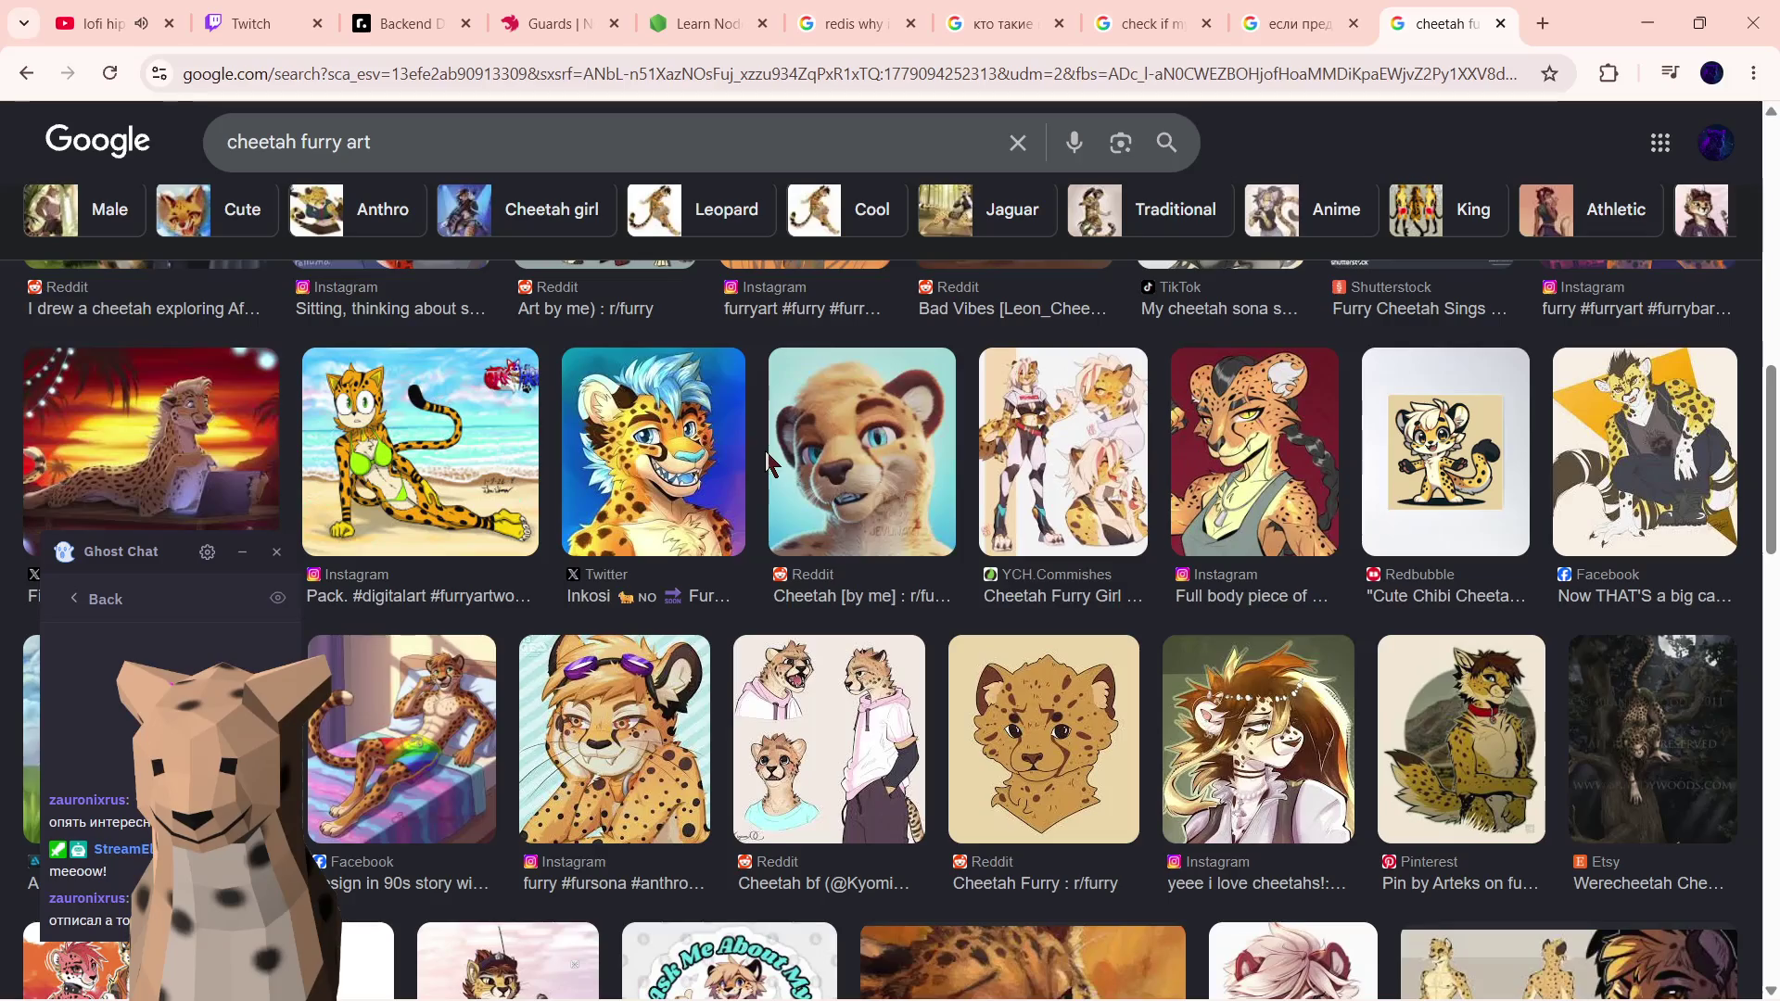
scroll(695, 599, up, 1)
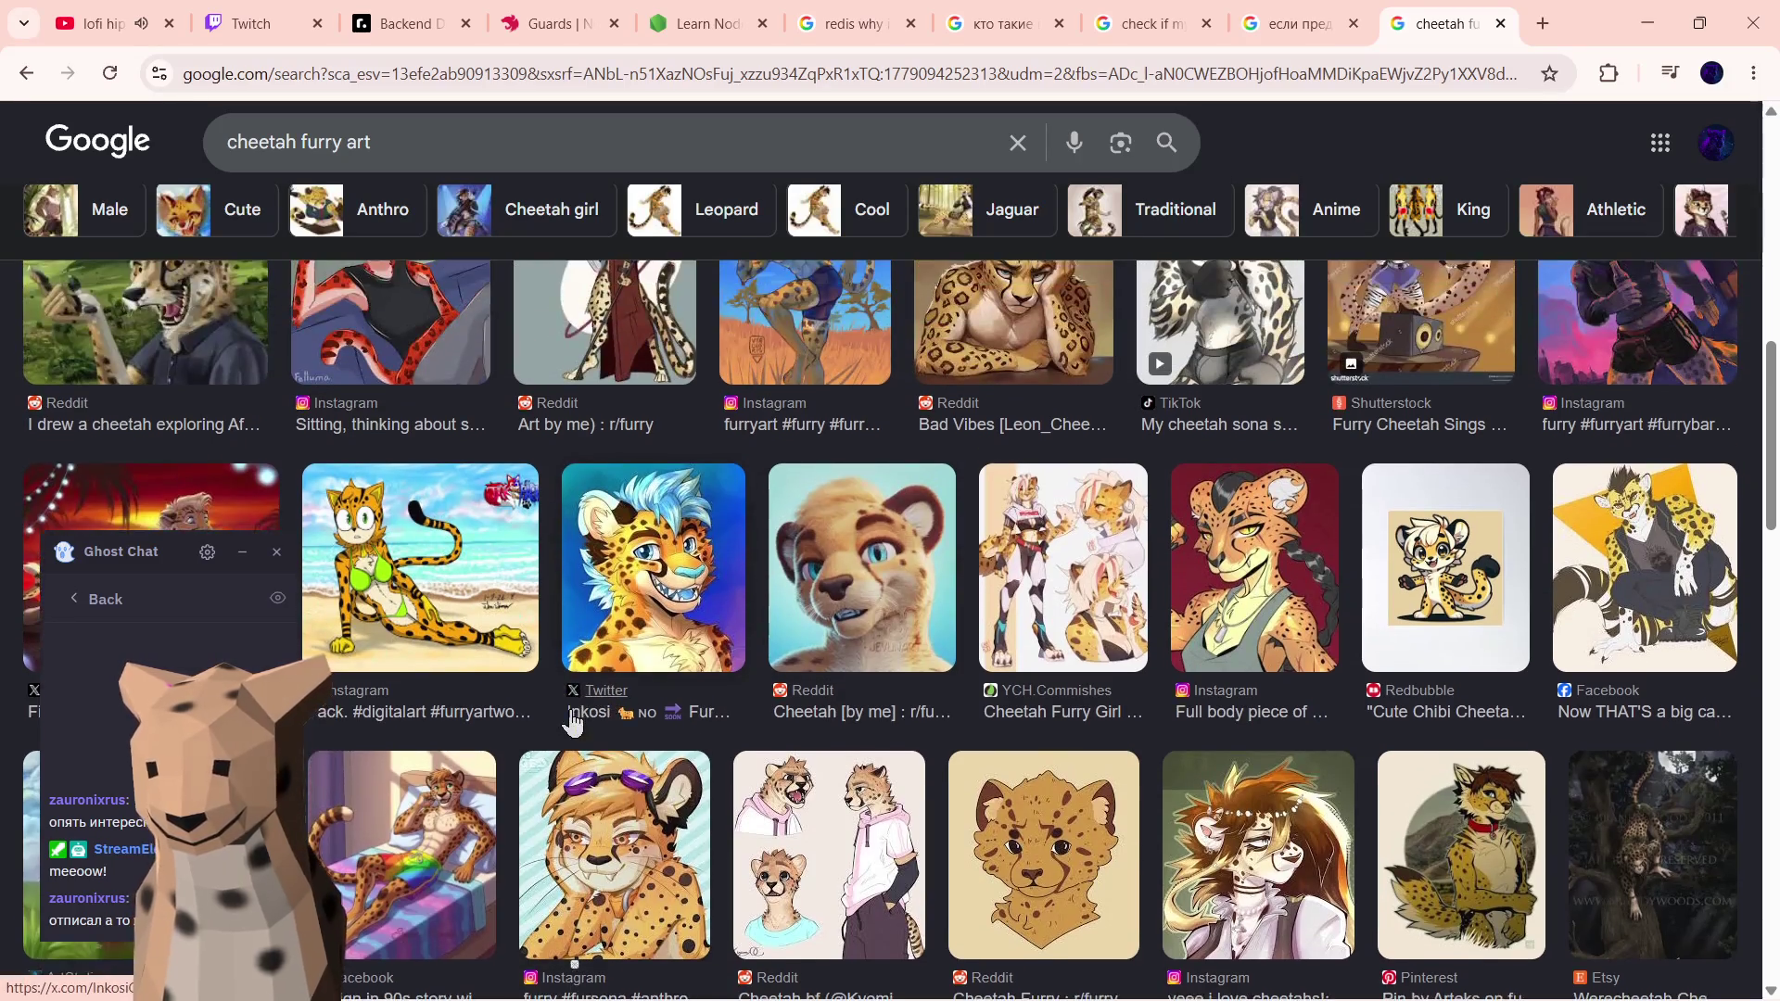
scroll(626, 584, up, 1)
scroll(396, 544, up, 3)
scroll(396, 543, up, 1)
scroll(418, 473, up, 1)
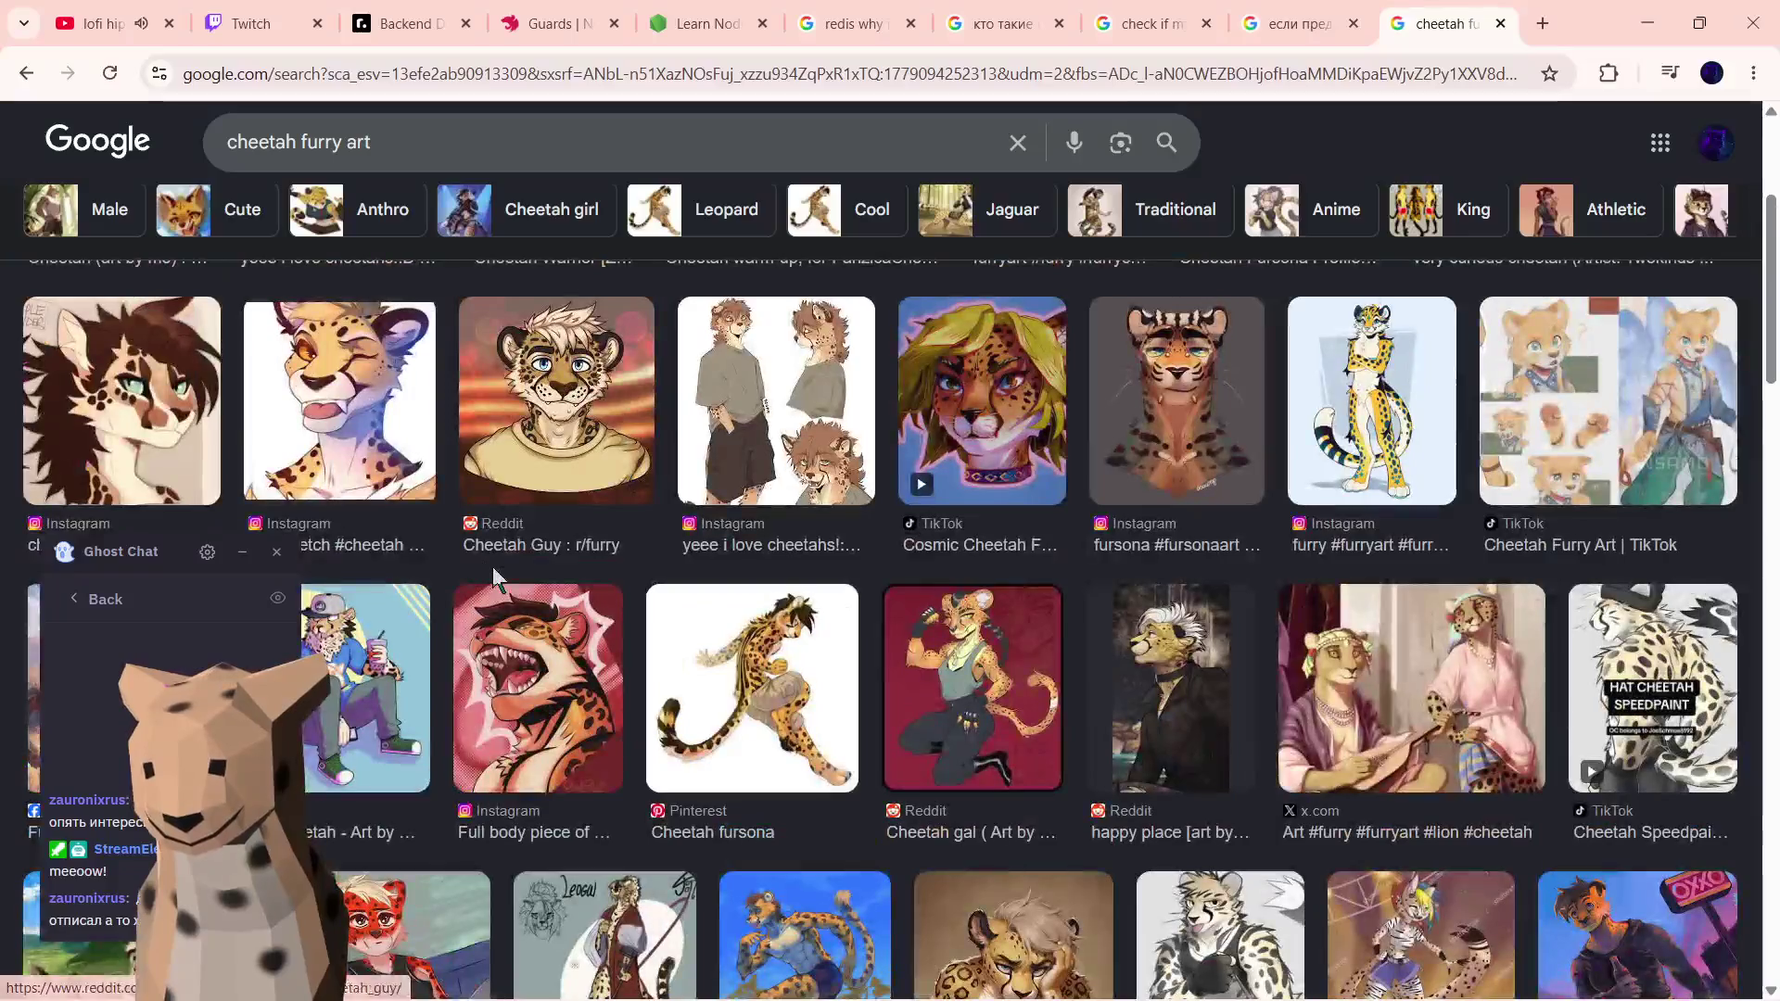
scroll(832, 480, down, 3)
scroll(890, 500, down, 1)
scroll(974, 529, up, 3)
scroll(1035, 554, up, 2)
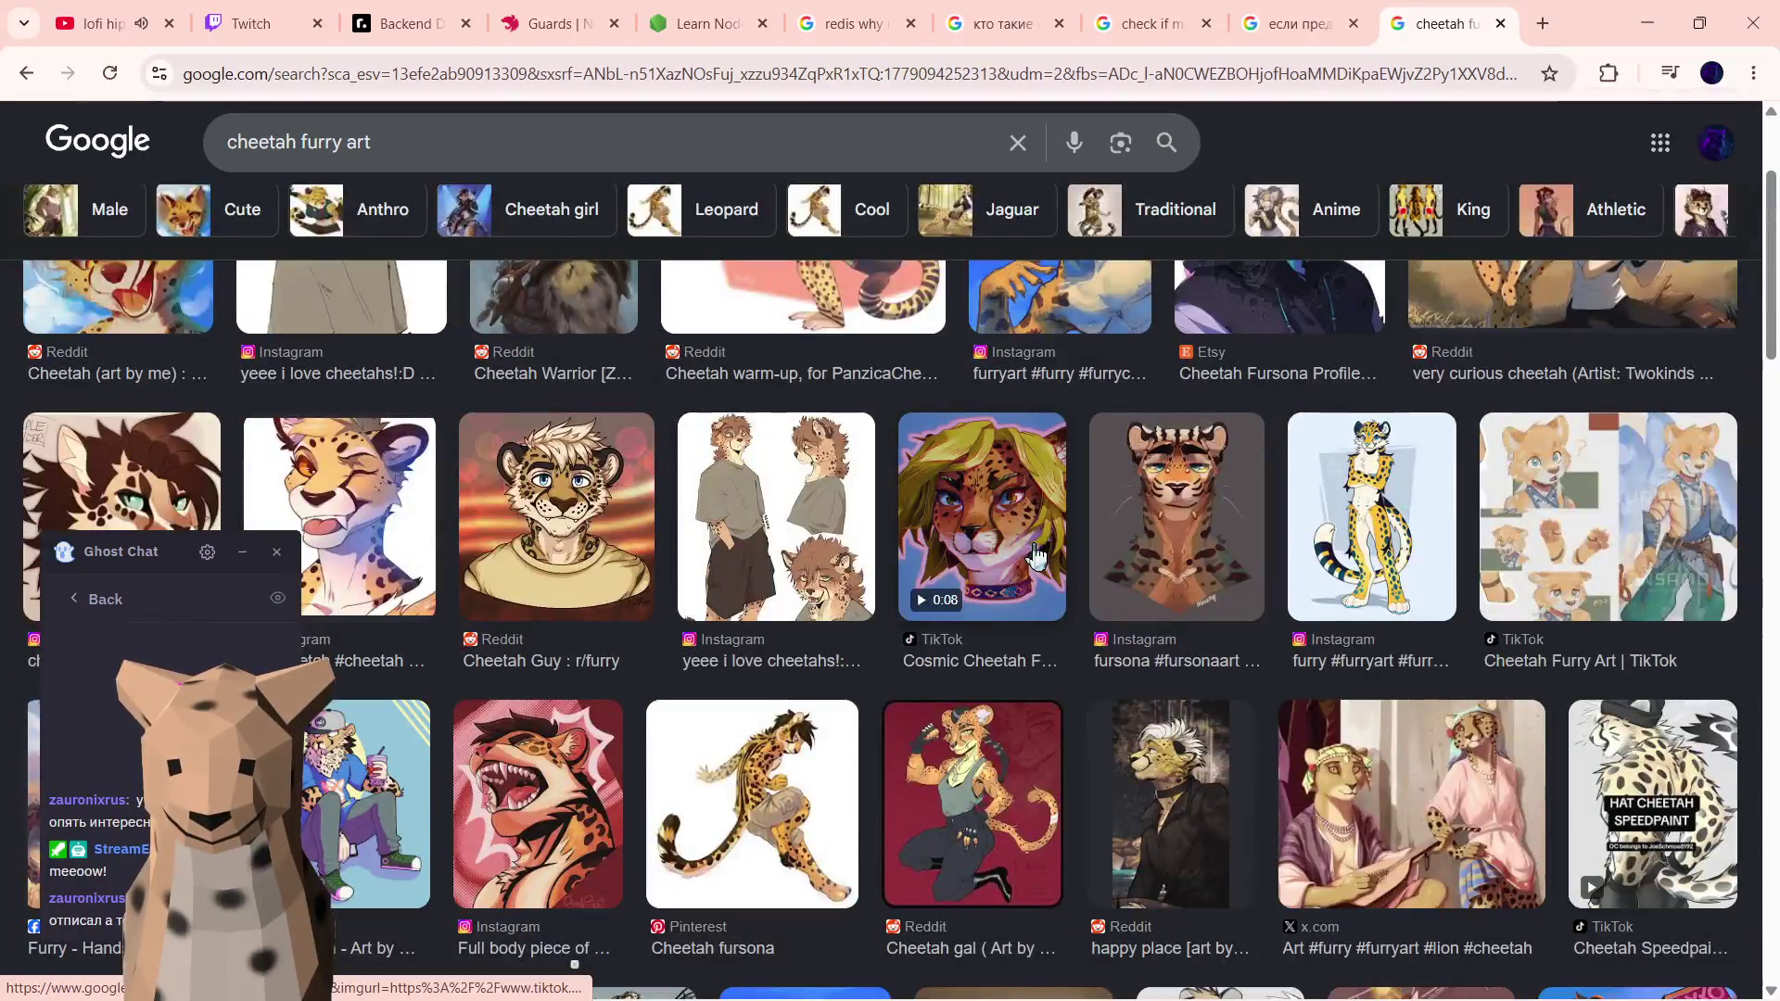
scroll(1029, 584, up, 1)
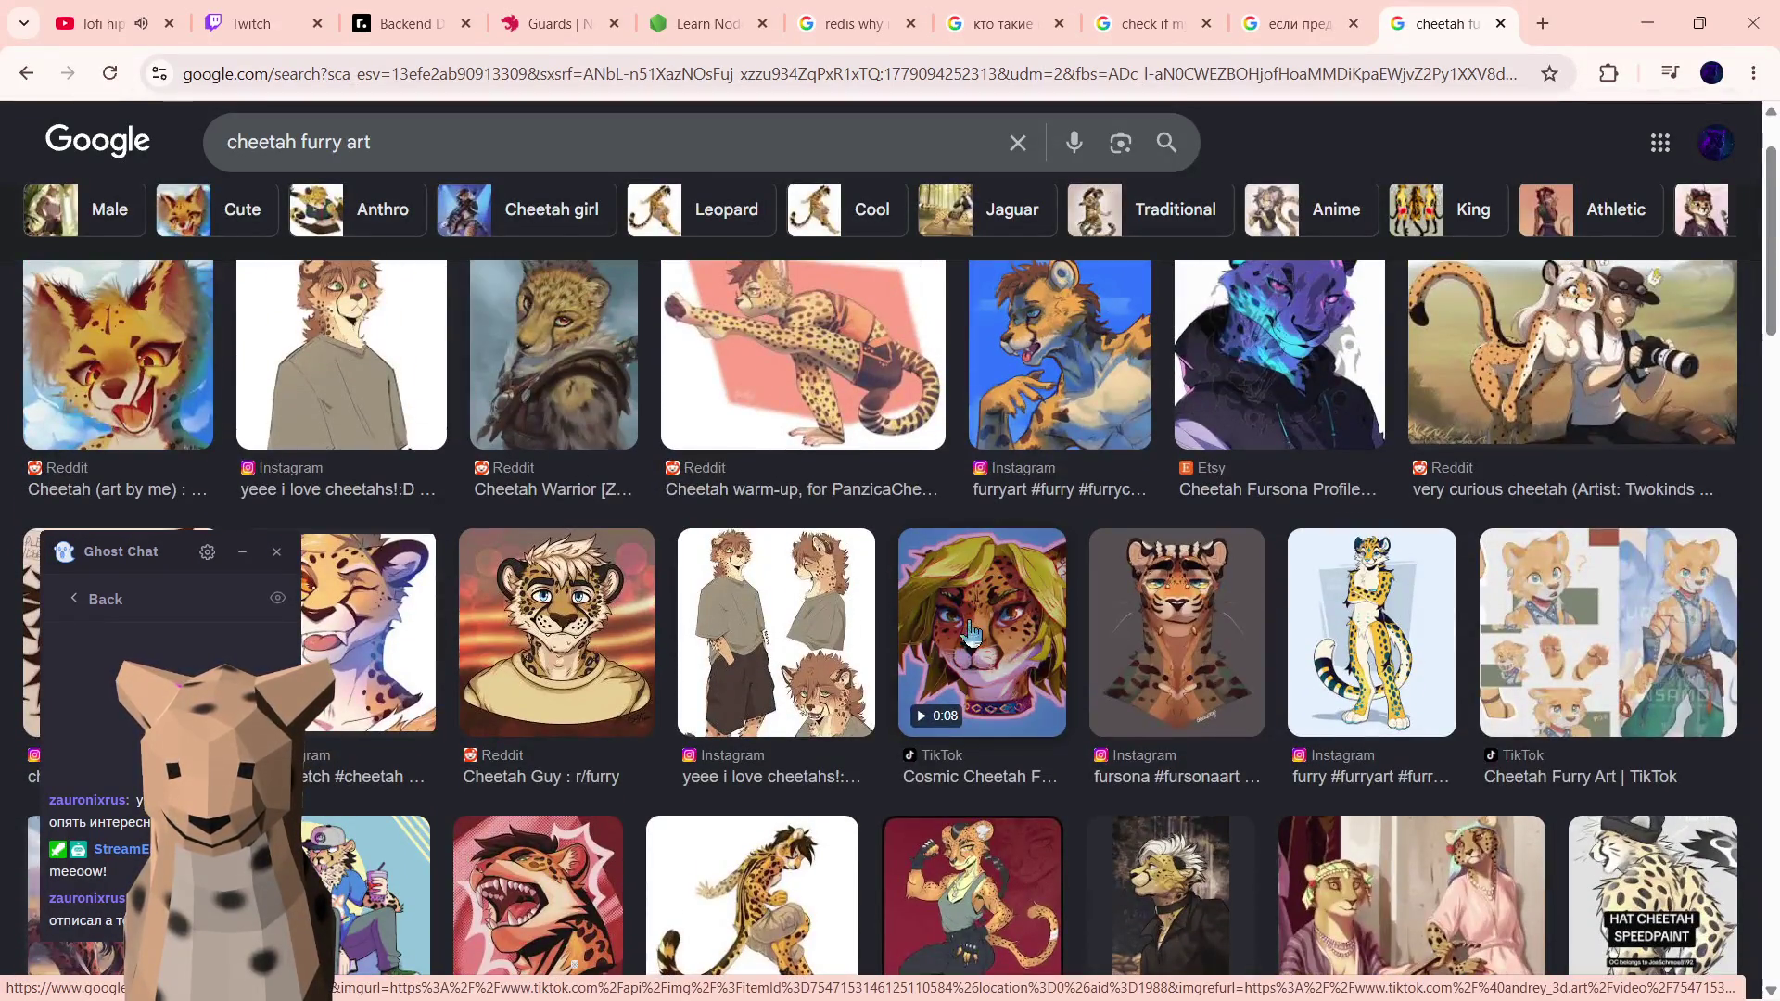
scroll(998, 598, down, 5)
scroll(835, 625, down, 4)
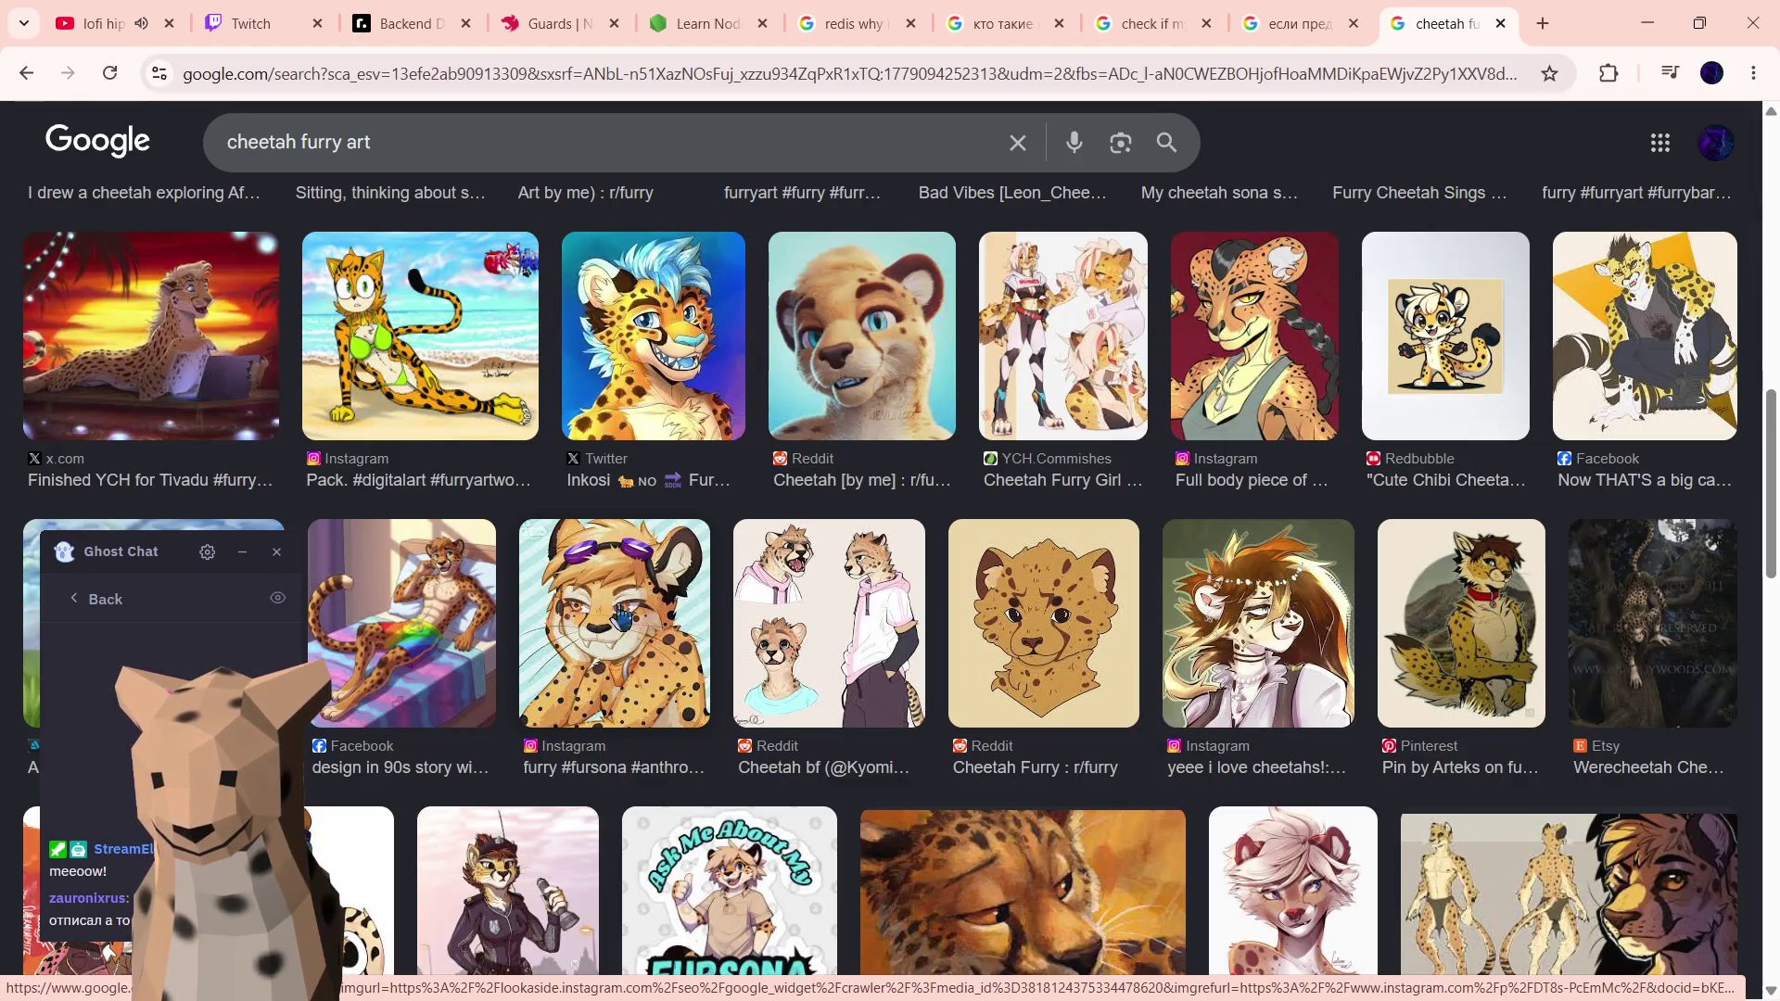
- Save the chosen cheetah portrait image to the Desktop and return to Blender
right_click(619, 619)
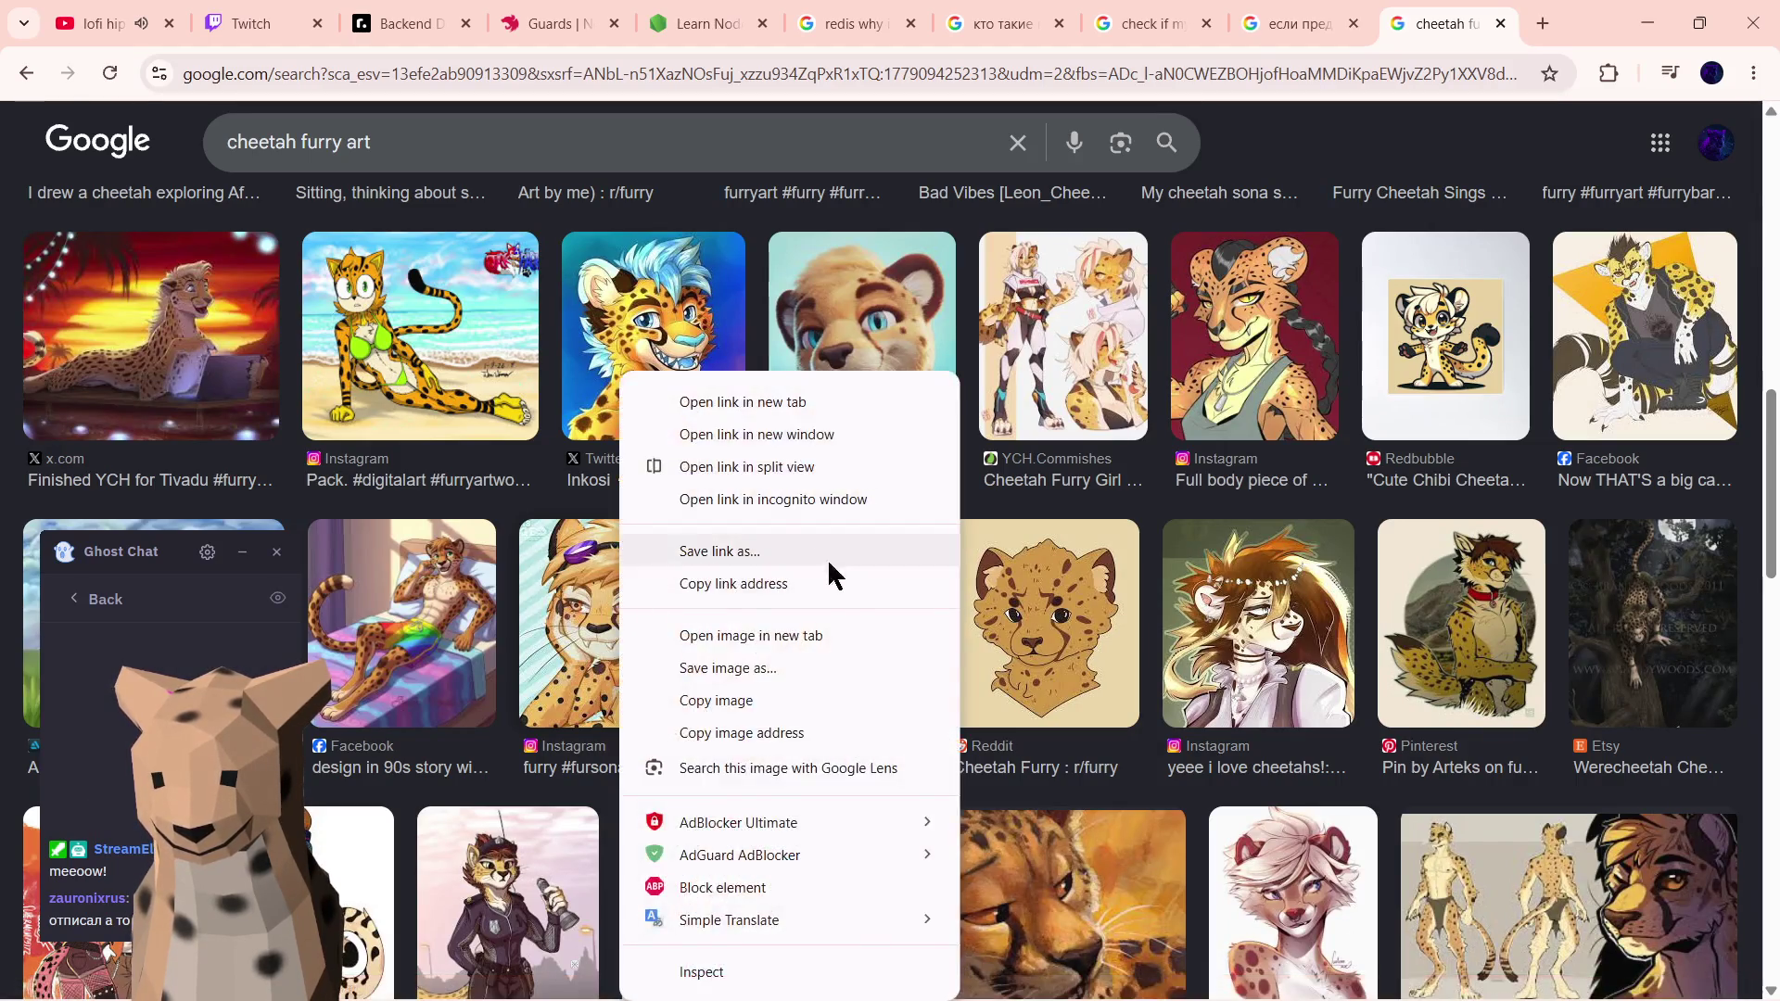
click(740, 665)
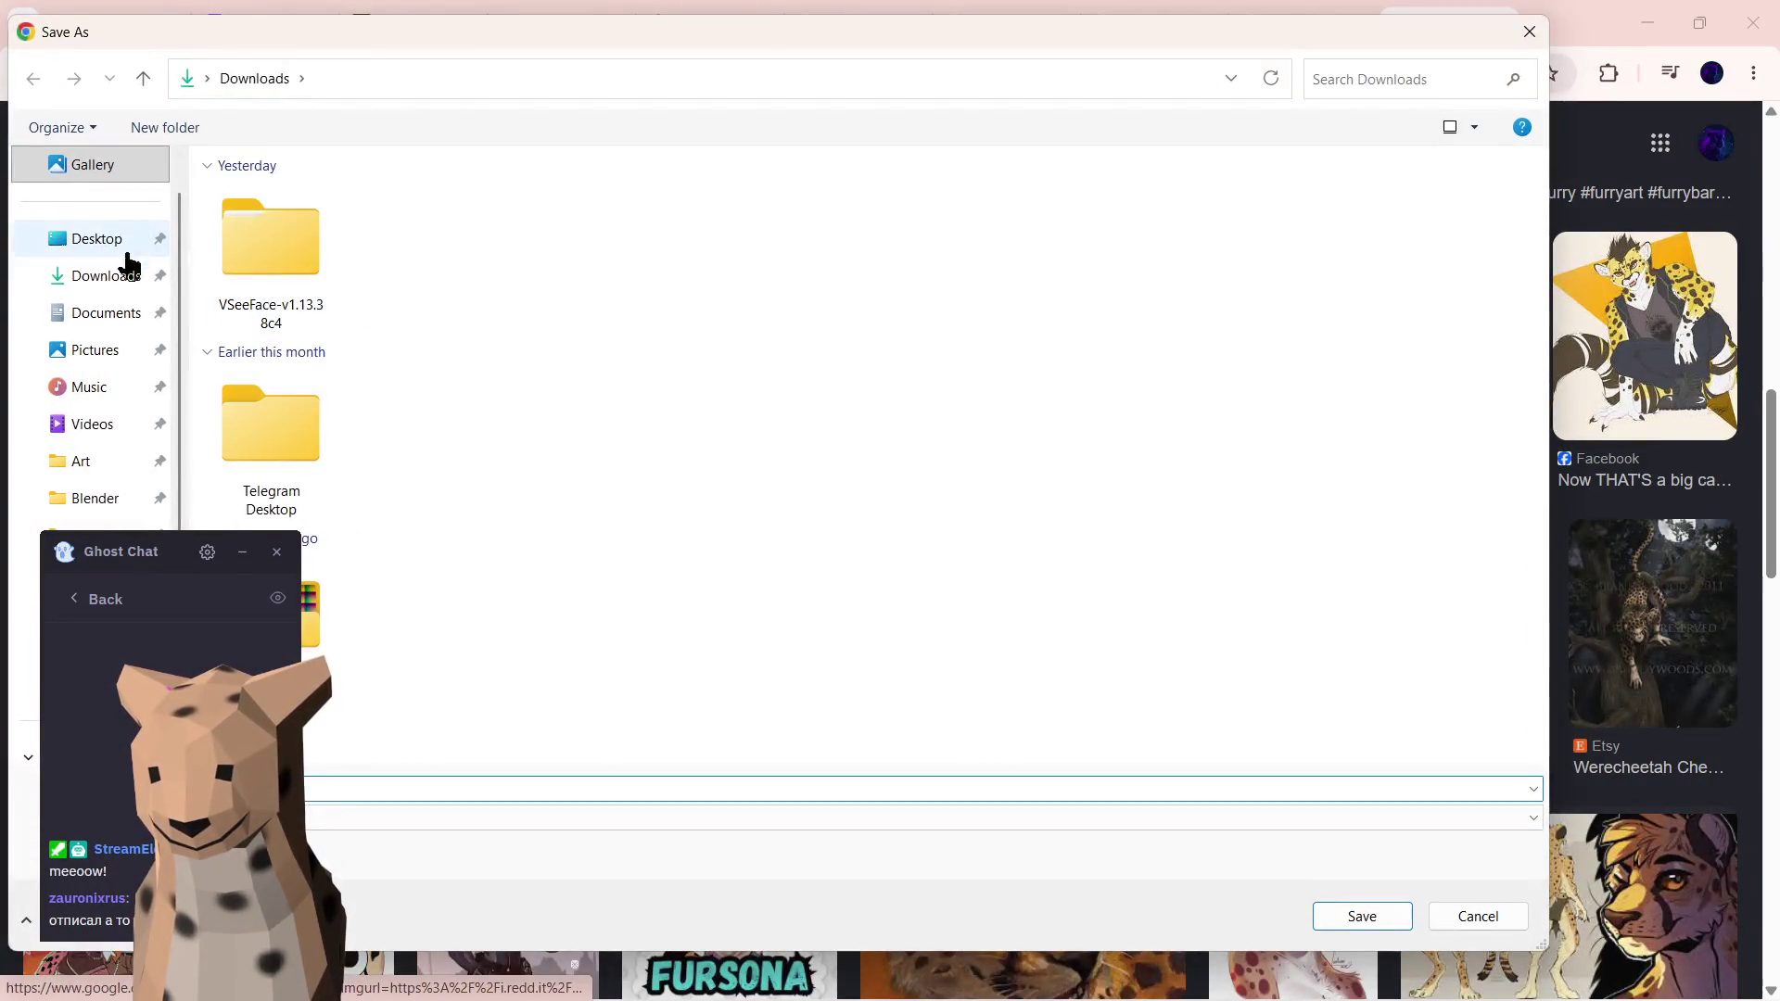
click(100, 240)
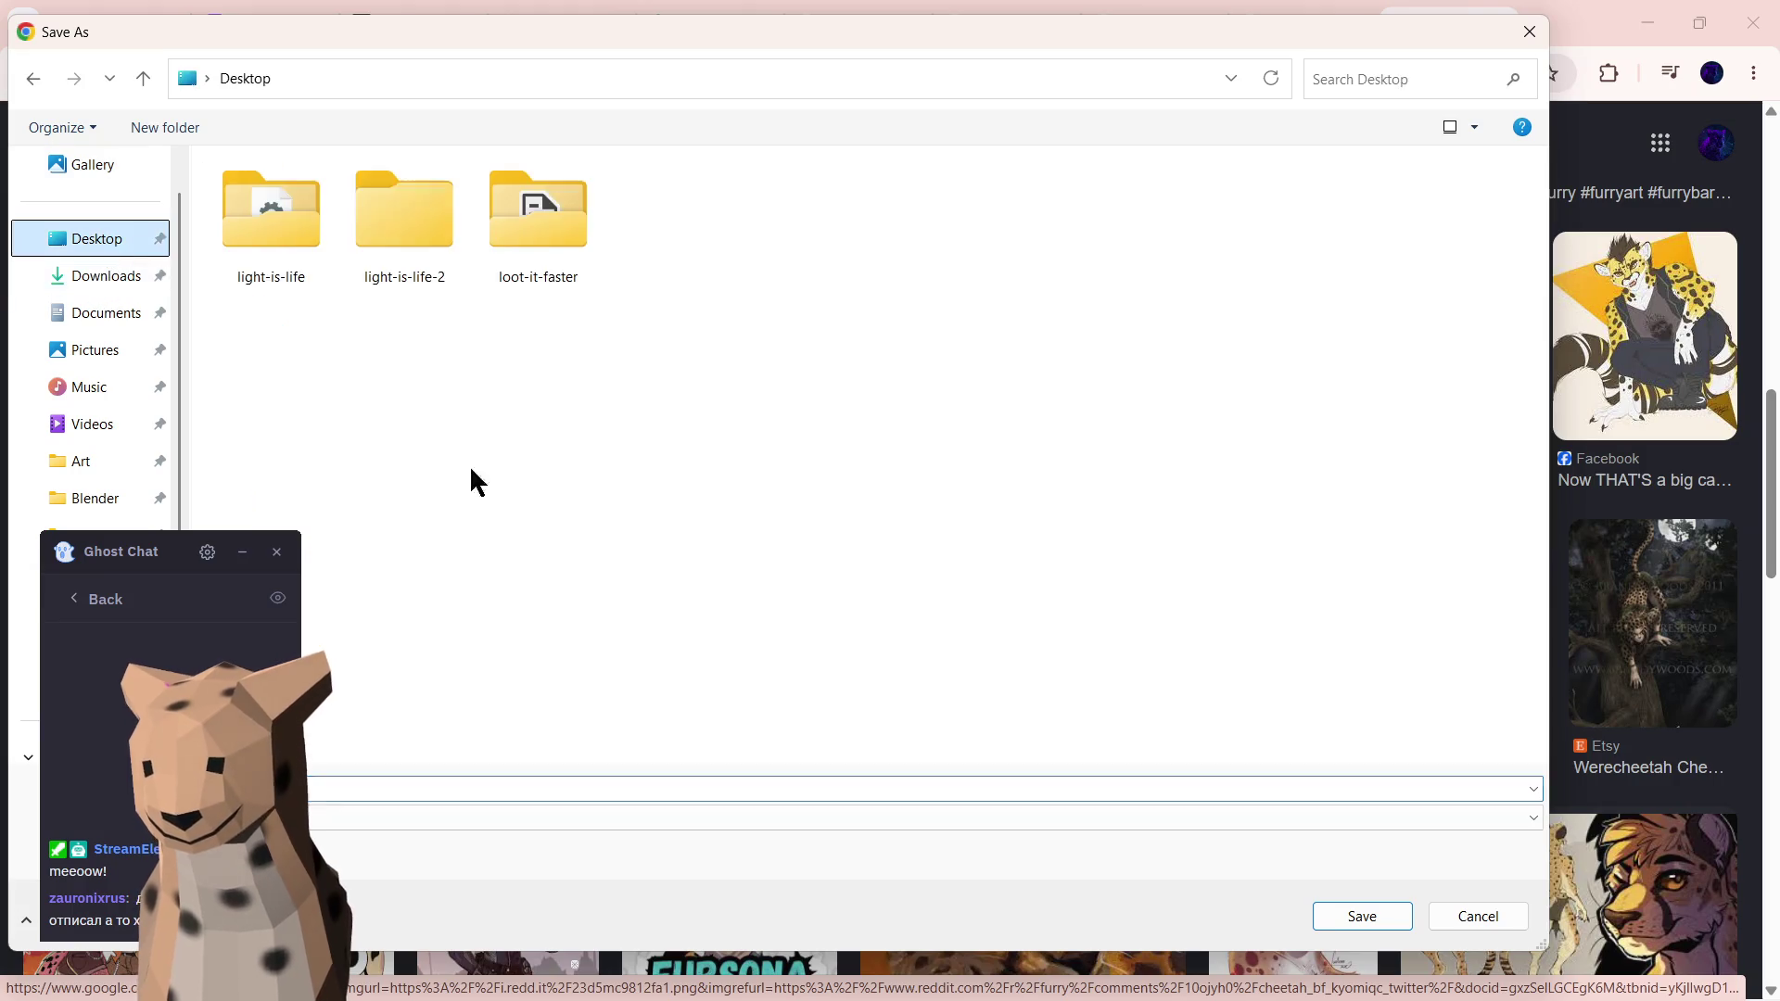
click(1360, 915)
scroll(894, 527, up, 3)
scroll(831, 549, up, 5)
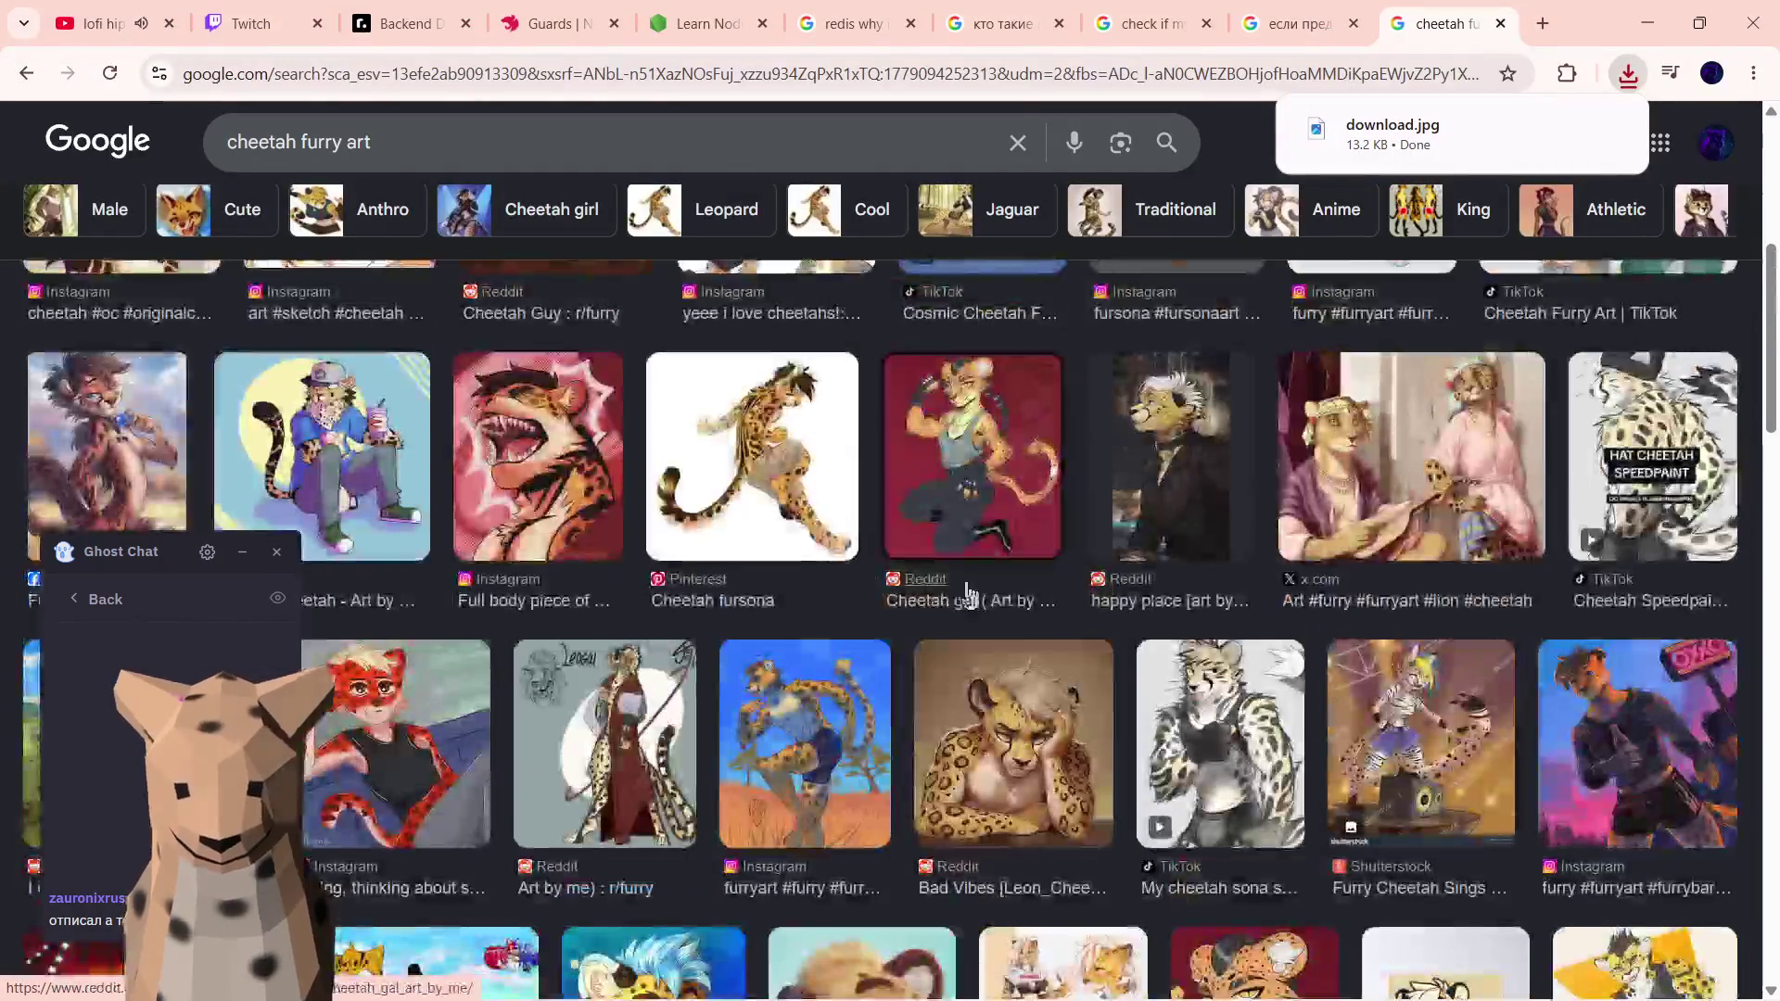
scroll(730, 601, up, 2)
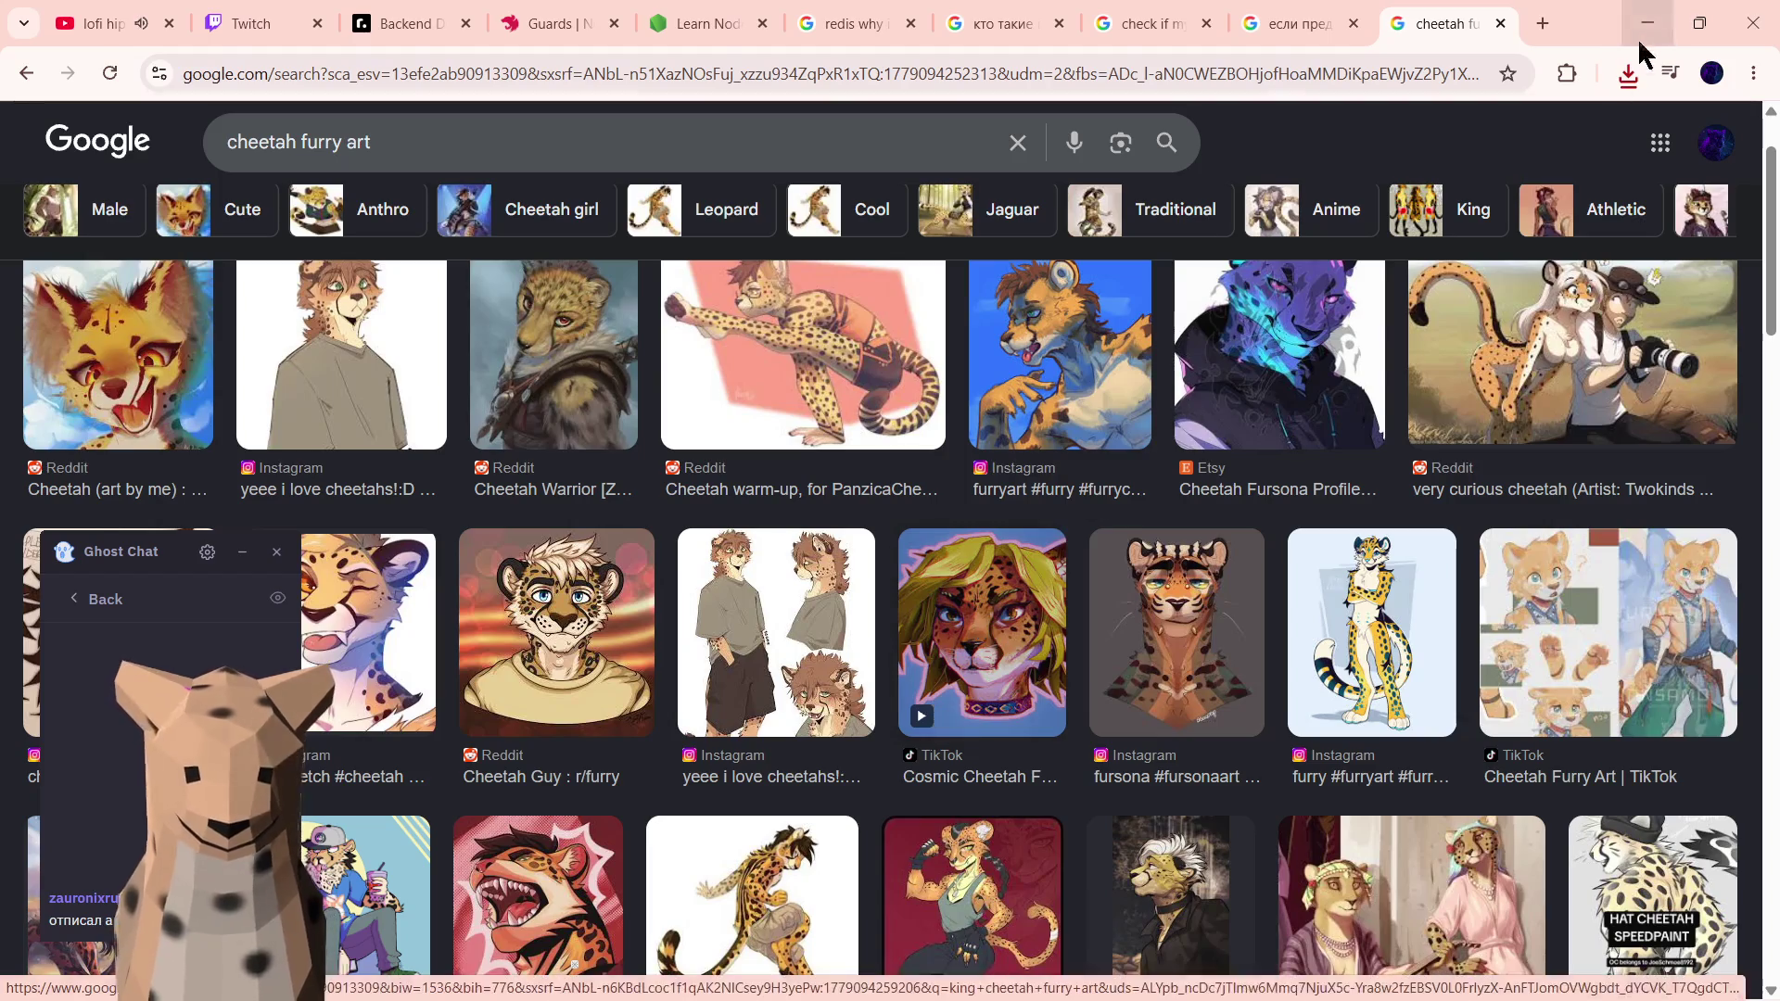
click(1626, 74)
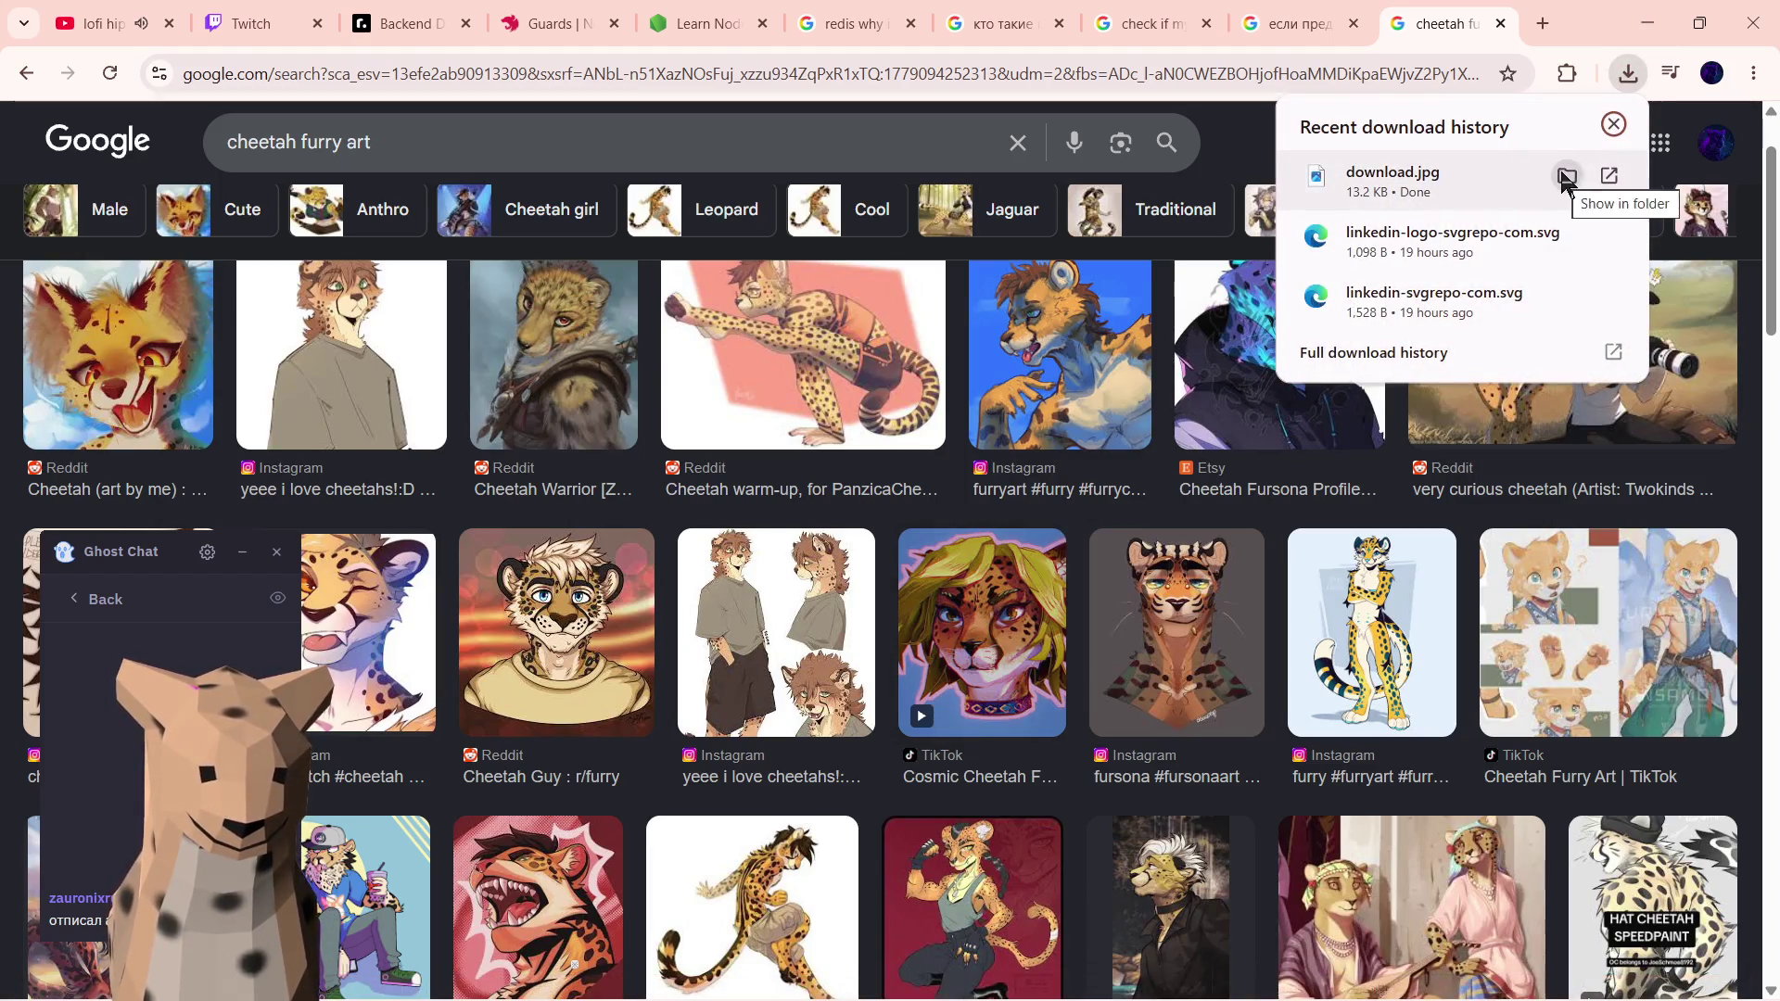
click(1148, 985)
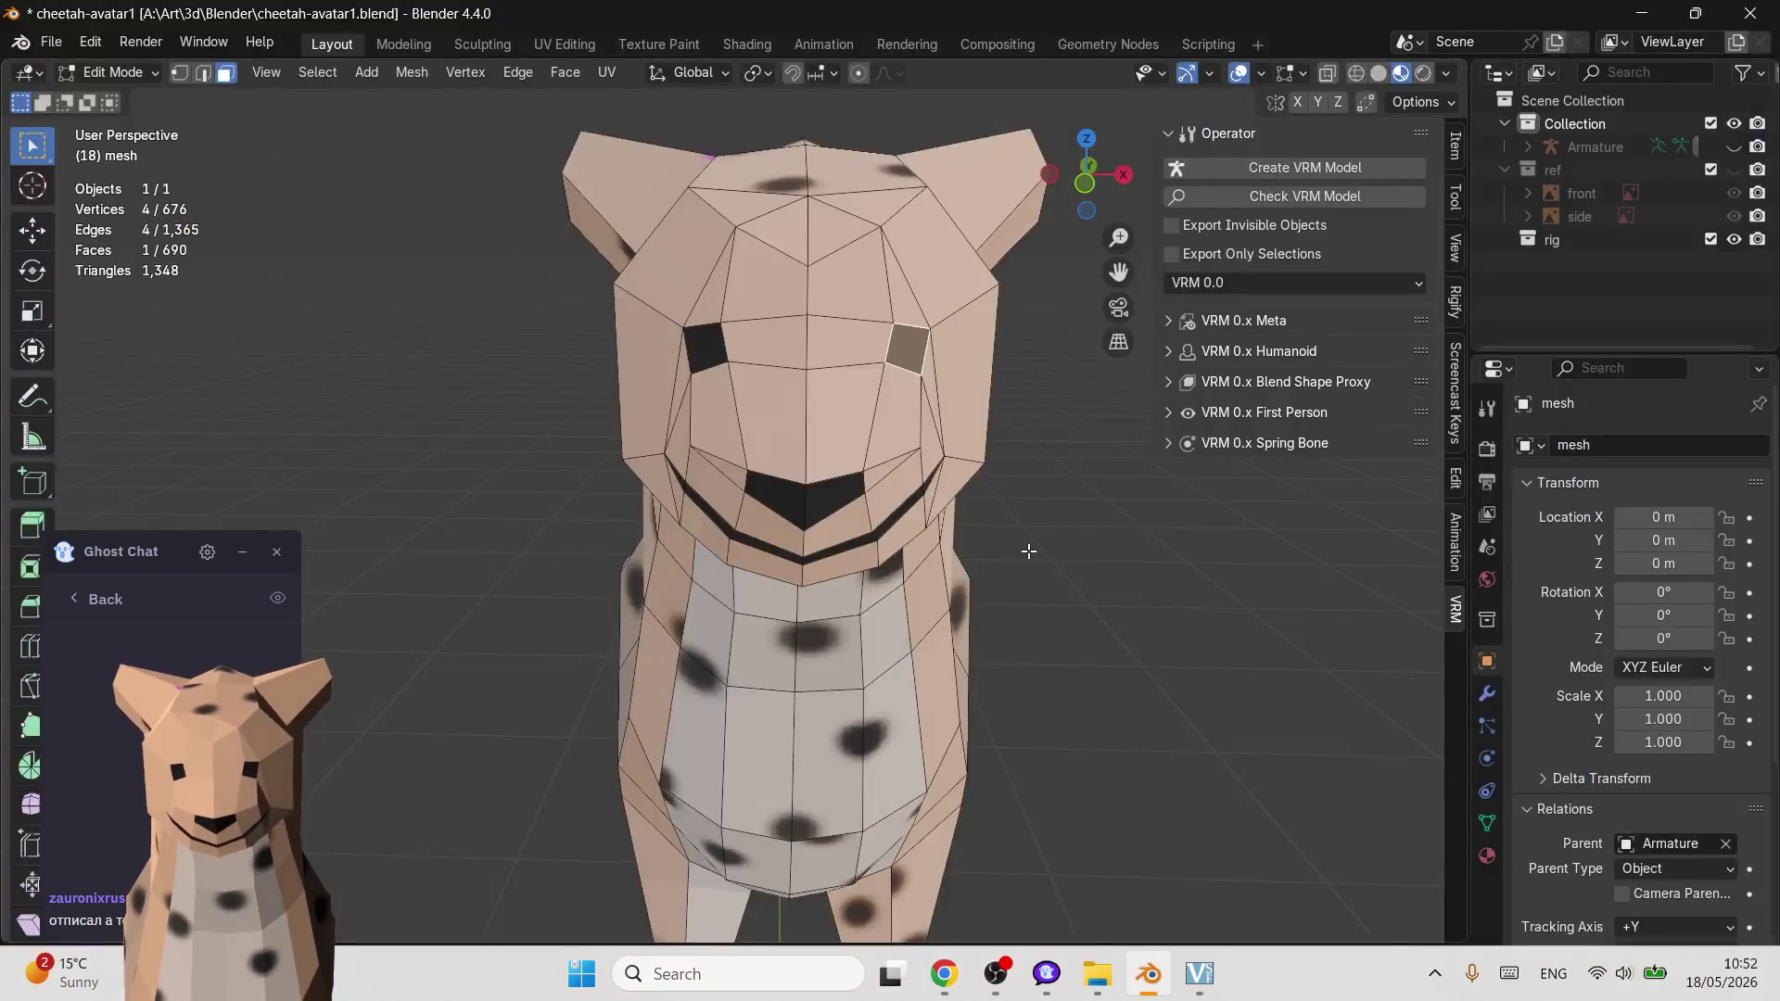
- Add the Desktop cheetah portrait to the scene as a reference image and face it front-on
key(Tab)
key(shift+a)
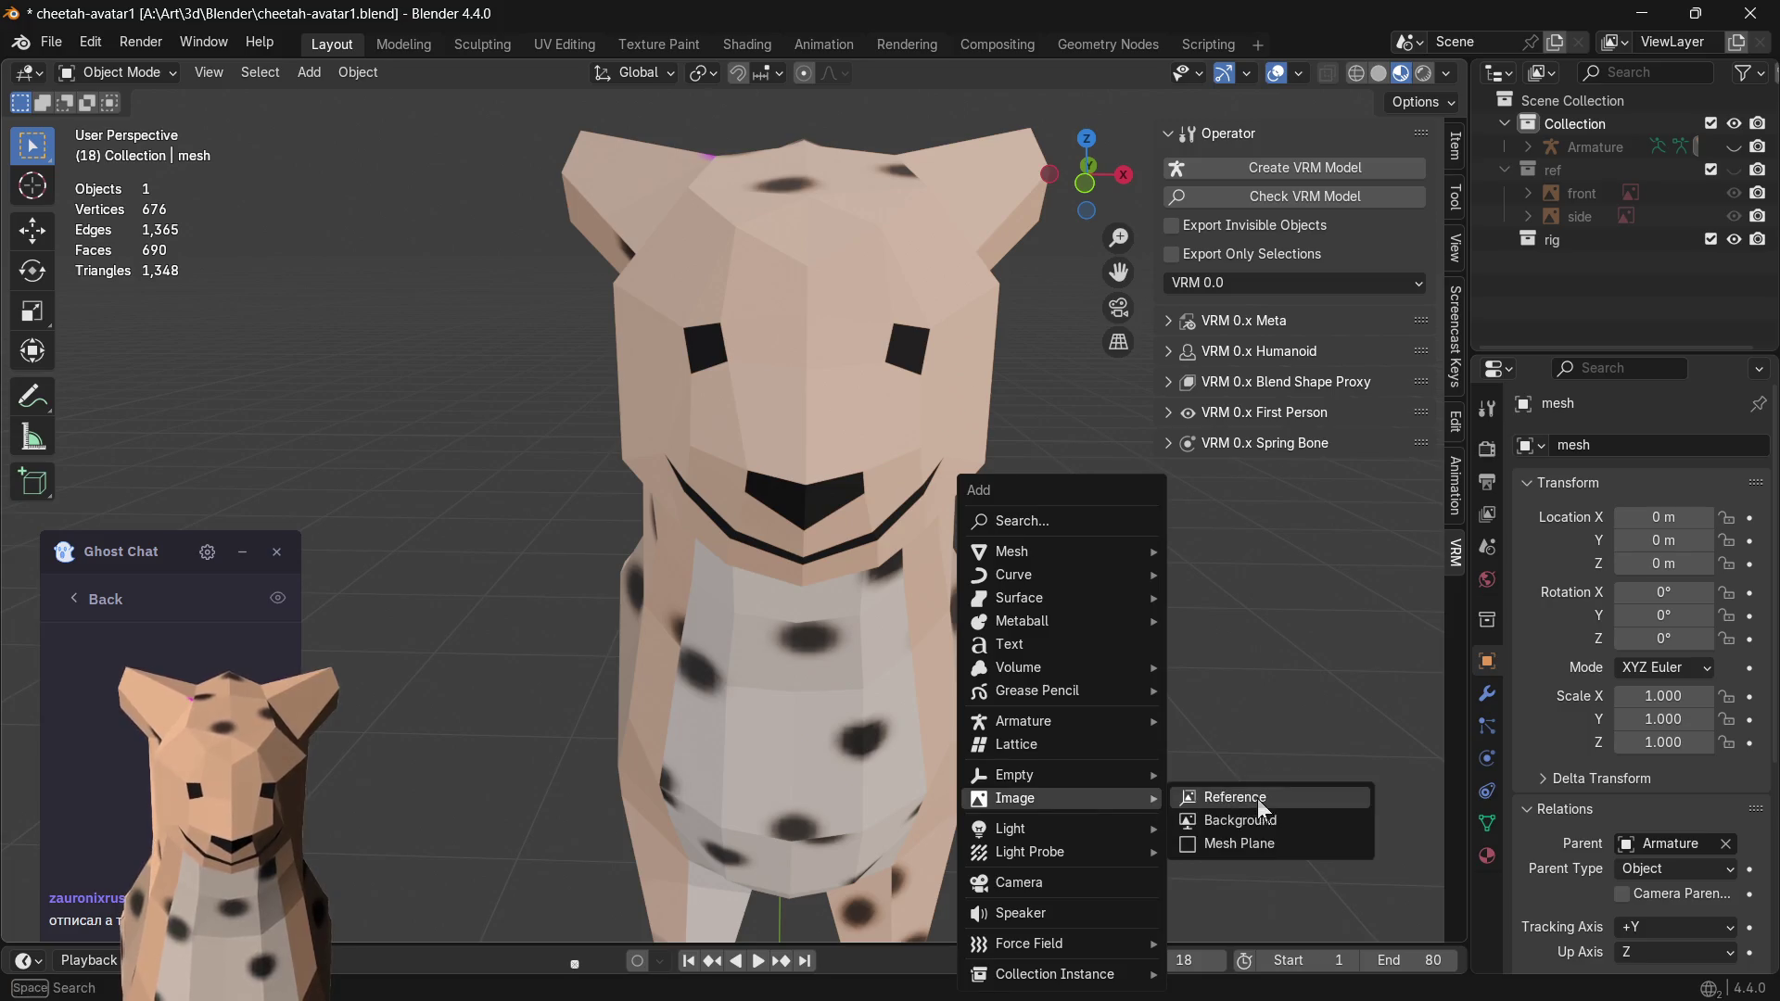
mouse_move(1016, 798)
click(1259, 799)
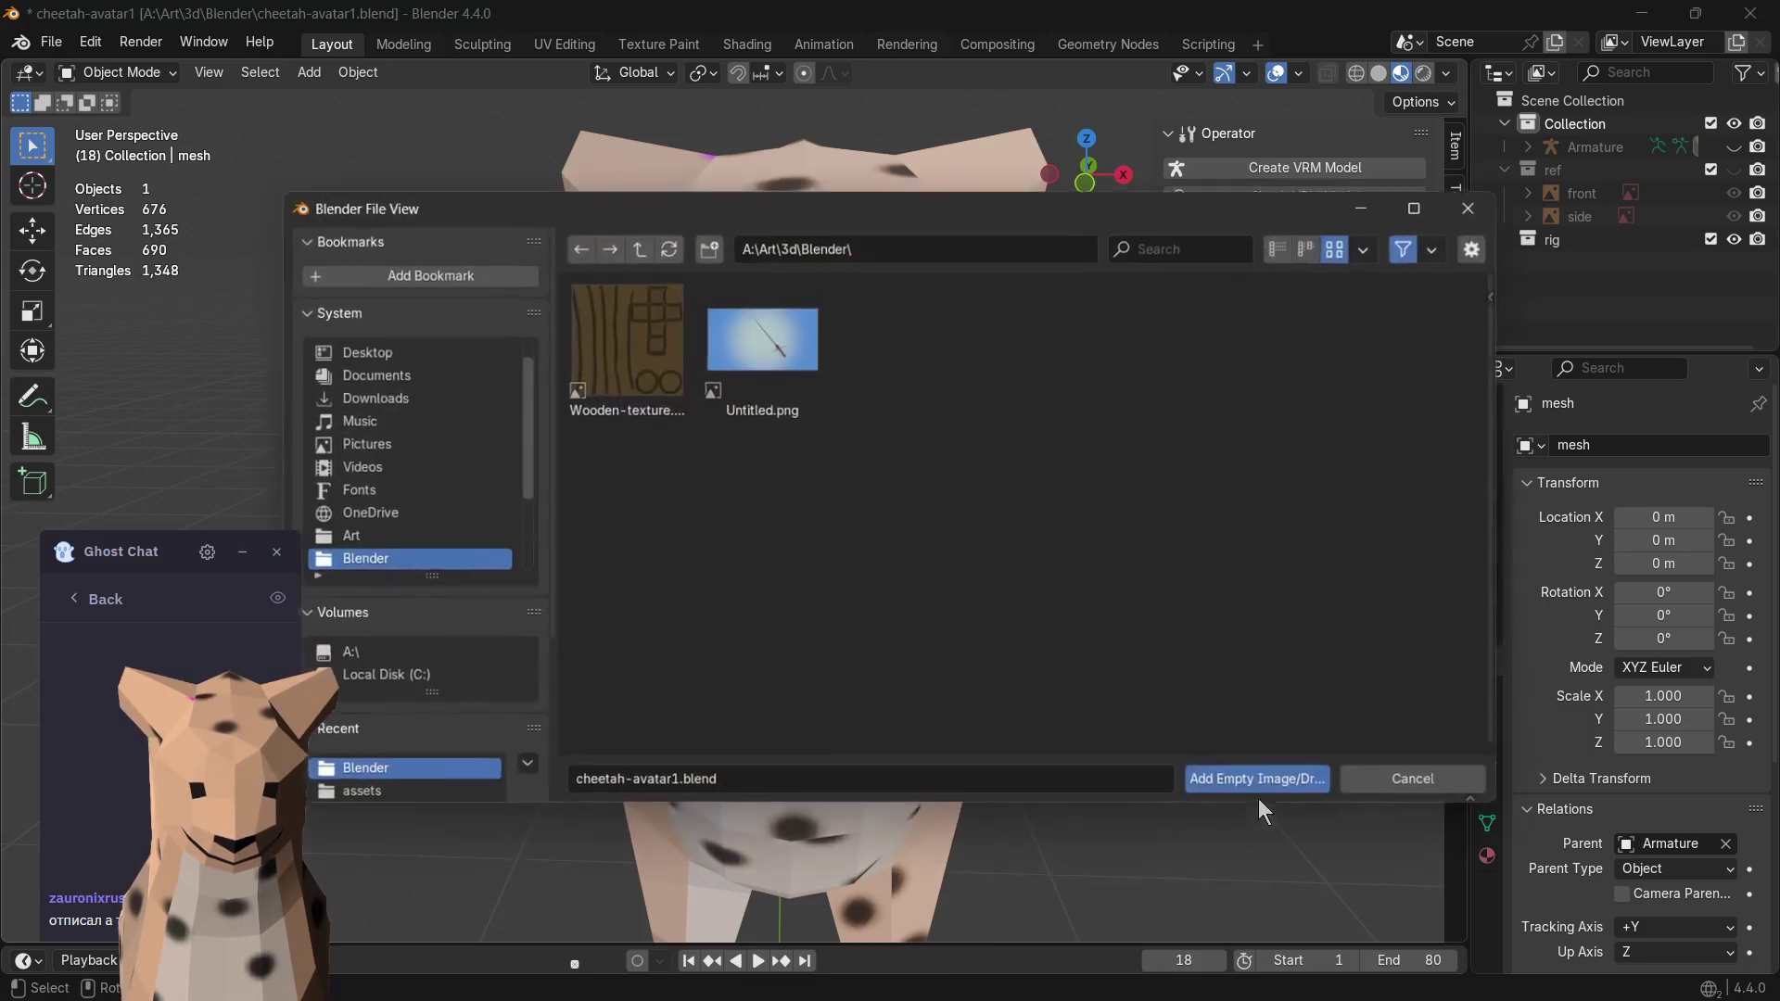
click(363, 351)
double_click(1035, 341)
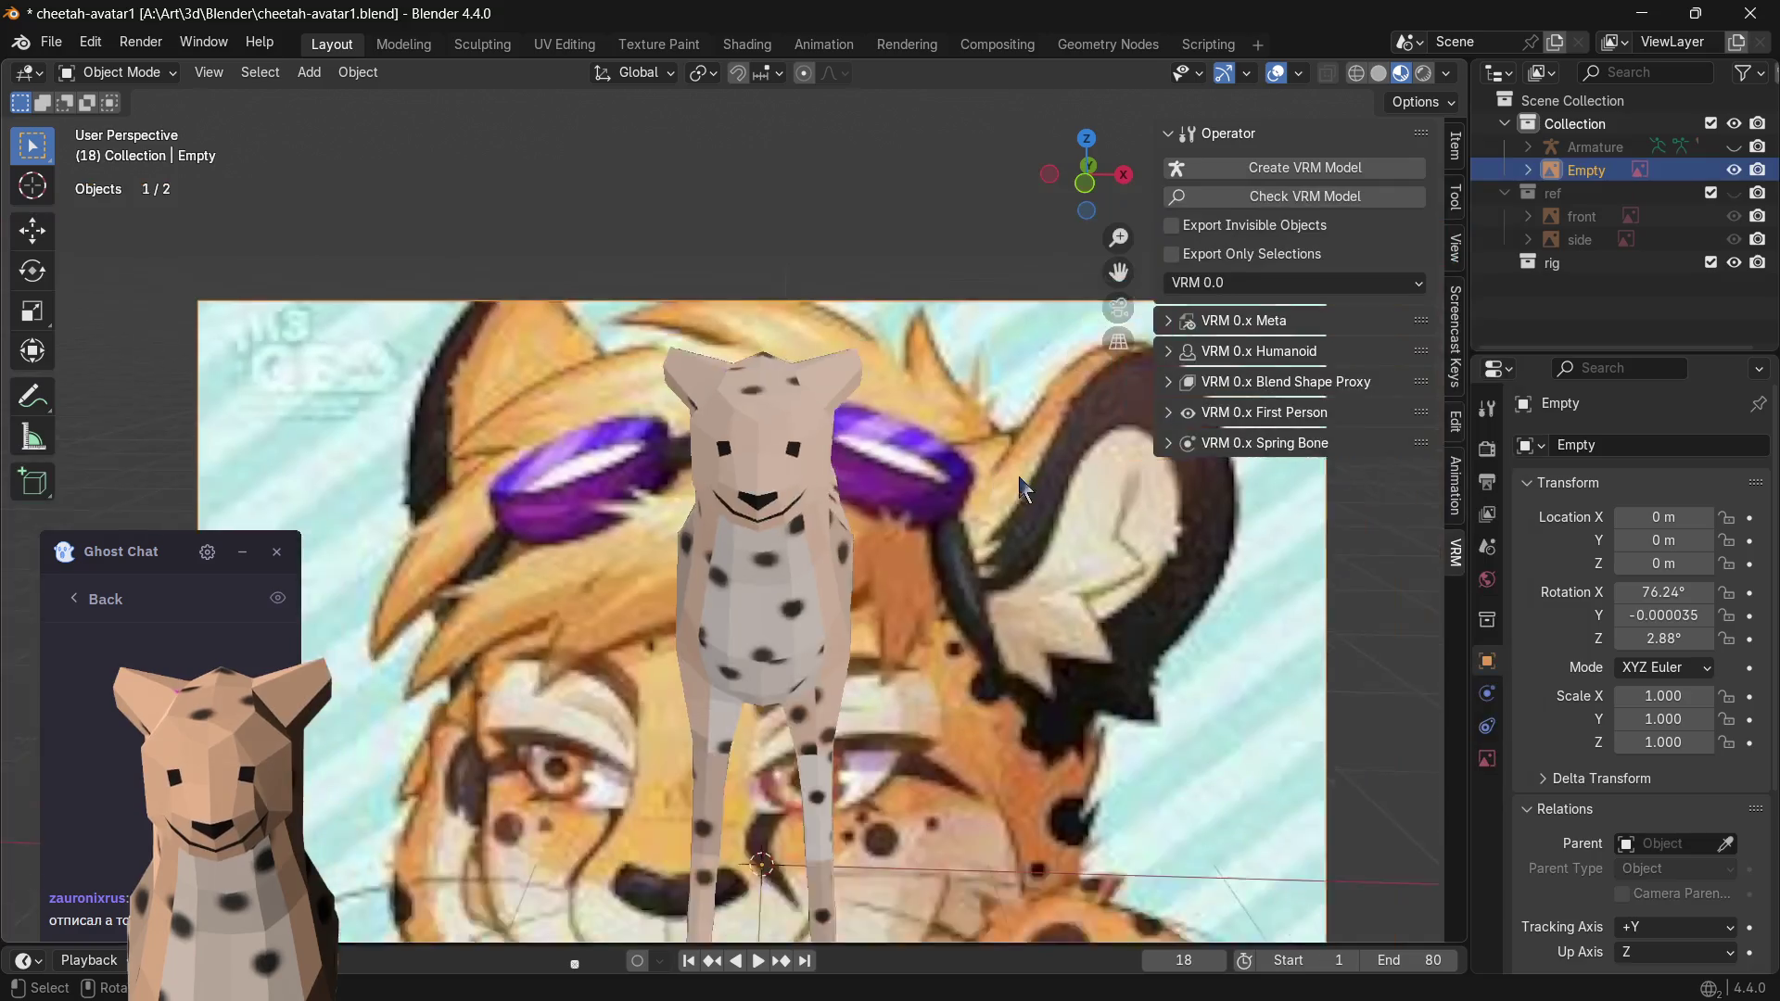
scroll(1020, 490, down, 4)
click(1084, 181)
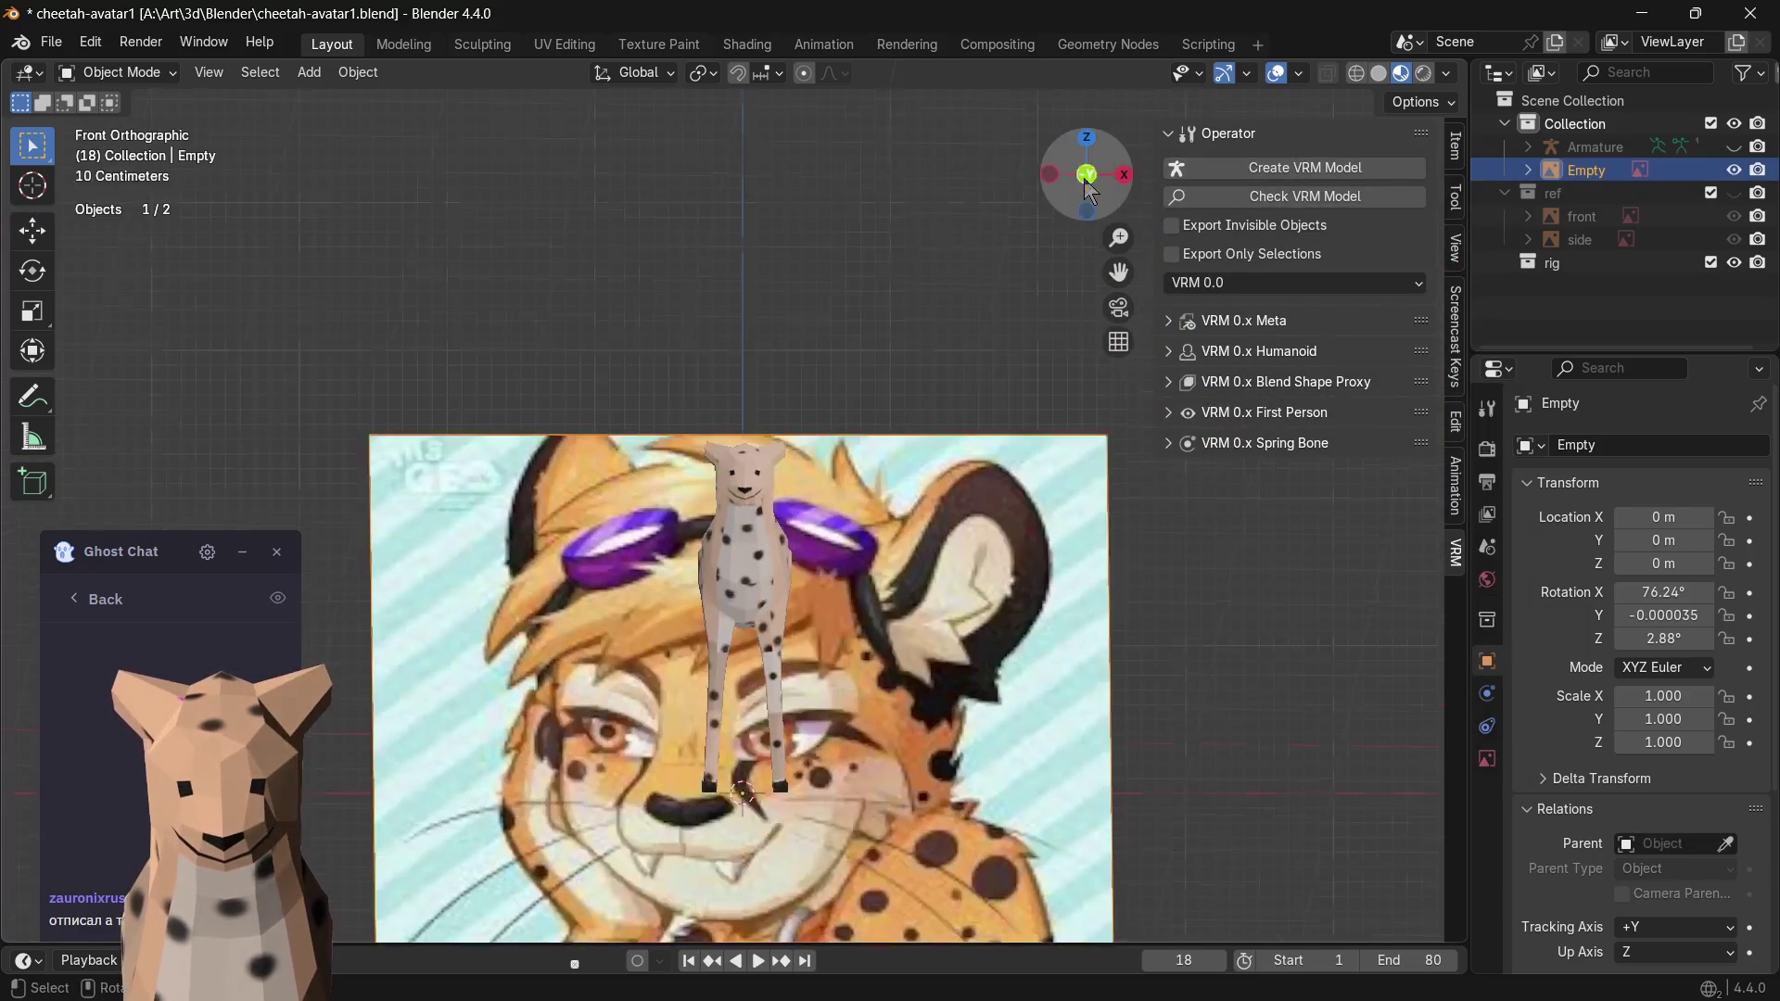
- Scale the reference image down to a small square, undoing an accidental flip
key(s)
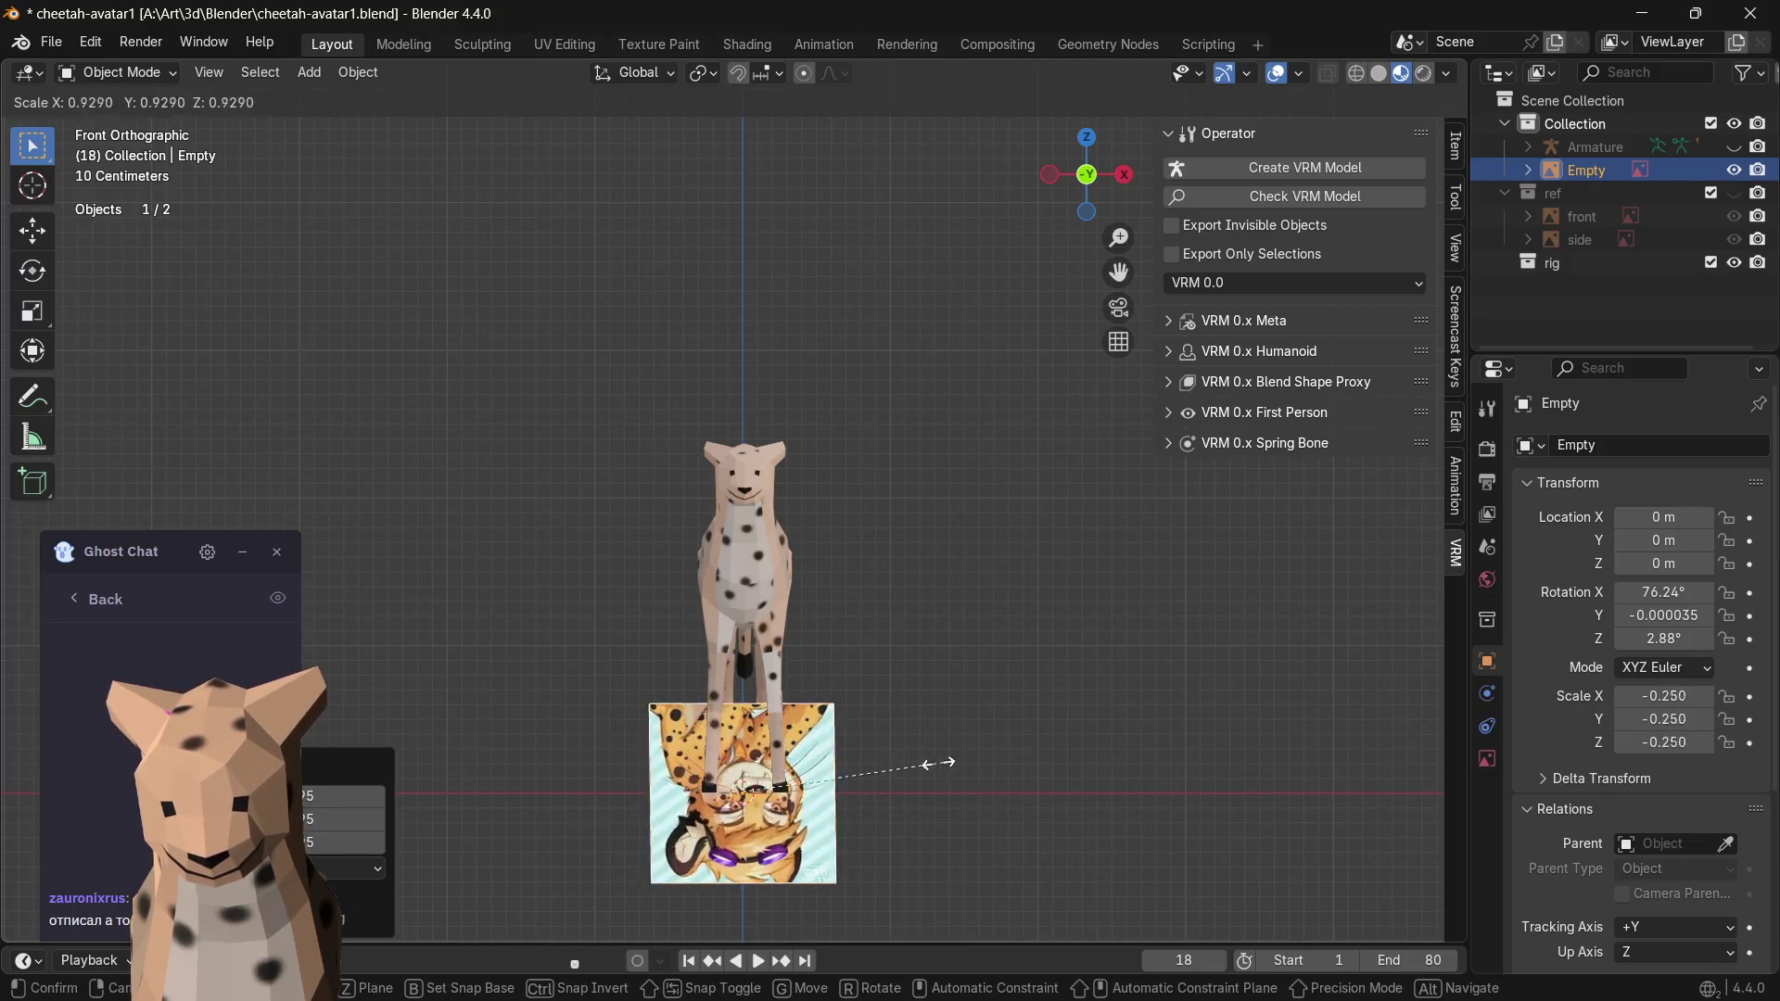
click(941, 814)
key(ctrl+z)
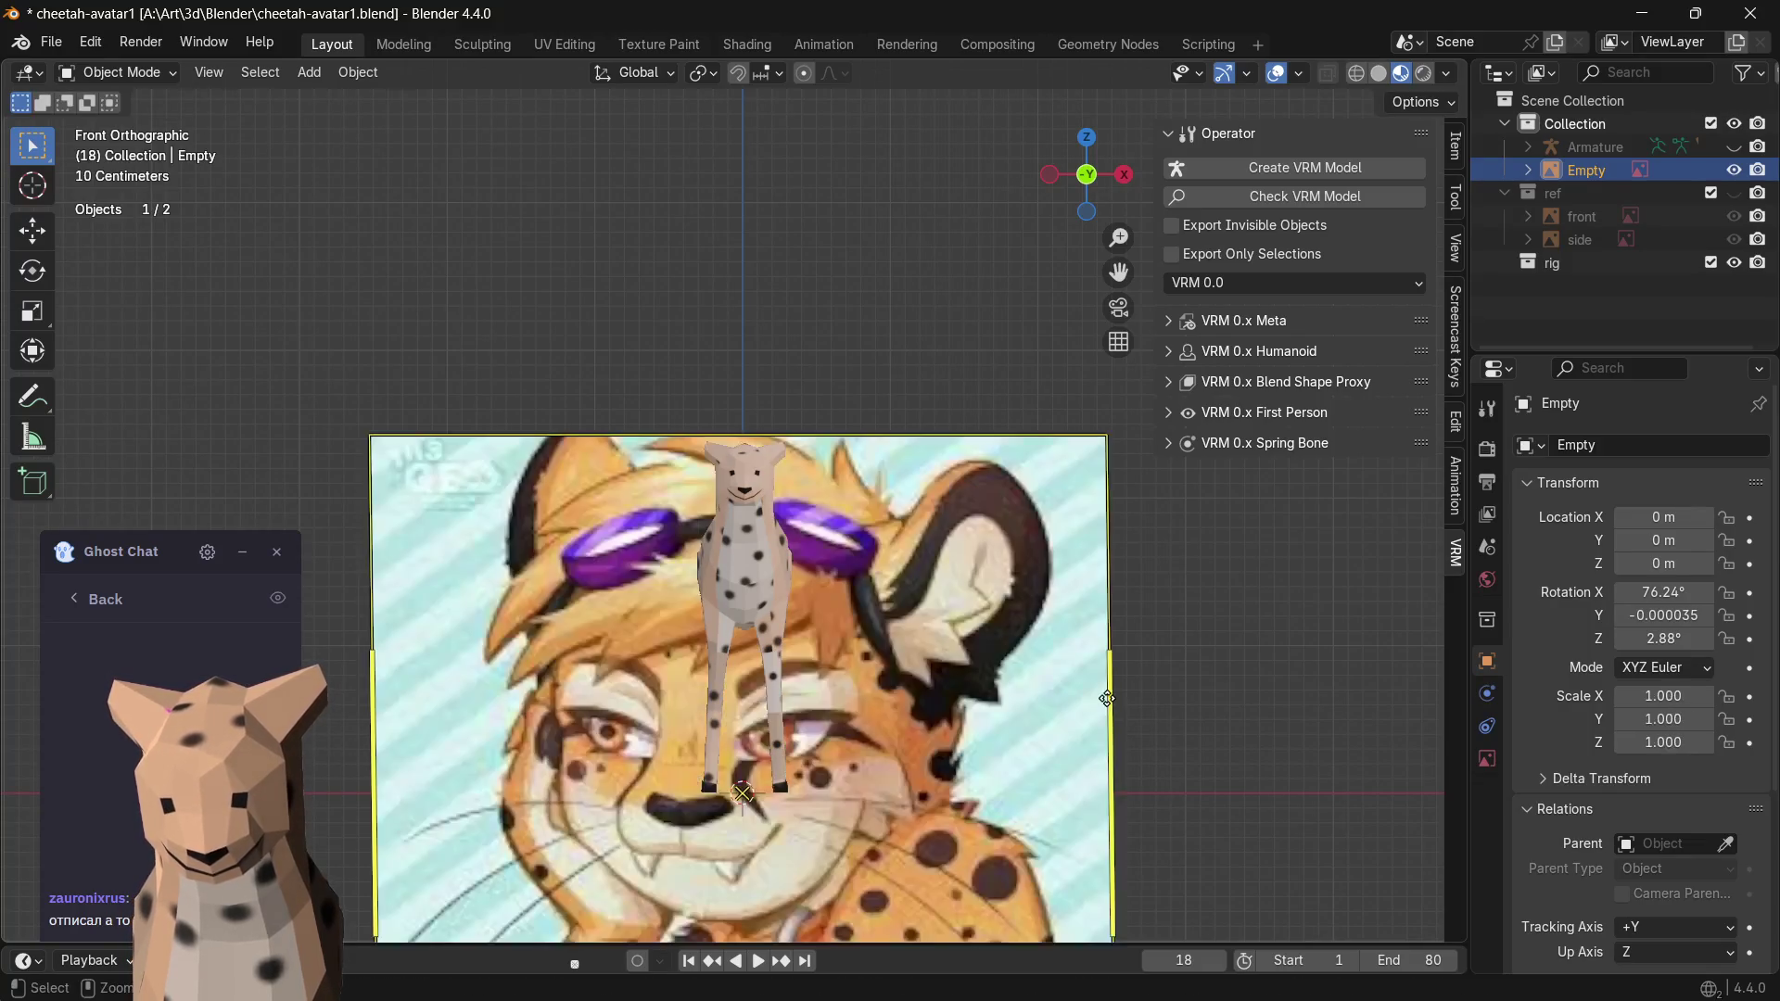
key(s)
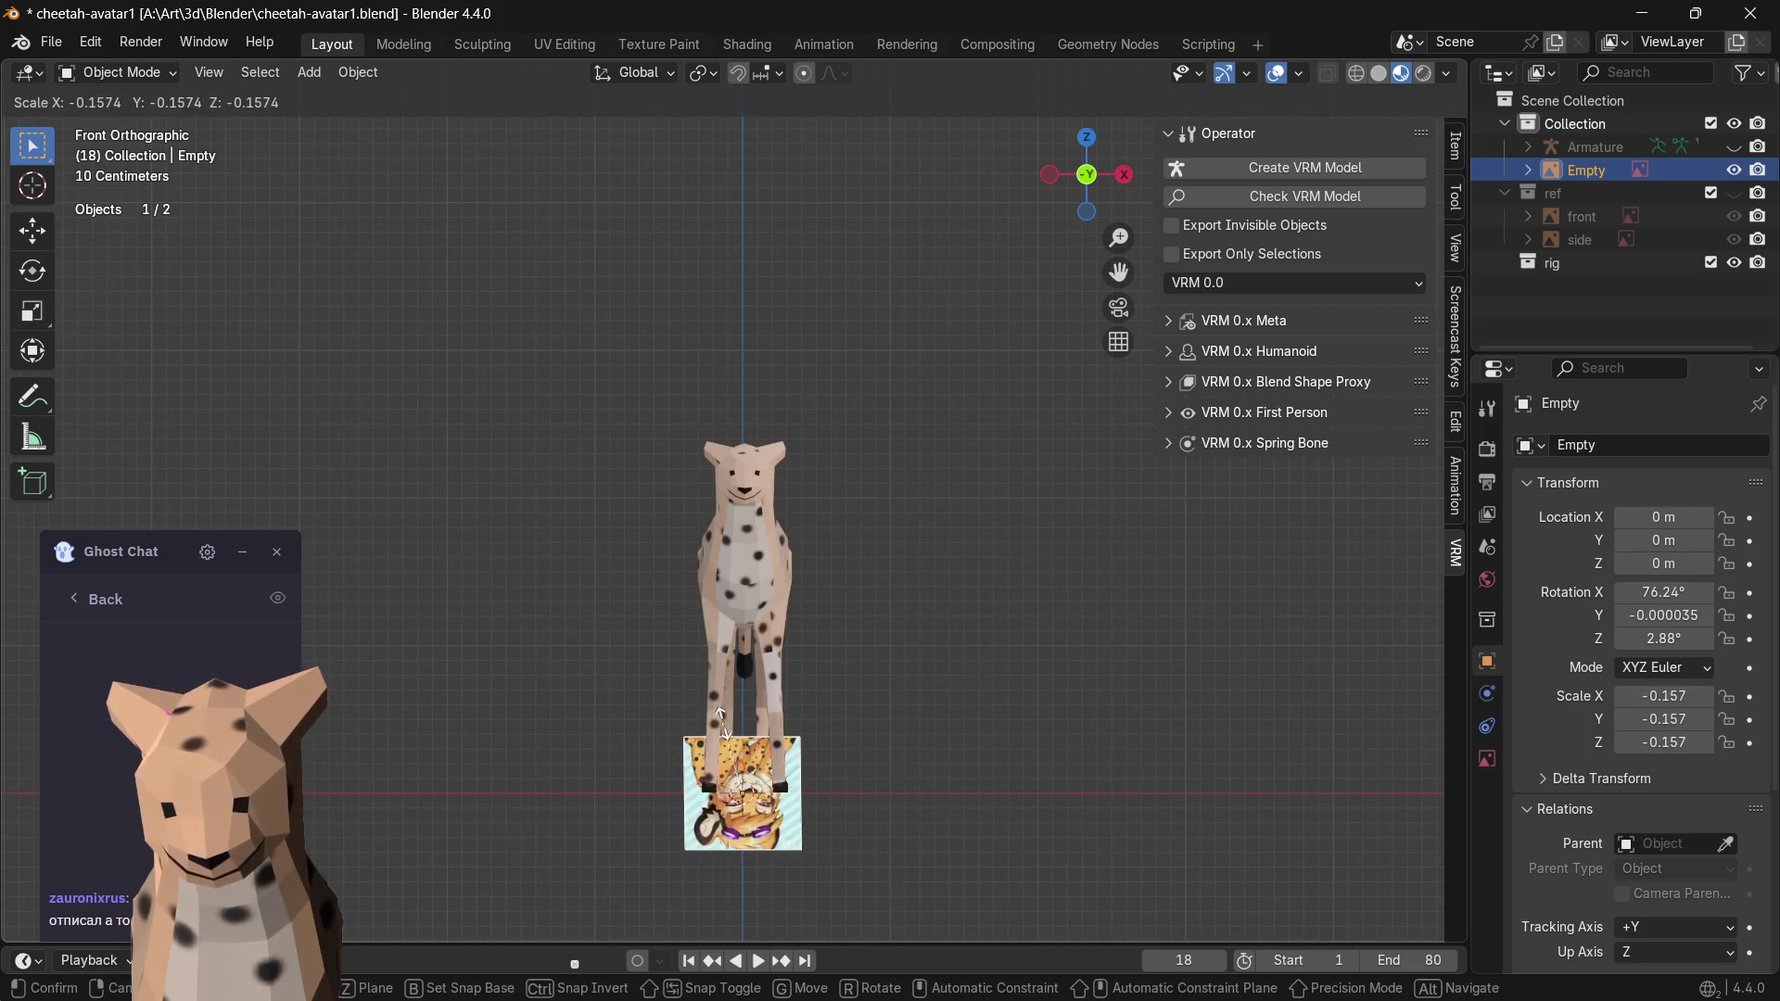
click(803, 831)
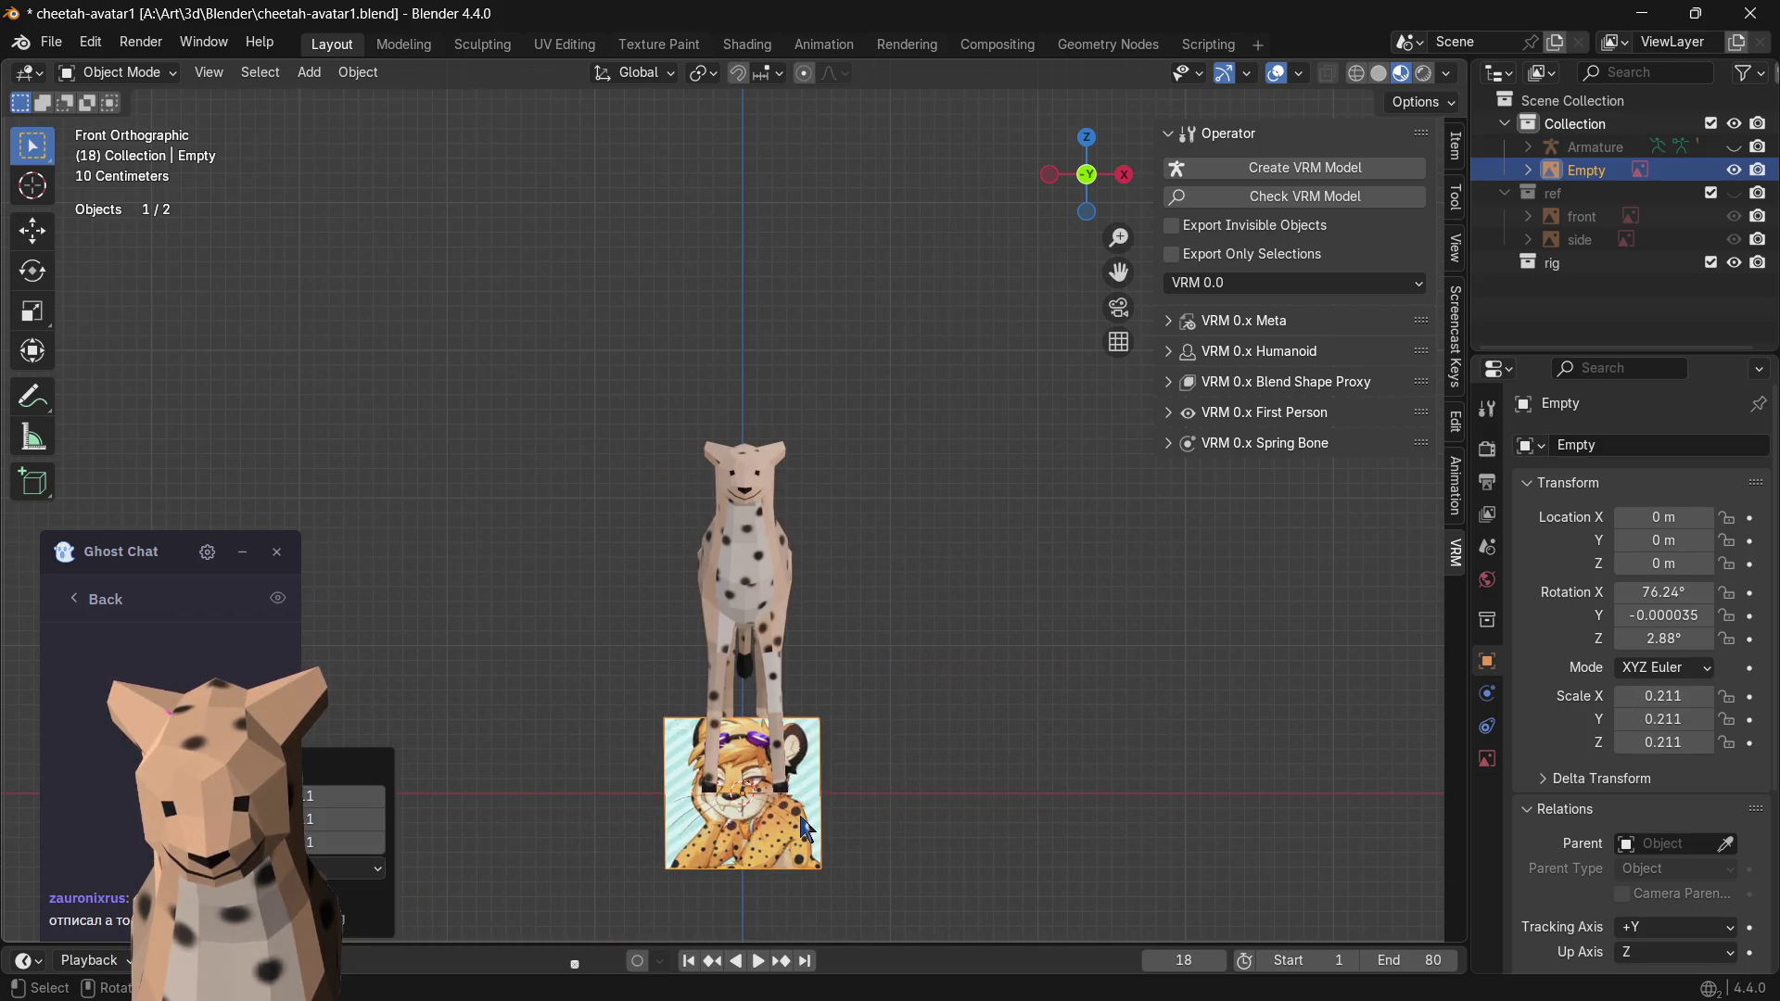
click(1085, 174)
click(1097, 172)
- Shrink the reference further and place it beside the cheetah model's head
key(g)
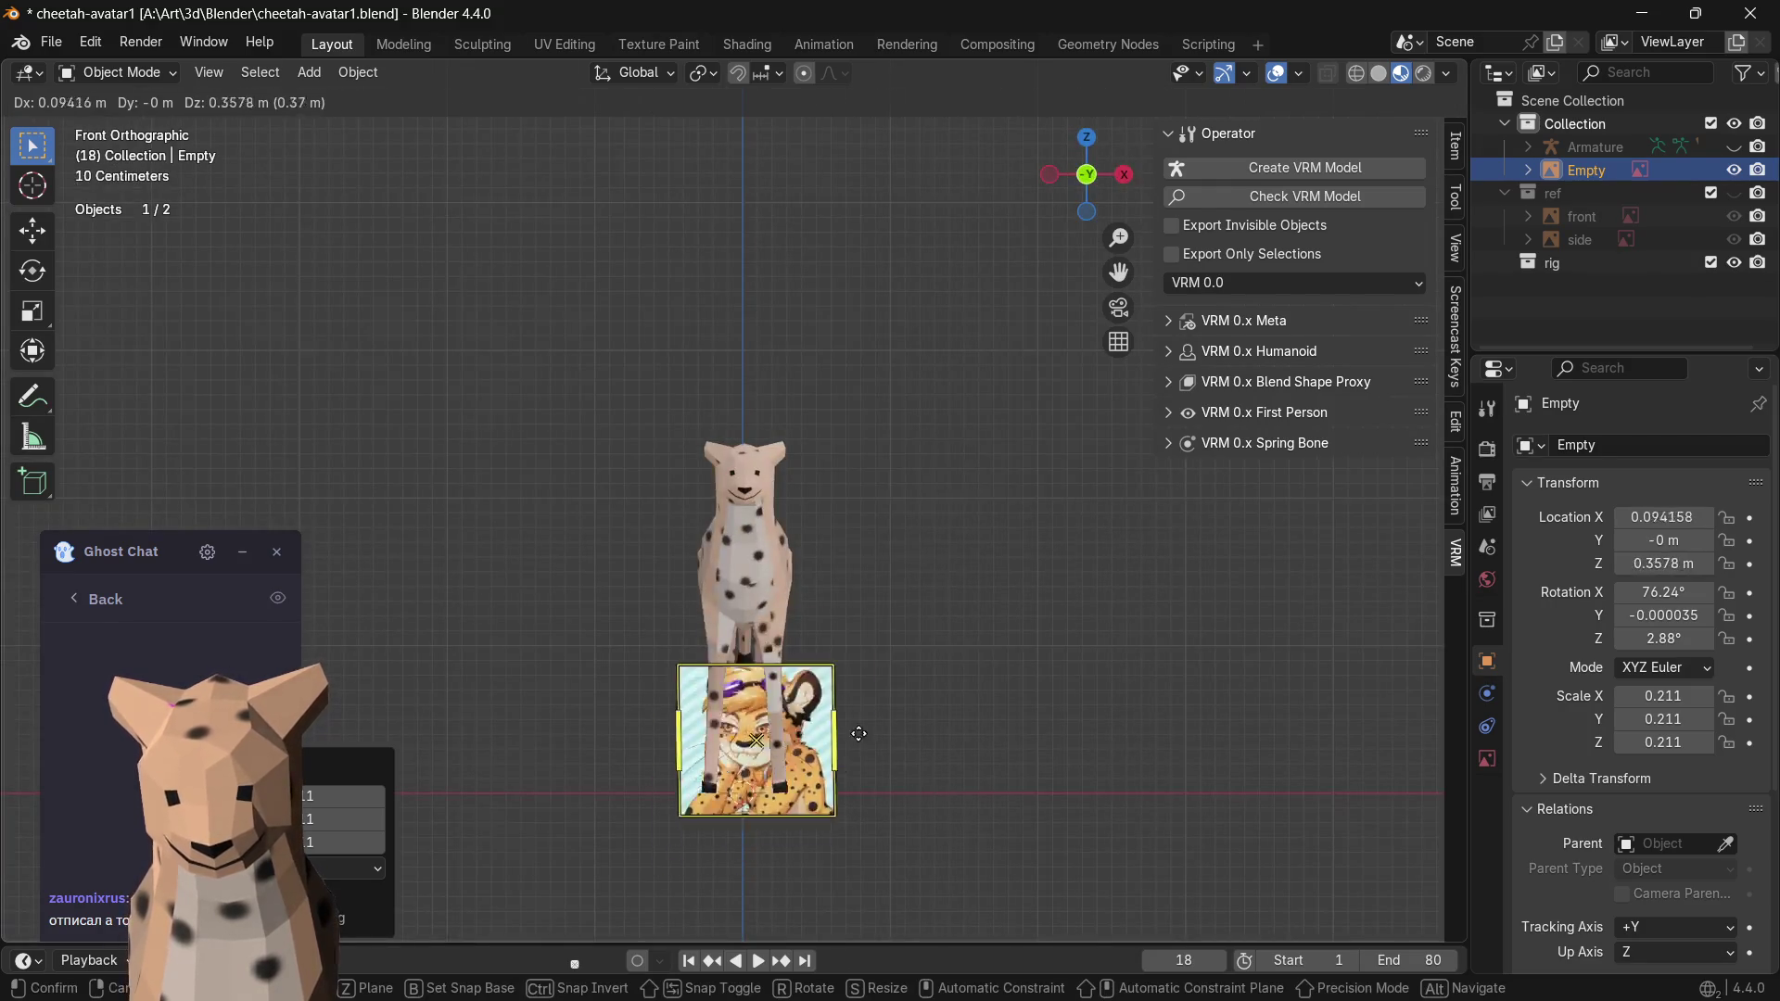
click(973, 504)
key(s)
click(997, 517)
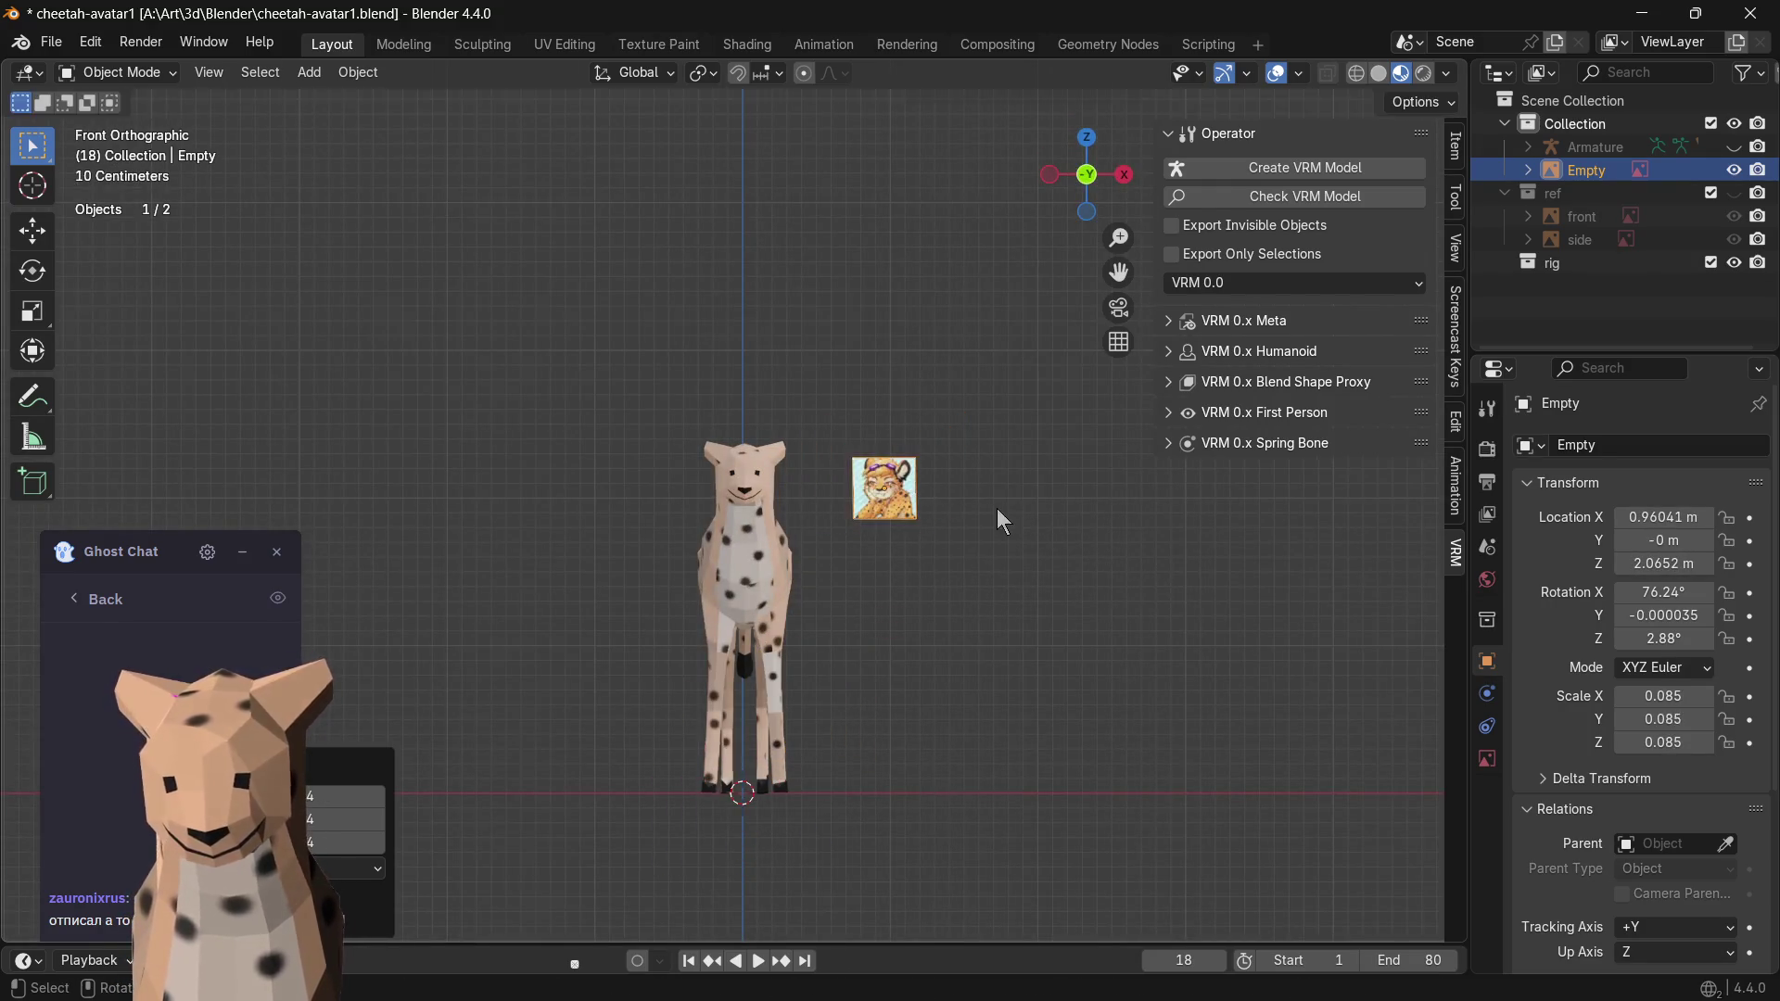
scroll(935, 501, up, 5)
key(g)
click(1039, 470)
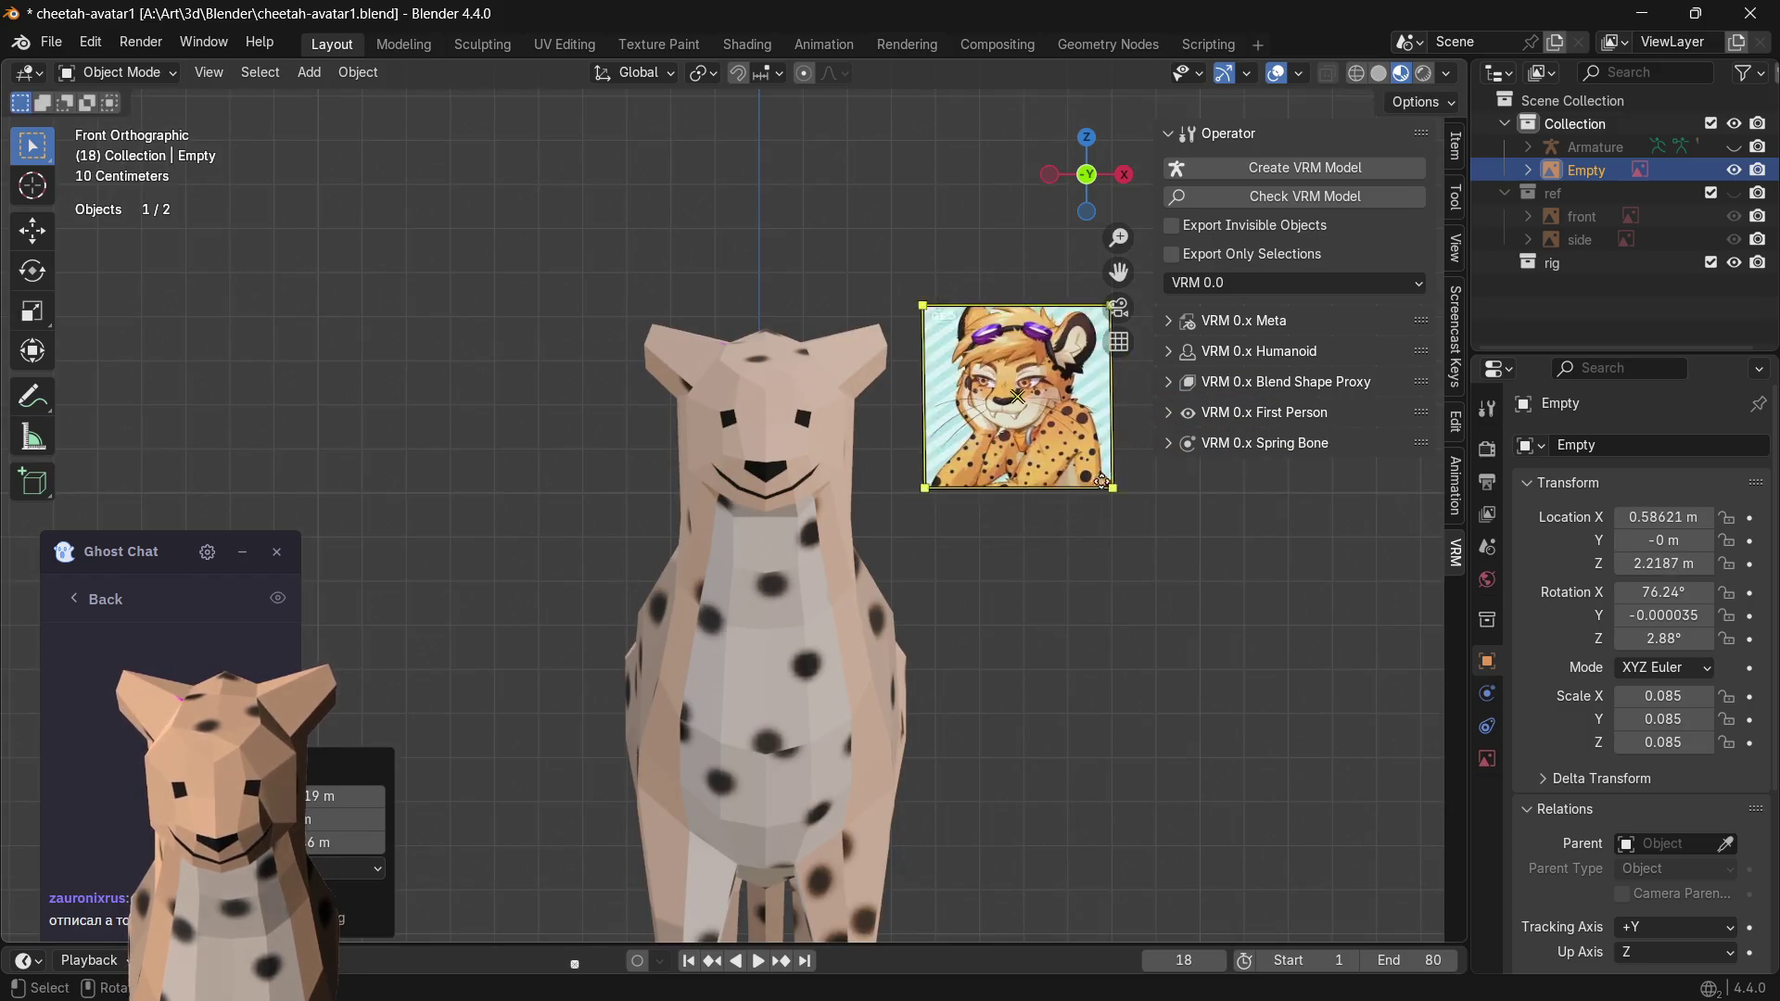
scroll(1158, 596, up, 2)
click(1185, 617)
scroll(1112, 634, up, 2)
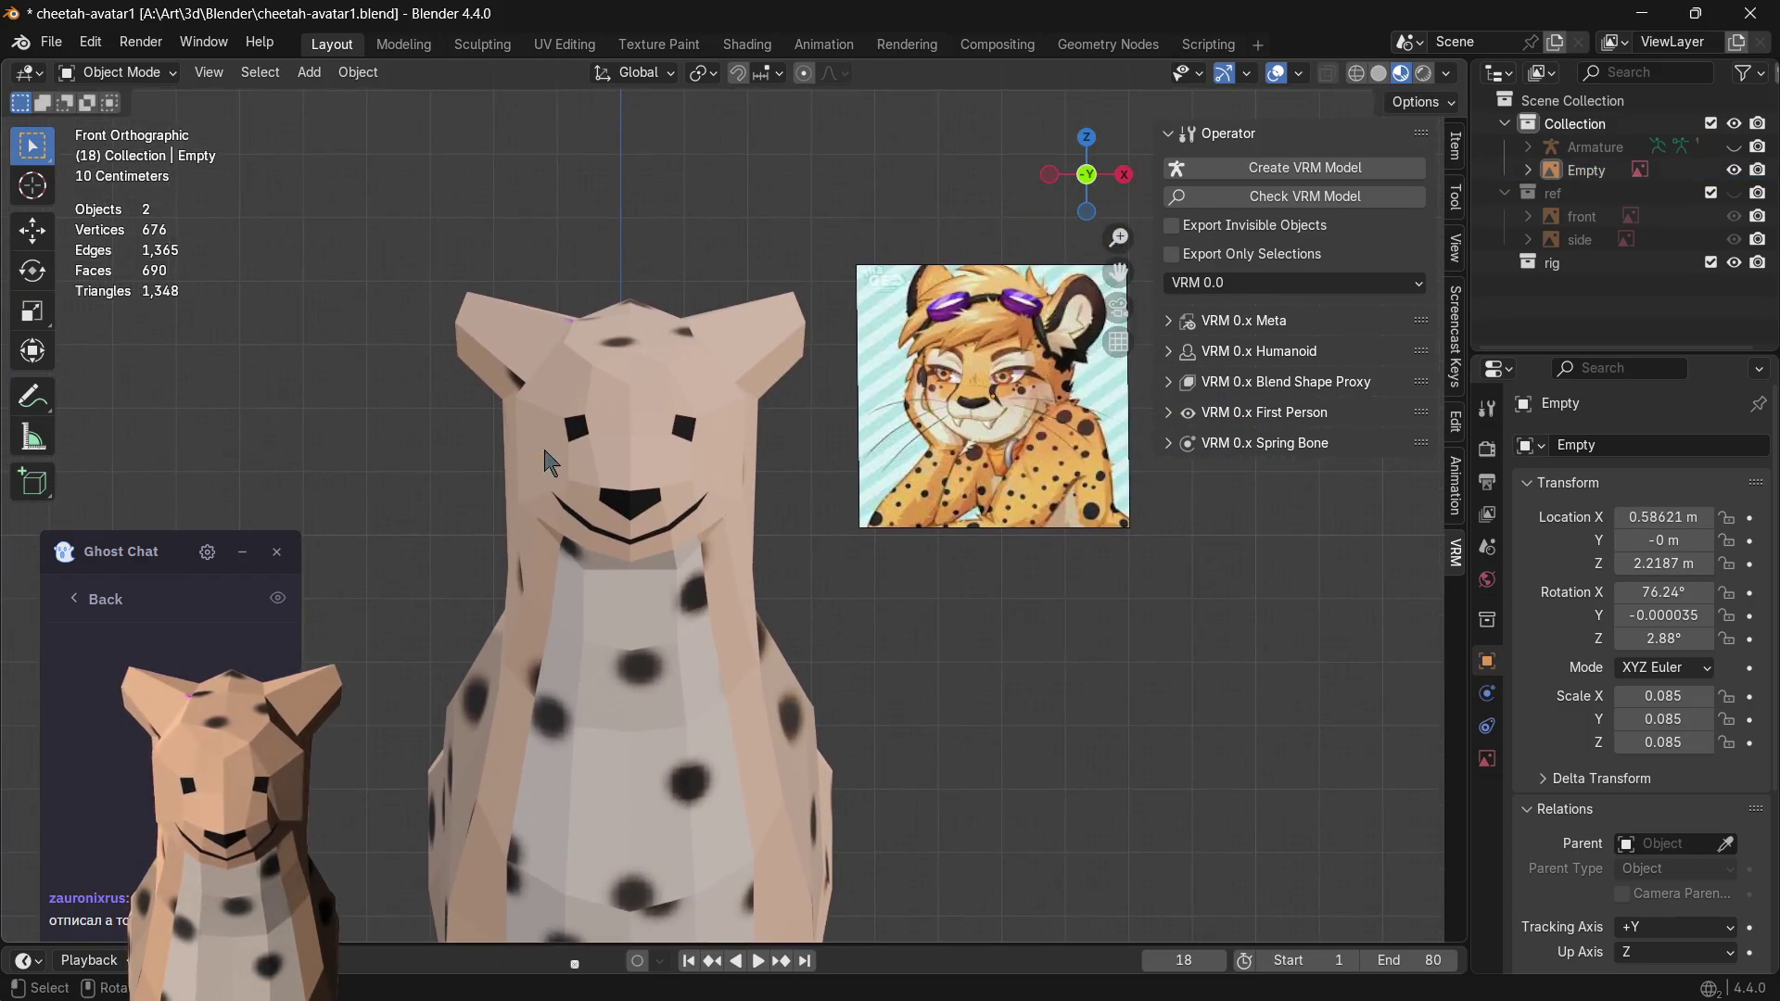
scroll(639, 421, up, 1)
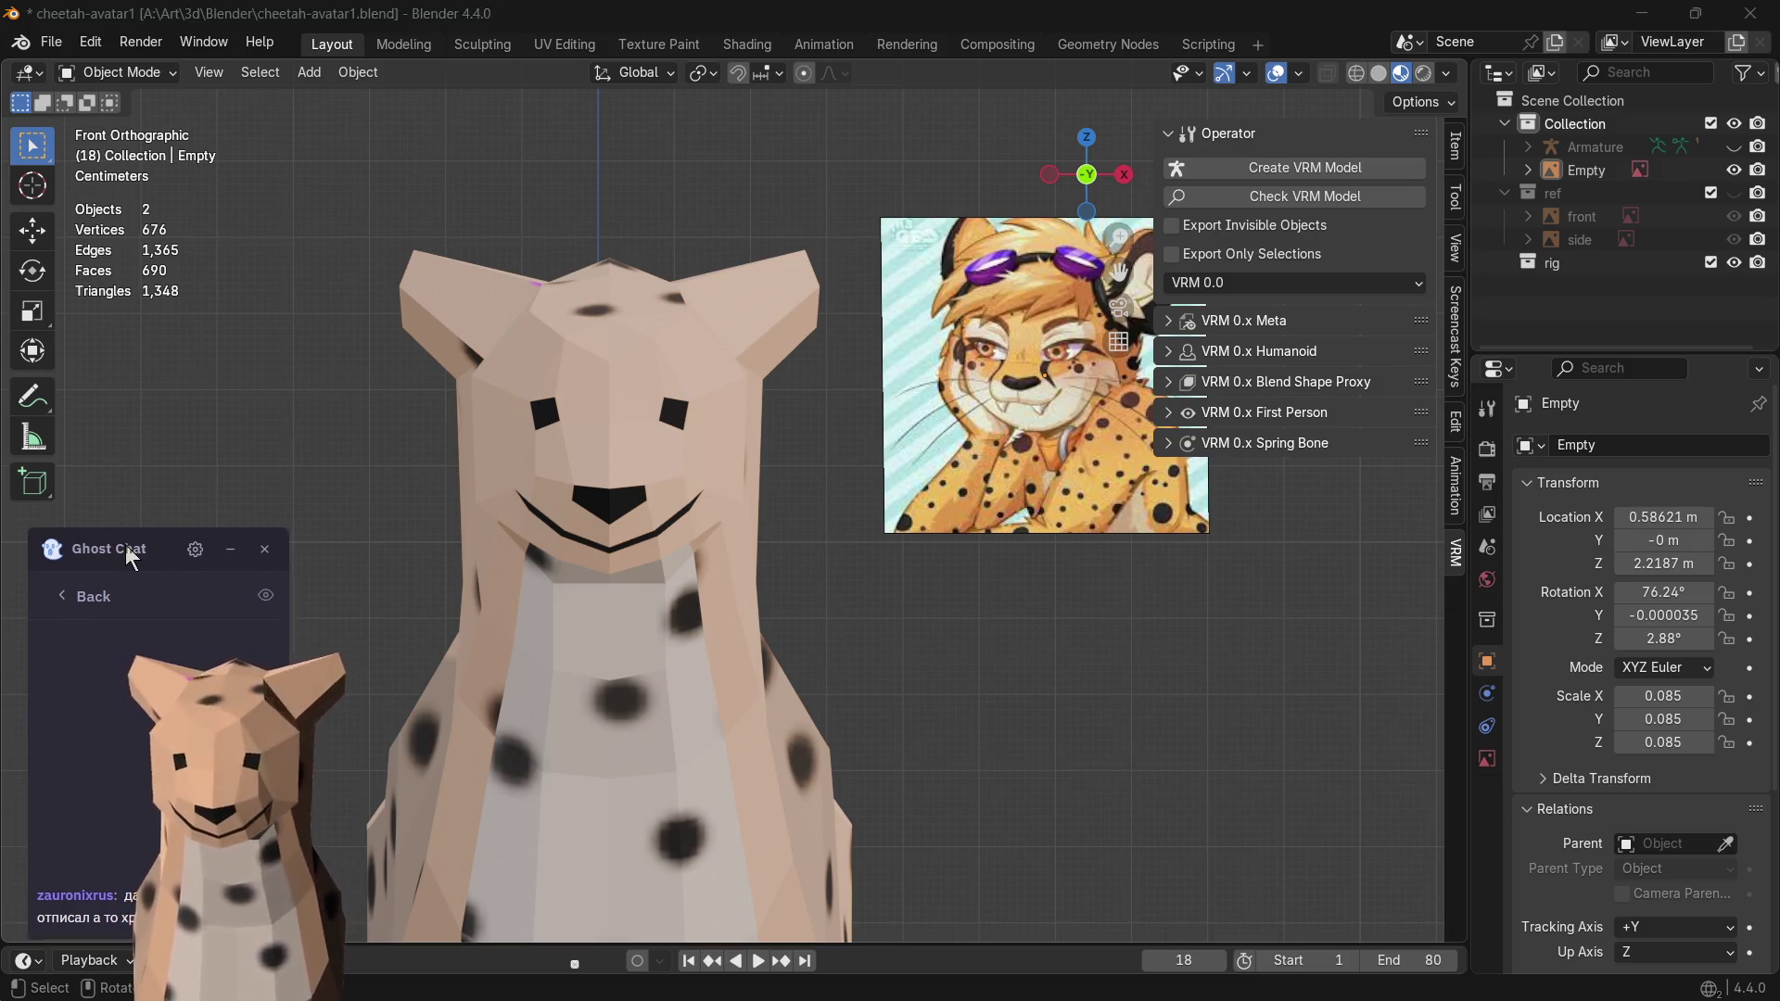
drag(143, 557, 106, 553)
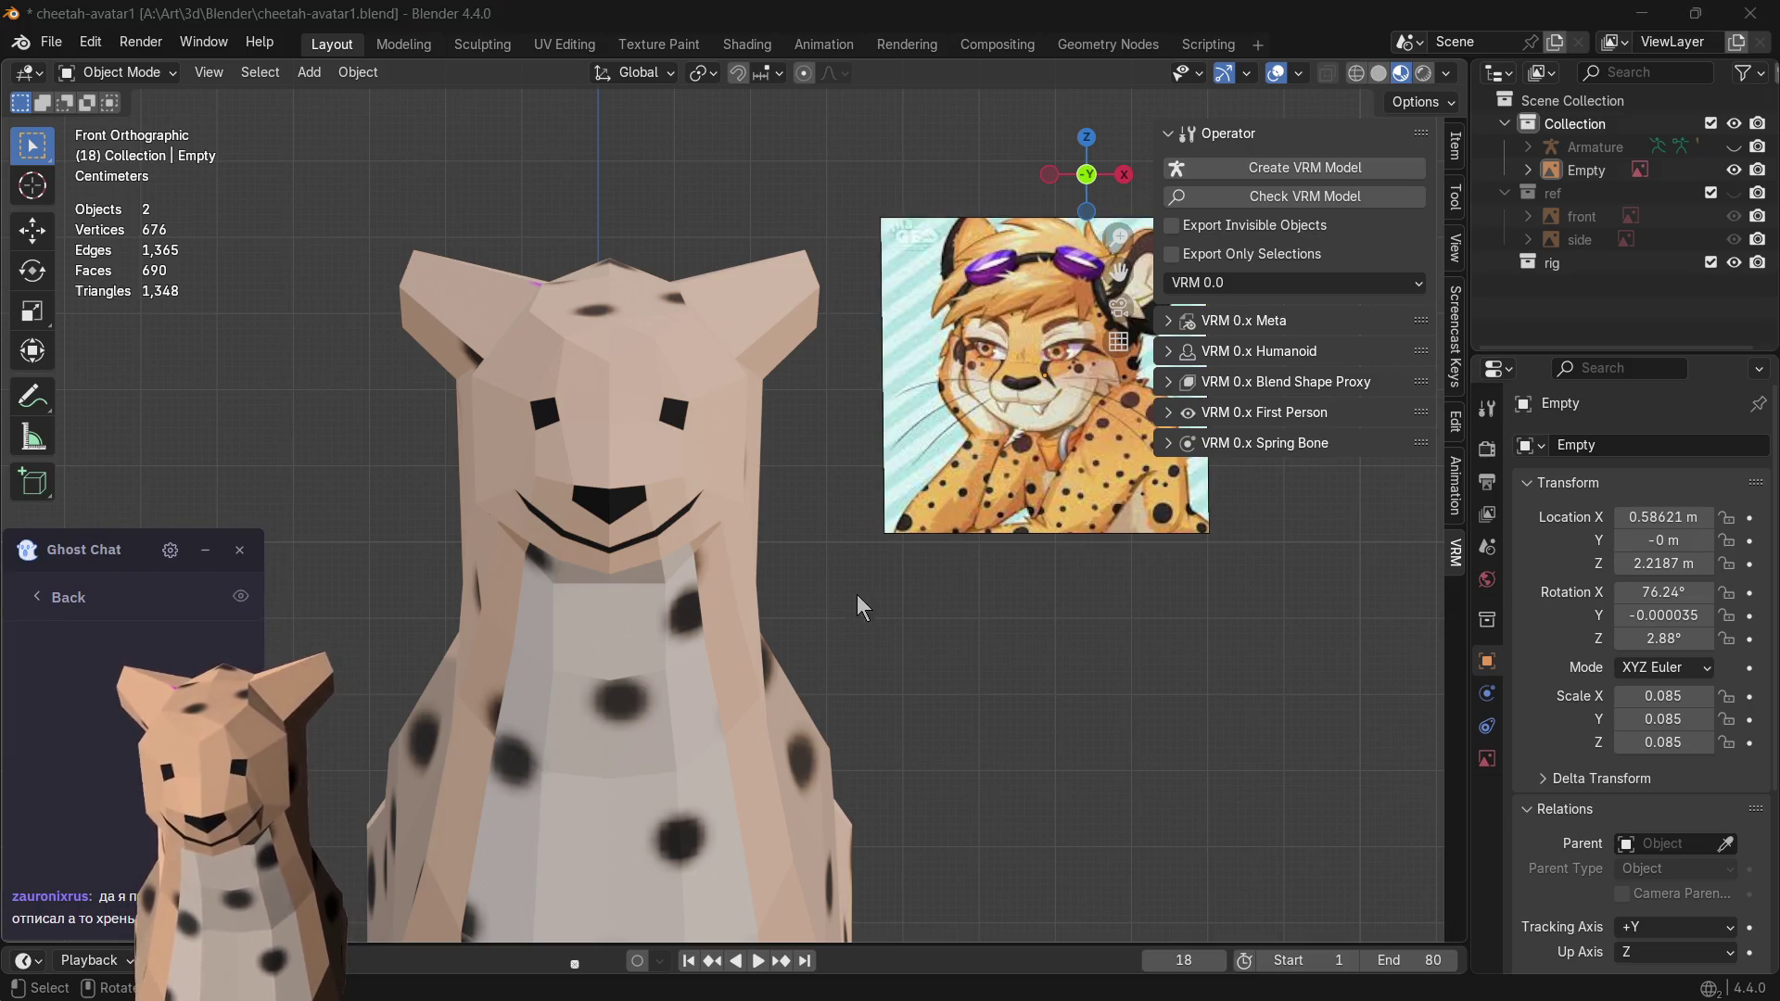
scroll(918, 625, up, 2)
- Move the reference image behind the cheetah's head
click(521, 399)
key(Tab)
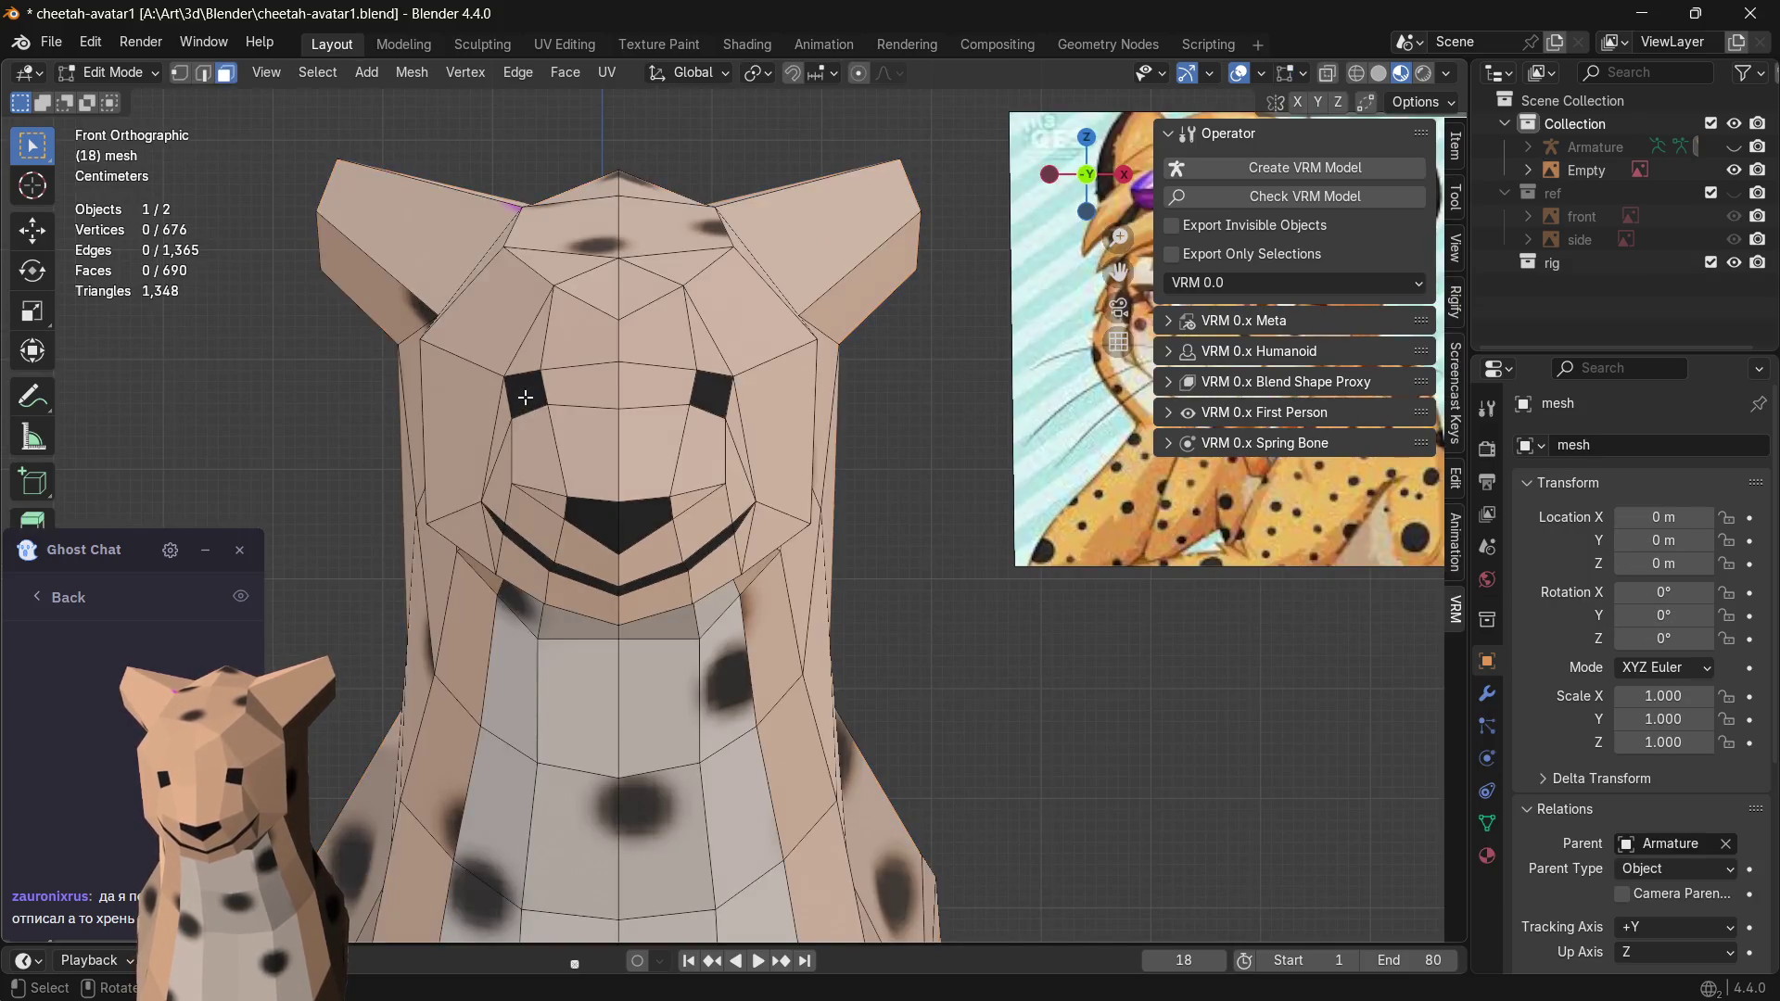
shift+middle_drag(719, 420, 566, 455)
key(Tab)
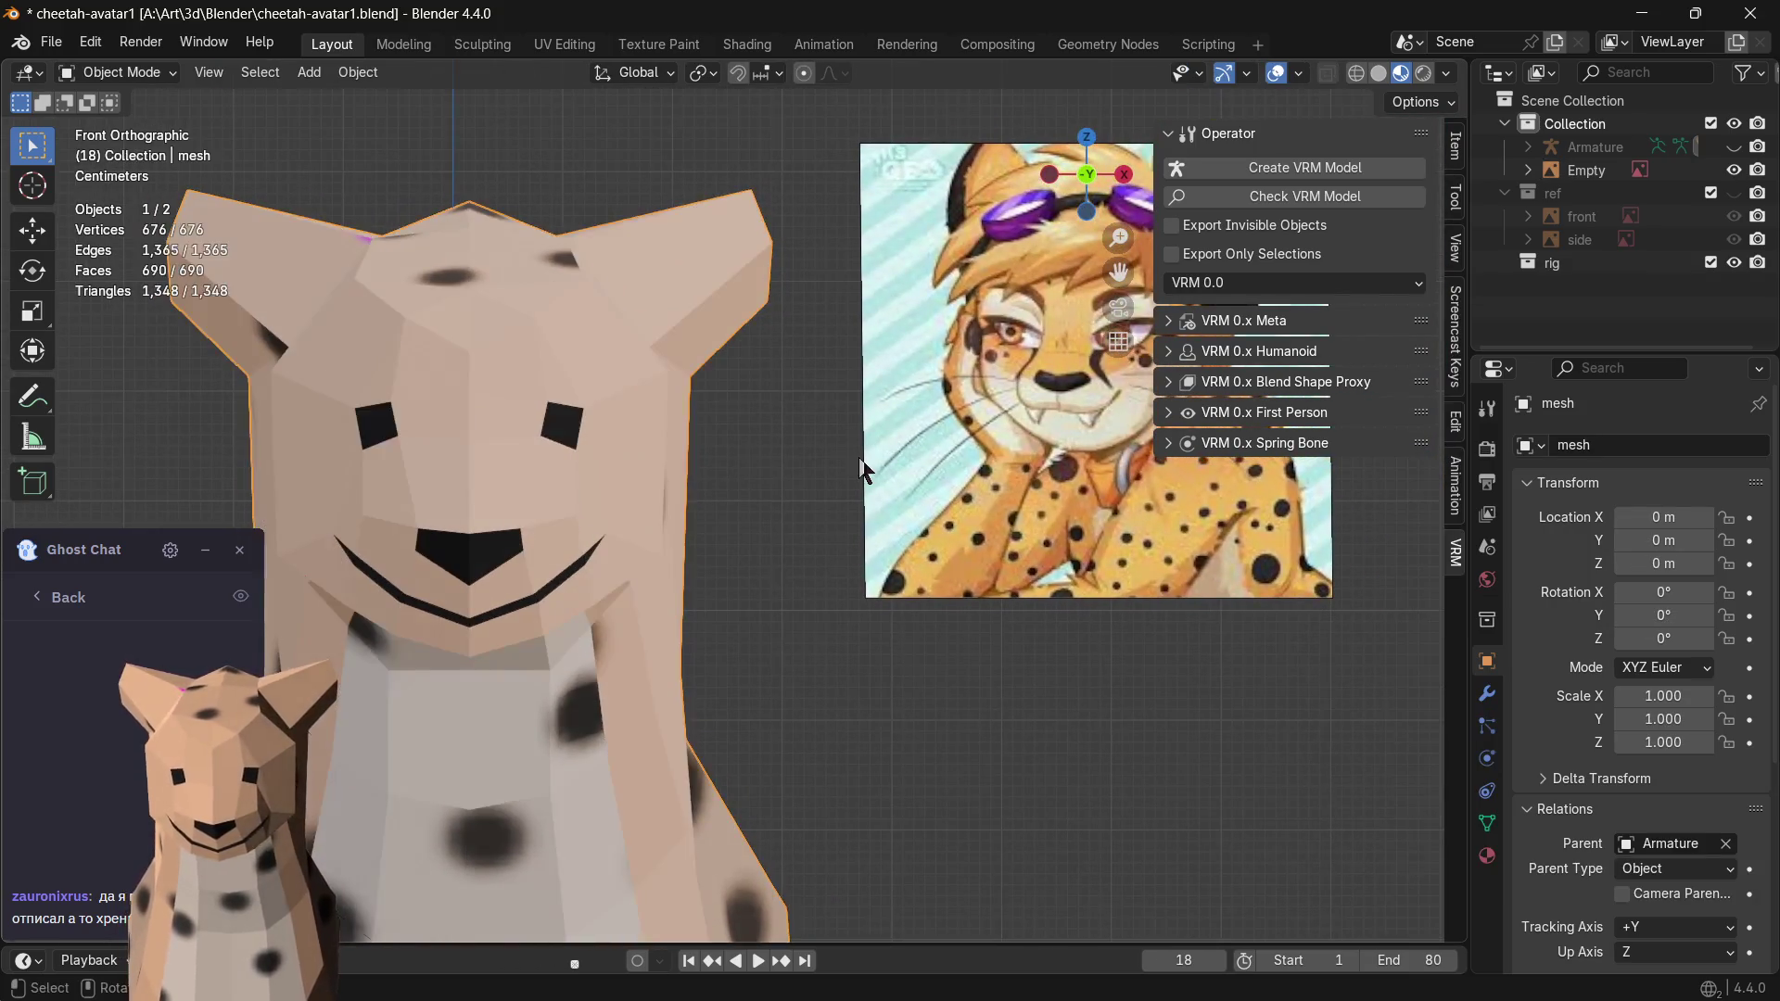
click(999, 475)
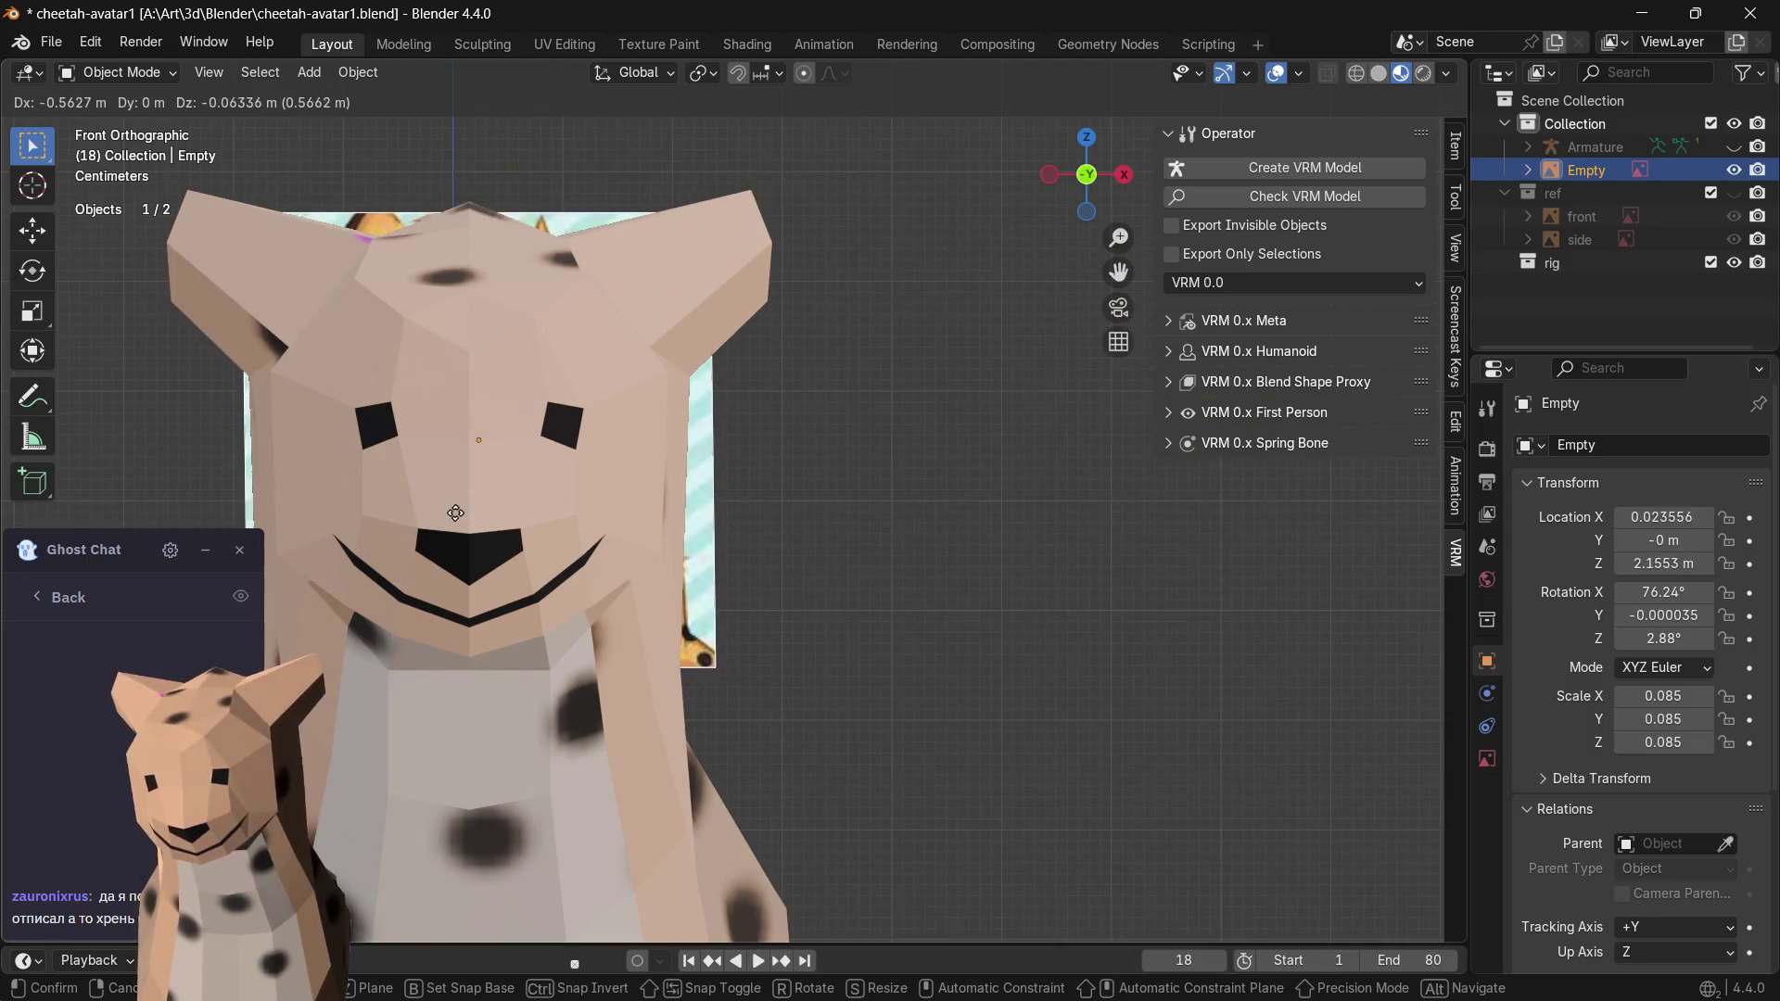
drag(998, 473, 394, 523)
- Make the model see-through with X-Ray in solid shading so the portrait shows through
key(alt+z)
click(772, 552)
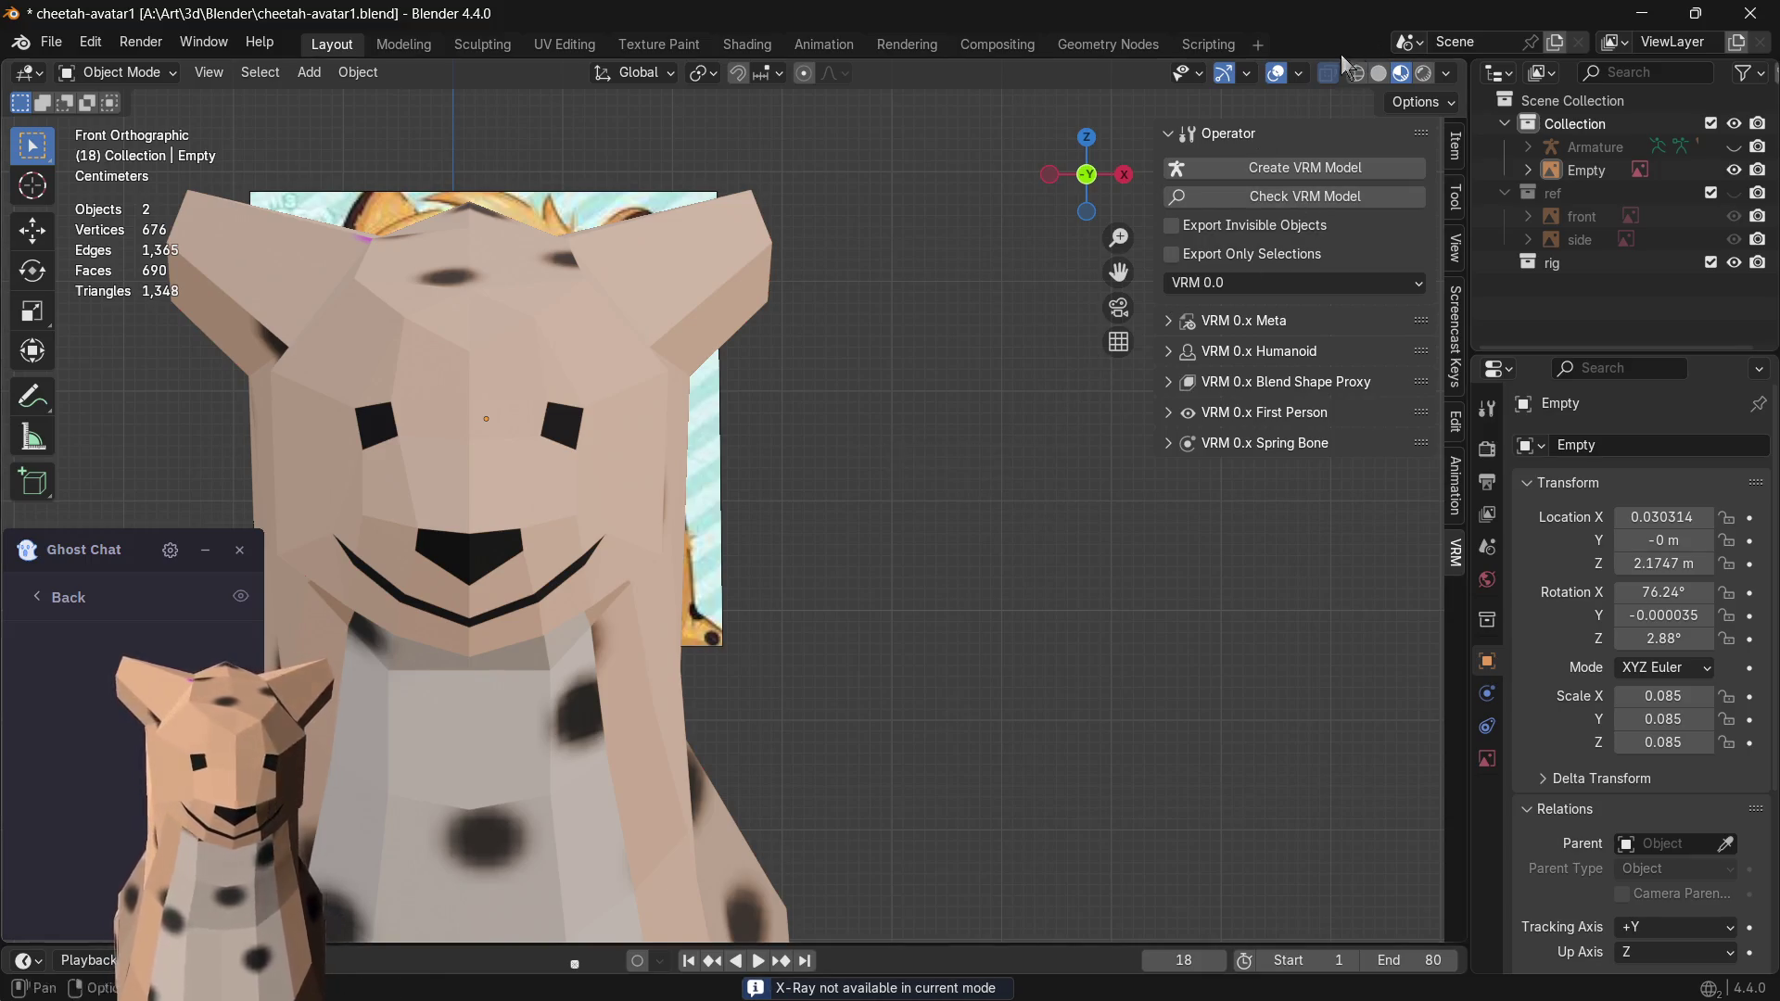
click(1356, 76)
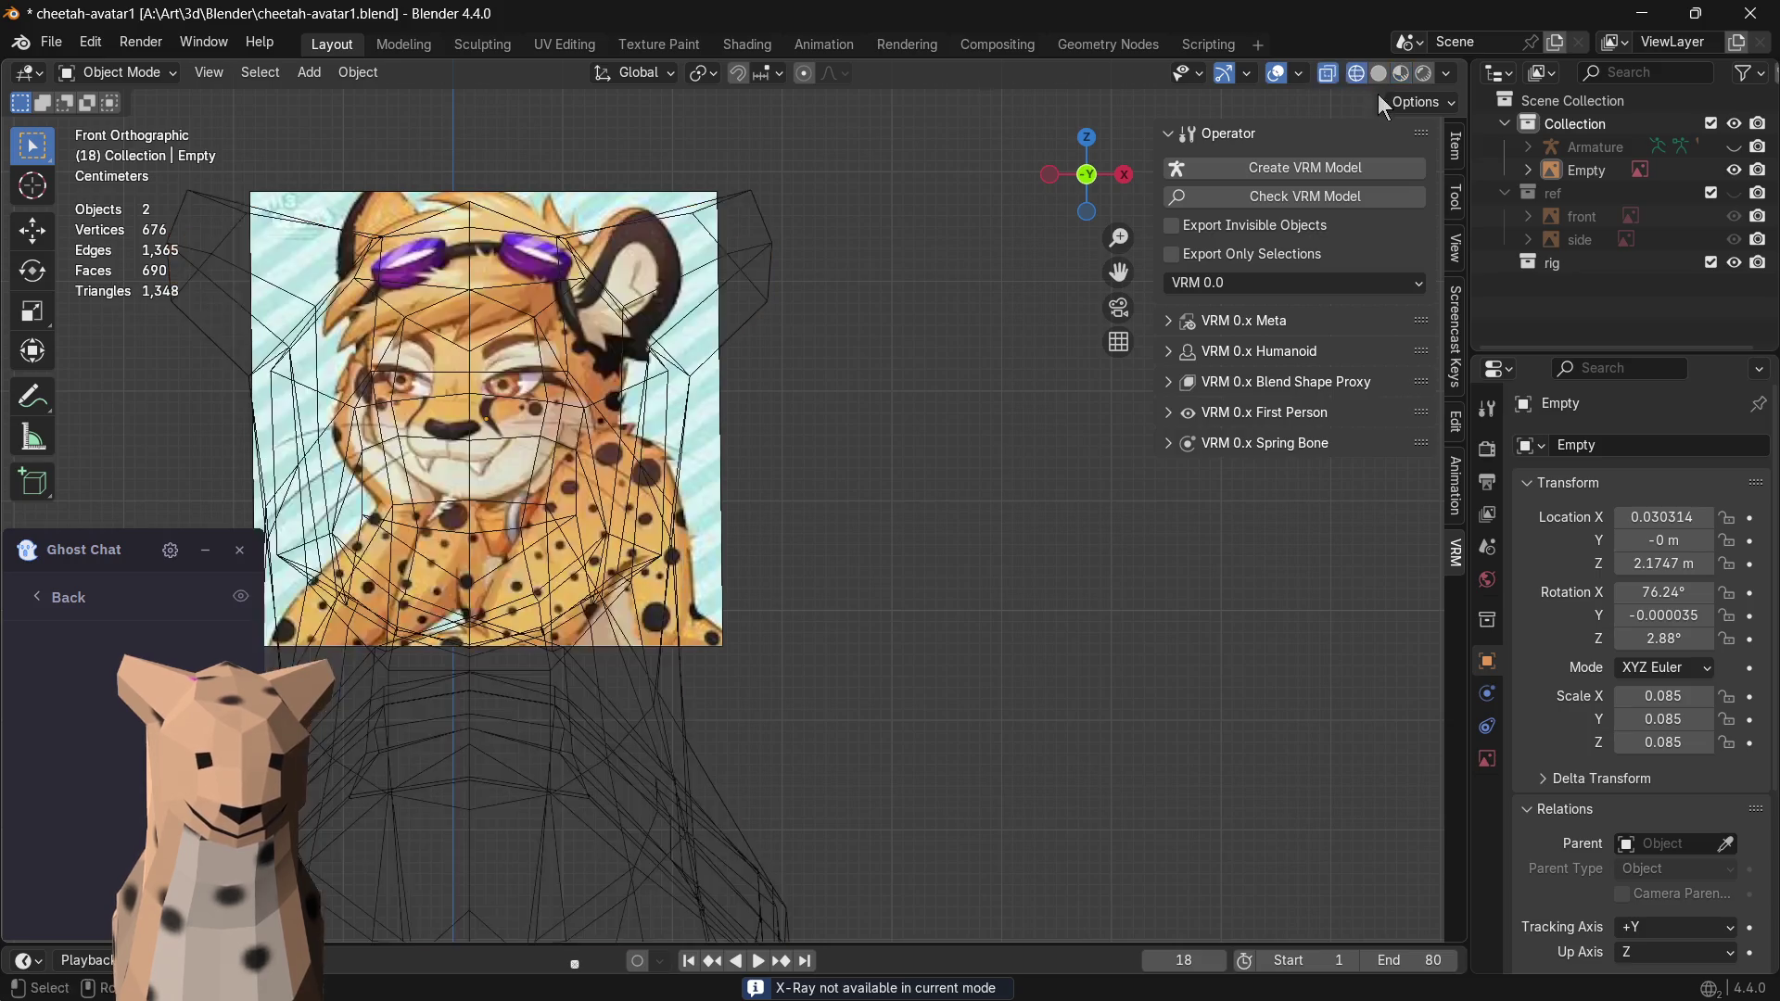
click(1387, 73)
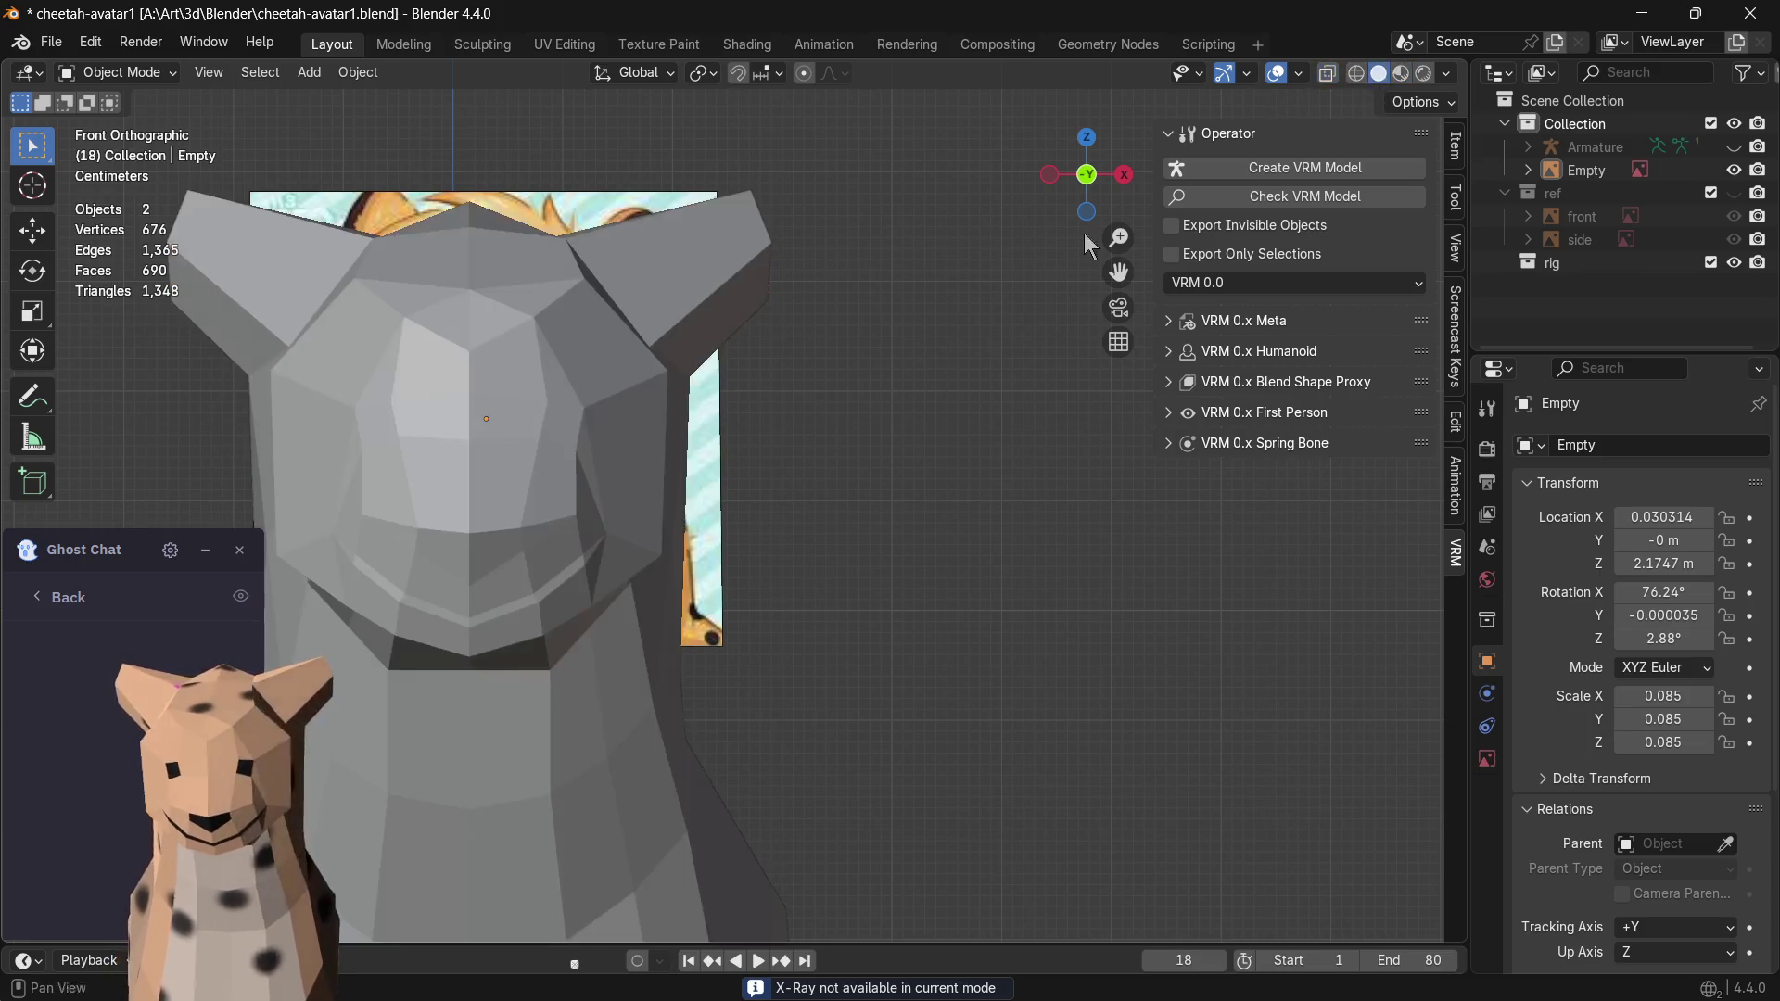
key(alt+z)
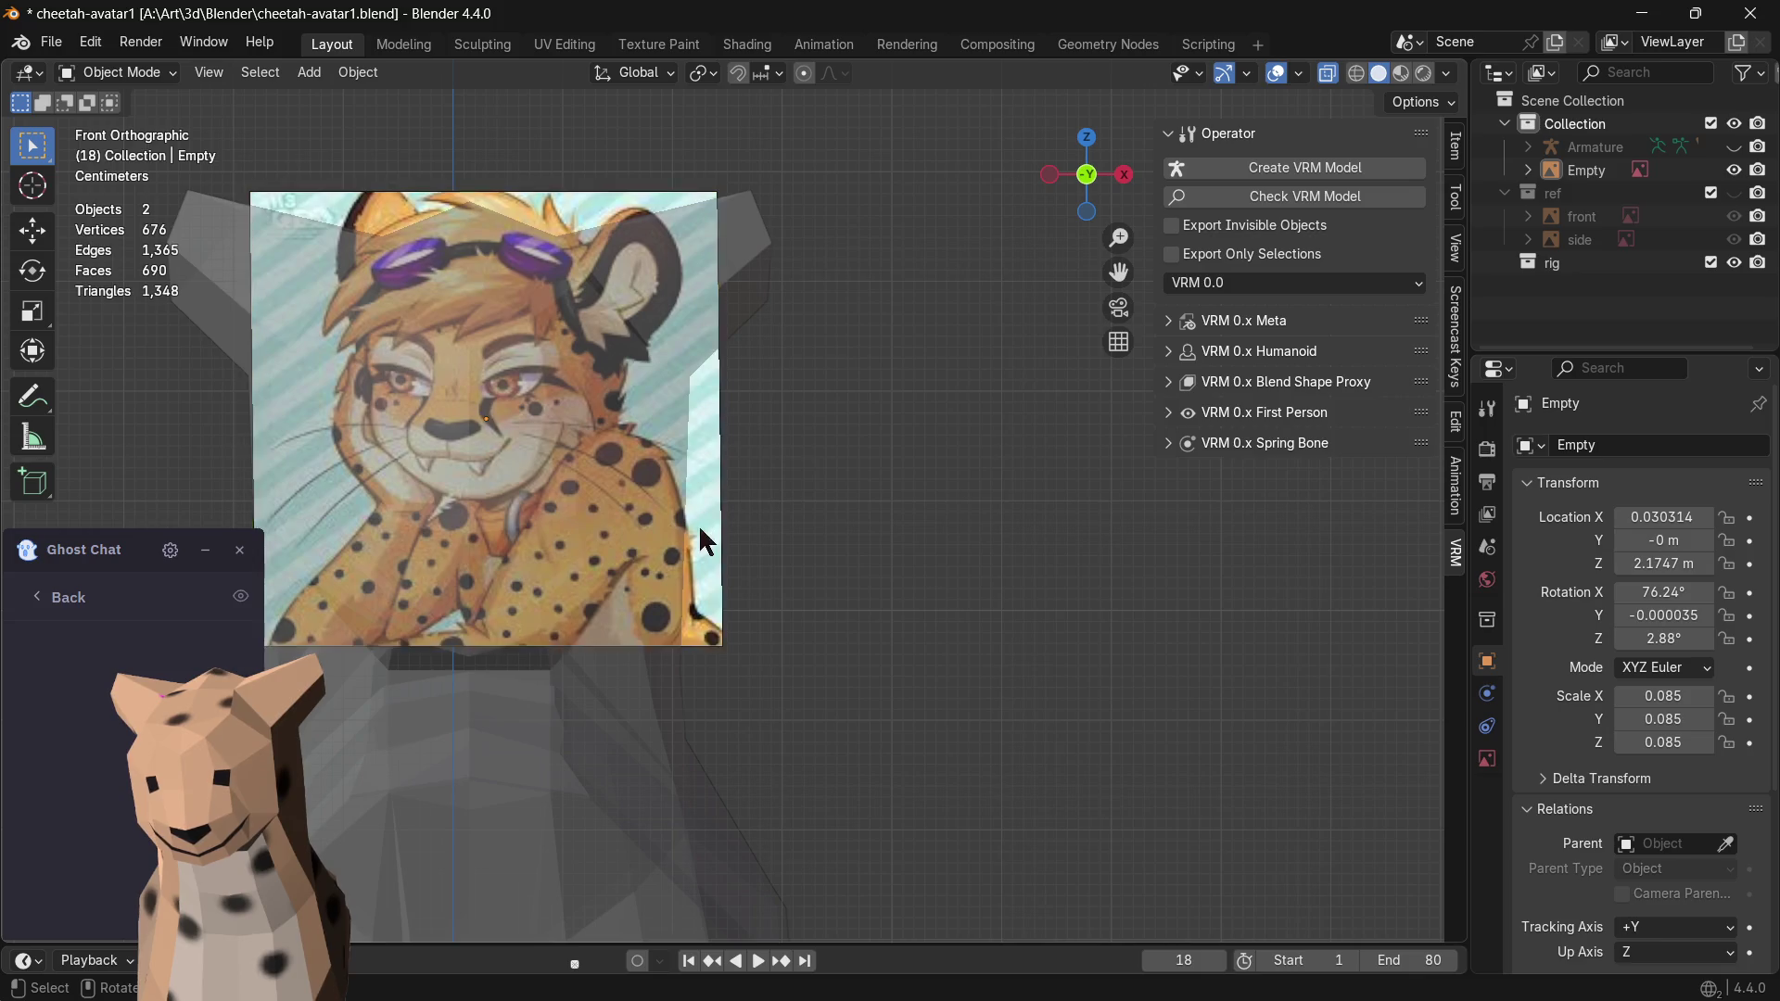
key(alt+z)
key(alt+z)
click(678, 511)
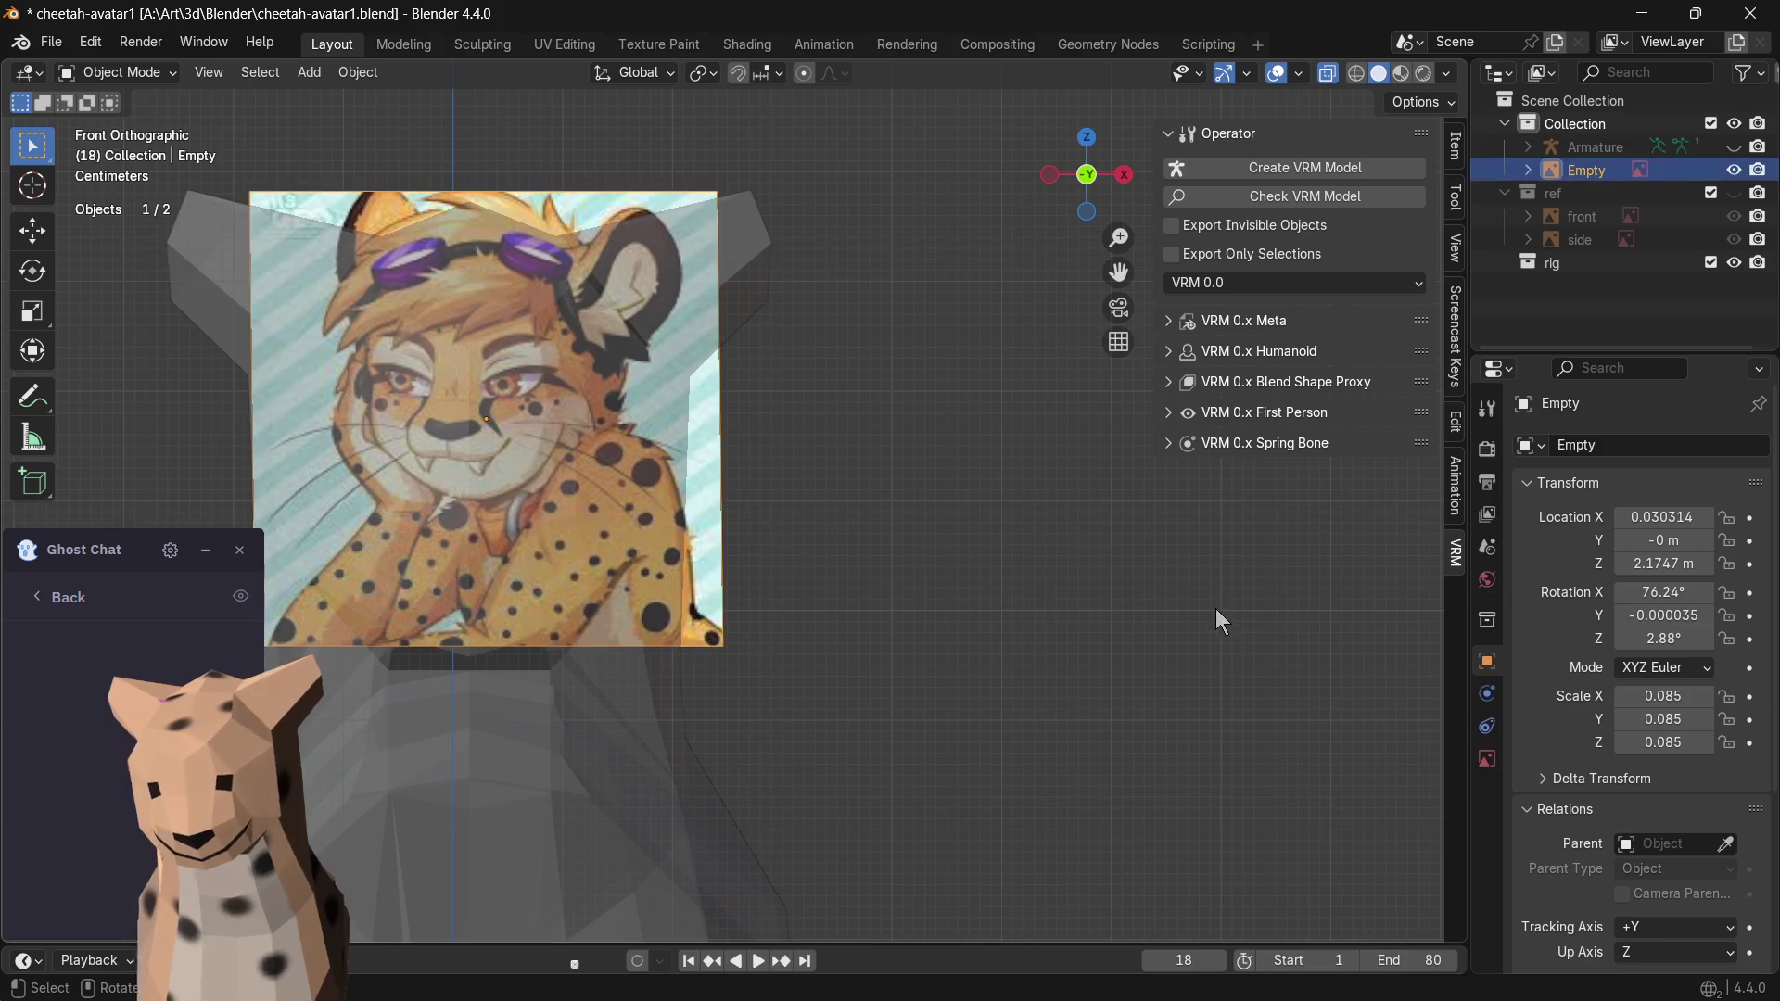
- Set the reference image's opacity to about 0.5 and turn off X-Ray on the mesh
click(1487, 758)
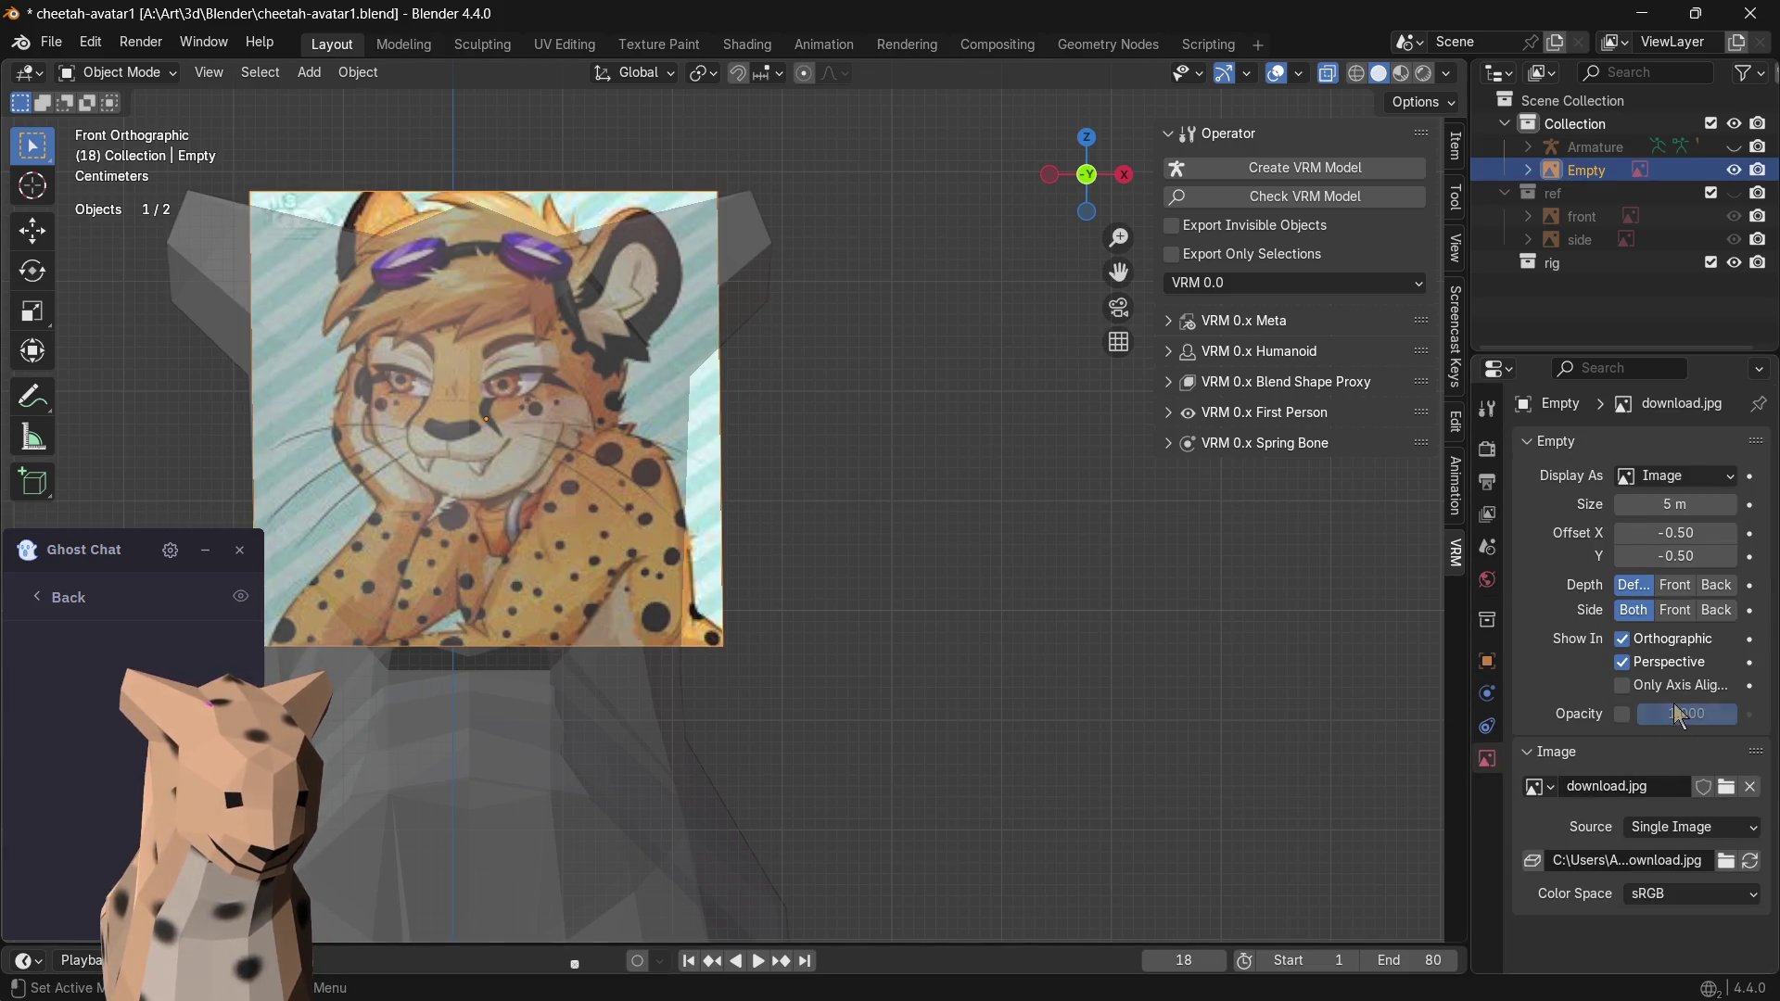
click(1621, 716)
drag(1668, 713, 1686, 714)
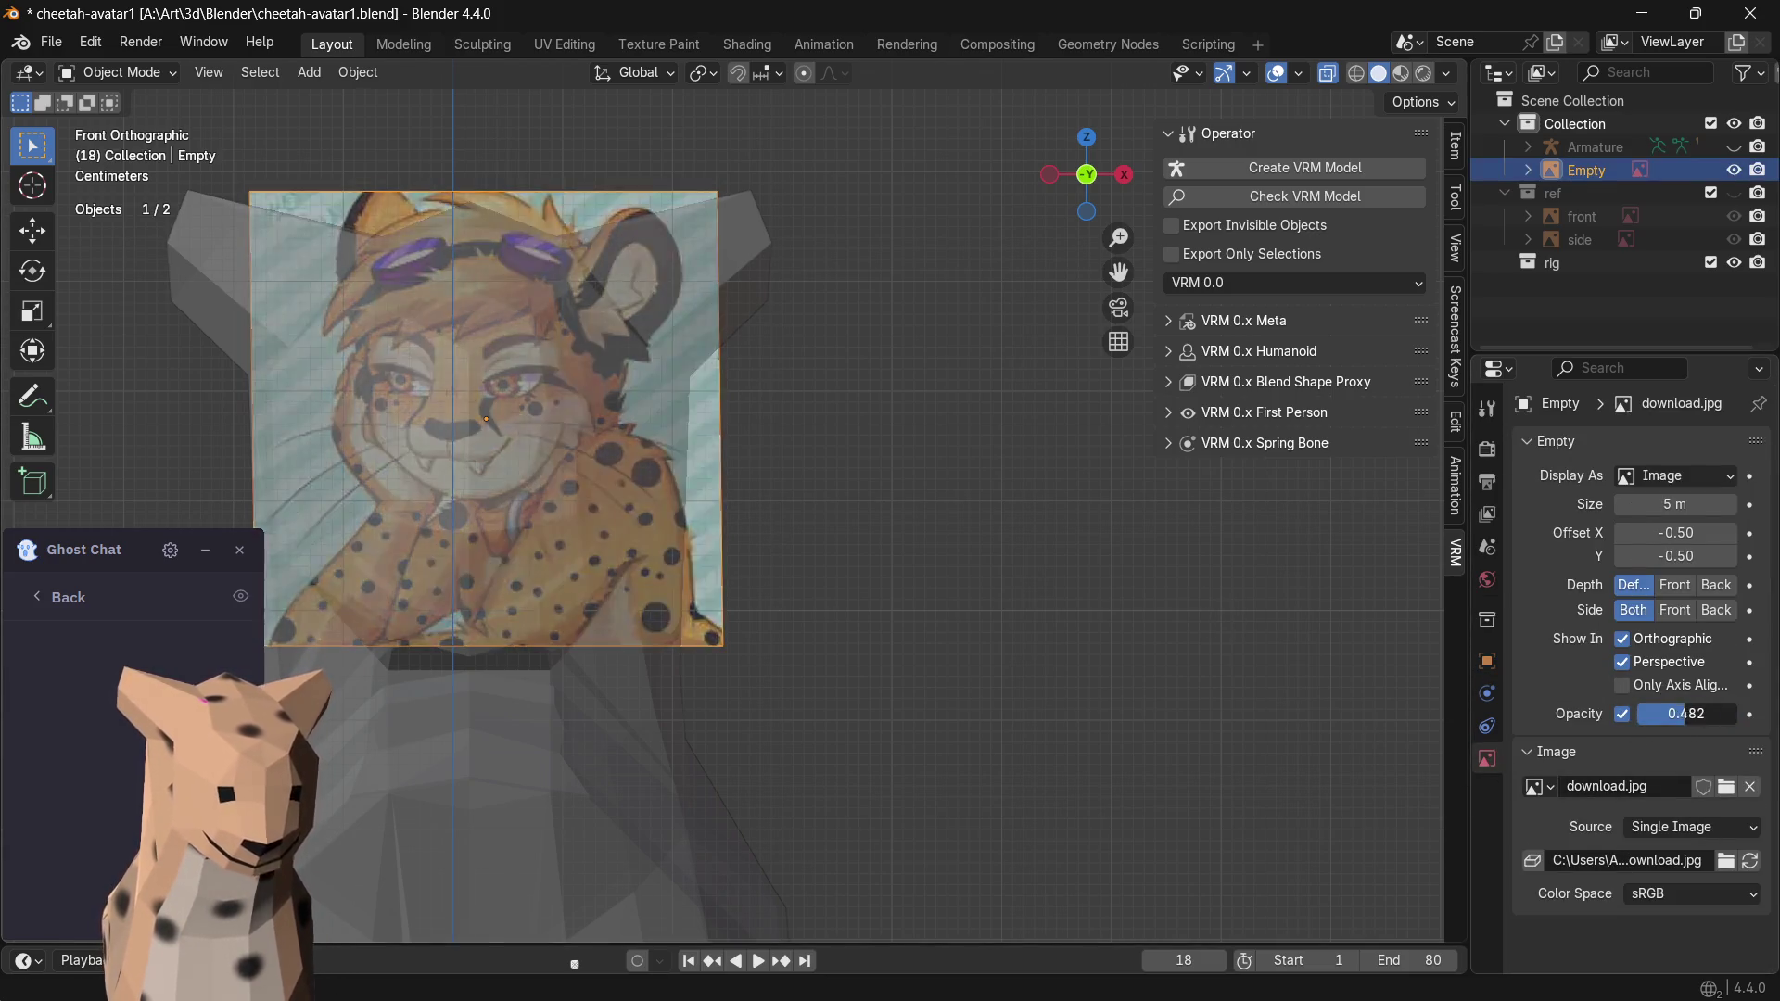
click(585, 702)
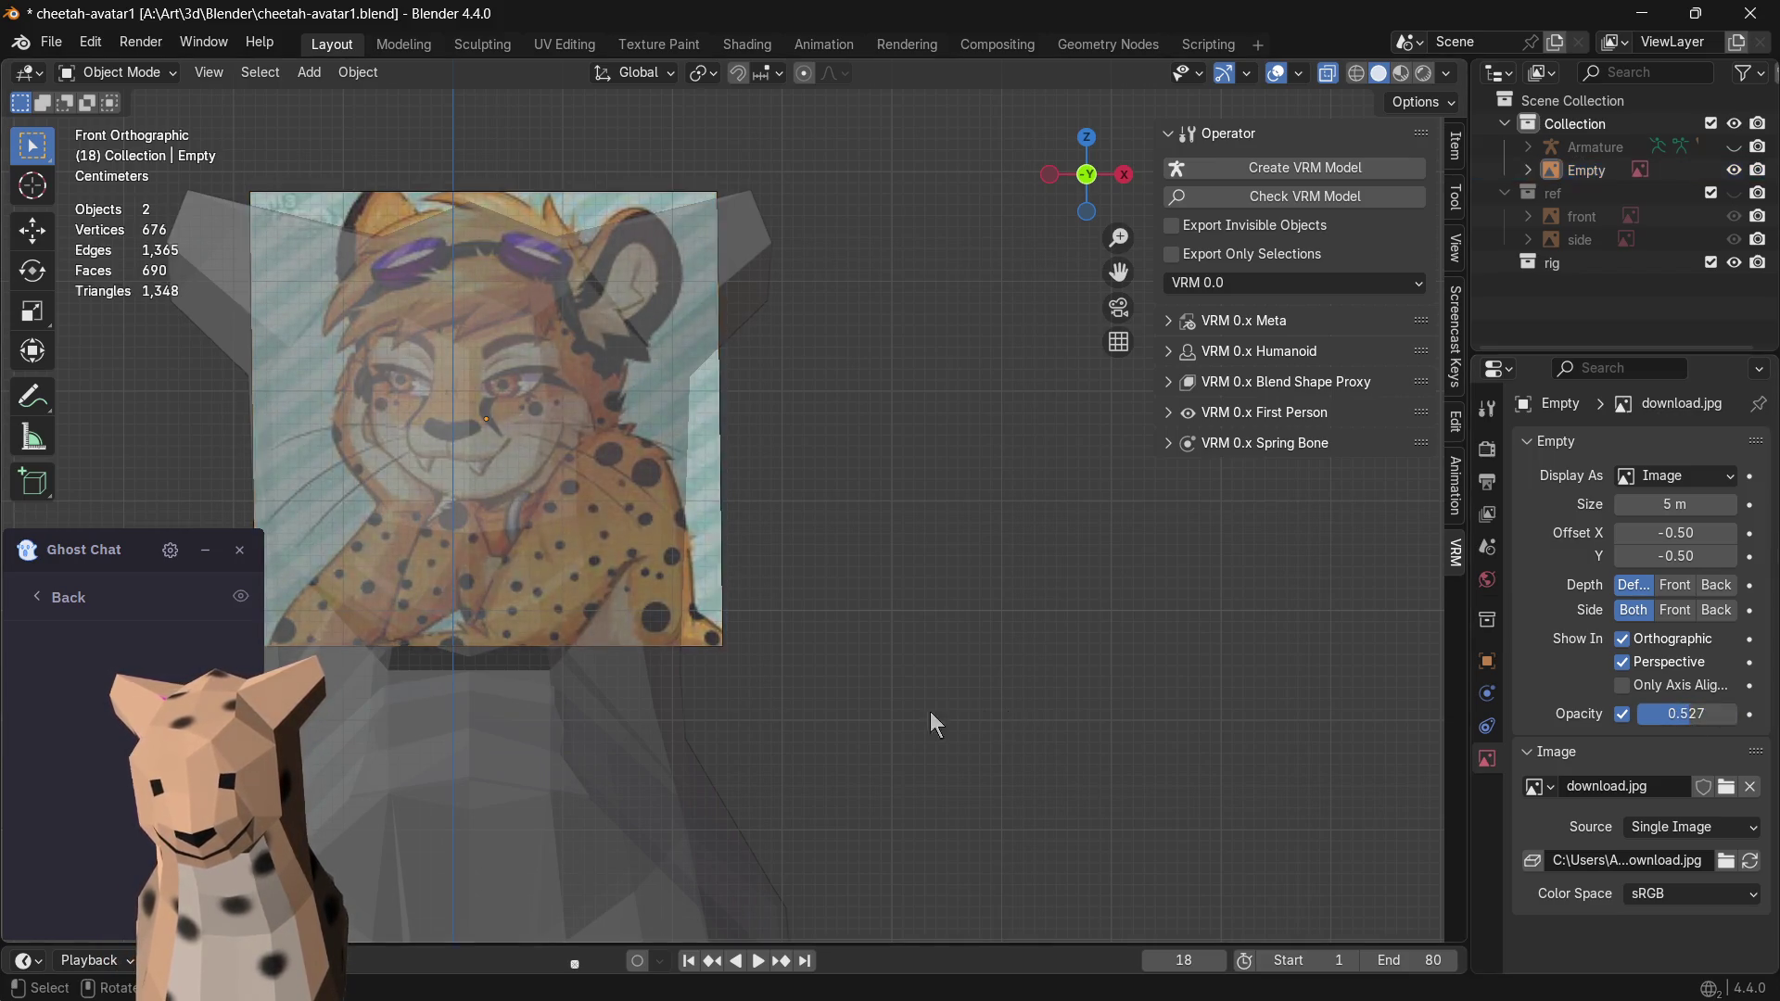
key(alt+z)
- Set the reference image's Depth to Front and Side to Both, then reselect the mesh
click(747, 595)
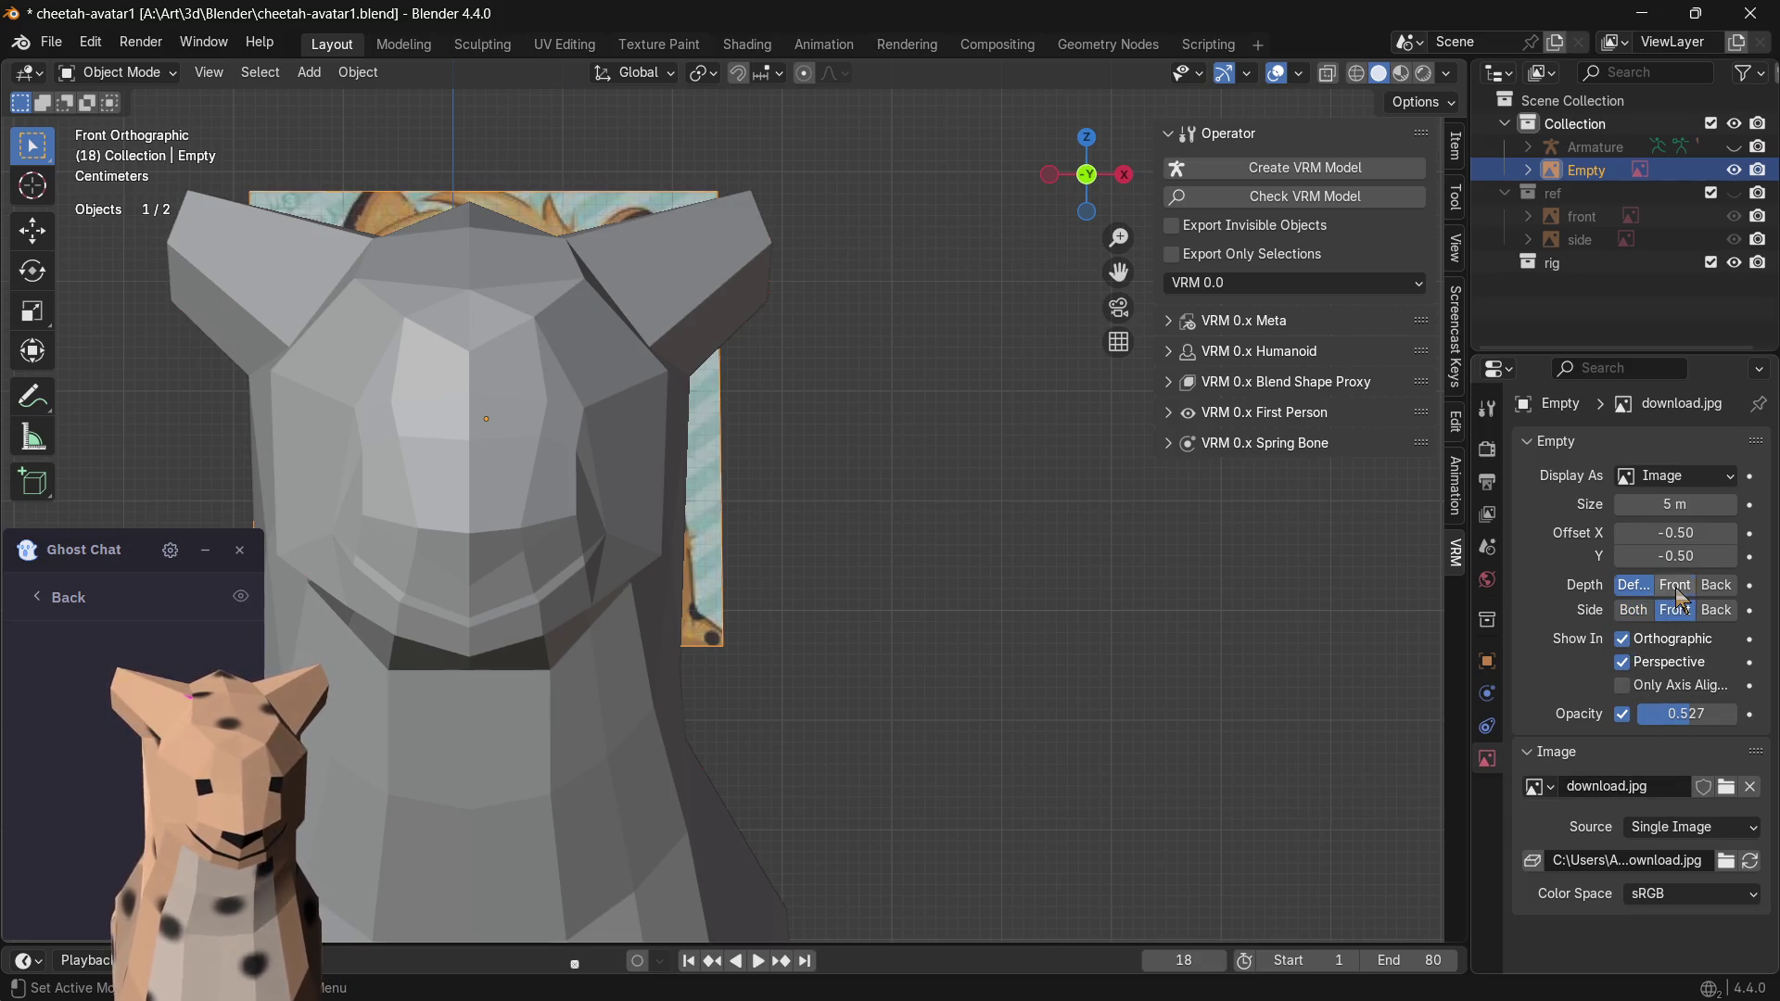
click(1674, 584)
click(1640, 614)
click(596, 740)
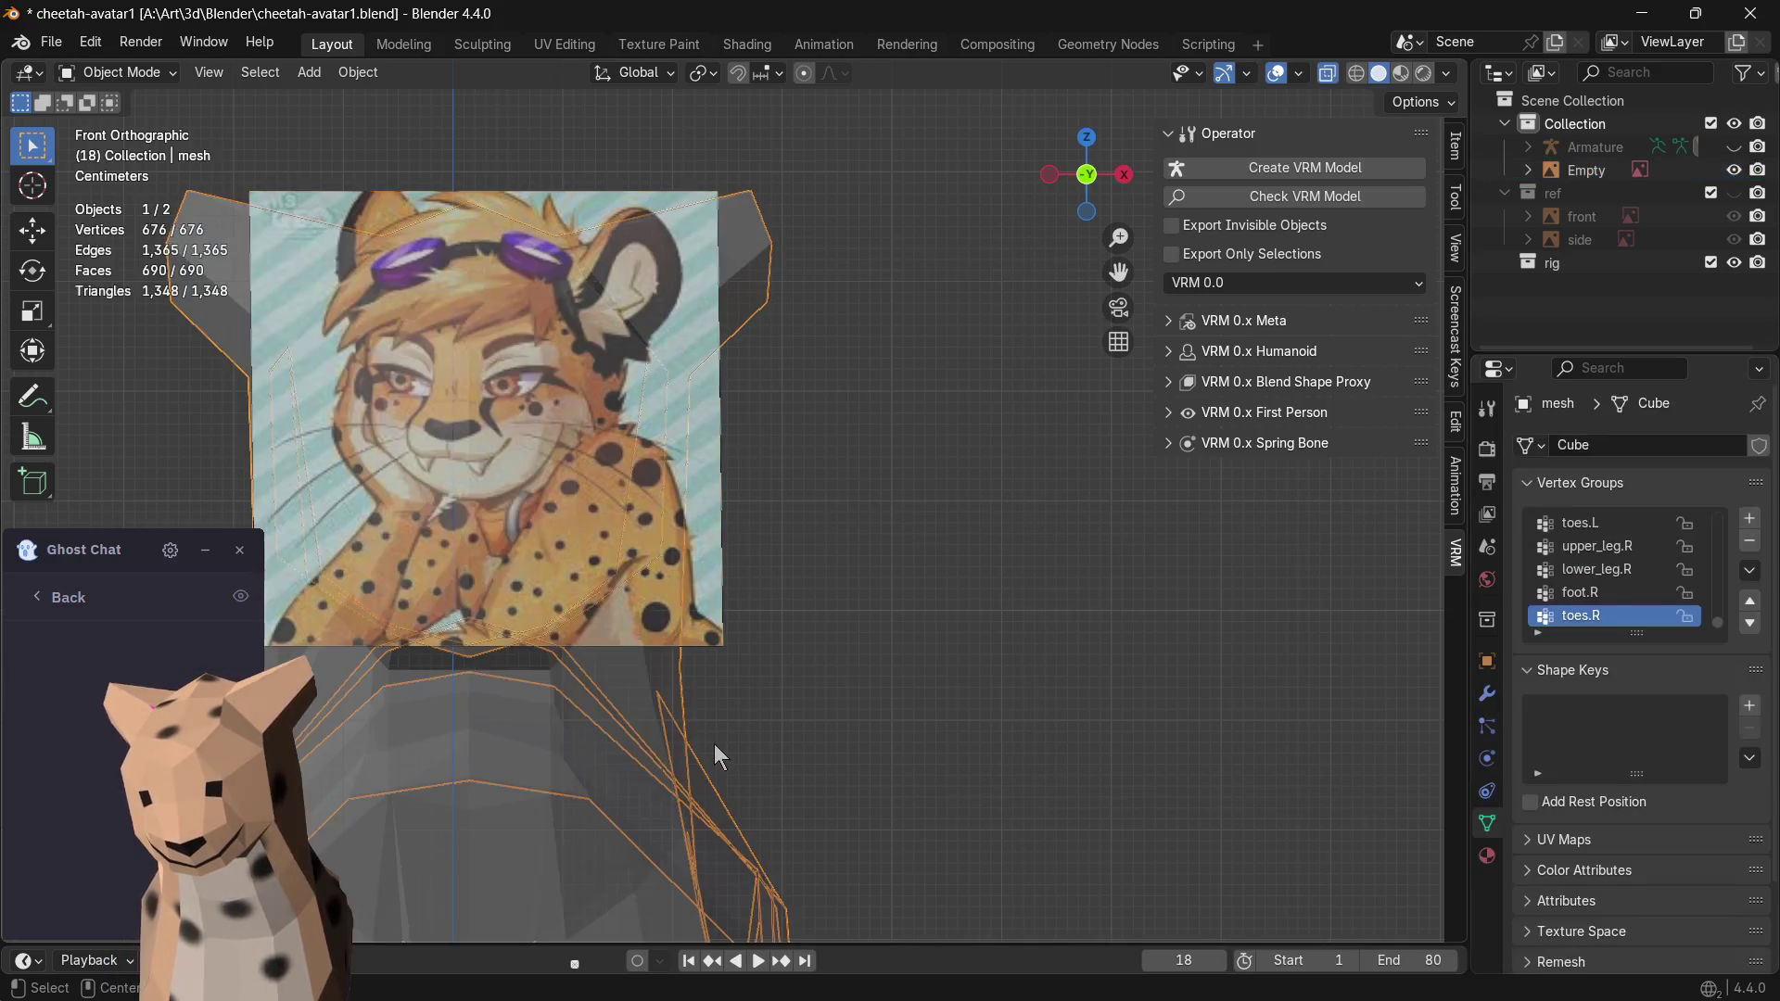
scroll(767, 618, up, 2)
scroll(768, 617, down, 2)
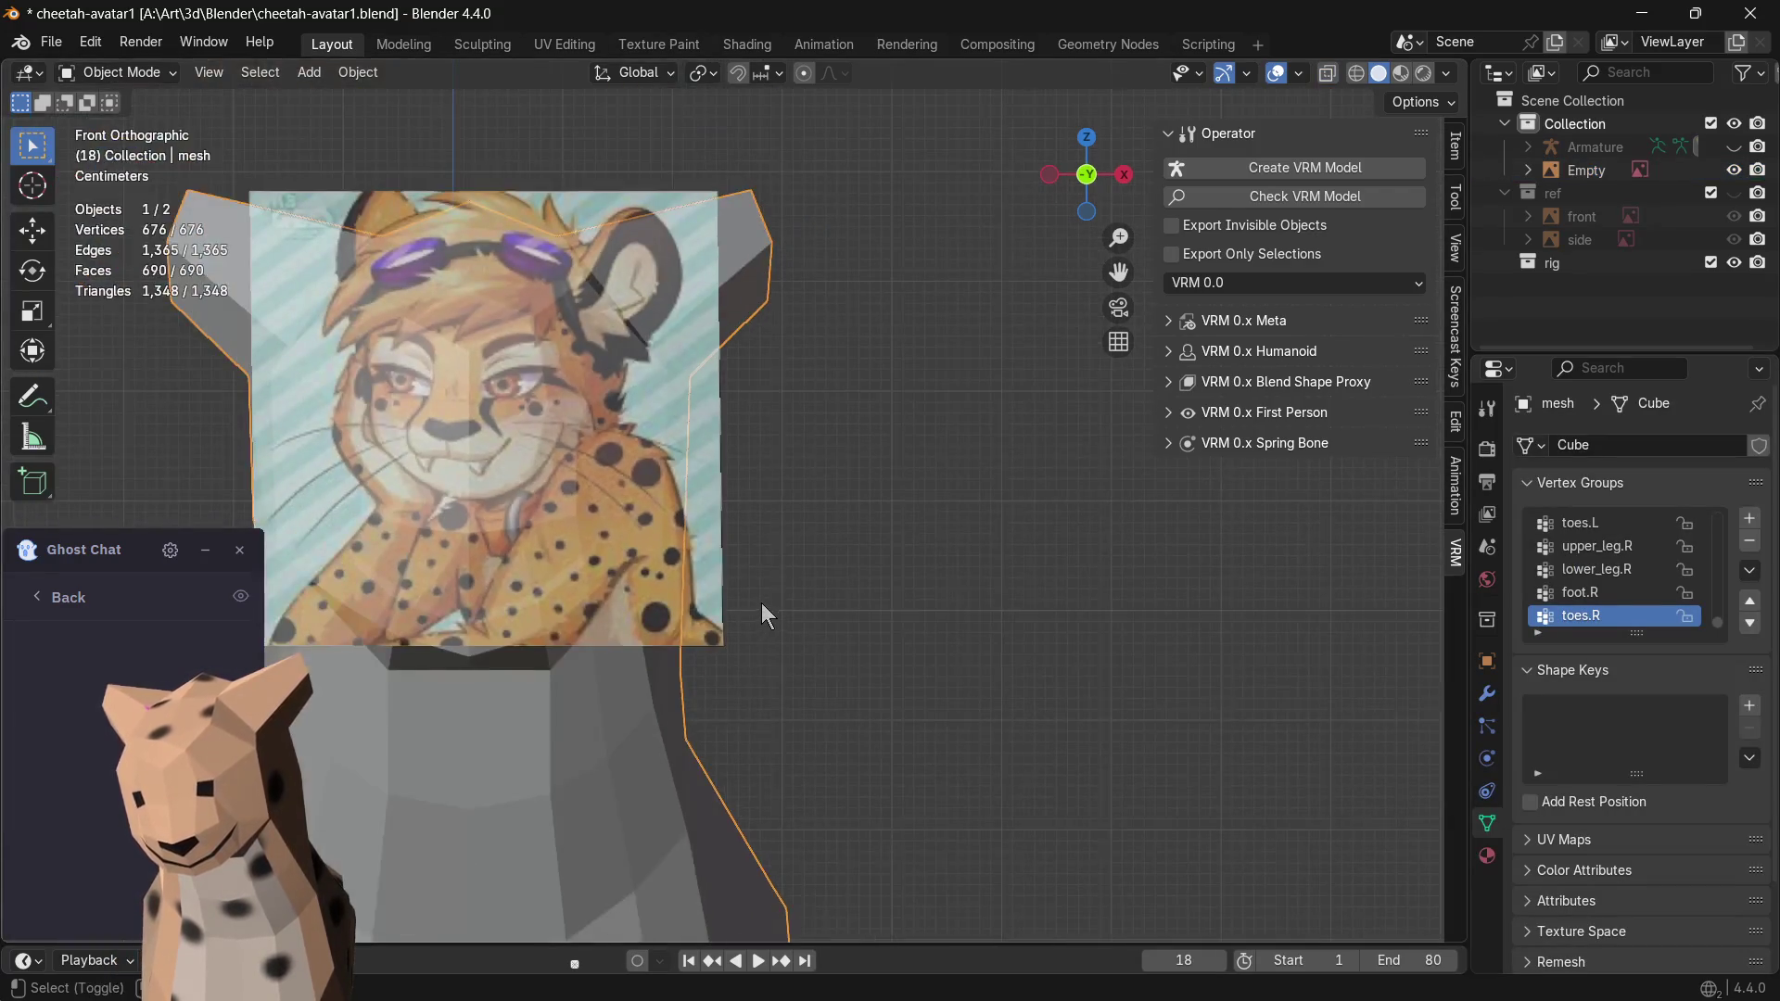
scroll(1076, 549, down, 2)
- Move the reference portrait further right of the cheetah and reselect the cheetah mesh
key(alt+z)
key(alt+z)
click(843, 469)
key(g)
click(1216, 473)
scroll(702, 436, up, 1)
click(702, 436)
scroll(702, 435, up, 1)
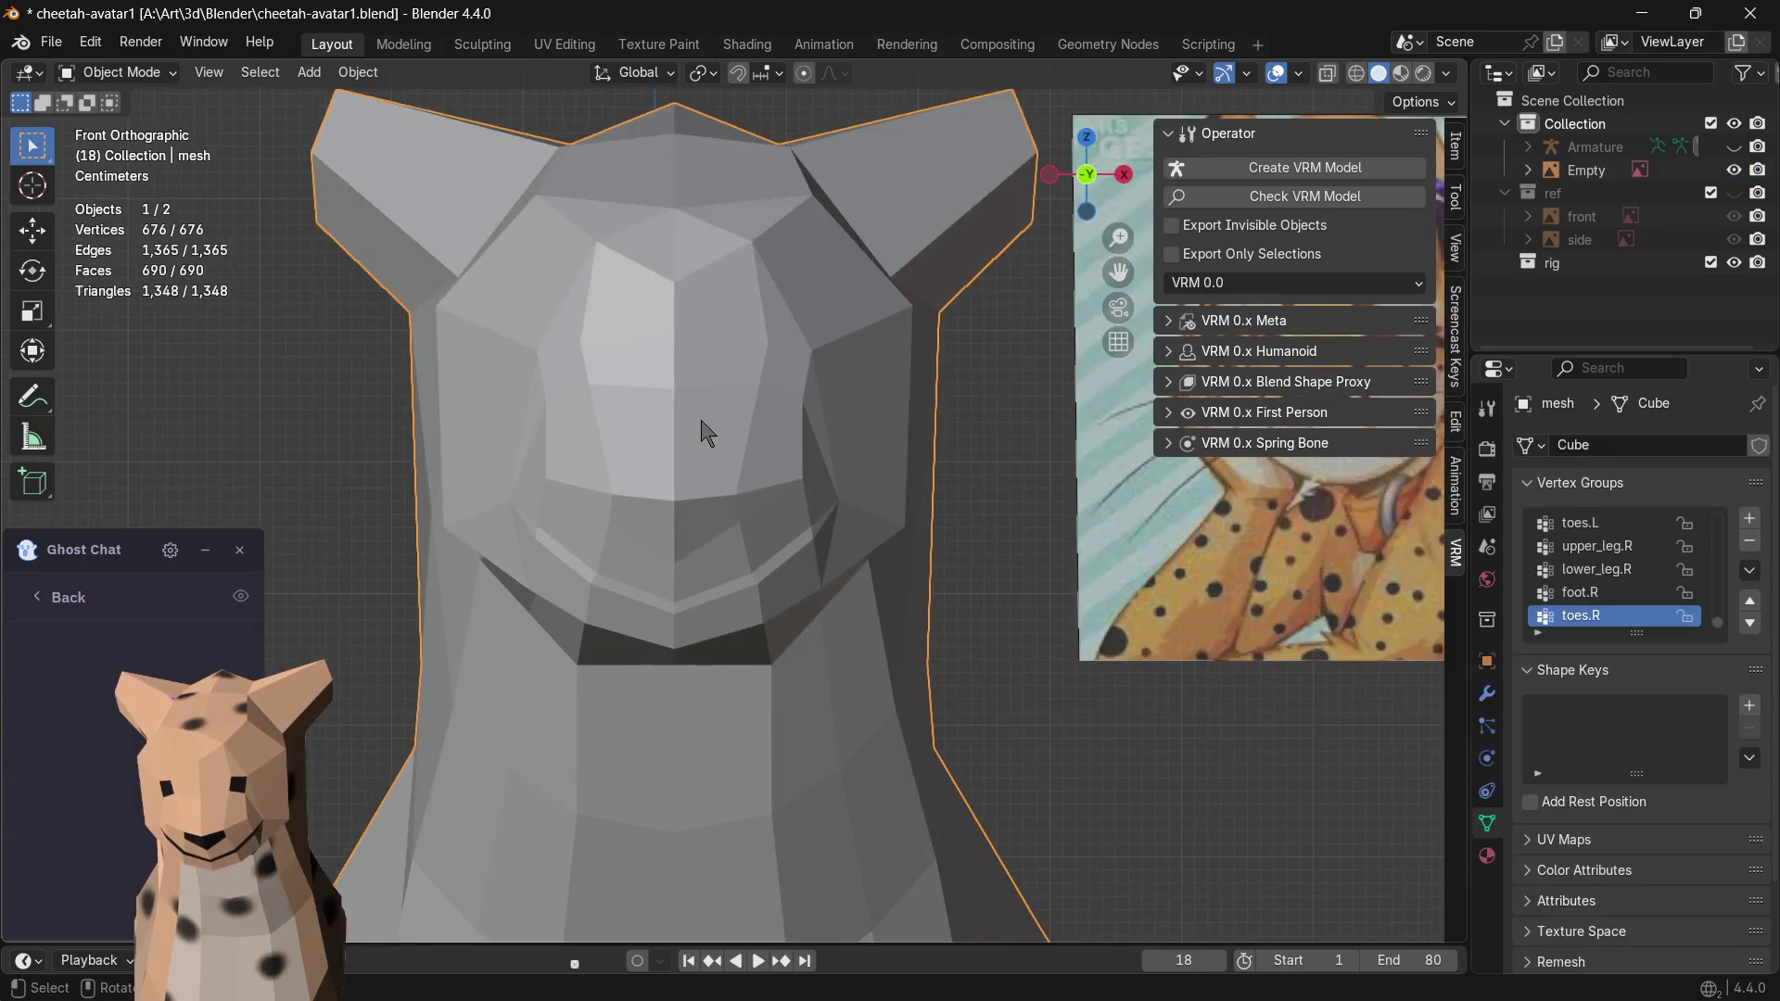
key(alt+z)
key(alt+z)
- Inspect a head face in Edit Mode with the sidebar hidden, then return to Object Mode deselected
key(Tab)
click(563, 370)
scroll(769, 403, down, 1)
scroll(819, 411, down, 1)
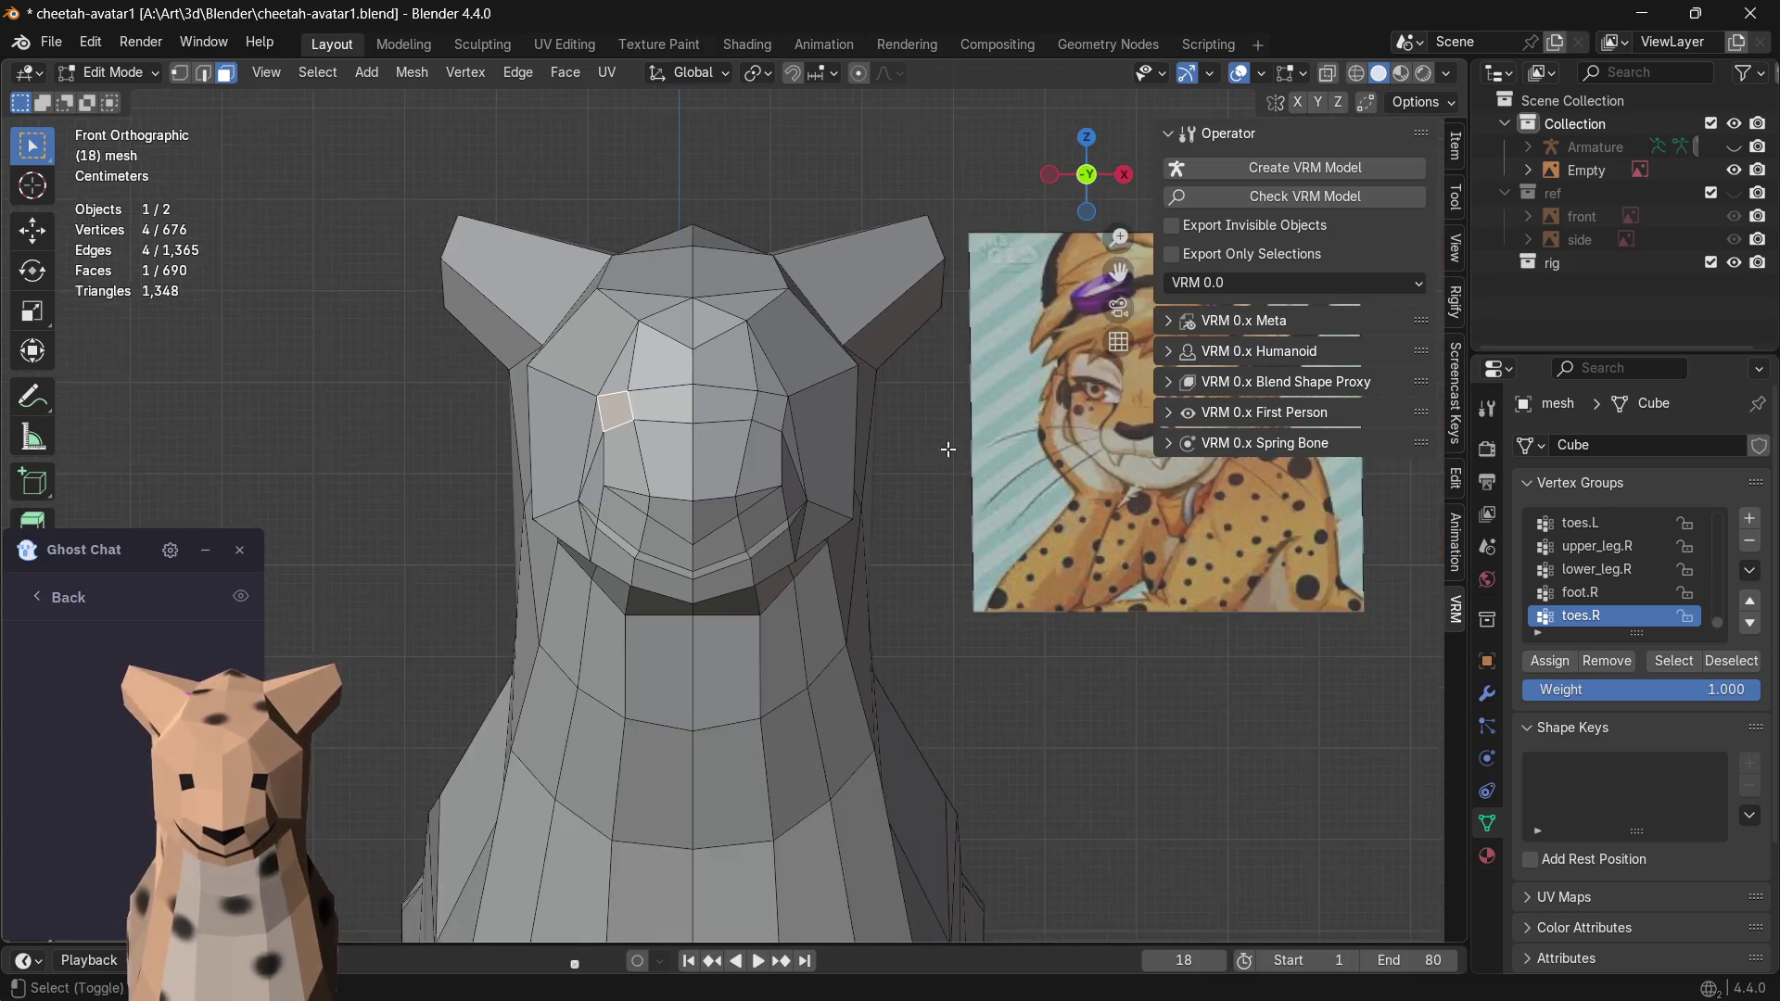
scroll(952, 453, down, 1)
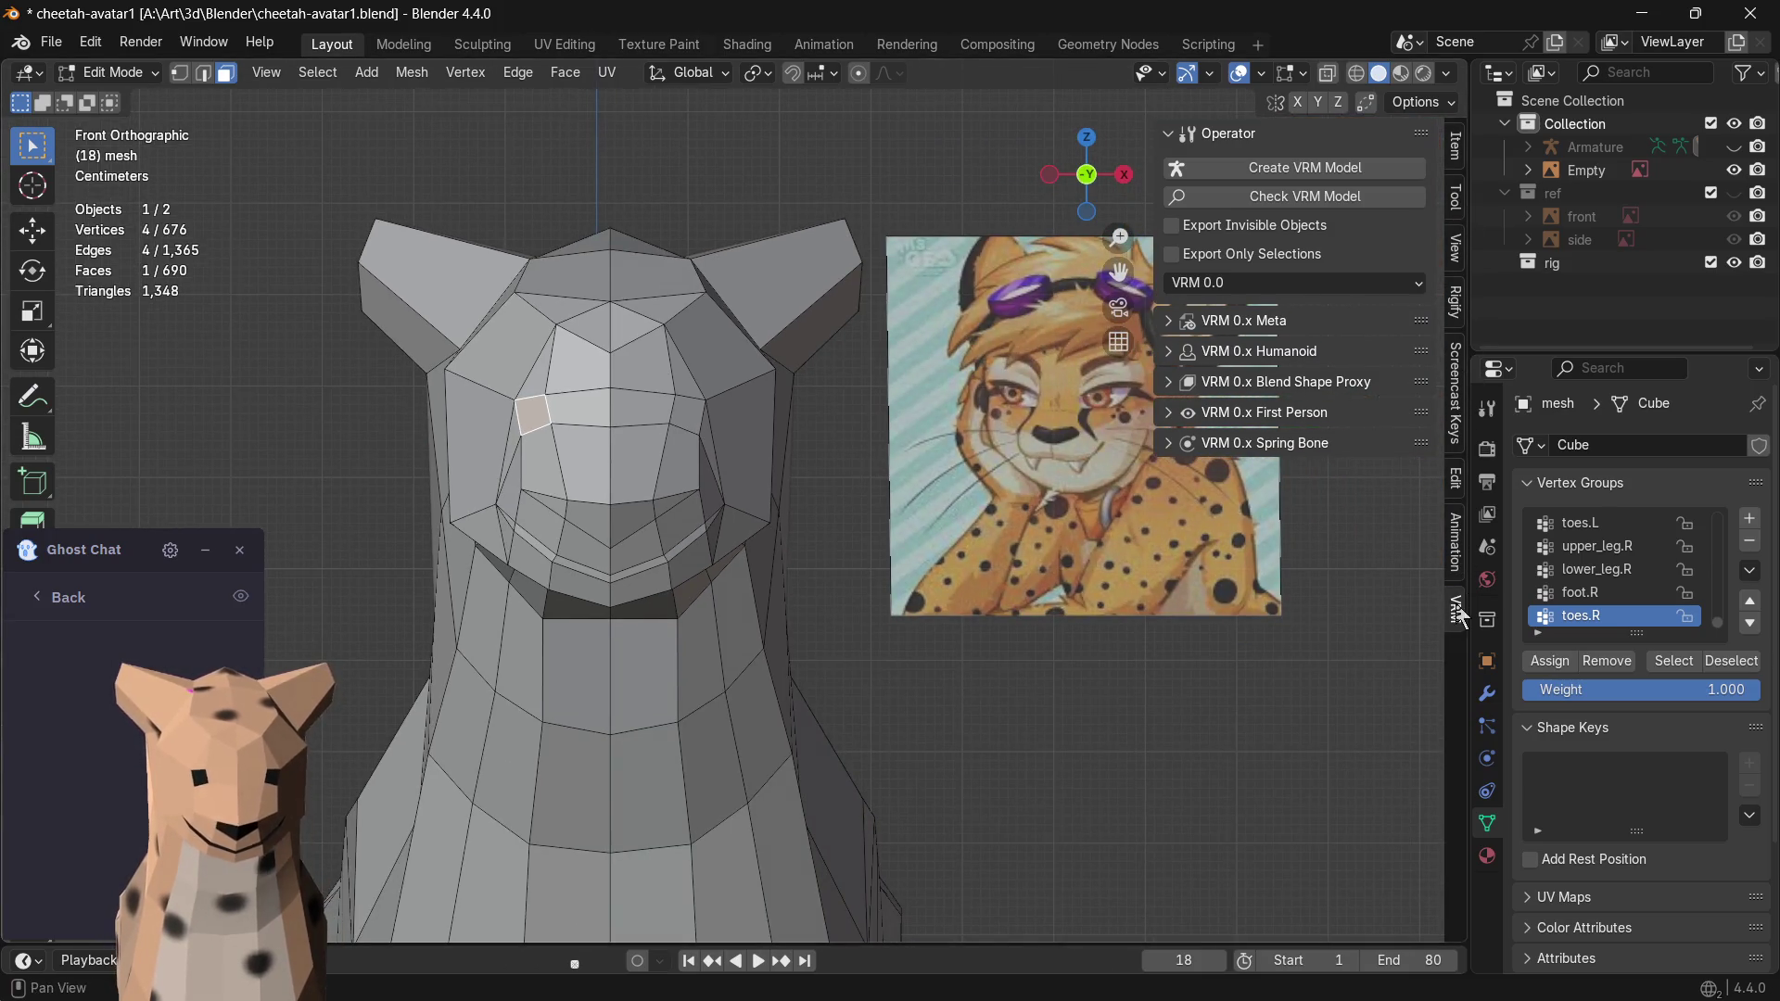
click(1176, 139)
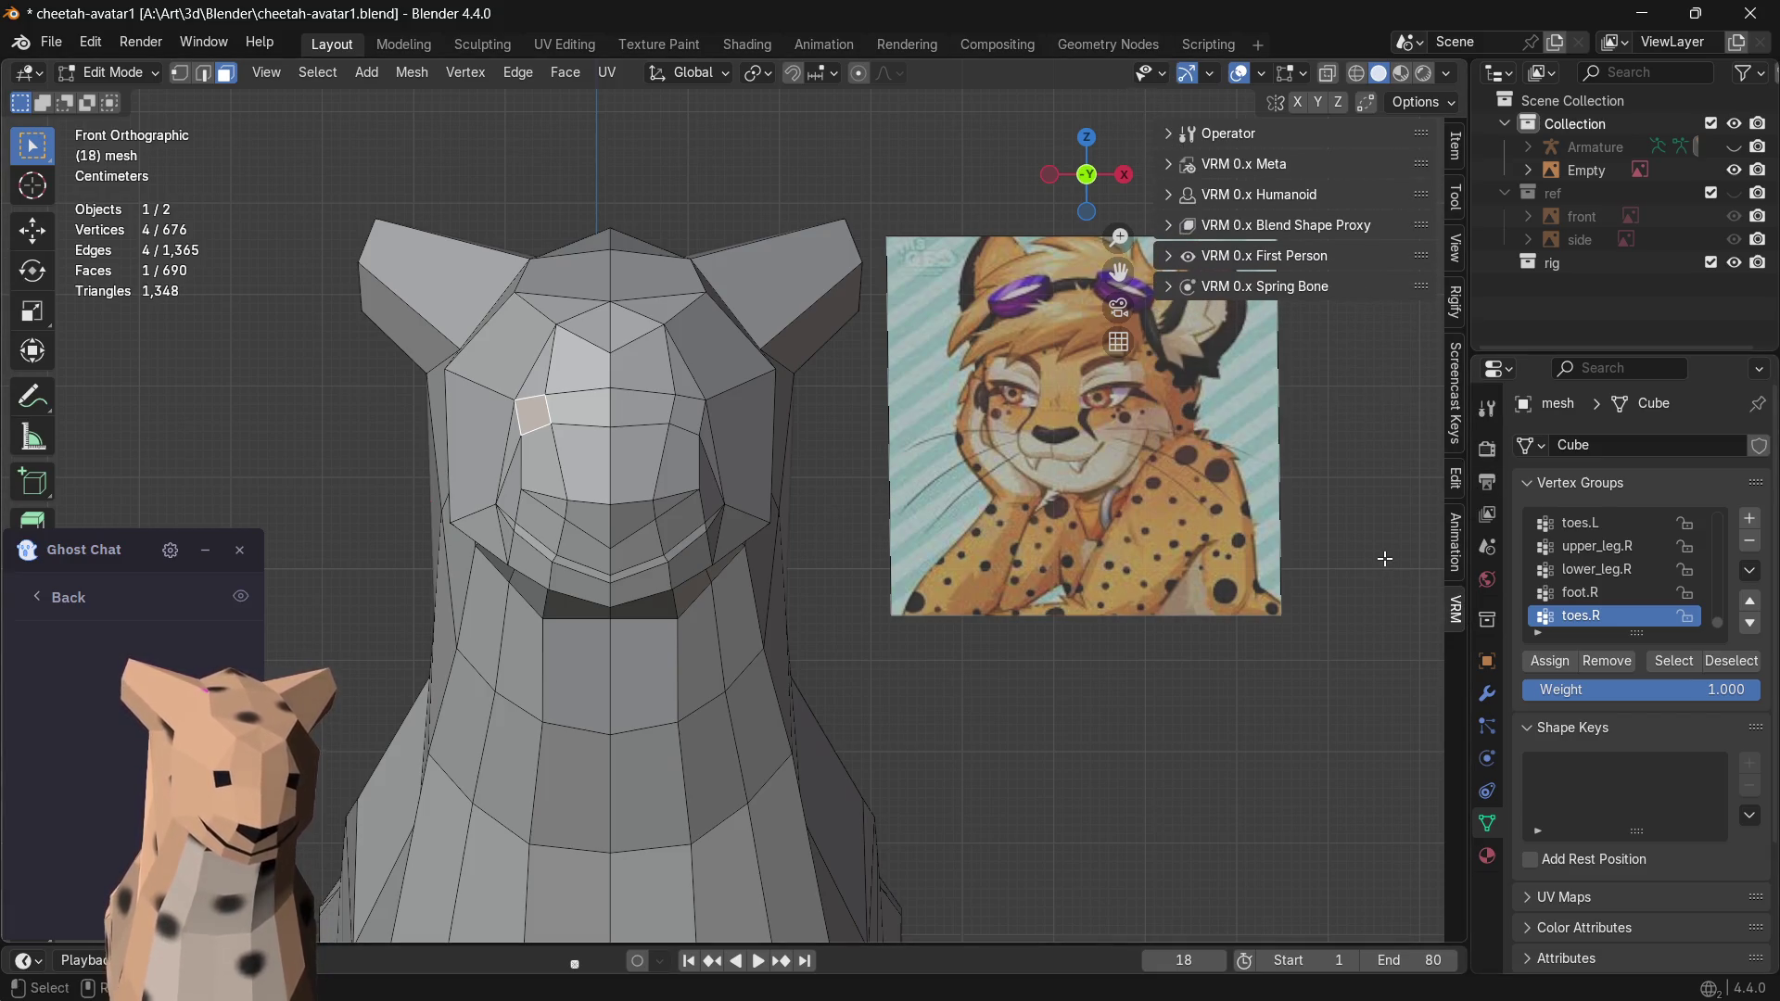
key(n)
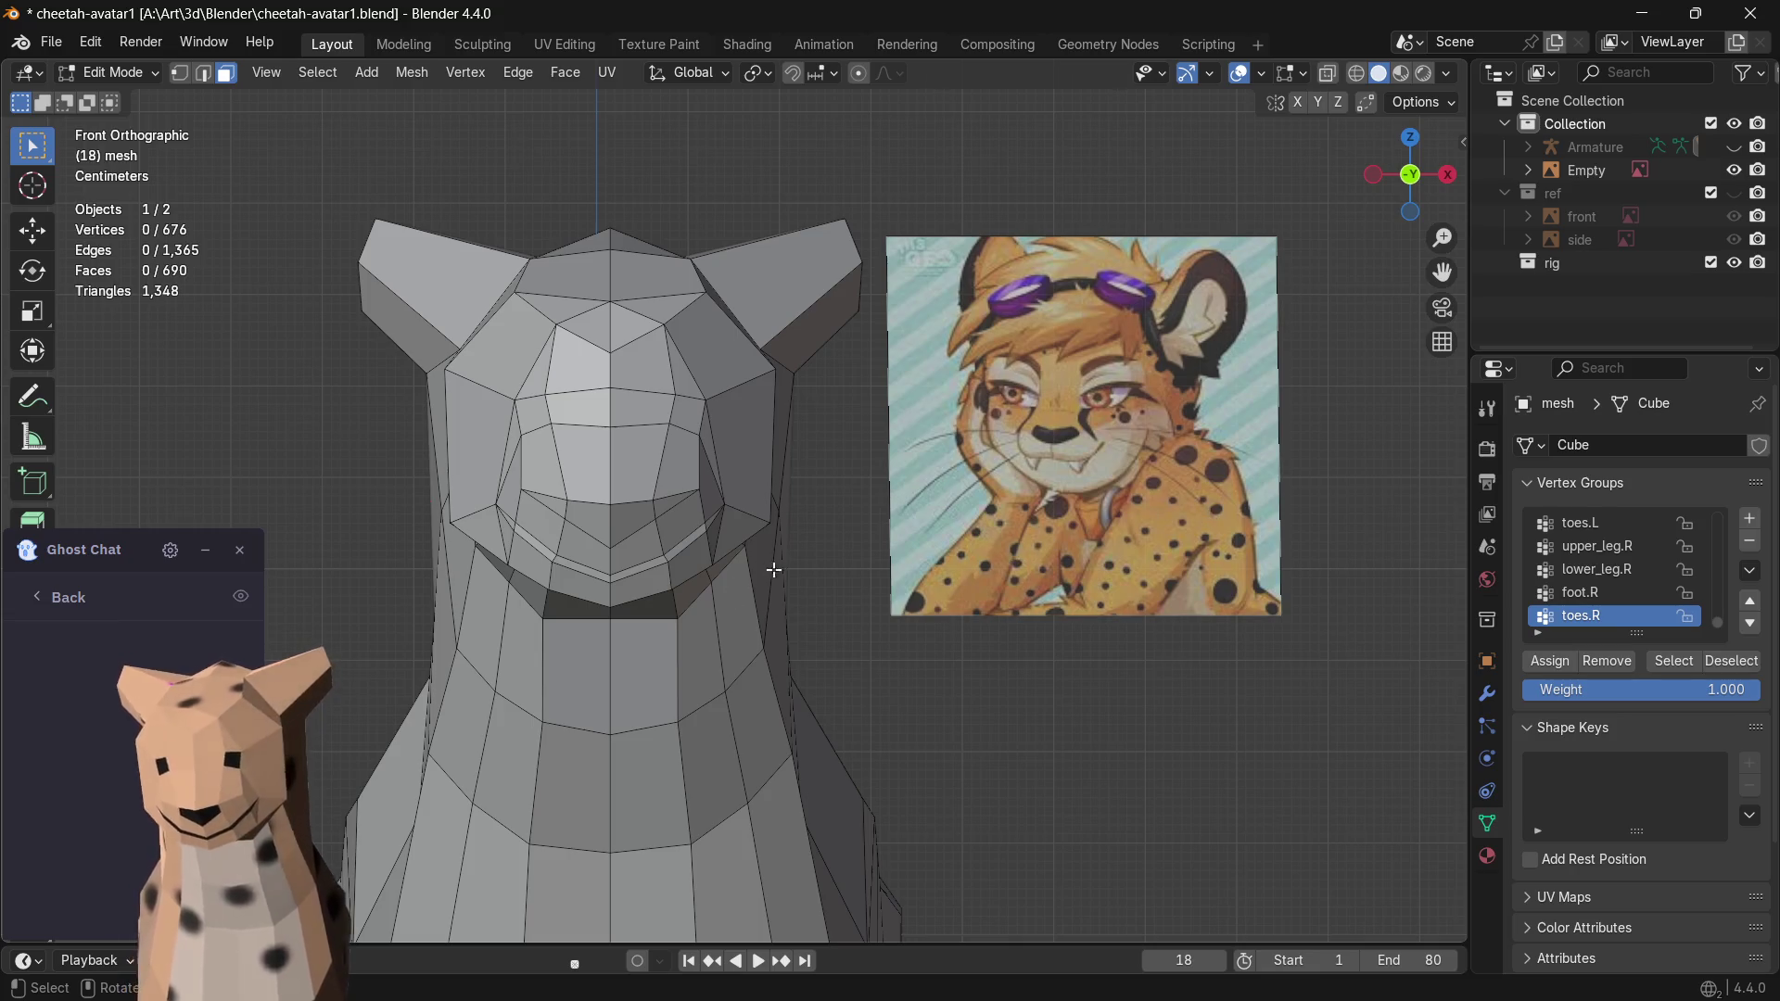
scroll(682, 418, up, 1)
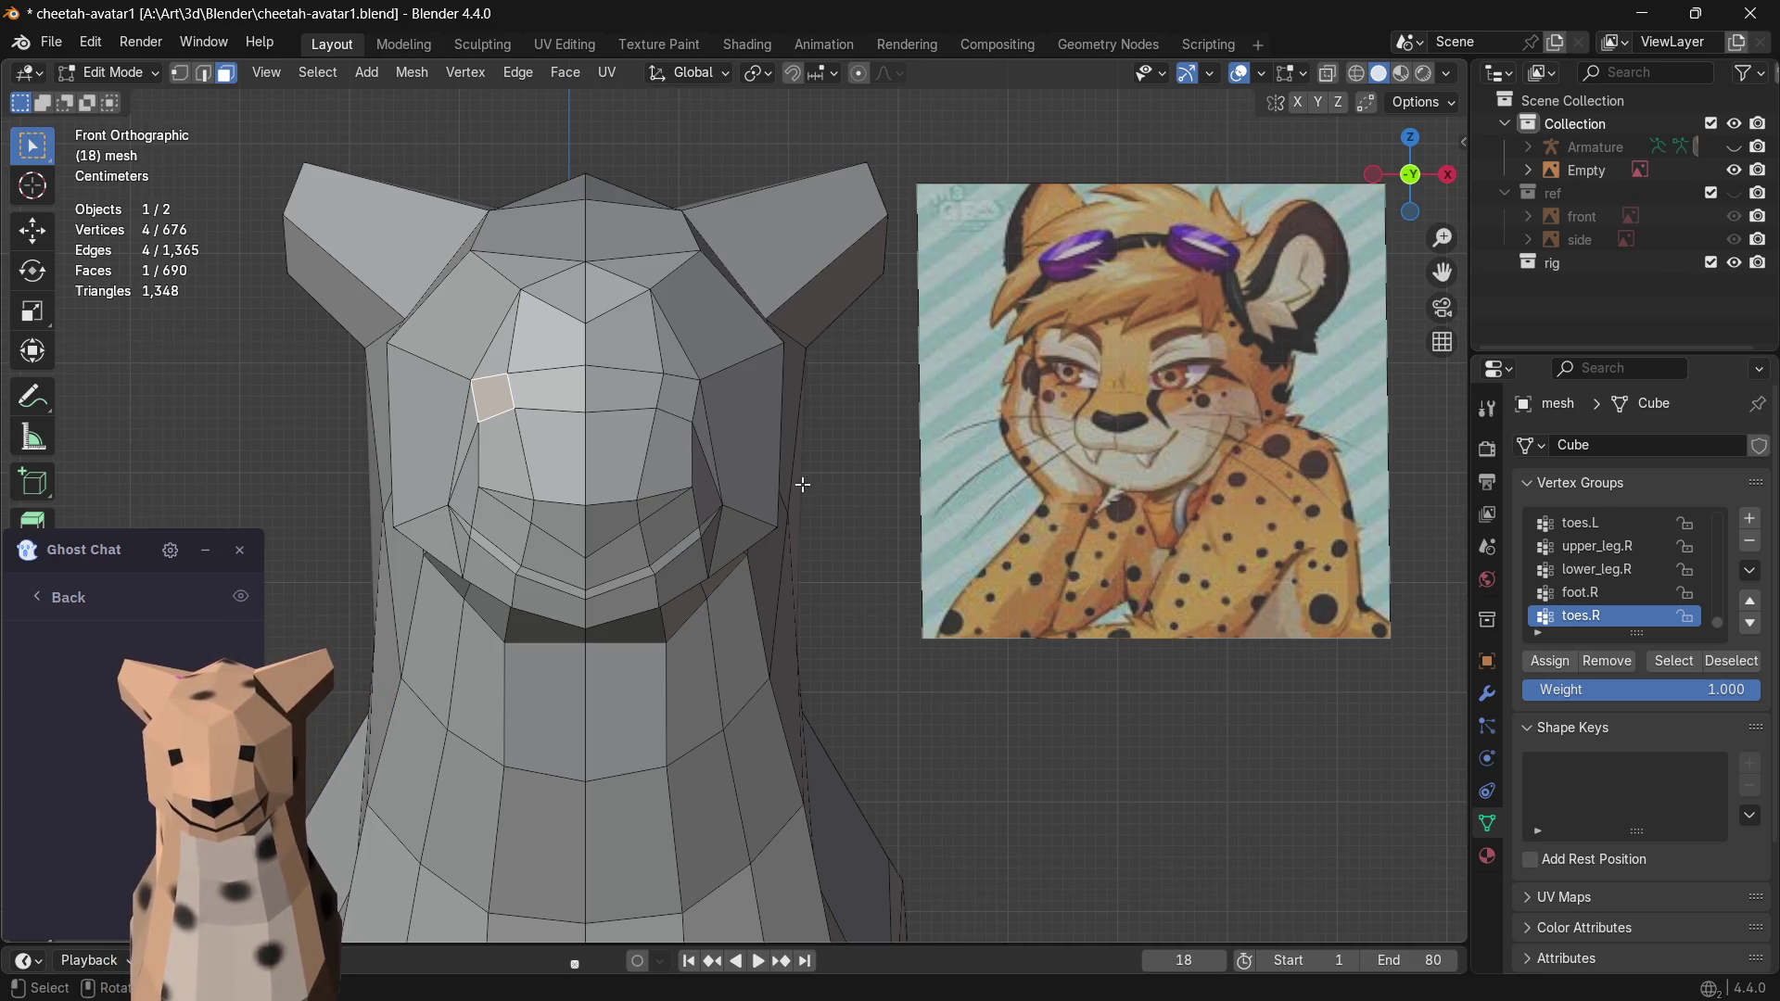
middle_drag(802, 483, 936, 518)
middle_drag(1095, 547, 716, 457)
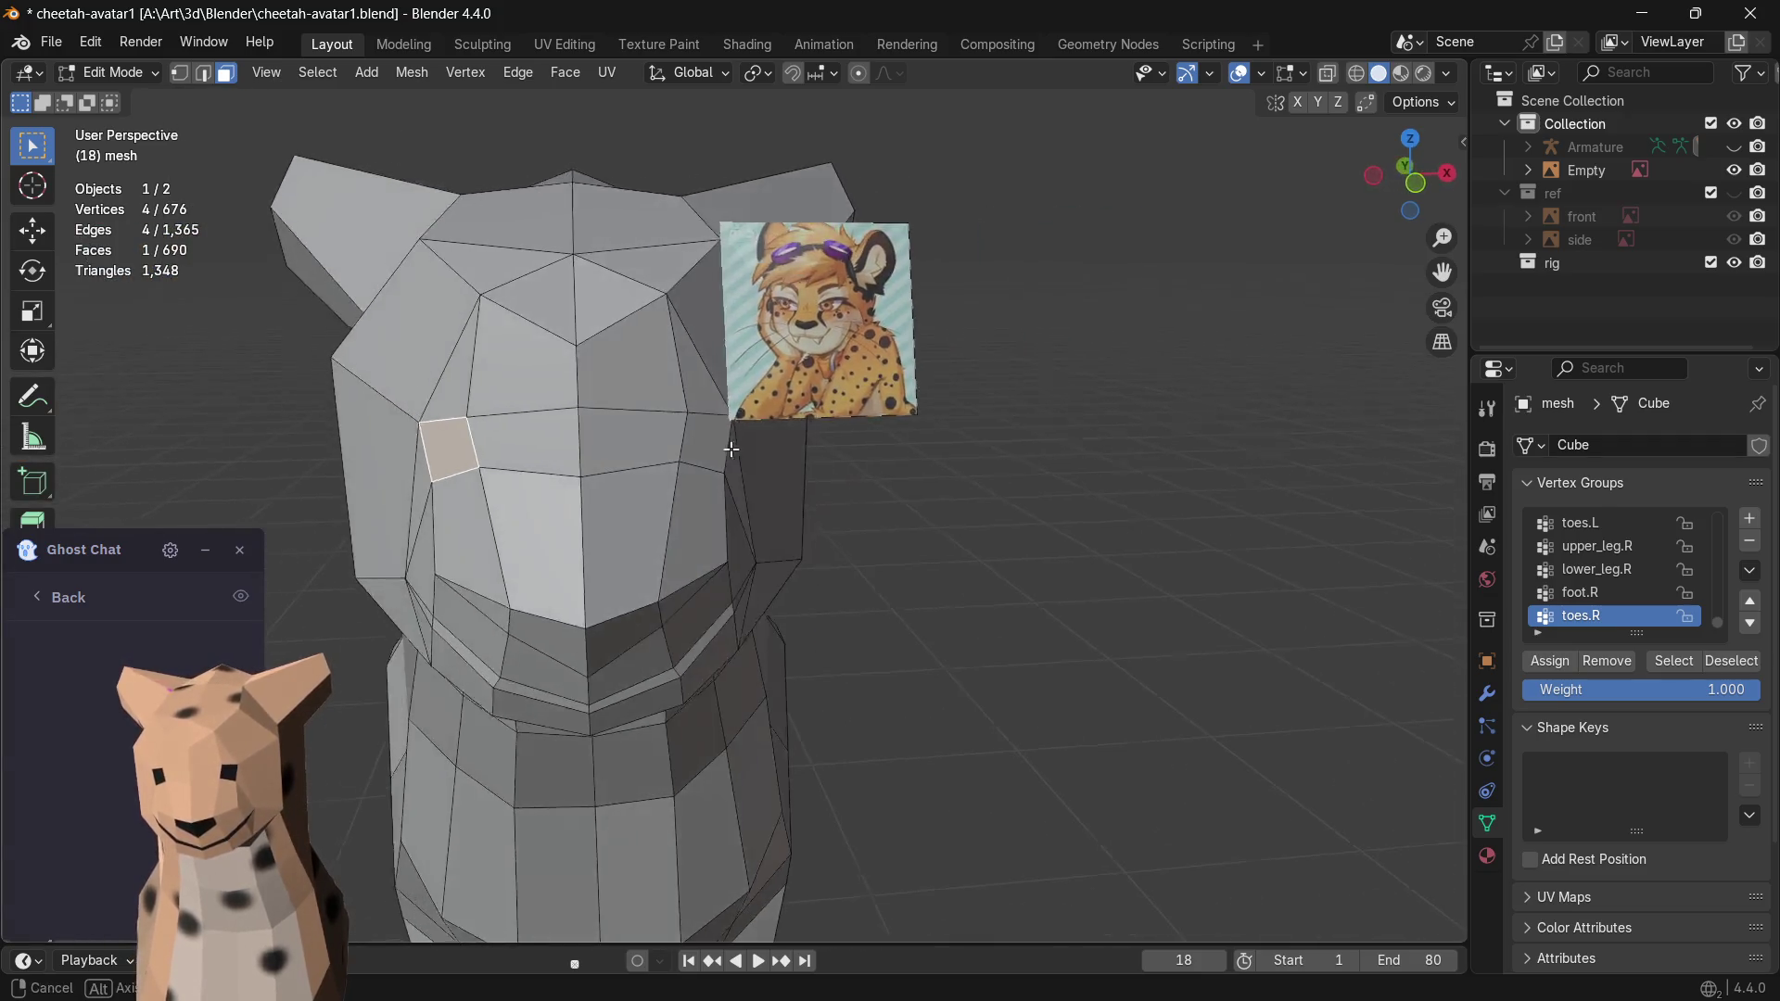
mouse_move(1395, 217)
middle_down()
mouse_move(1072, 652)
mouse_move(1065, 609)
middle_up()
key(Tab)
click(1059, 626)
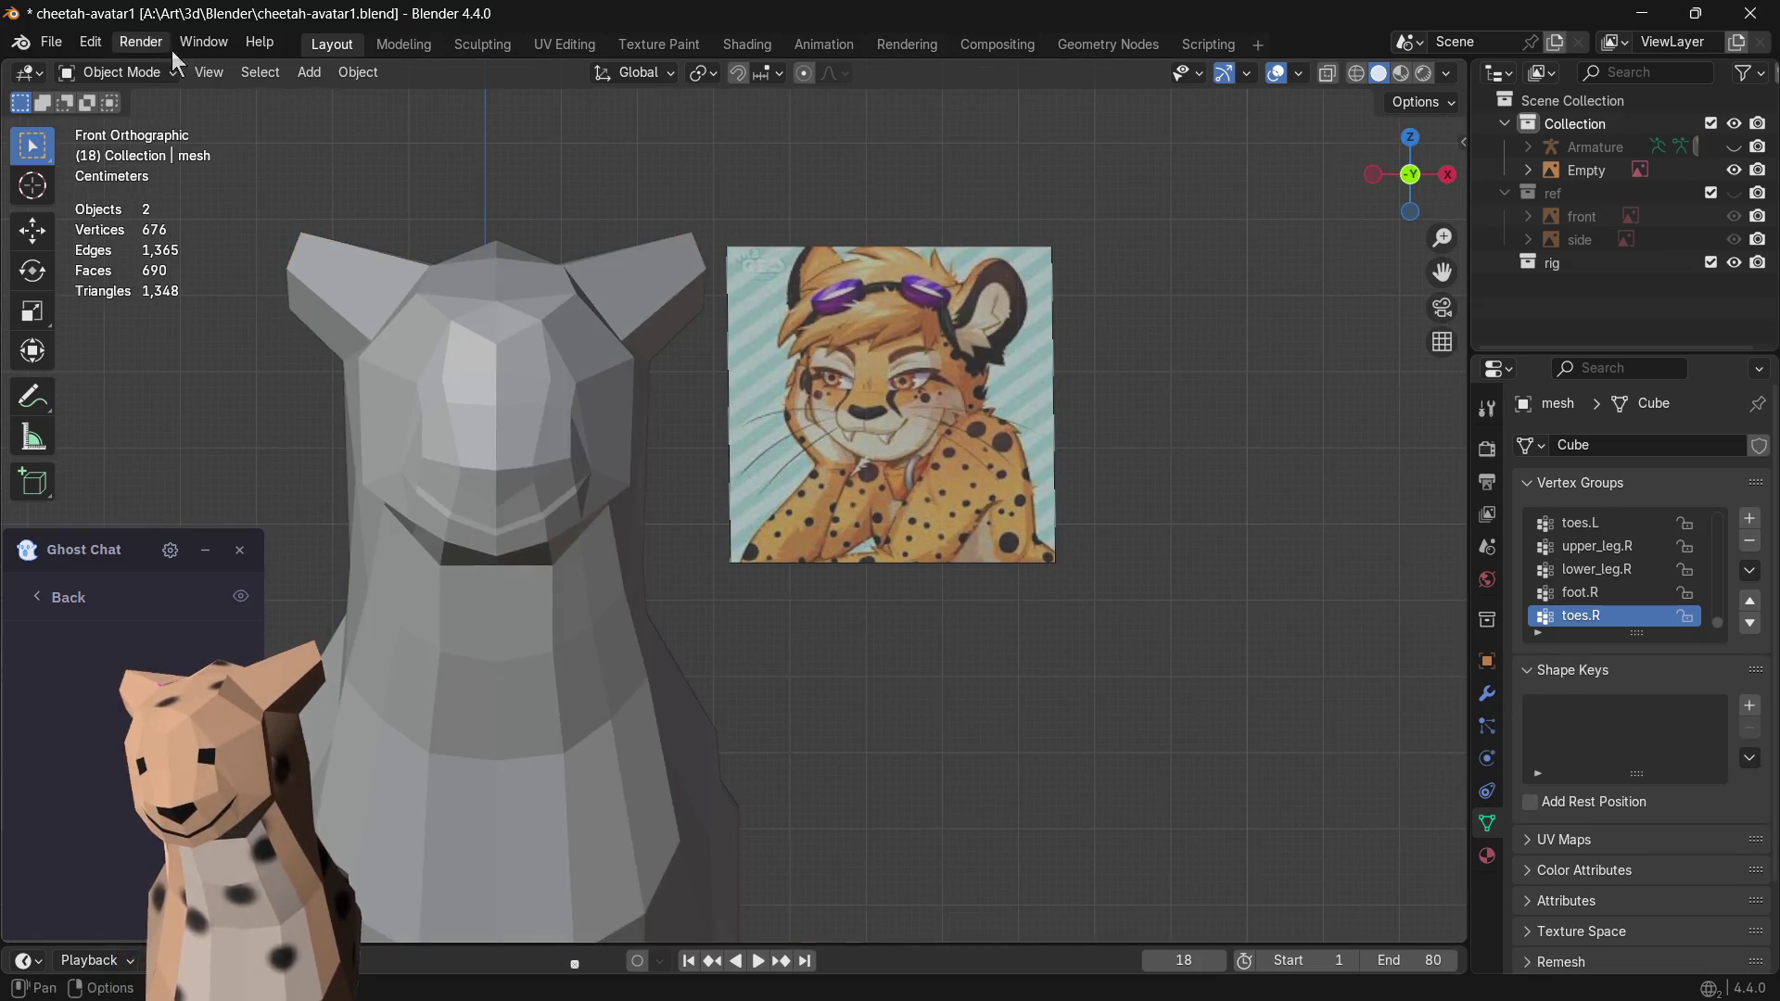
- Rotate the reference portrait upright (R X 90) beside the cheetah's head
click(483, 45)
middle_drag(853, 339, 1002, 325)
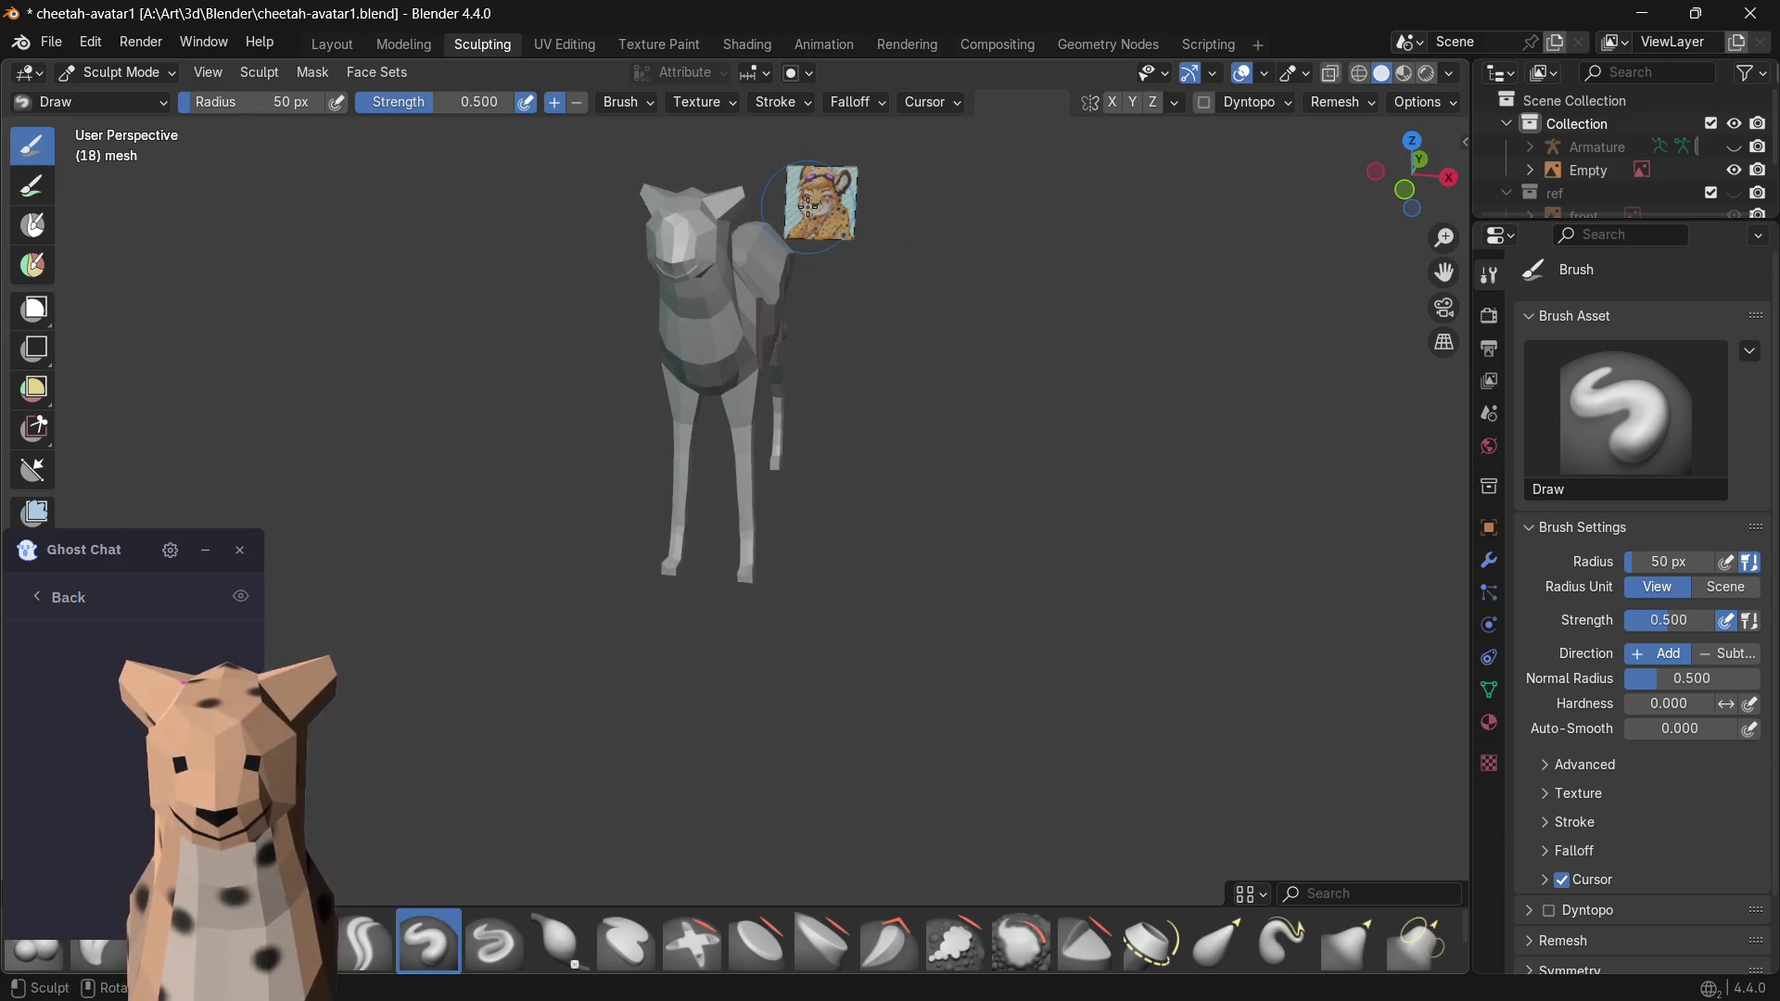
click(359, 43)
mouse_move(946, 409)
middle_down()
mouse_move(1140, 403)
mouse_move(1233, 488)
mouse_move(1154, 474)
middle_up()
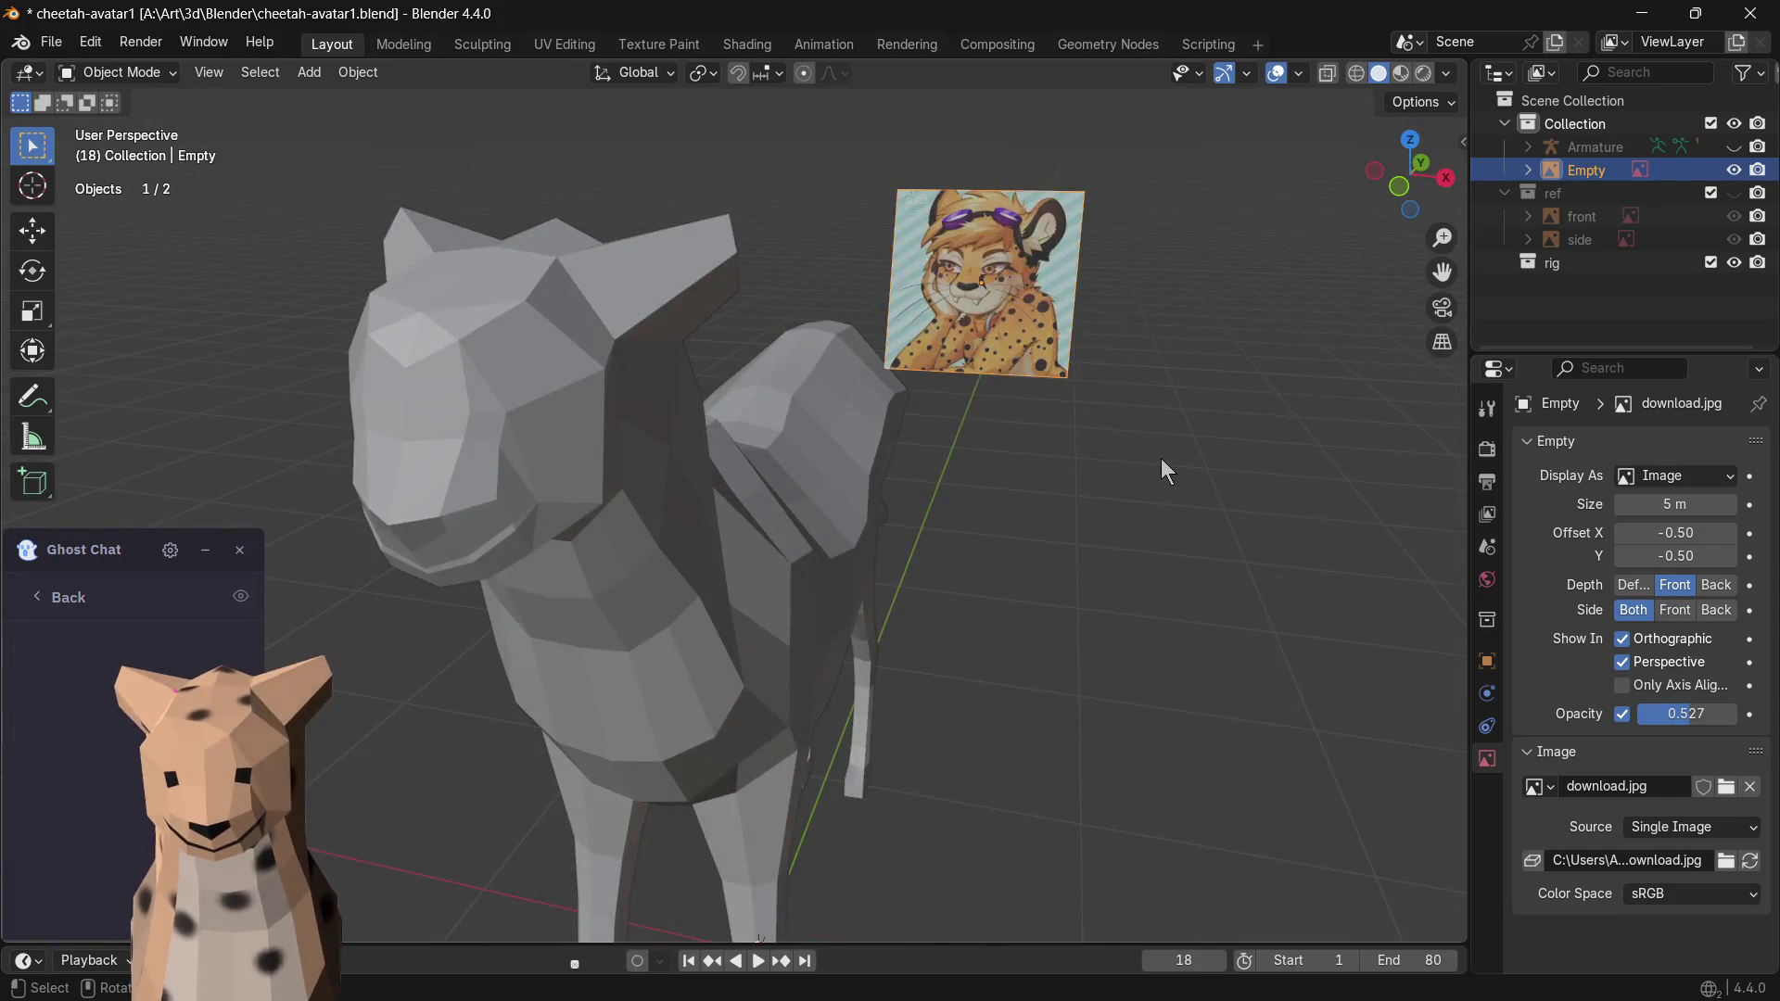
key(alt+r)
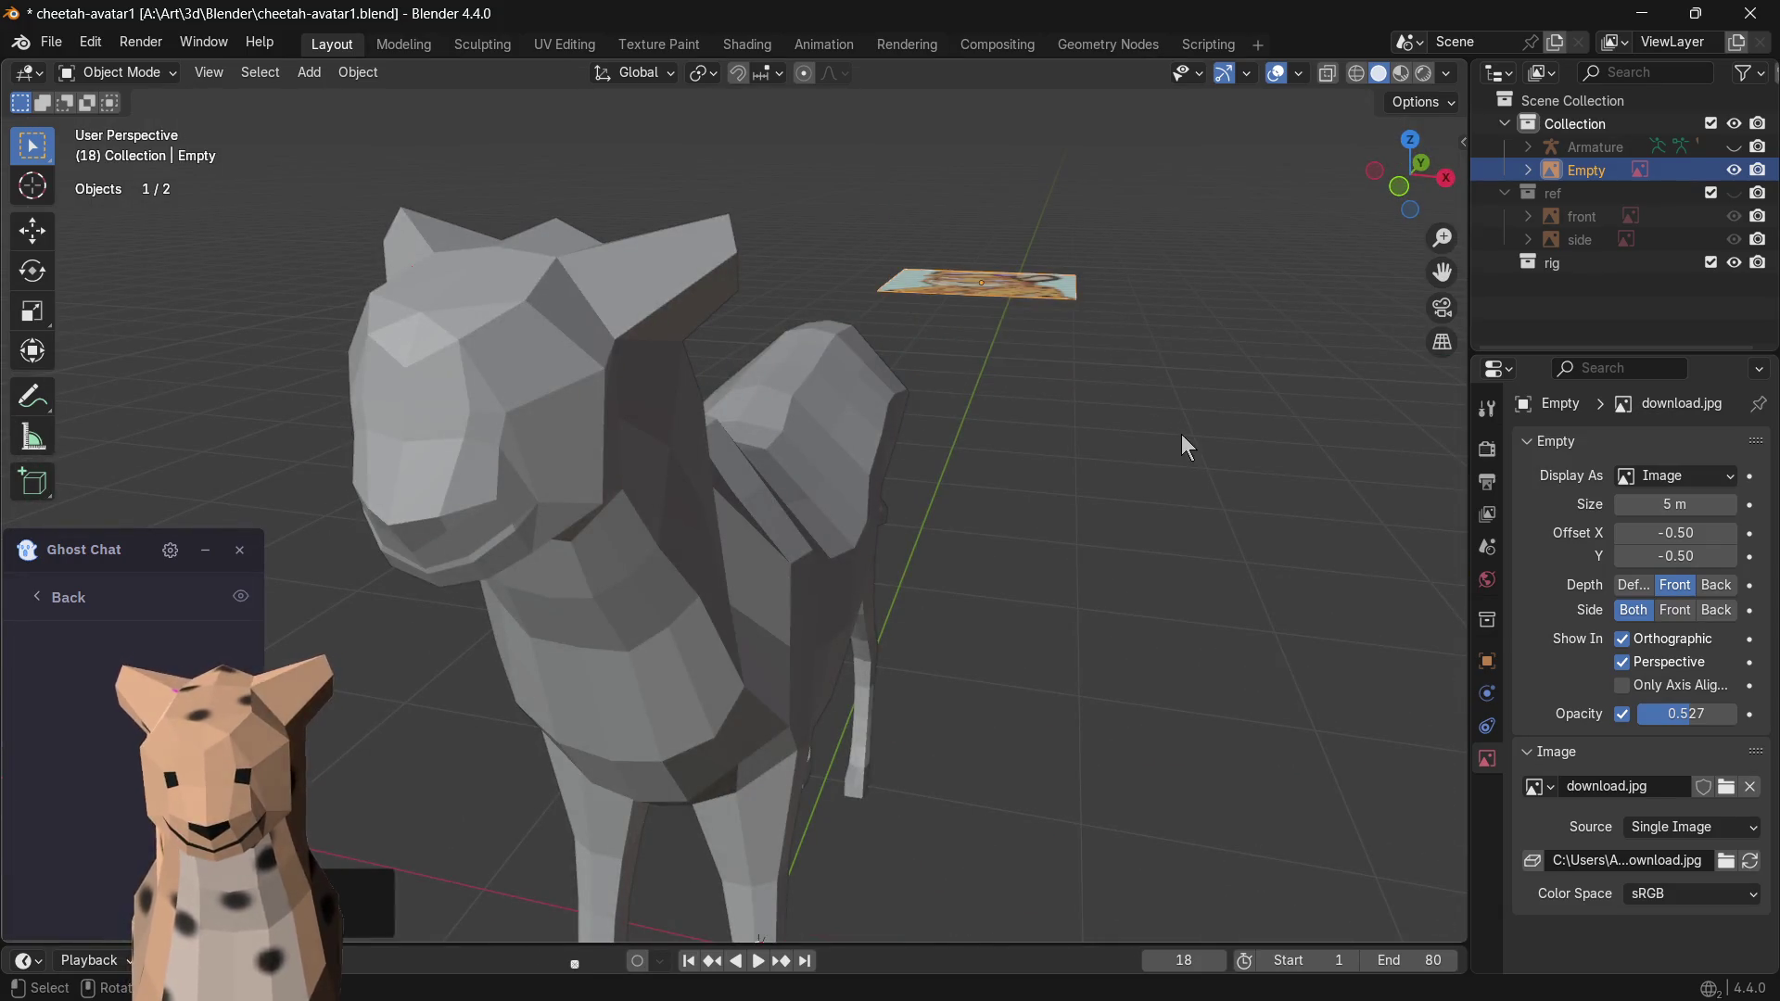
text(rx90)
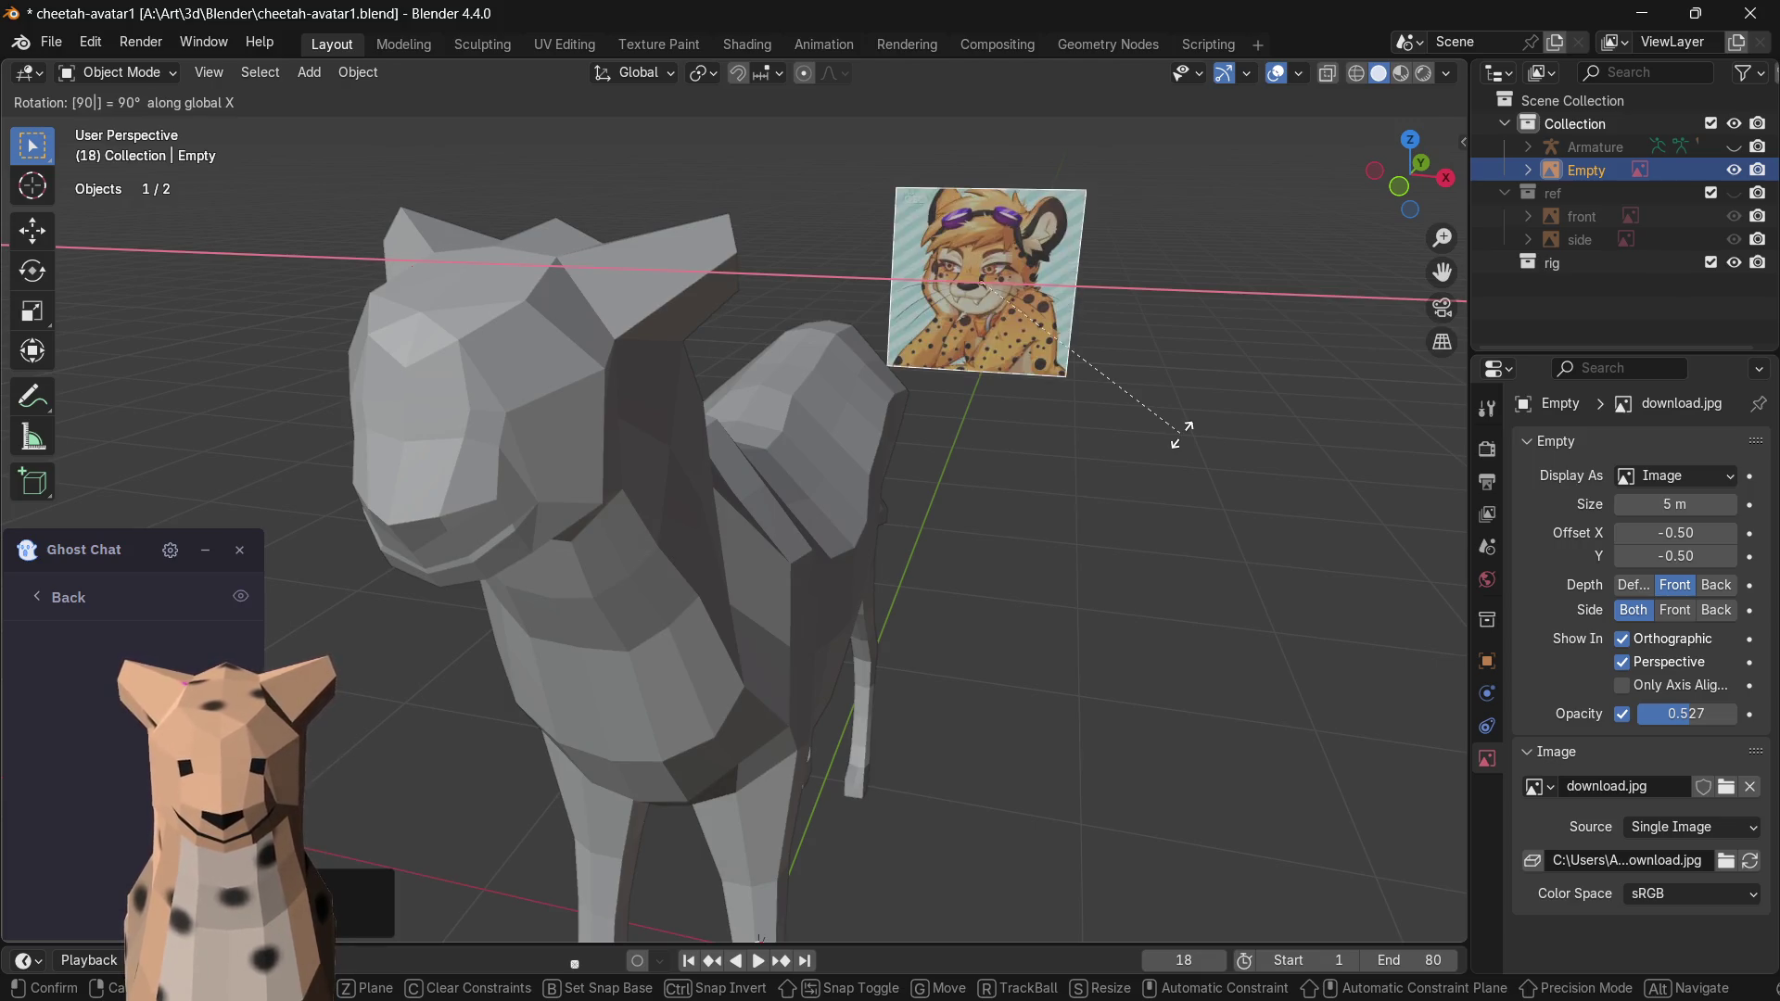
key(Return)
mouse_move(1177, 452)
middle_down()
mouse_move(981, 441)
mouse_move(849, 377)
mouse_move(1134, 418)
mouse_move(1147, 344)
middle_up()
scroll(980, 442, down, 5)
- Cycle between Layout, Modeling and Sculpting workspaces, settling on Sculpting with a front view
click(482, 43)
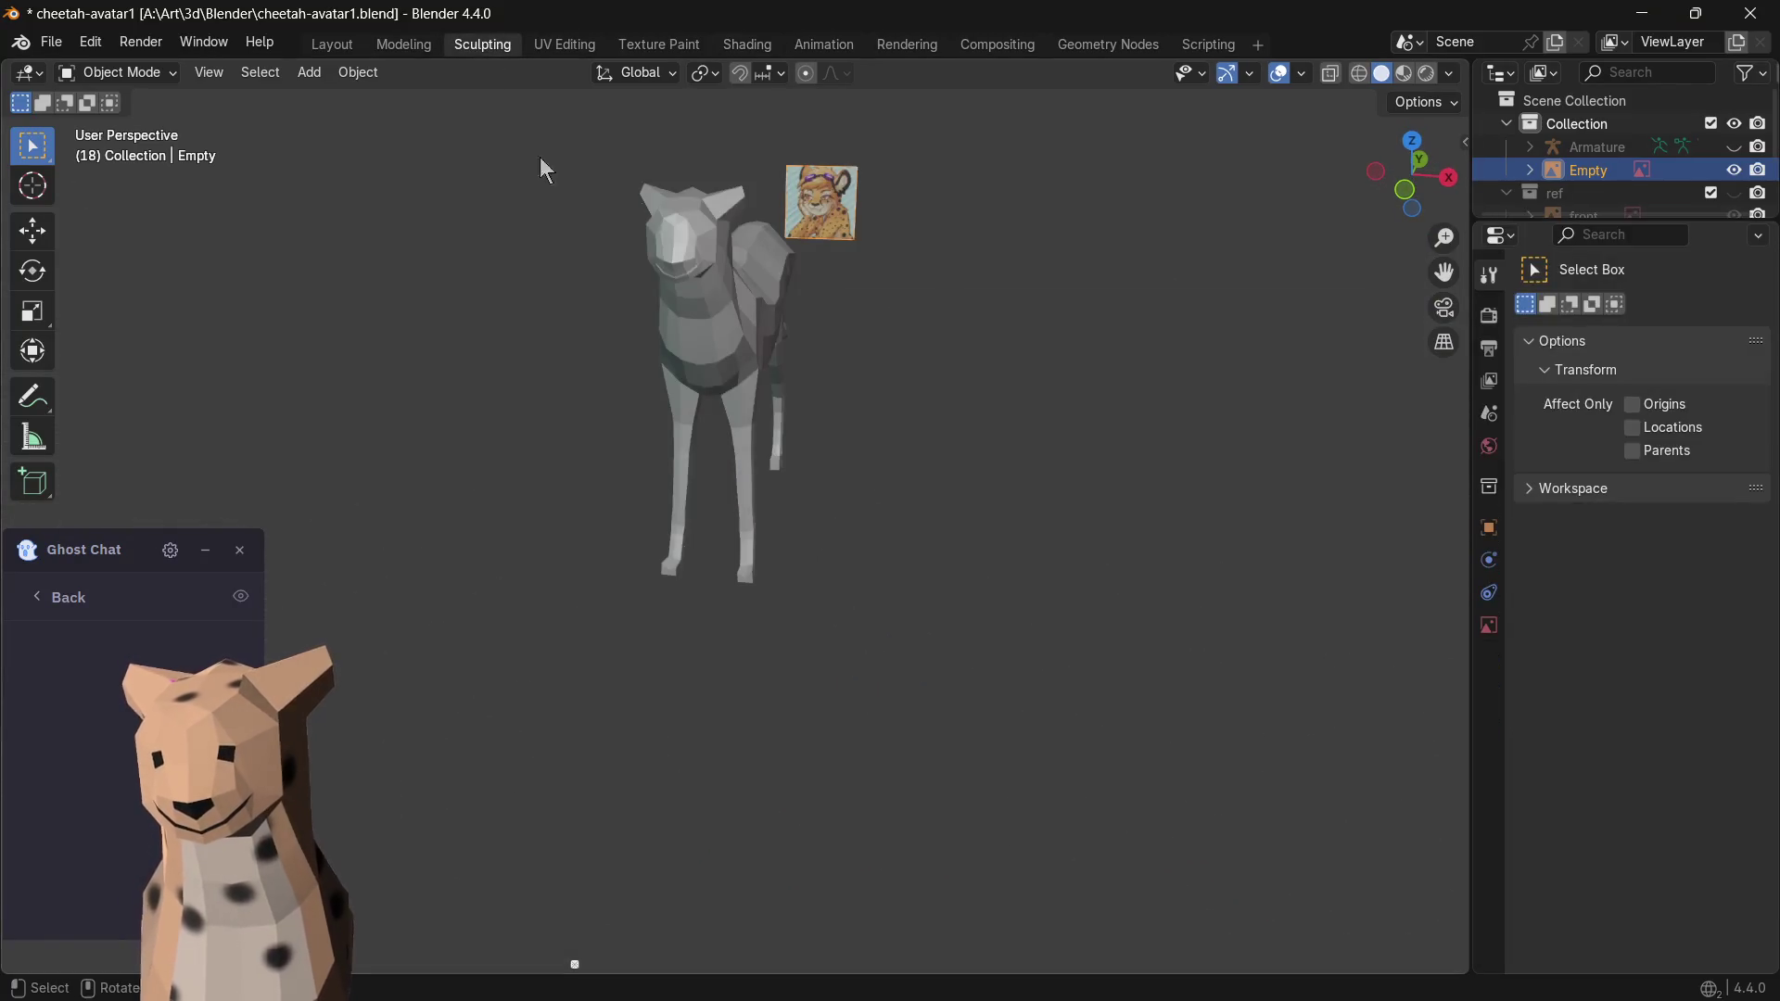
scroll(961, 305, up, 3)
middle_drag(961, 305, 578, 13)
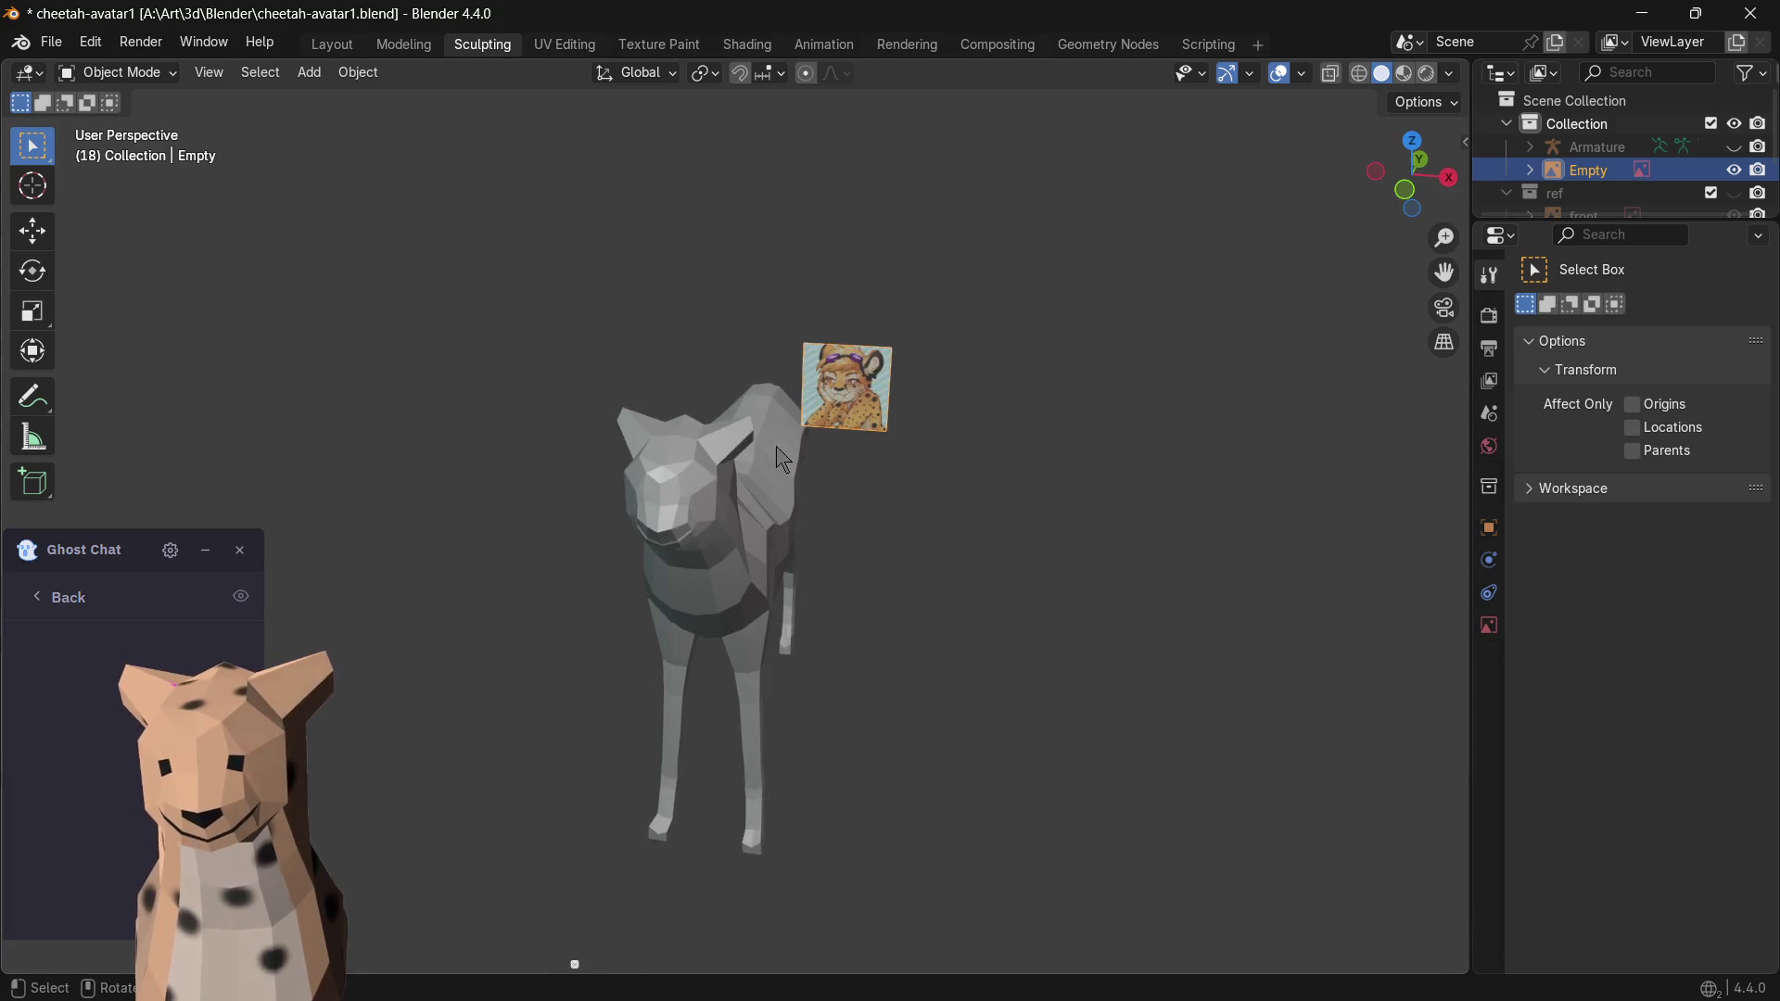
scroll(777, 458, up, 2)
click(406, 54)
click(471, 50)
mouse_move(1165, 578)
middle_down()
mouse_move(962, 584)
mouse_move(1251, 625)
middle_up()
scroll(1252, 625, down, 2)
scroll(1253, 624, down, 1)
middle_drag(1220, 738, 989, 581)
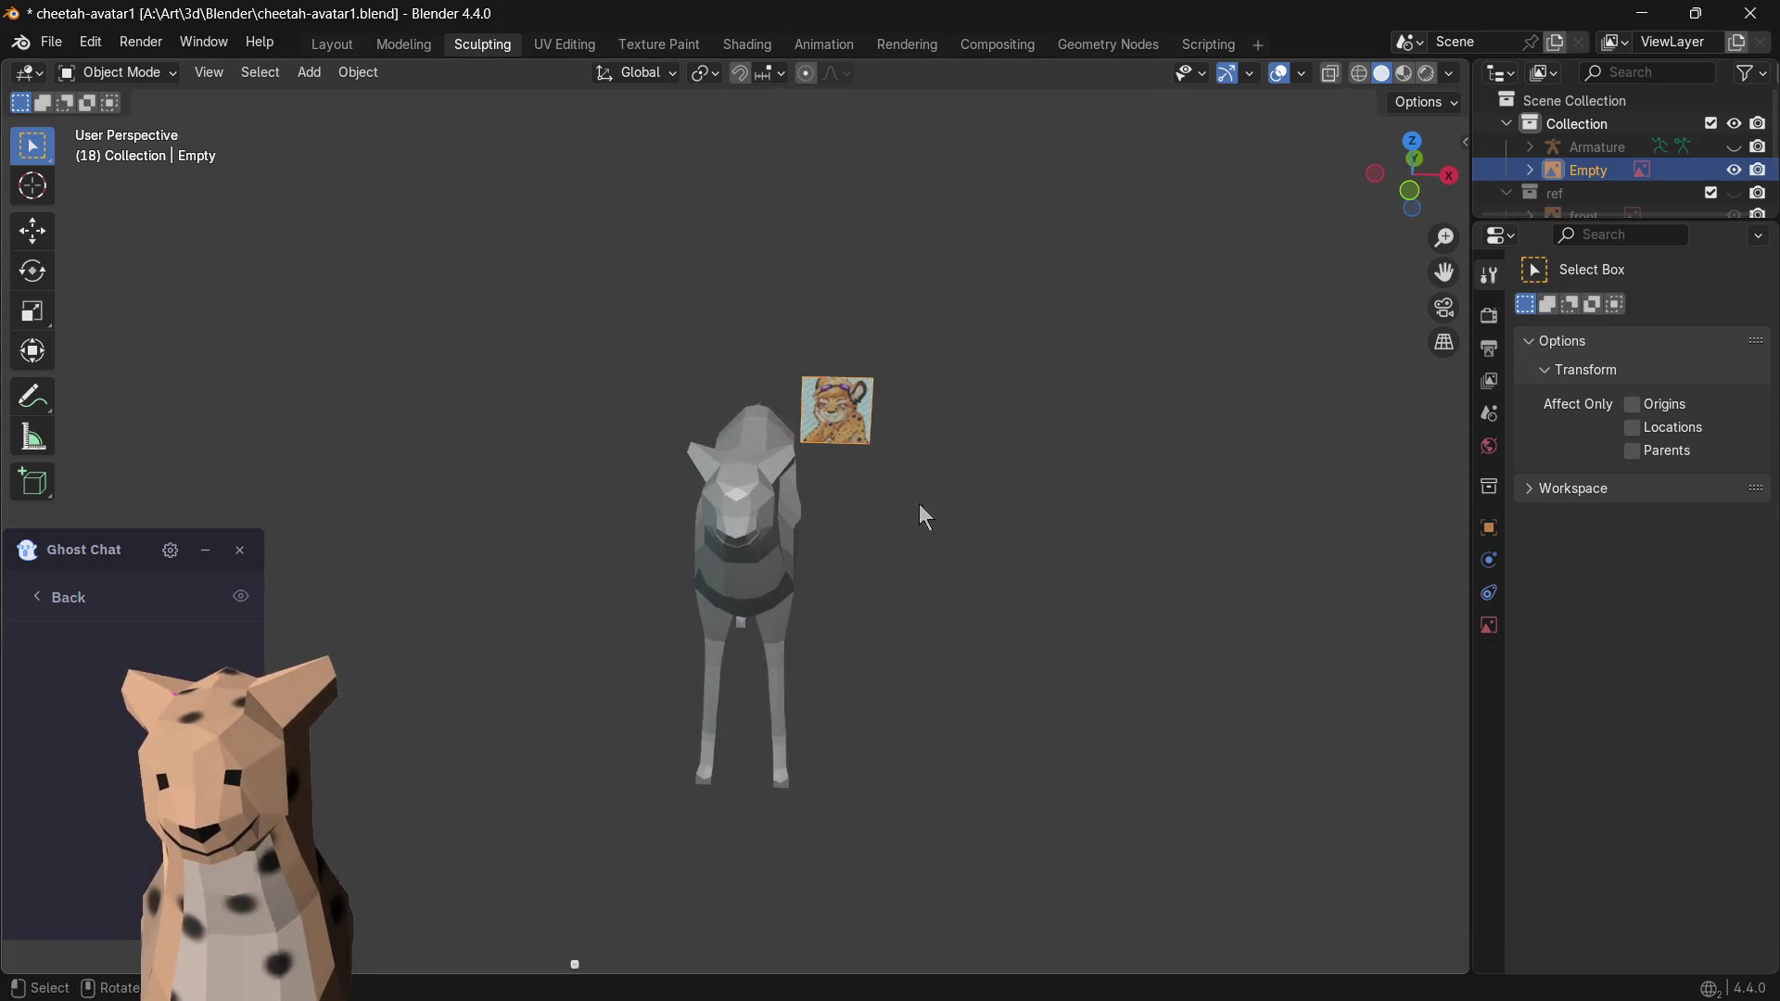
click(333, 44)
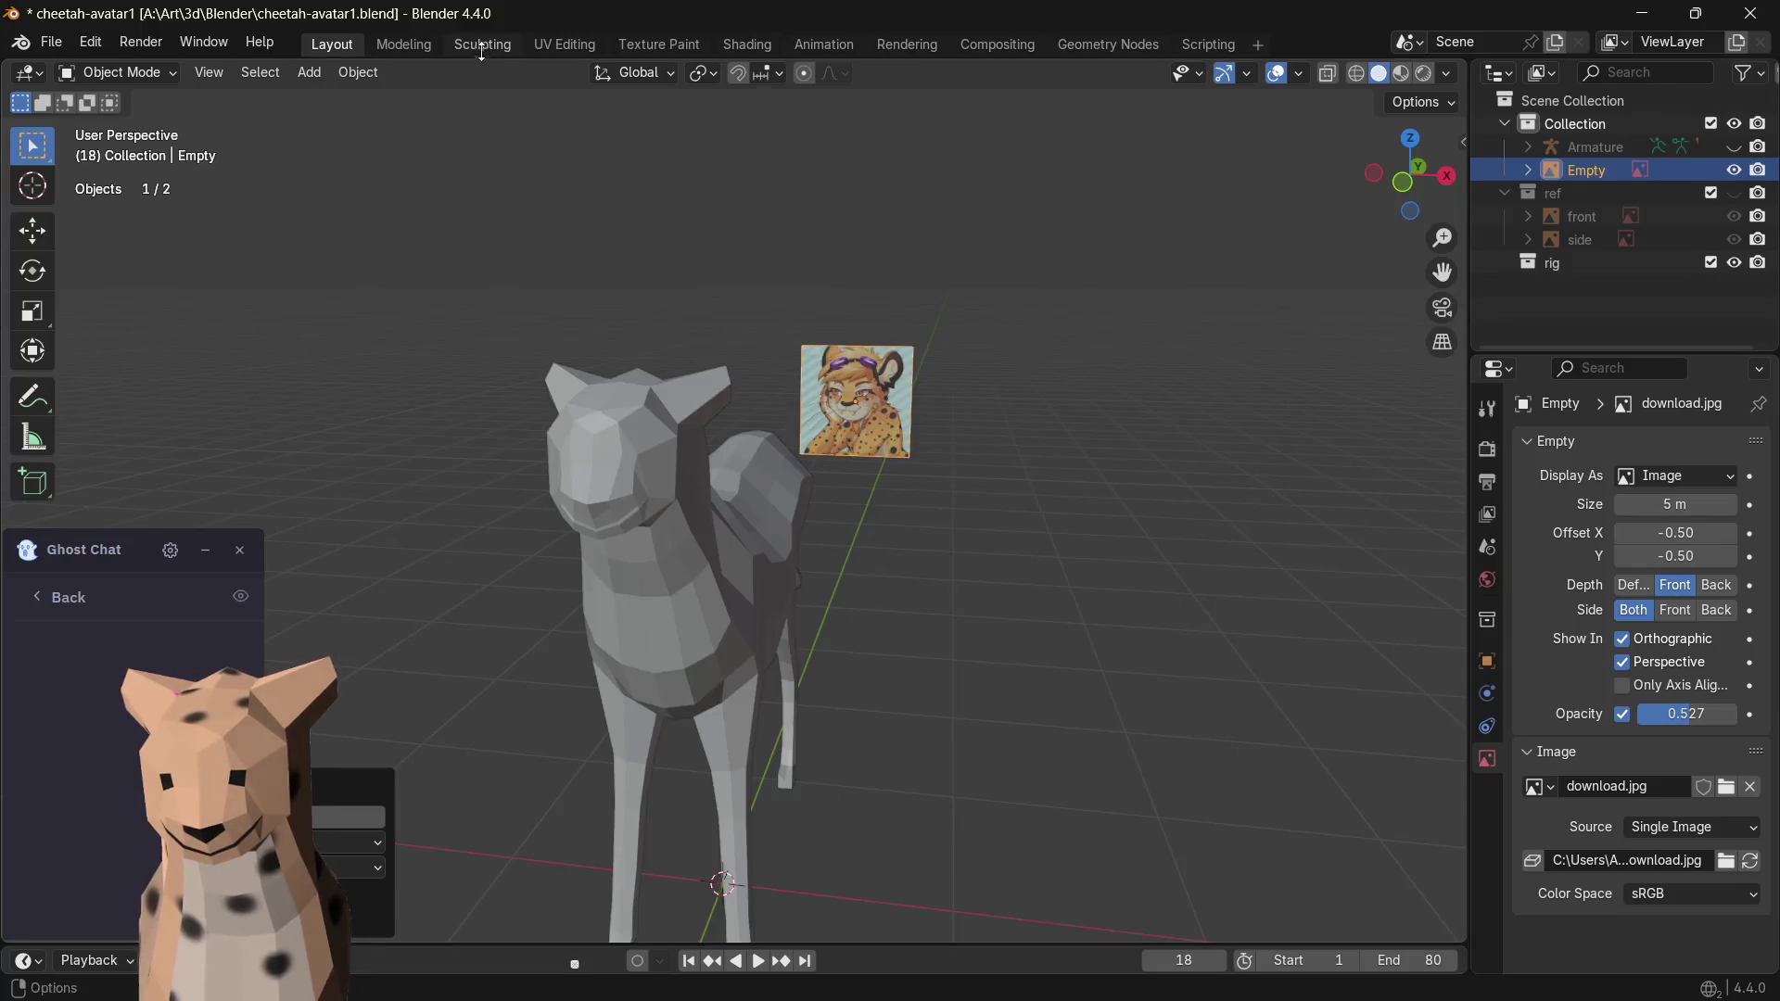
click(479, 47)
click(414, 43)
click(483, 44)
click(402, 43)
click(487, 47)
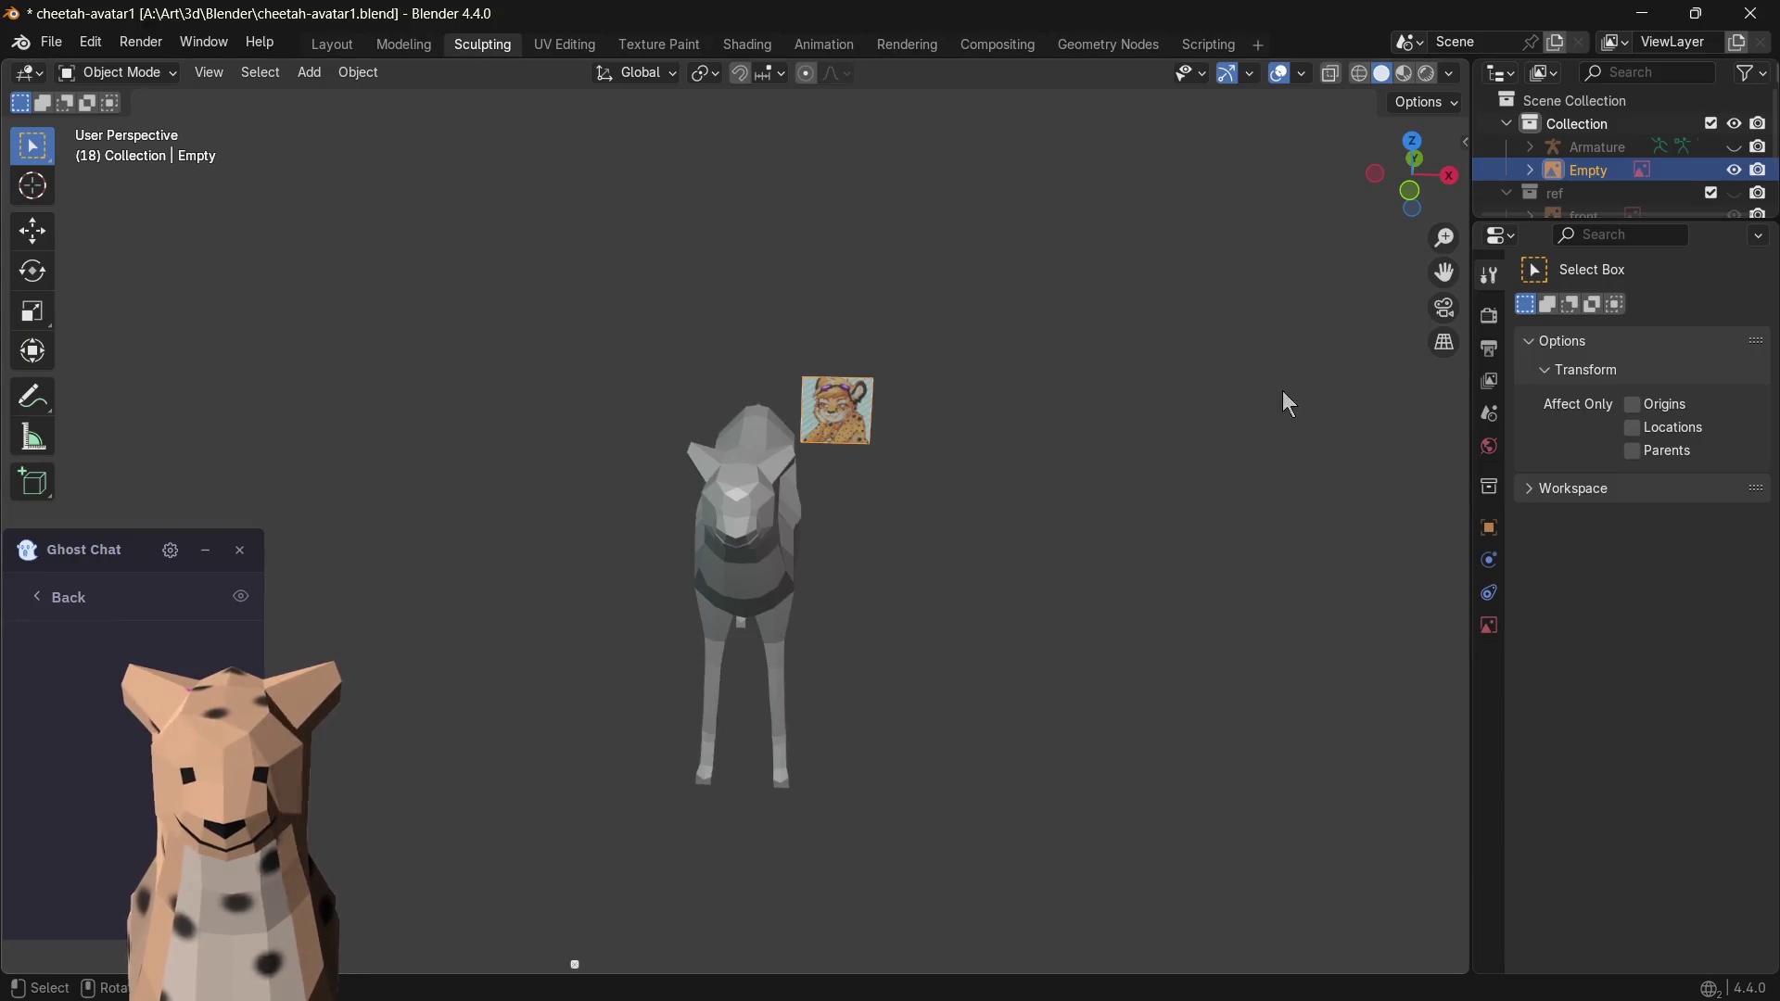
- Check the interaction mode stays Object Mode, deselect everything and return to Layout
click(1487, 624)
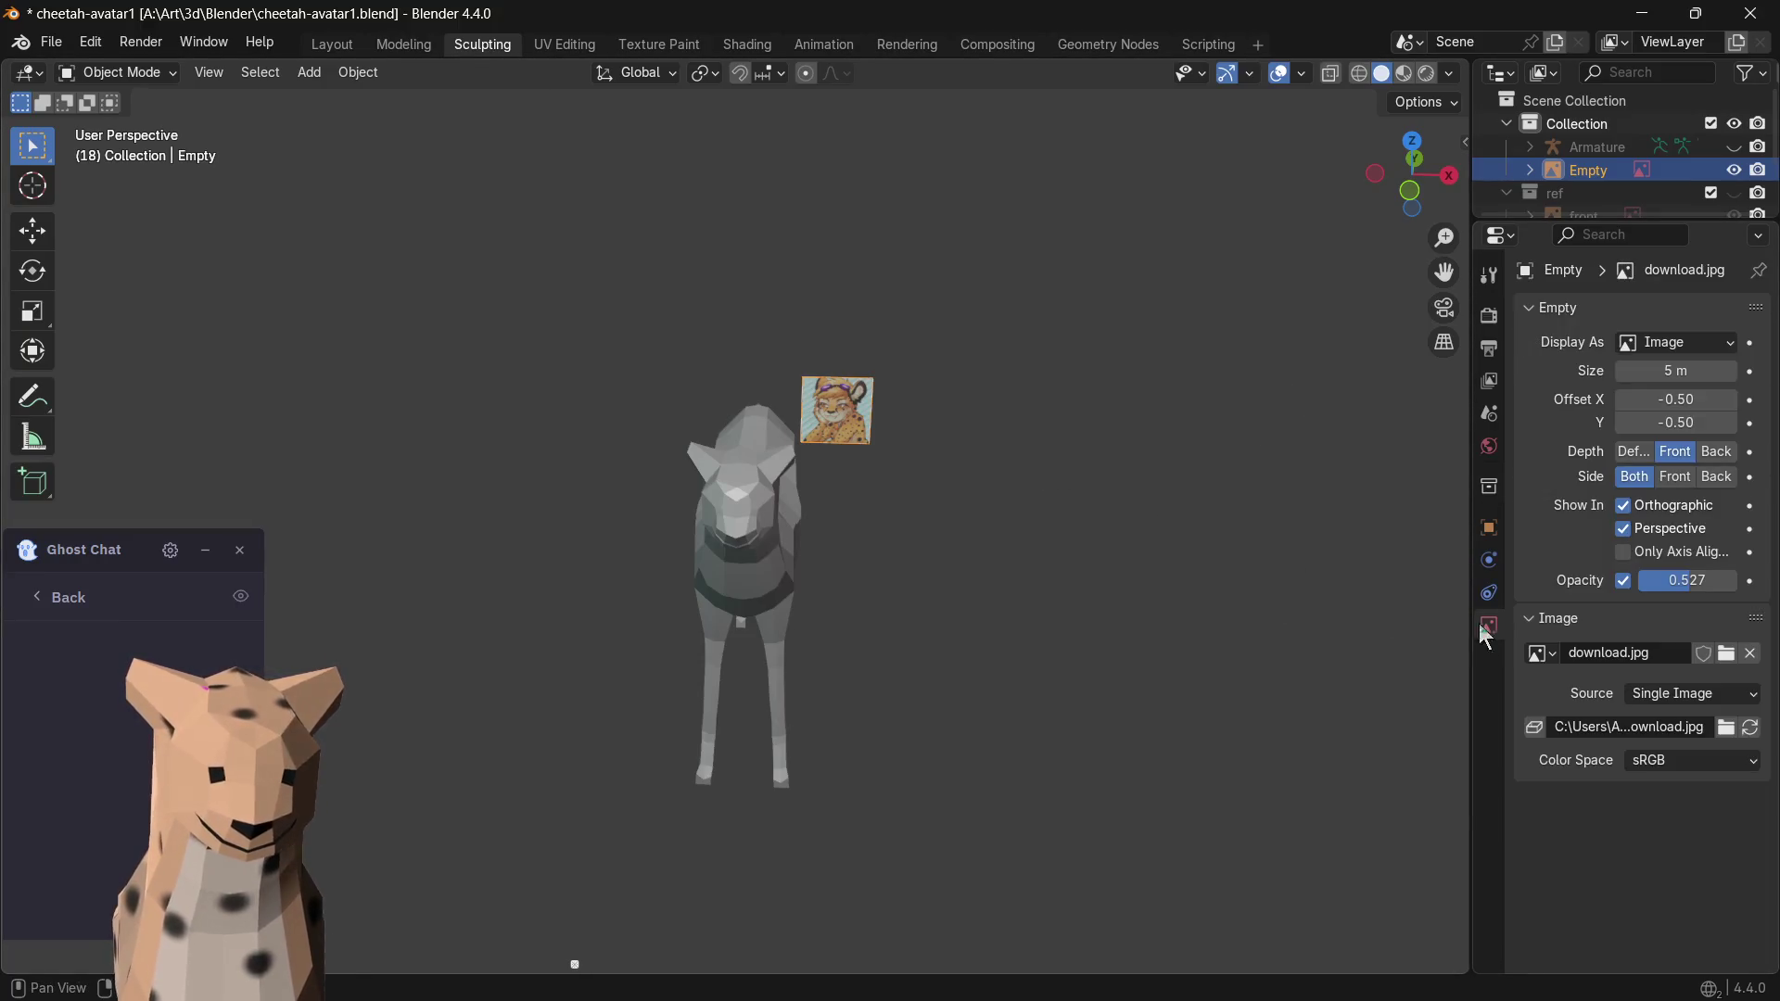
click(770, 543)
click(136, 77)
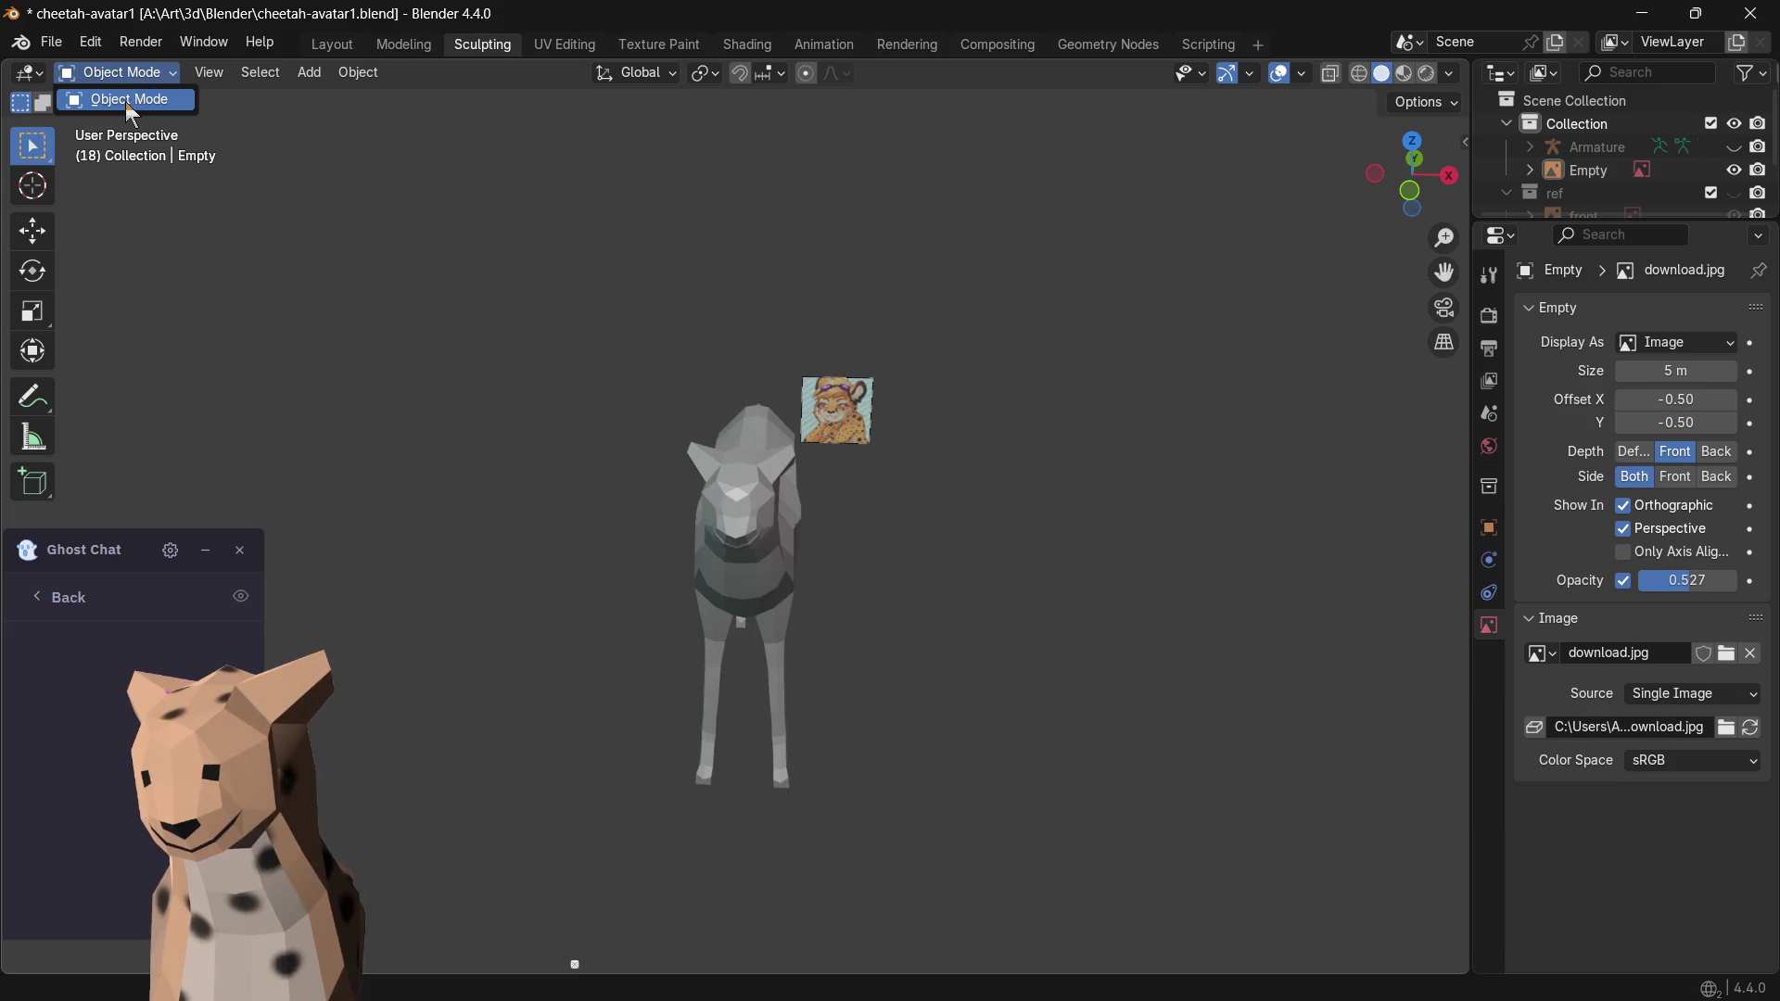
click(128, 98)
click(755, 480)
click(897, 493)
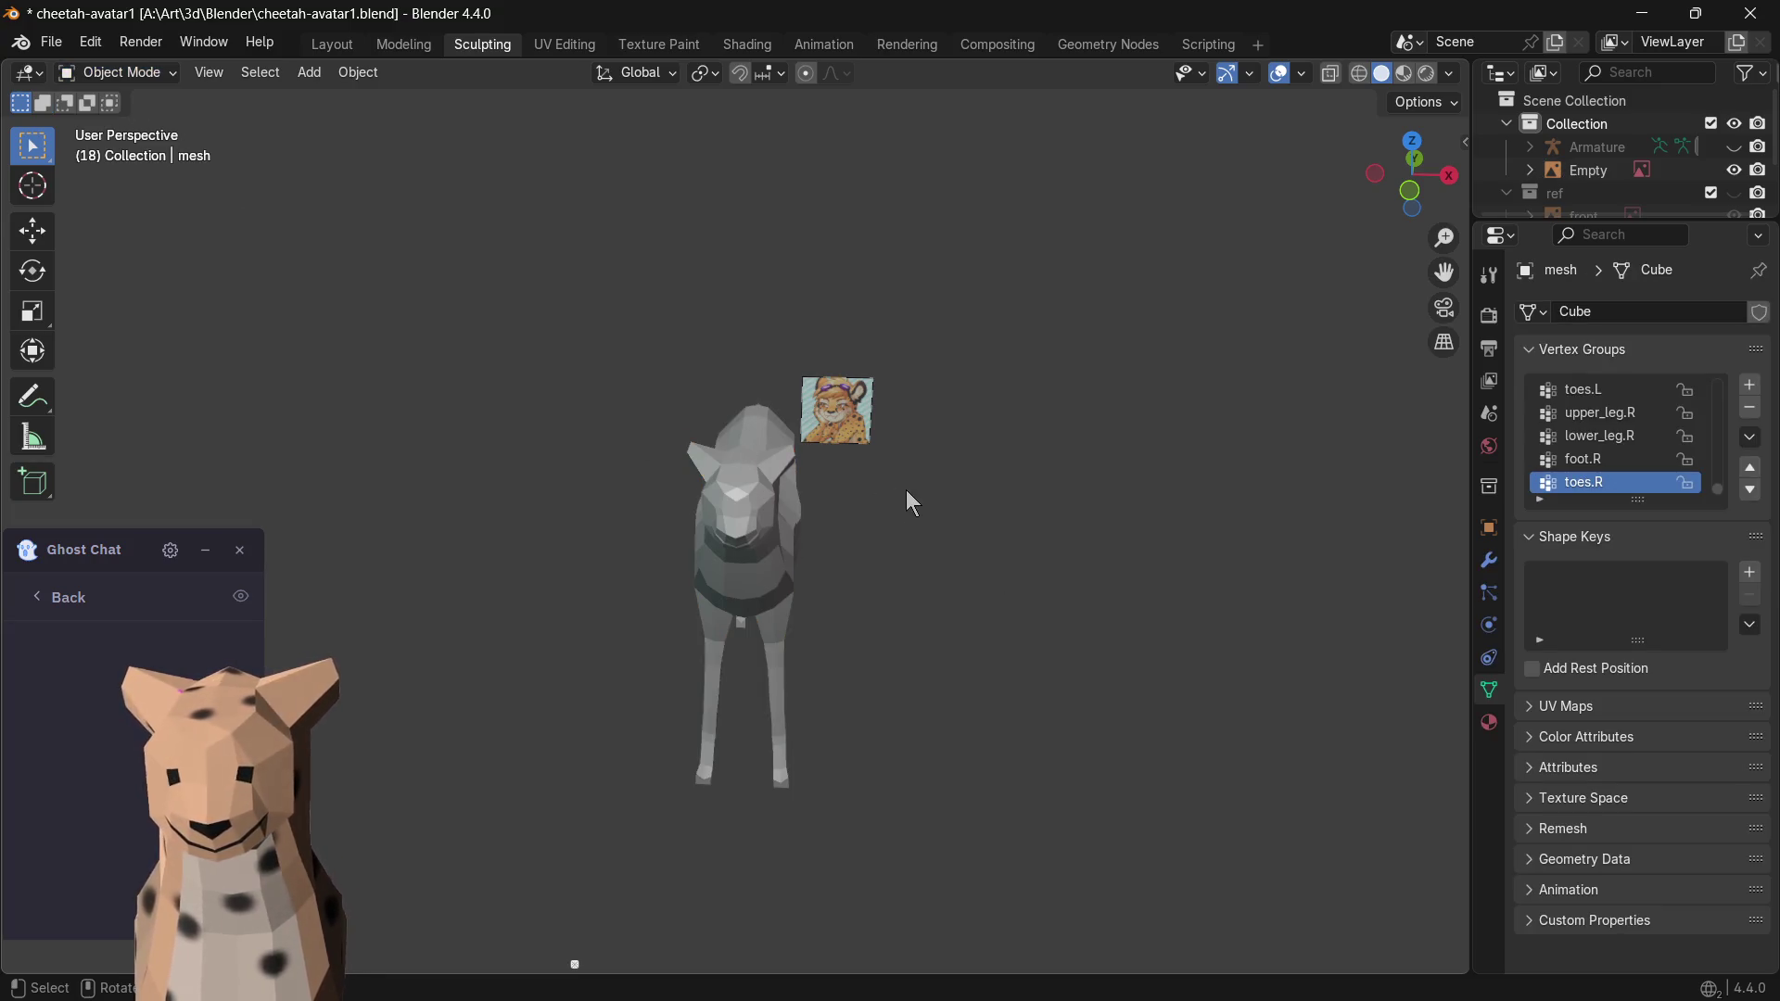
click(311, 49)
key(shift+a)
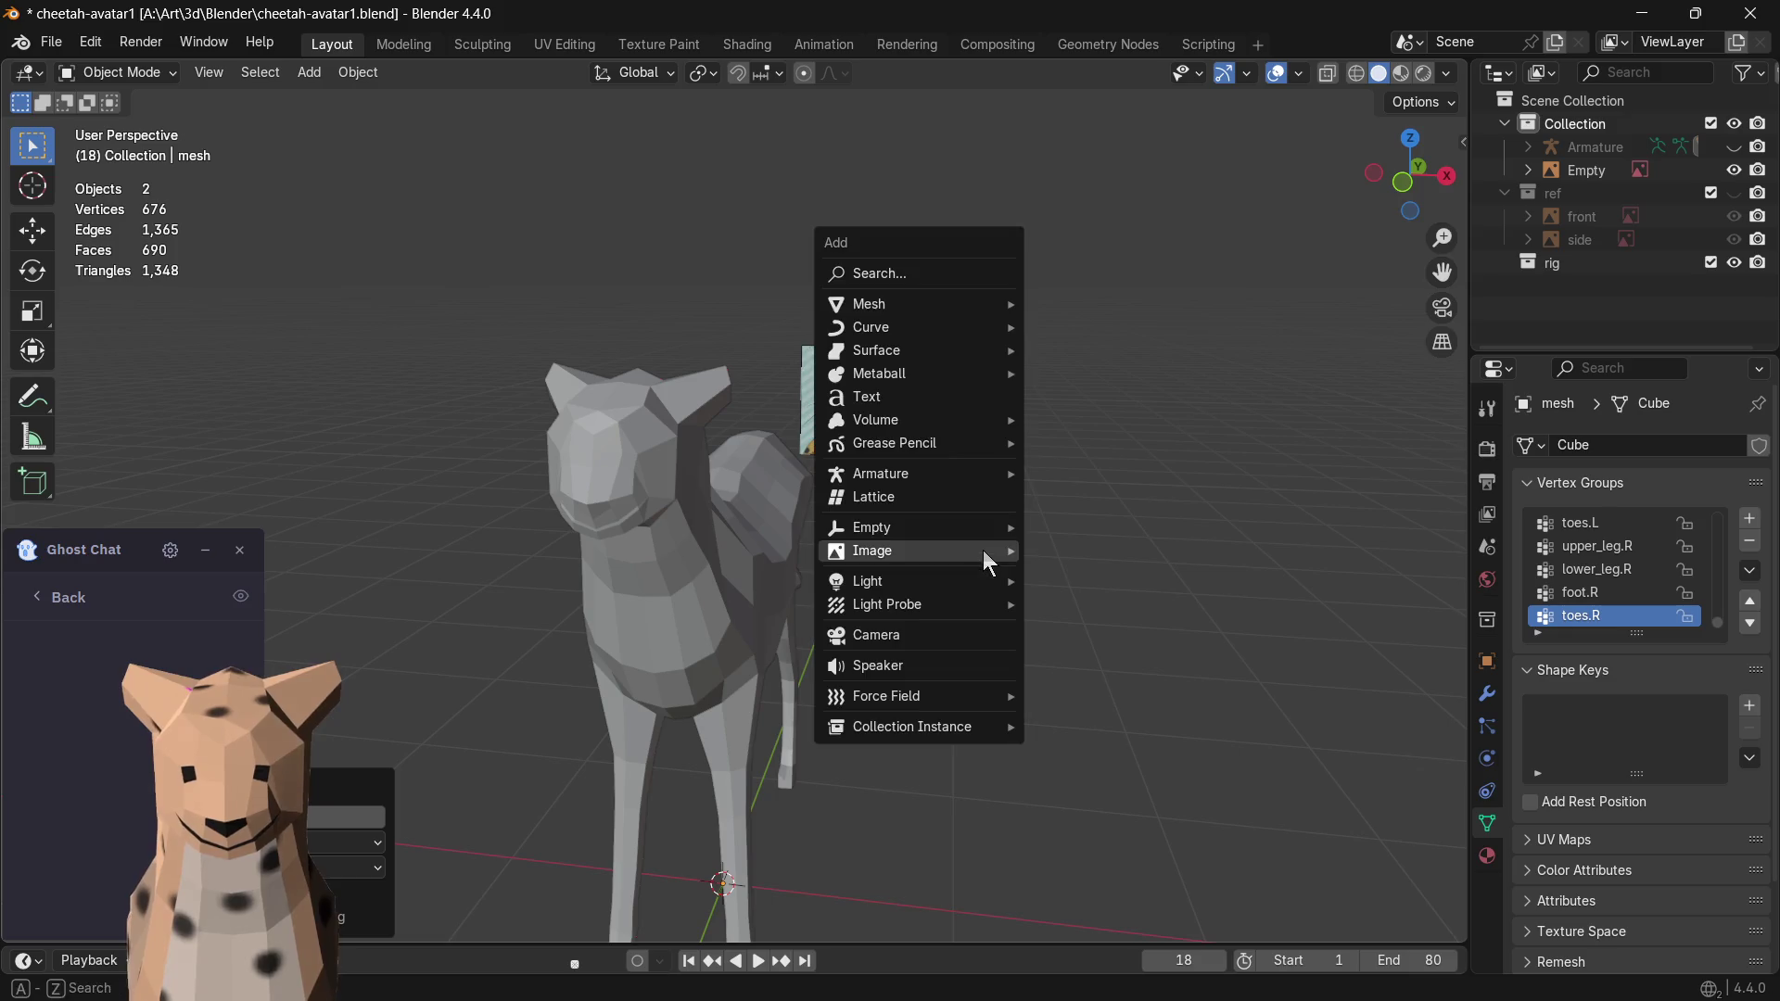
mouse_move(867, 303)
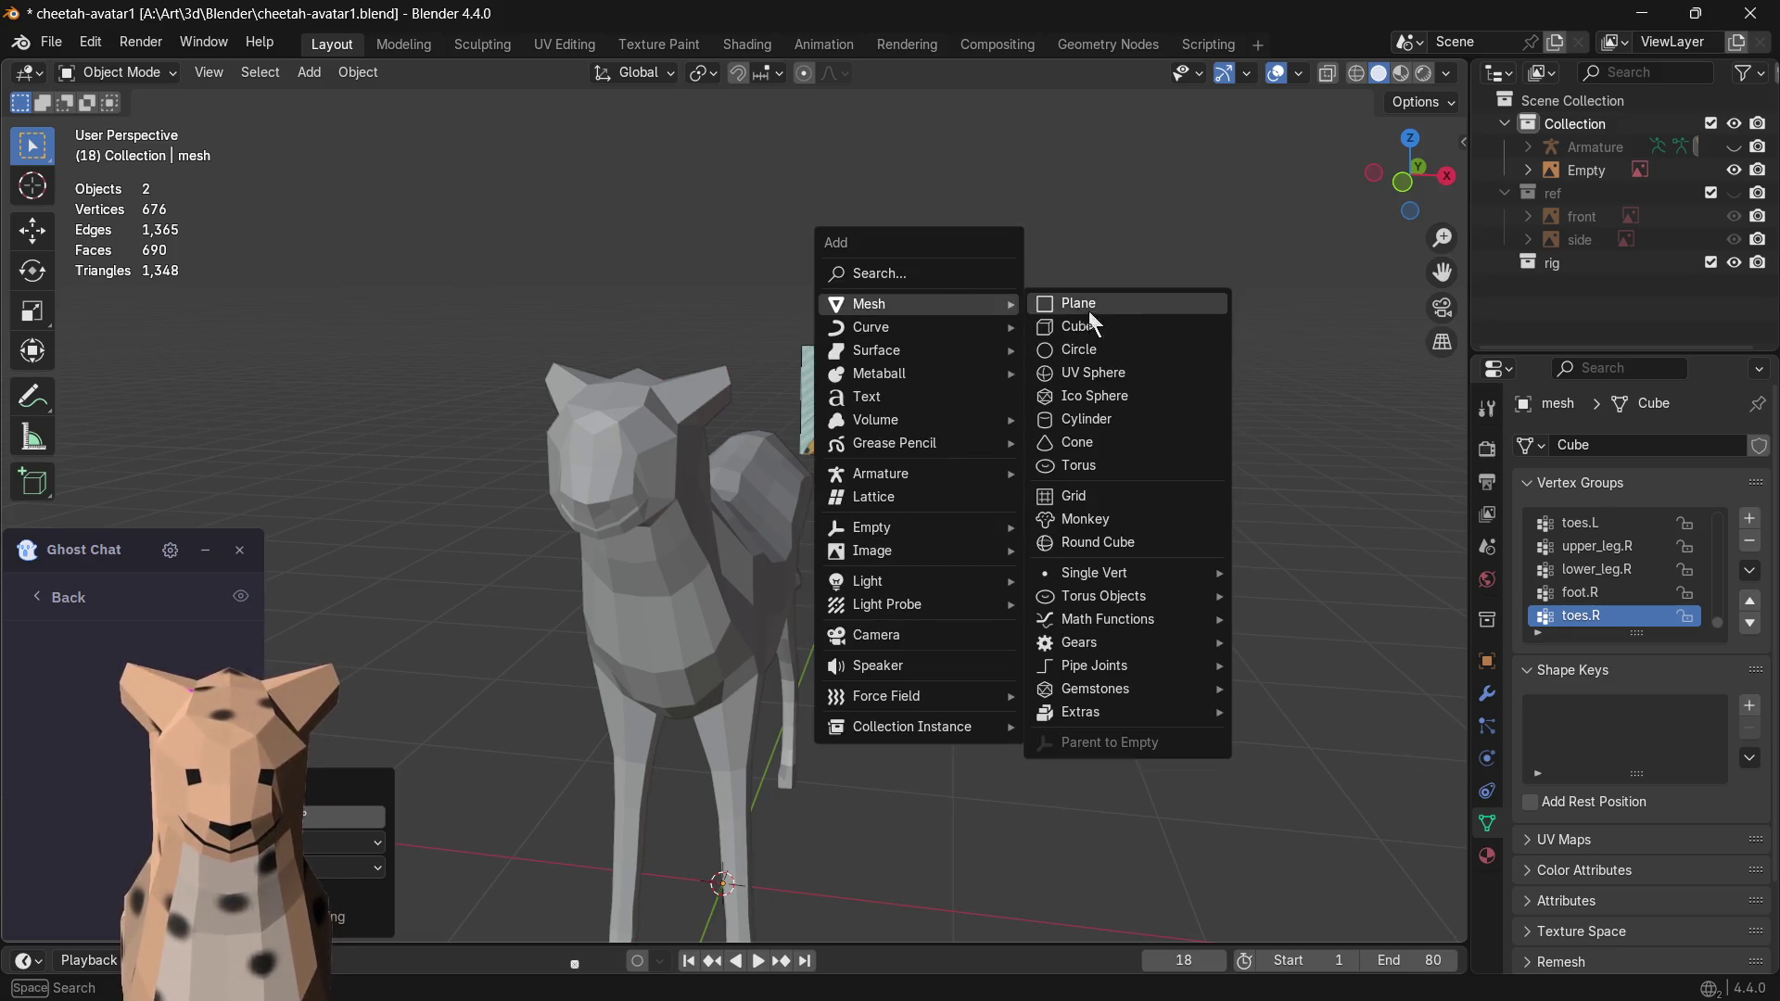
- Add a UV sphere and, in front view, move and shrink it toward the cheetah's head
click(1125, 372)
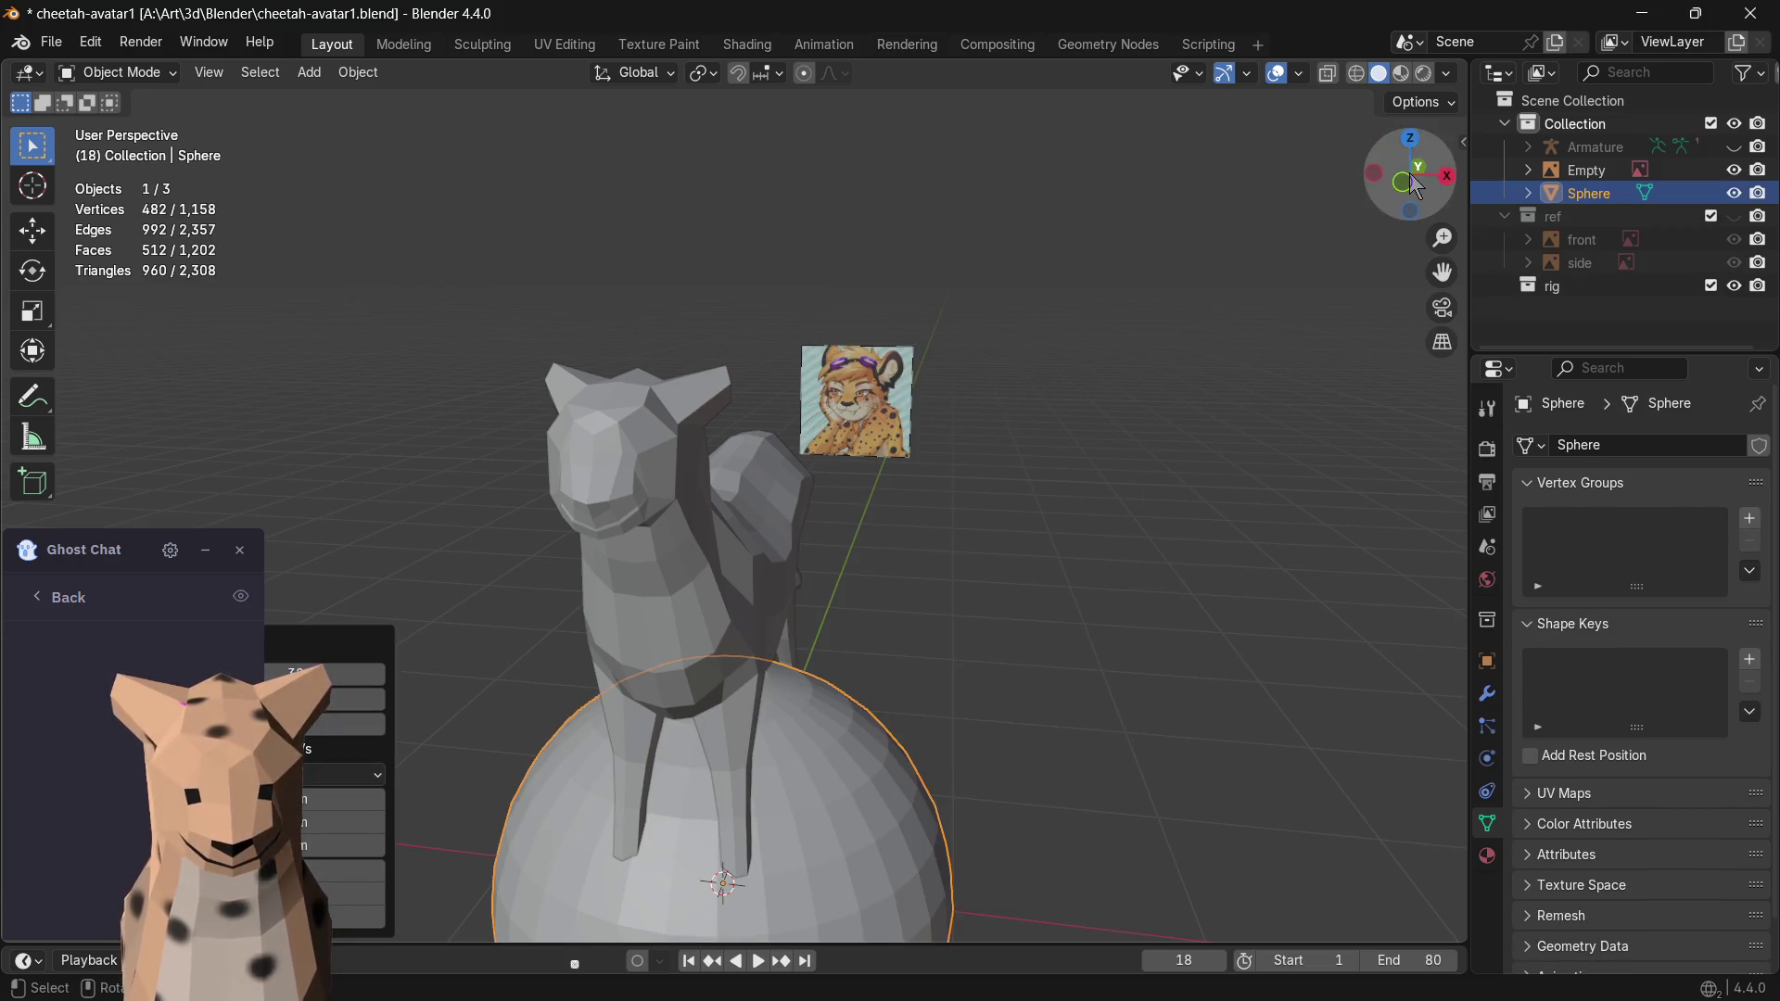
click(1403, 183)
key(g)
click(1319, 668)
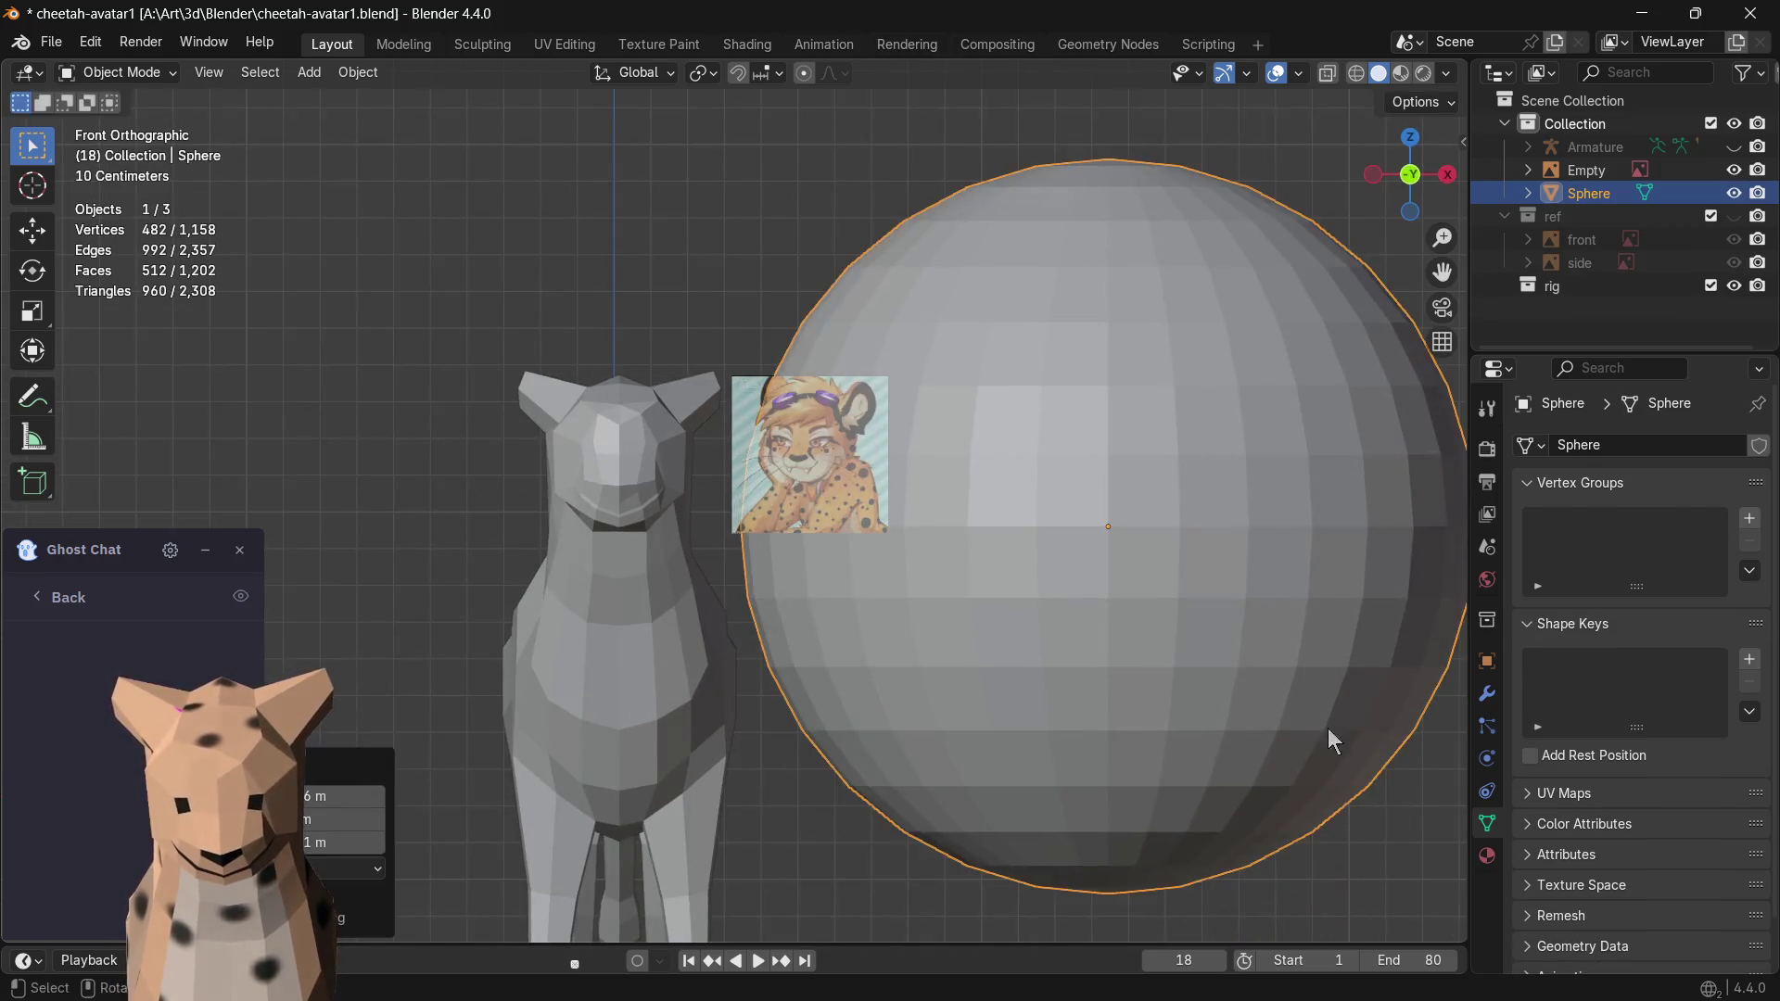
key(s)
click(1160, 633)
key(g)
click(1113, 578)
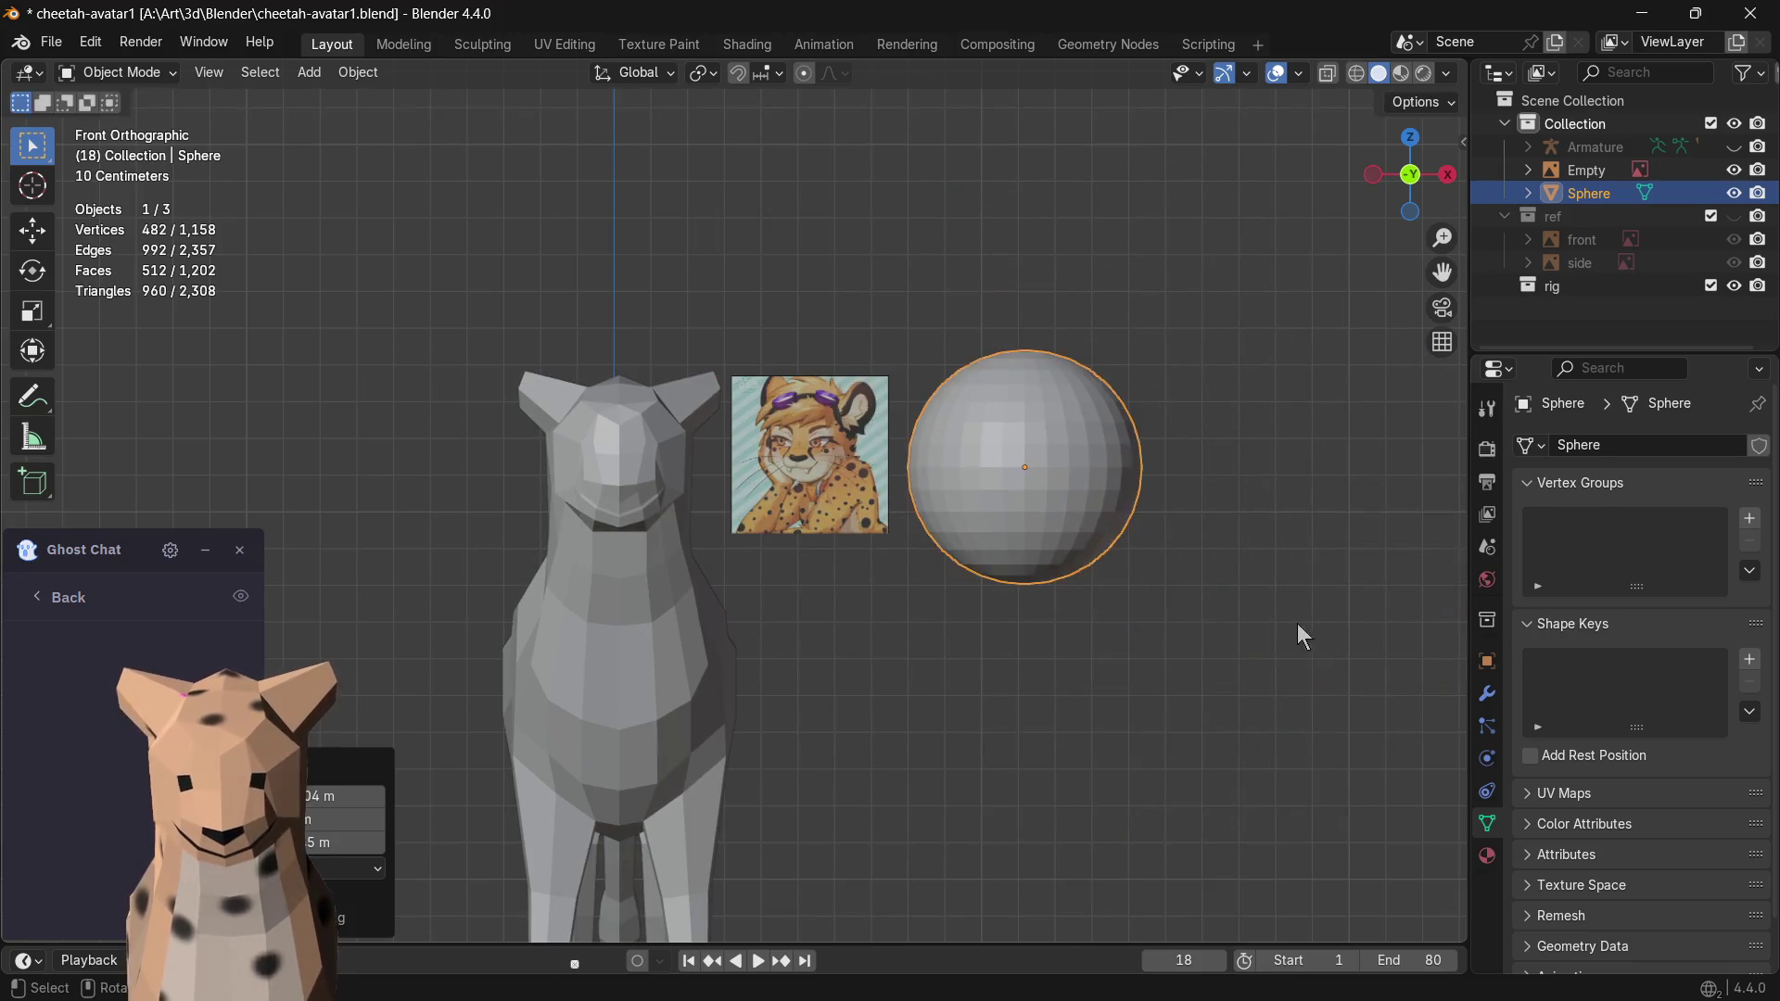
key(s)
click(1195, 573)
- Place the small sphere just right of the reference portrait, level with the head
key(g)
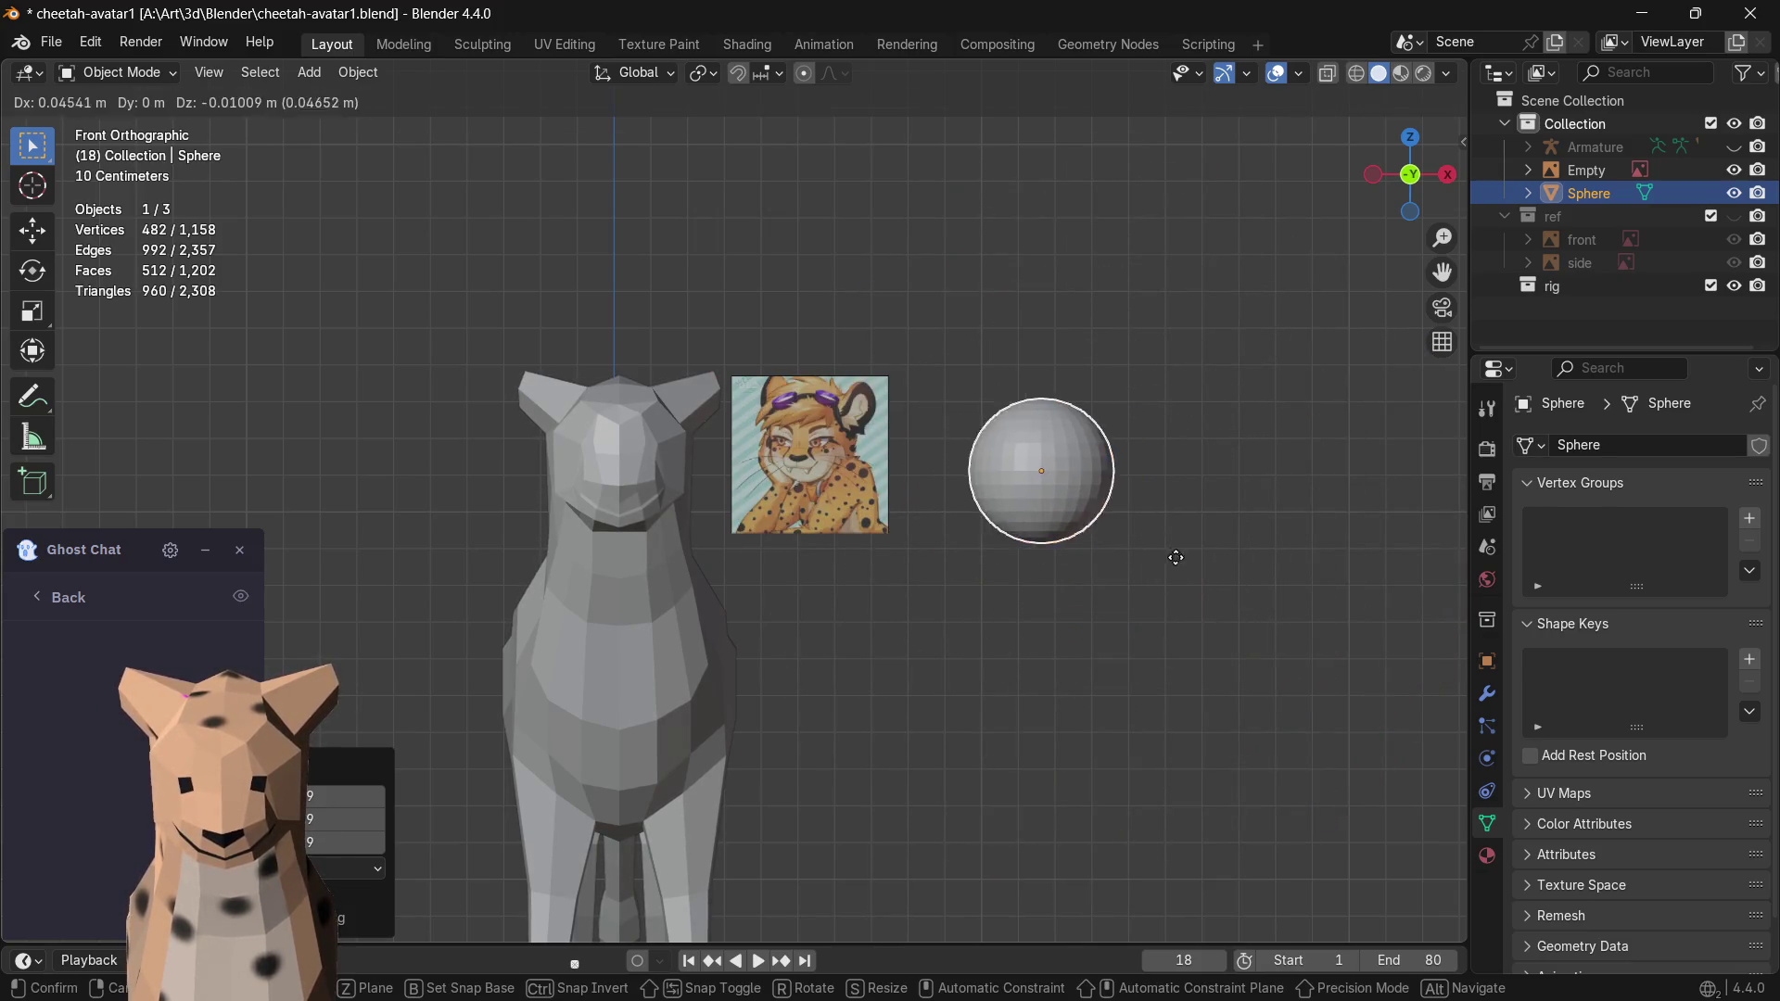
click(1103, 539)
key(alt+z)
key(alt+z)
scroll(990, 506, up, 2)
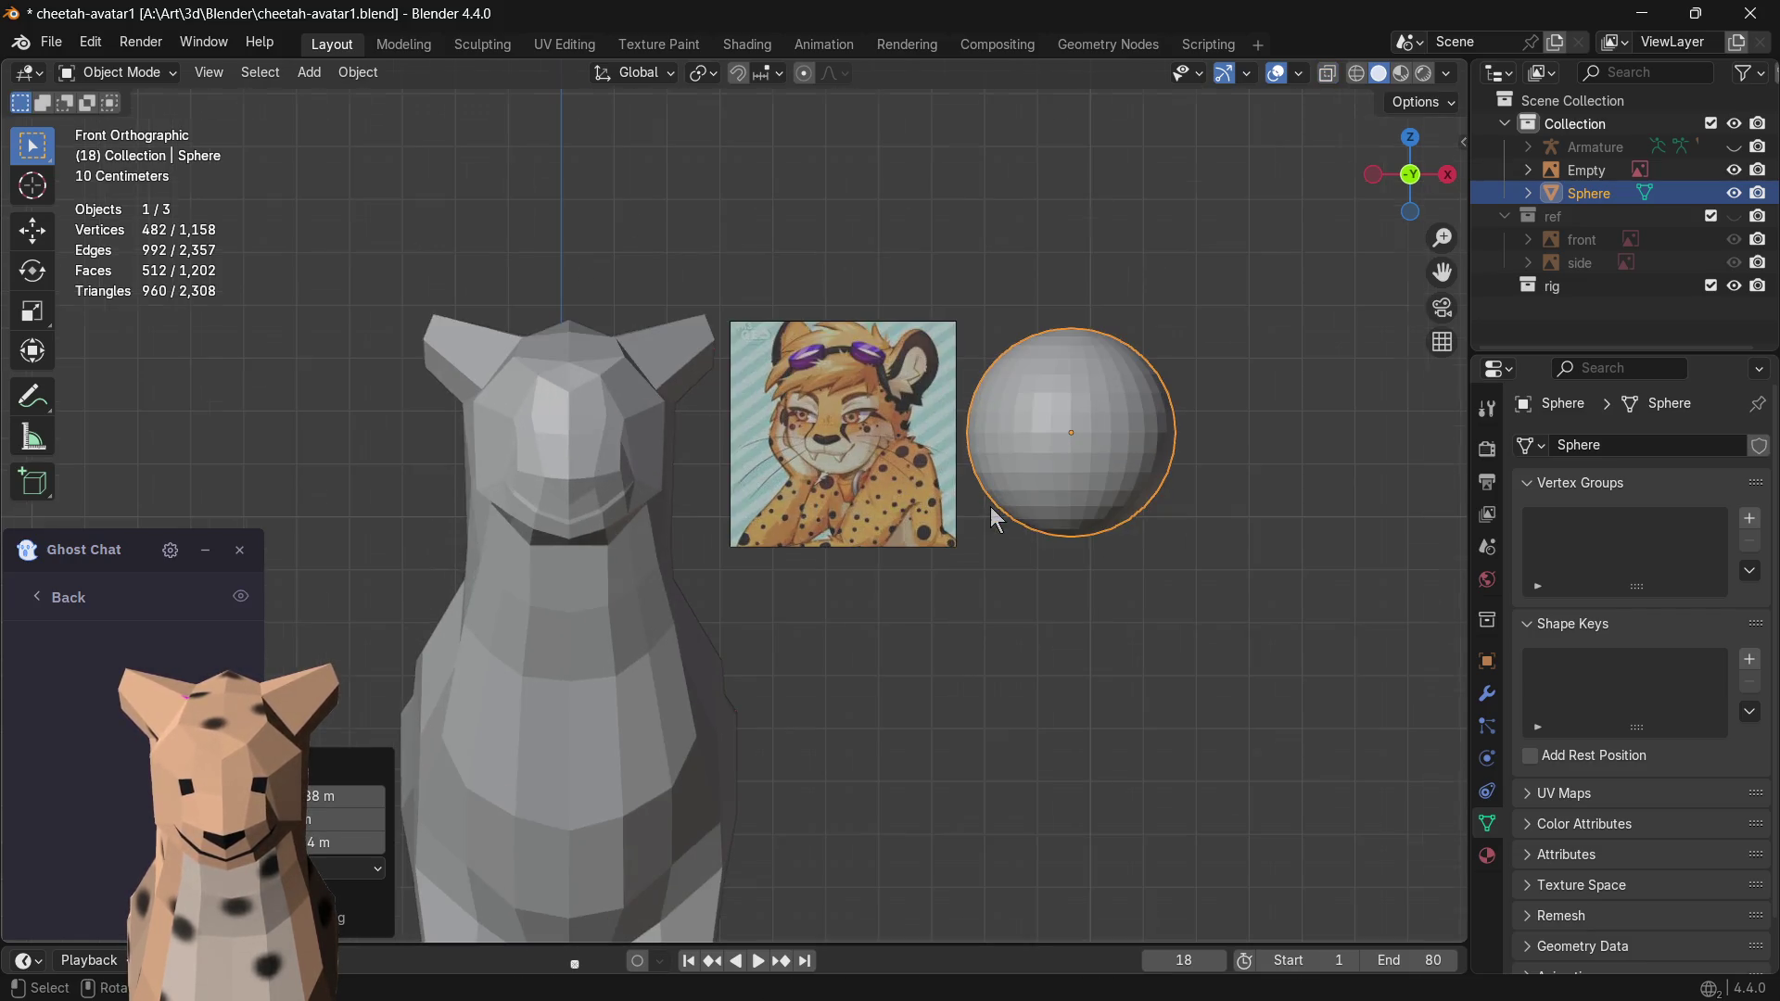
key(g)
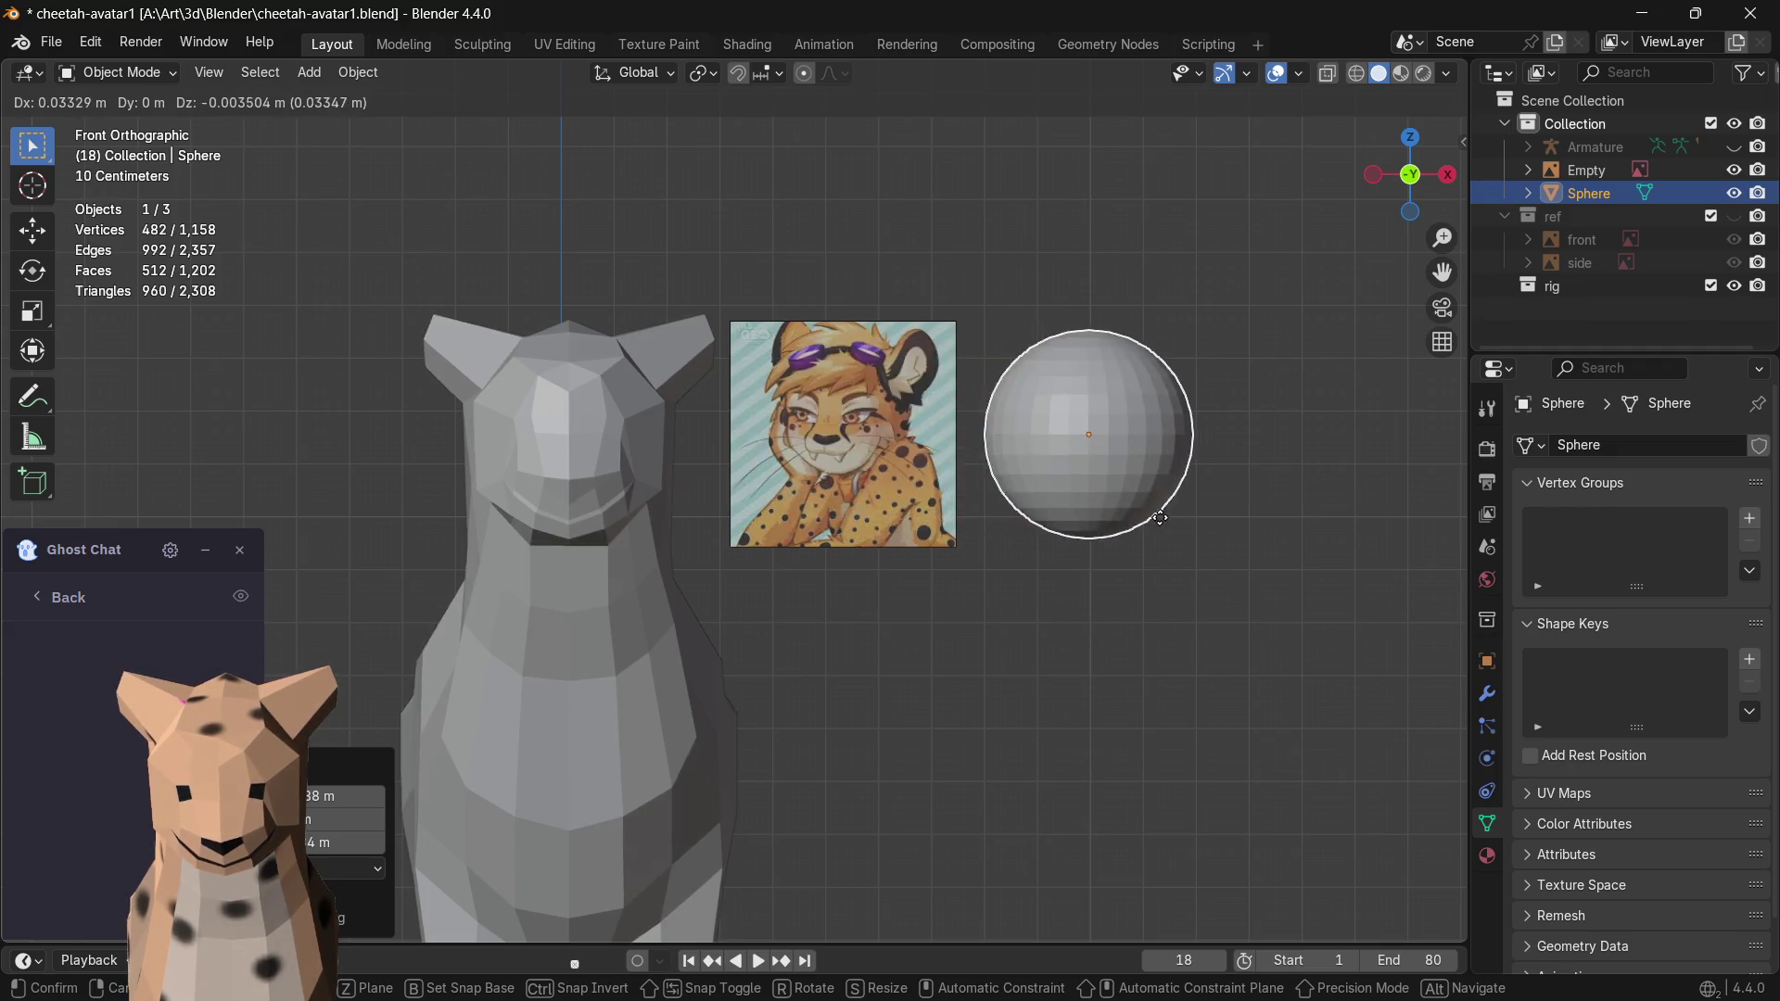
click(1172, 519)
mouse_move(1239, 556)
shift+middle_down()
mouse_move(1011, 588)
mouse_move(1042, 553)
shift+middle_up()
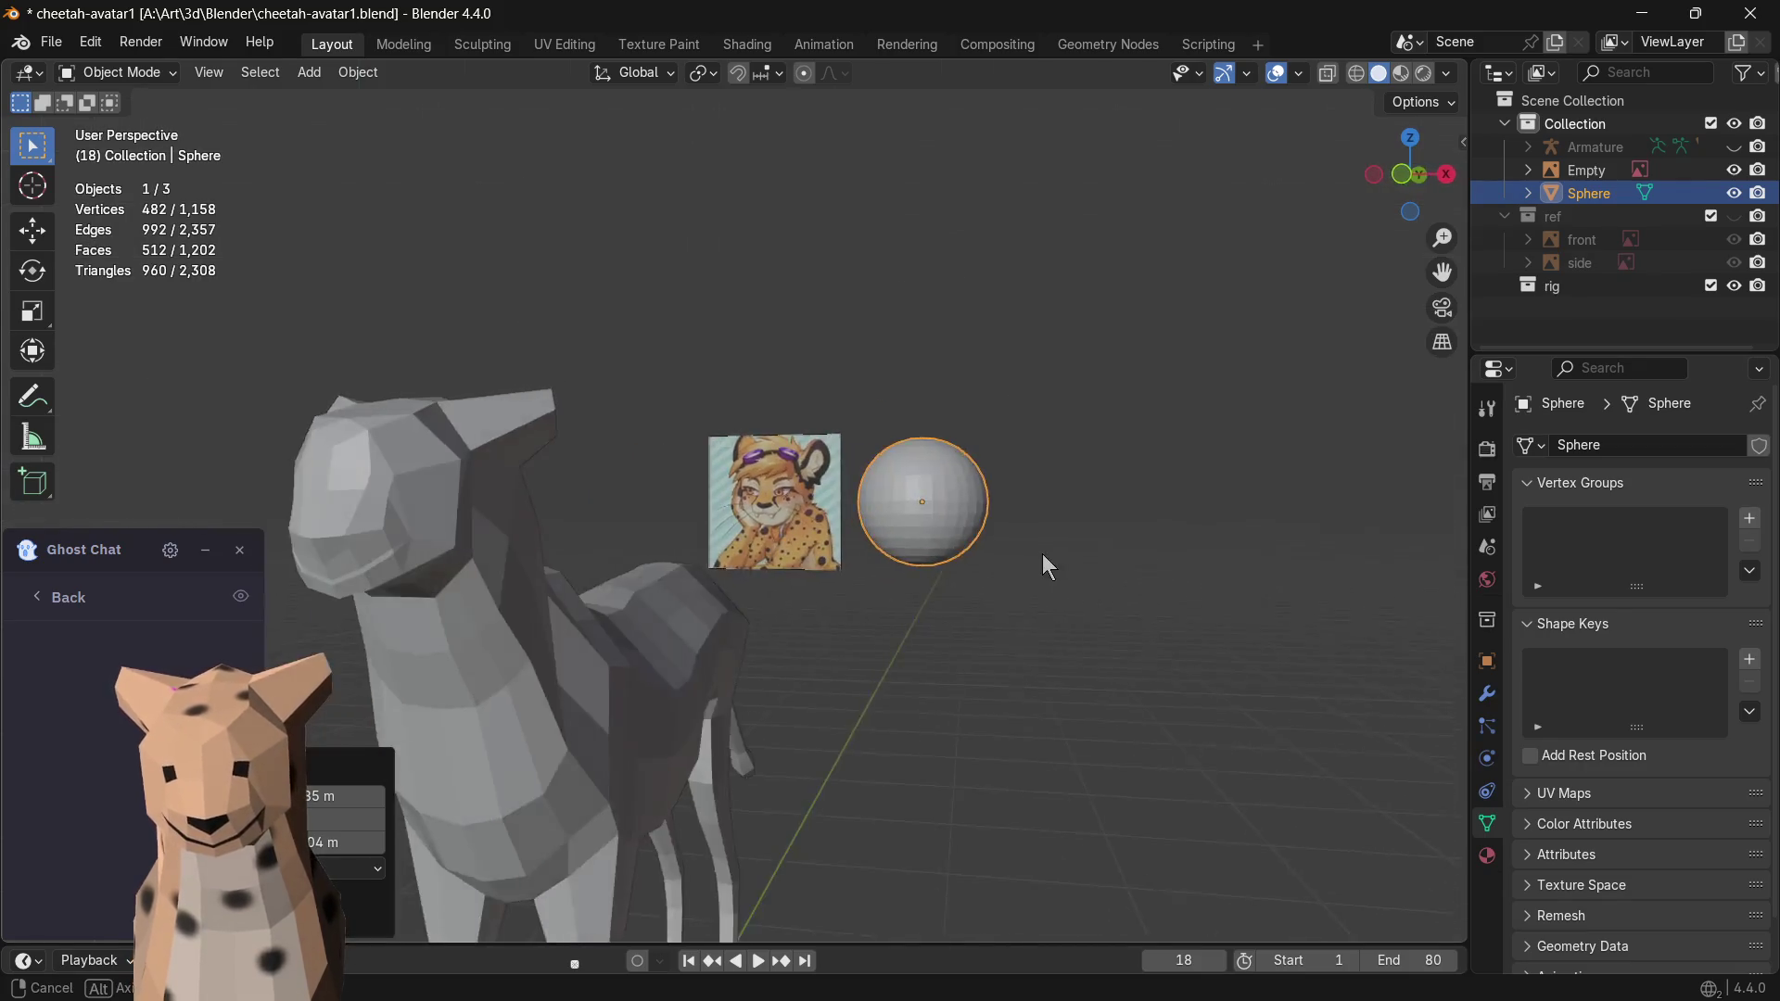
click(501, 54)
scroll(1093, 430, up, 3)
scroll(1264, 385, up, 3)
scroll(1244, 410, down, 3)
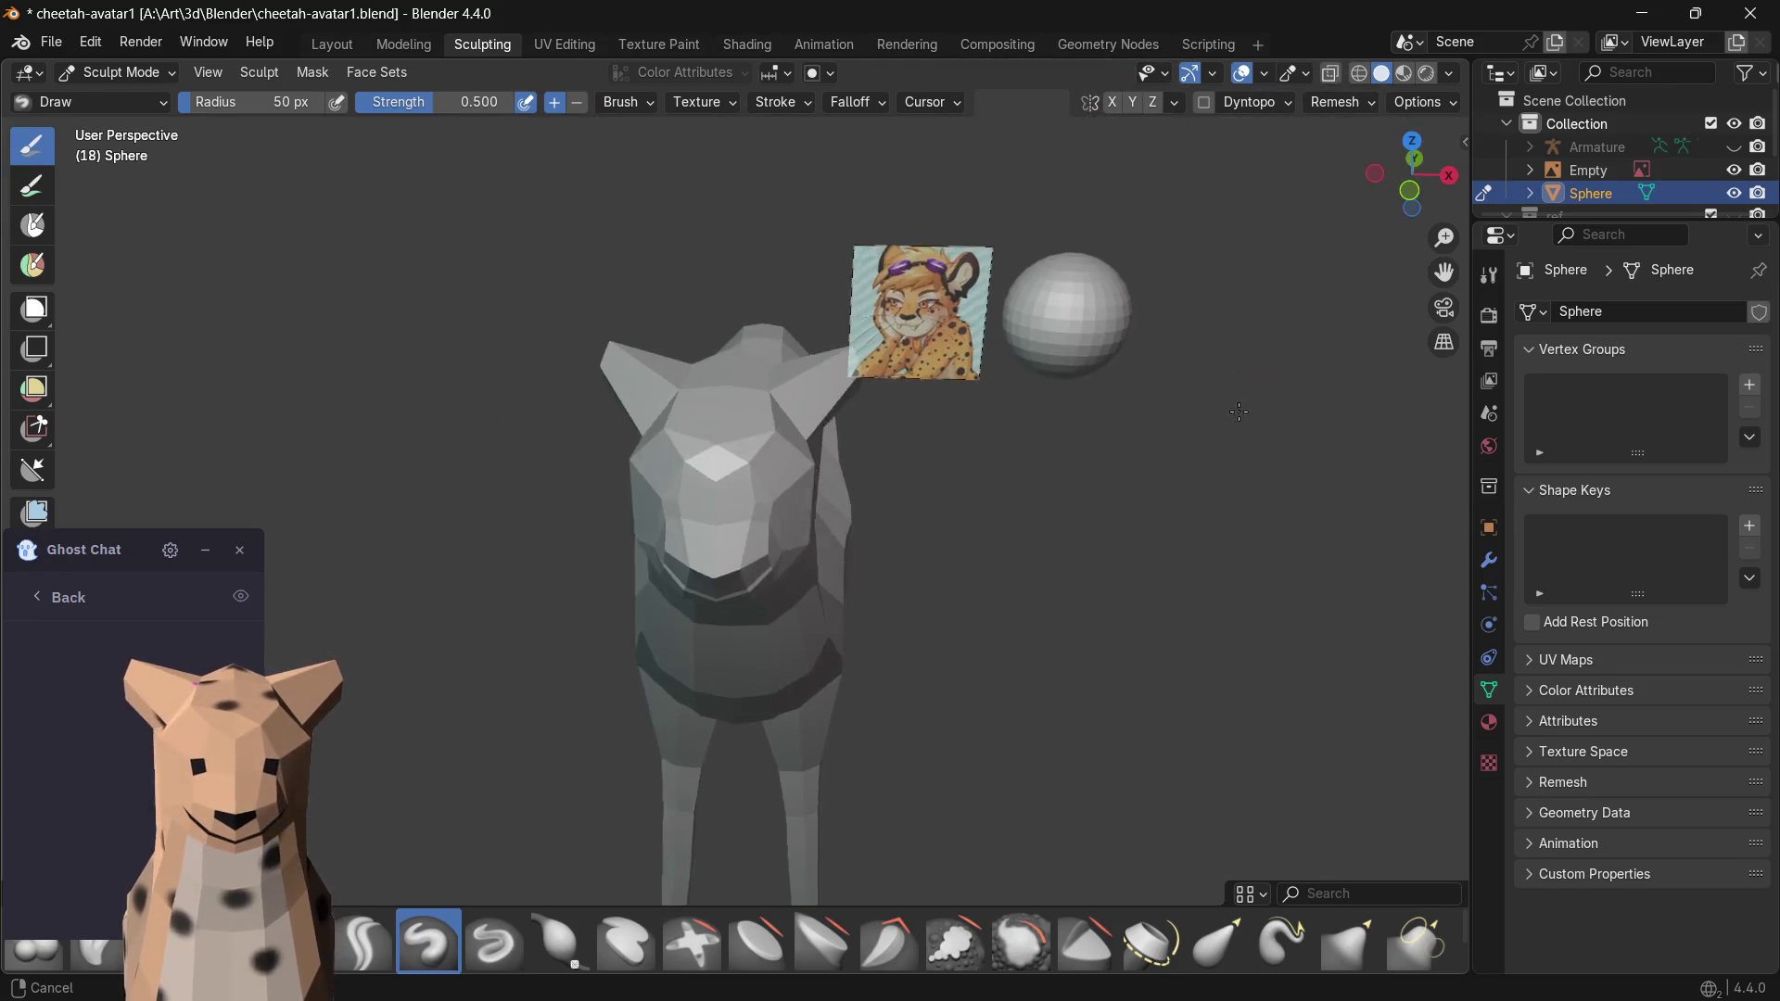
shift+middle_drag(1245, 408, 994, 480)
scroll(834, 459, up, 3)
scroll(775, 480, down, 2)
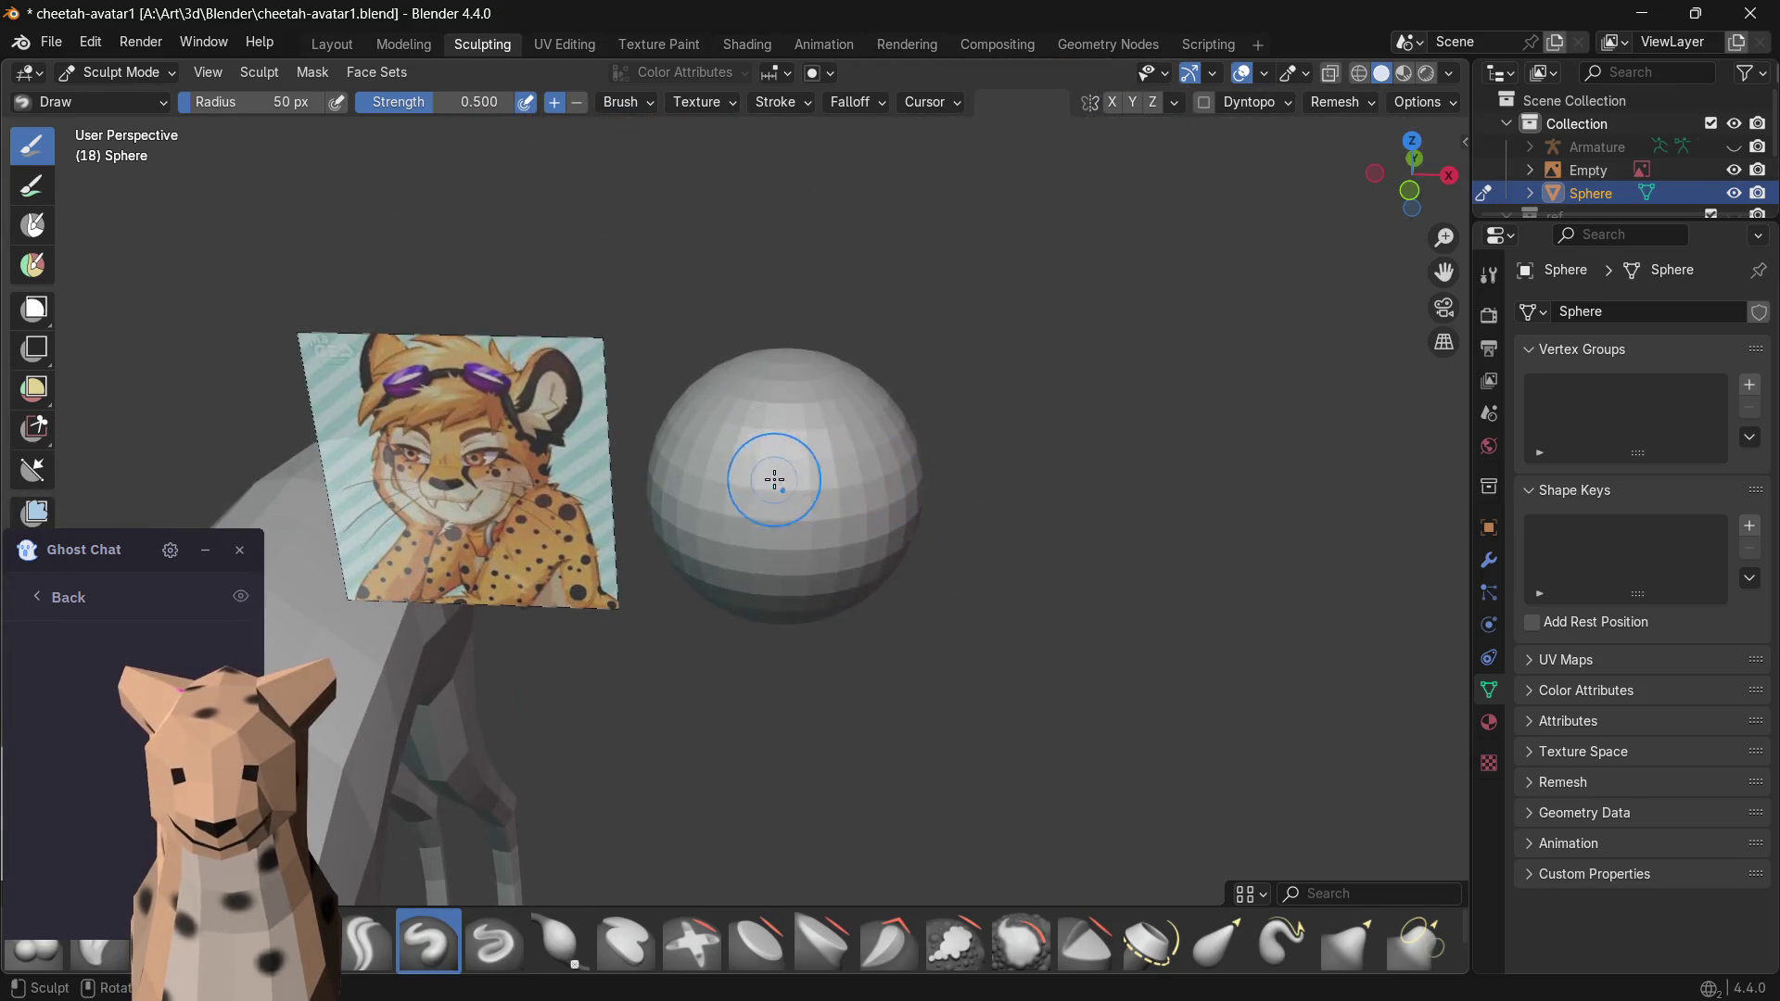
drag(774, 480, 812, 477)
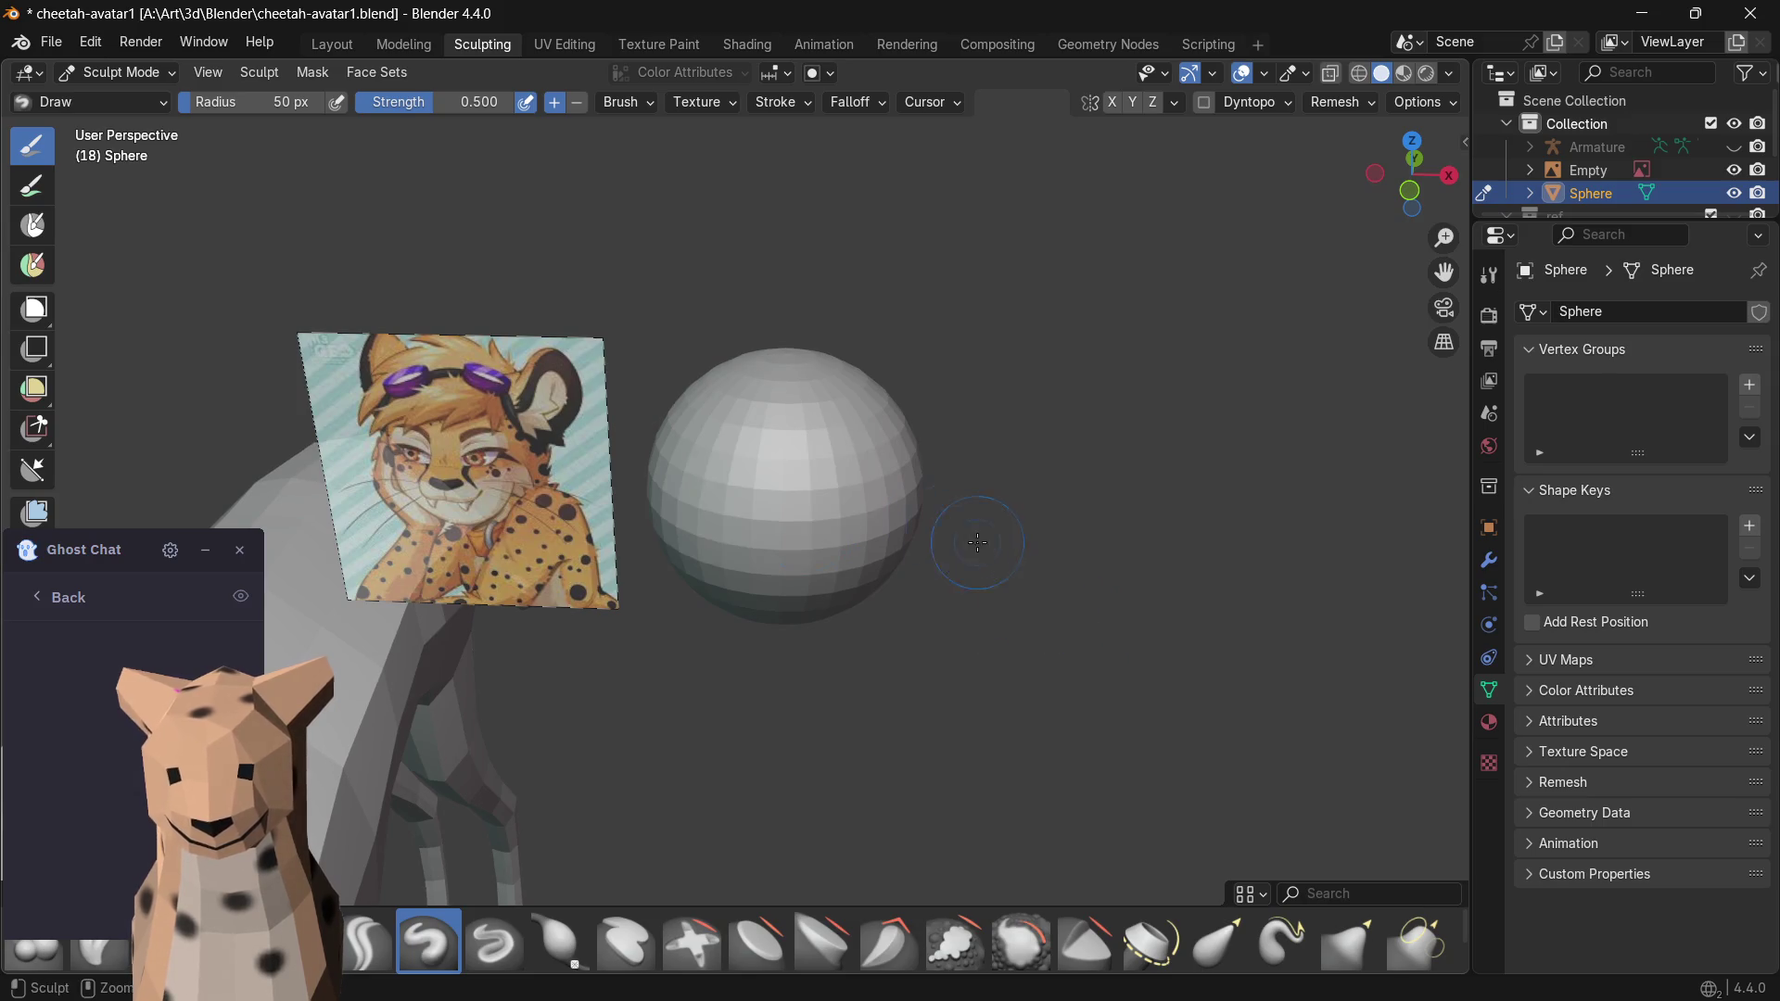
scroll(1016, 515, up, 4)
middle_drag(1109, 498, 955, 477)
key(Tab)
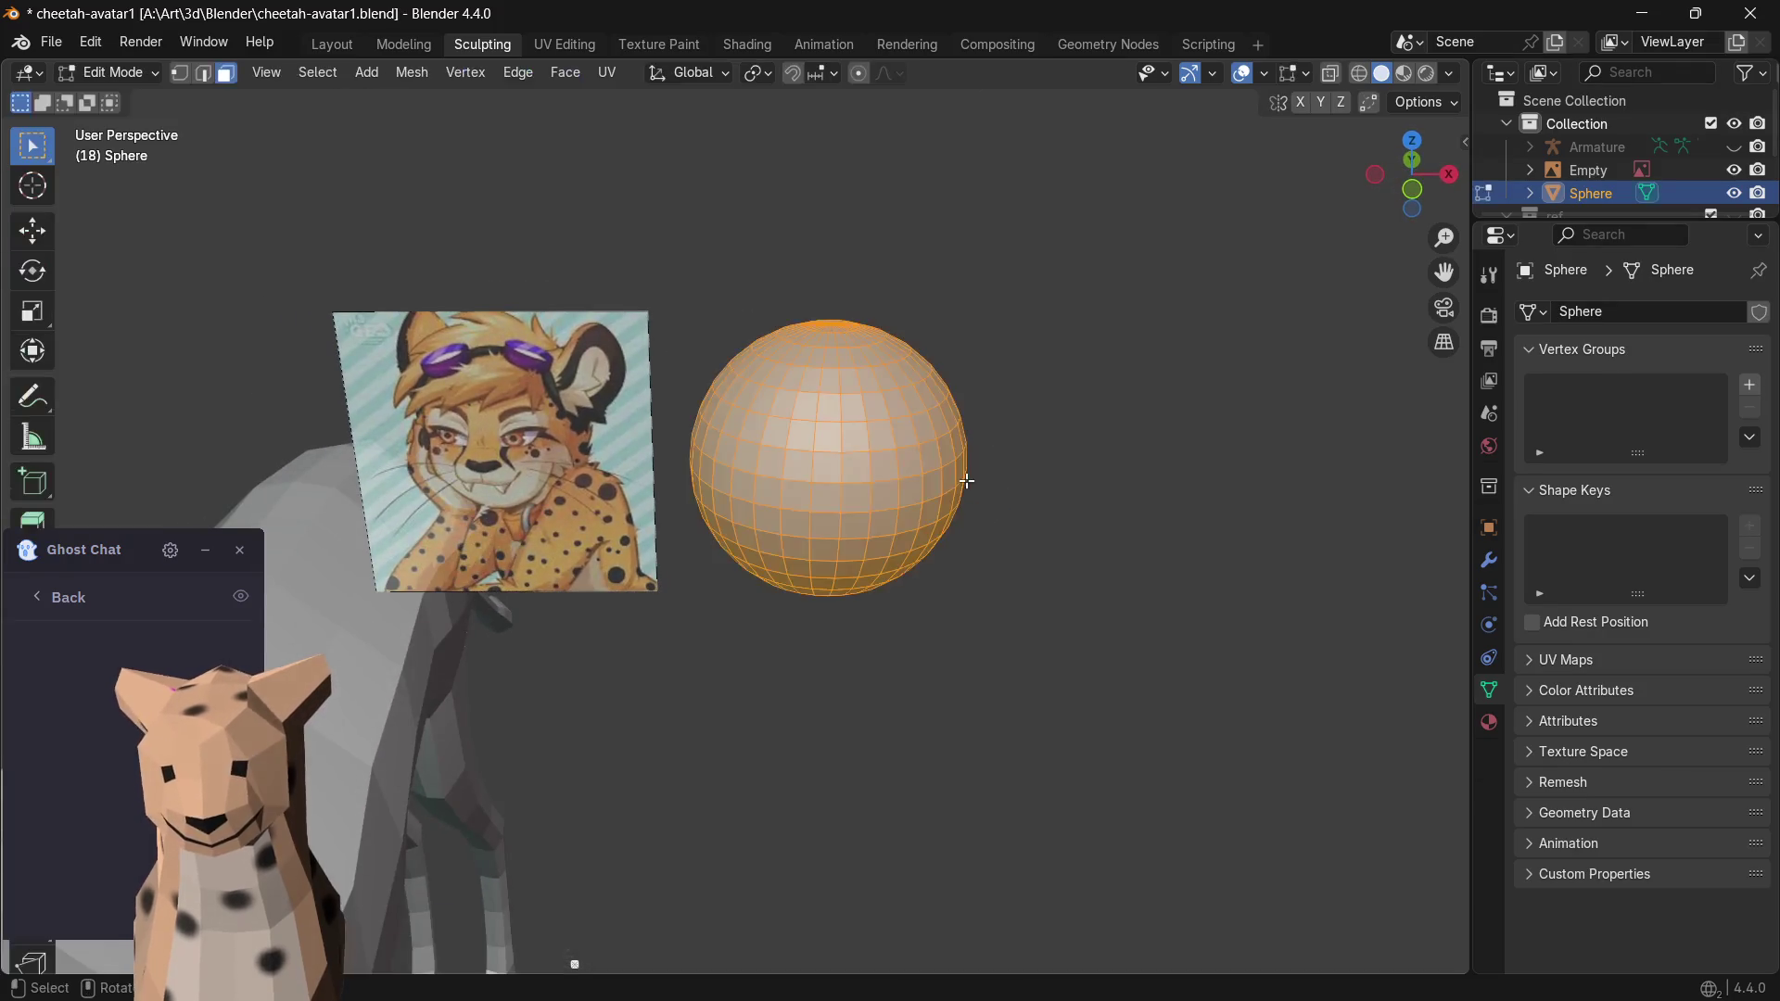
key(Tab)
key(Tab)
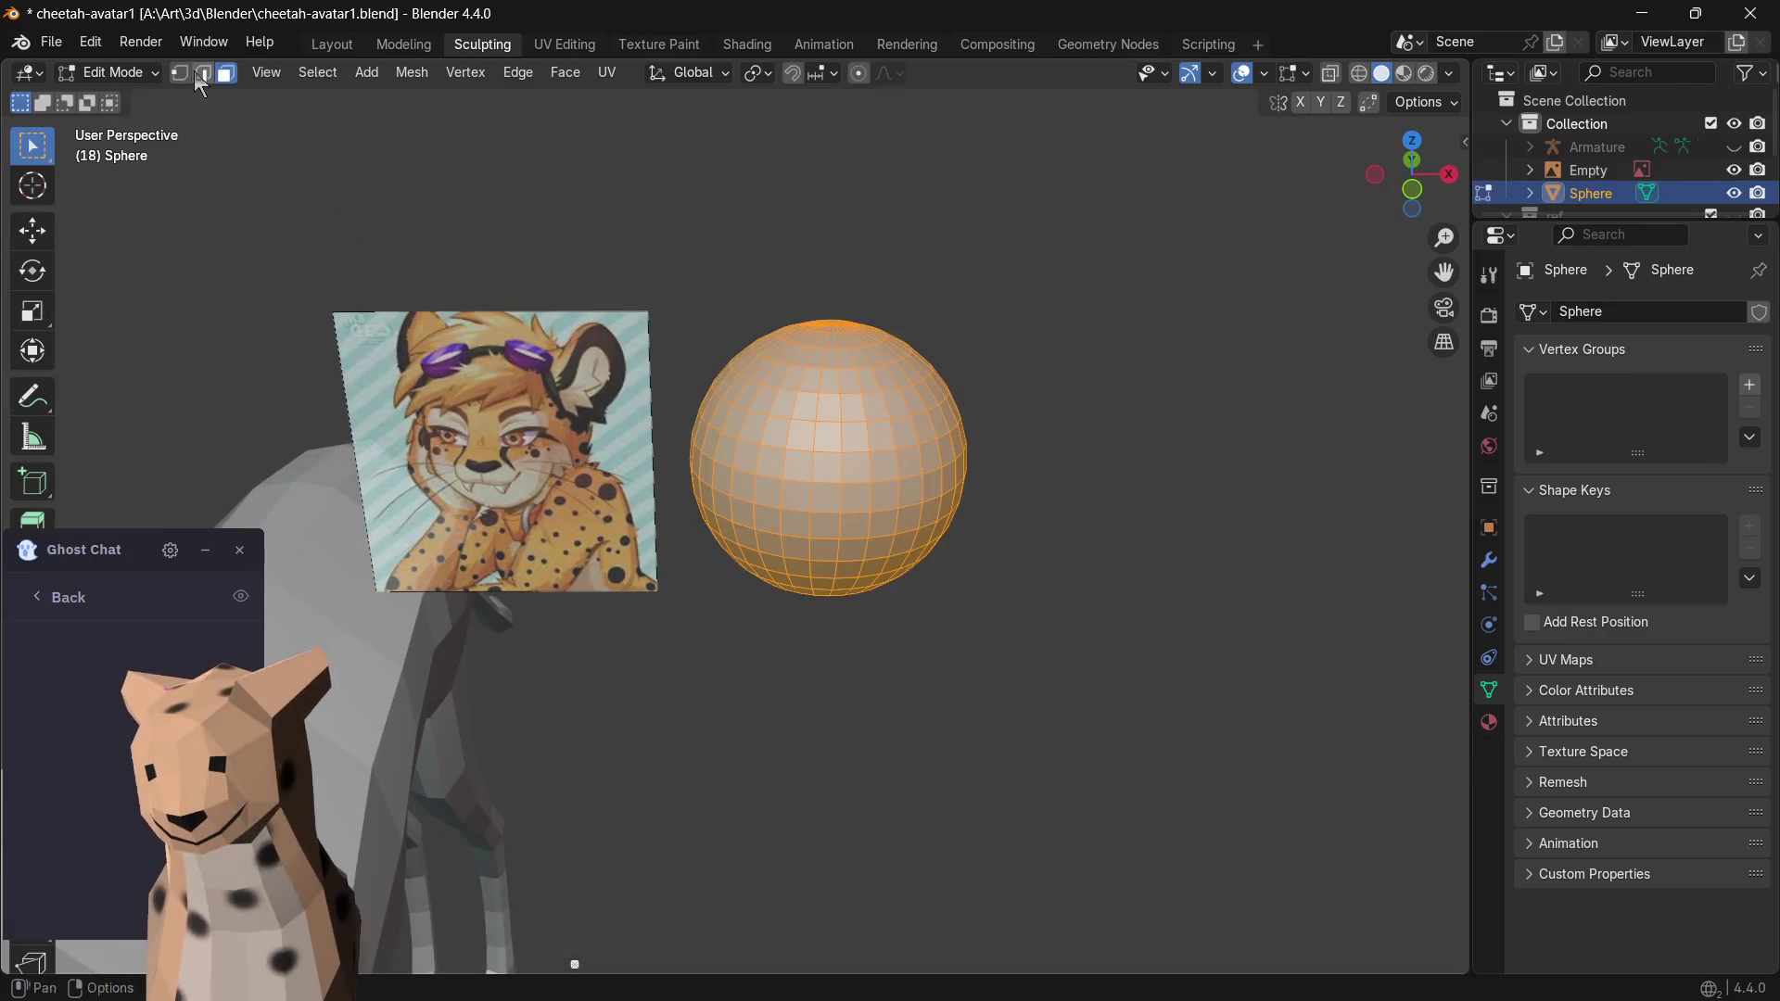
key(ctrl+Page_Up)
key(ctrl+Page_Up)
key(x)
click(983, 521)
- Add a new UV sphere with 64 segments
key(shift+a)
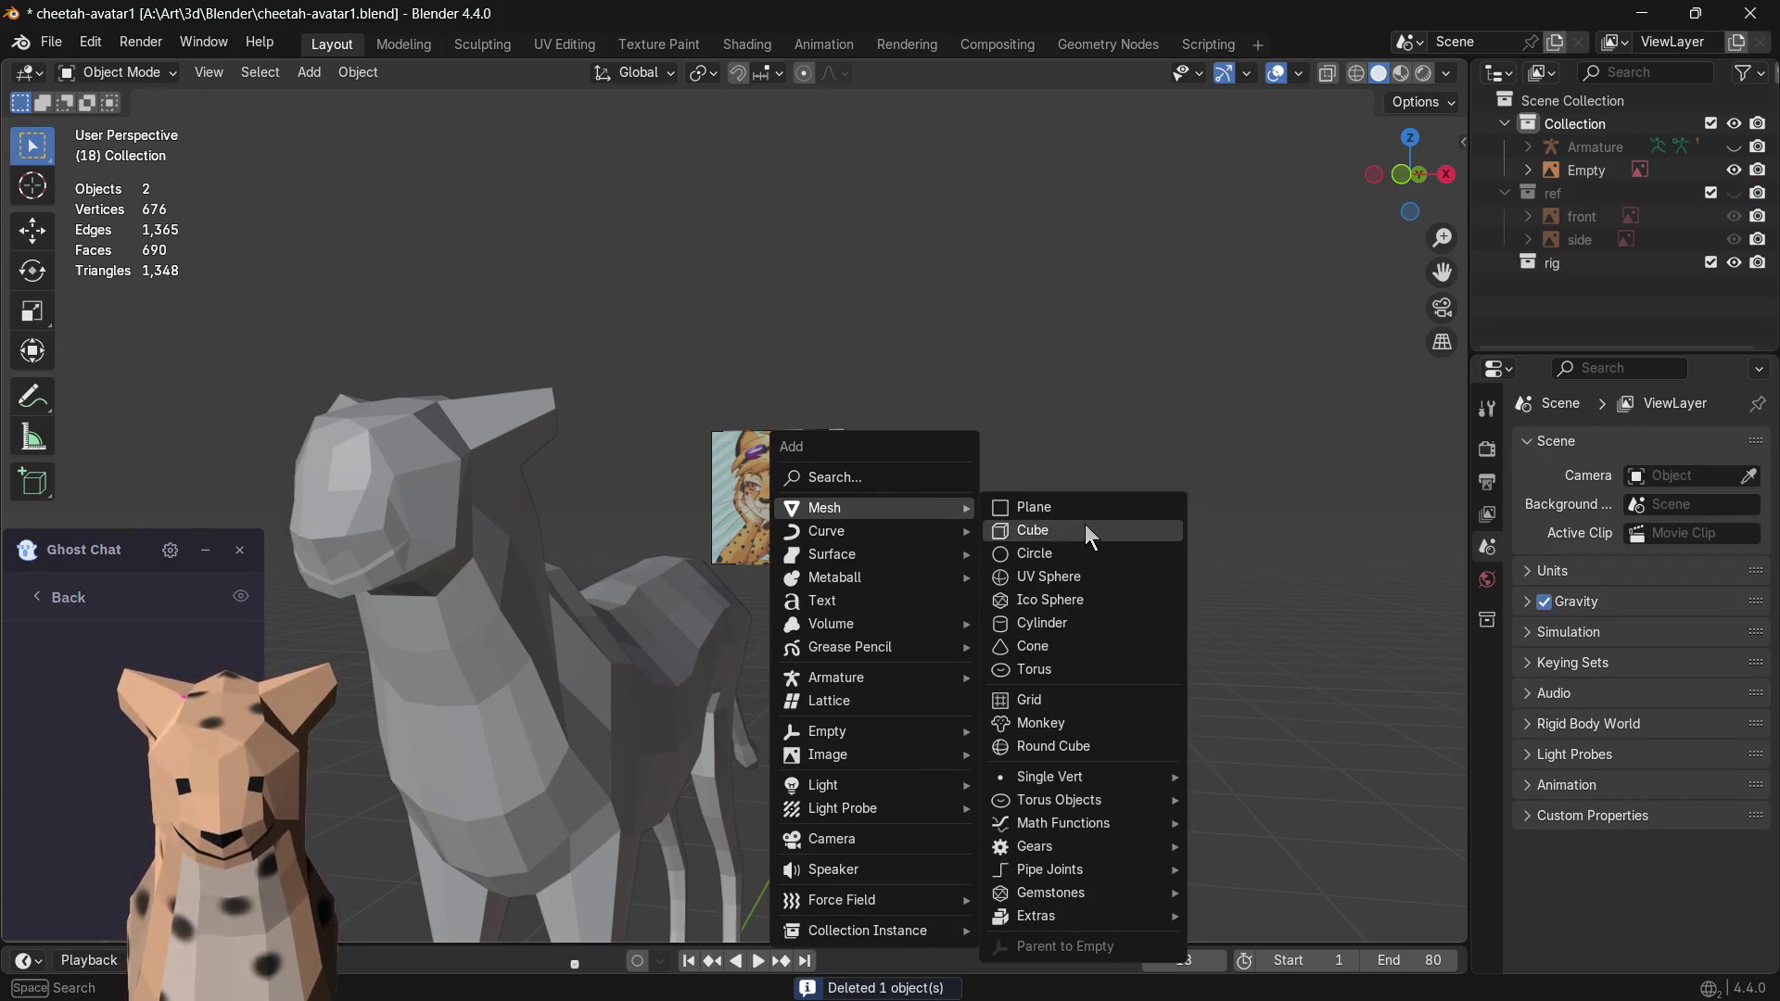
click(1056, 576)
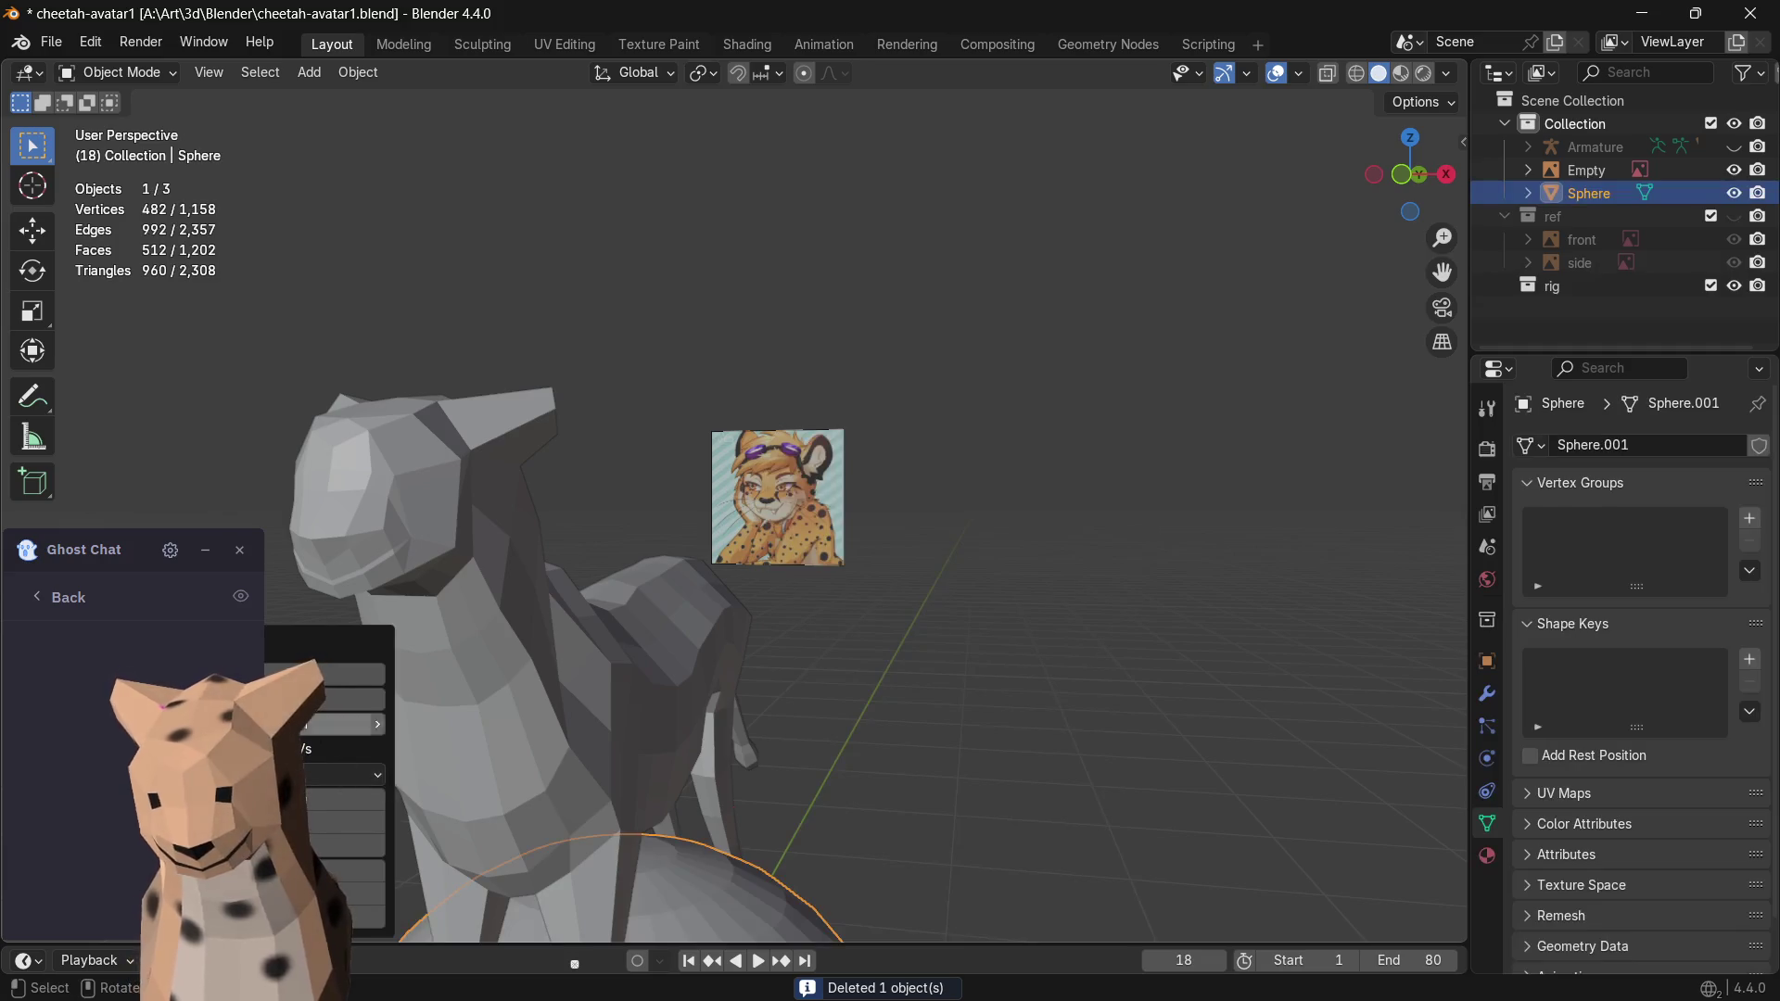
drag(101, 560, 1290, 525)
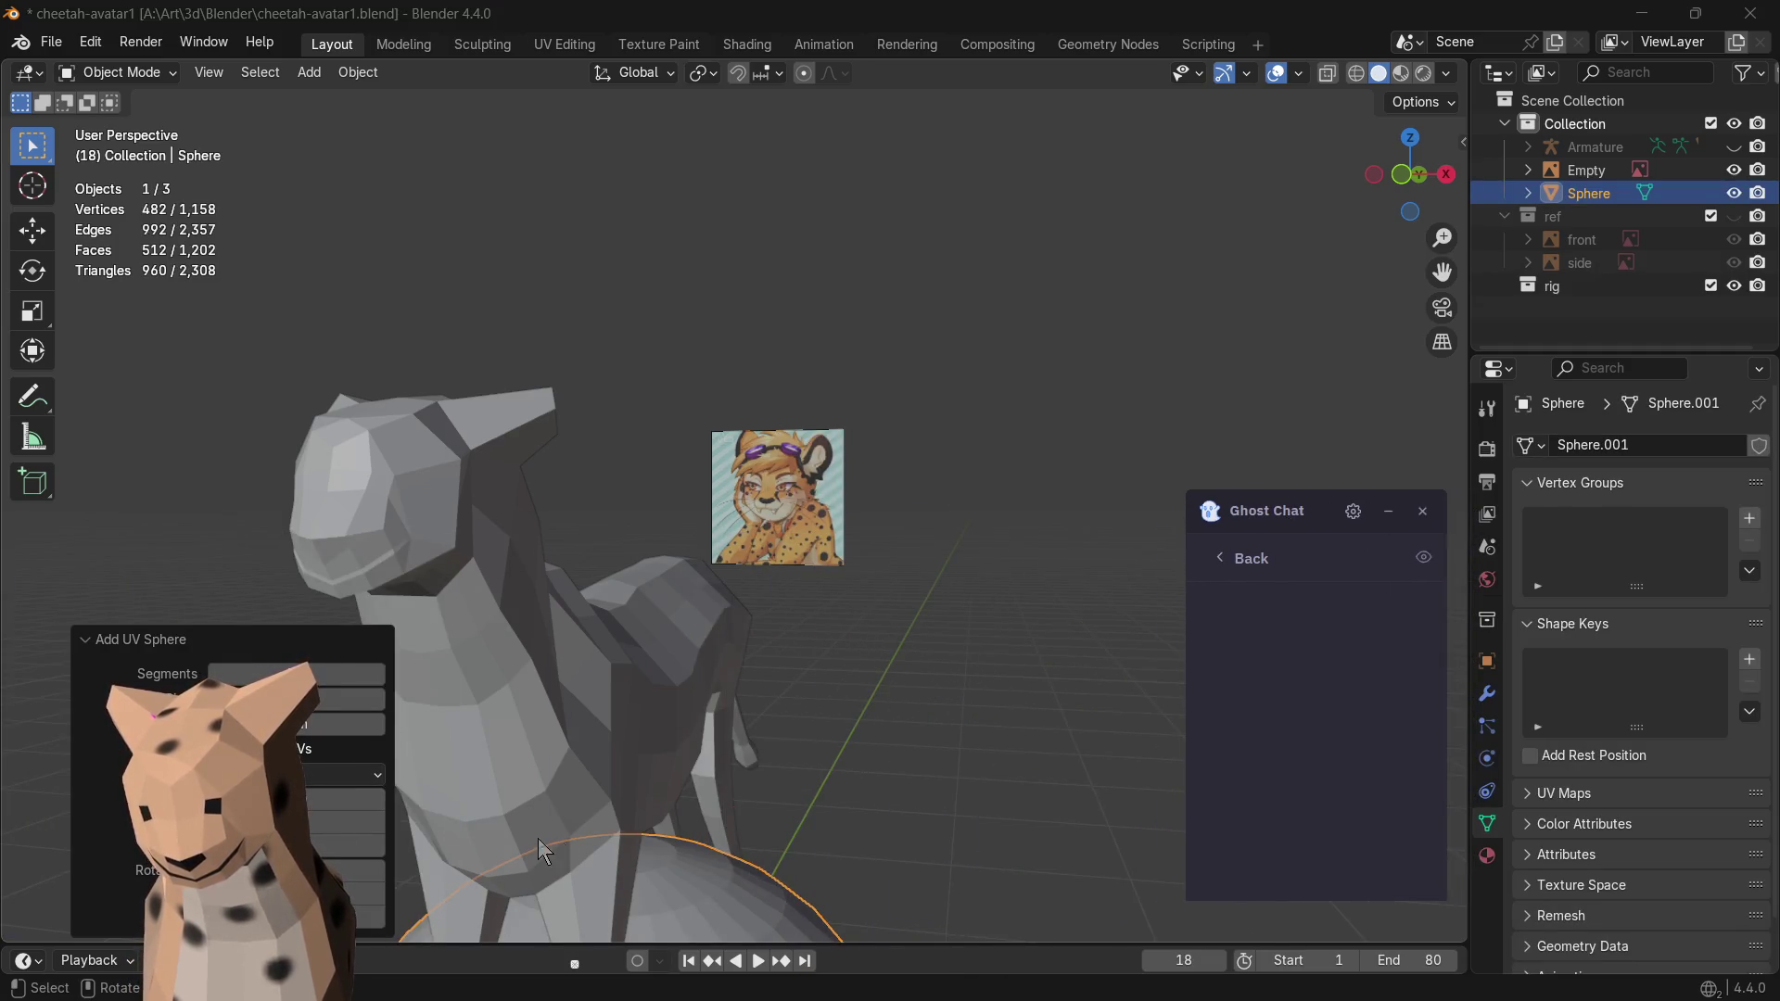
shift+middle_drag(859, 806, 868, 265)
click(343, 674)
text(64)
key(Return)
scroll(825, 652, down, 1)
scroll(820, 656, down, 1)
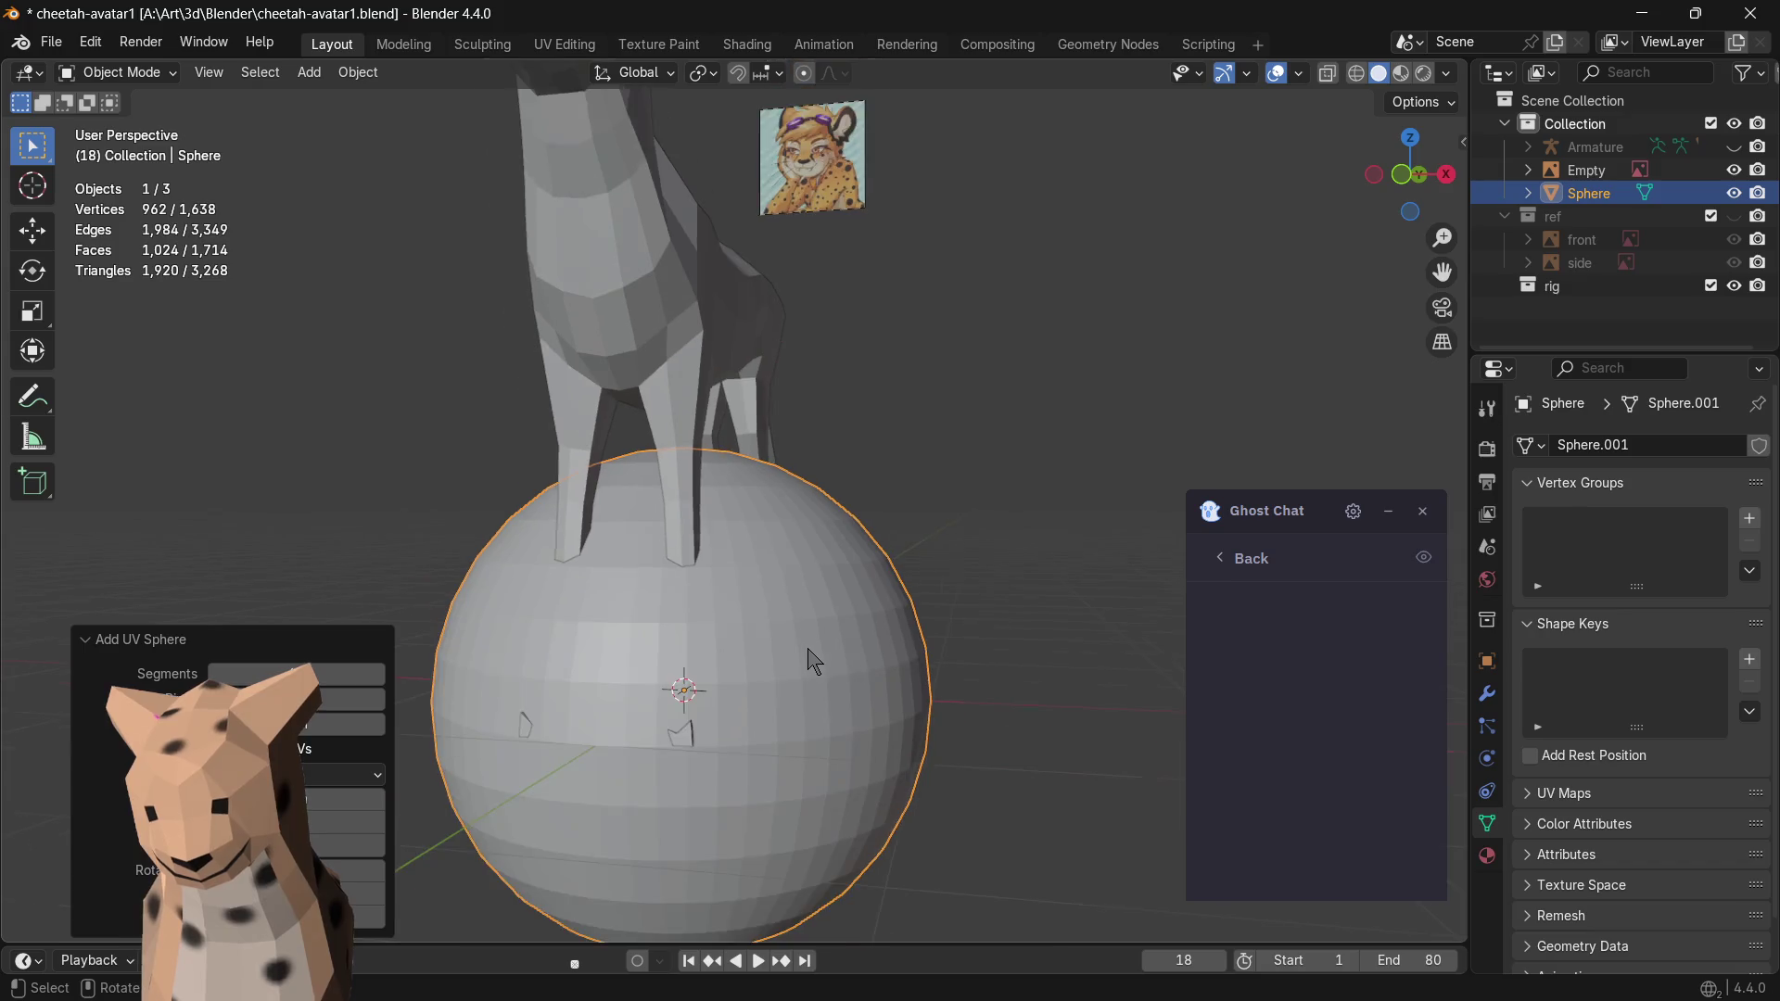
scroll(813, 662, down, 1)
scroll(800, 674, up, 2)
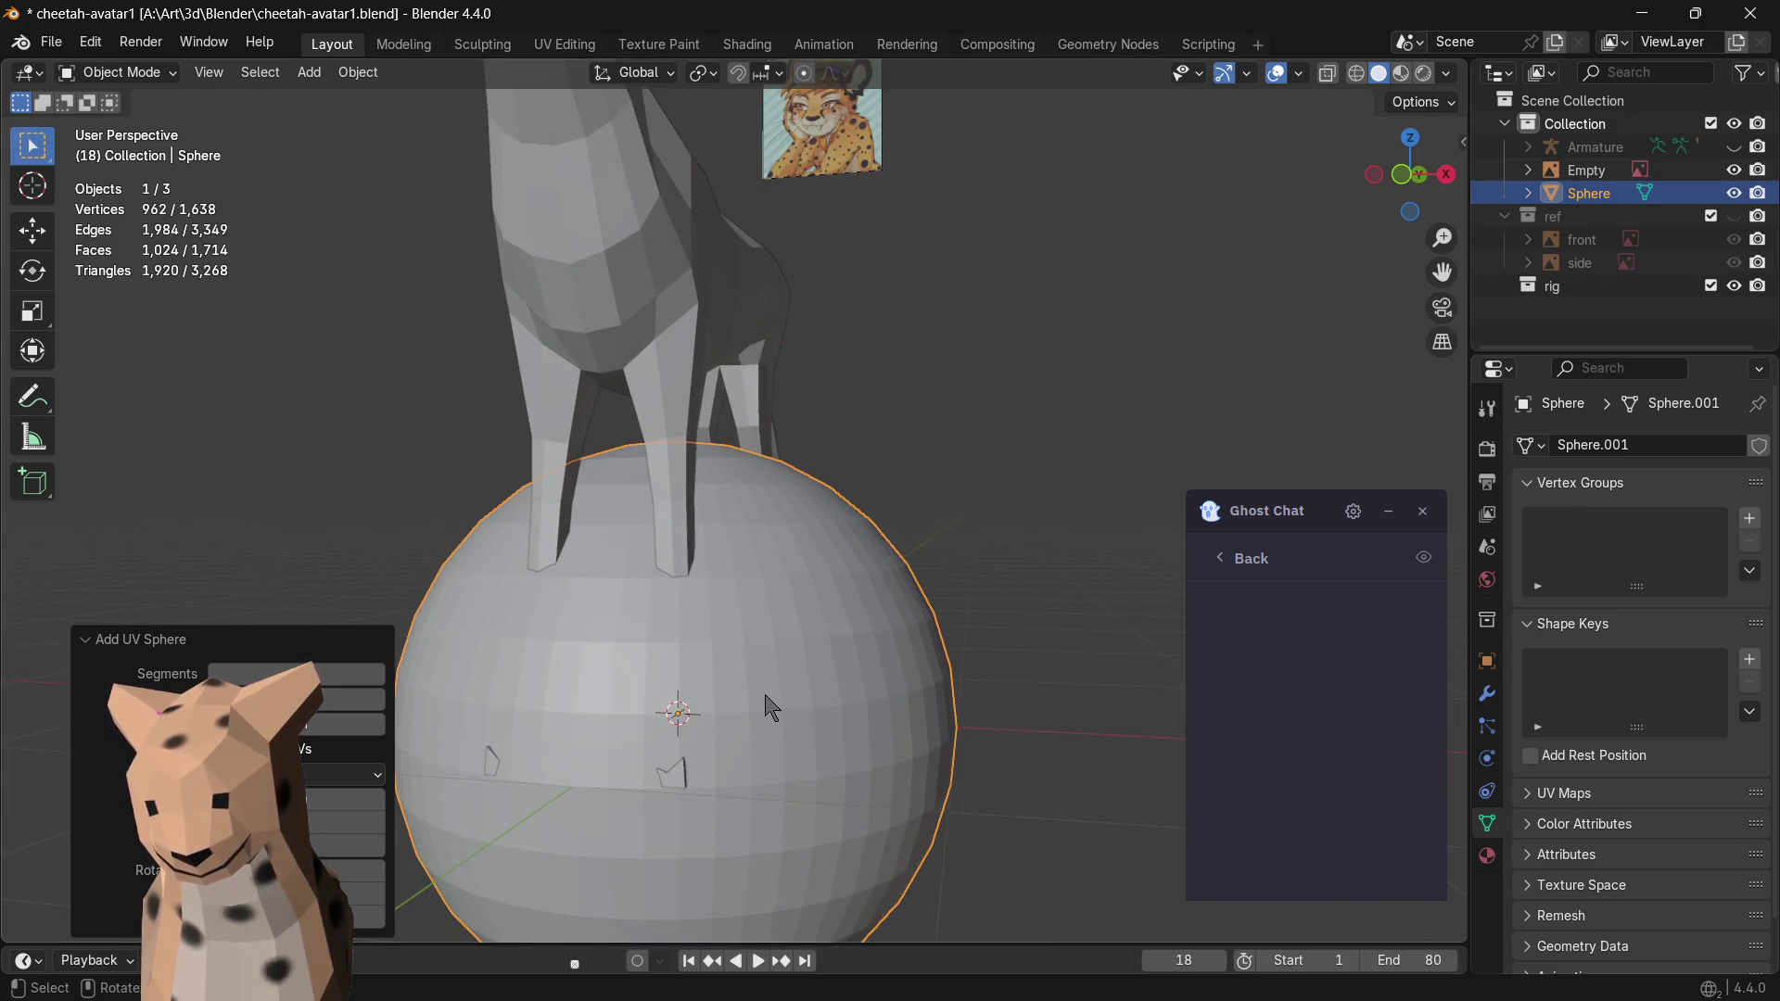
- In front view, move and shrink the sphere next to the reference portrait
click(1400, 174)
scroll(873, 533, down, 3)
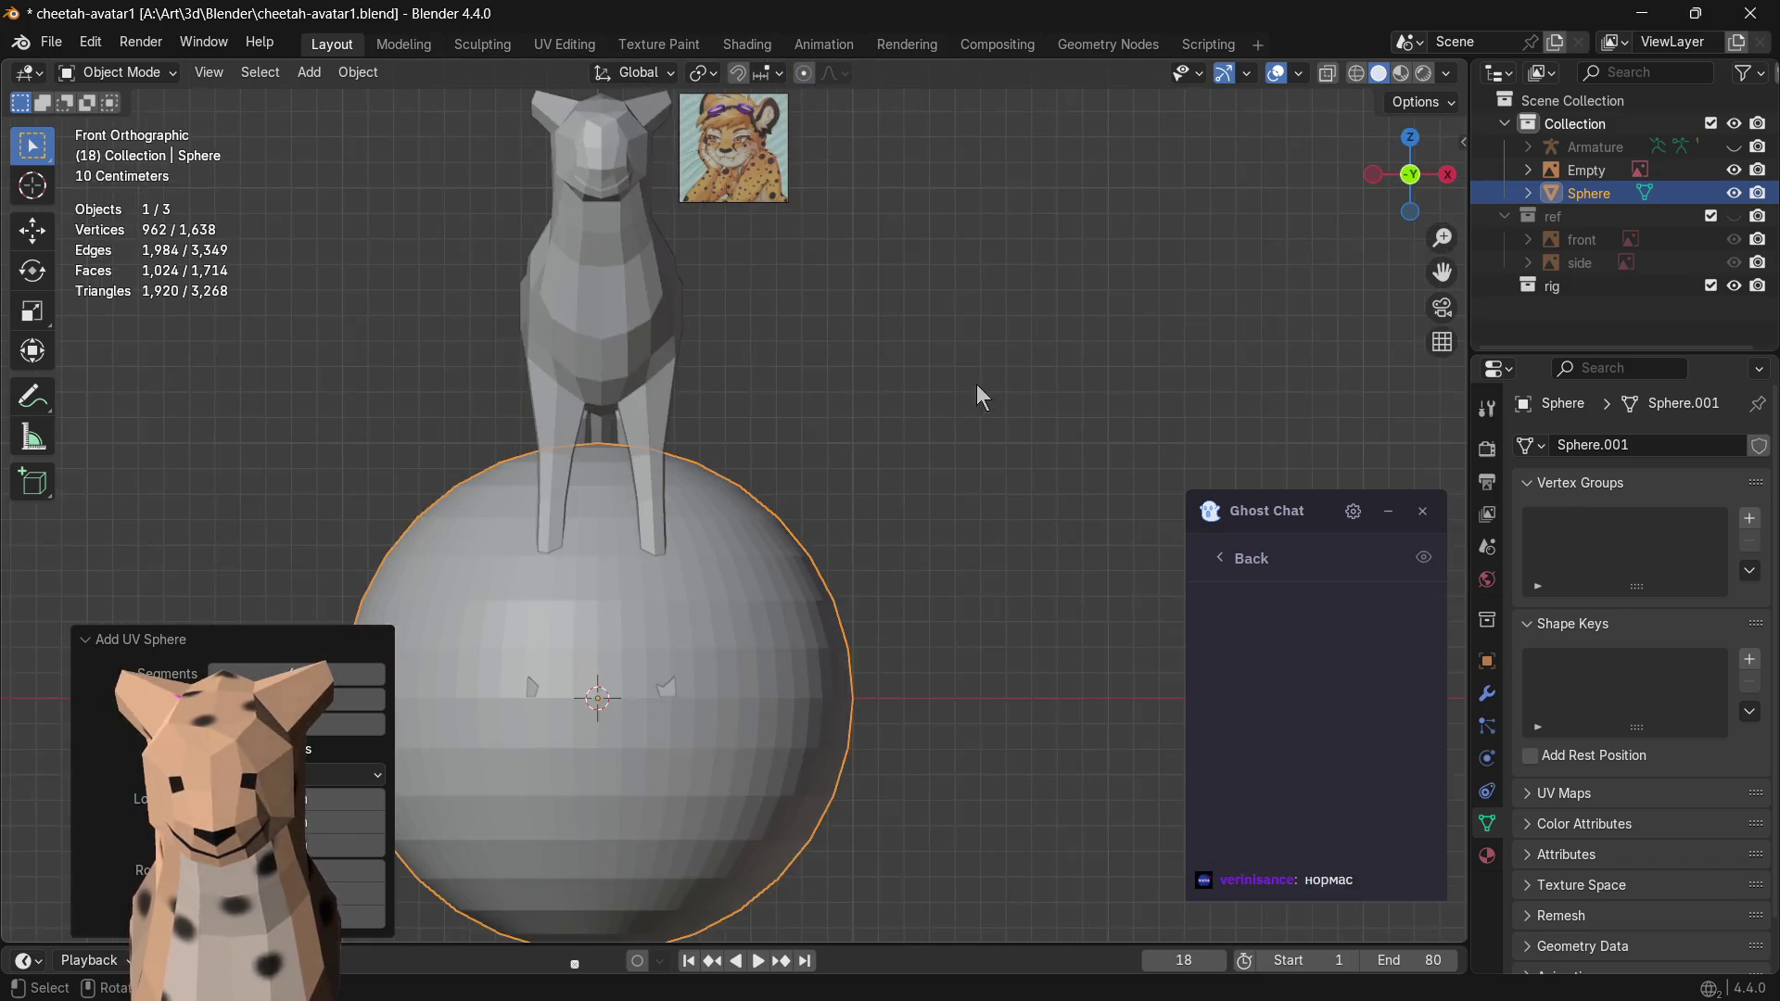
scroll(974, 389, down, 1)
key(g)
click(1175, 191)
key(s)
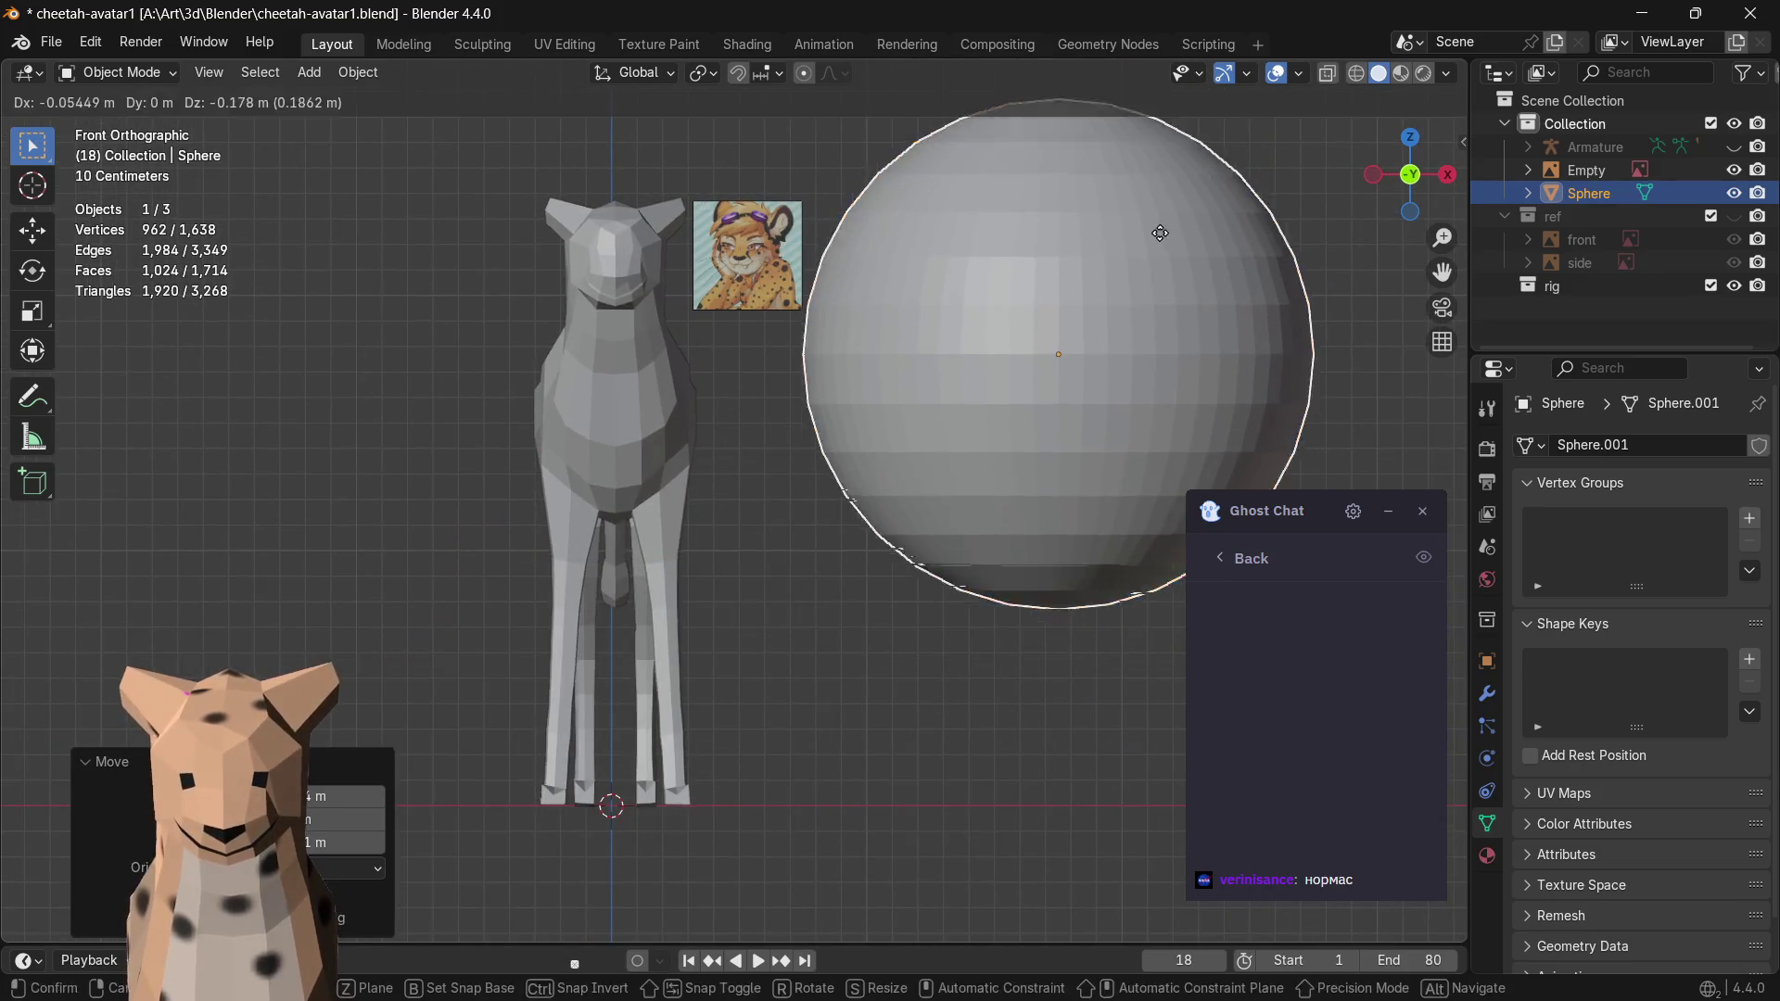
click(1089, 282)
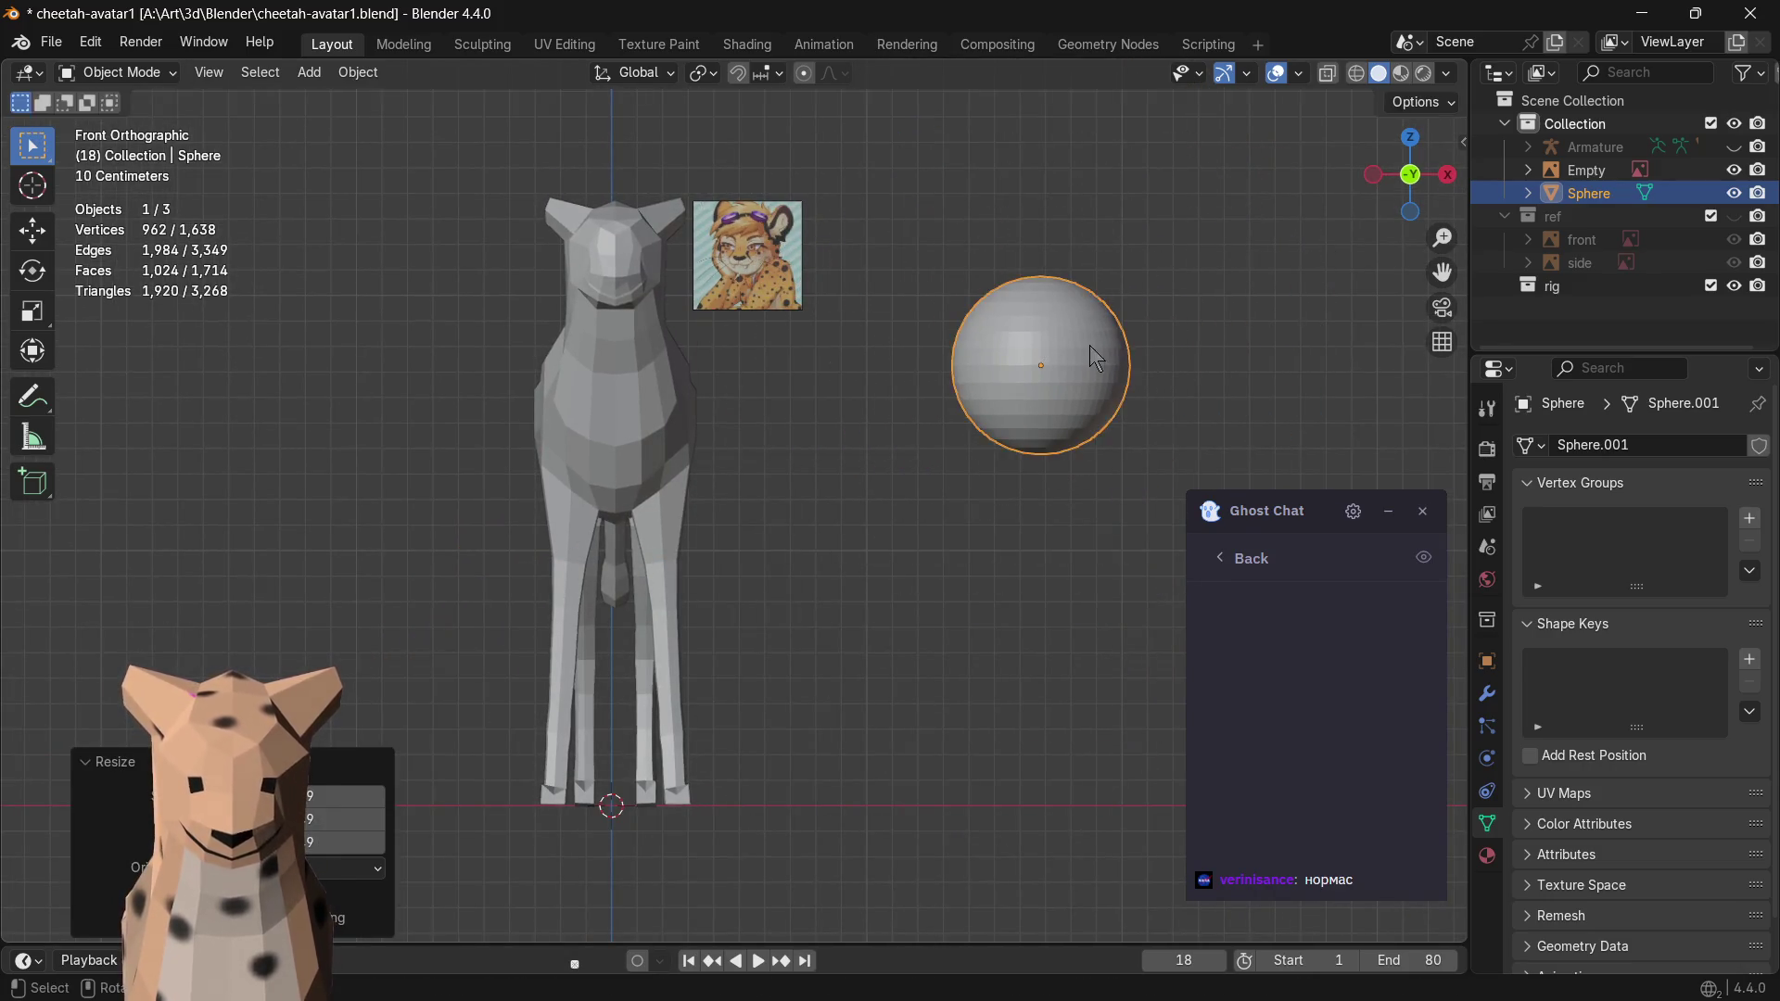
key(g)
click(1002, 288)
key(s)
click(1026, 284)
key(g)
click(974, 270)
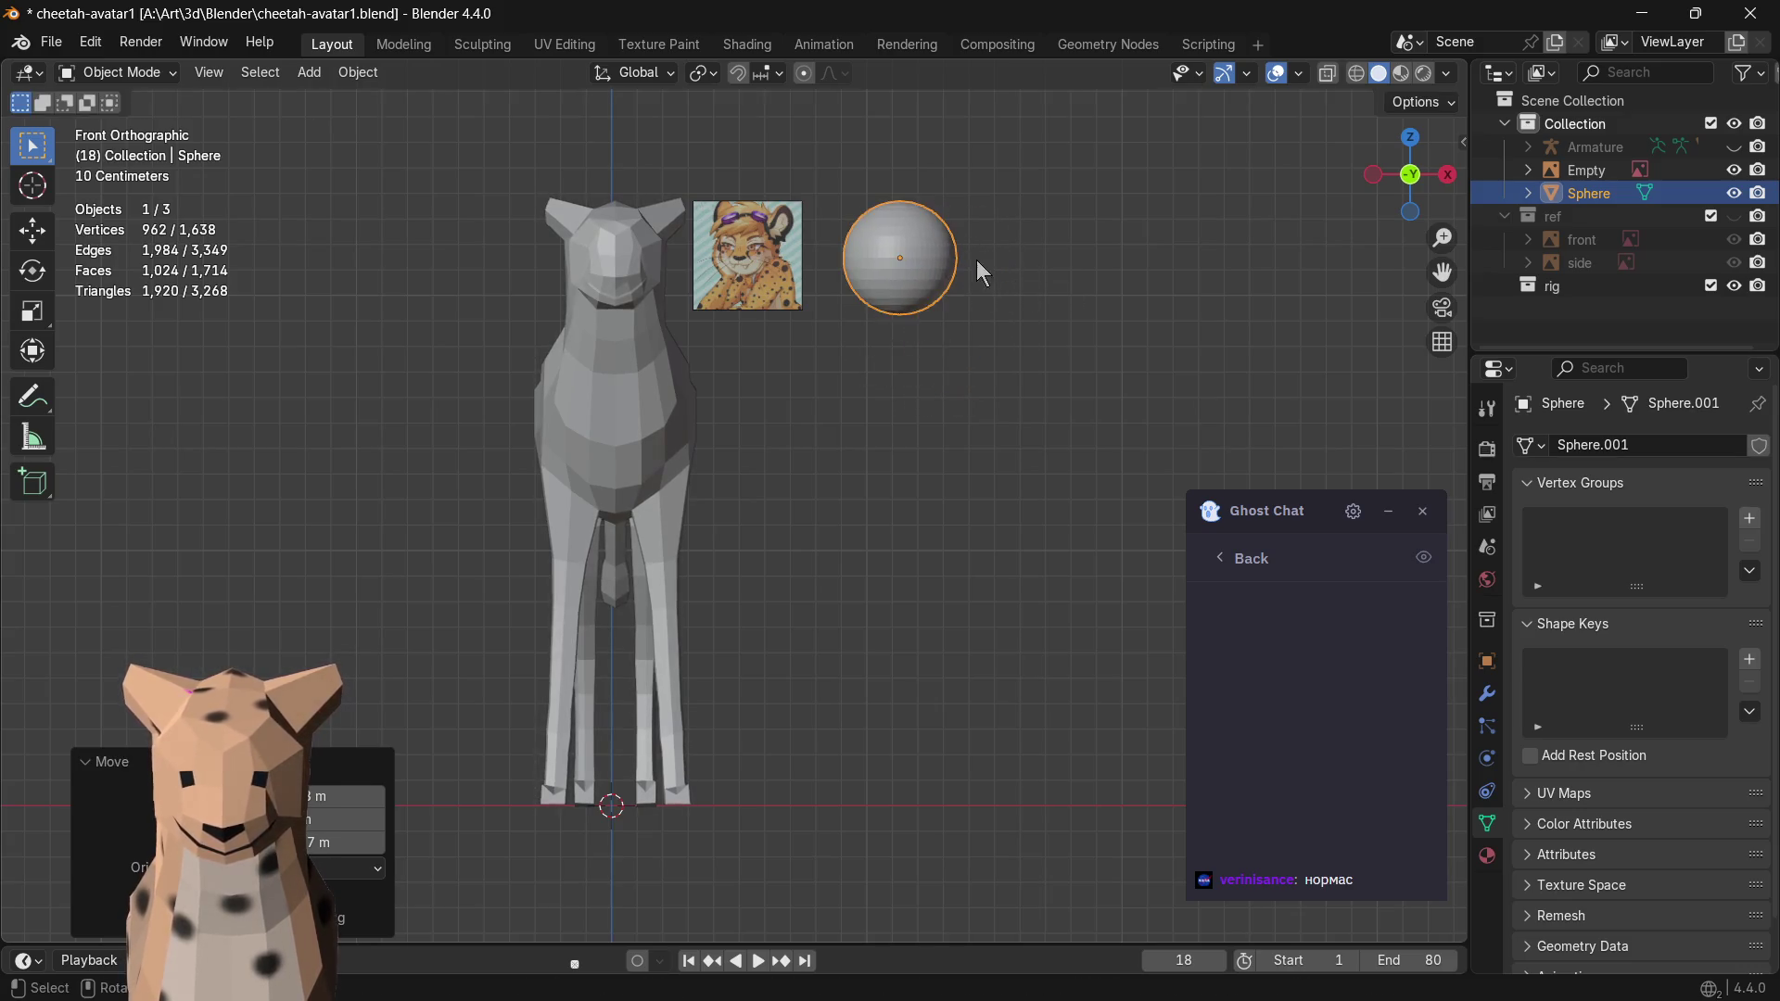
click(483, 44)
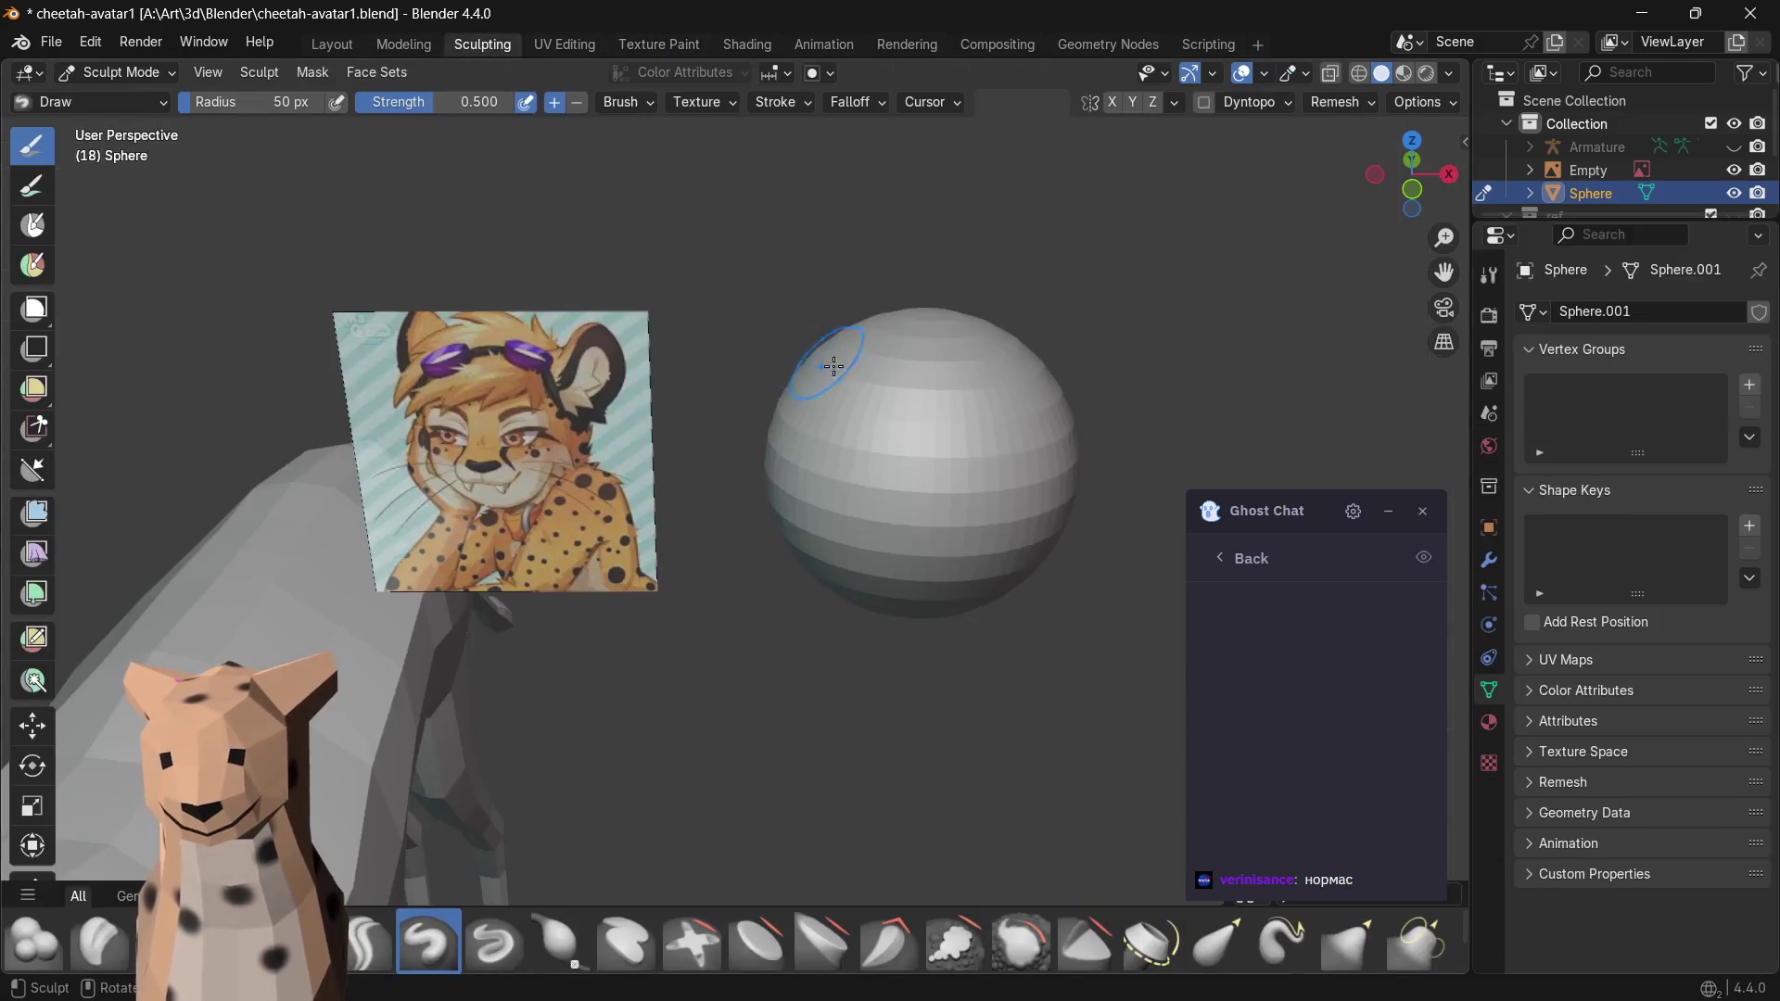
- Sculpt several trial Draw strokes across the sphere's upper and middle surface
middle_drag(1109, 390, 734, 464)
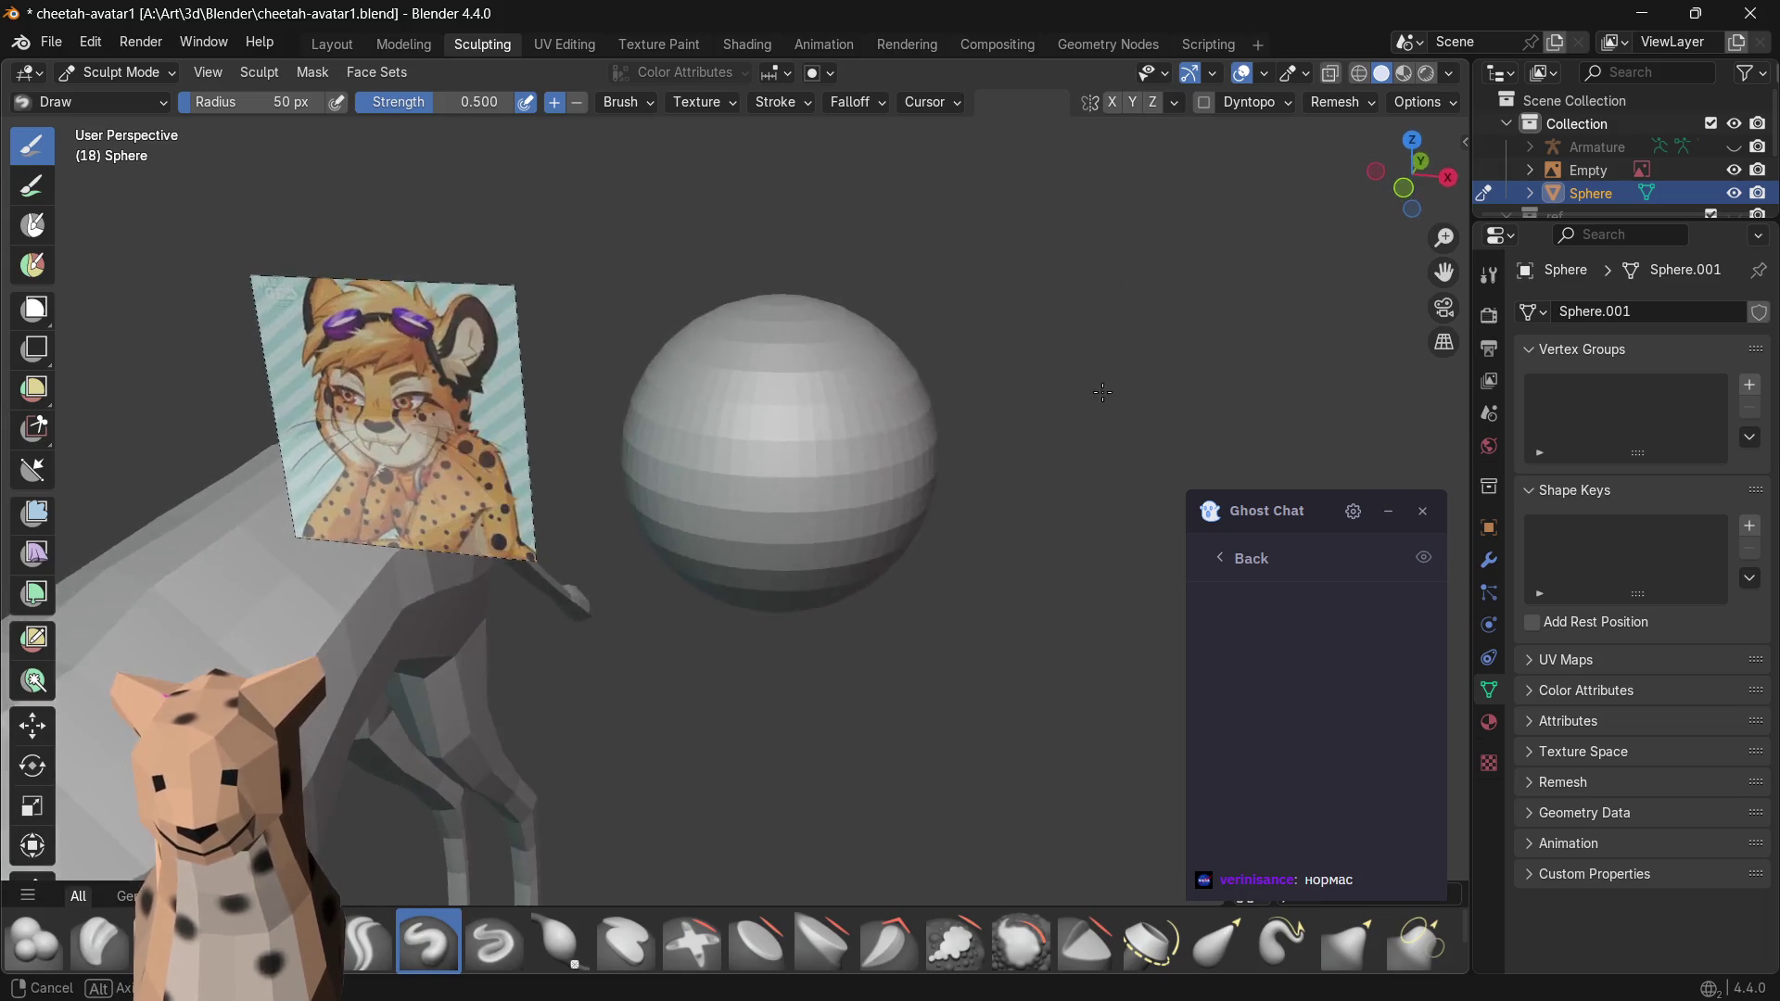
mouse_move(734, 463)
mouse_down()
mouse_move(787, 428)
mouse_move(736, 455)
mouse_move(880, 434)
mouse_up()
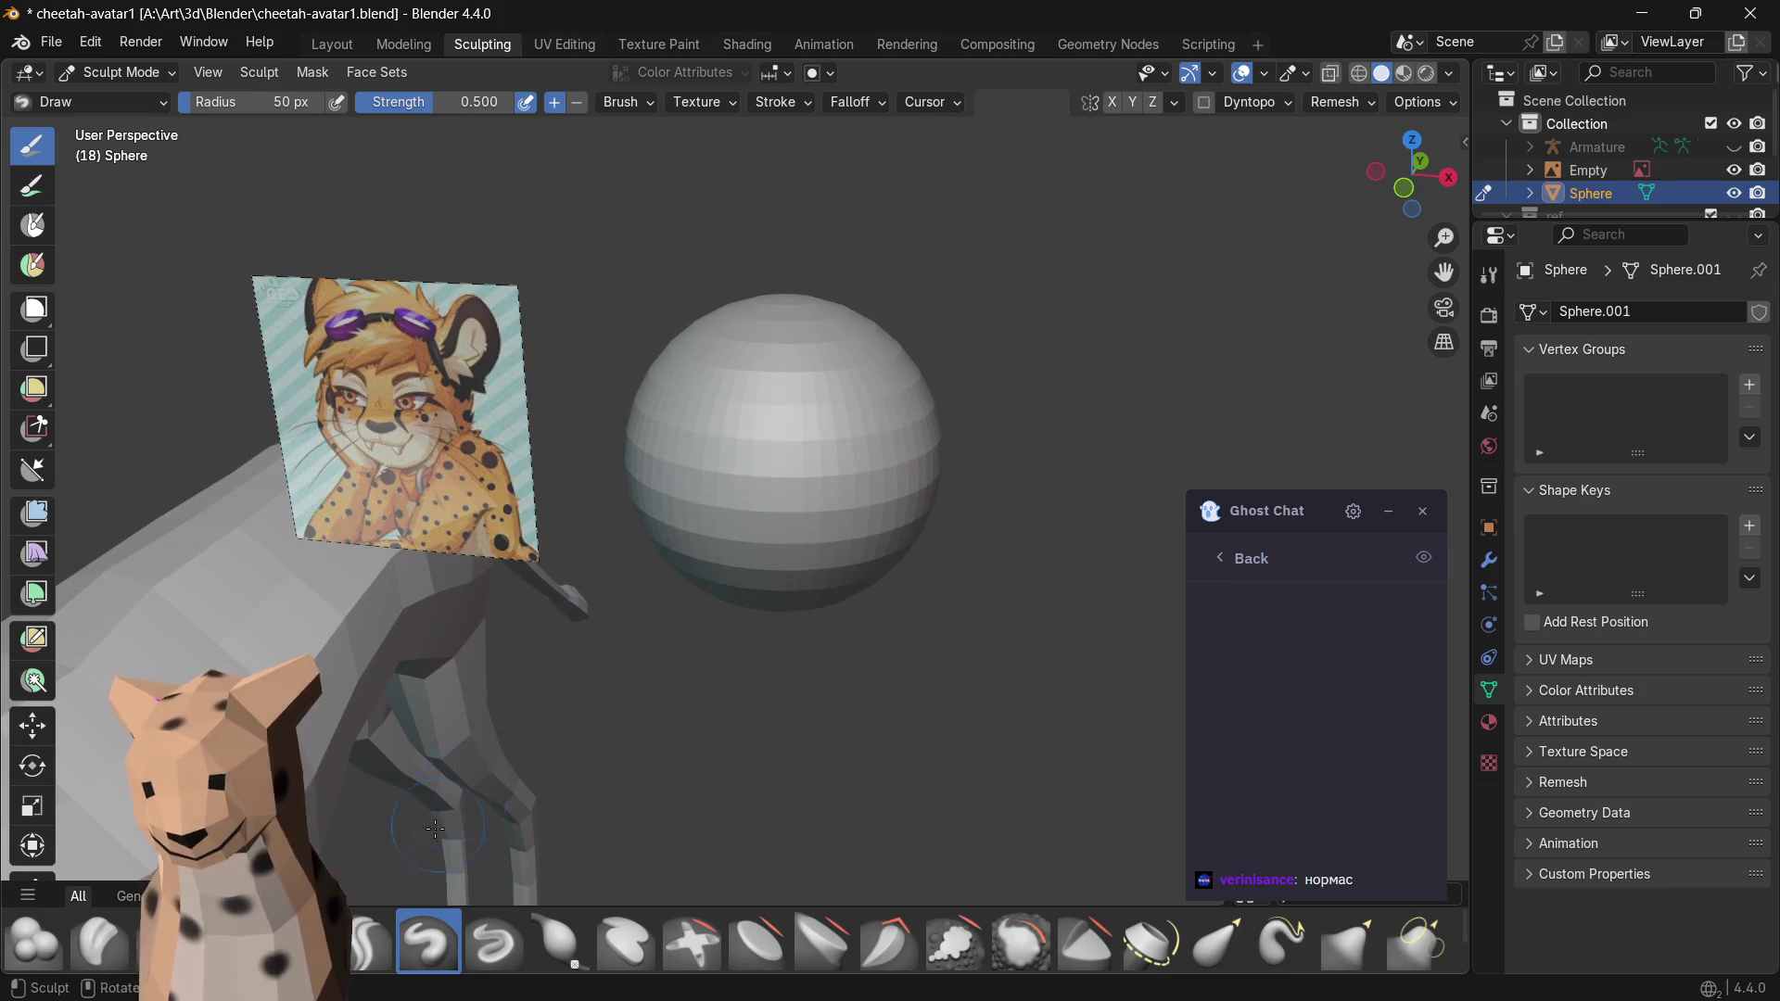
scroll(783, 426, up, 2)
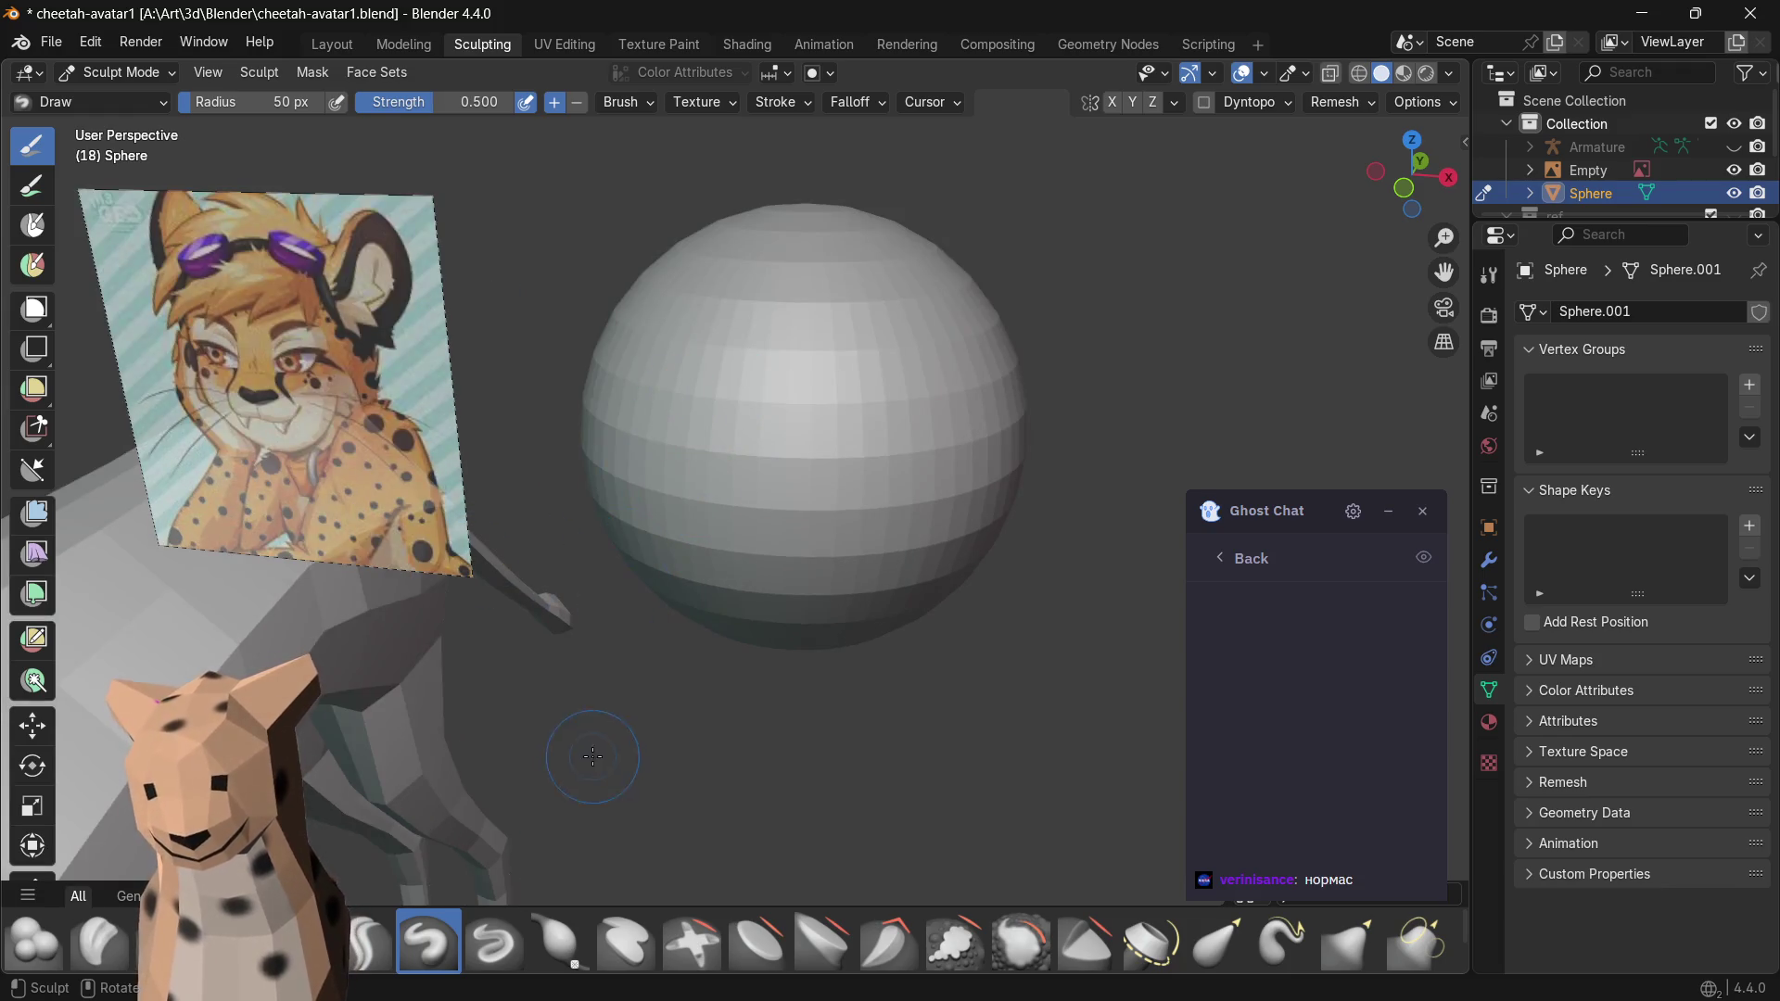
drag(687, 385, 698, 401)
drag(692, 396, 694, 391)
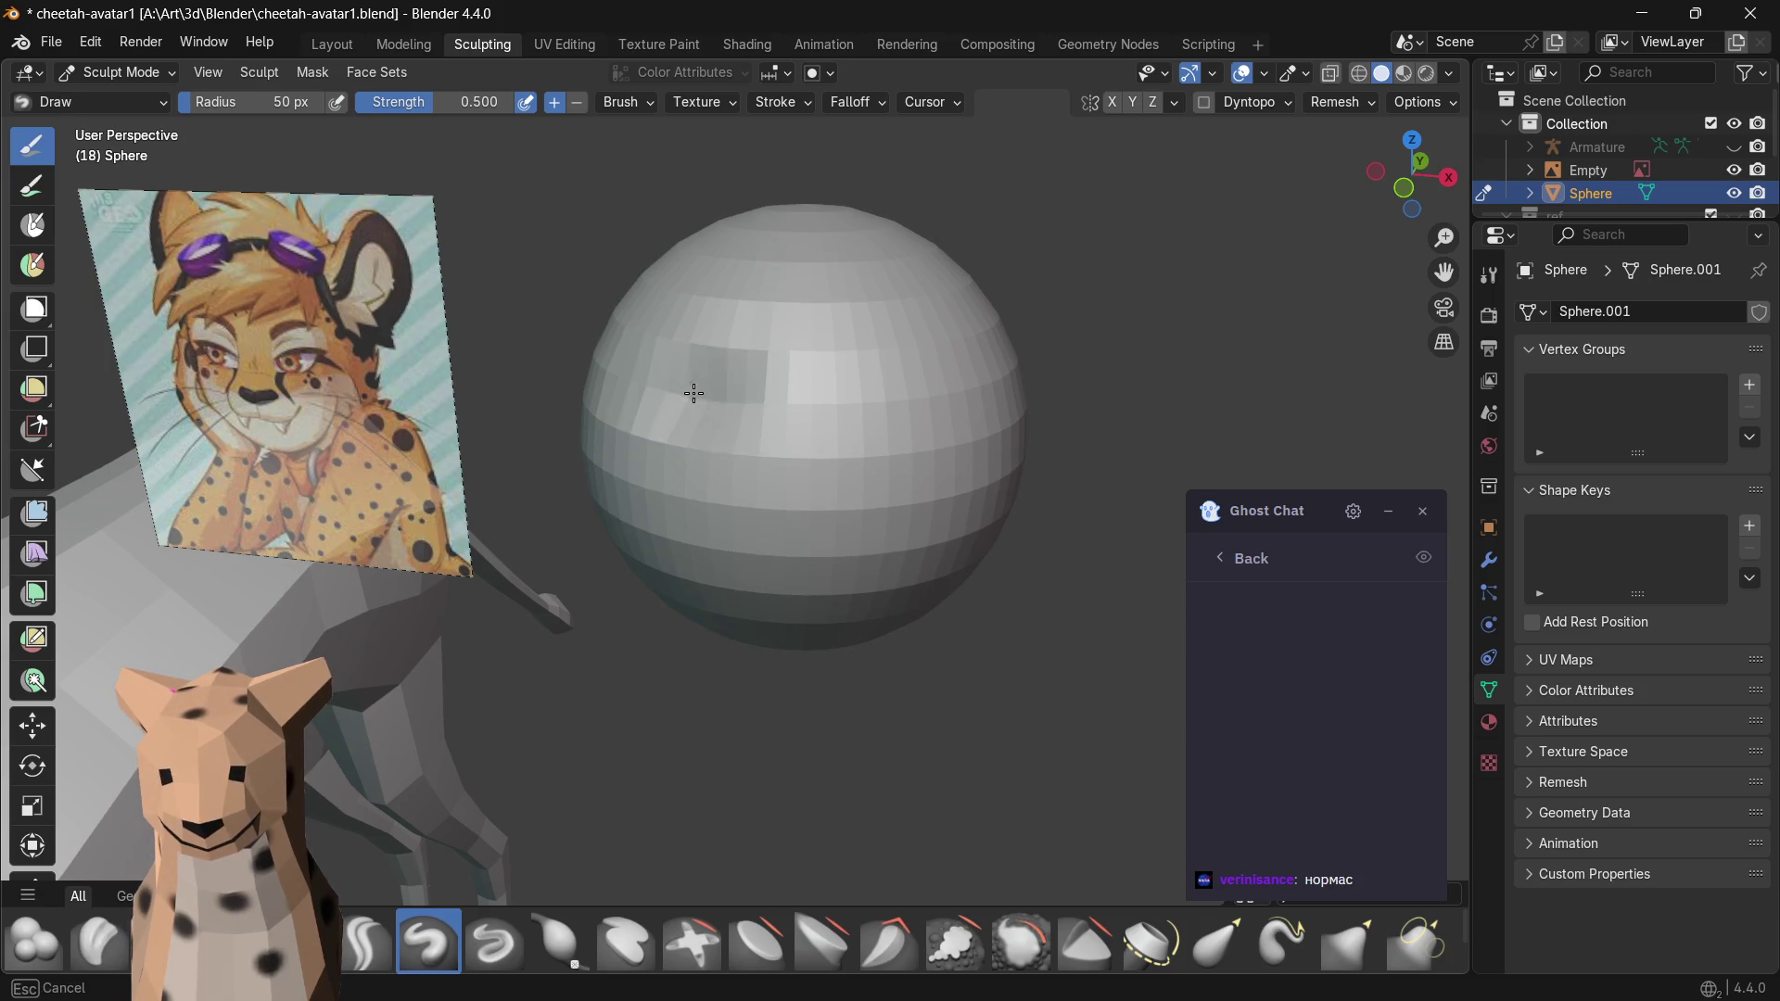
drag(905, 406, 875, 421)
mouse_move(737, 412)
mouse_down()
mouse_move(696, 398)
mouse_move(834, 403)
mouse_up()
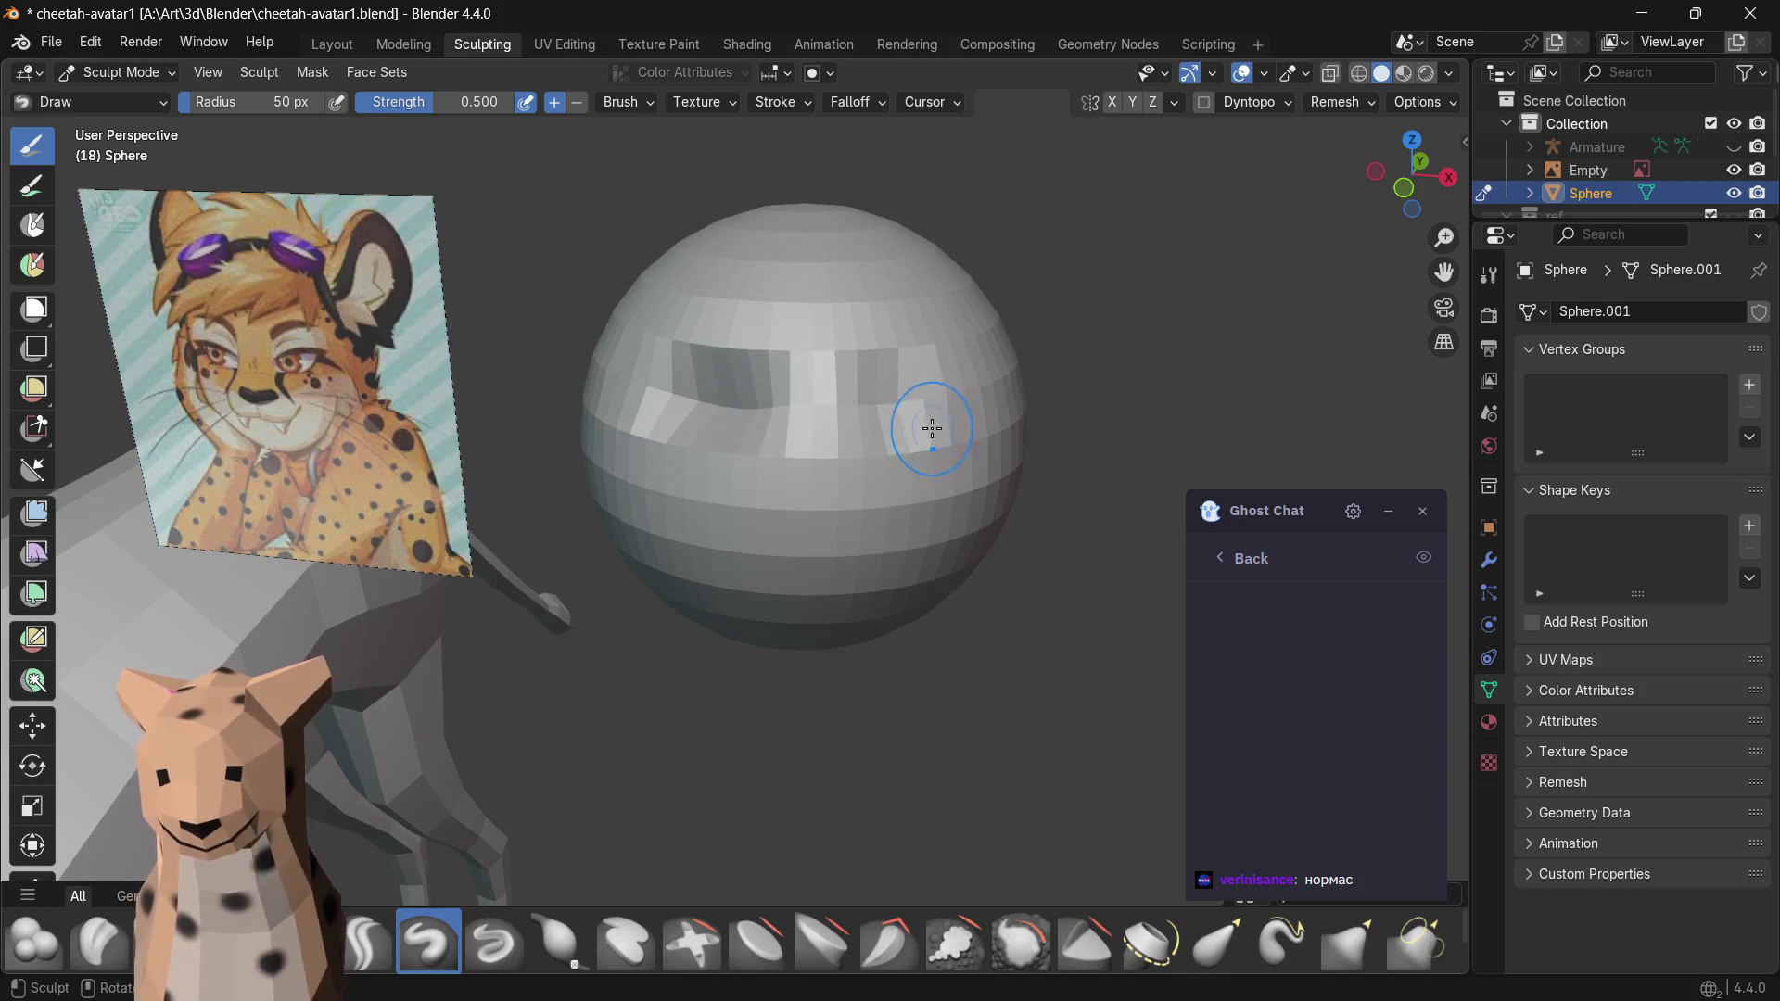
drag(933, 430, 922, 411)
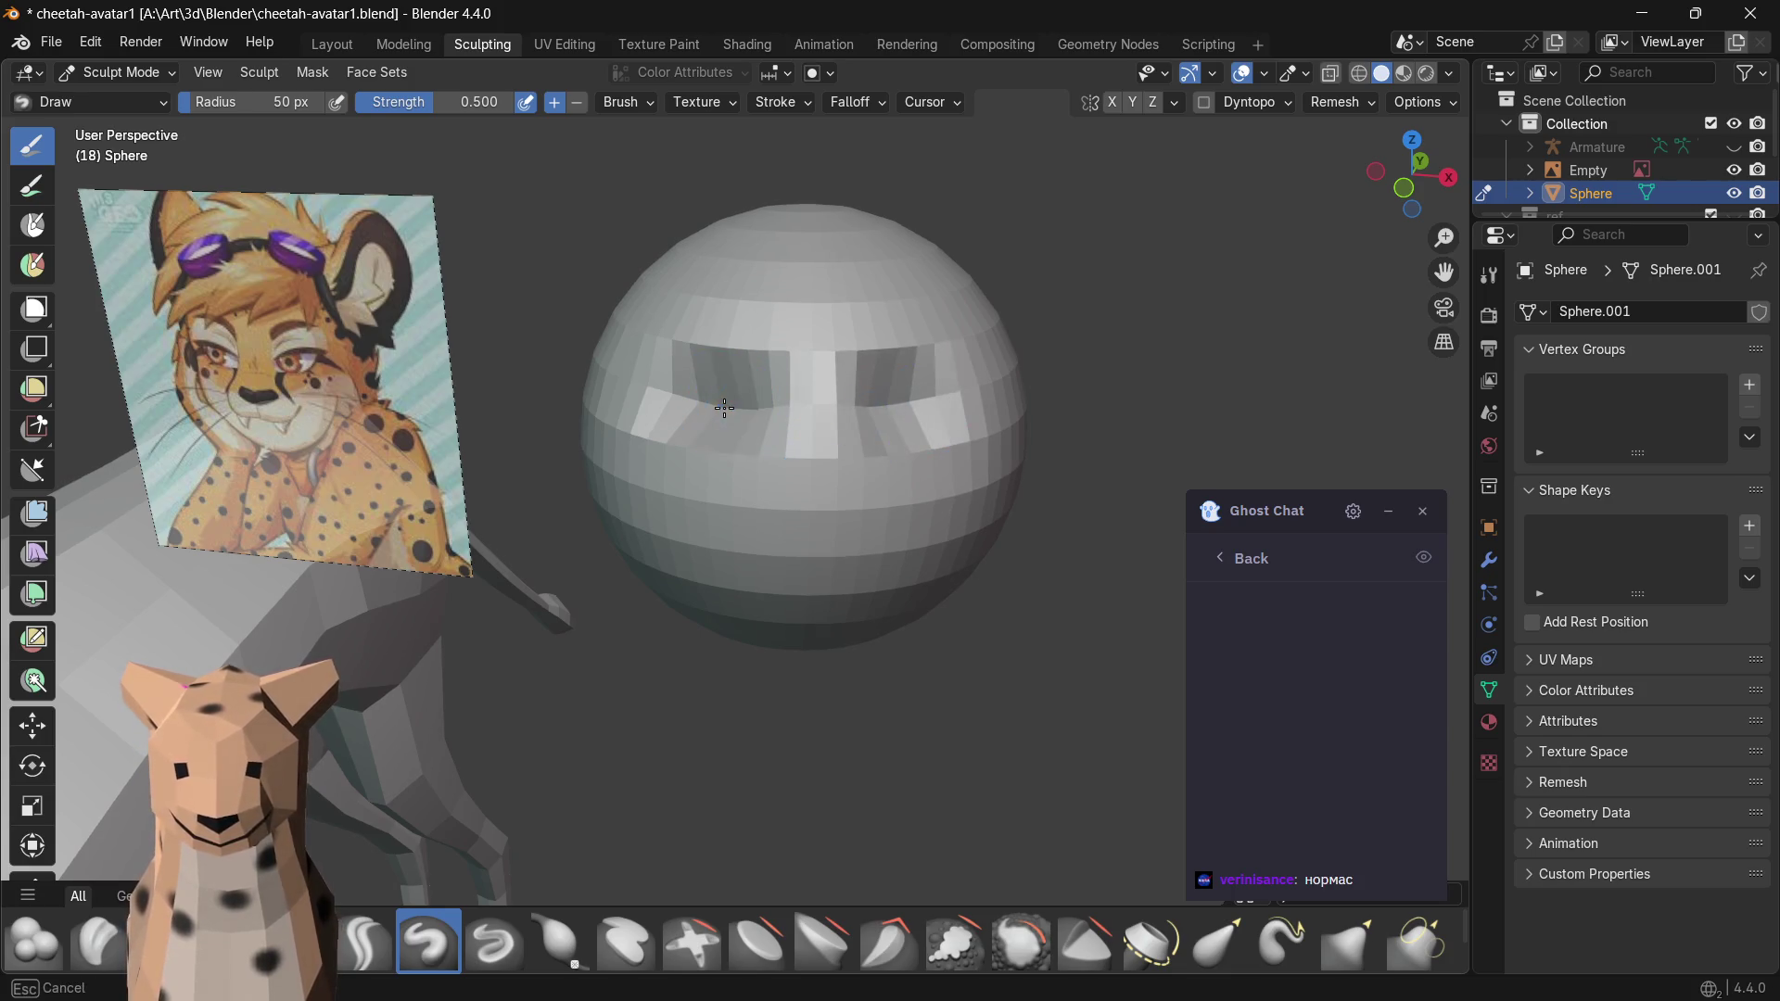
drag(811, 497, 802, 466)
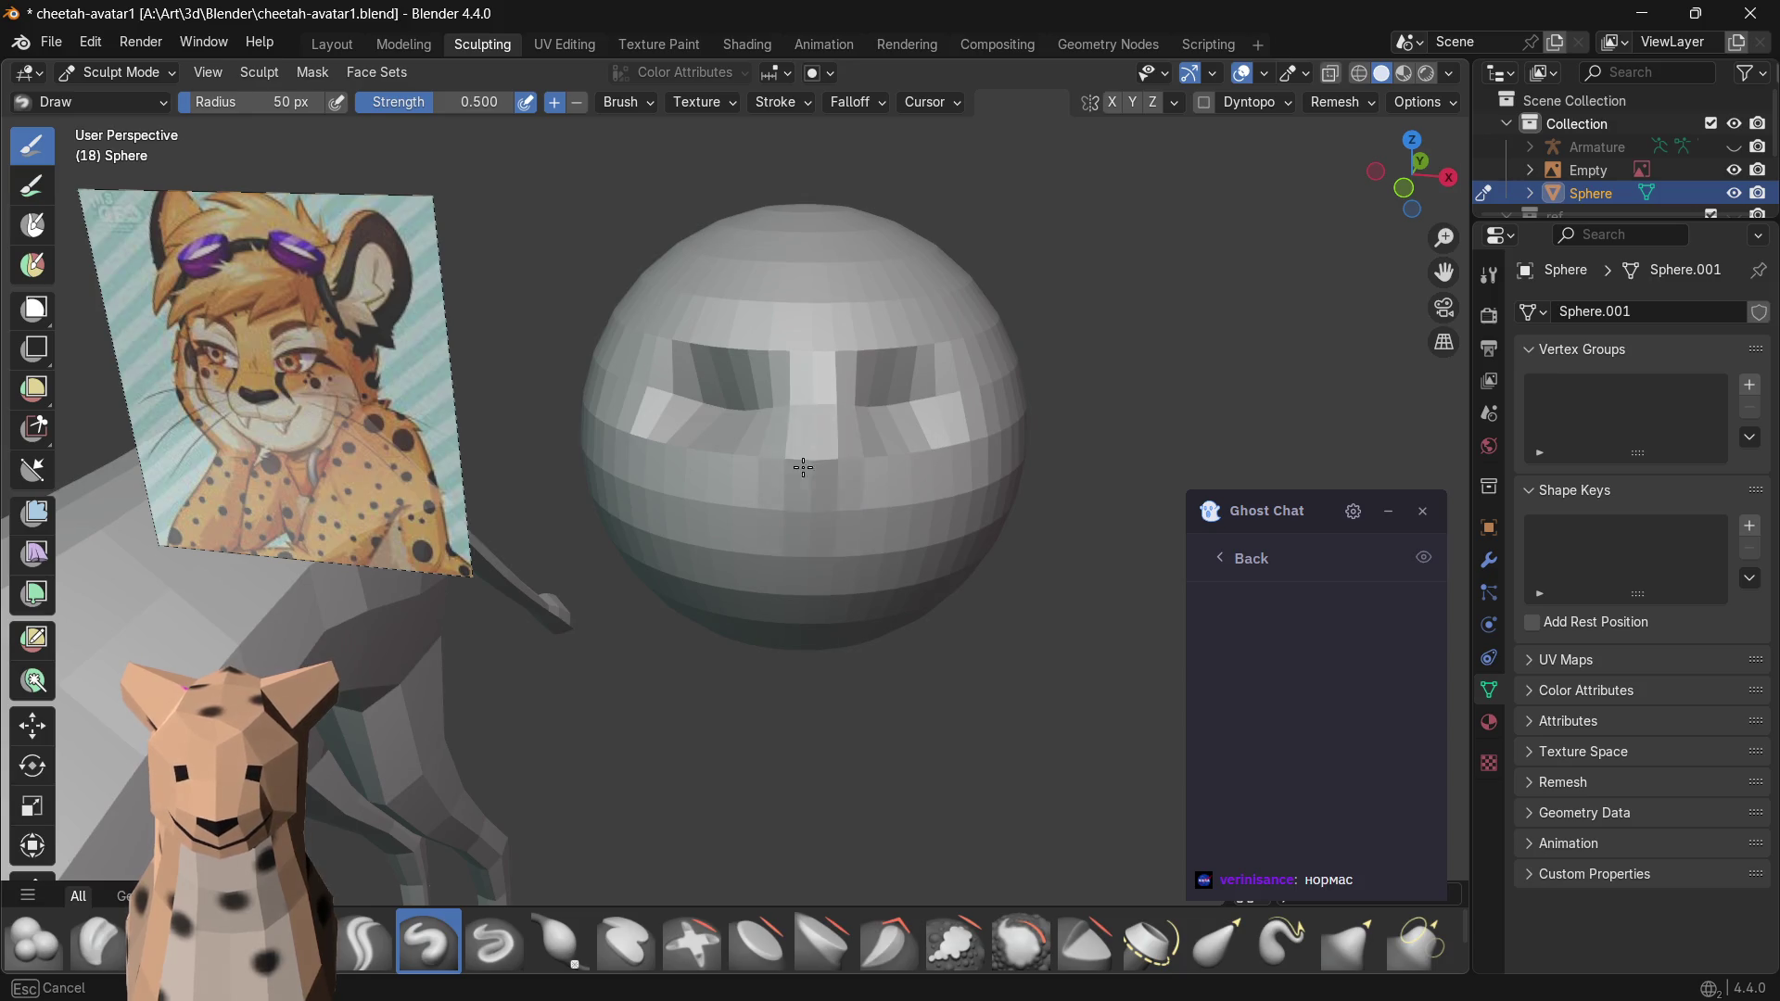
- Undo the trial sculpt strokes on the sphere
mouse_move(857, 516)
middle_down()
mouse_move(956, 537)
mouse_move(913, 398)
middle_up()
key(ctrl+z)
key(ctrl+z)
key(ctrl+z)
key(ctrl+z)
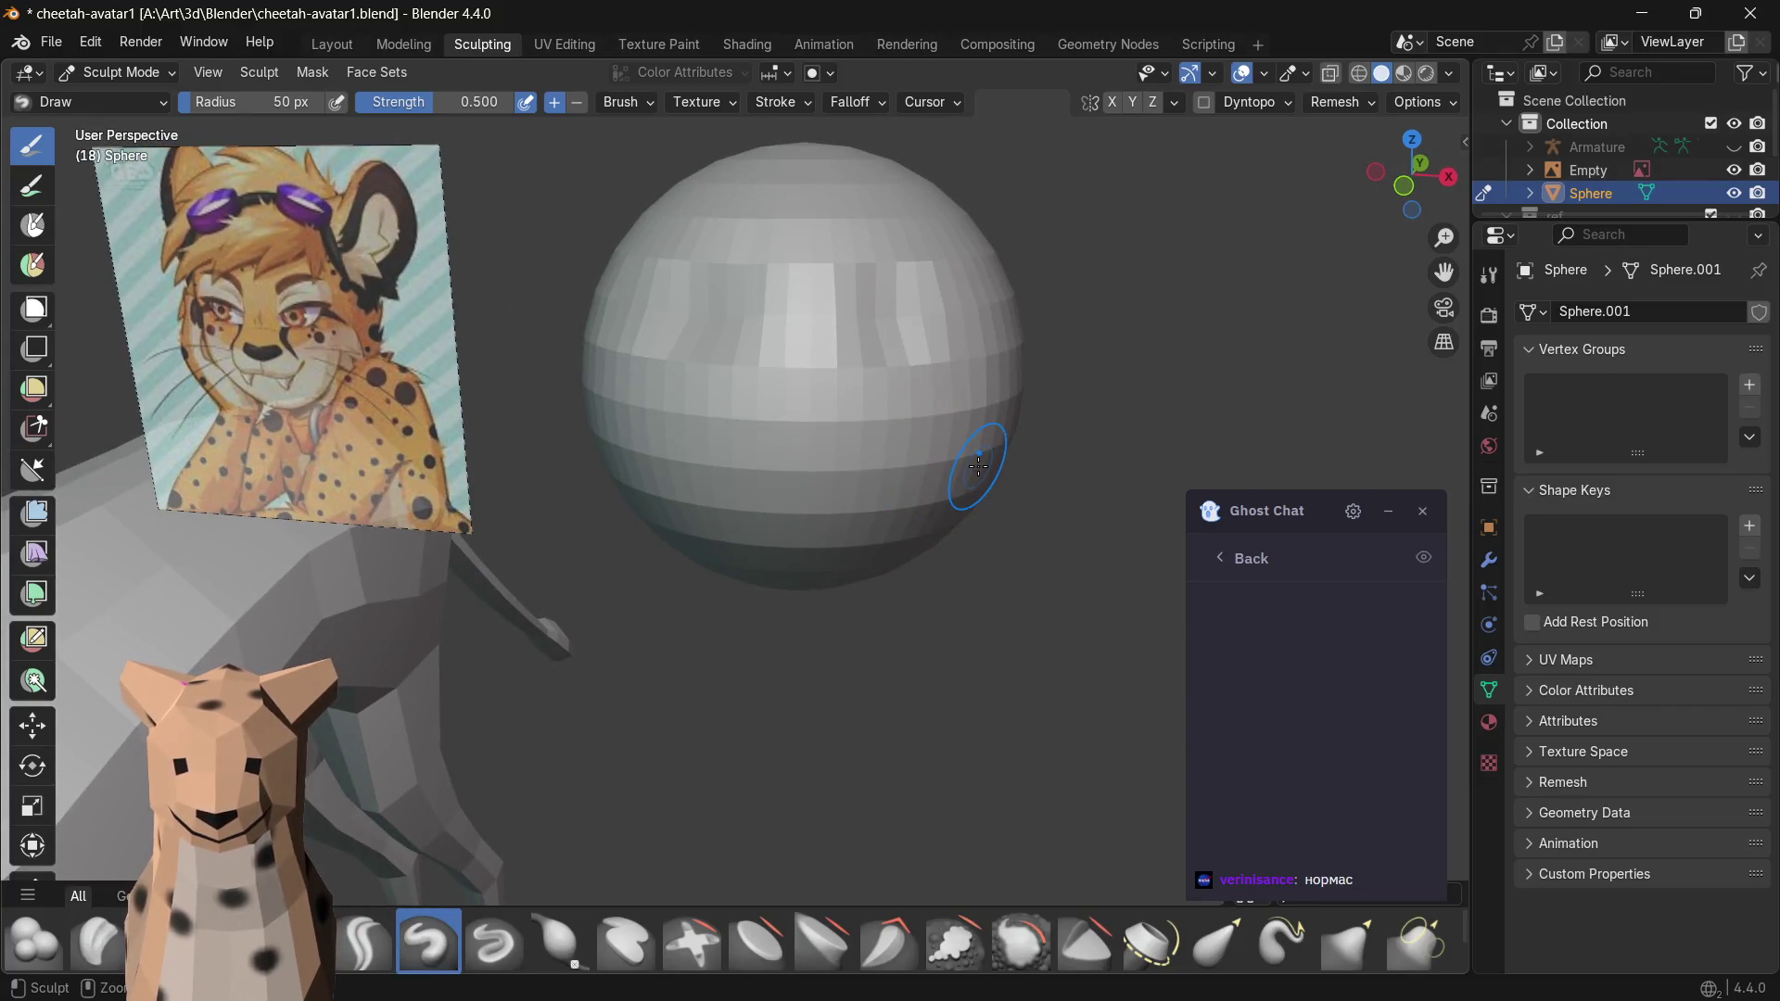
click(1201, 102)
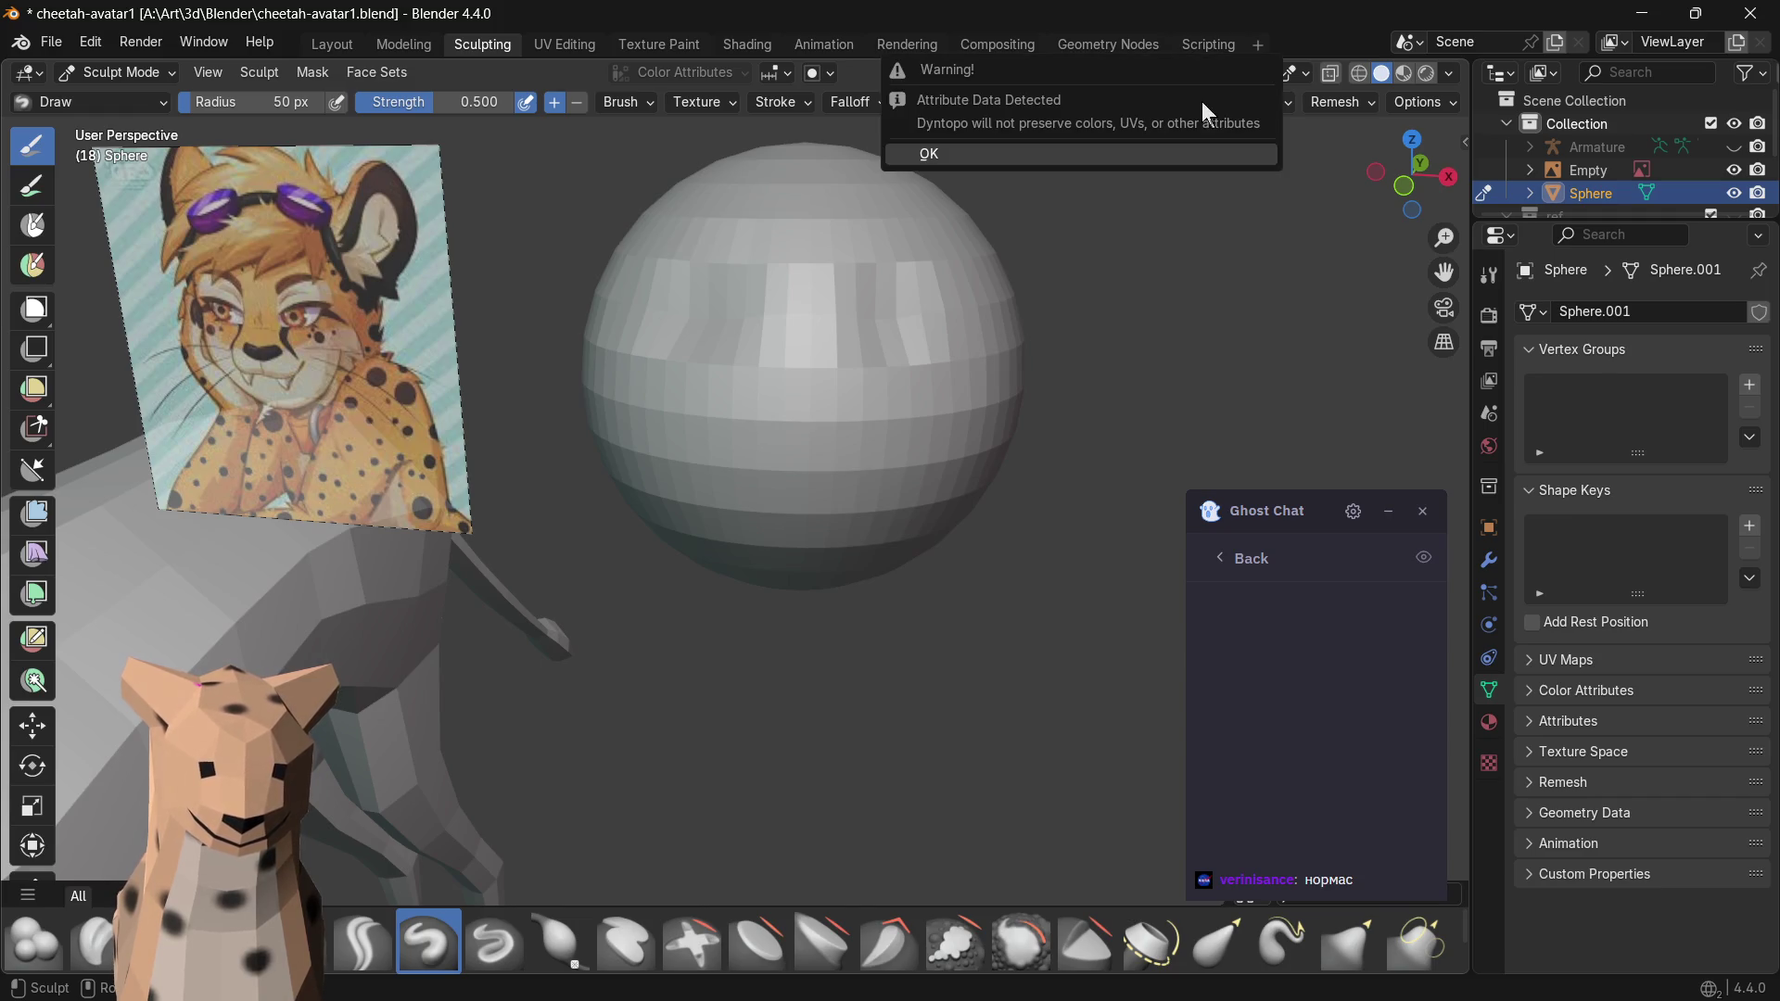
- Enable Dyntopo past the warning and sculpt brow ridges, eye area and a dented nose
click(973, 155)
mouse_move(794, 278)
mouse_down()
mouse_move(681, 320)
mouse_move(798, 358)
mouse_move(789, 439)
mouse_up()
drag(810, 303, 911, 329)
mouse_move(729, 326)
mouse_down()
mouse_move(674, 329)
mouse_move(922, 334)
mouse_up()
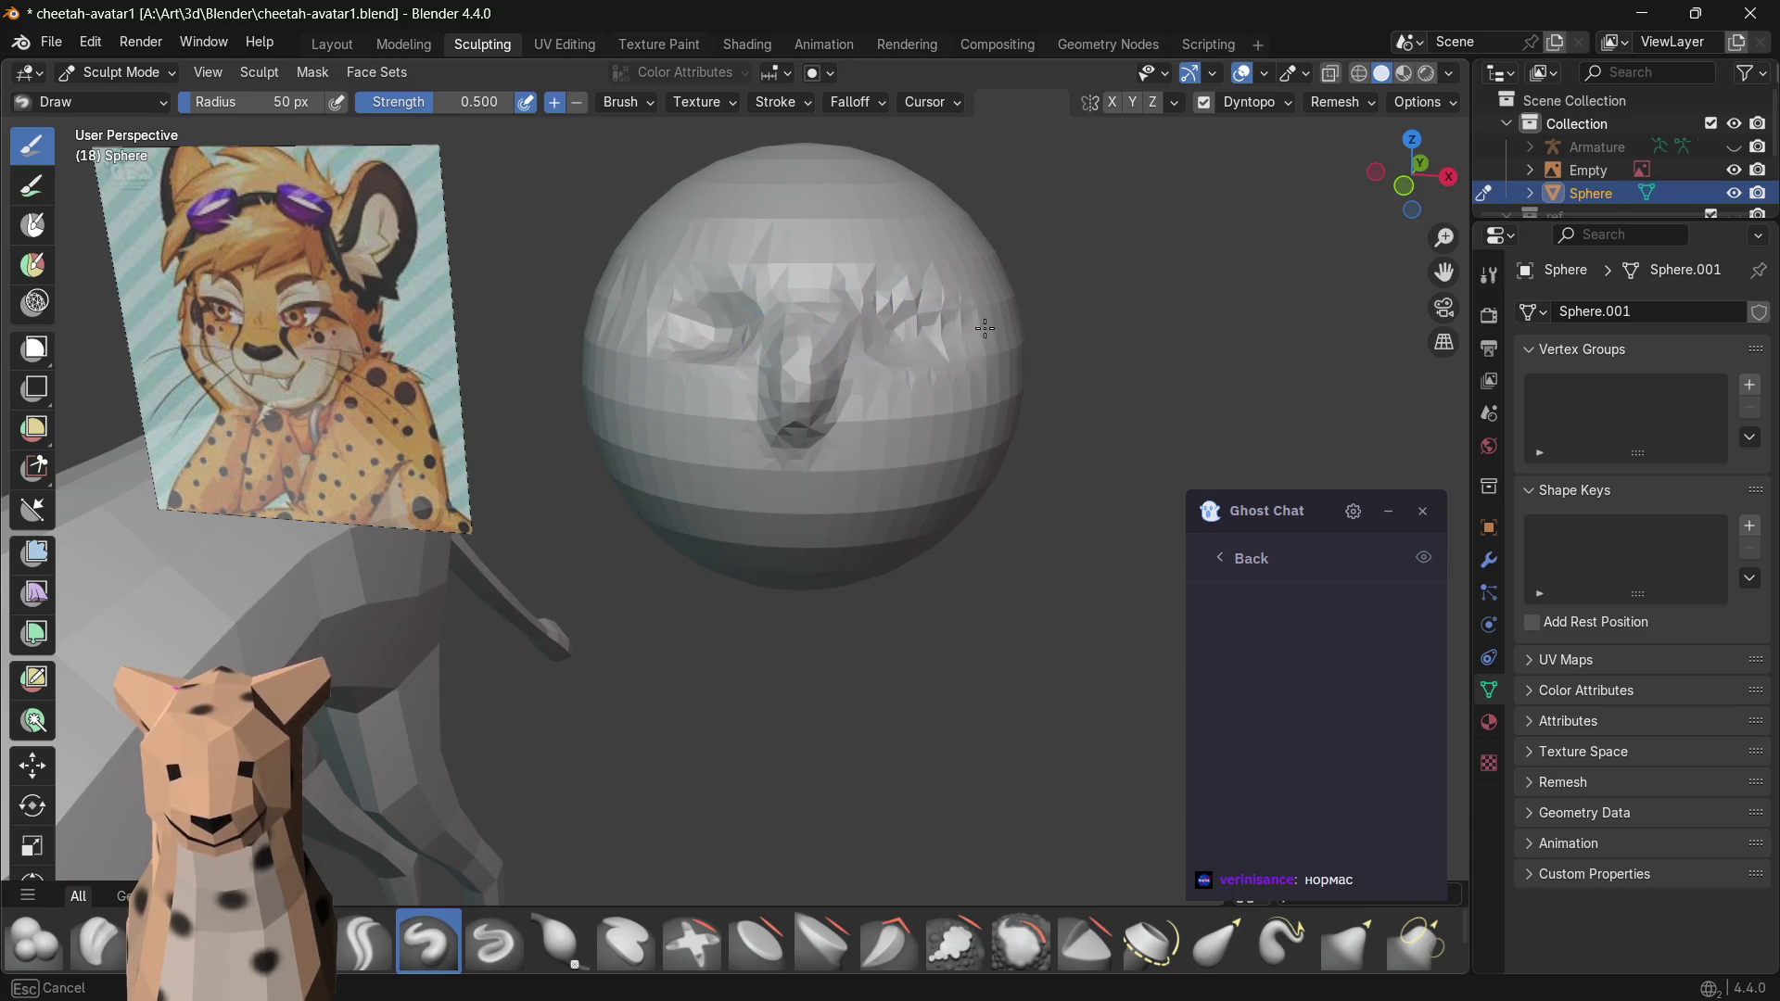
mouse_move(922, 377)
middle_down()
mouse_move(411, 464)
mouse_move(665, 411)
middle_up()
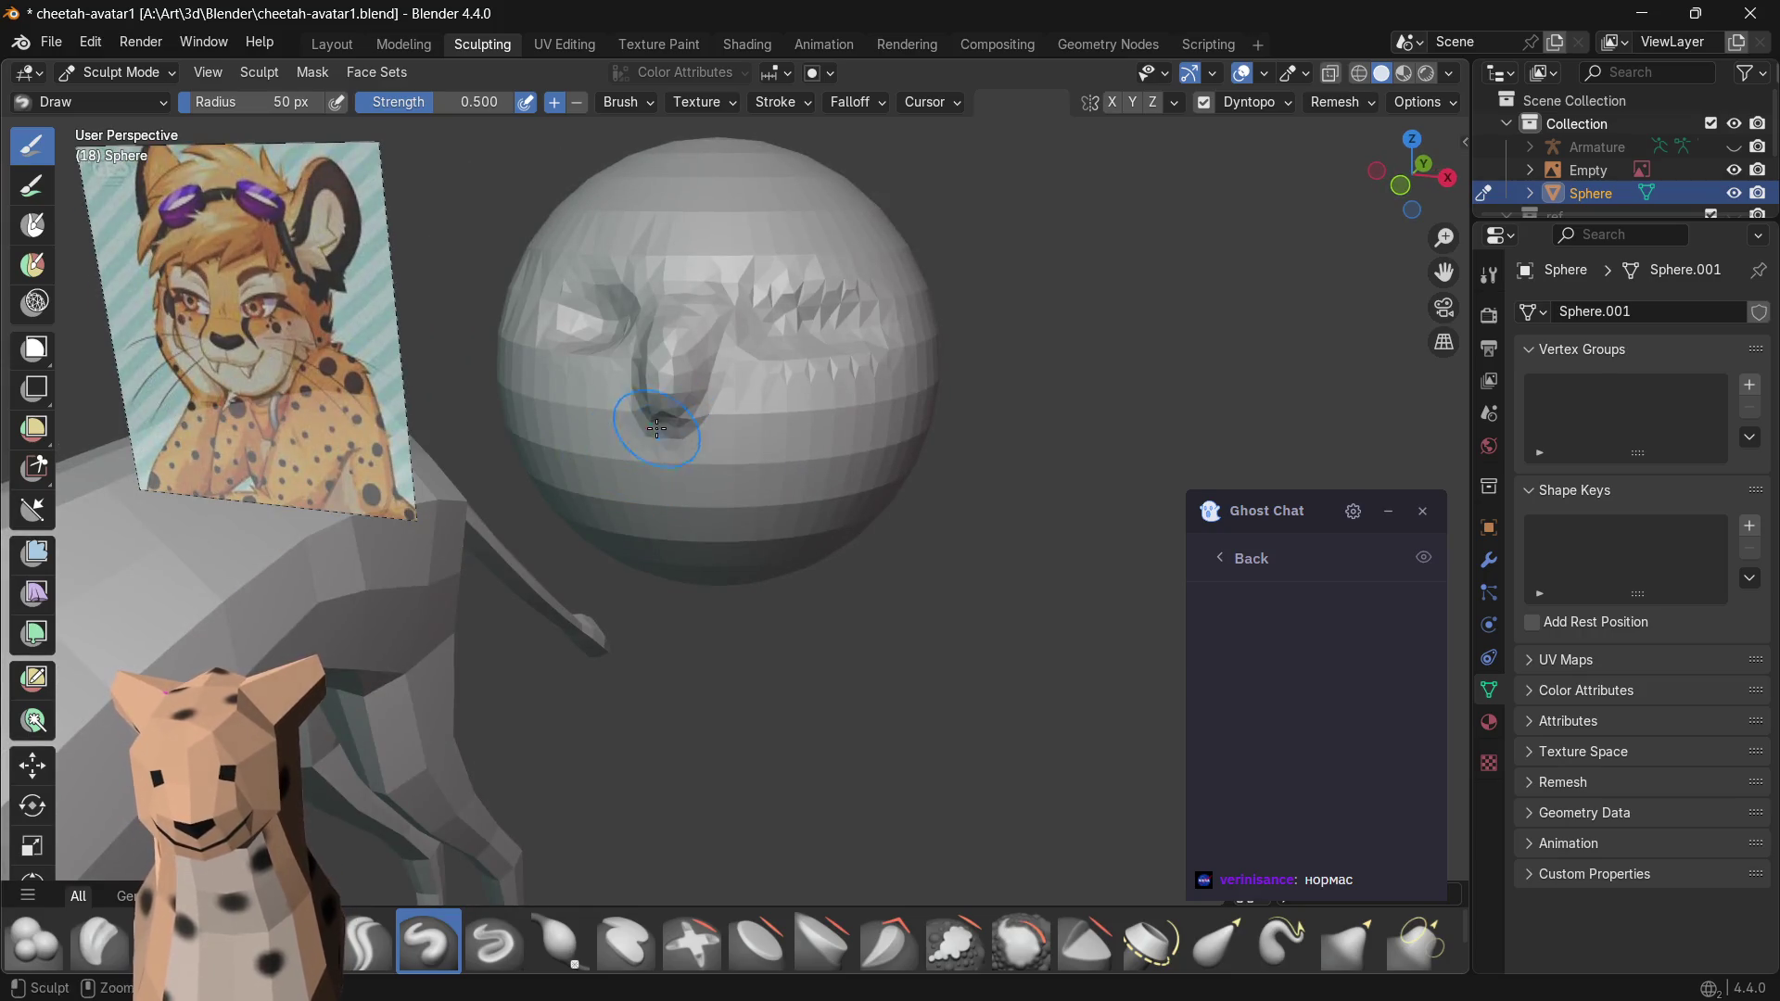
drag(660, 426, 665, 435)
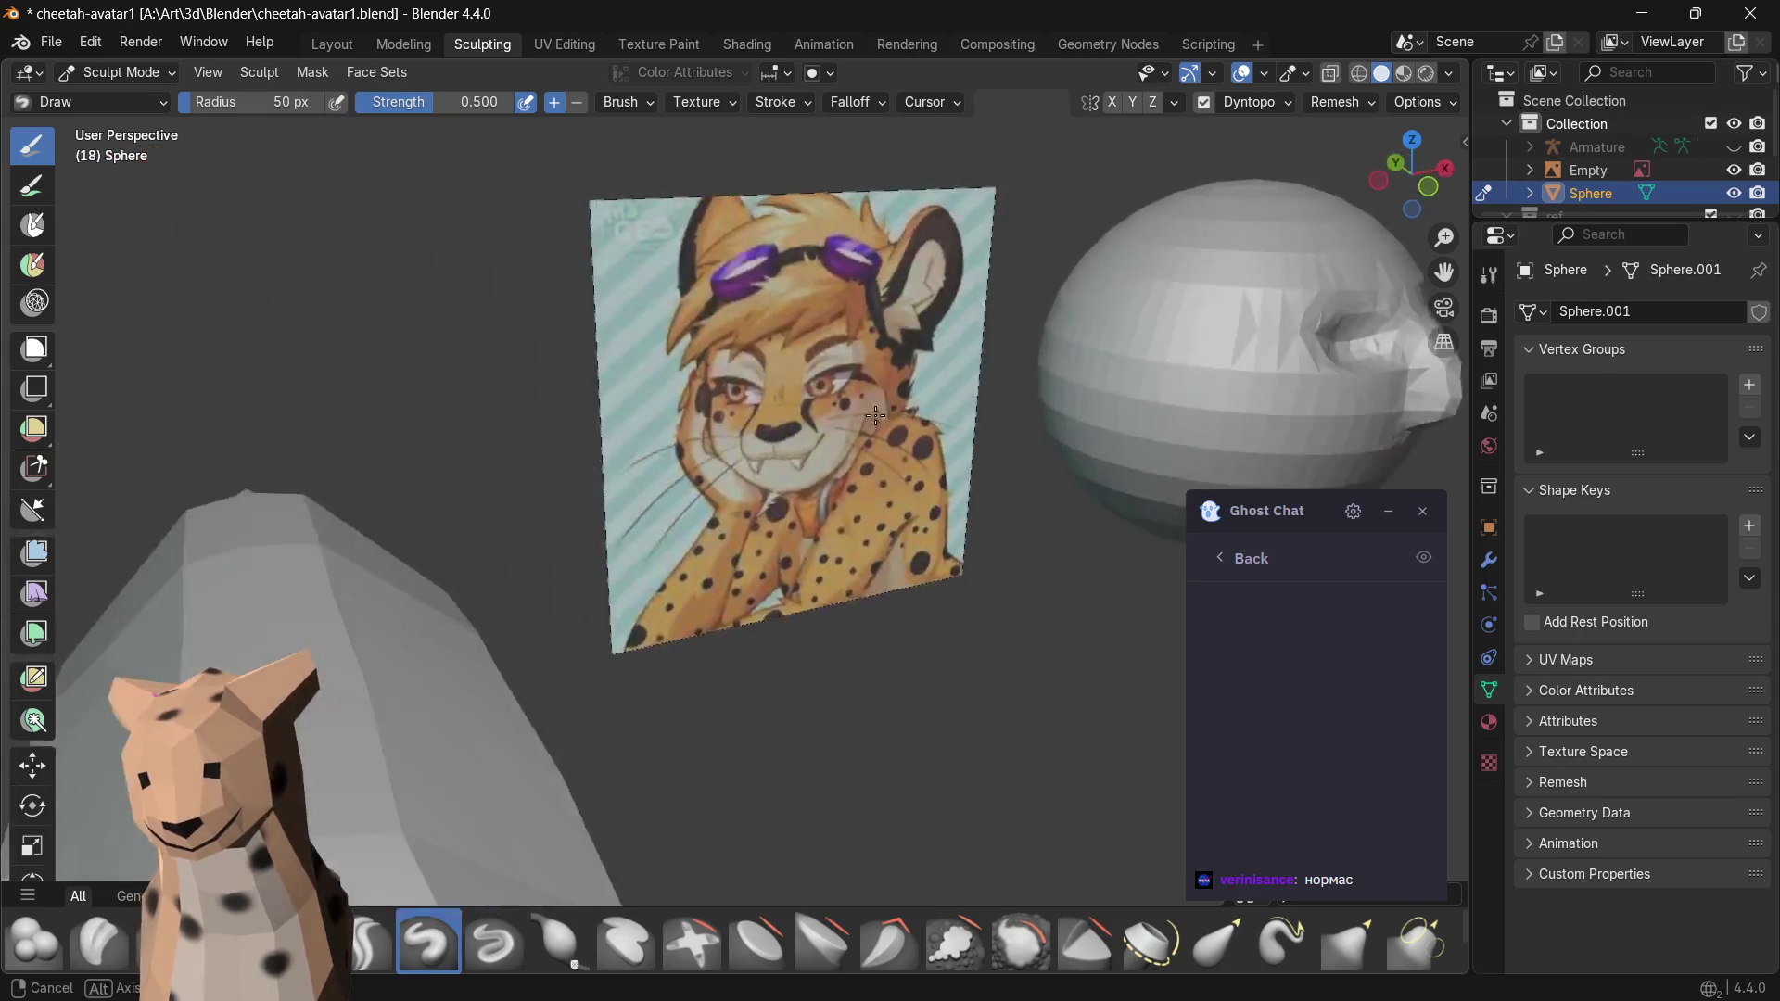
middle_drag(747, 388, 688, 489)
scroll(688, 489, down, 3)
scroll(688, 489, down, 2)
scroll(682, 474, up, 2)
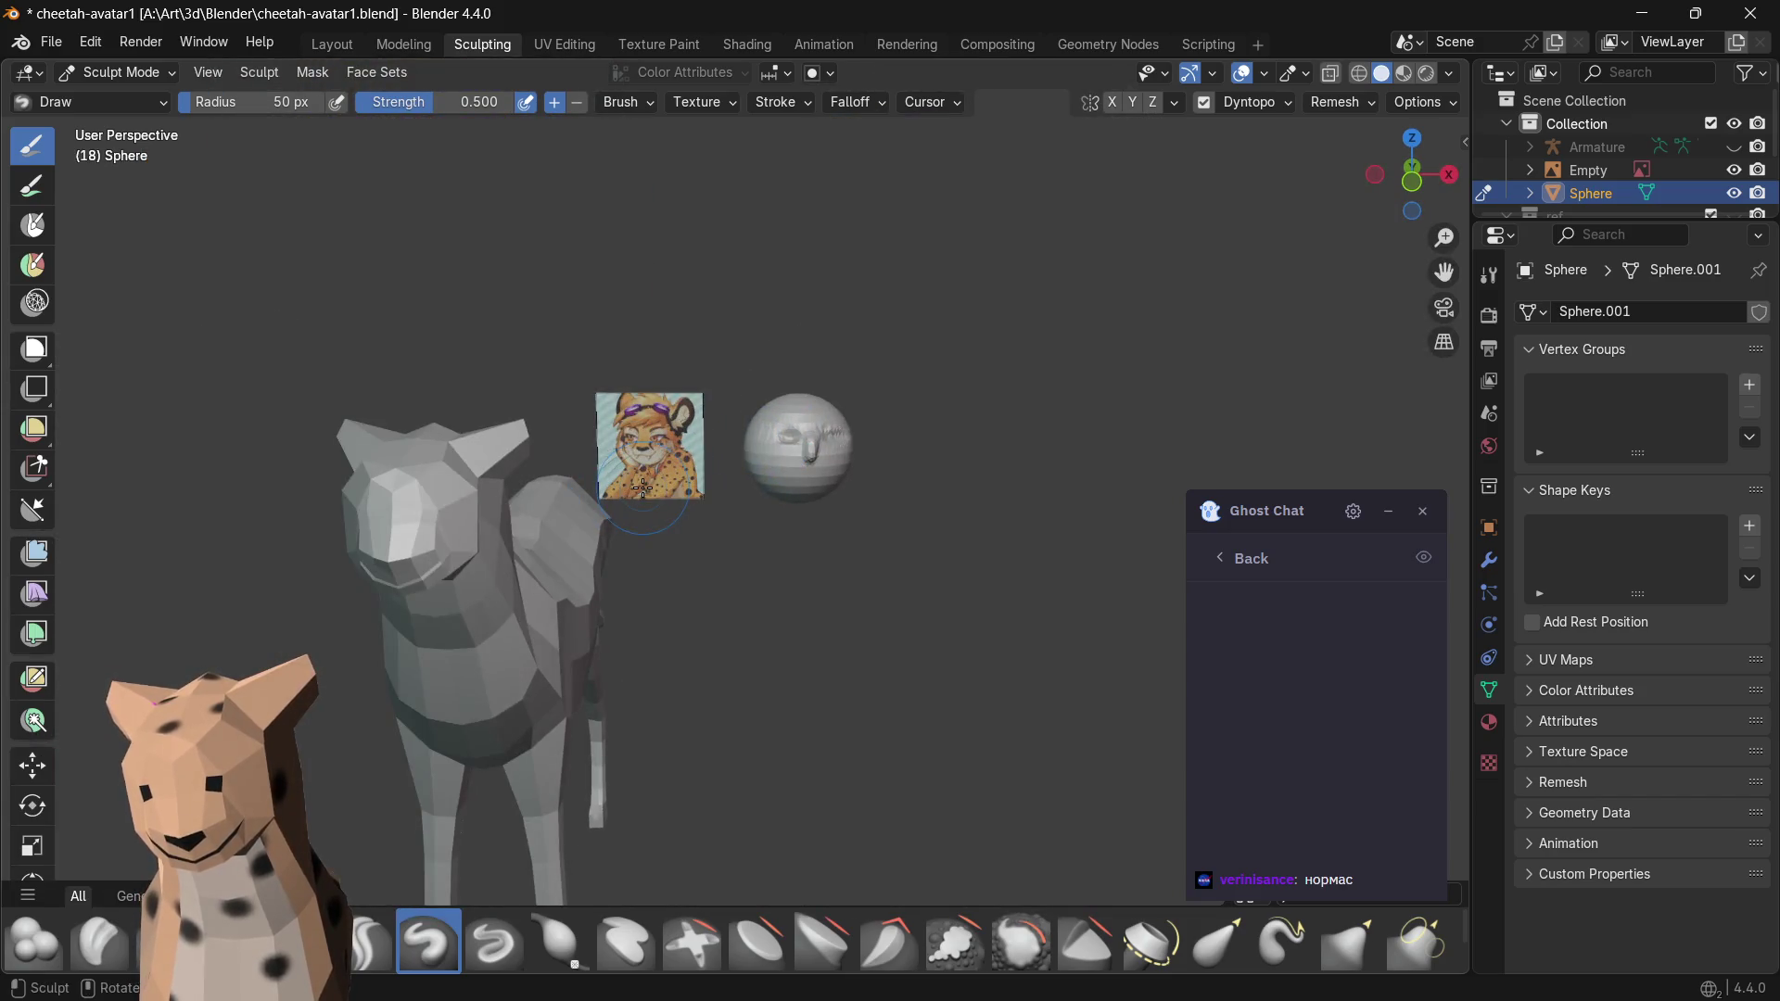
- Return to Layout, select the cheetah mesh and enter Edit Mode on its head
click(317, 49)
scroll(761, 308, up, 3)
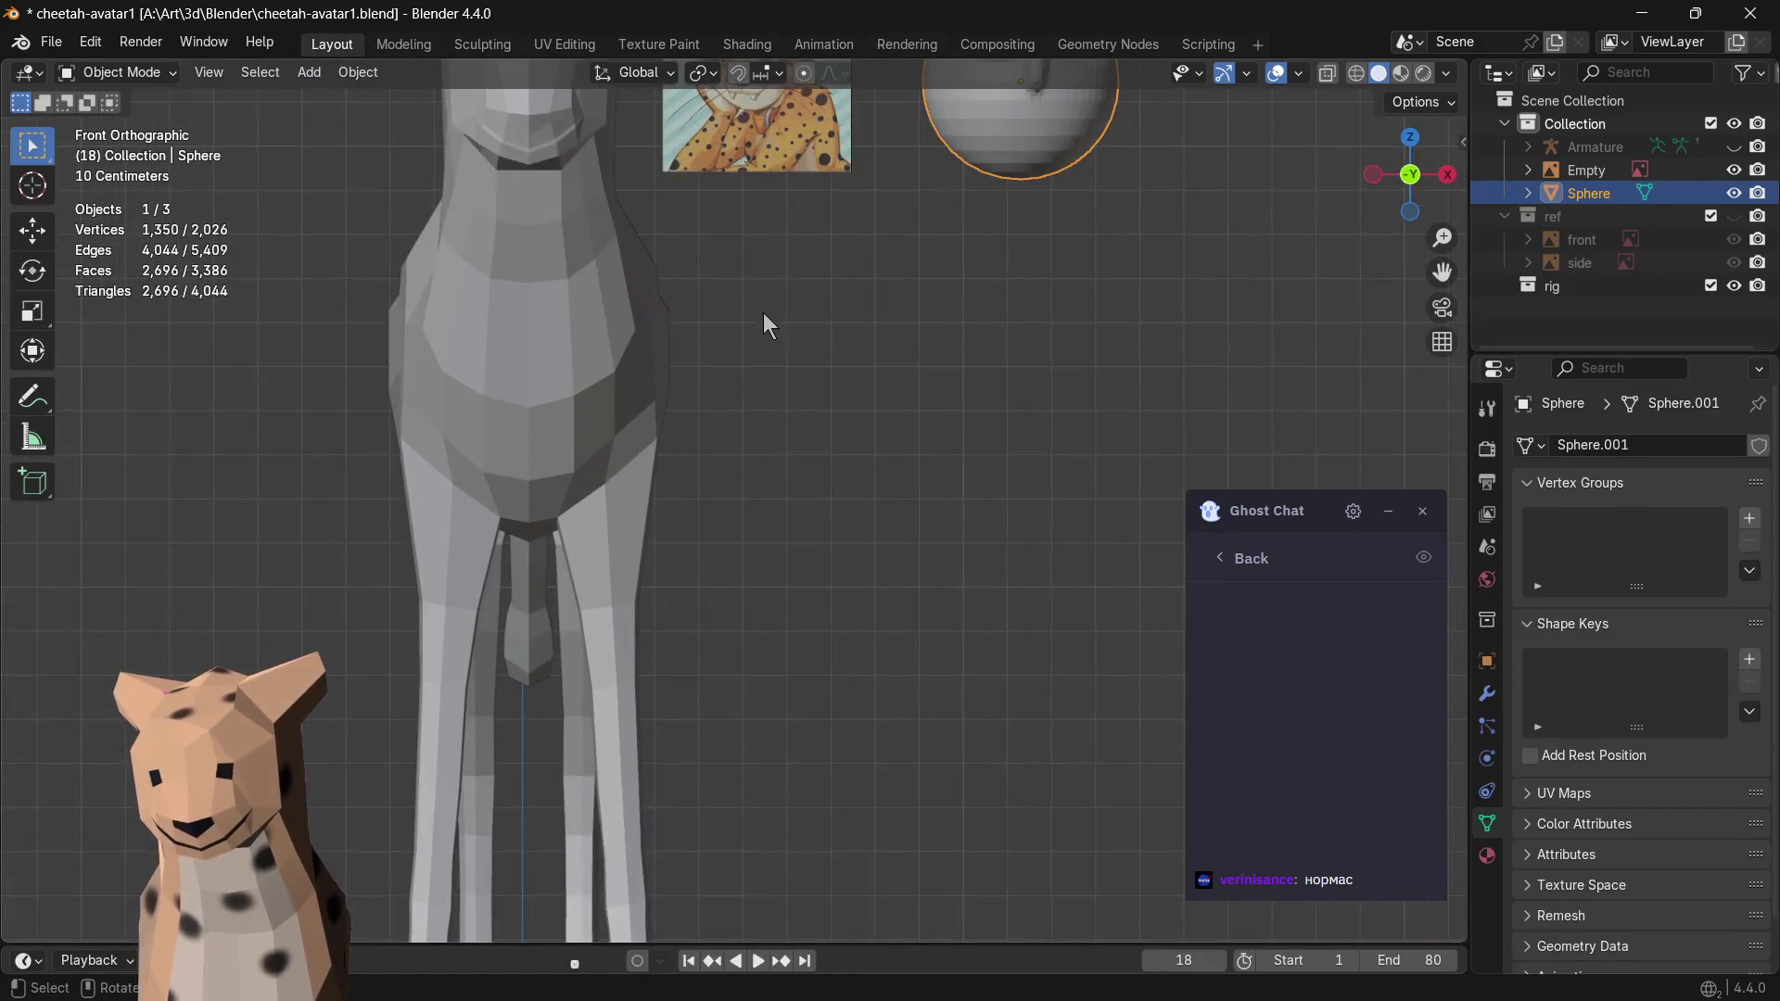
scroll(738, 376, up, 1)
scroll(745, 349, down, 2)
shift+middle_drag(744, 359, 872, 517)
click(635, 343)
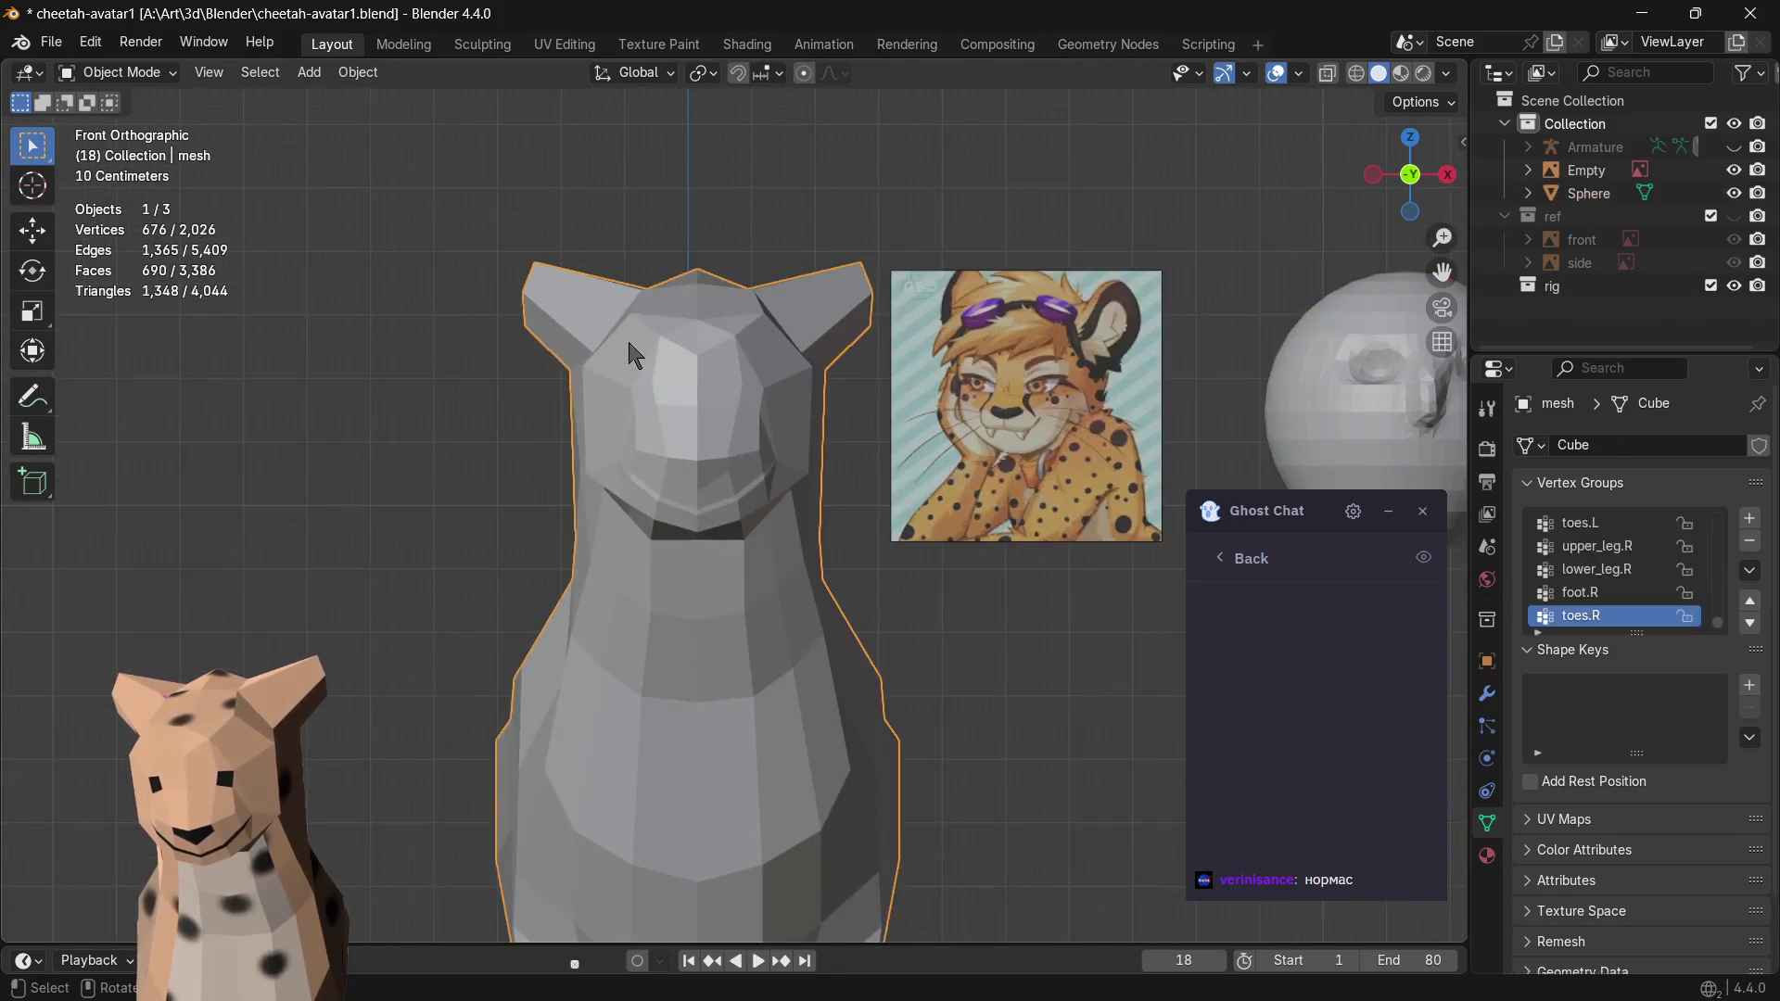
scroll(692, 411, up, 2)
key(Tab)
scroll(654, 360, up, 1)
scroll(584, 324, up, 1)
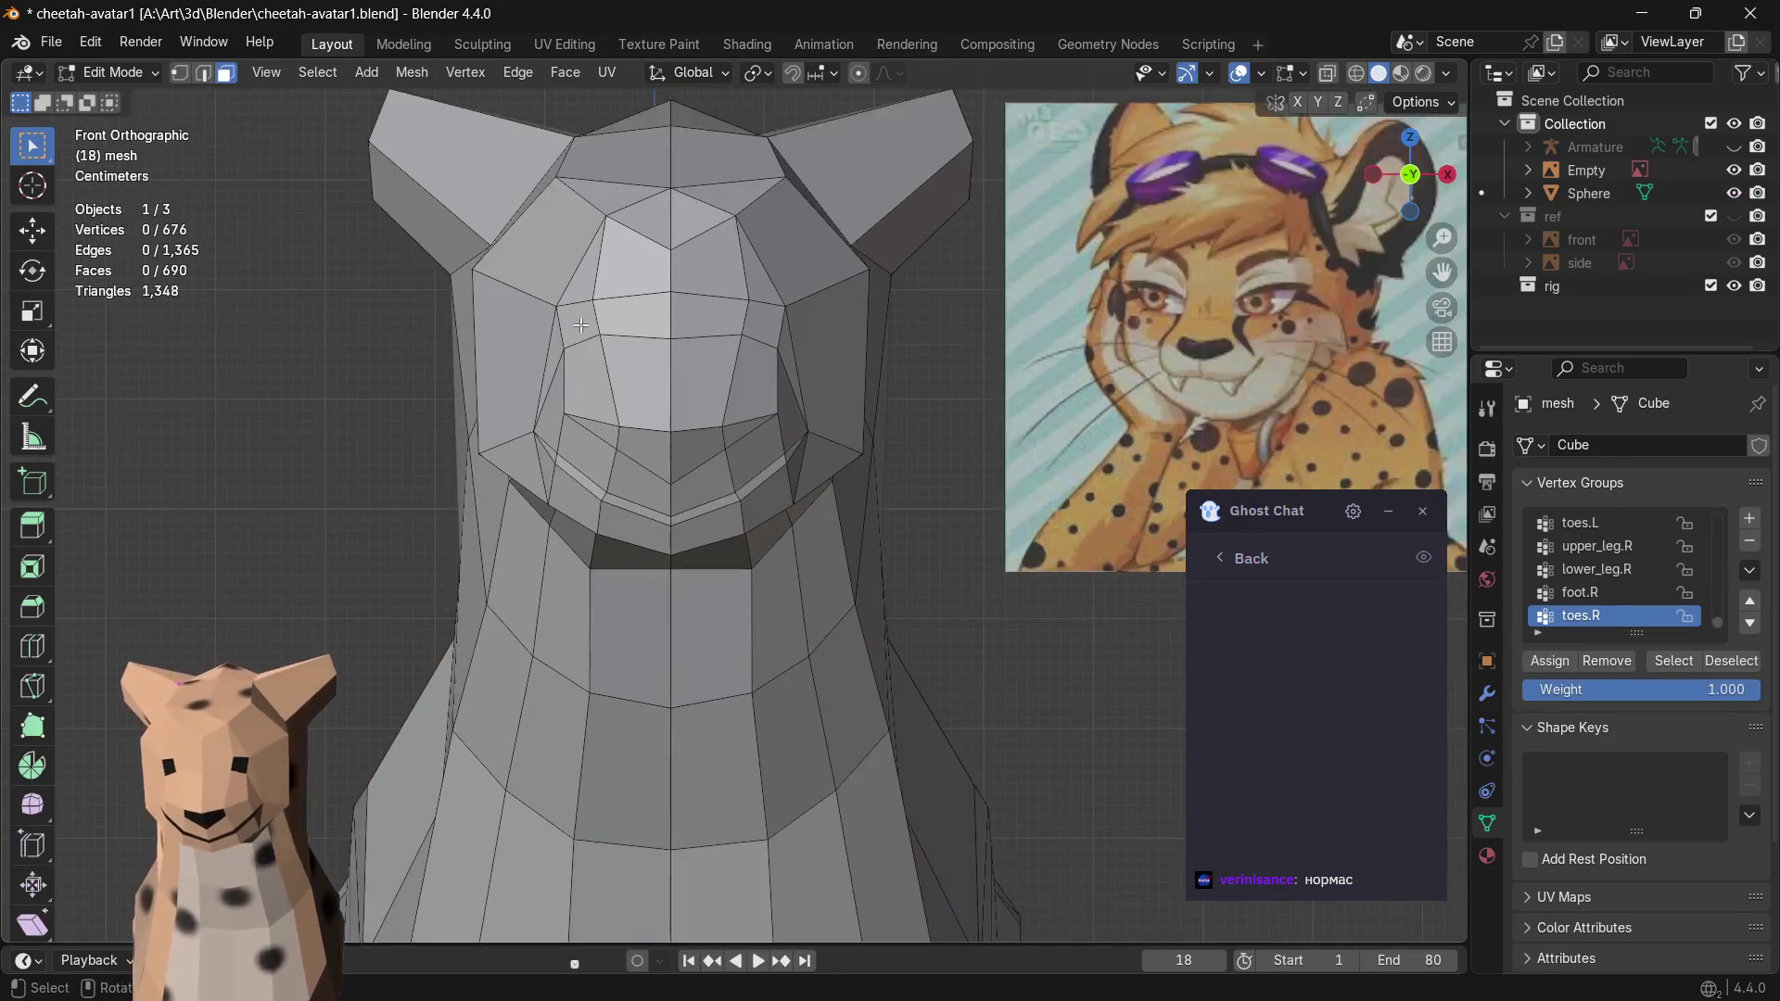
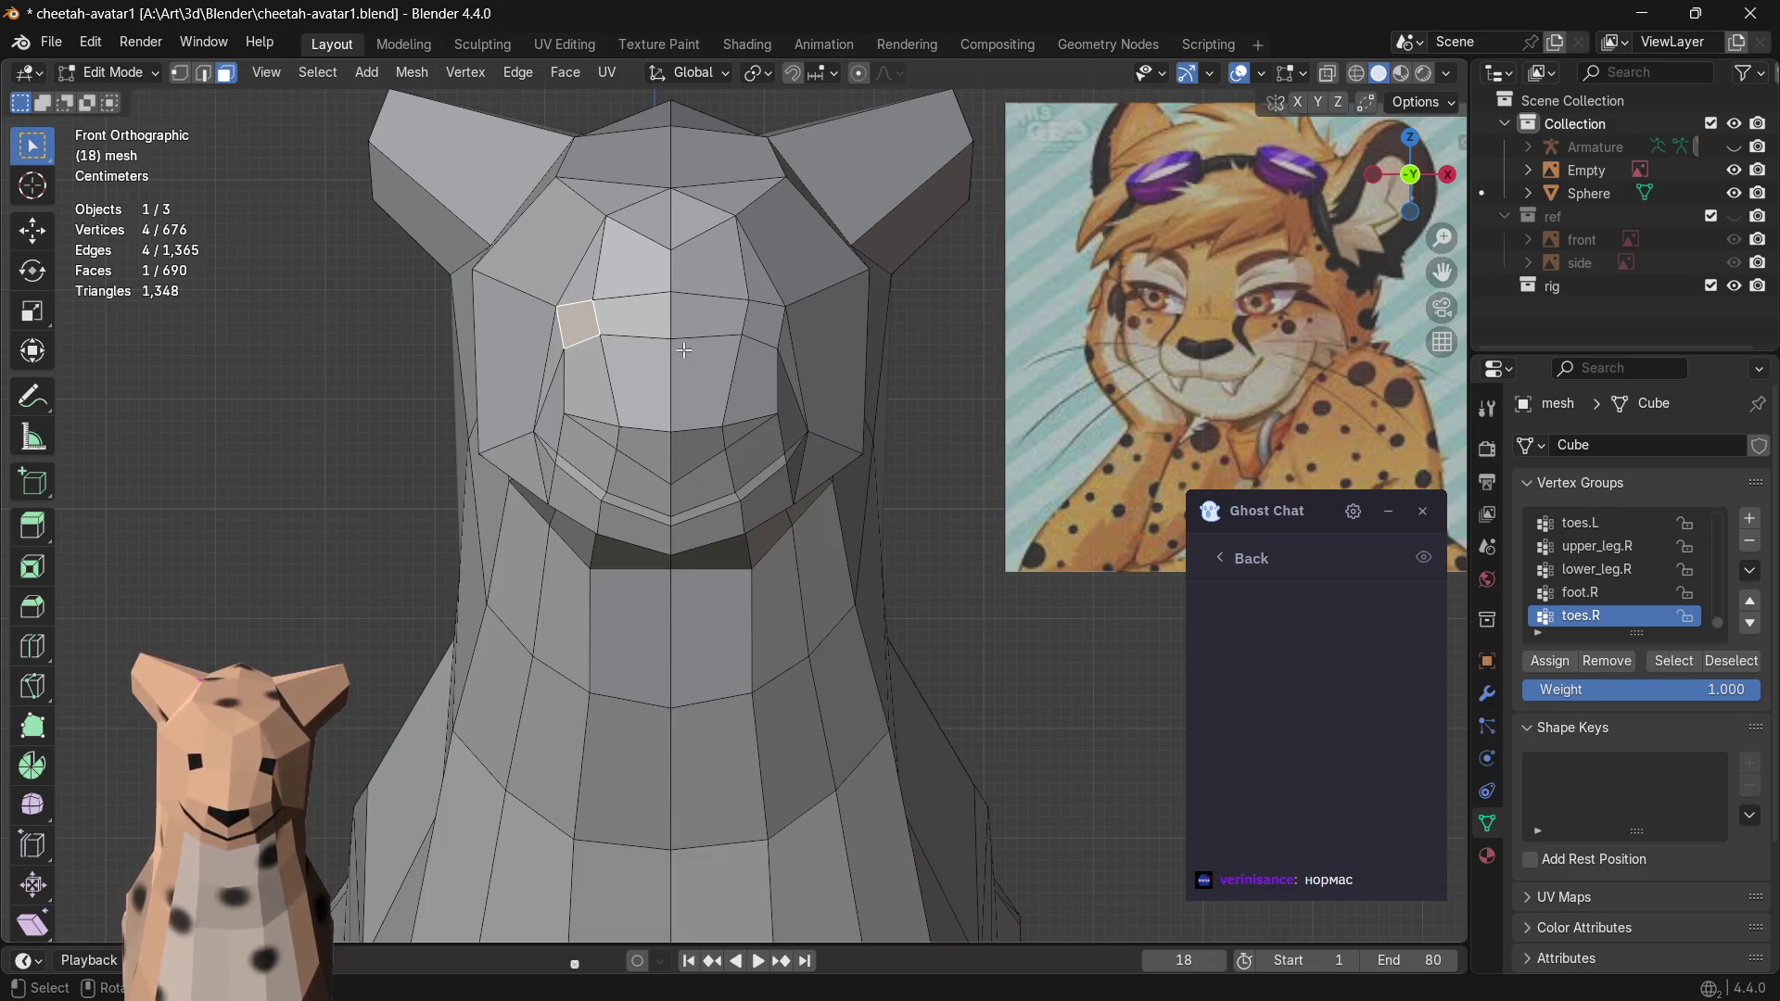
- Select the right eye face, show the head in Material Preview, and scale the face up
mouse_move(702, 353)
middle_down()
mouse_move(712, 426)
mouse_move(626, 402)
middle_up()
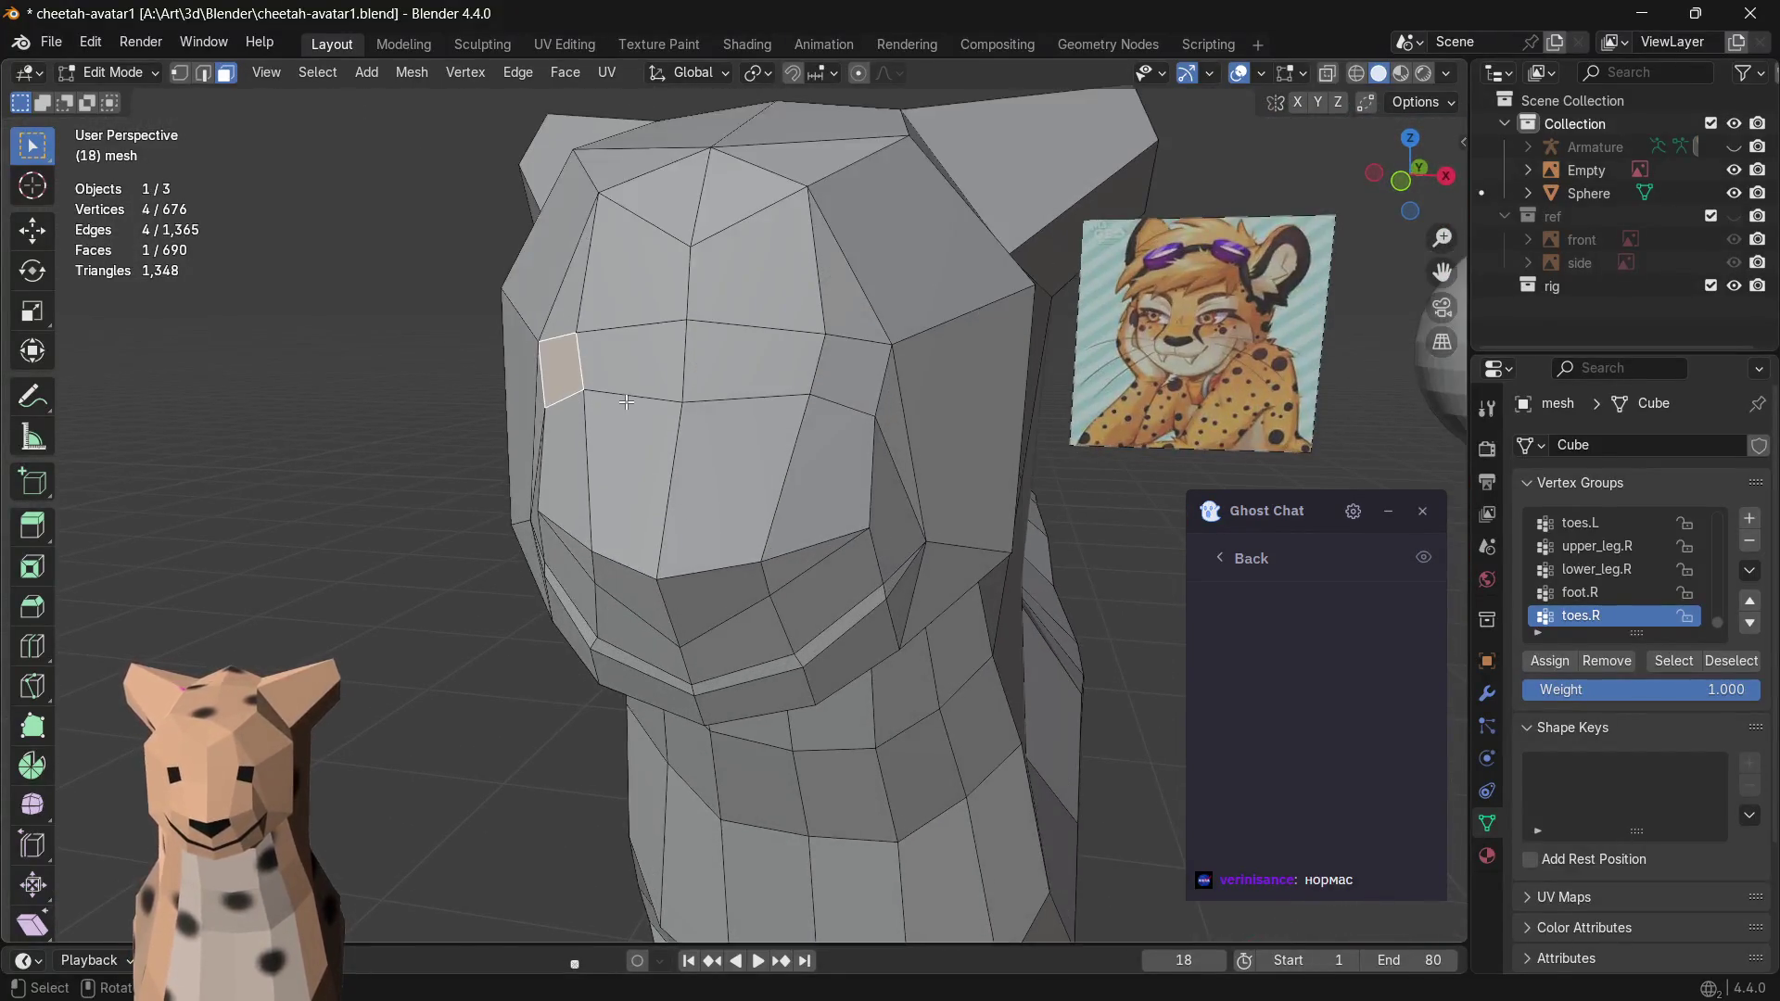
click(840, 372)
click(1401, 73)
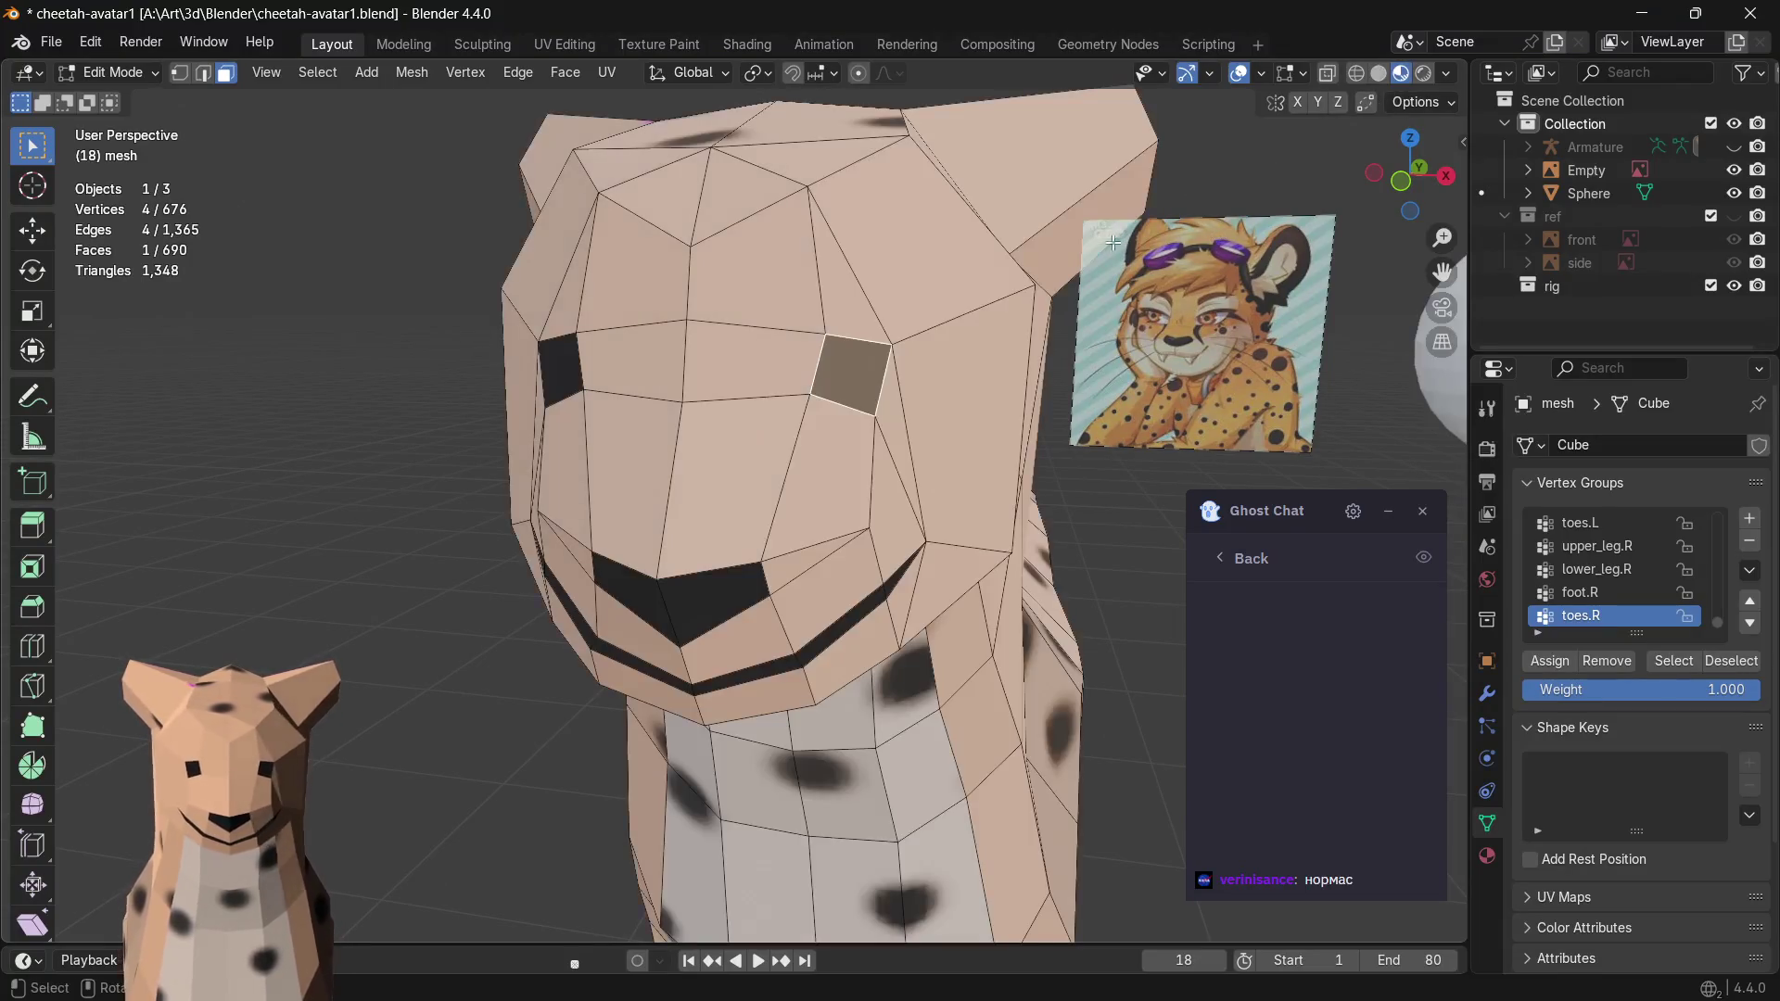
middle_drag(684, 422, 614, 379)
key(s)
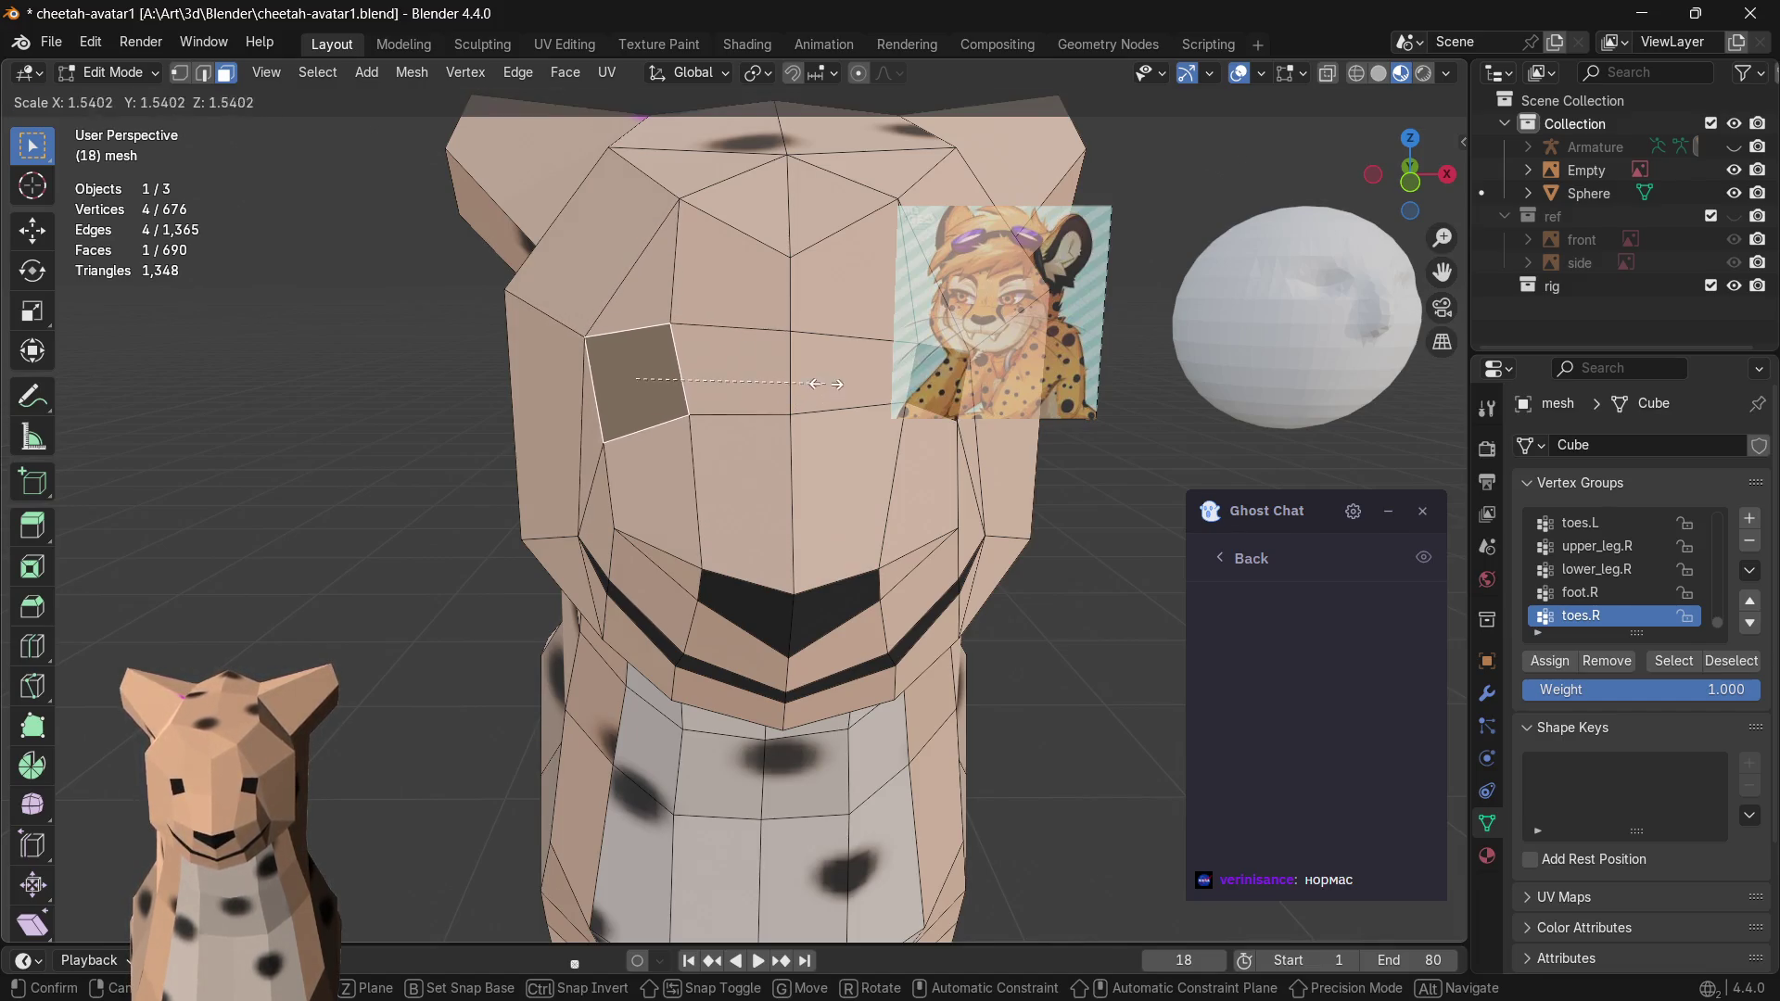
click(793, 394)
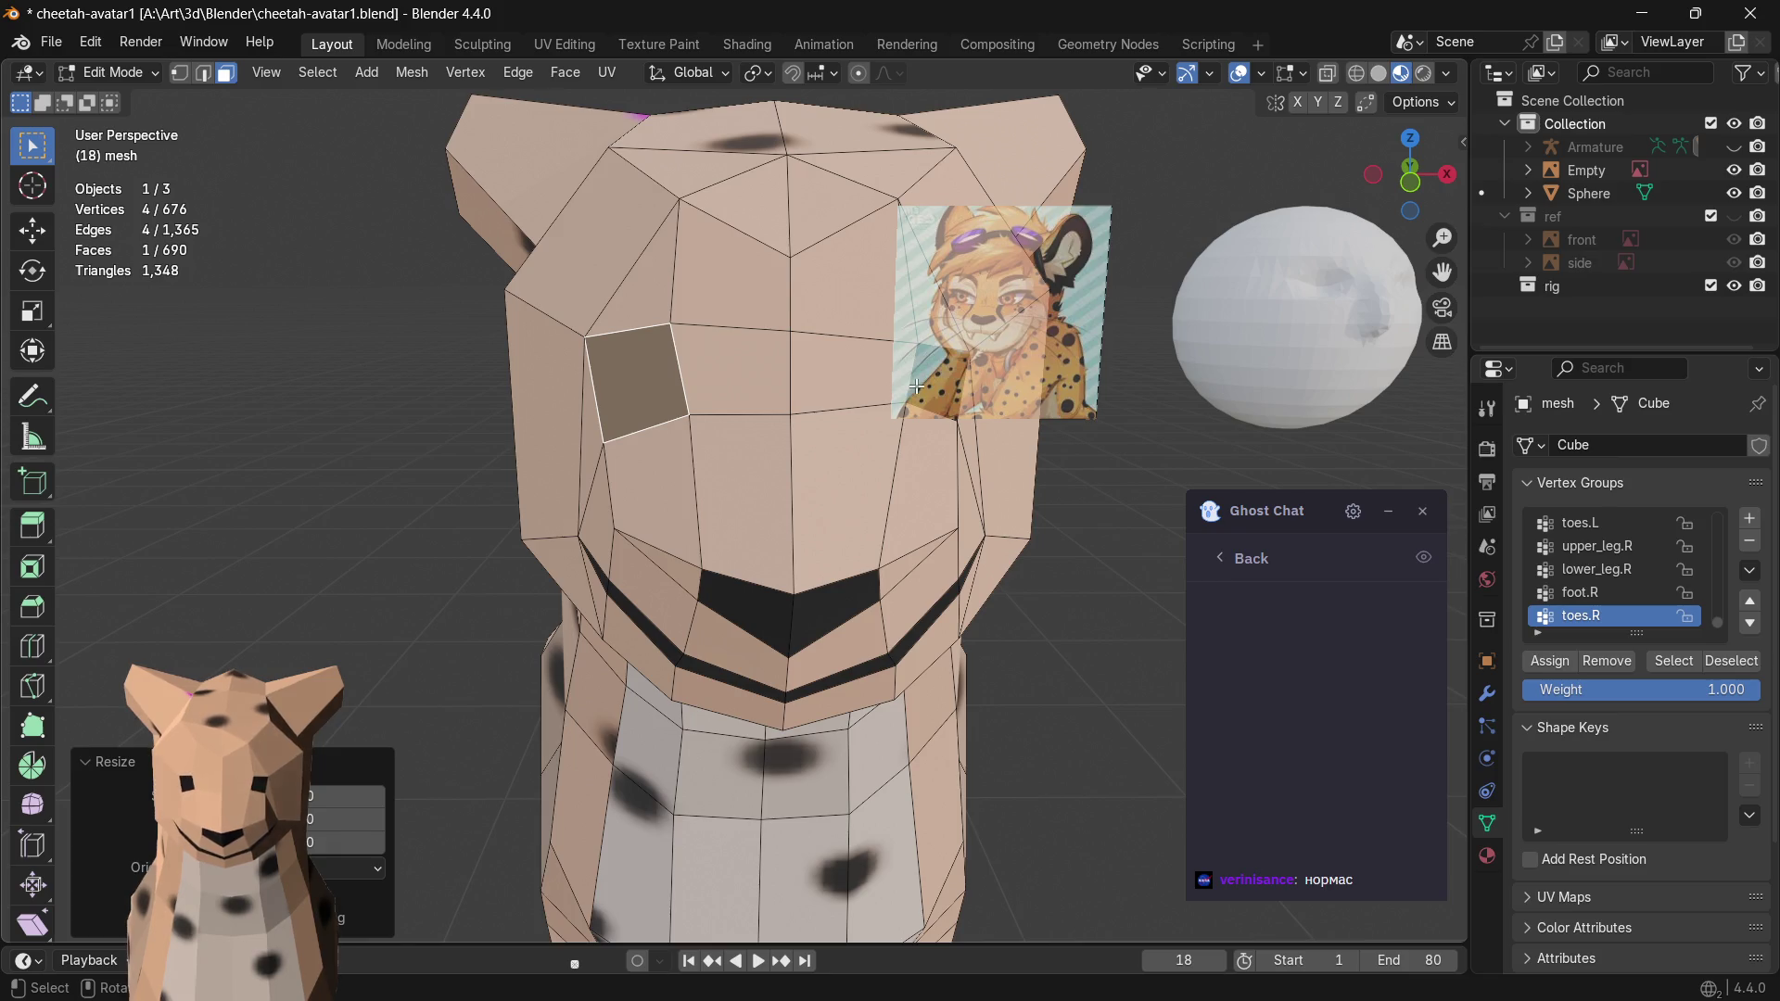
- Resize the eye face a couple more times from a three-quarter view
key(s)
key(Escape)
mouse_move(1043, 436)
middle_down()
mouse_move(974, 434)
mouse_move(1031, 460)
middle_up()
key(s)
click(991, 438)
key(s)
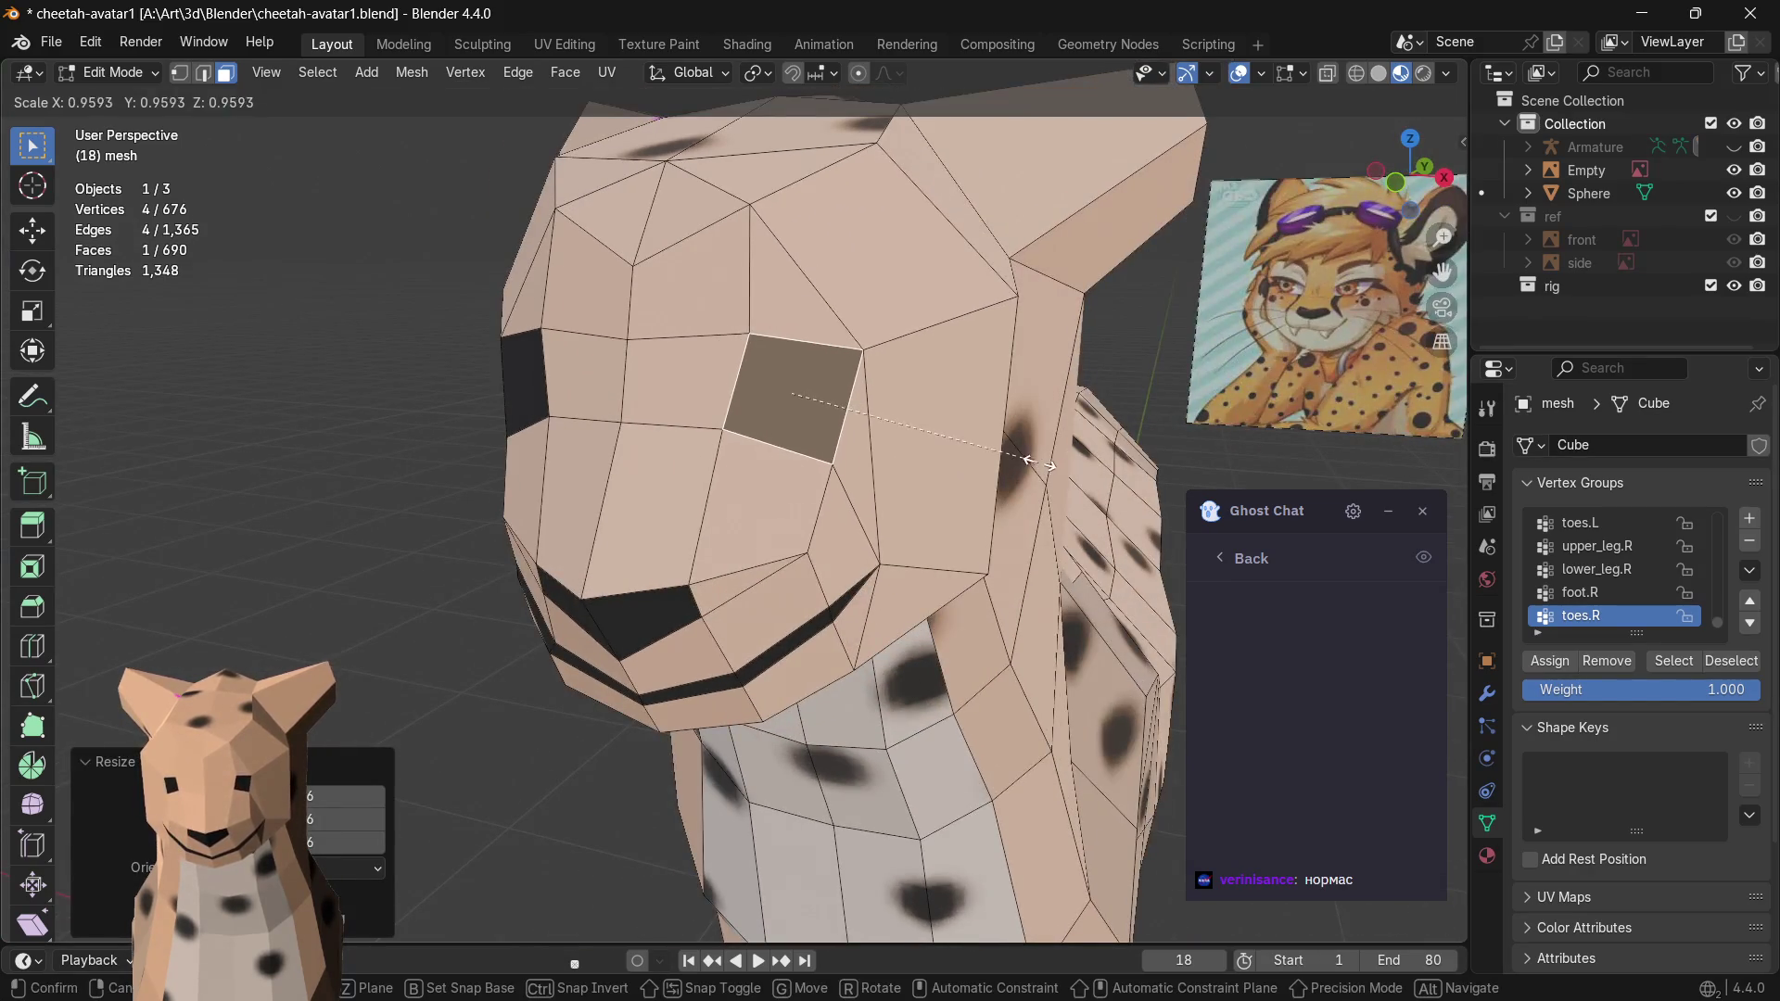
click(930, 459)
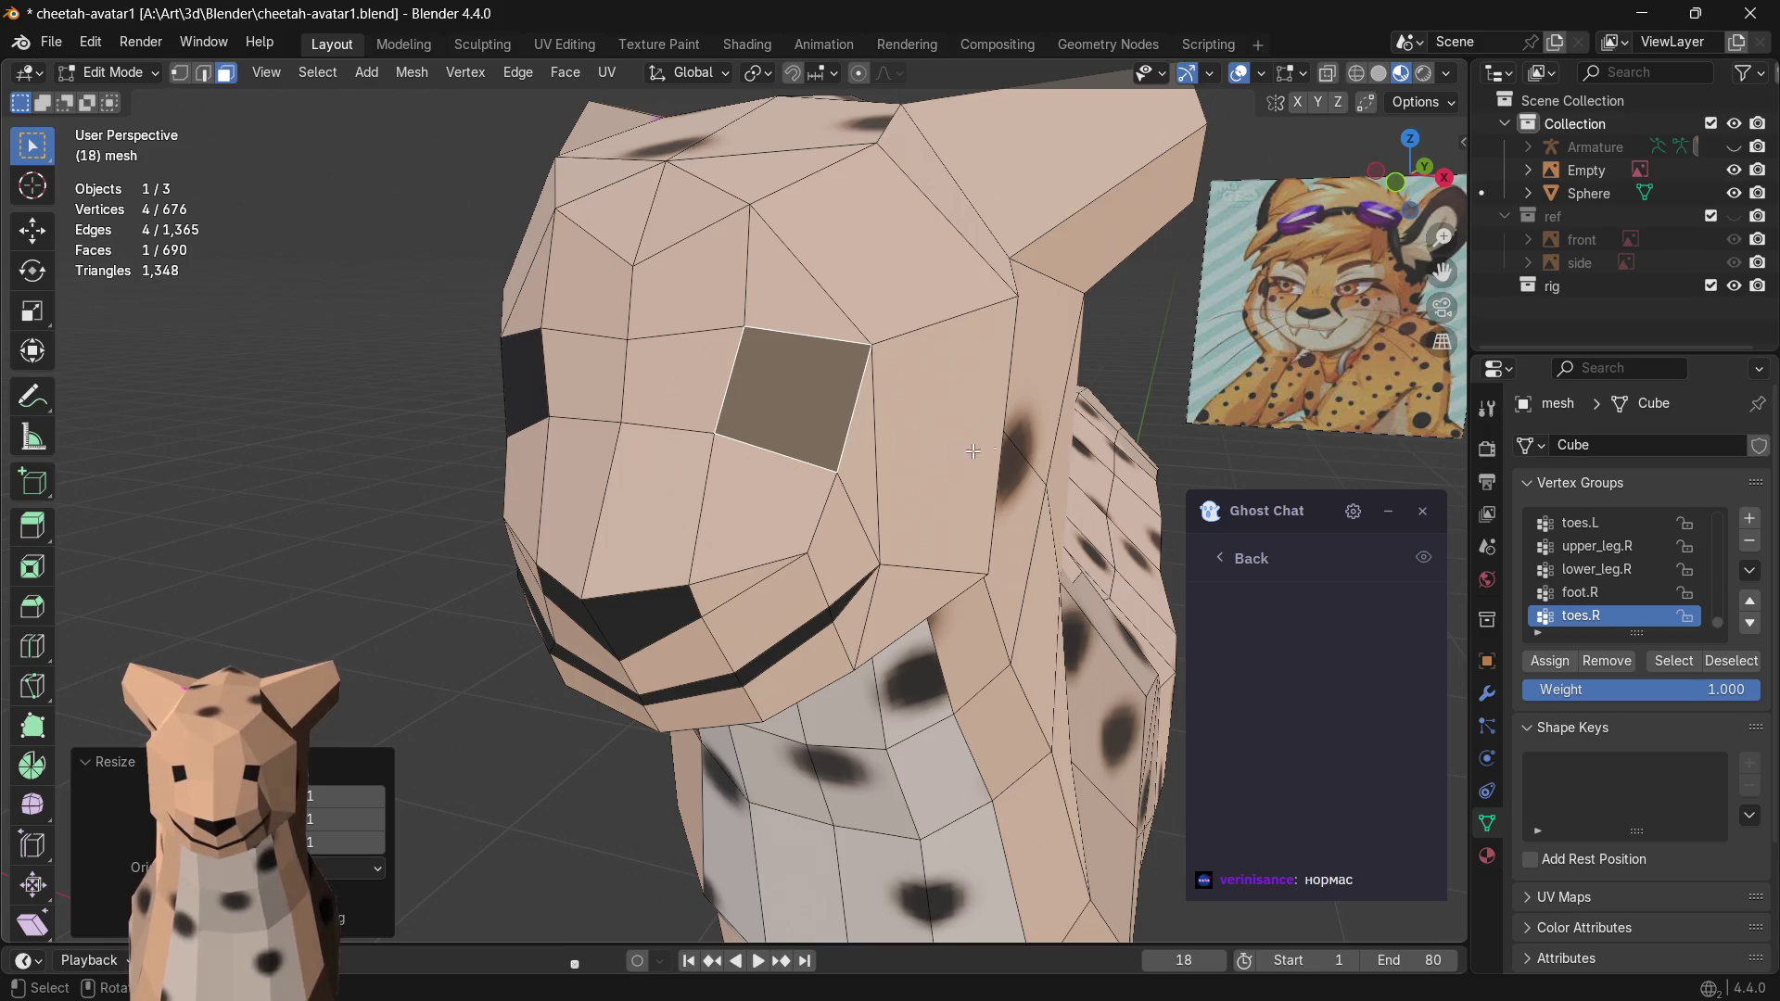
- Extrude the eye face, undo it, cancel a move, and begin insetting the face
key(e)
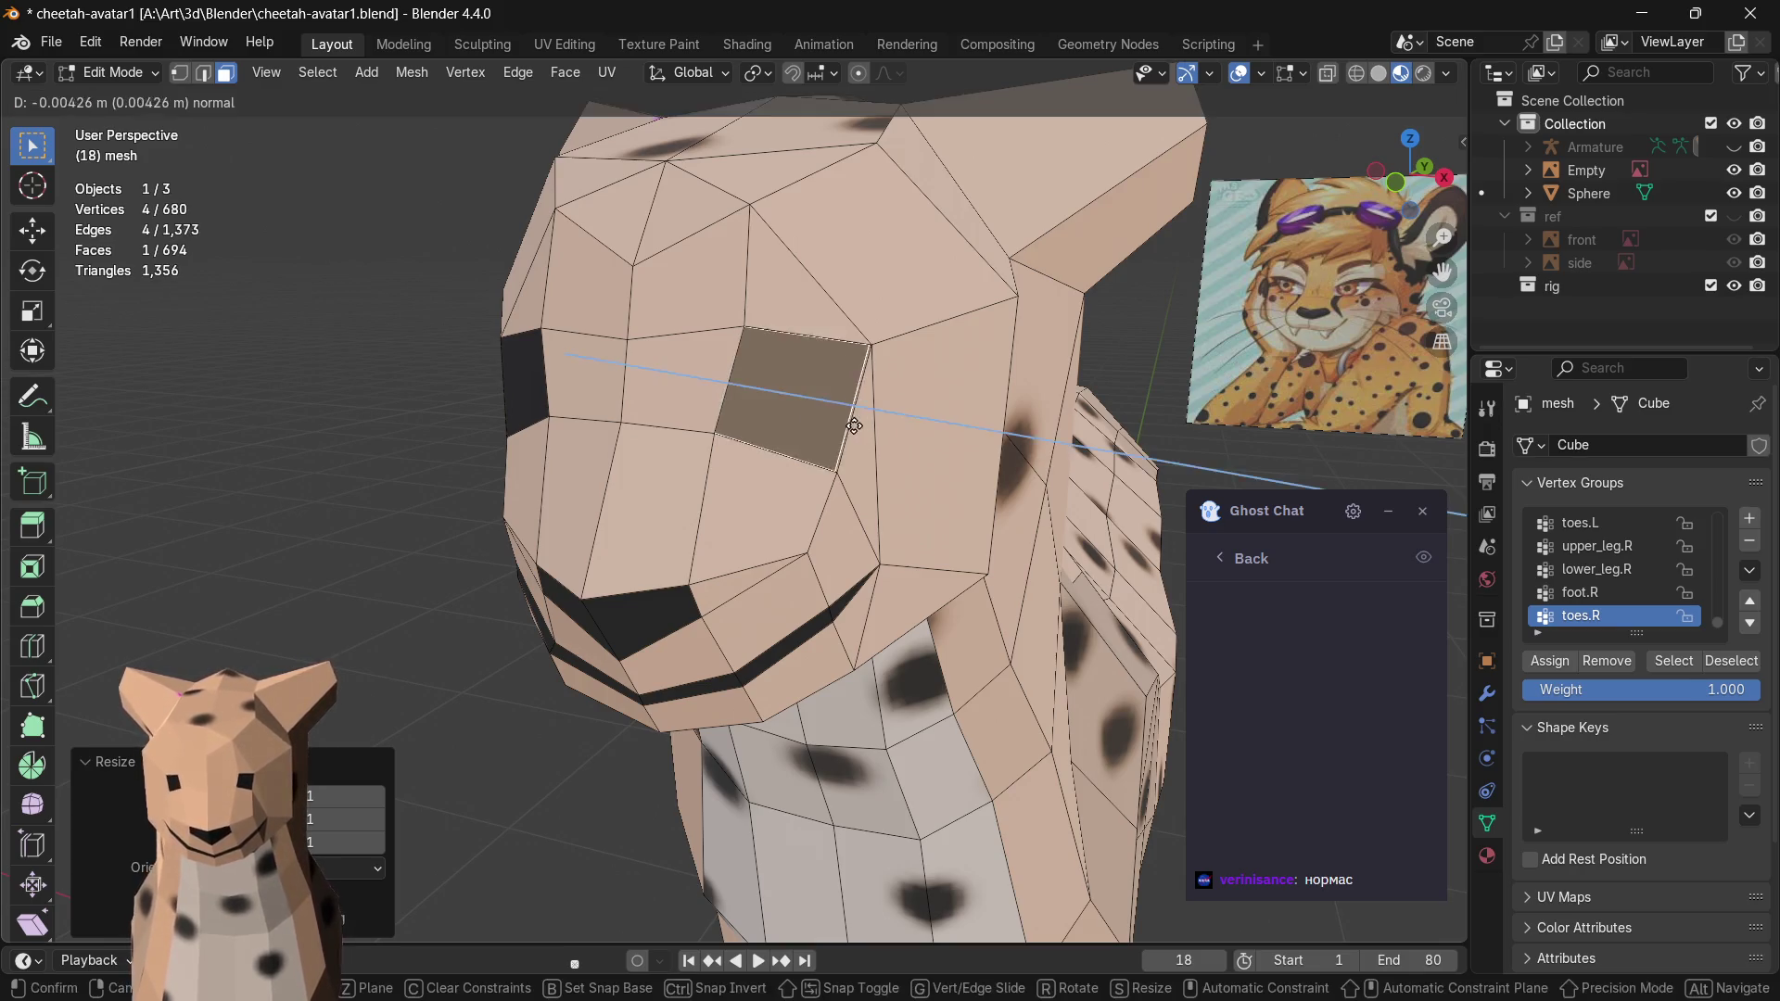
click(881, 450)
mouse_move(882, 450)
middle_down()
mouse_move(865, 477)
mouse_move(940, 474)
middle_up()
key(ctrl+z)
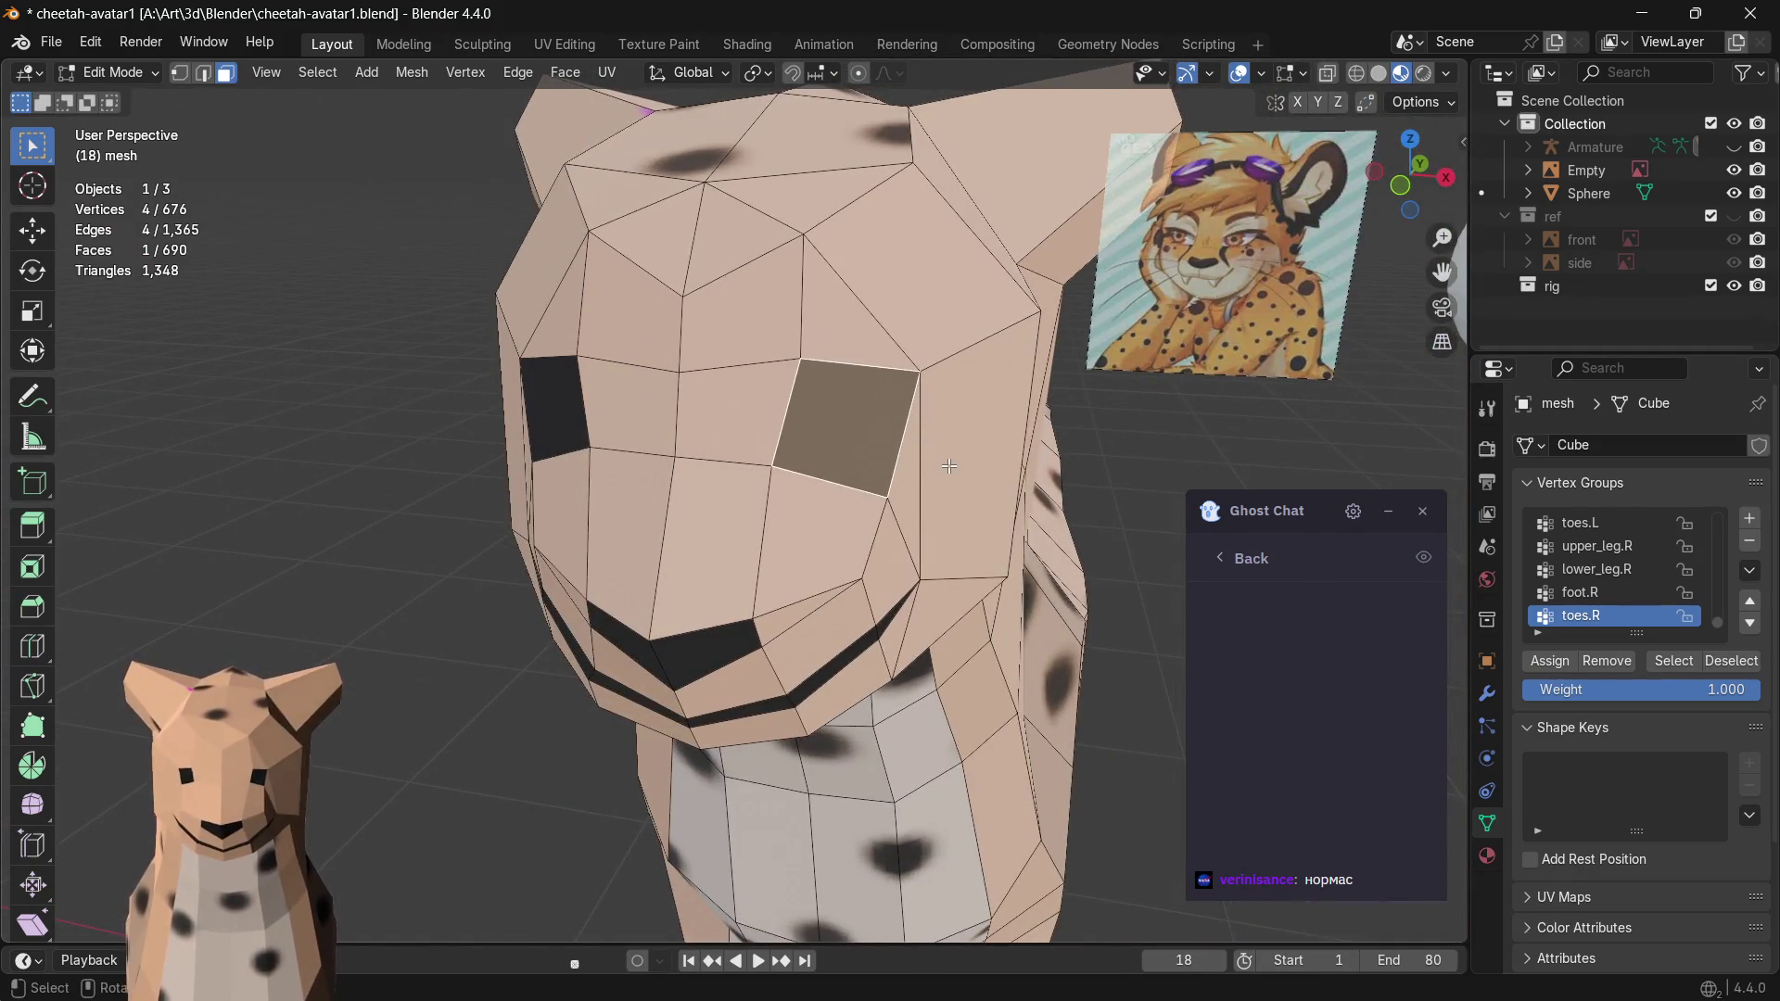
key(g)
right_click(983, 482)
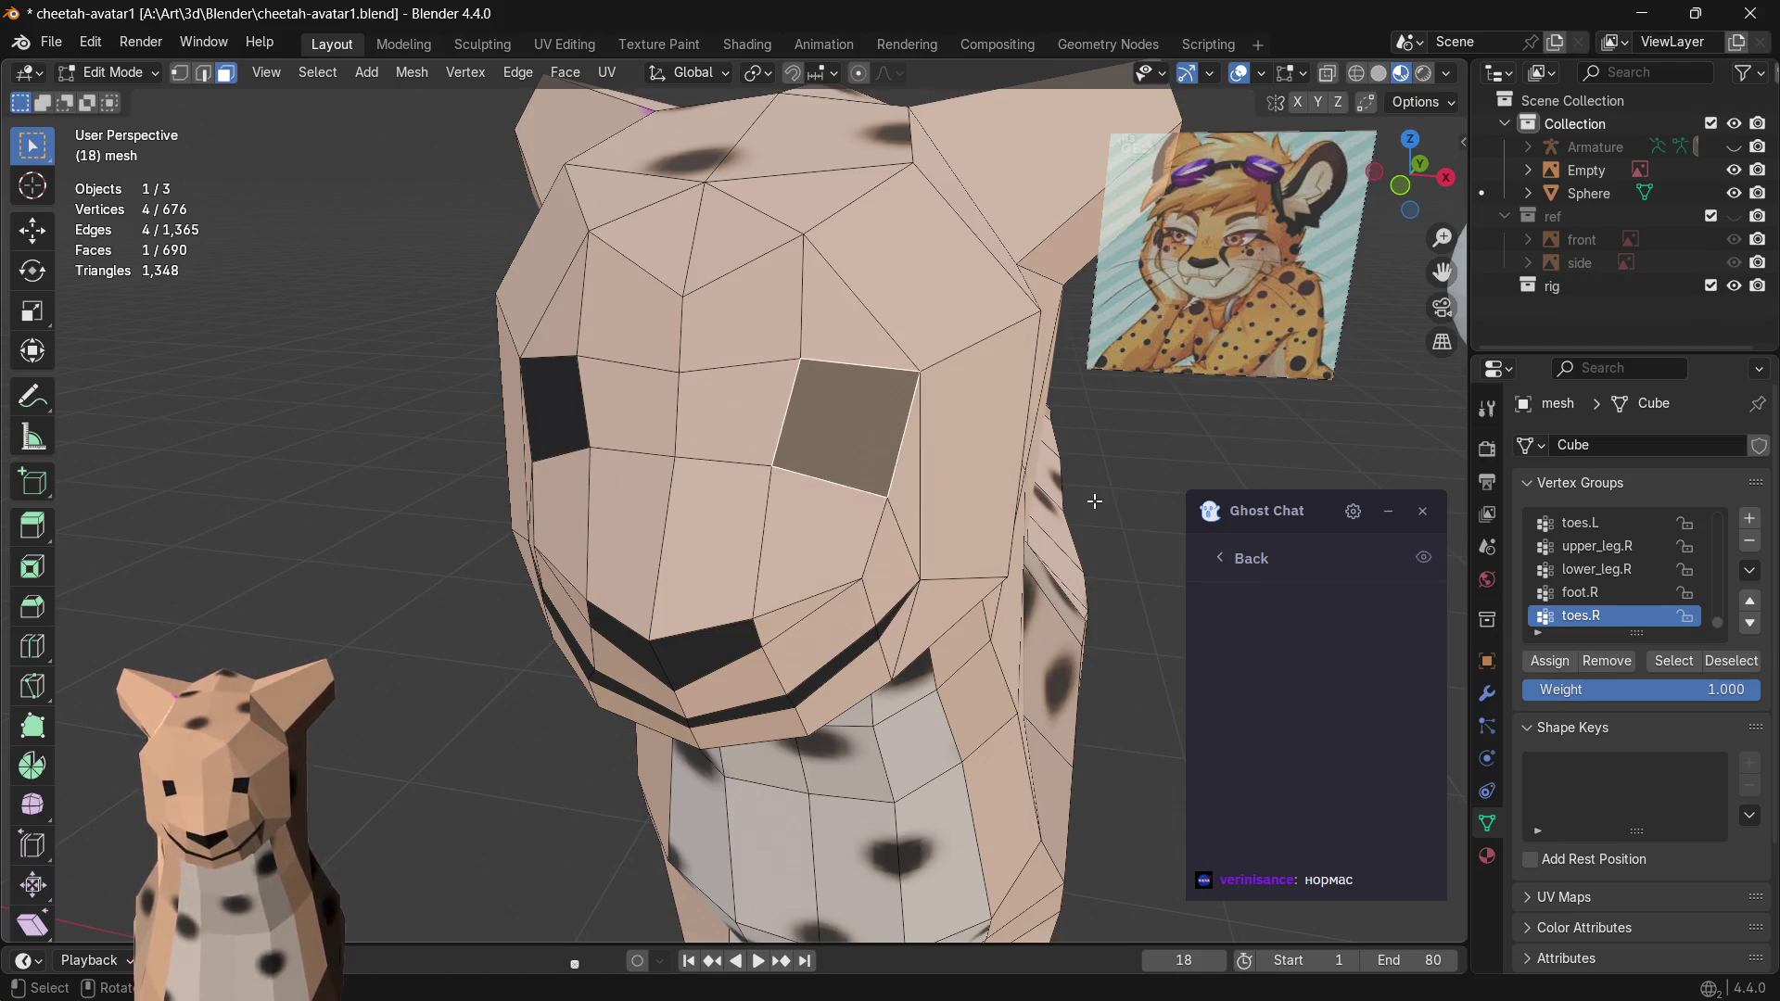
key(i)
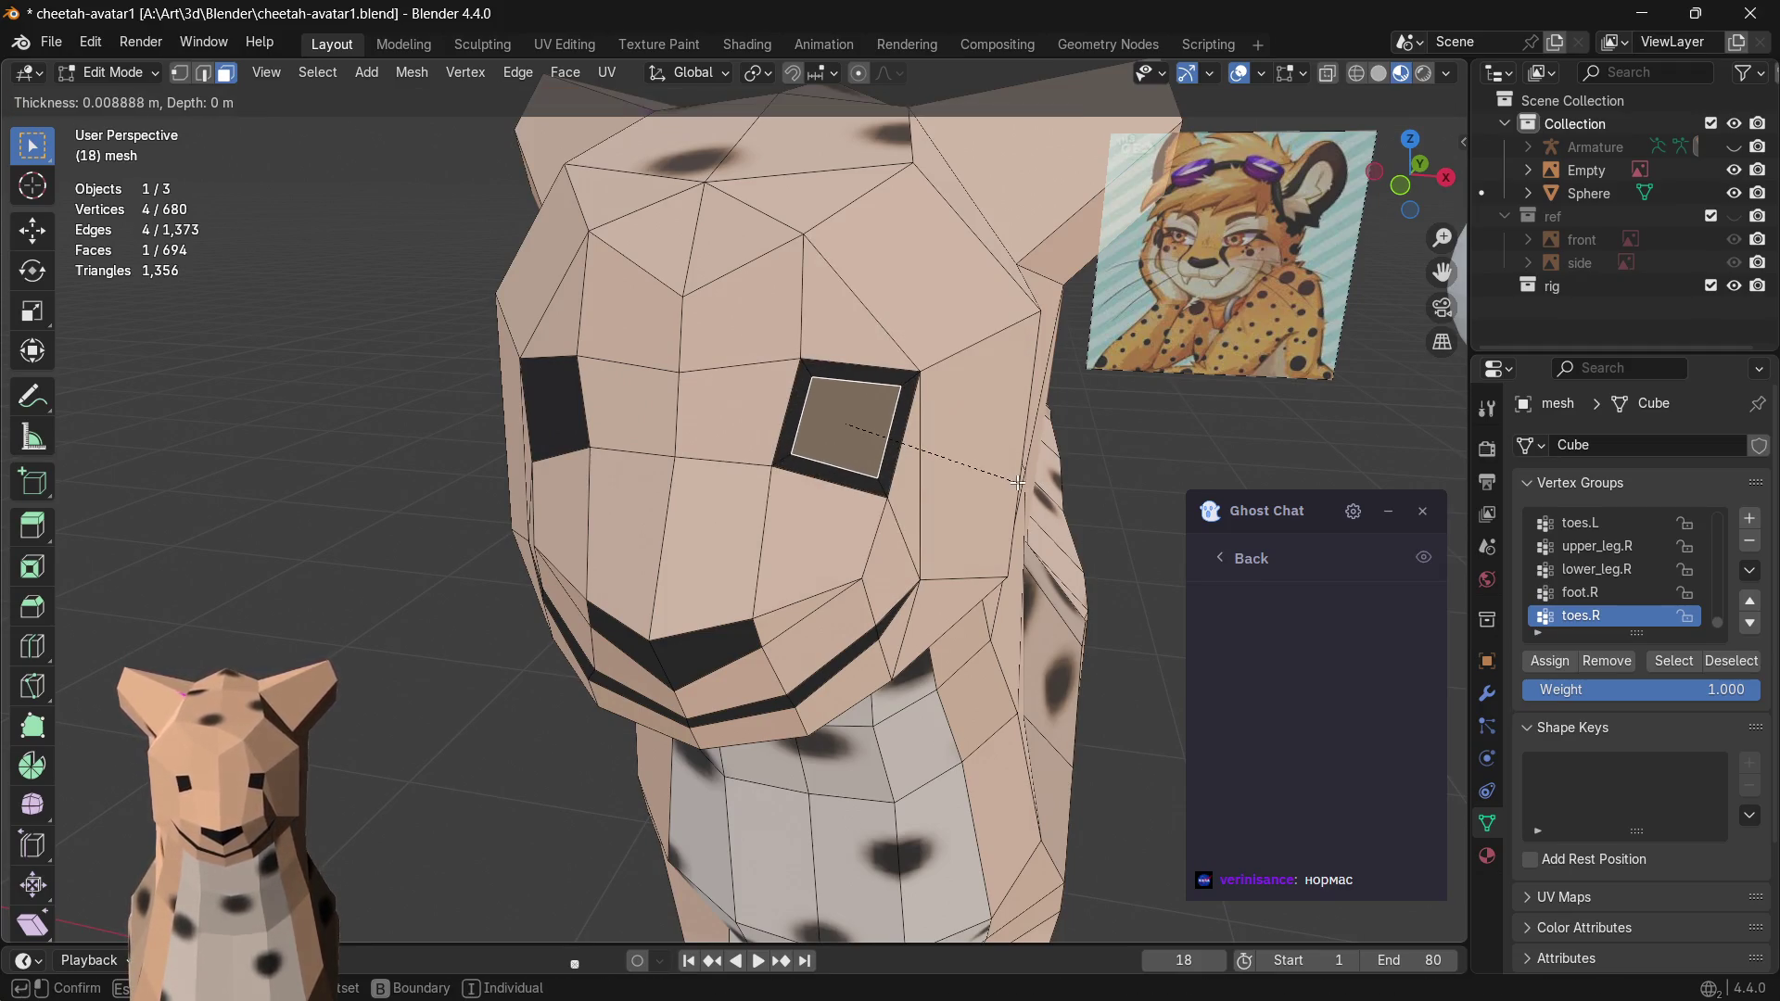
- Confirm the thin inset border and nudge the inset eye face slightly to the left
click(1014, 484)
middle_drag(1014, 484, 919, 489)
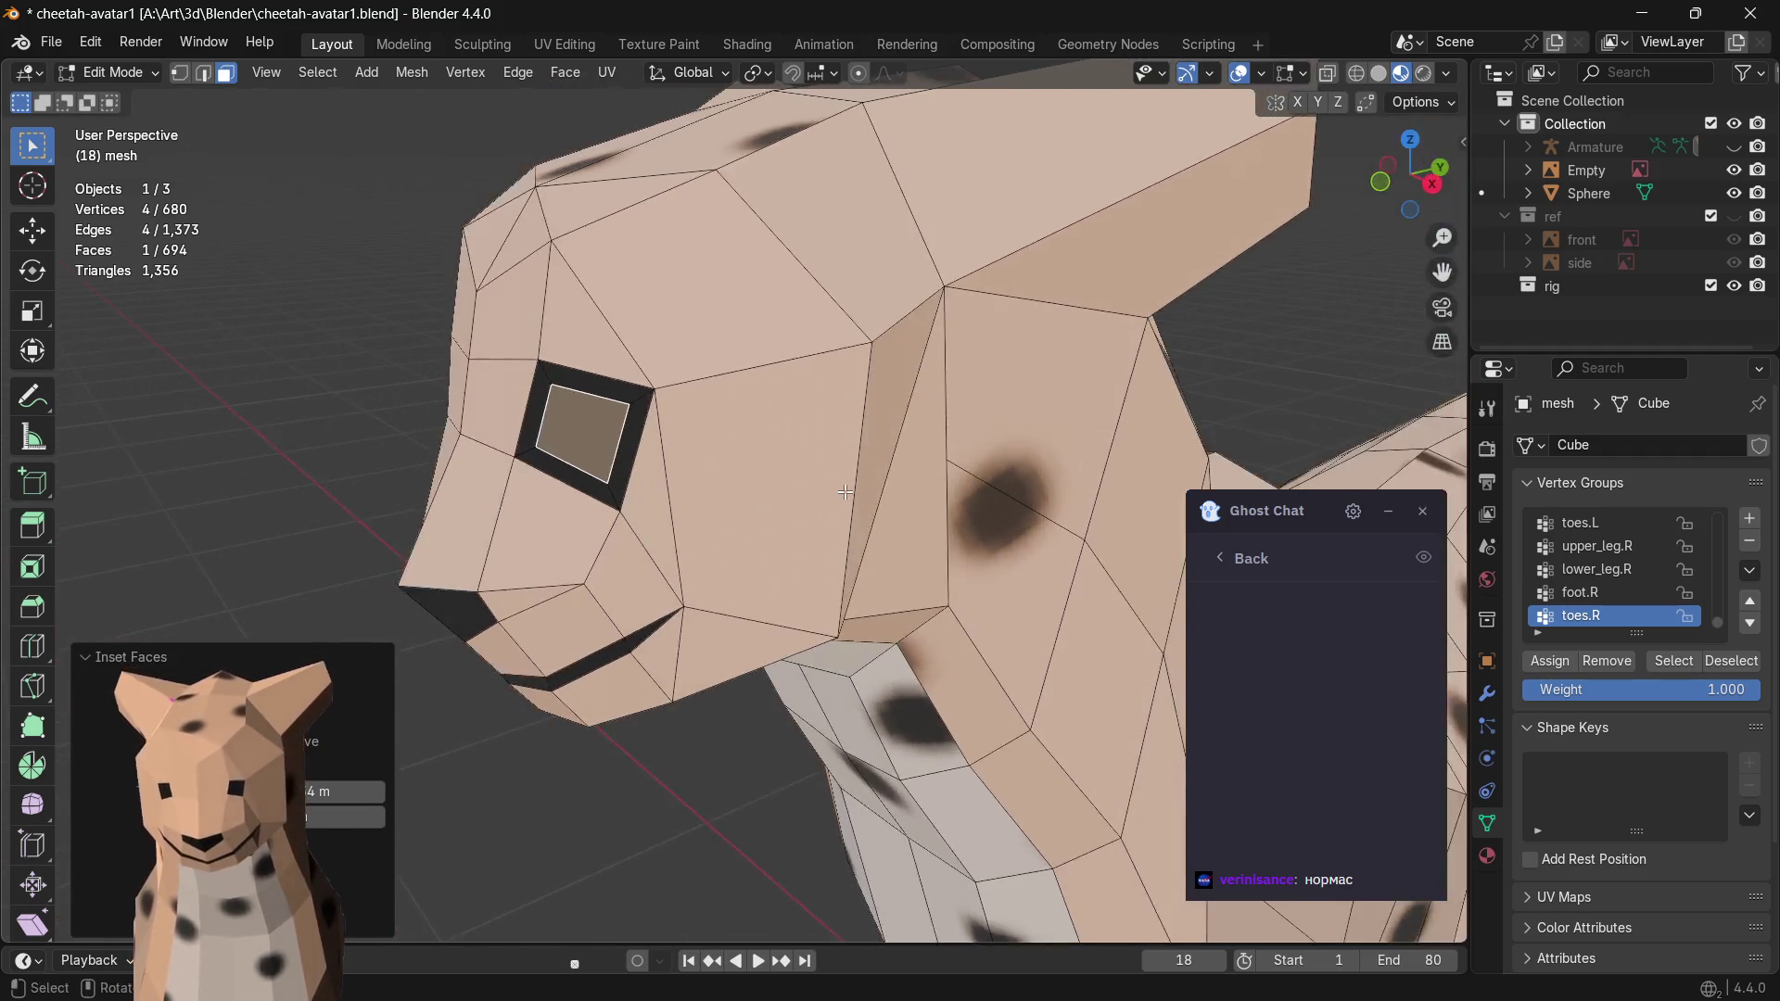
key(g)
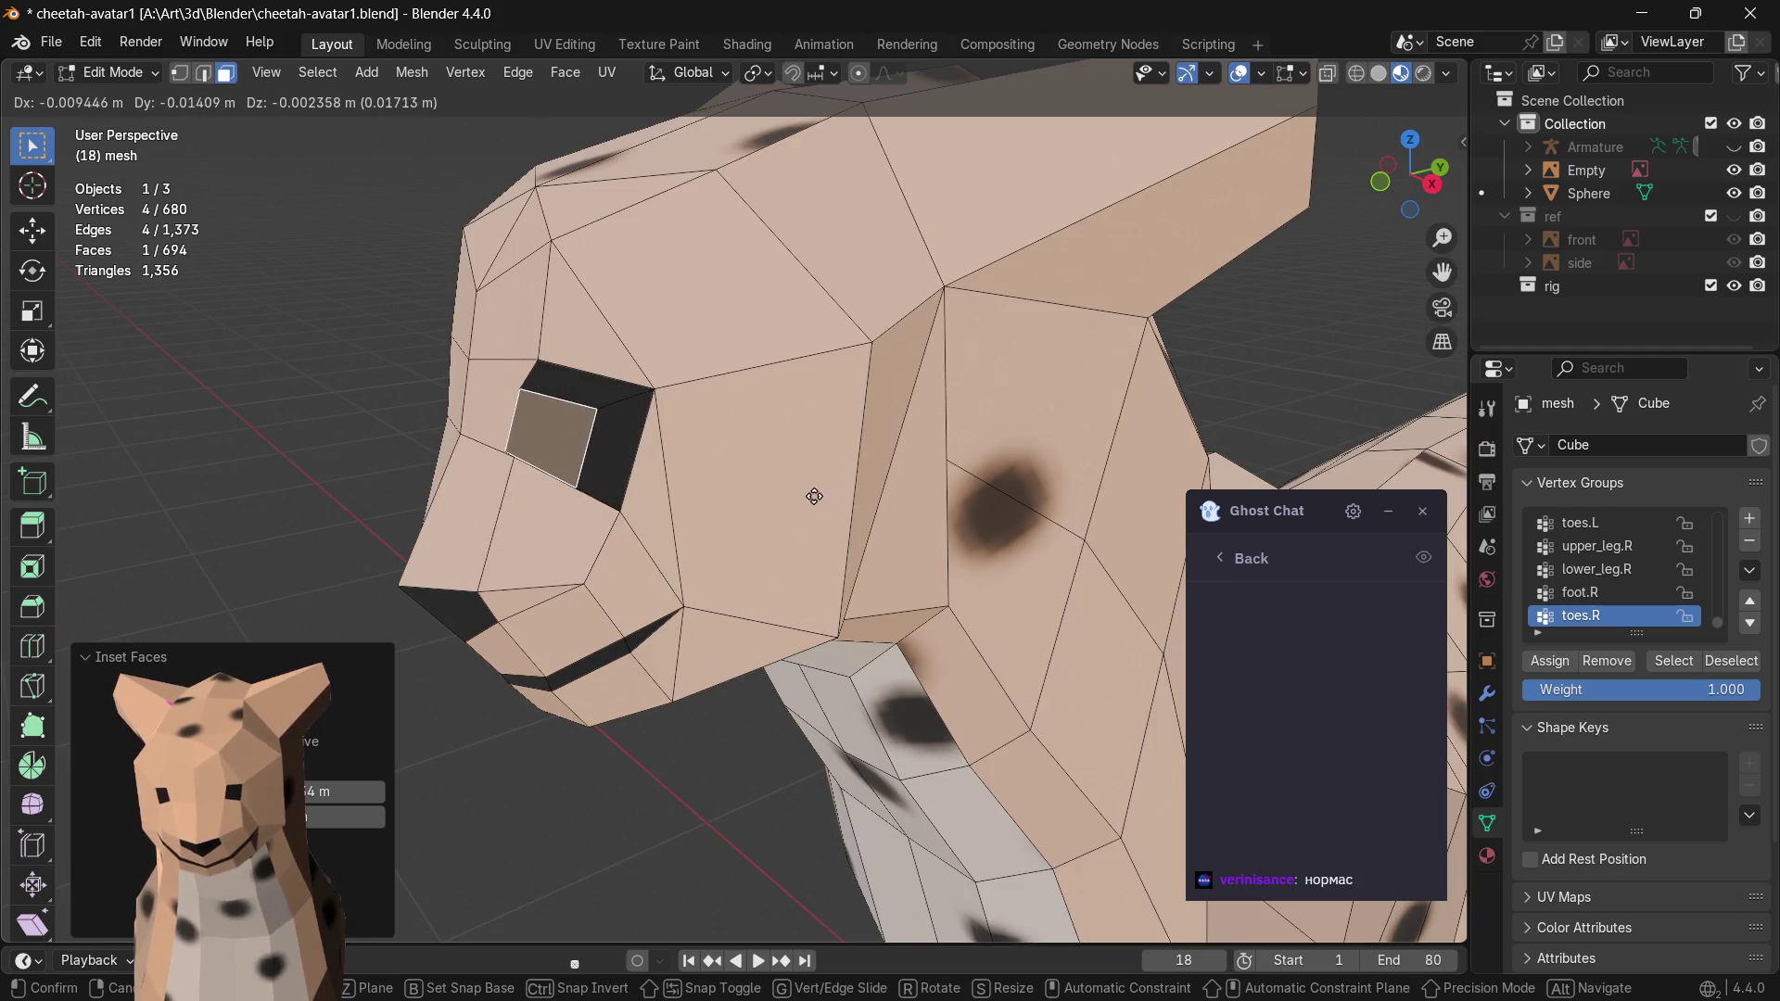
click(835, 487)
mouse_move(835, 487)
middle_down()
mouse_move(974, 473)
mouse_move(919, 470)
mouse_move(957, 489)
mouse_move(995, 405)
middle_up()
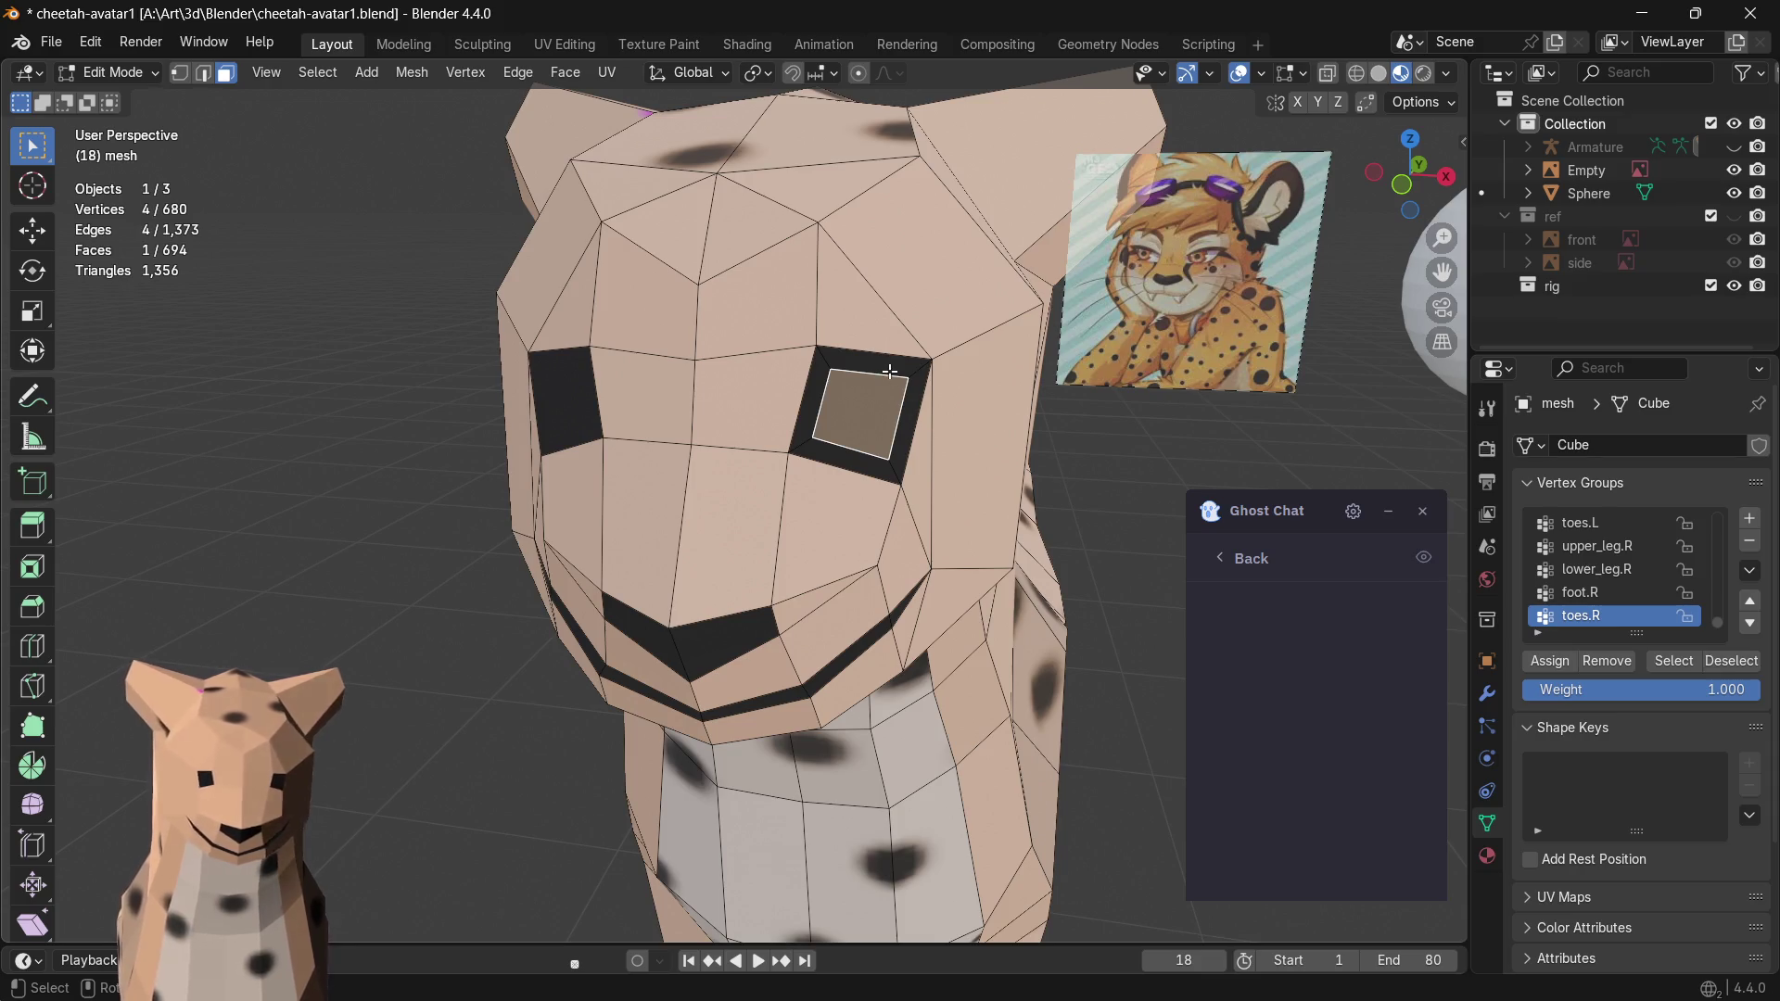
- Push the eye face inward as a socket, shrink it, and return to Solid shading
key(e)
click(924, 378)
key(s)
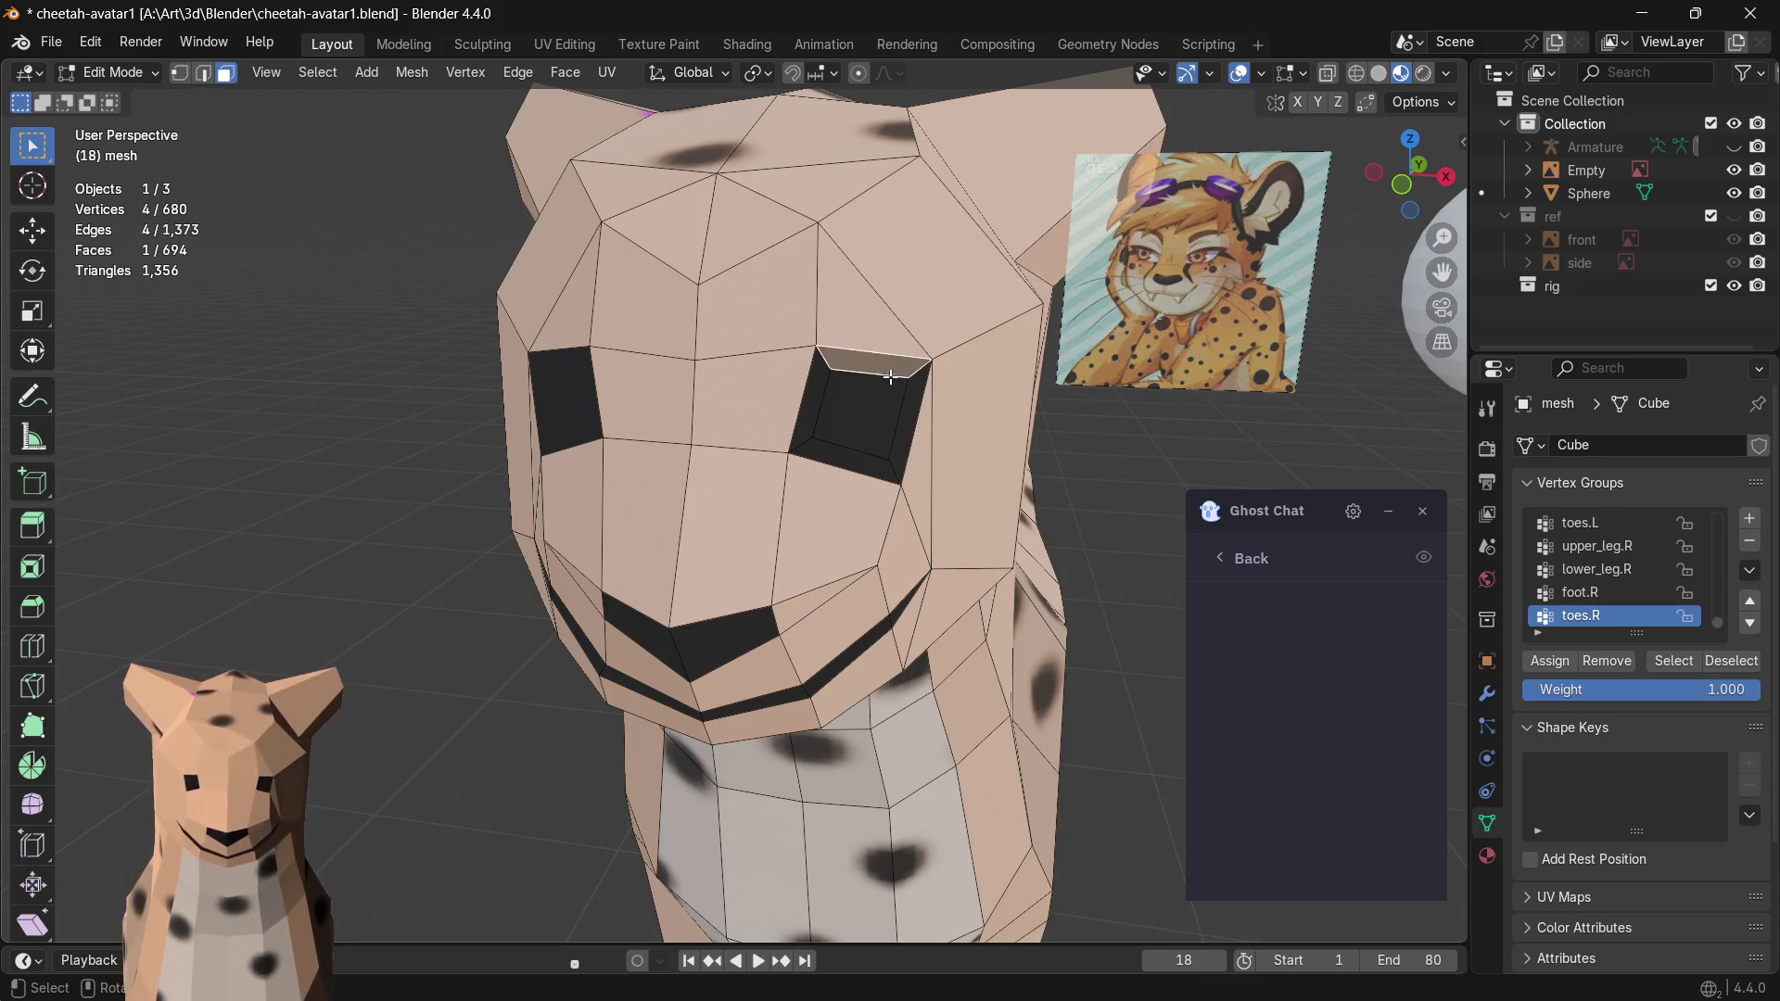
click(940, 384)
key(z)
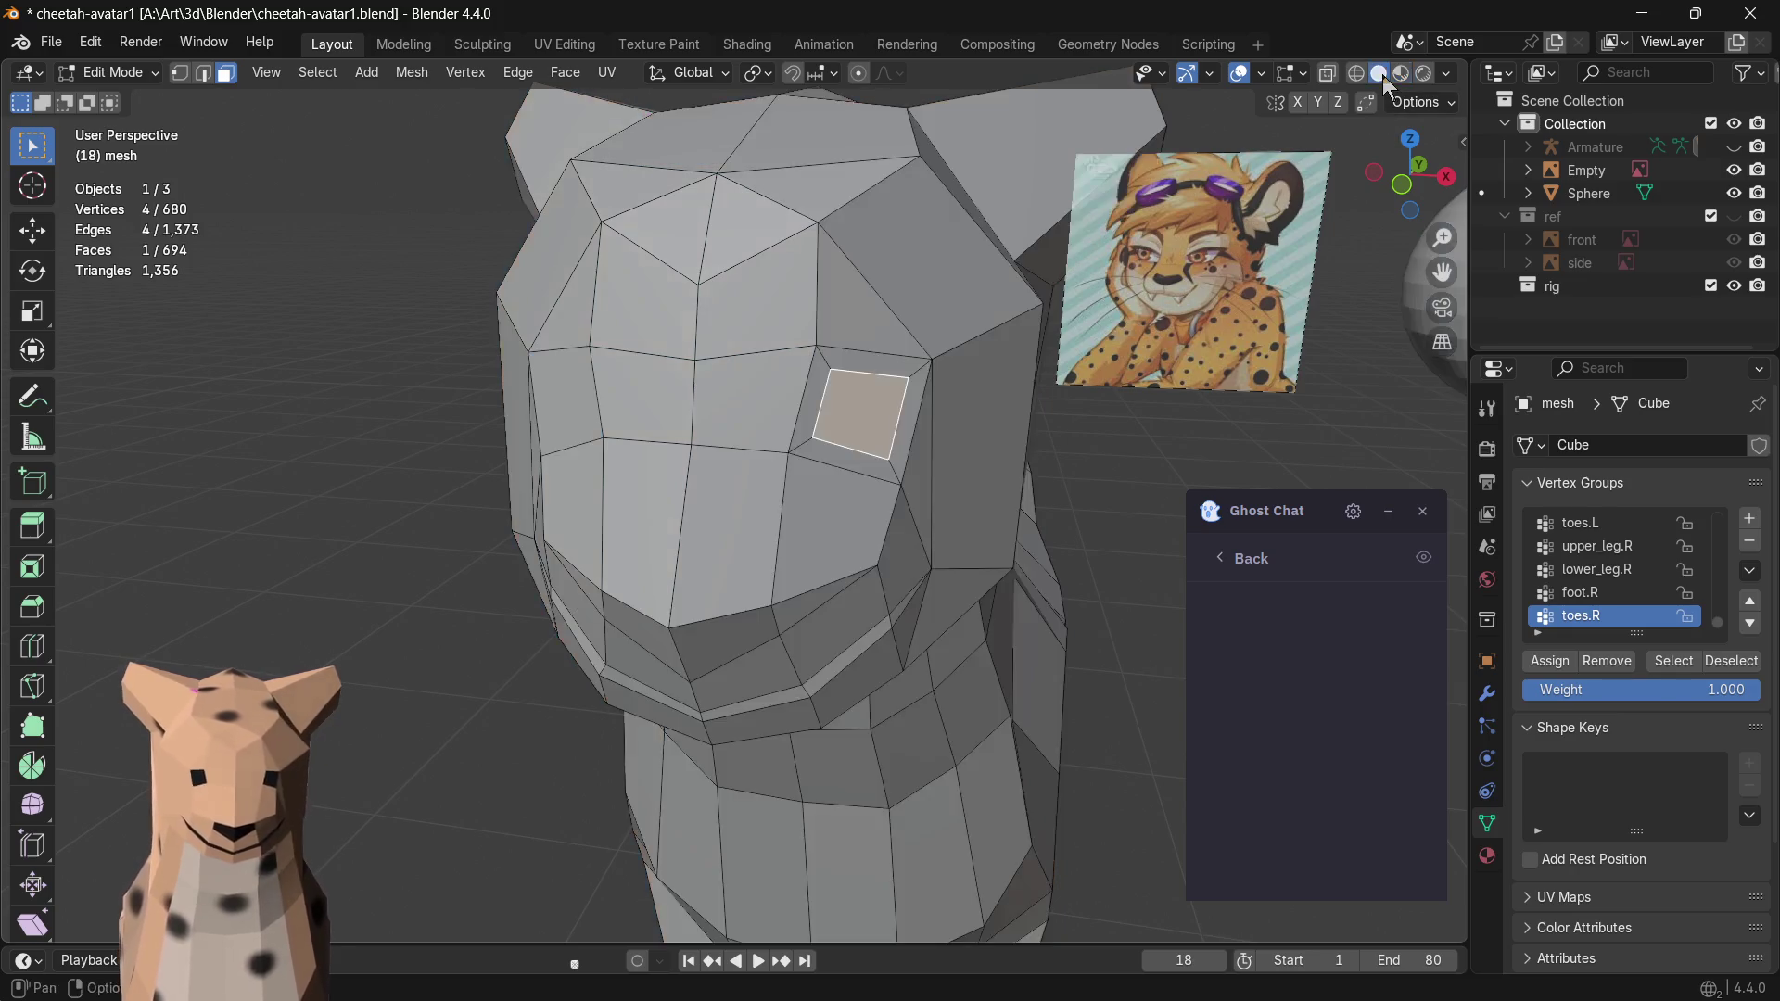
- Reselect the inset eye face, cancel trial scales along X, and turn on proportional editing
click(832, 371)
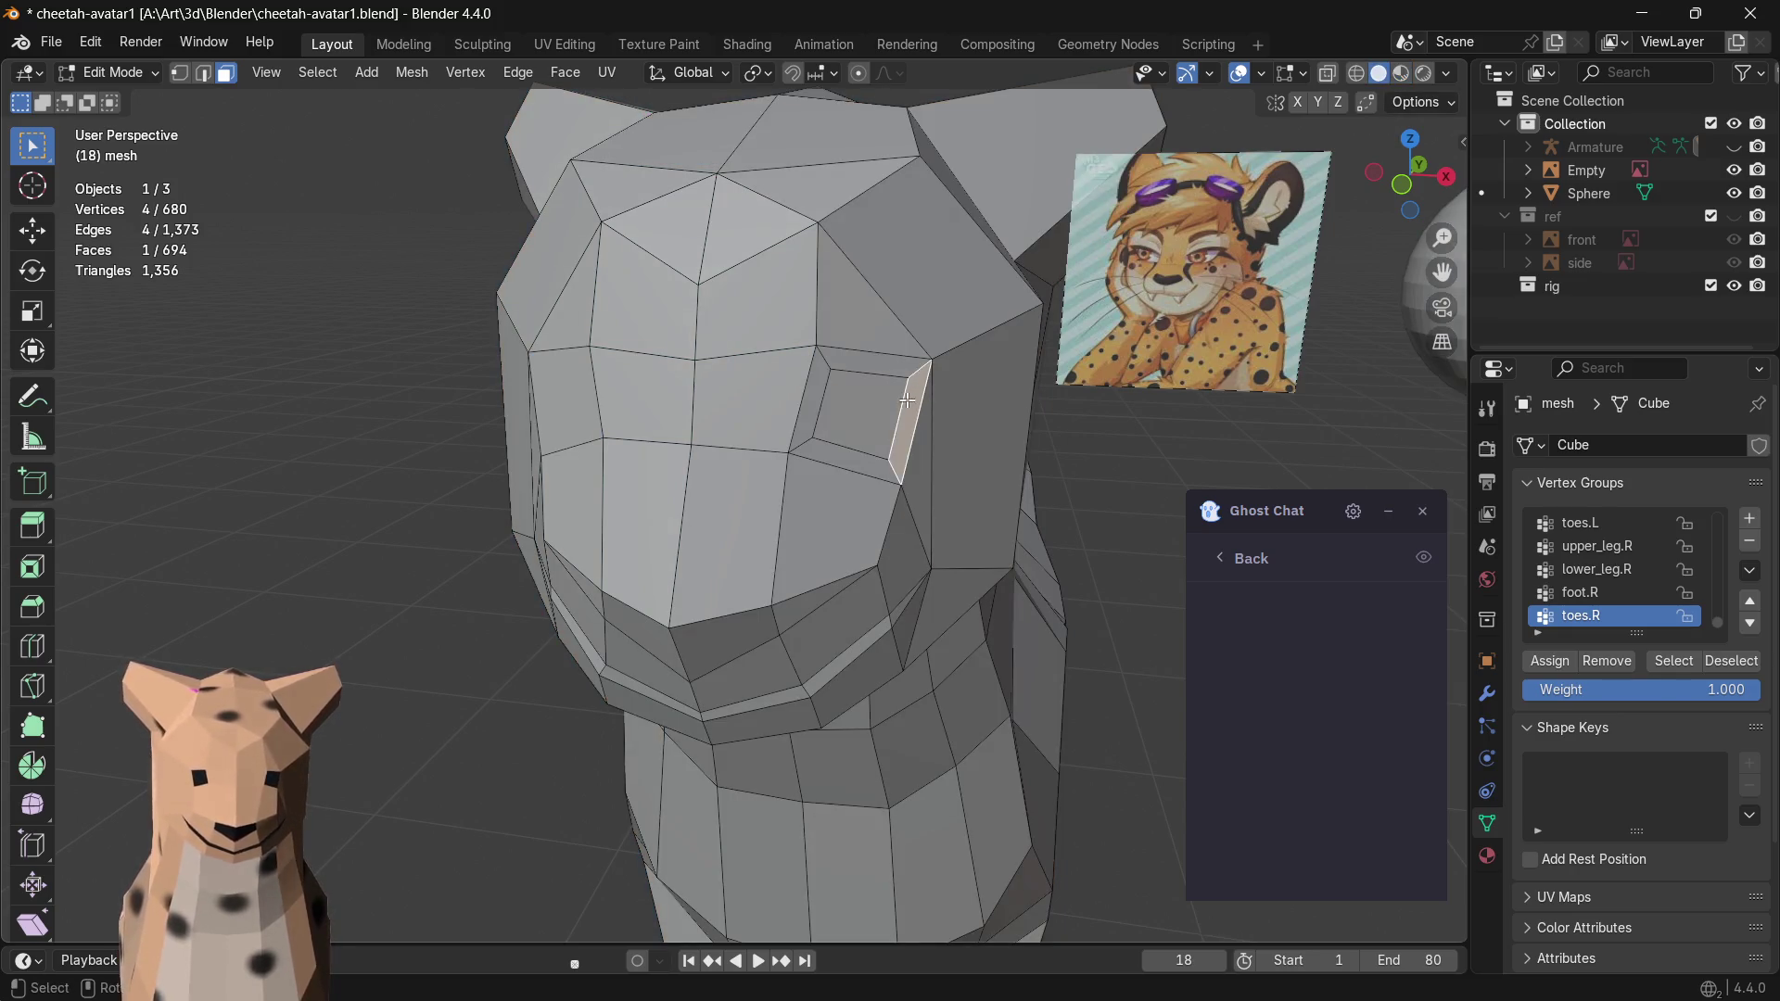
click(807, 404)
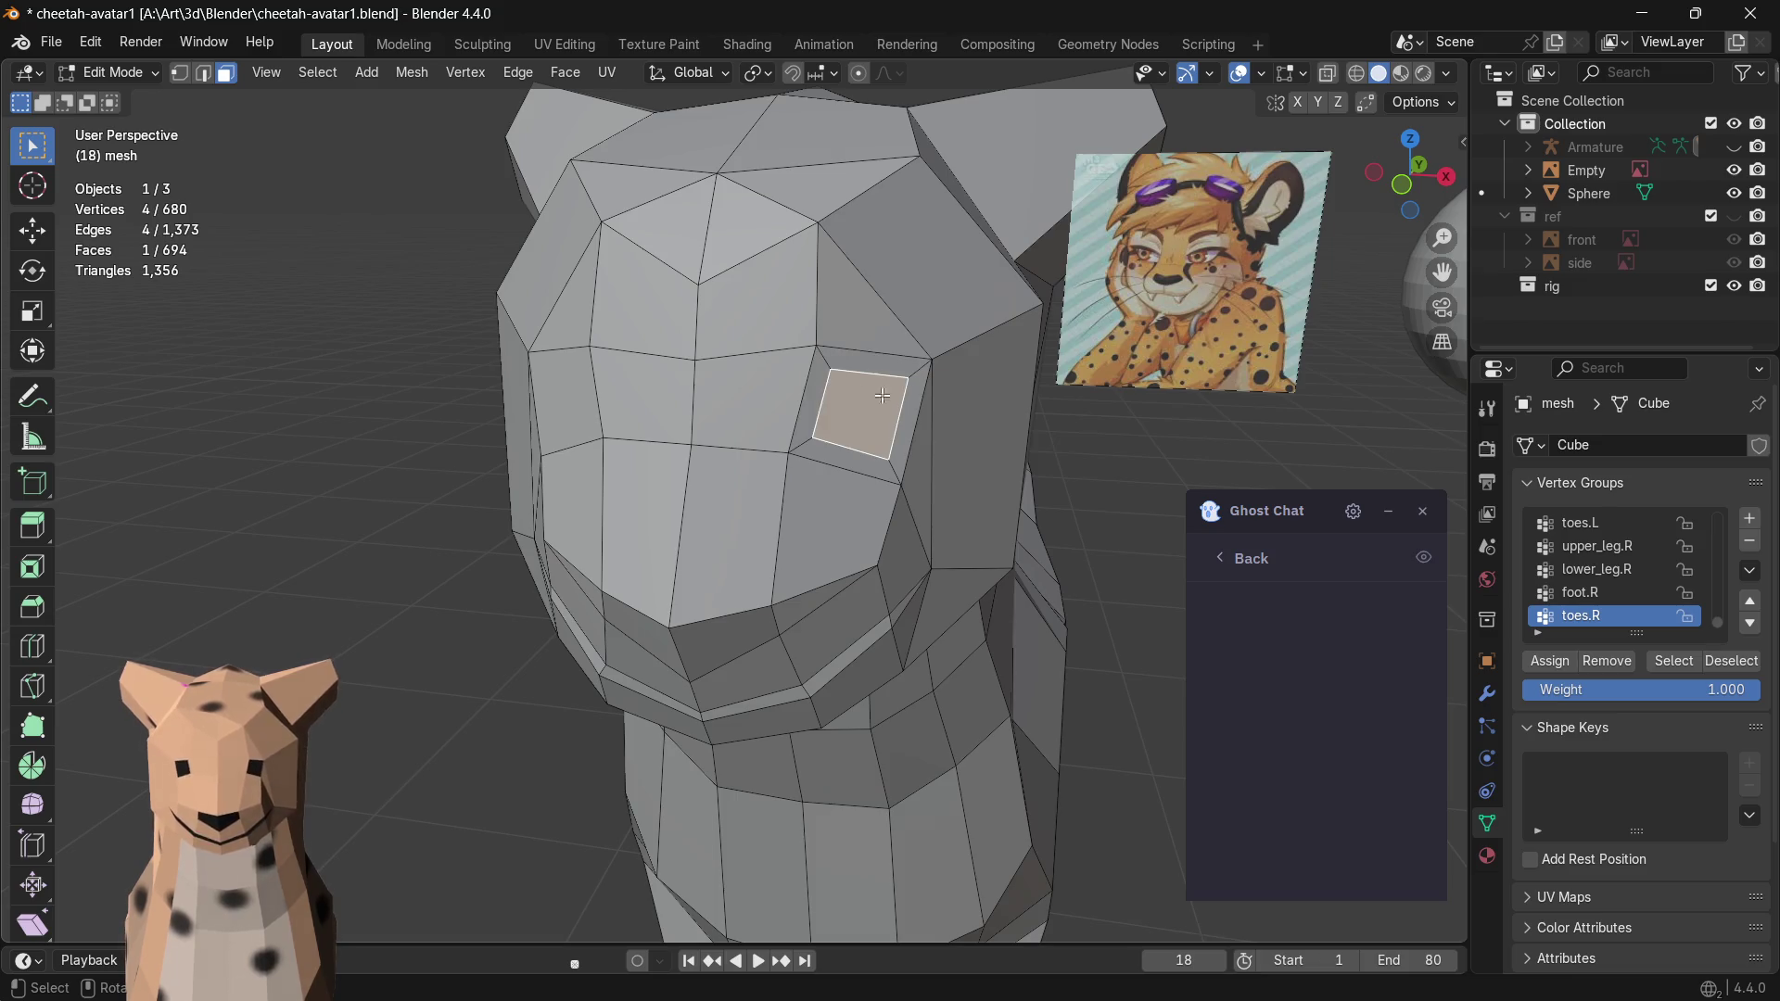
click(902, 425)
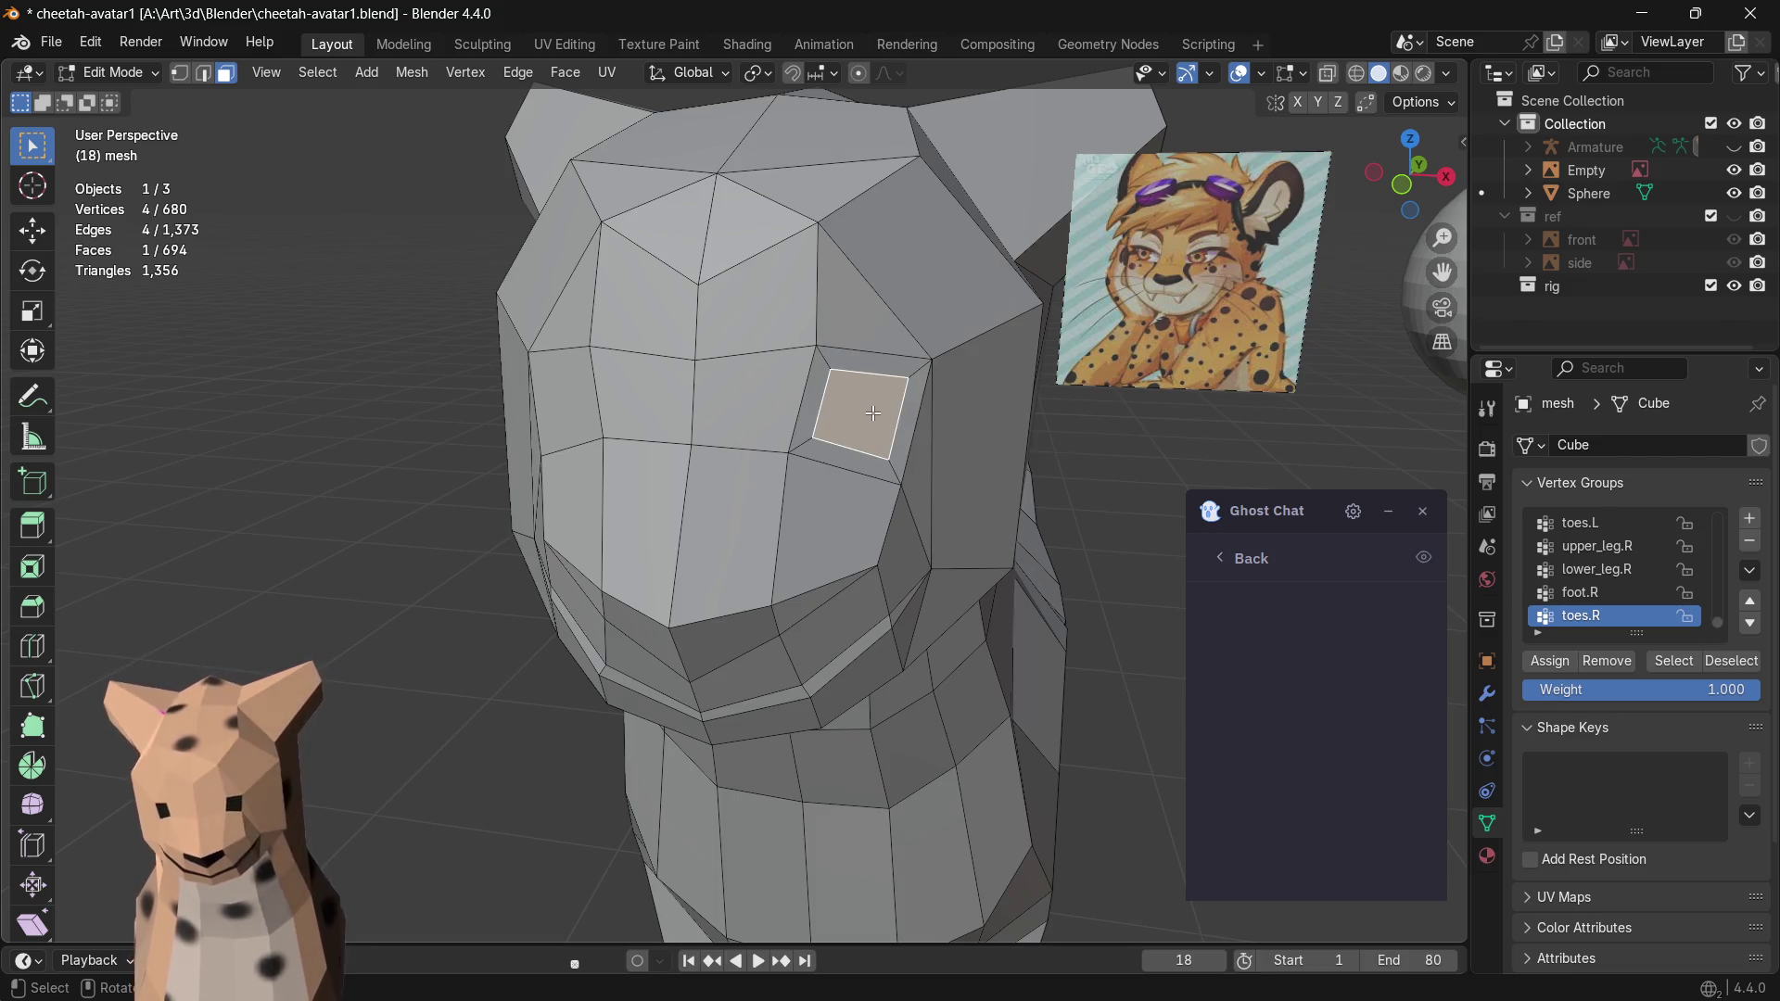
key(s)
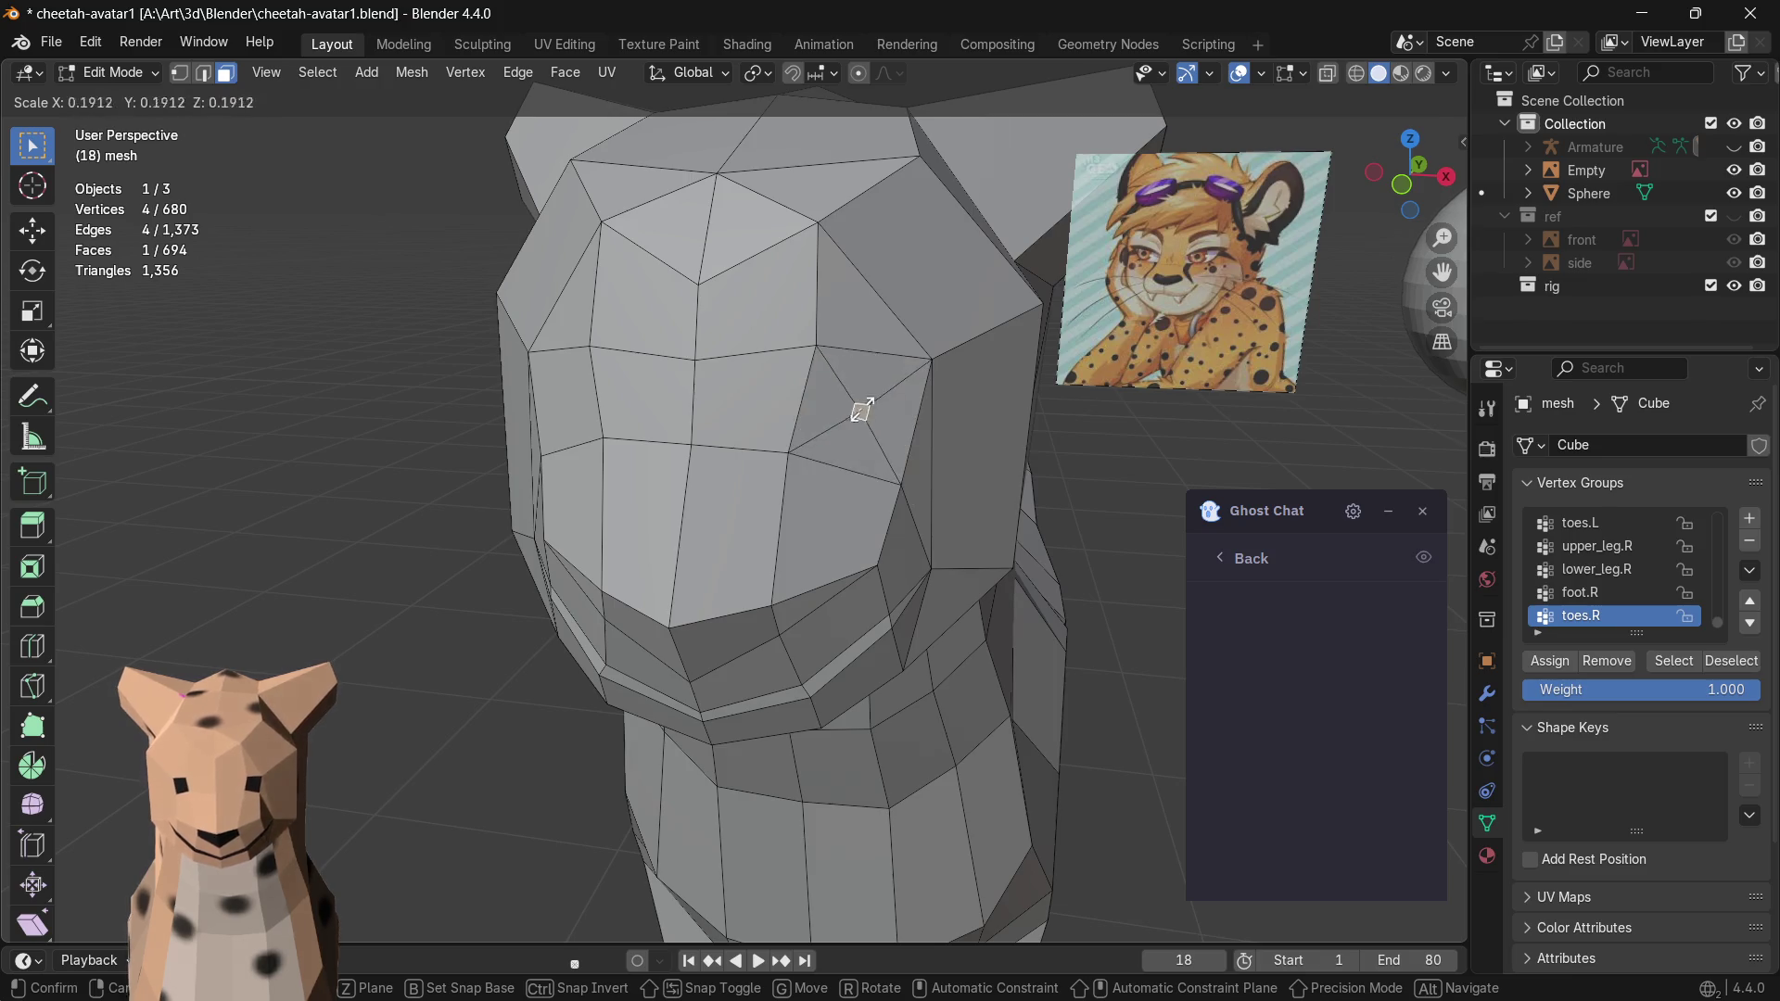
key(Escape)
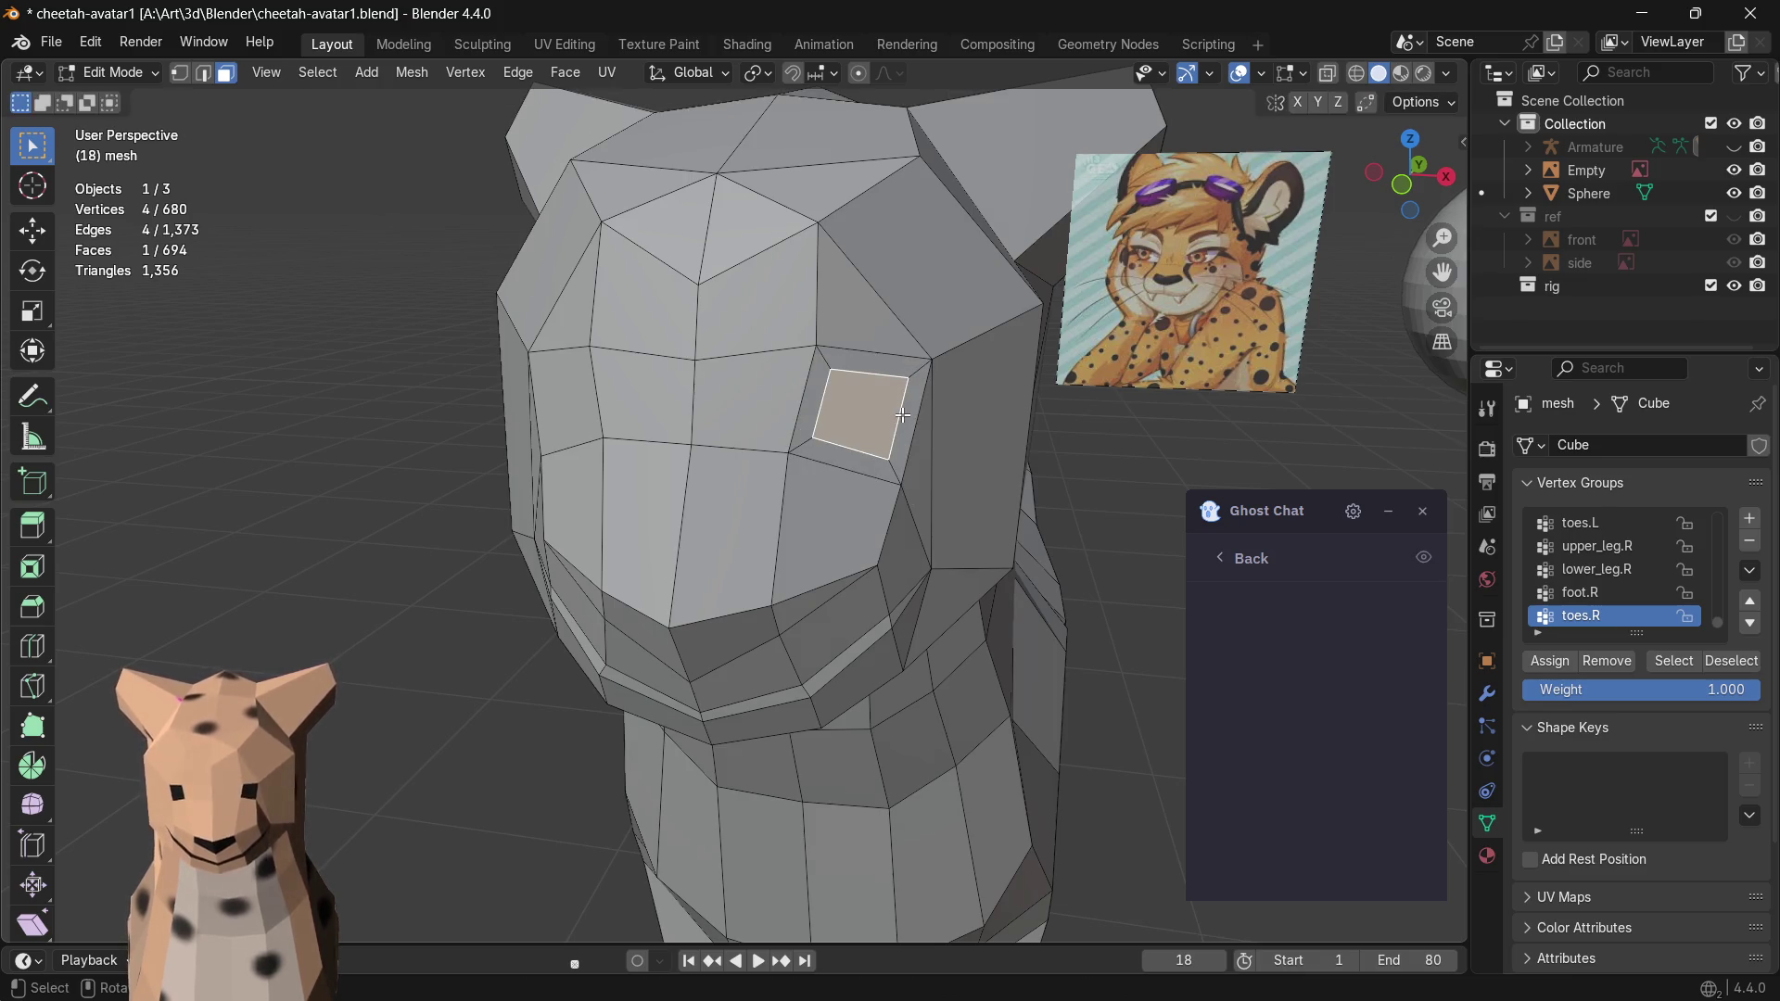
key(s)
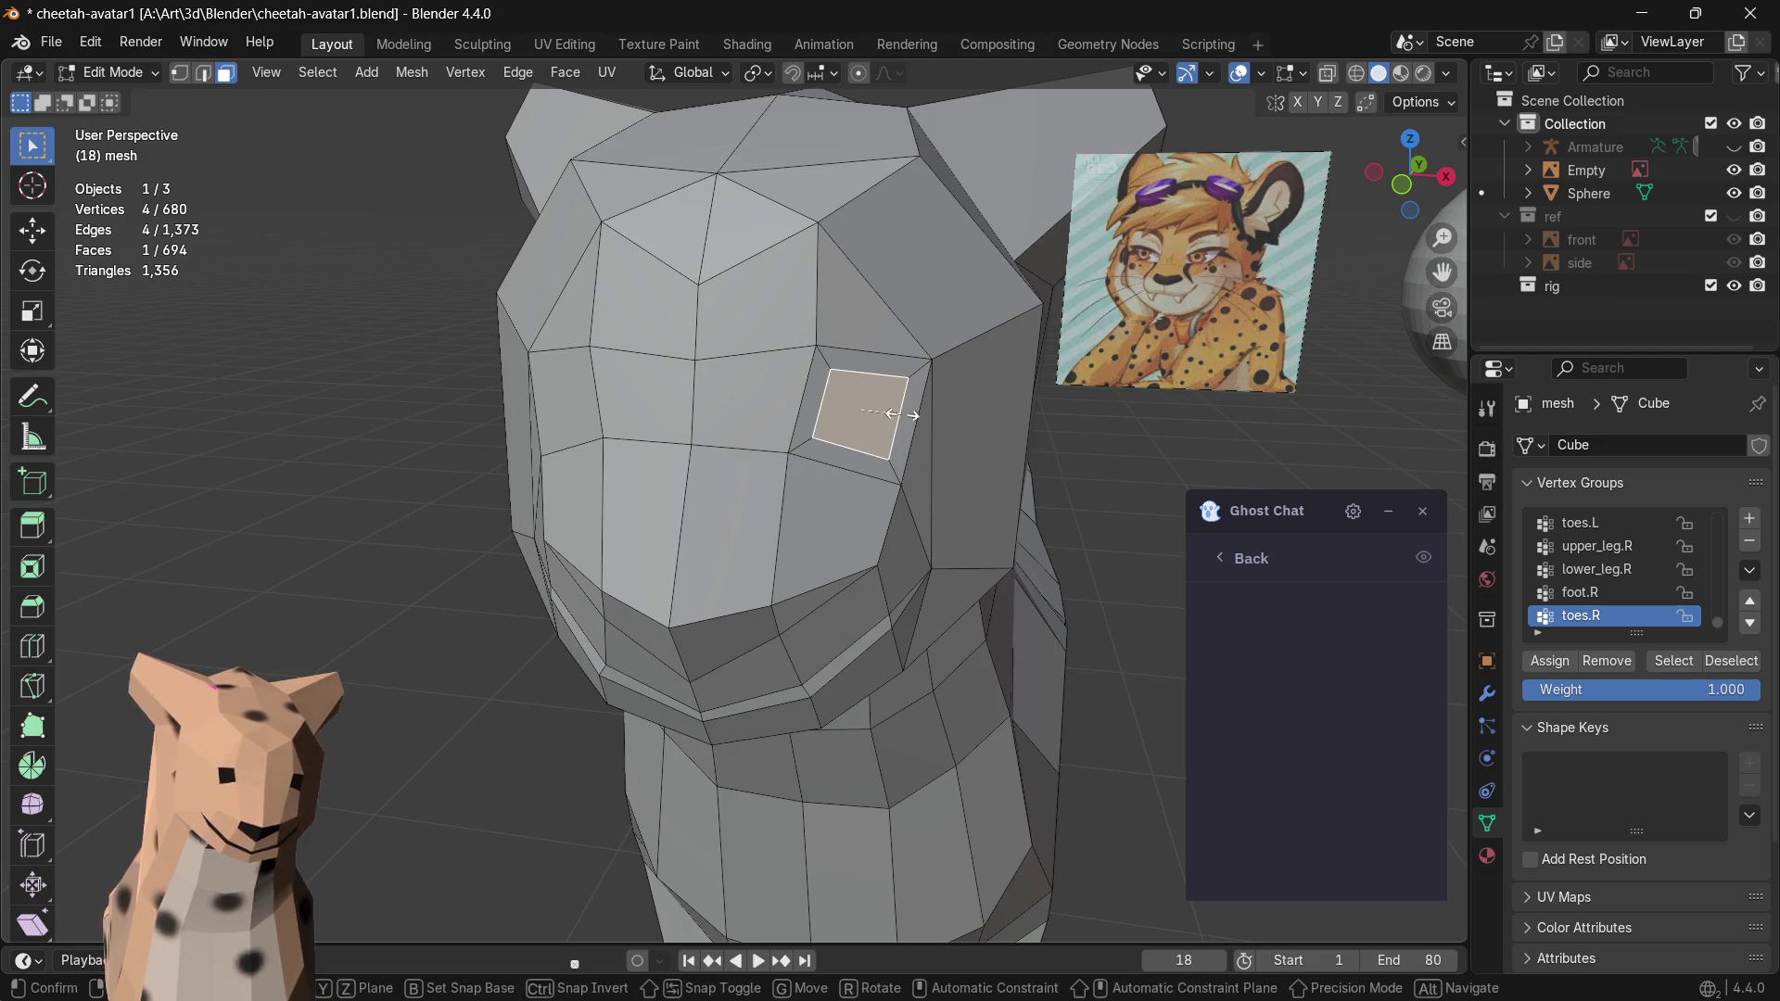
key(x)
key(Escape)
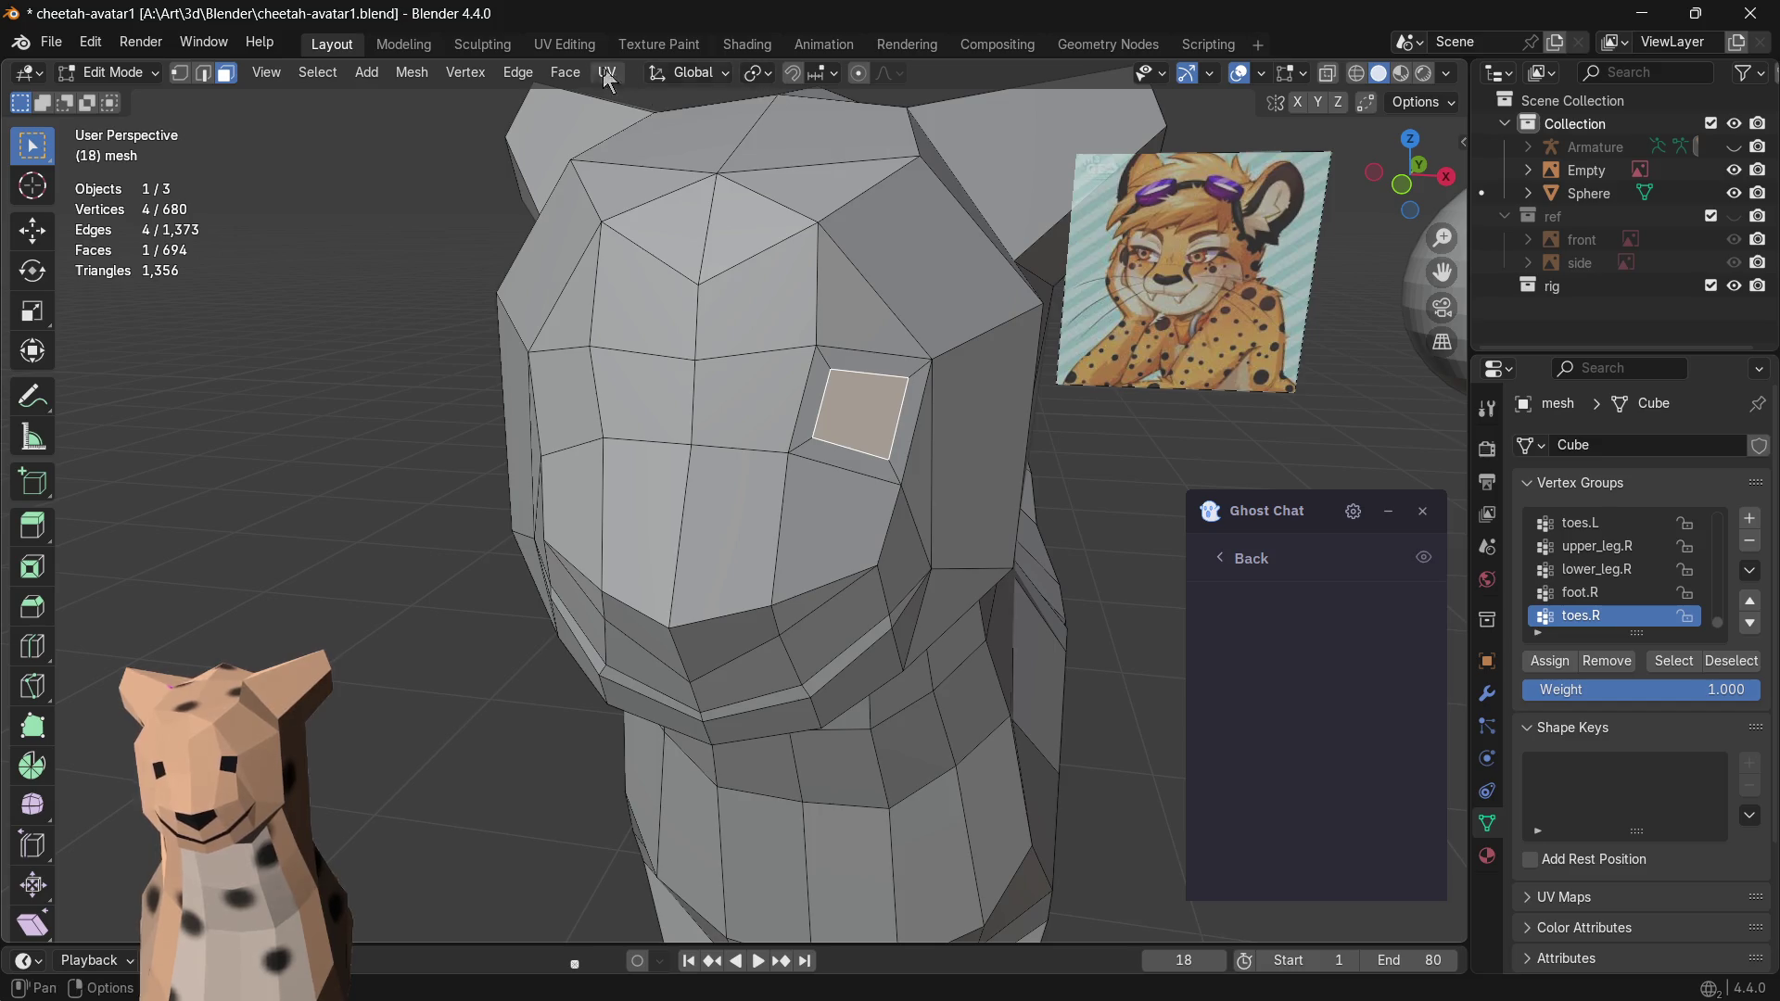
click(857, 78)
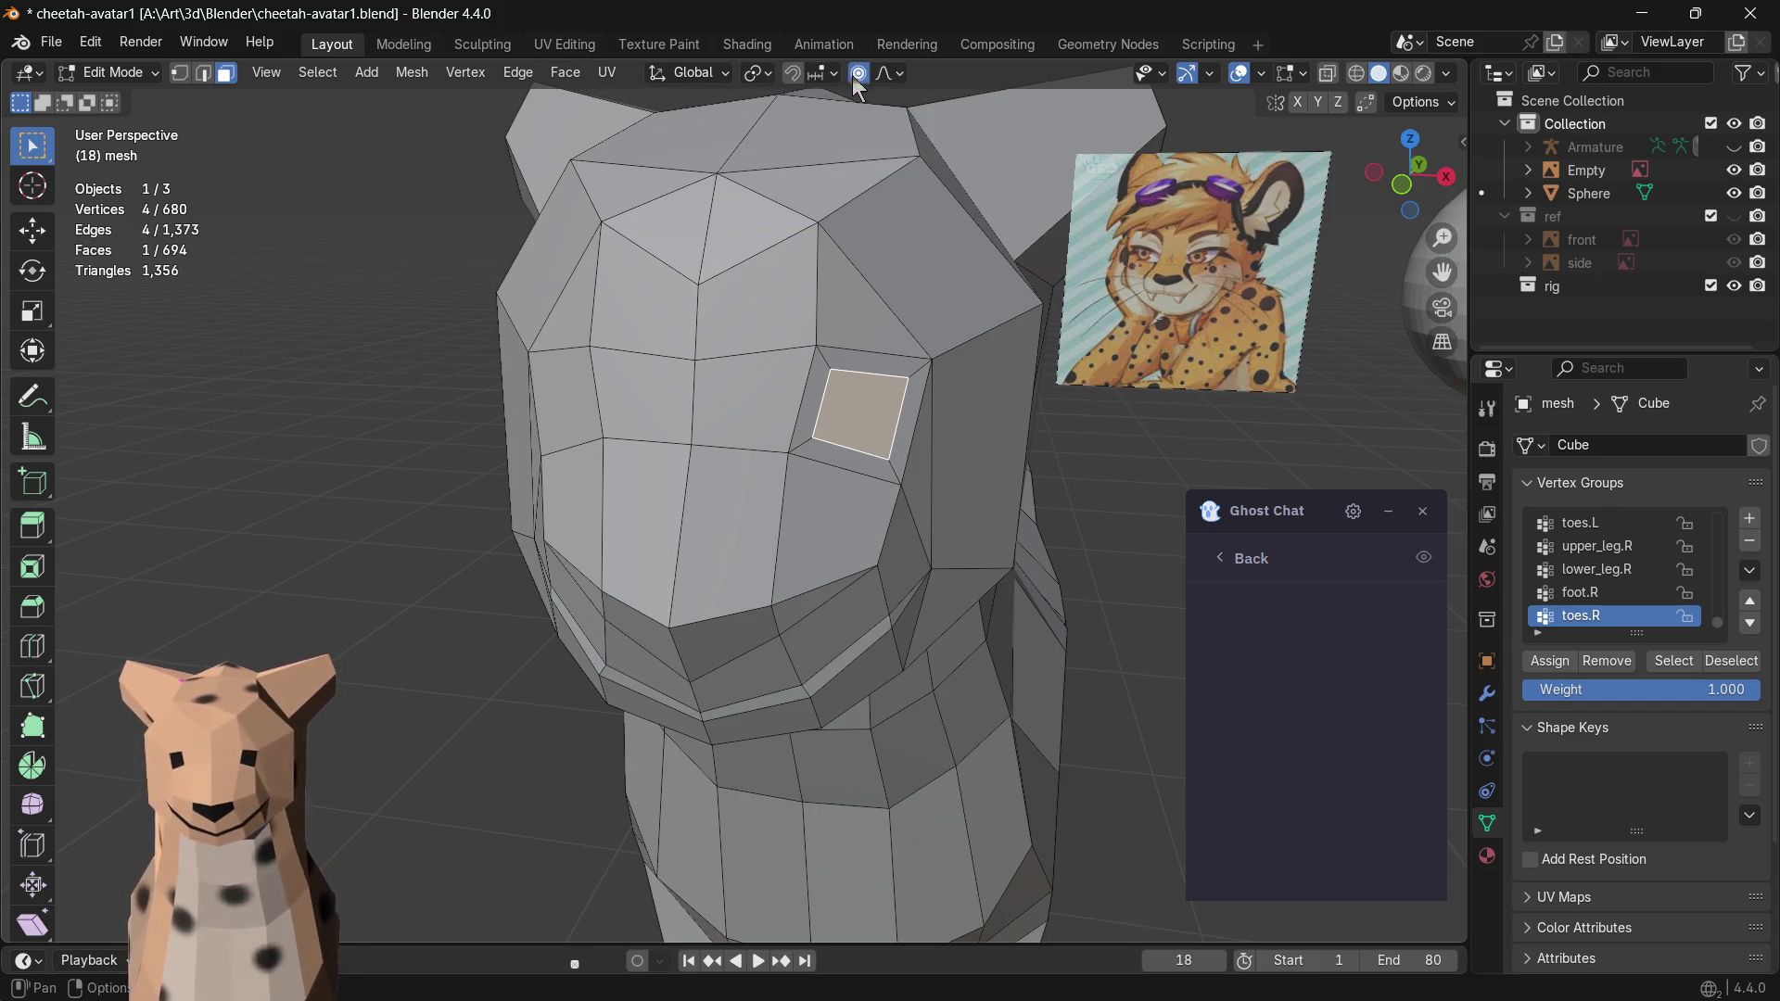
- Try several proportional resizes of the eye area and cancel each one
key(s)
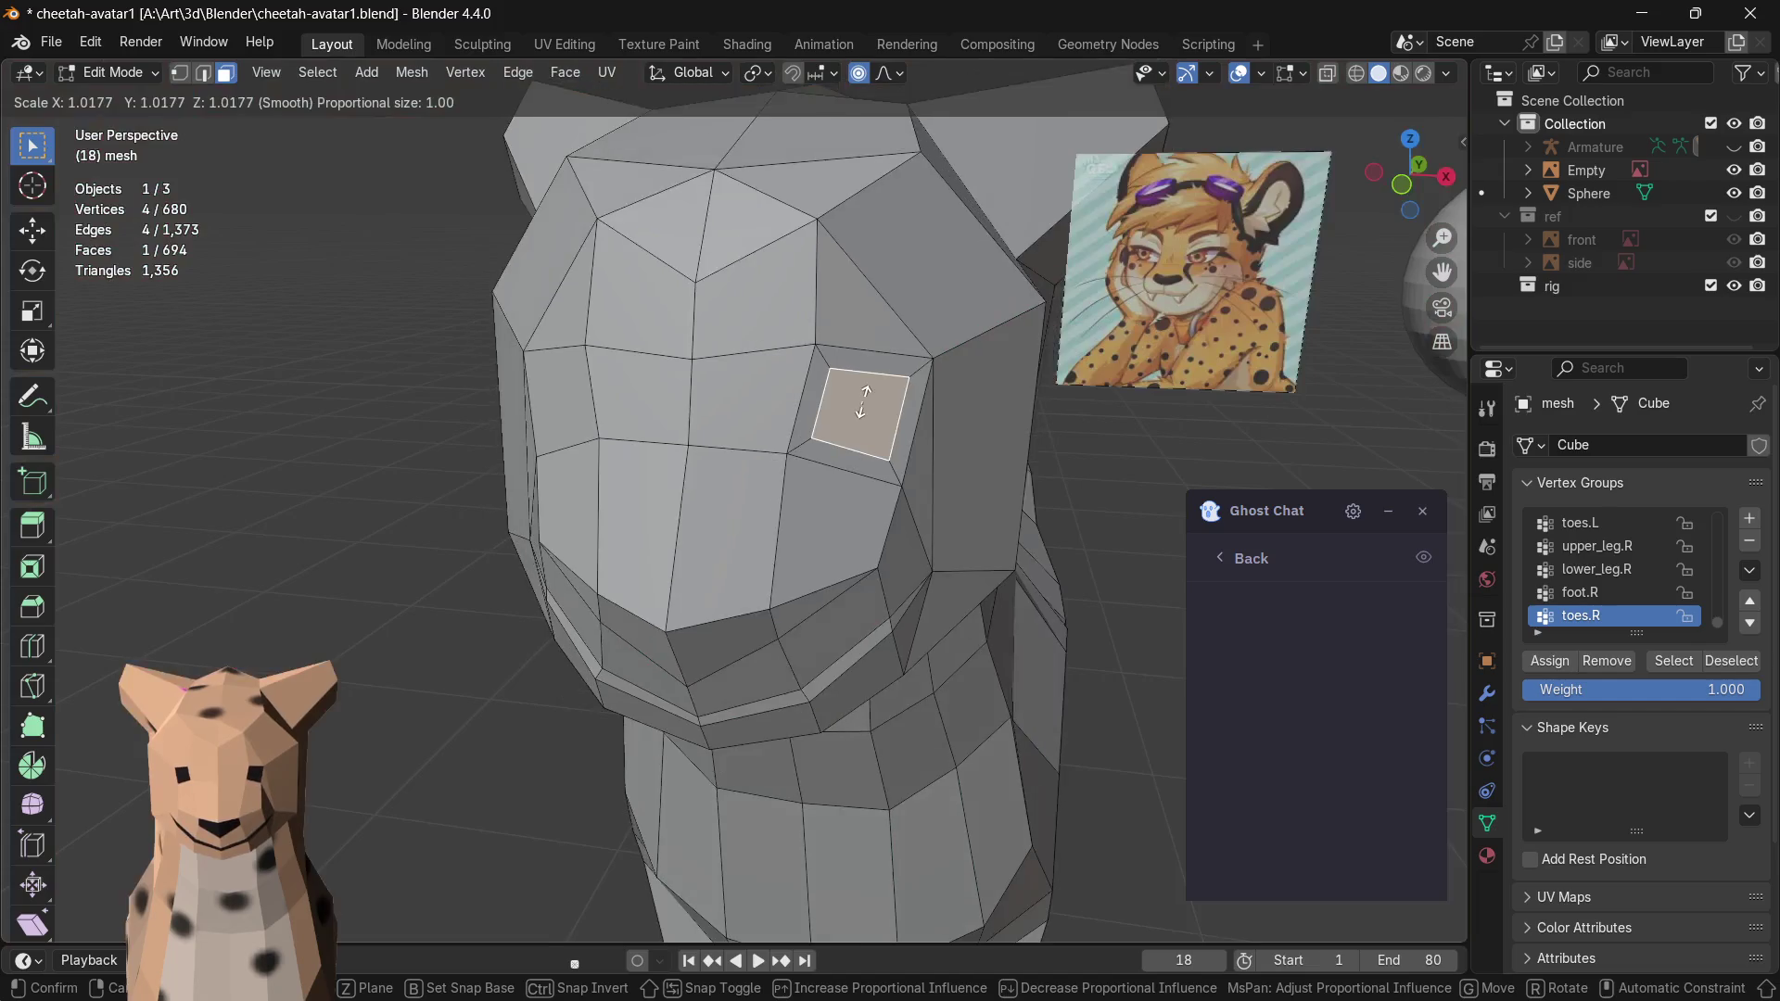
key(Escape)
scroll(904, 413, down, 4)
scroll(890, 418, down, 3)
scroll(813, 447, up, 5)
key(s)
key(Escape)
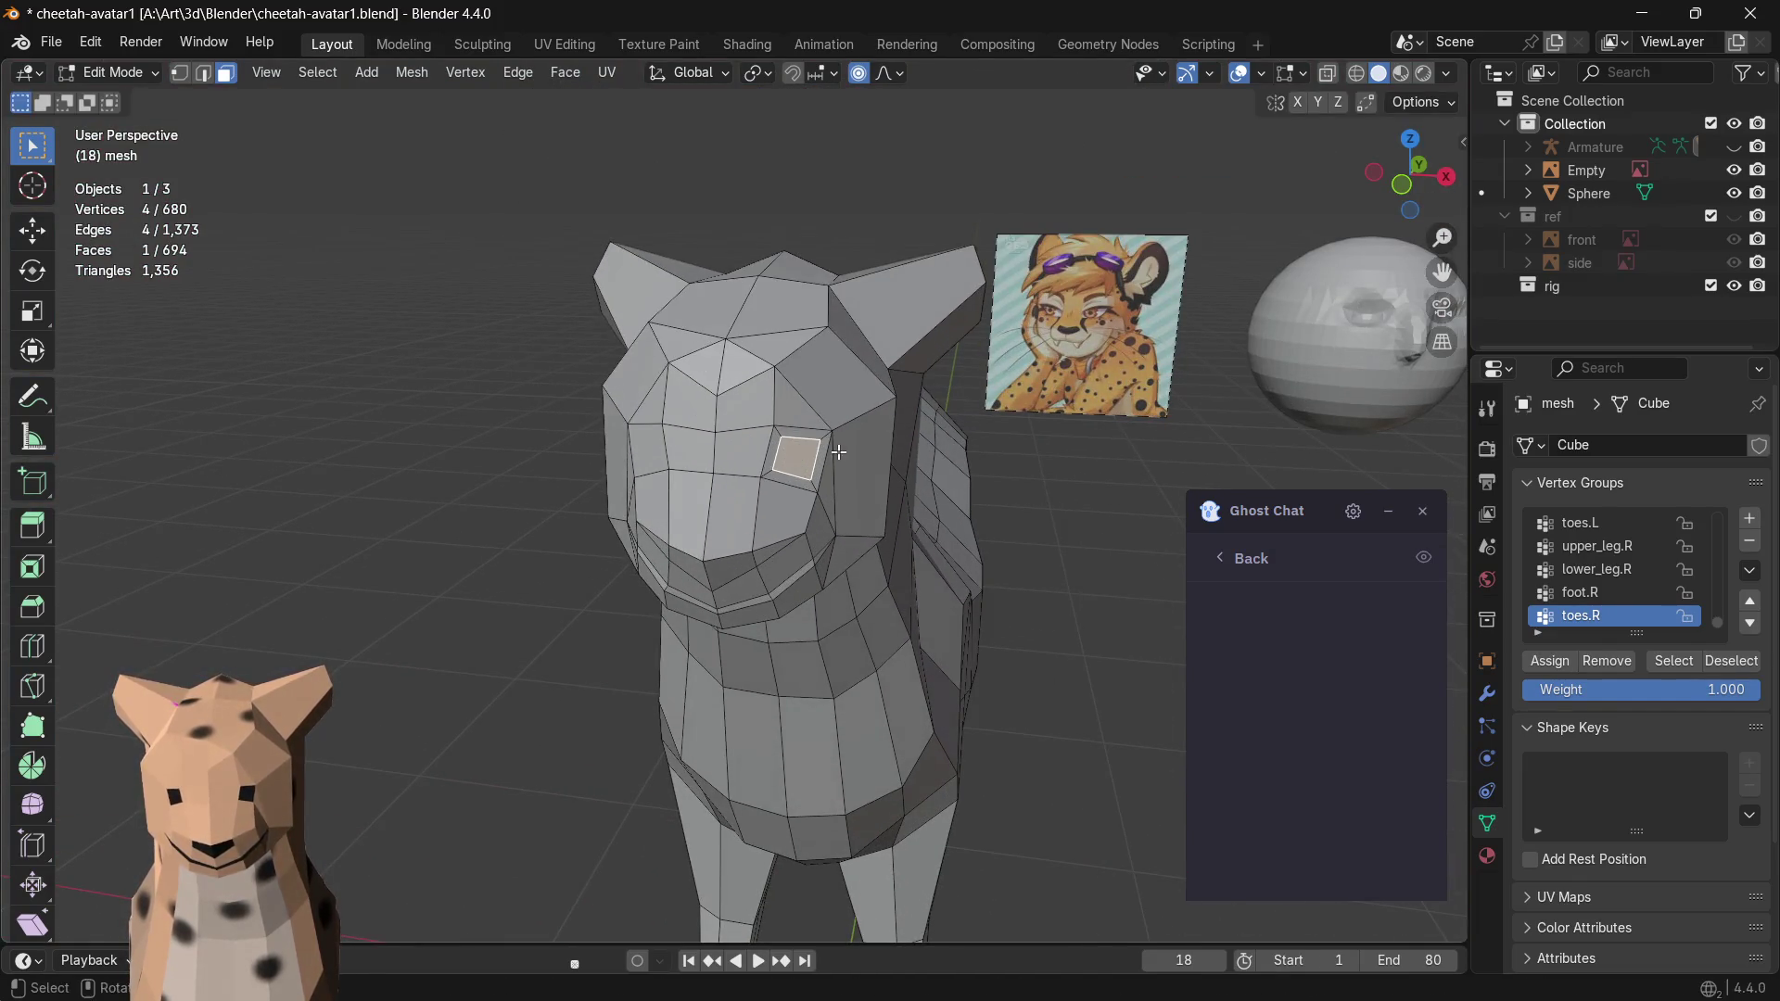
key(s)
key(Escape)
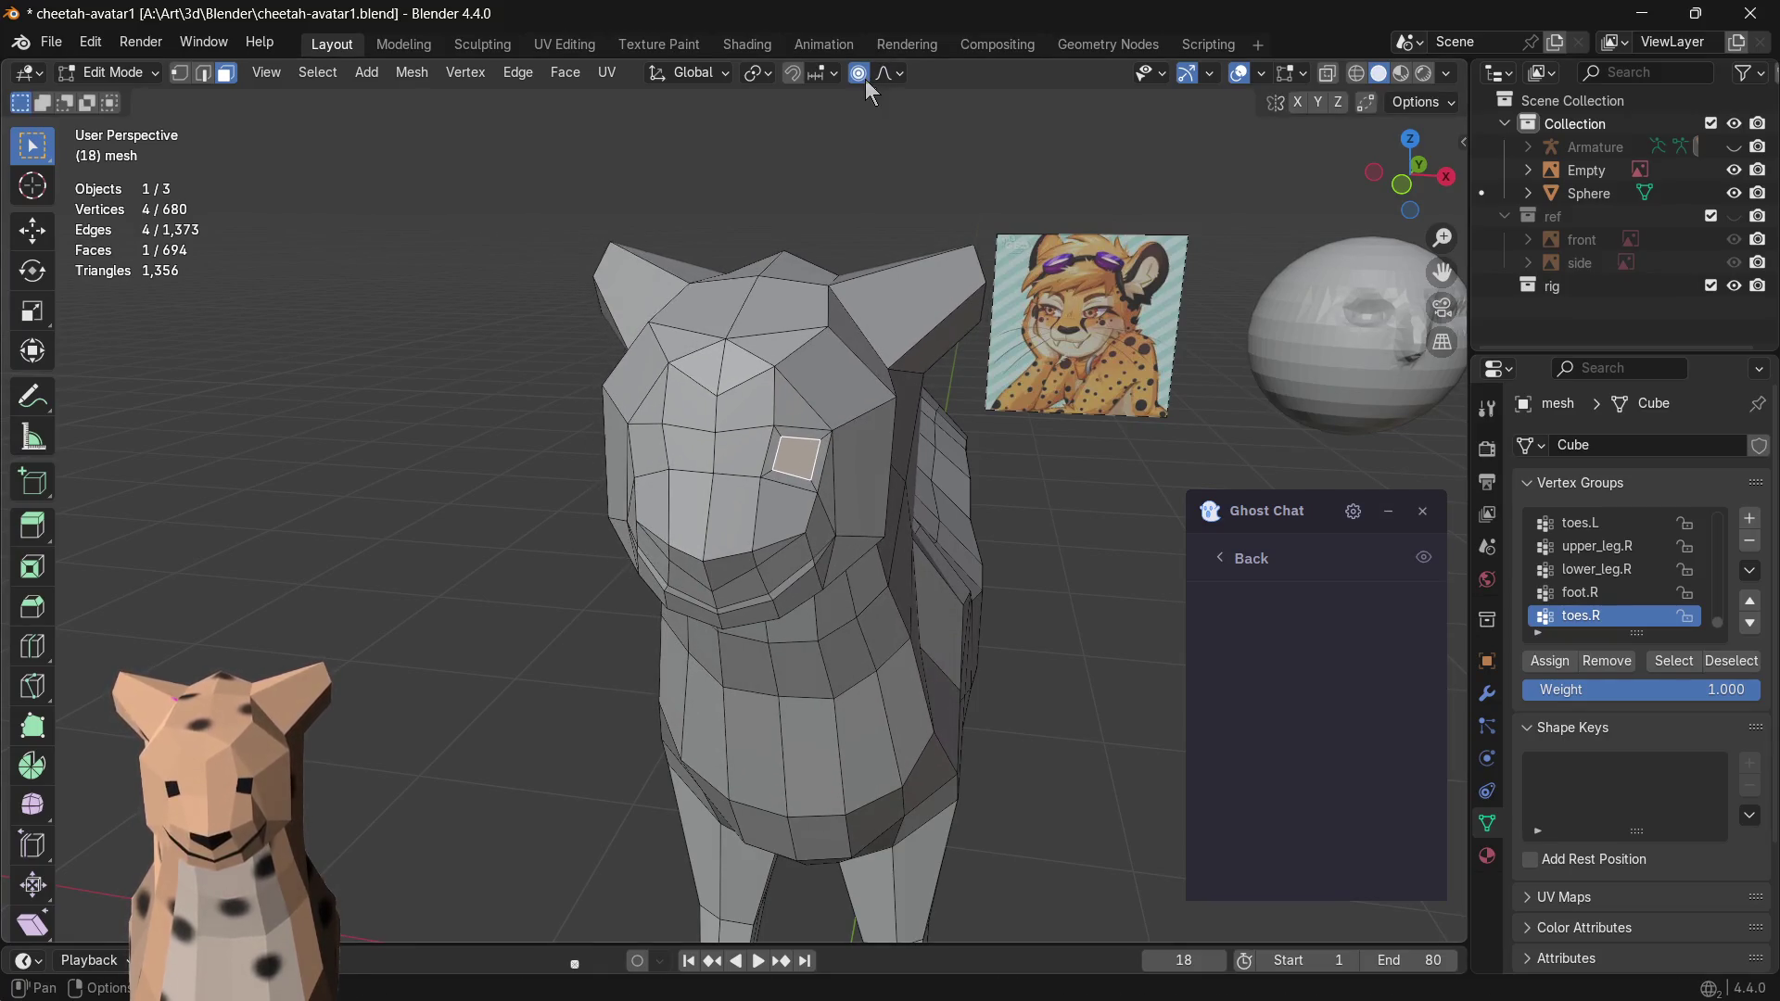
key(alt+a)
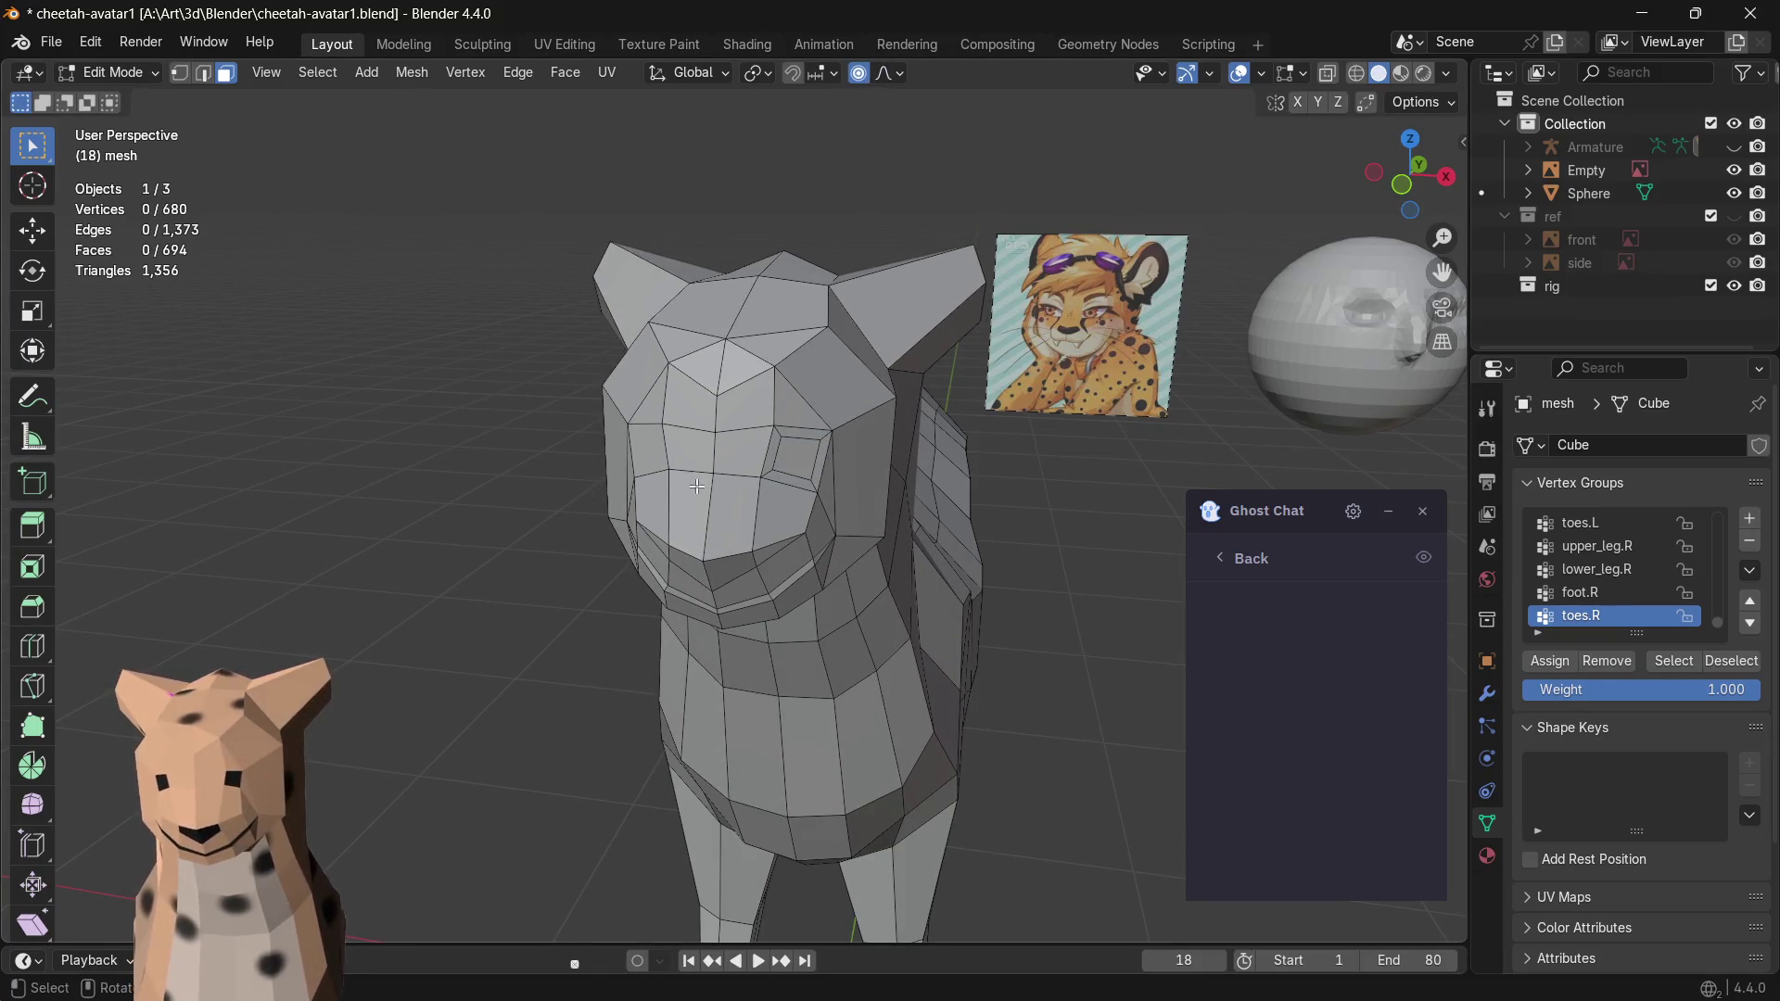
key(s)
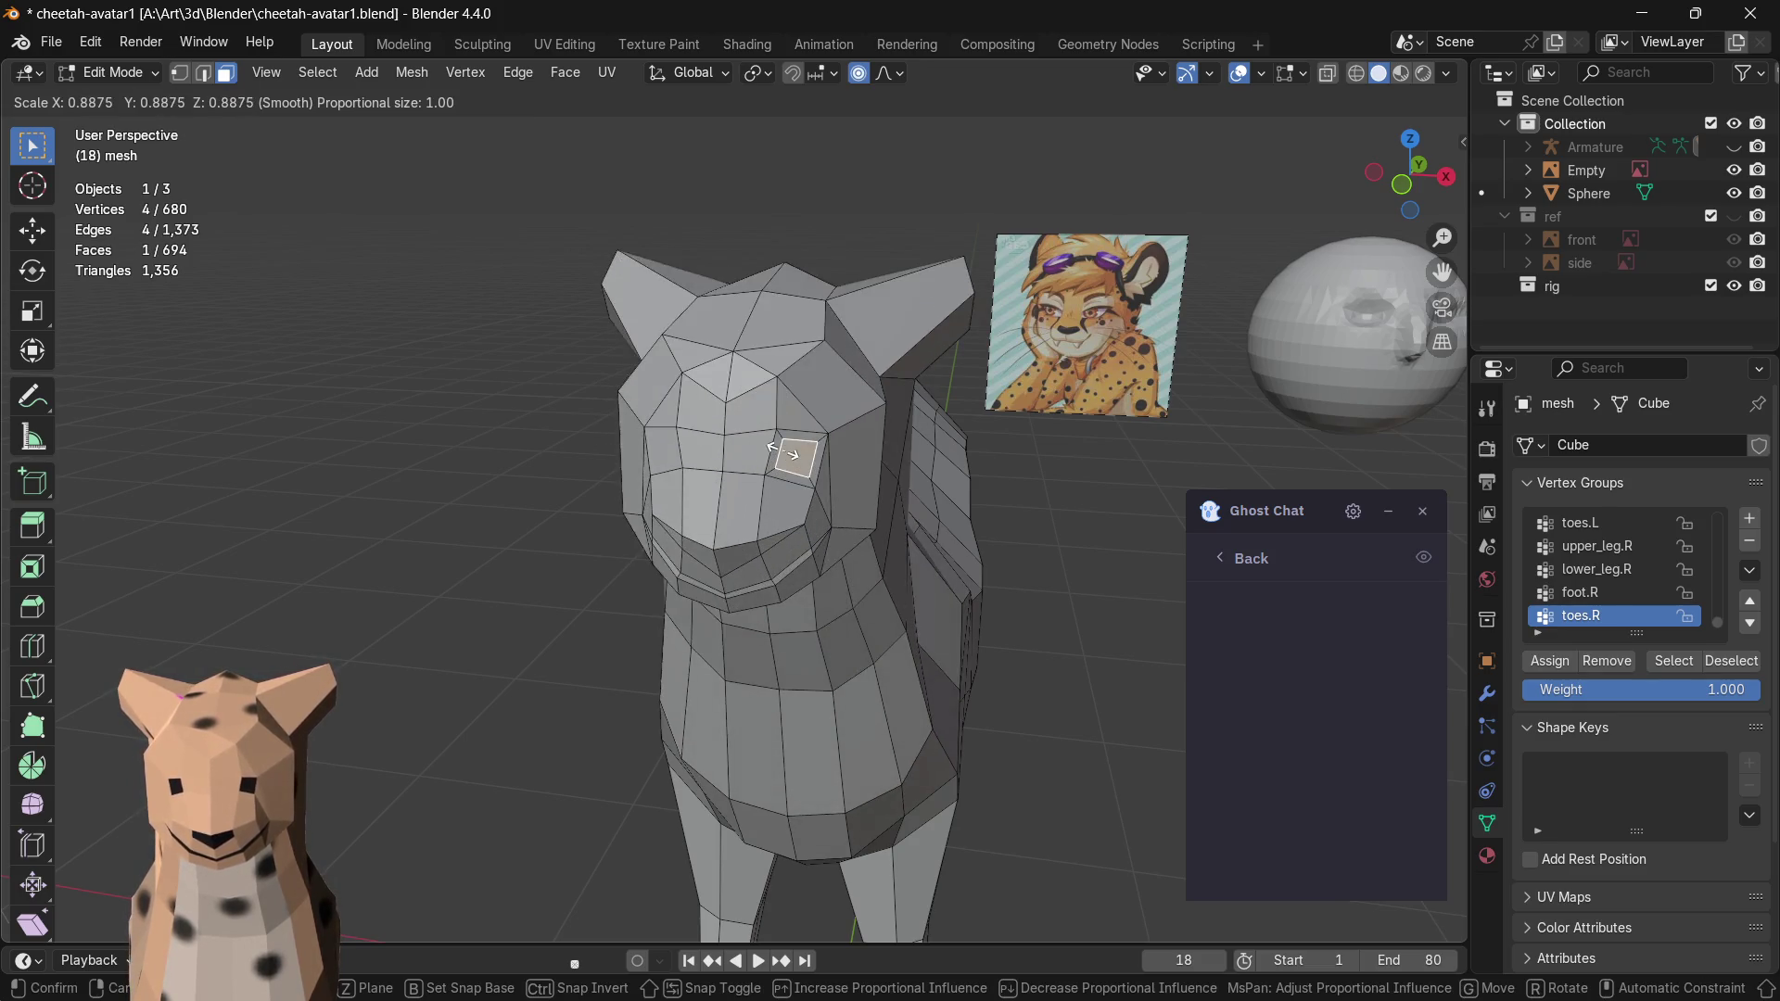
scroll(794, 456, up, 4)
scroll(794, 456, up, 4)
scroll(793, 456, up, 3)
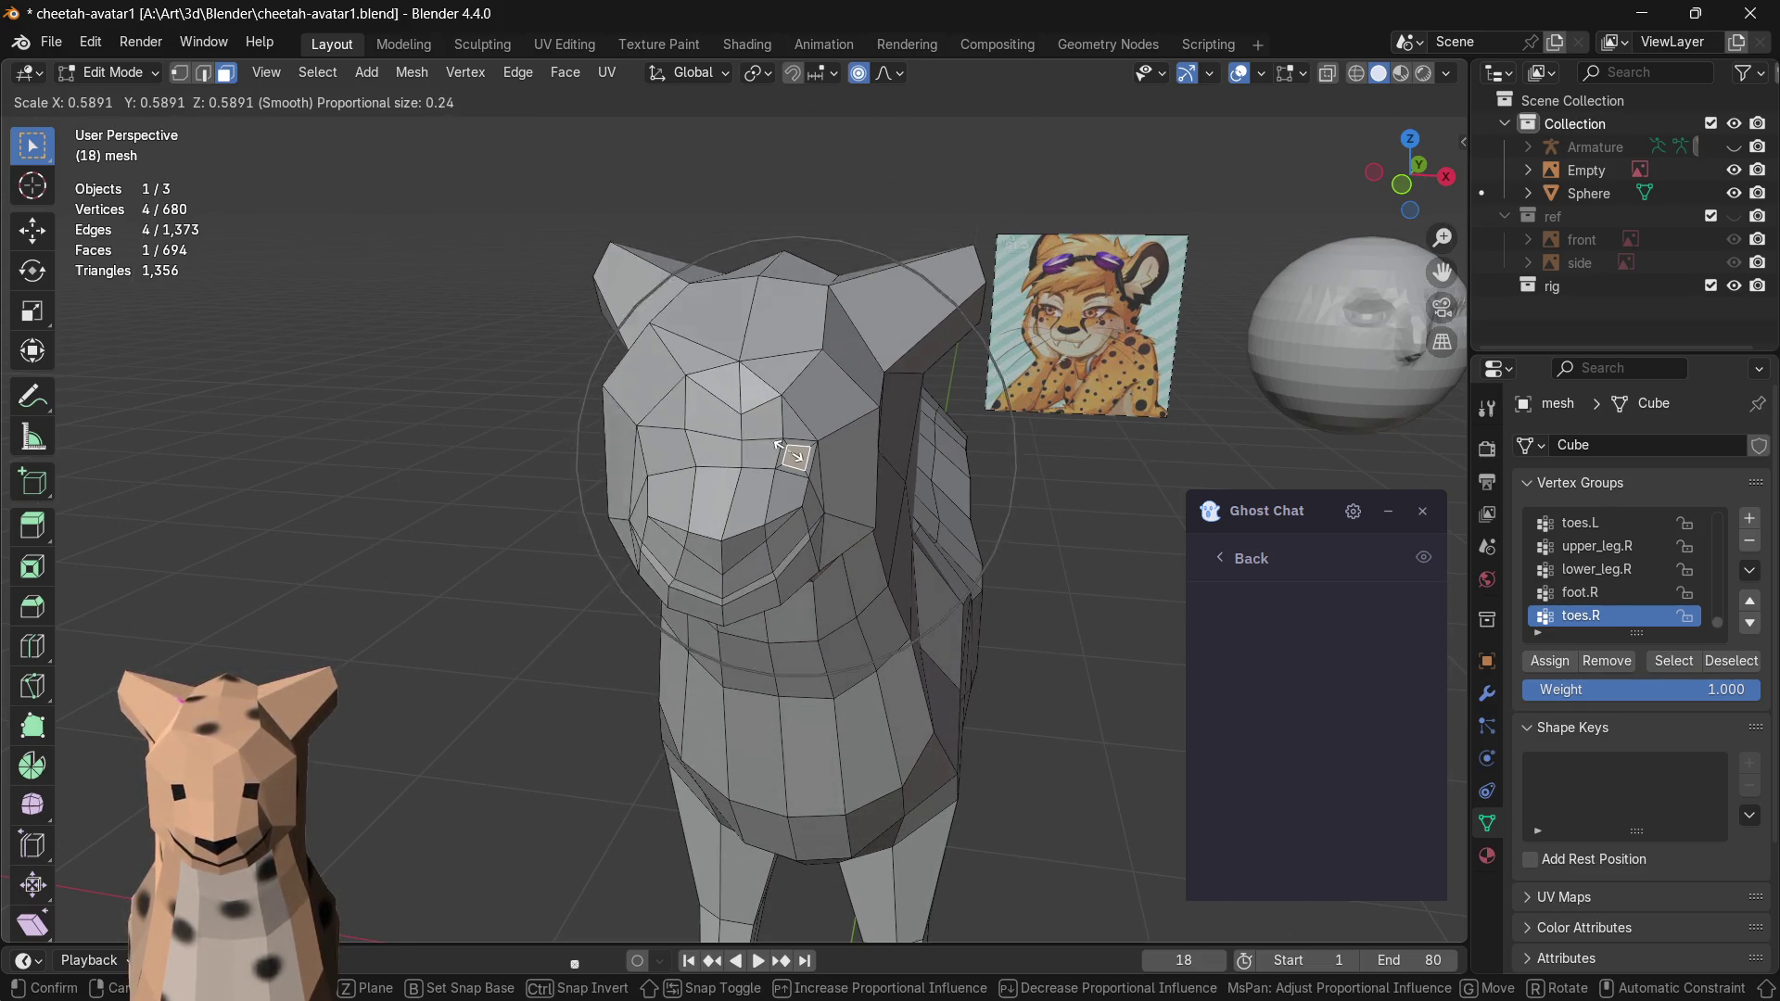
scroll(795, 457, up, 6)
key(Escape)
- Stretch the eye face wider along X with proportional falloff and inspect from the side
key(s)
scroll(792, 452, up, 2)
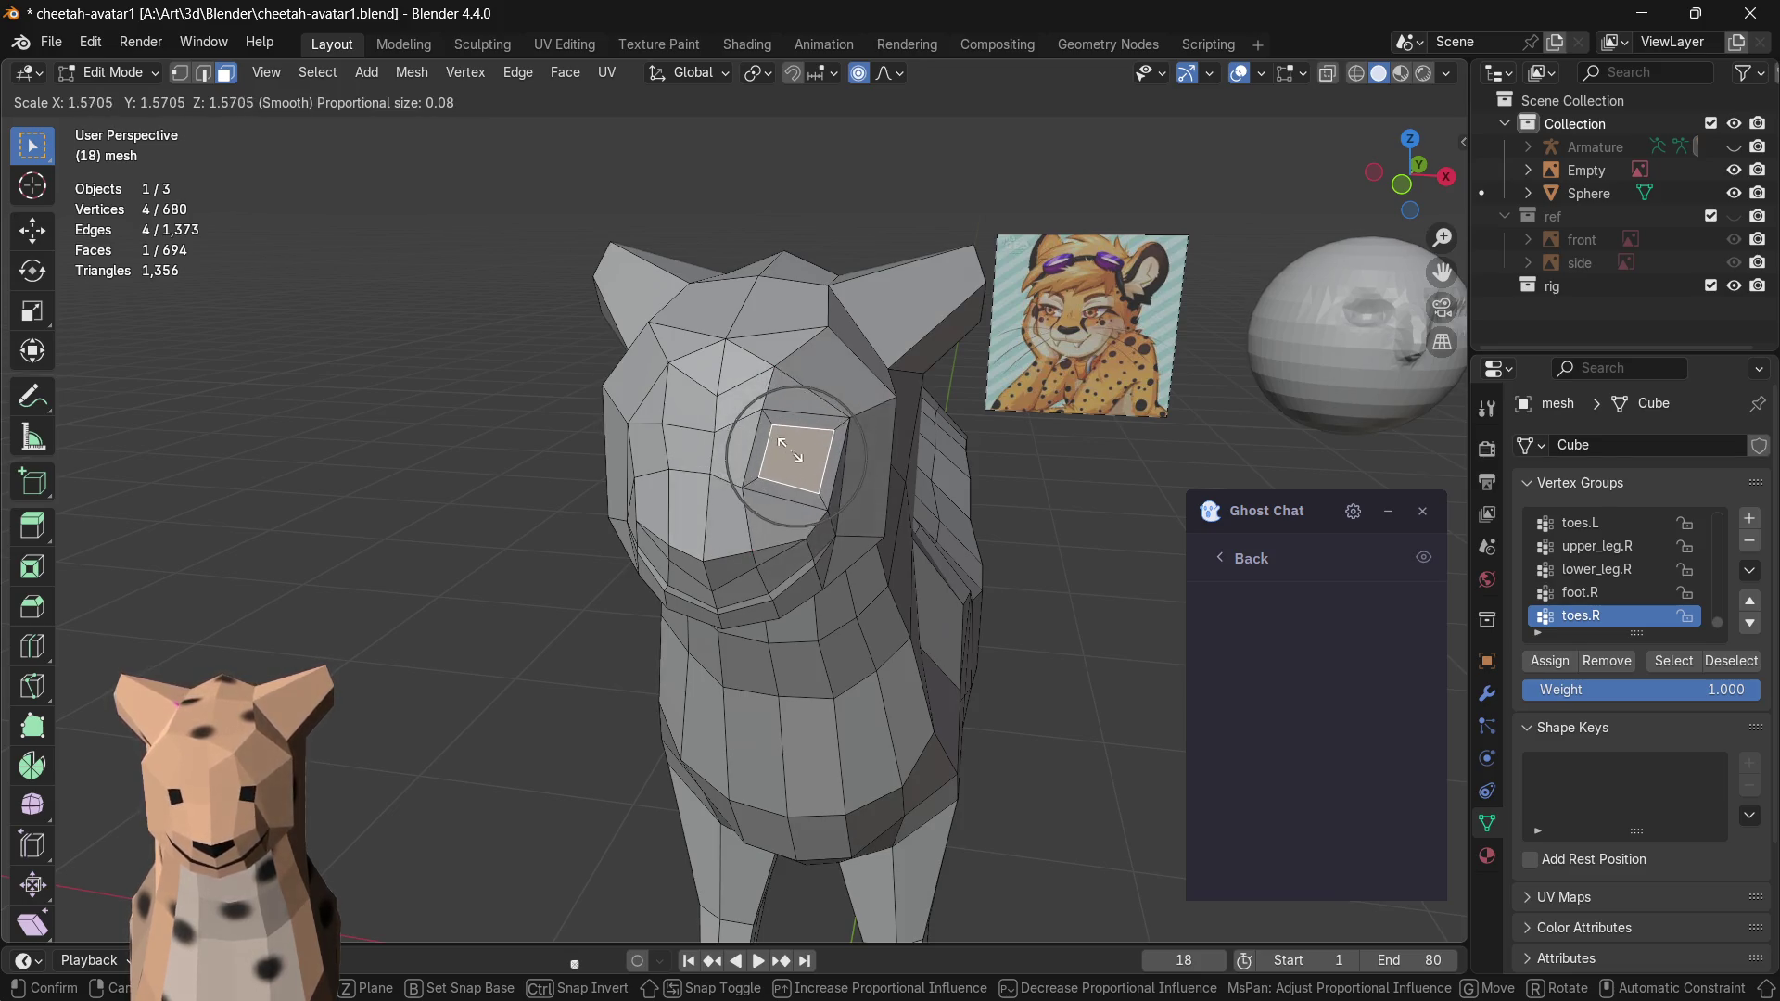
key(Escape)
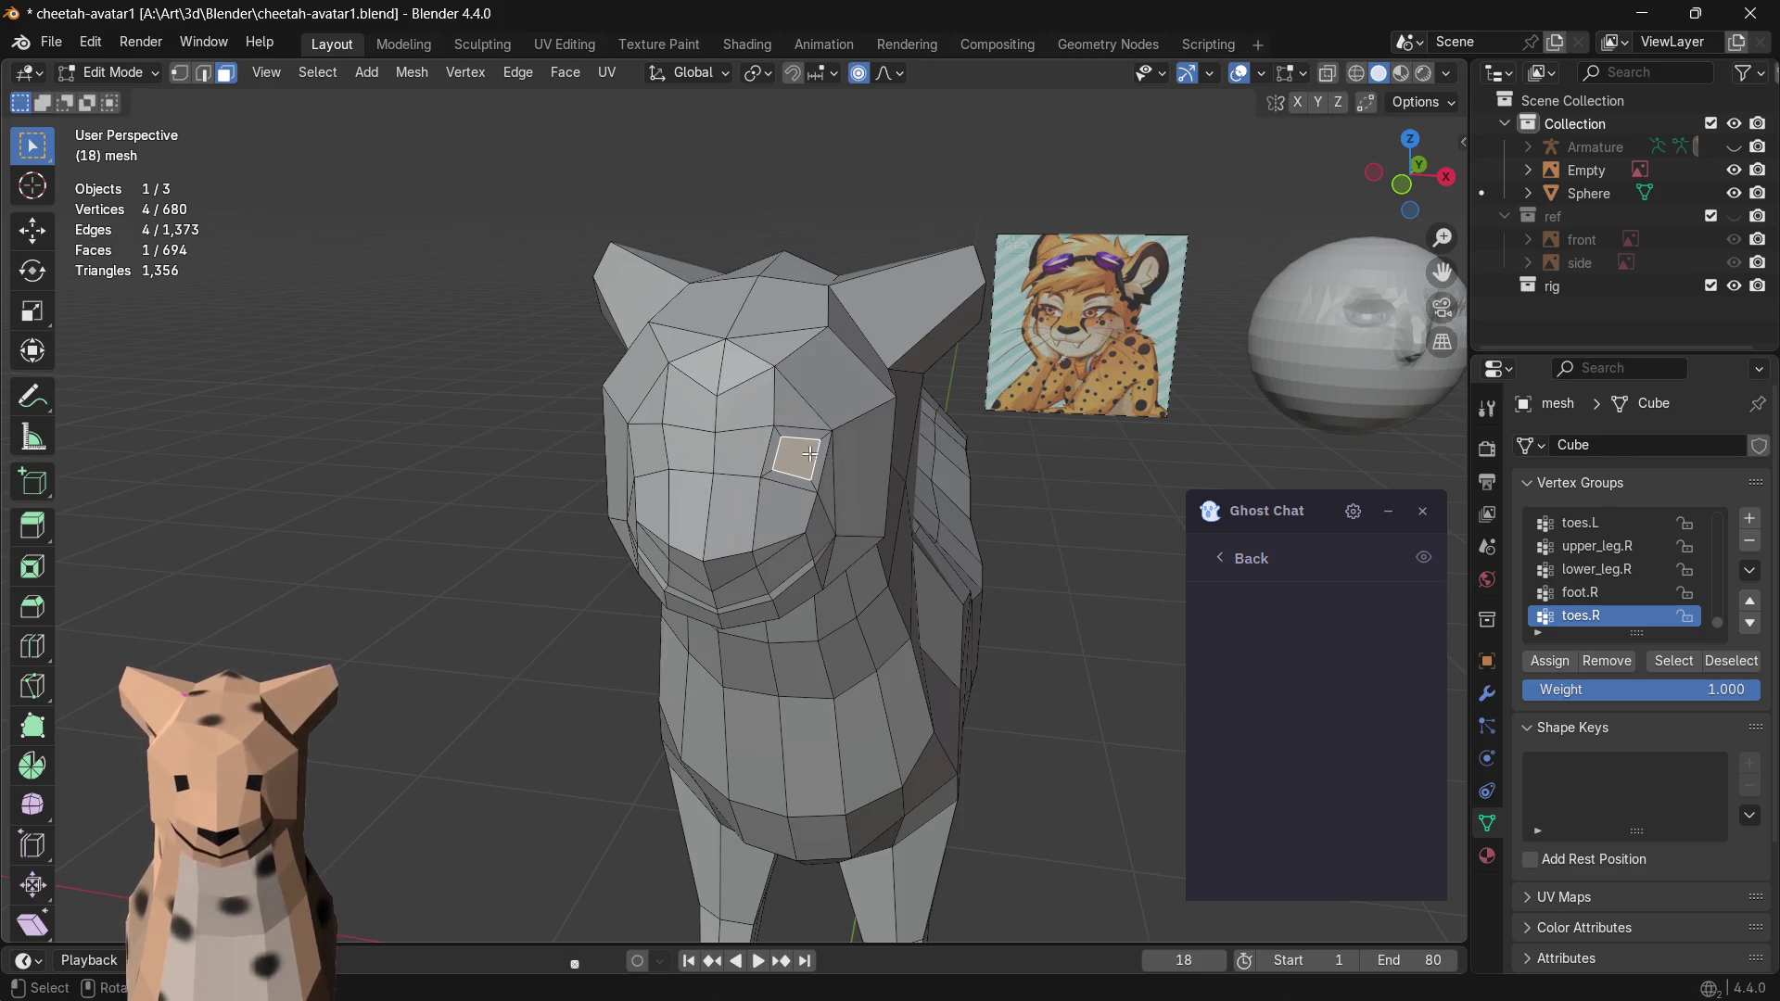
key(s)
key(x)
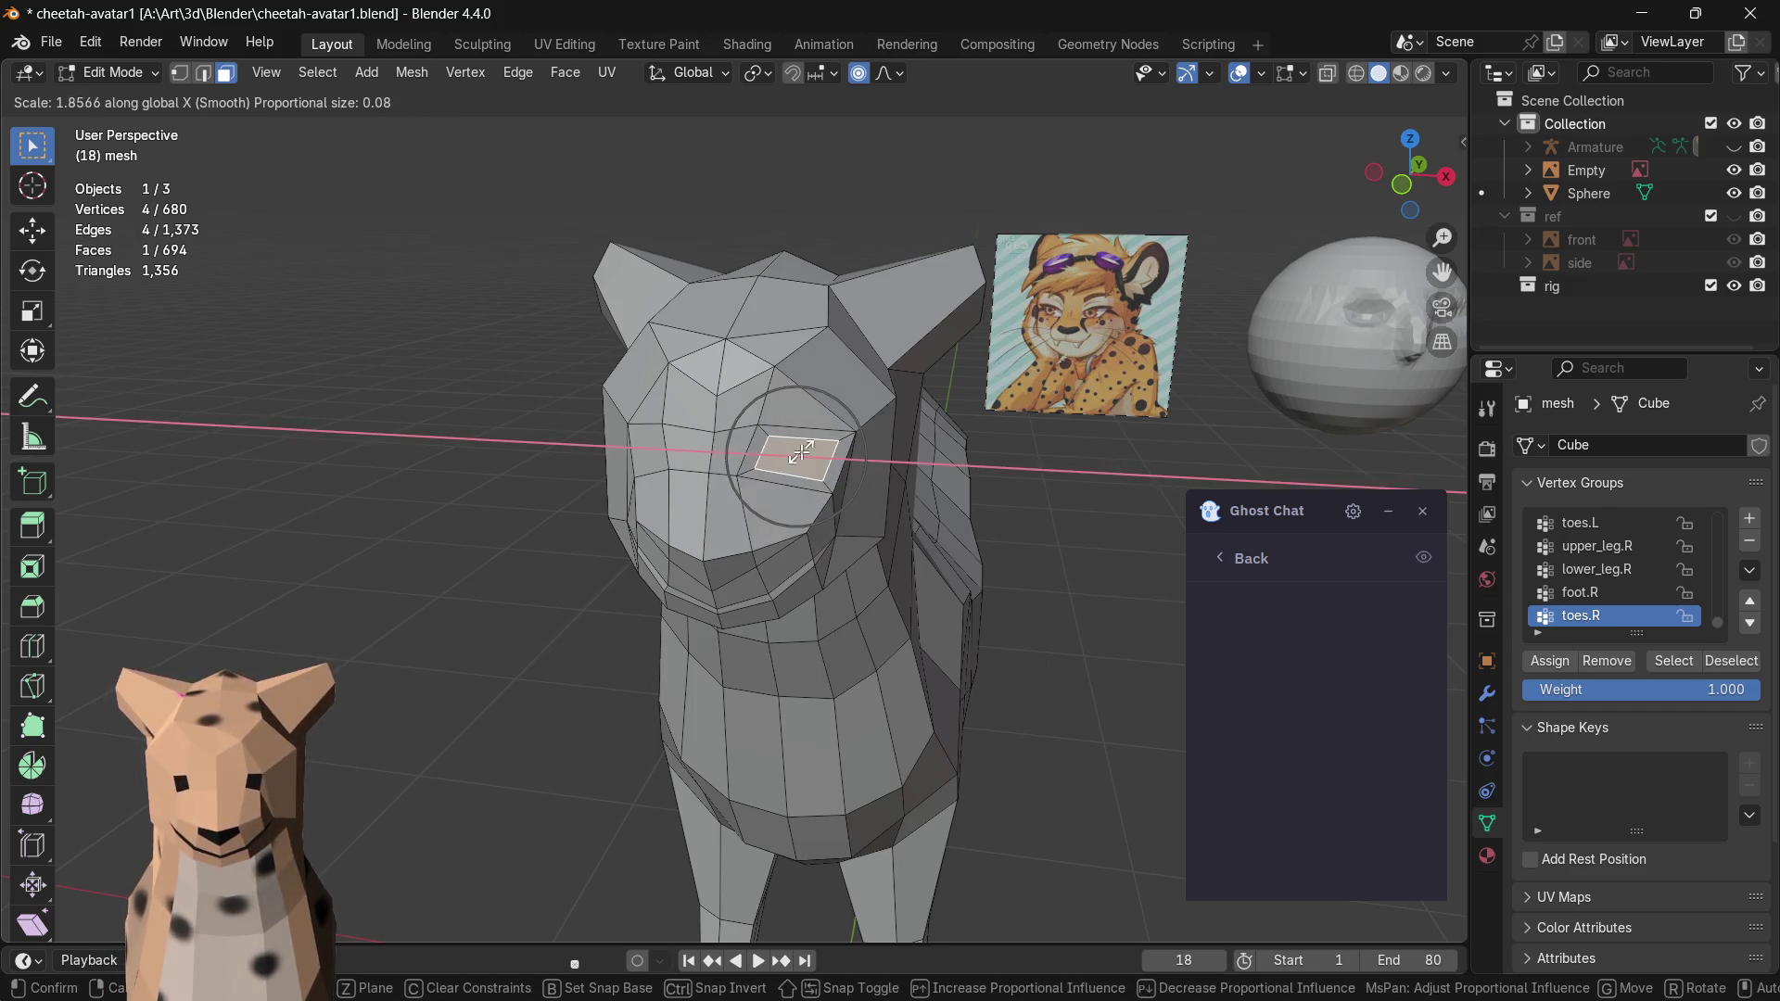
click(802, 452)
mouse_move(820, 459)
middle_down()
mouse_move(881, 469)
mouse_move(713, 463)
mouse_move(762, 427)
mouse_move(689, 498)
middle_up()
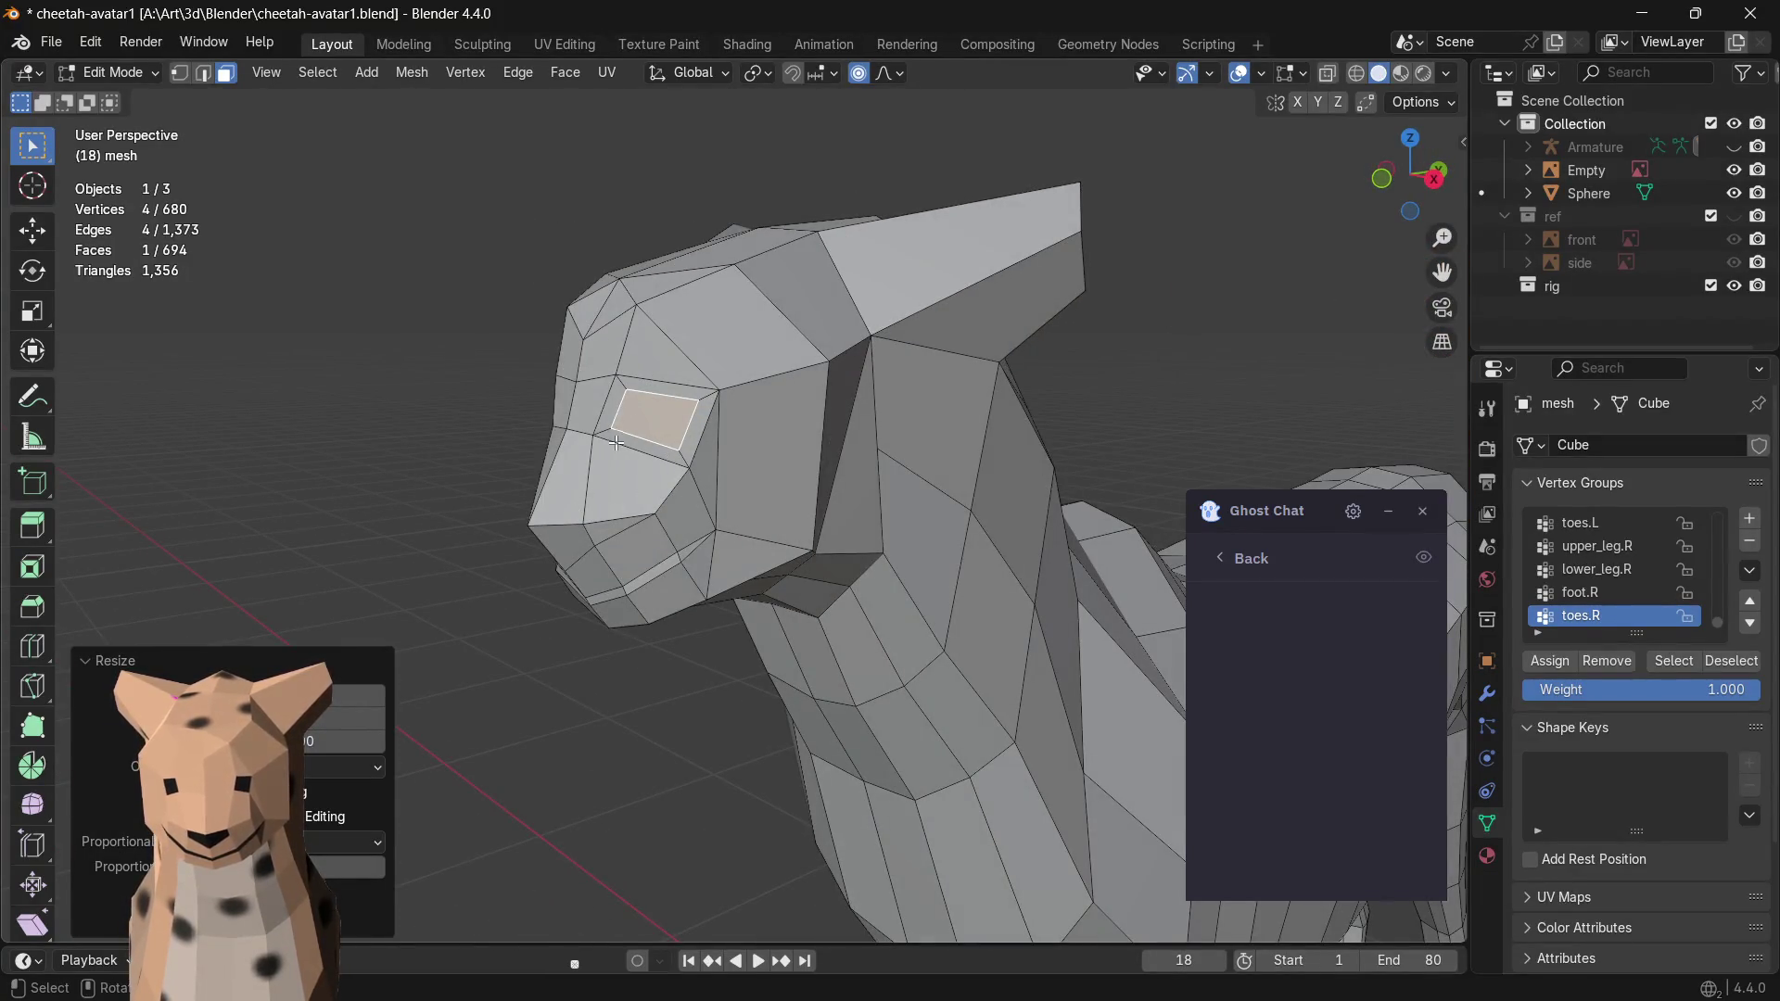
middle_drag(733, 436, 898, 445)
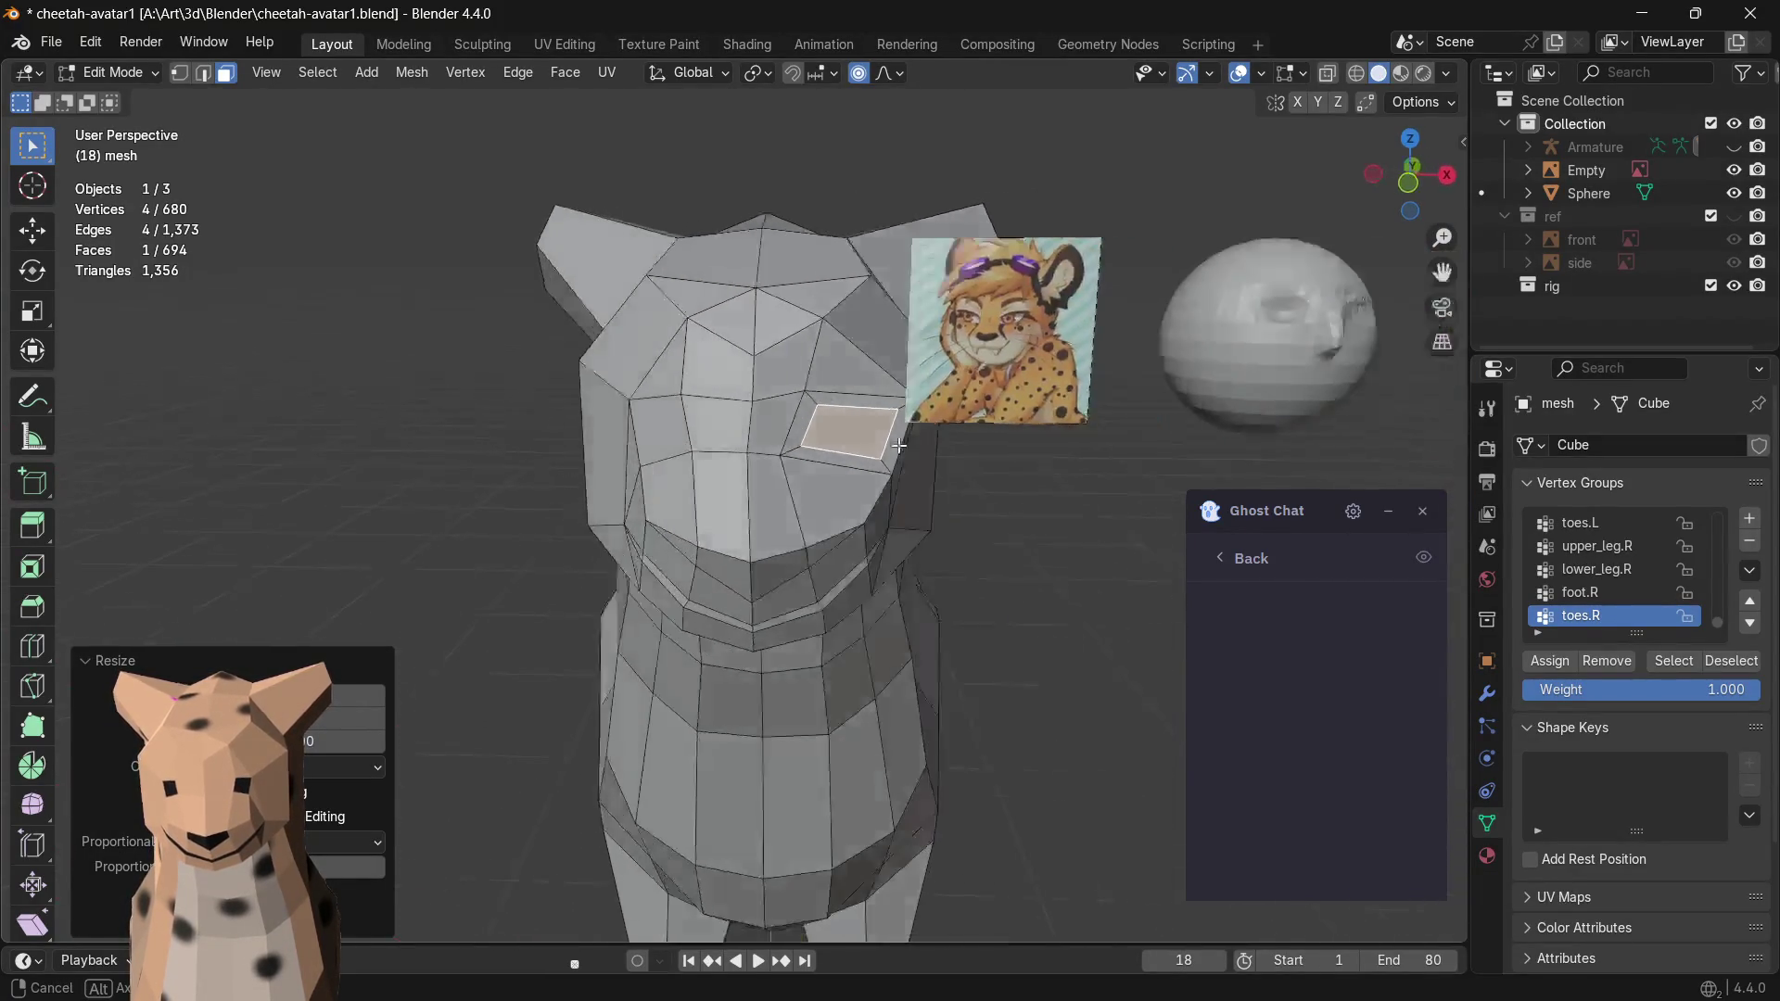
- Undo the cheek face edits back to the smaller shape and enable X-axis mesh mirroring
click(667, 432)
click(838, 433)
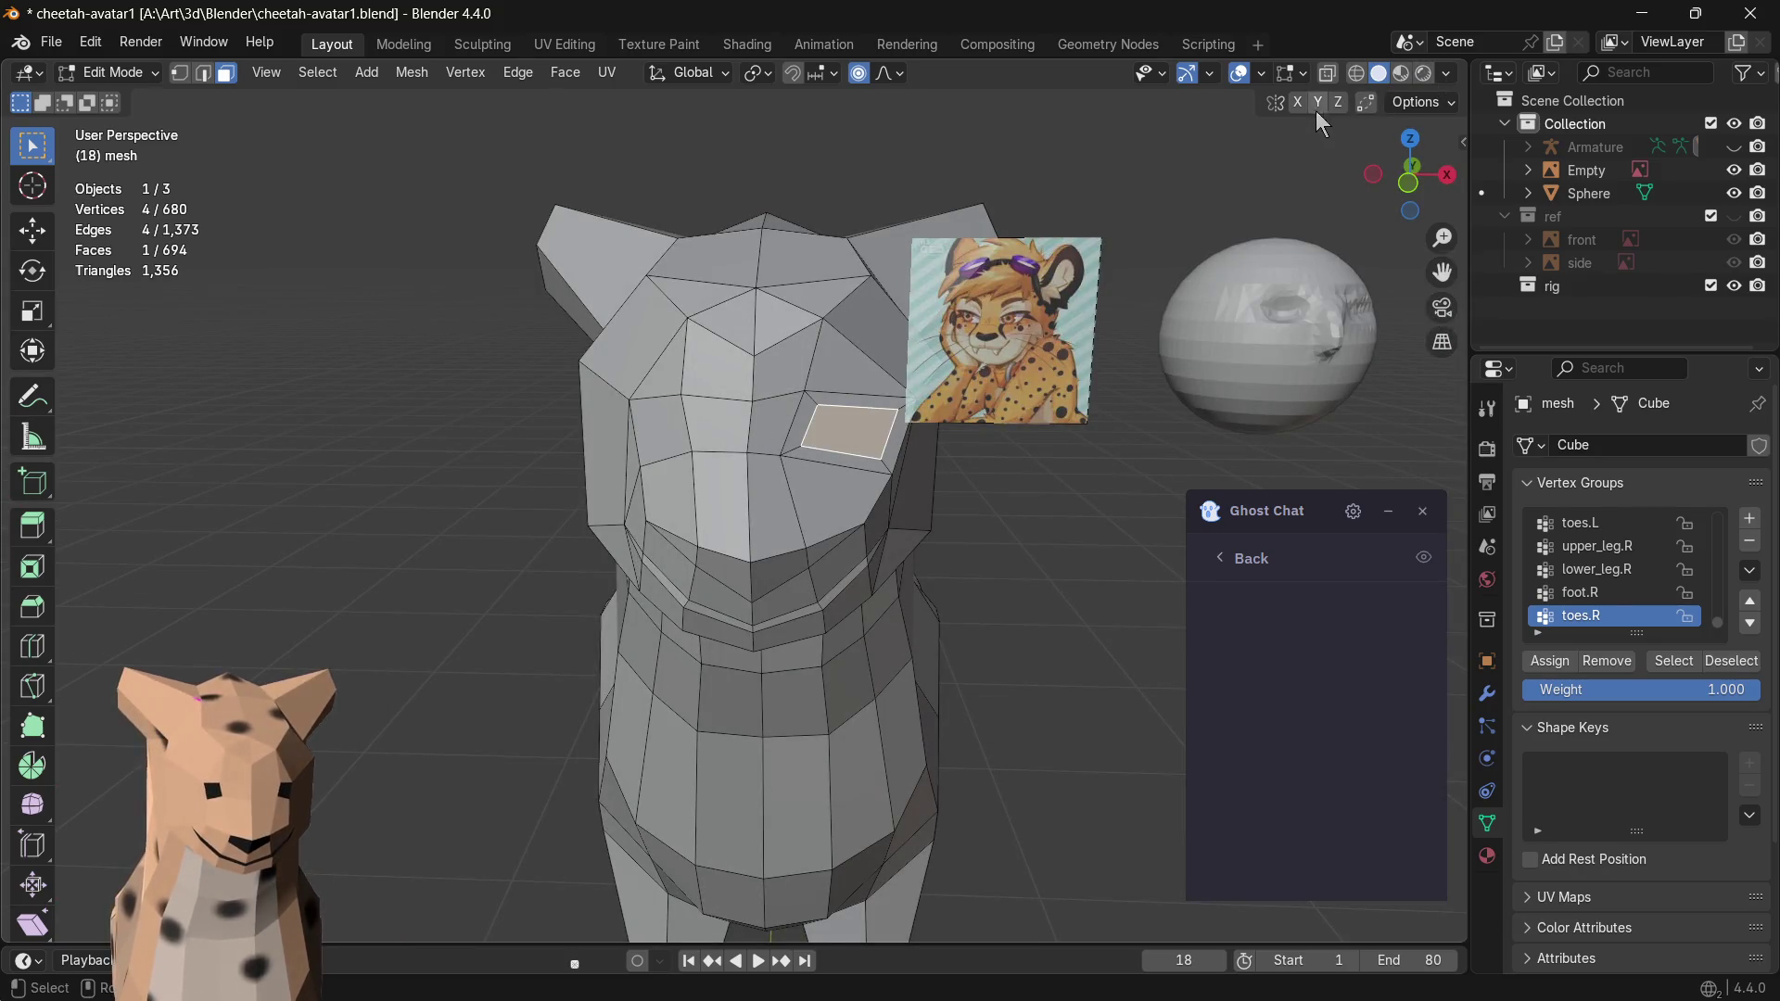
key(ctrl+z)
key(ctrl+z)
key(ctrl+z)
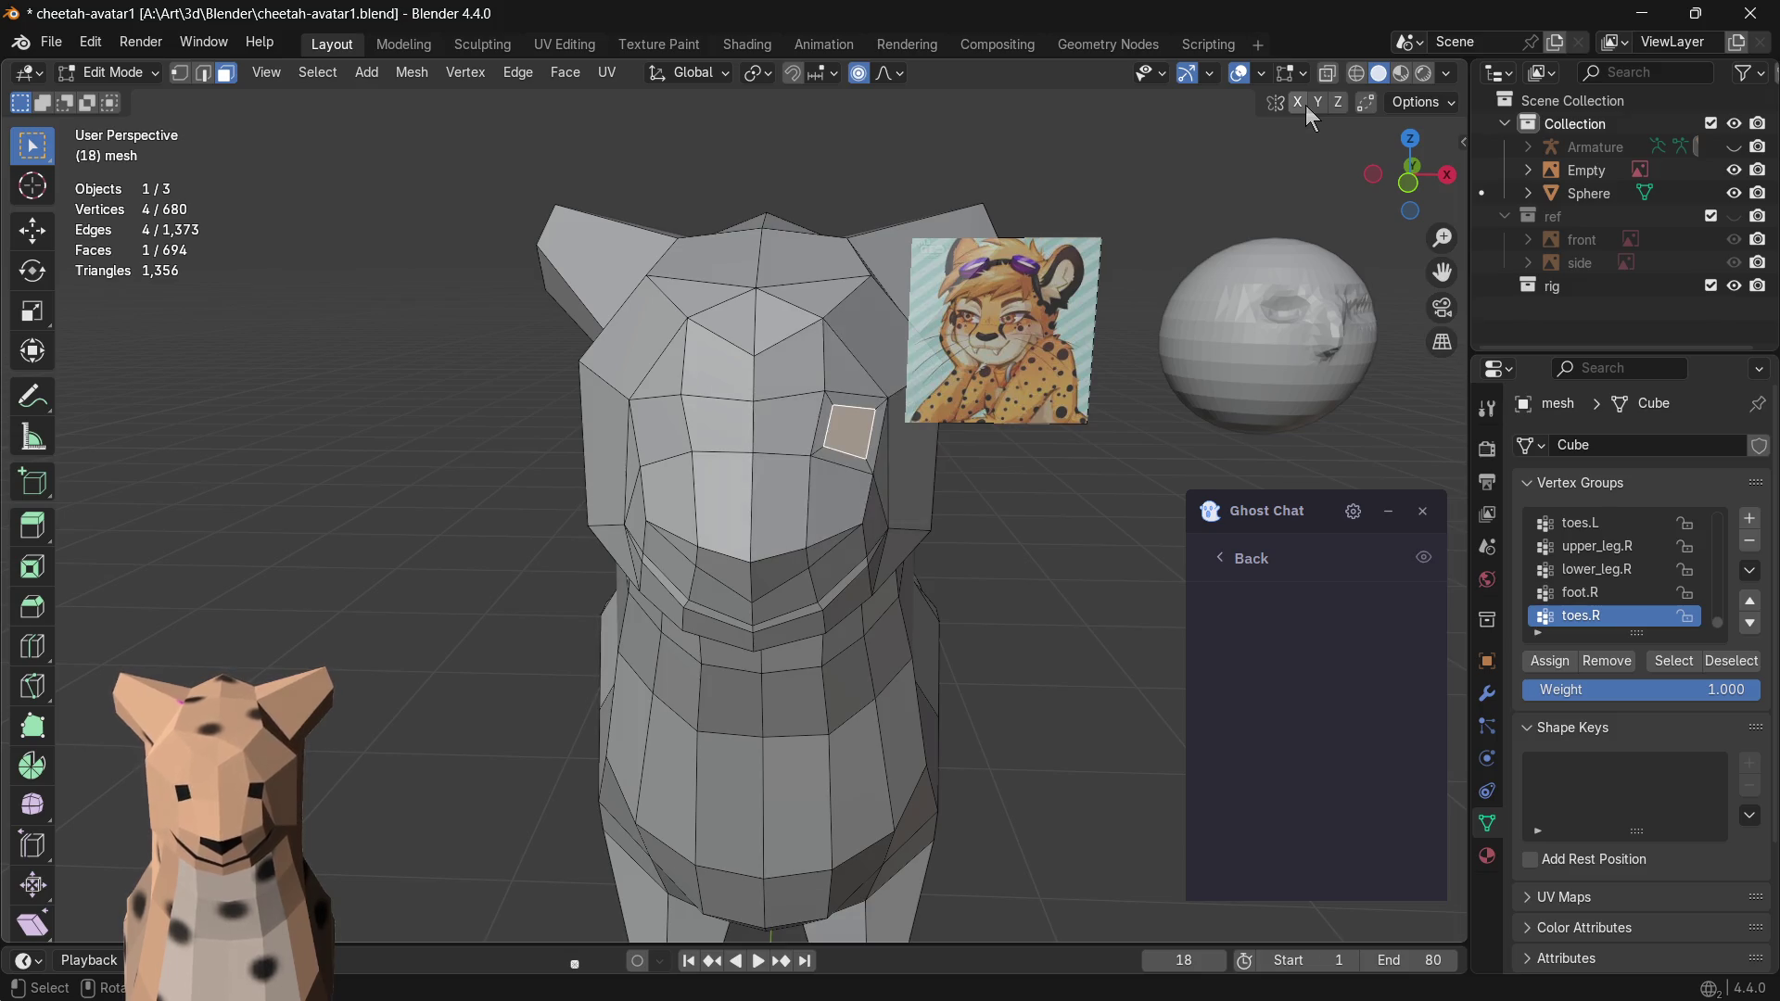
key(ctrl+shift+z)
key(ctrl+z)
key(ctrl+shift+z)
key(ctrl+shift+z)
key(ctrl+z)
key(ctrl+z)
key(ctrl+shift+z)
key(ctrl+shift+z)
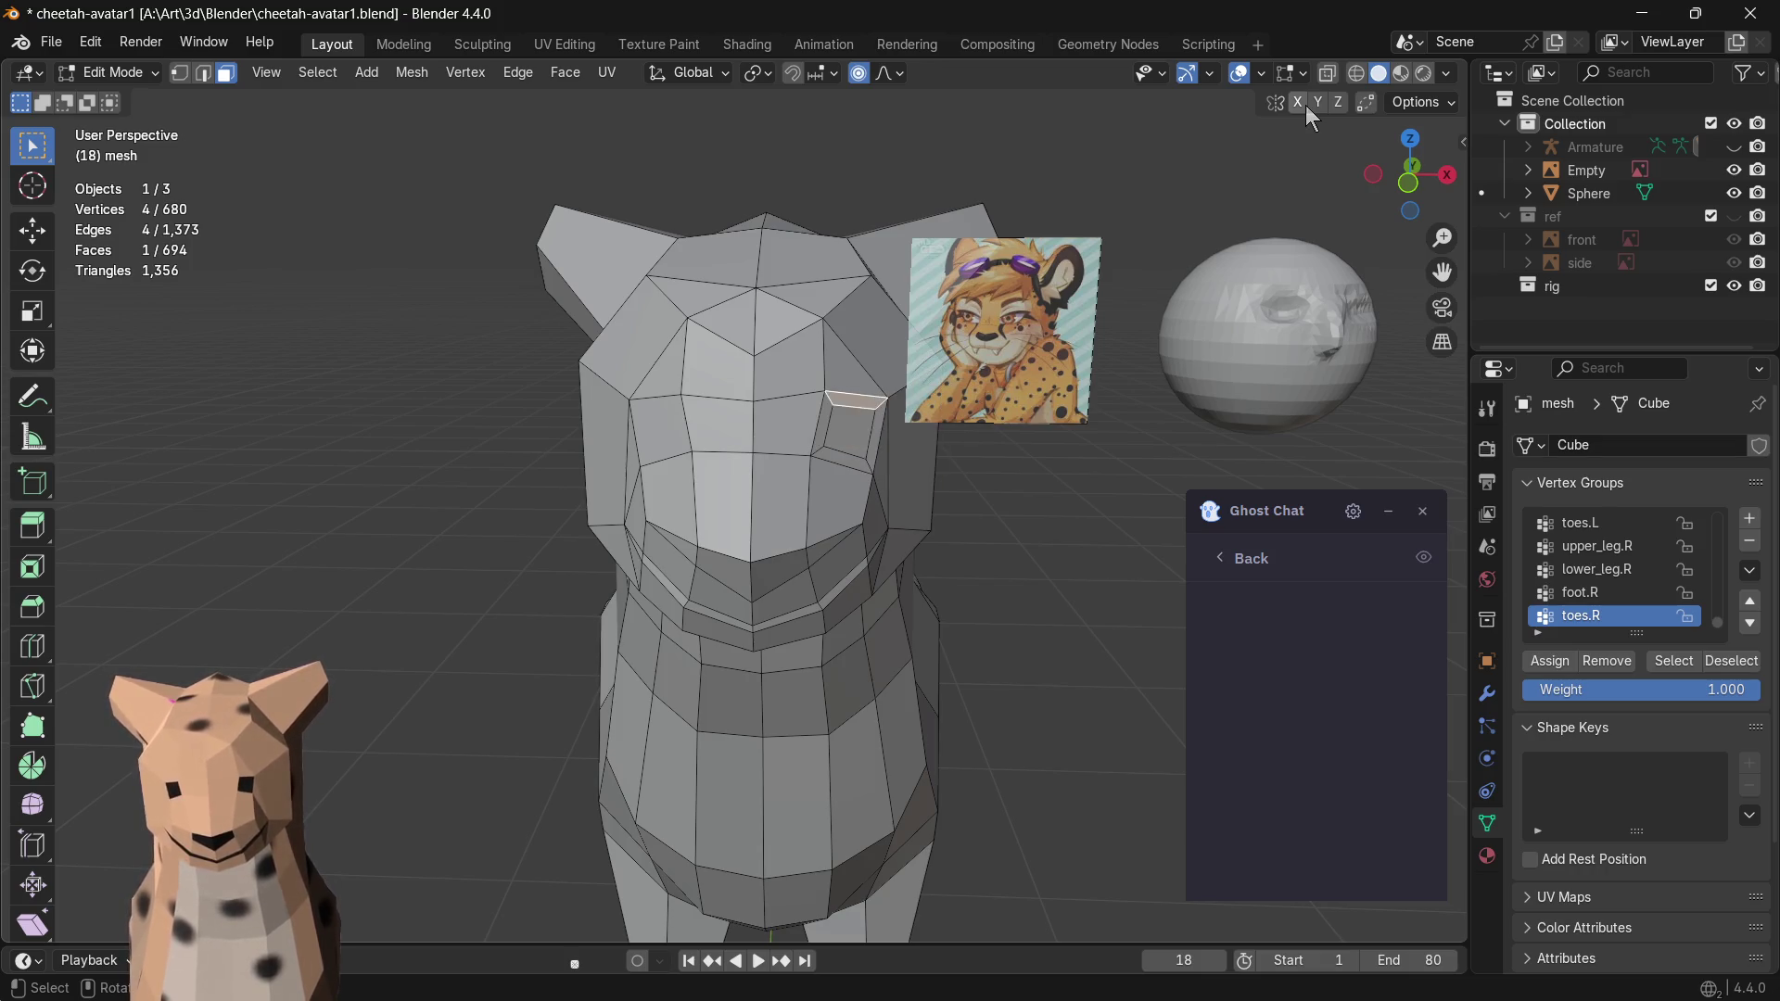
key(ctrl+z)
key(ctrl+z)
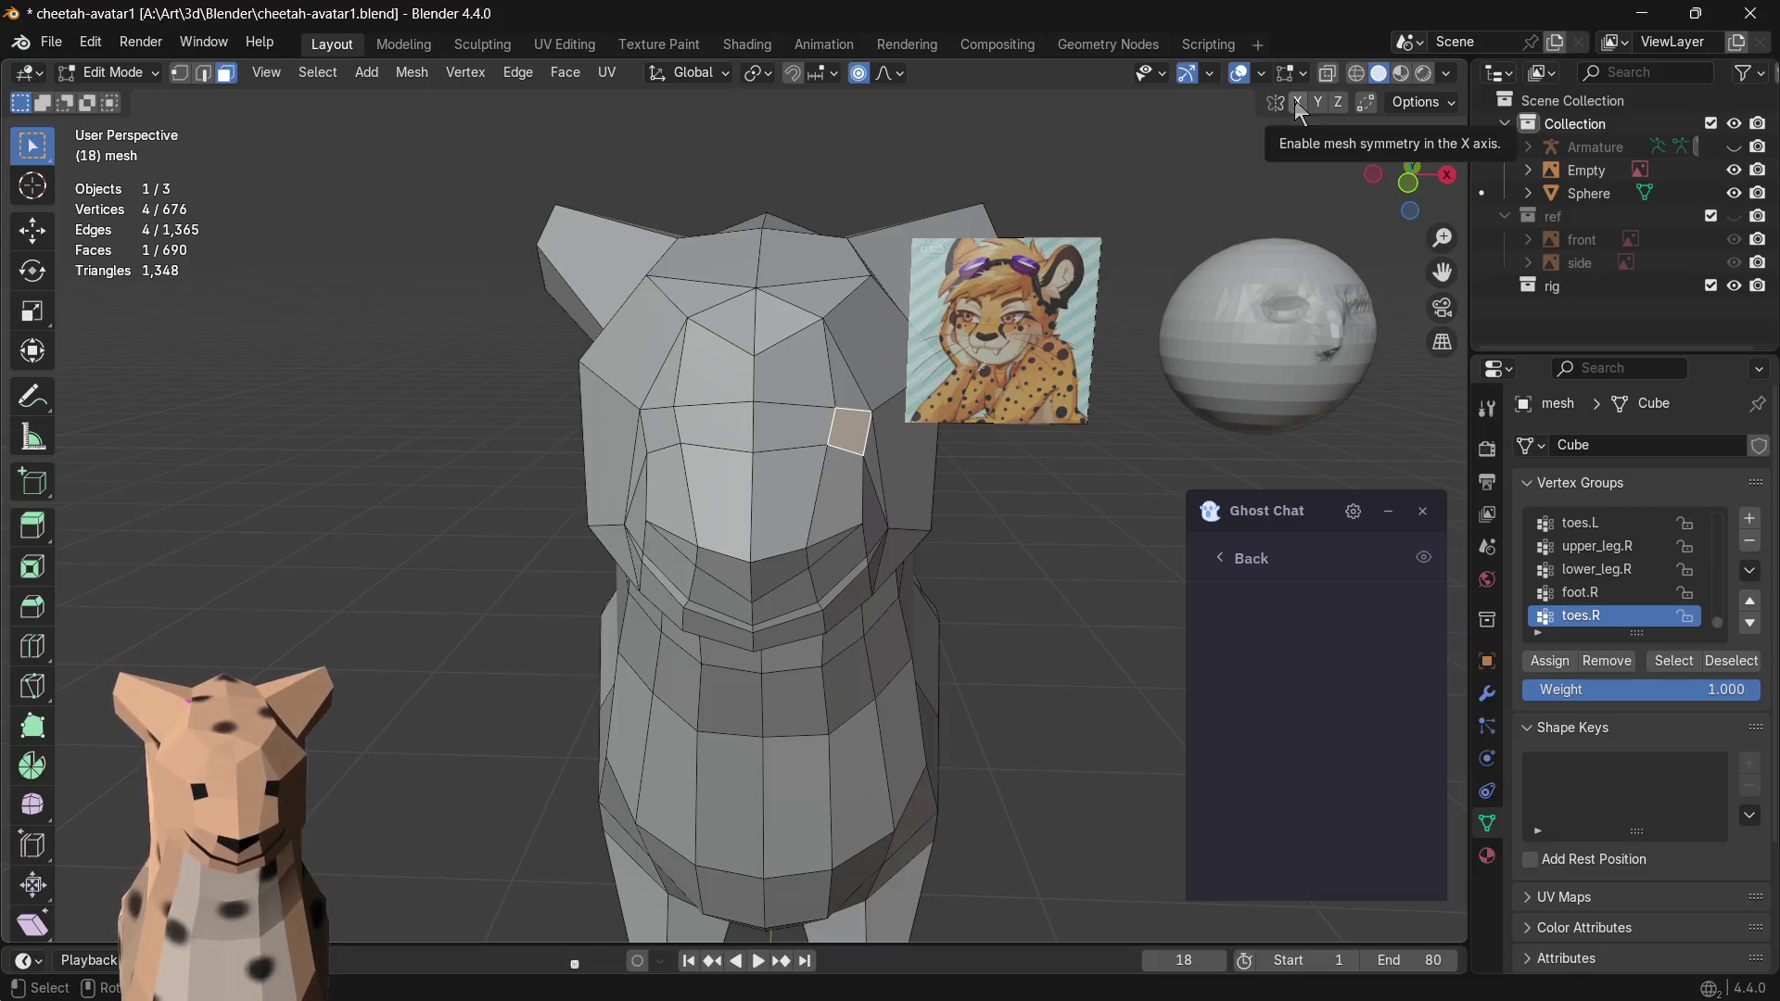
click(1297, 103)
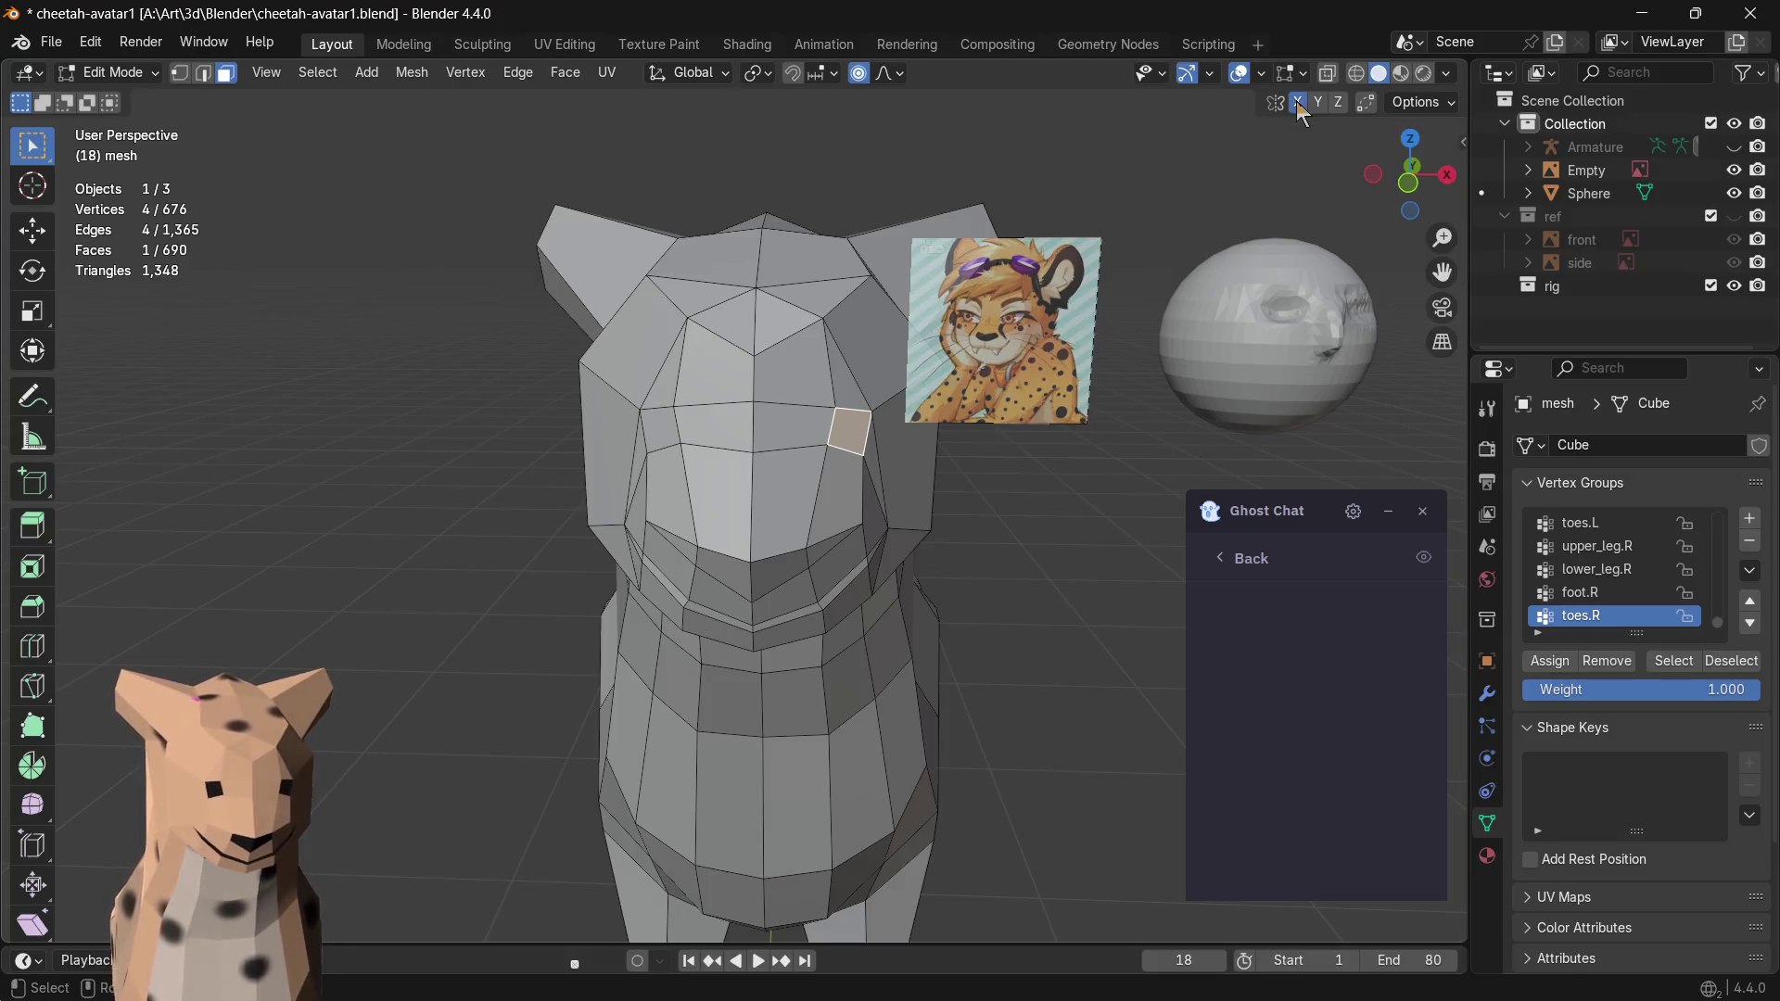
- Cancel a cheek enlargement, then move the cheek face with soft falloff and check the head
key(s)
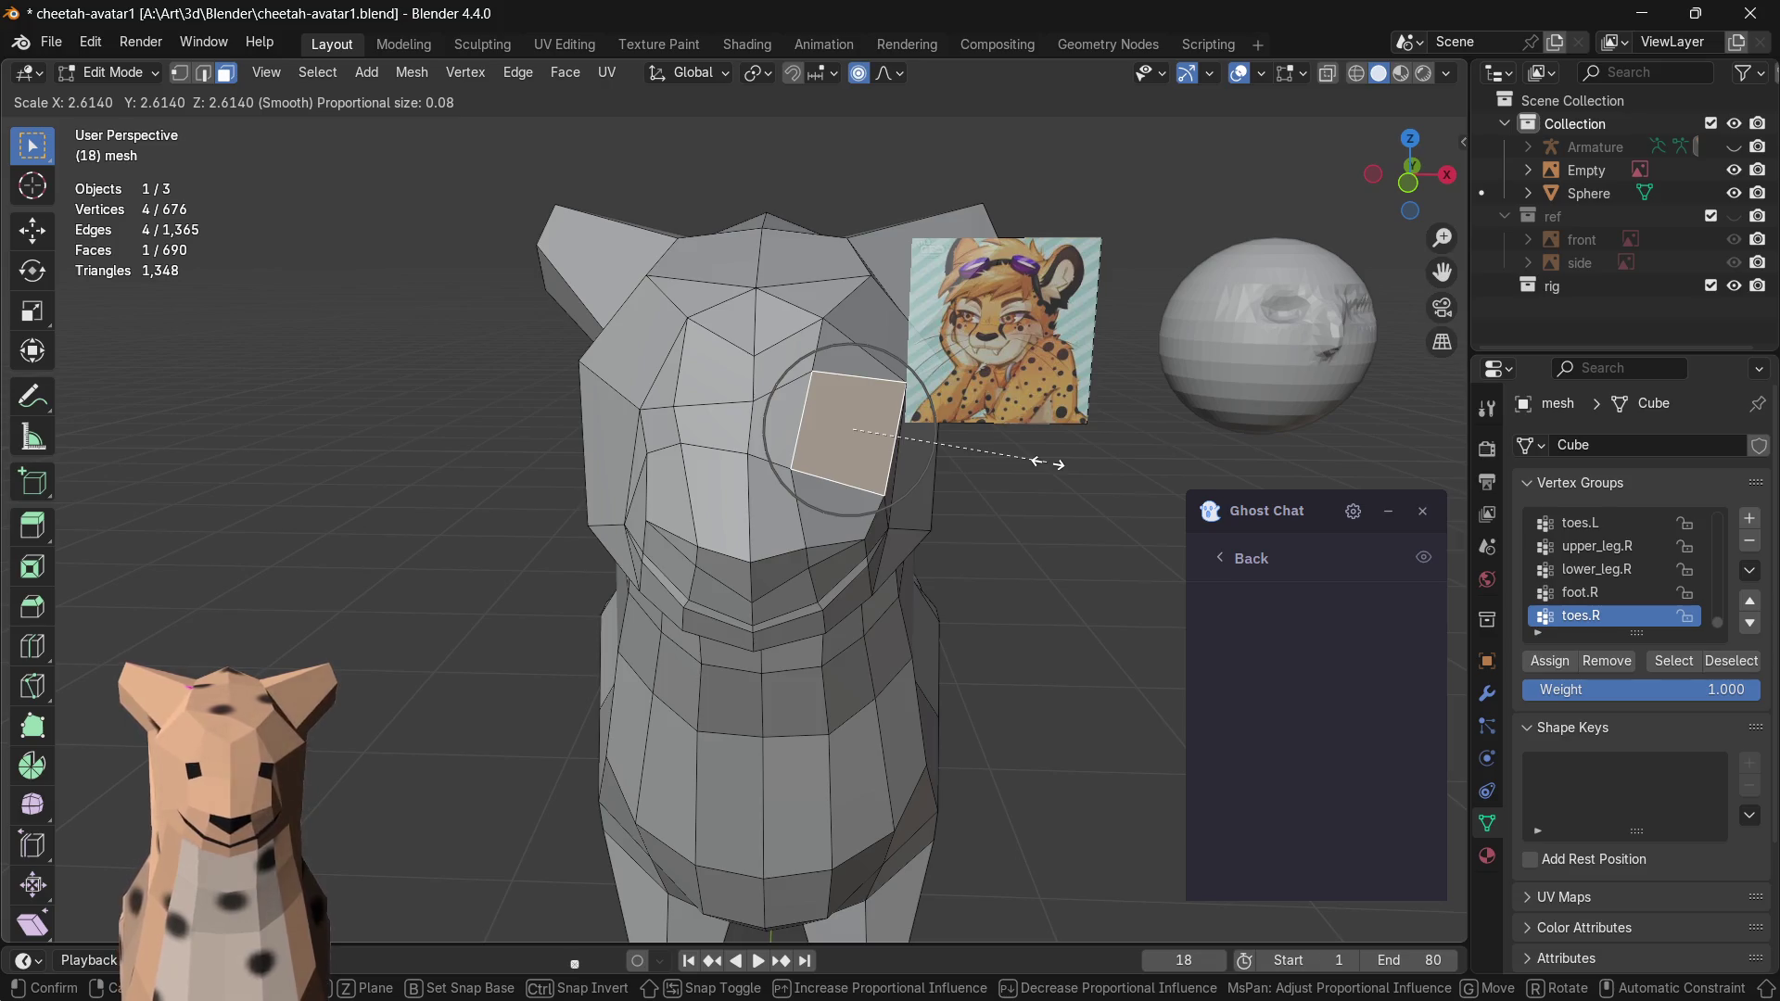
key(Escape)
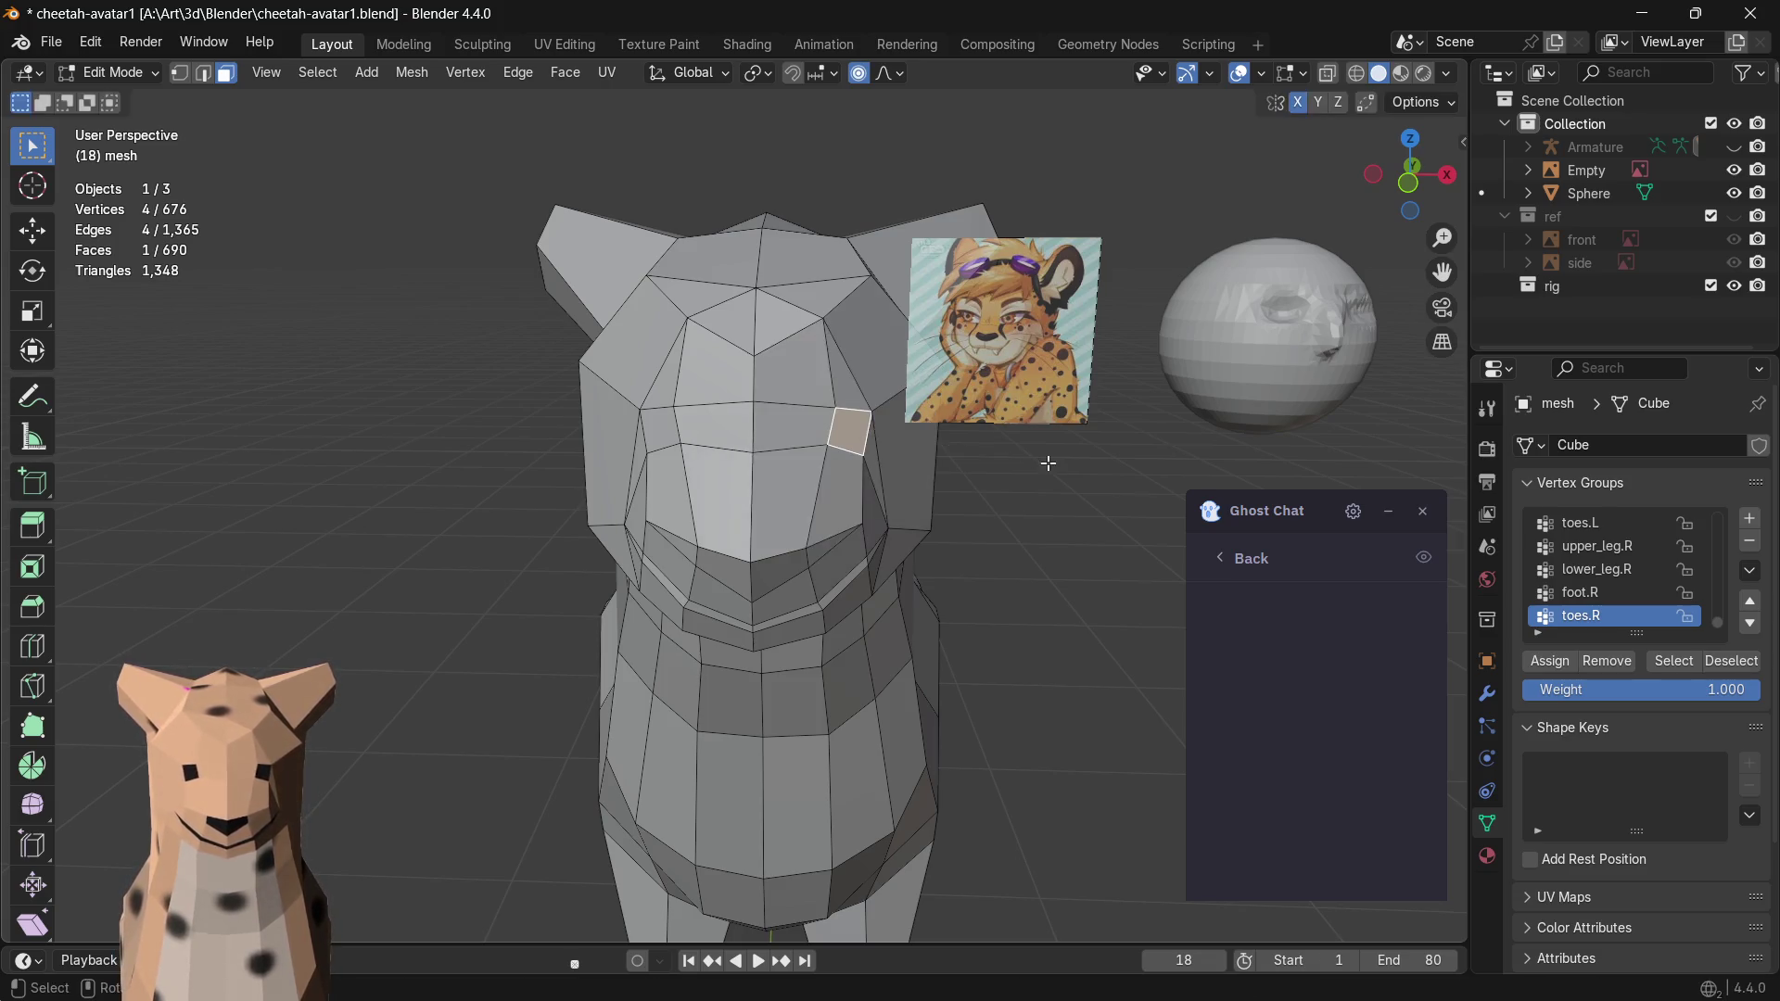
key(g)
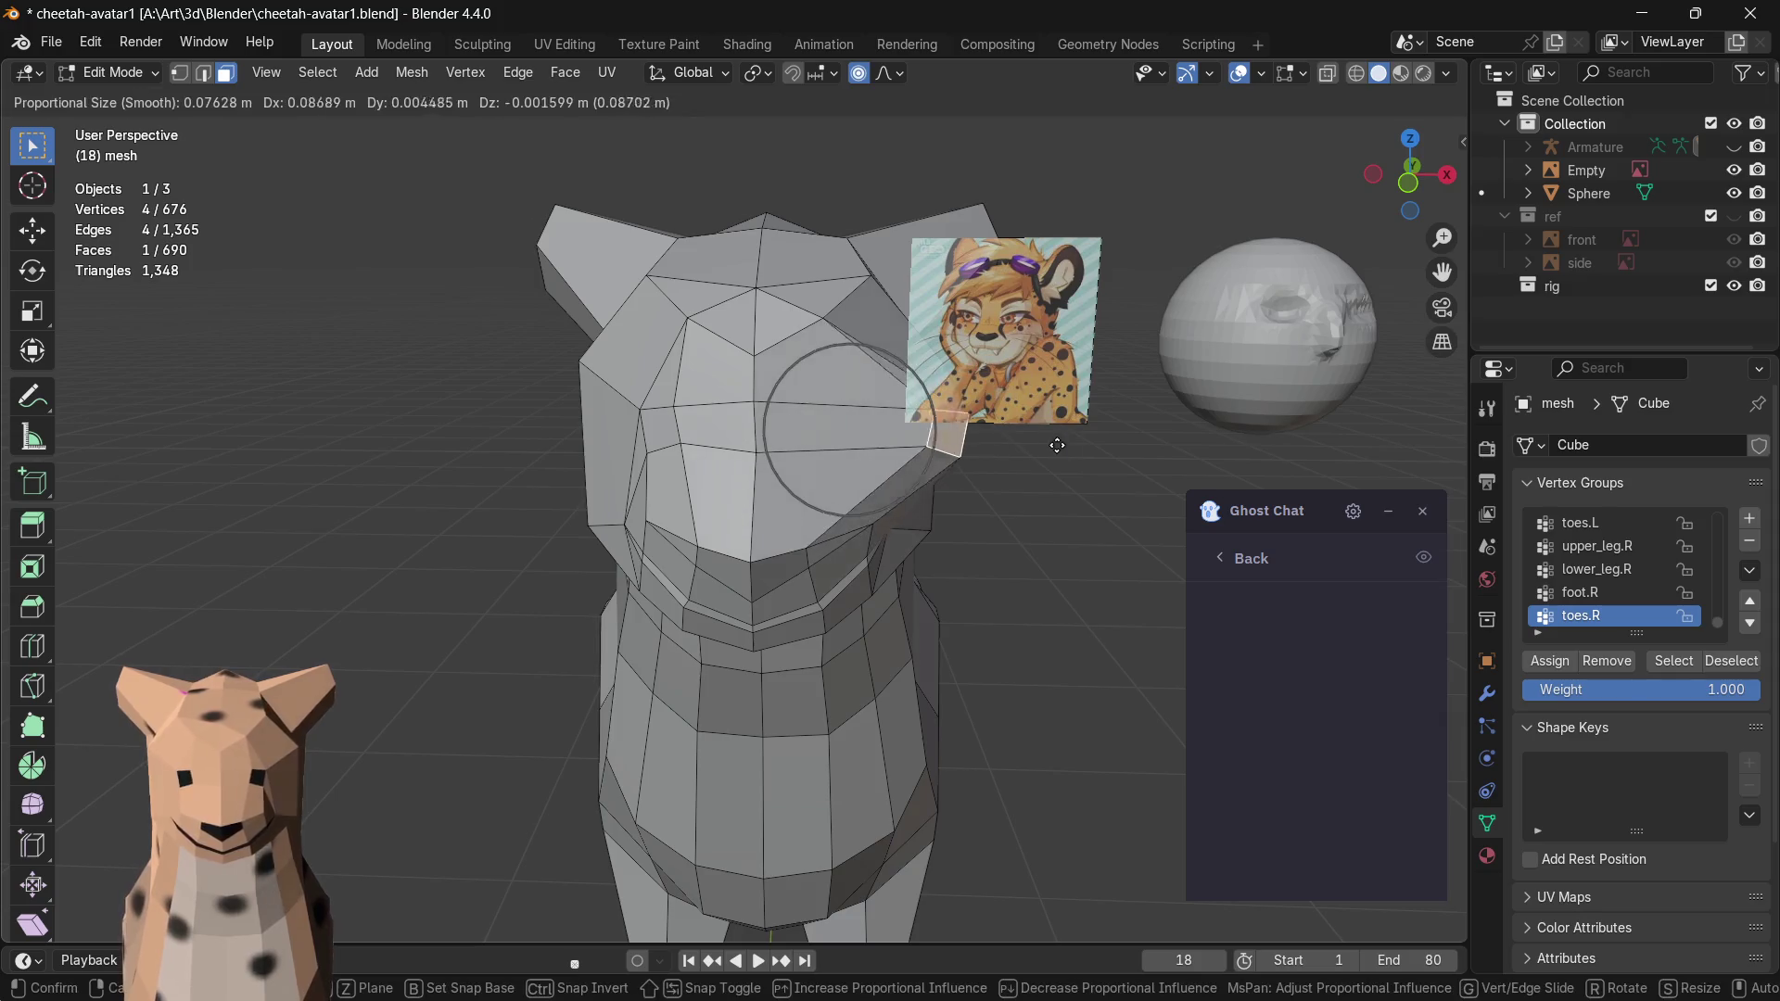
click(959, 435)
mouse_move(960, 434)
middle_down()
mouse_move(961, 455)
mouse_move(1017, 417)
middle_up()
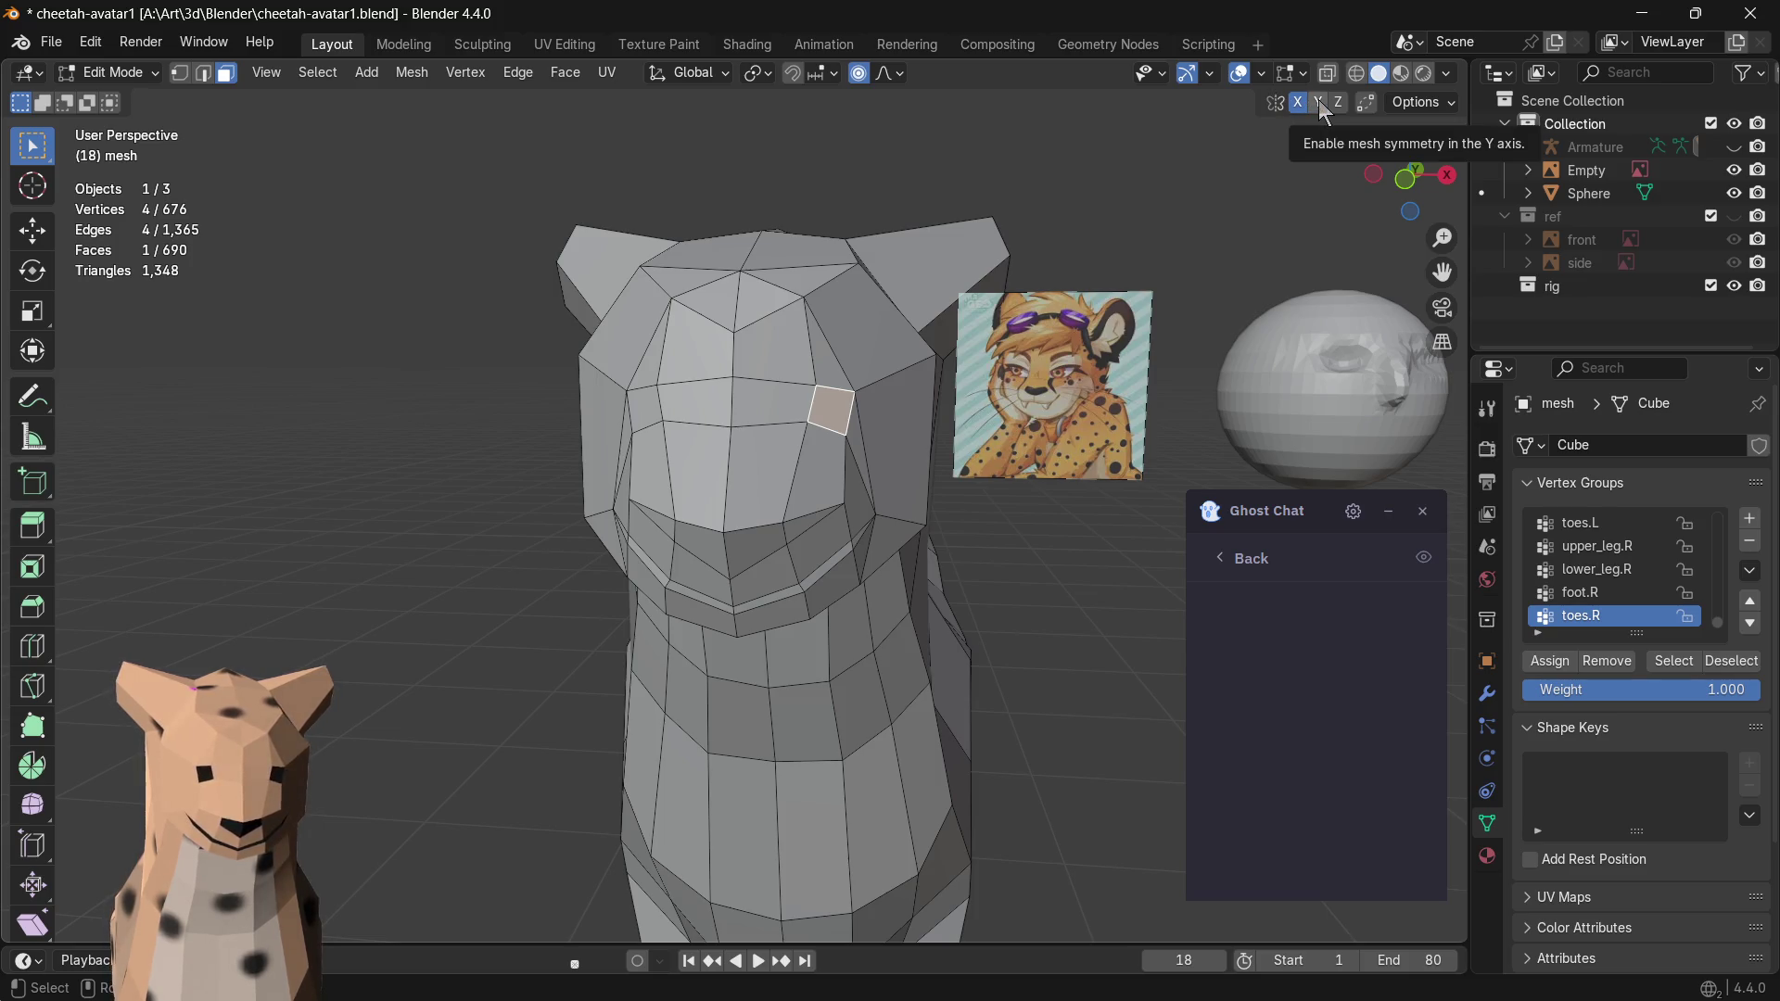
key(g)
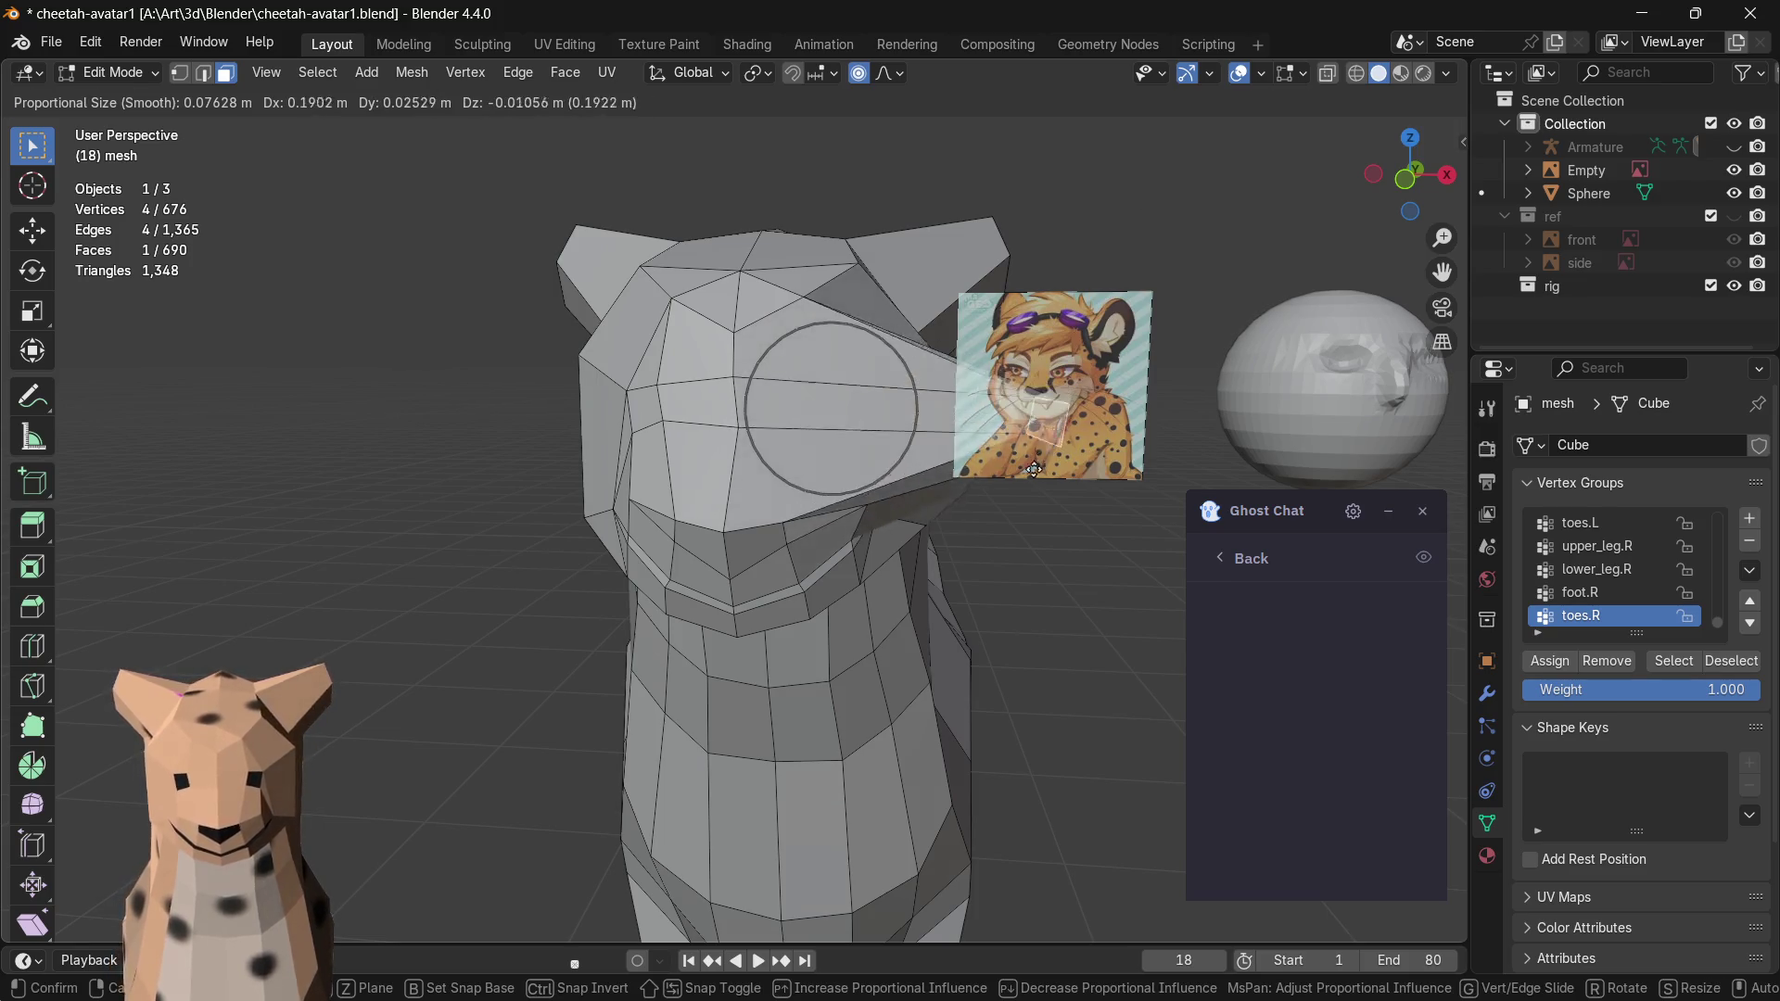
click(817, 512)
mouse_move(816, 513)
middle_down()
mouse_move(941, 452)
mouse_move(938, 571)
middle_up()
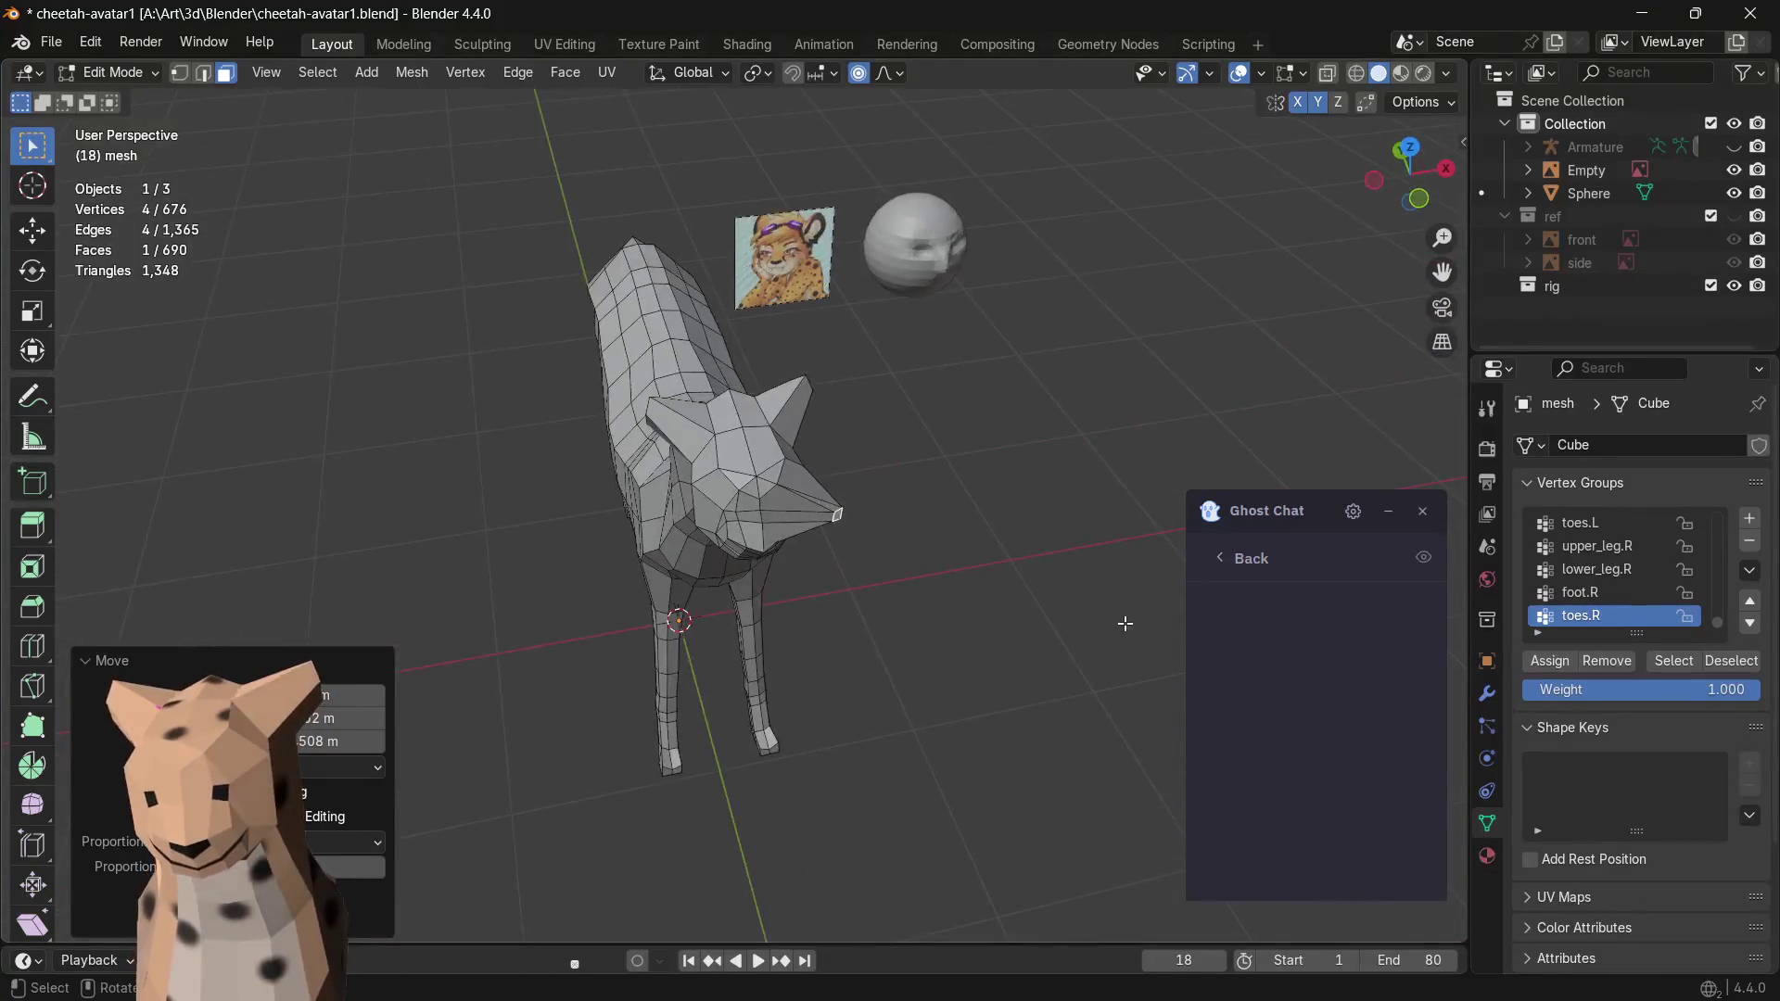
- Try pulling the snout vertices outward and cancel each attempt
key(g)
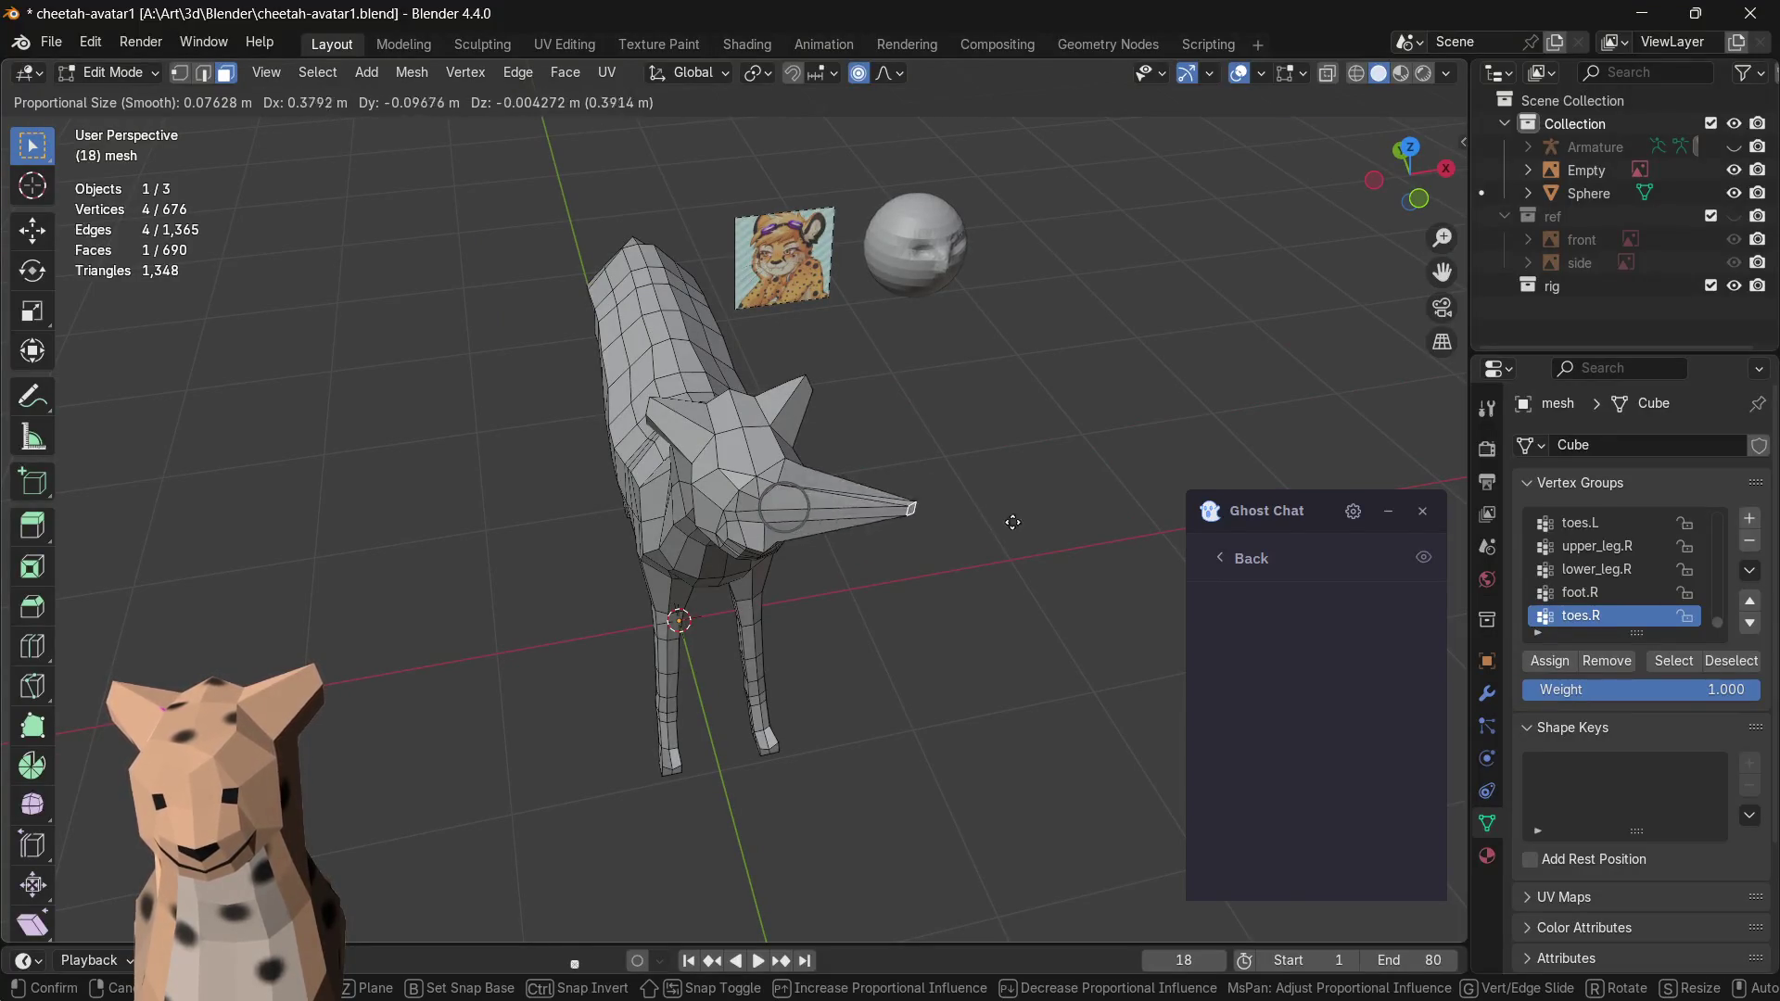
key(Escape)
middle_drag(922, 496, 847, 103)
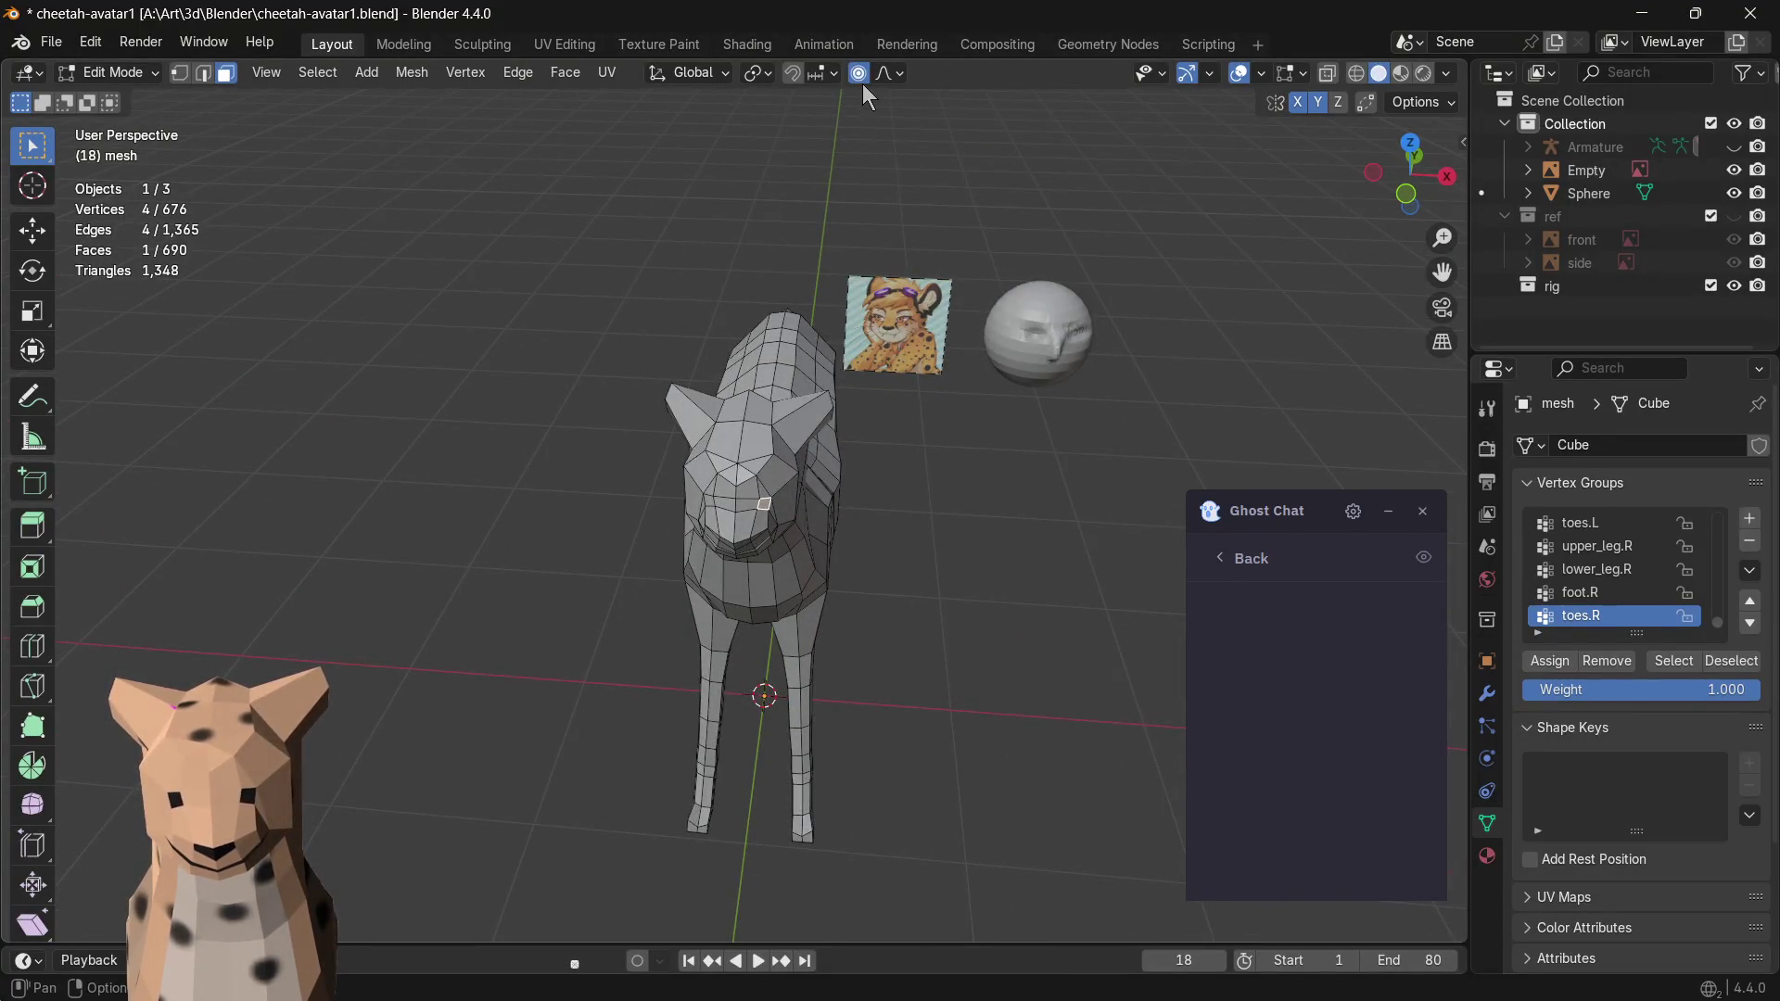
key(g)
key(Escape)
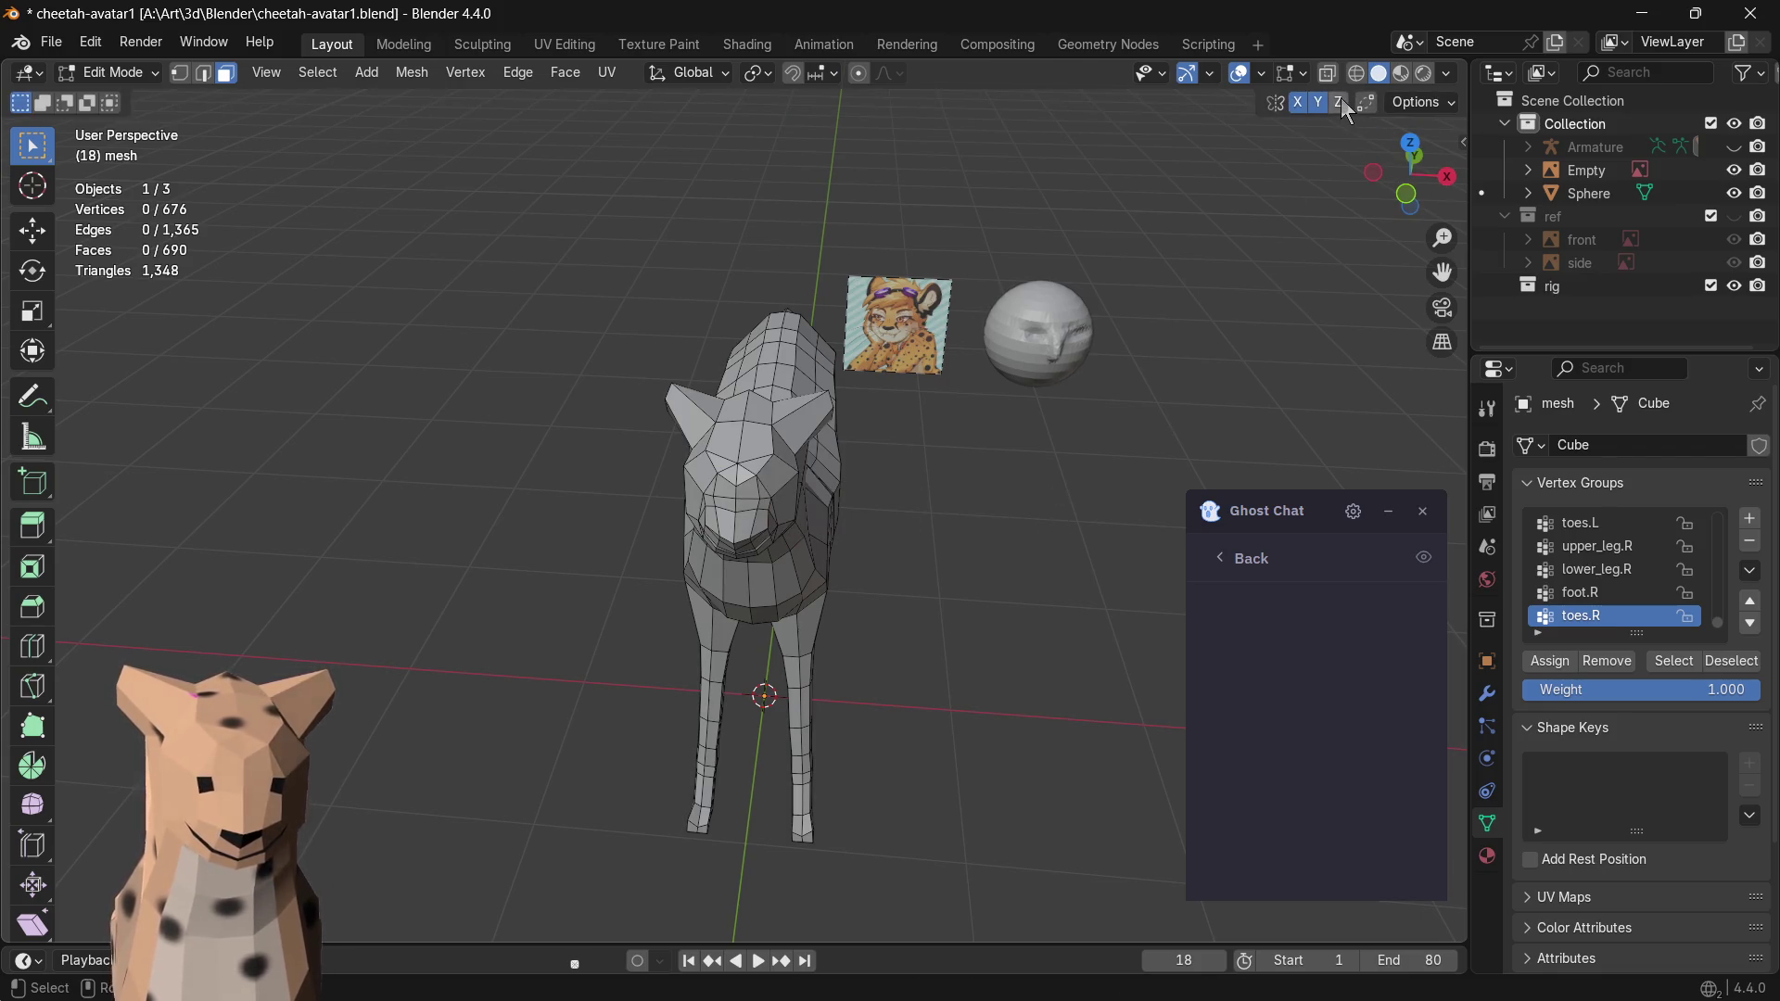
shift+click(781, 478)
key(g)
key(Escape)
- Trial-move faces on the flank and hip, undoing or cancelling each move
middle_drag(781, 479, 963, 521)
key(g)
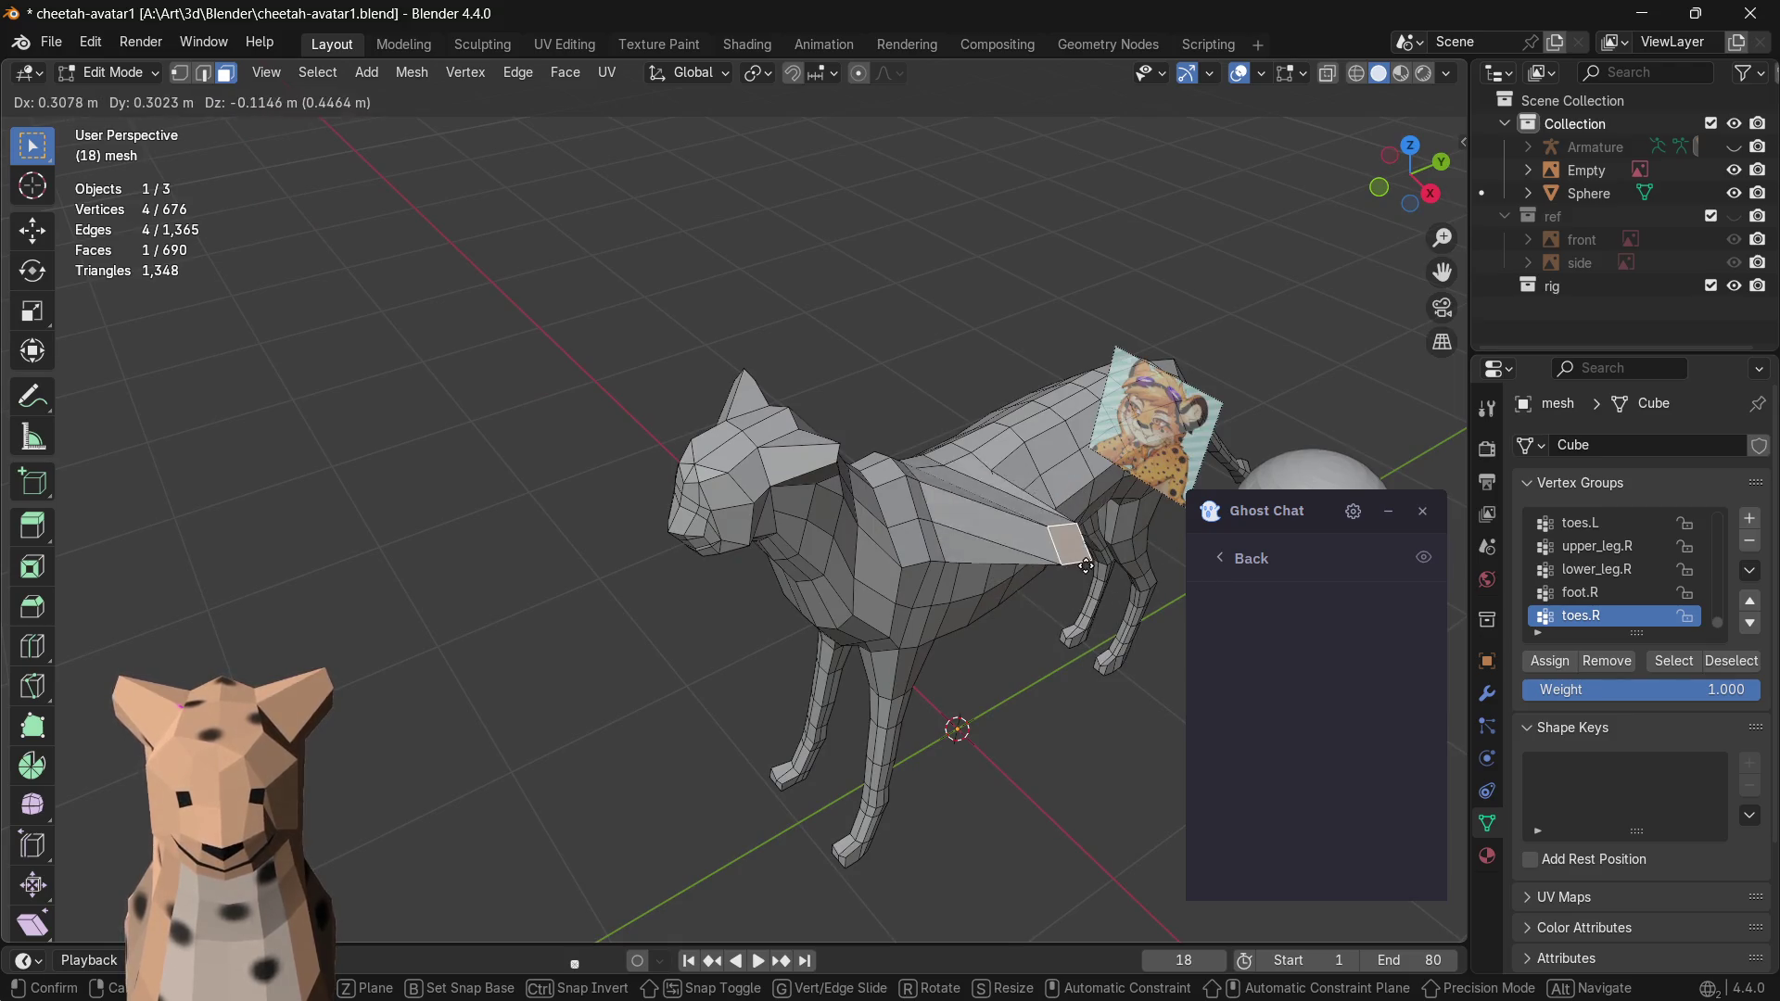
click(1020, 620)
key(ctrl+z)
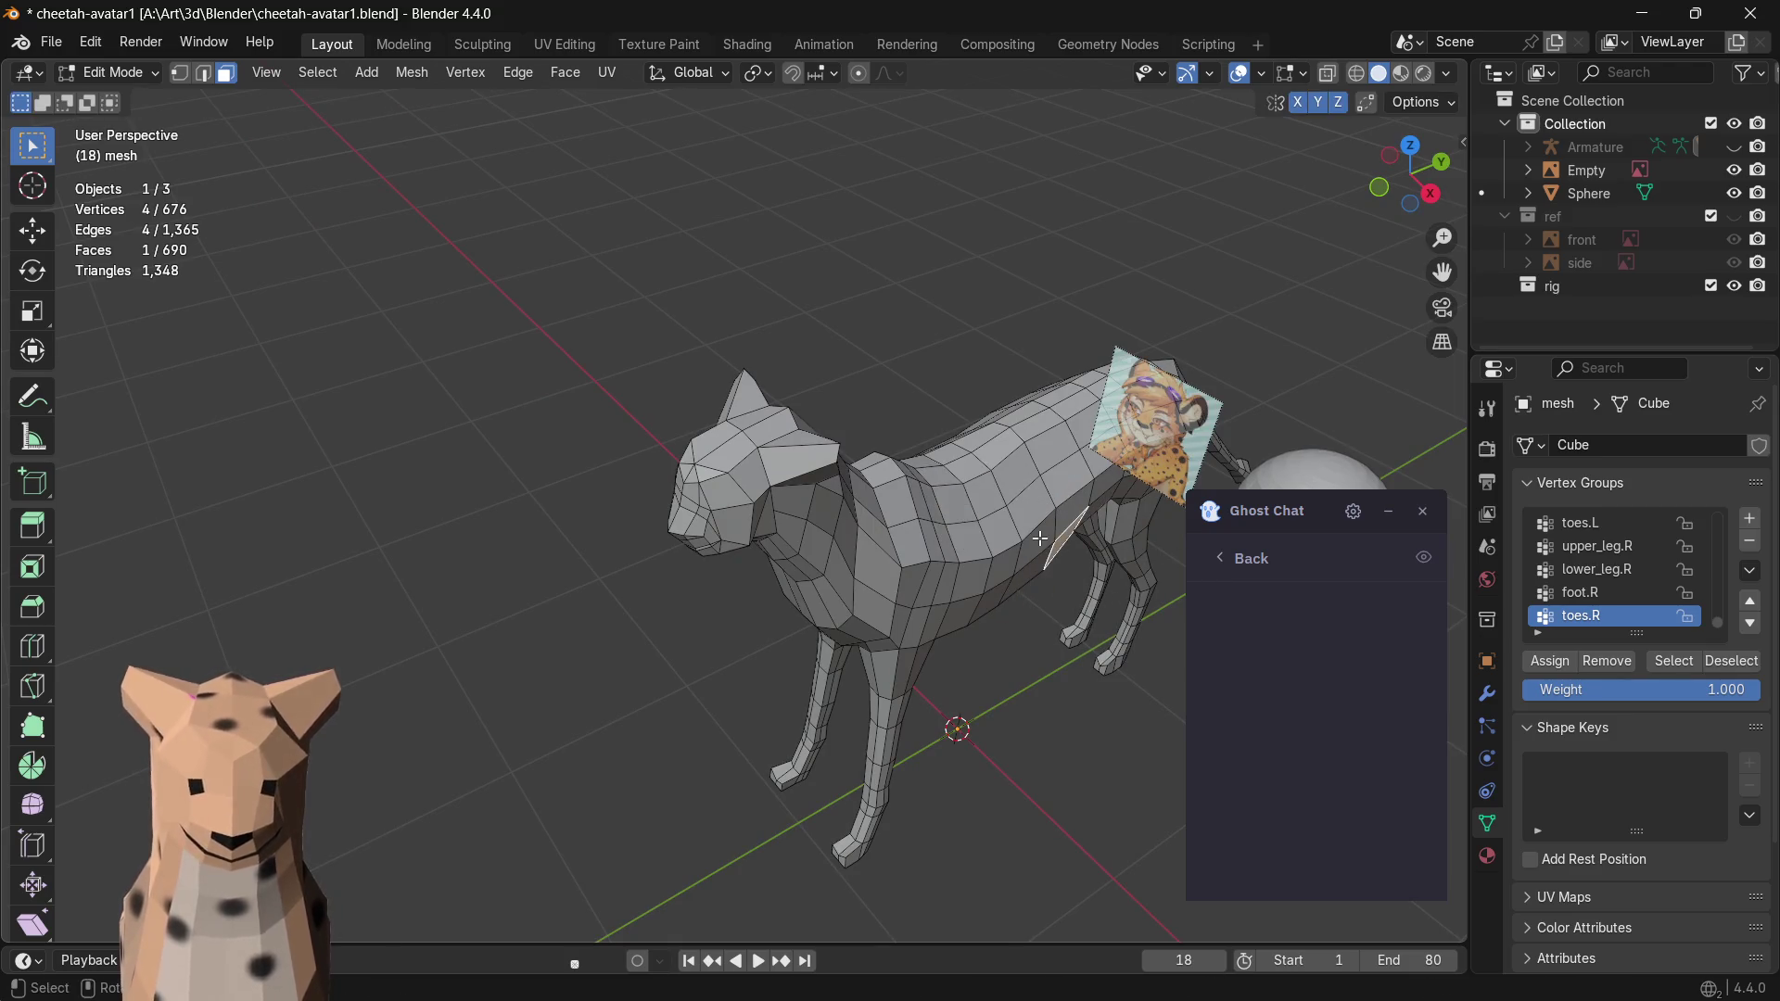
key(g)
key(Escape)
middle_drag(946, 672, 1255, 637)
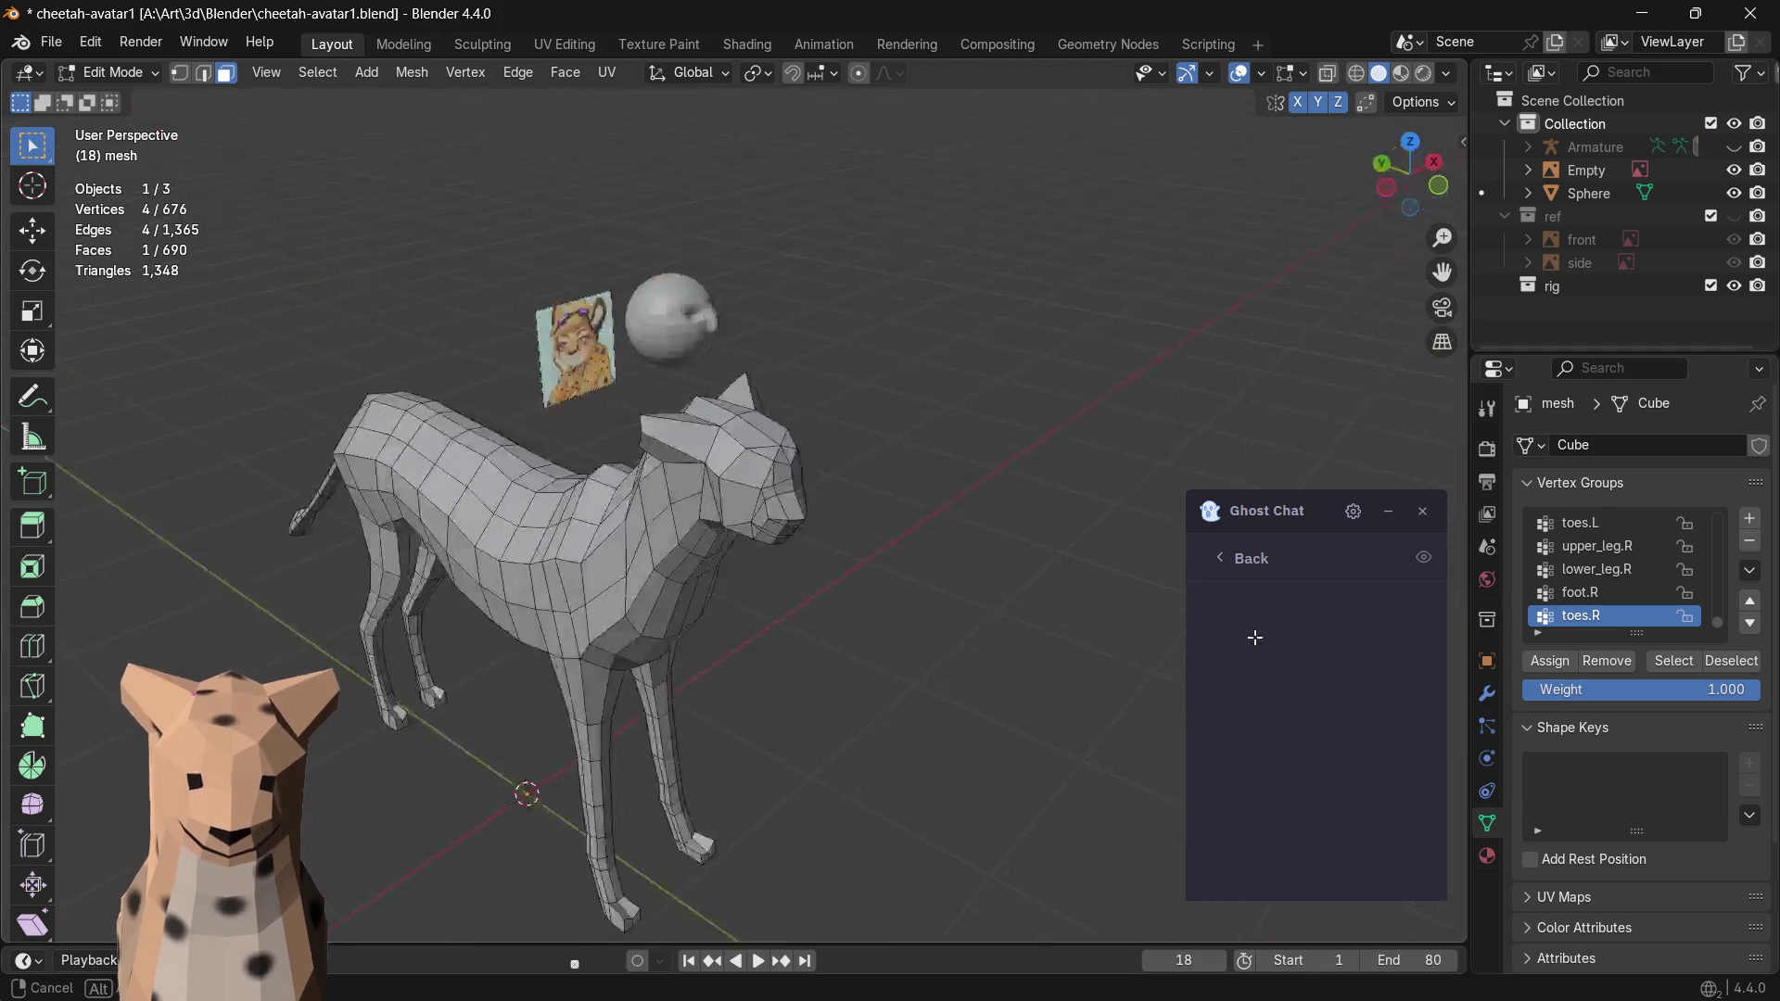
key(g)
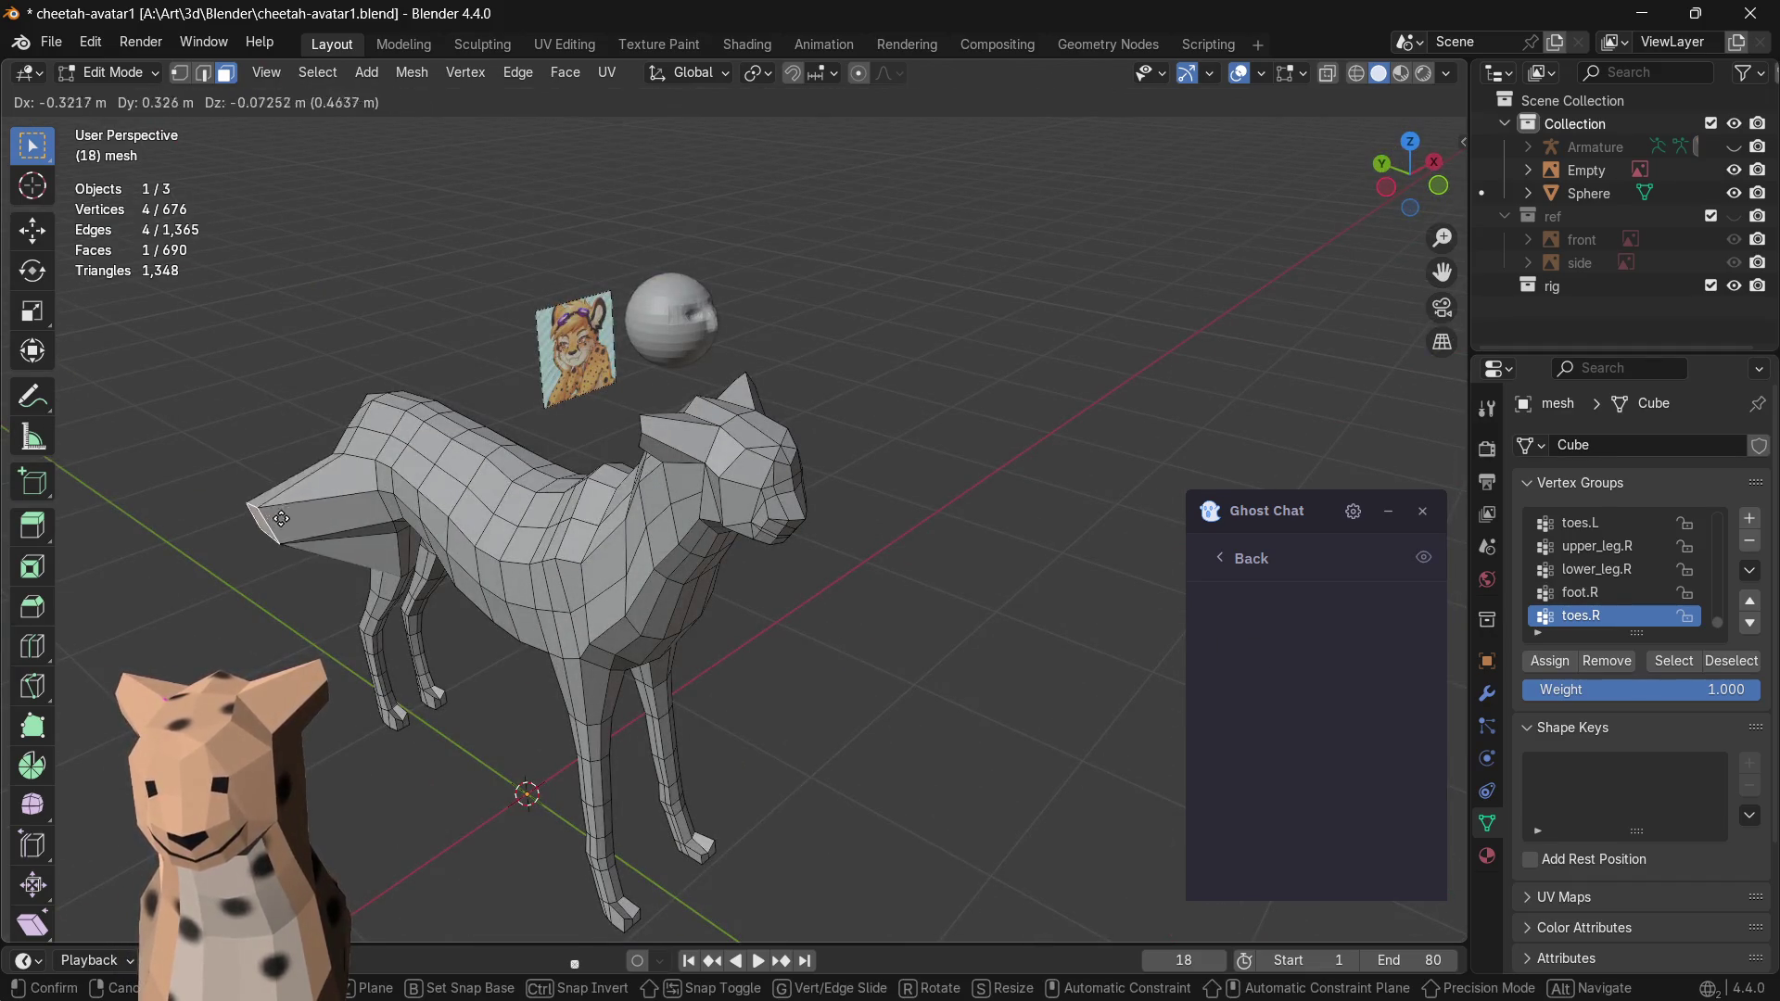
key(Escape)
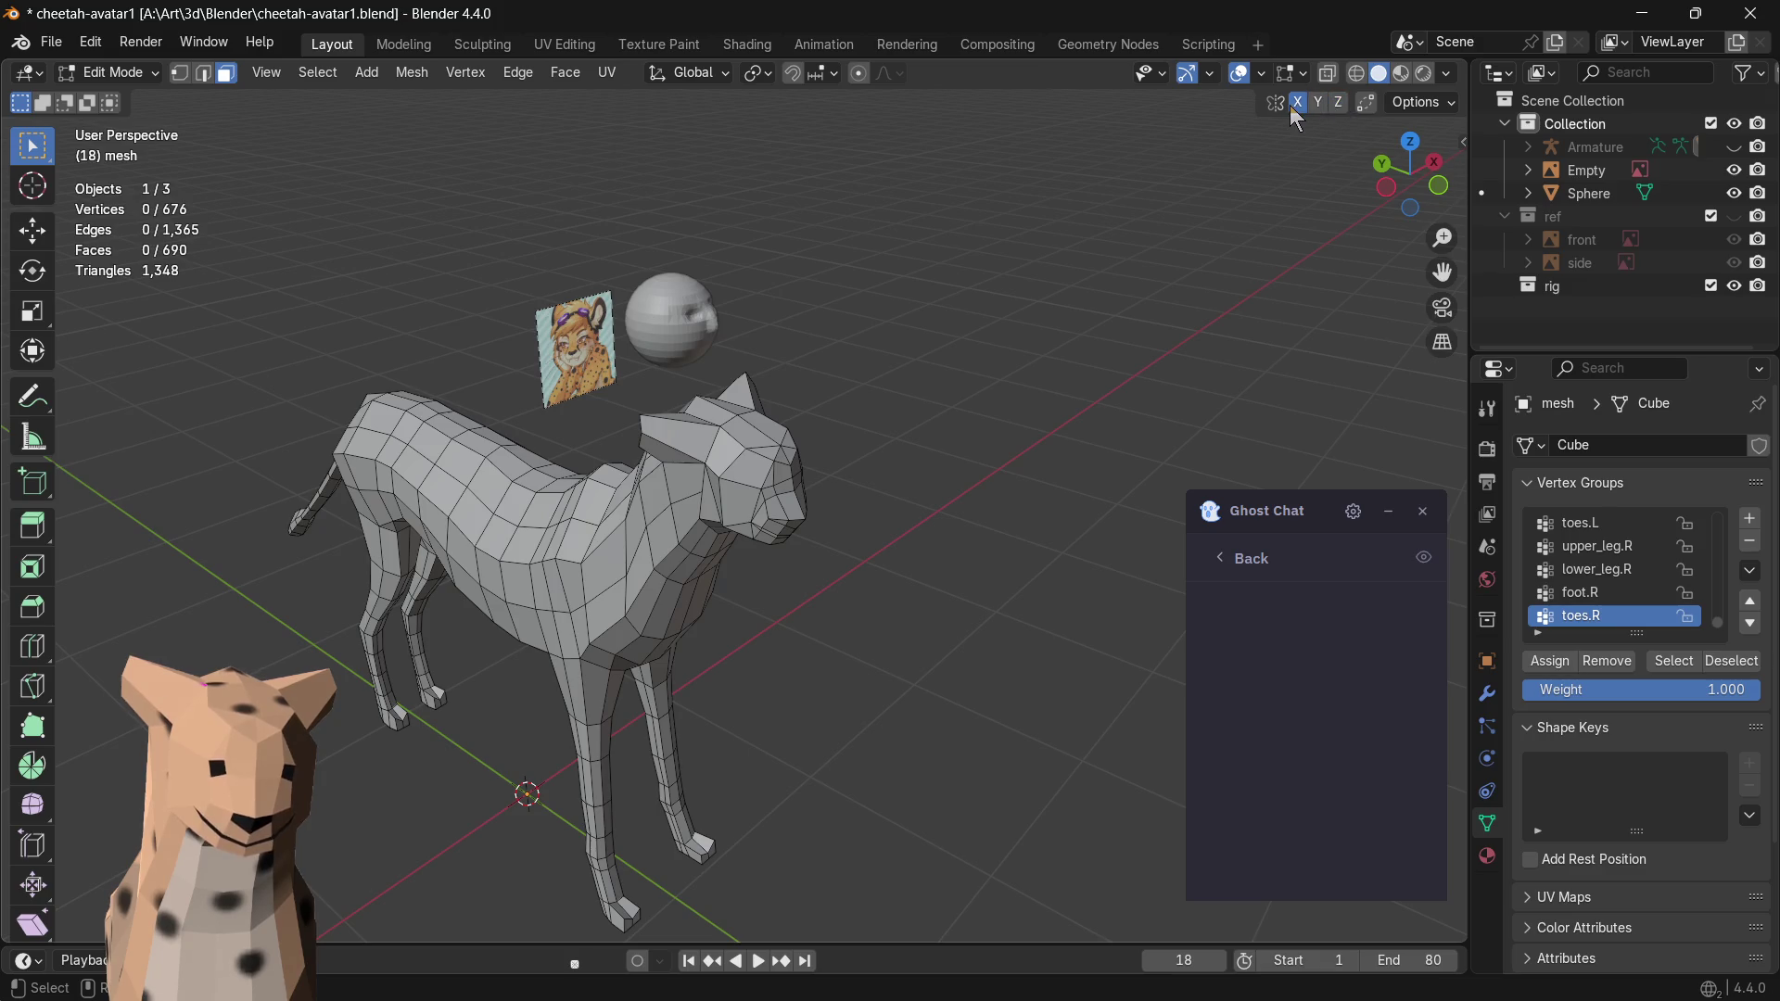
- Frame the whole cheetah in front orthographic view and enable X-ray shading
mouse_move(838, 366)
middle_down()
mouse_move(621, 389)
mouse_move(816, 402)
mouse_move(727, 334)
mouse_move(992, 496)
mouse_move(1153, 501)
mouse_move(588, 529)
mouse_move(629, 463)
mouse_move(1109, 315)
middle_up()
scroll(817, 402, up, 2)
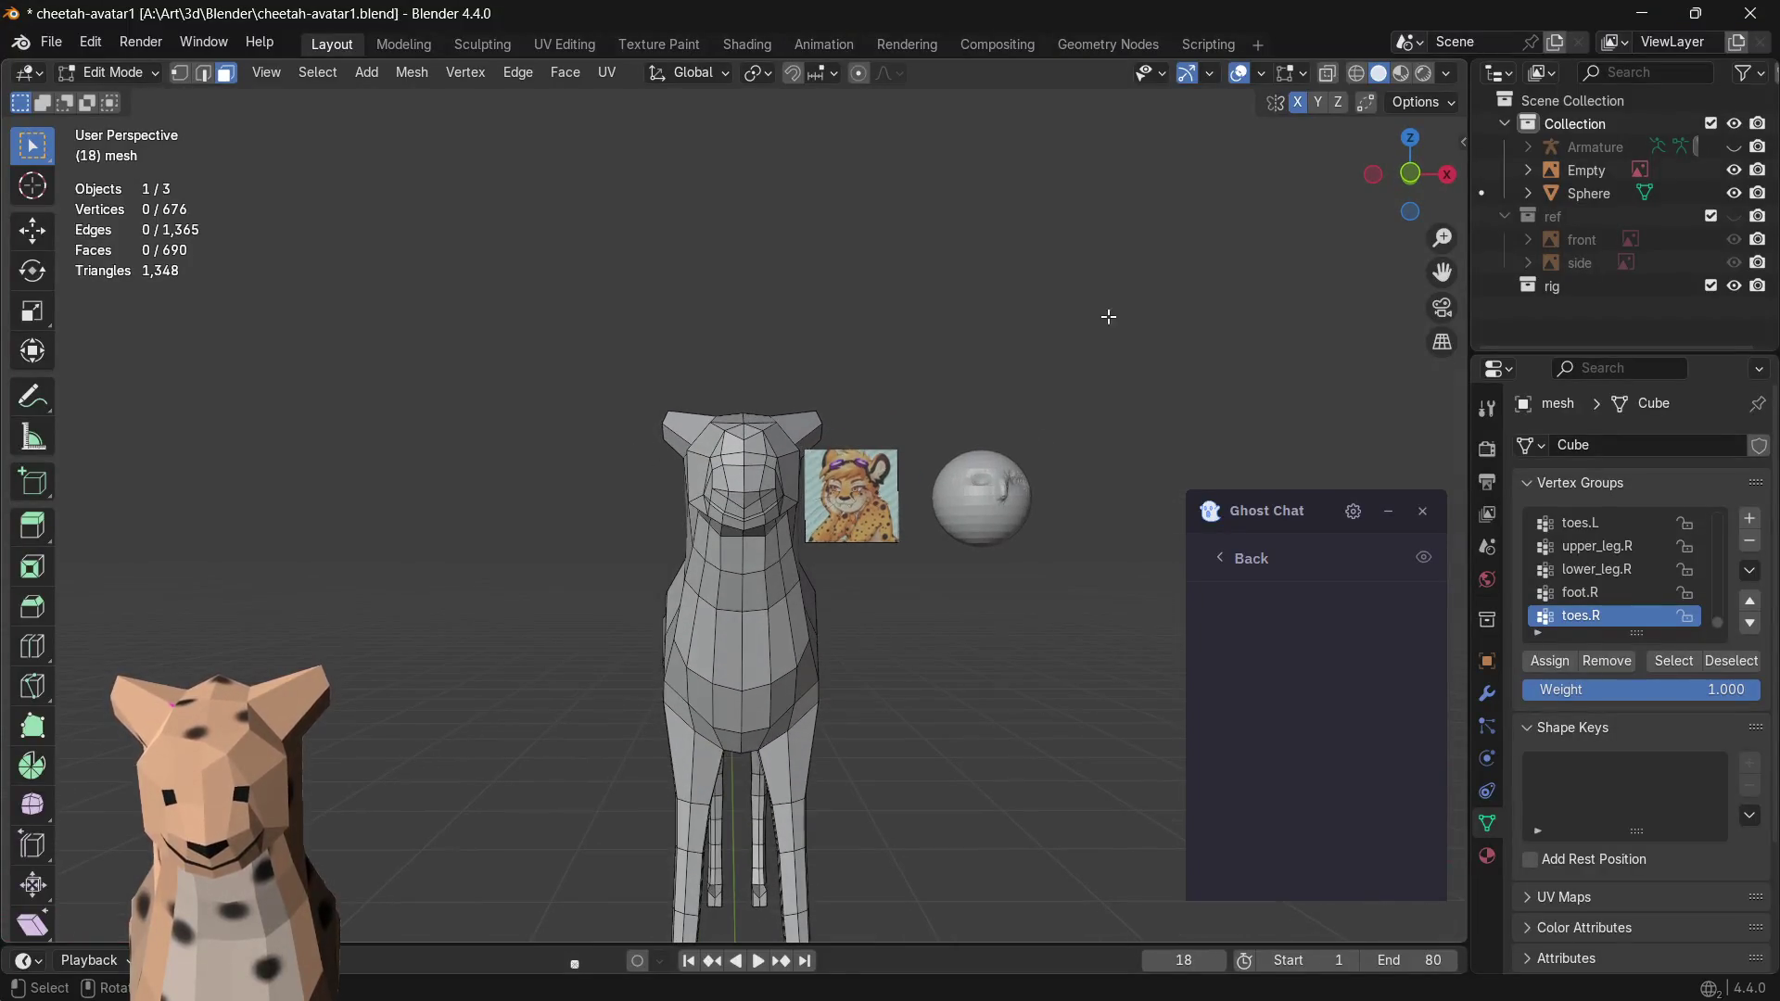
click(1410, 174)
scroll(882, 595, up, 1)
scroll(888, 607, up, 1)
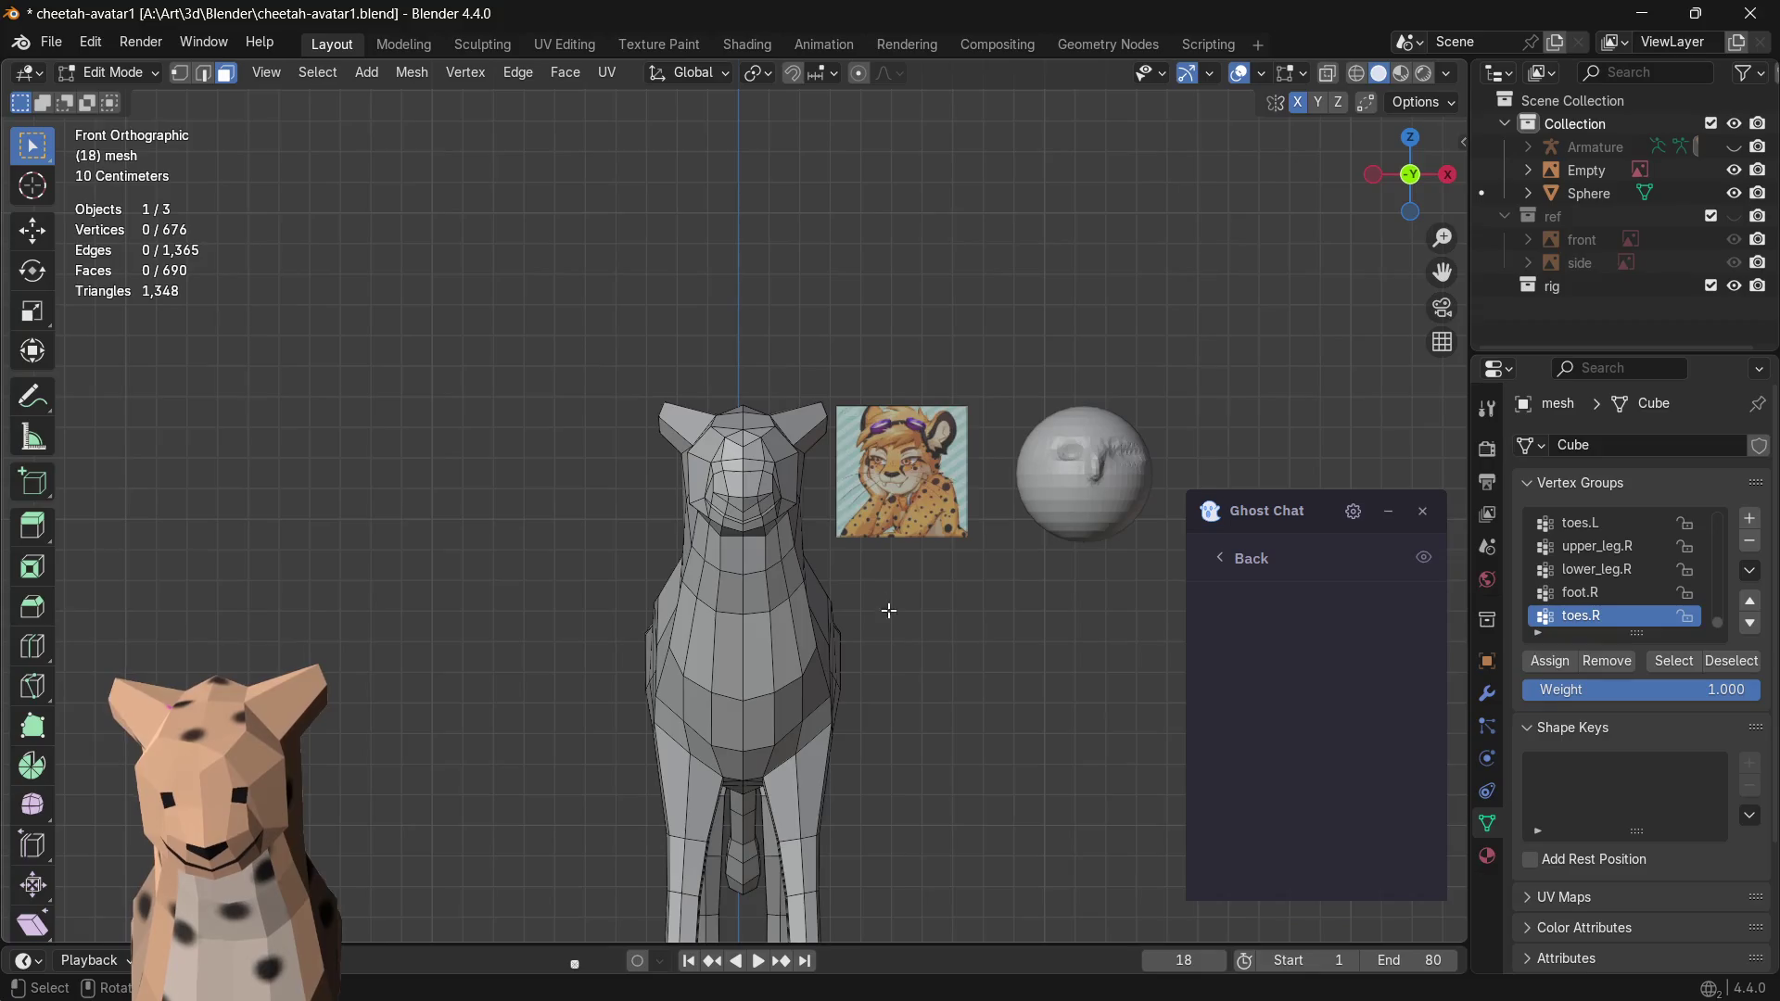
shift+middle_drag(889, 606, 869, 459)
scroll(862, 507, down, 1)
scroll(862, 507, down, 1)
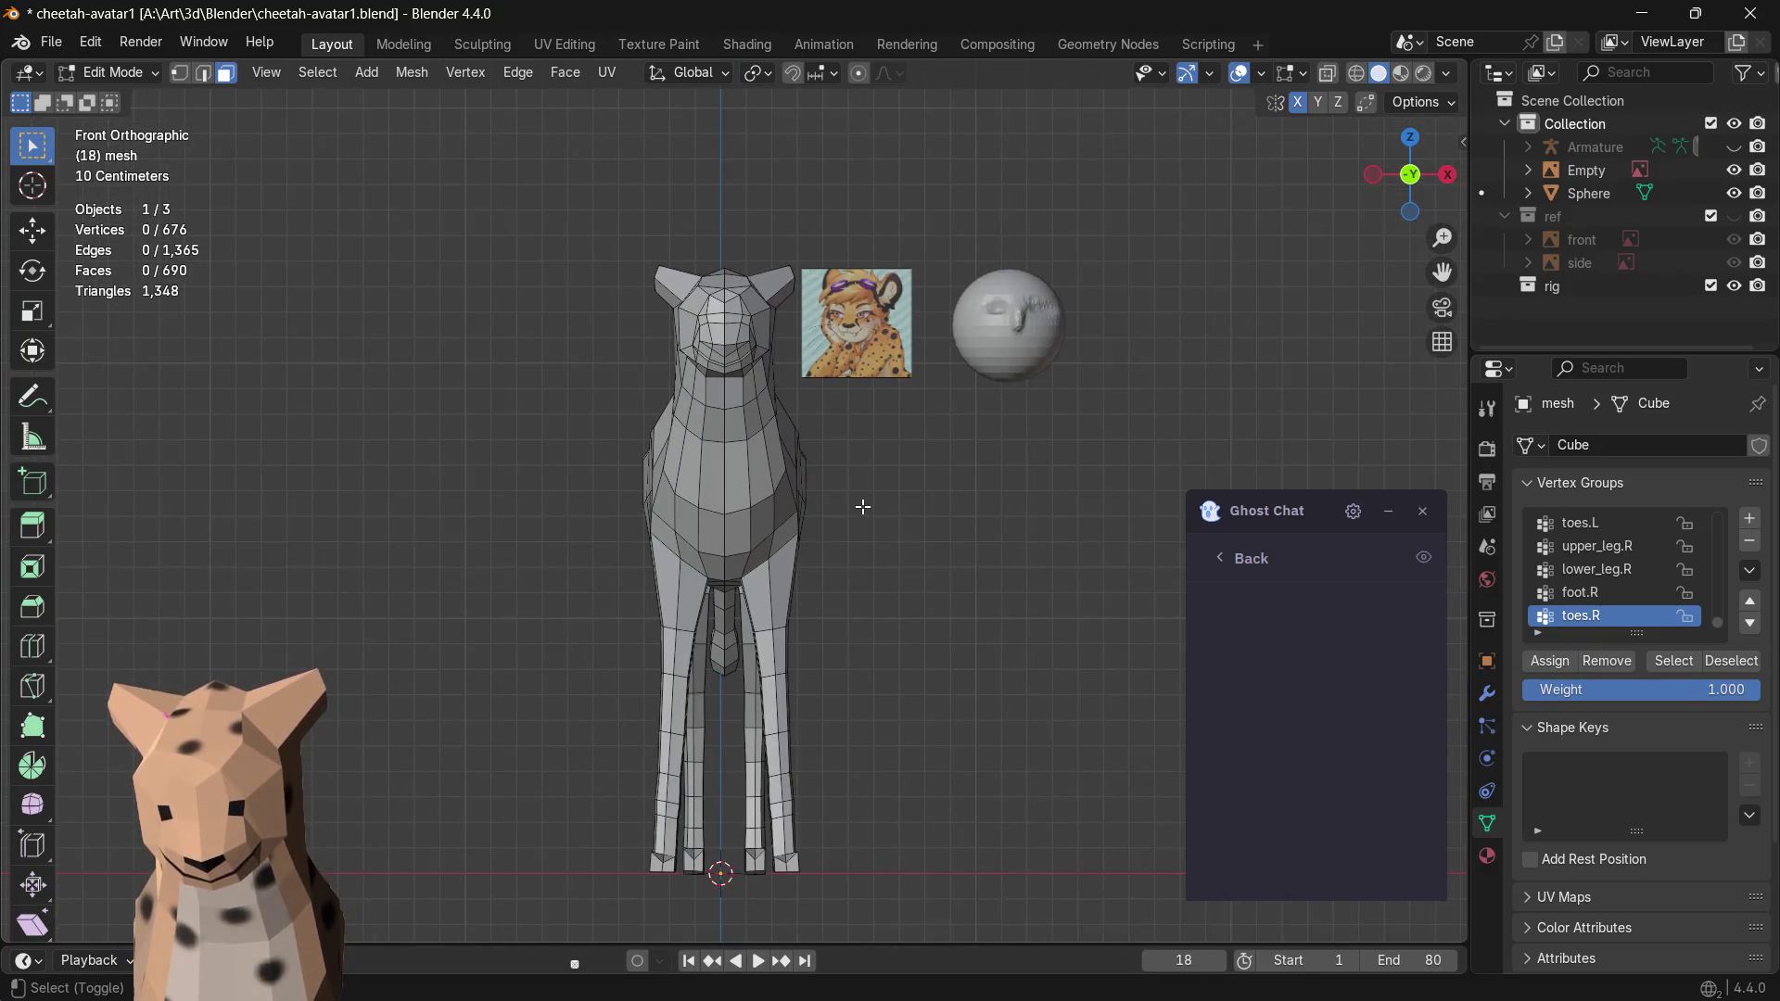
scroll(862, 507, up, 1)
scroll(635, 291, up, 1)
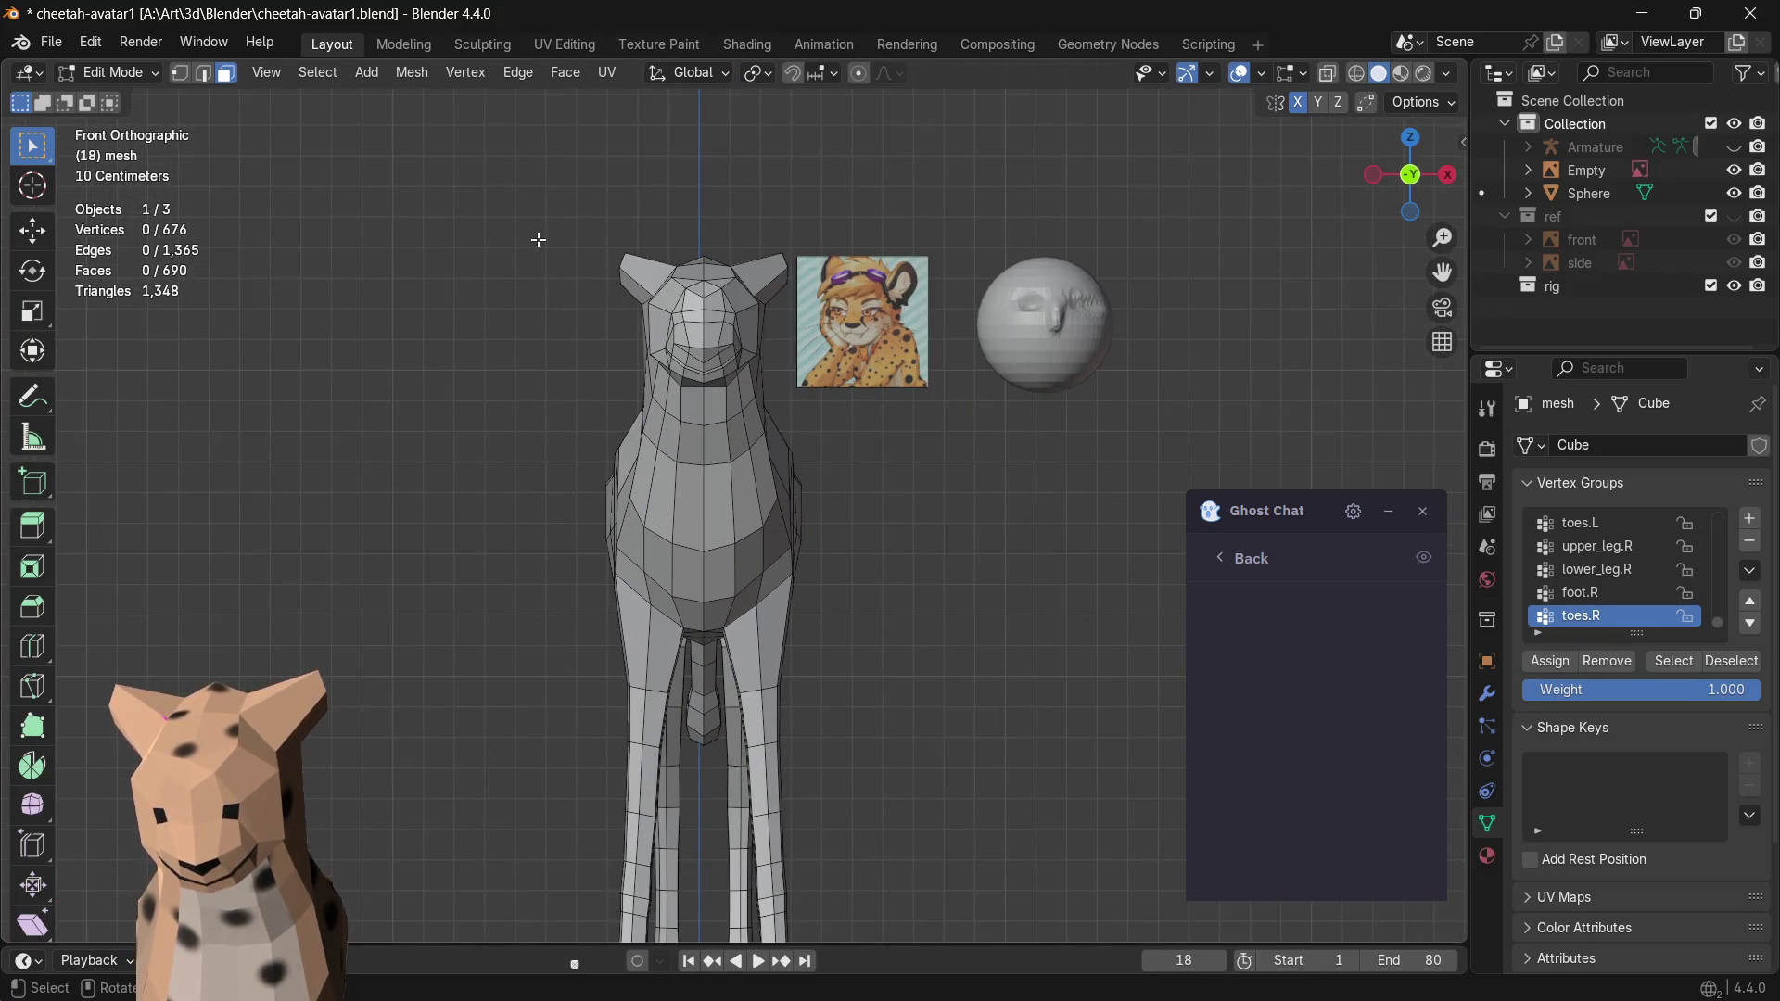
key(alt+z)
scroll(528, 202, up, 2)
scroll(508, 198, down, 1)
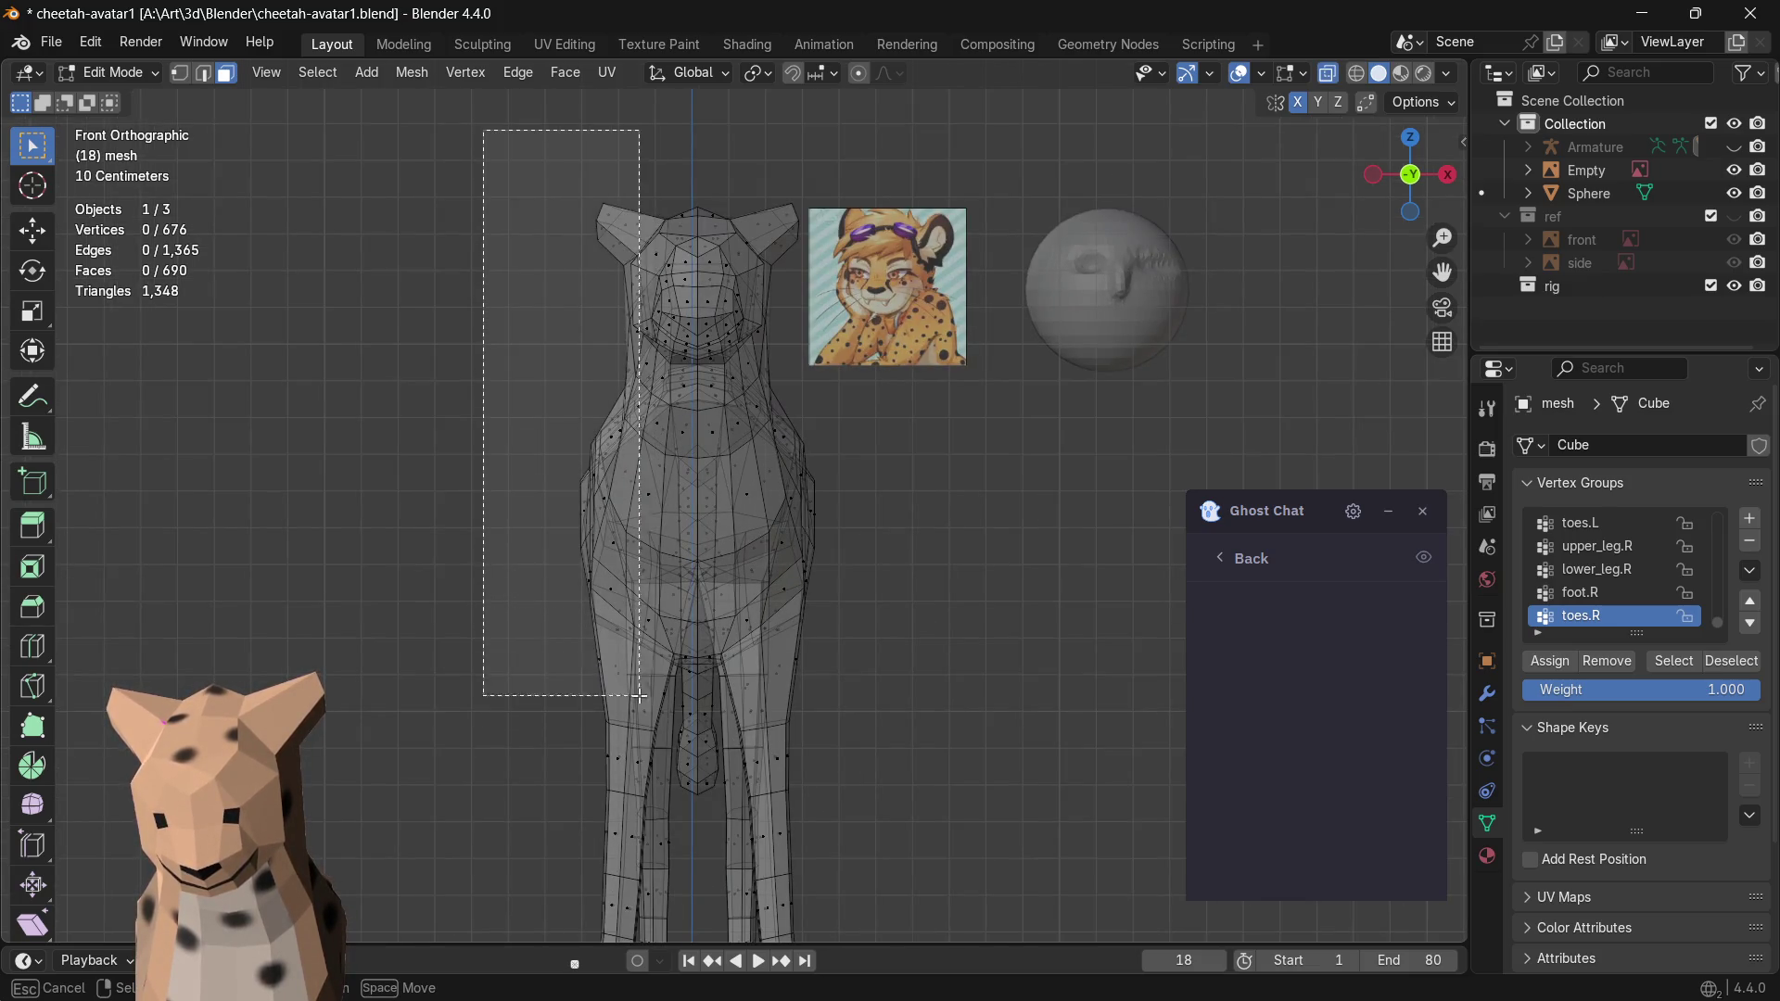
- Box-select the entire left half of the mesh including the centre vertices
drag(483, 140, 633, 709)
scroll(566, 588, down, 1)
click(536, 204)
mouse_move(535, 204)
mouse_down()
mouse_move(676, 898)
mouse_move(704, 913)
mouse_up()
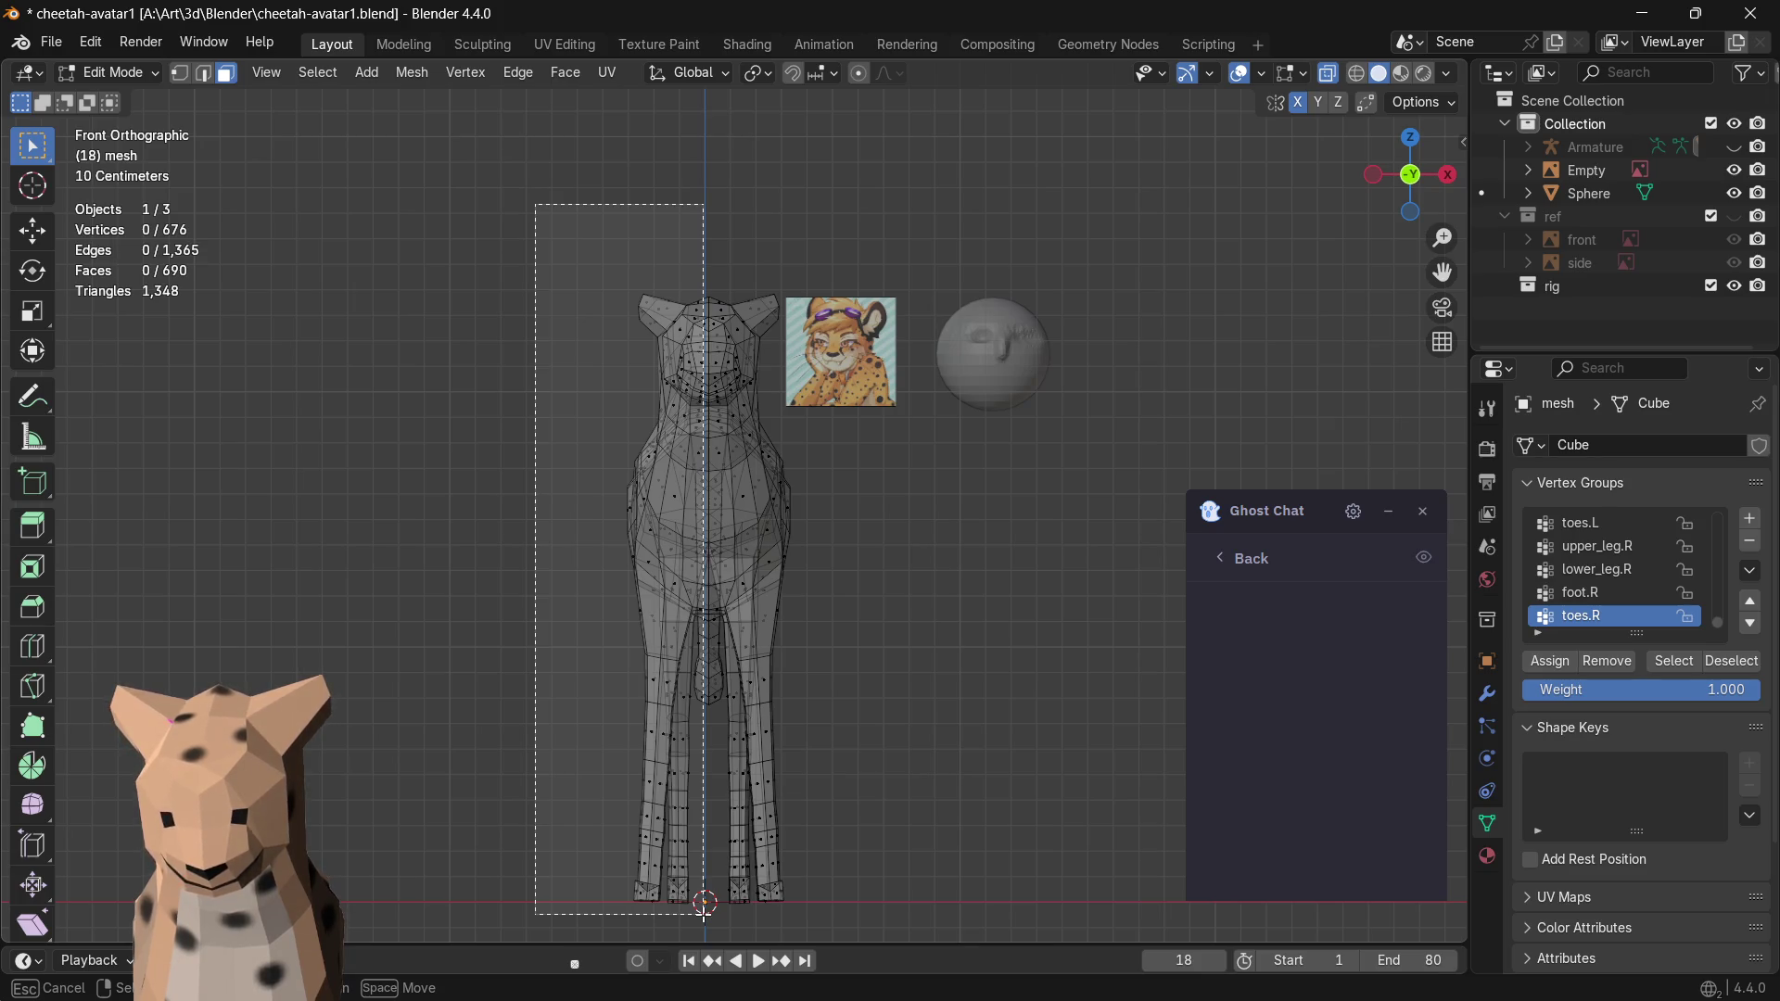
drag(704, 905, 705, 906)
scroll(718, 604, up, 1)
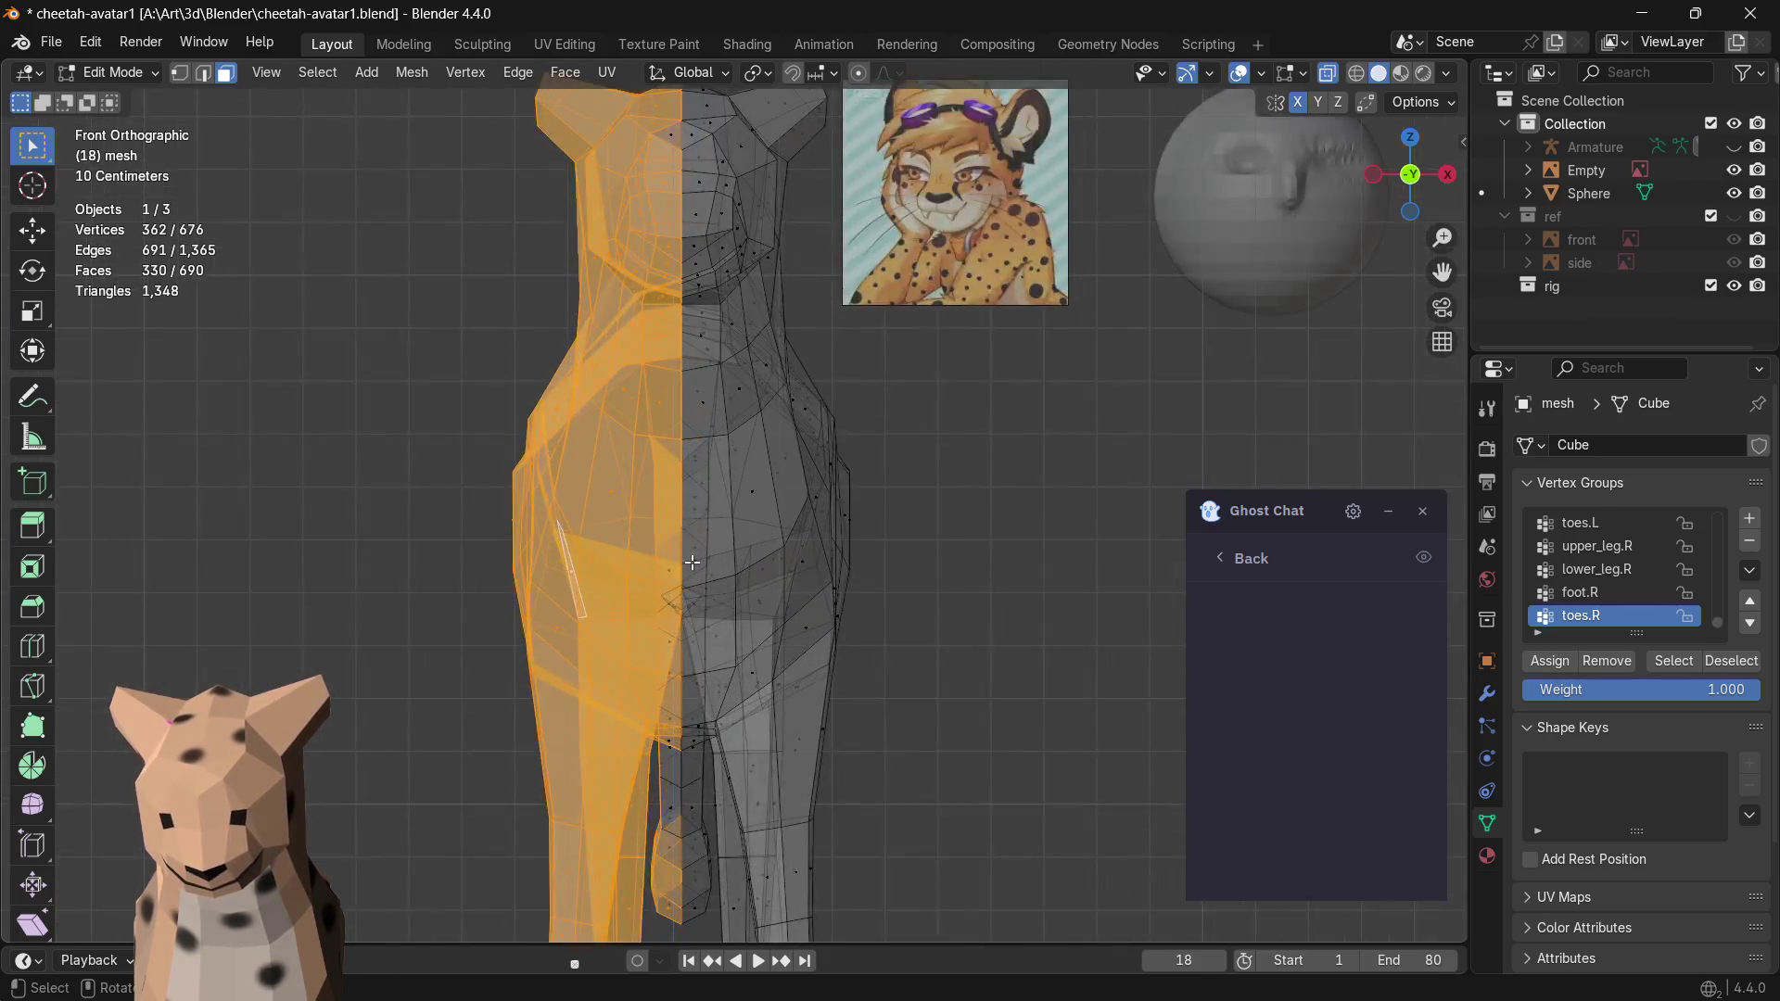
scroll(695, 567, up, 1)
scroll(692, 237, up, 1)
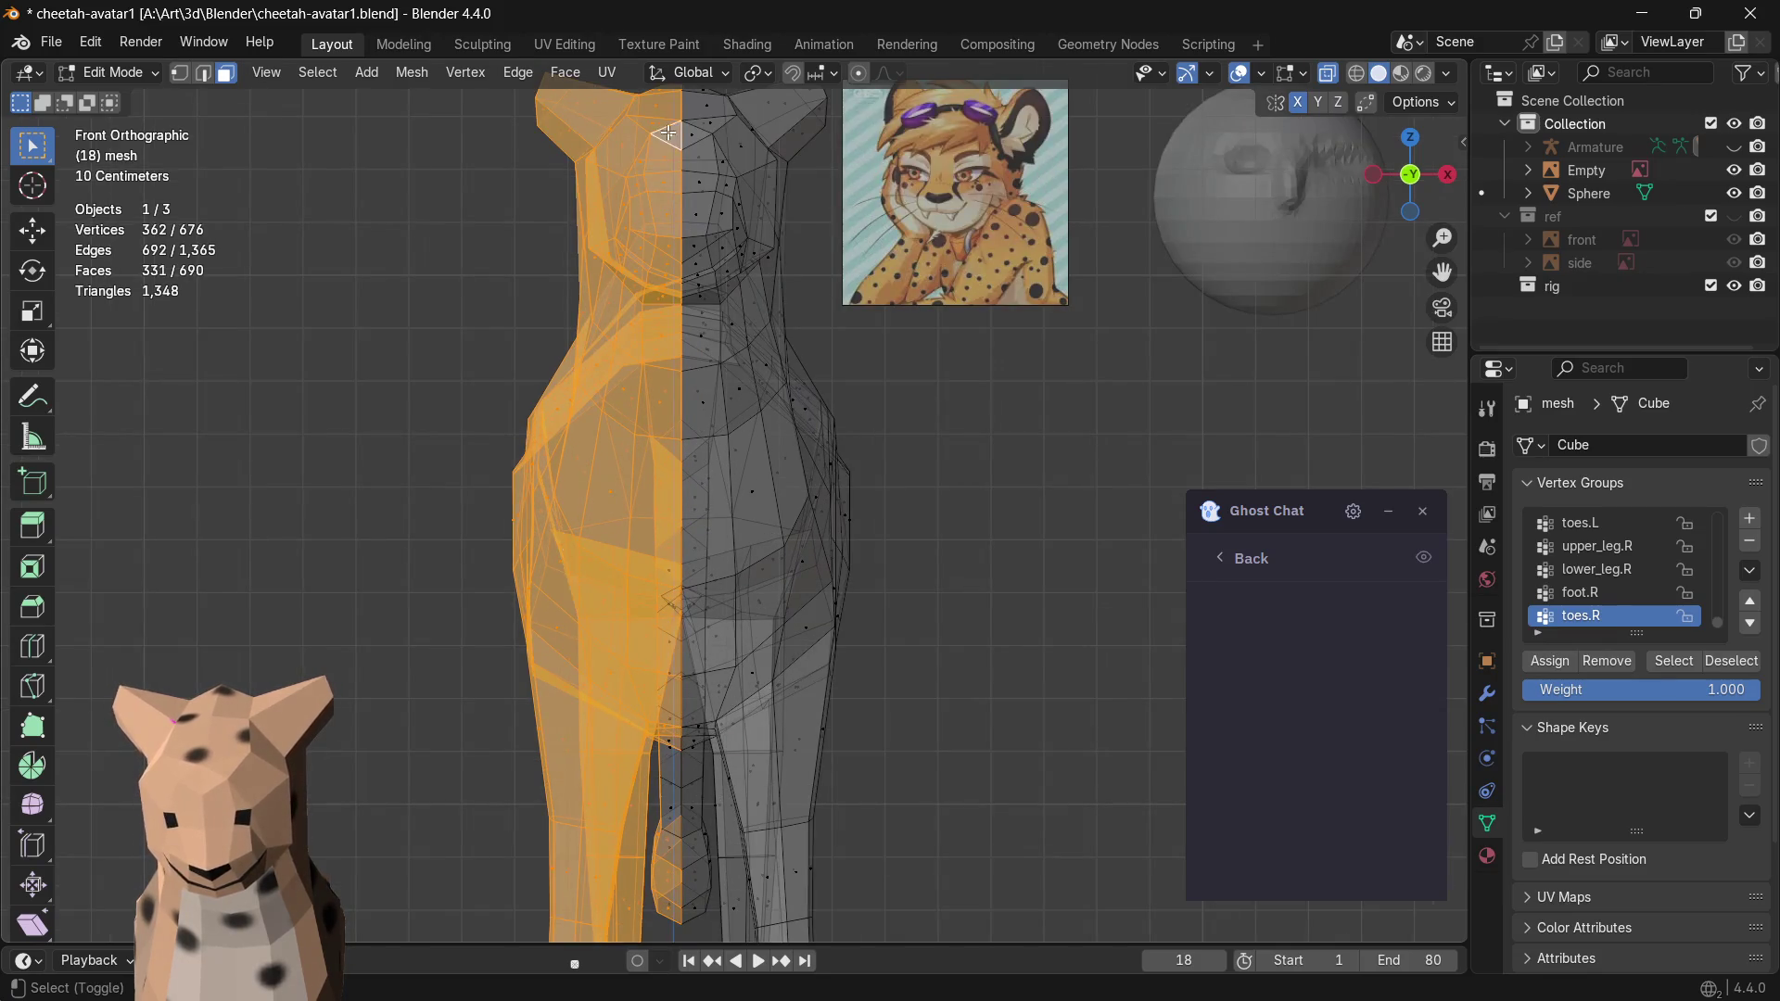
shift+middle_drag(677, 669, 602, 468)
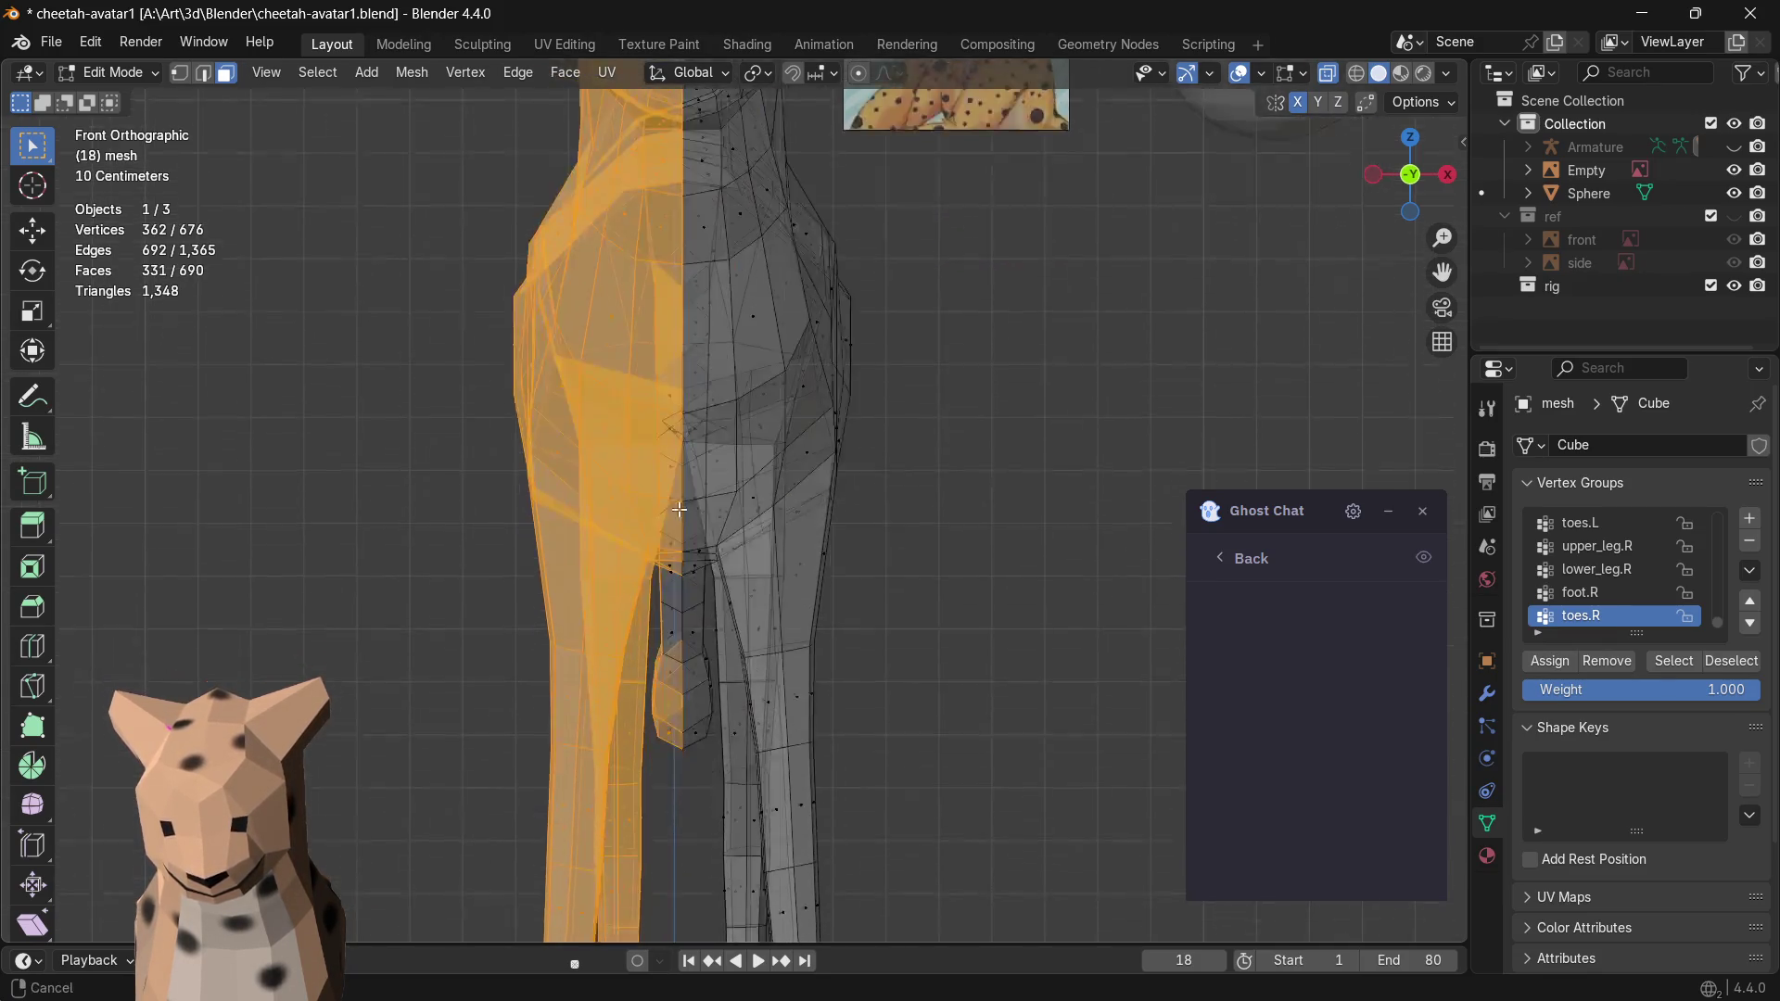
shift+drag(678, 641, 678, 641)
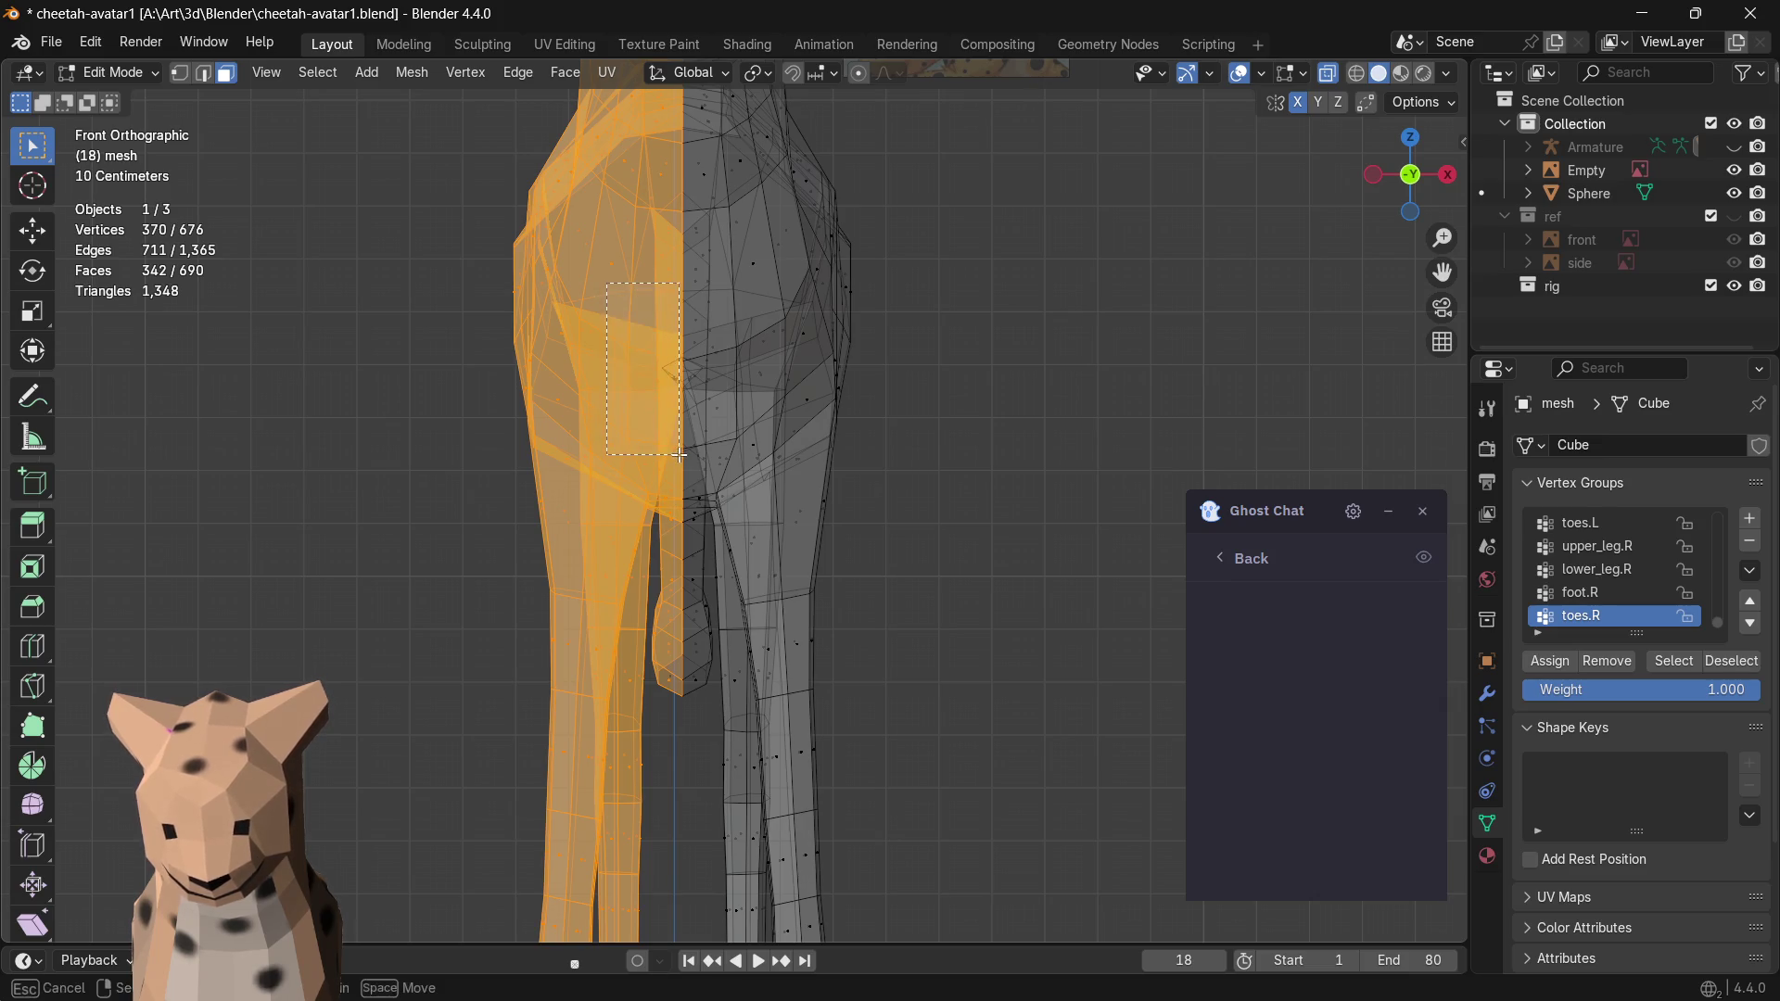
scroll(658, 535, down, 4)
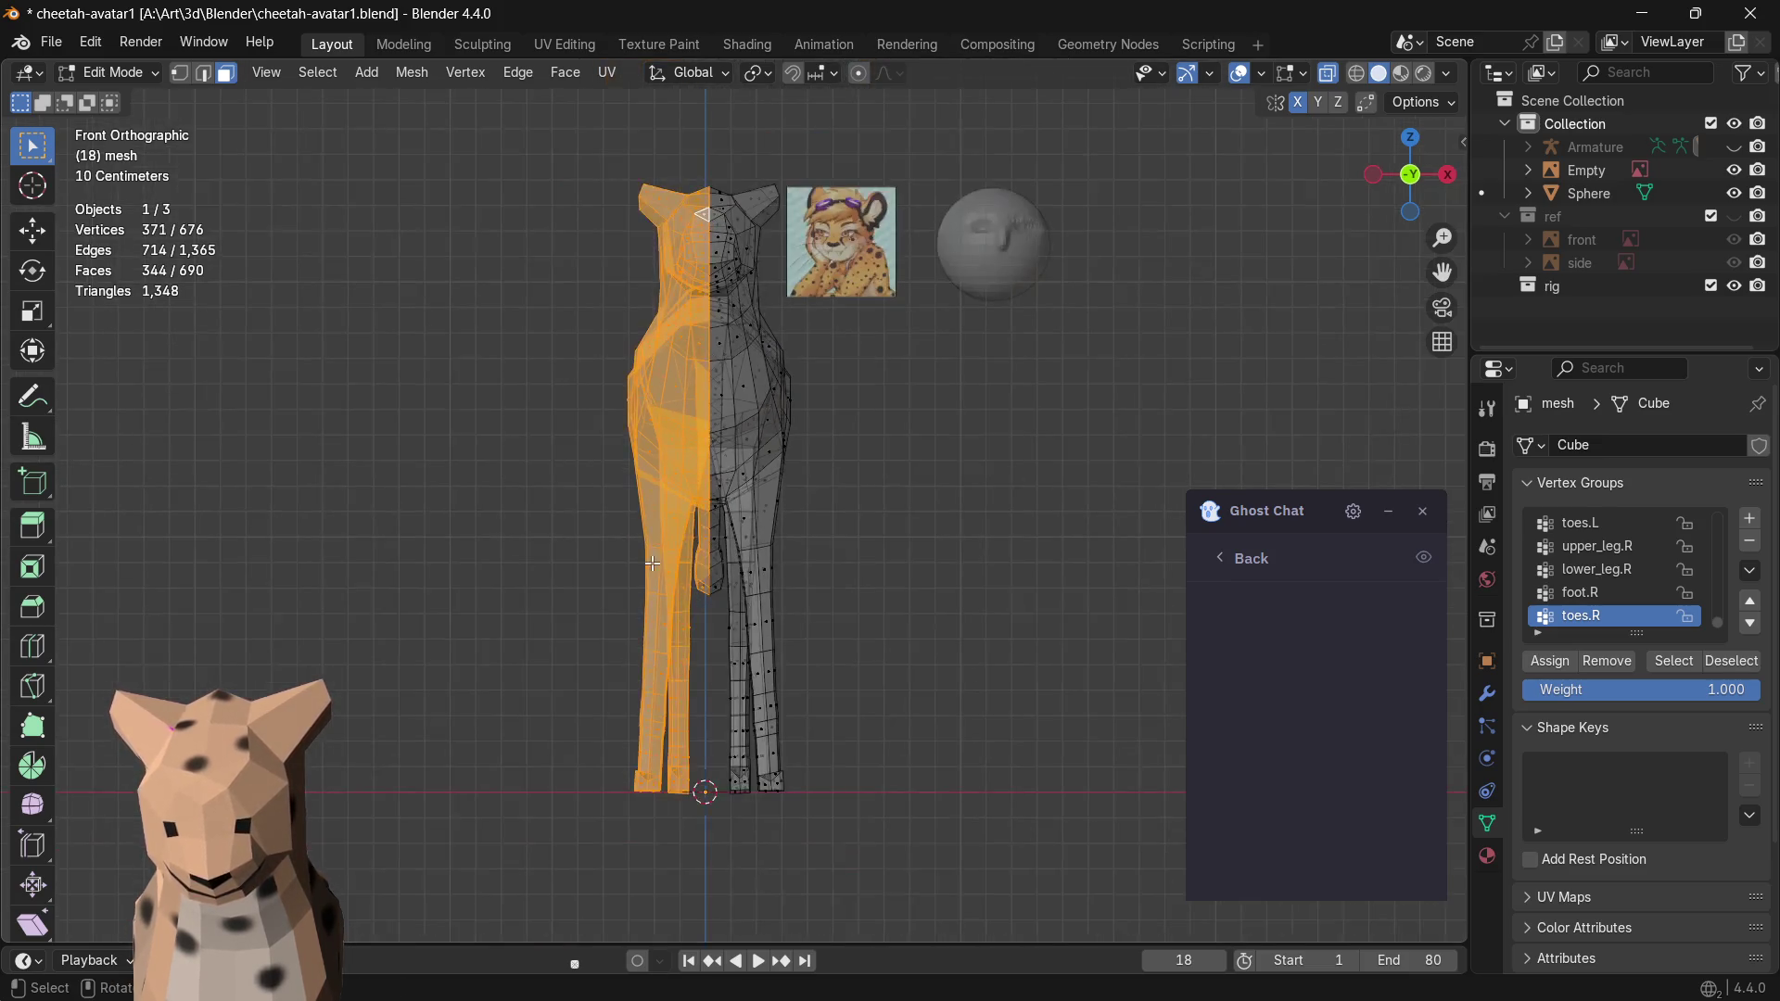
mouse_move(586, 701)
mouse_down()
mouse_move(648, 803)
mouse_move(693, 817)
mouse_up()
scroll(588, 114, up, 1)
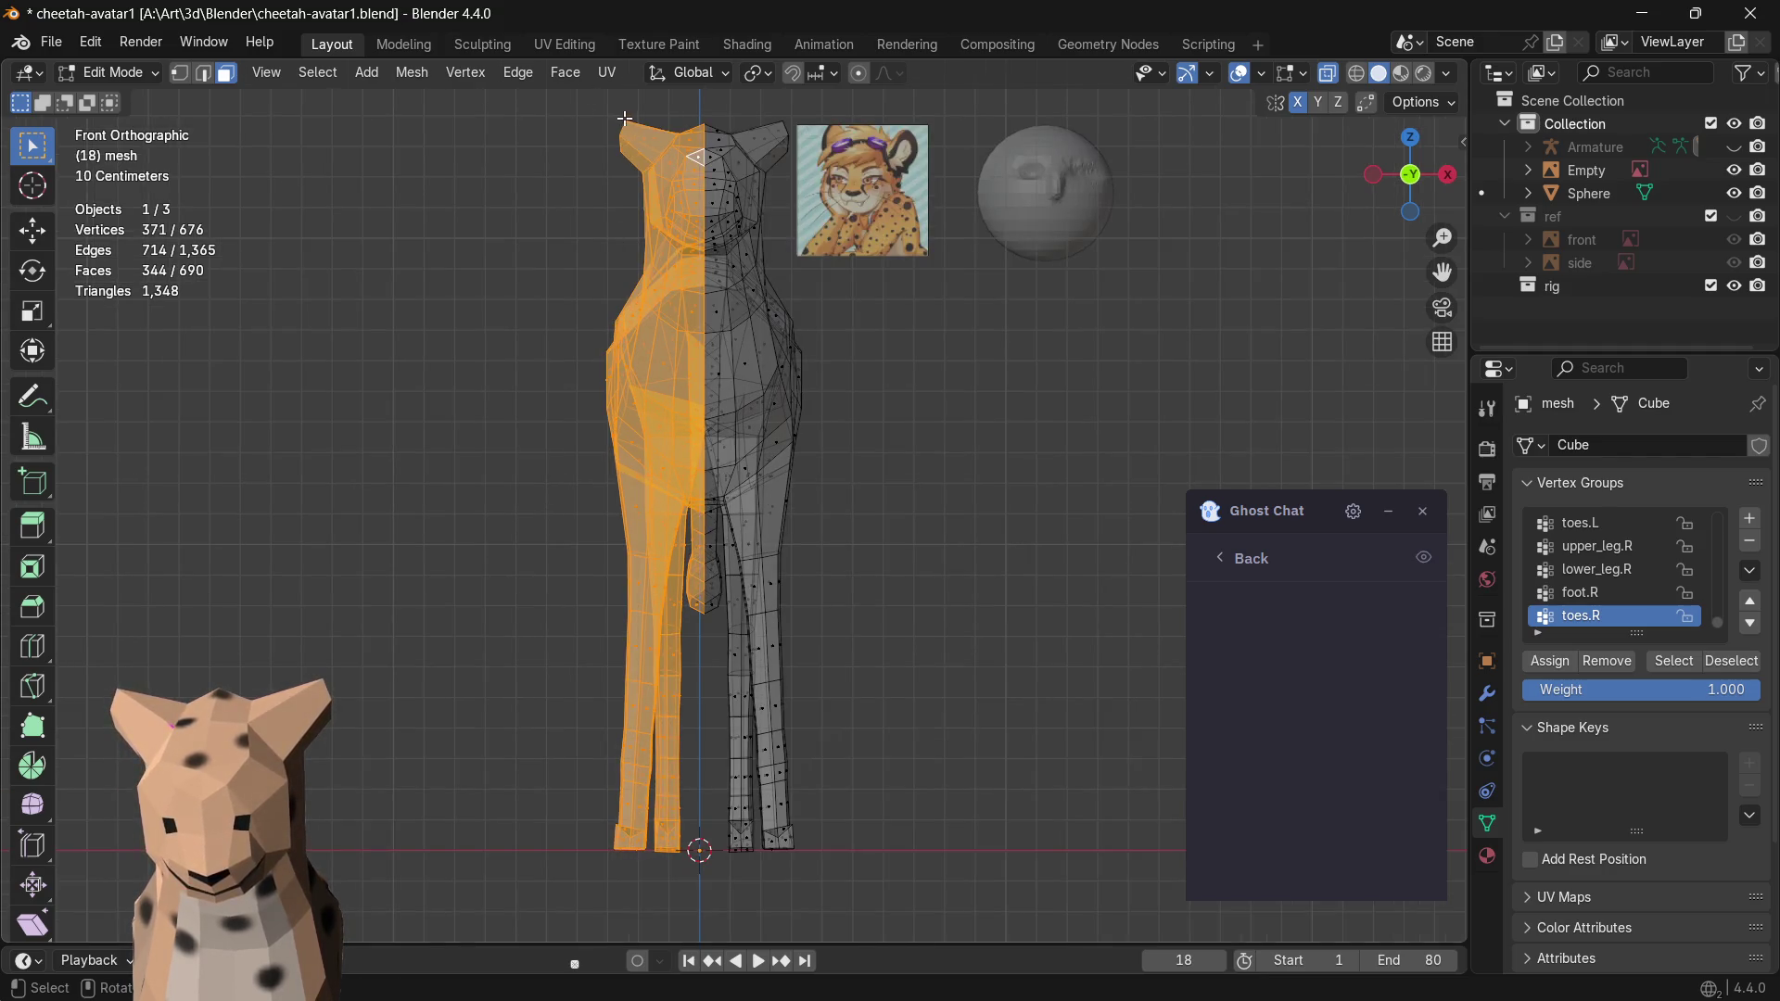
- Delete the selected left-half faces, leaving a 346-face half mesh
key(x)
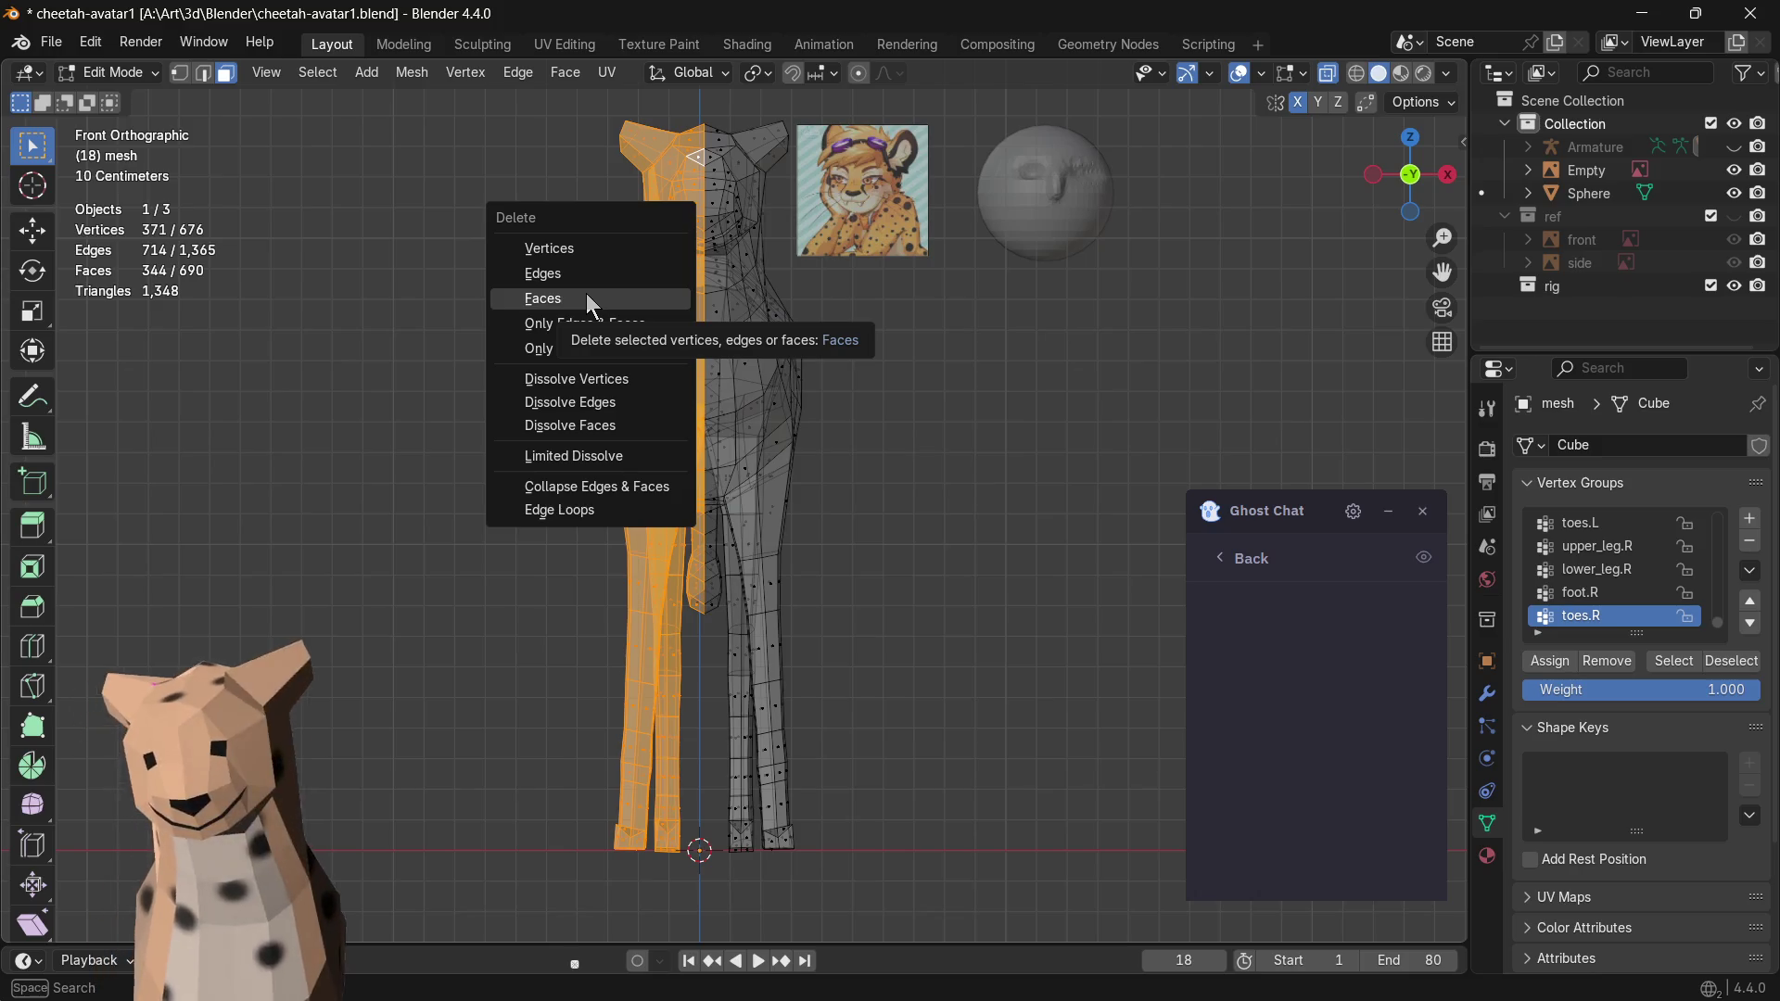
click(563, 300)
mouse_move(530, 297)
middle_down()
mouse_move(917, 364)
mouse_move(421, 523)
mouse_move(811, 520)
middle_up()
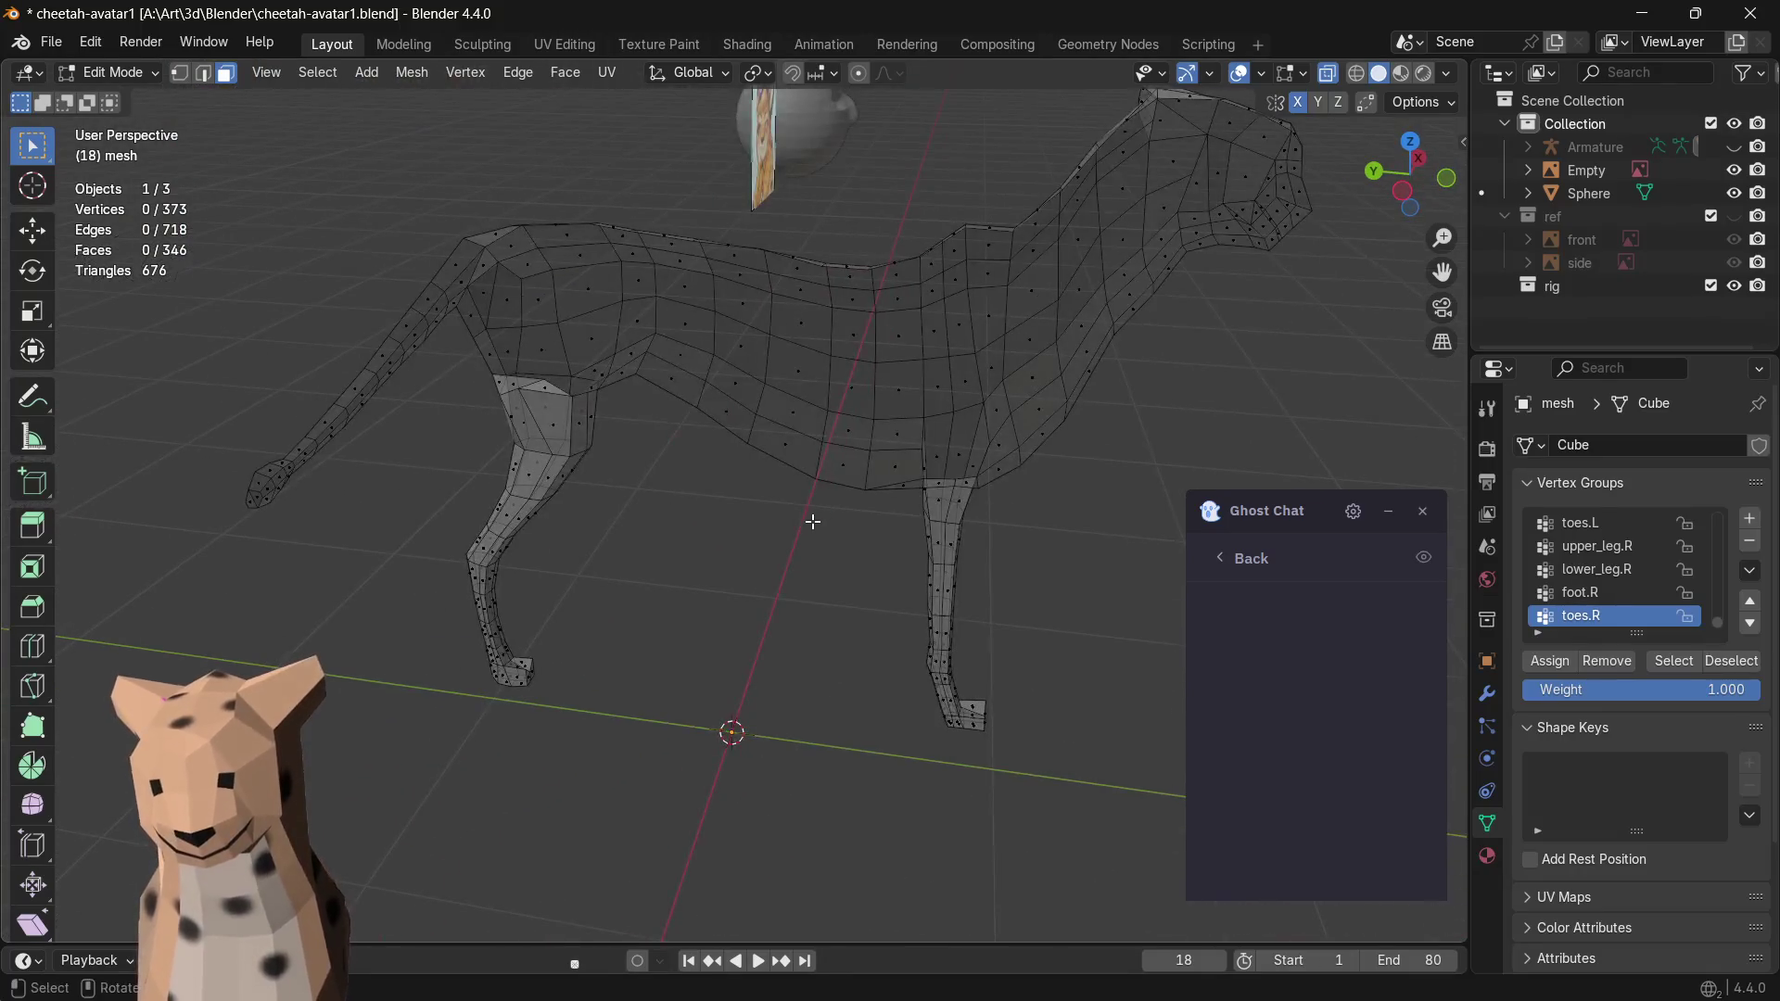
- Turn off X-ray, find the stray leg face from below, and delete it
key(alt+z)
mouse_move(1040, 380)
middle_down()
mouse_move(1078, 455)
mouse_move(800, 548)
middle_up()
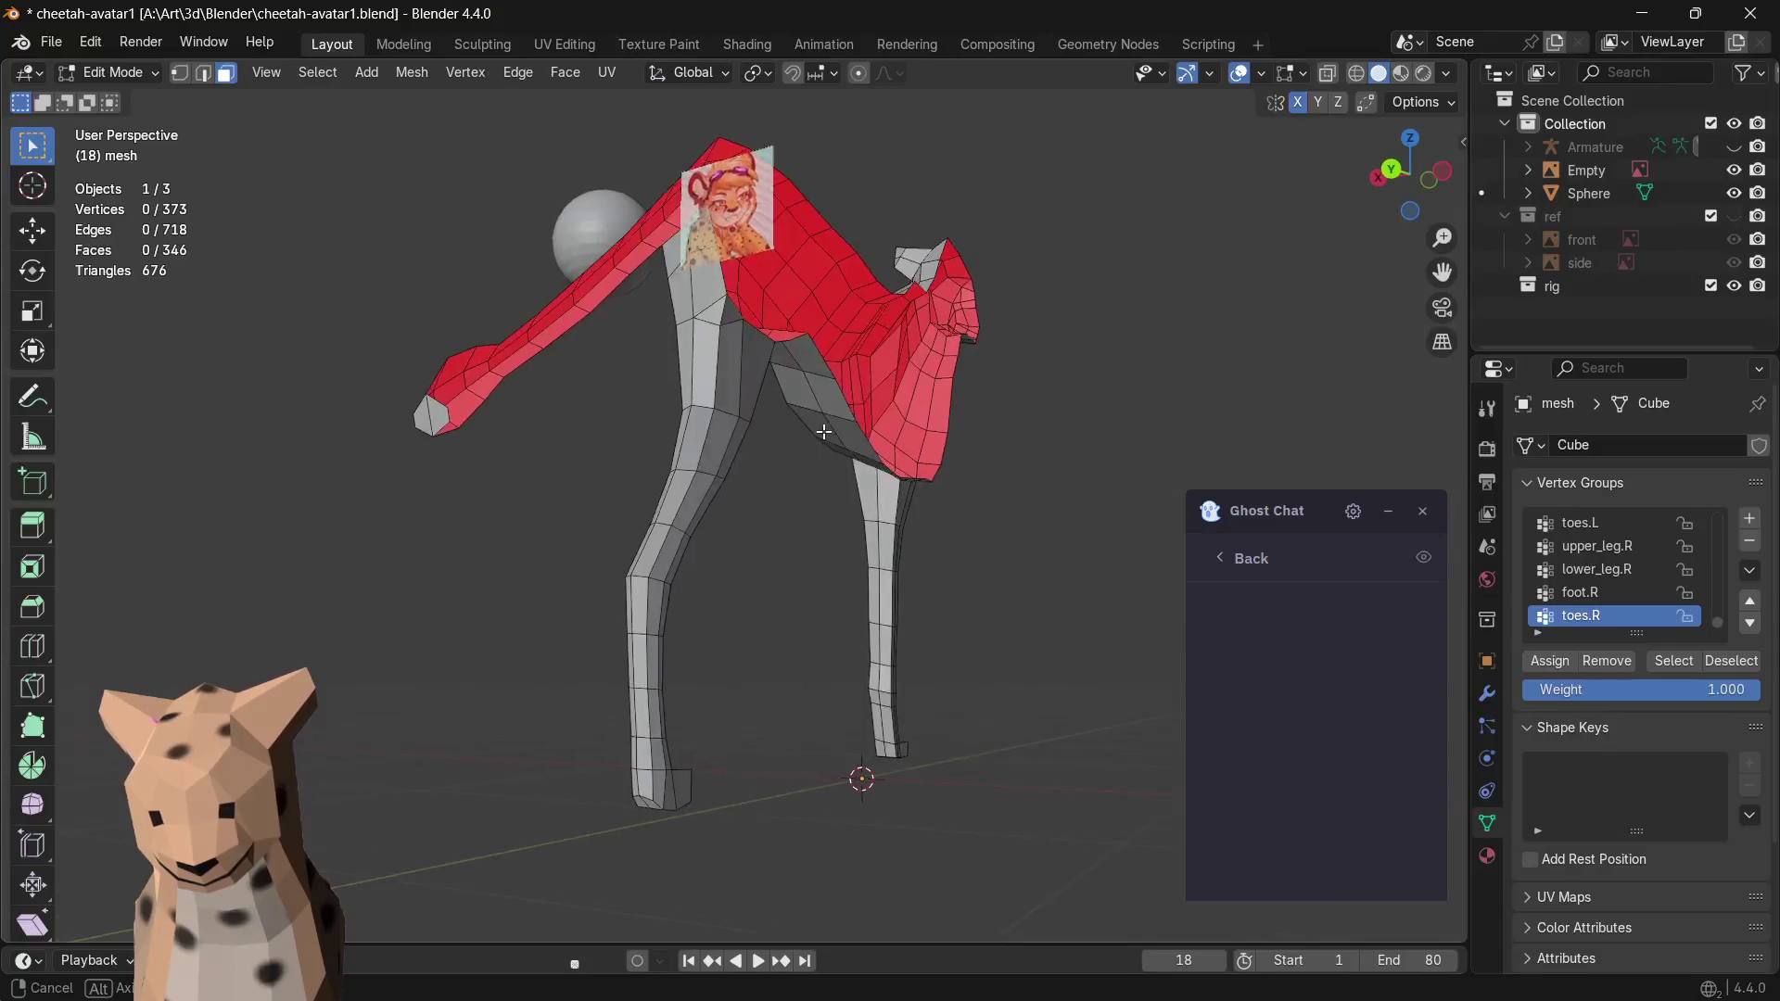
mouse_move(799, 547)
middle_down()
mouse_move(473, 555)
mouse_move(742, 486)
mouse_move(910, 482)
mouse_move(821, 589)
mouse_move(773, 601)
middle_up()
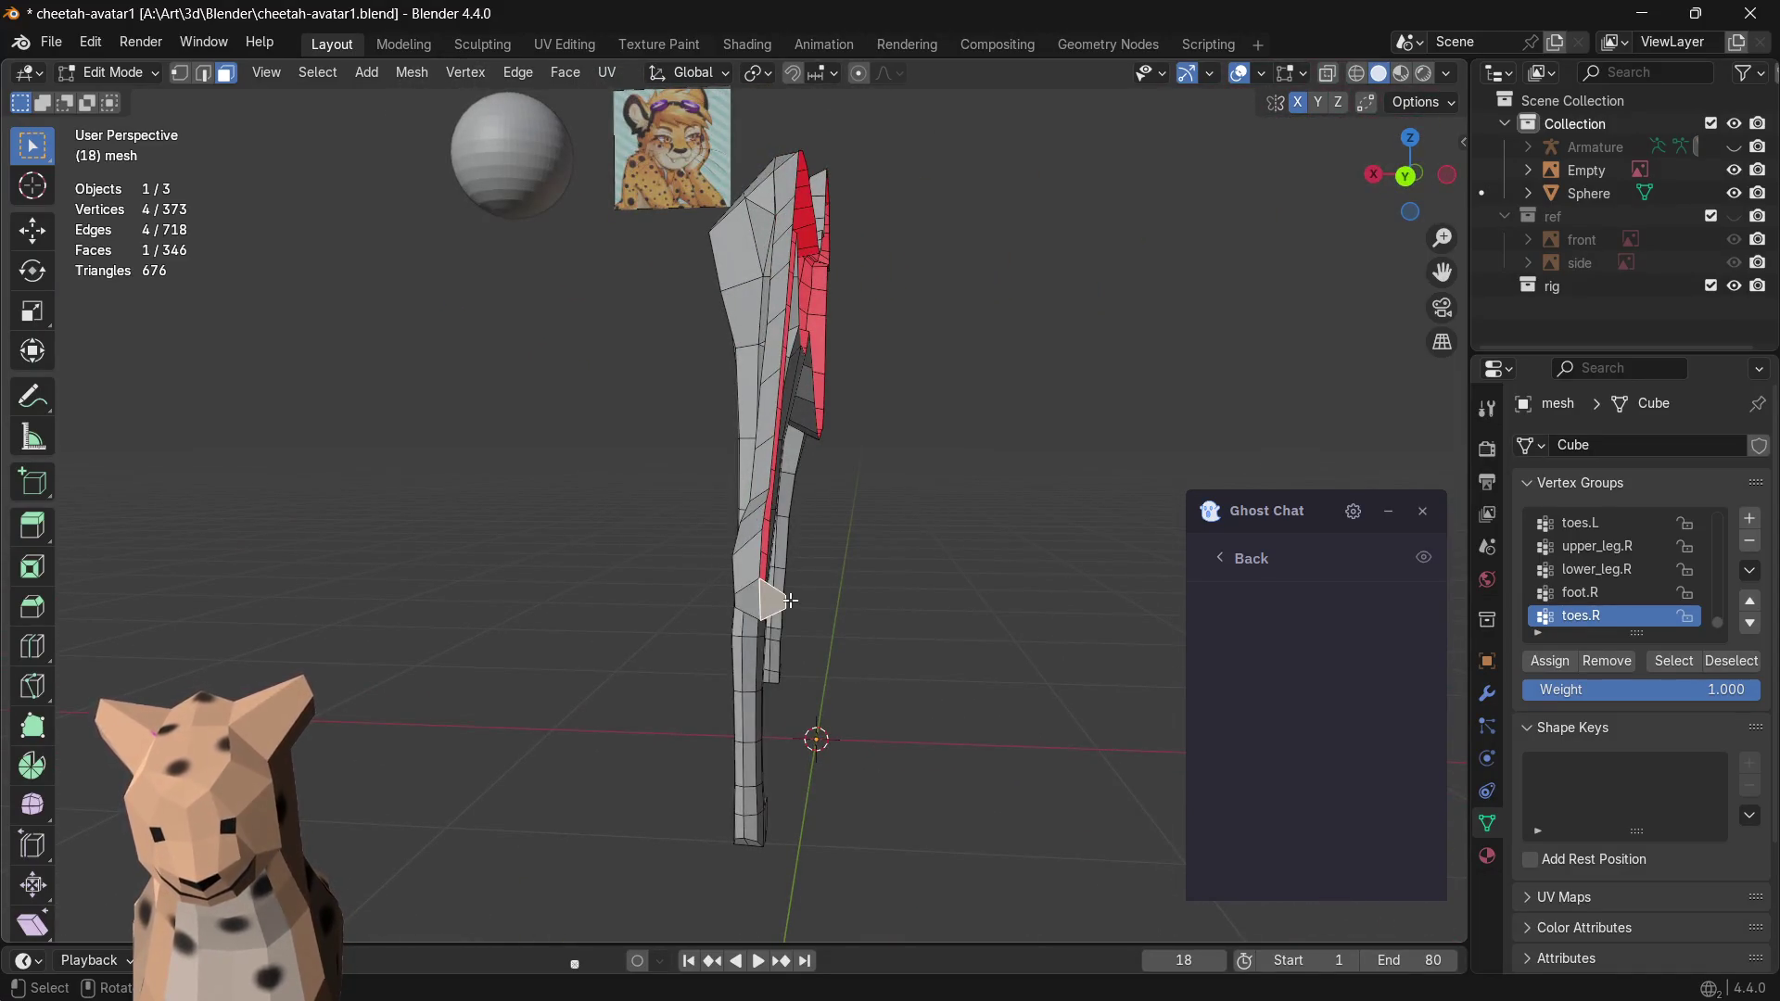
key(x)
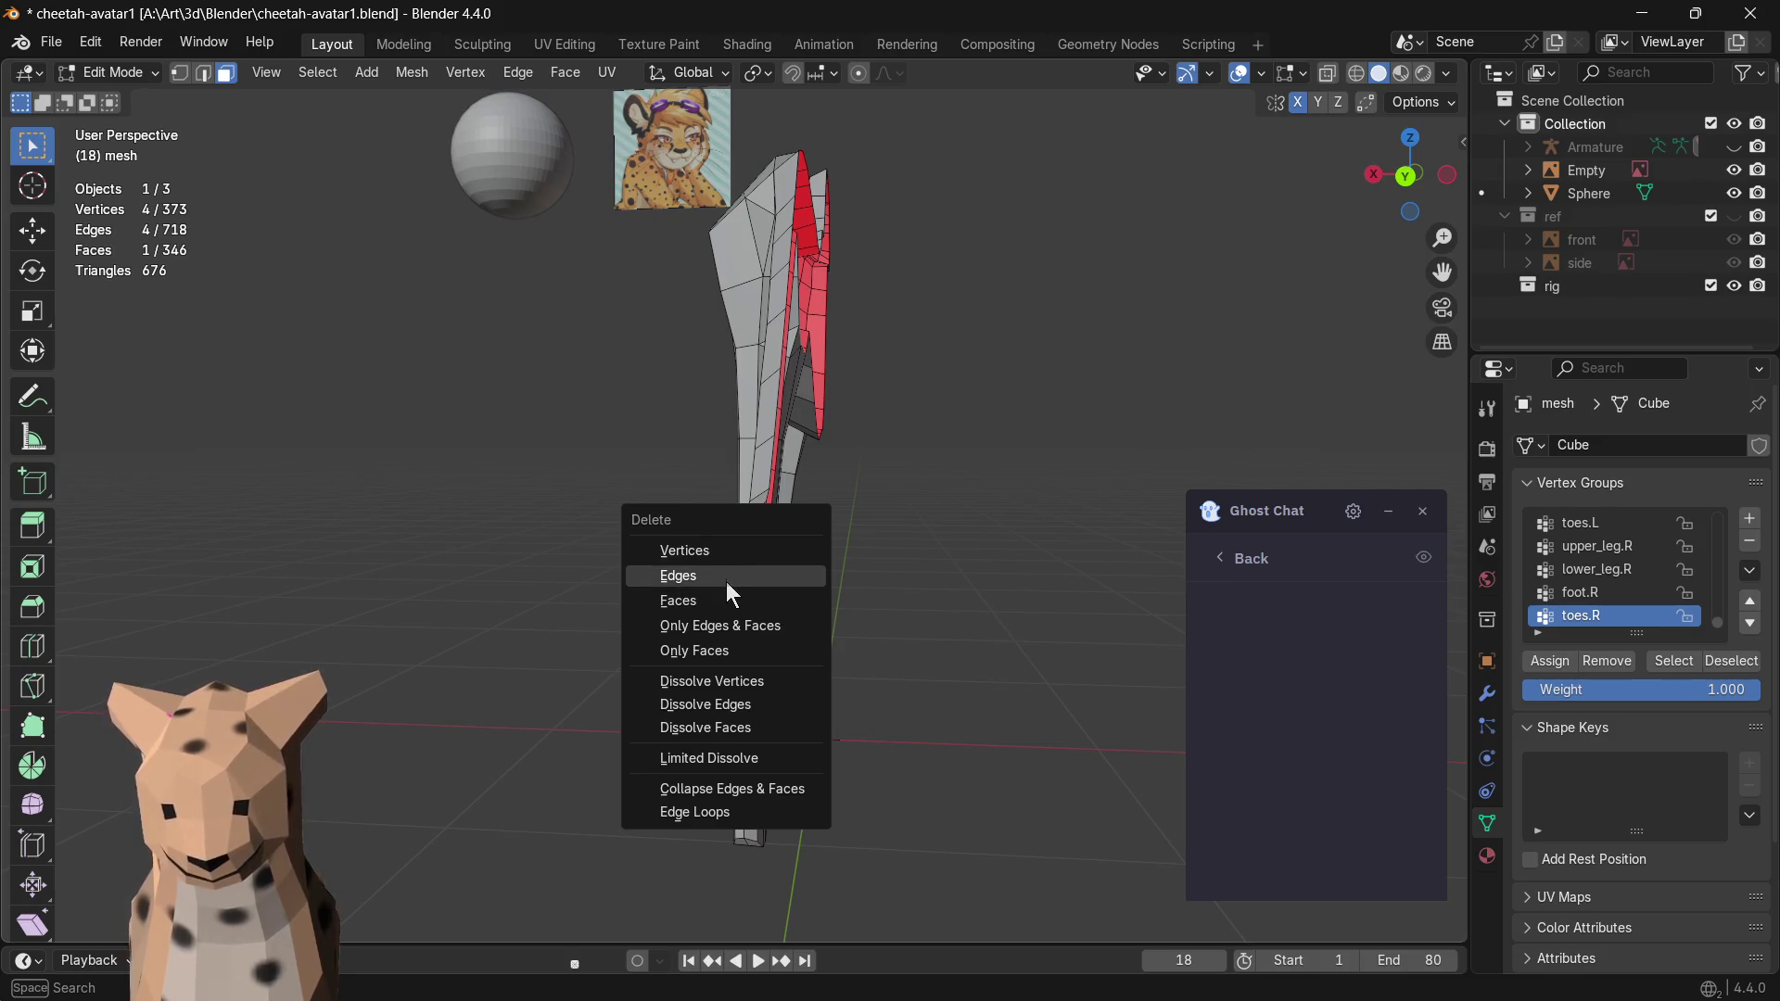
click(727, 598)
- Inspect the half mesh from several angles and return to Object Mode
mouse_move(938, 564)
middle_down()
mouse_move(814, 553)
mouse_move(626, 636)
middle_up()
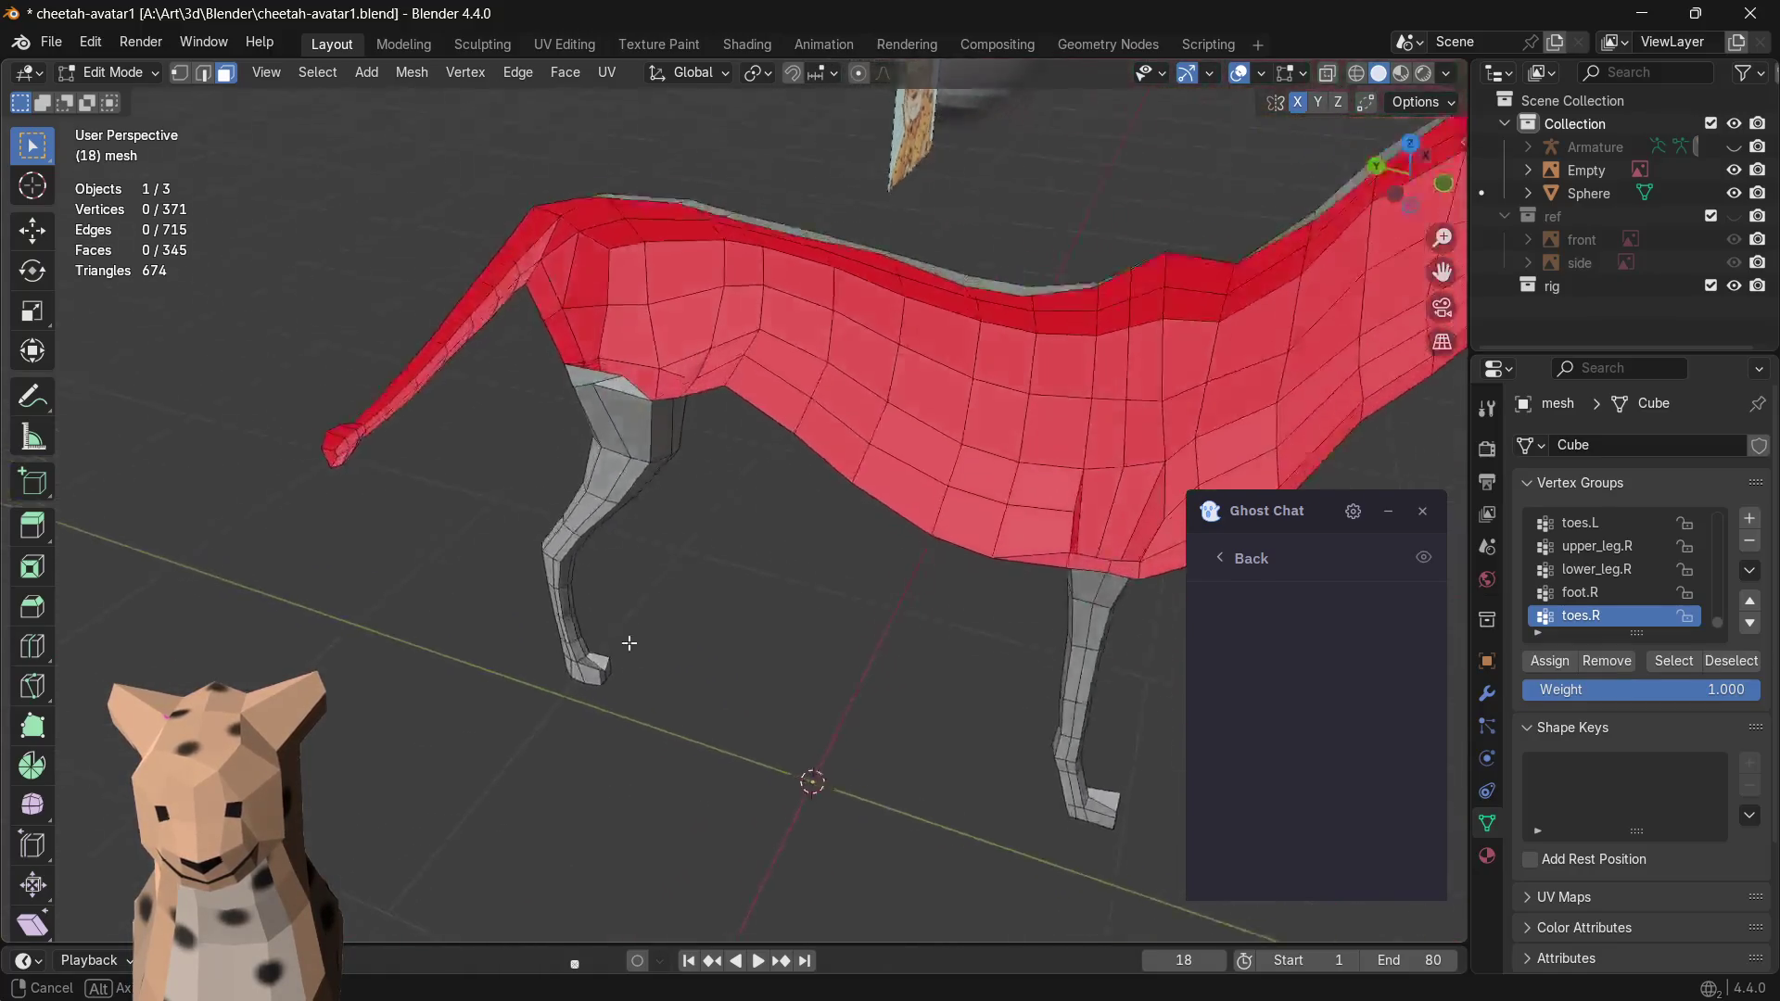
middle_drag(626, 635, 933, 584)
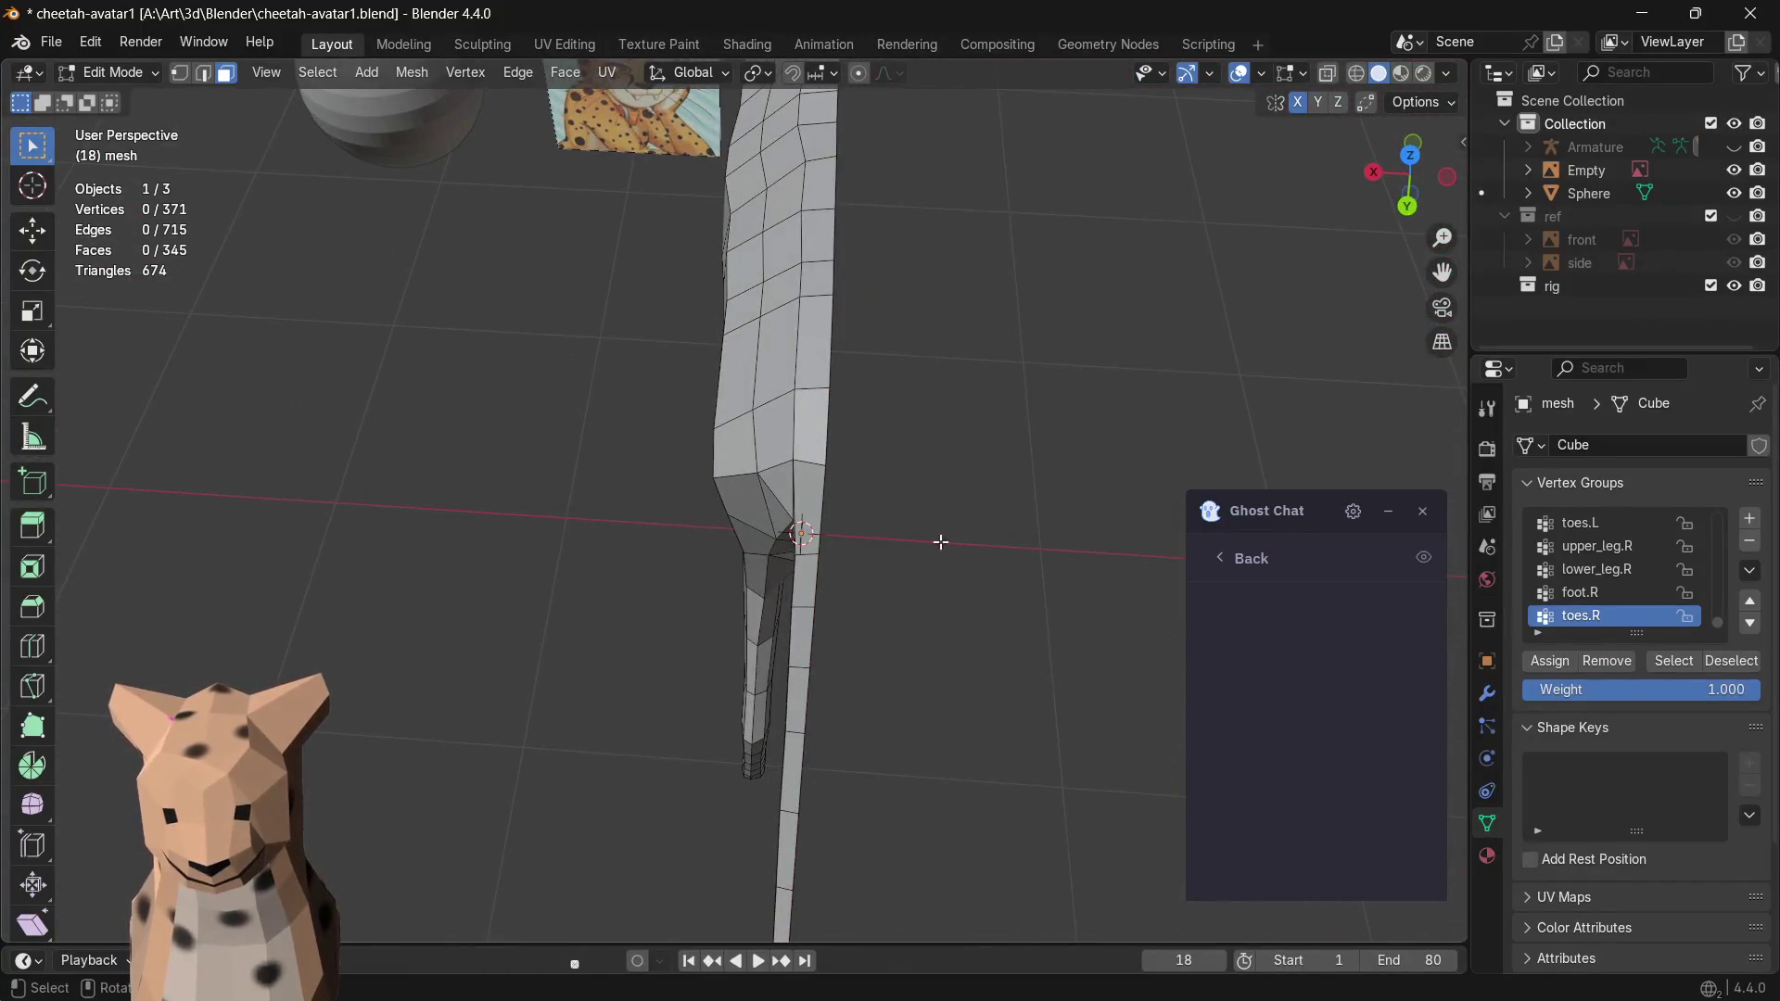
middle_drag(972, 393, 453, 445)
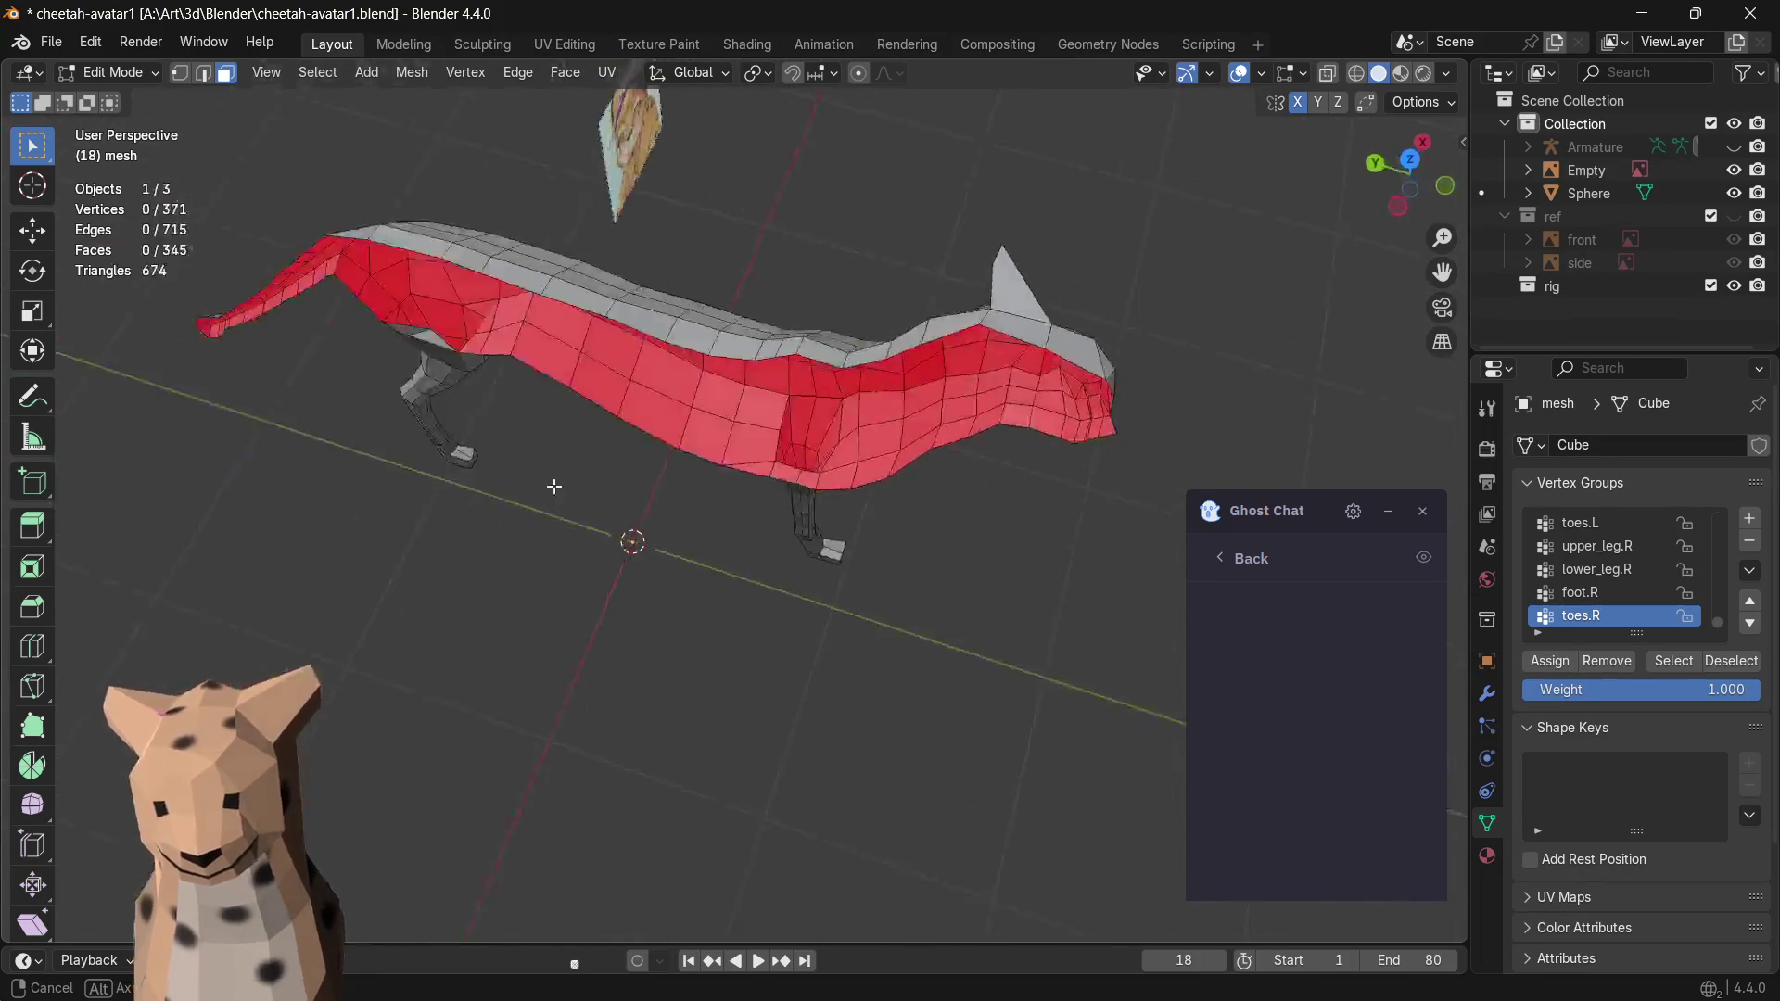
middle_drag(452, 445, 373, 340)
key(Tab)
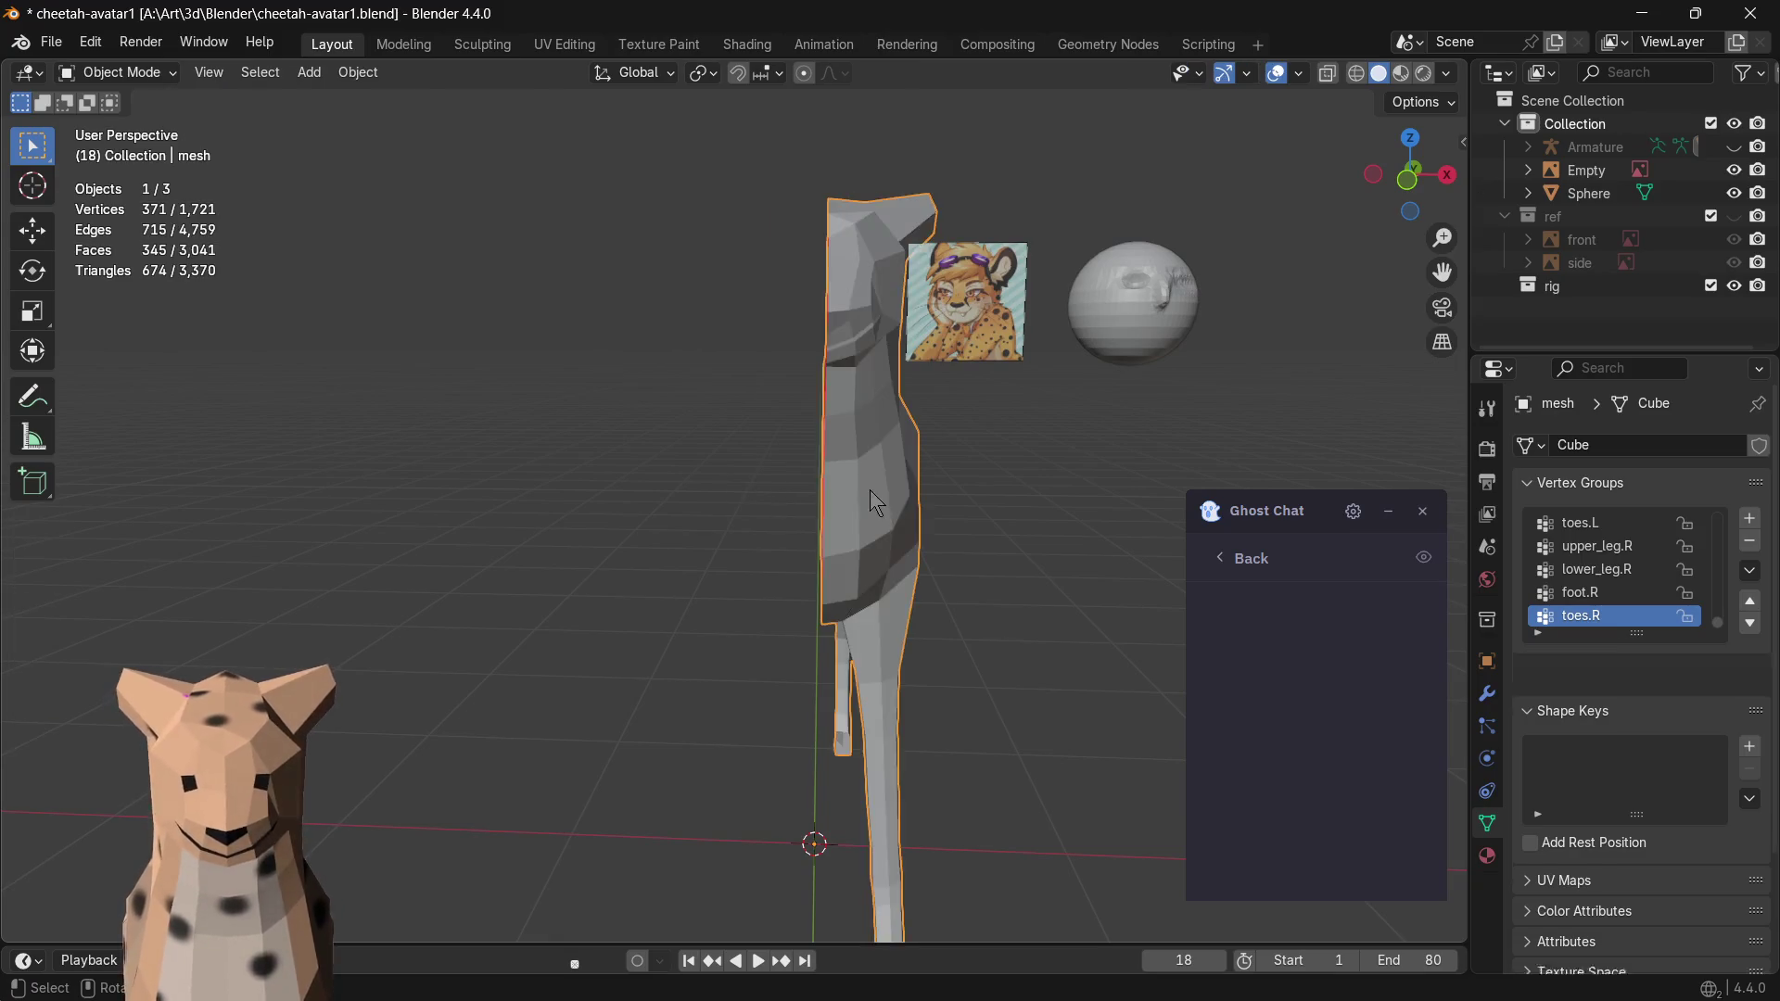
- Go to the Modifier properties tab and bring up the Add Modifier list
click(1487, 855)
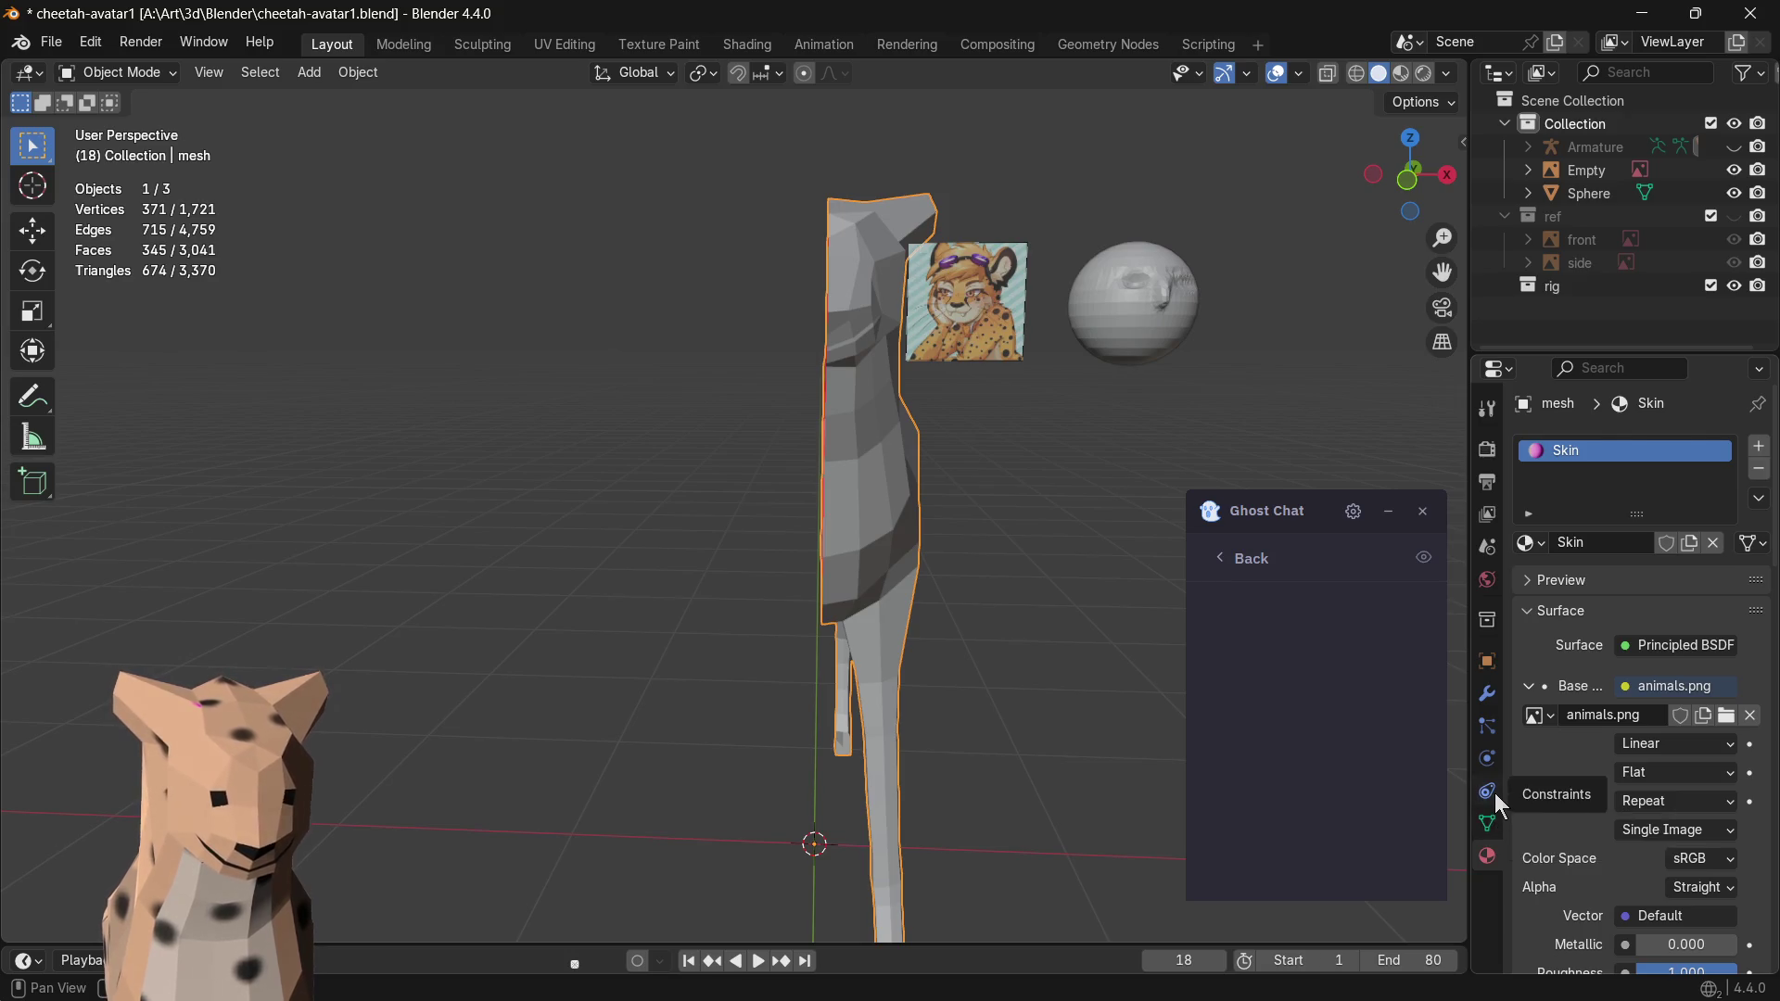
click(1487, 822)
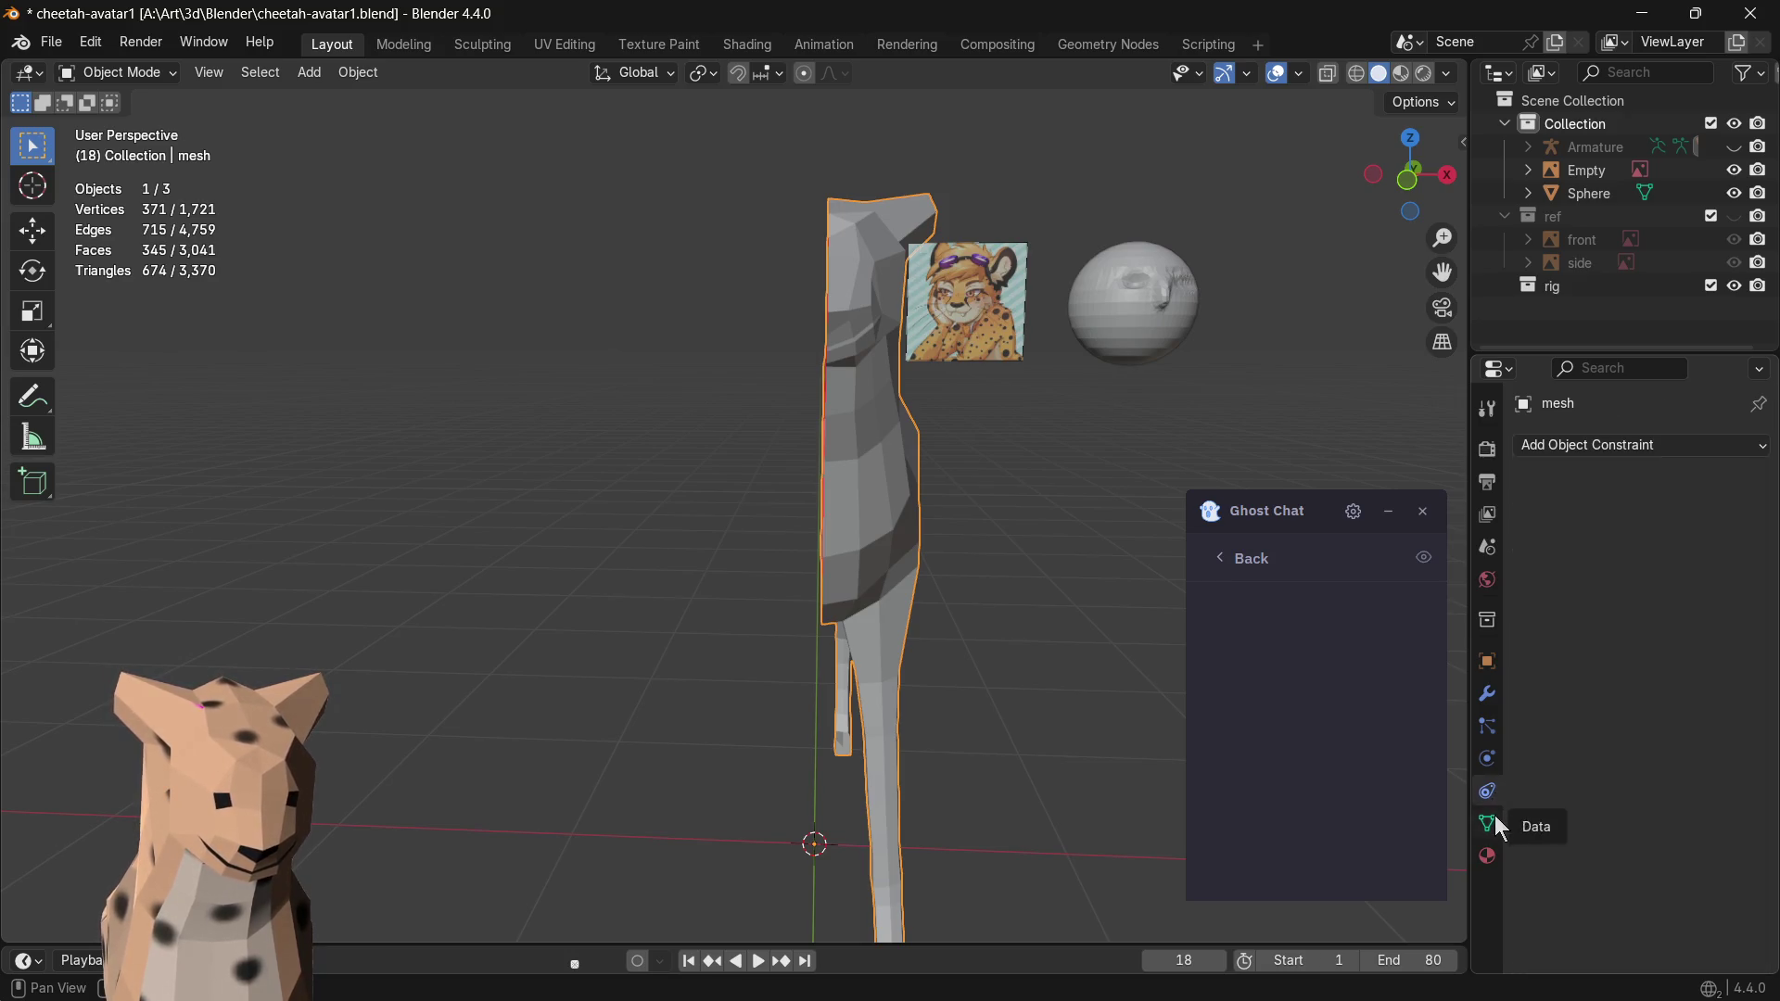
click(1489, 759)
click(1487, 723)
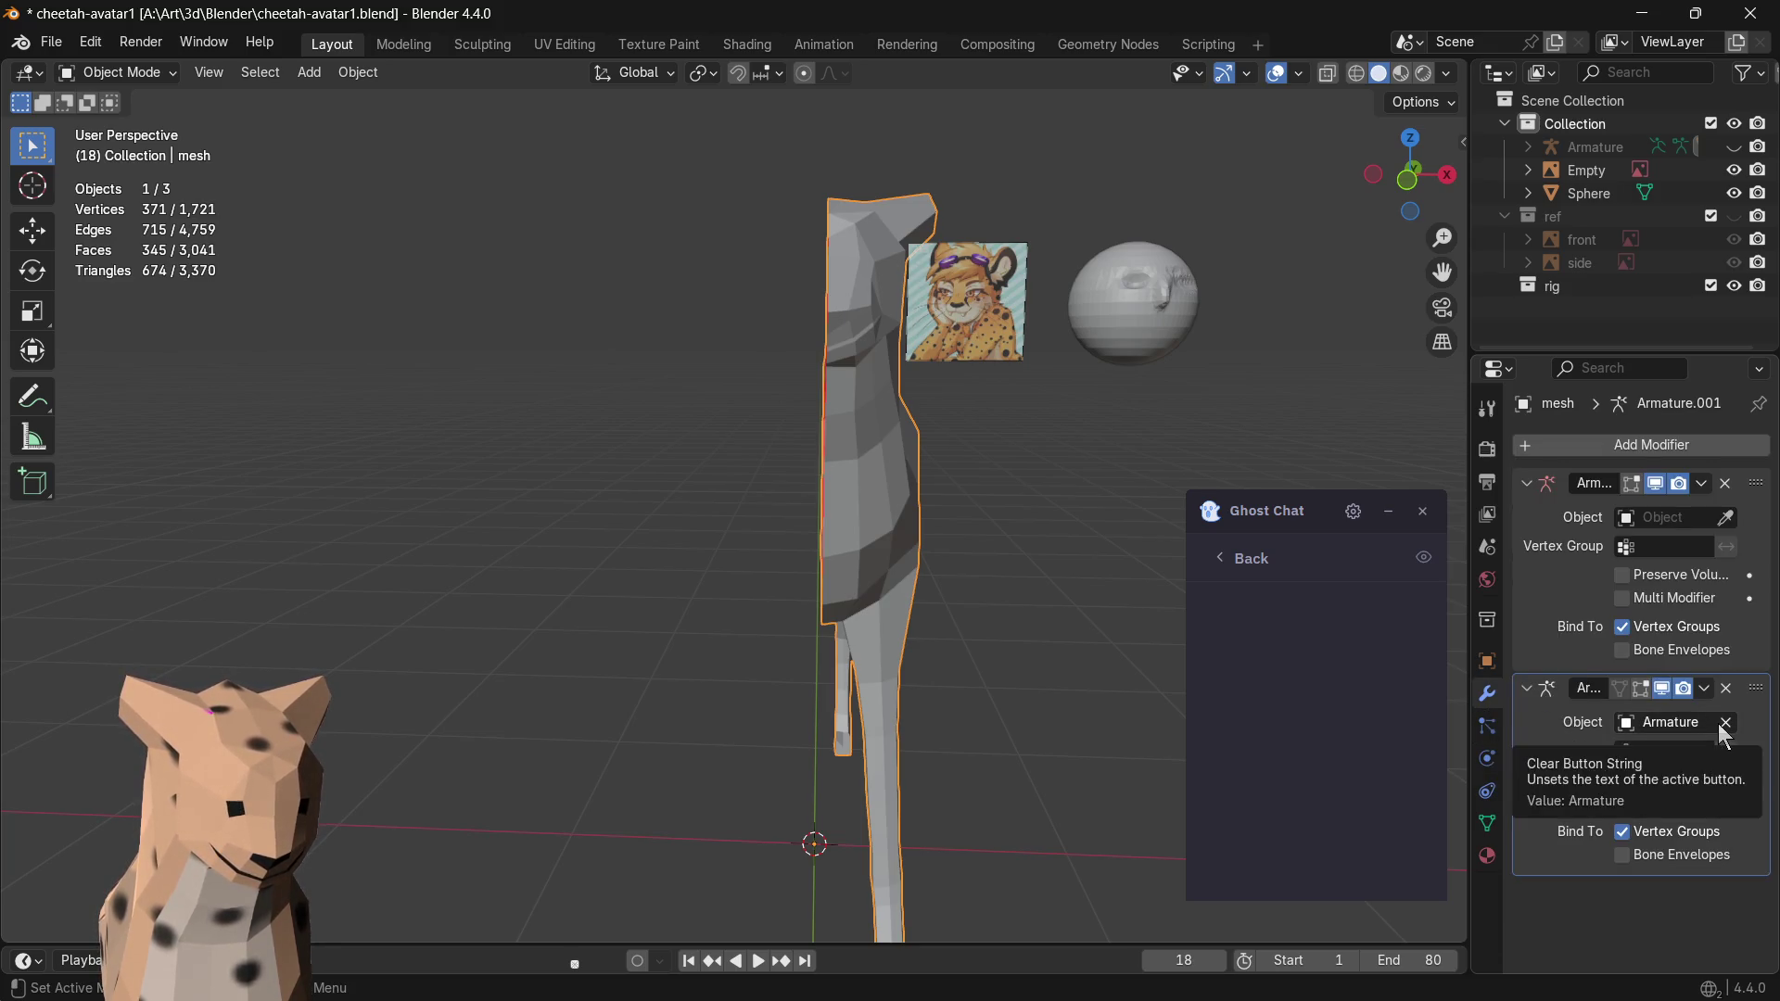
click(1613, 445)
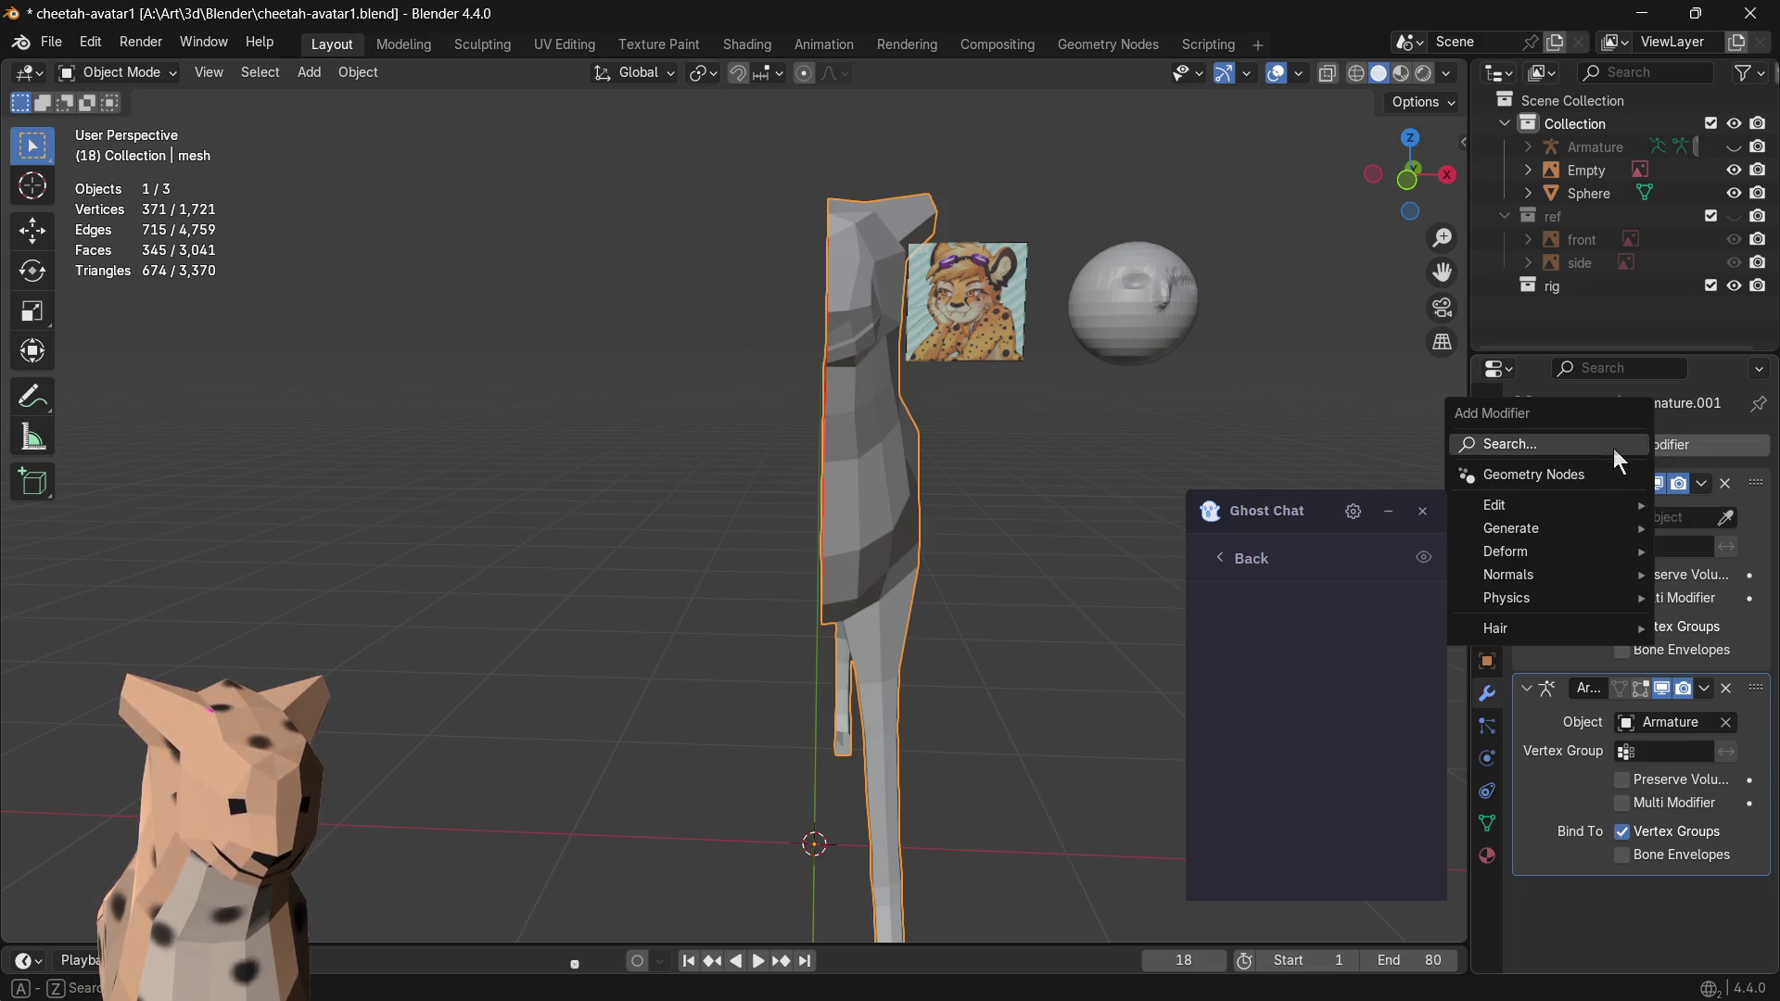
- Add a Mirror modifier across X and check the mirrored body from the front
click(1545, 443)
text(mir)
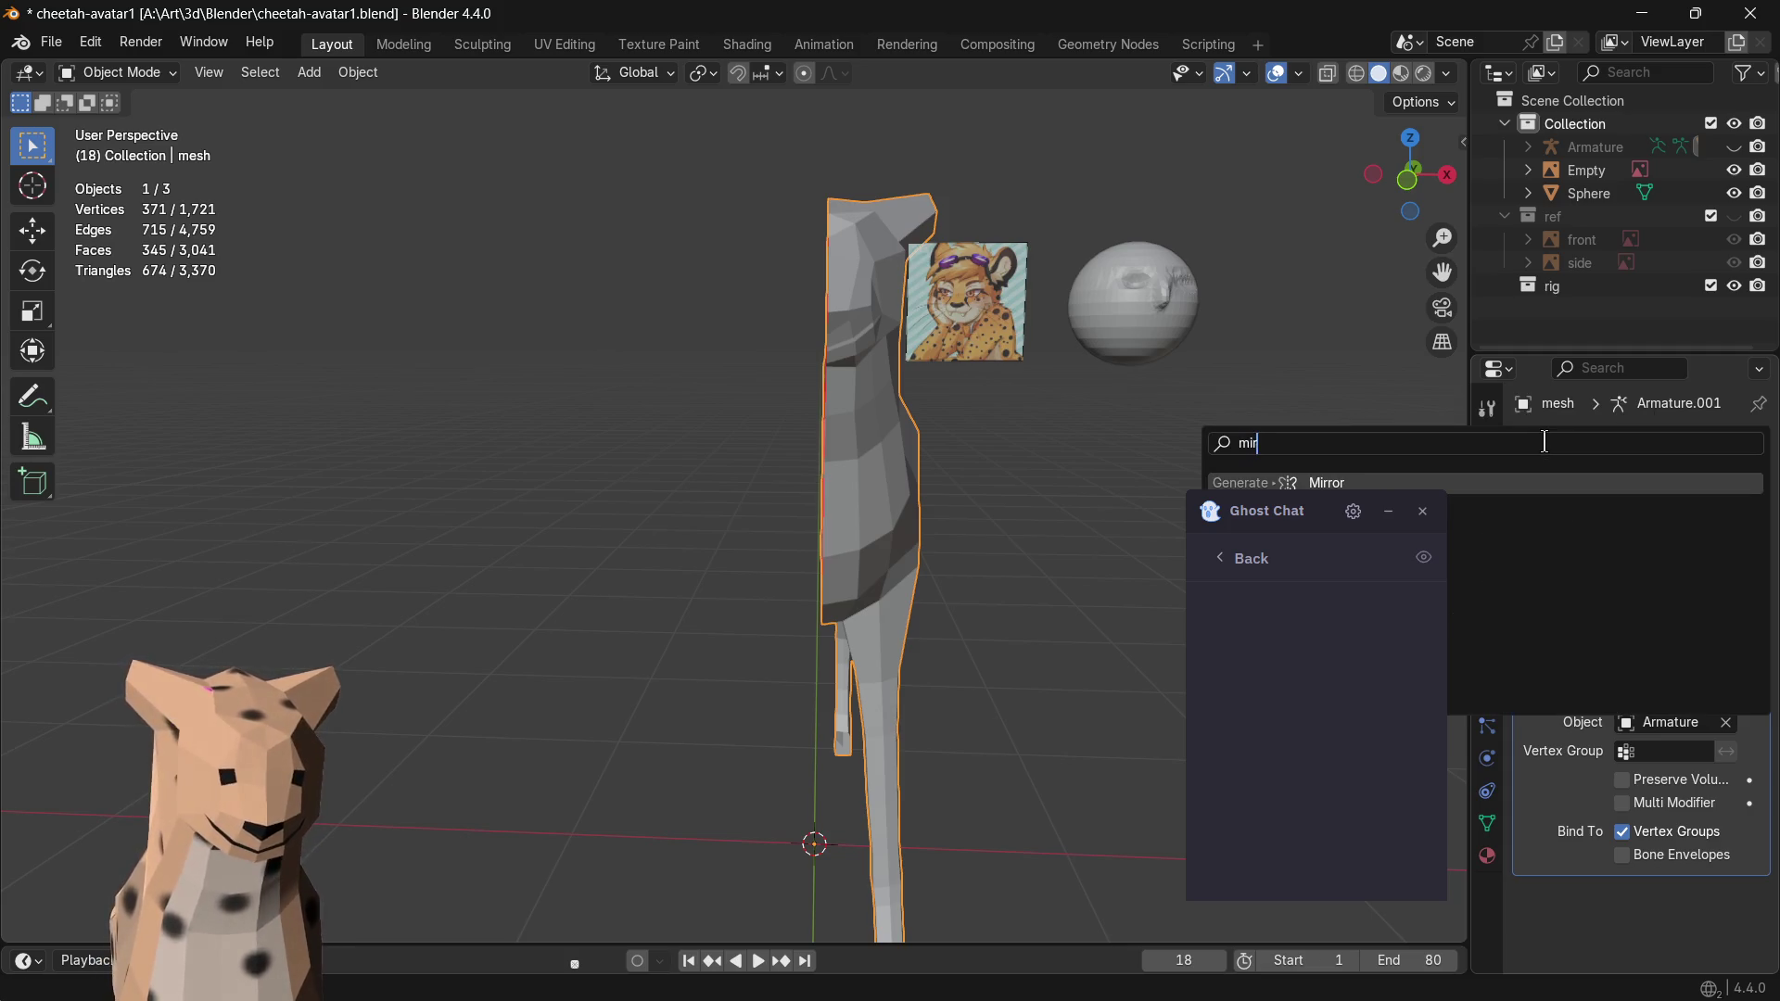
key(Return)
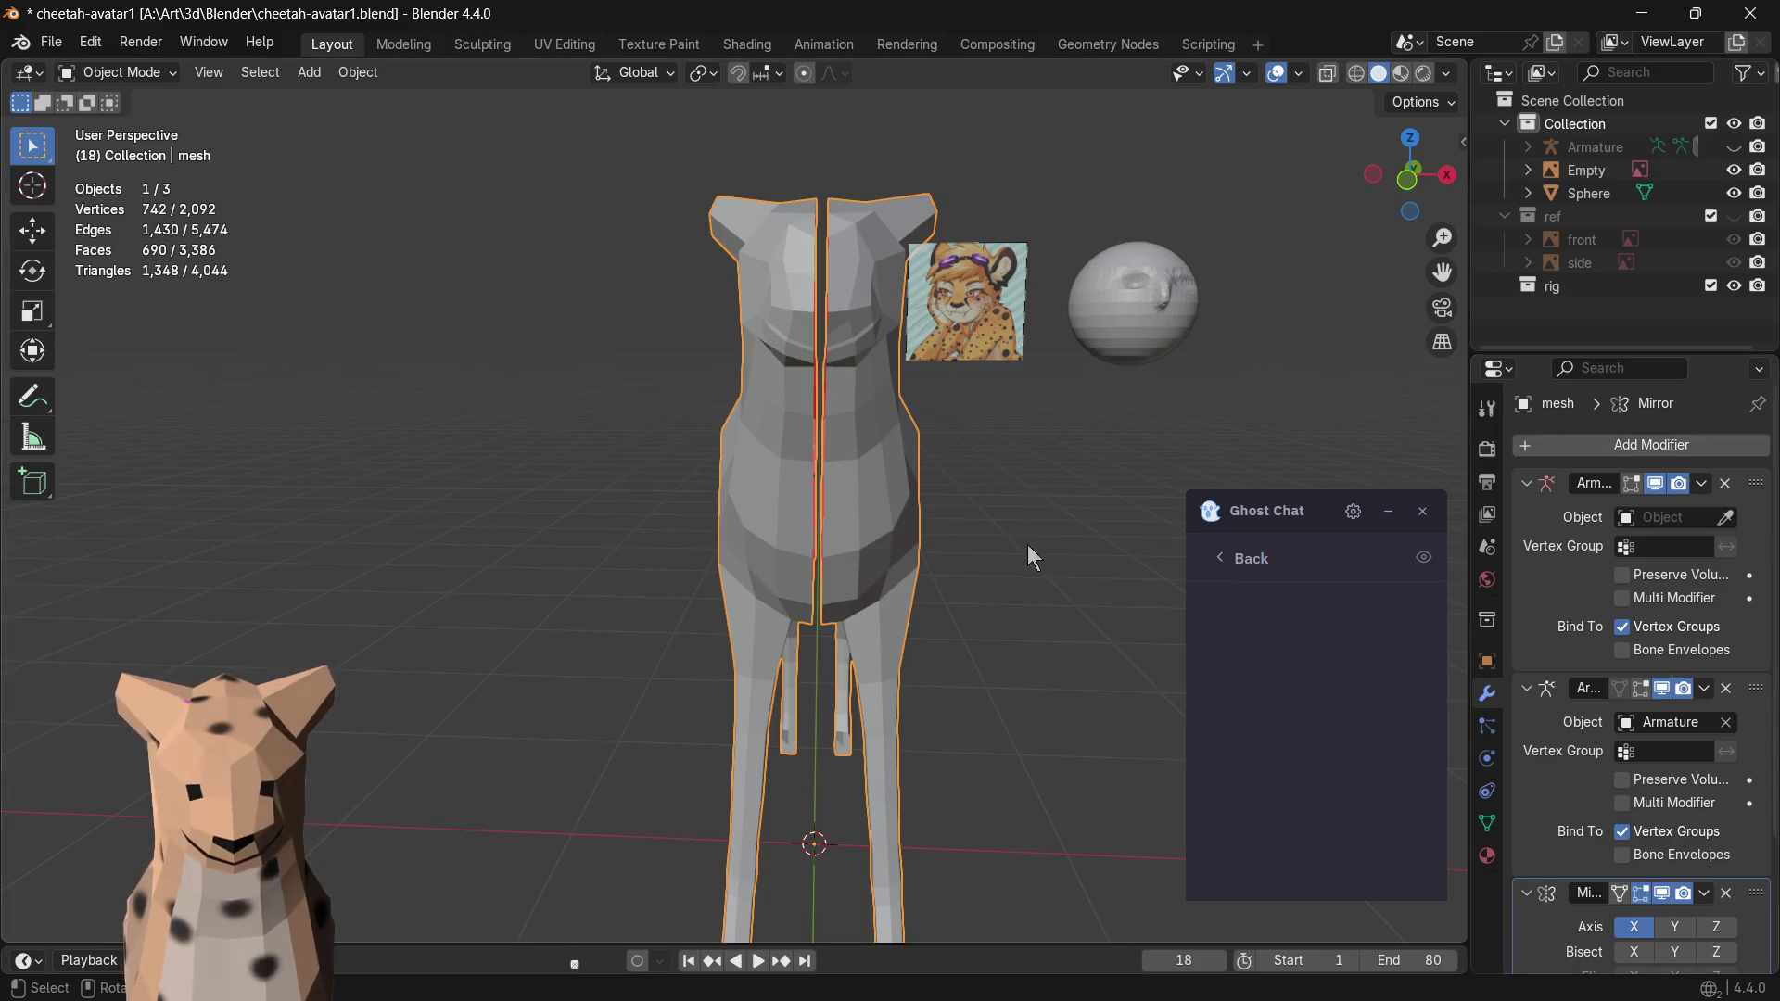
drag(1258, 542, 95, 578)
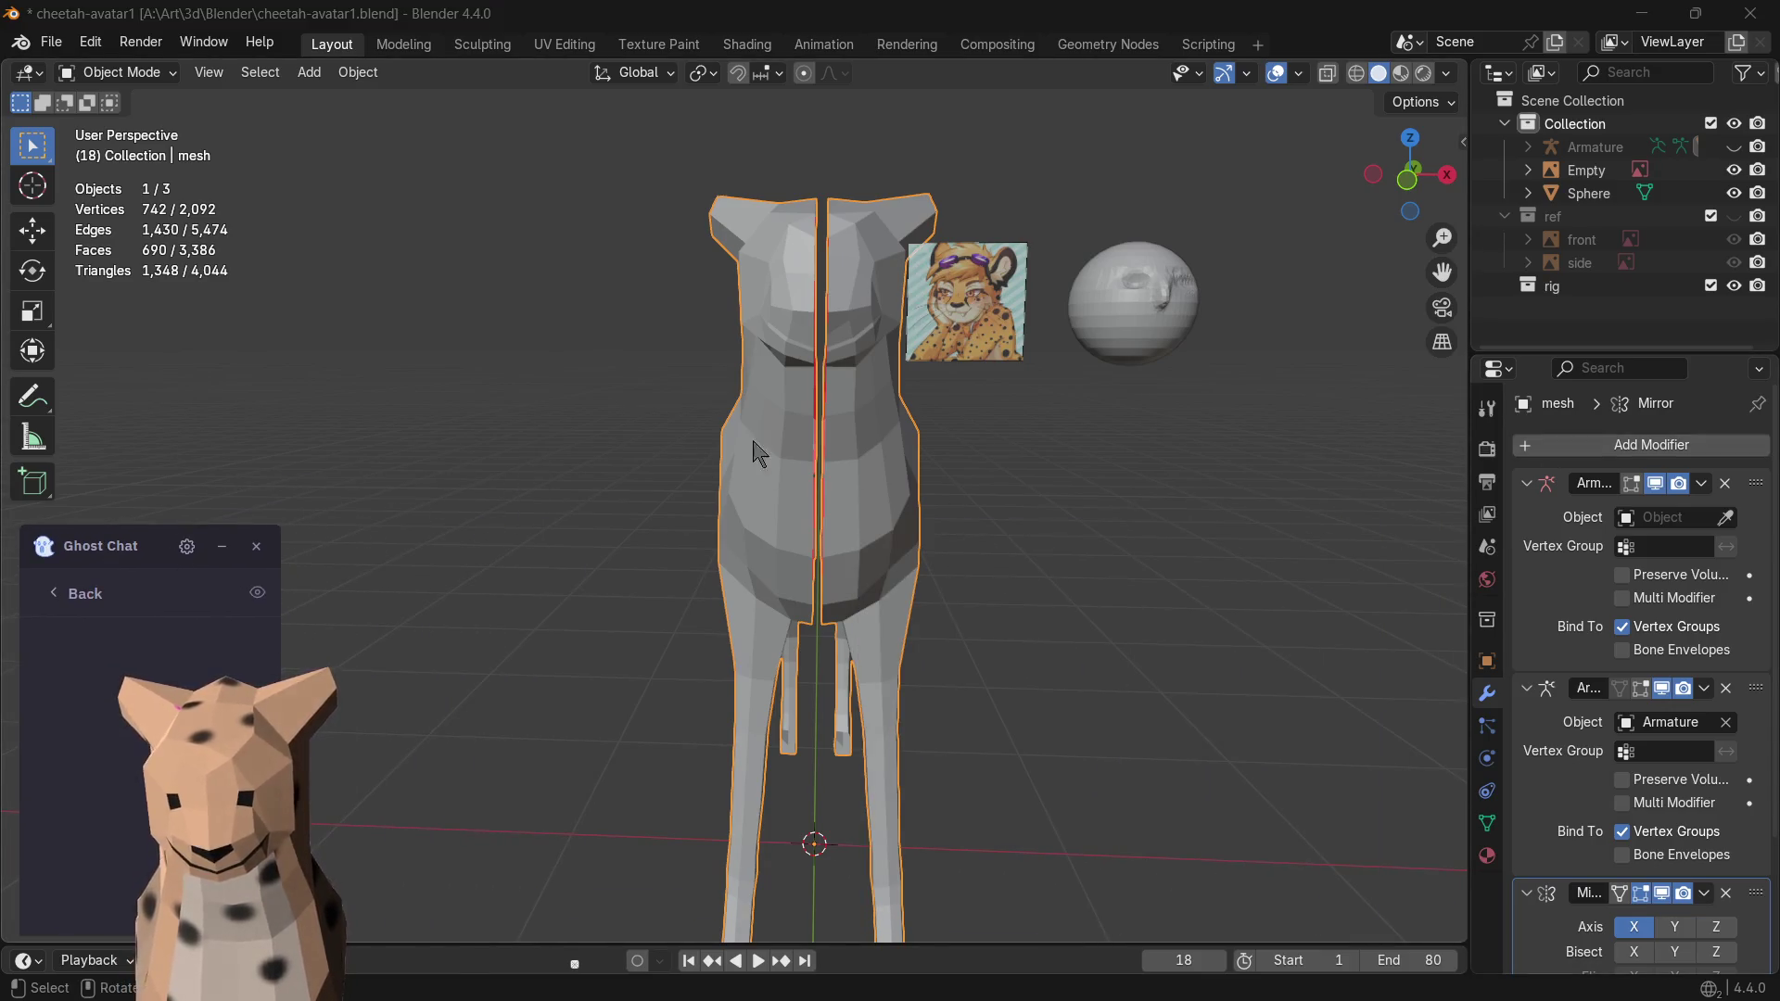
middle_drag(934, 560, 1002, 590)
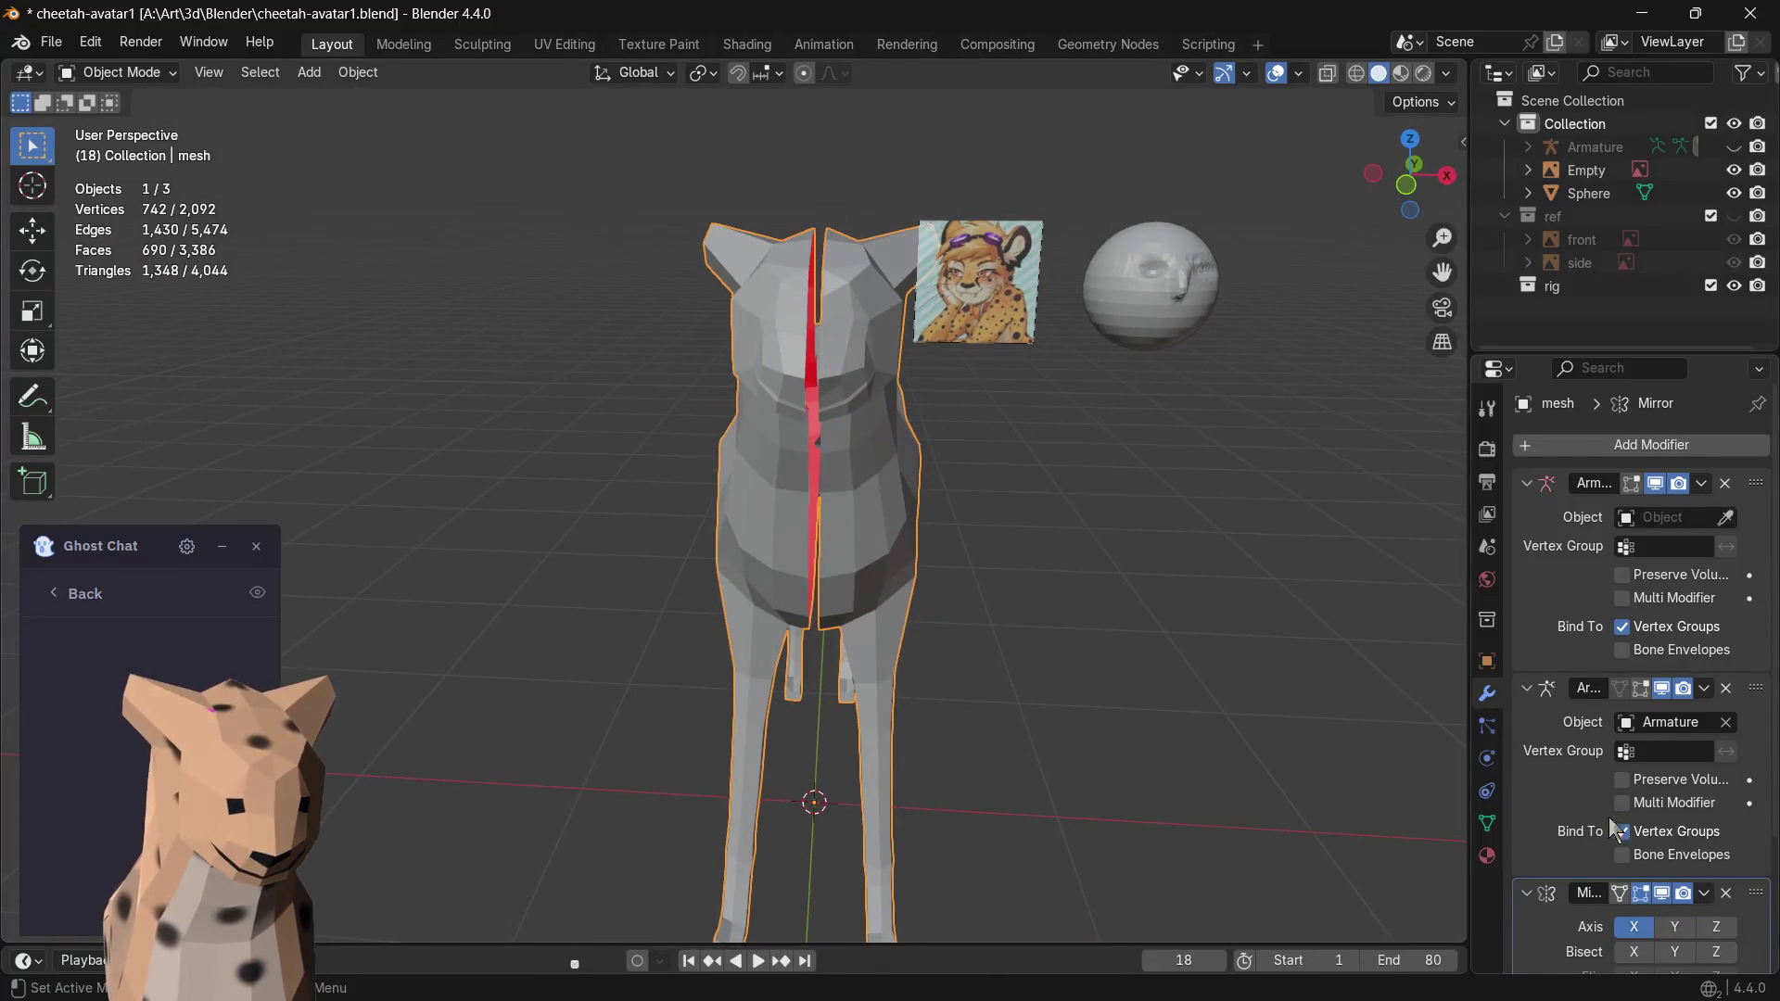
scroll(1614, 823, down, 5)
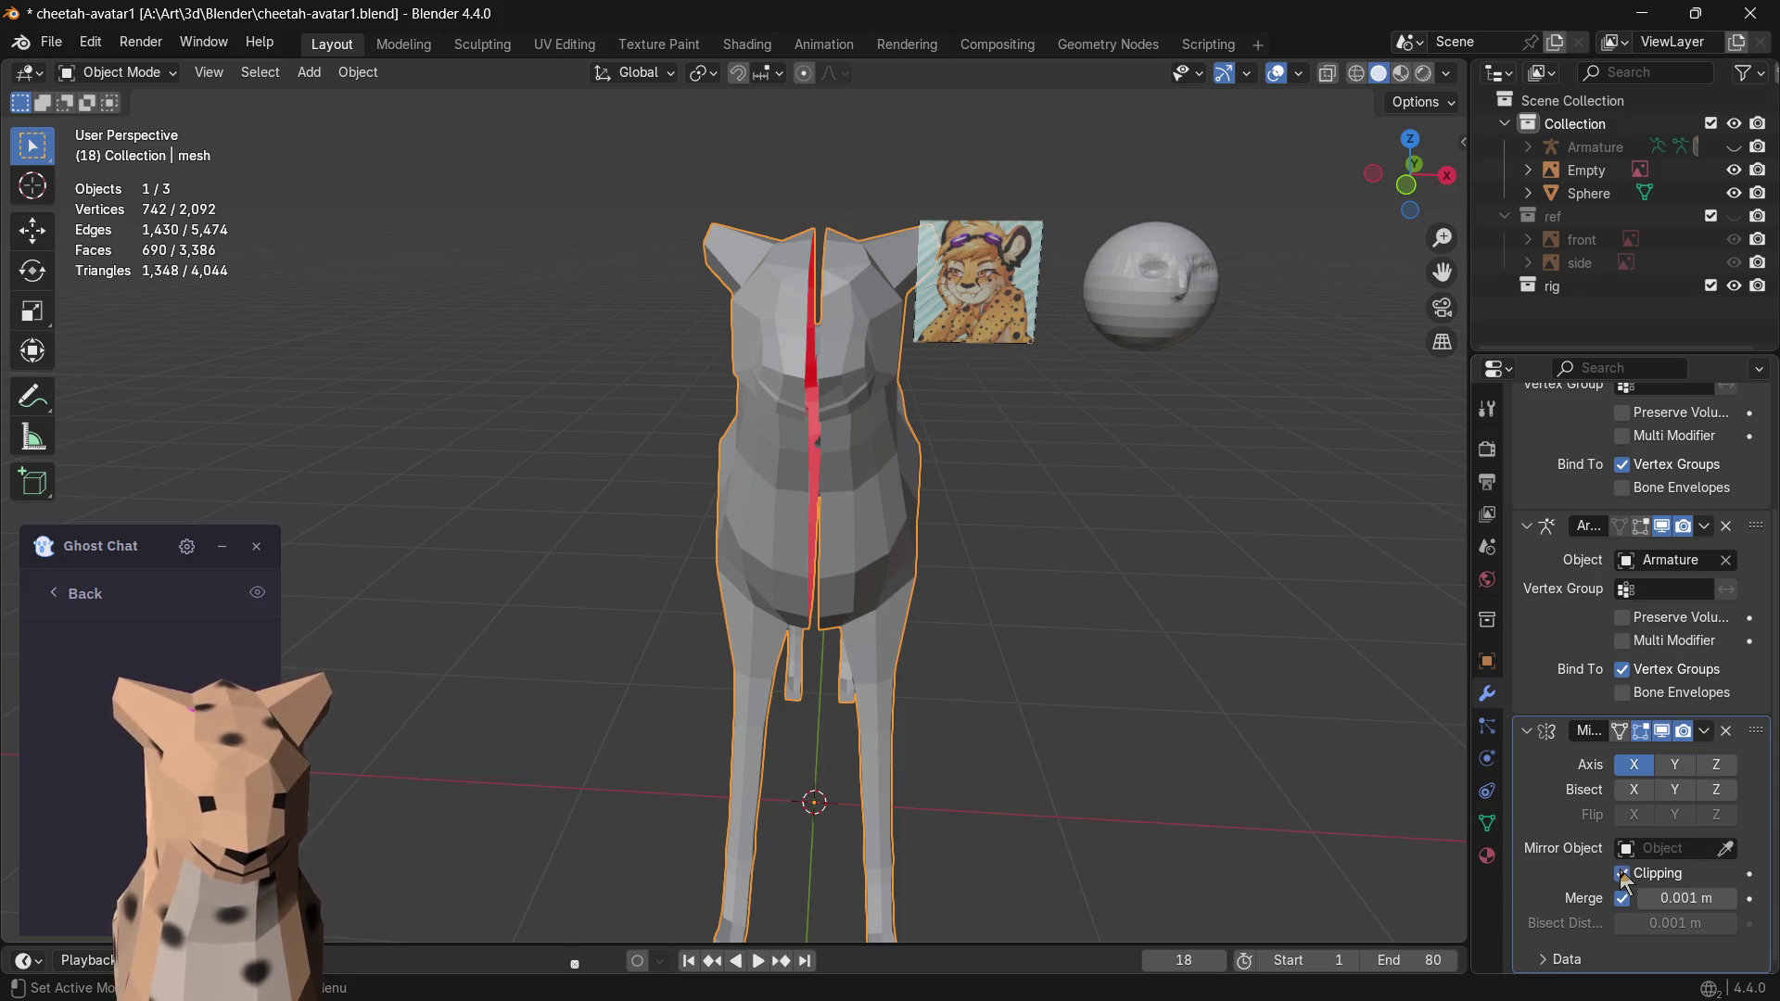
click(1408, 185)
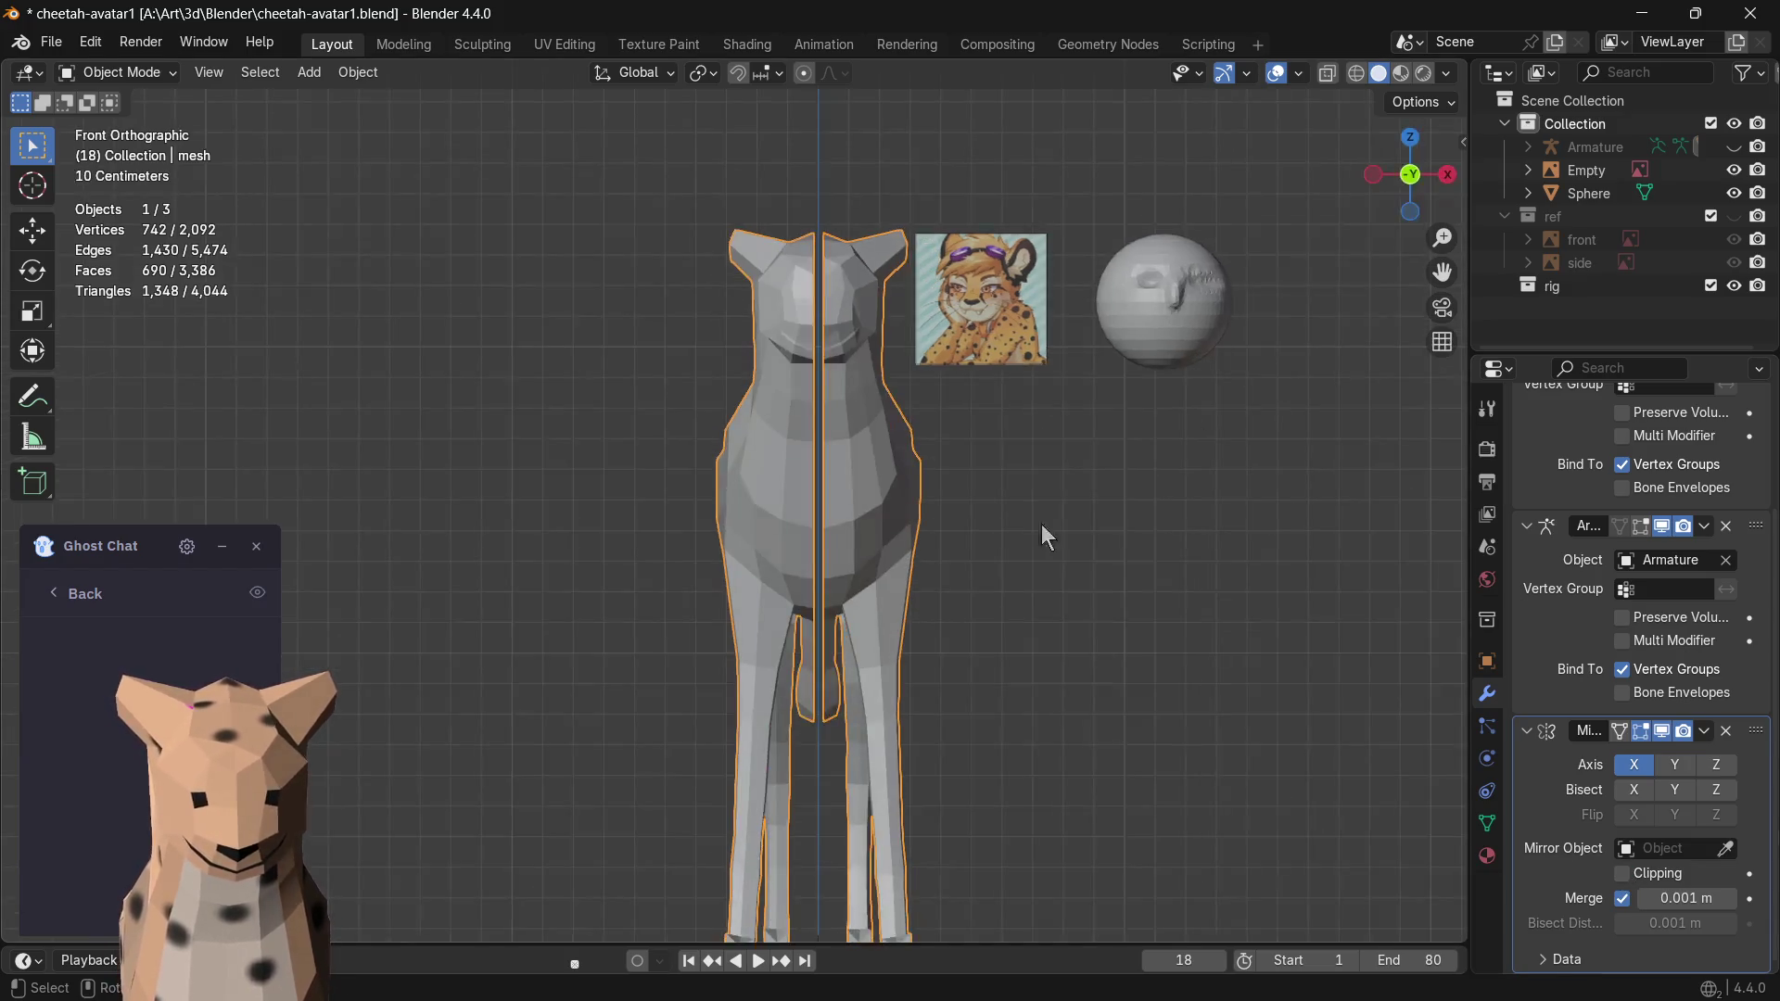
key(g)
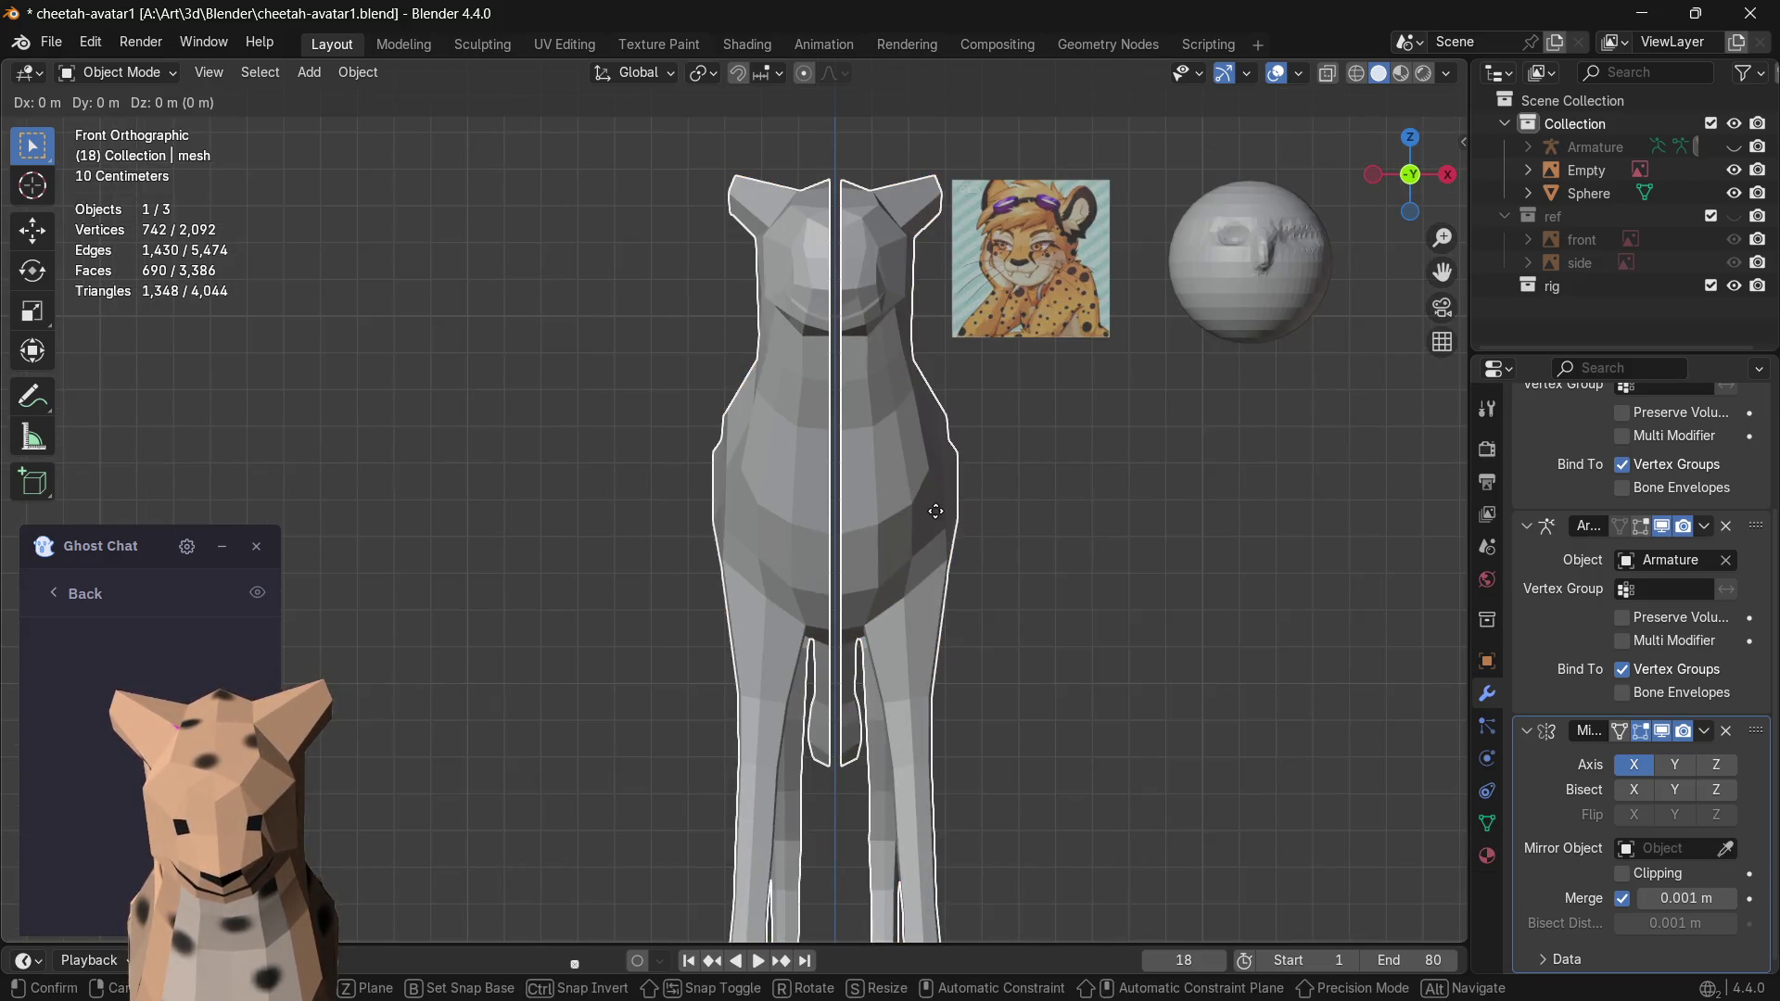
key(Escape)
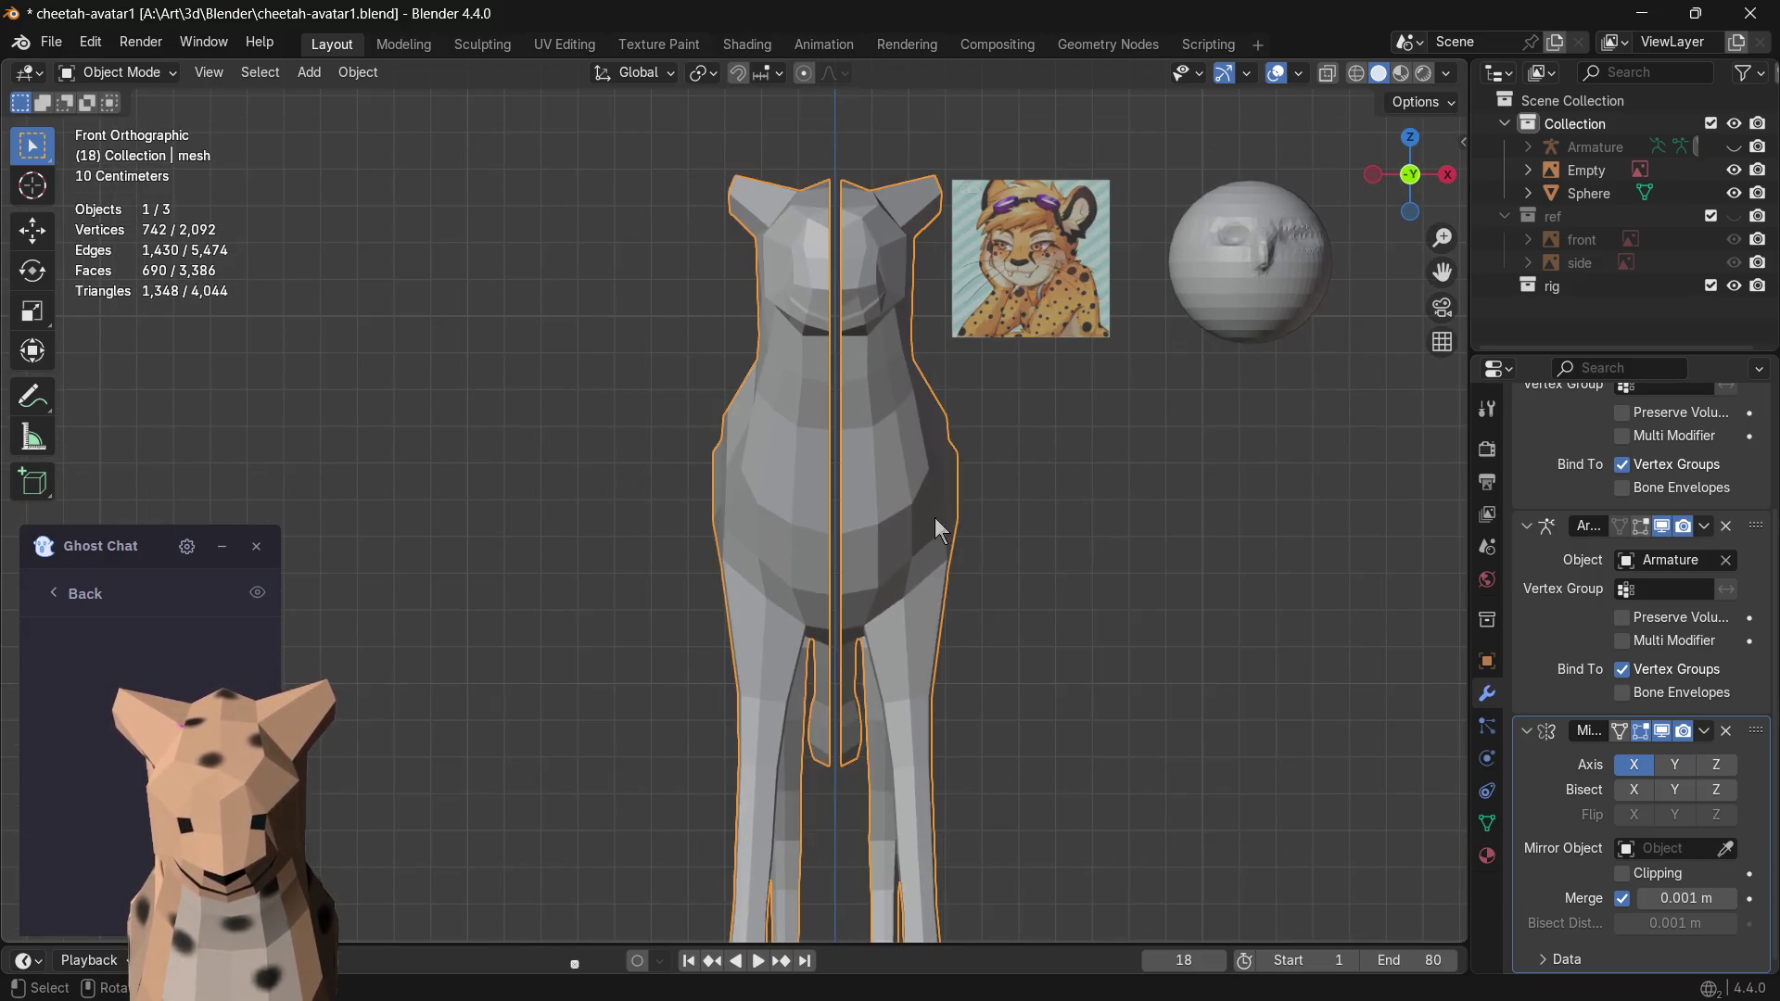
middle_drag(1002, 544, 999, 642)
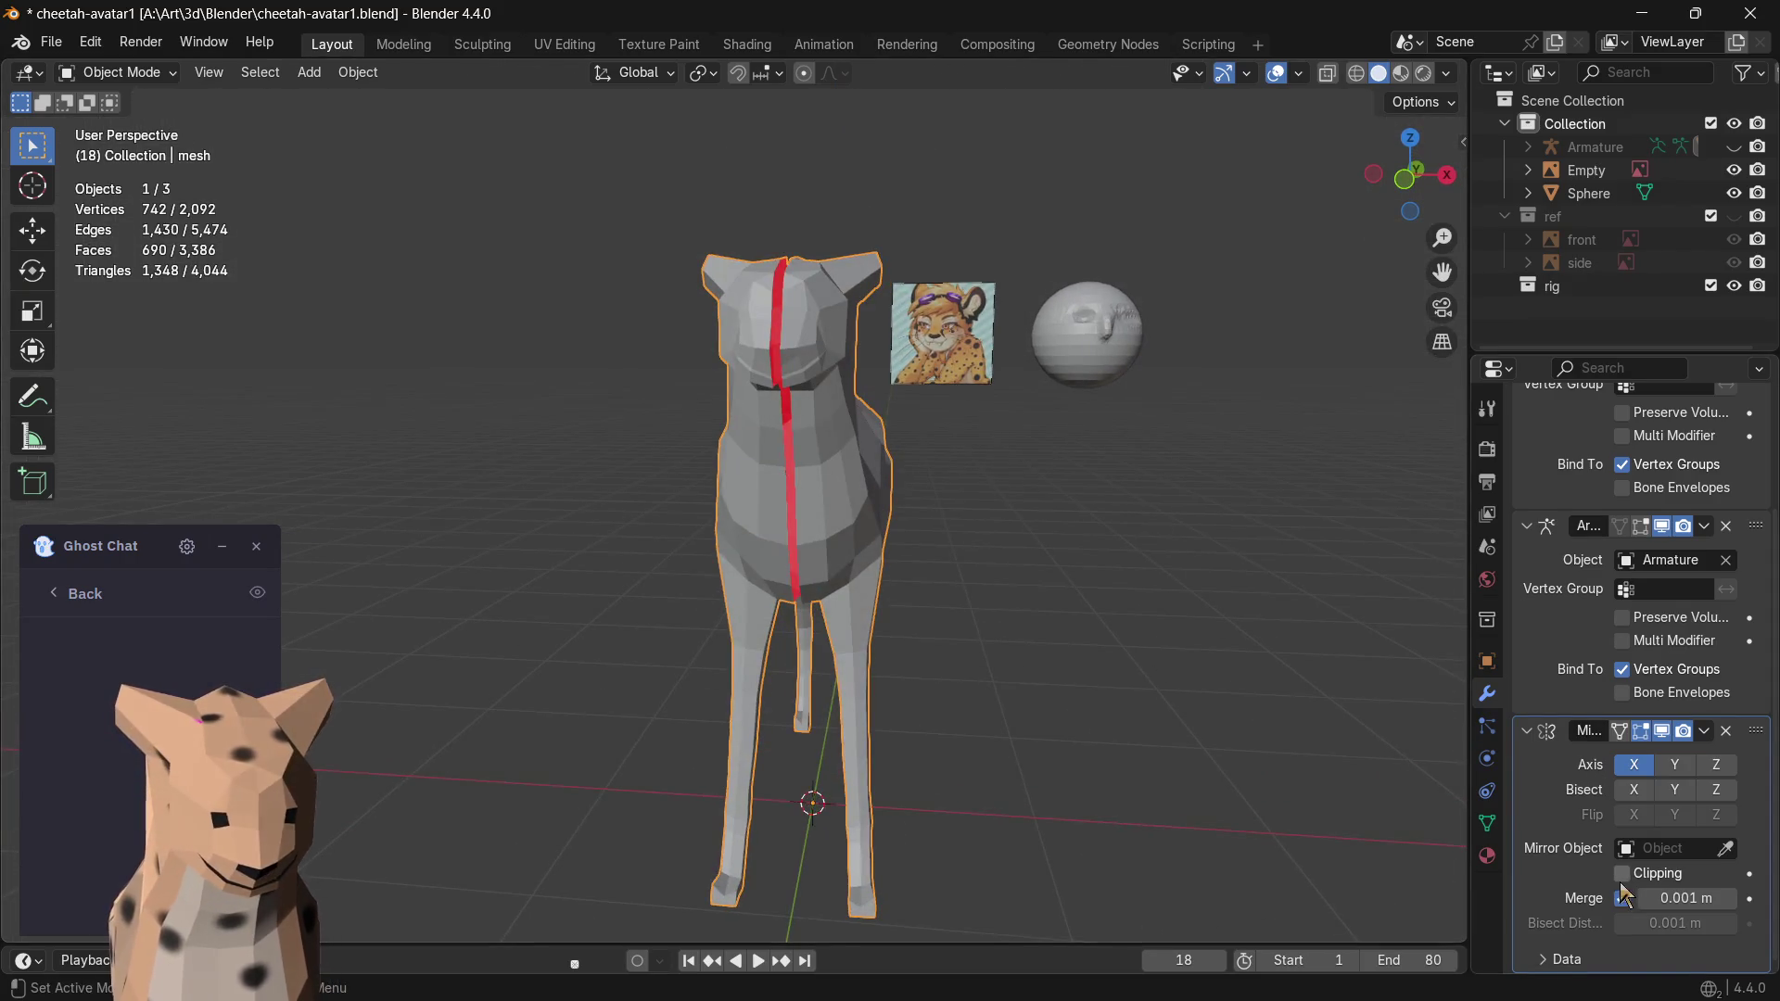
- Raise the mirror merge distance to 0.035 m to weld the centre seam shut
drag(1654, 906, 1699, 898)
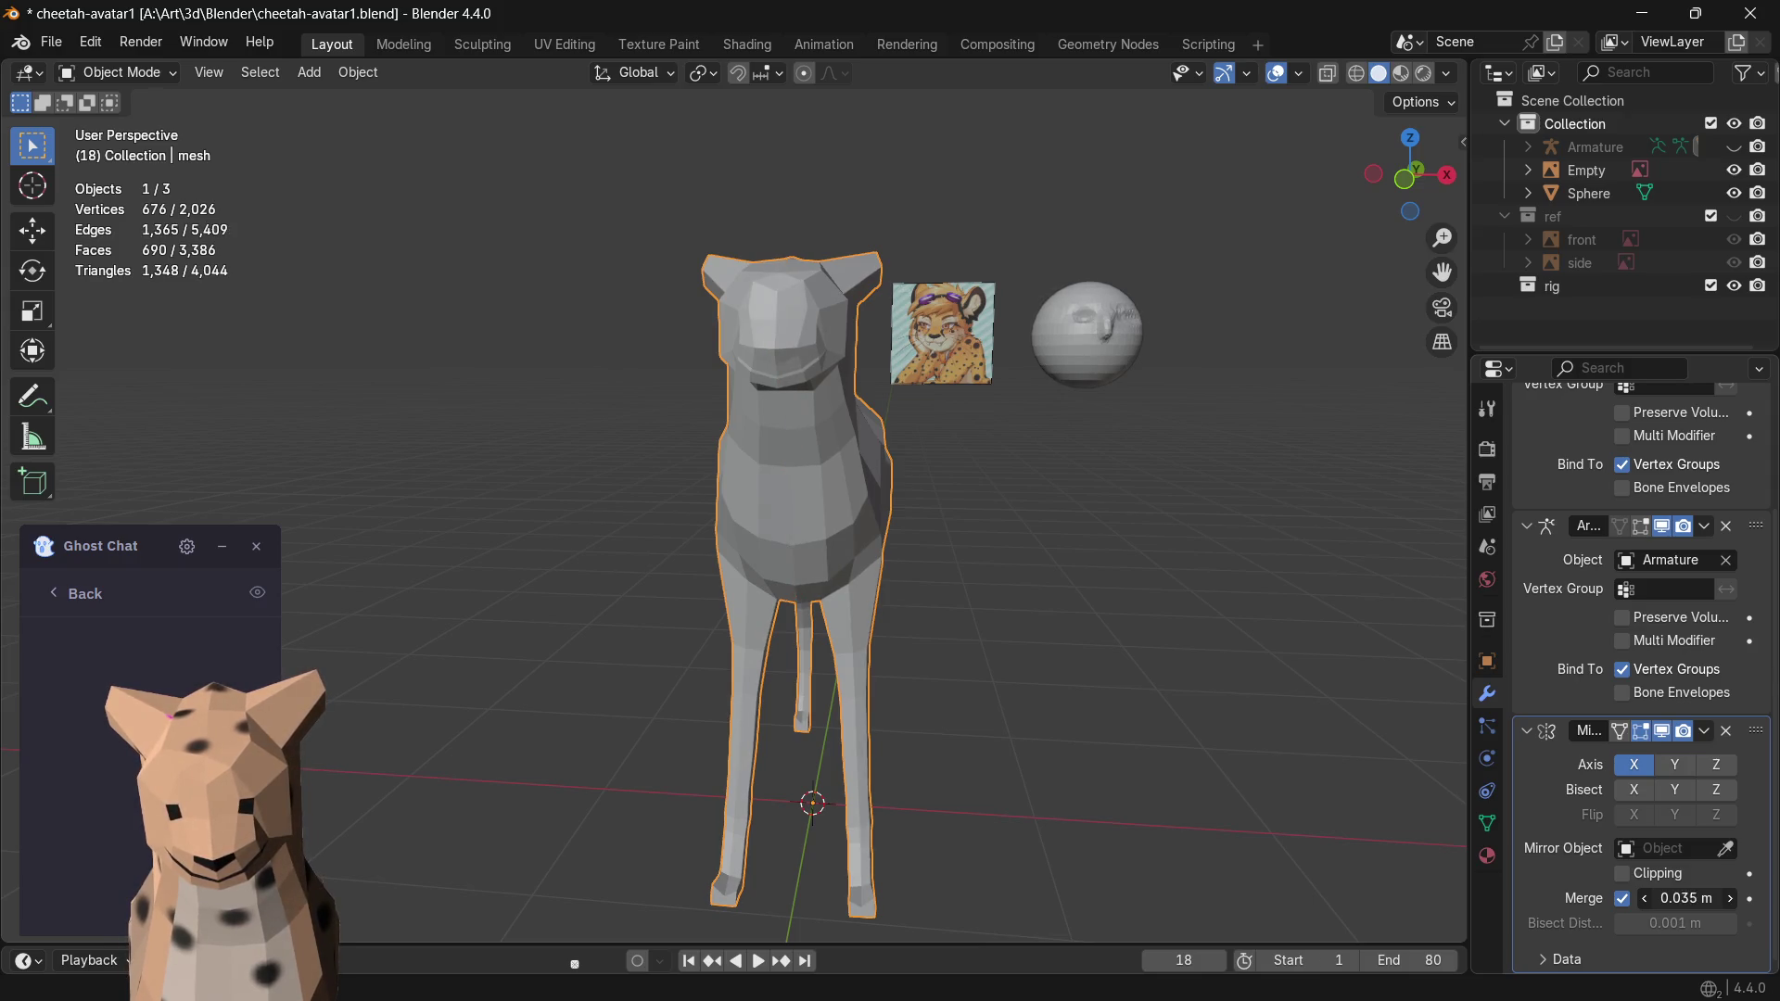
click(1111, 717)
mouse_move(1083, 636)
middle_down()
mouse_move(1065, 654)
mouse_move(206, 659)
mouse_move(1072, 654)
middle_up()
- Enter Edit Mode on the cheetah head and briefly check it in Material Preview shading
key(Tab)
scroll(1002, 430, up, 2)
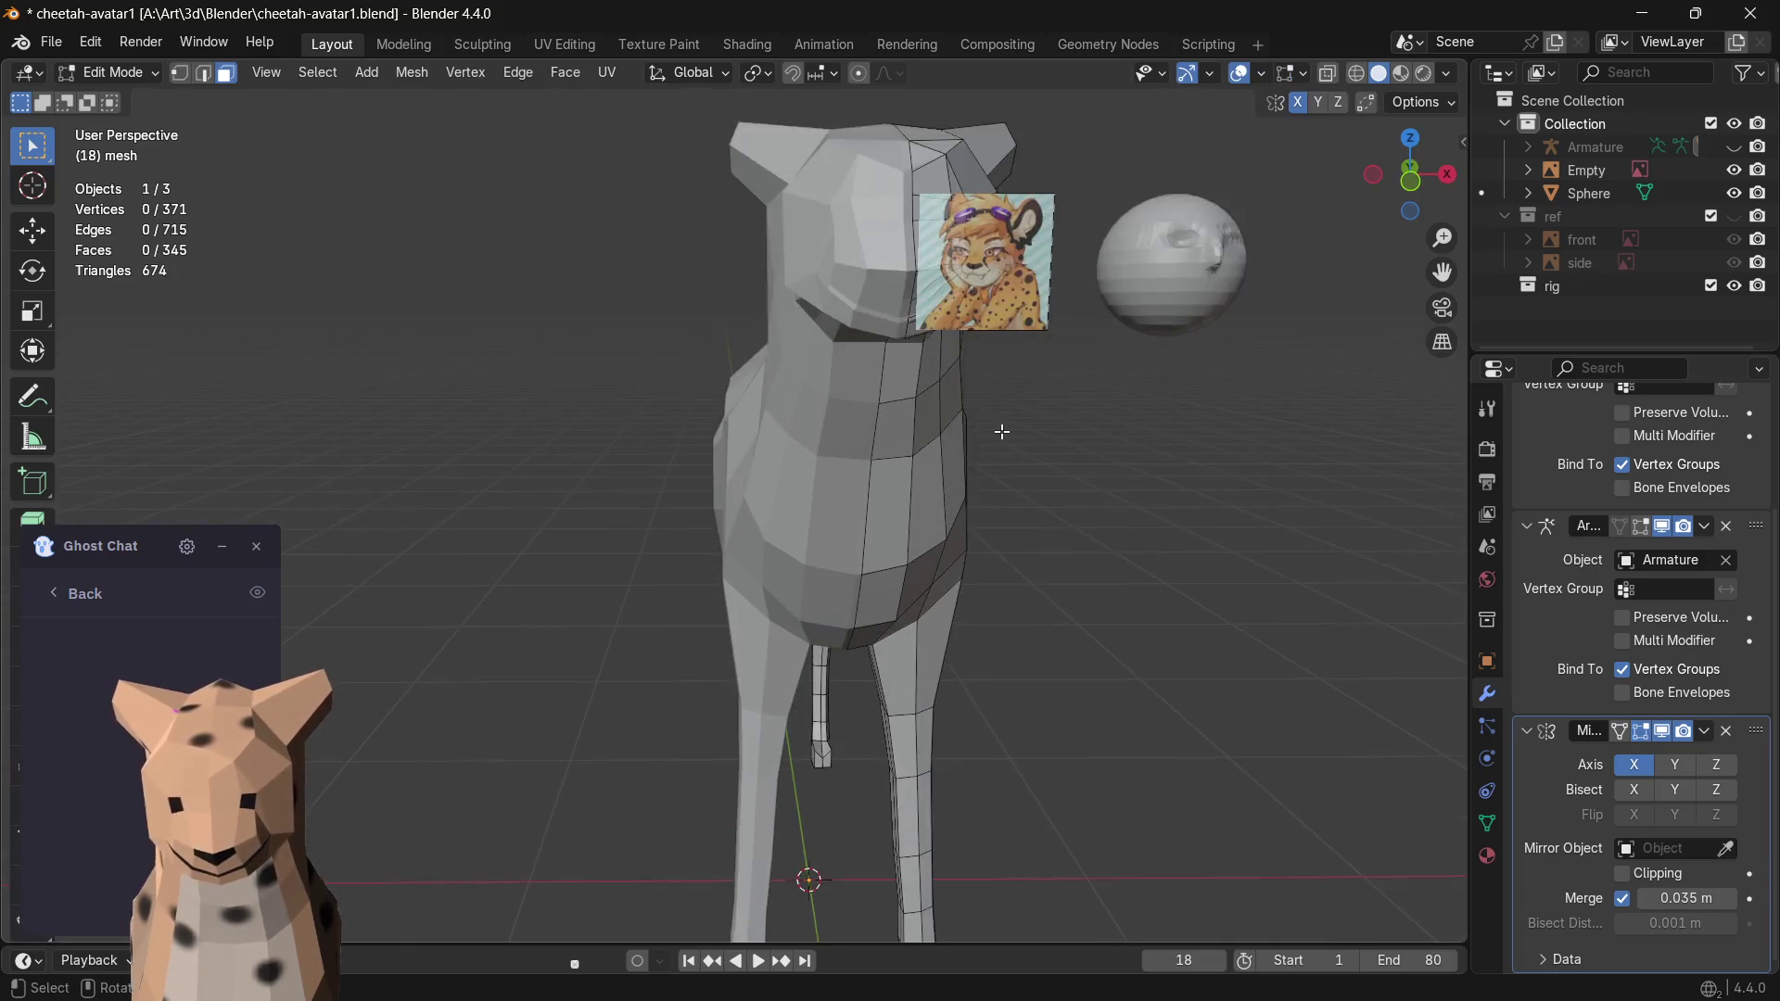
shift+middle_drag(1001, 429, 738, 611)
scroll(738, 611, up, 1)
scroll(683, 584, up, 1)
scroll(612, 556, up, 1)
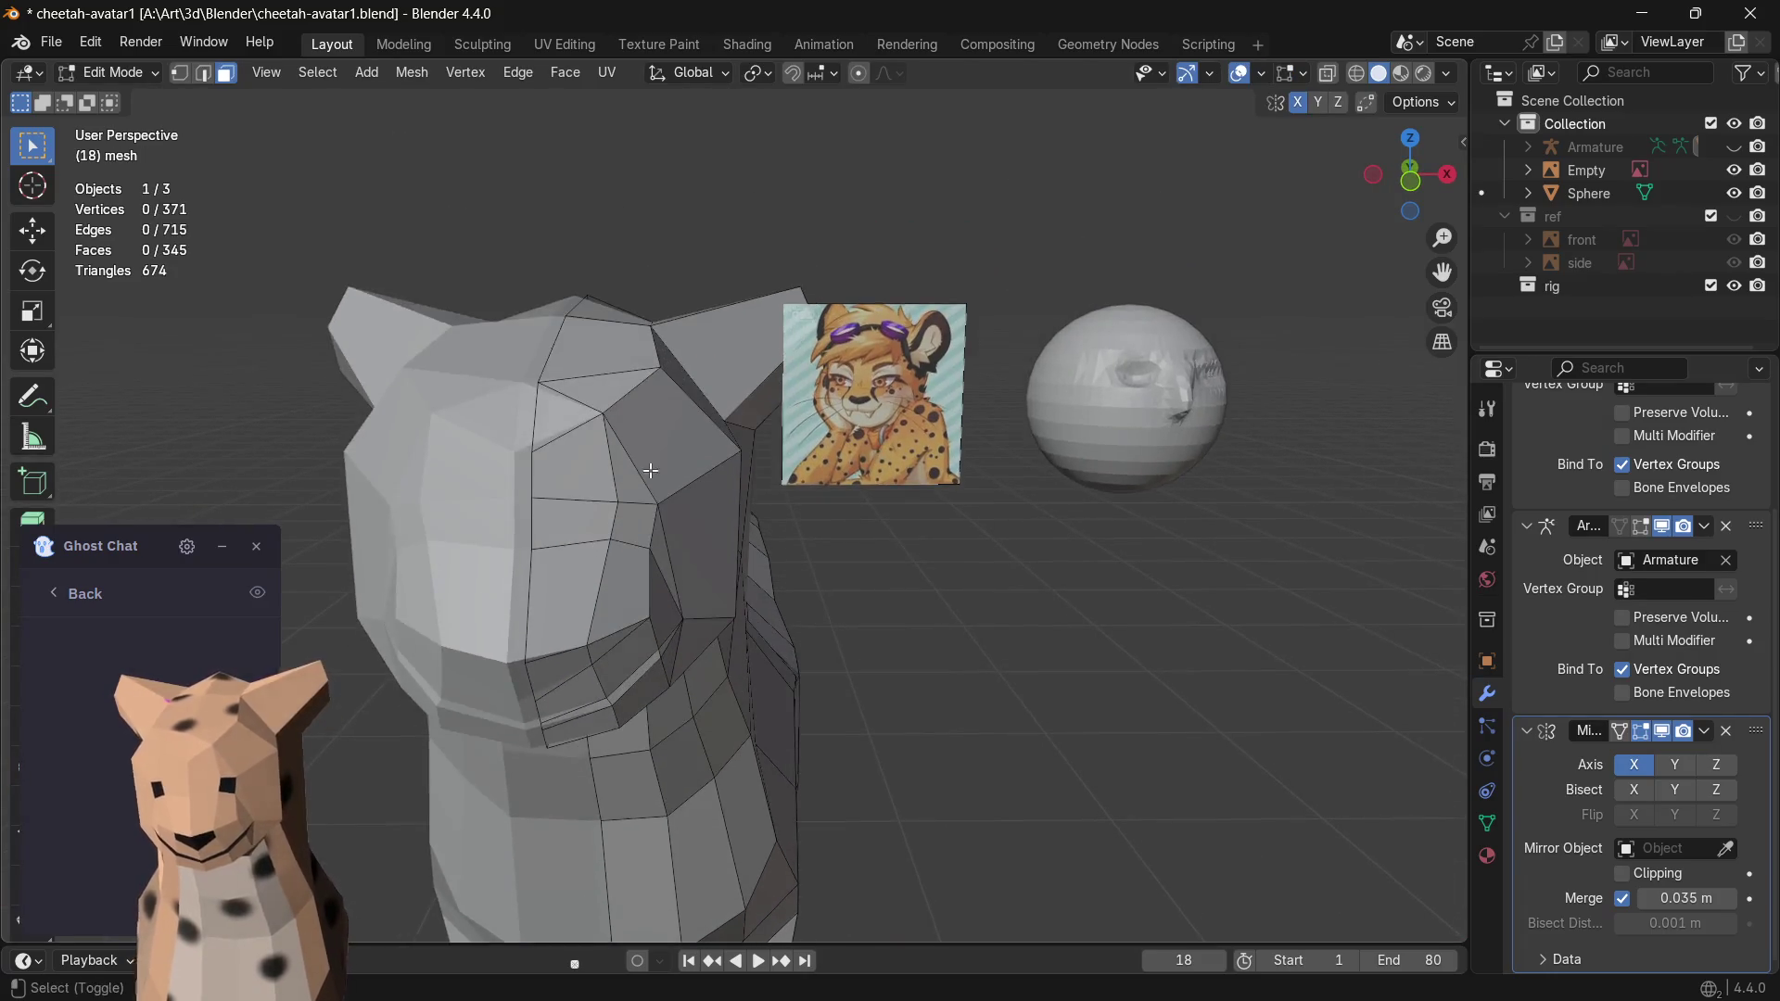
scroll(556, 534, up, 2)
scroll(532, 525, down, 3)
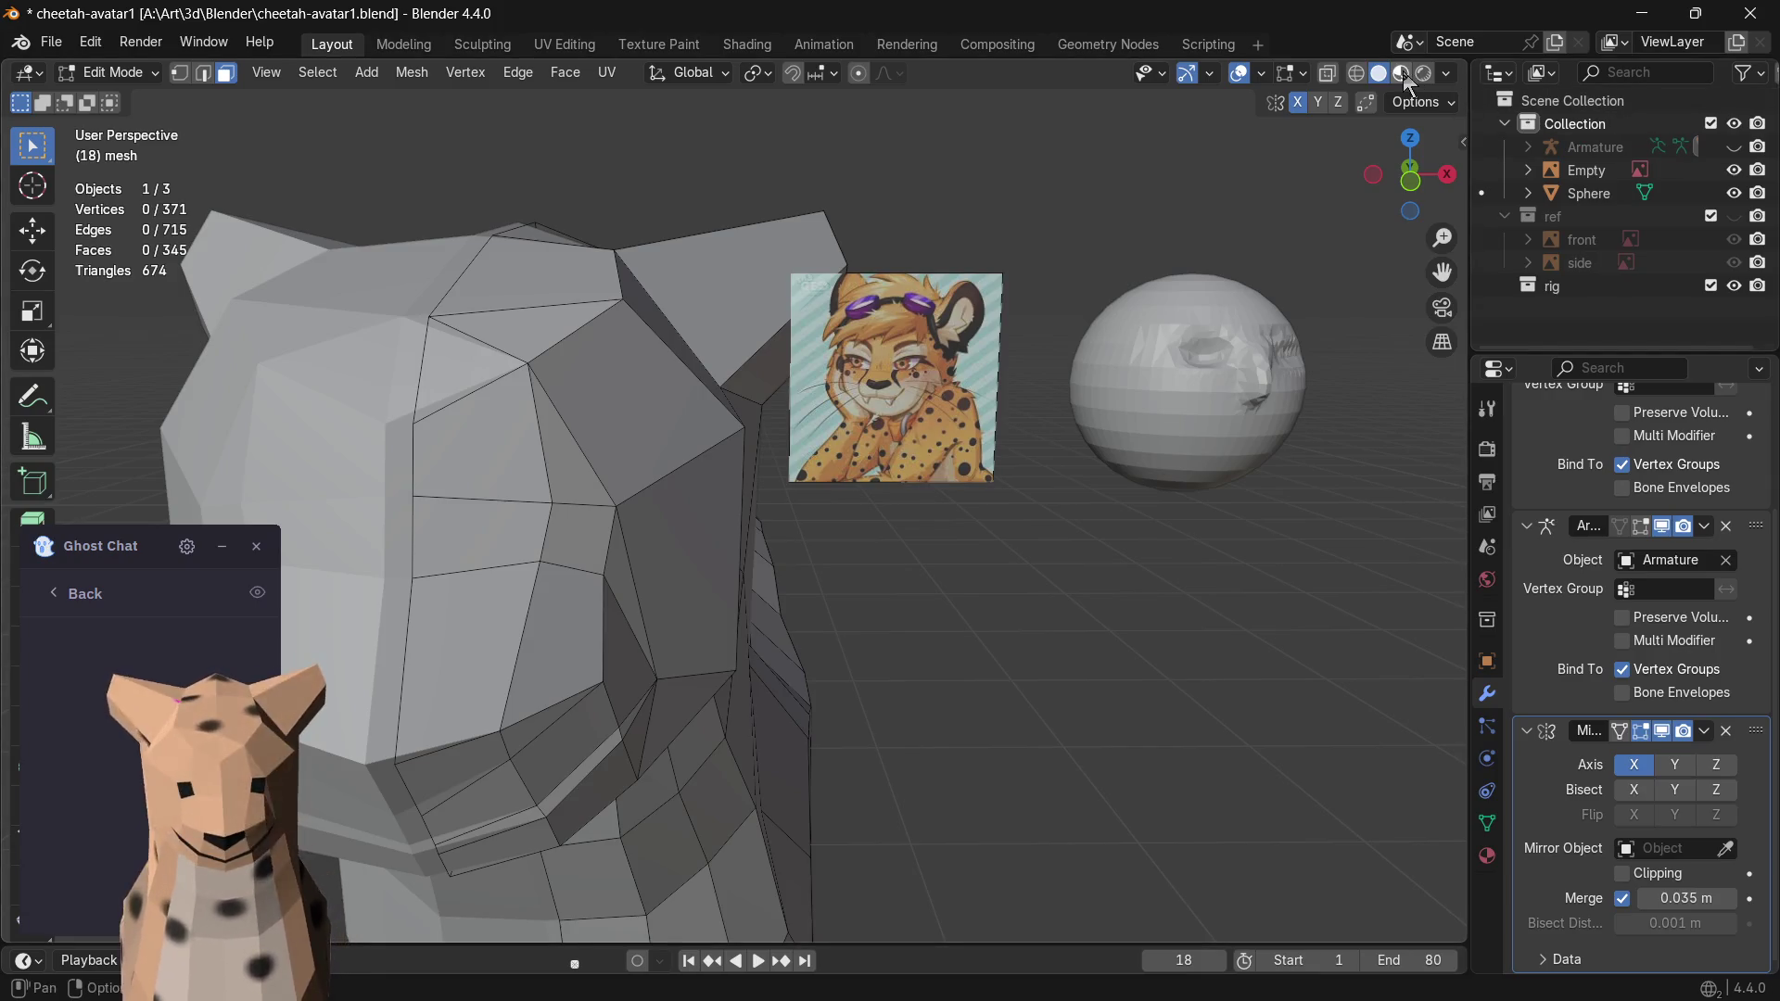
click(1400, 73)
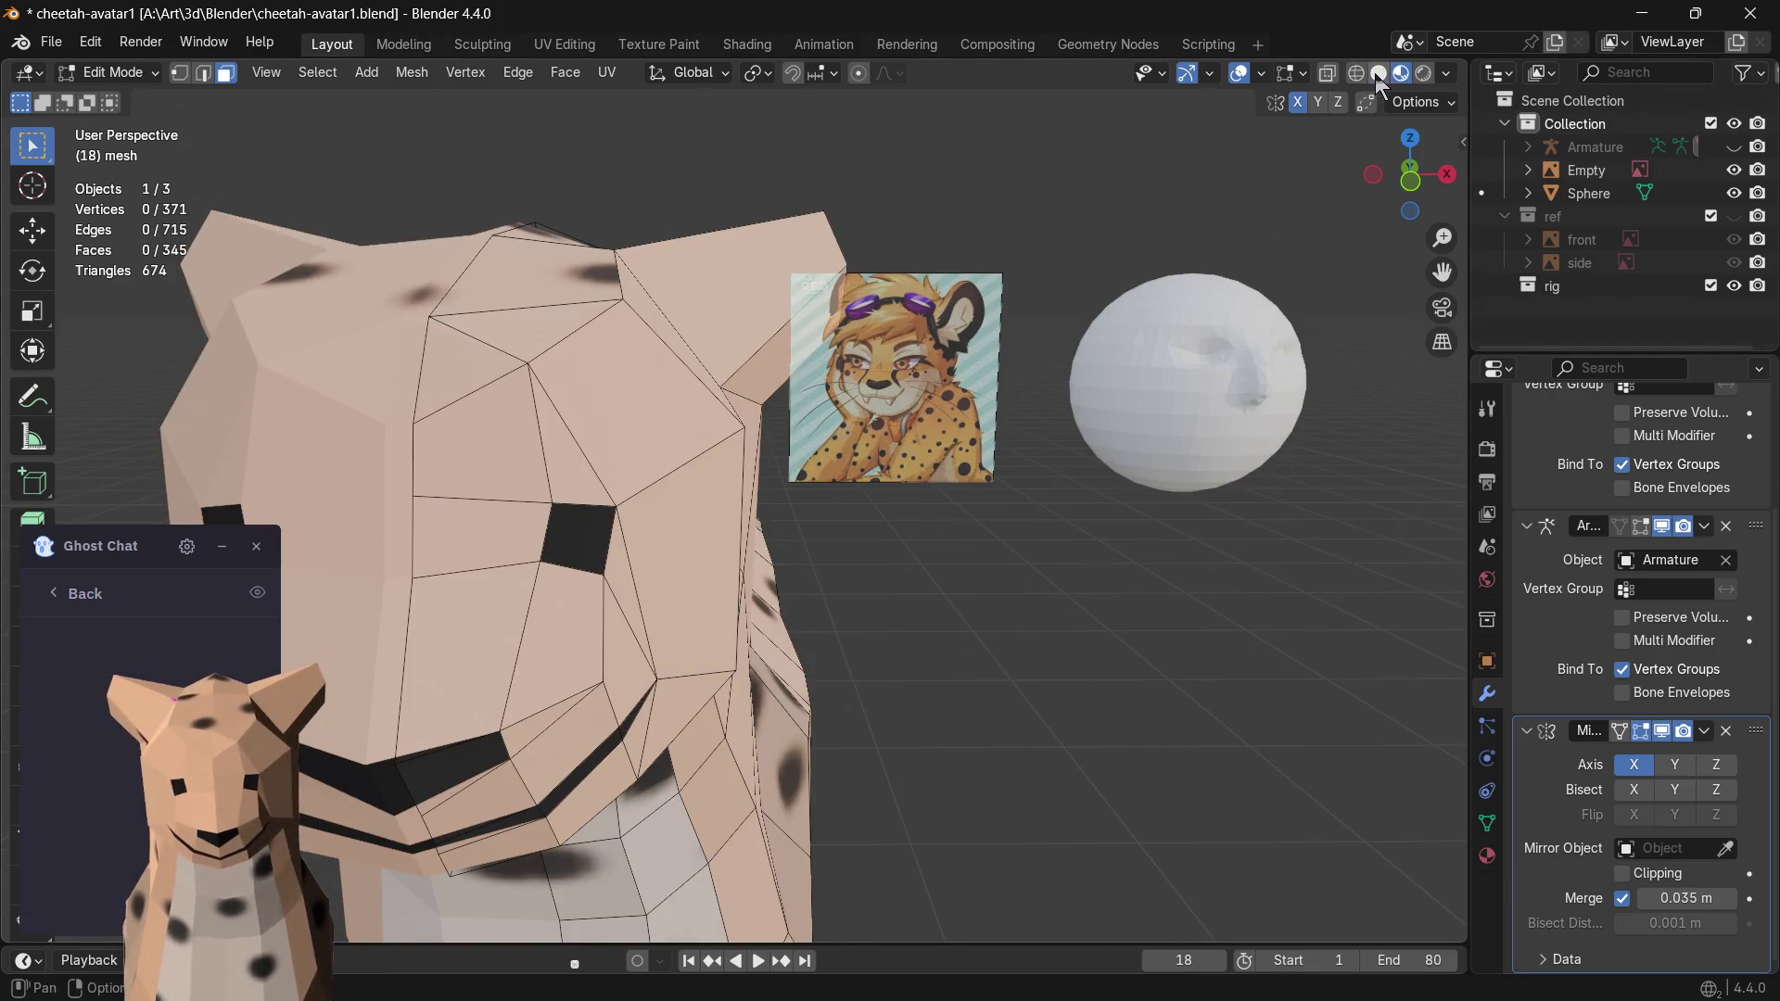
click(1377, 74)
- With proportional editing on, try scaling the eye face, then inset it
click(578, 538)
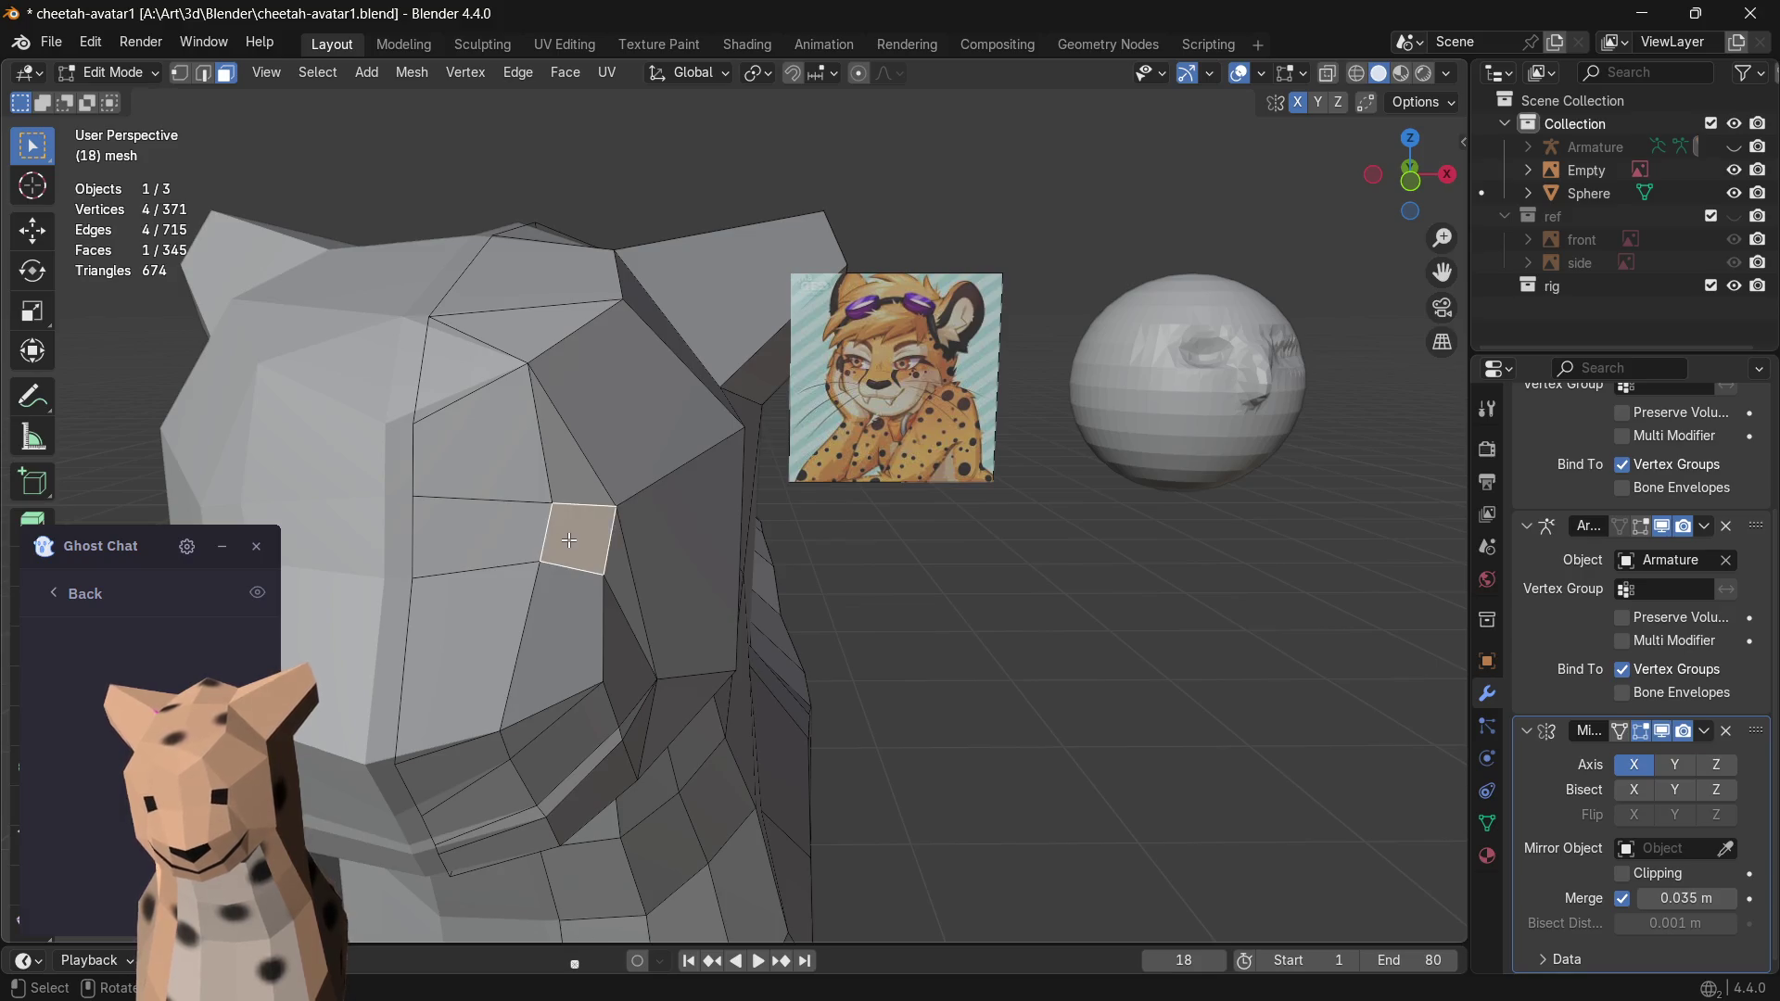
scroll(842, 186, down, 2)
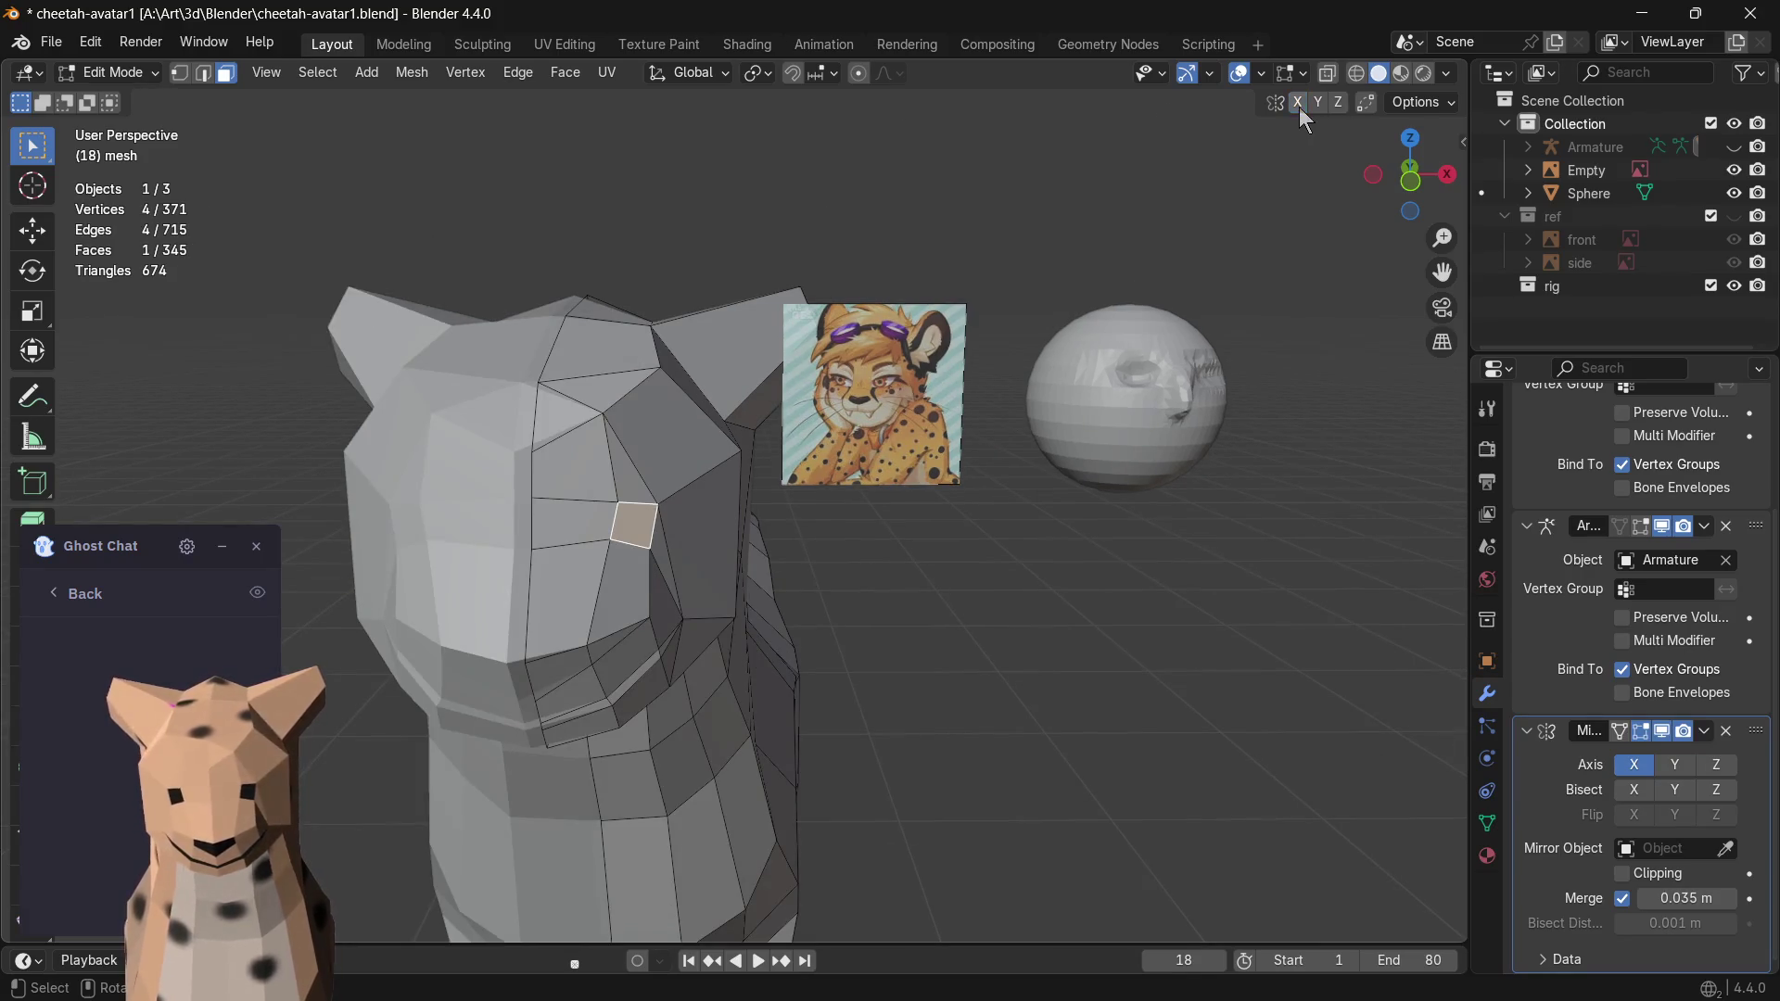
click(858, 73)
scroll(622, 557, up, 2)
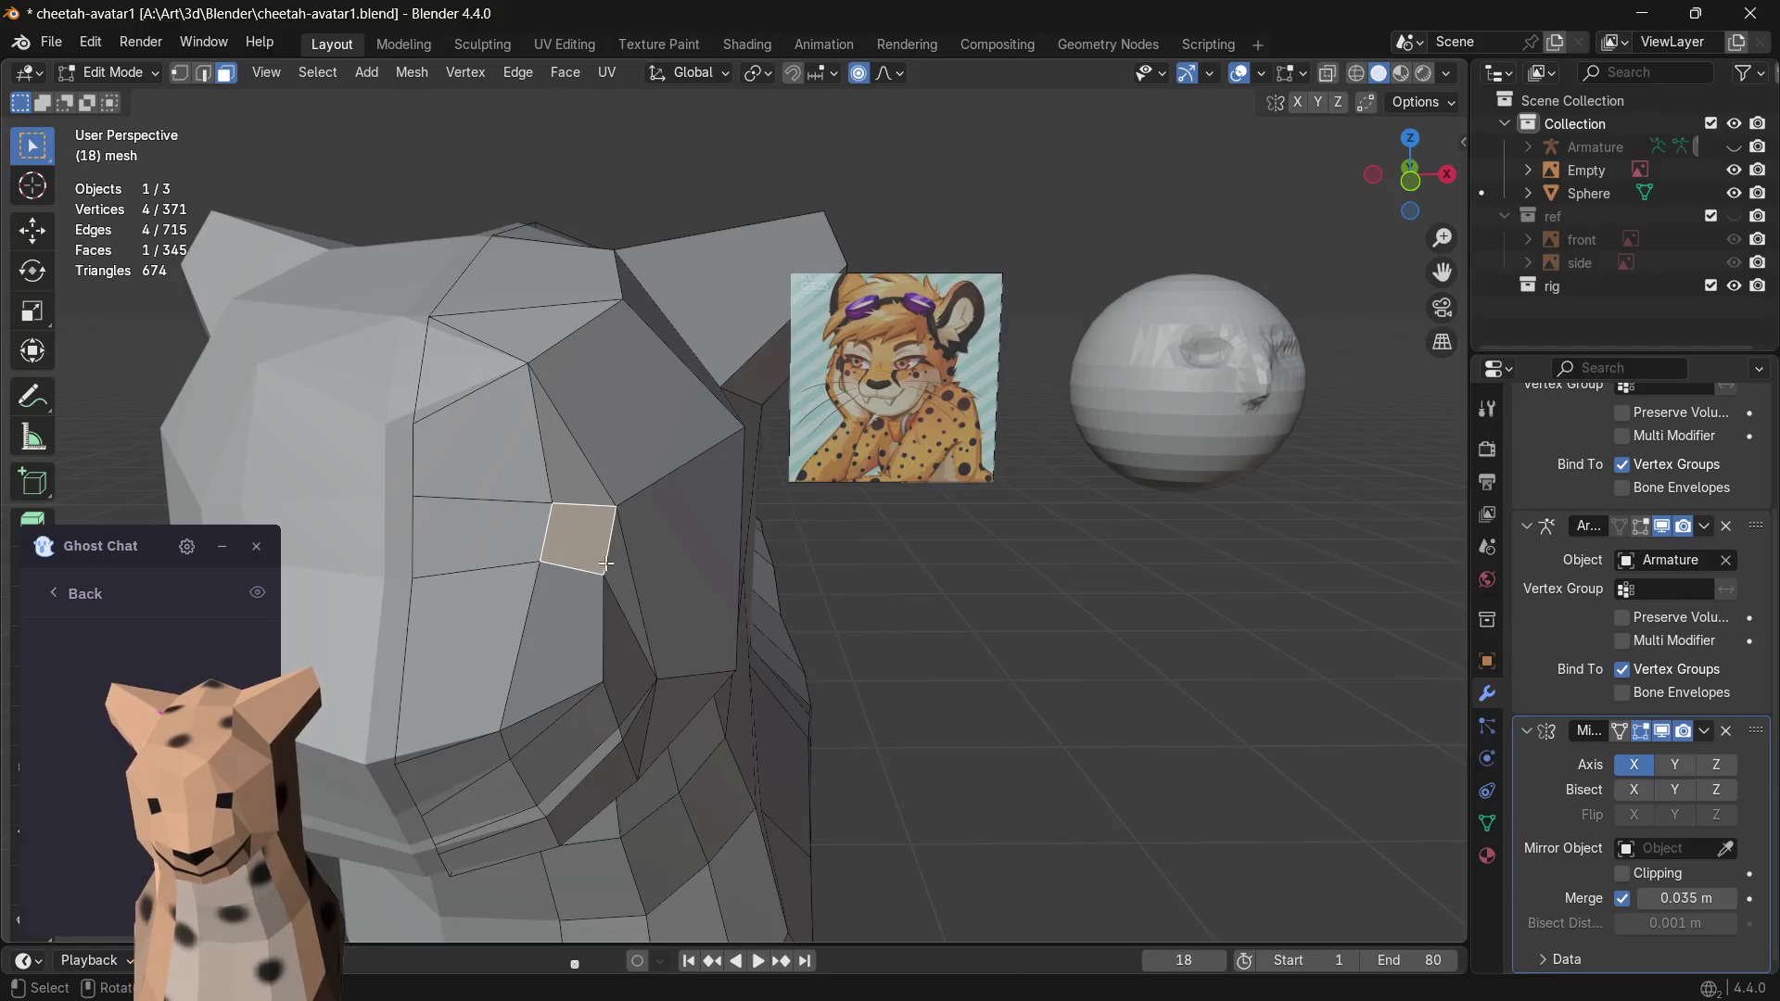
key(s)
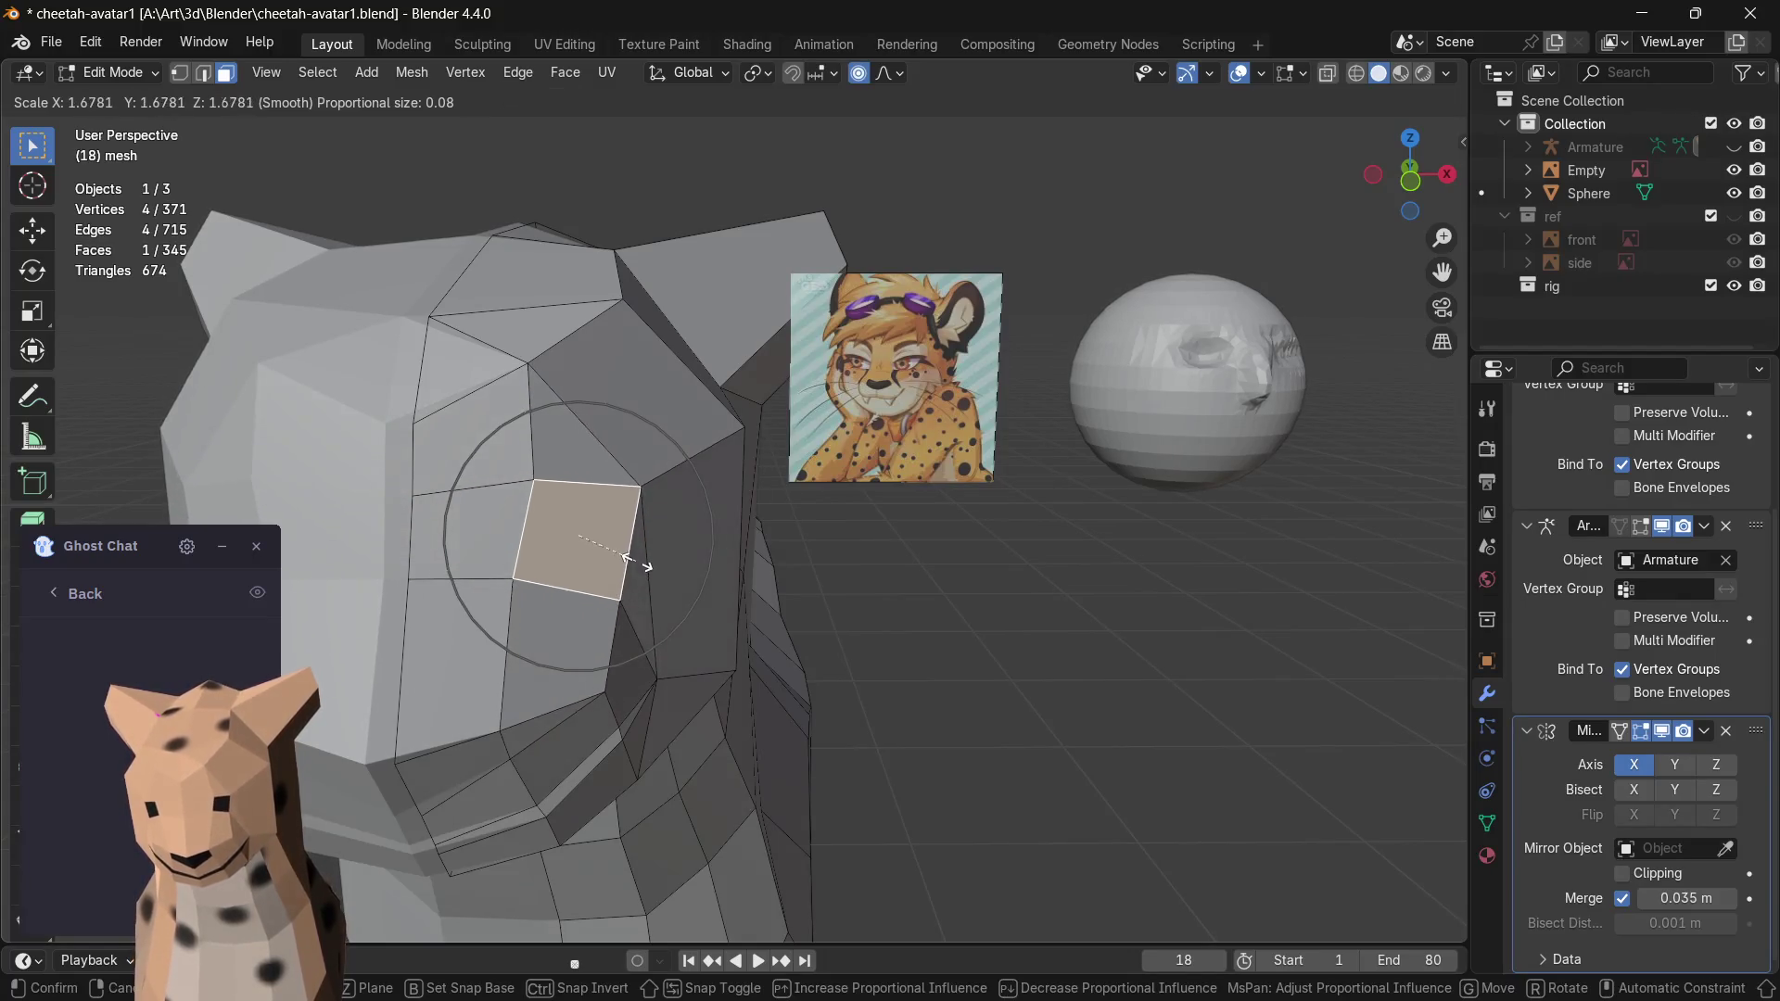
right_click(641, 557)
scroll(649, 561, down, 3)
shift+middle_drag(676, 570, 840, 506)
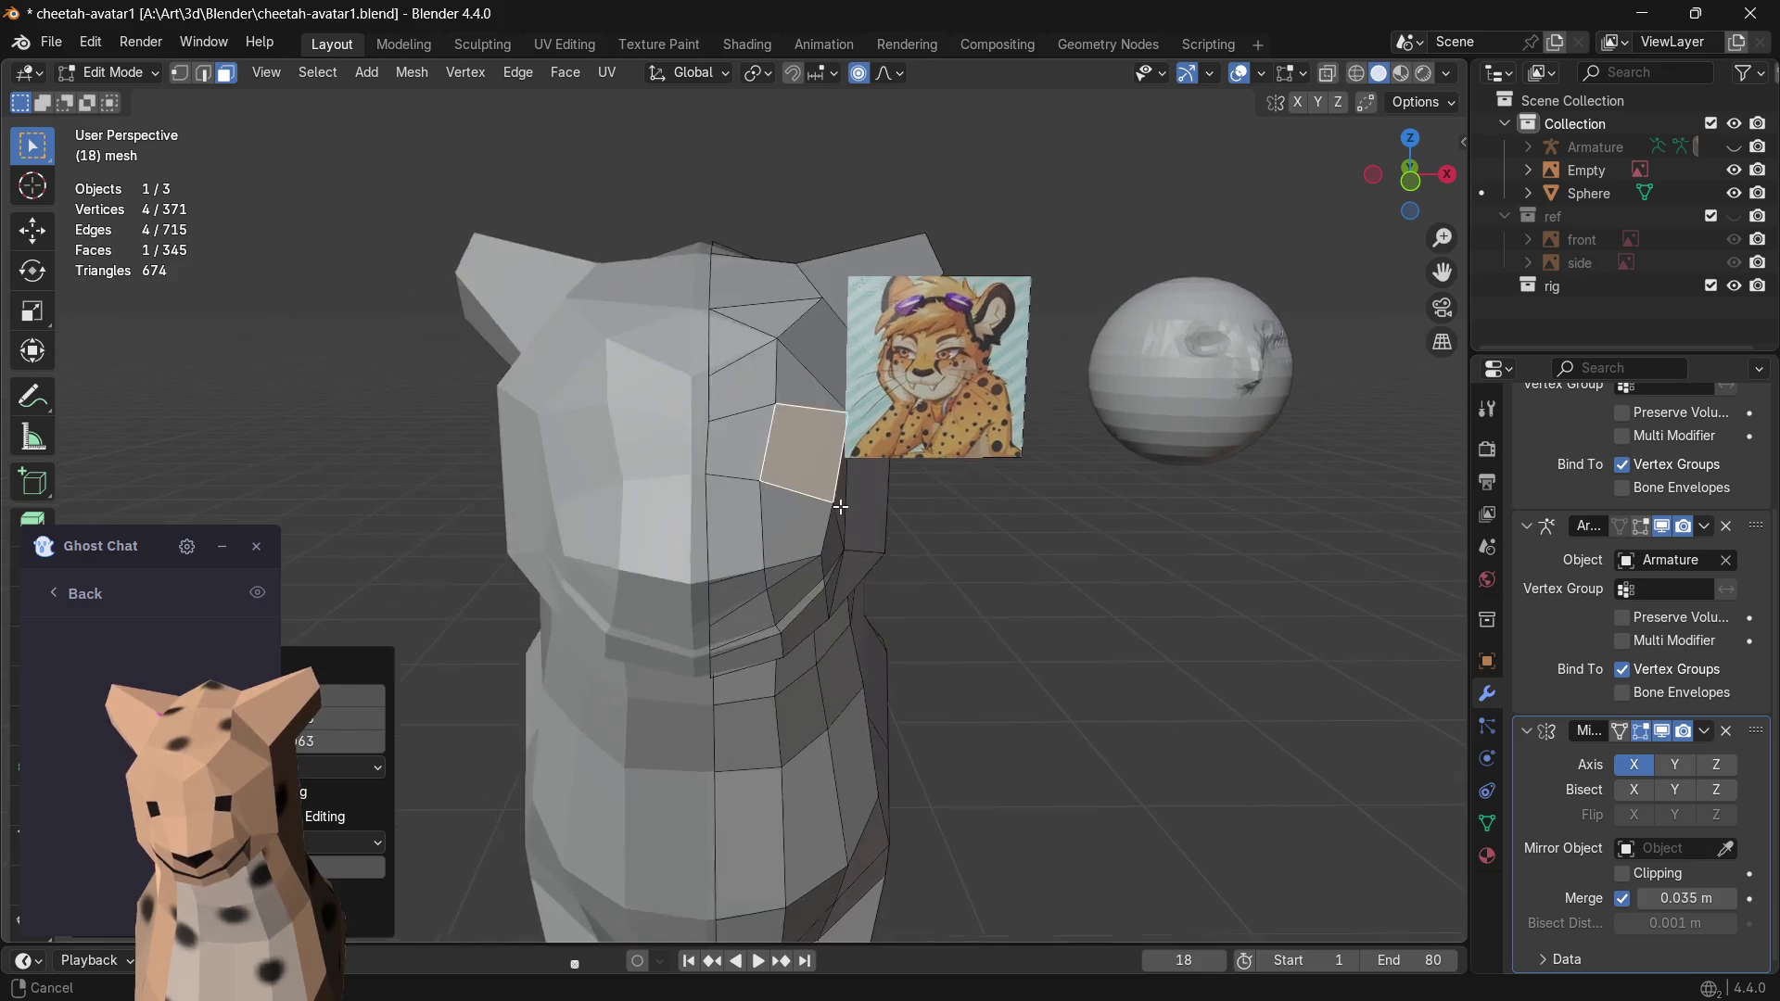
key(i)
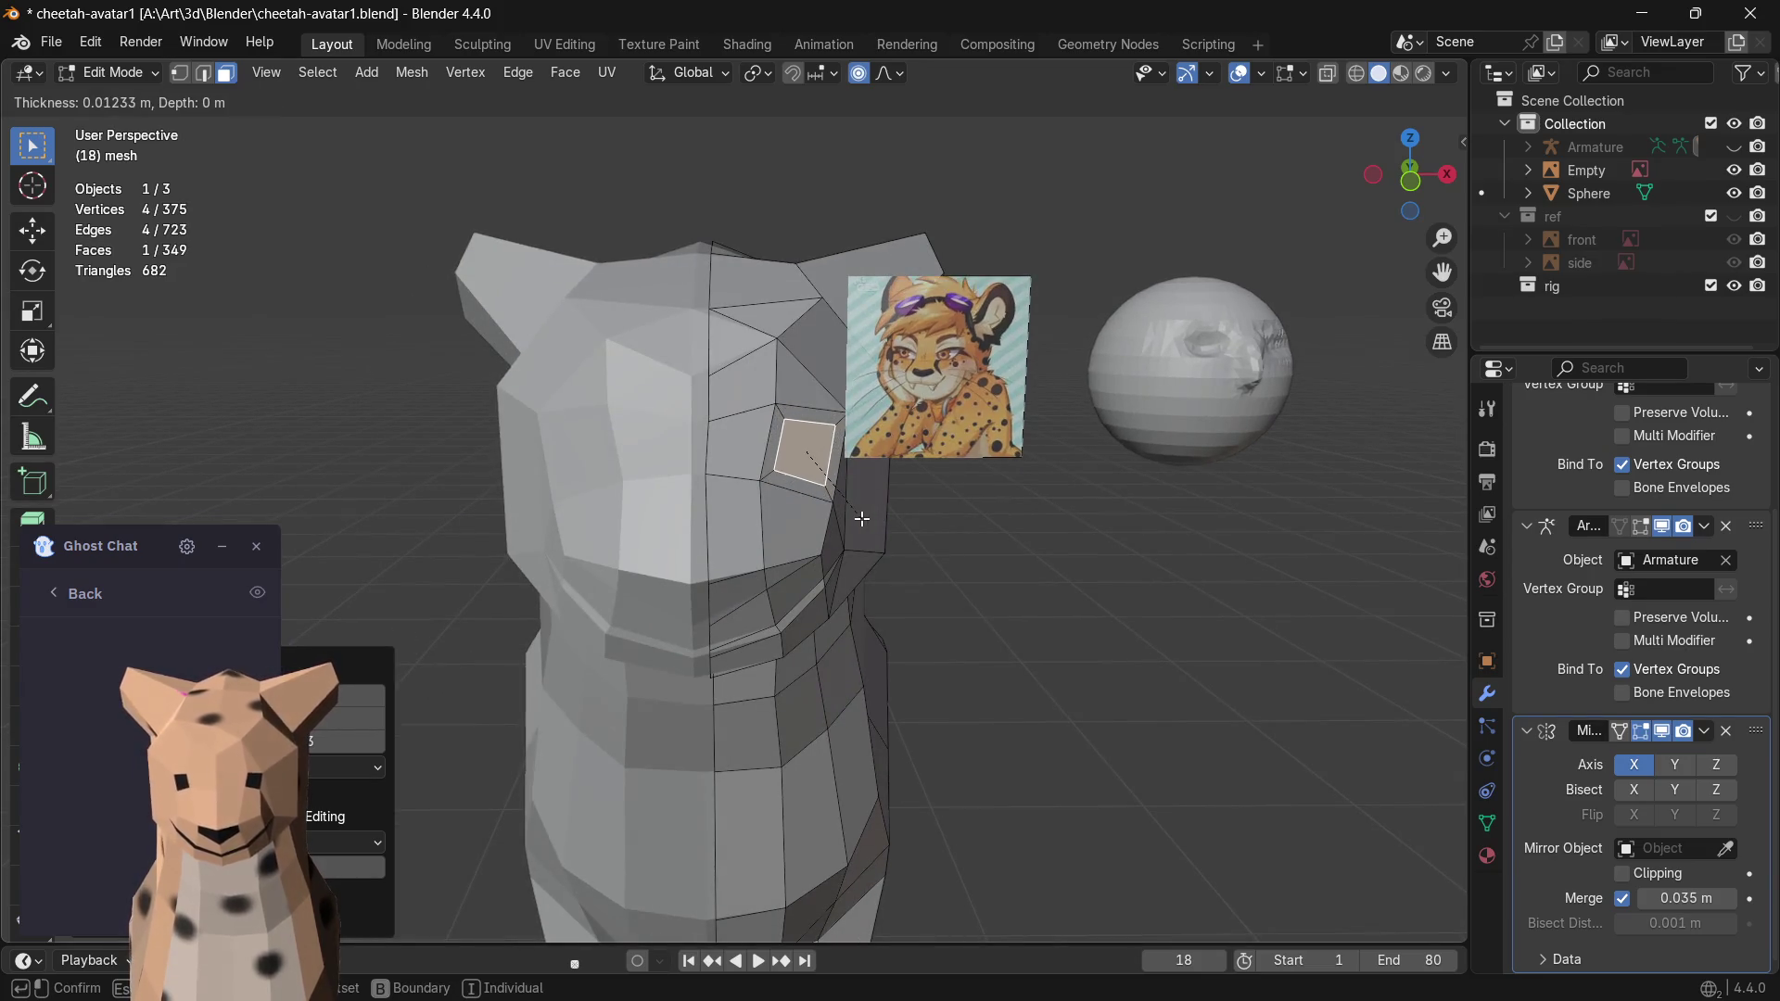
click(860, 519)
- Nudge the narrow face beside the inset, test more moves, then undo back to the single eye face
shift+middle_drag(931, 462, 844, 509)
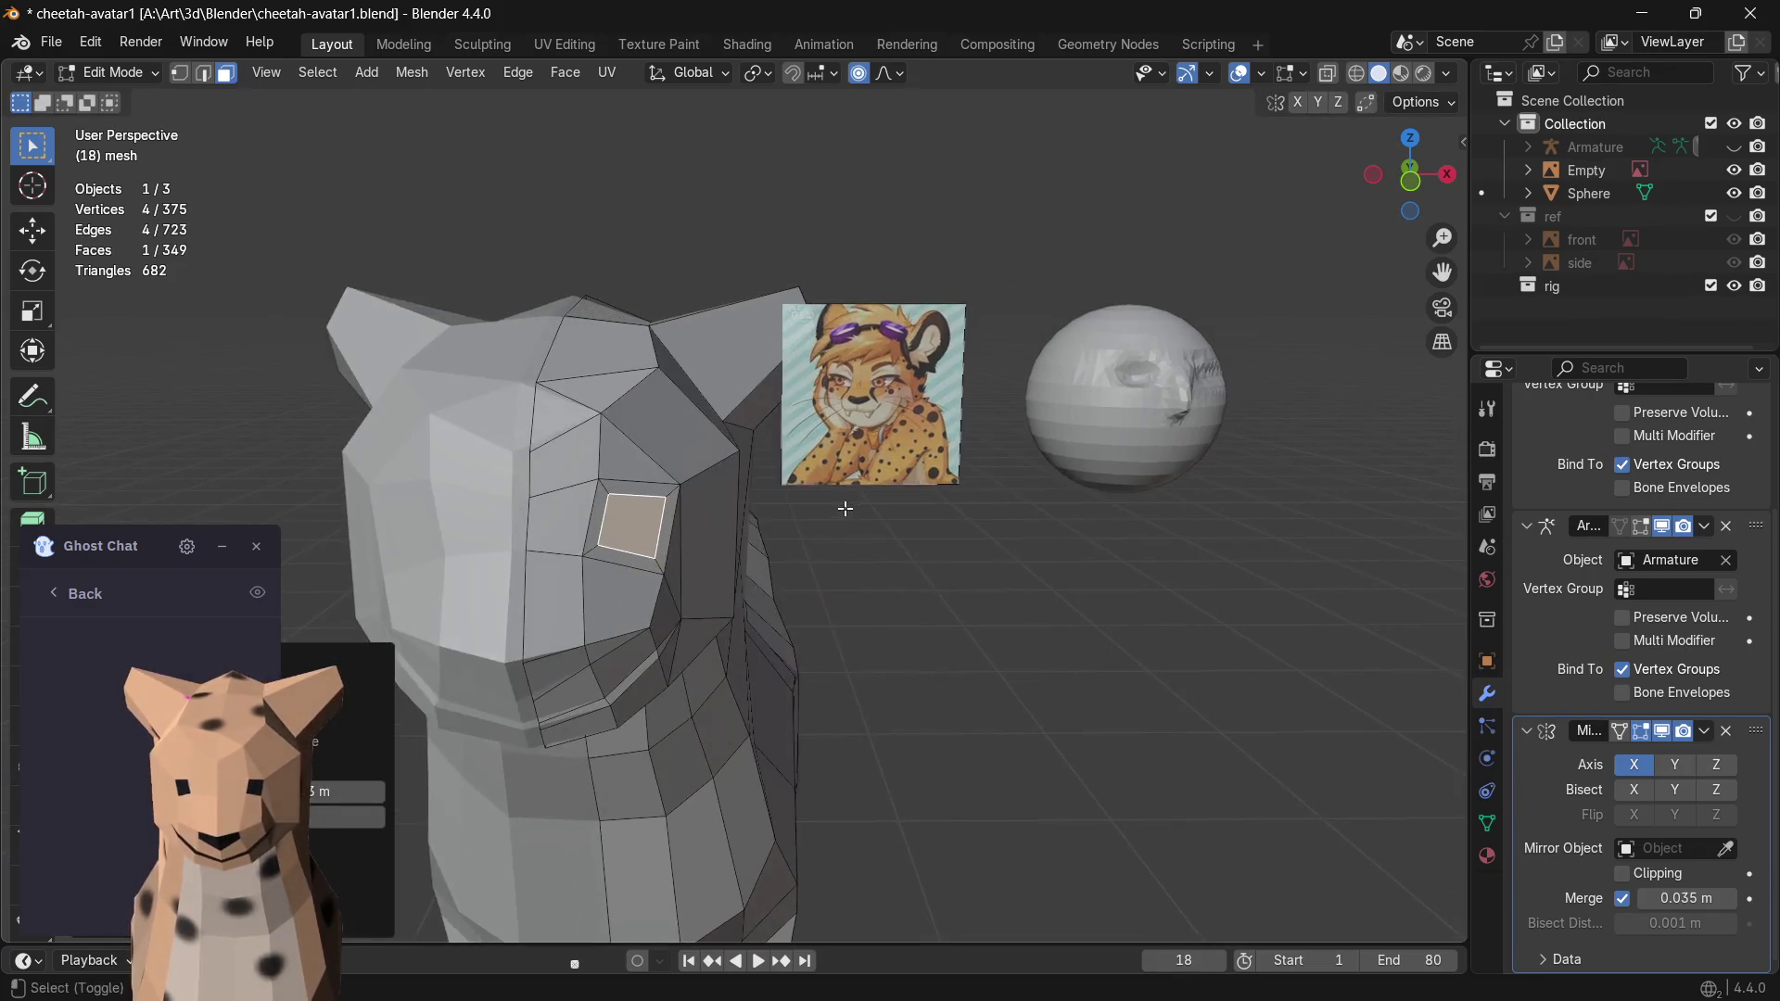
click(669, 520)
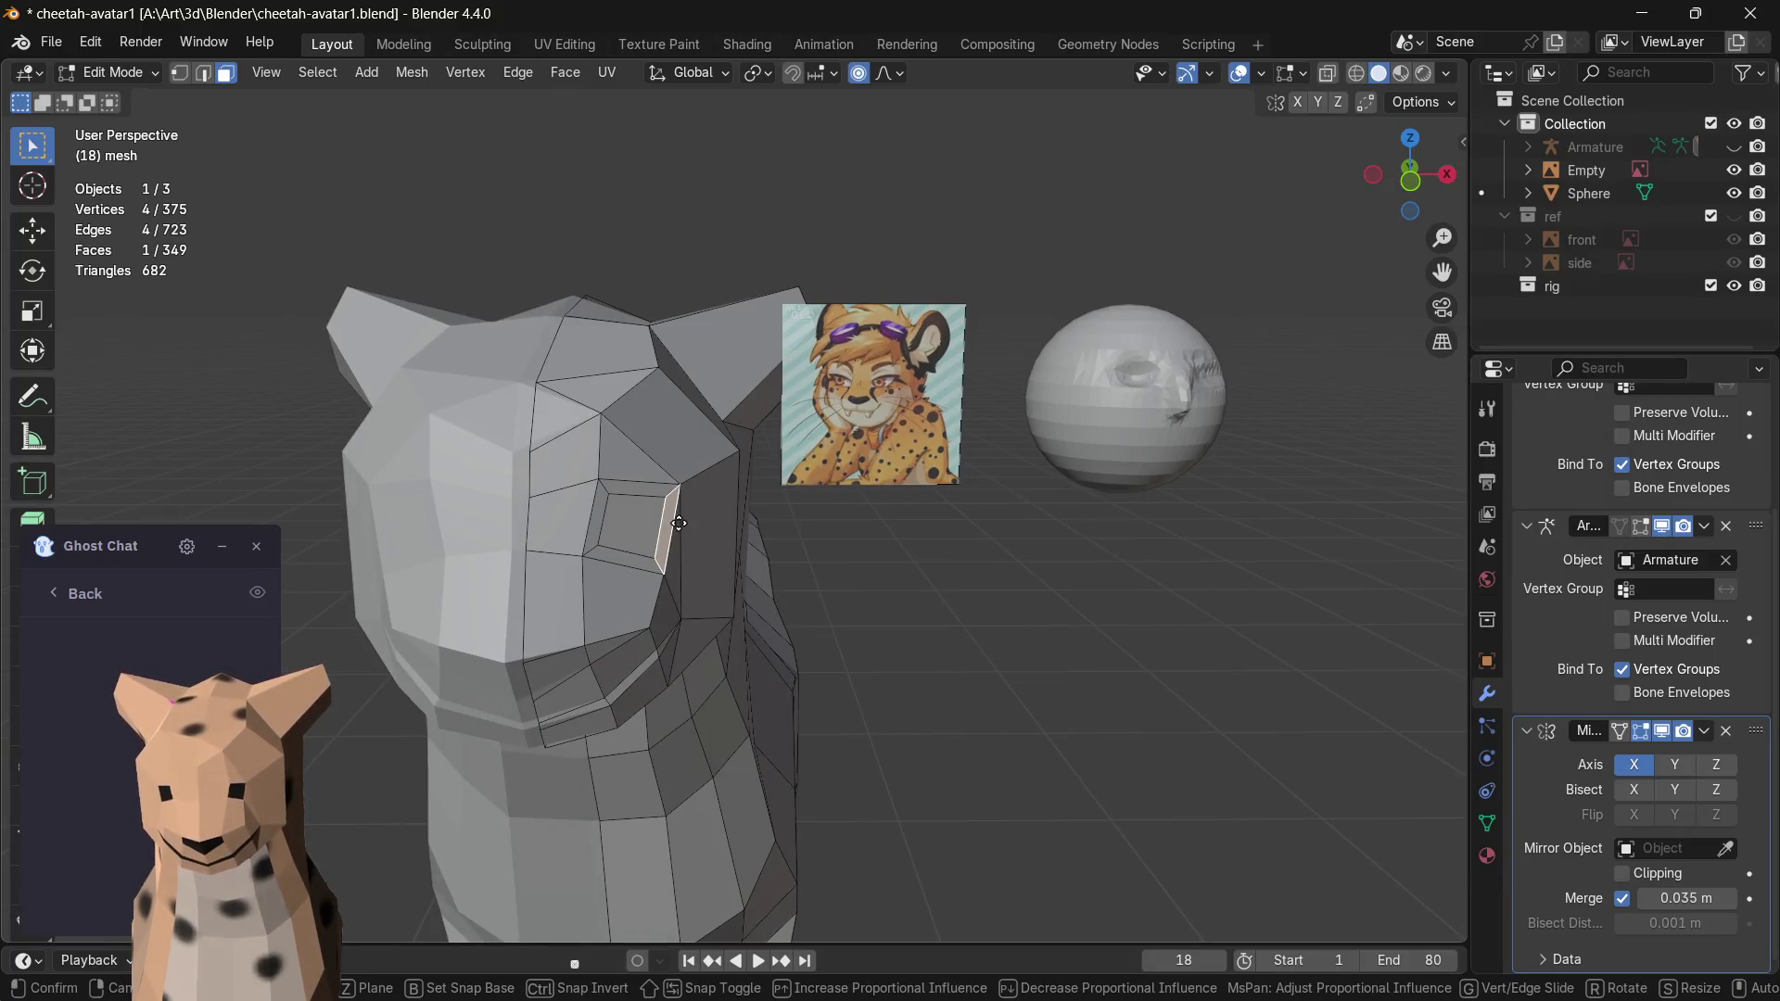
key(g)
click(700, 523)
middle_drag(792, 528, 748, 525)
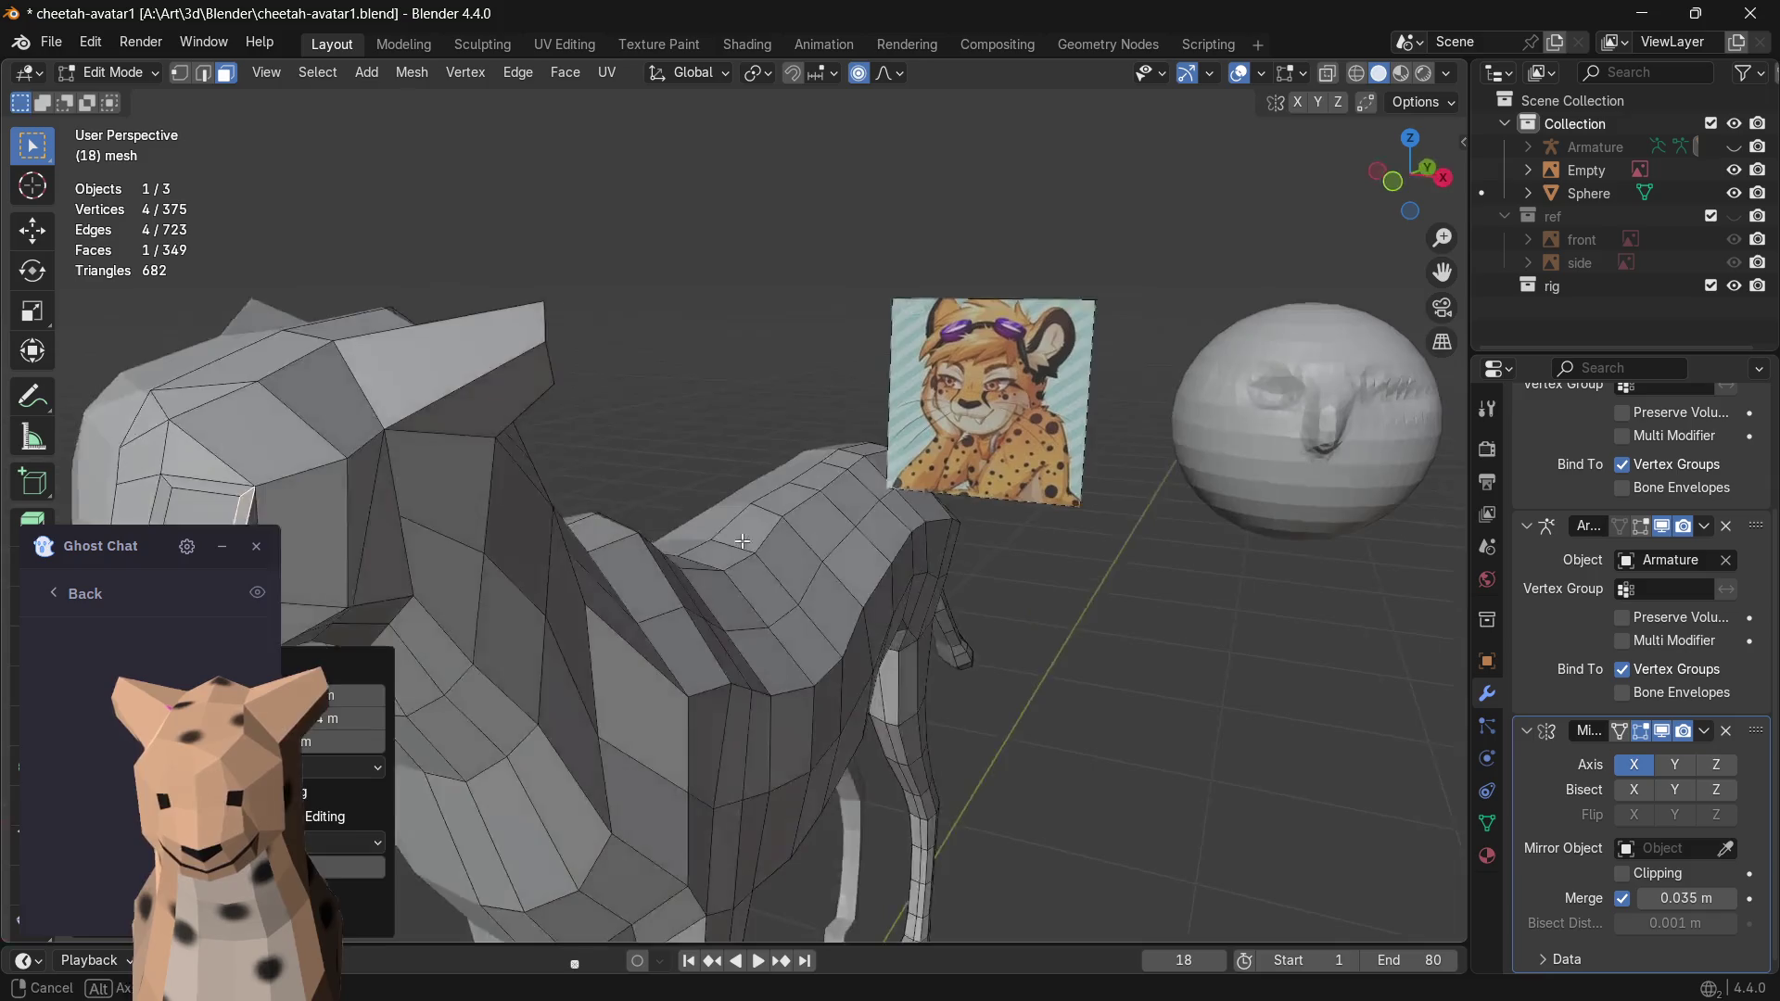
key(KP_Decimal)
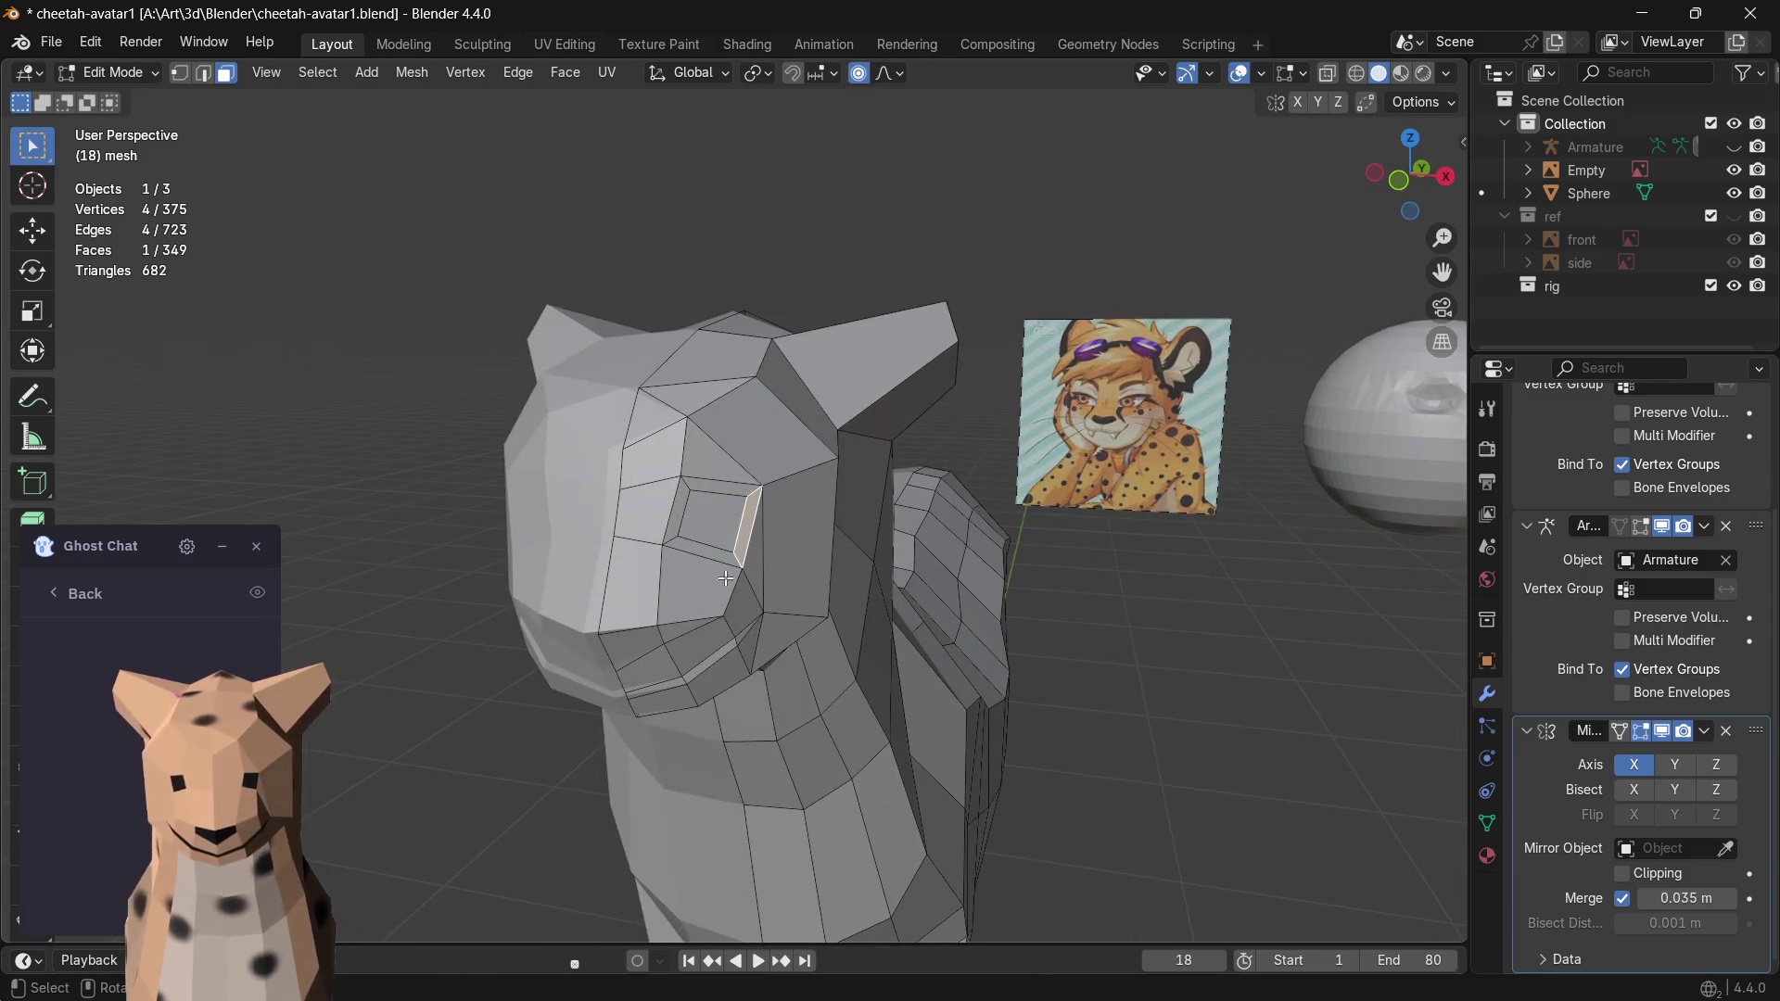
key(g)
right_click(721, 527)
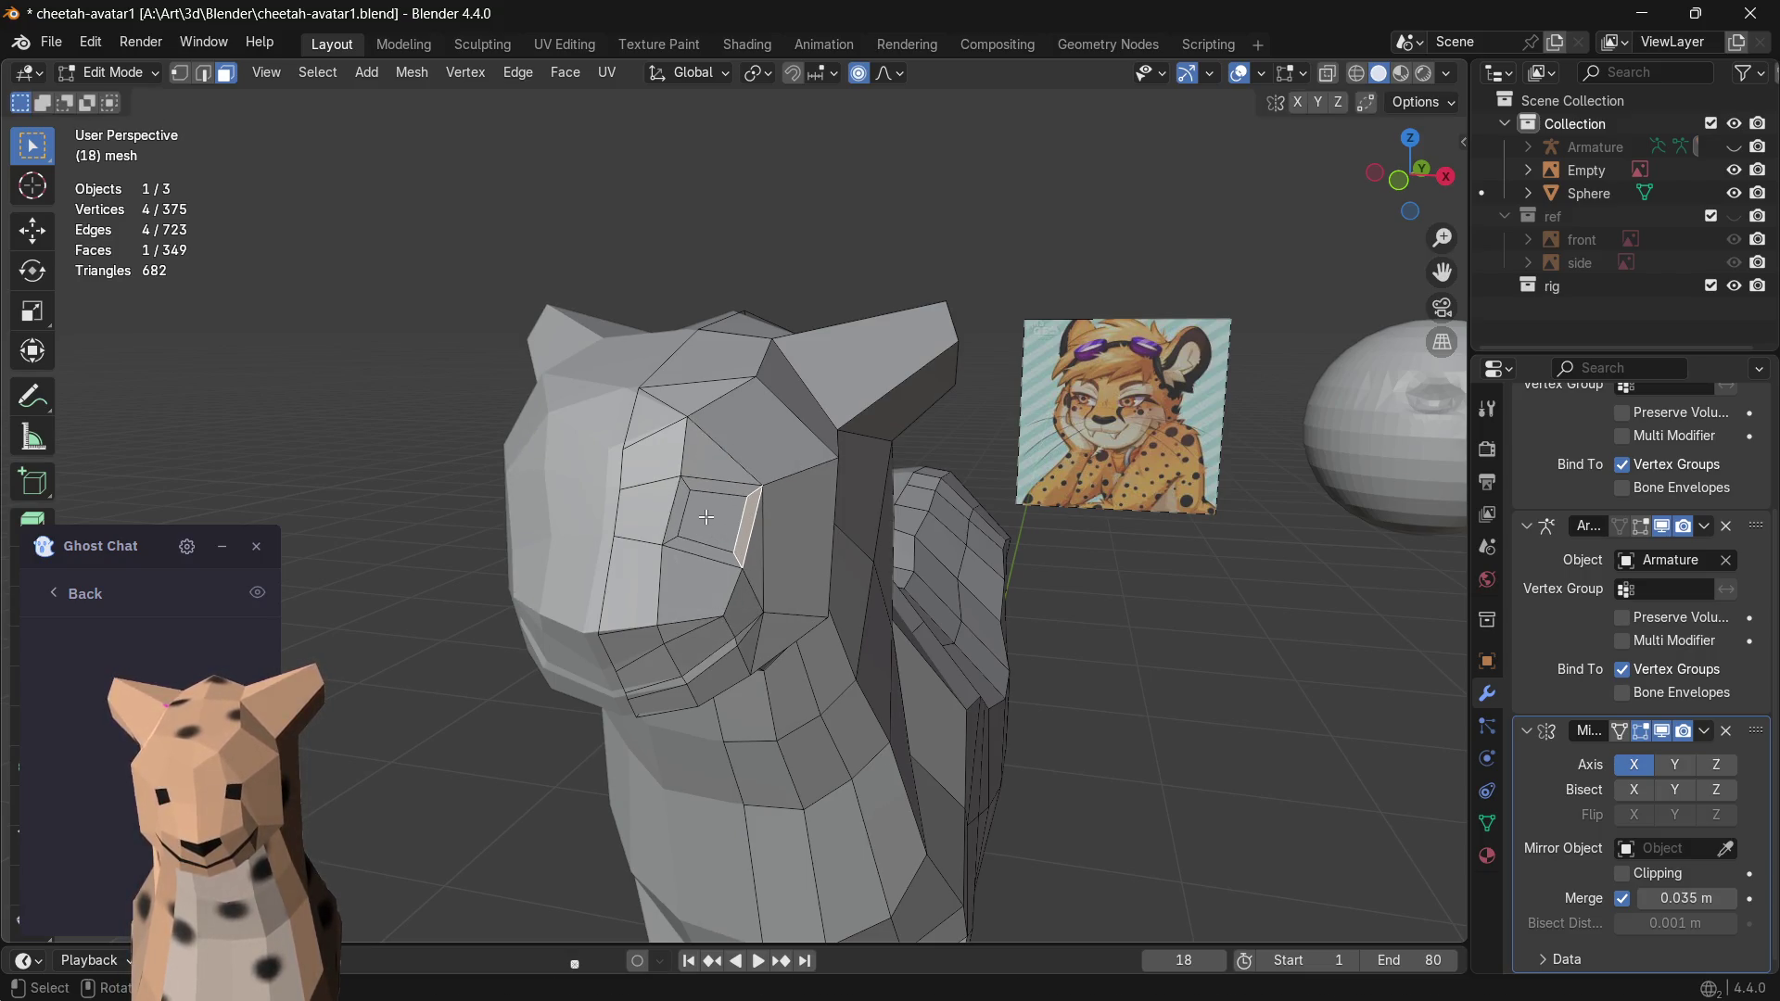
key(s)
scroll(706, 517, down, 3)
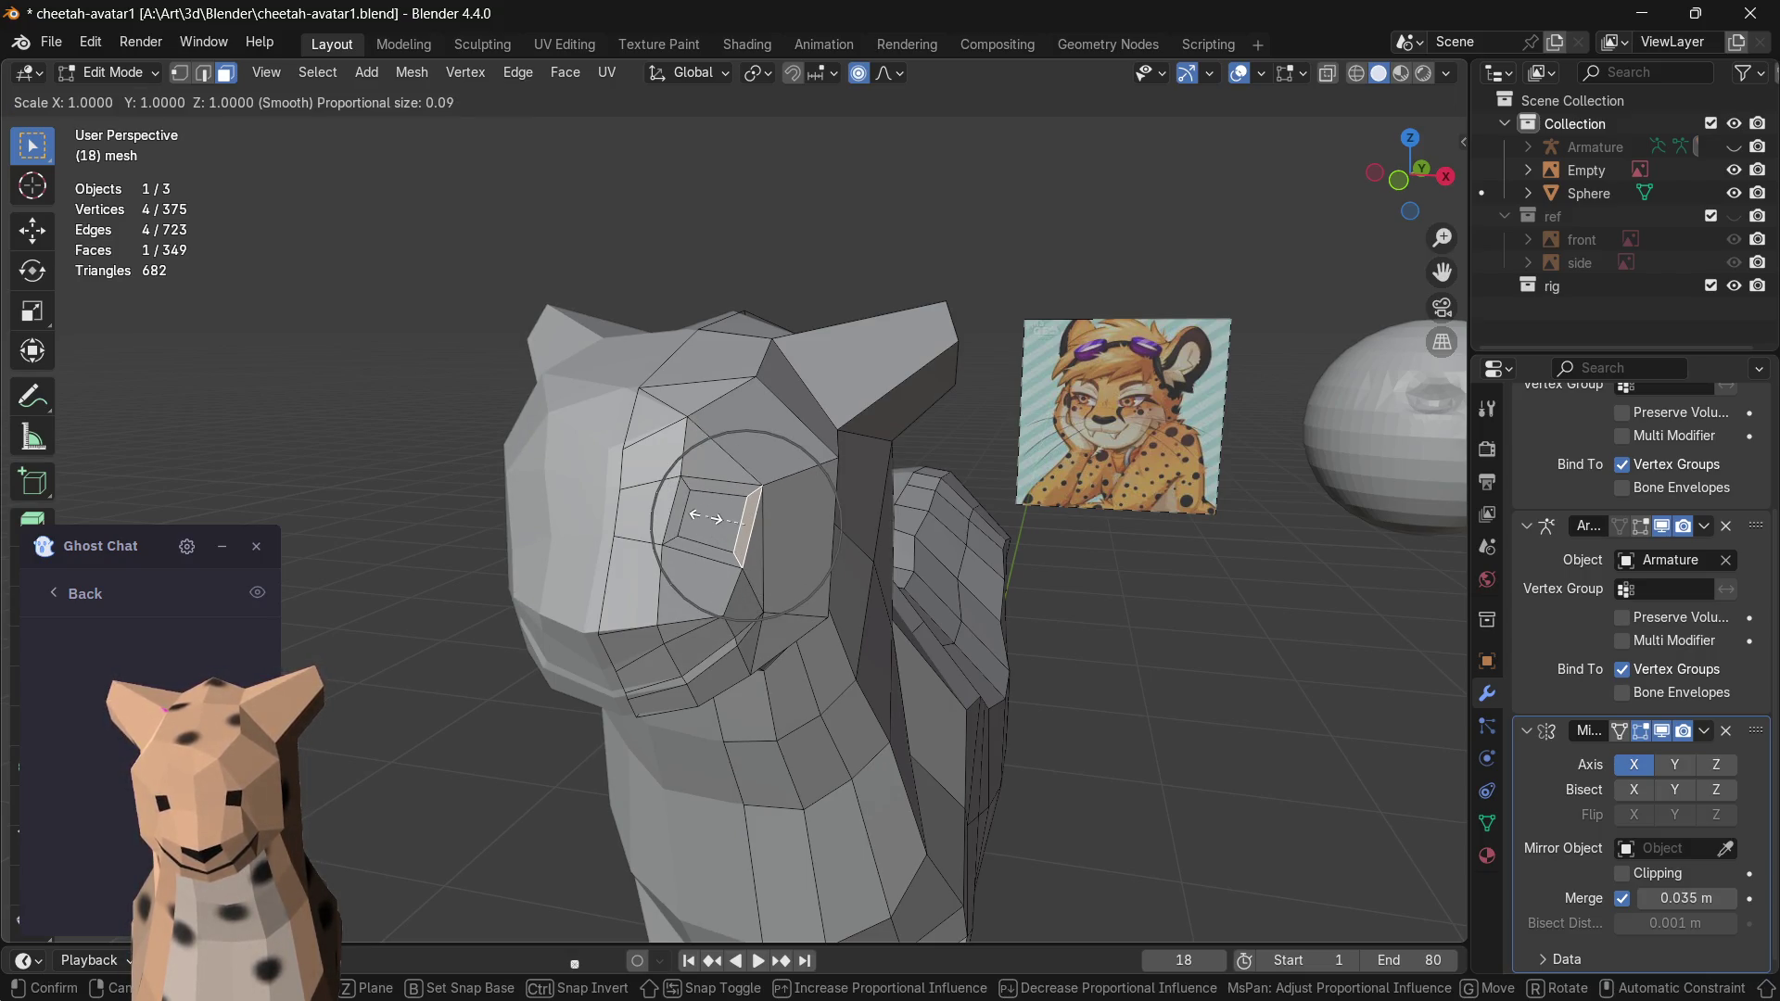
right_click(706, 517)
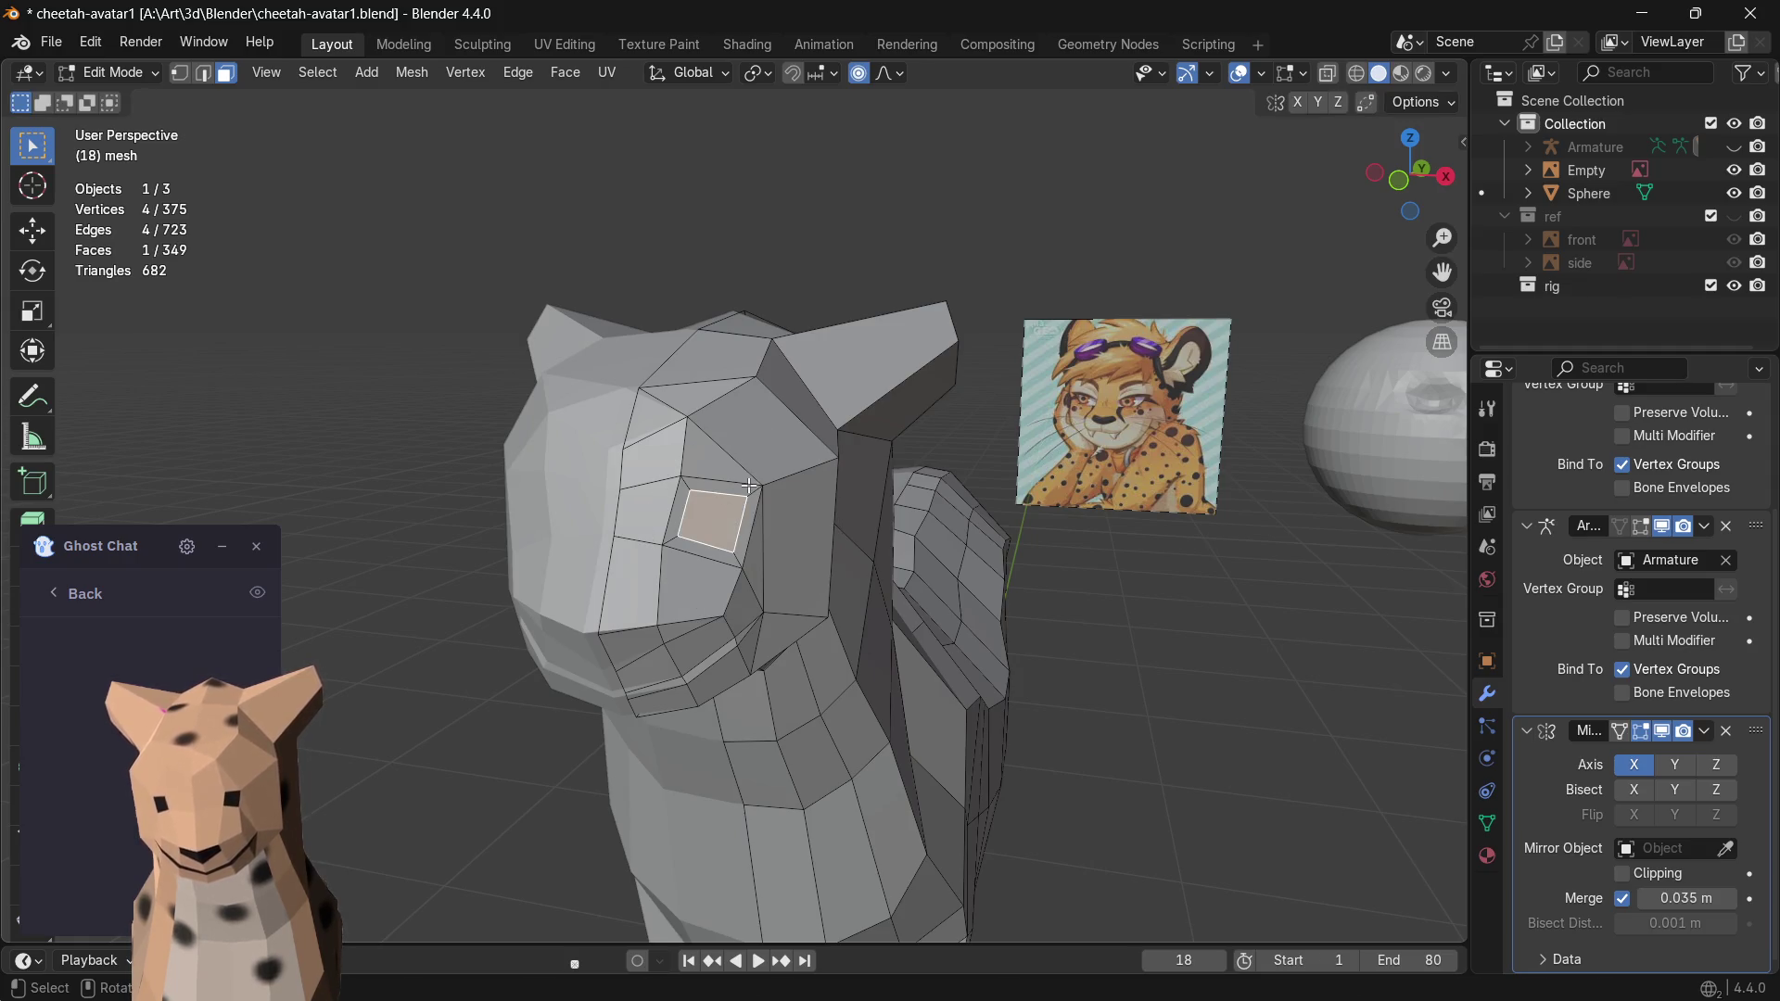
key(ctrl+z)
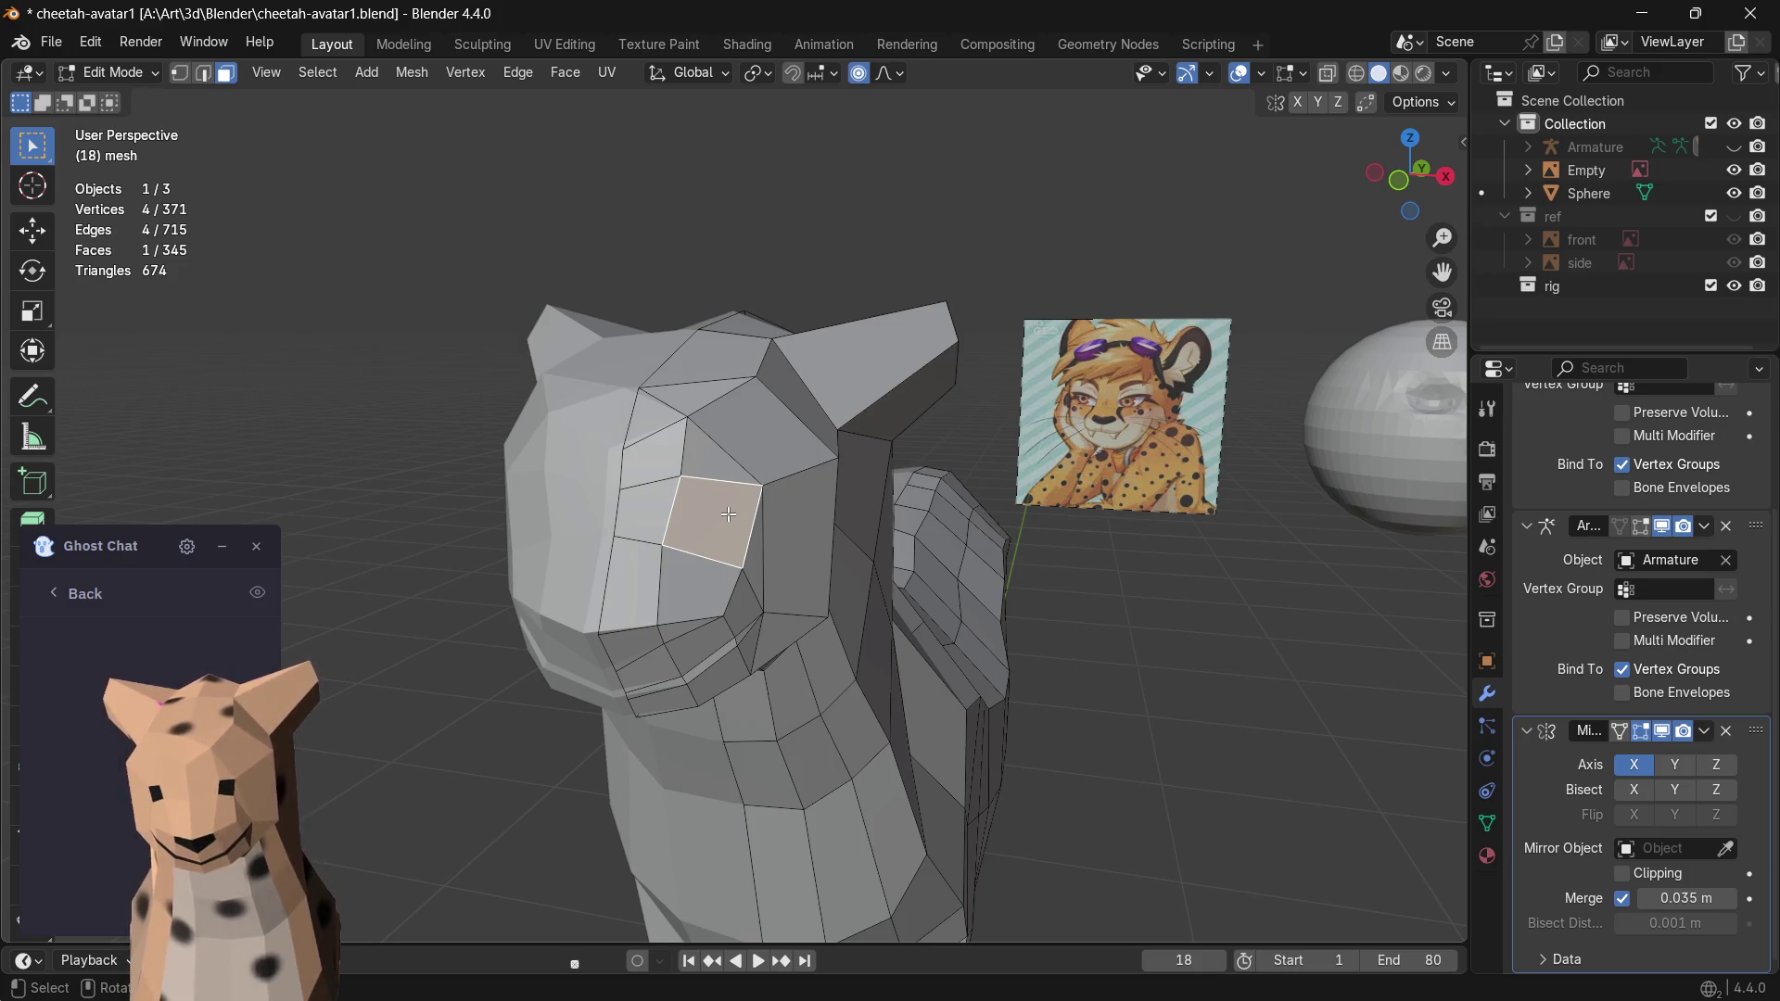
- Slide the eye face along X and shrink it slightly
key(g)
key(x)
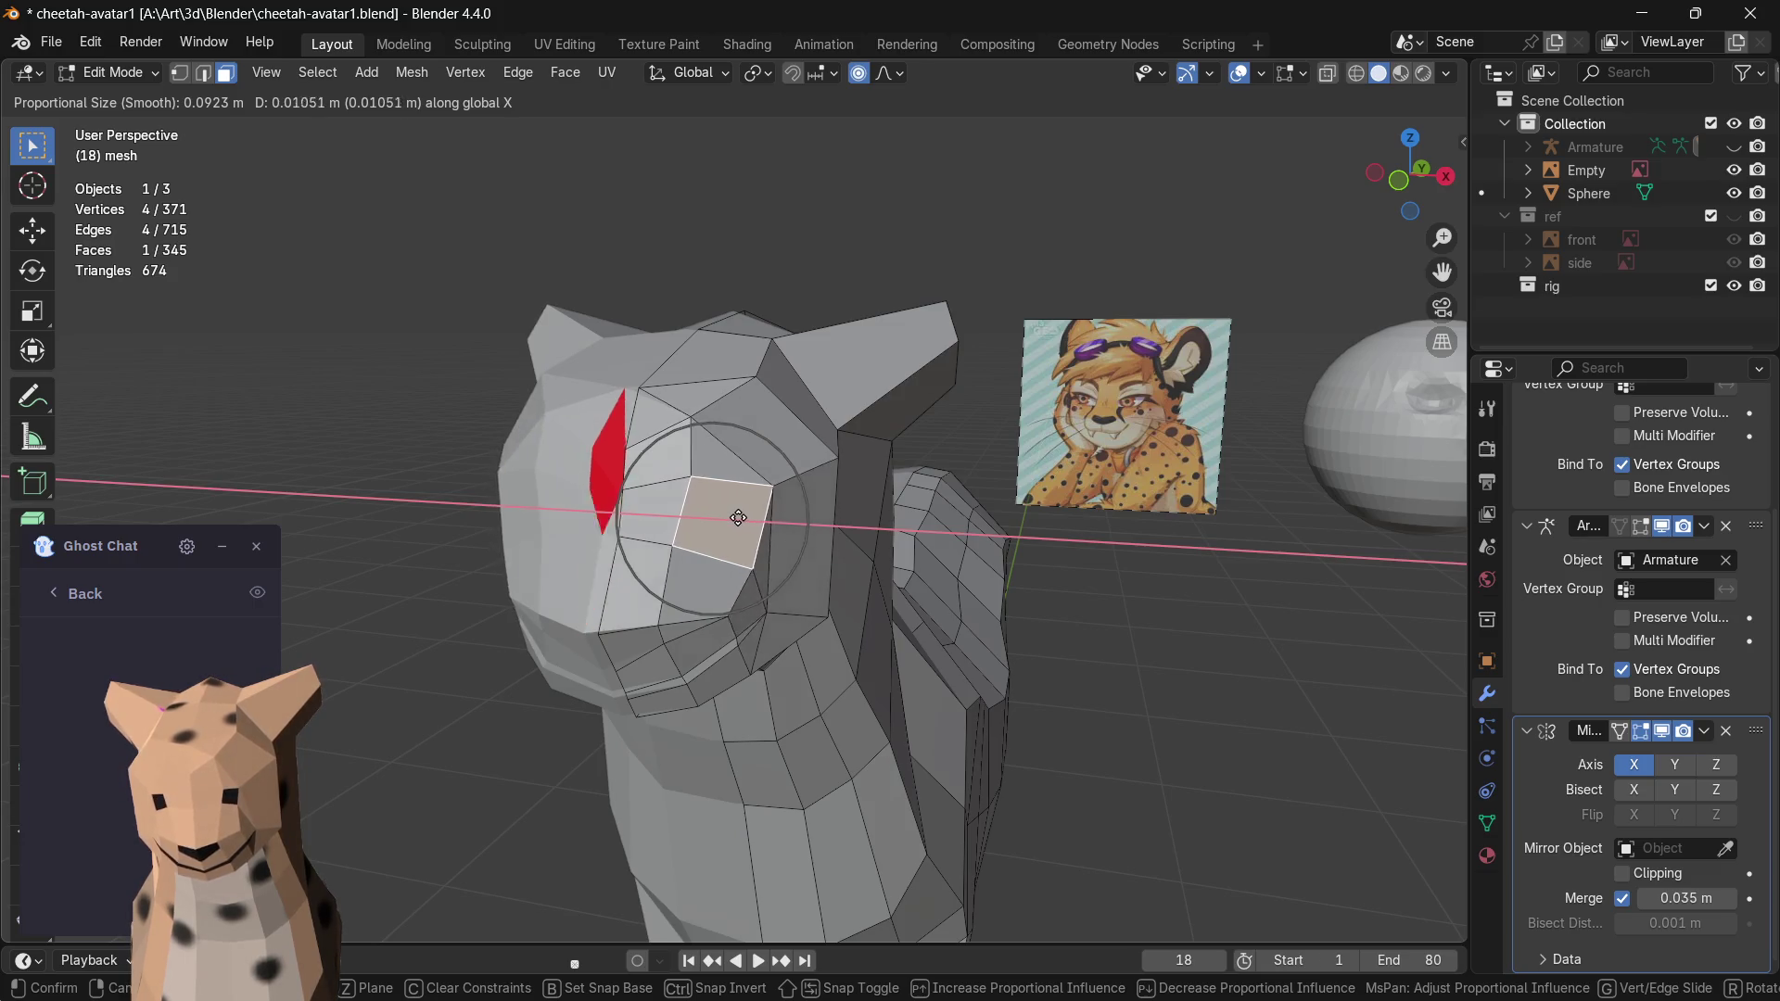
click(724, 517)
key(s)
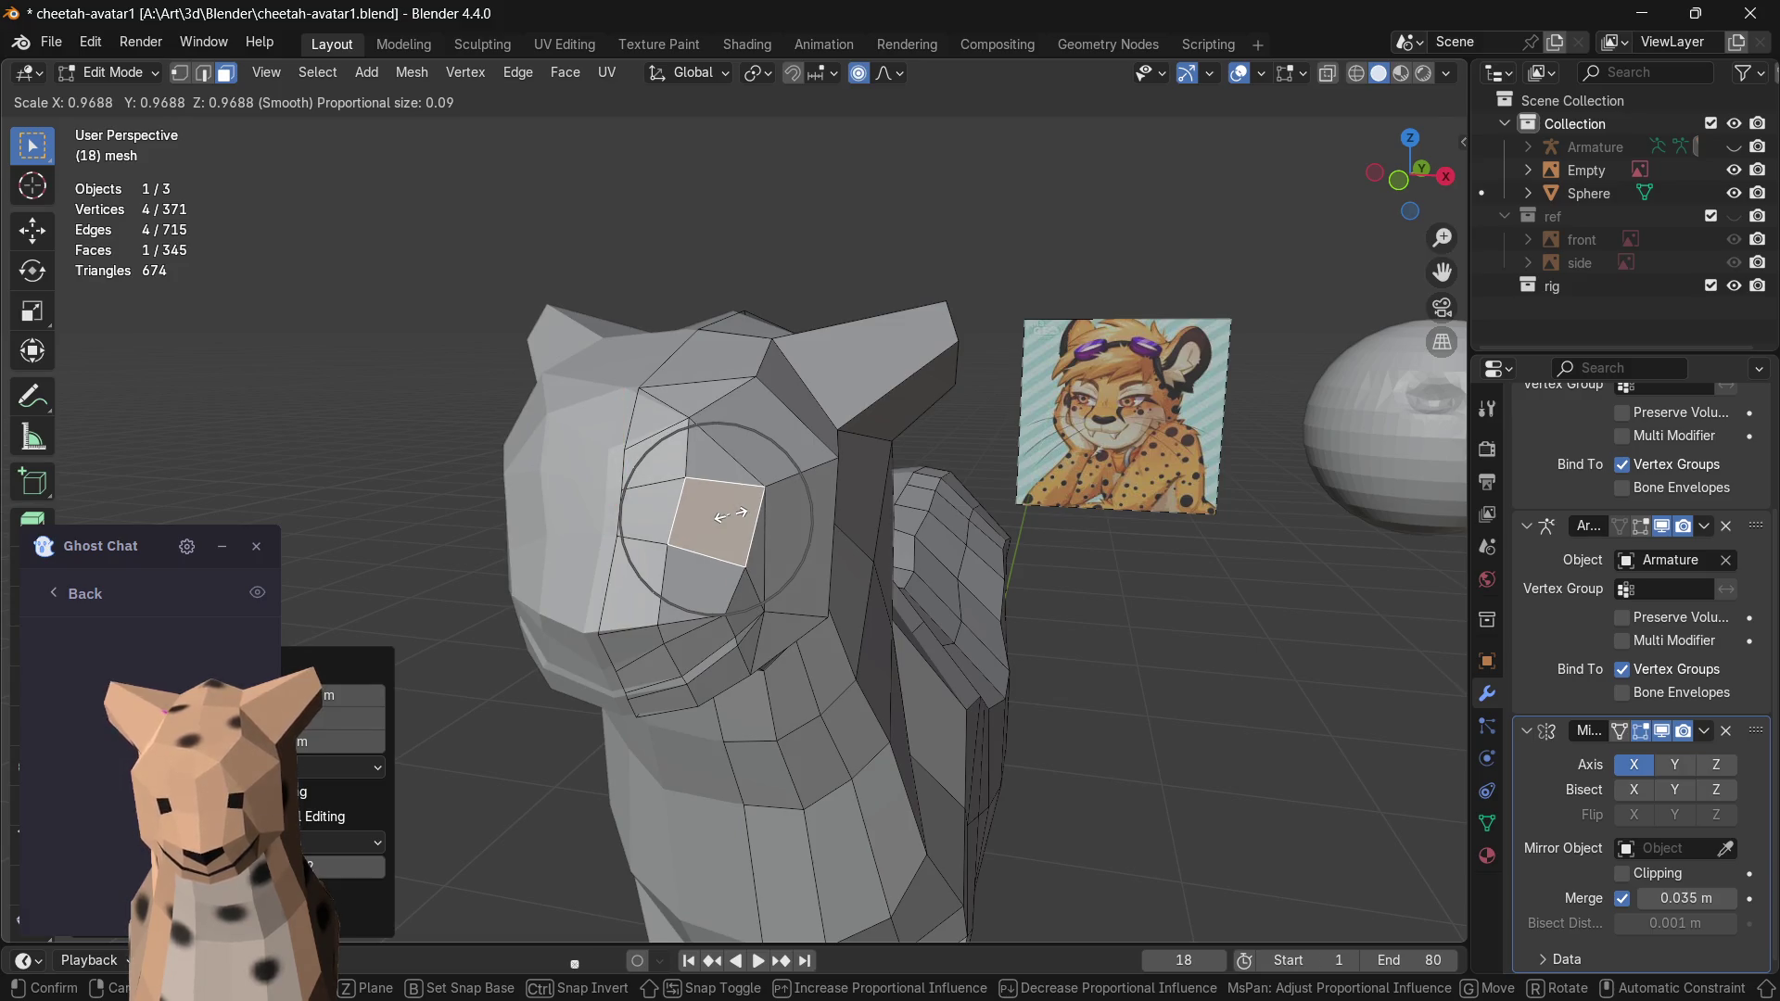
click(724, 517)
- Inspect the head in Material Preview from another angle, then return to Solid shading
middle_drag(727, 517, 728, 518)
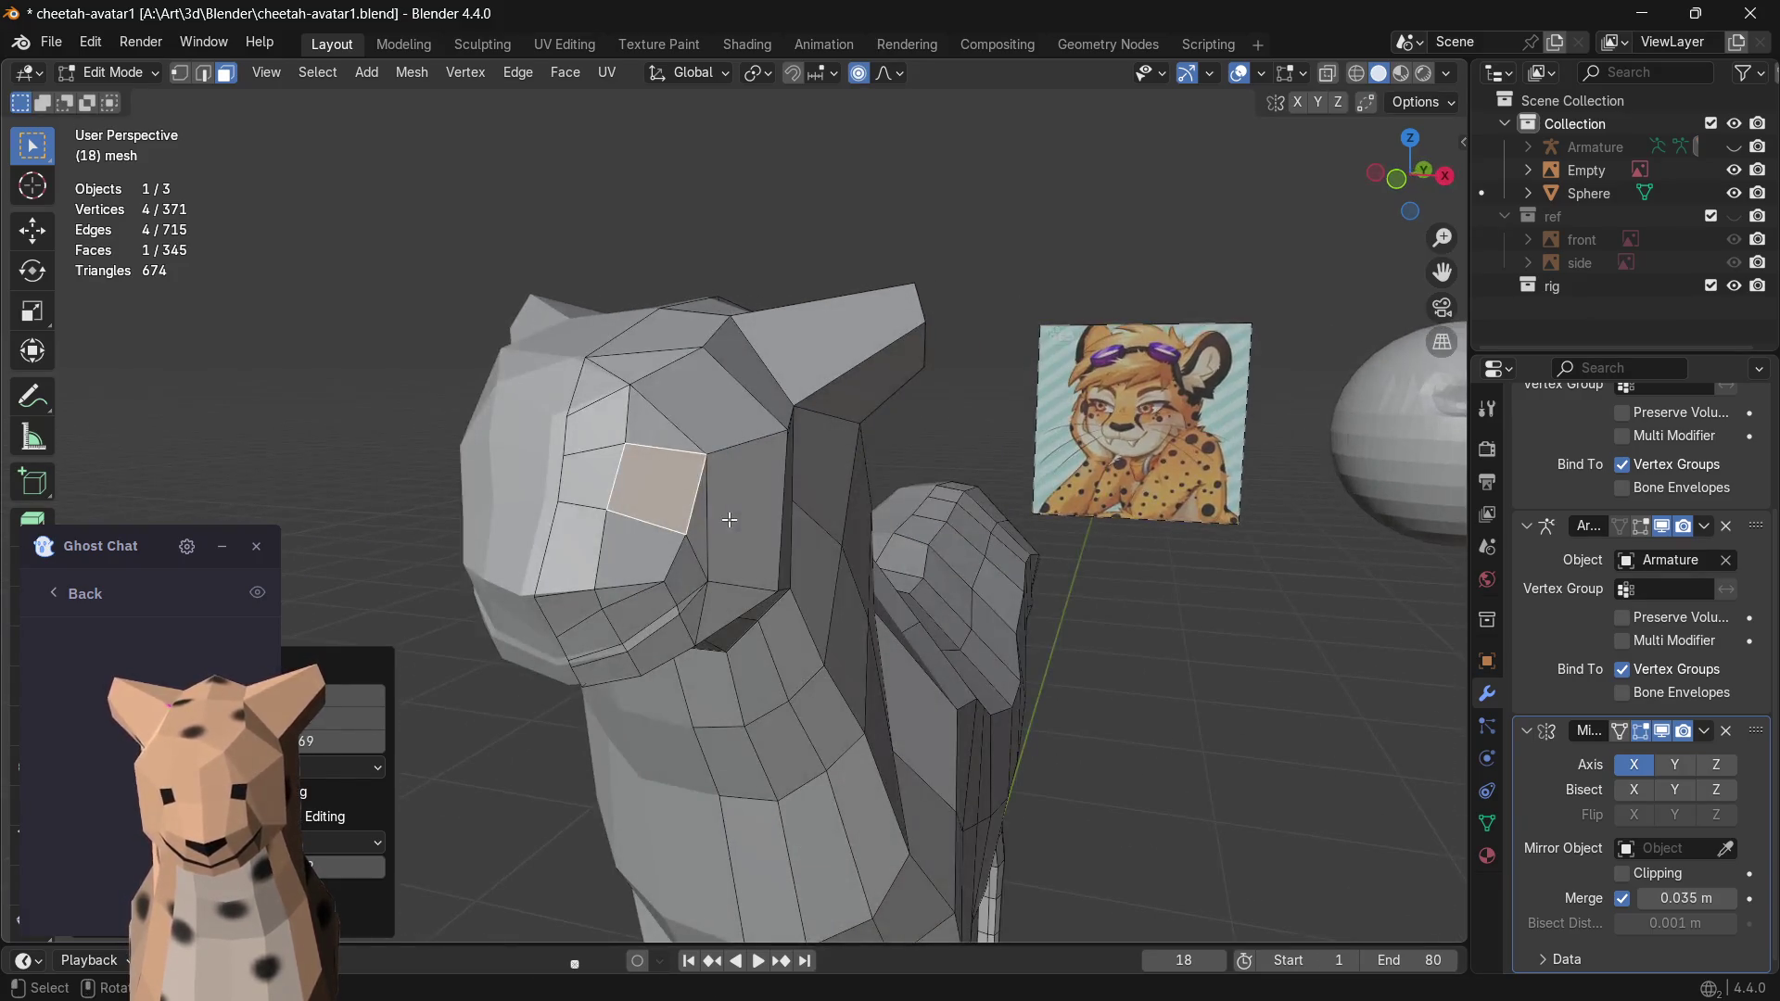
click(1400, 74)
middle_drag(862, 473, 788, 509)
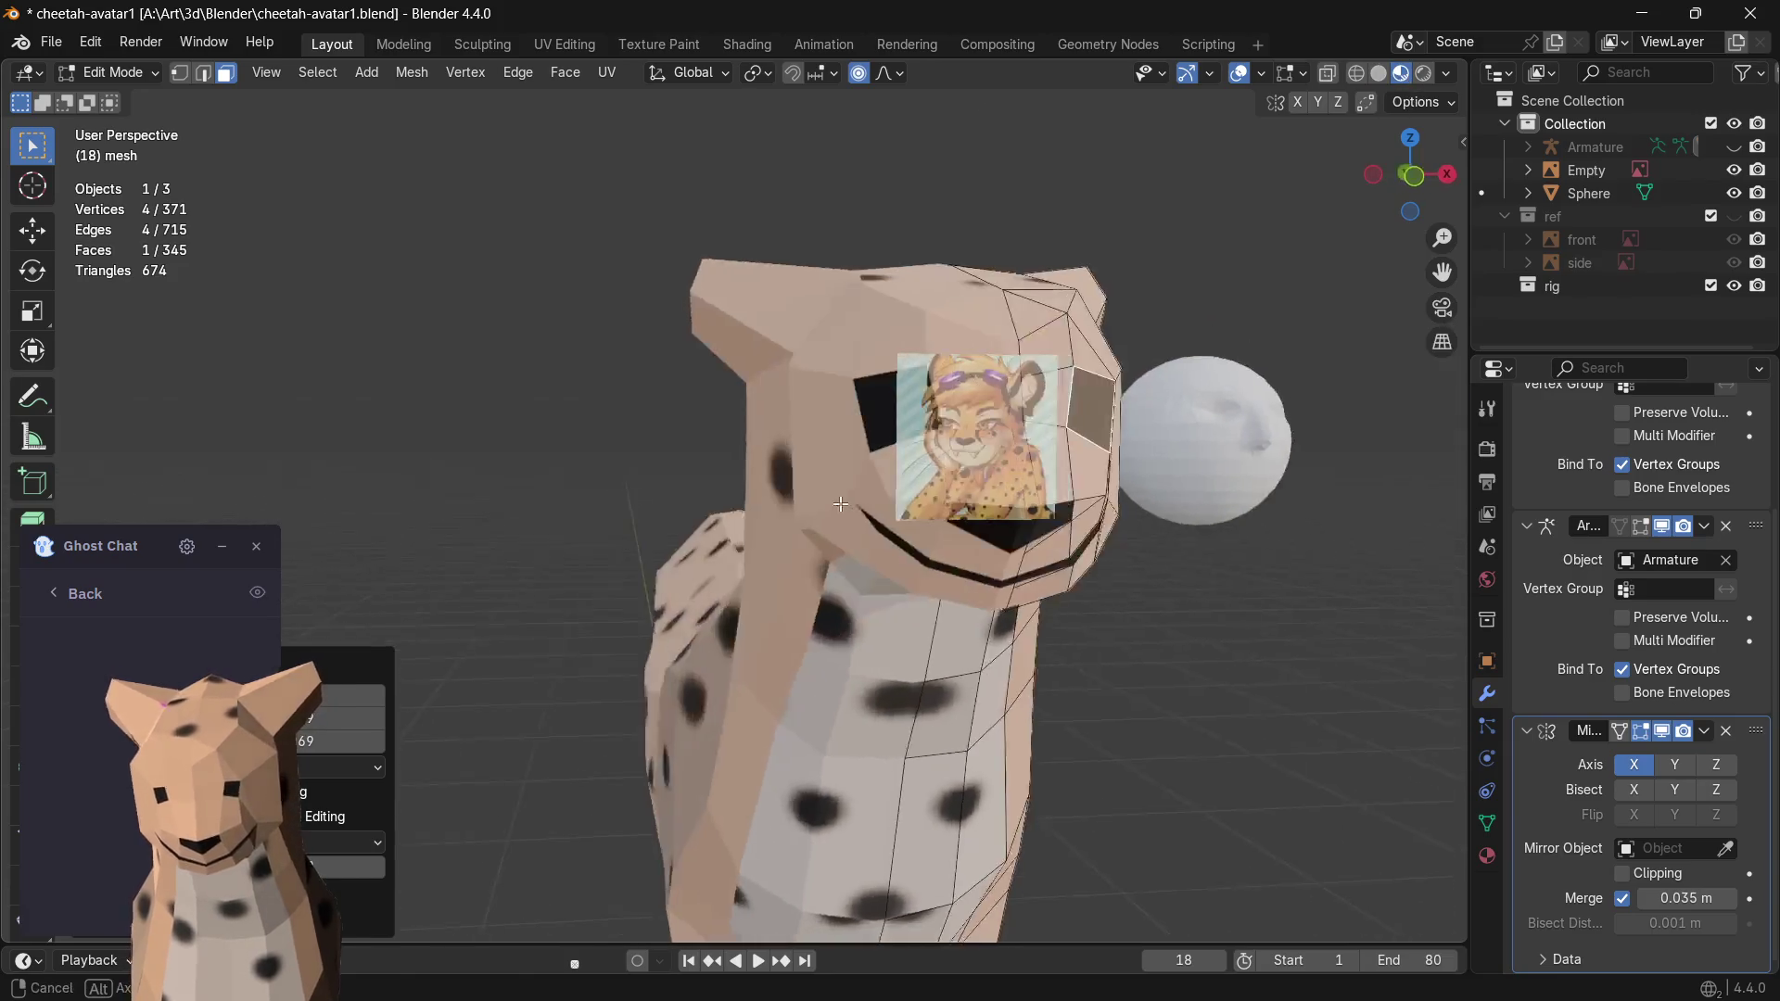
click(1378, 72)
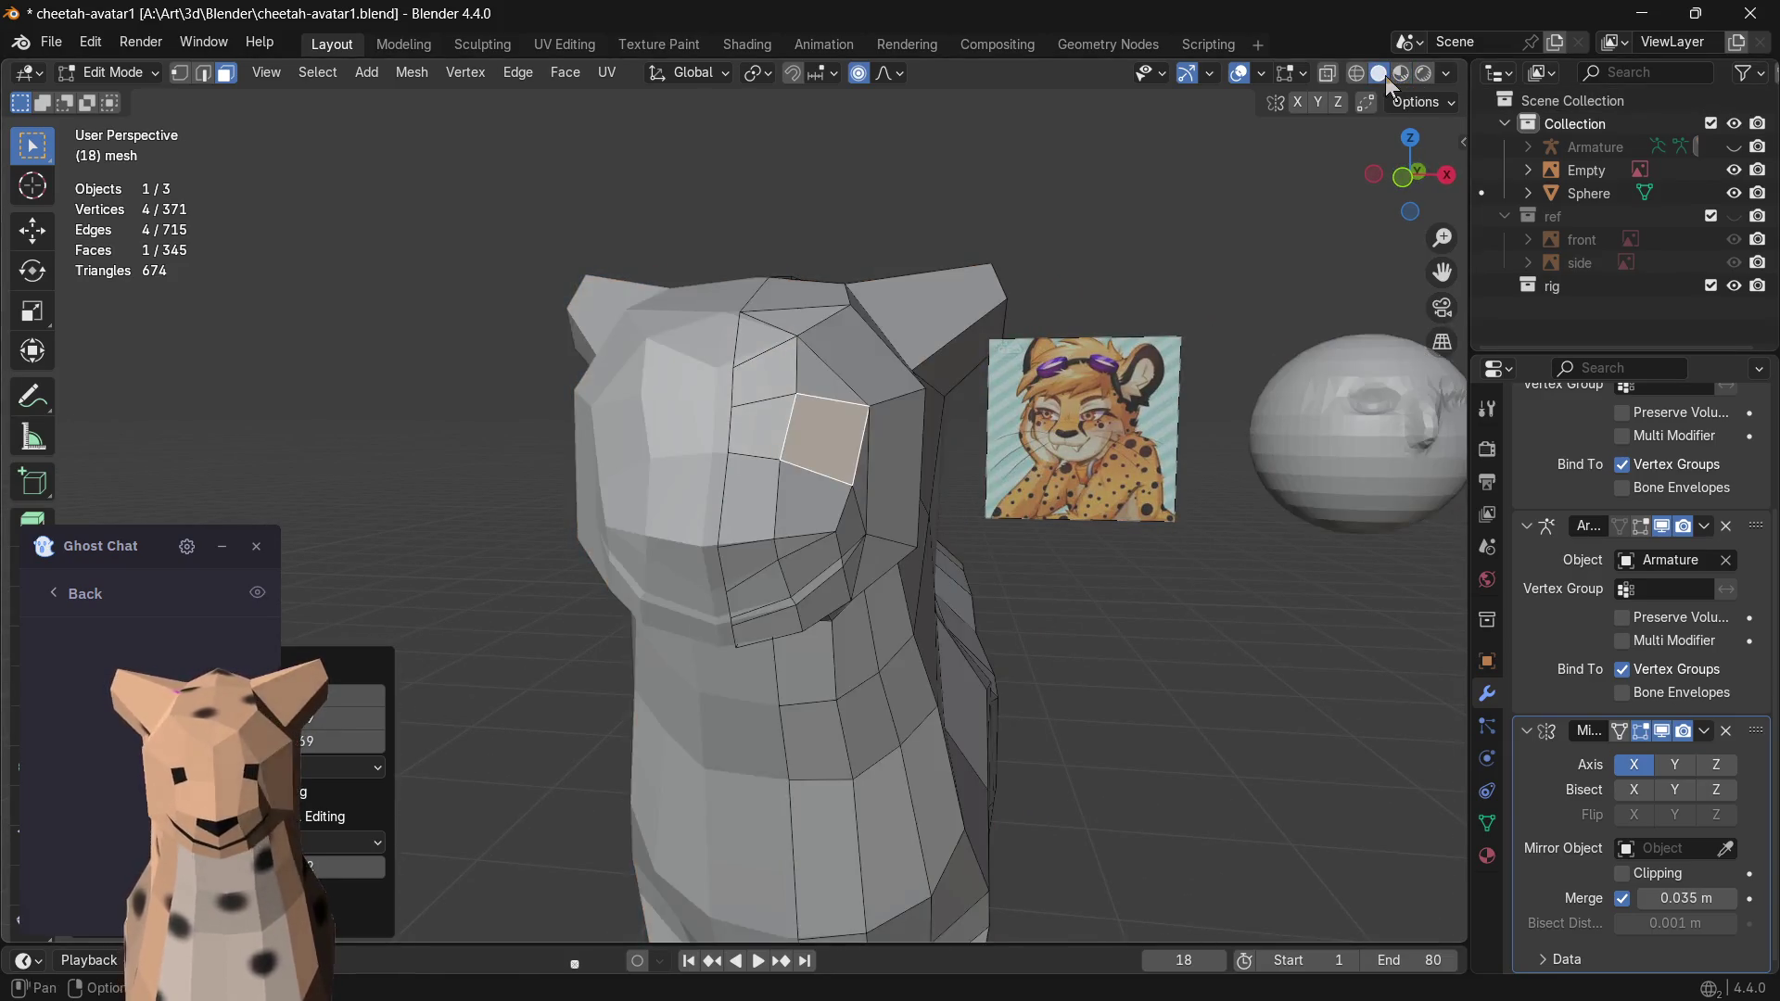
- Inset the eye face again to form the socket ring and begin selecting its rim faces
key(i)
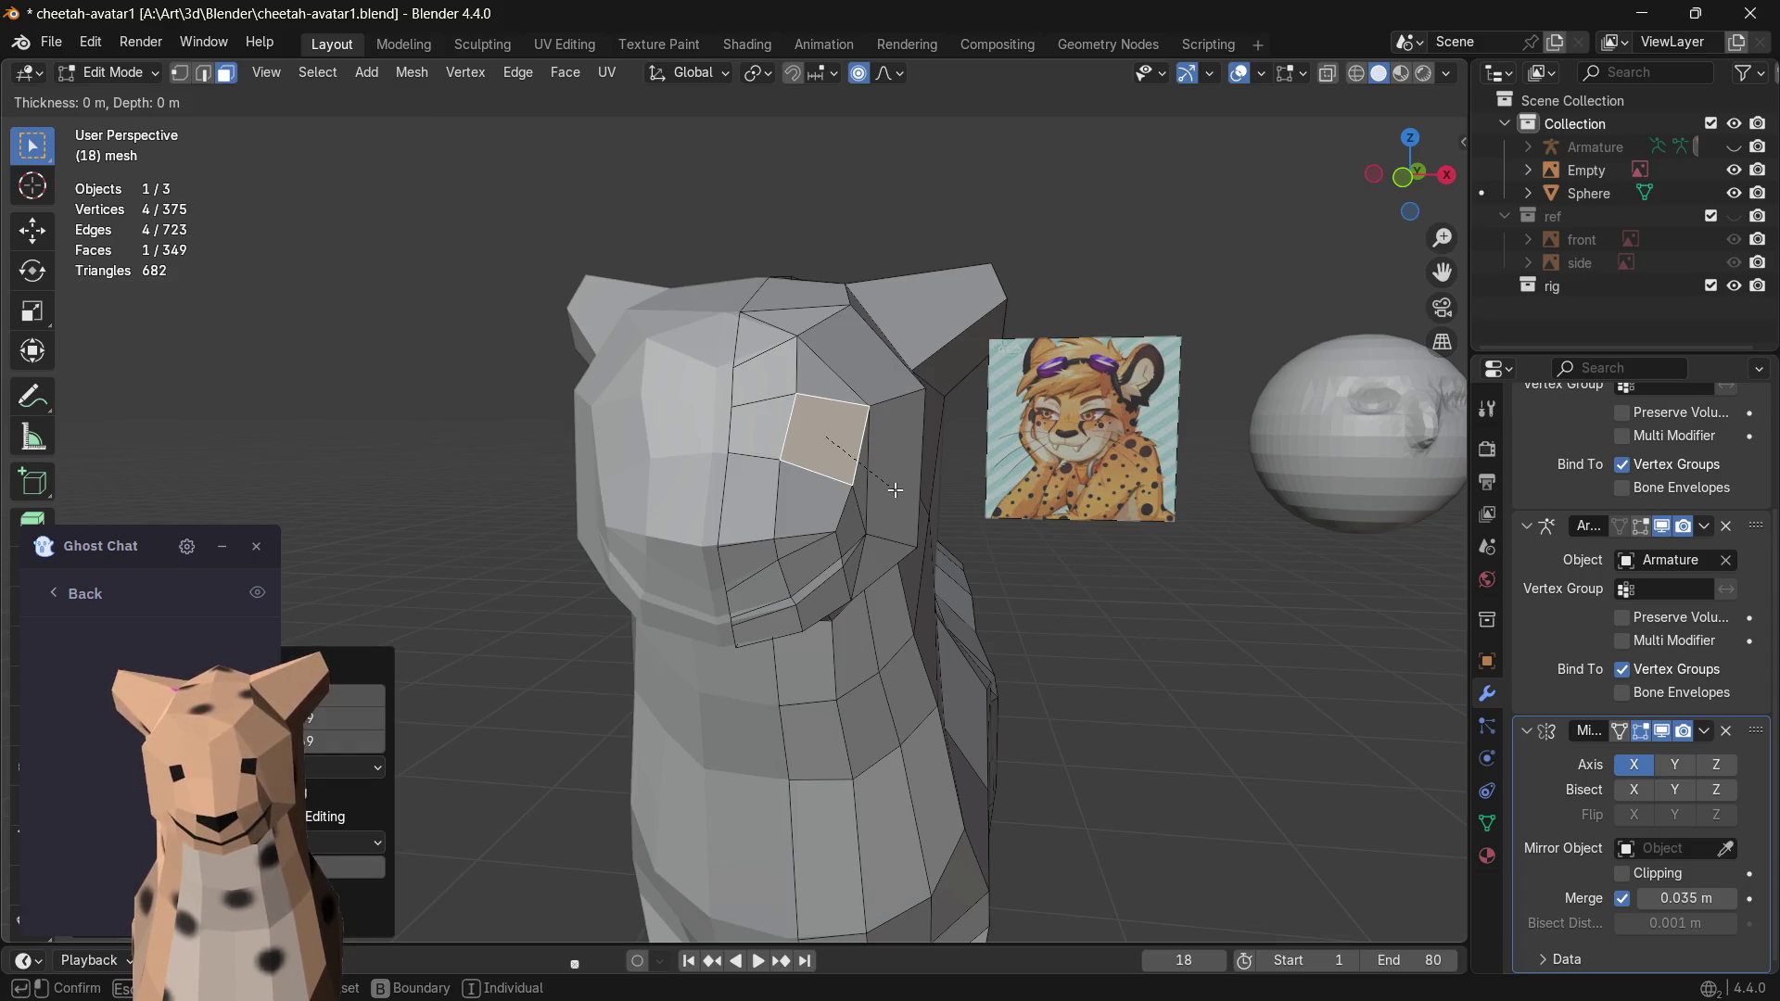
click(892, 488)
scroll(916, 478, up, 2)
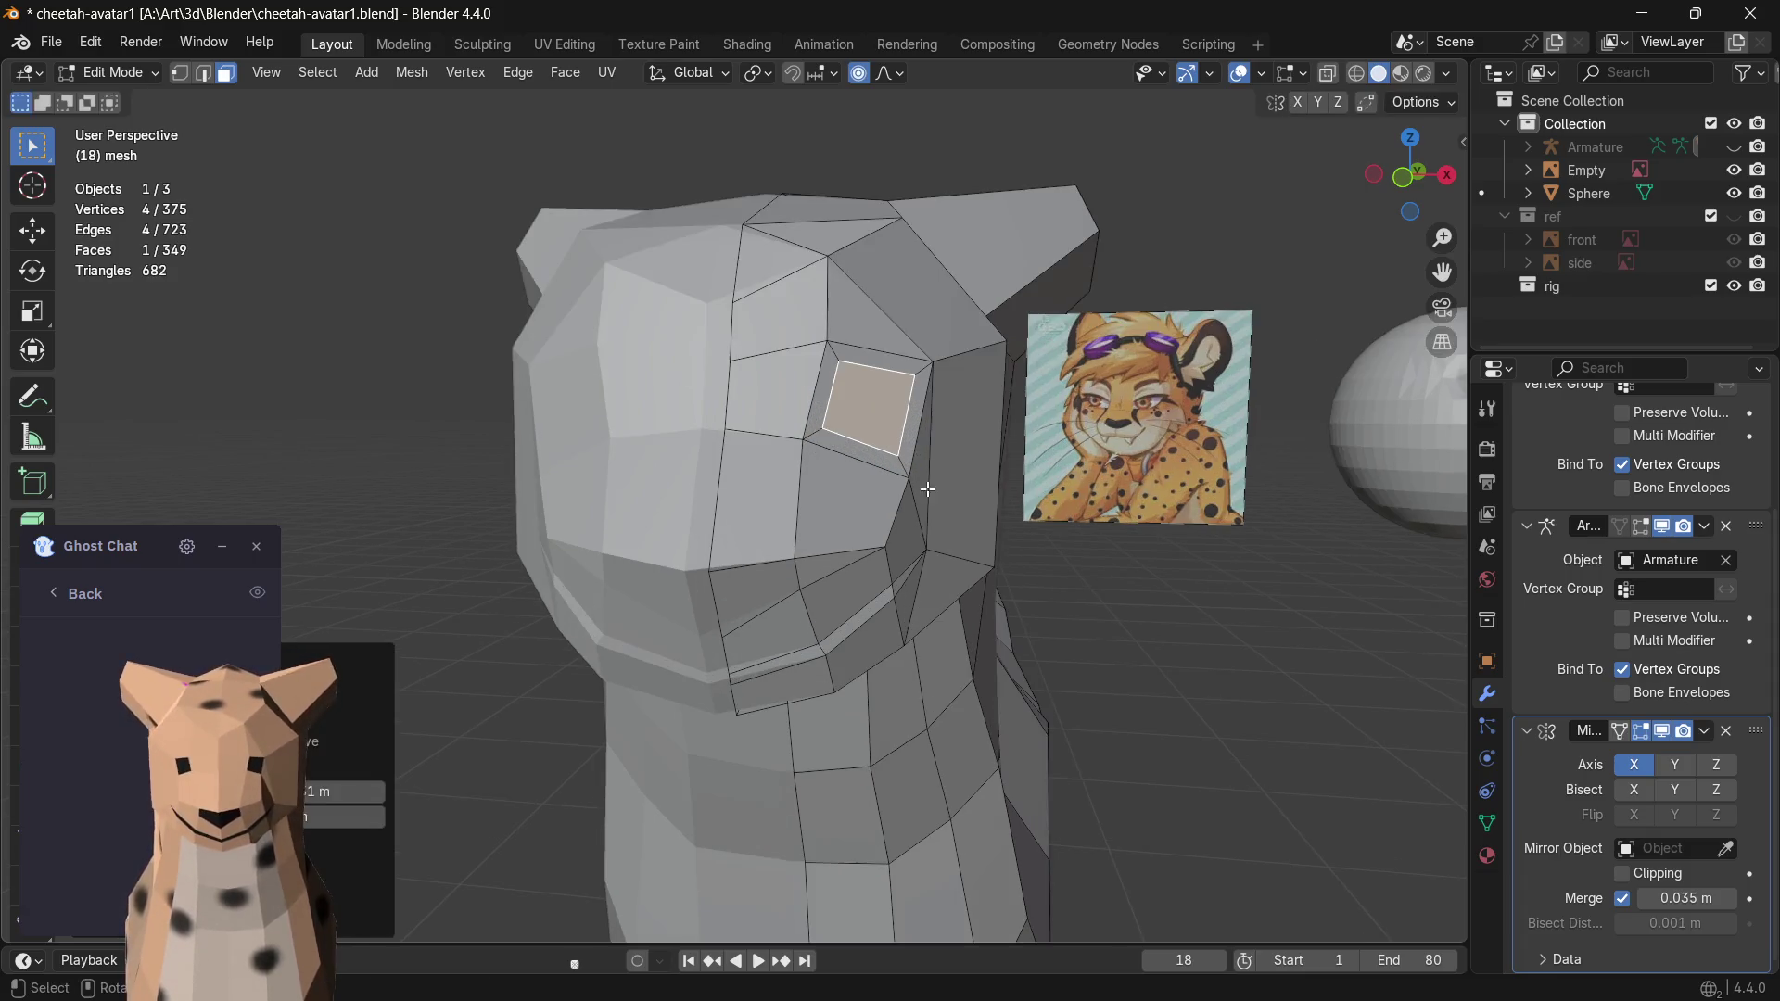
key(s)
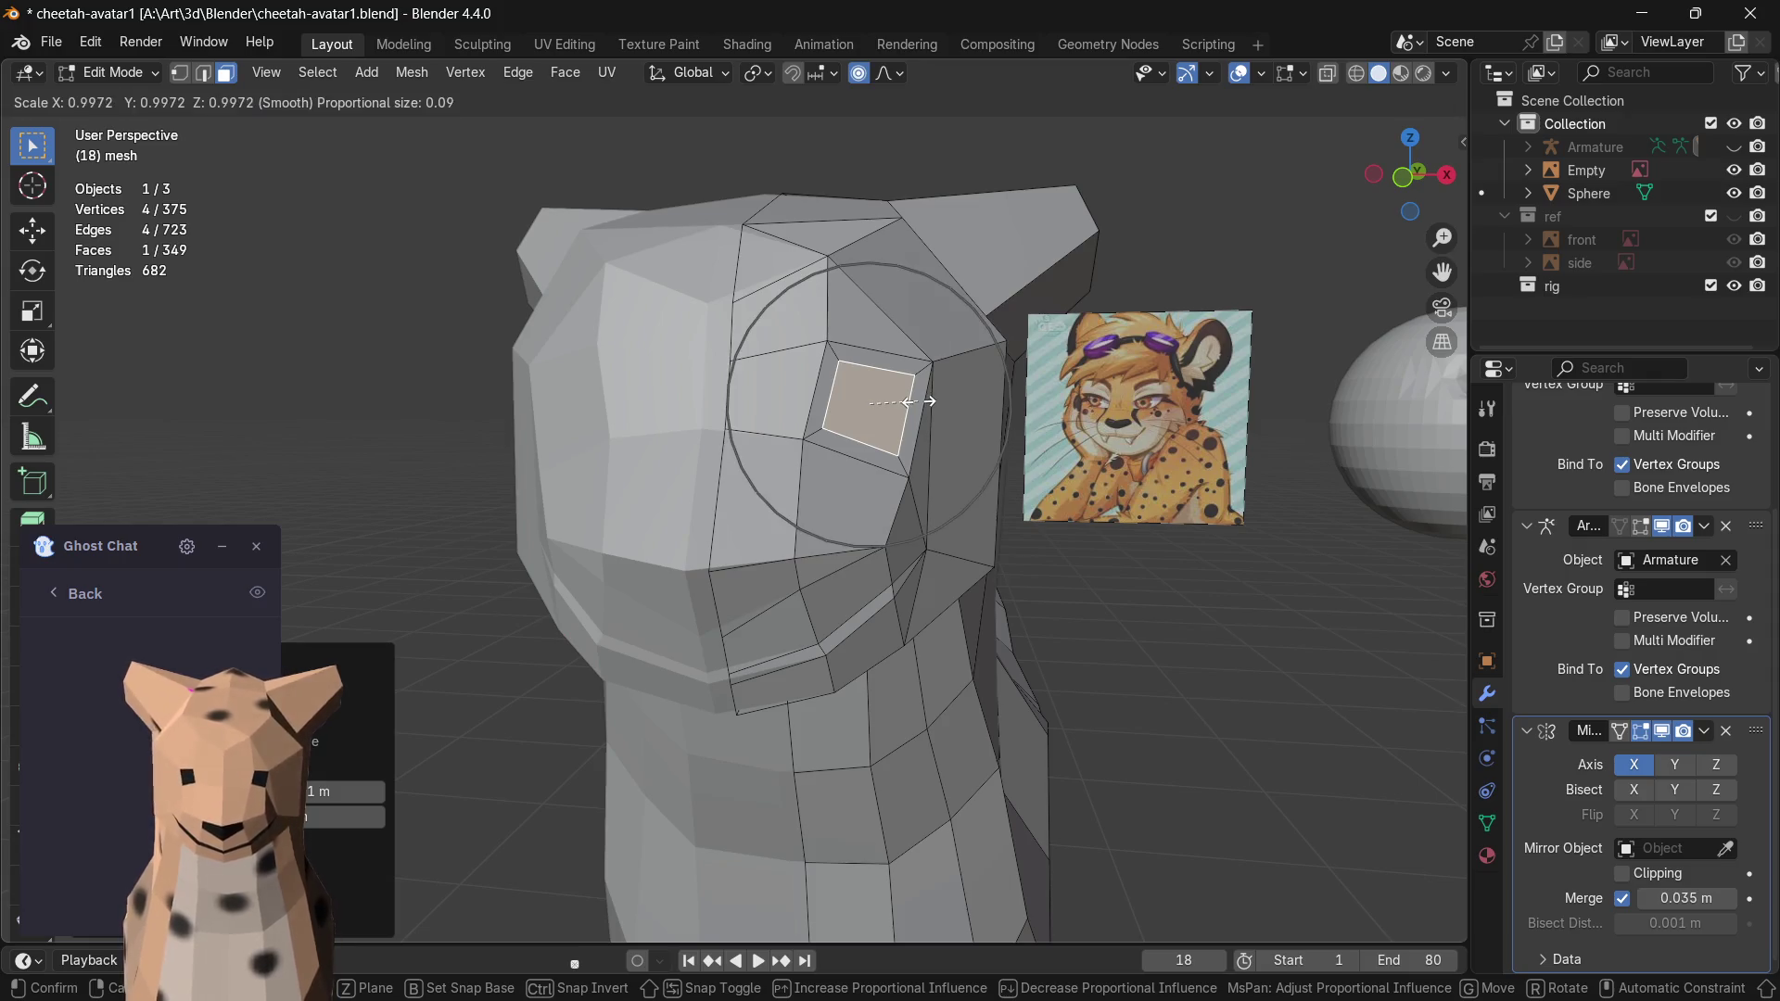
key(Escape)
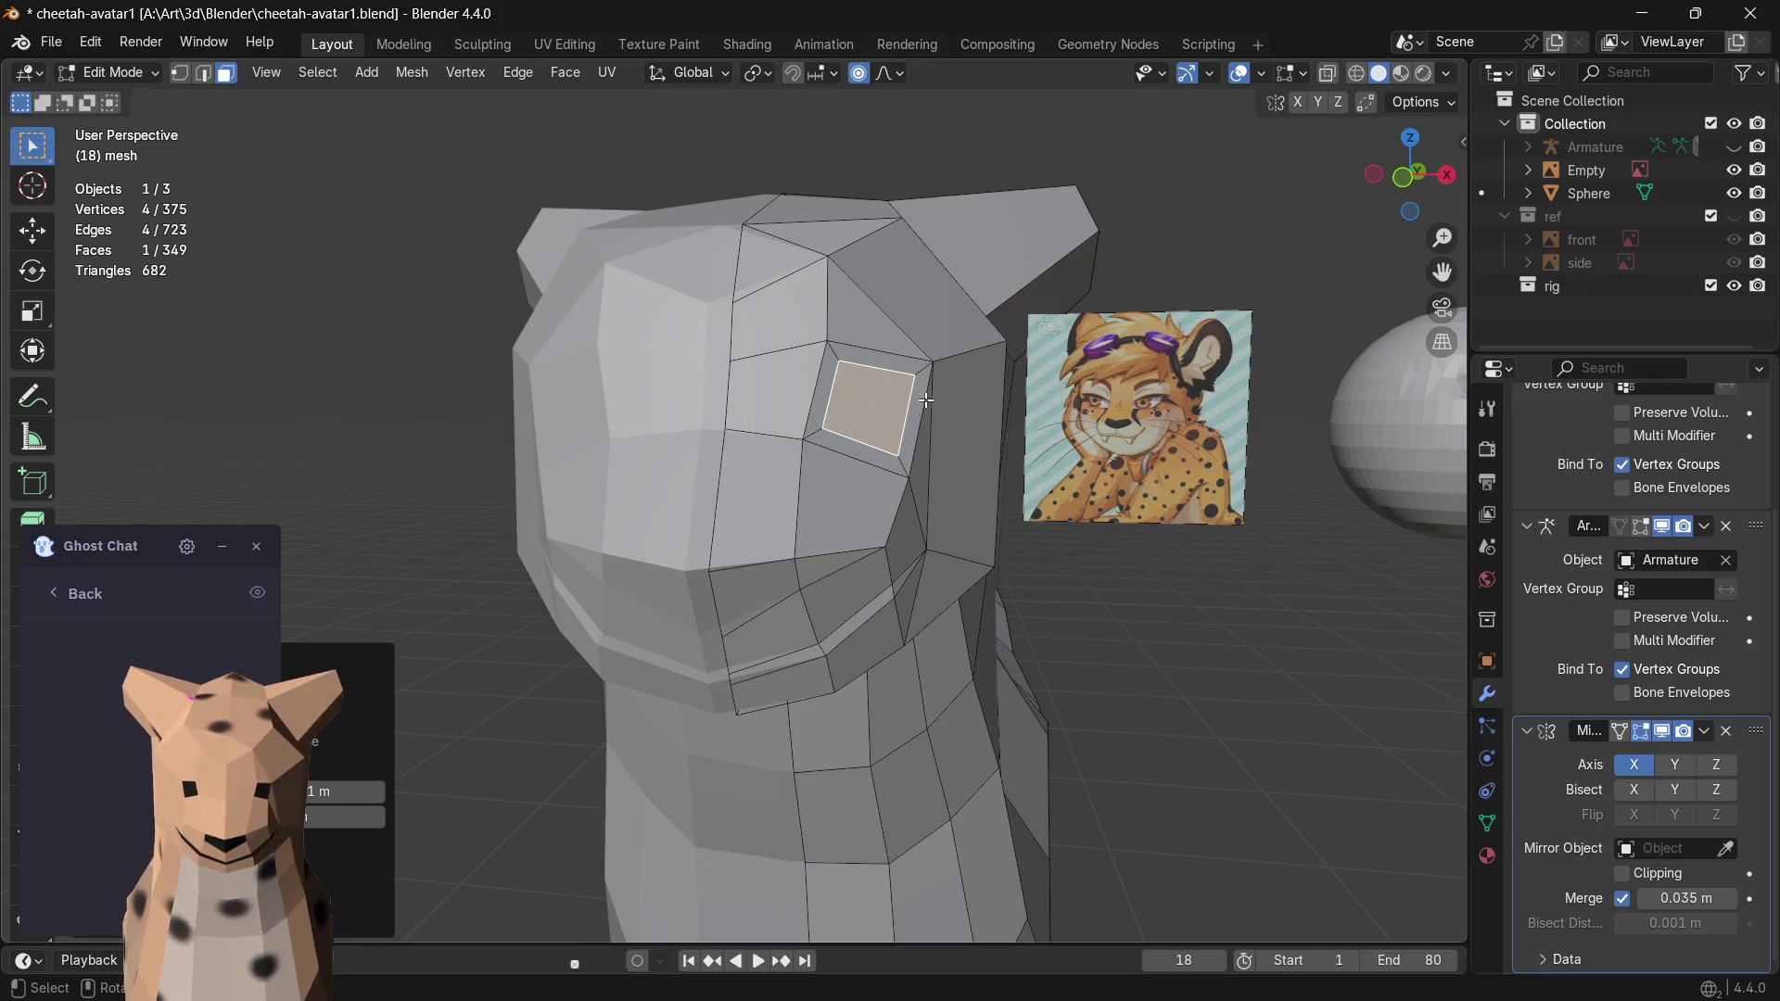
shift+click(842, 437)
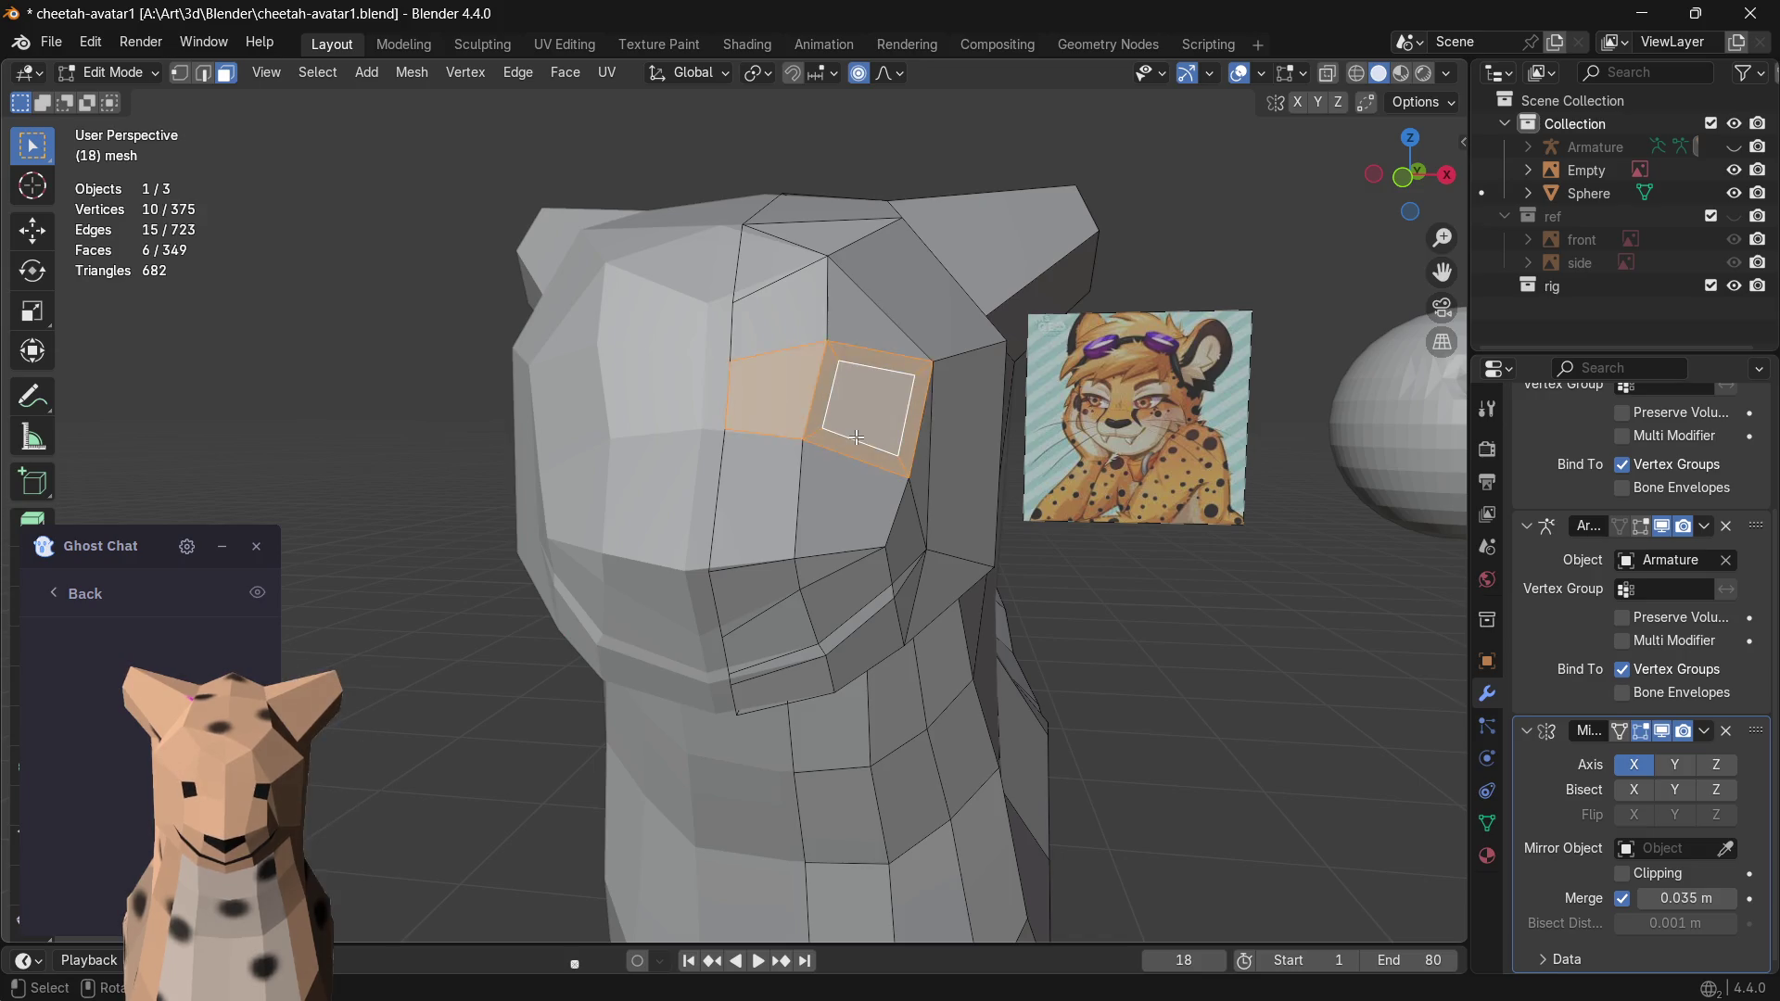
- Widen the eye socket by scaling its four rim faces along X
shift+click(841, 439)
shift+click(817, 401)
shift+click(908, 369)
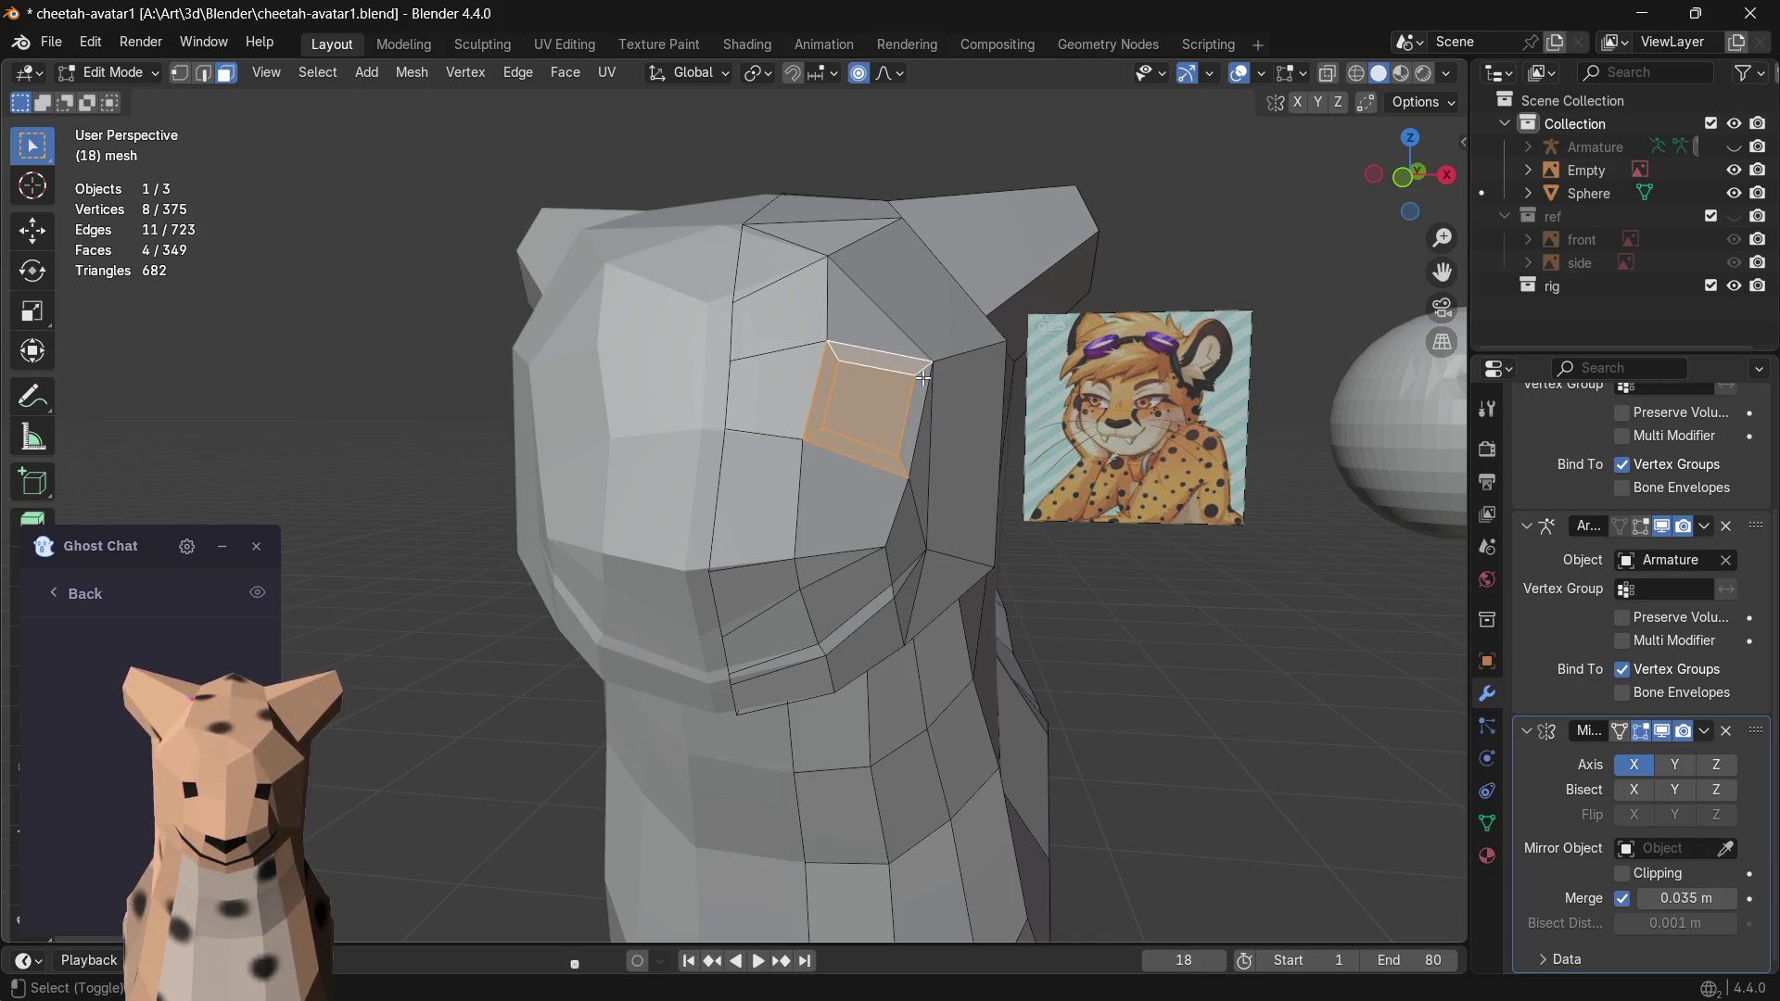
shift+click(916, 404)
key(s)
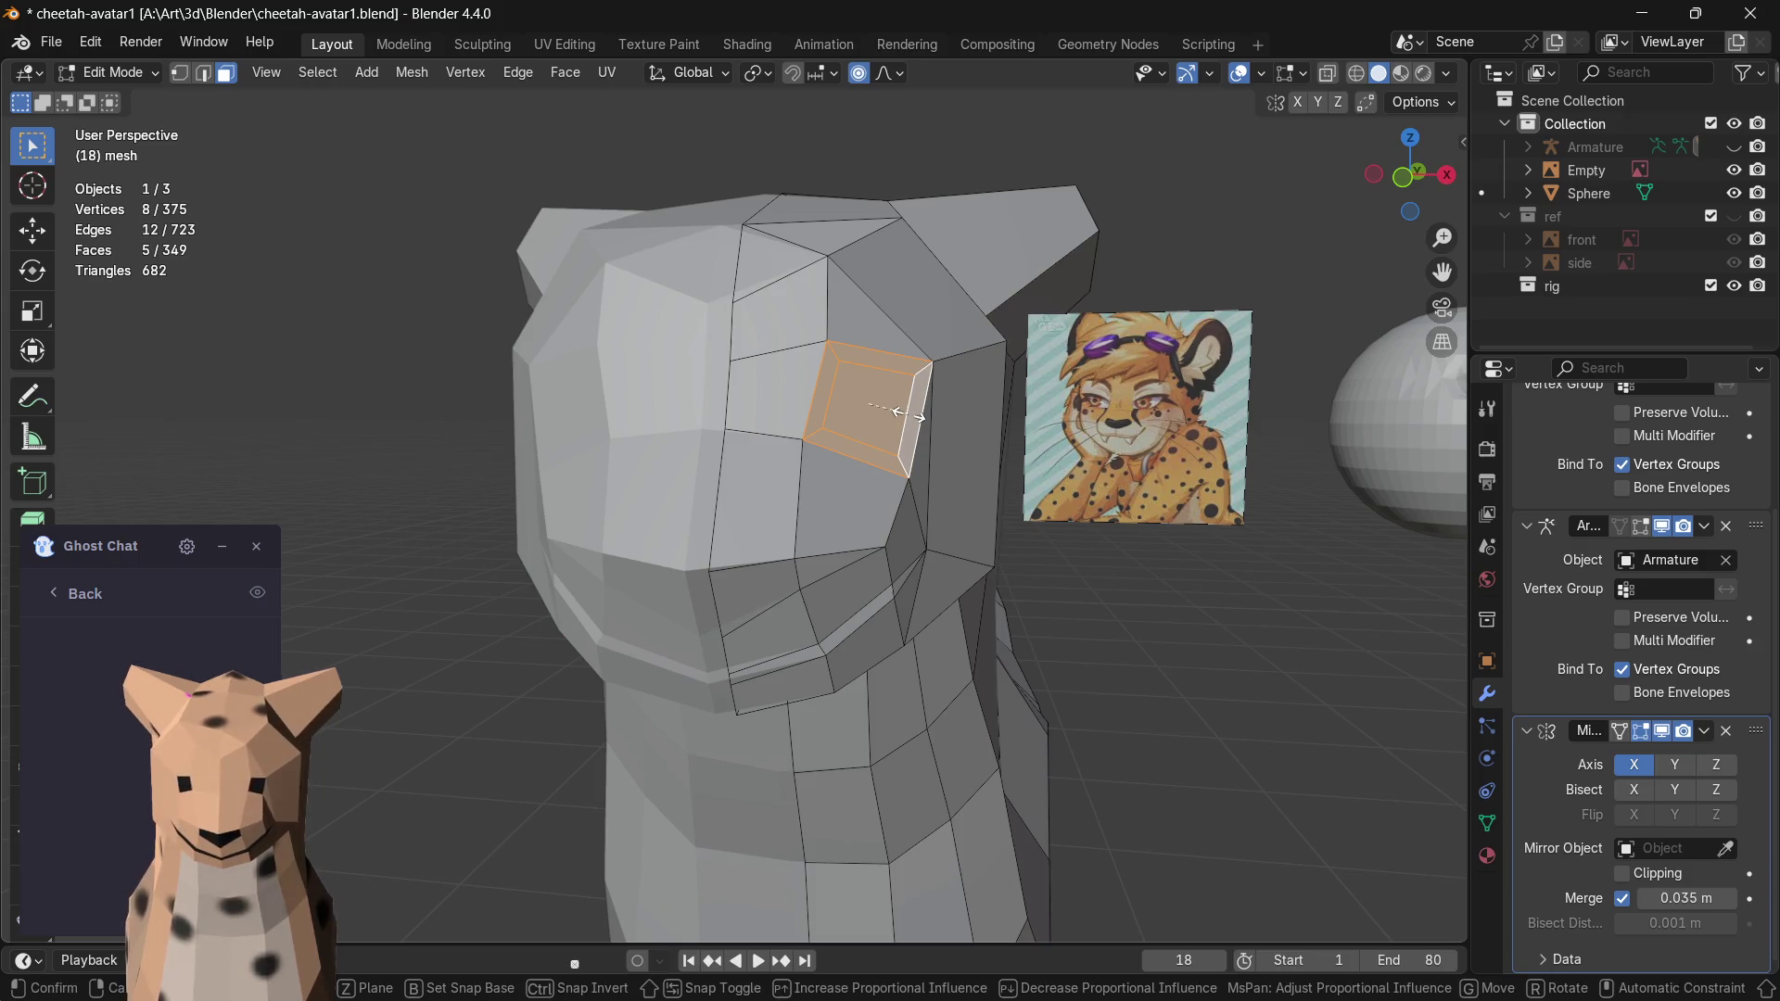
key(x)
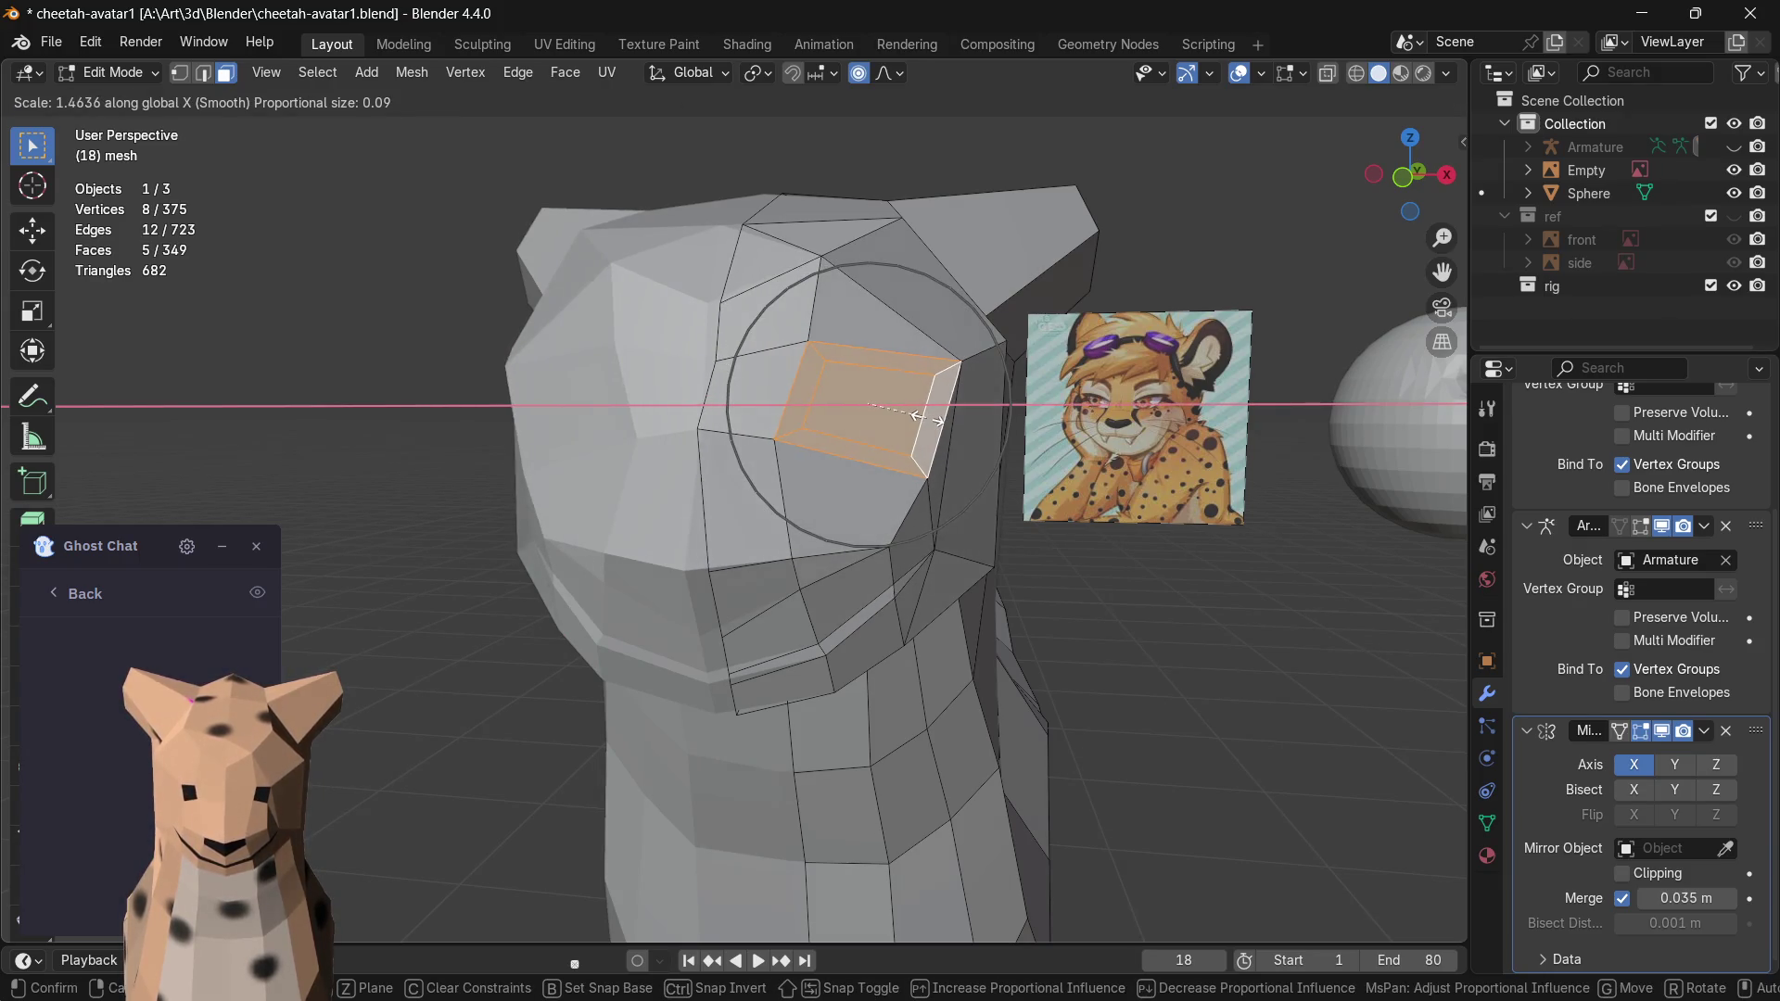
click(932, 419)
- Show the textured head in Material Preview and start nudging the thin face beside the socket
click(1398, 74)
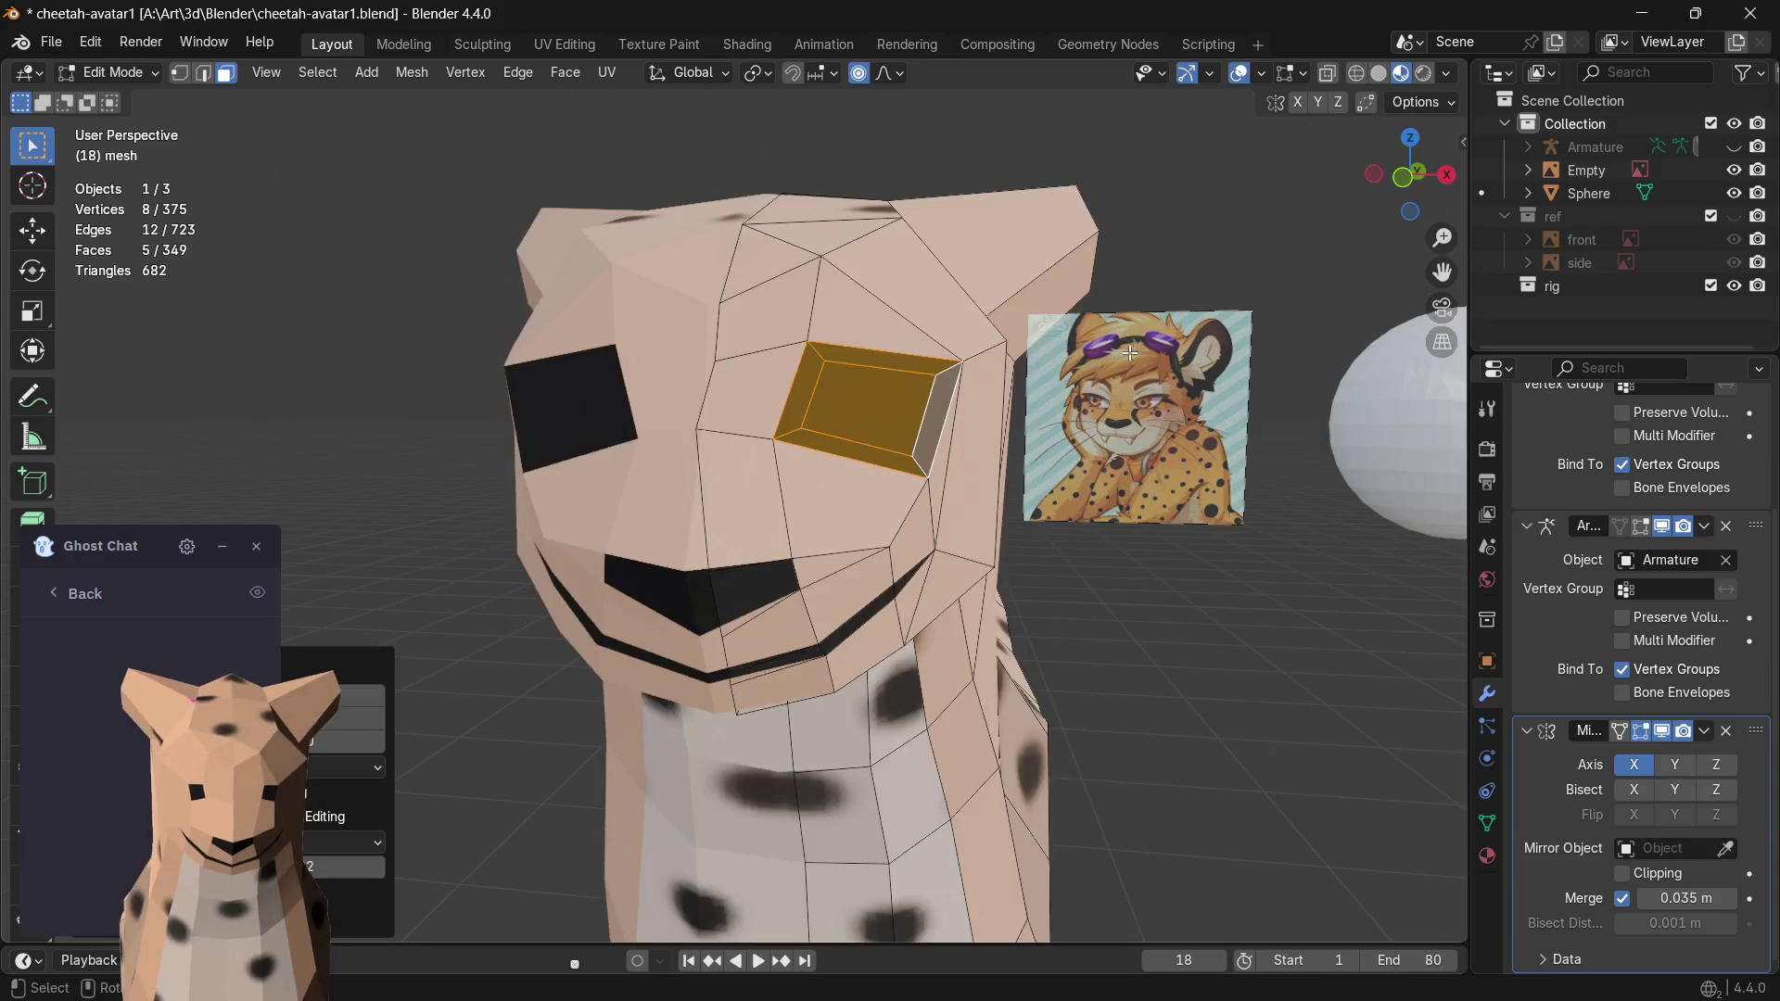
middle_drag(944, 412, 906, 414)
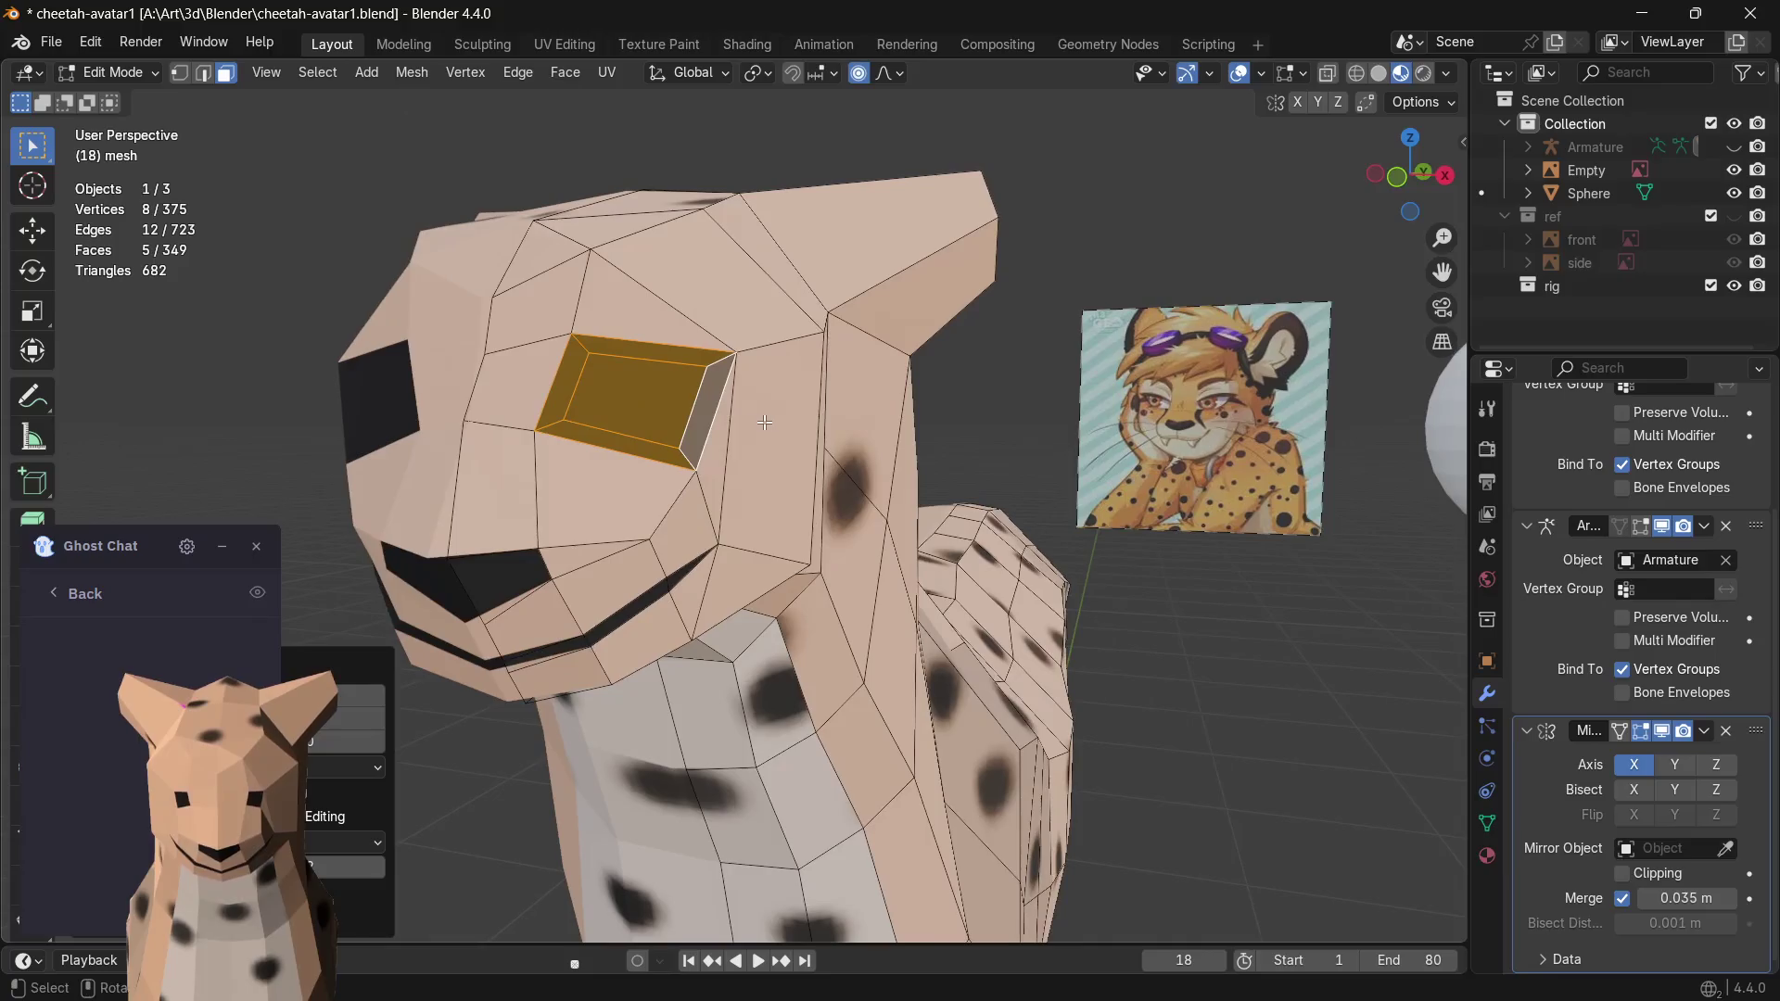
click(730, 424)
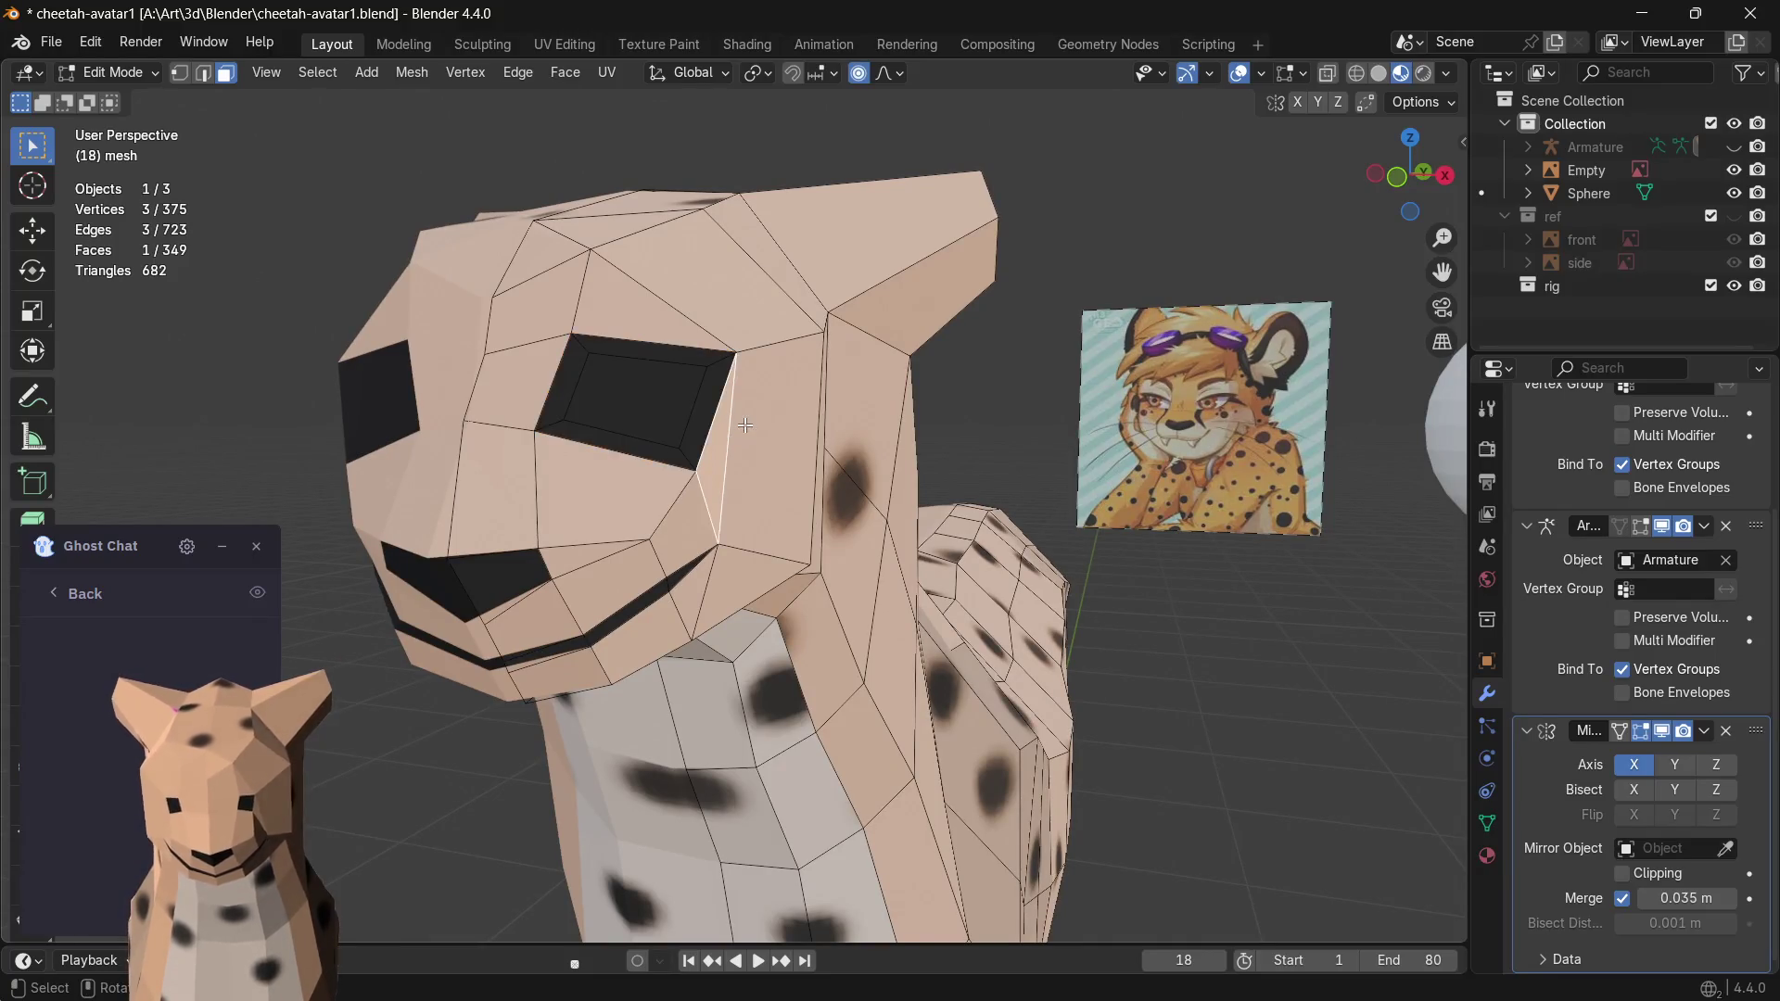
key(g)
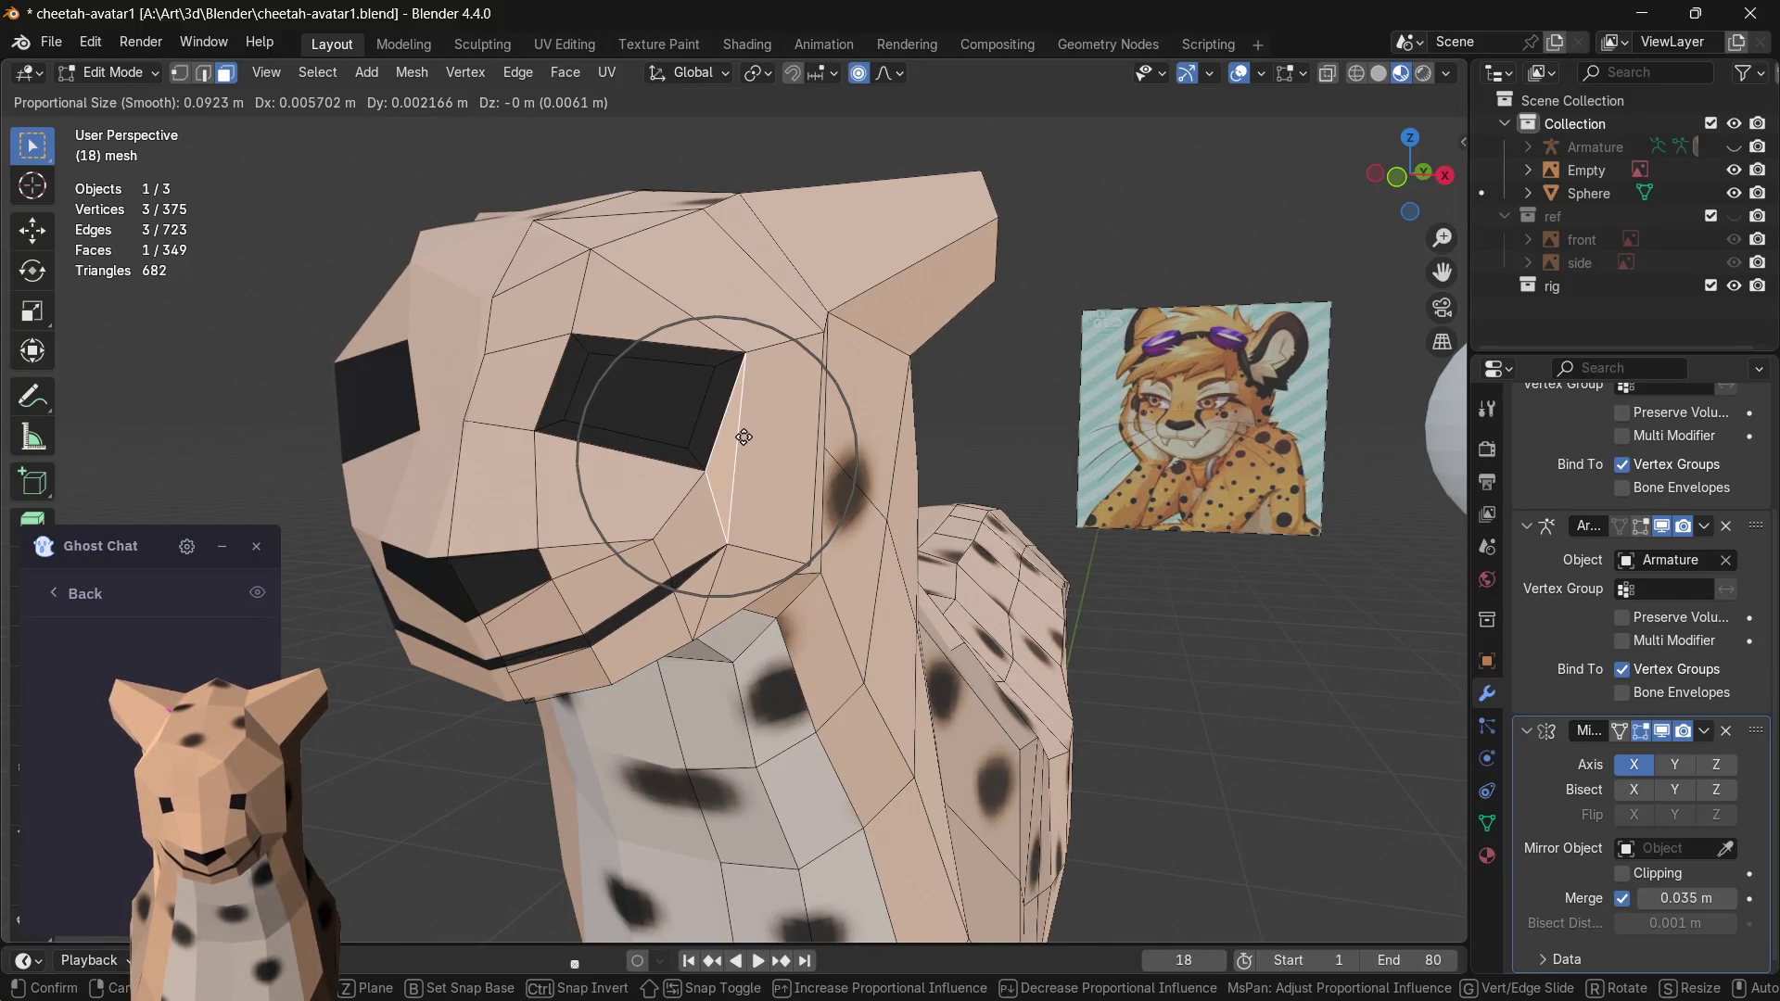
- Test moving the eye face, inspect from the front, and undo the move
click(745, 436)
key(g)
click(781, 440)
mouse_move(780, 439)
middle_down()
mouse_move(754, 438)
mouse_move(799, 401)
middle_up()
click(799, 401)
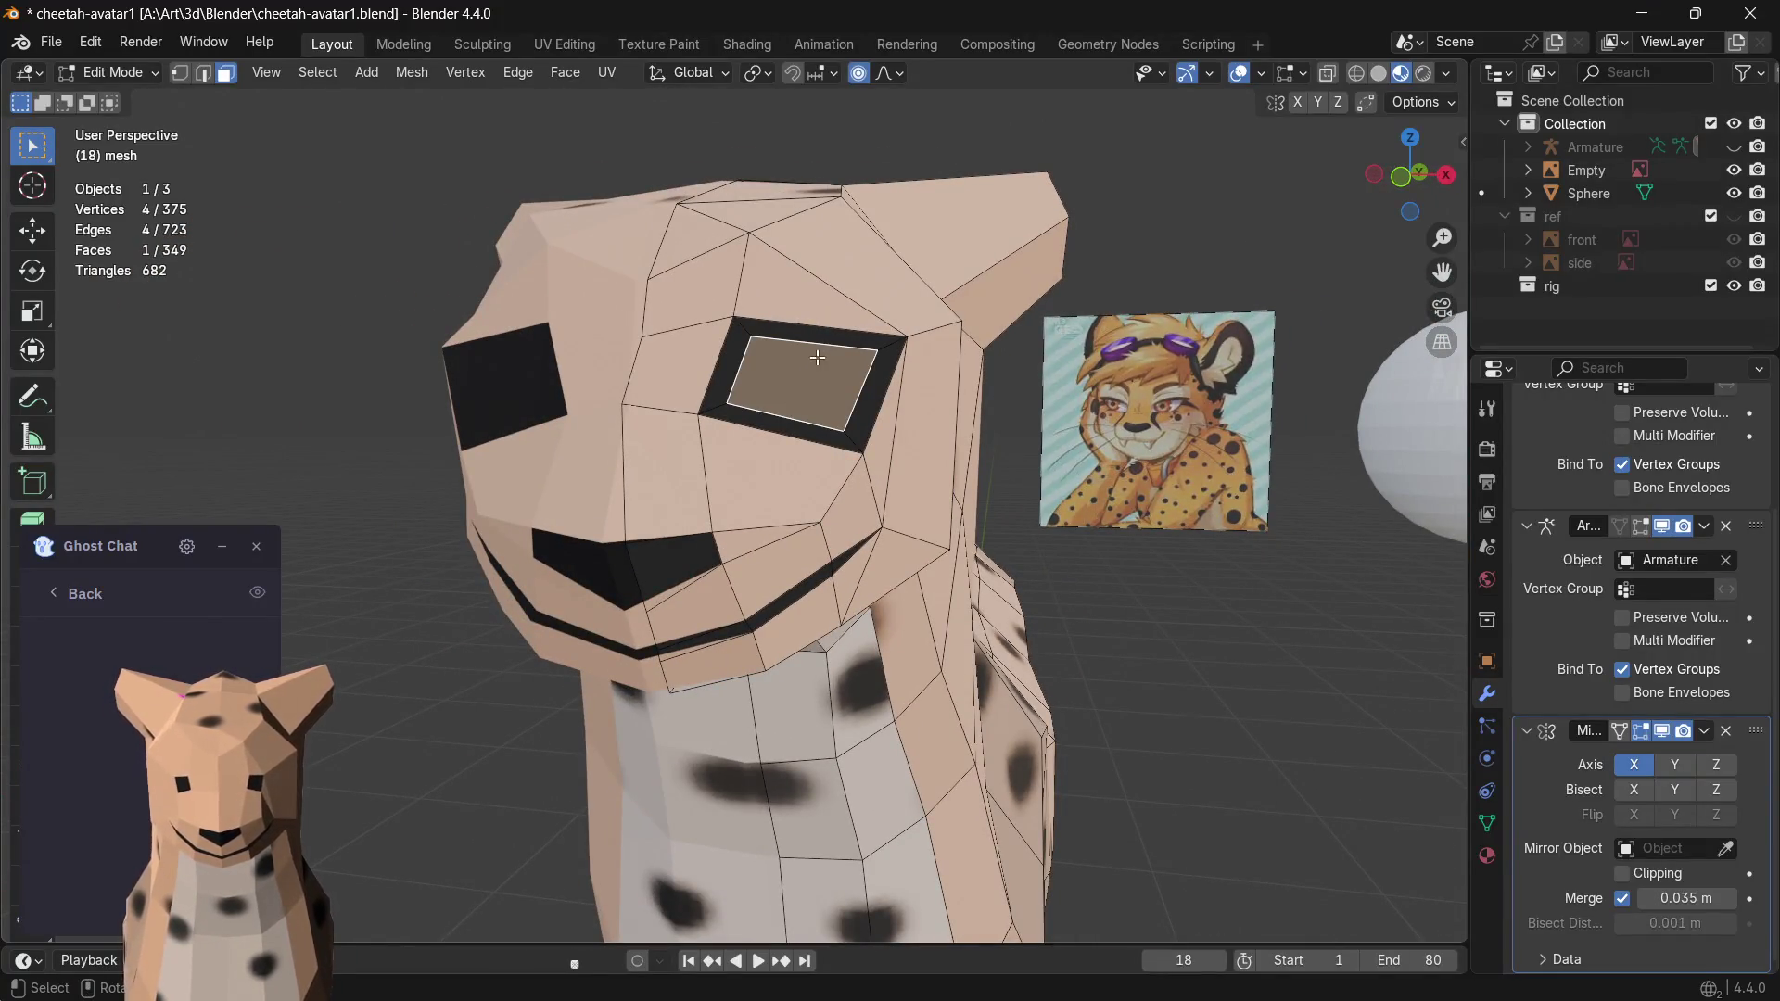
key(ctrl+z)
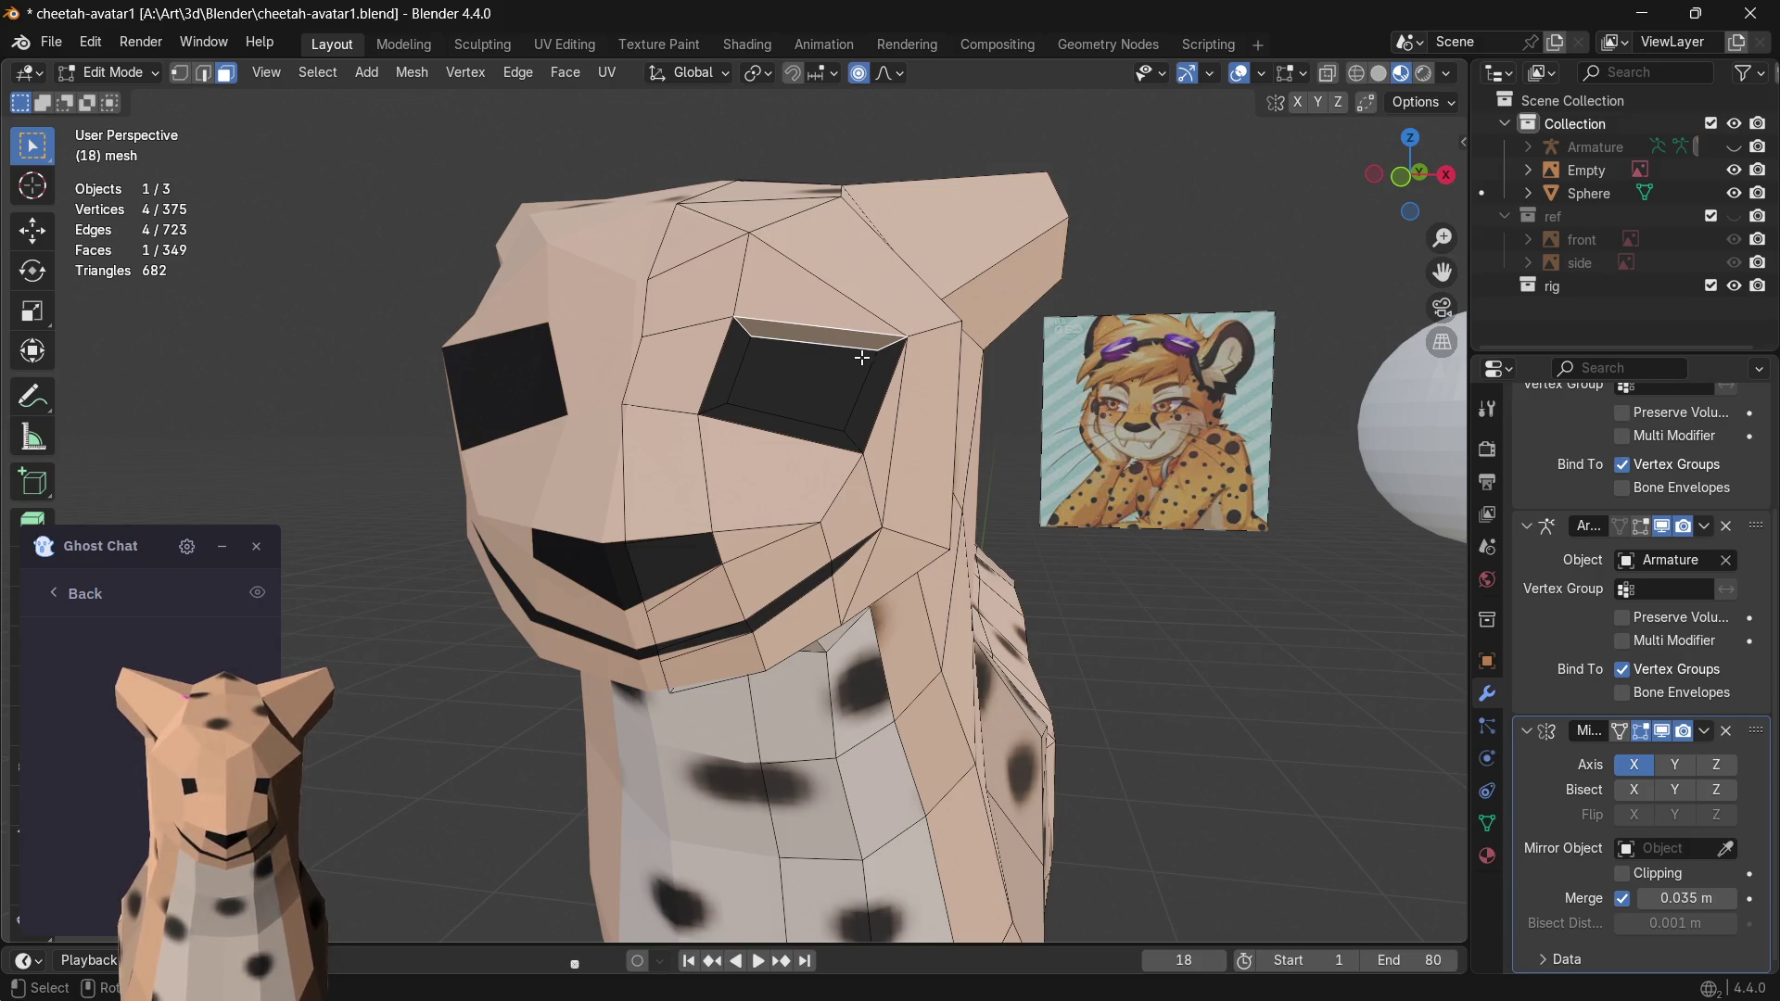
middle_drag(807, 389, 783, 403)
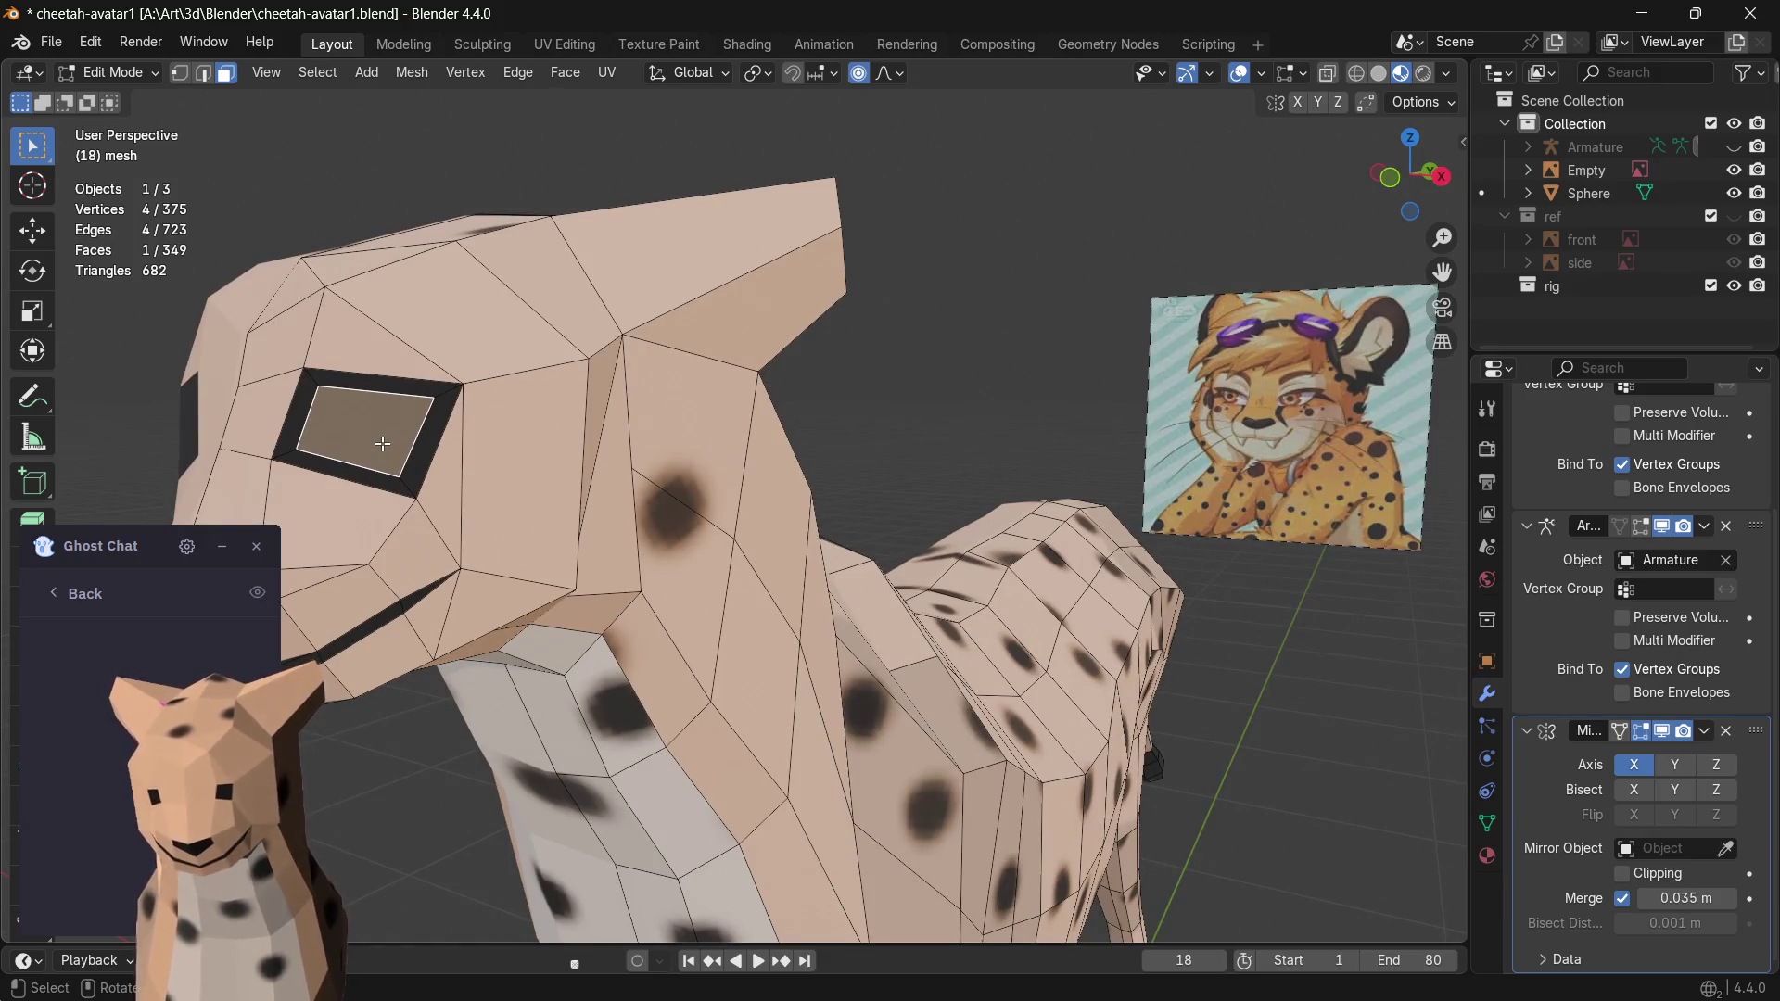
- Extrude the eye face inward into a deeper recessed socket, back in Solid shading
key(e)
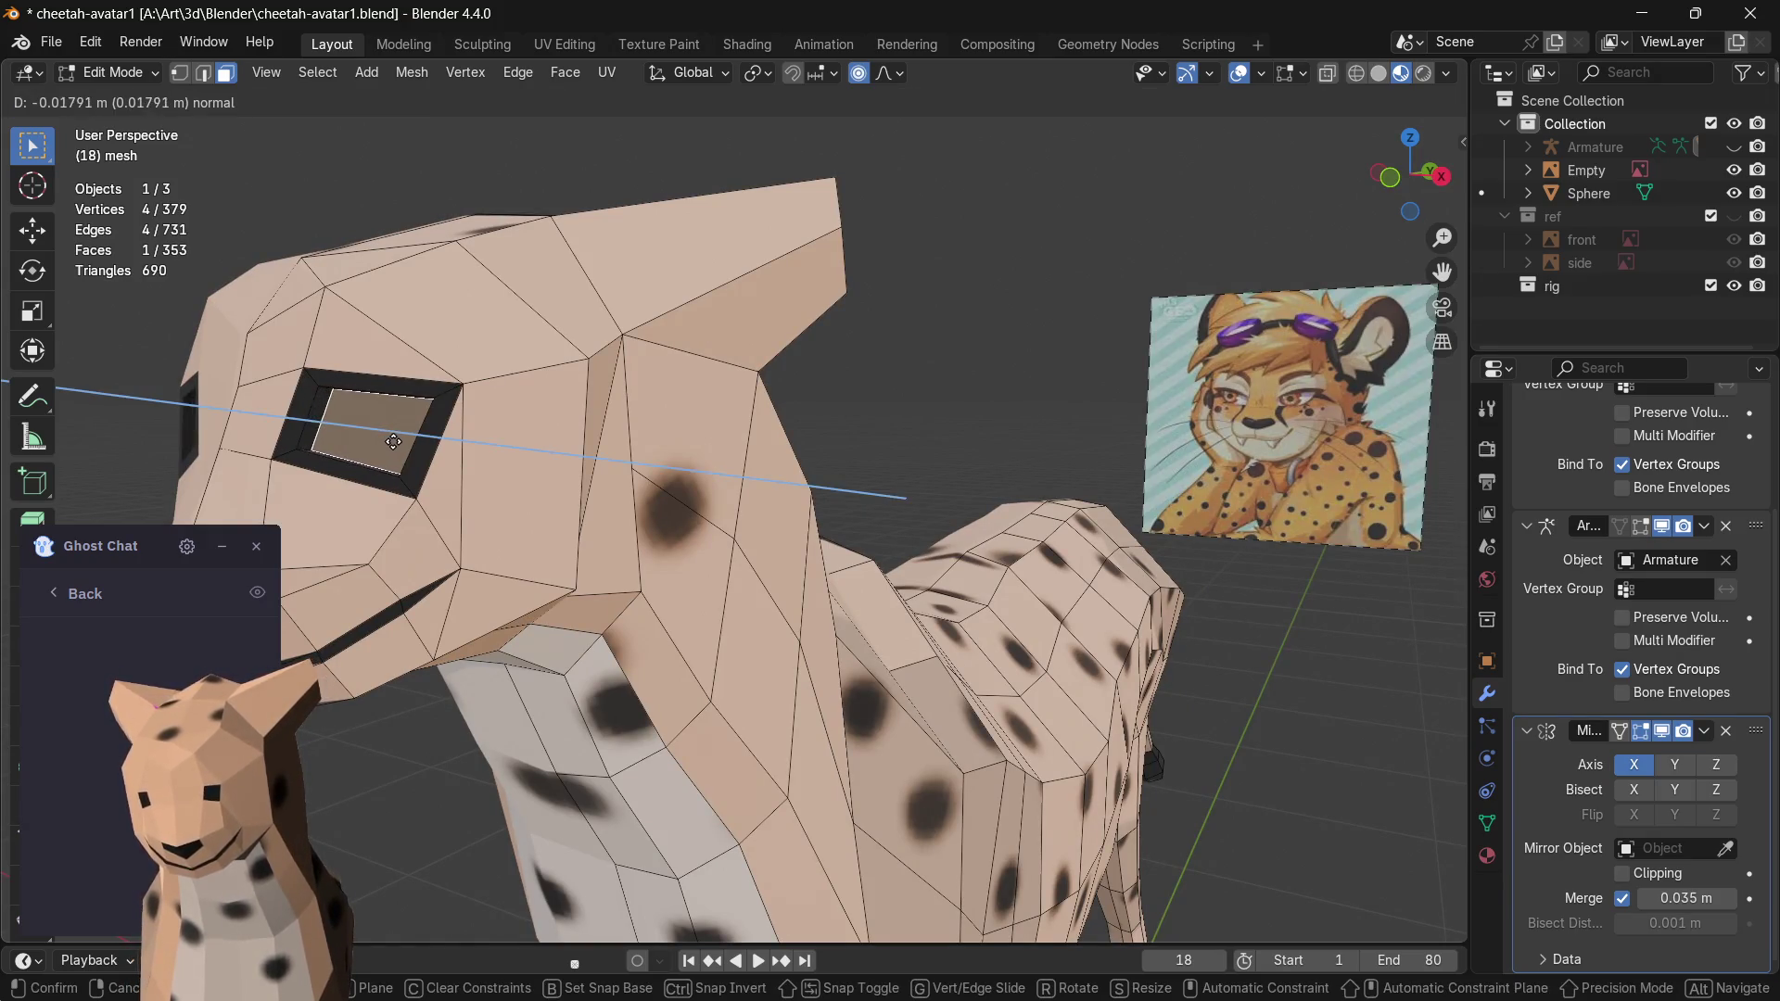
click(395, 441)
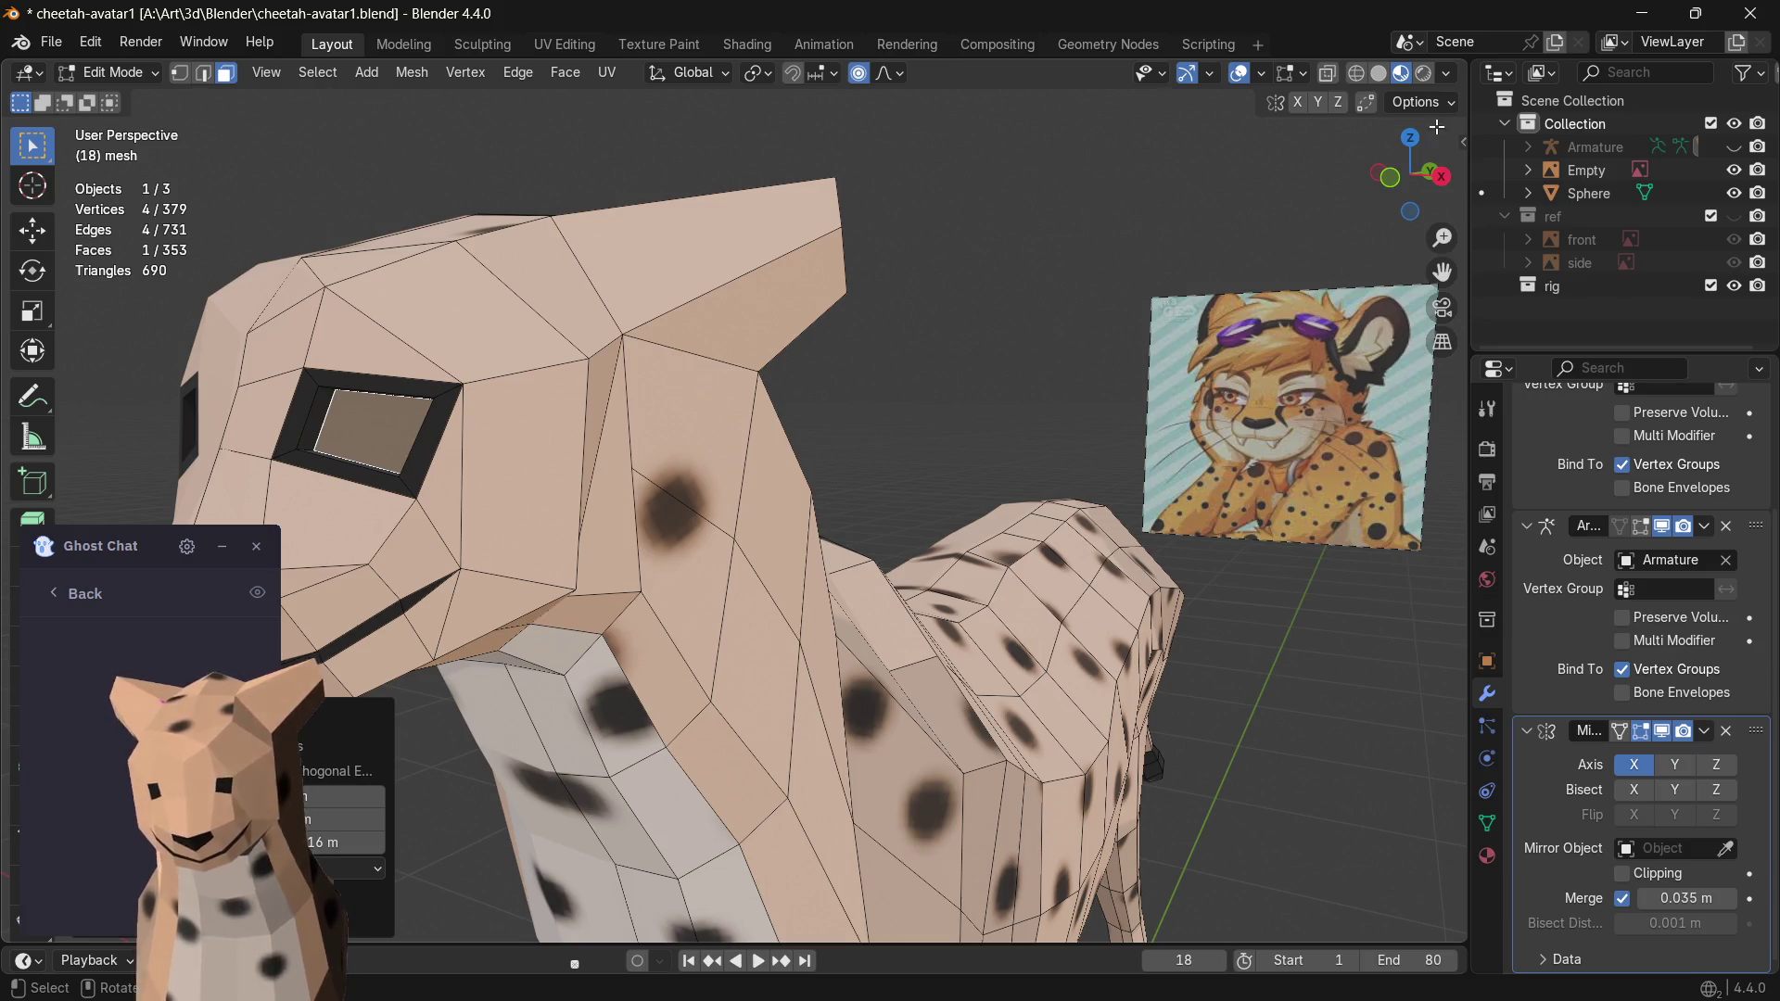
click(1379, 72)
middle_drag(519, 432, 553, 430)
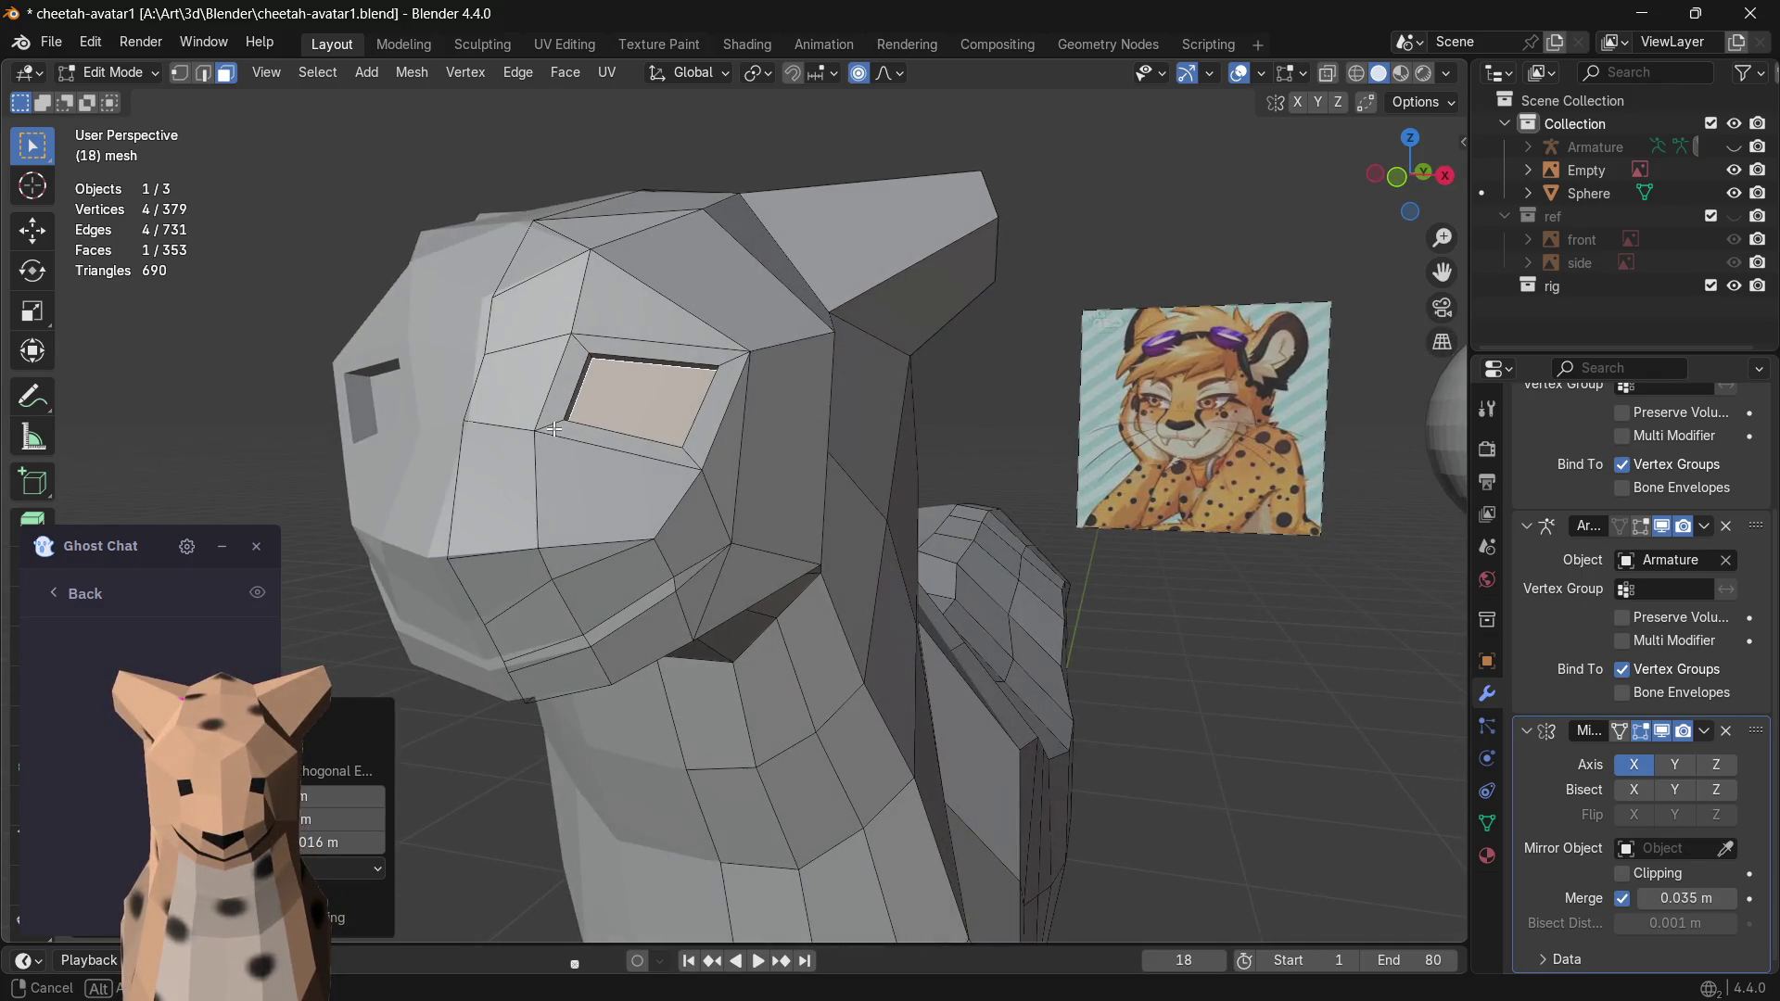
middle_drag(552, 431, 499, 430)
key(ctrl+z)
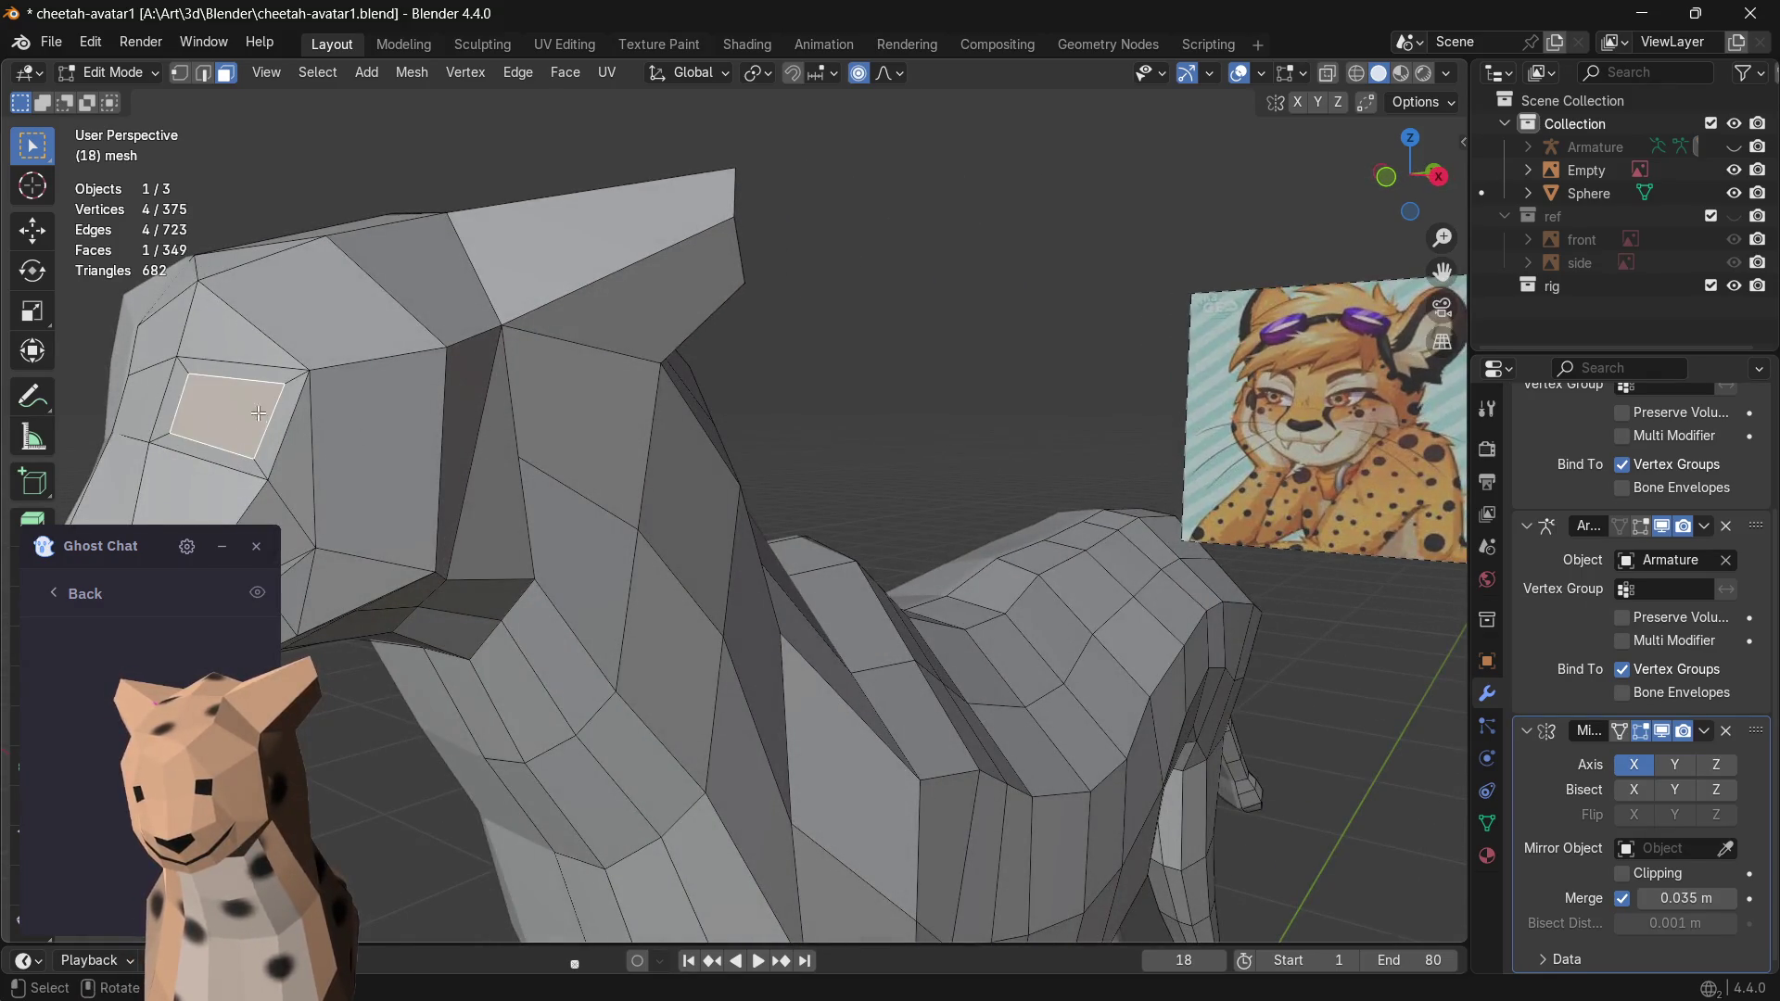
key(e)
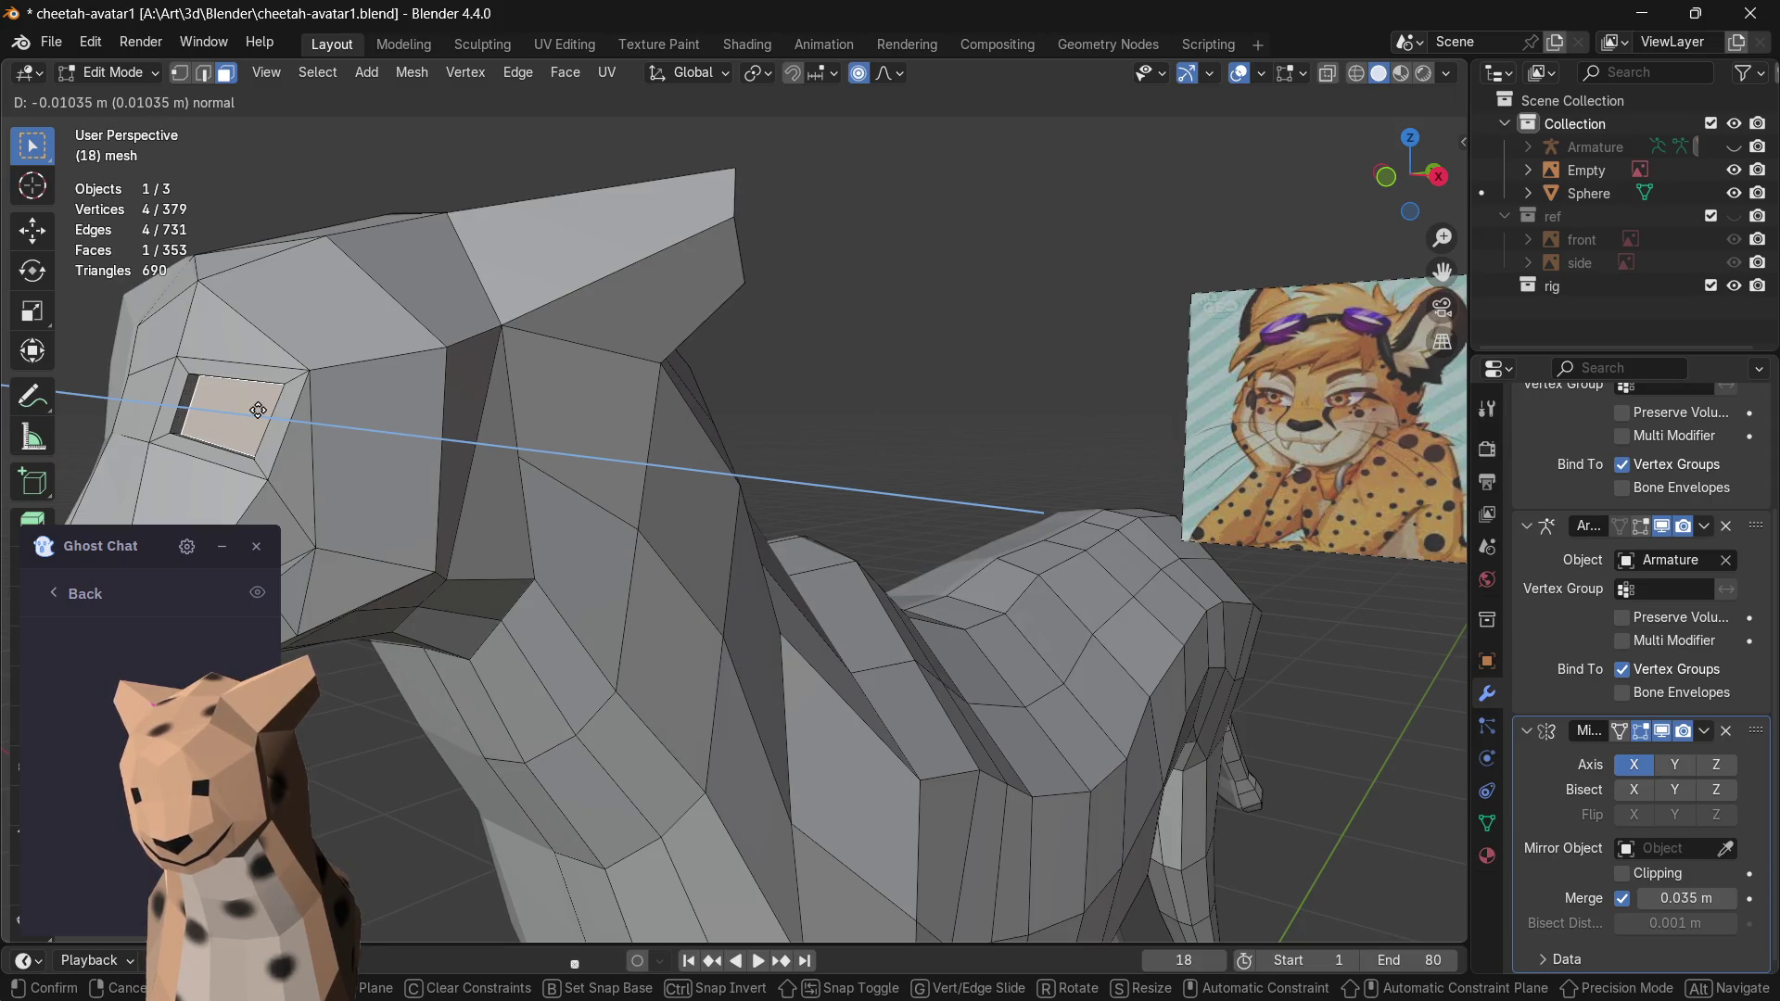
click(257, 409)
middle_drag(257, 409, 414, 402)
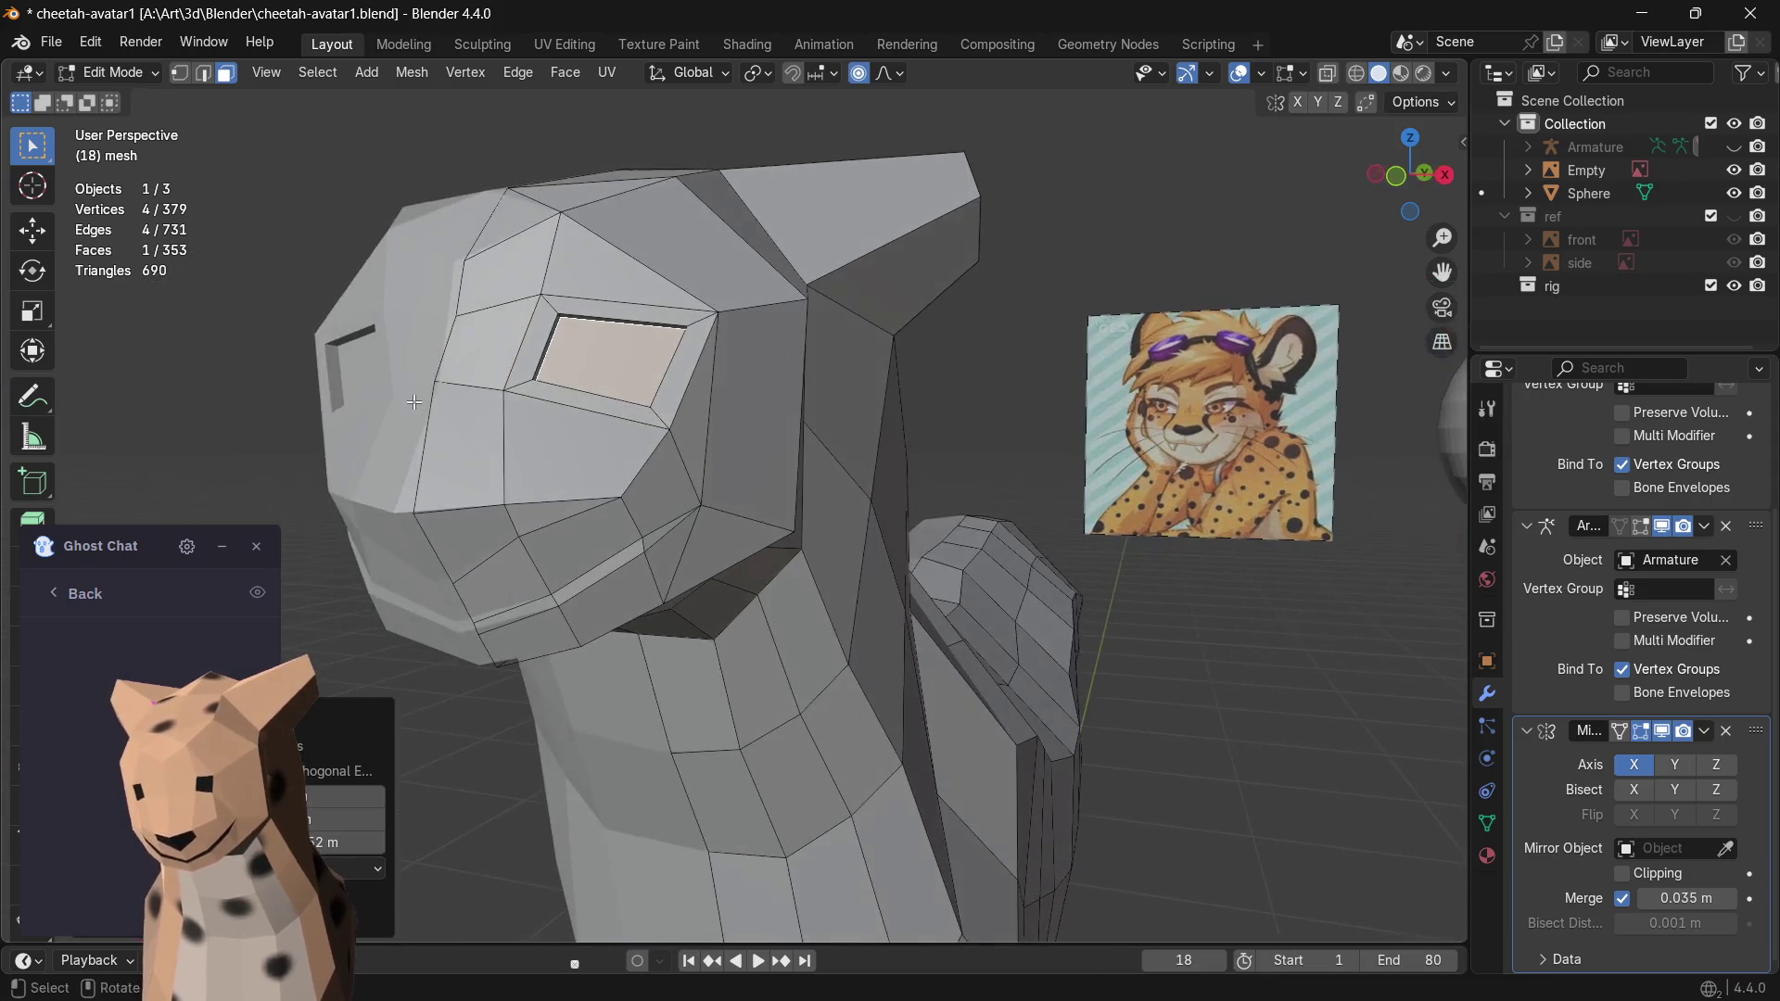
- Pick through the narrow rim faces surrounding the eye recess
click(1006, 422)
mouse_move(1005, 422)
middle_down()
mouse_move(864, 433)
mouse_move(880, 437)
middle_up()
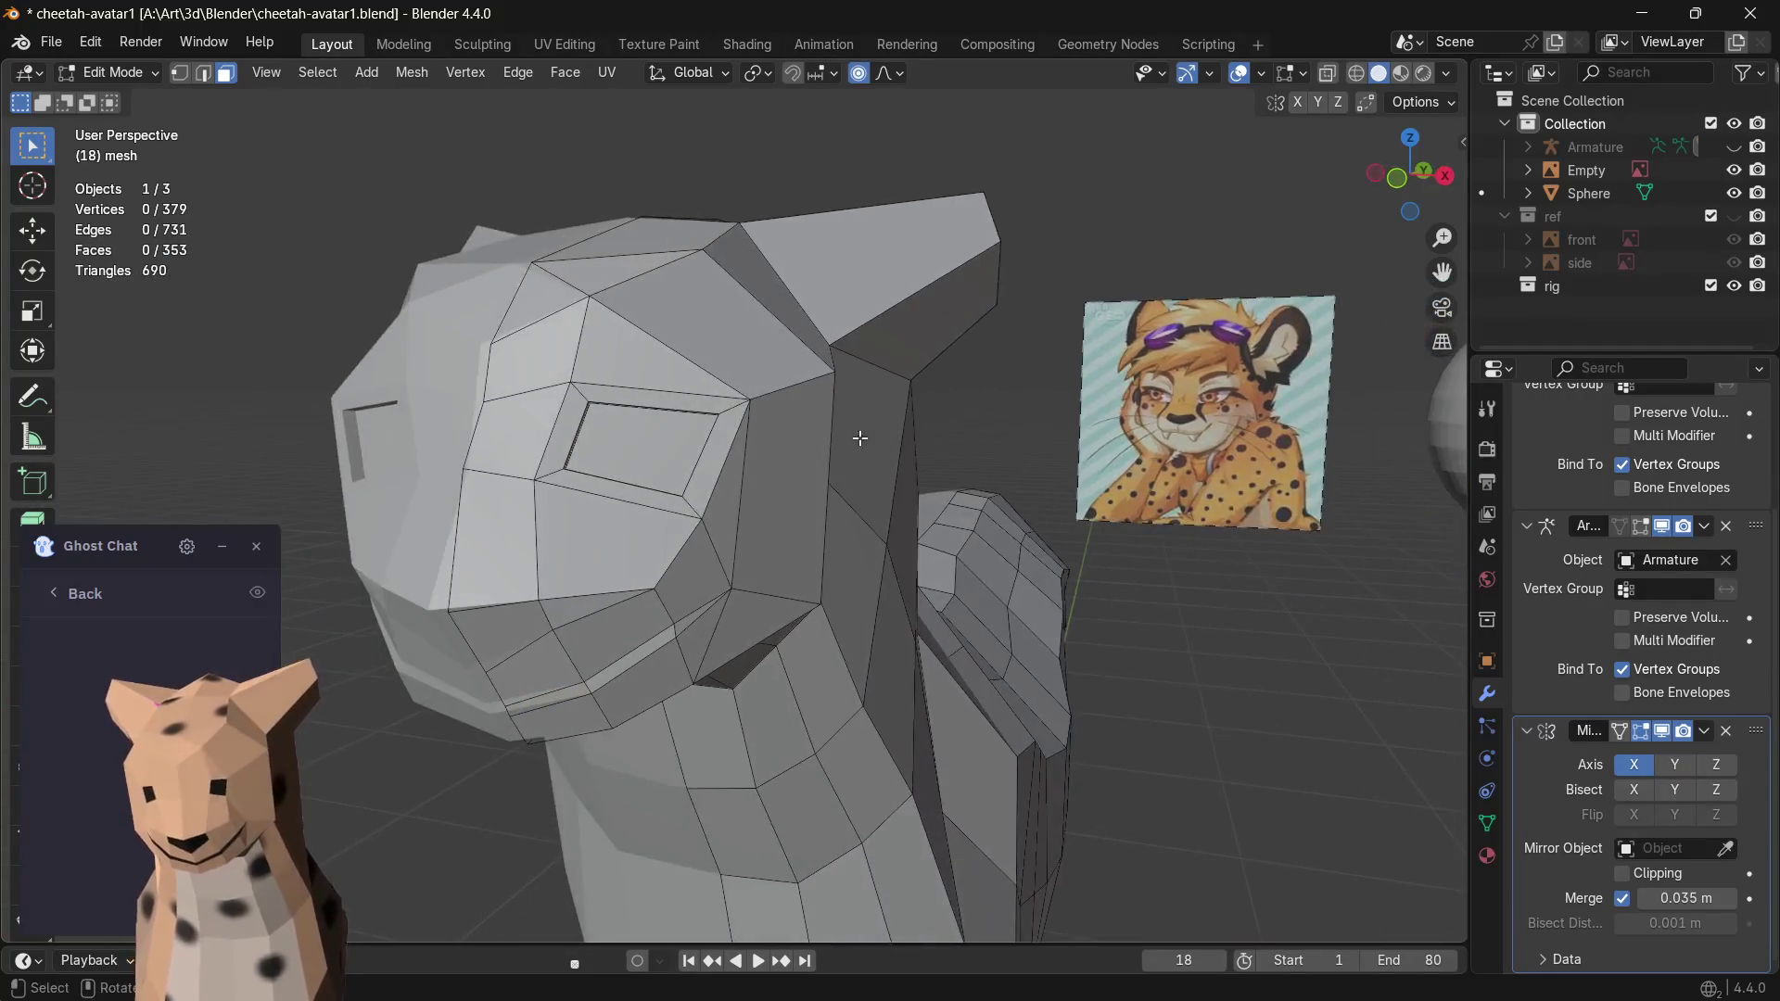
click(739, 404)
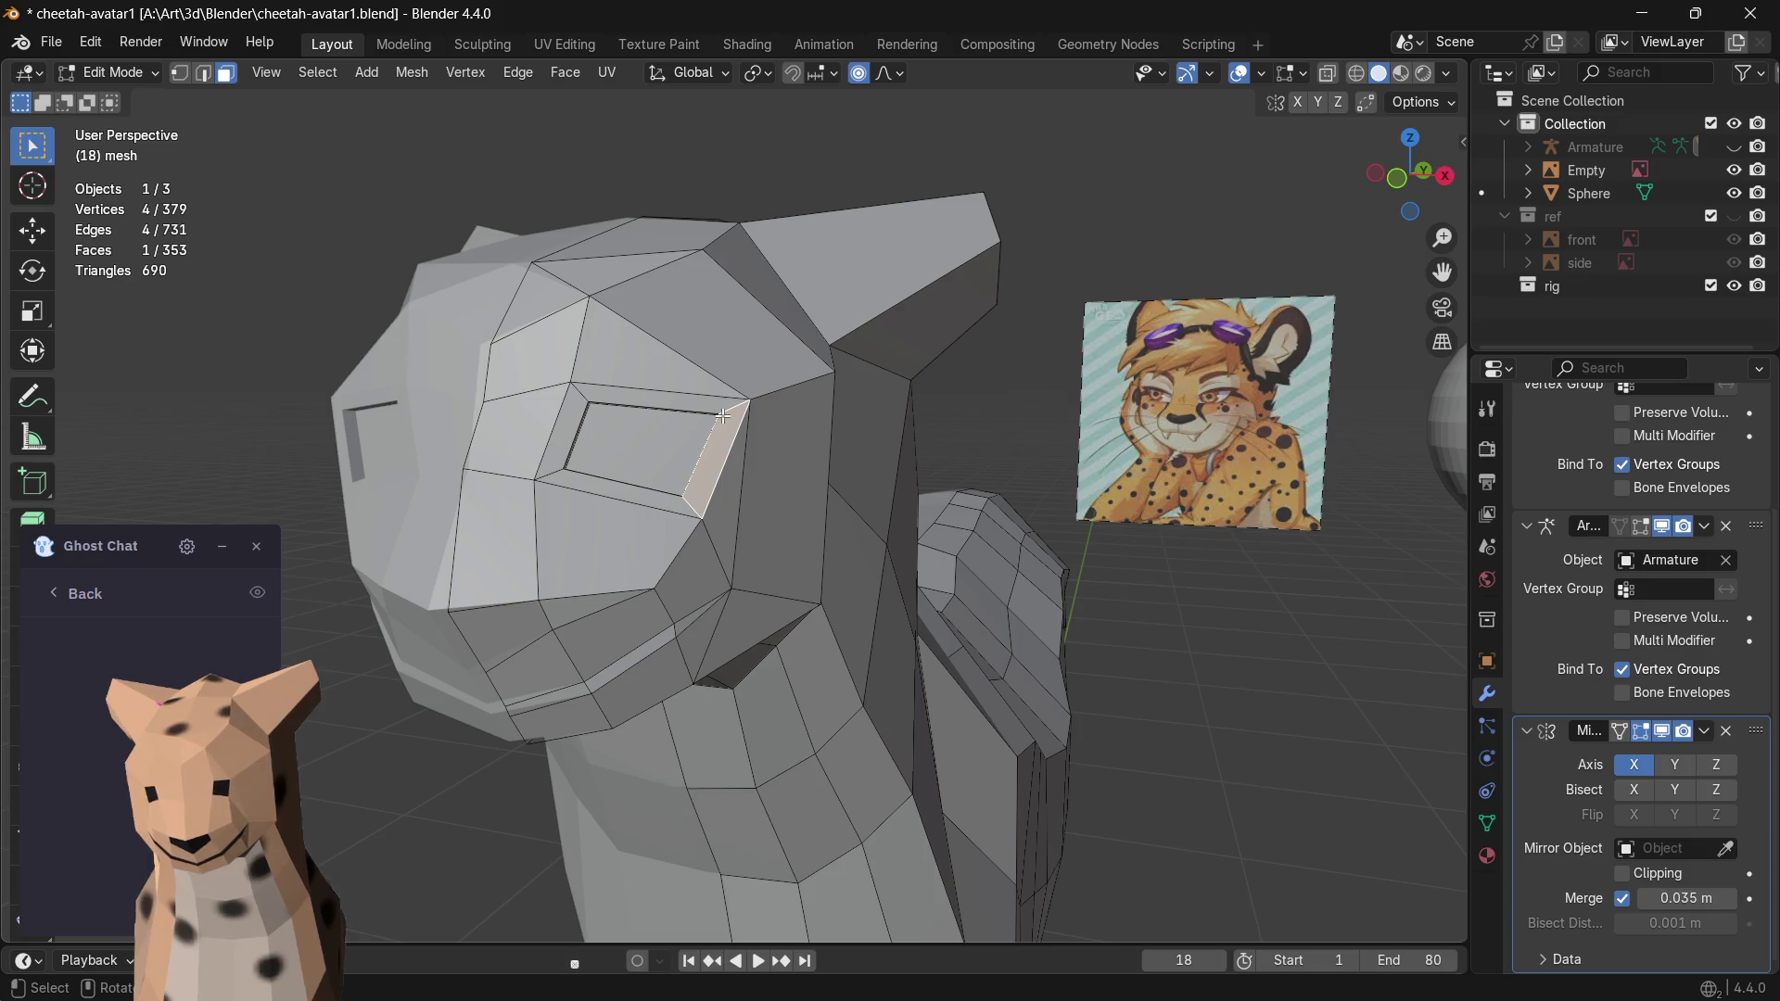
click(653, 406)
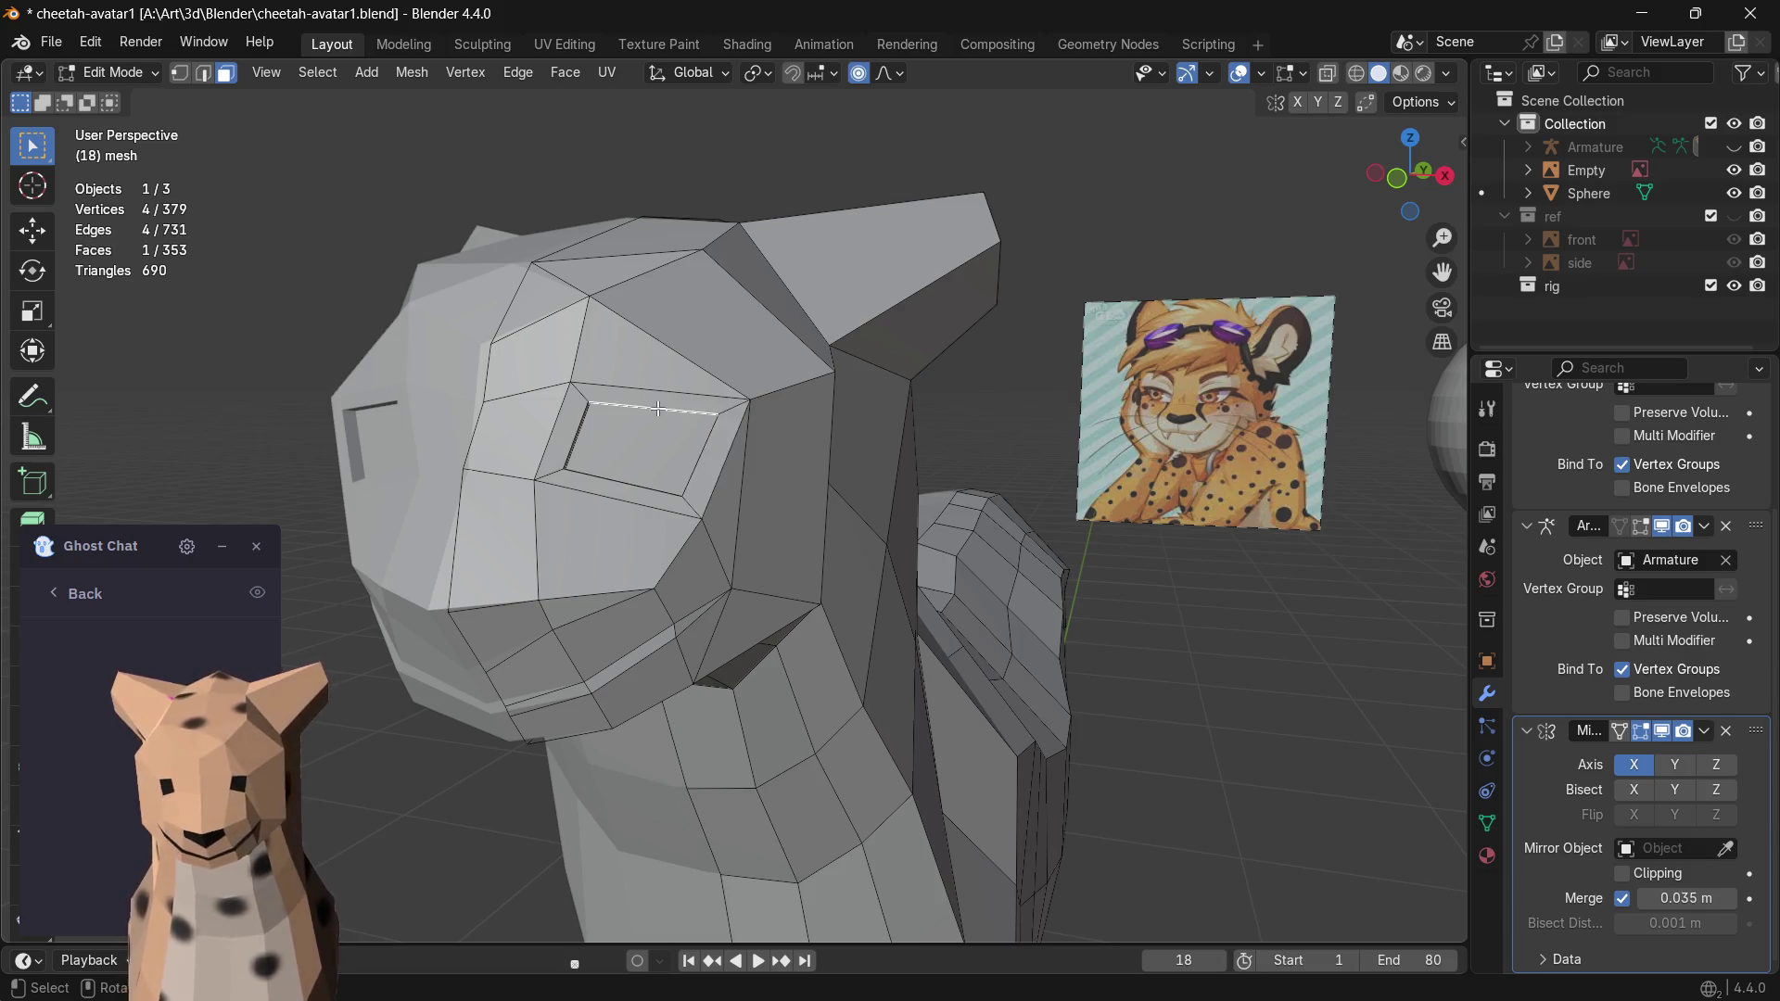
click(574, 429)
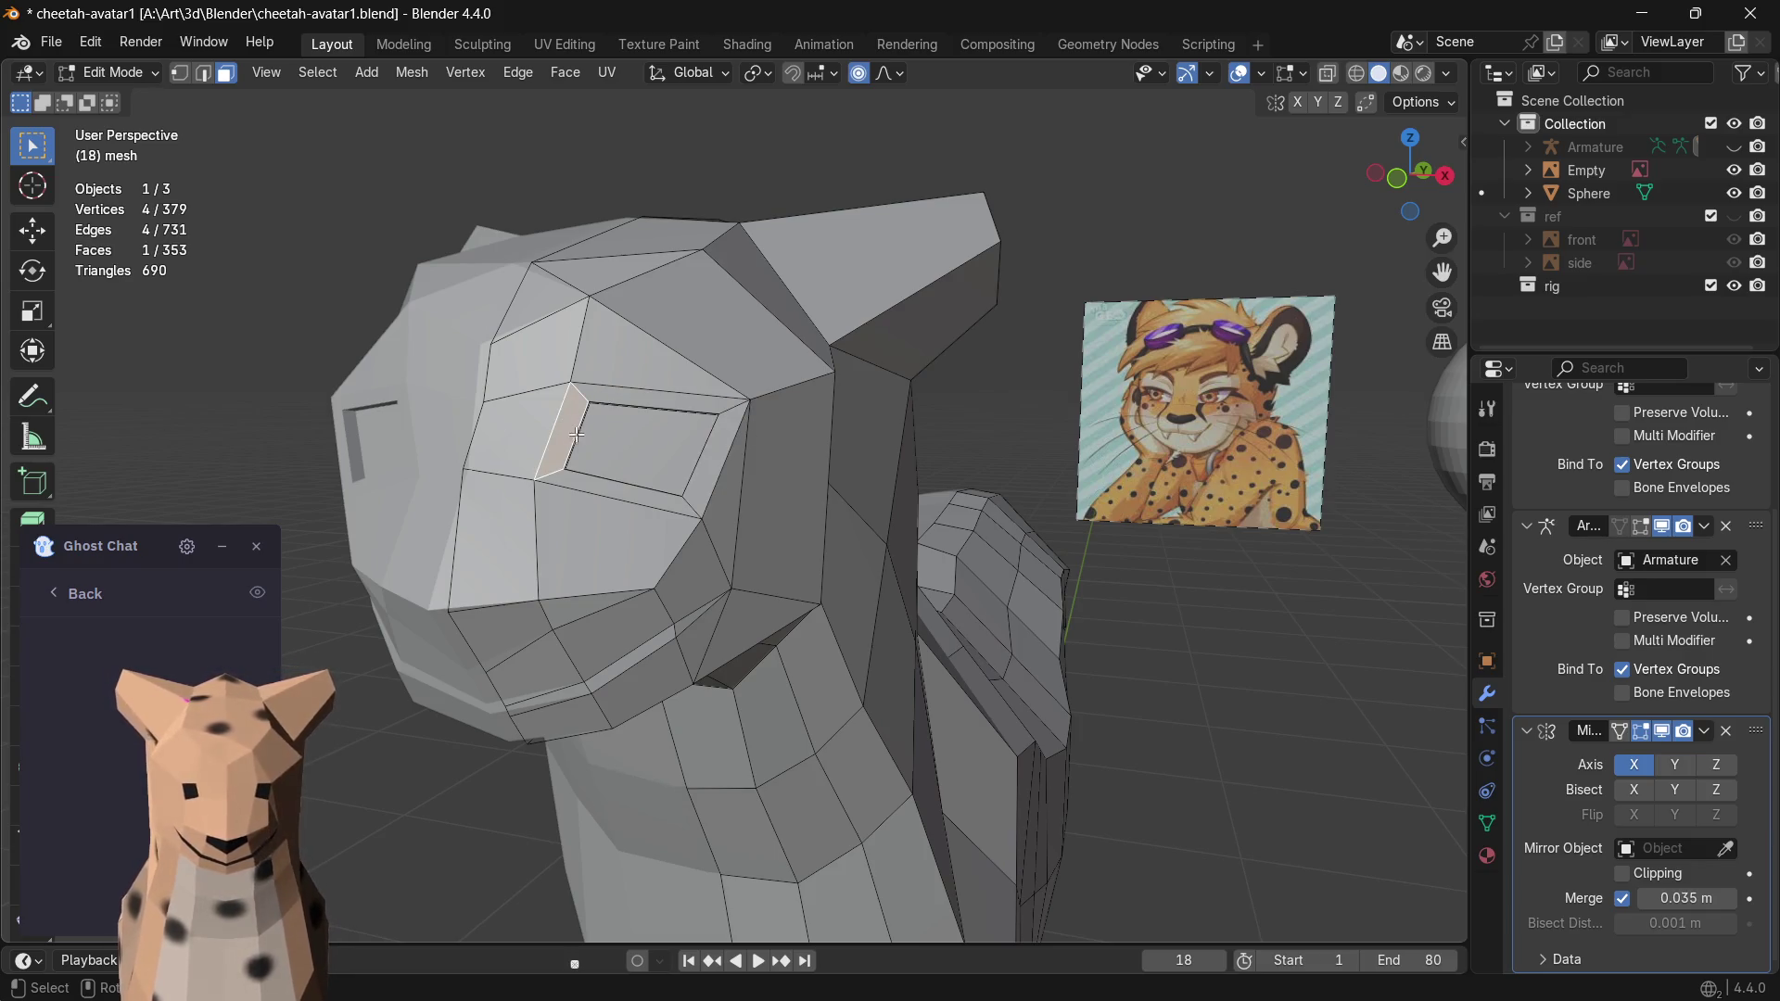
click(649, 399)
click(718, 437)
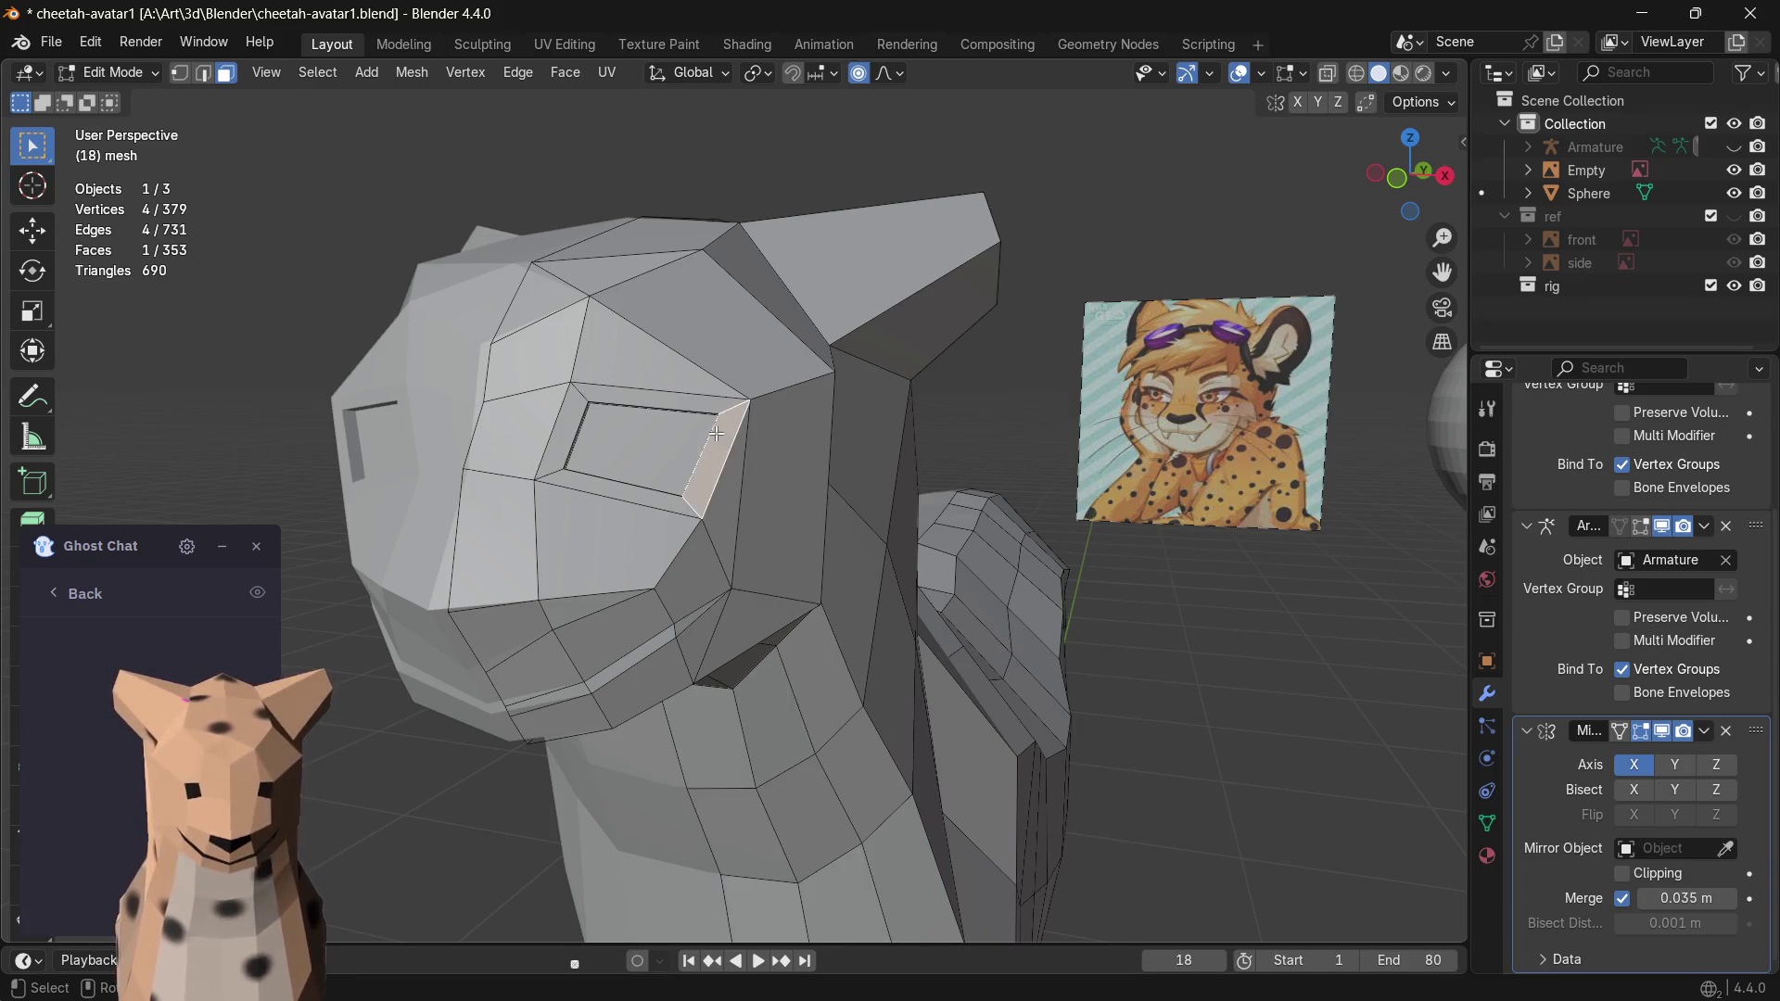
scroll(717, 435, up, 3)
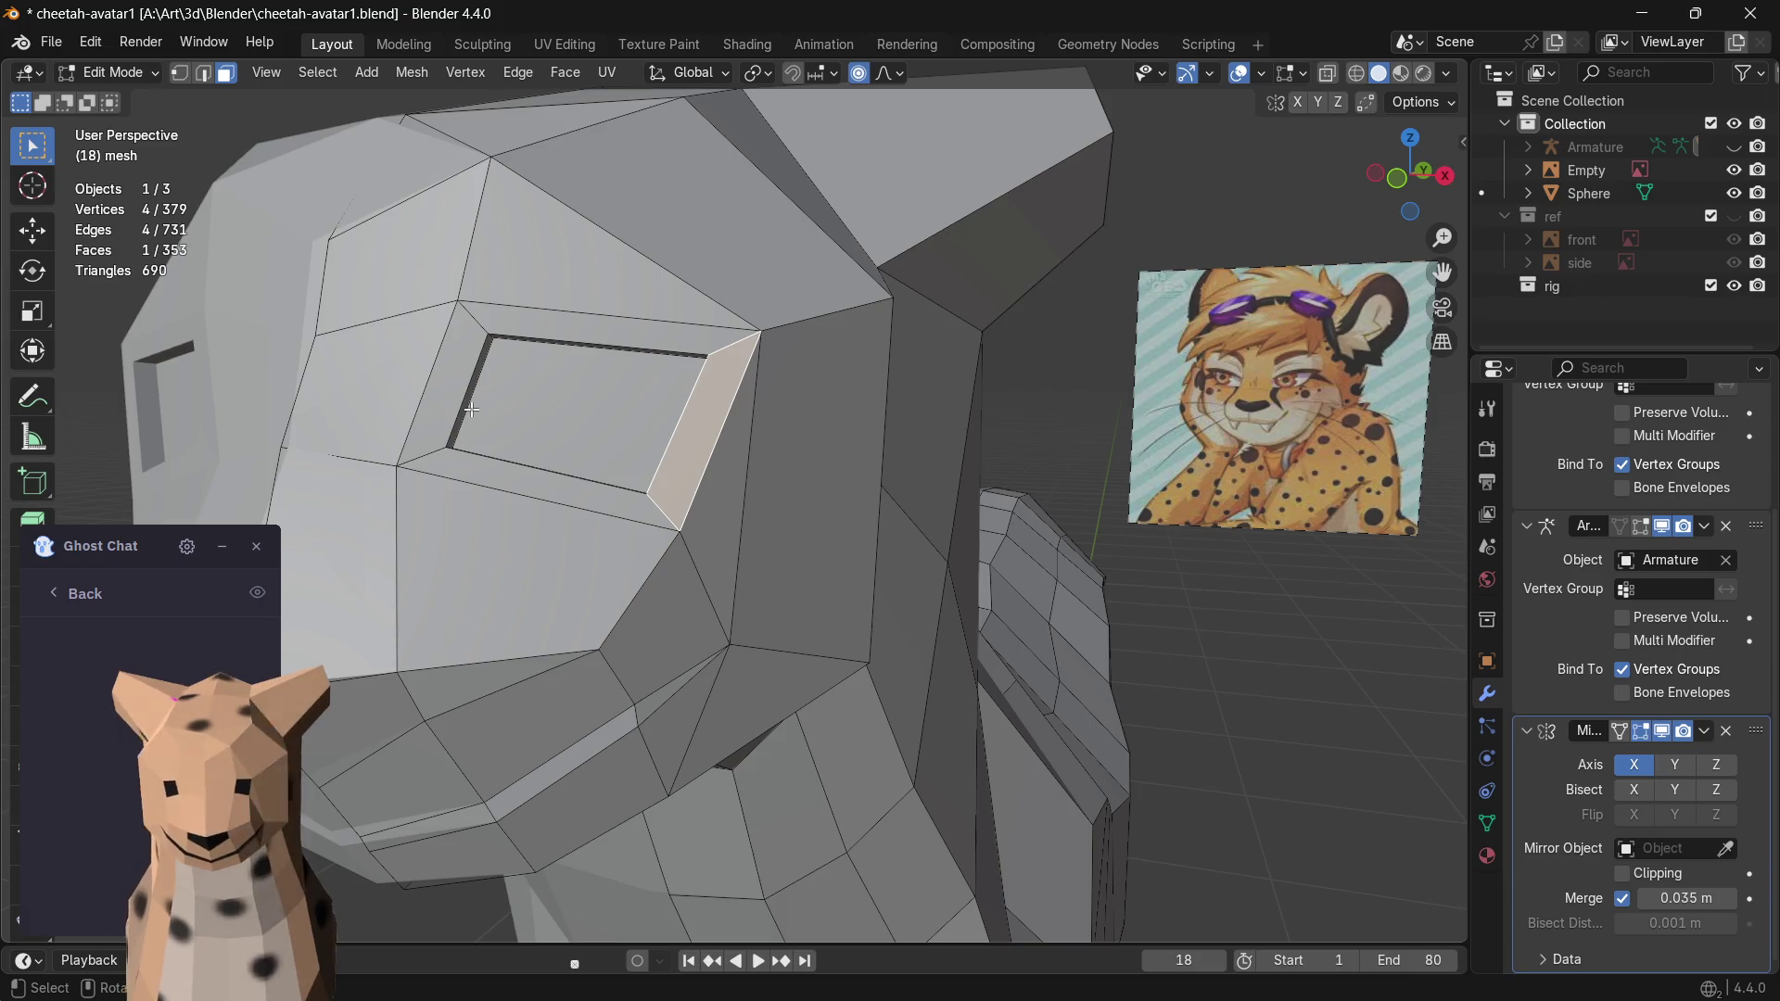
click(485, 323)
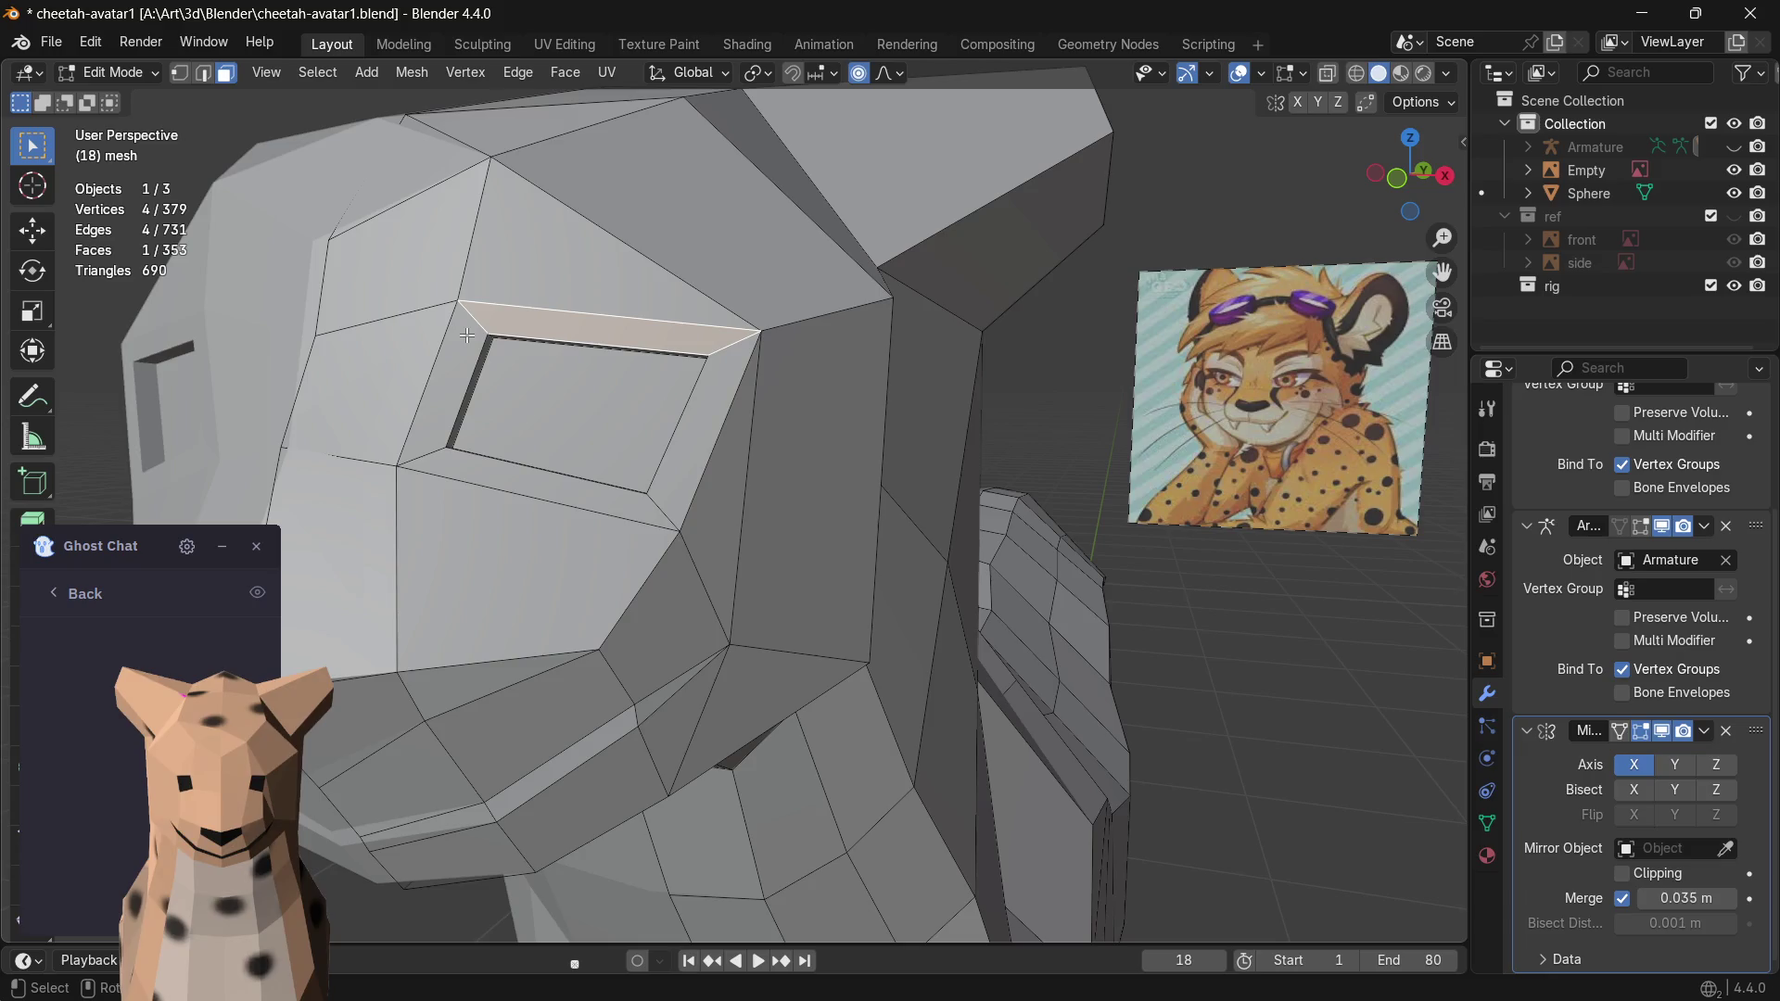
click(468, 336)
- In edge select, softly nudge the top rim, diagonal and corner edges of the socket
key(2)
click(482, 321)
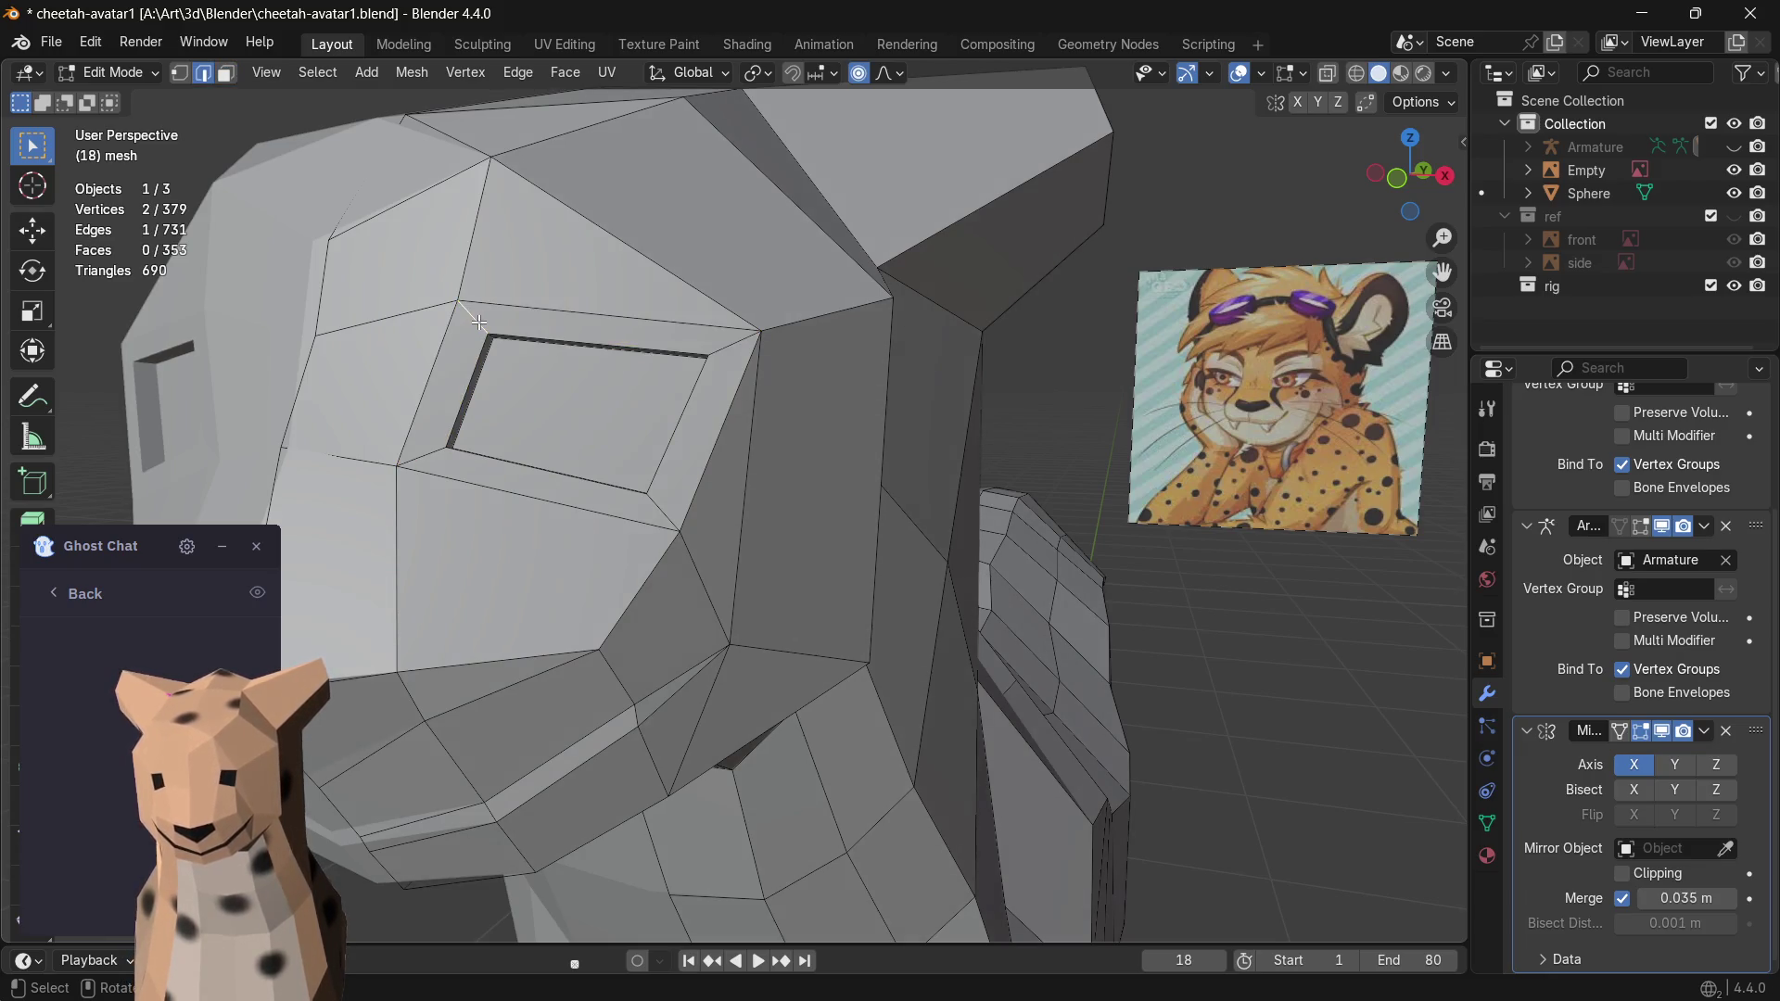
key(g)
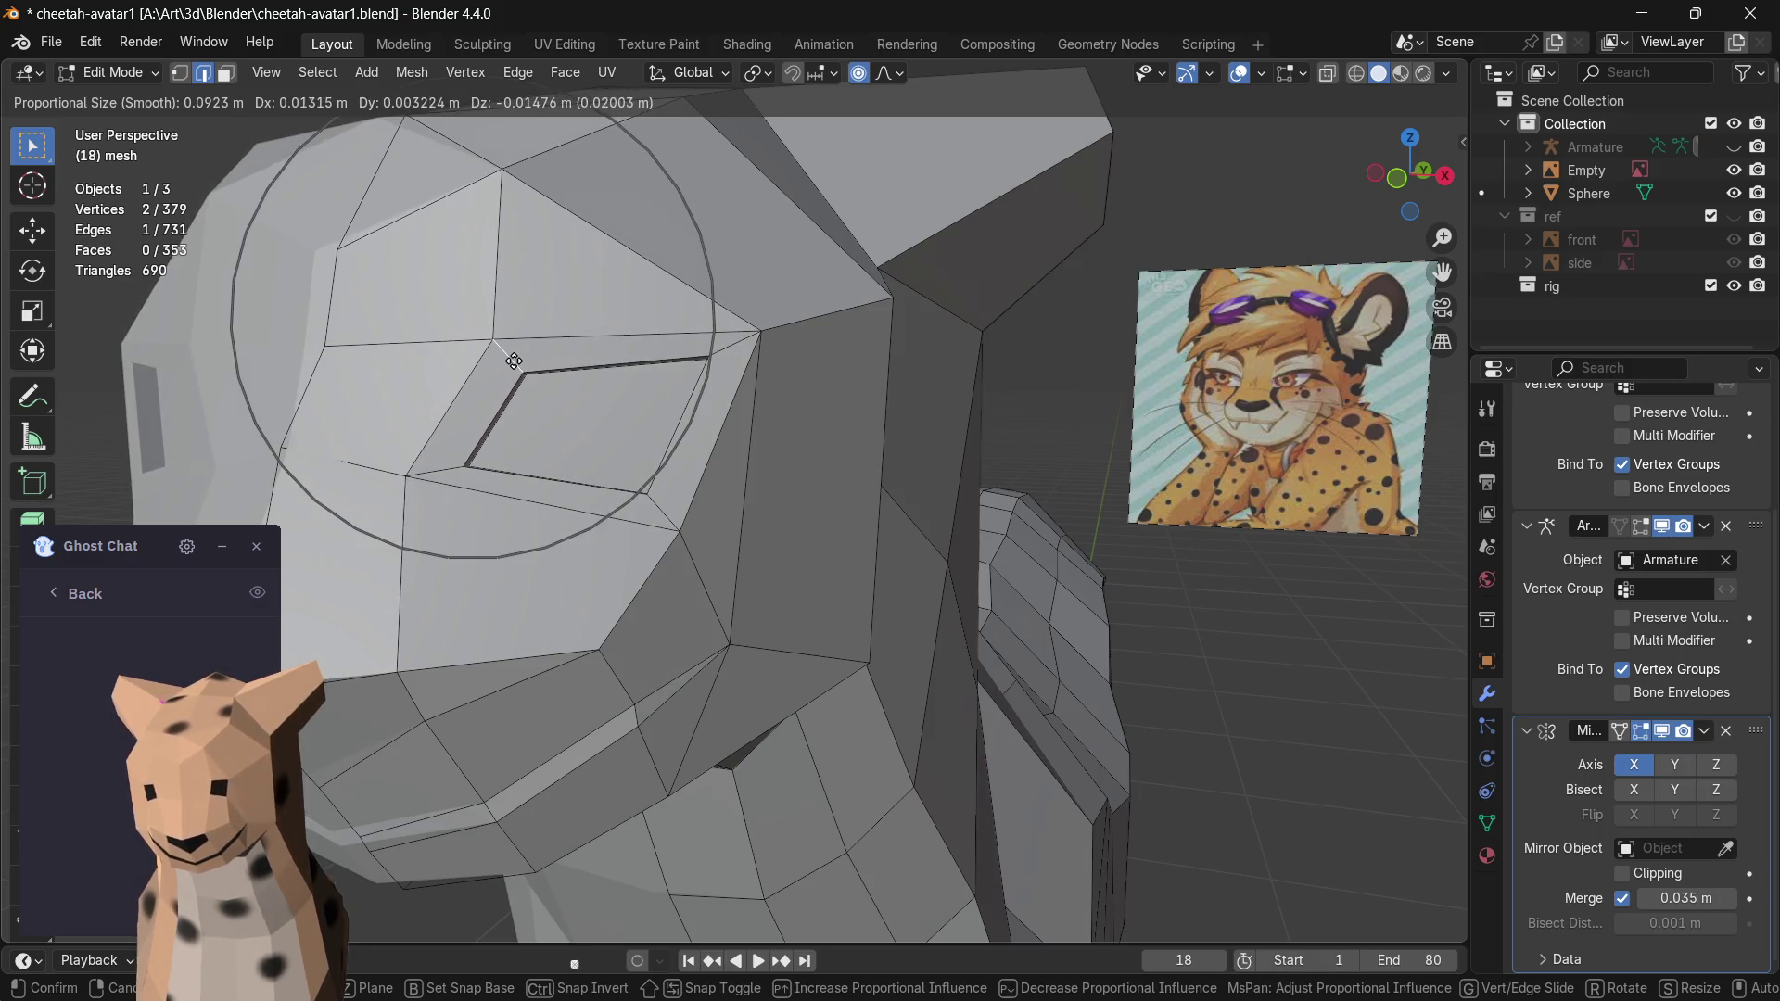
click(506, 351)
click(725, 348)
key(g)
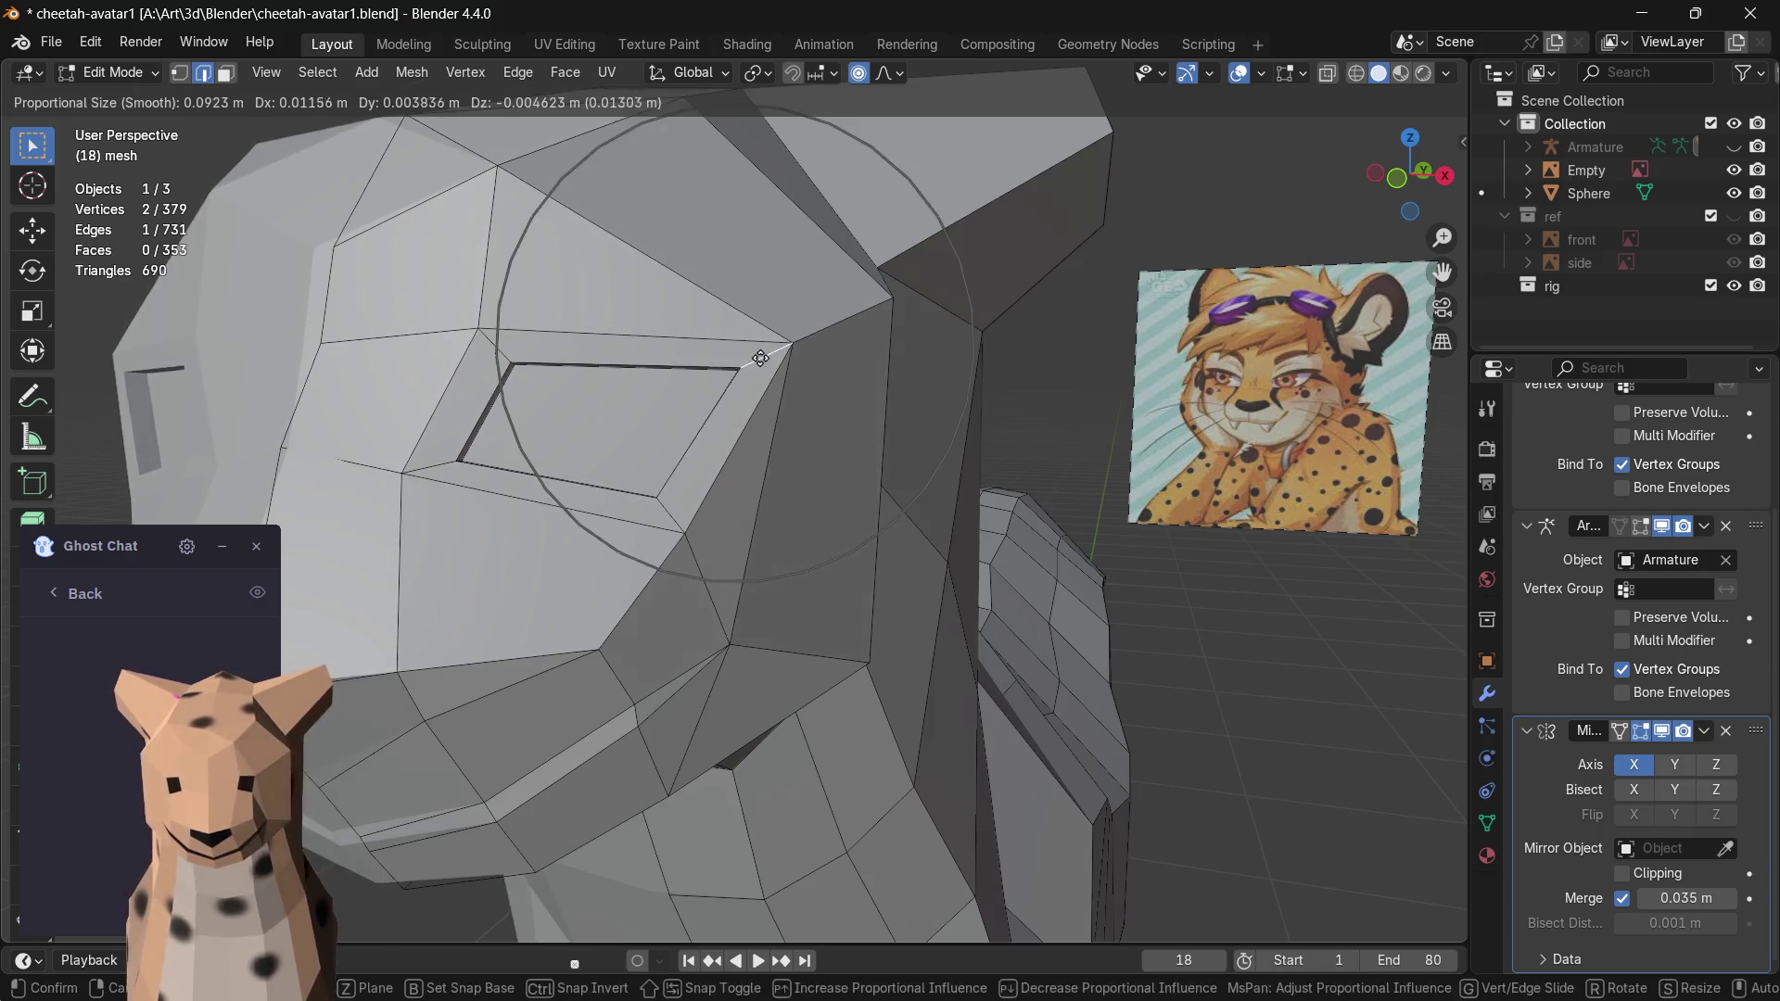
click(769, 375)
click(677, 497)
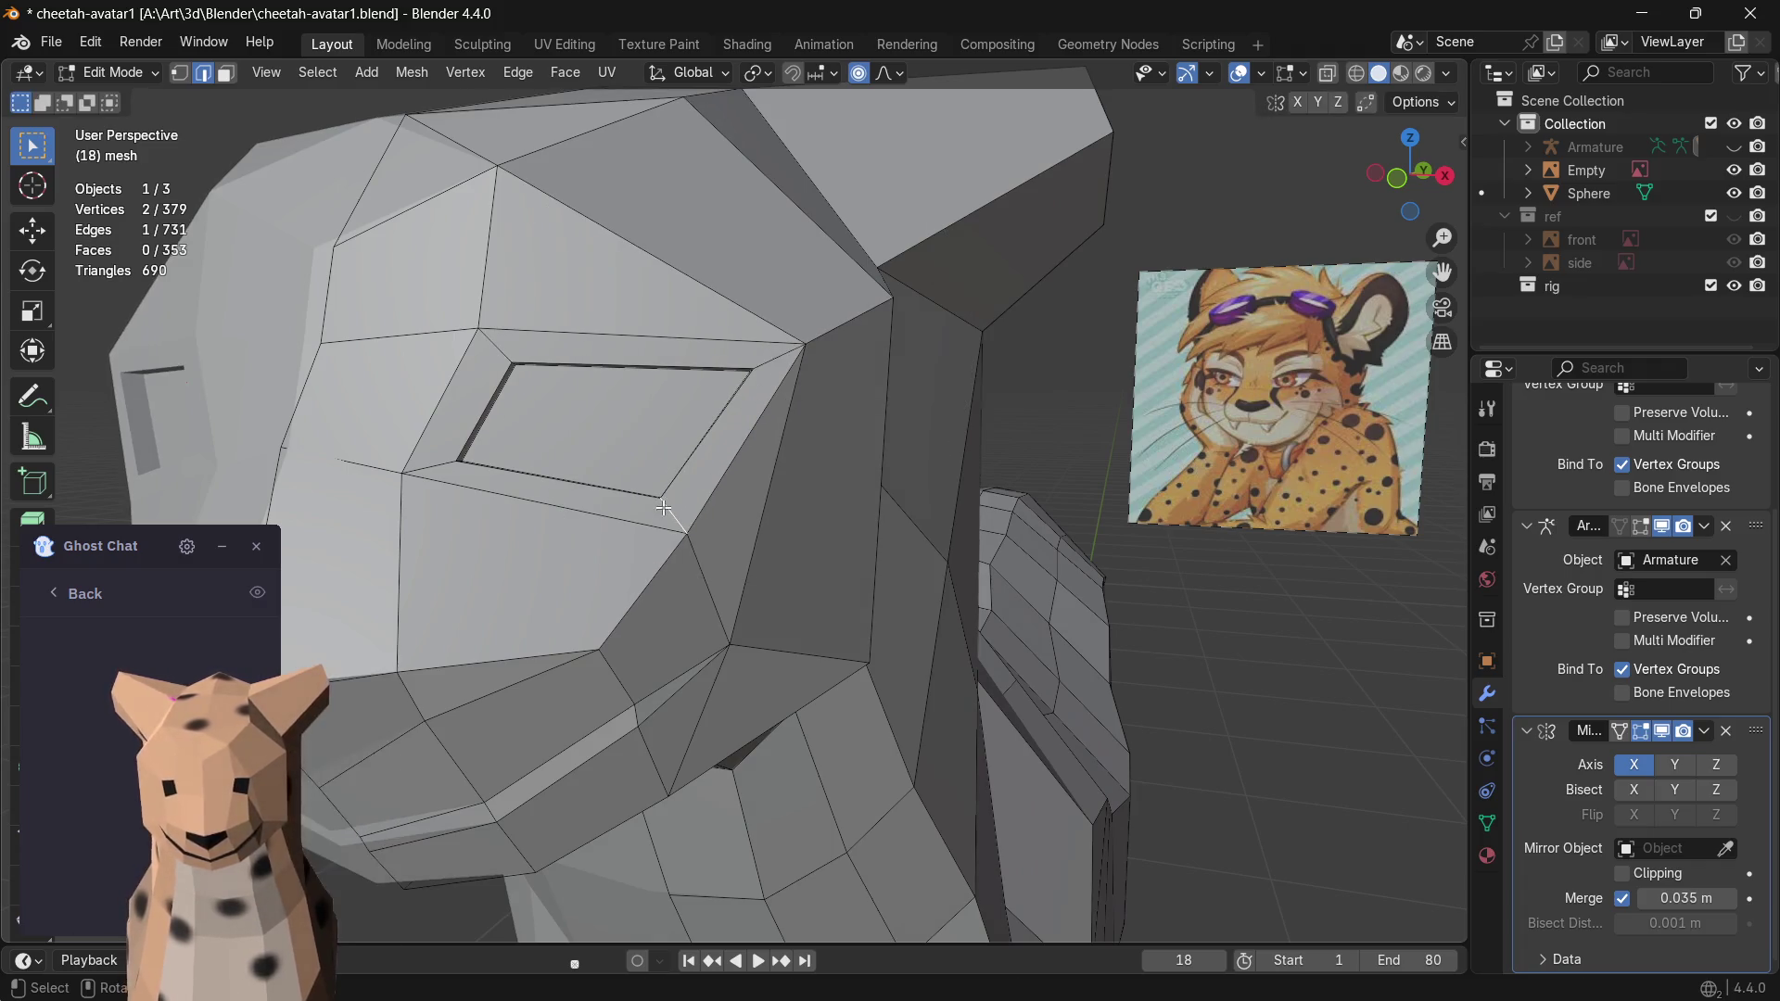
key(g)
click(687, 486)
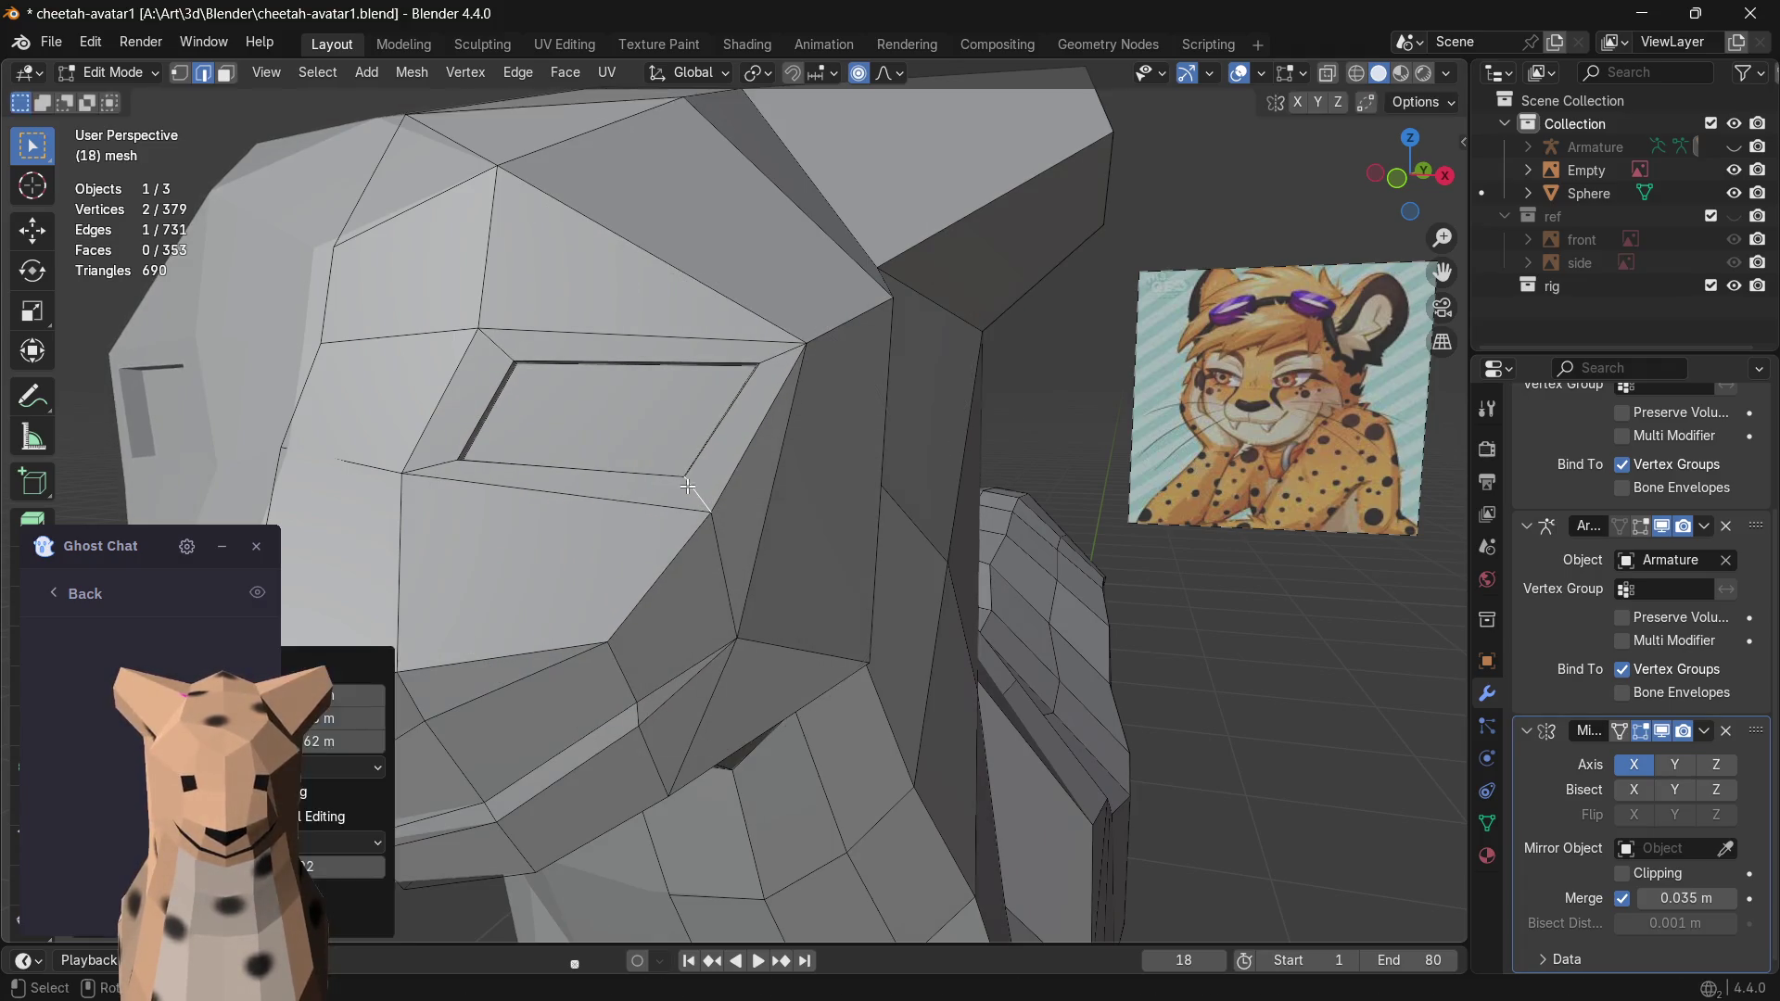
click(454, 454)
key(g)
click(461, 470)
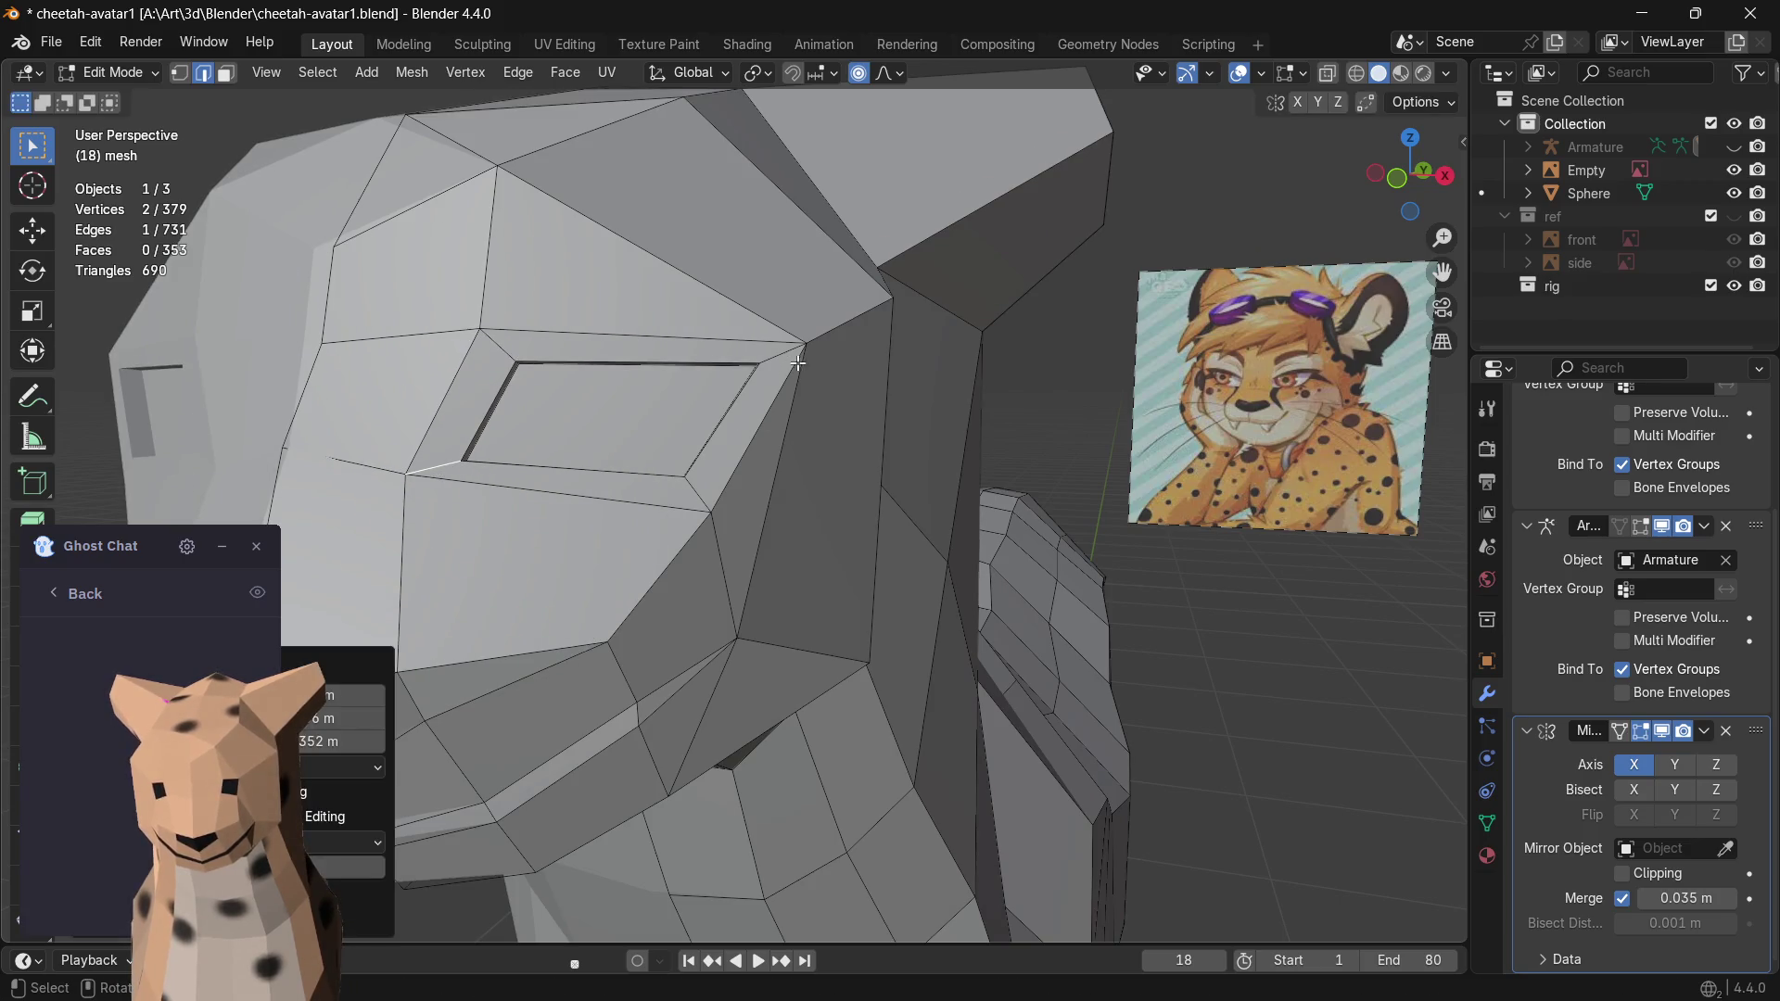
scroll(797, 362, down, 2)
scroll(715, 448, down, 2)
scroll(793, 448, down, 2)
- Orbit in onto the eye socket and preview the head with its textures
mouse_move(793, 448)
middle_down()
mouse_move(710, 456)
mouse_move(808, 433)
middle_up()
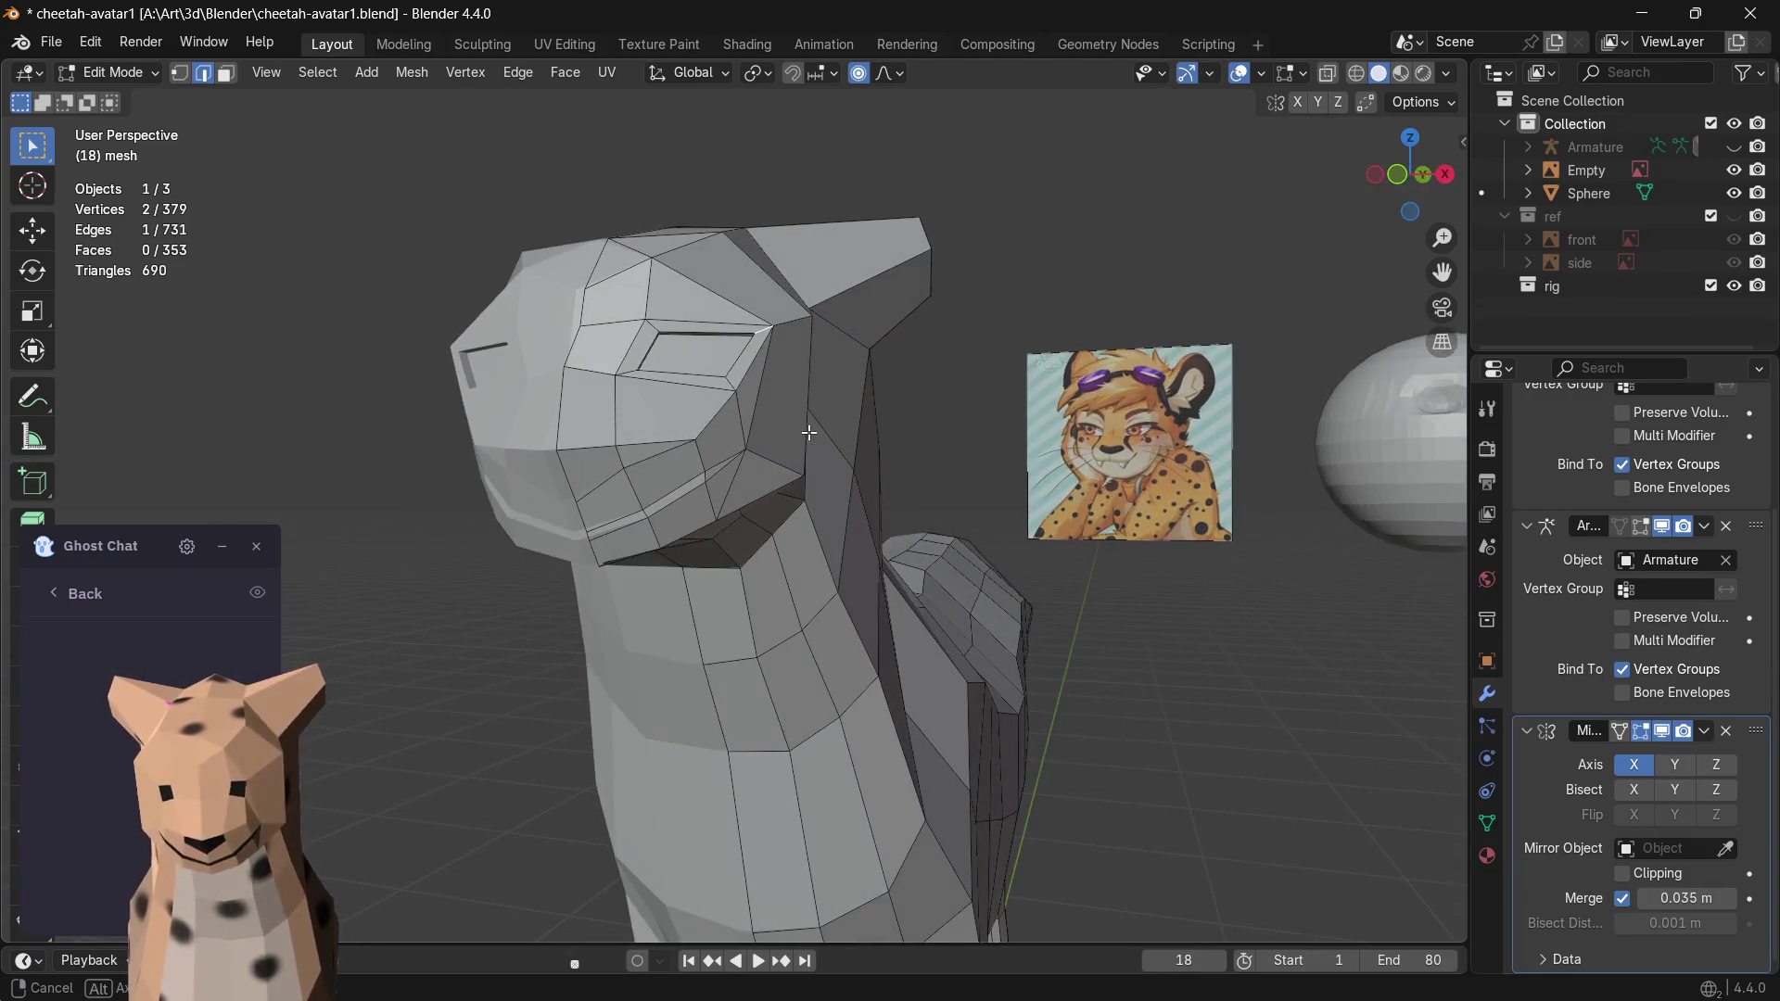
middle_drag(808, 433, 786, 423)
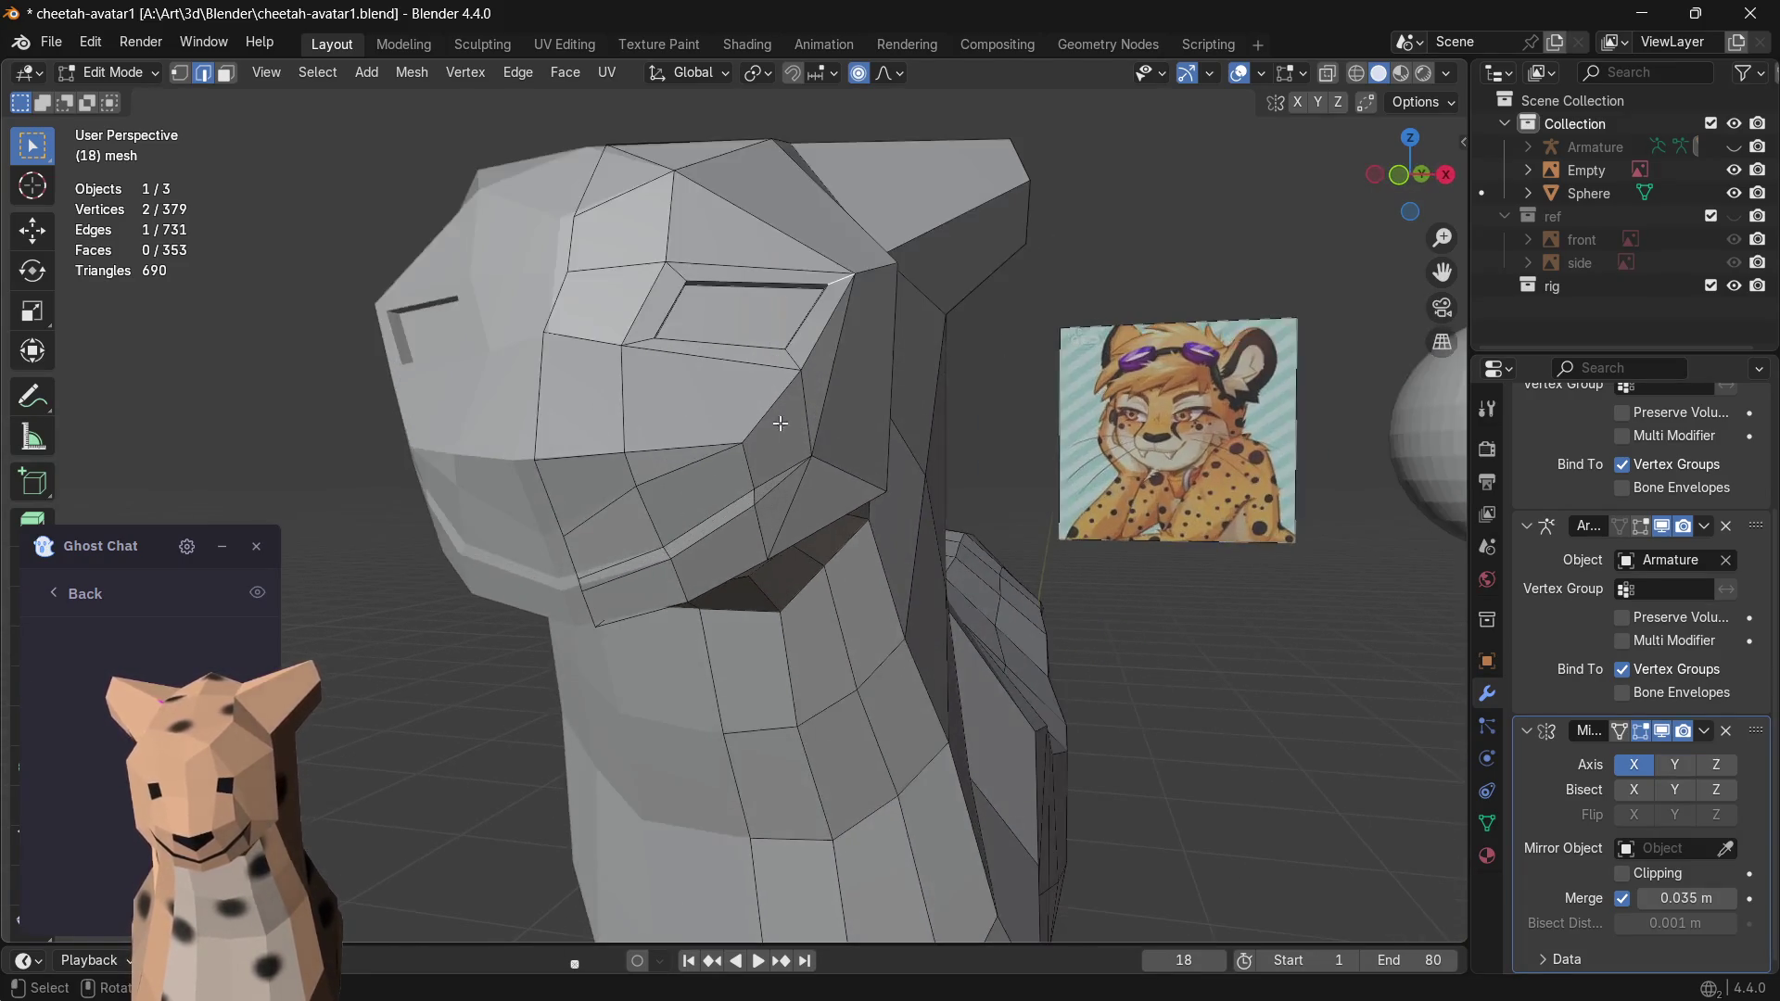
scroll(743, 331, up, 2)
mouse_move(752, 314)
middle_down()
mouse_move(739, 434)
mouse_move(775, 448)
middle_up()
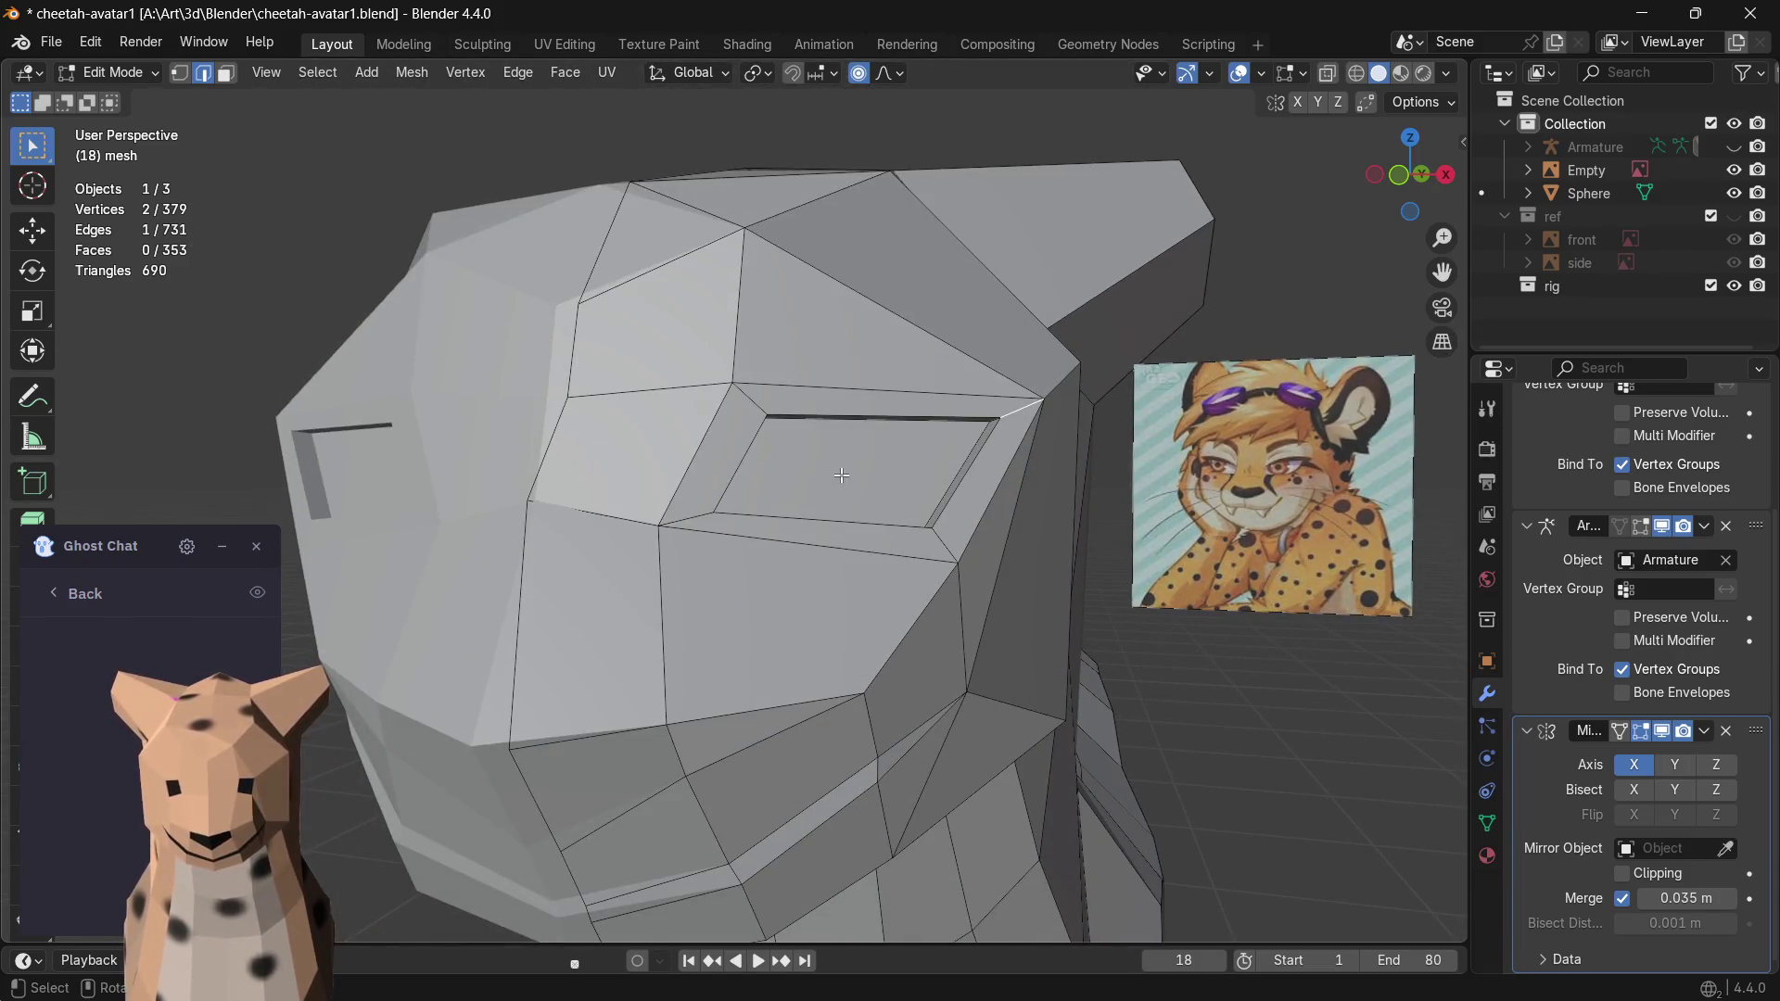
click(1403, 74)
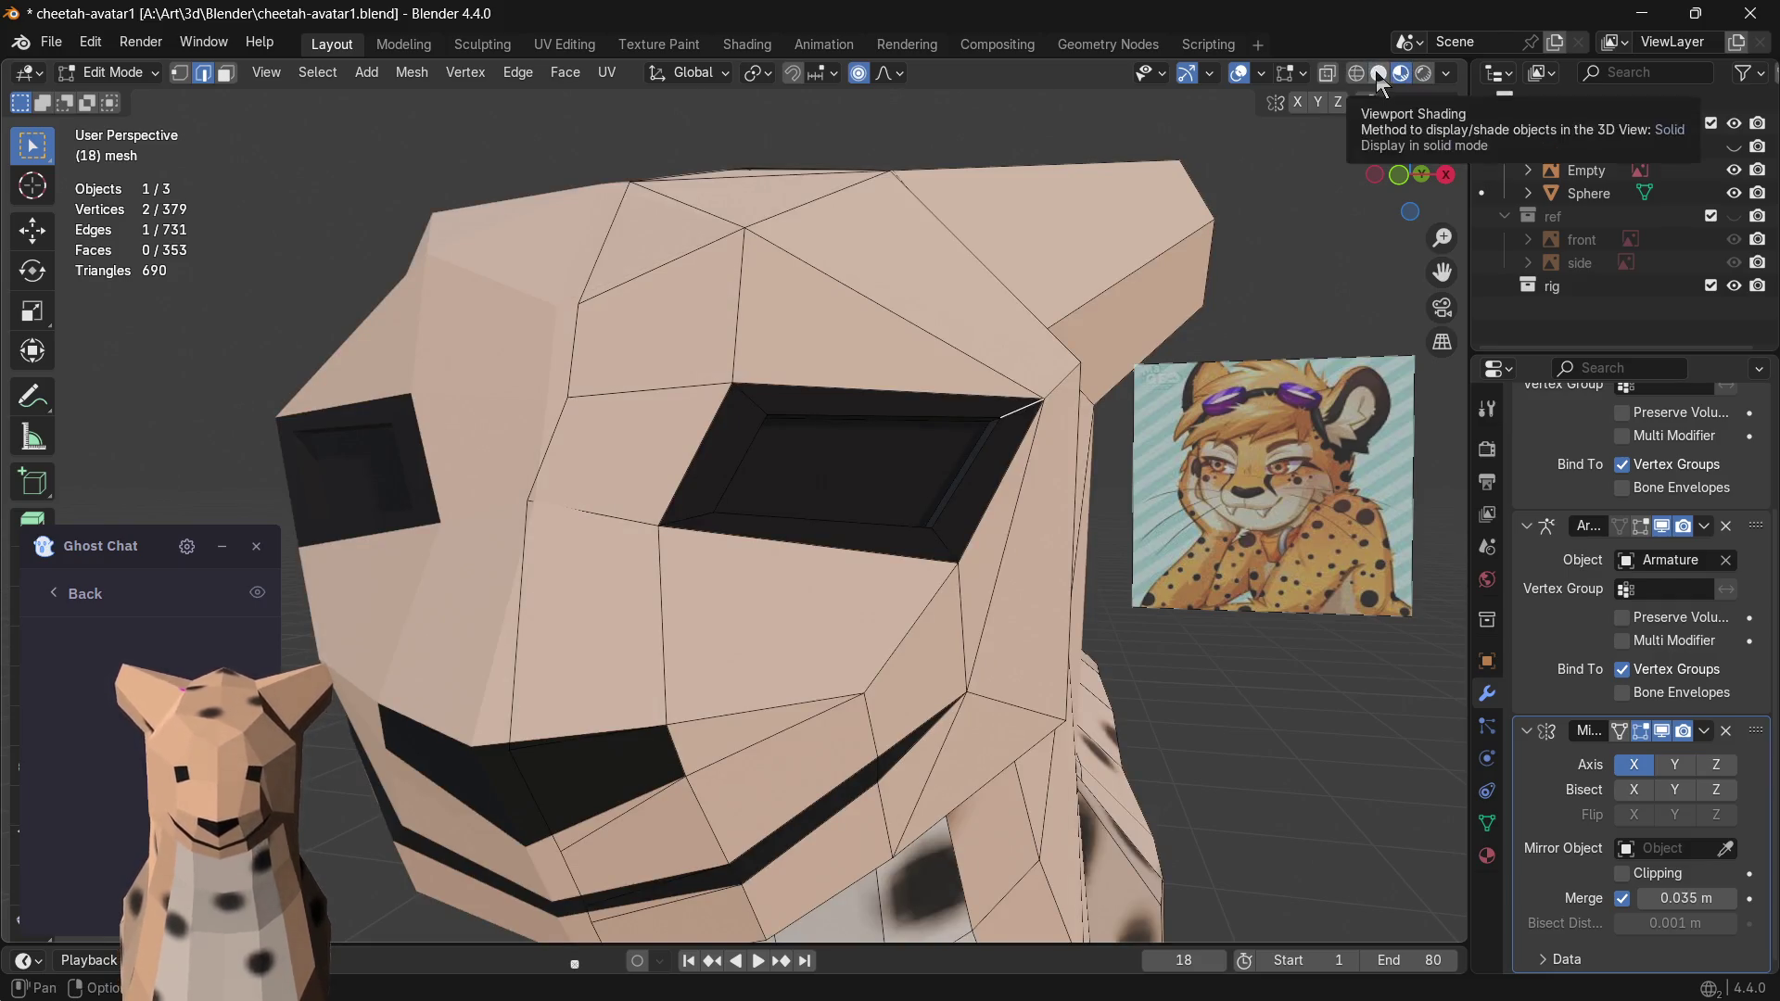
click(1376, 73)
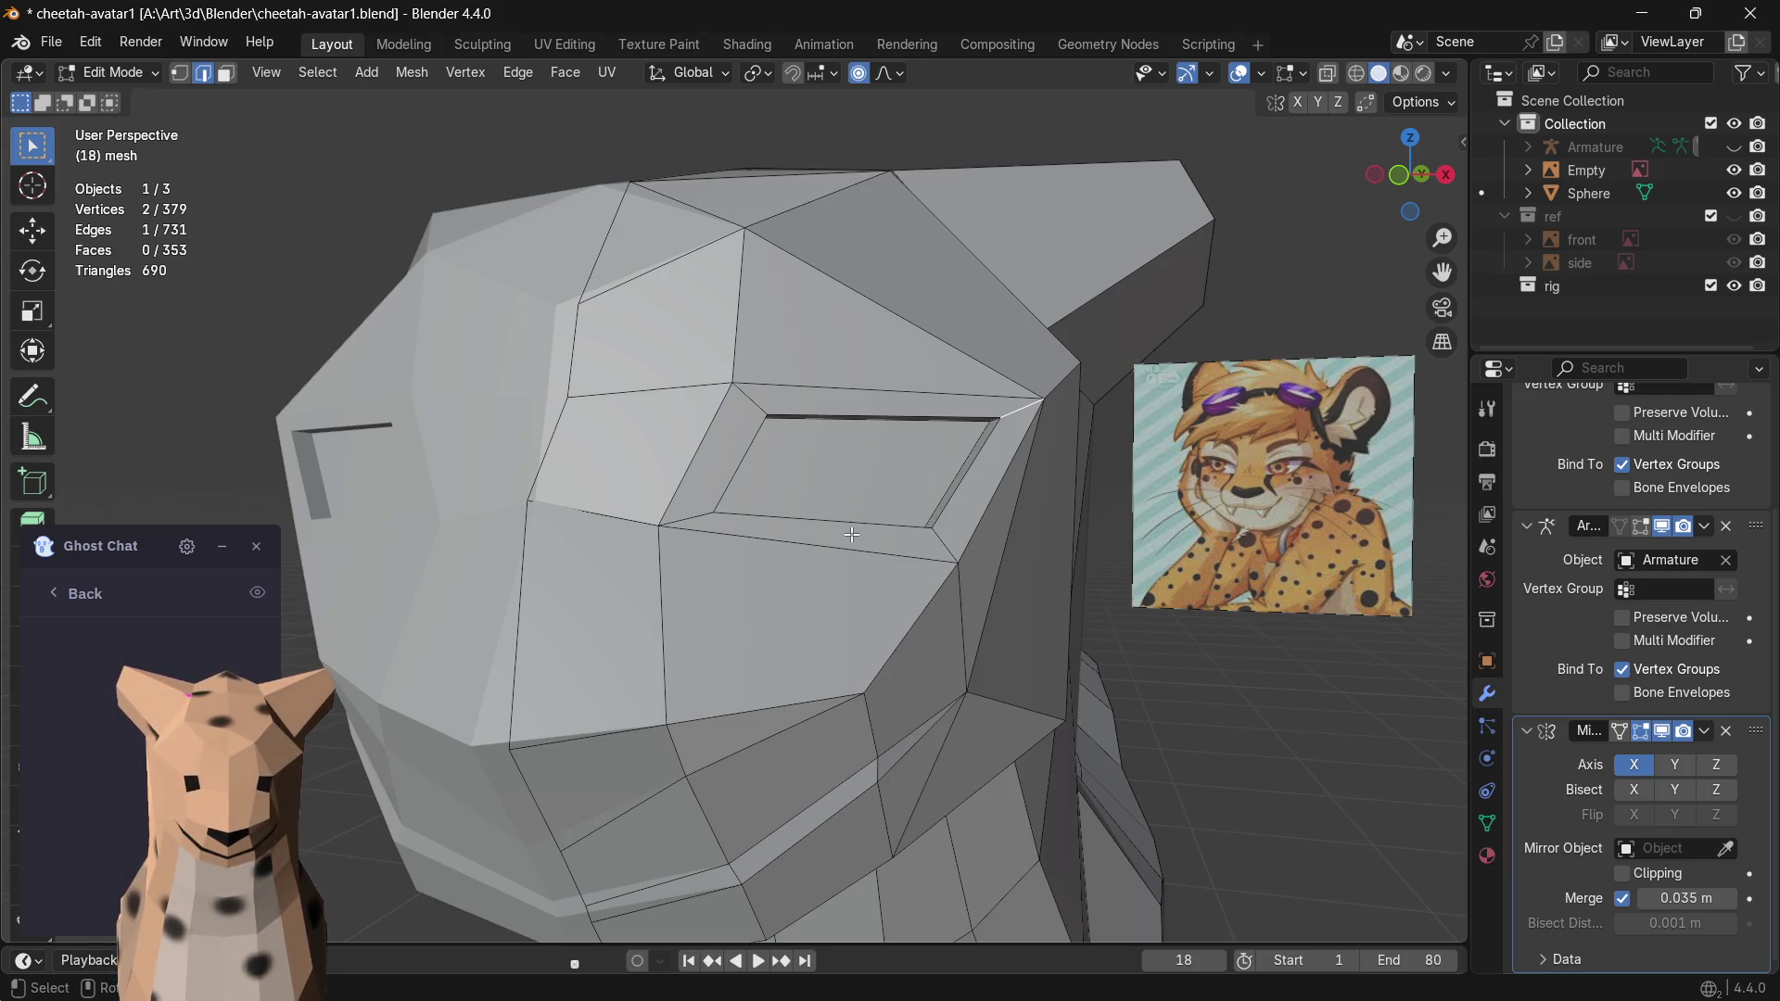
click(914, 547)
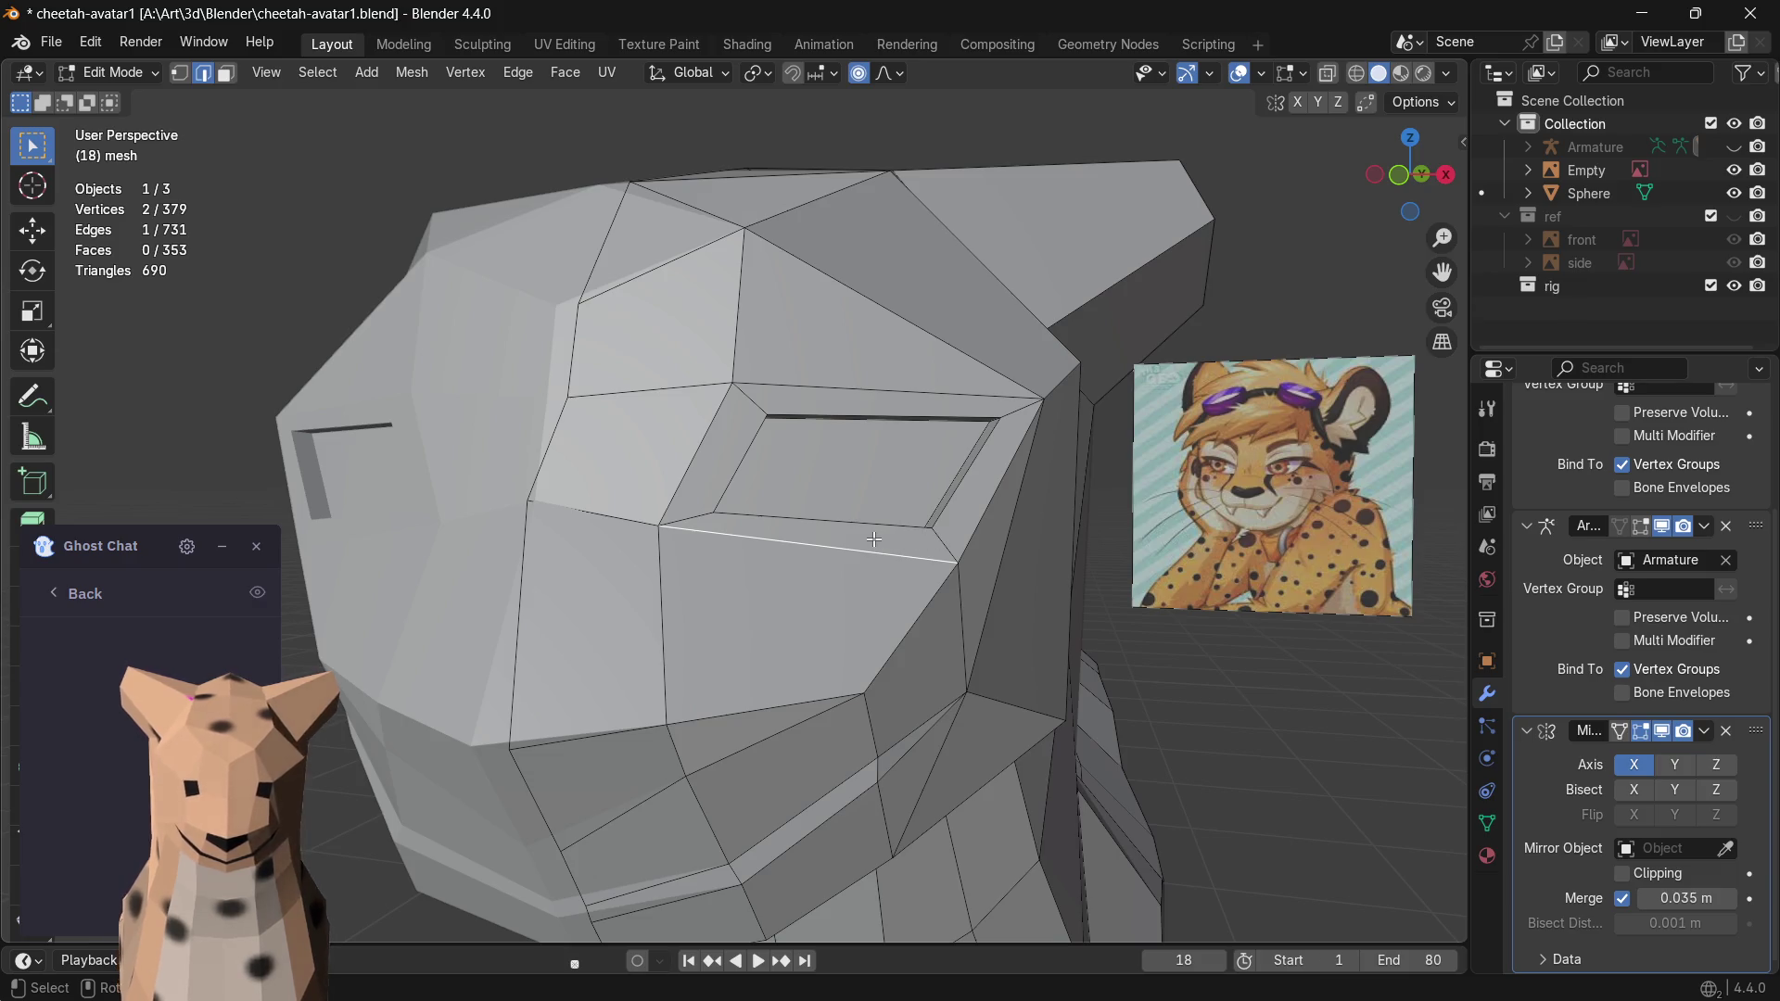
middle_drag(881, 510, 815, 520)
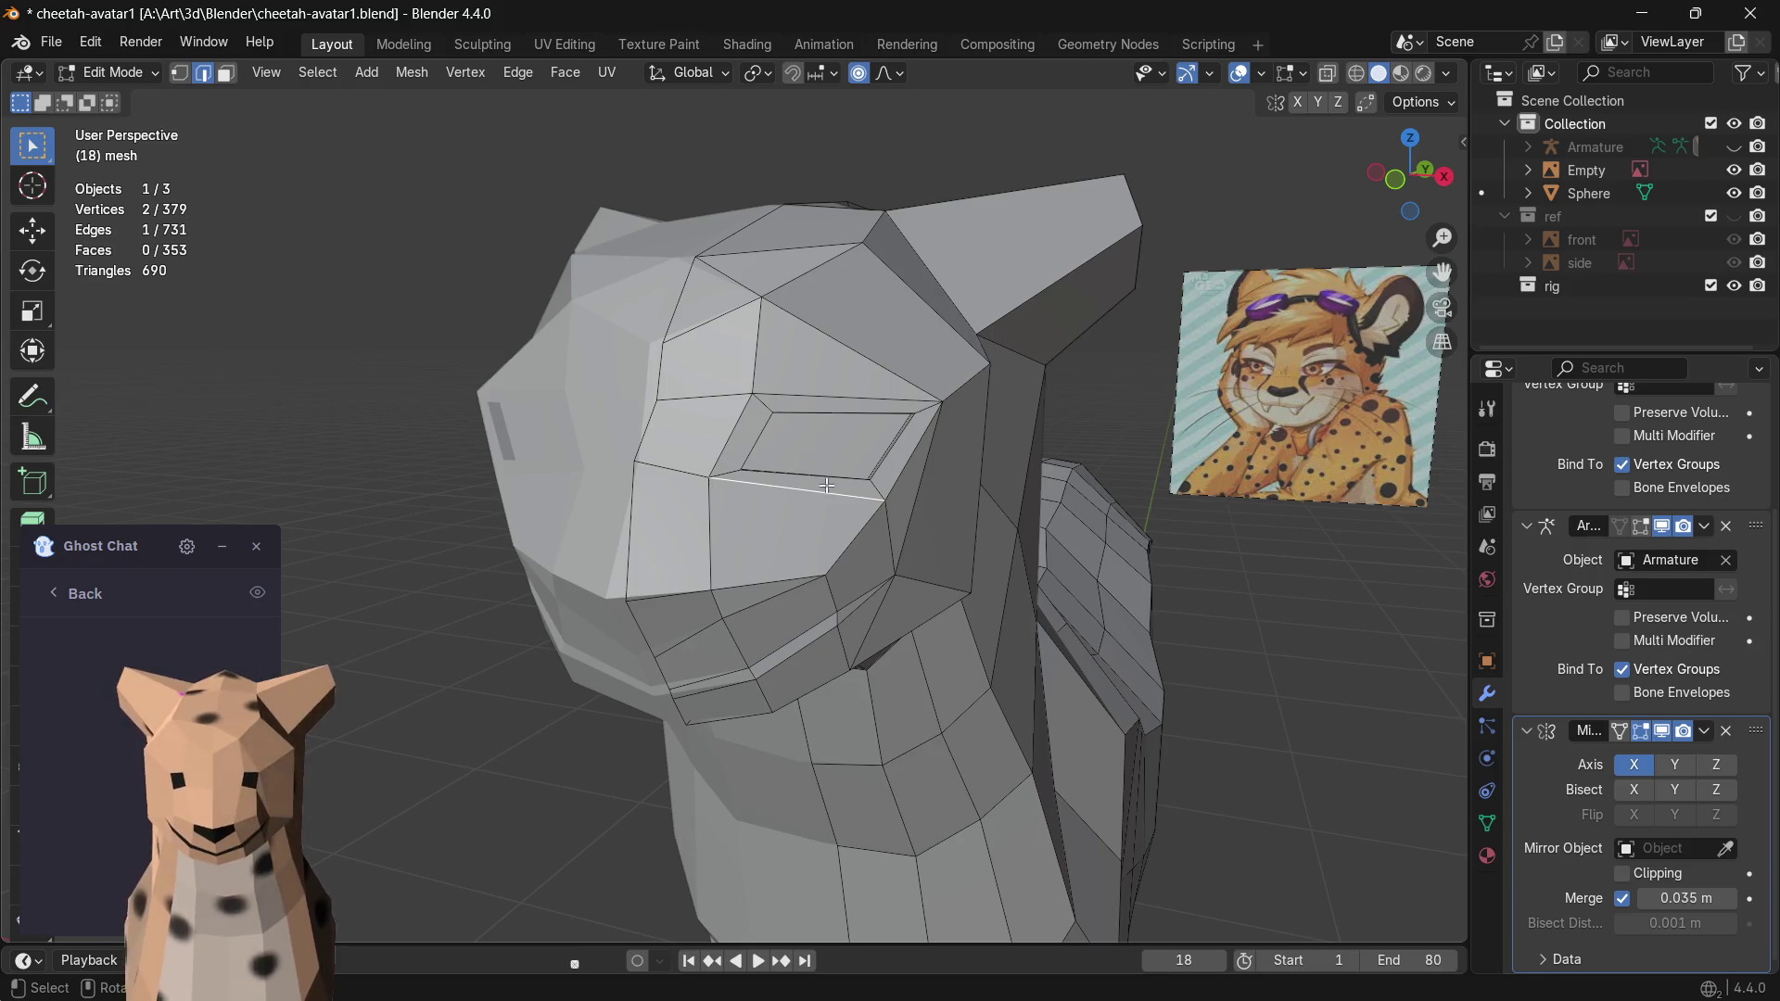
scroll(830, 470, up, 2)
- In face select, flatten the strip faces below and above the eye by scaling along Z
key(3)
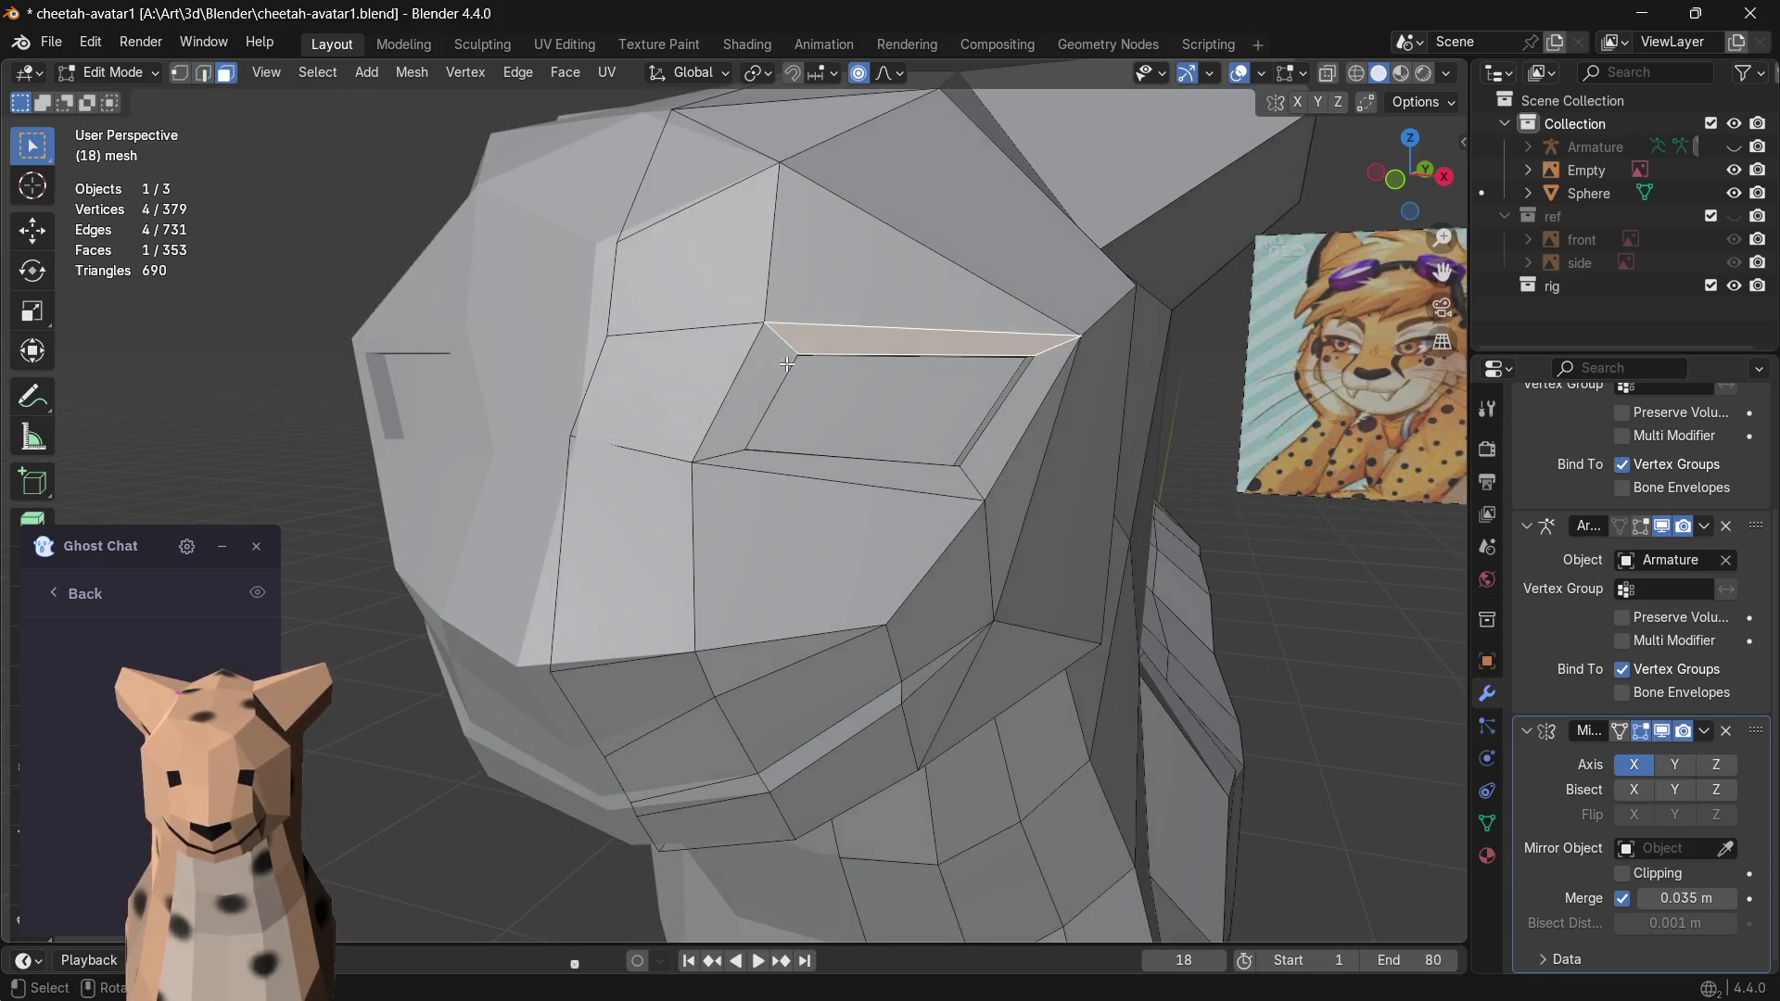
click(774, 372)
click(841, 476)
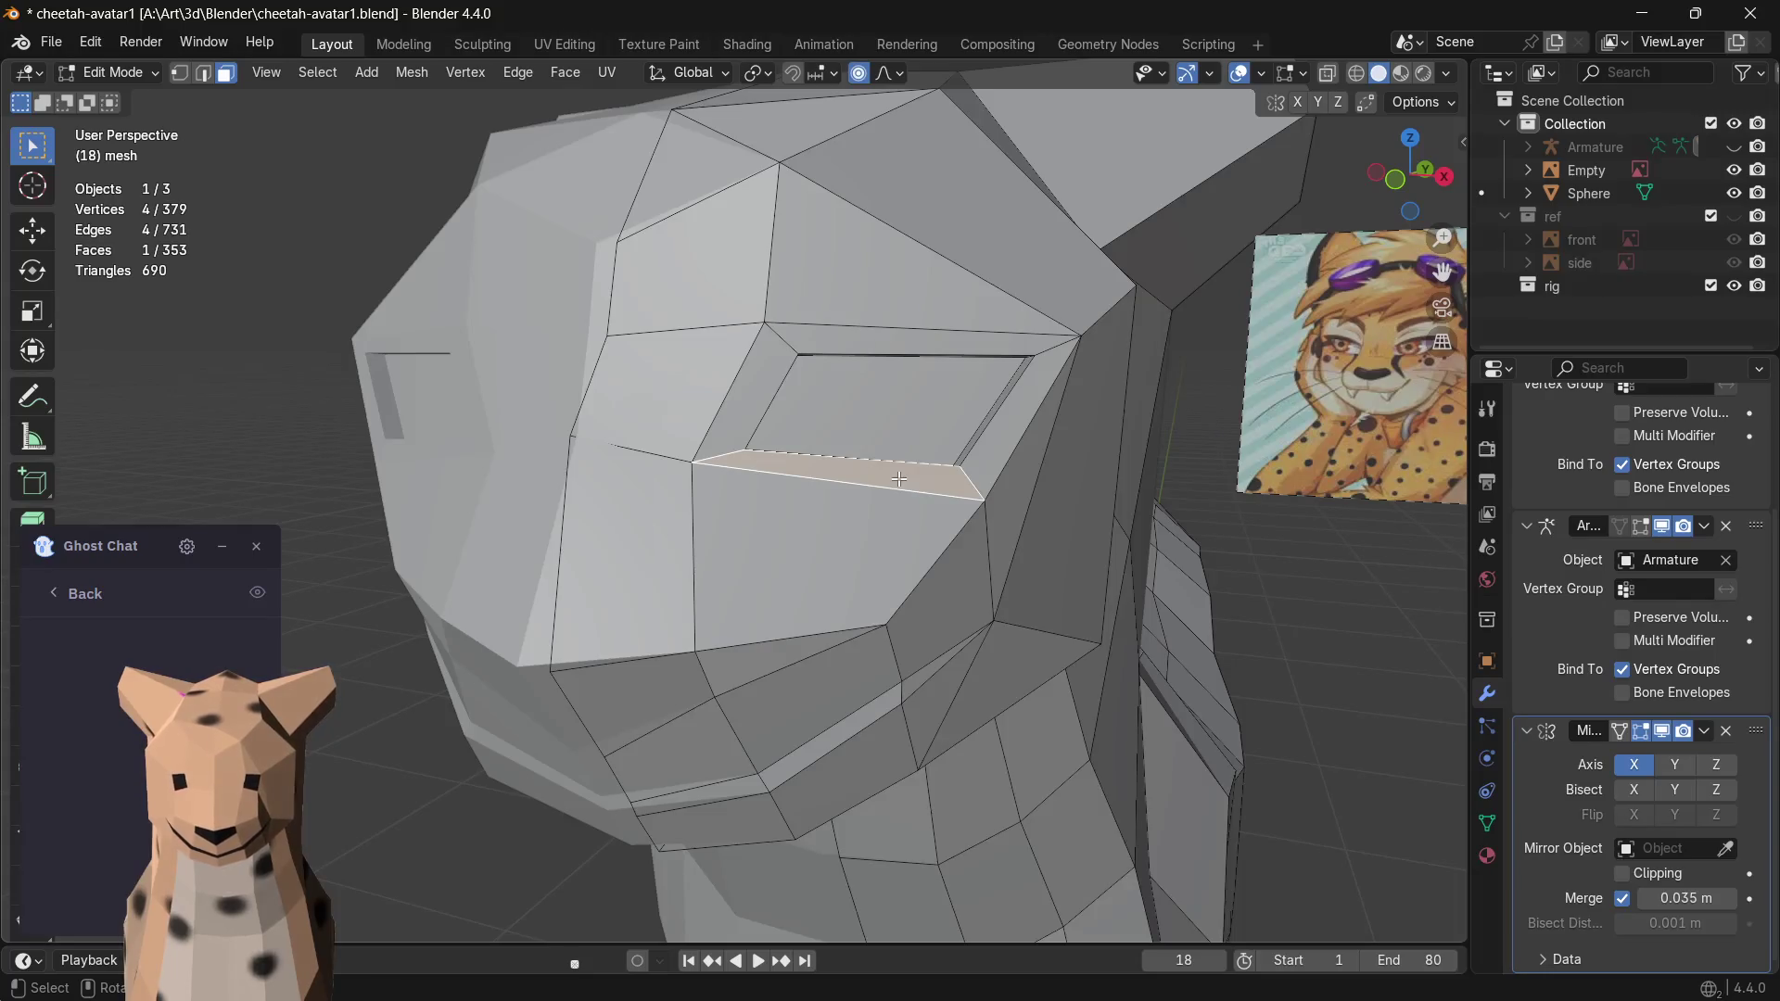
key(s)
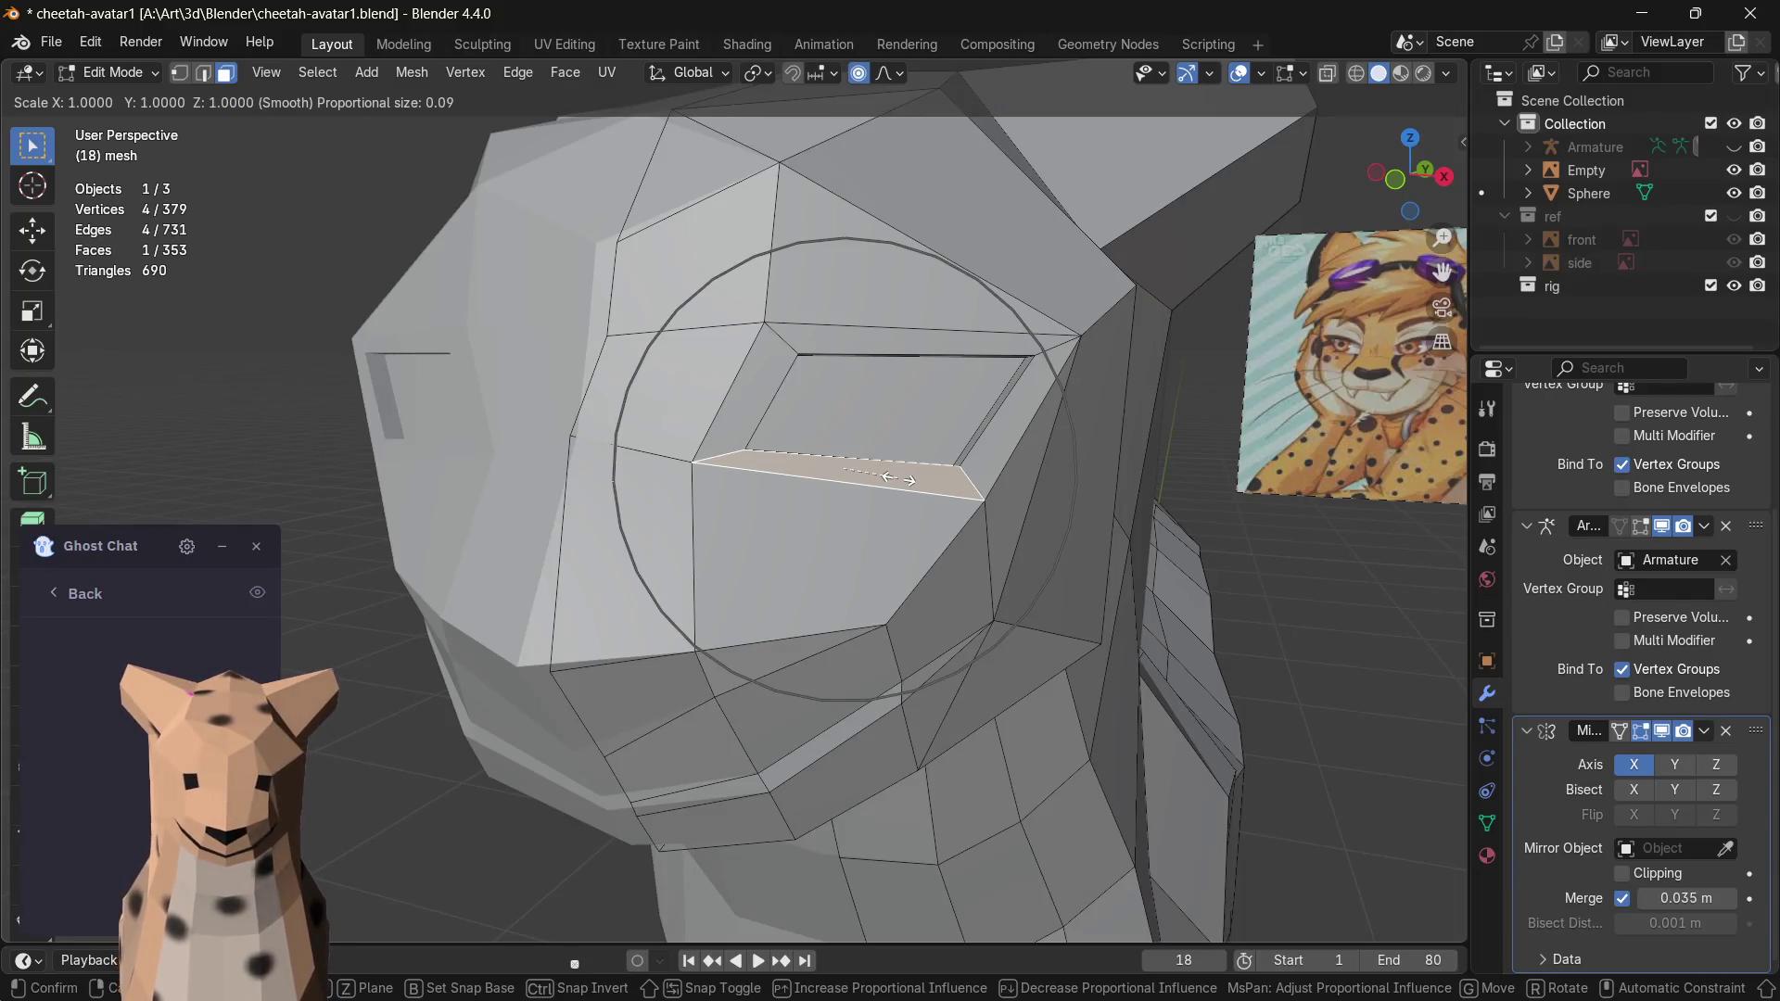
key(z)
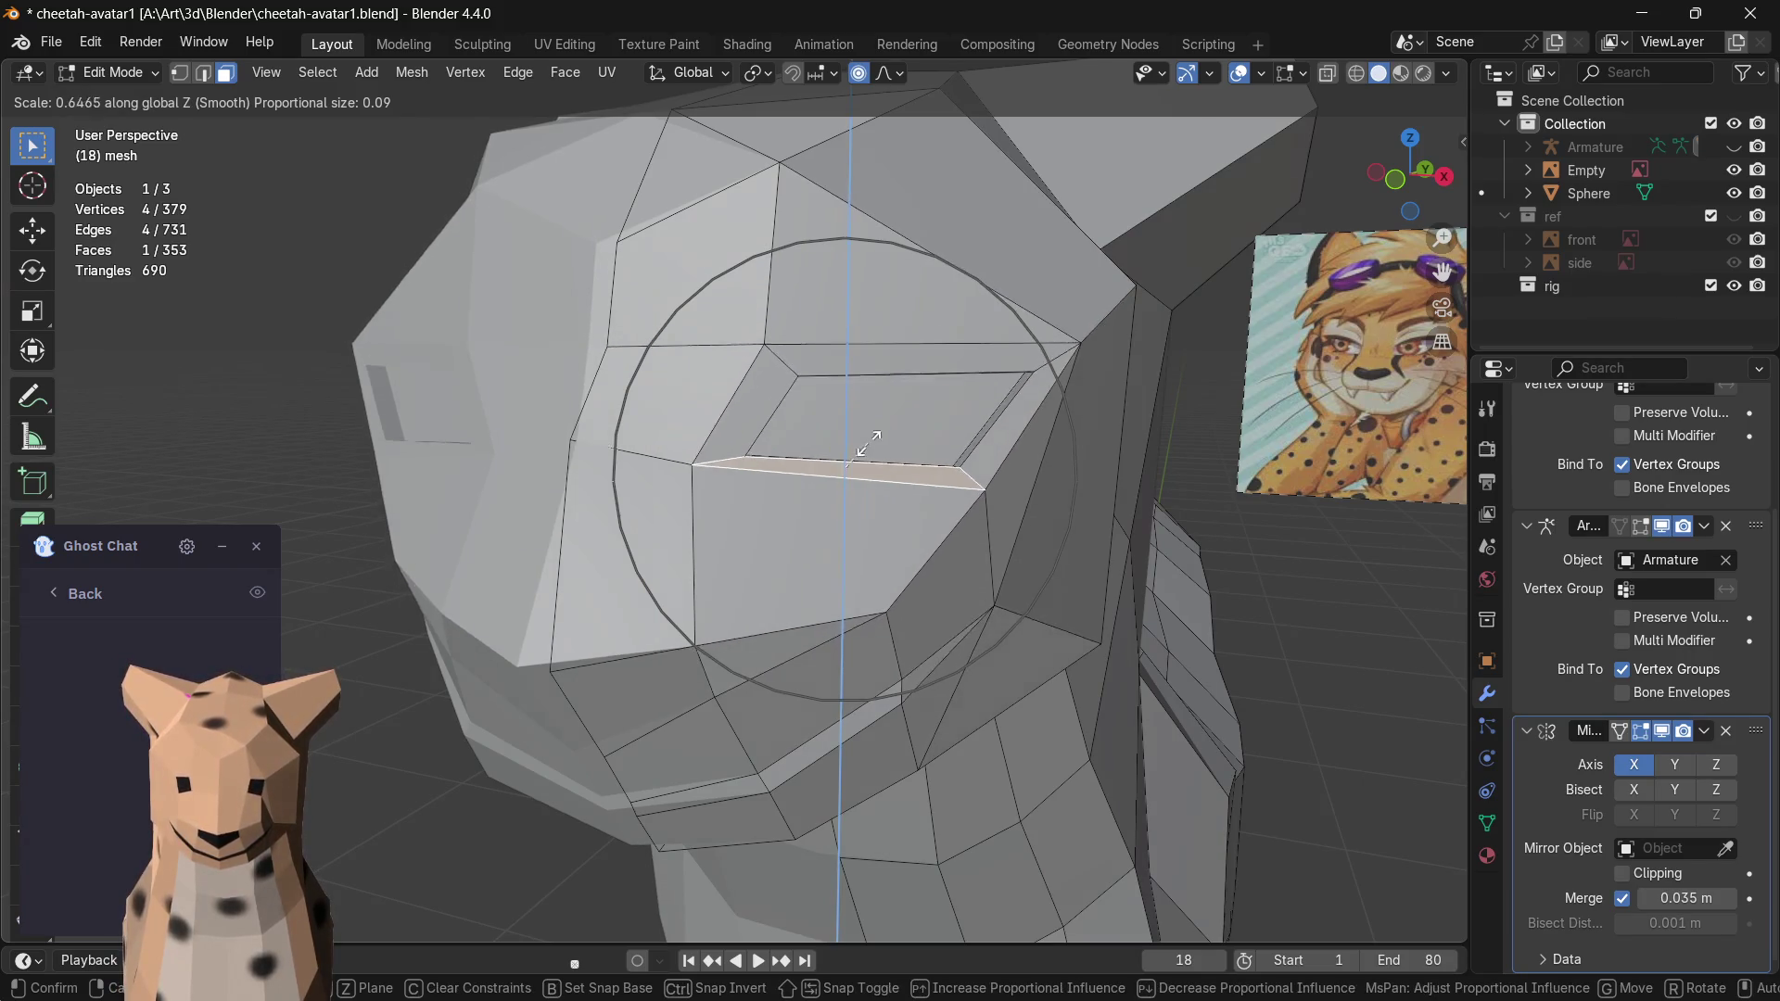
click(878, 391)
key(s)
key(z)
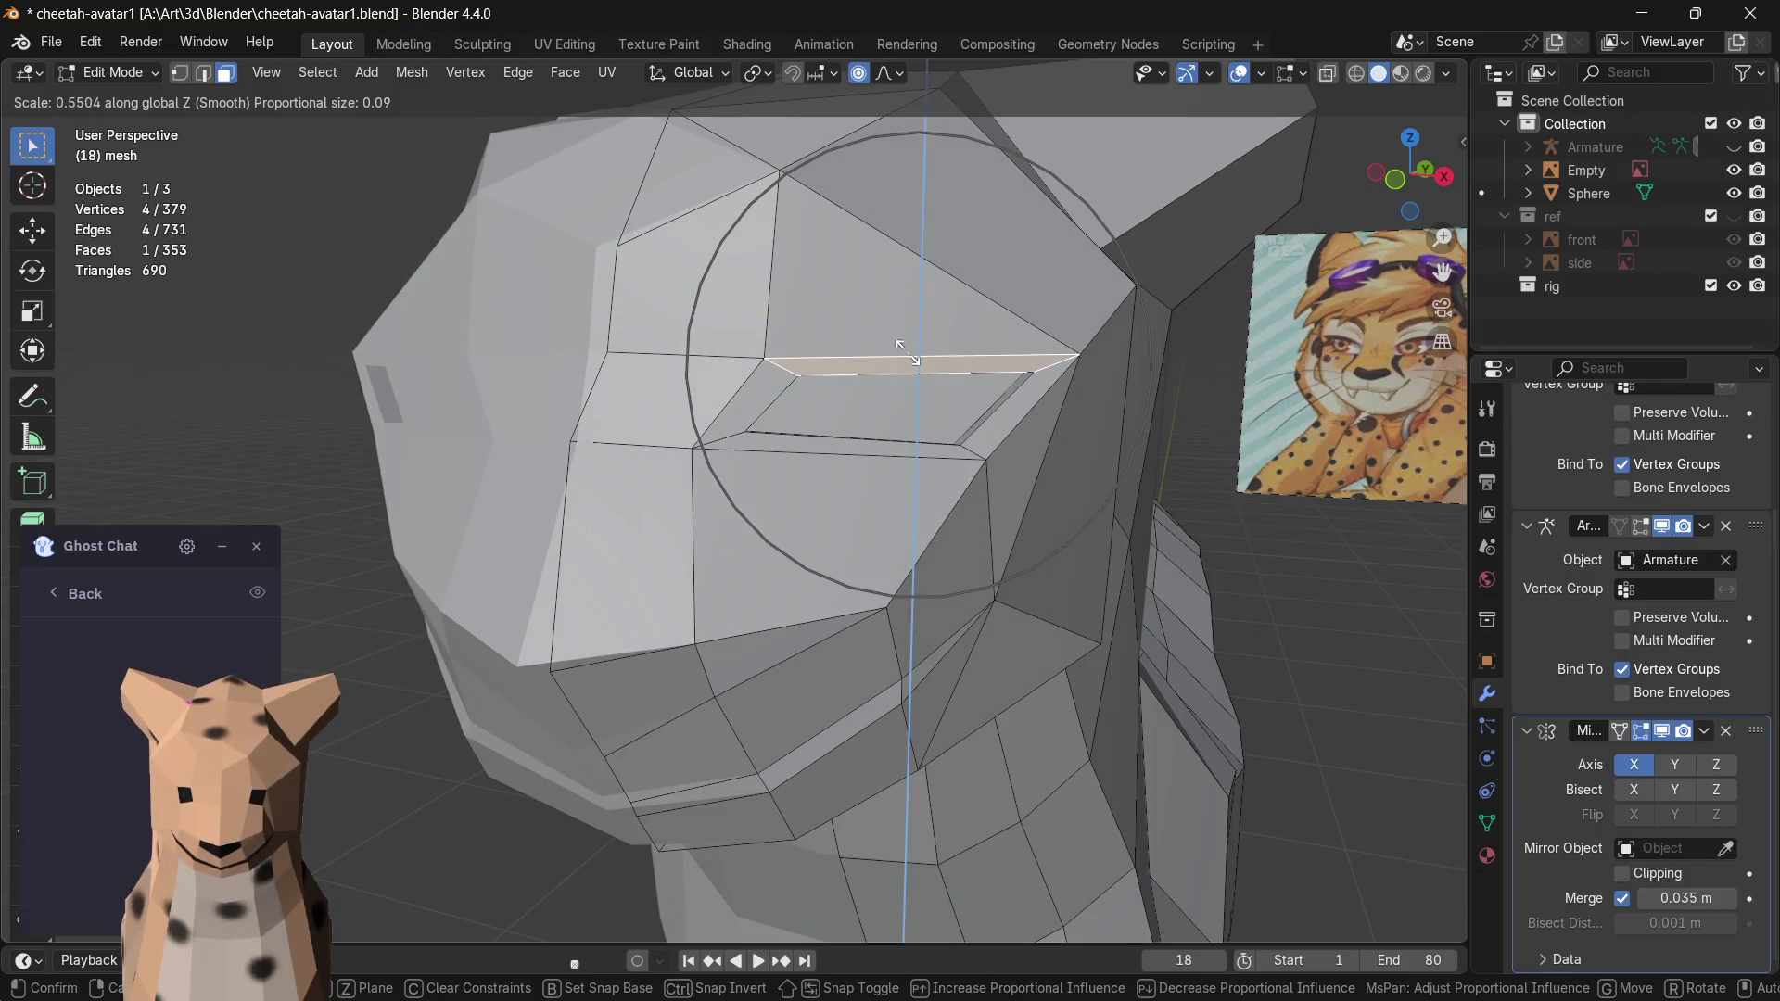
click(830, 419)
mouse_move(830, 418)
middle_down()
mouse_move(752, 456)
mouse_move(939, 383)
middle_up()
click(939, 381)
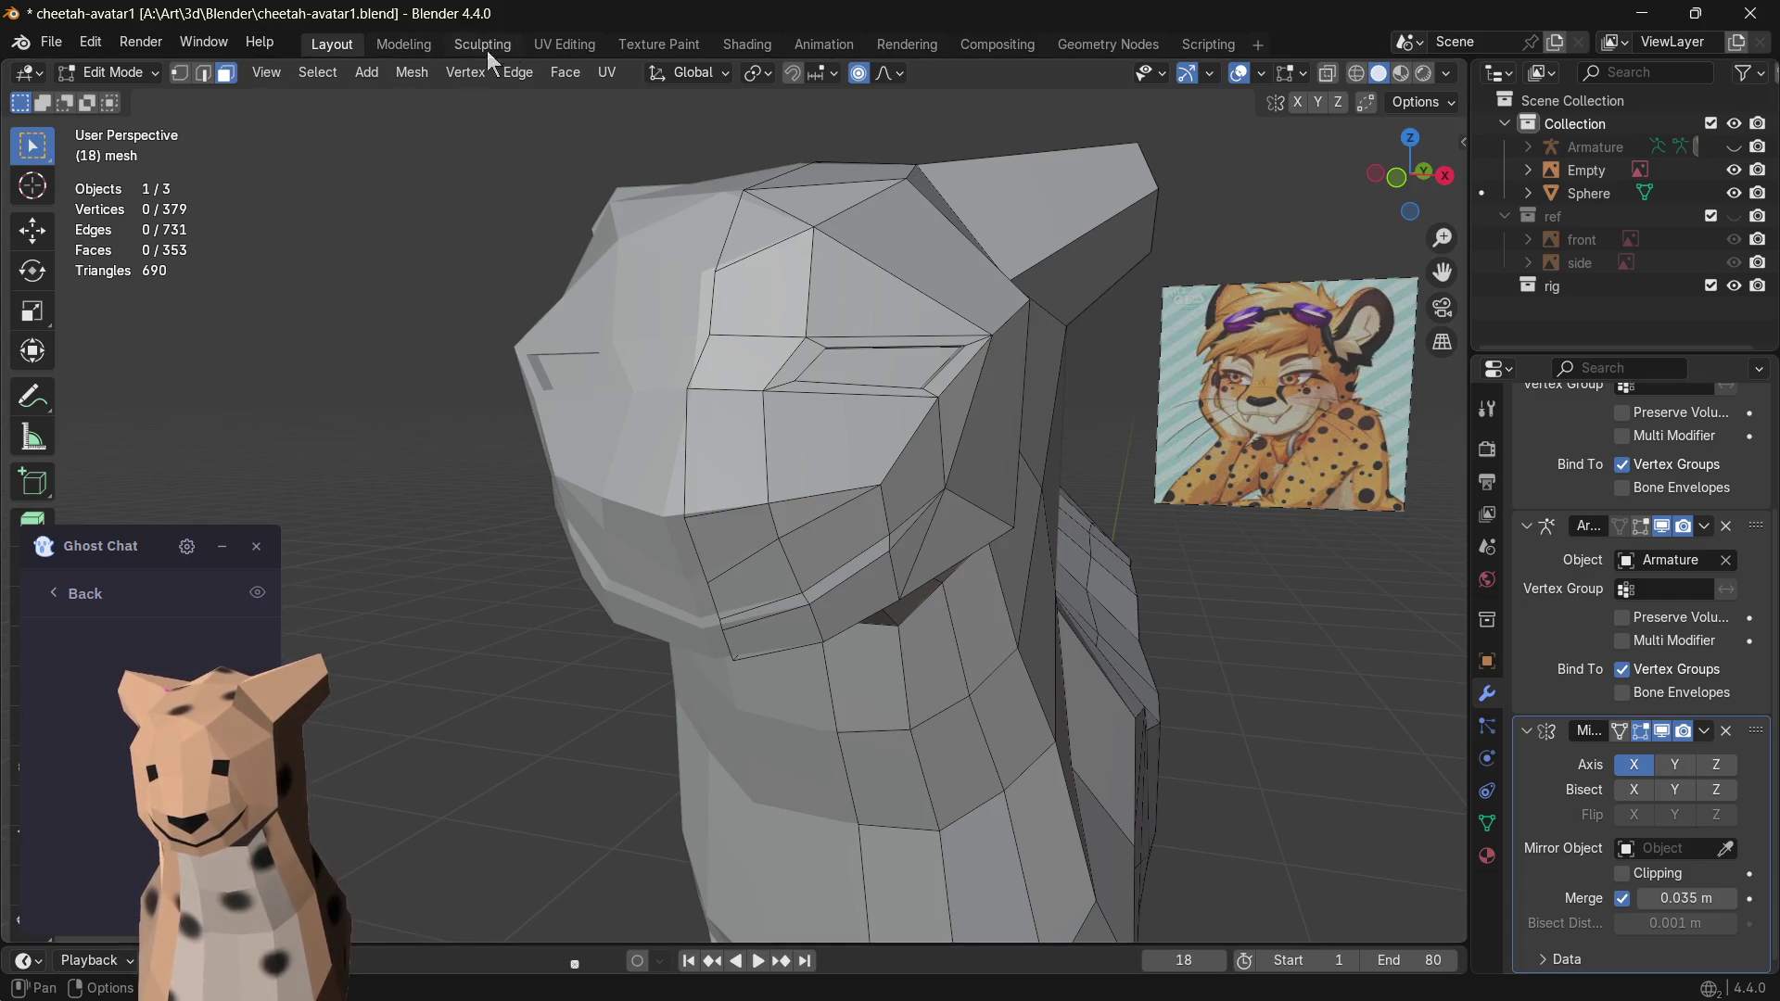
drag(960, 171, 577, 635)
click(577, 635)
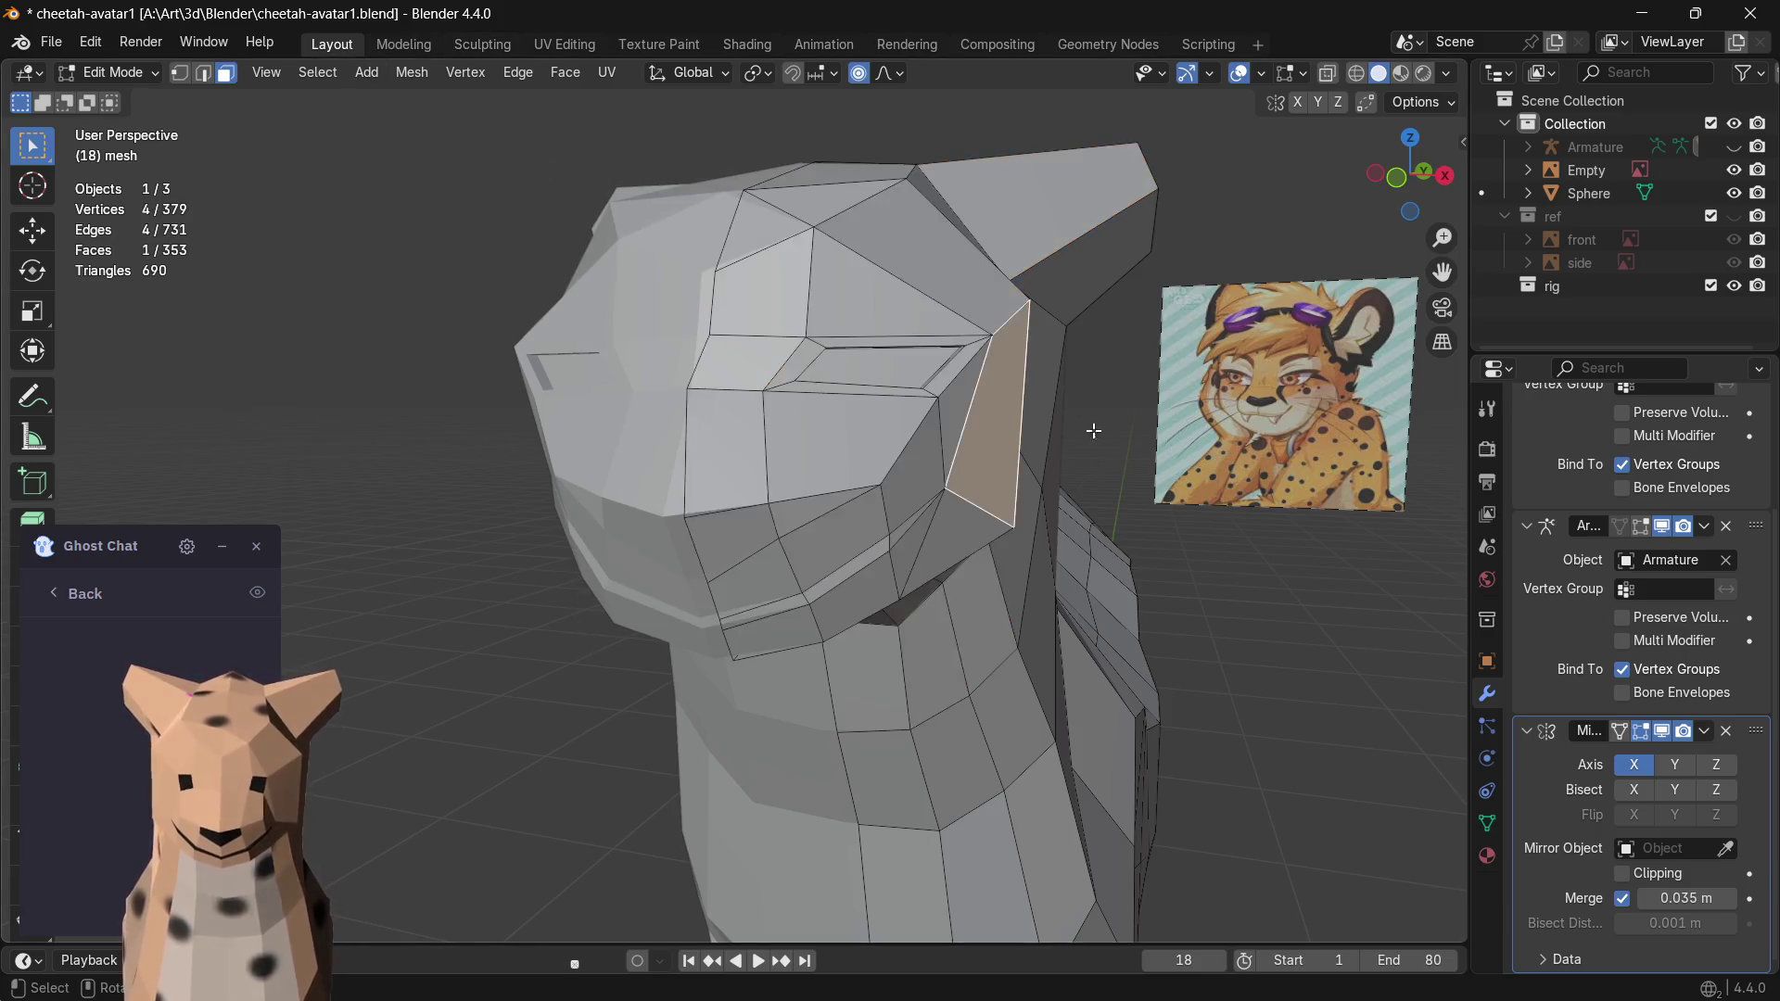
key(Tab)
key(Tab)
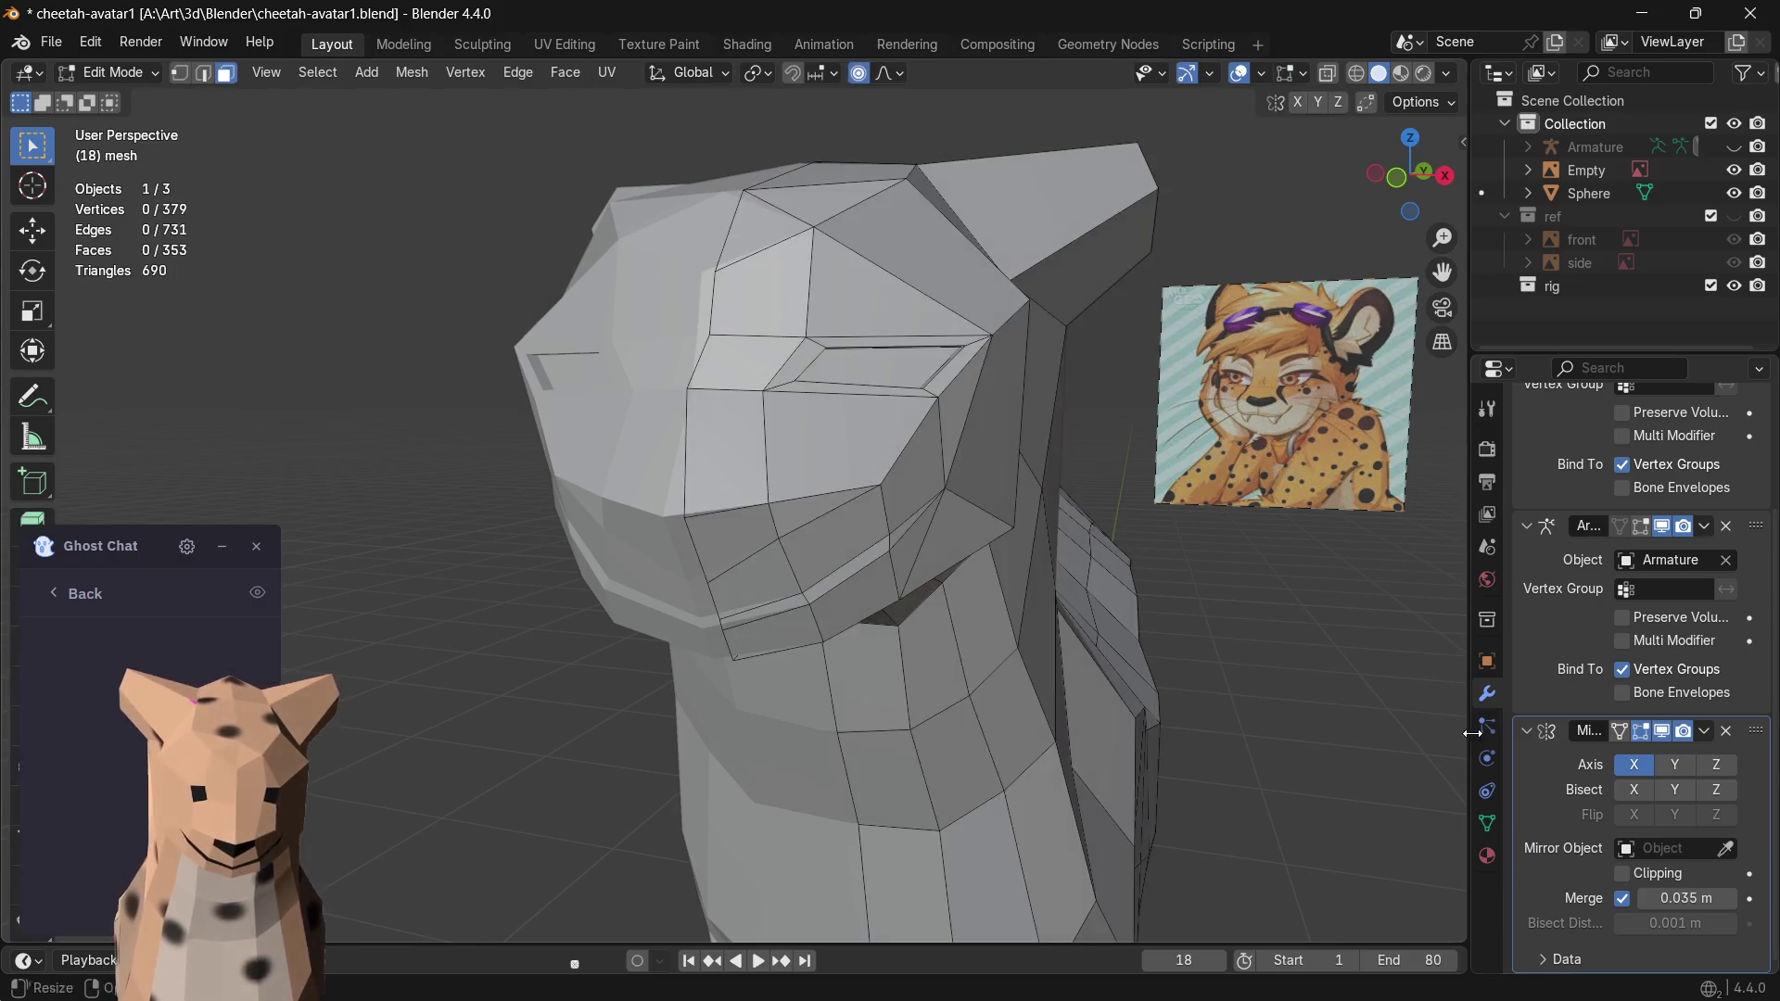
click(1486, 855)
click(1487, 790)
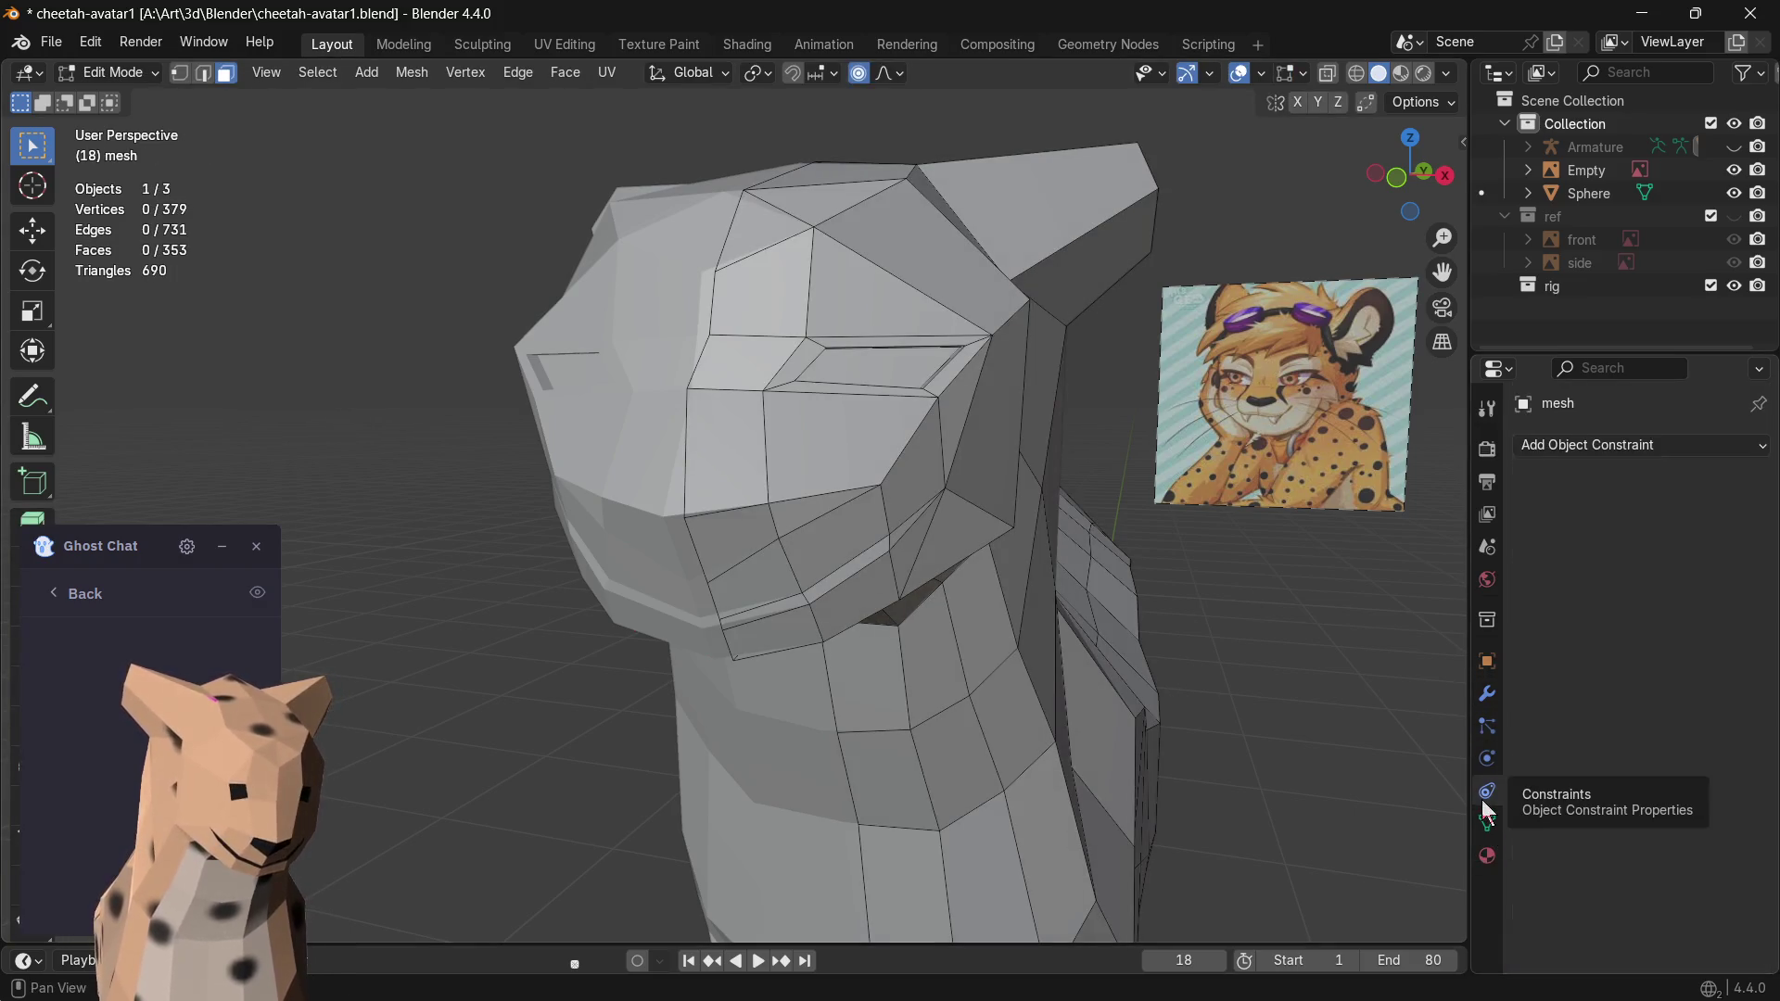
click(1486, 759)
click(1486, 727)
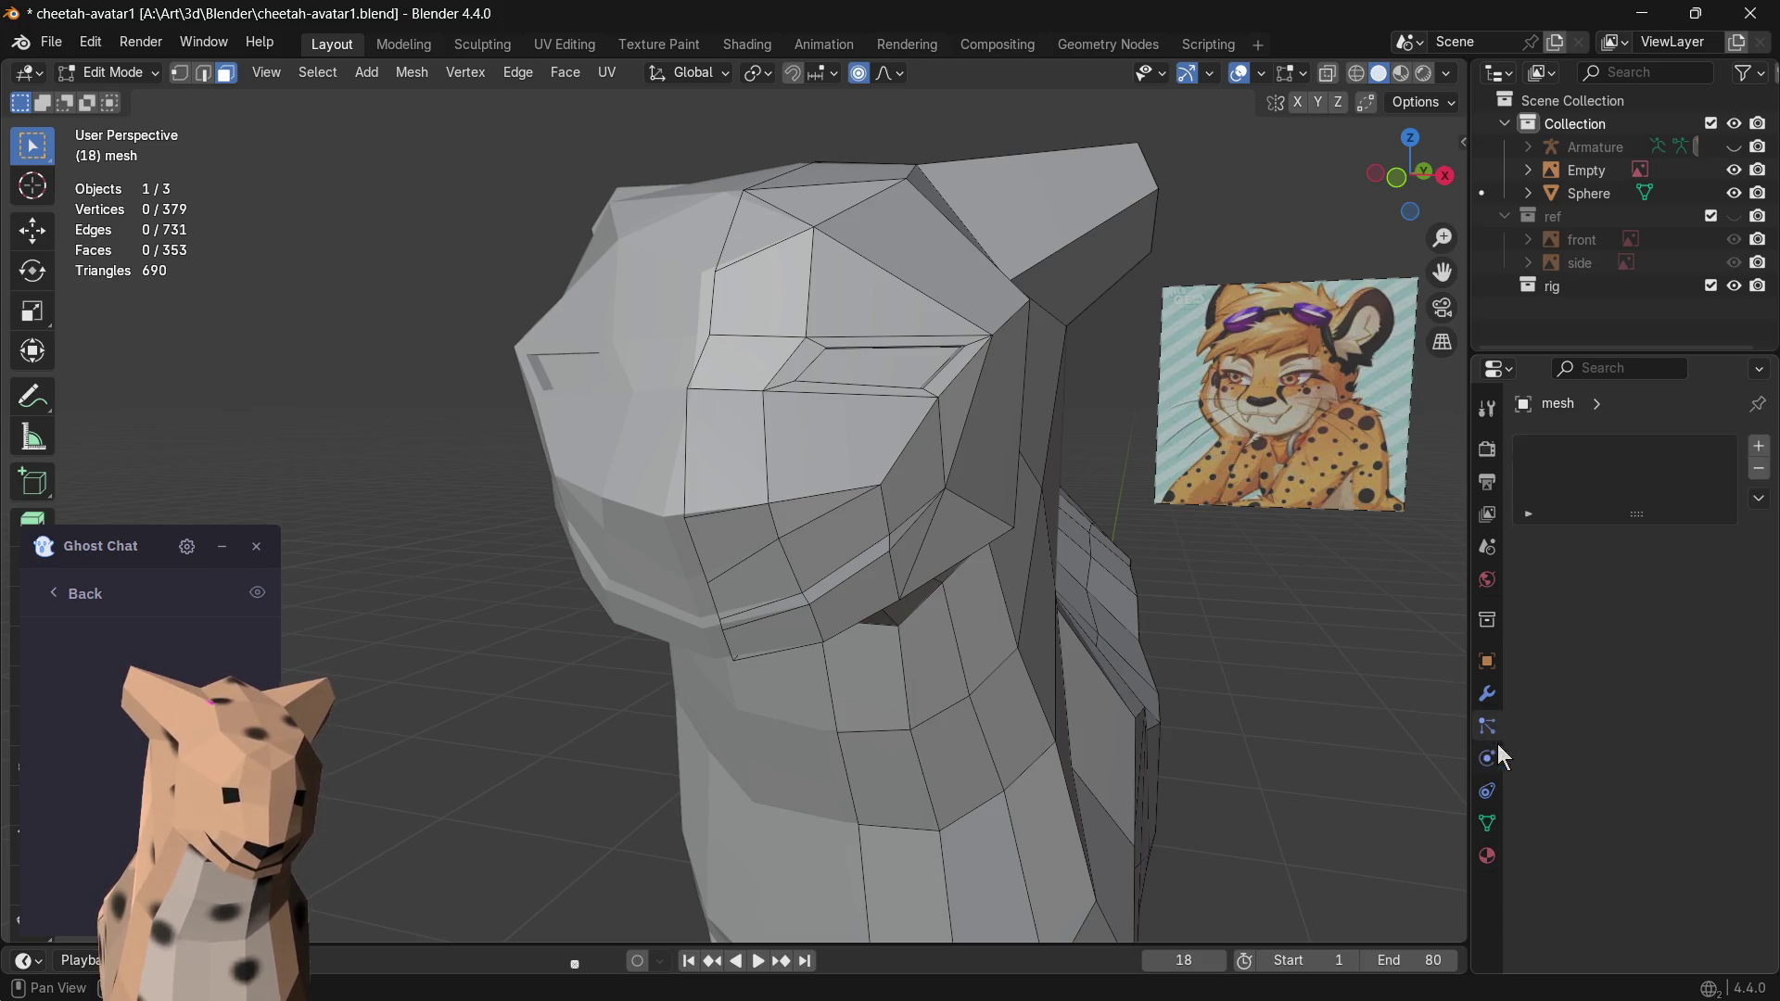
click(1487, 695)
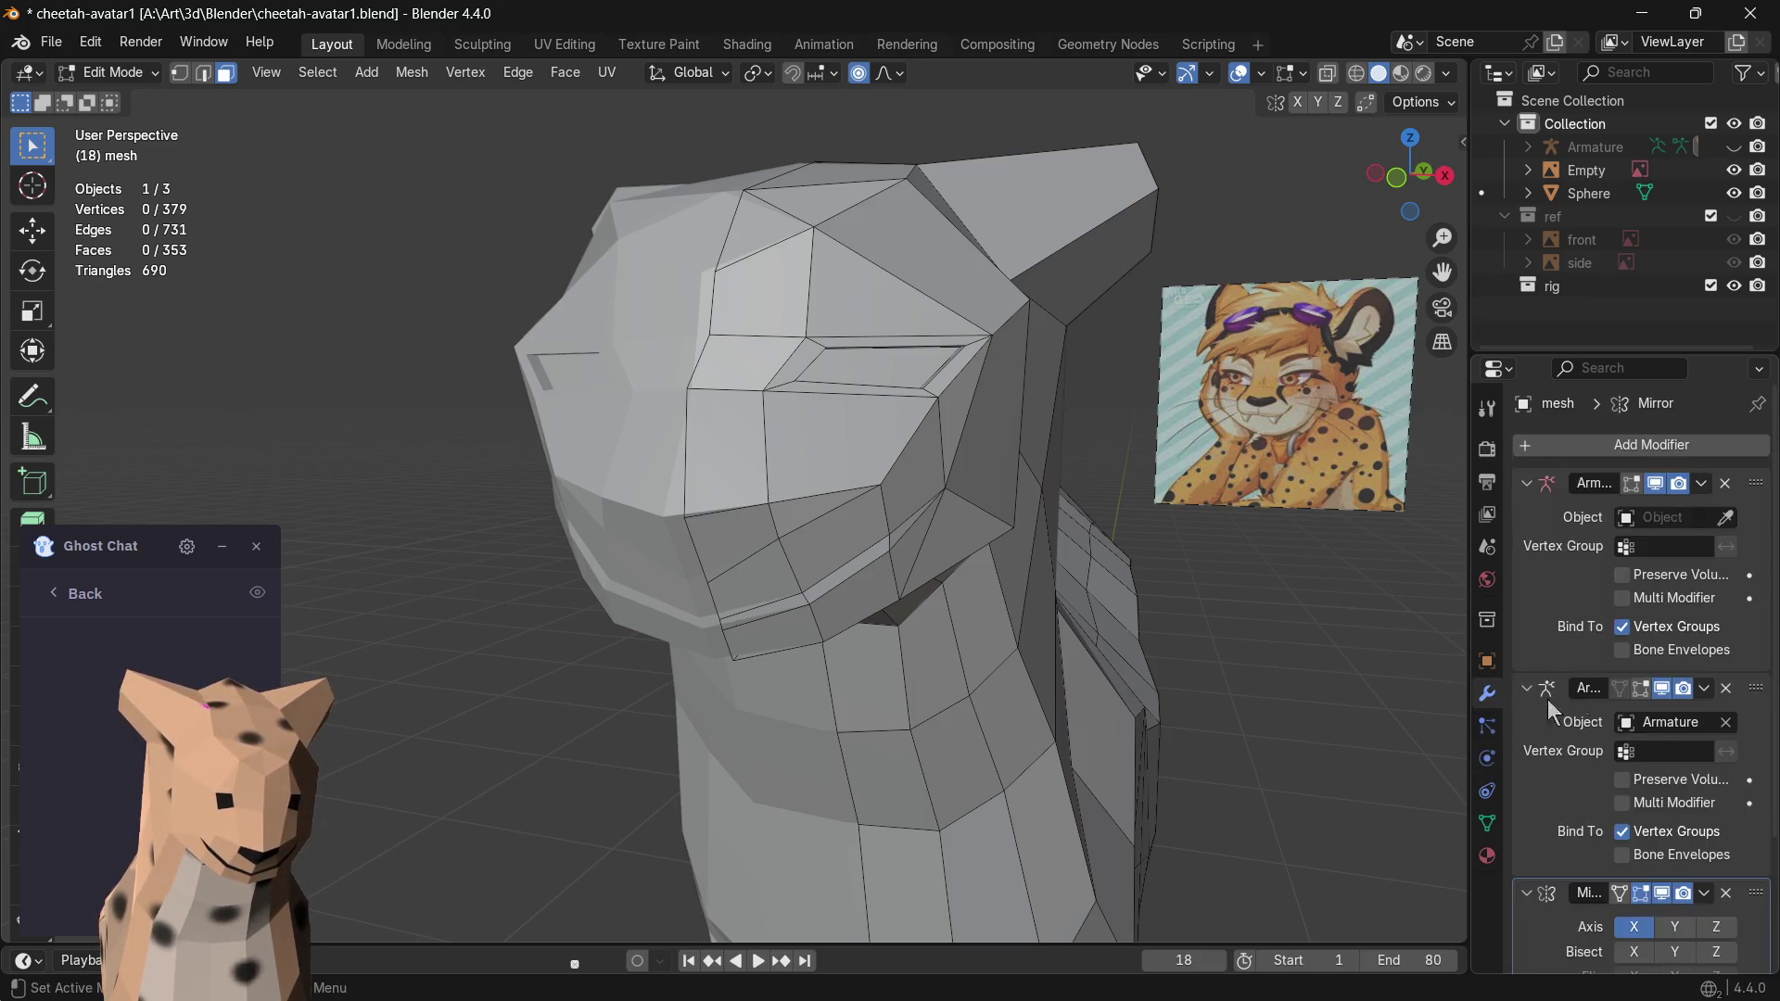
- Add a Subdivision Surface modifier to the head with viewport level 2
click(1631, 447)
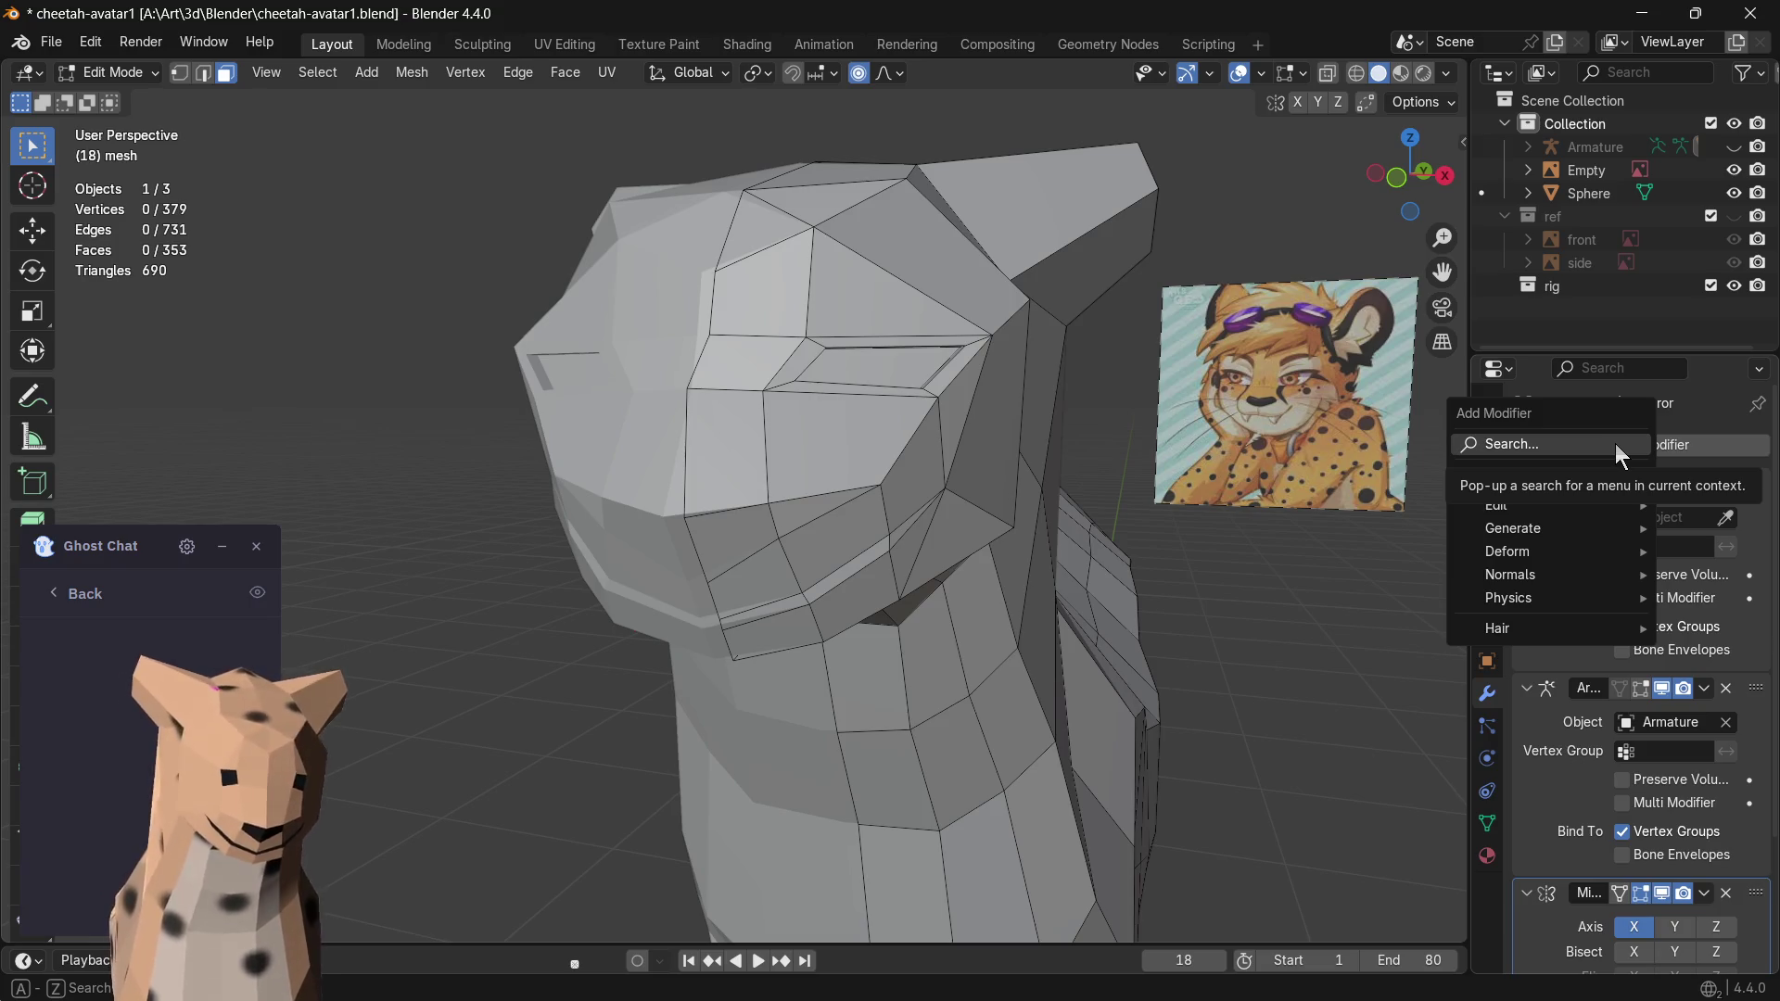
text(bev)
key(Down)
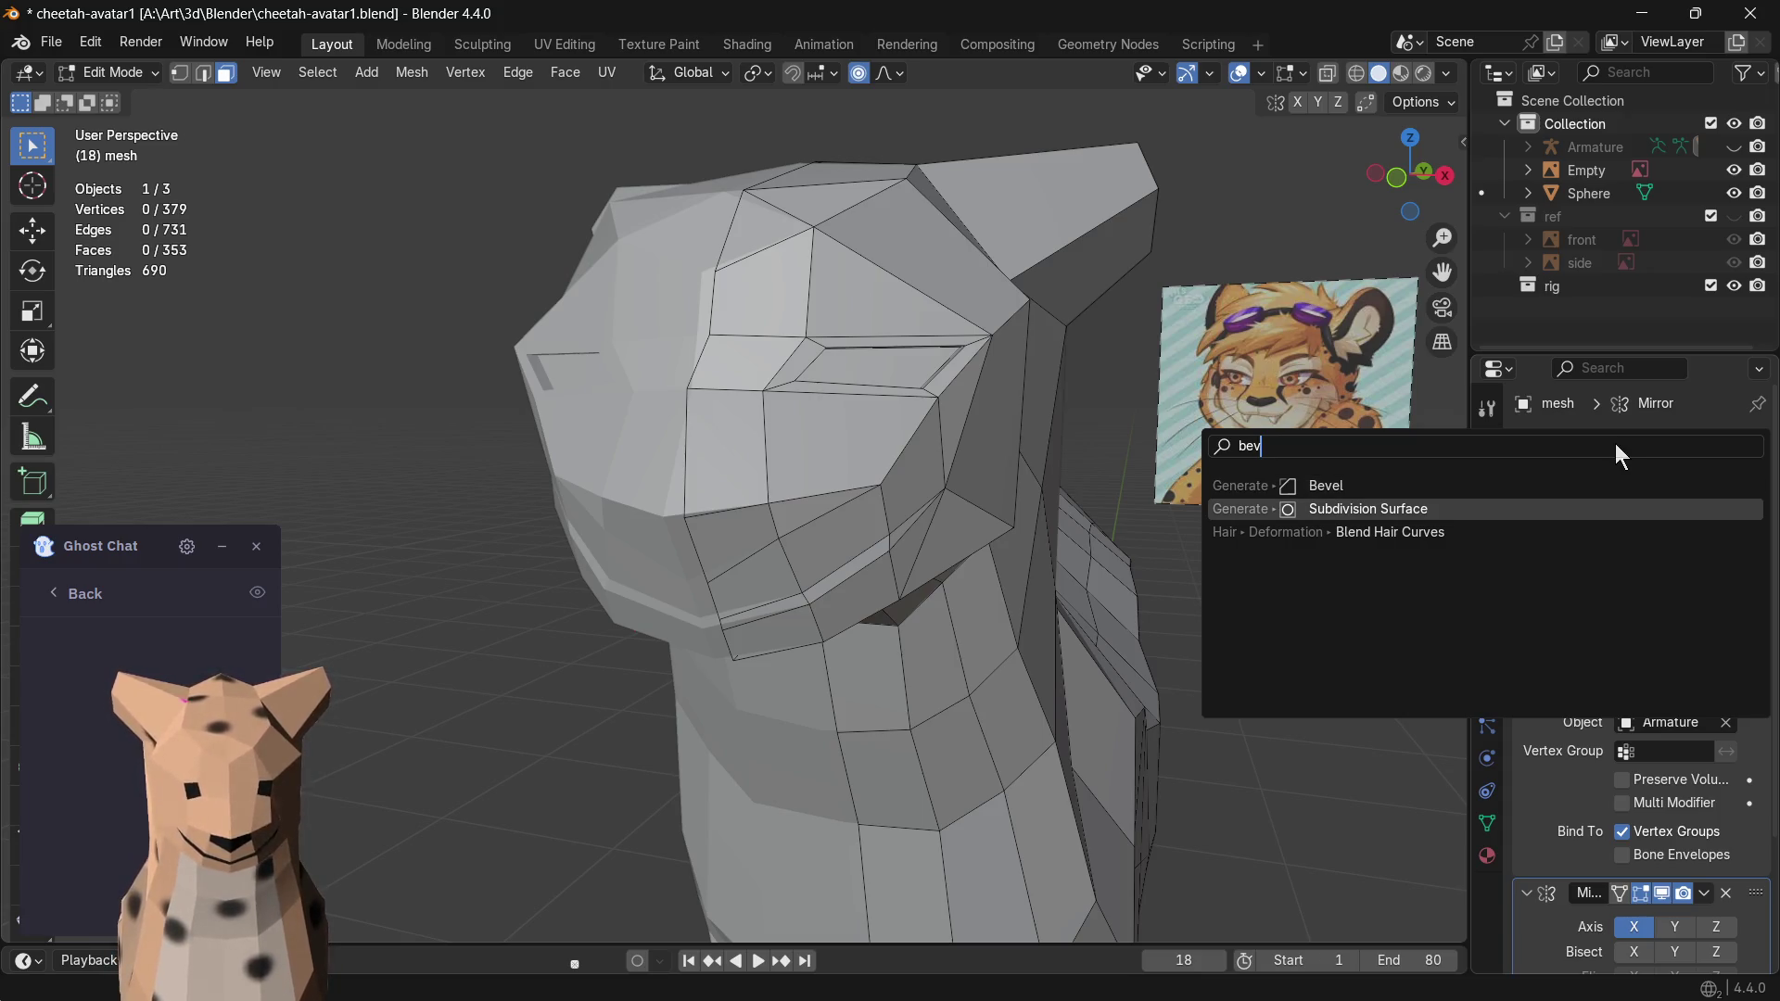
key(Return)
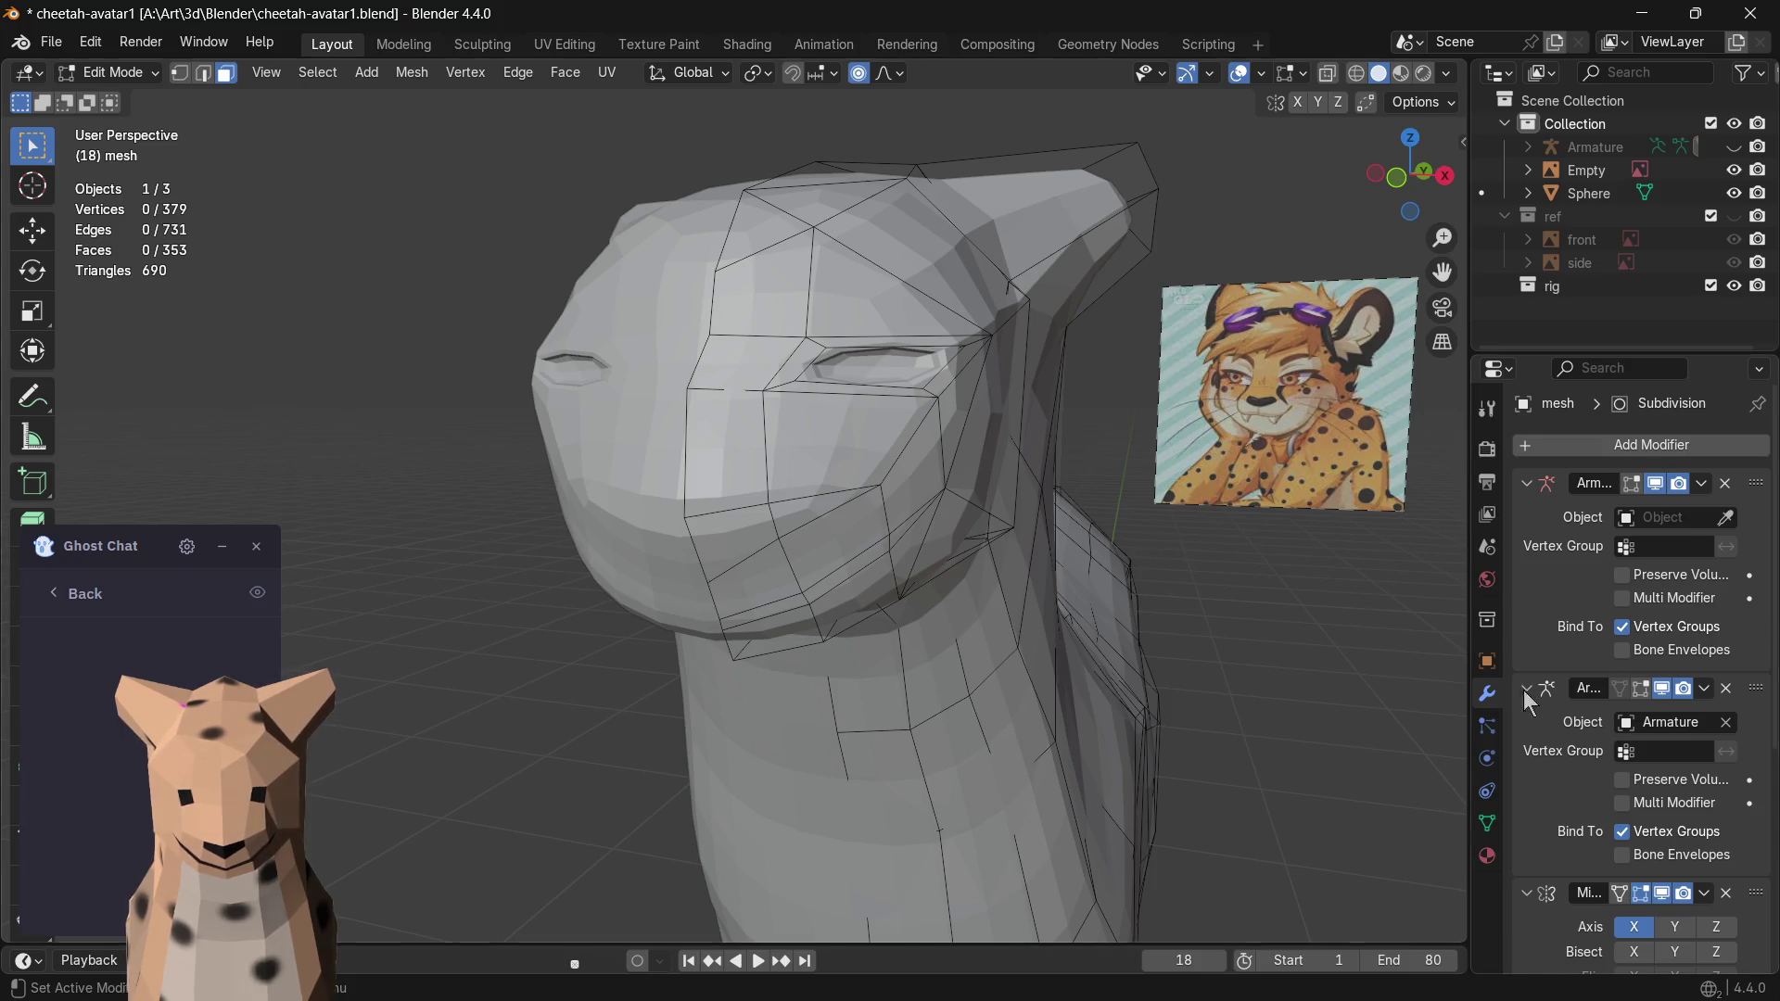
scroll(1519, 696, down, 1)
scroll(1543, 715, down, 2)
scroll(1568, 738, down, 3)
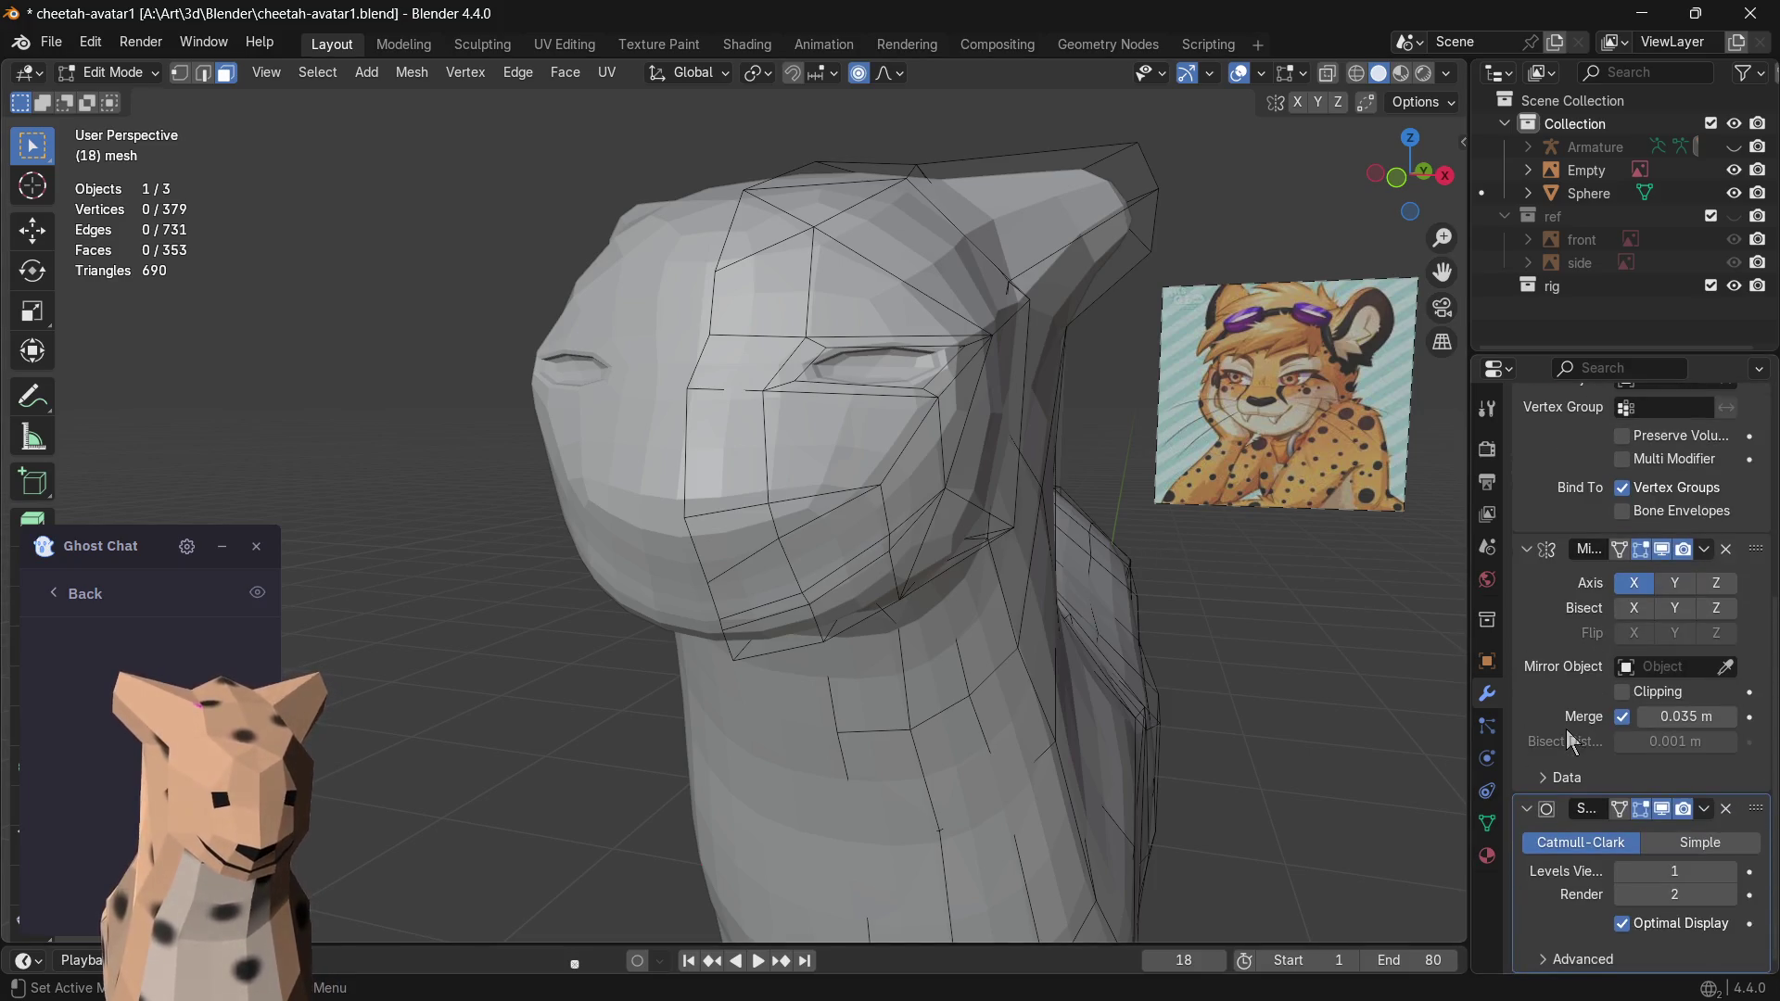
scroll(1539, 685, up, 1)
scroll(1549, 679, up, 2)
scroll(1560, 674, up, 2)
scroll(1576, 666, down, 1)
scroll(1598, 723, down, 2)
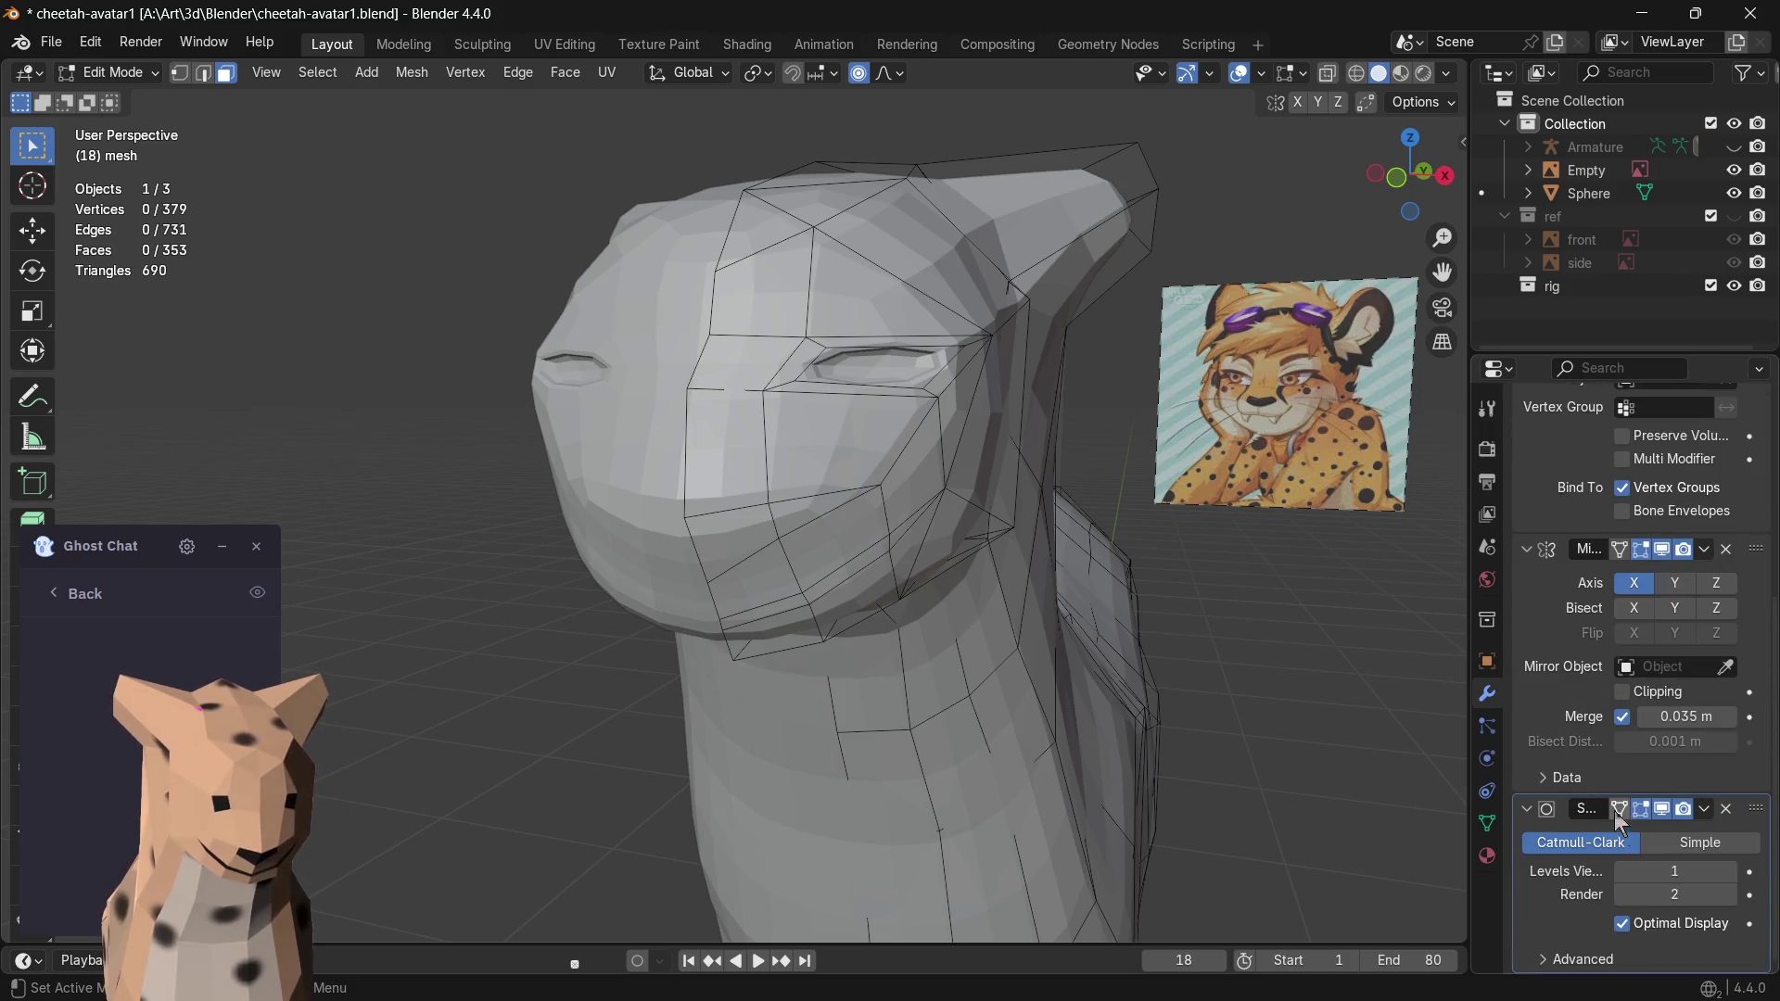
click(1731, 872)
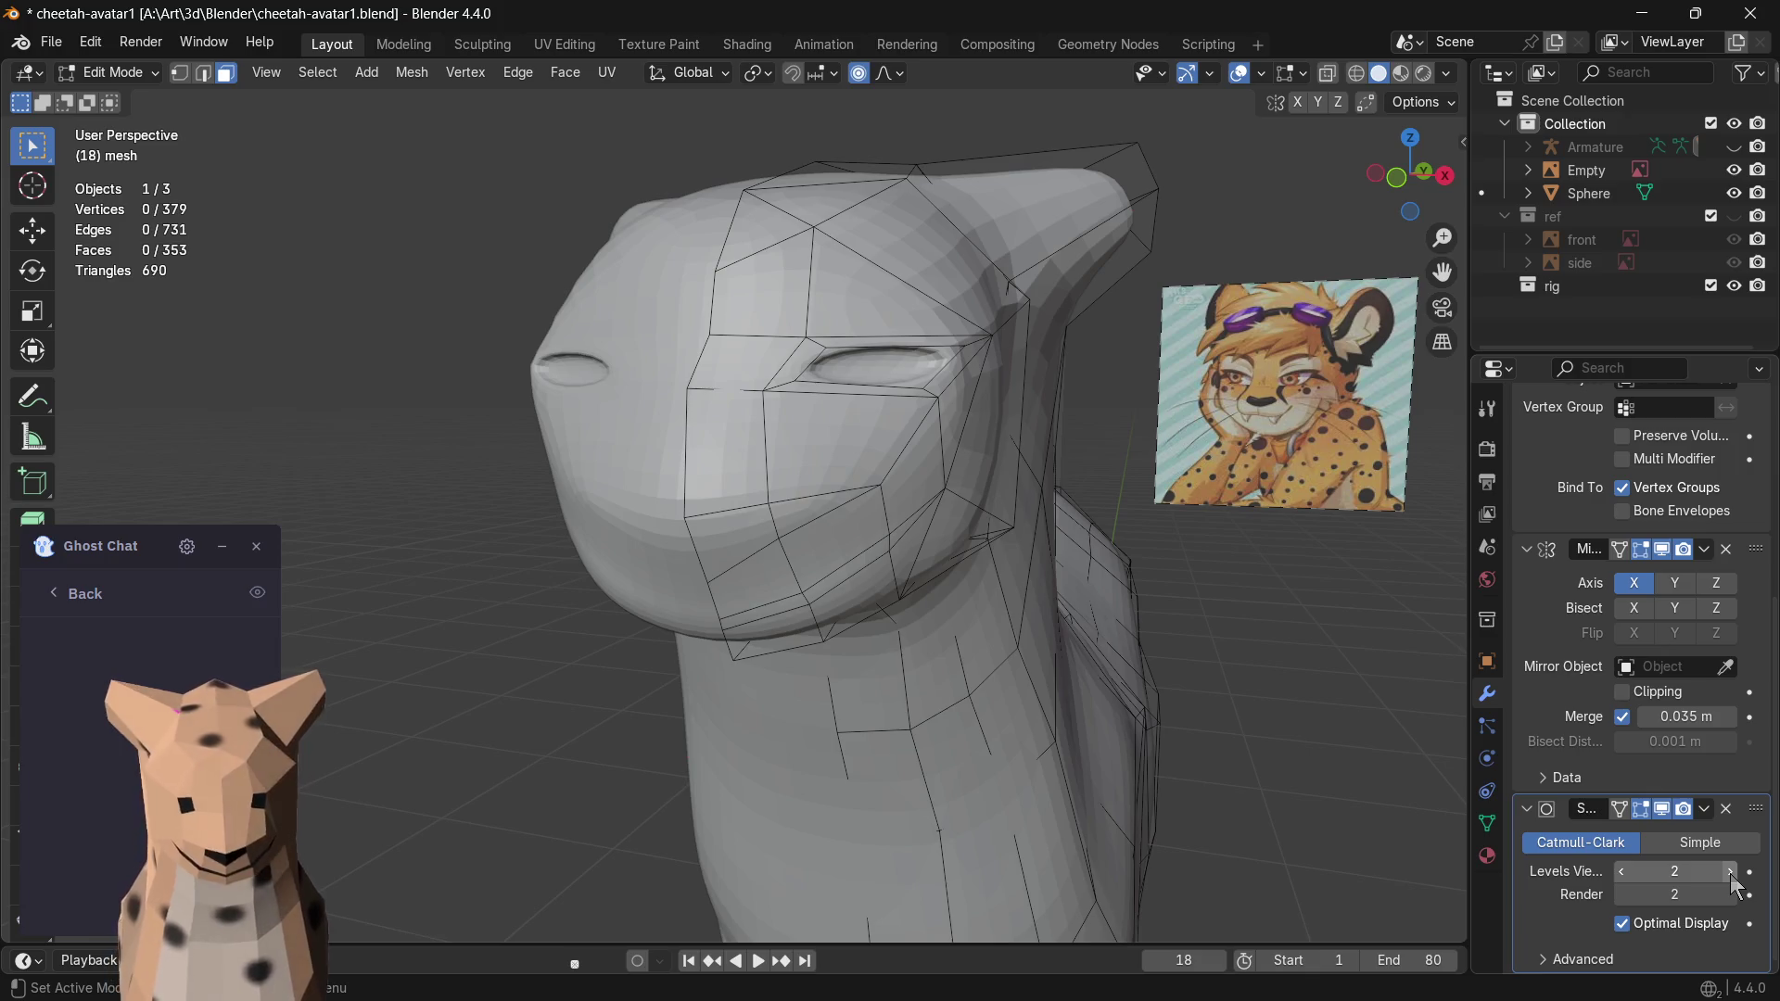
scroll(793, 563, up, 2)
scroll(860, 492, down, 2)
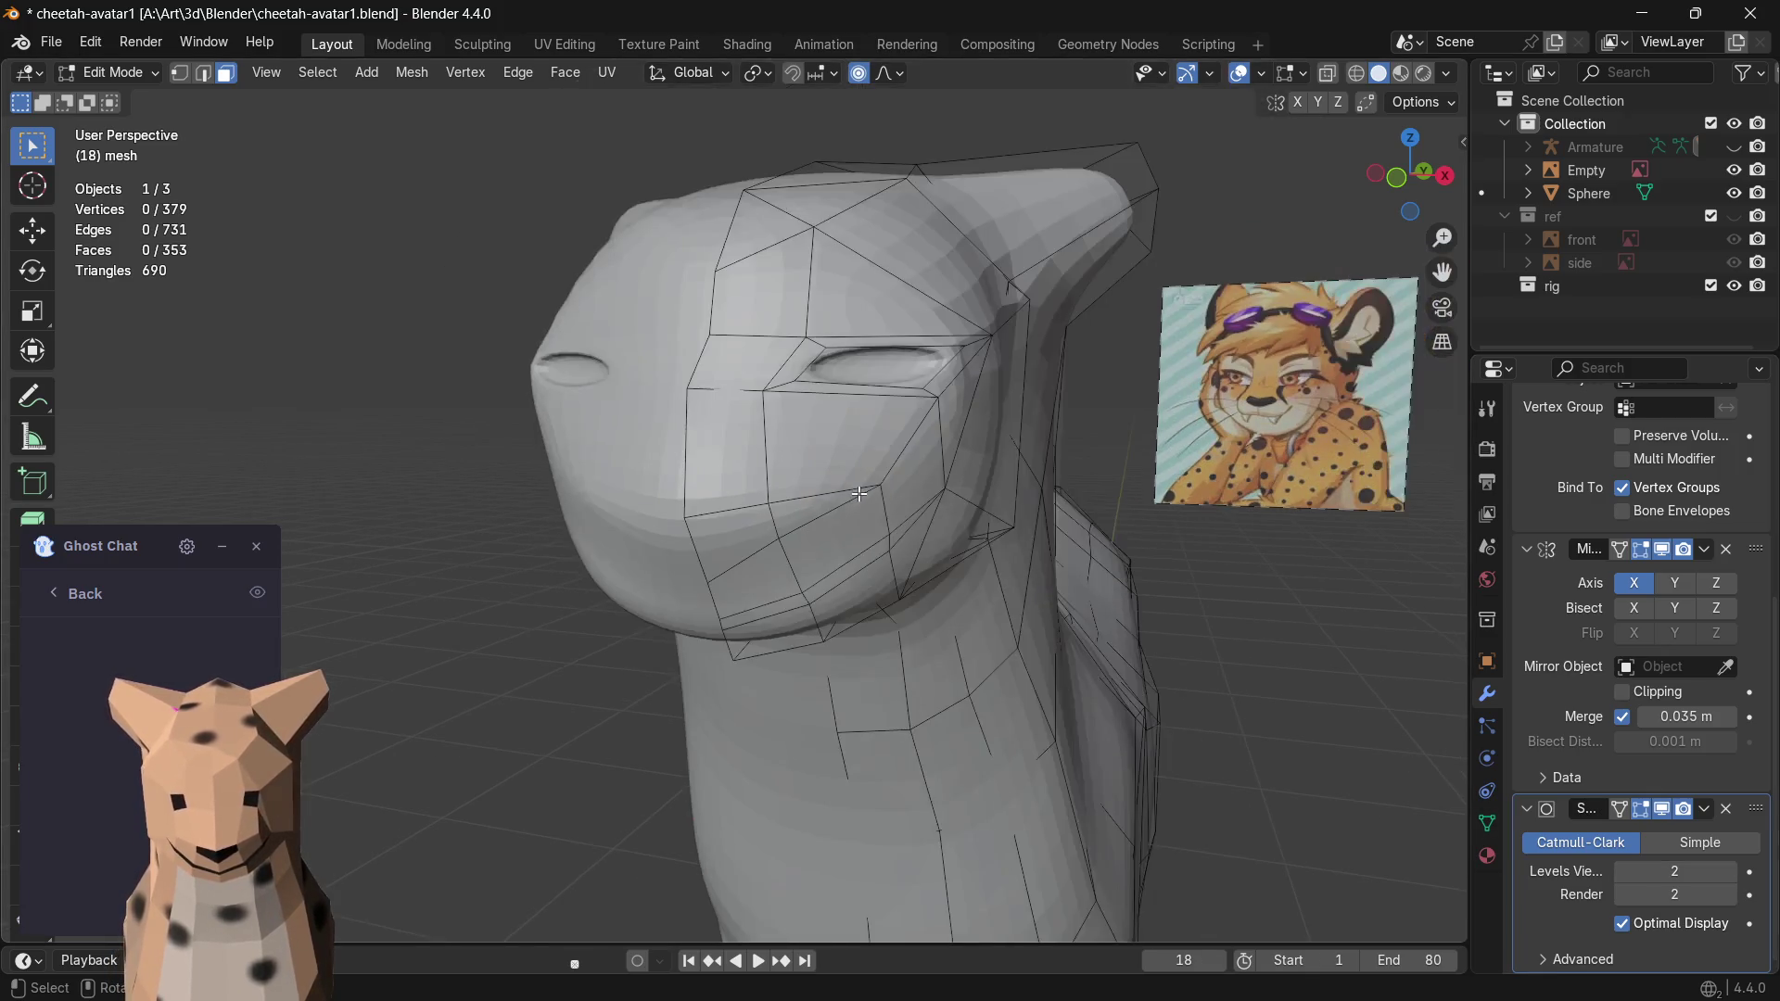
- Inspect the smoothed head in Object Mode, then return to Edit Mode on the face above the eye
key(Tab)
mouse_move(900, 495)
middle_down()
mouse_move(841, 507)
mouse_move(954, 485)
mouse_move(986, 501)
mouse_move(776, 525)
mouse_move(881, 490)
mouse_move(846, 510)
mouse_move(989, 530)
mouse_move(846, 521)
mouse_move(904, 366)
mouse_move(882, 367)
mouse_move(820, 445)
middle_up()
key(Tab)
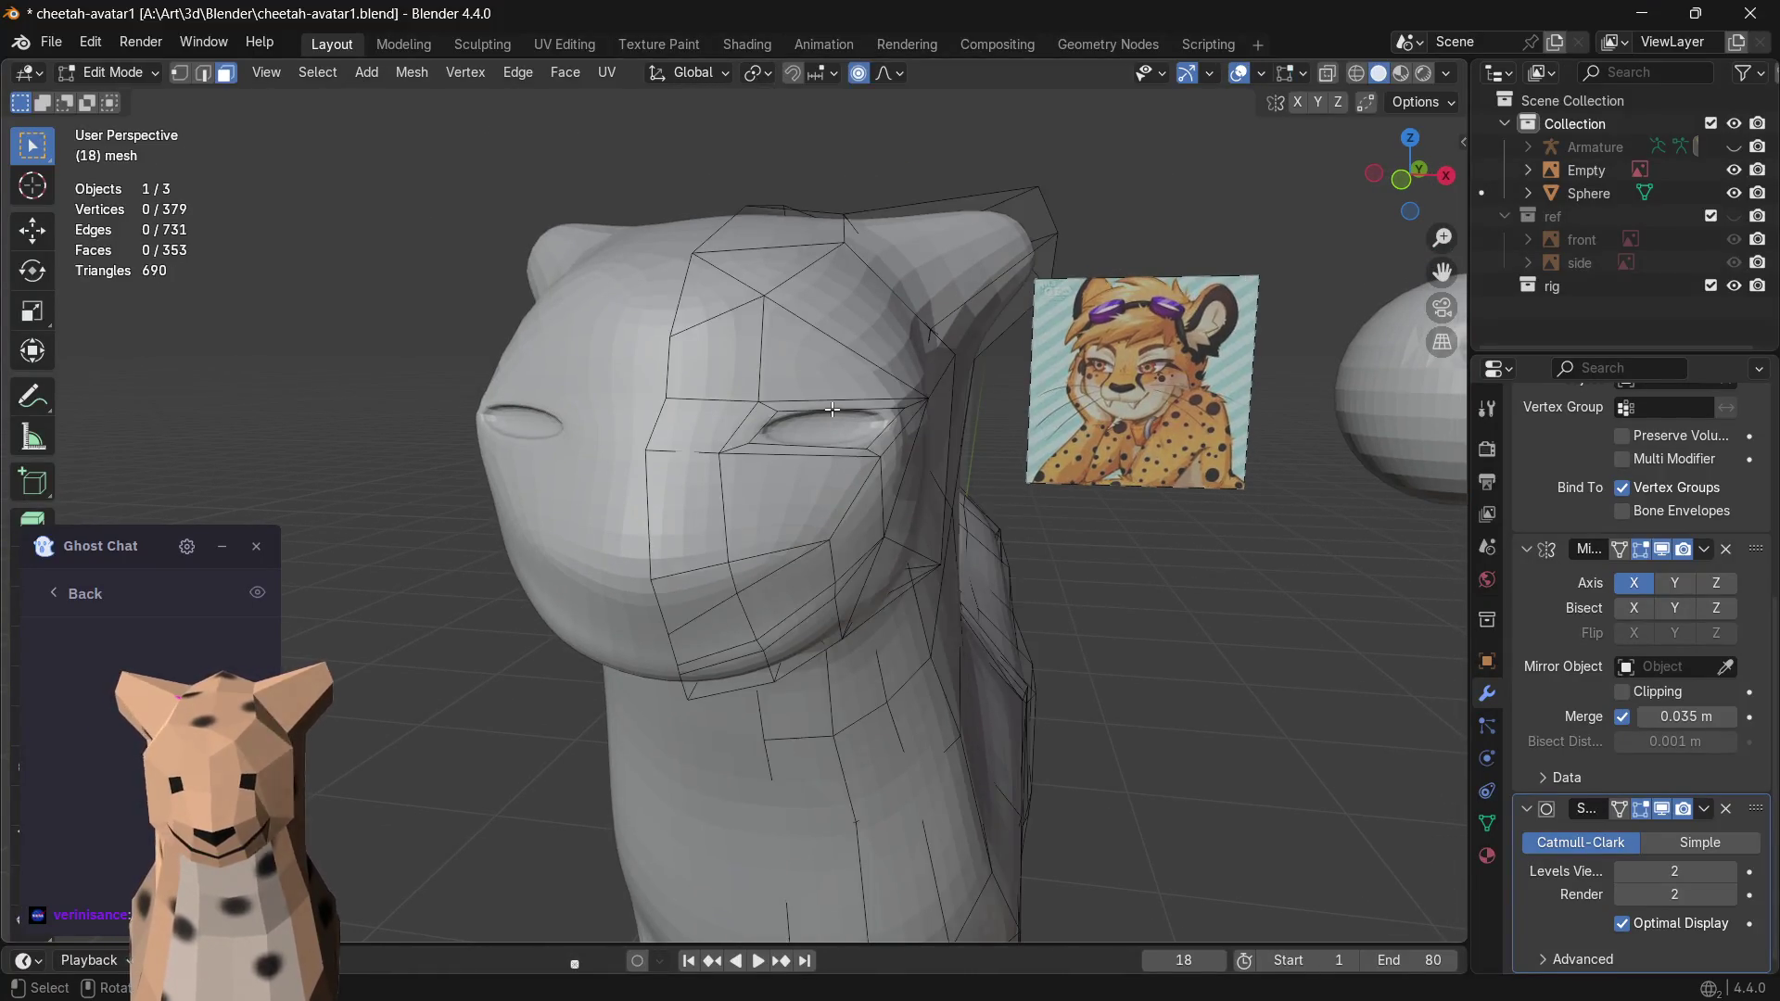
scroll(813, 418, up, 5)
scroll(813, 418, down, 3)
click(862, 349)
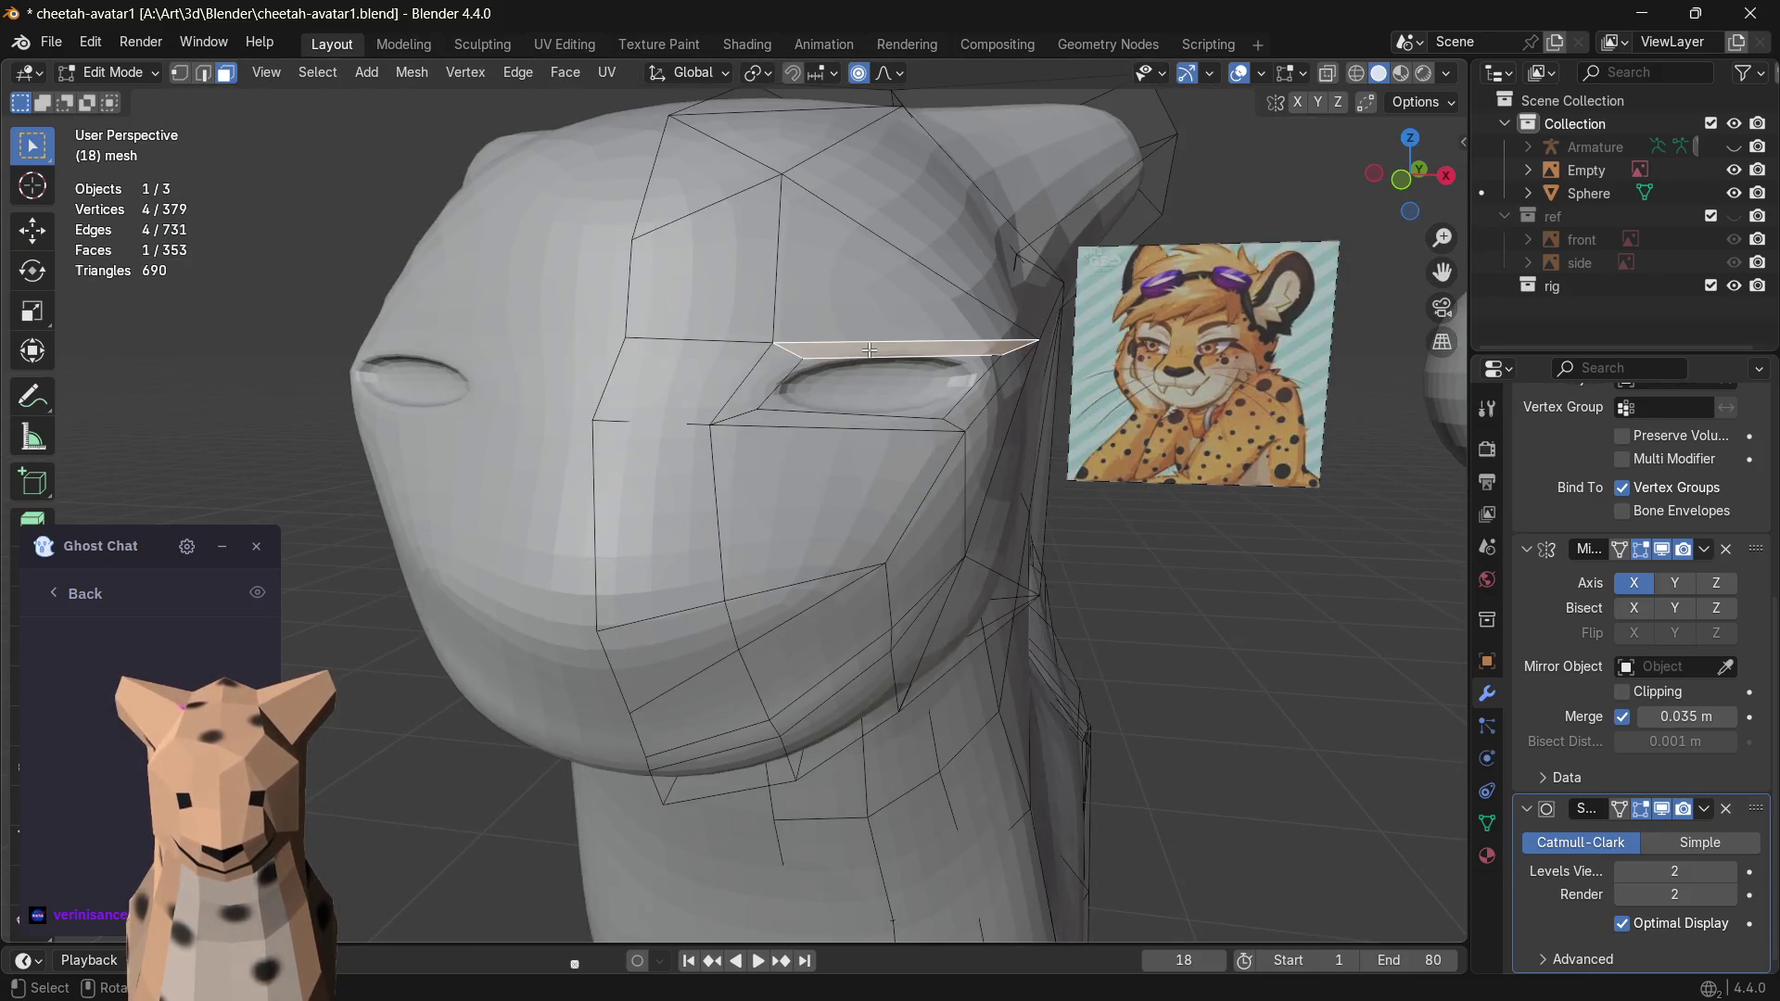
- Softly move the upper eyelid faces in several passes to tighten the eye rim arc
key(g)
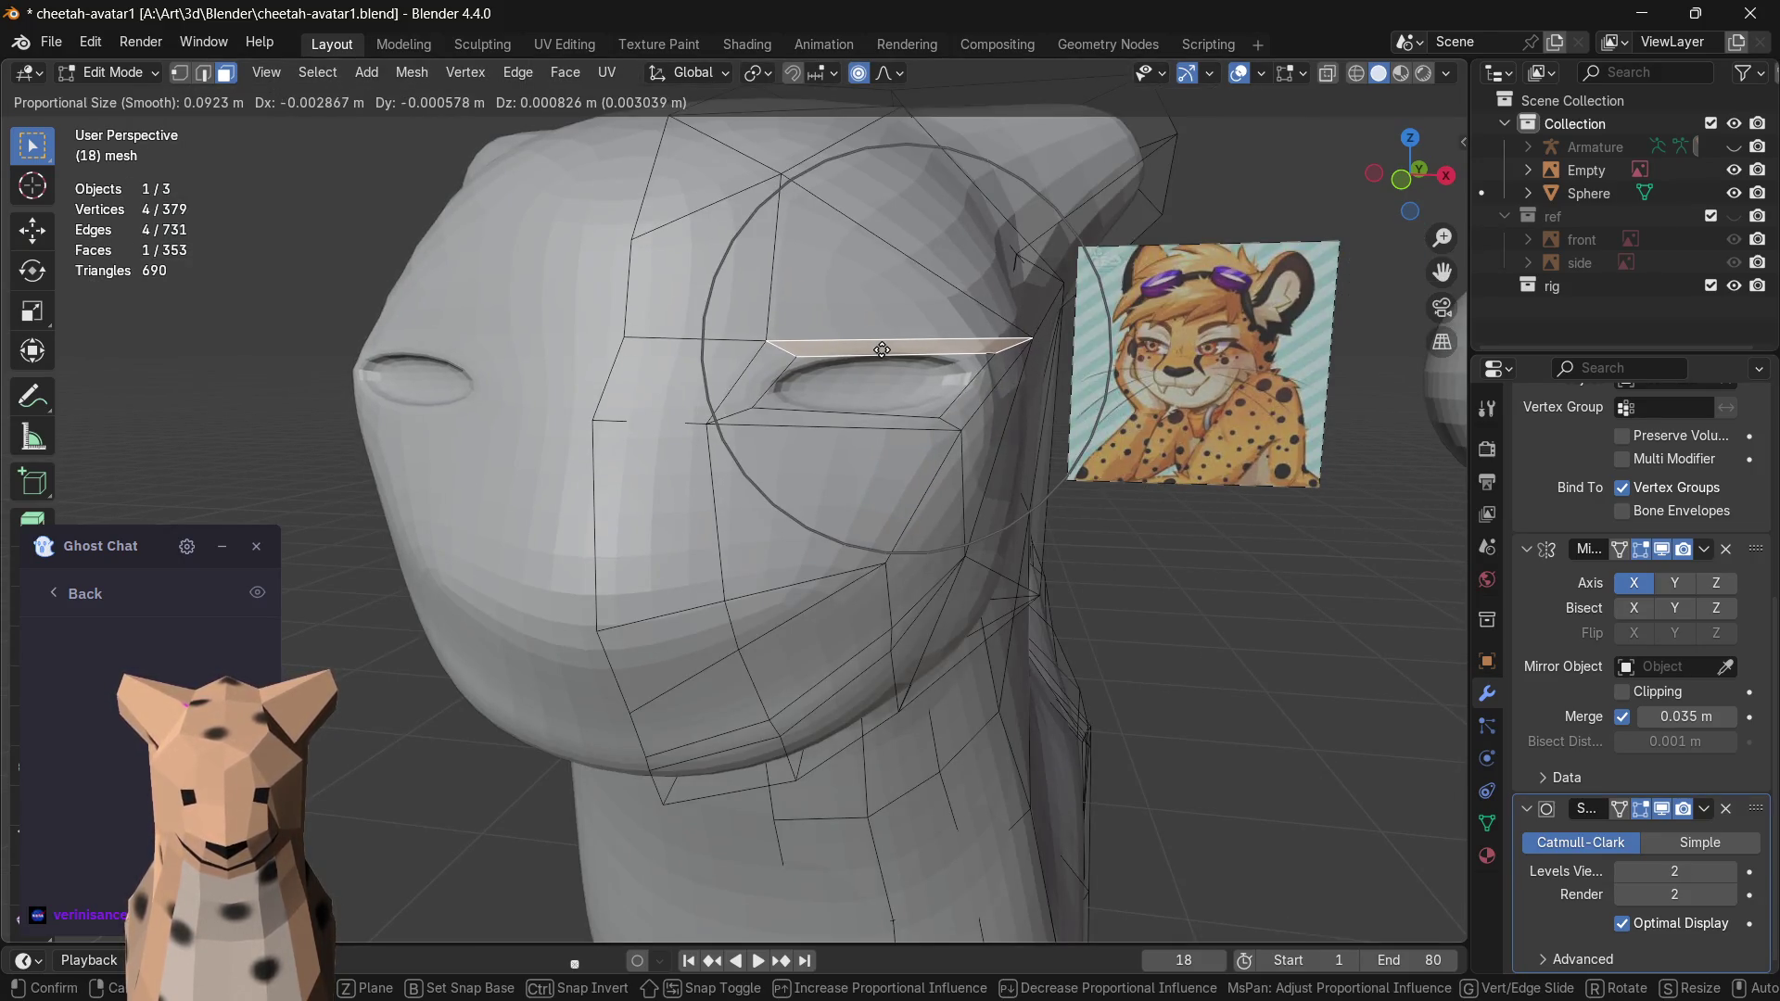
right_click(882, 352)
click(999, 364)
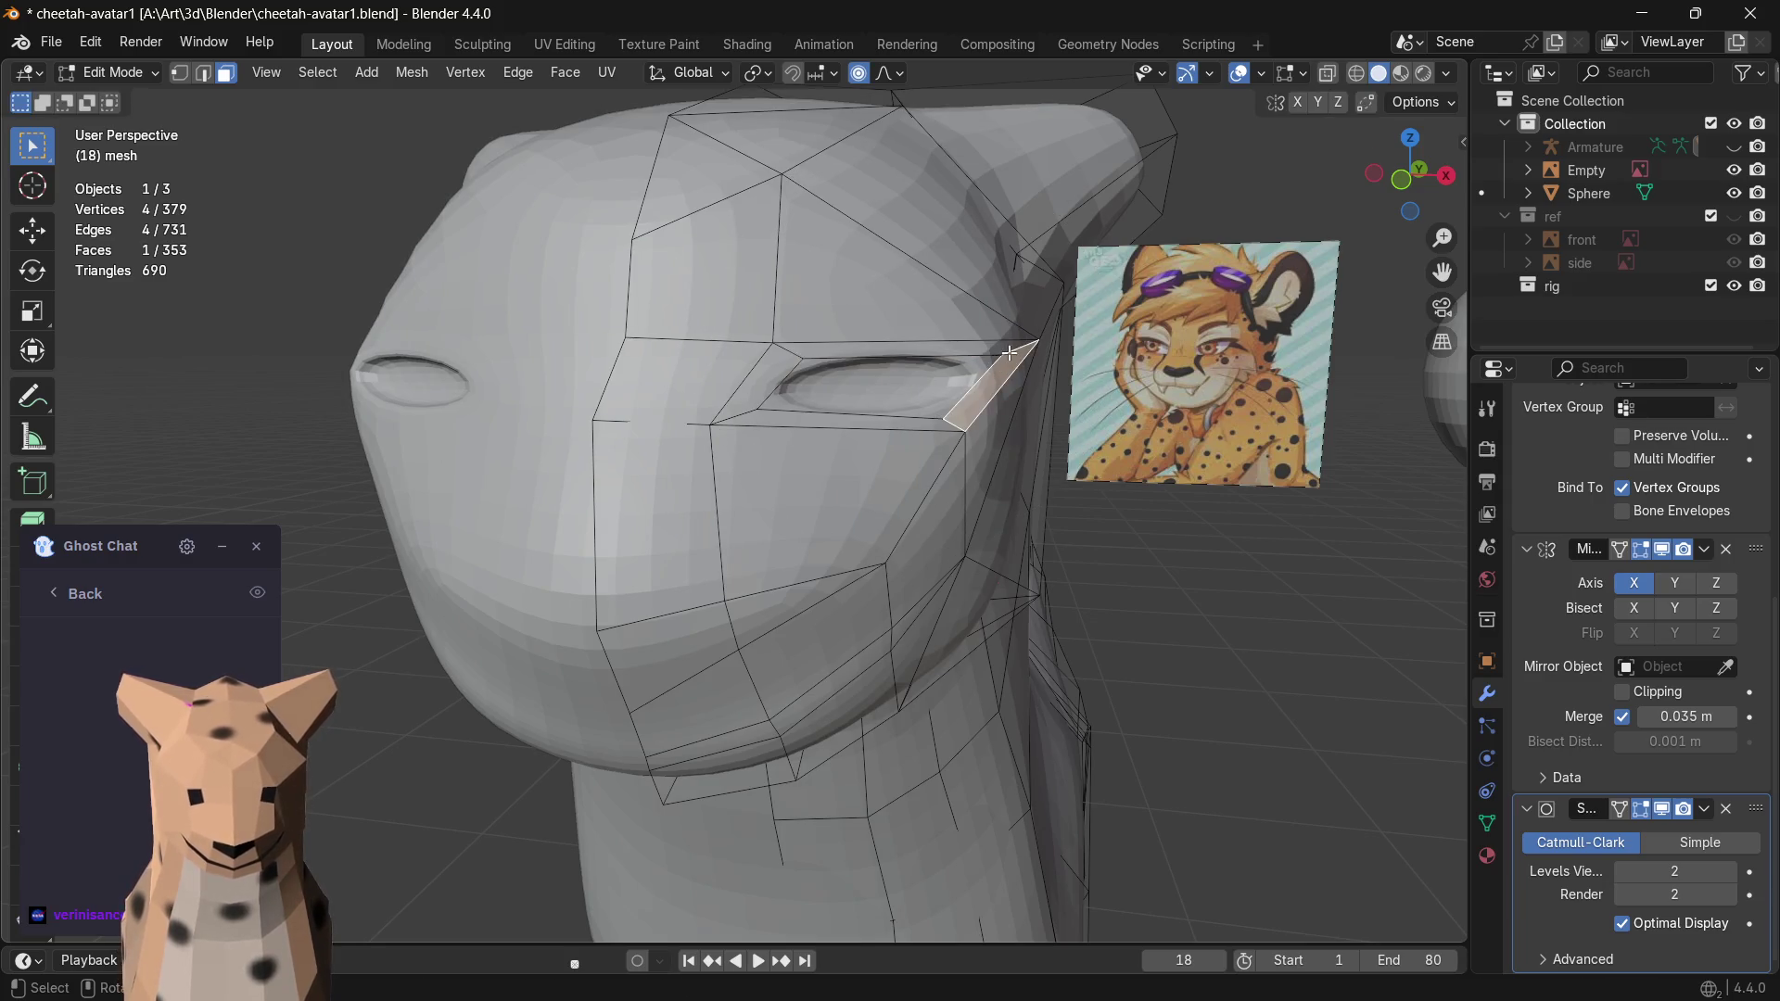
click(1007, 347)
shift+click(1017, 356)
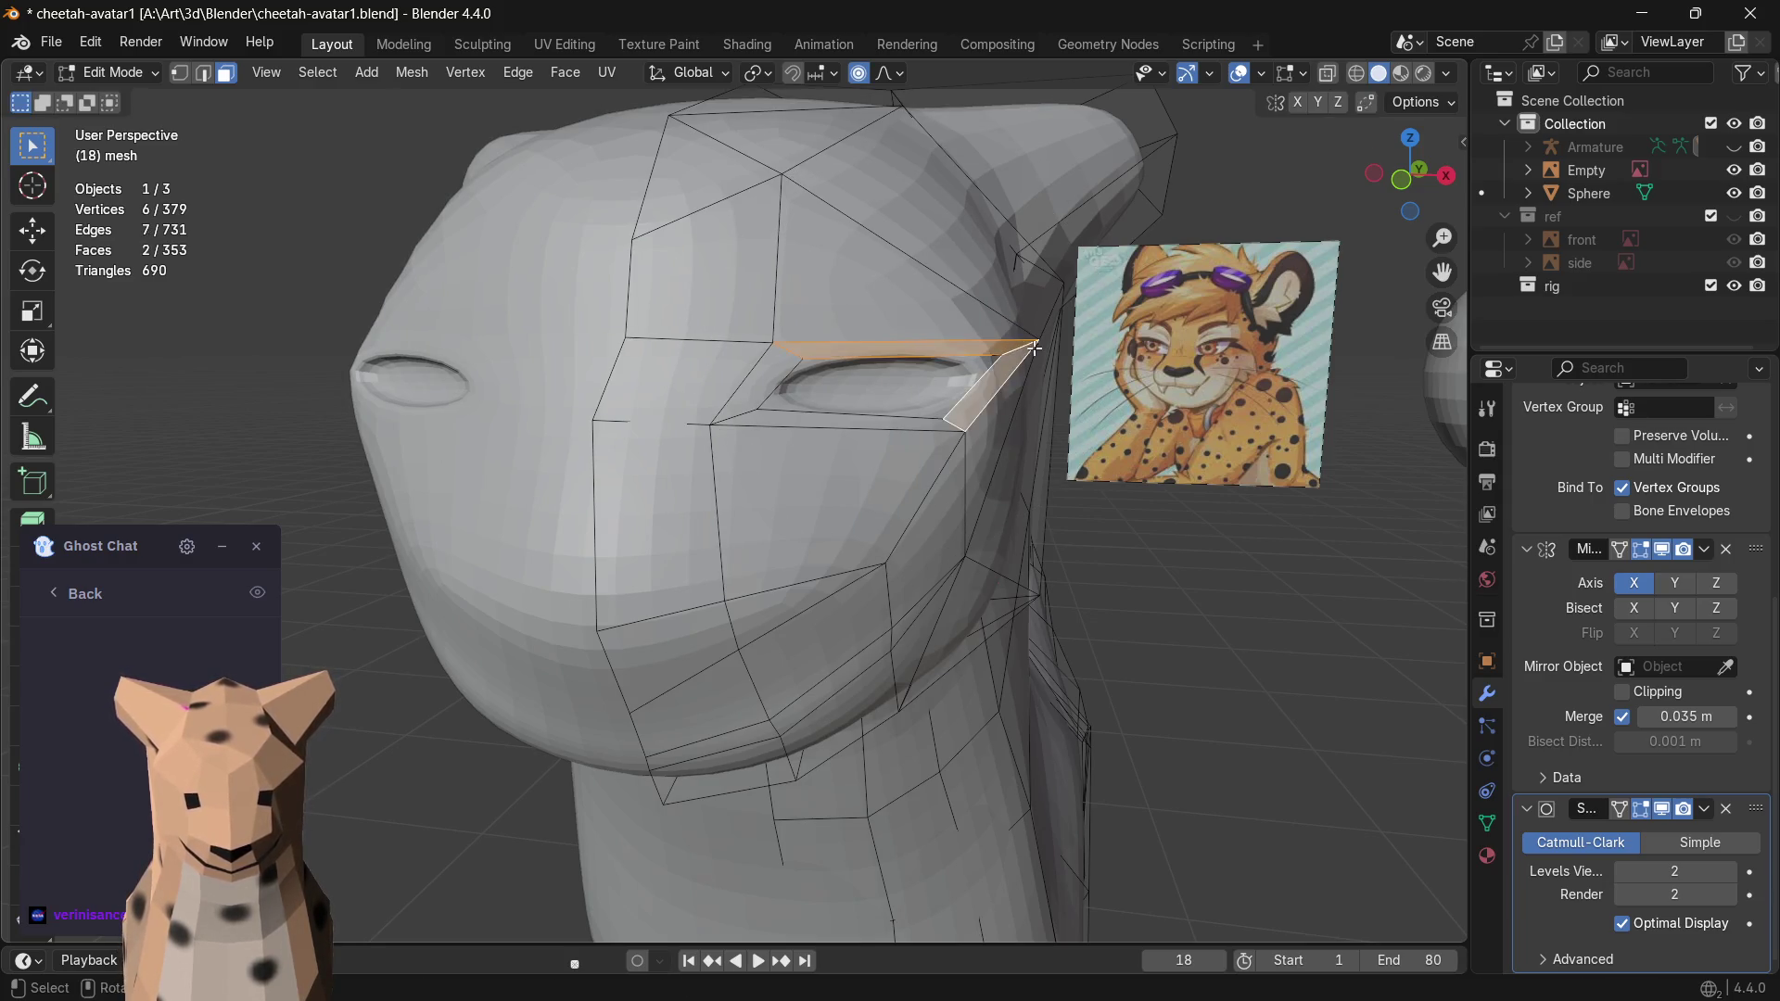
key(g)
click(1018, 354)
key(g)
click(1053, 345)
key(g)
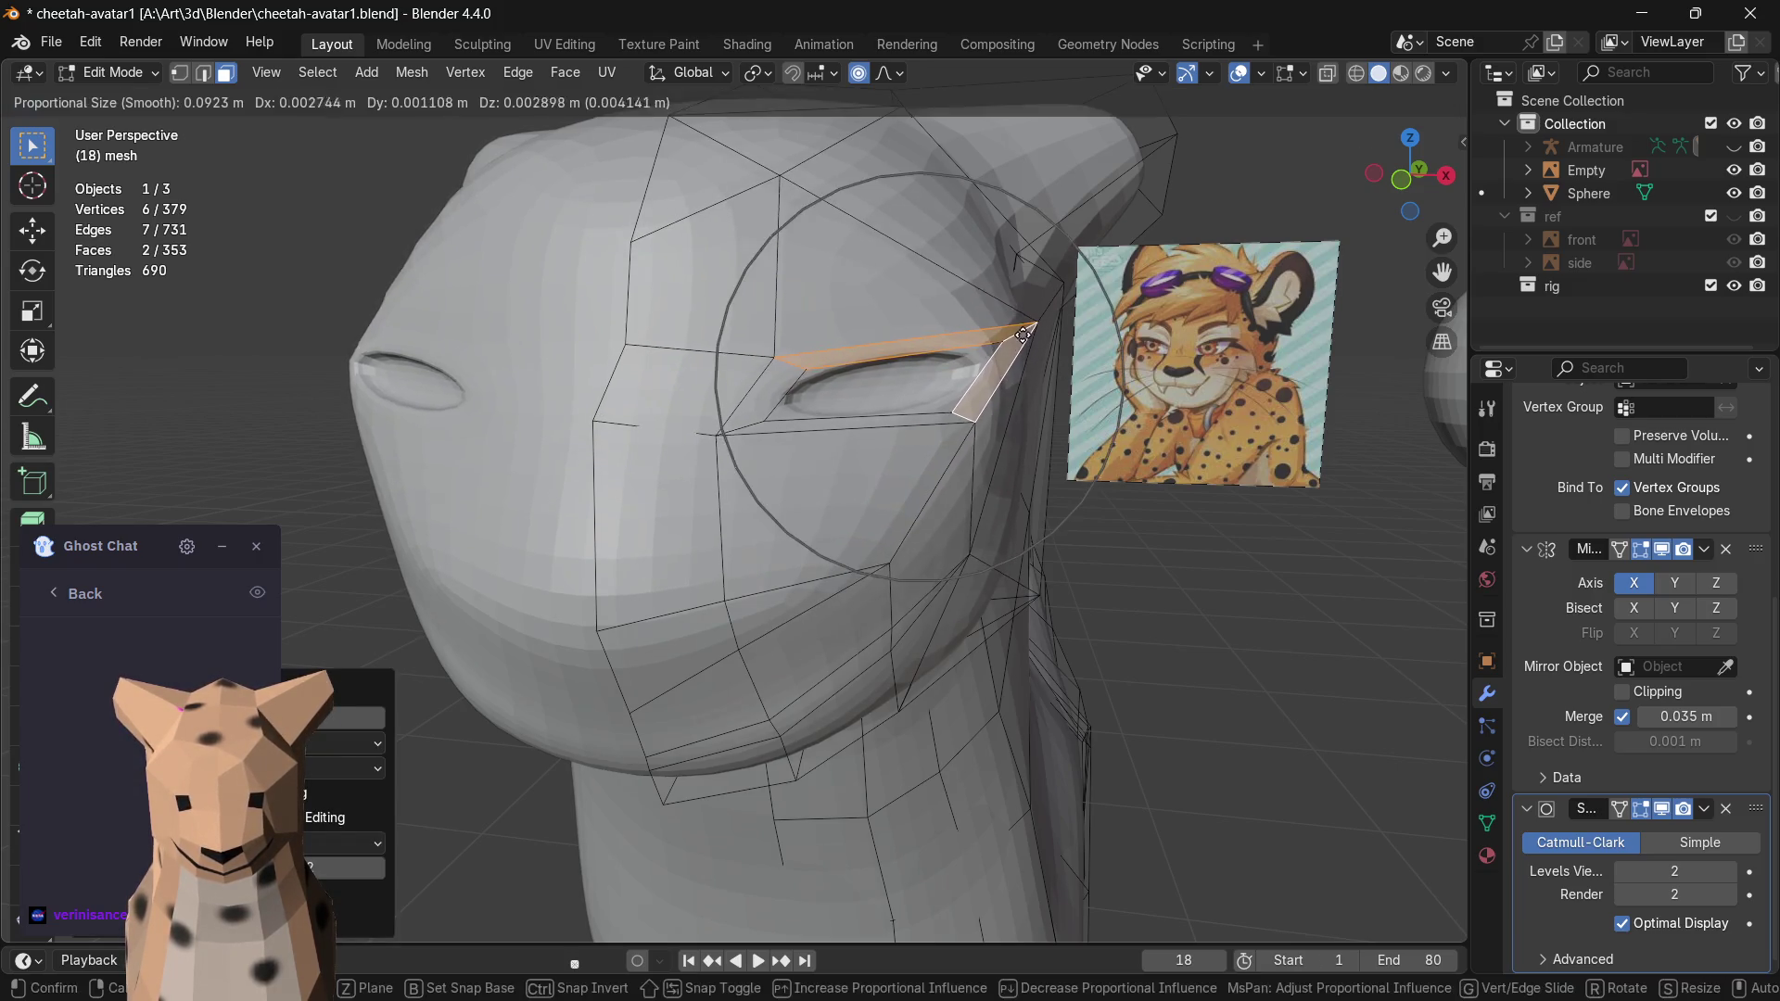
click(1024, 328)
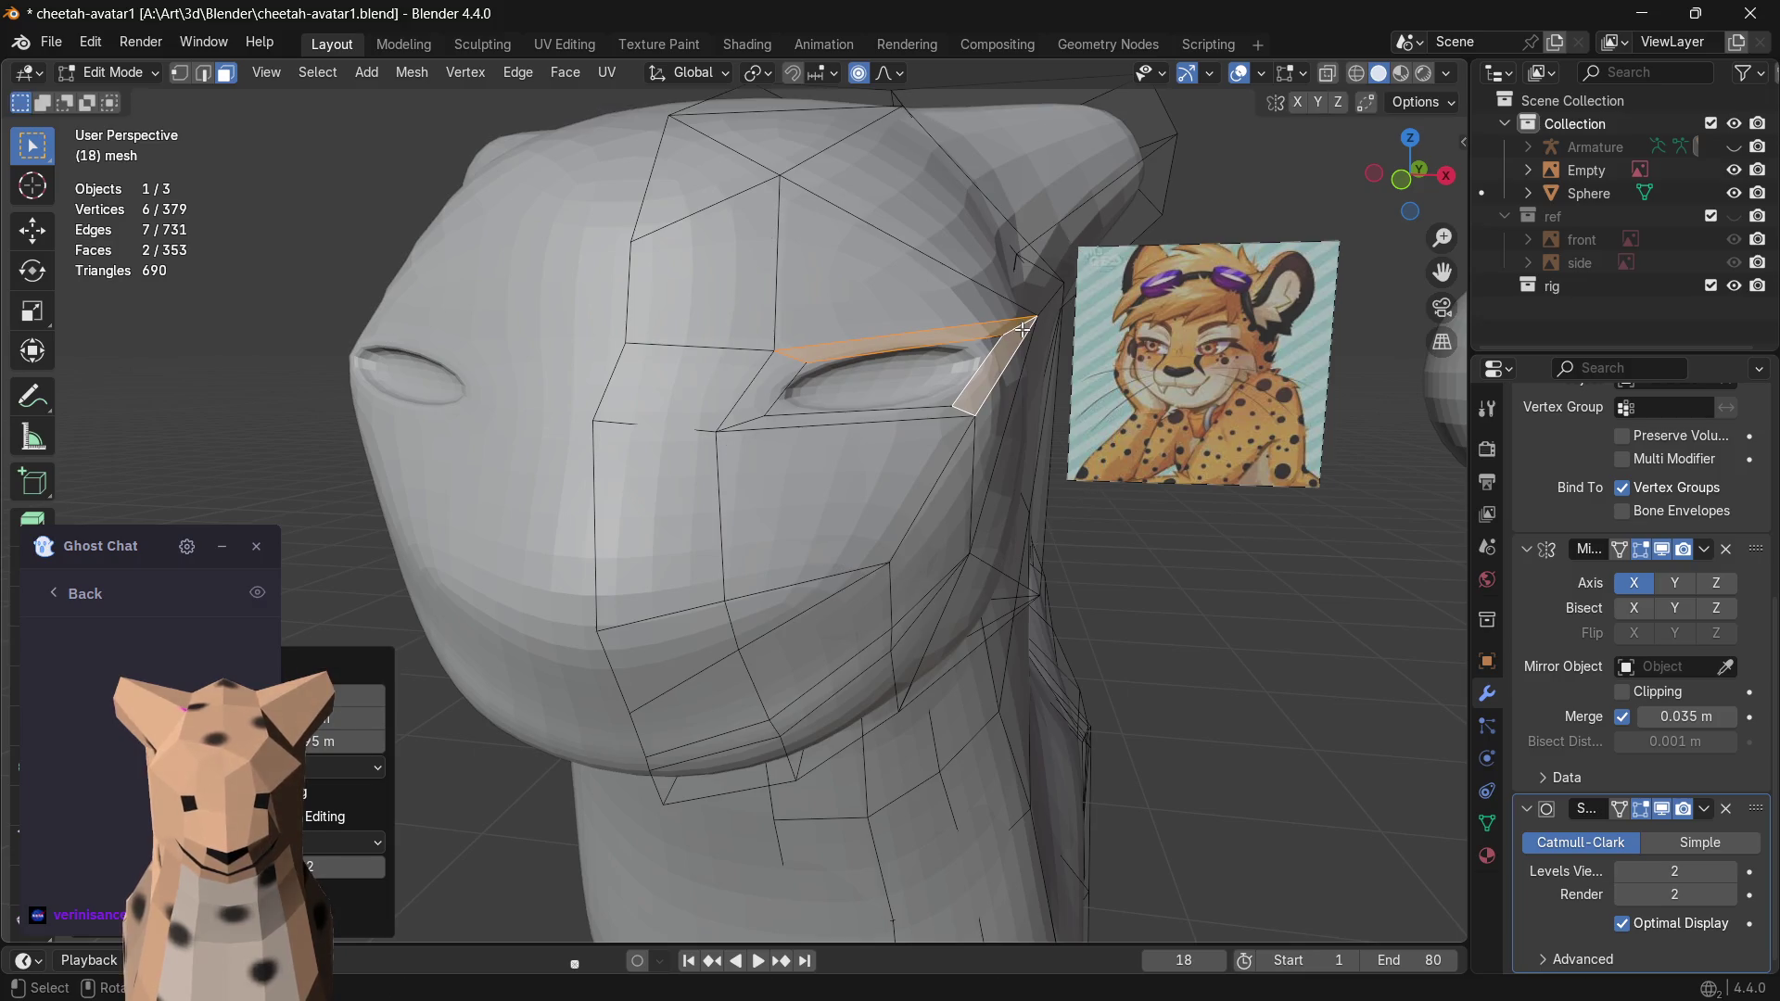
- Select the strip below the eye, view from above, and leave for Object Mode
click(785, 397)
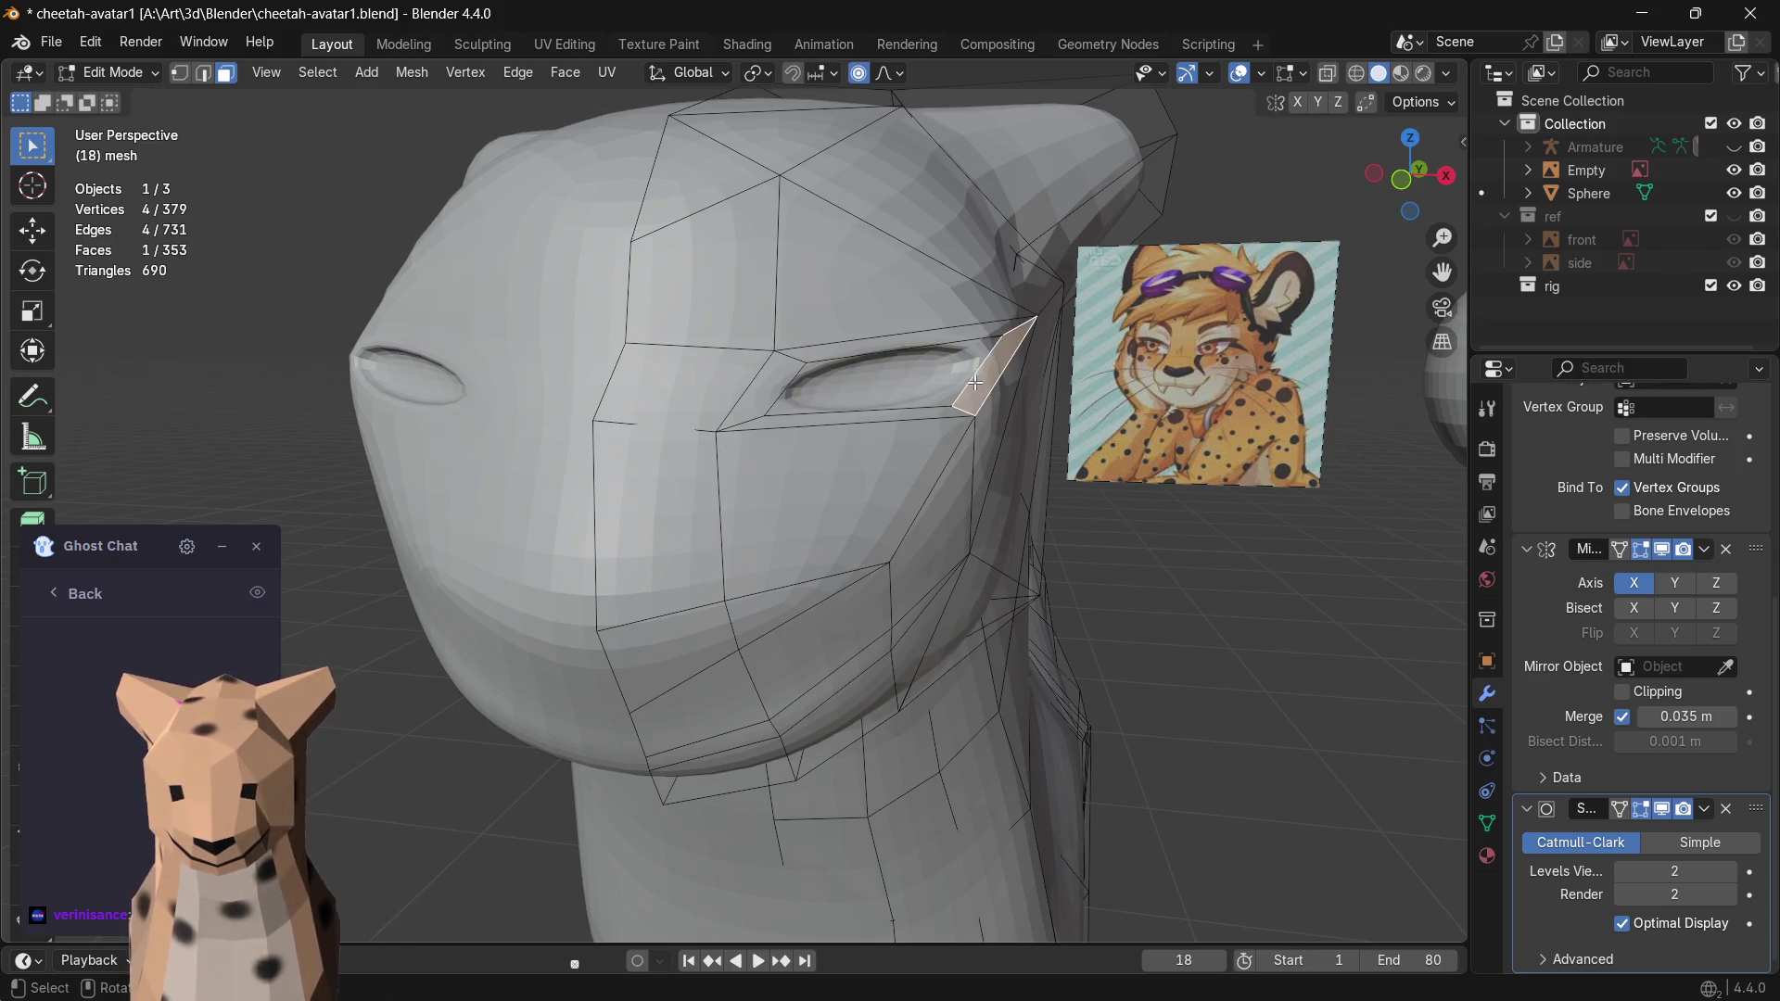
click(896, 415)
middle_drag(909, 455, 911, 461)
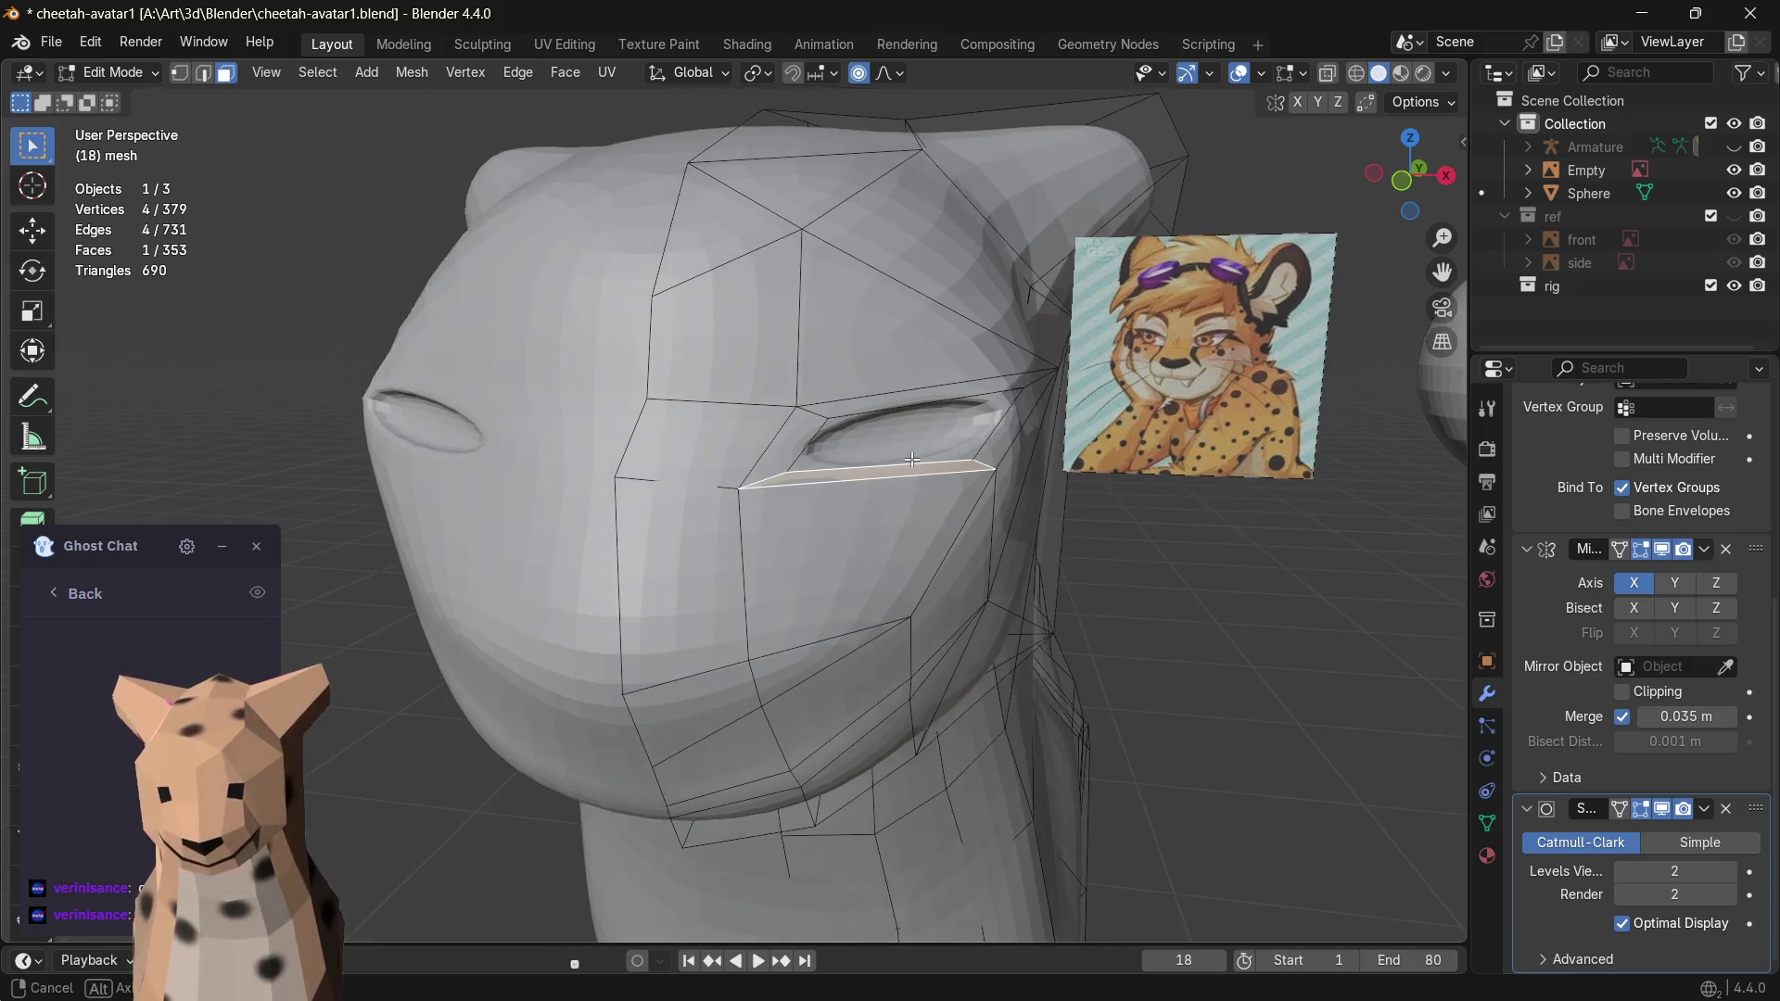
key(Tab)
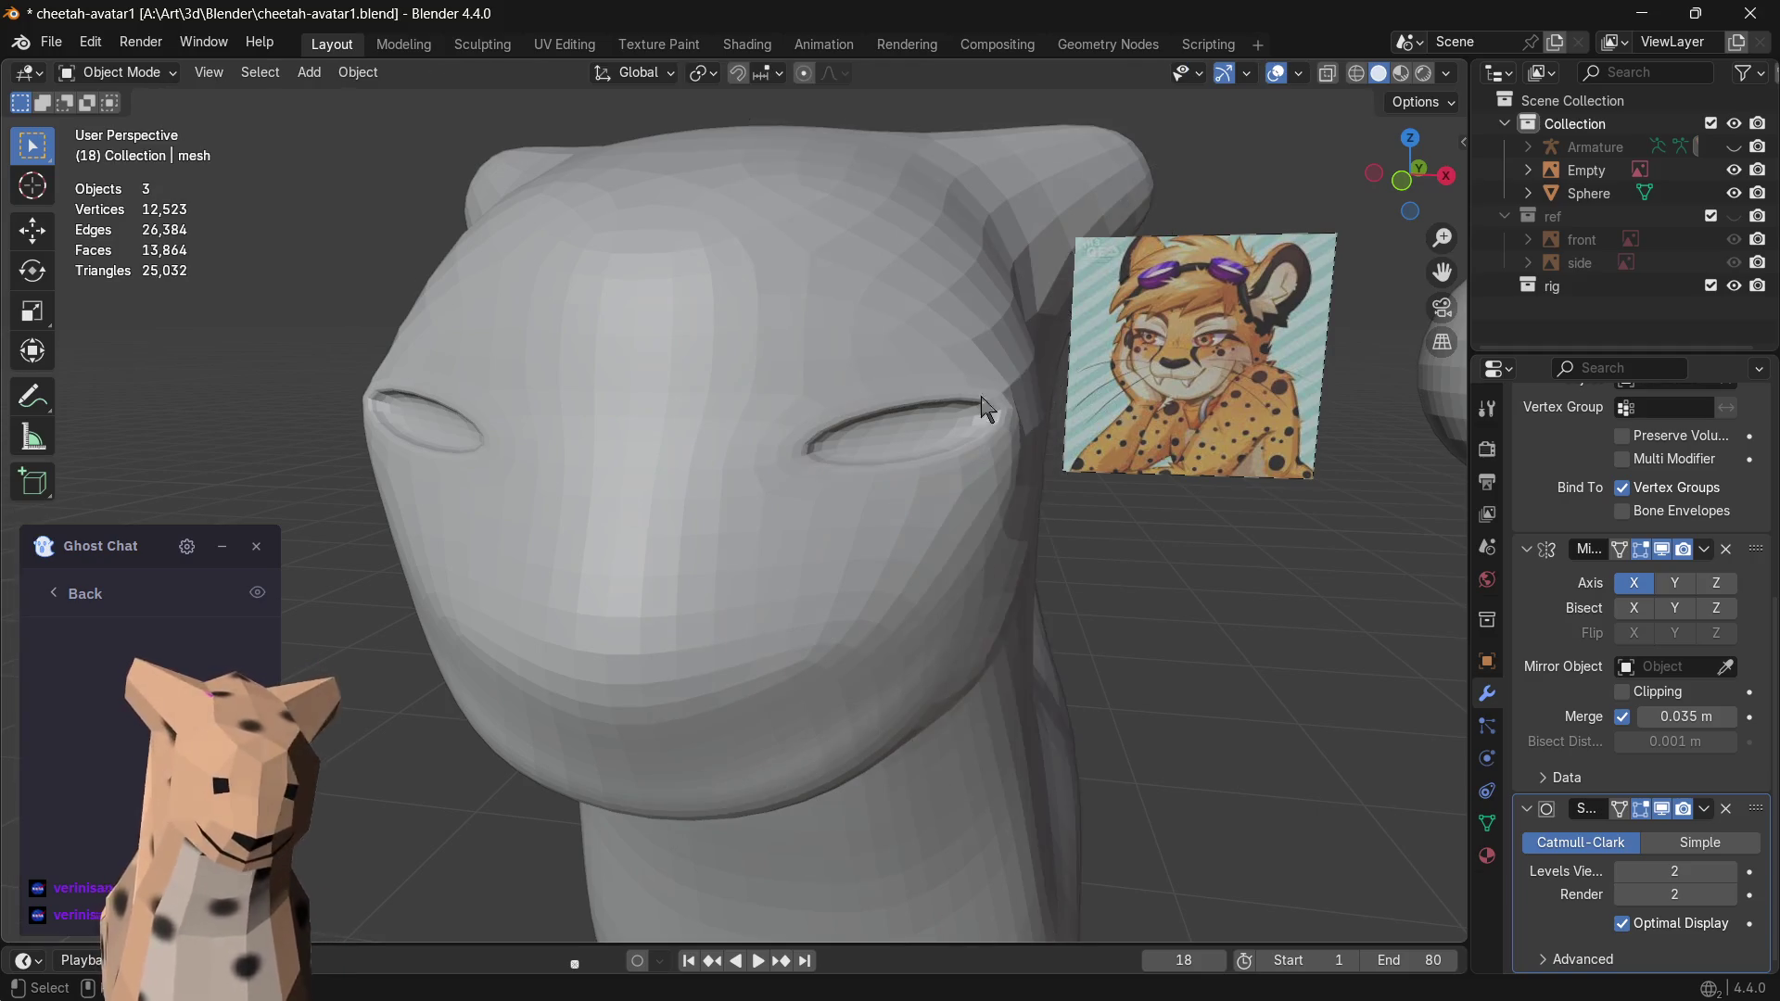
- Shade the head object smooth and return to editing its mesh
click(926, 357)
right_click(880, 345)
click(866, 349)
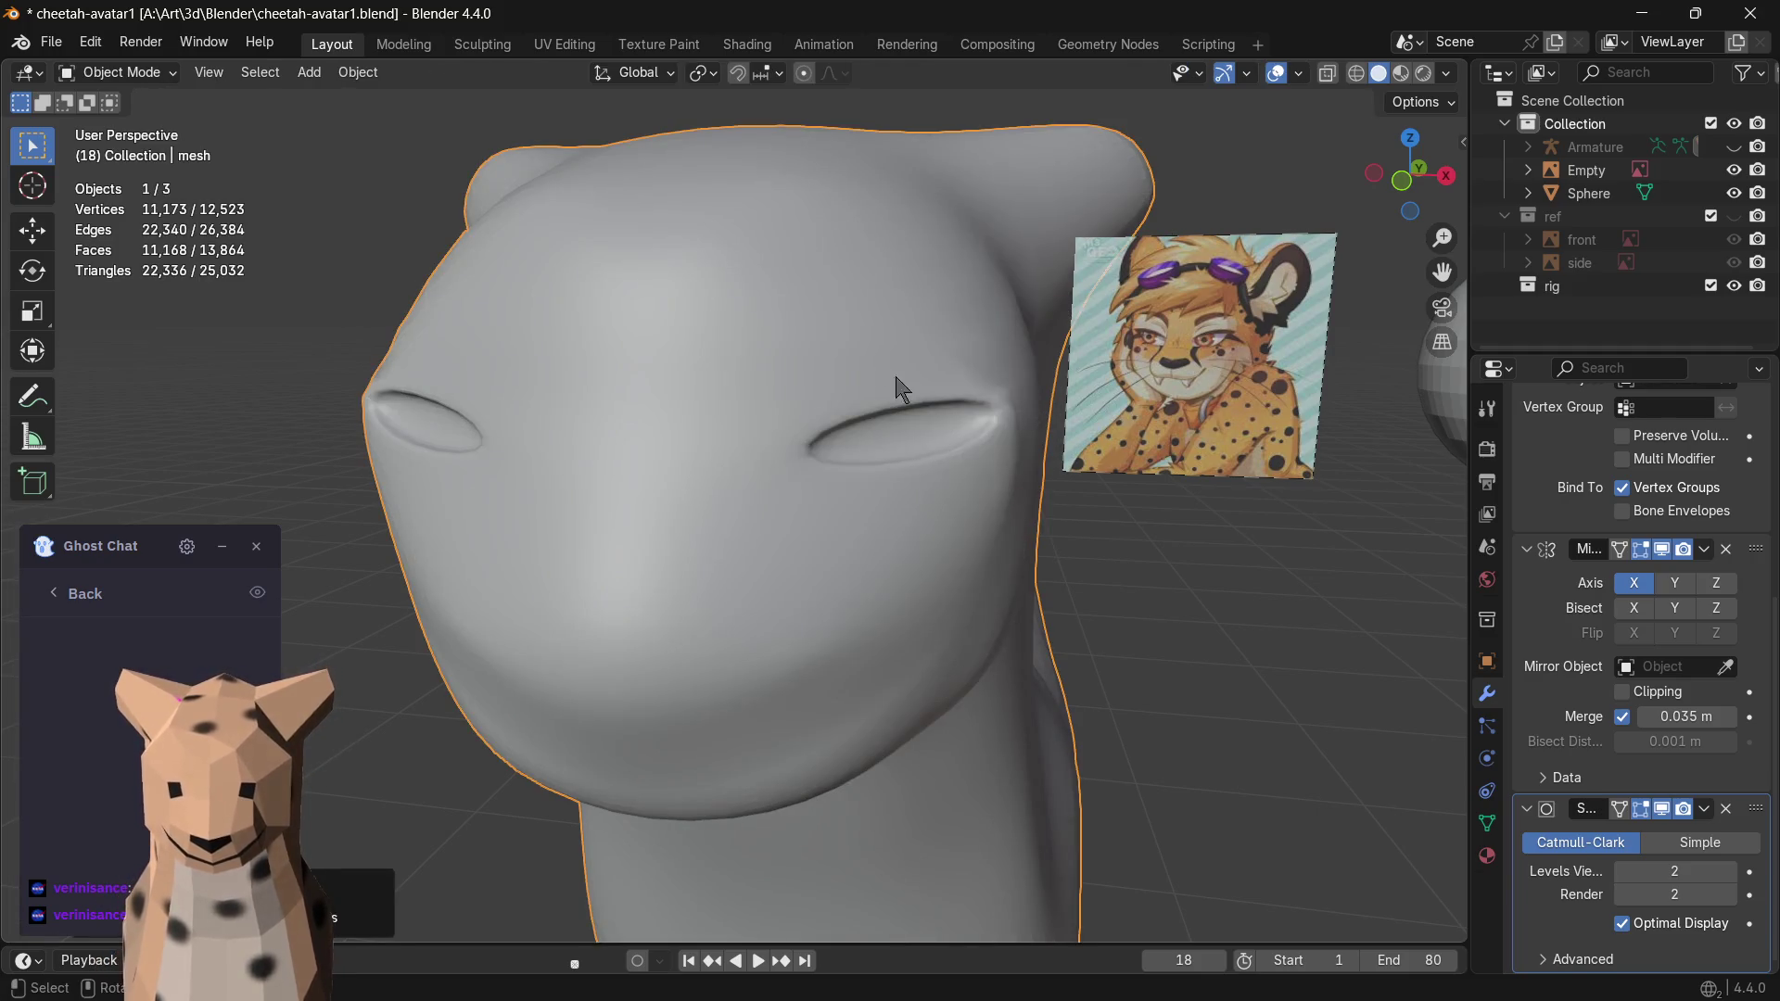
scroll(1074, 487, up, 2)
scroll(985, 450, down, 2)
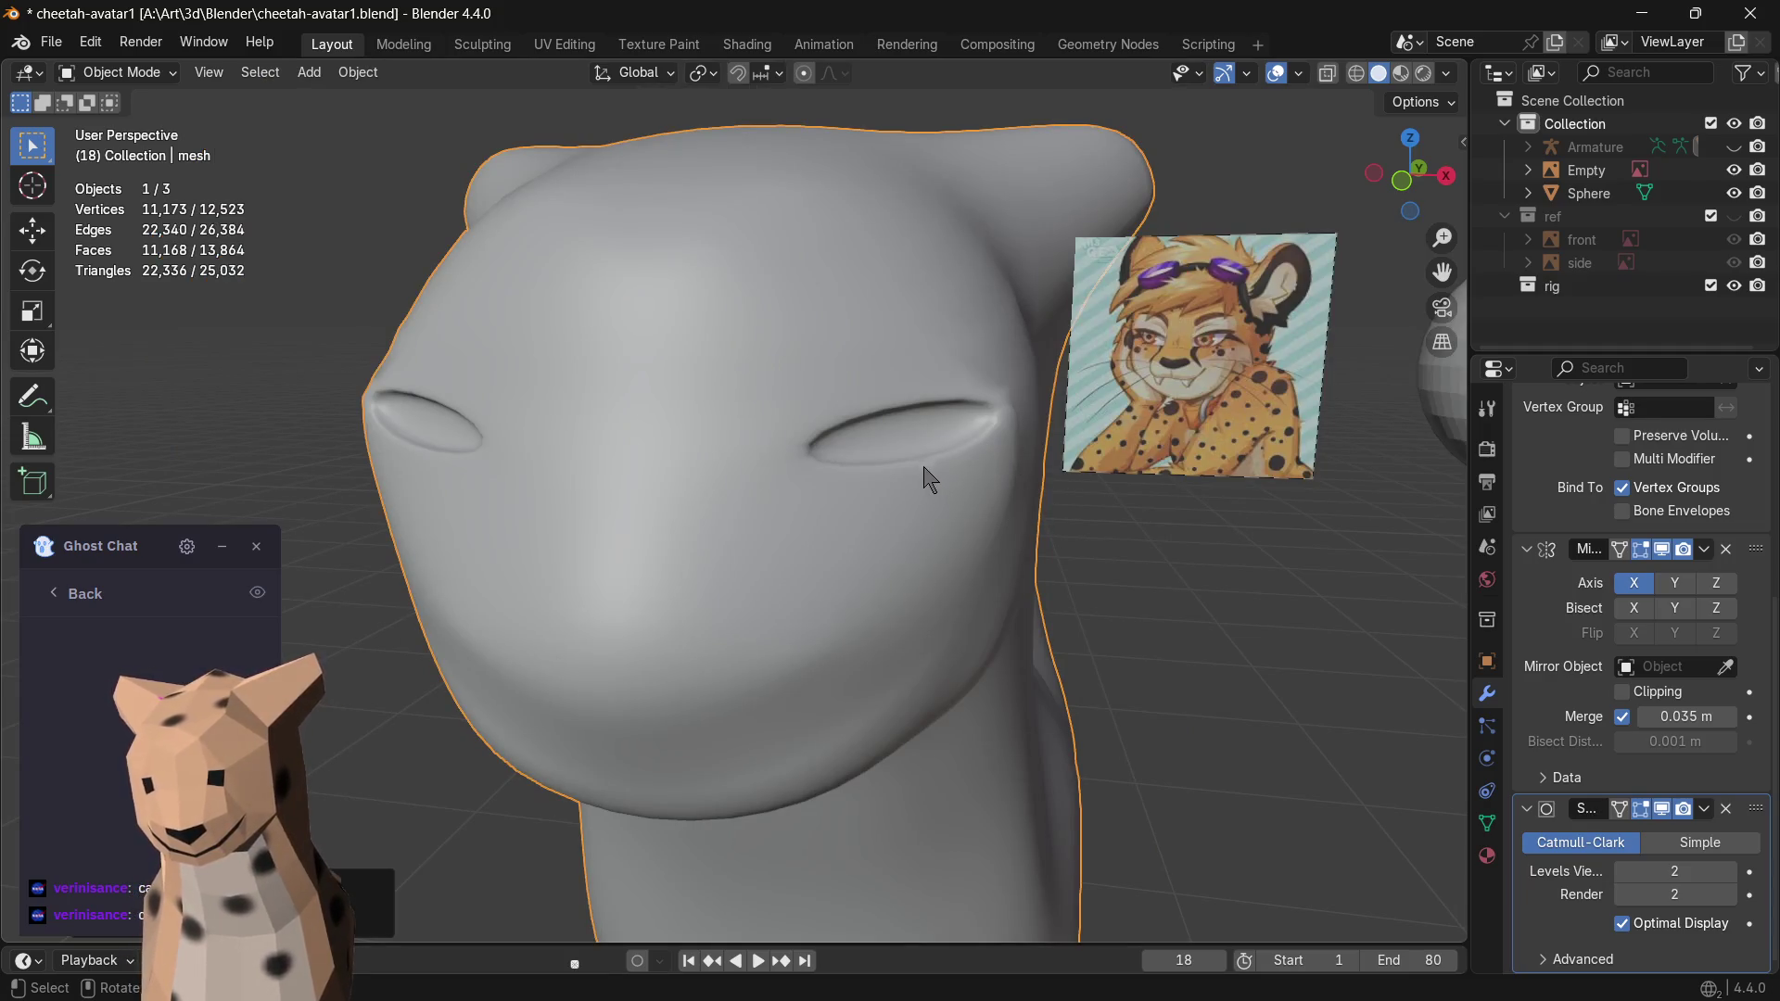
scroll(922, 483, up, 2)
key(Tab)
scroll(947, 460, down, 2)
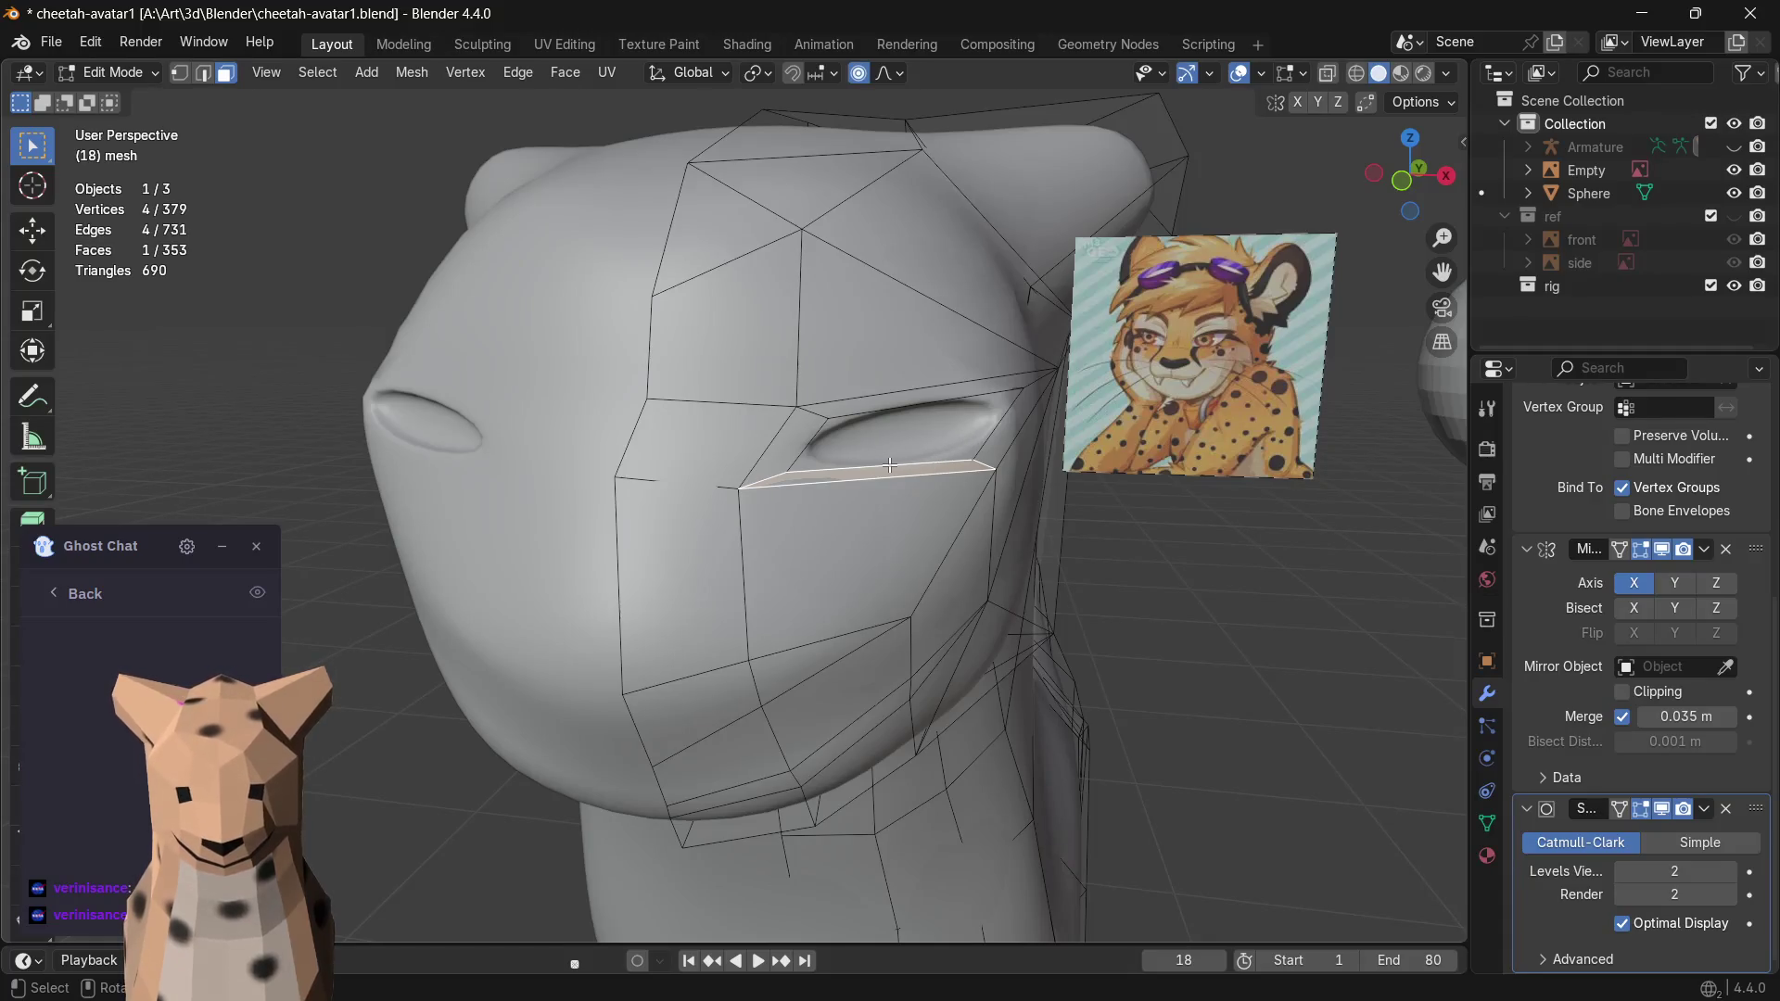
- Try moving the face under the eye, then cancel and undo the move
key(g)
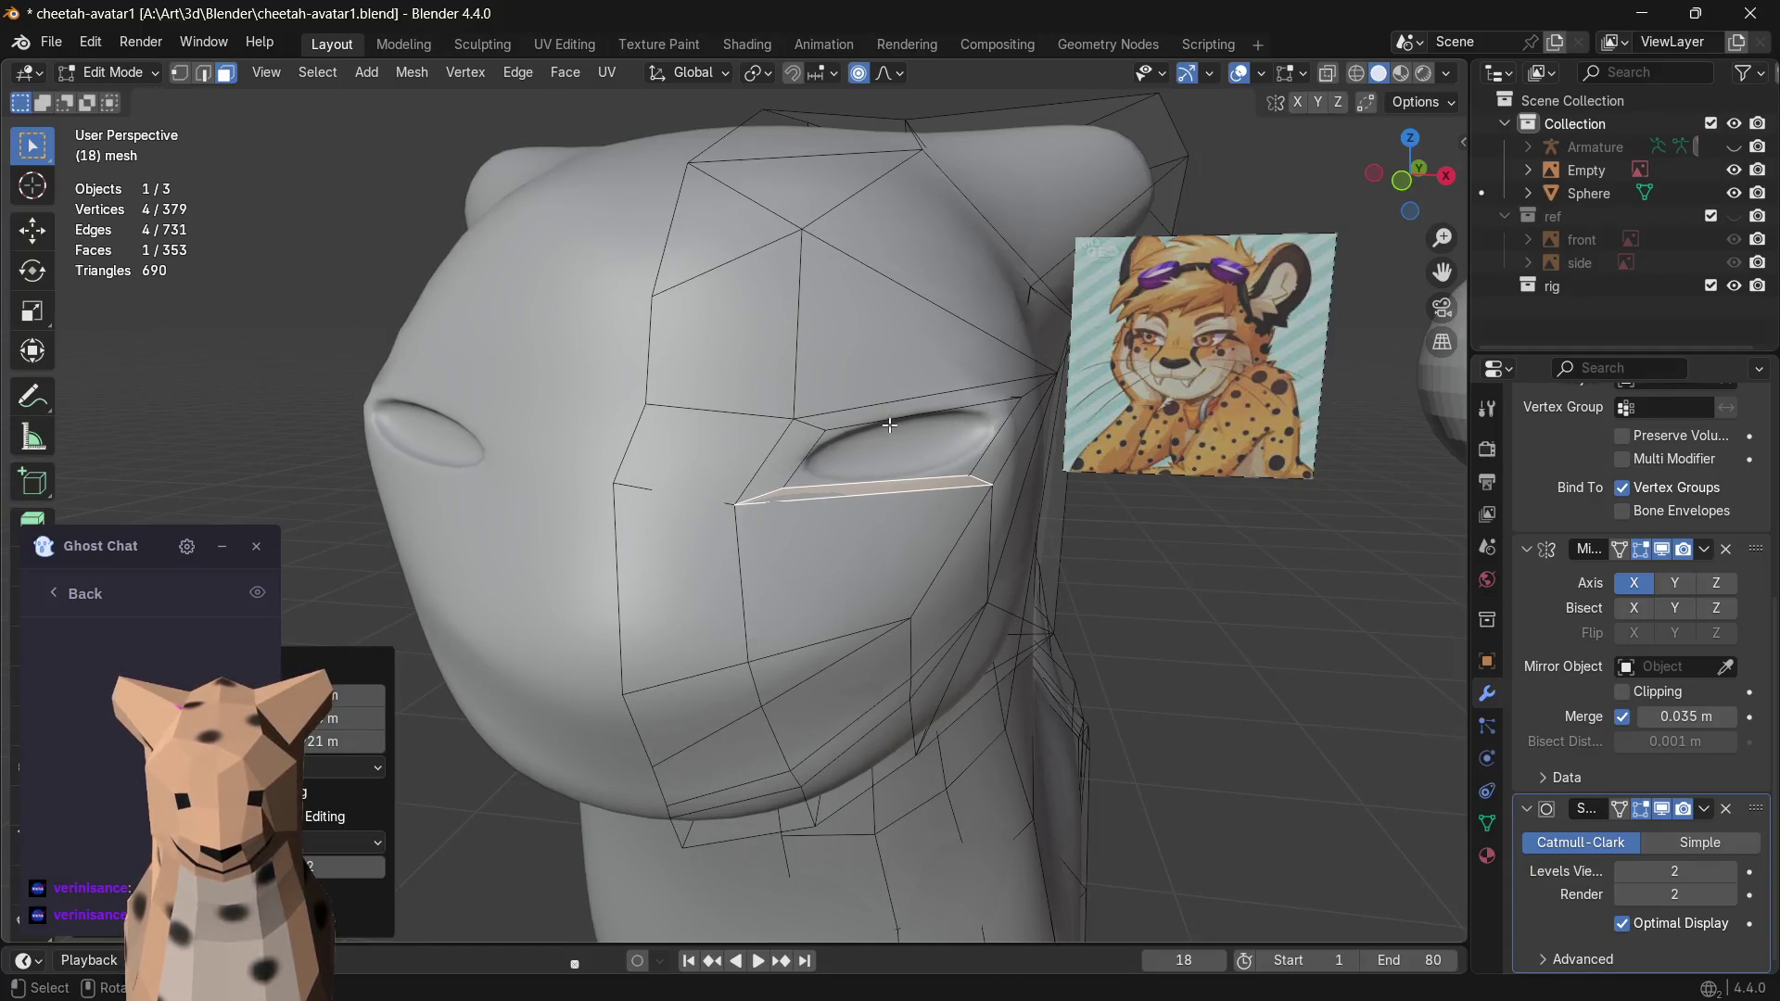
click(891, 413)
key(g)
click(891, 414)
key(g)
key(Escape)
key(ctrl+z)
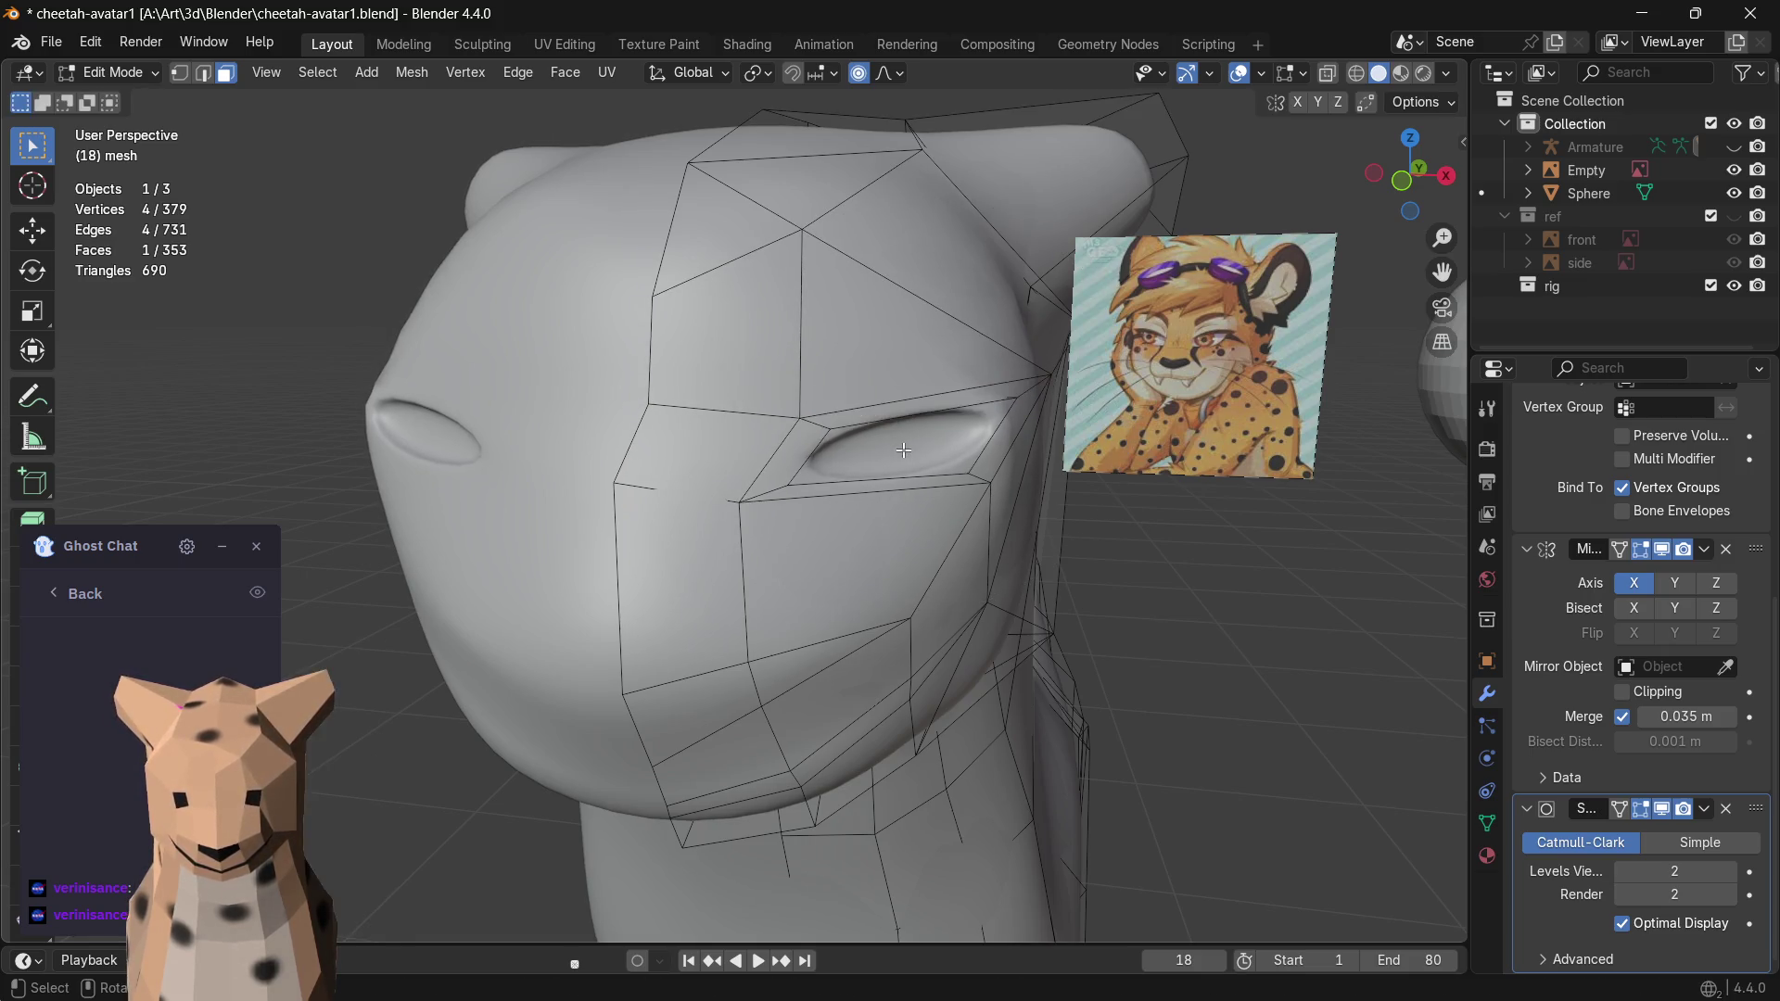
- Lower the thin strip above the eye along Z until it sits below the socket
alt+click(905, 457)
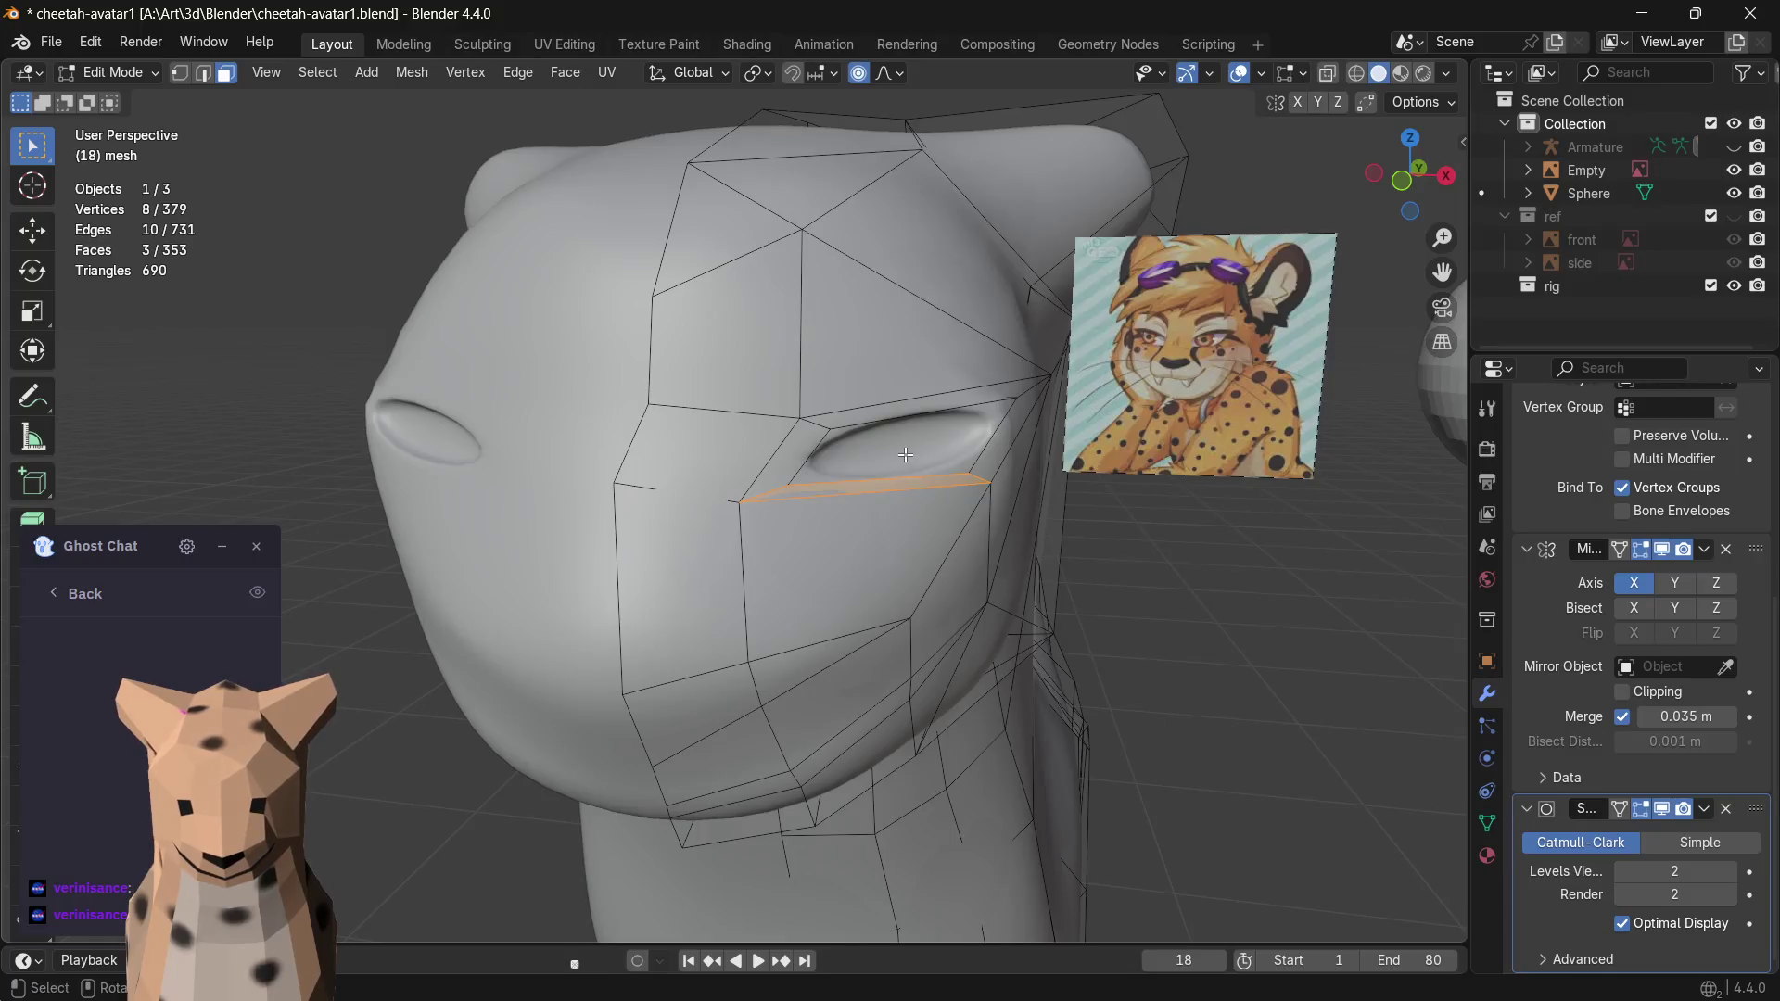
click(906, 455)
middle_drag(905, 454, 872, 441)
click(502, 313)
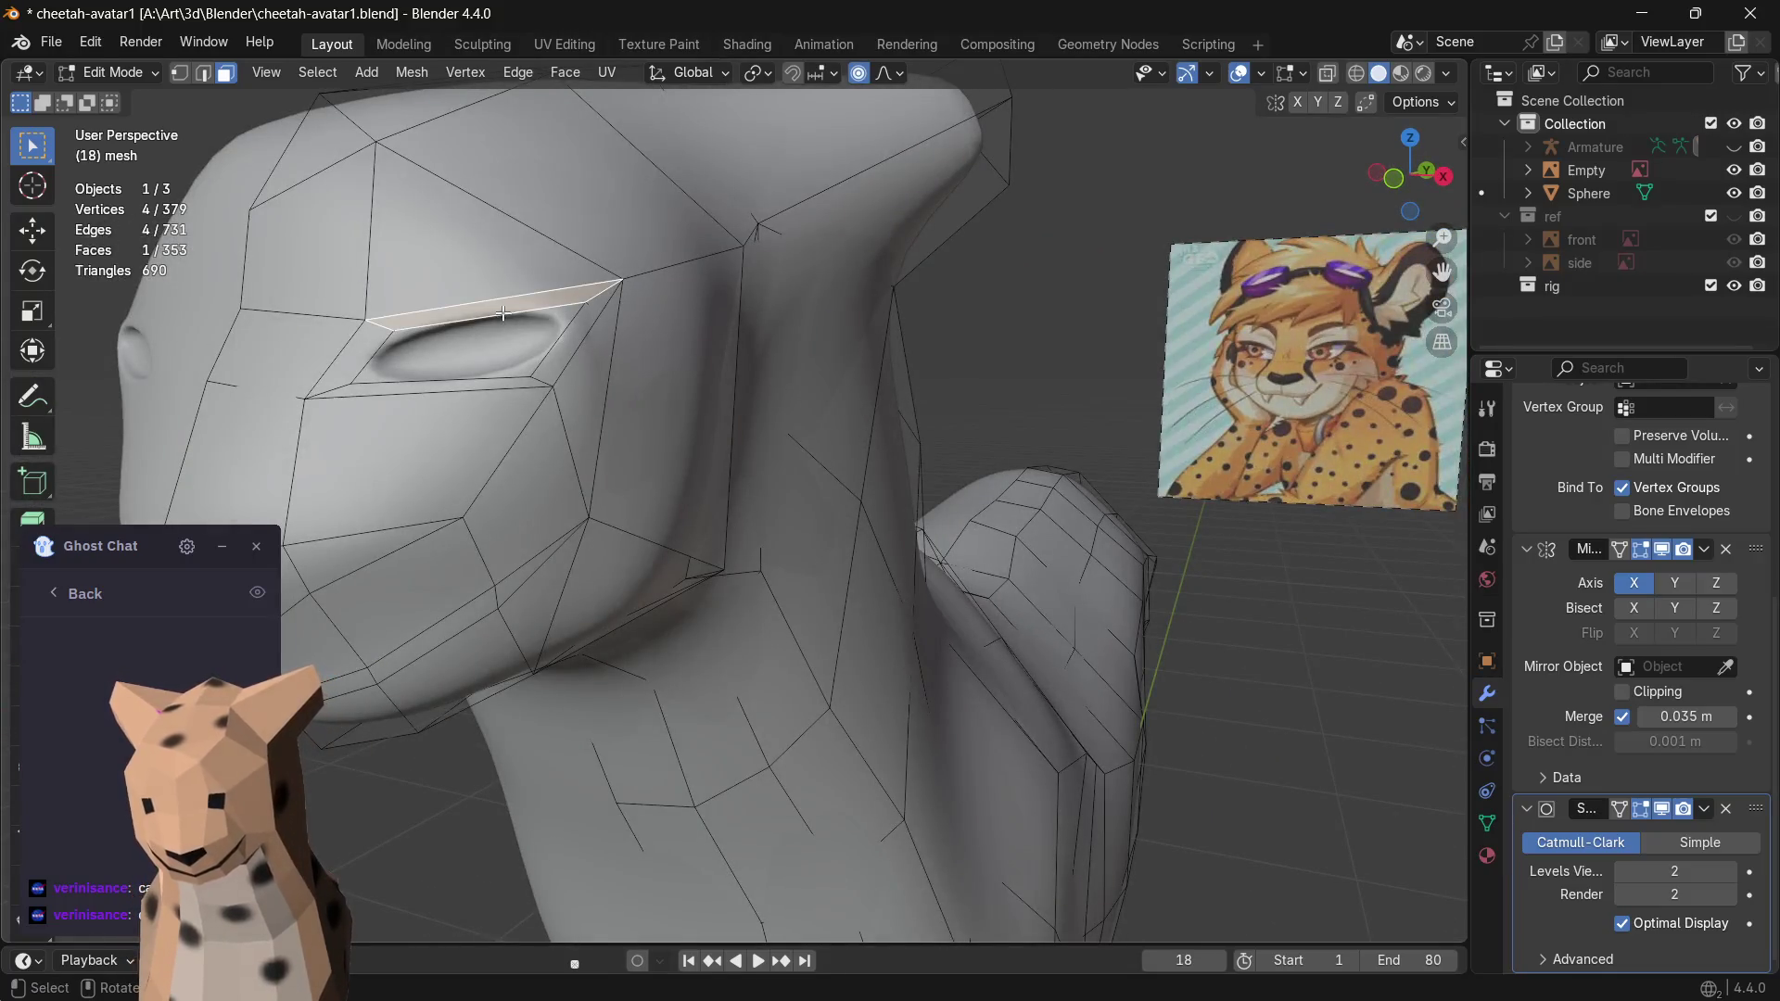
middle_drag(544, 342, 720, 431)
key(g)
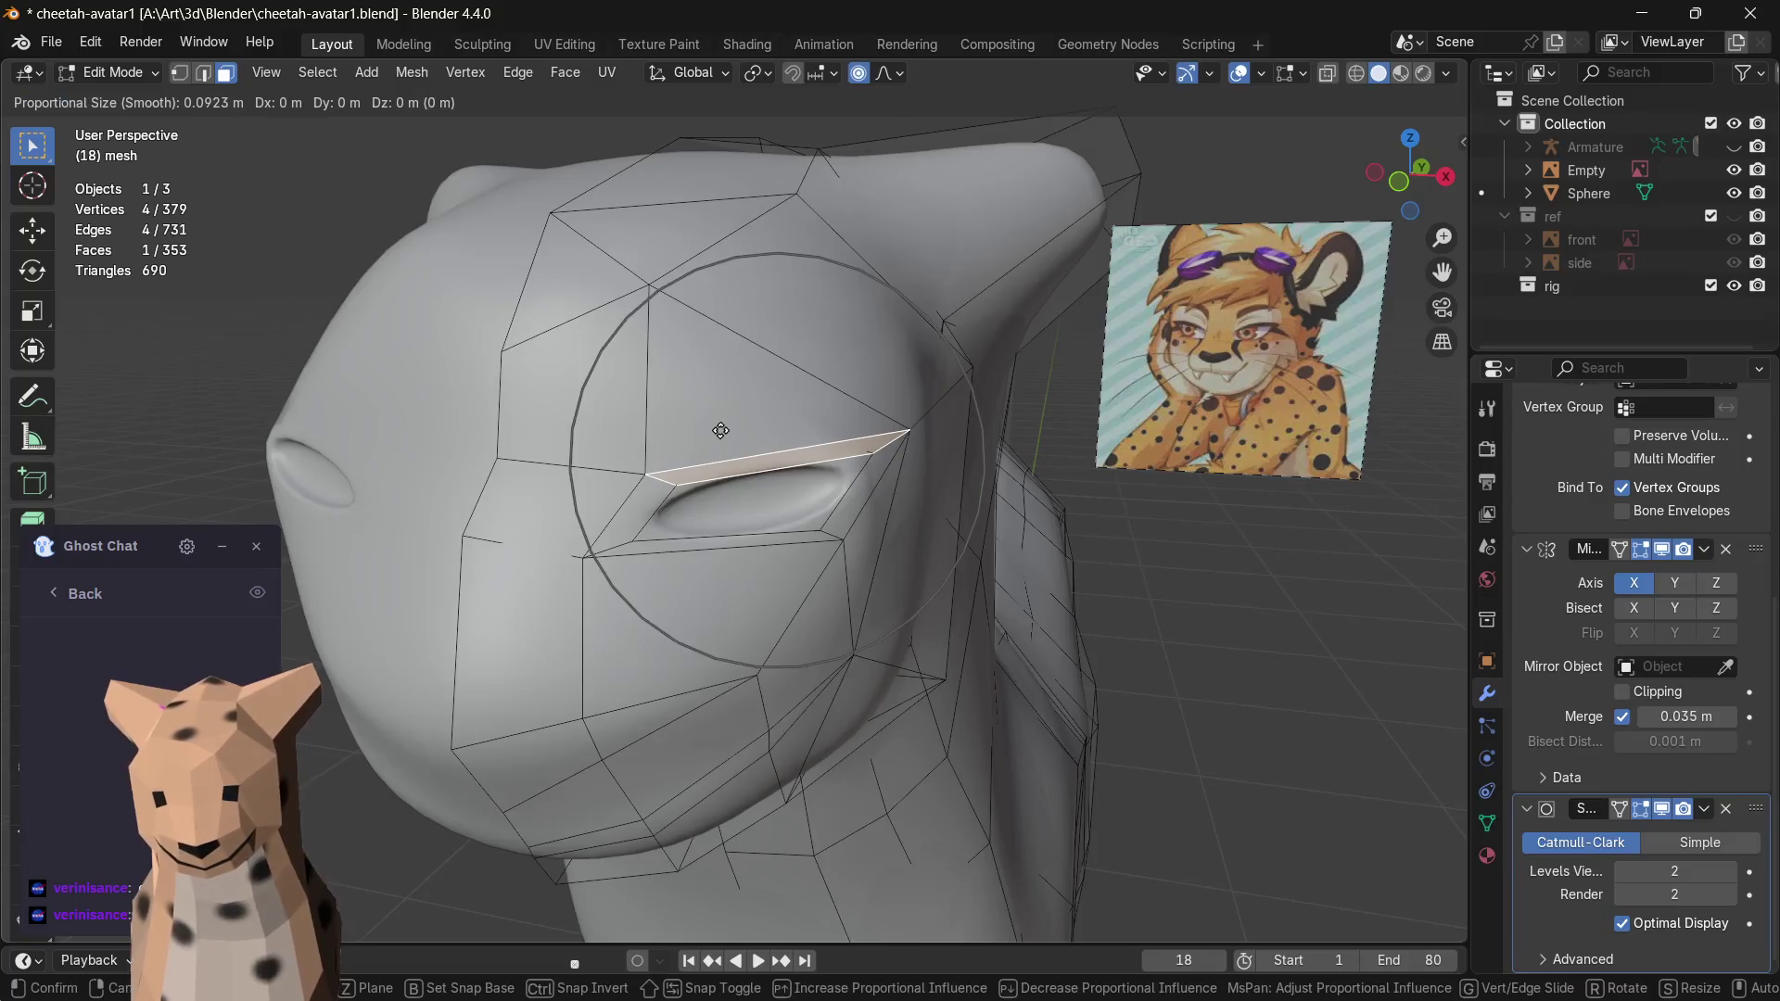
key(z)
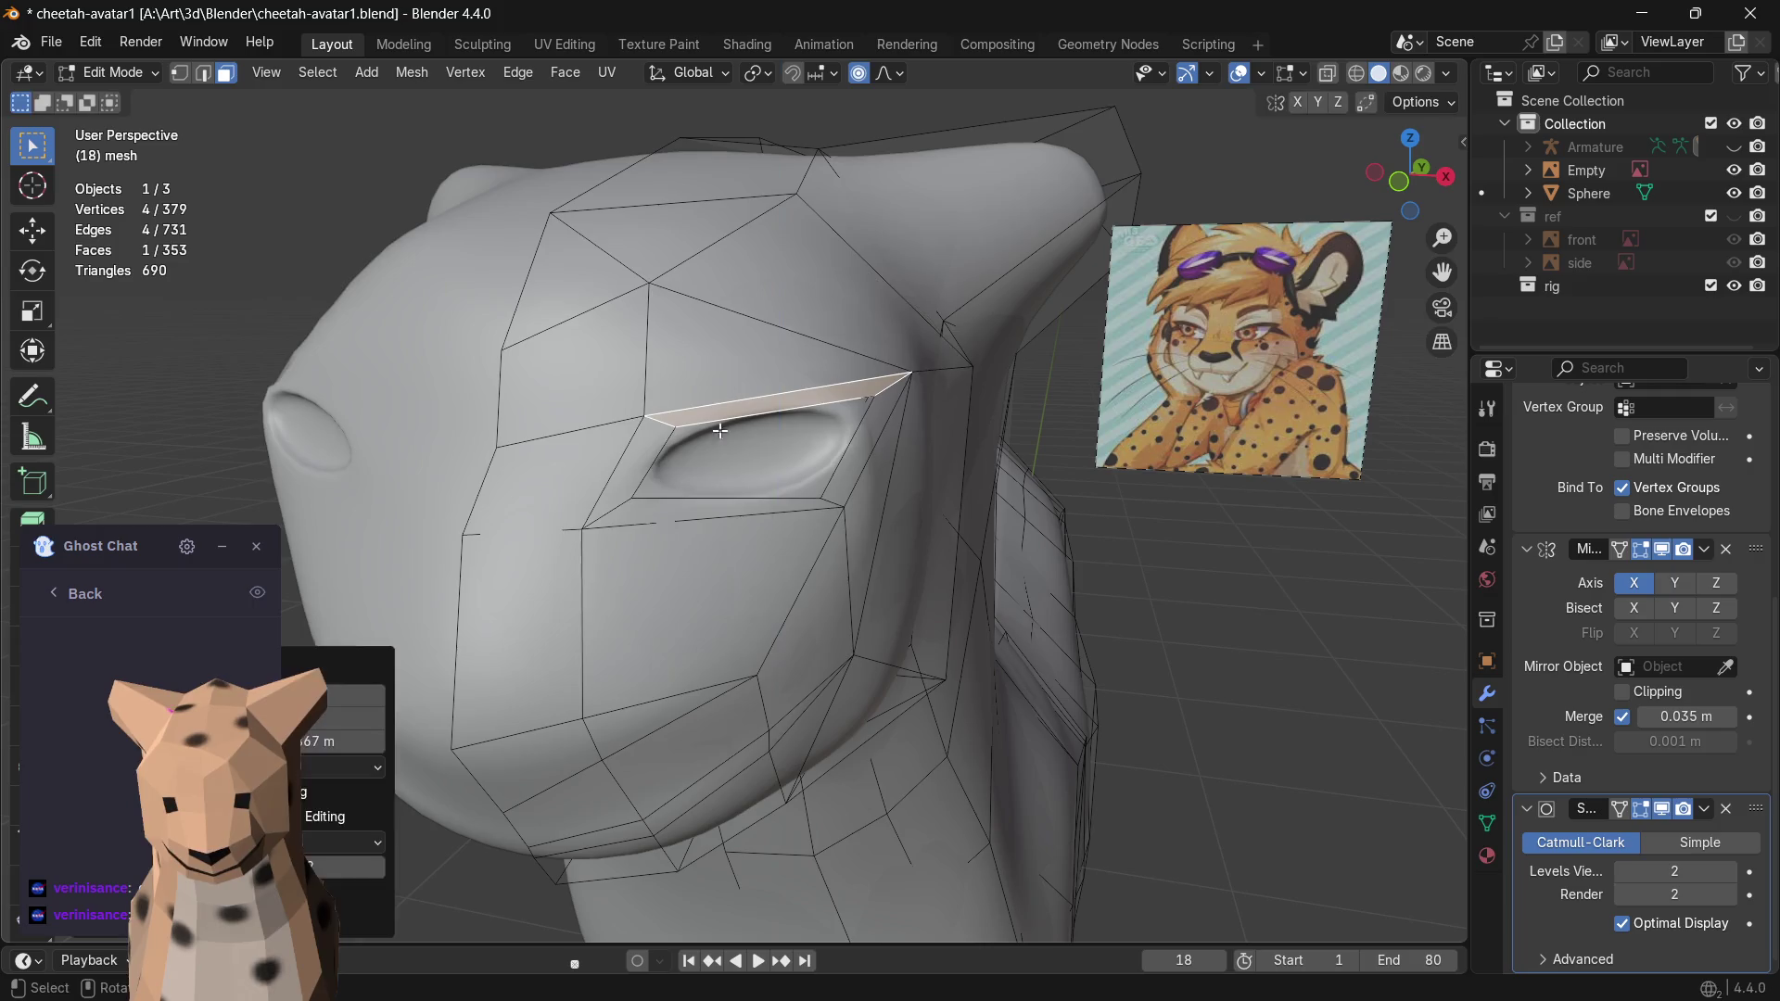
click(716, 499)
key(g)
key(z)
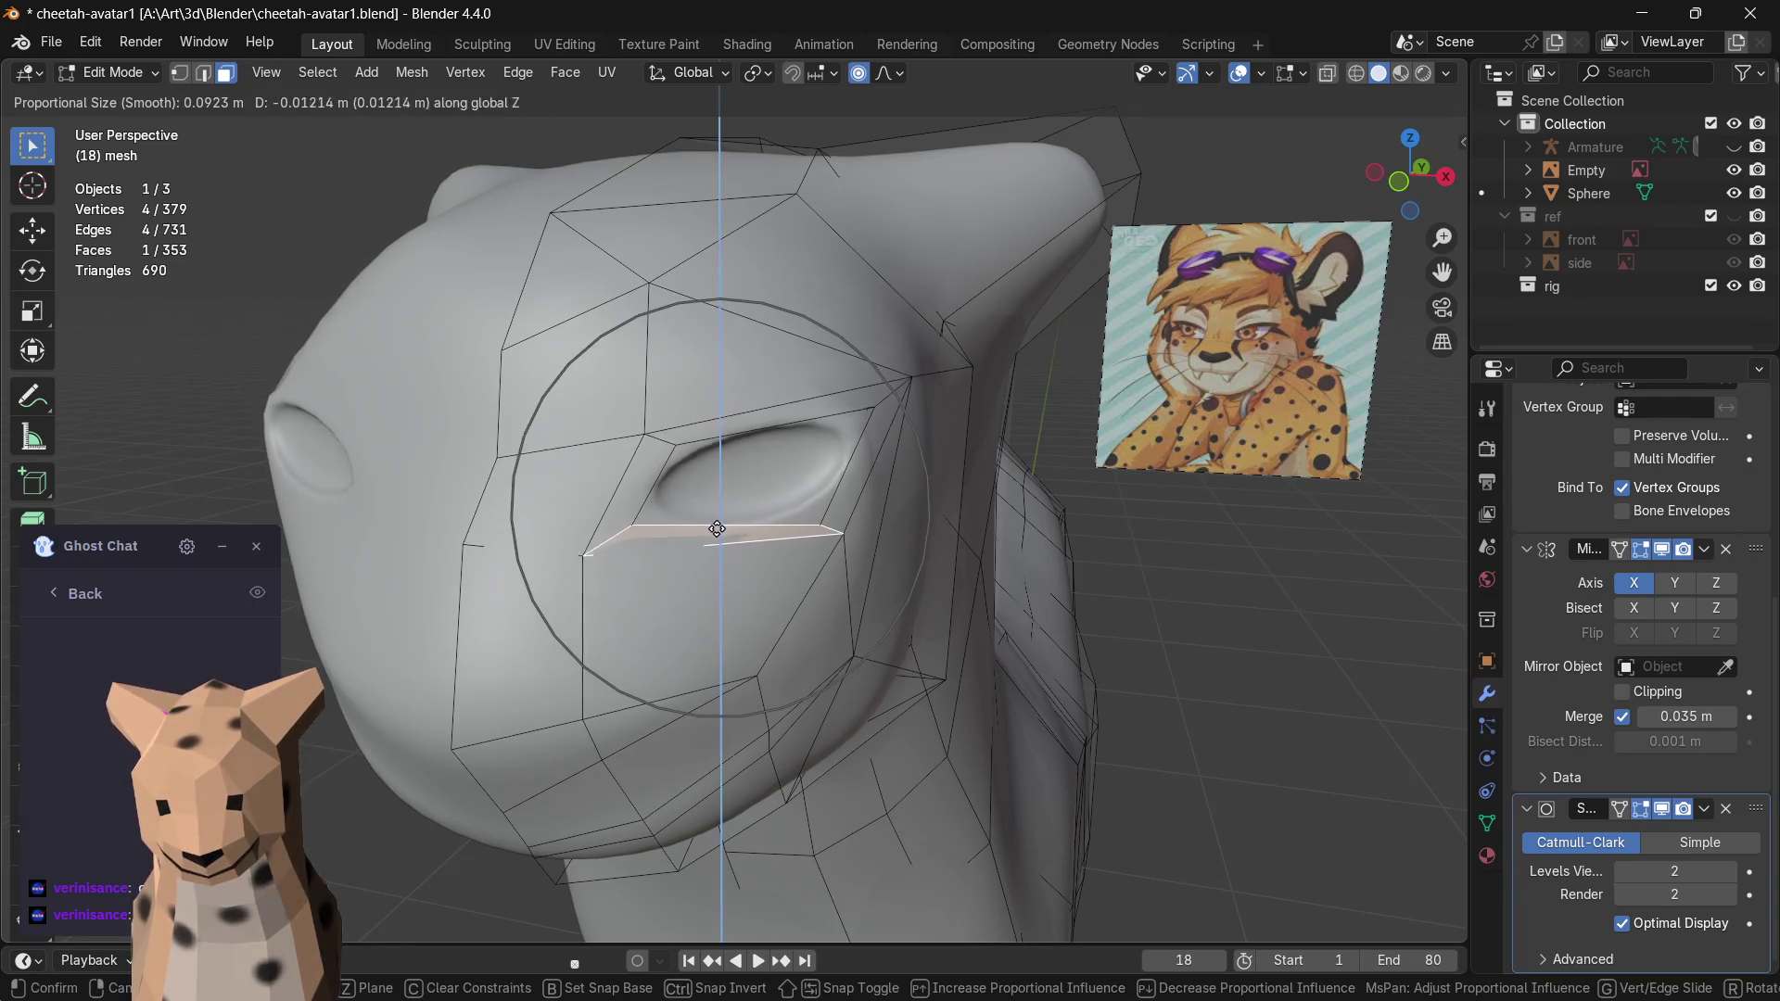
click(715, 545)
- Nudge the face beside the eye and show the head with Material Preview textures
mouse_move(715, 545)
middle_down()
mouse_move(657, 518)
mouse_move(746, 461)
middle_up()
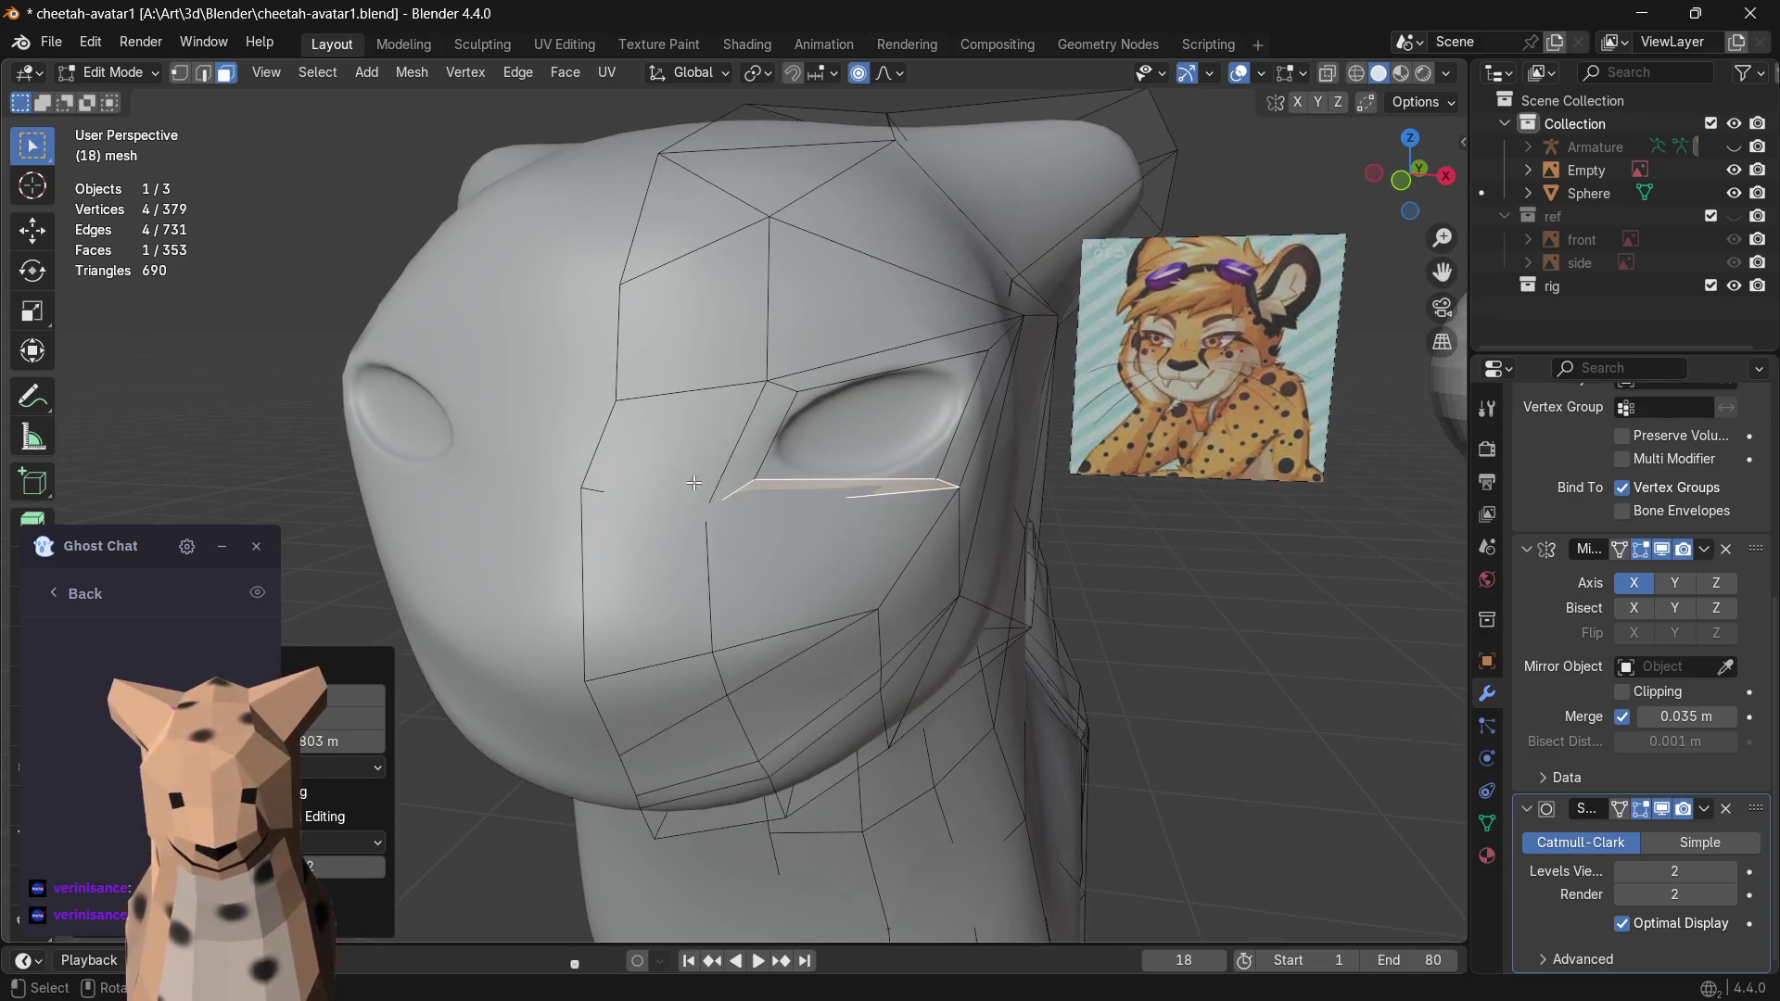
click(747, 461)
key(g)
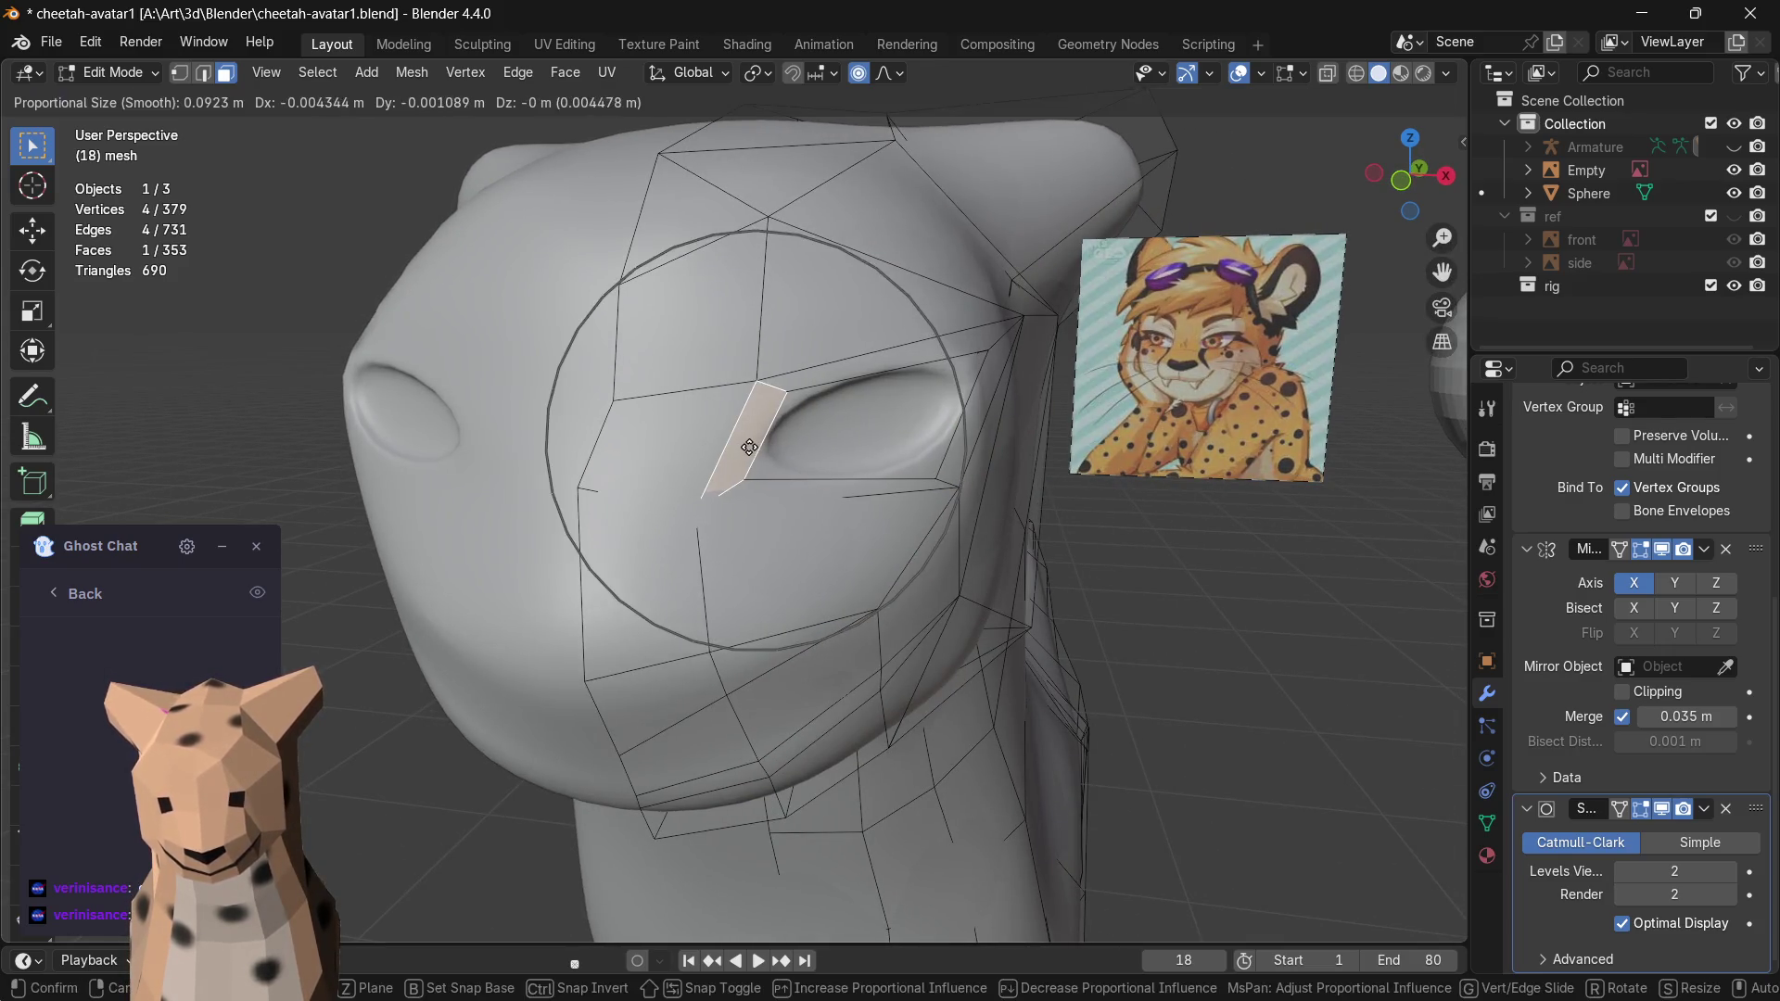
click(711, 443)
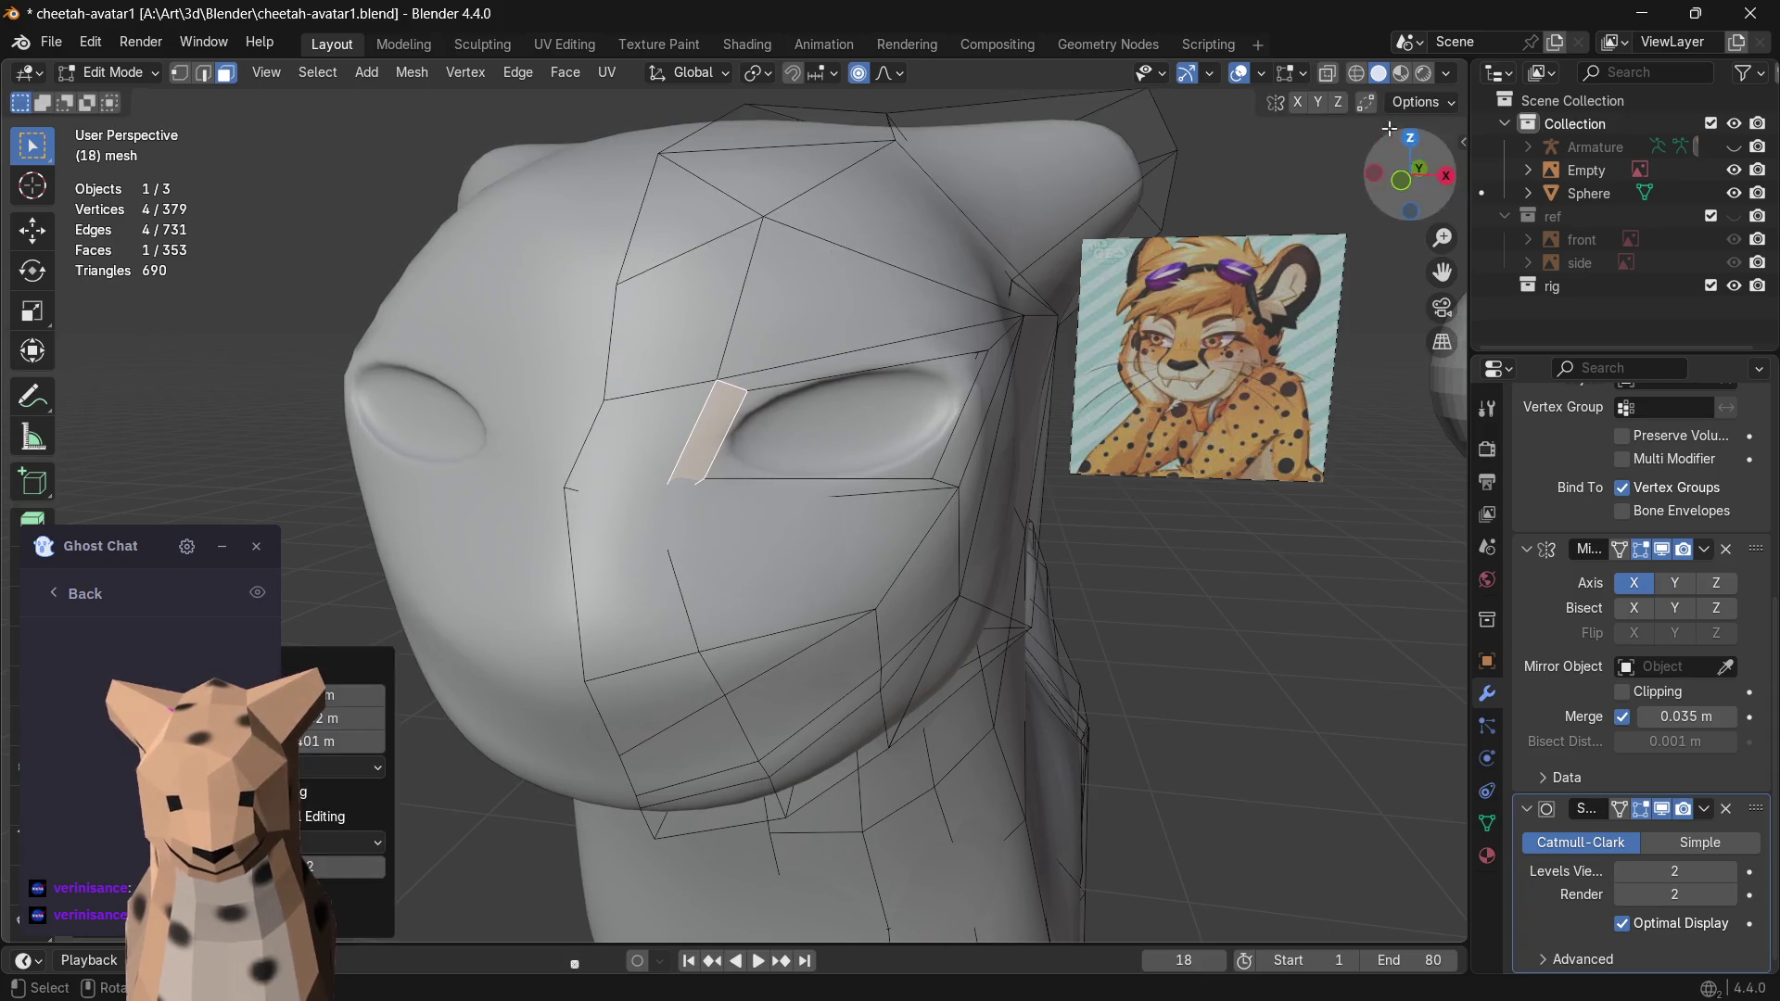
click(1401, 73)
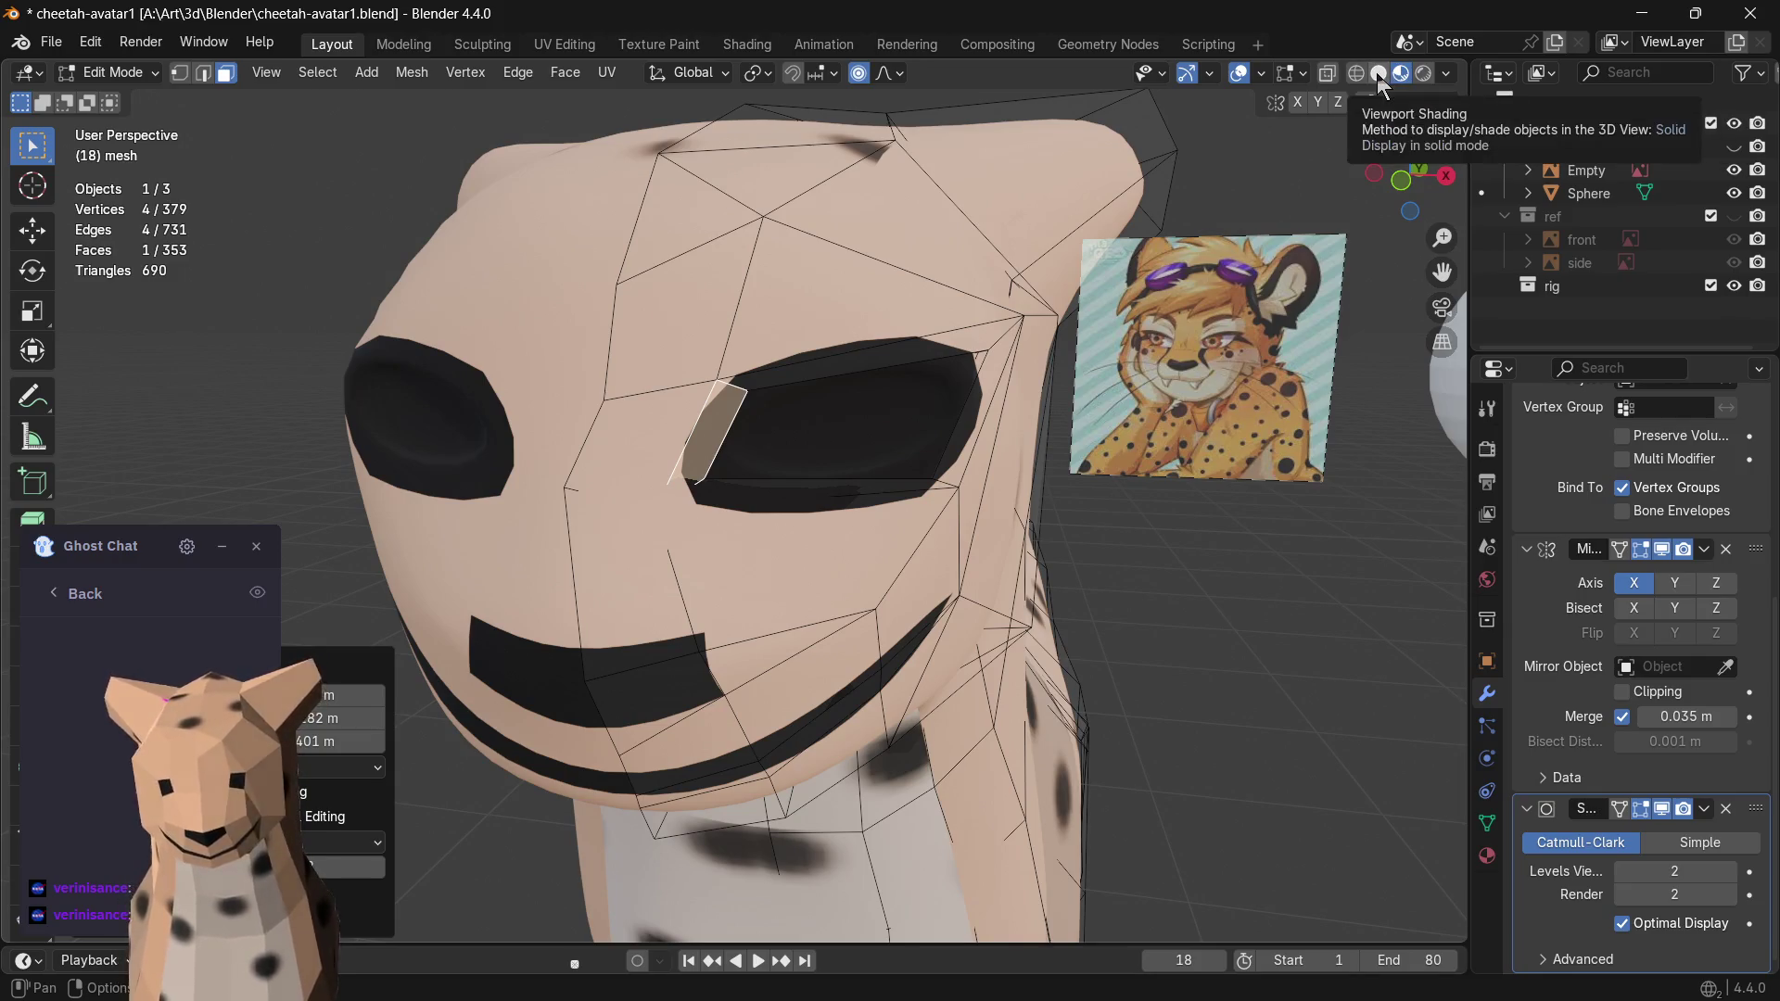
- Return to plain Solid shading and select the faces around the eye
click(1377, 73)
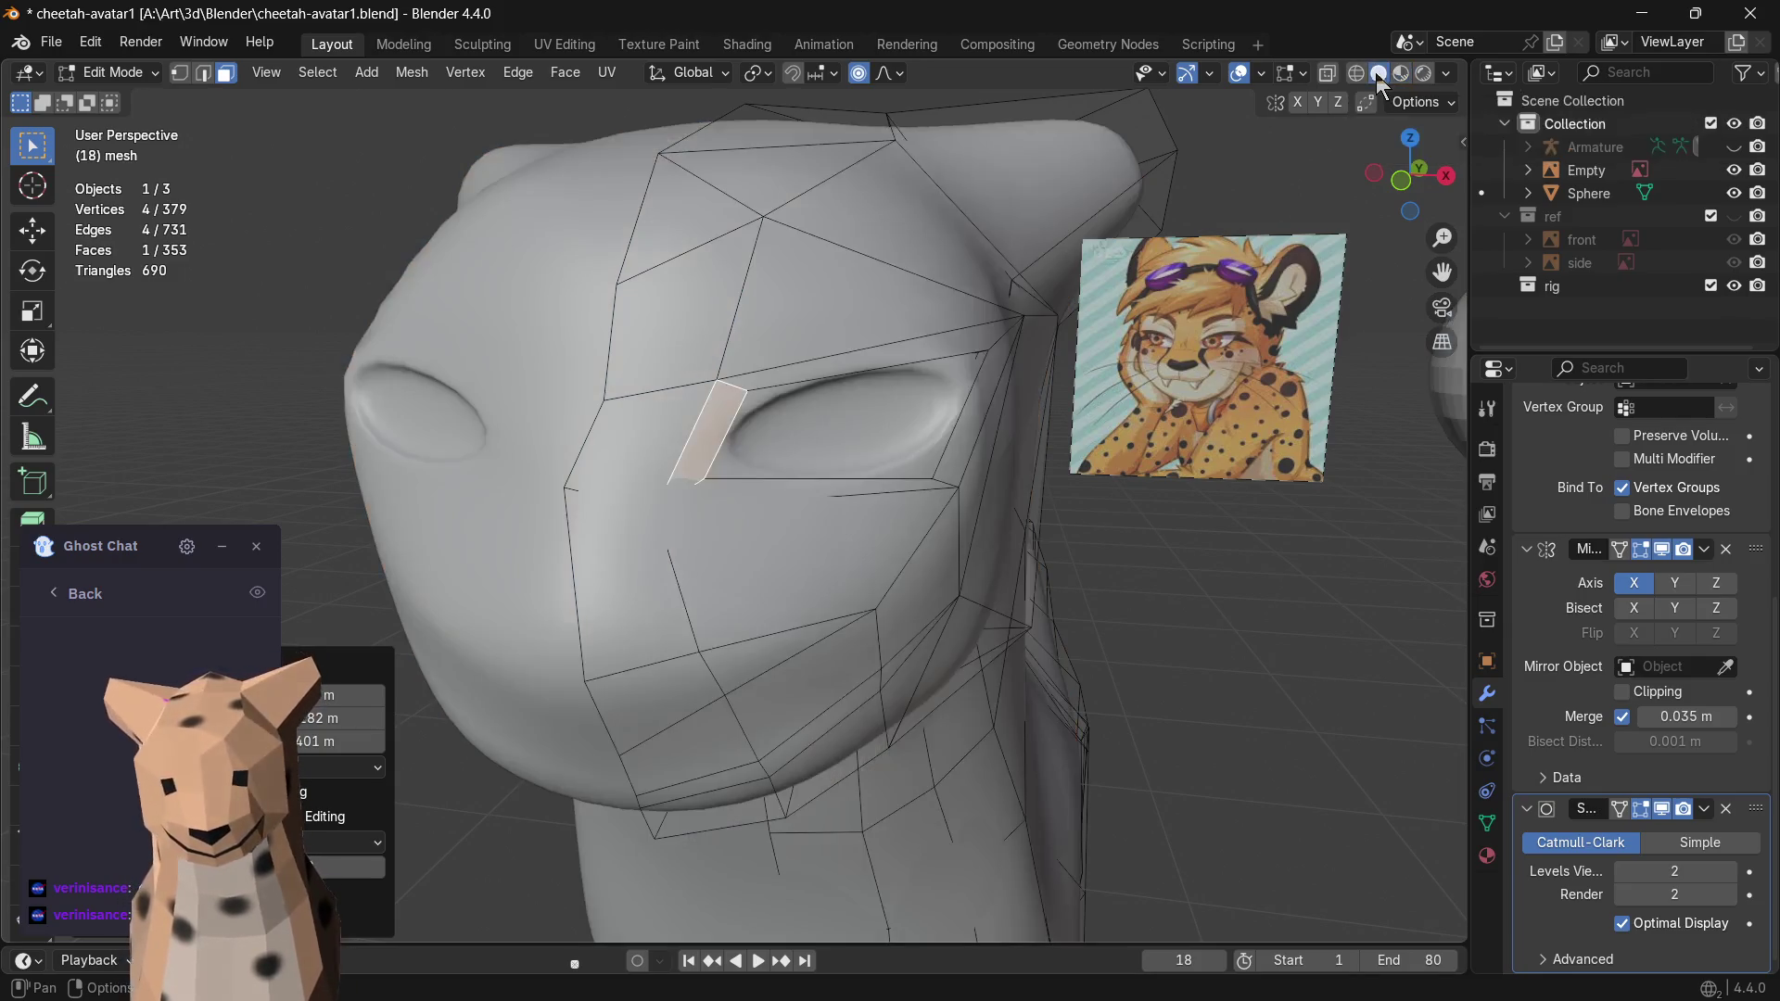
click(764, 494)
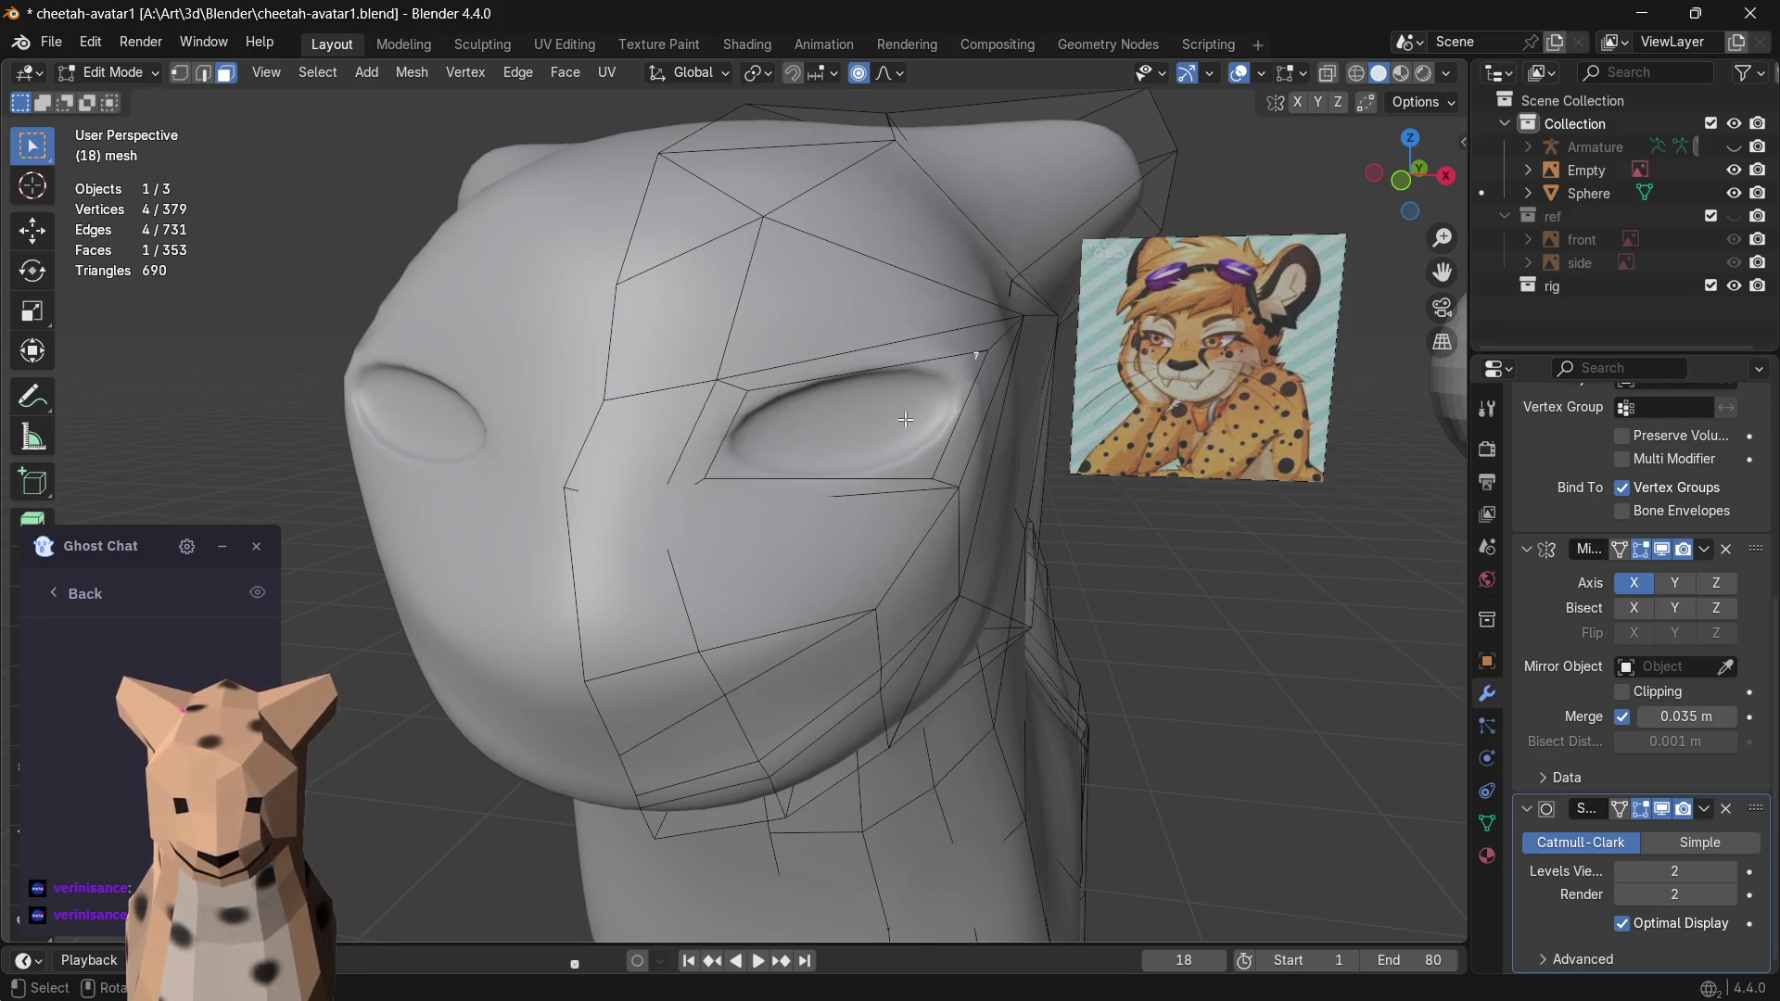
click(856, 366)
middle_drag(857, 365, 715, 418)
drag(439, 433, 341, 482)
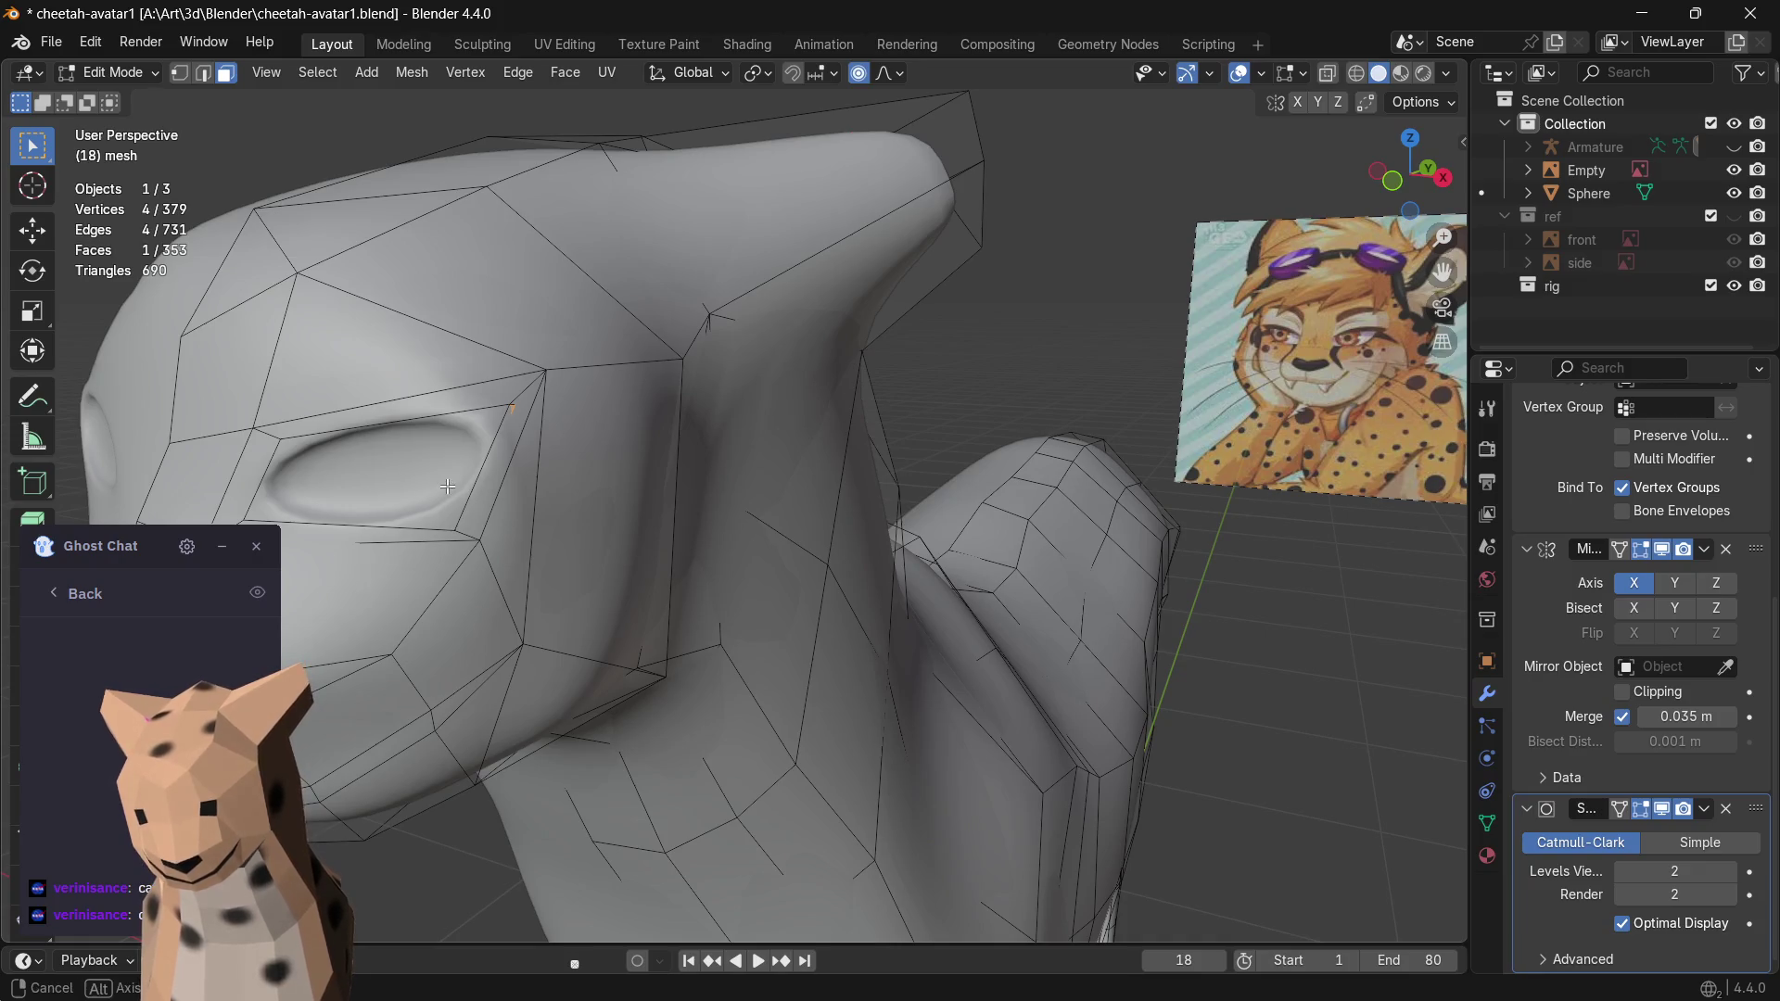
middle_drag(448, 486, 806, 473)
- Cancel a Y-axis move of the eye faces and set viewport subdivision to 0
key(g)
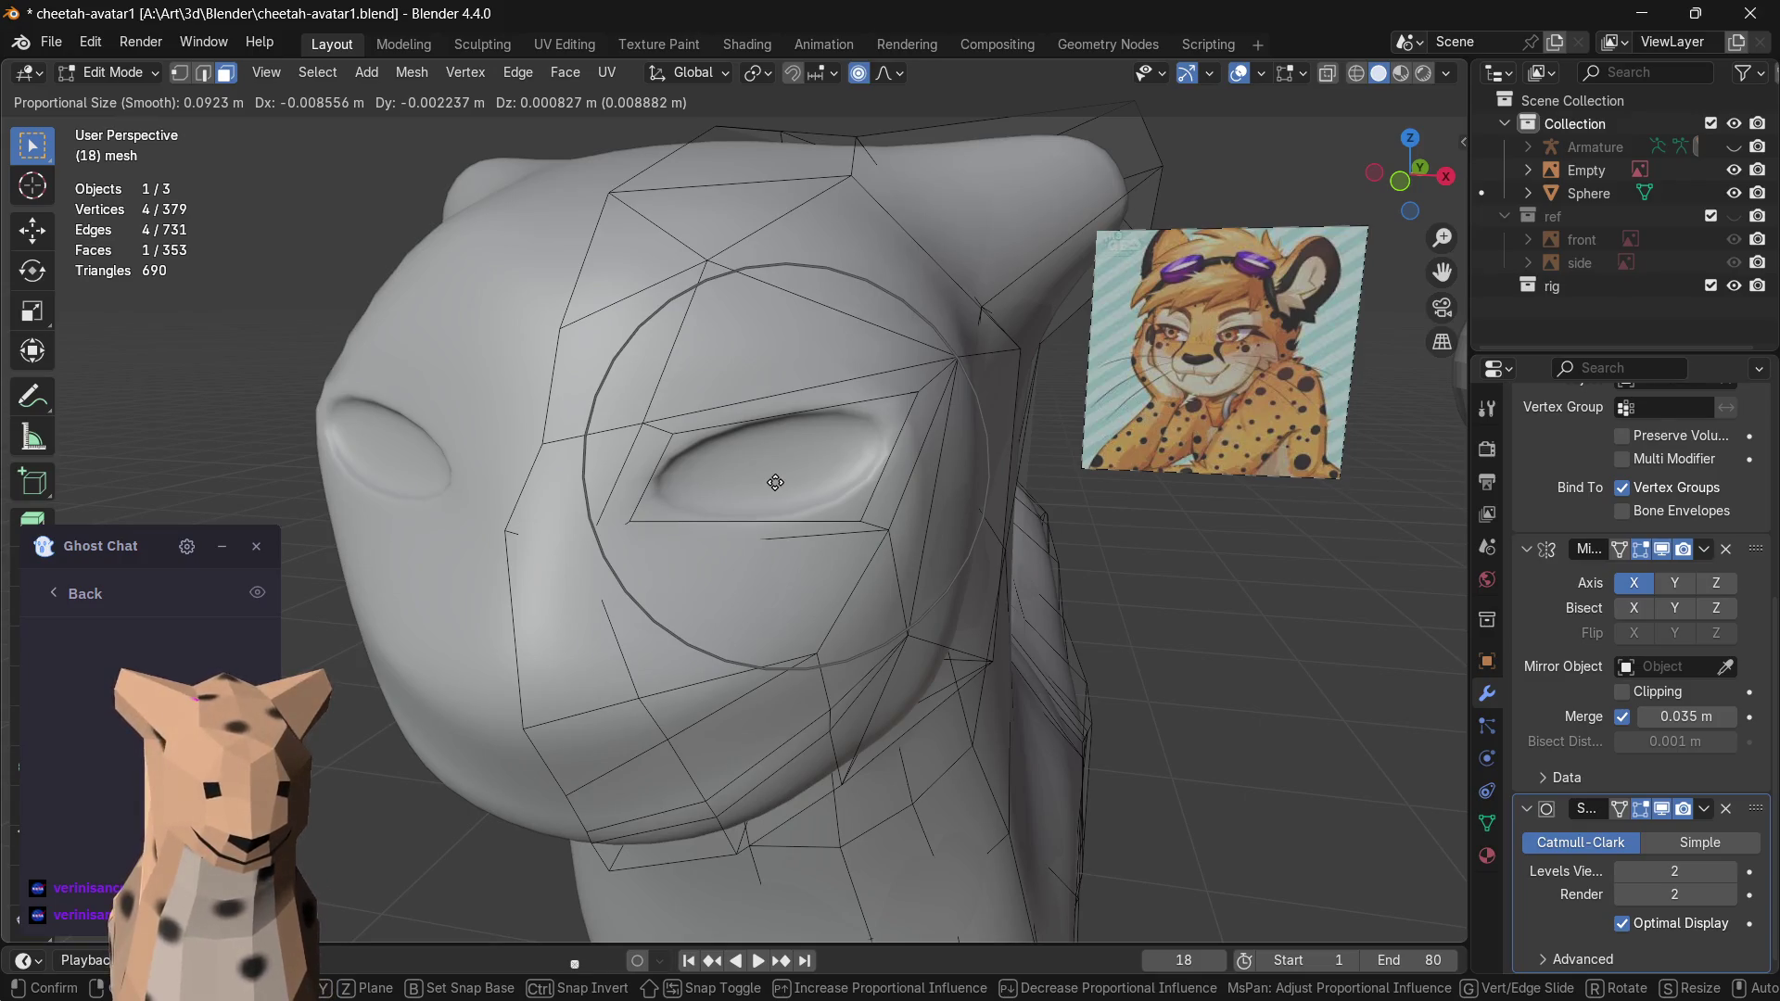
key(y)
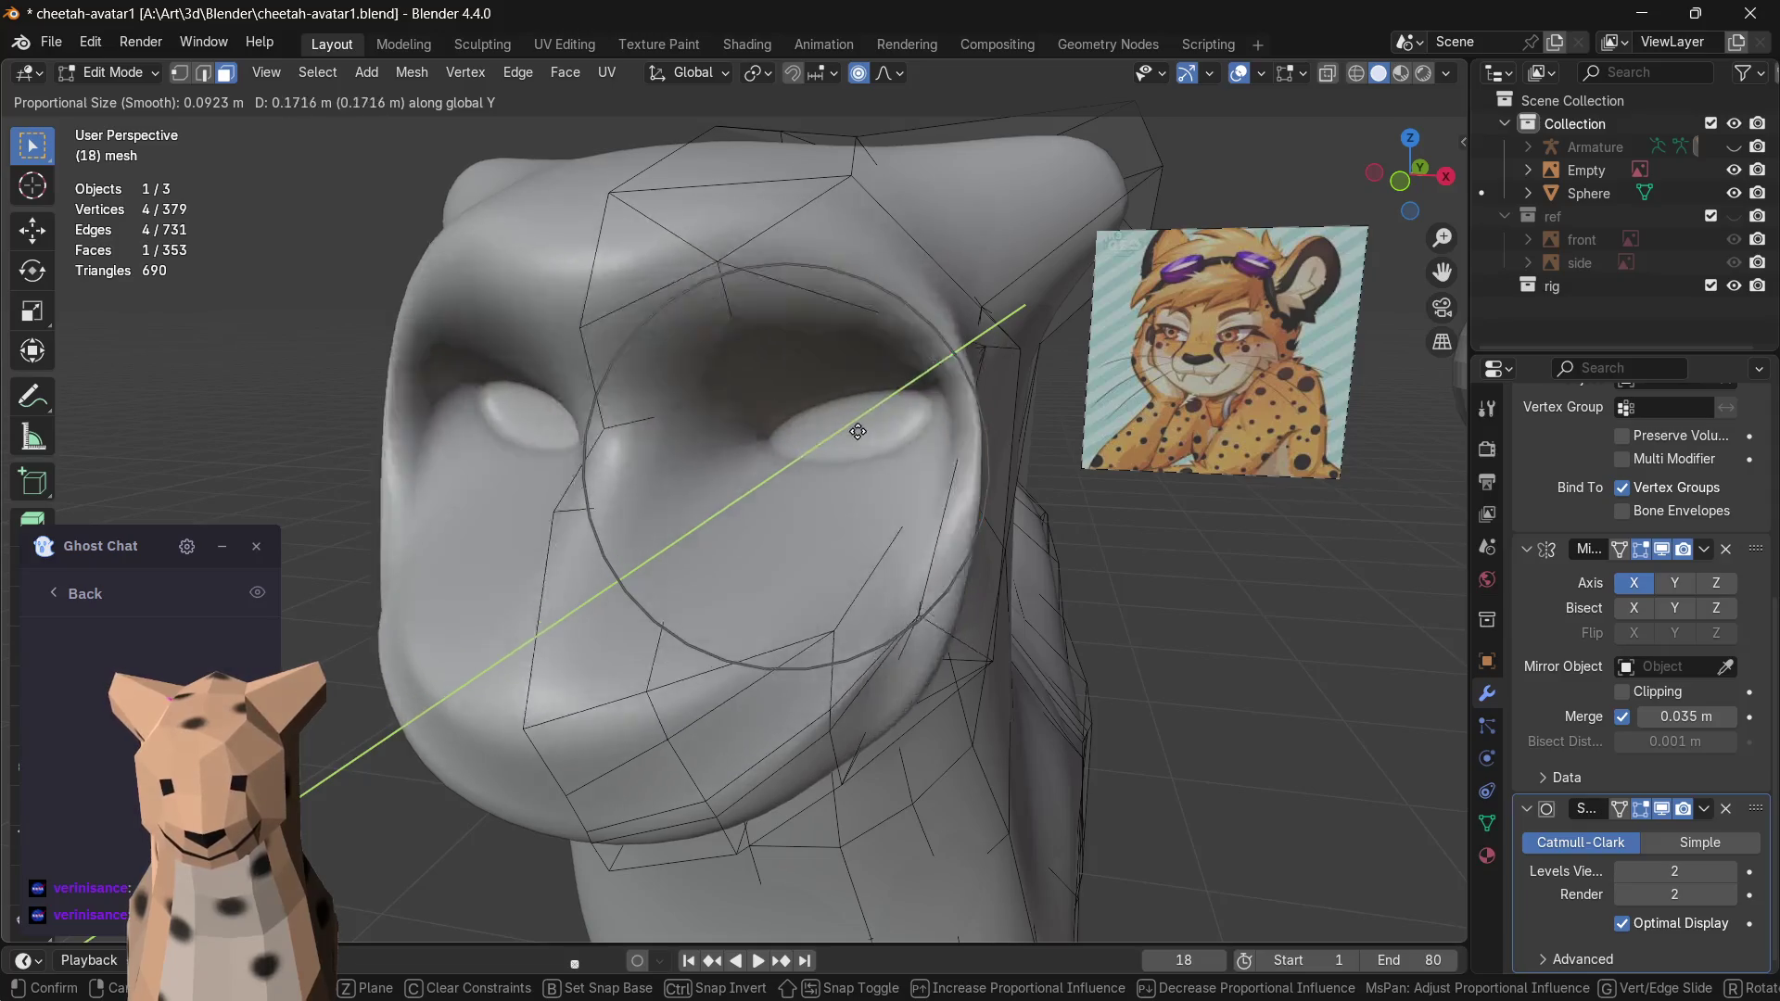
key(Escape)
mouse_move(858, 432)
middle_down()
mouse_move(1015, 514)
mouse_move(830, 528)
mouse_move(900, 539)
middle_up()
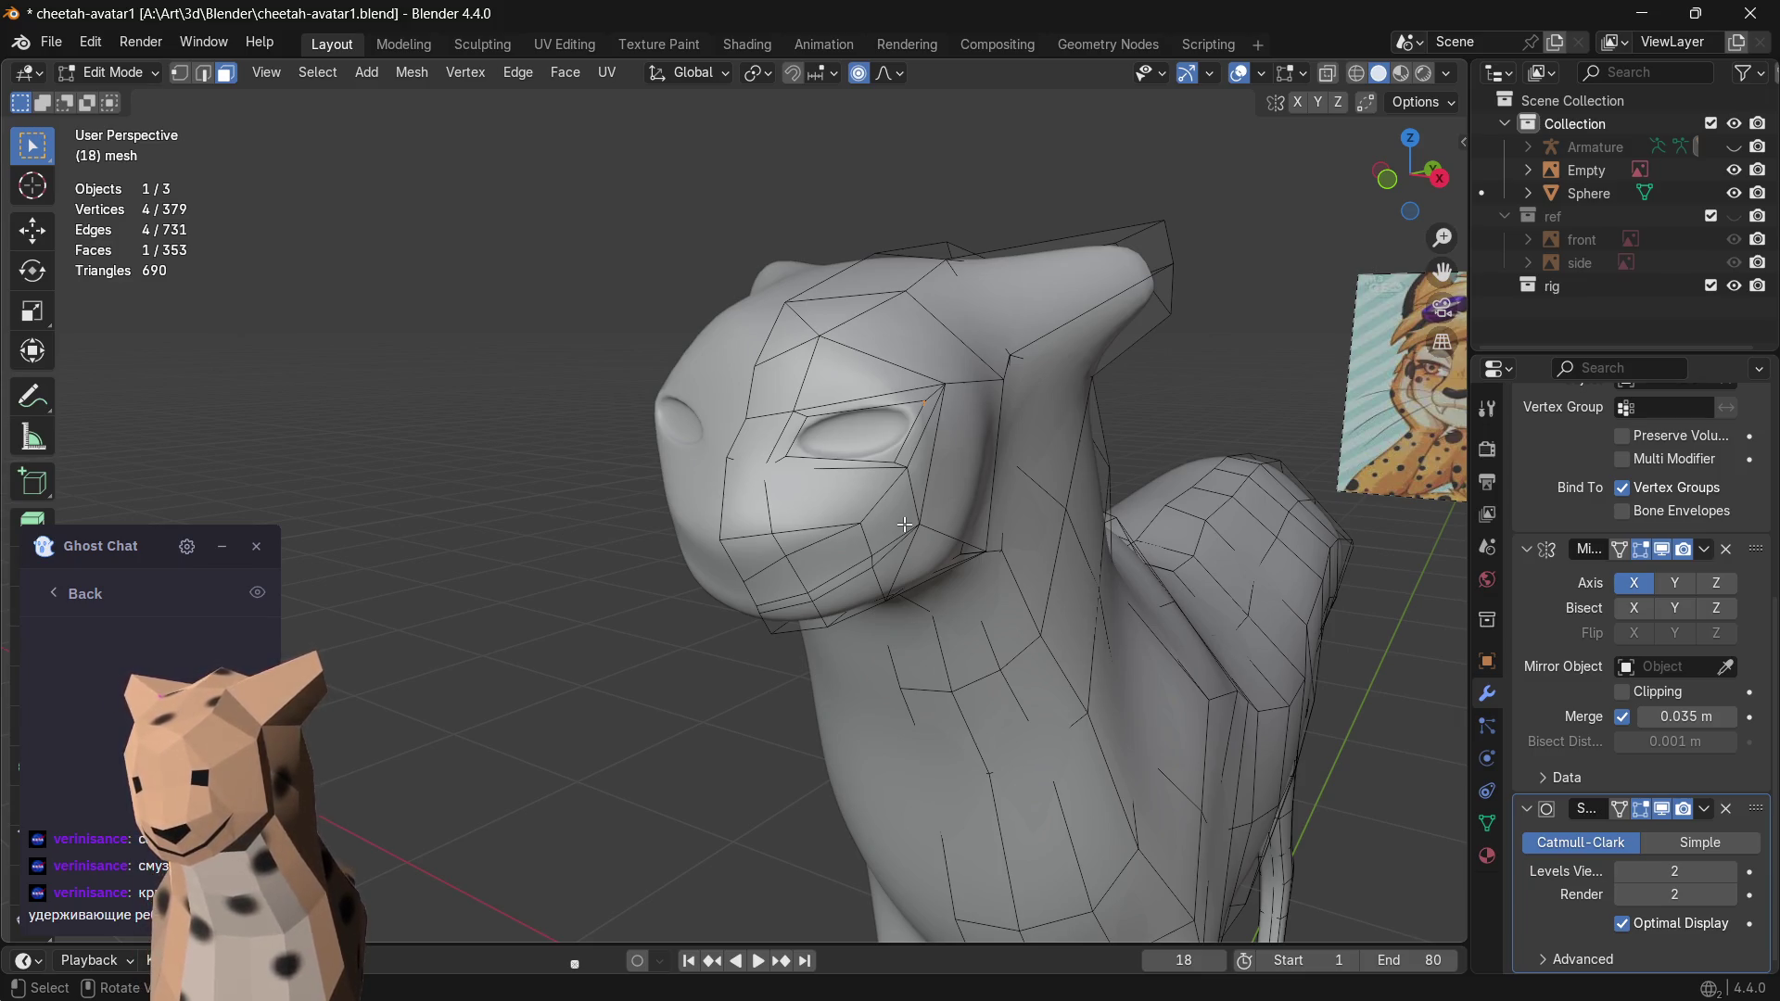
middle_drag(960, 467, 901, 439)
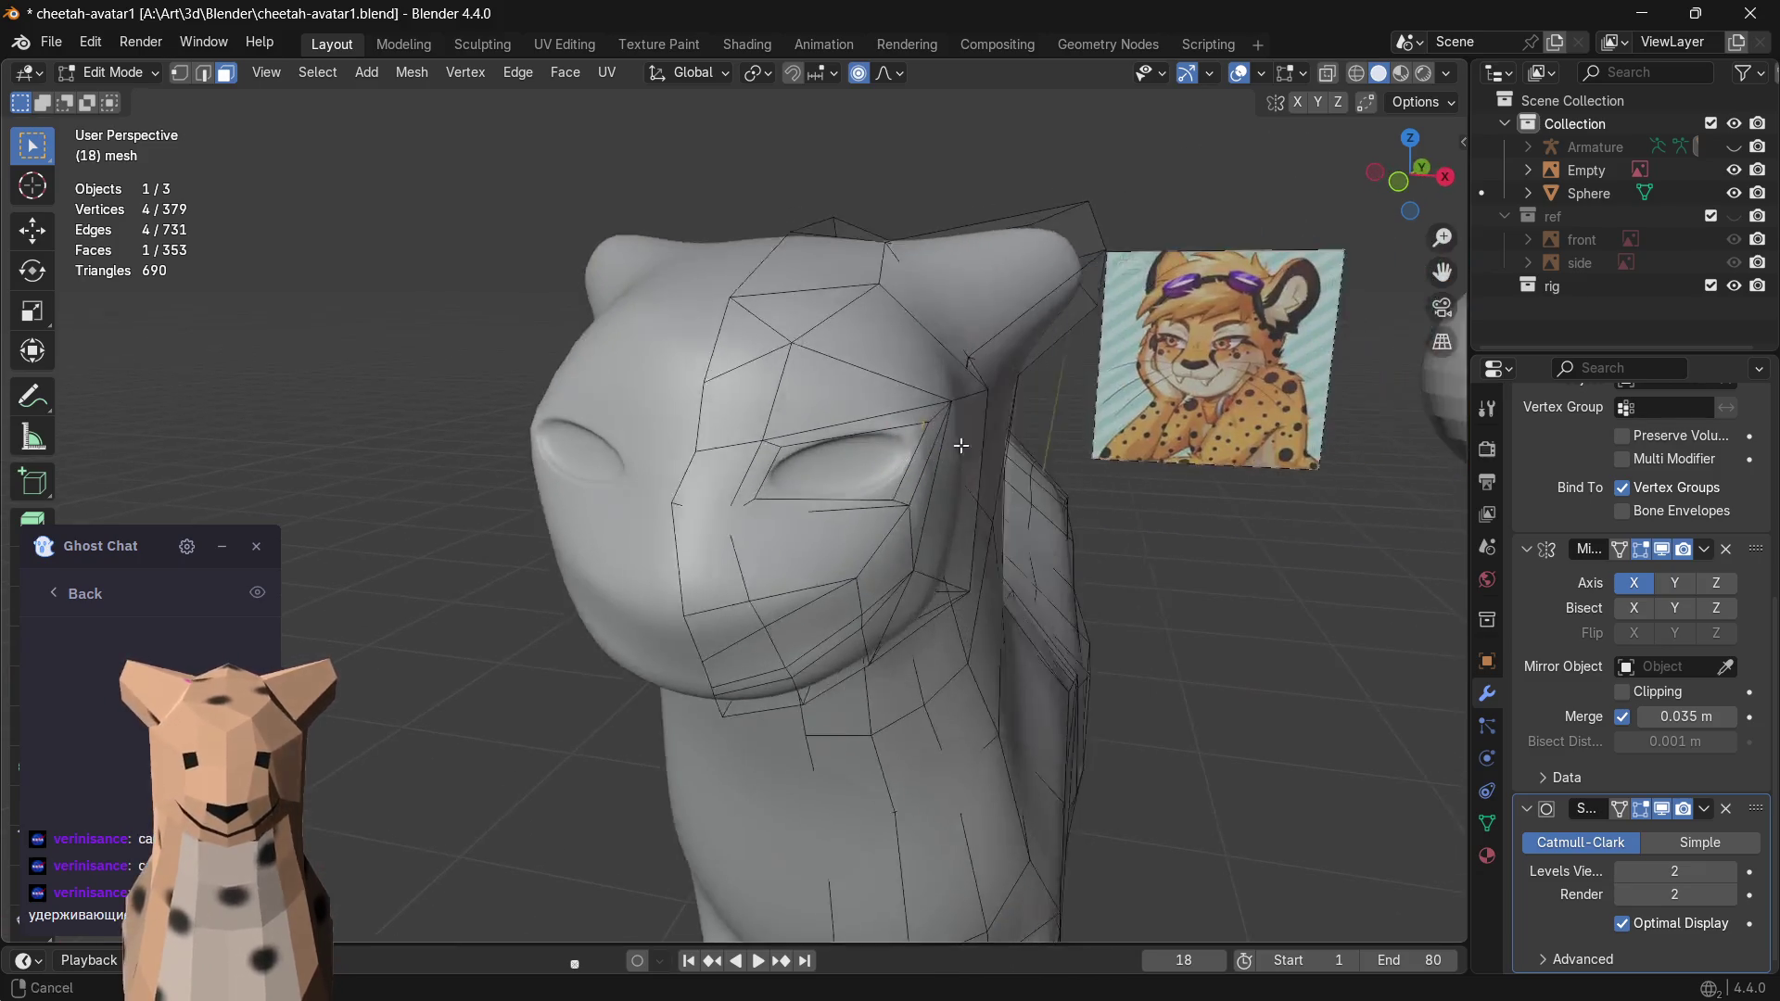
scroll(899, 438, up, 2)
click(956, 376)
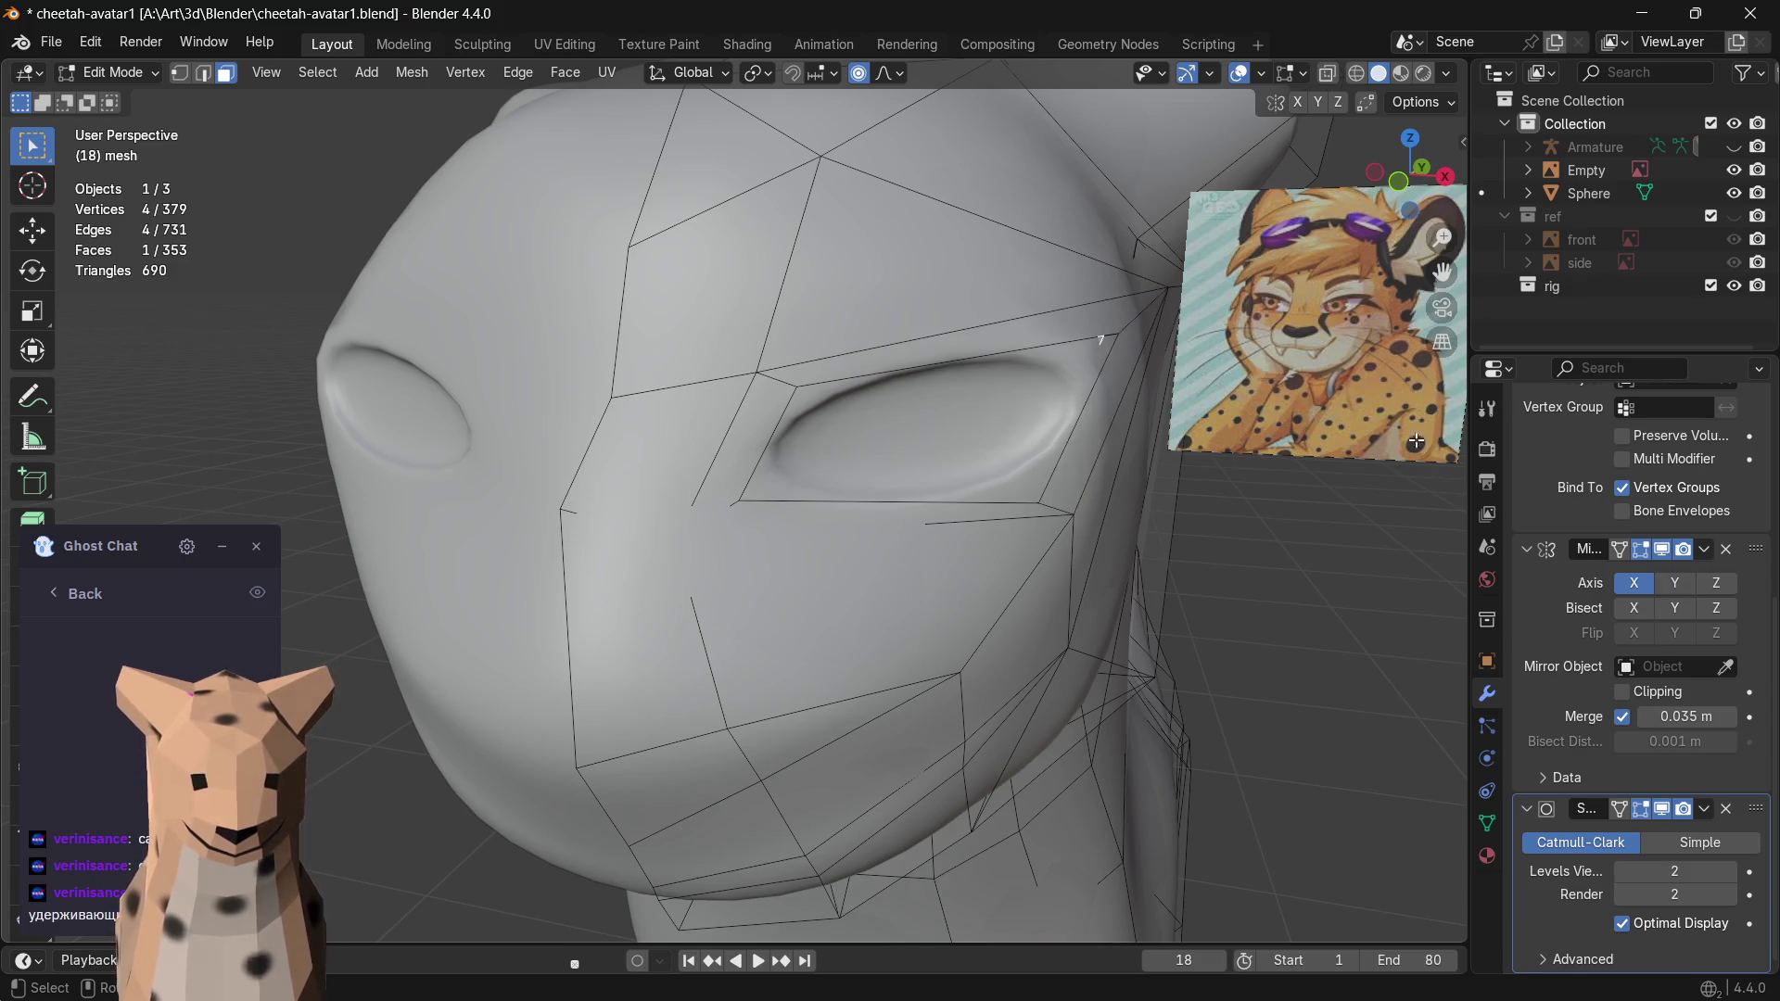
click(1623, 872)
click(1623, 872)
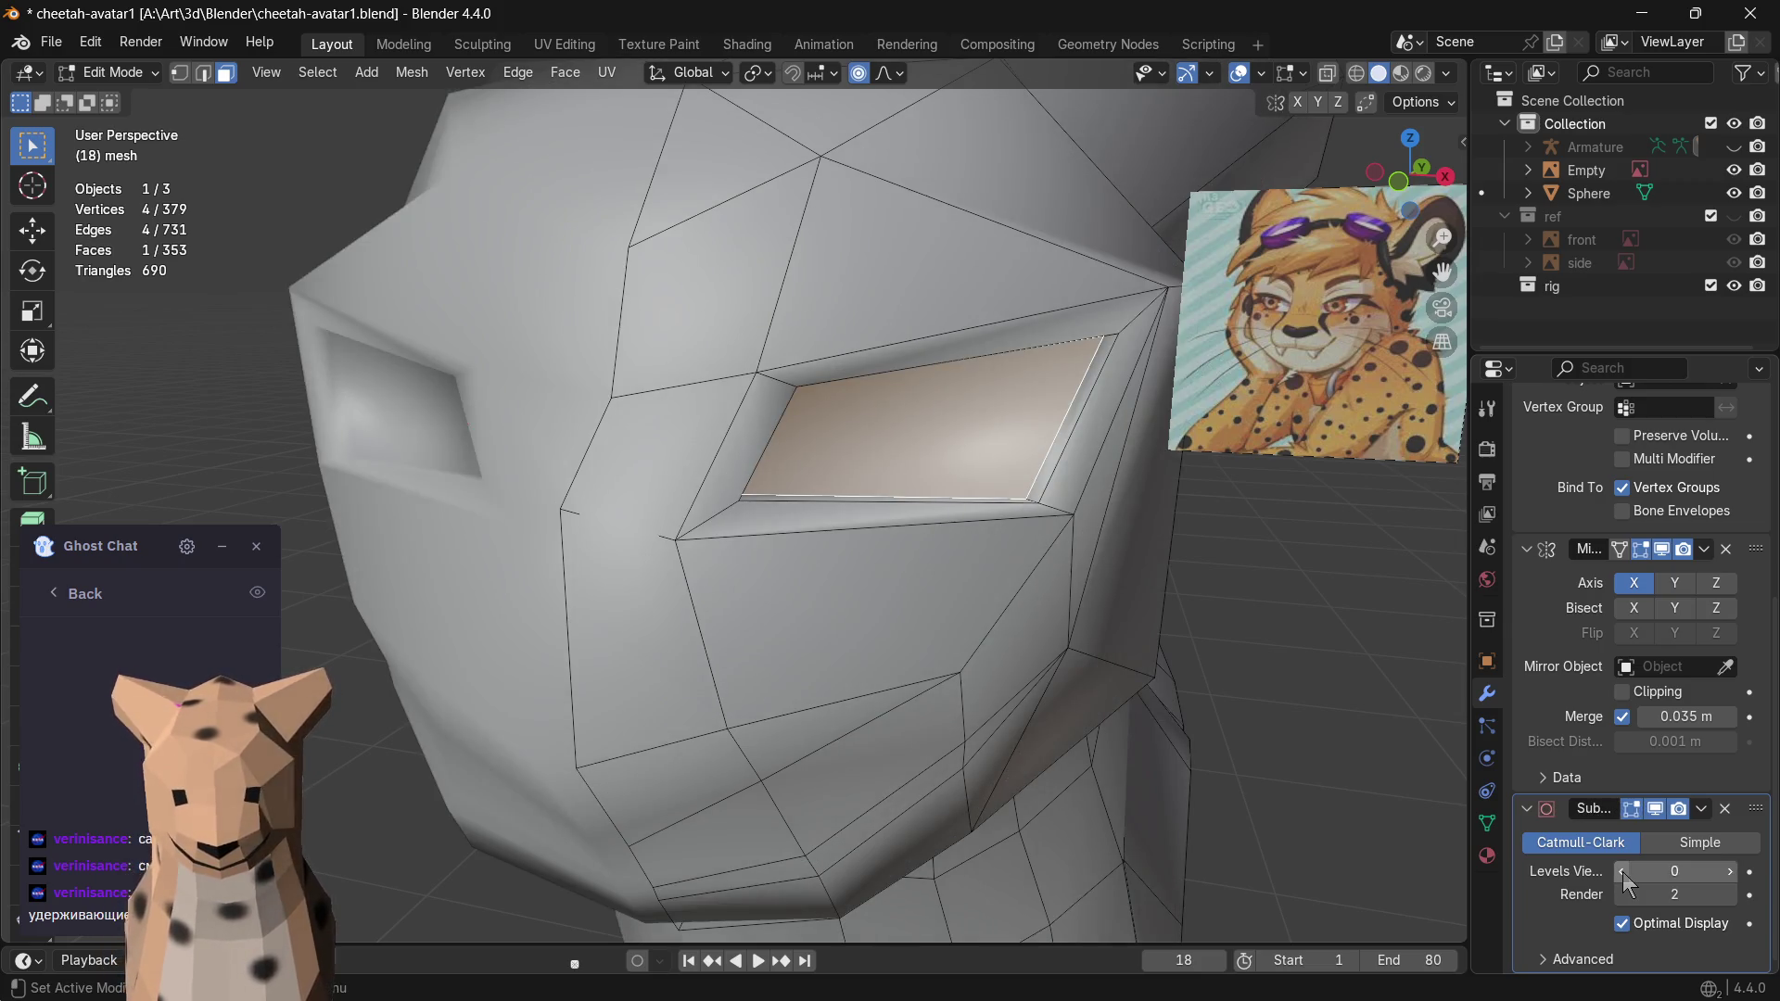
- In vertex mode, move the outer eye-corner vertex with proportional falloff
middle_drag(1132, 556, 653, 265)
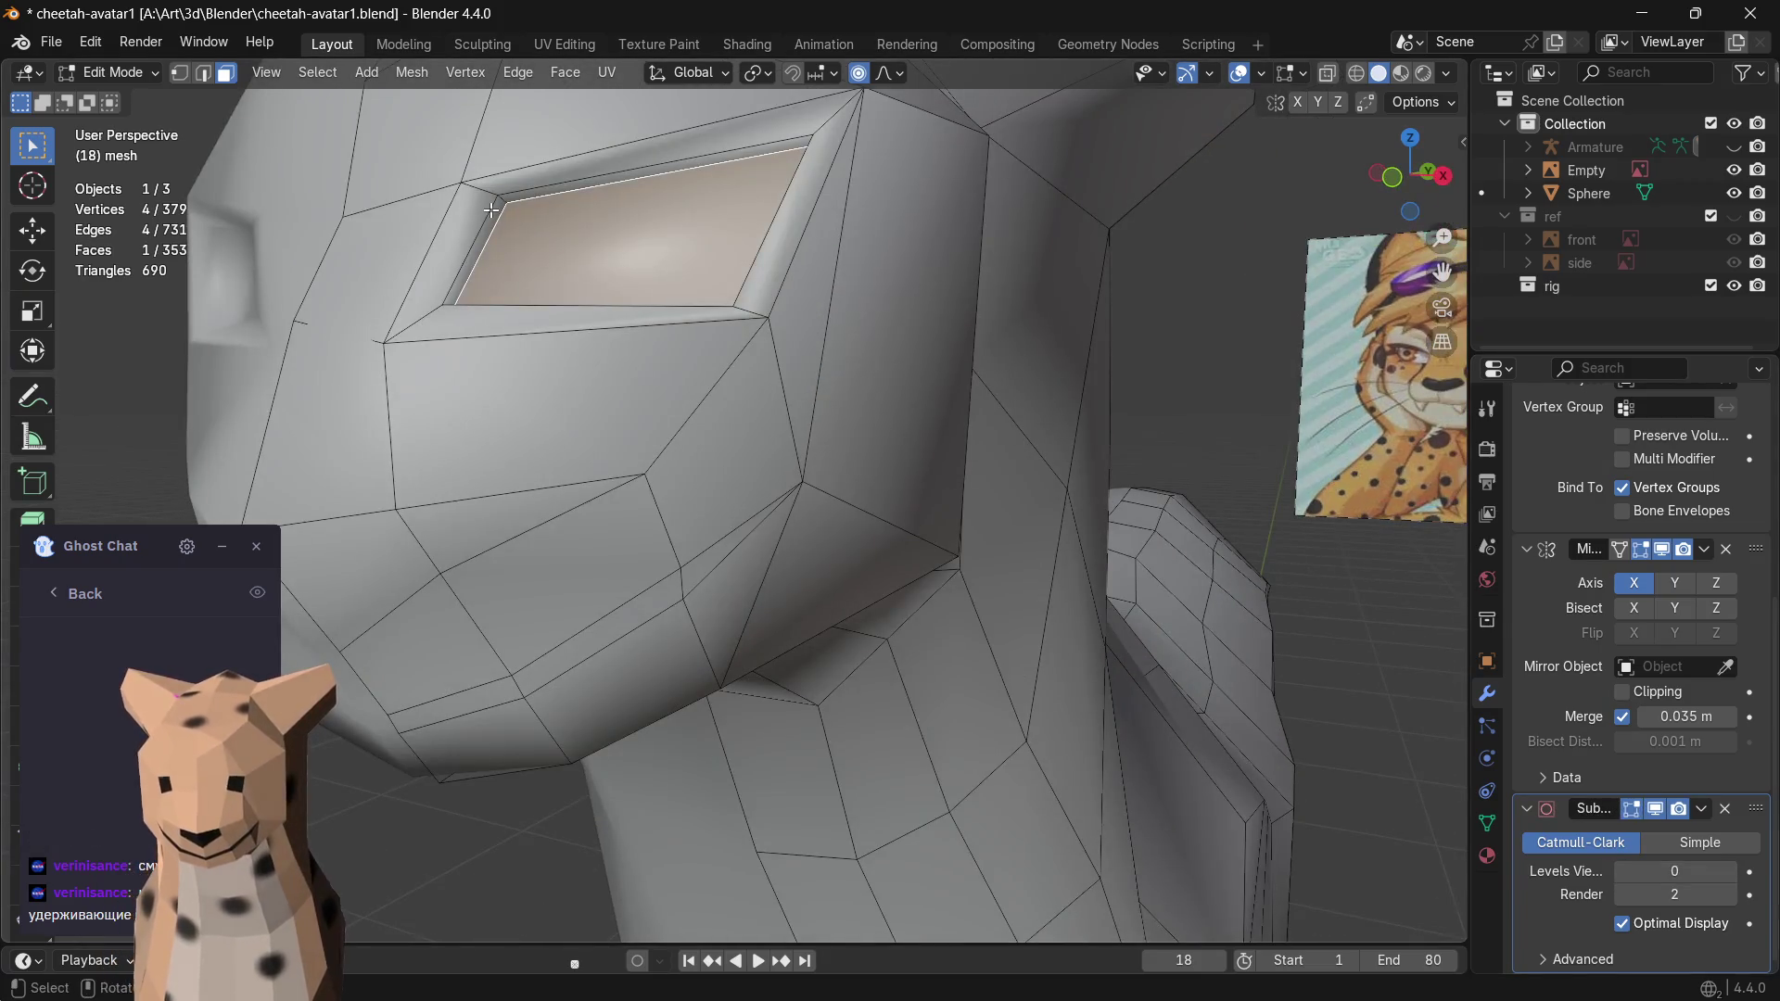
click(737, 158)
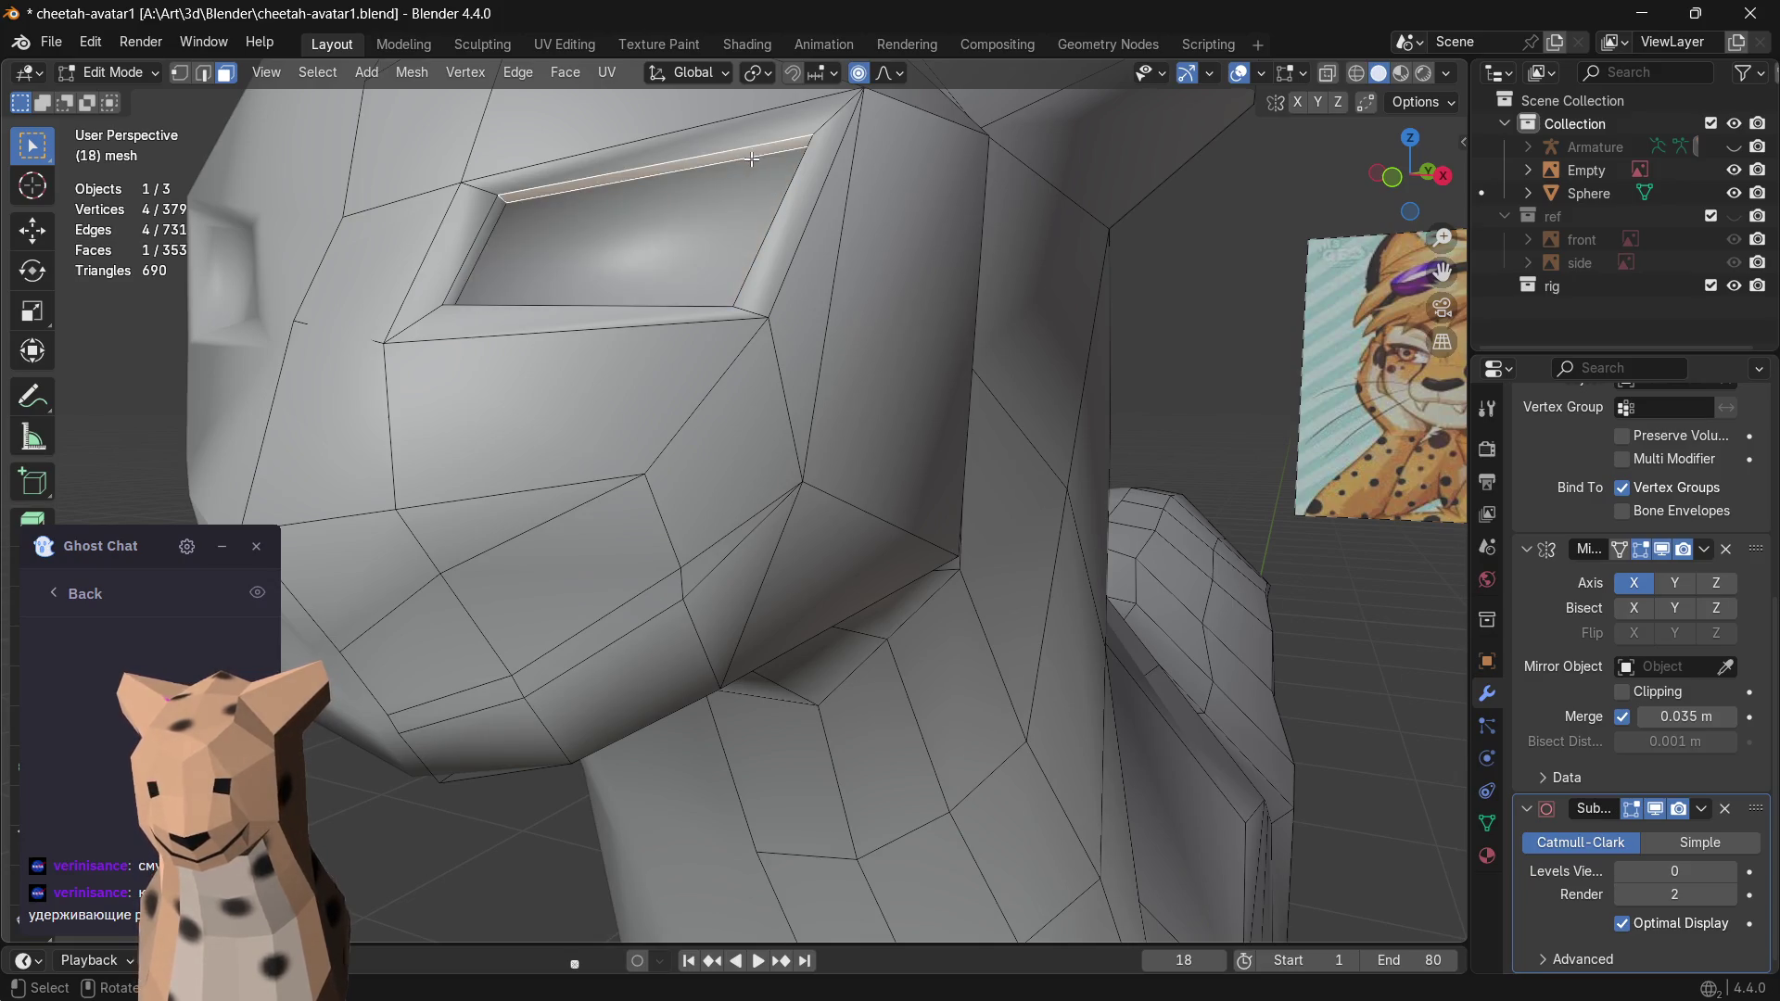
middle_drag(751, 160, 960, 304)
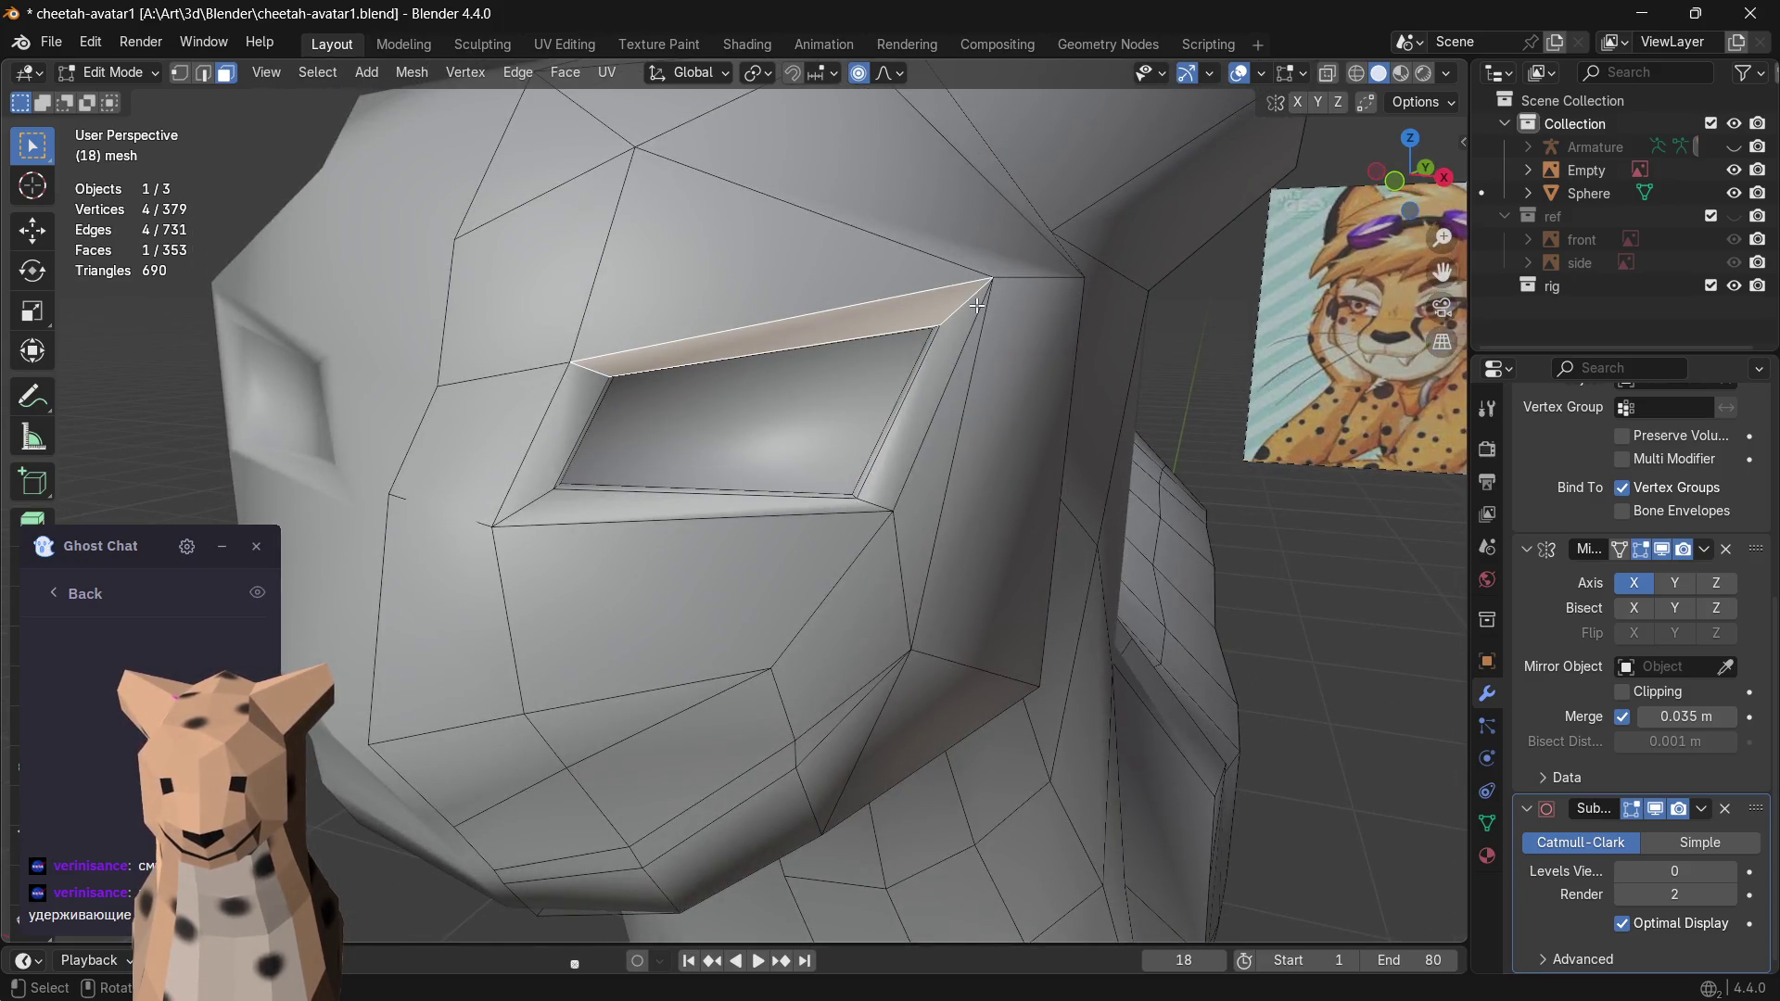
key(1)
click(985, 283)
key(g)
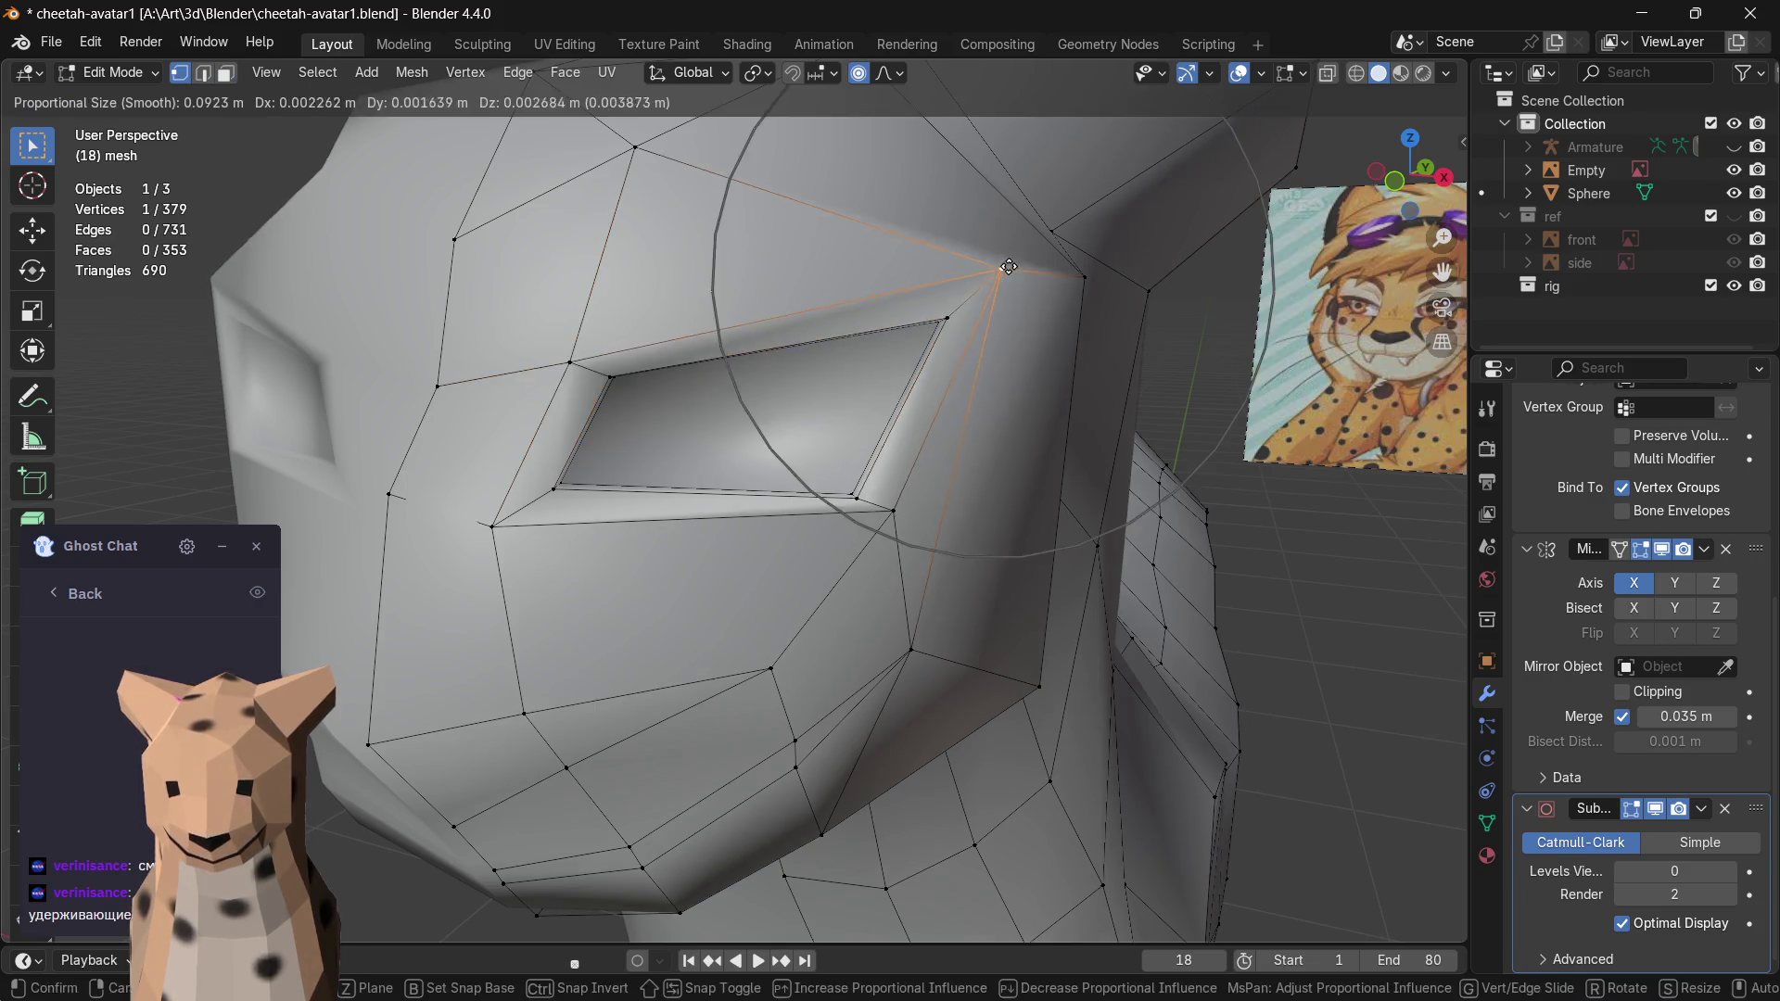
click(1004, 268)
- Reposition the eye's upper-corner vertex through several small moves
click(946, 320)
key(g)
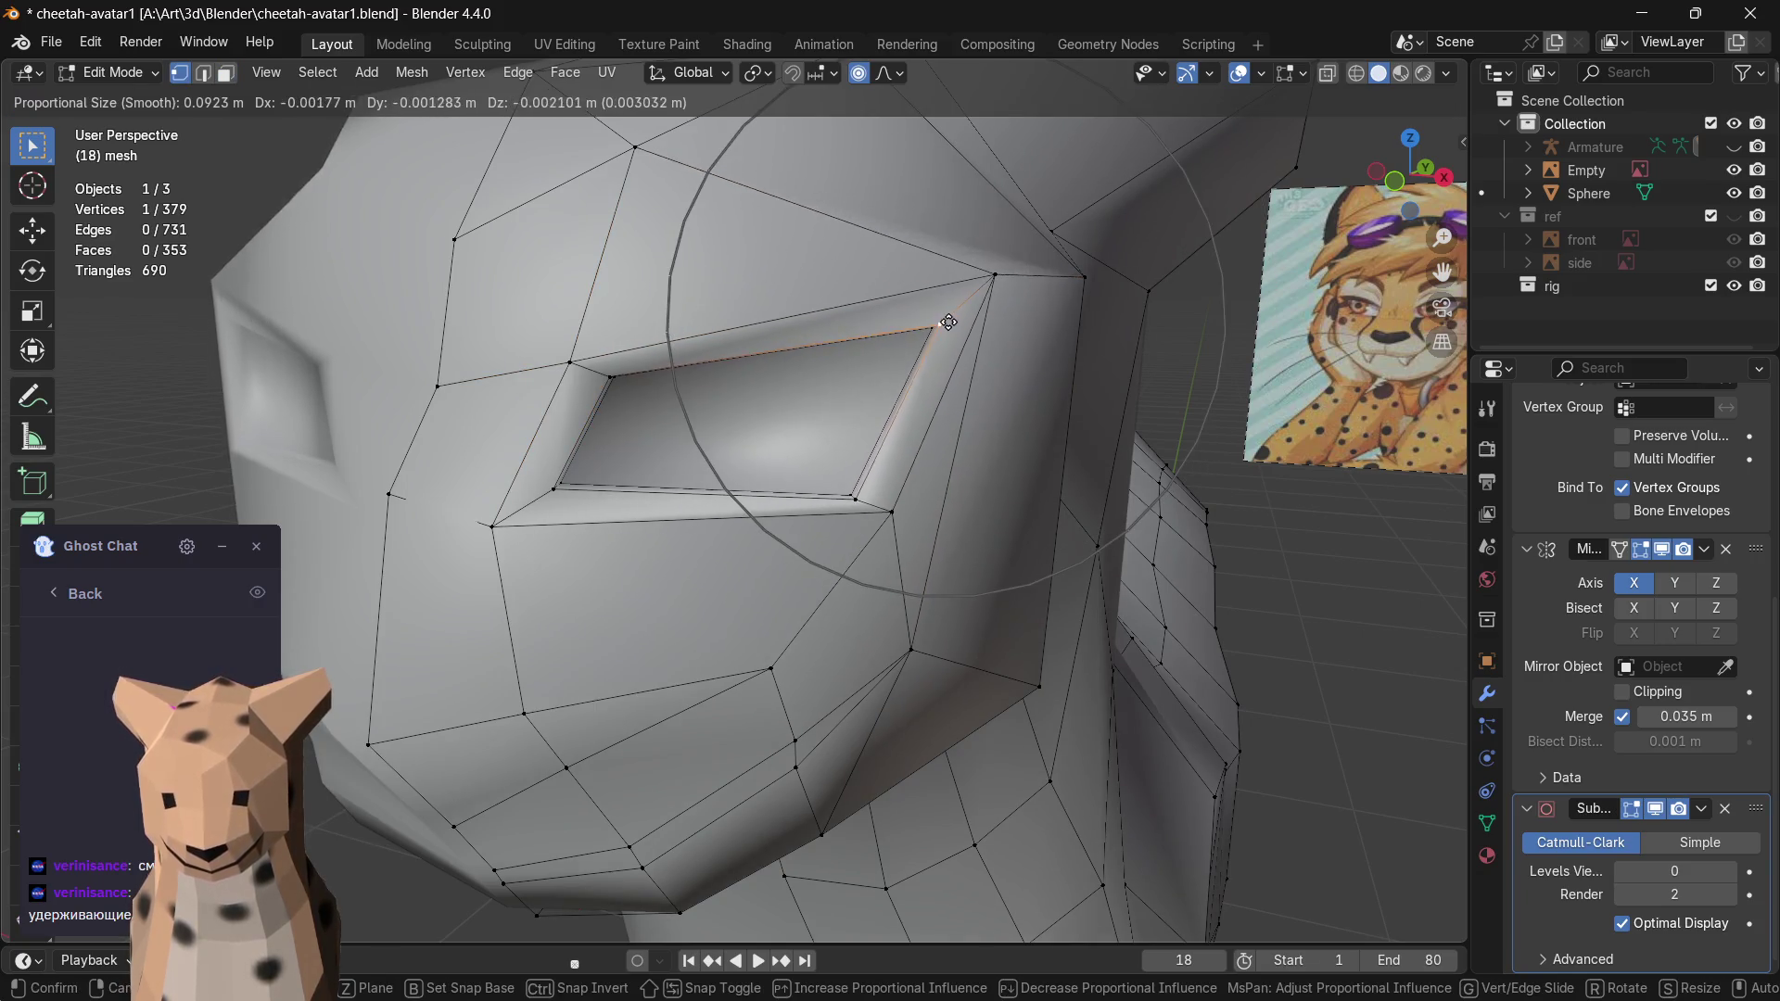
click(945, 323)
key(g)
click(959, 311)
key(g)
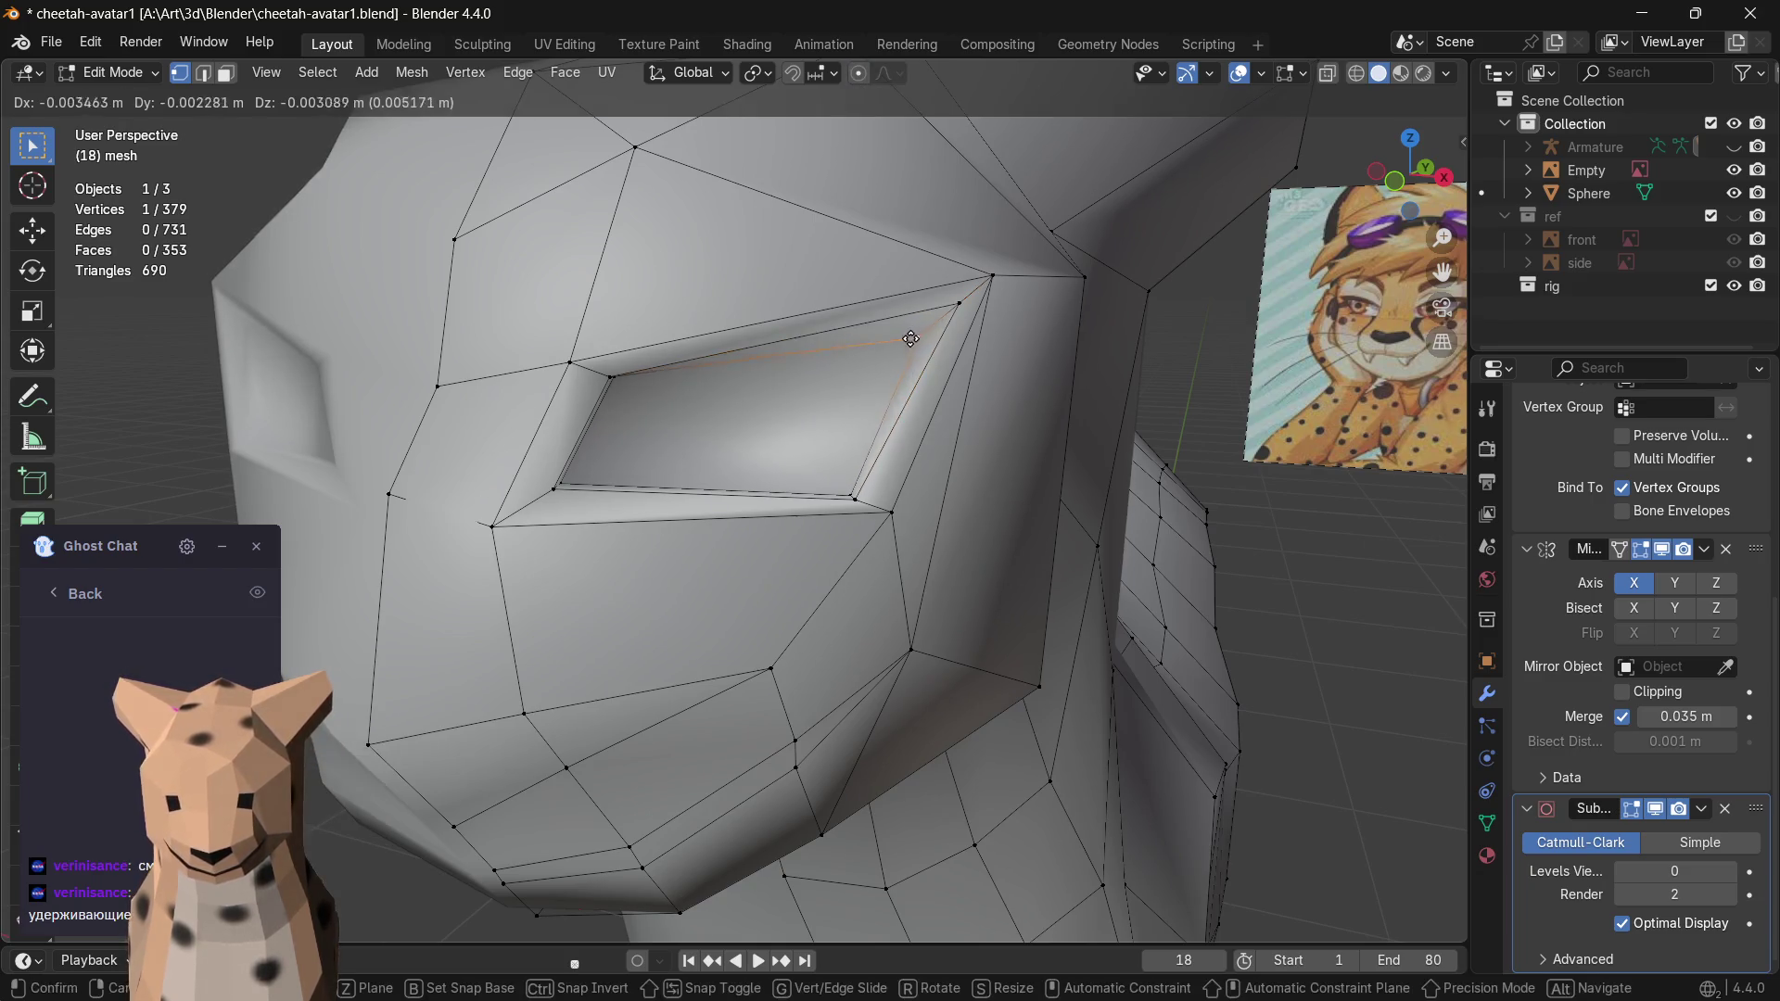
click(906, 345)
- From the front, fine-tune a vertex on the eye rim
mouse_move(907, 345)
middle_down()
mouse_move(946, 352)
mouse_move(1009, 468)
middle_up()
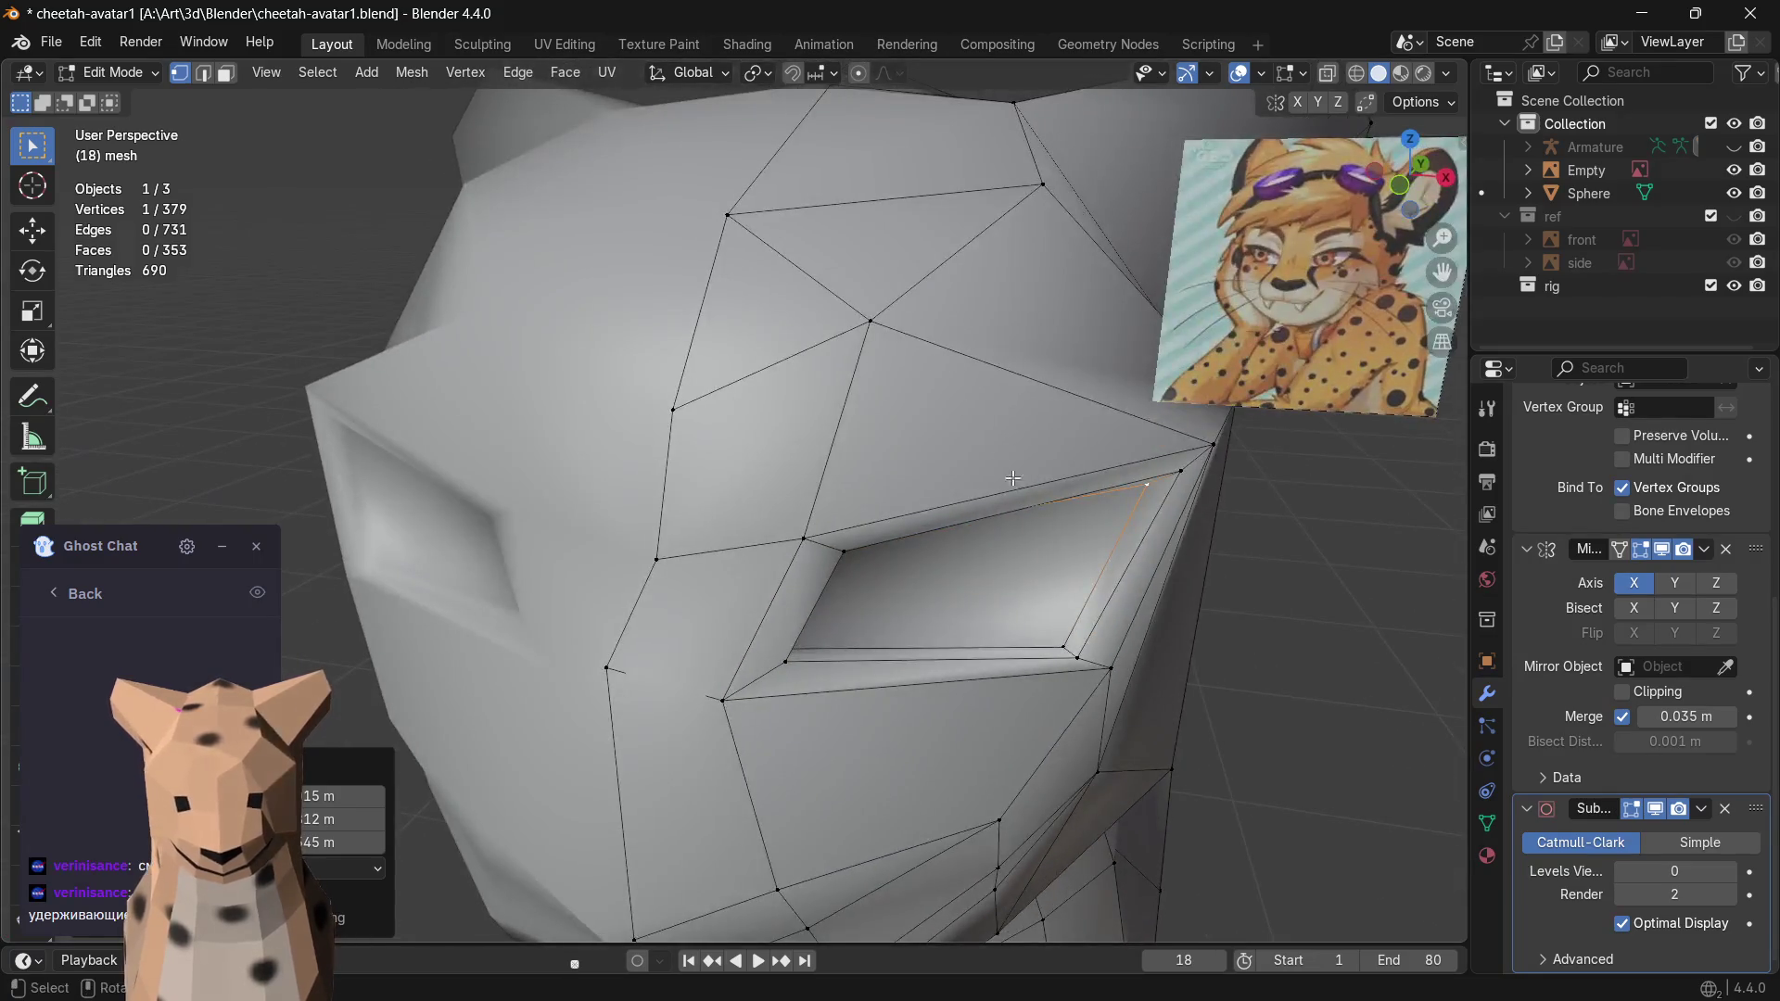
middle_drag(1079, 662, 582, 457)
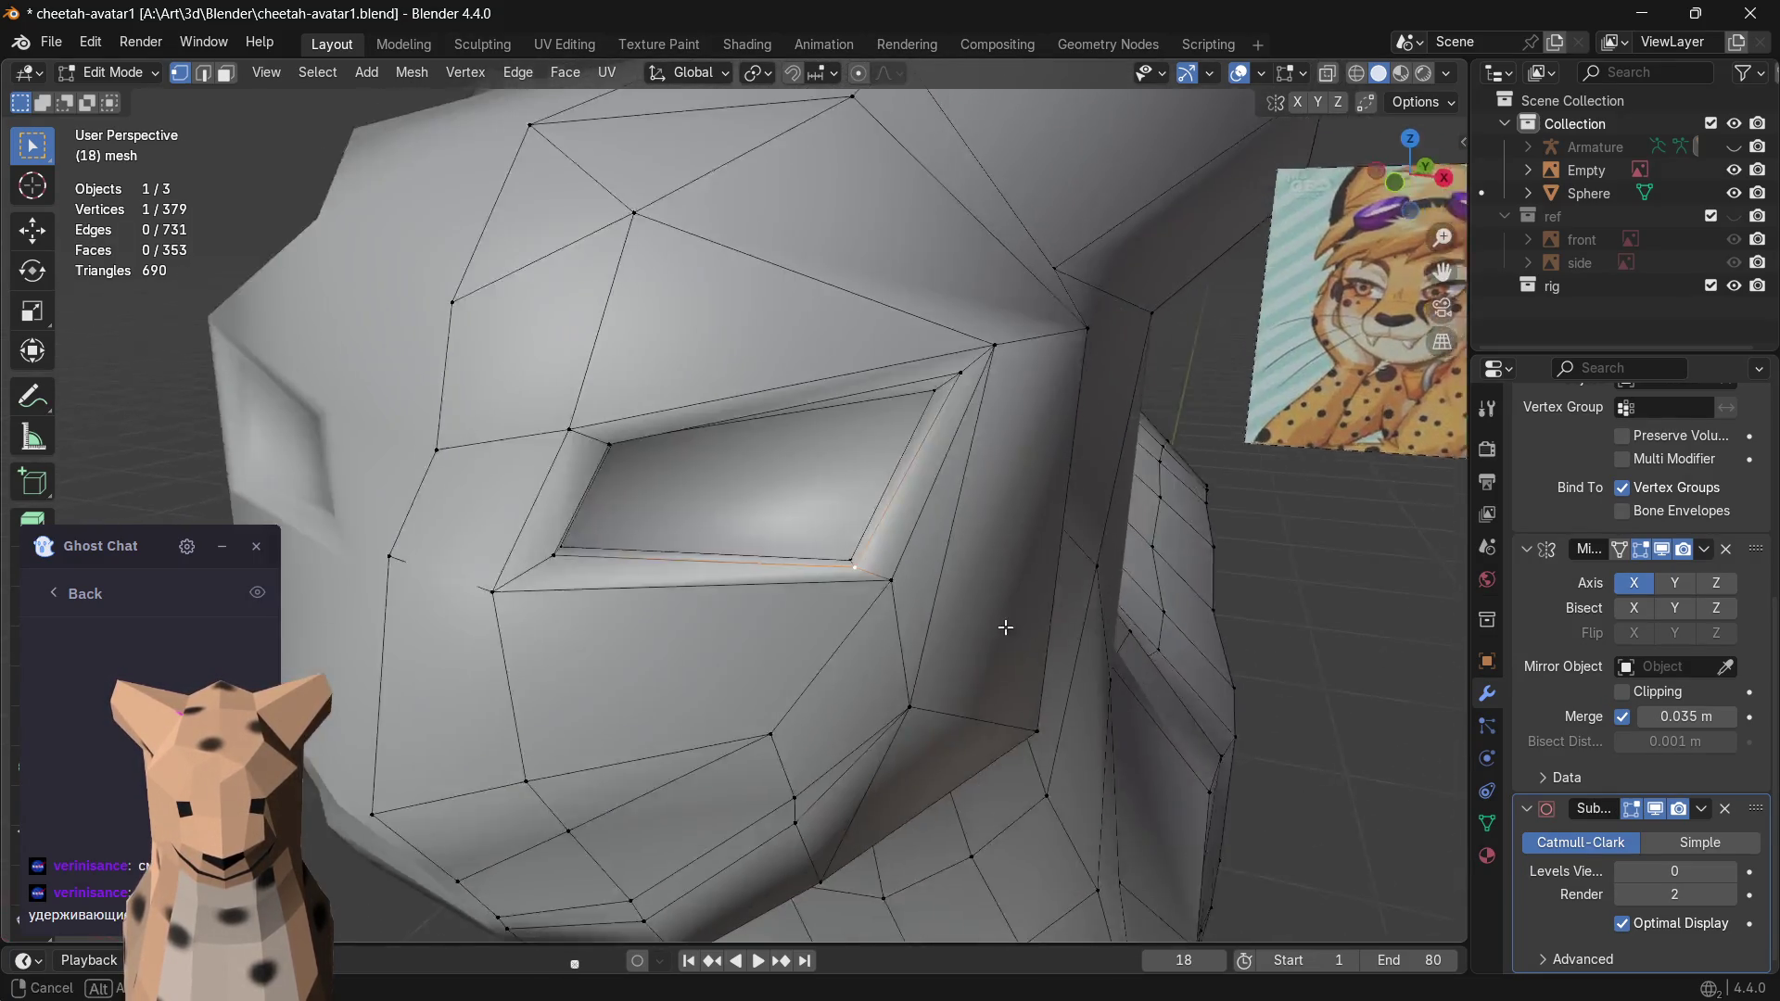
key(g)
click(510, 391)
key(g)
click(514, 391)
- Nudge the eye's upper-left and lower-left corner vertices into place
middle_drag(512, 392, 661, 443)
key(g)
click(644, 438)
click(600, 545)
key(g)
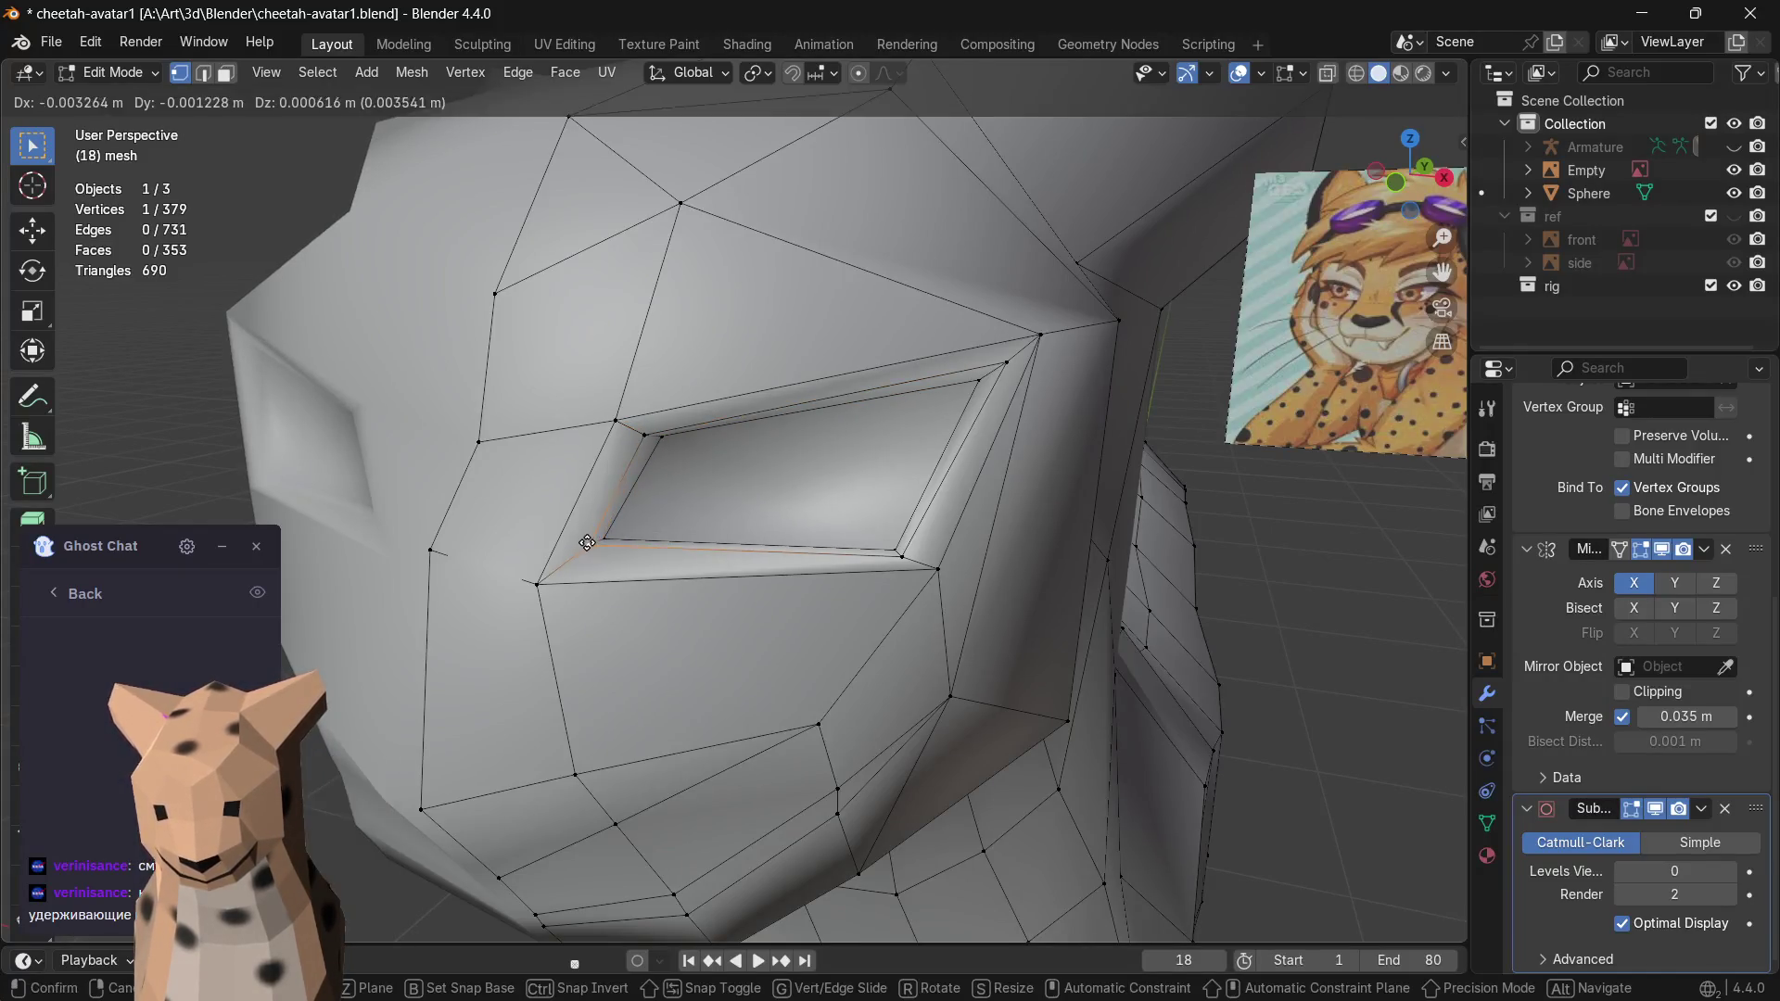
key(g)
click(609, 531)
- Move the cheek-side vertex outward and set viewport subdivision to 2
middle_drag(898, 565, 1035, 577)
key(alt+a)
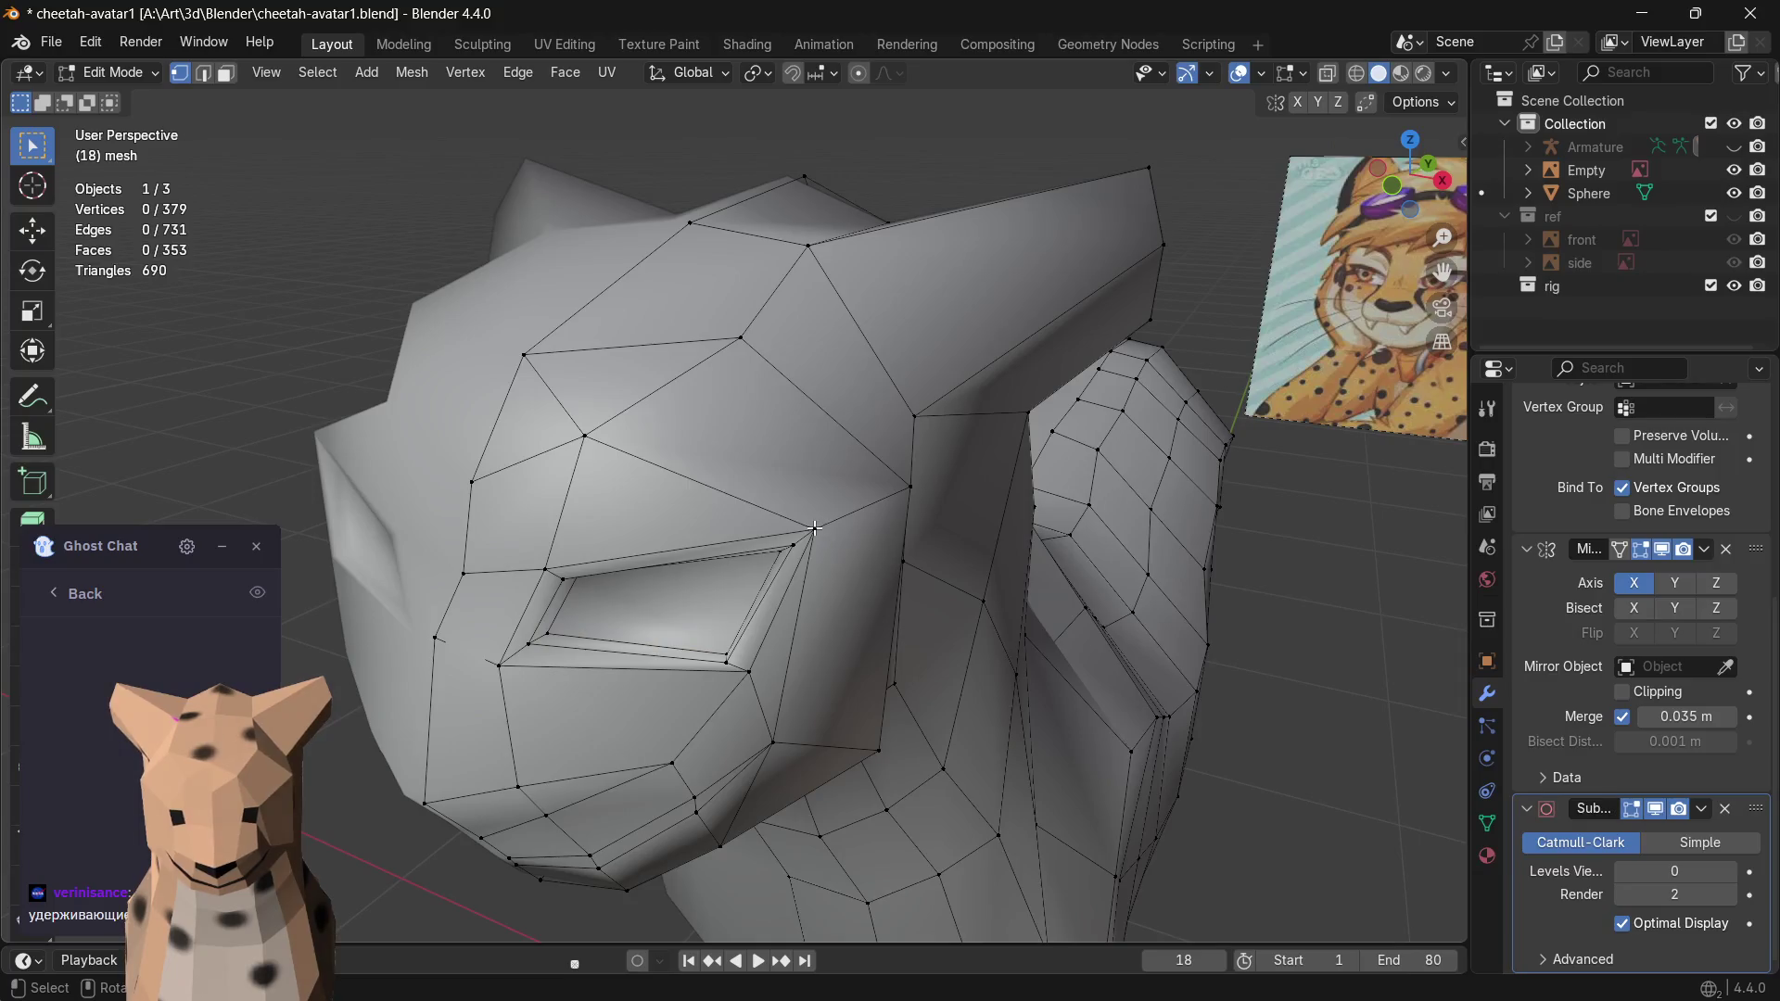
key(g)
key(Escape)
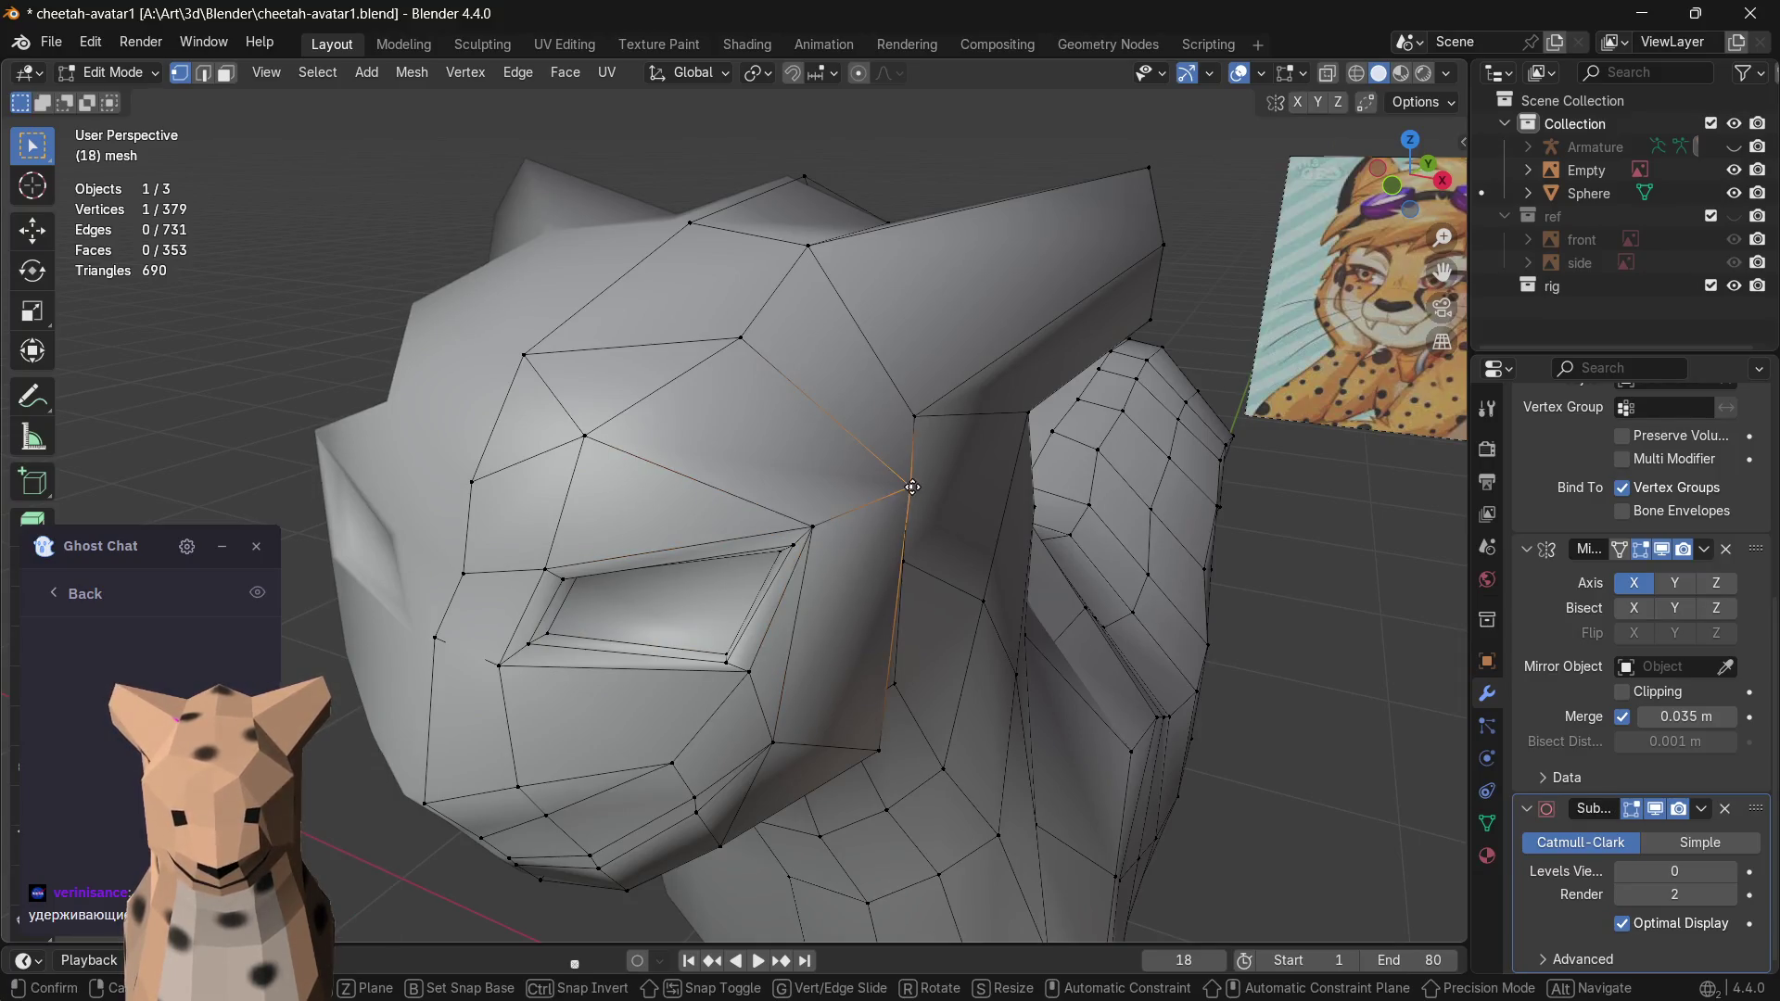
key(g)
click(974, 478)
mouse_move(974, 477)
middle_down()
mouse_move(852, 467)
mouse_move(1057, 556)
middle_up()
click(1733, 872)
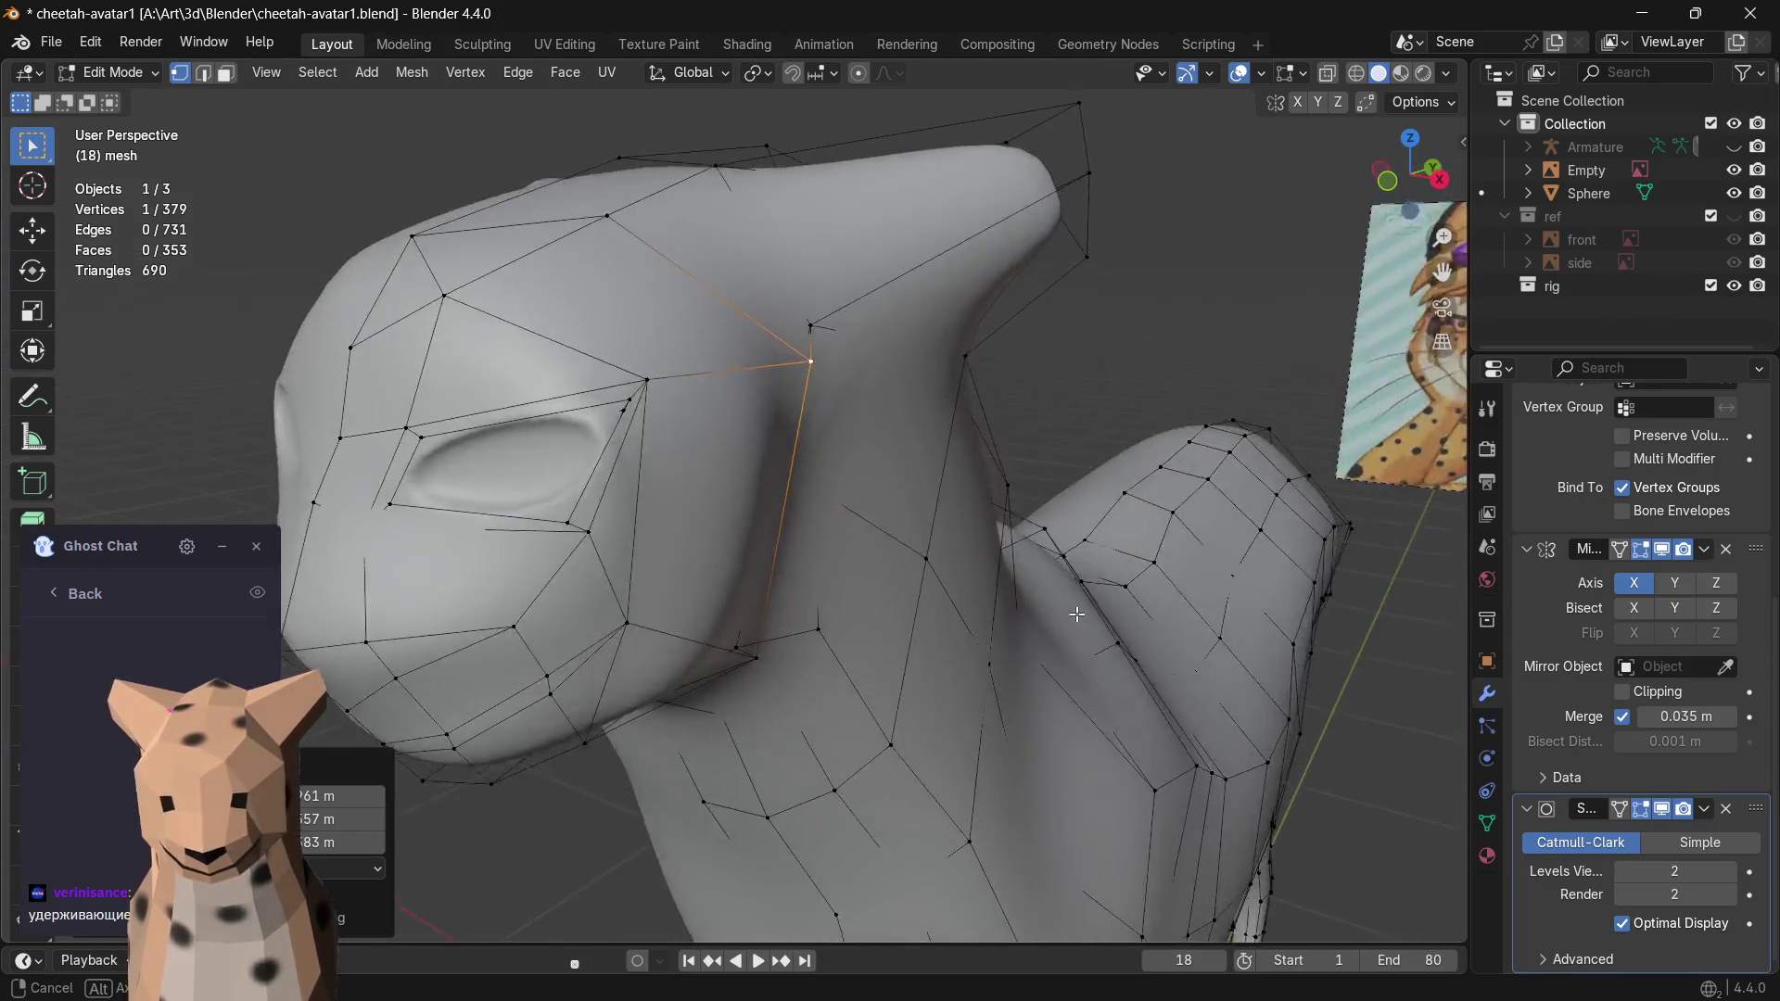
- In face mode, reposition the thin rim face below the eye
middle_drag(1127, 654, 1140, 603)
middle_drag(882, 568, 865, 581)
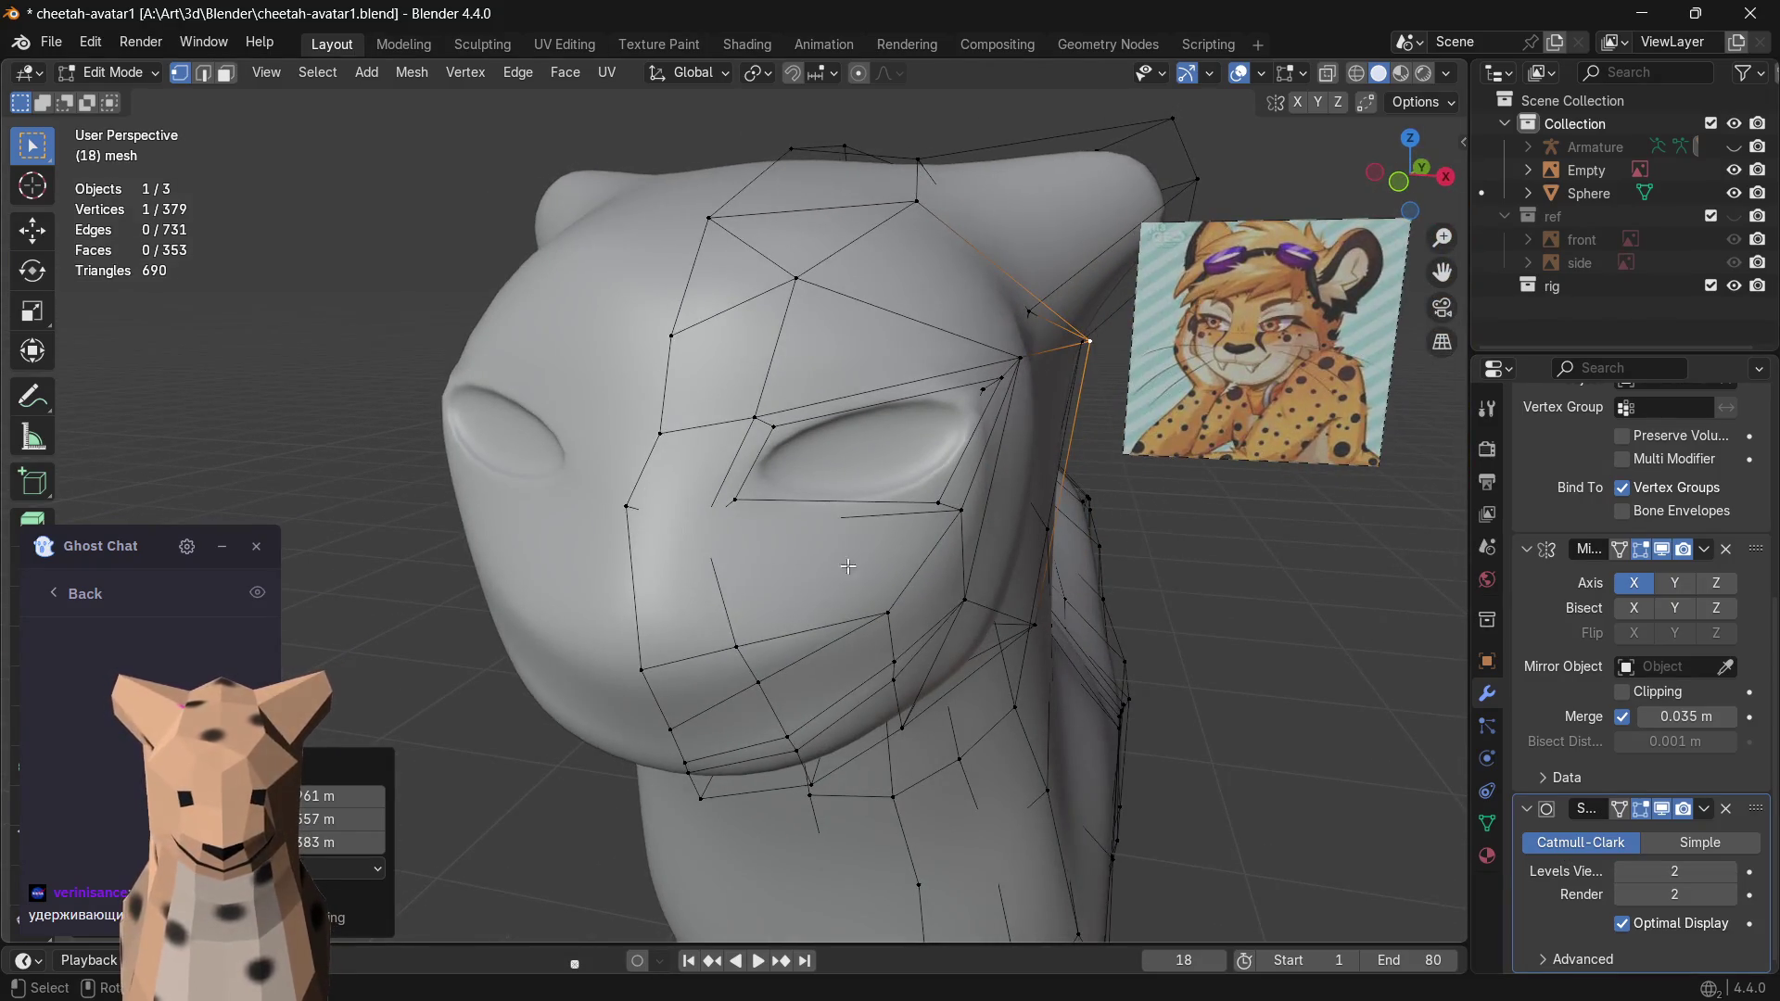
click(837, 416)
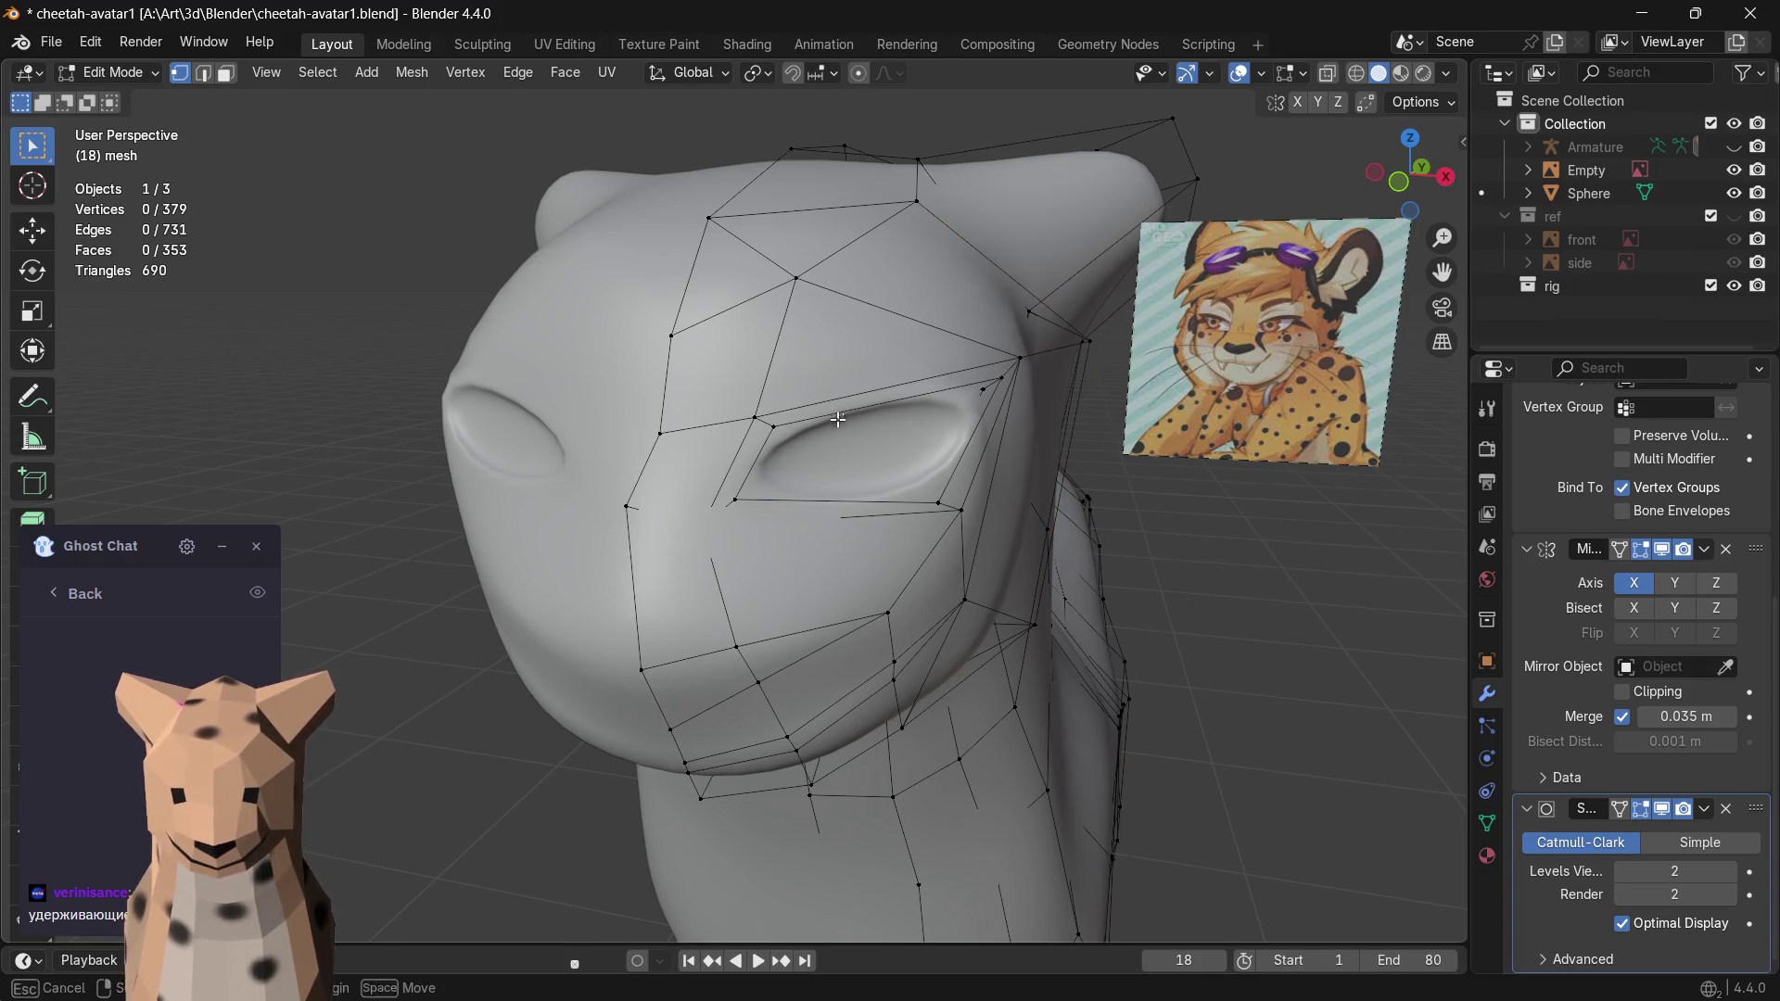
key(3)
click(852, 508)
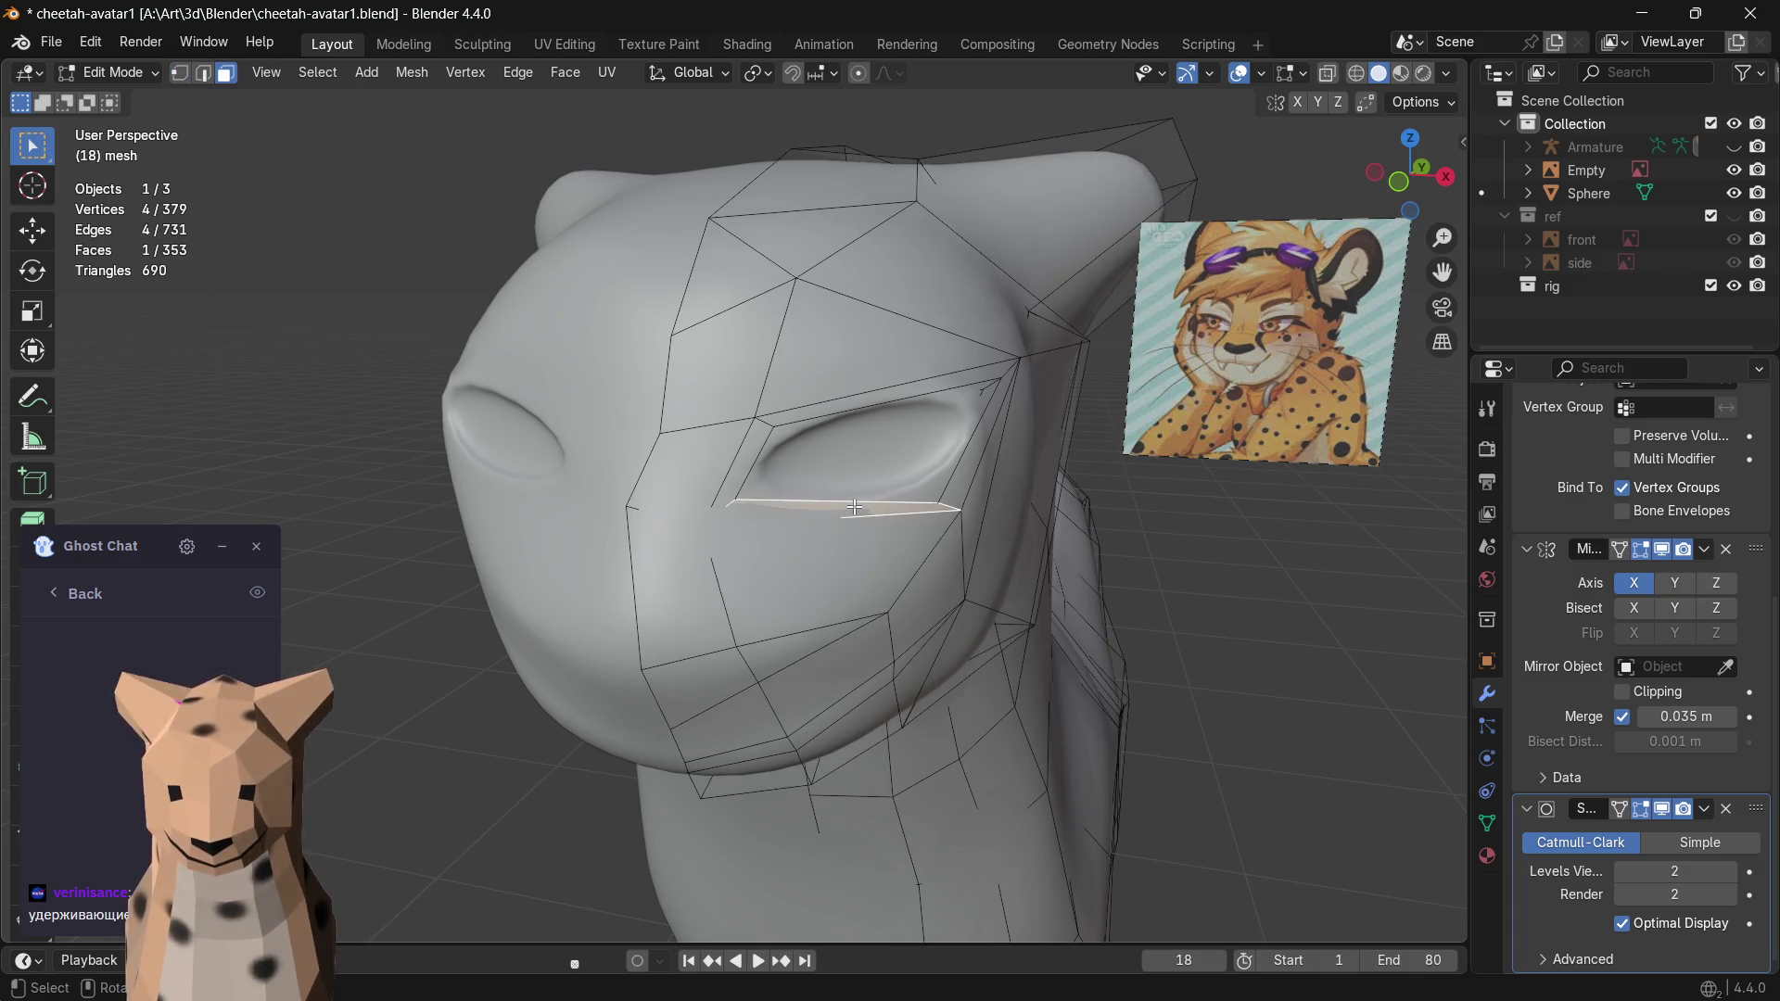
key(g)
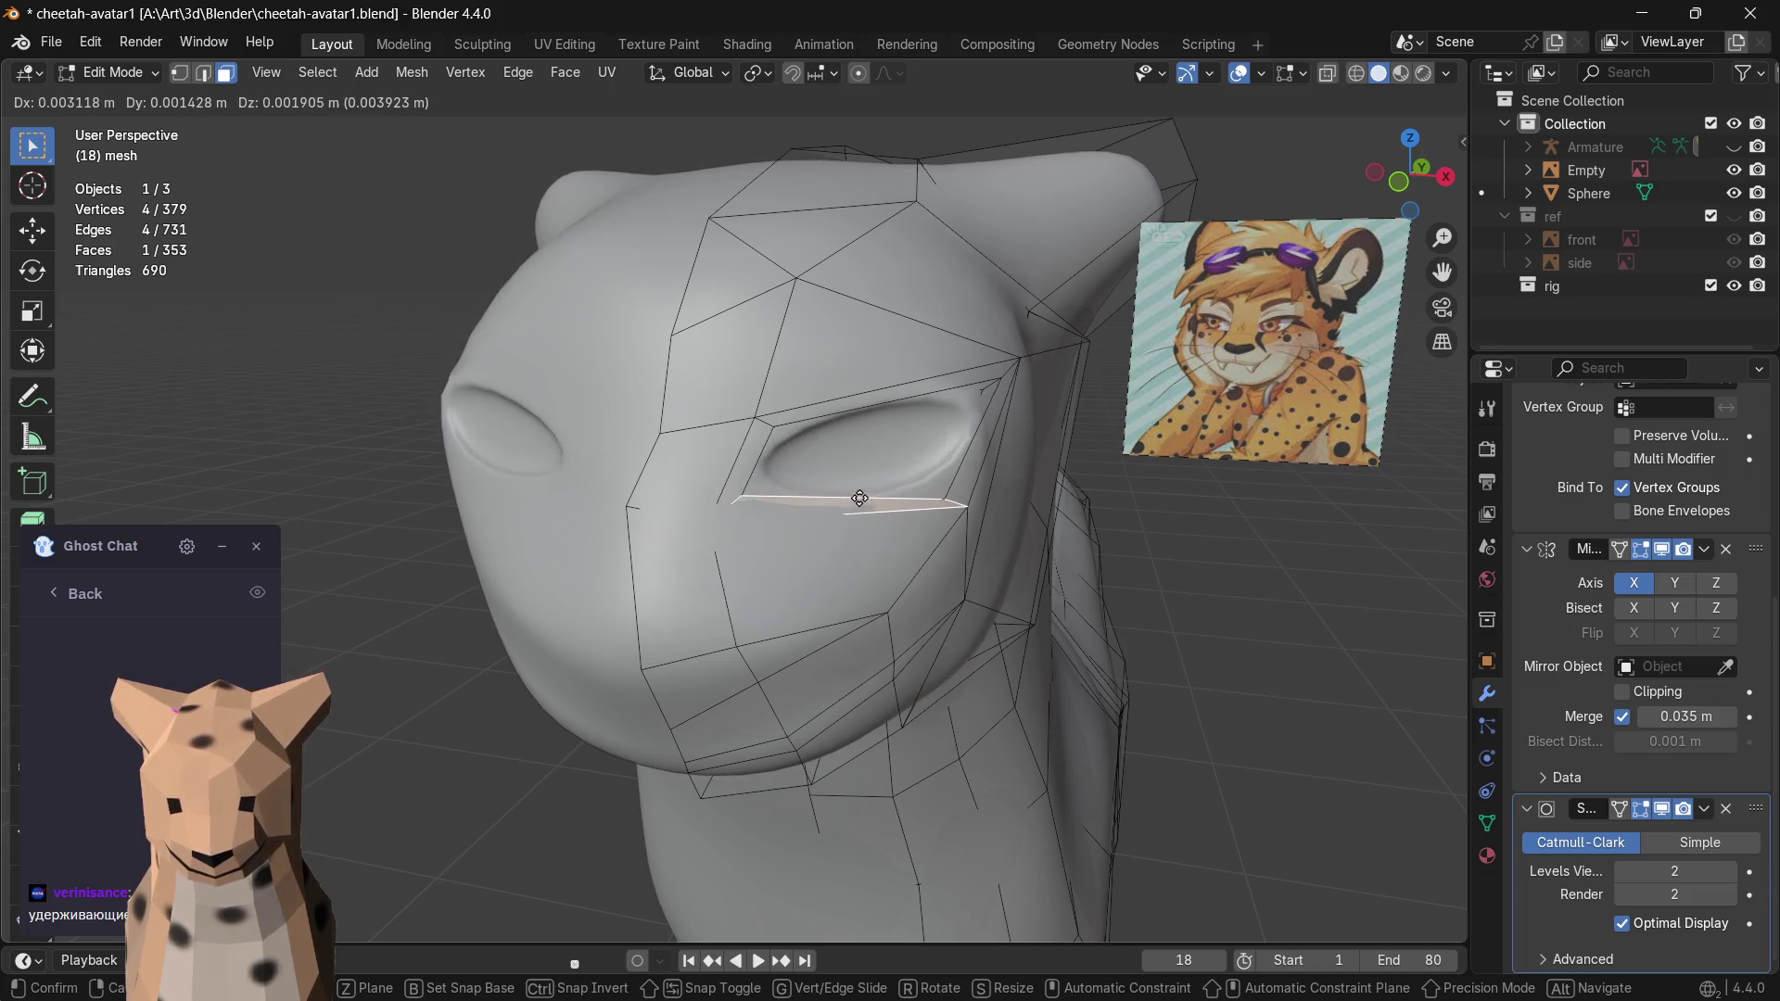
click(856, 508)
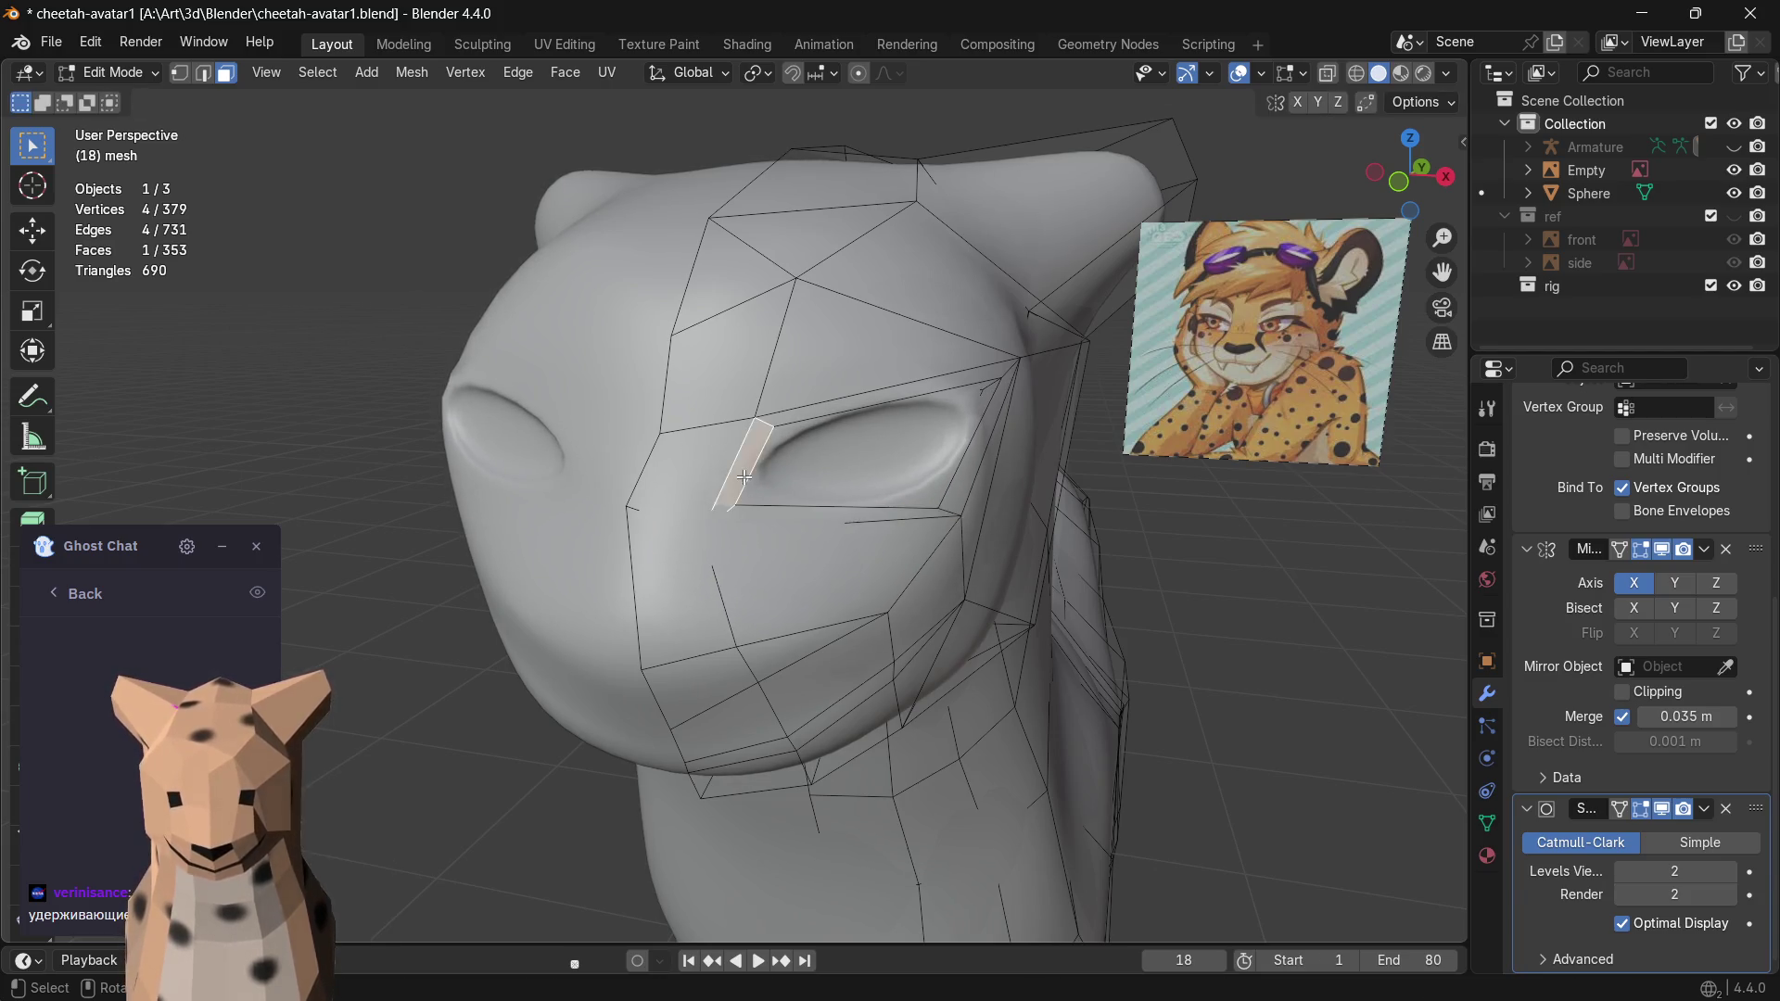
- Move the thin face at the eye's inner corner and select the face beside the nose
click(744, 478)
key(g)
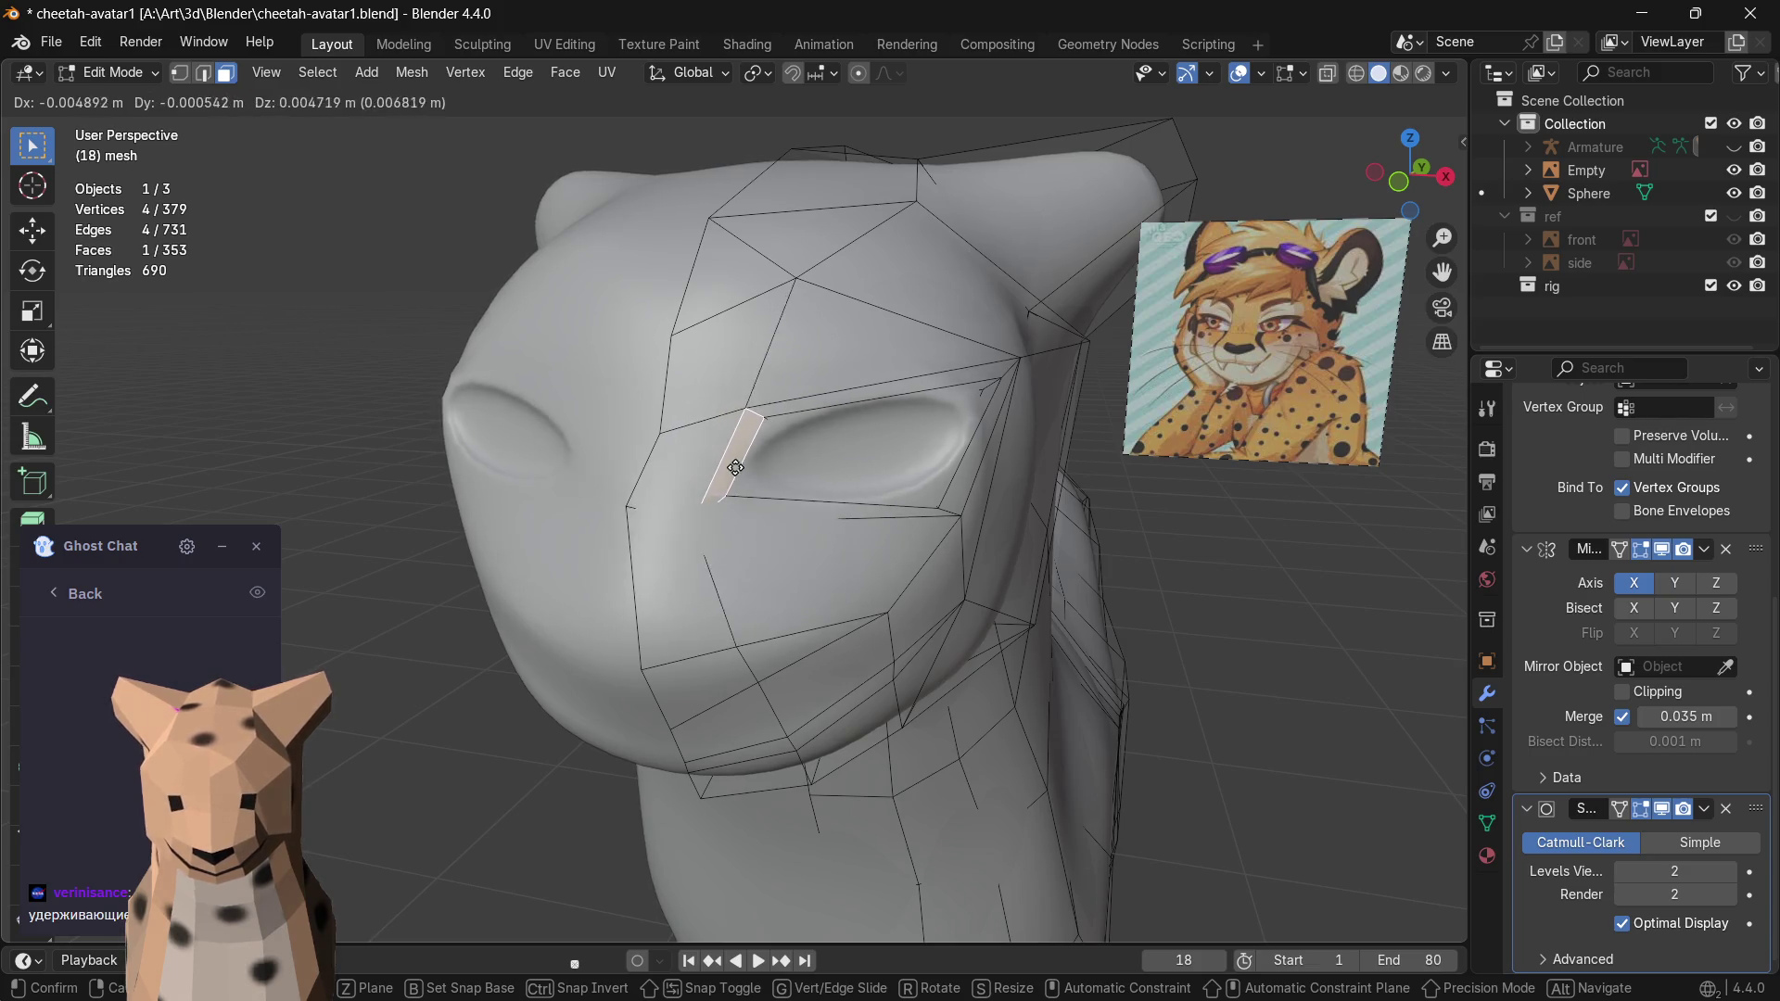
click(733, 468)
mouse_move(733, 467)
middle_down()
mouse_move(450, 479)
mouse_move(478, 545)
mouse_move(720, 612)
middle_up()
click(456, 548)
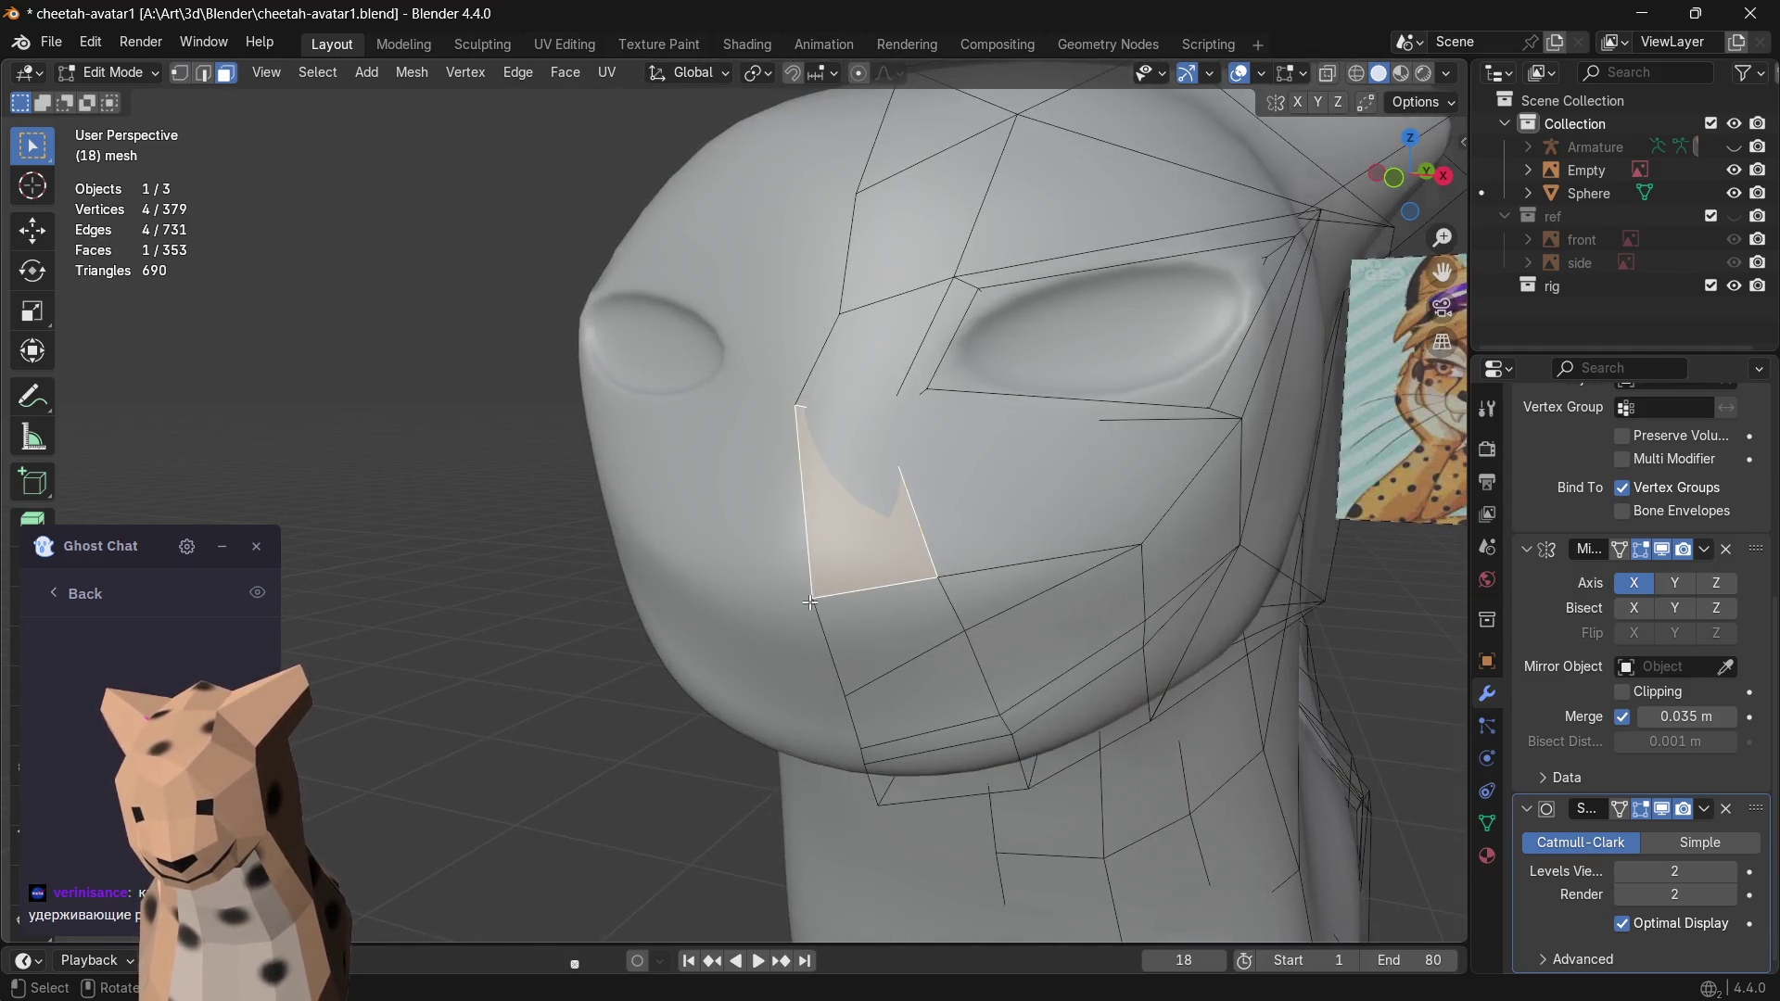
- In edge mode, move the nose edge and view the head from the right side
key(2)
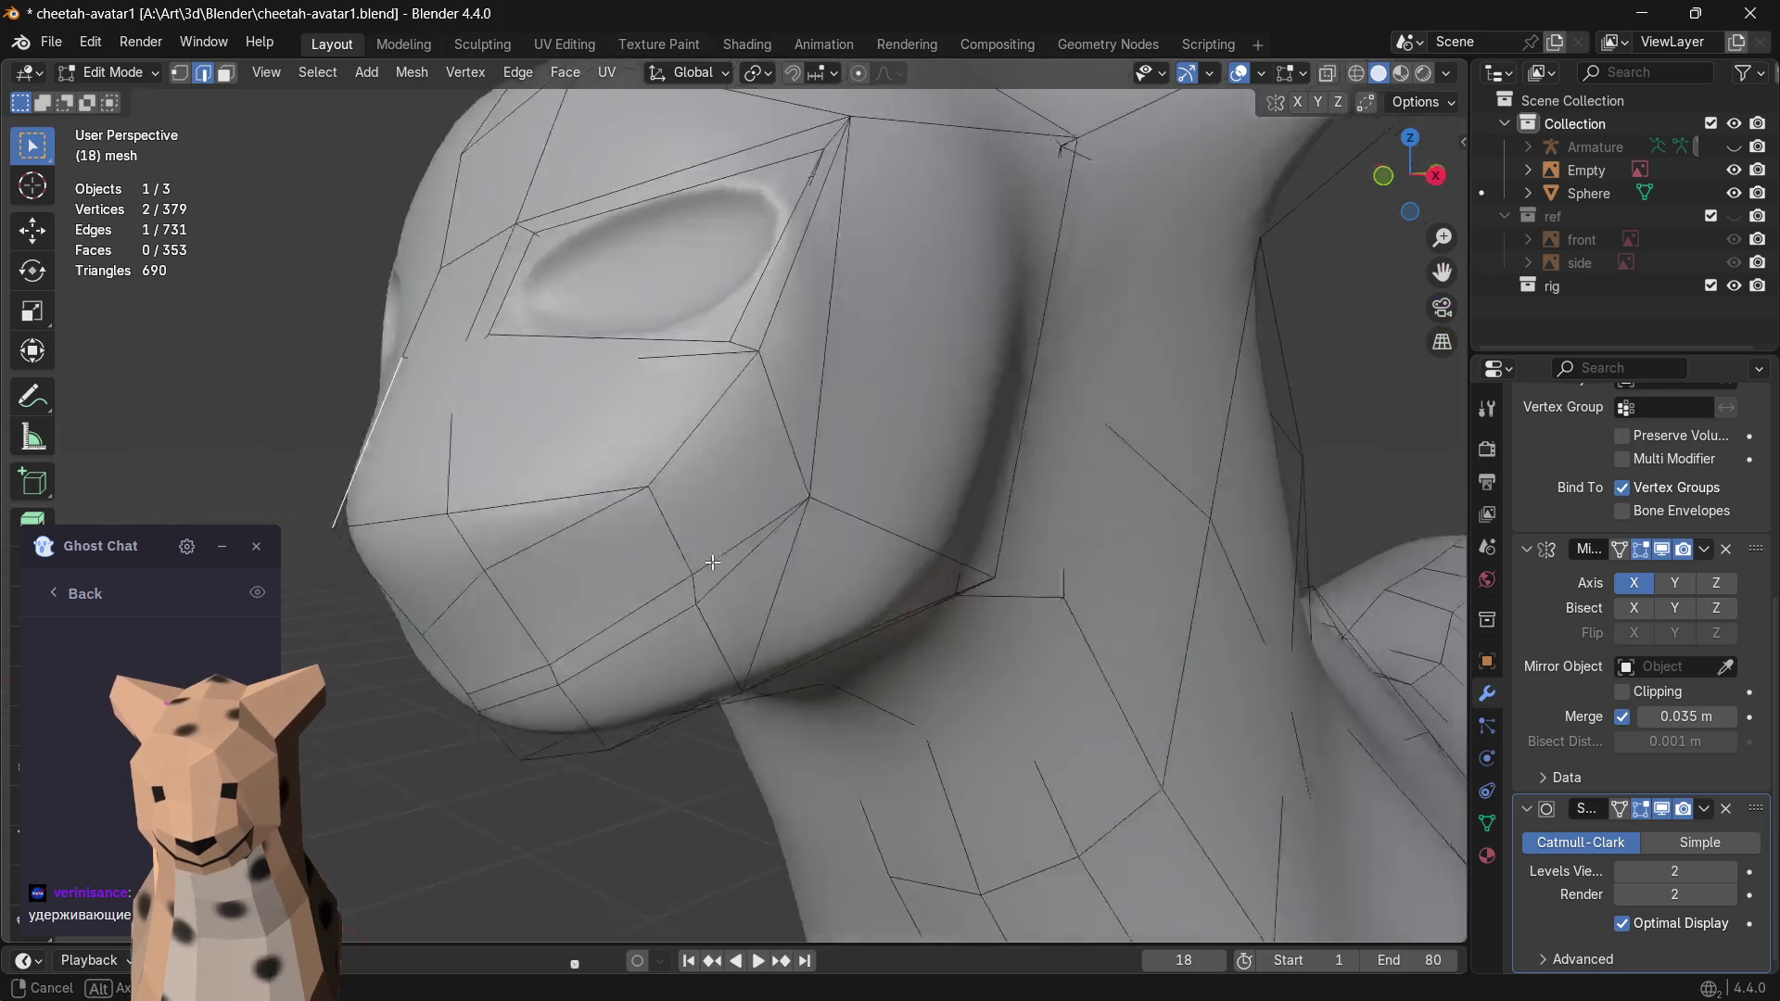
middle_drag(809, 577, 504, 529)
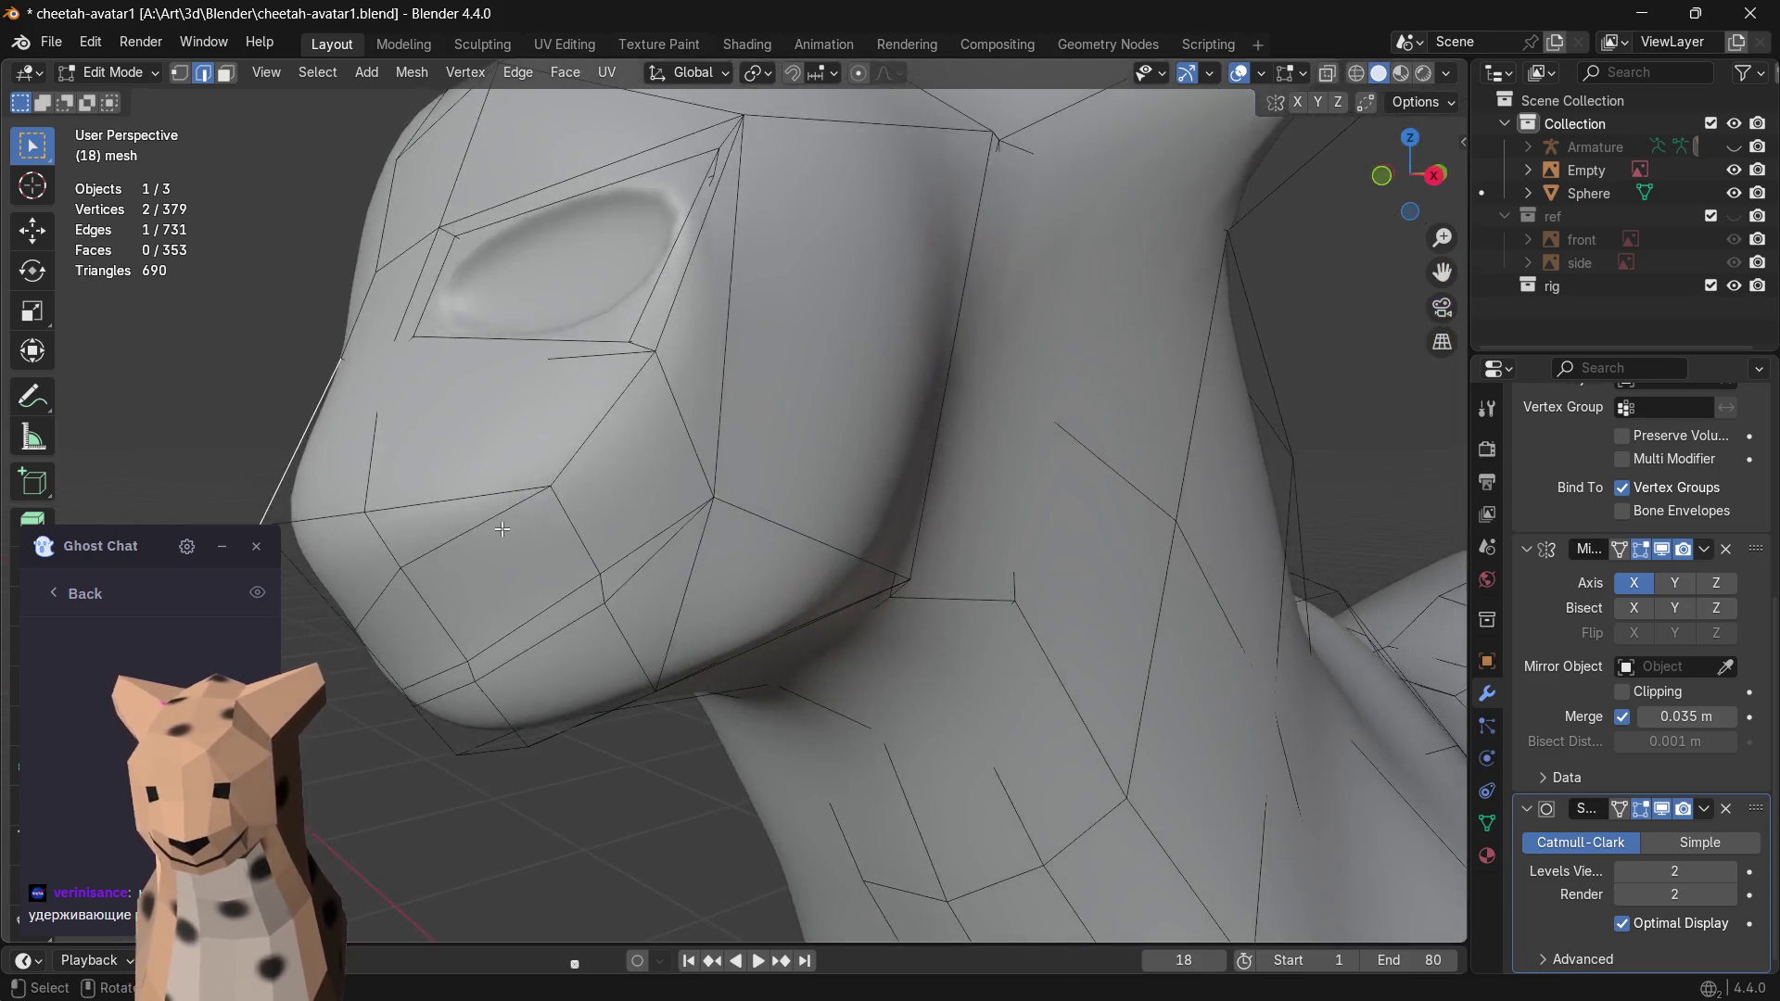
key(g)
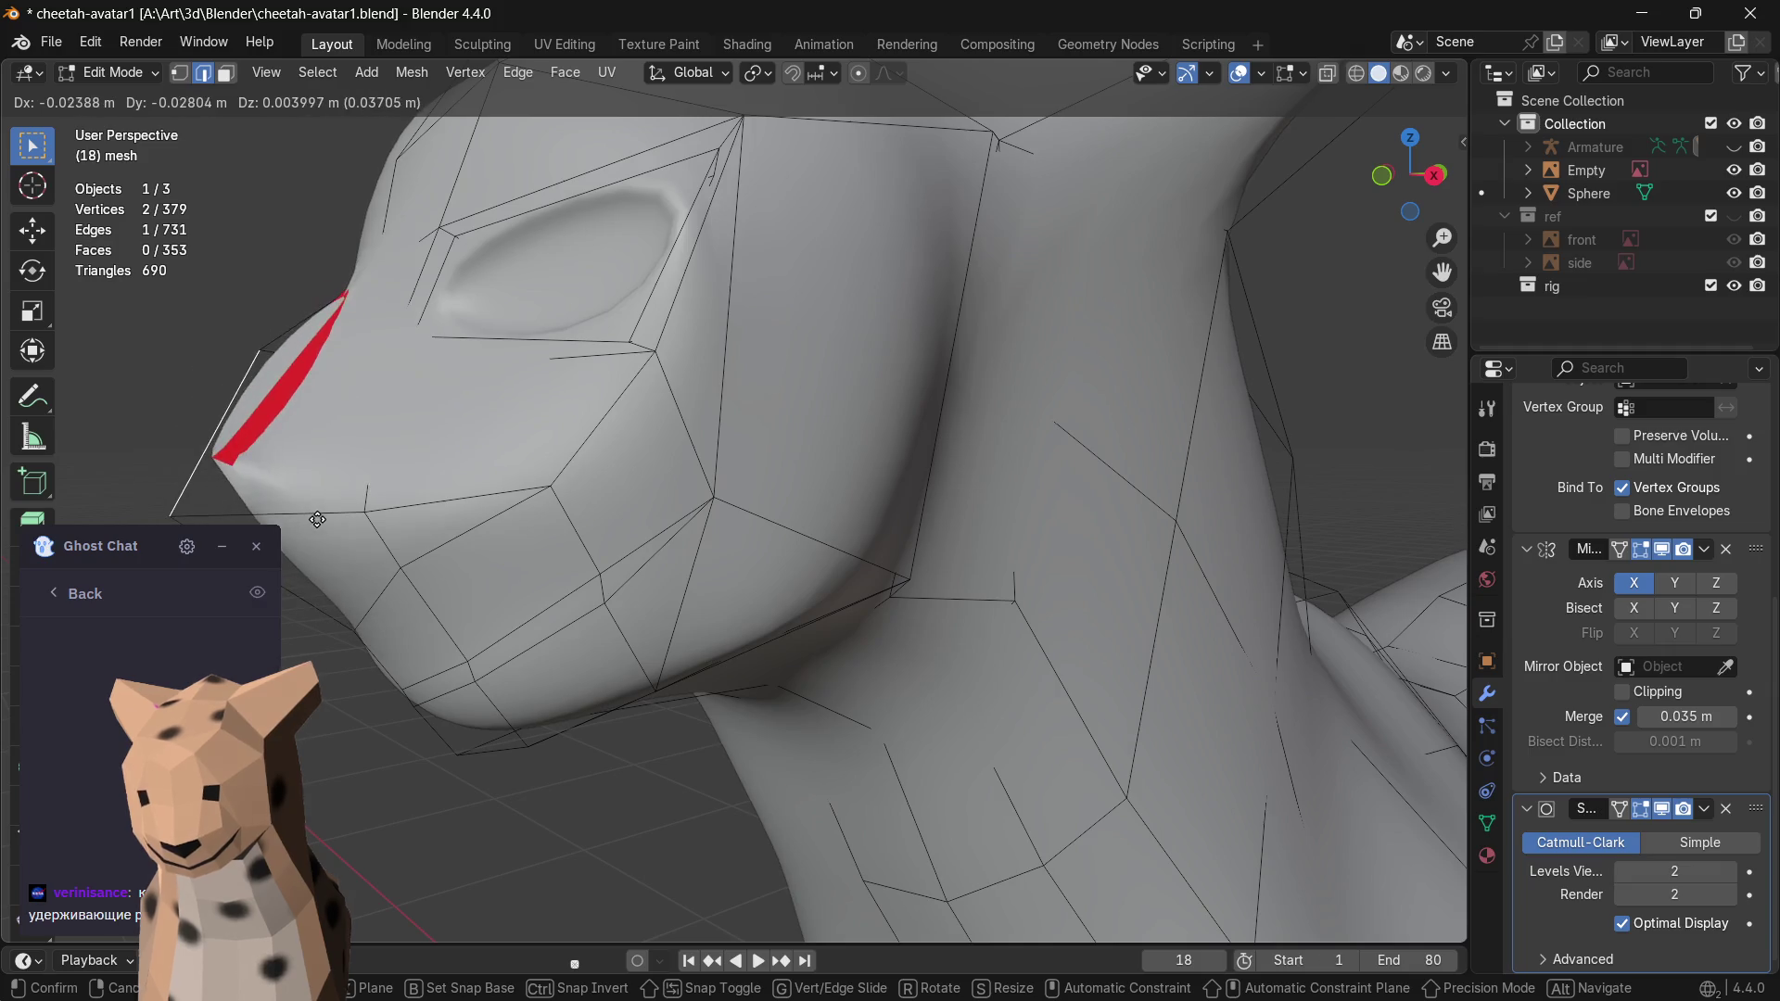
click(300, 459)
click(1434, 174)
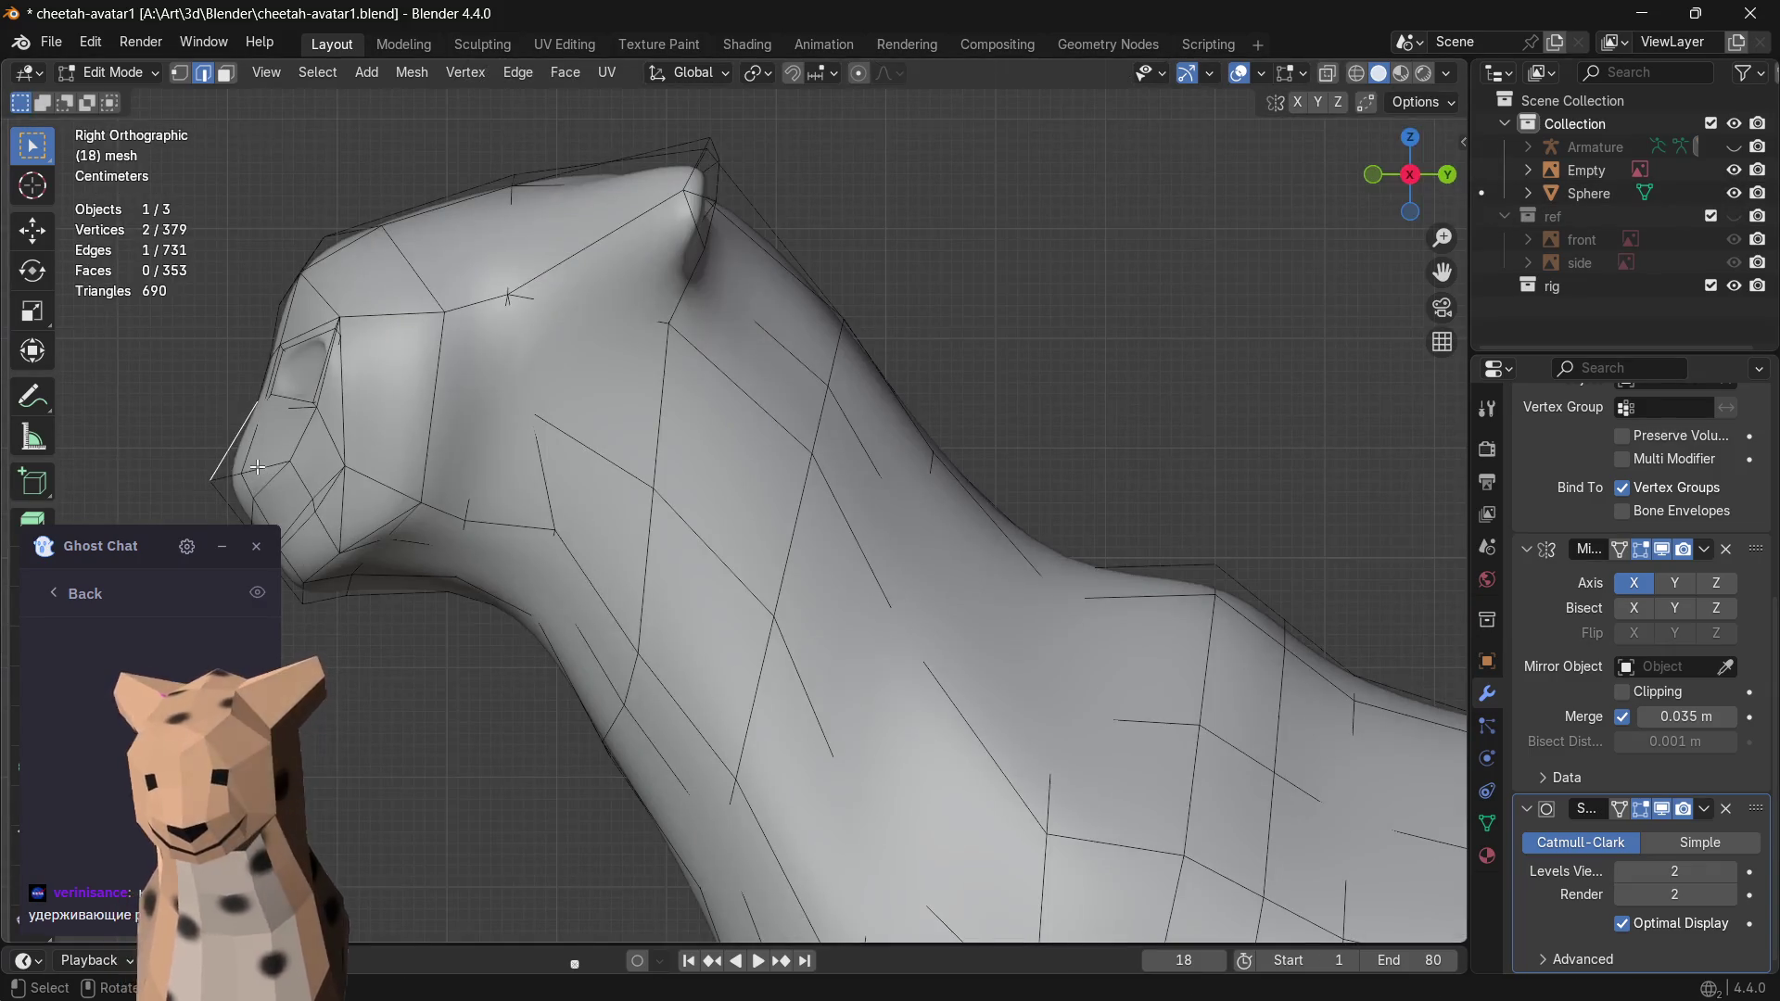
mouse_move(196, 439)
shift+middle_down()
mouse_move(591, 481)
mouse_move(635, 550)
shift+middle_up()
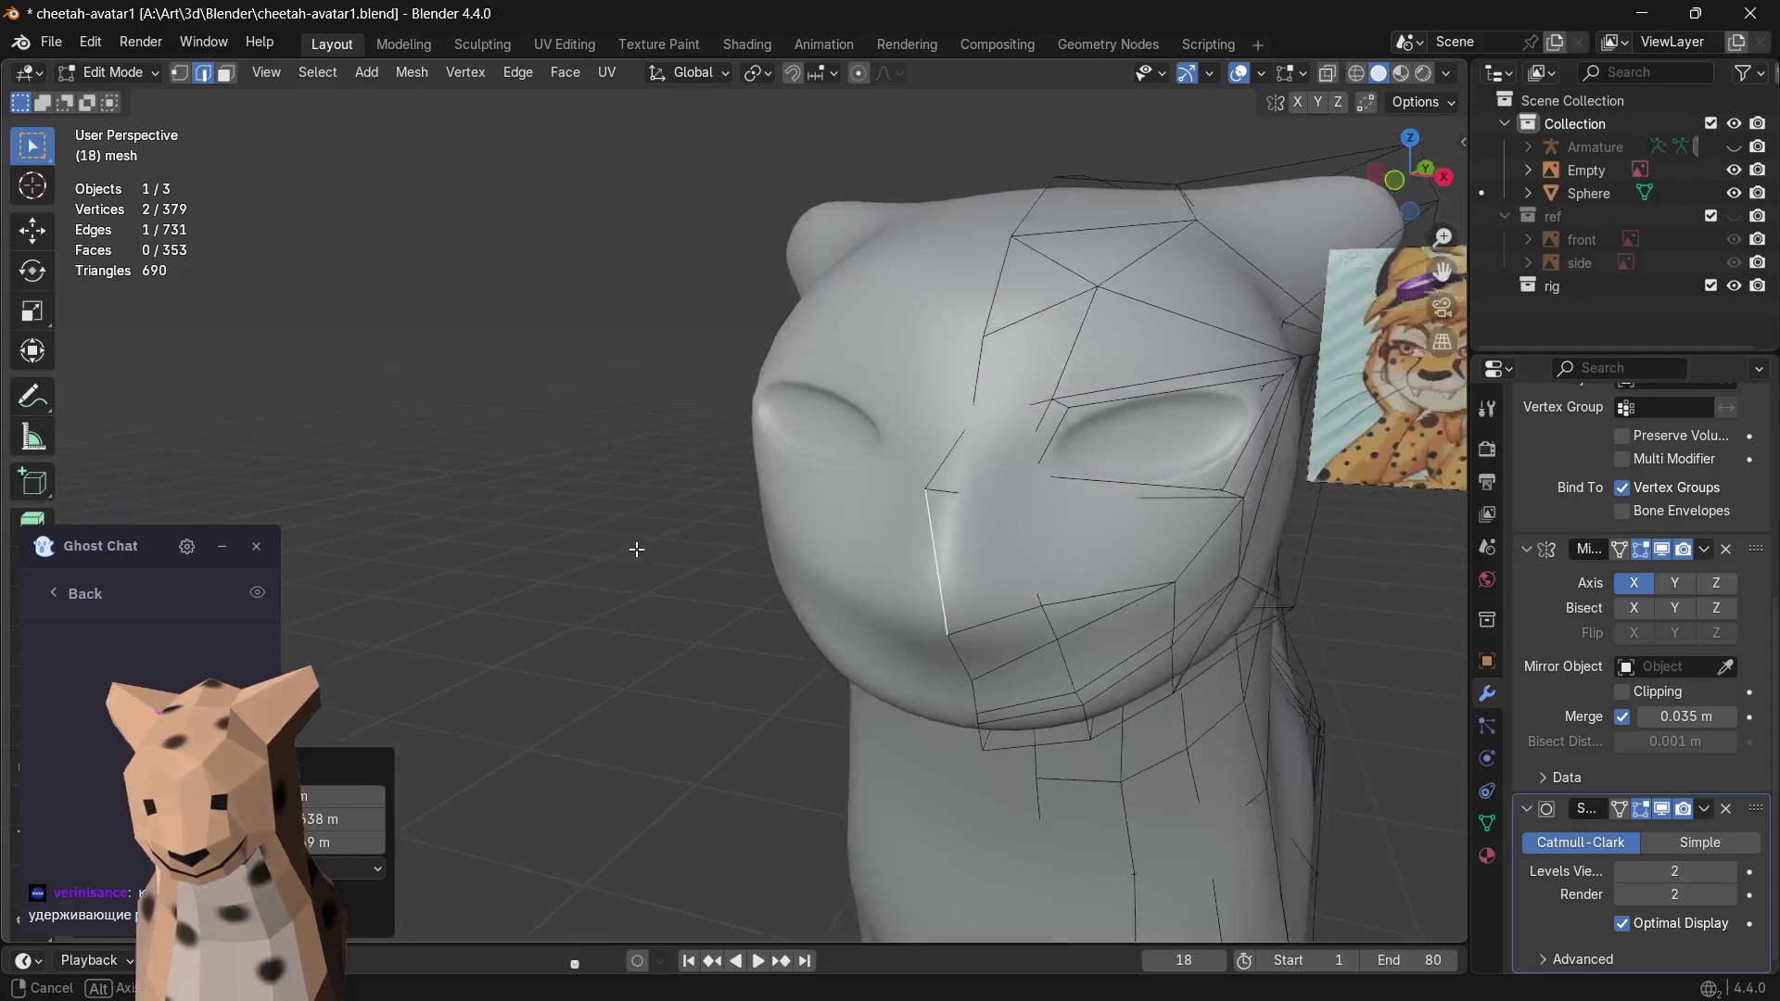
- In vertex mode, move the vertex below the eye slightly
click(1089, 497)
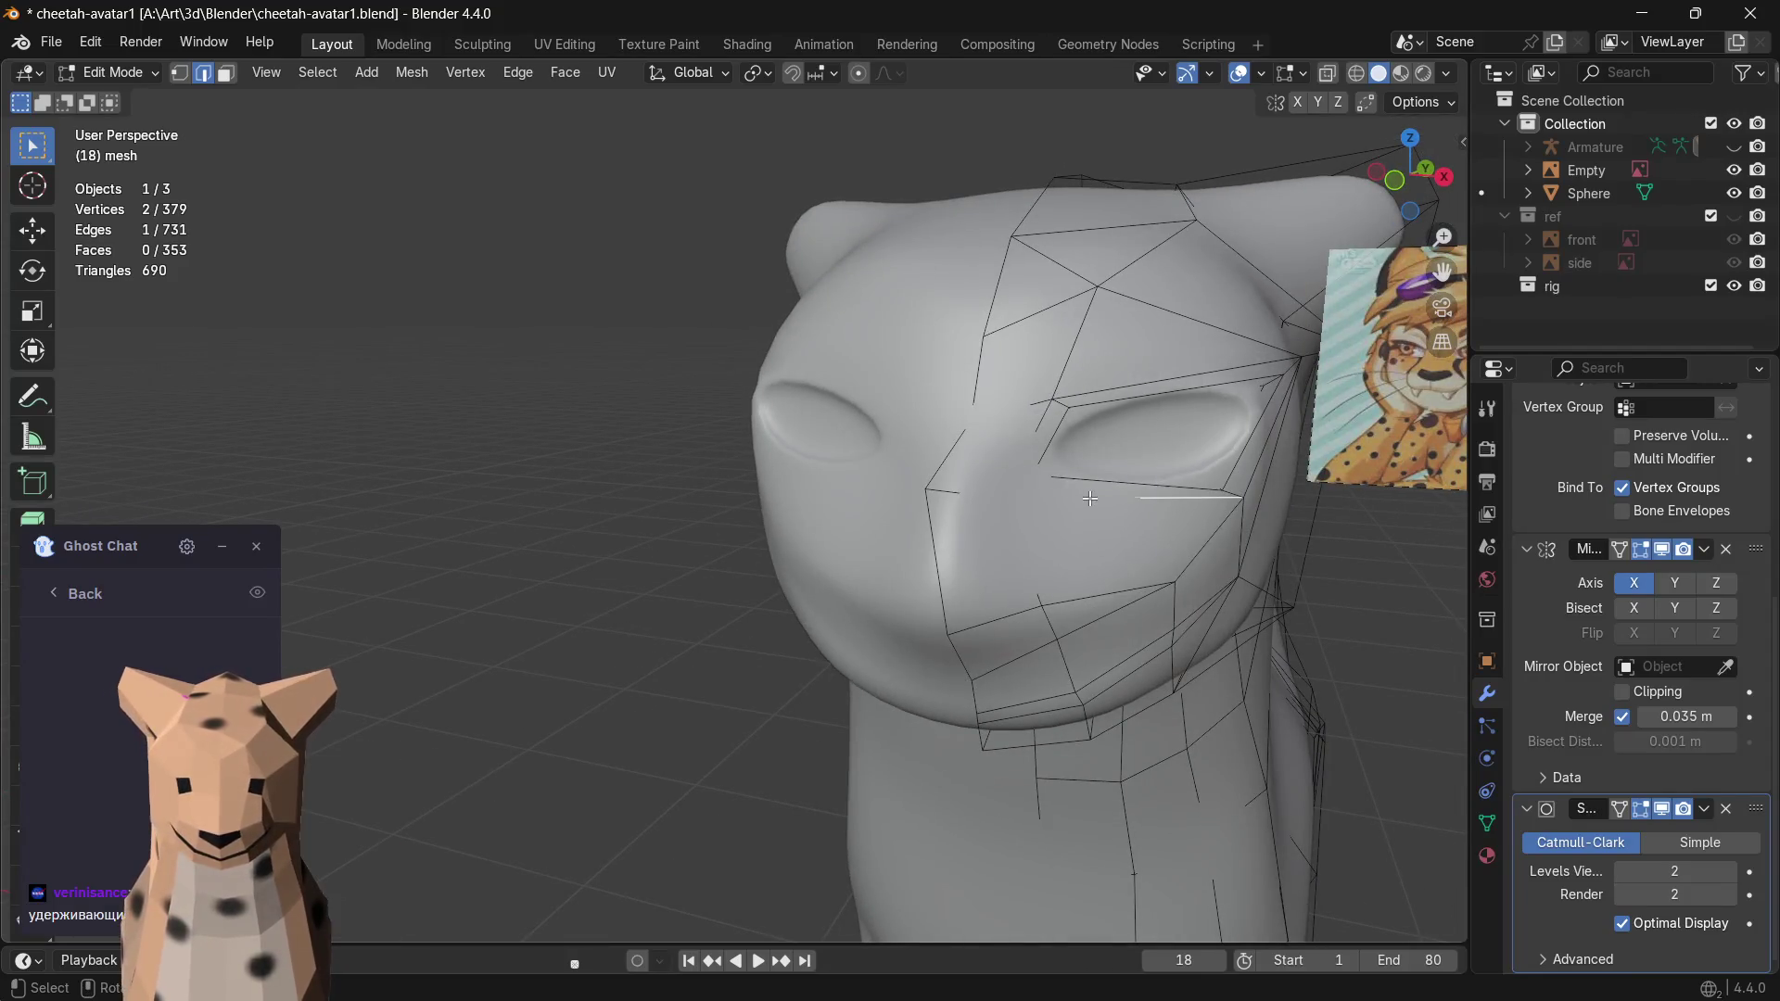
key(3)
key(1)
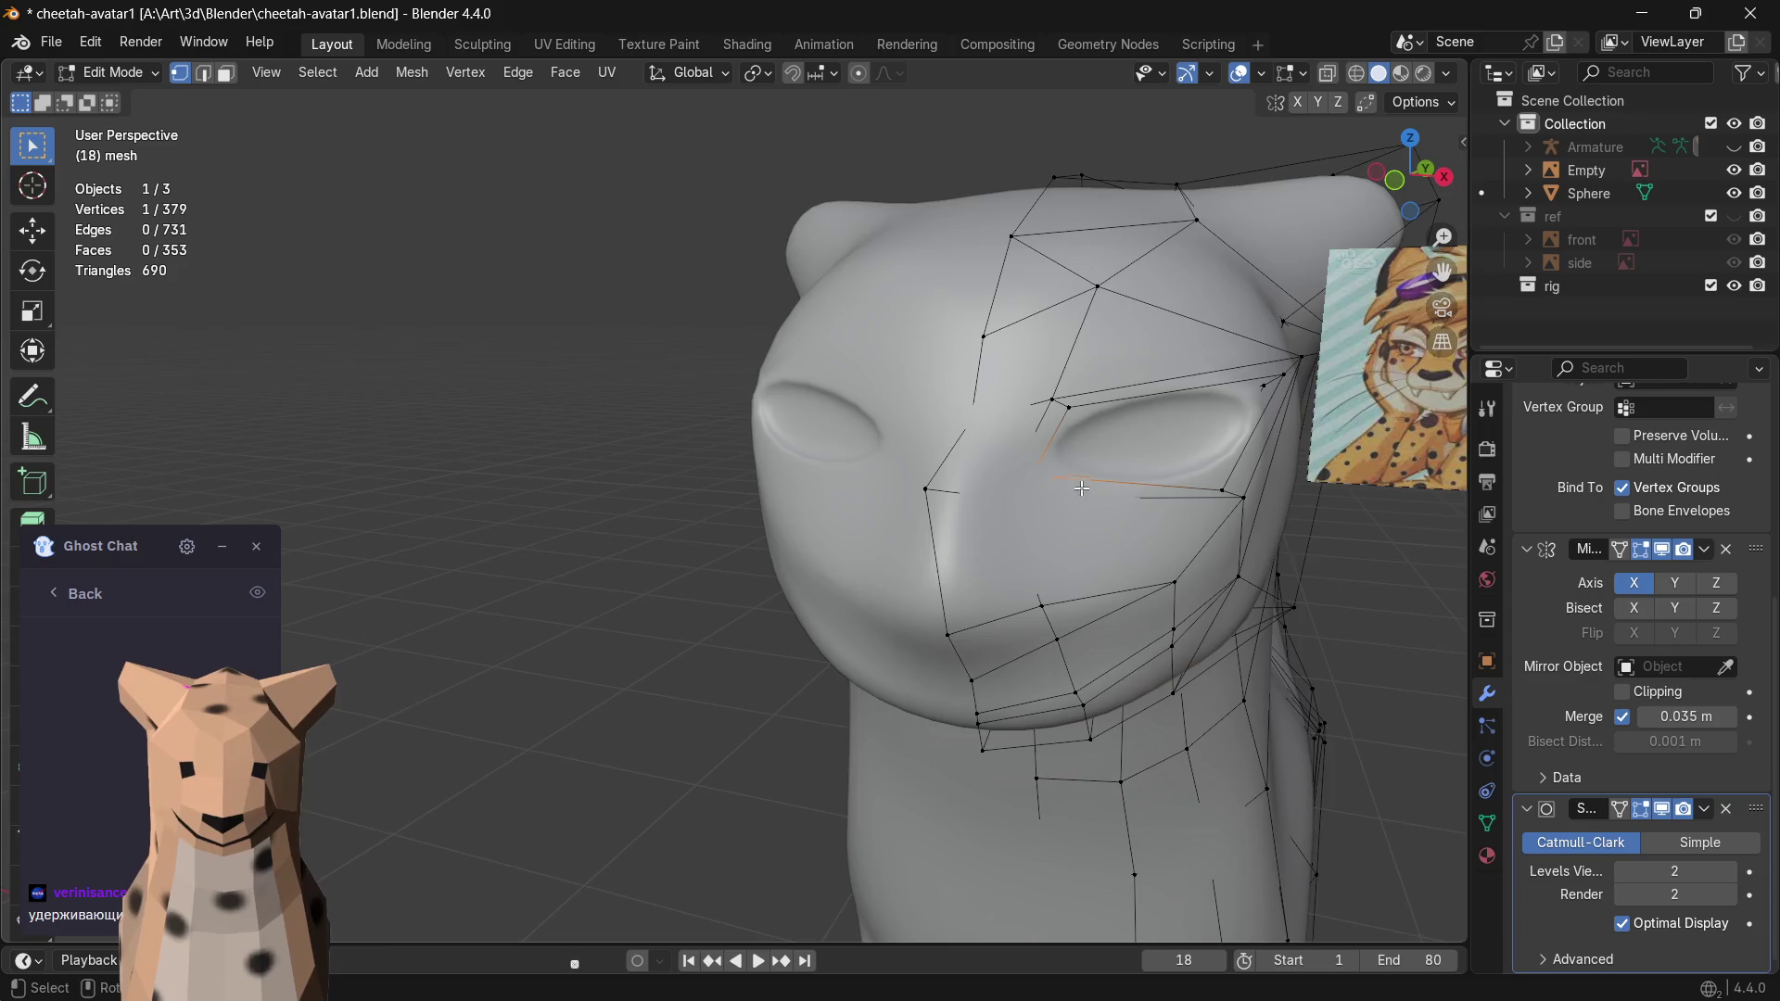
middle_drag(1073, 485, 781, 530)
key(g)
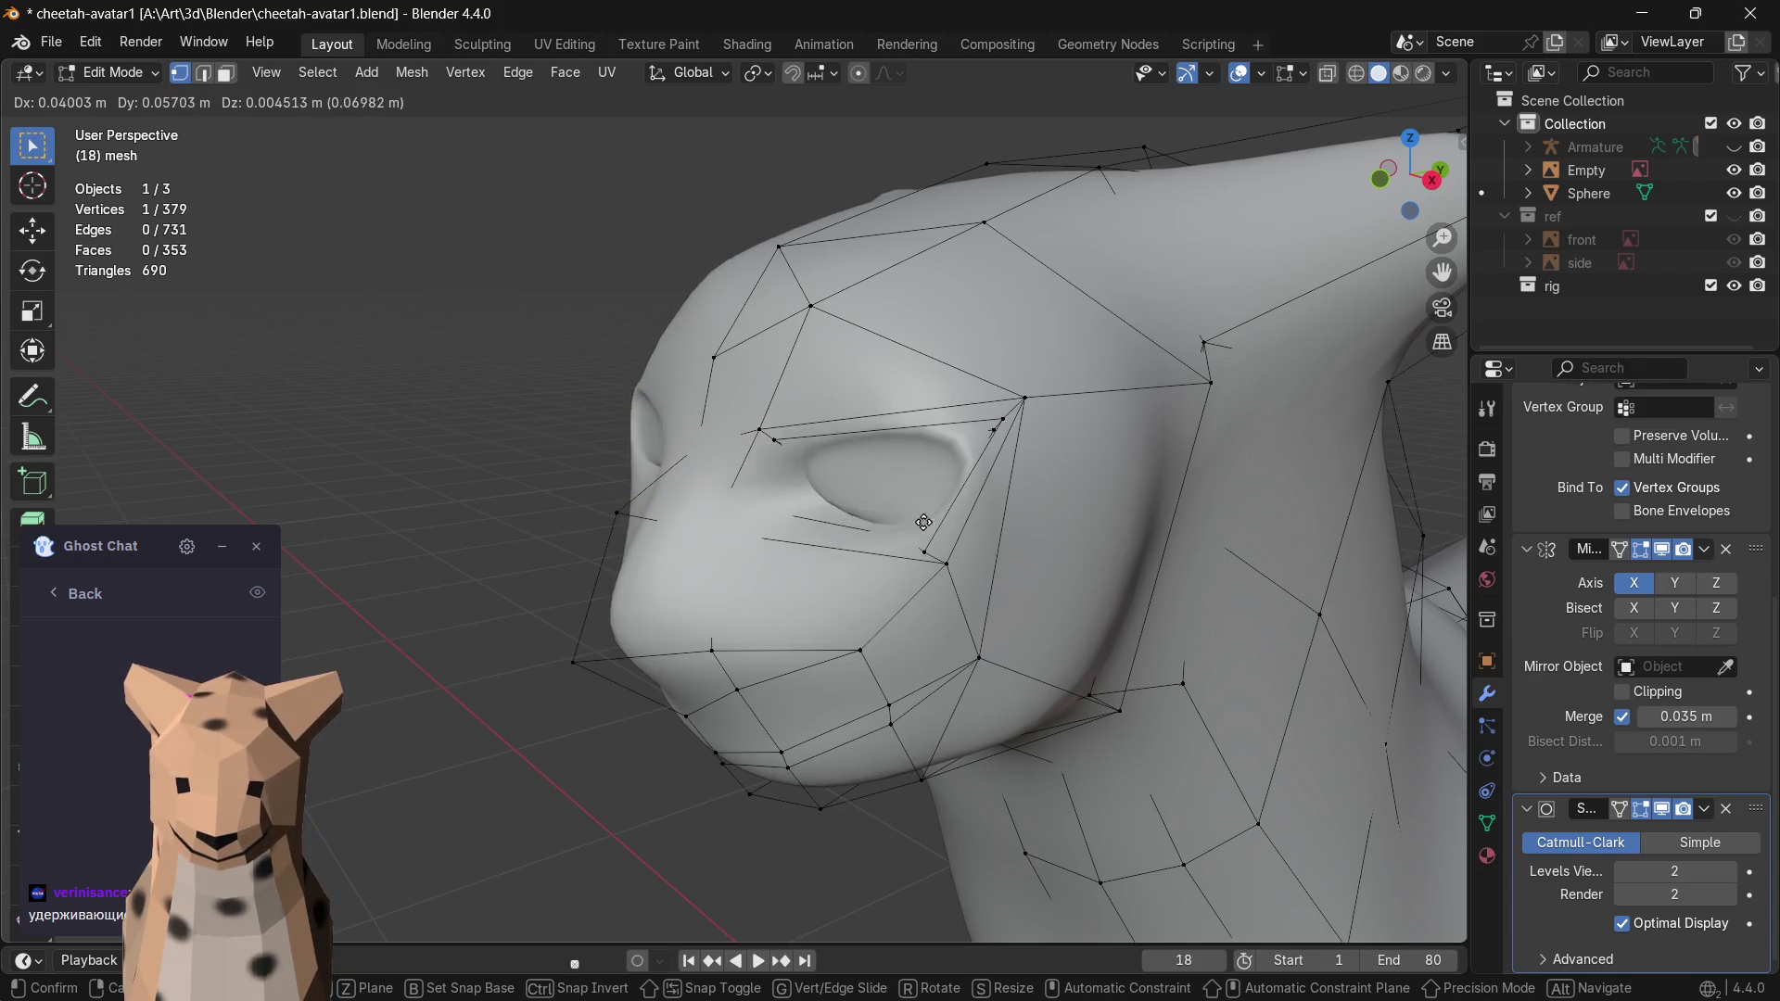
click(813, 537)
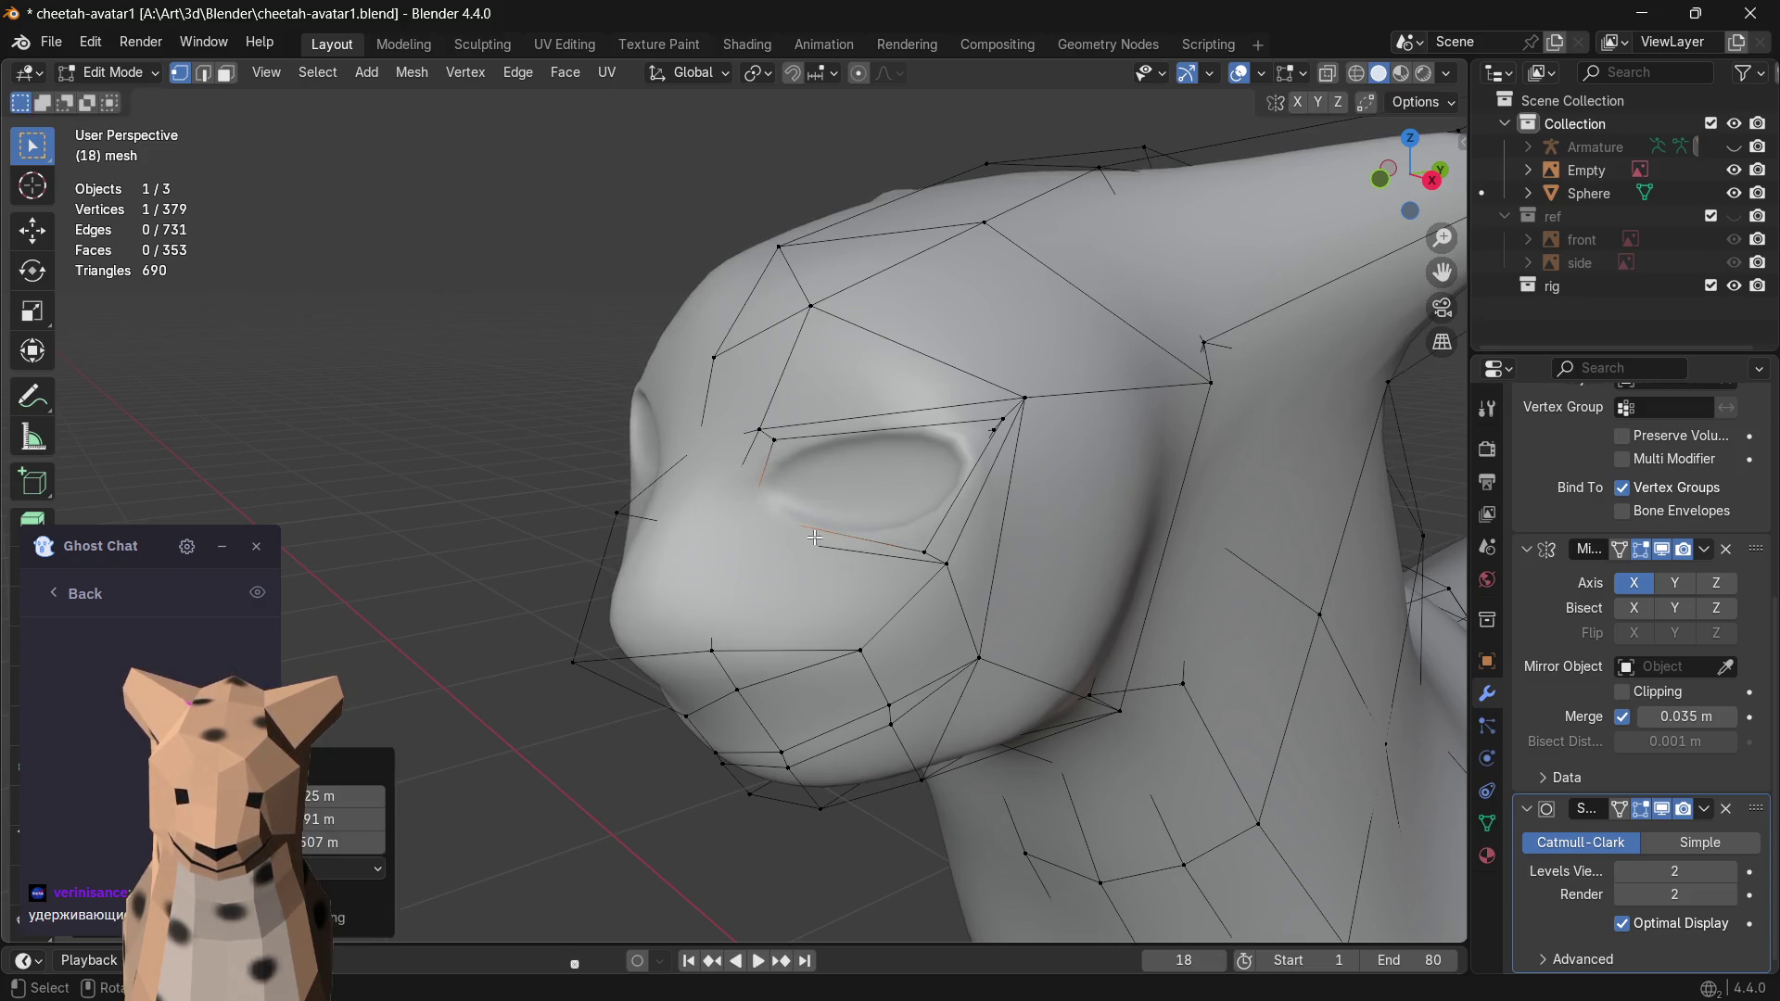
- Move the cheek vertex beside the eye socket slightly
middle_drag(812, 537, 1172, 599)
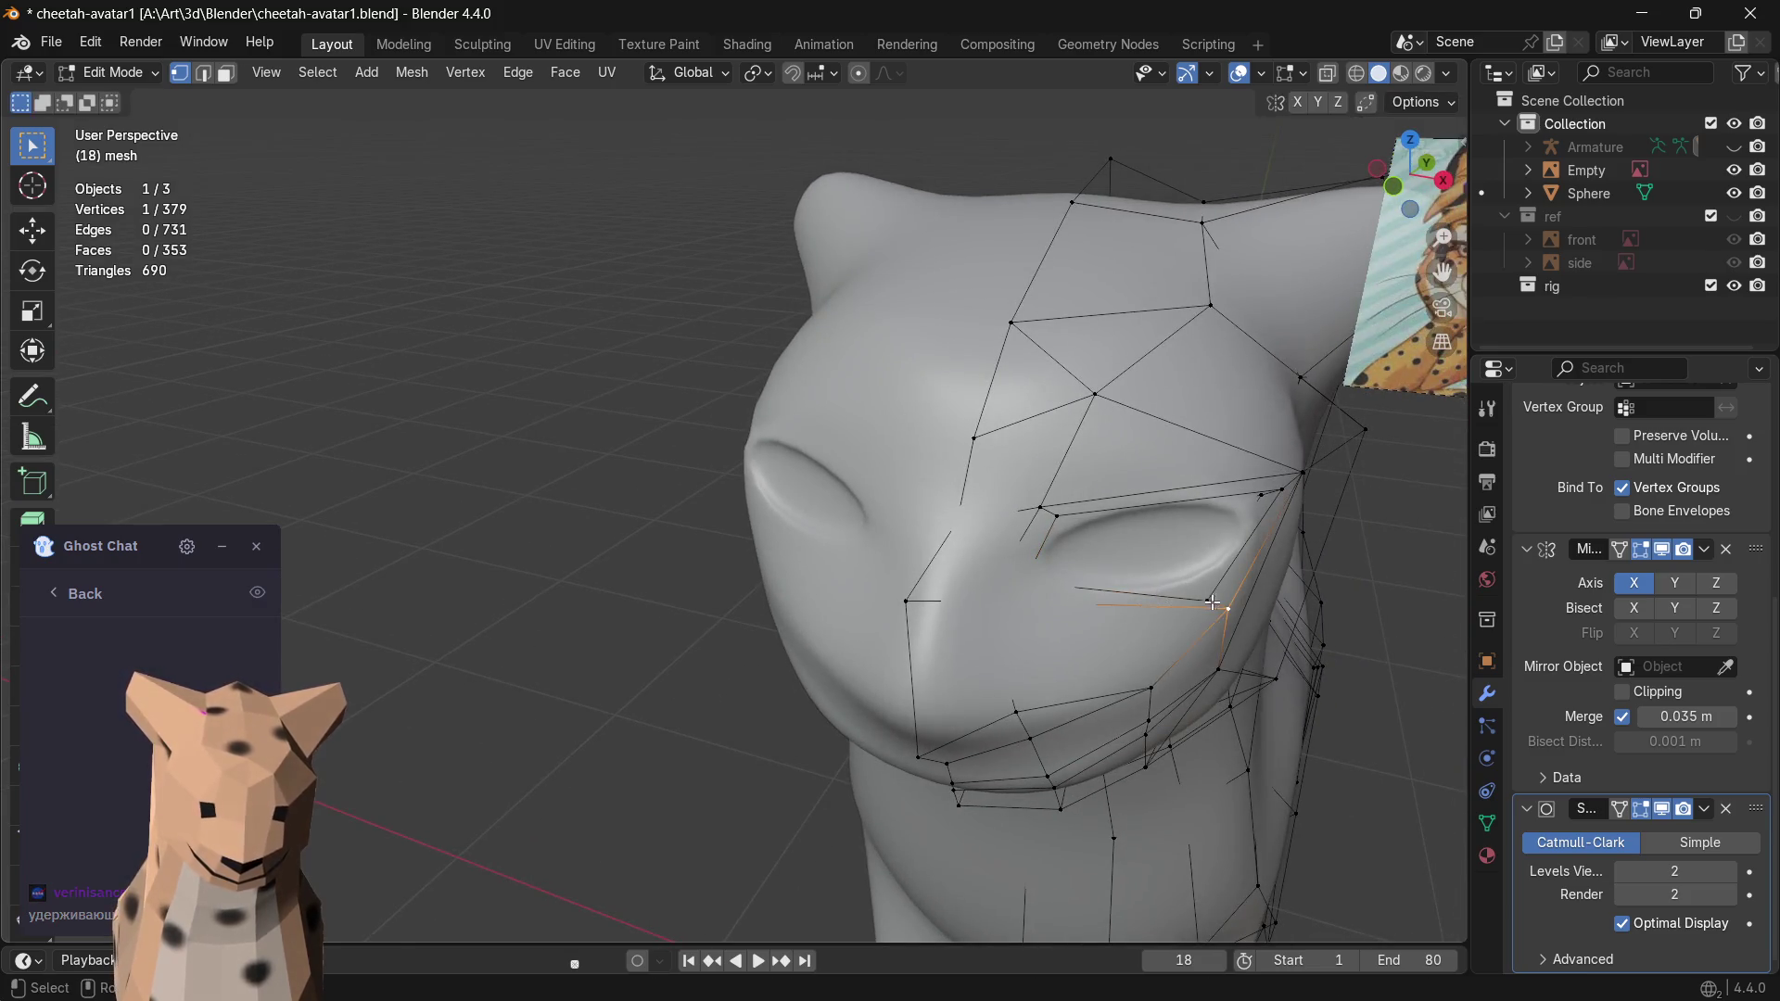
key(g)
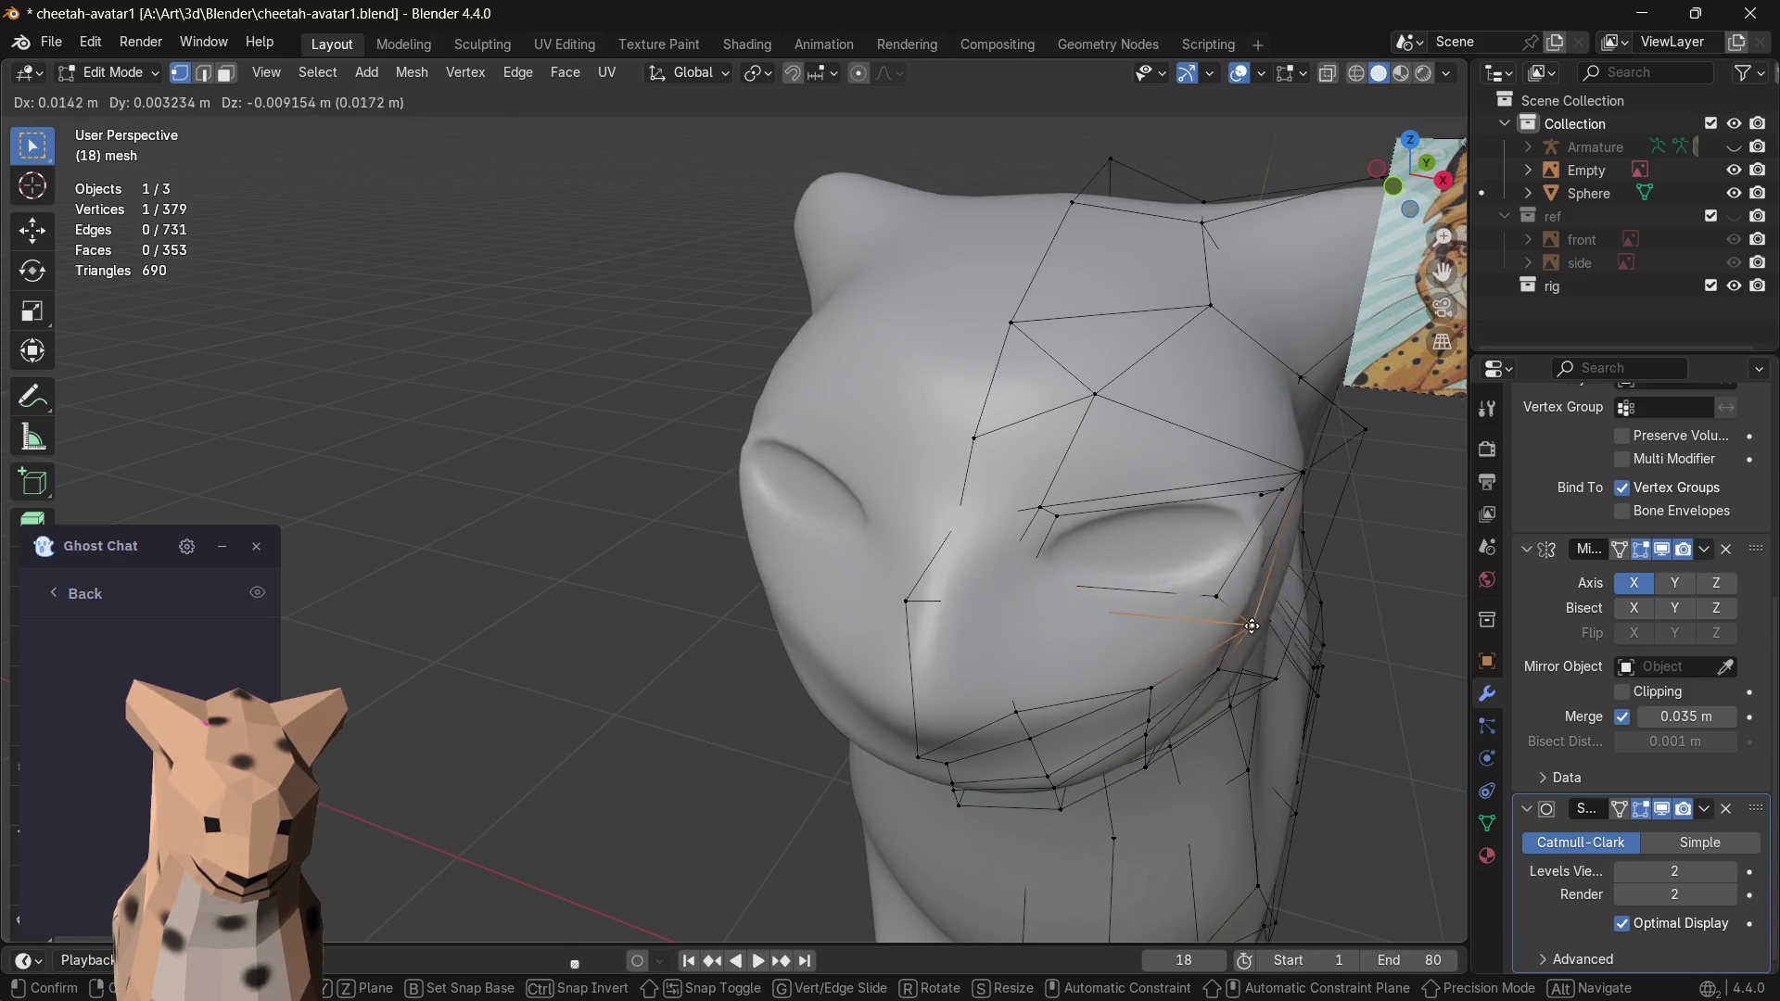
click(1241, 612)
mouse_move(1241, 613)
middle_down()
mouse_move(1236, 528)
mouse_move(1435, 121)
middle_up()
- Show the head with textures, deselect the vertex and switch to Object Mode
click(1400, 72)
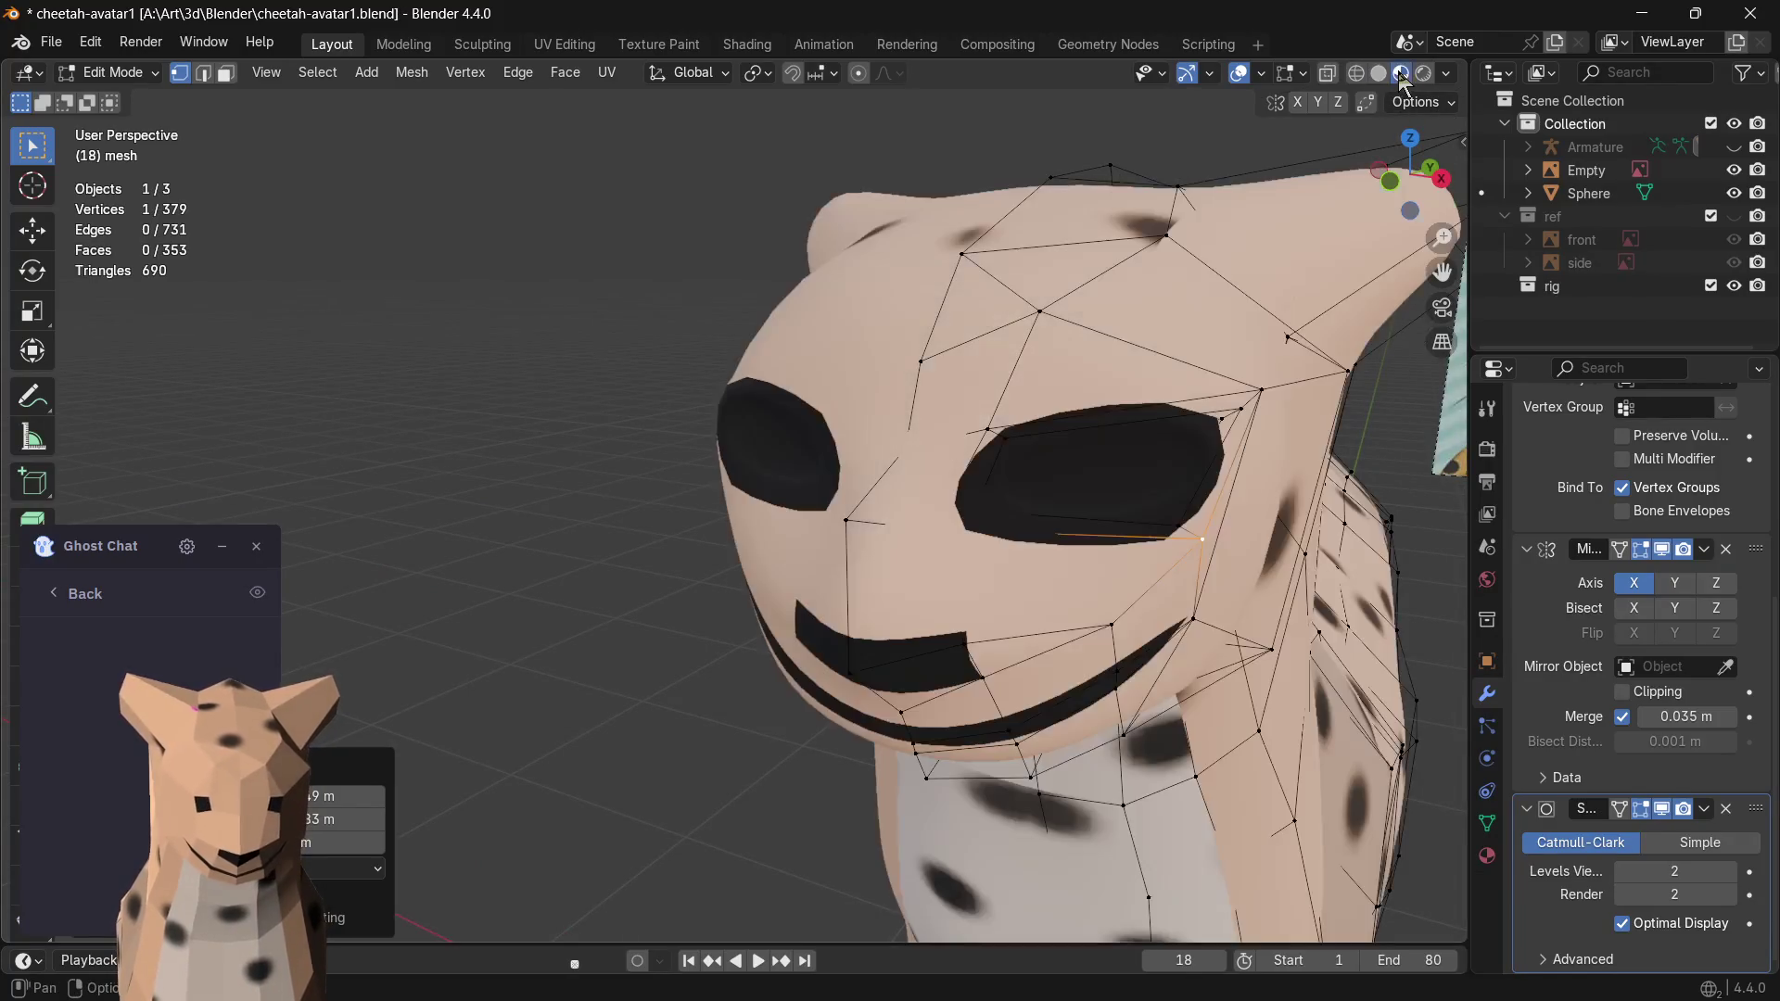
middle_drag(1183, 348, 835, 378)
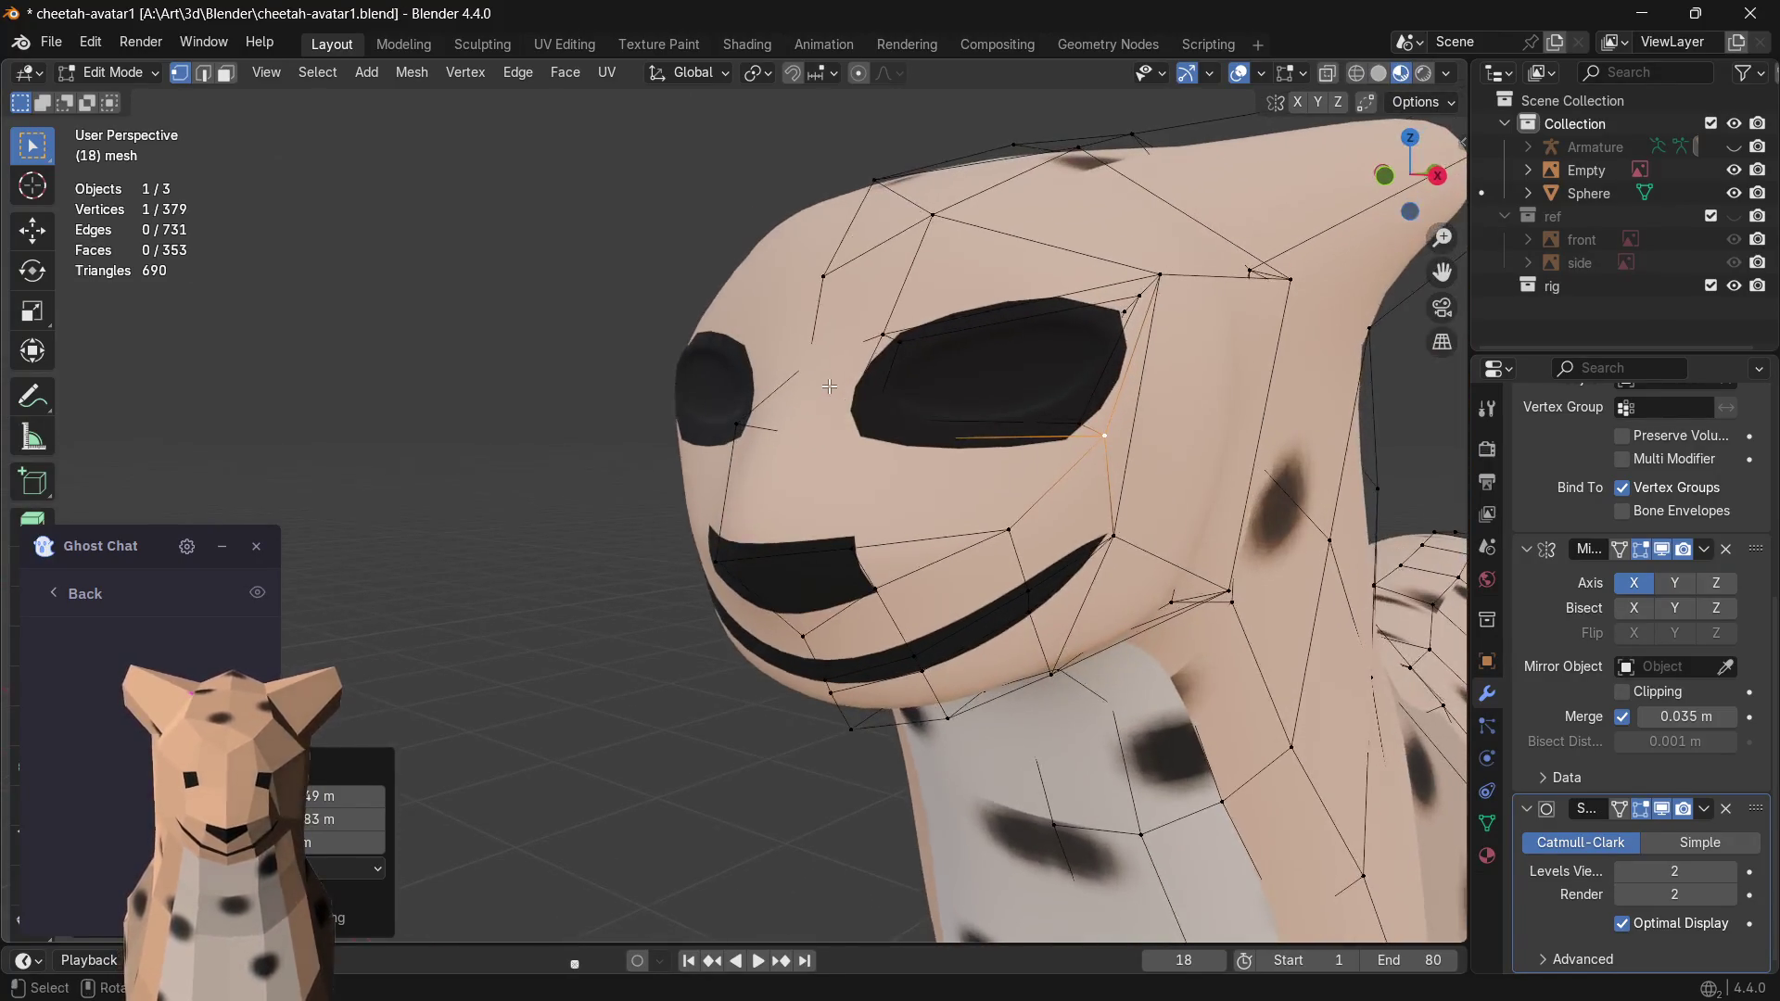
click(417, 561)
key(Tab)
- Return to Edit Mode and orbit to inspect the textured face and profile
mouse_move(960, 459)
middle_down()
mouse_move(1175, 633)
mouse_move(901, 623)
mouse_move(992, 614)
mouse_move(946, 681)
mouse_move(710, 685)
mouse_move(805, 665)
mouse_move(764, 651)
mouse_move(1026, 611)
middle_up()
key(Tab)
scroll(867, 595, up, 2)
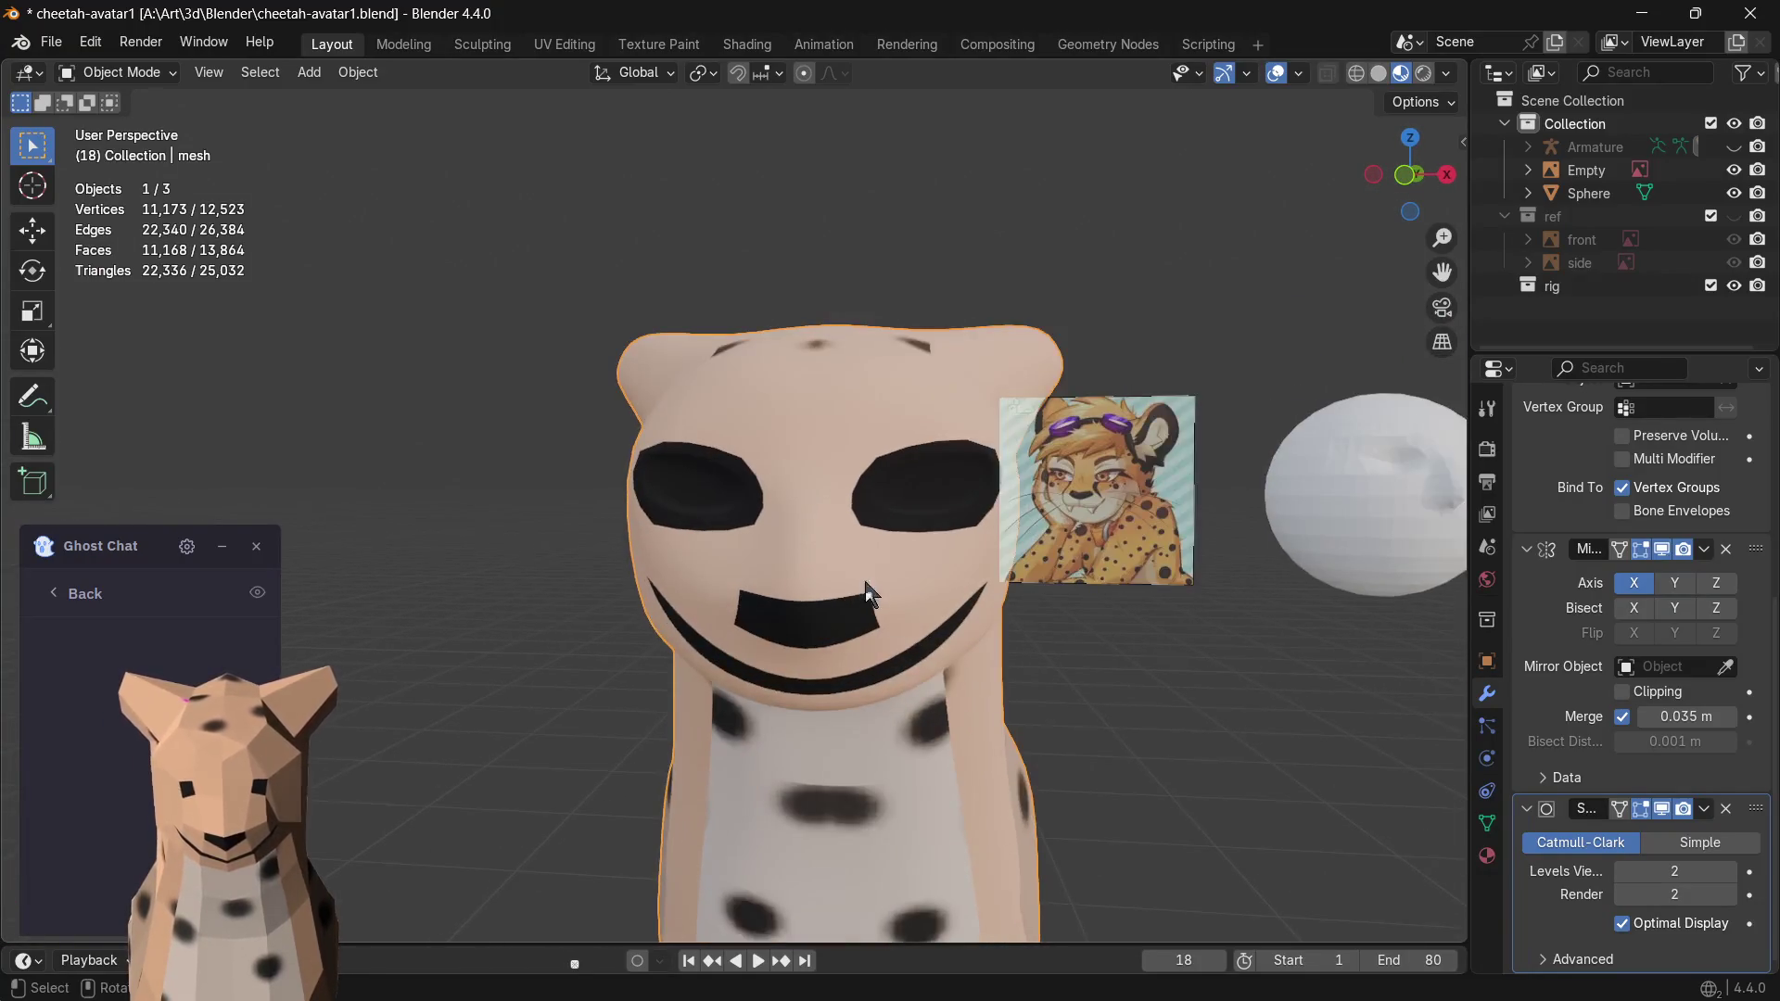
scroll(879, 552, up, 2)
scroll(961, 595, up, 1)
middle_drag(960, 595, 859, 518)
scroll(860, 518, up, 1)
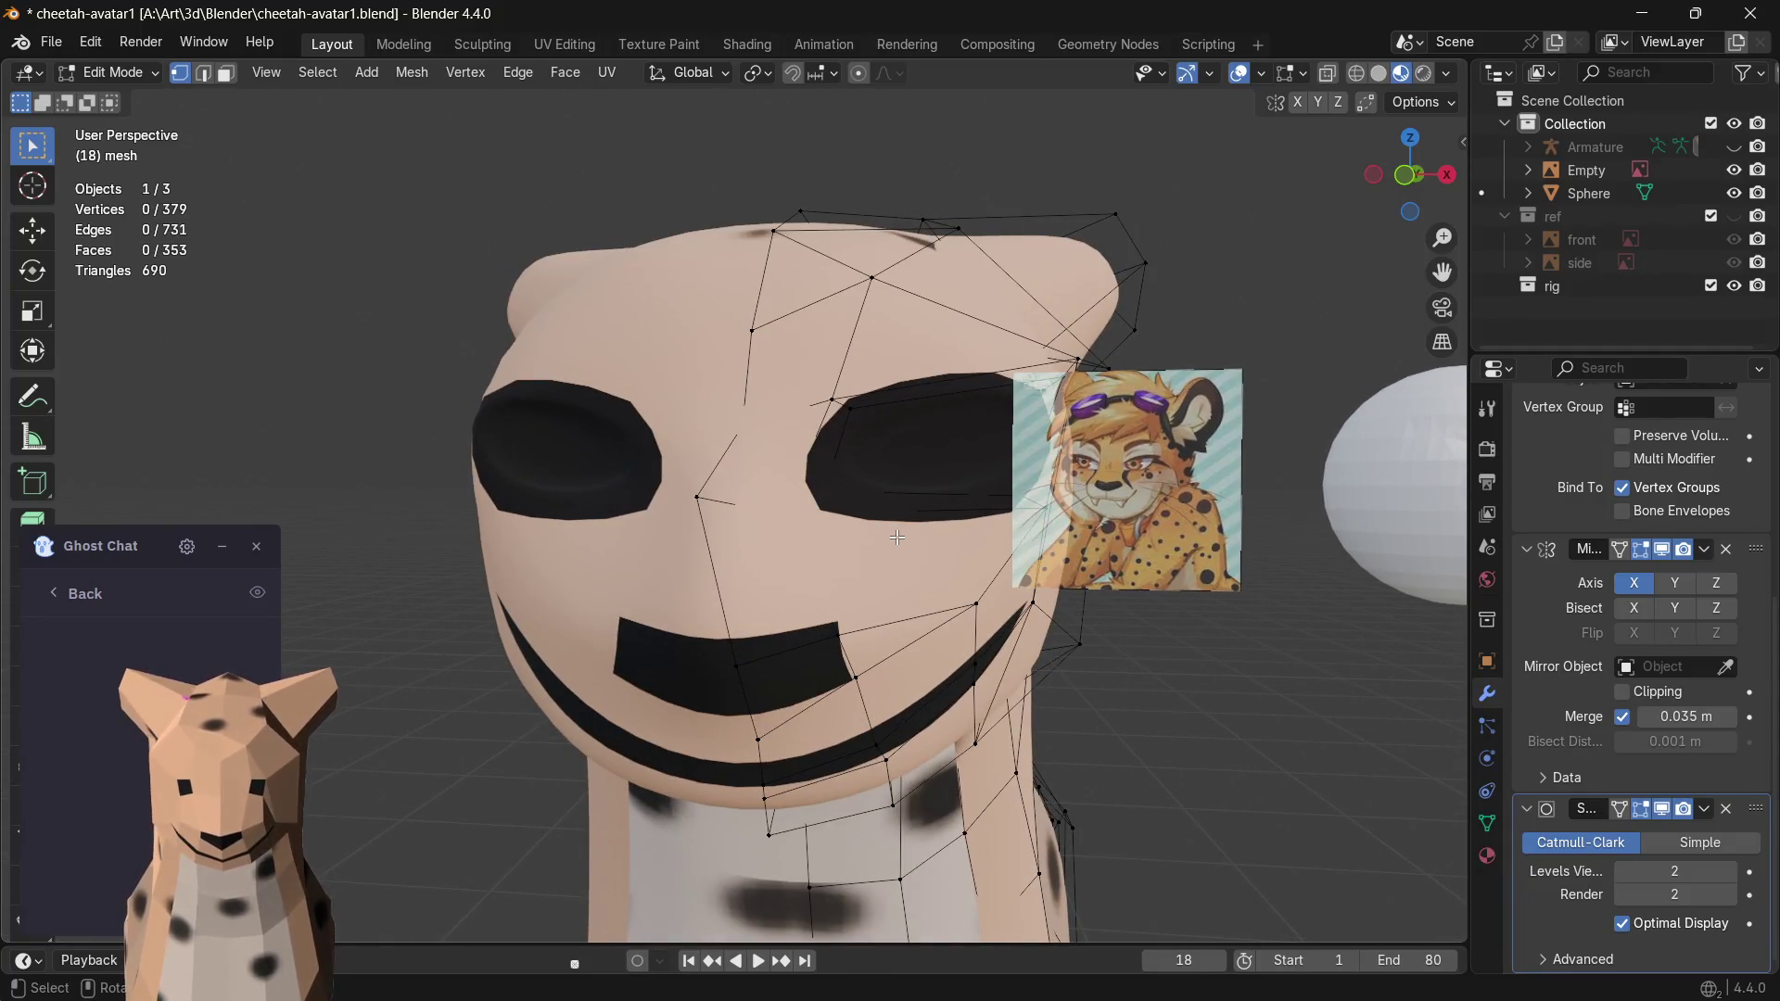
scroll(891, 518, down, 1)
scroll(876, 490, down, 1)
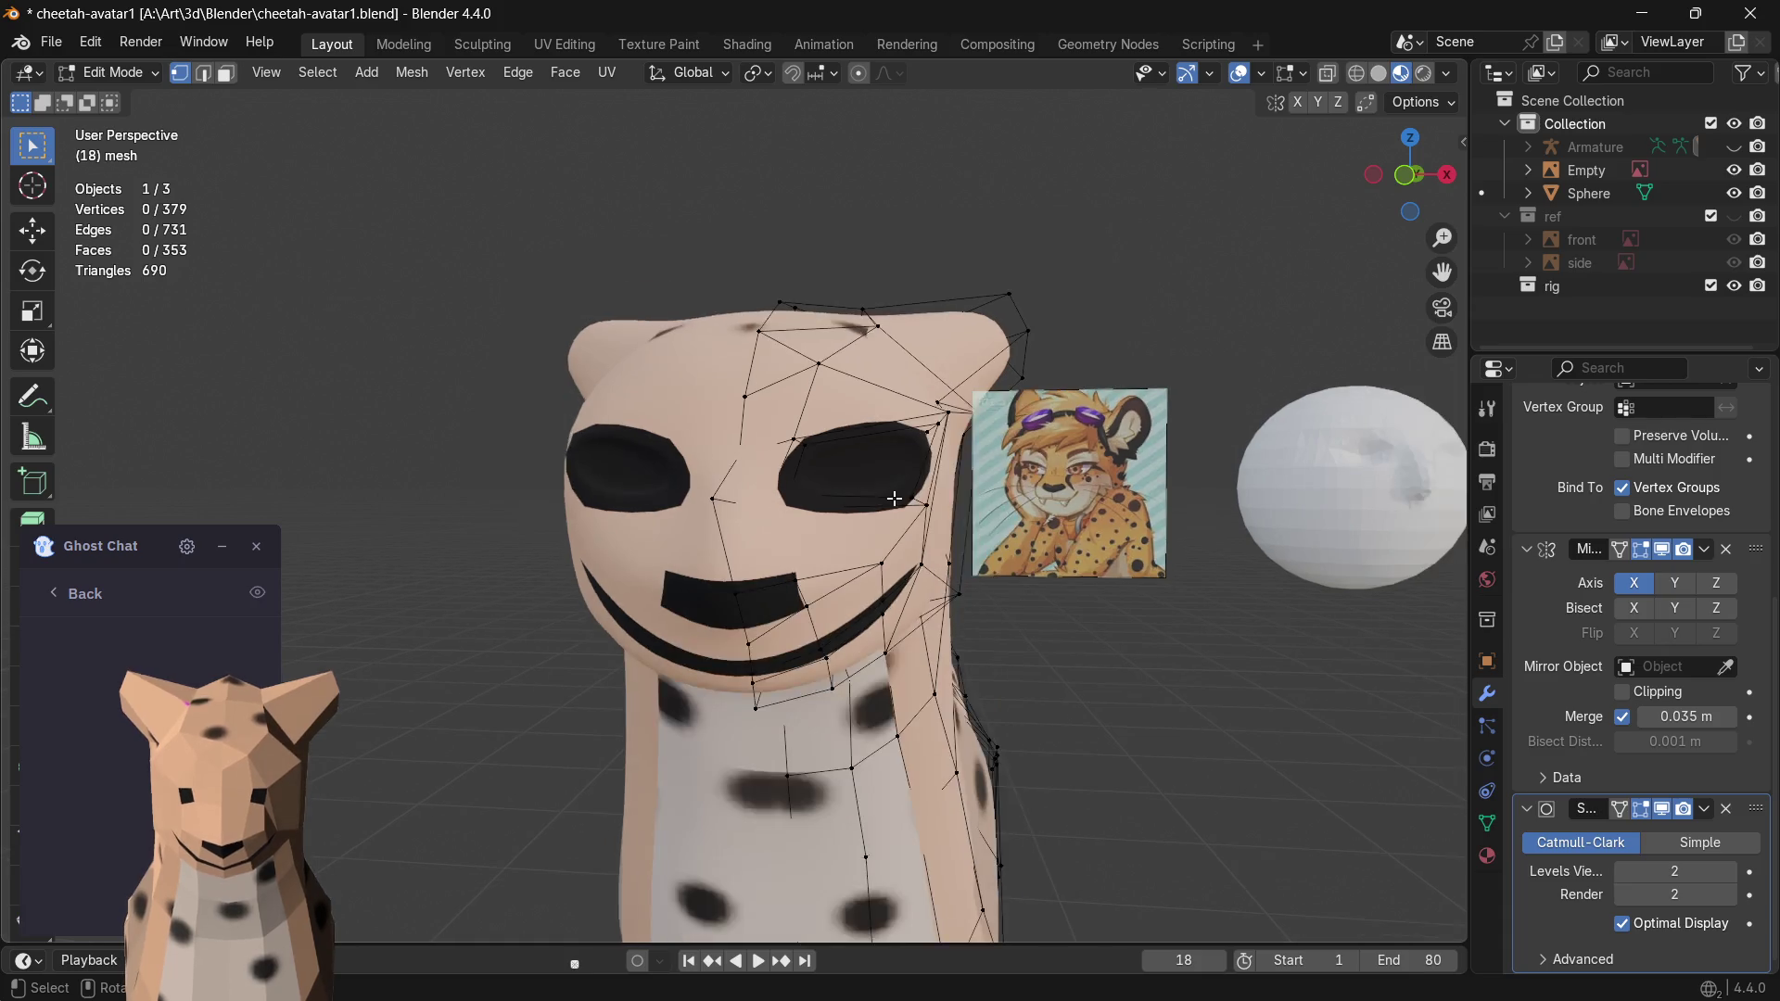
mouse_move(840, 497)
middle_down()
mouse_move(626, 519)
mouse_move(887, 506)
mouse_move(797, 513)
middle_up()
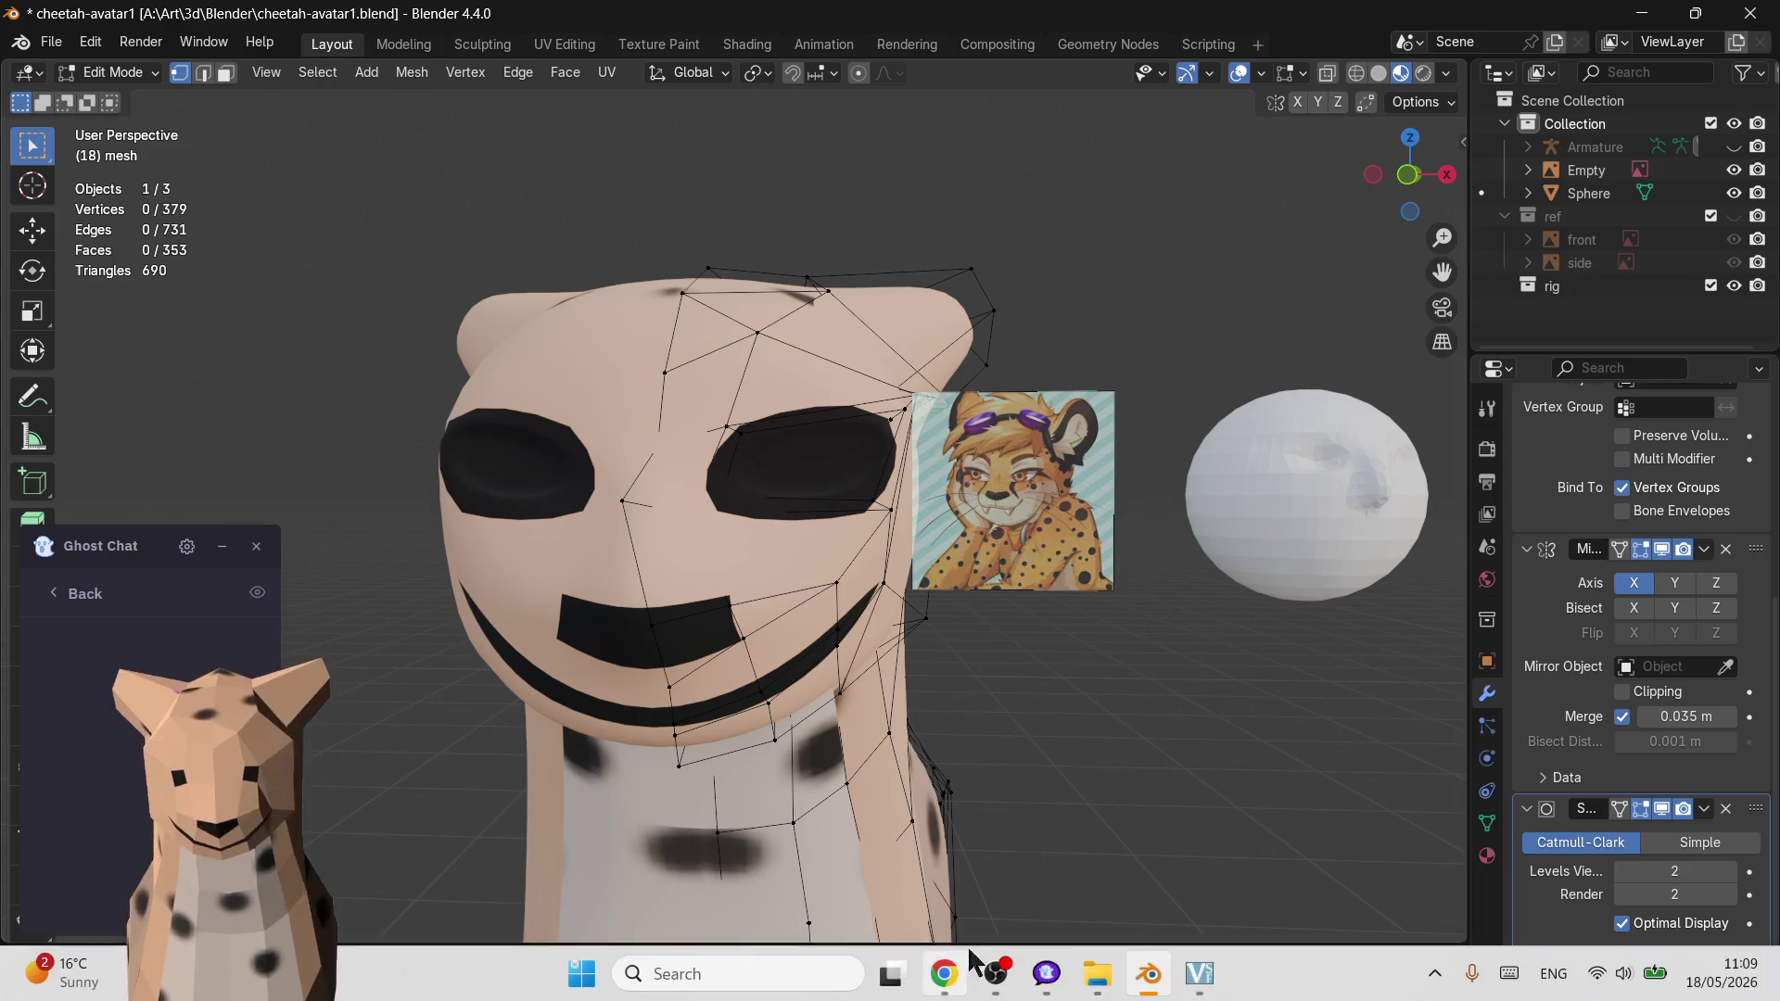
- Flip through the property tabs and land on the Skin material settings
click(1486, 857)
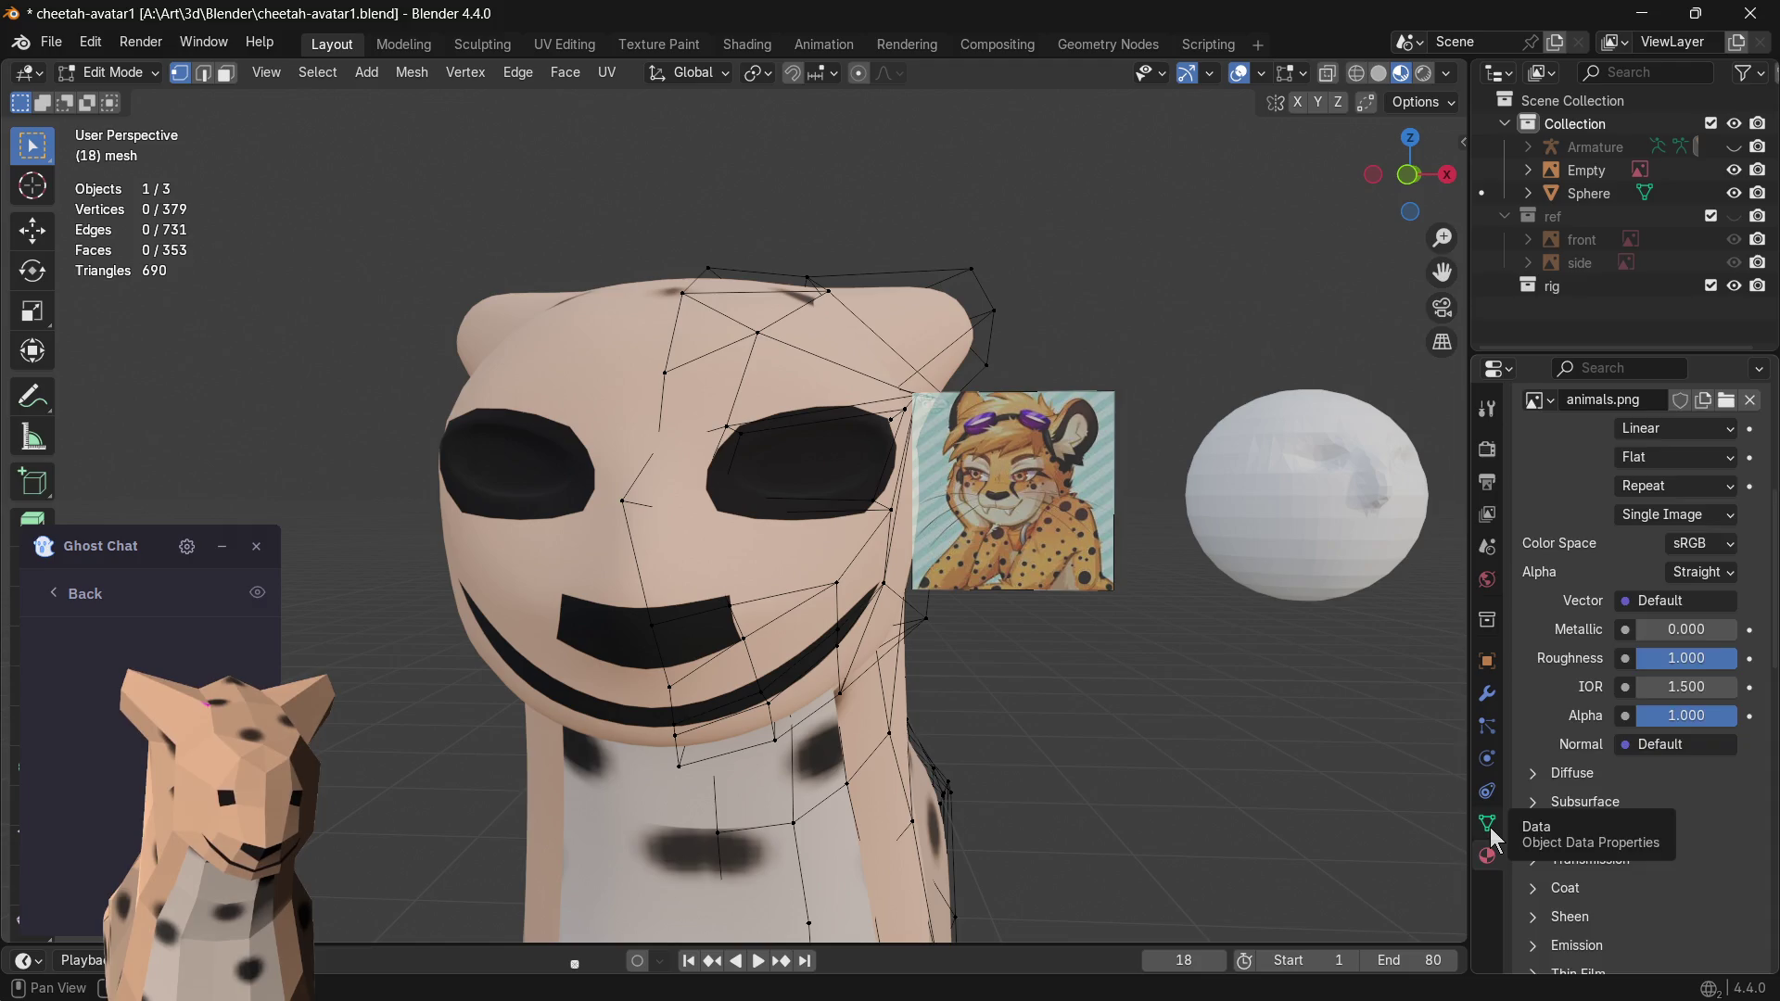
click(1487, 825)
click(1486, 855)
click(1486, 794)
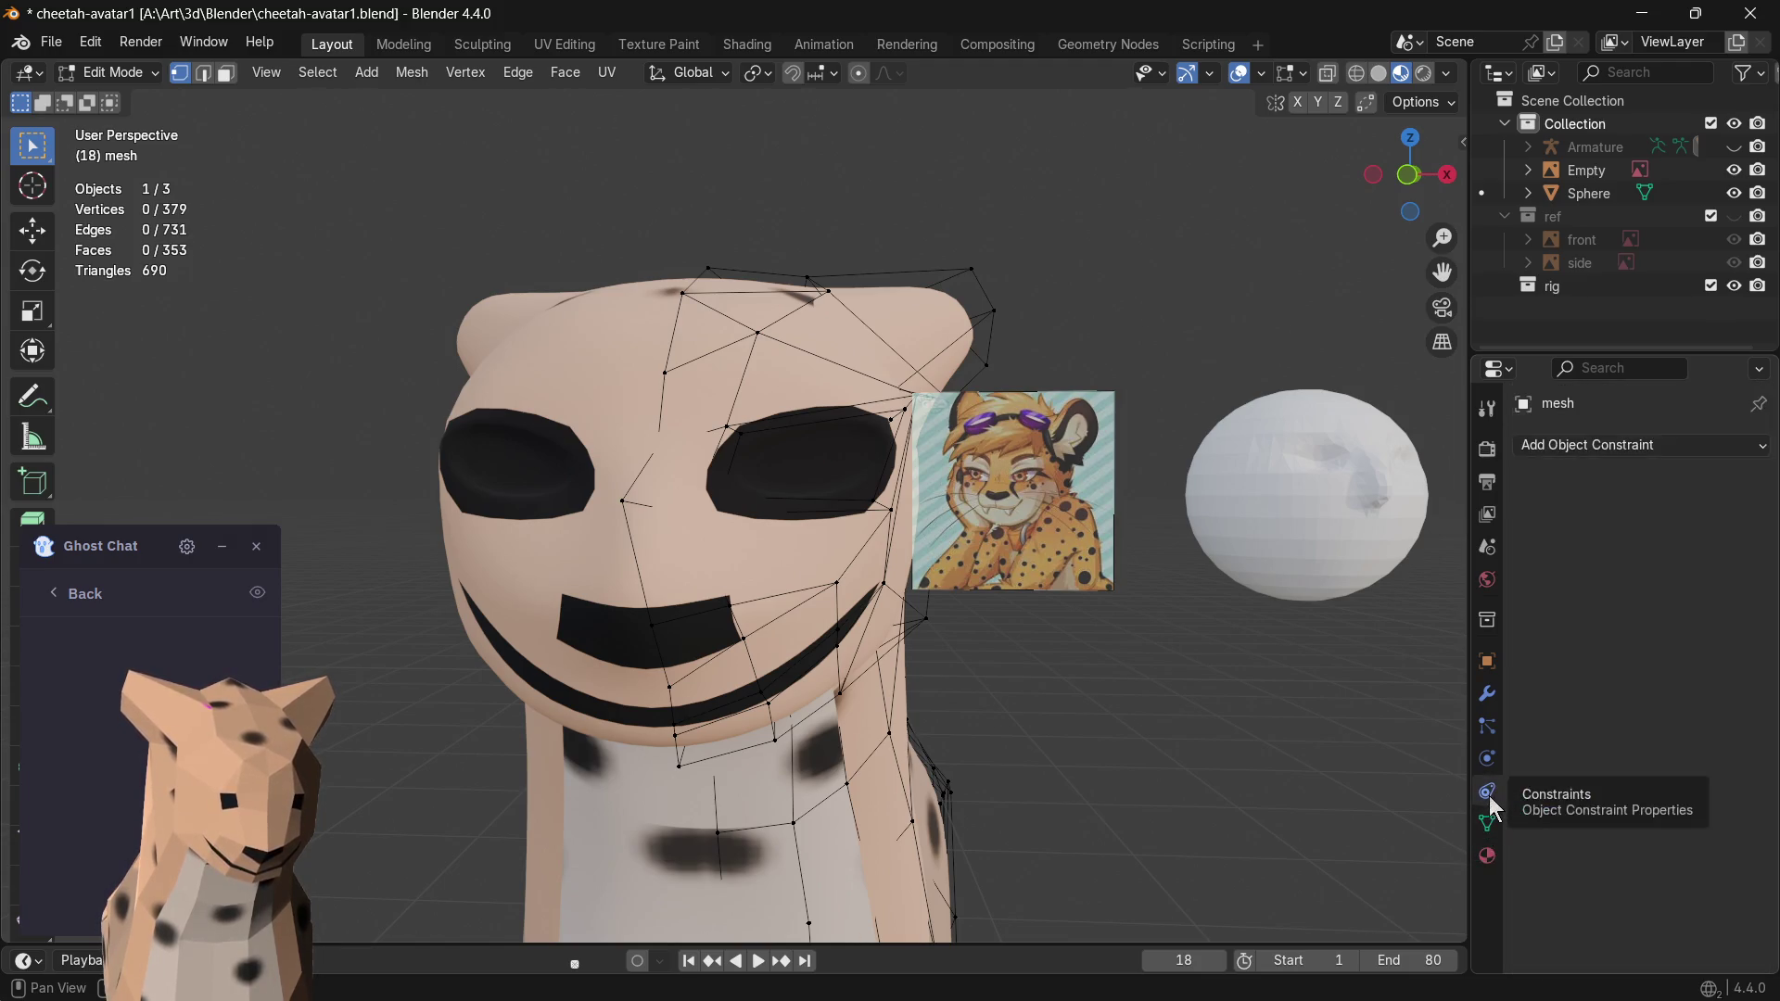
click(1486, 857)
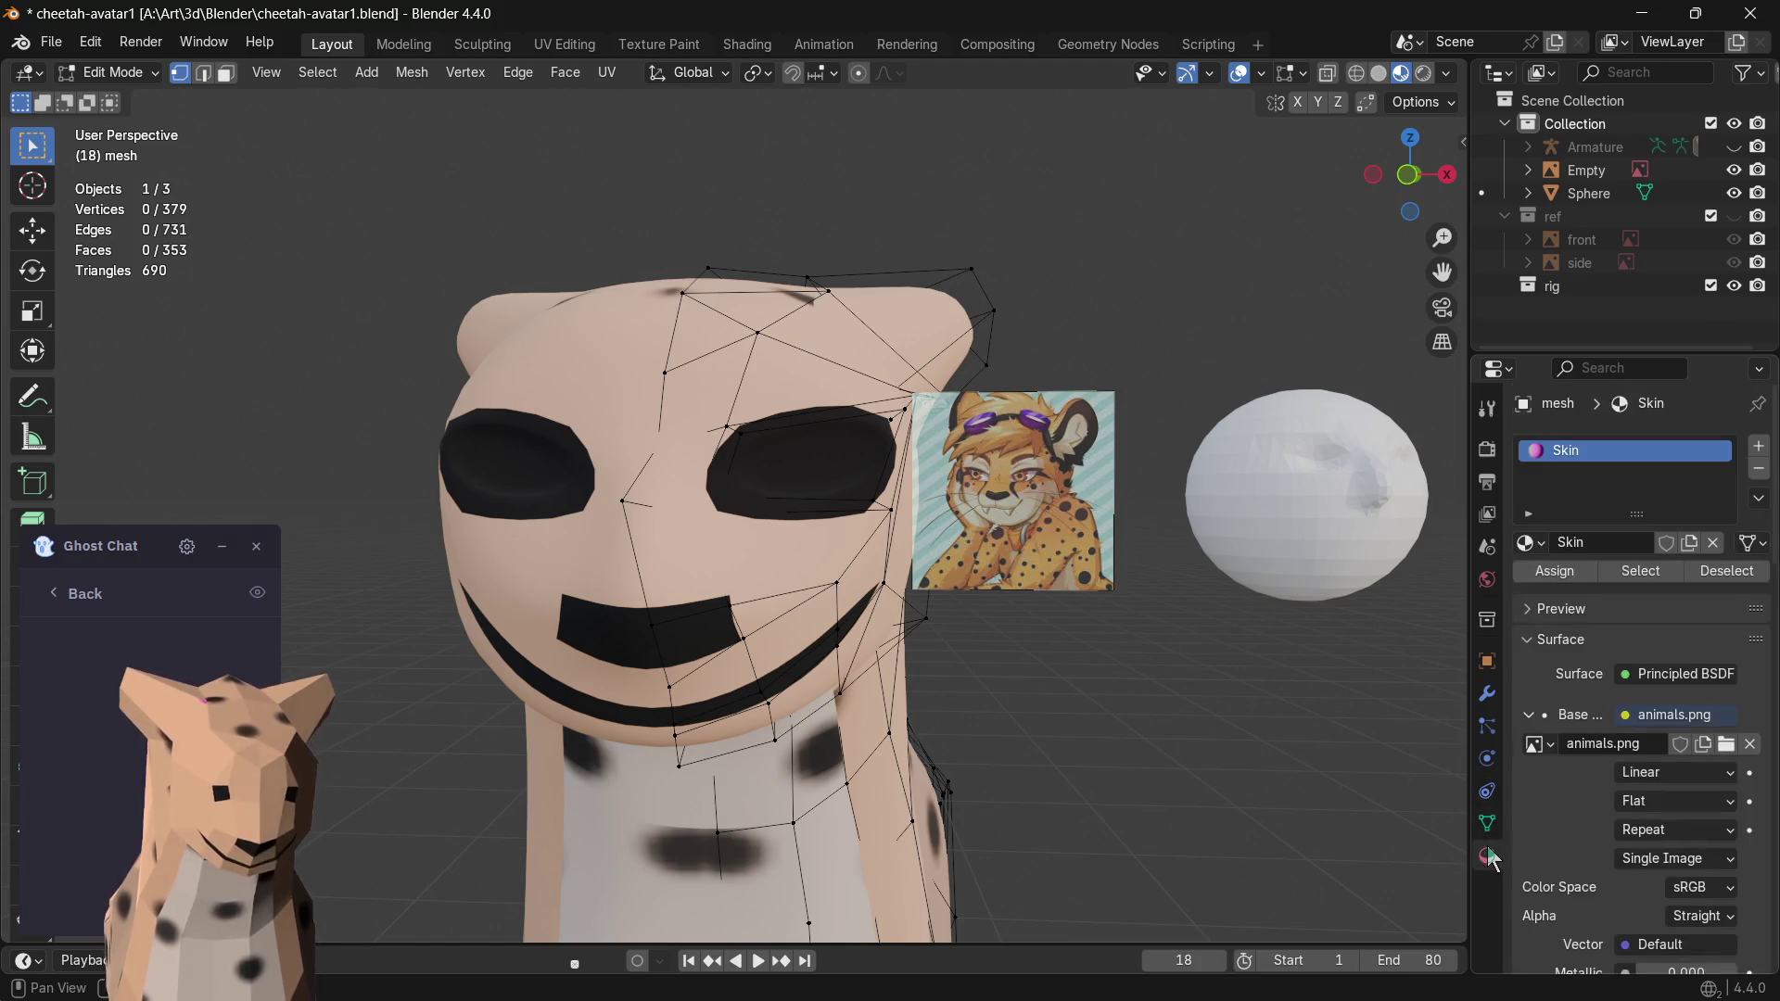
- Browse the base colour image options and keep animals.png
click(1540, 746)
click(1545, 747)
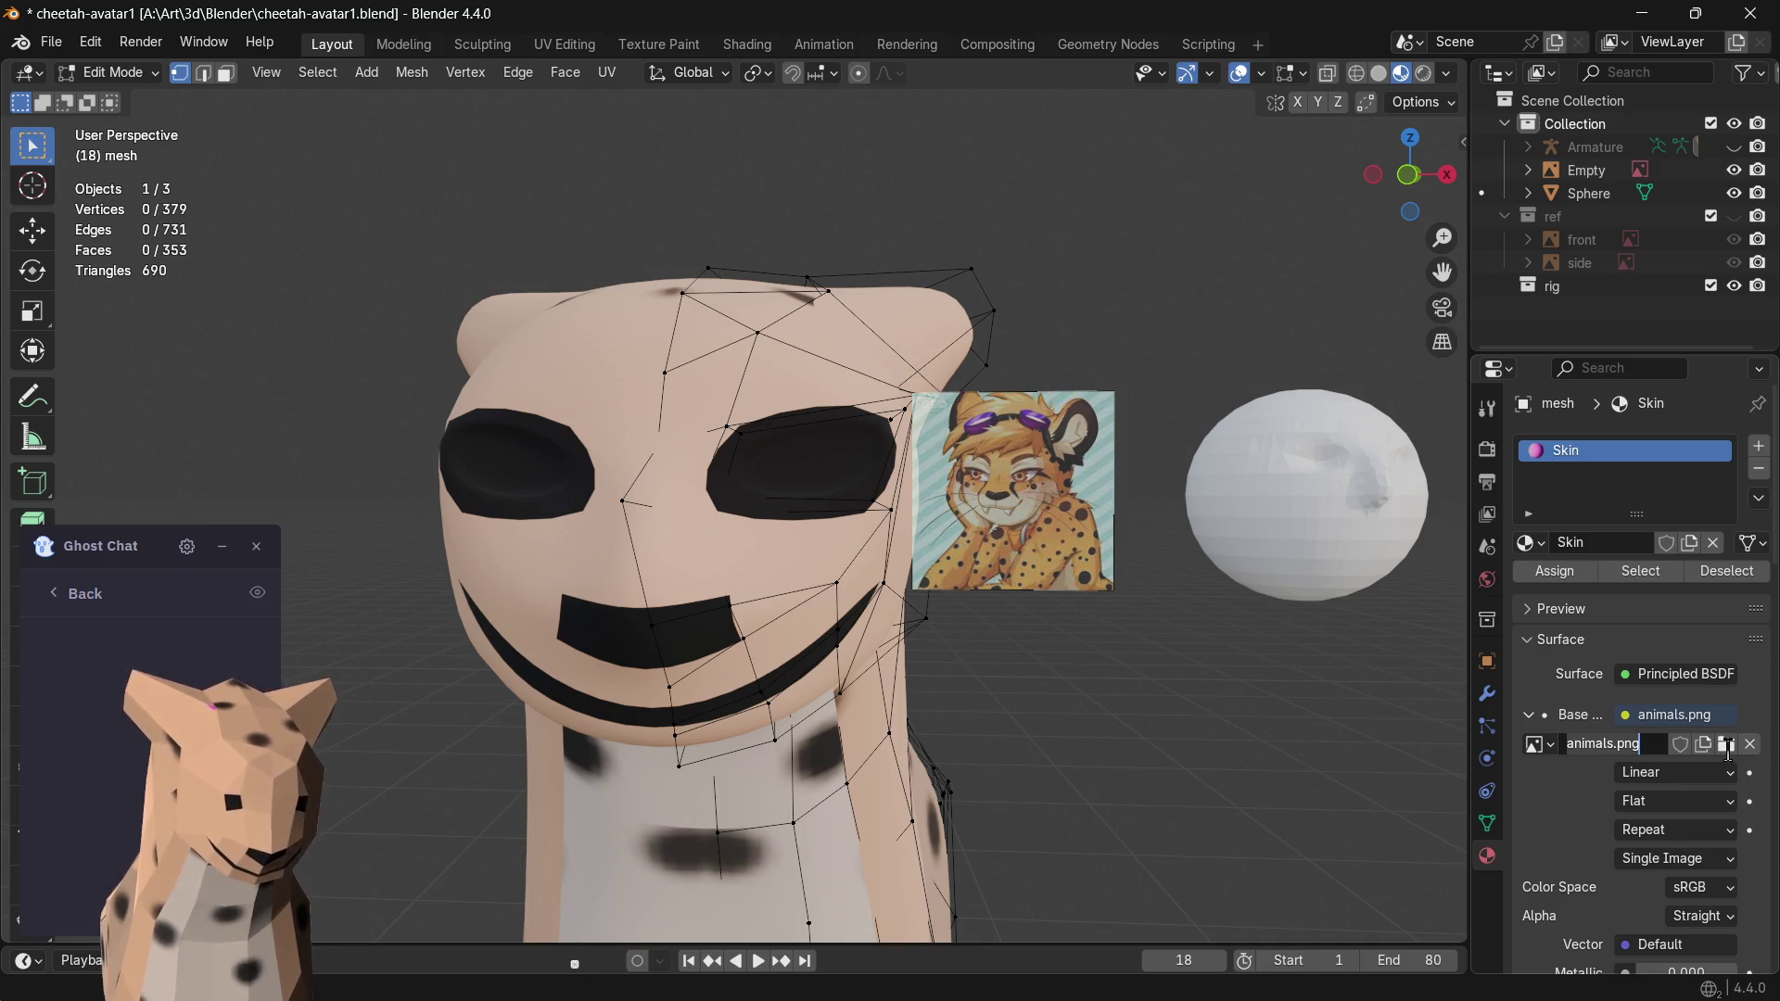
key(Return)
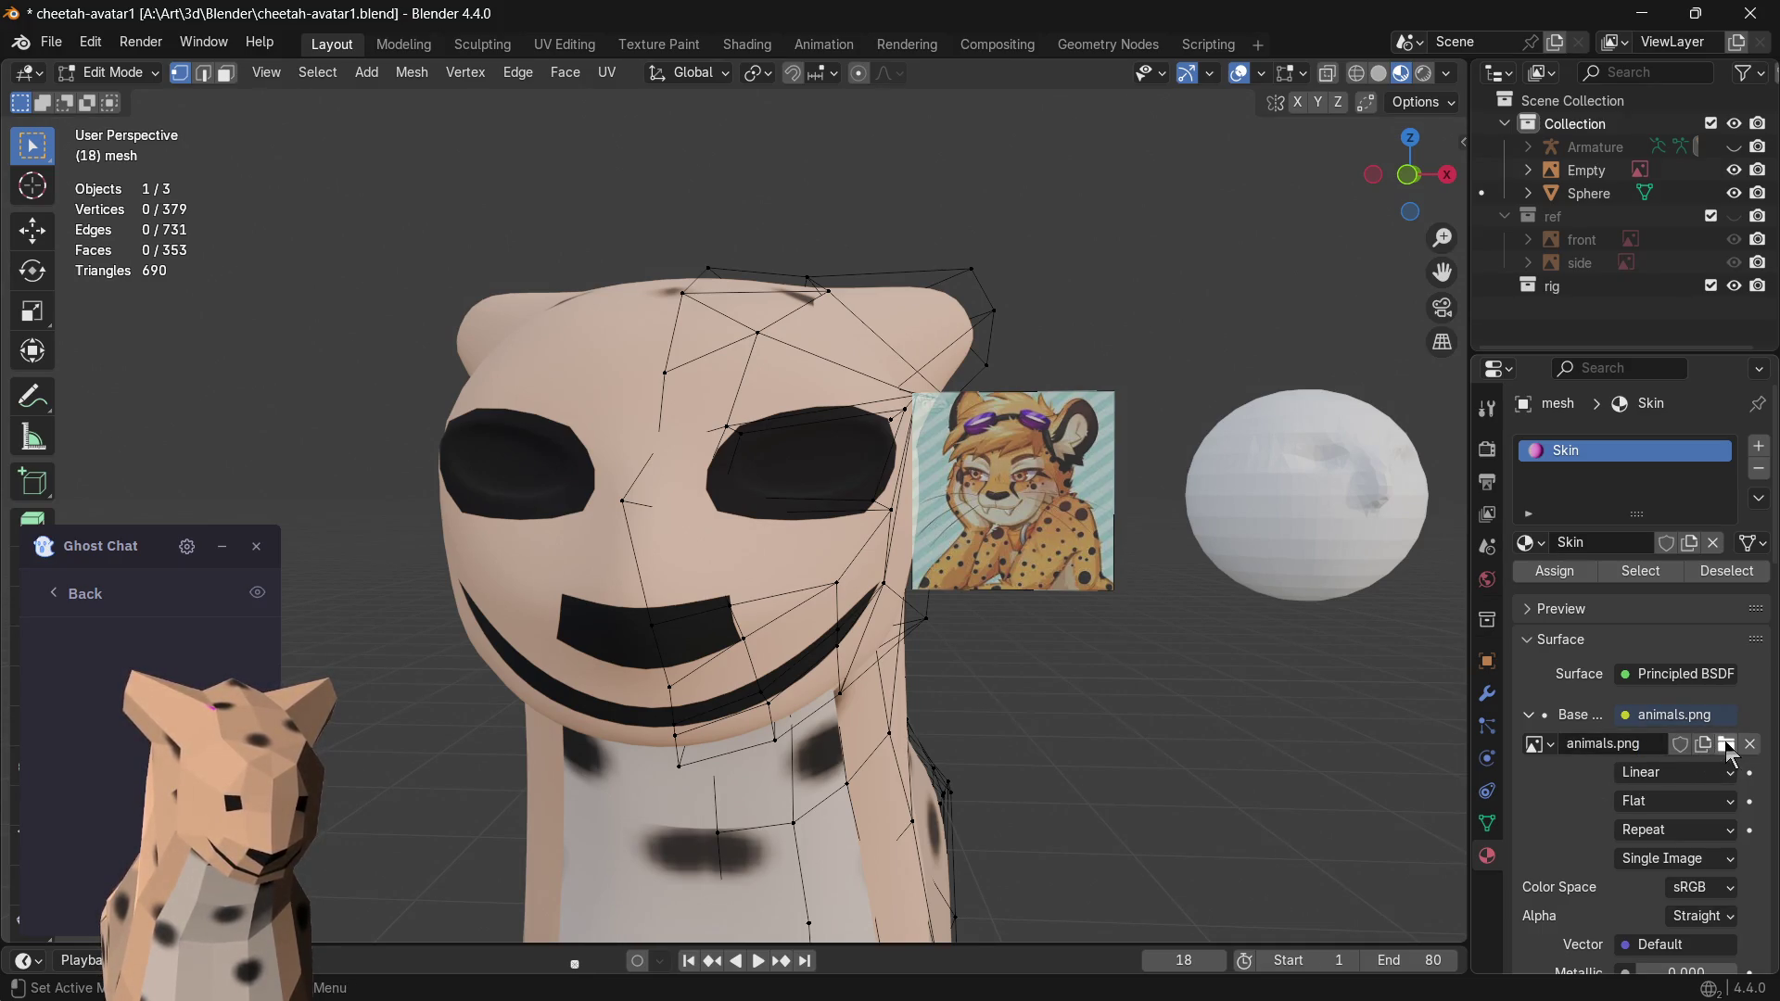
click(1724, 744)
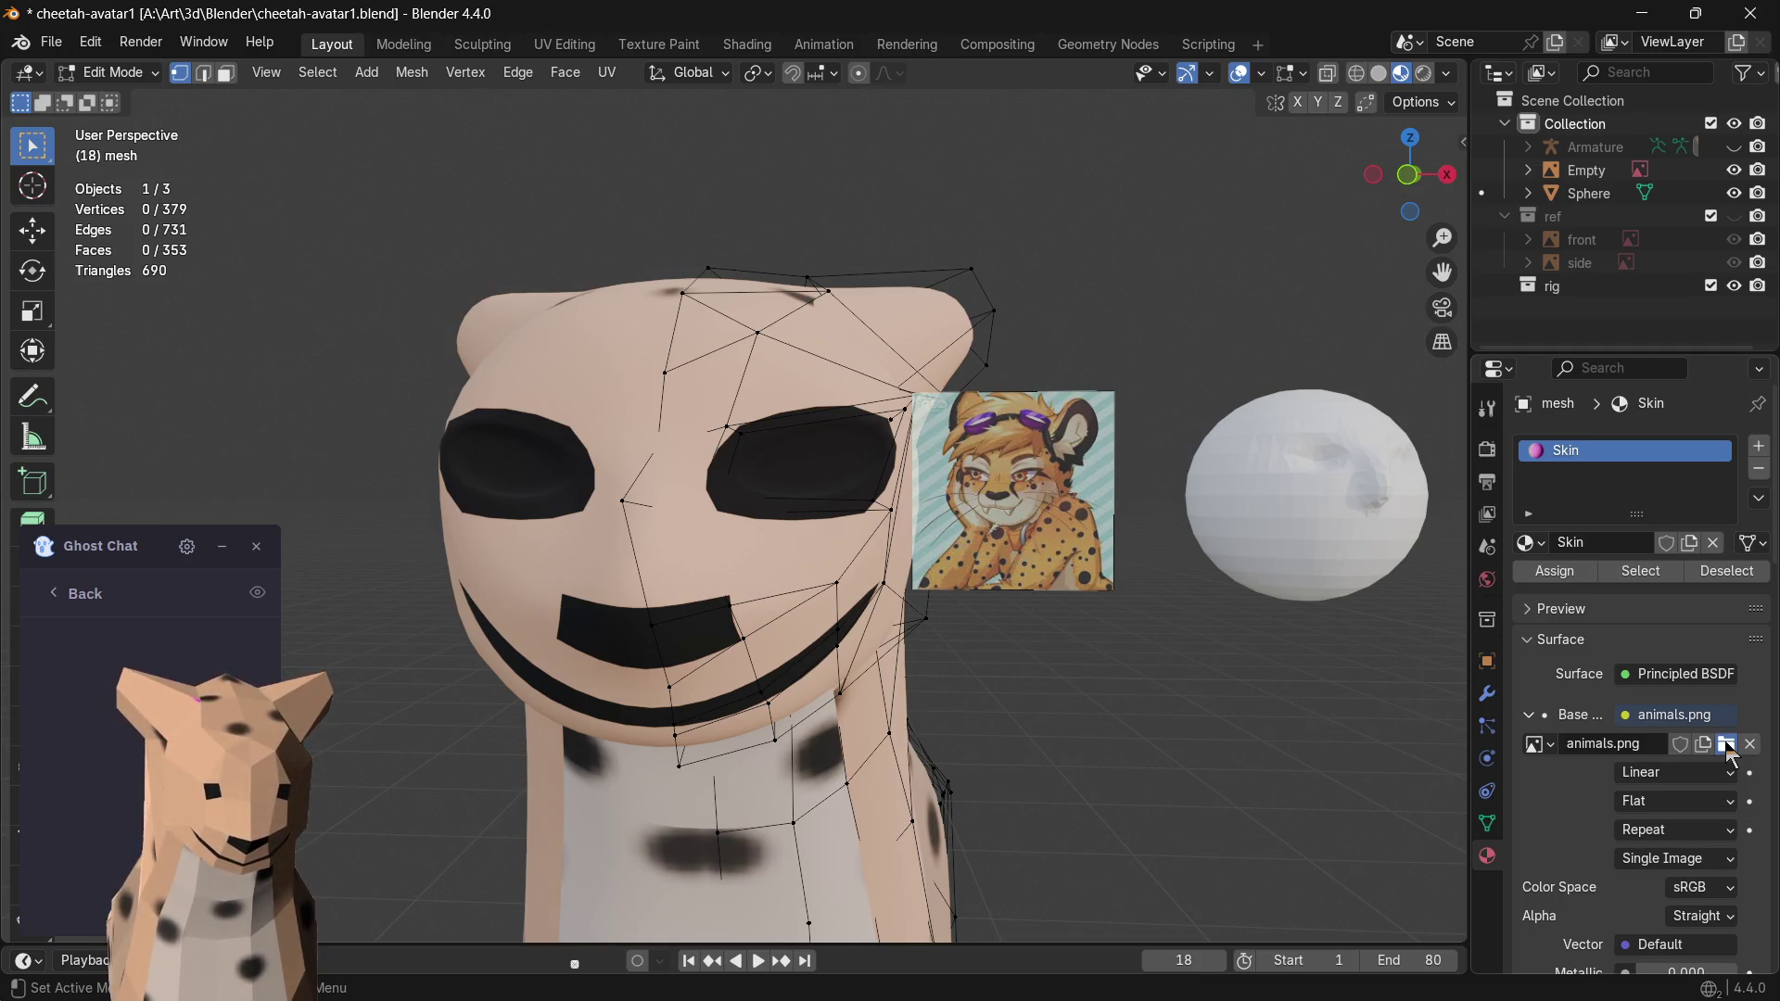
scroll(1179, 596, down, 3)
scroll(1196, 603, up, 2)
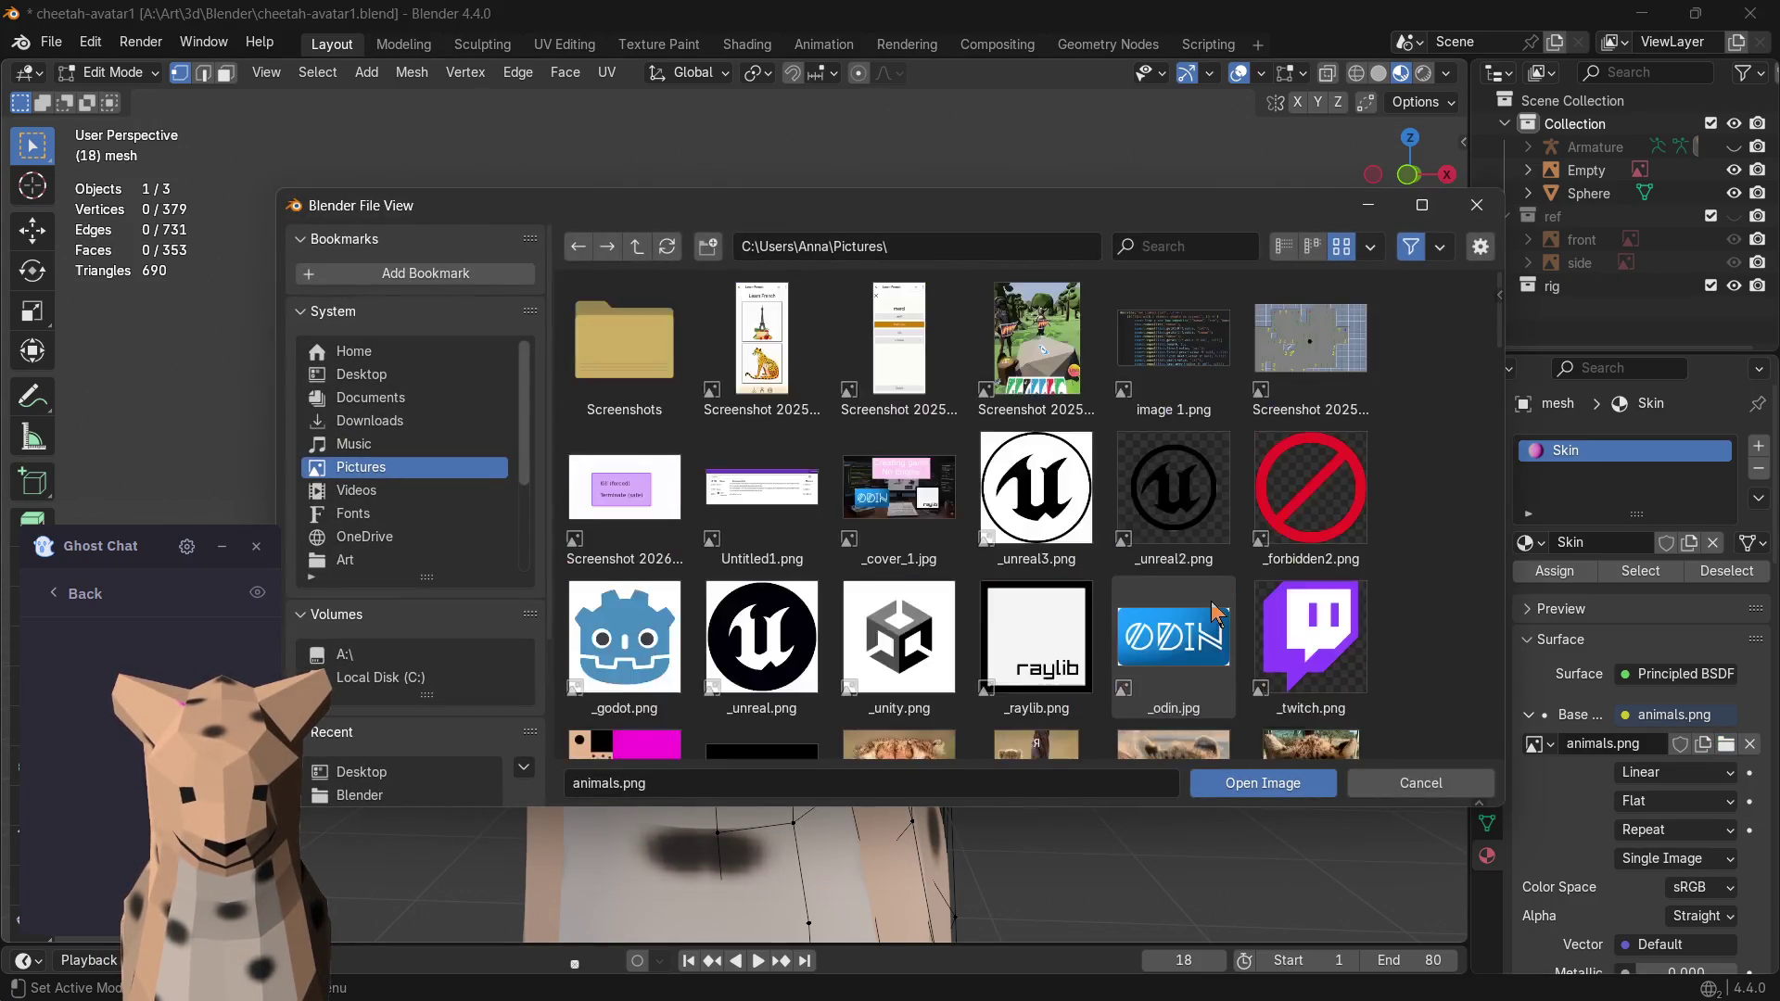
scroll(1219, 594, down, 5)
scroll(1230, 594, down, 5)
scroll(1245, 595, down, 5)
scroll(1256, 595, down, 3)
scroll(1256, 596, down, 2)
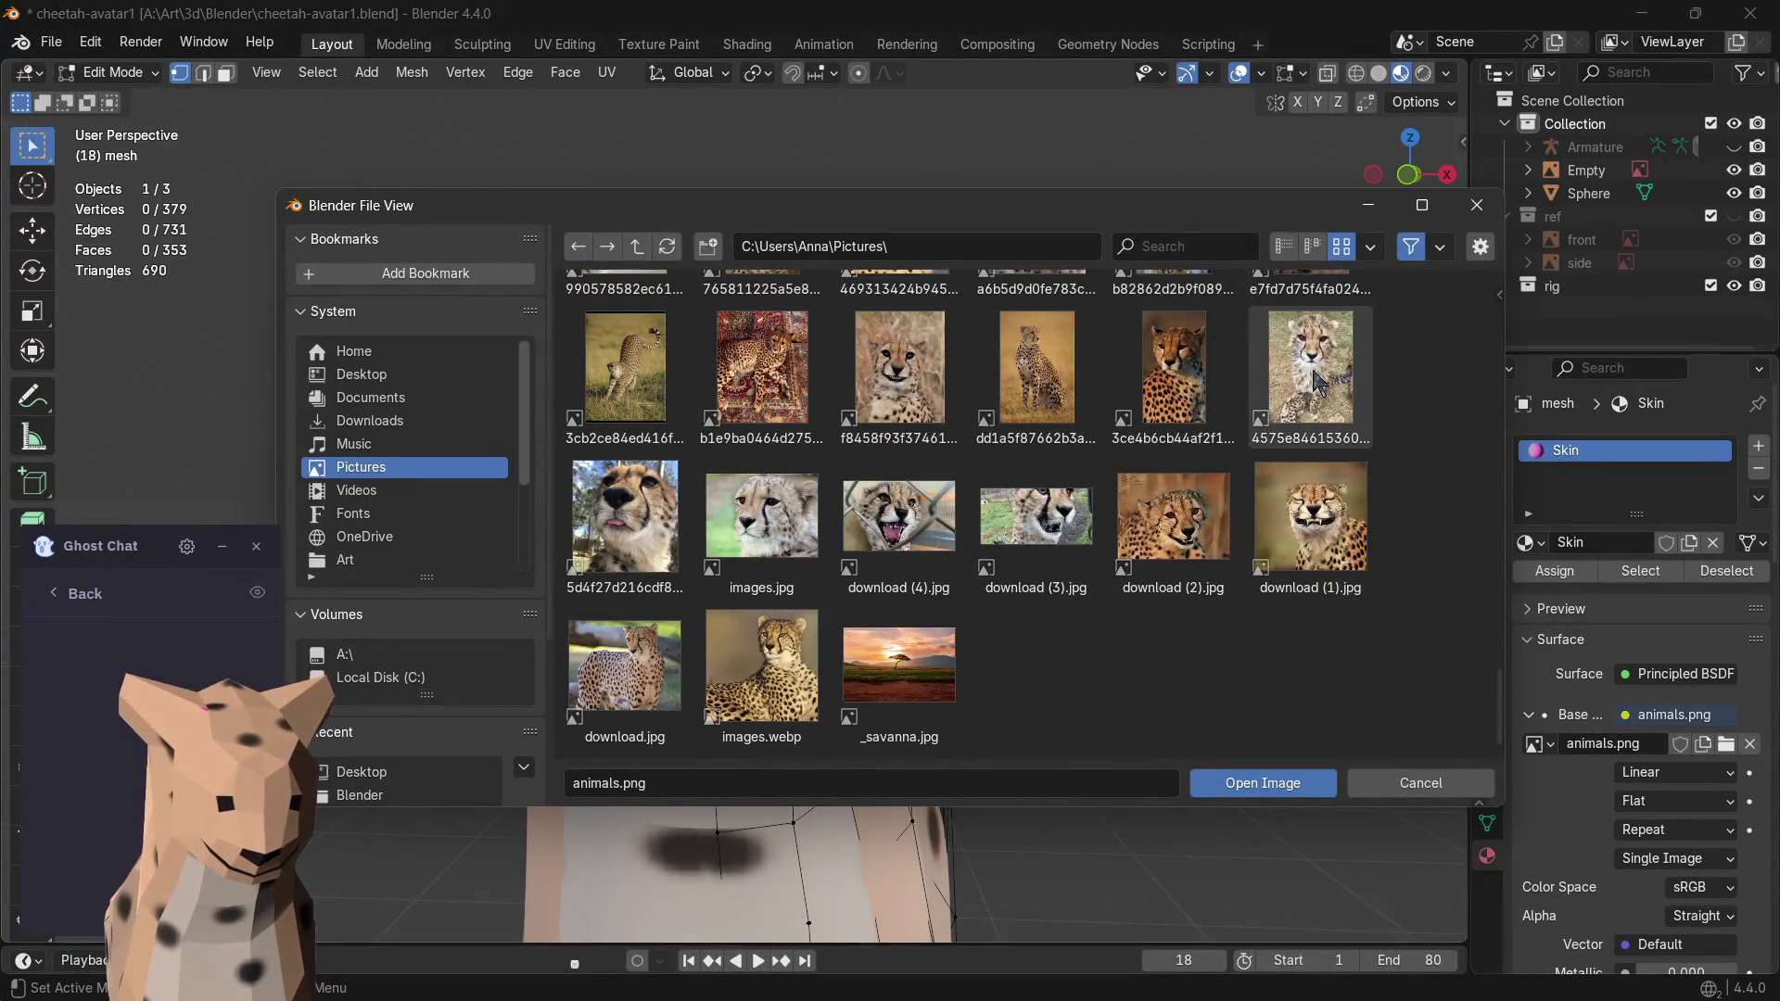
scroll(1286, 550, up, 5)
scroll(1289, 537, up, 5)
scroll(1251, 541, up, 5)
scroll(1223, 540, up, 5)
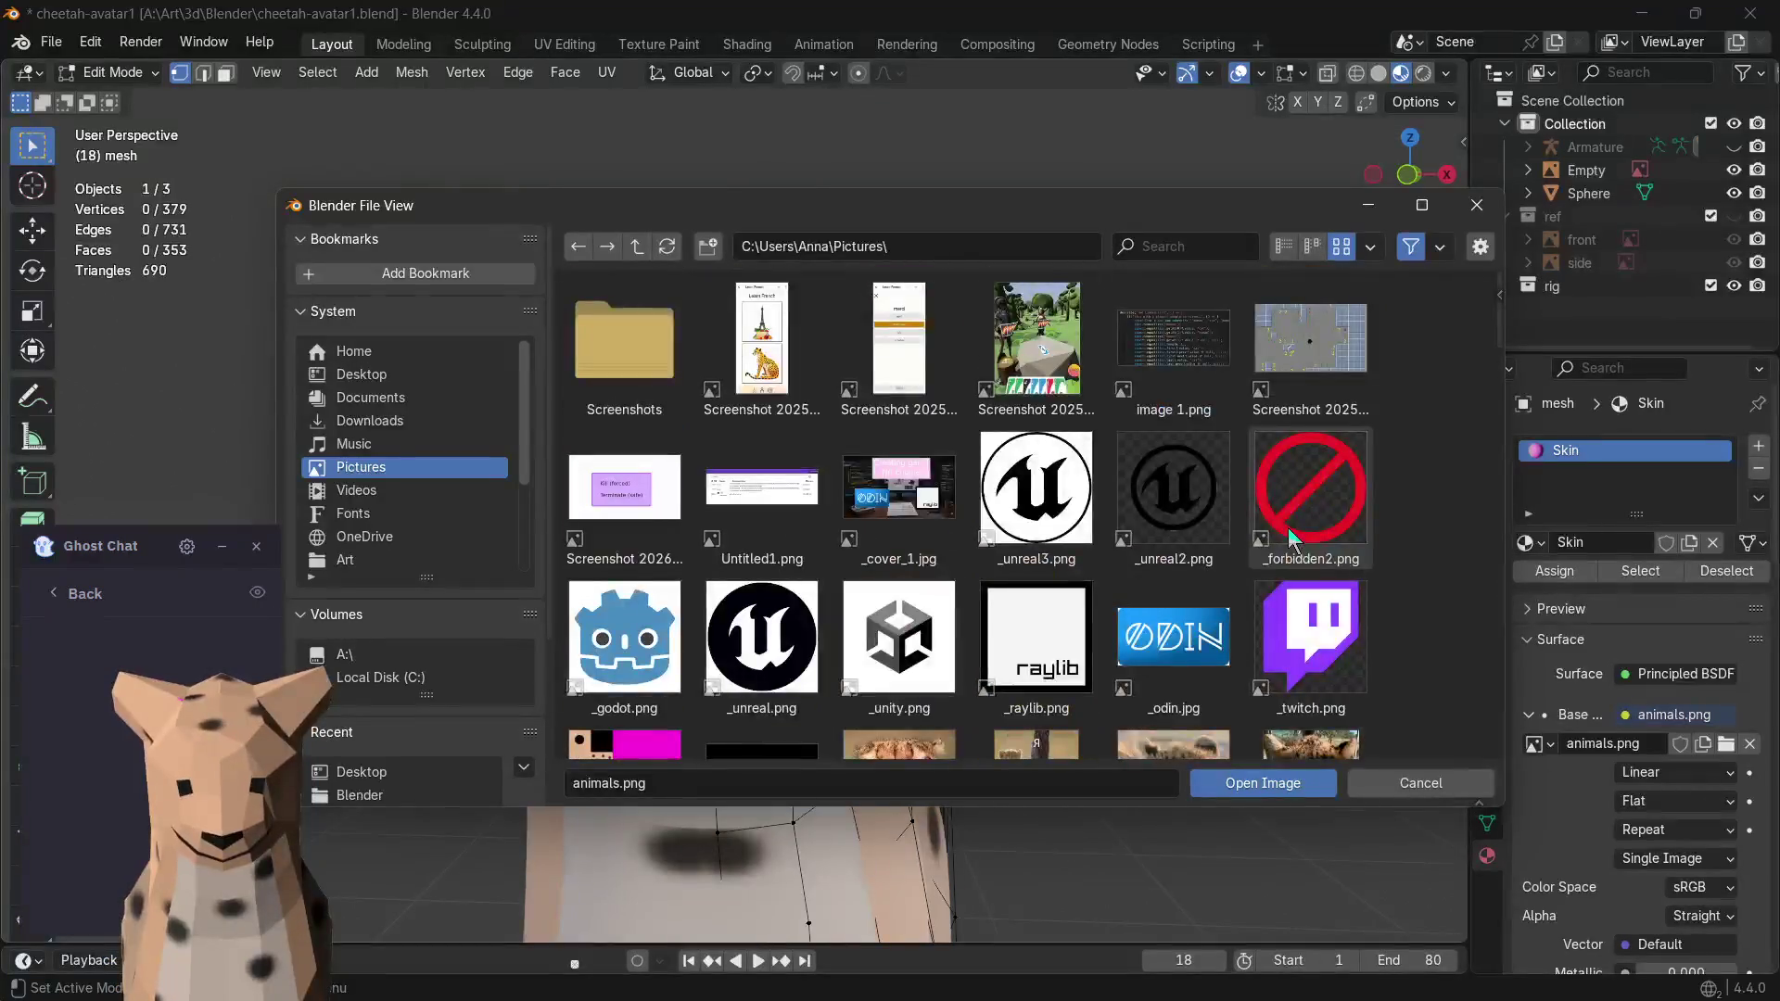
scroll(1188, 539, down, 3)
double_click(614, 632)
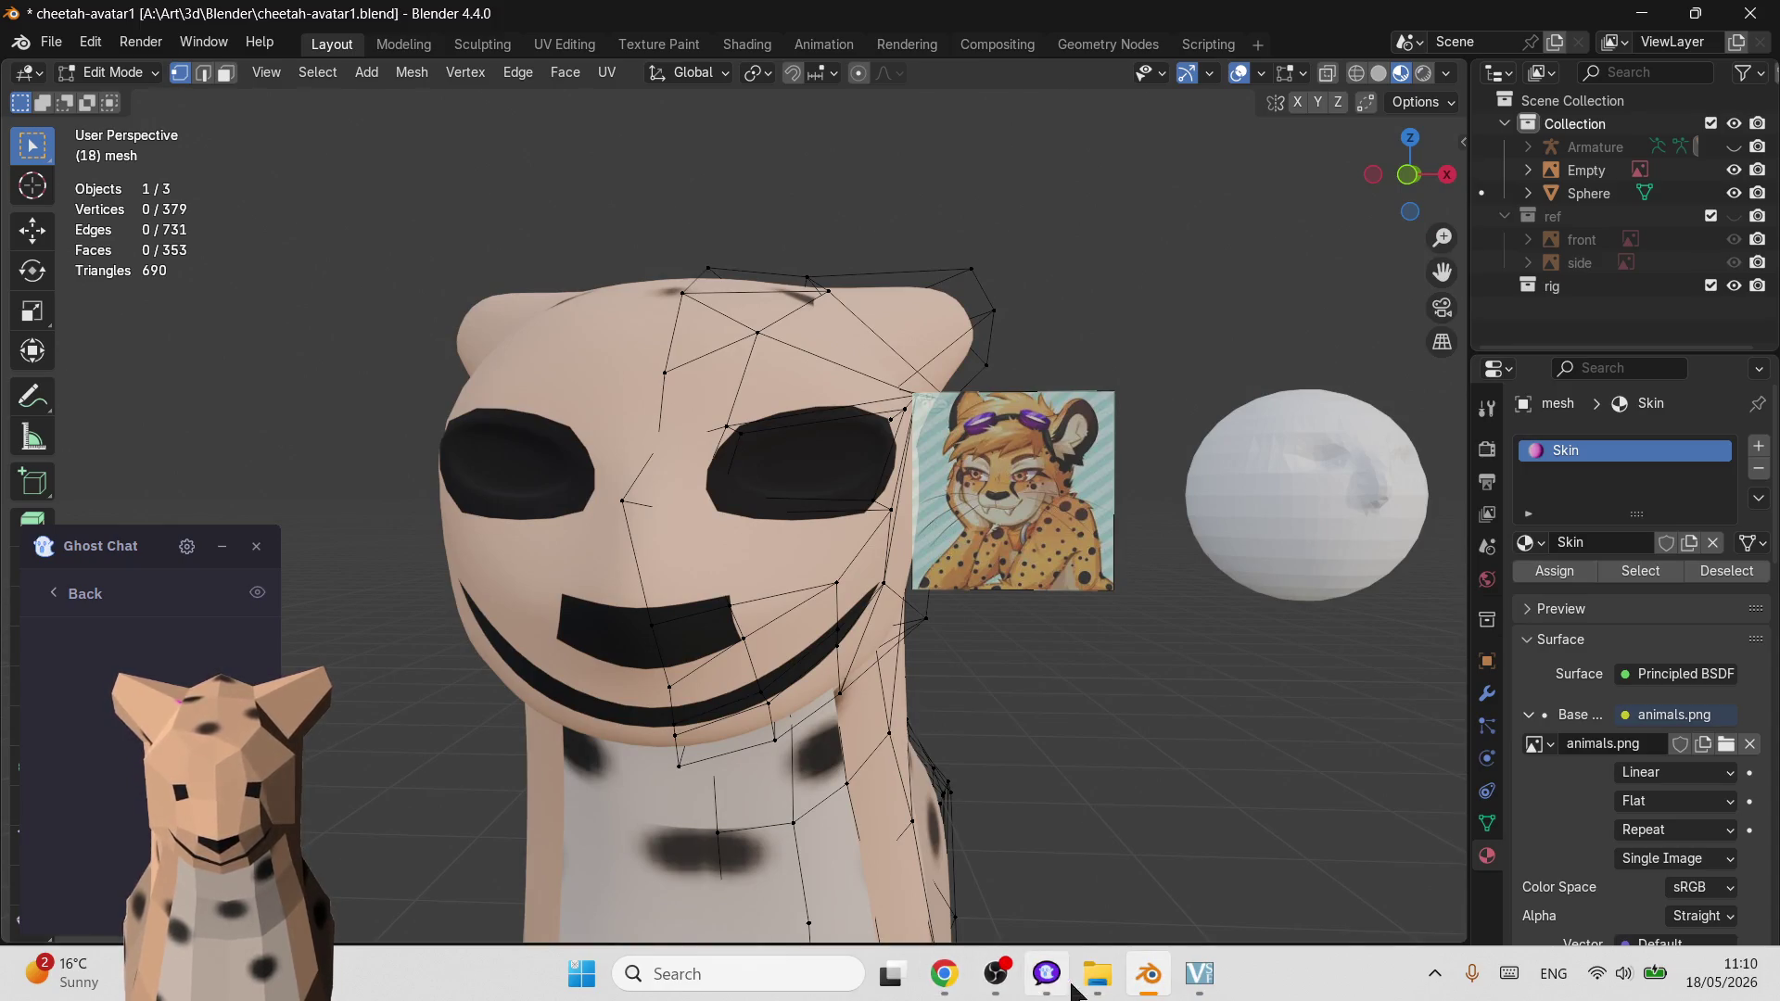
- Glance at the VSeeFace folder, minimise it and switch Blender to Object Mode
click(1096, 980)
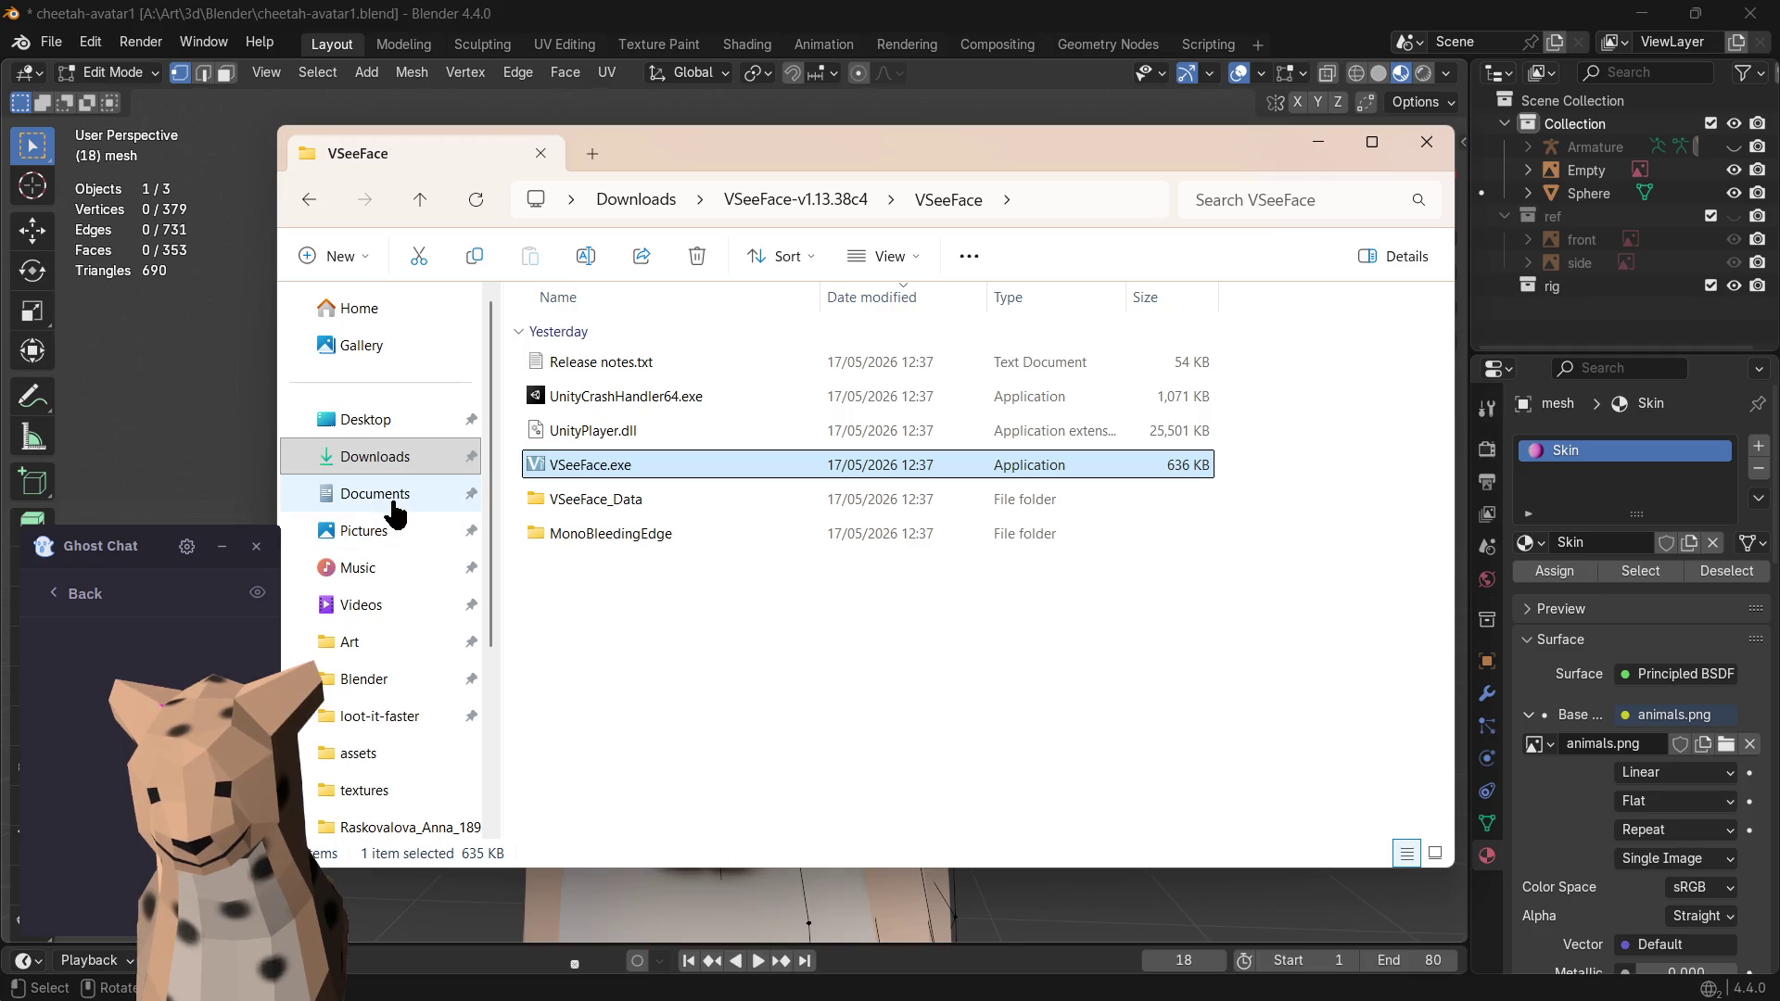
drag(1150, 143, 1155, 155)
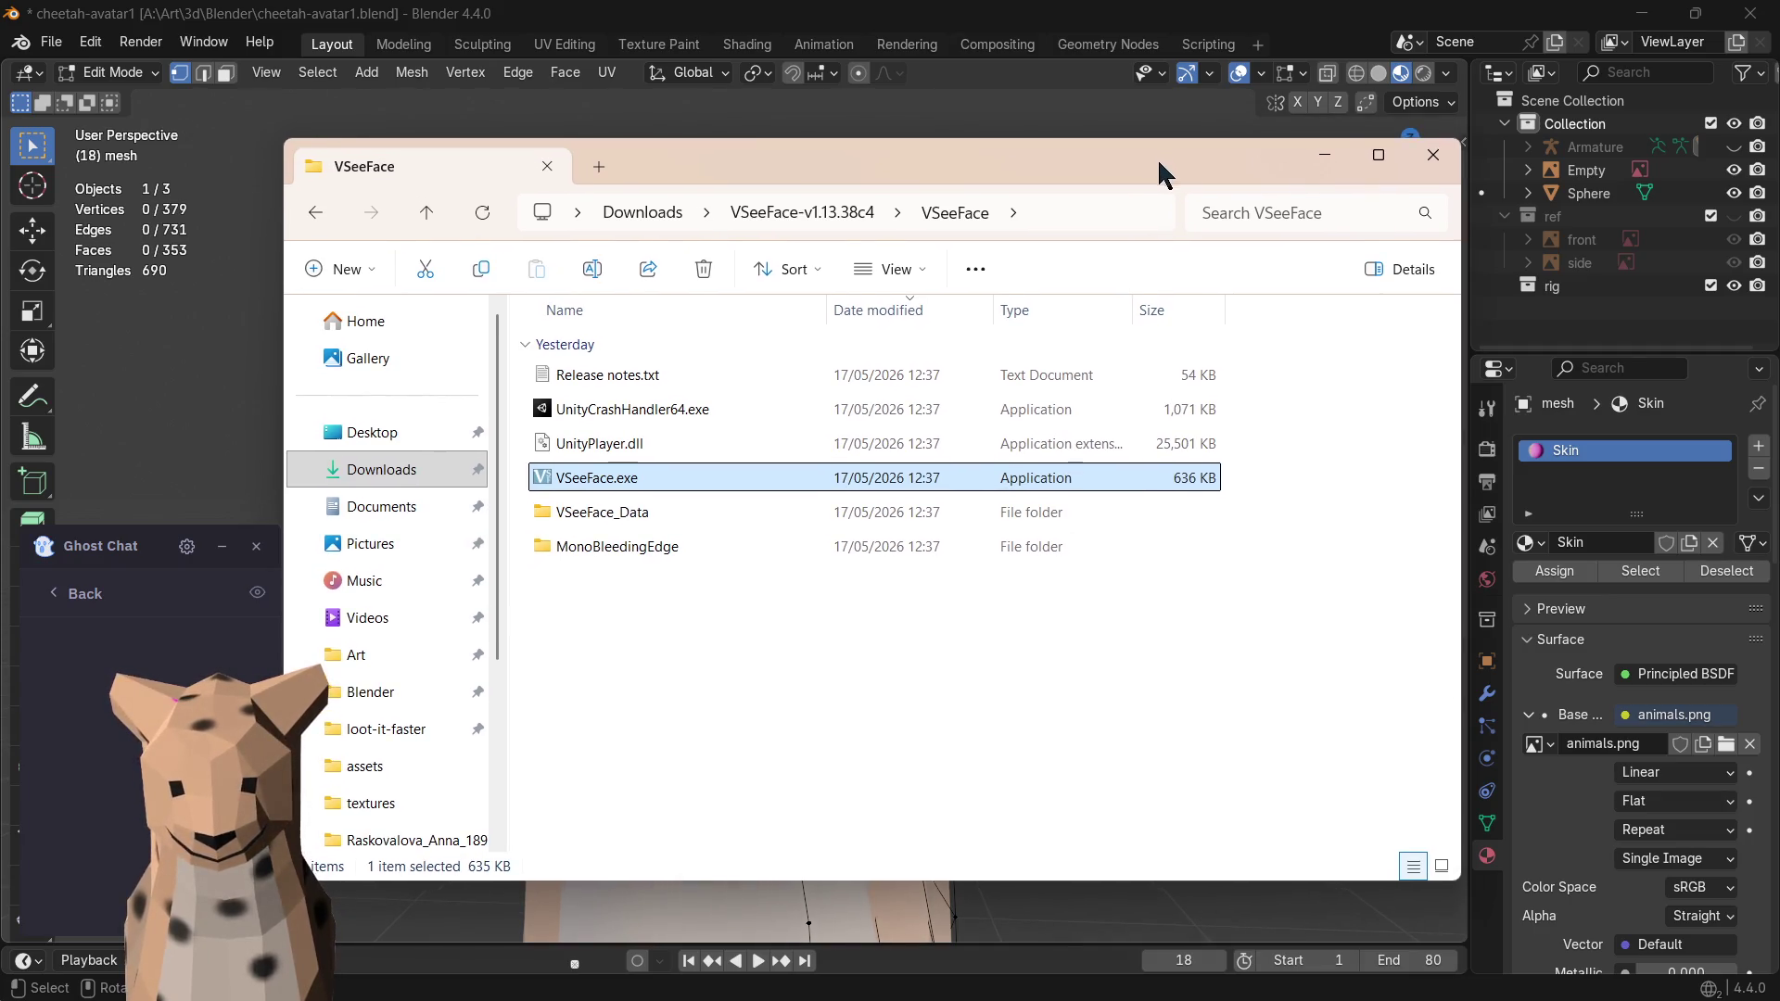
click(1317, 159)
key(Tab)
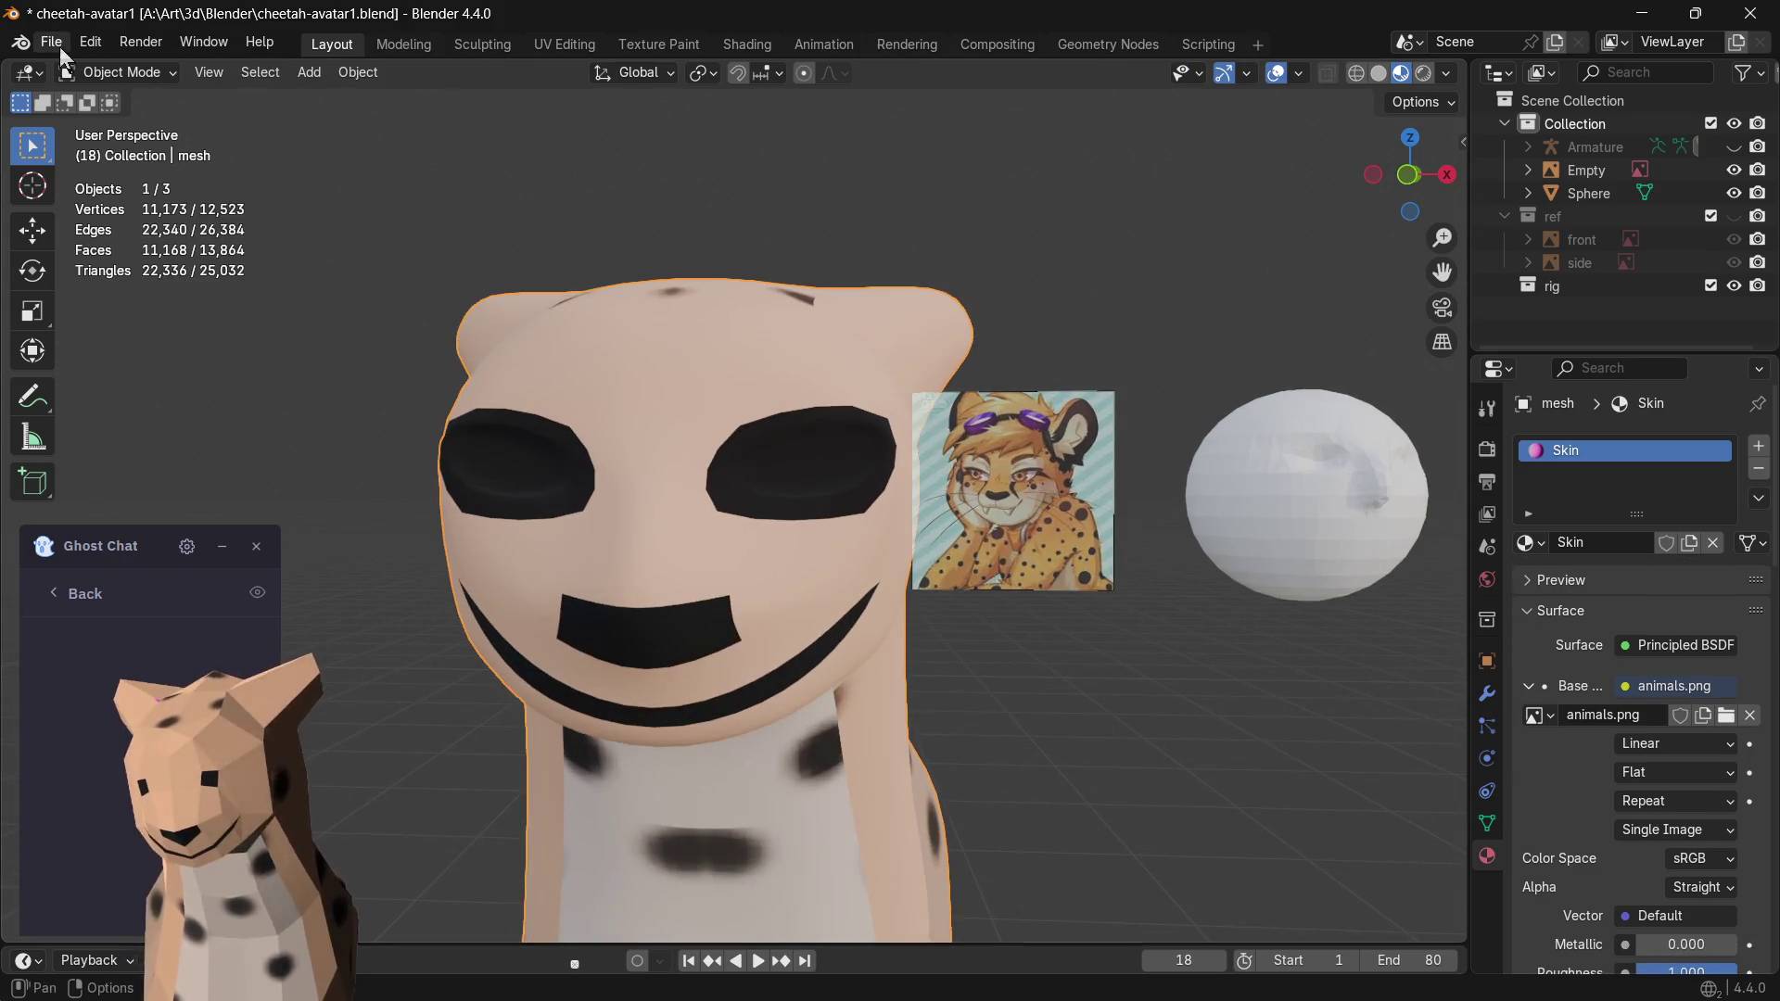
- Save cheetah-avatar1.blend and export cheetah-avatar1.fbx to A:\Art\3d\Blender
key(ctrl+s)
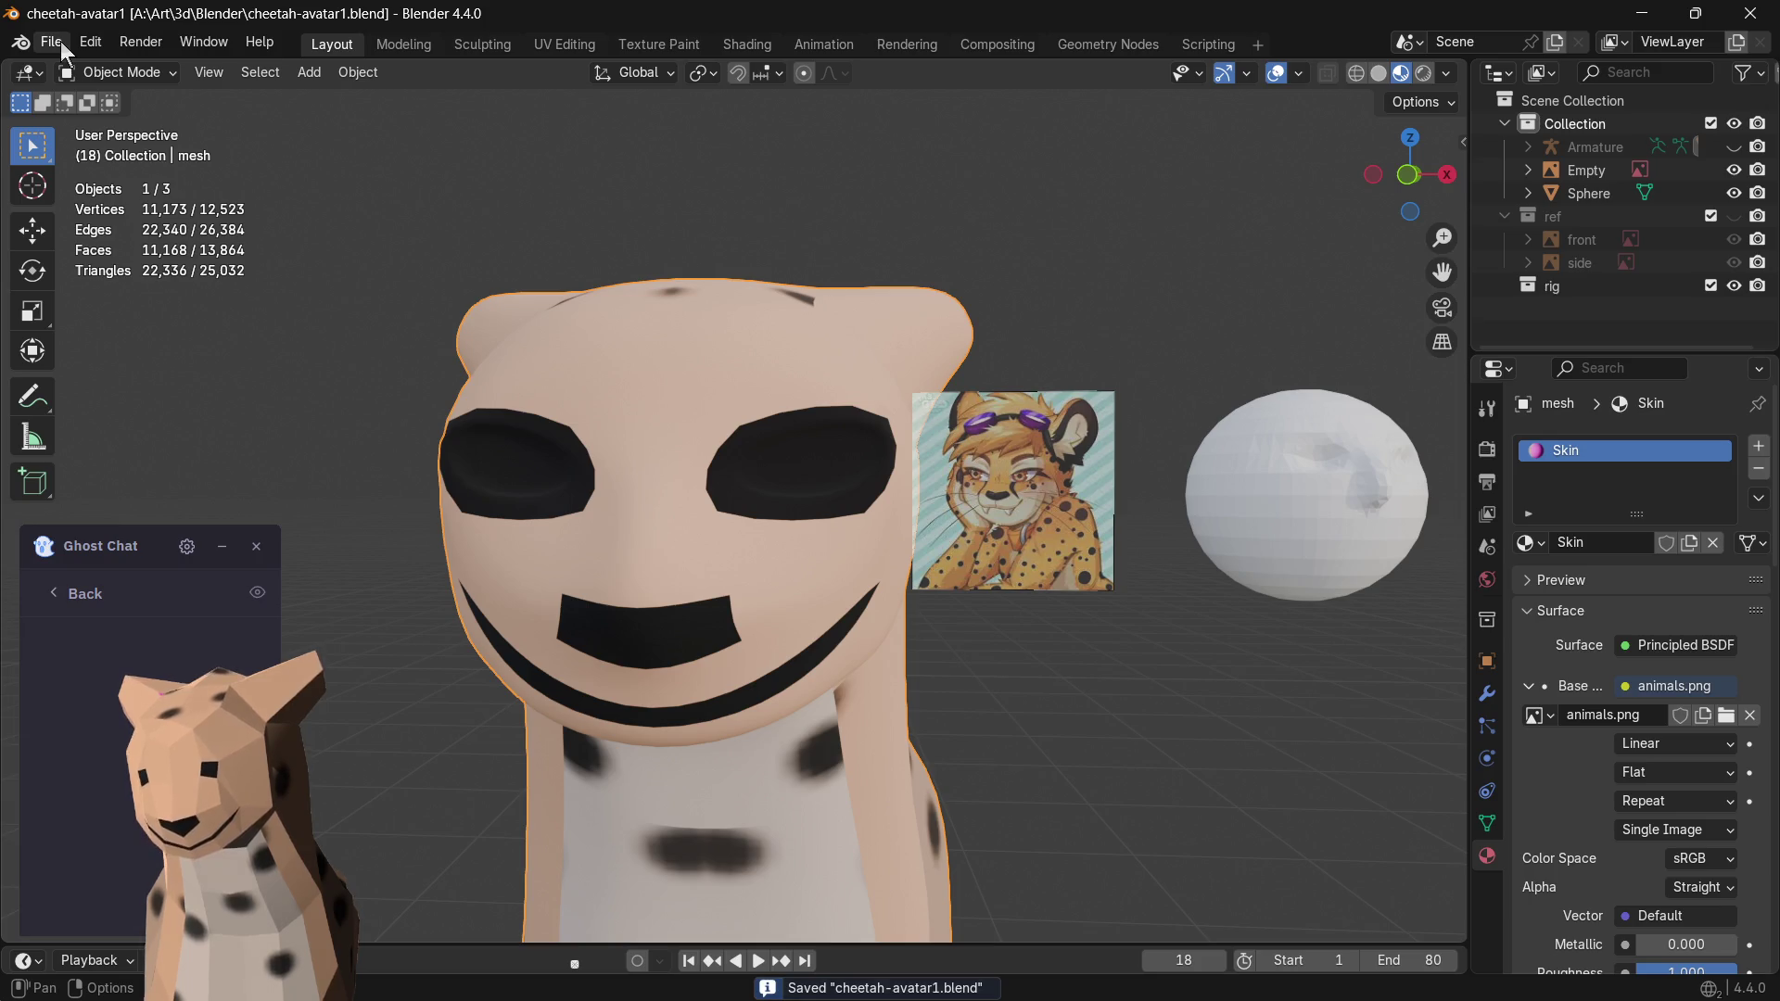
click(60, 39)
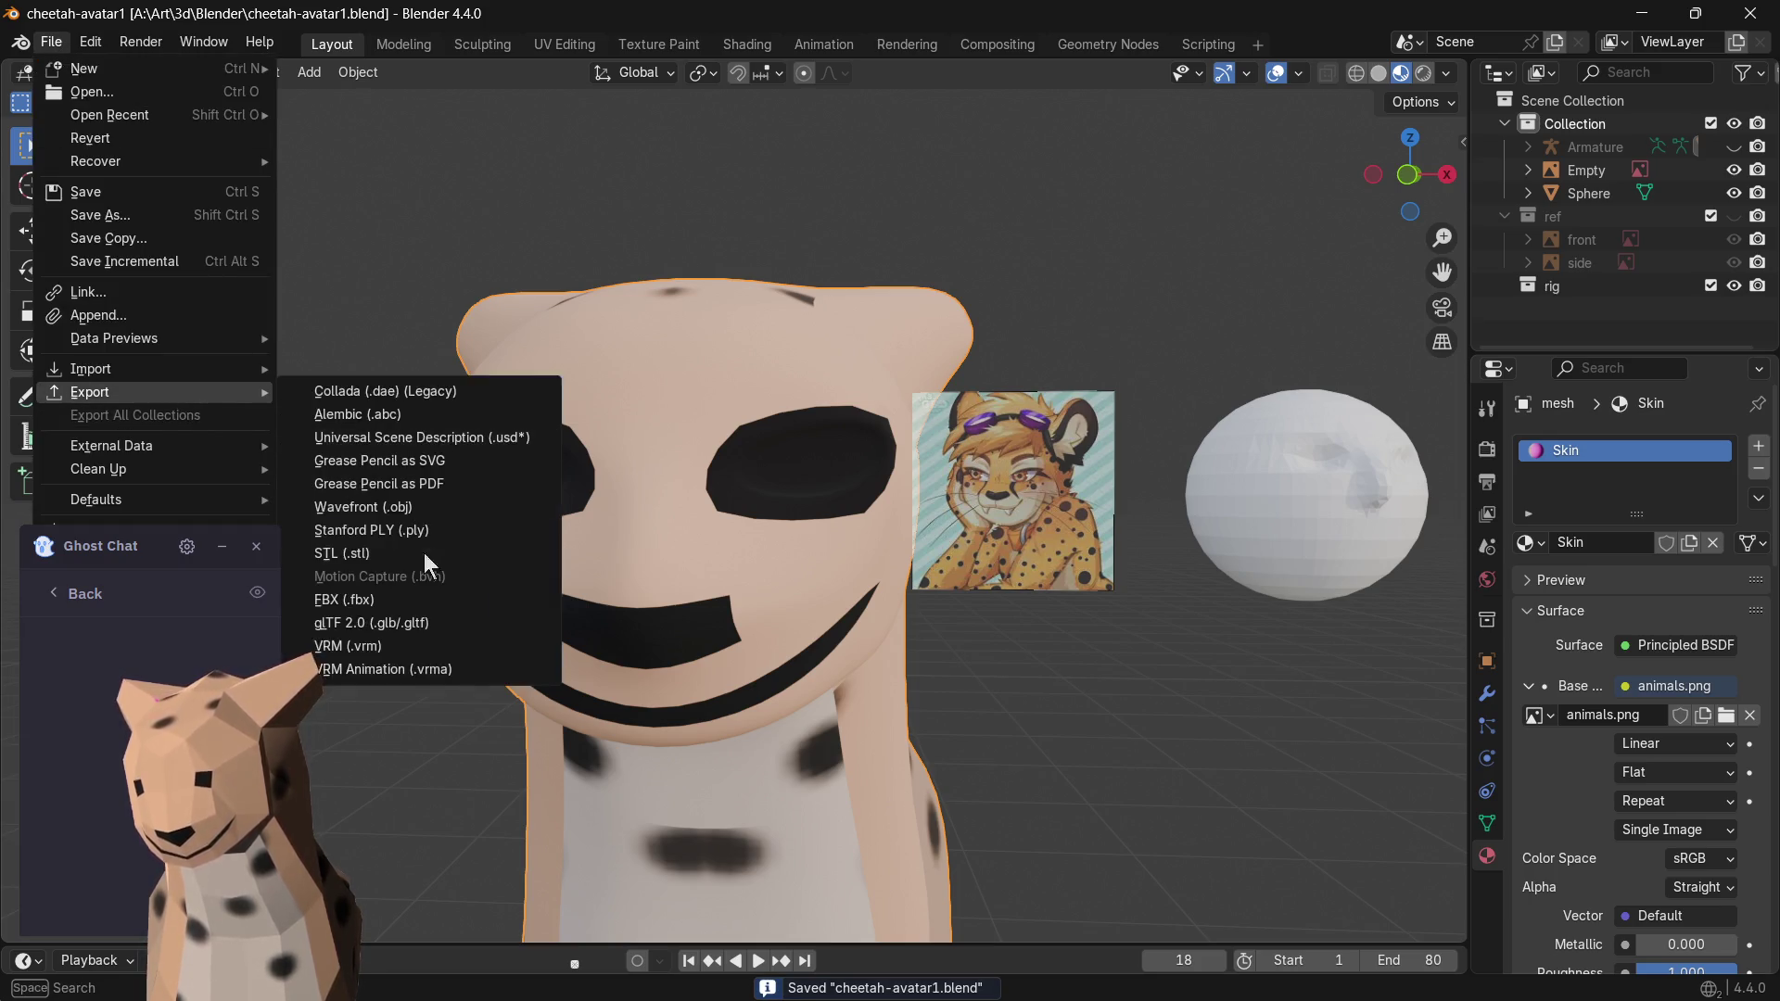
mouse_move(90, 393)
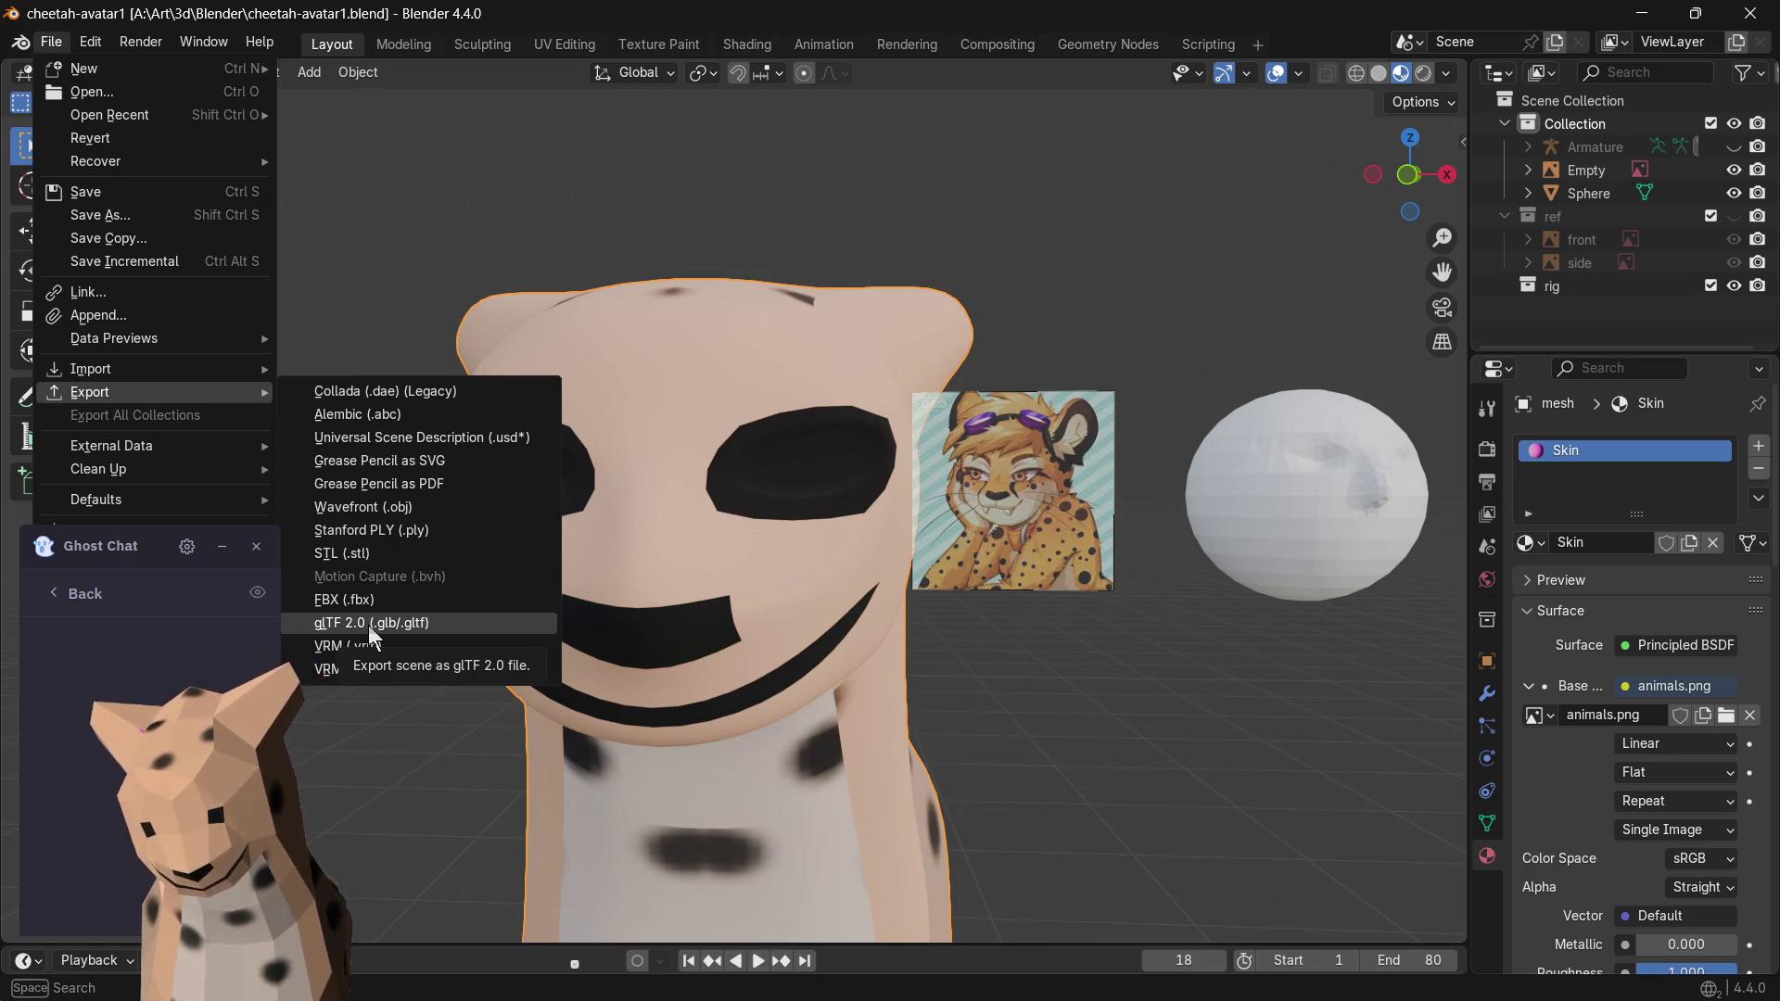
click(366, 602)
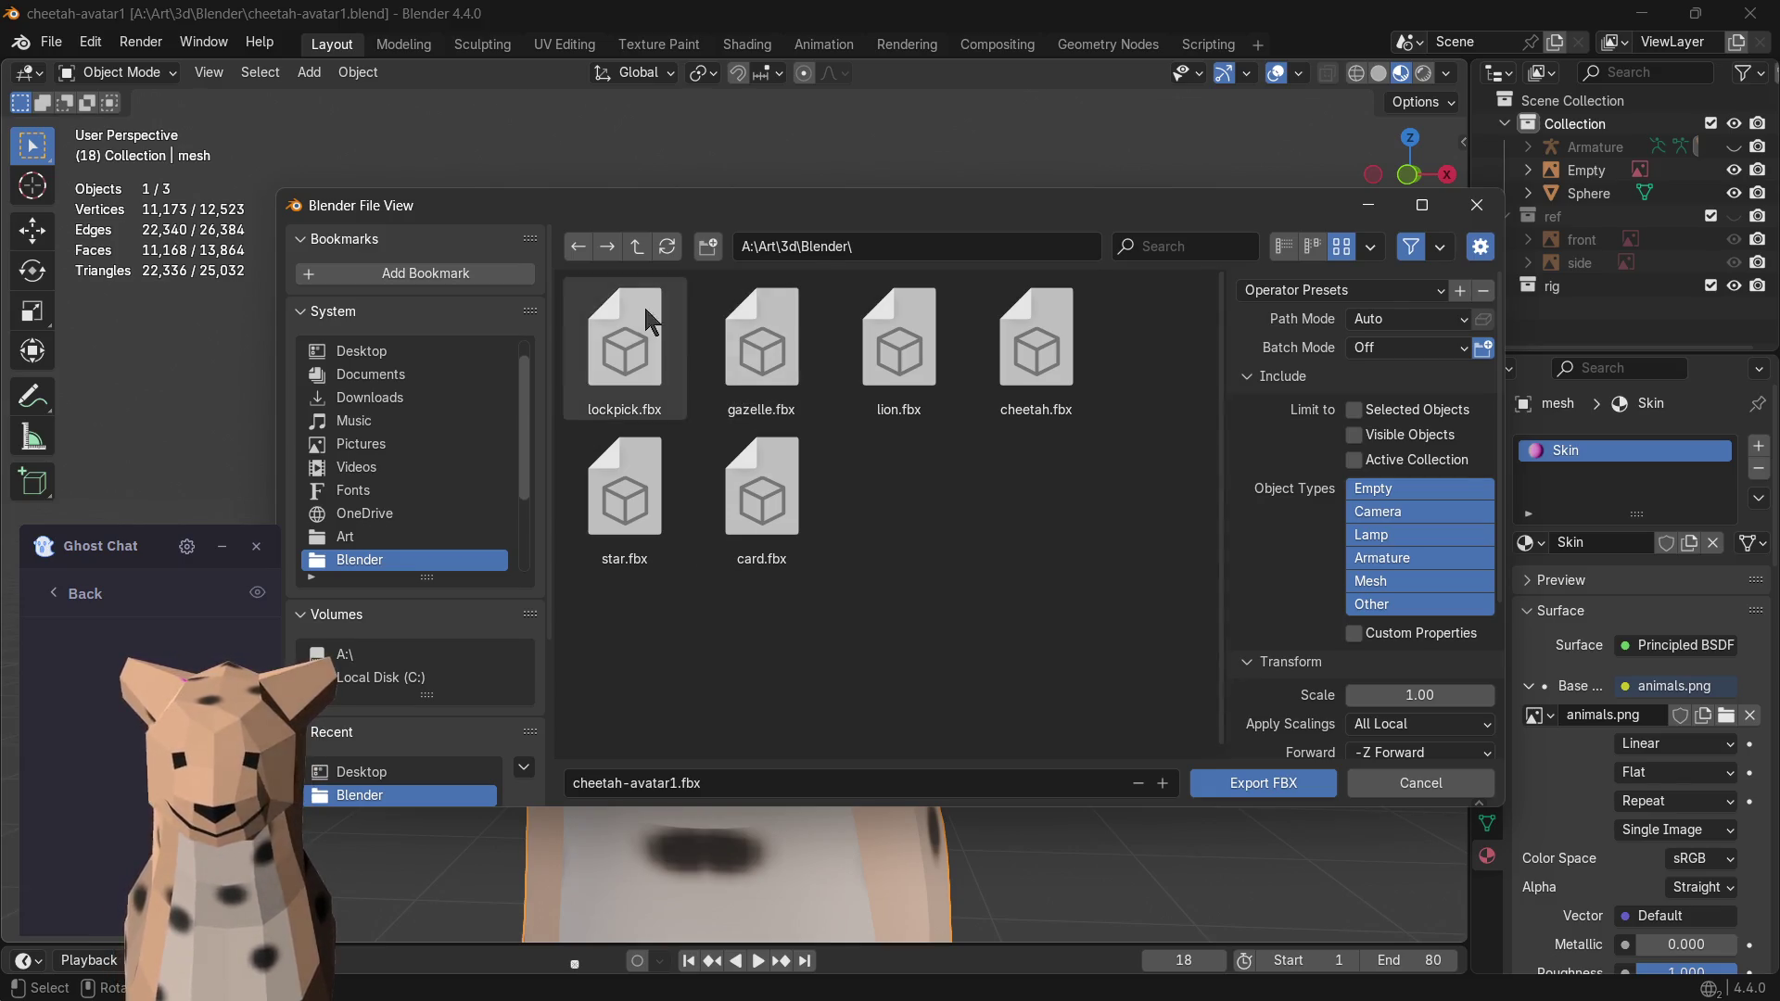
click(1245, 783)
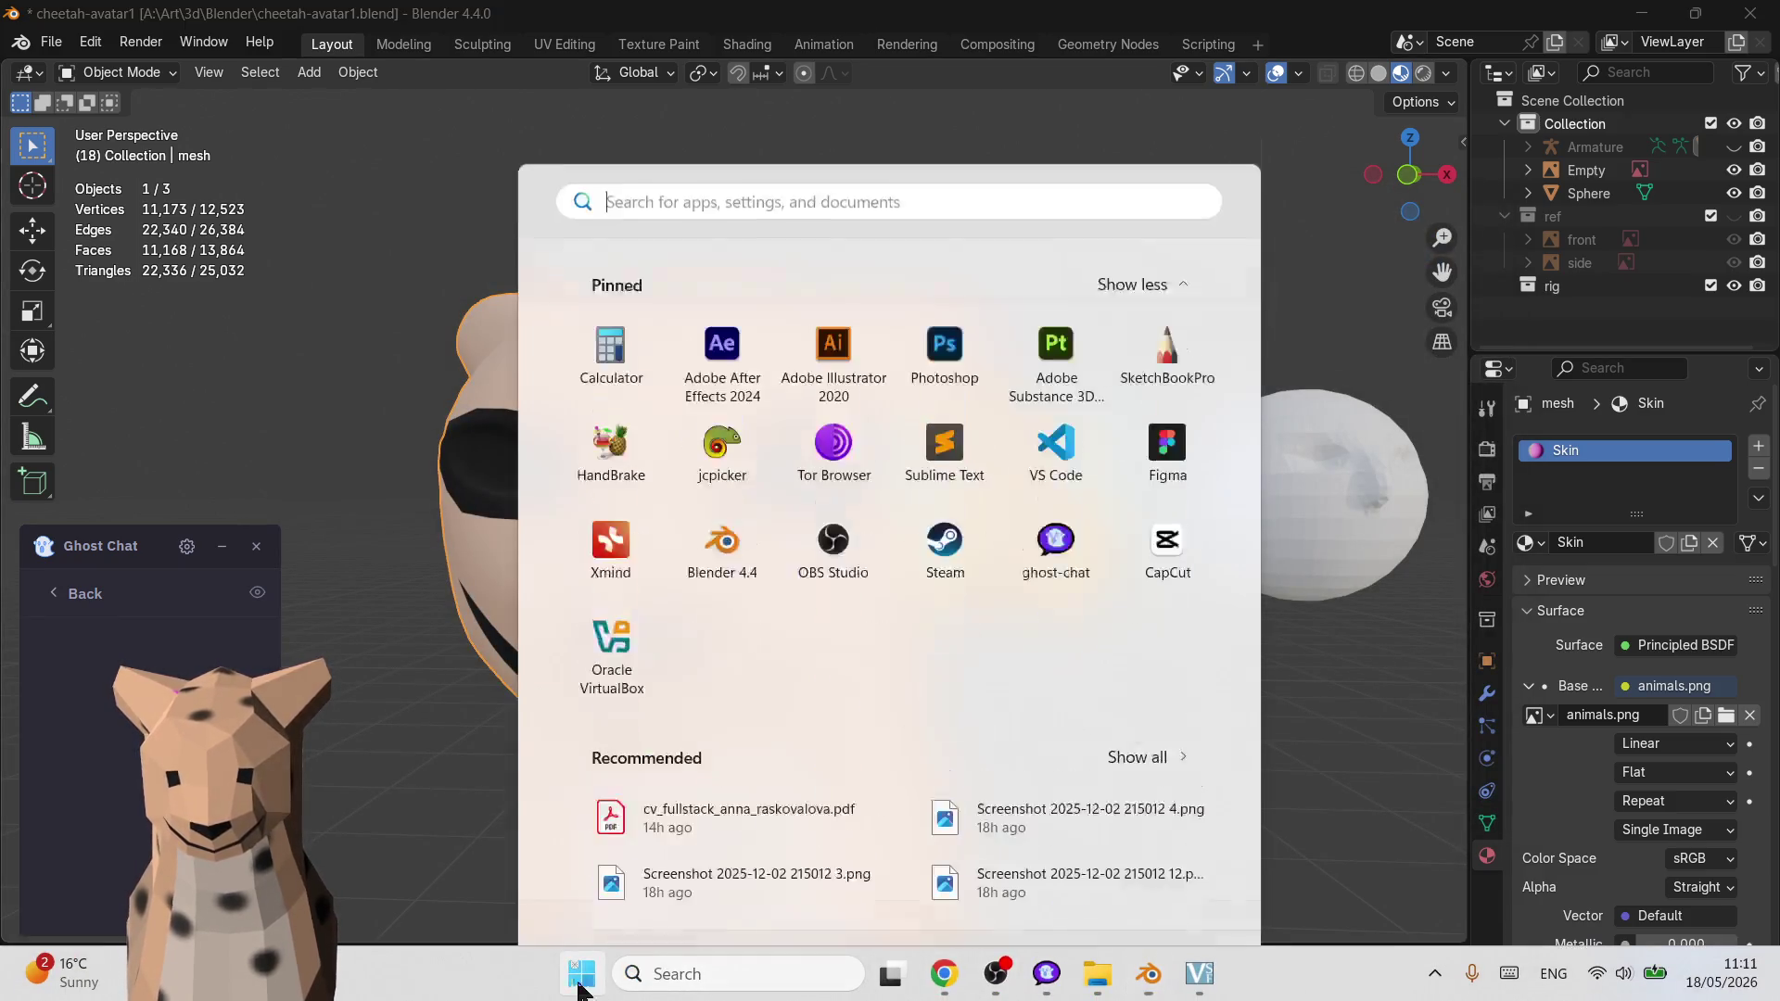
- Launch Adobe Substance 3D Painter from the Start menu's pinned apps
click(581, 973)
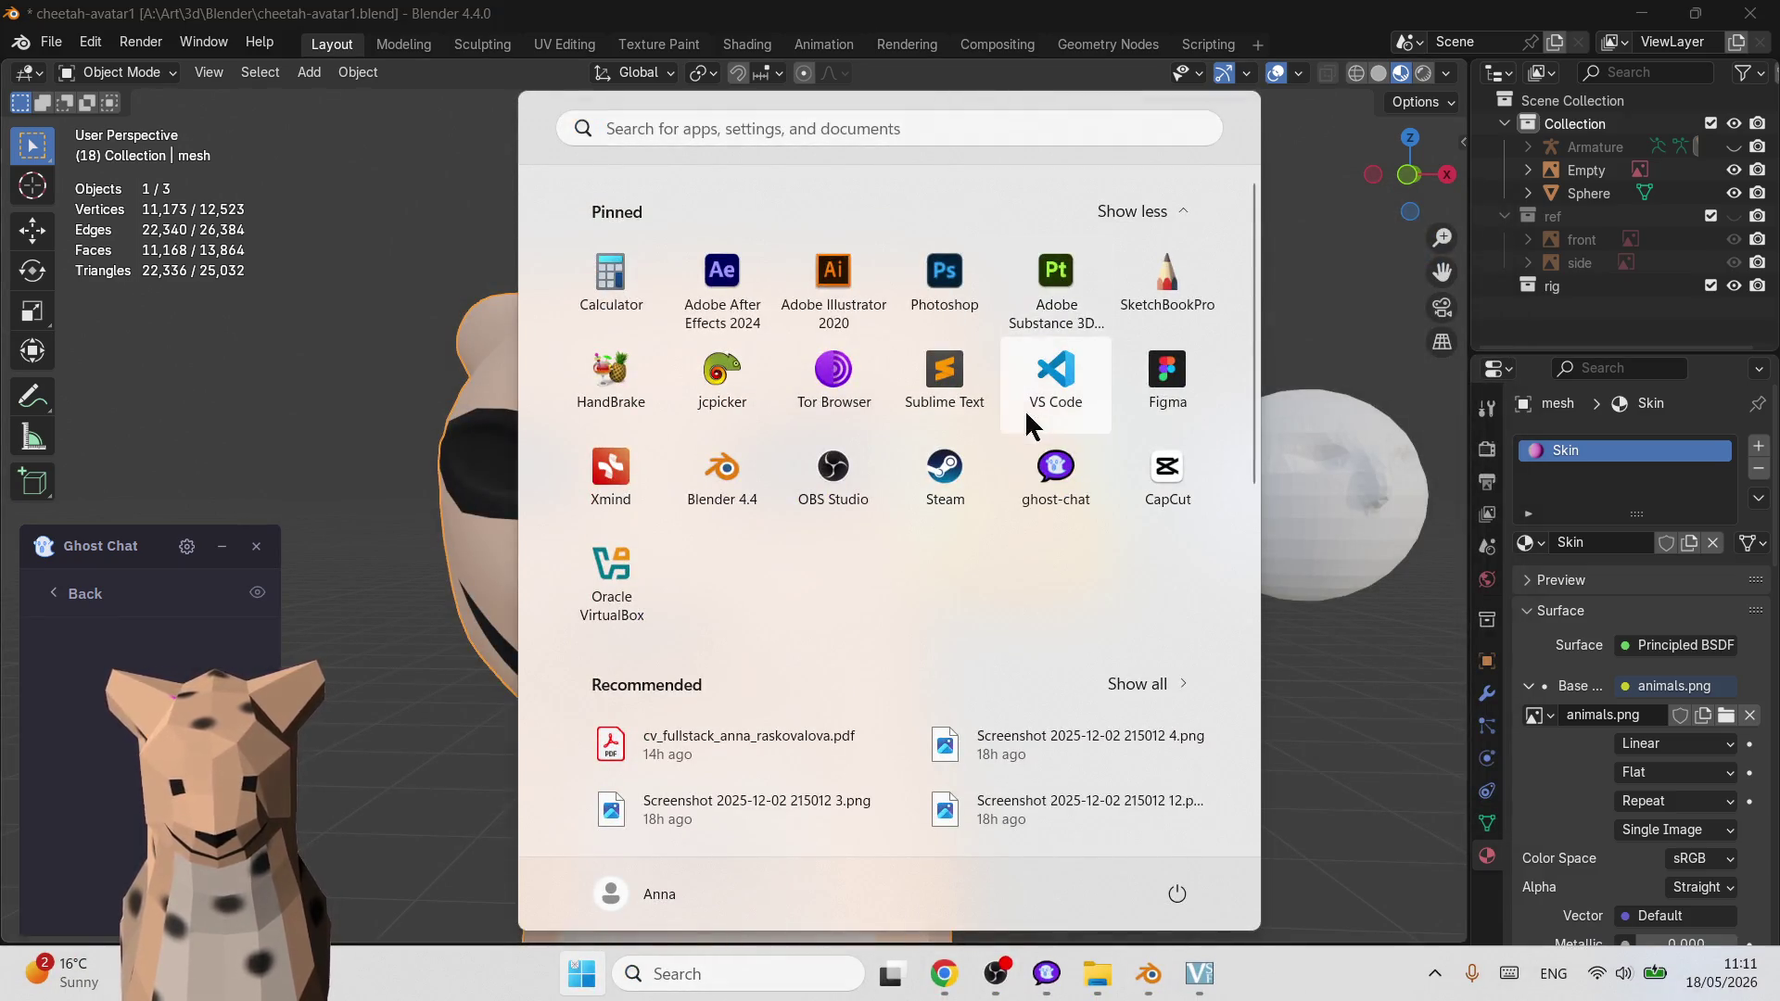
click(1055, 285)
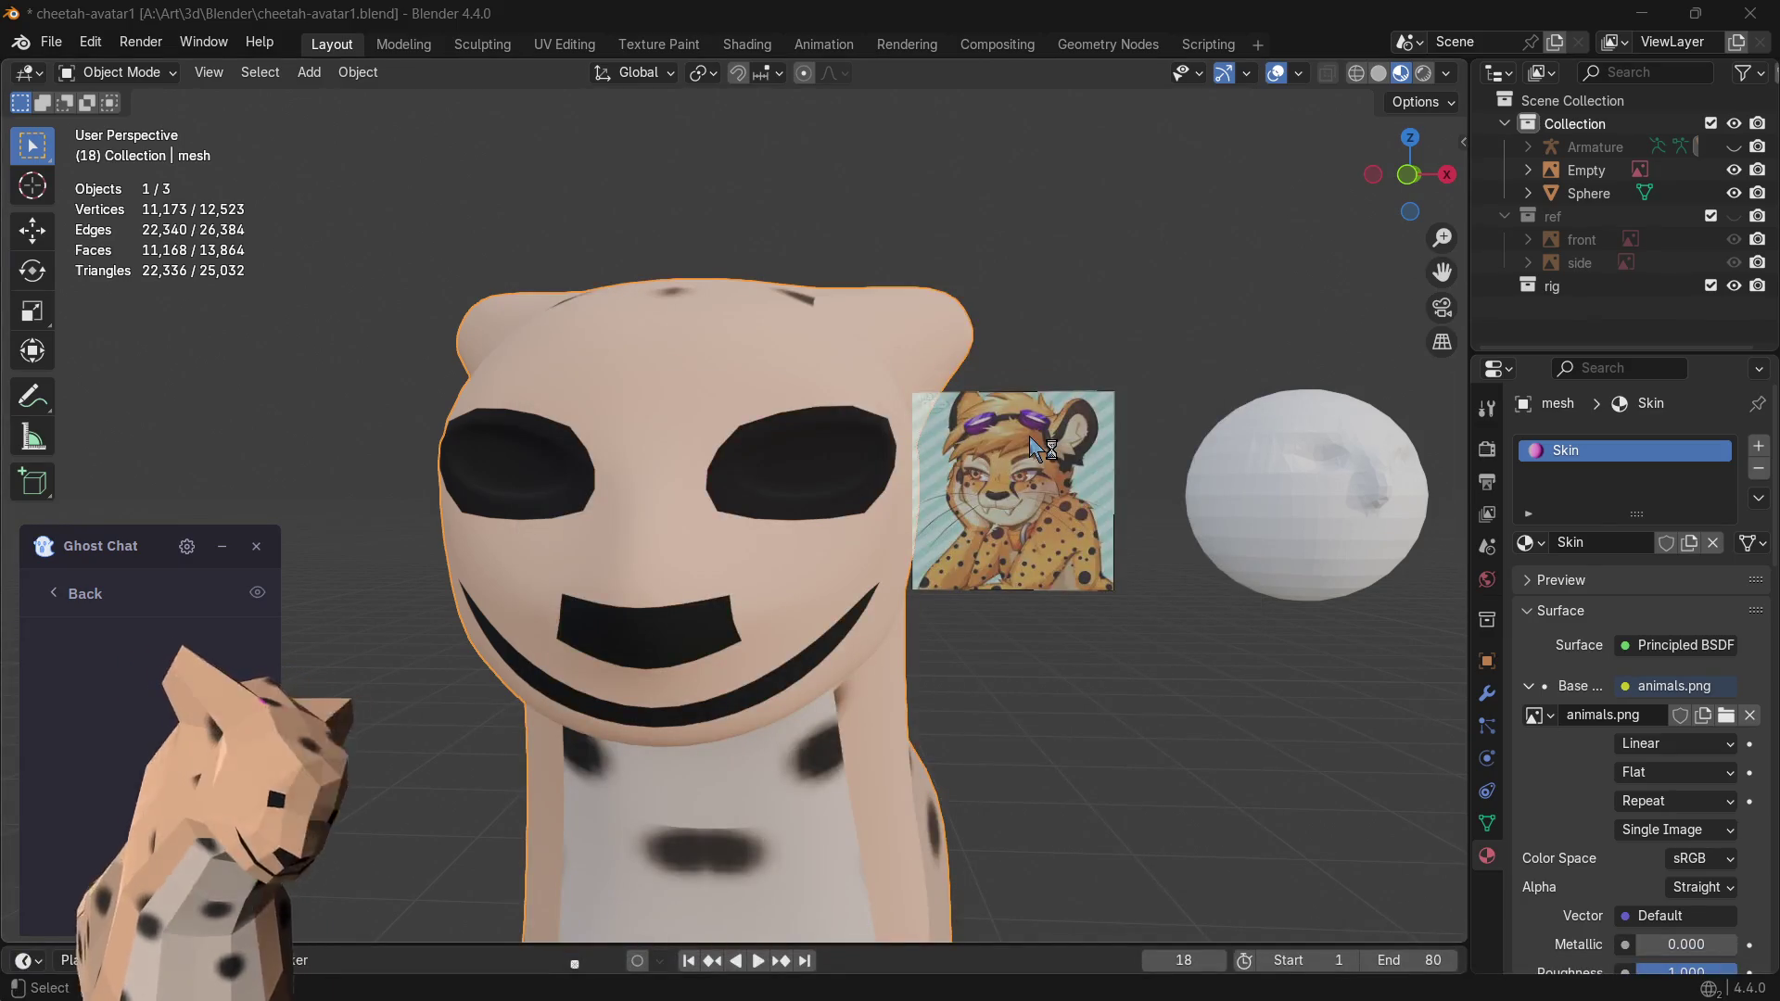
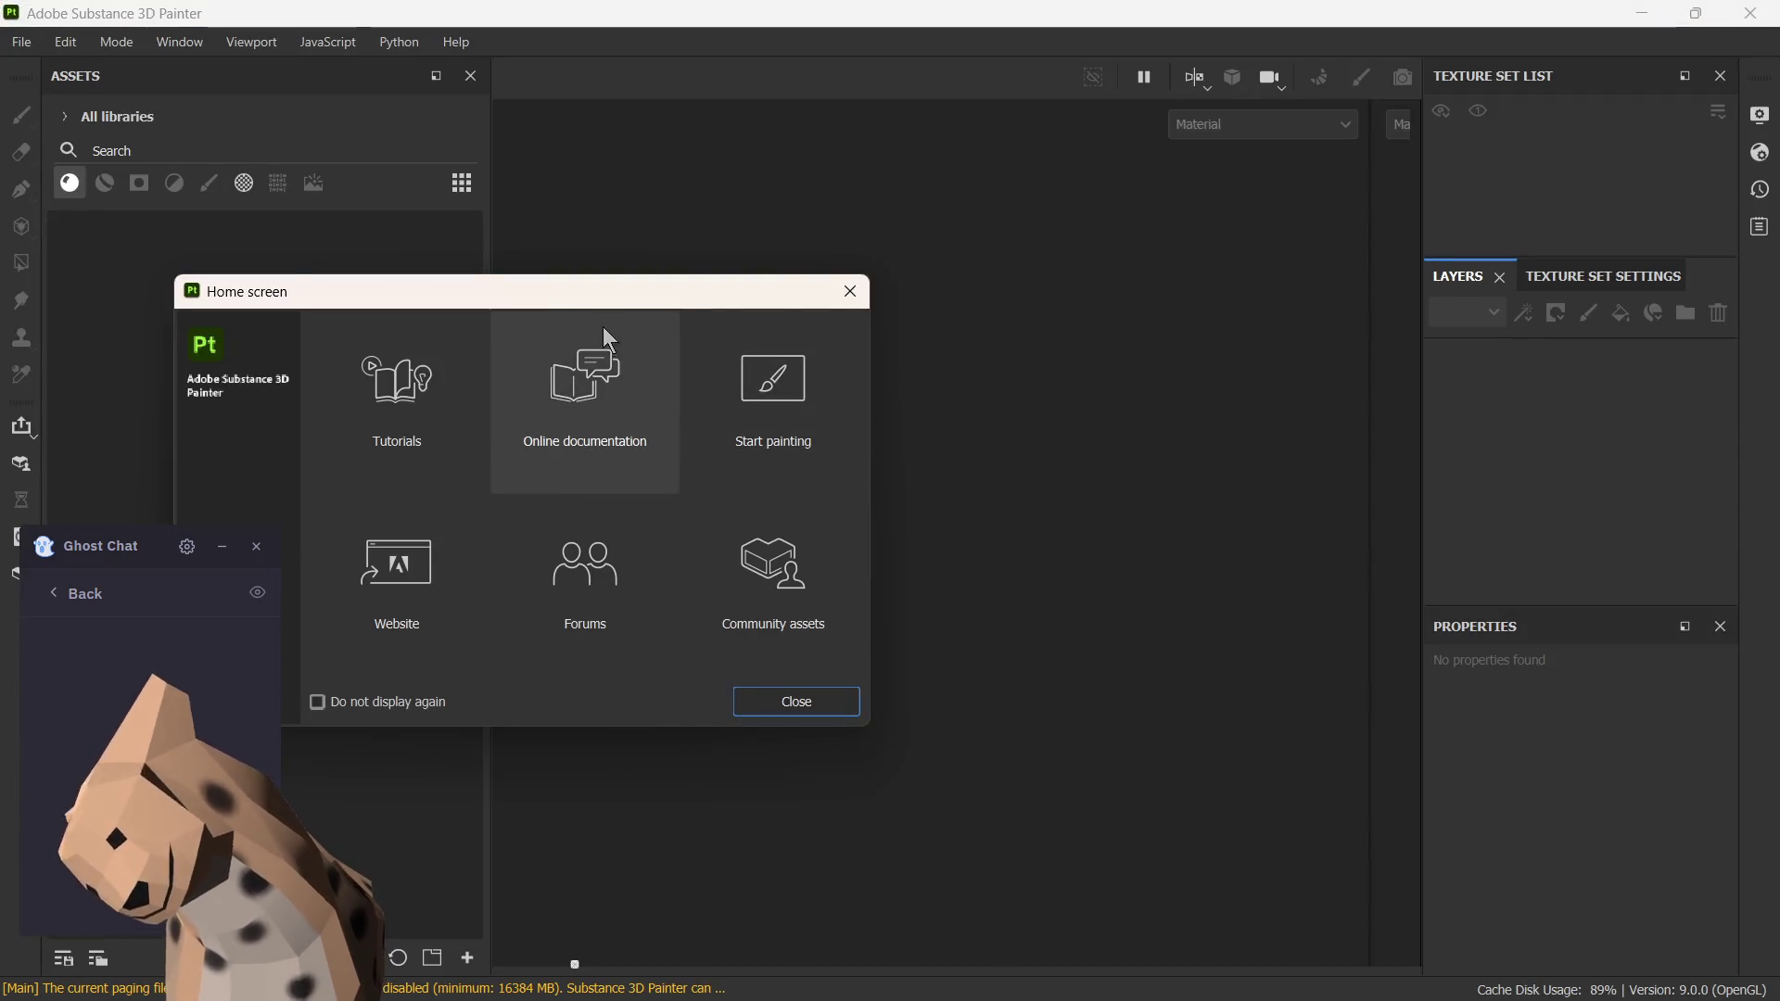
- Dismiss the Home screen and start a new Painter project
drag(804, 288, 1067, 255)
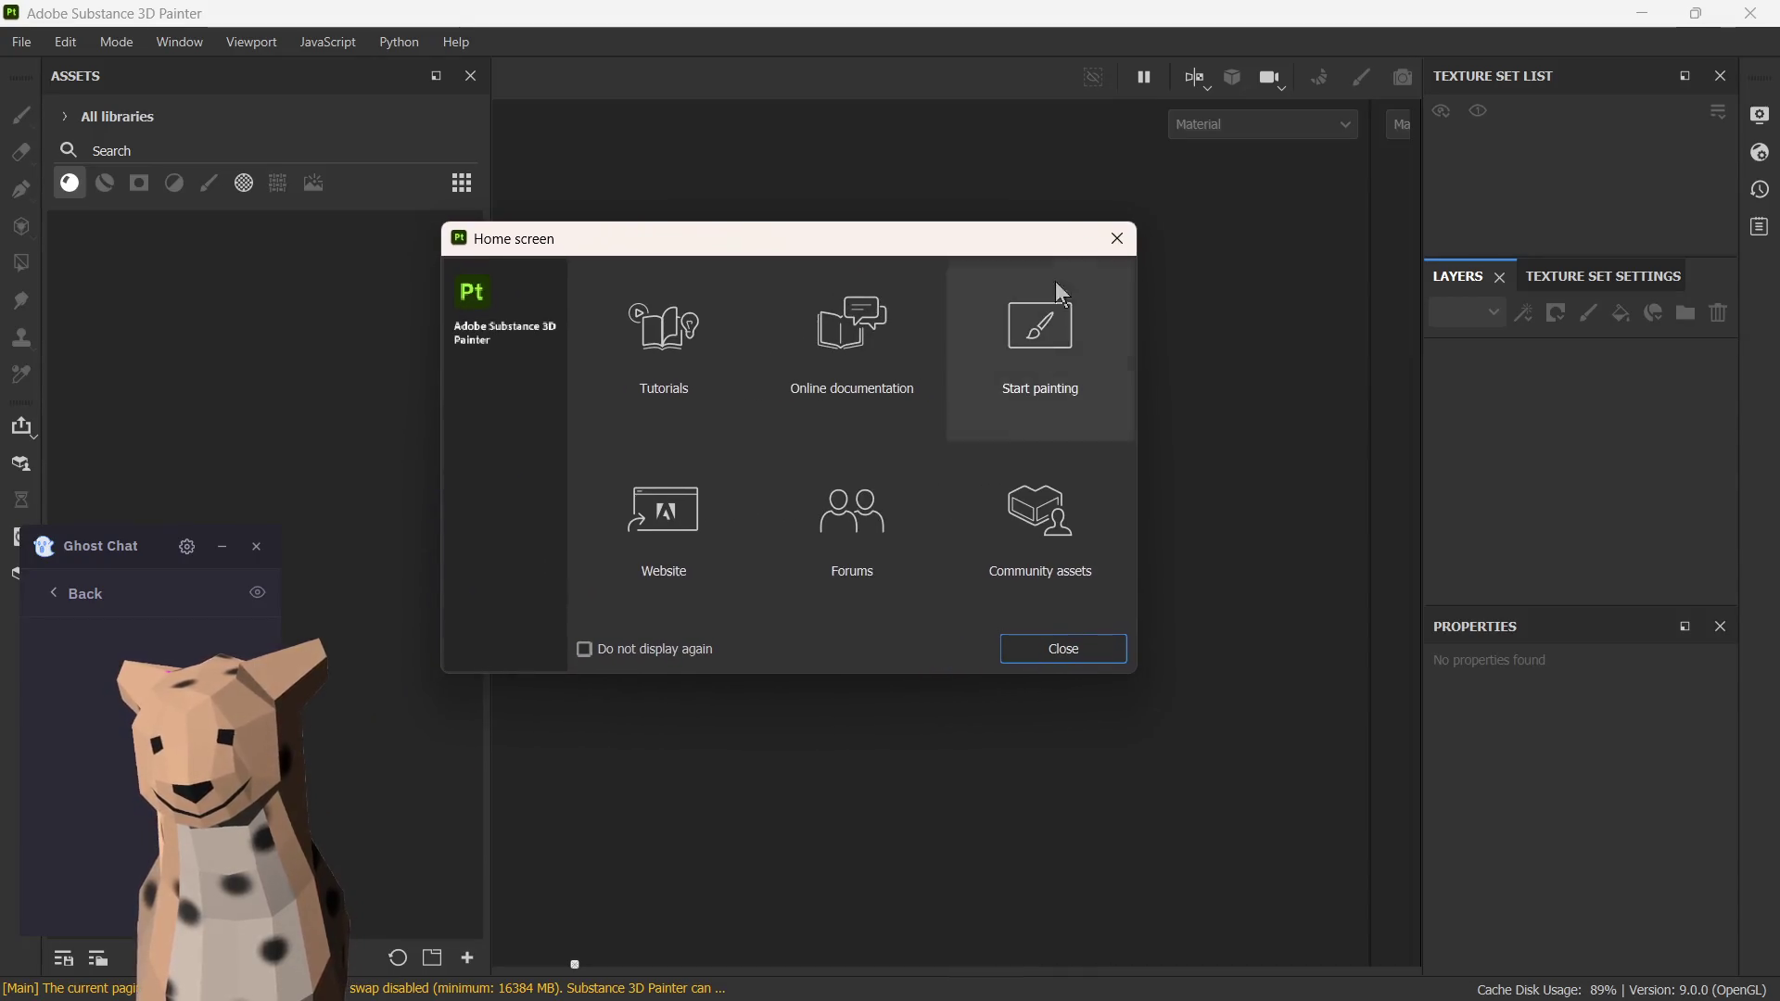
click(1063, 649)
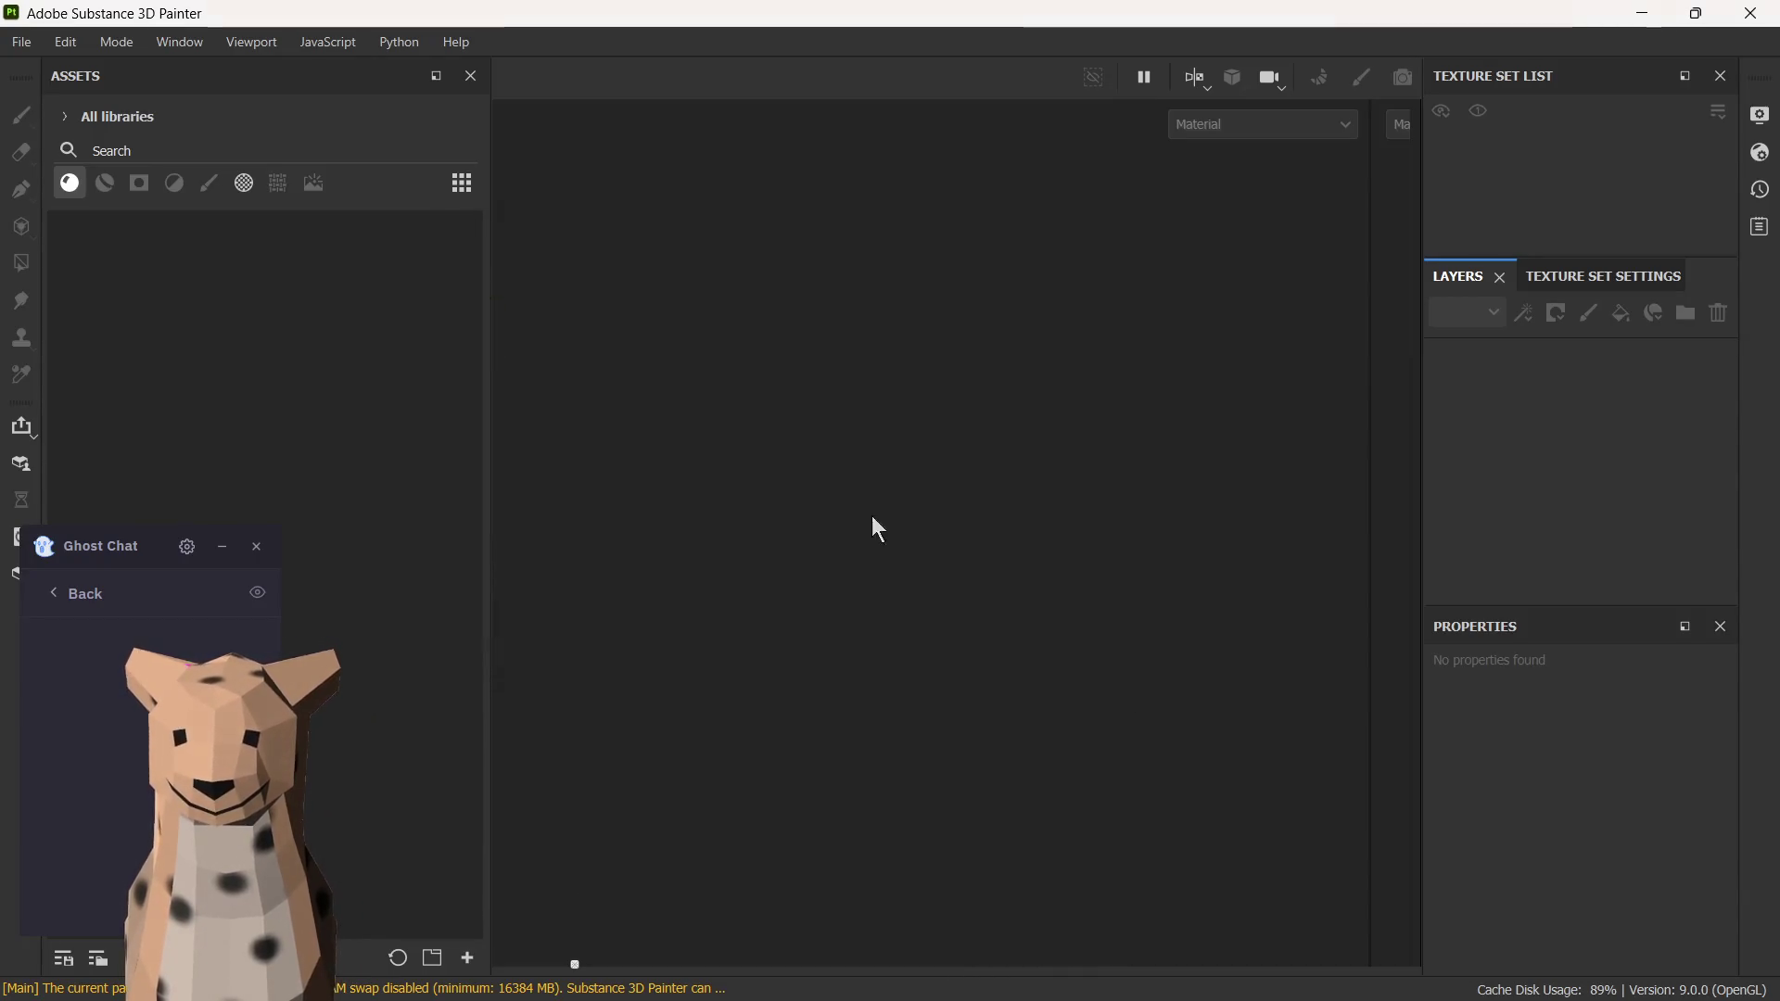
click(22, 42)
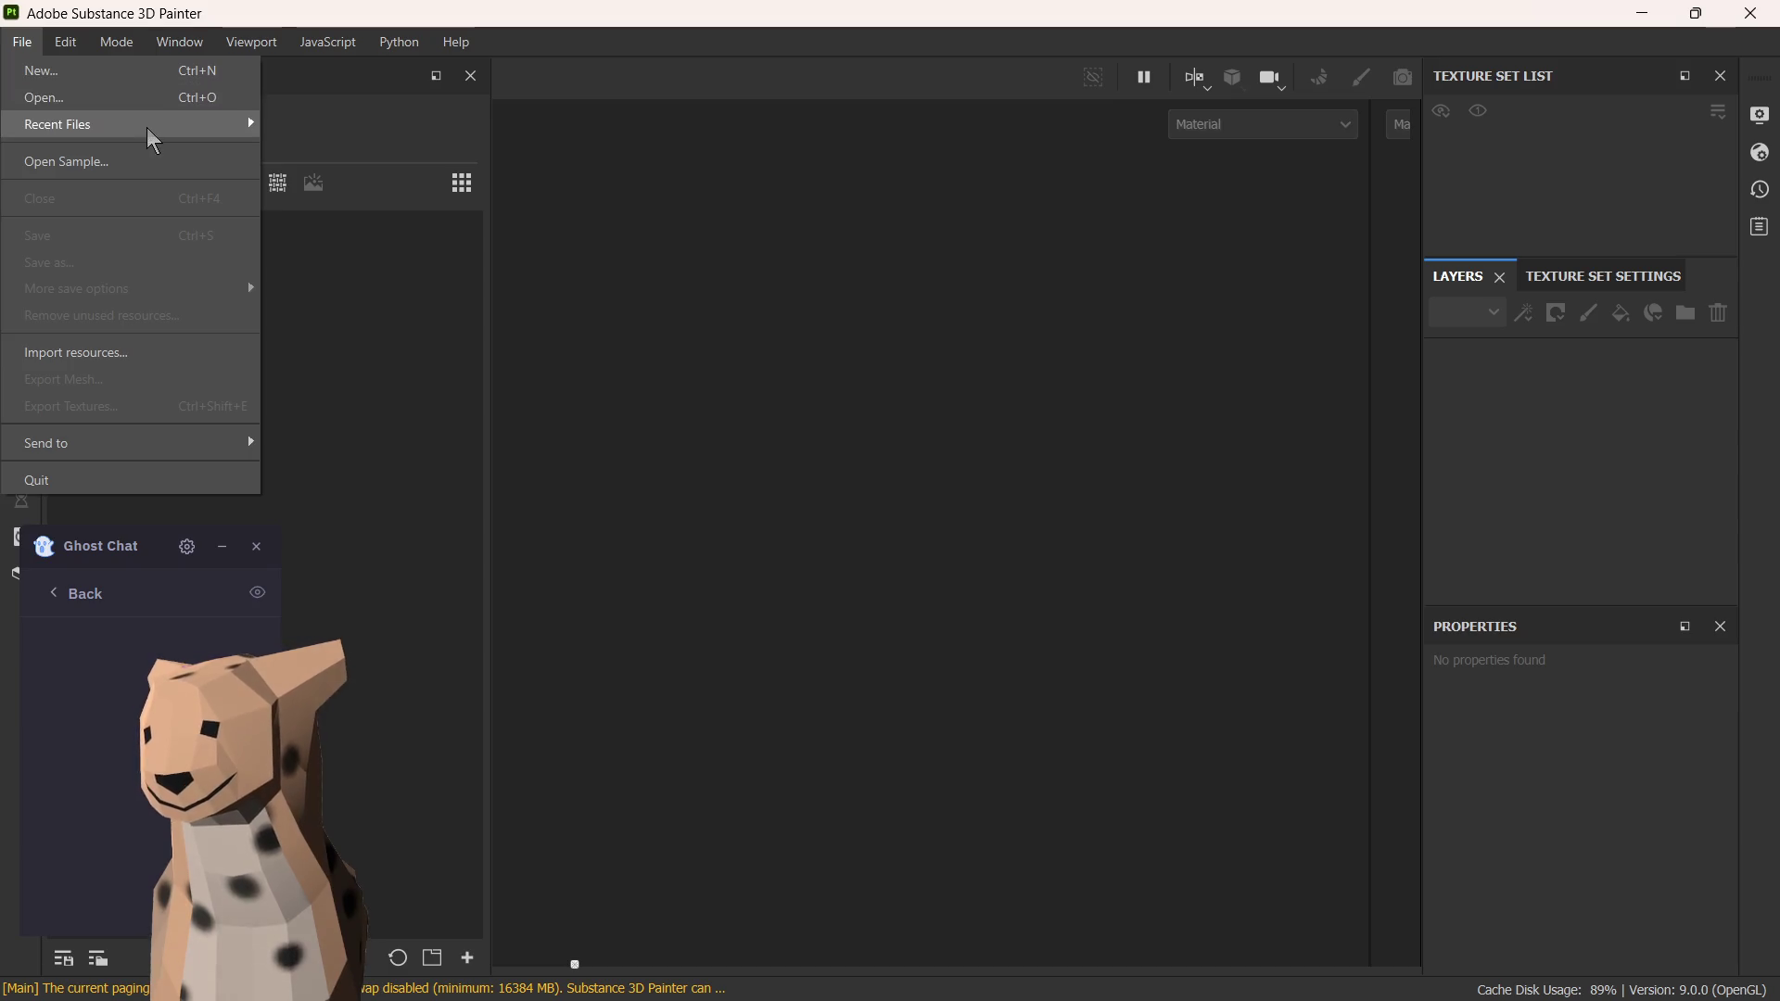
click(134, 72)
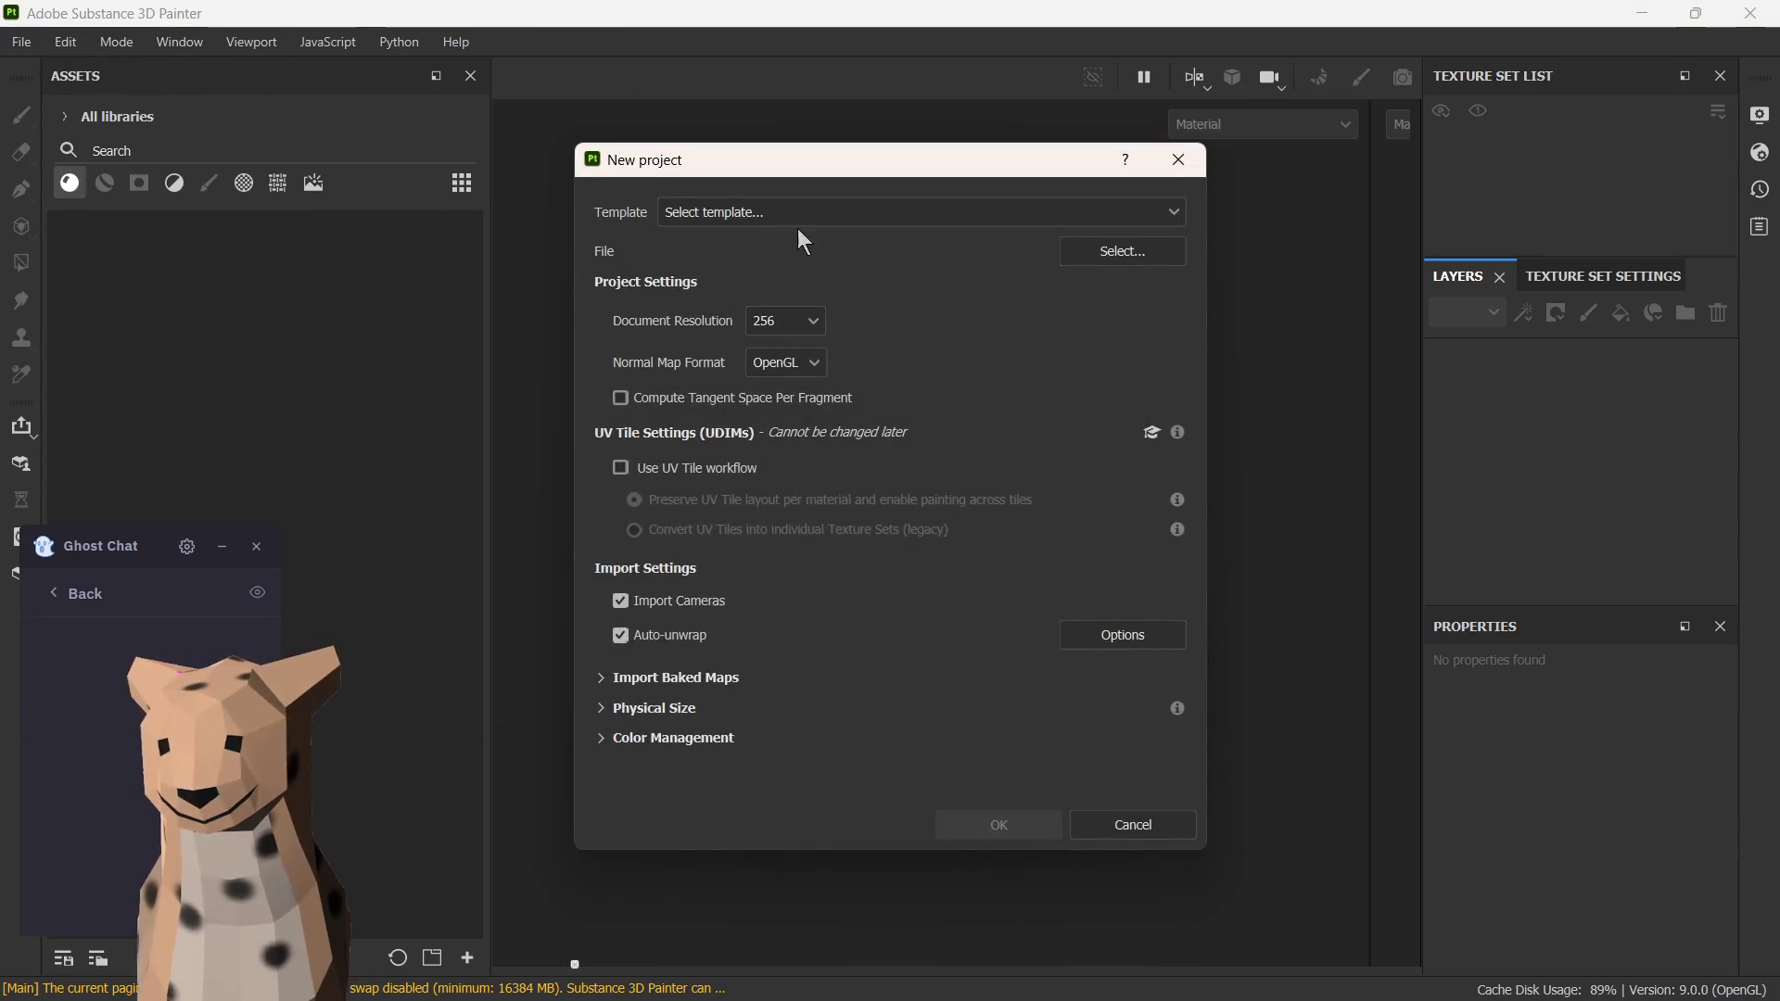
- Choose cheetah-avatar1.fbx from the Art/Blender folder as the project mesh
click(1138, 256)
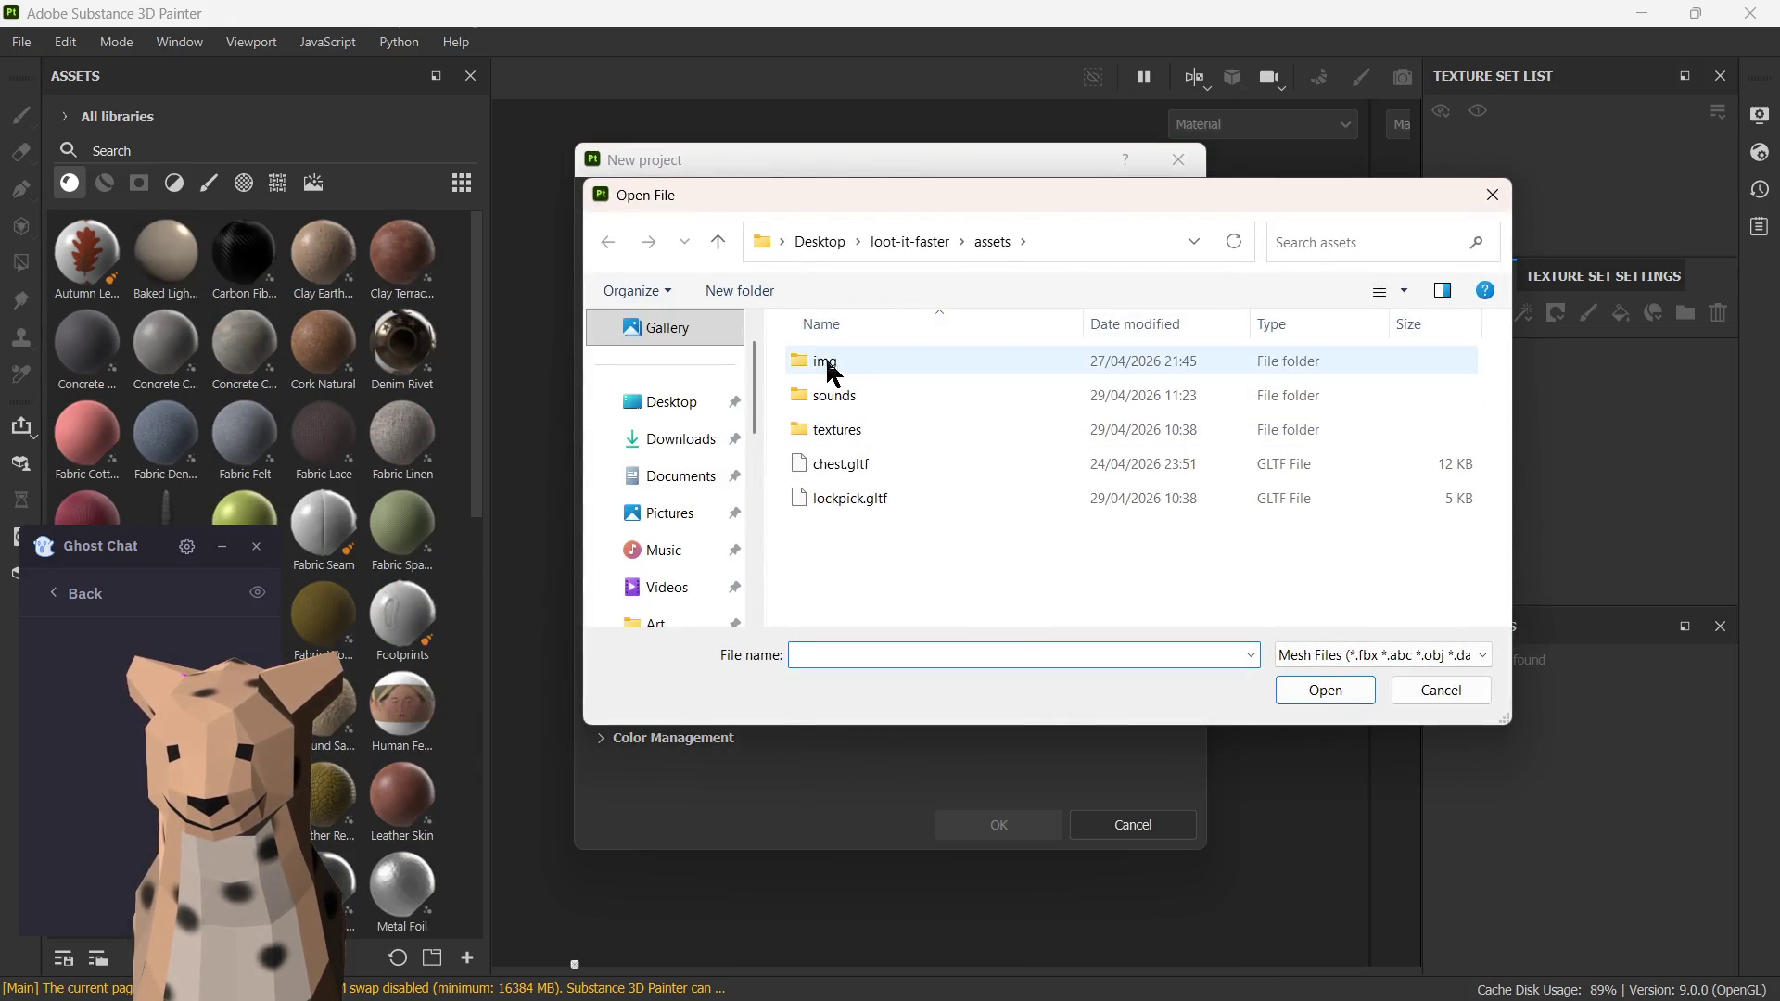
scroll(680, 429, down, 2)
click(668, 513)
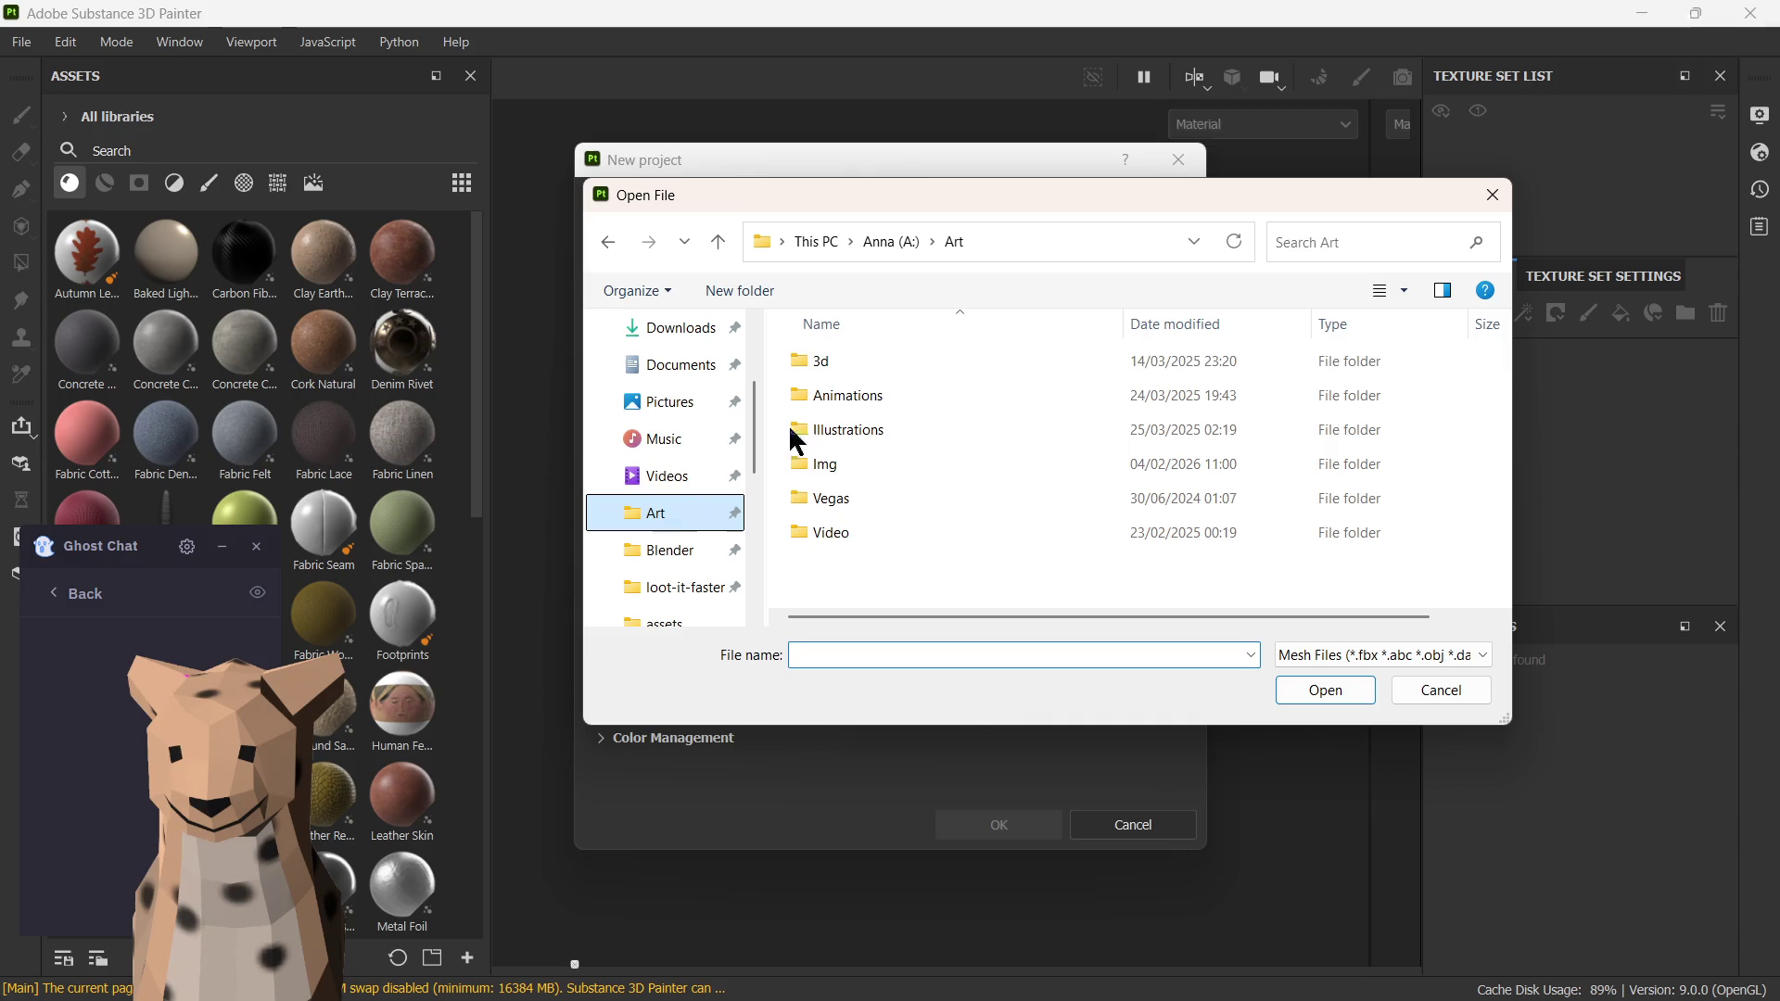
click(668, 556)
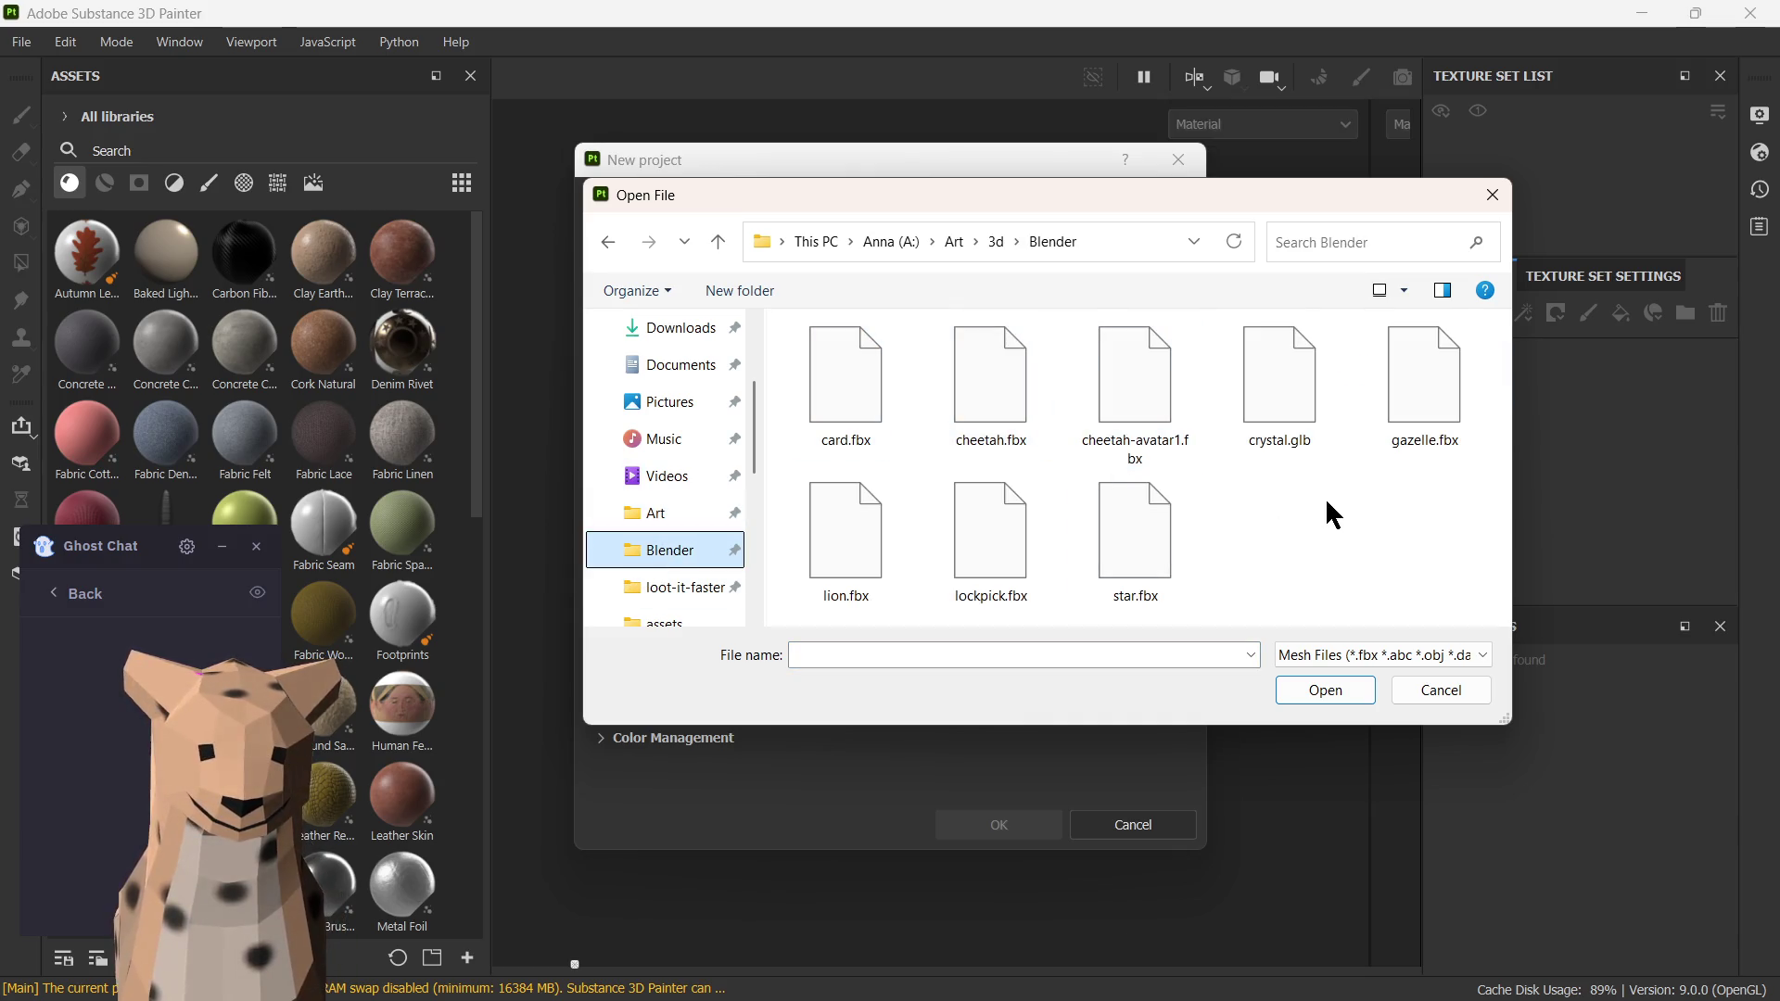
double_click(1133, 376)
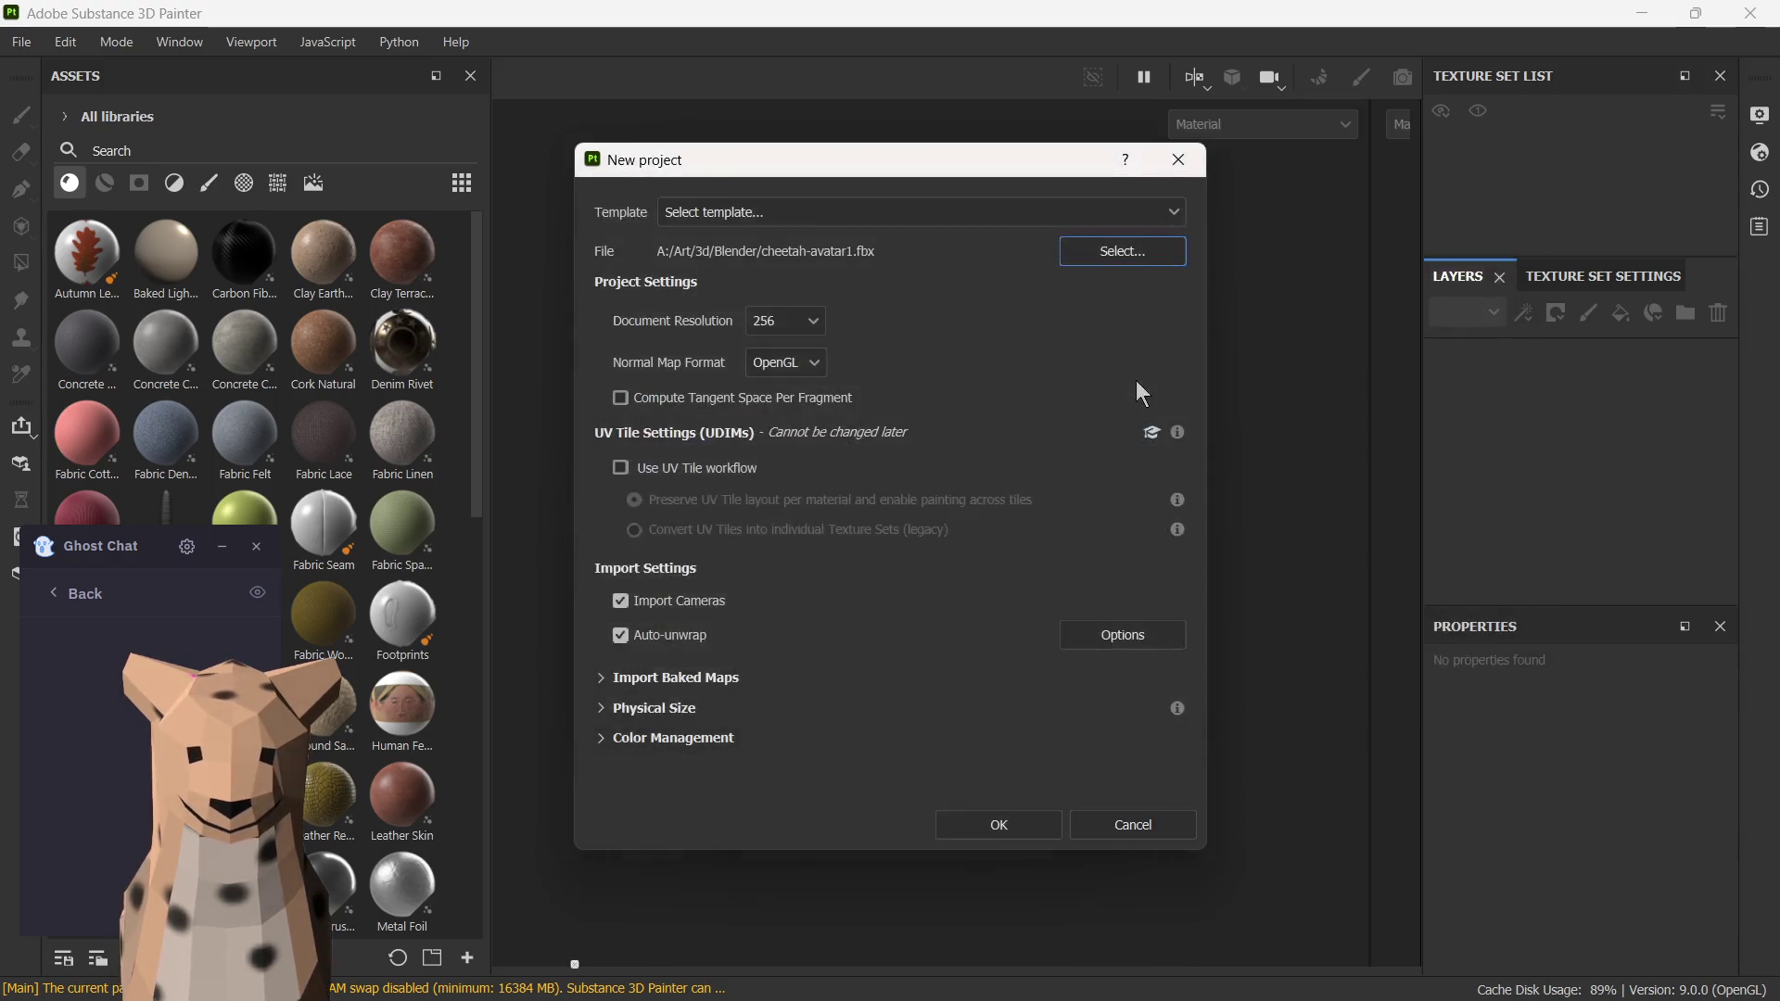
- Set the document resolution to 4096 (after trying 512) and create the project
click(789, 321)
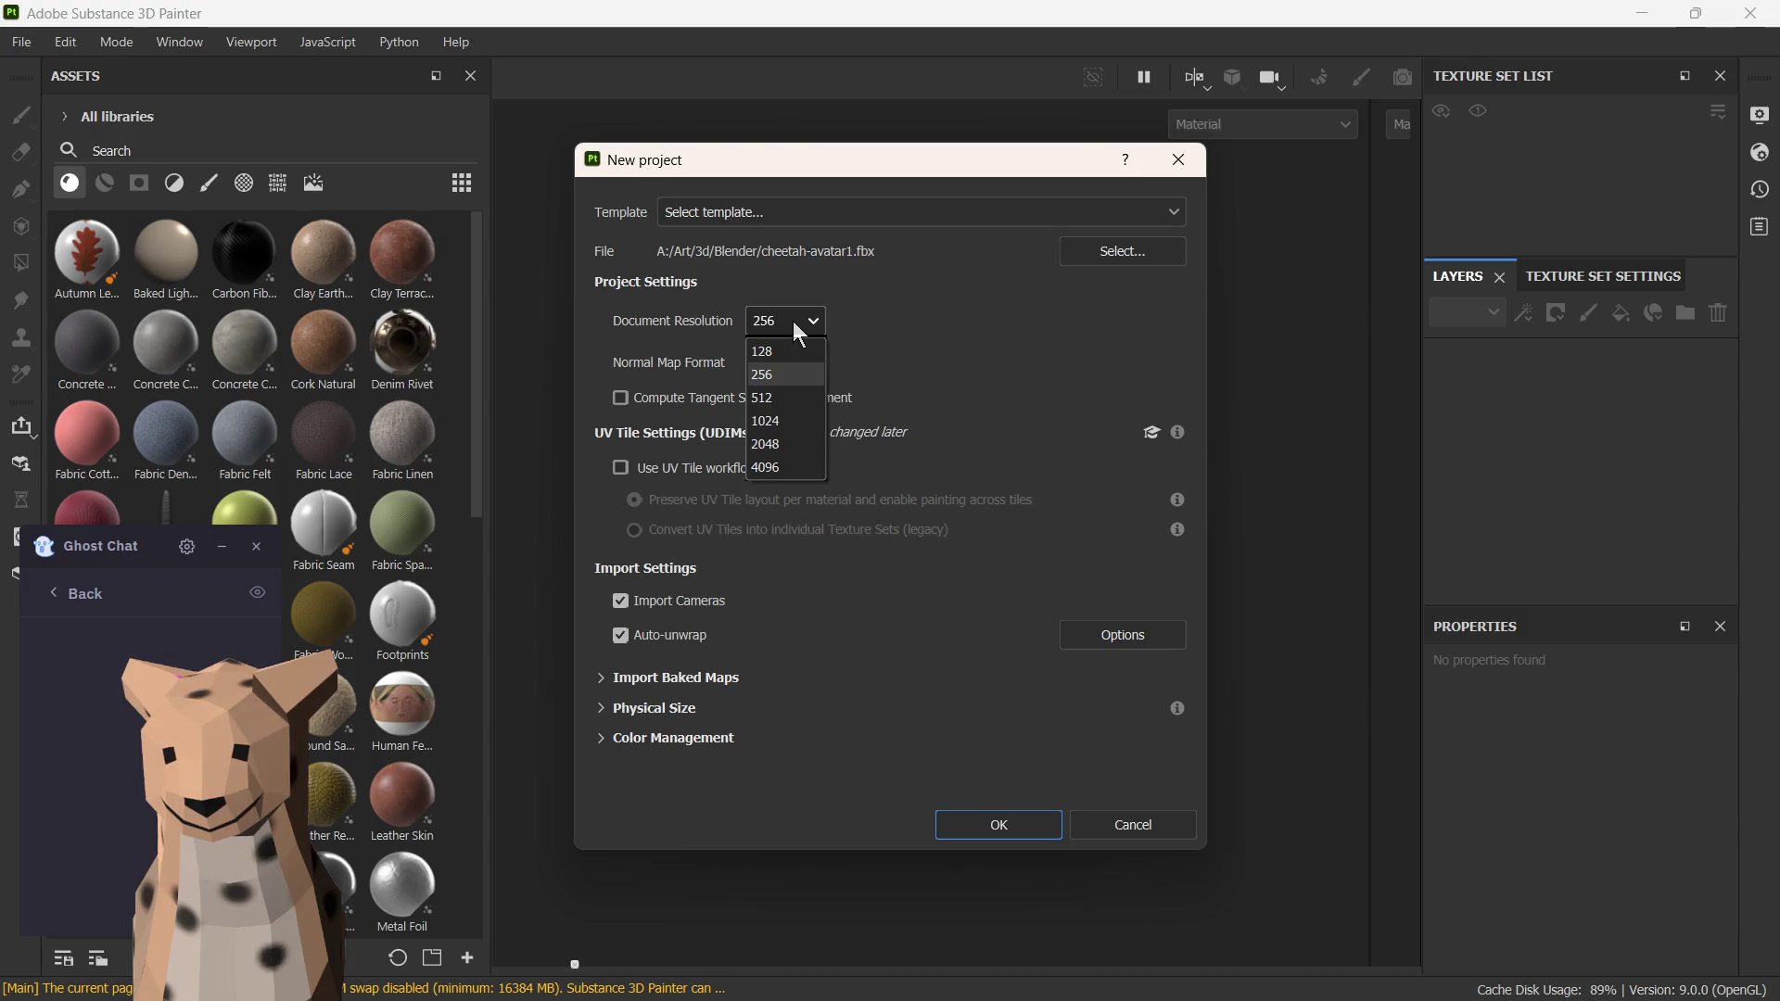
click(789, 399)
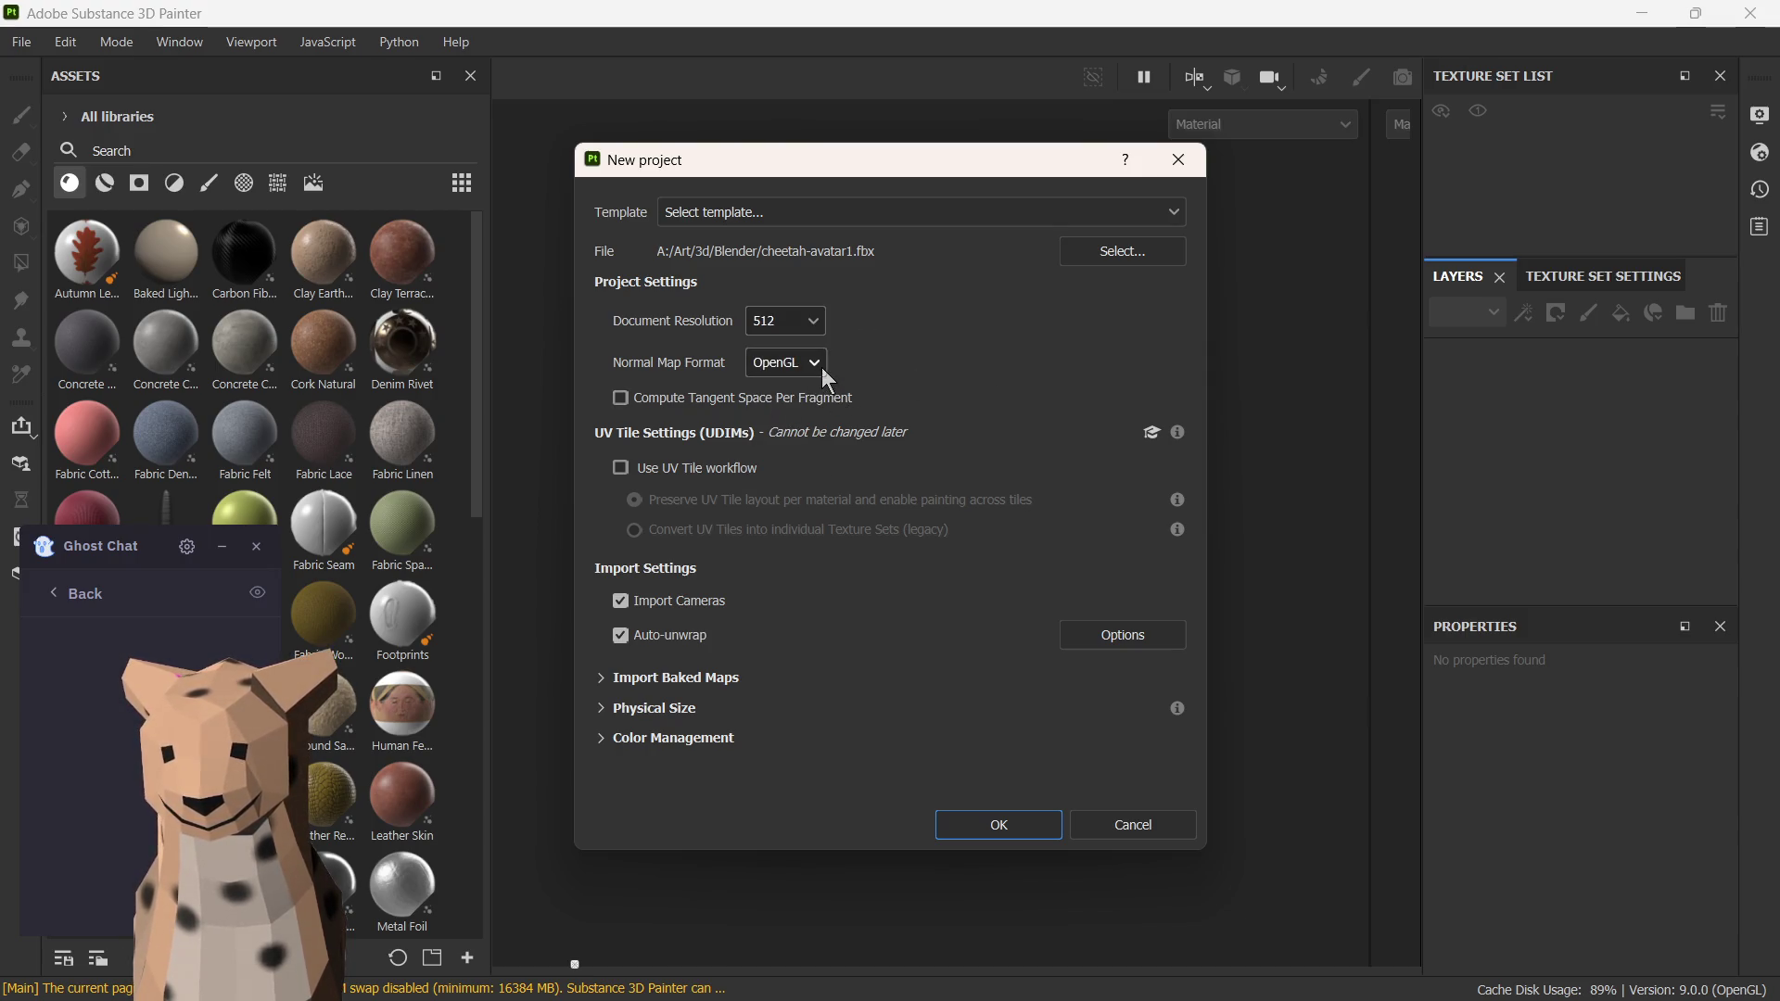
click(782, 320)
click(779, 467)
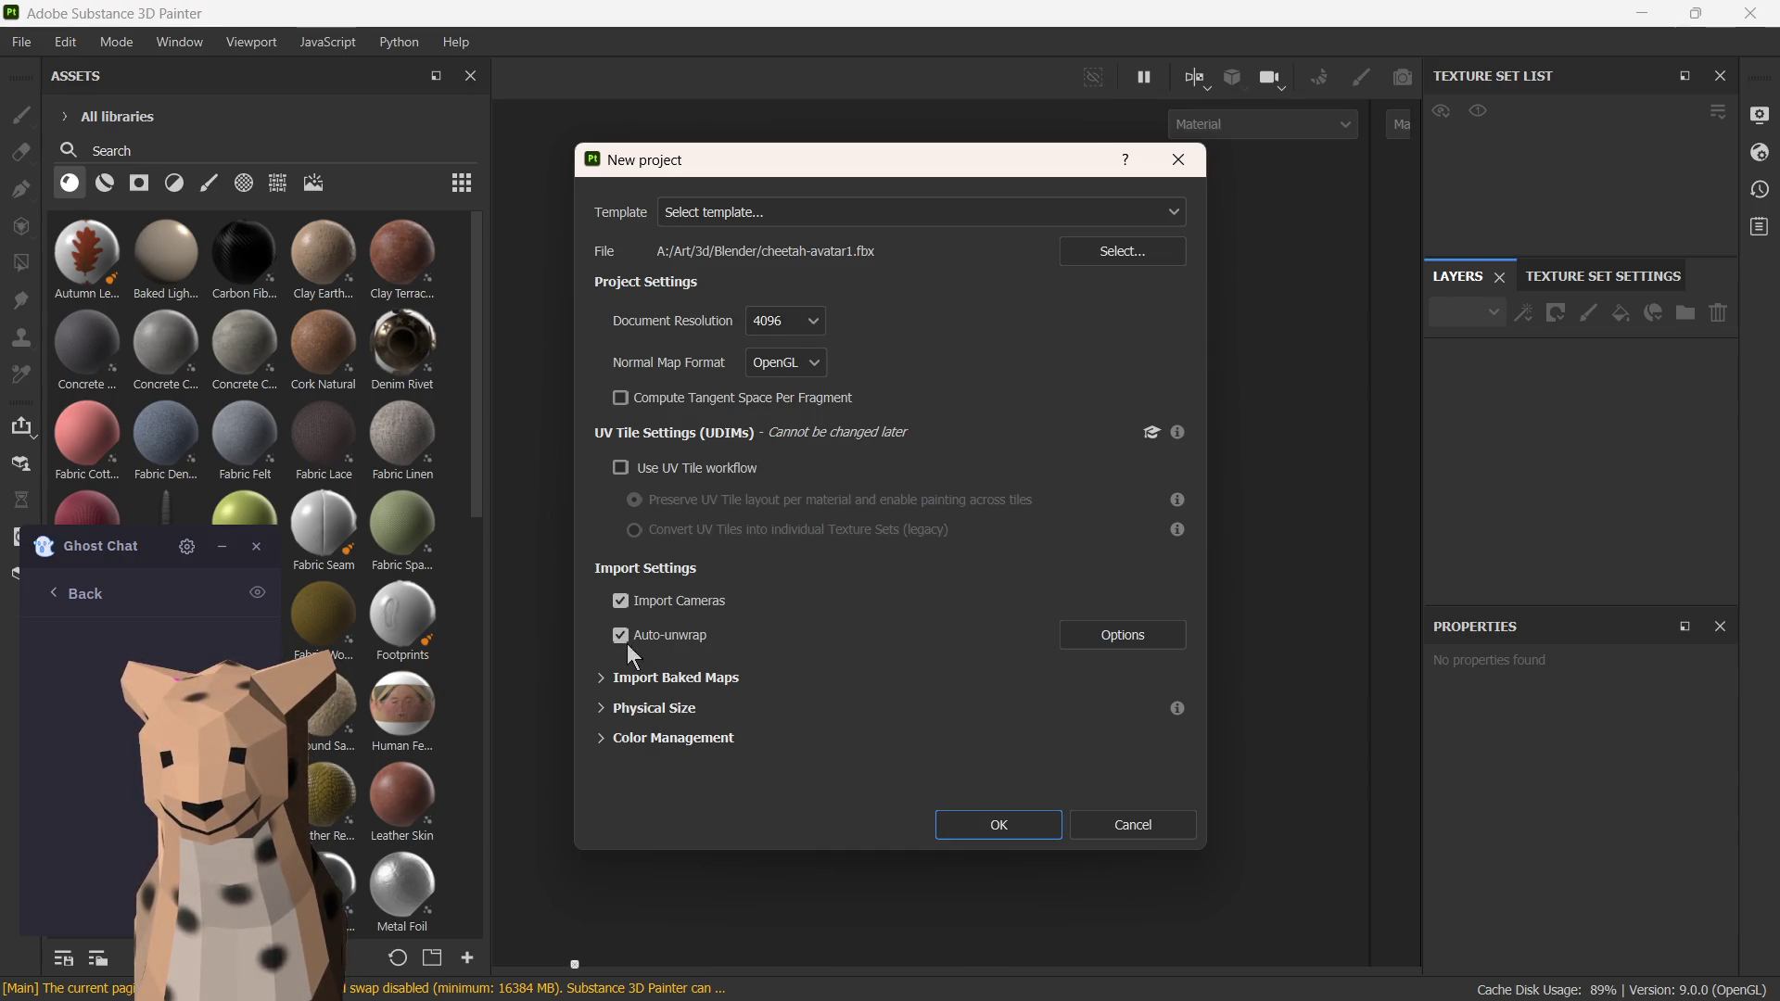
click(995, 831)
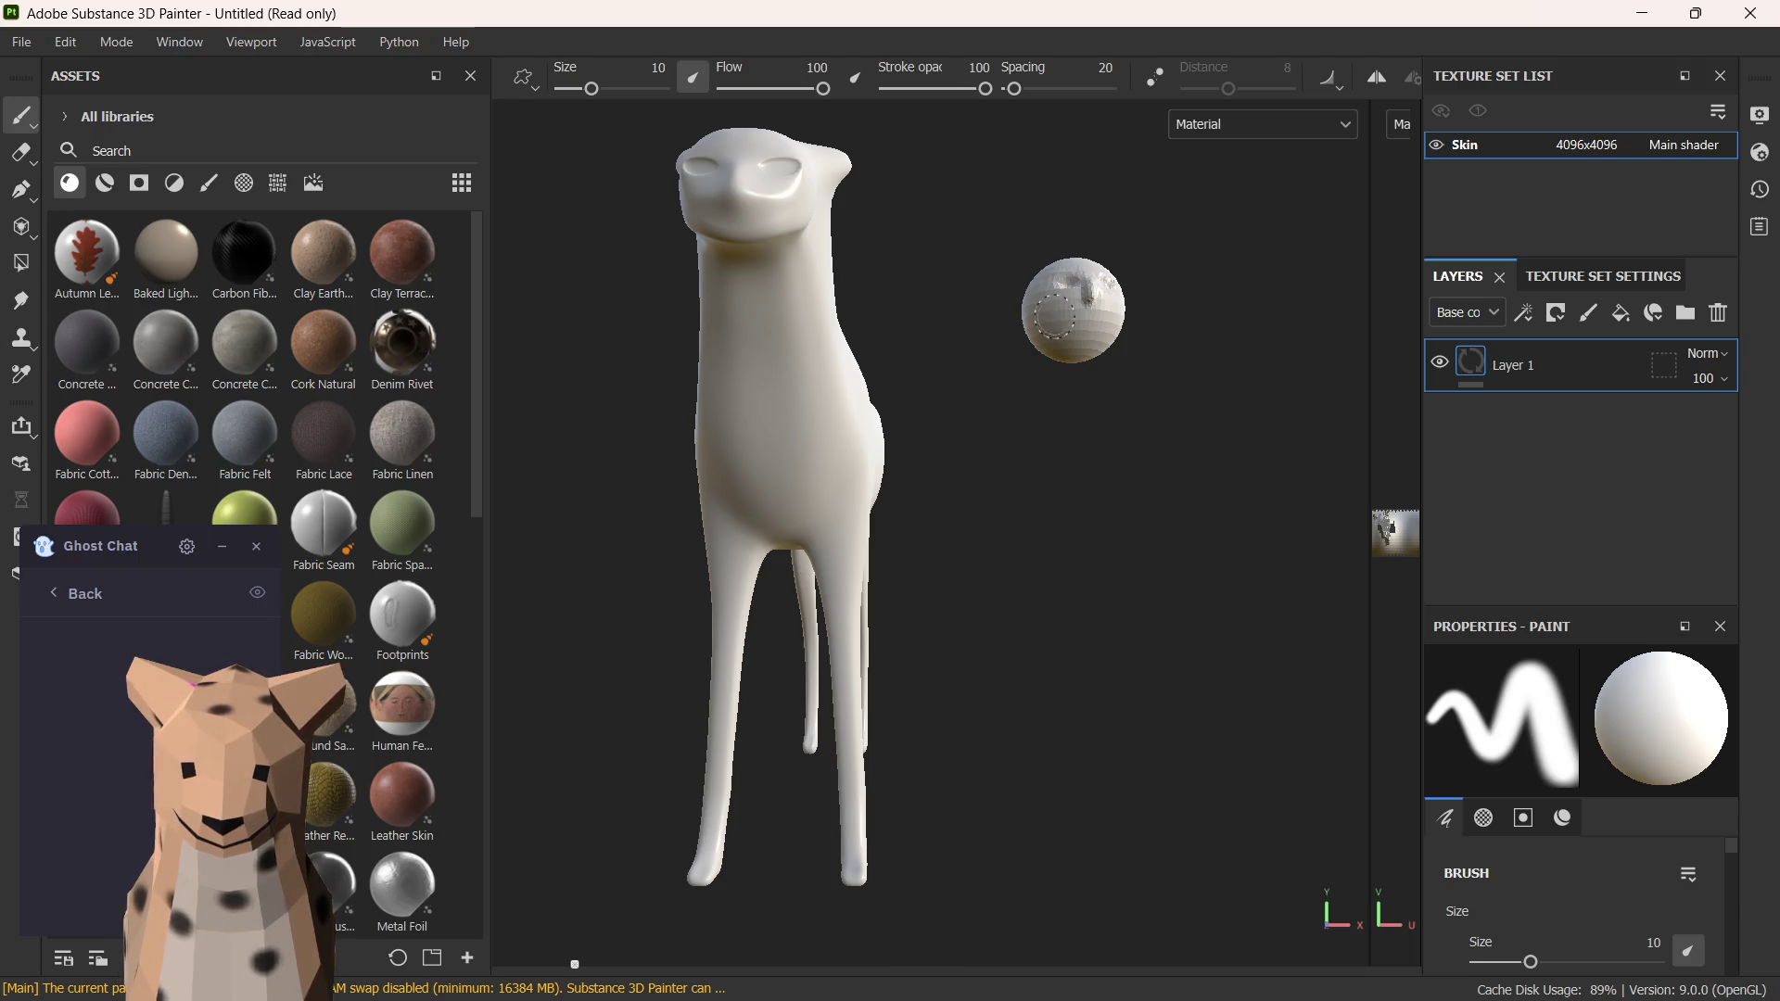
mouse_move(926, 319)
alt+mouse_down()
mouse_move(860, 427)
mouse_move(769, 429)
mouse_move(956, 511)
alt+mouse_up()
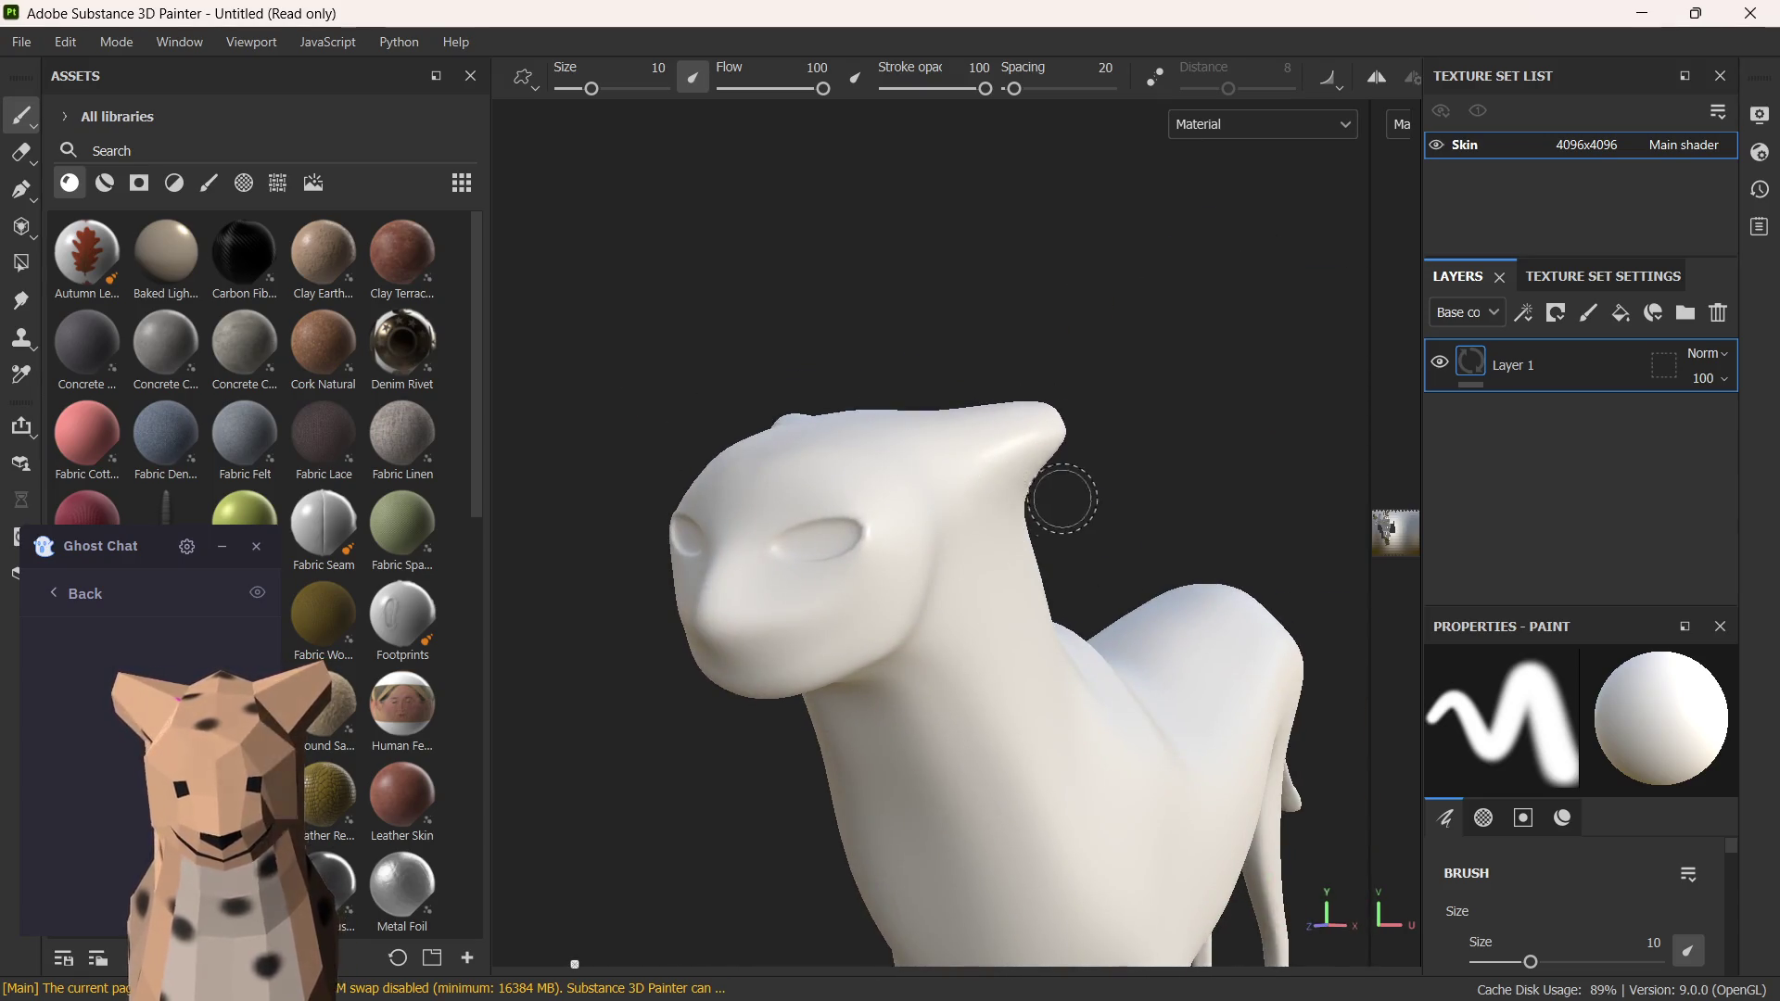
mouse_move(993, 418)
shift+right_down()
mouse_move(874, 622)
mouse_move(1119, 564)
shift+right_up()
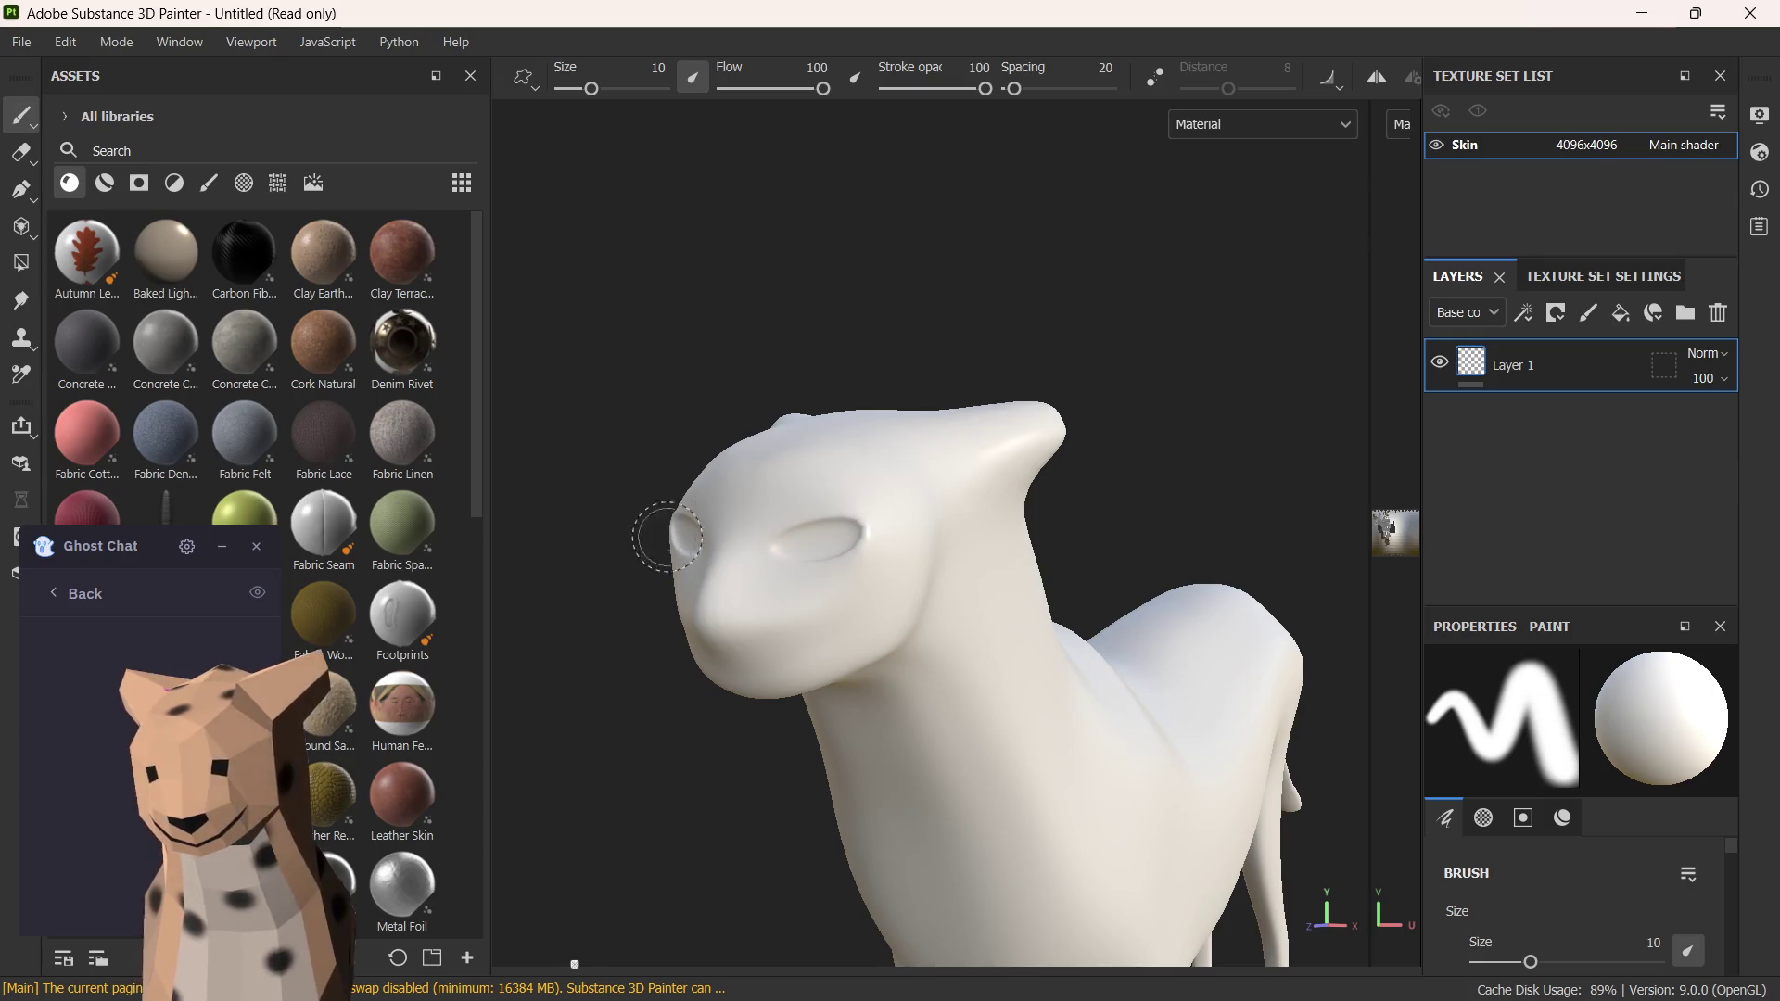
scroll(283, 501, down, 5)
scroll(282, 500, up, 3)
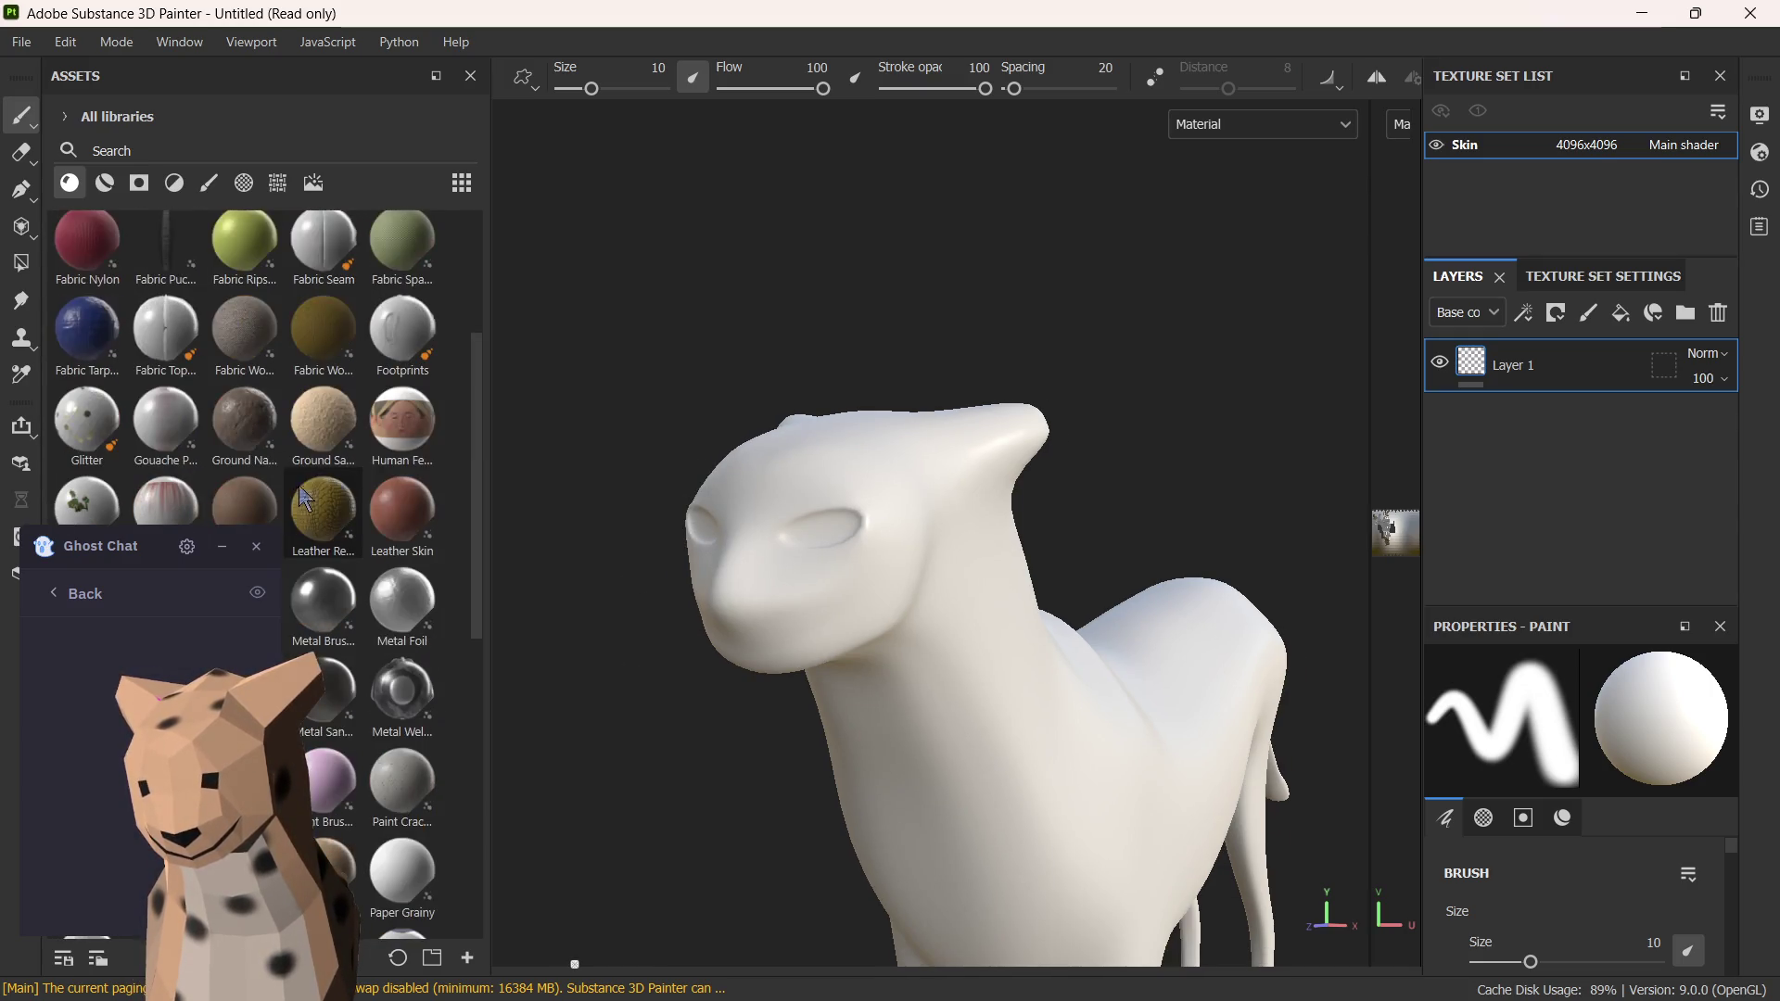
mouse_move(409, 413)
mouse_down()
mouse_move(848, 581)
mouse_move(778, 507)
mouse_up()
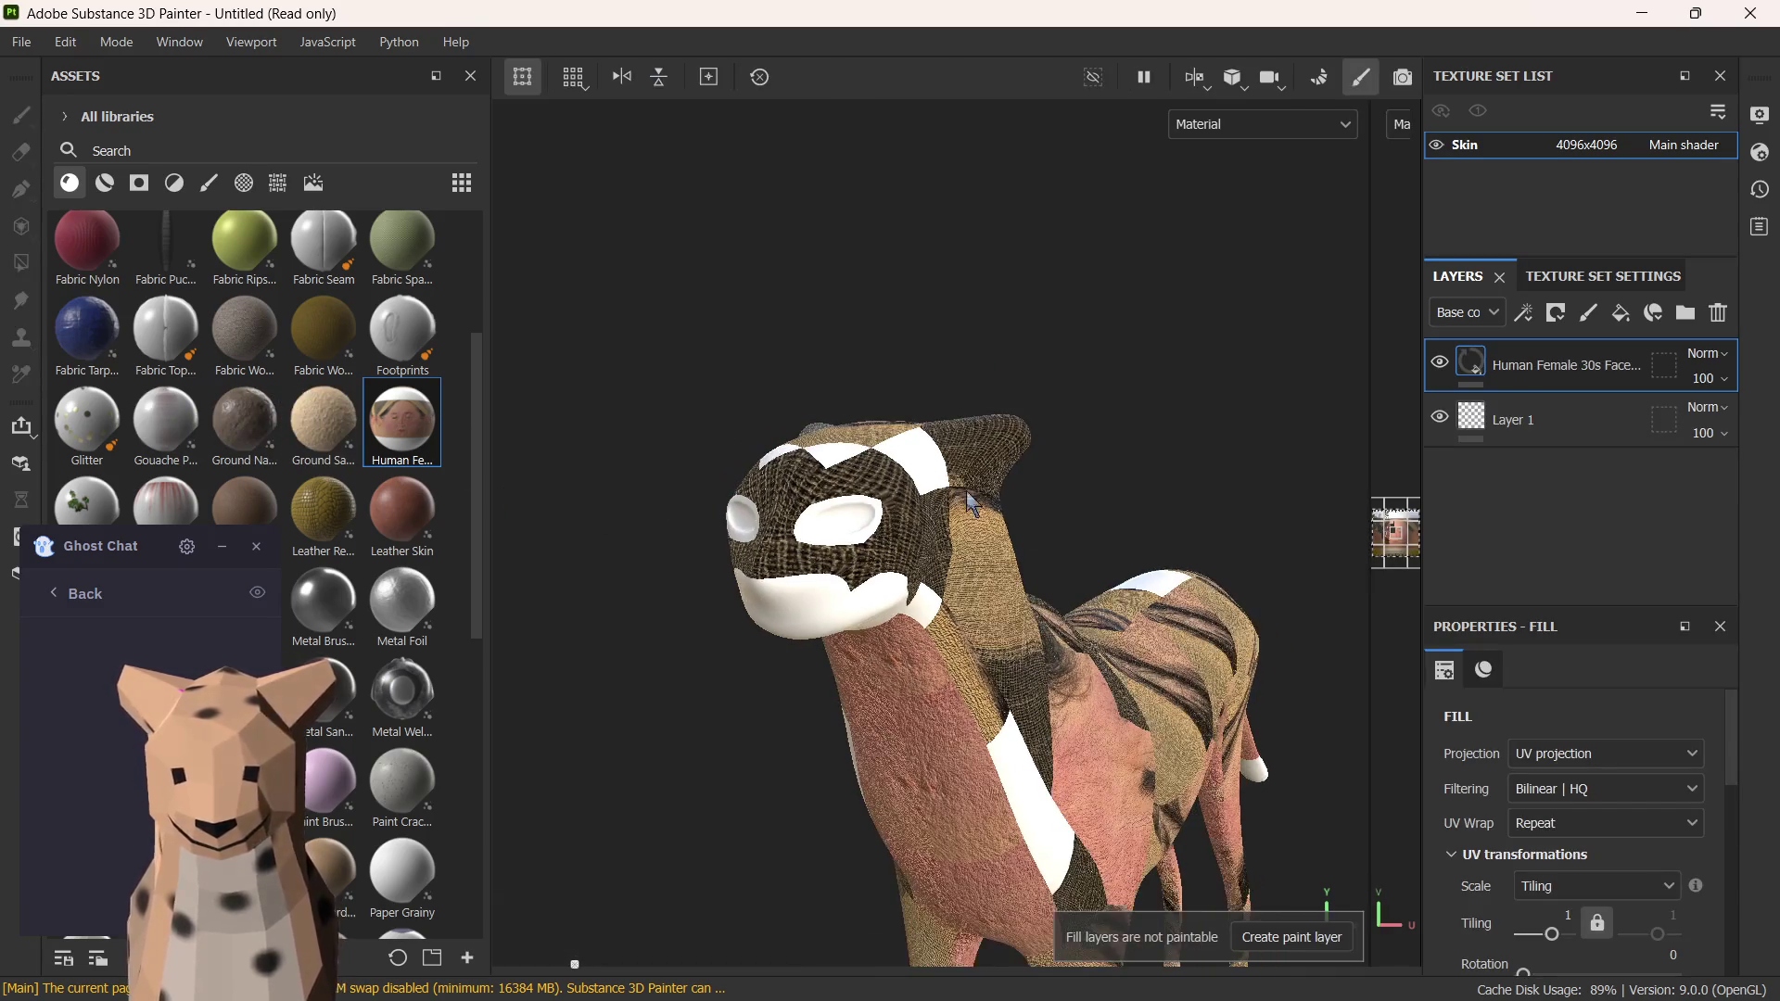
mouse_move(1156, 477)
alt+mouse_down()
mouse_move(843, 582)
mouse_move(1108, 555)
alt+mouse_up()
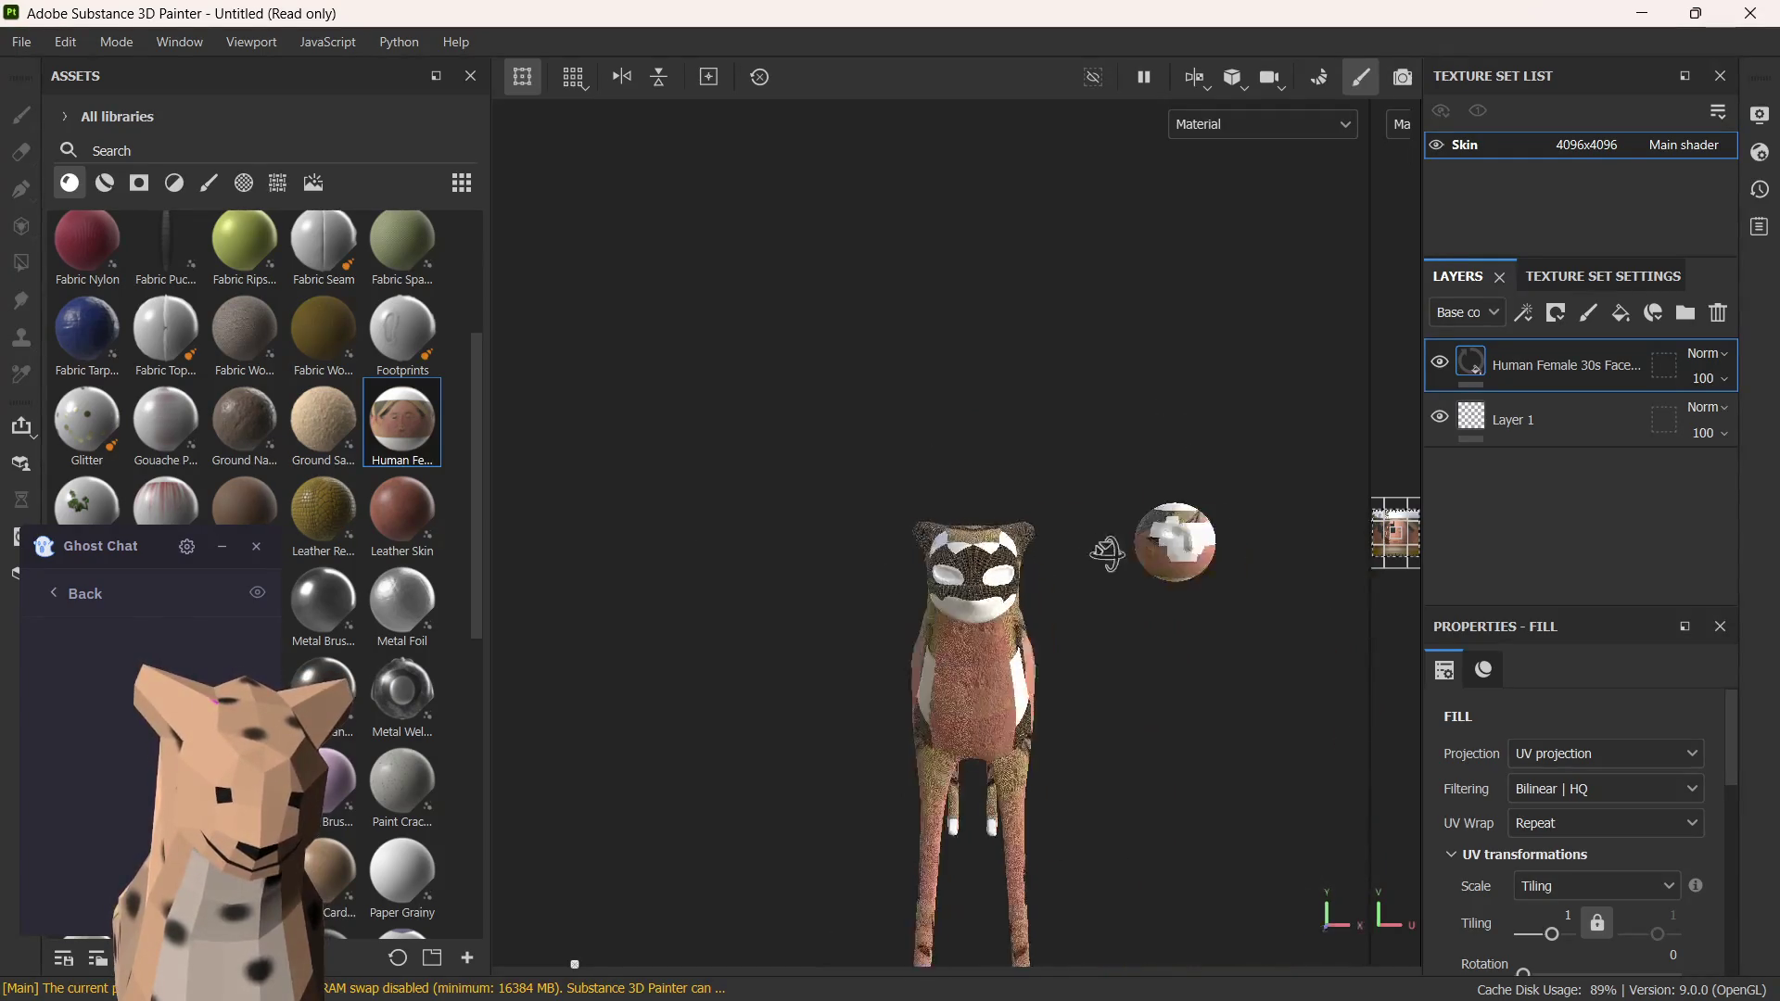
key(ctrl+z)
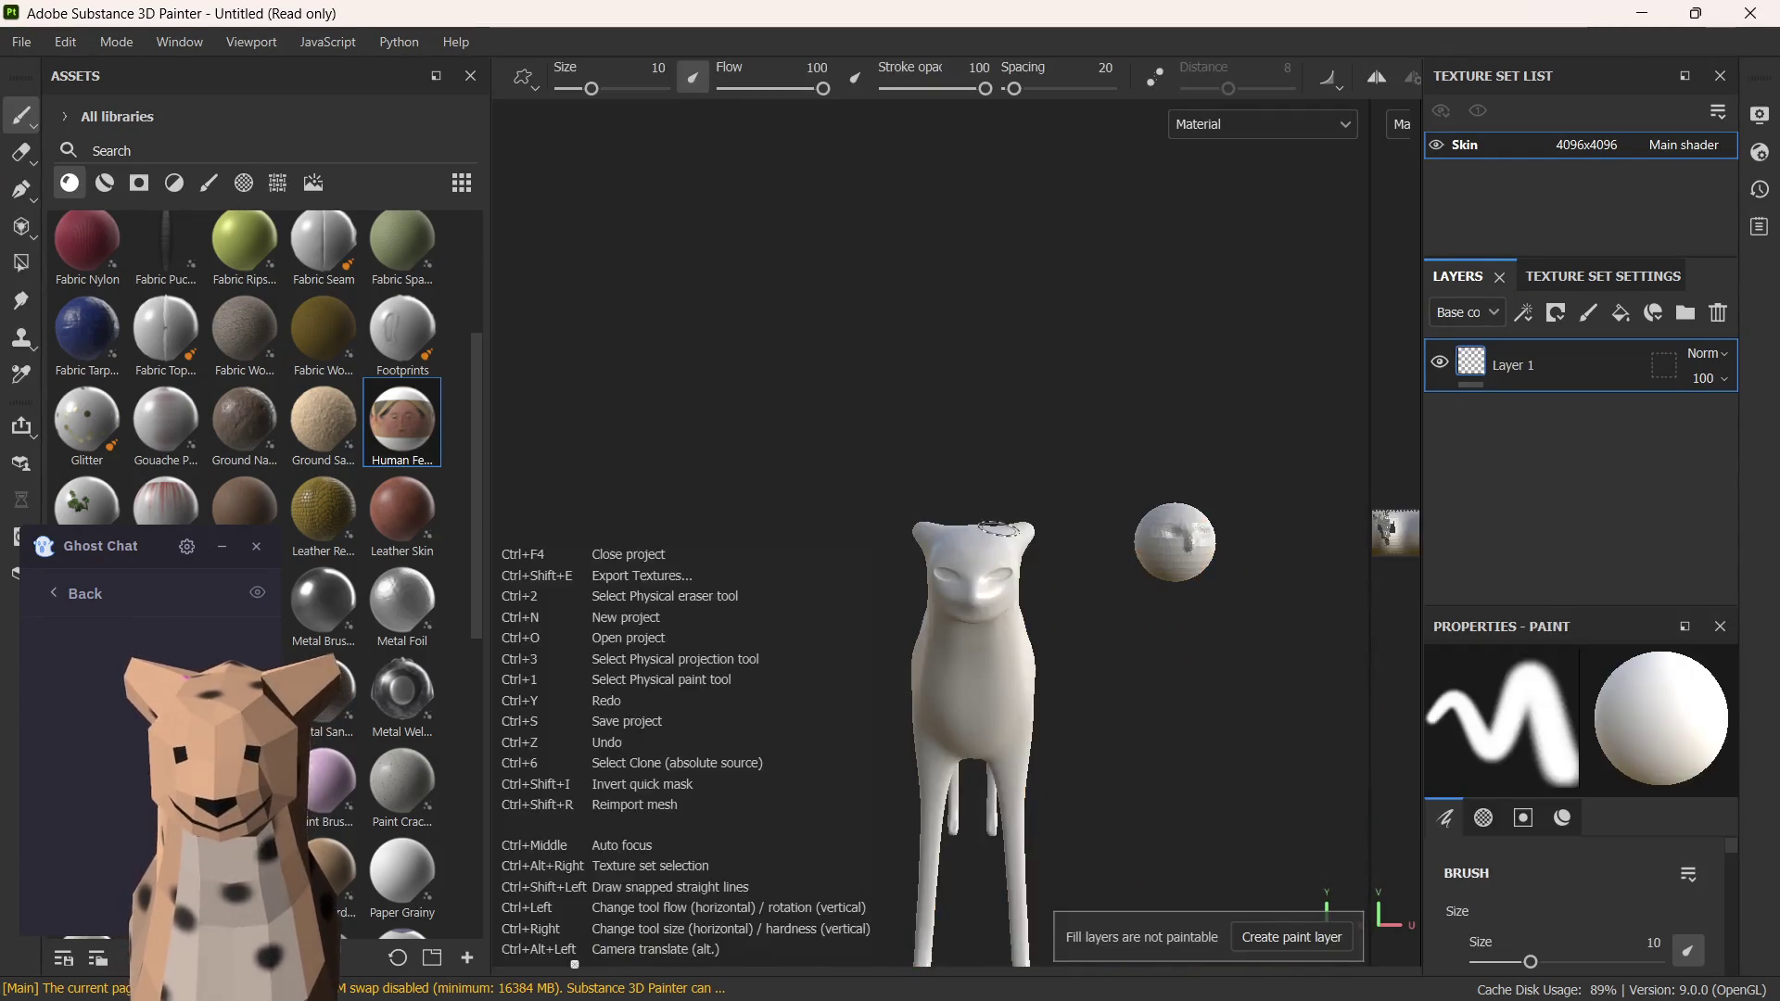
scroll(1024, 487, up, 5)
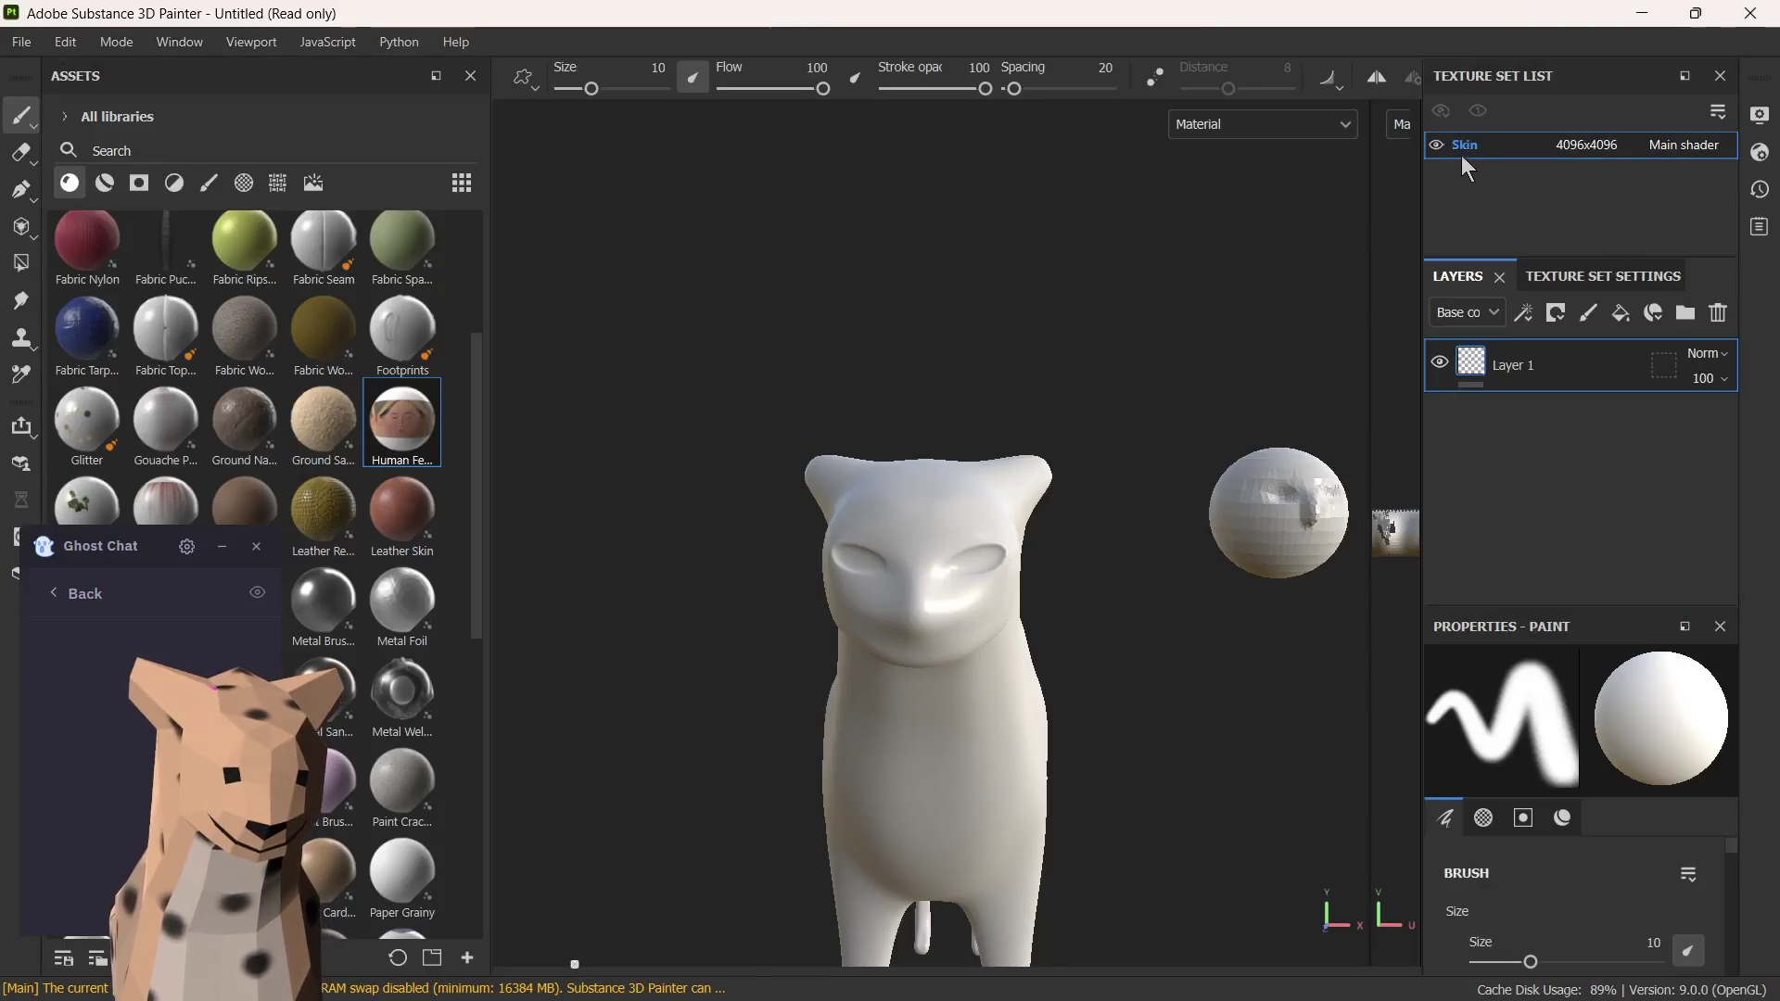
click(1542, 275)
click(1457, 276)
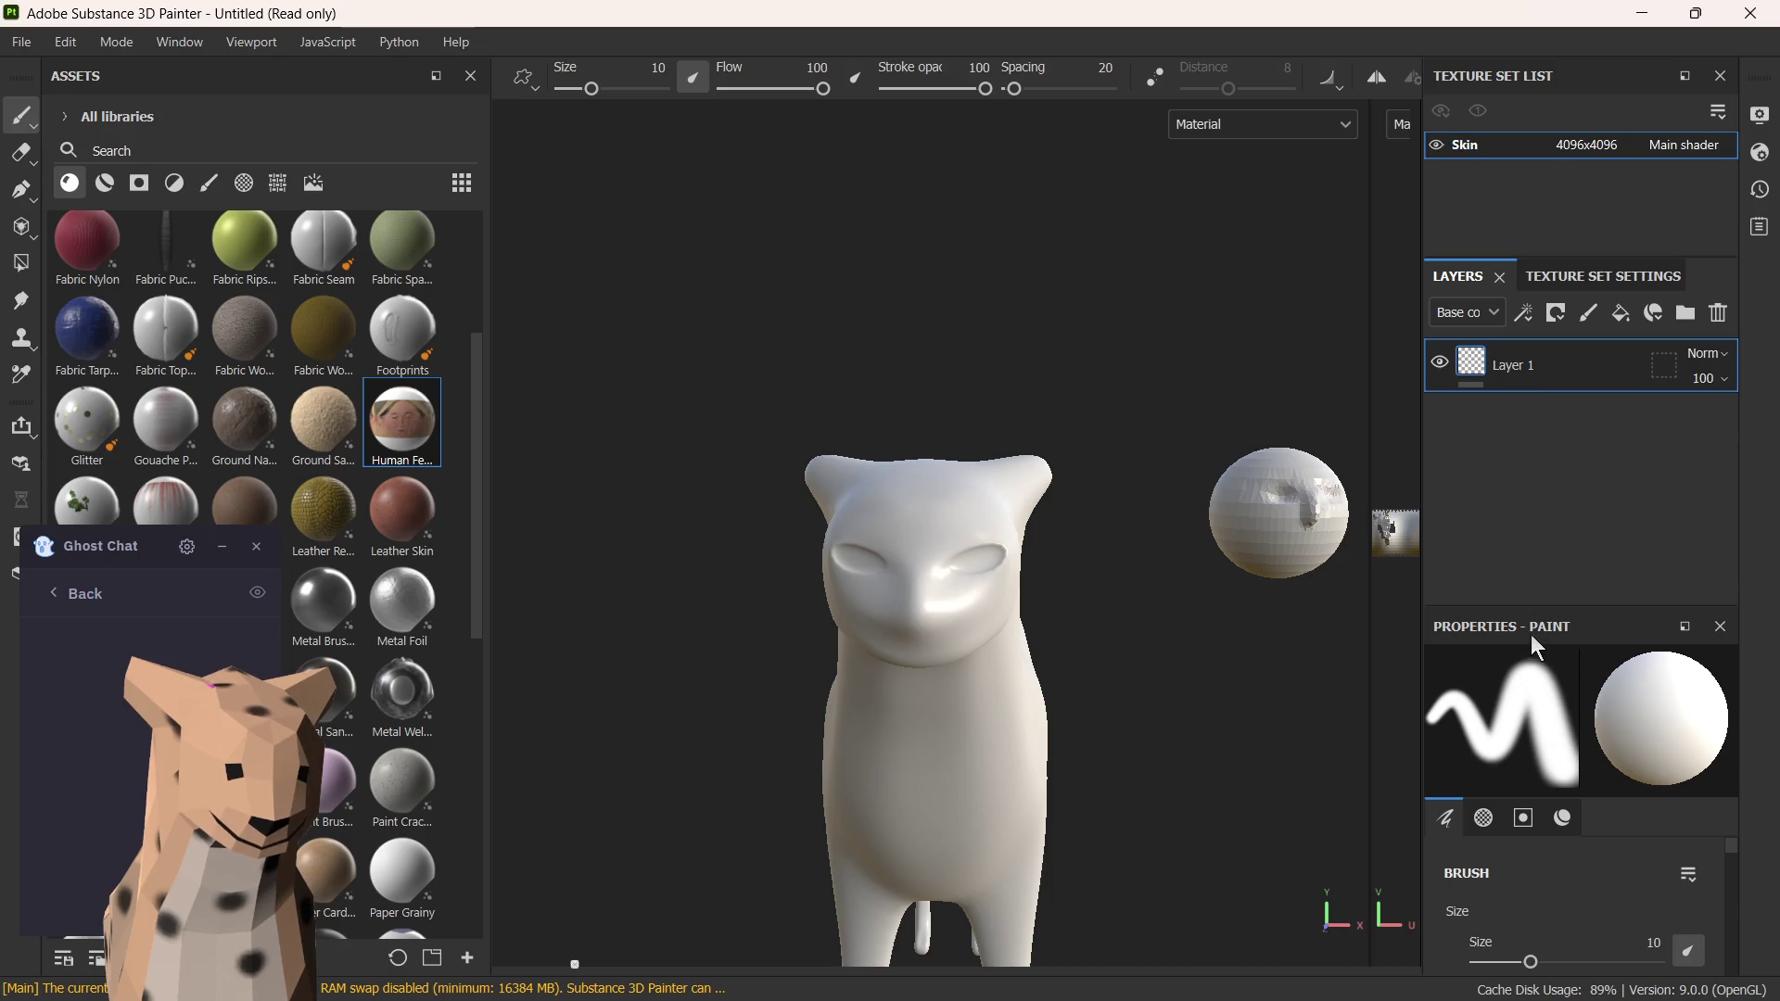
click(1557, 276)
click(1450, 279)
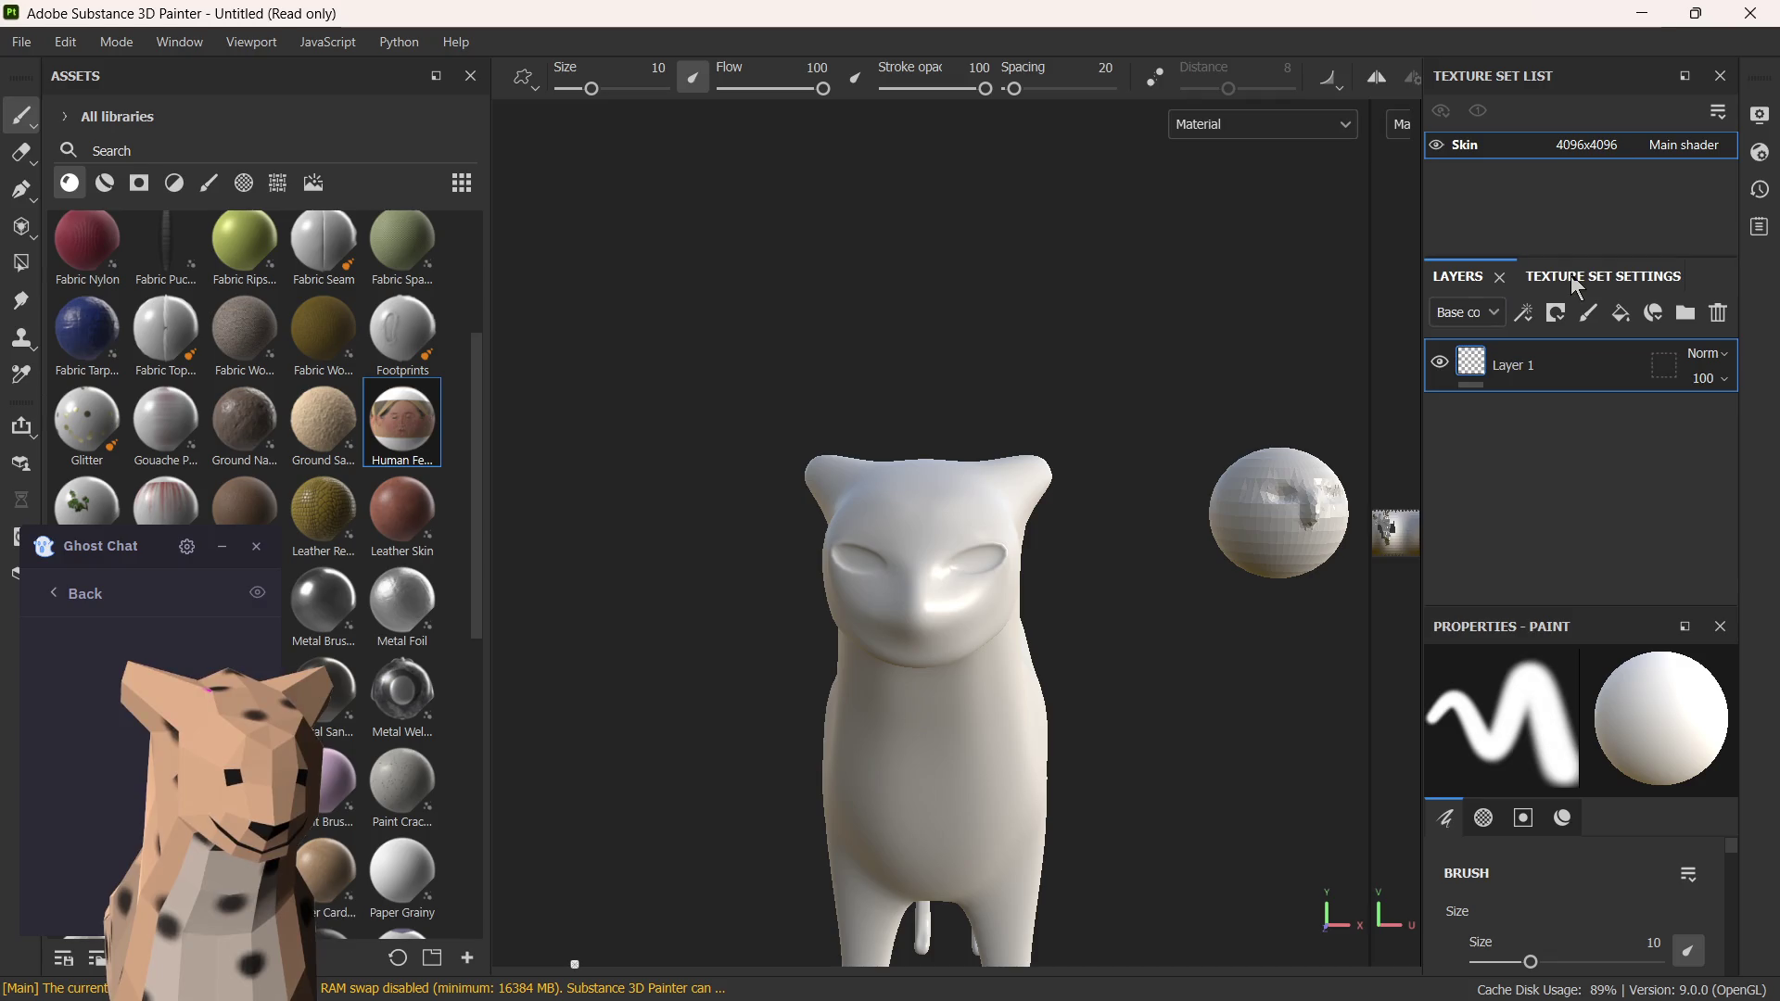
scroll(1206, 466, down, 2)
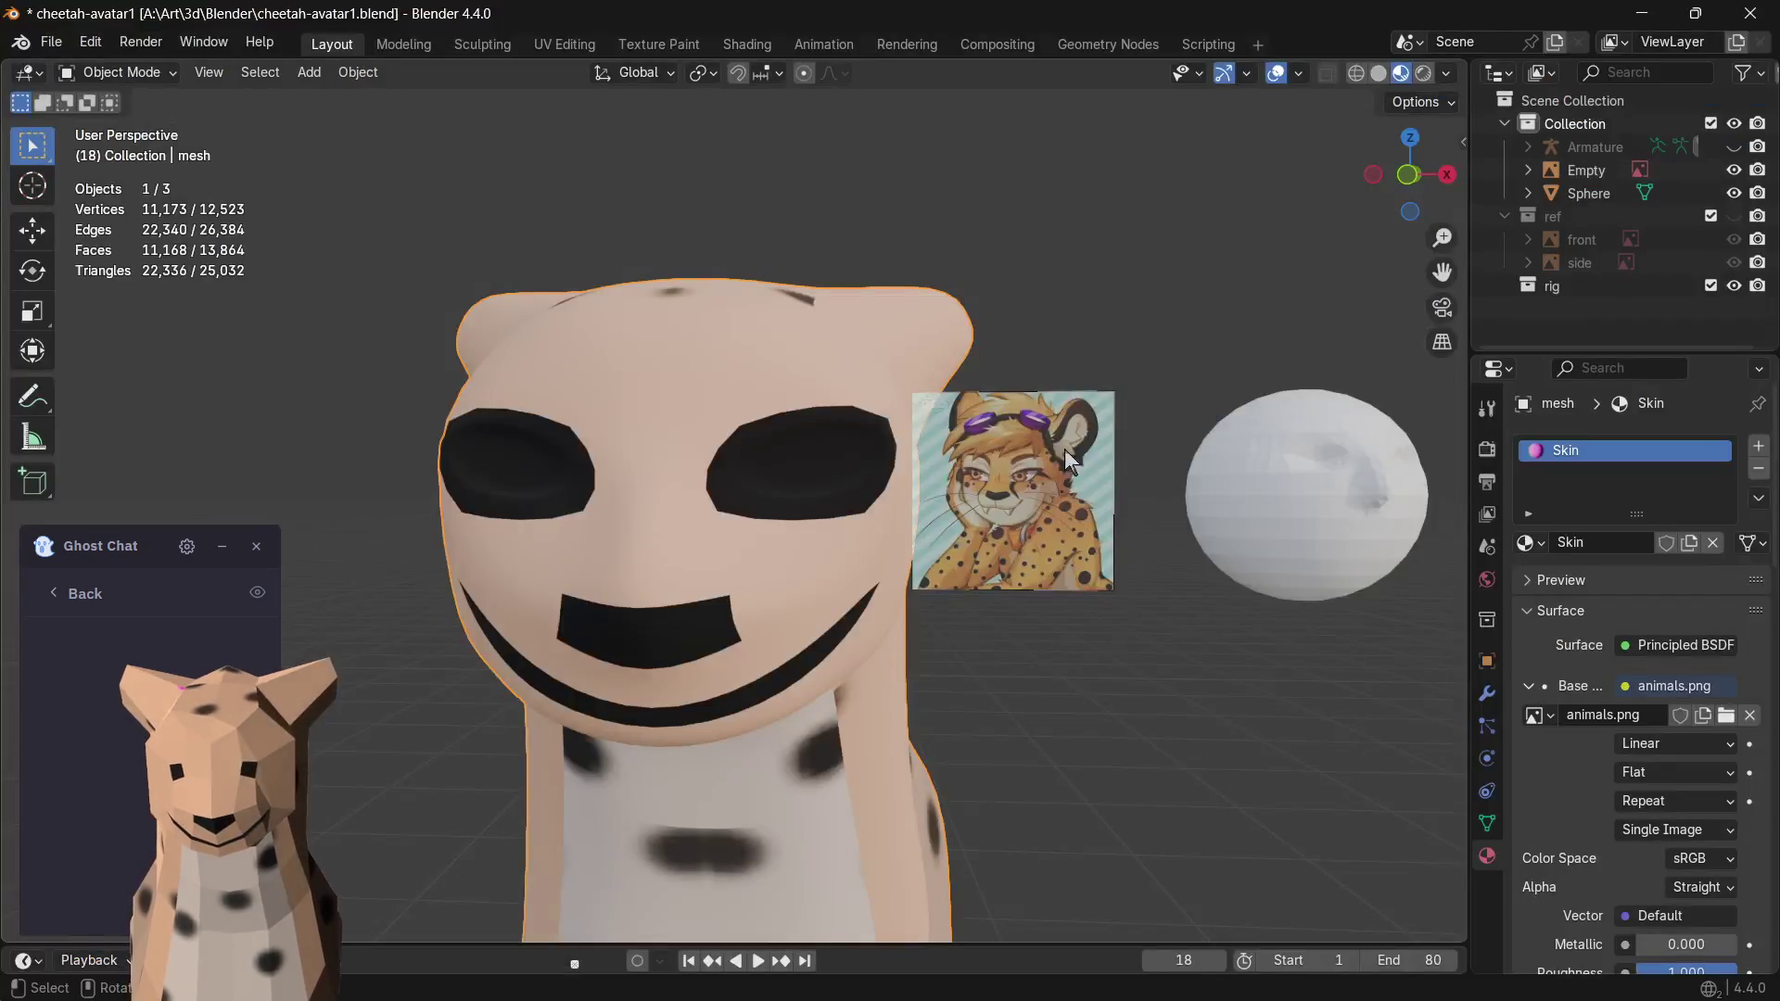
- Delete the sphere from the scene and save the blend file
click(1316, 498)
key(Delete)
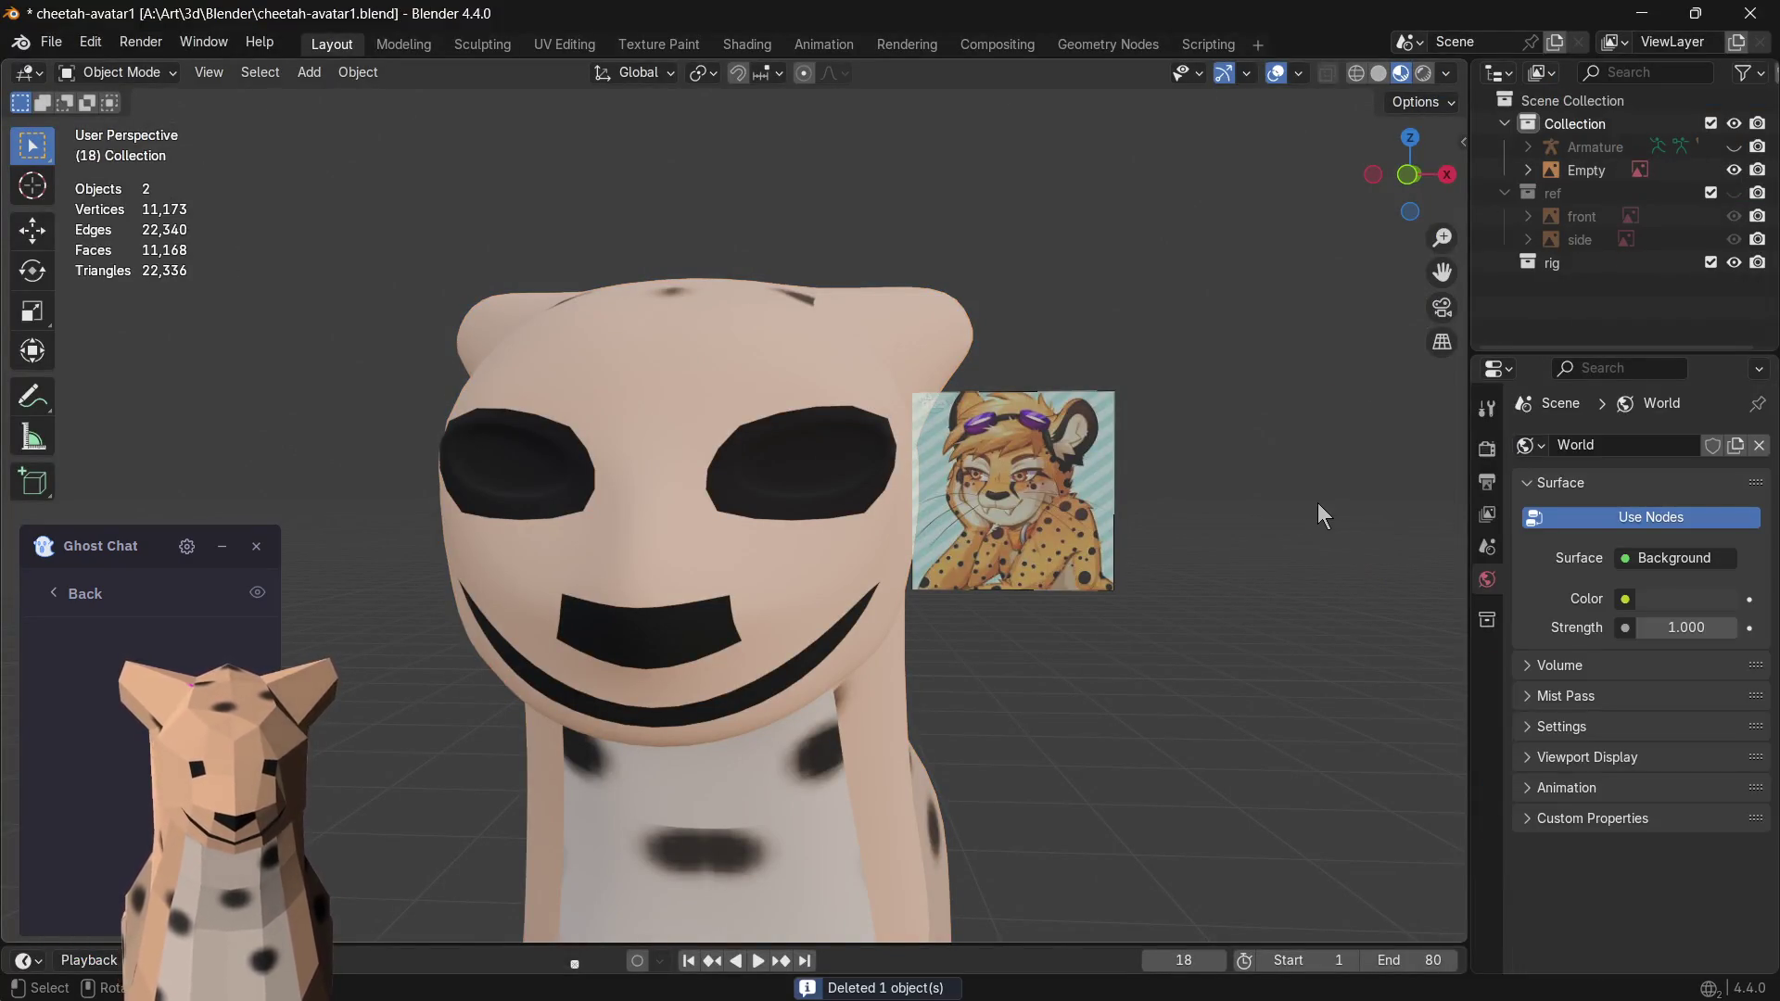
key(ctrl+s)
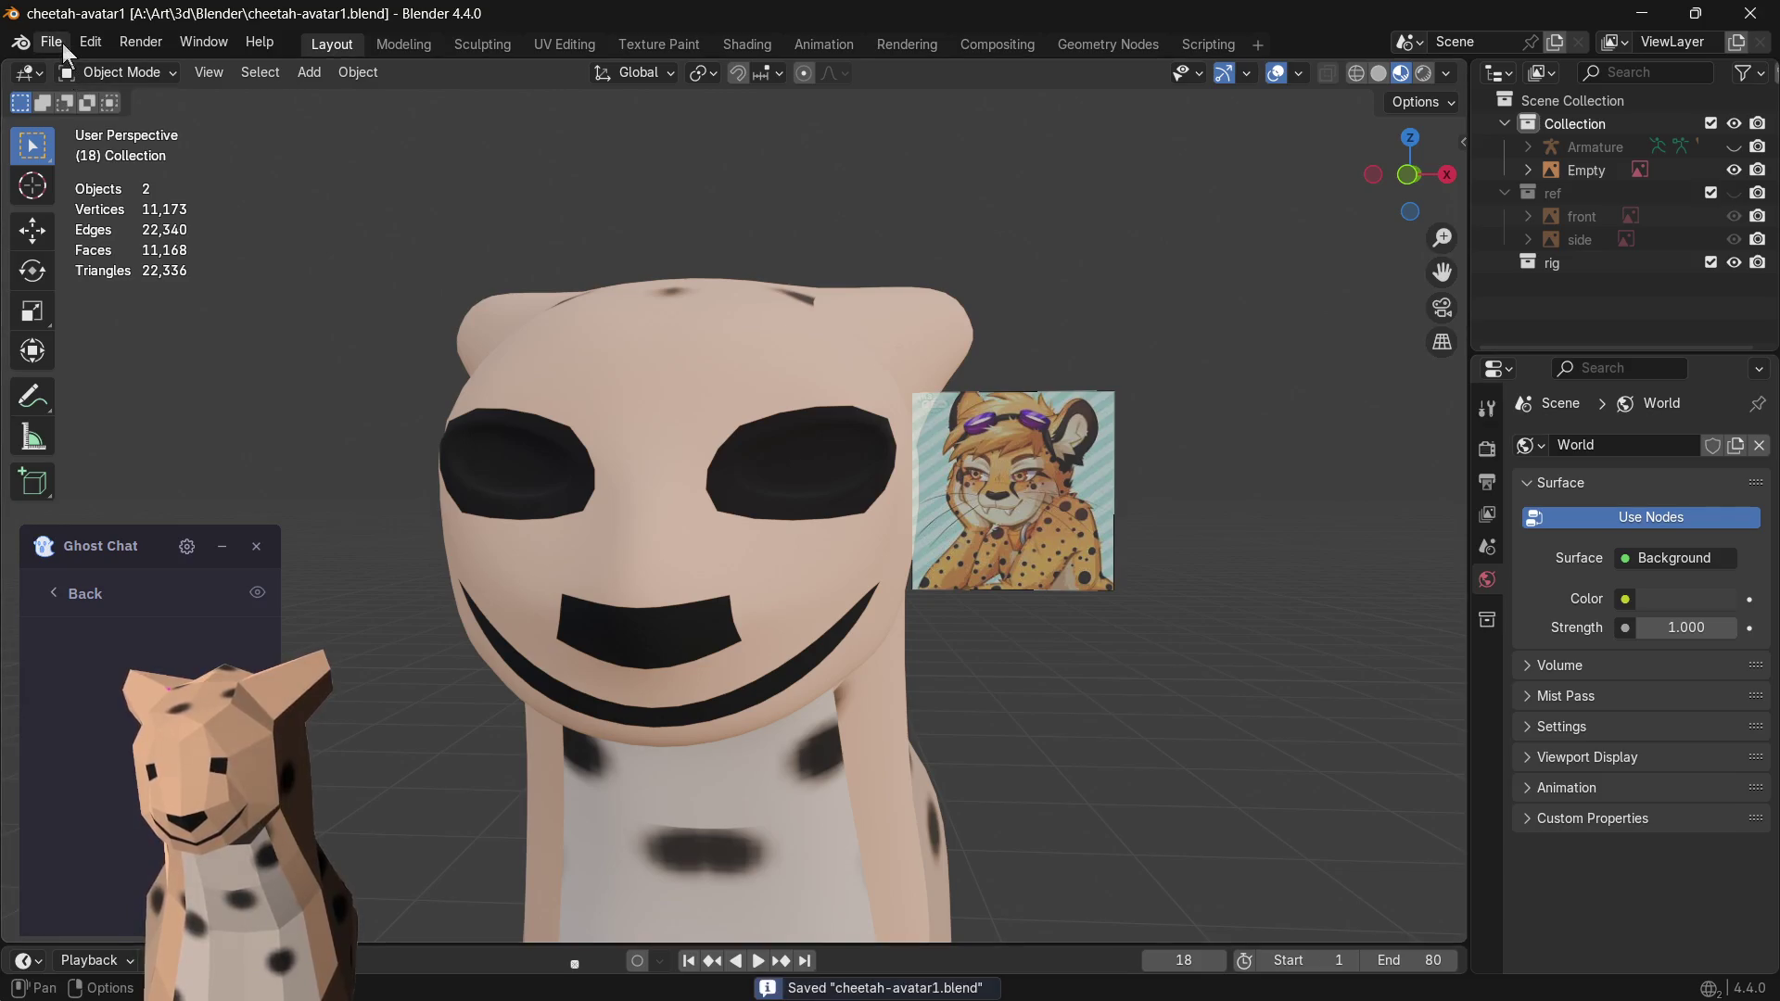
- Export the scene again as cheetah-avatar1.fbx and switch back to Substance Painter
click(59, 41)
mouse_move(90, 393)
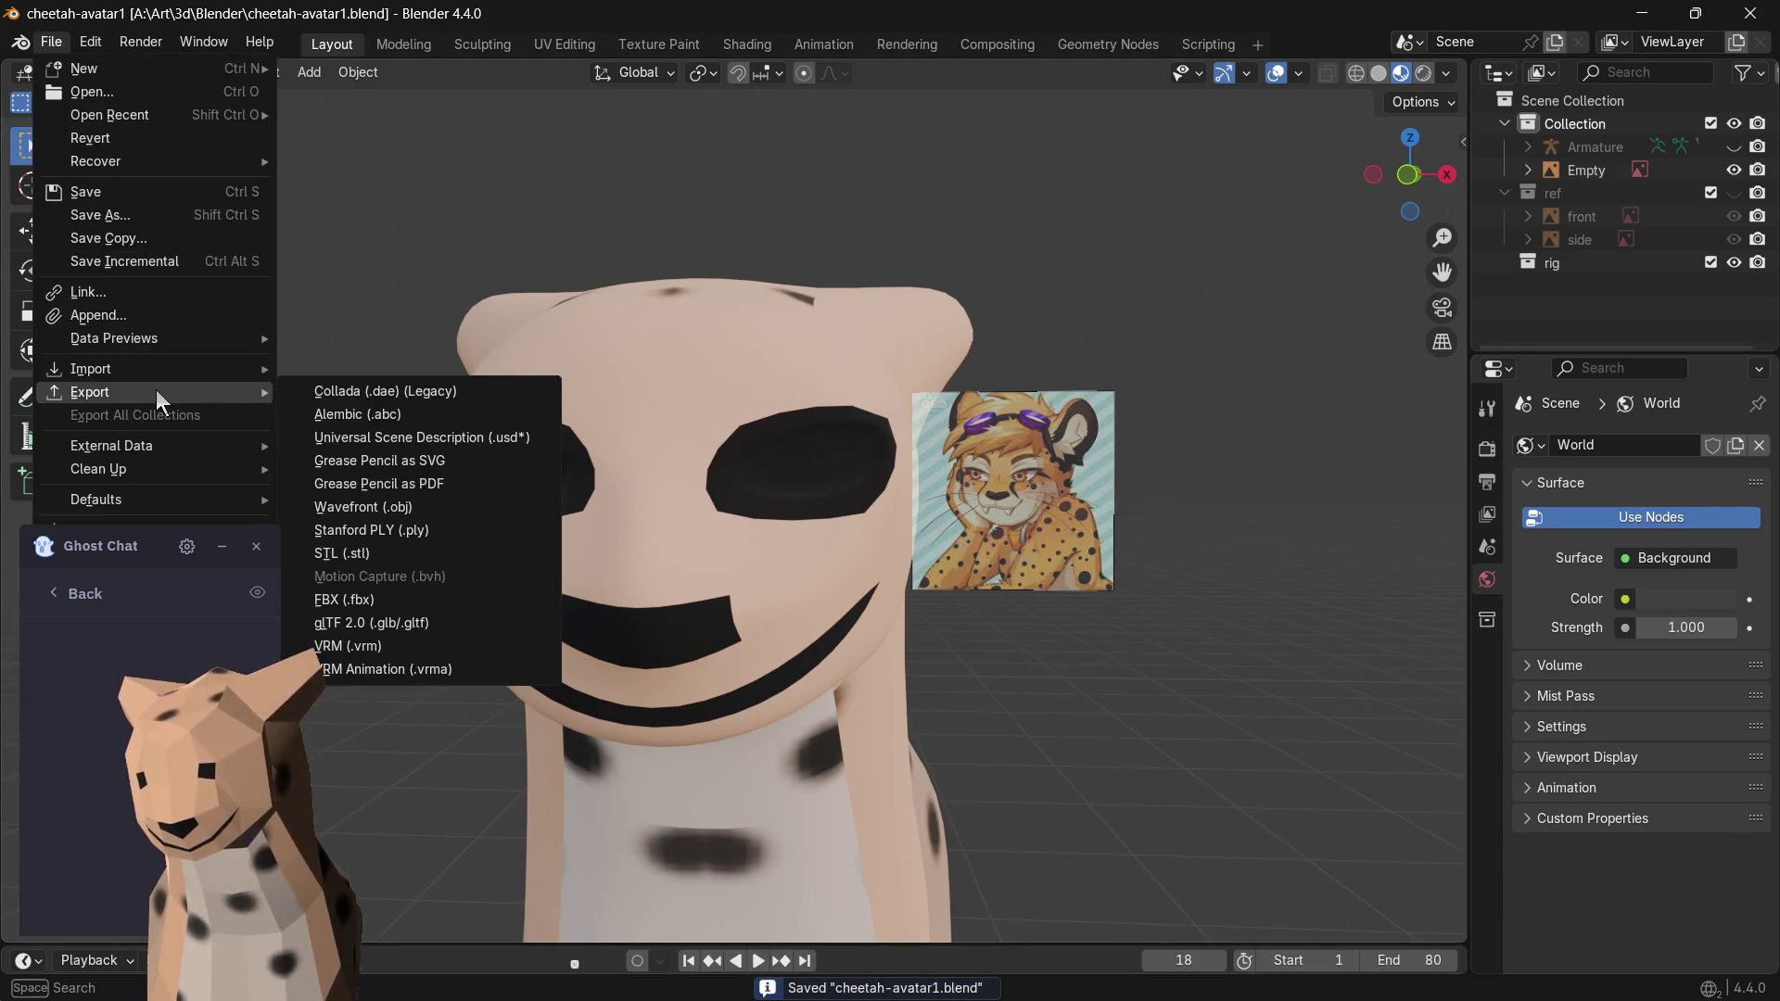
click(354, 600)
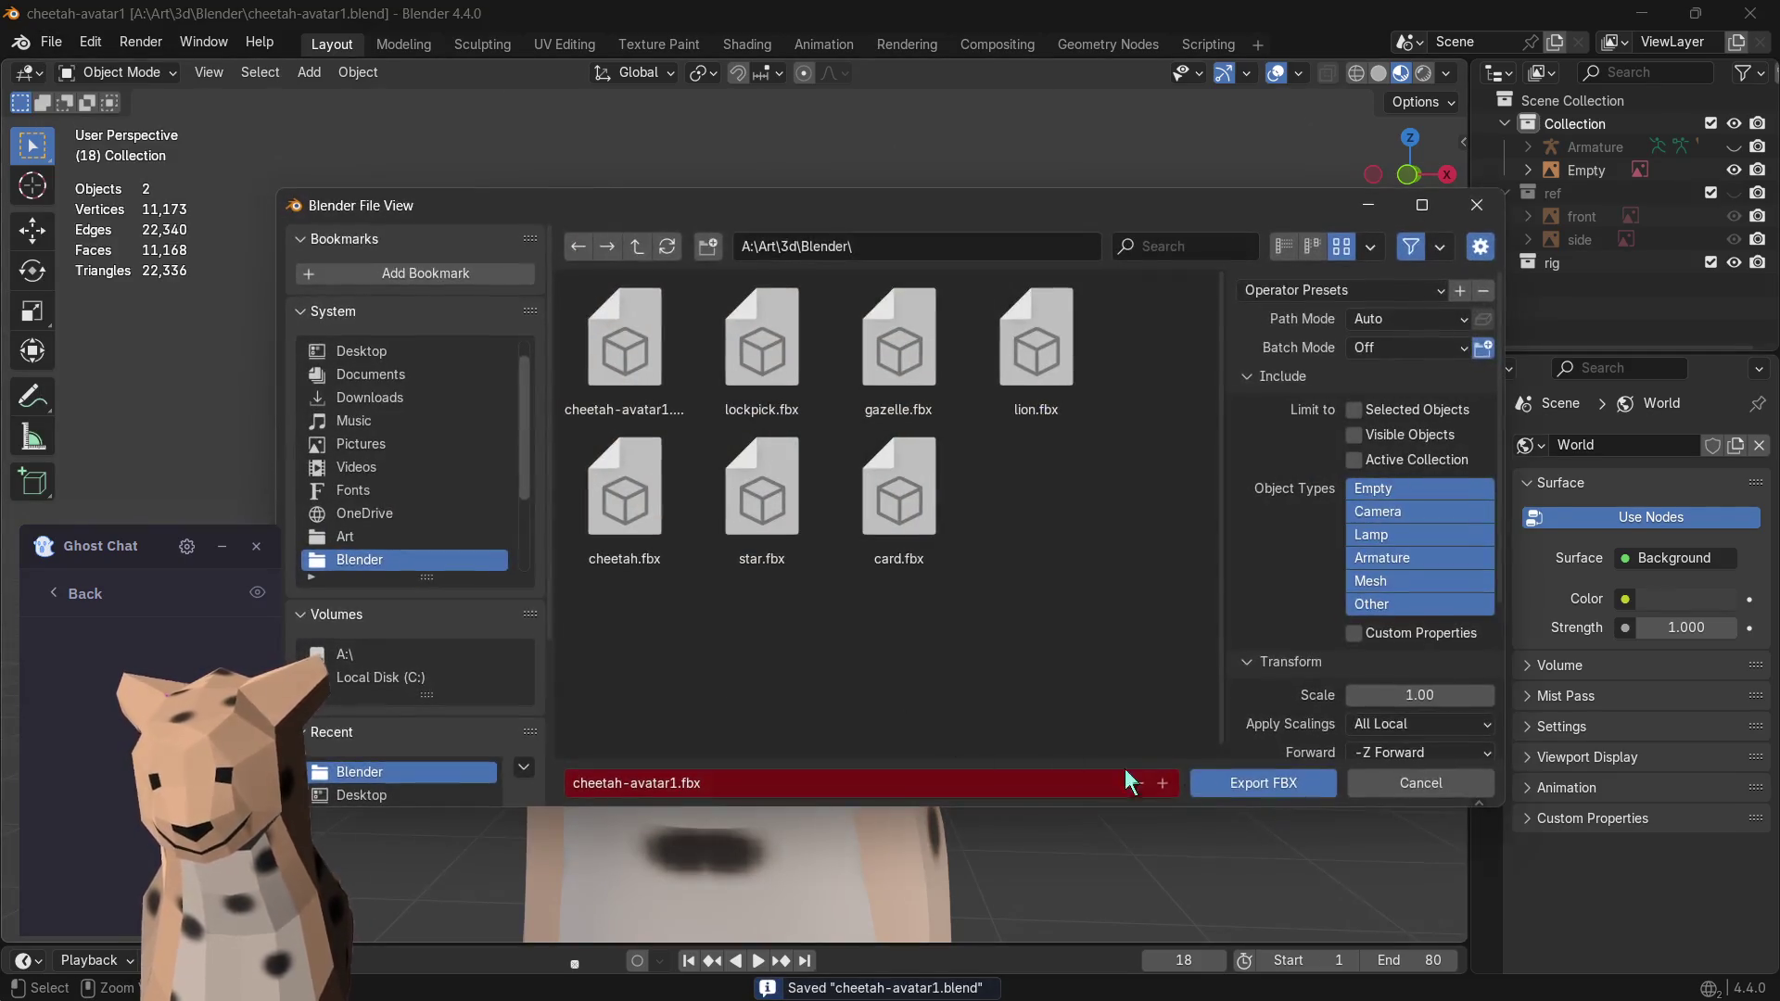
click(1241, 788)
key(alt+Tab)
click(114, 43)
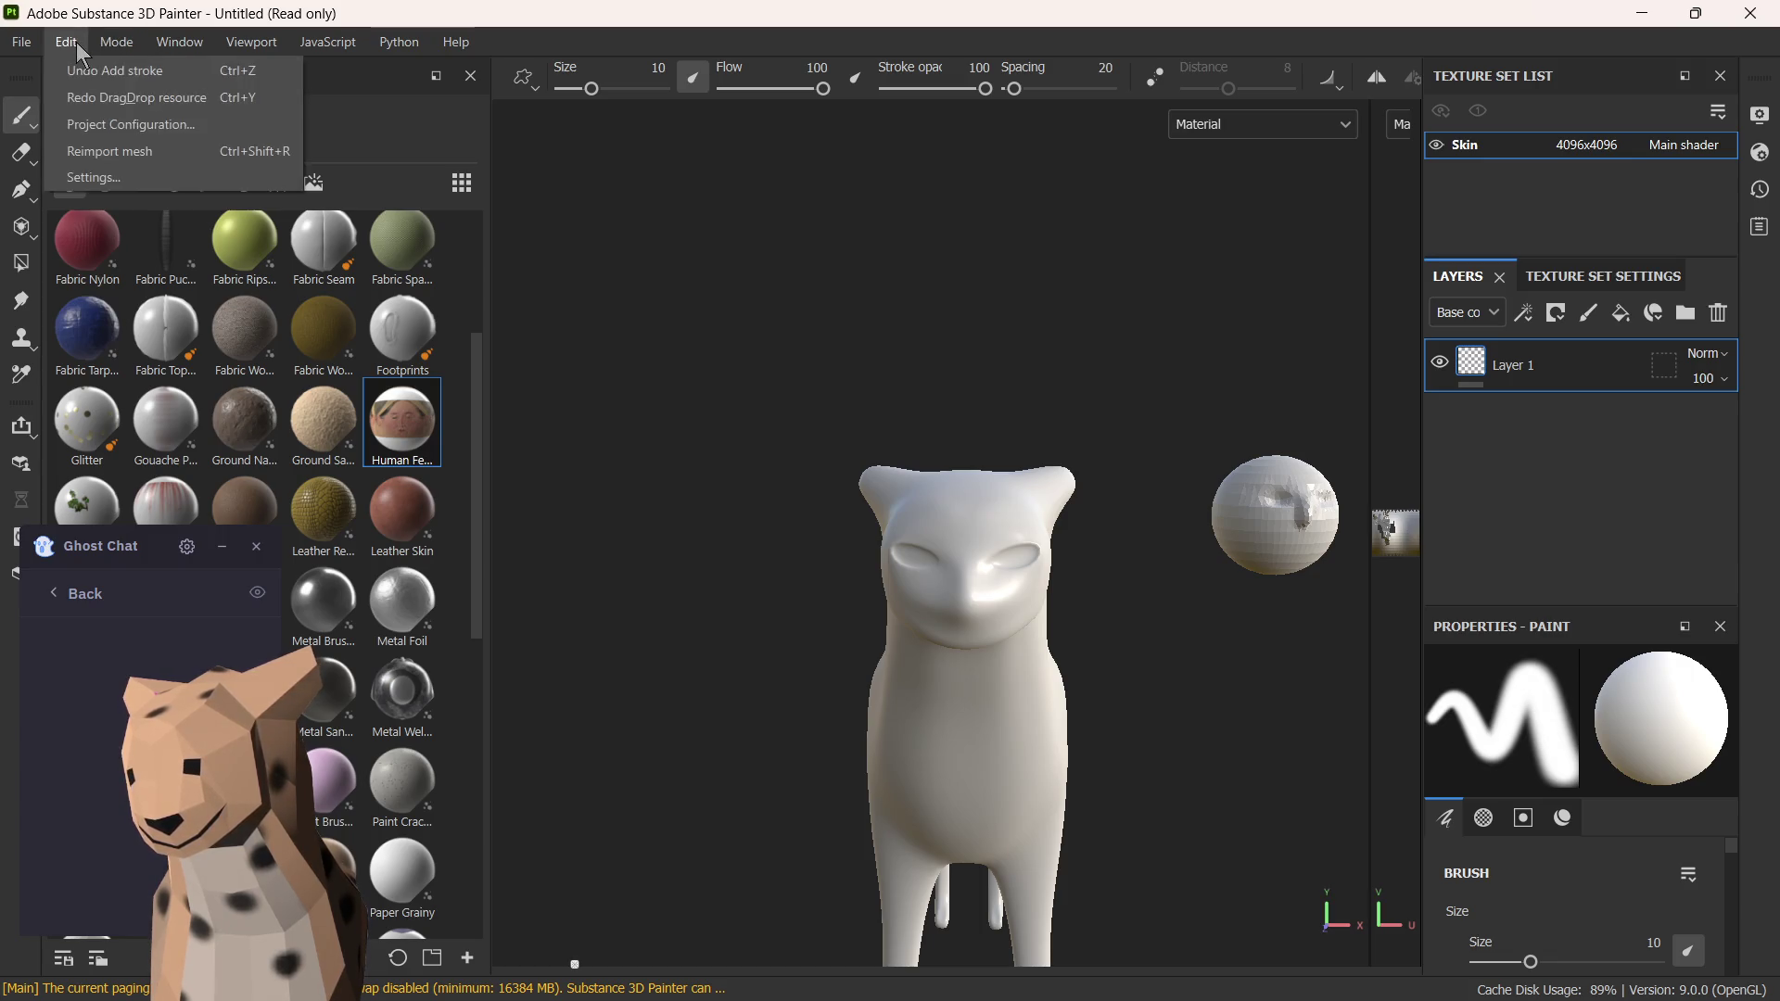
- Reimport the updated cheetah mesh and move the Ghost Chat window off the material library
click(145, 150)
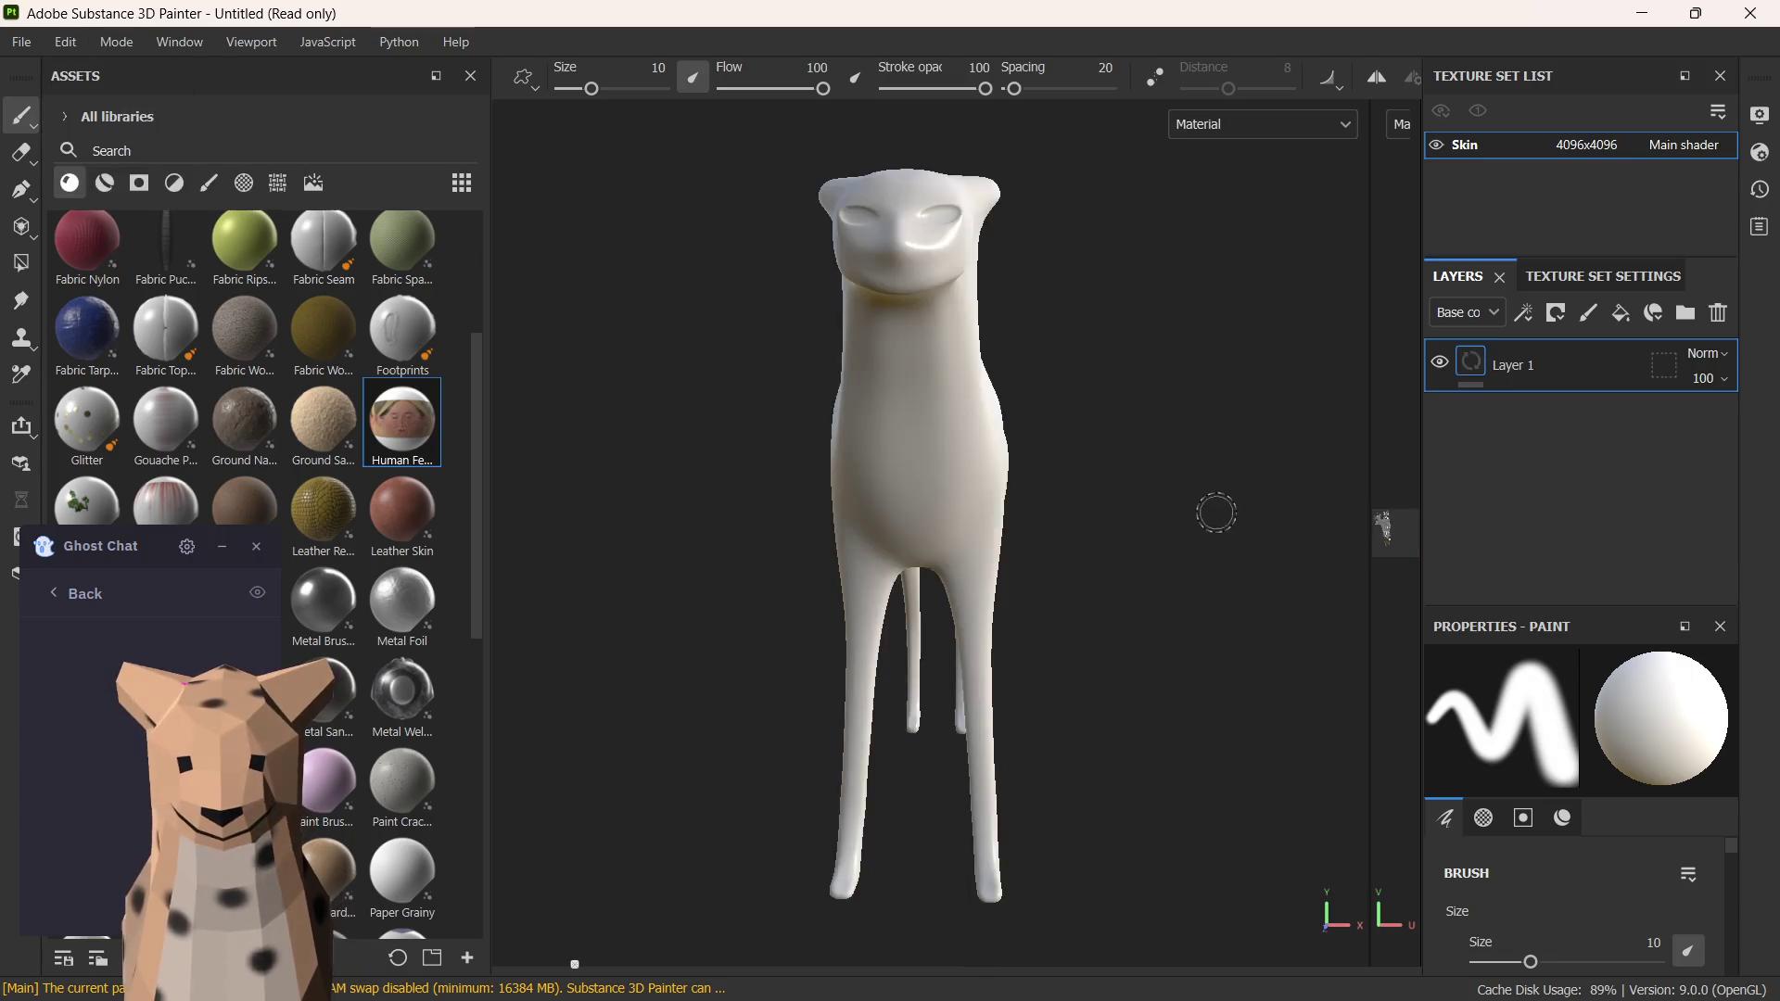
scroll(1048, 319, up, 3)
mouse_move(1073, 319)
alt+mouse_down()
mouse_move(1096, 440)
mouse_move(1092, 359)
alt+mouse_up()
scroll(1081, 338, down, 2)
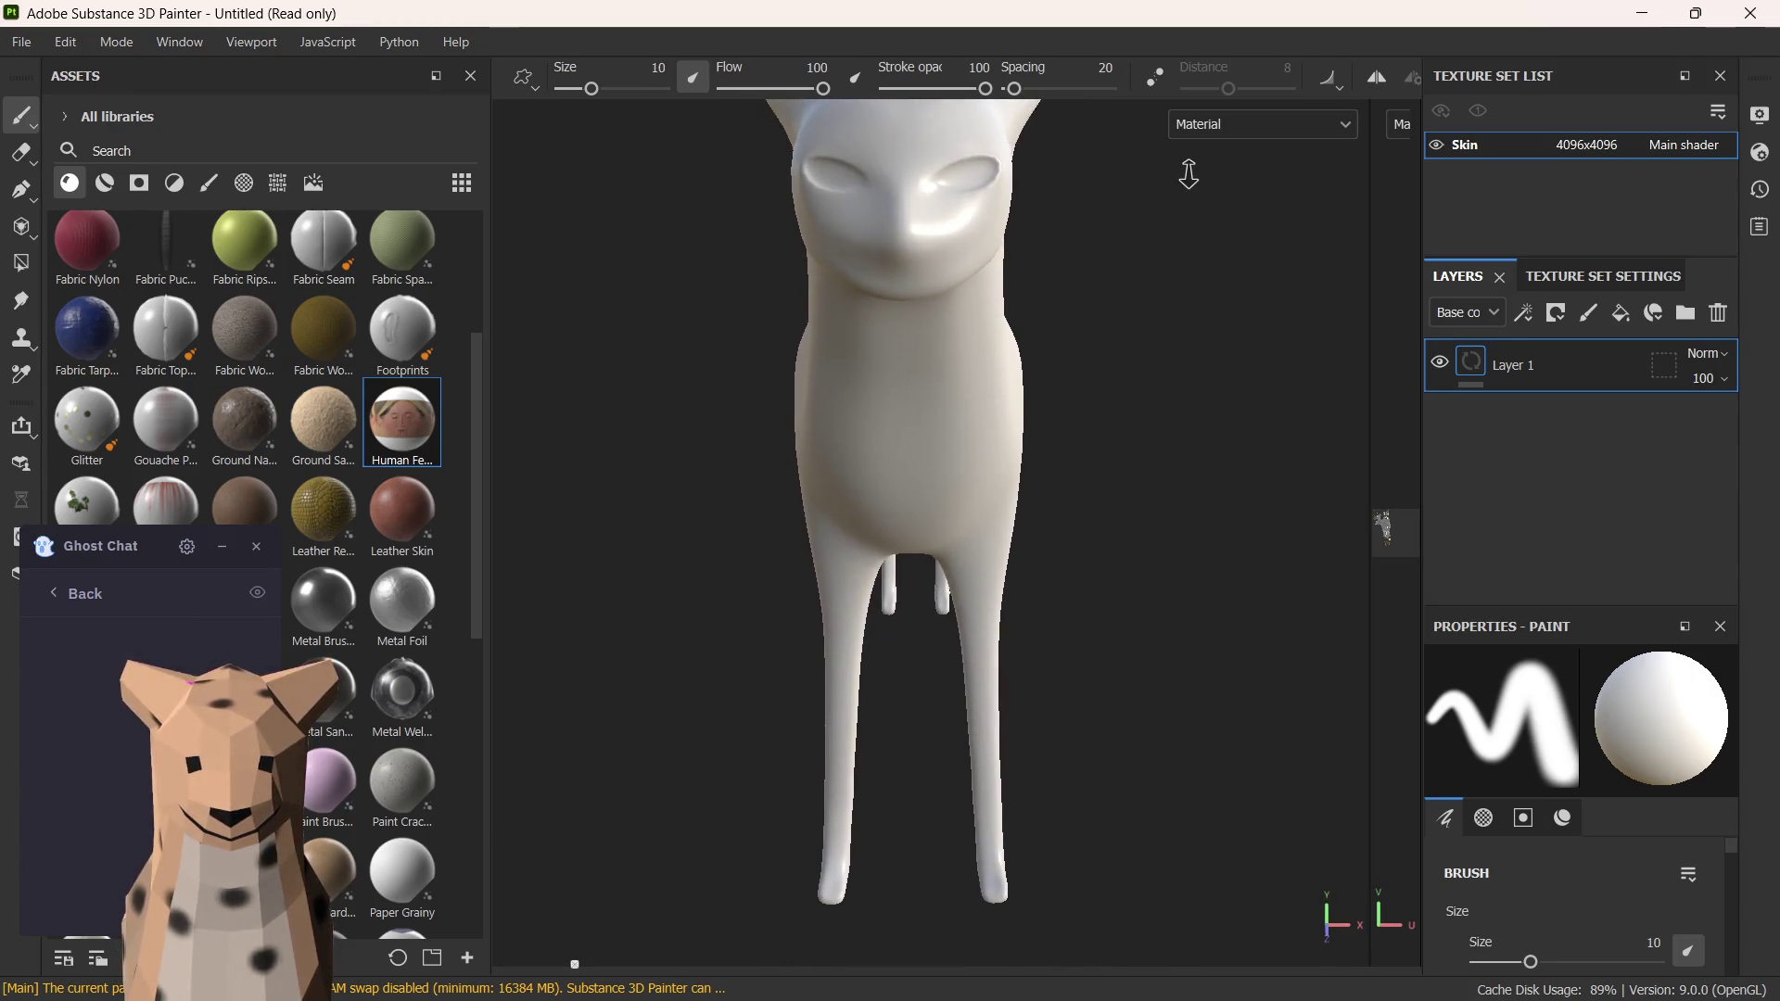
scroll(1299, 433, down, 2)
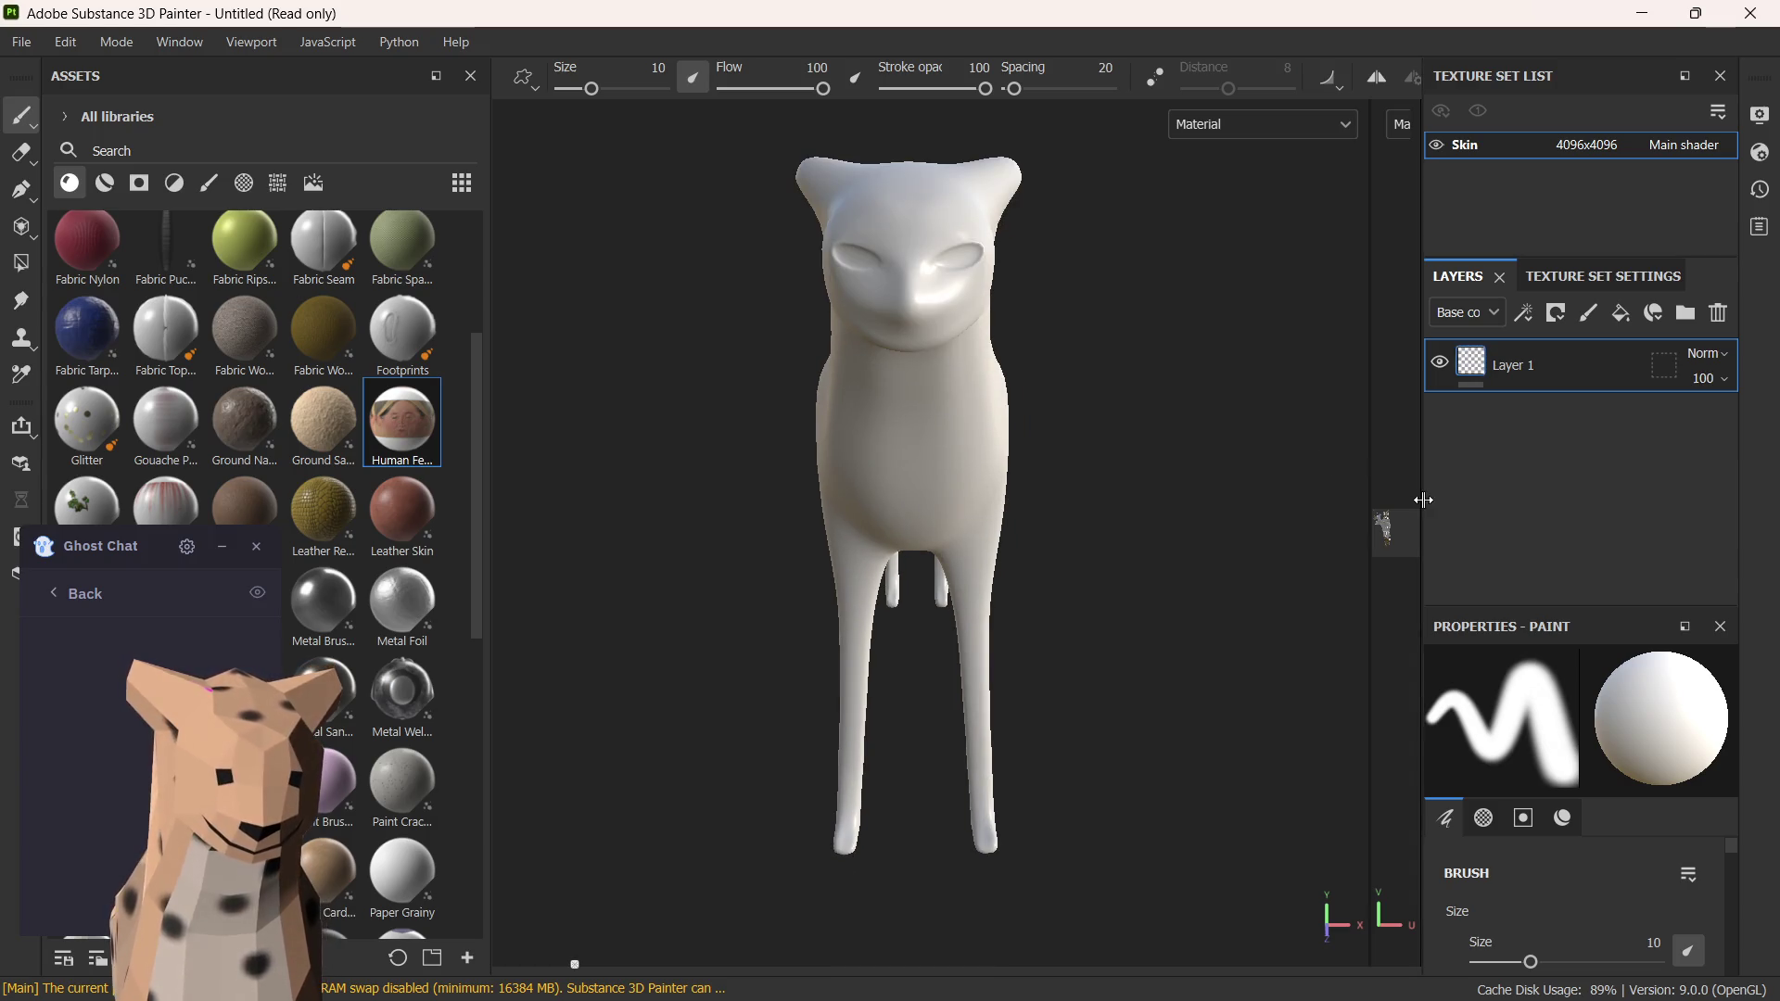
scroll(237, 362, up, 3)
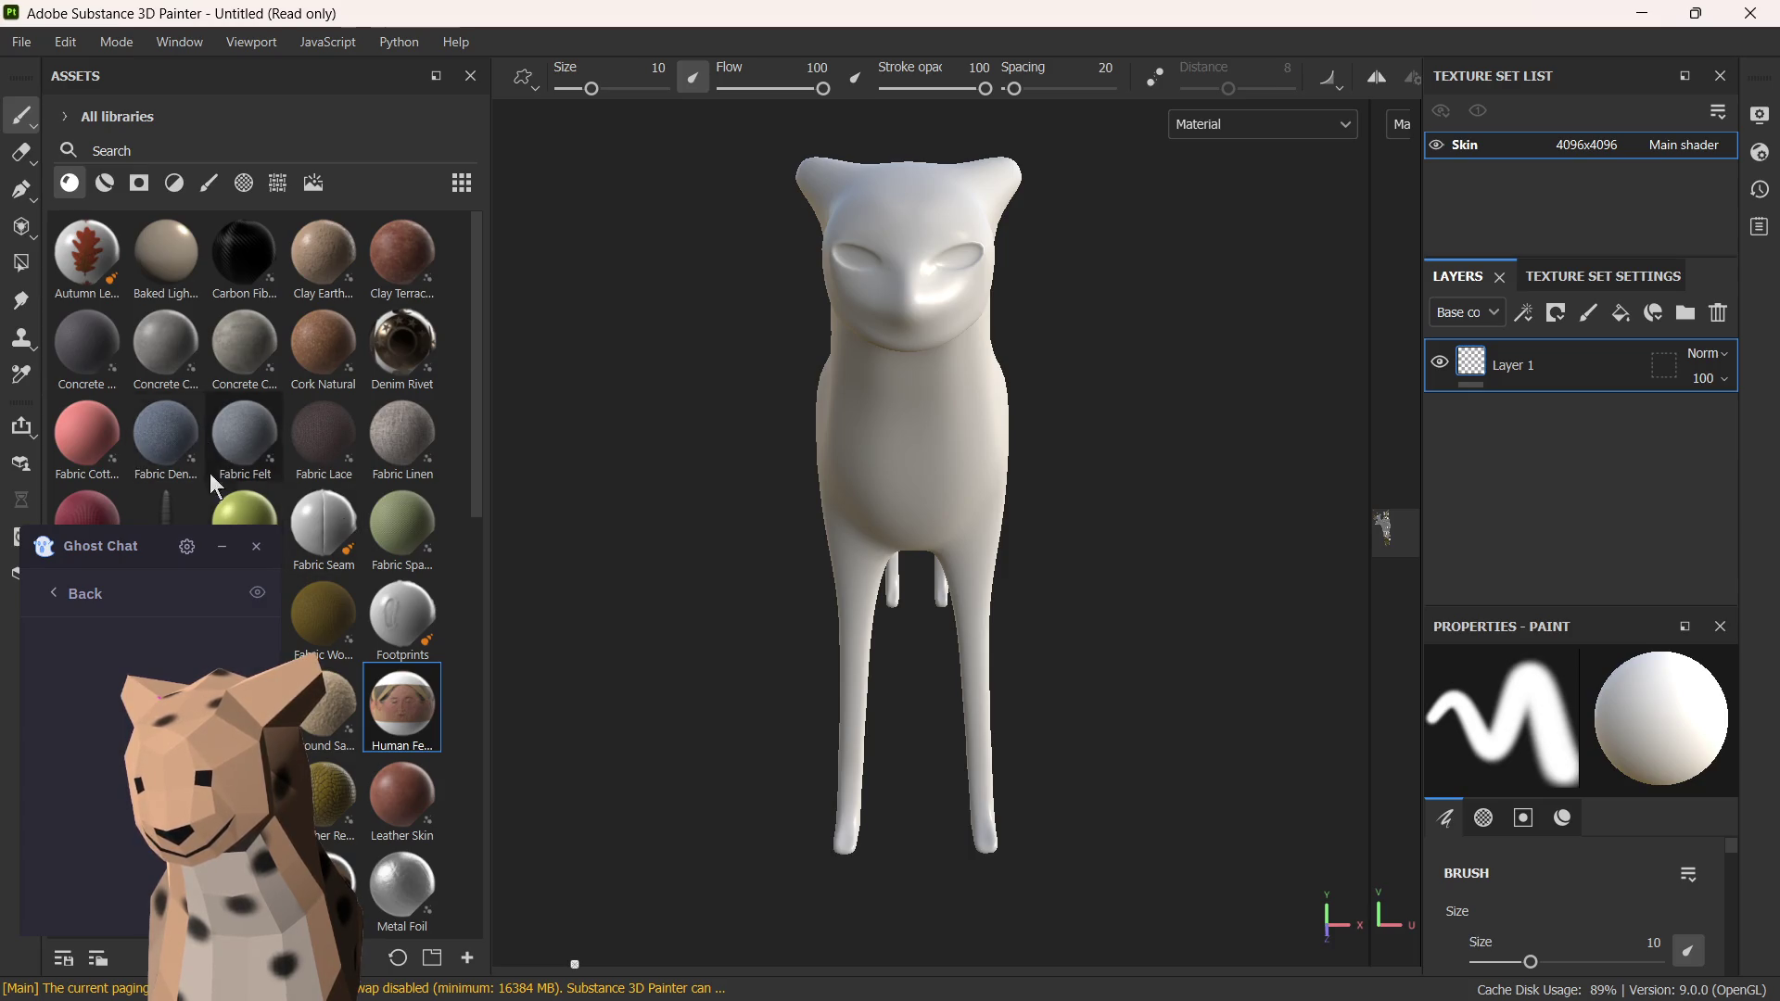
mouse_move(110, 558)
mouse_down()
mouse_move(1510, 561)
mouse_move(1215, 584)
mouse_move(1171, 556)
mouse_move(1199, 564)
mouse_up()
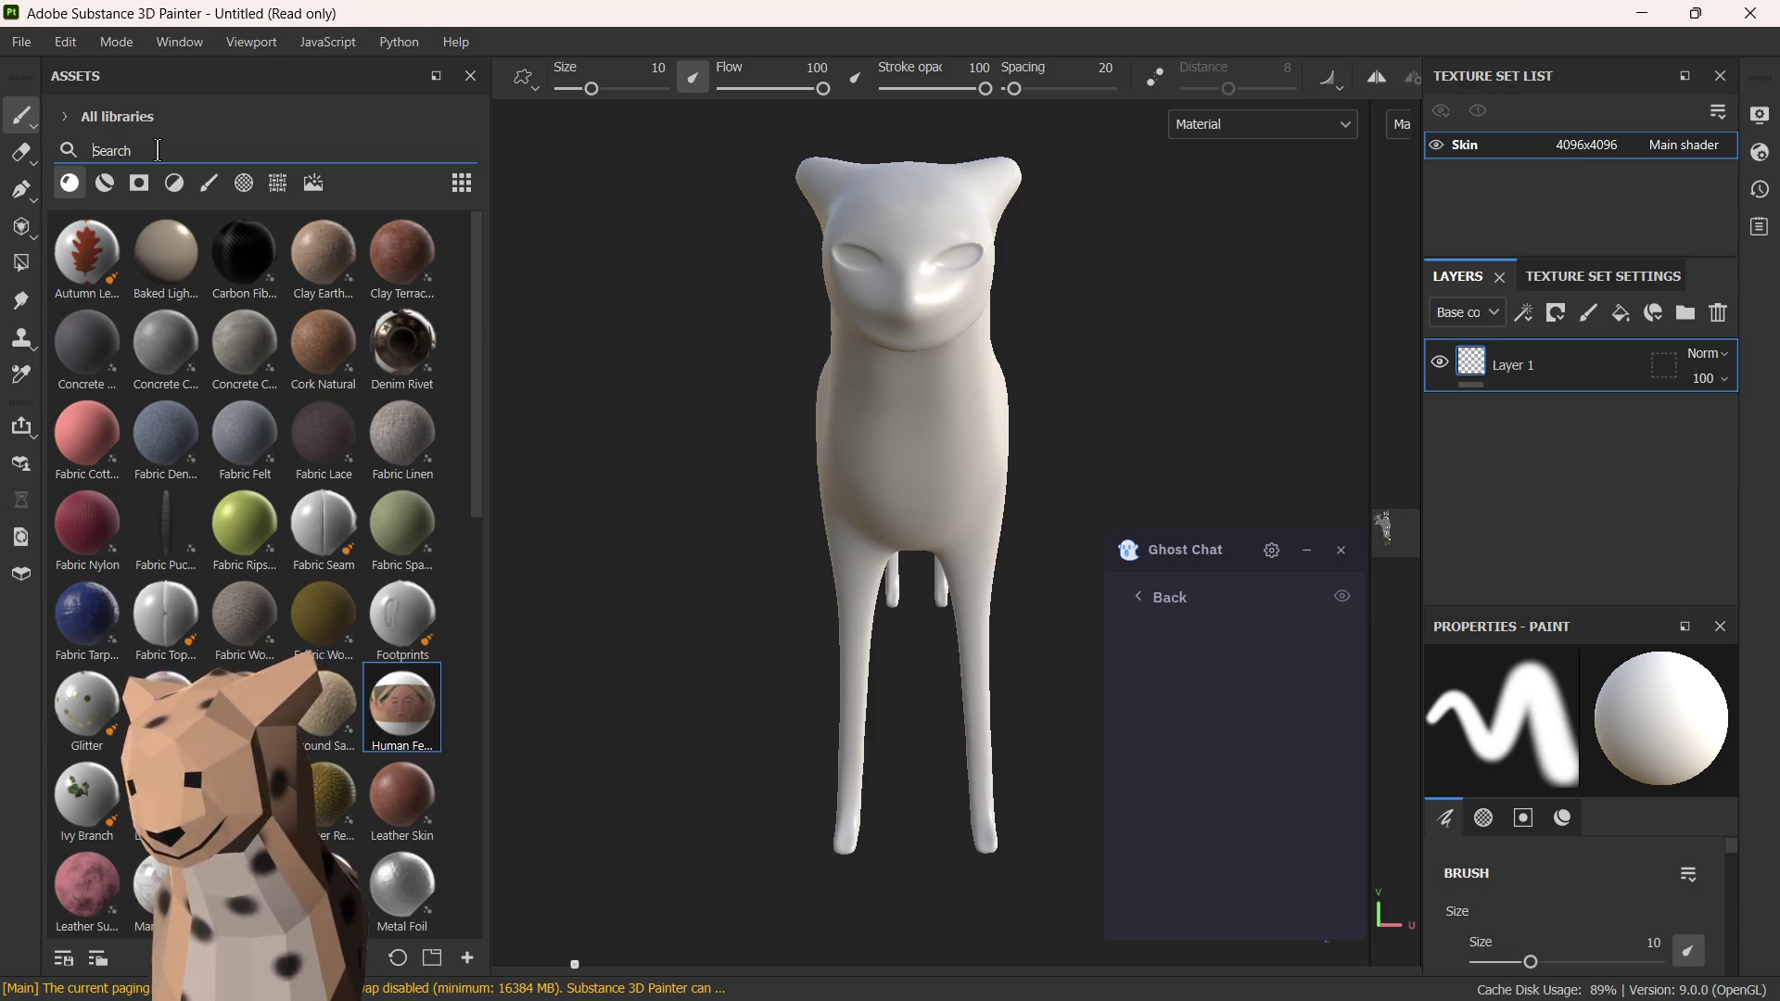
text(yel)
- Clear the 'yel' and 'fur' searches, filter to smart materials, and search 'creat' for creature materials
key(BackSpace)
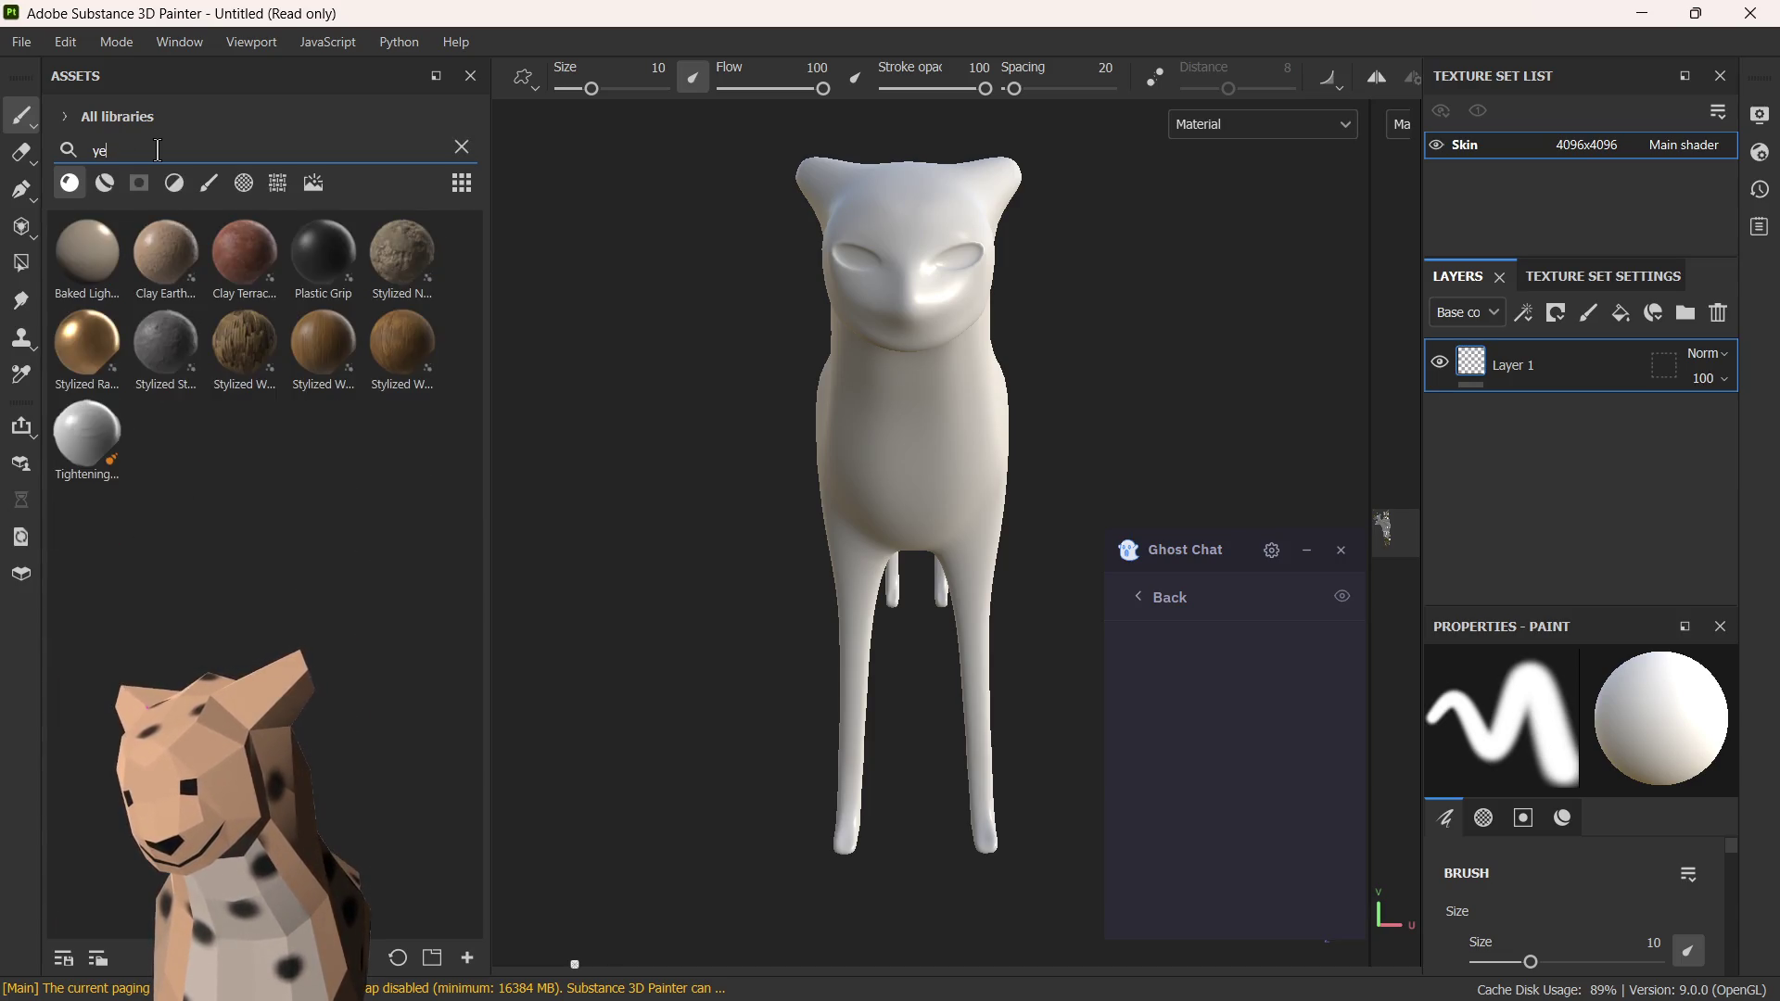
key(BackSpace)
key(BackSpace)
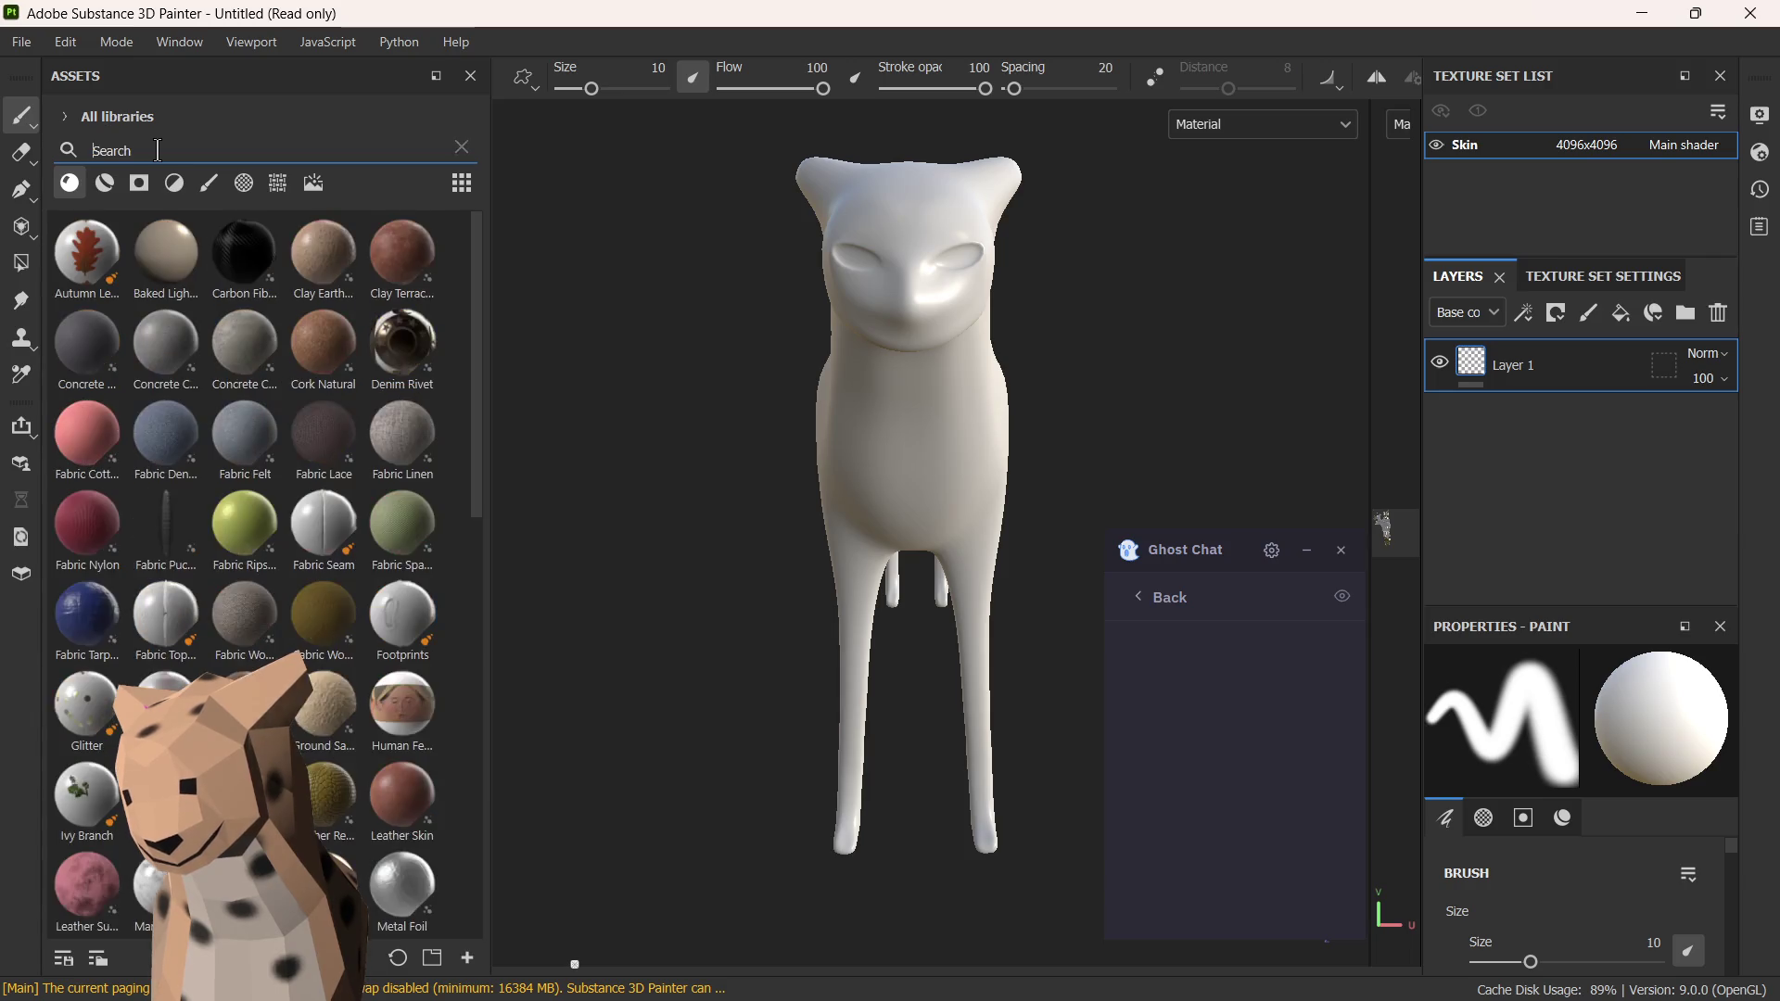
text(fur)
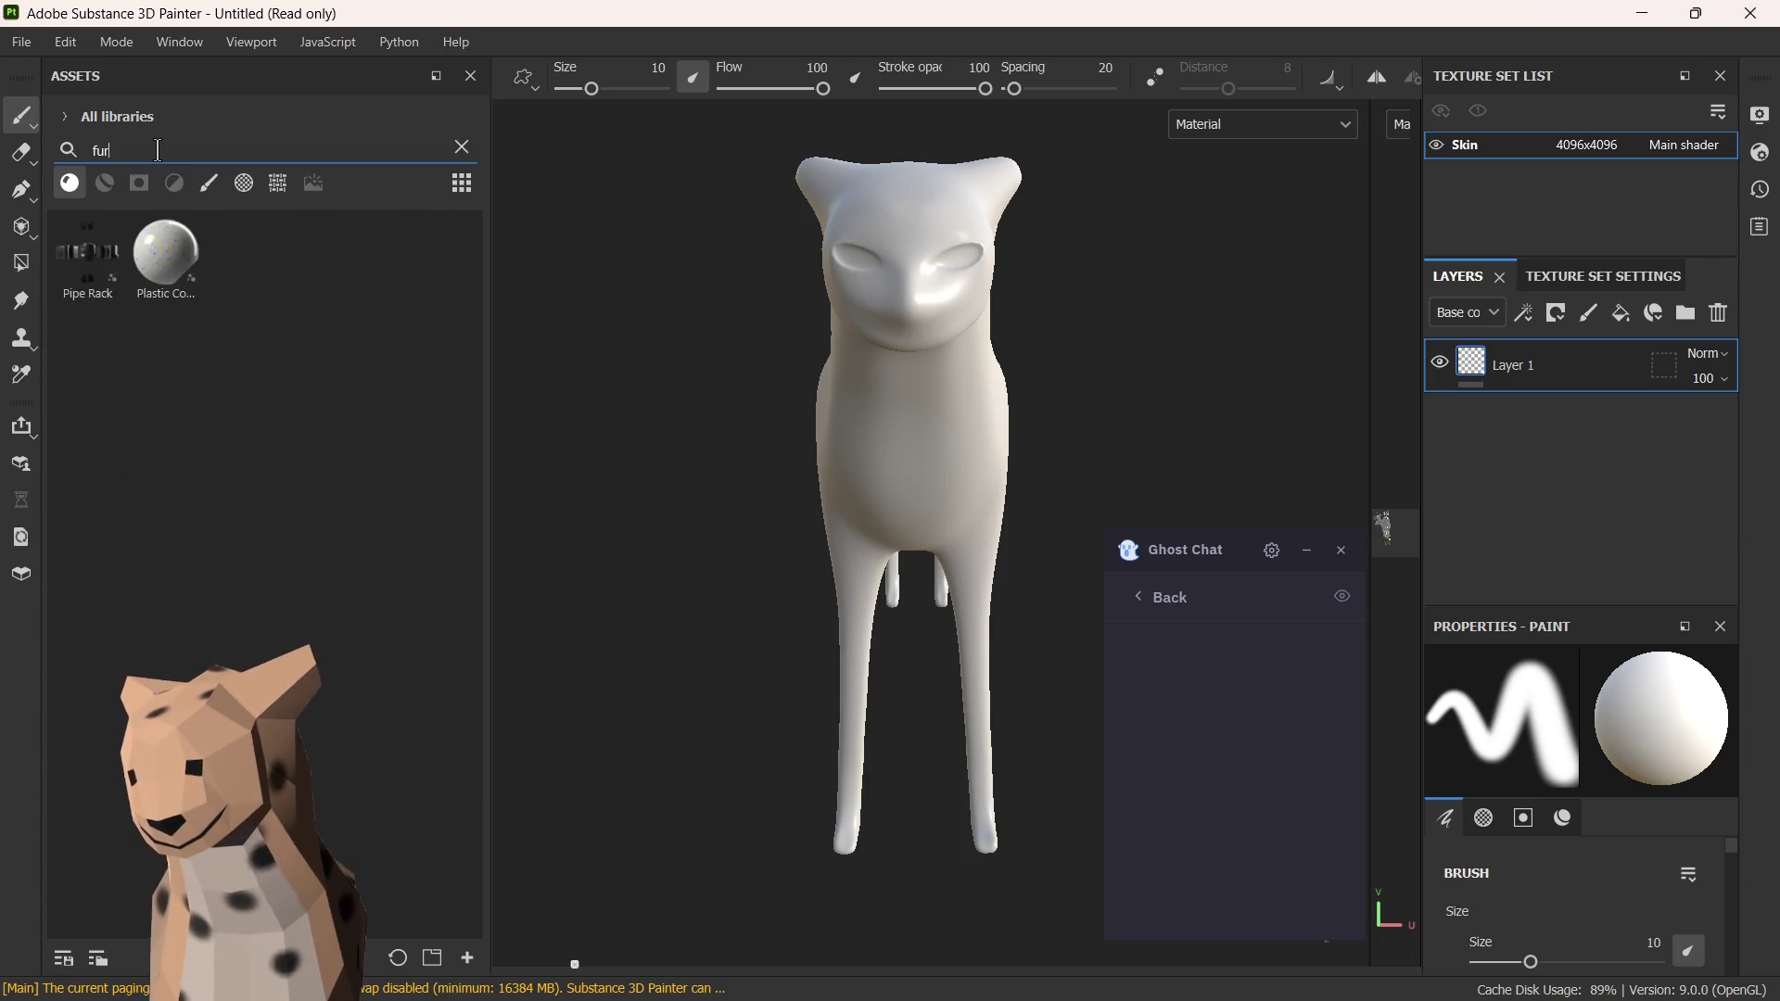
key(BackSpace)
key(BackSpace)
key(BackSpace)
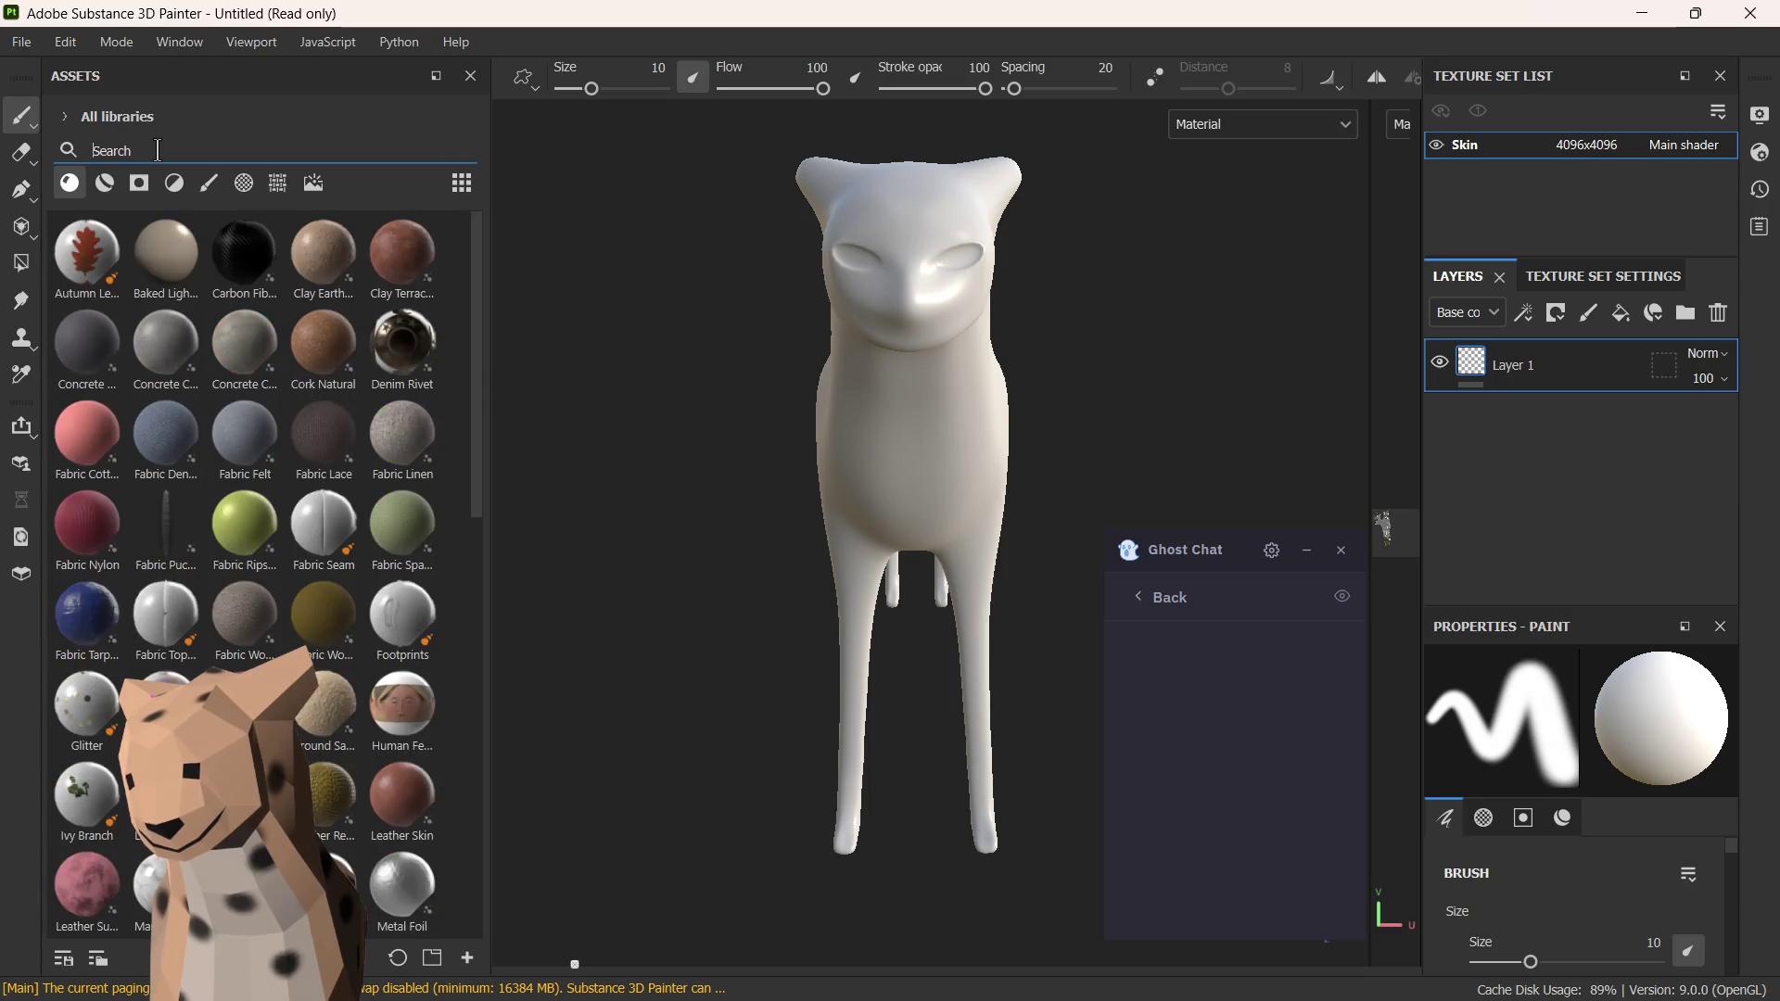
scroll(404, 625, down, 10)
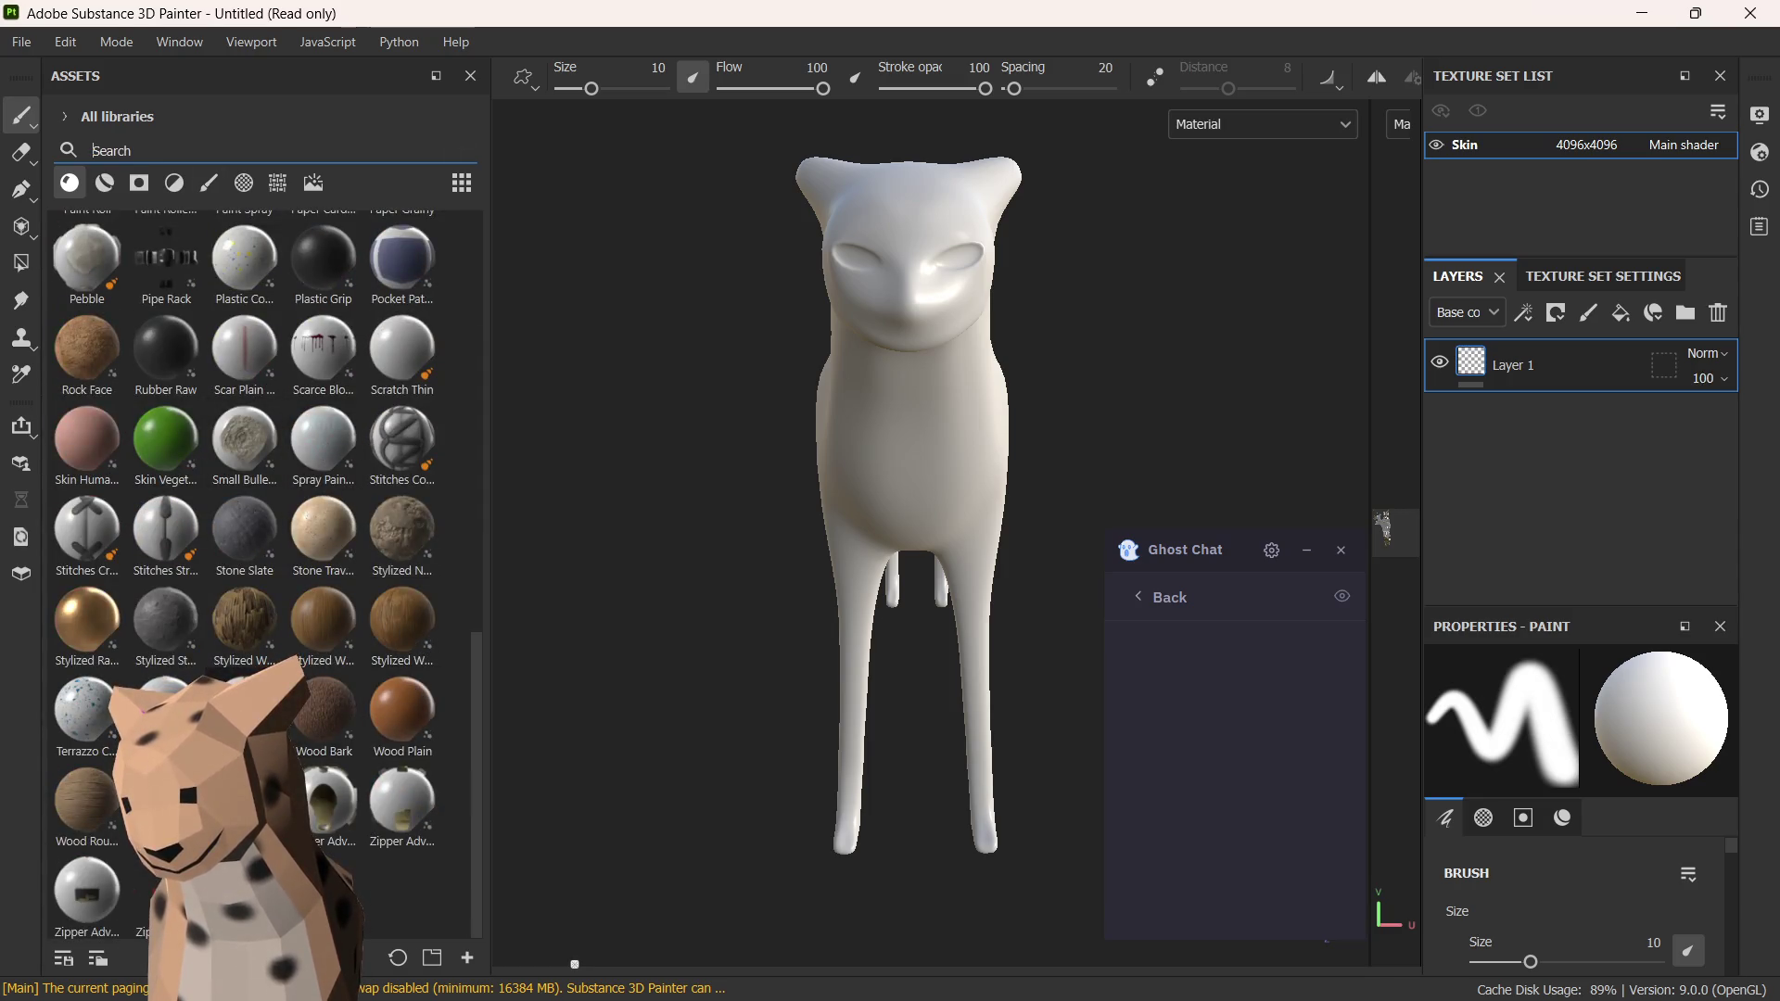
click(101, 190)
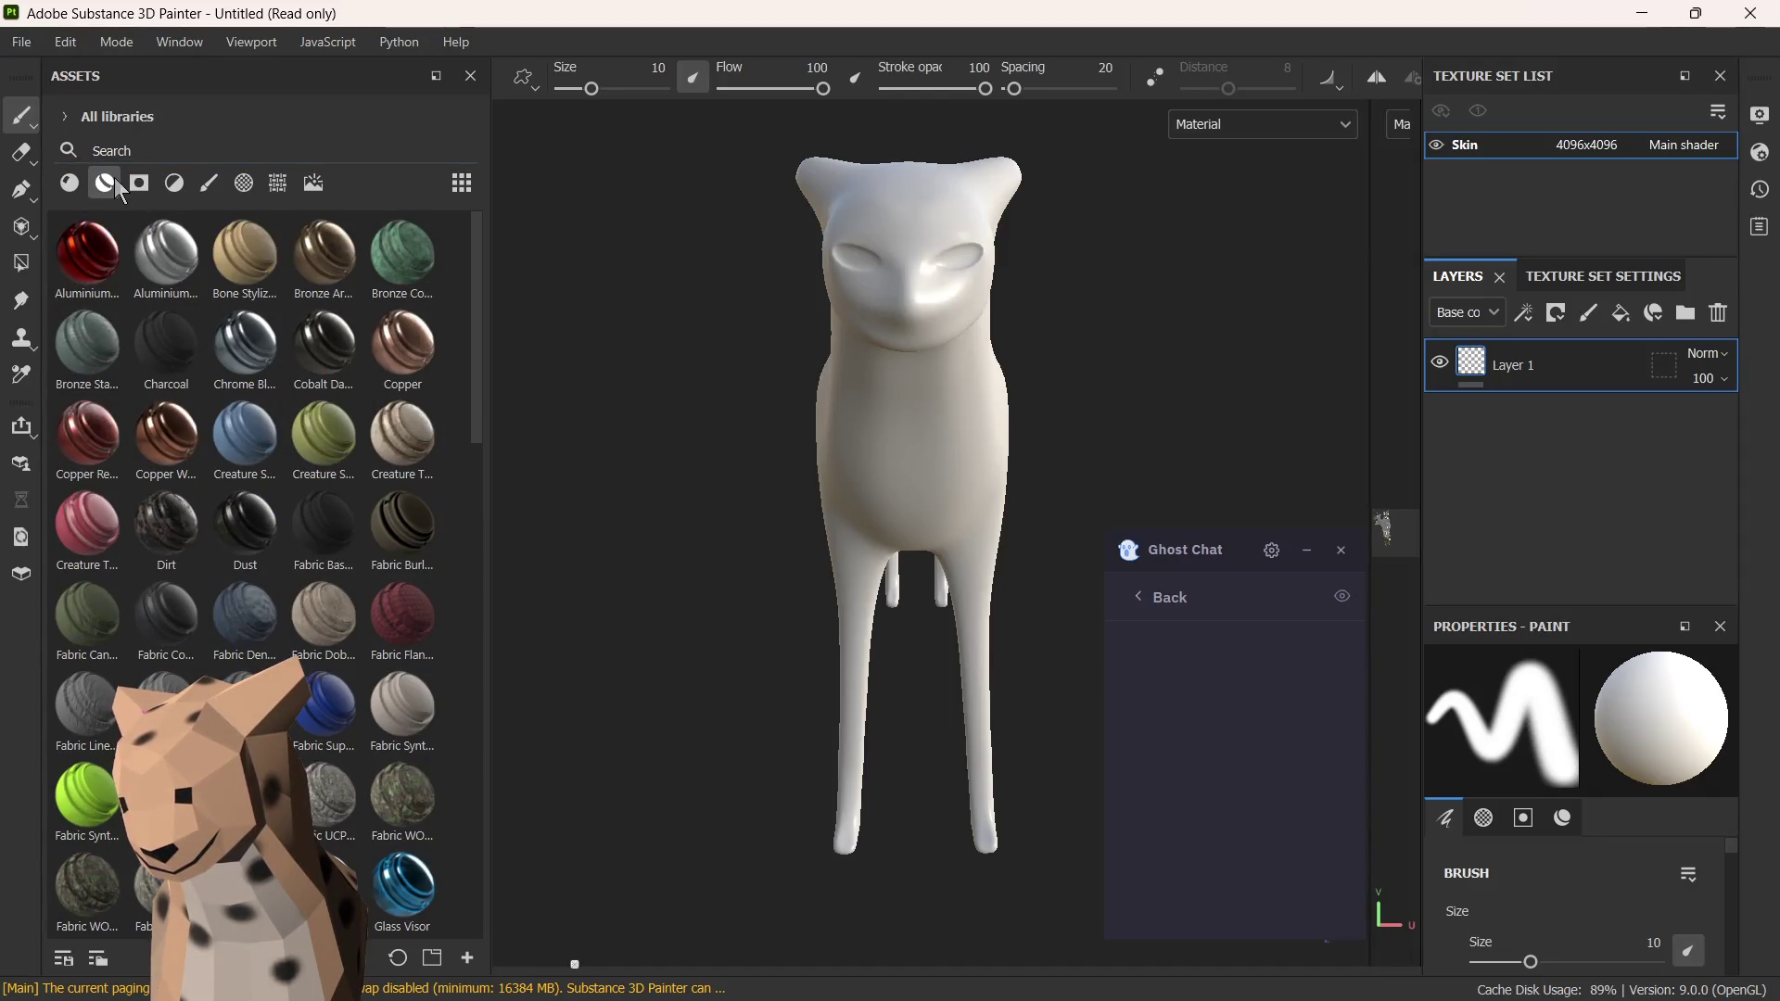
scroll(237, 390, down, 5)
scroll(246, 409, down, 5)
scroll(292, 437, down, 5)
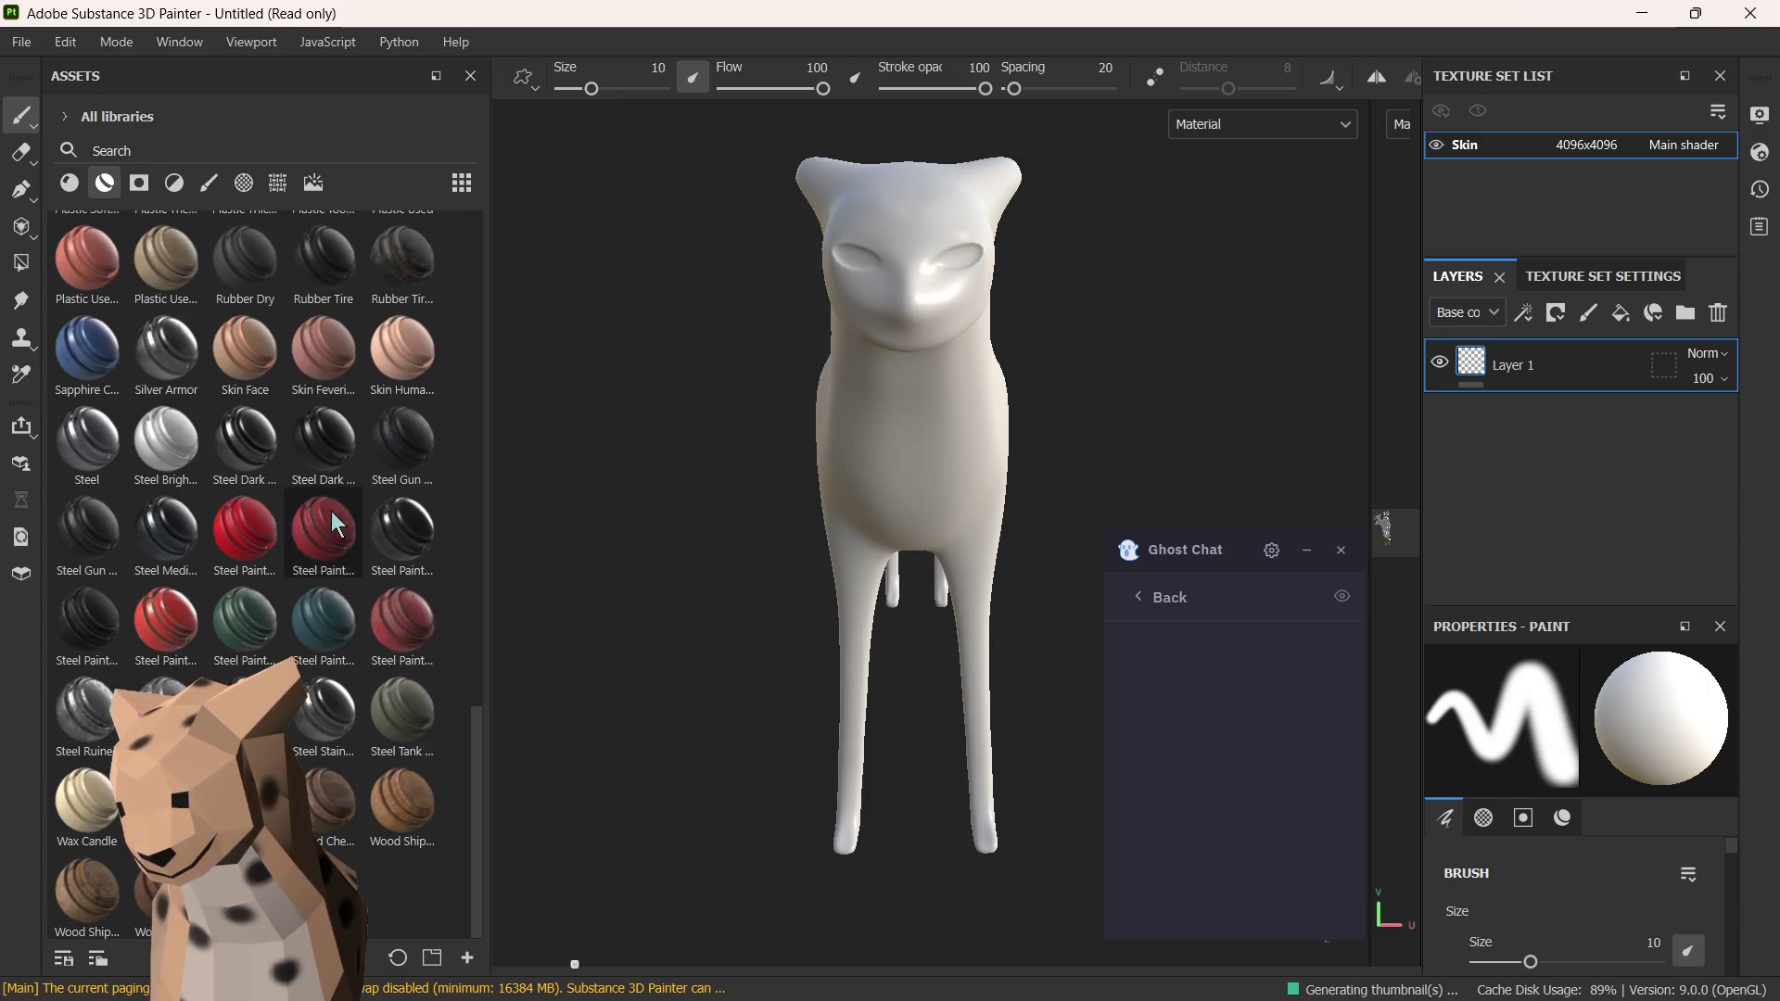
scroll(265, 417, up, 5)
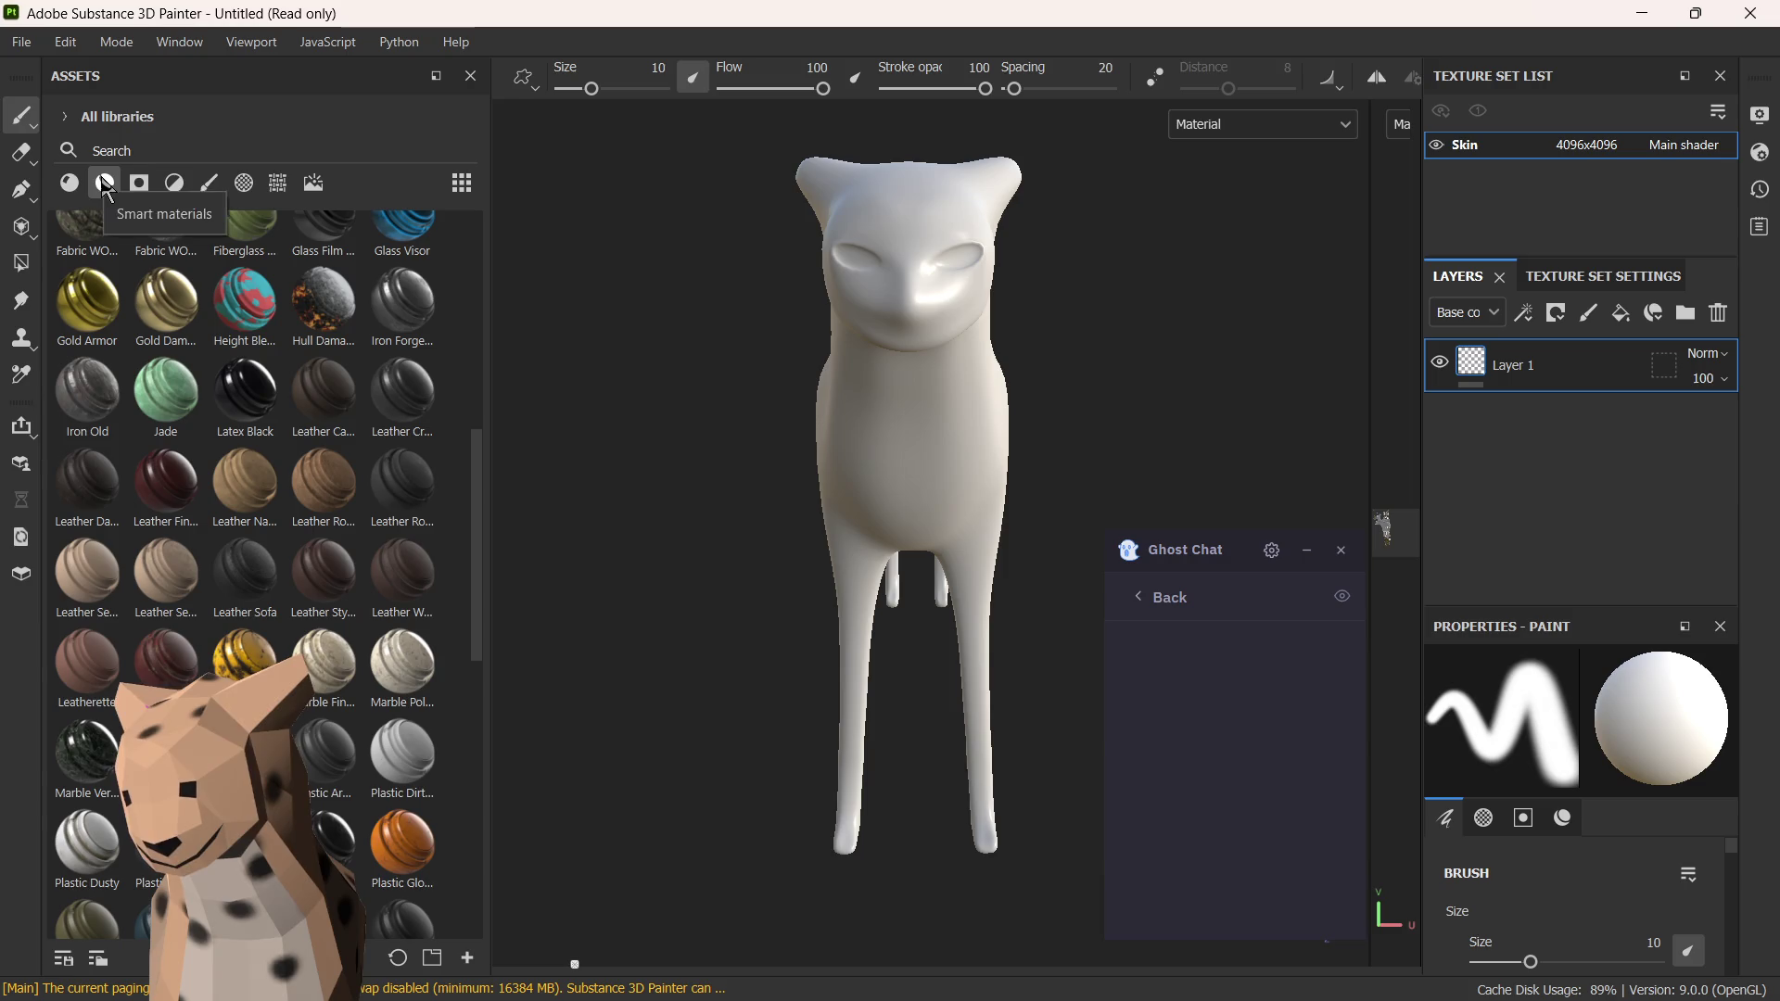
scroll(319, 403, down, 5)
scroll(319, 508, up, 5)
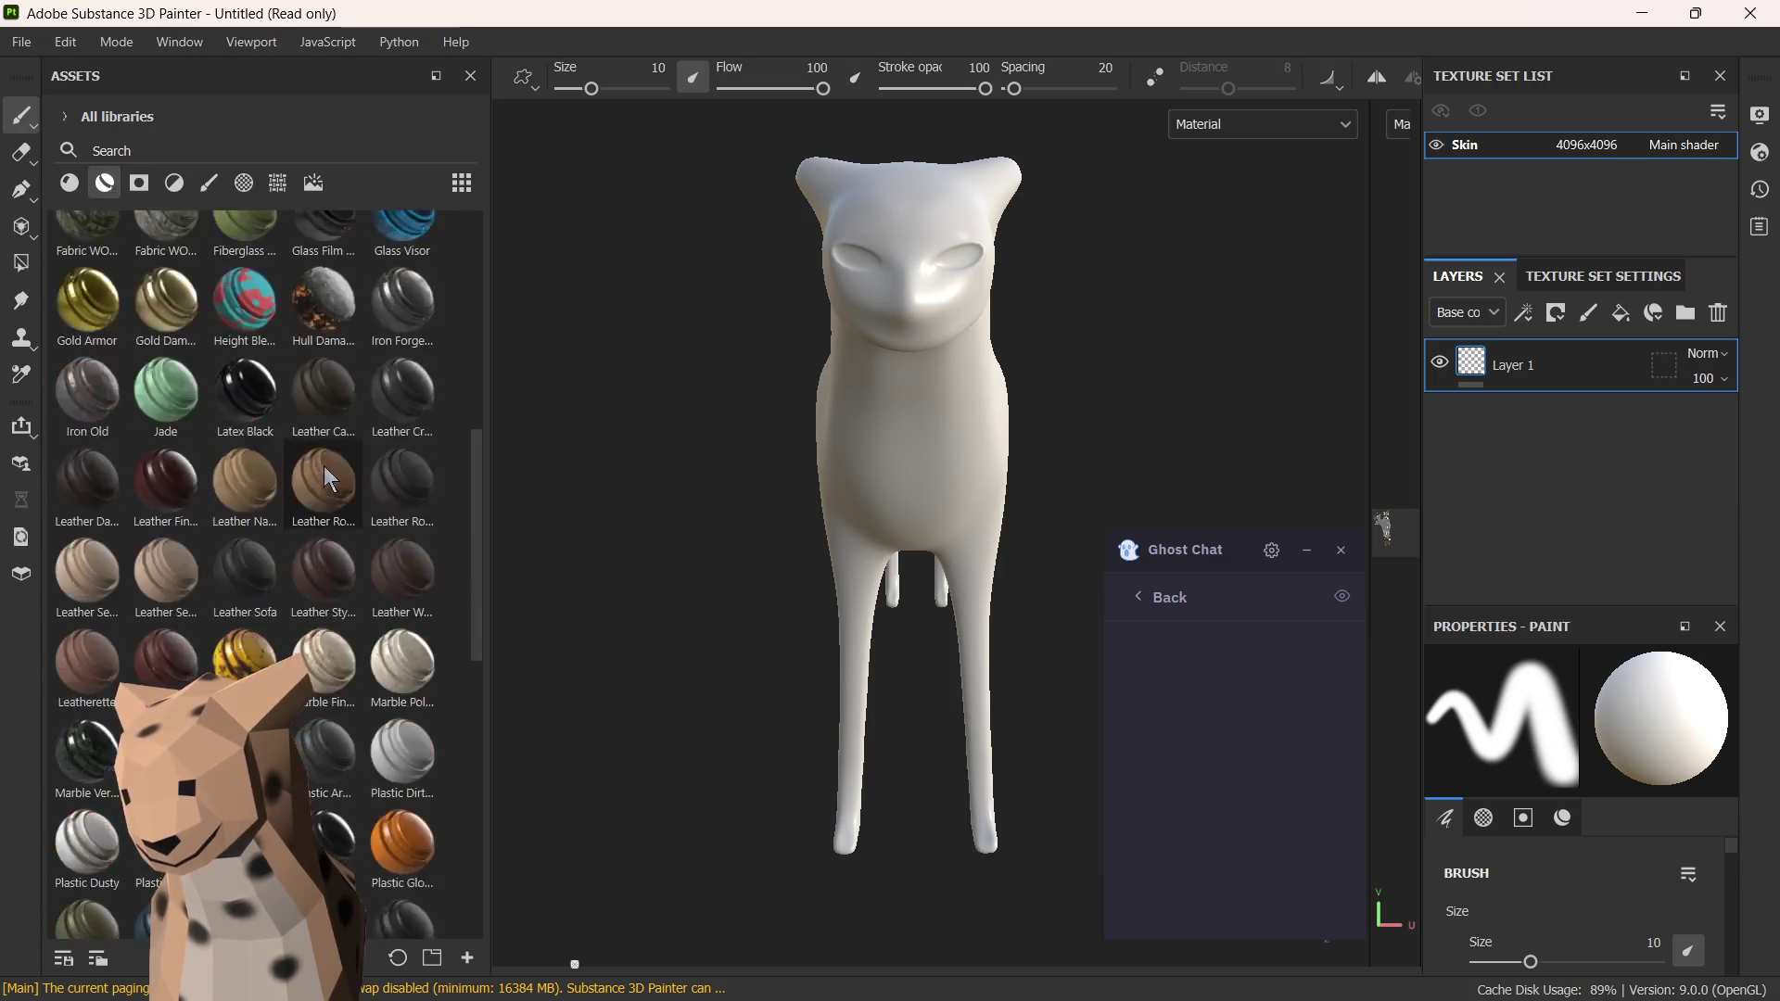
scroll(367, 487, up, 5)
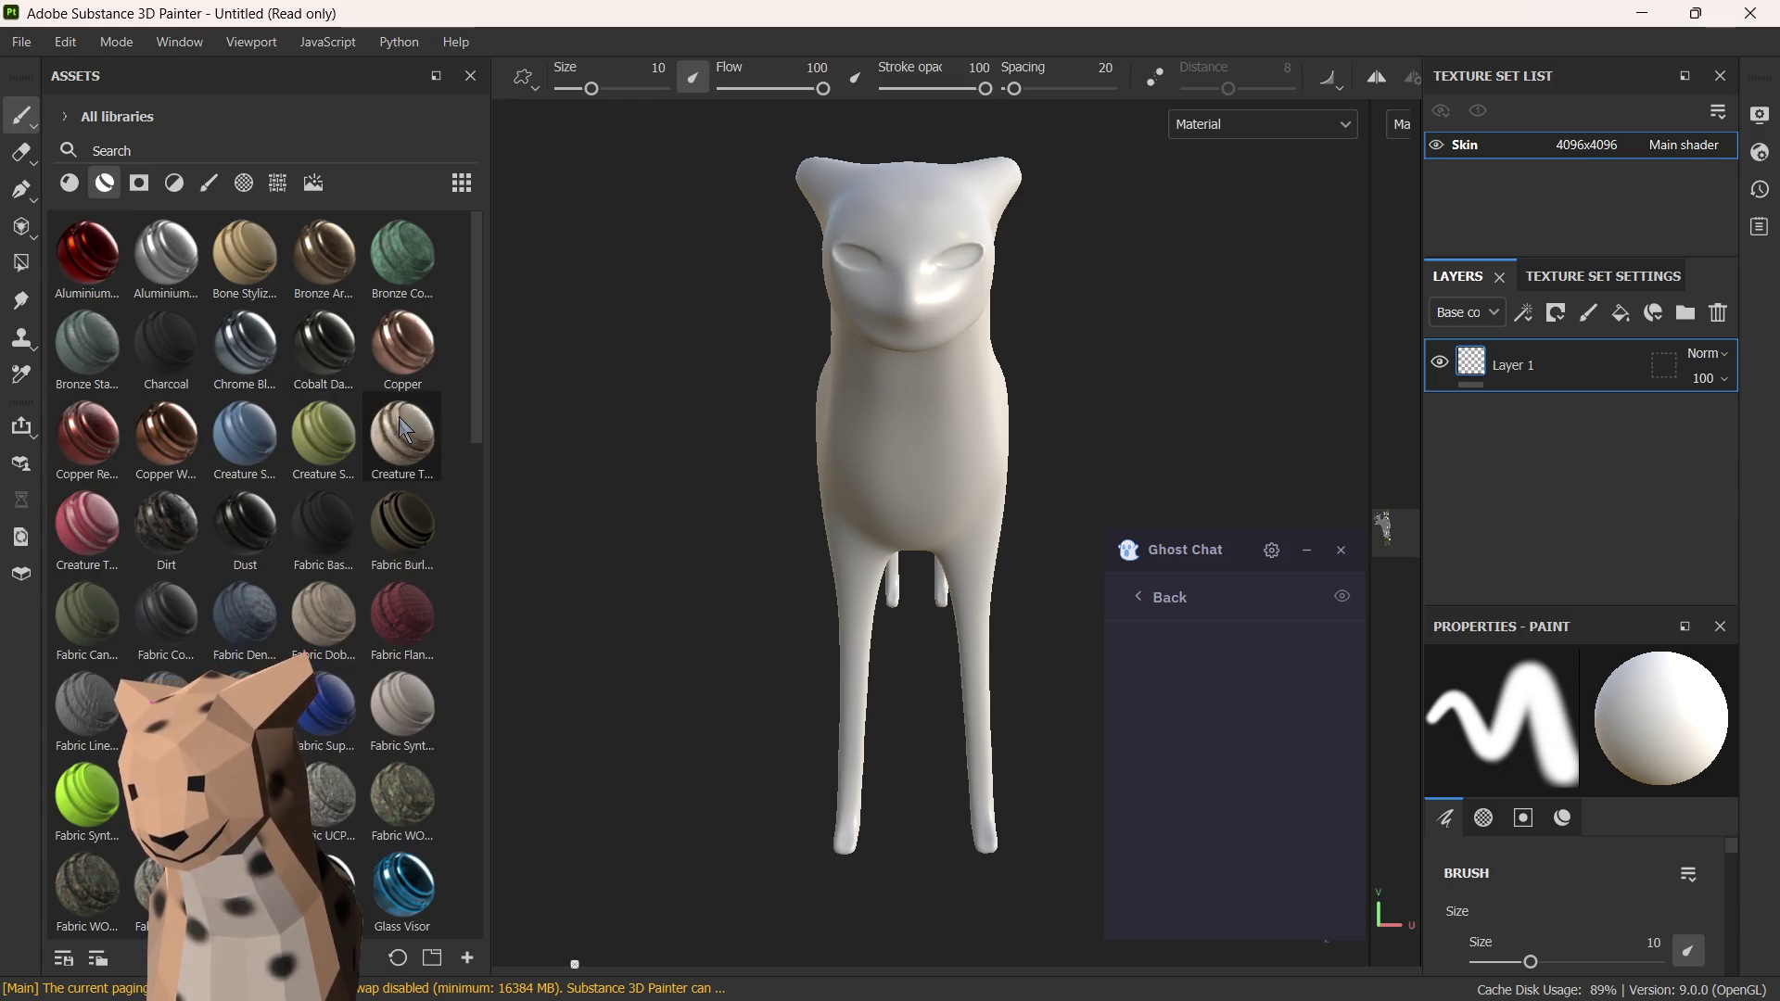
mouse_move(245, 434)
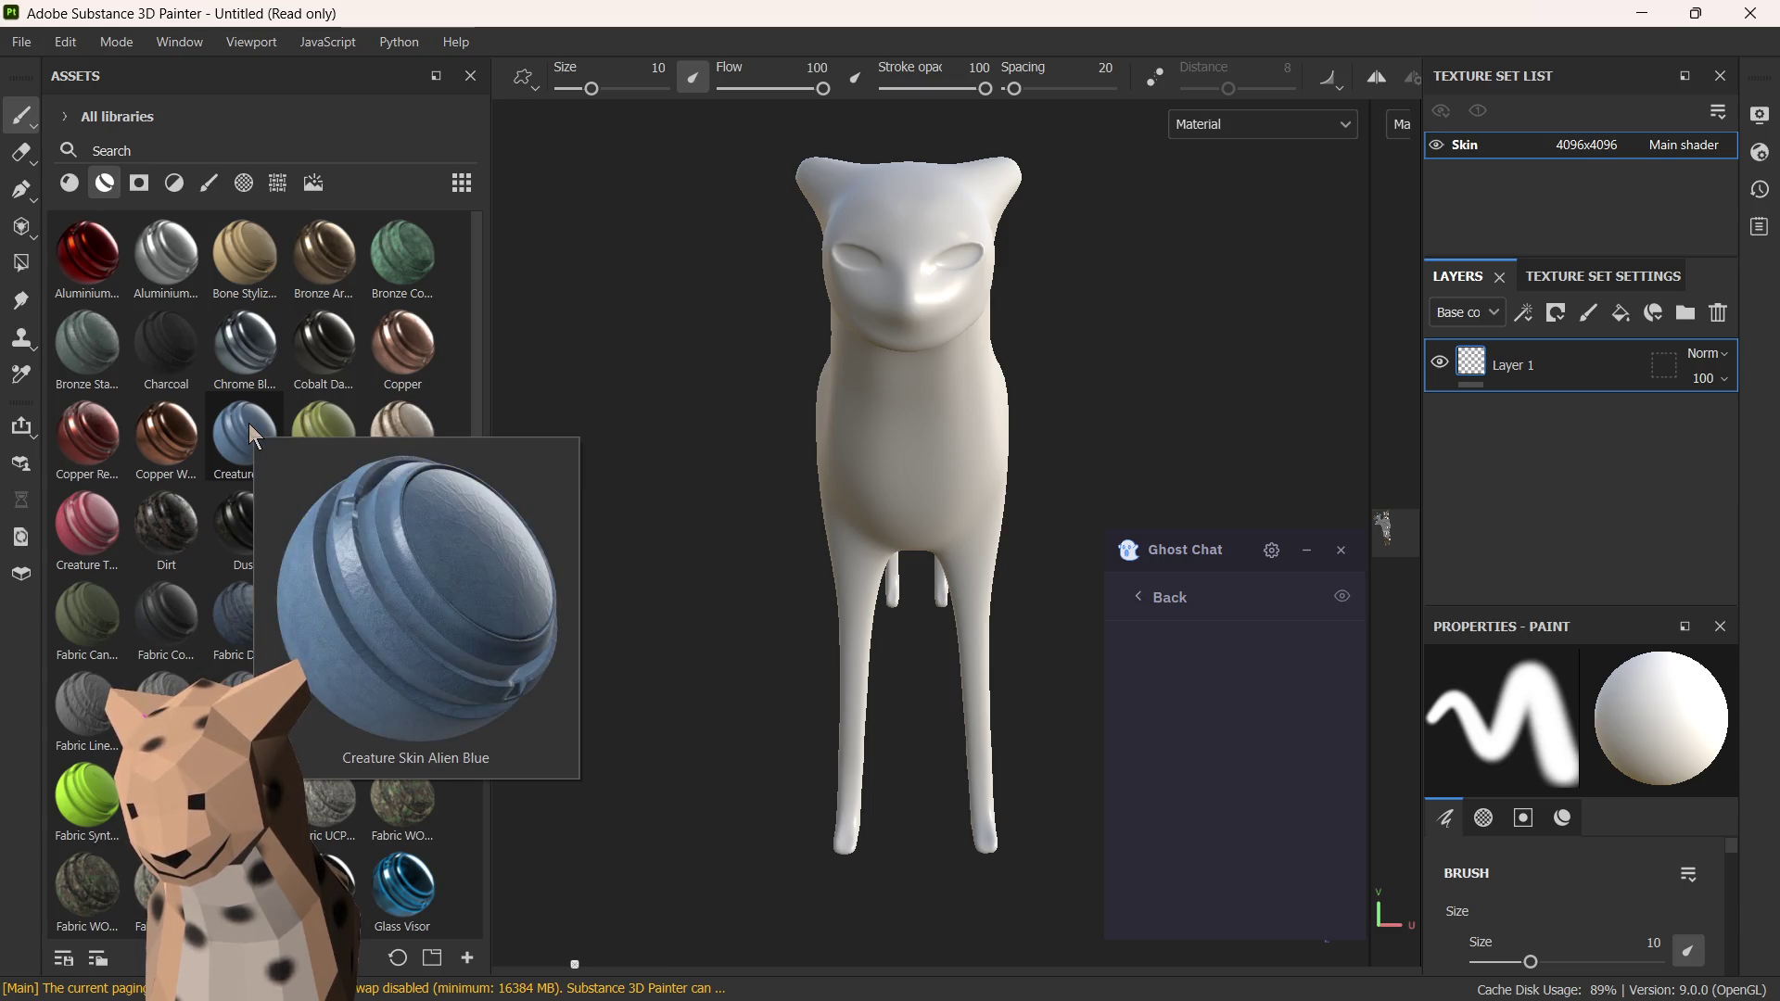
click(180, 150)
text(creat)
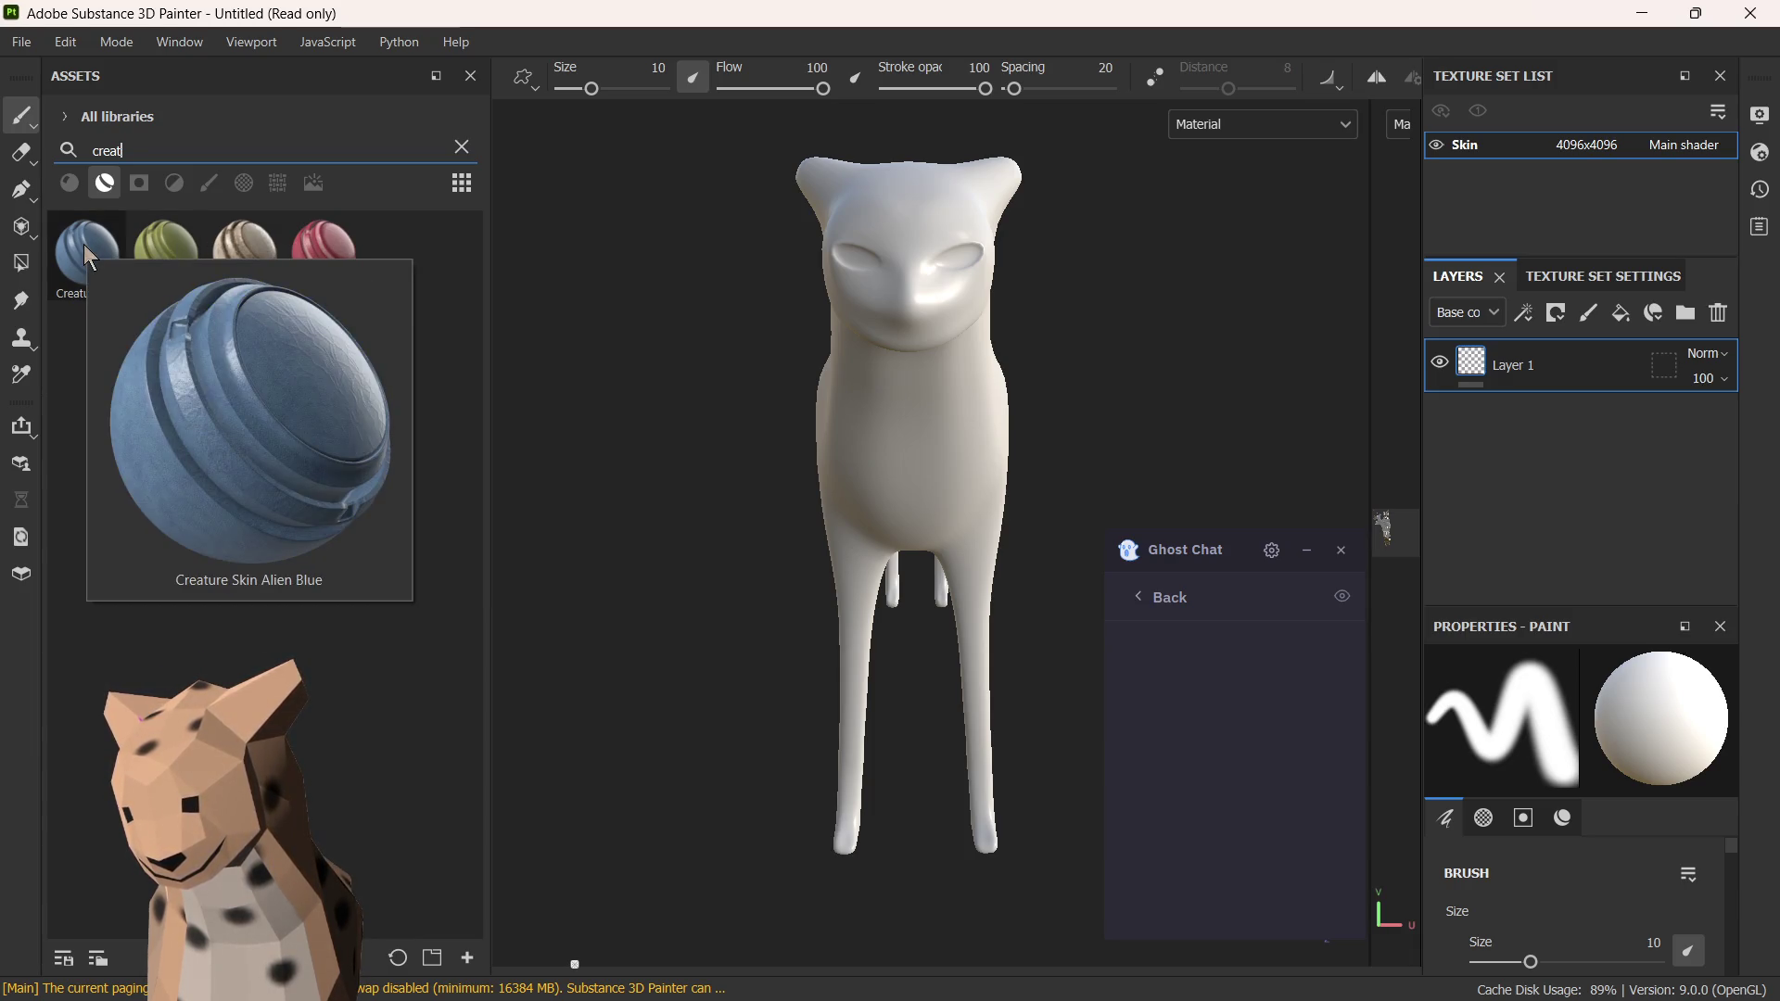
- Apply the green Creature Skin smart material to the model as a layer above Layer 1
drag(166, 250, 888, 400)
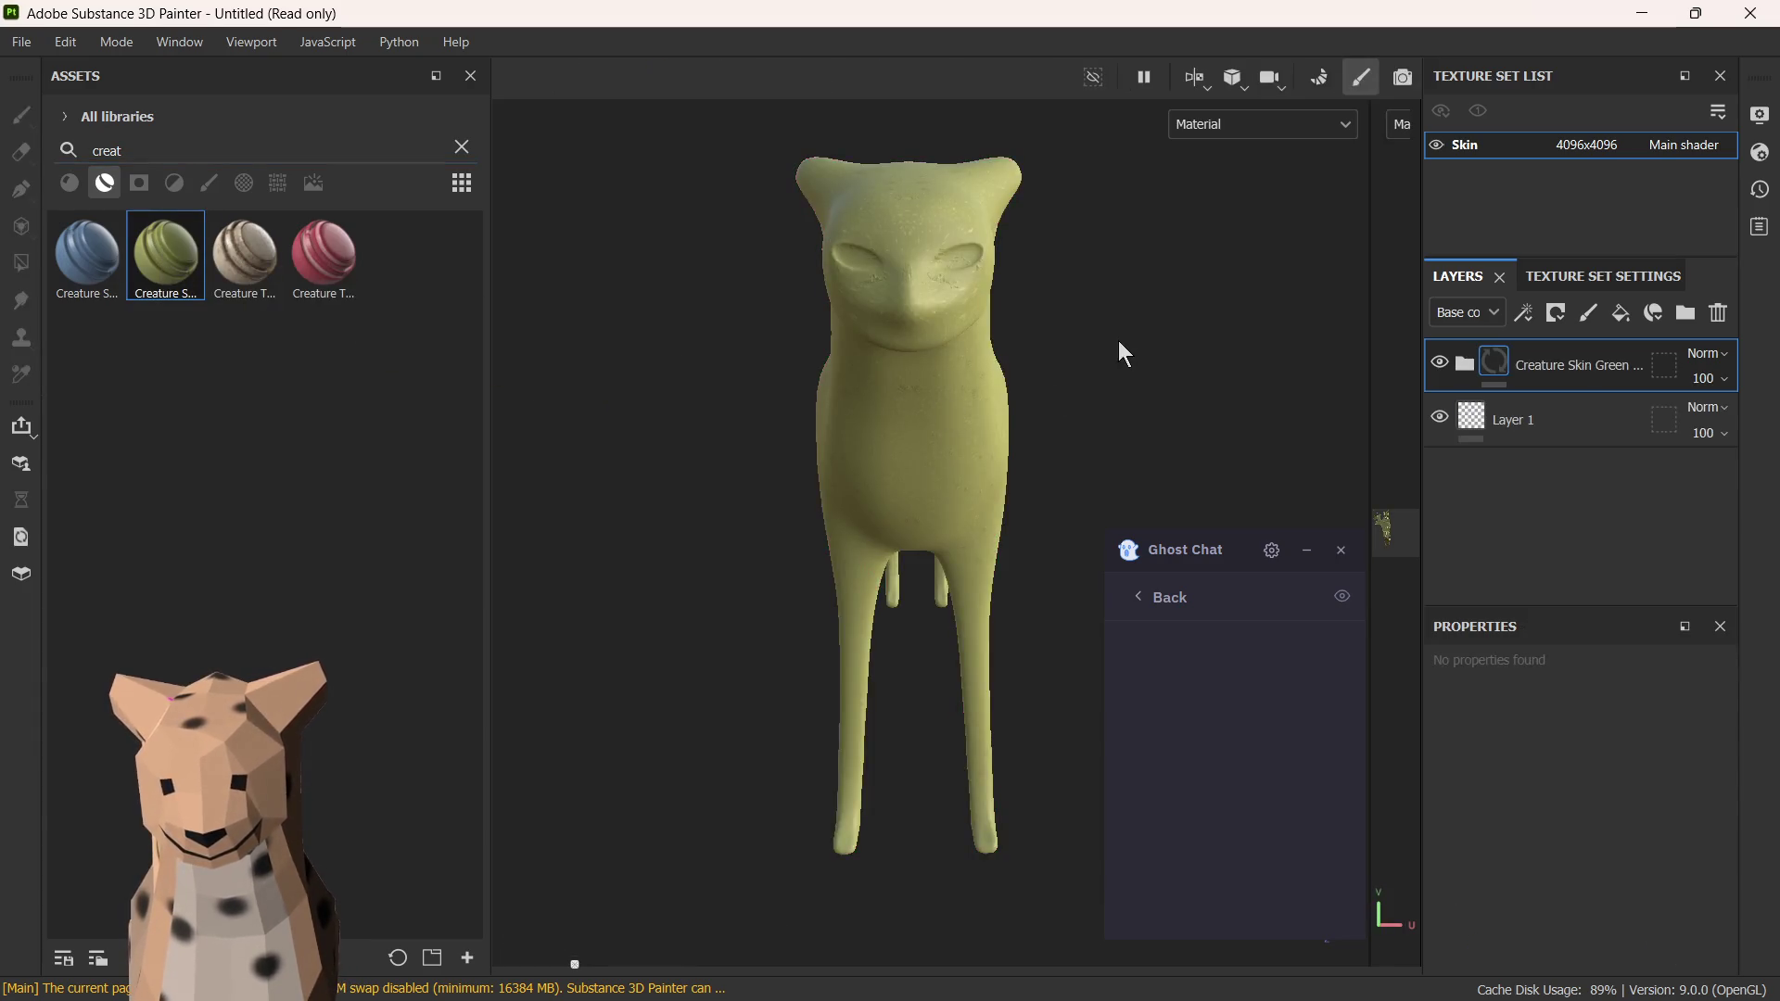
click(995, 376)
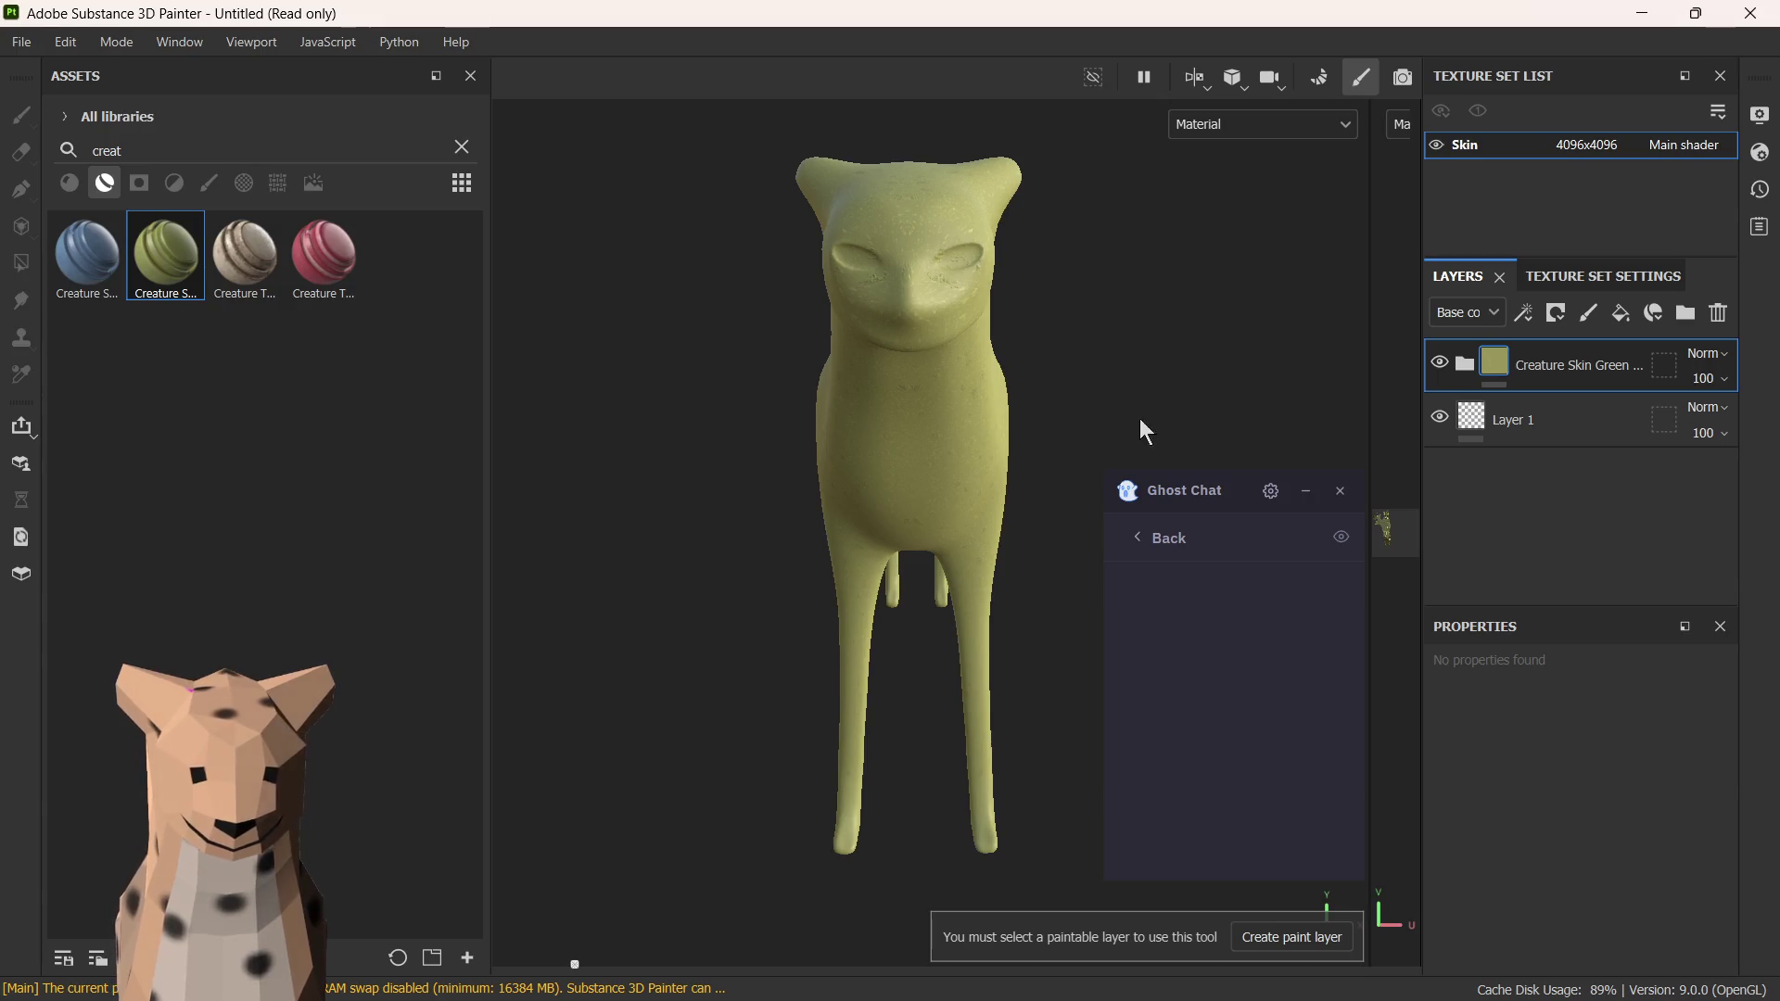
click(1512, 427)
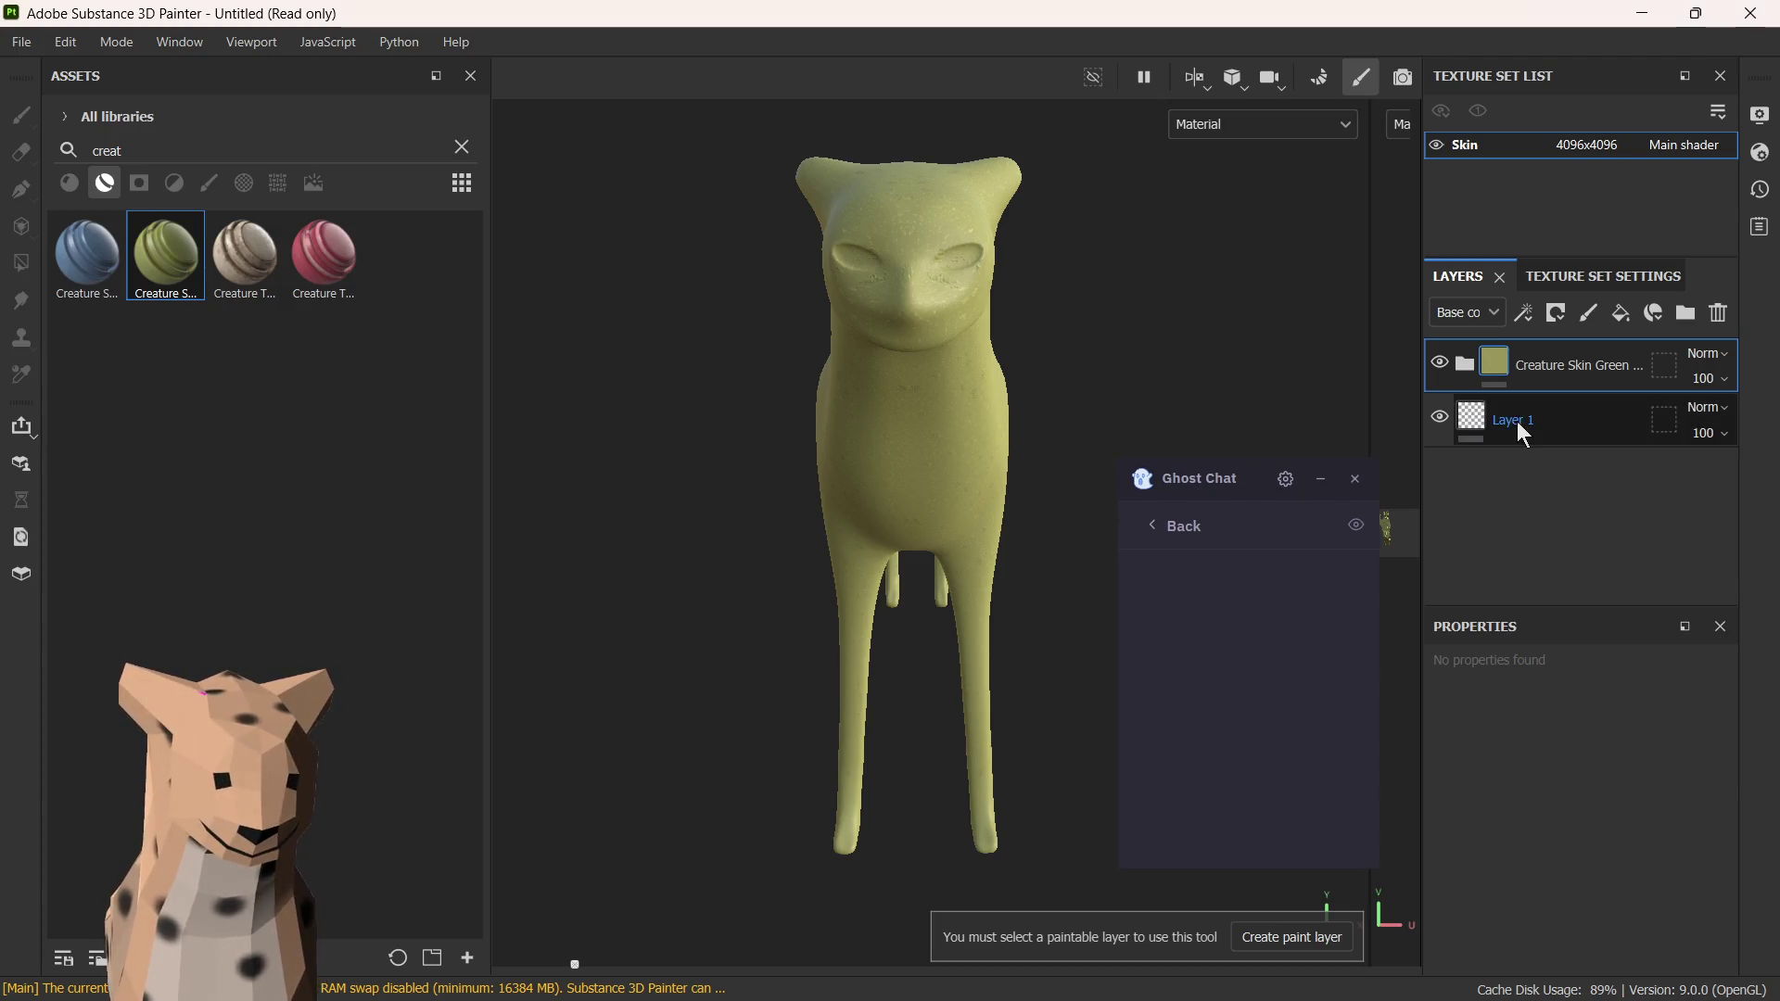
click(1548, 370)
- Dock the Properties panel as a tab beside the Layers panel
click(1534, 411)
drag(1544, 501, 1524, 320)
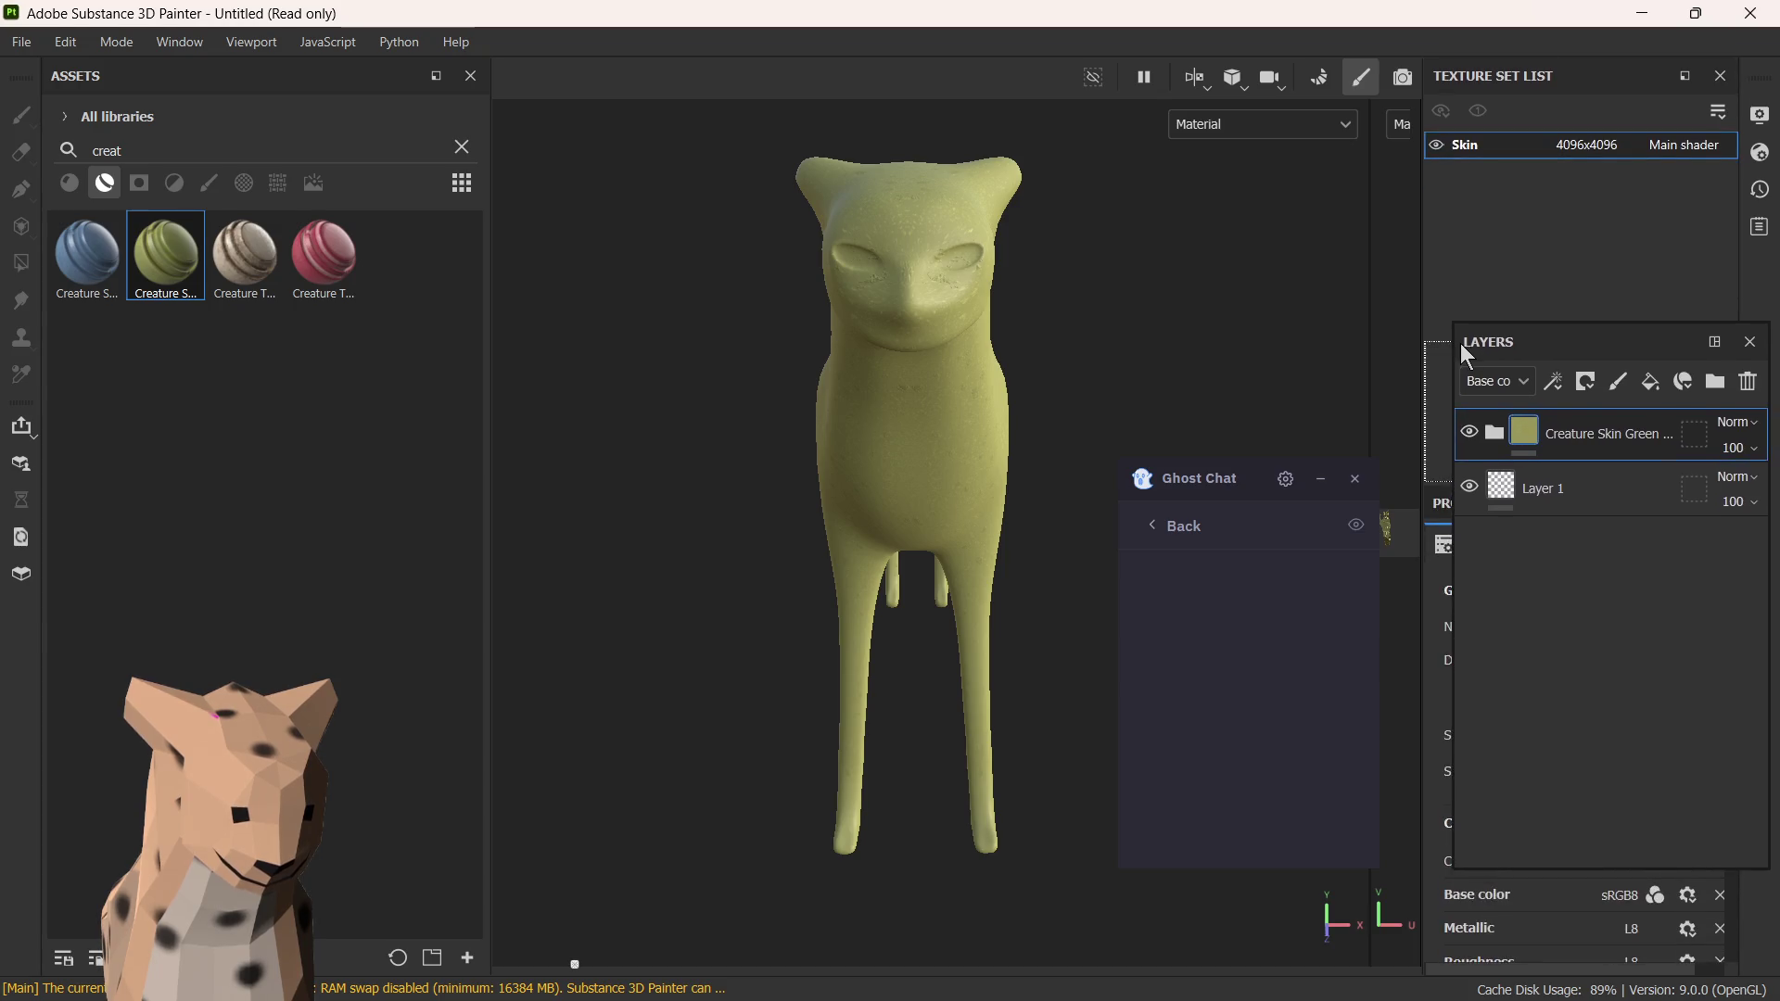
- Give the Layers panel its own dock above Texture Set Settings and resize the splitters to fit
drag(1513, 416, 1460, 343)
drag(1567, 485, 1561, 543)
drag(1539, 341, 1537, 213)
scroll(1529, 695, down, 2)
scroll(1530, 696, up, 2)
scroll(1502, 744, down, 5)
scroll(1501, 737, down, 2)
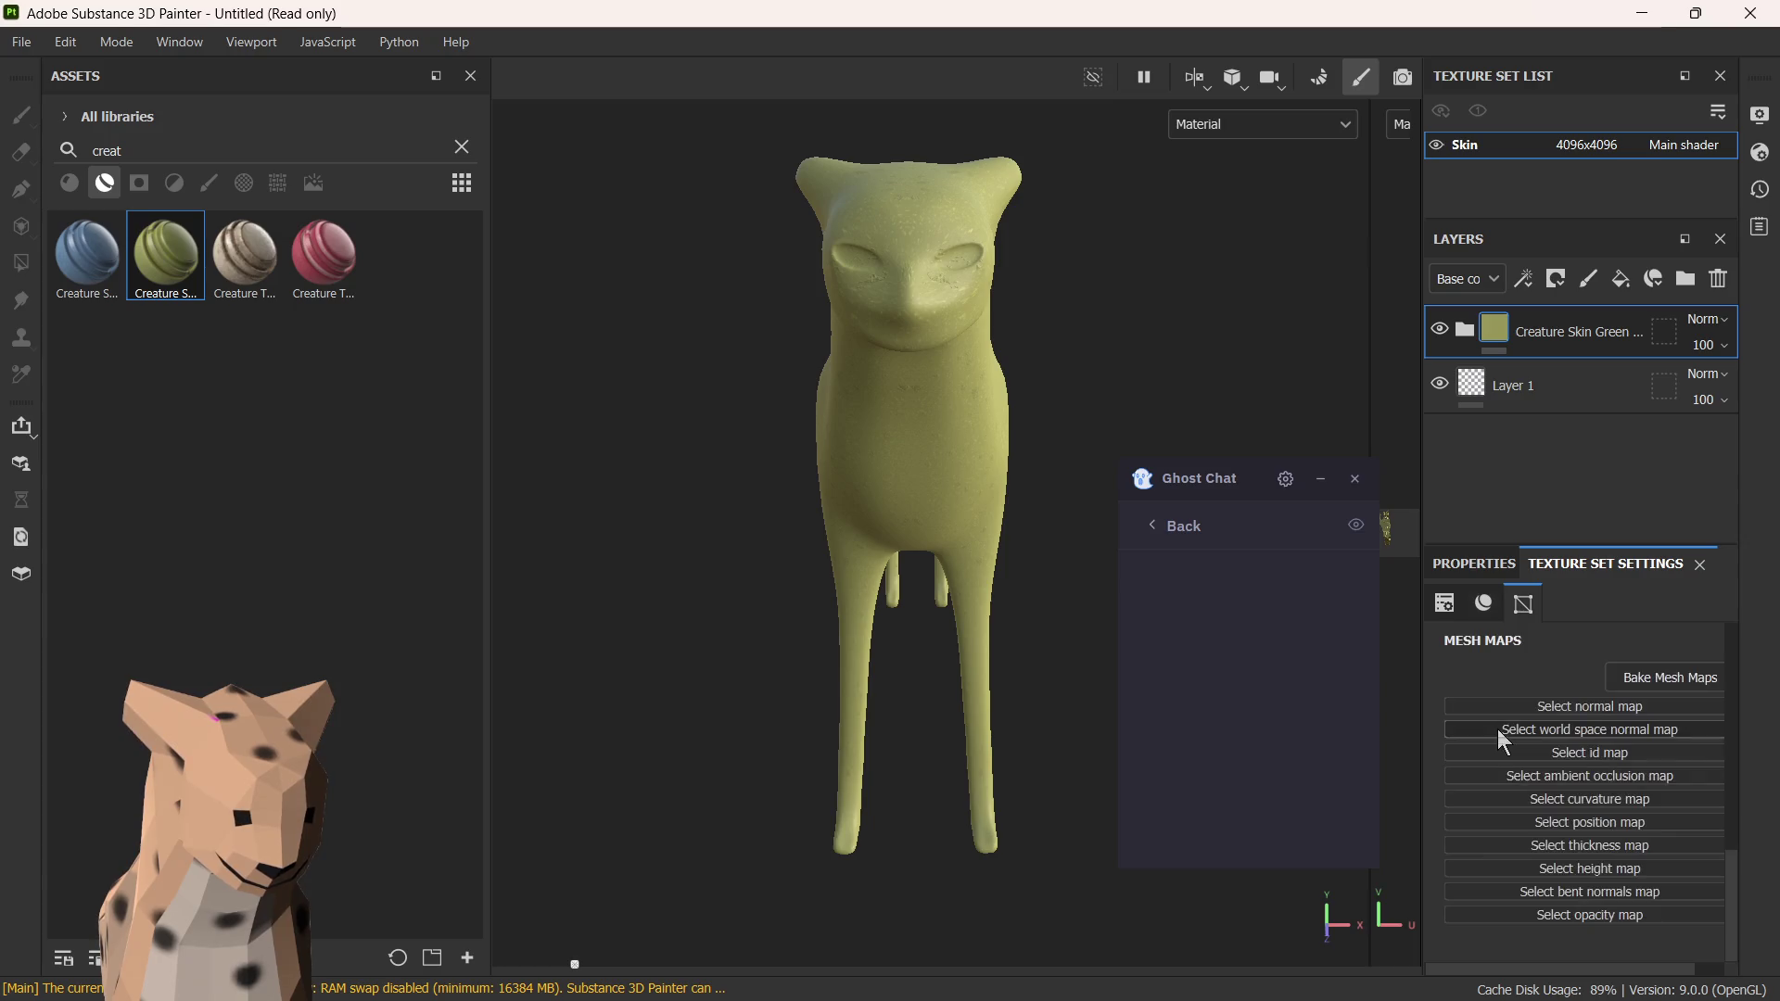
scroll(1514, 688, up, 6)
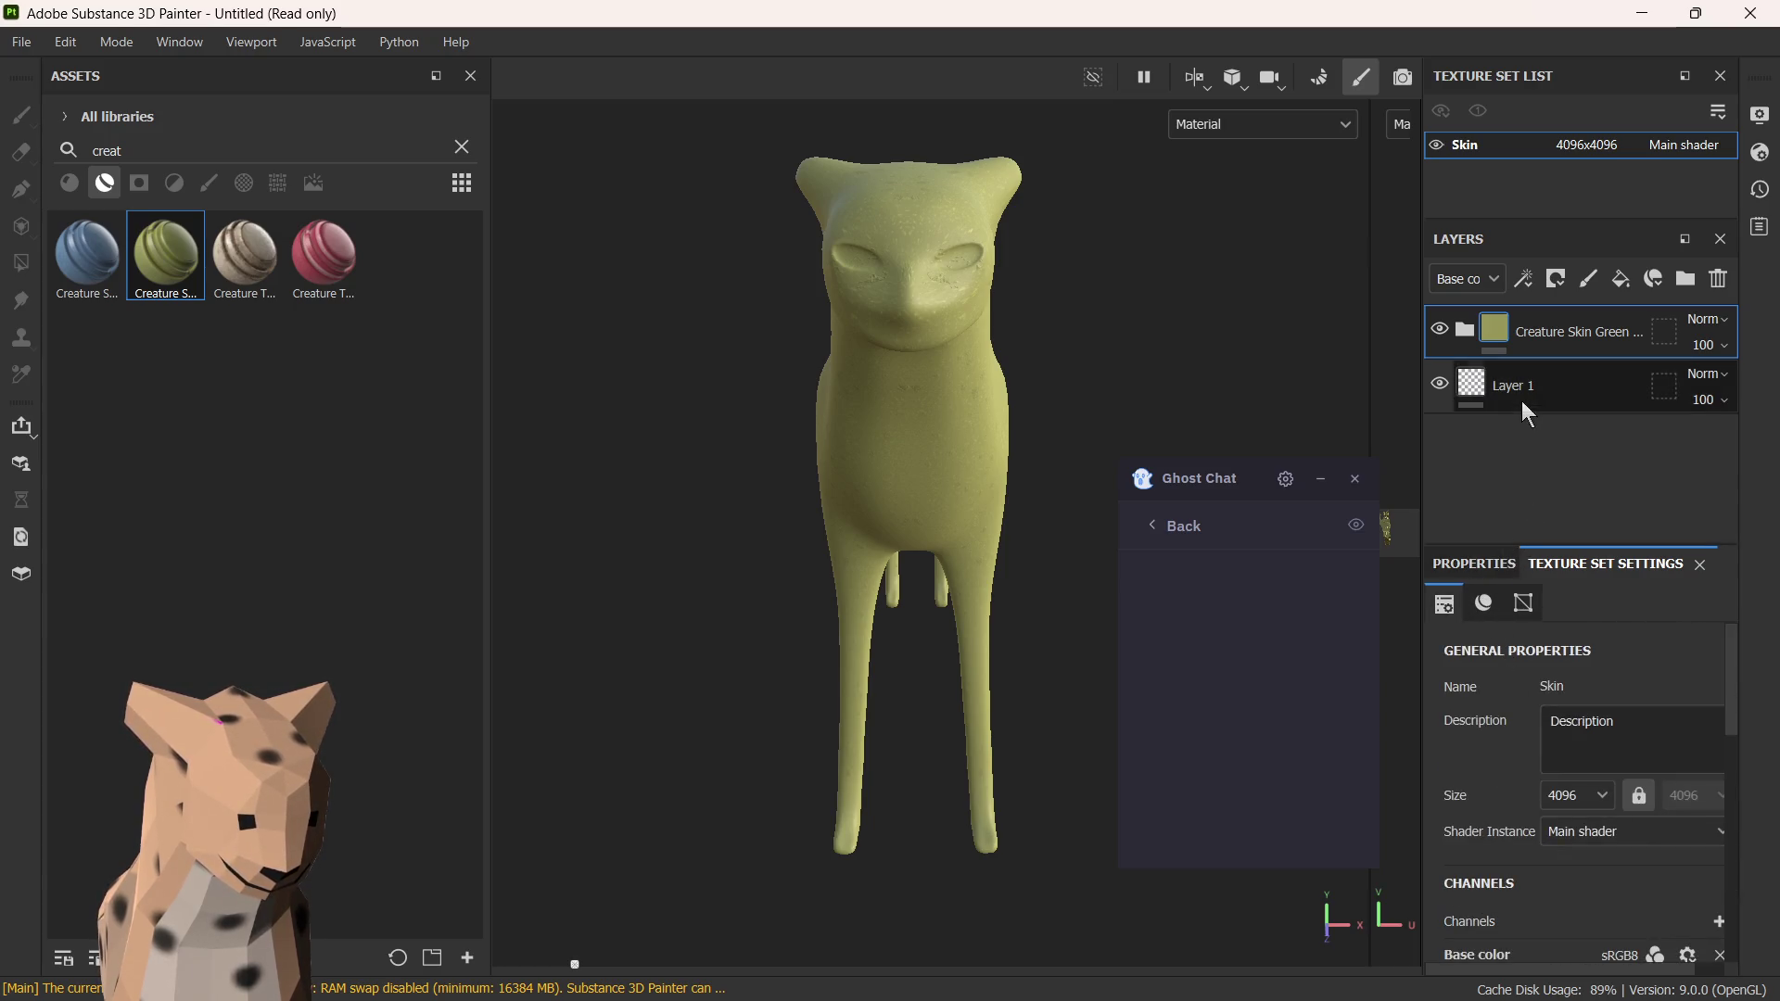
drag(1547, 544, 1547, 438)
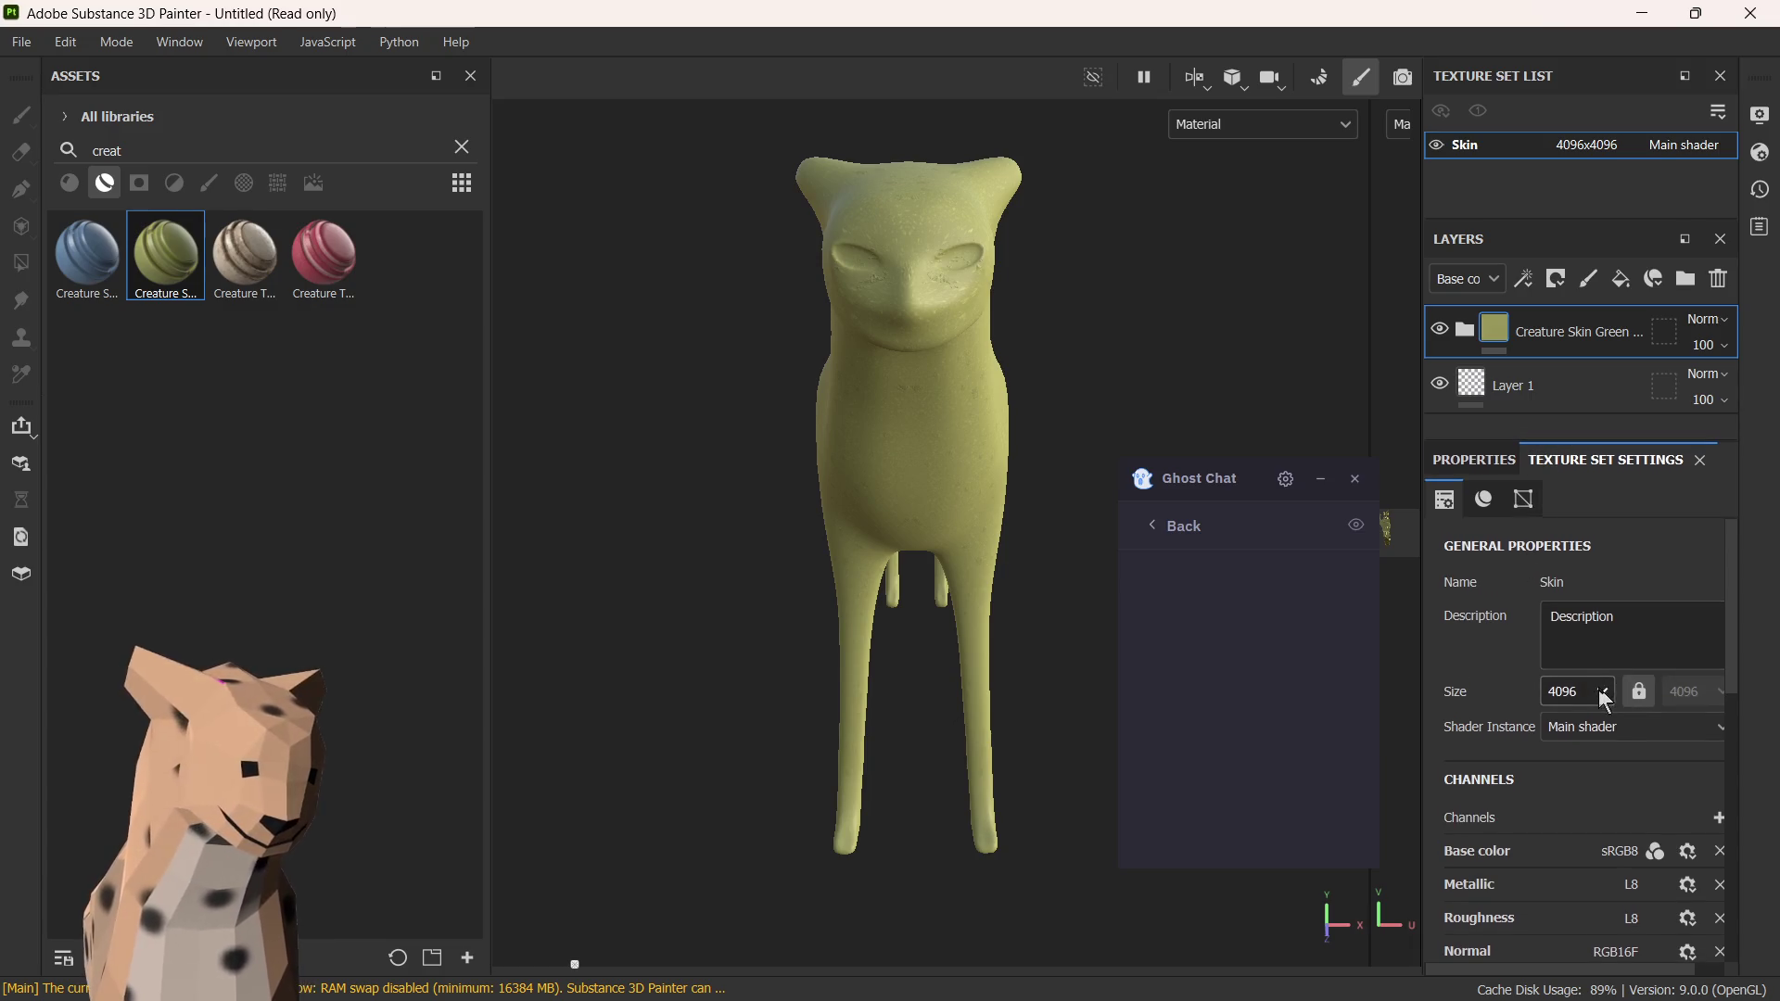
- Inspect the shader instance, channel format and add-channel choices without changes, then switch the library asset category
click(1585, 725)
click(1475, 764)
scroll(1519, 742, down, 1)
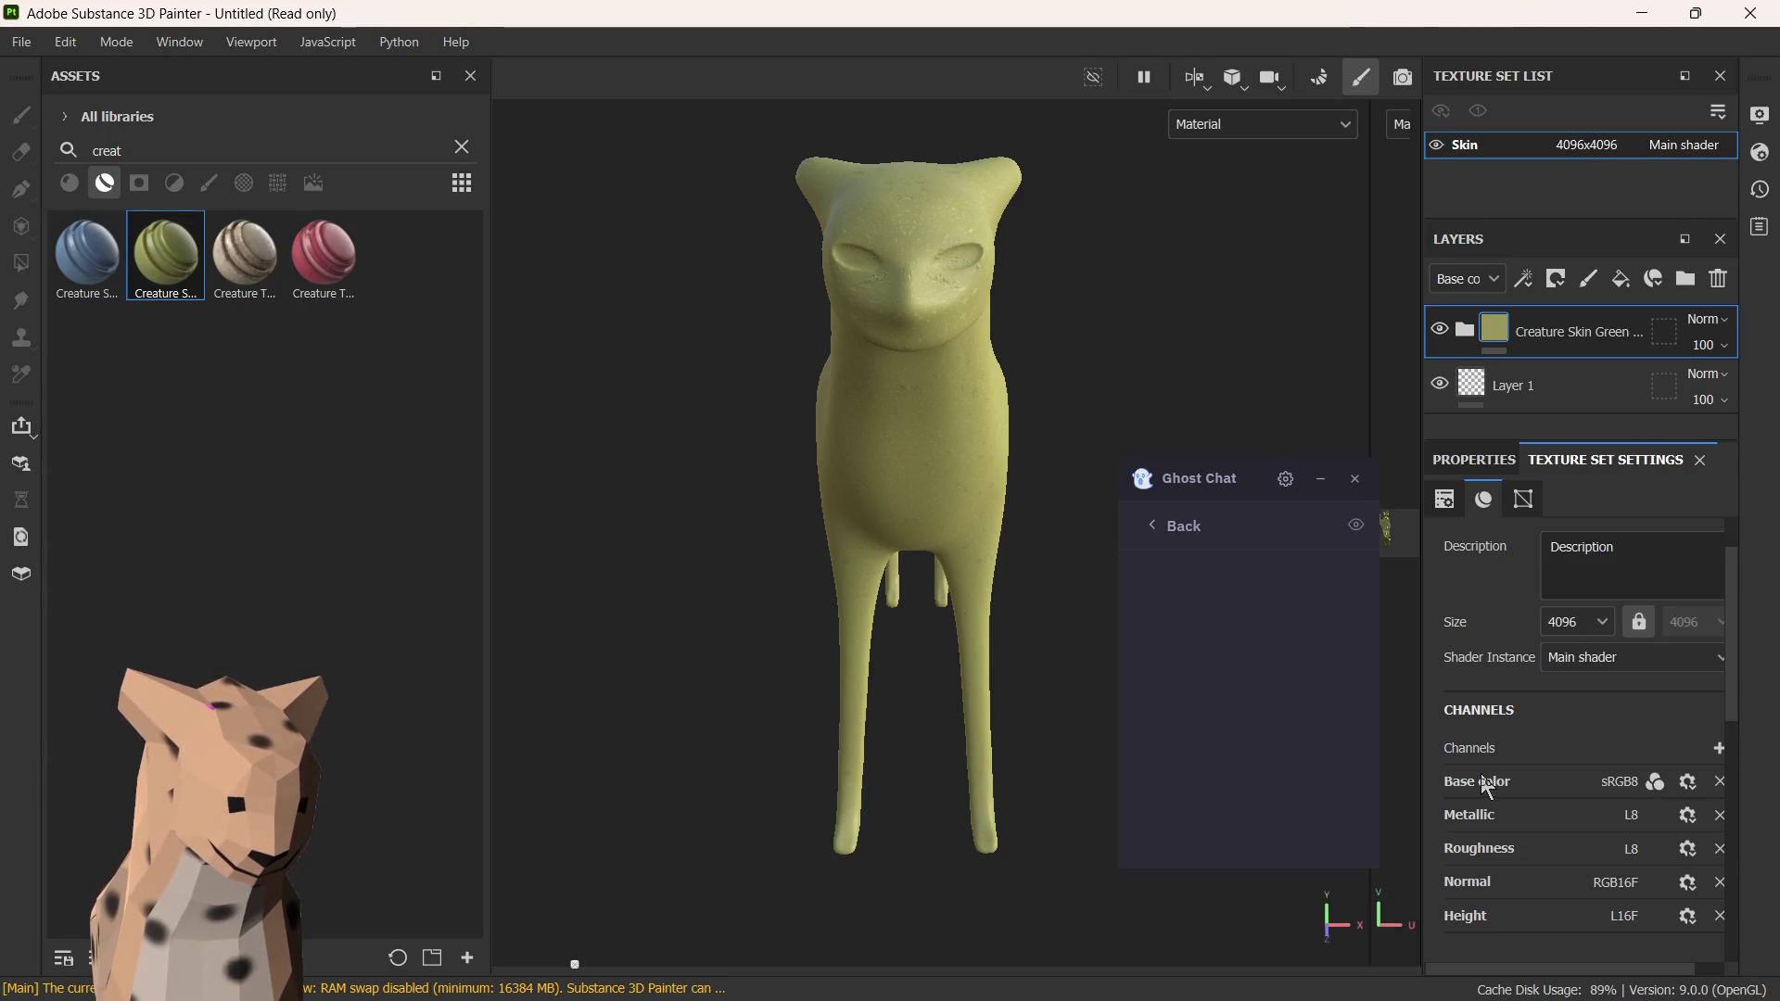
click(1687, 781)
click(1628, 789)
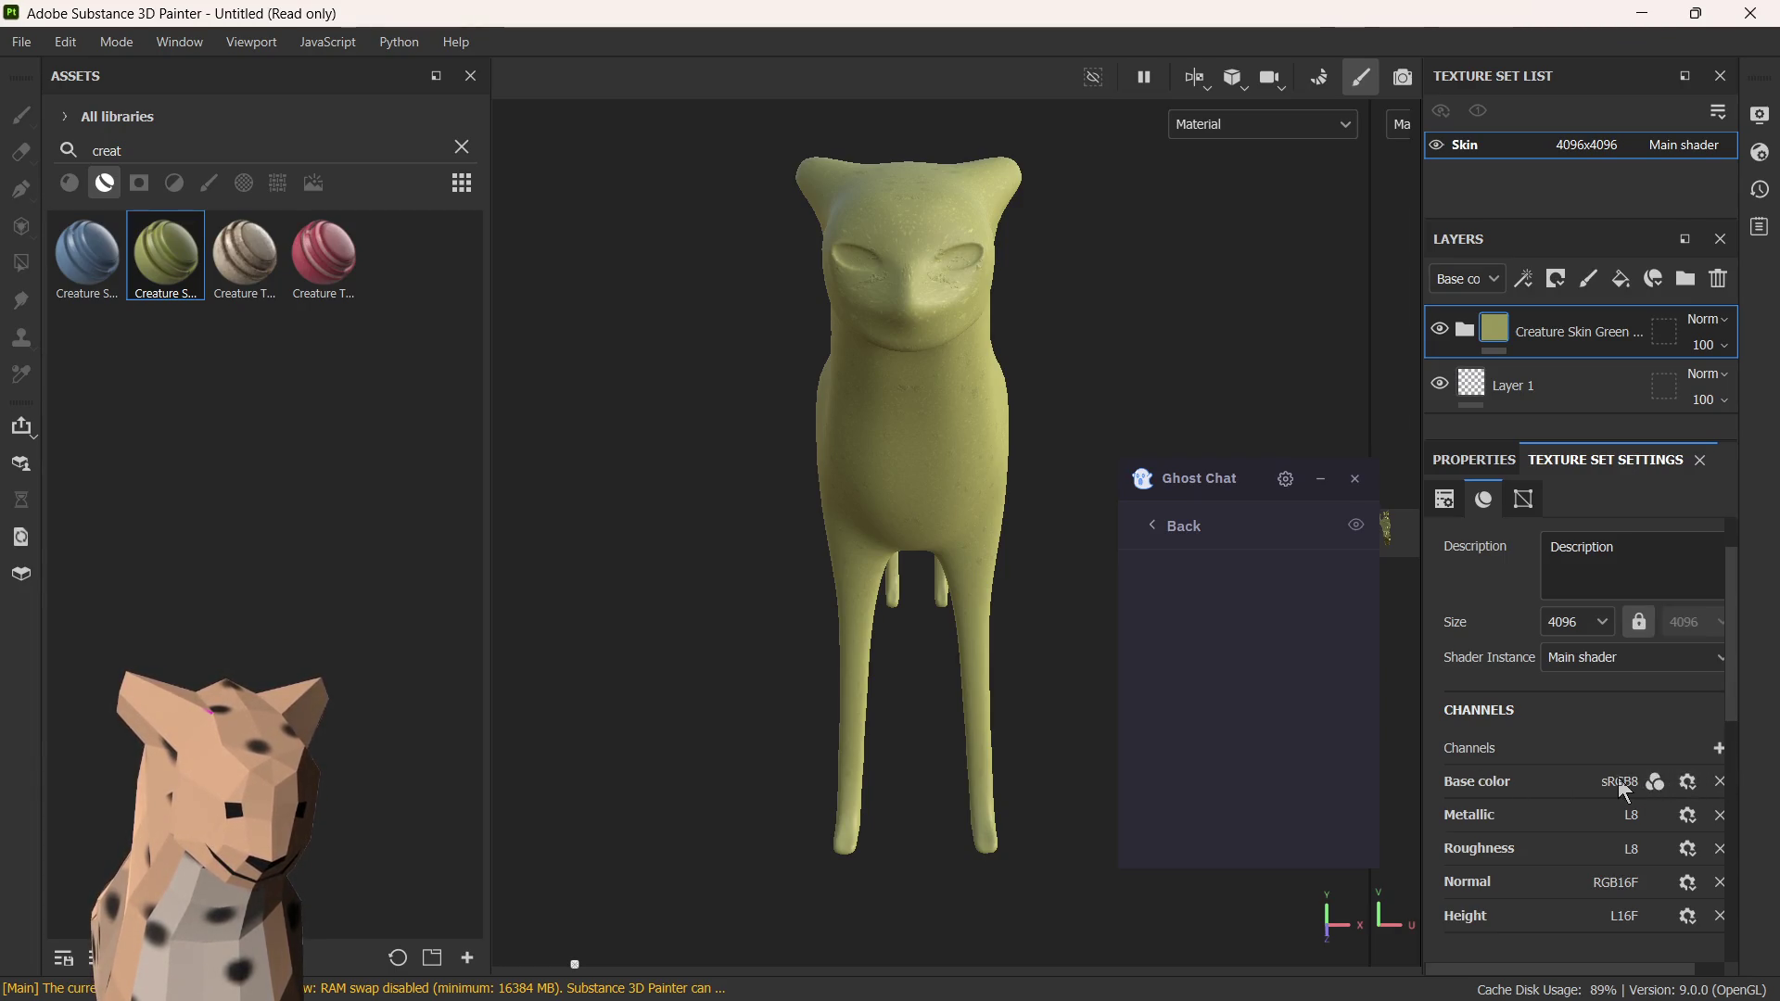
scroll(1631, 787, down, 2)
scroll(1502, 704, down, 2)
scroll(1521, 708, down, 1)
scroll(1551, 721, up, 5)
scroll(1555, 751, down, 3)
scroll(1546, 773, down, 3)
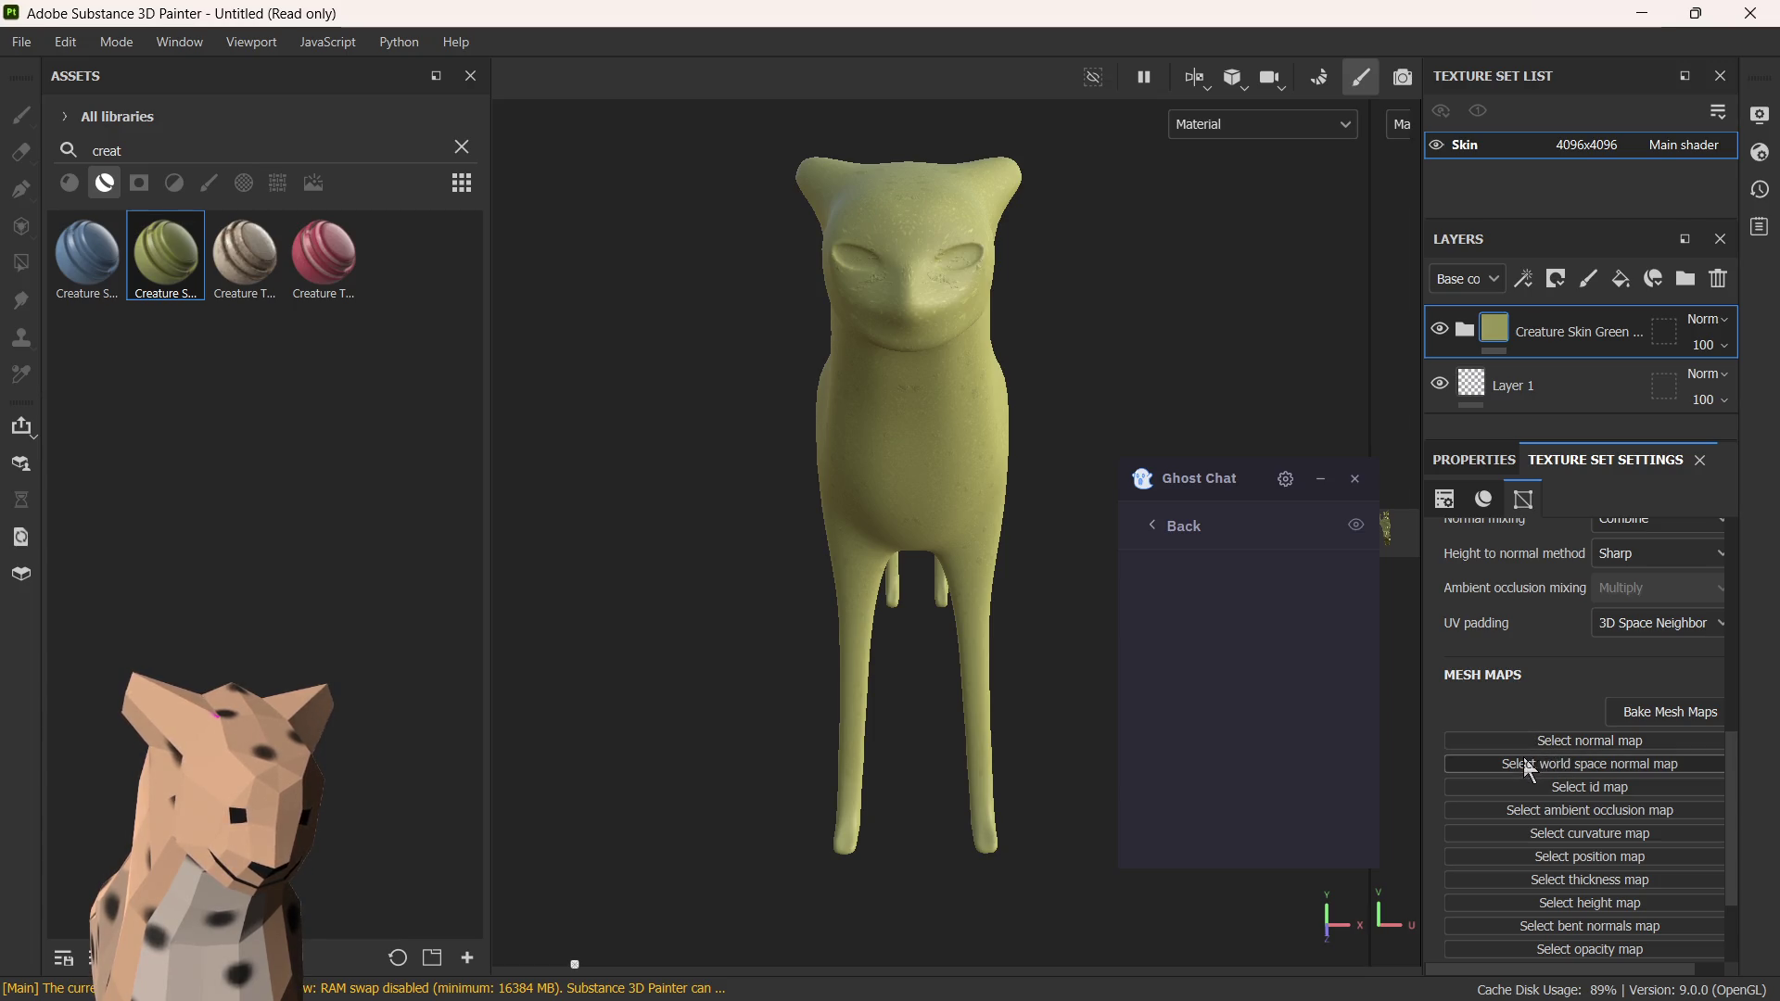
scroll(1609, 825, down, 2)
scroll(1531, 792, up, 6)
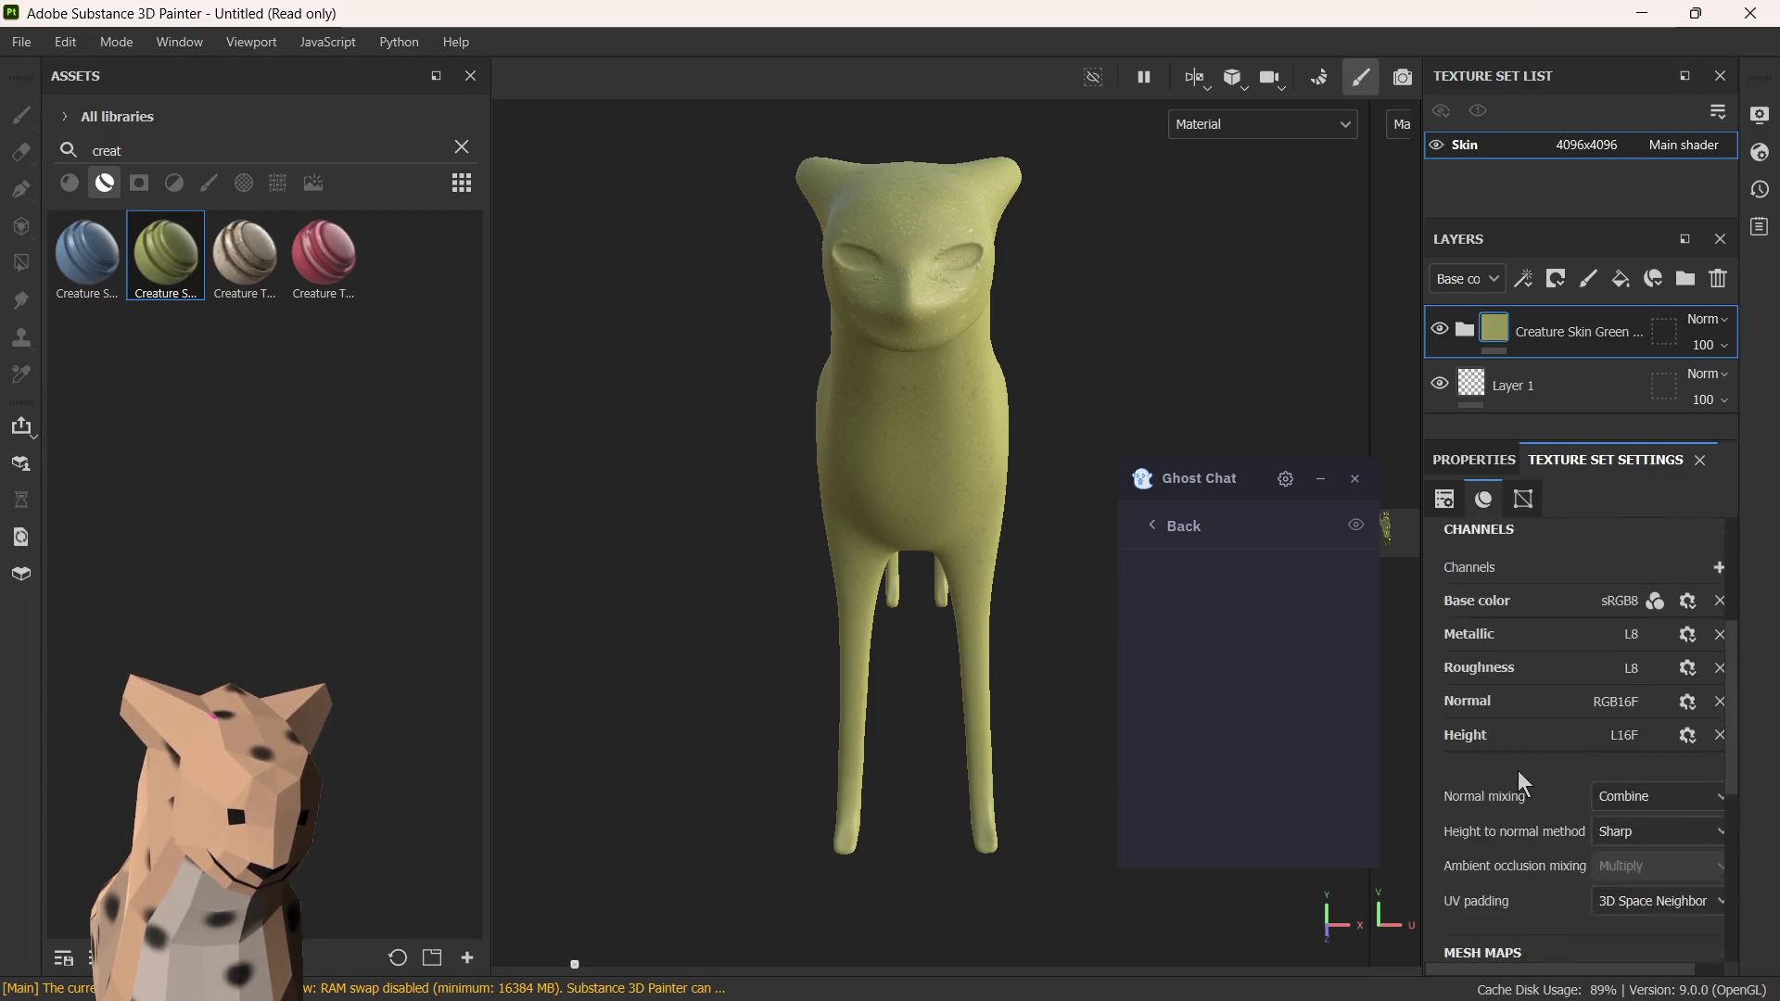
scroll(1508, 771, up, 3)
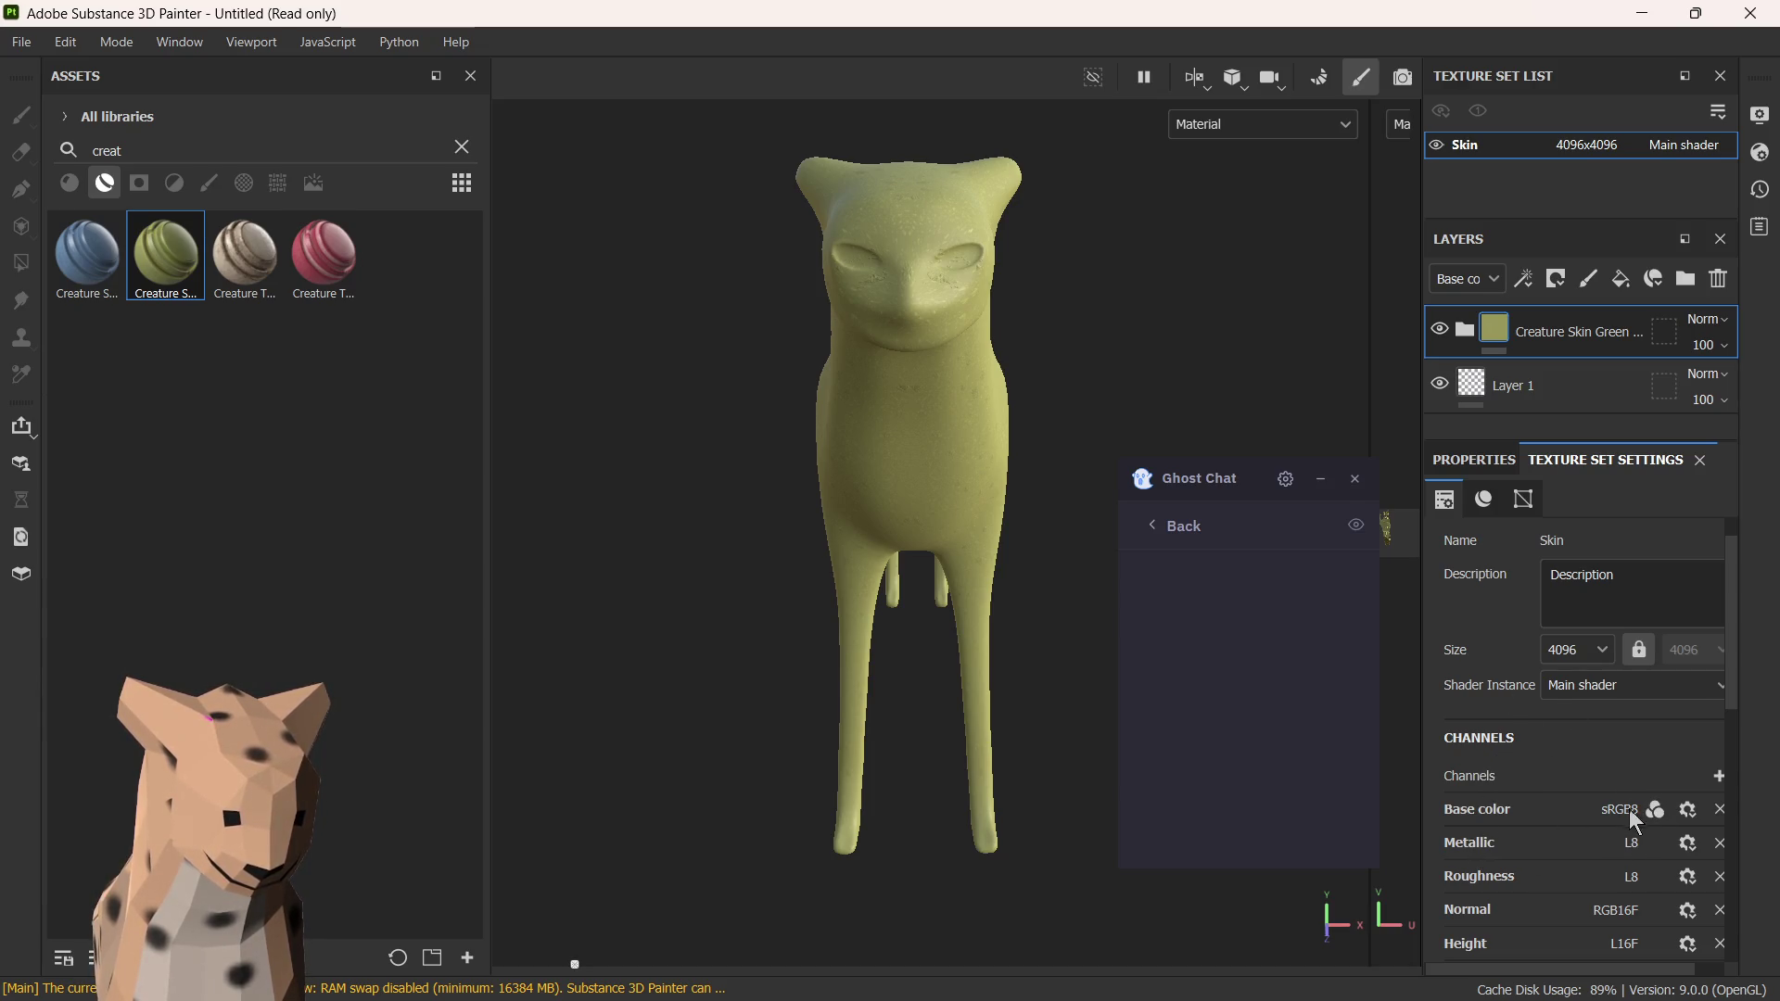
click(1687, 809)
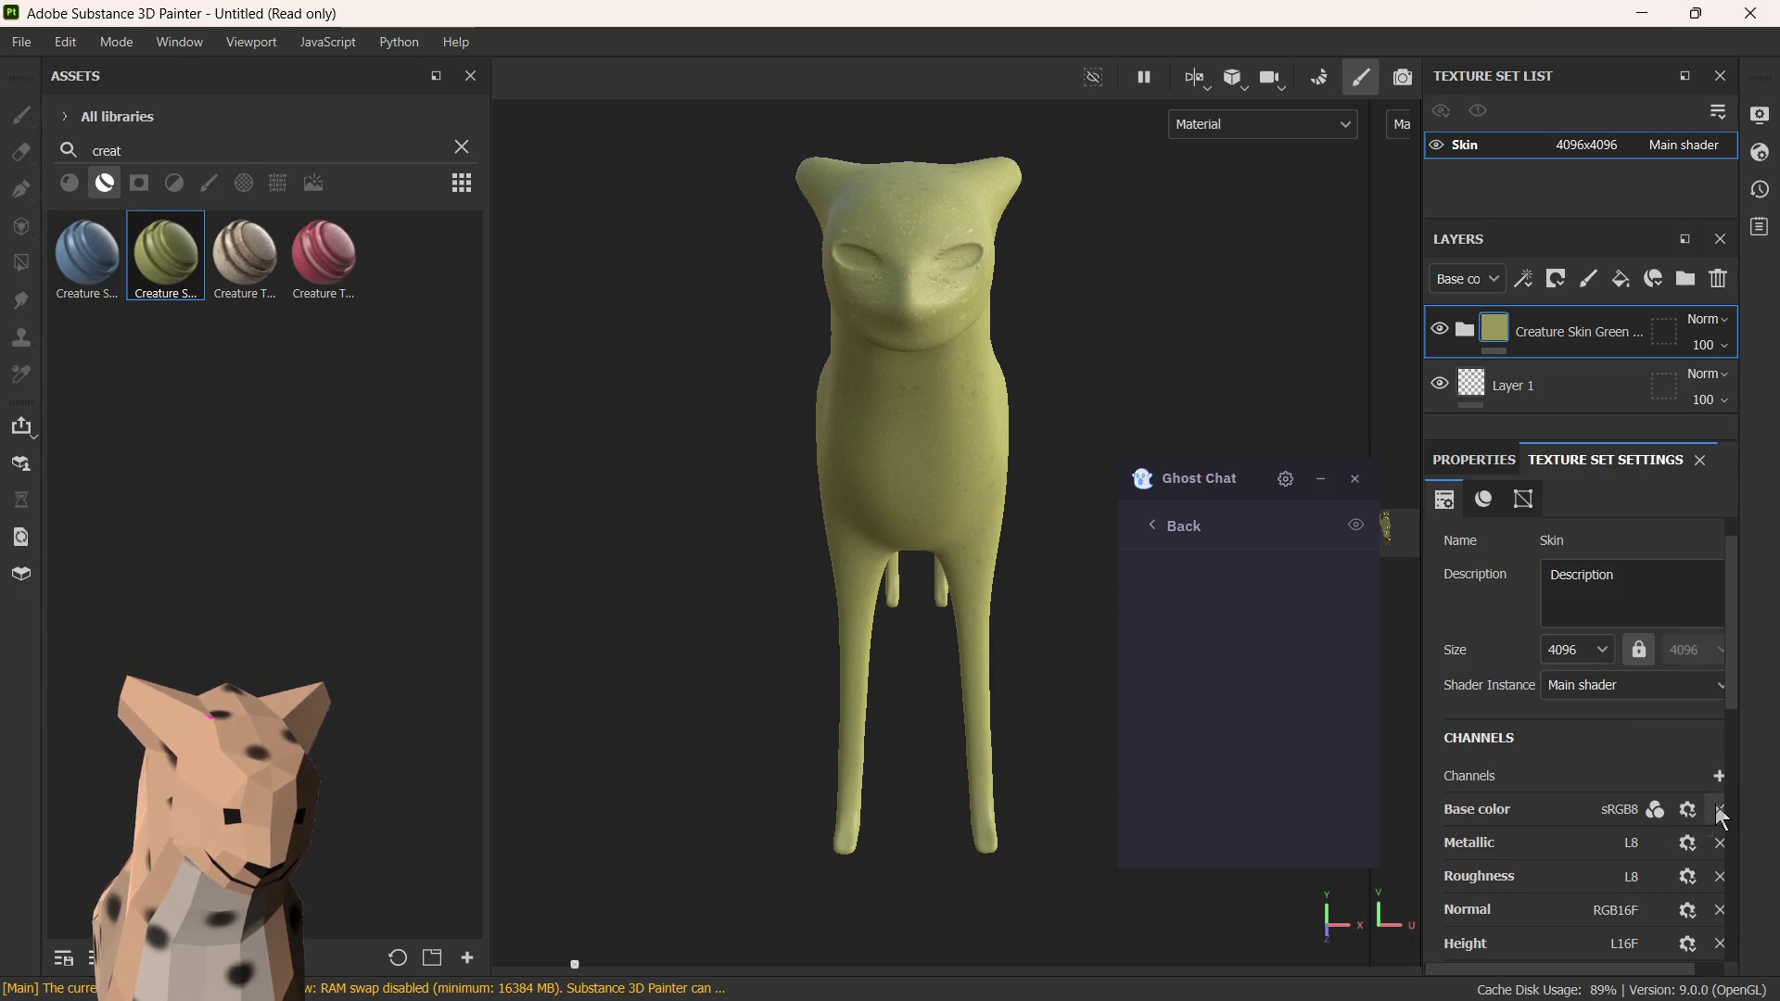
click(1719, 776)
mouse_move(1669, 833)
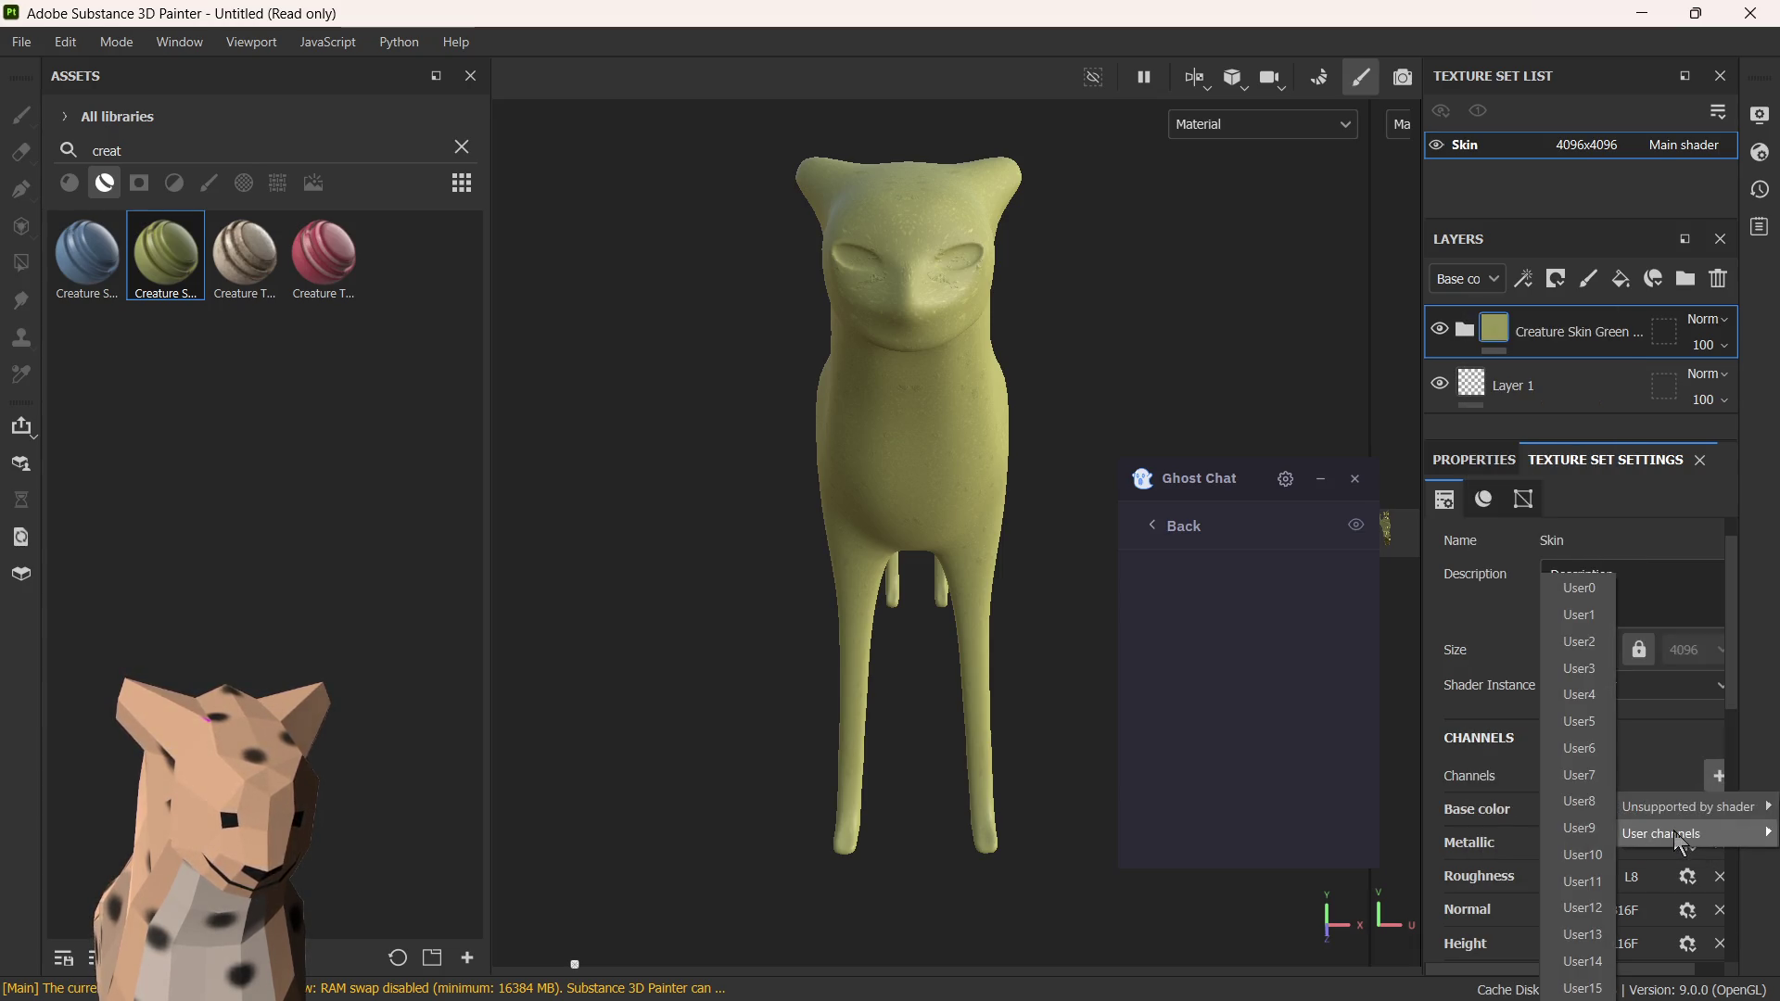
click(1660, 781)
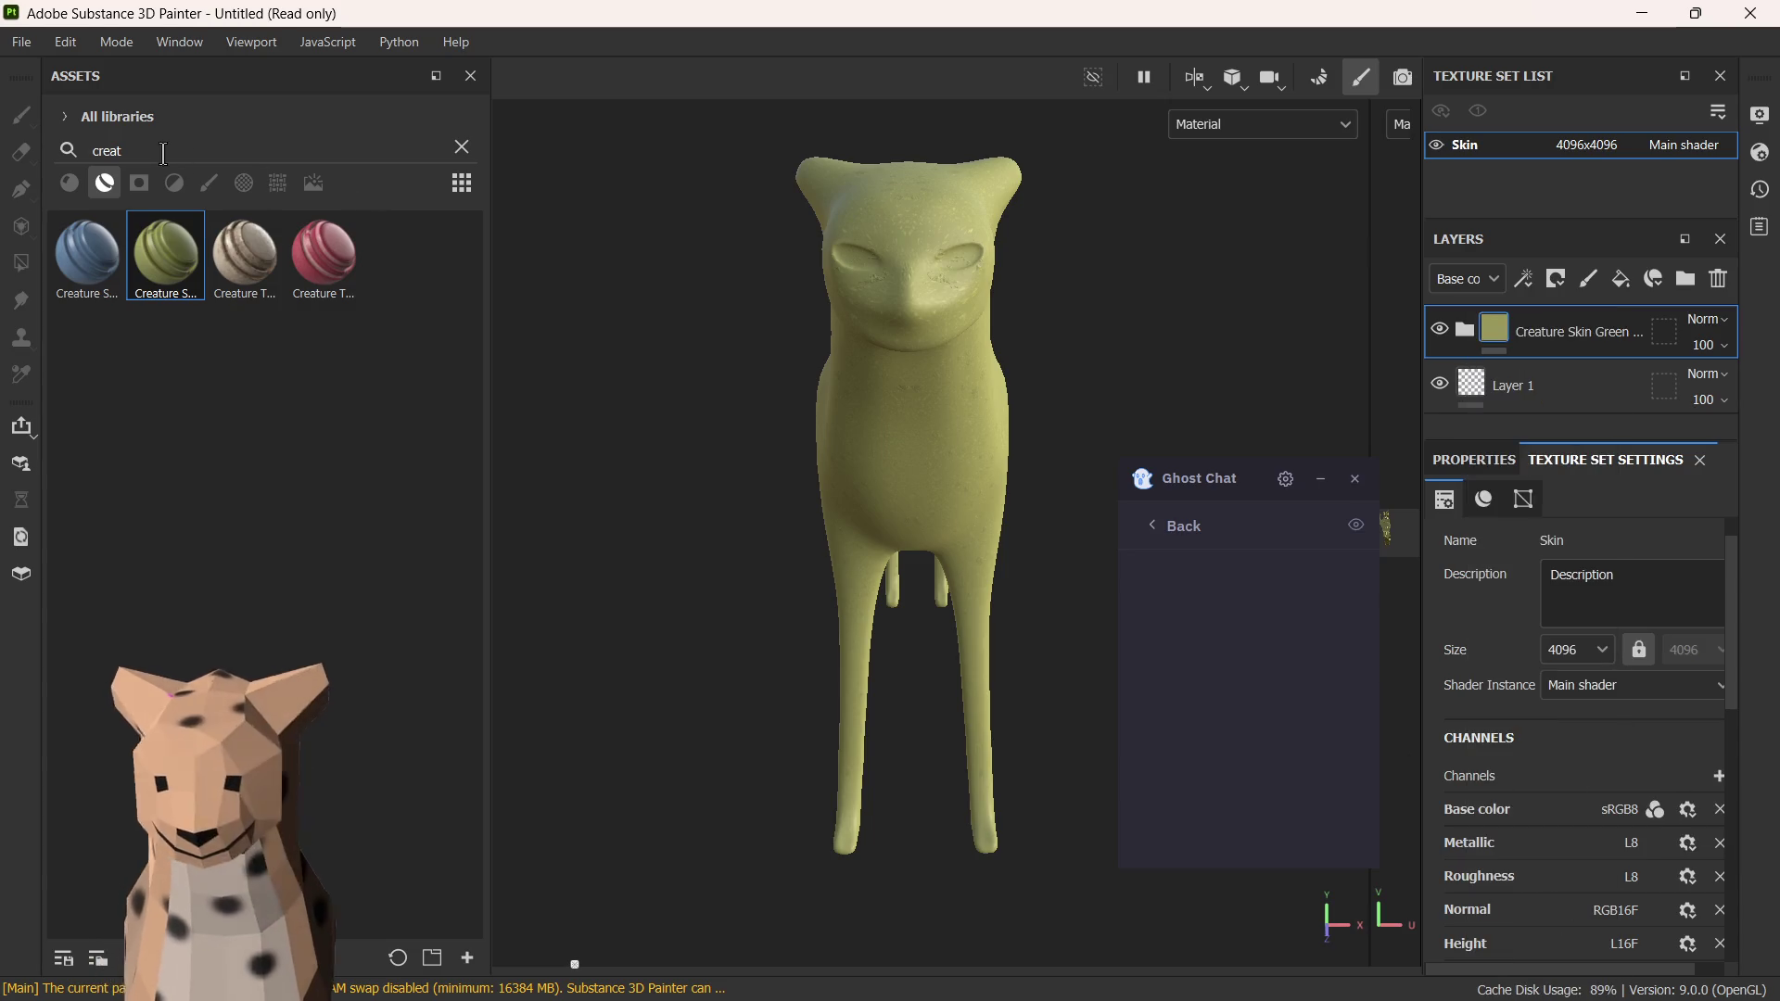
click(145, 183)
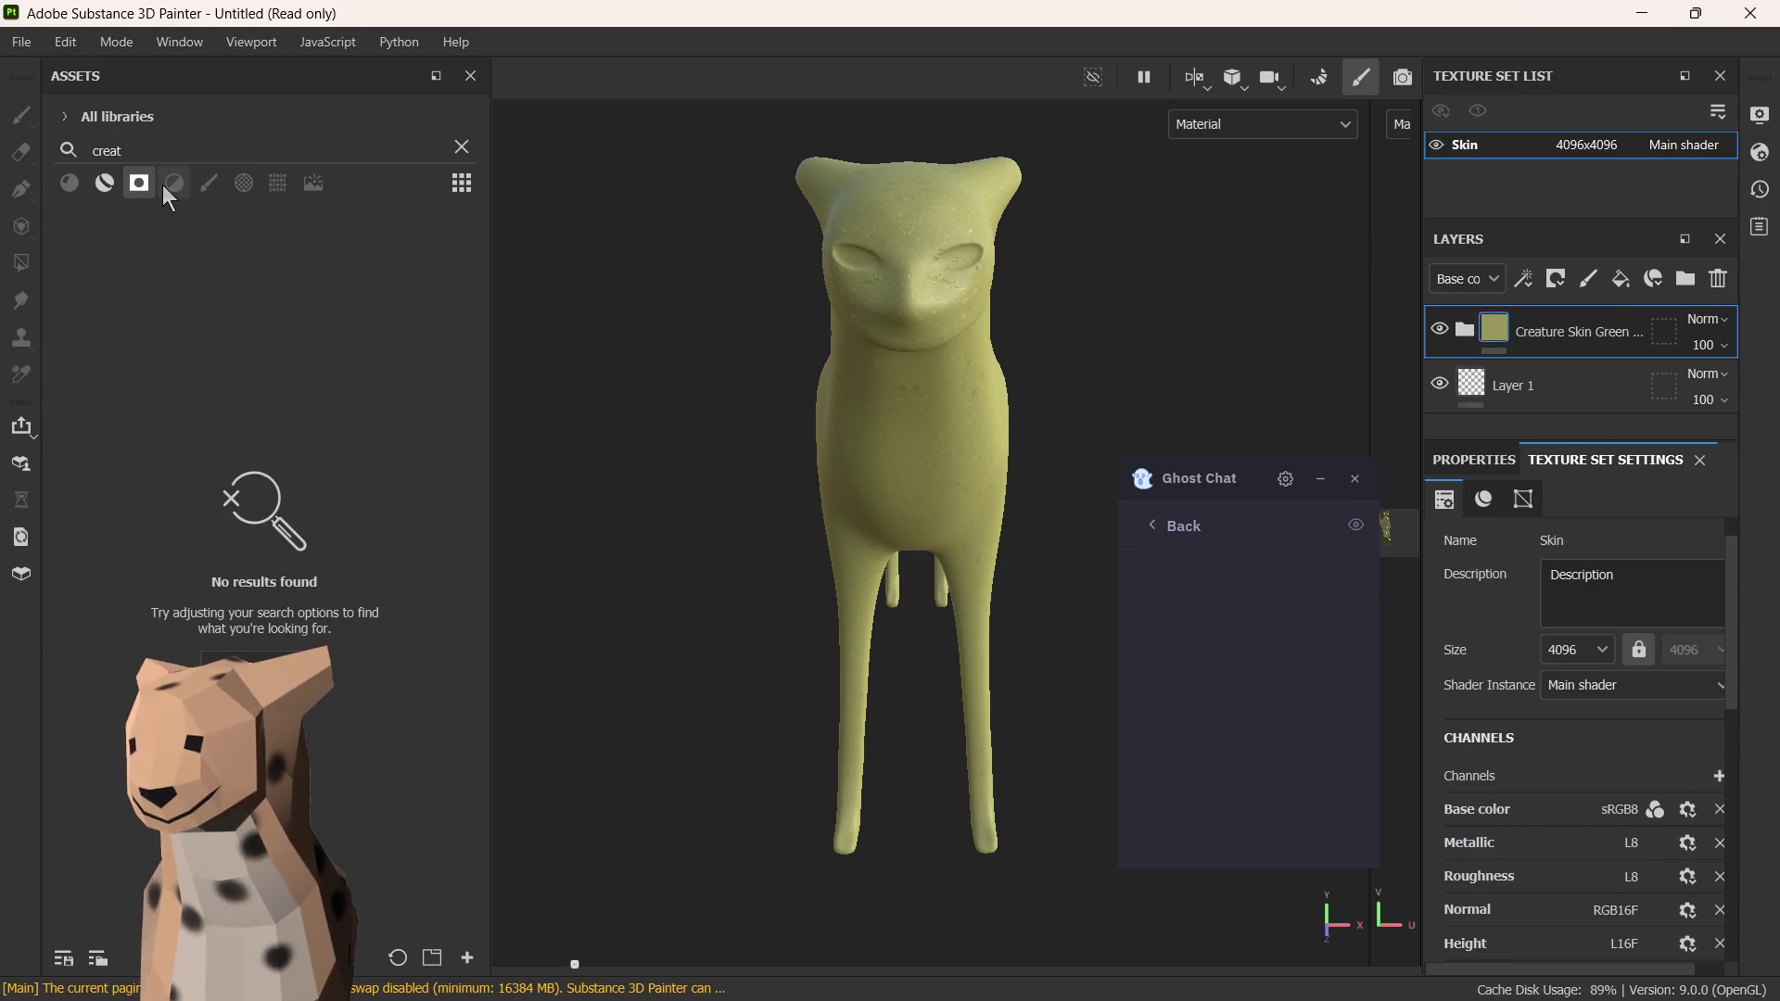
- Return the library to smart materials, search 'anim', and apply Skin Human Simple to the model
click(209, 182)
click(245, 182)
click(105, 183)
click(161, 148)
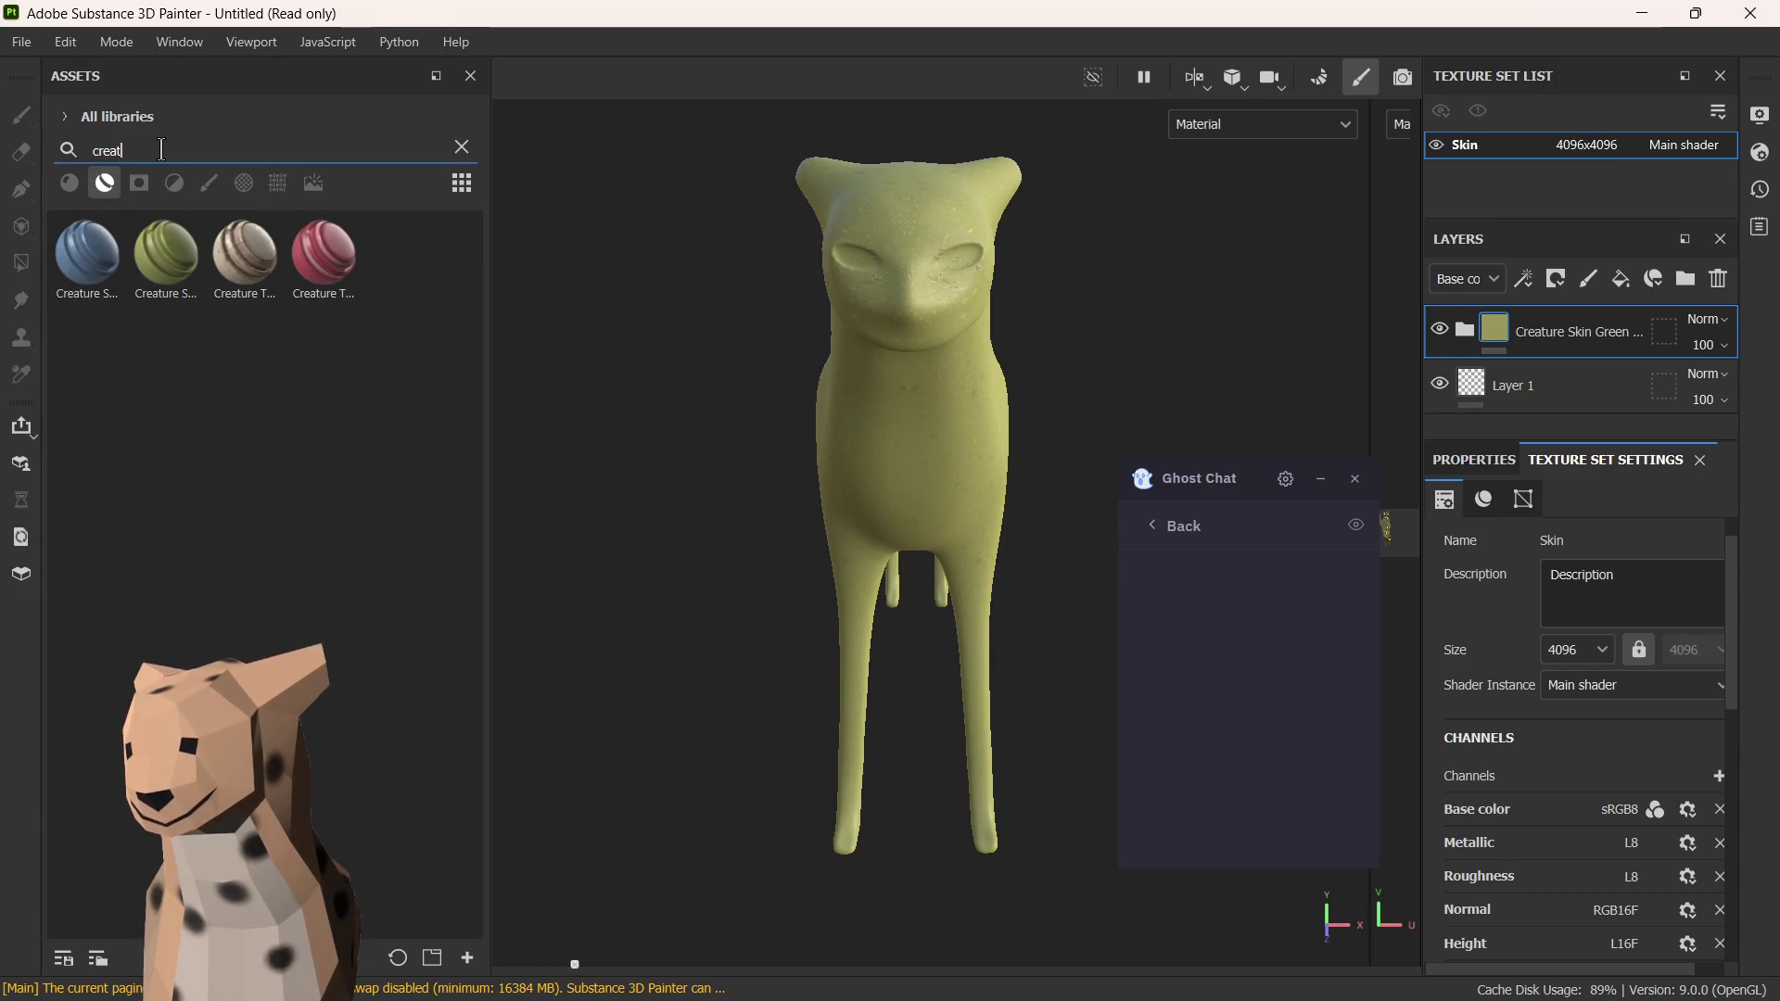
key(BackSpace)
key(BackSpace)
key(BackSpace)
text(anu)
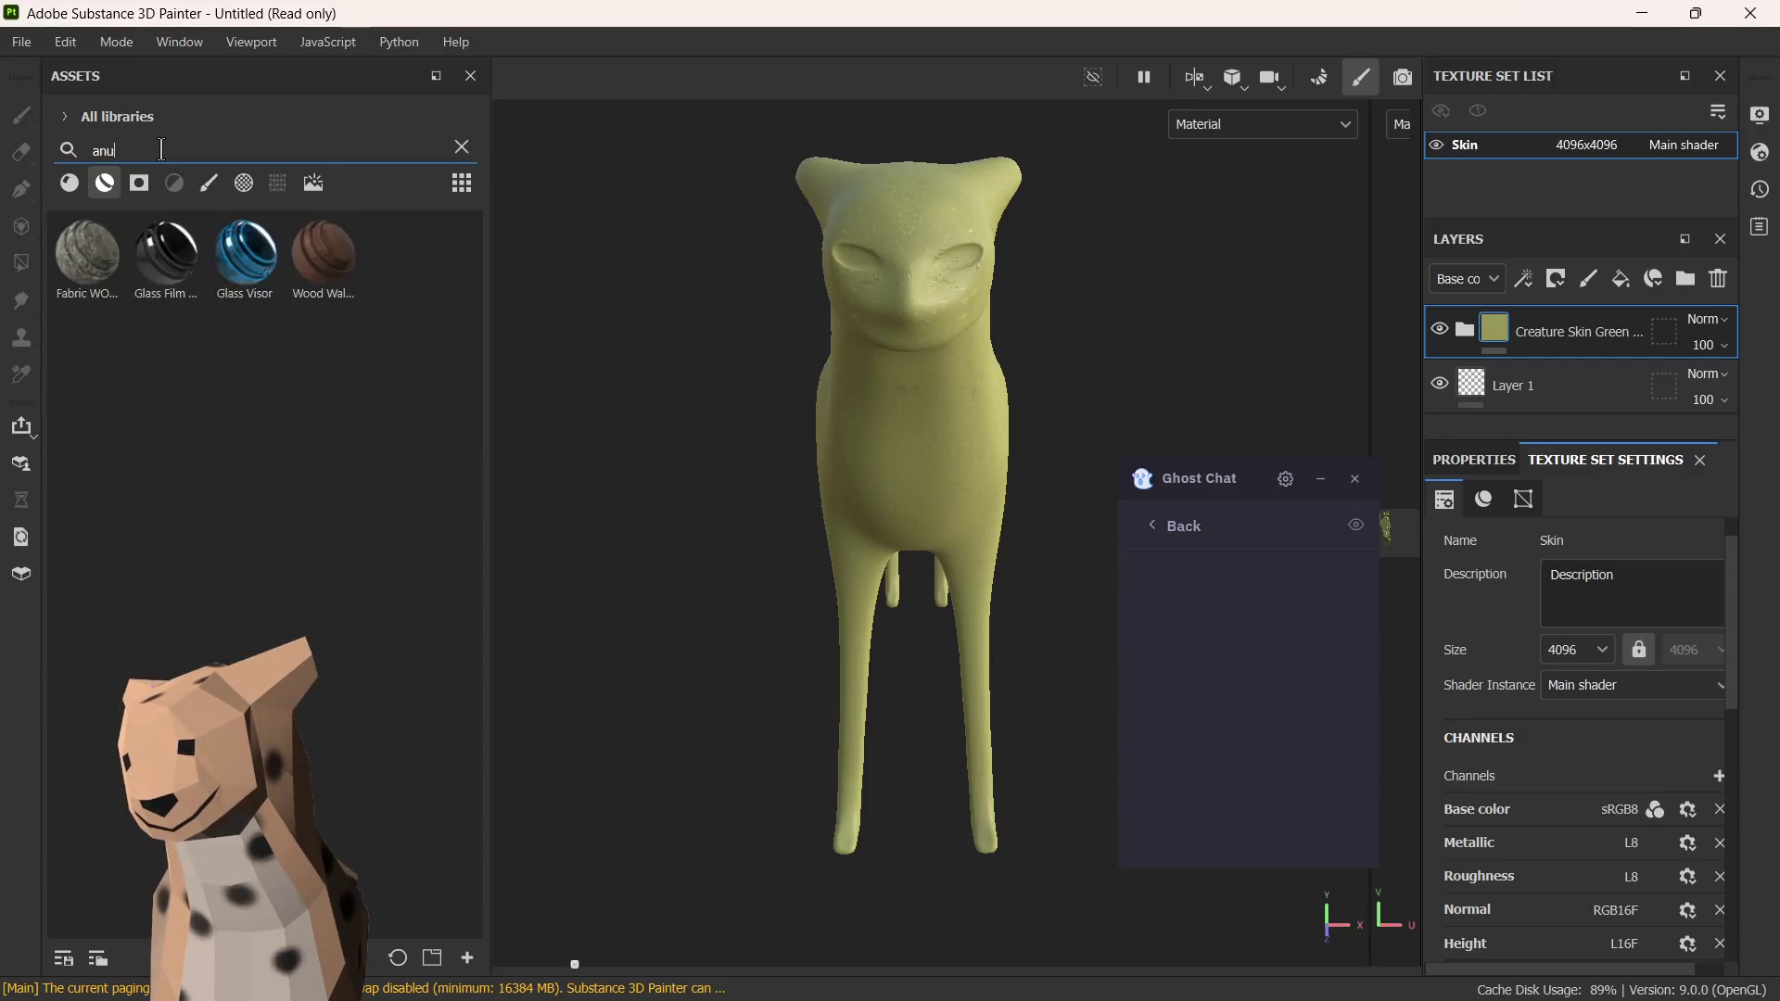
text(a)
key(BackSpace)
key(BackSpace)
text(im)
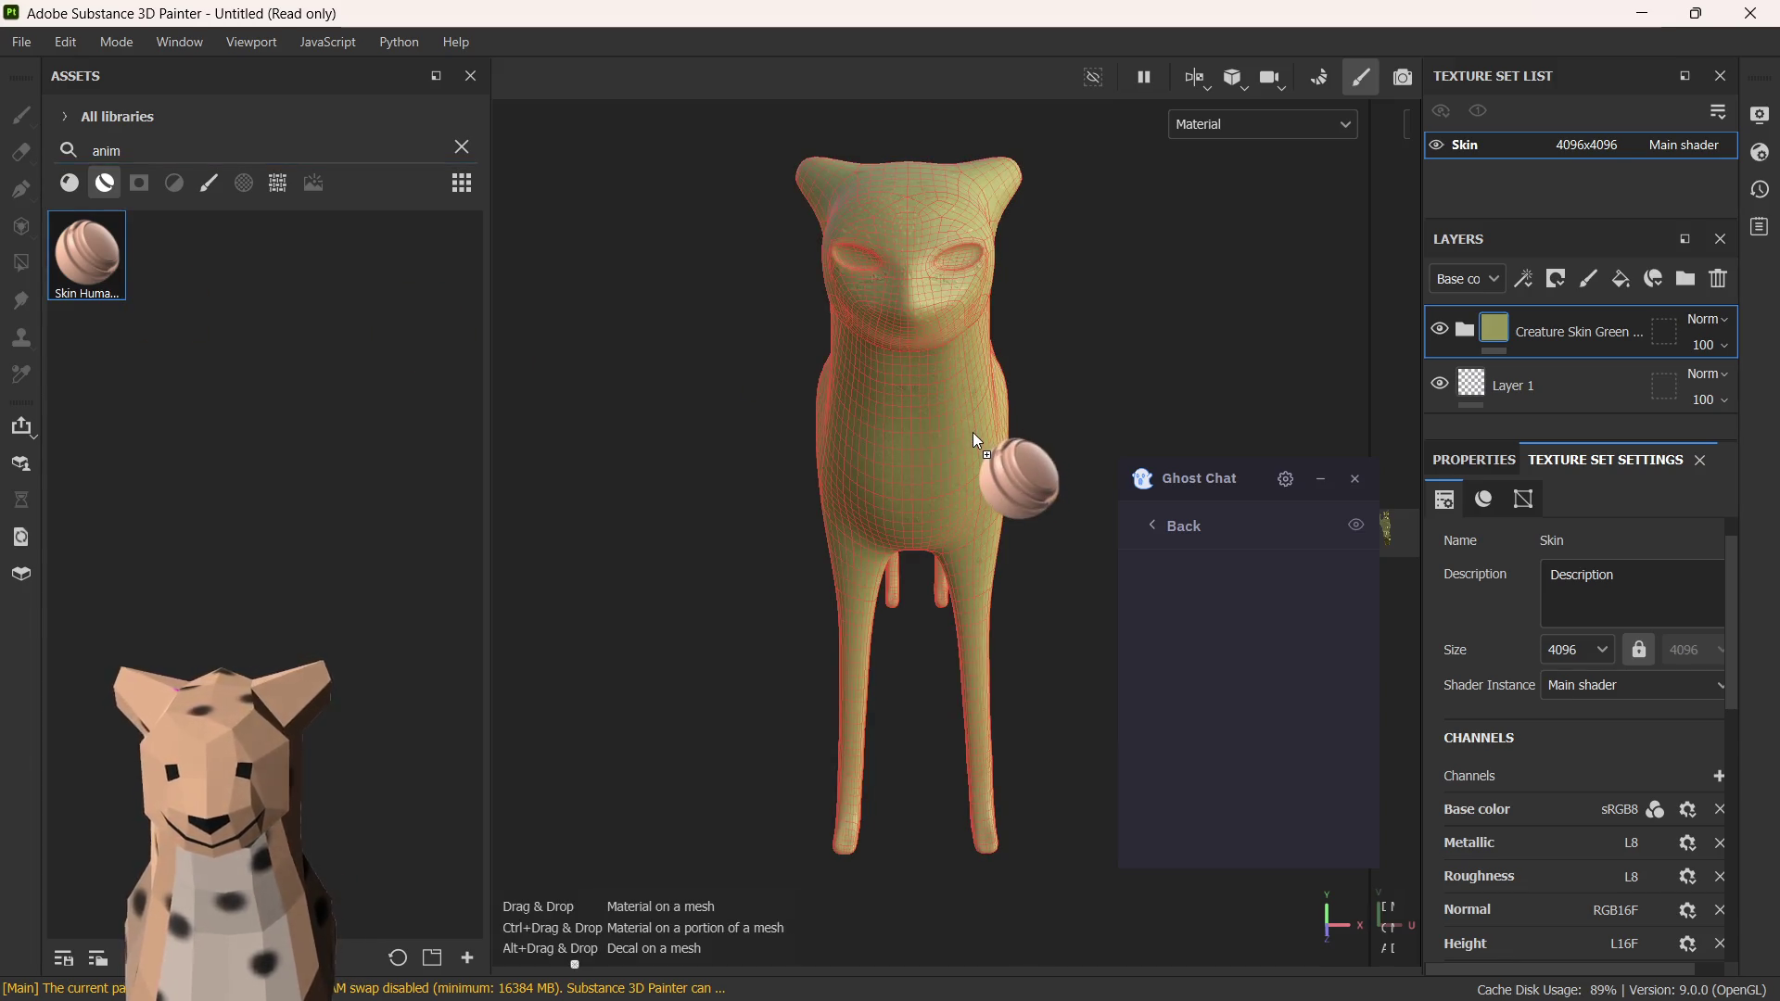
drag(98, 267, 969, 445)
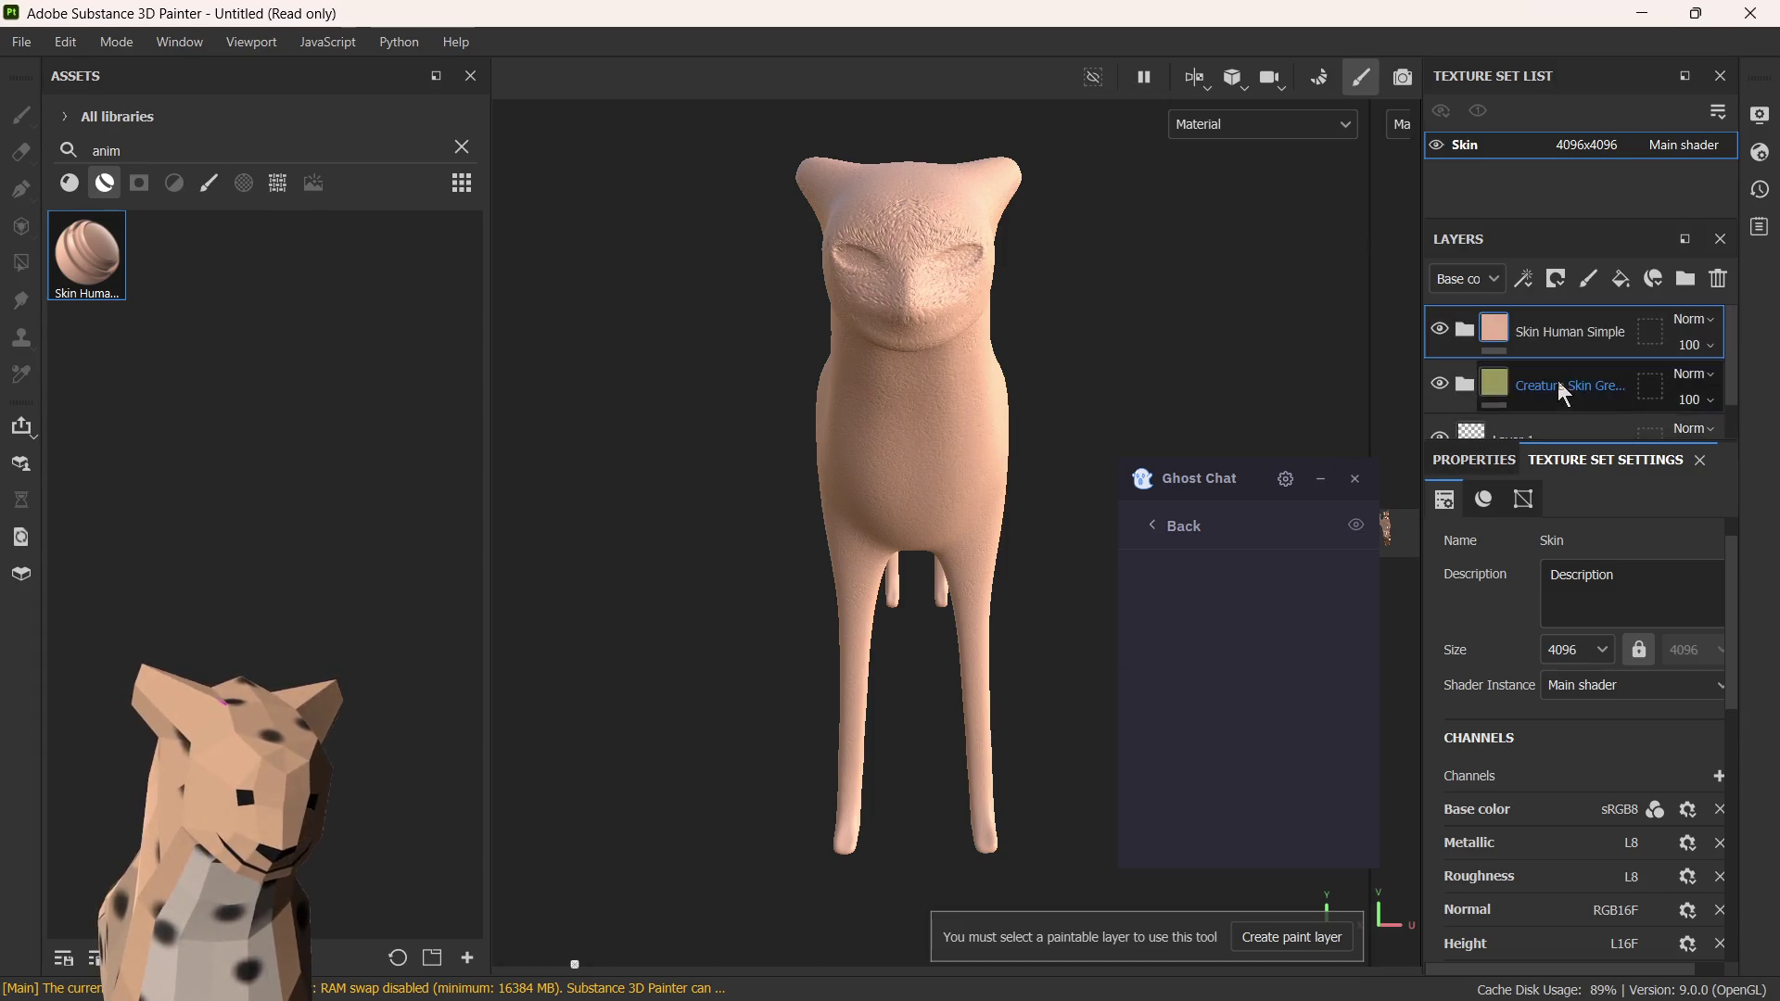
- Hide the Creature Skin Green layer and inspect texture size, shader instance and channels settings unchanged
click(1447, 390)
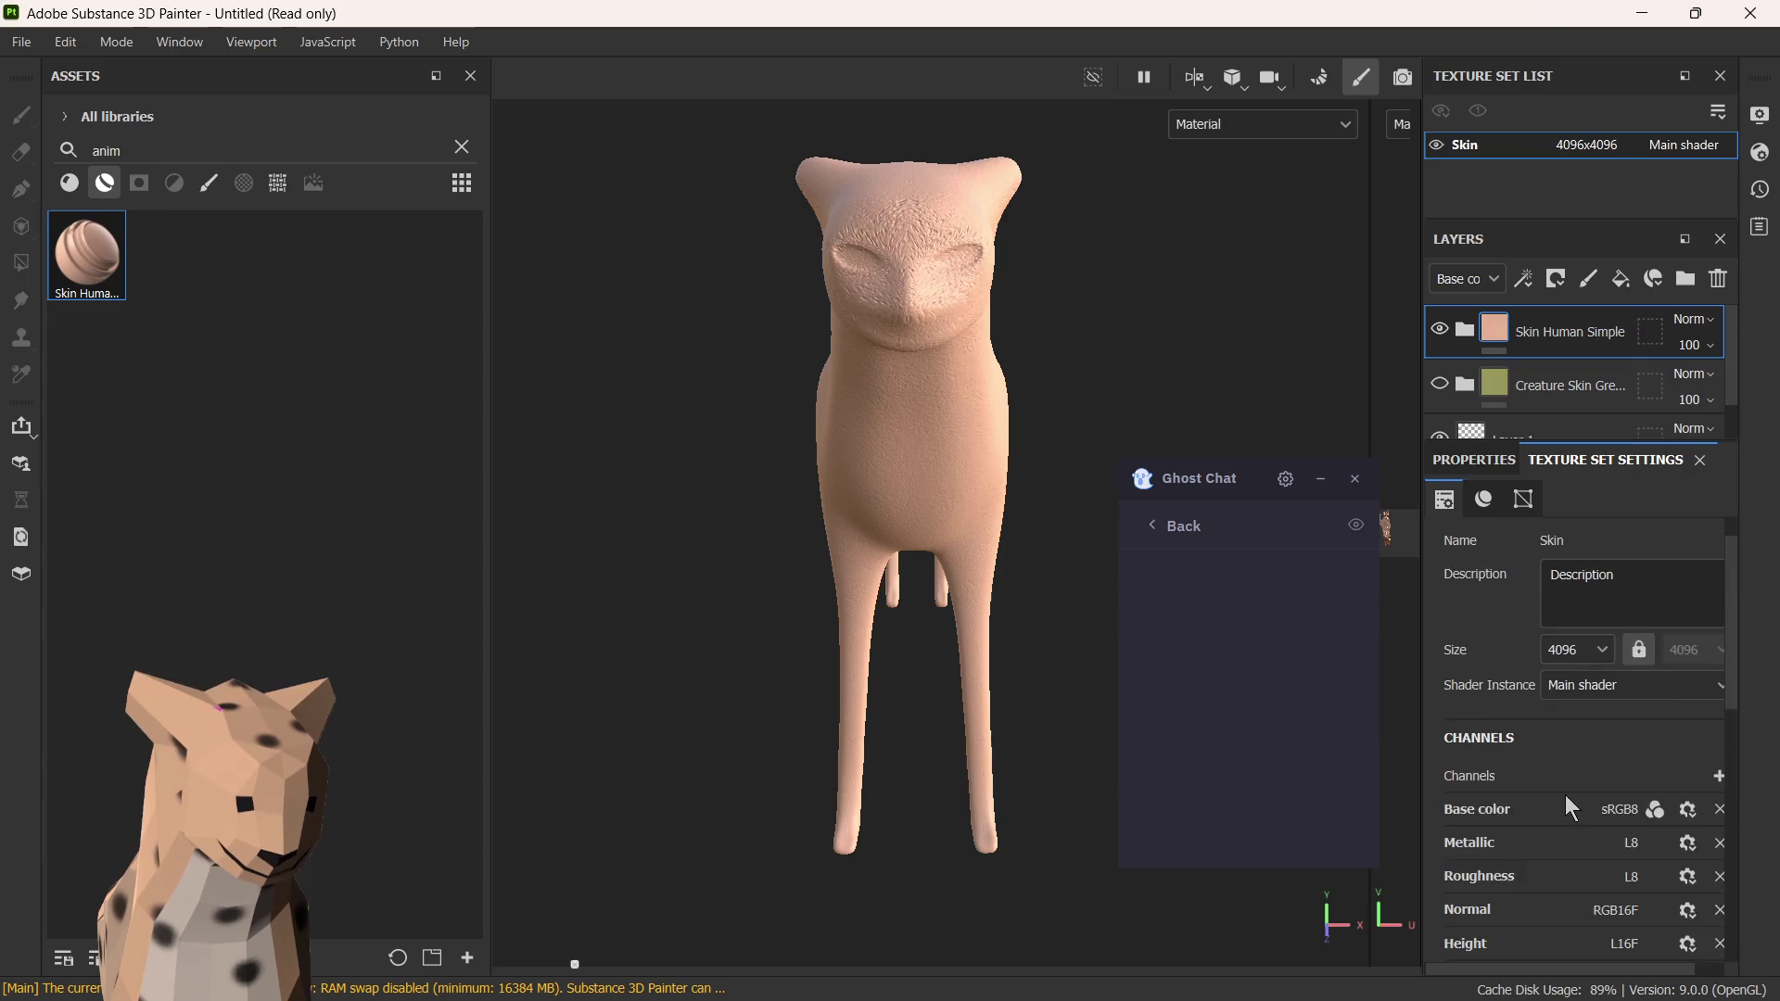
scroll(1599, 751, down, 3)
scroll(1563, 722, down, 5)
scroll(1563, 722, up, 4)
scroll(1586, 737, up, 4)
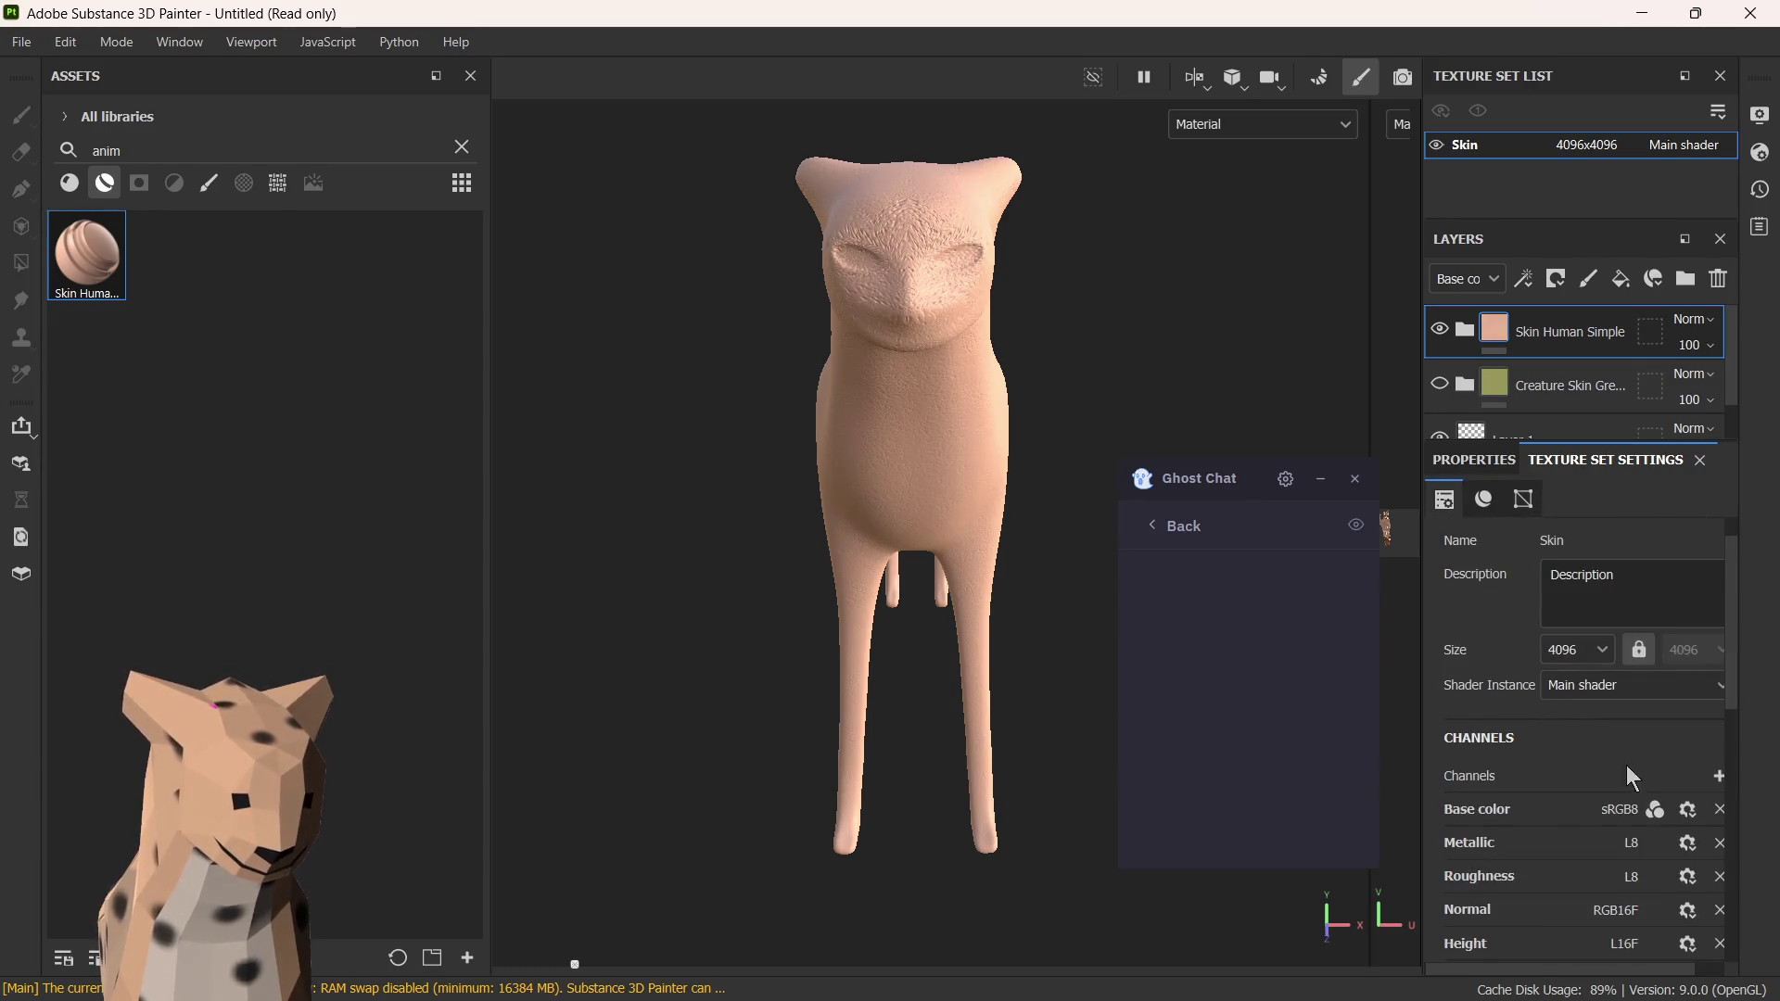
click(1519, 500)
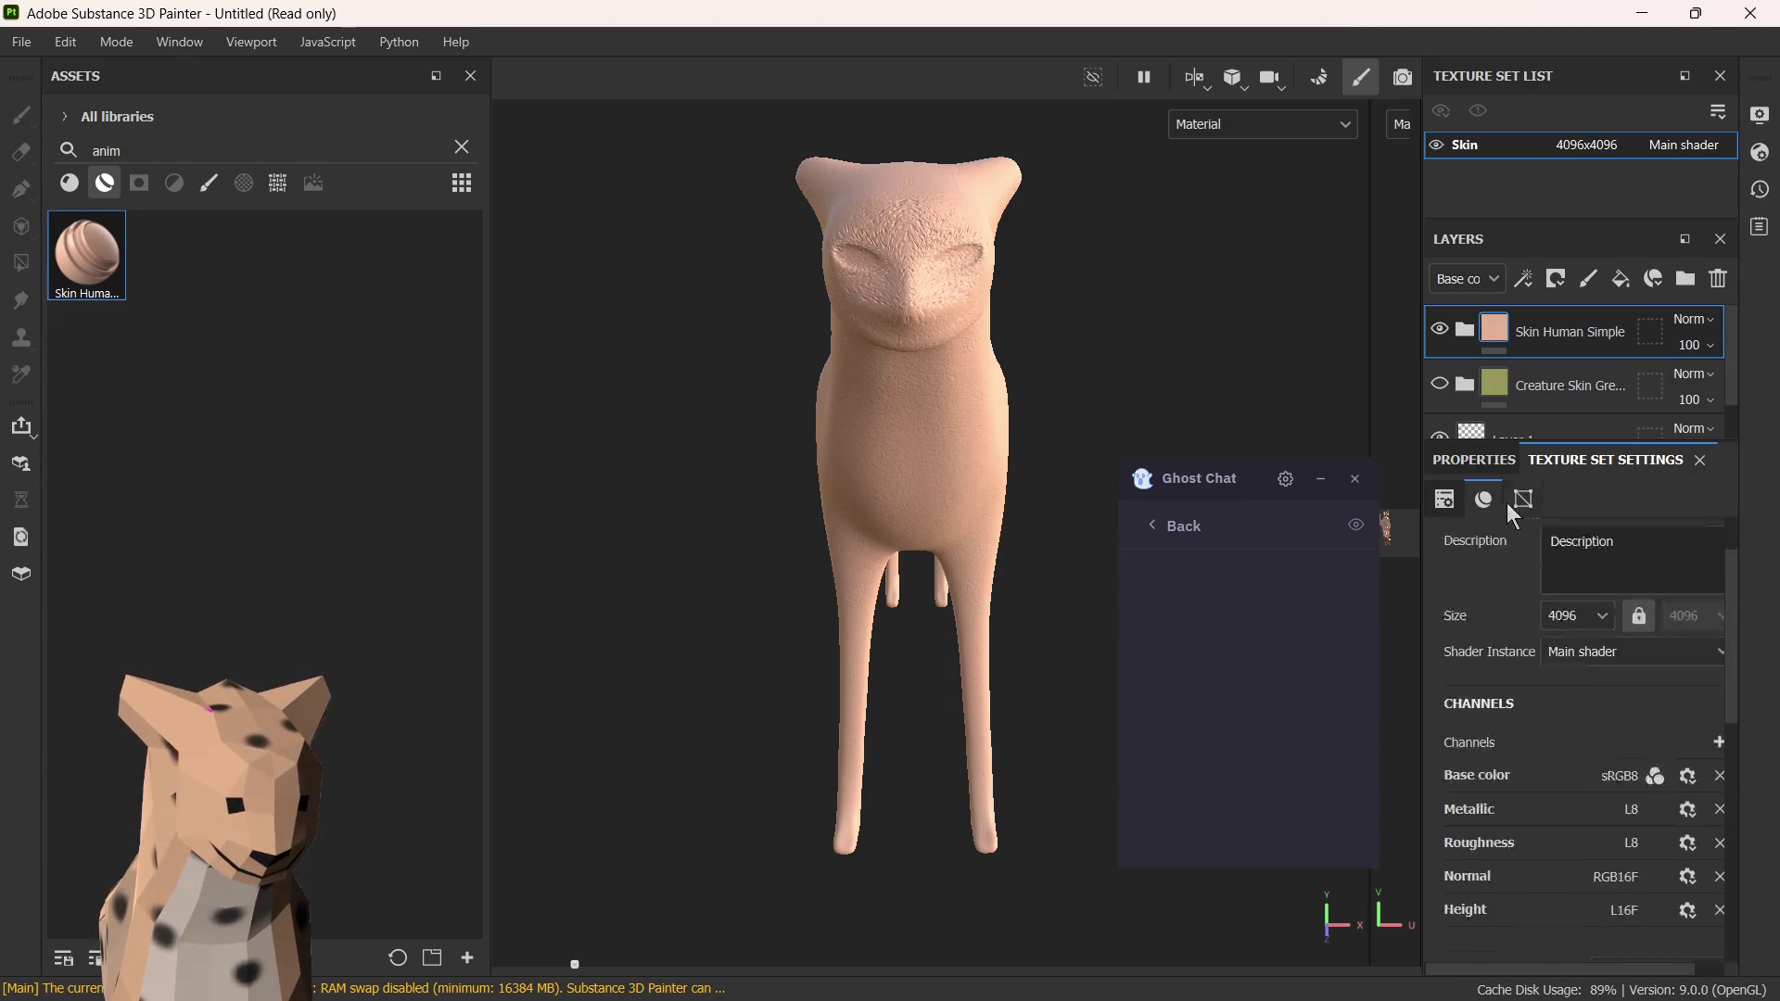
click(1484, 499)
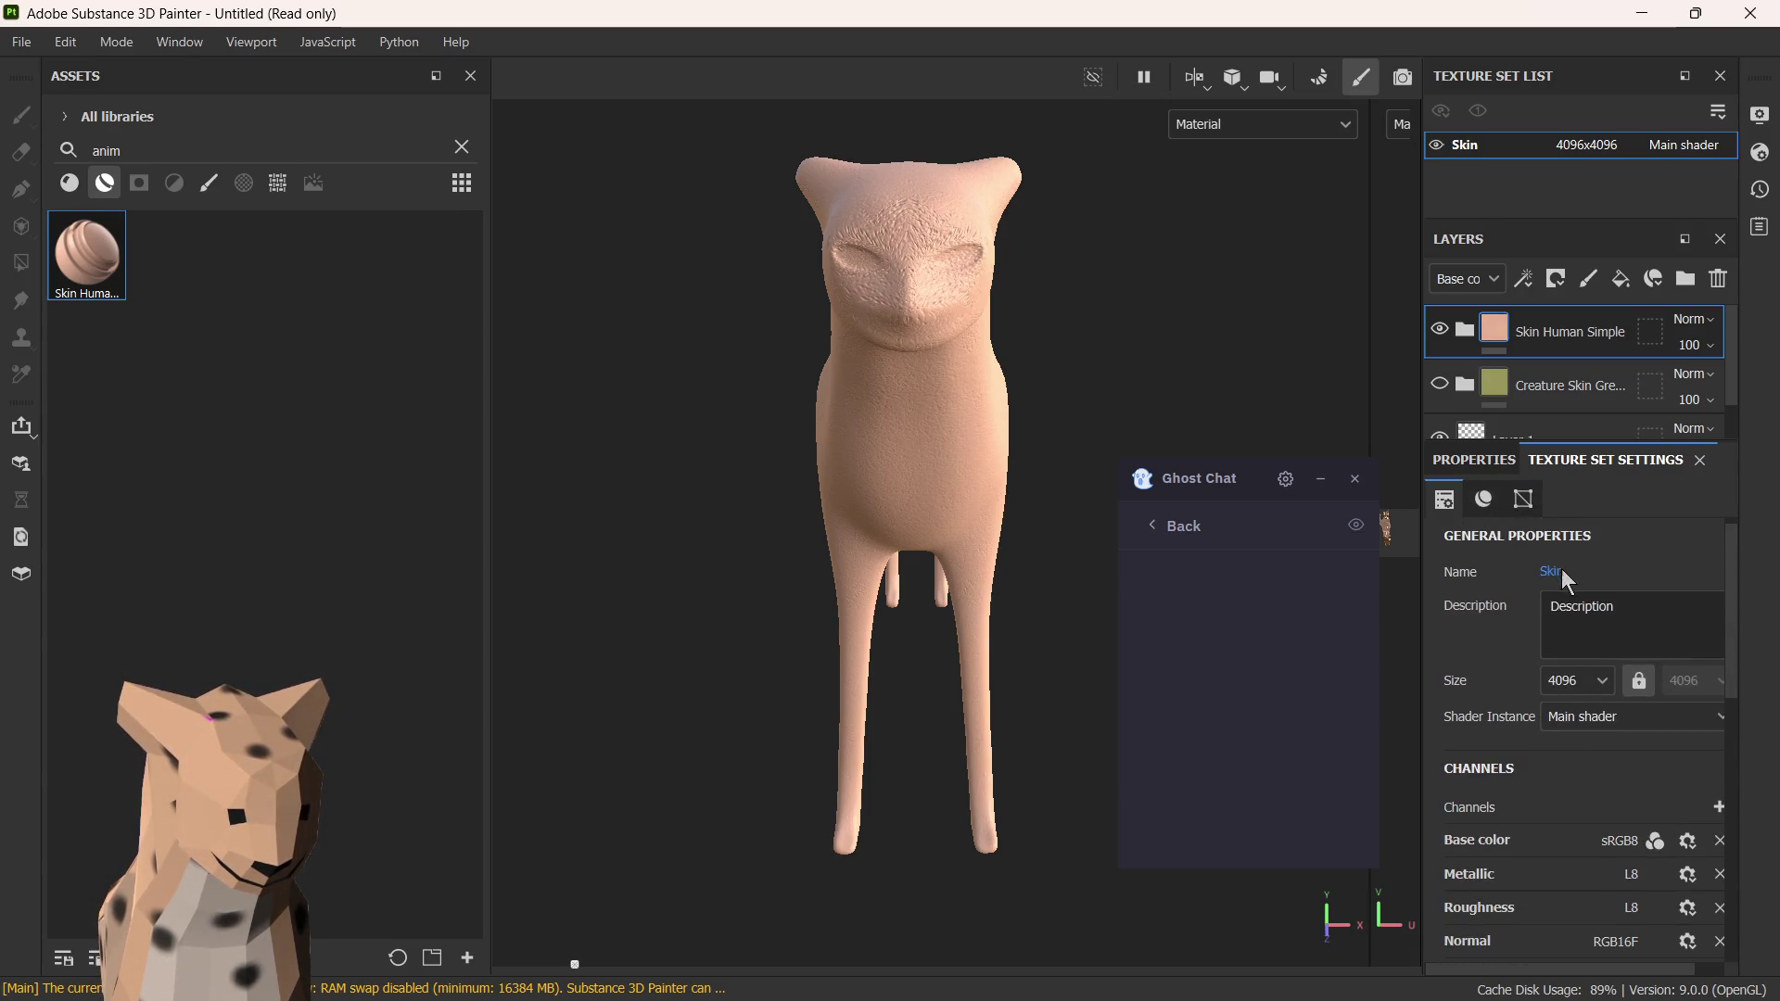
click(1604, 681)
click(1509, 707)
click(1593, 717)
click(1483, 499)
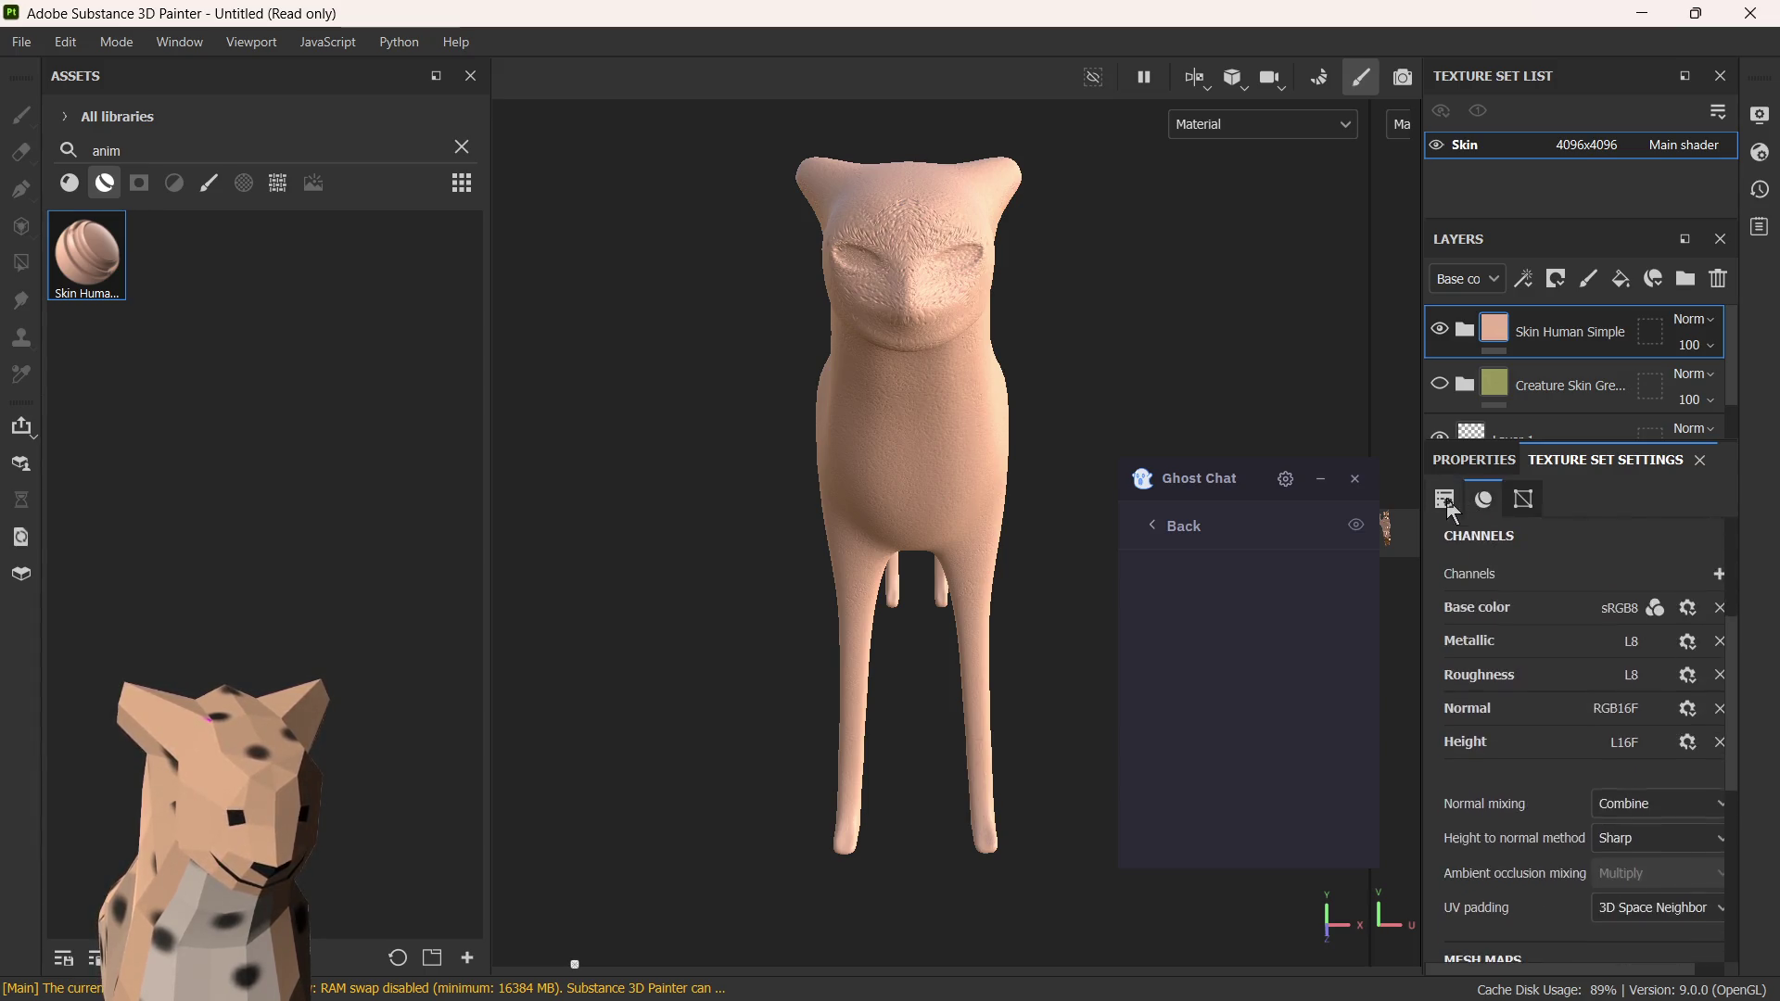
scroll(1540, 588, down, 2)
scroll(1530, 653, down, 4)
scroll(1541, 702, up, 8)
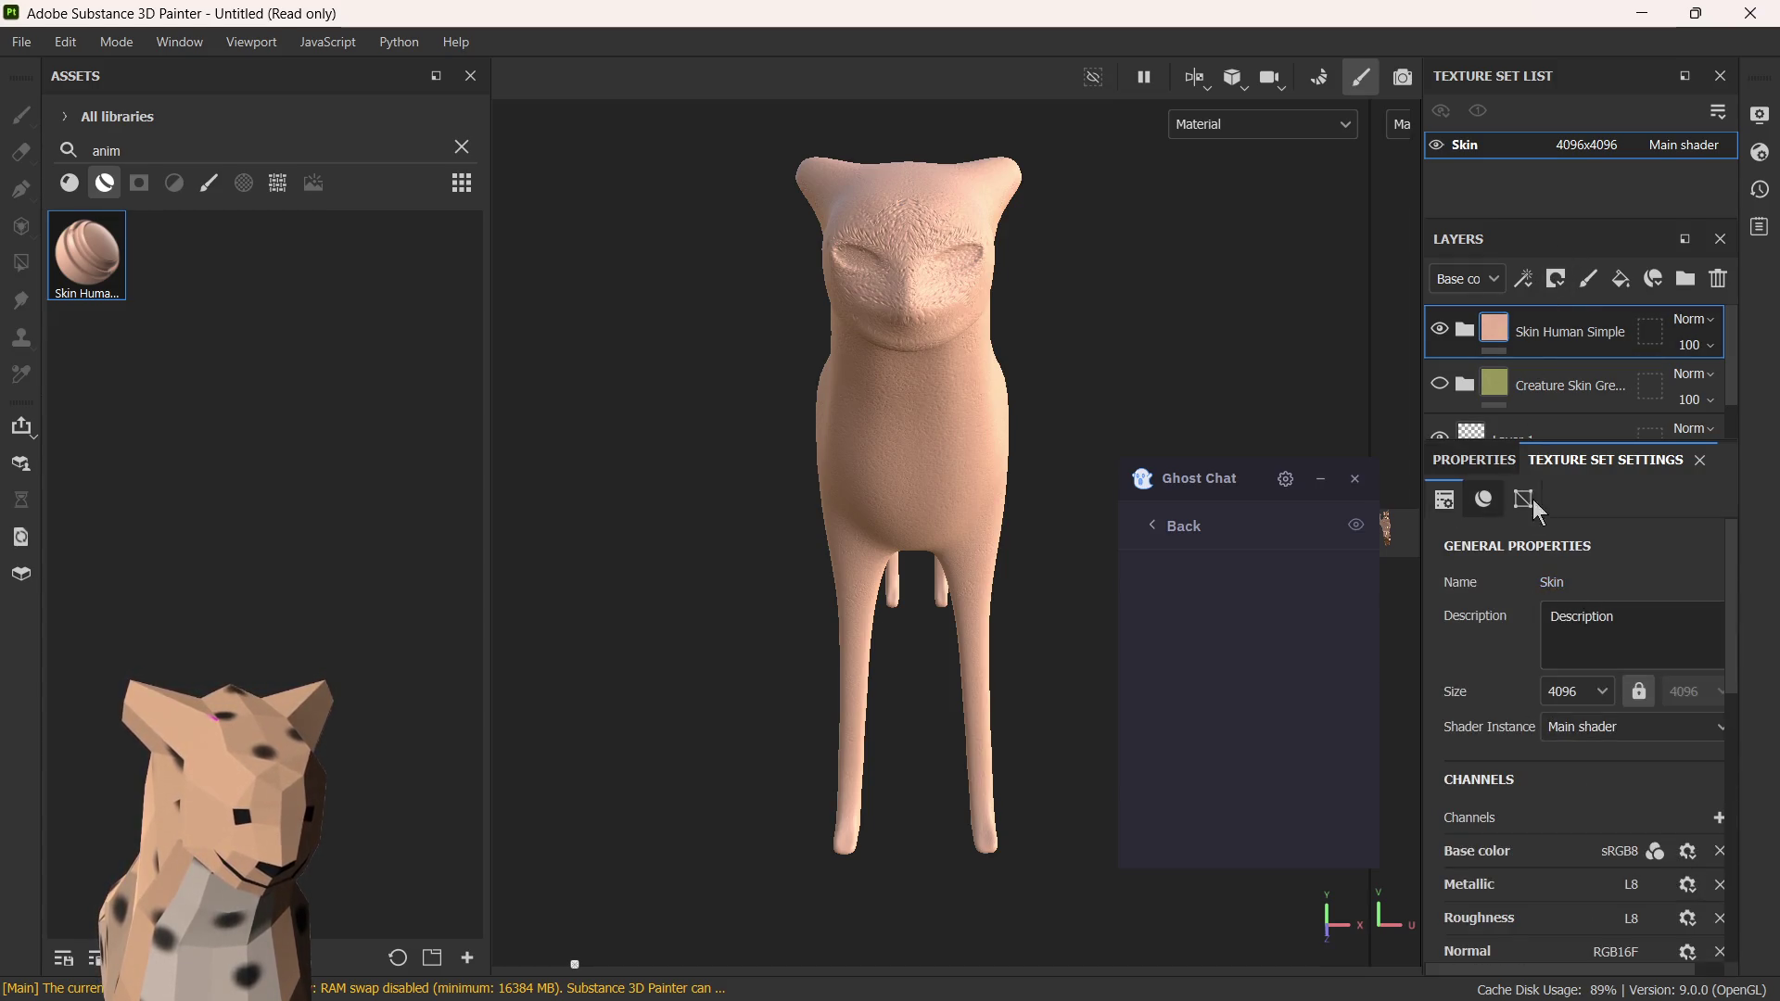
- Add a white mask to the skin layer, paint out the head and body patches, then minimize Painter to Blender
click(1573, 284)
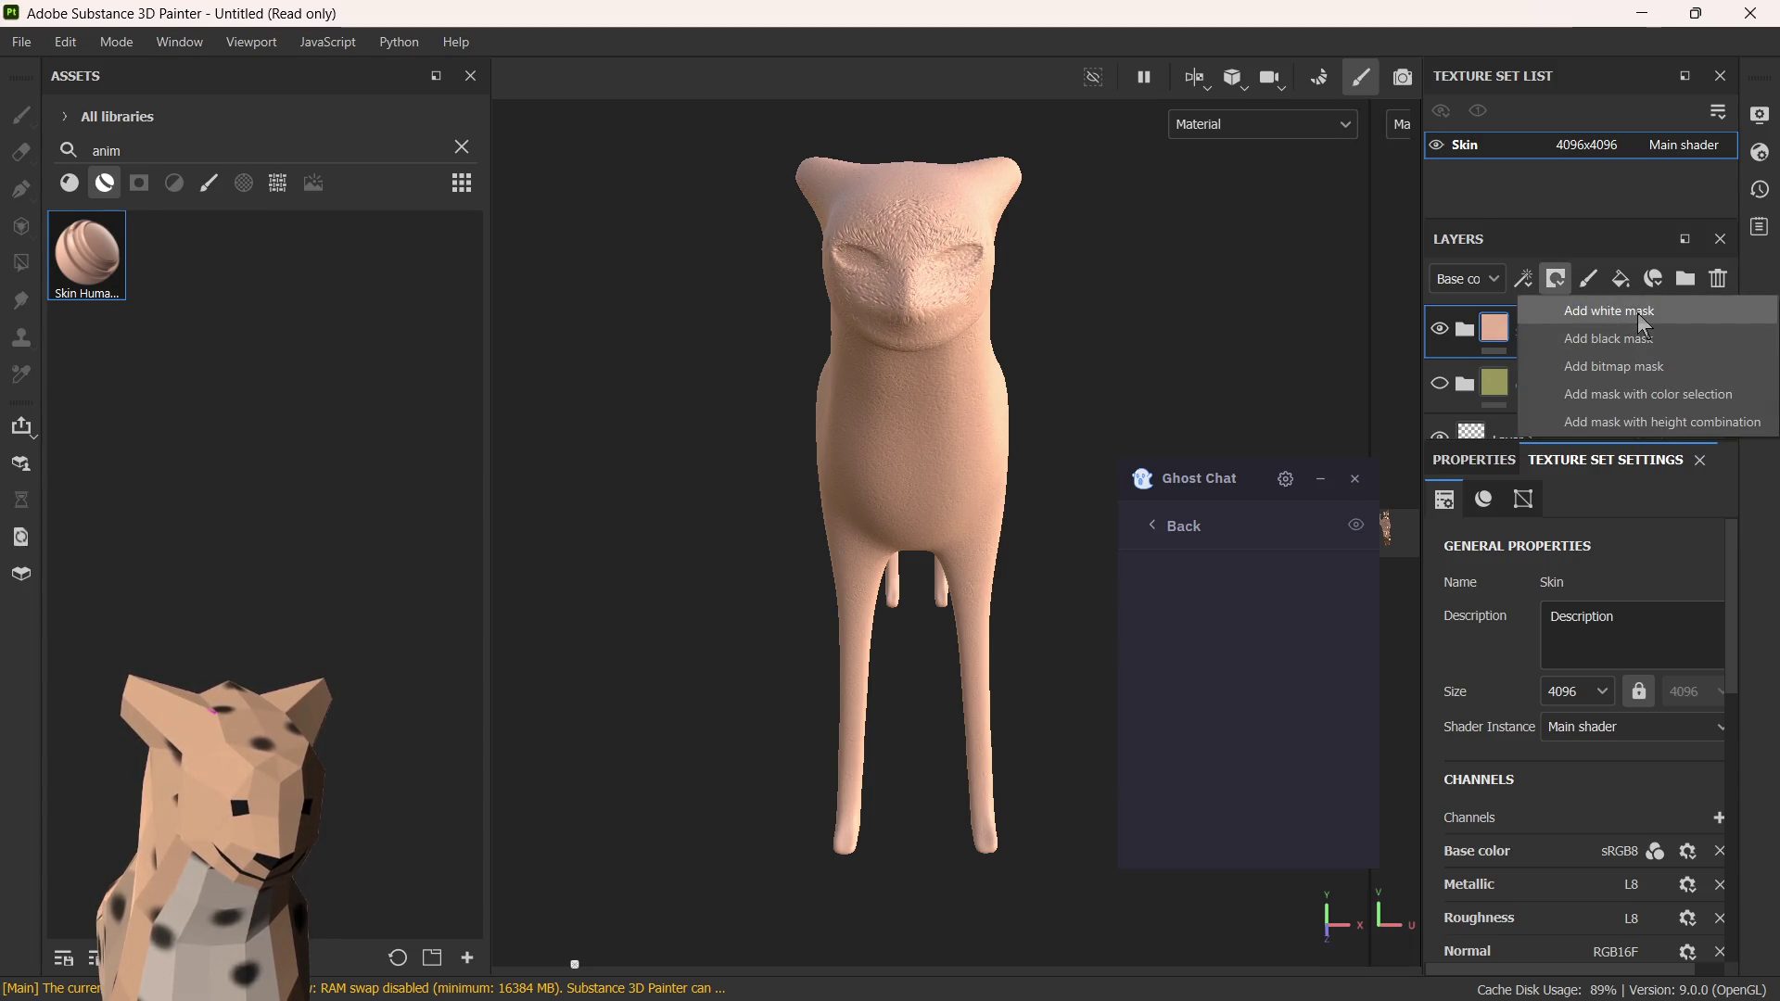
click(1640, 323)
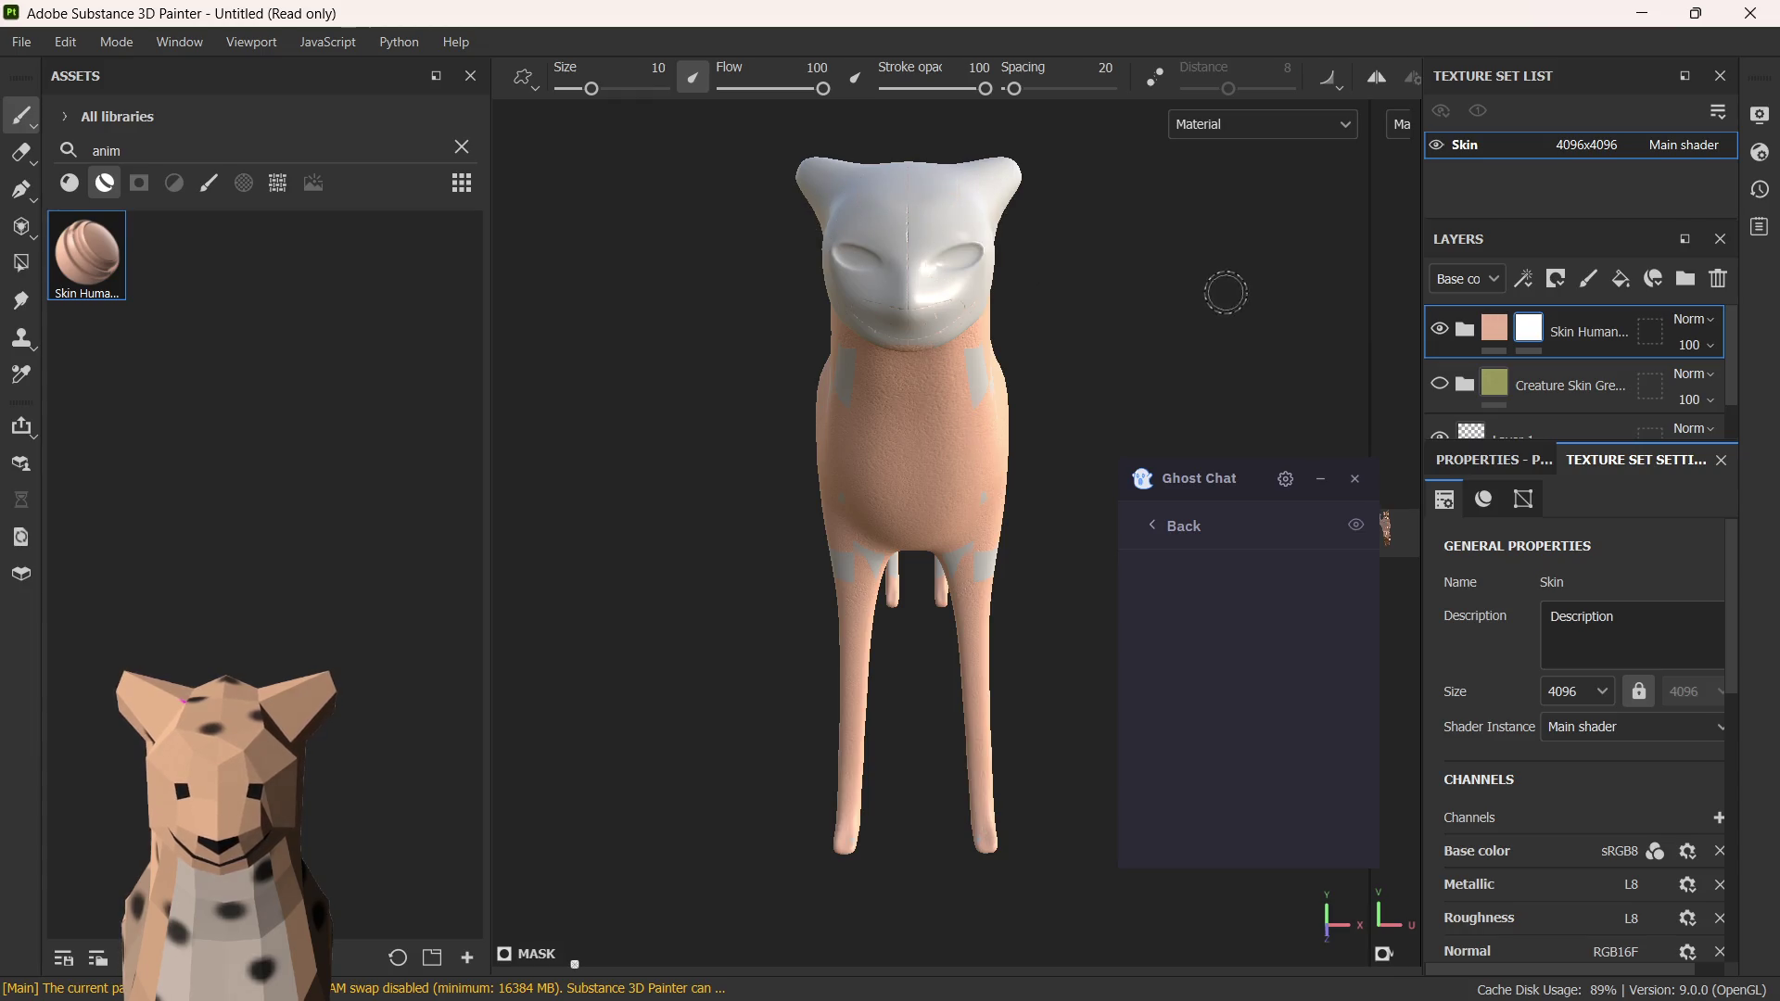
mouse_move(1111, 327)
alt+mouse_down()
mouse_move(989, 359)
mouse_move(941, 311)
mouse_move(965, 212)
mouse_move(1144, 180)
mouse_move(1183, 199)
mouse_move(847, 297)
alt+mouse_up()
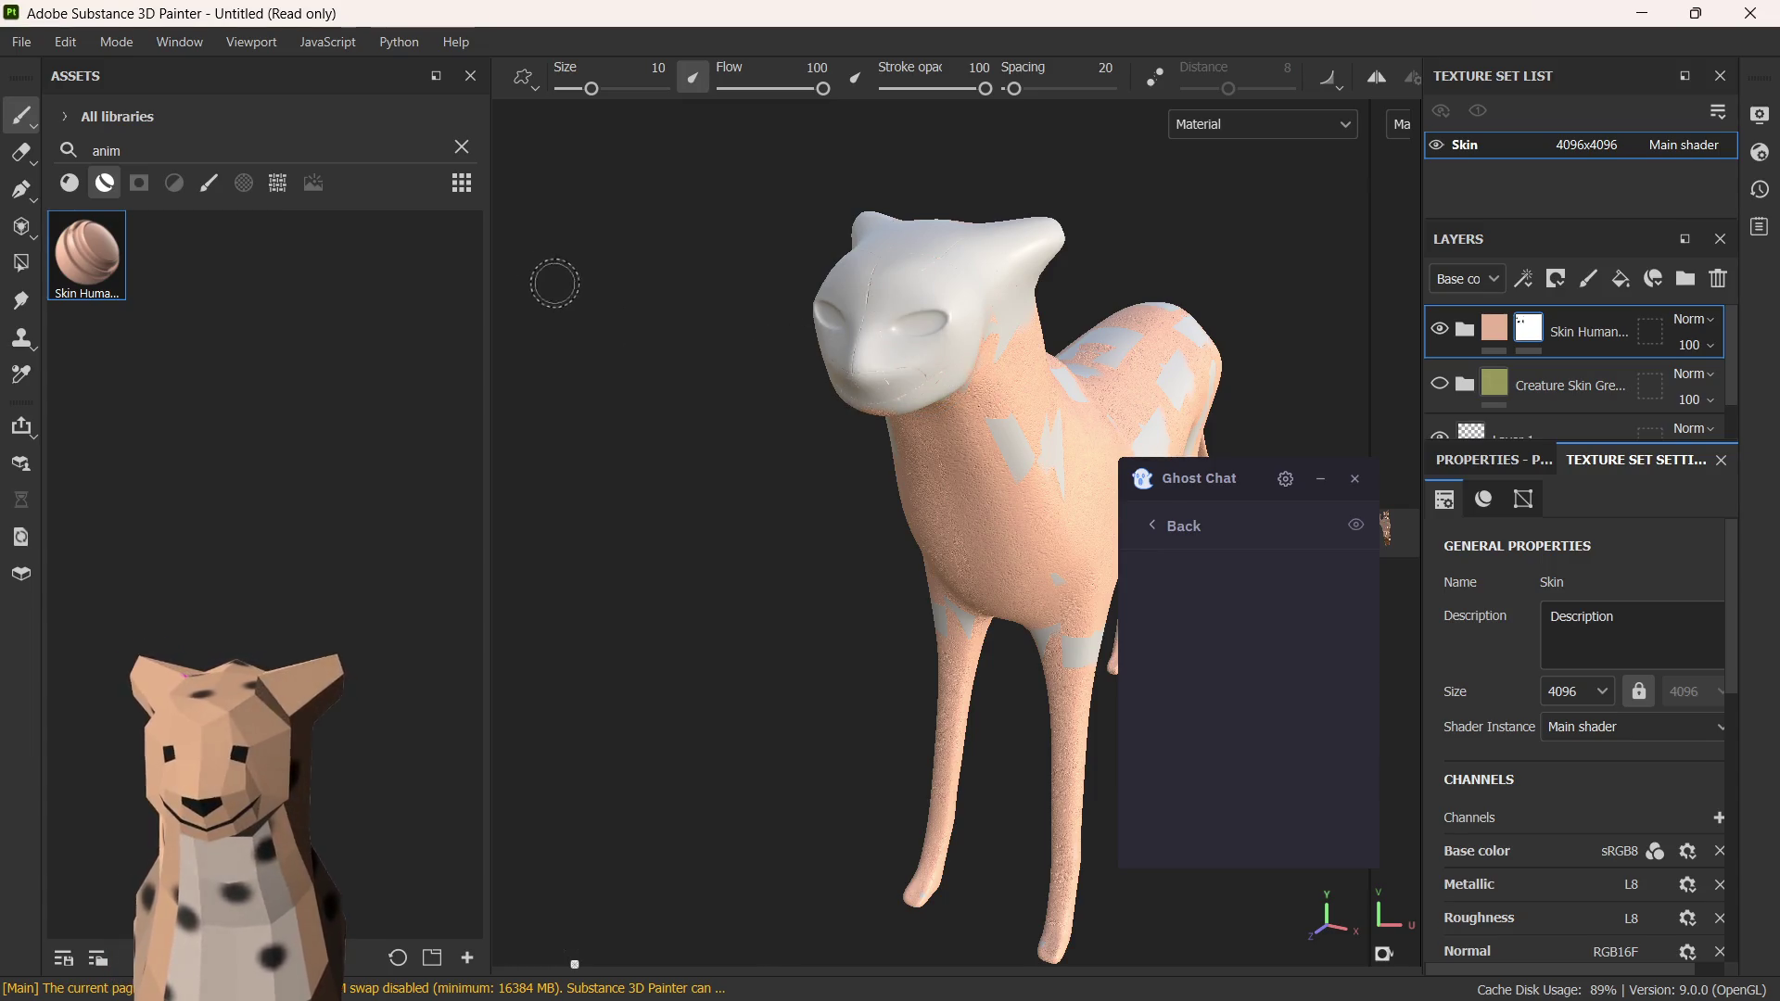
click(1639, 14)
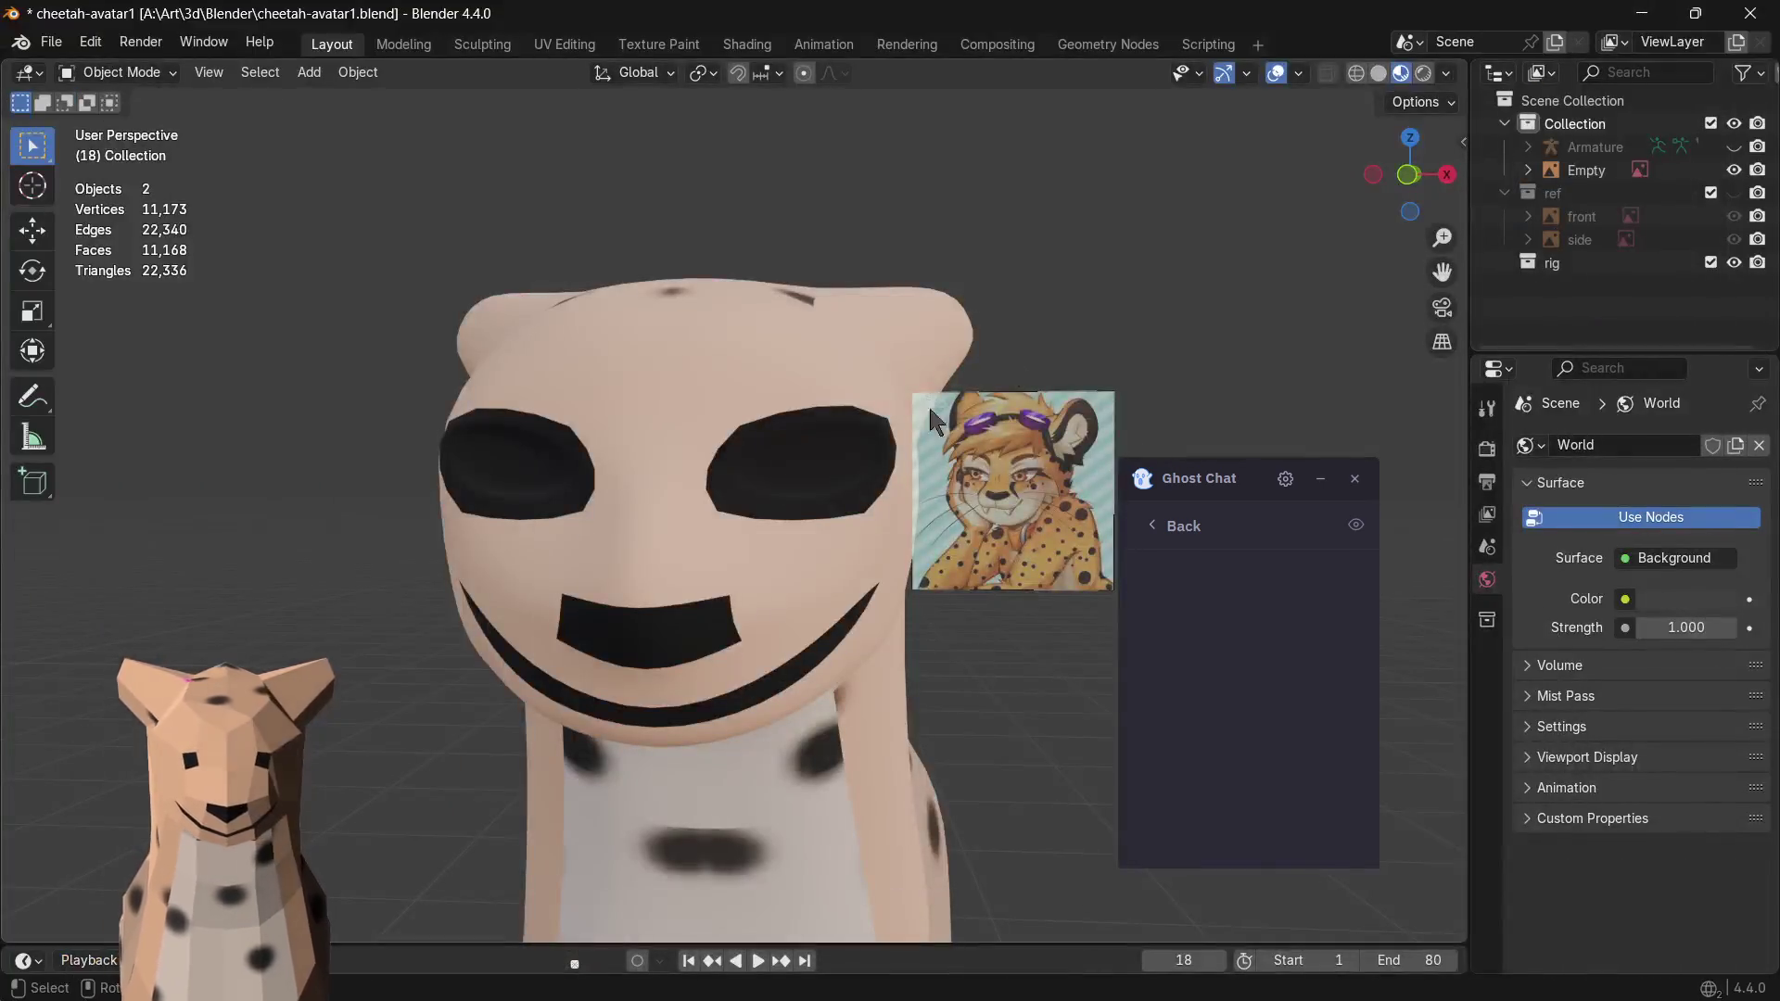
scroll(1009, 320, down, 2)
scroll(979, 418, up, 1)
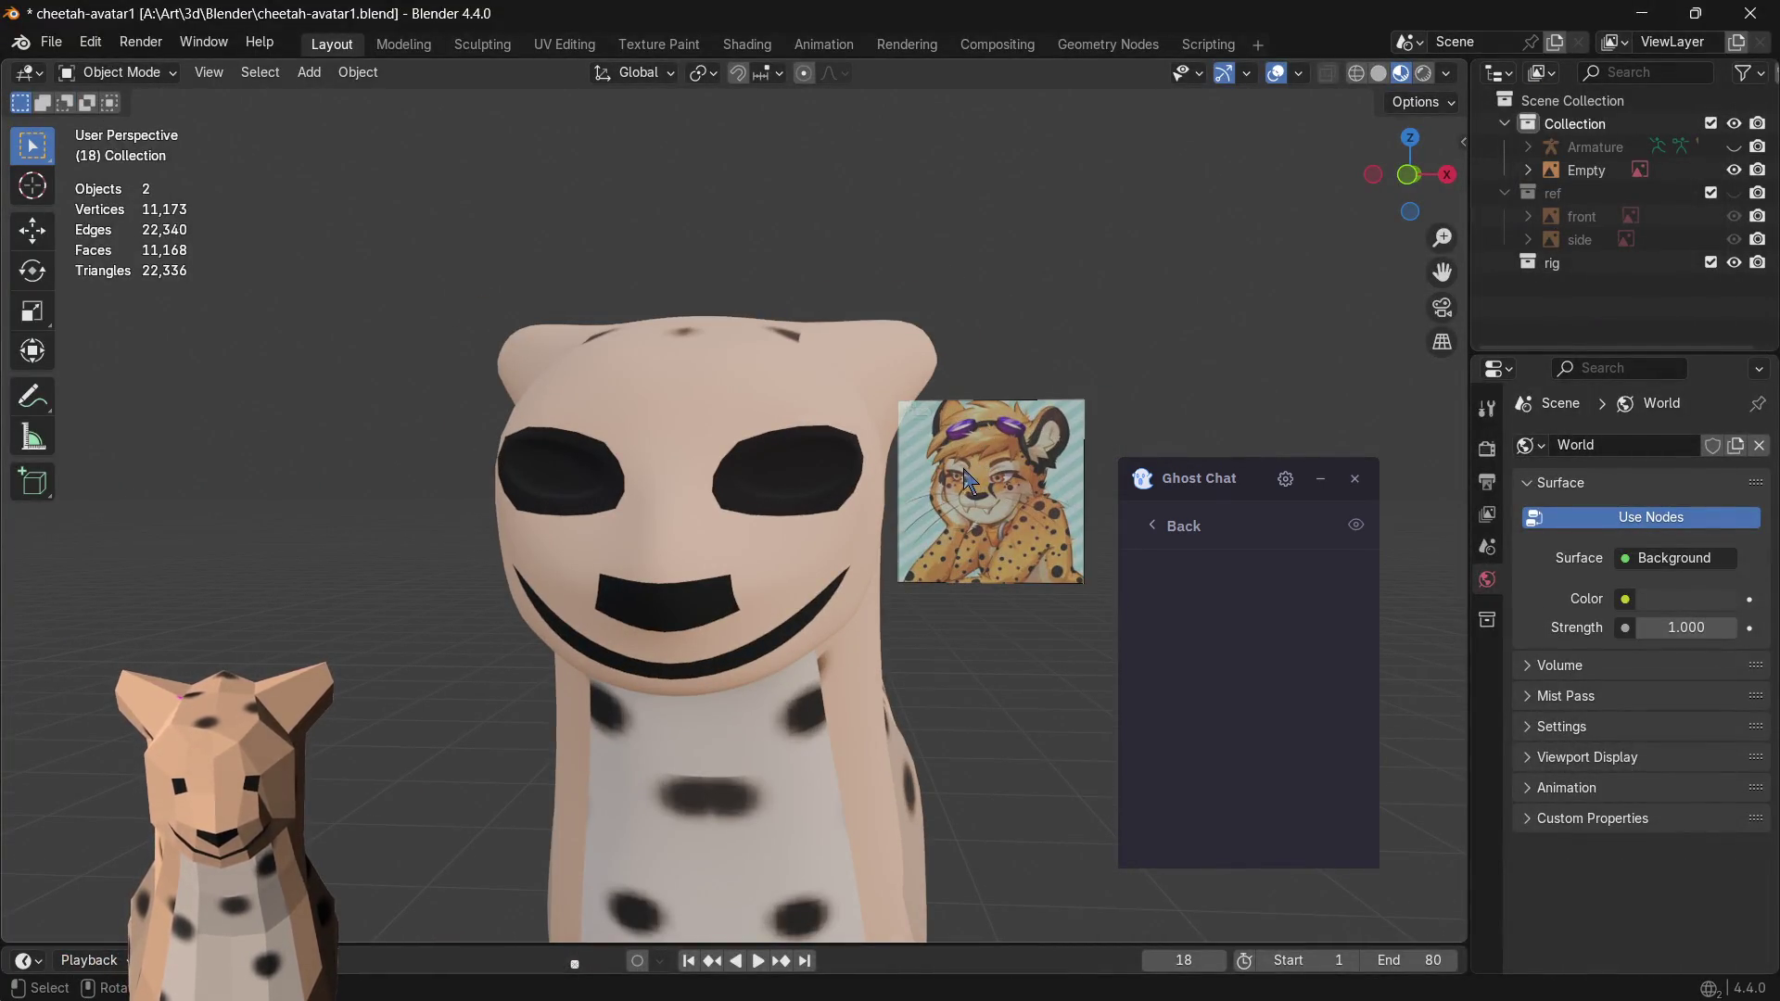
- Put the cheetah mesh into Edit Mode and switch to the UV Editing workspace, viewing the head
click(793, 468)
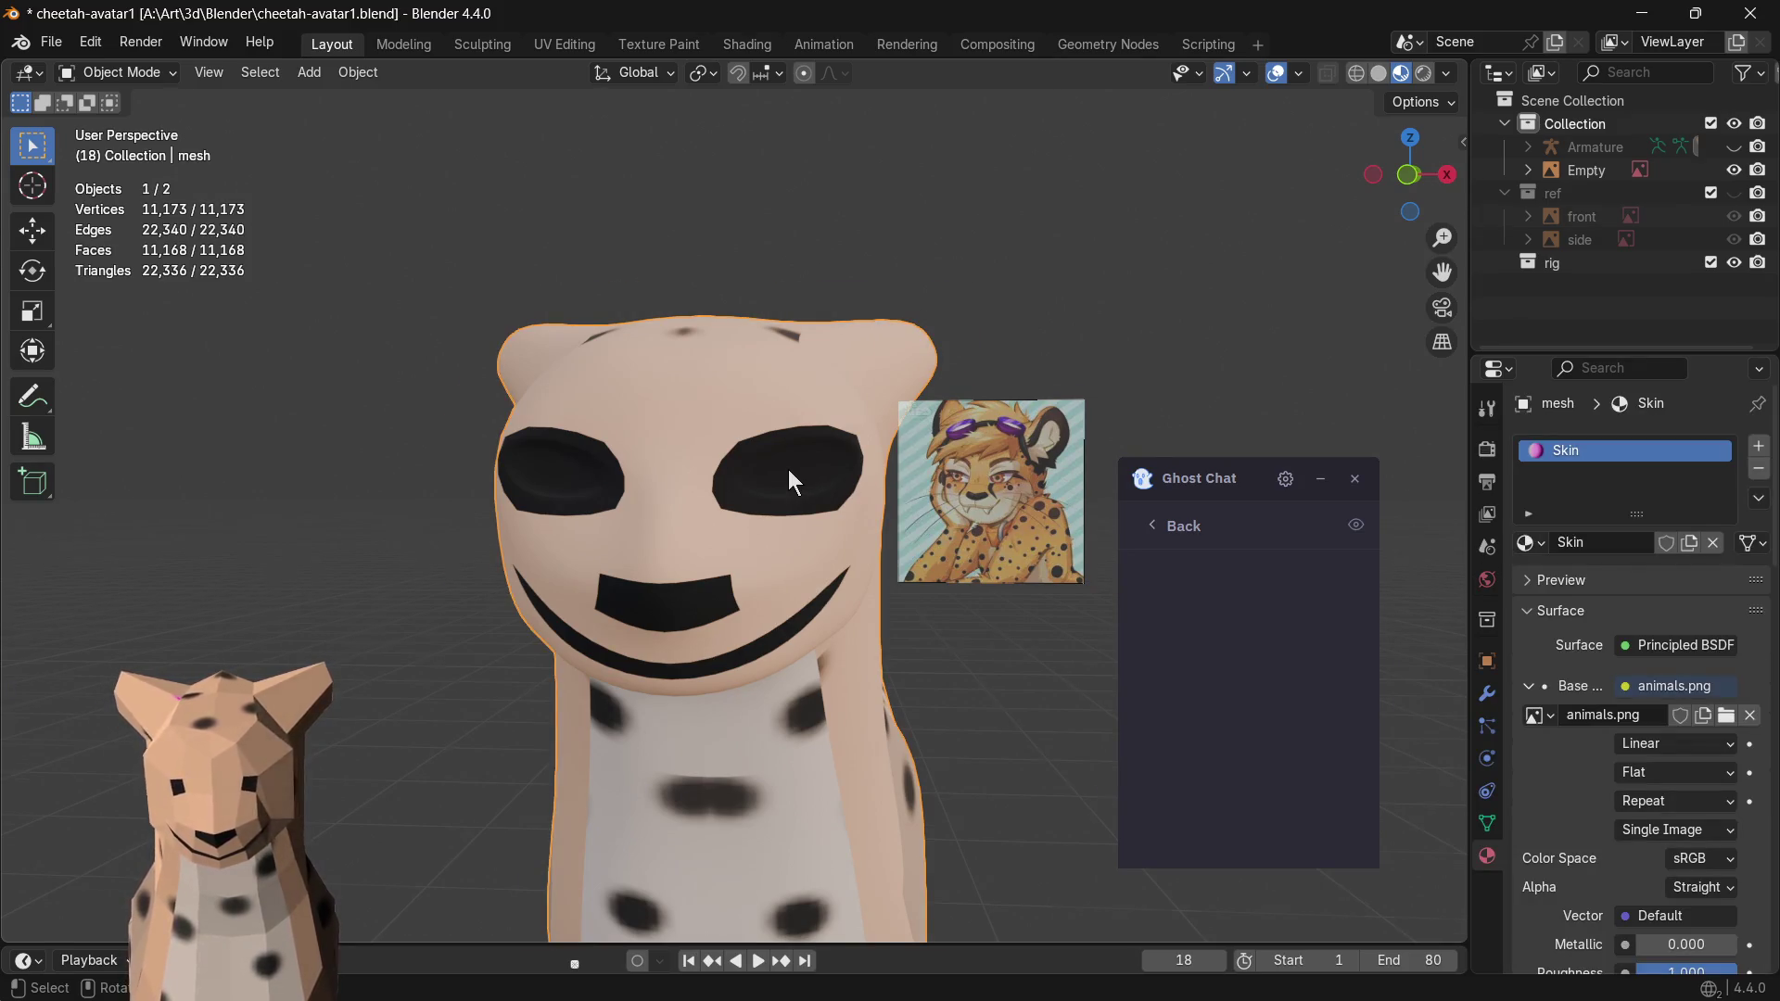
scroll(788, 469, up, 1)
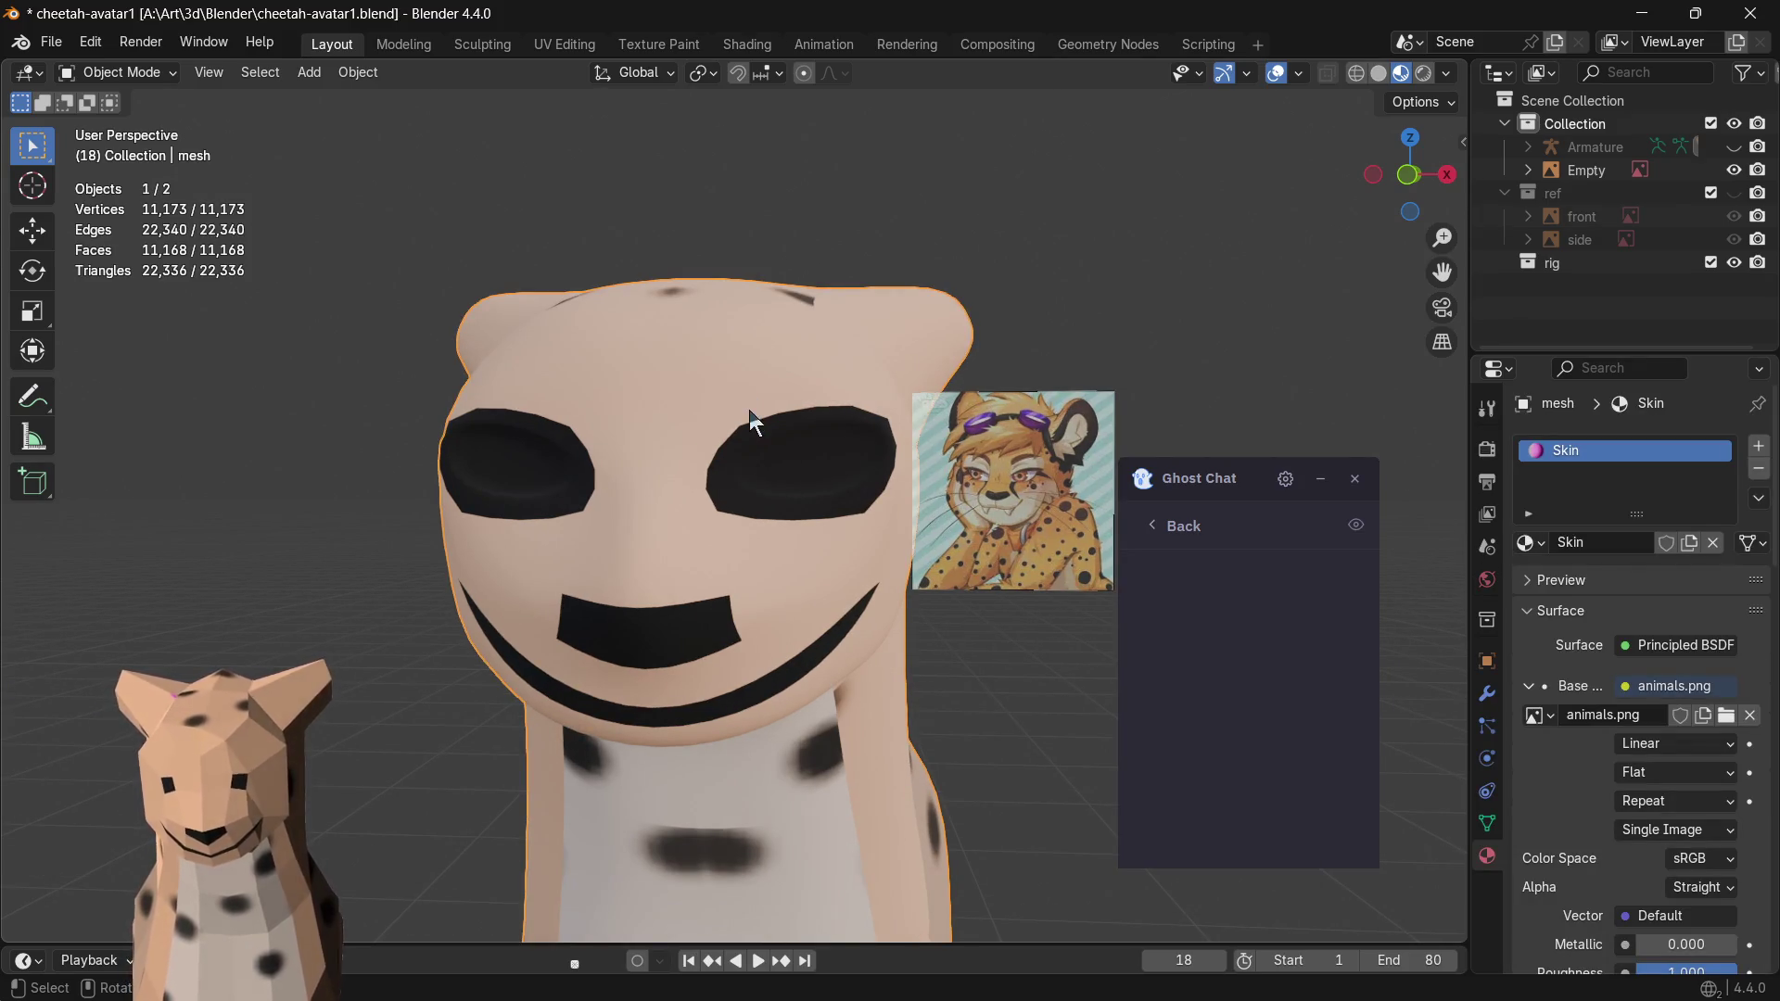
scroll(792, 434, up, 1)
scroll(772, 428, down, 1)
scroll(771, 427, down, 1)
scroll(778, 468, up, 1)
key(Tab)
scroll(792, 469, up, 1)
scroll(797, 467, down, 1)
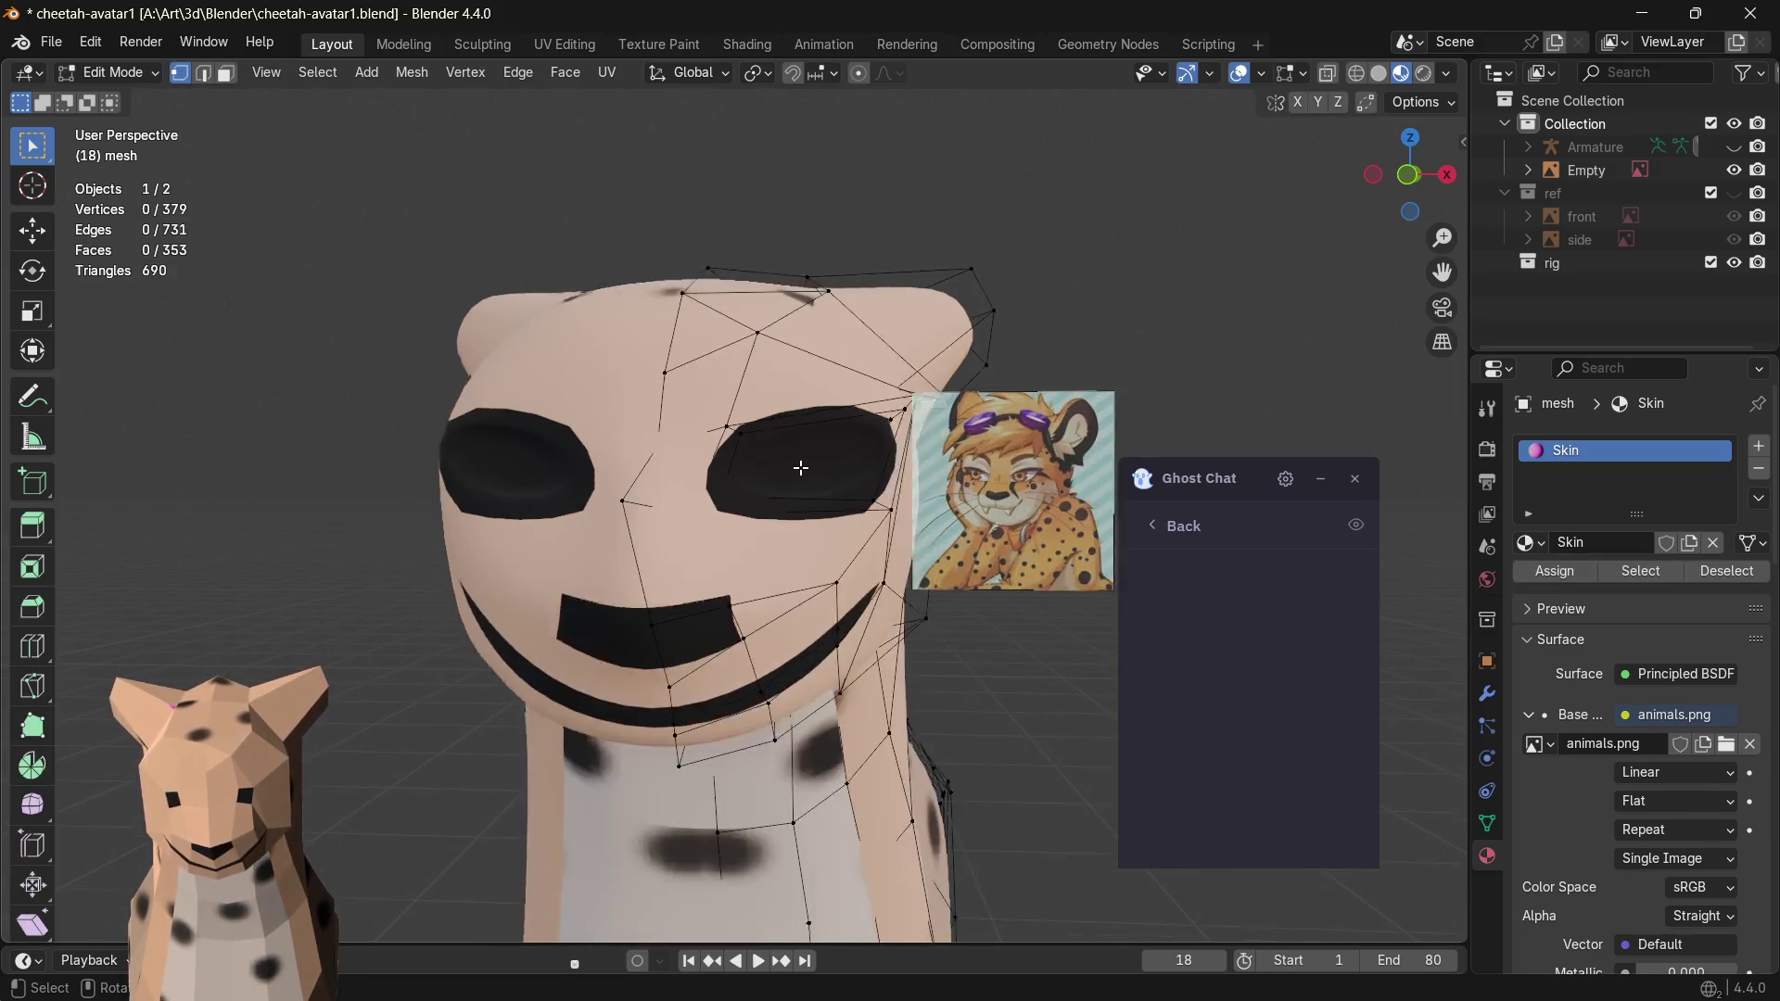
scroll(800, 467, down, 1)
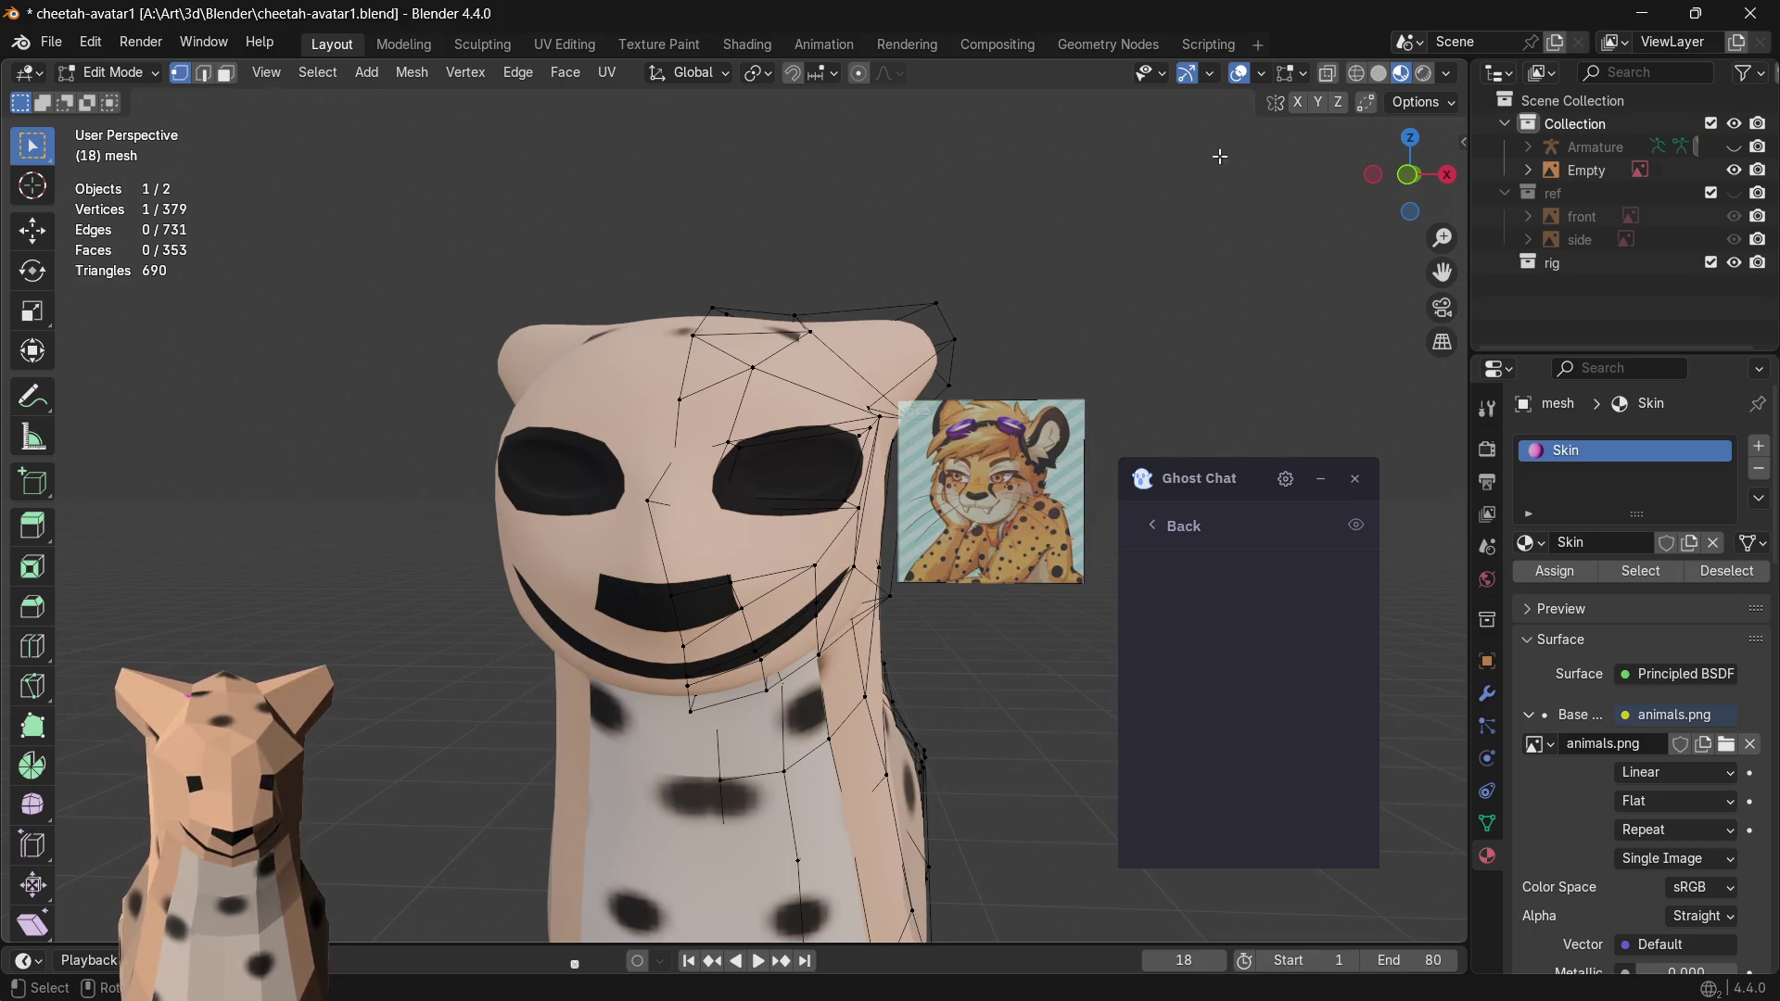
mouse_move(919, 299)
middle_down()
mouse_move(1023, 246)
mouse_move(848, 279)
mouse_move(699, 390)
mouse_move(953, 397)
mouse_move(1017, 375)
mouse_move(926, 377)
mouse_move(621, 526)
middle_up()
scroll(621, 526, up, 1)
middle_drag(804, 526, 861, 532)
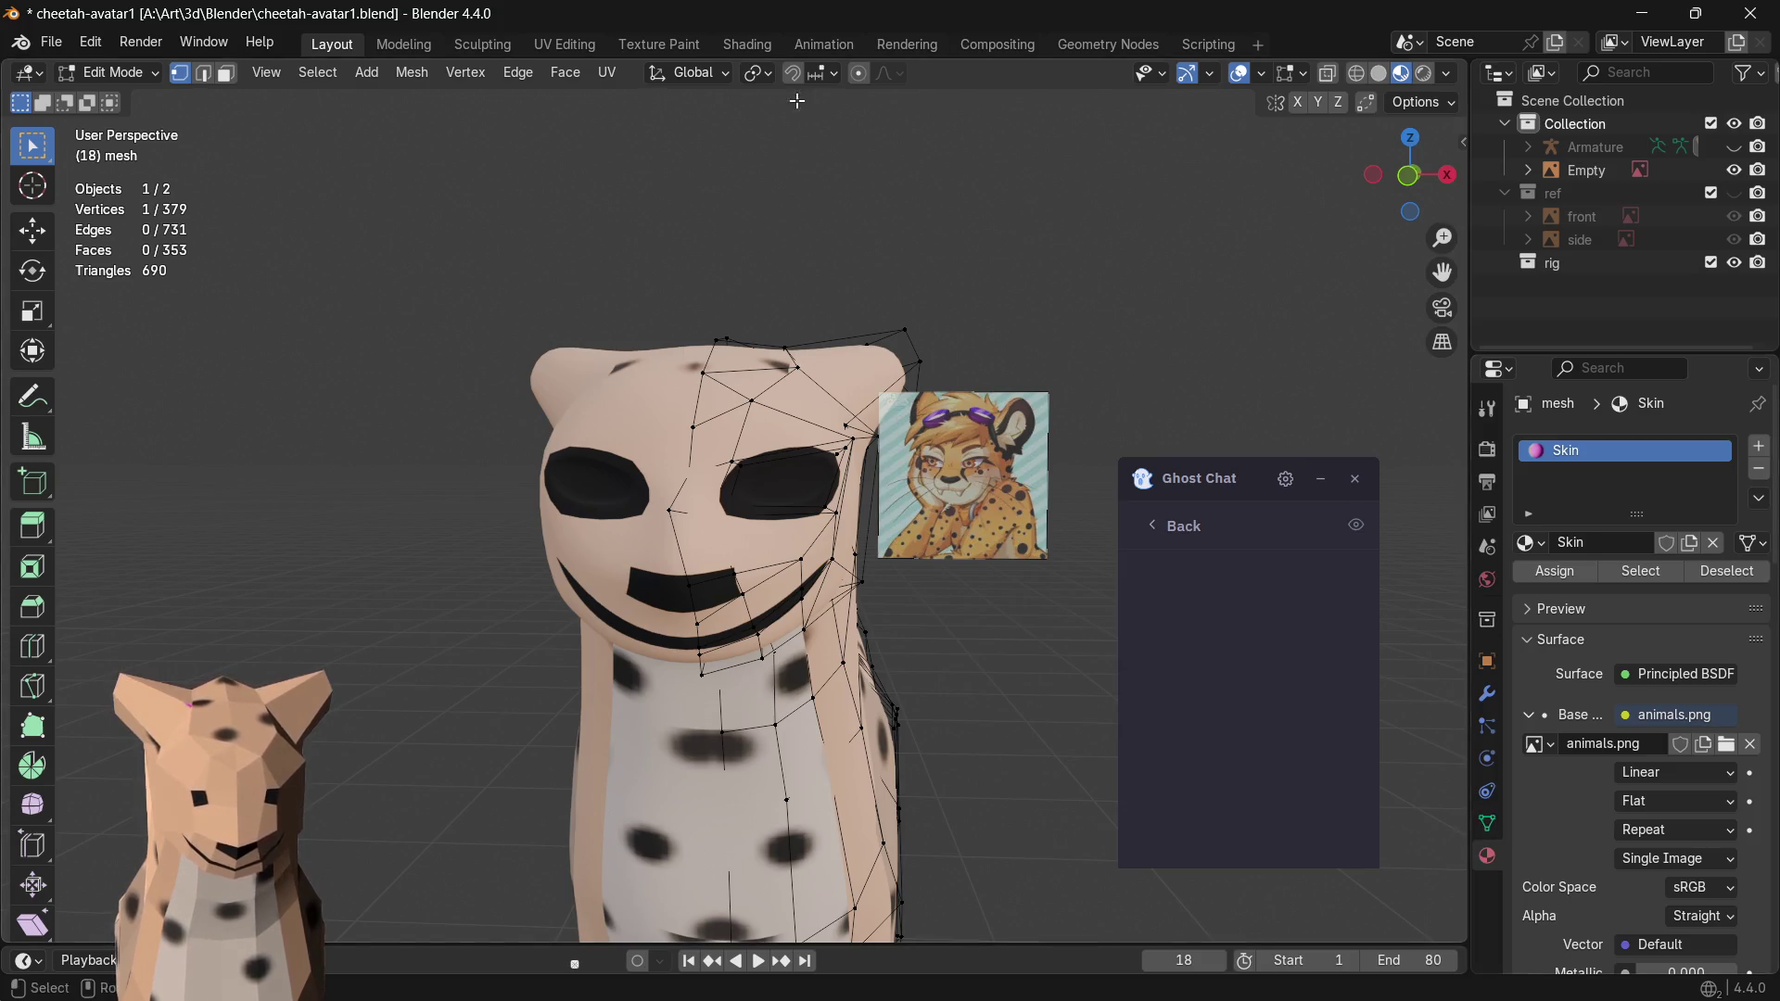
click(563, 44)
mouse_move(944, 418)
middle_down()
mouse_move(1197, 412)
mouse_move(929, 379)
mouse_move(962, 403)
middle_up()
scroll(1036, 413, up, 4)
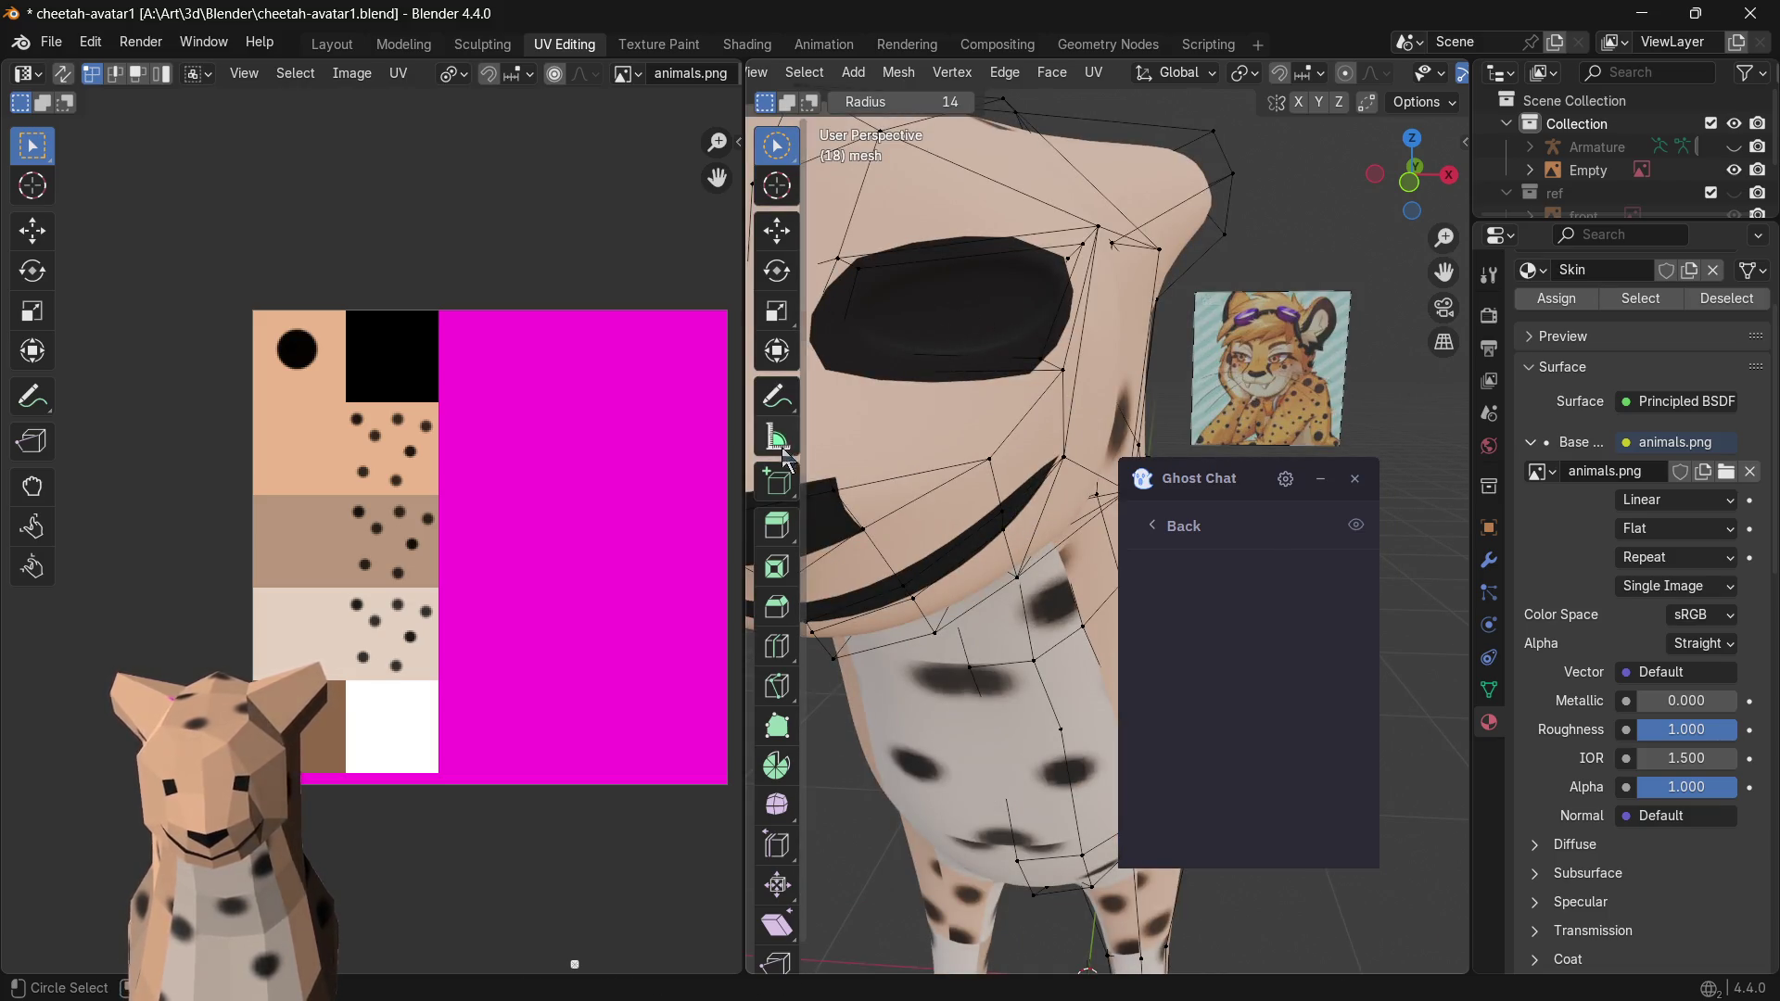
- Select the eye's top and bottom edges and try moving their UVs onto the white square, then cancel
middle_drag(948, 307, 952, 313)
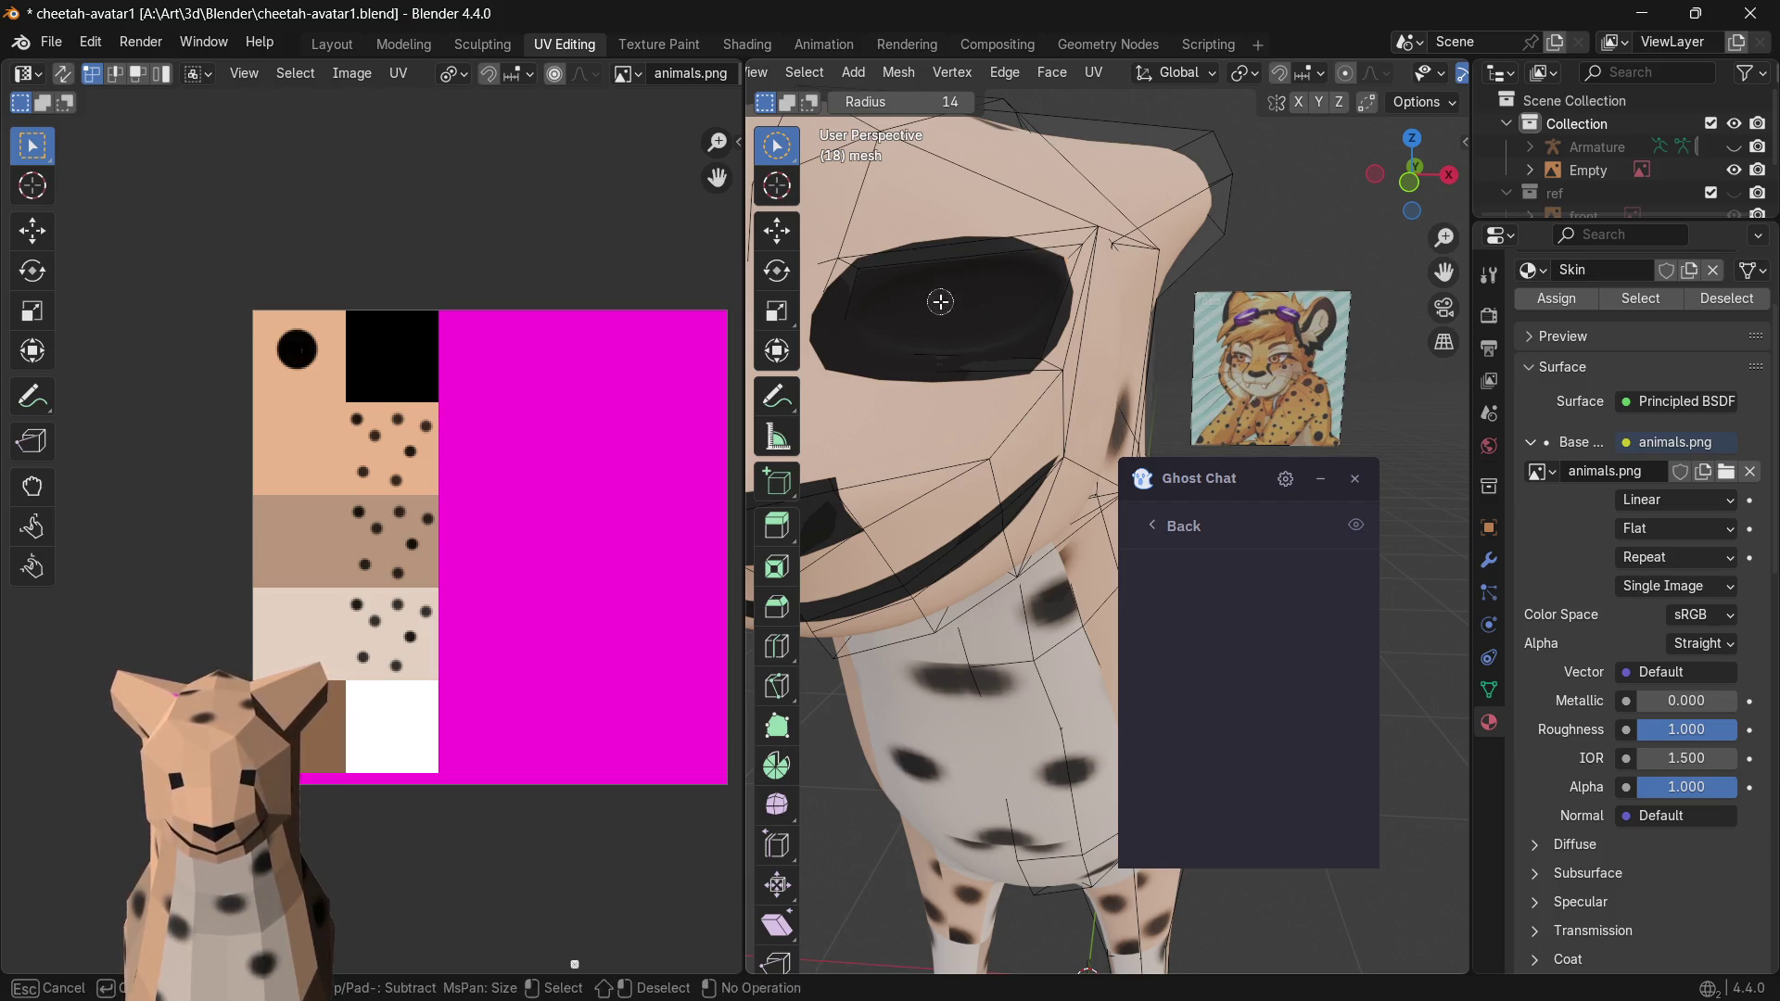
drag(992, 189, 986, 252)
click(985, 253)
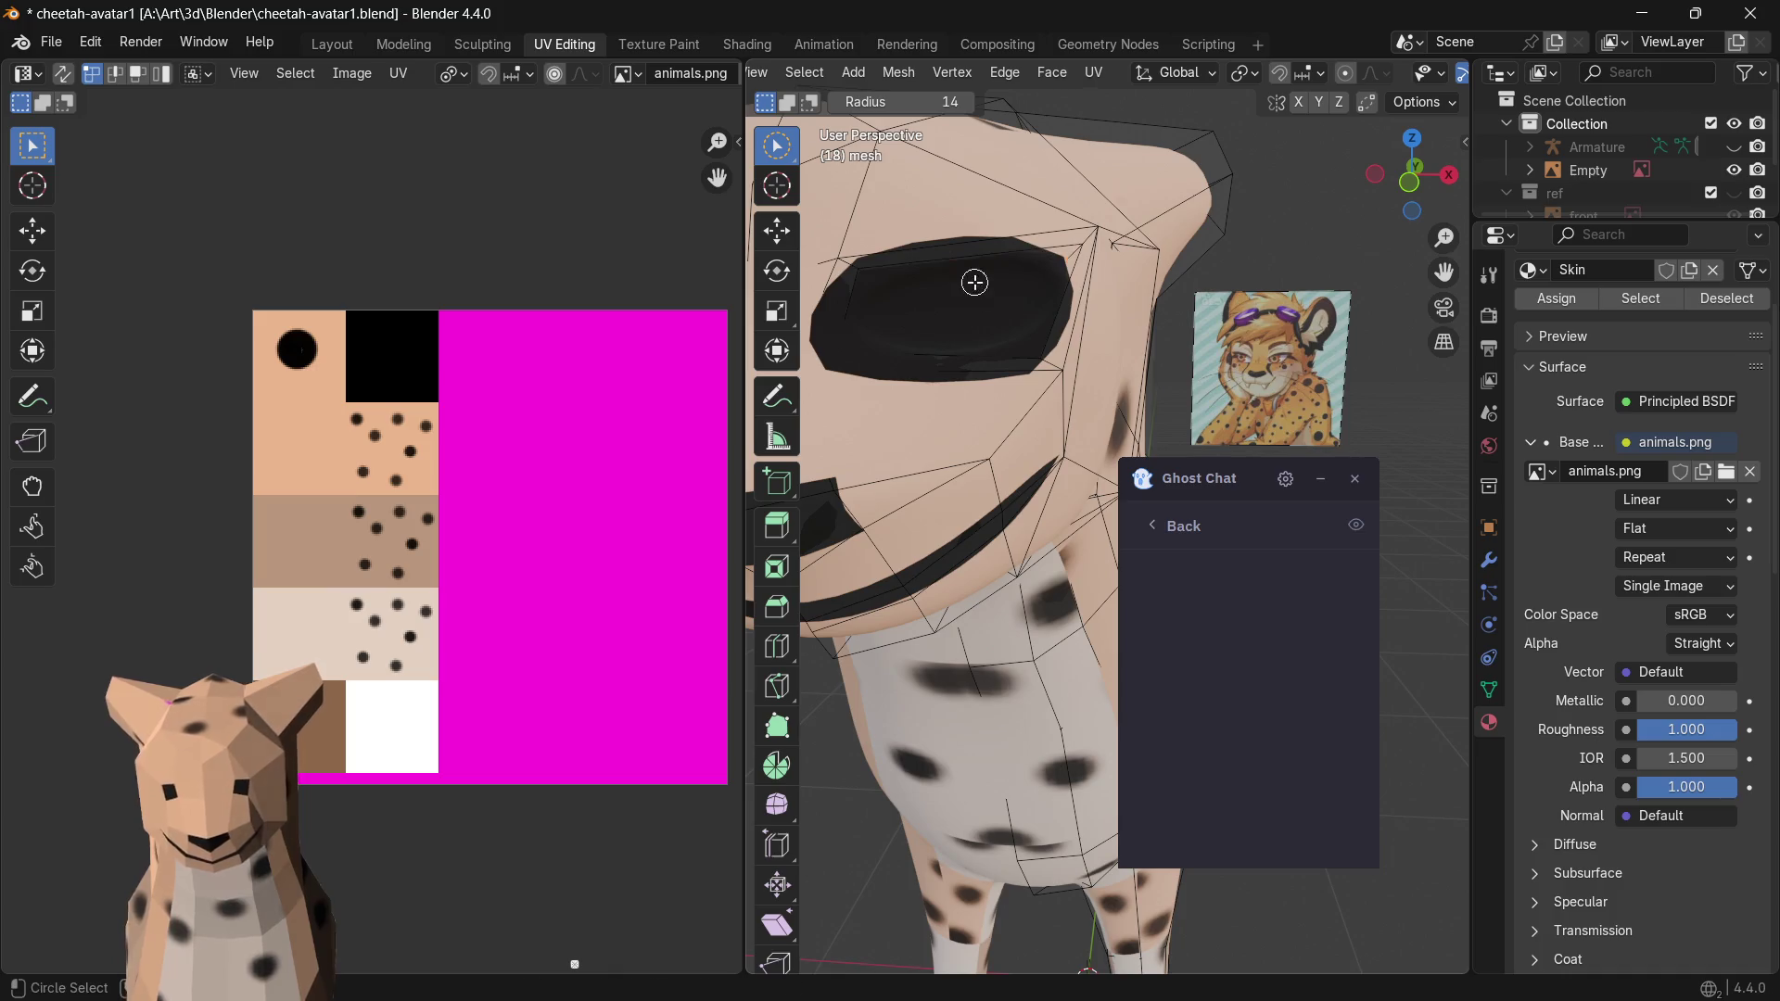
scroll(445, 592, down, 2)
scroll(458, 571, up, 1)
click(1064, 285)
alt+click(979, 303)
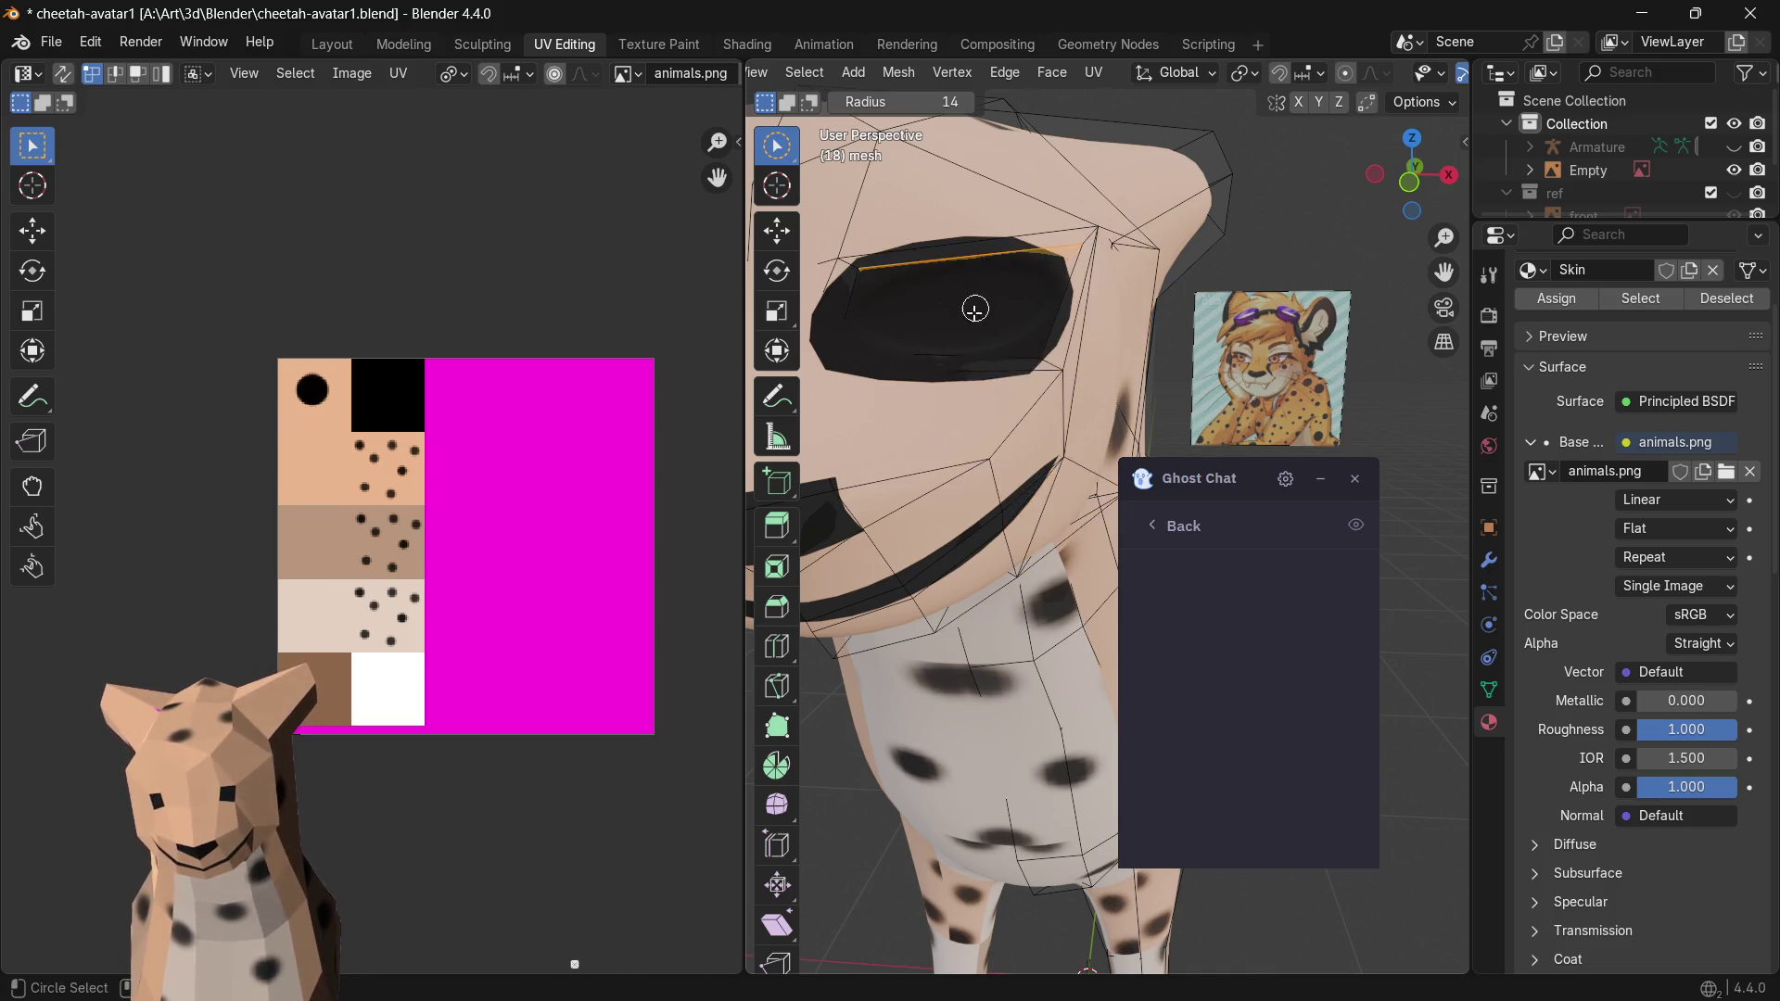
drag(891, 306, 857, 332)
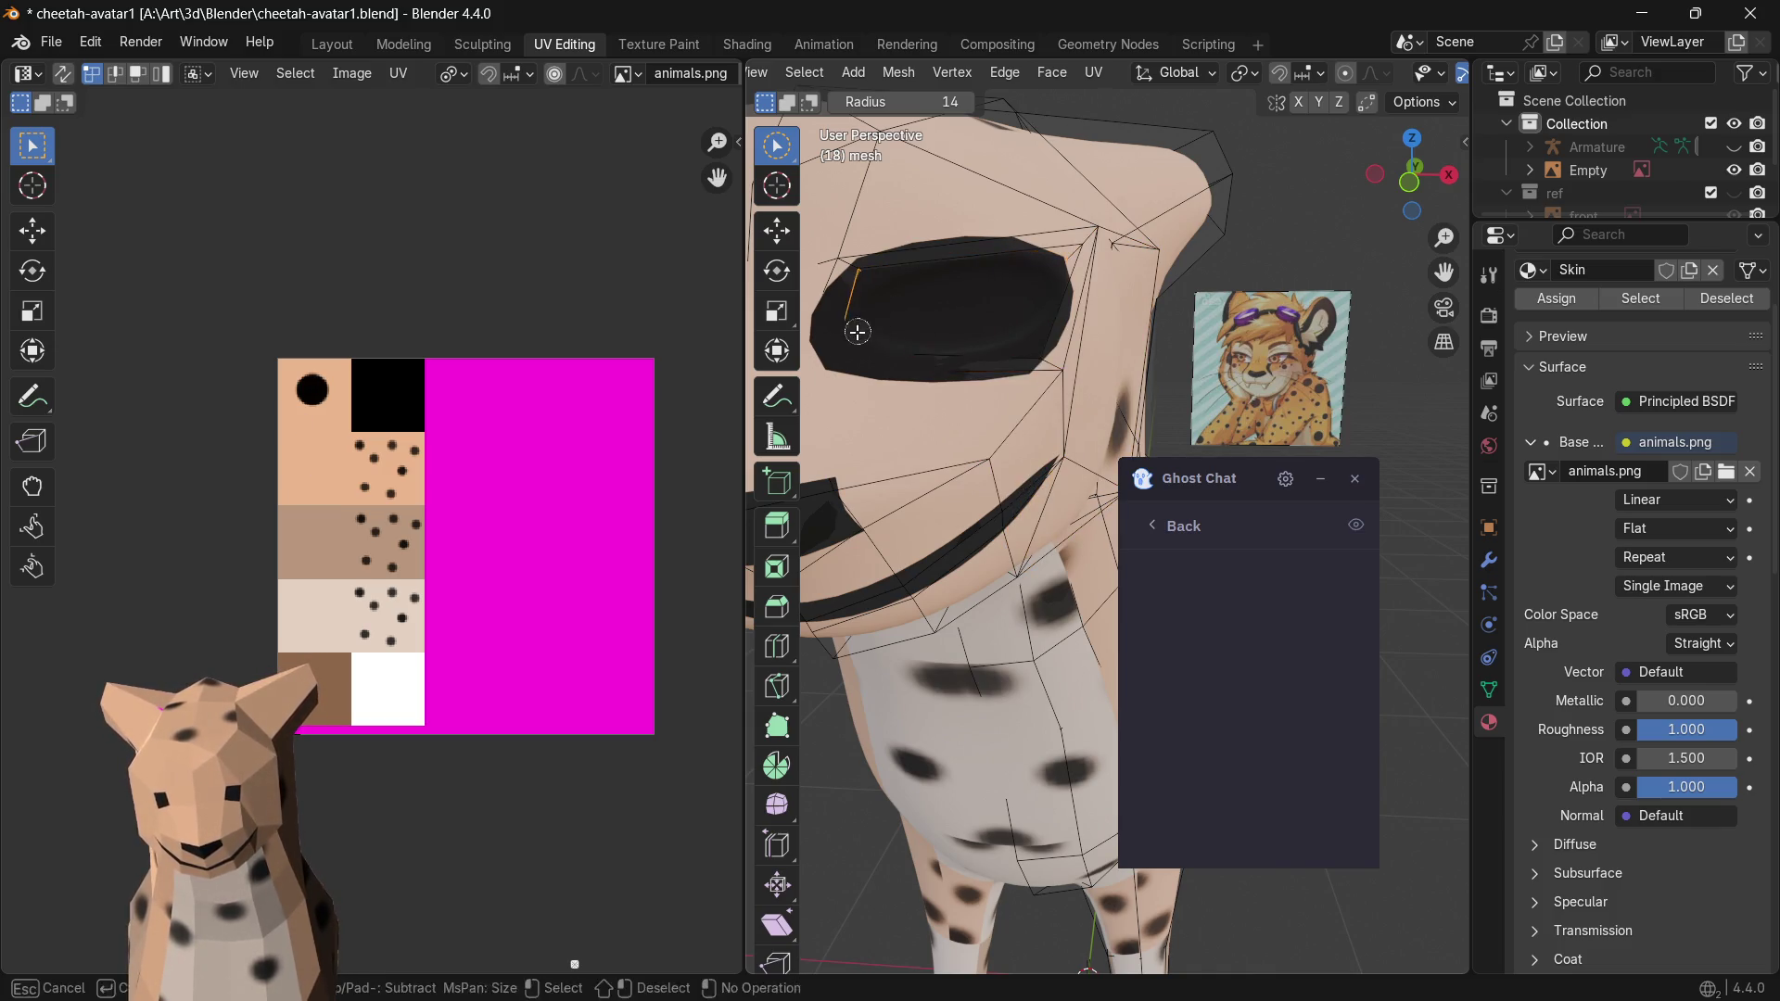
middle_drag(845, 342, 863, 361)
drag(877, 315, 947, 277)
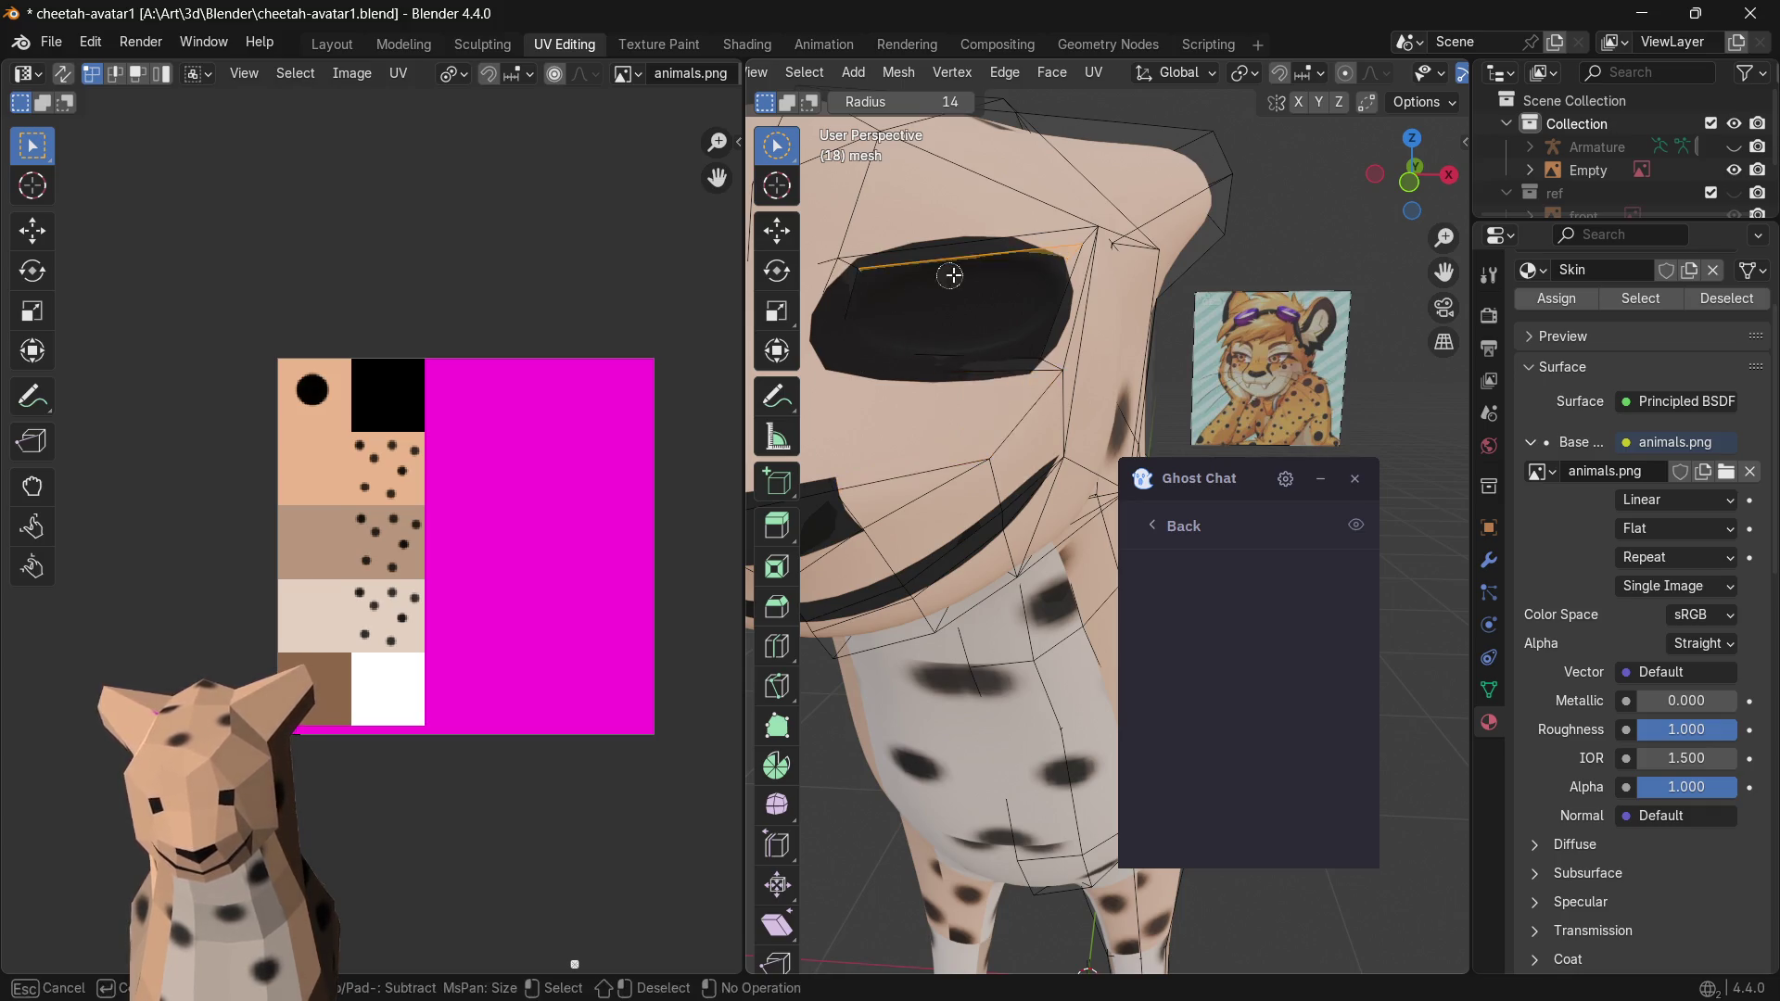
drag(886, 342, 882, 350)
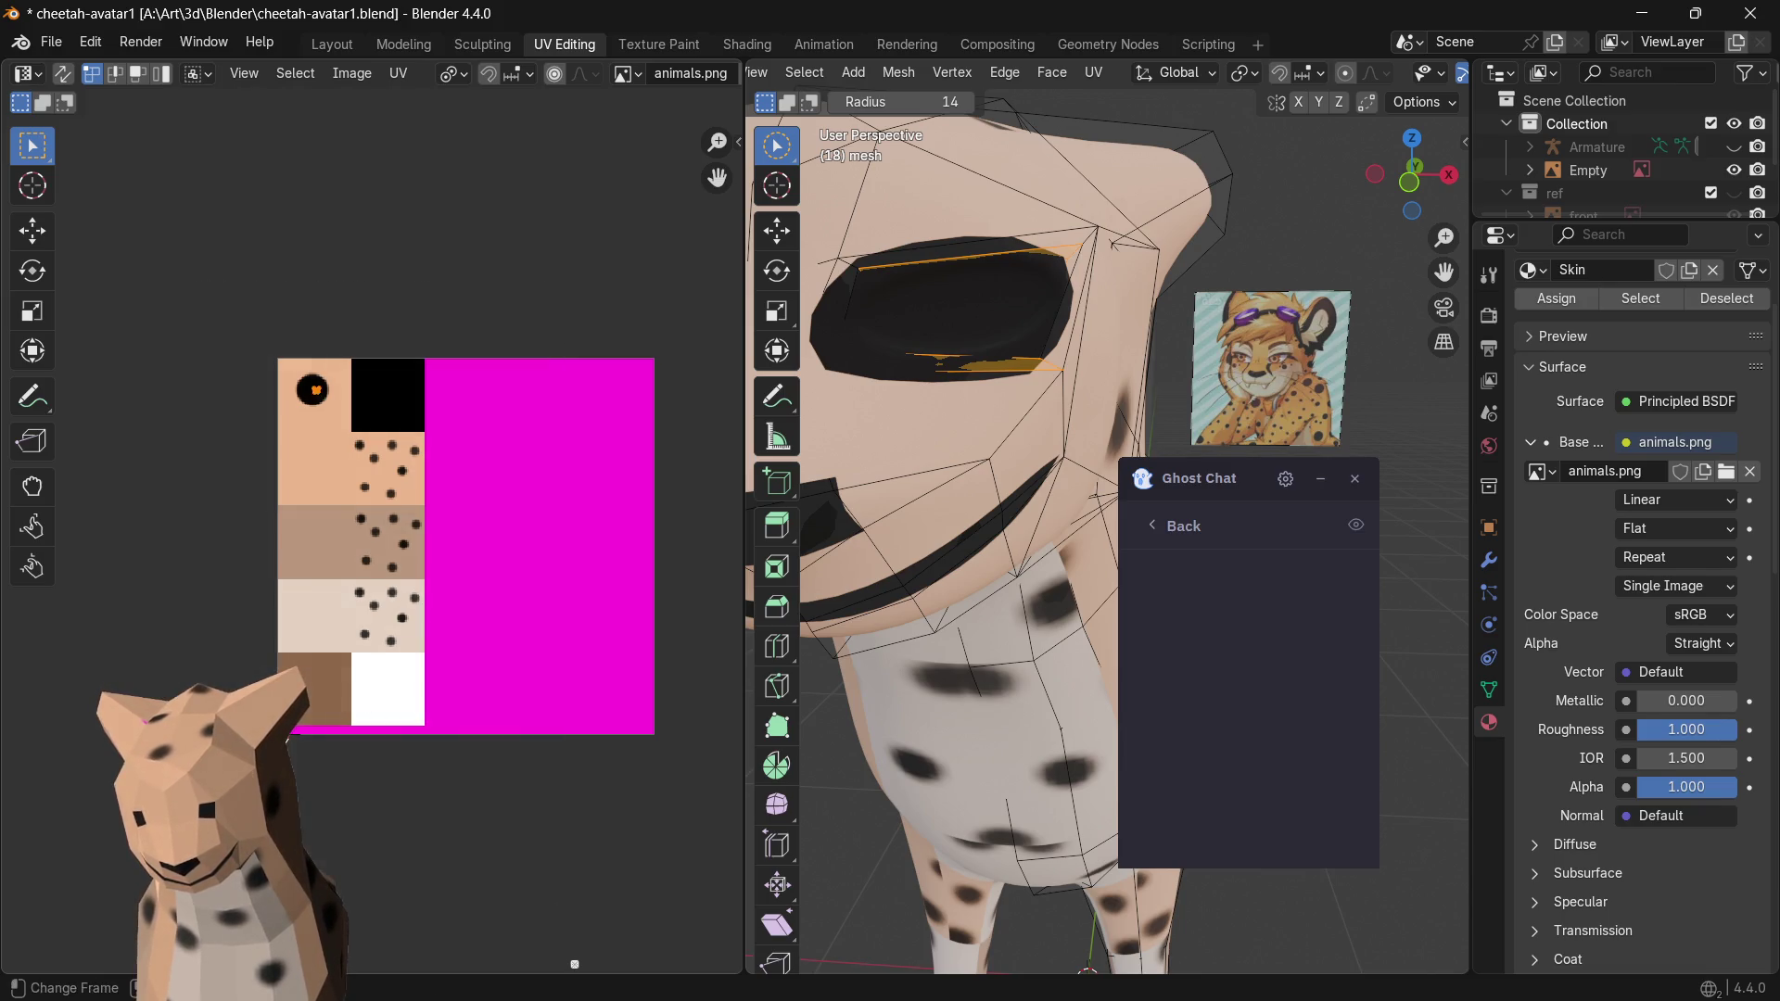
key(g)
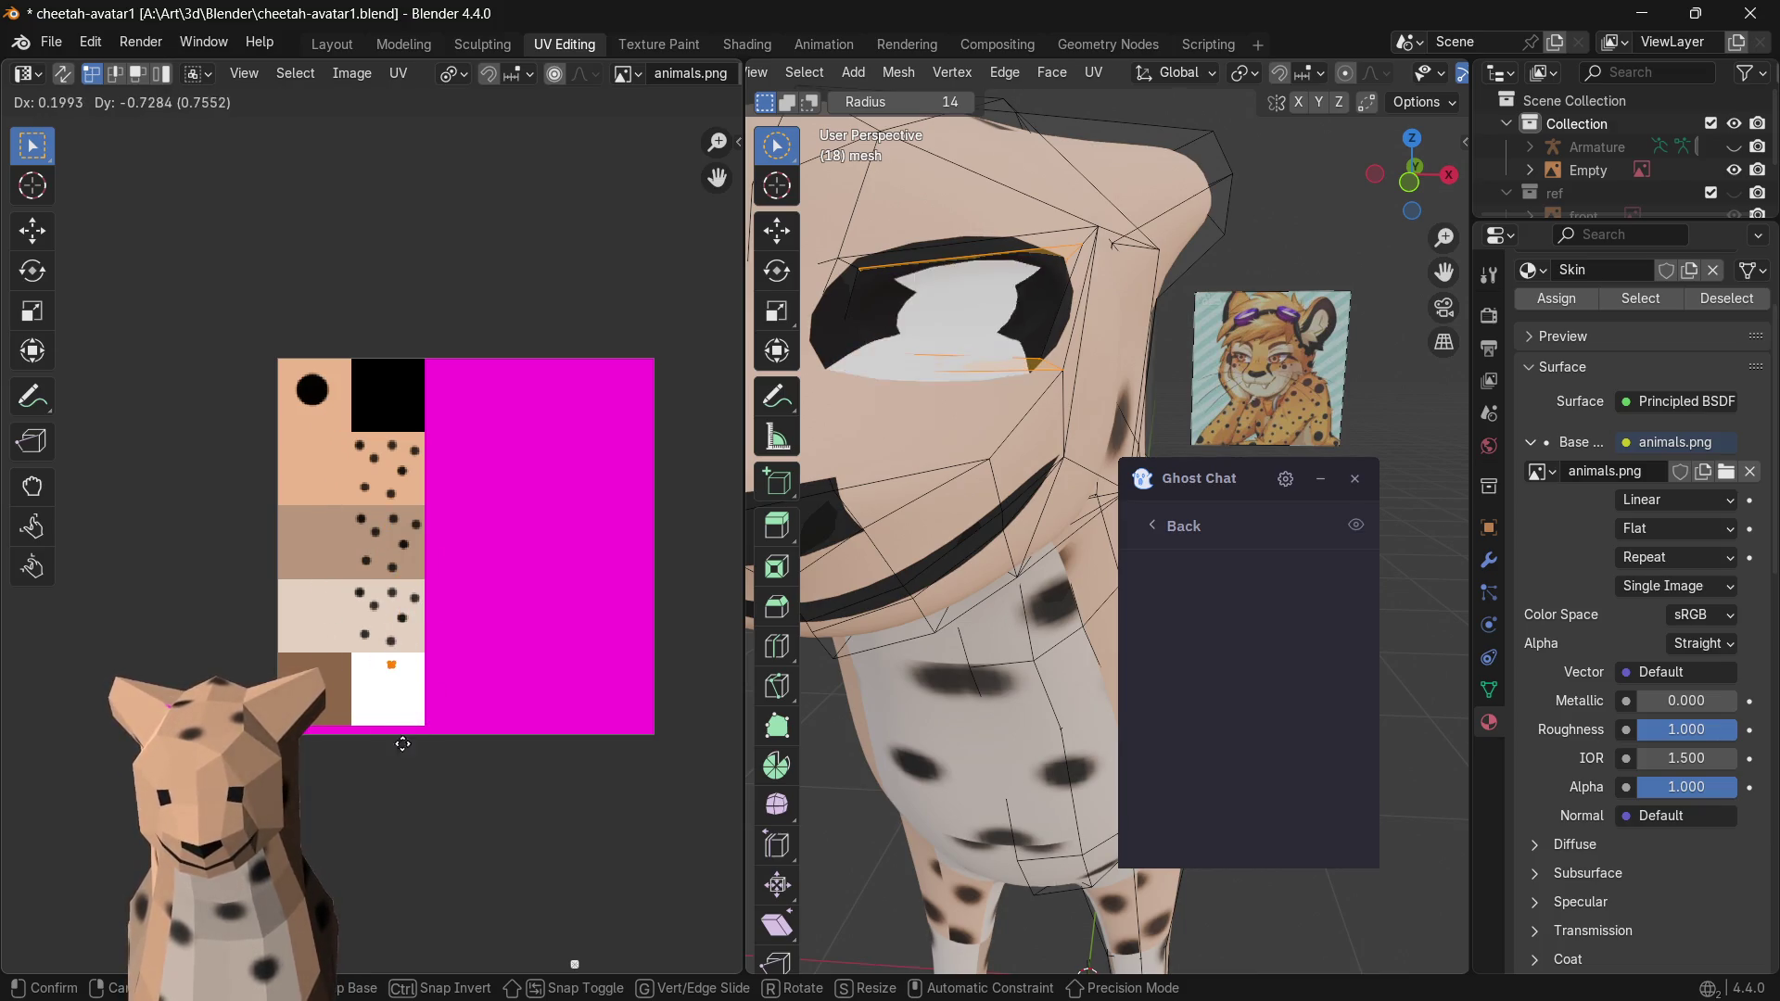
key(Escape)
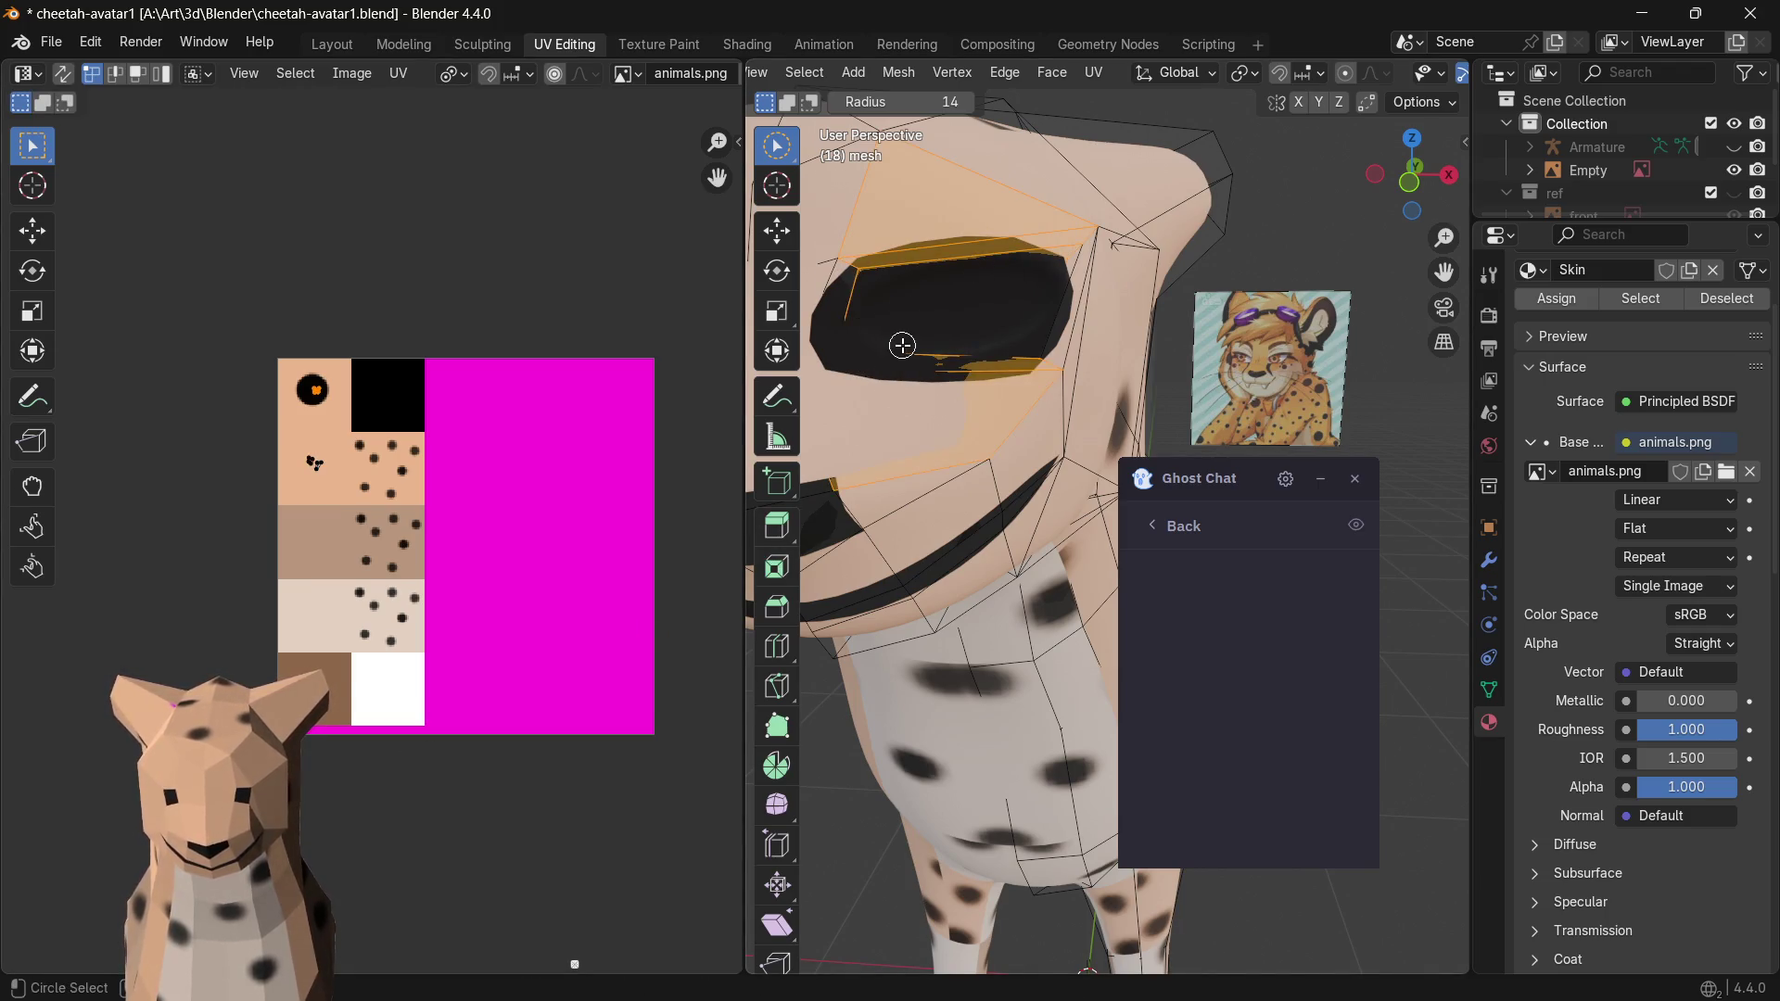
- Reselect the eye's top and bottom edges and move their UVs into the white square
click(912, 319)
mouse_move(1007, 342)
mouse_down()
mouse_move(871, 297)
mouse_move(965, 270)
mouse_up()
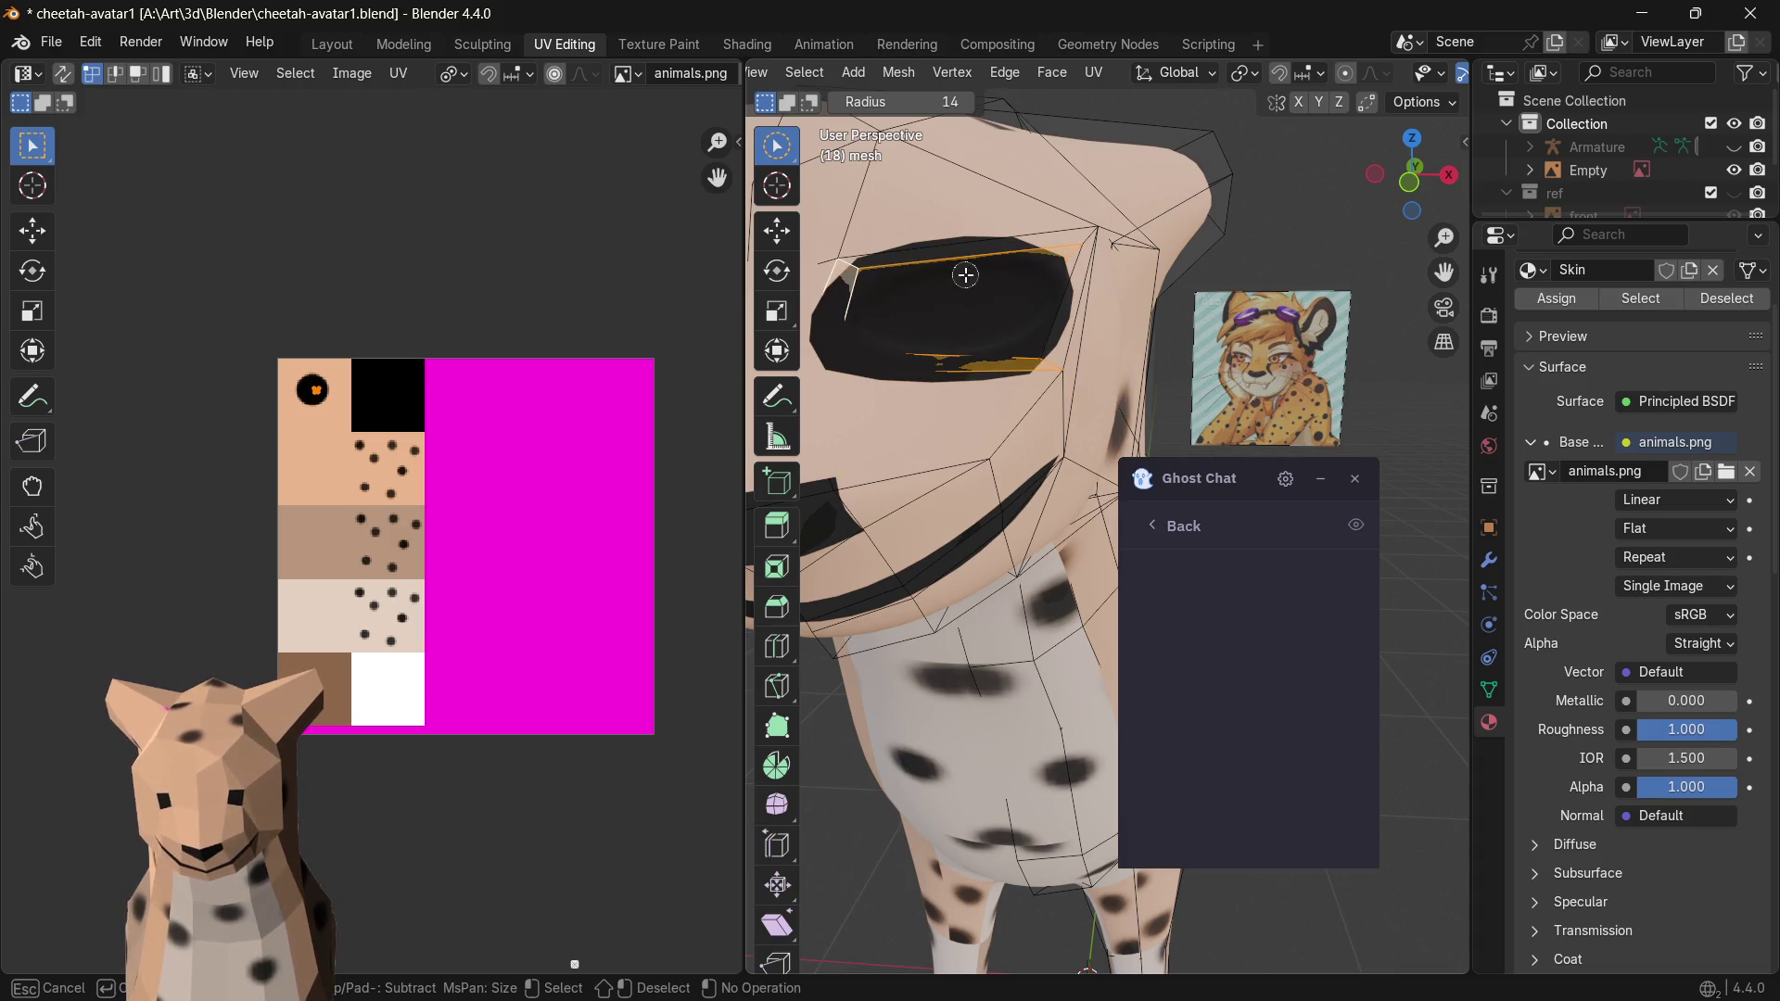
key(g)
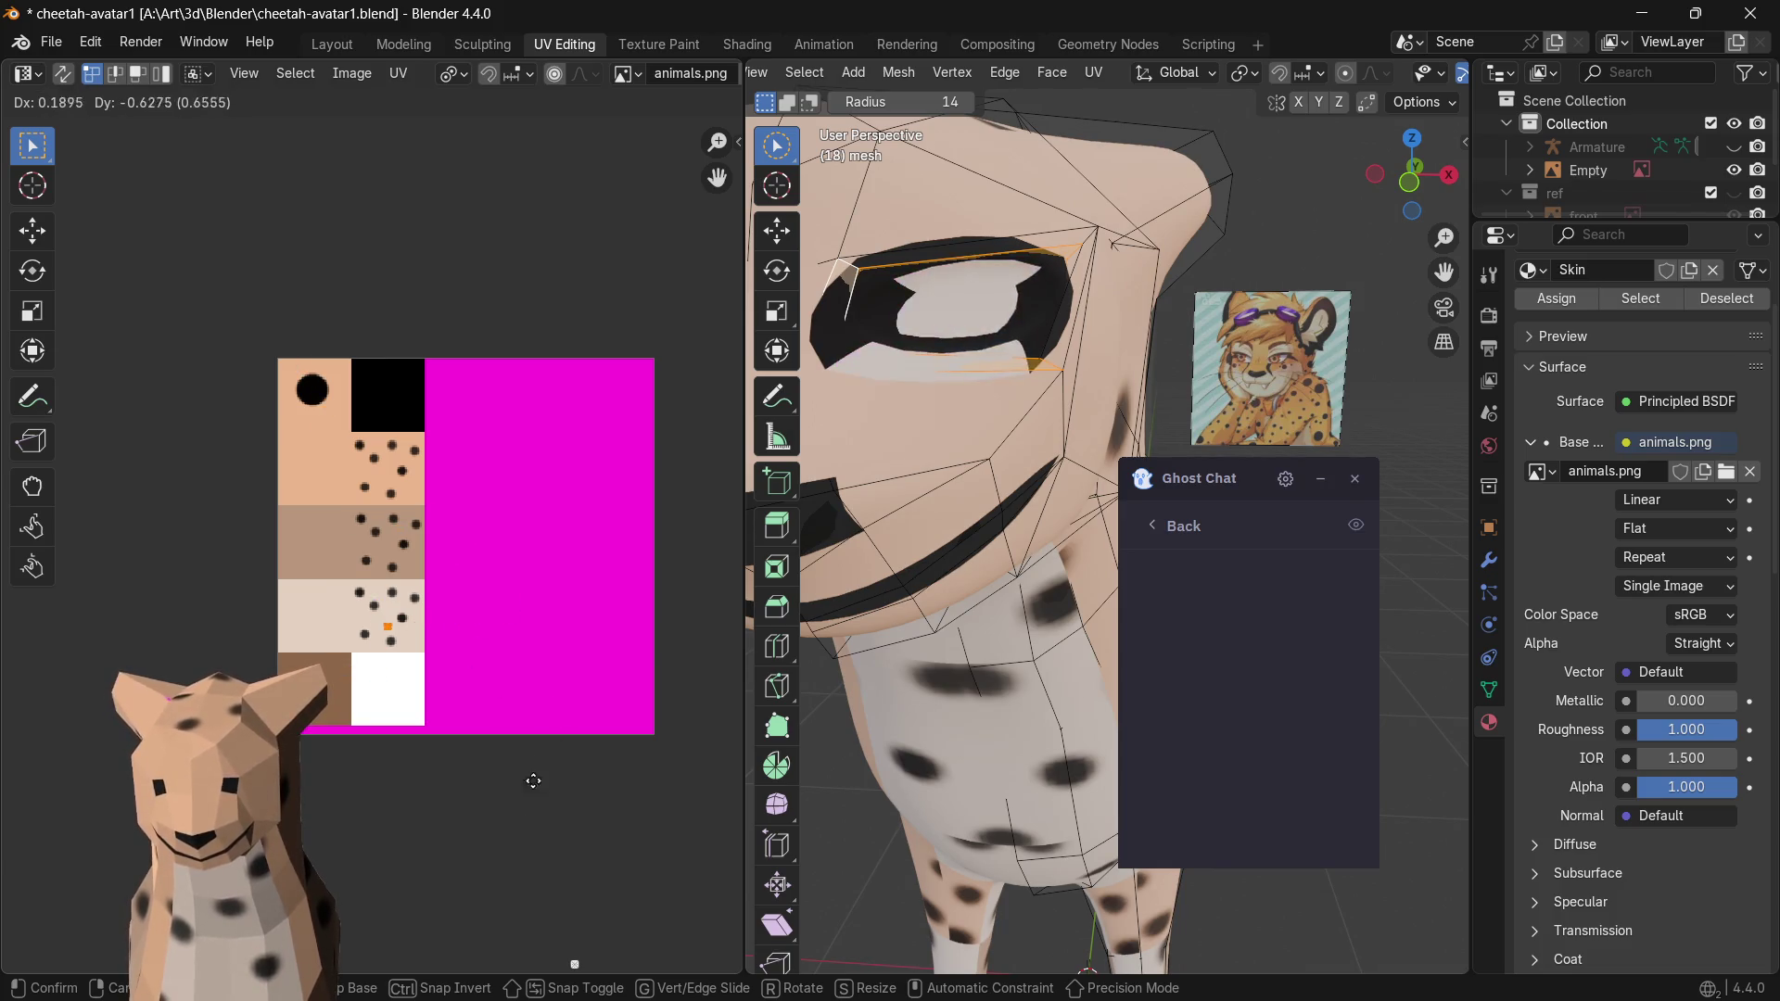
click(540, 846)
- Circle-select the right eye-corner edge, move its UV point into the white square, and show the Modifier Properties
click(1037, 261)
click(869, 299)
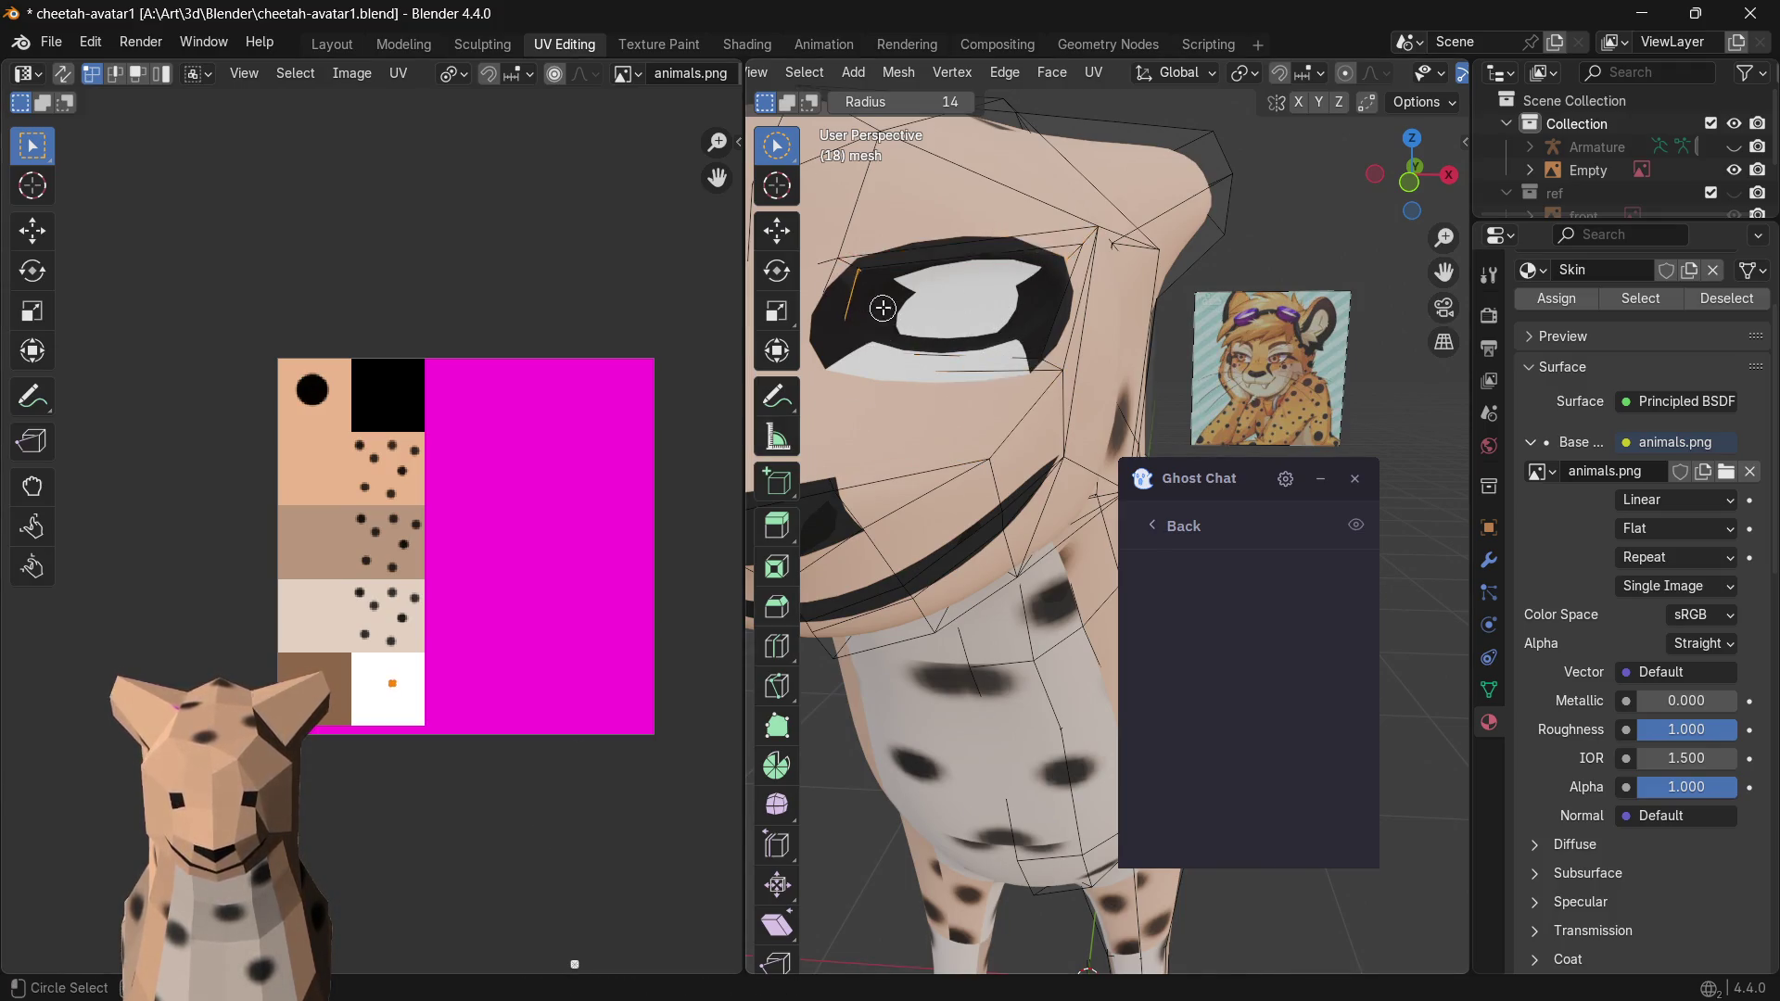
key(c)
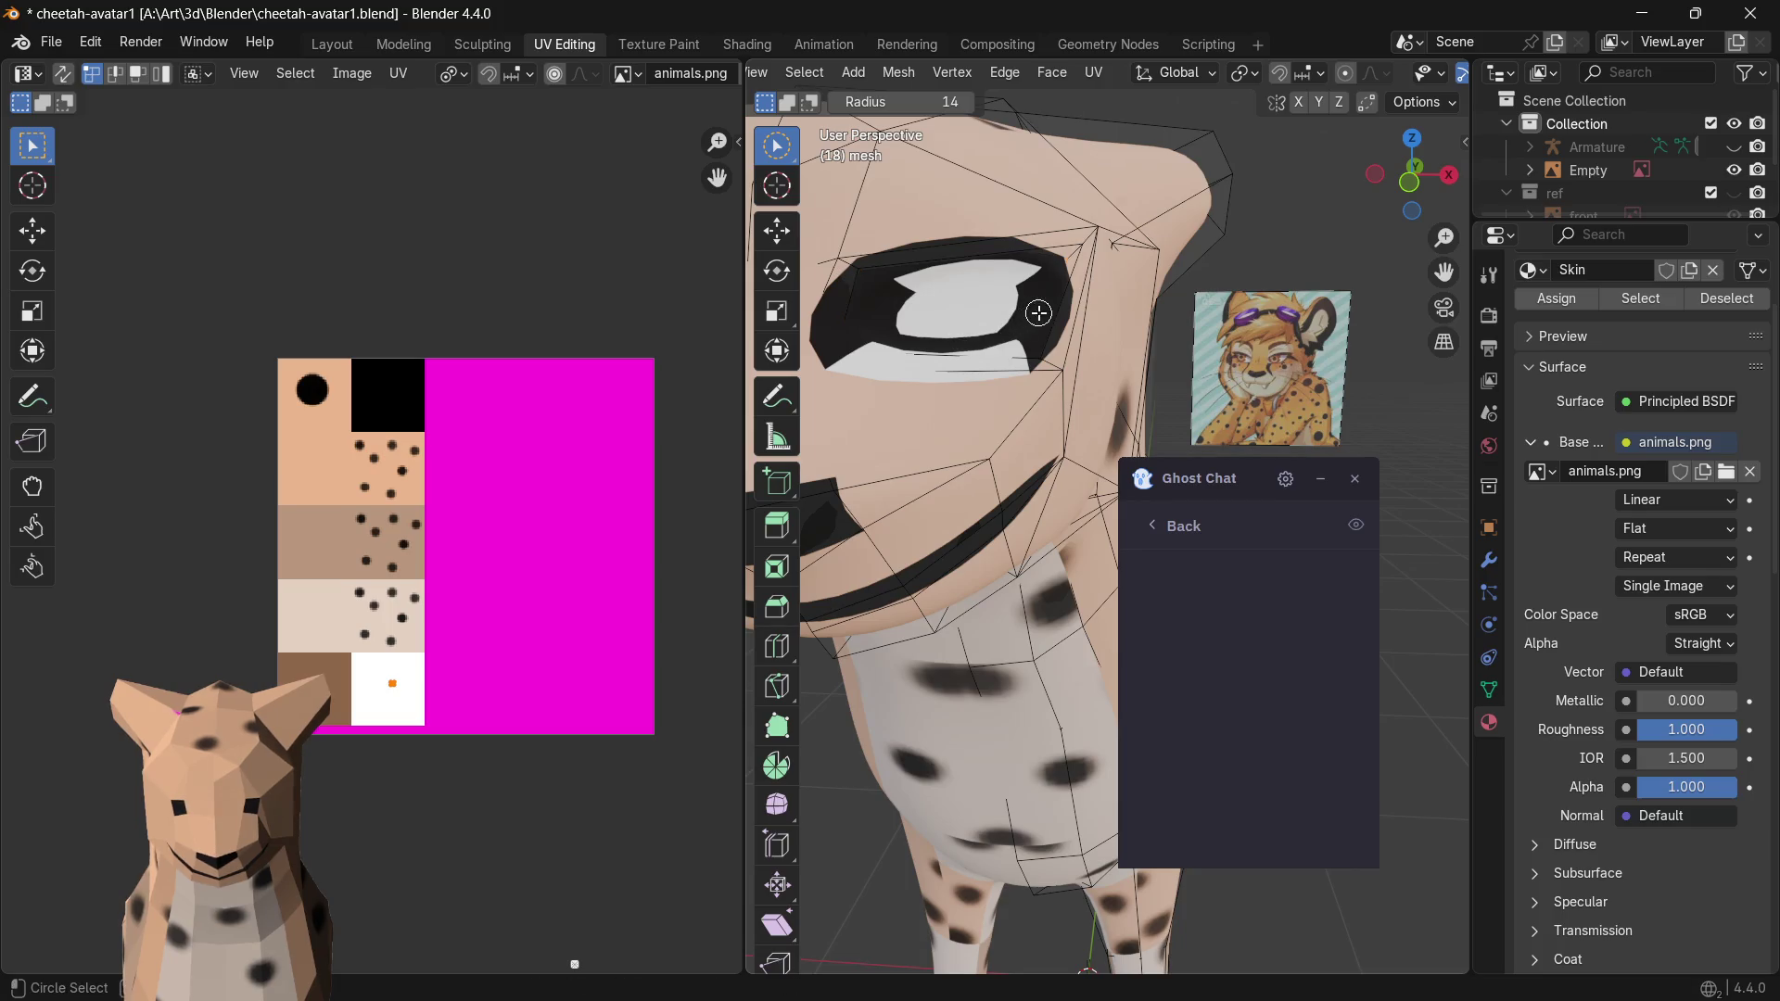
drag(958, 331, 987, 261)
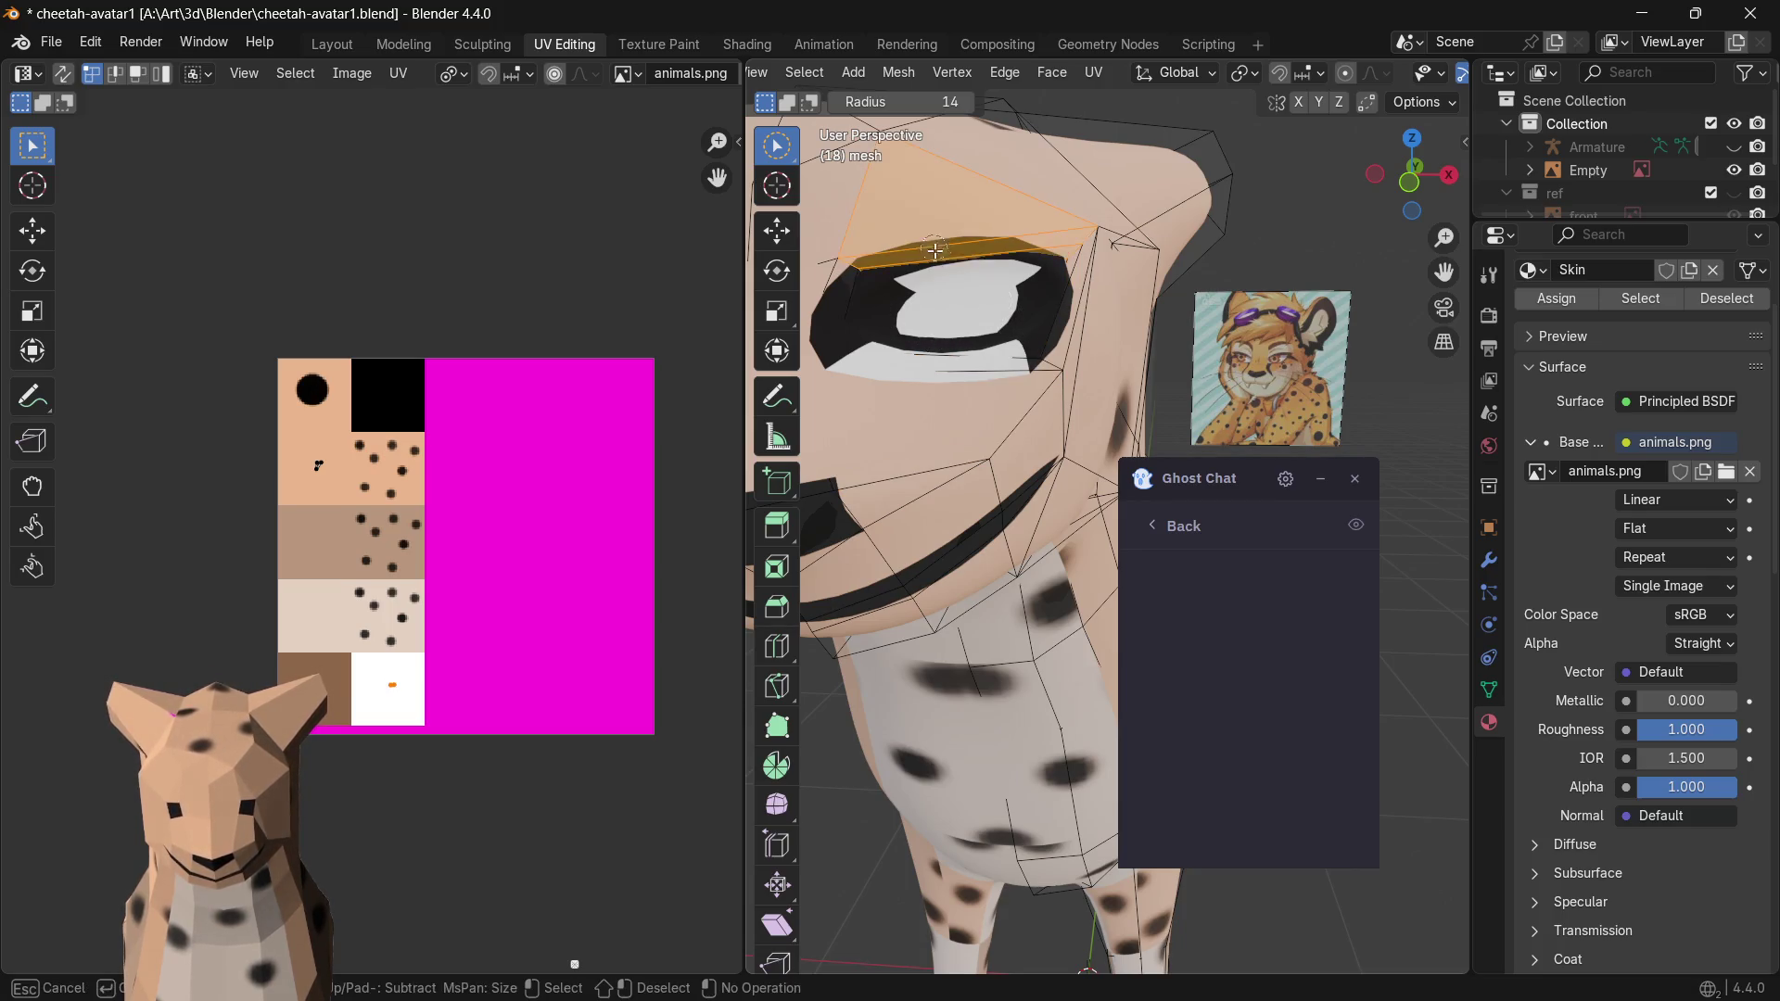
key(Escape)
click(1034, 318)
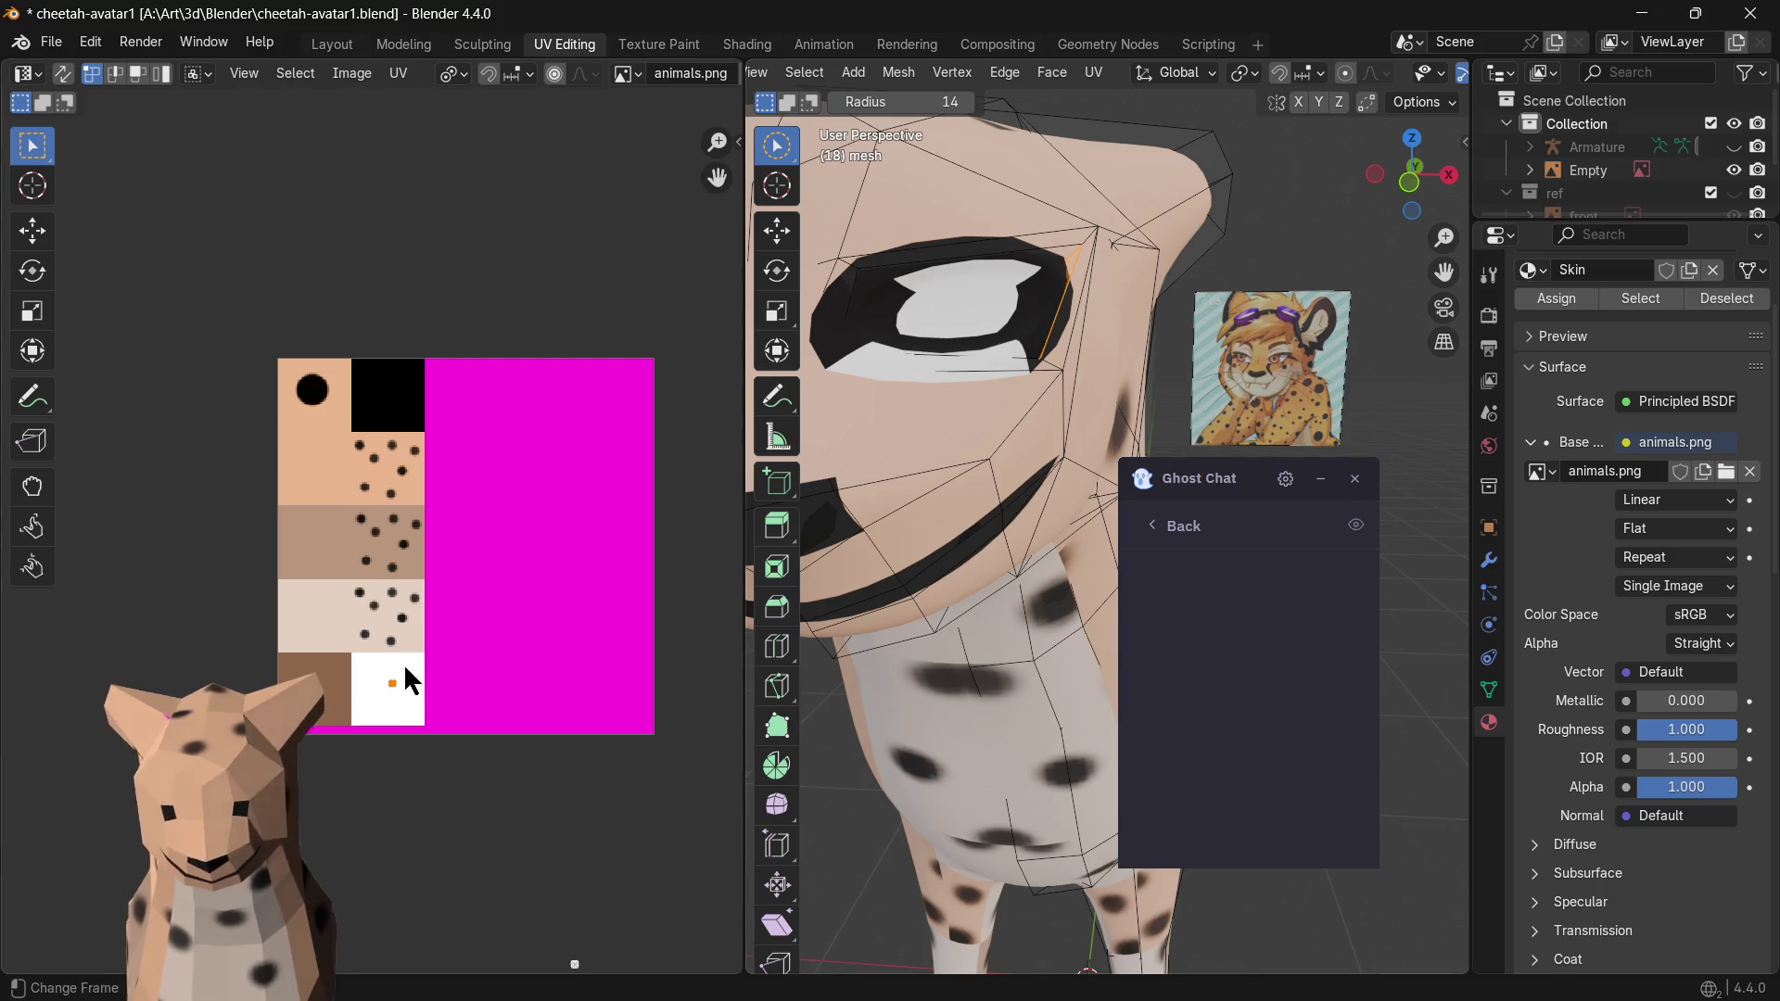
key(g)
click(420, 695)
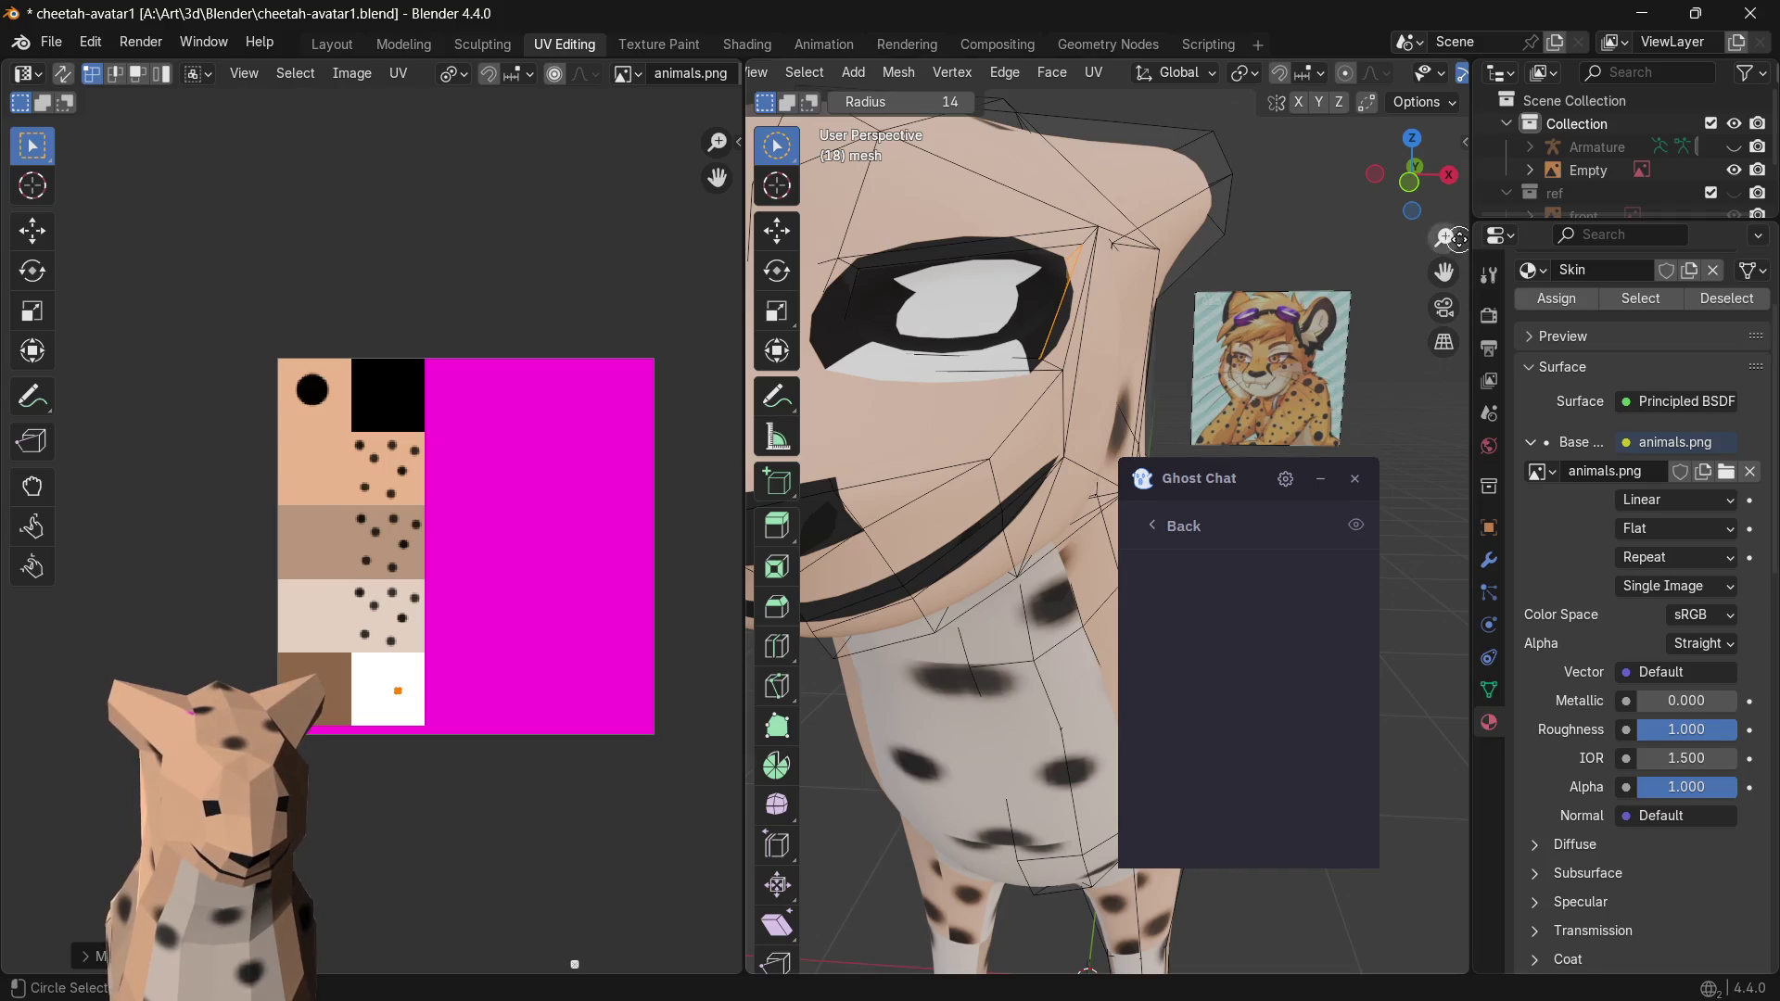
click(1489, 561)
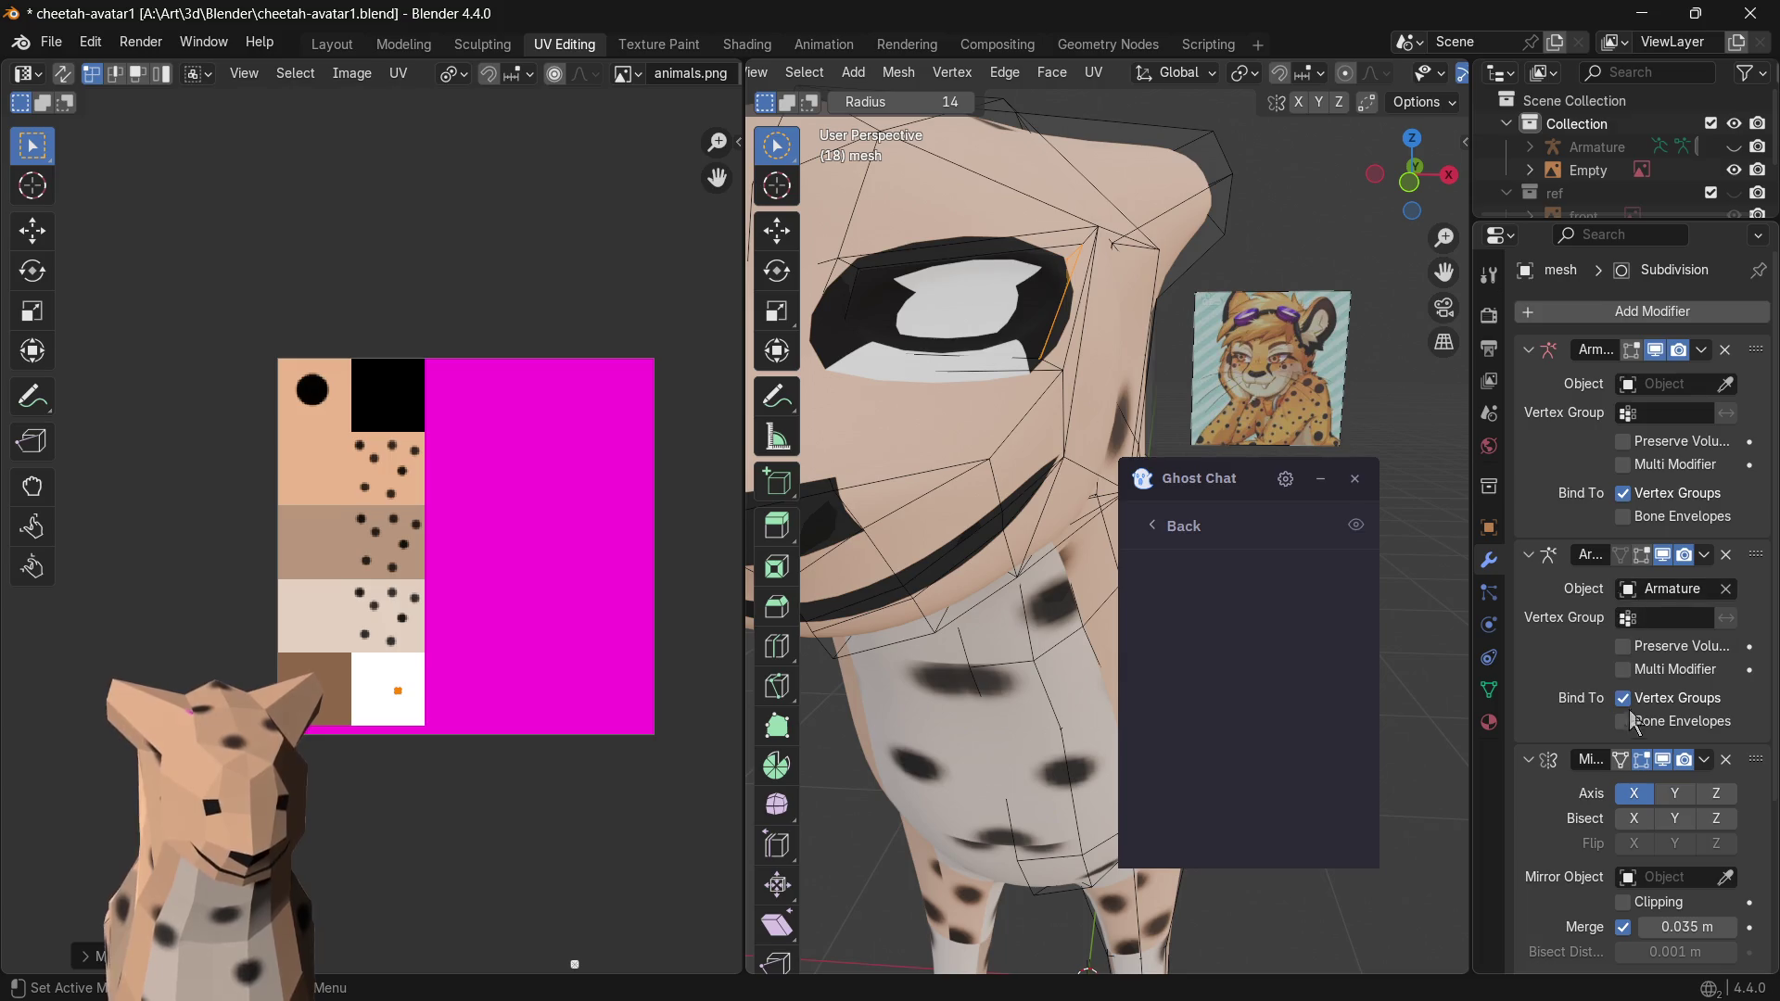
scroll(1613, 723, down, 2)
scroll(1631, 776, down, 2)
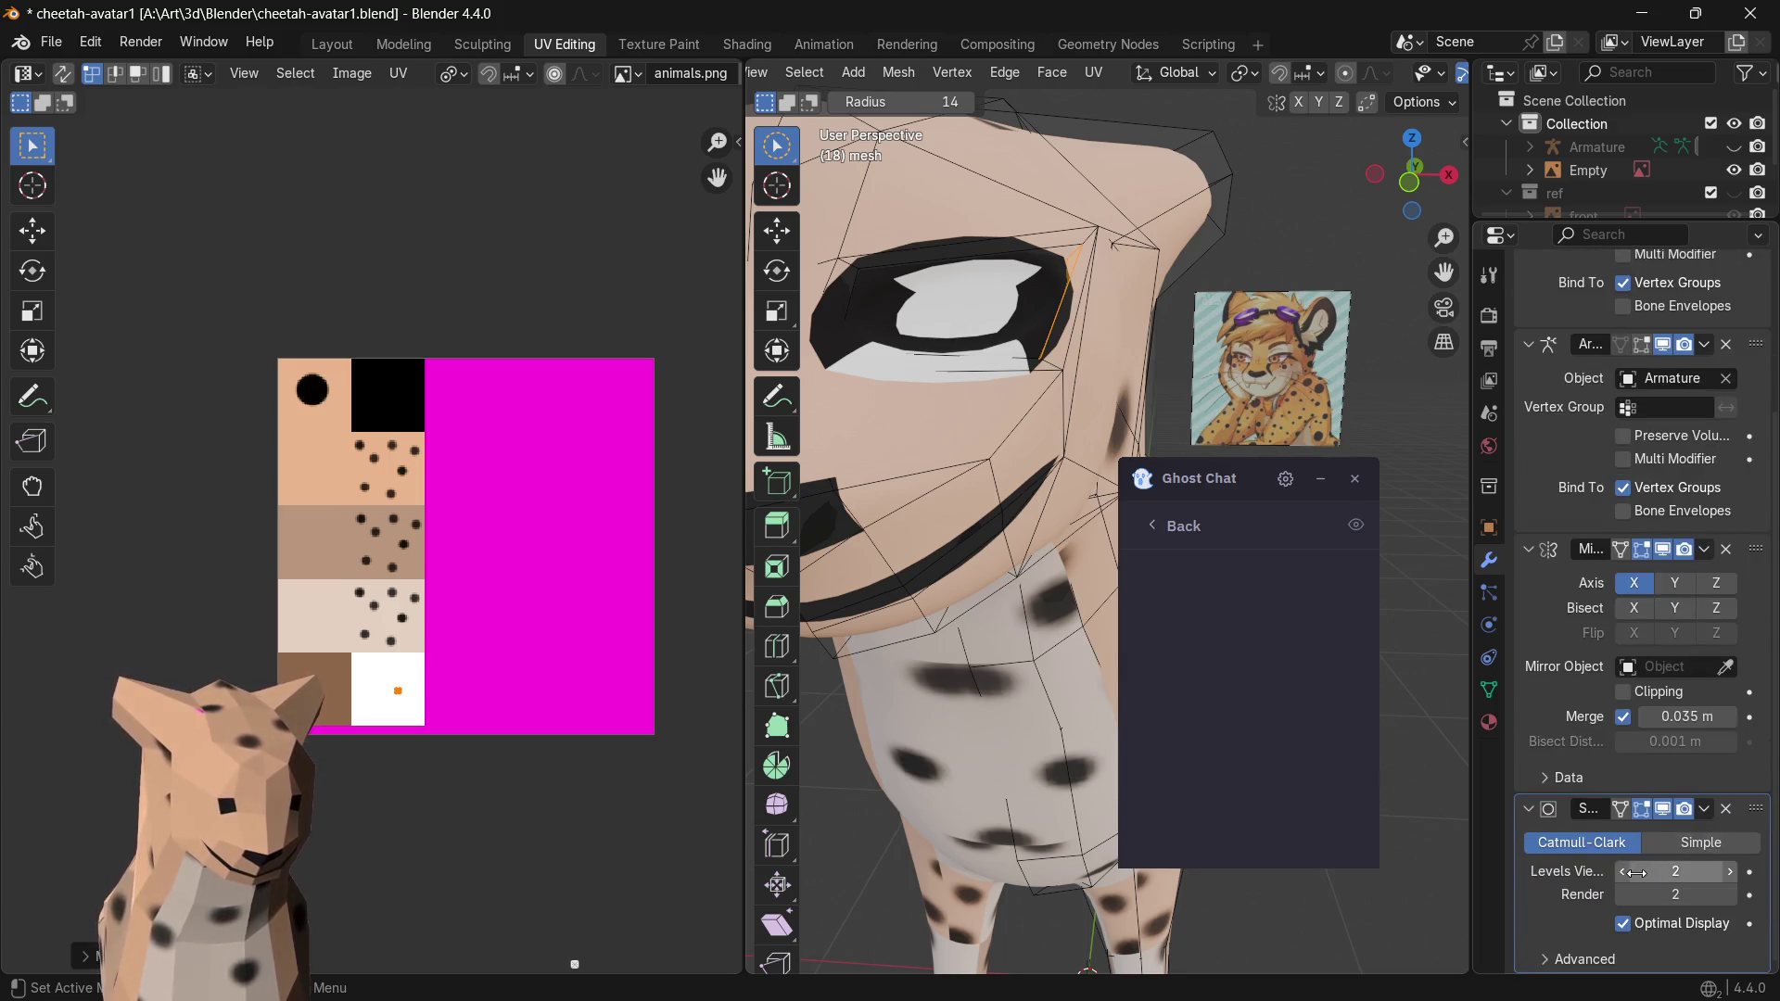
- Lower the Subdivision modifier's Levels Viewport to 0 and nudge the selected eye UVs slightly
drag(1676, 870, 1539, 831)
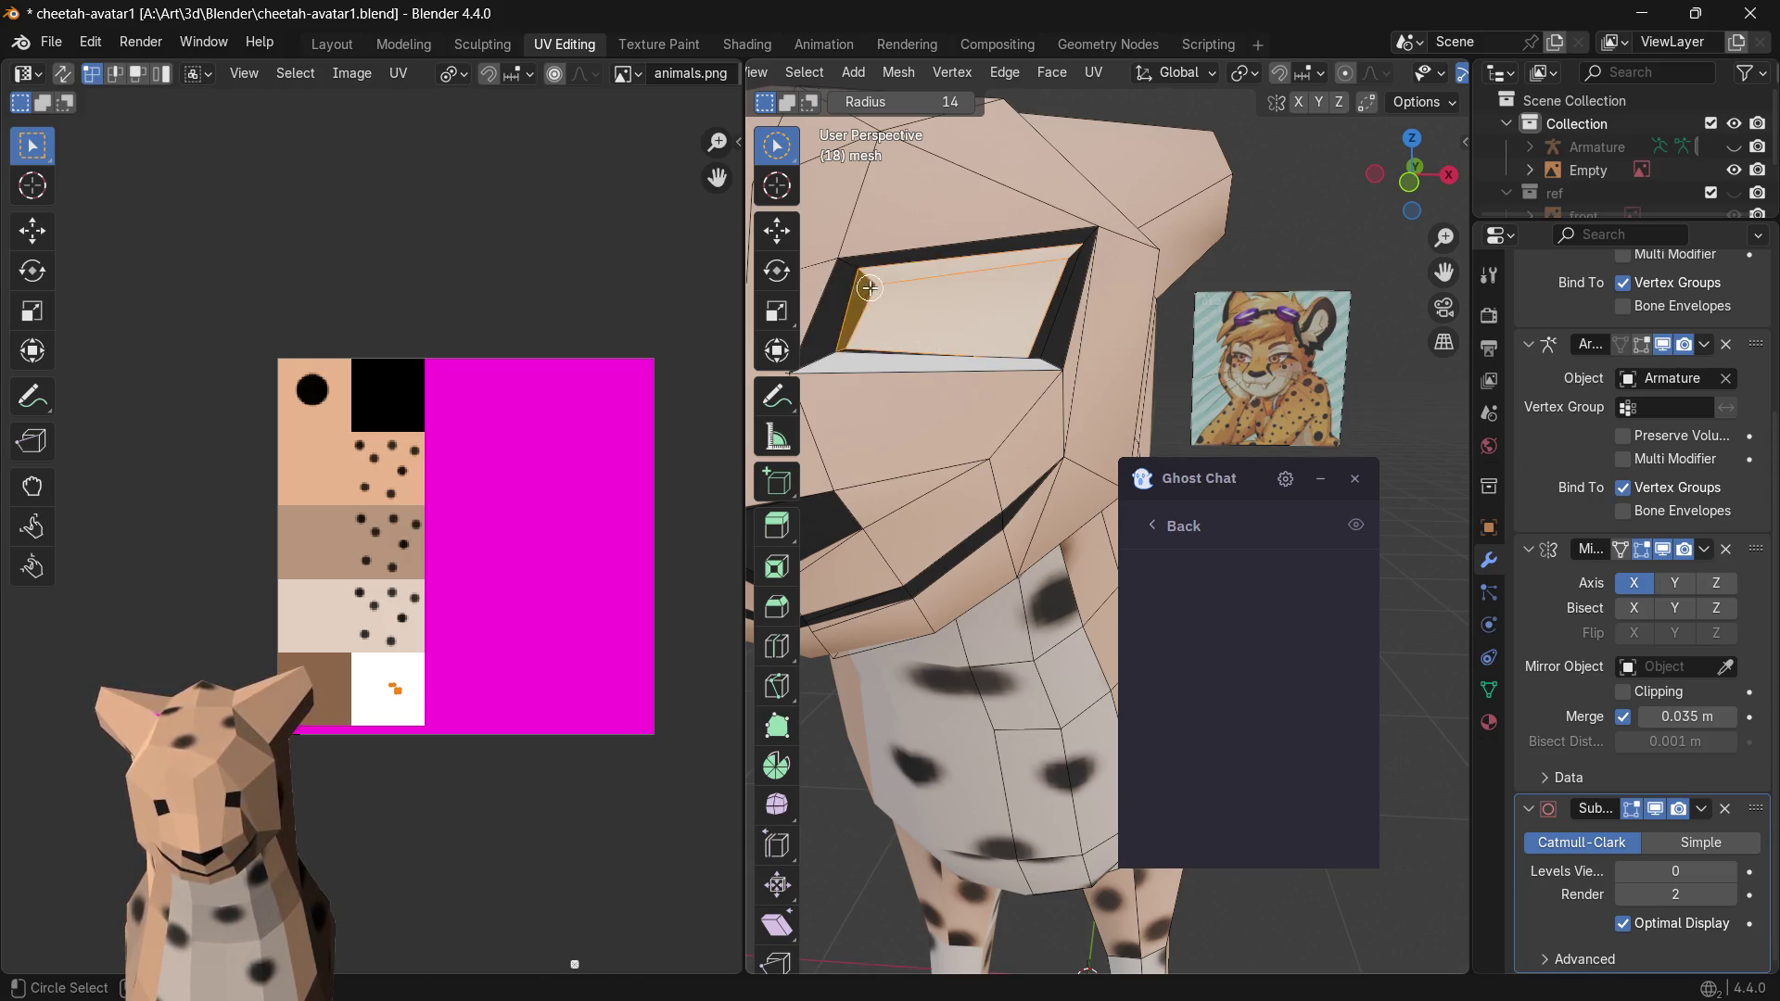
key(g)
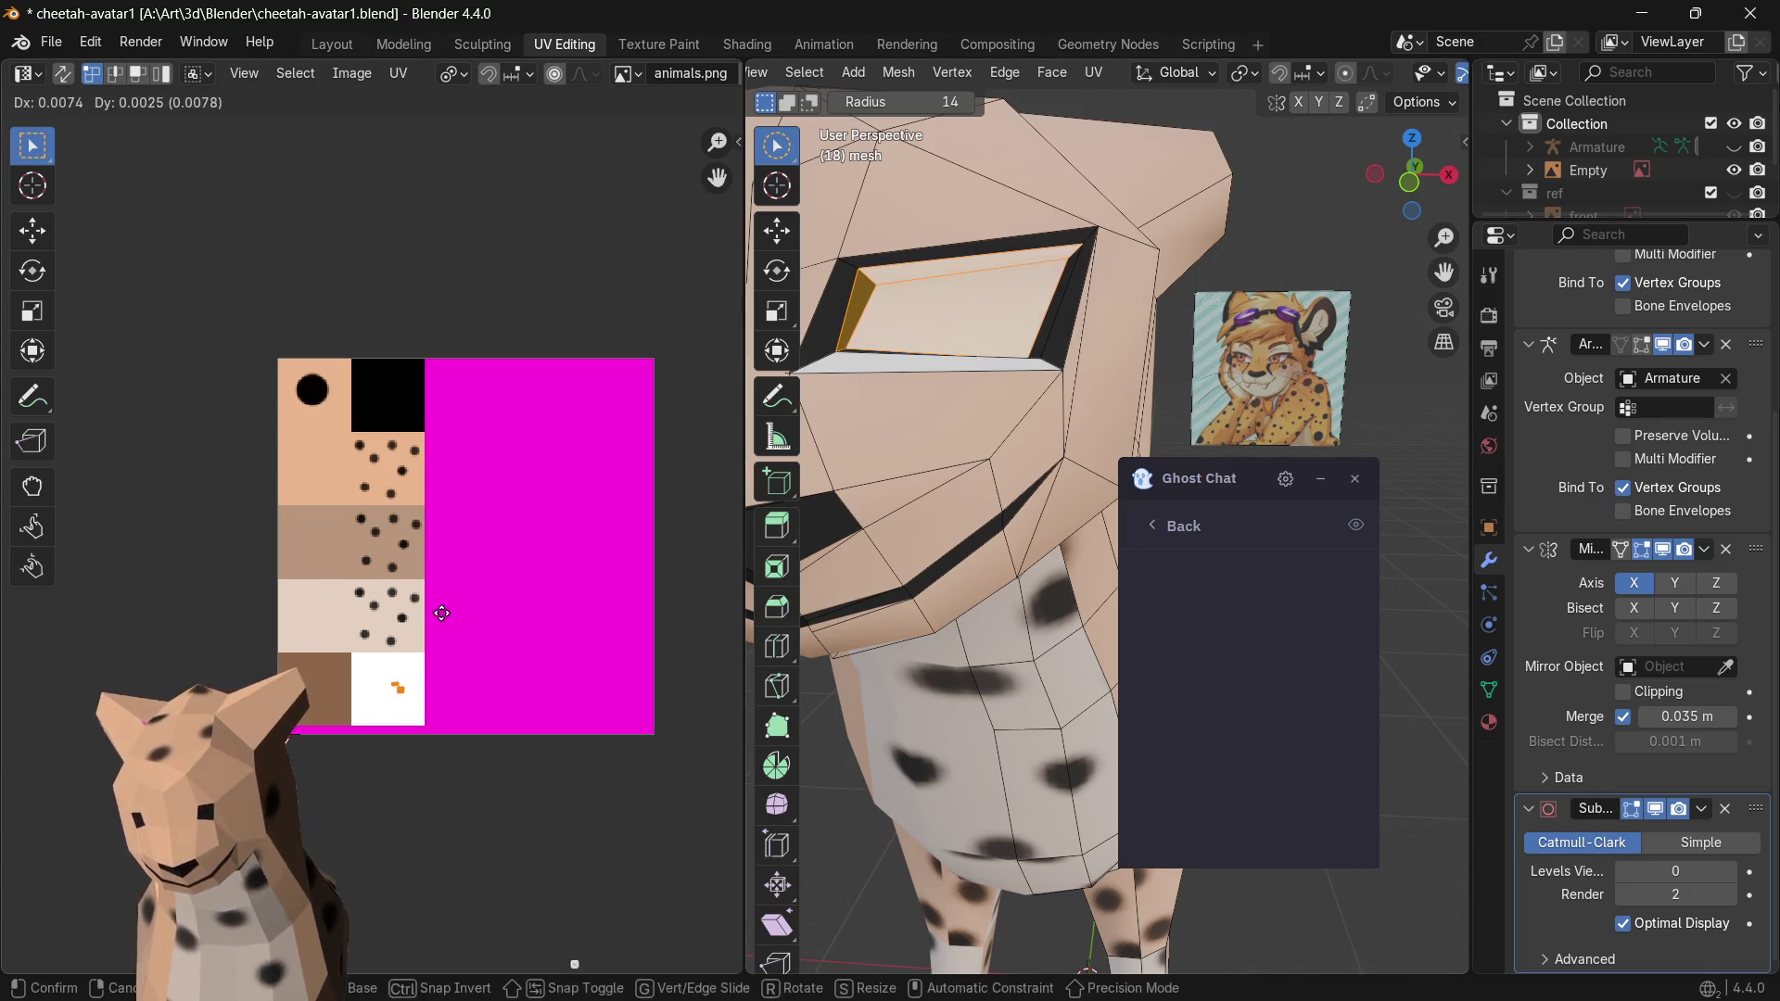
click(568, 552)
click(890, 361)
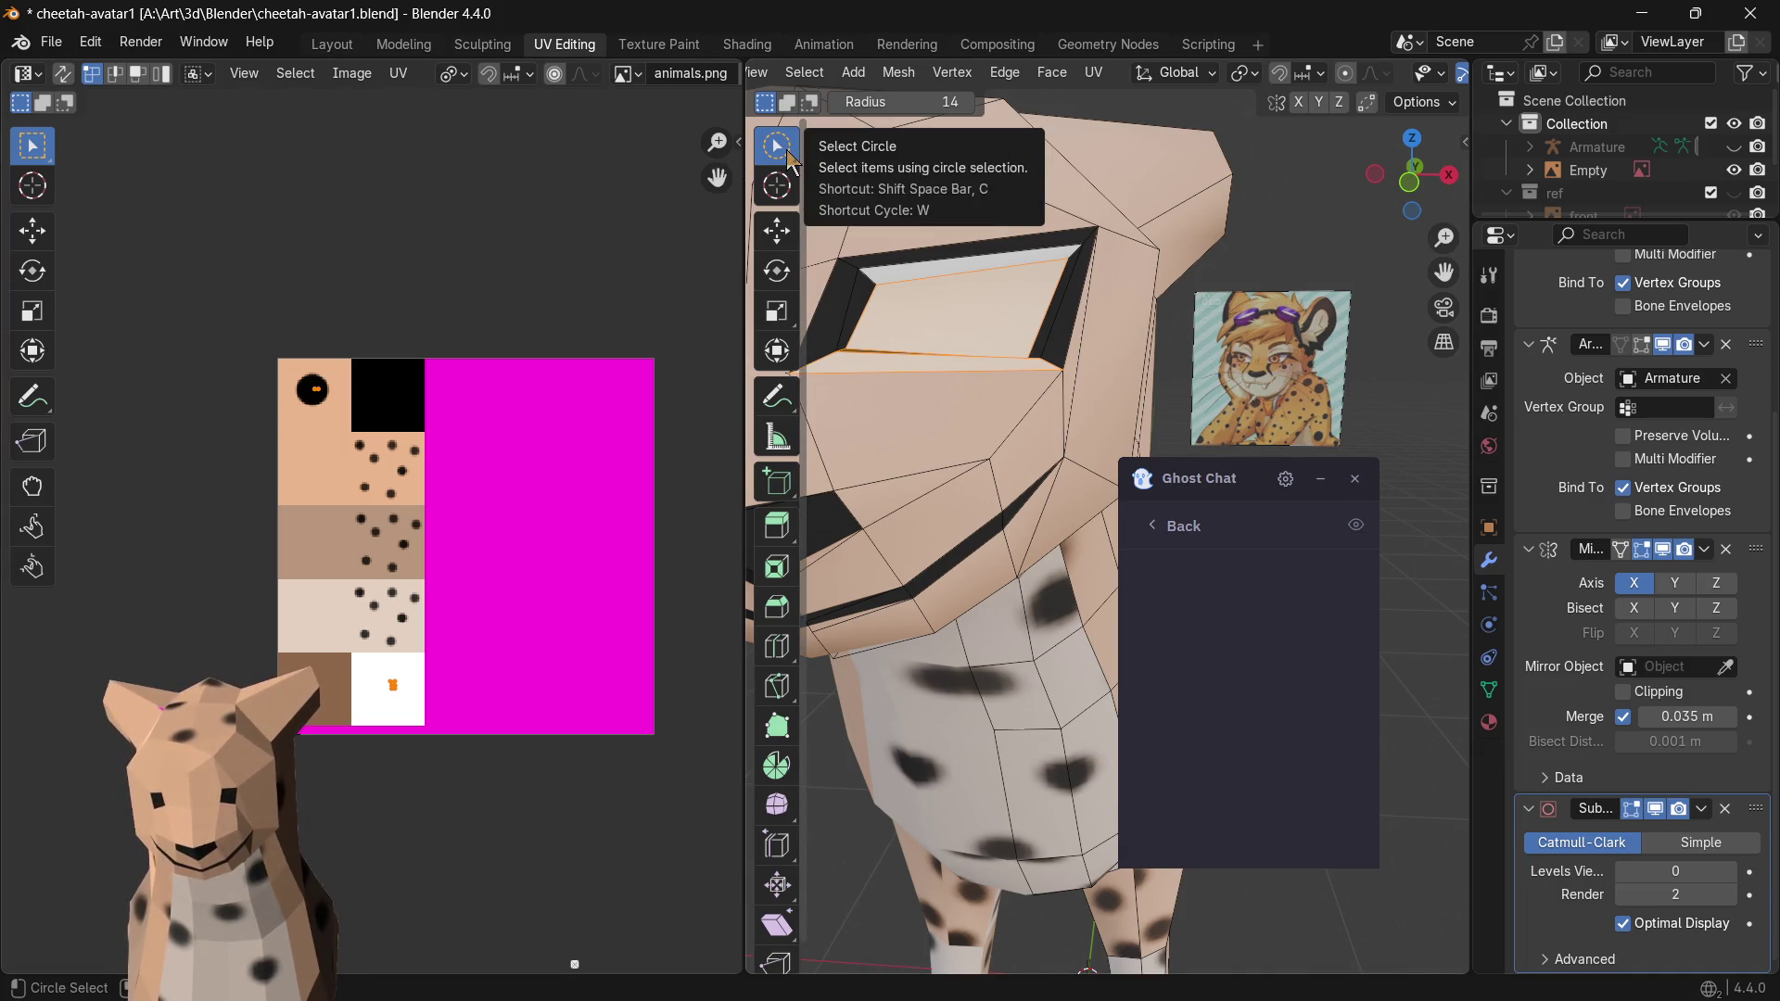
- Switch the select tool from Circle to Tweak and reselect the eye face
right_click(779, 151)
click(779, 153)
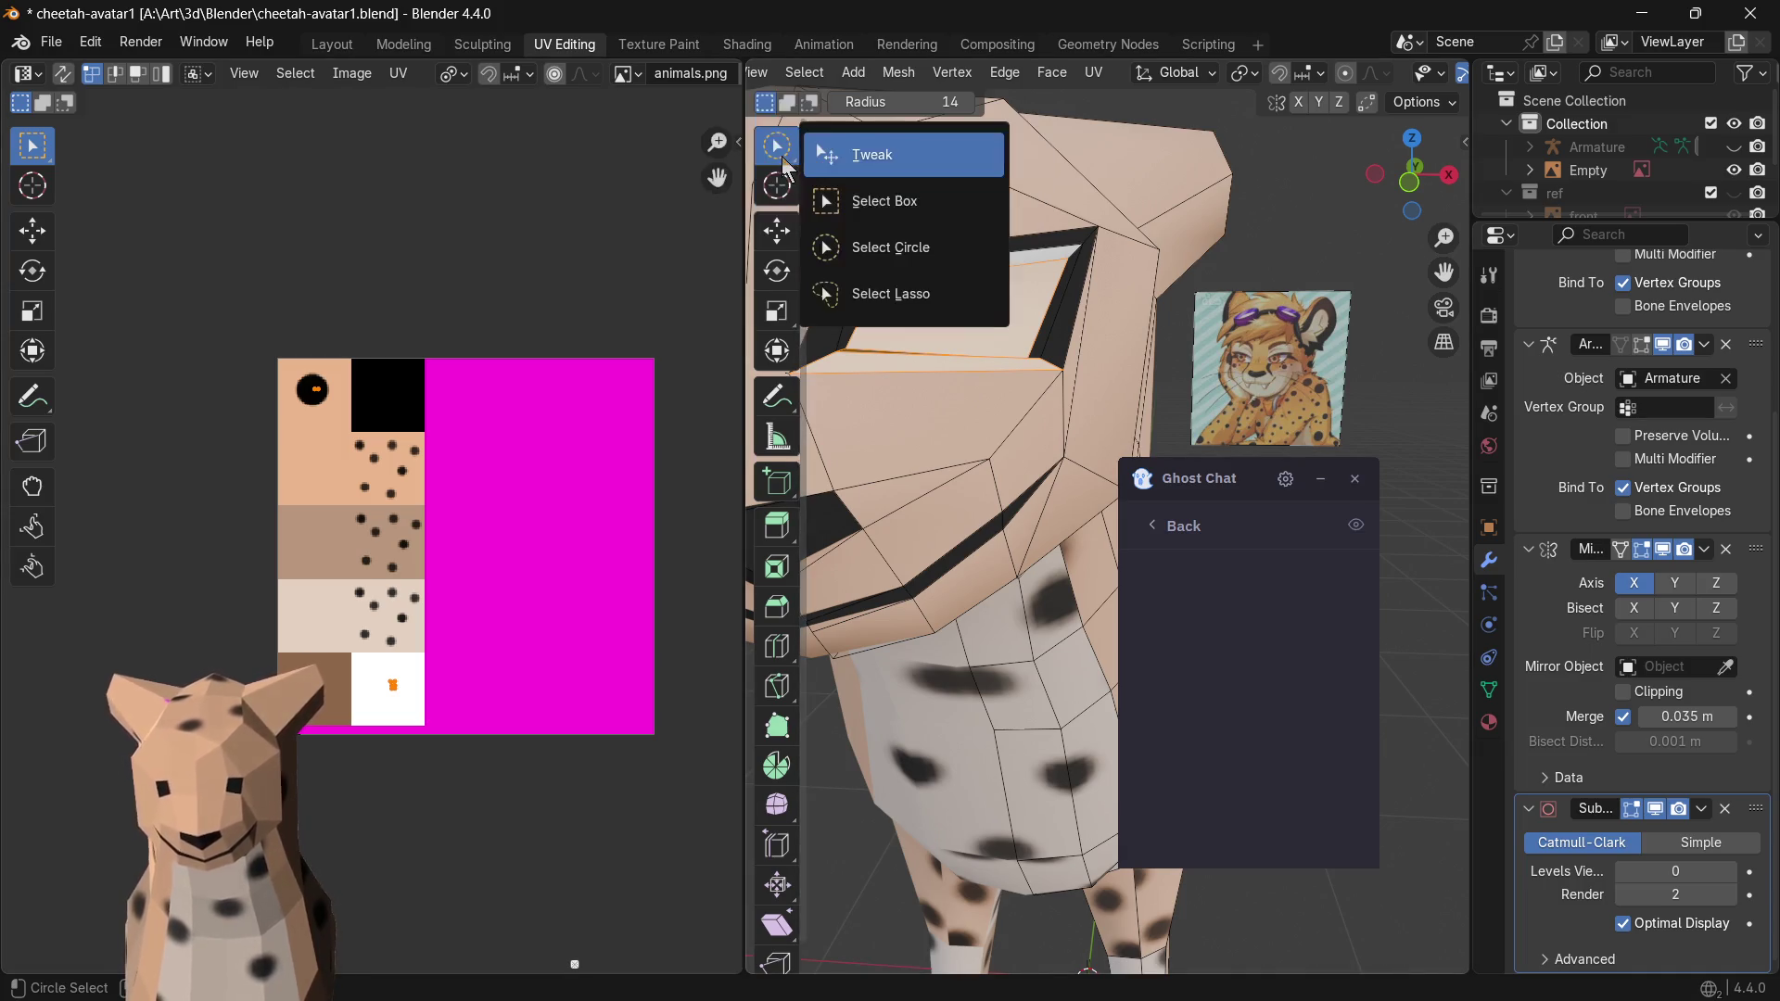
drag(779, 148, 872, 155)
click(981, 324)
click(851, 284)
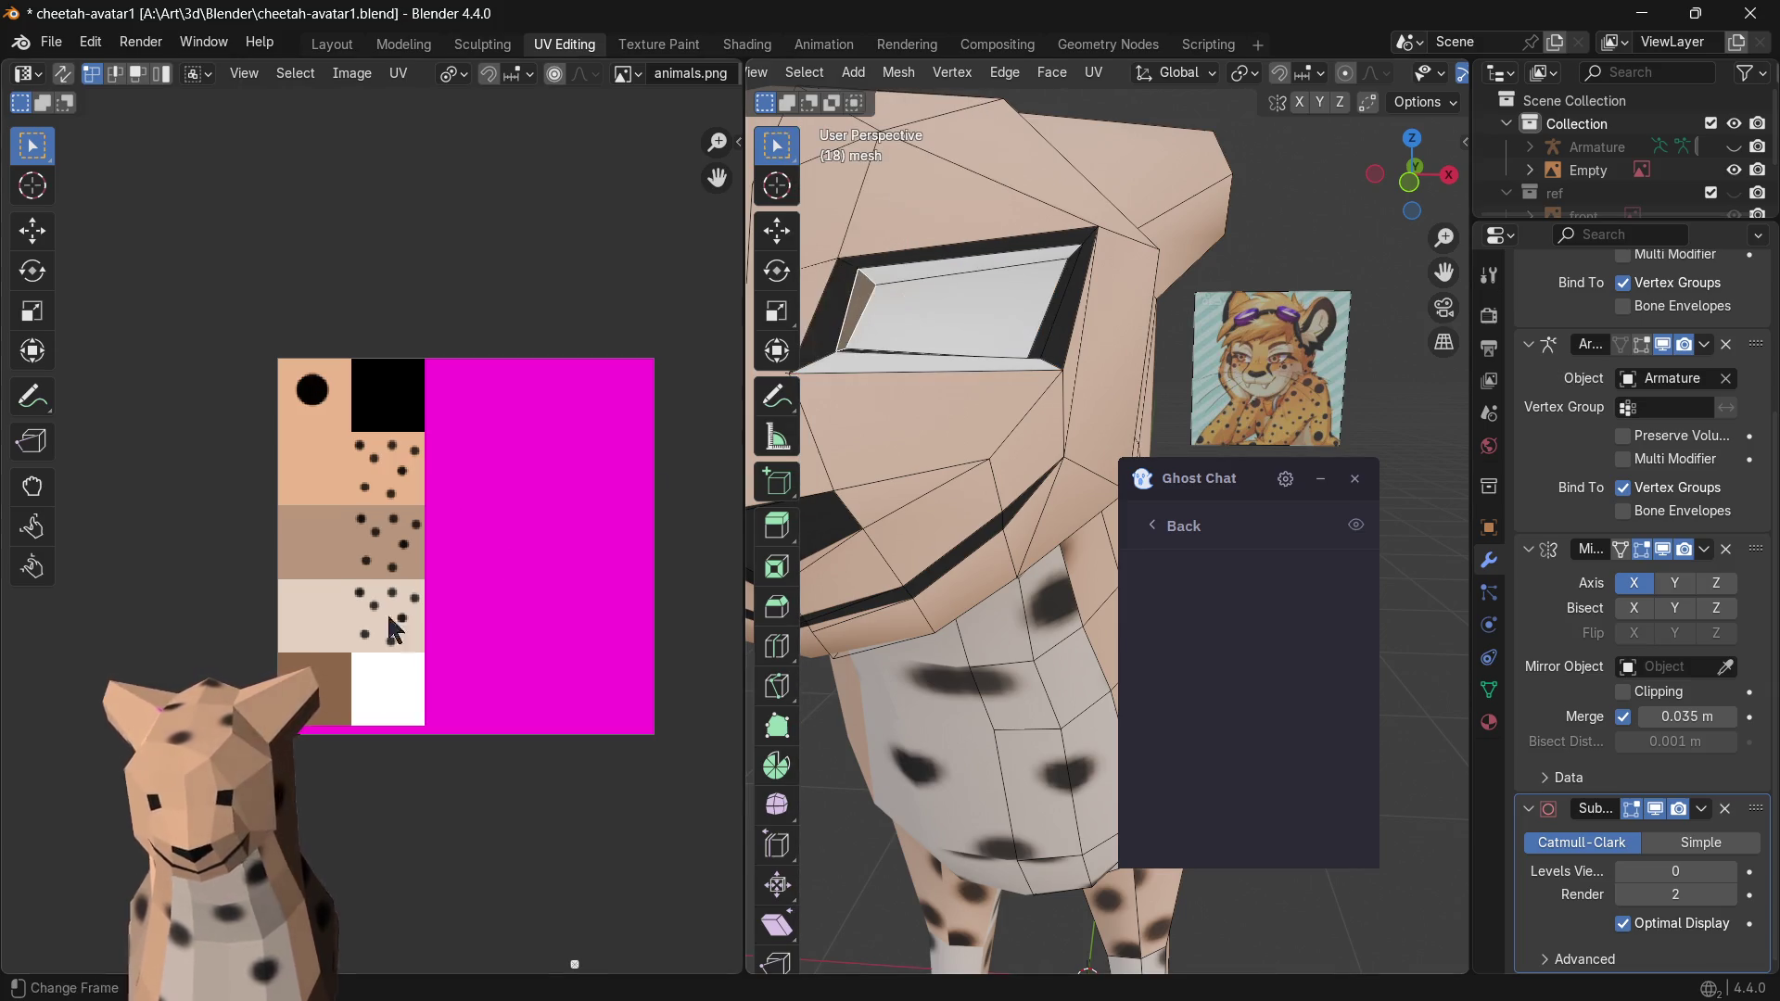
scroll(592, 488, down, 1)
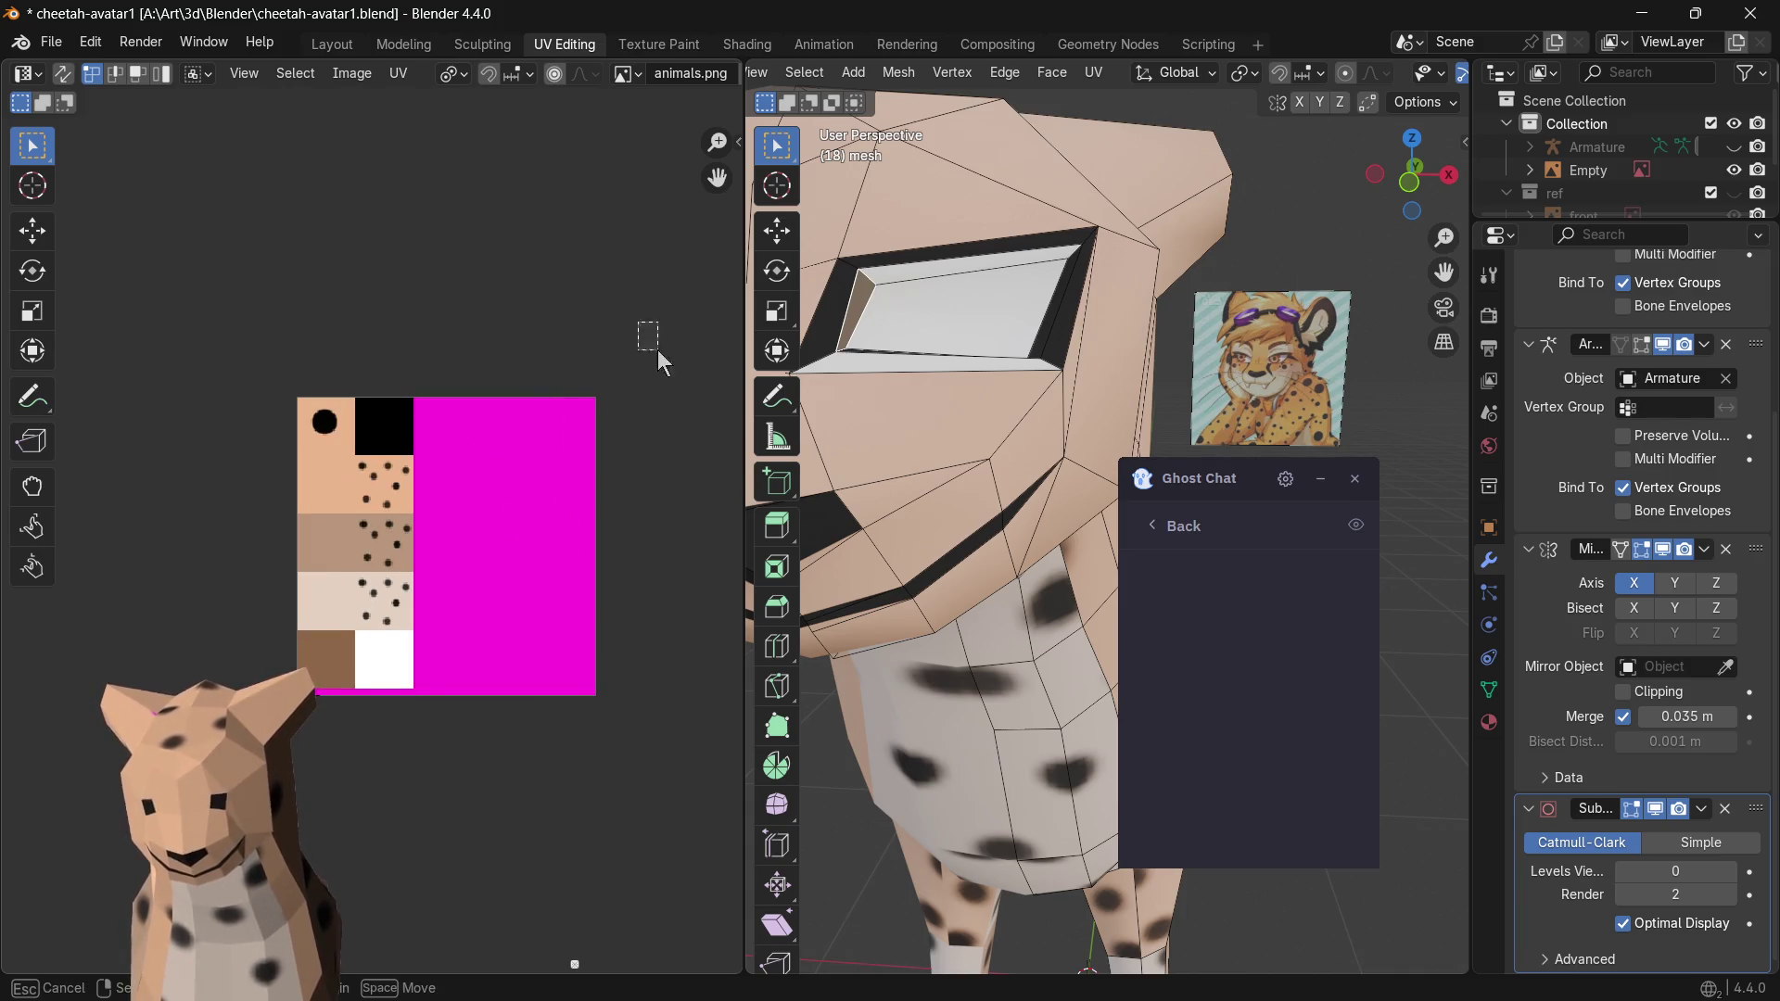
- Move the first eye face's UVs up into the white texture square
key(g)
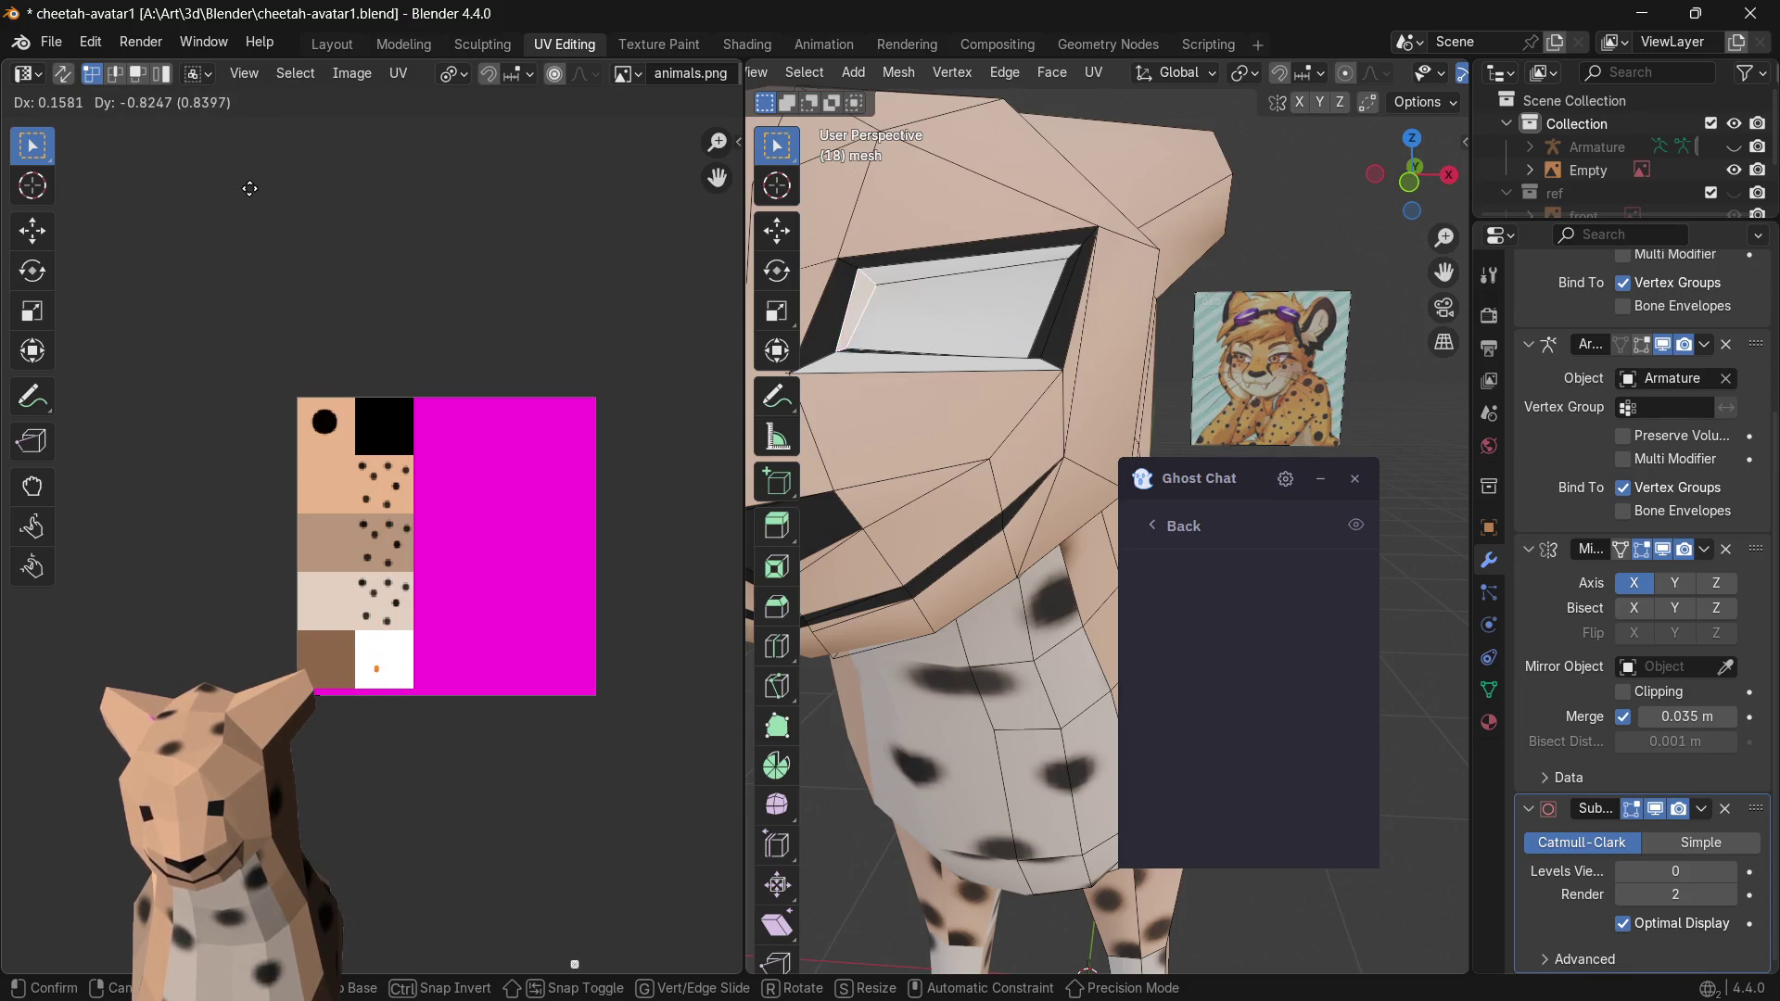
click(250, 190)
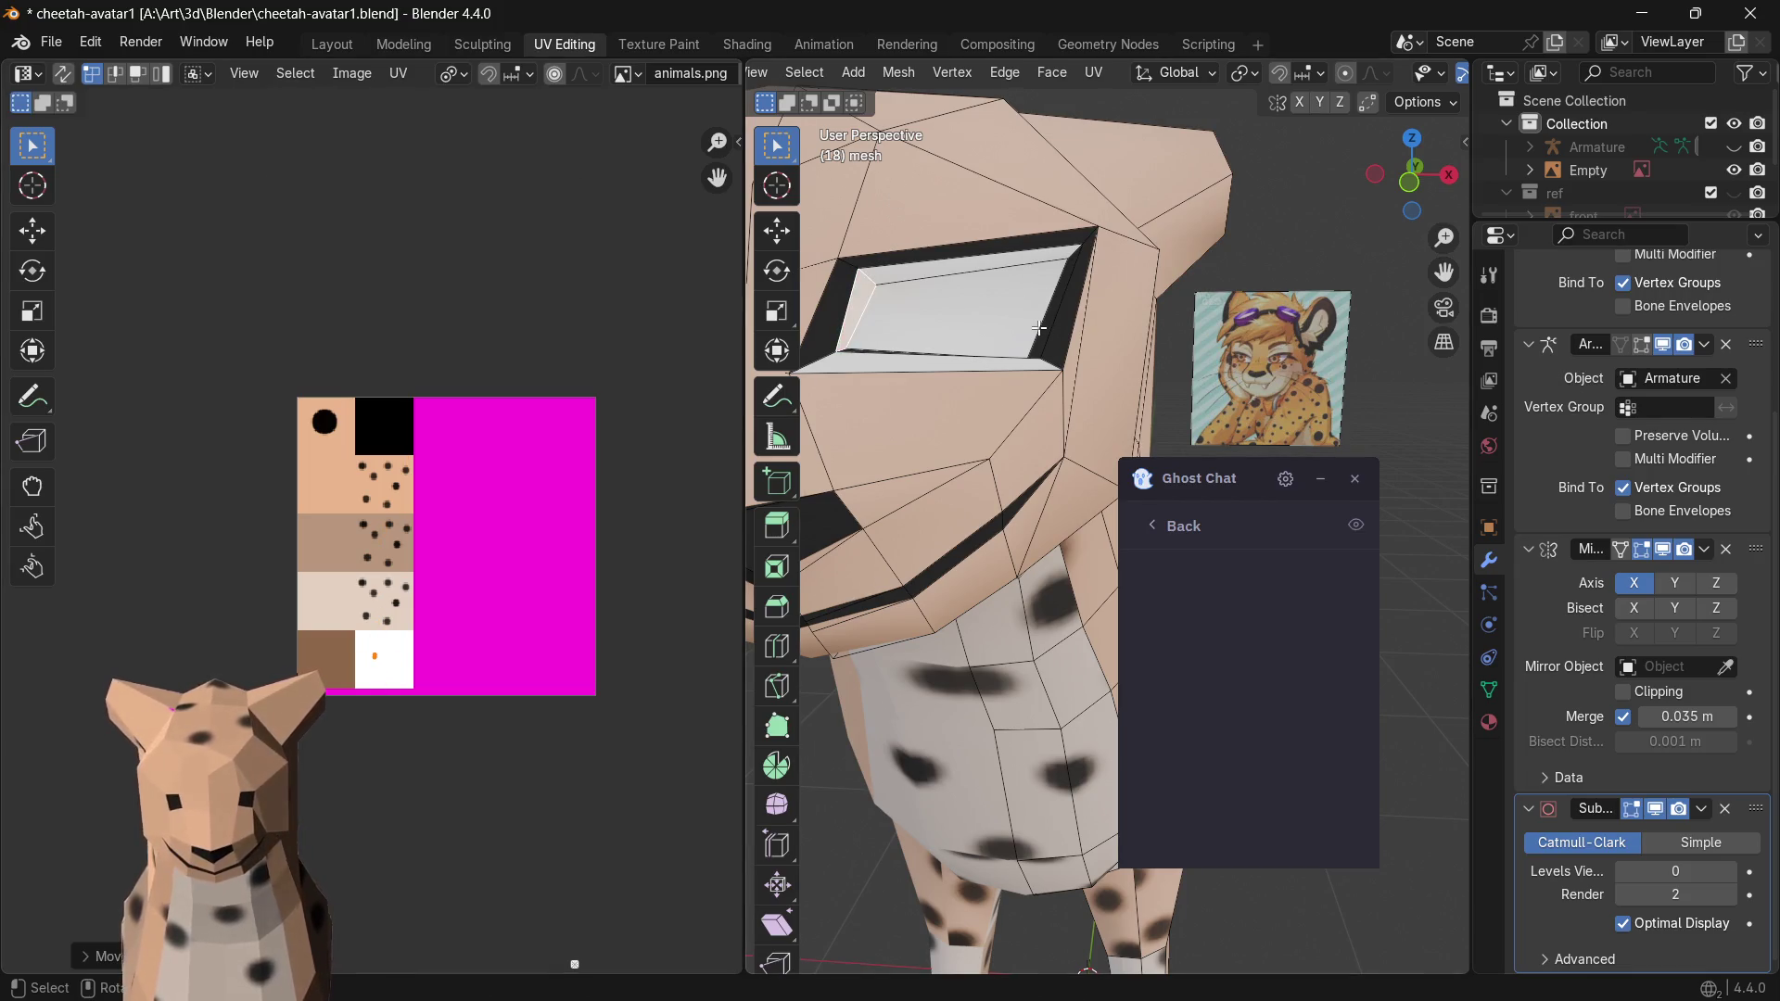
key(g)
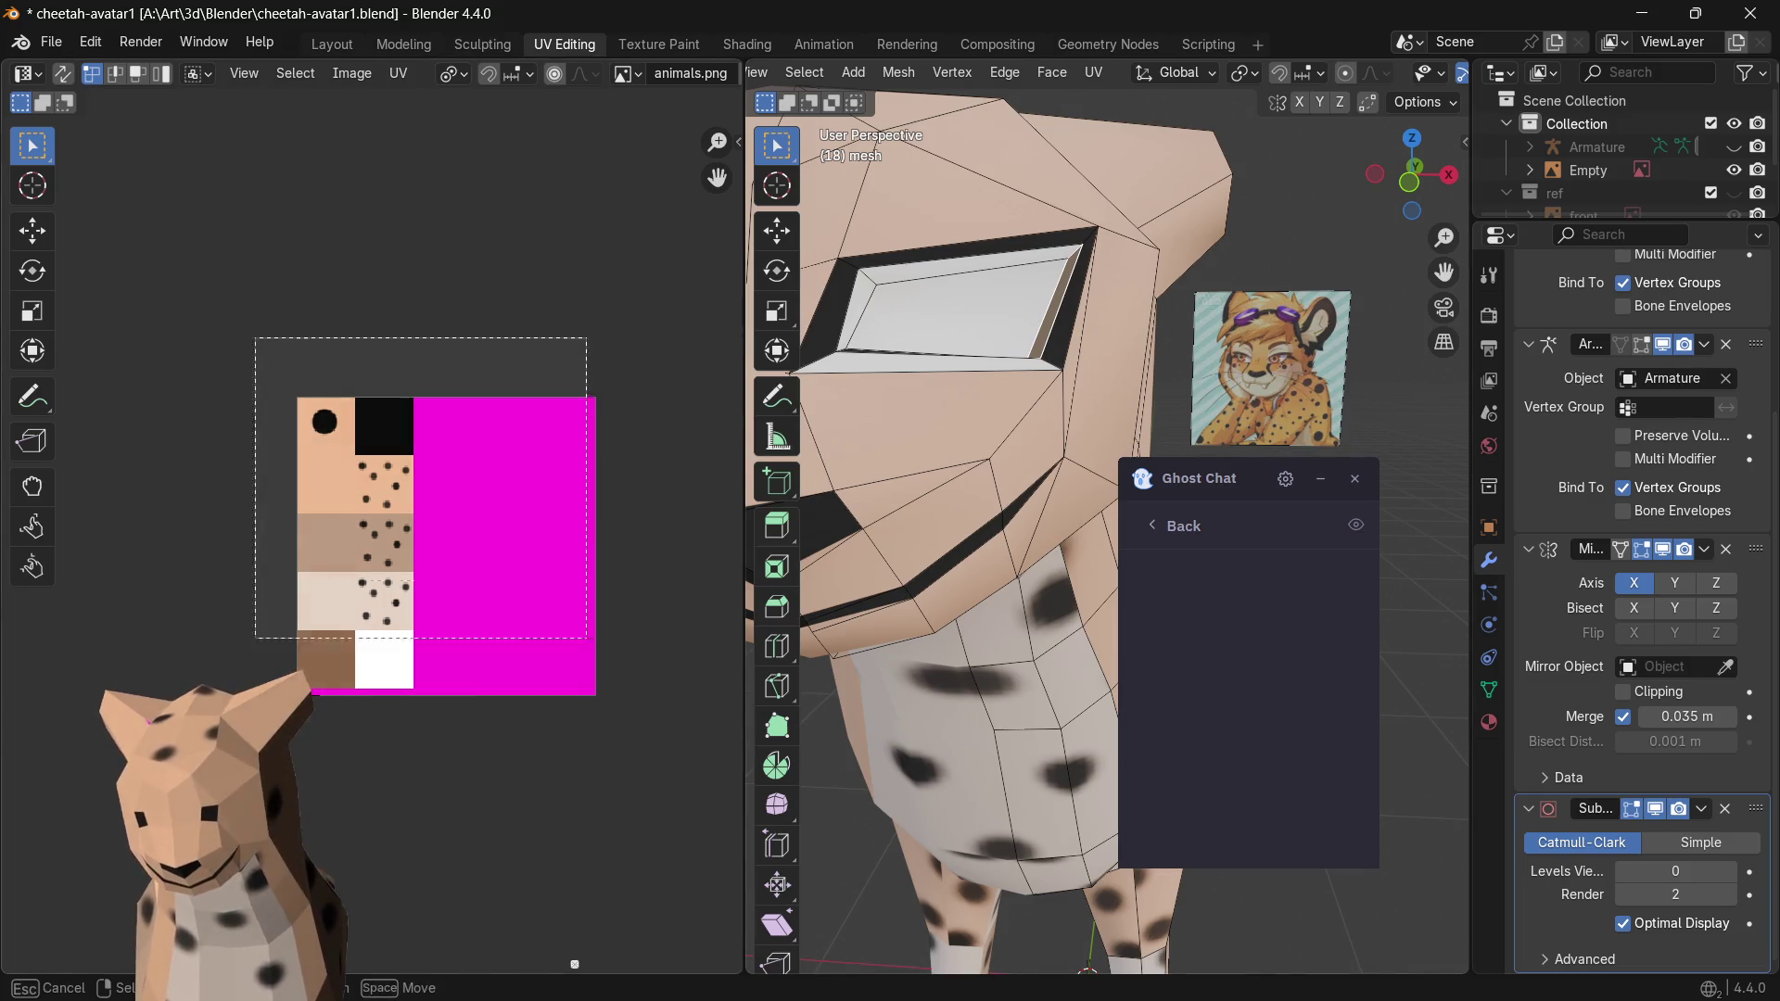
click(318, 129)
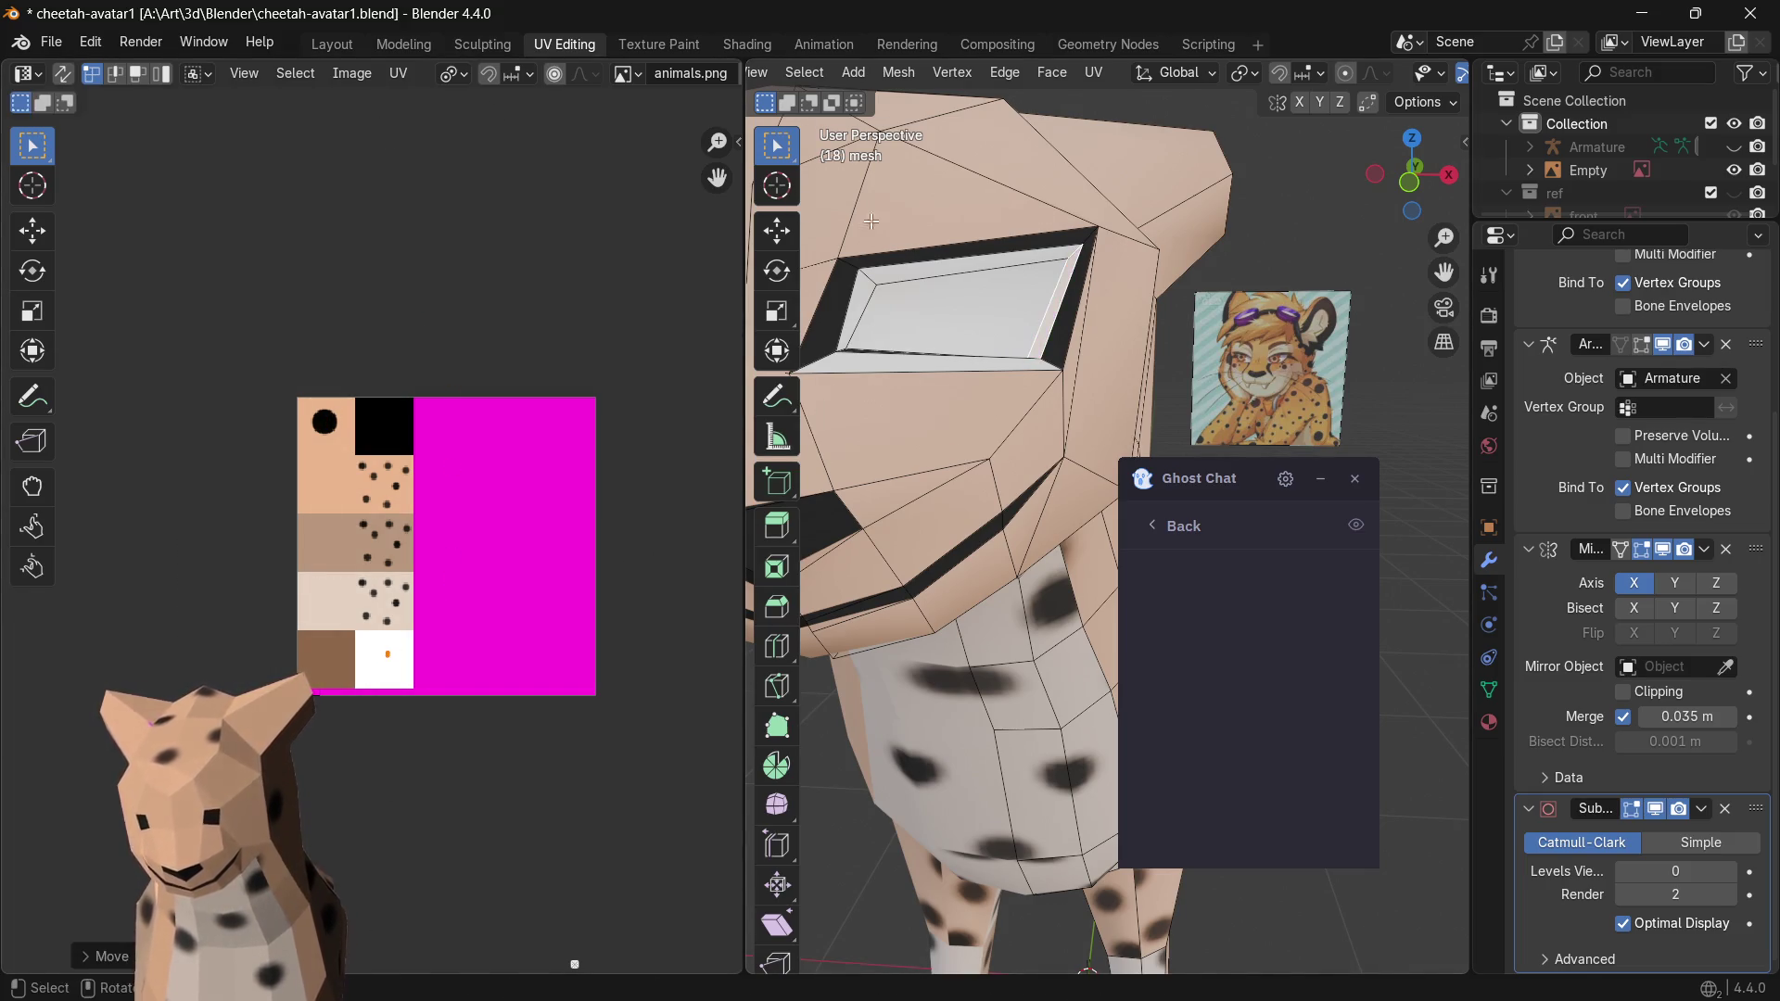
- Move the next eye face's UVs into the black texture square for the rim
click(868, 346)
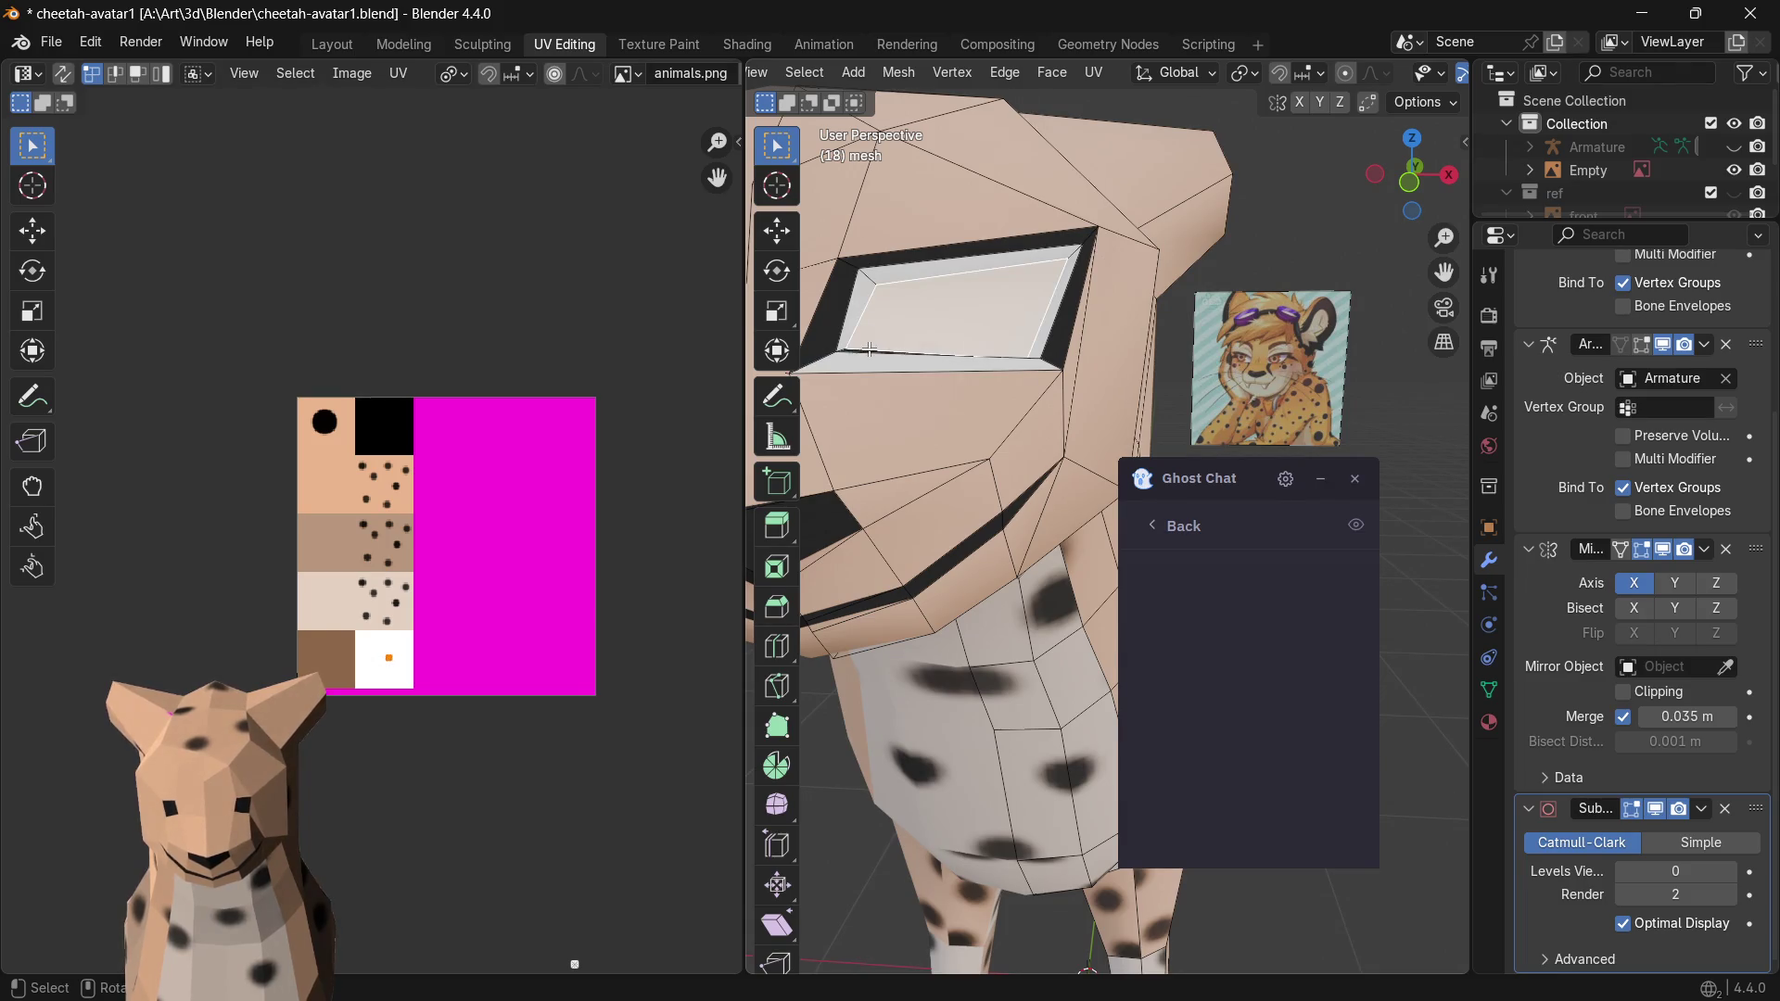
key(g)
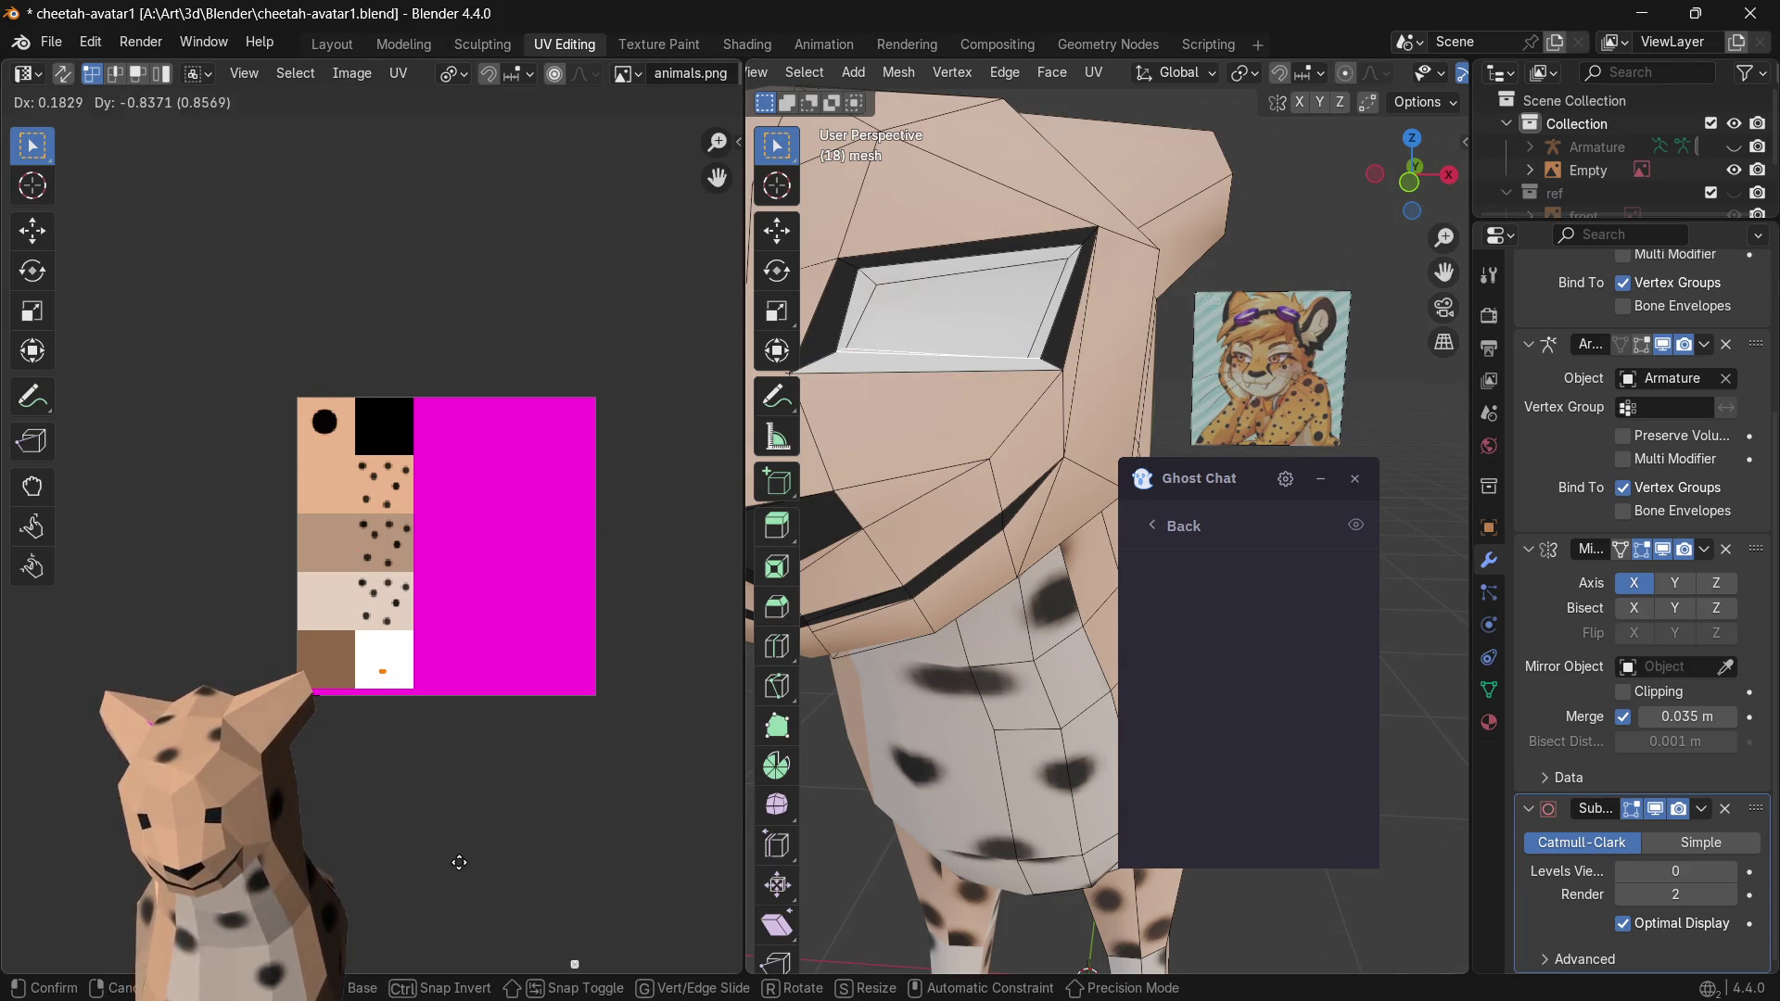
click(459, 862)
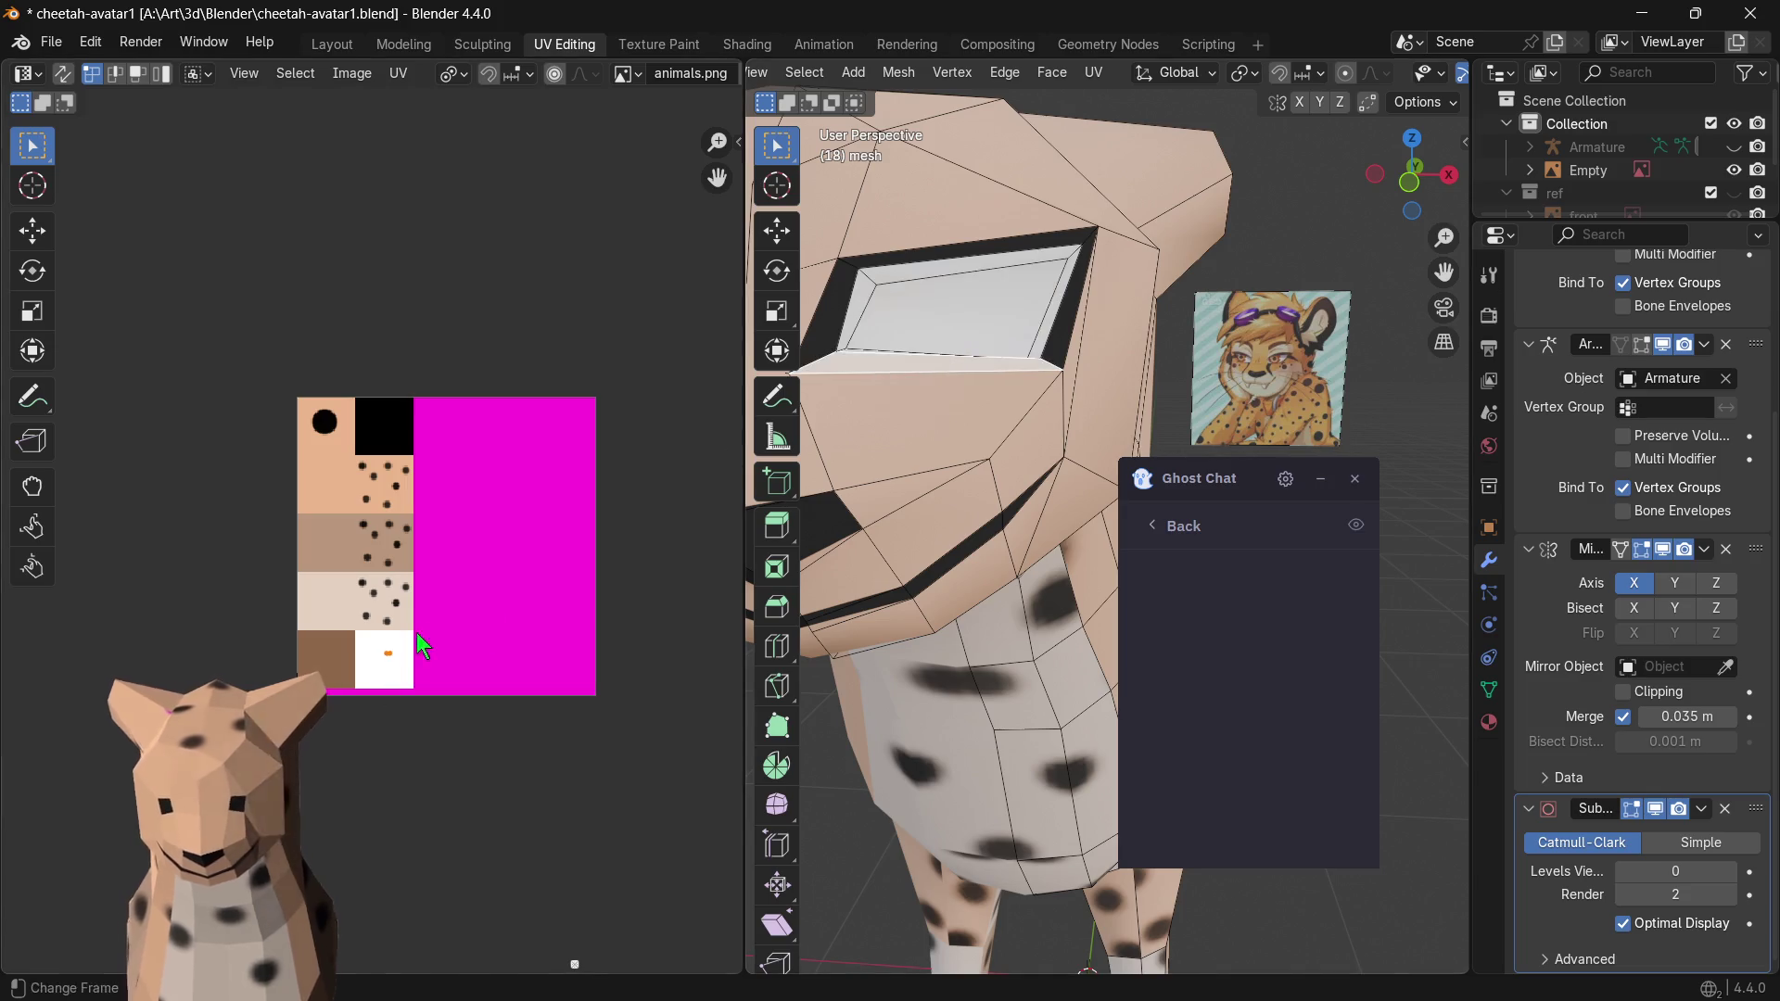
key(g)
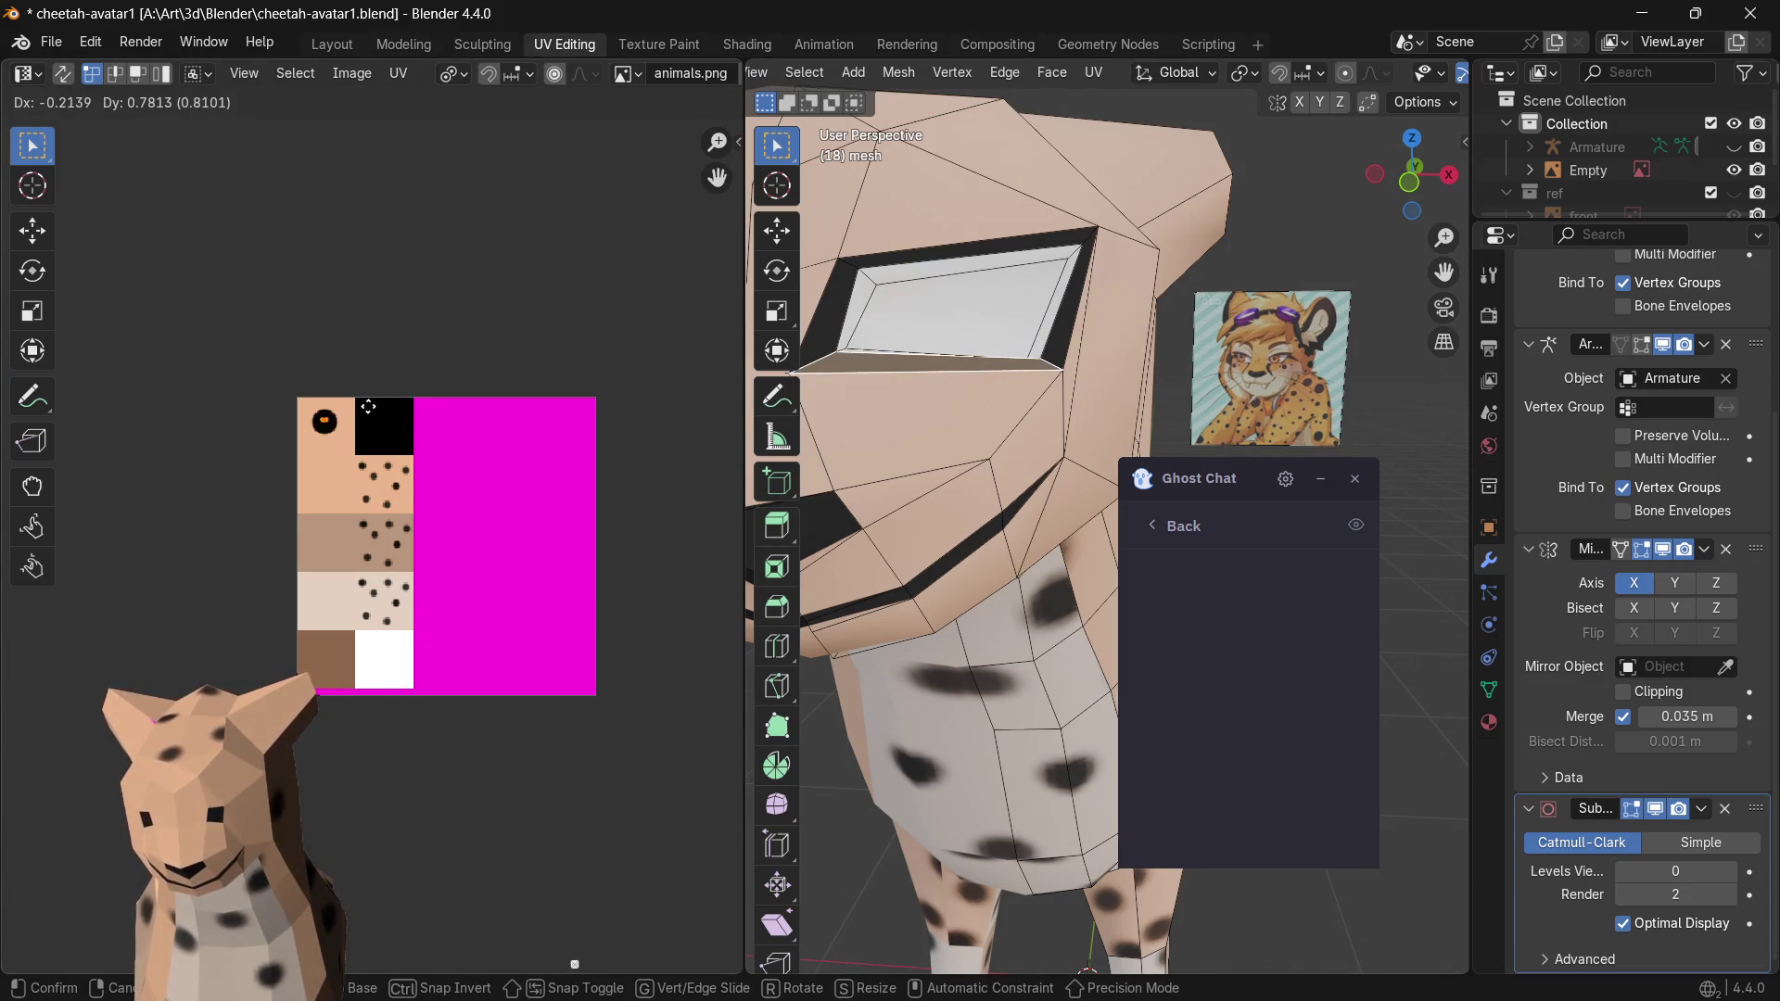
click(418, 416)
click(897, 331)
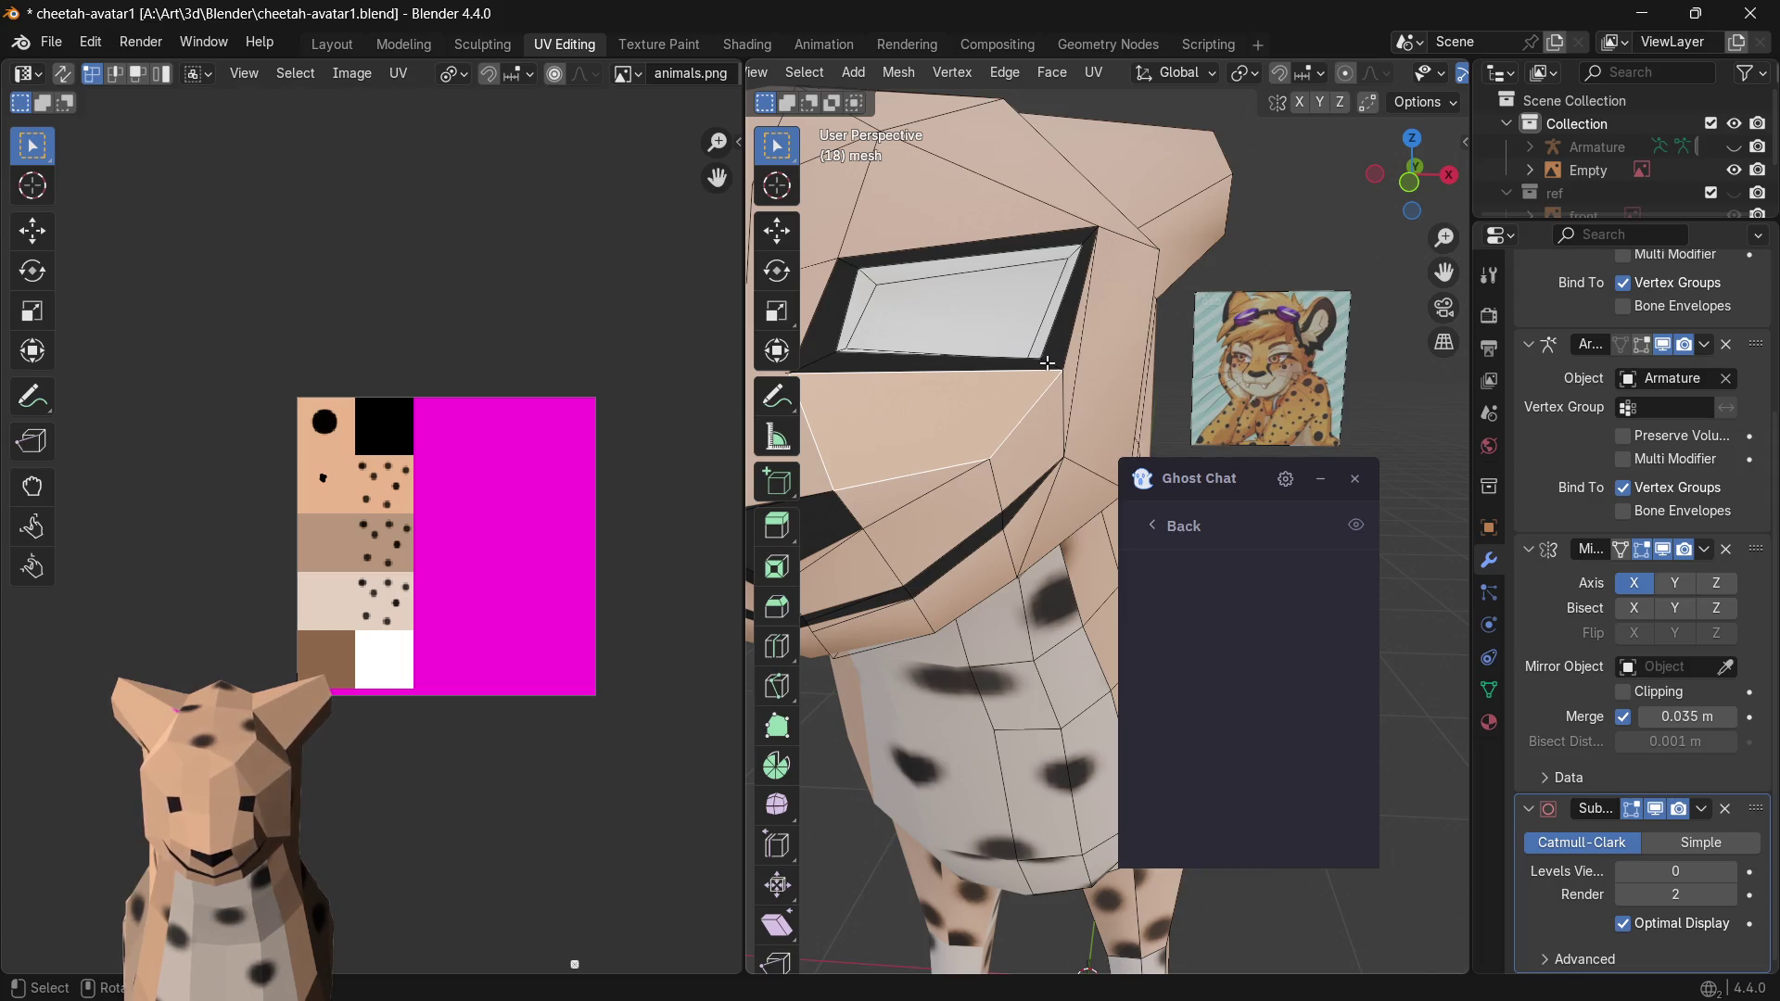
- Raise Levels Viewport back to 2 and inspect the smoothed white eye with black rim
middle_drag(1045, 361, 1141, 417)
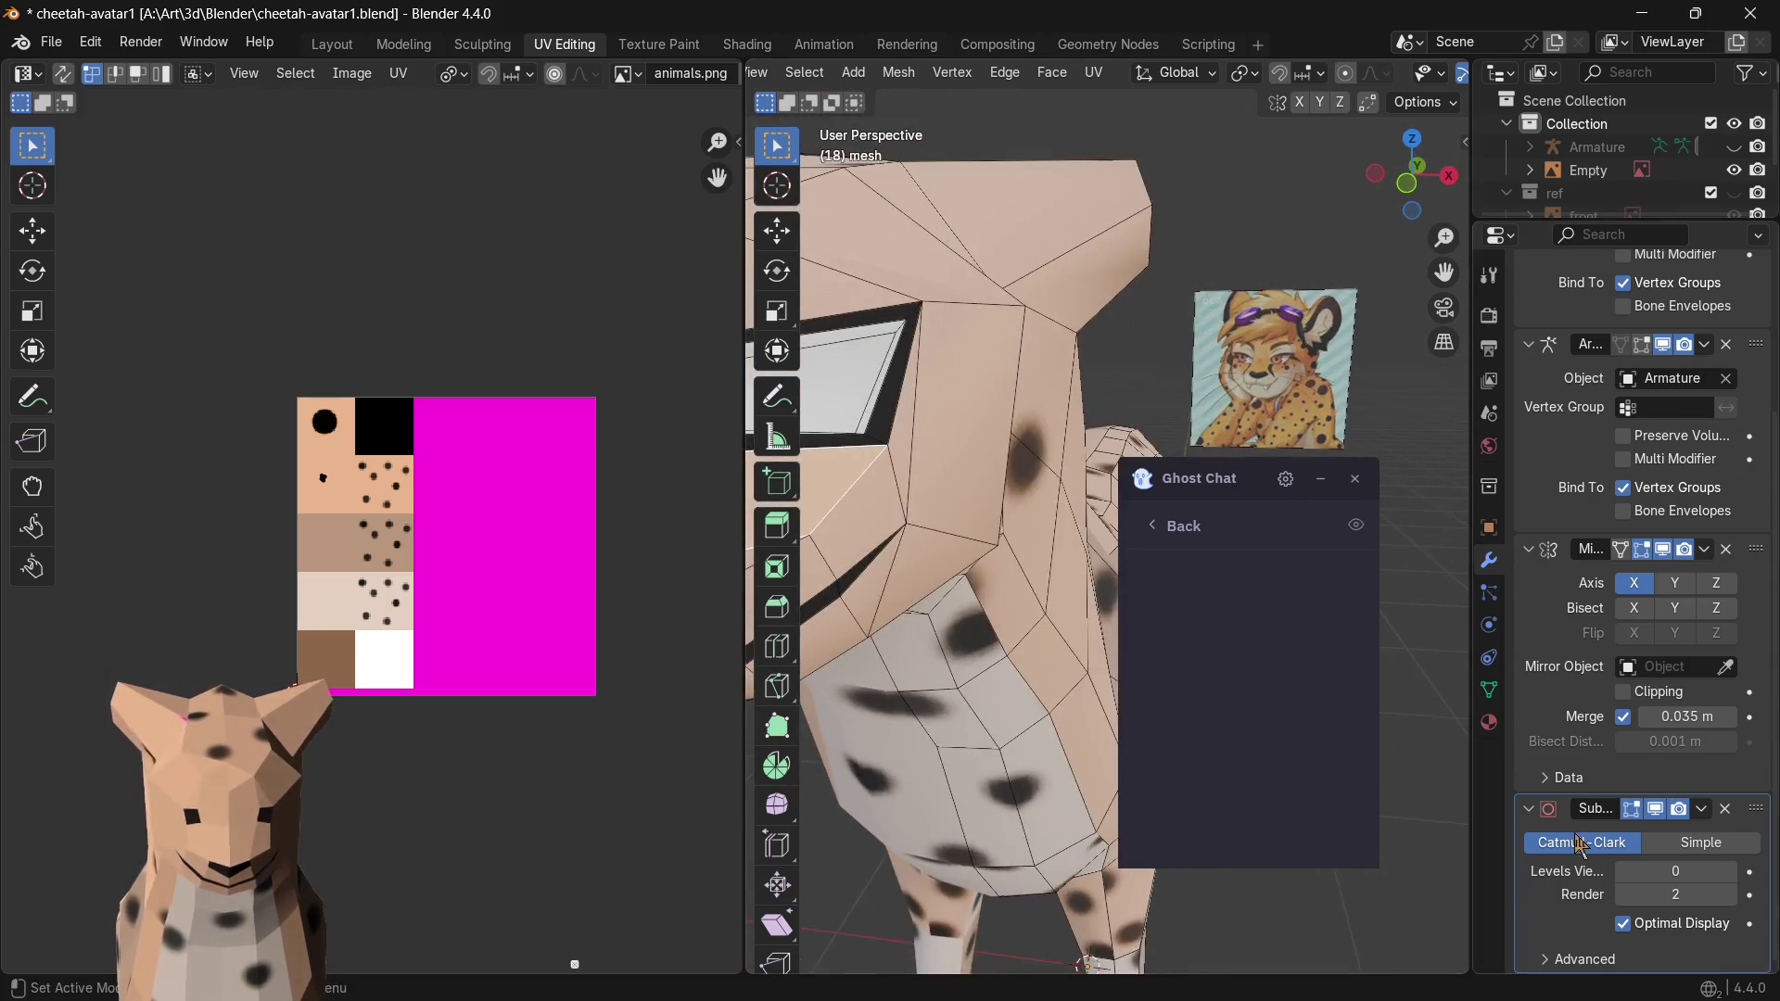
click(1733, 873)
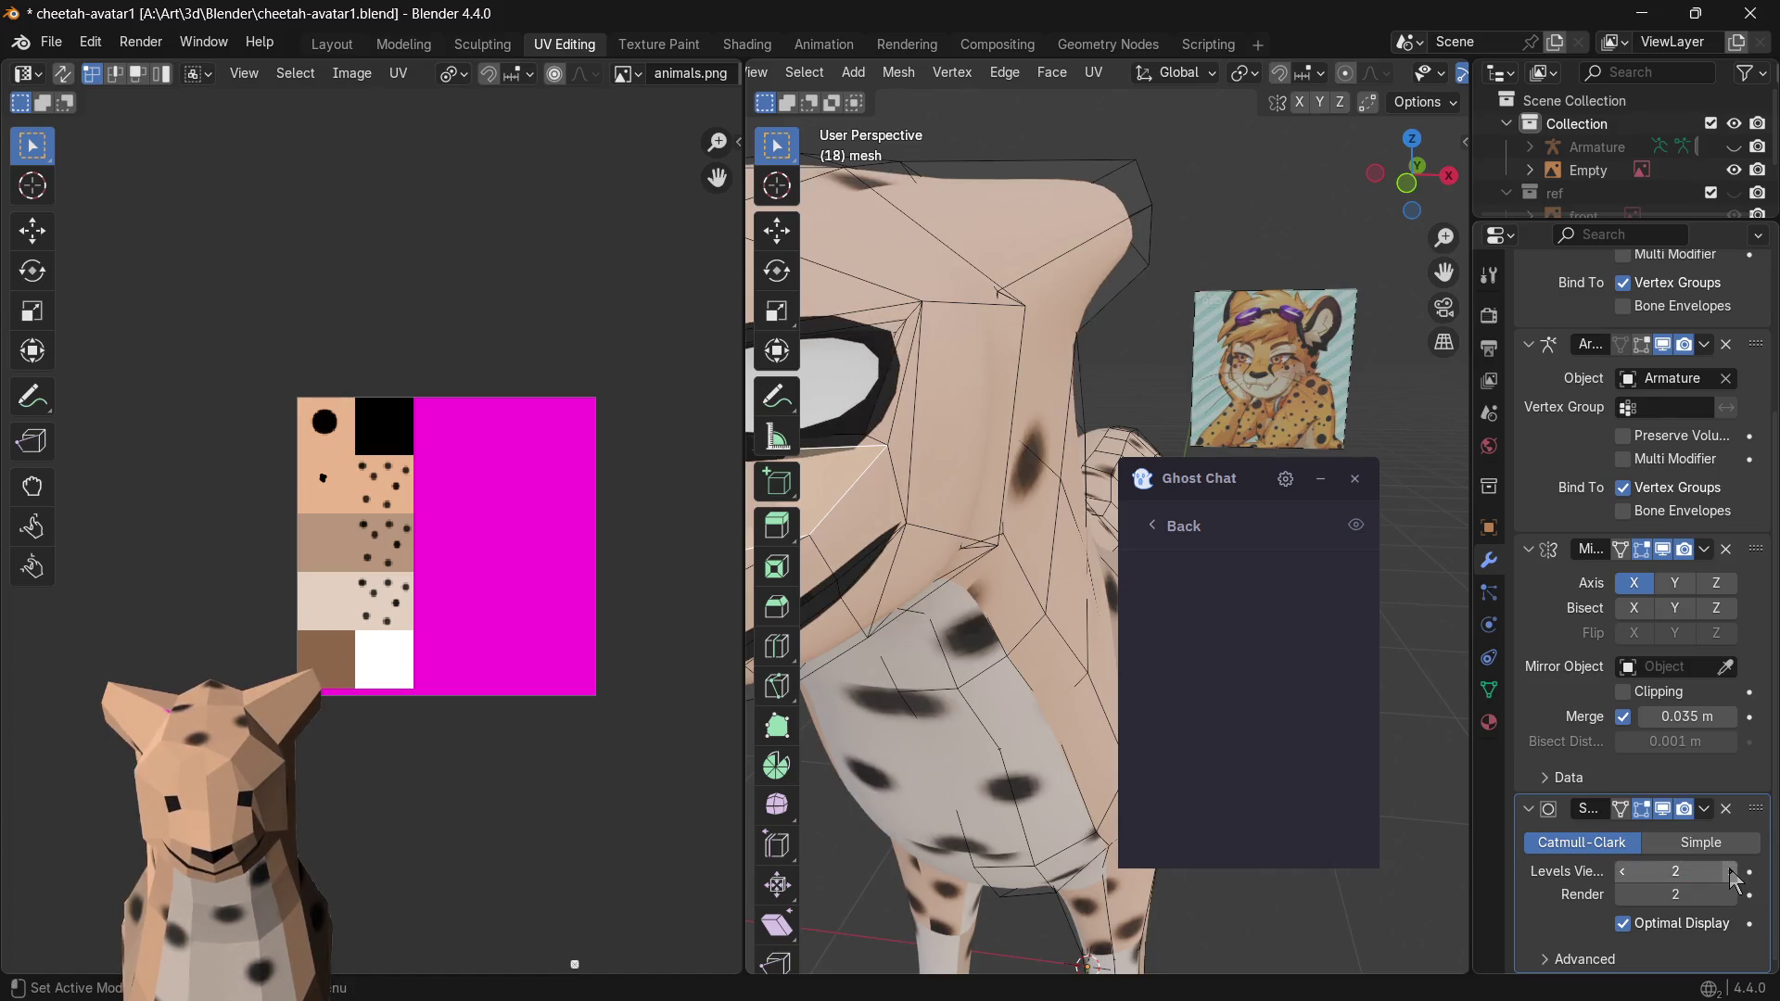
middle_drag(1057, 625, 944, 657)
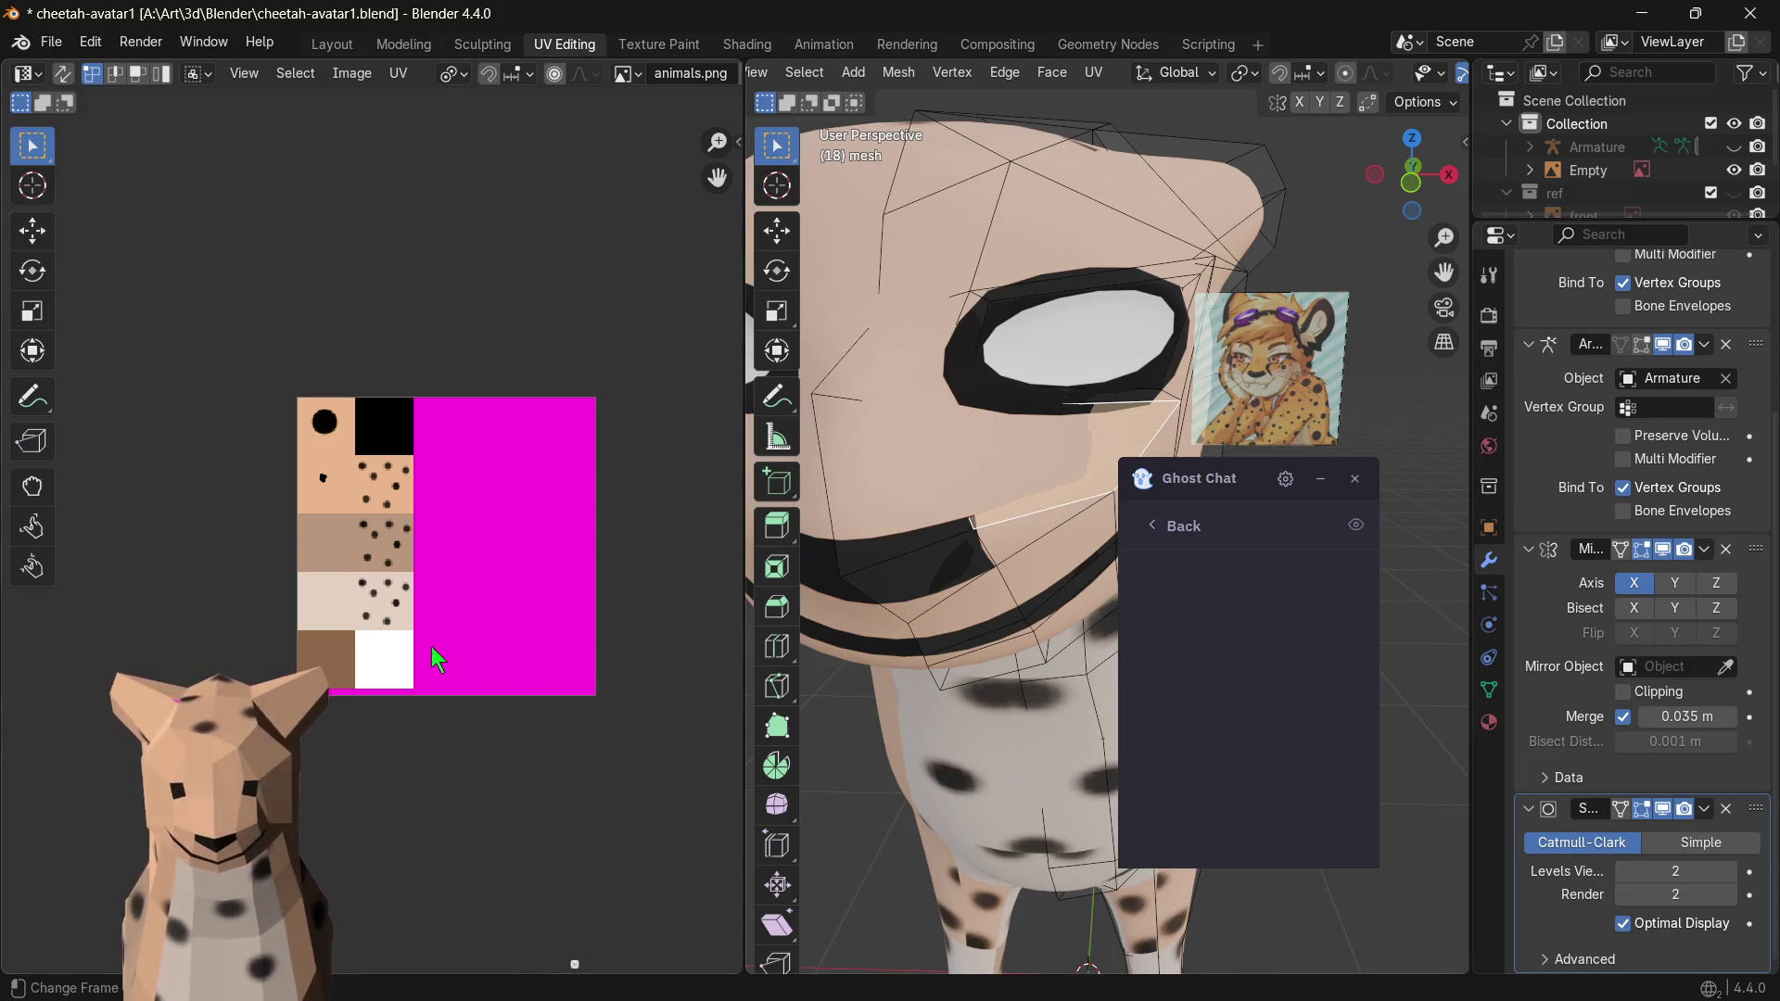
click(1060, 406)
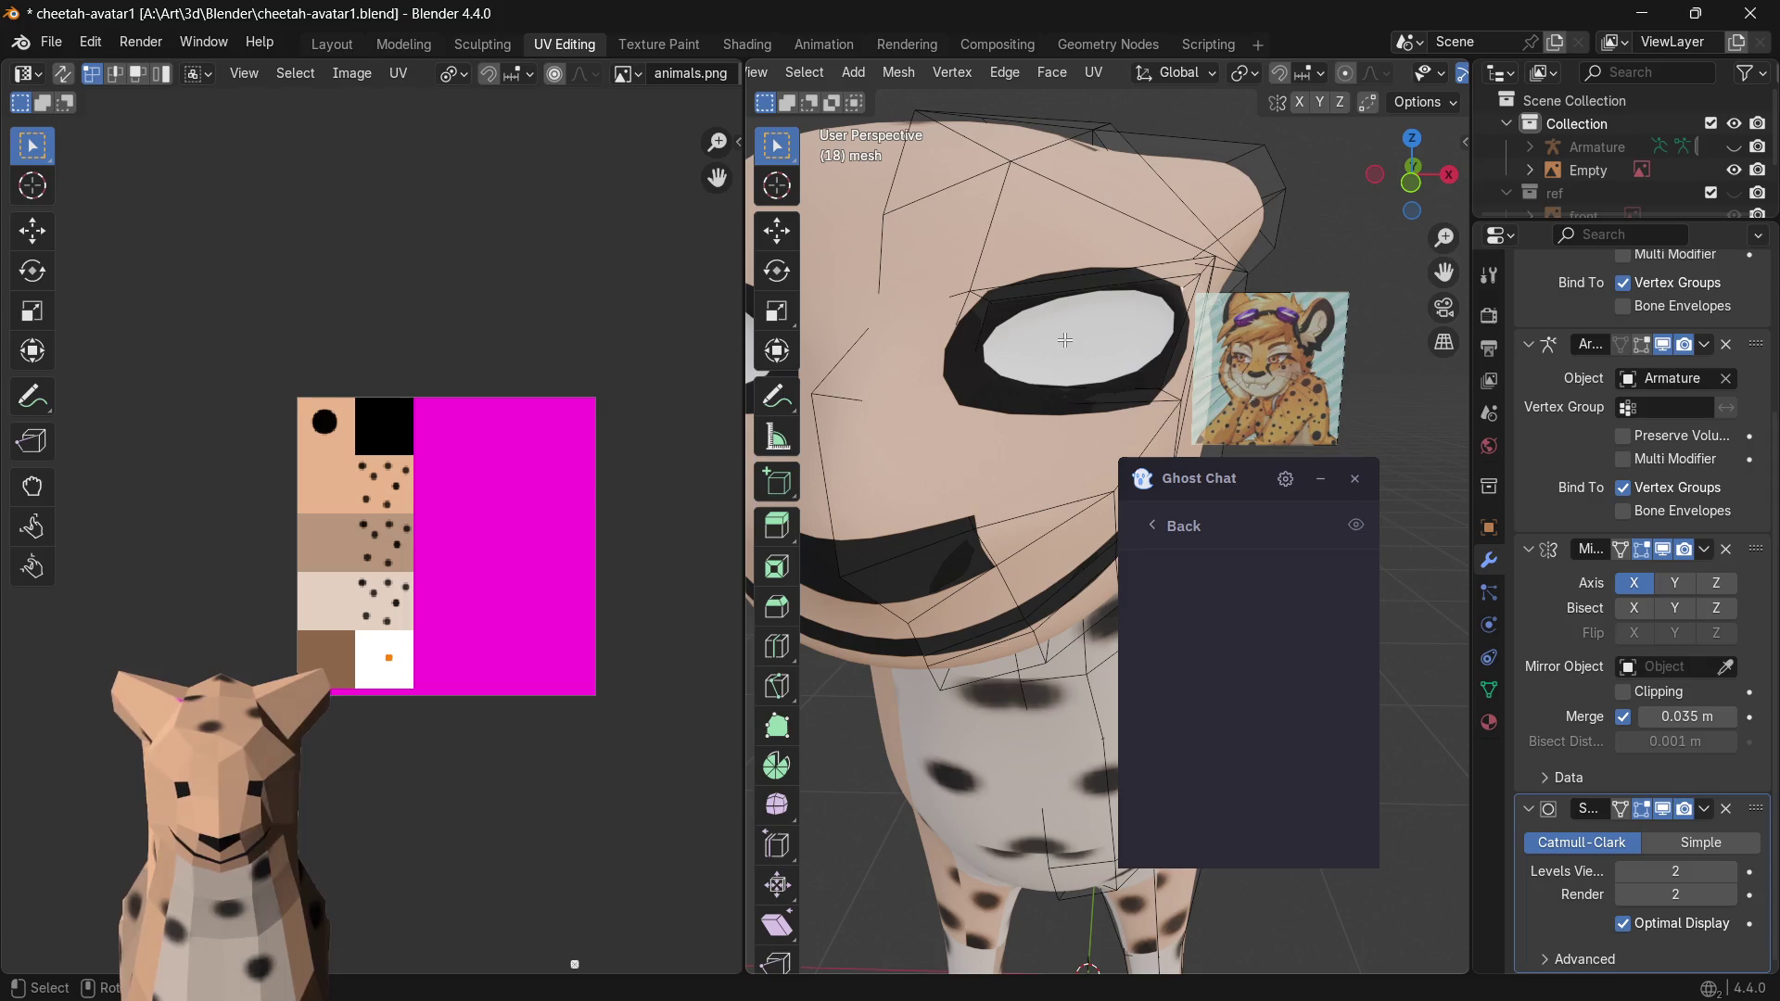
- Drop viewport subdivision to 0, then enlarge and reposition the eye UV square on the texture
click(1621, 870)
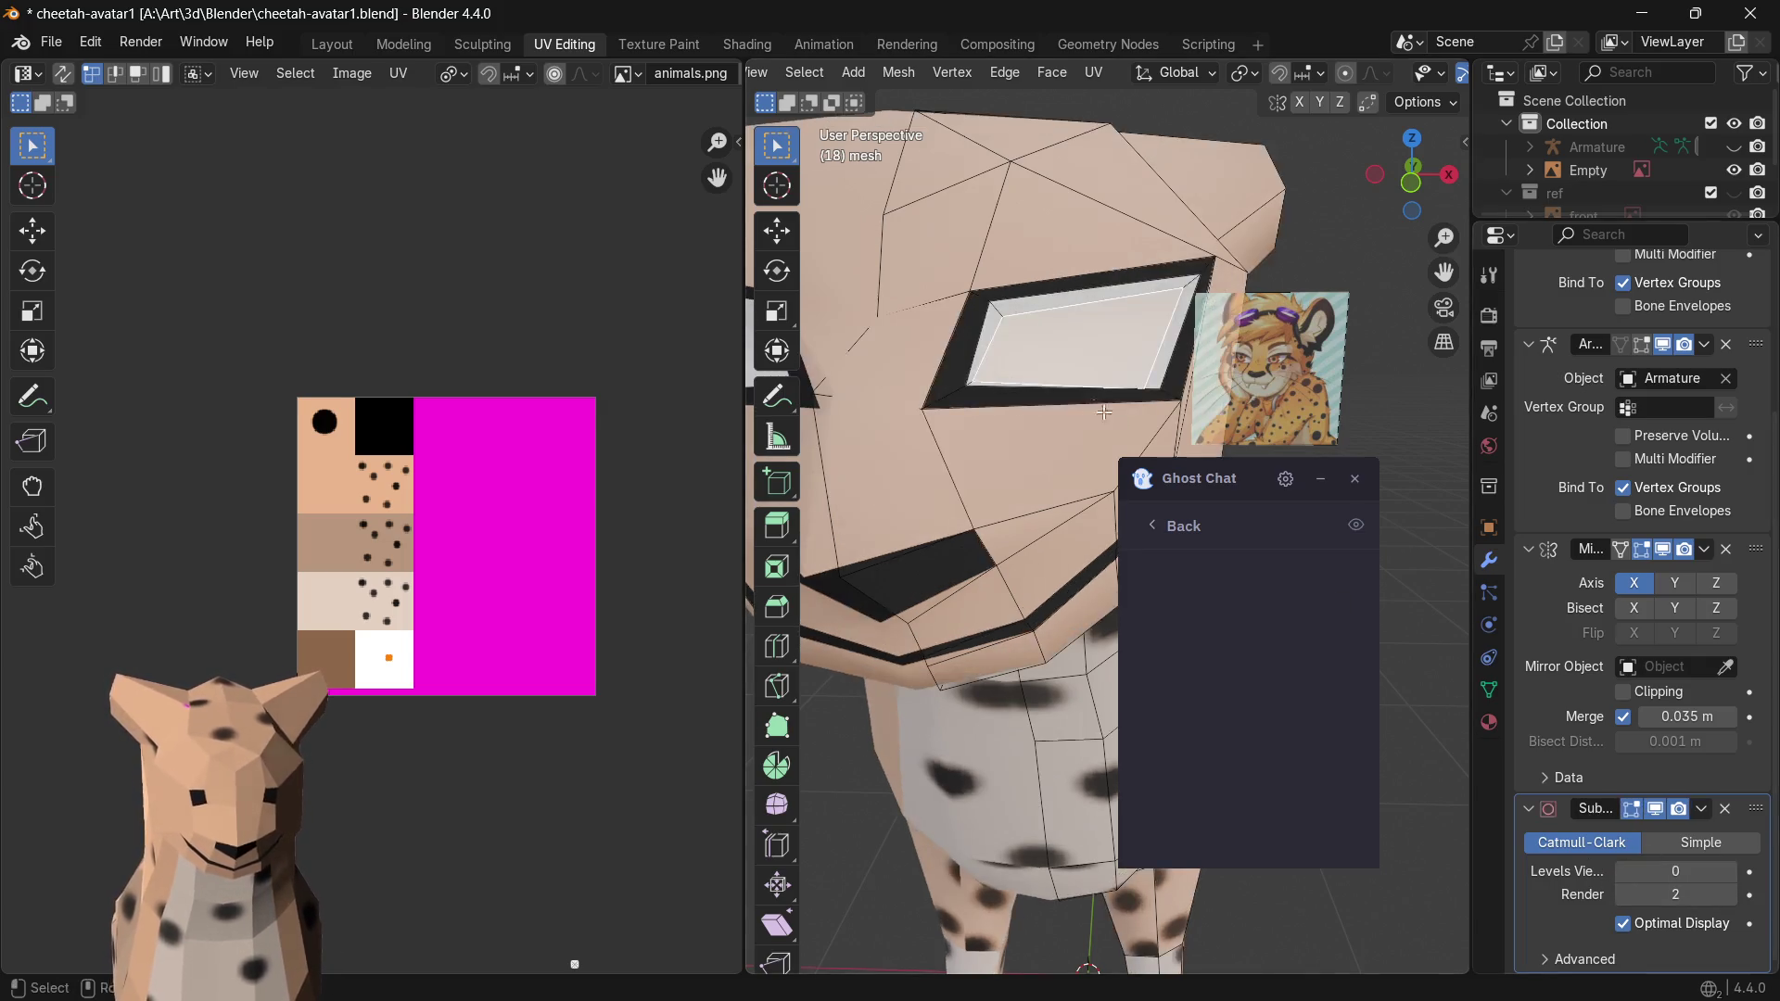
key(s)
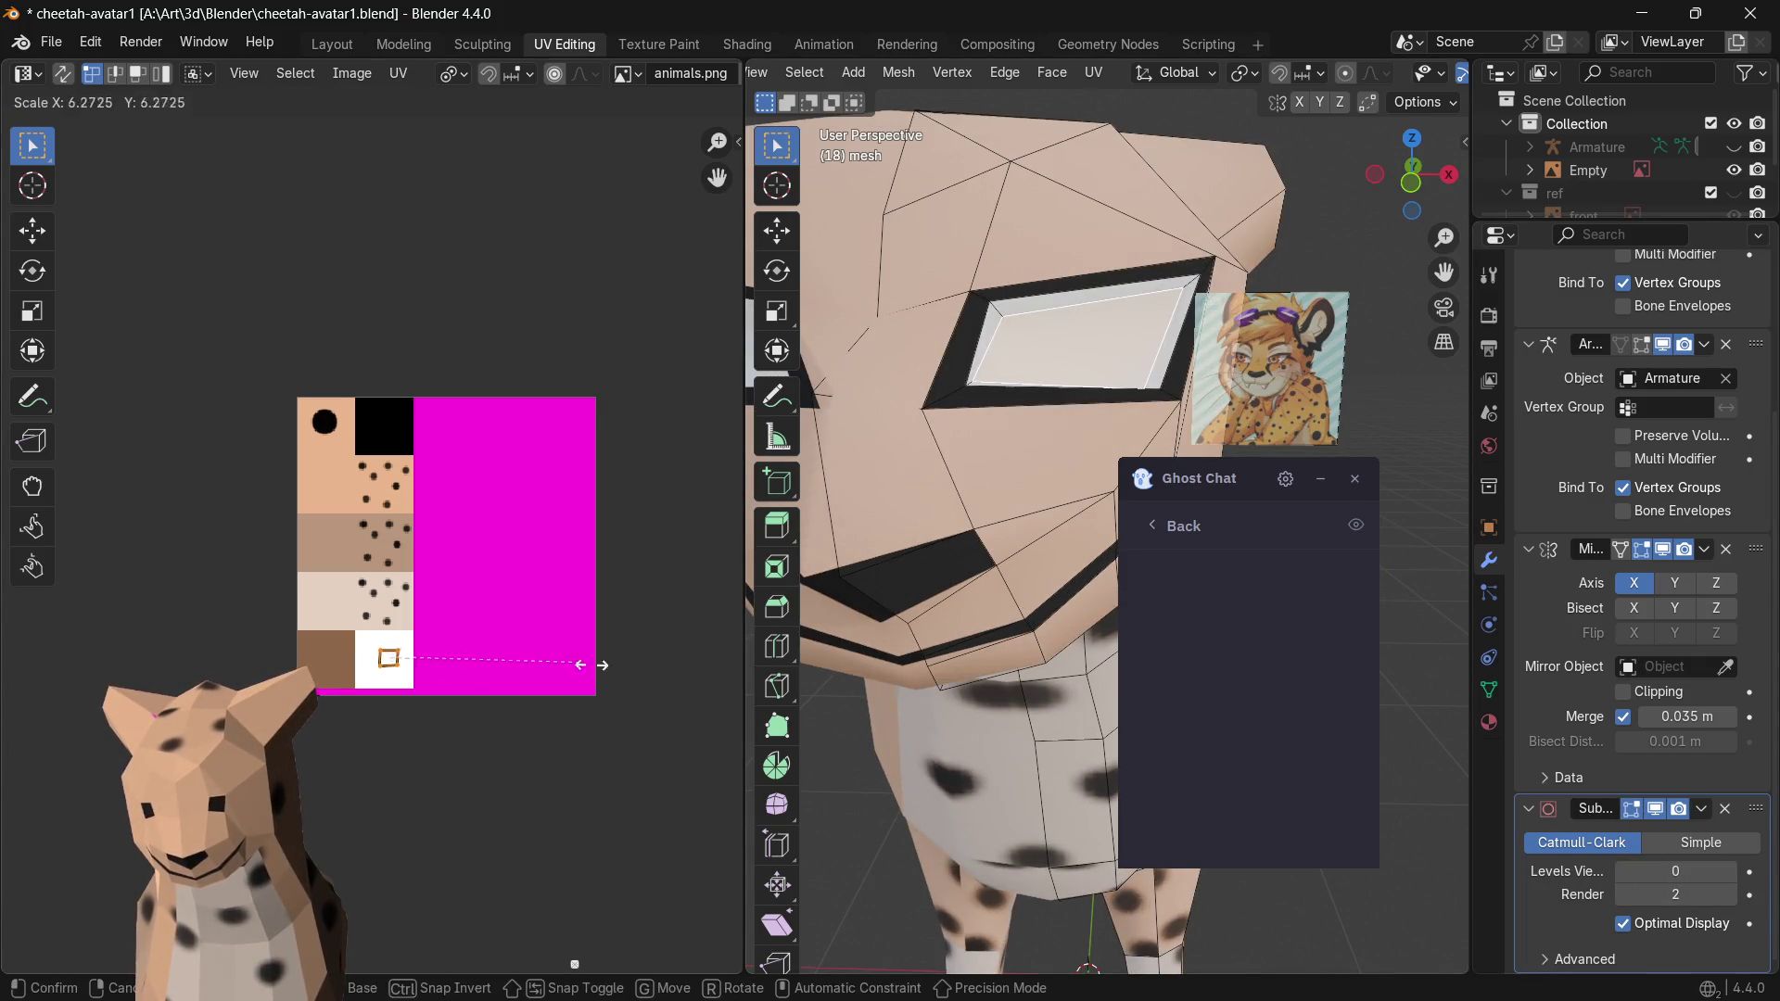
click(579, 666)
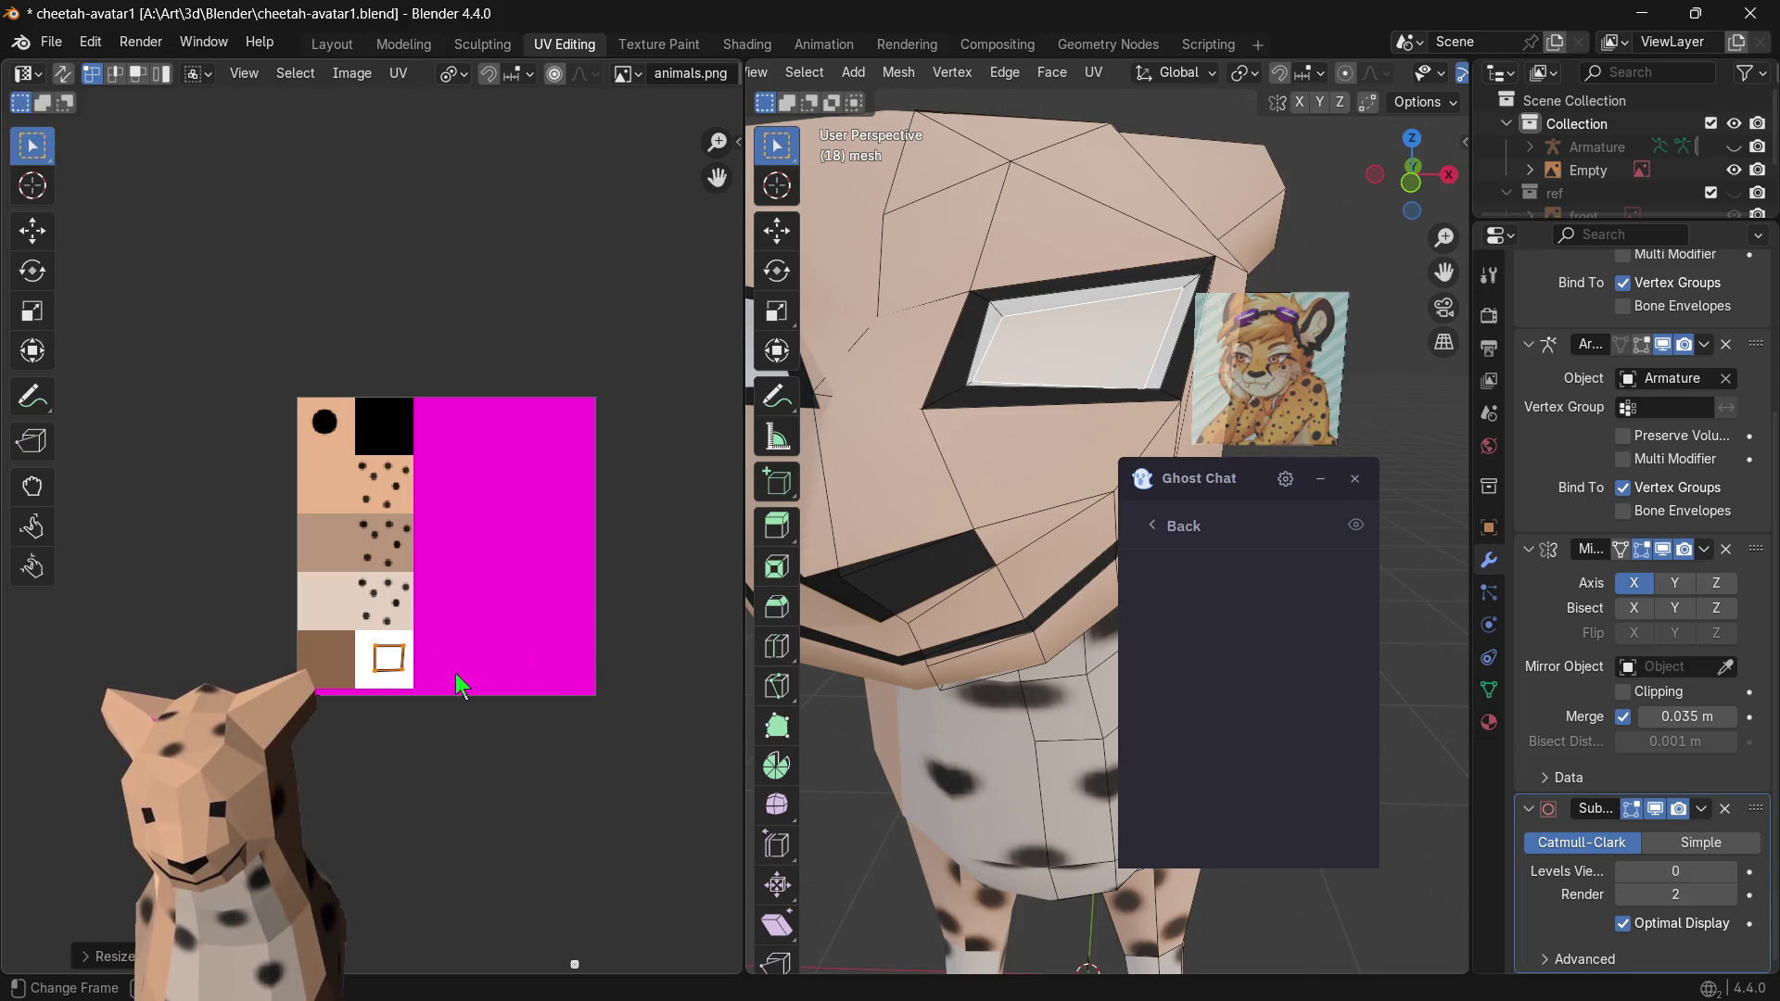
key(s)
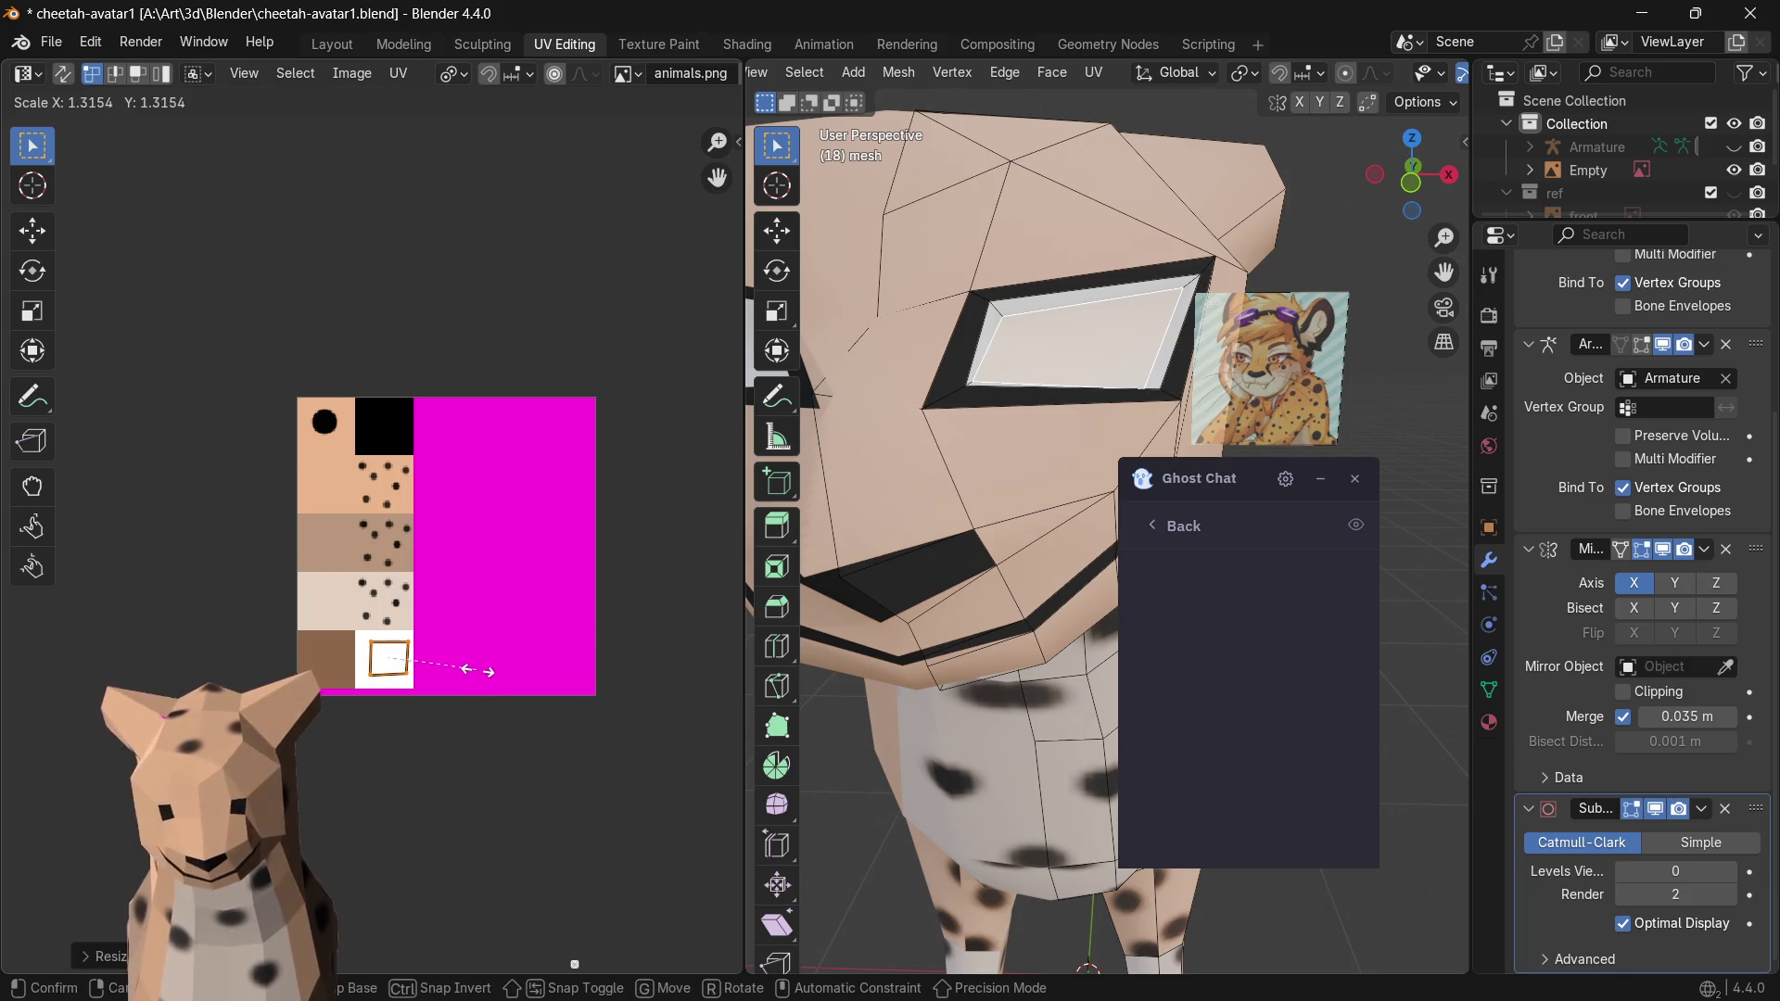
key(g)
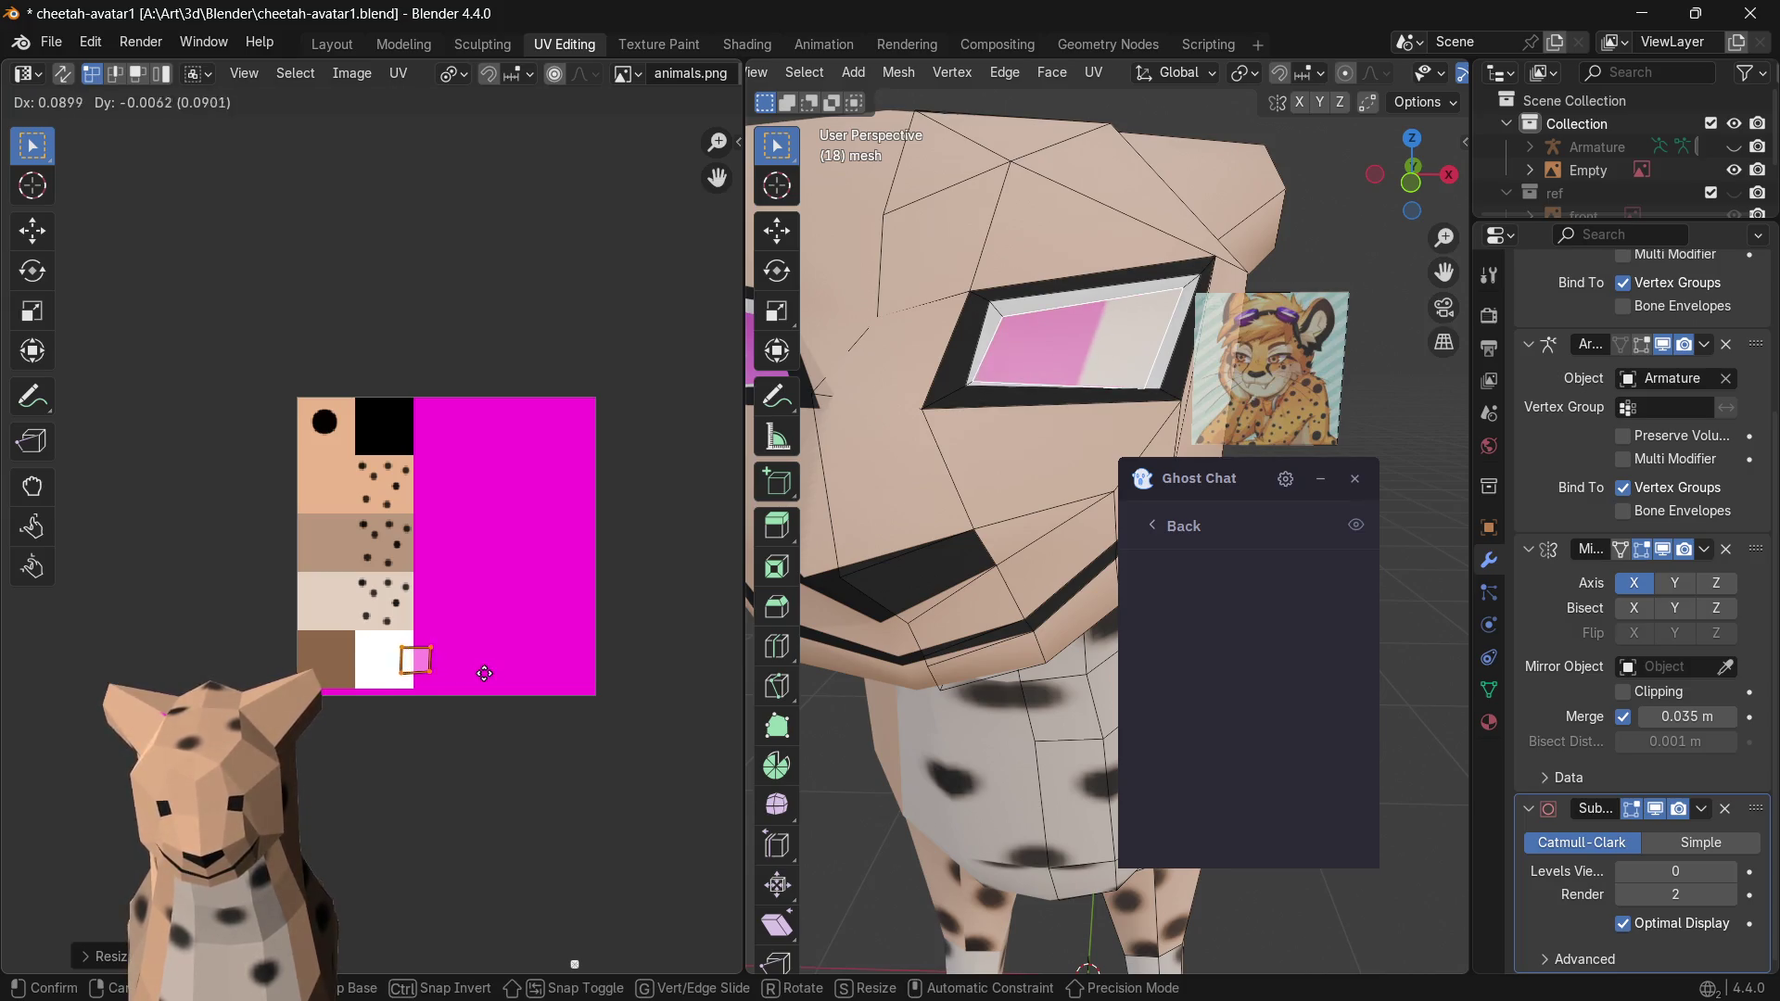
click(481, 676)
key(s)
click(596, 681)
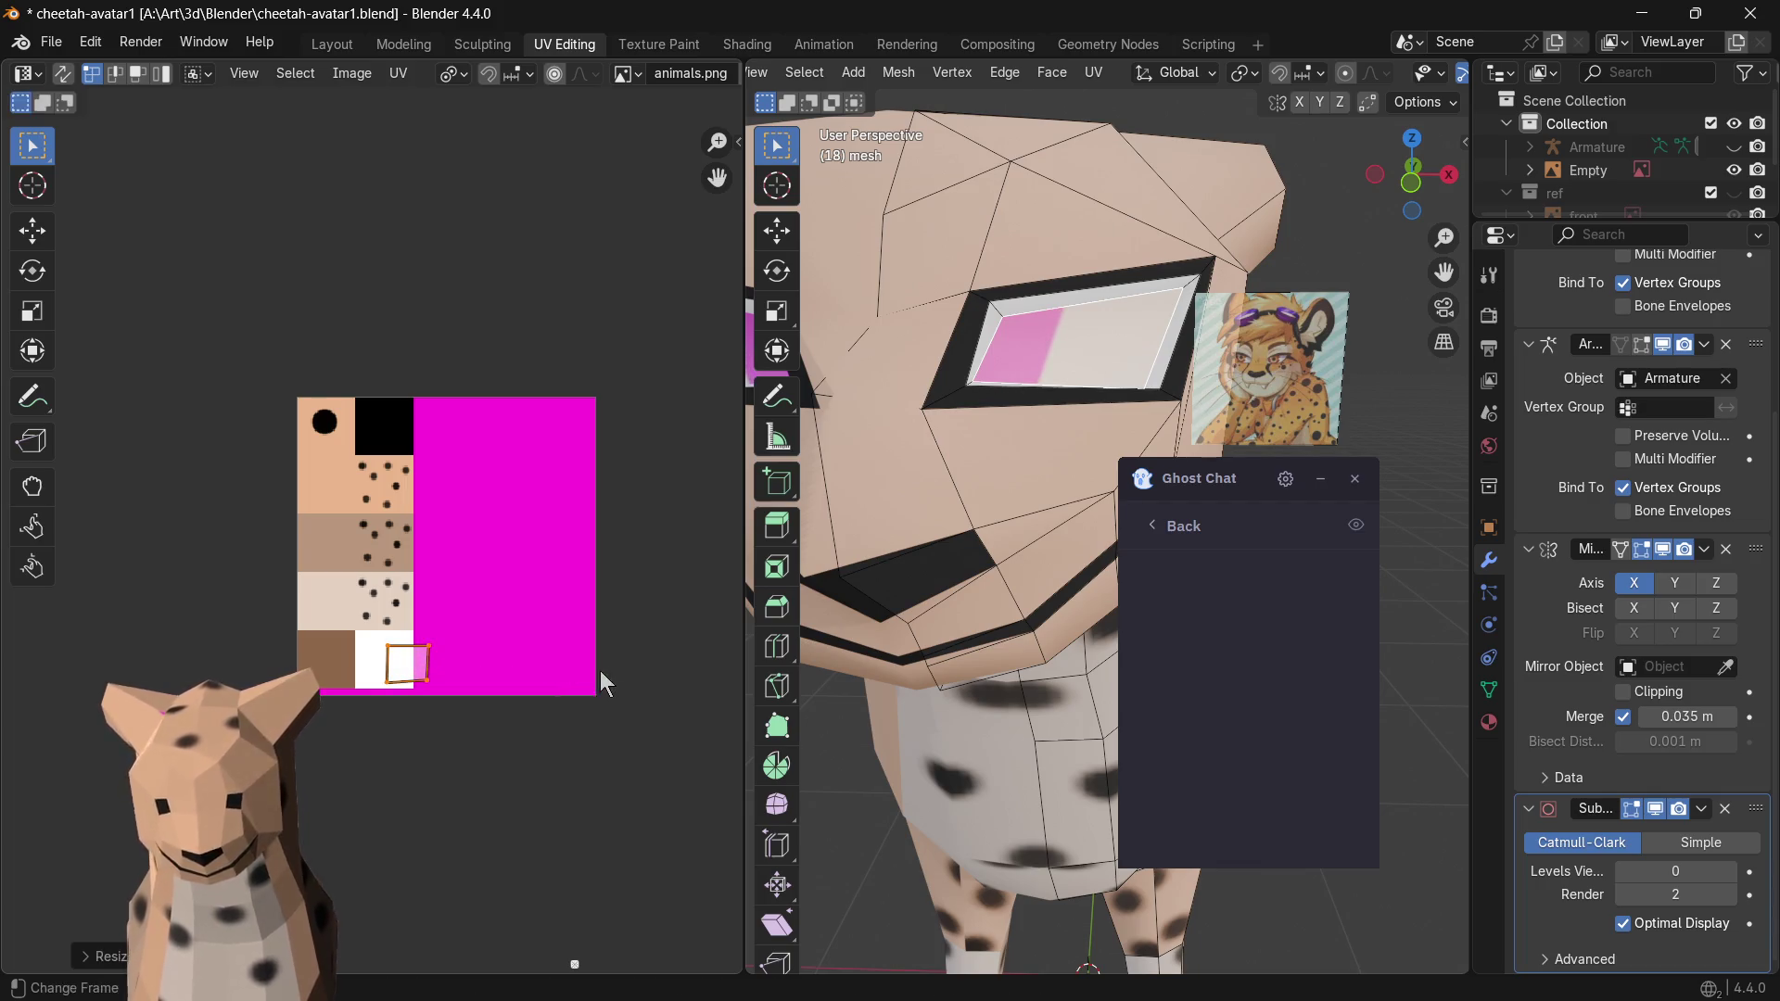
scroll(911, 606, down, 5)
scroll(906, 597, up, 5)
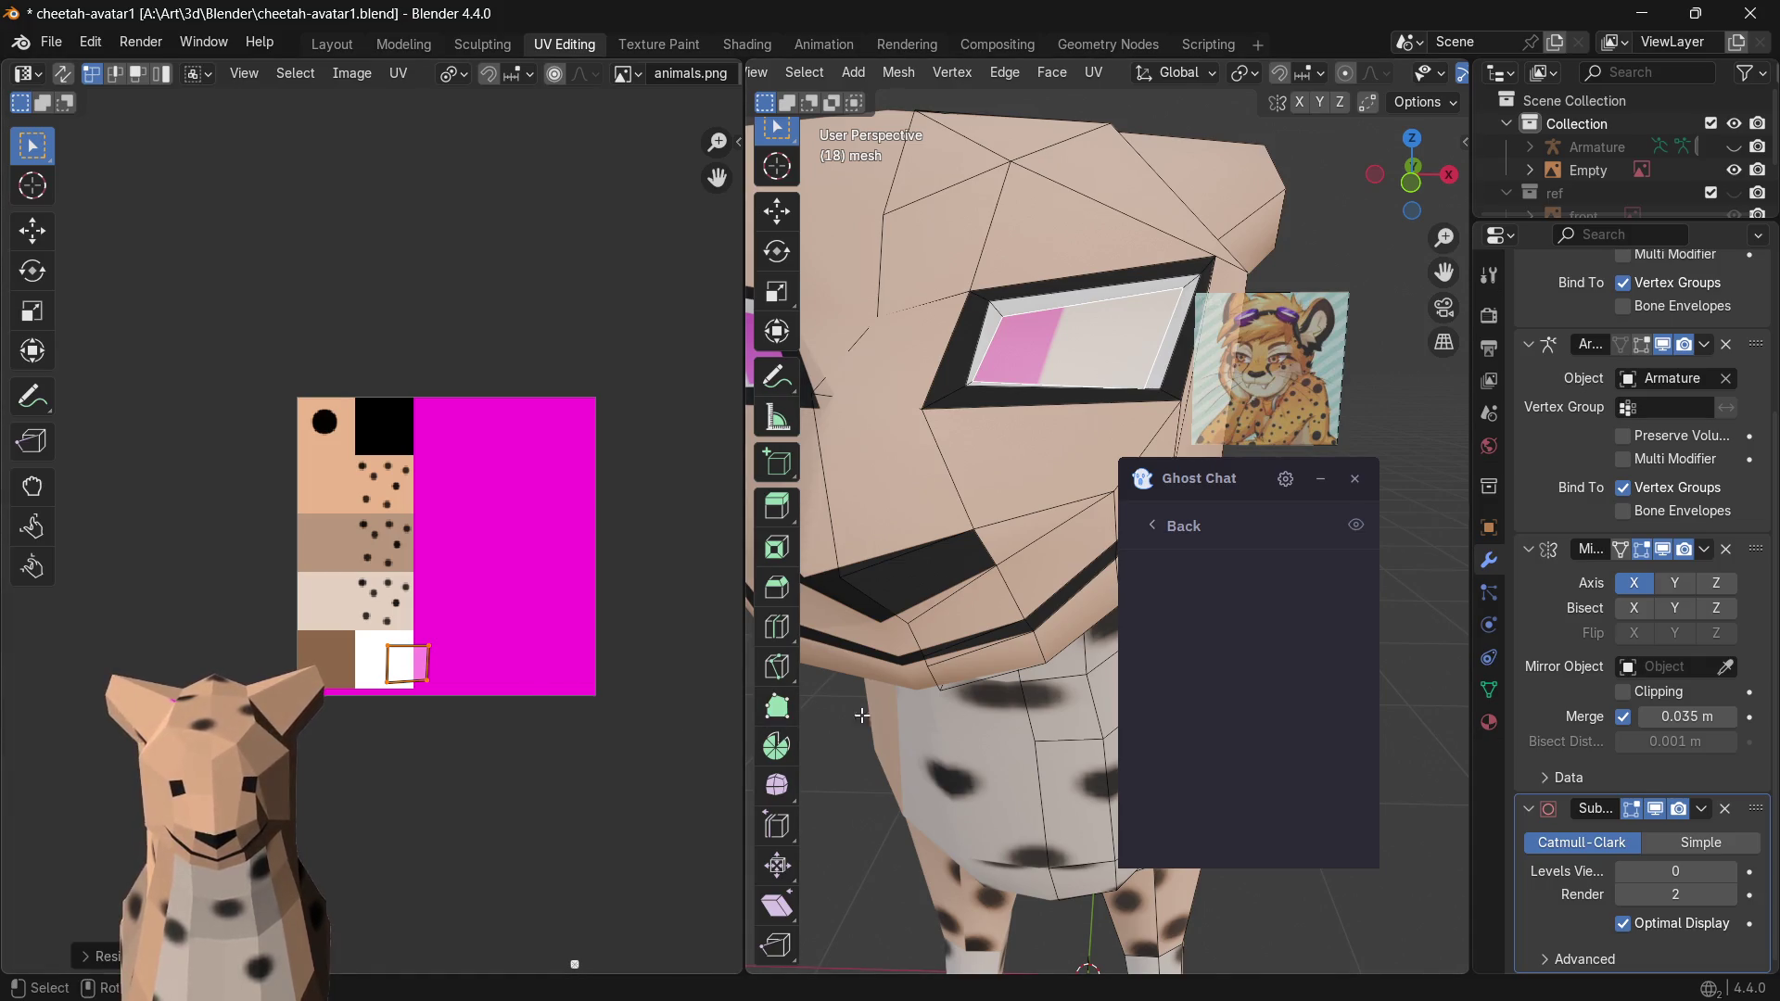
scroll(1041, 653, down, 2)
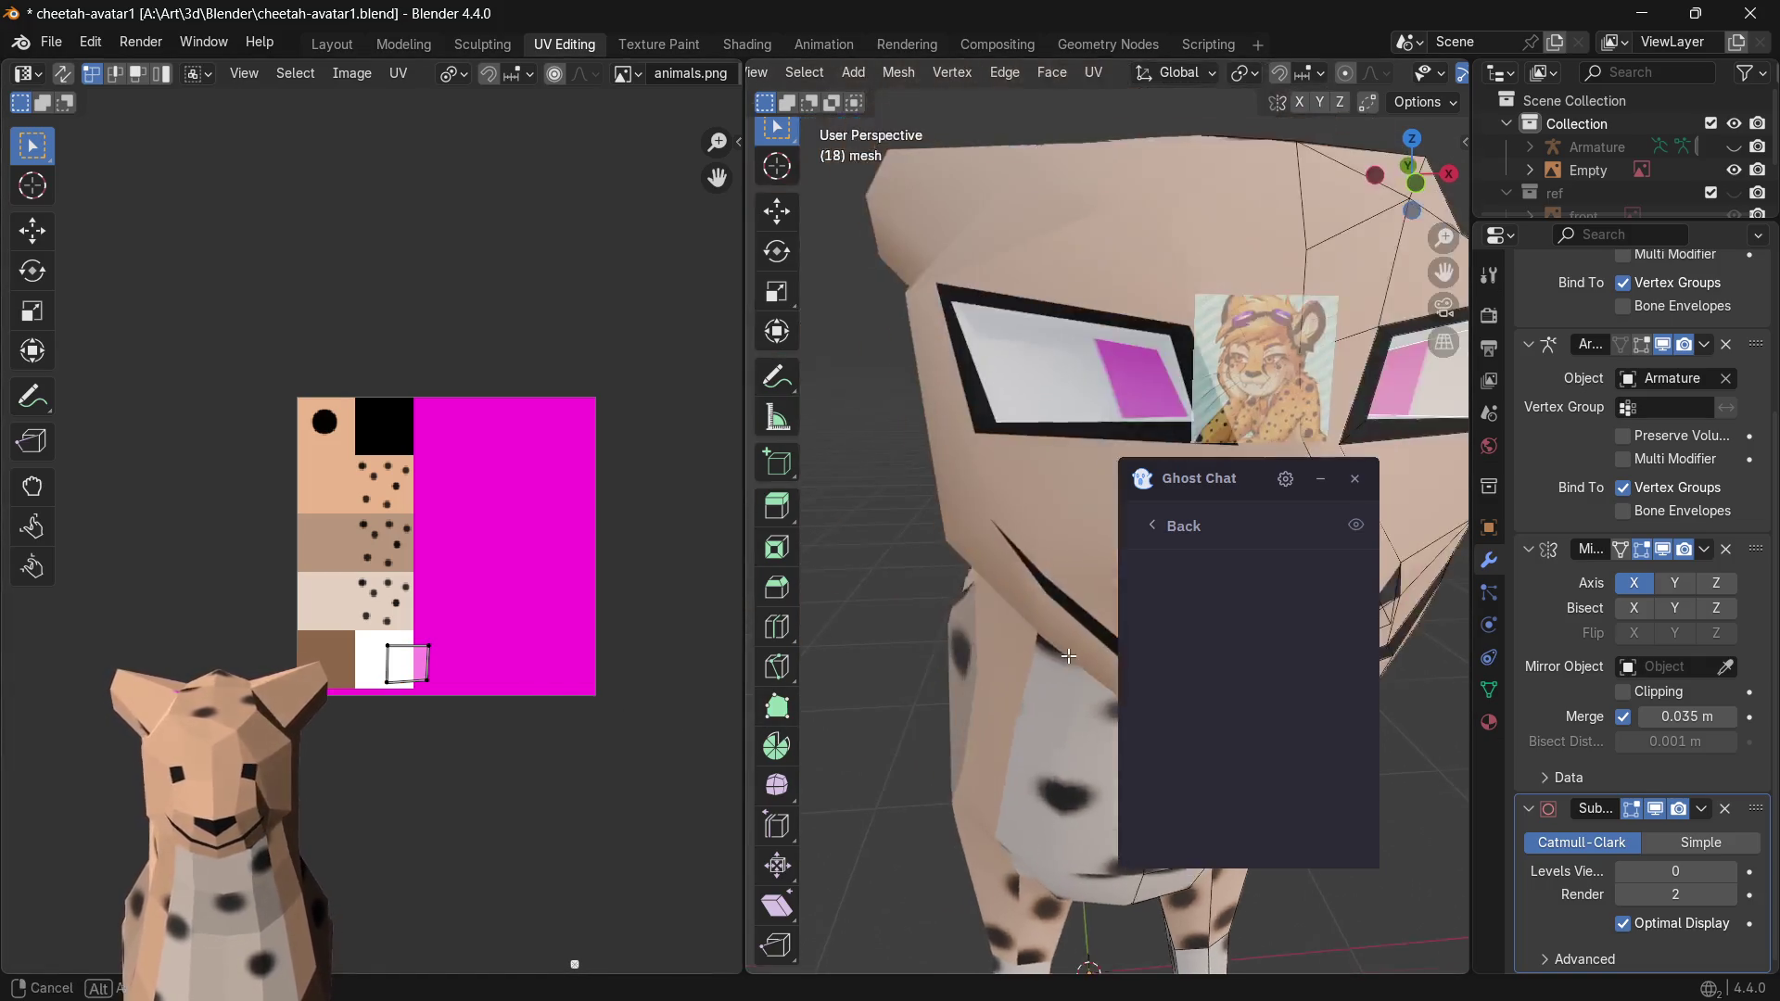
scroll(1002, 598, down, 2)
scroll(961, 549, down, 2)
scroll(908, 485, down, 2)
scroll(972, 504, up, 3)
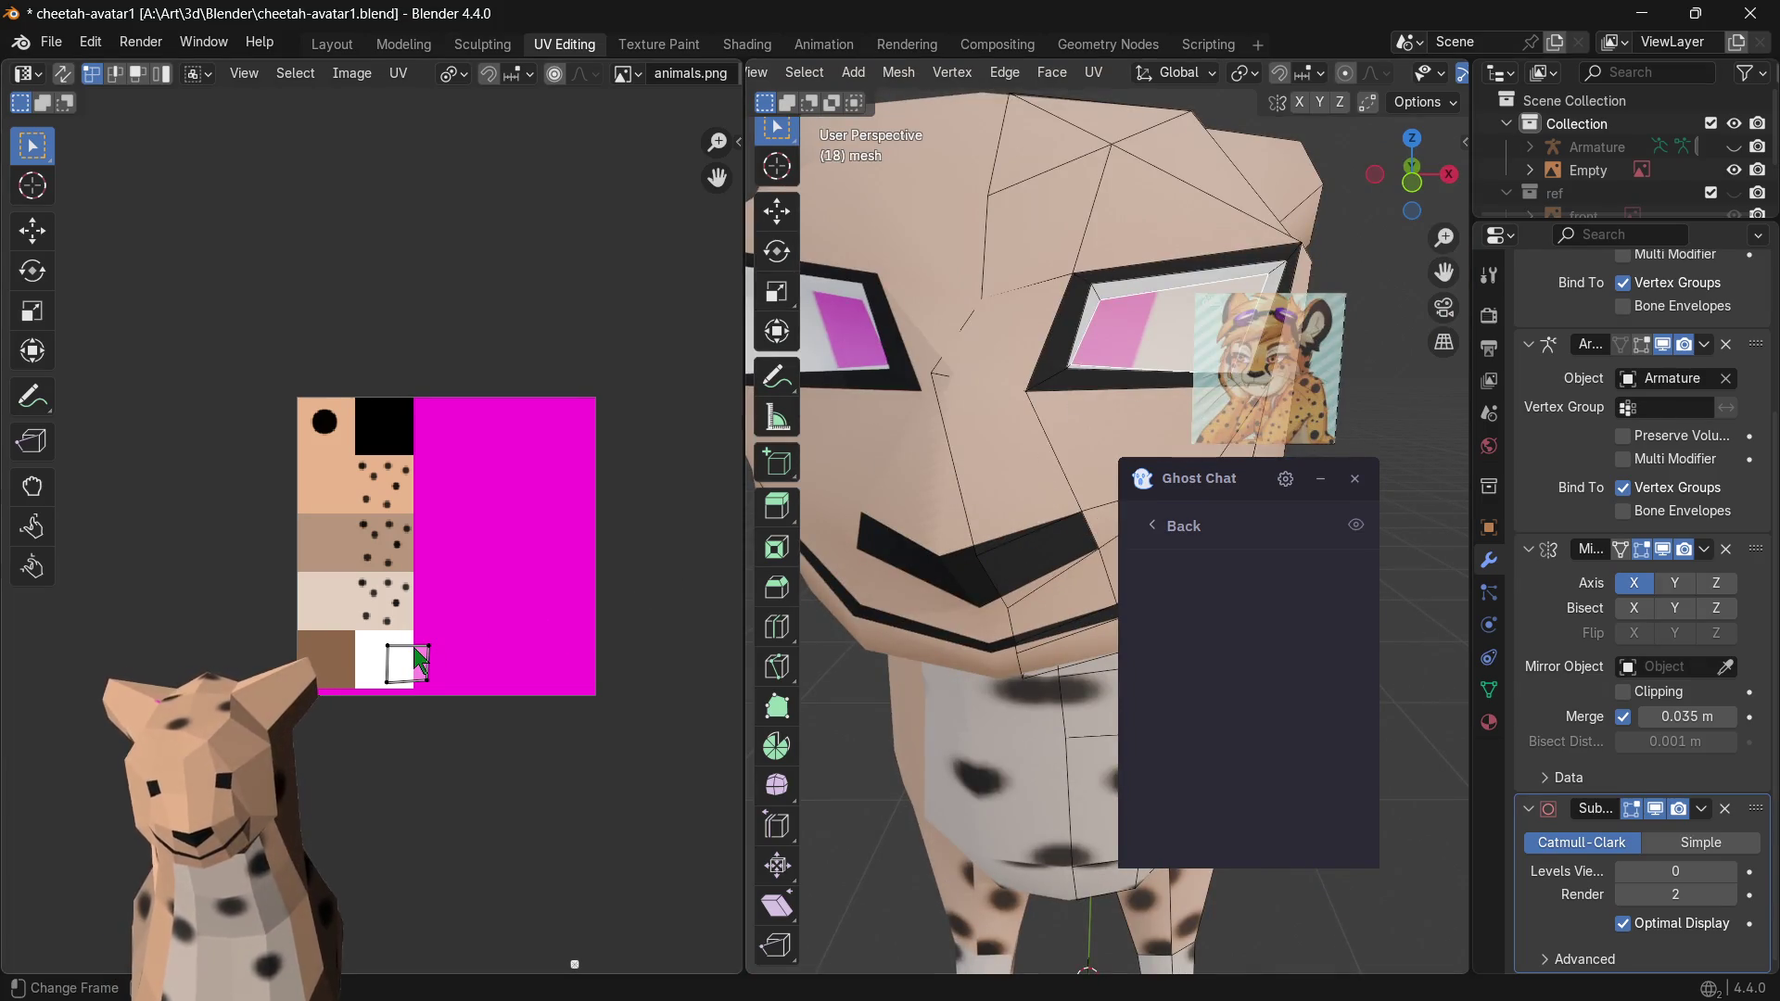
- Remap a different eye face, moving its UV island into the tan texture area
click(1131, 289)
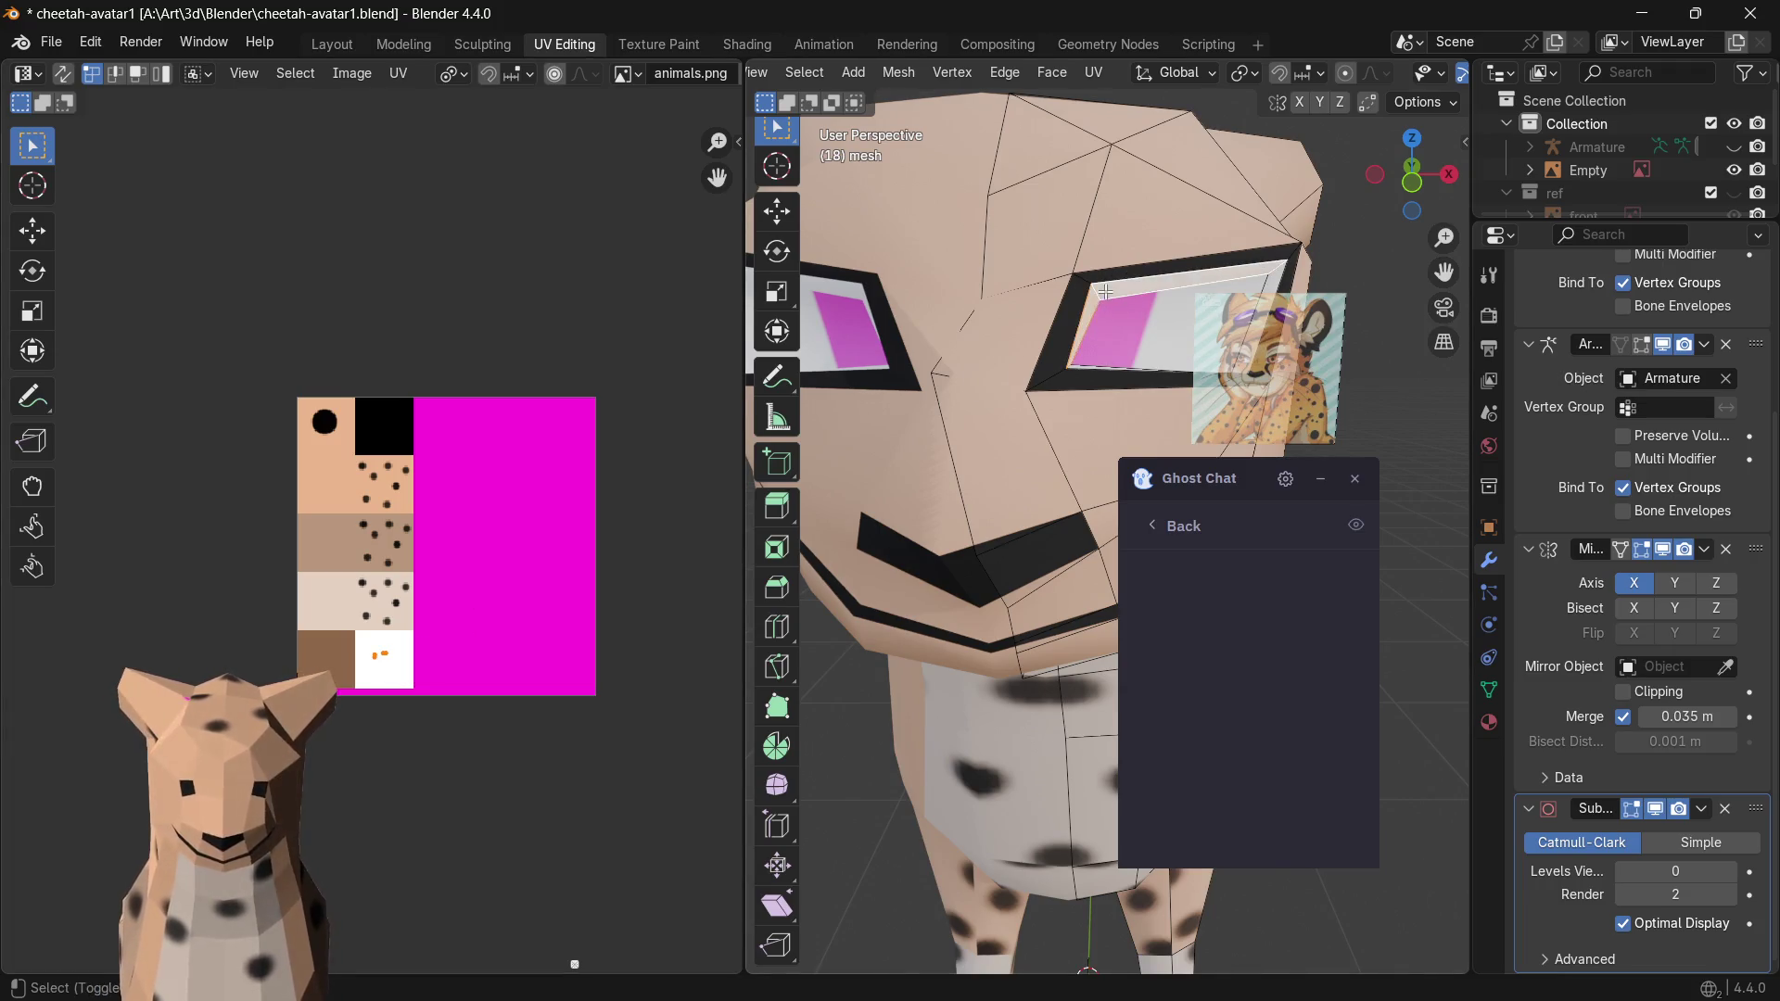
key(g)
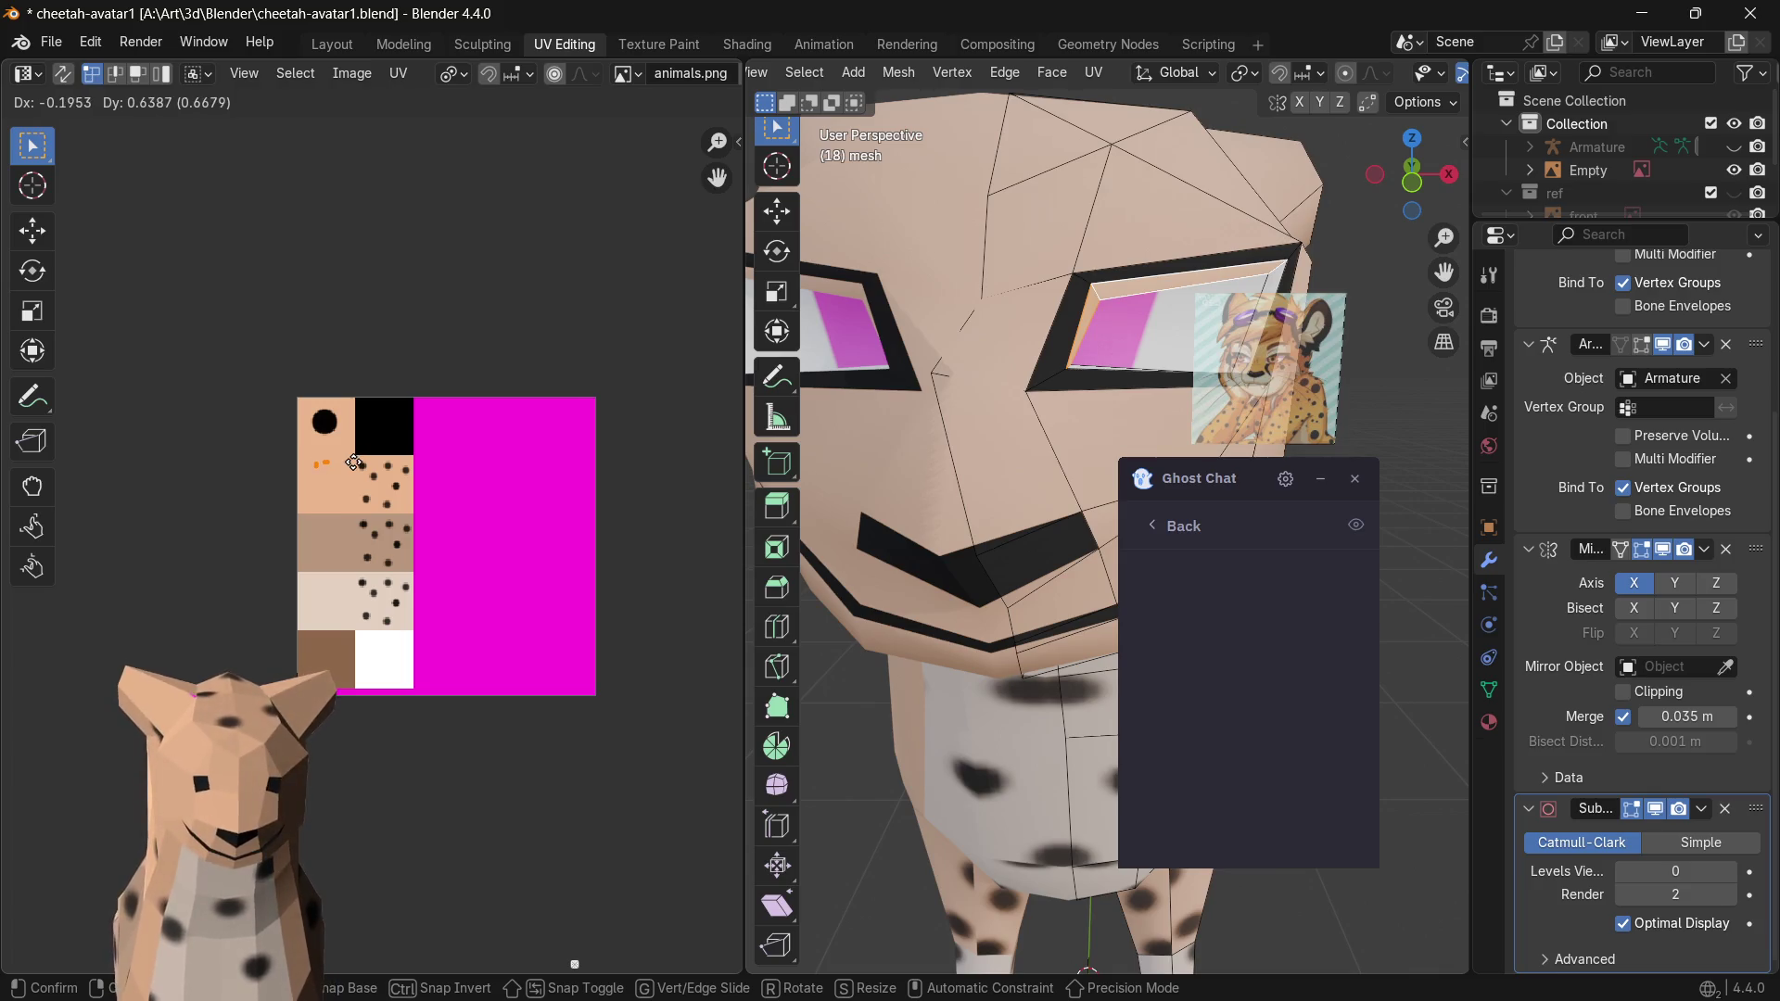
click(410, 430)
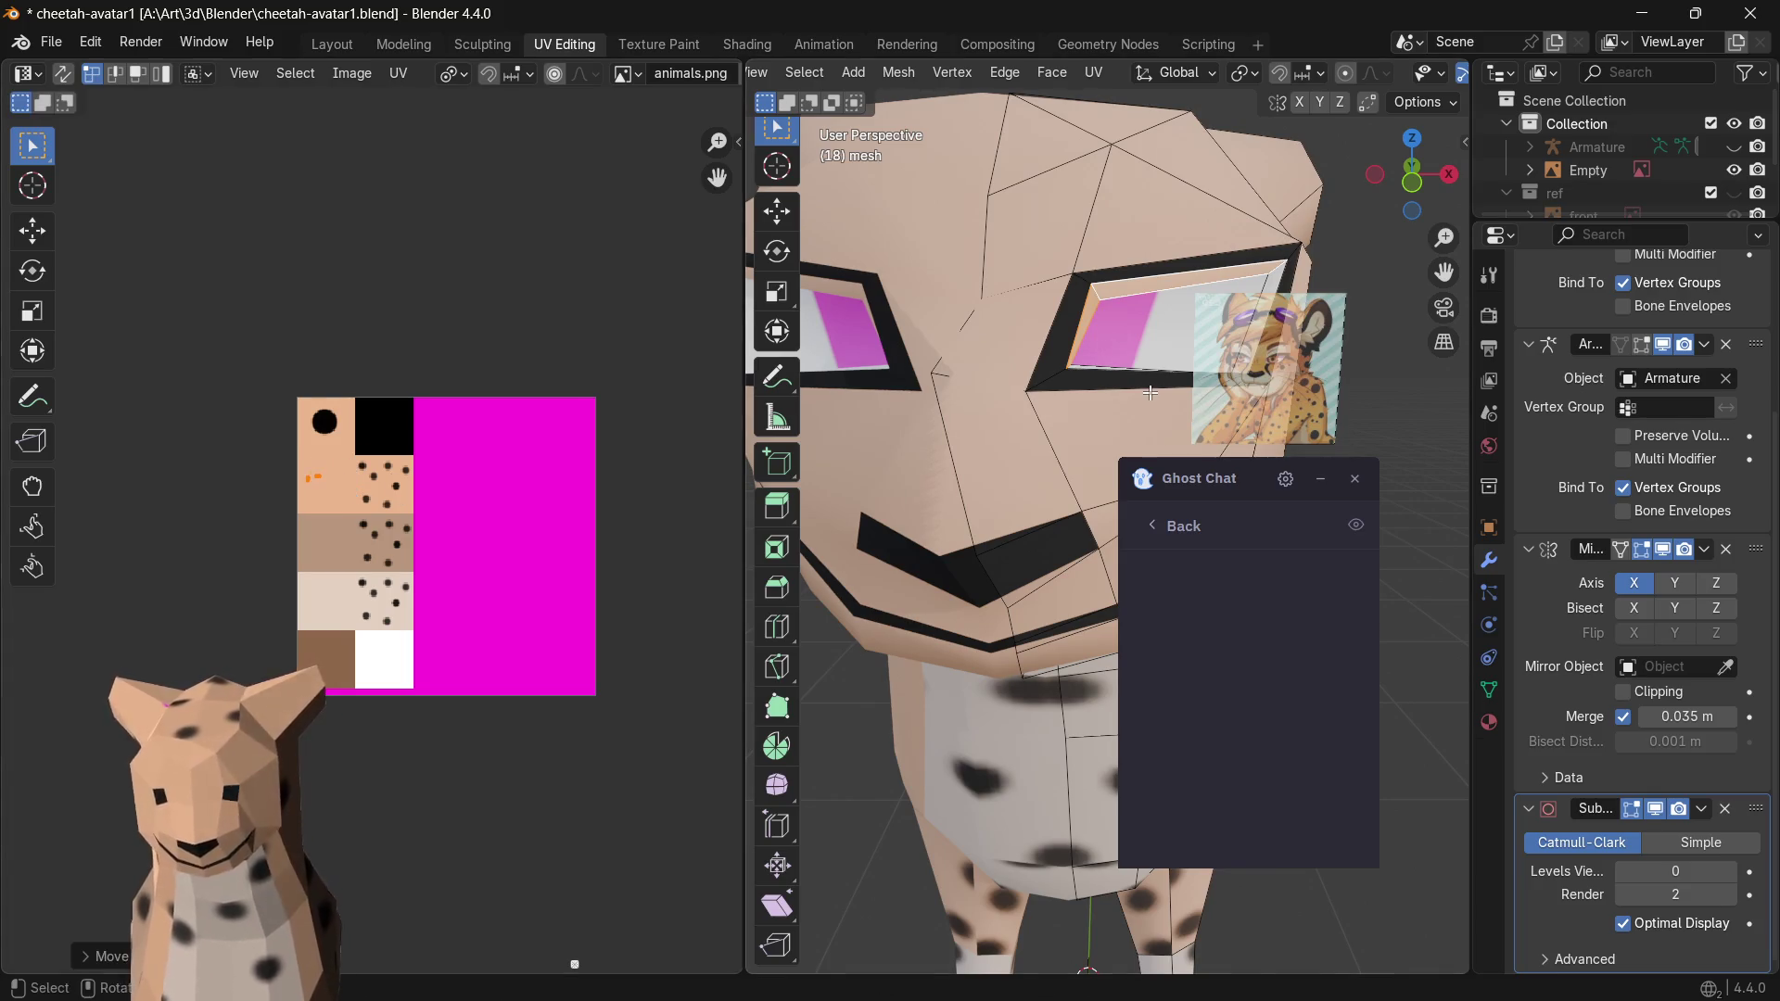
key(g)
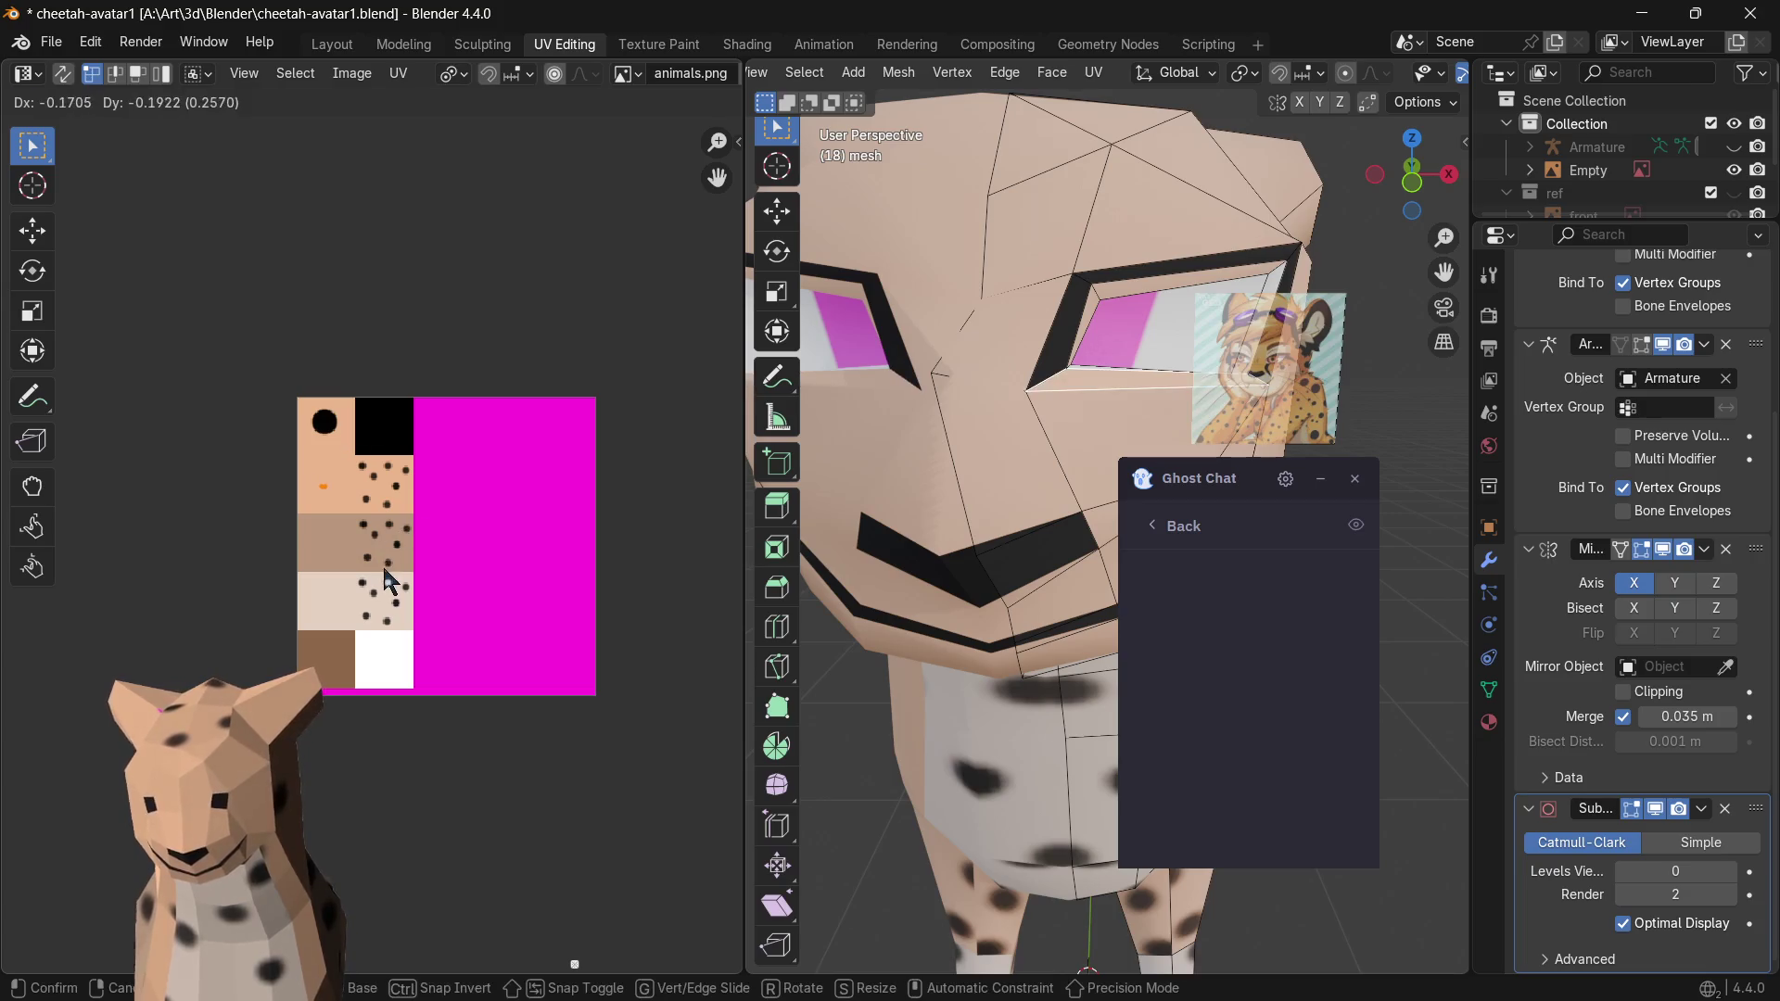
click(390, 585)
scroll(1045, 428, down, 3)
scroll(1046, 429, up, 3)
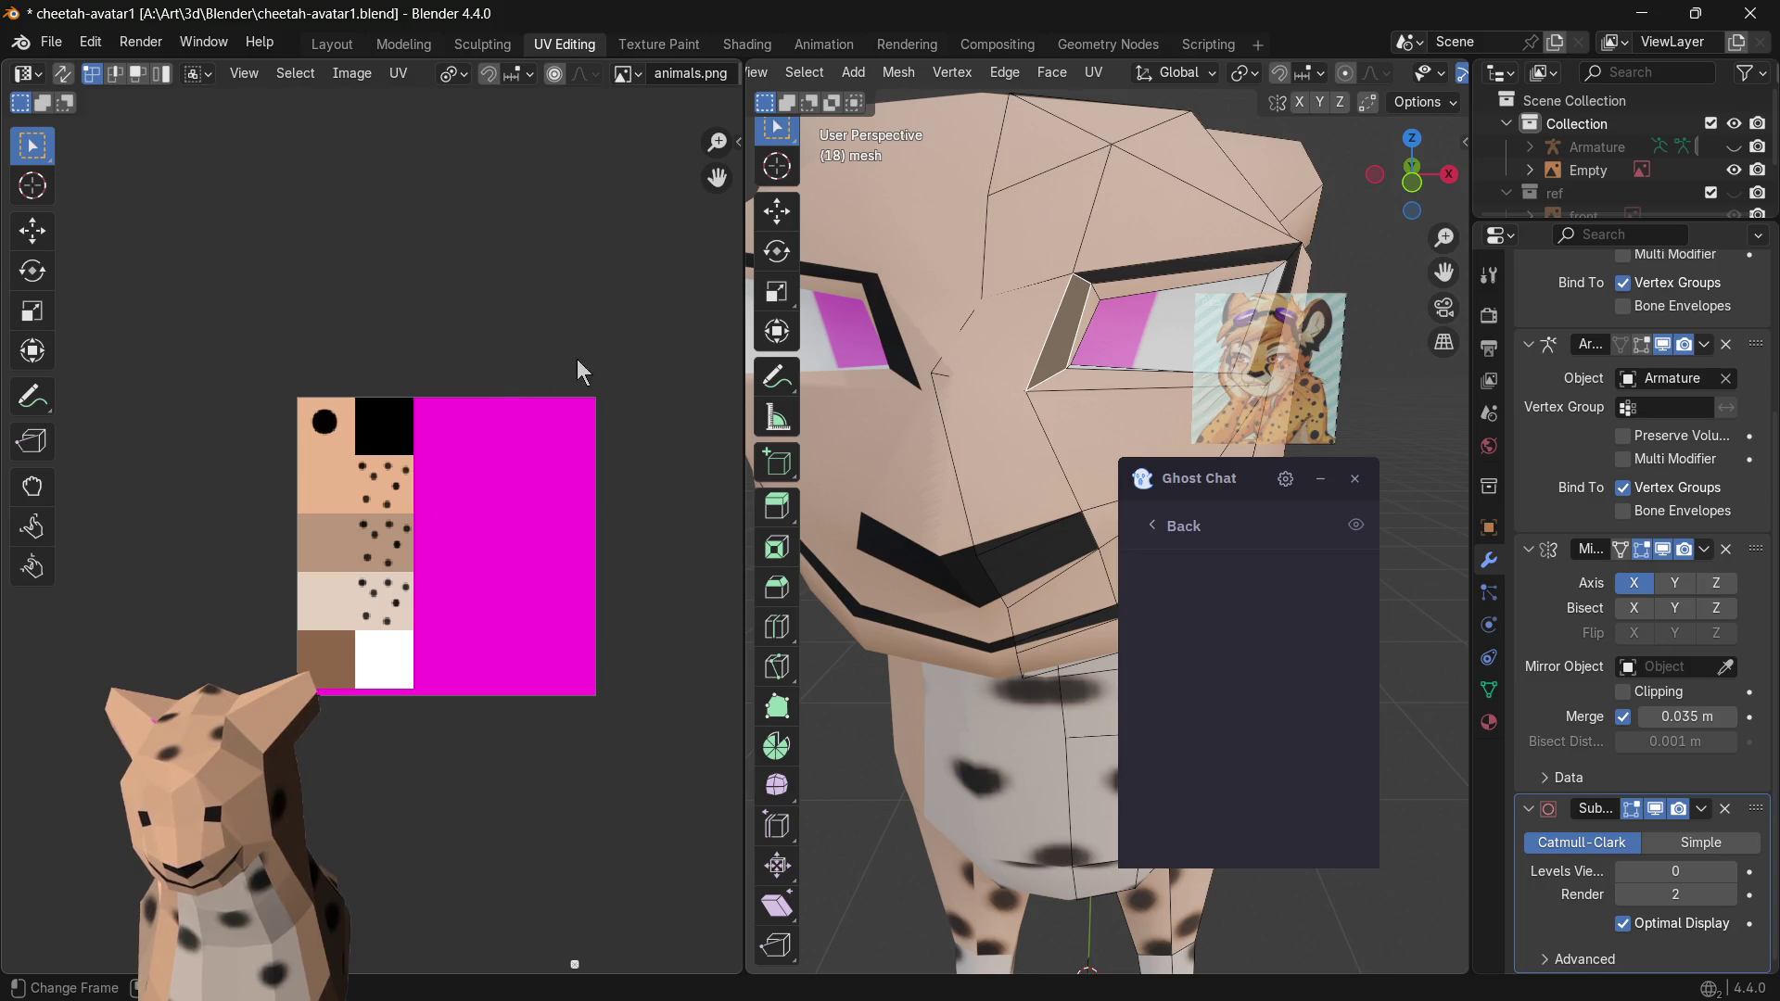
key(g)
key(Return)
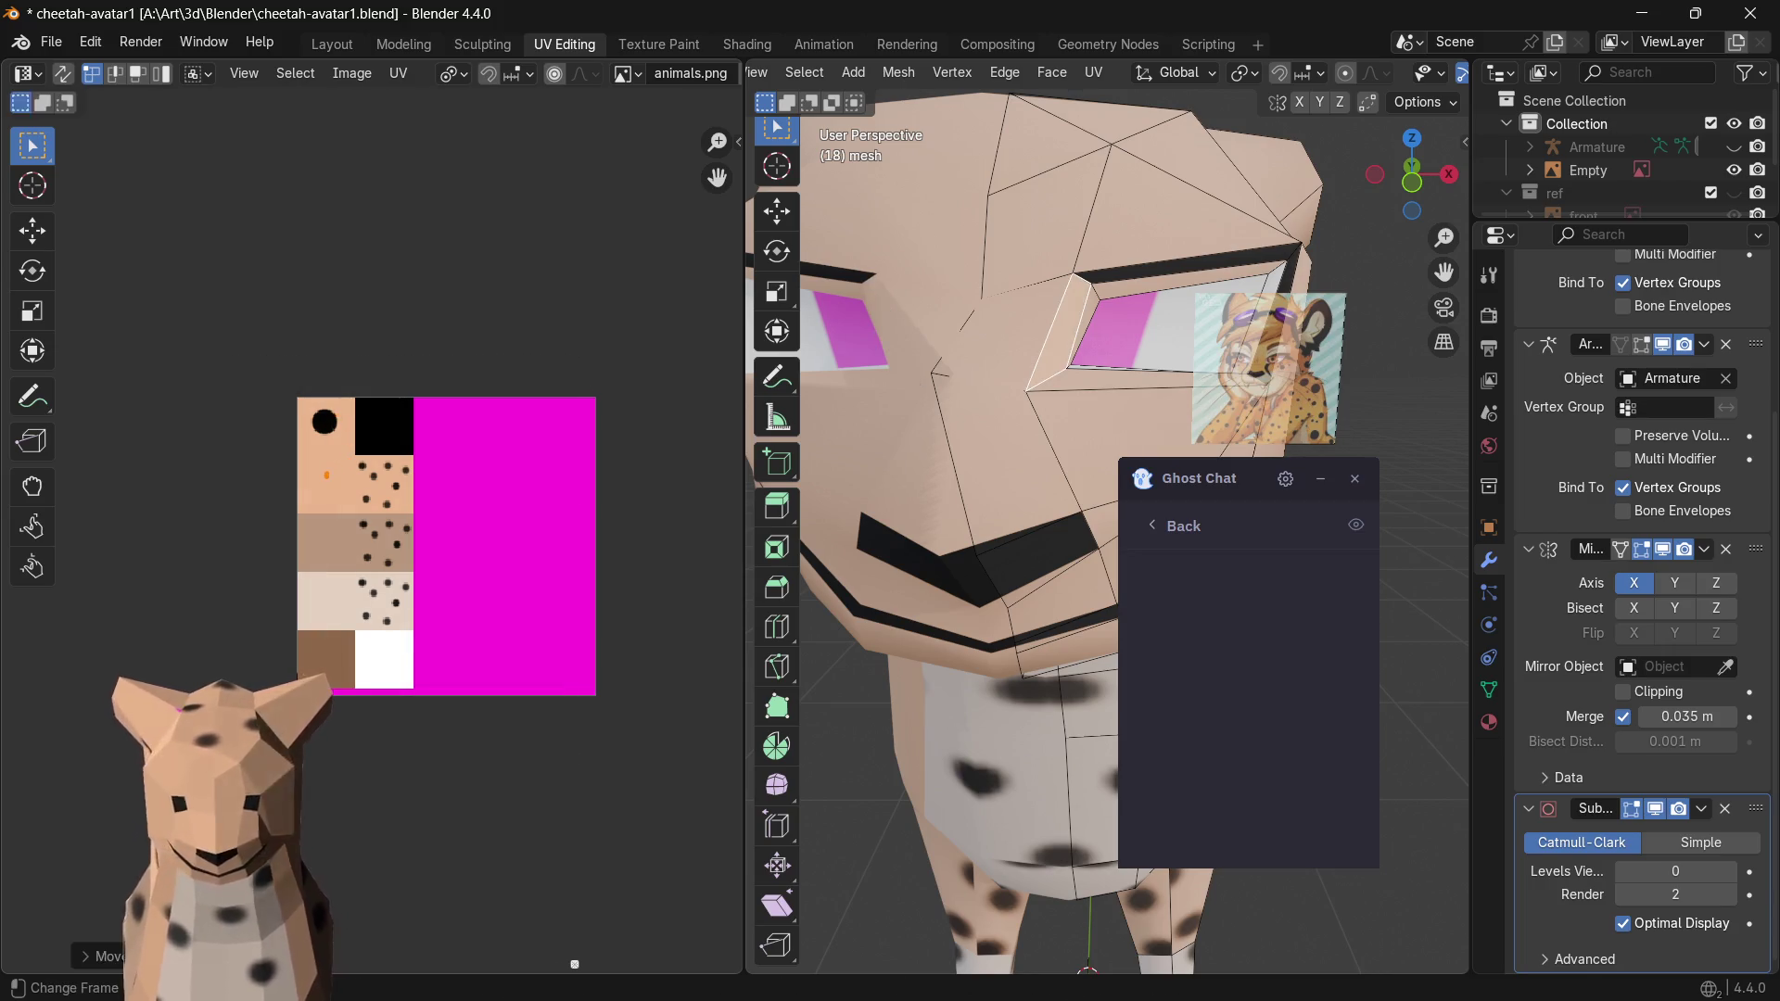
scroll(1032, 528, down, 3)
scroll(1032, 529, up, 3)
scroll(1032, 529, down, 3)
scroll(945, 456, up, 3)
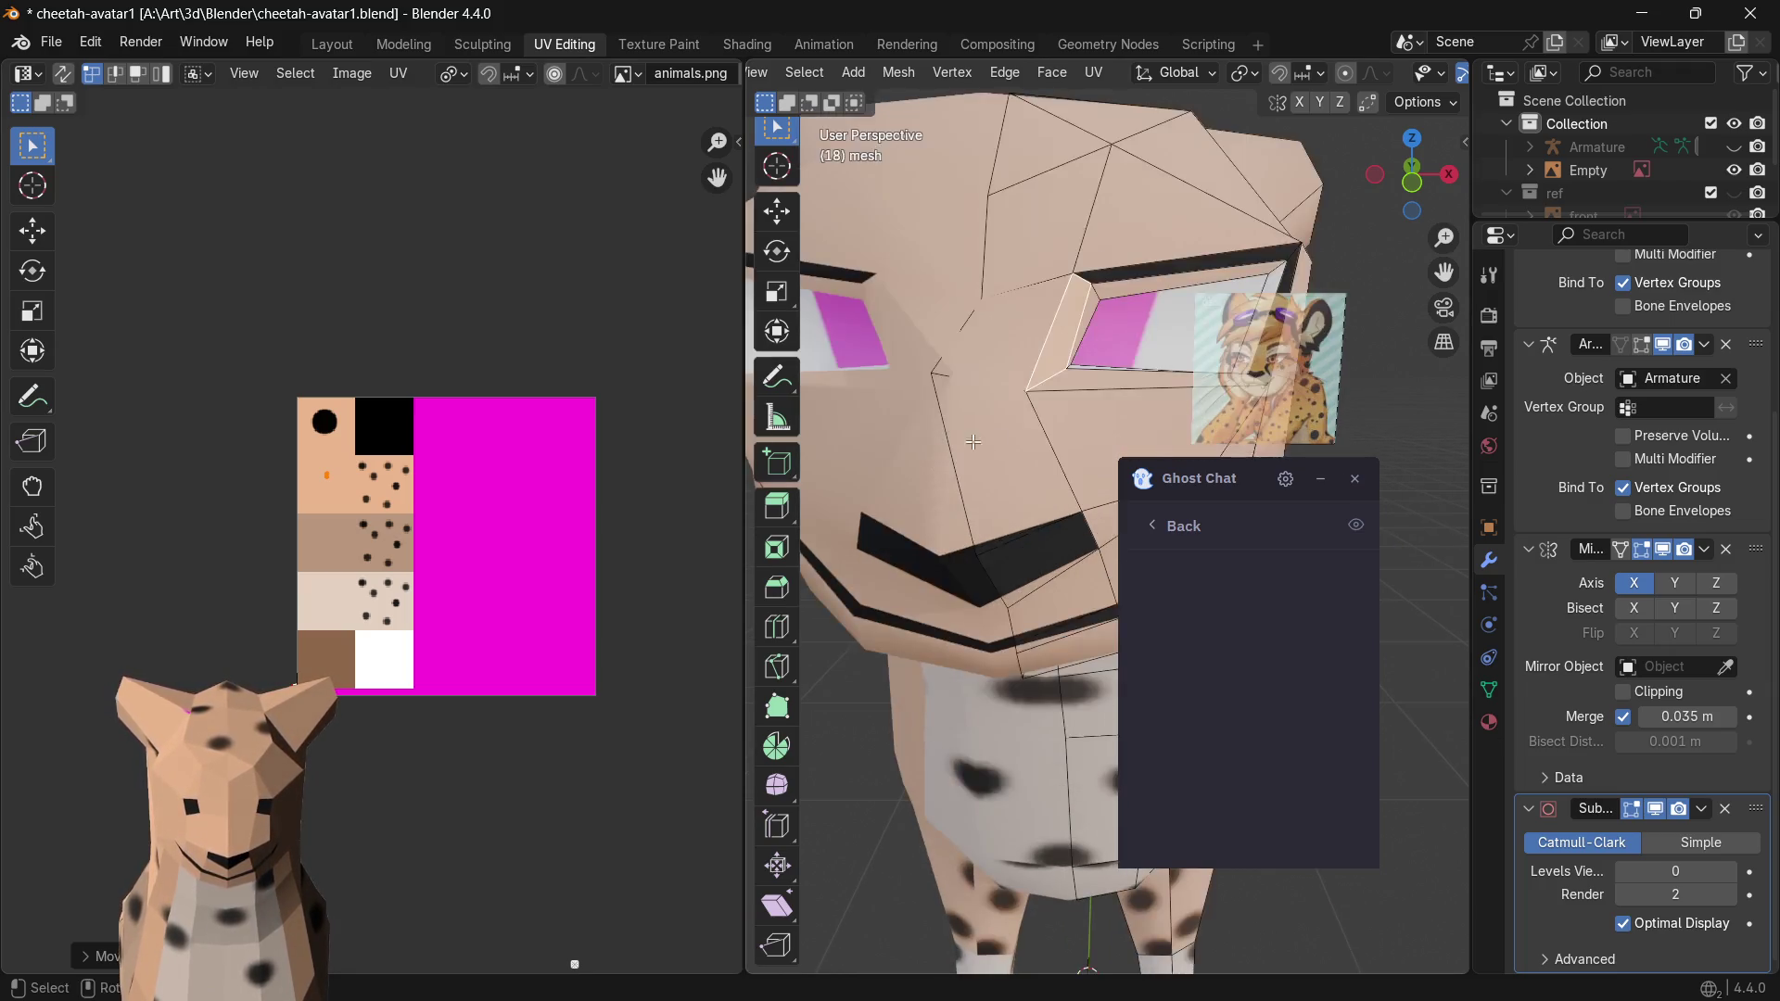
scroll(974, 445, up, 2)
scroll(1093, 397, down, 2)
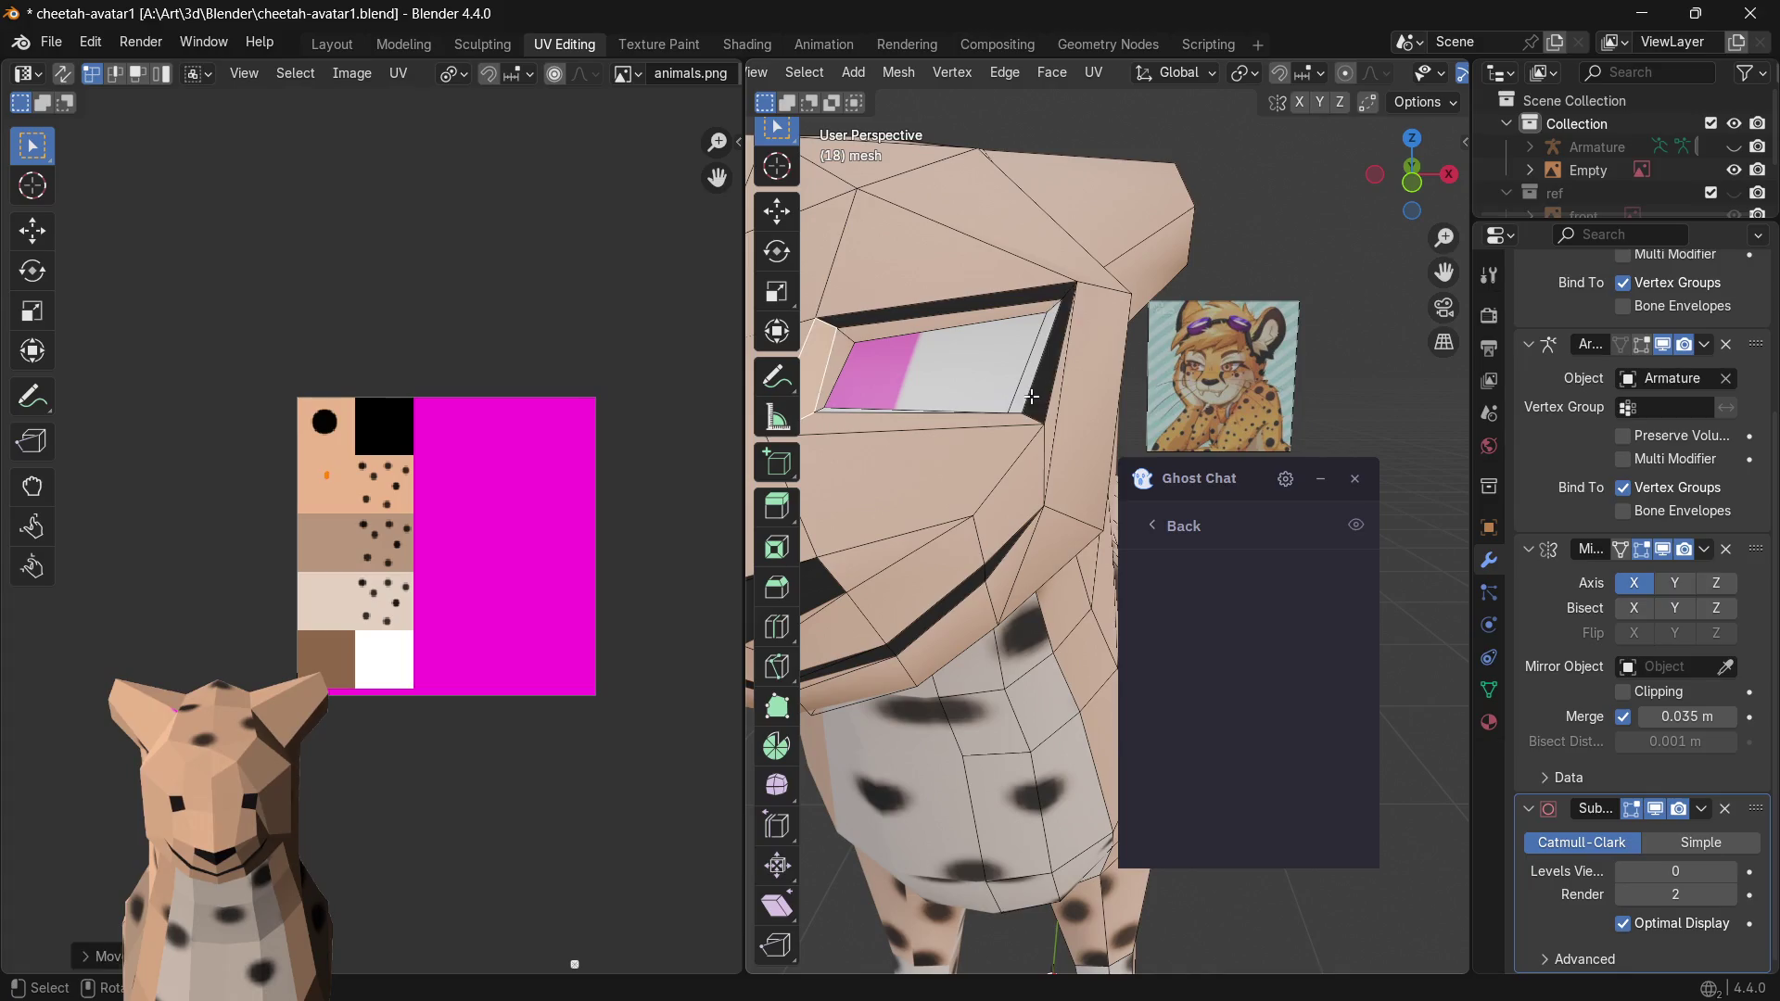
- Undo back to the black circle, reposition the eye UVs and move one edge's UV
key(ctrl+z)
key(g)
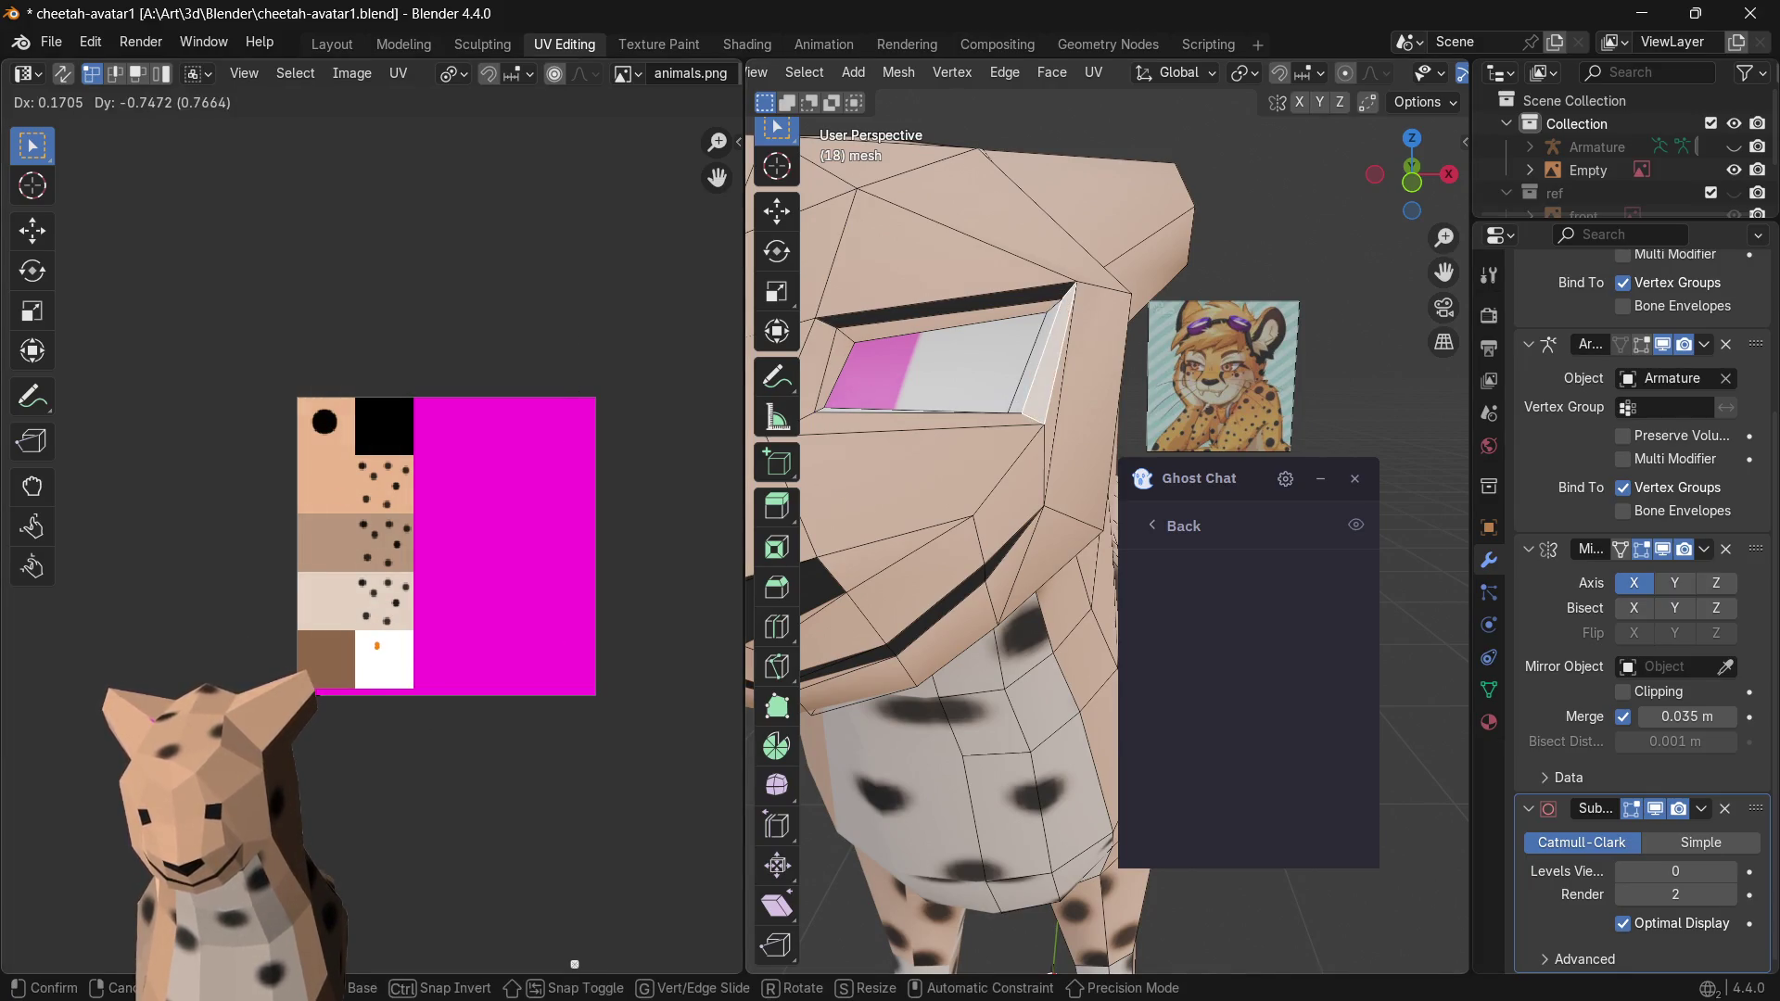
key(Return)
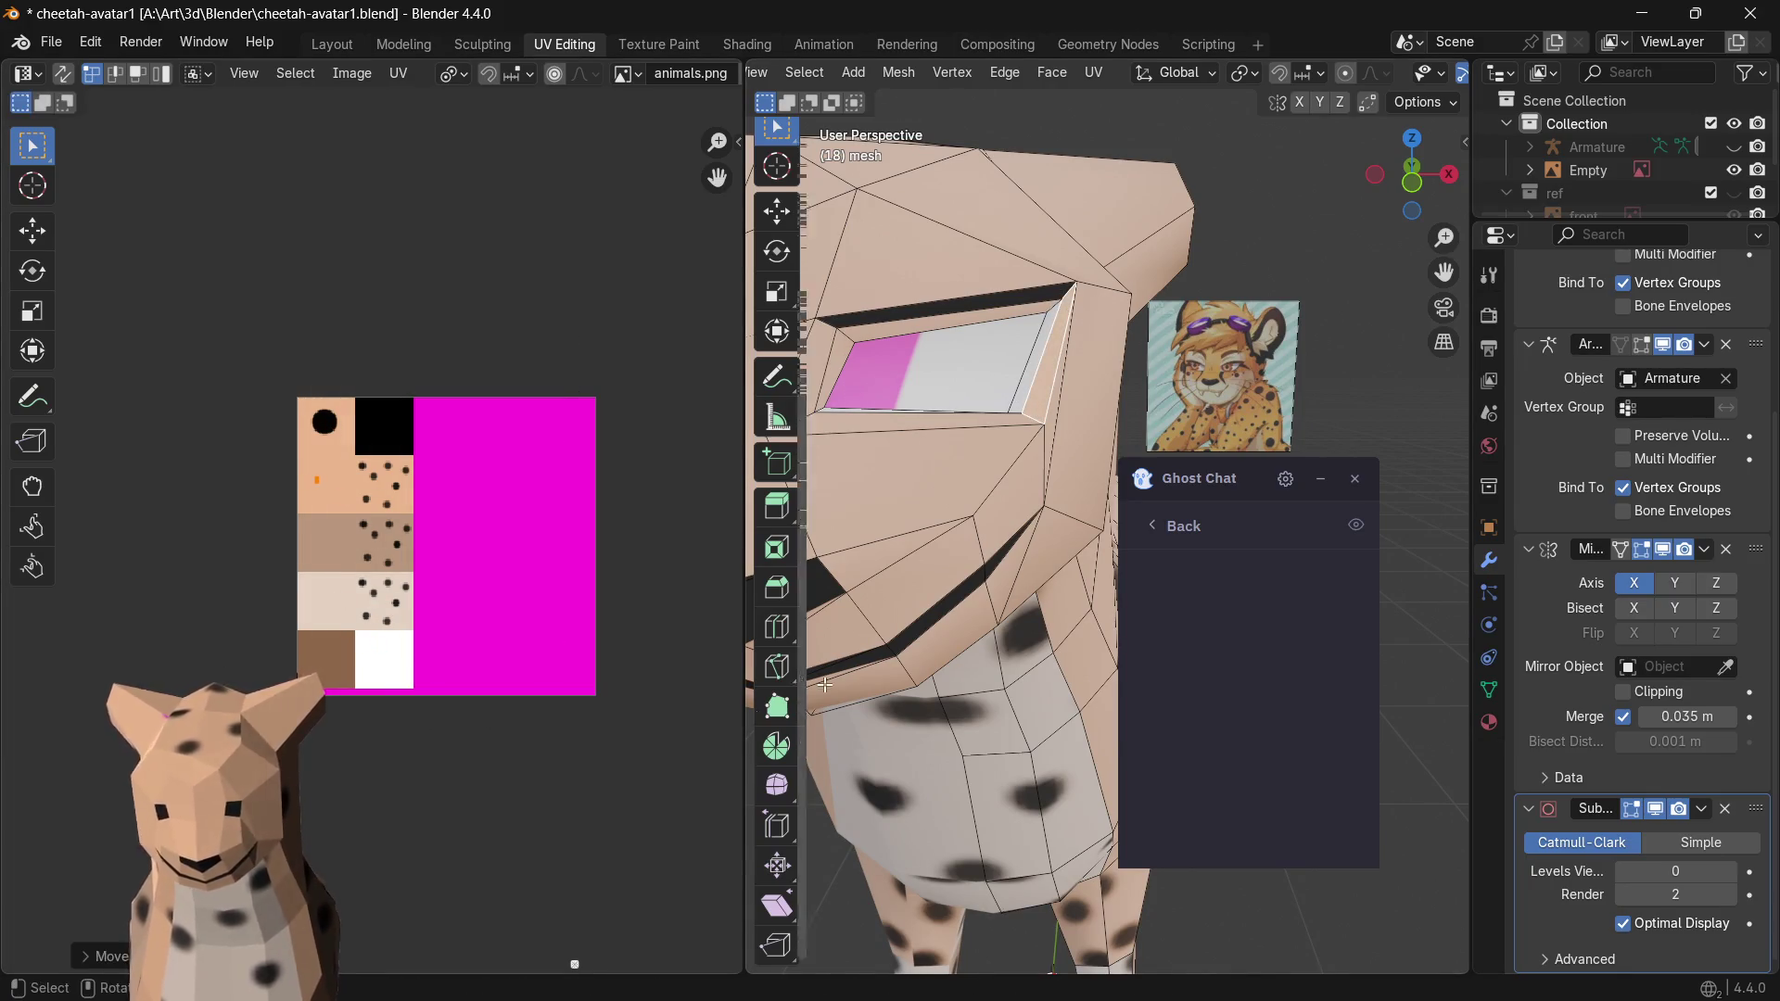
click(944, 603)
middle_drag(1005, 412, 1020, 421)
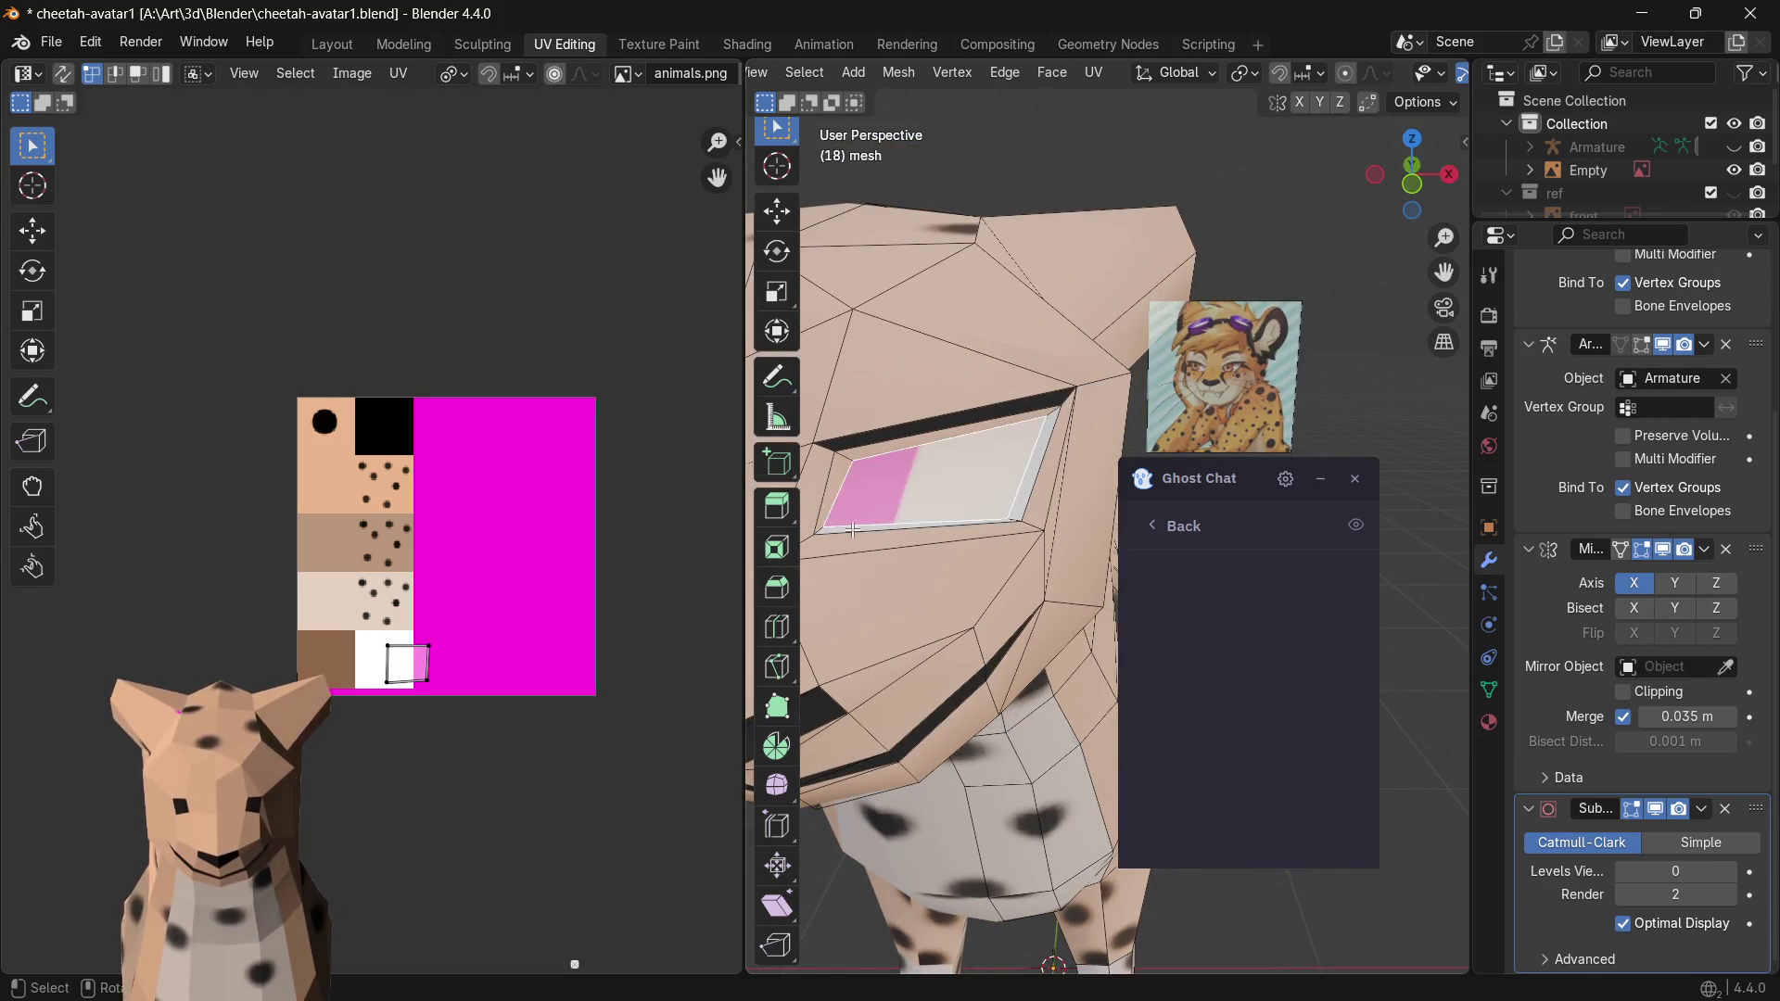
key(g)
click(342, 499)
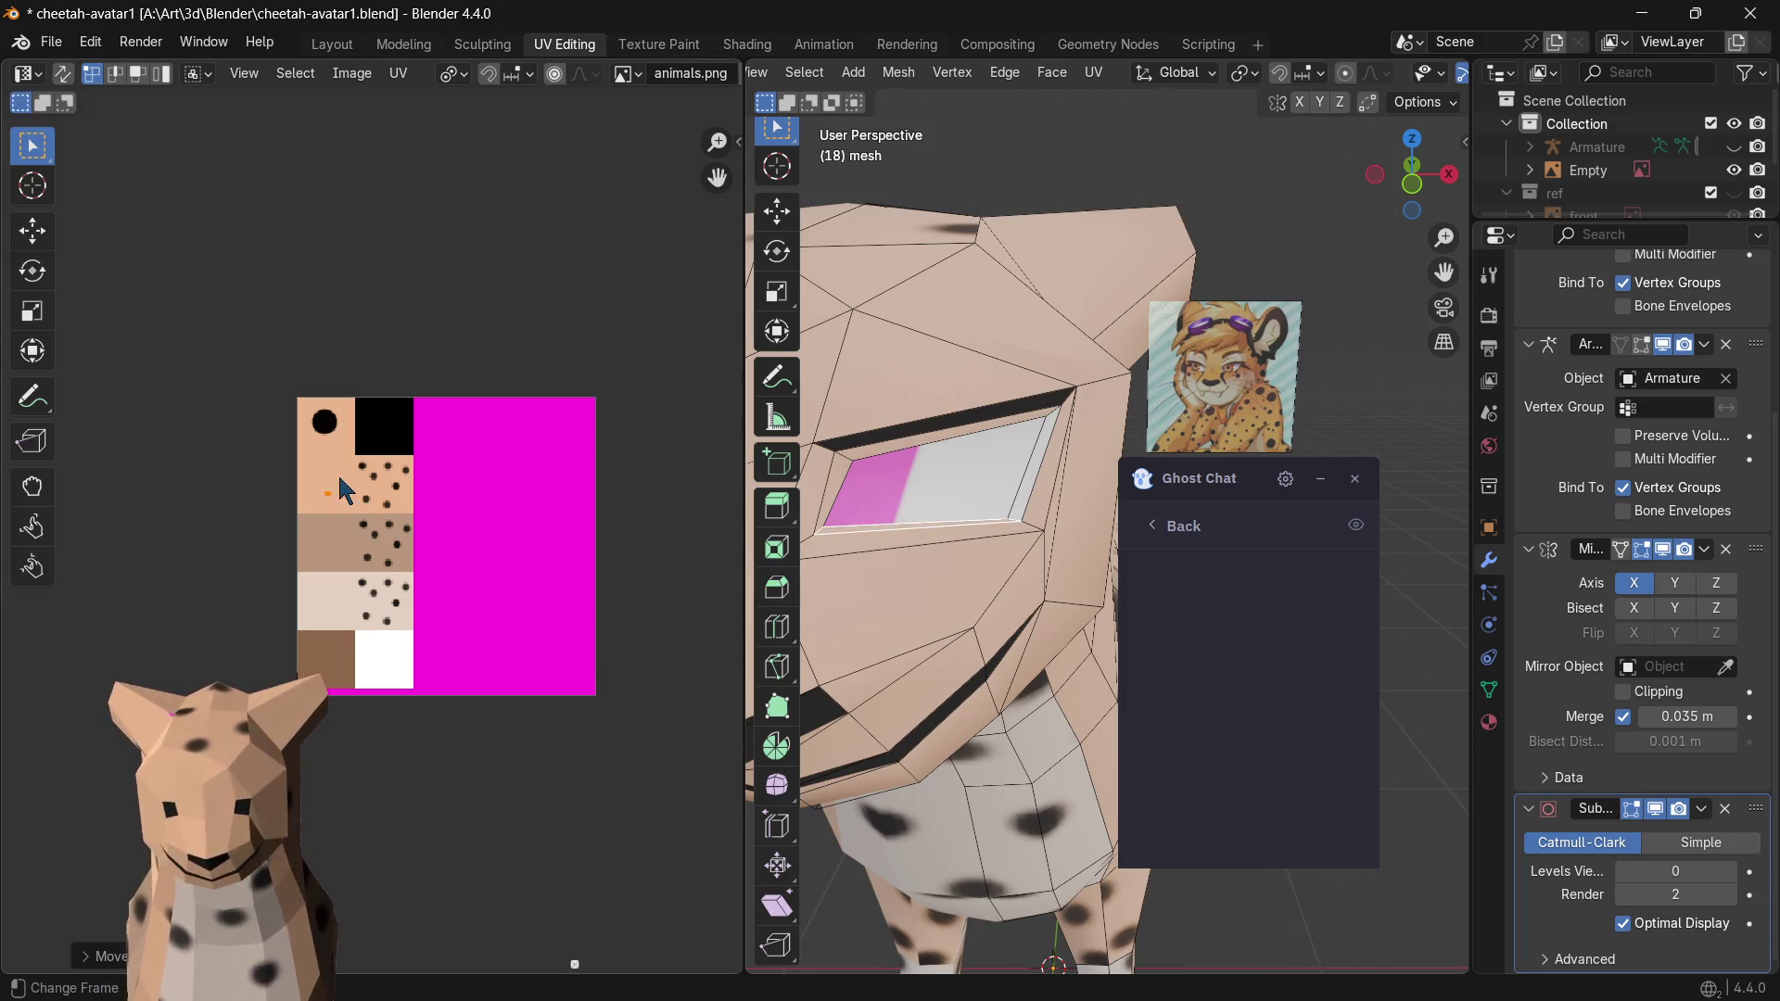
- Move the eye face's right-edge UV point into the tan area so each eye shows pink beside white
click(1029, 480)
key(g)
click(439, 478)
mouse_move(1074, 614)
middle_down()
mouse_move(983, 614)
mouse_move(1013, 642)
middle_up()
scroll(1012, 641, down, 4)
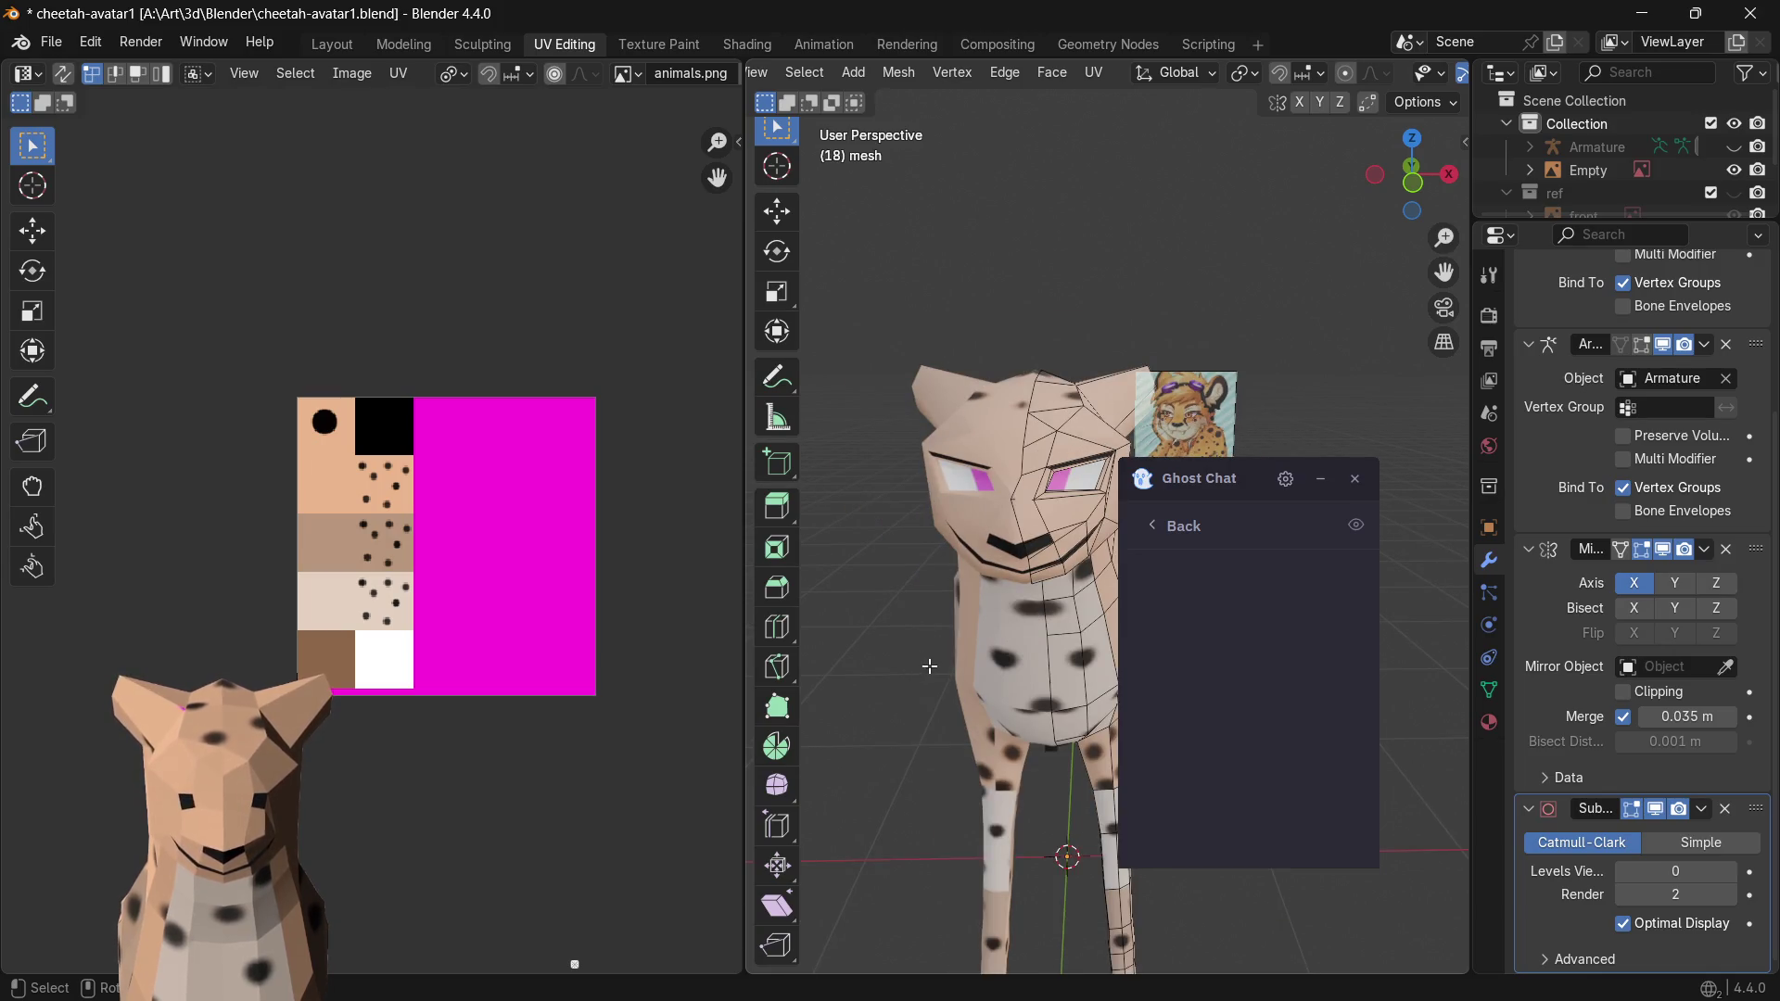
scroll(1017, 554, up, 2)
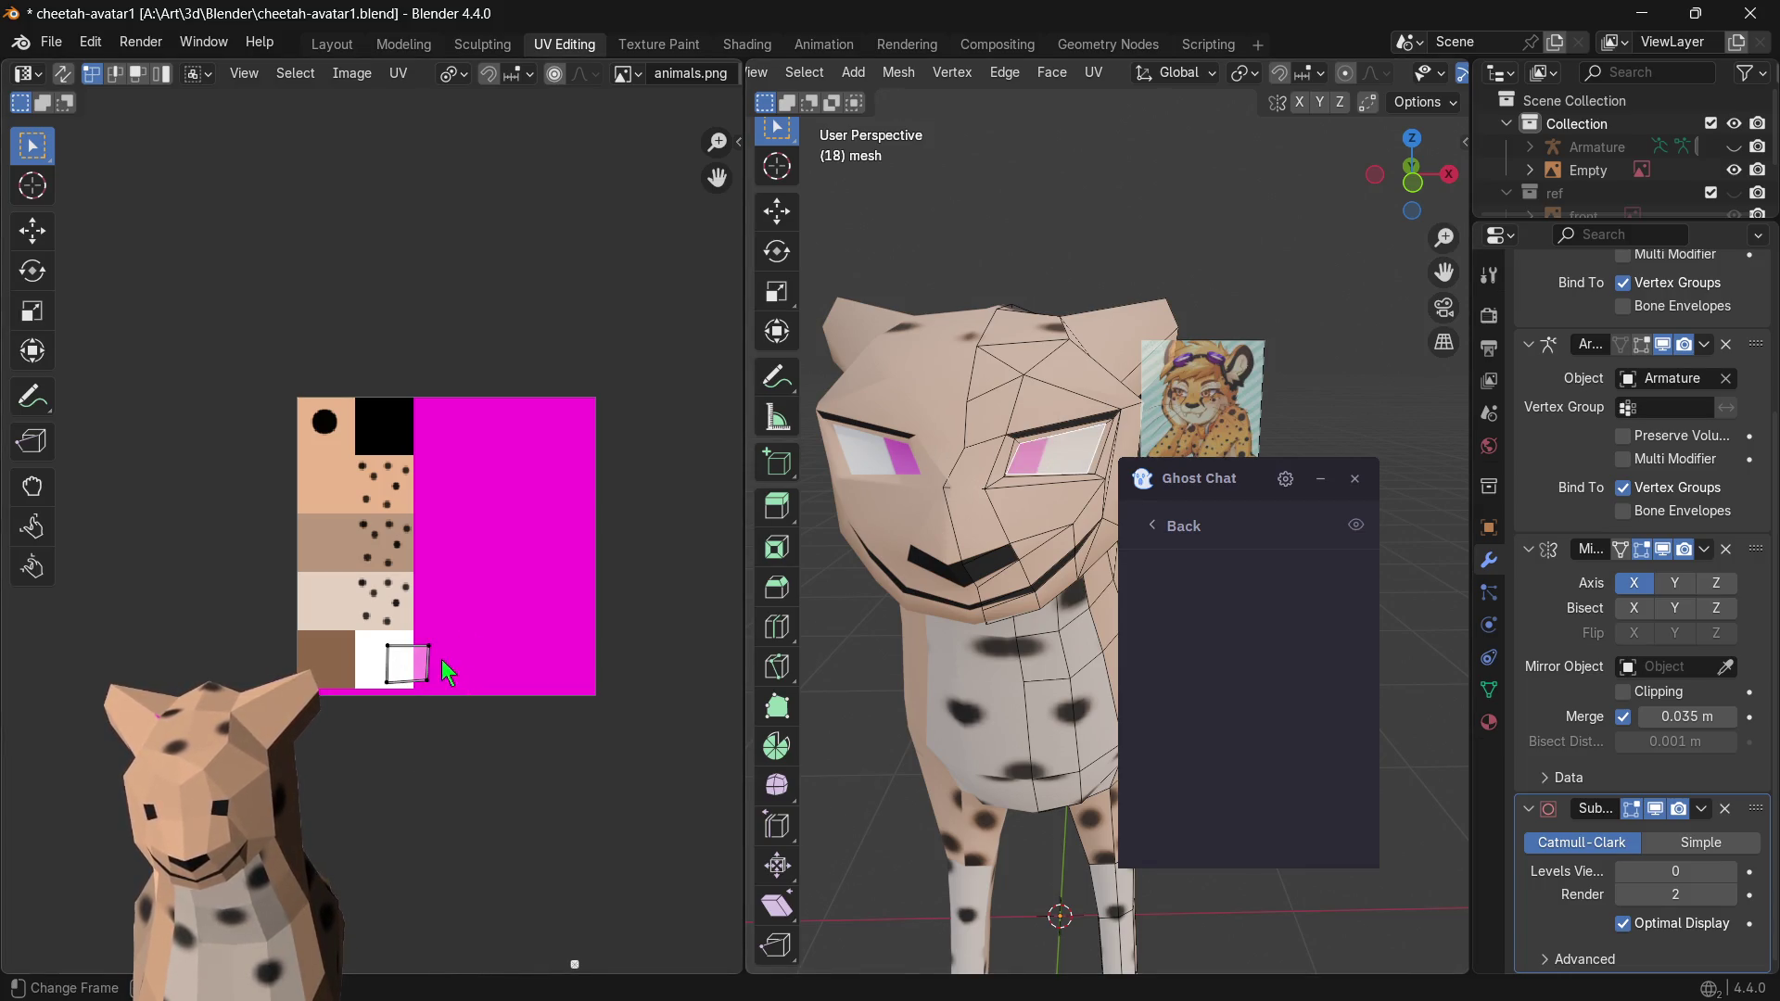
- Rotate, shrink and reposition the eye UV island inside the white square, leaving thin pink edges
key(r)
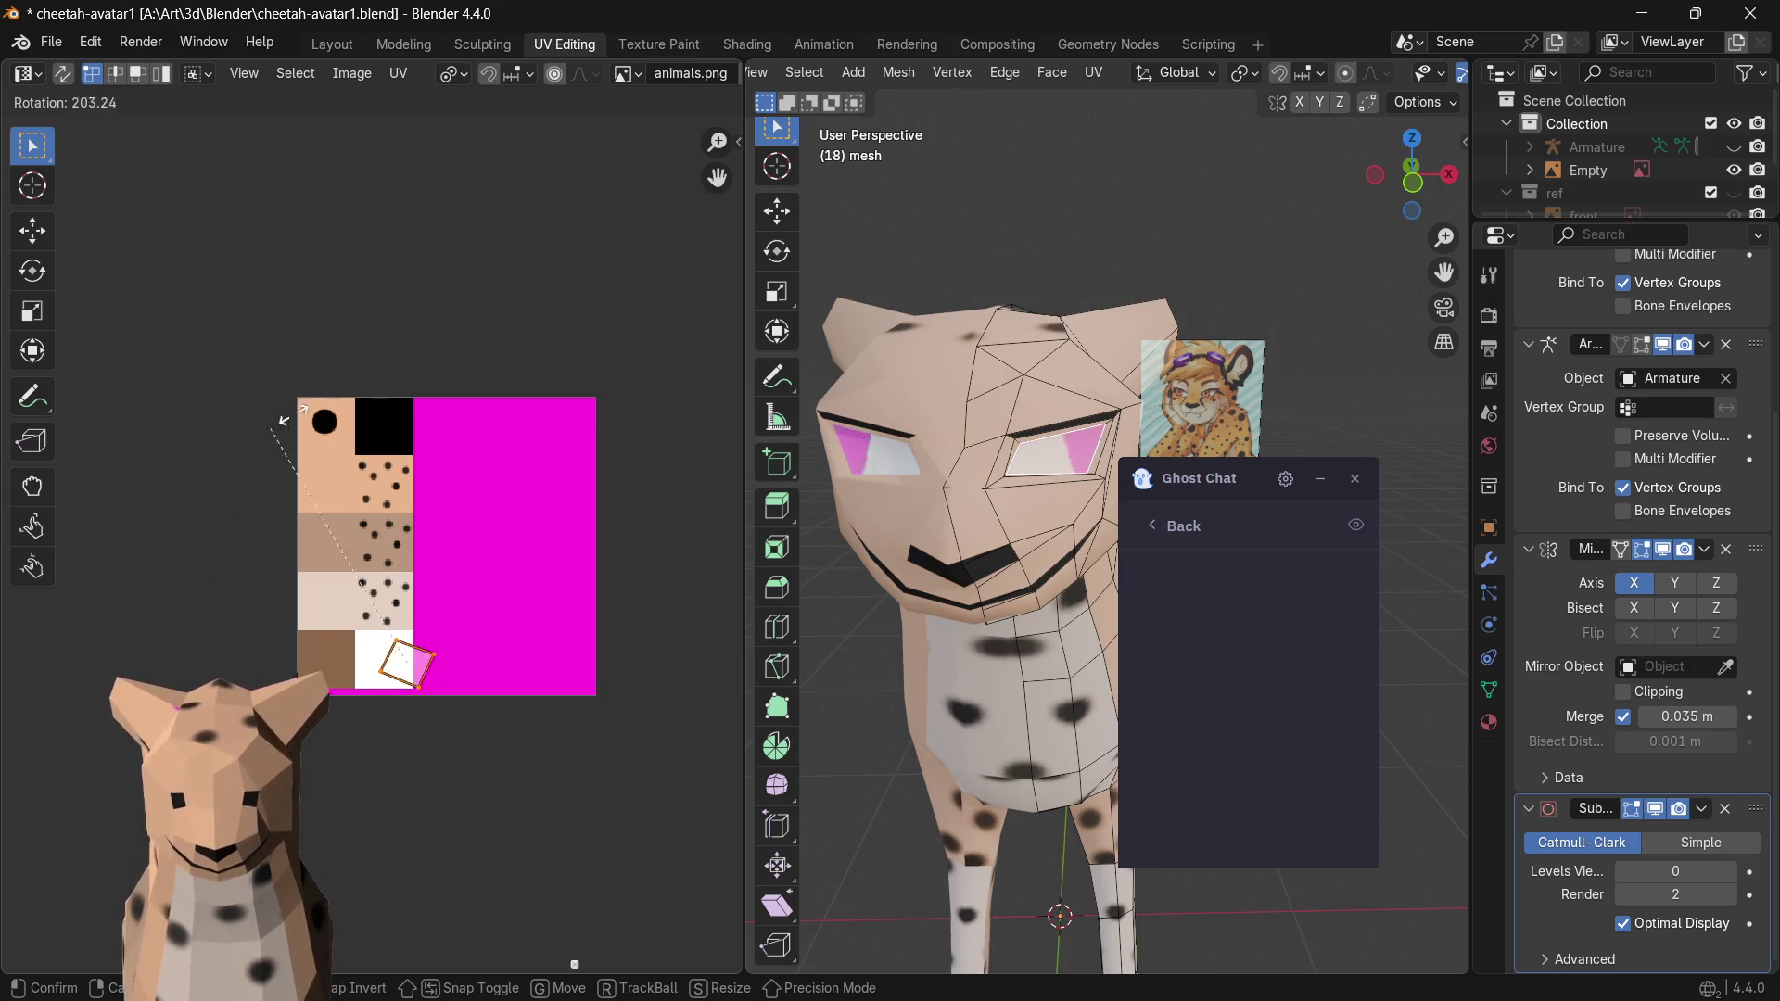
click(459, 720)
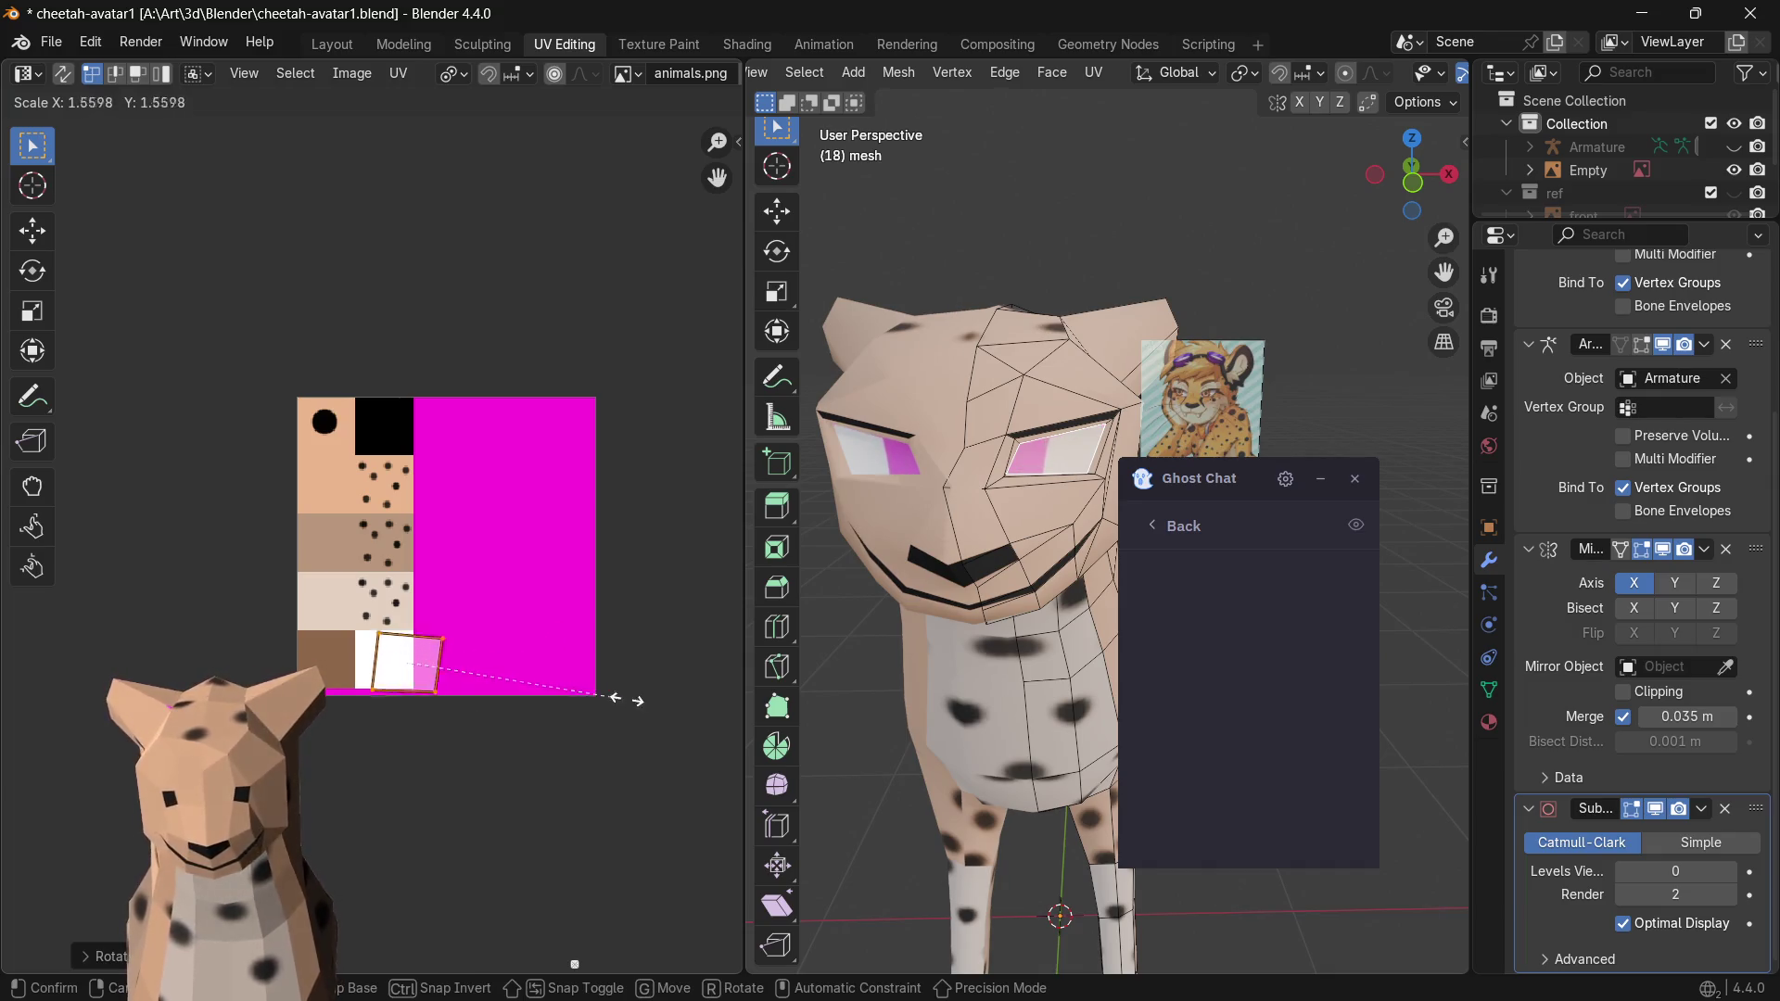
click(575, 707)
key(g)
click(556, 711)
key(r)
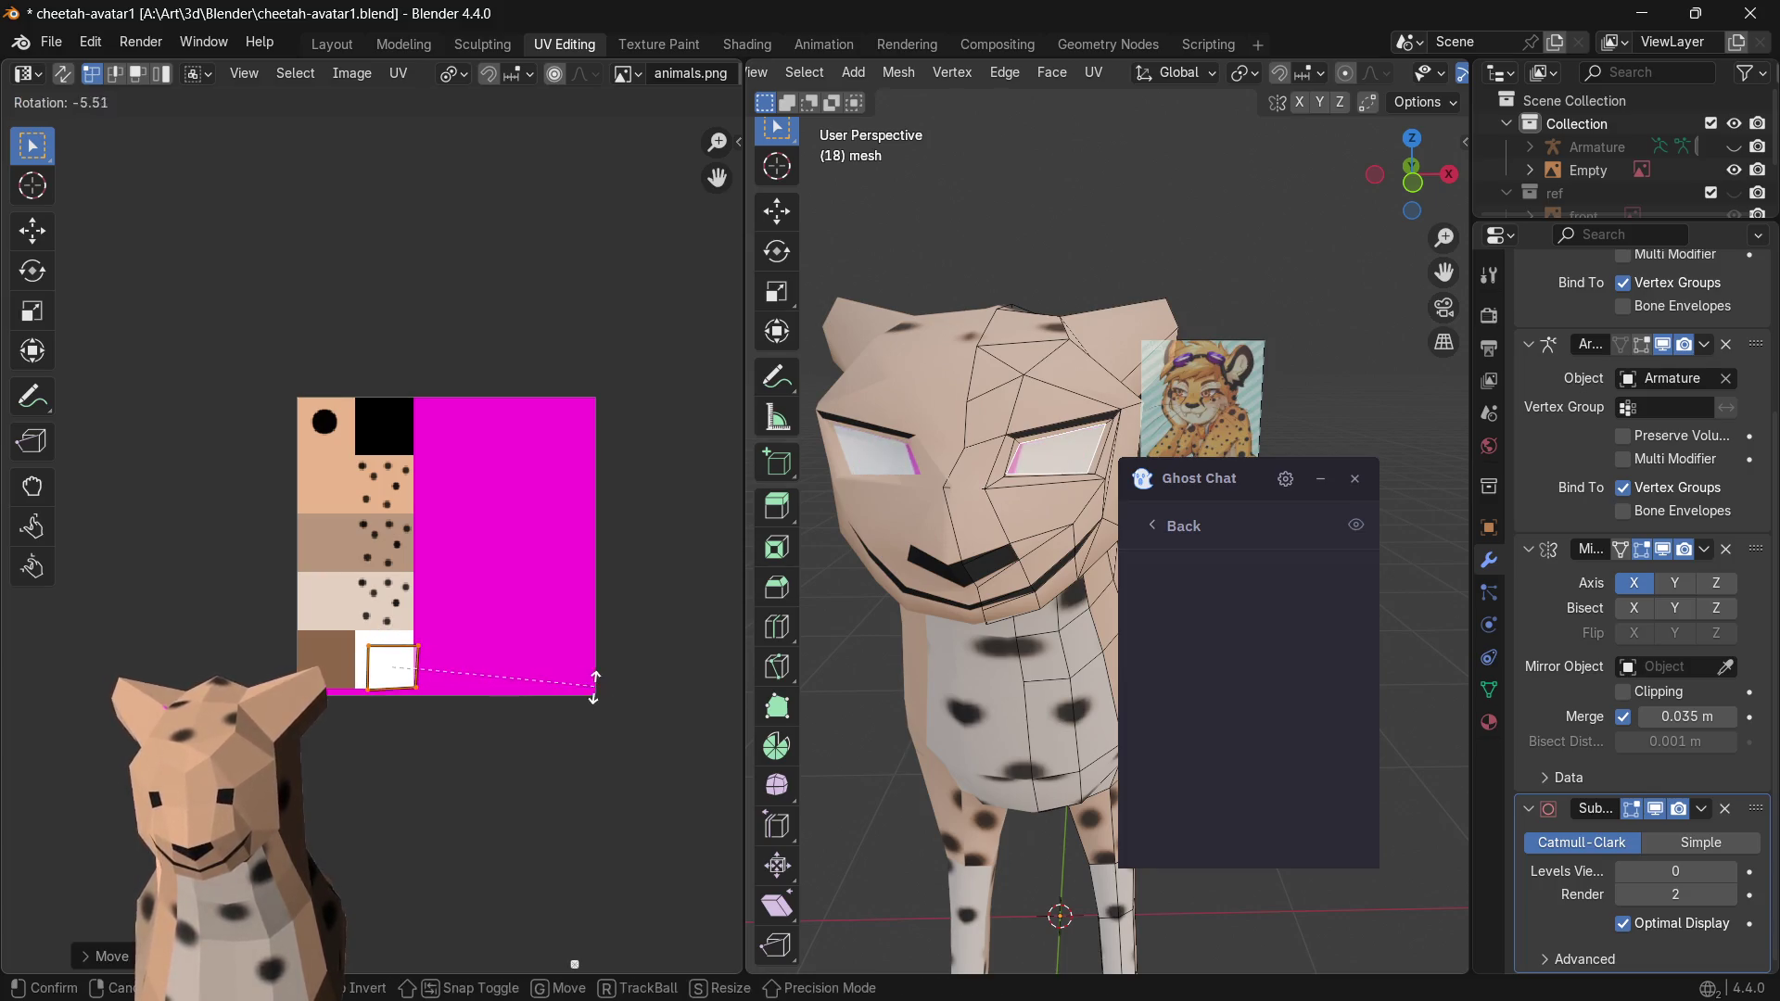
key(Escape)
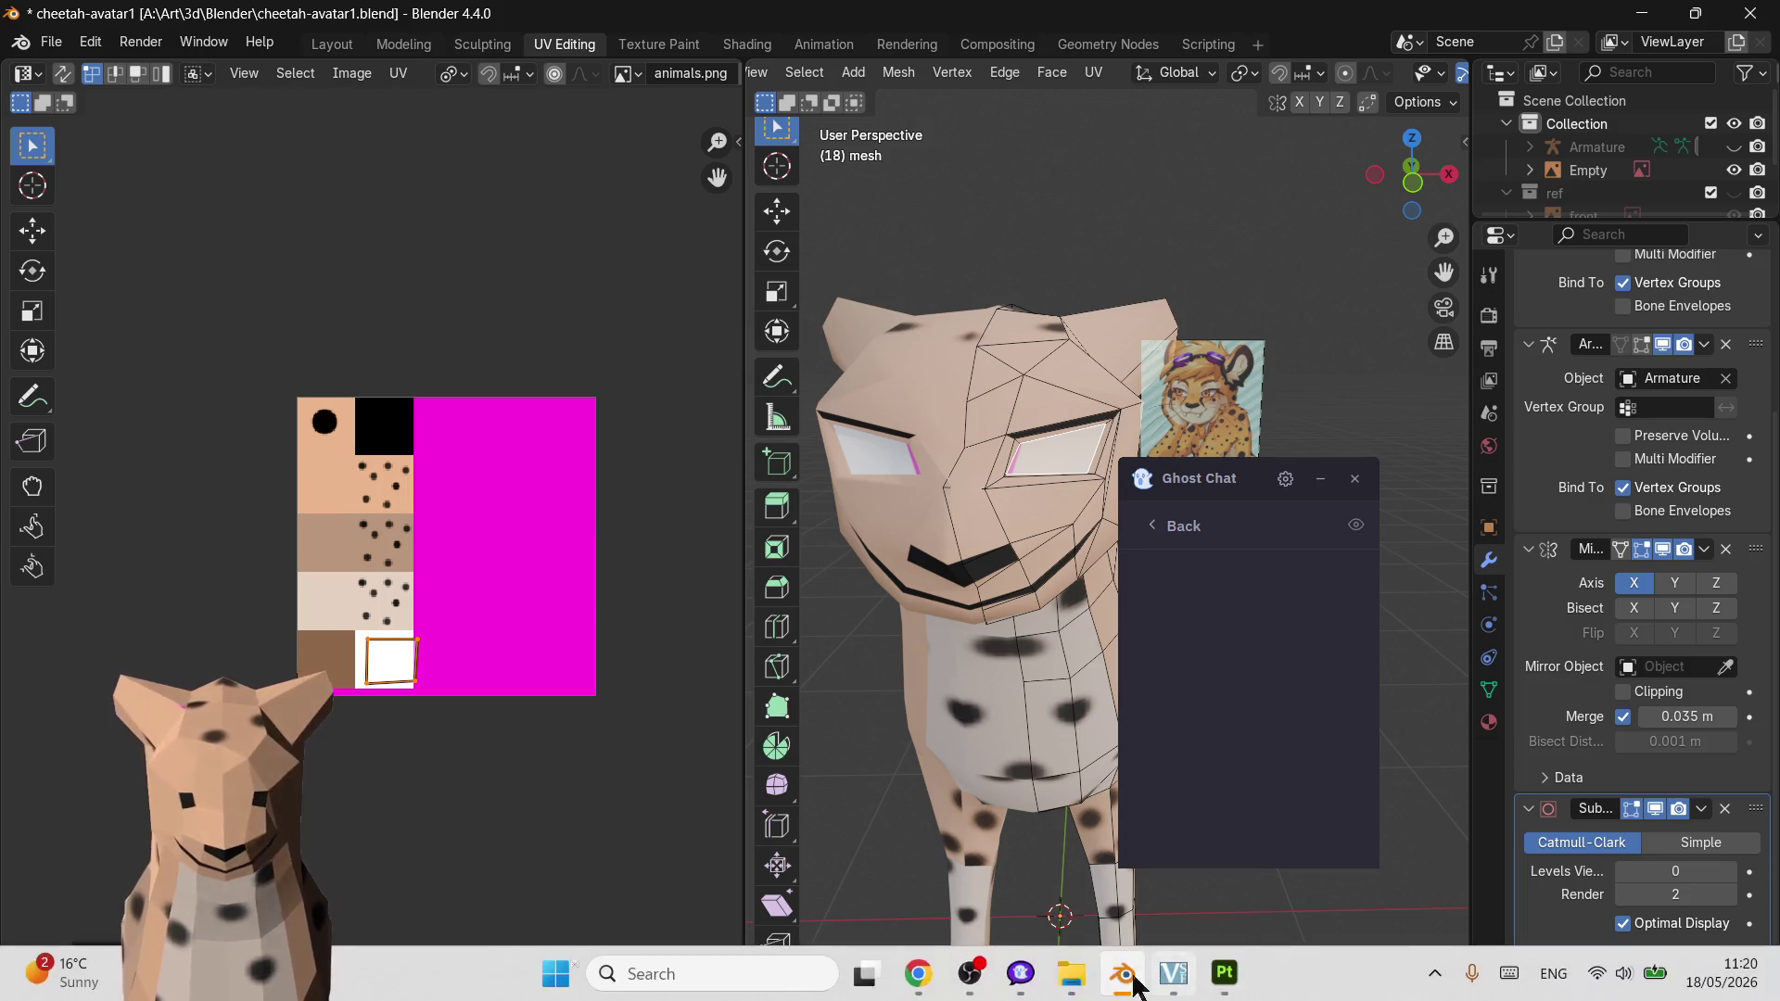
- Bring up File Explorer and navigate to the Pictures folder
click(1068, 976)
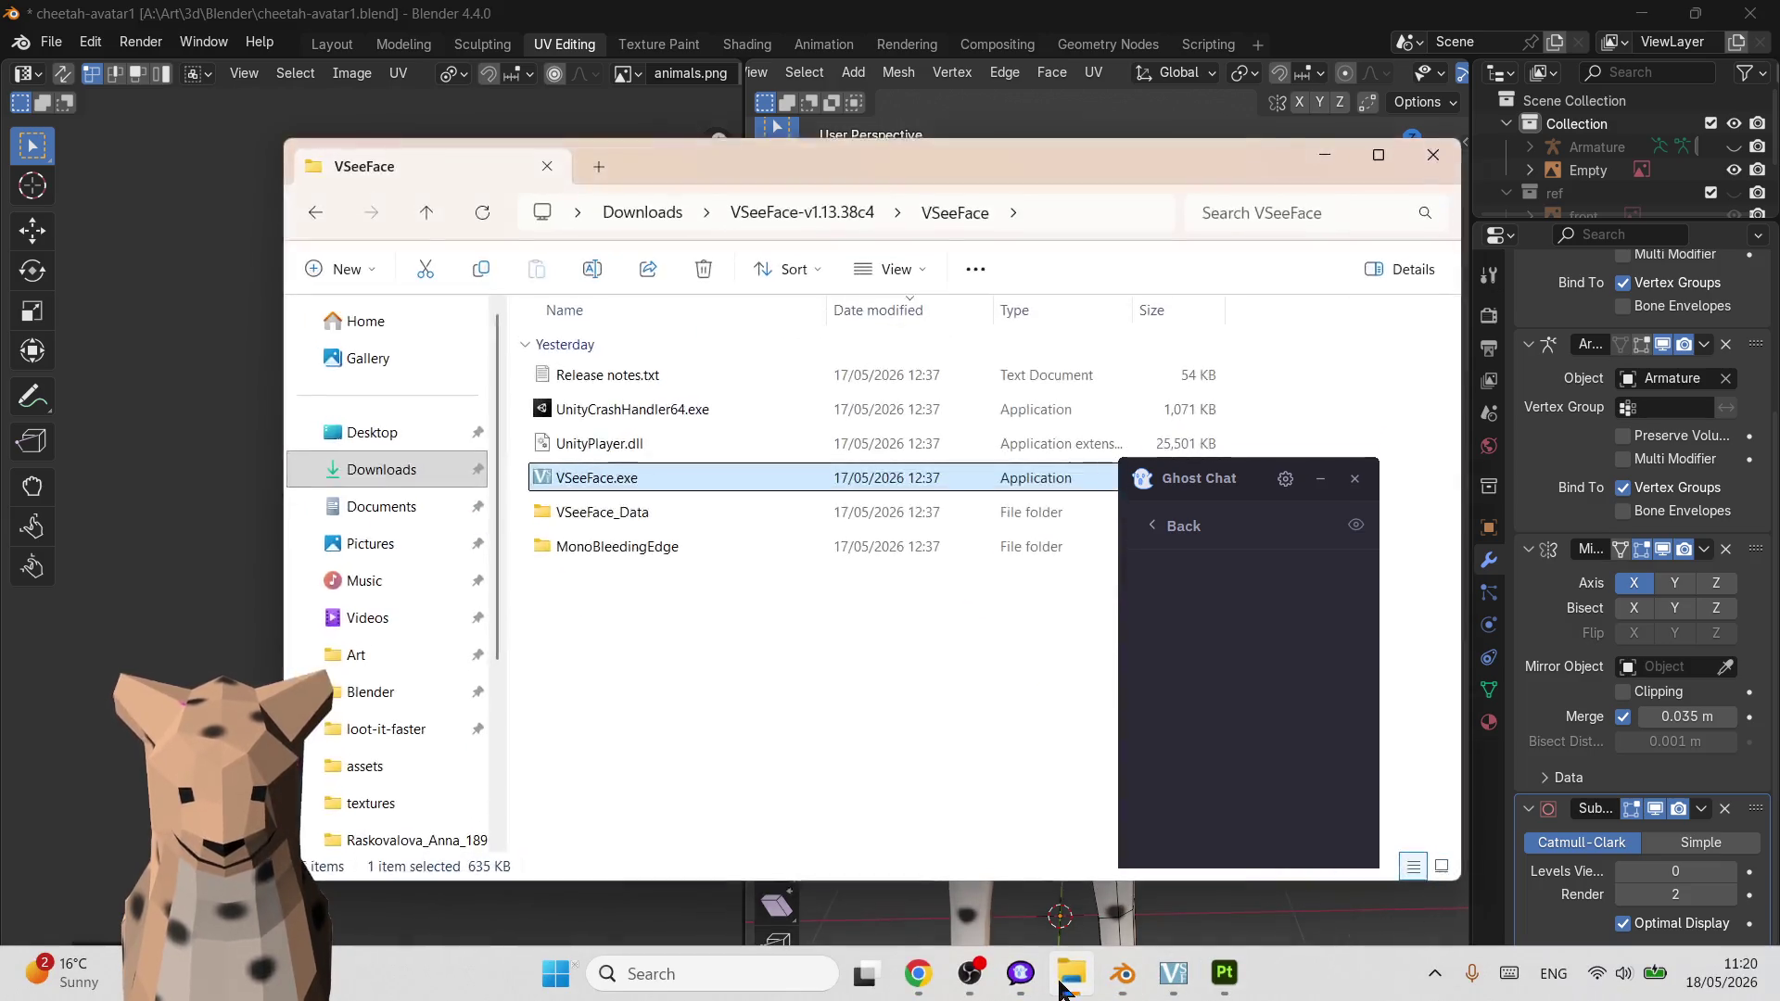
click(382, 506)
click(375, 544)
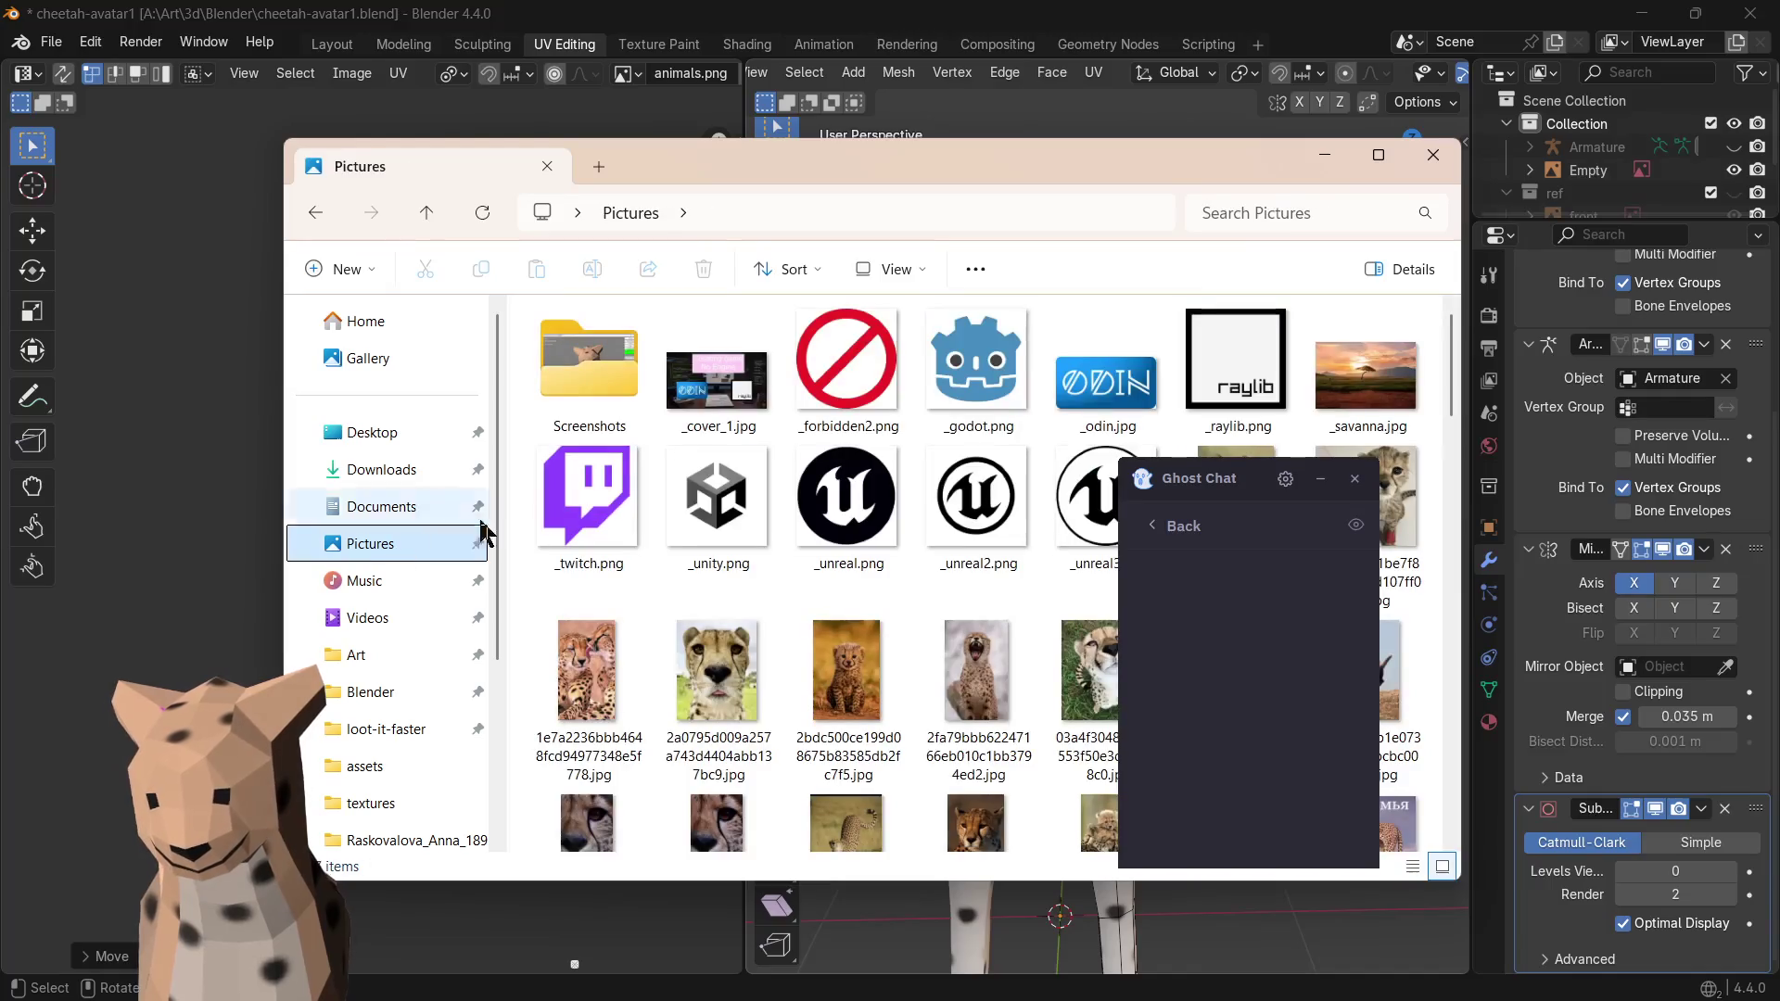
scroll(802, 514, down, 2)
scroll(802, 515, up, 2)
click(719, 501)
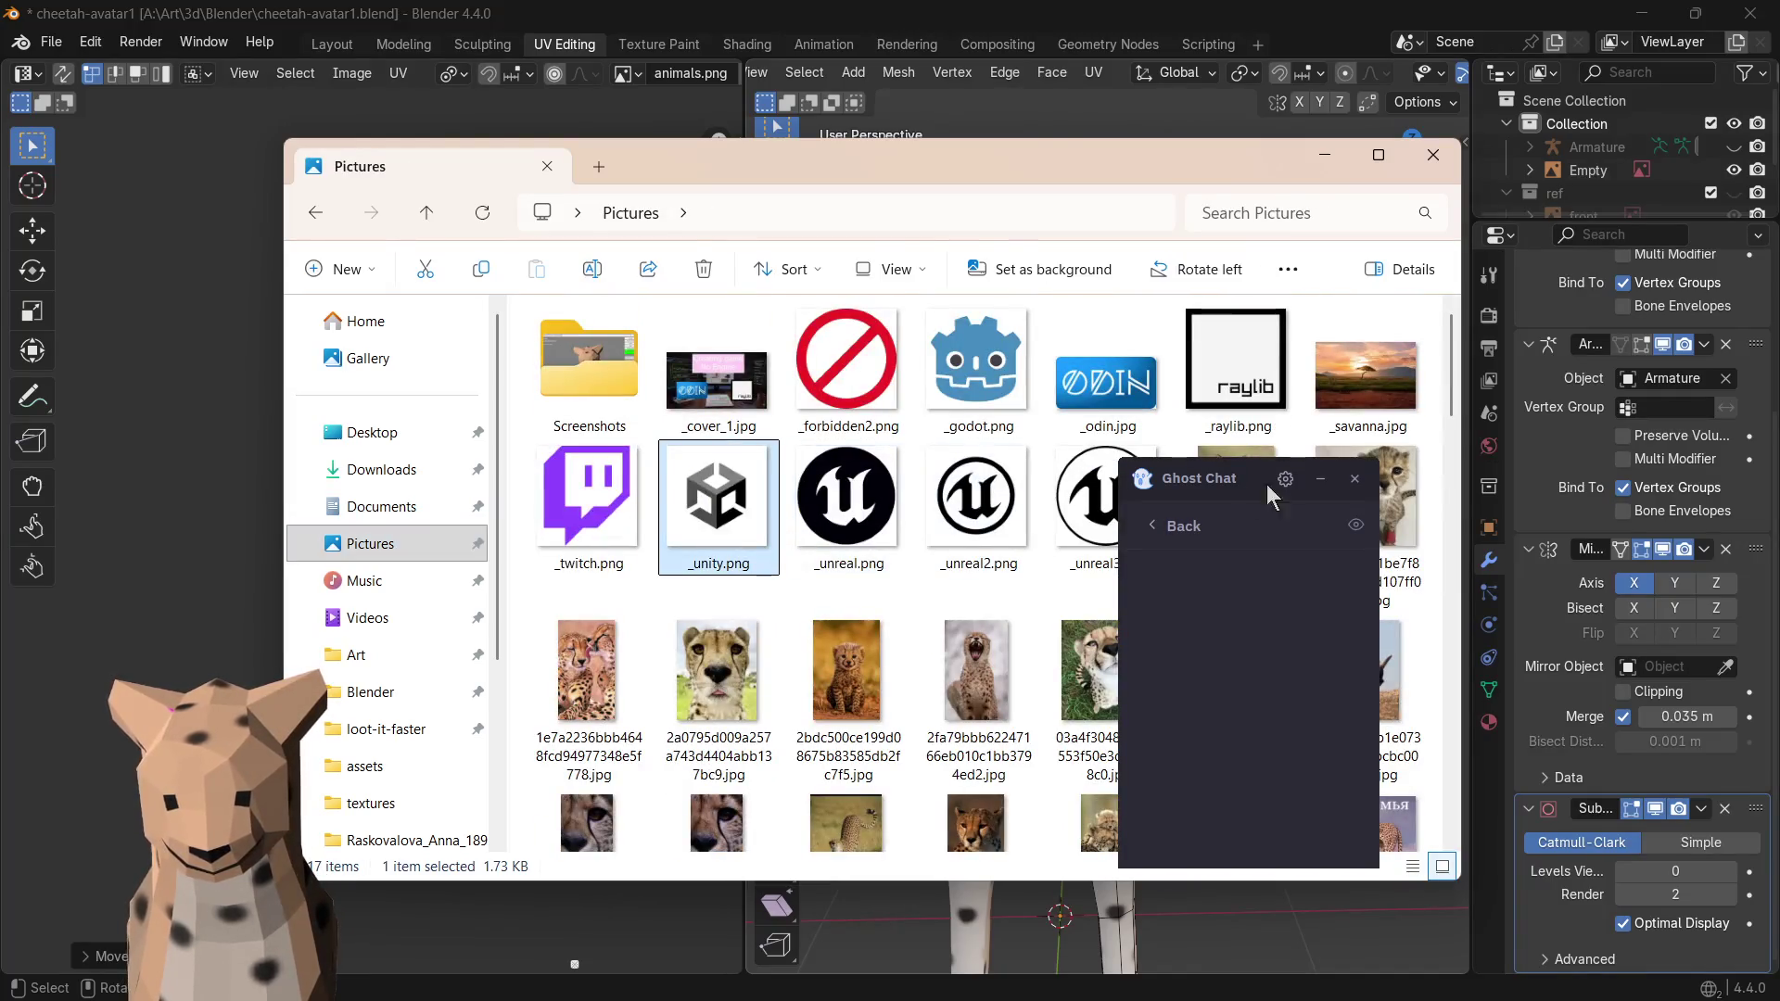
drag(1200, 478, 148, 528)
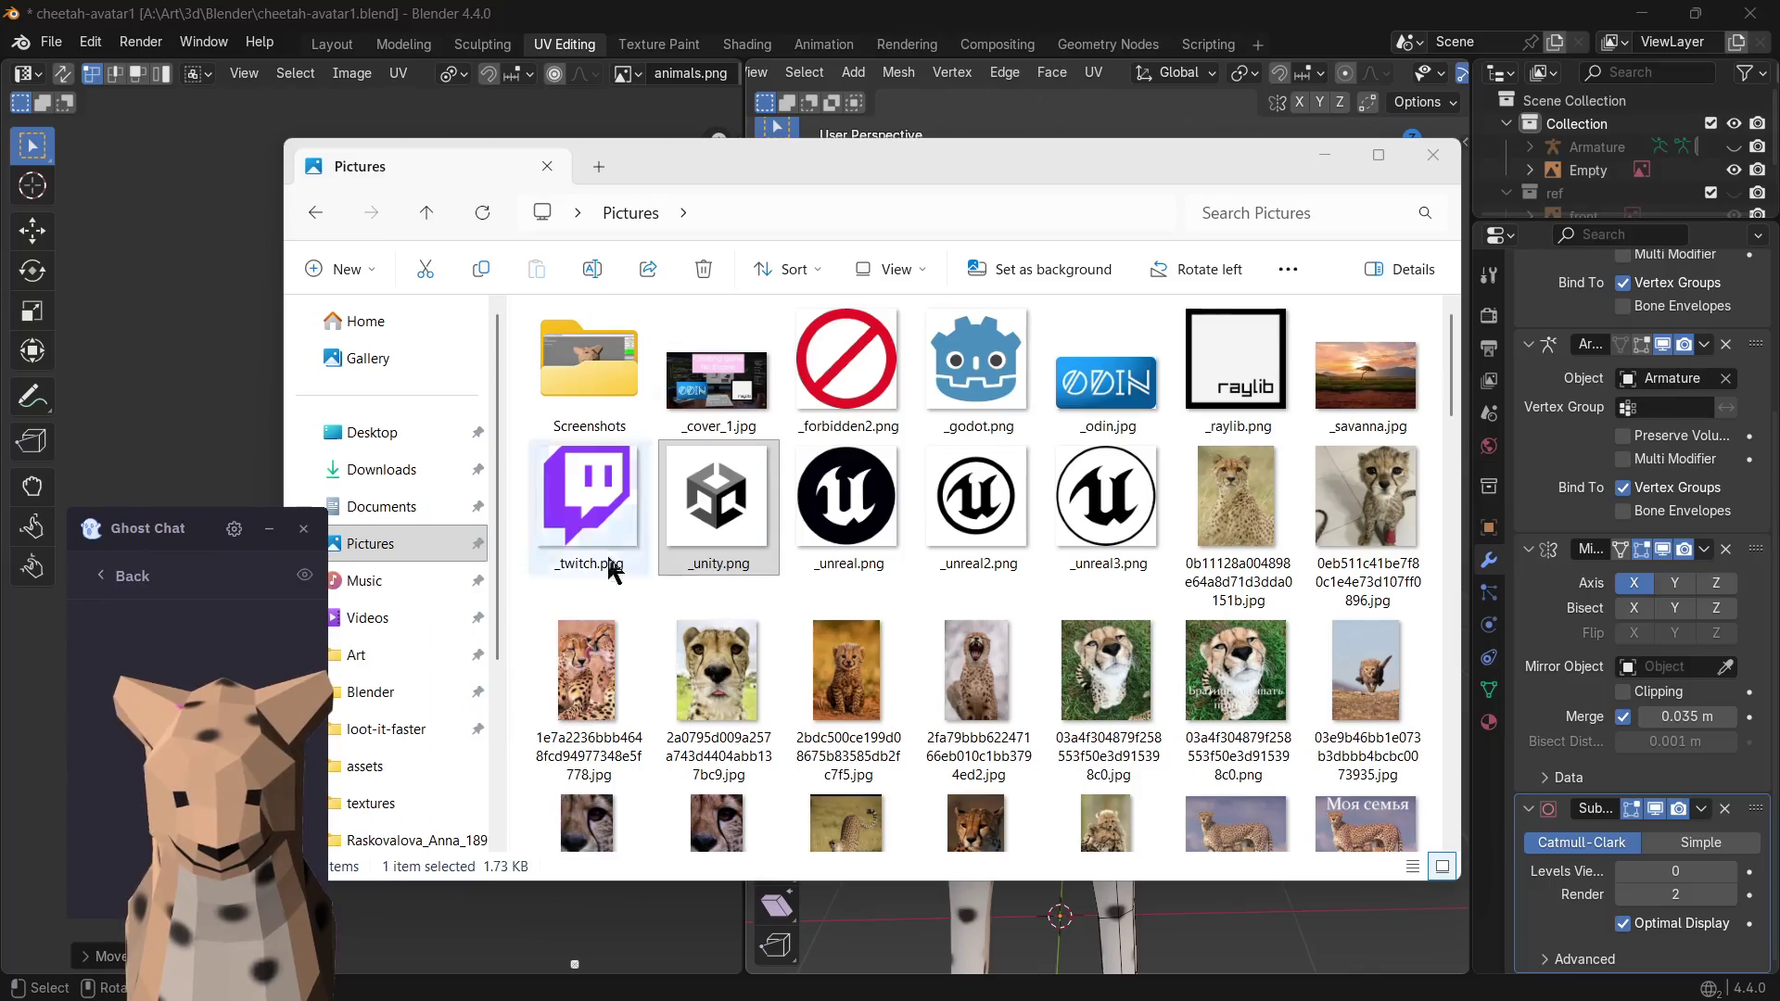
scroll(1004, 564, down, 2)
scroll(1005, 562, down, 3)
scroll(1196, 556, down, 1)
- Open animals.png with Paint.NET from its context menu
click(1217, 543)
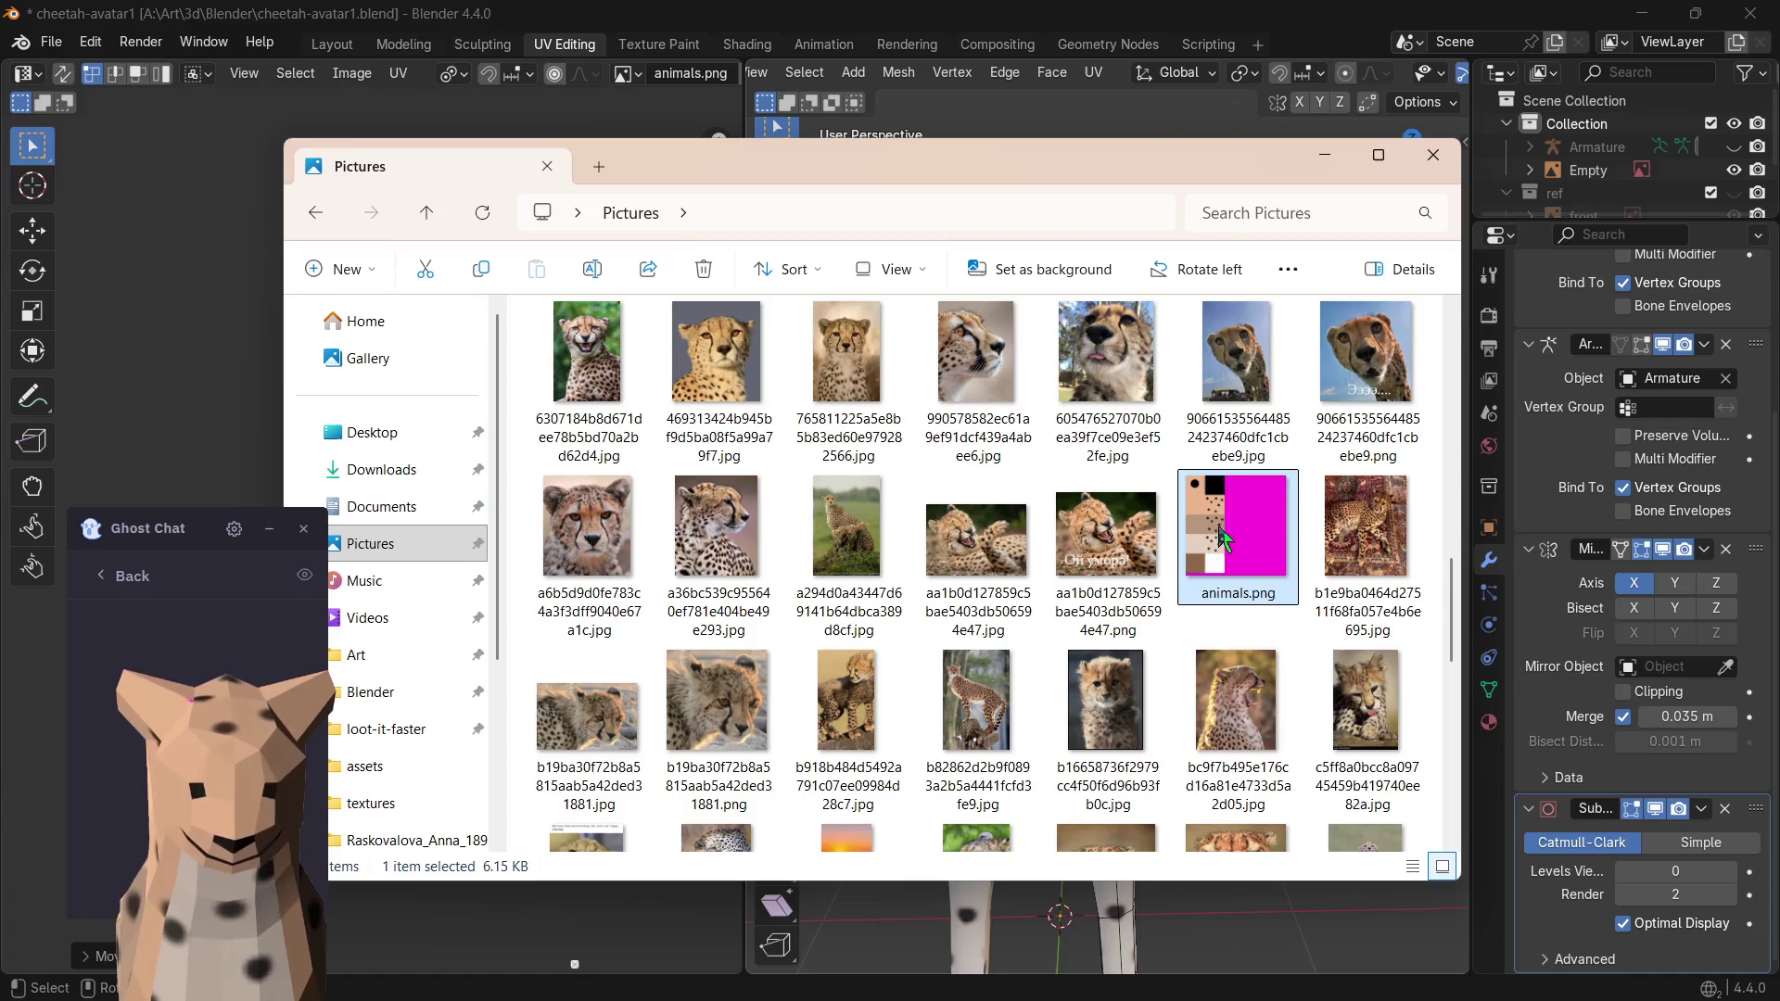
right_click(1219, 535)
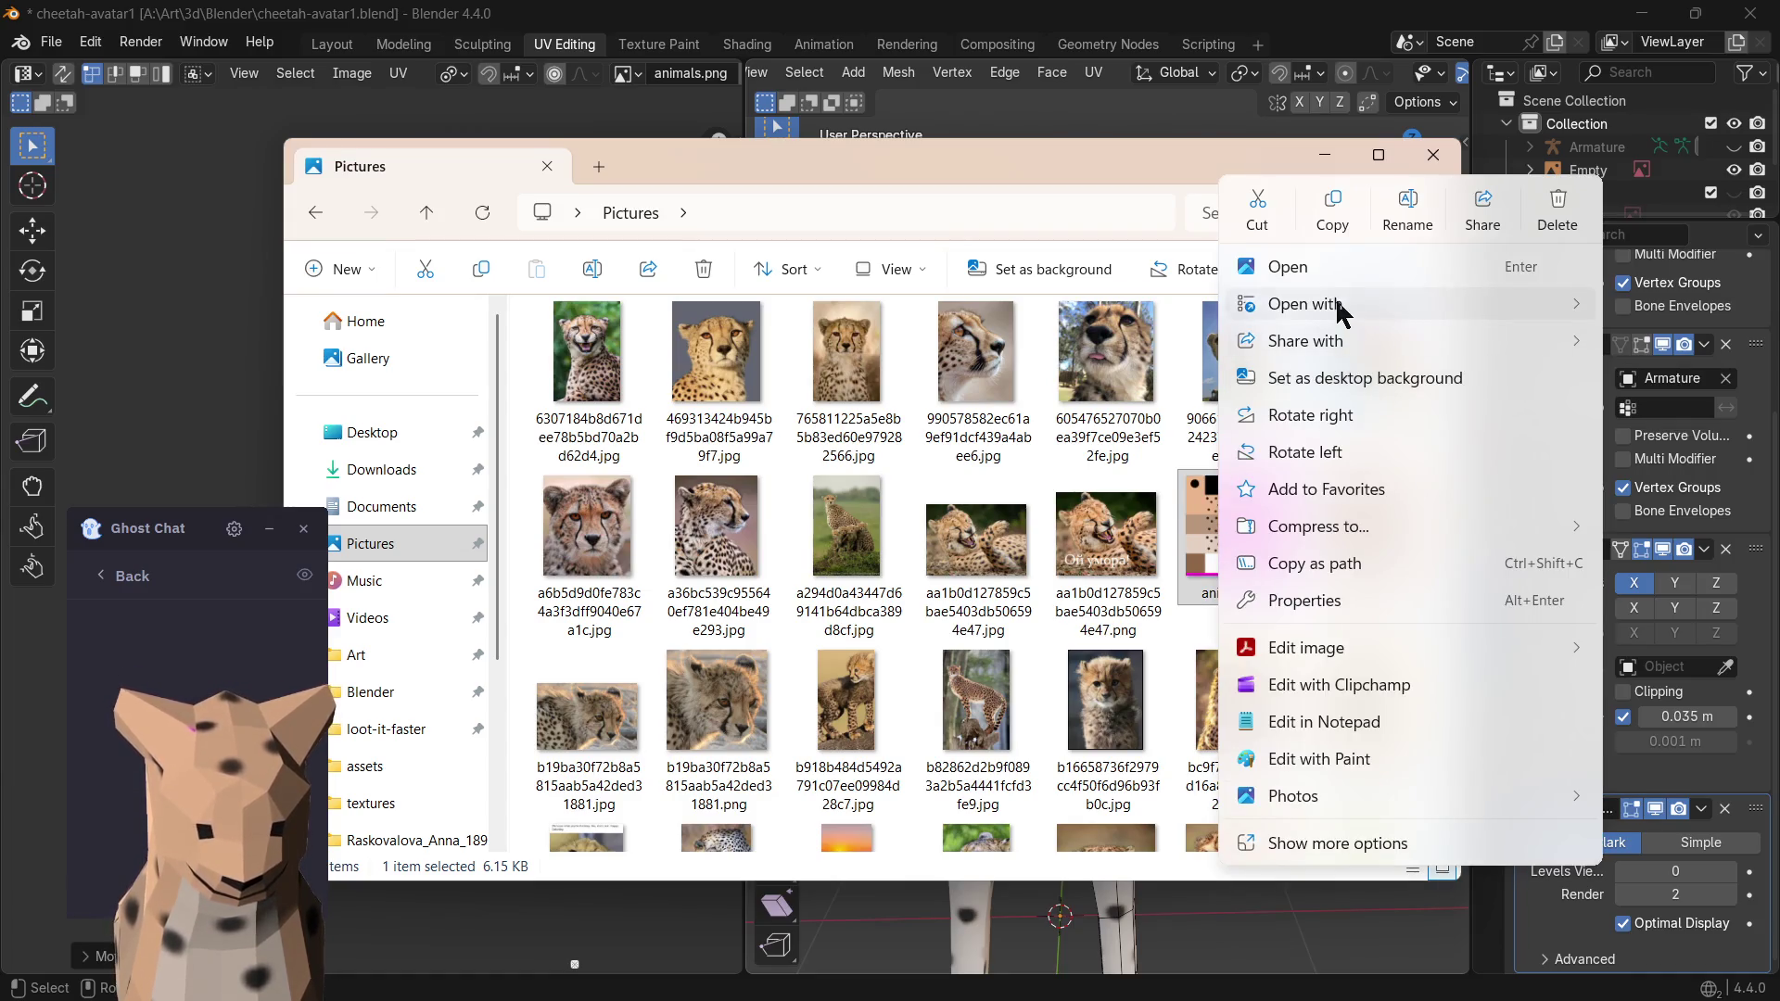
click(1103, 349)
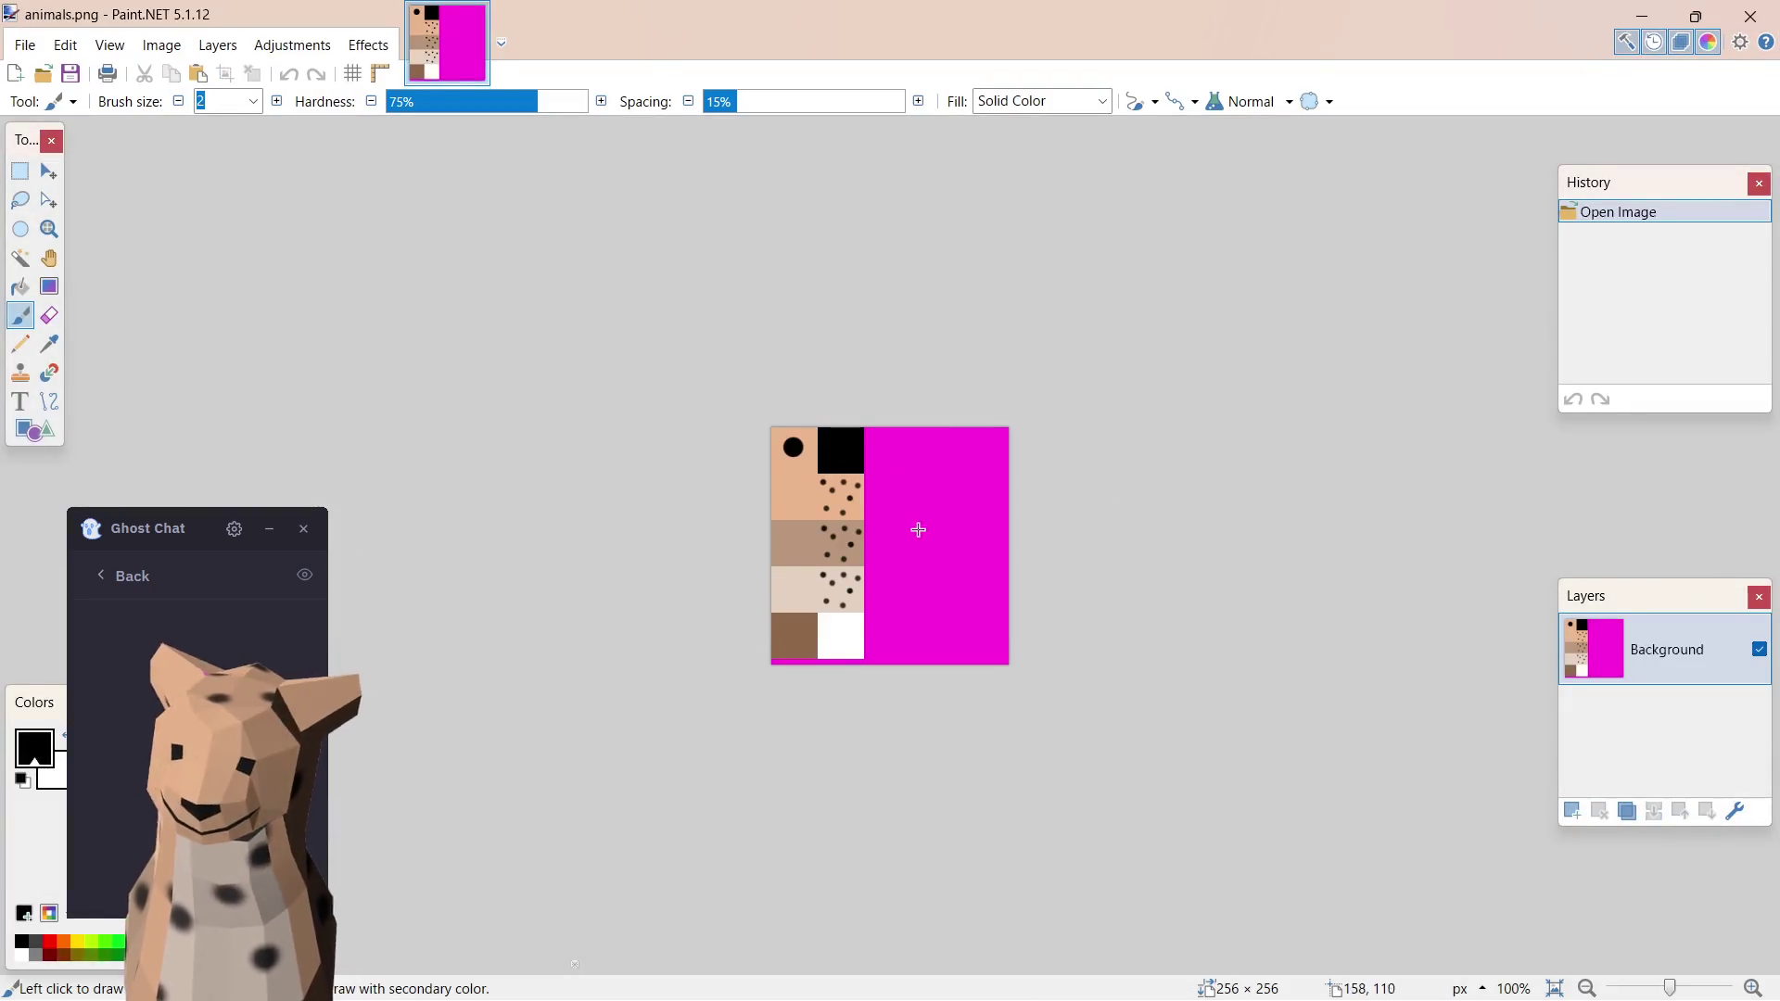
ctrl+scroll(914, 623, up, 3)
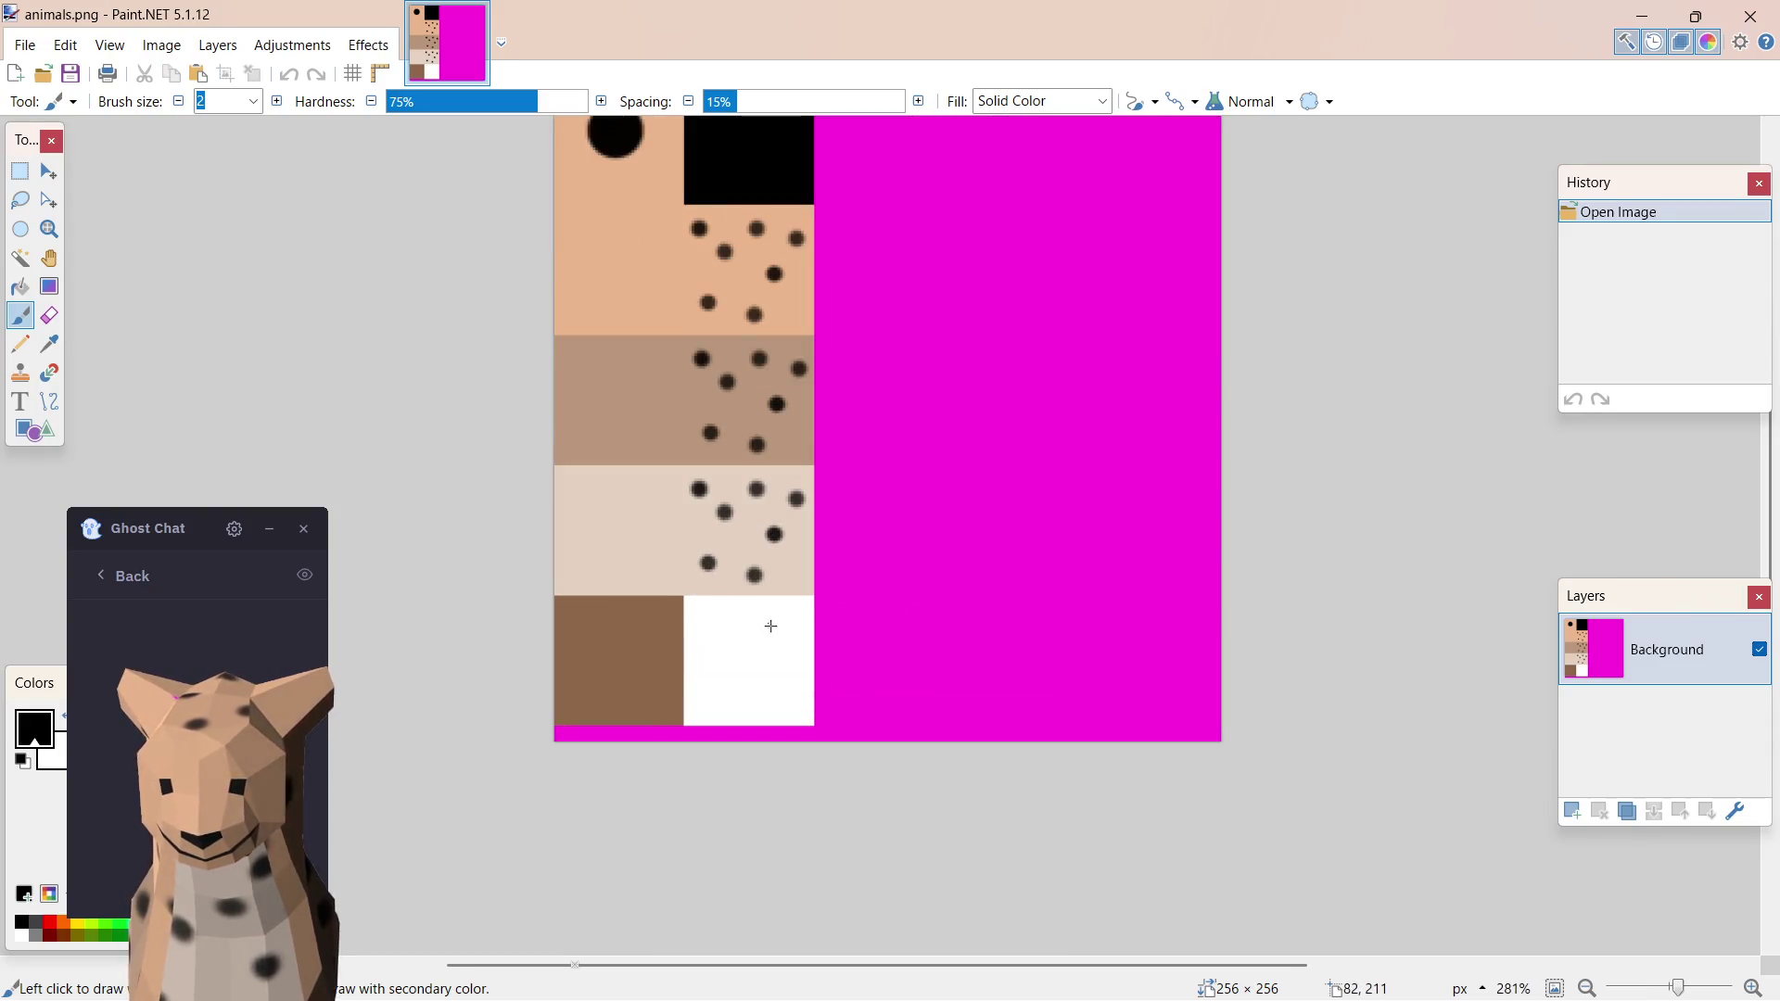
scroll(846, 238, down, 1)
scroll(954, 318, up, 2)
scroll(947, 298, right, 2)
scroll(902, 320, left, 2)
ctrl+scroll(903, 321, down, 1)
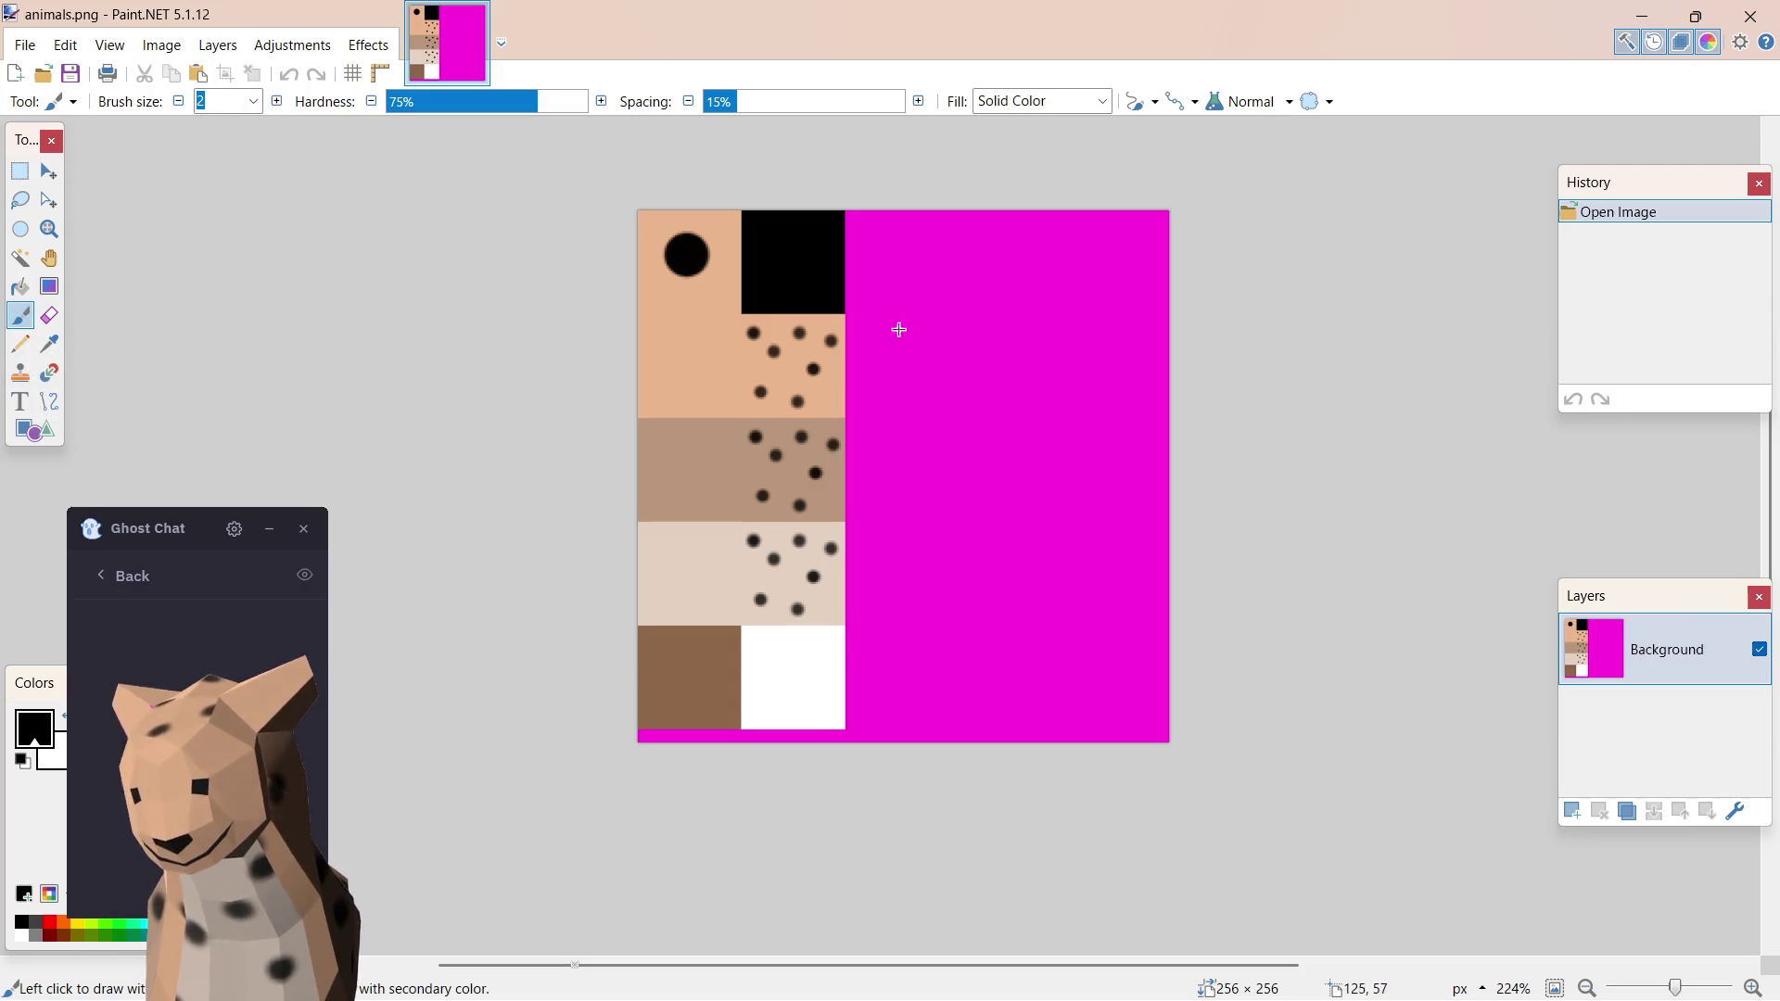
- Test and undo a stroke on animals.png, then pick brush size 65
drag(1009, 308, 995, 329)
key(ctrl+z)
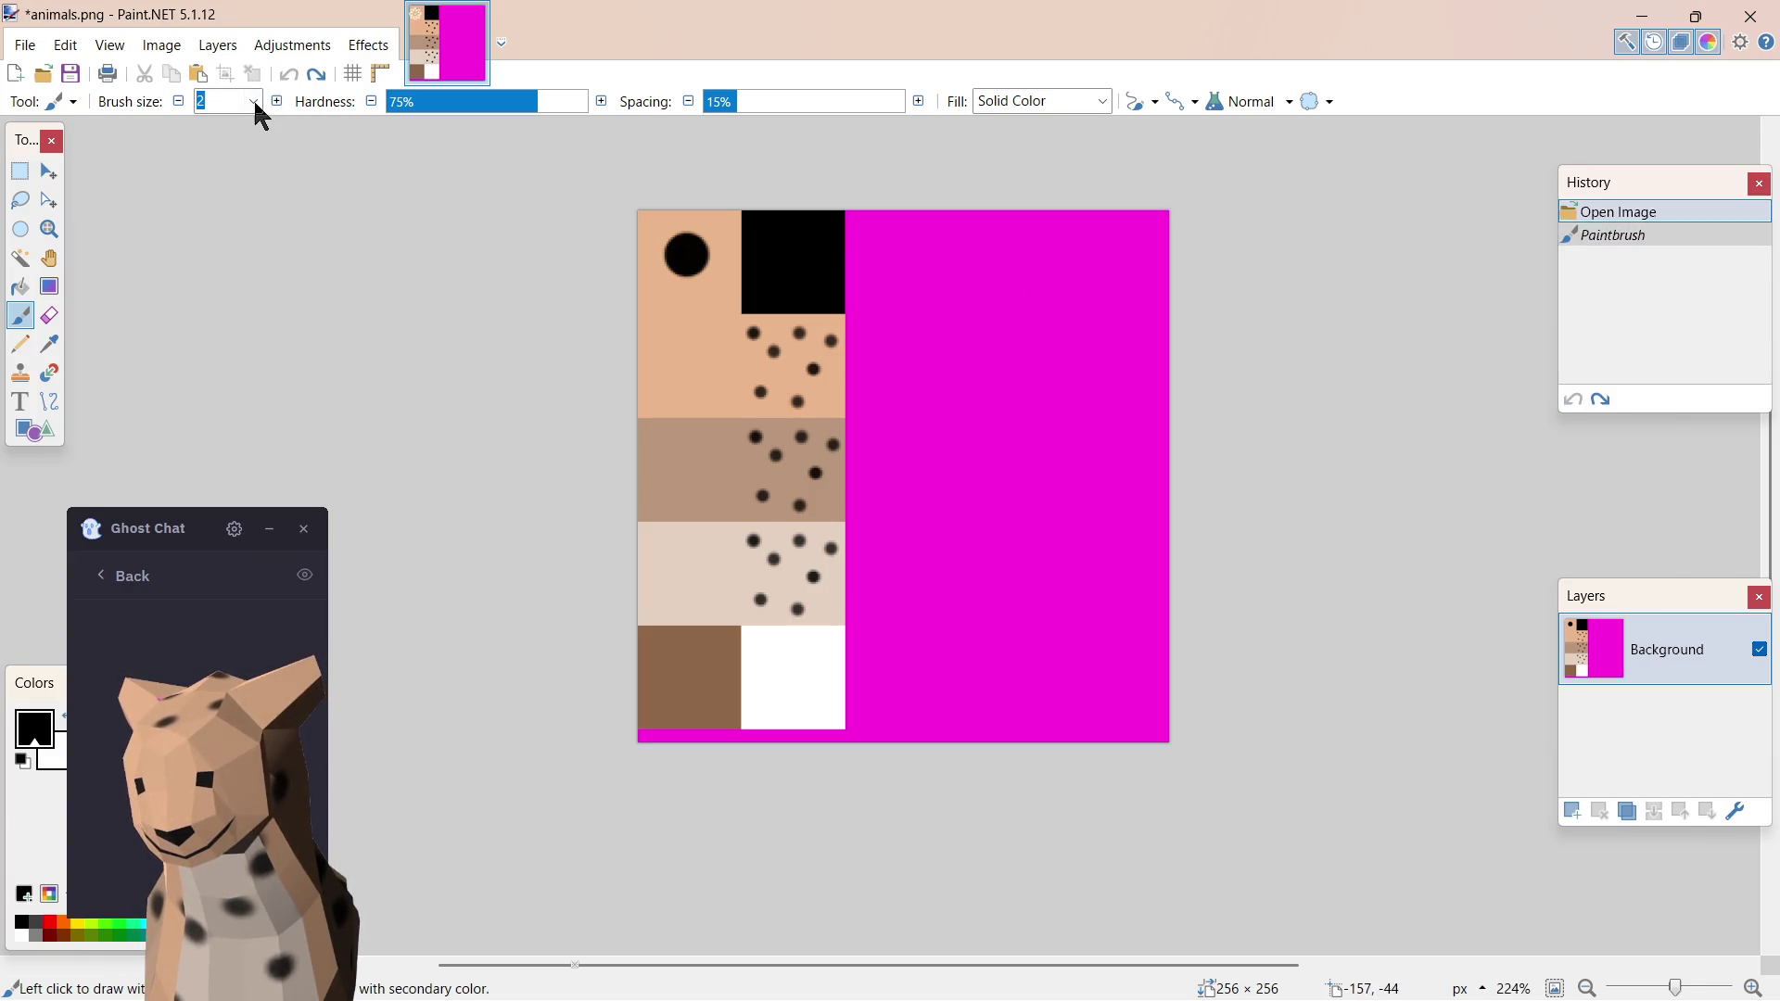
click(253, 102)
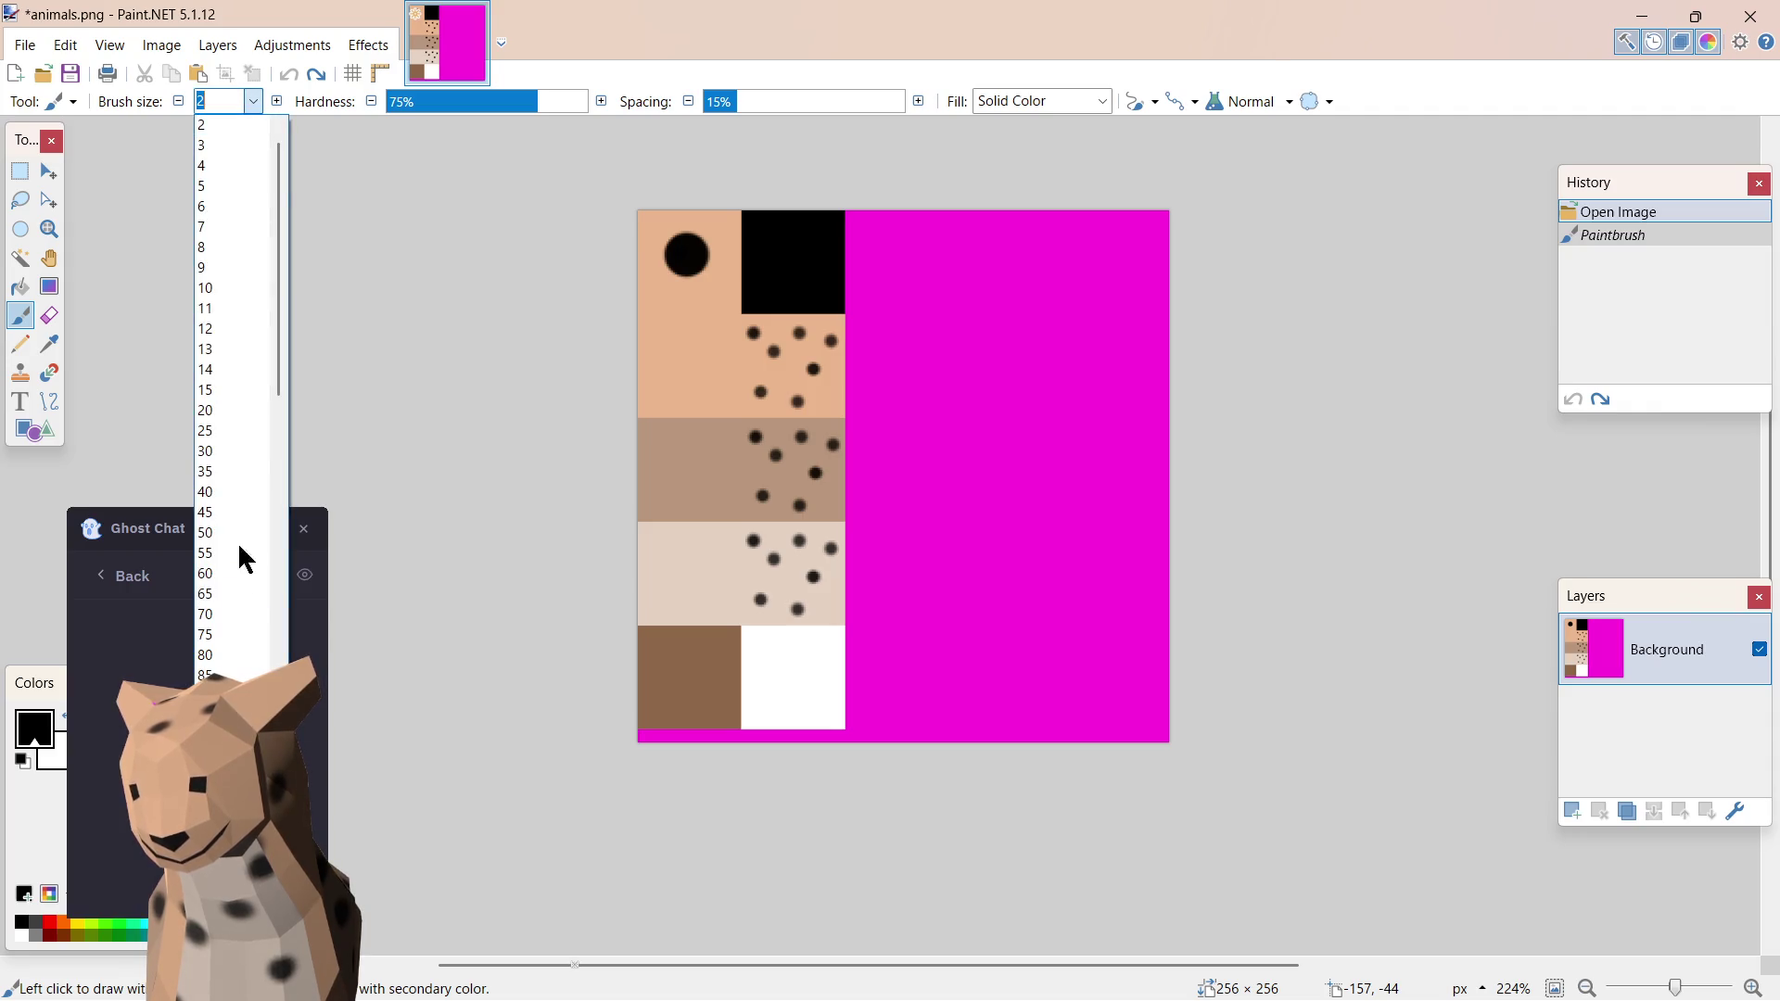
click(227, 595)
- Dab and undo black on the magenta block, then raise the brush size to 95
click(1029, 367)
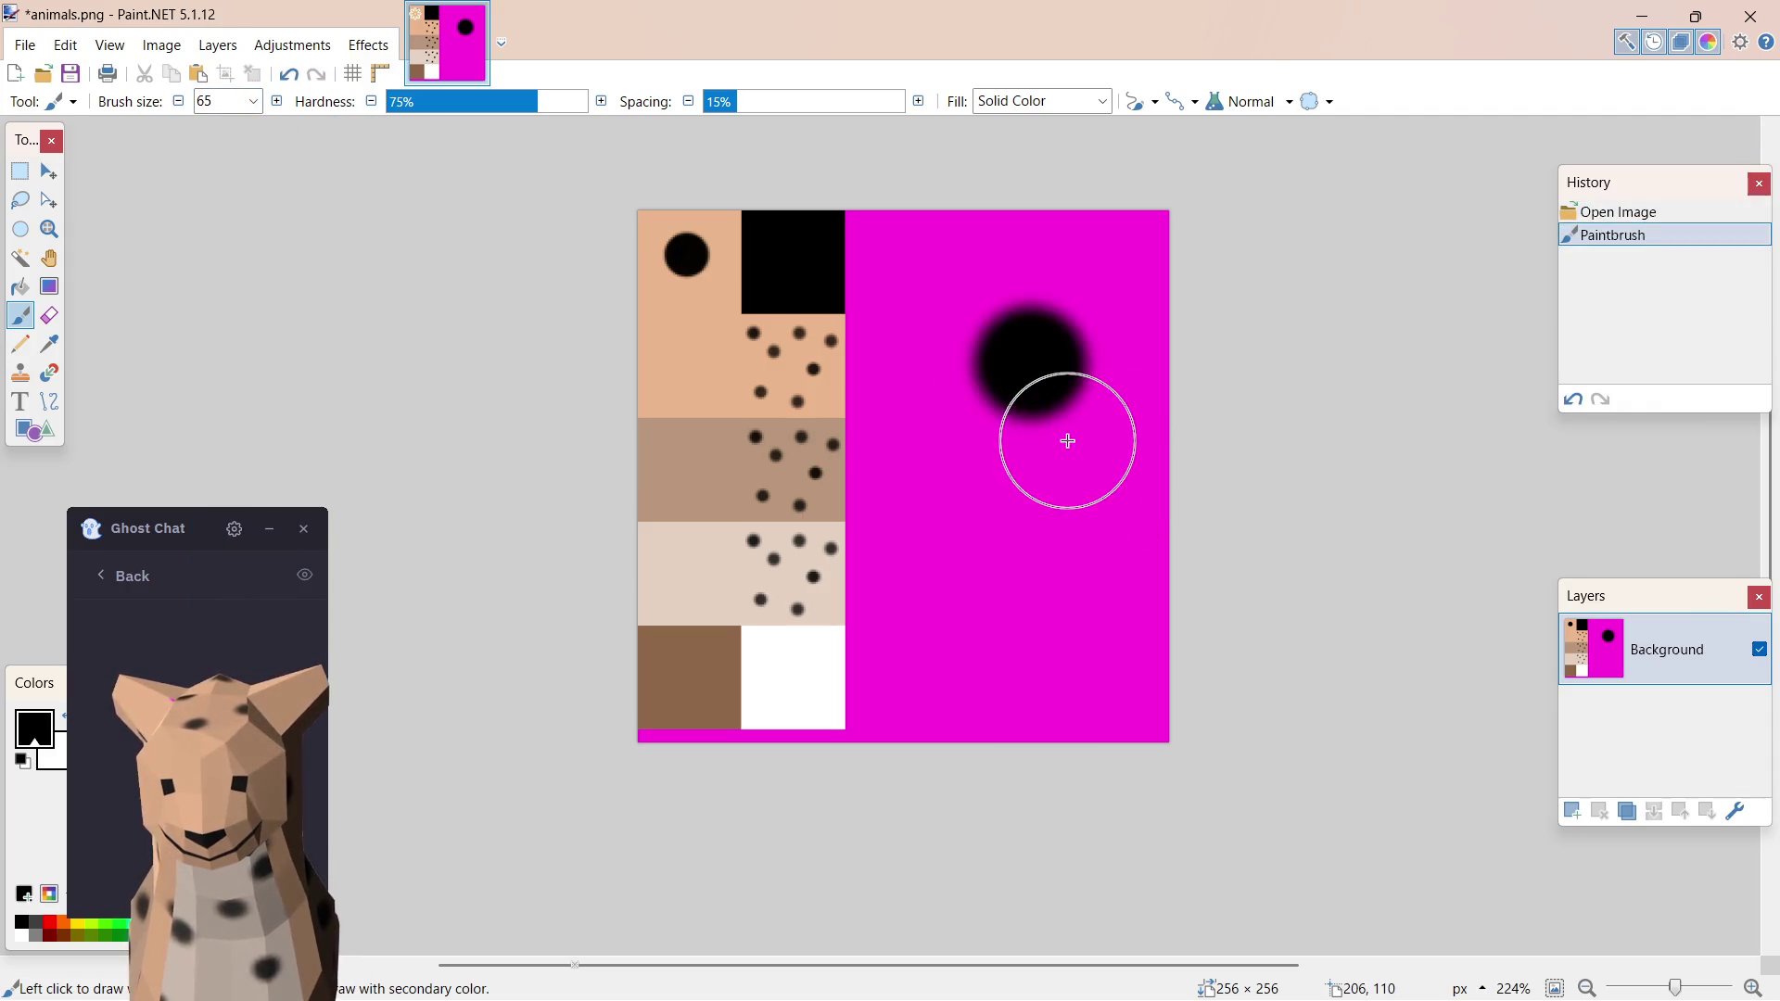
key(ctrl+z)
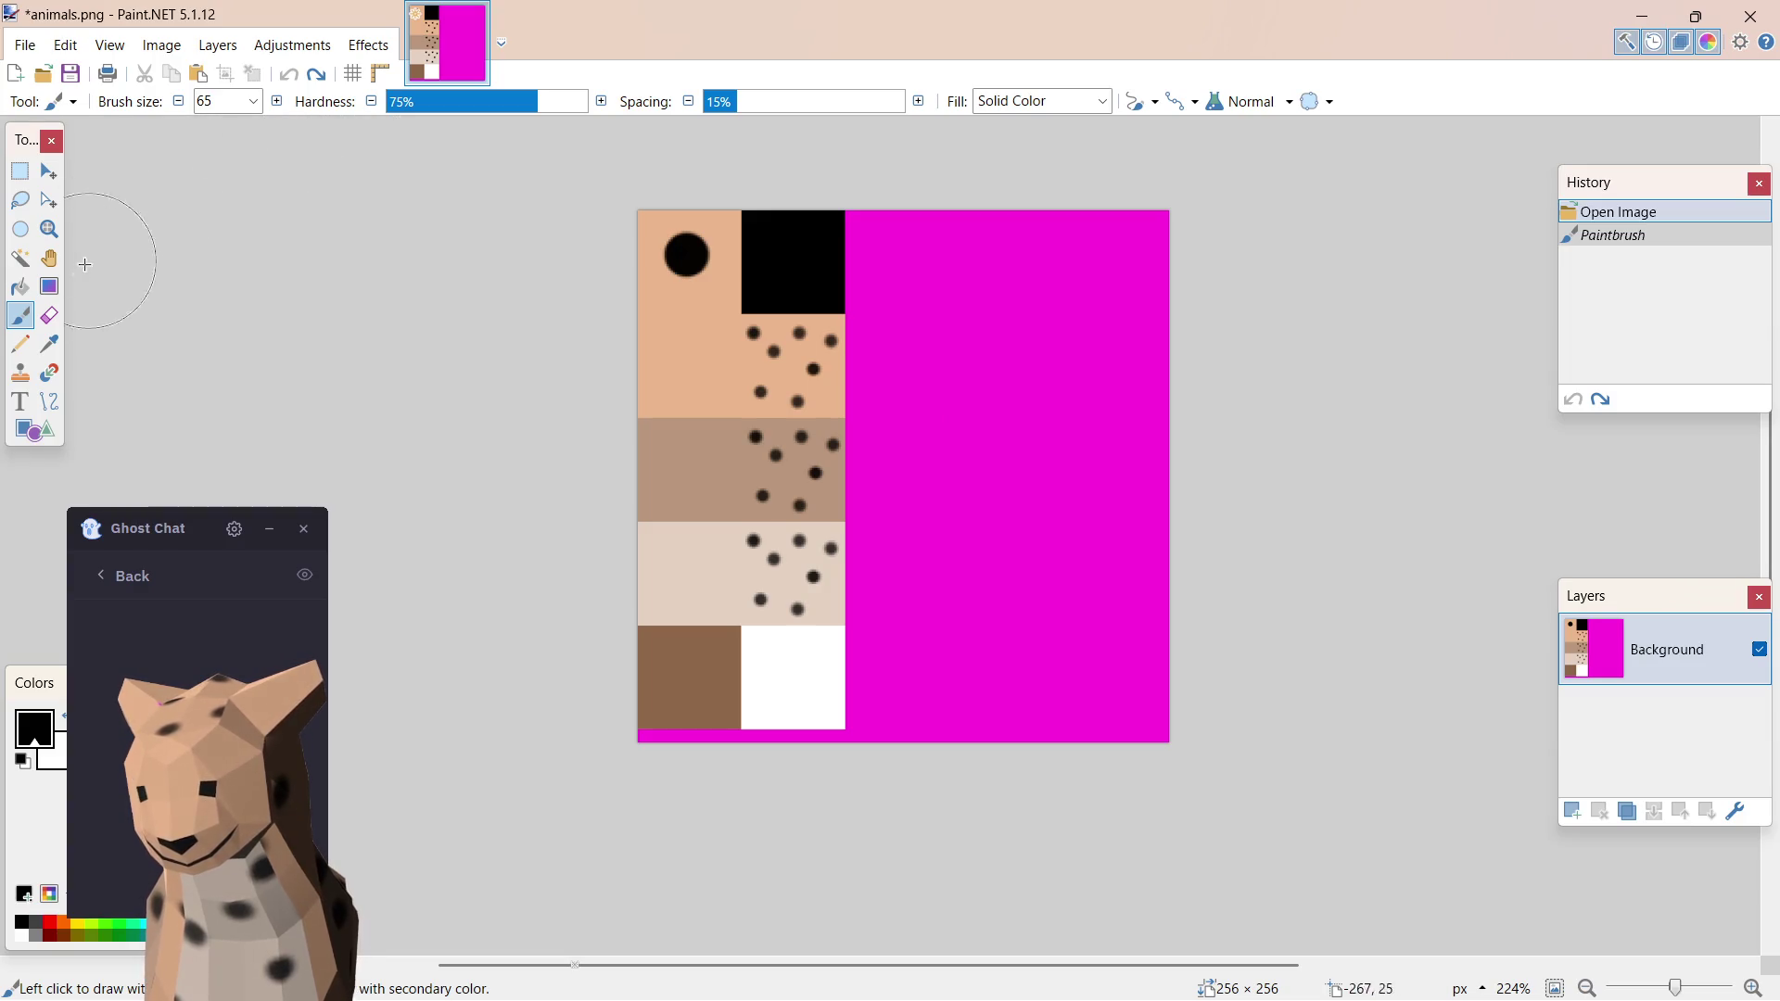
drag(137, 526, 202, 535)
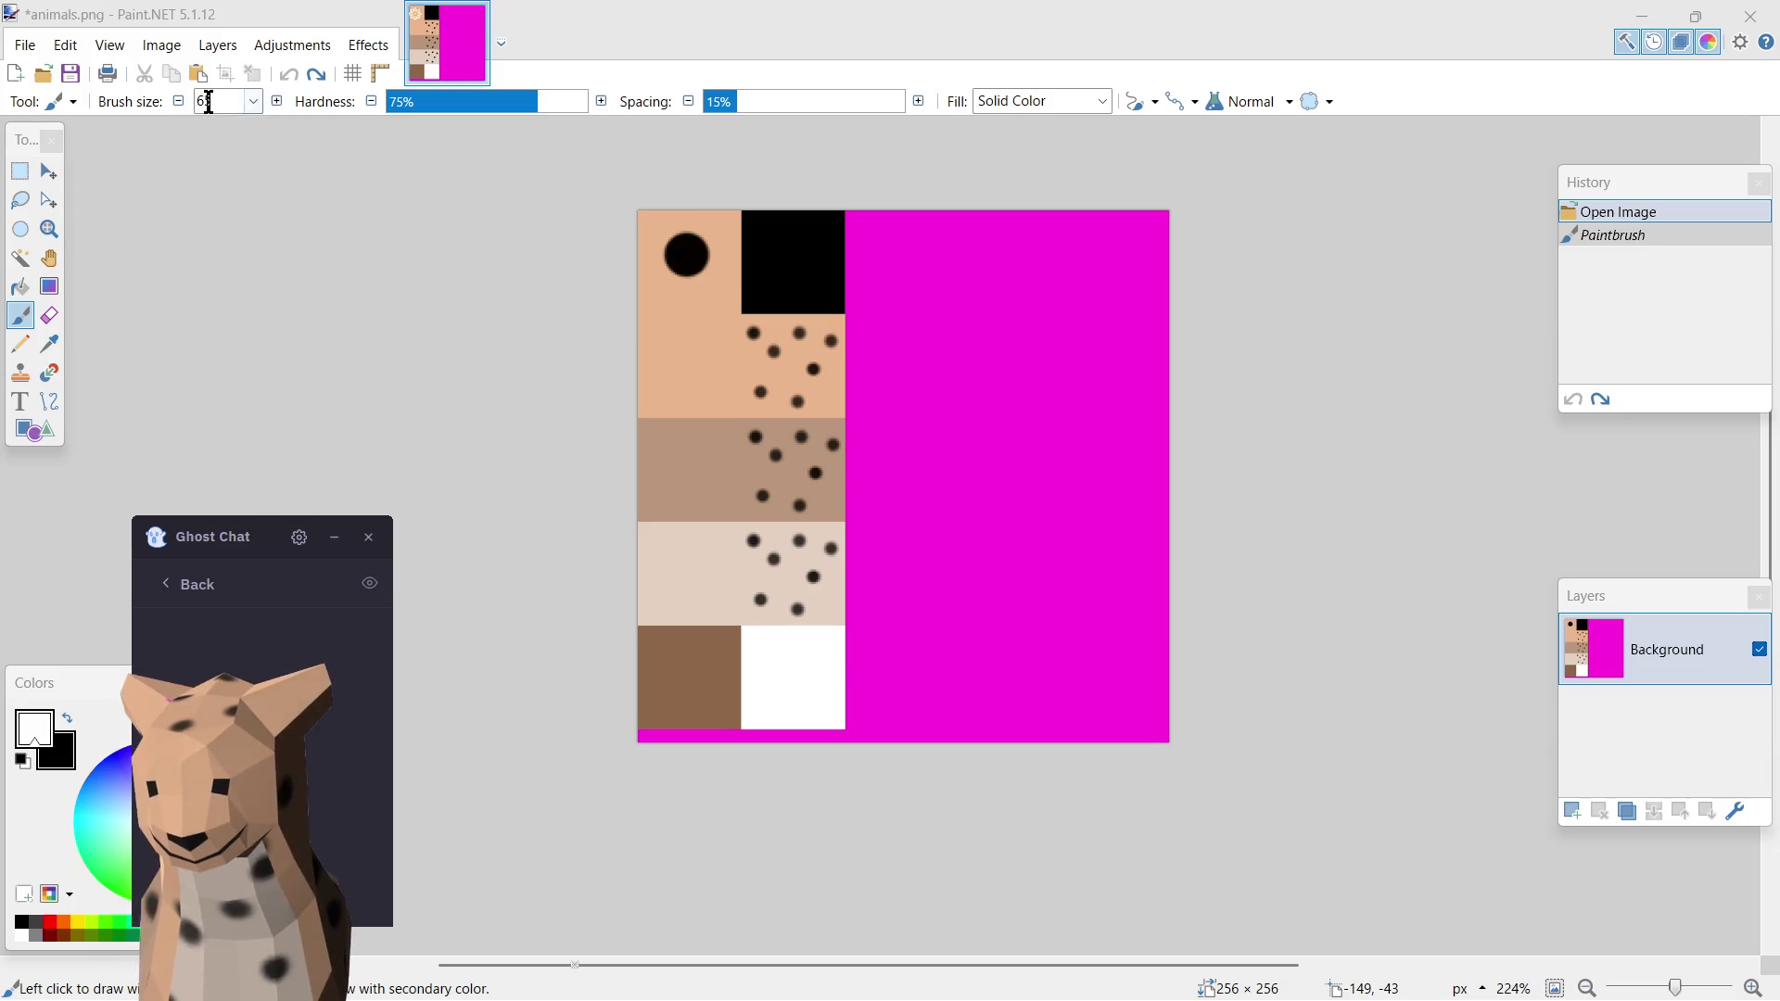
click(275, 102)
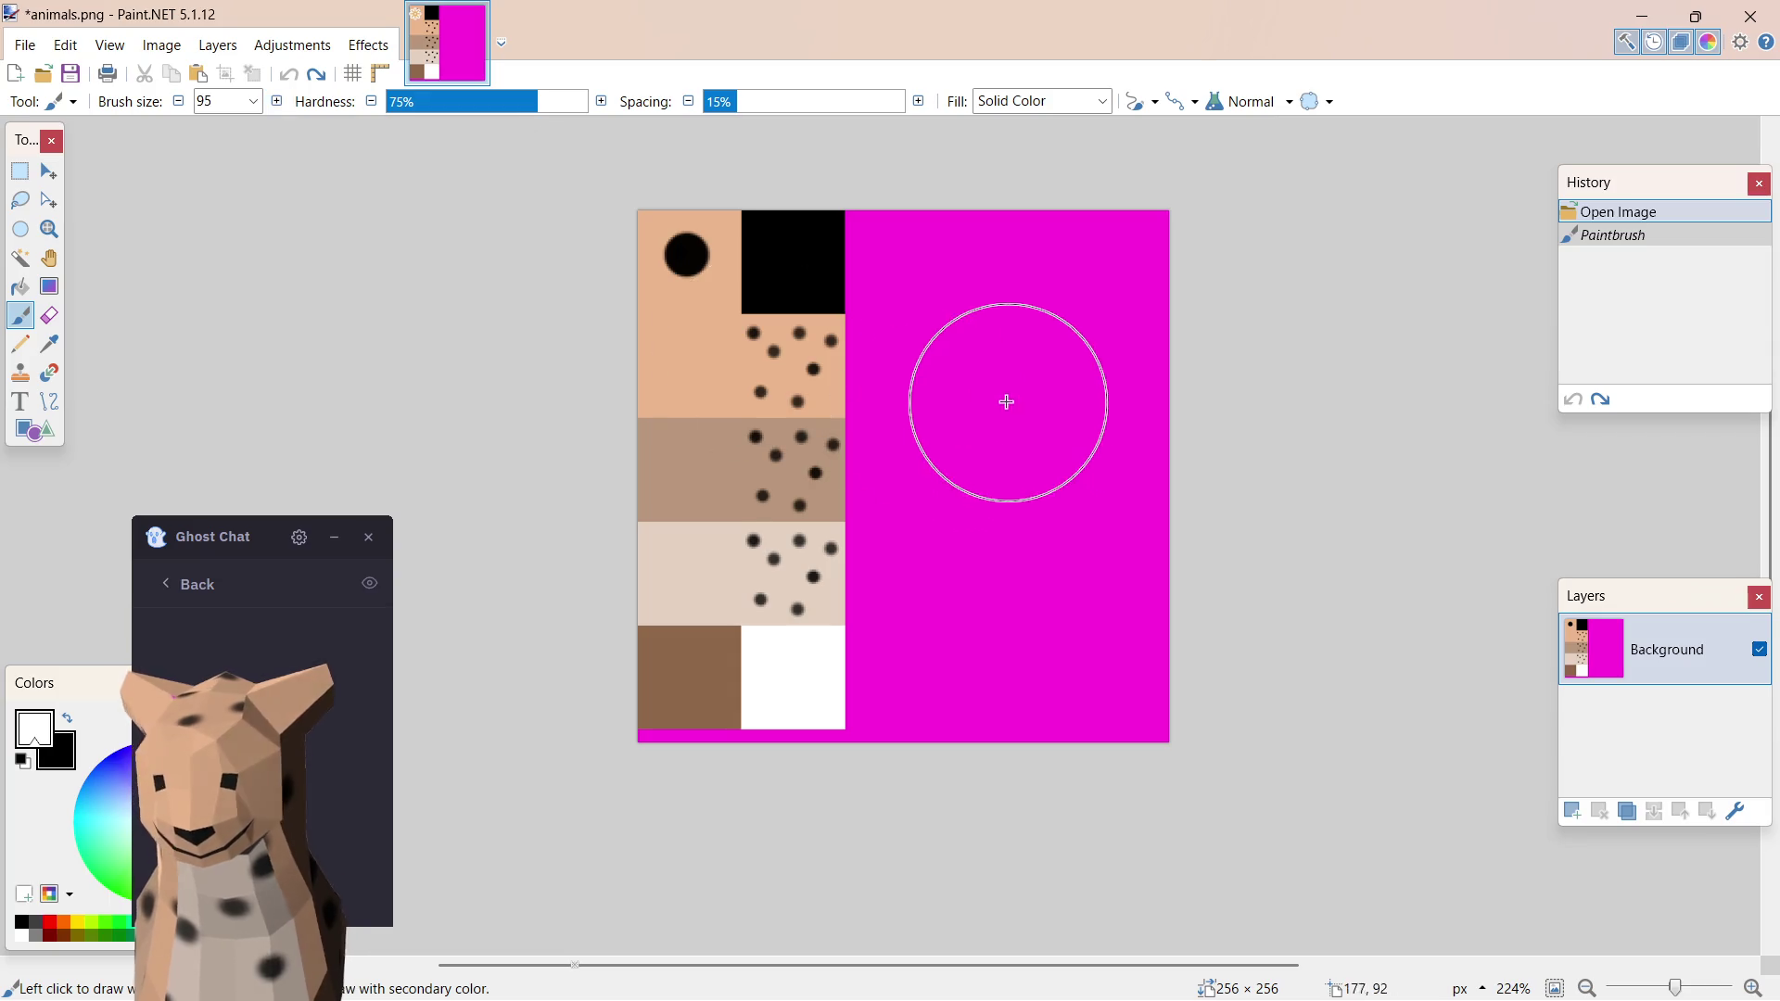
- Paint a wide soft white oval across the magenta block after undoing trial dabs
click(1019, 343)
click(1019, 342)
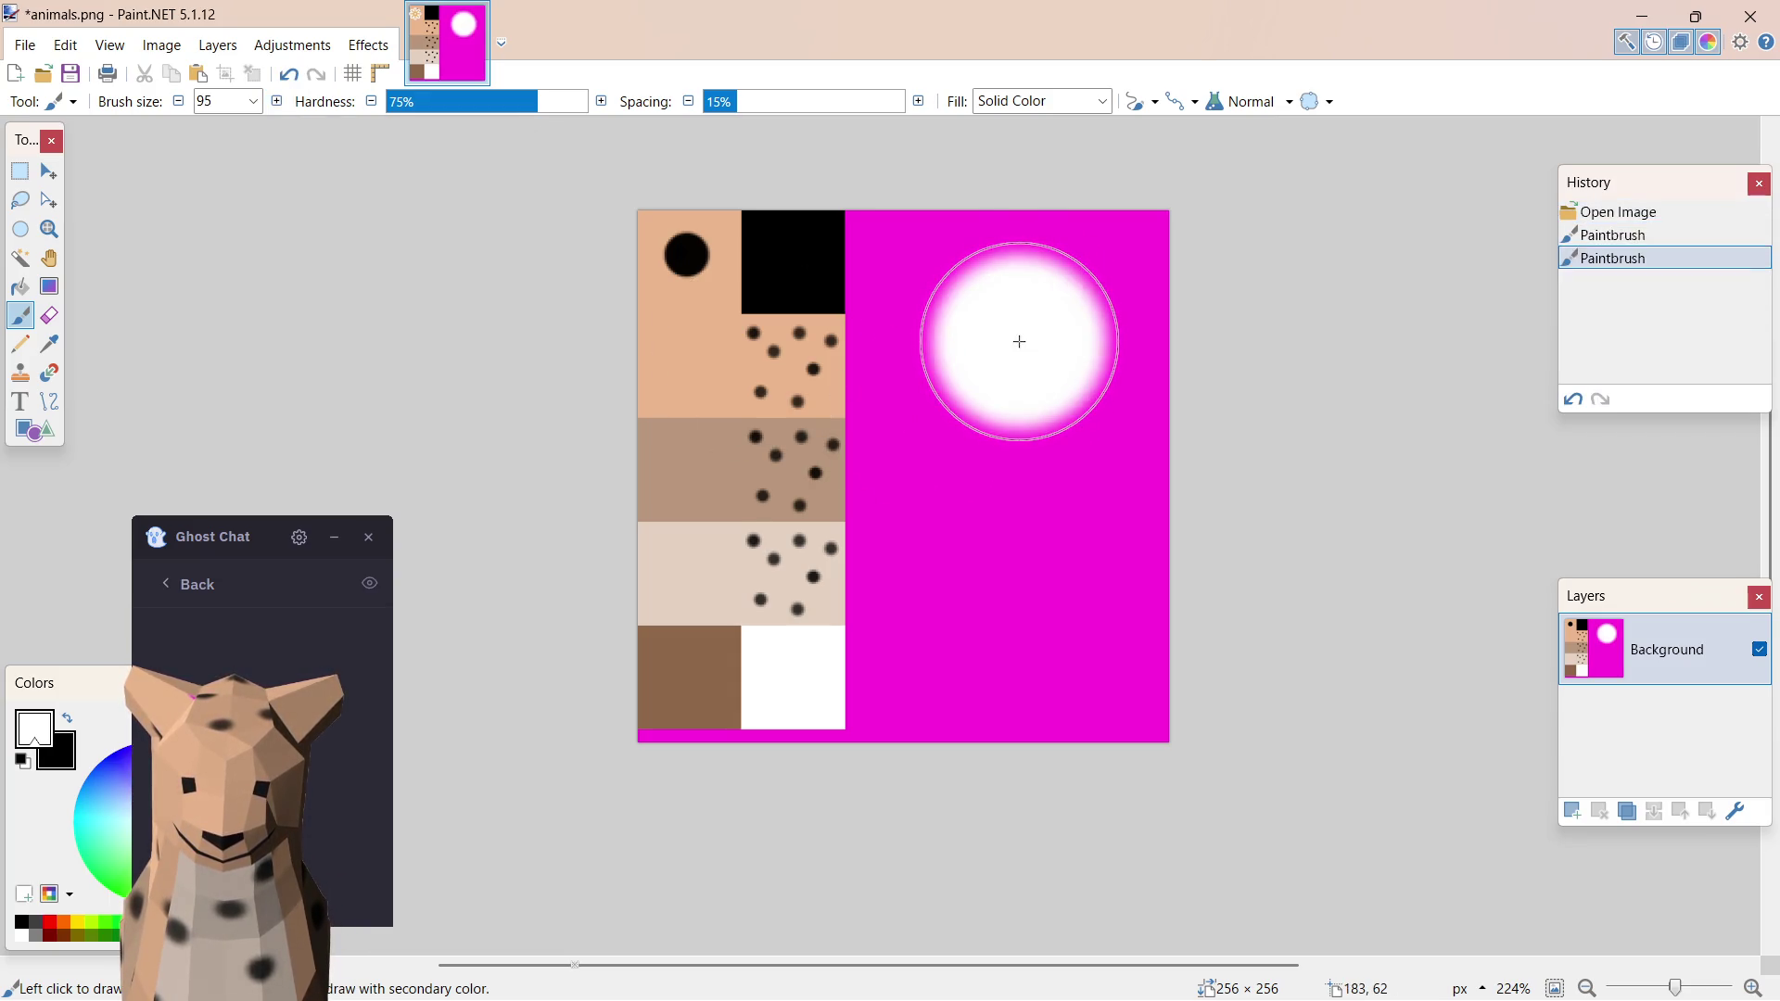
click(1020, 342)
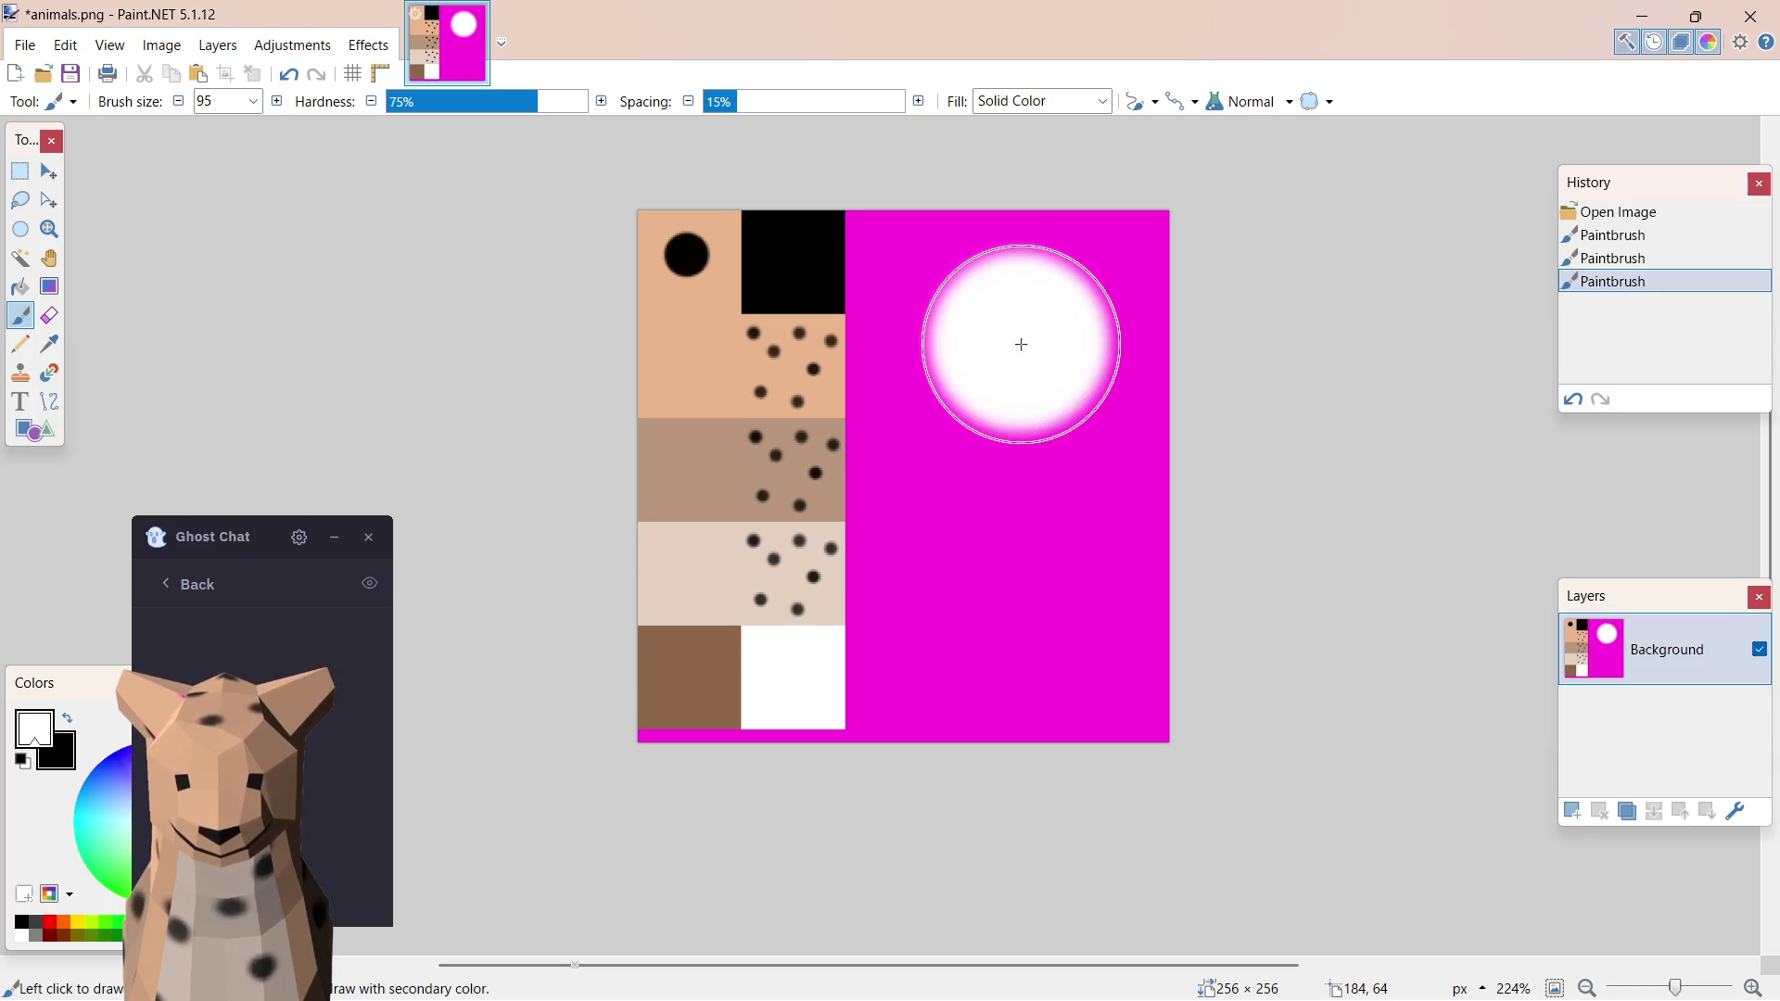
click(1022, 342)
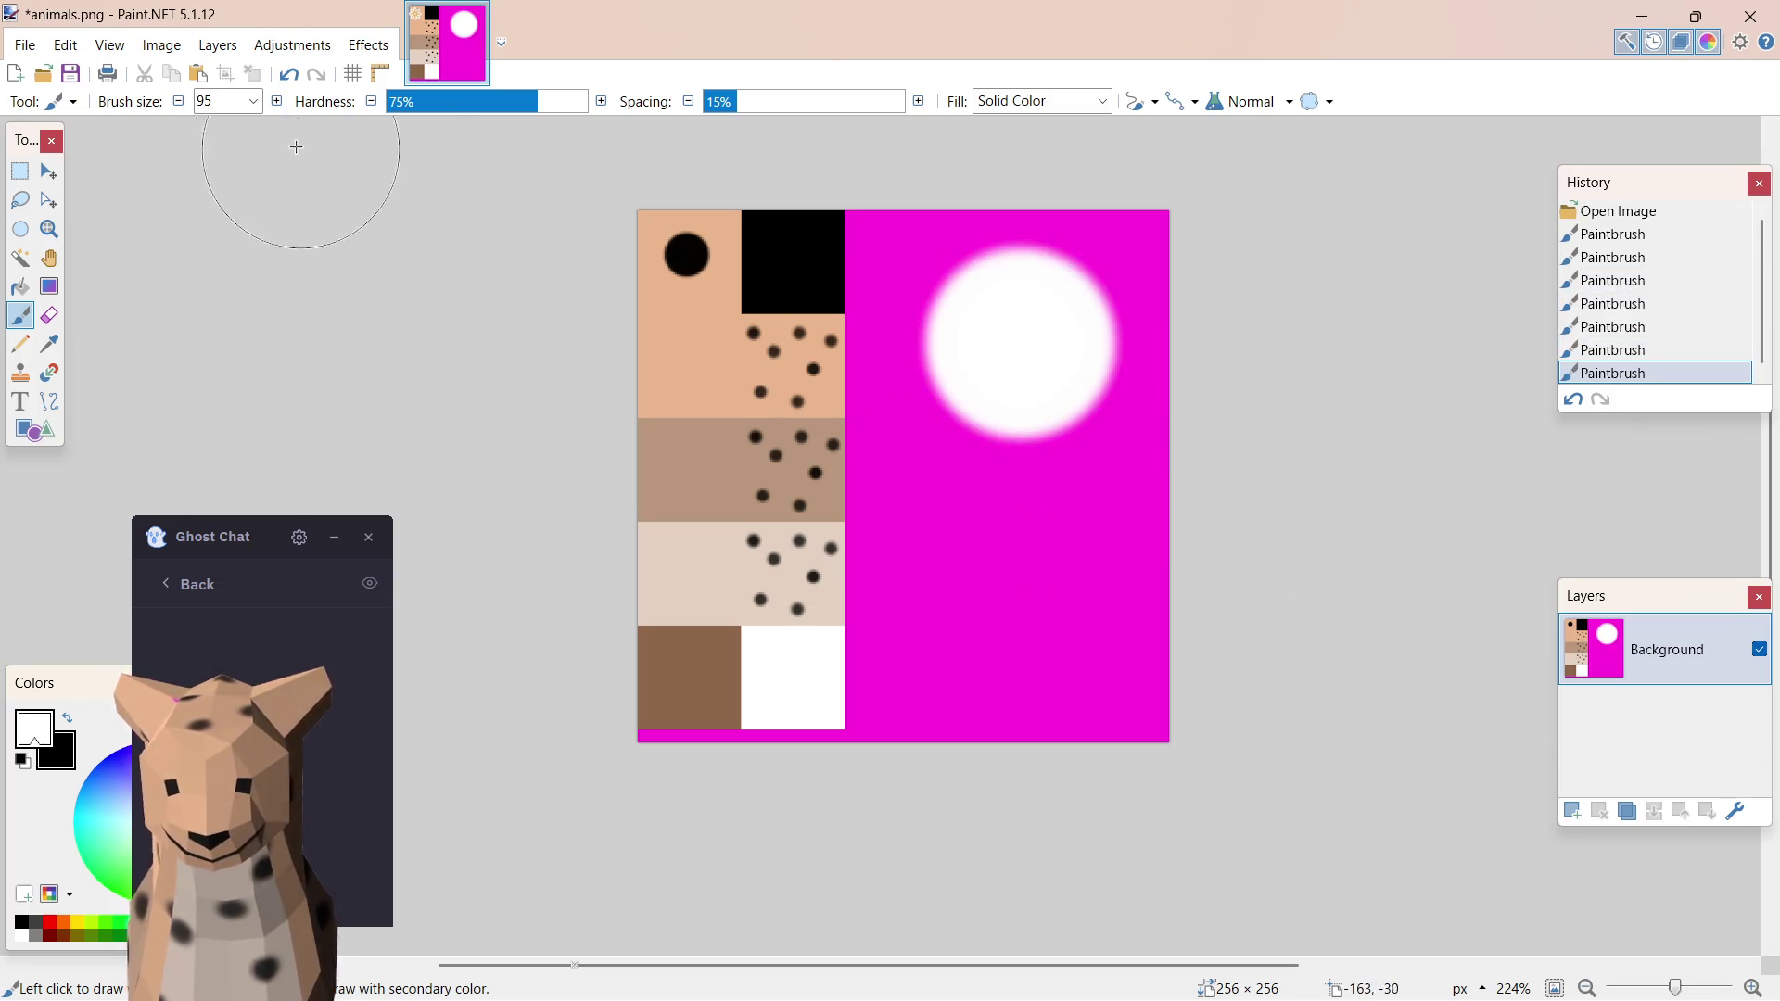
key(ctrl+z)
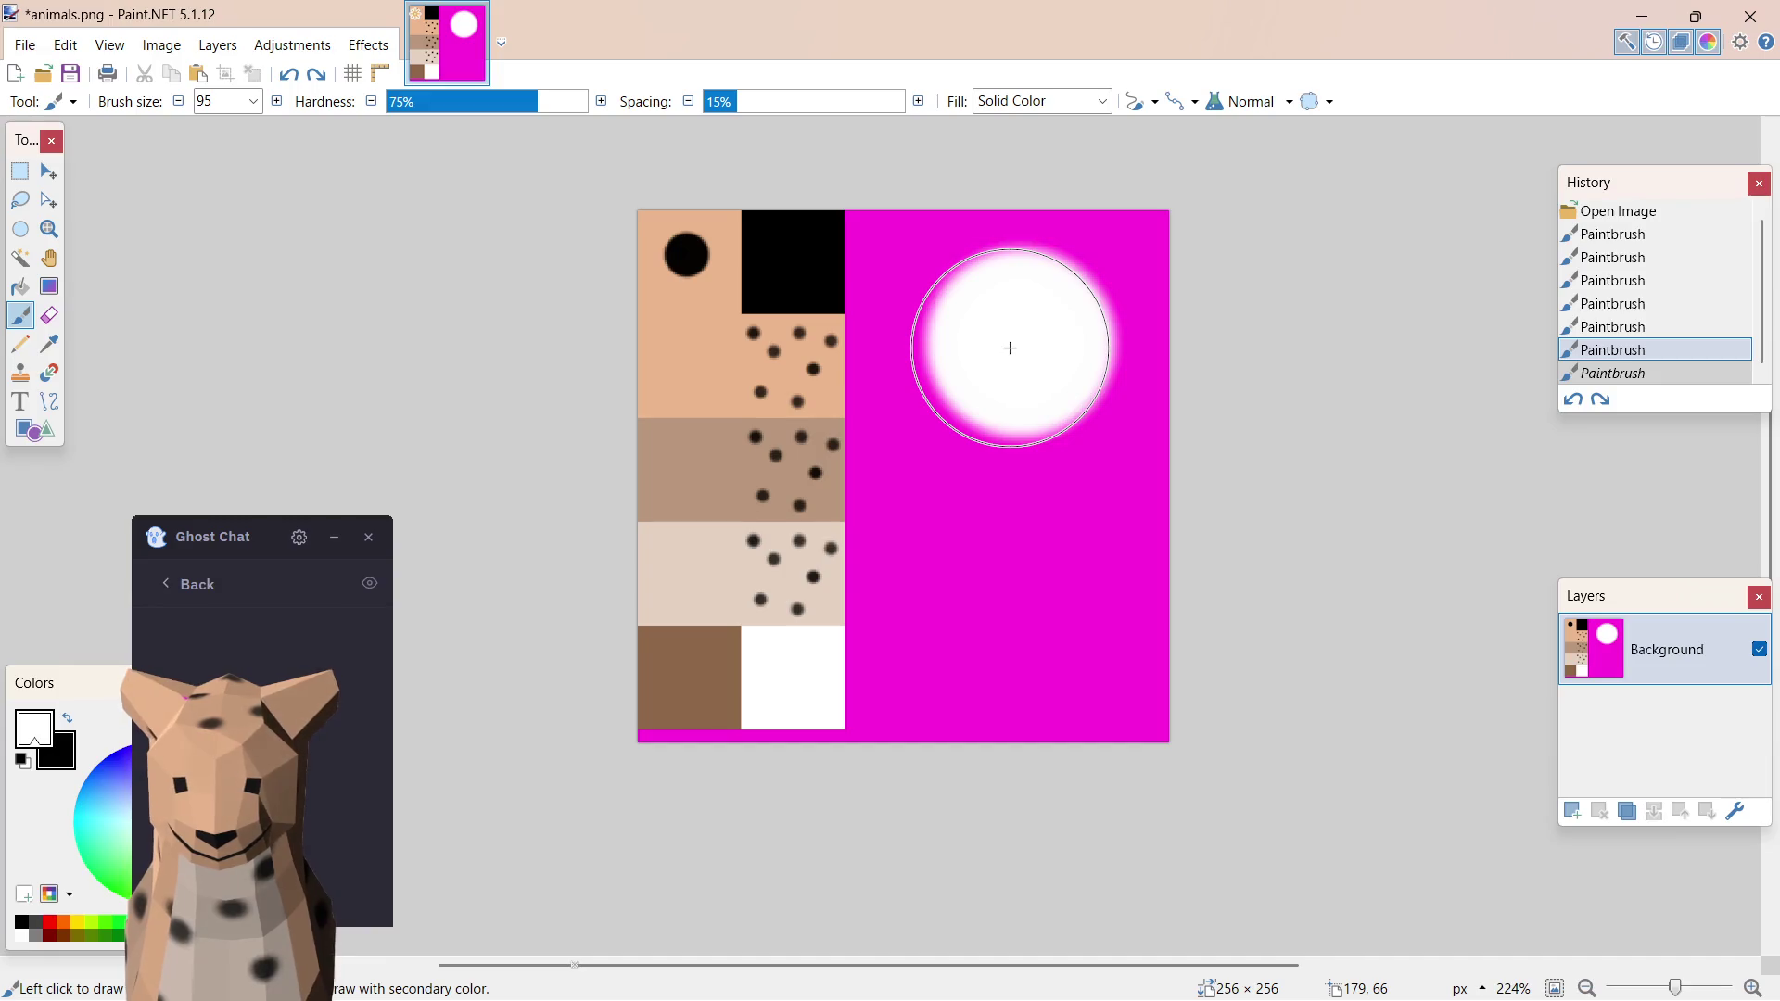
key(ctrl+z)
key(ctrl+z)
key(ctrl+z)
key(ctrl+z)
key(ctrl+z)
key(ctrl+z)
mouse_move(1011, 346)
mouse_down()
mouse_move(1071, 351)
mouse_move(983, 355)
mouse_move(1073, 351)
mouse_up()
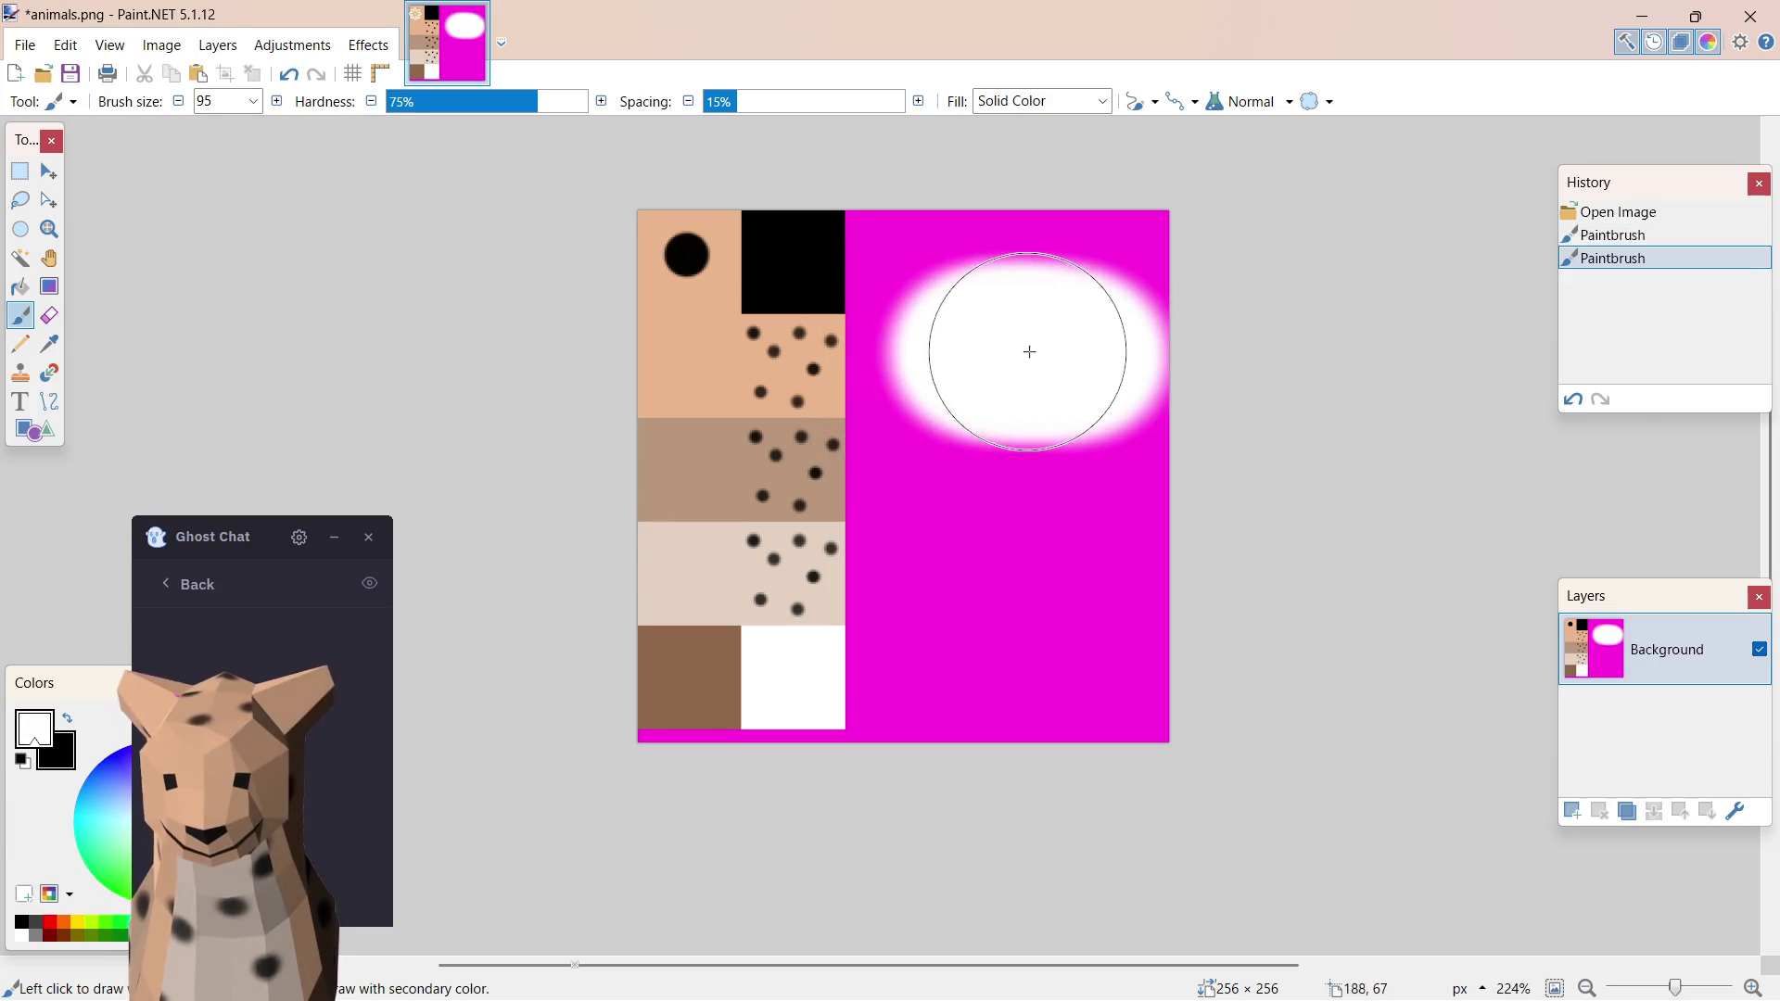
- Pick pink, lower the brush to 69, paint a pink centre in the oval and save with Ctrl+S
drag(167, 584, 229, 435)
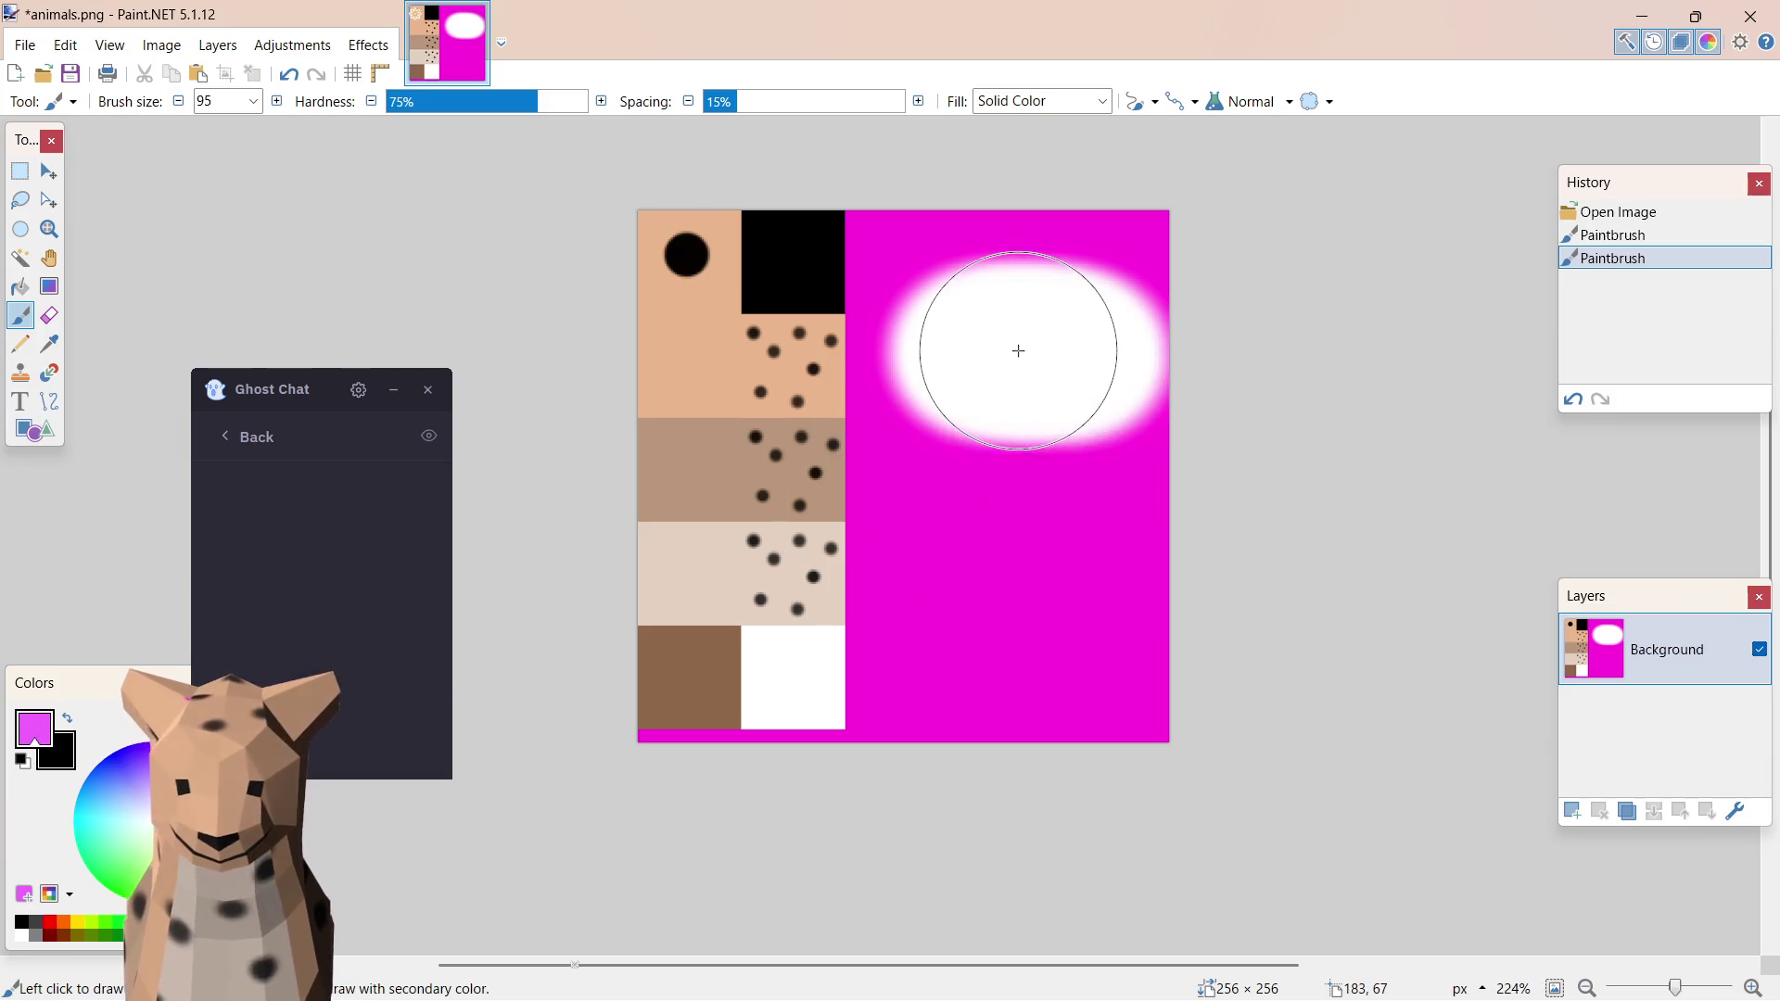
click(178, 101)
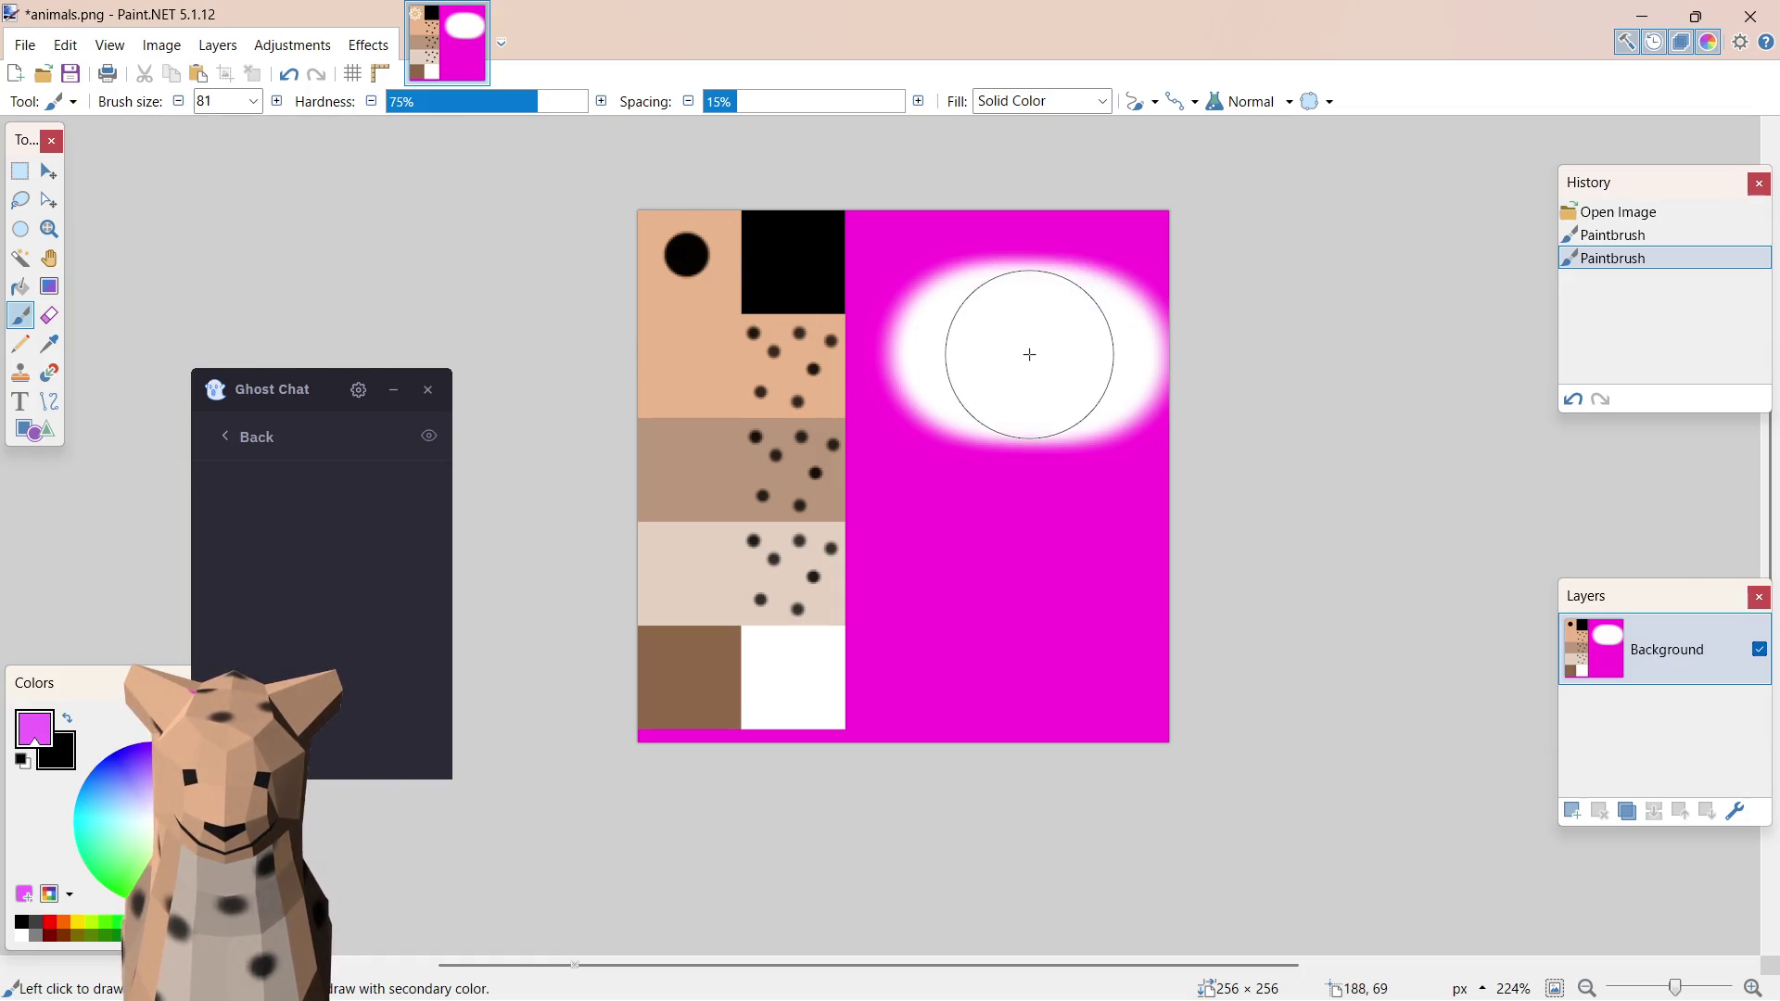
drag(1029, 355, 1033, 356)
key(ctrl+z)
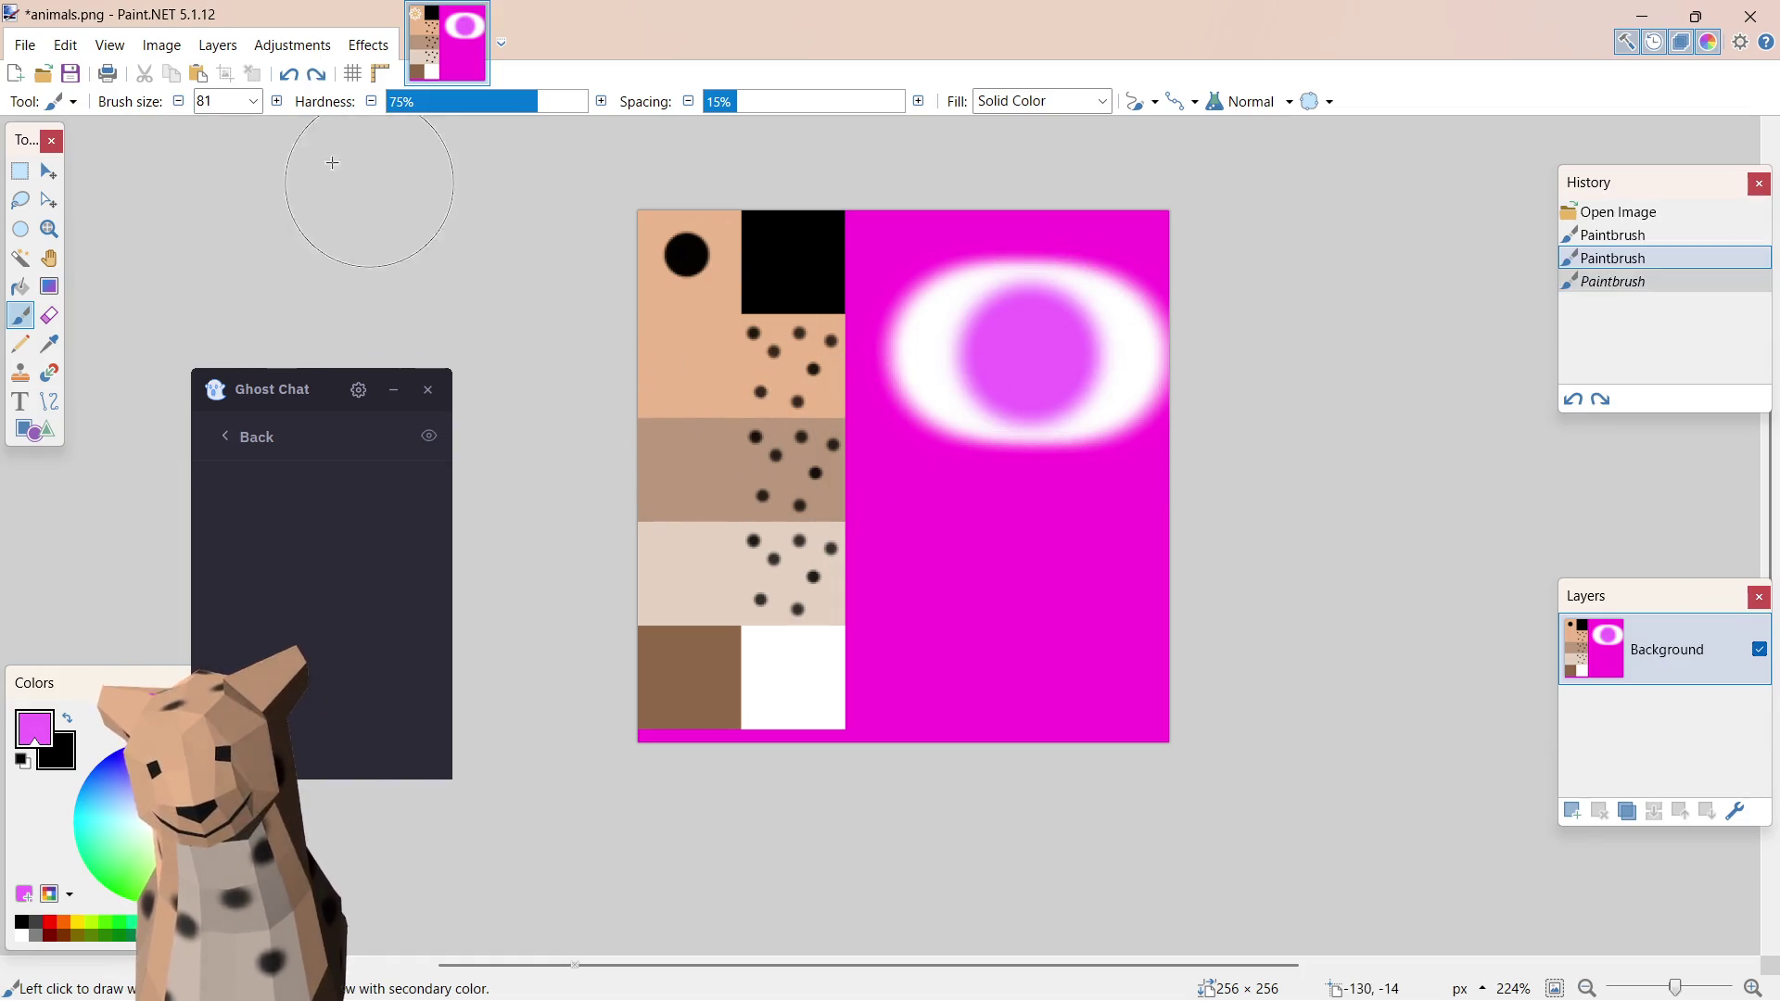
click(187, 105)
click(186, 105)
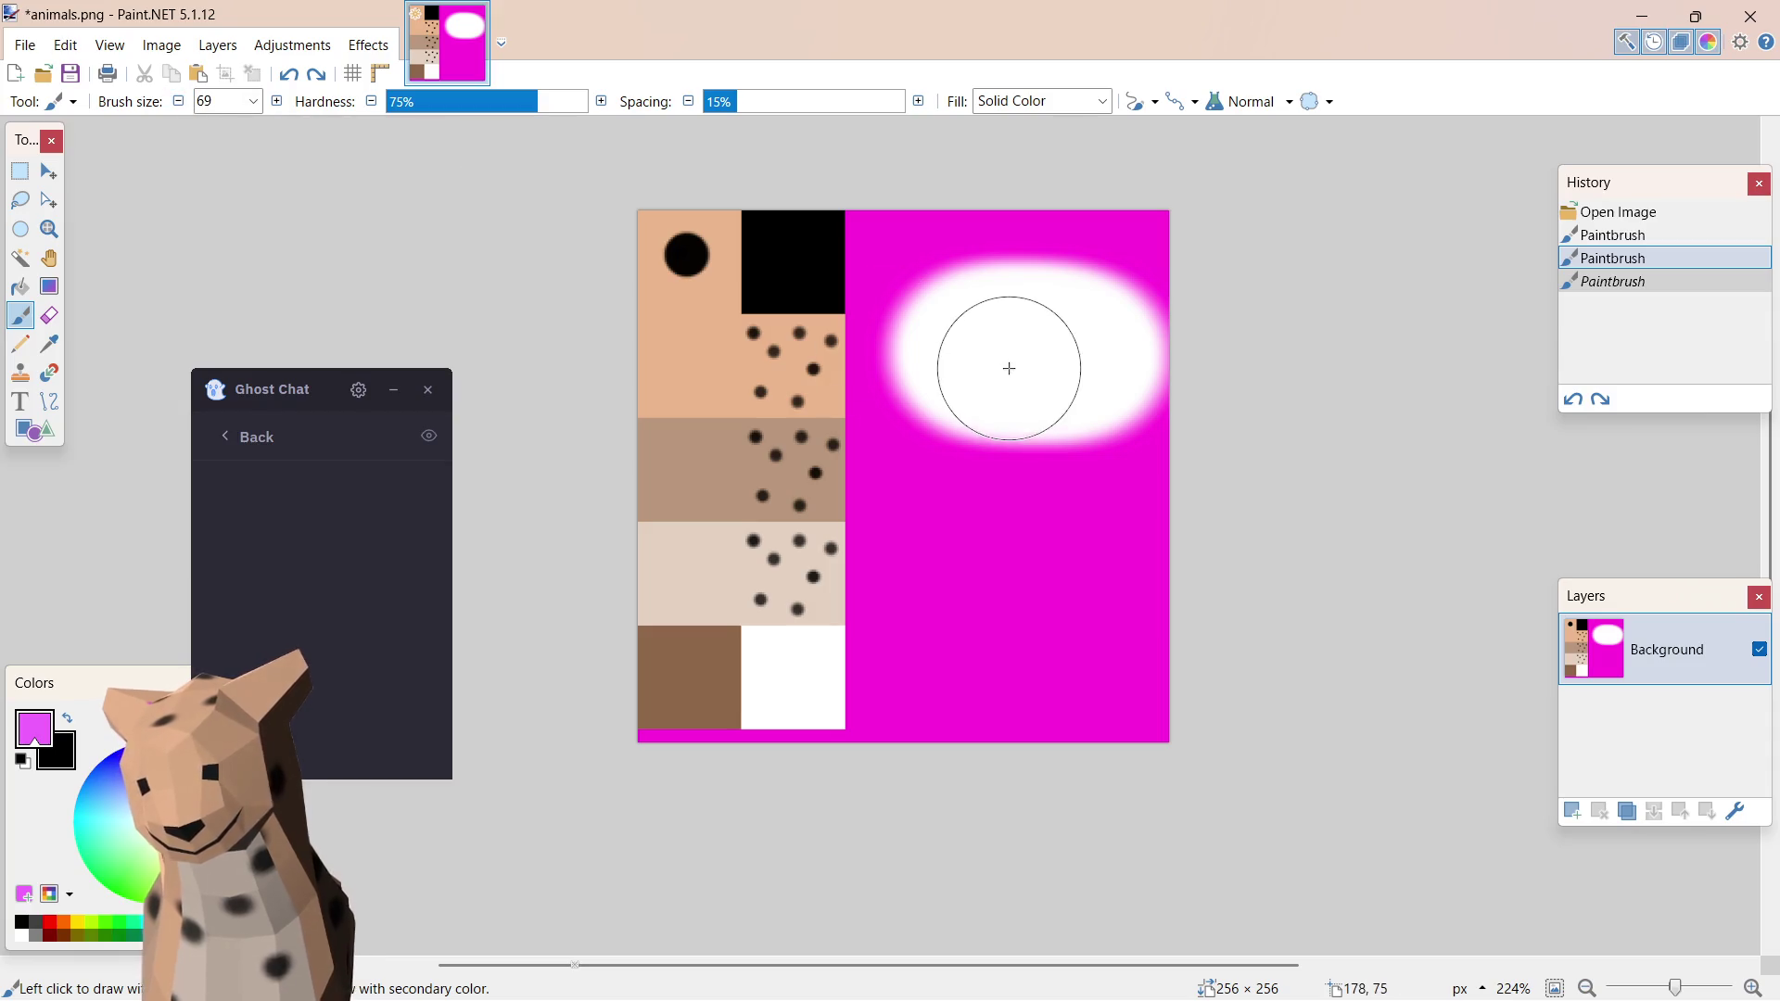
click(1029, 355)
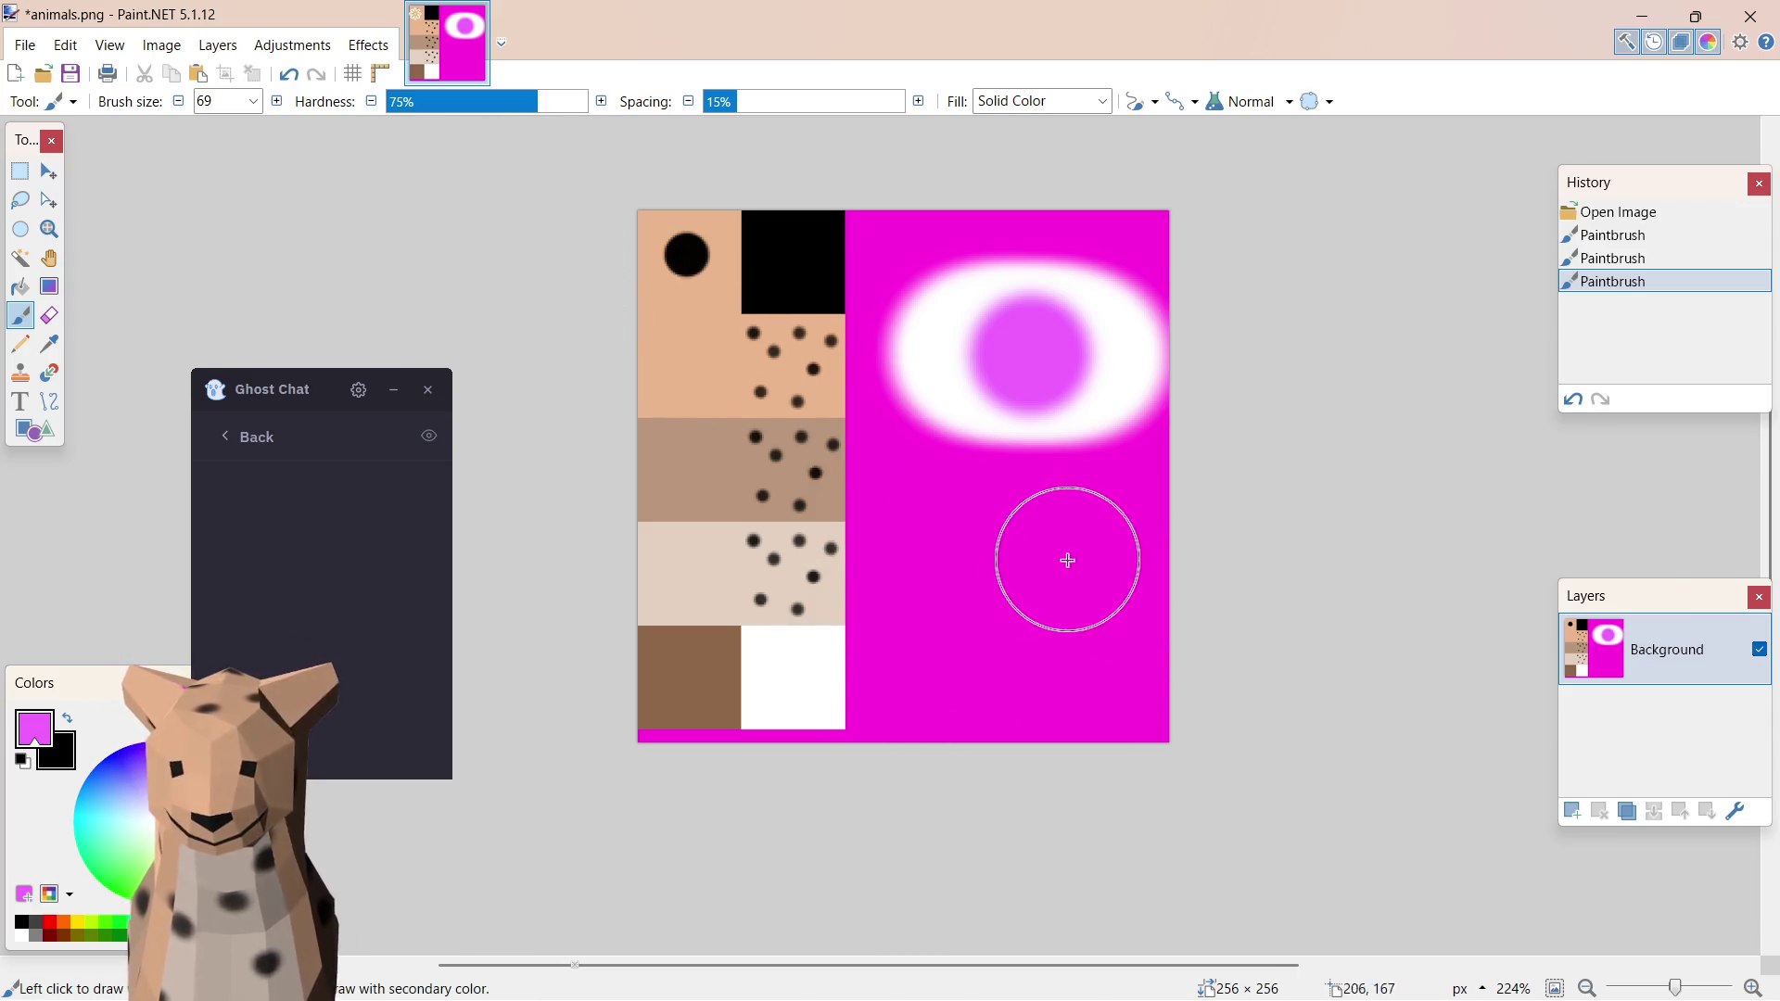
key(ctrl+s)
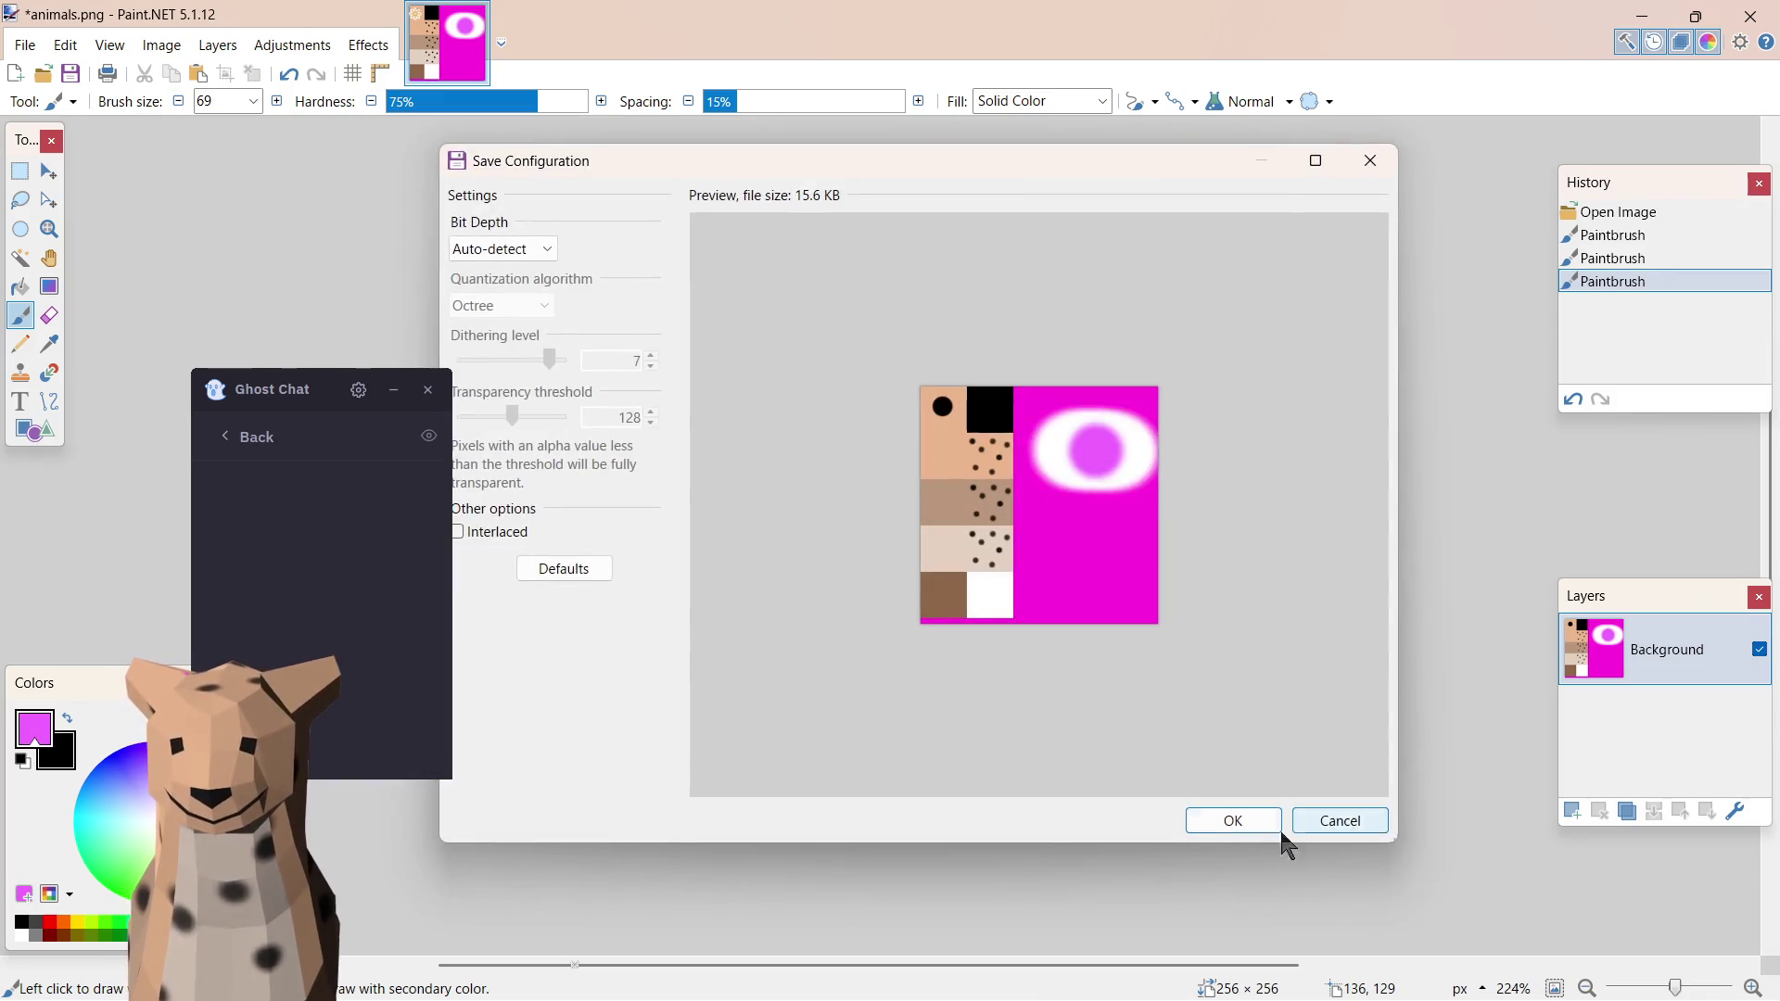
- Confirm the Save Configuration, minimise Paint.NET and bring Blender's UV Editing workspace to front
click(1233, 821)
click(1642, 17)
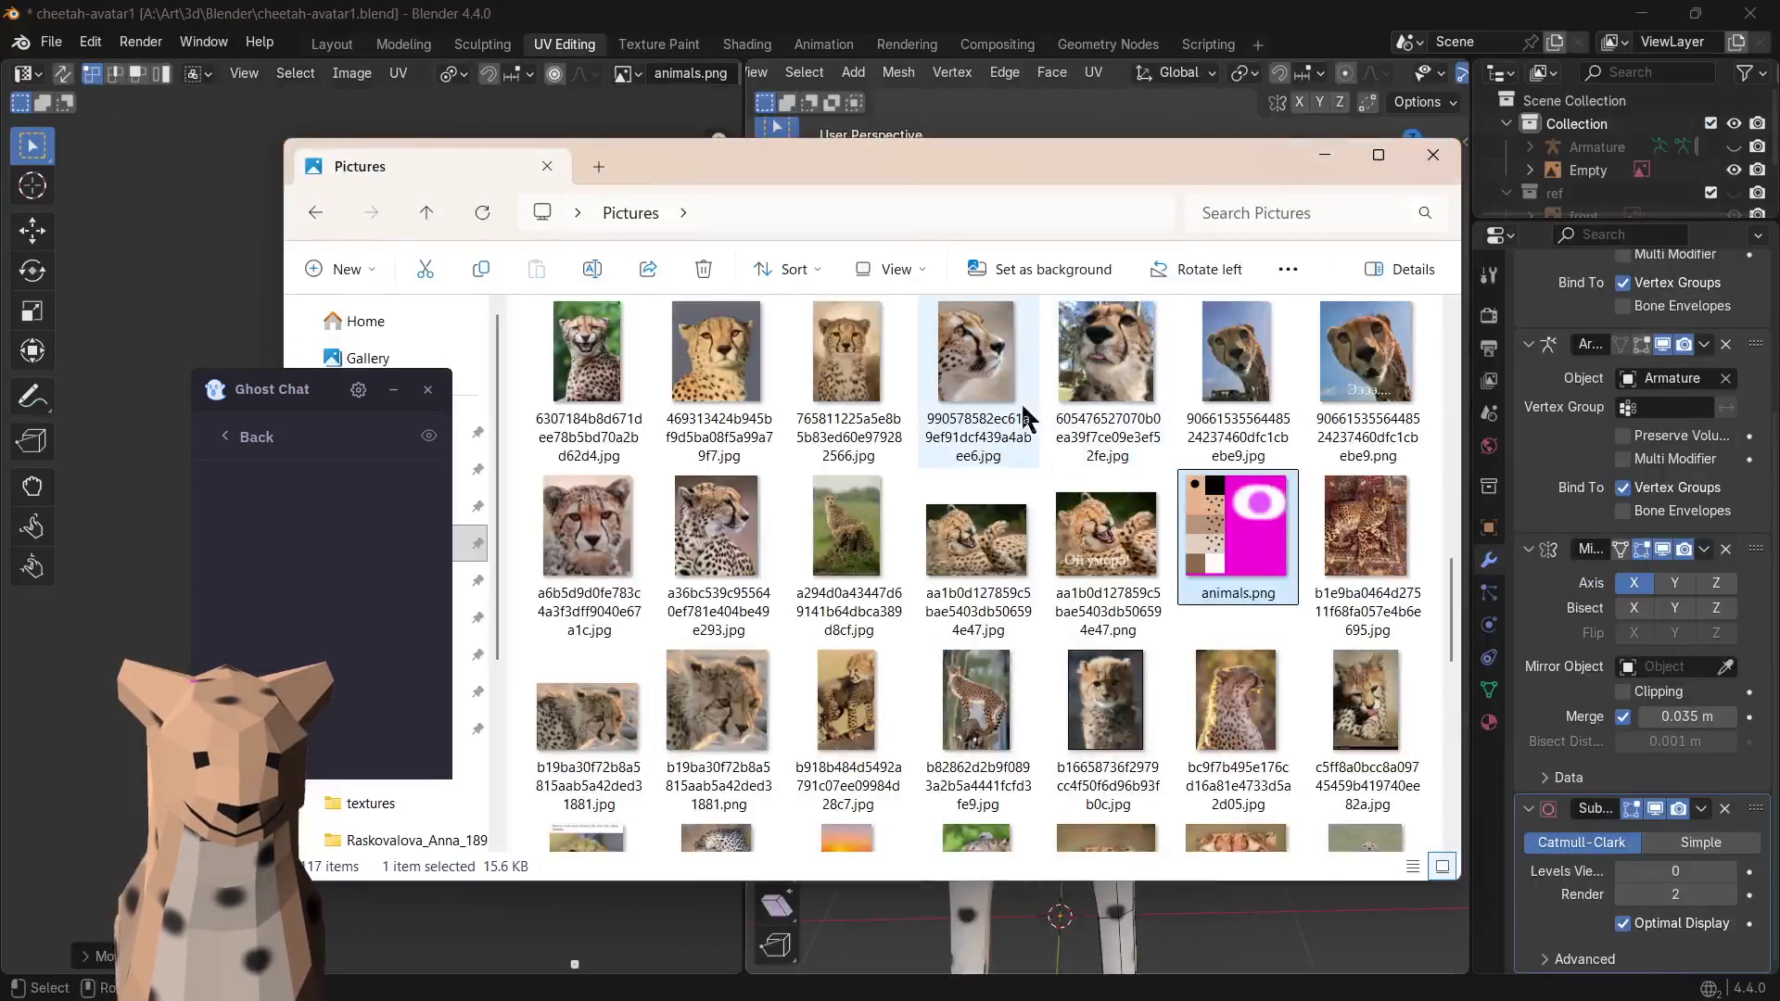
click(904, 12)
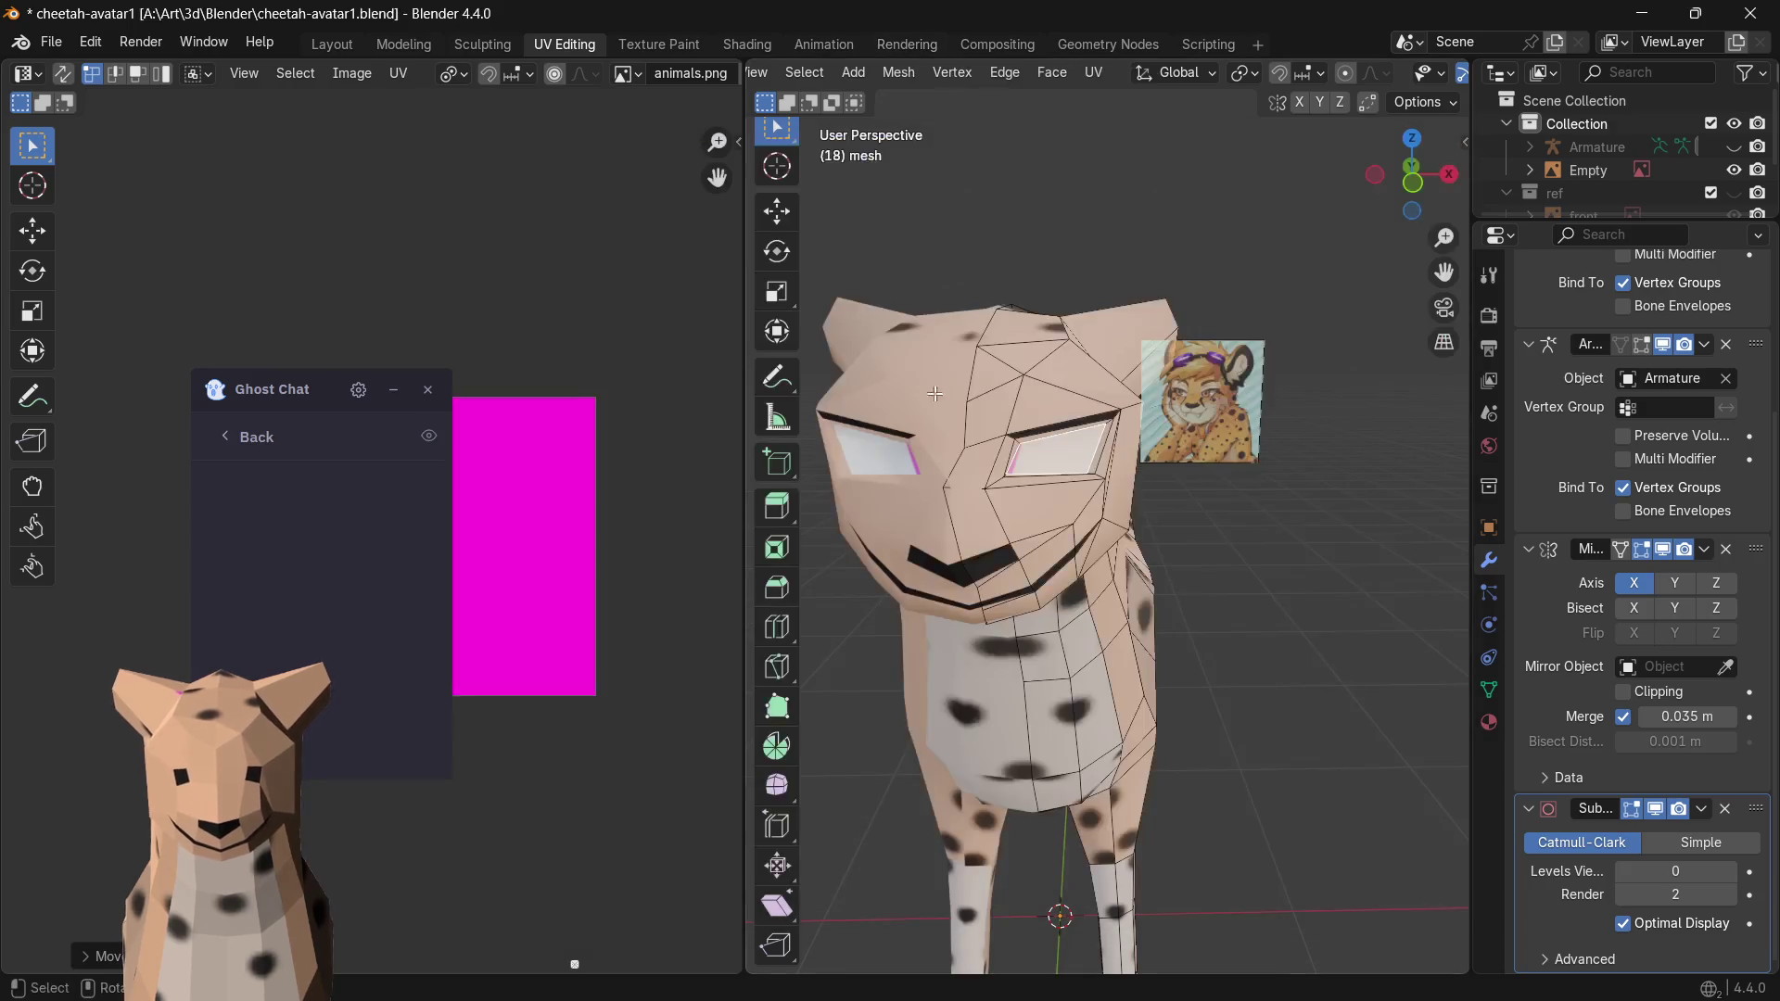
mouse_move(274, 391)
mouse_down()
mouse_move(82, 450)
mouse_move(152, 463)
mouse_up()
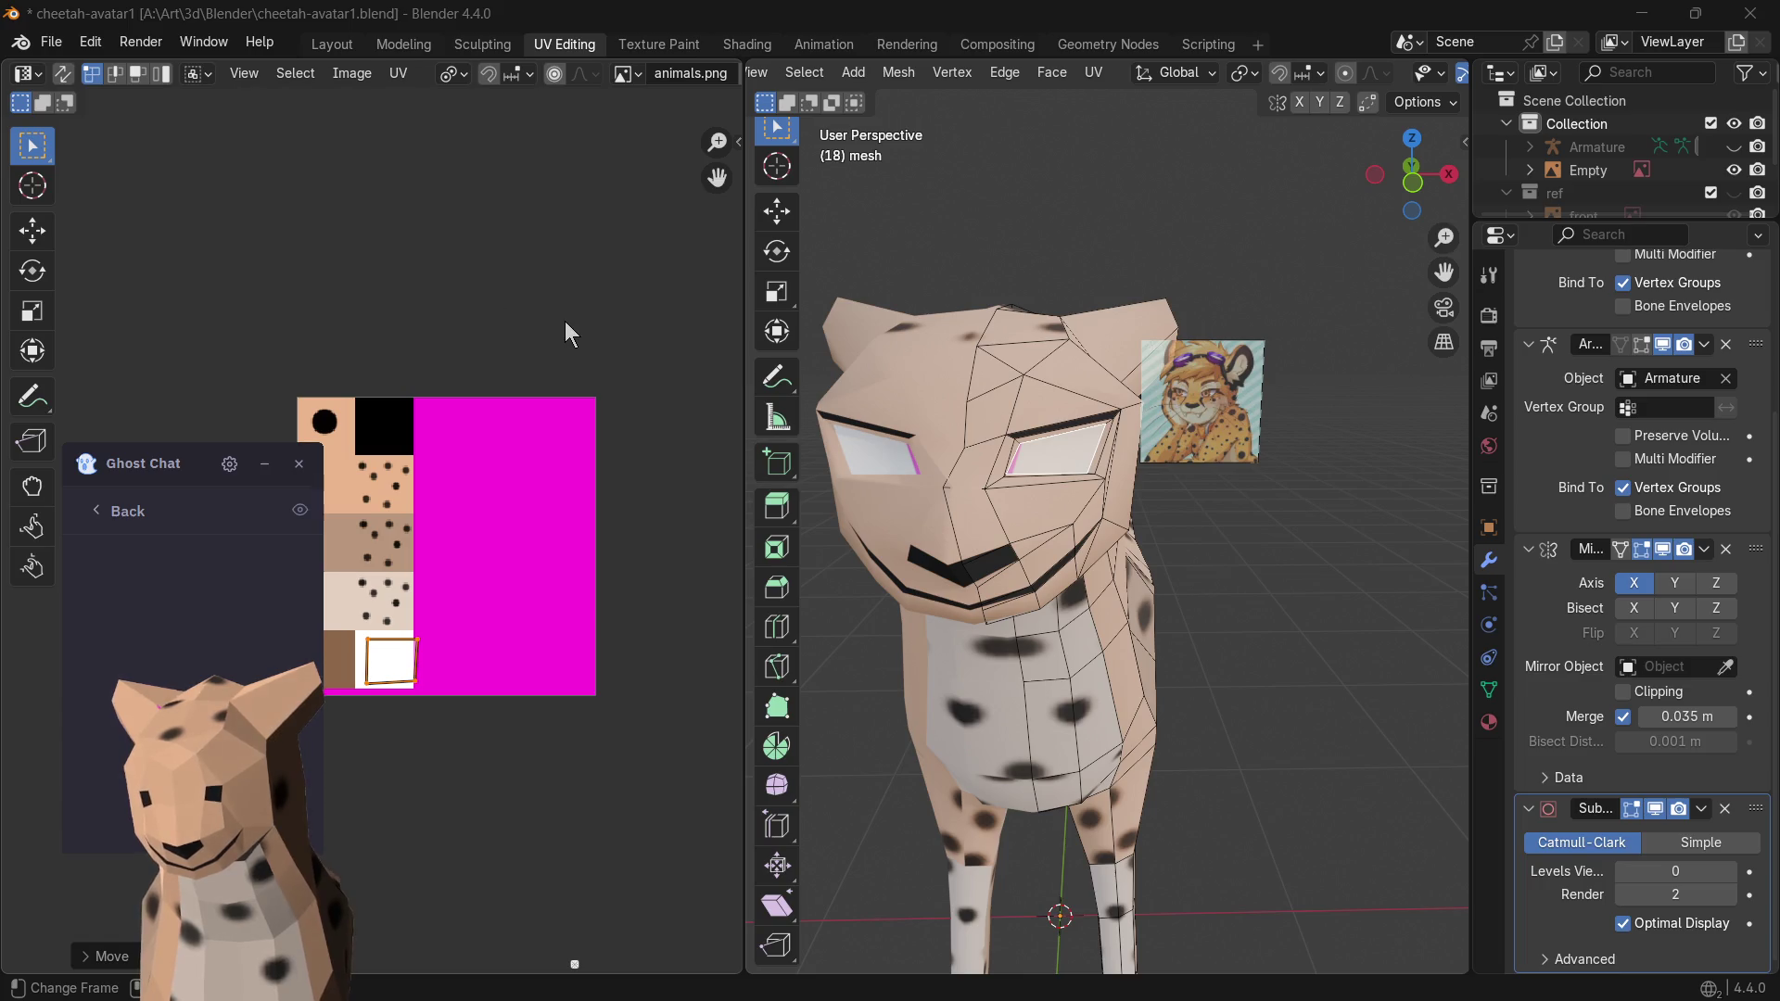
- Reload animals.png from Pictures as the material's base color image
click(1488, 722)
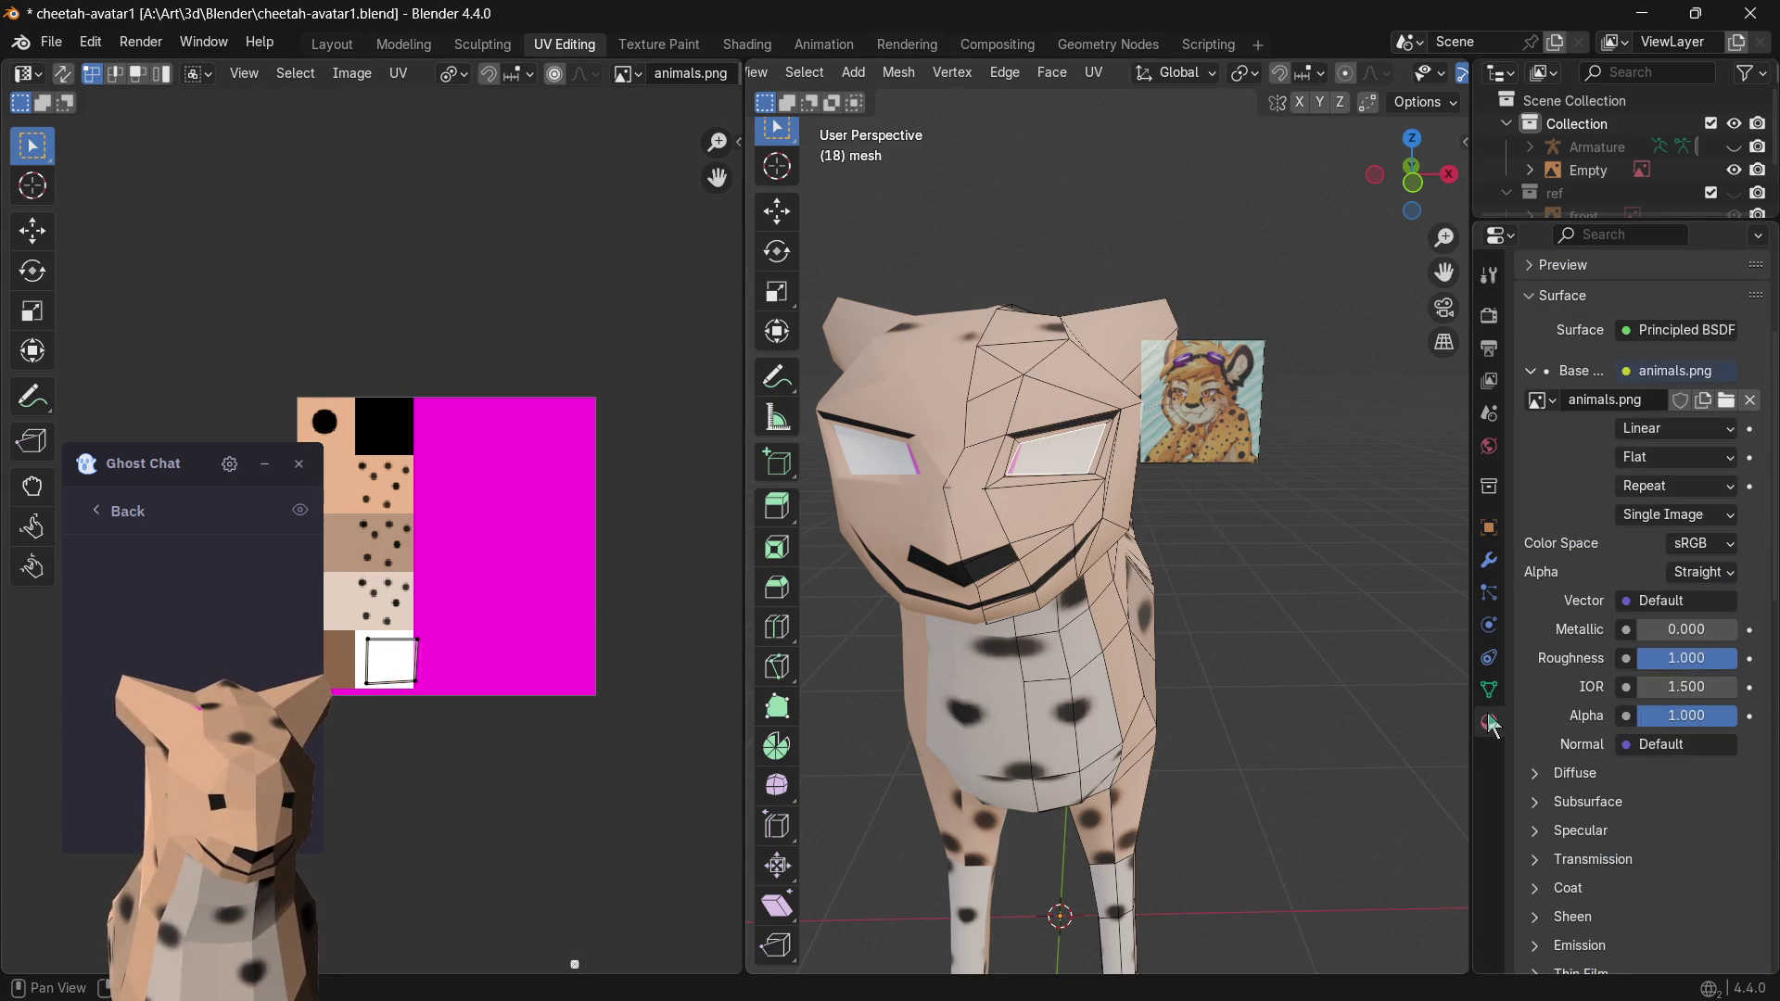
click(1547, 402)
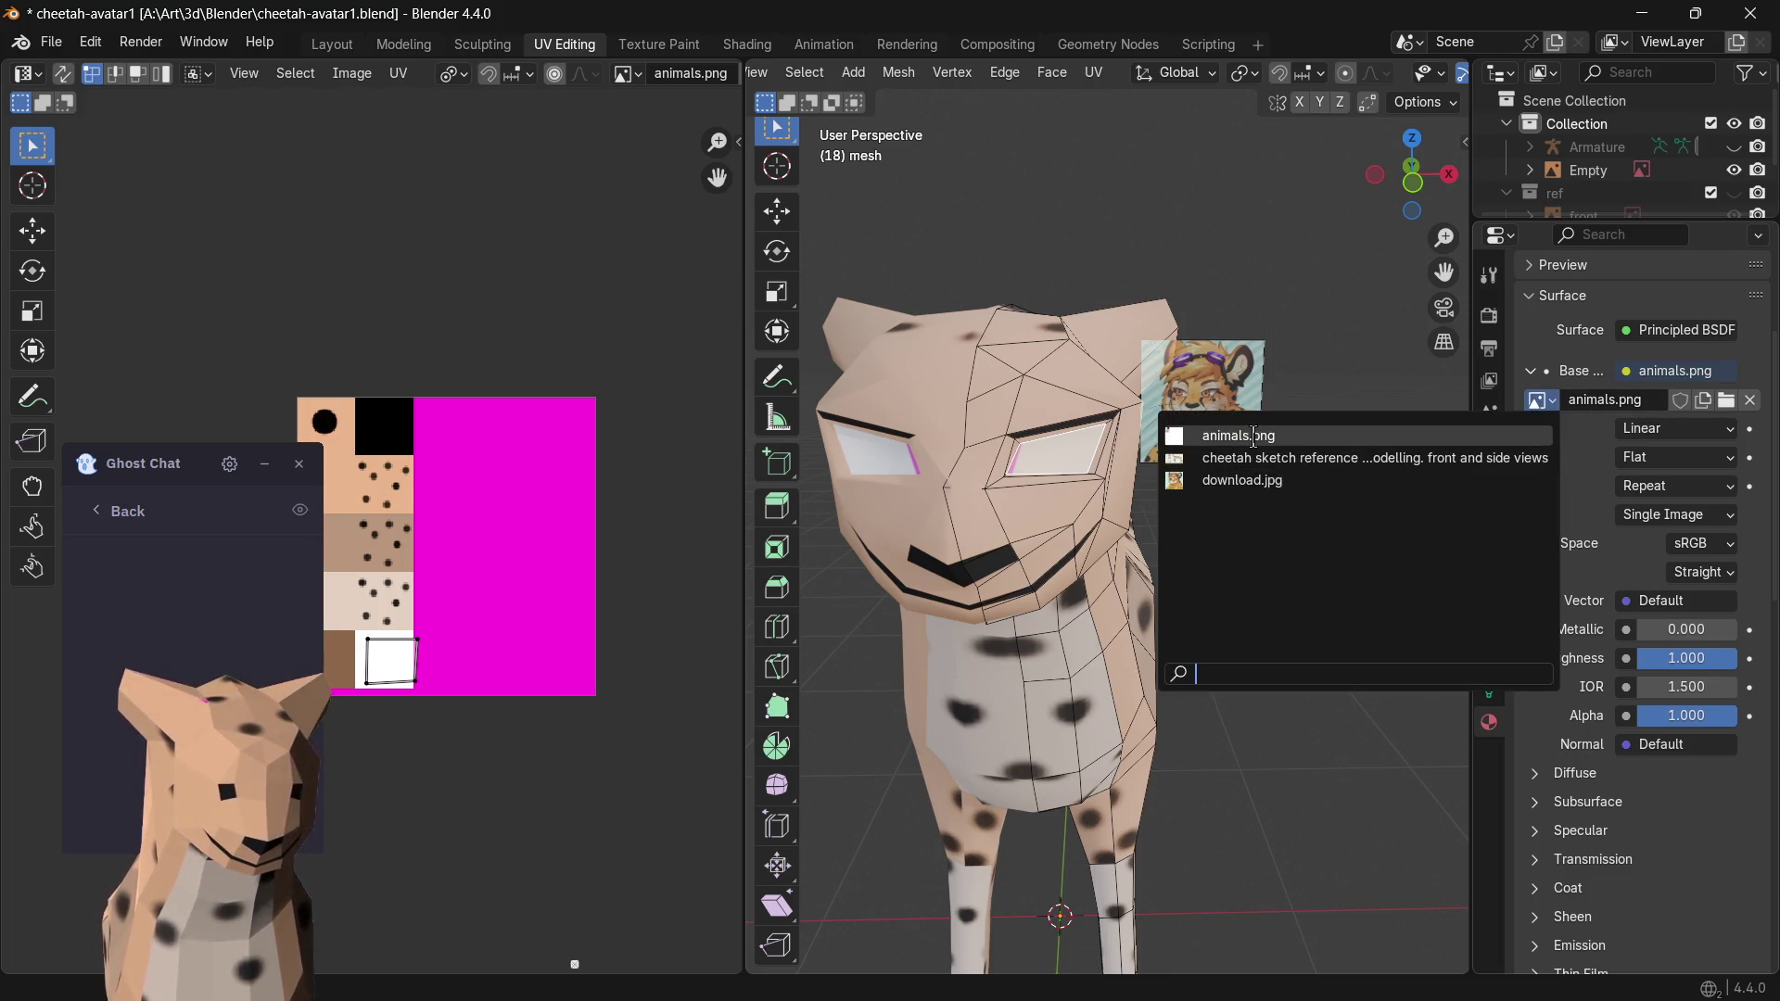
click(1482, 436)
click(1726, 399)
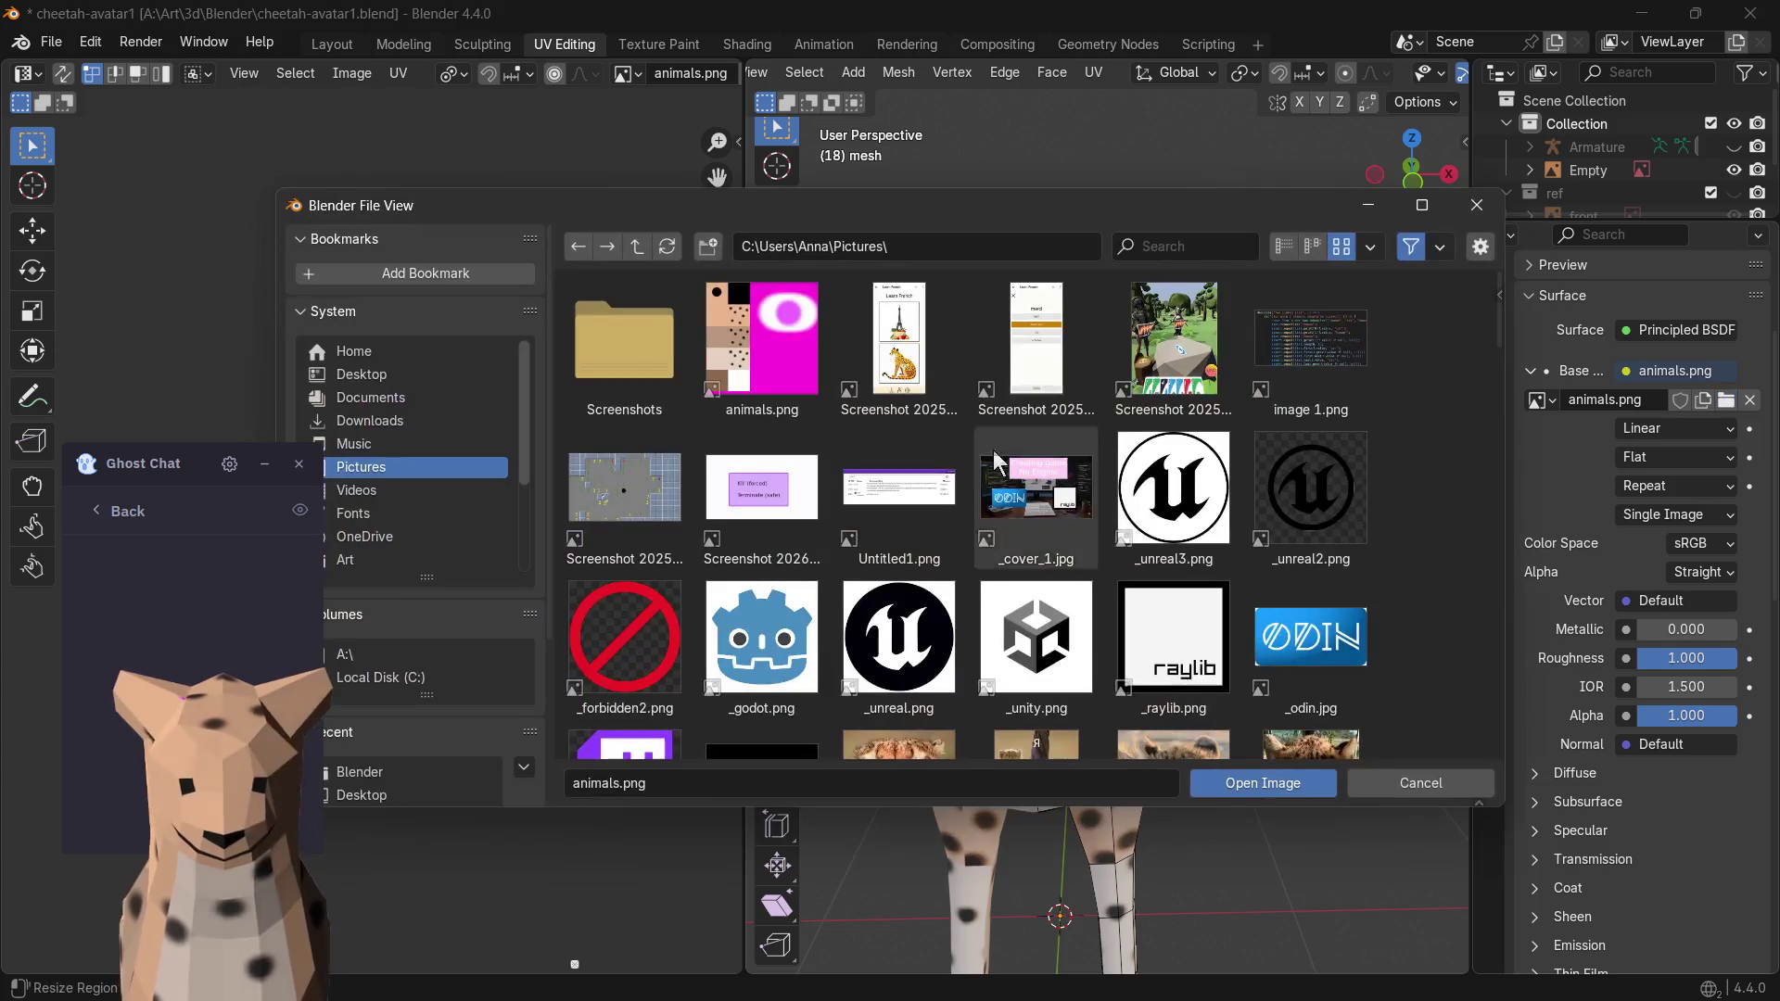
double_click(769, 346)
scroll(969, 413, up, 5)
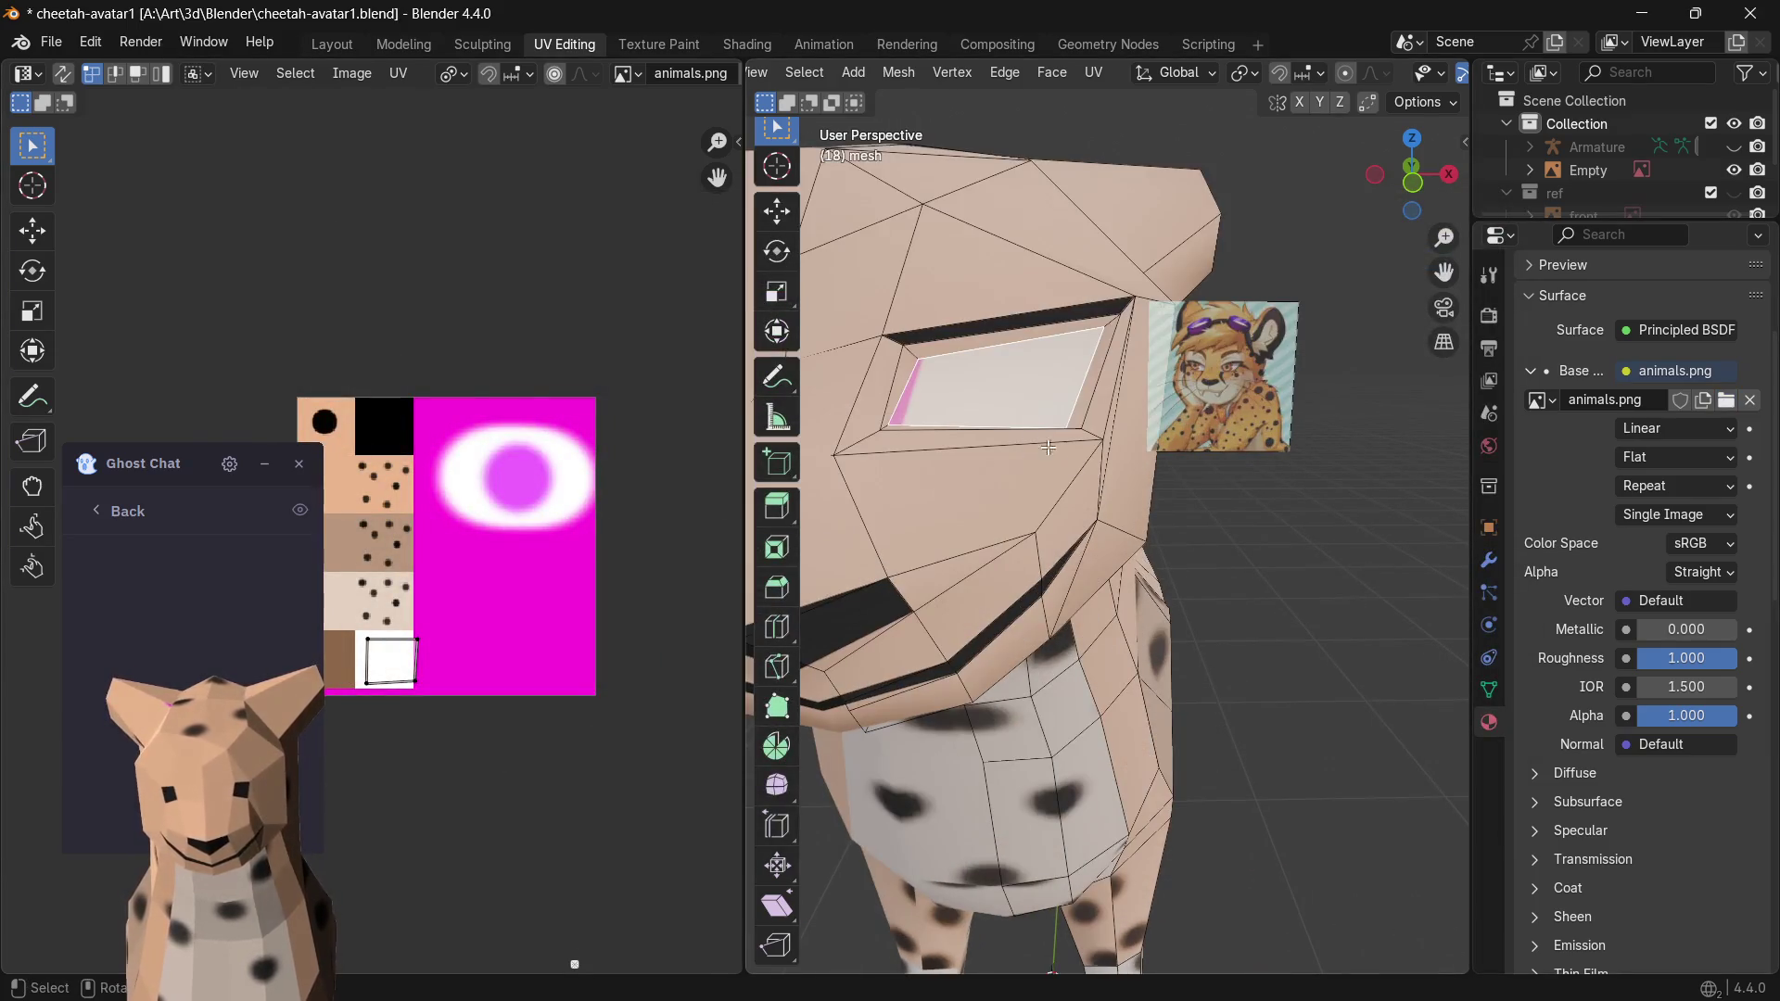
- Scale and move the eye's UV square to sit over the painted pink eye
click(393, 655)
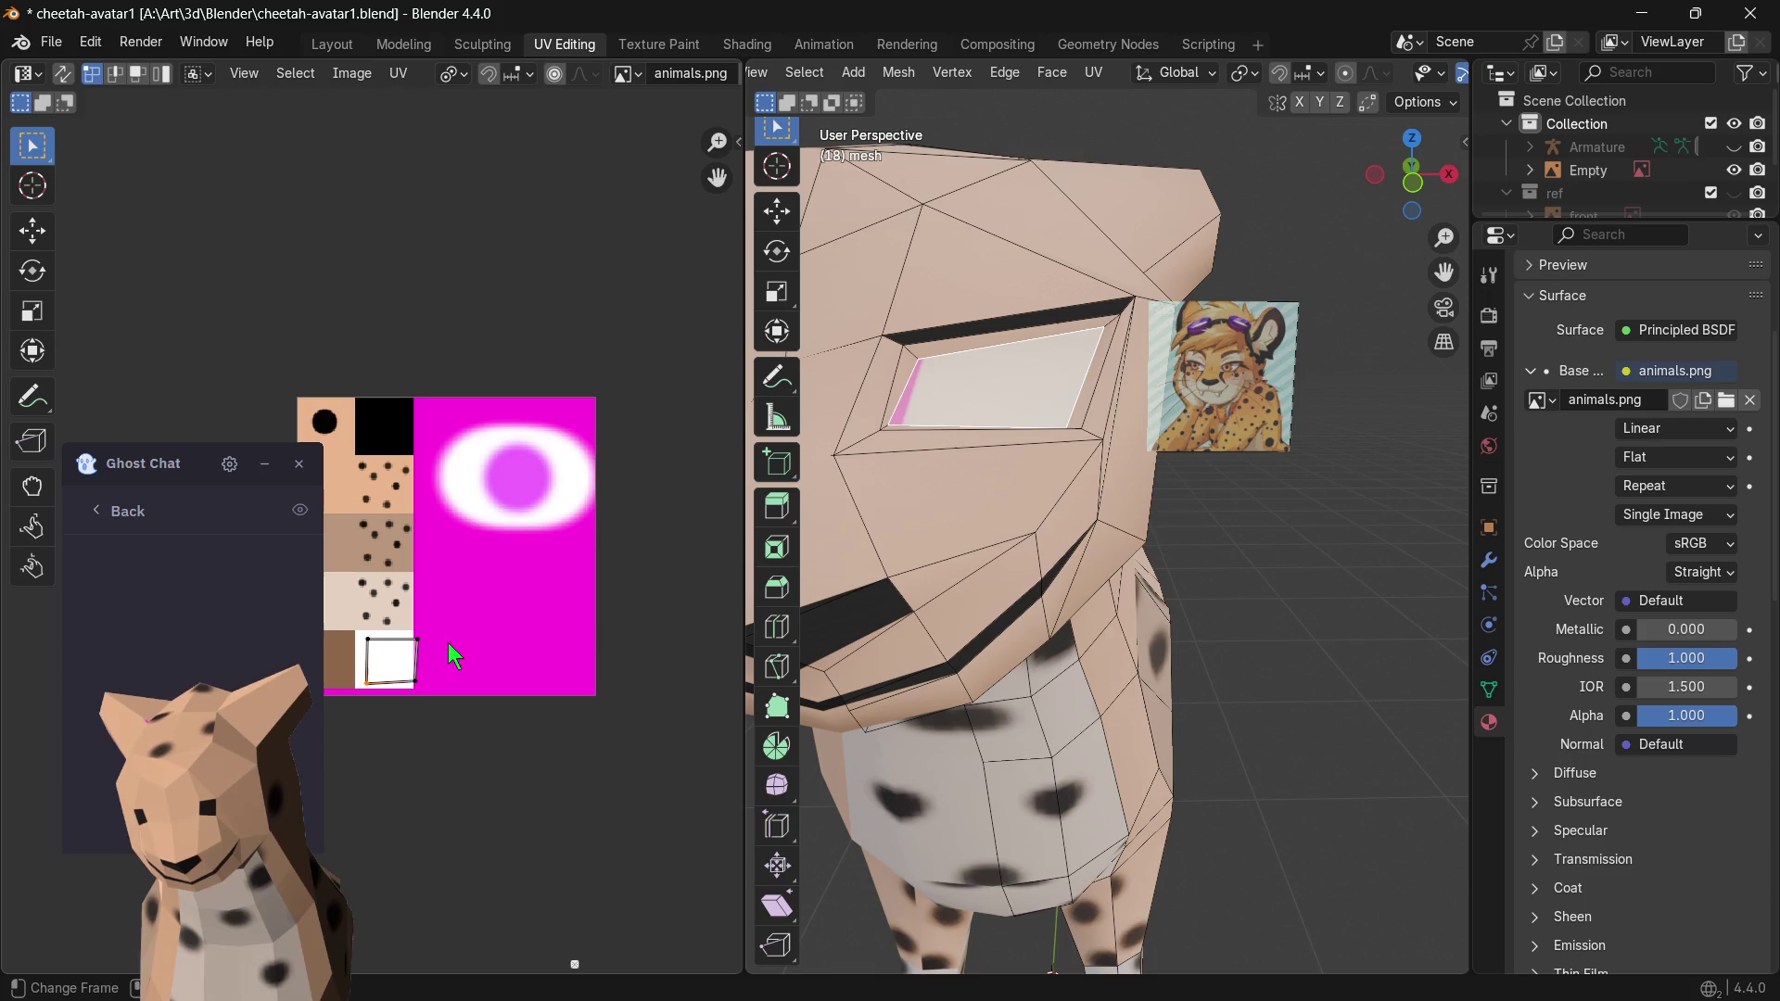
key(g)
key(s)
click(660, 574)
key(s)
click(671, 560)
key(g)
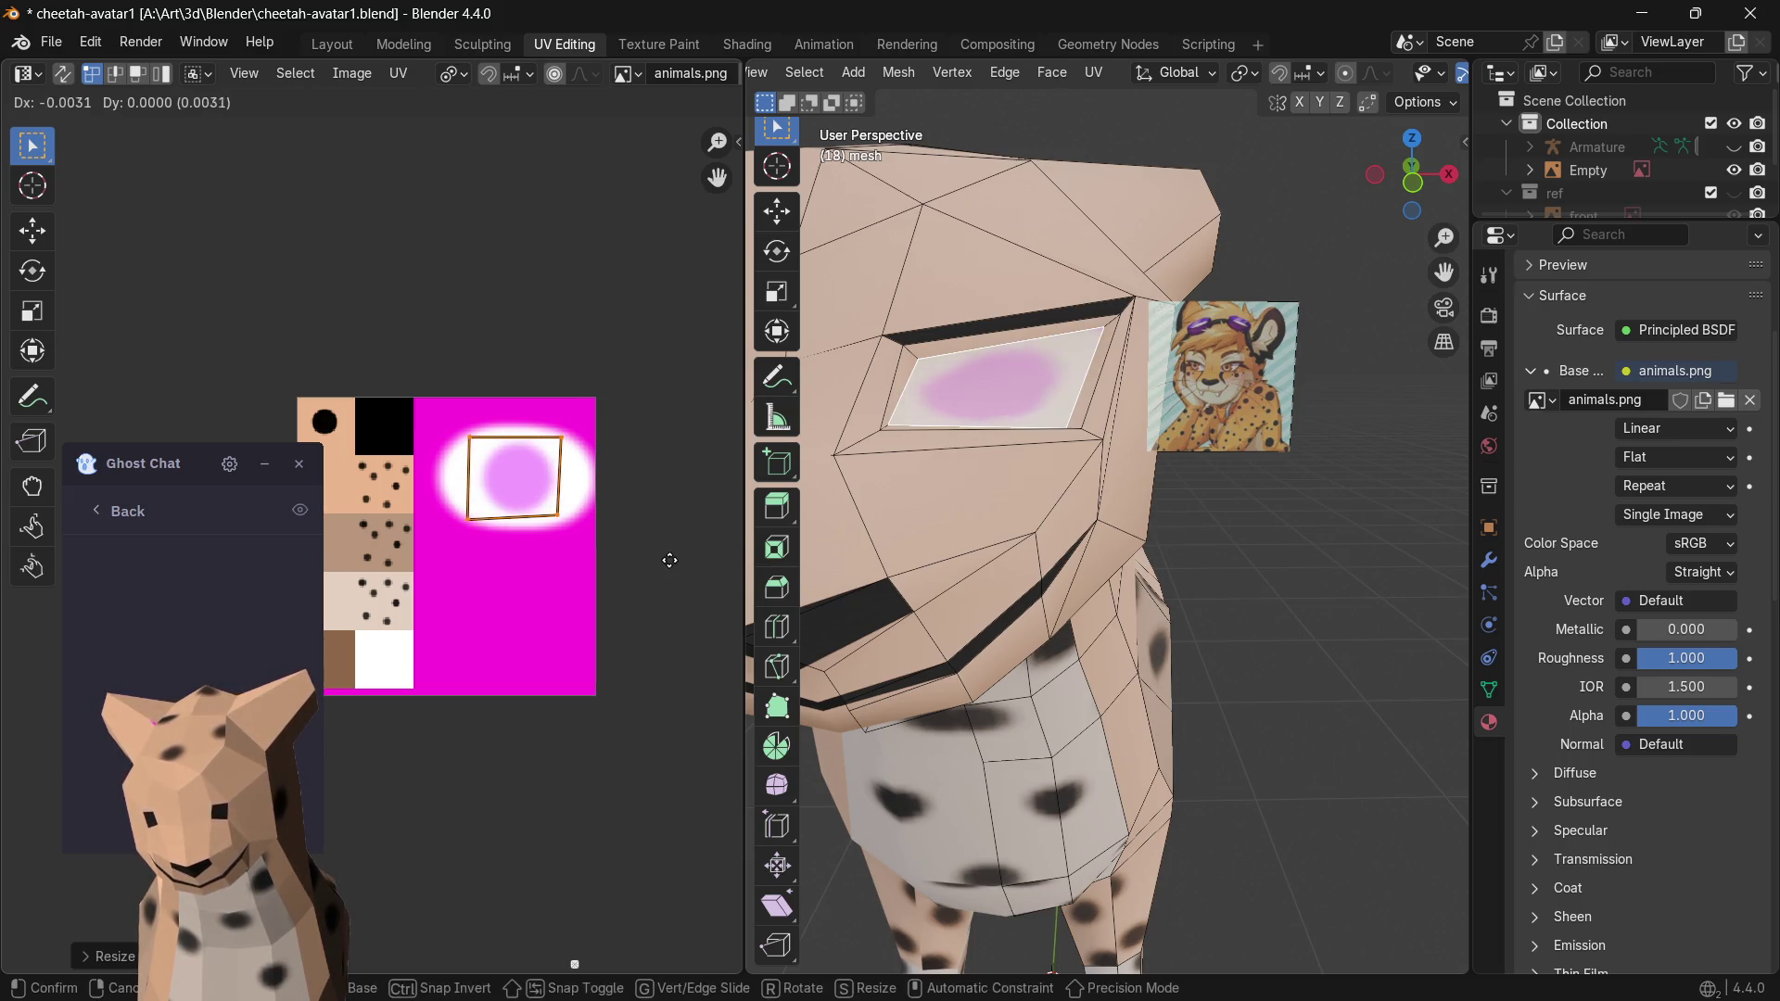
click(670, 558)
click(1235, 648)
scroll(1234, 649, down, 4)
scroll(1205, 627, down, 2)
scroll(1206, 628, up, 1)
scroll(1205, 628, up, 3)
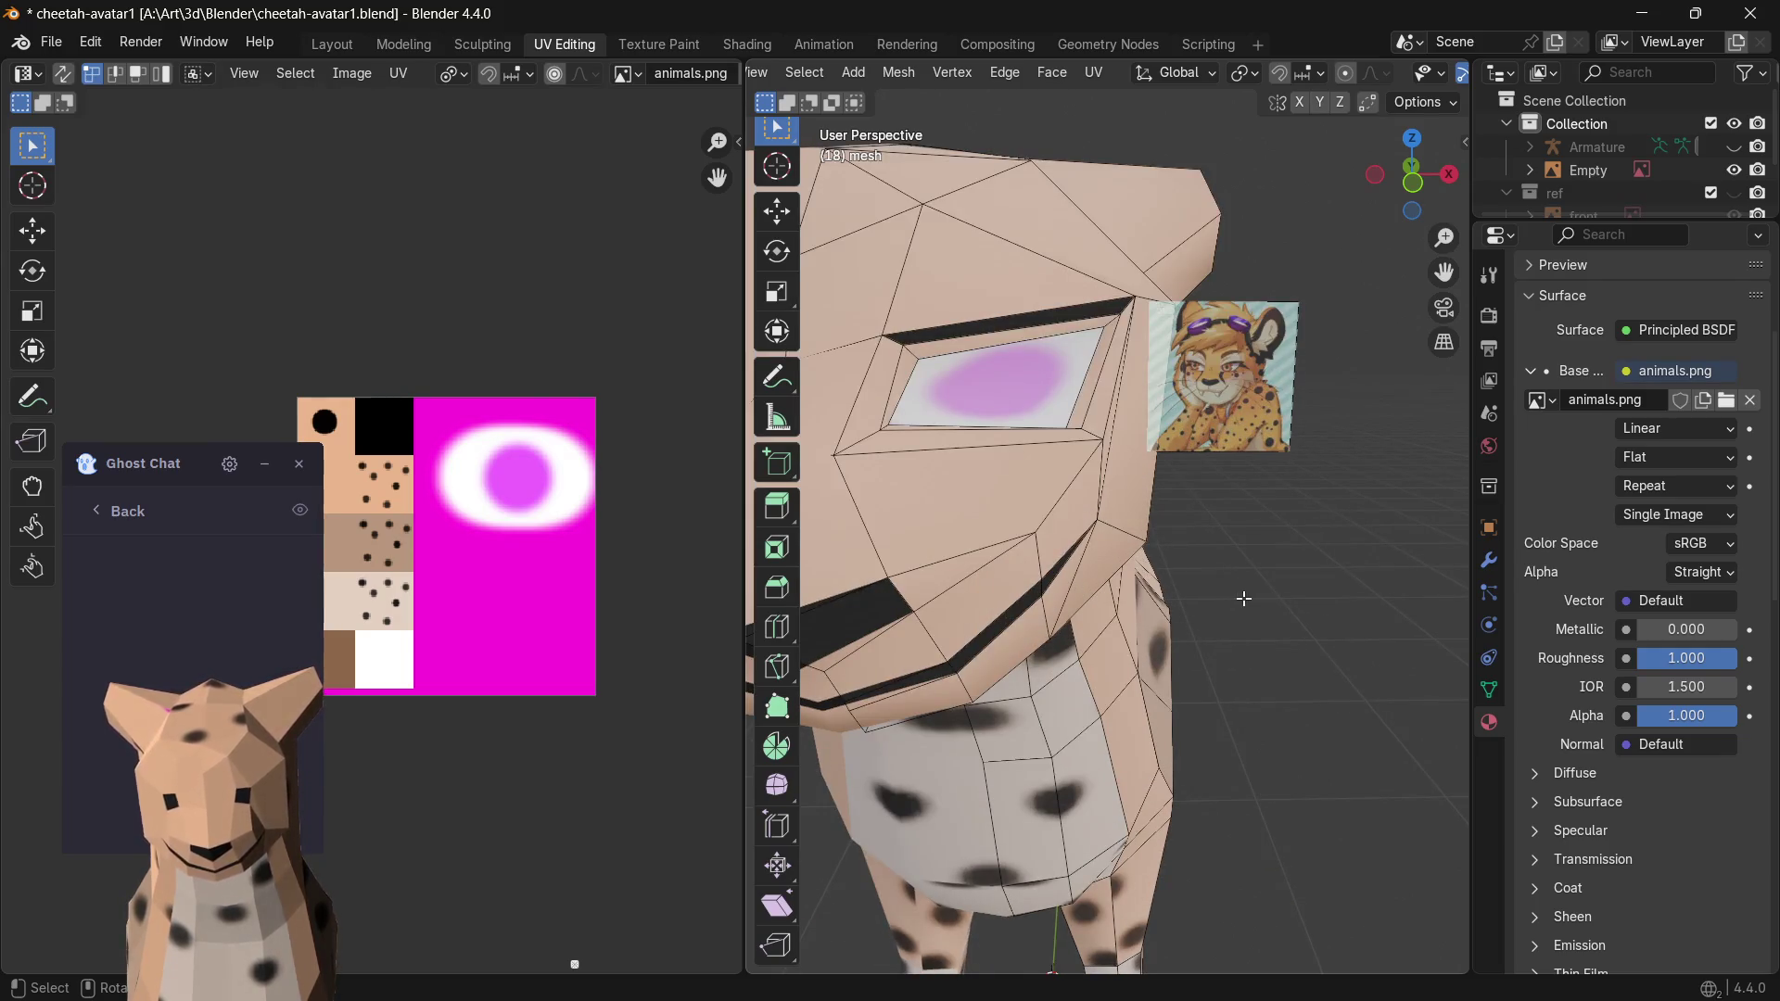
scroll(1093, 501, up, 2)
scroll(1093, 501, down, 2)
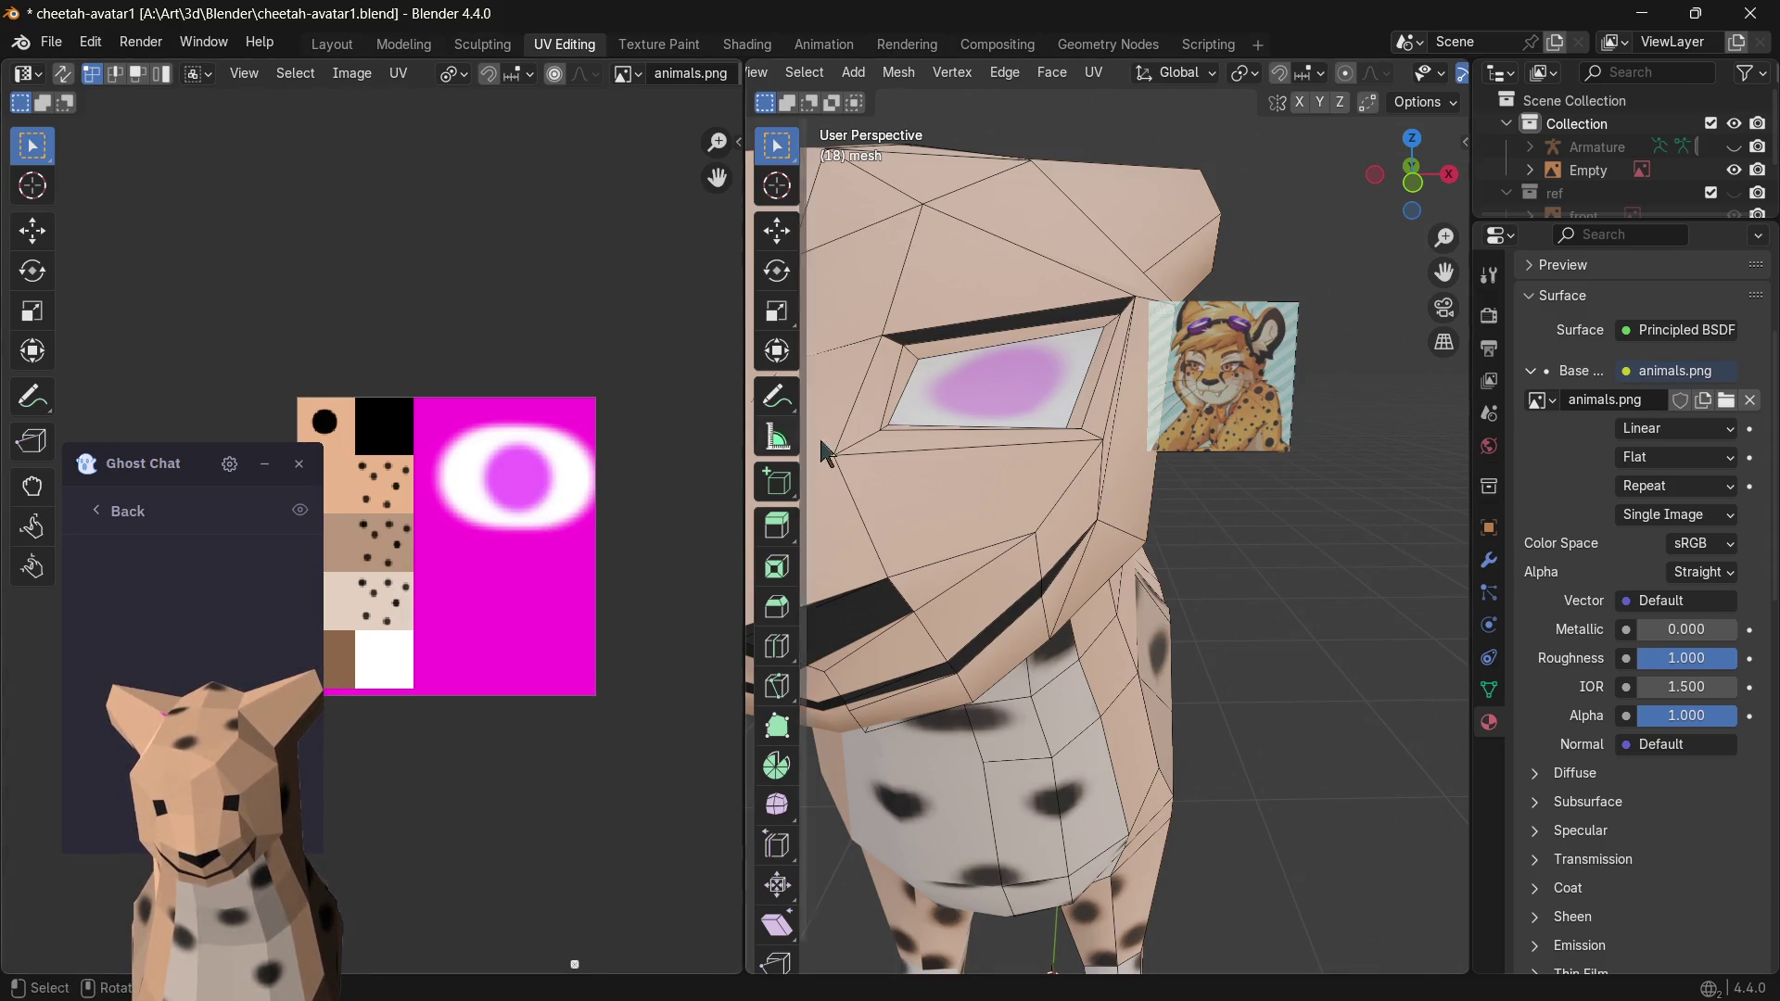
- Reselect the eye face and rescale its UV quad and right edge around the iris
click(1019, 371)
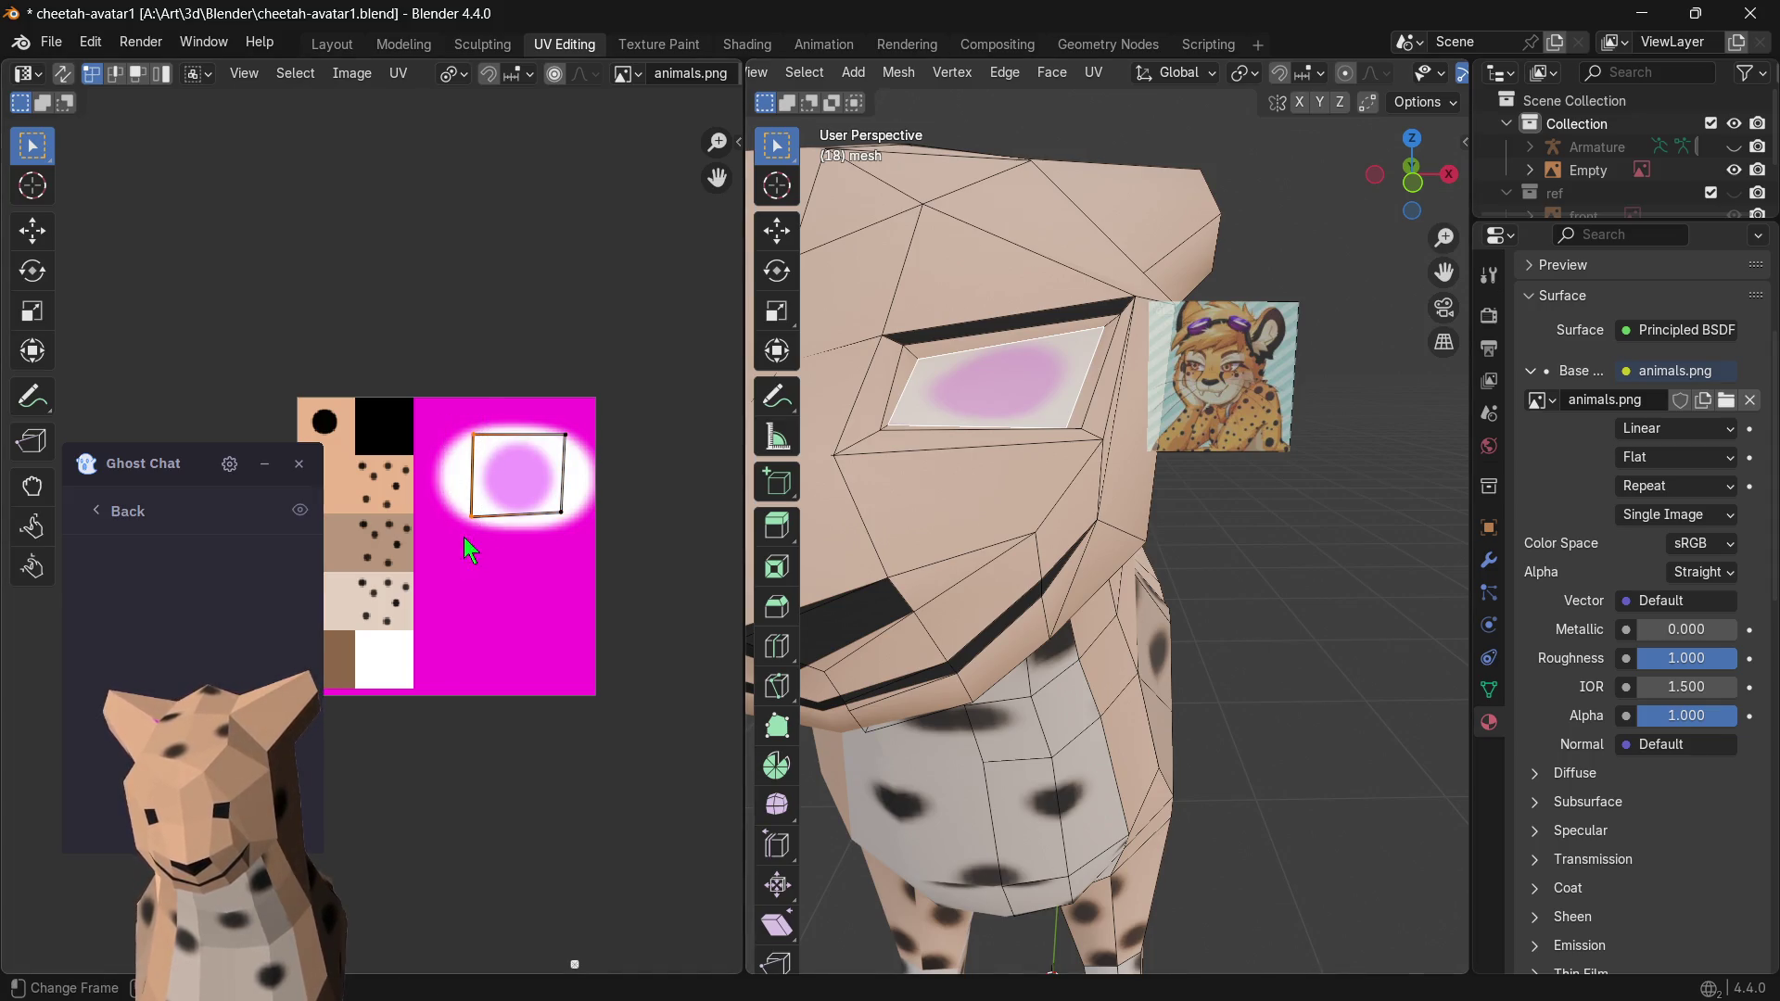
key(s)
click(486, 520)
key(s)
click(465, 512)
click(565, 459)
key(s)
click(541, 543)
key(g)
click(550, 529)
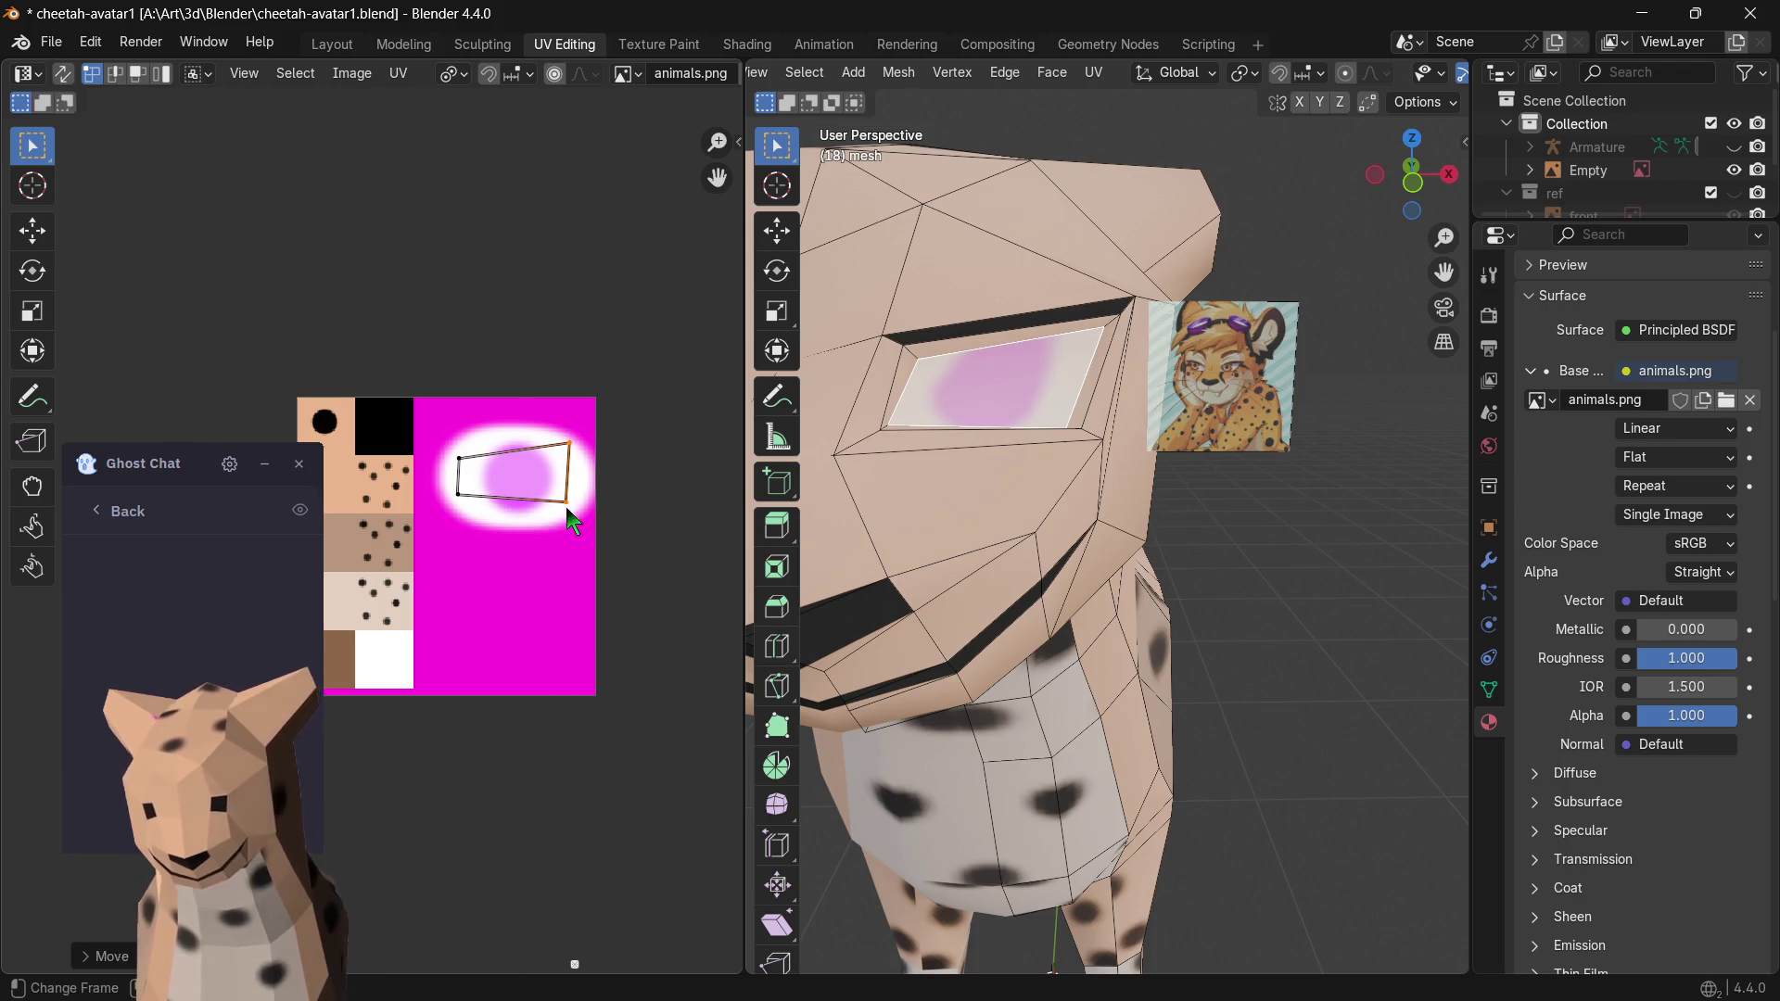
key(s)
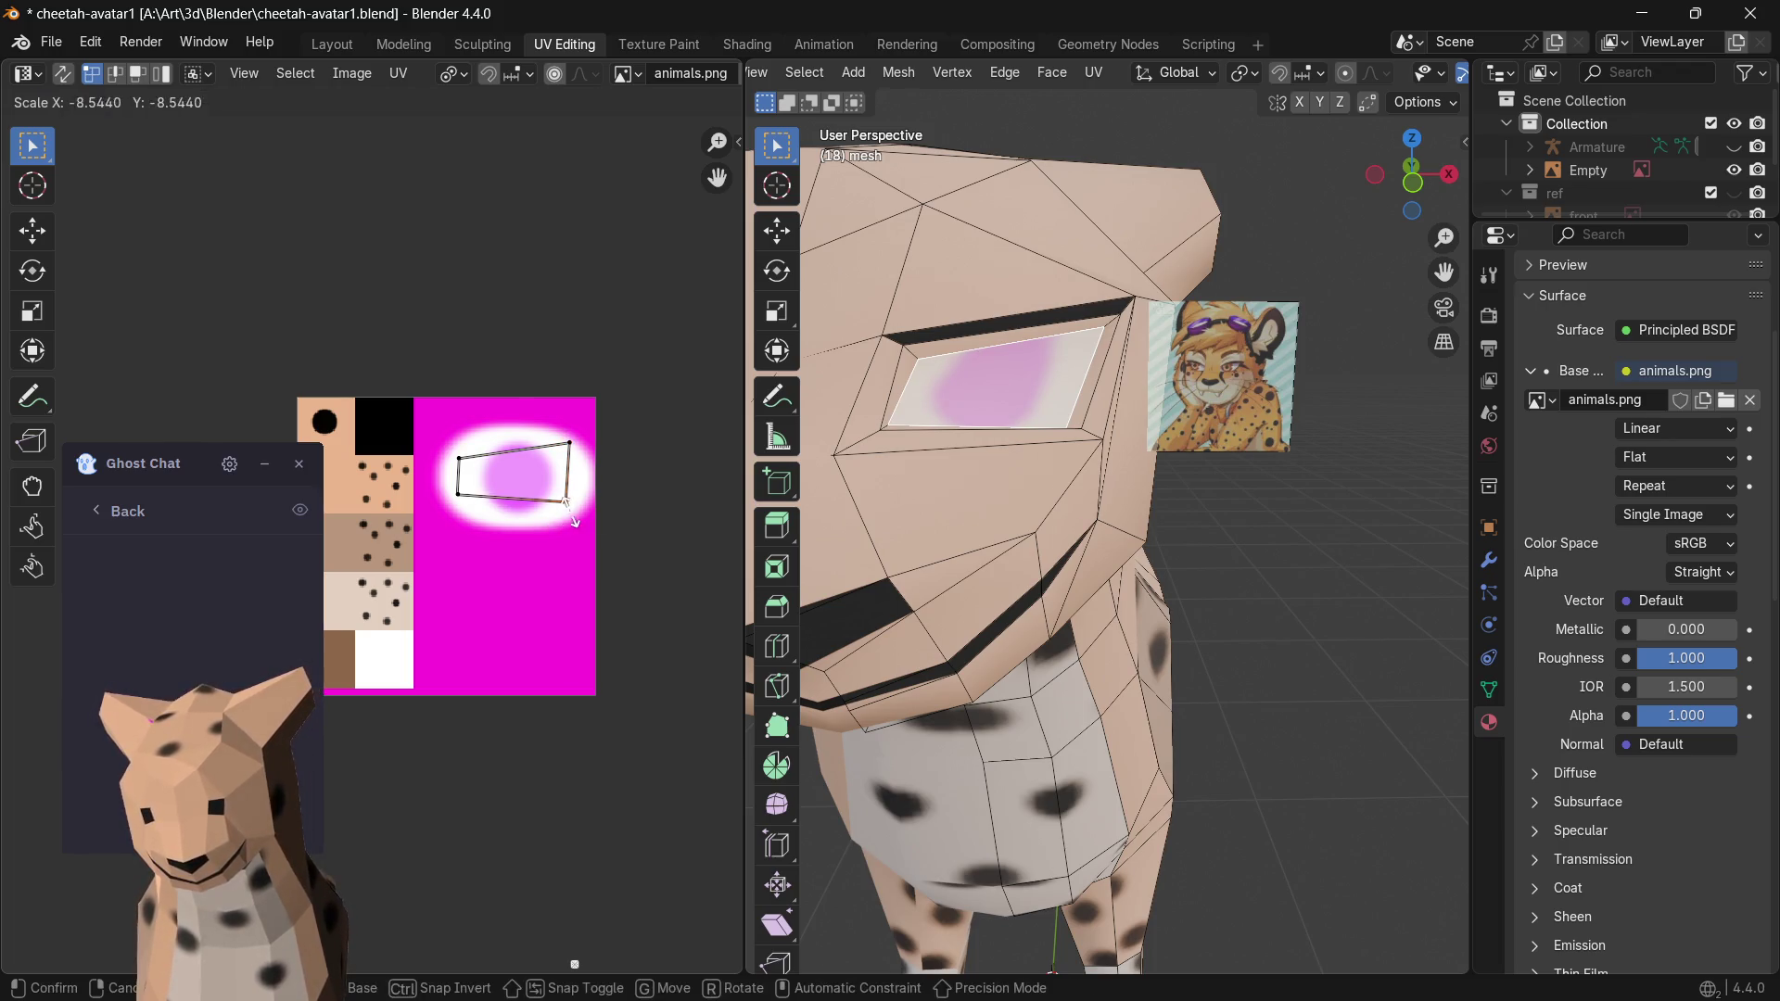
click(588, 513)
- Enlarge the whole UV quad and adjust its corners so both eyes show white with a pink iris
drag(601, 404, 428, 514)
key(s)
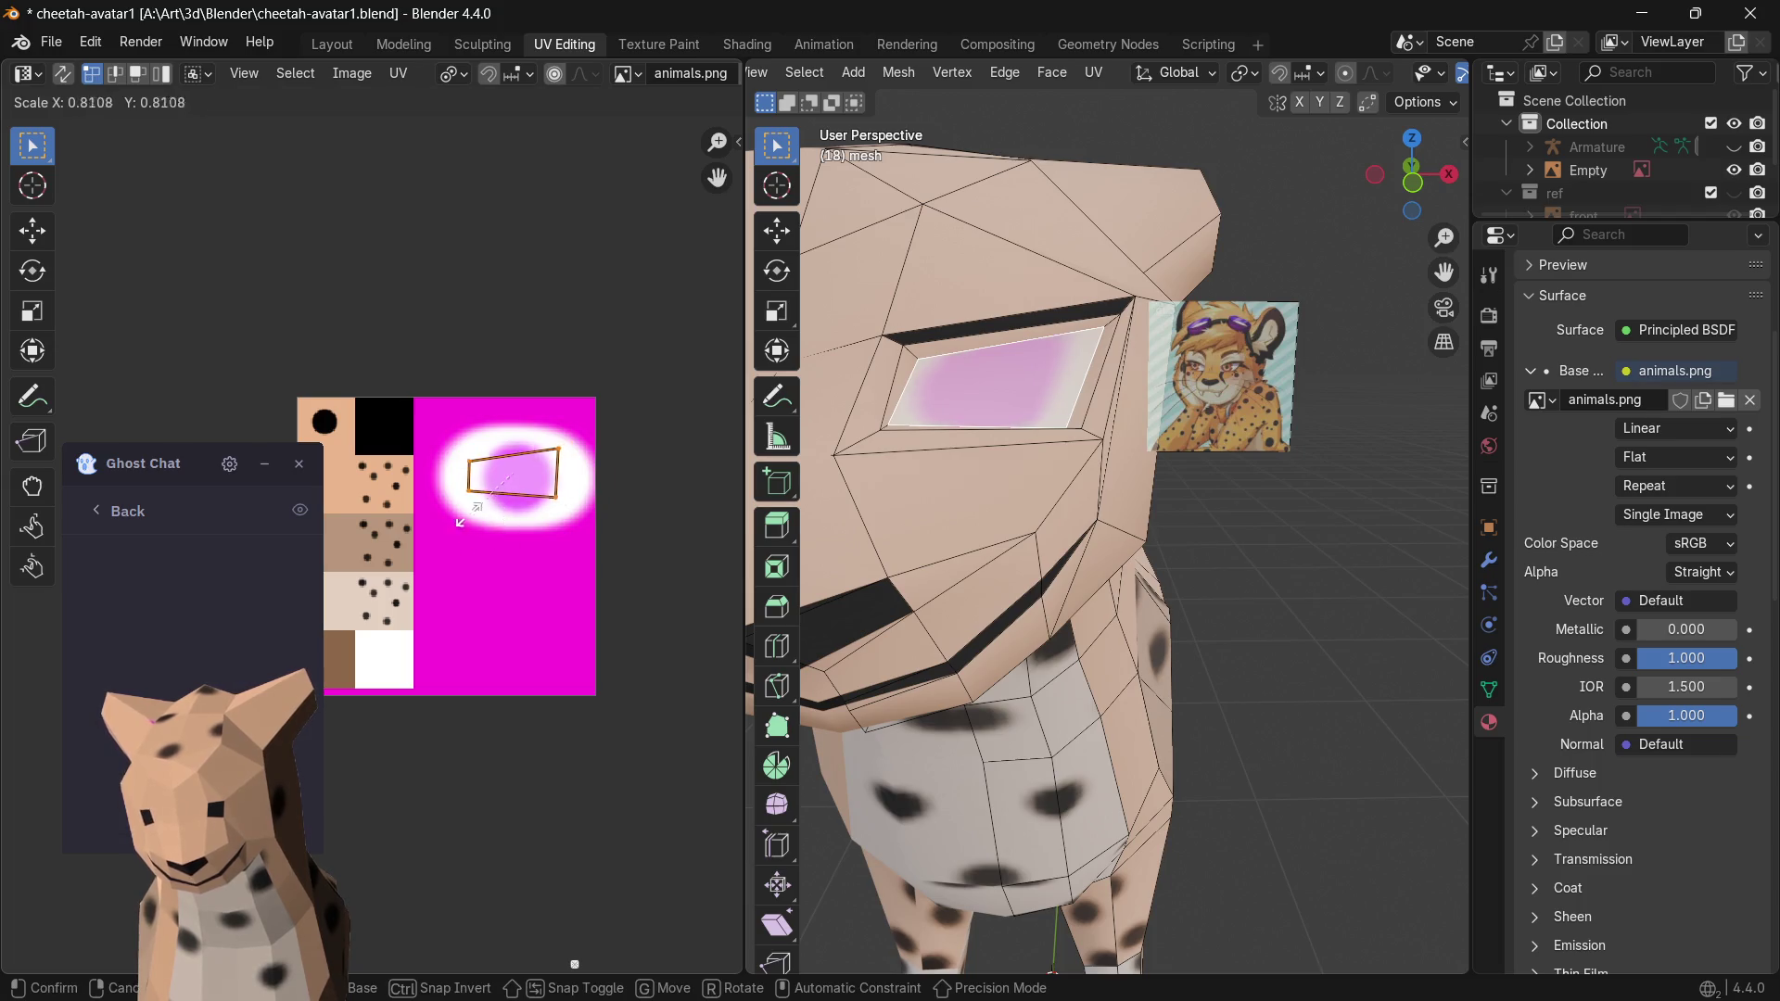
click(428, 486)
click(552, 466)
key(g)
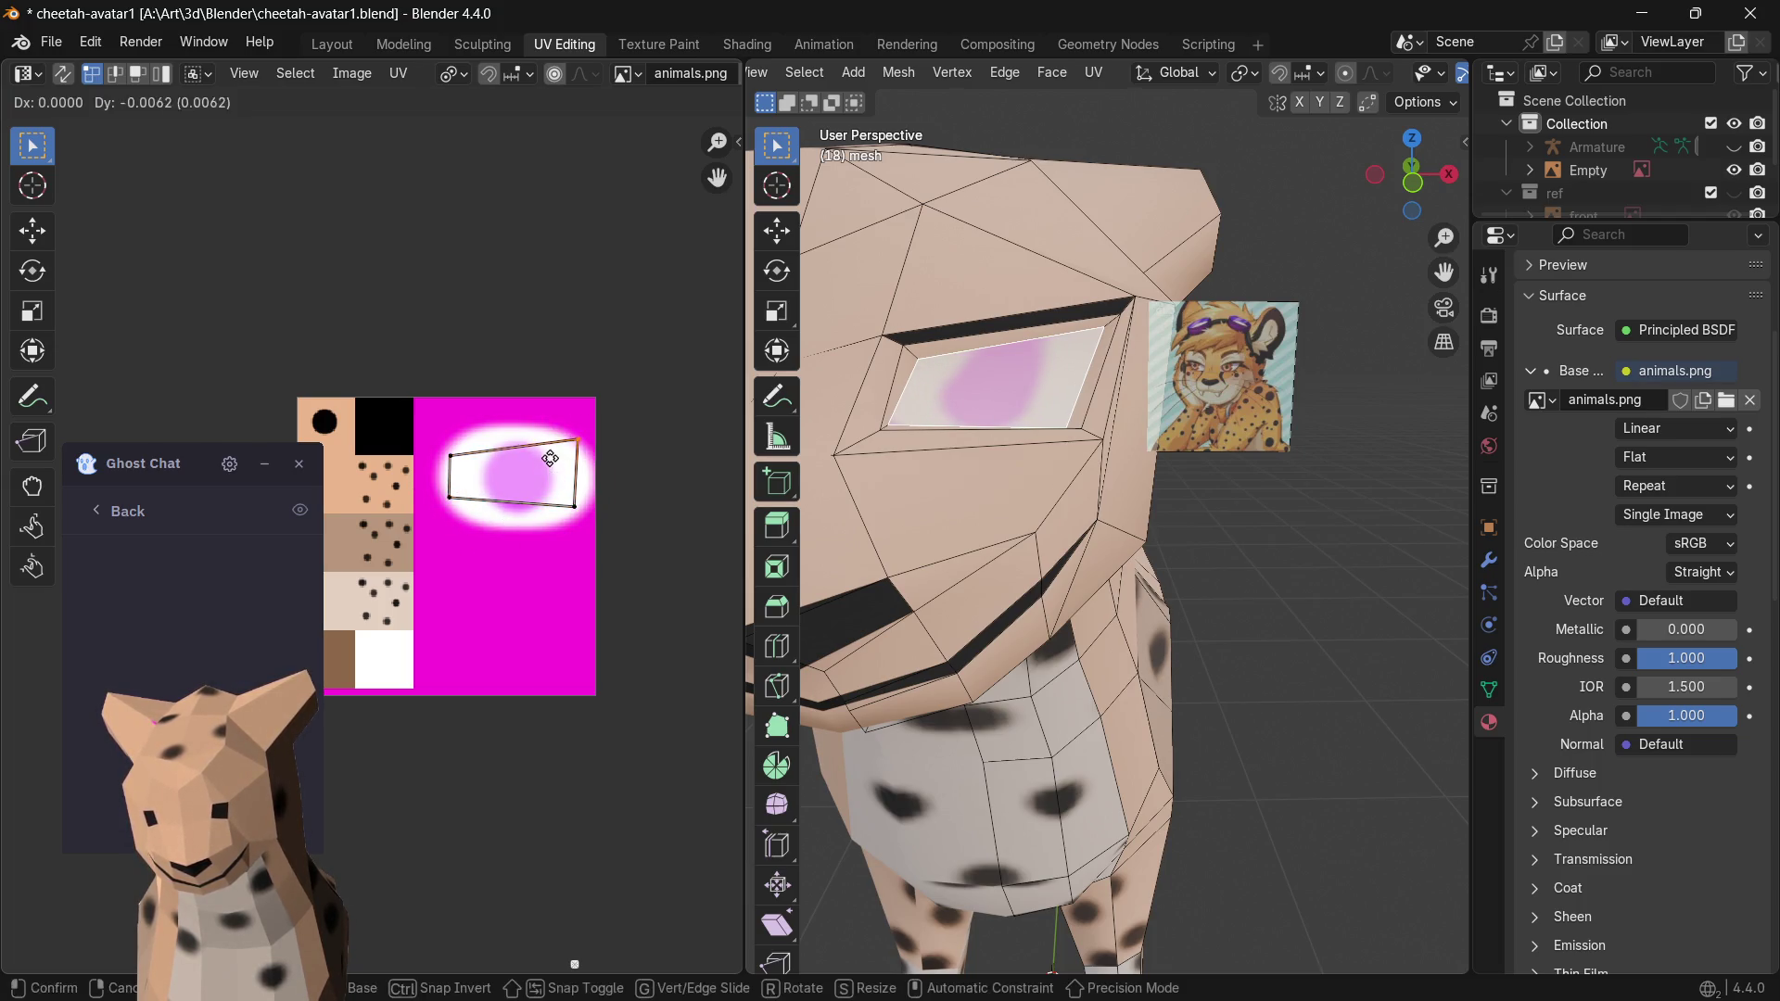
click(455, 481)
key(g)
click(448, 511)
click(451, 455)
key(g)
click(449, 446)
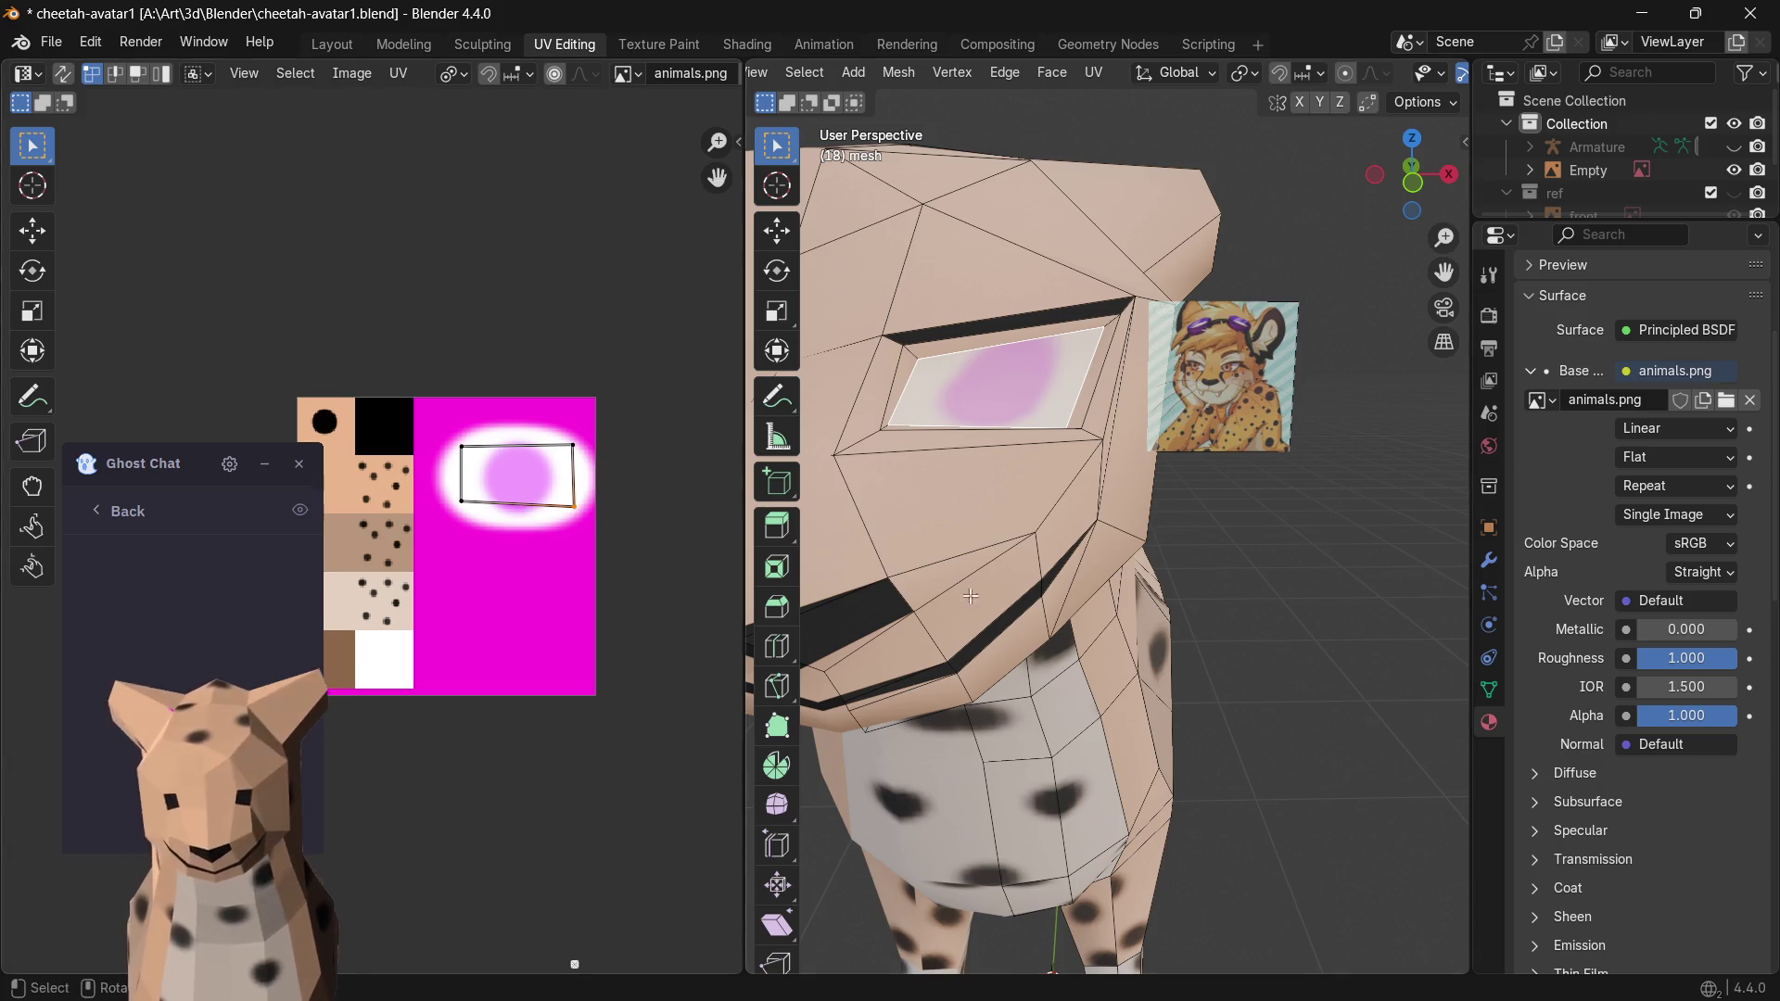
click(1207, 566)
scroll(1207, 566, down, 3)
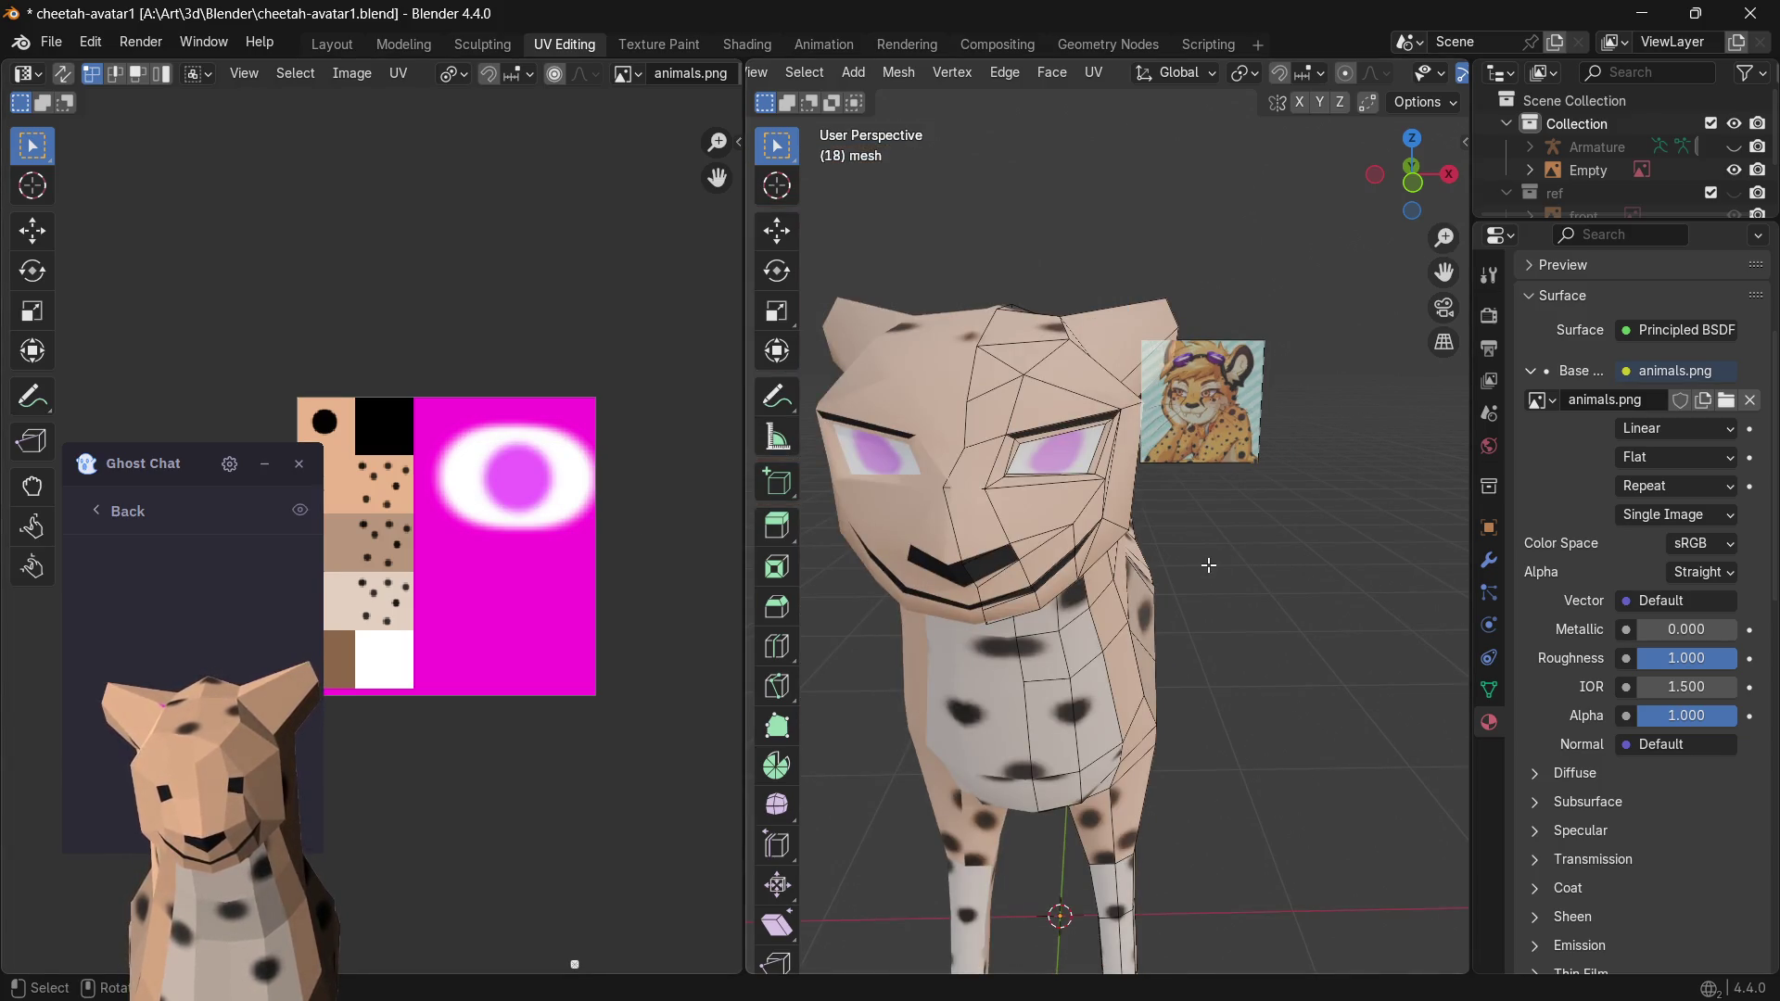
scroll(1207, 564, up, 3)
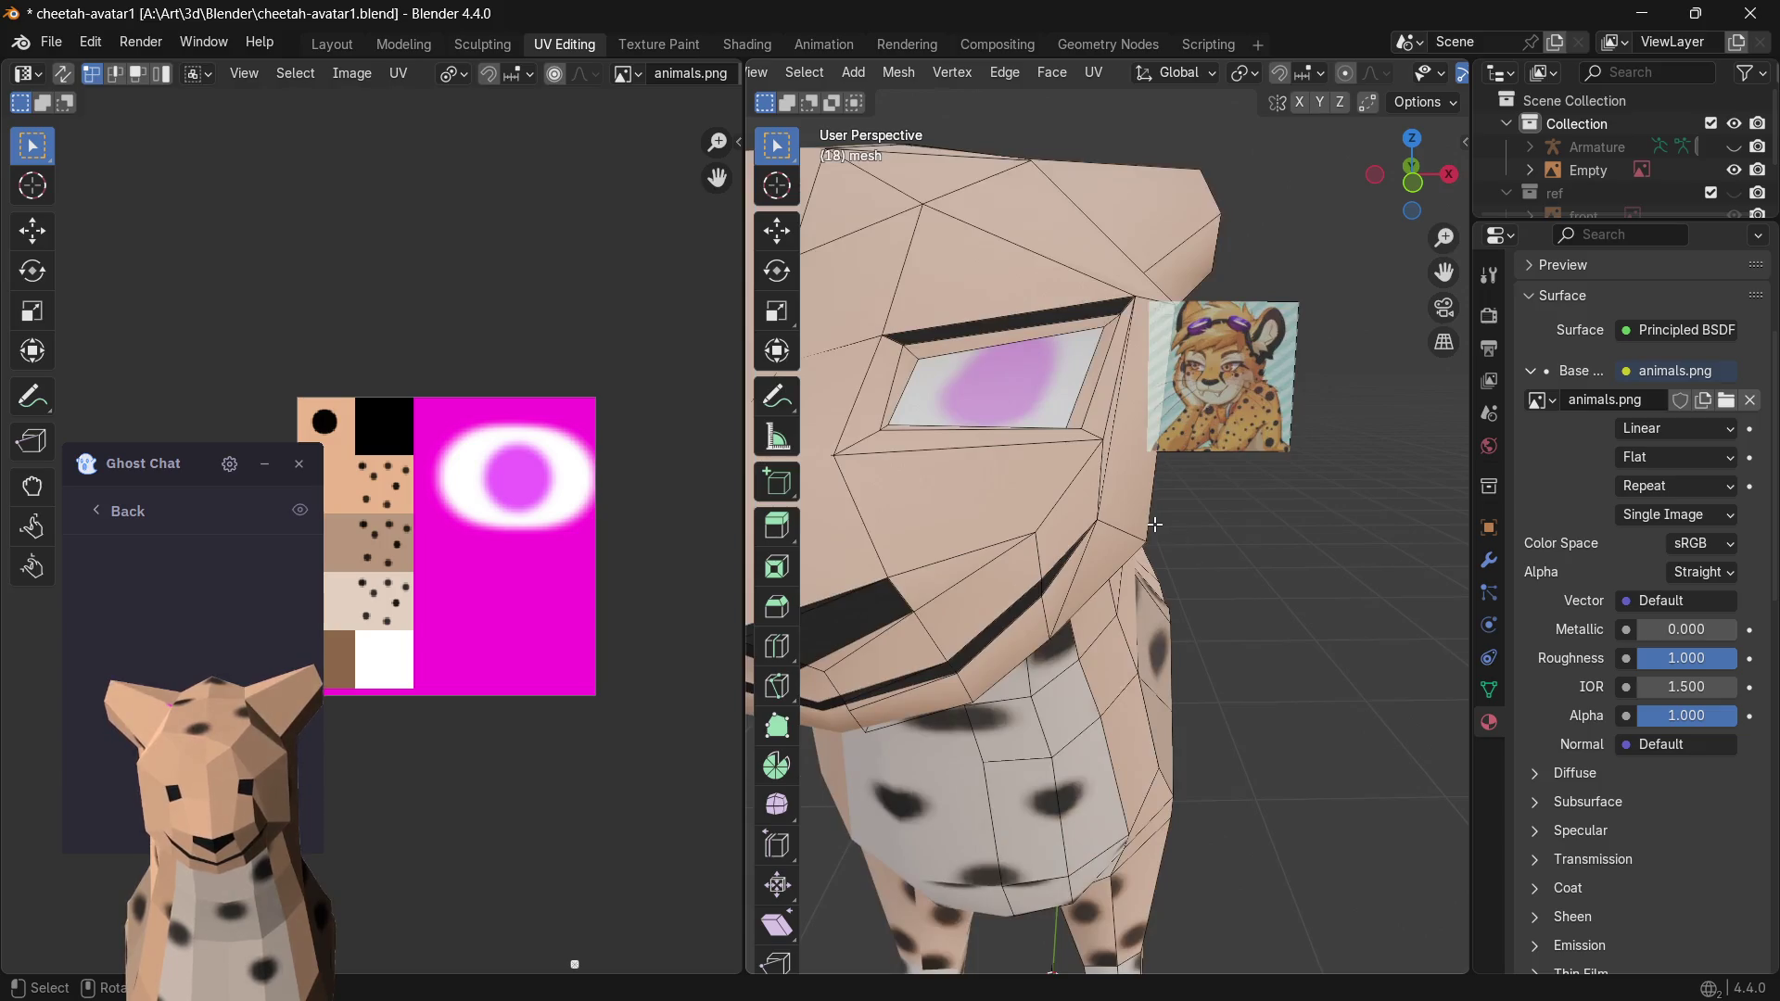
scroll(1152, 523, down, 3)
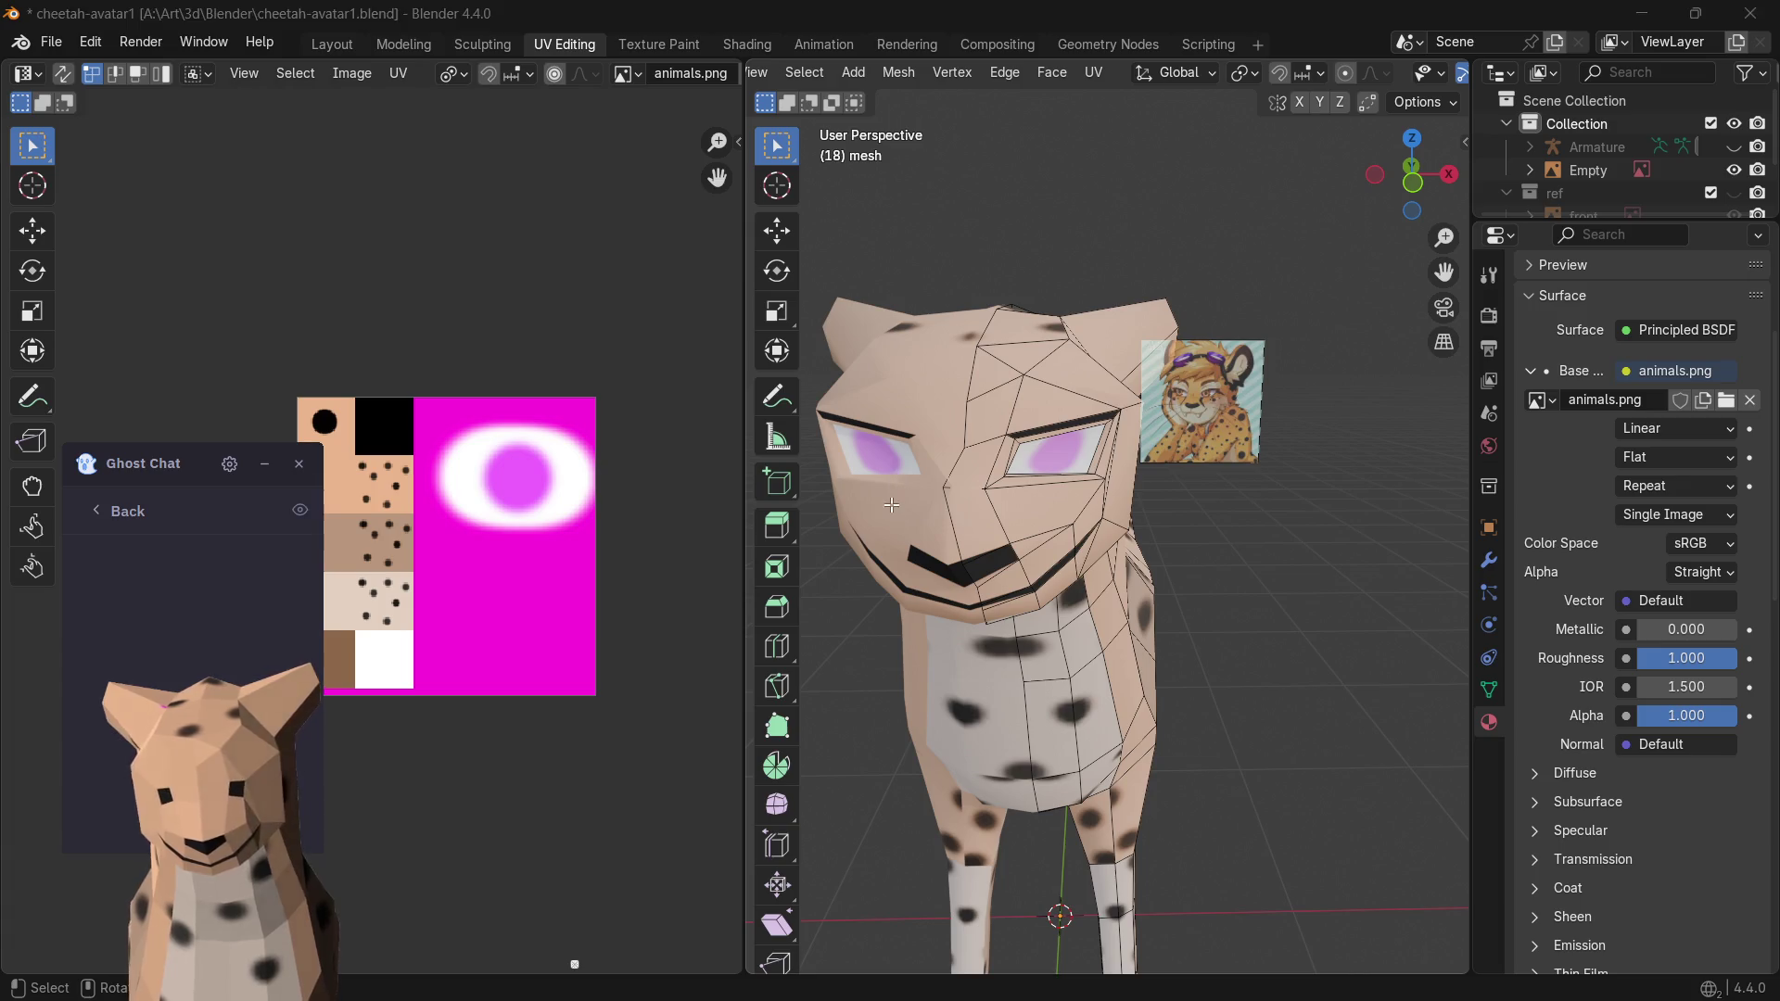
- Paint the iris red on animals.png with the Paintbrush in Paint.NET
click(1249, 973)
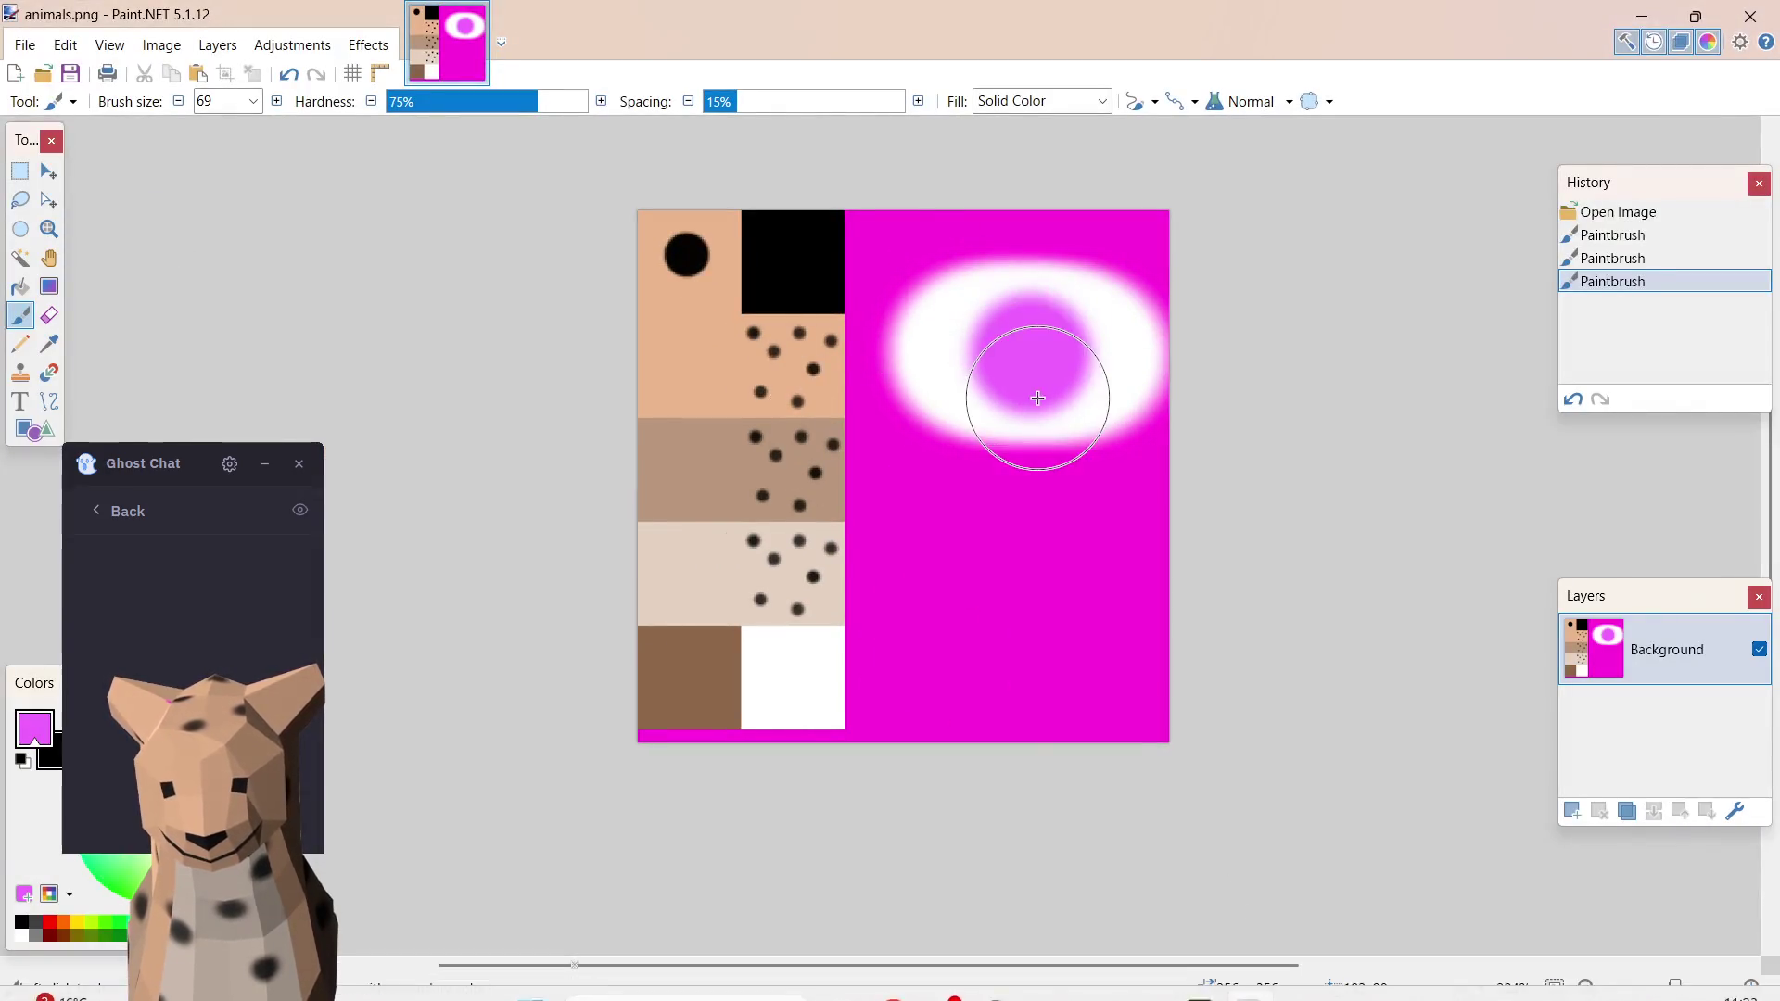
drag(178, 469, 202, 281)
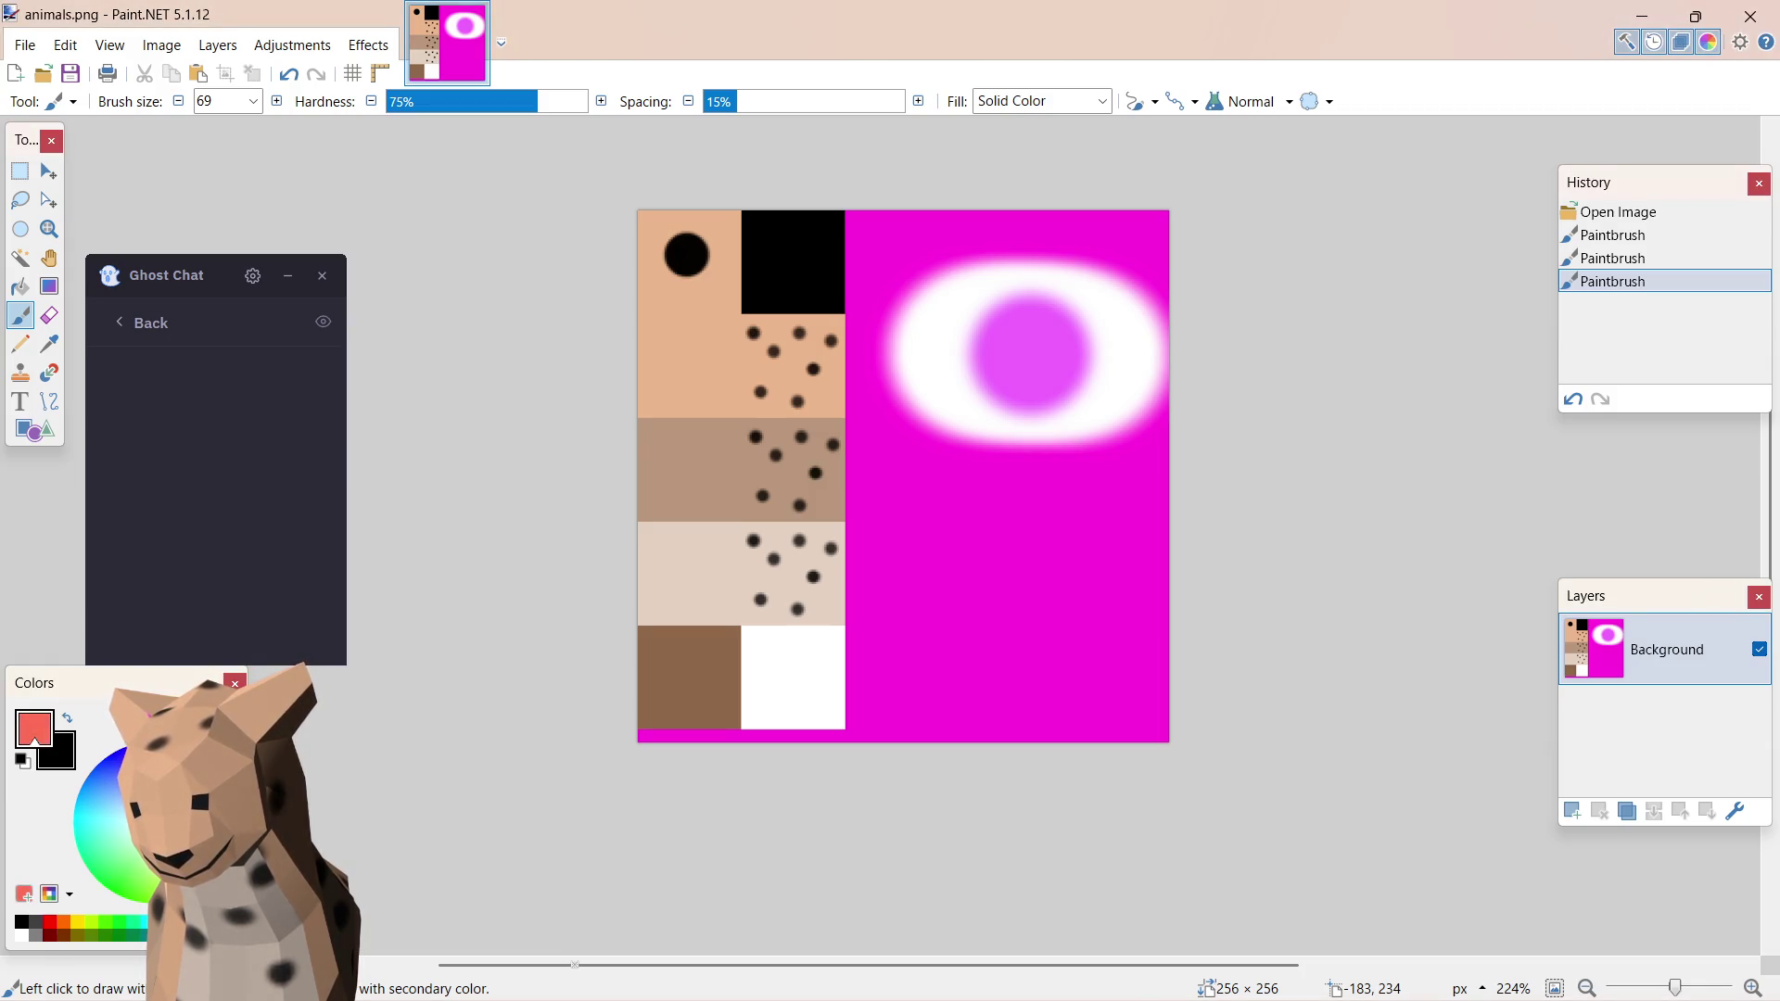
click(1024, 356)
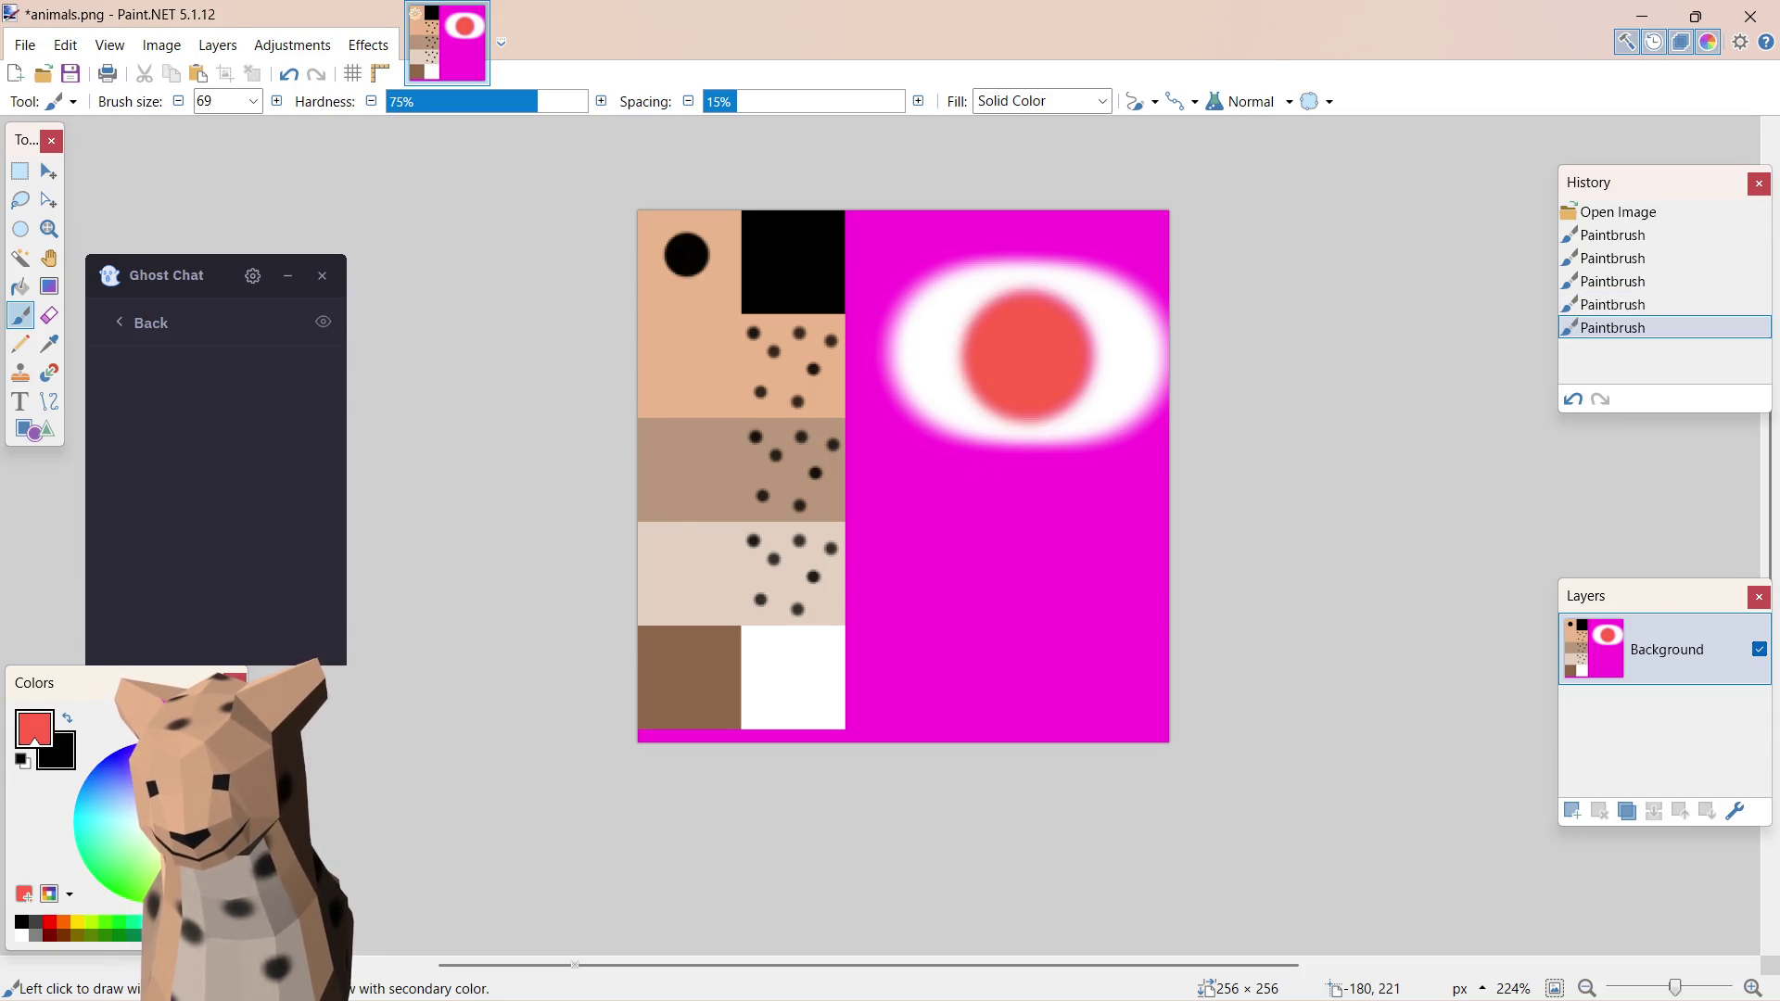
- Swap to black, set brush size 20 and dab a pupil at the iris centre
click(66, 723)
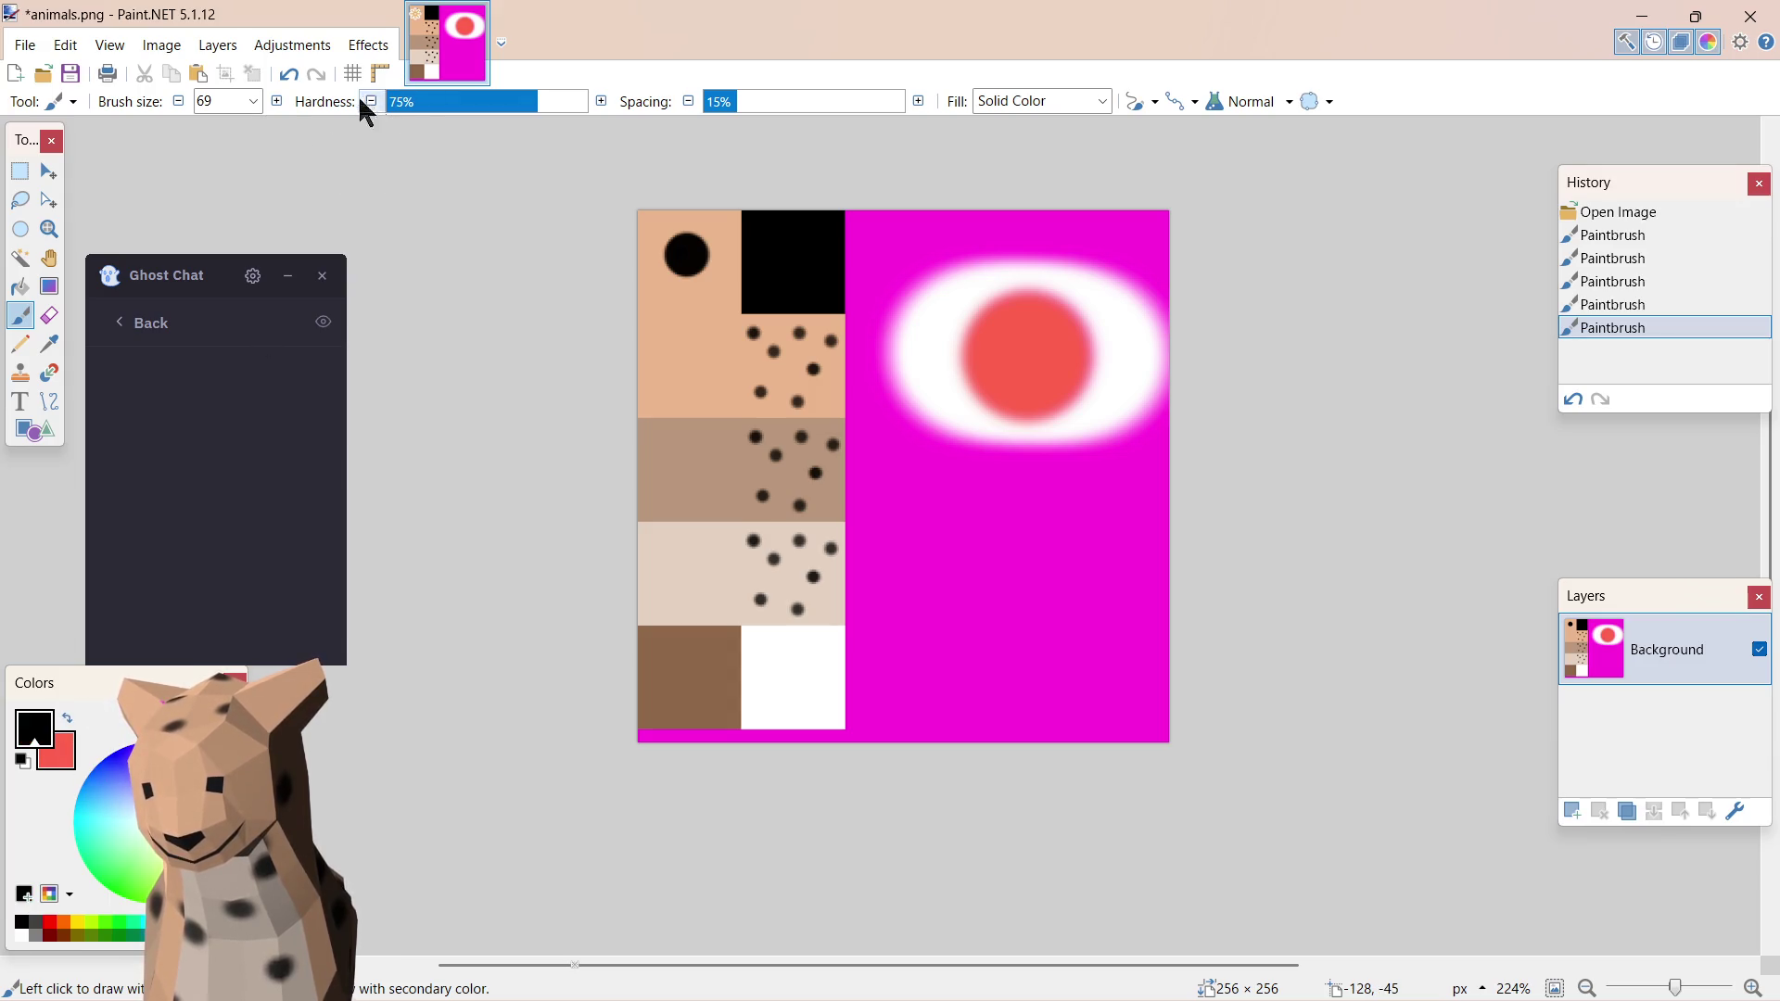
click(247, 104)
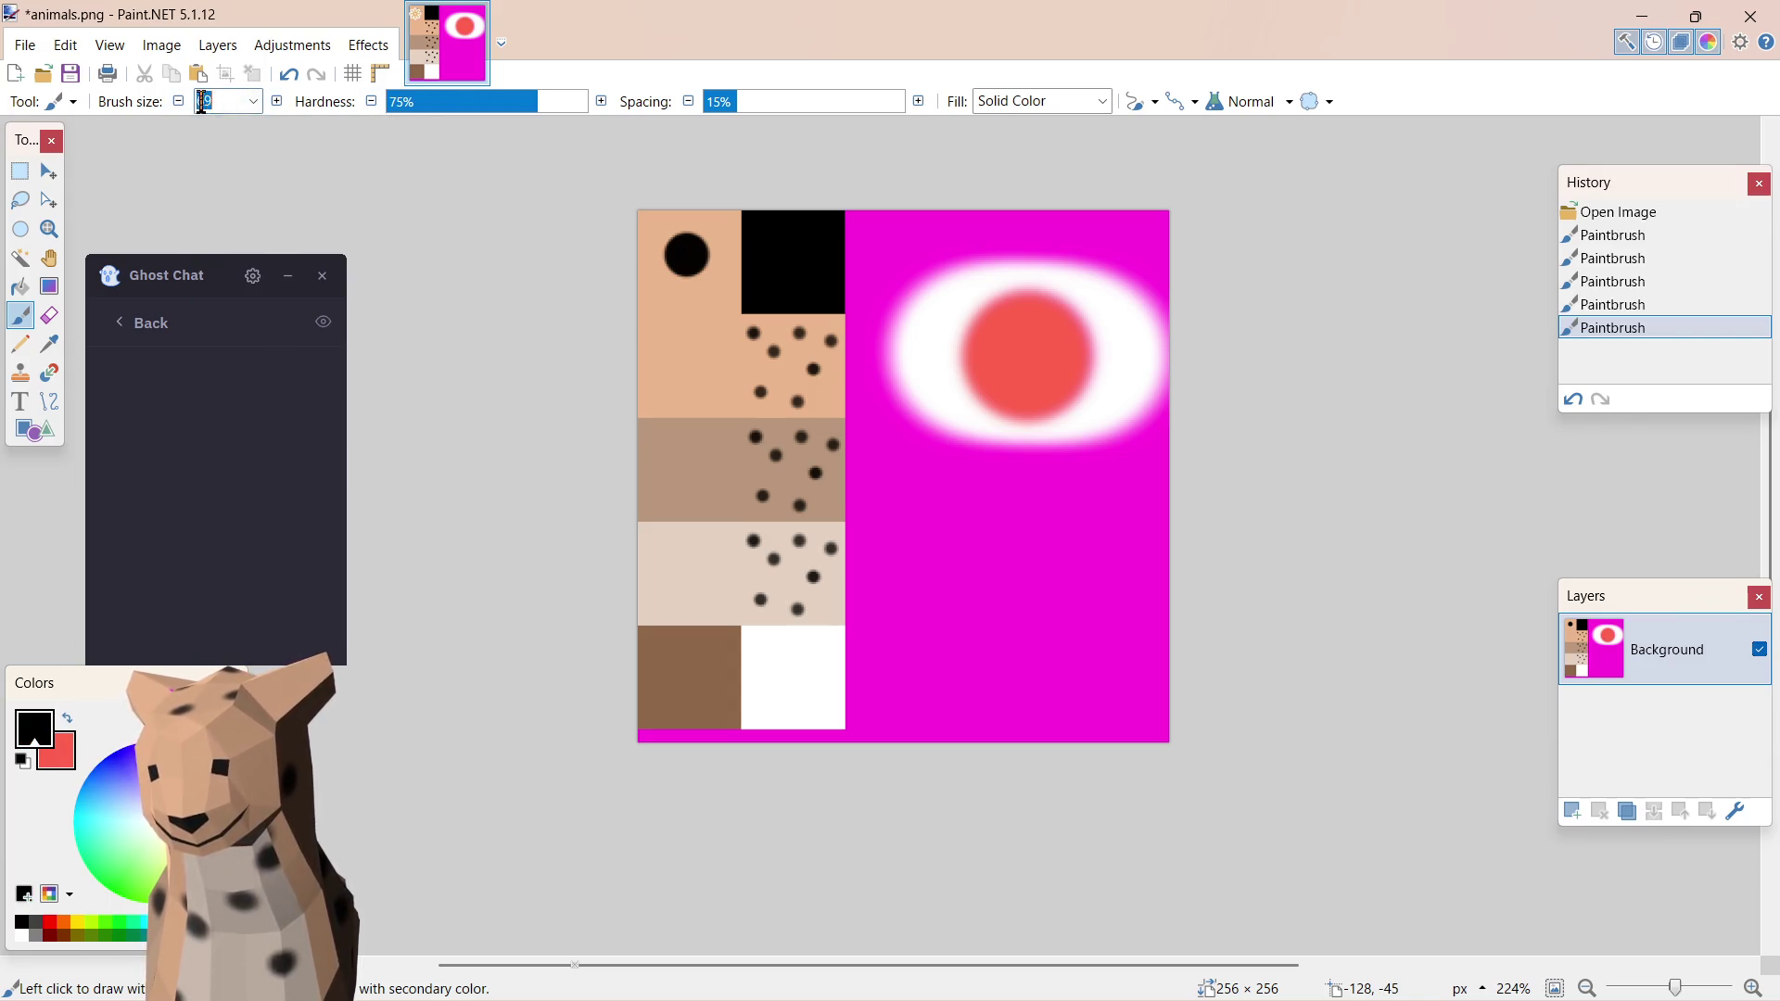
text(20)
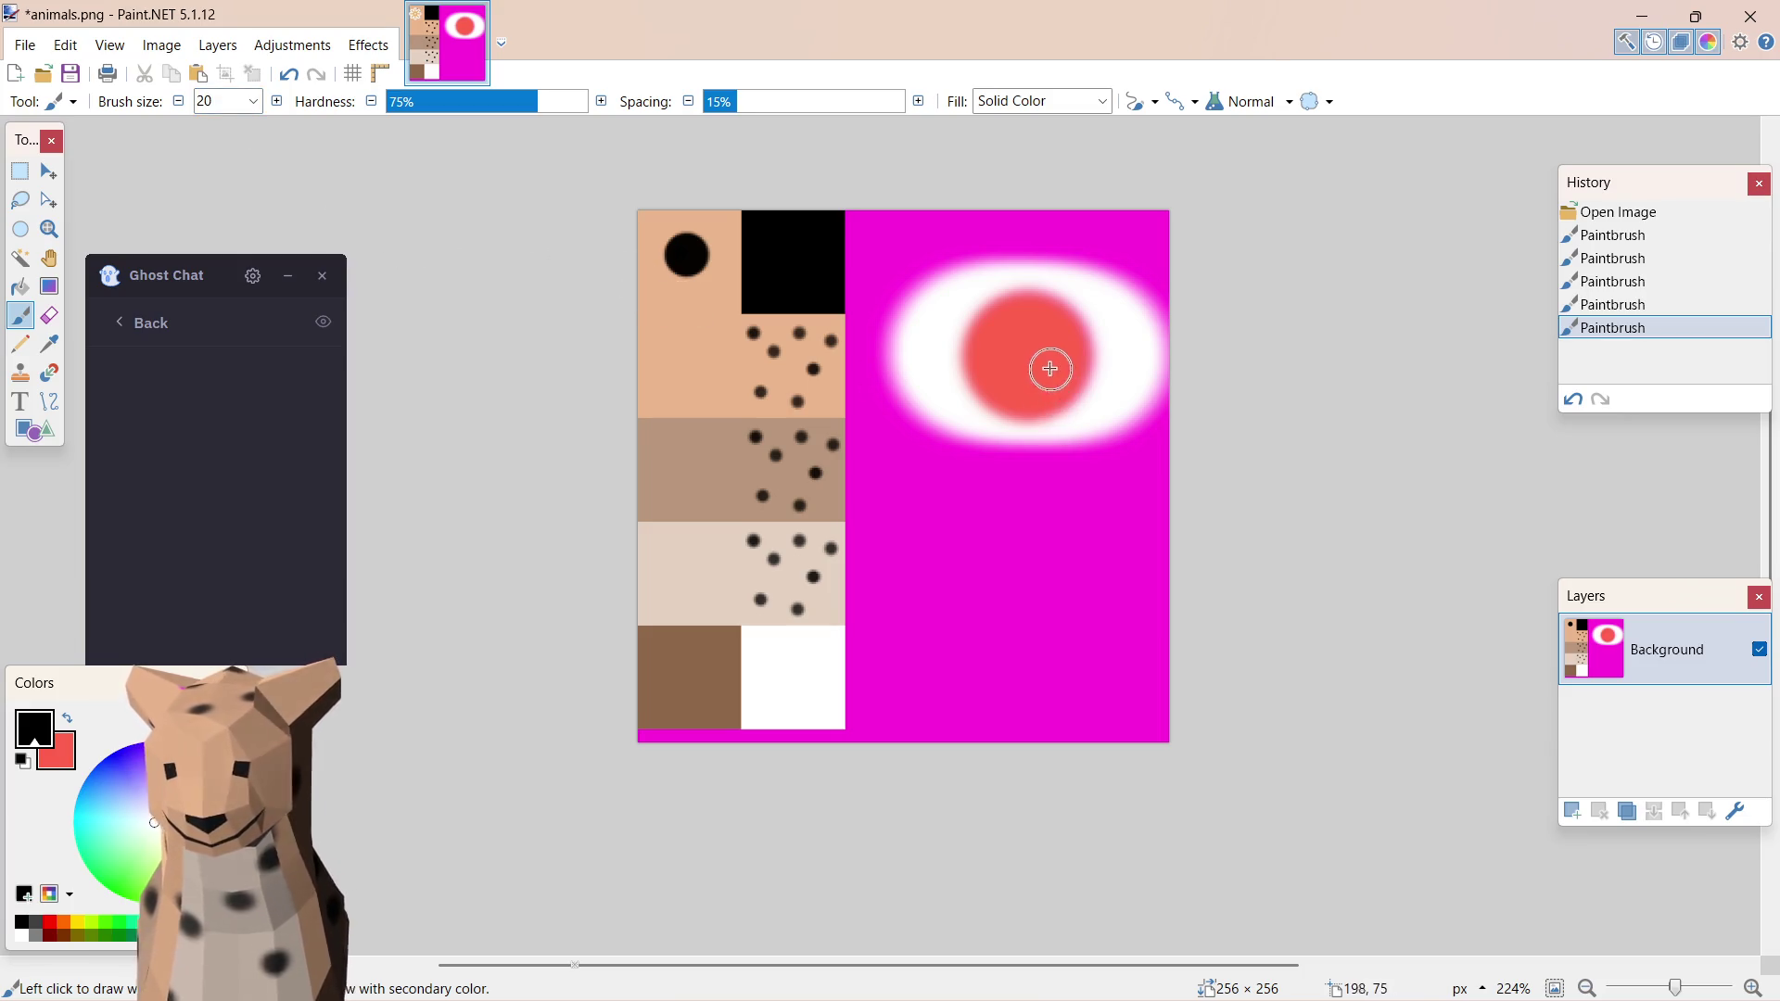
click(1026, 356)
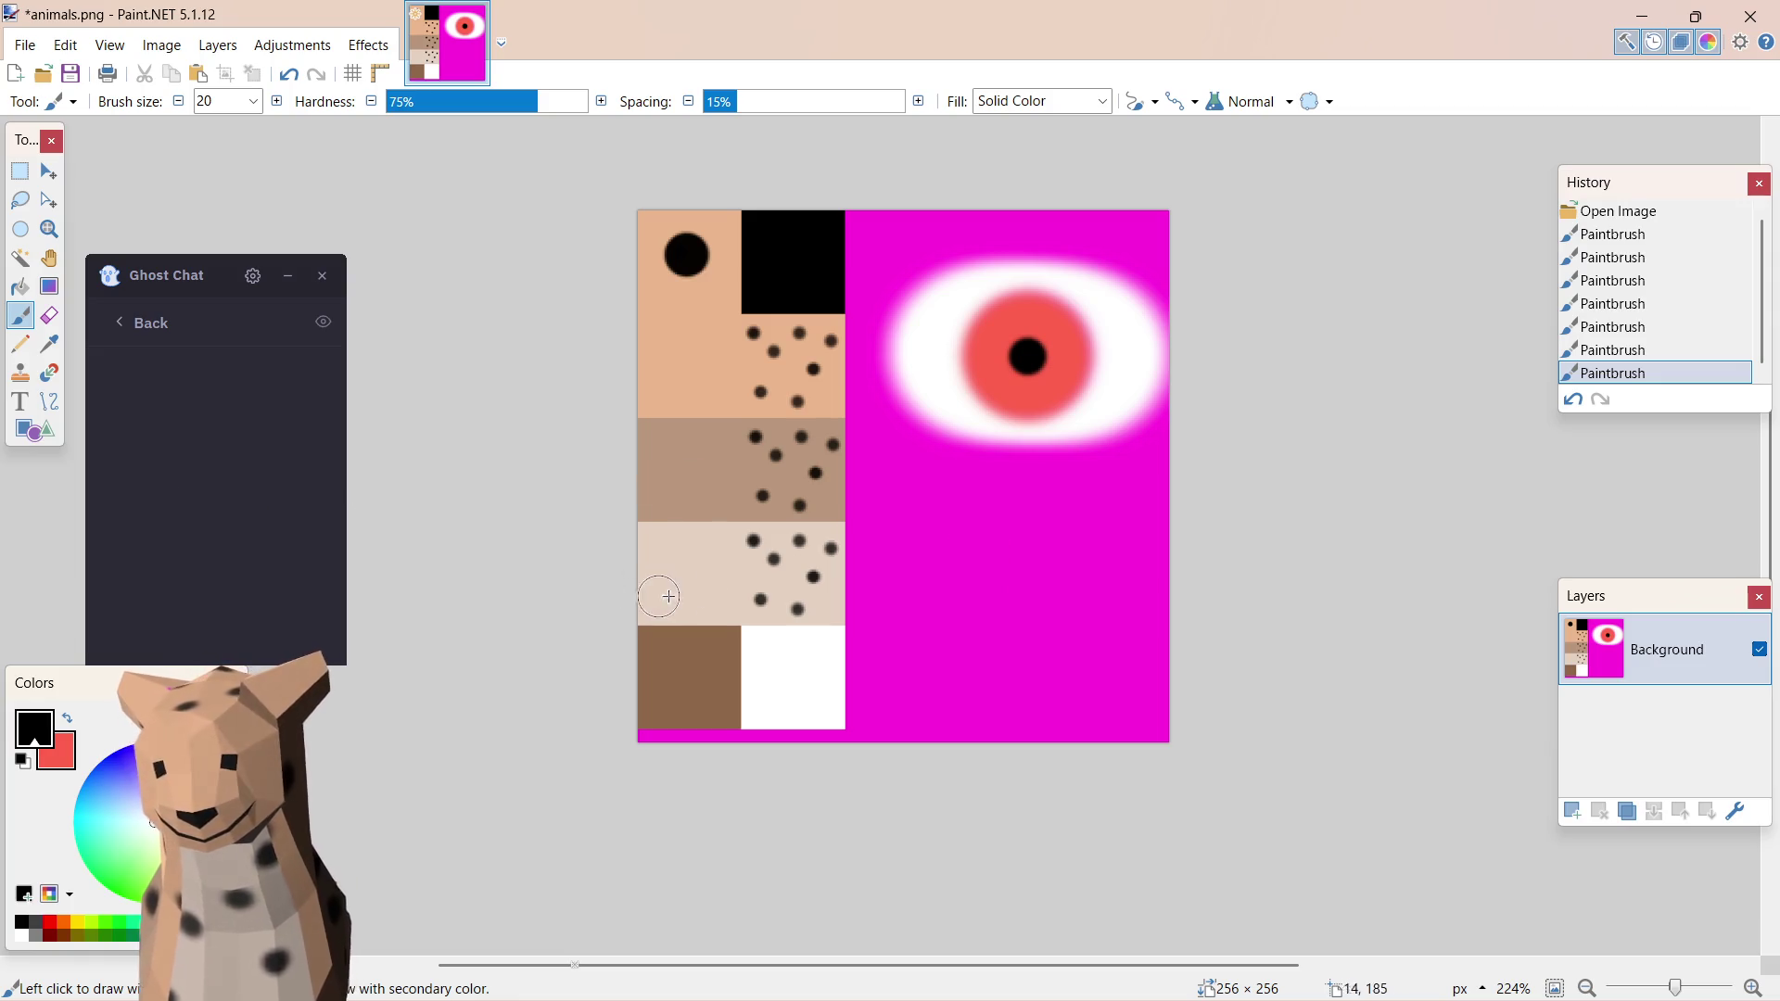
click(22, 287)
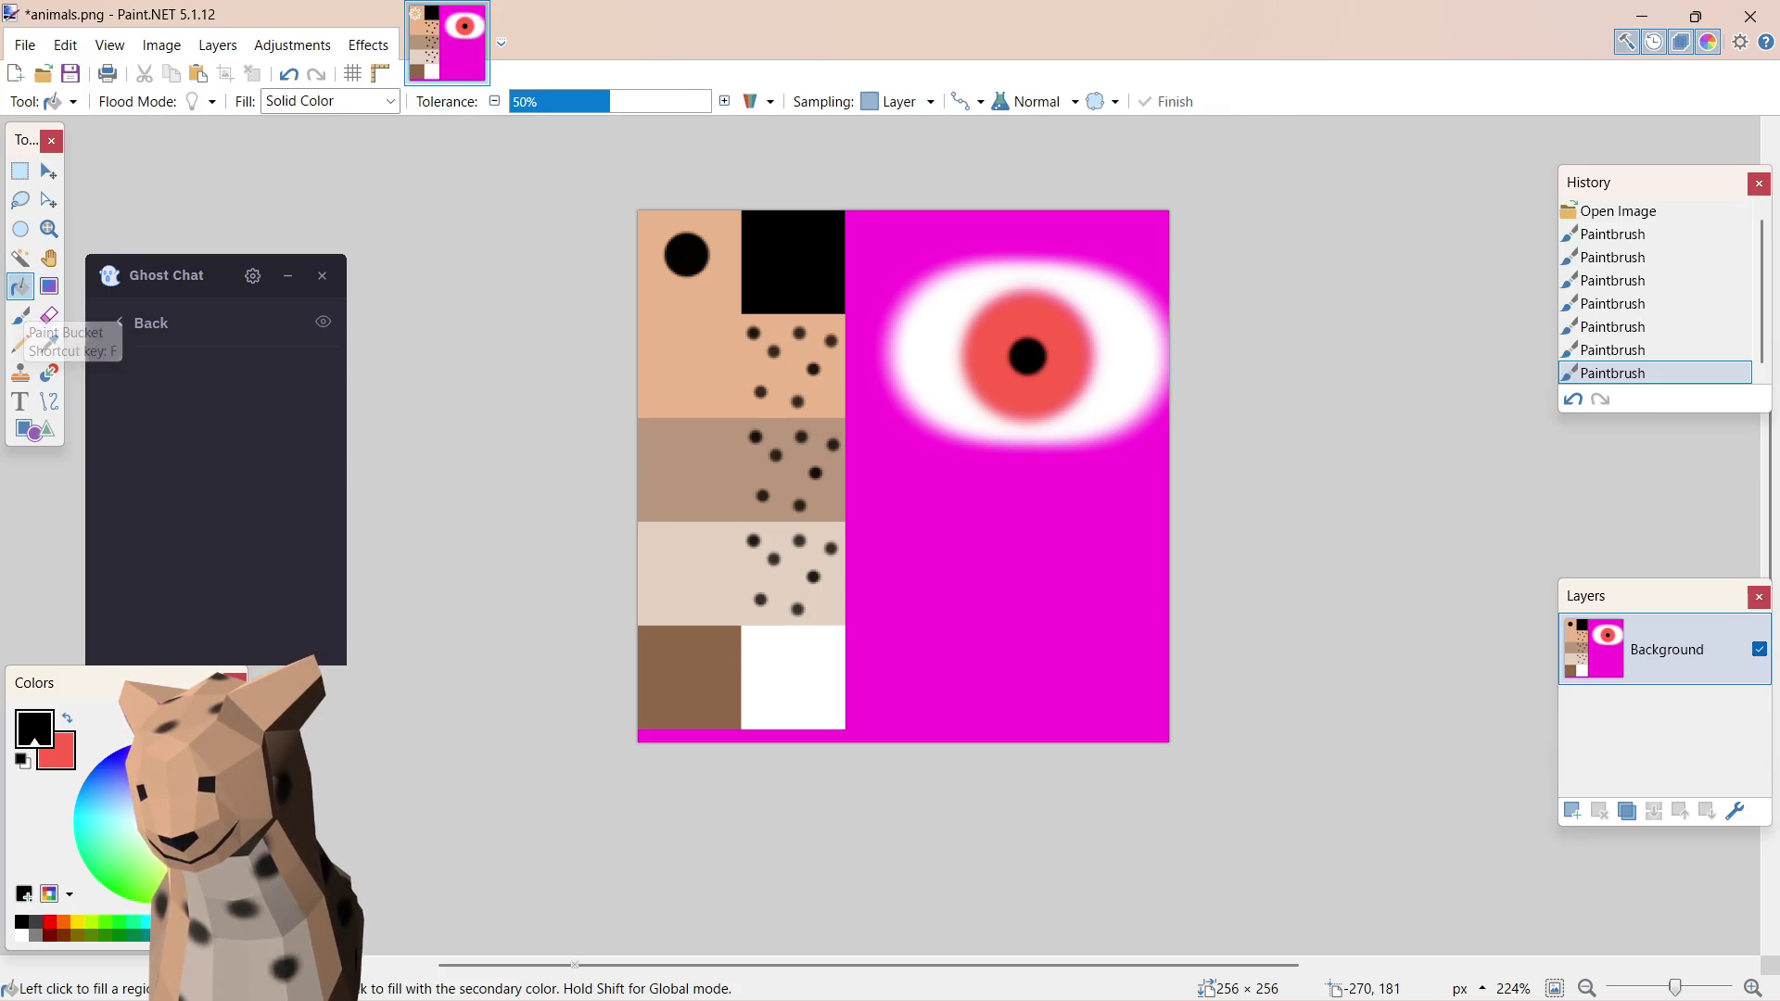
click(20, 934)
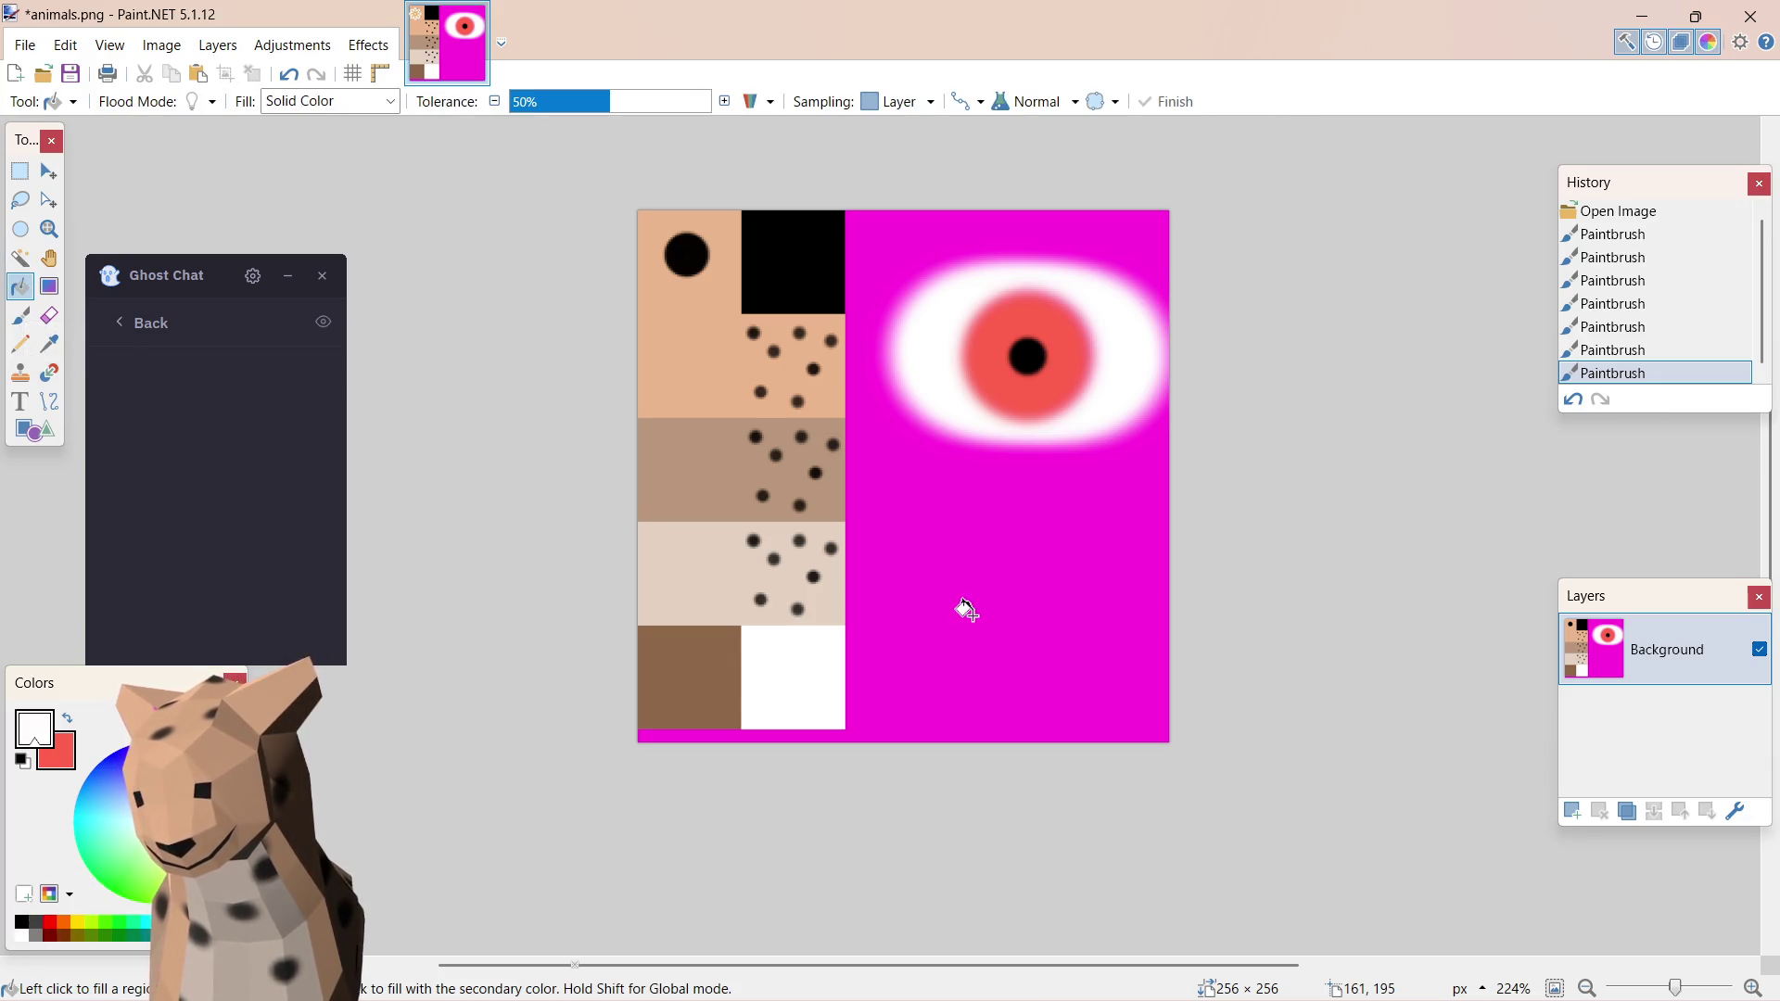
click(979, 613)
key(ctrl+z)
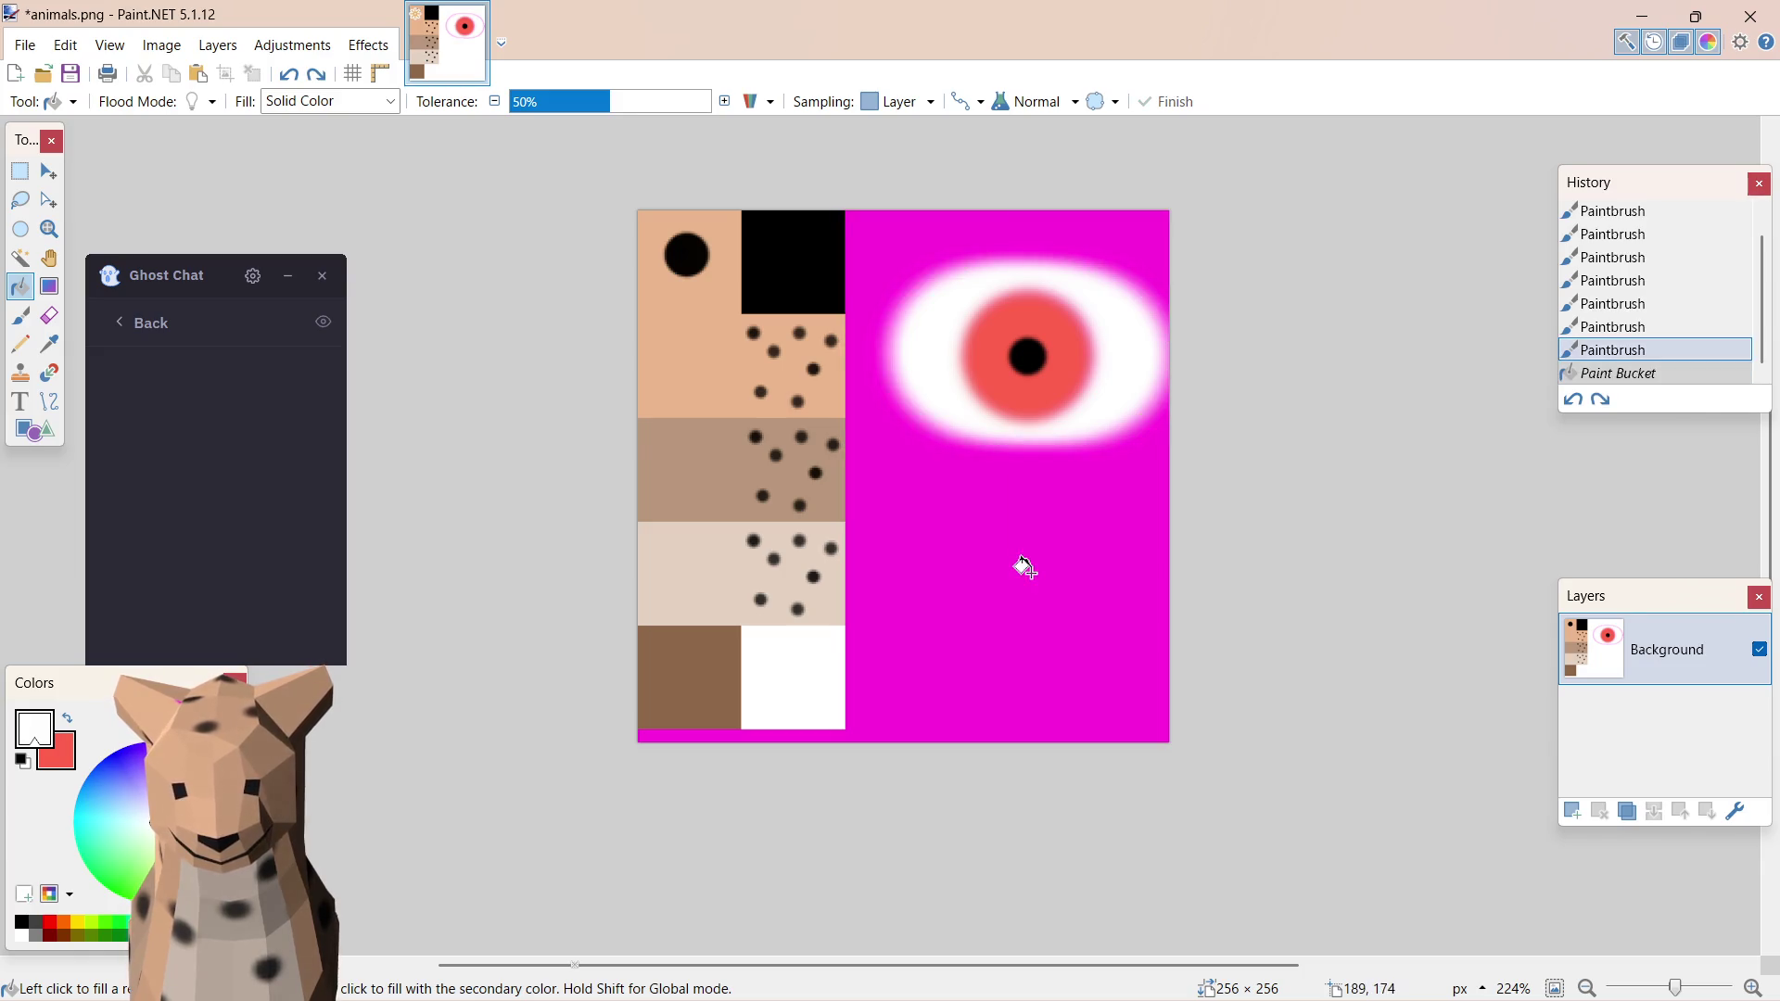
mouse_move(515, 102)
mouse_down()
mouse_move(709, 103)
mouse_move(578, 98)
mouse_up()
click(1043, 553)
key(ctrl+z)
click(923, 538)
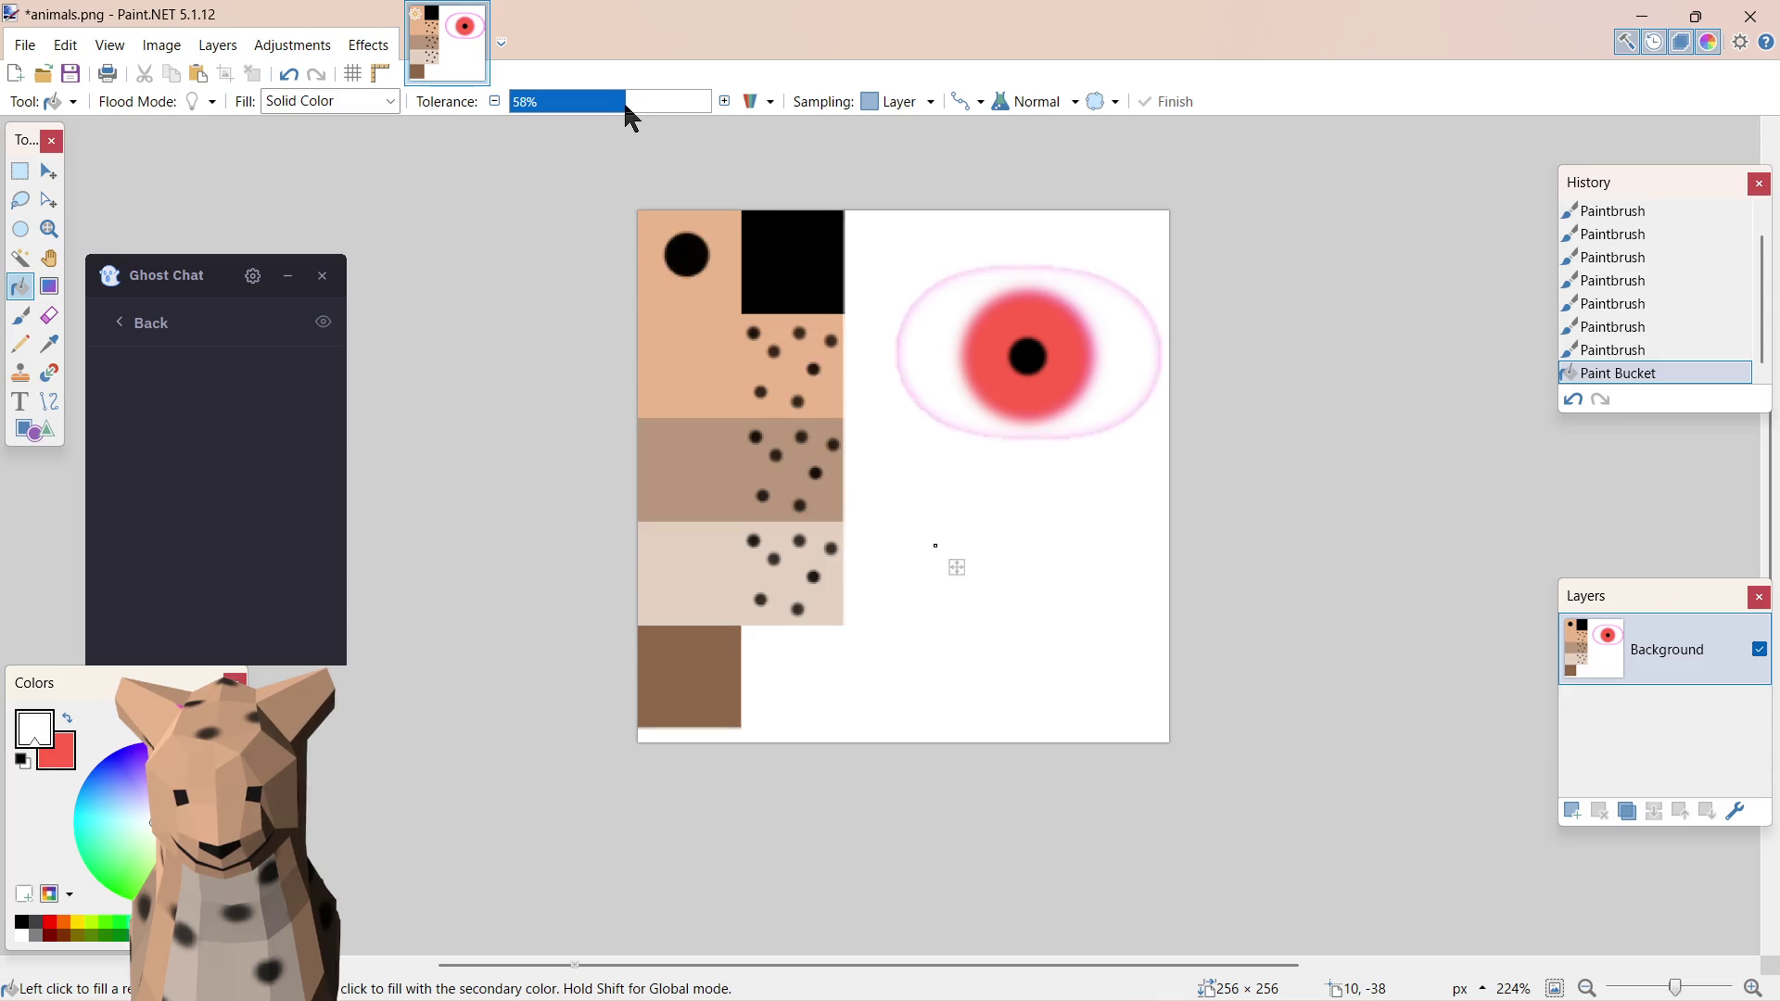
key(ctrl+z)
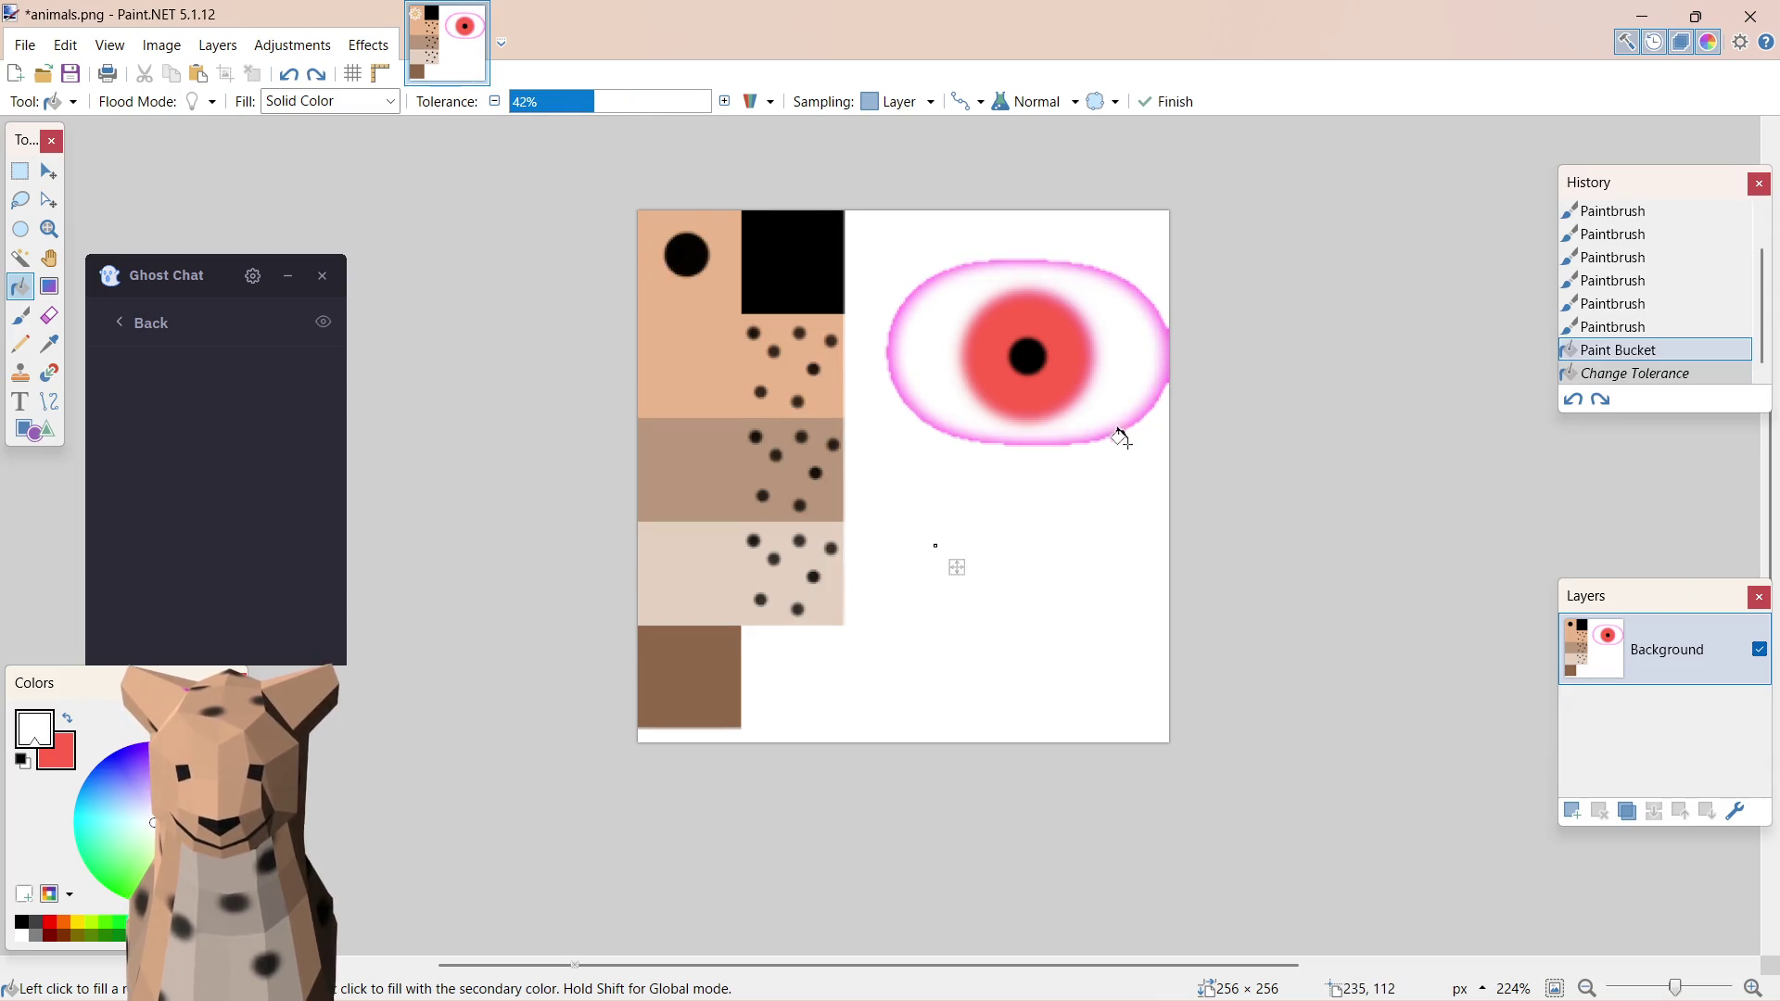
key(ctrl+z)
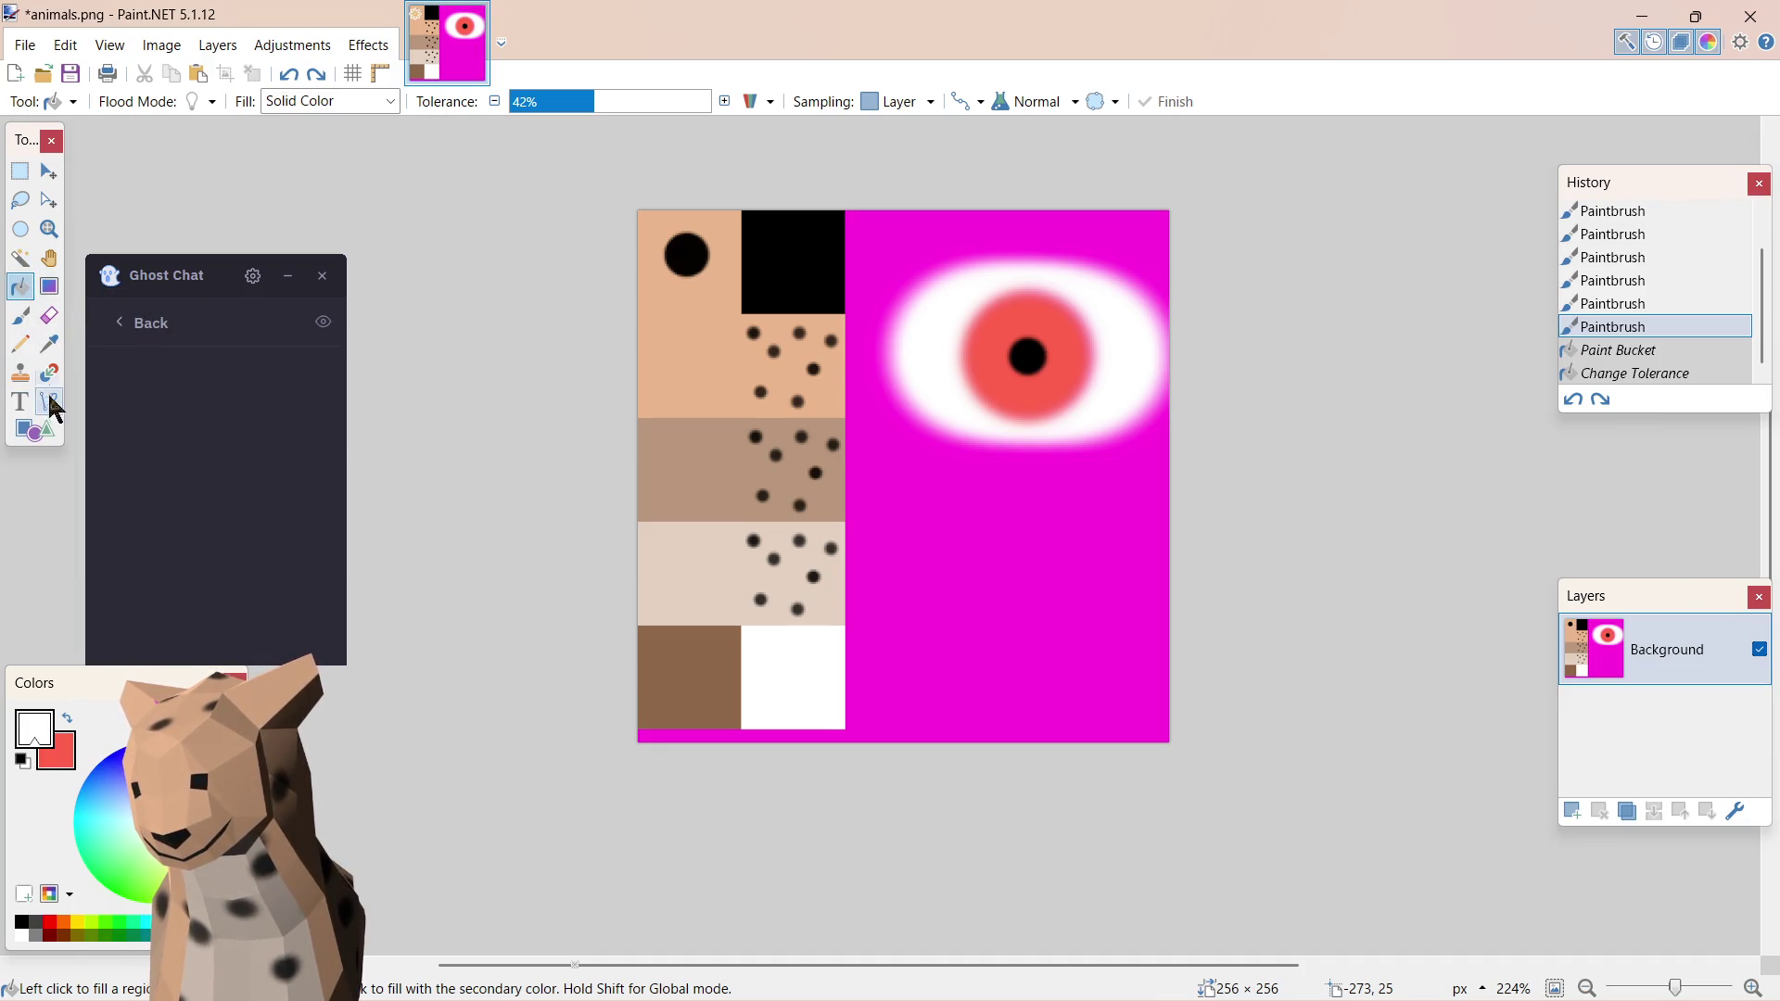
click(20, 314)
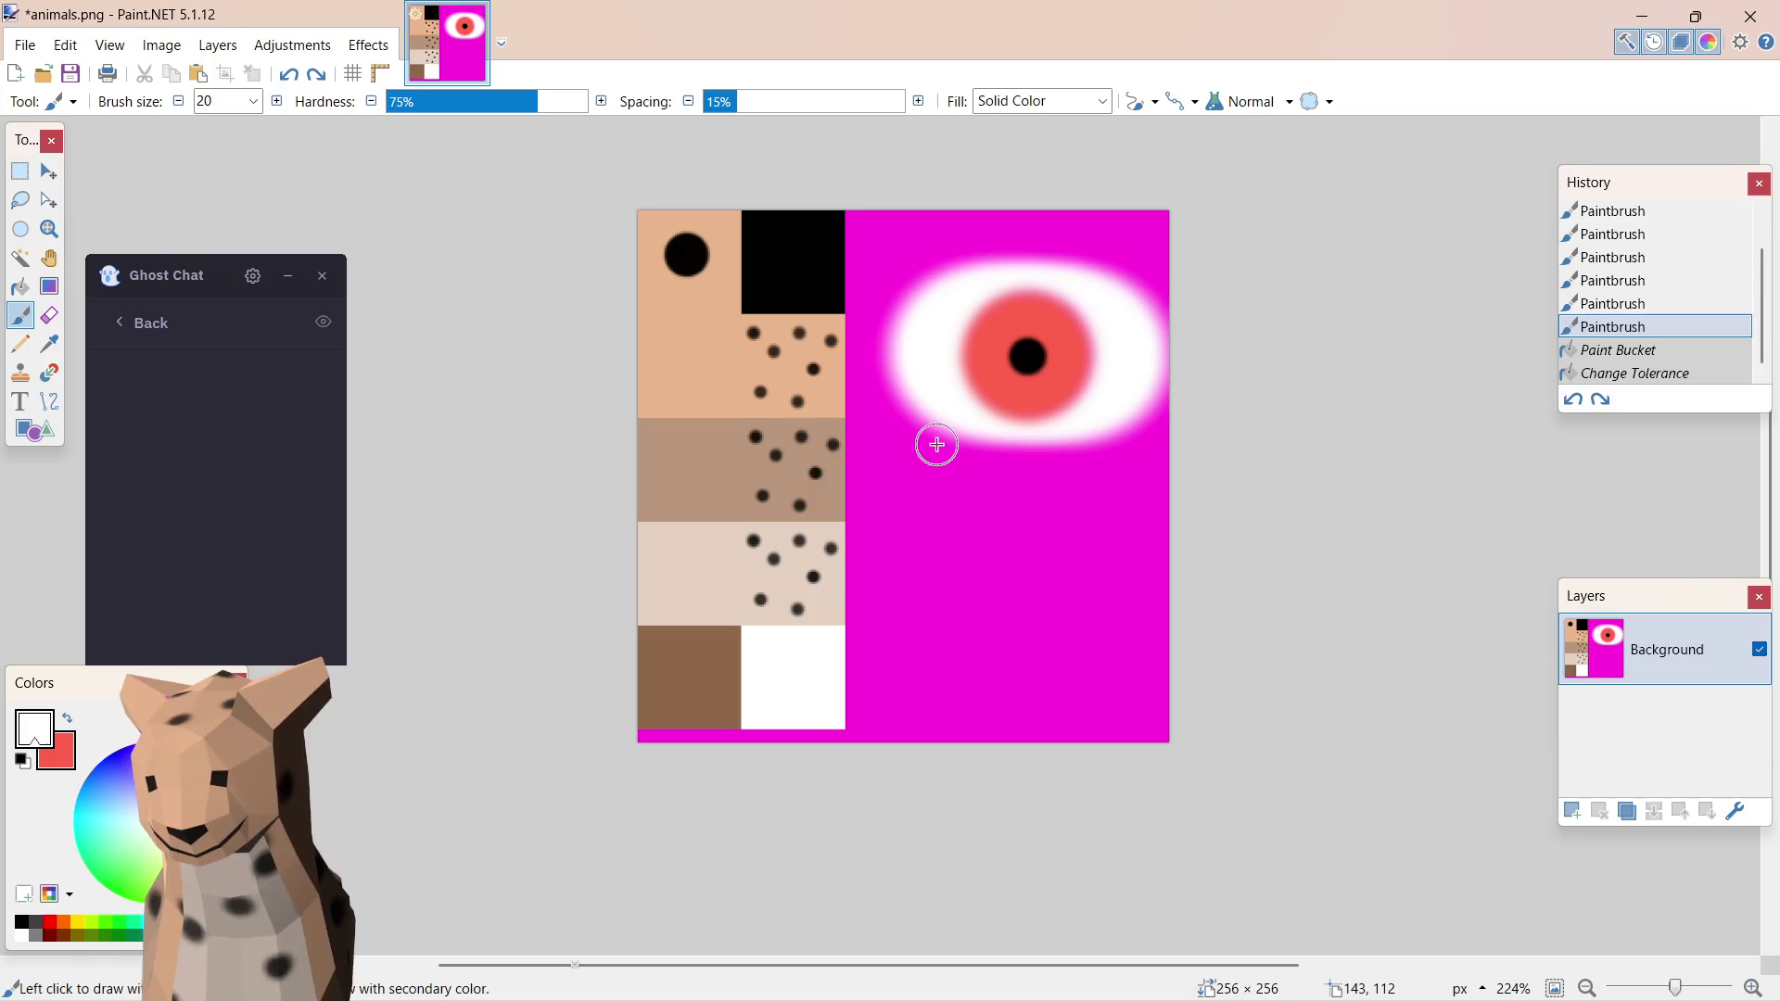
- Brush white around the eye's lower and left edges, undoing one stray stroke
mouse_move(931, 432)
mouse_down()
mouse_move(1105, 465)
mouse_move(1161, 396)
mouse_move(1141, 284)
mouse_move(974, 258)
mouse_move(898, 316)
mouse_move(914, 425)
mouse_move(1162, 436)
mouse_move(980, 480)
mouse_move(950, 462)
mouse_up()
drag(890, 382, 1166, 271)
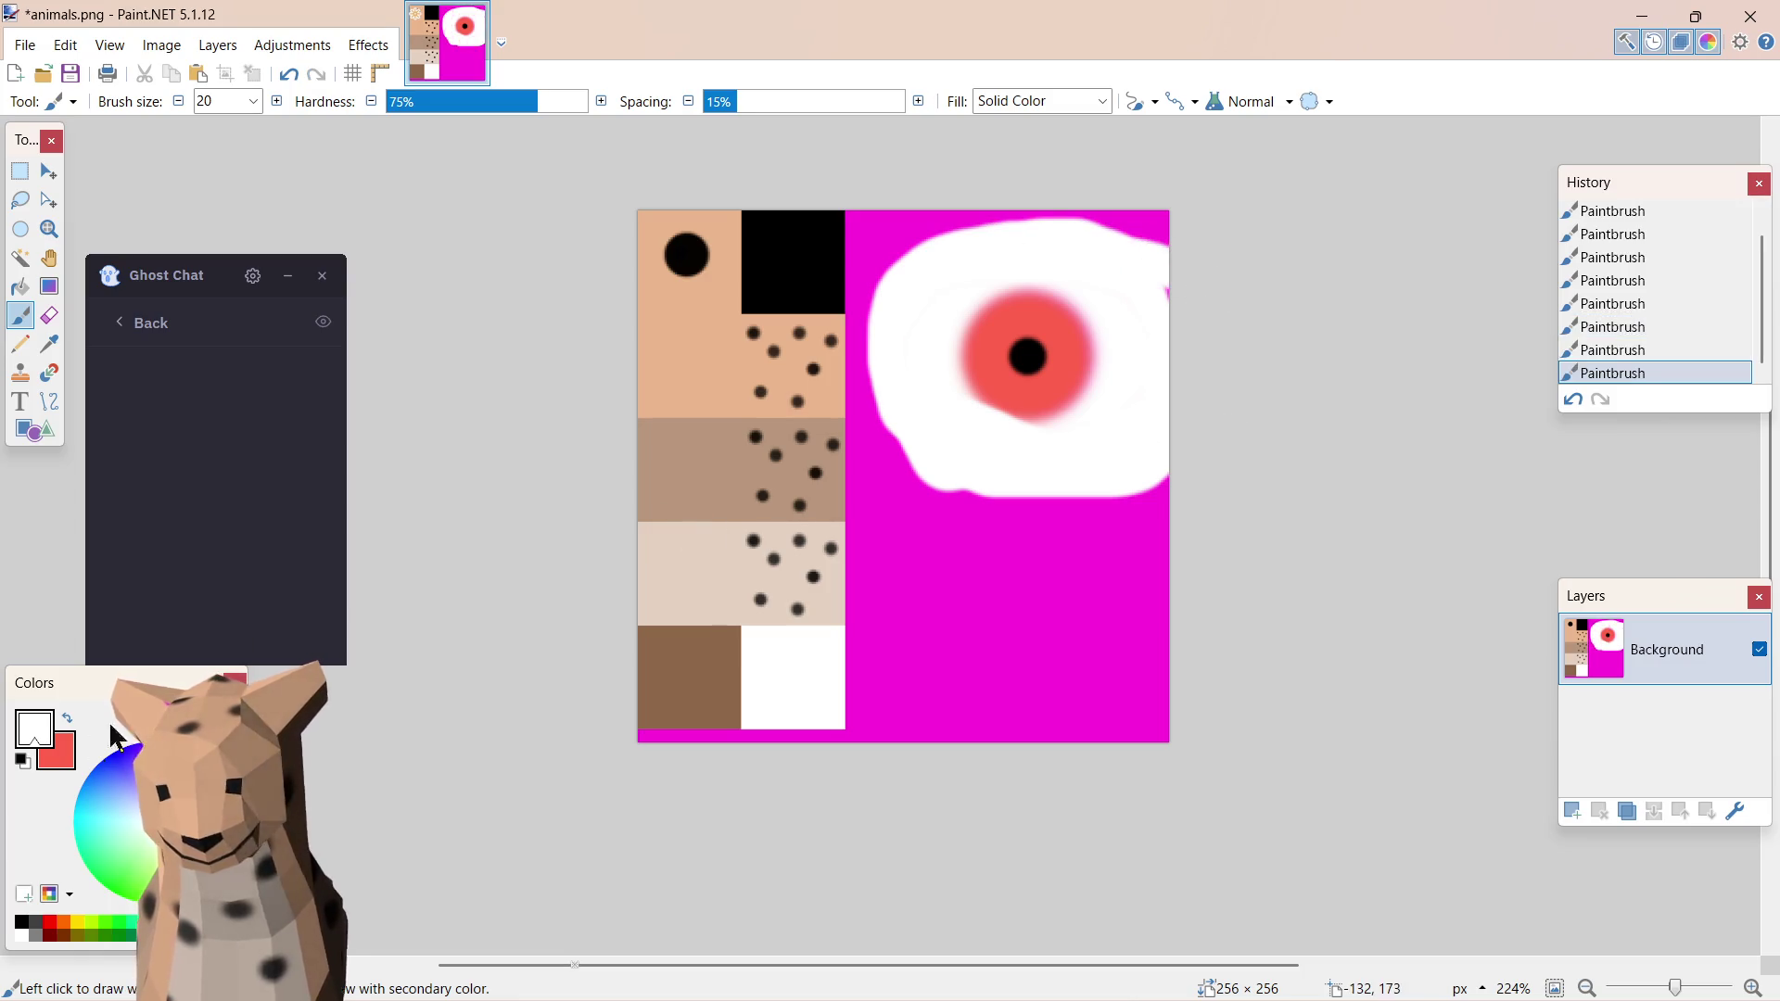
key(ctrl+z)
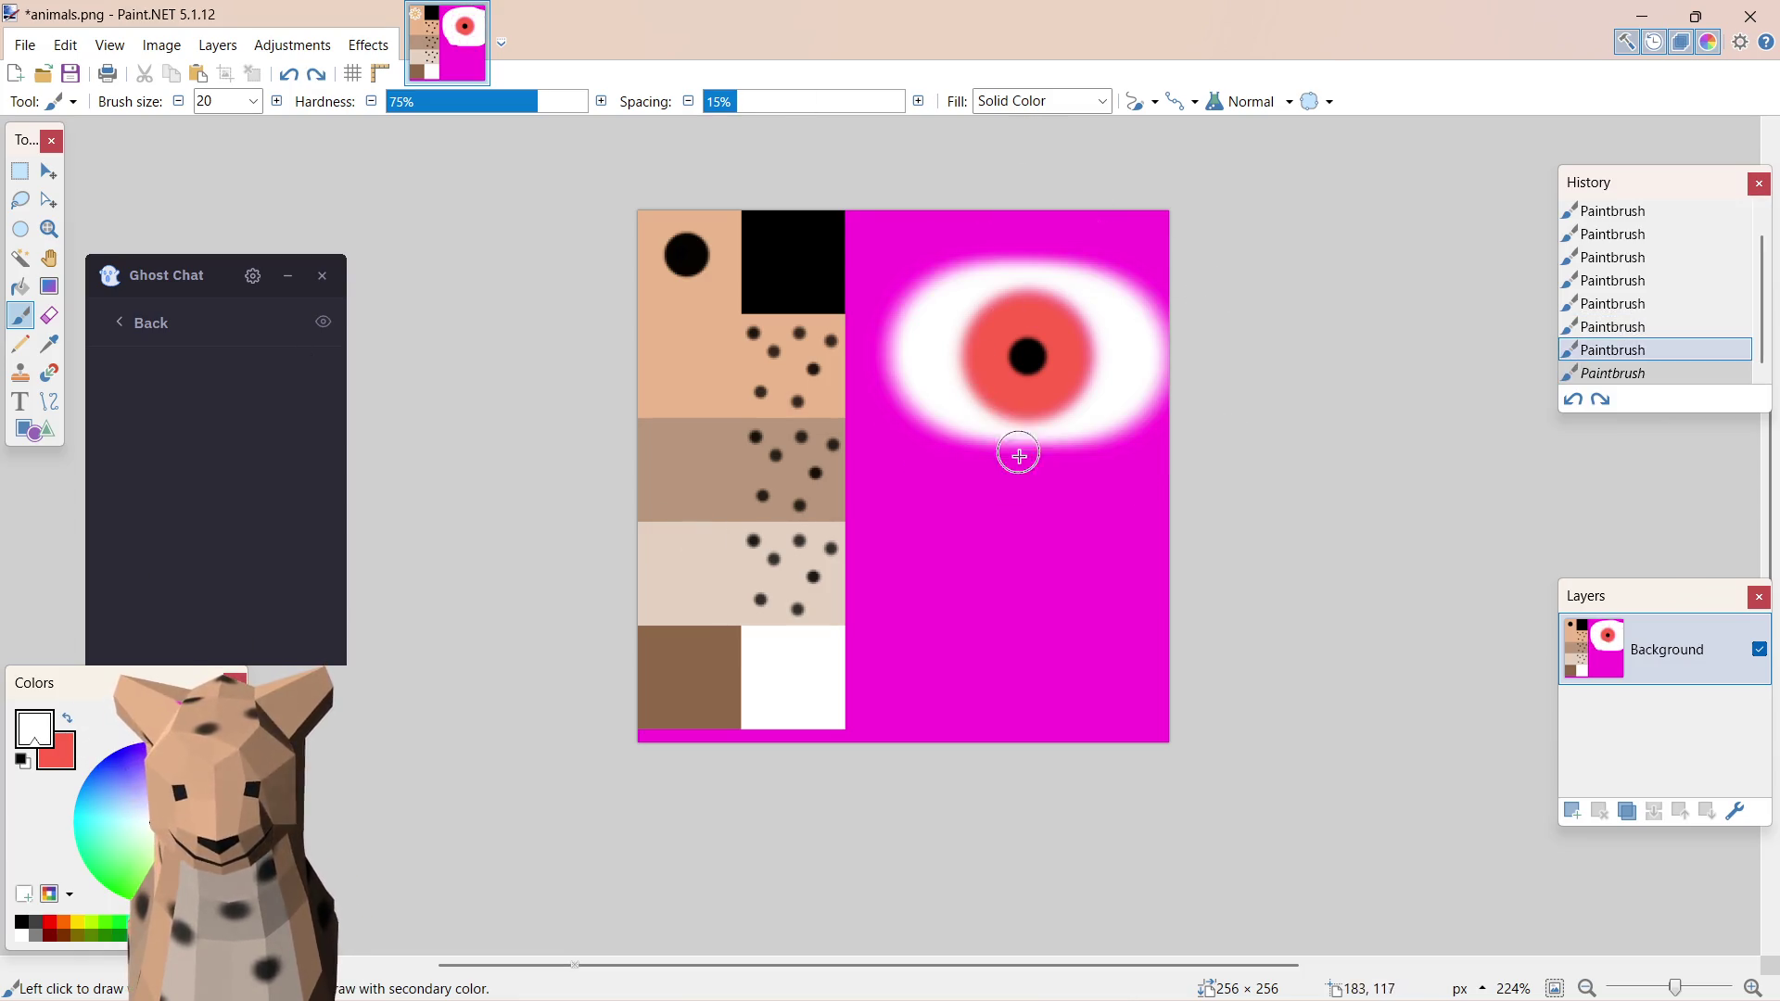
drag(951, 450, 1065, 454)
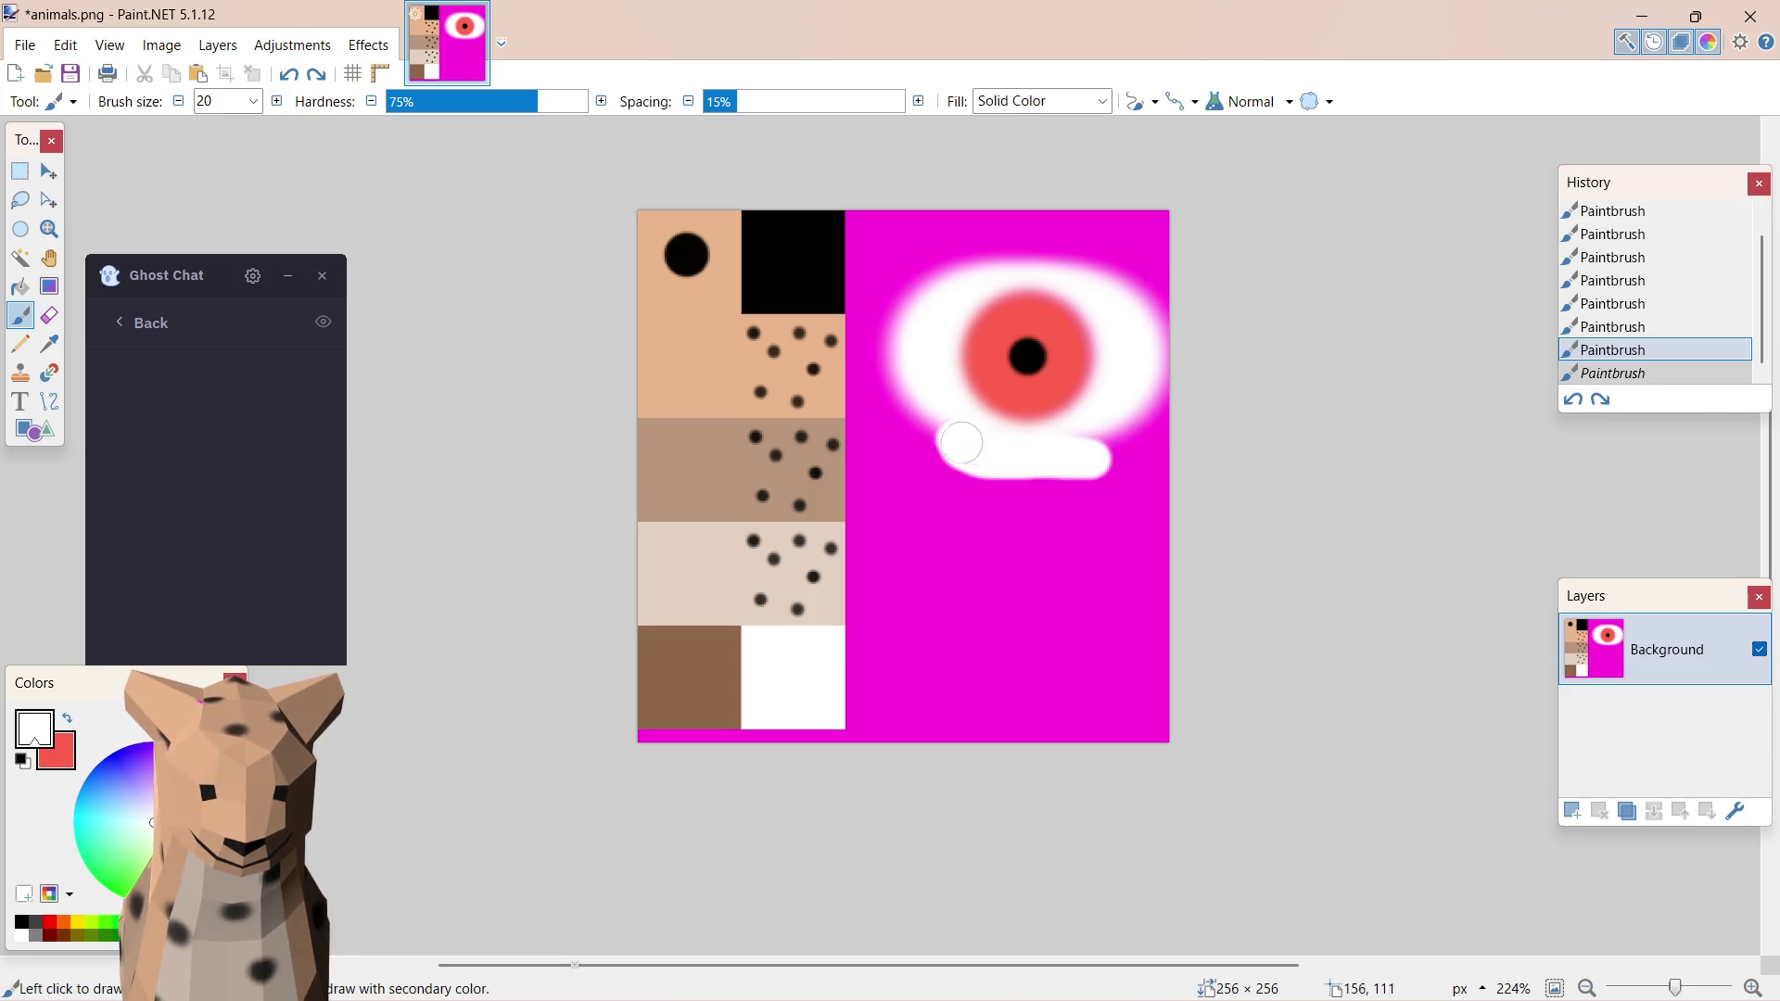
mouse_move(899, 373)
mouse_down()
mouse_move(907, 295)
mouse_move(975, 261)
mouse_move(1129, 273)
mouse_move(1157, 342)
mouse_move(1099, 479)
mouse_move(1133, 412)
mouse_up()
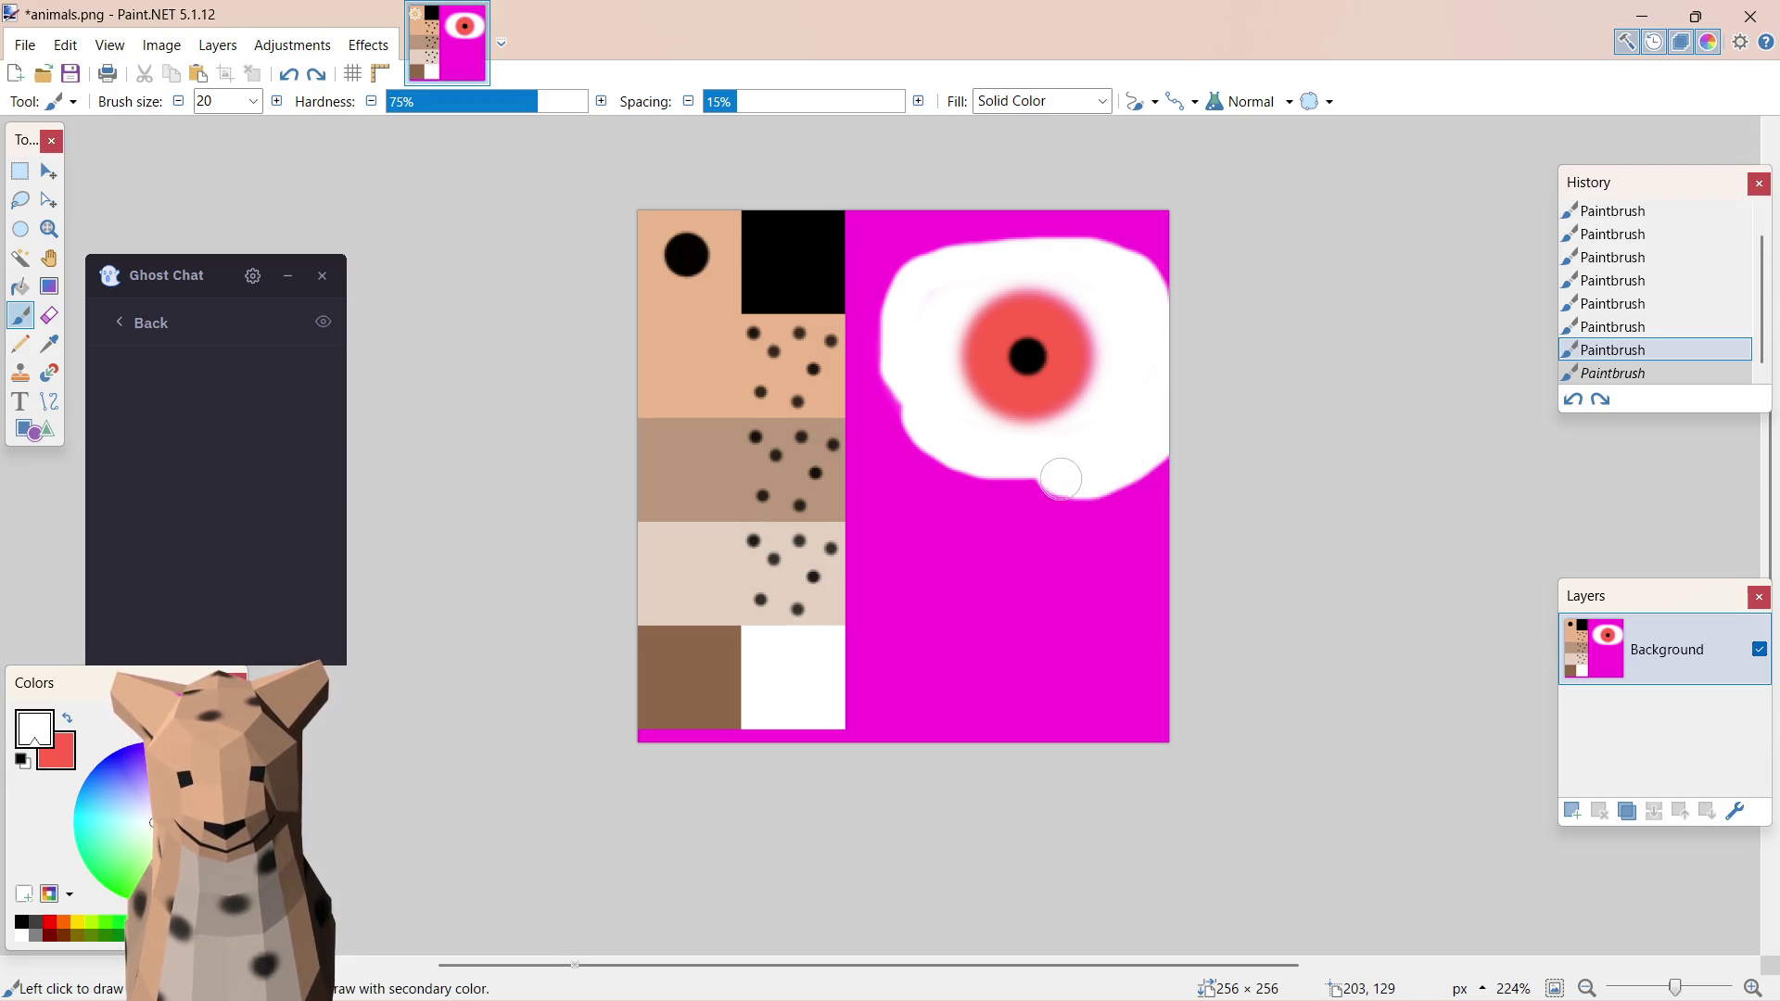
- Widen the white along the eye's top, bottom and lower-right edges, then save animals.png
drag(1060, 479, 975, 478)
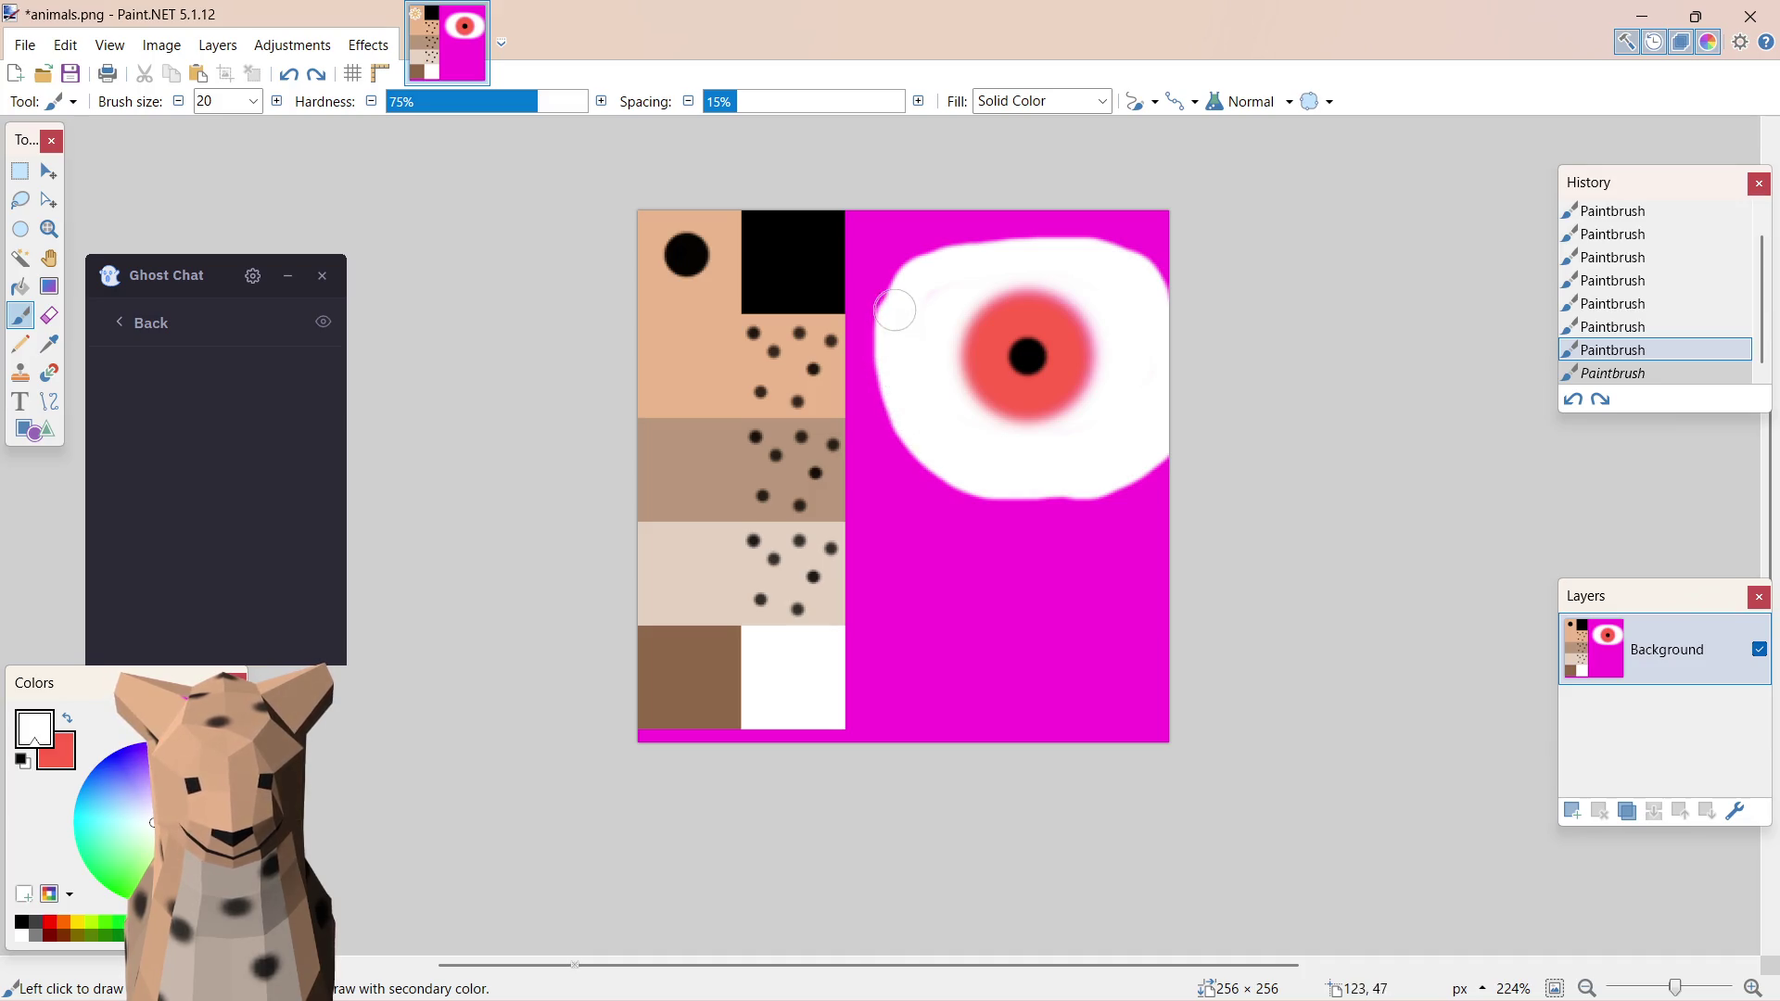
drag(1027, 246, 1137, 255)
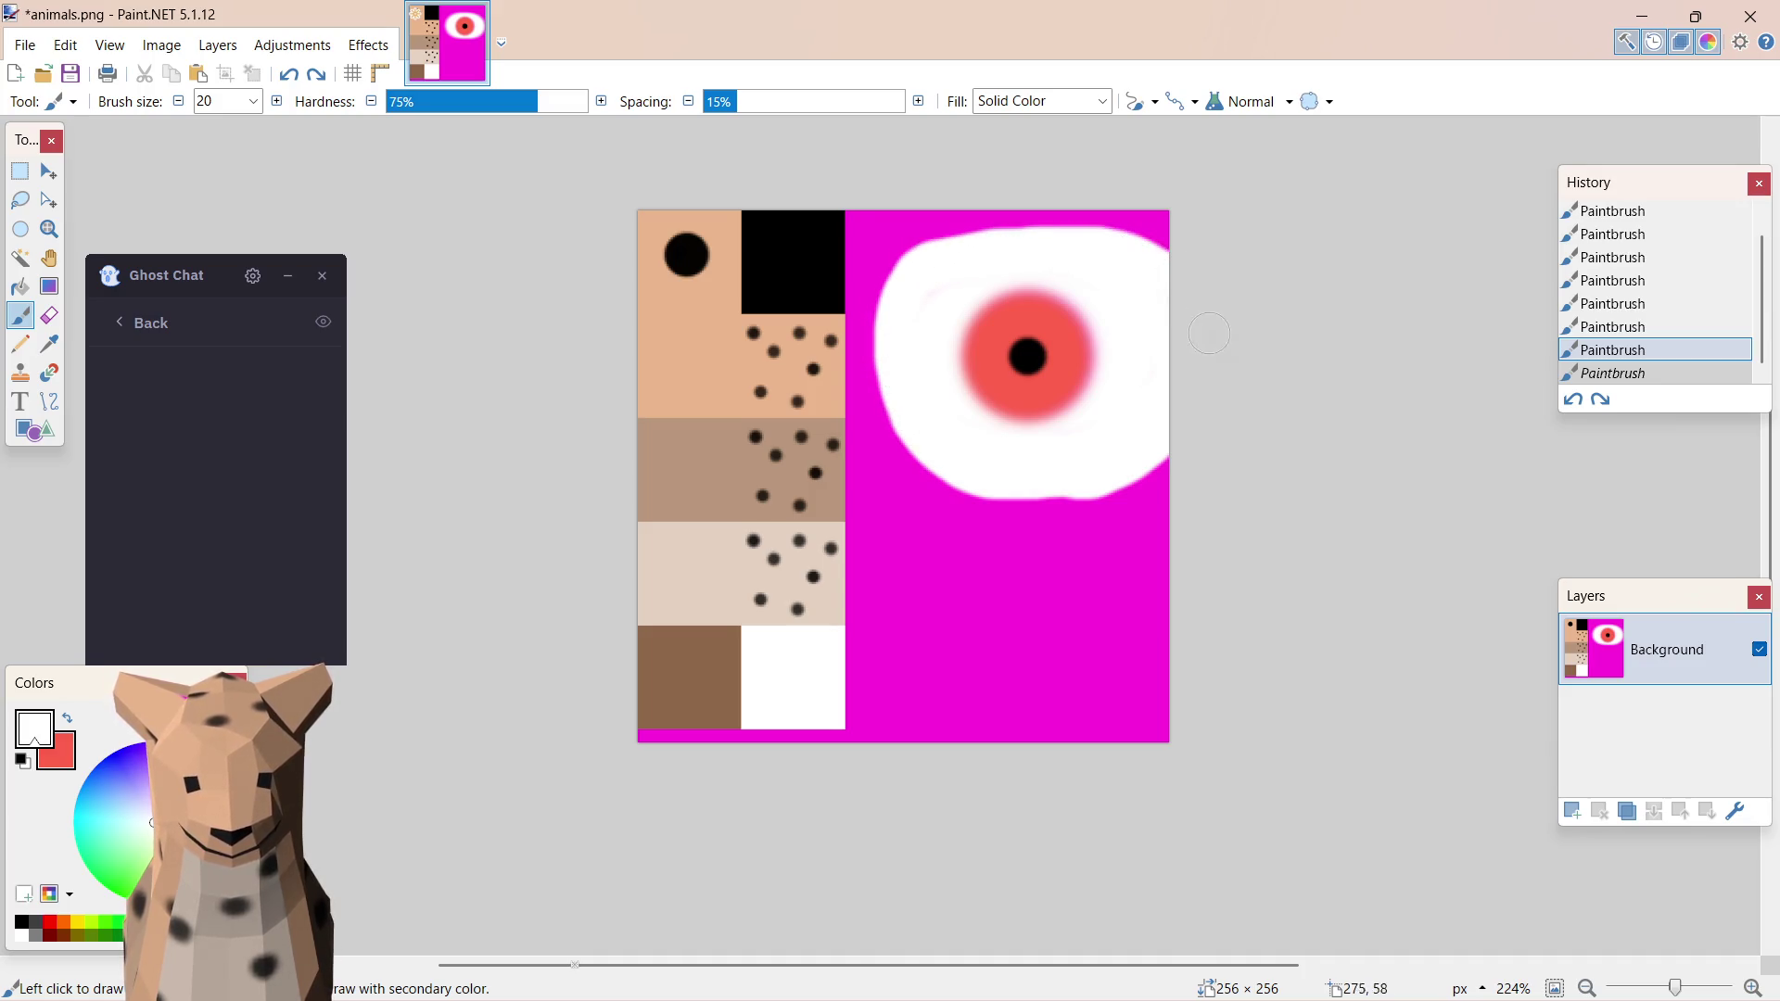
drag(1175, 441, 1151, 465)
key(ctrl+s)
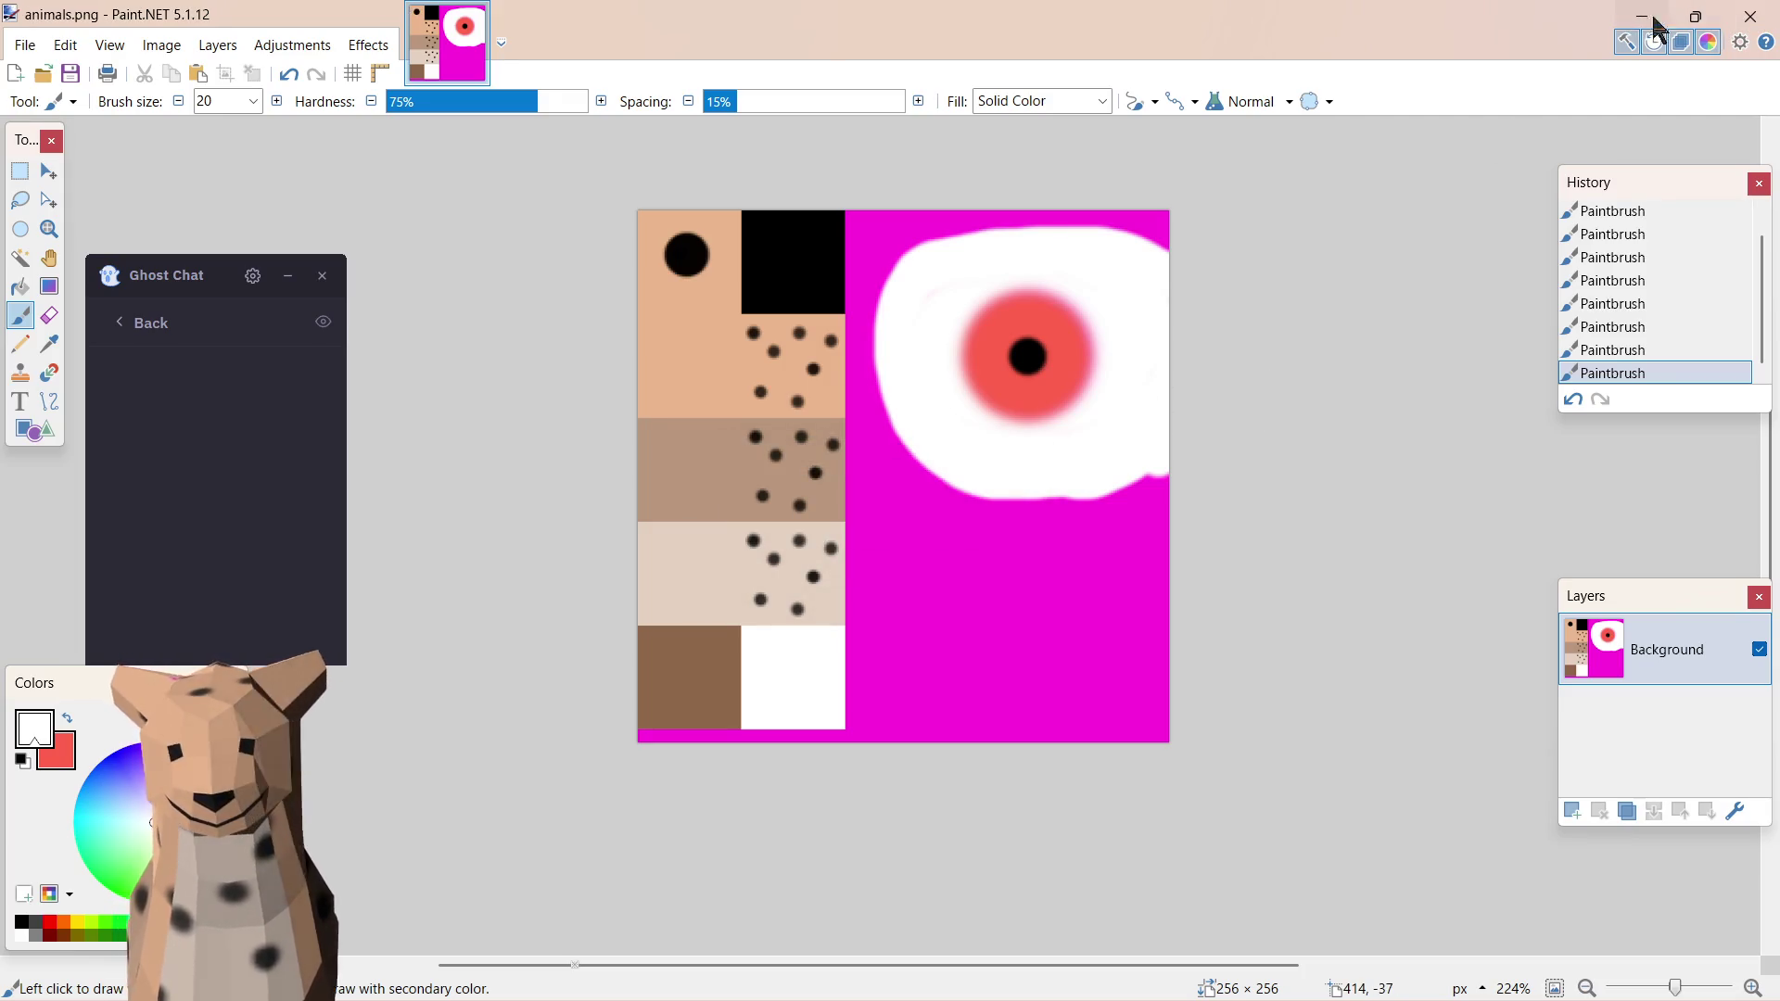
click(1645, 17)
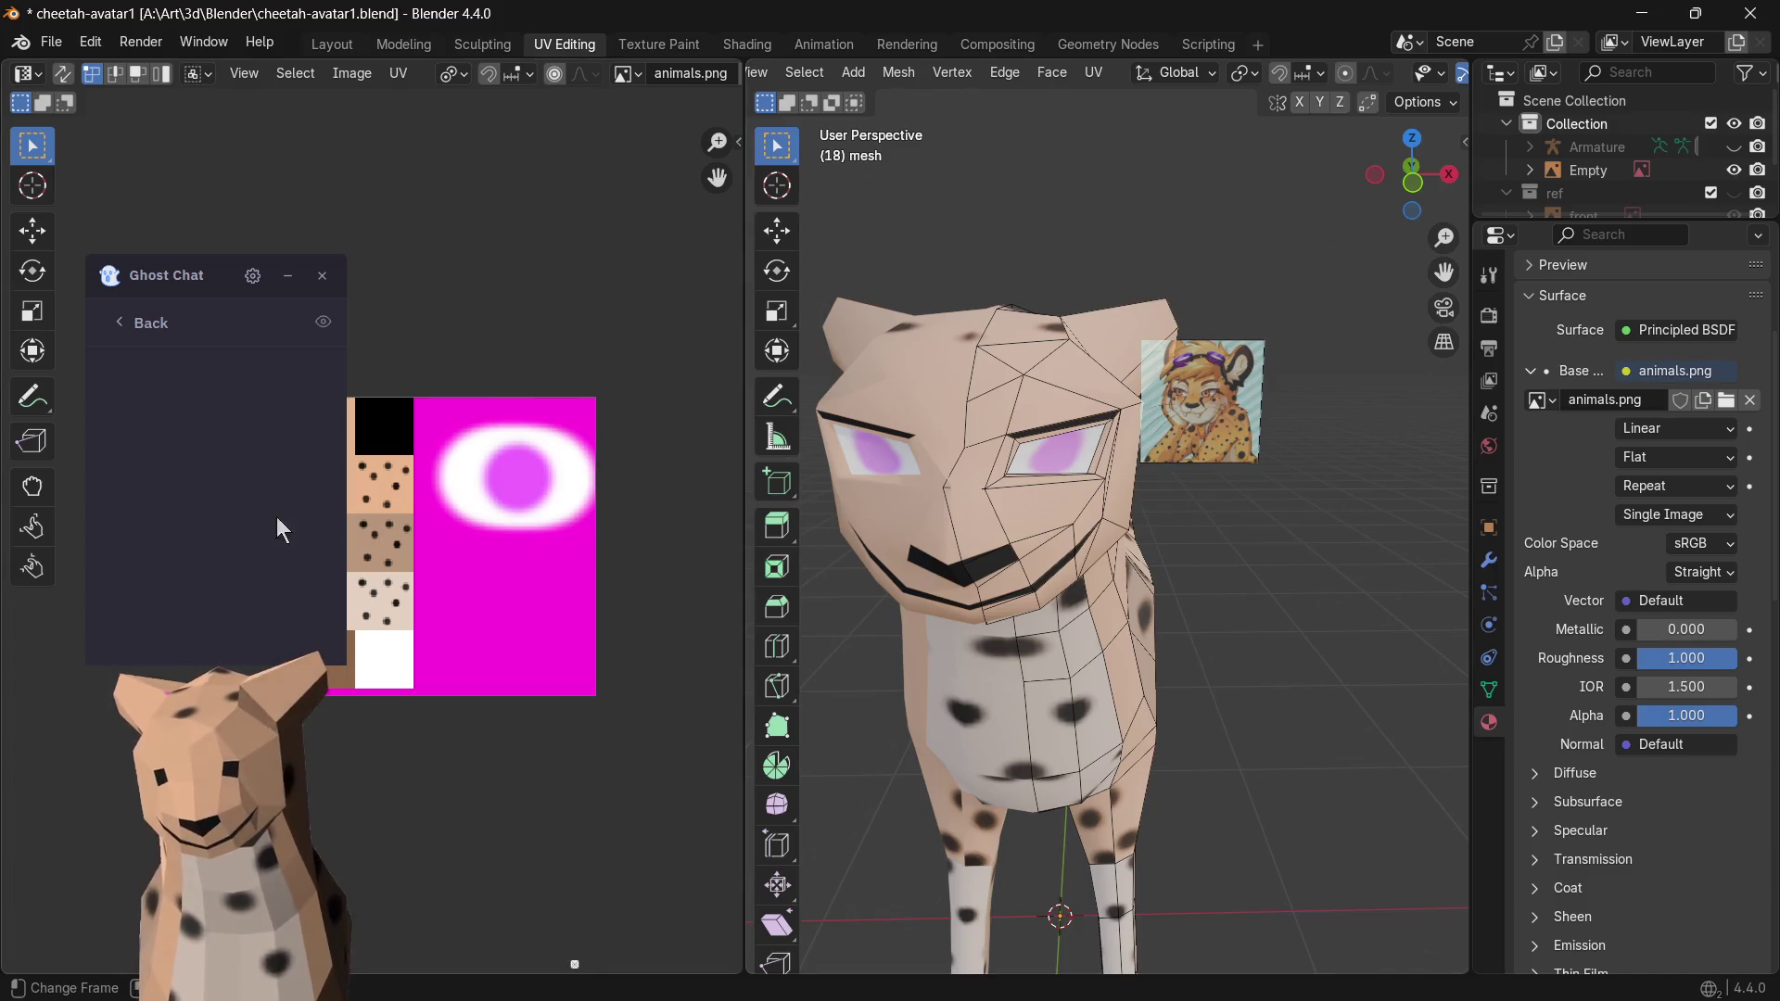
- Reload animals.png so the cheetah shows red irises, then select the eye face in Edit Mode
click(1725, 401)
click(1154, 782)
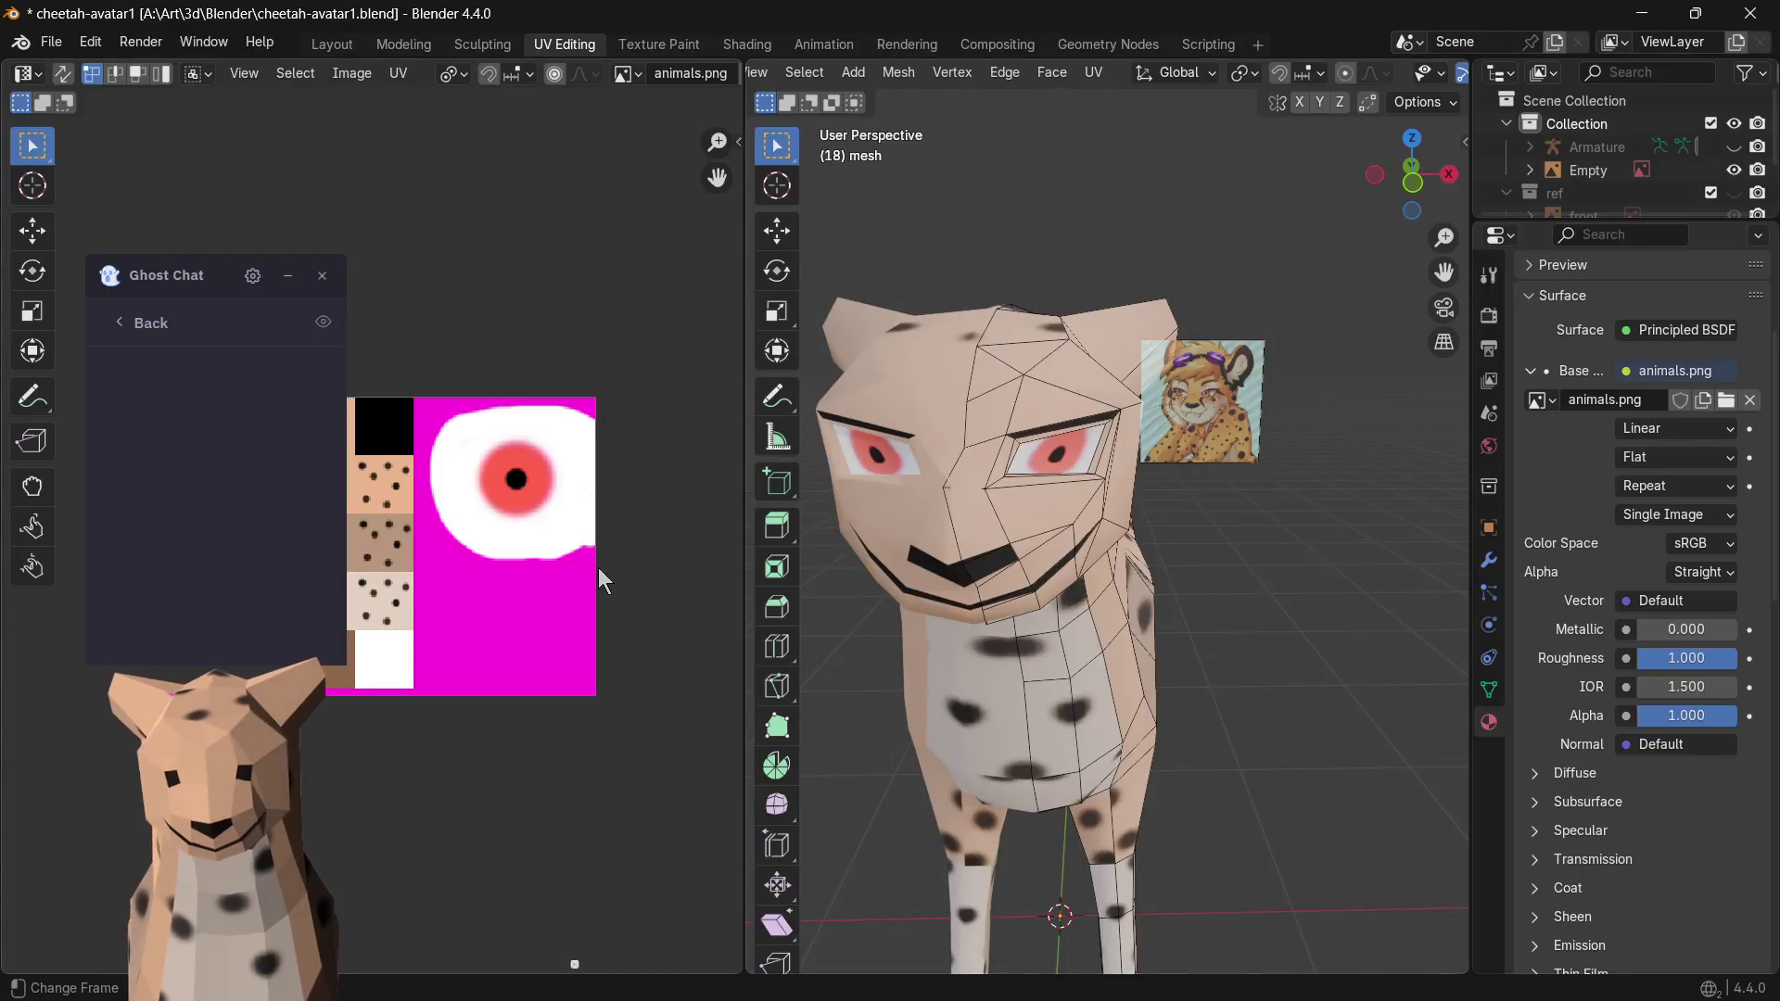
scroll(955, 496, up, 3)
scroll(974, 490, down, 5)
scroll(987, 486, up, 2)
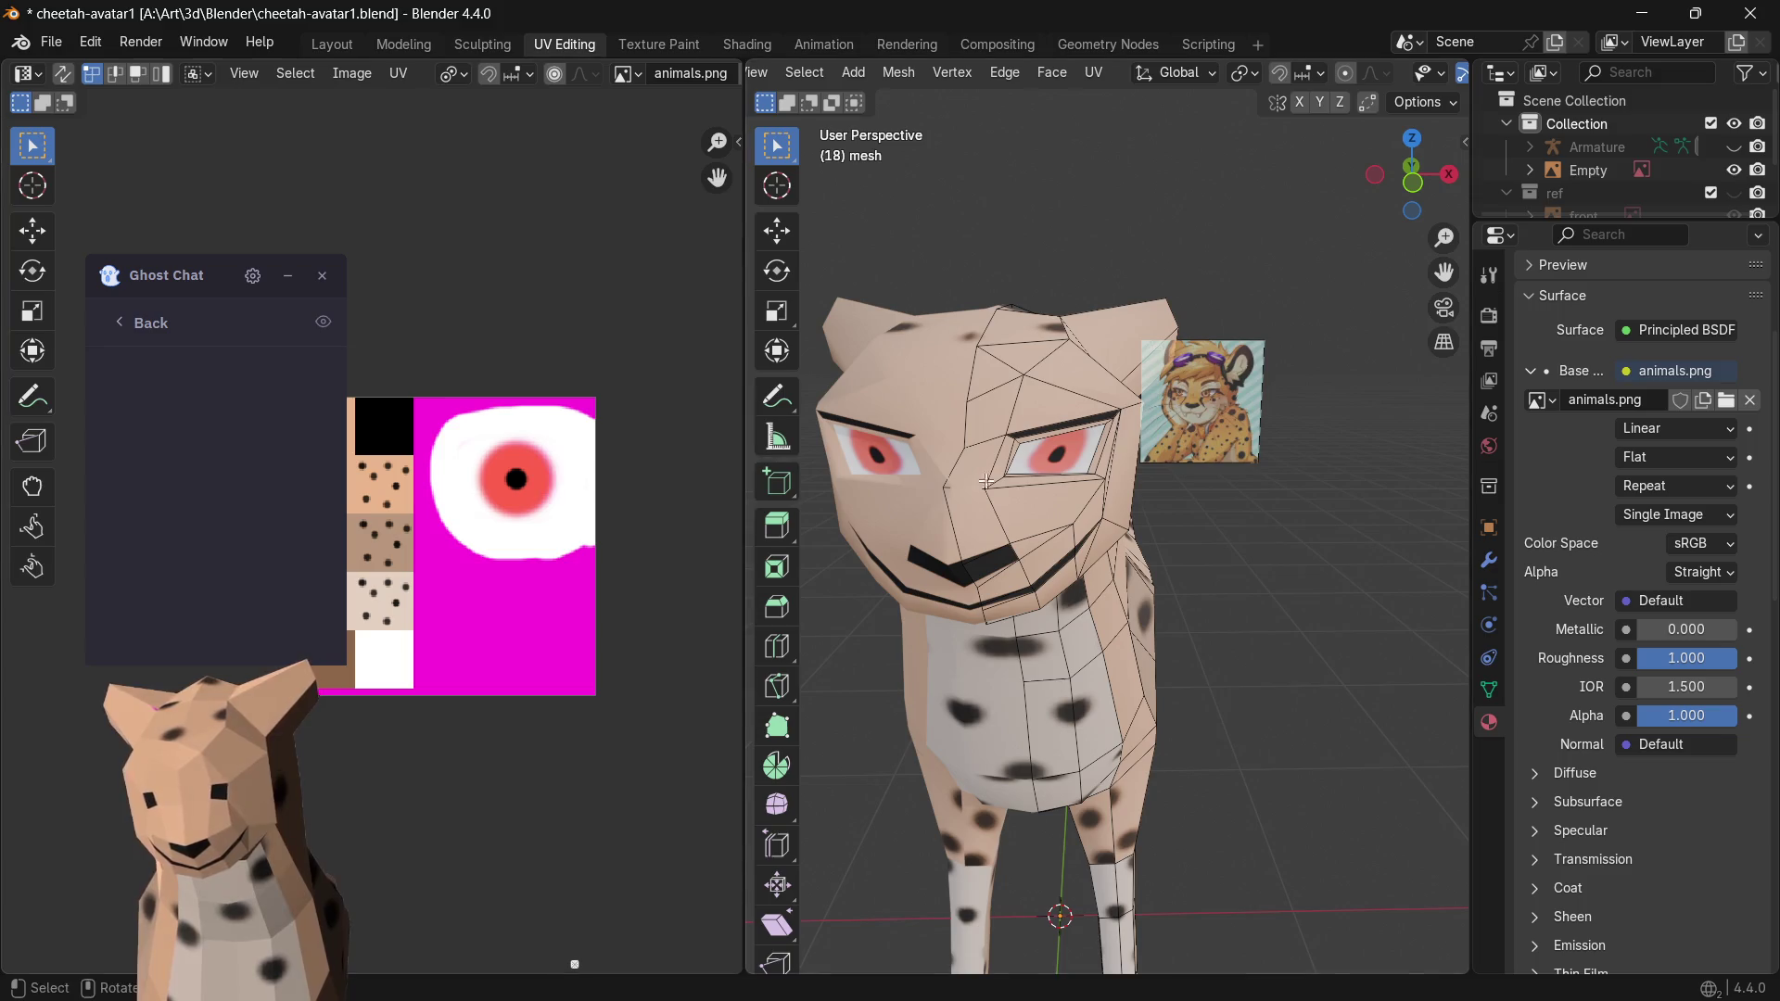
key(Tab)
key(Tab)
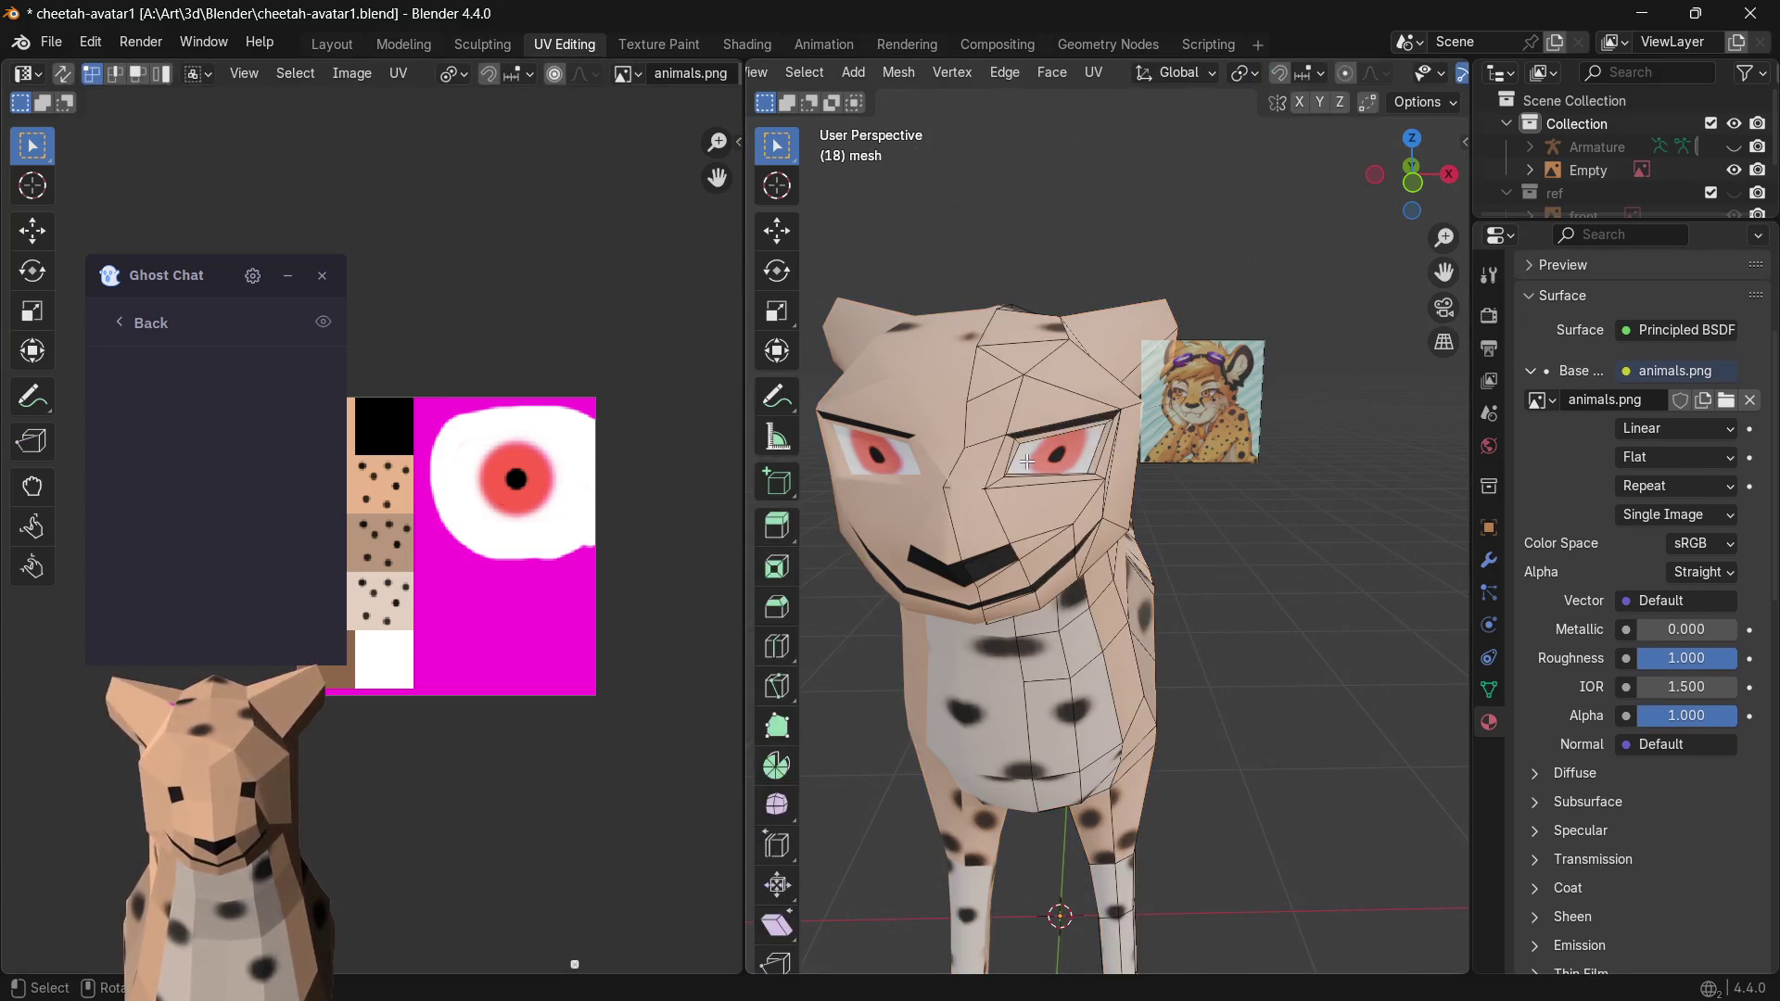
click(1026, 458)
key(s)
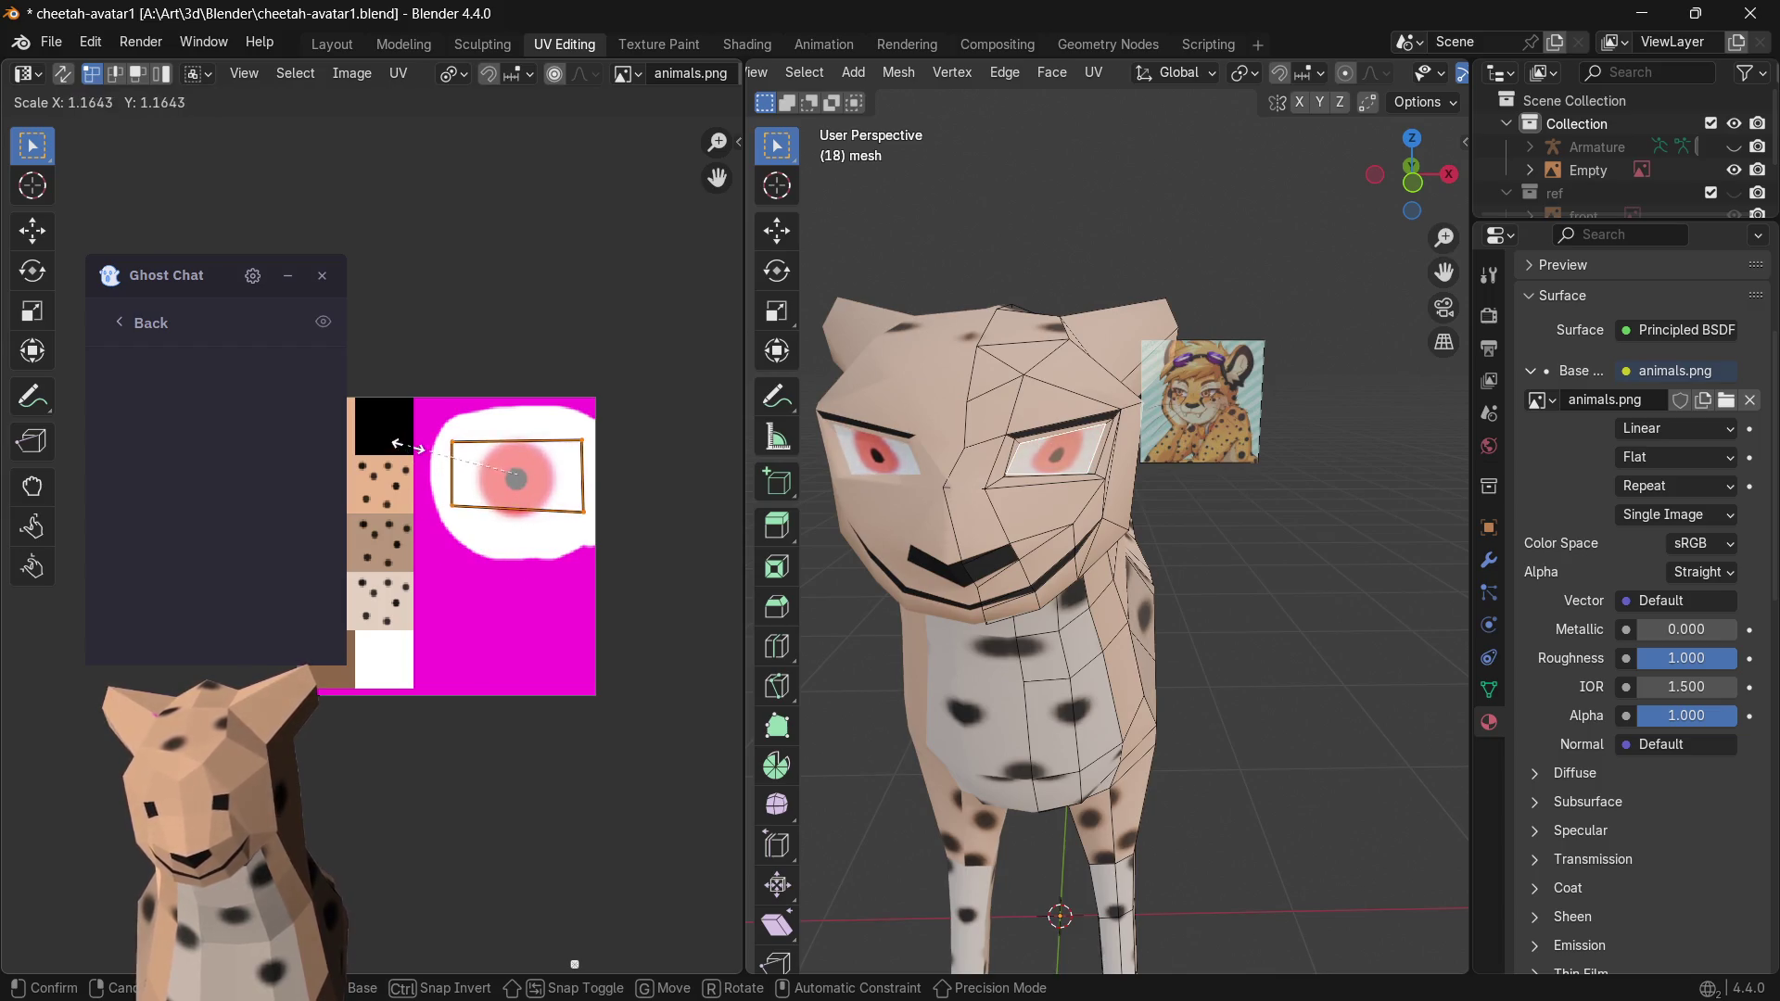
- Shrink the eye UVs and reposition each of the four corners around the red iris
click(417, 458)
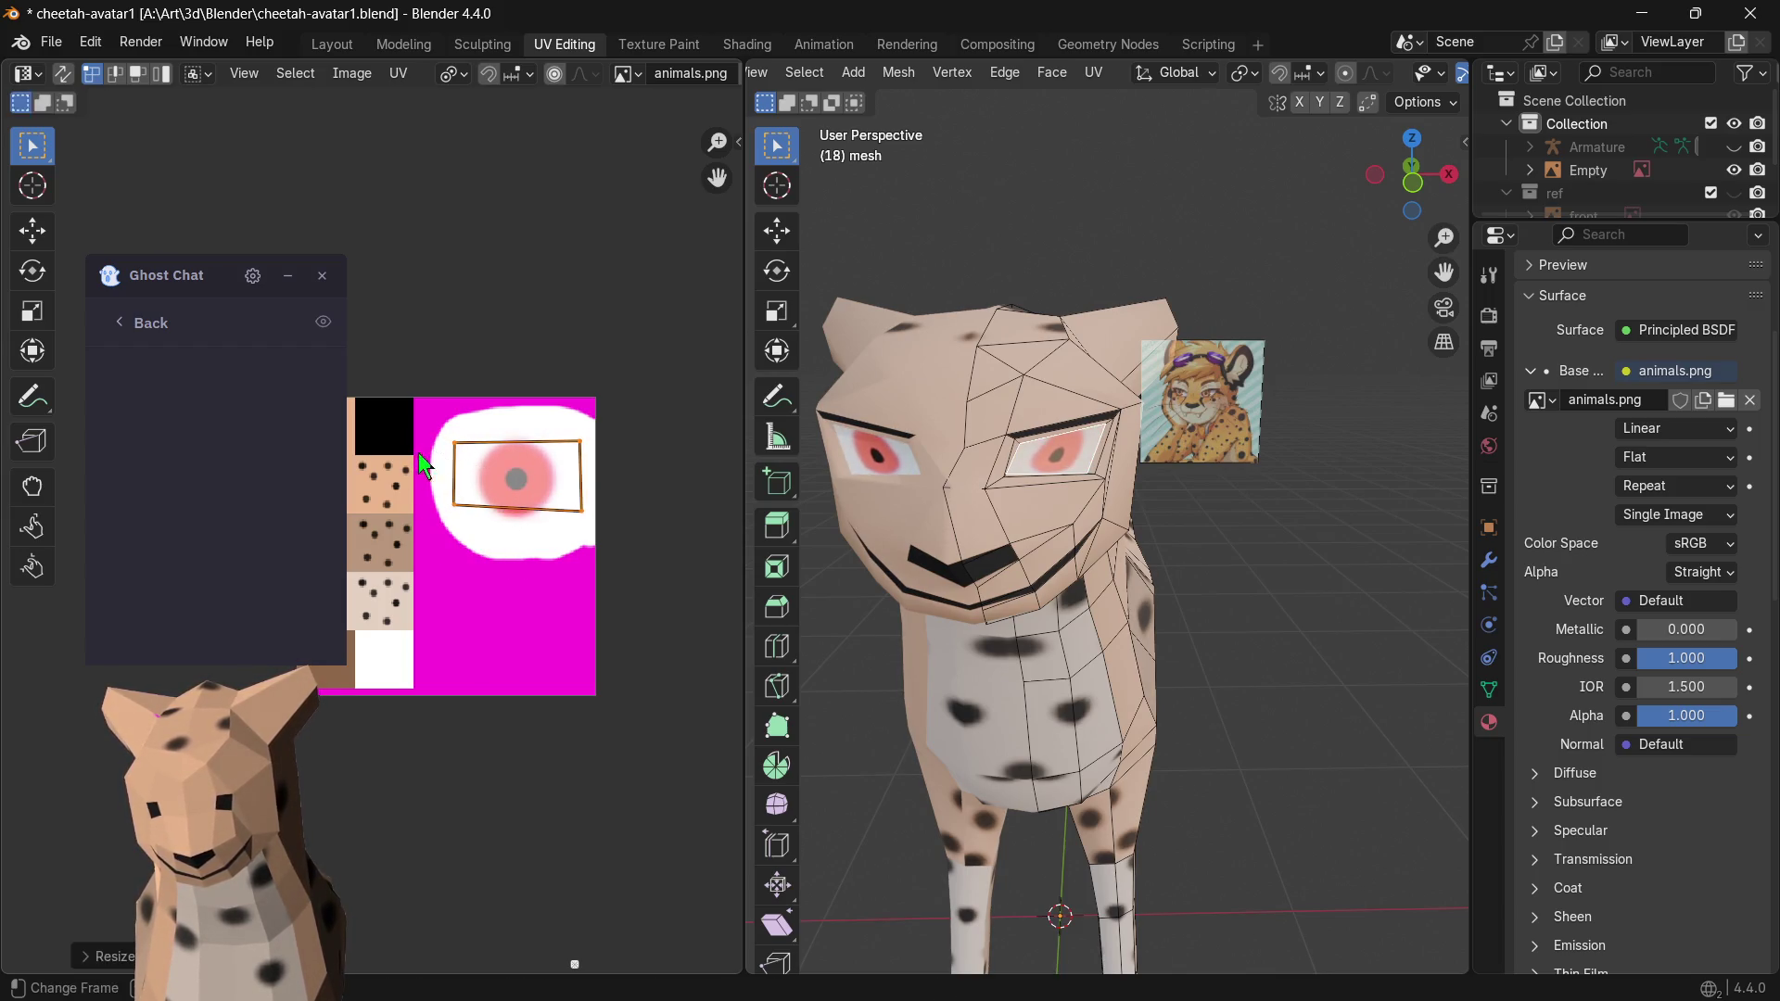
click(457, 515)
key(g)
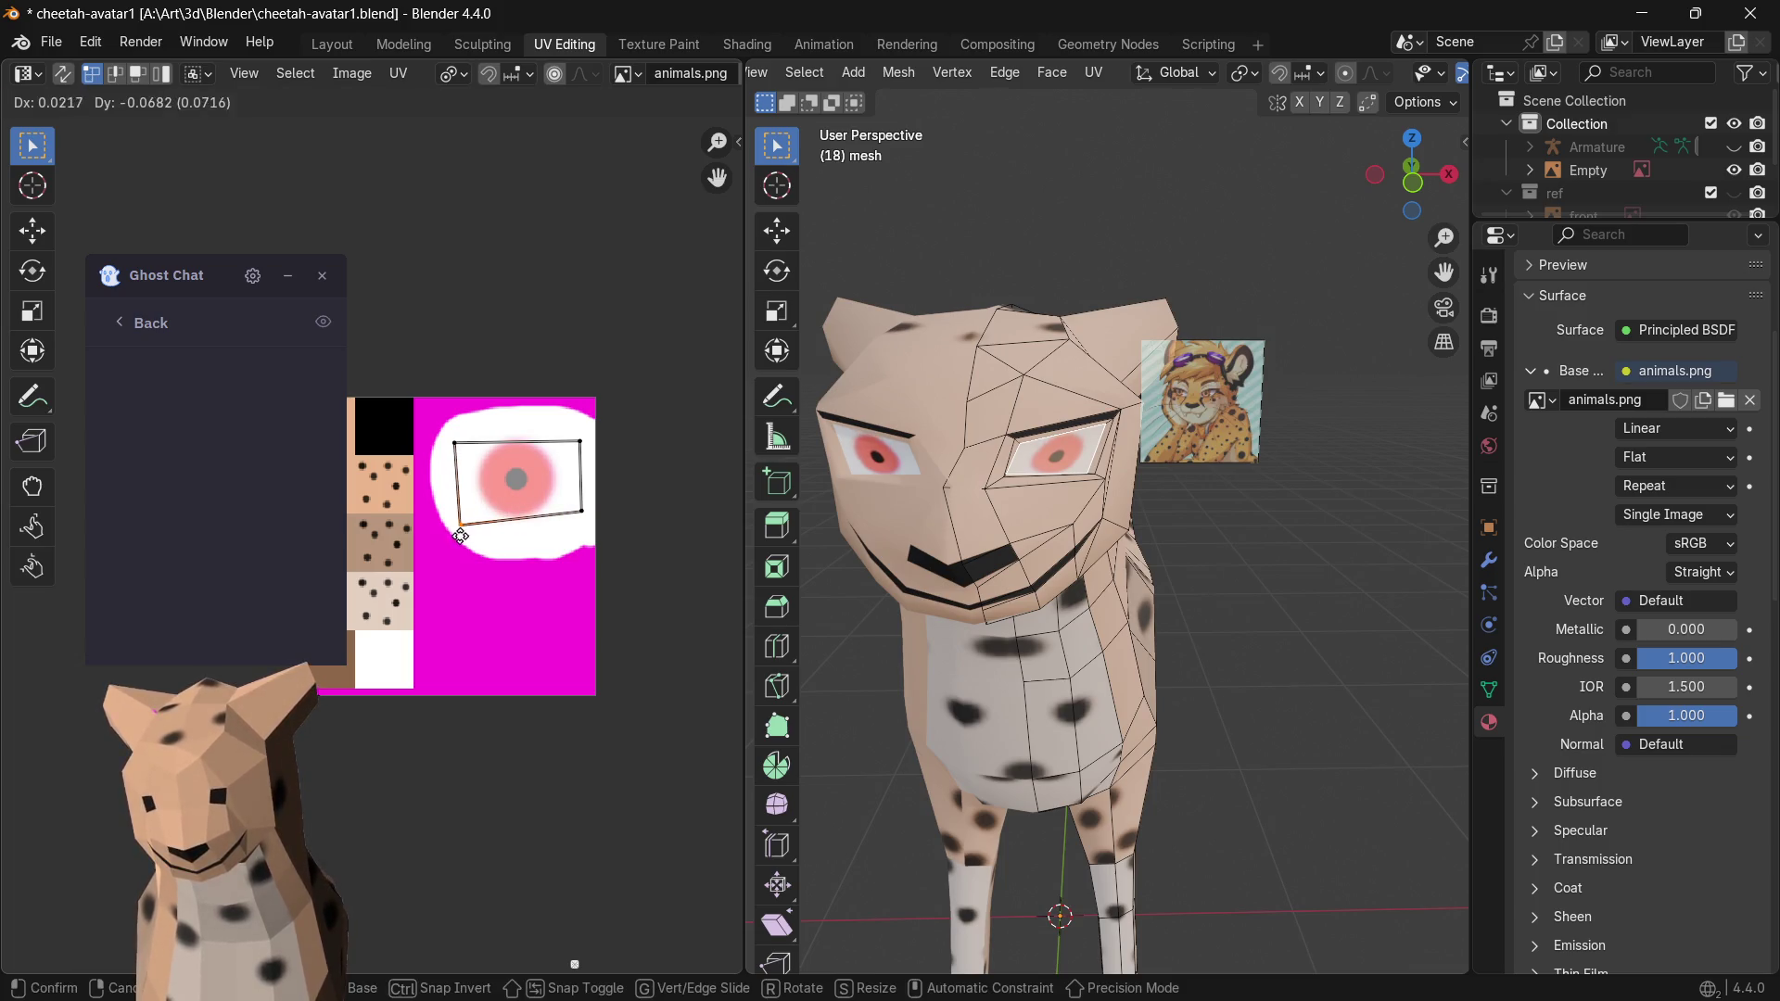
click(570, 479)
click(605, 544)
drag(605, 492, 542, 525)
key(g)
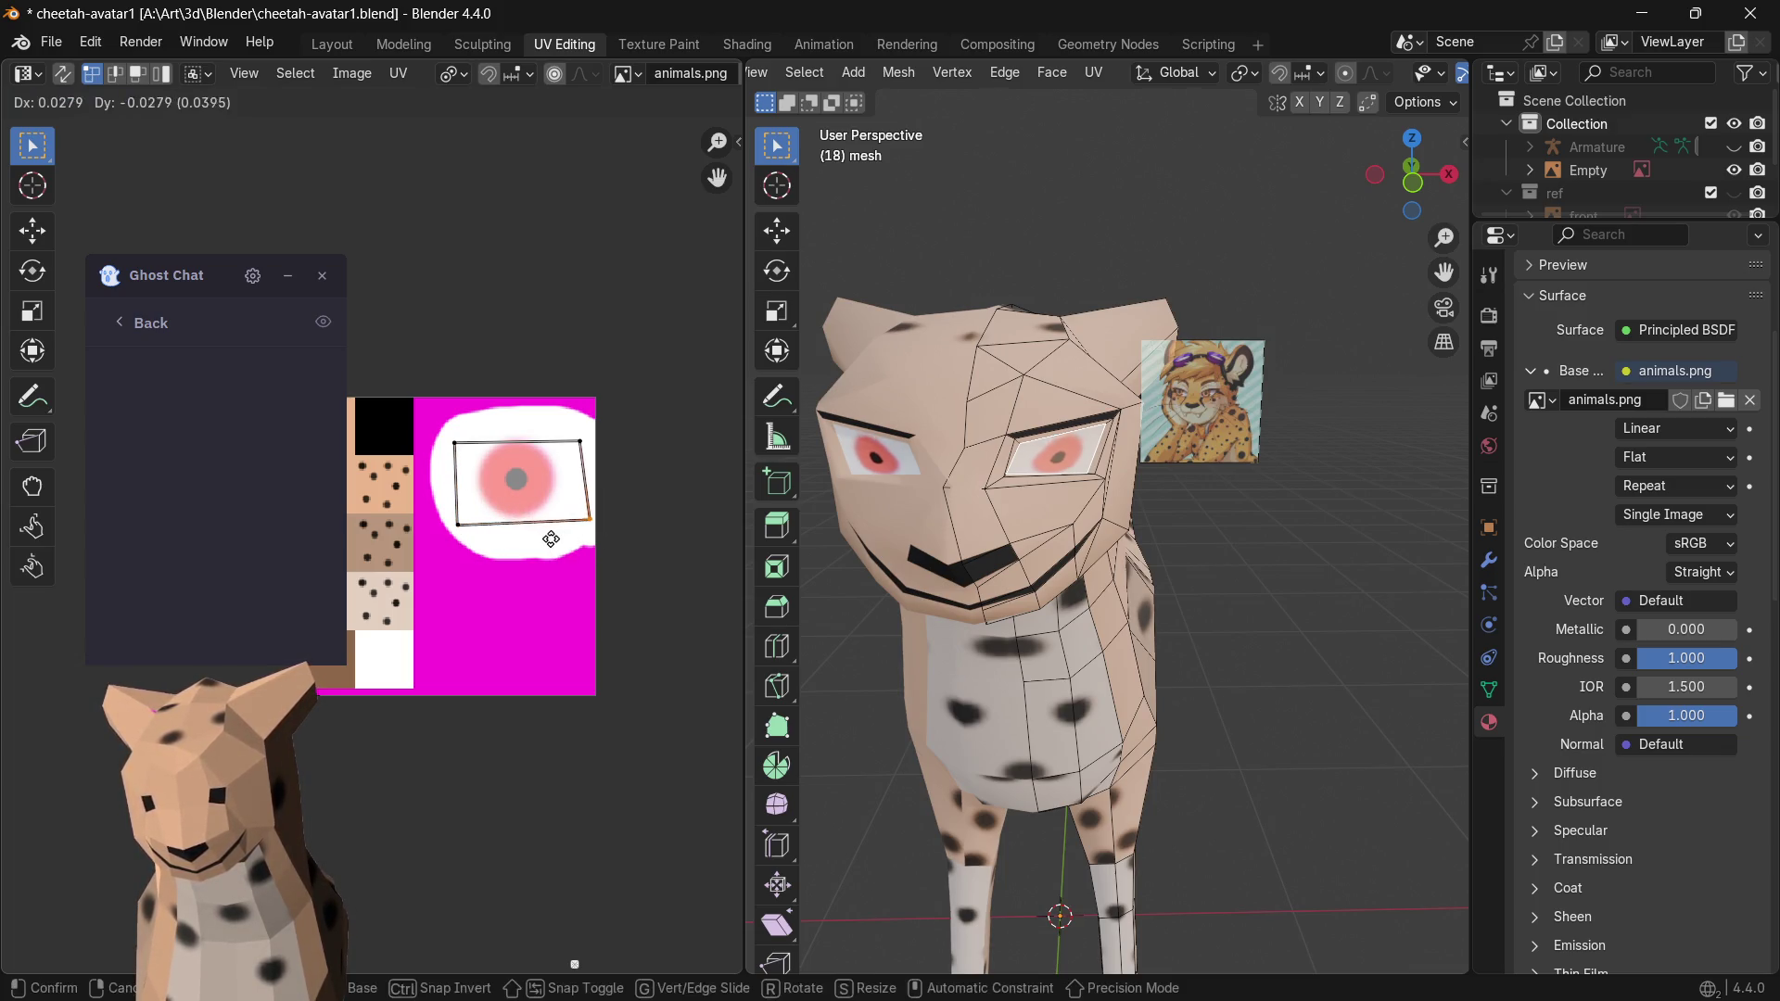
click(564, 505)
key(g)
click(554, 469)
click(455, 443)
key(g)
click(440, 440)
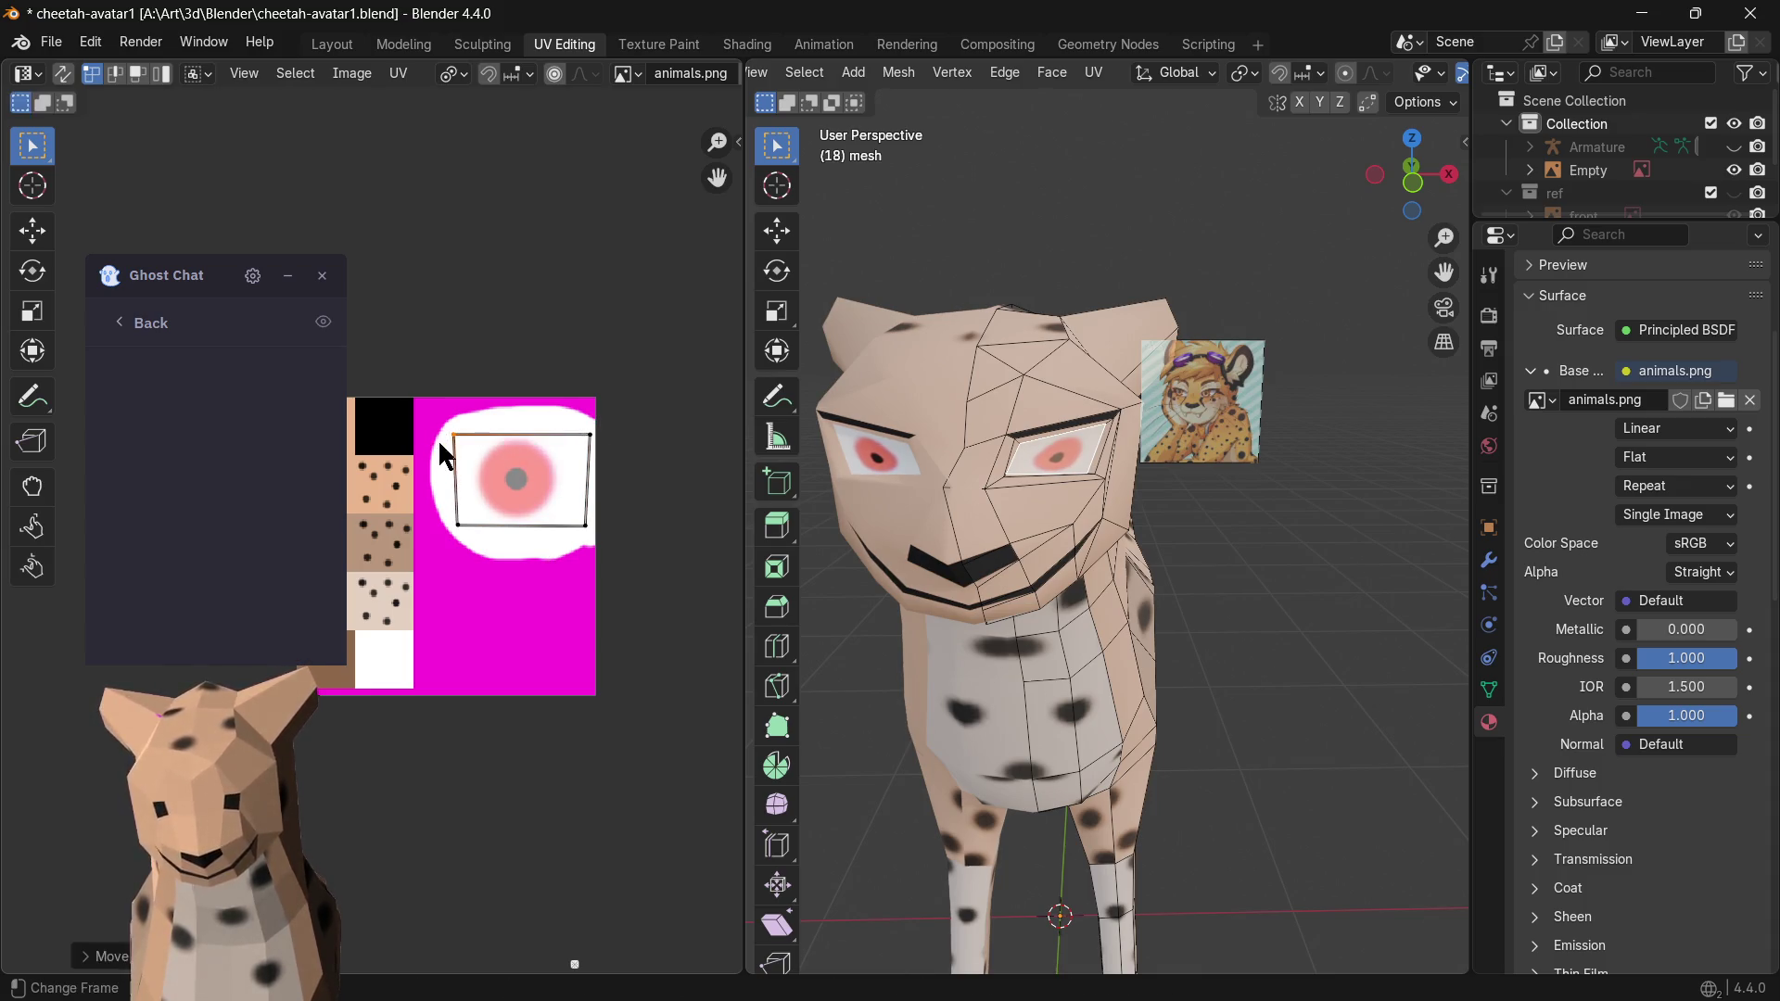
scroll(1118, 520, down, 4)
- Fine-nudge the UV corners while checking the eyes, then return to Object Mode
mouse_move(1232, 568)
middle_down()
mouse_move(1267, 549)
mouse_move(1192, 548)
middle_up()
scroll(975, 509, up, 4)
middle_drag(975, 509, 788, 540)
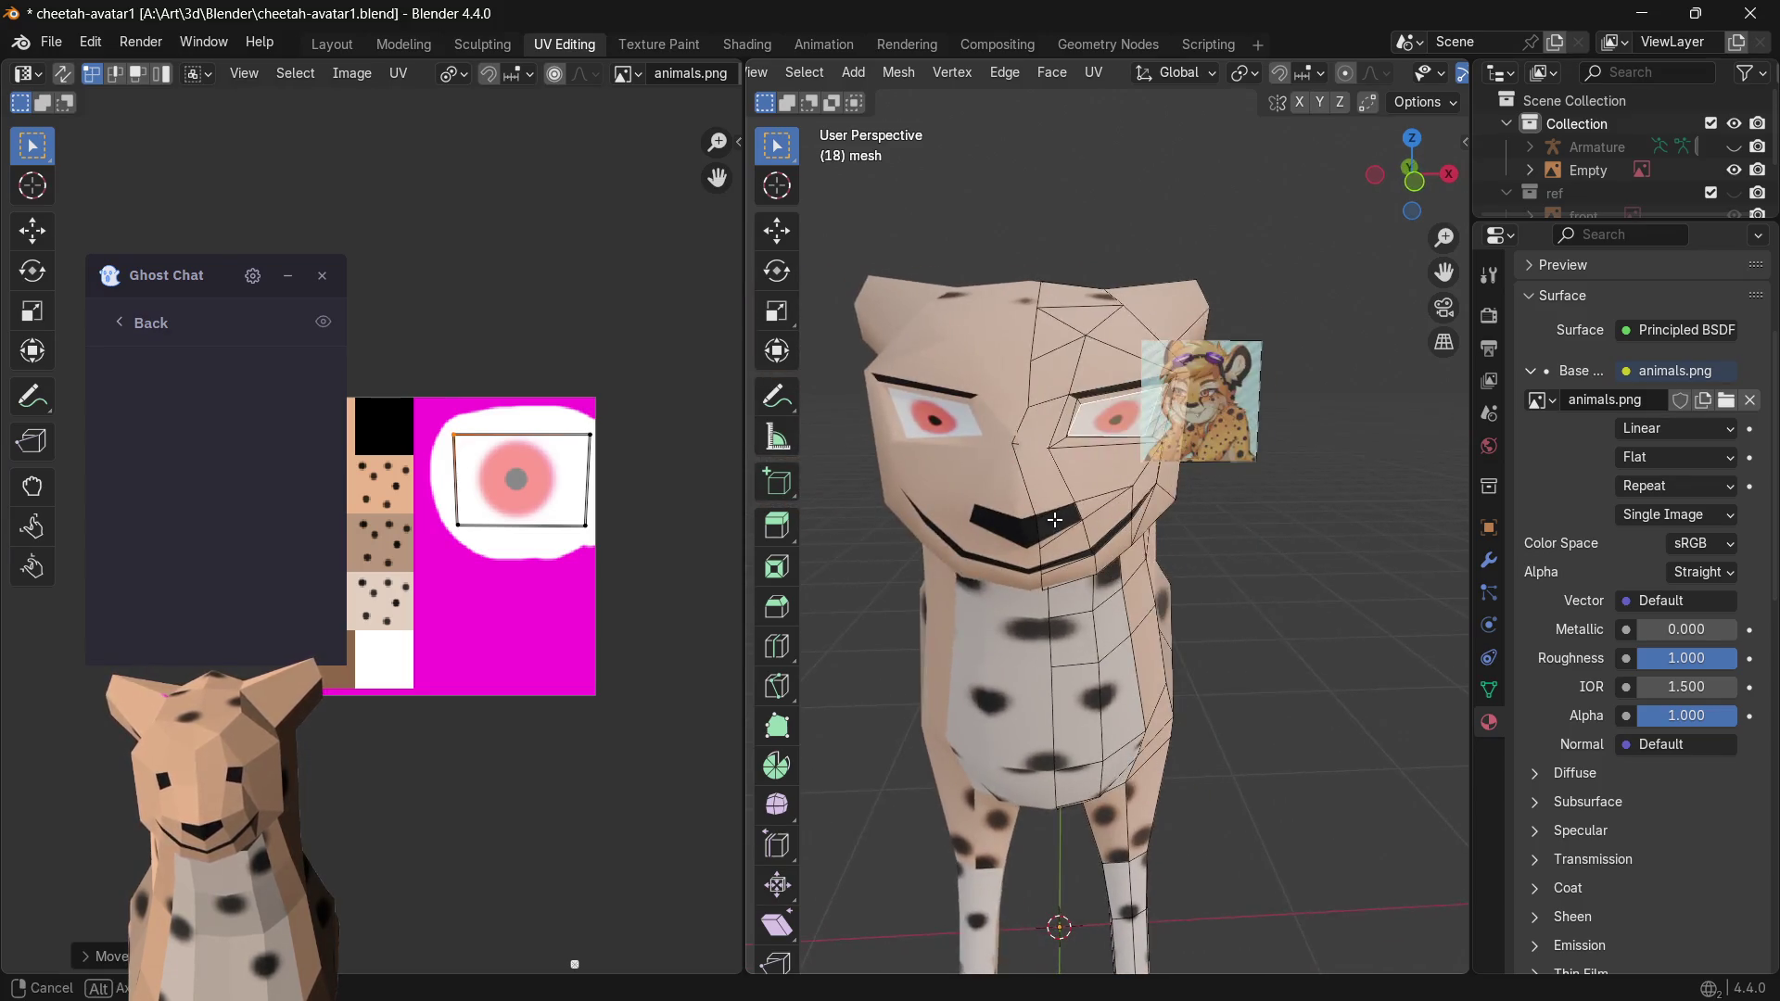
key(g)
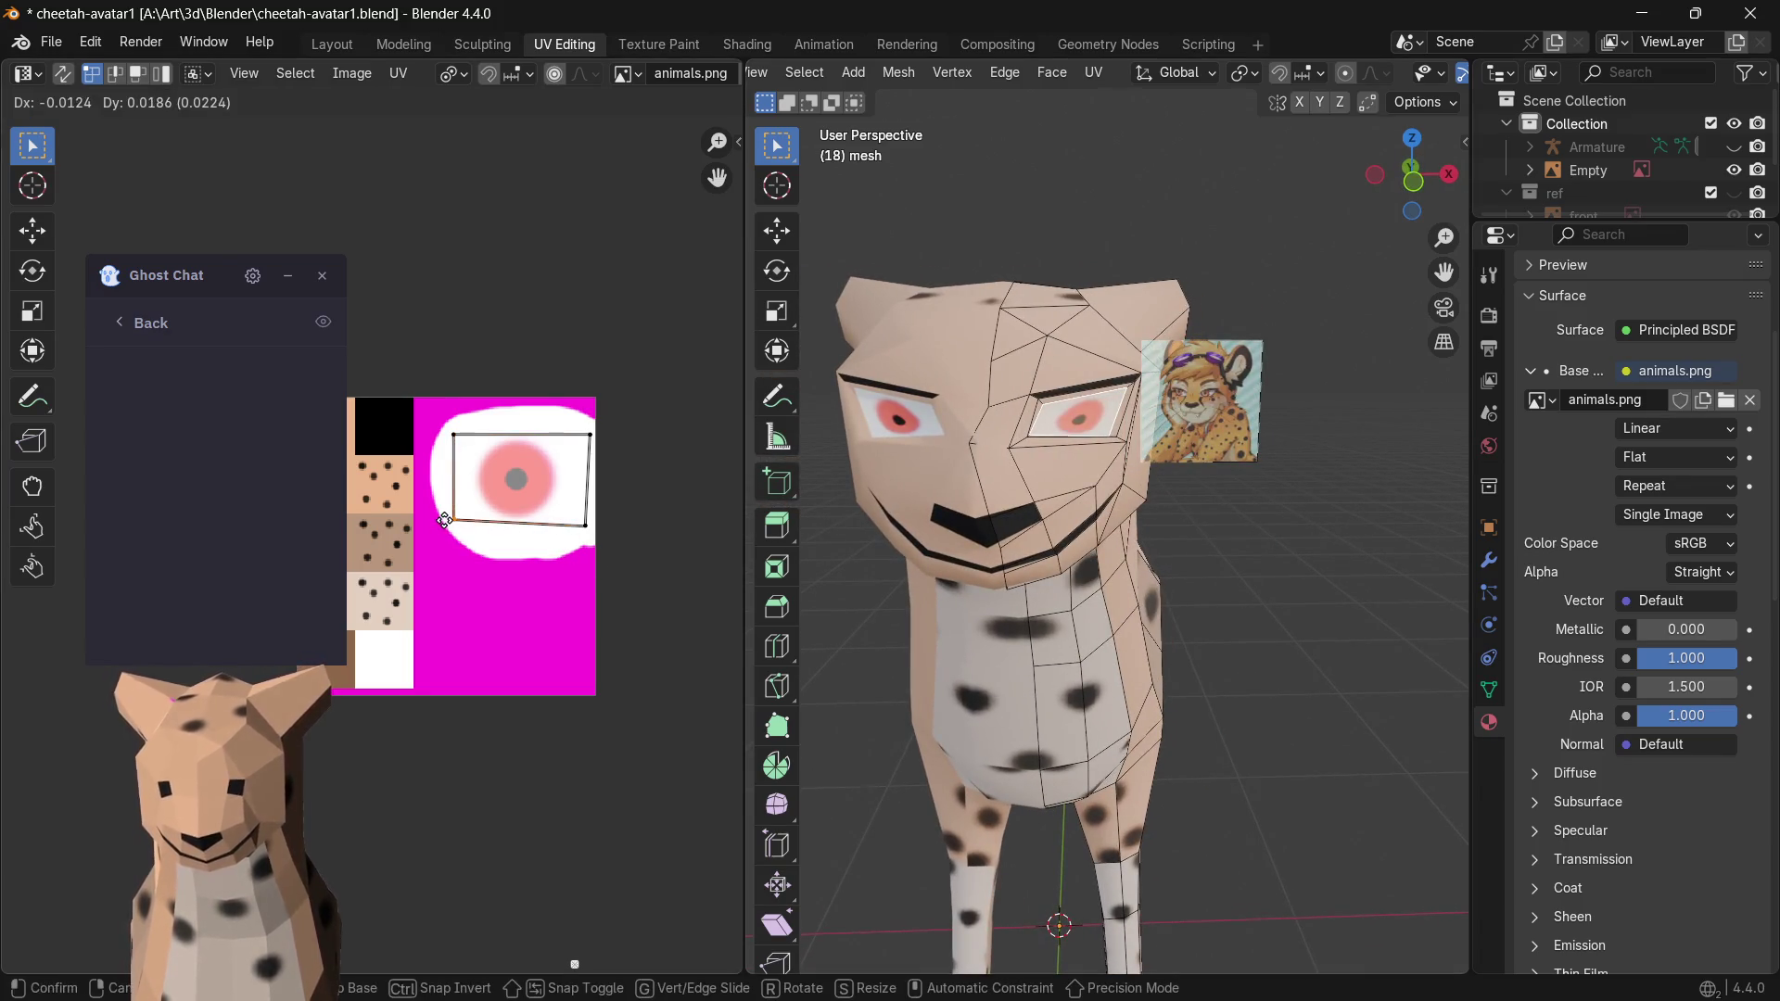
click(619, 504)
click(560, 537)
key(g)
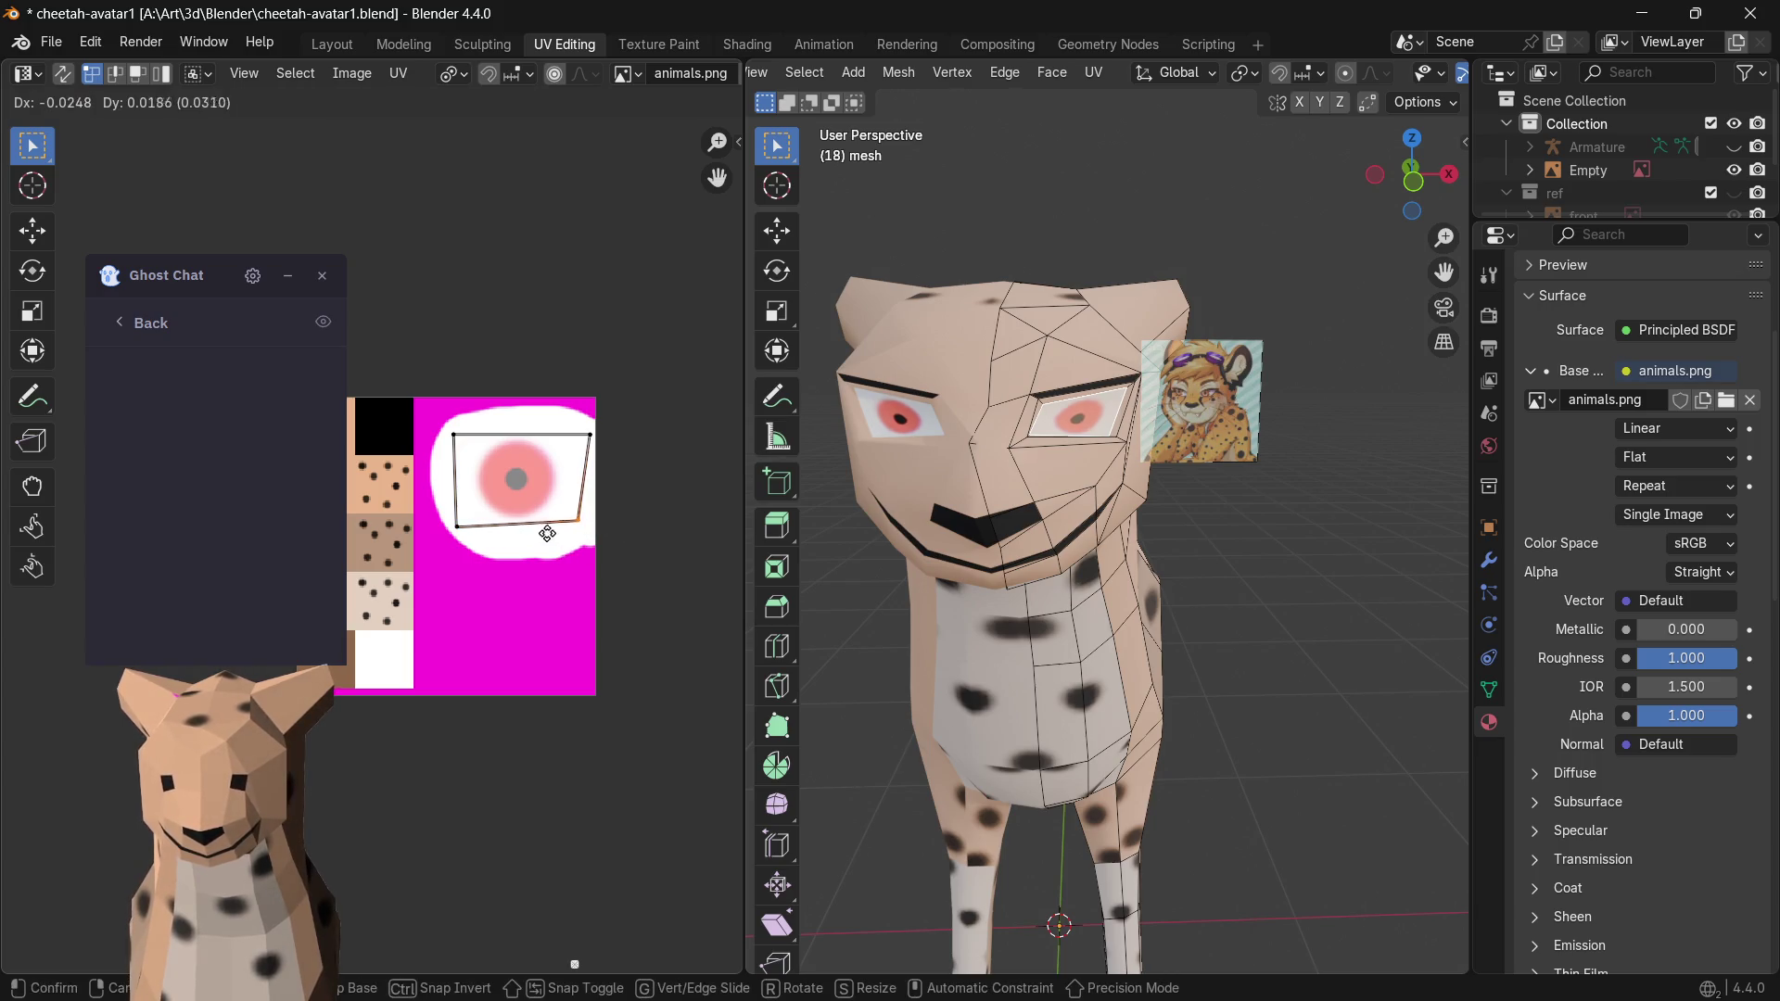
drag(558, 447, 553, 453)
key(g)
click(535, 467)
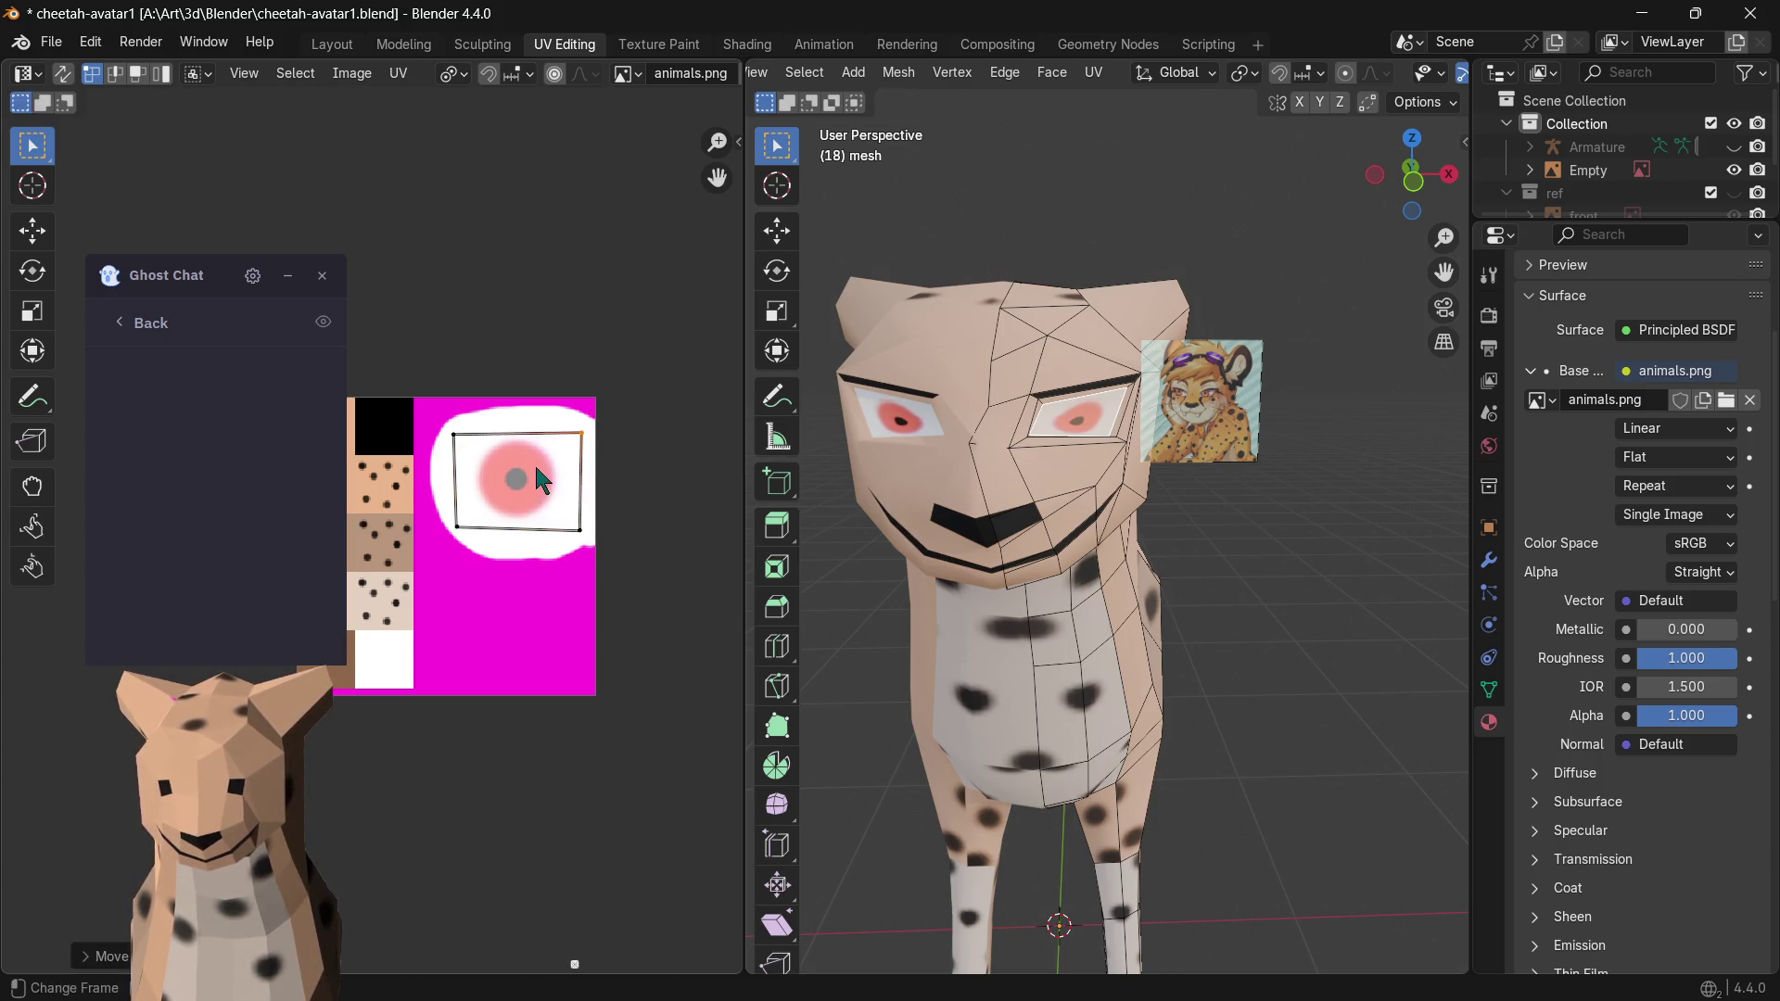
click(455, 435)
key(g)
click(442, 438)
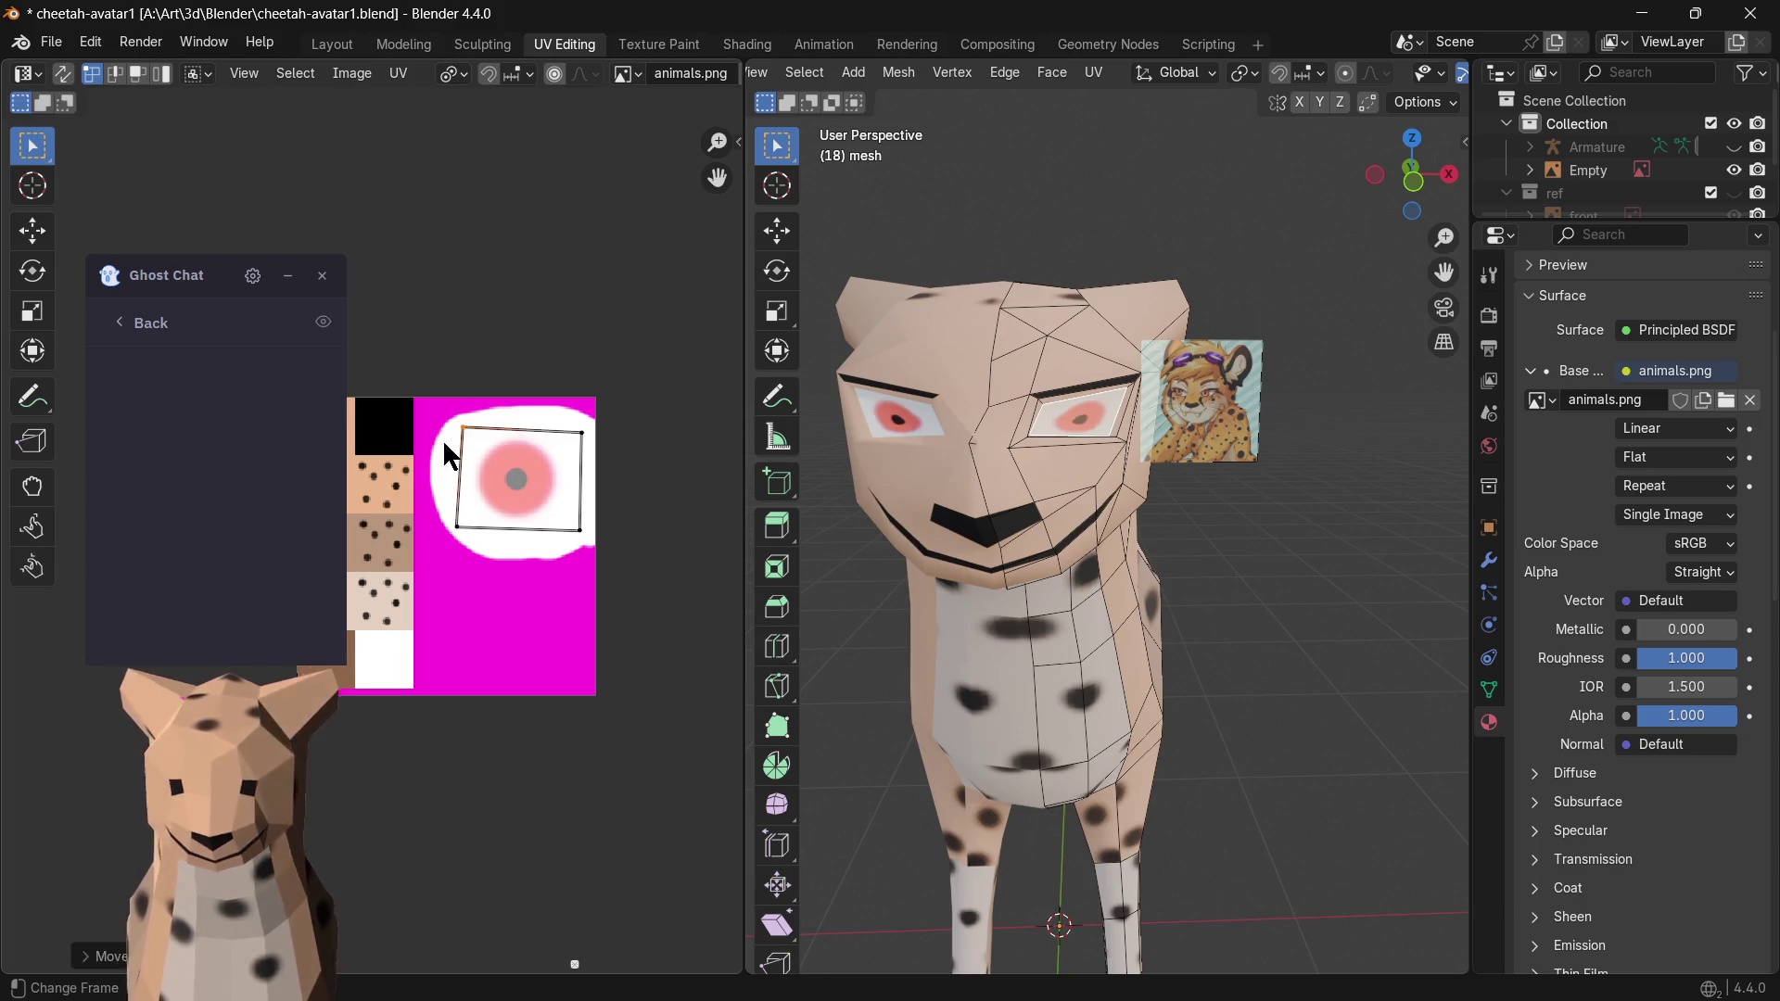
scroll(852, 501, up, 3)
scroll(974, 487, up, 2)
scroll(993, 485, down, 5)
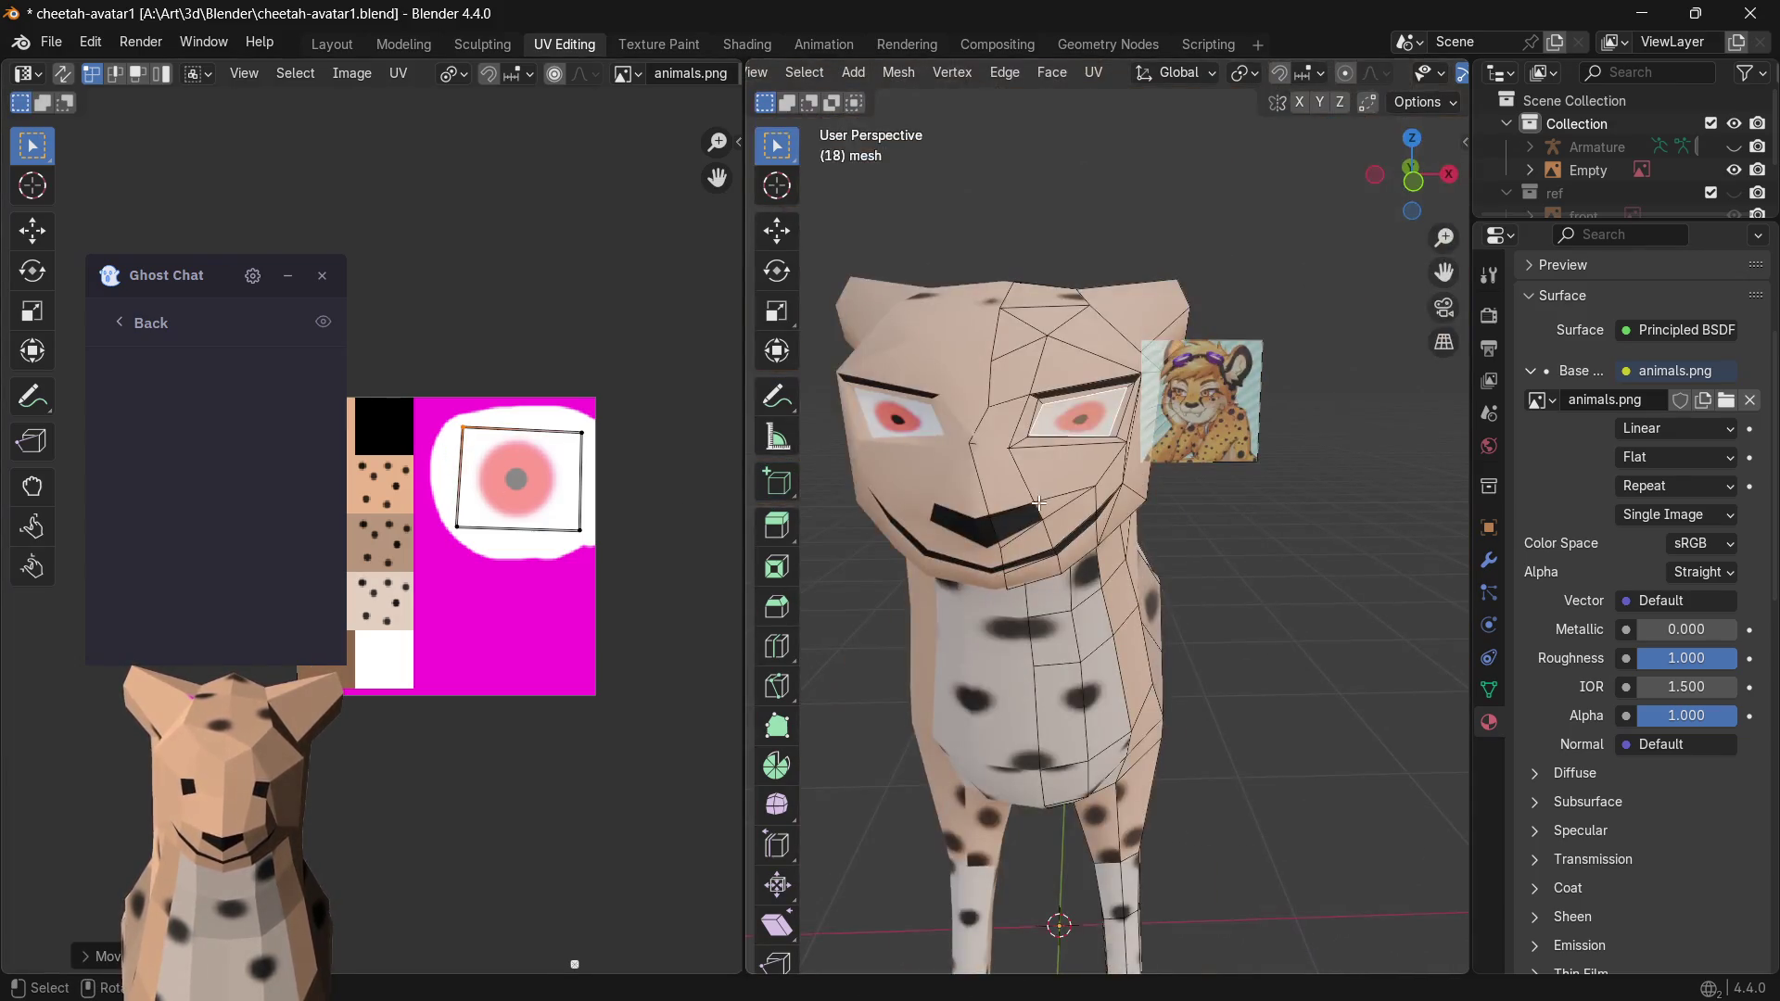
scroll(1025, 501, down, 3)
middle_drag(1025, 502, 907, 619)
key(Tab)
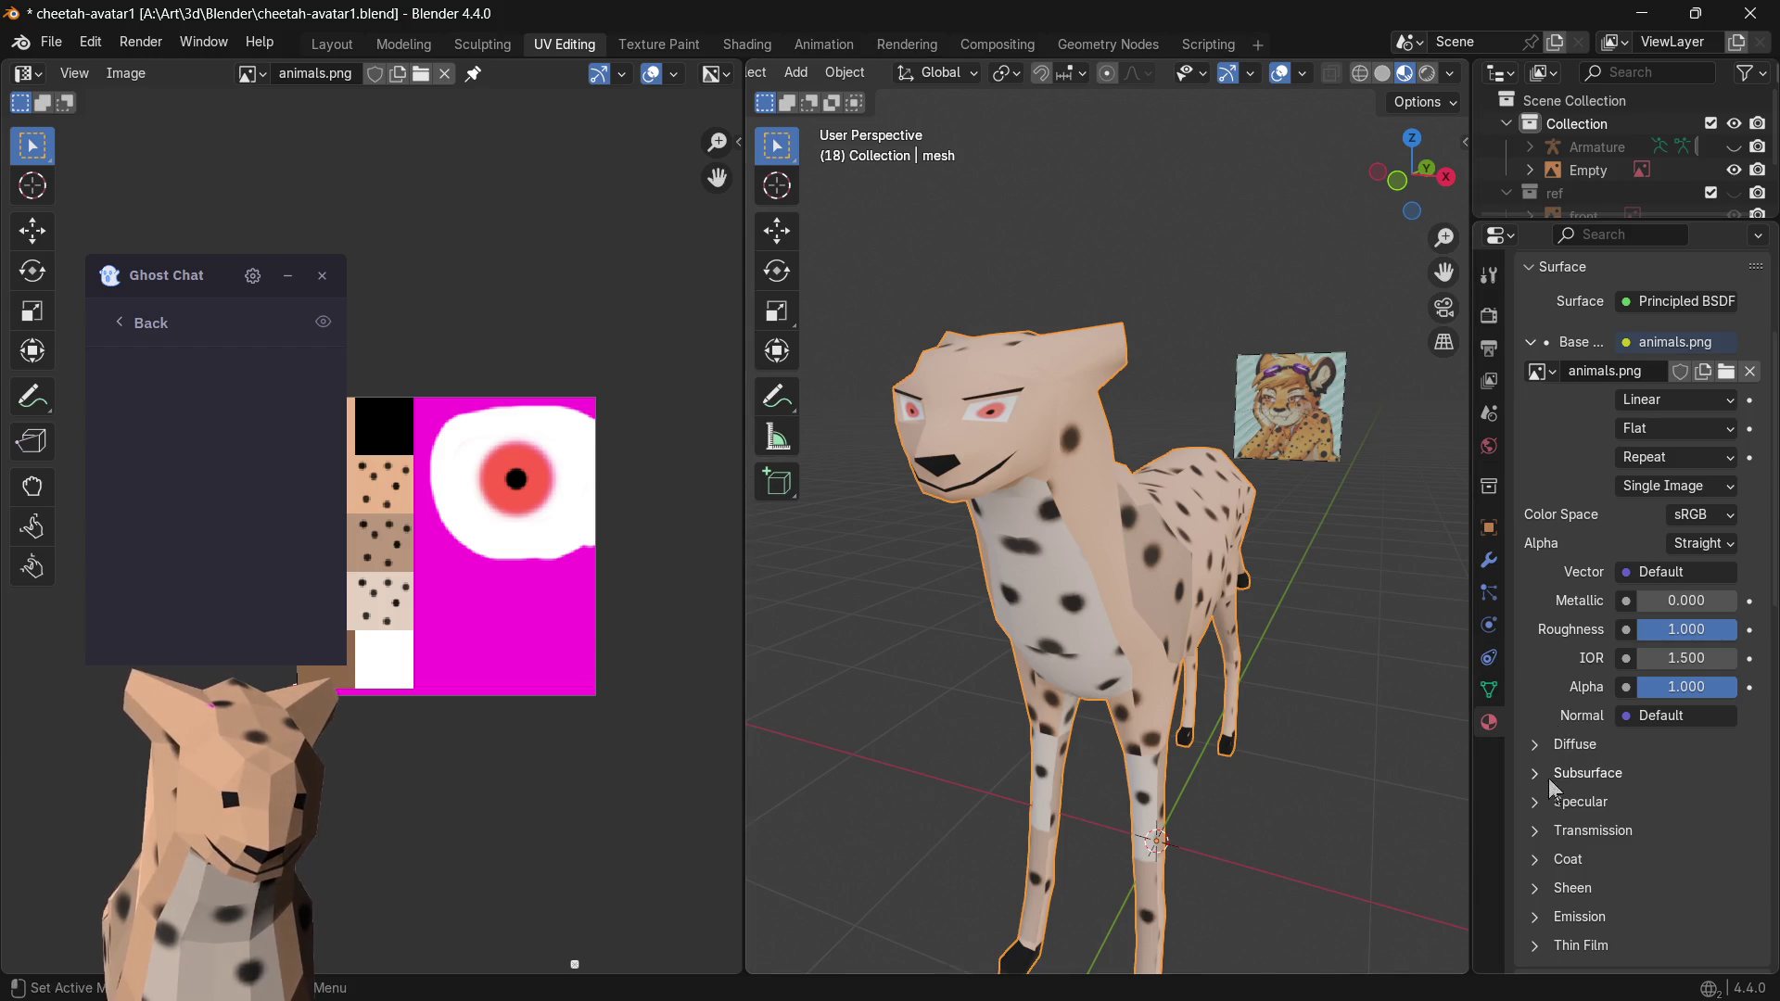
- Show the modifier stack and preview the cheetah at Subdivision viewport level 2
click(1487, 691)
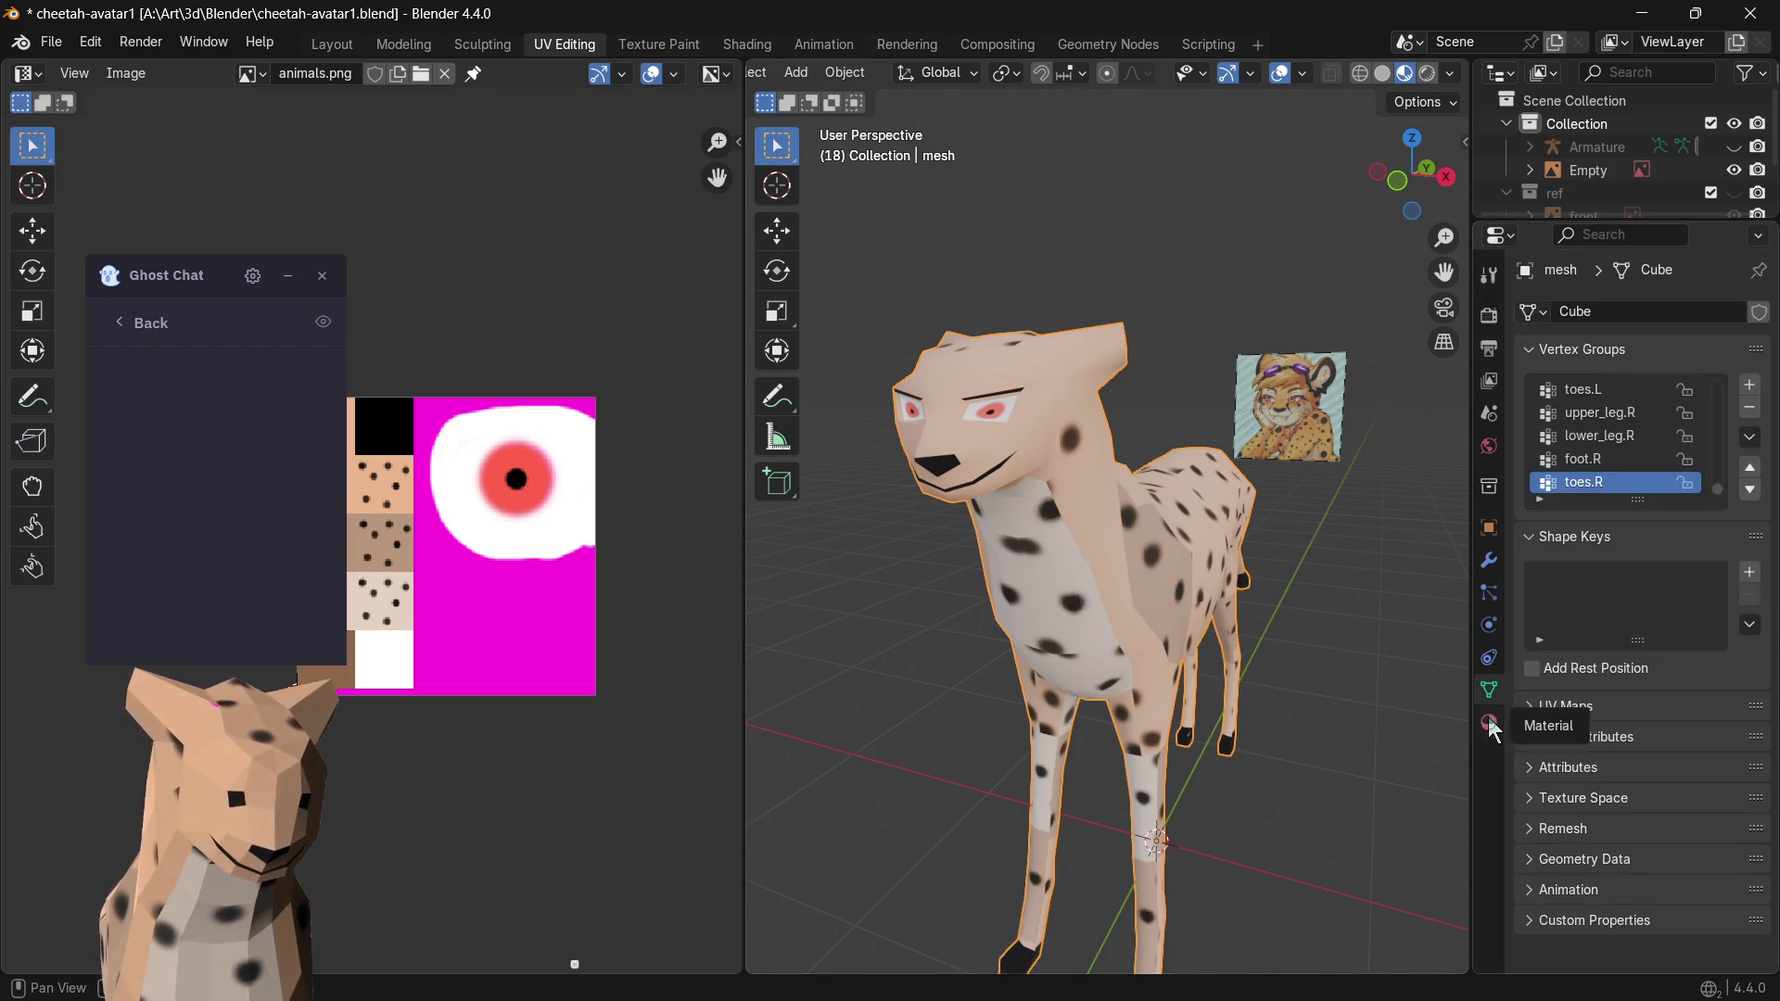
click(1488, 723)
click(1491, 688)
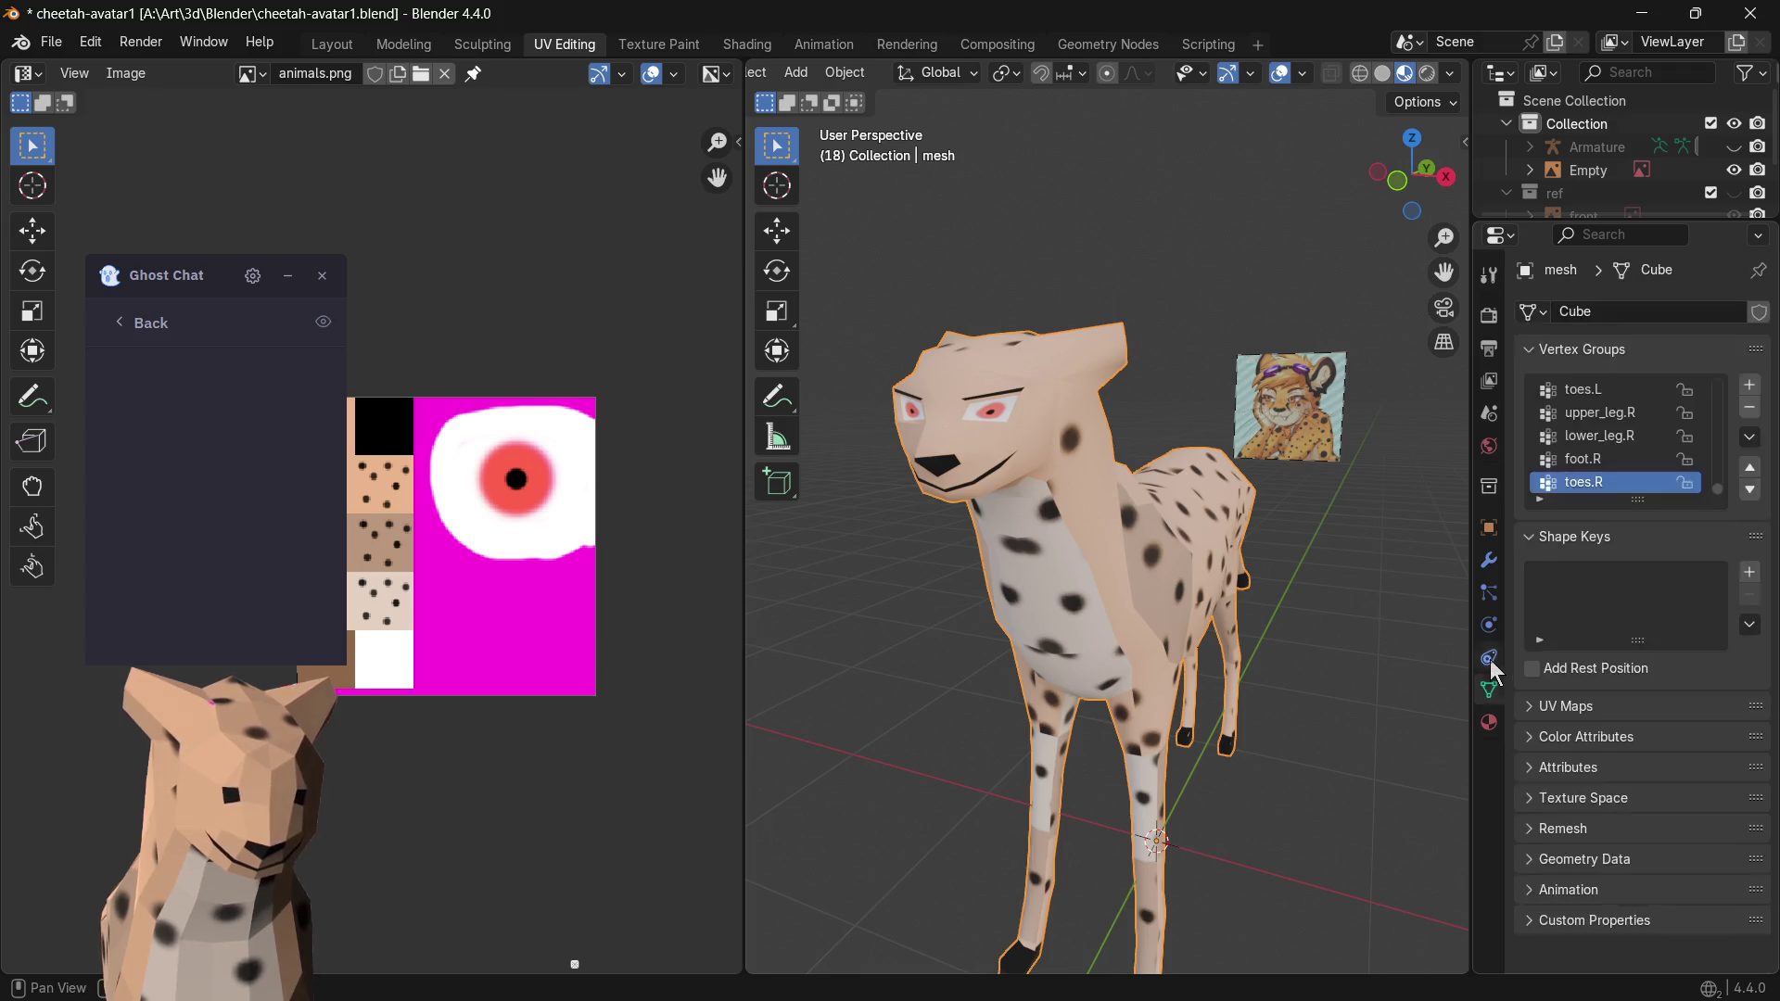
click(1489, 656)
click(1489, 625)
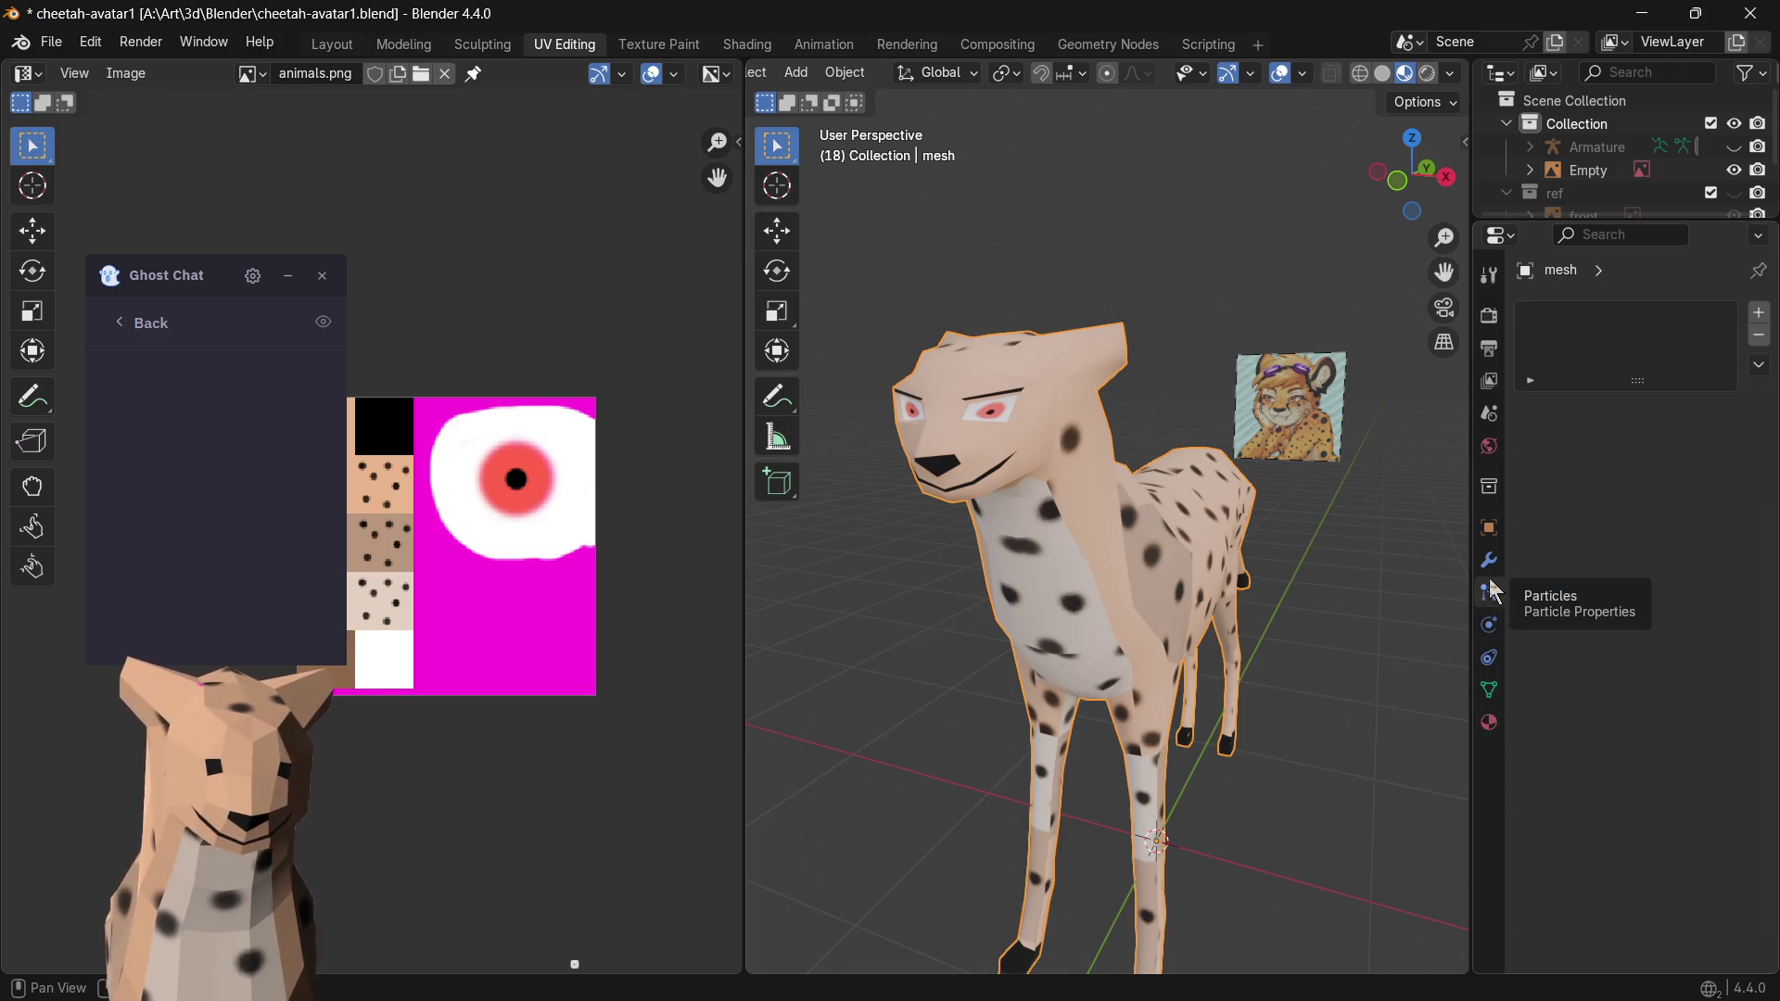
click(1488, 559)
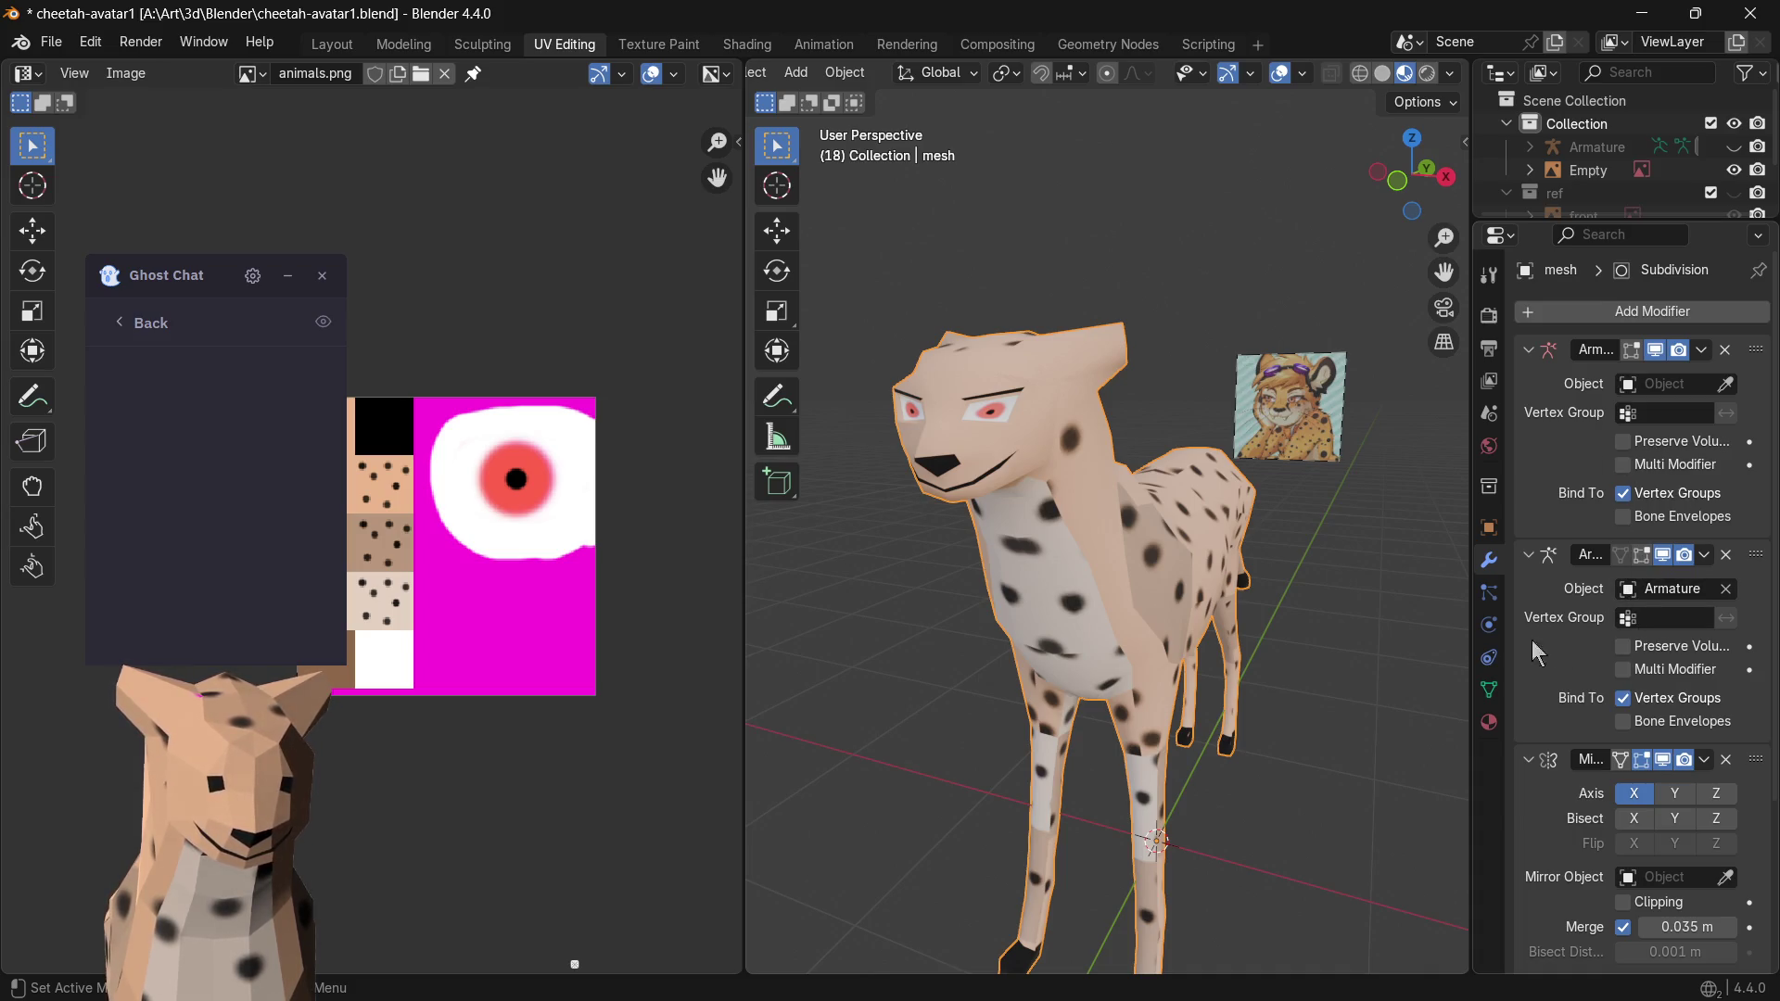
scroll(1561, 656, down, 3)
scroll(1565, 668, down, 2)
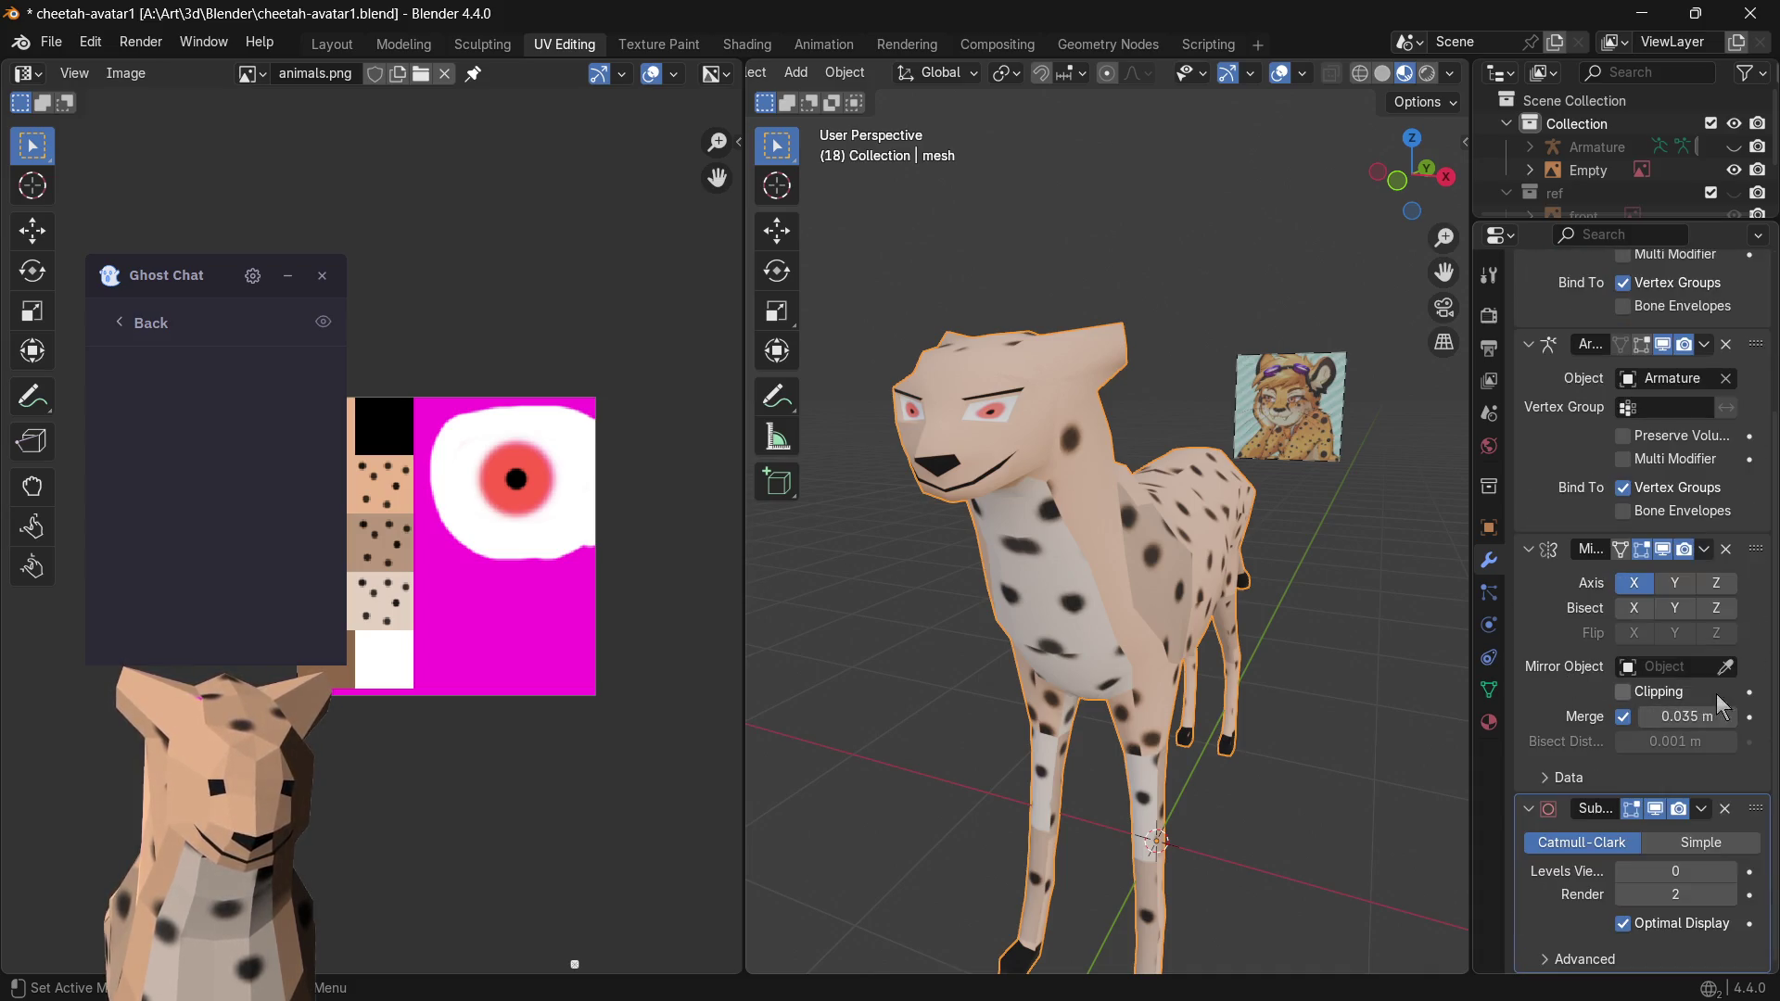
click(1732, 872)
mouse_move(998, 615)
middle_down()
mouse_move(1061, 636)
mouse_move(997, 613)
middle_up()
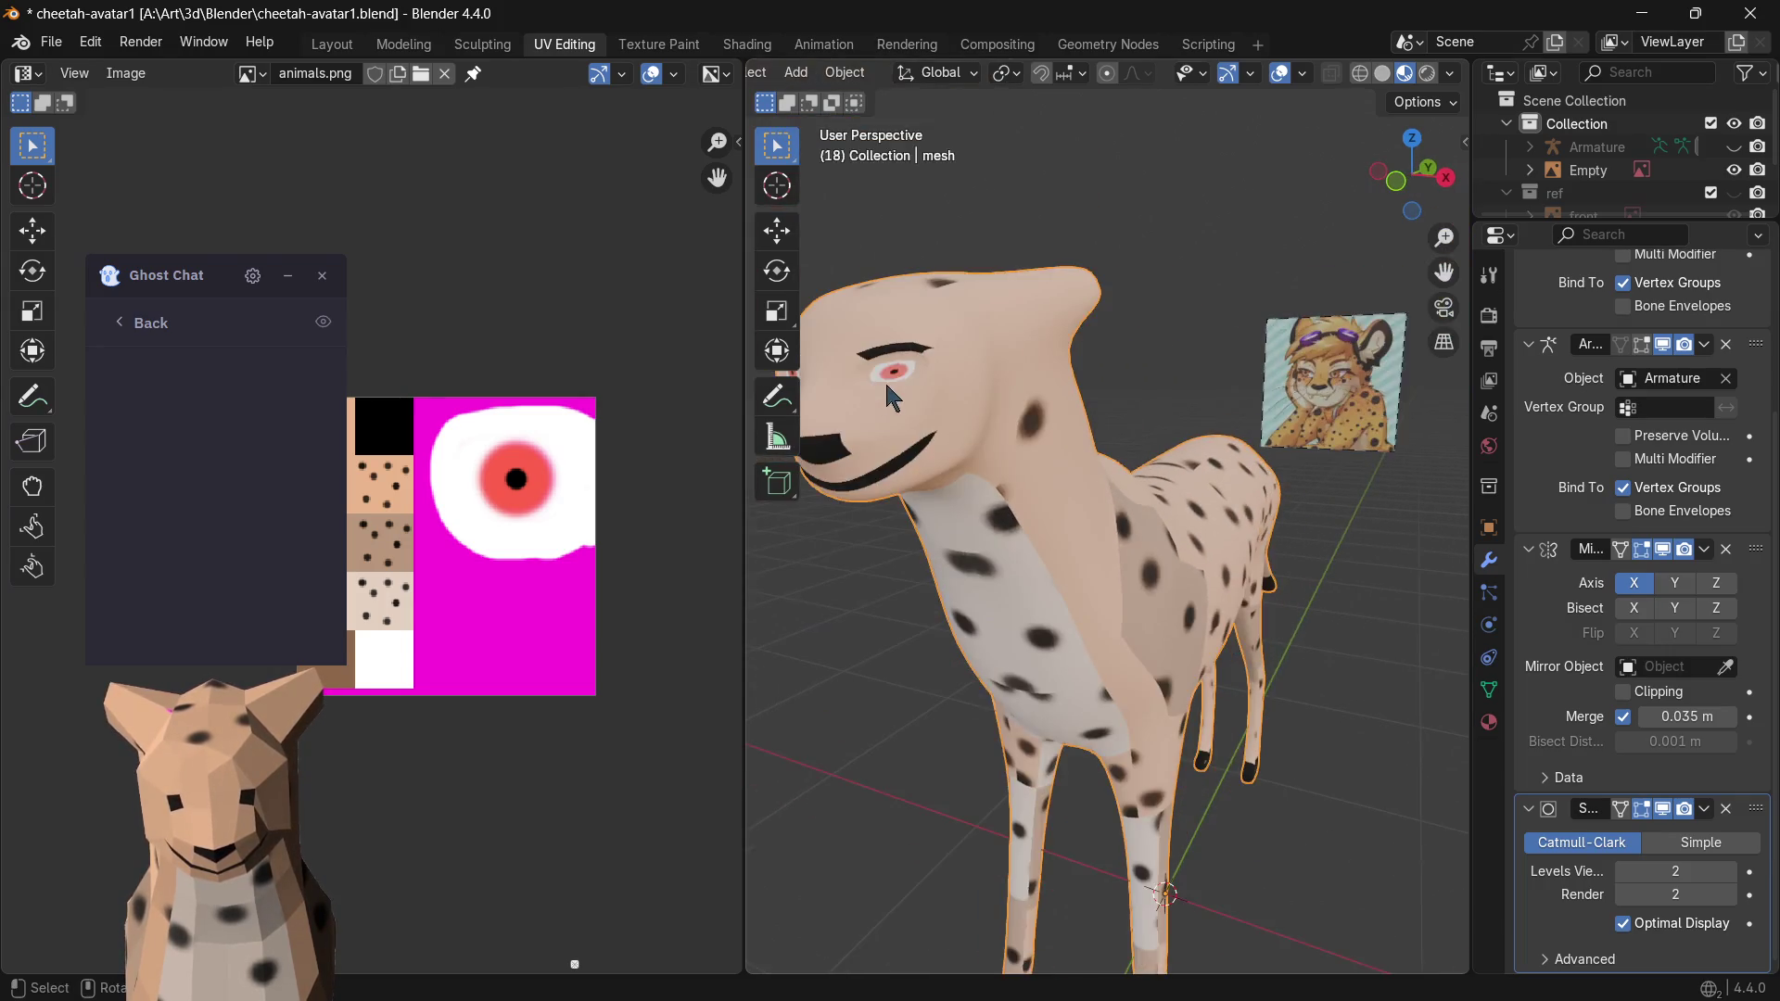
- Inspect the eye up close, set viewport subdivision back to 0 and hide the UV overlay
key(Tab)
key(KP_Decimal)
middle_drag(1153, 447, 1055, 442)
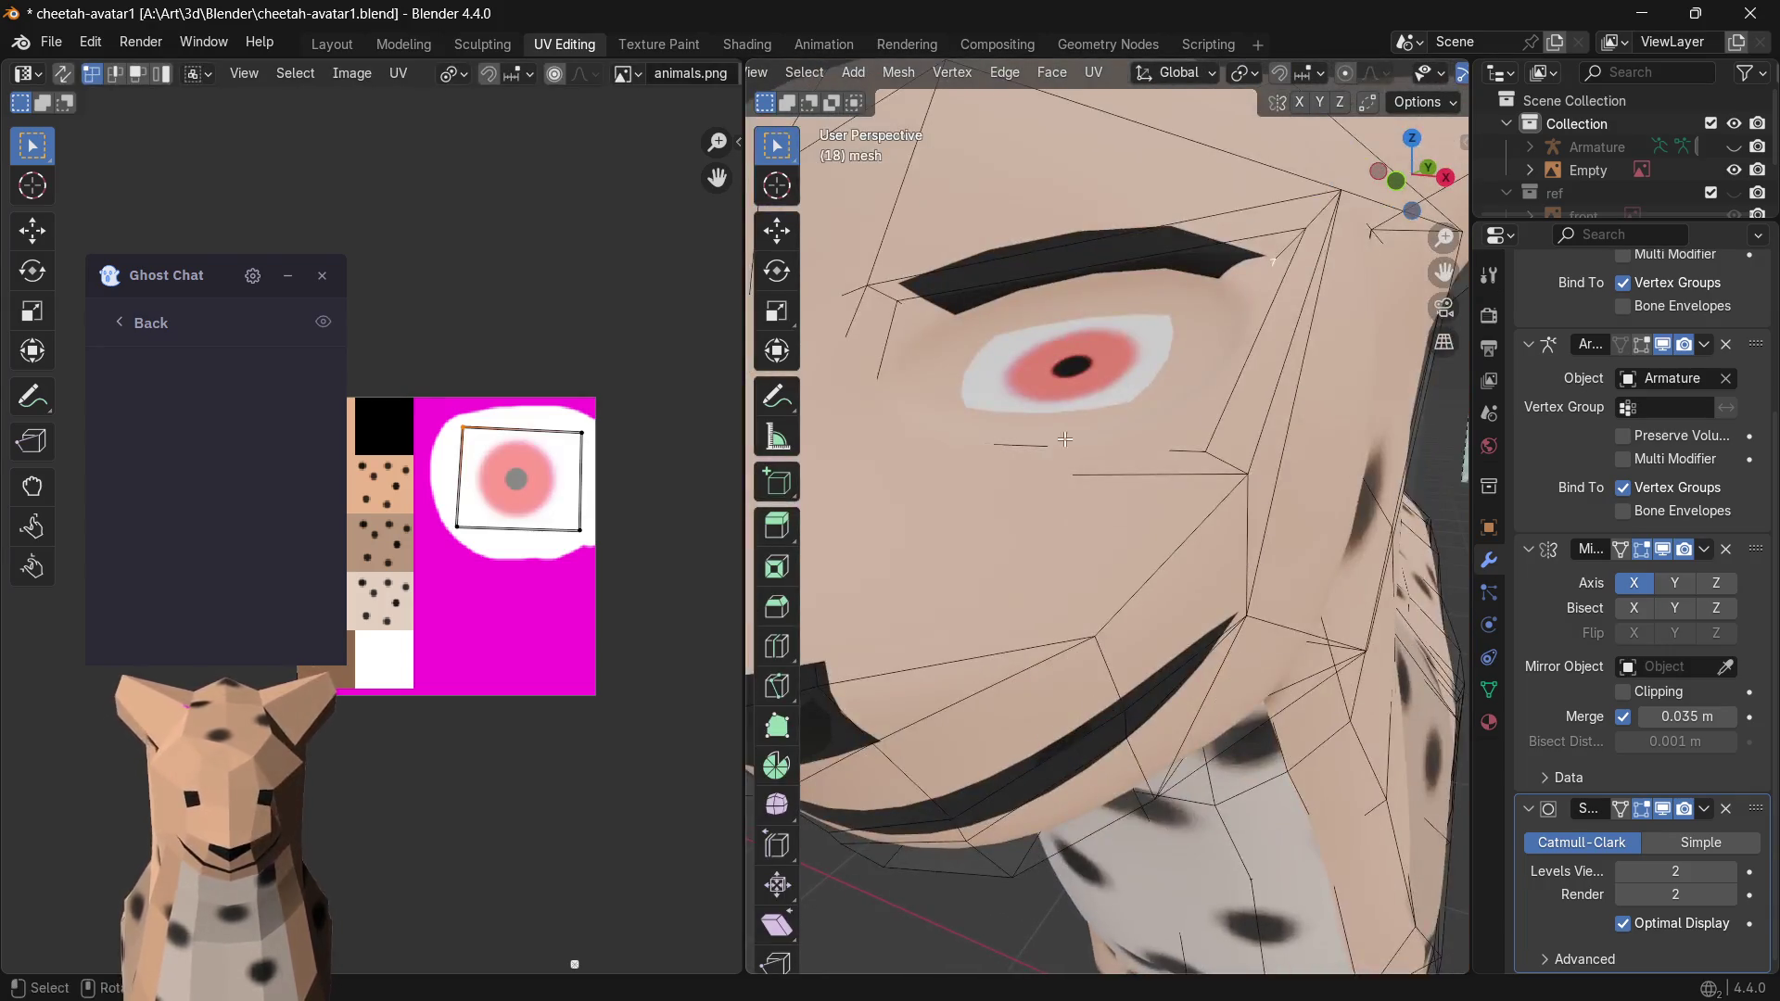
scroll(1104, 428, down, 6)
key(Tab)
key(Tab)
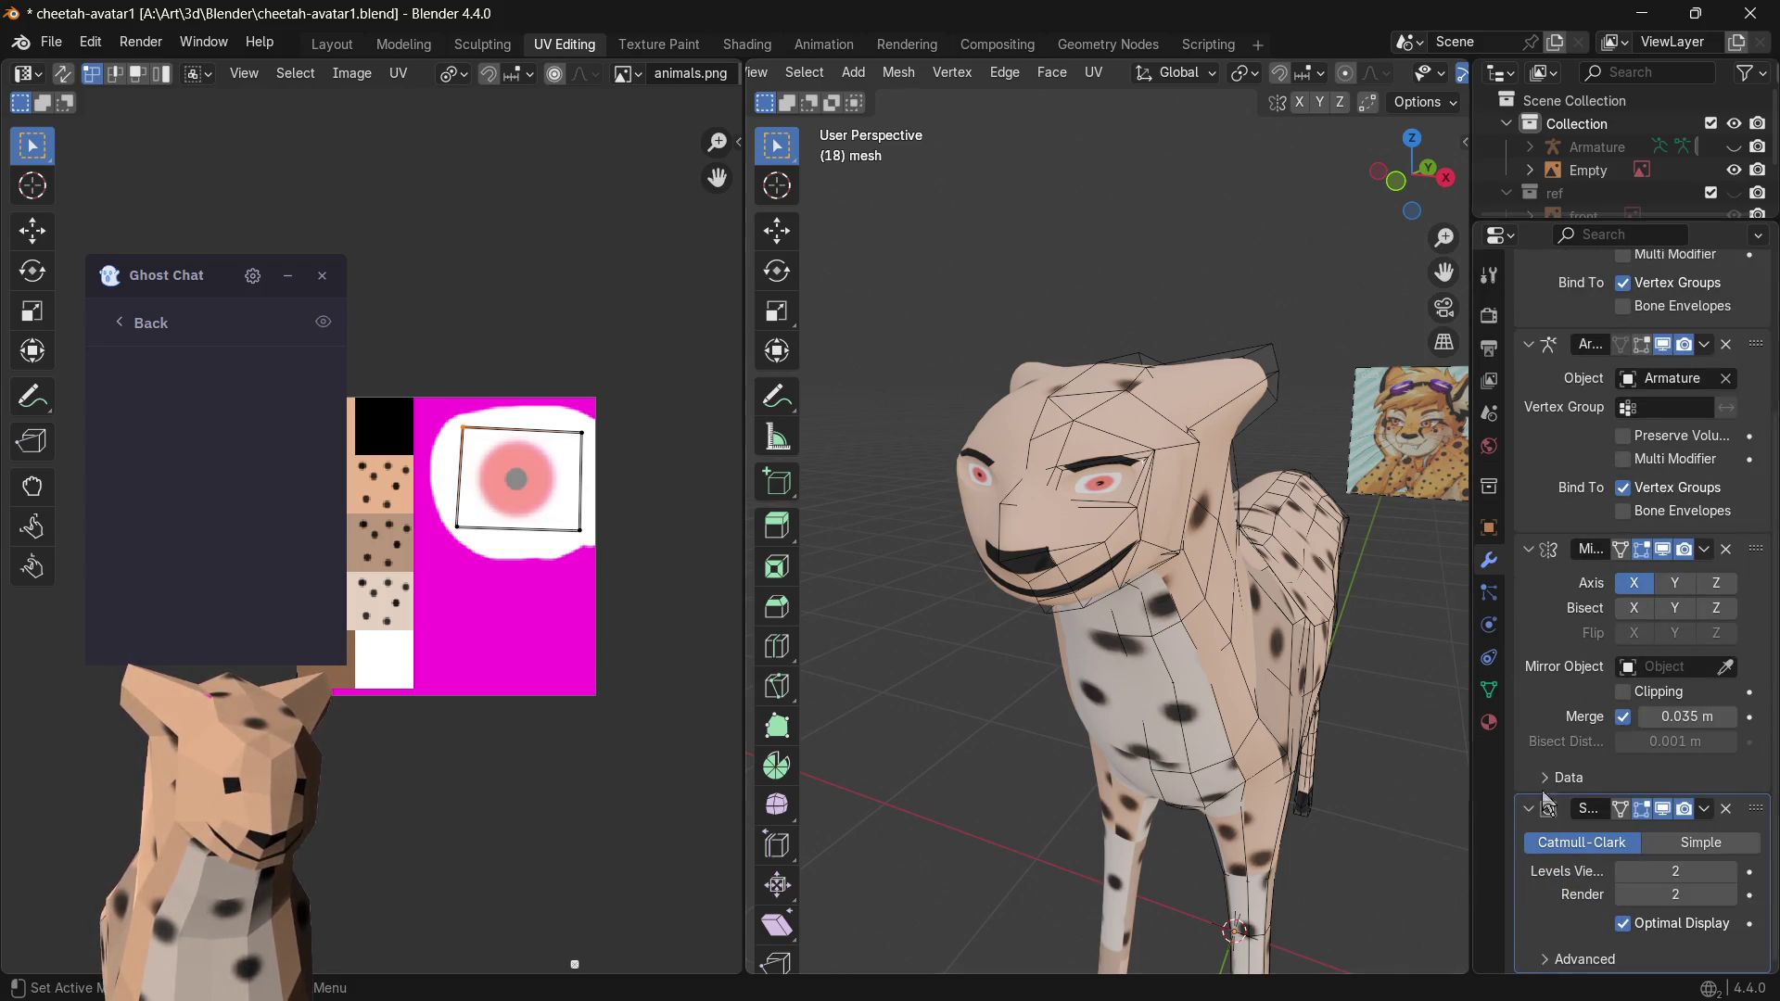
click(1623, 870)
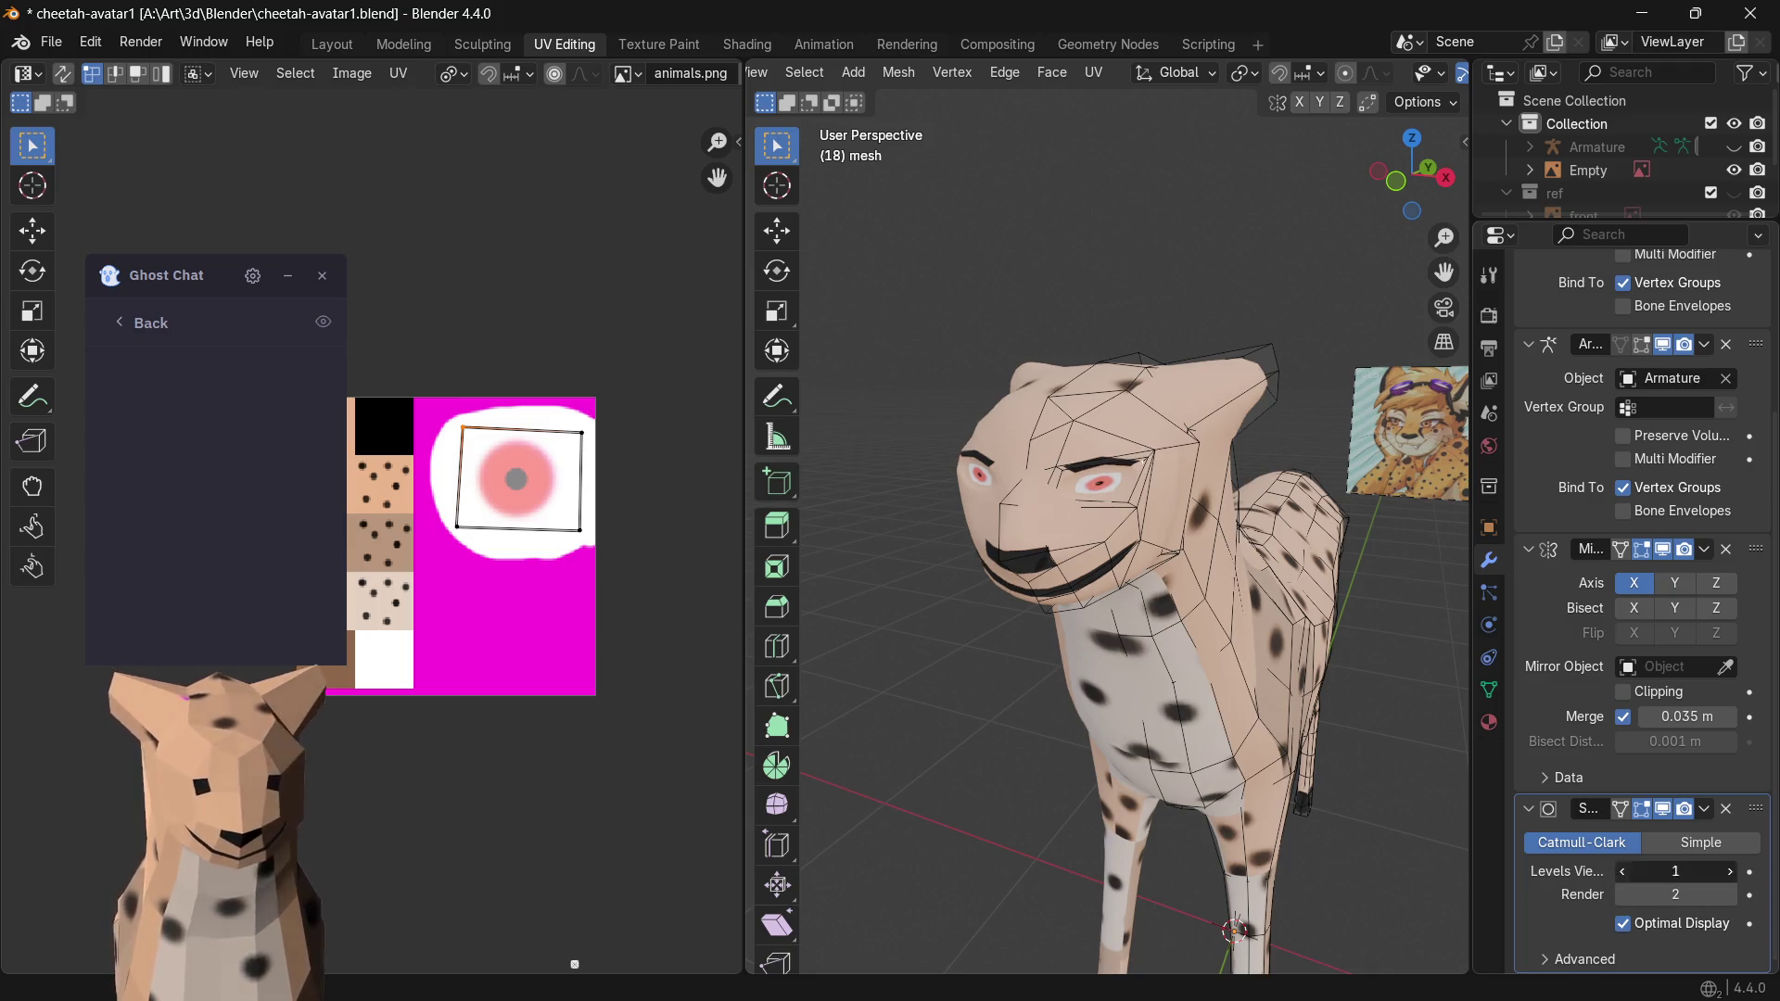
click(965, 848)
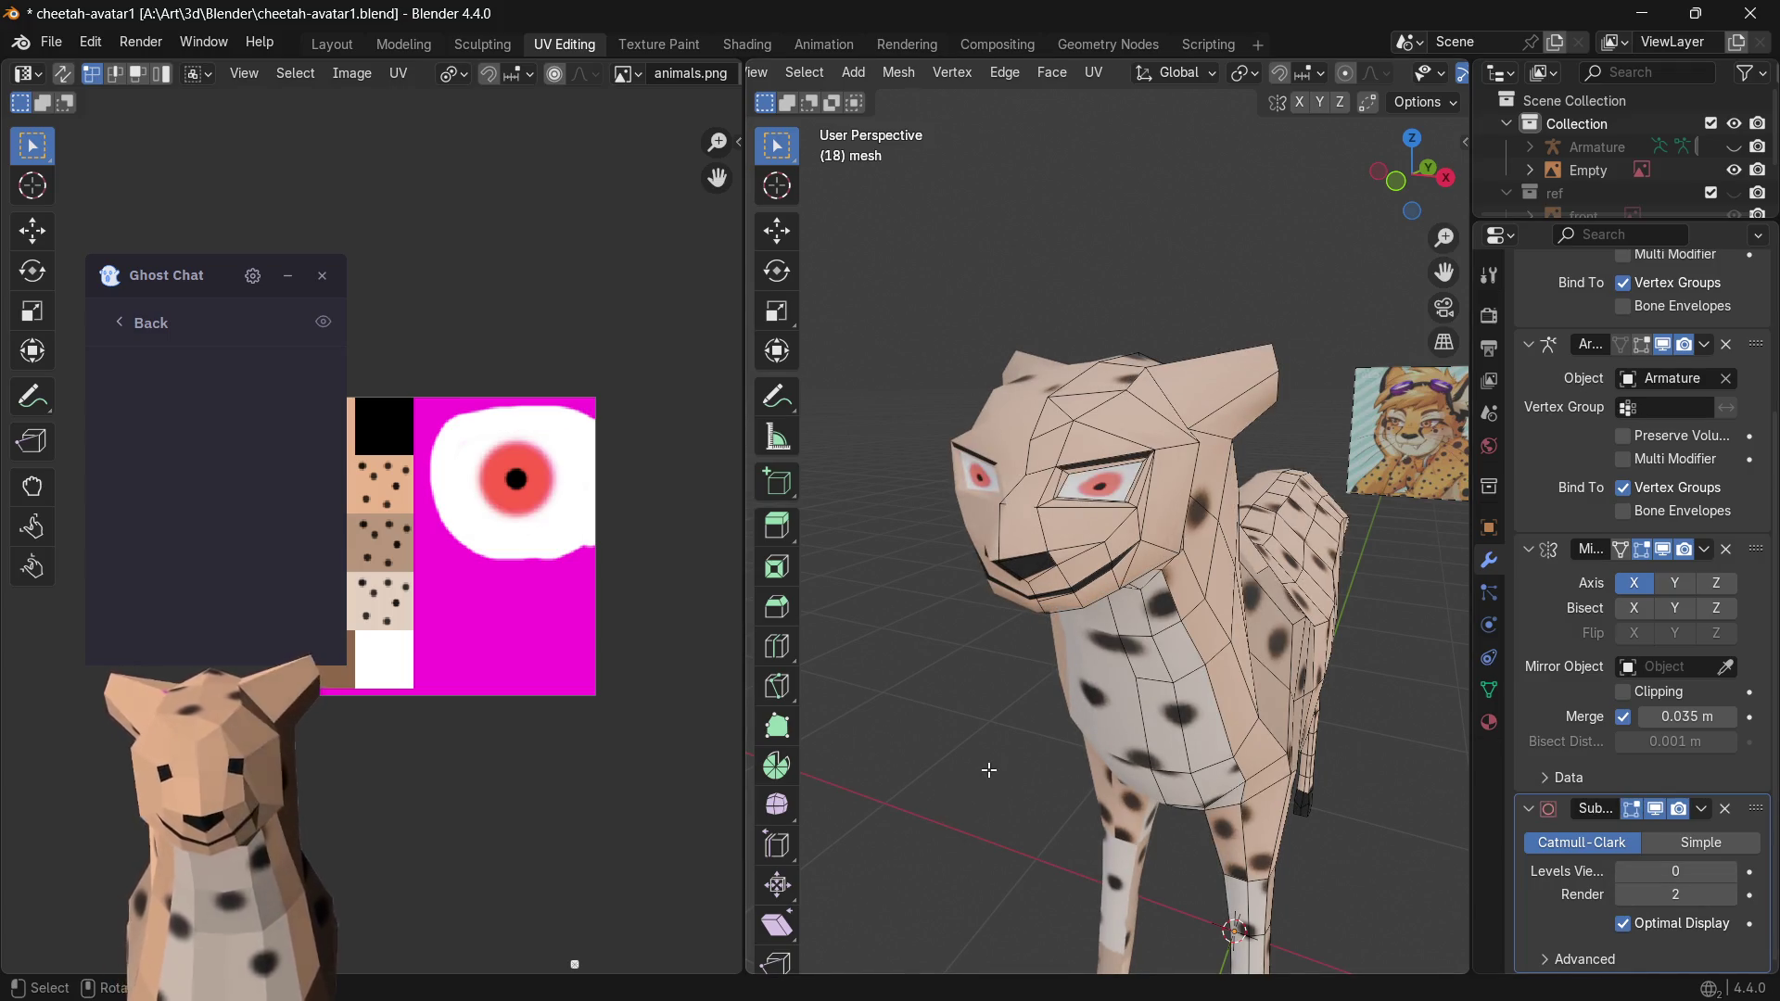
key(Tab)
middle_drag(986, 772, 946, 763)
- From a front view, move eye-corner vertices to reshape the eye opening
mouse_move(935, 764)
middle_down()
mouse_move(1035, 771)
mouse_move(1113, 731)
middle_up()
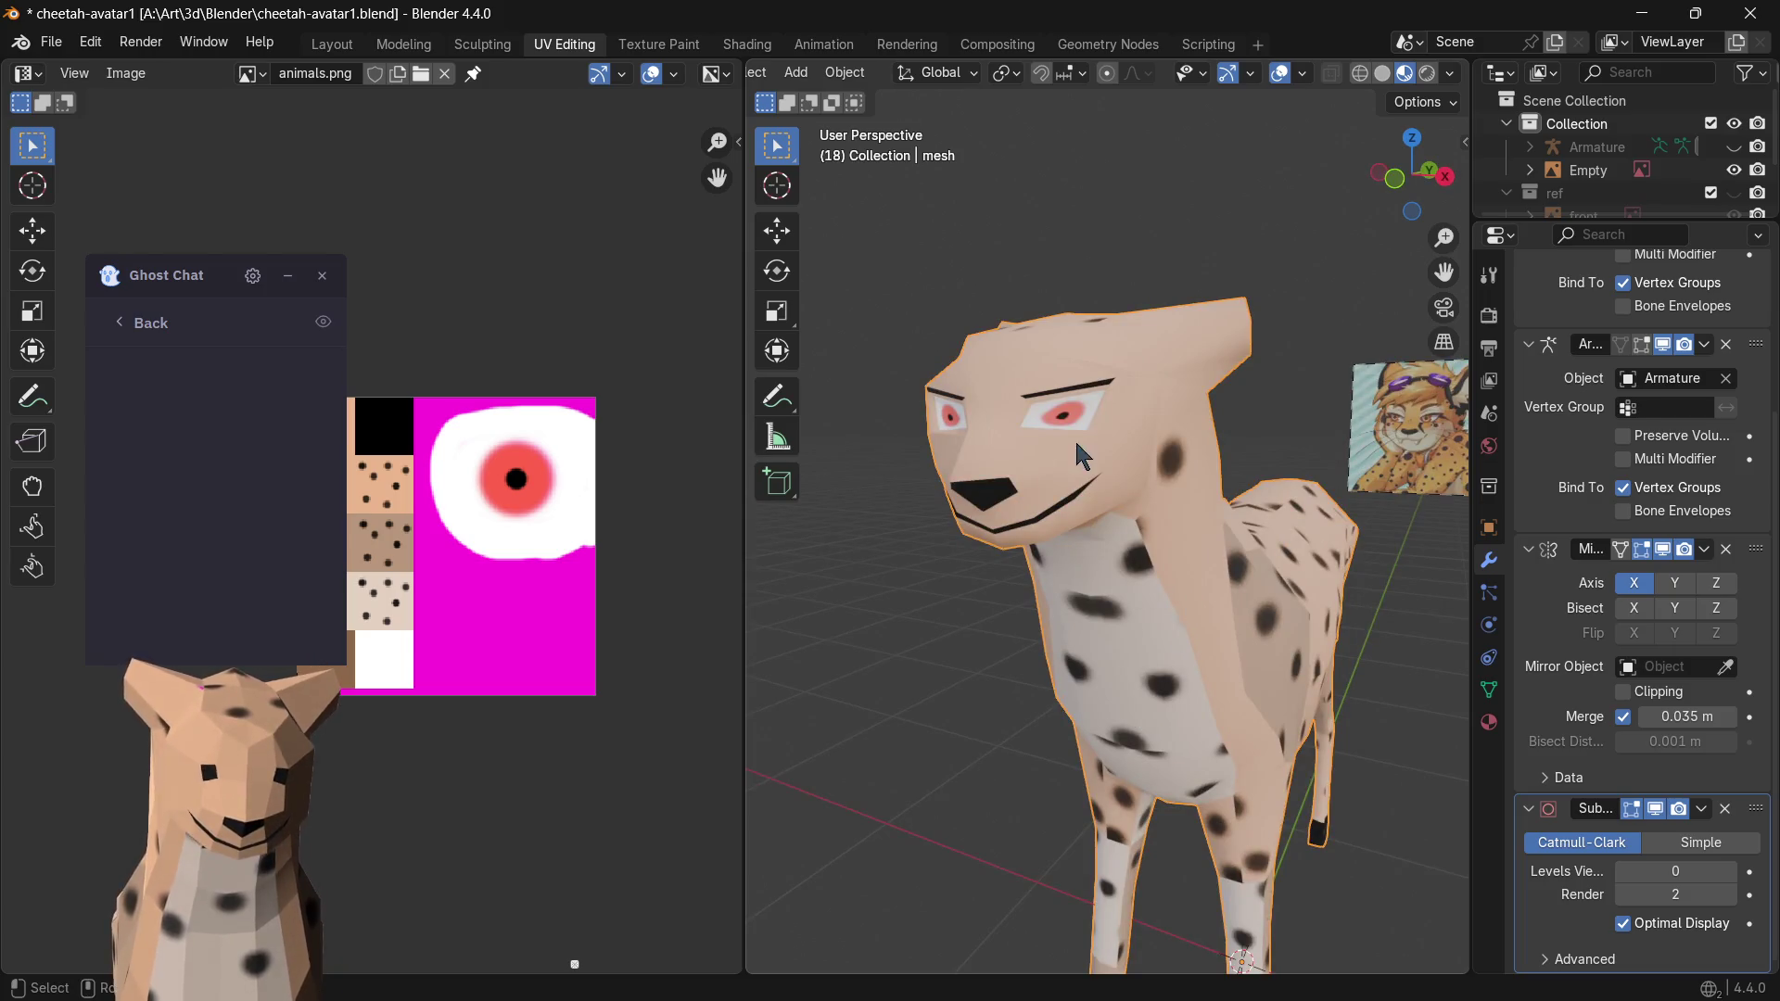
mouse_move(1019, 558)
middle_down()
mouse_move(1060, 566)
mouse_move(1084, 528)
middle_up()
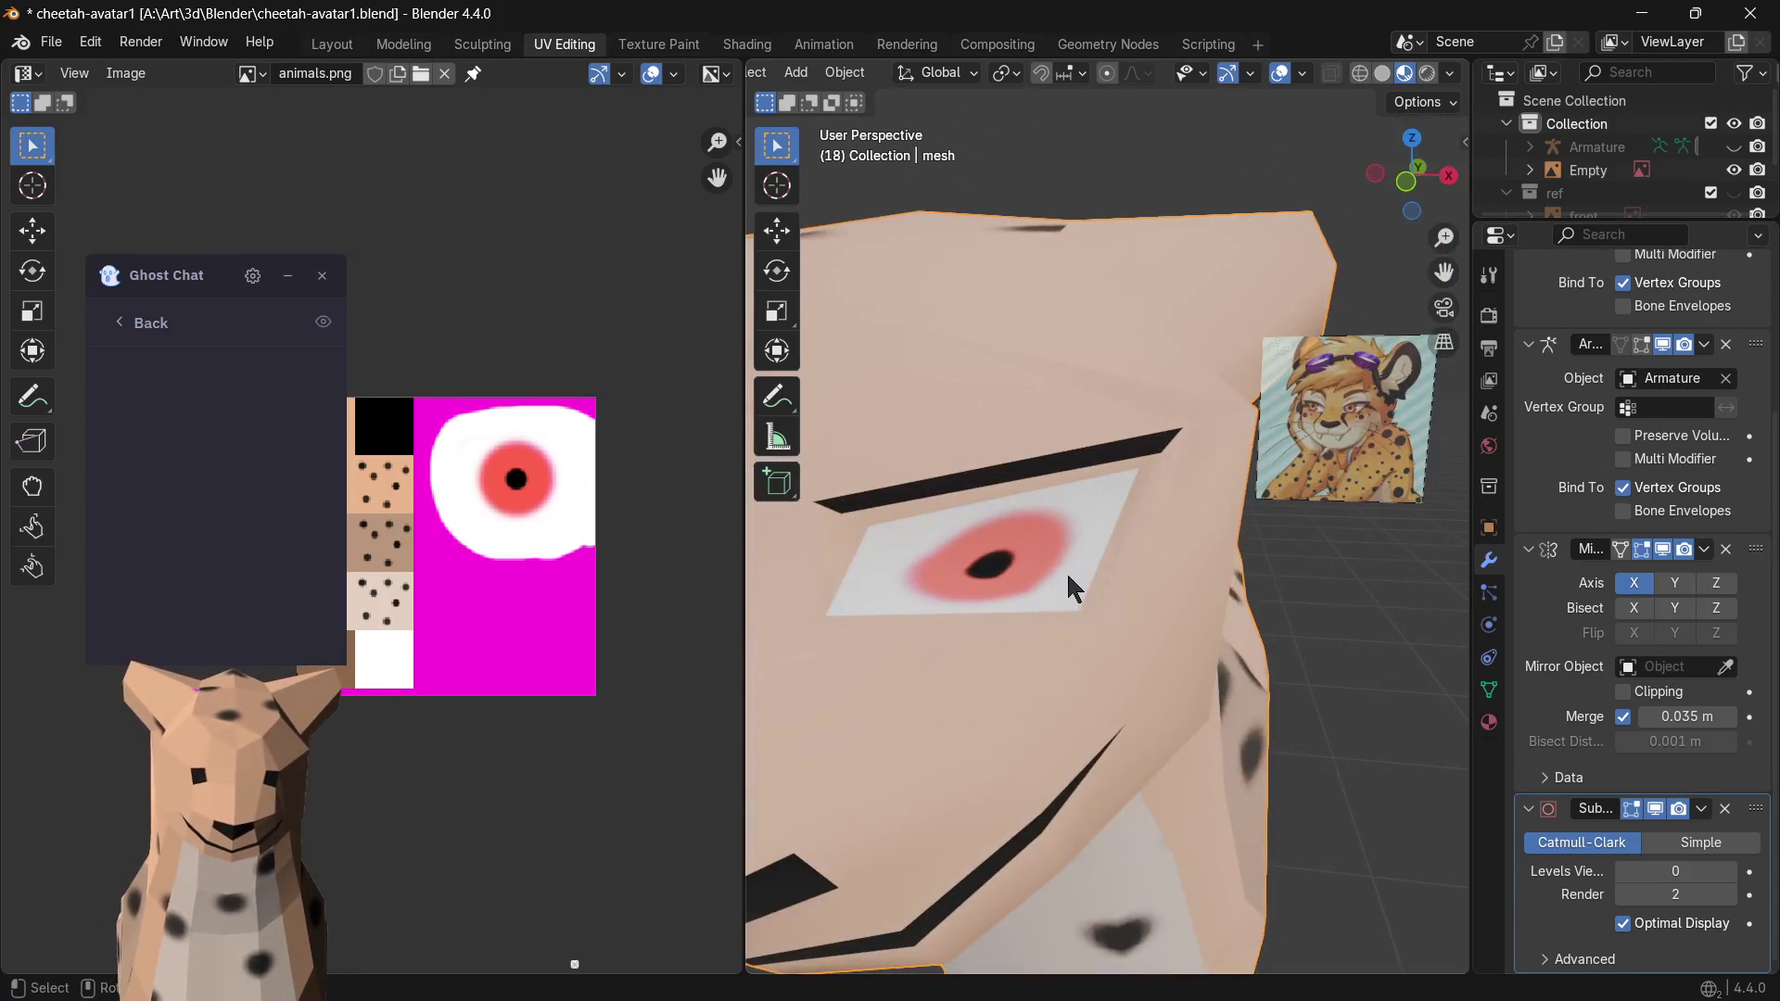
key(Tab)
click(1149, 475)
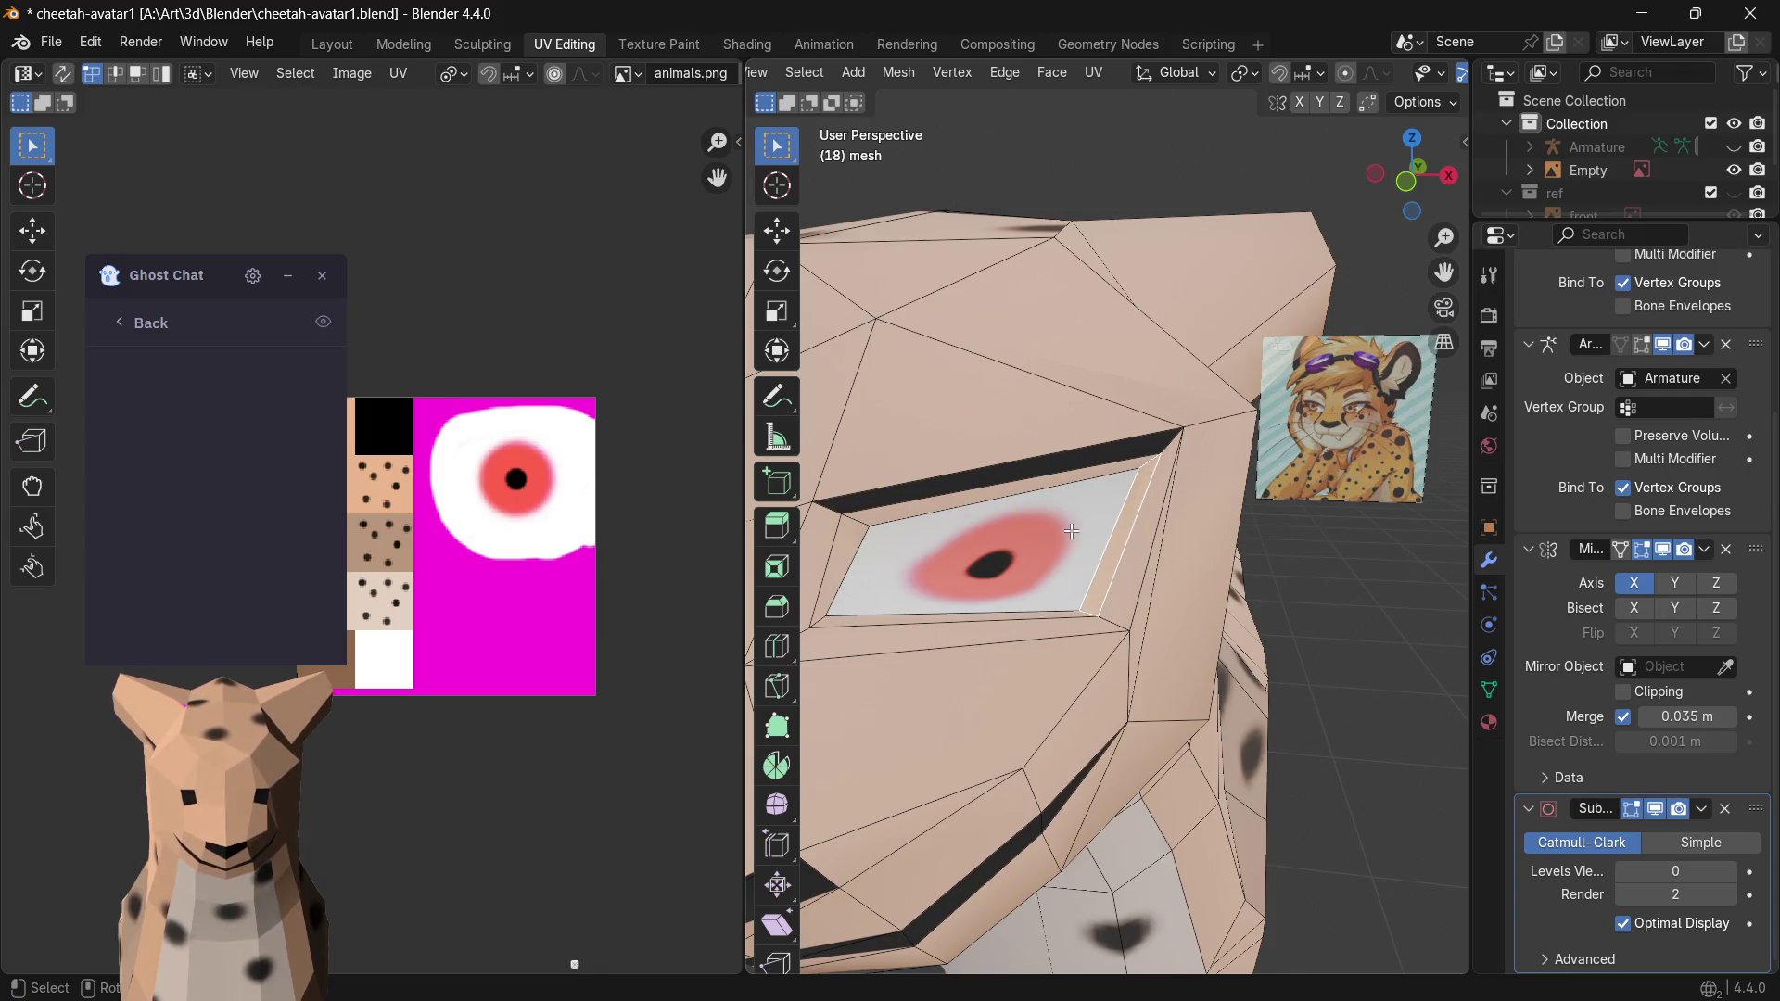
mouse_move(1134, 471)
mouse_down()
mouse_move(1114, 491)
mouse_move(1150, 468)
mouse_up()
drag(903, 549, 907, 552)
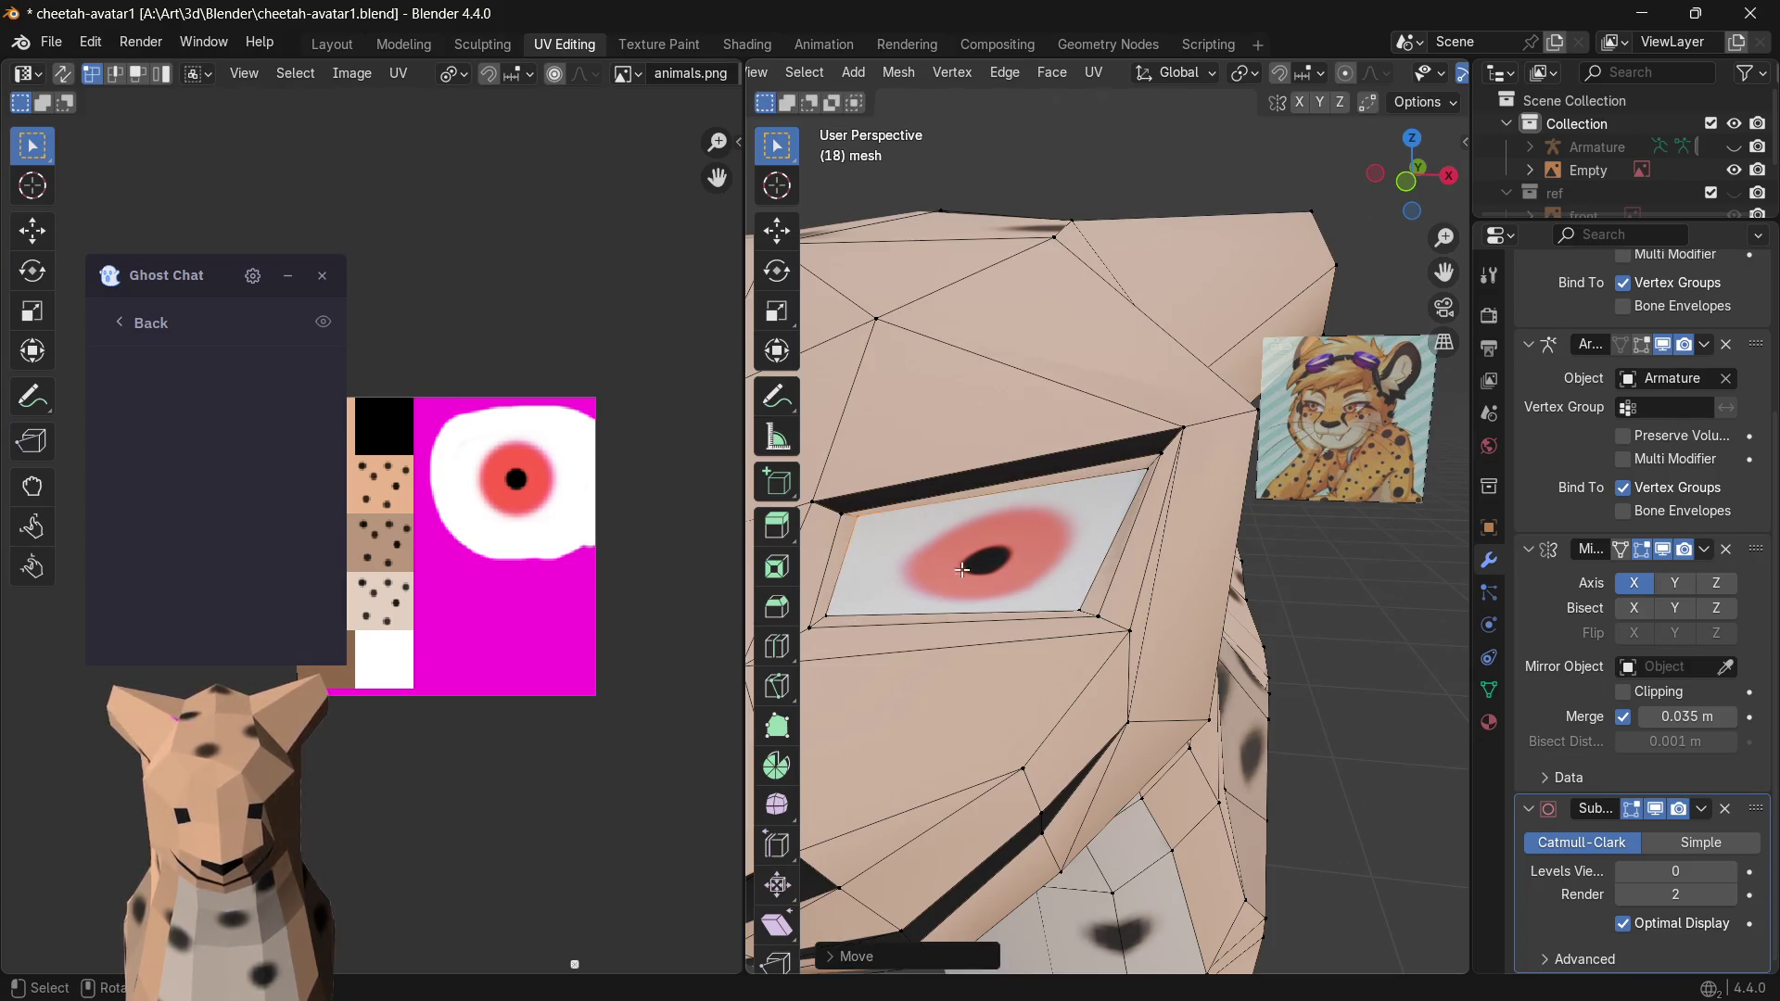
- Adjust the remaining eye vertices including the lower-left corner, then return to Object Mode
drag(1074, 602, 1081, 598)
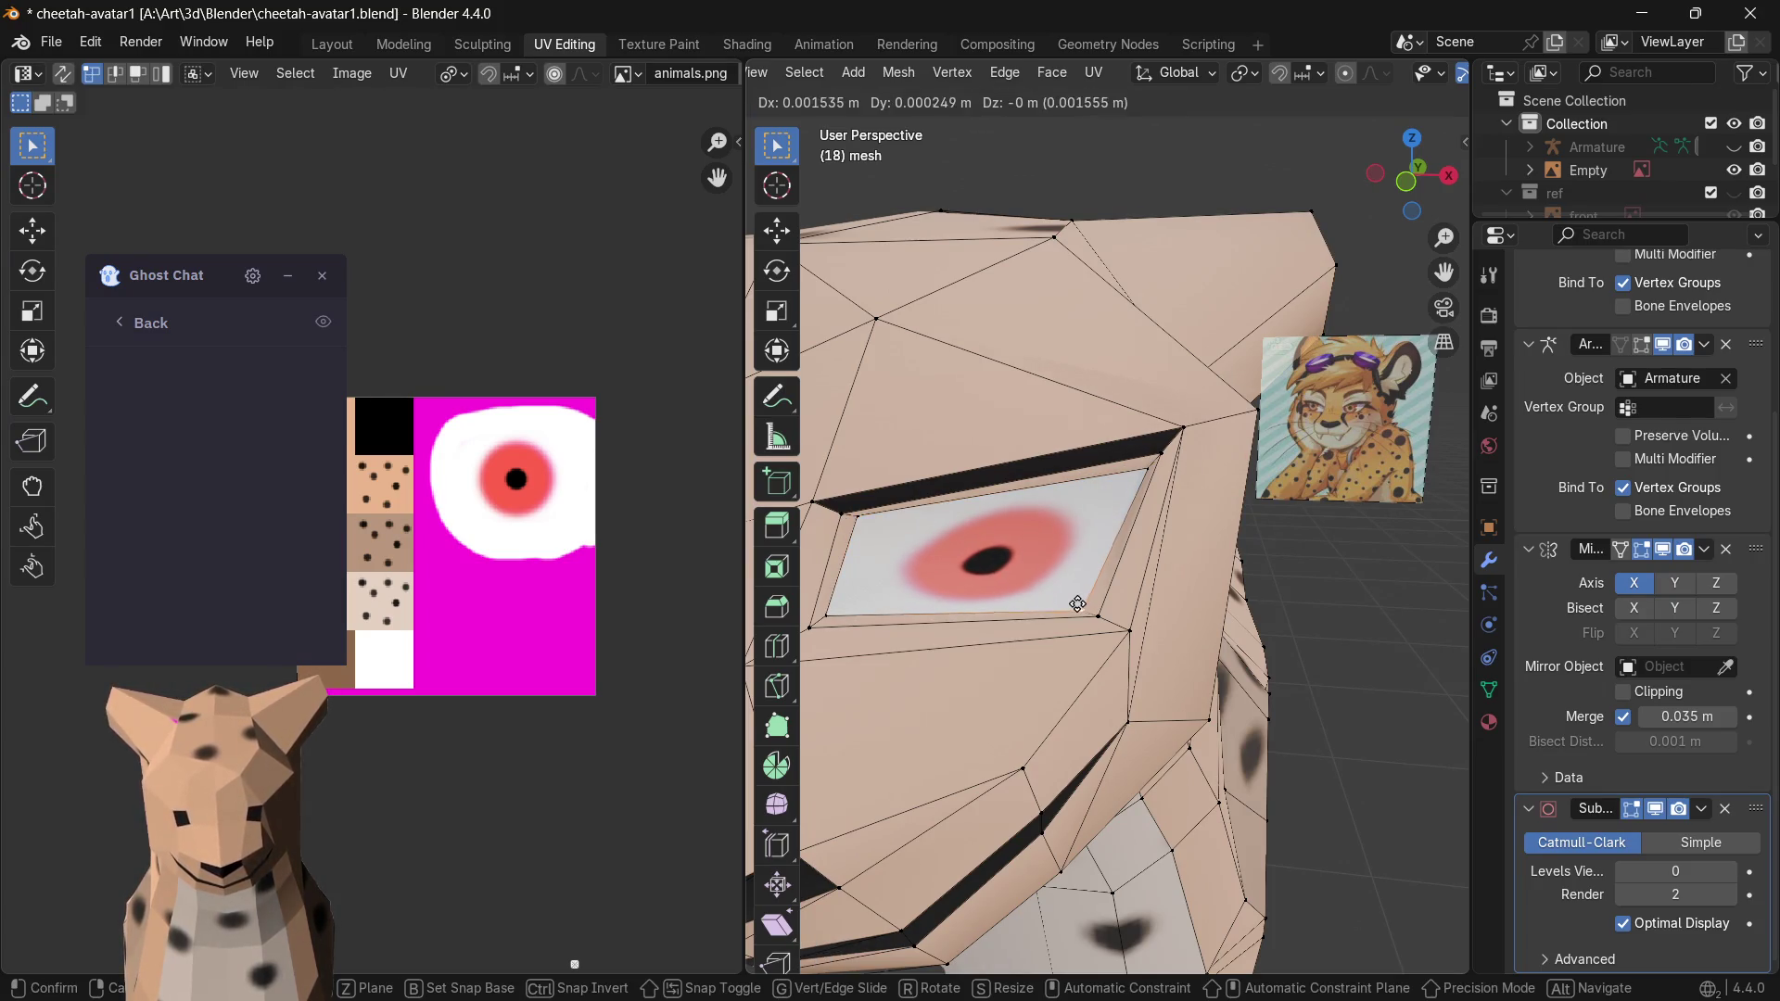
drag(854, 605, 822, 636)
click(826, 618)
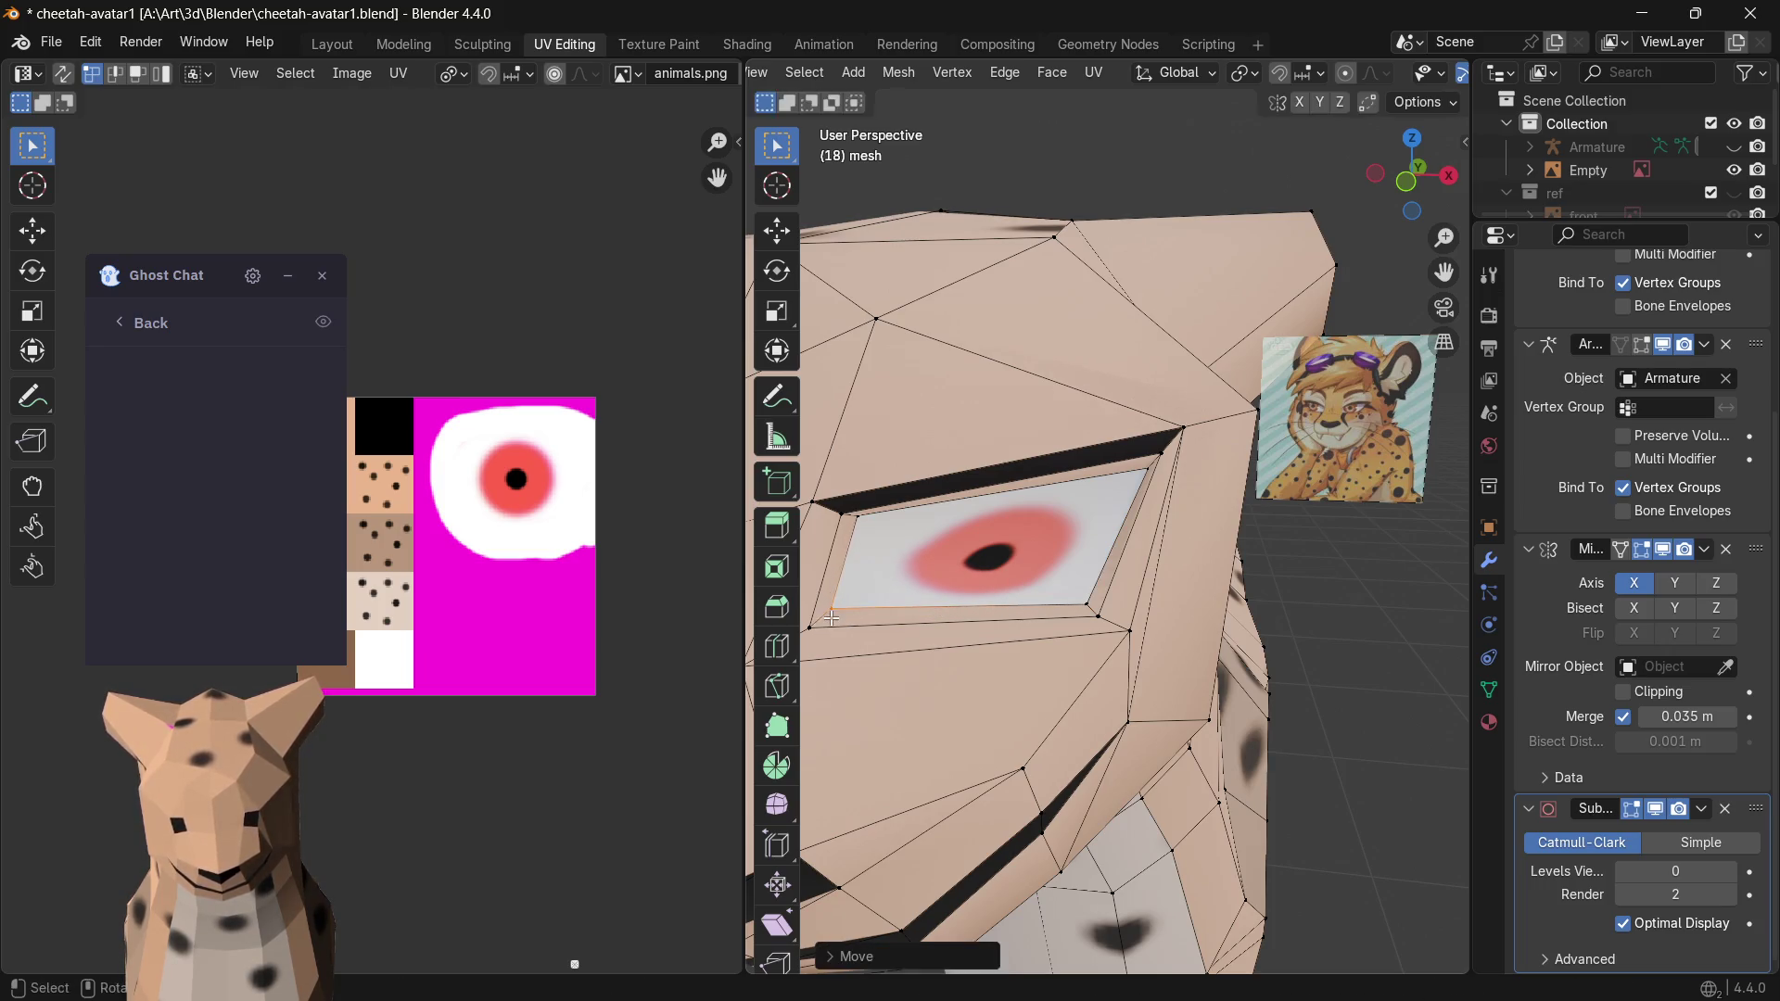
key(Tab)
scroll(1133, 606, down, 5)
scroll(1120, 646, down, 1)
middle_drag(1116, 638, 1145, 610)
- In Paint.NET undo the iris strokes back to a pink circle, redo one, save, and return to Blender
key(alt+Tab)
key(ctrl+z)
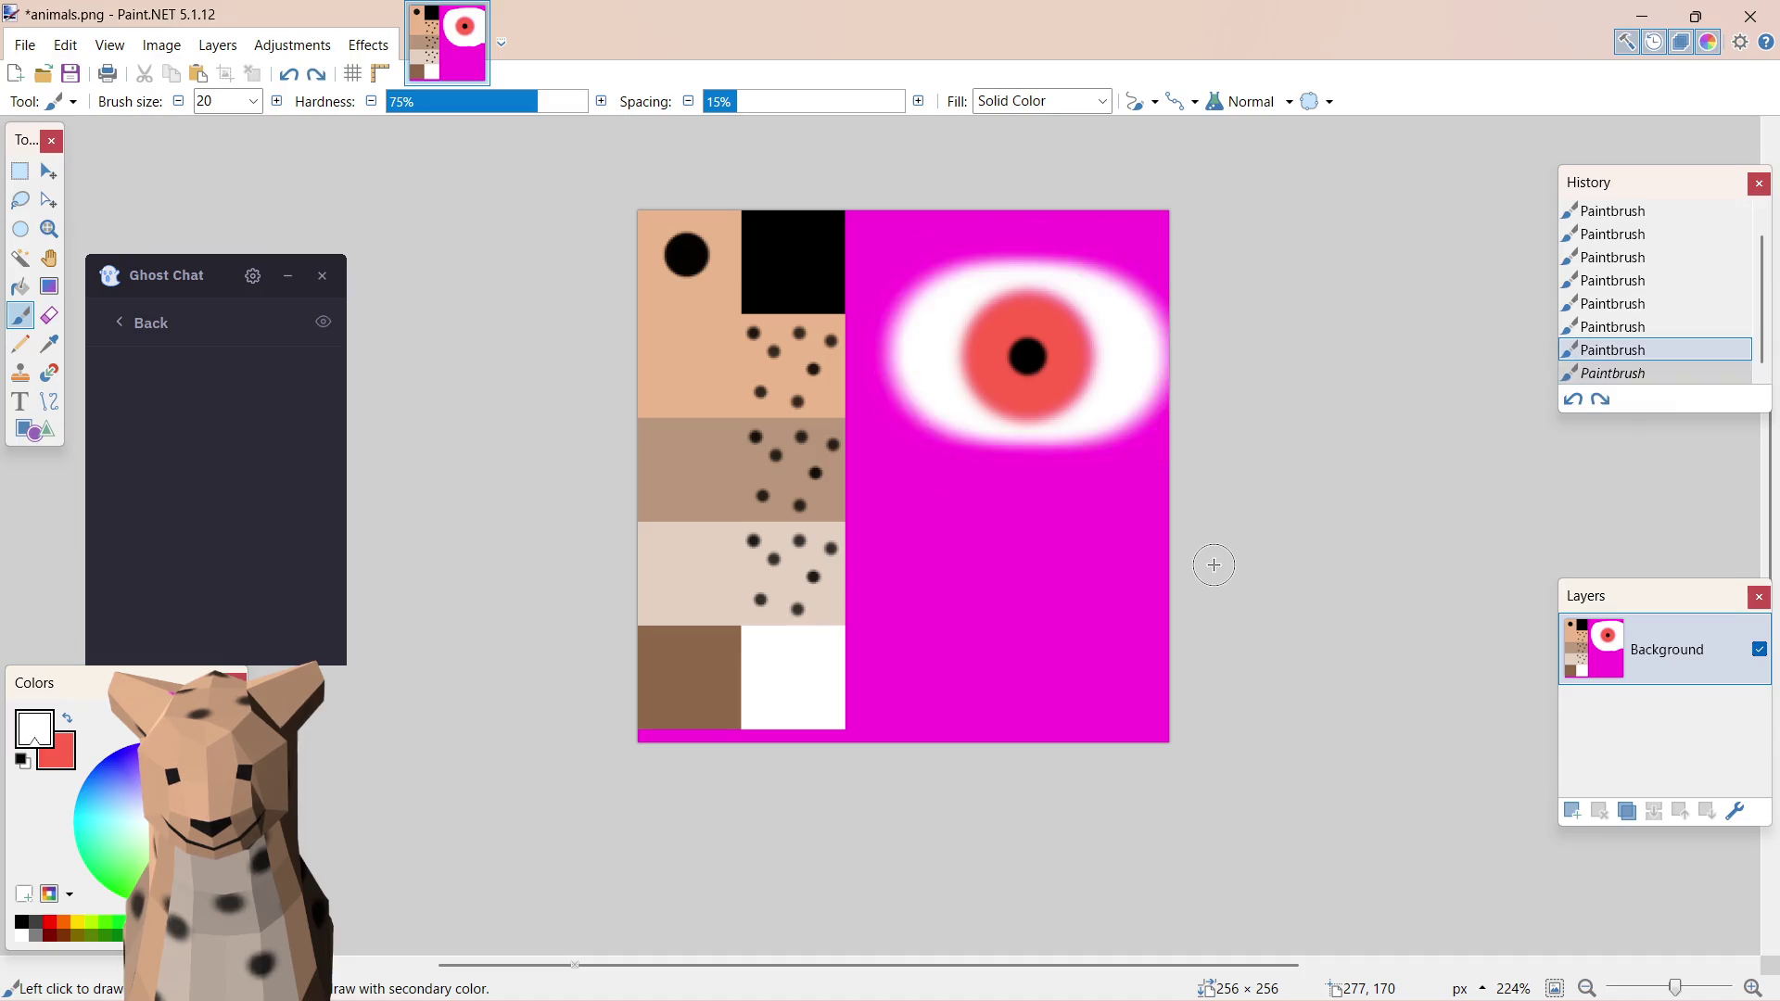
key(ctrl+z)
key(ctrl+z)
key(ctrl+z)
key(ctrl+z)
key(ctrl+z)
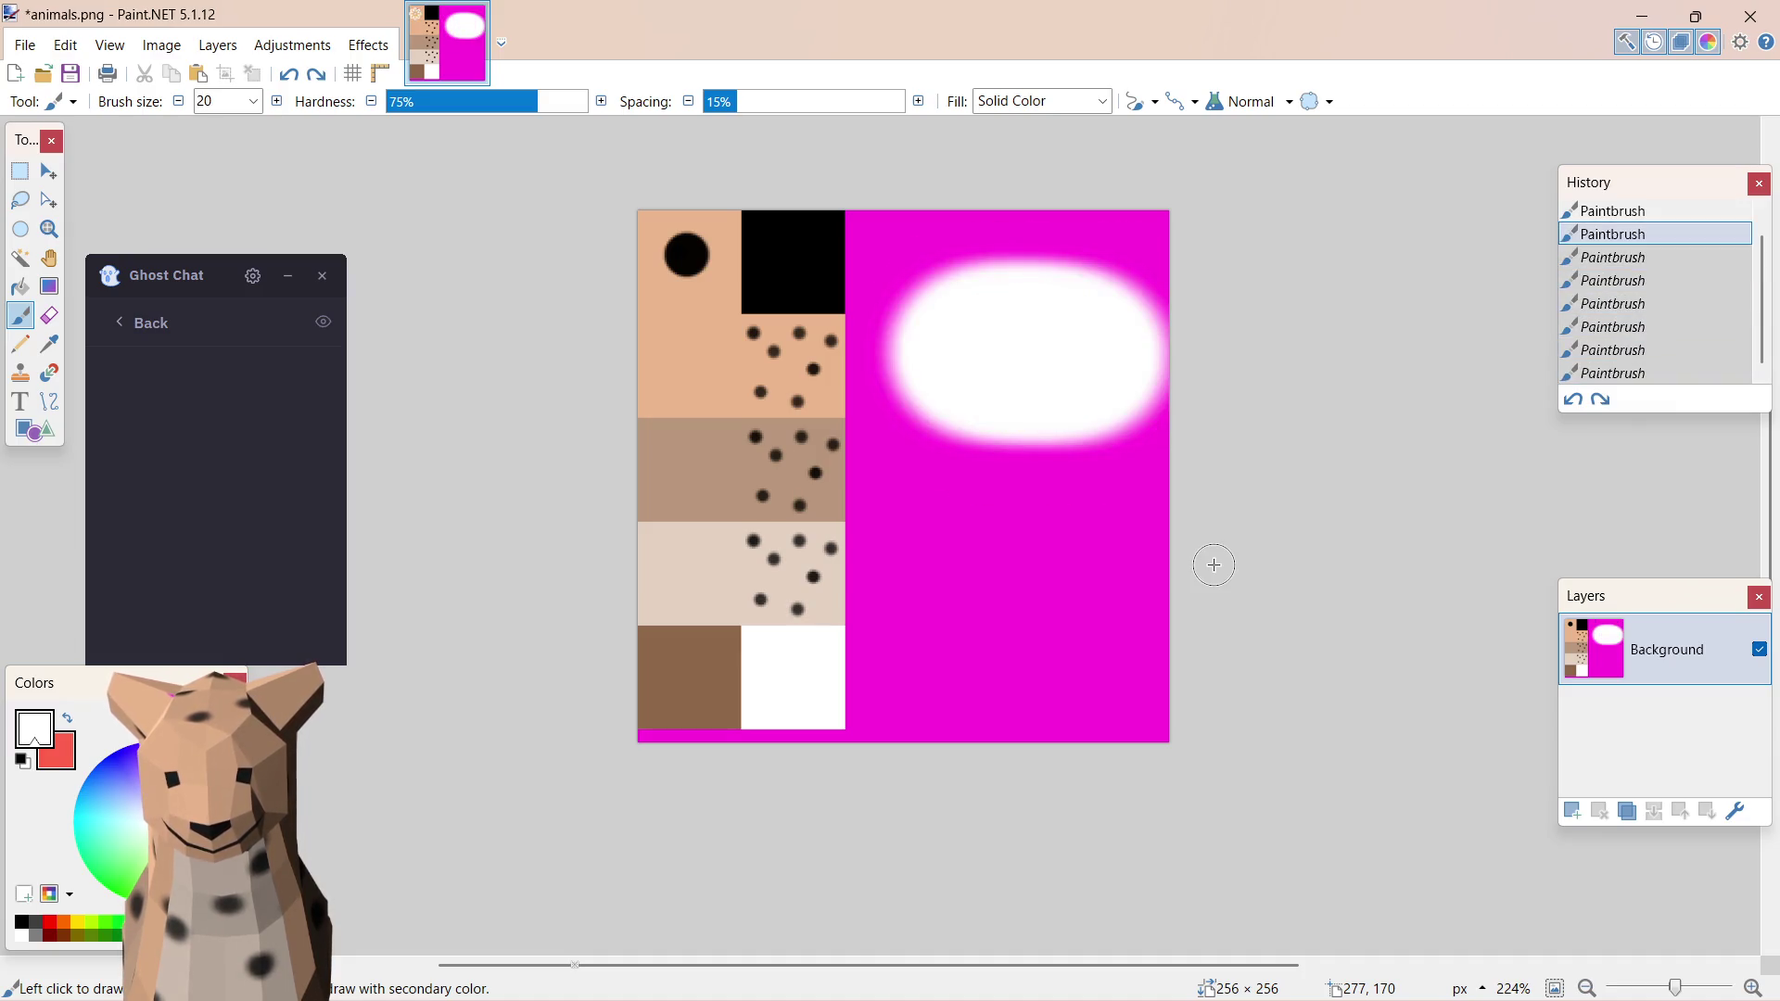
key(ctrl+y)
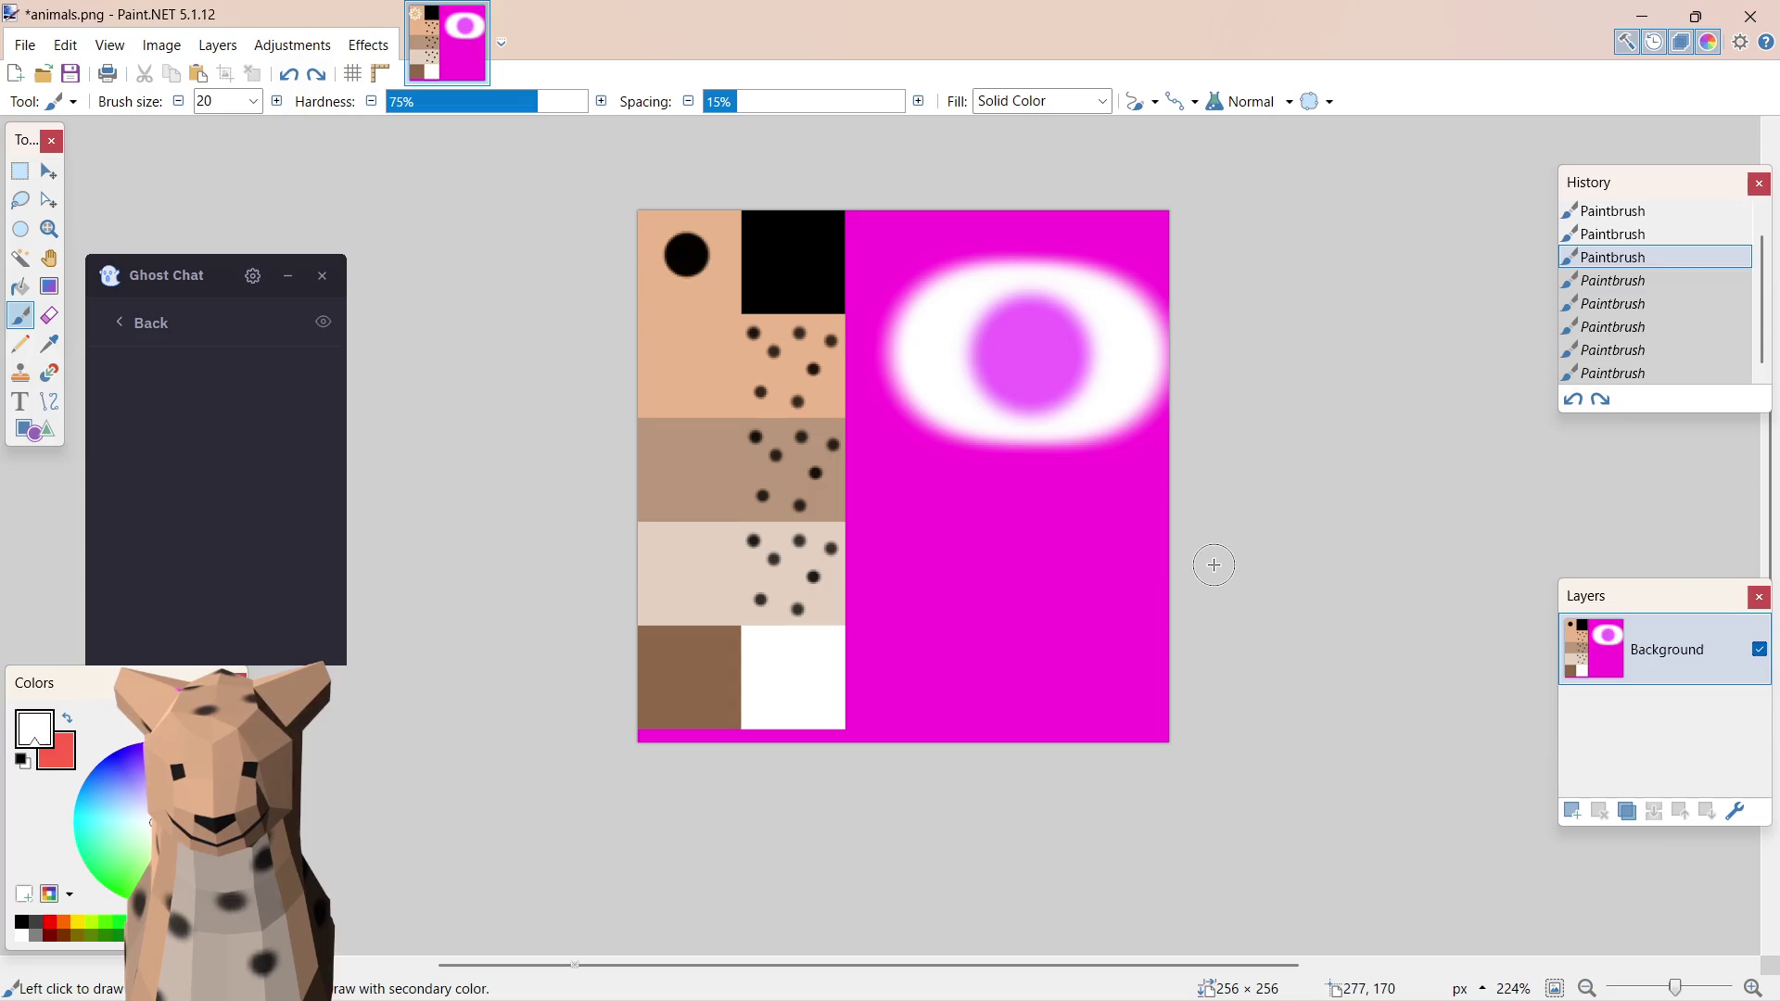
key(ctrl+s)
key(alt+Tab)
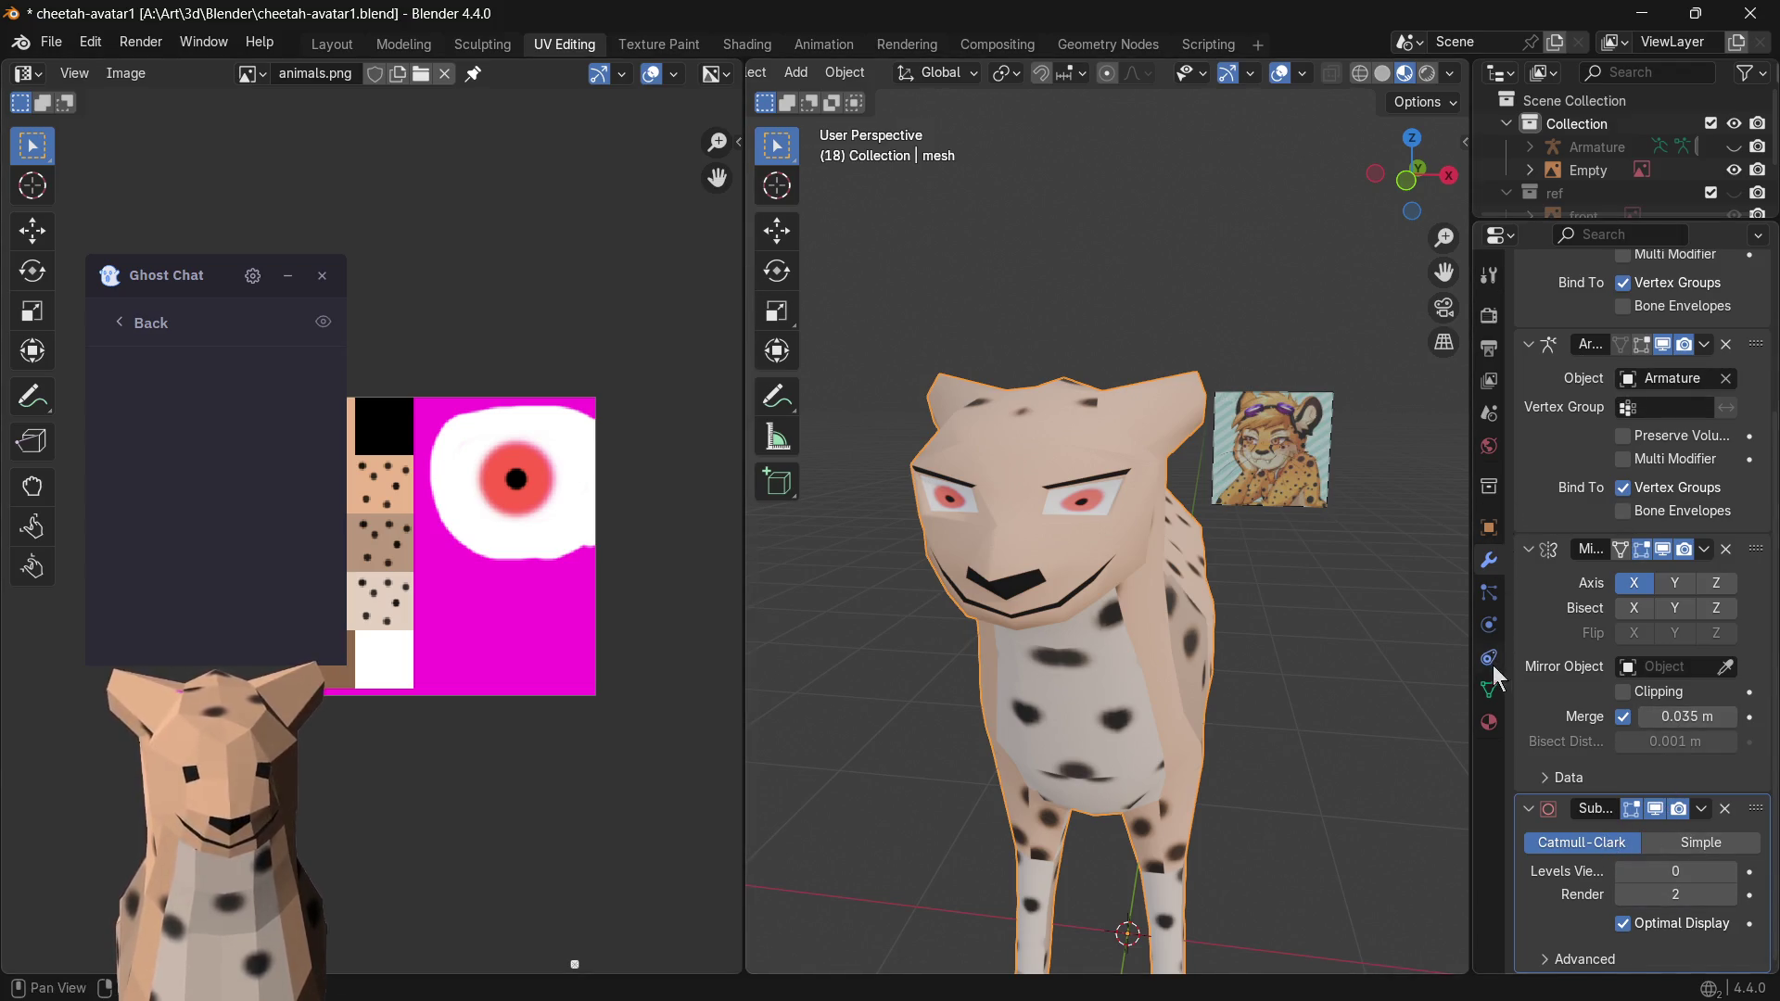
- Reload animals.png through the Skin material's image browser, then enter Edit Mode
click(1488, 722)
click(1487, 691)
click(1488, 722)
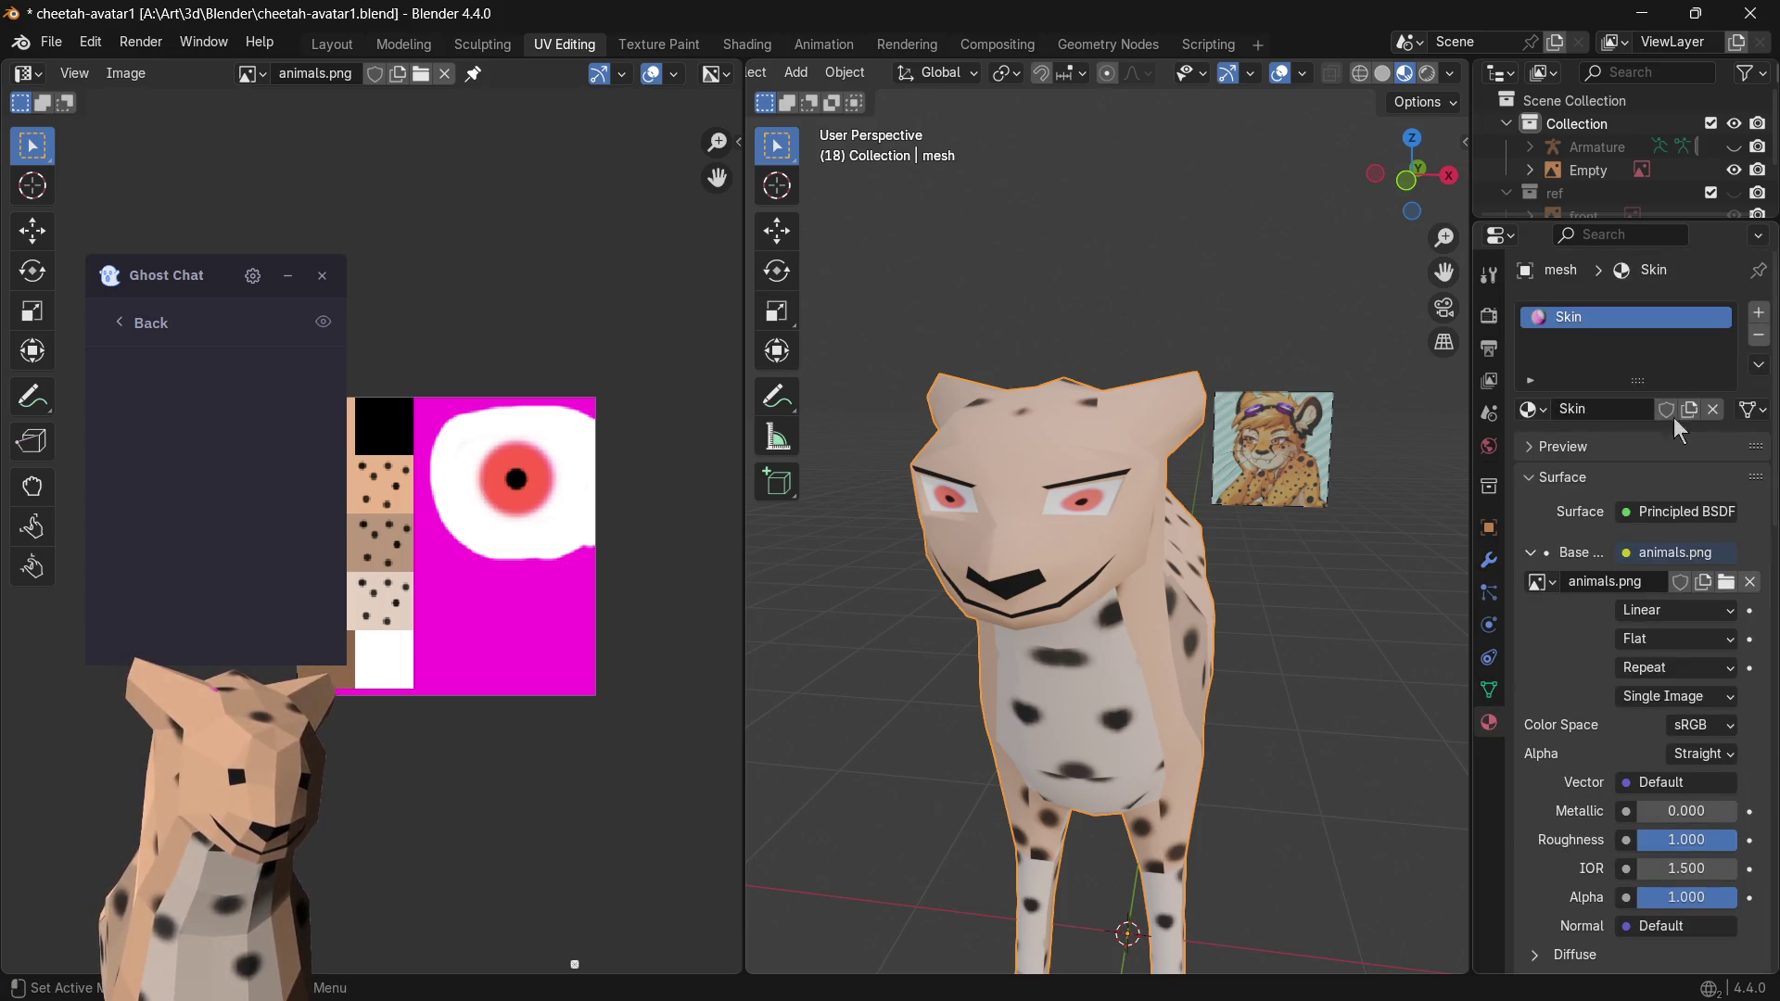
click(1725, 581)
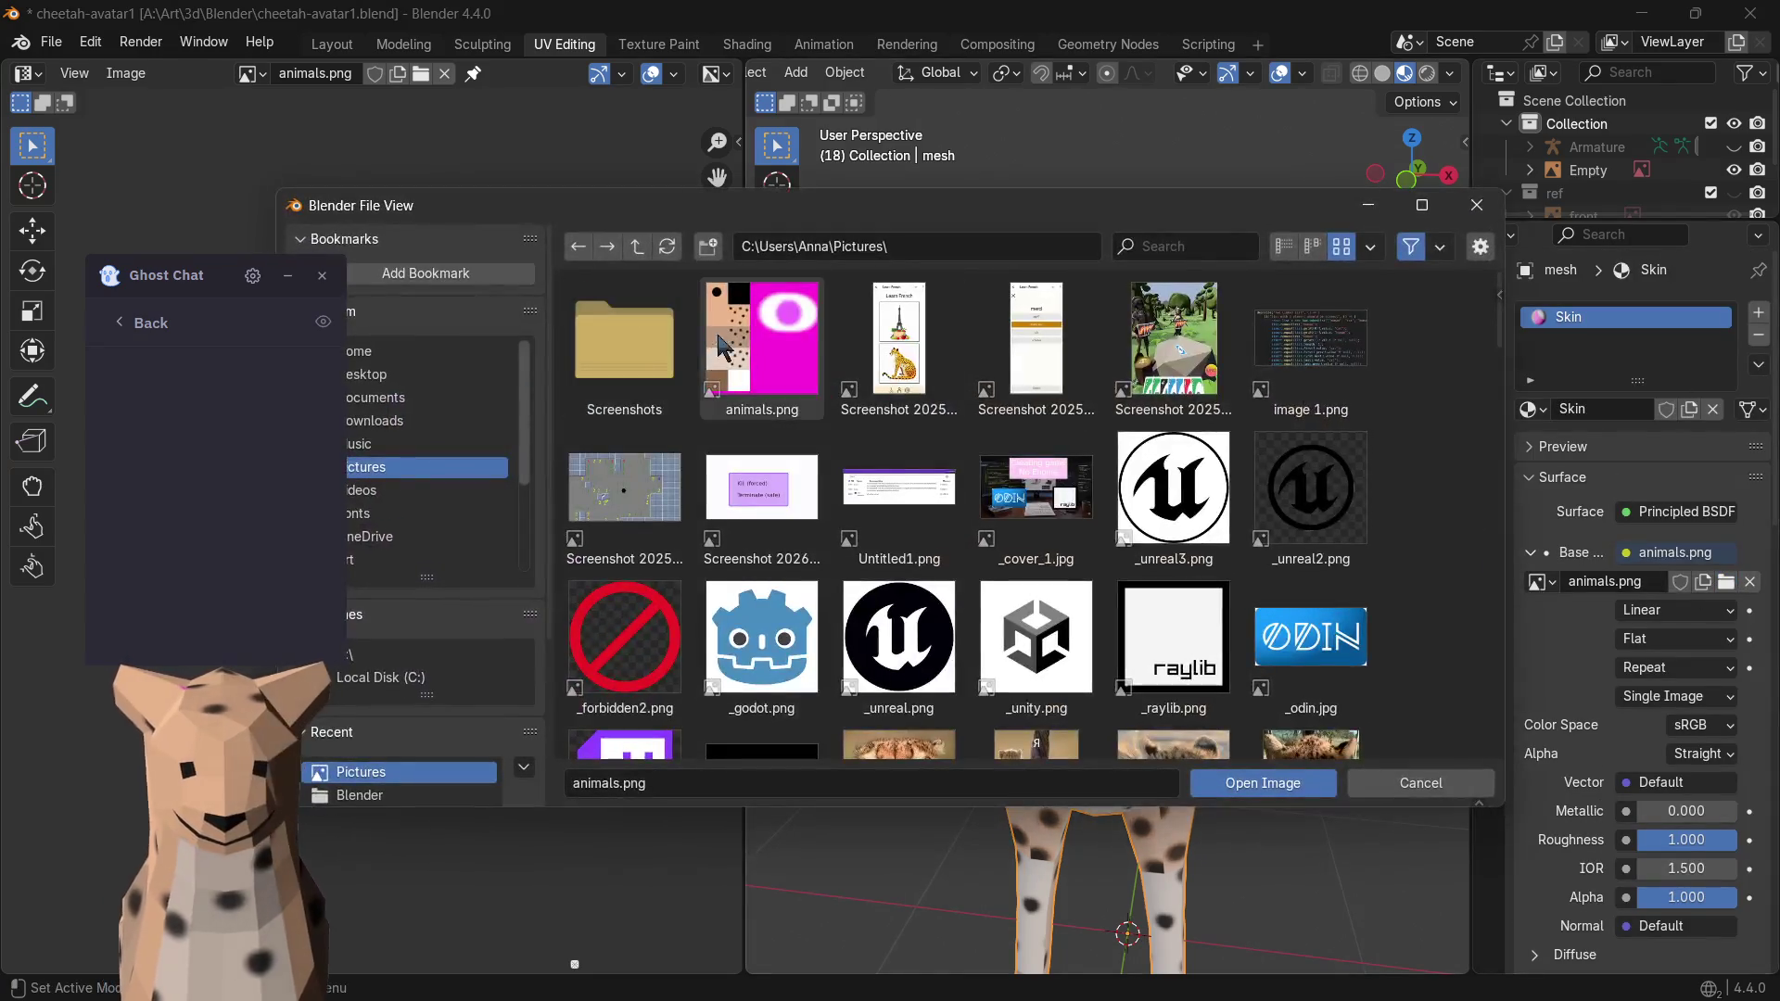
double_click(757, 347)
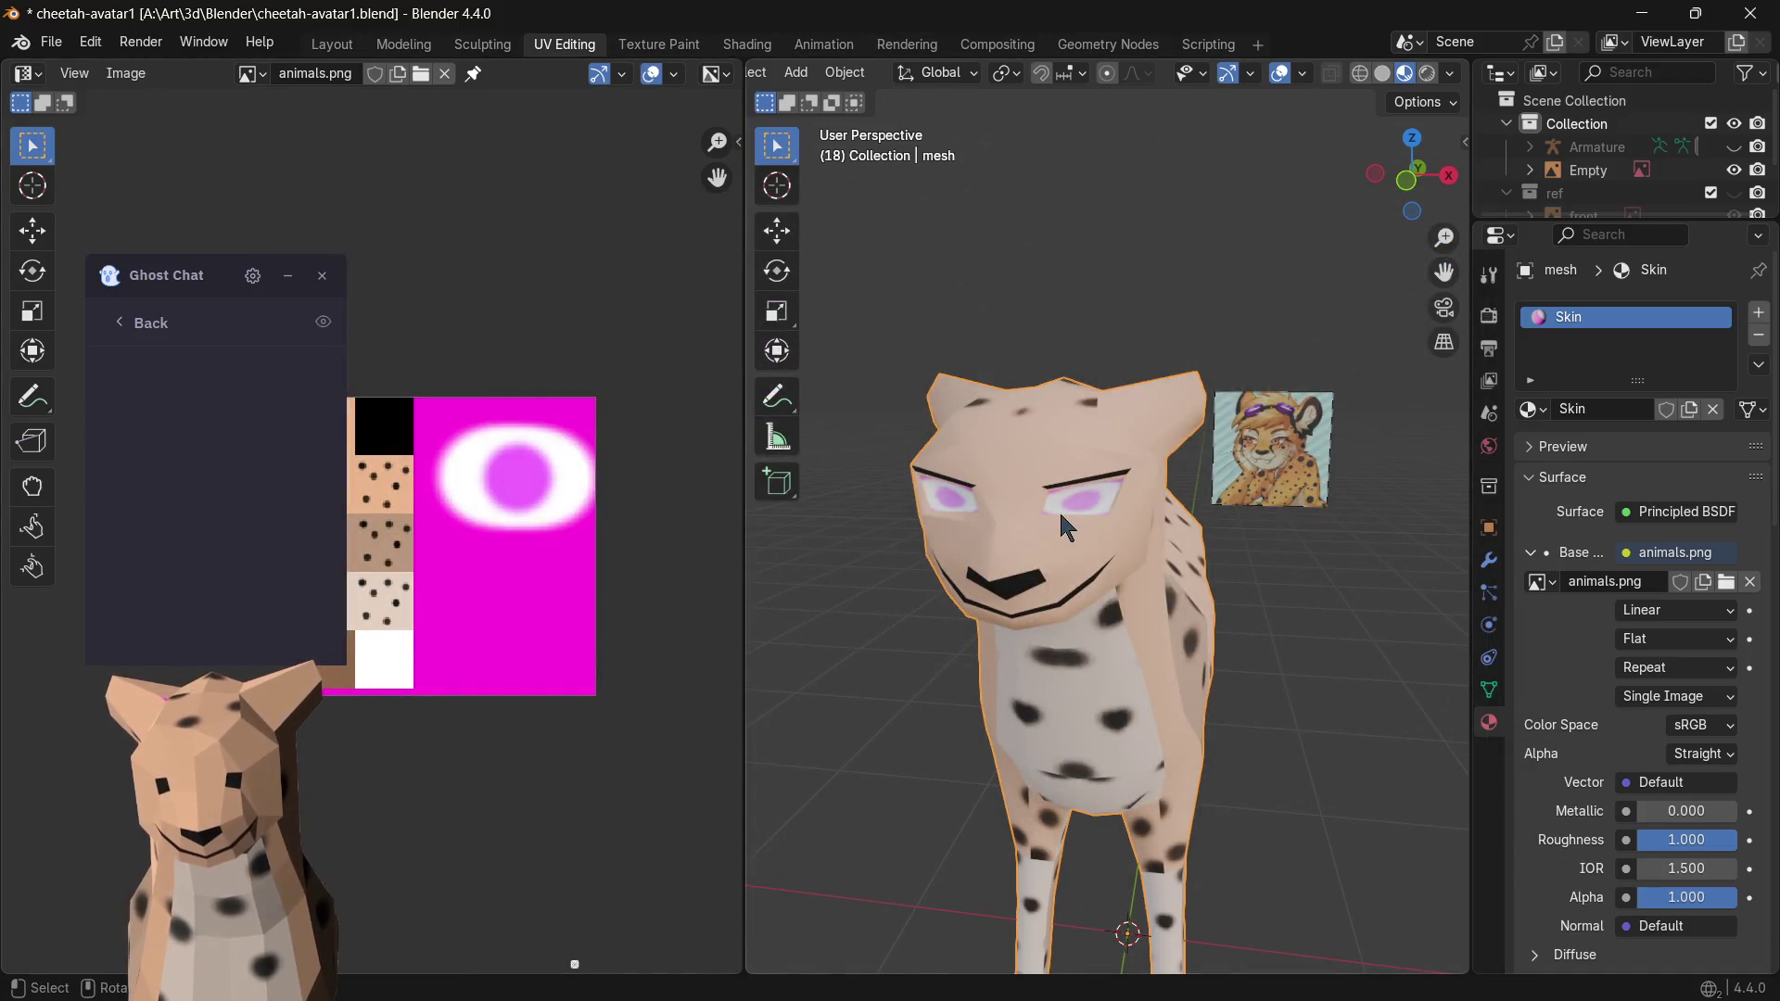
scroll(1059, 511, up, 2)
key(Tab)
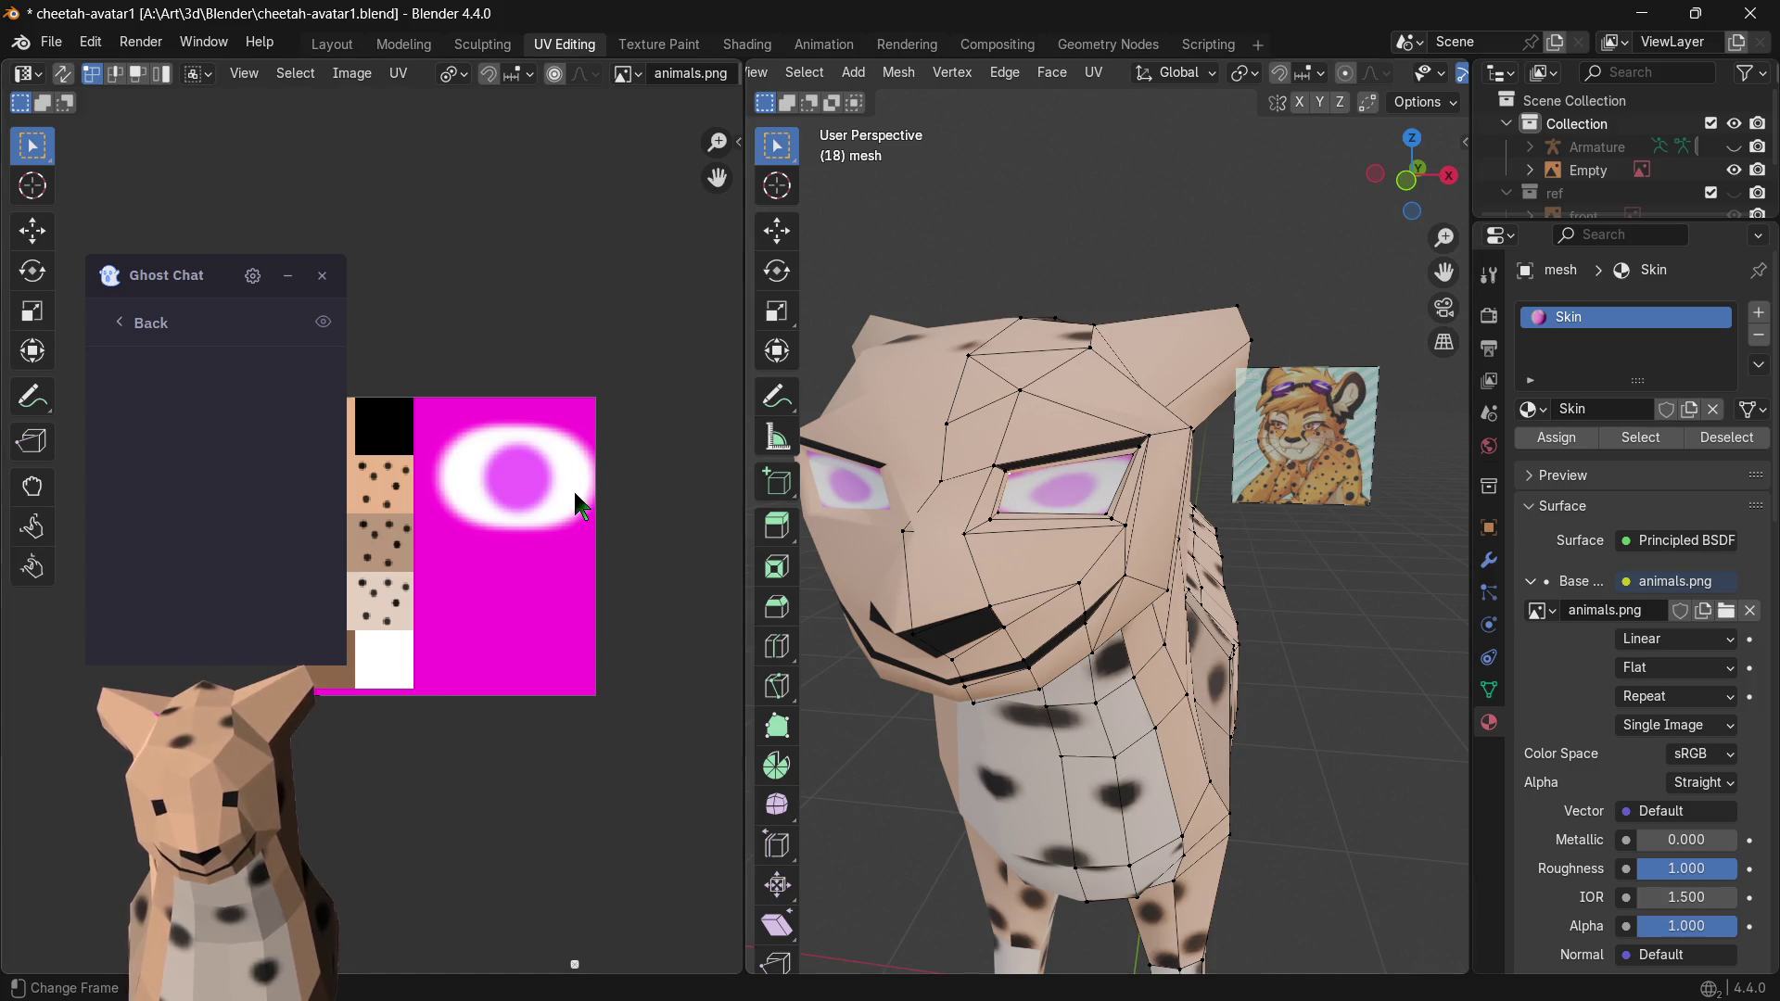
- Scale and move the eye UV island into the pink circle, then return to Object Mode
key(a)
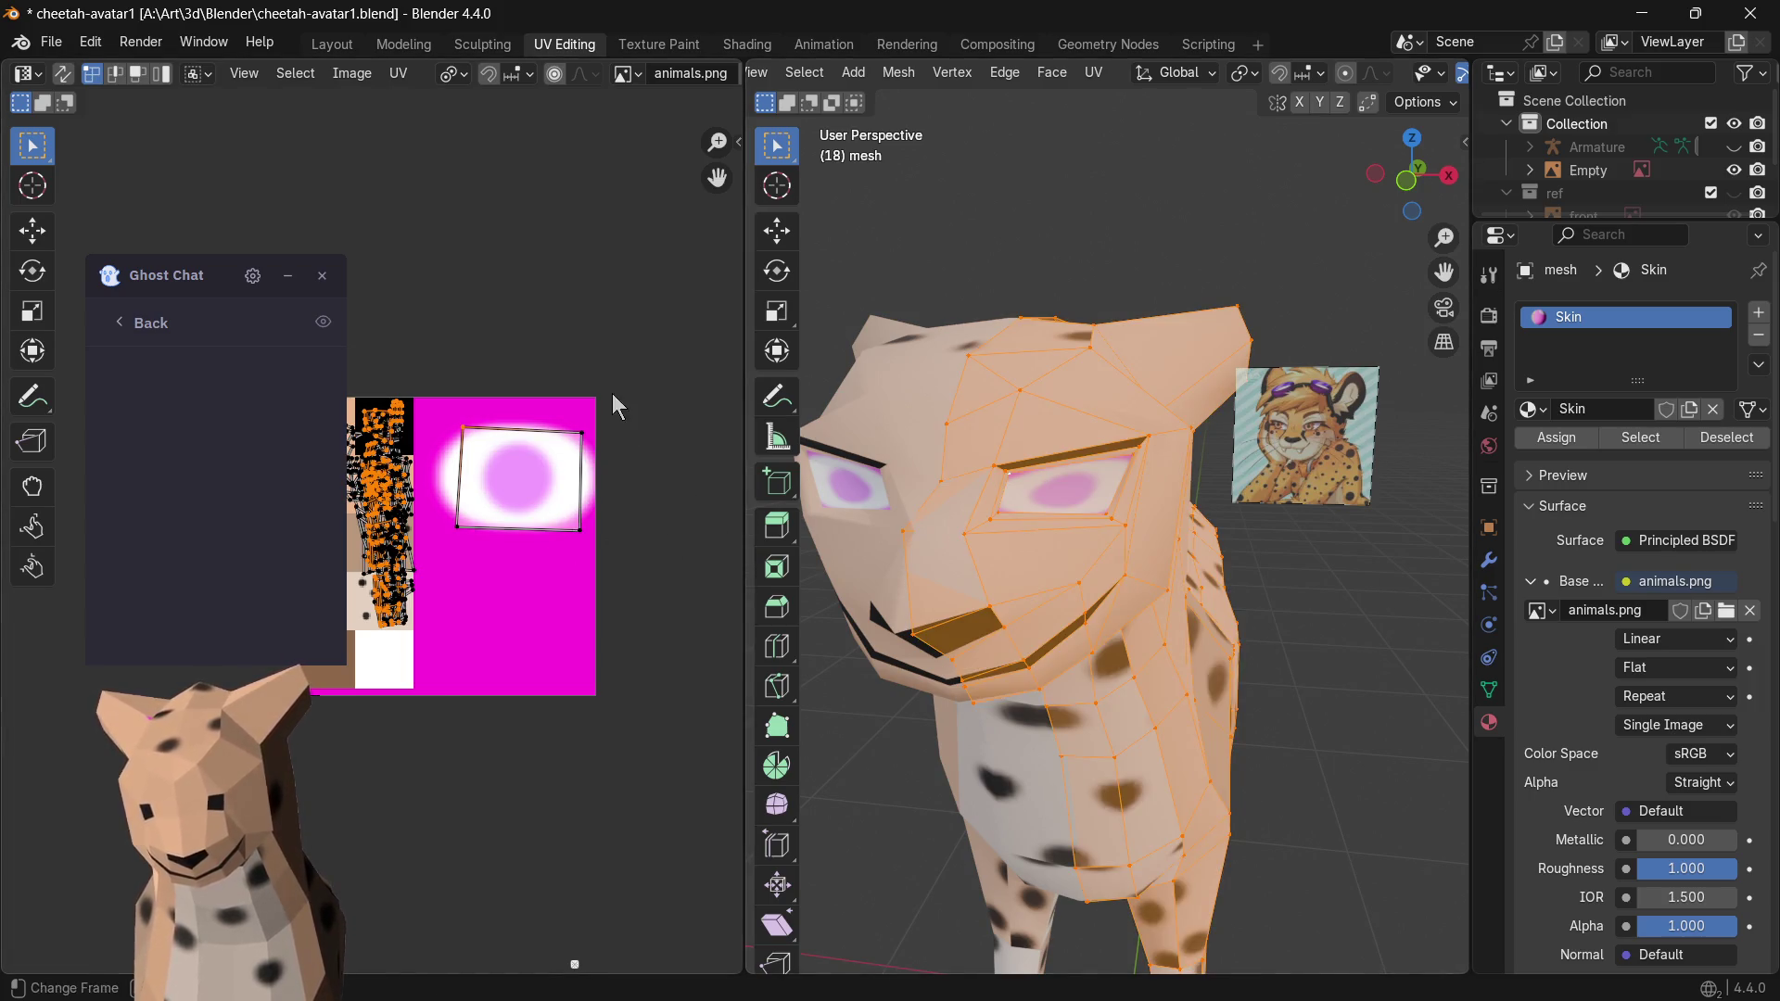
drag(438, 568, 438, 569)
key(s)
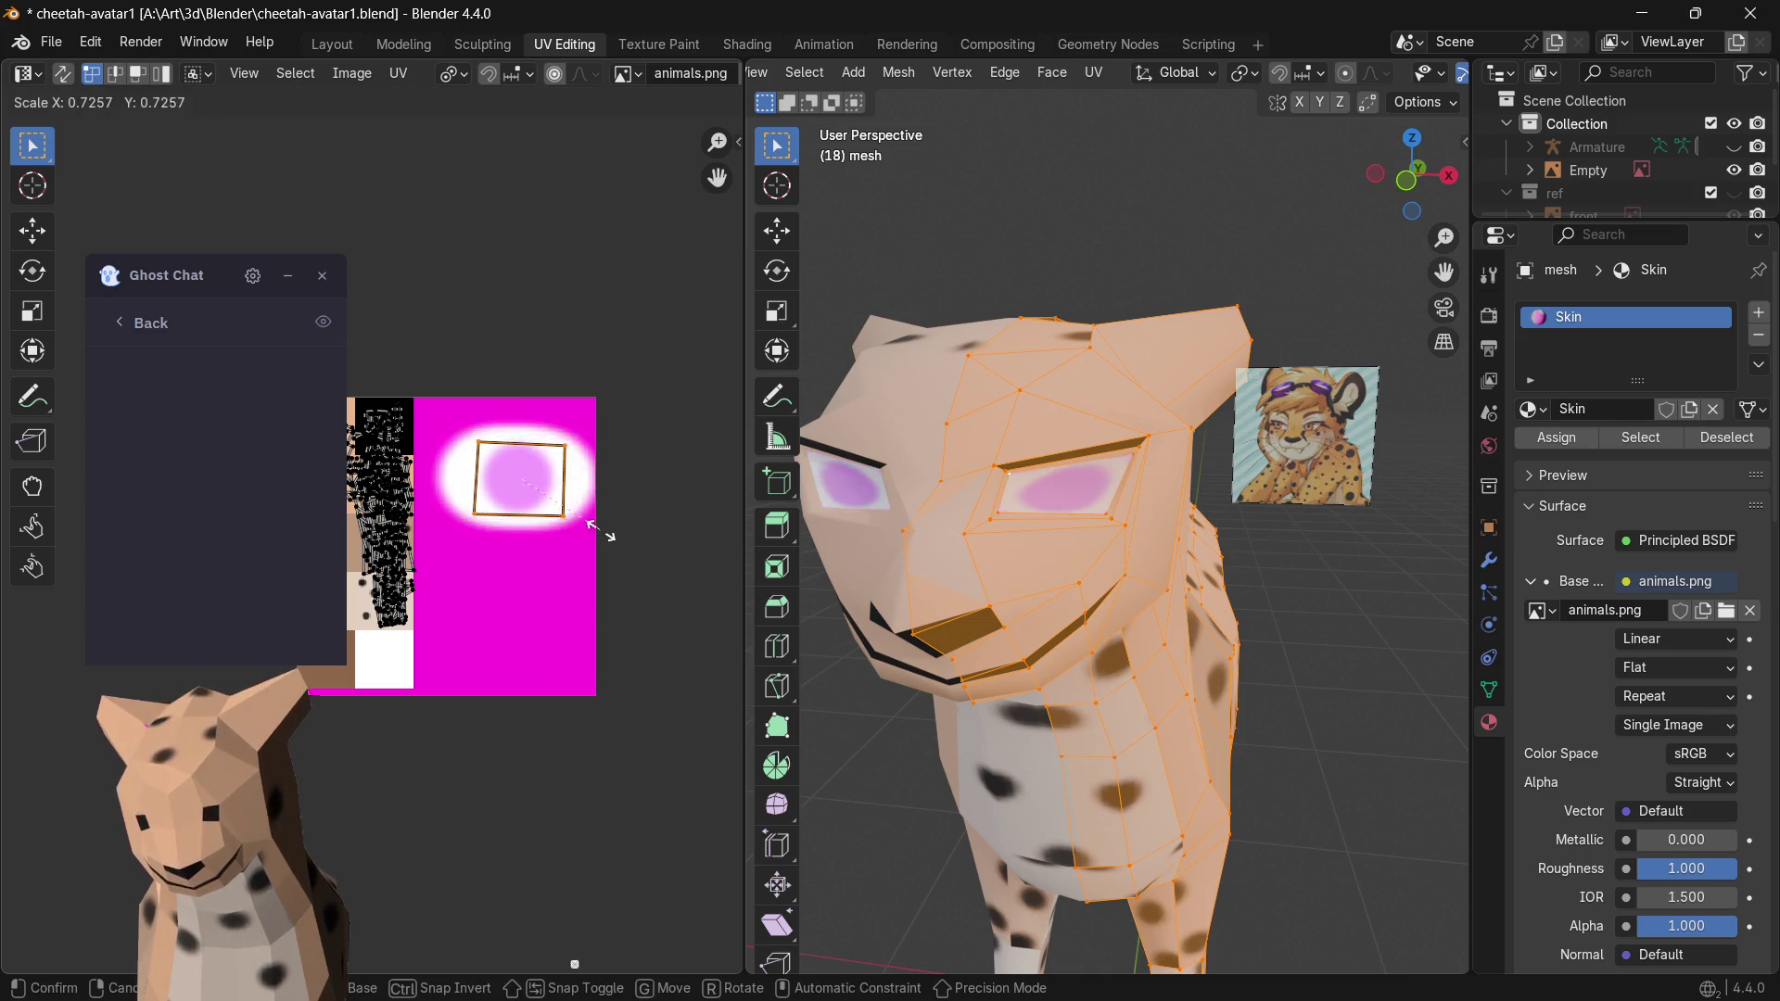
click(628, 535)
key(g)
click(606, 525)
key(r)
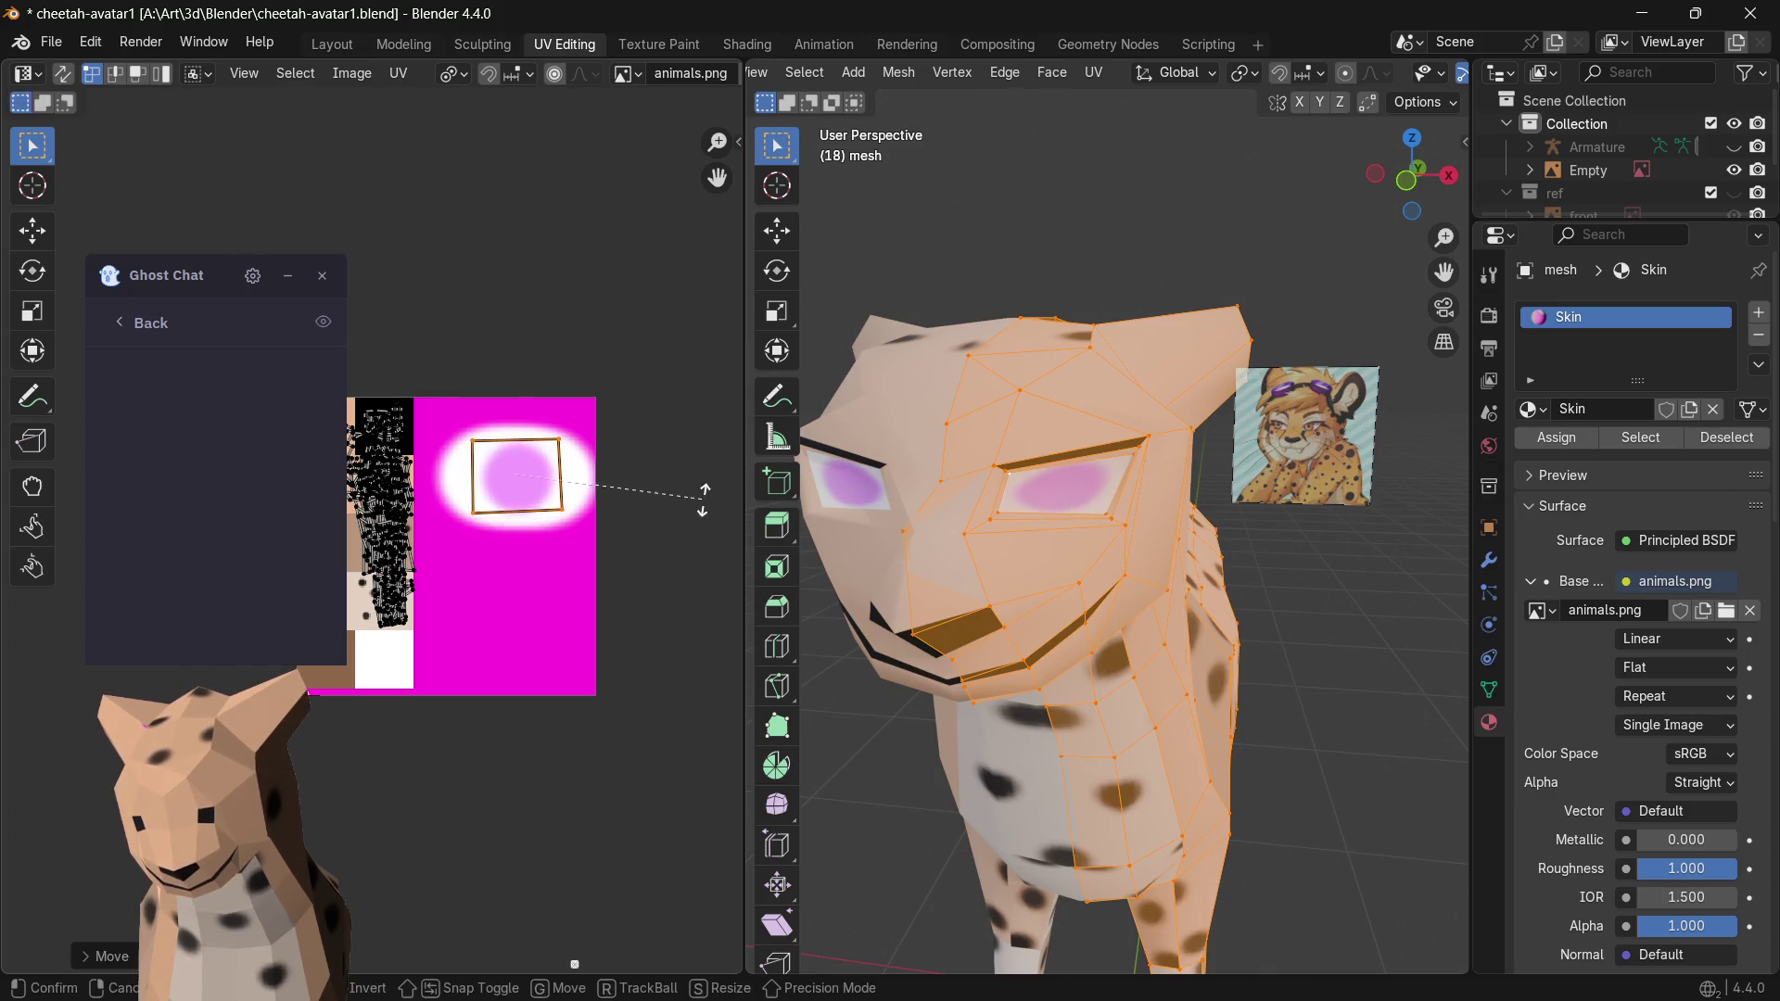
key(Escape)
key(s)
click(708, 508)
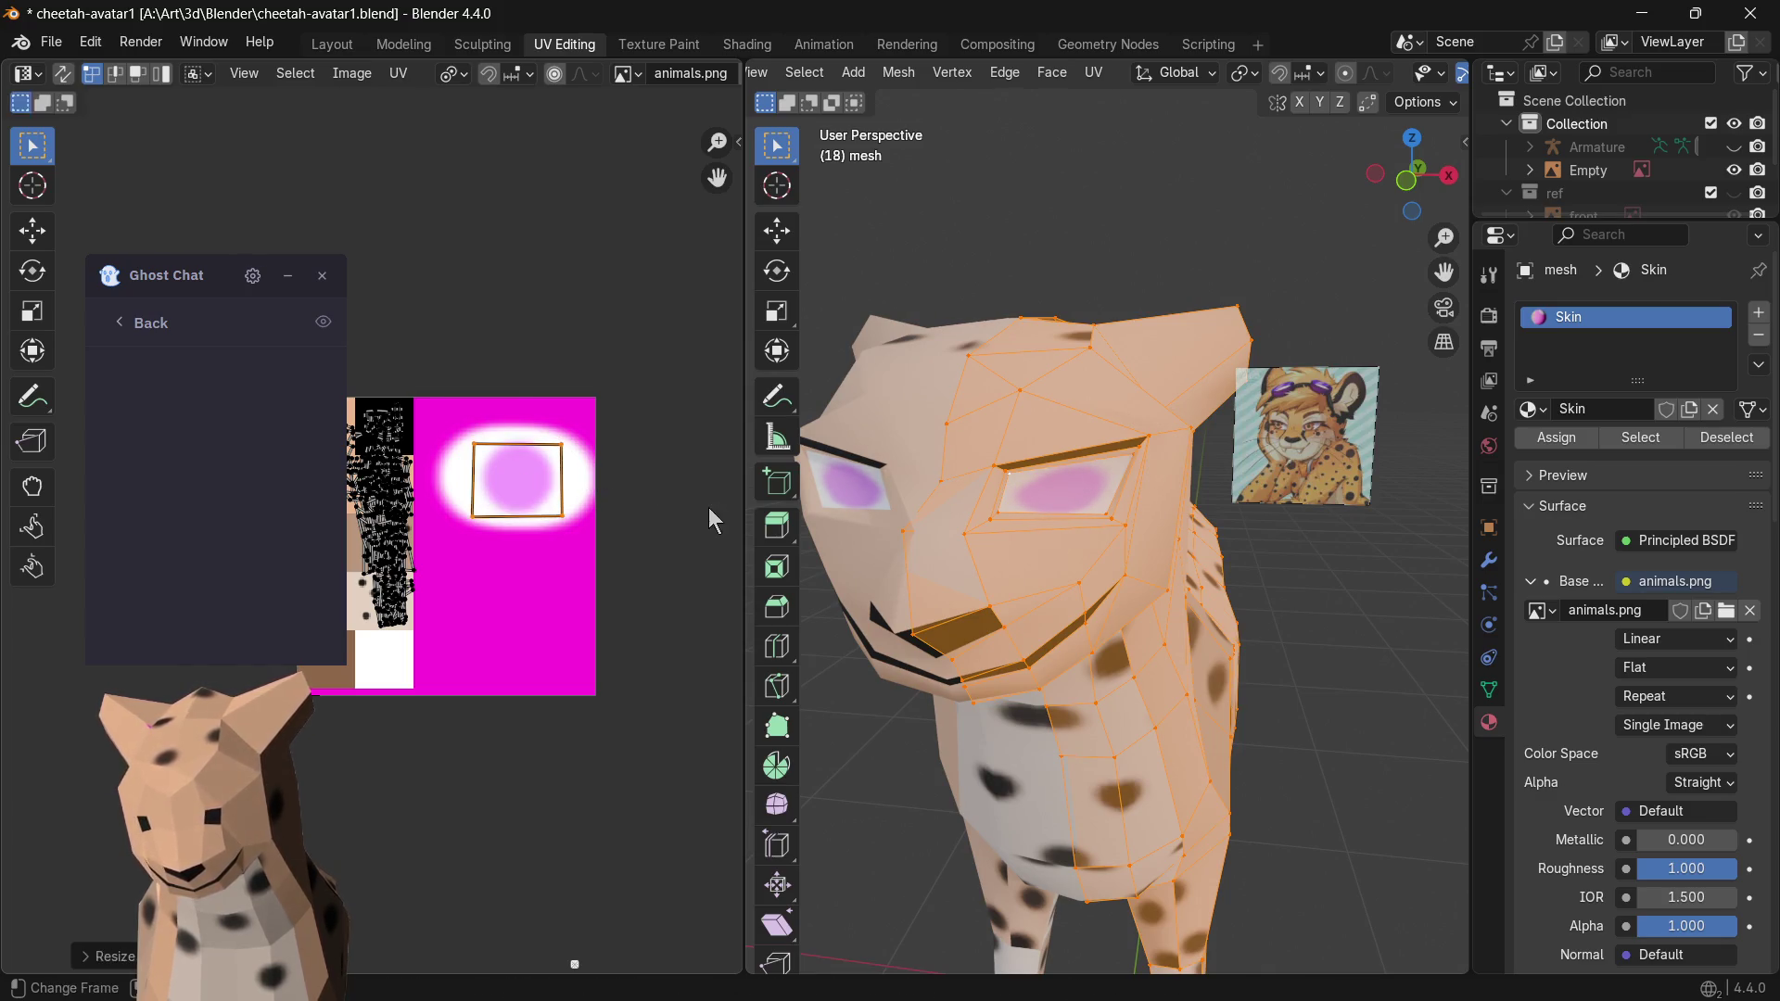
key(Tab)
scroll(1058, 602, down, 3)
scroll(1059, 597, up, 3)
mouse_move(1059, 597)
middle_down()
mouse_move(997, 596)
mouse_move(1138, 578)
mouse_move(1224, 598)
middle_up()
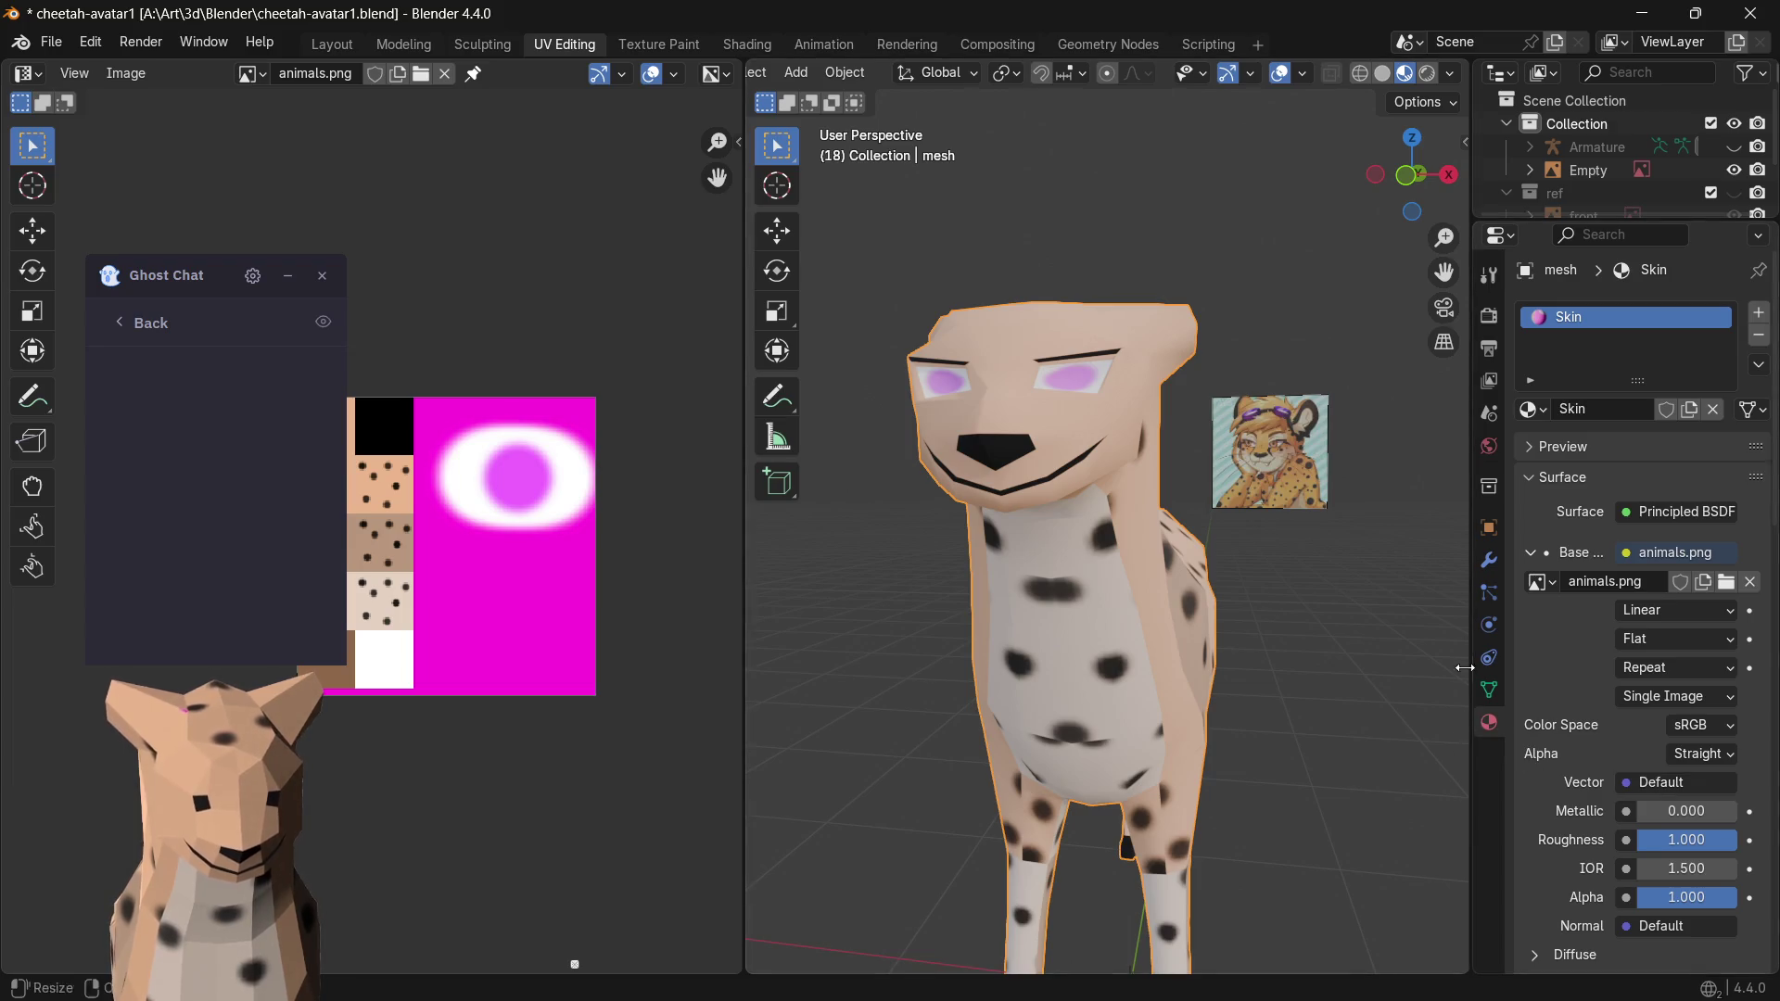
- Raise the Subdivision modifier's viewport level to 2 to smooth the cheetah
click(1488, 689)
click(1488, 656)
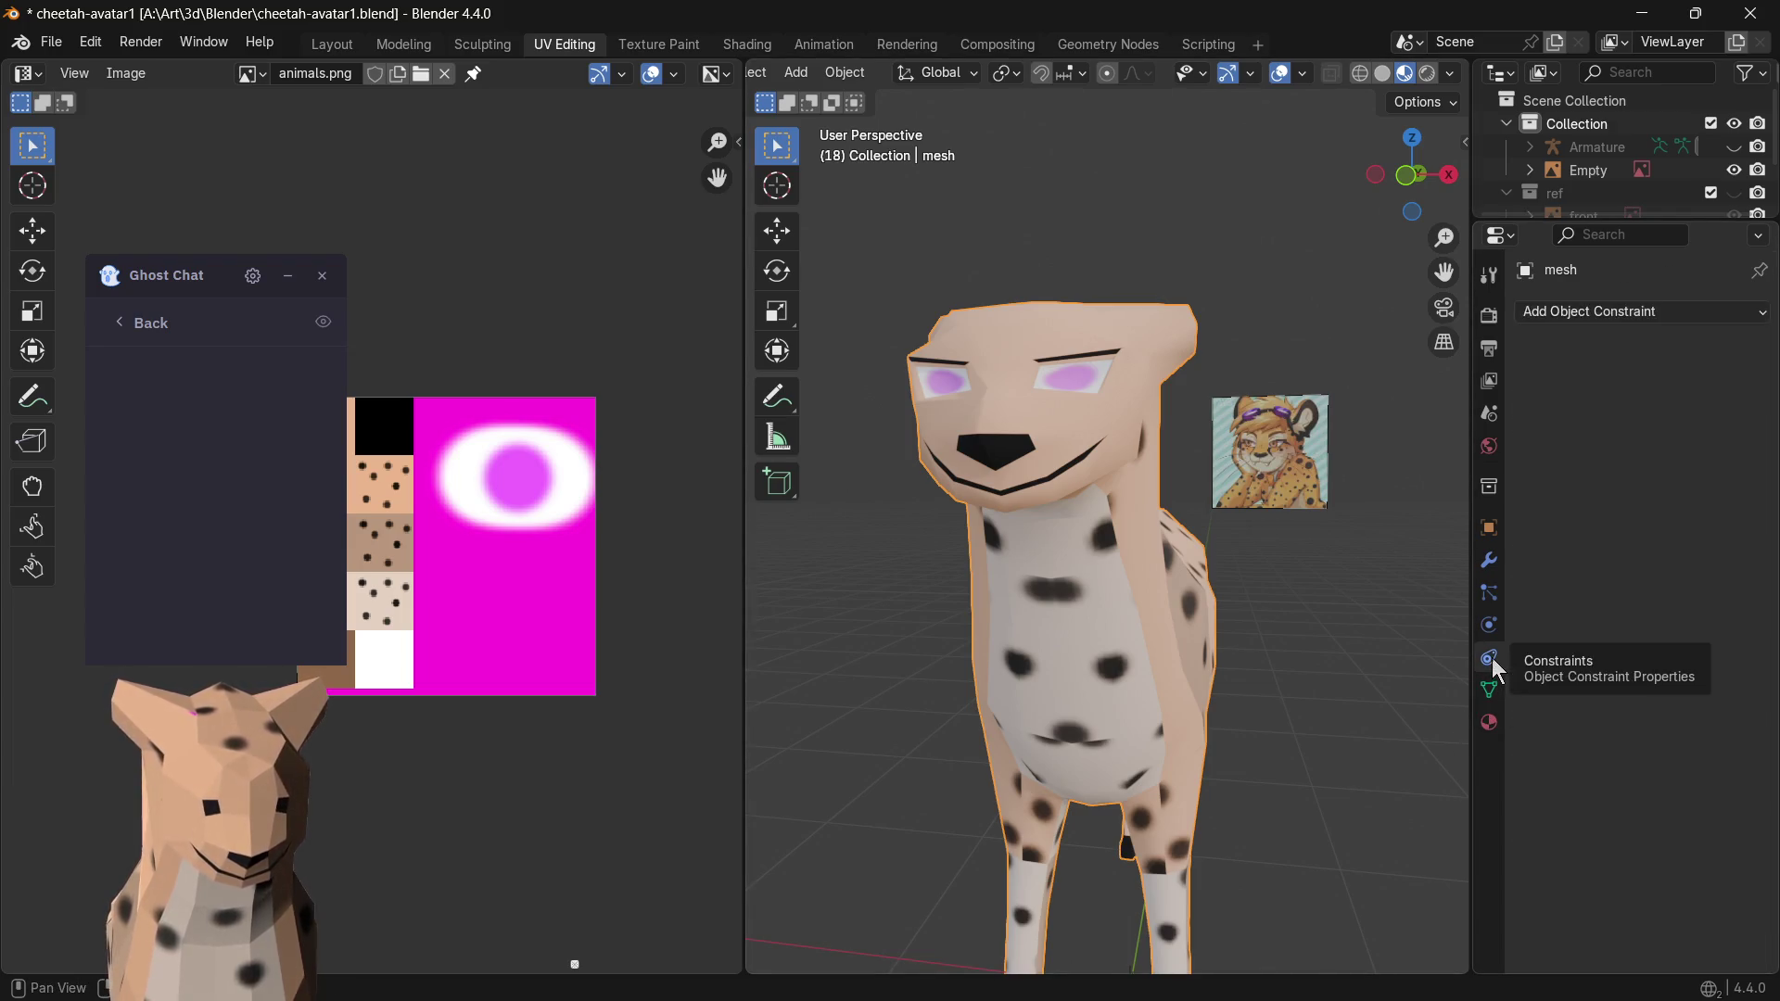
click(1488, 624)
click(1488, 560)
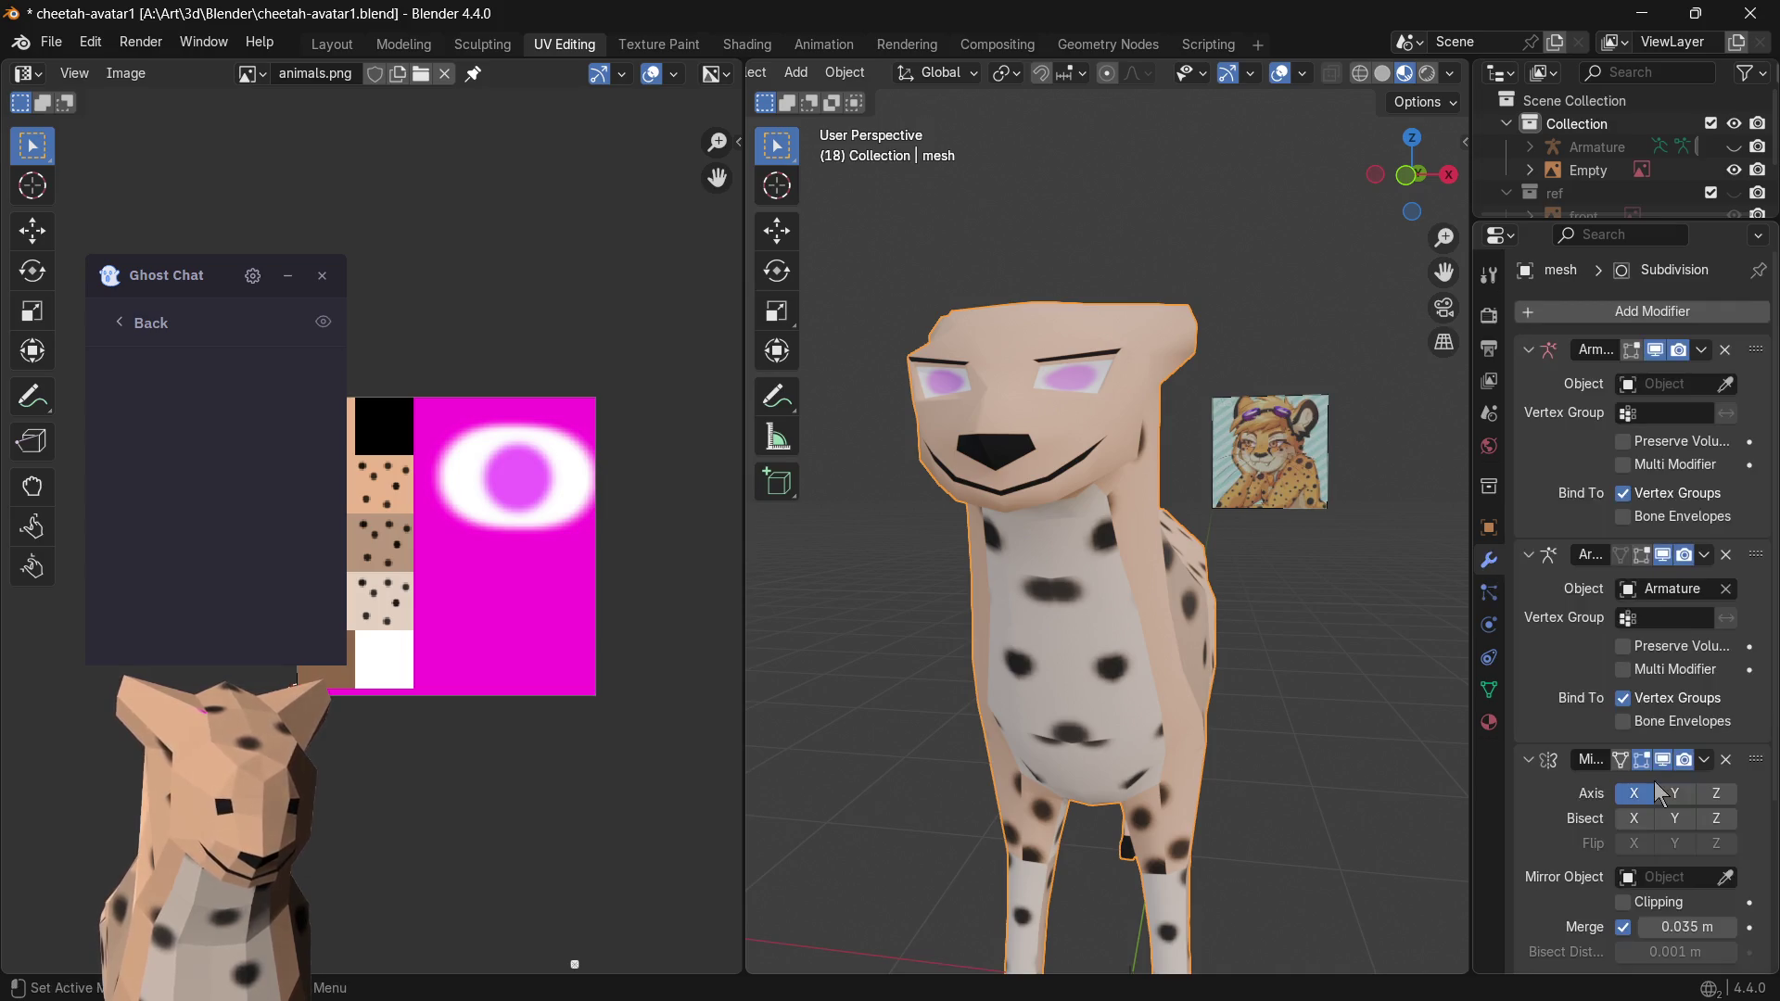
scroll(1661, 814, down, 4)
click(1732, 874)
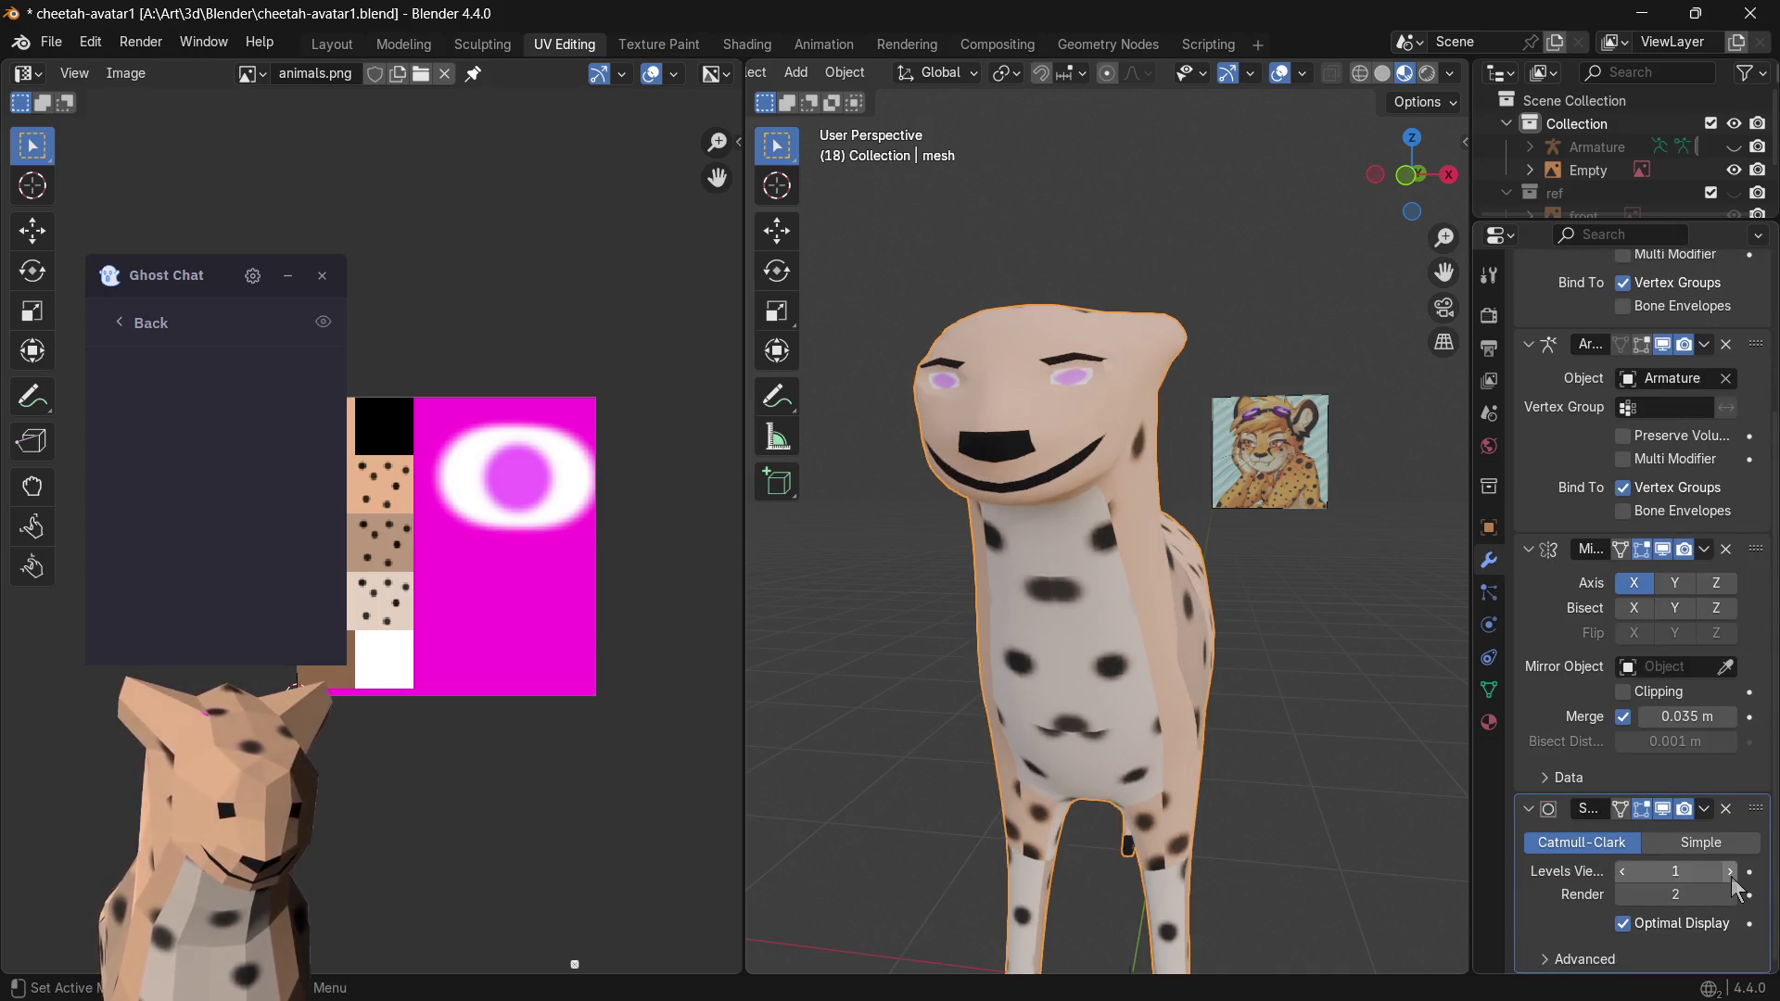
click(1625, 871)
mouse_move(1254, 676)
middle_down()
mouse_move(948, 713)
mouse_move(1251, 751)
middle_up()
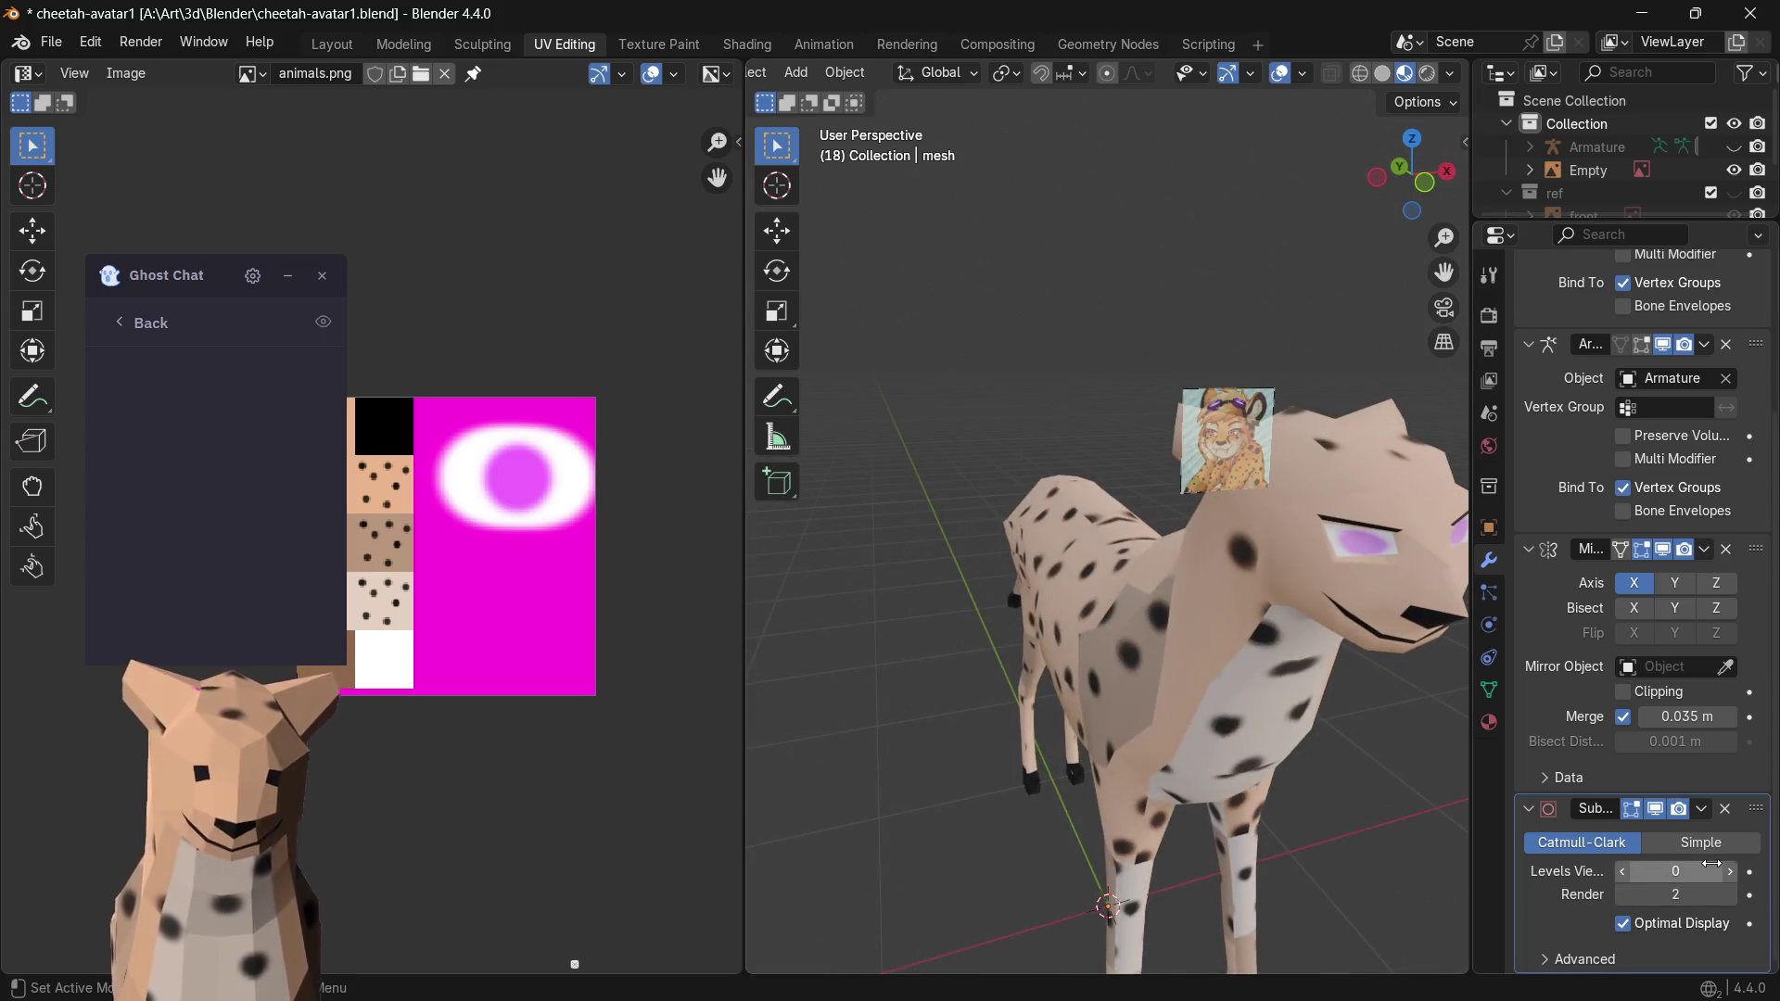
click(1730, 871)
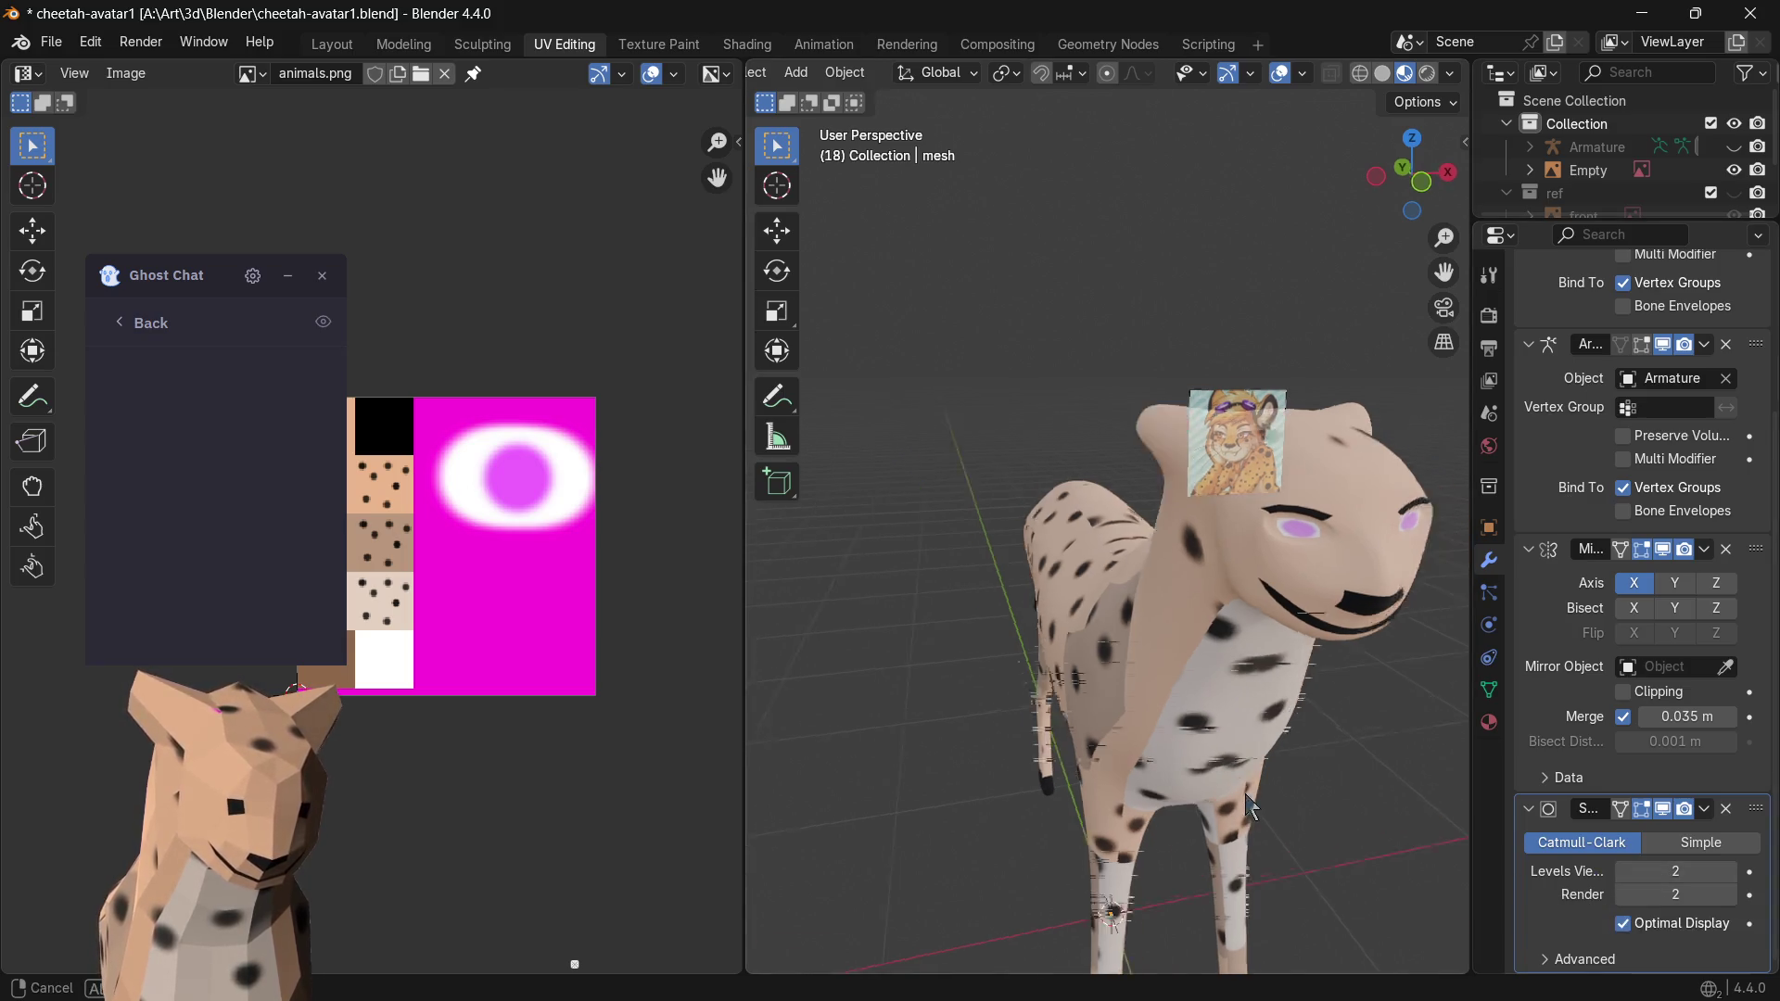
click(1623, 873)
middle_drag(1251, 779, 1085, 732)
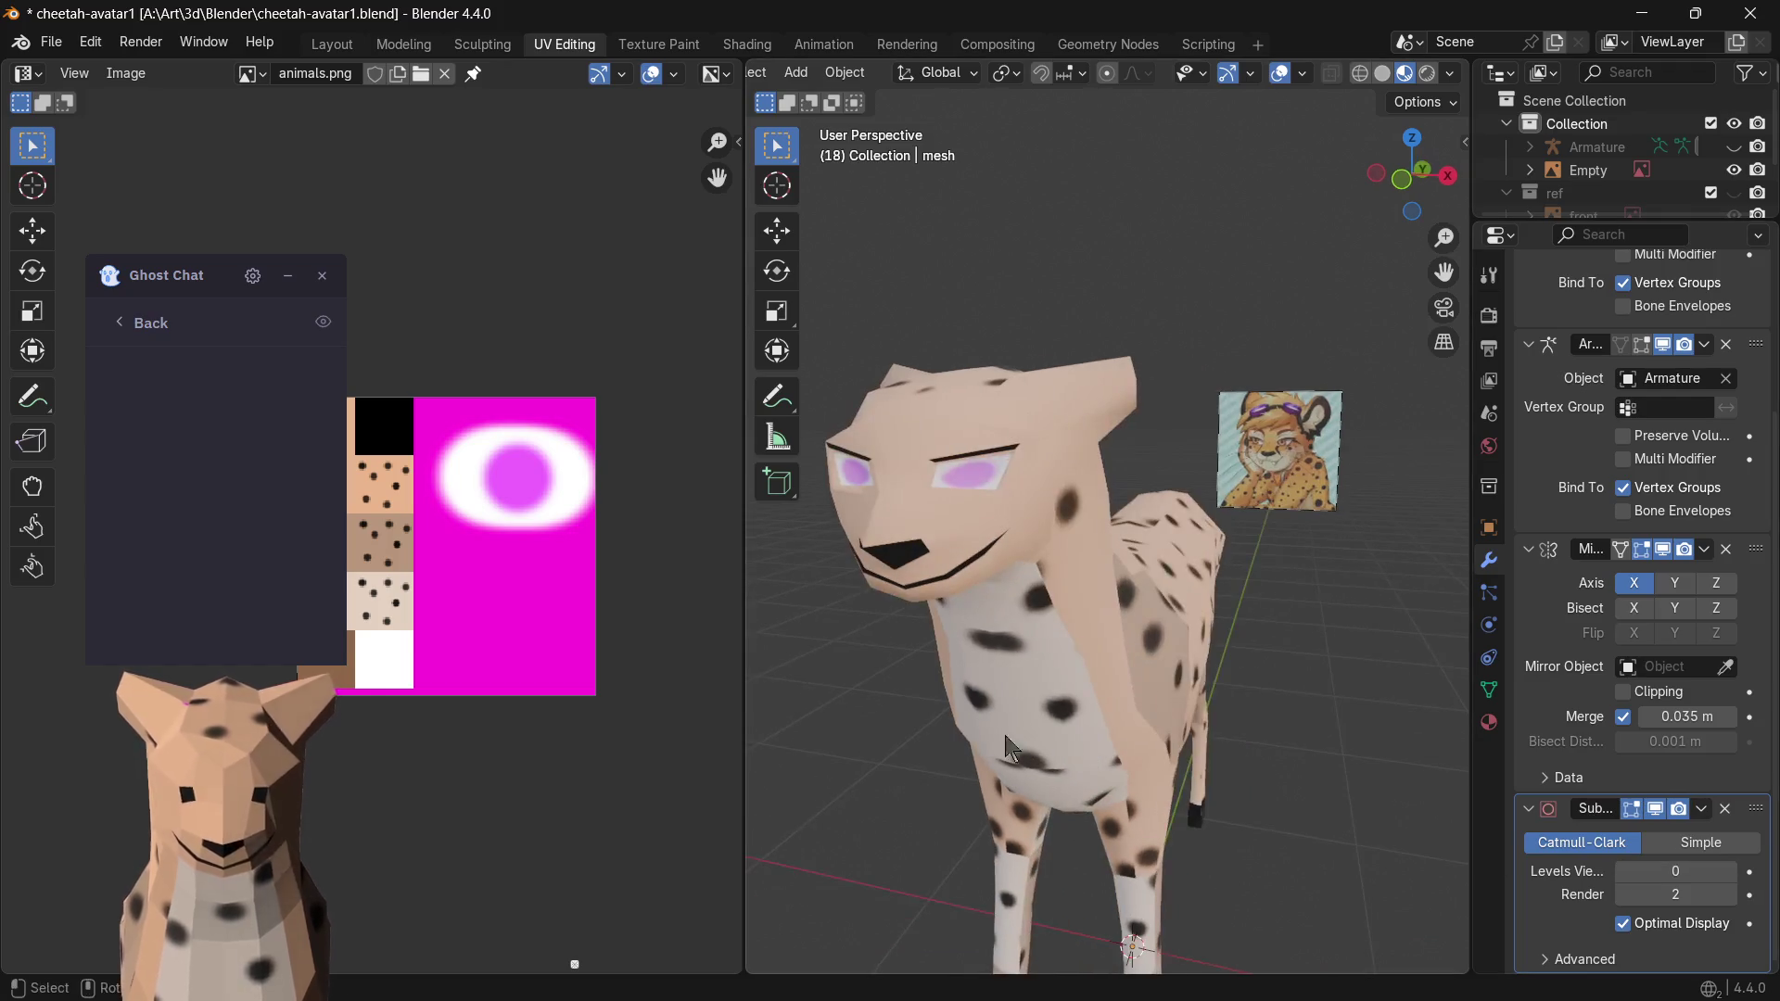
mouse_move(869, 728)
middle_down()
mouse_move(943, 625)
mouse_move(1011, 416)
mouse_move(1179, 435)
middle_up()
scroll(1011, 416, up, 5)
scroll(1178, 424, down, 4)
scroll(1162, 455, up, 1)
key(Tab)
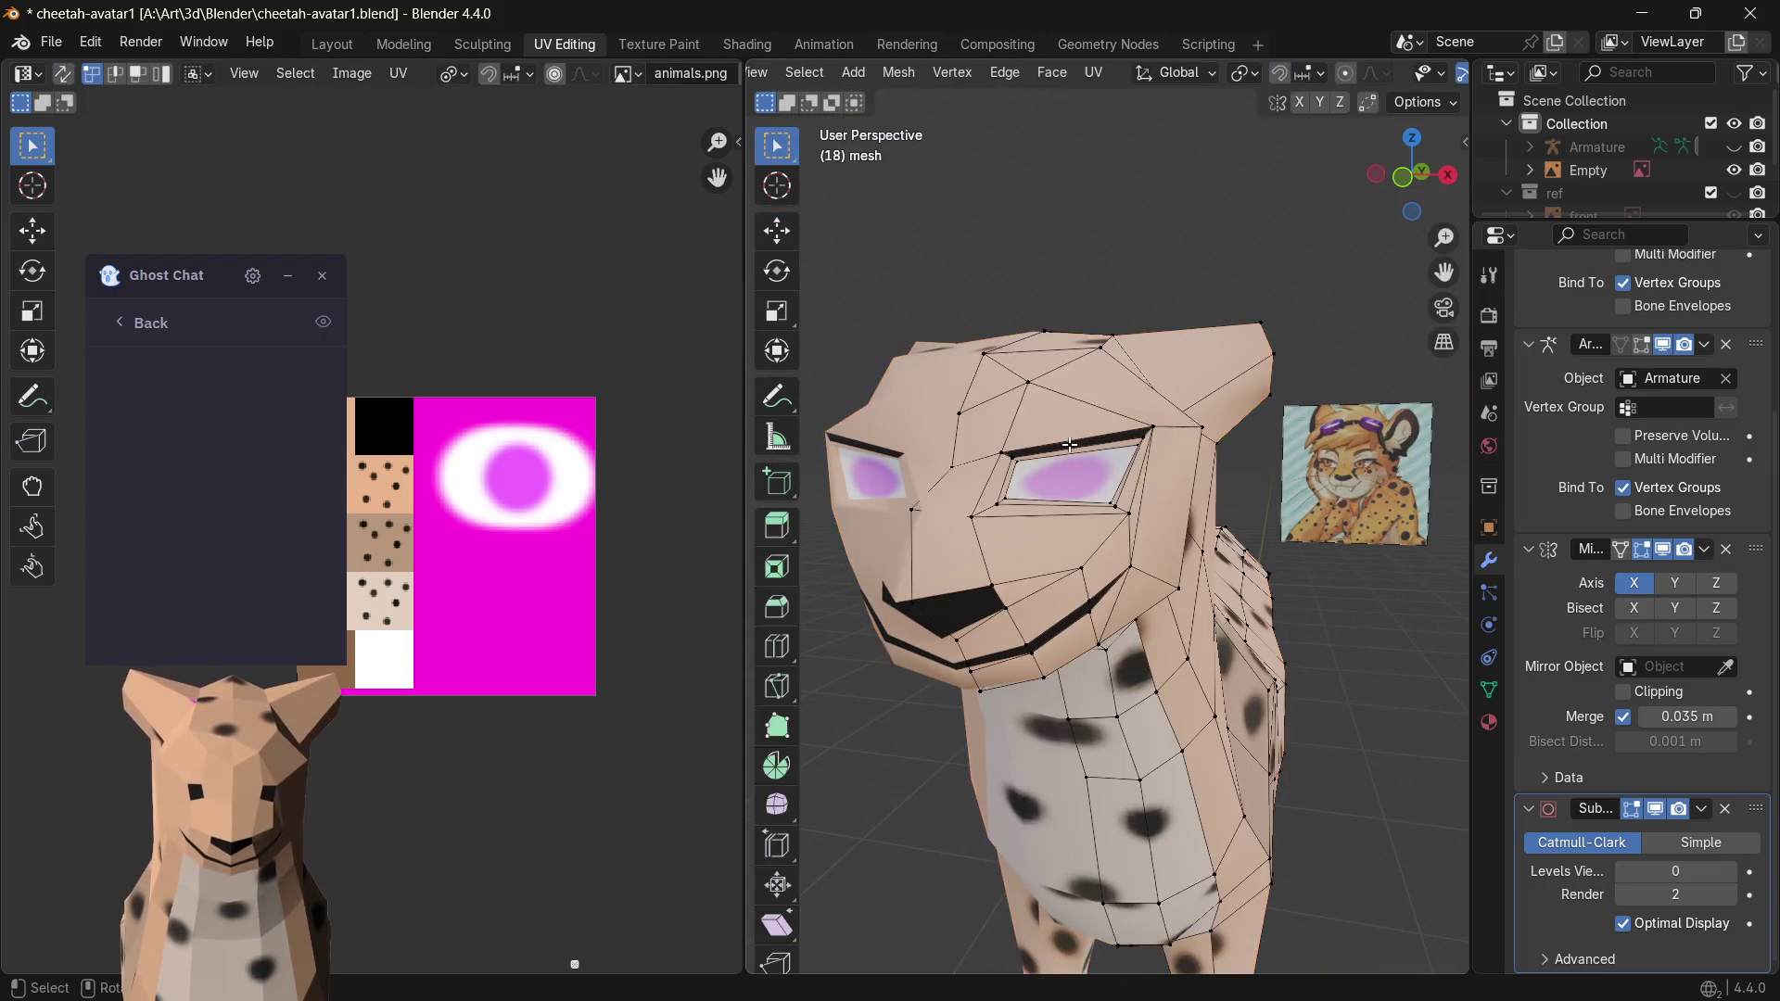
key(Tab)
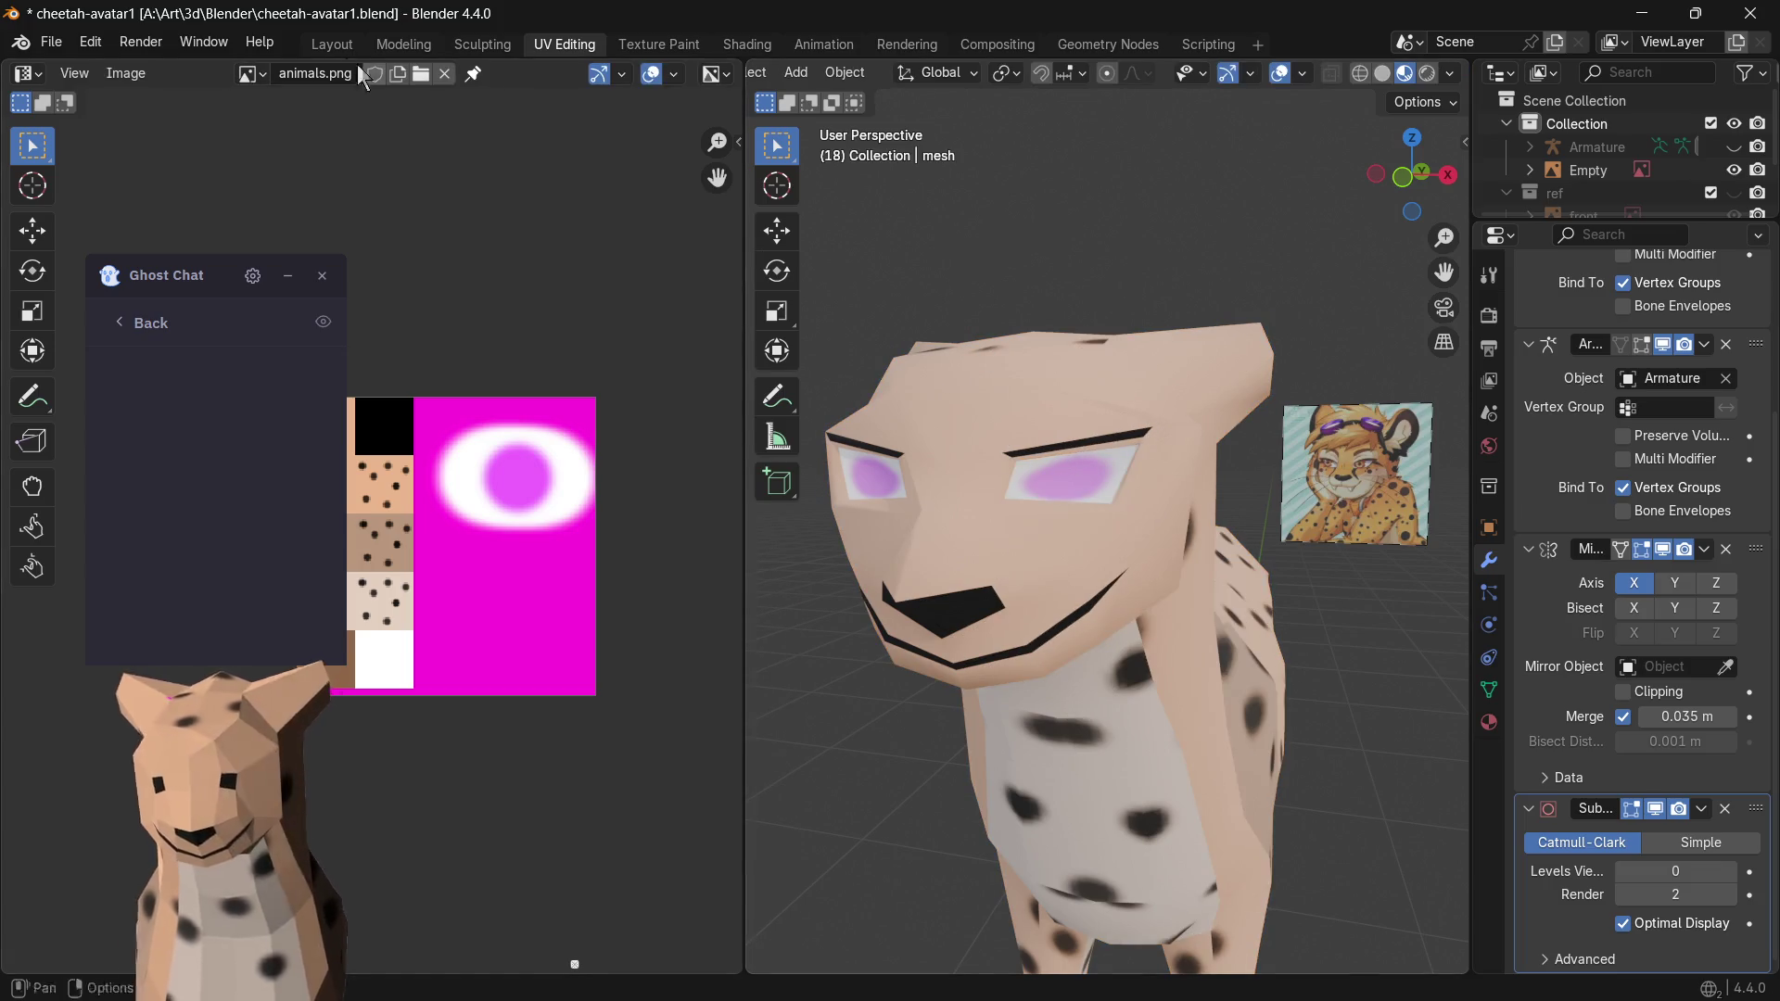
- Save an incremental copy of the project as cheetah-avatar2.blend
click(52, 44)
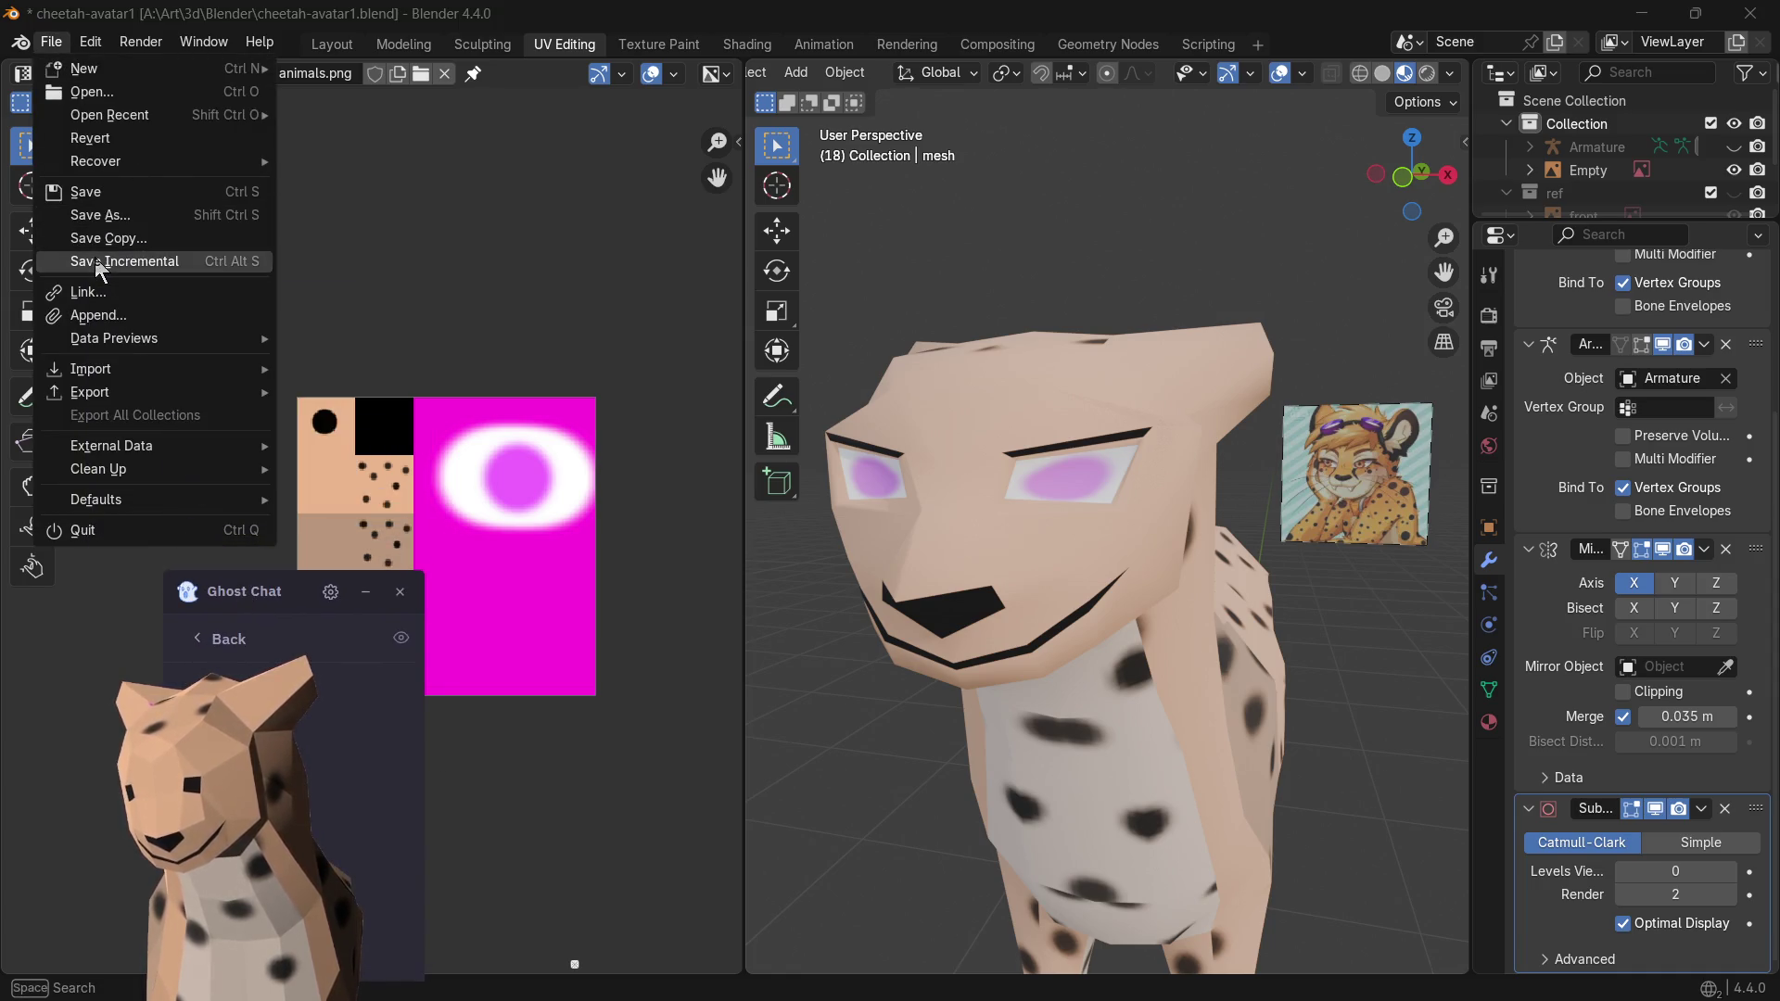
click(102, 263)
scroll(856, 577, down, 2)
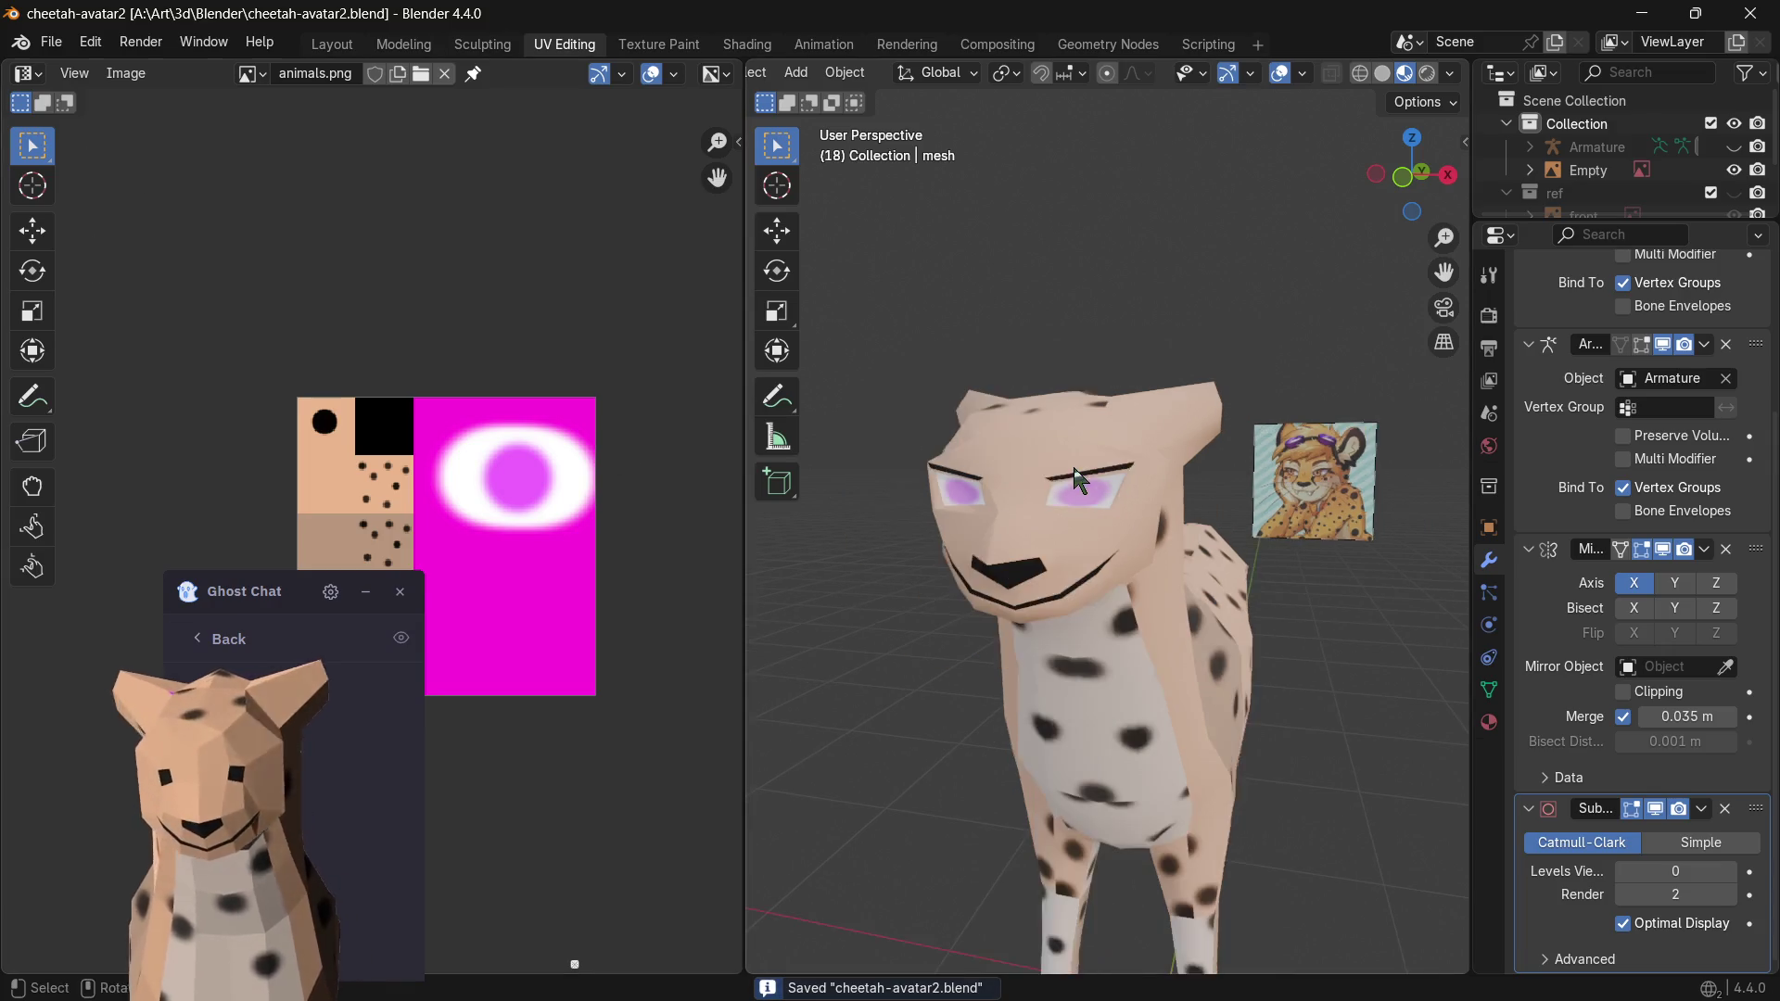
click(52, 42)
mouse_move(90, 392)
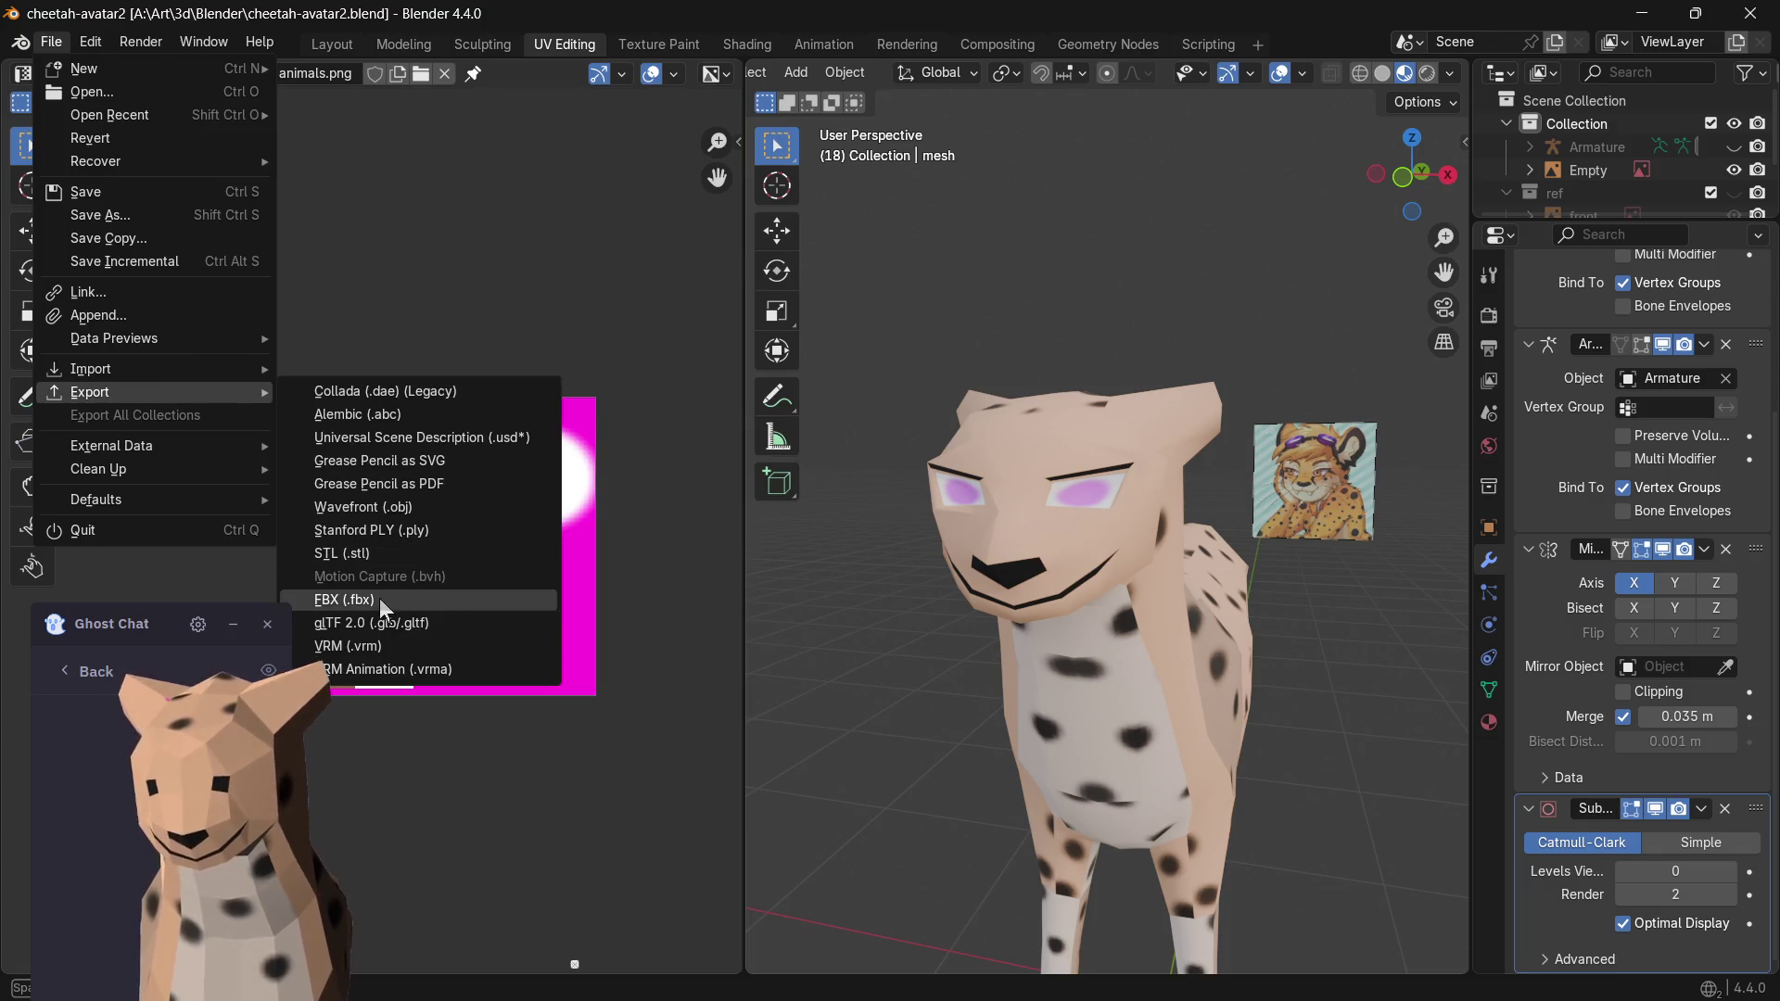
- Export the cheetah as cheetah-avatar.vrm and minimize Blender
click(354, 643)
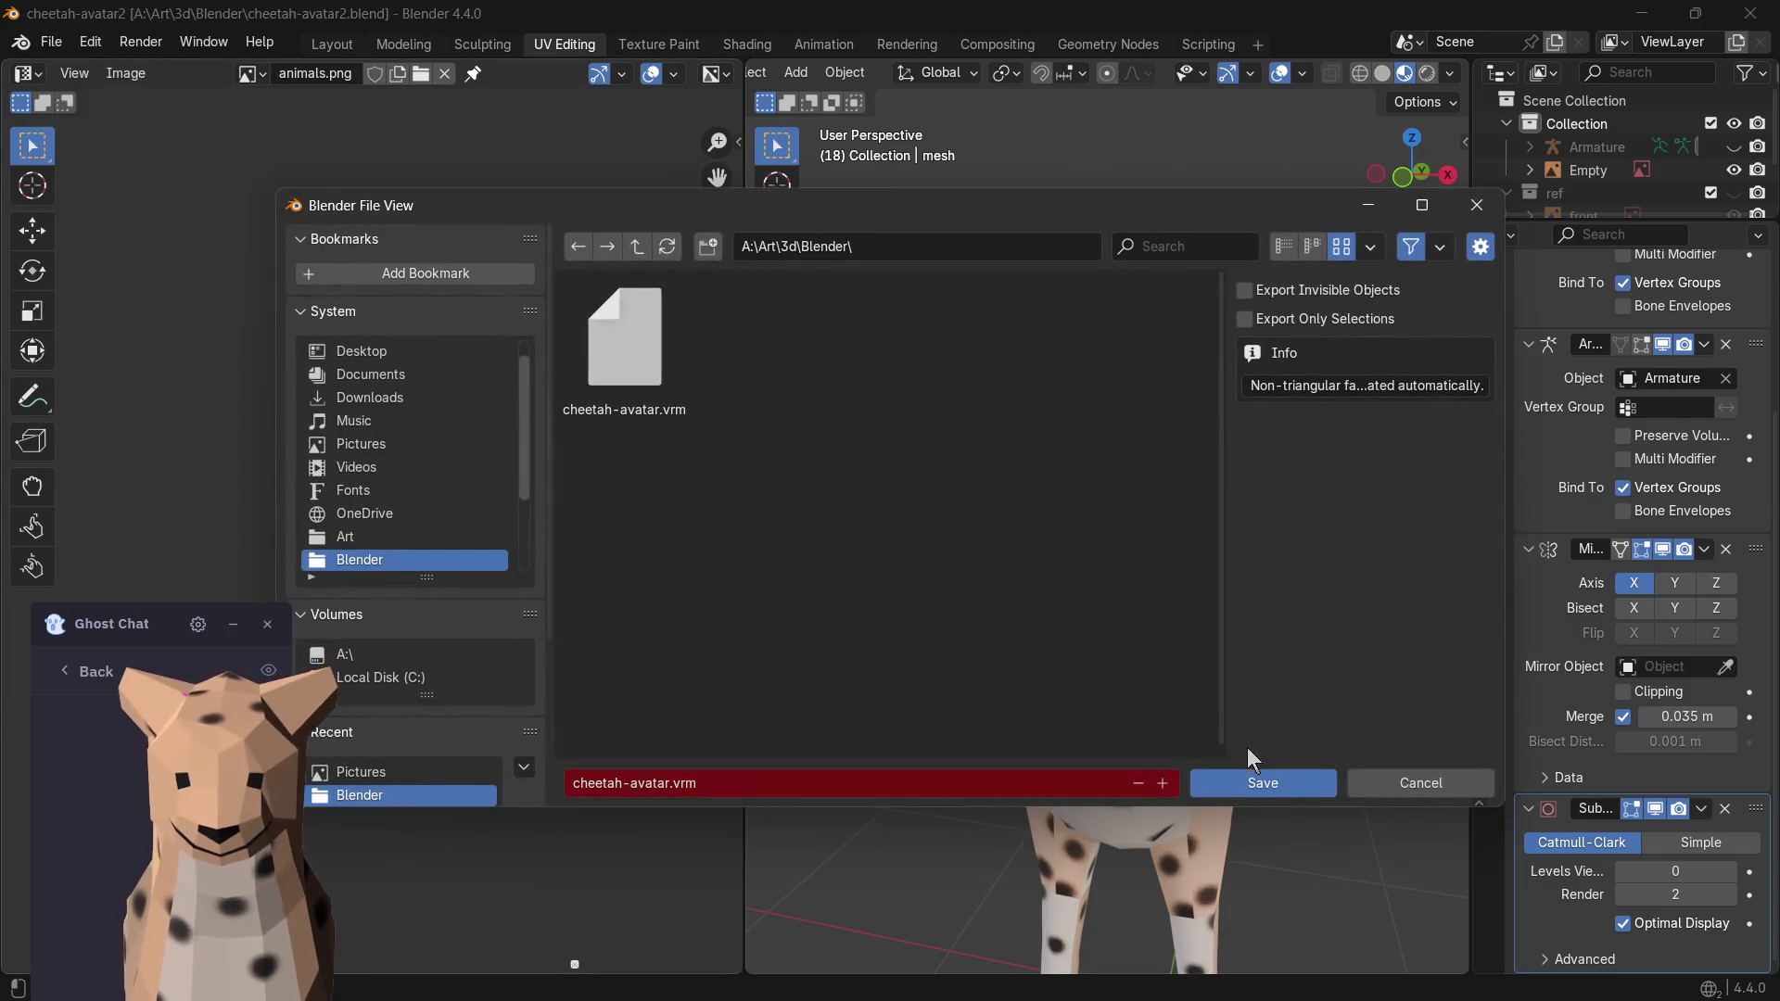
click(1249, 782)
click(1641, 13)
mouse_move(1146, 973)
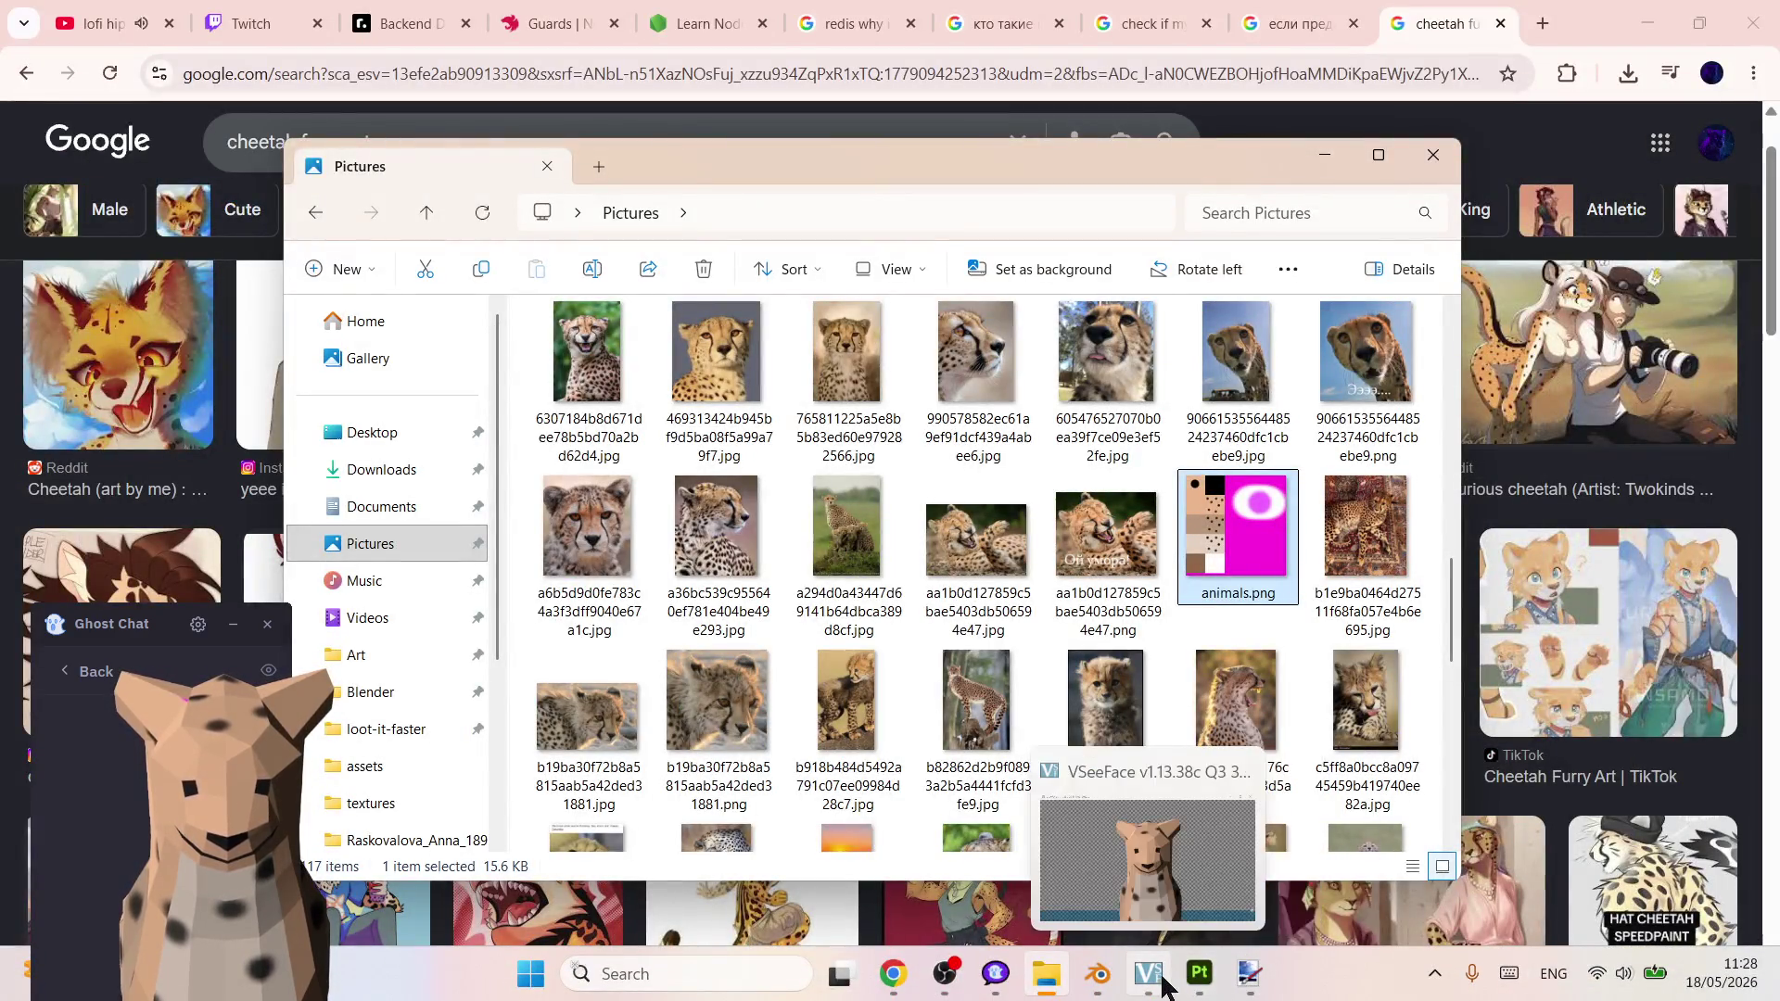
- Bring VSeeFace forward and start adding a new avatar from its avatar selection list
click(1149, 973)
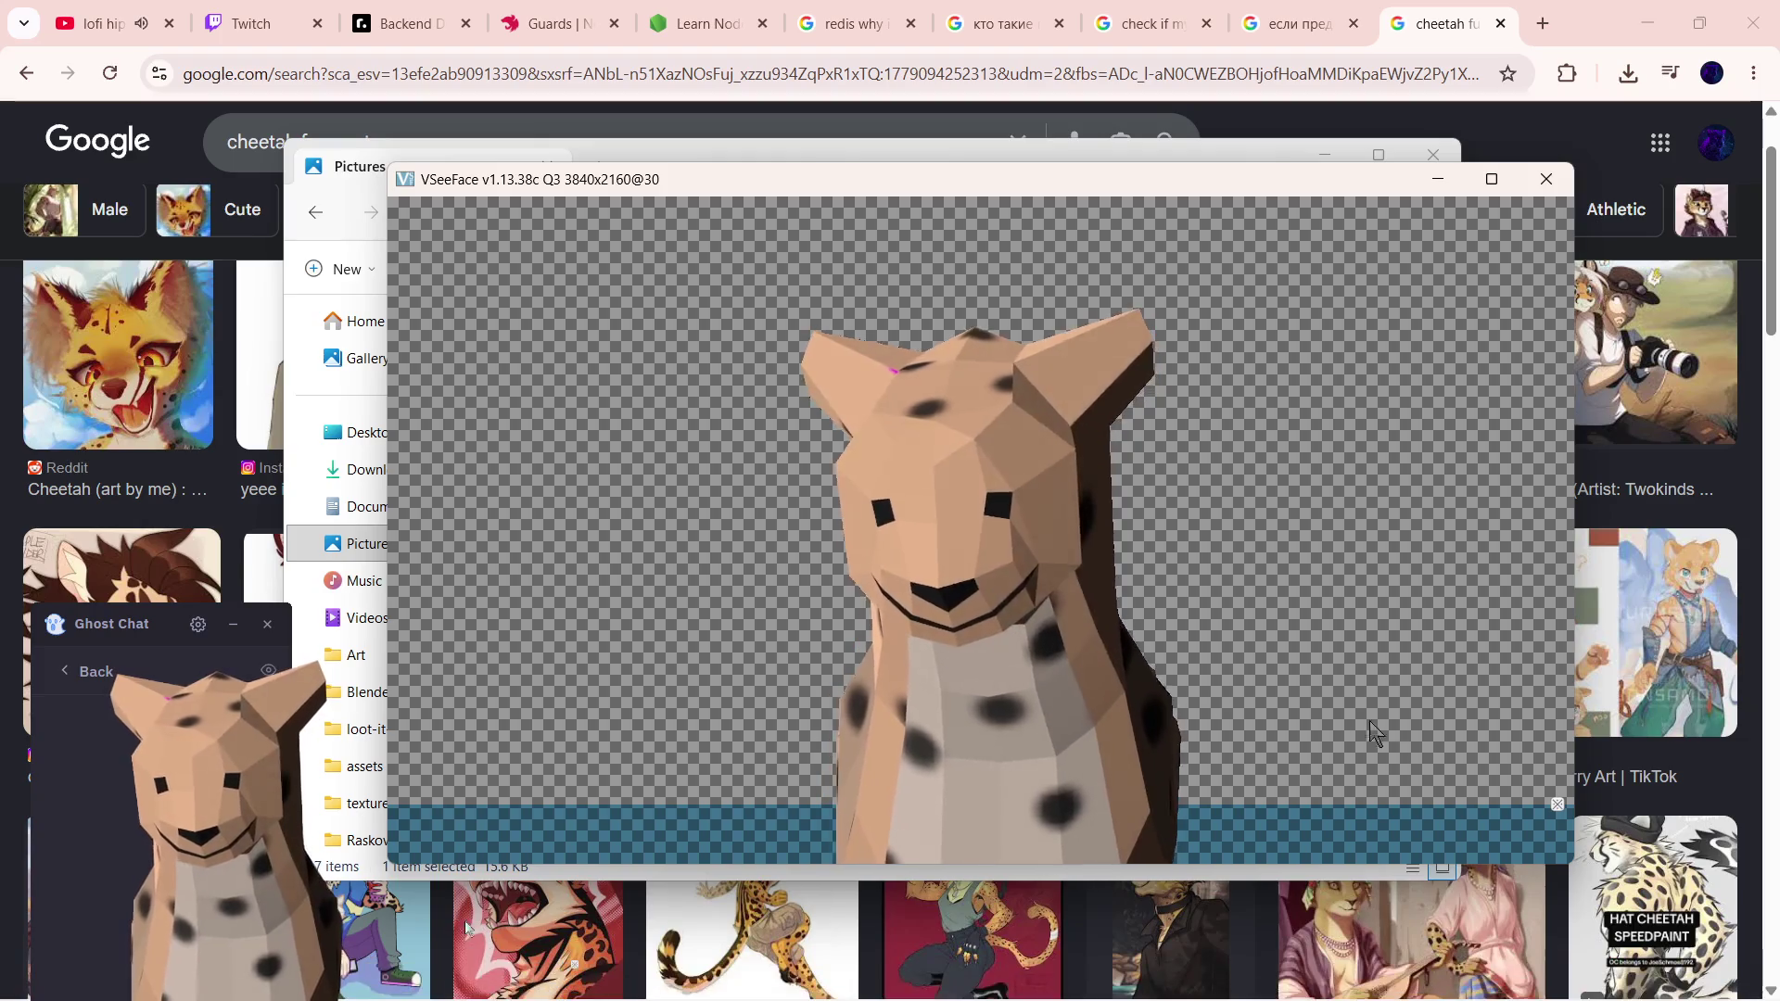
click(1556, 804)
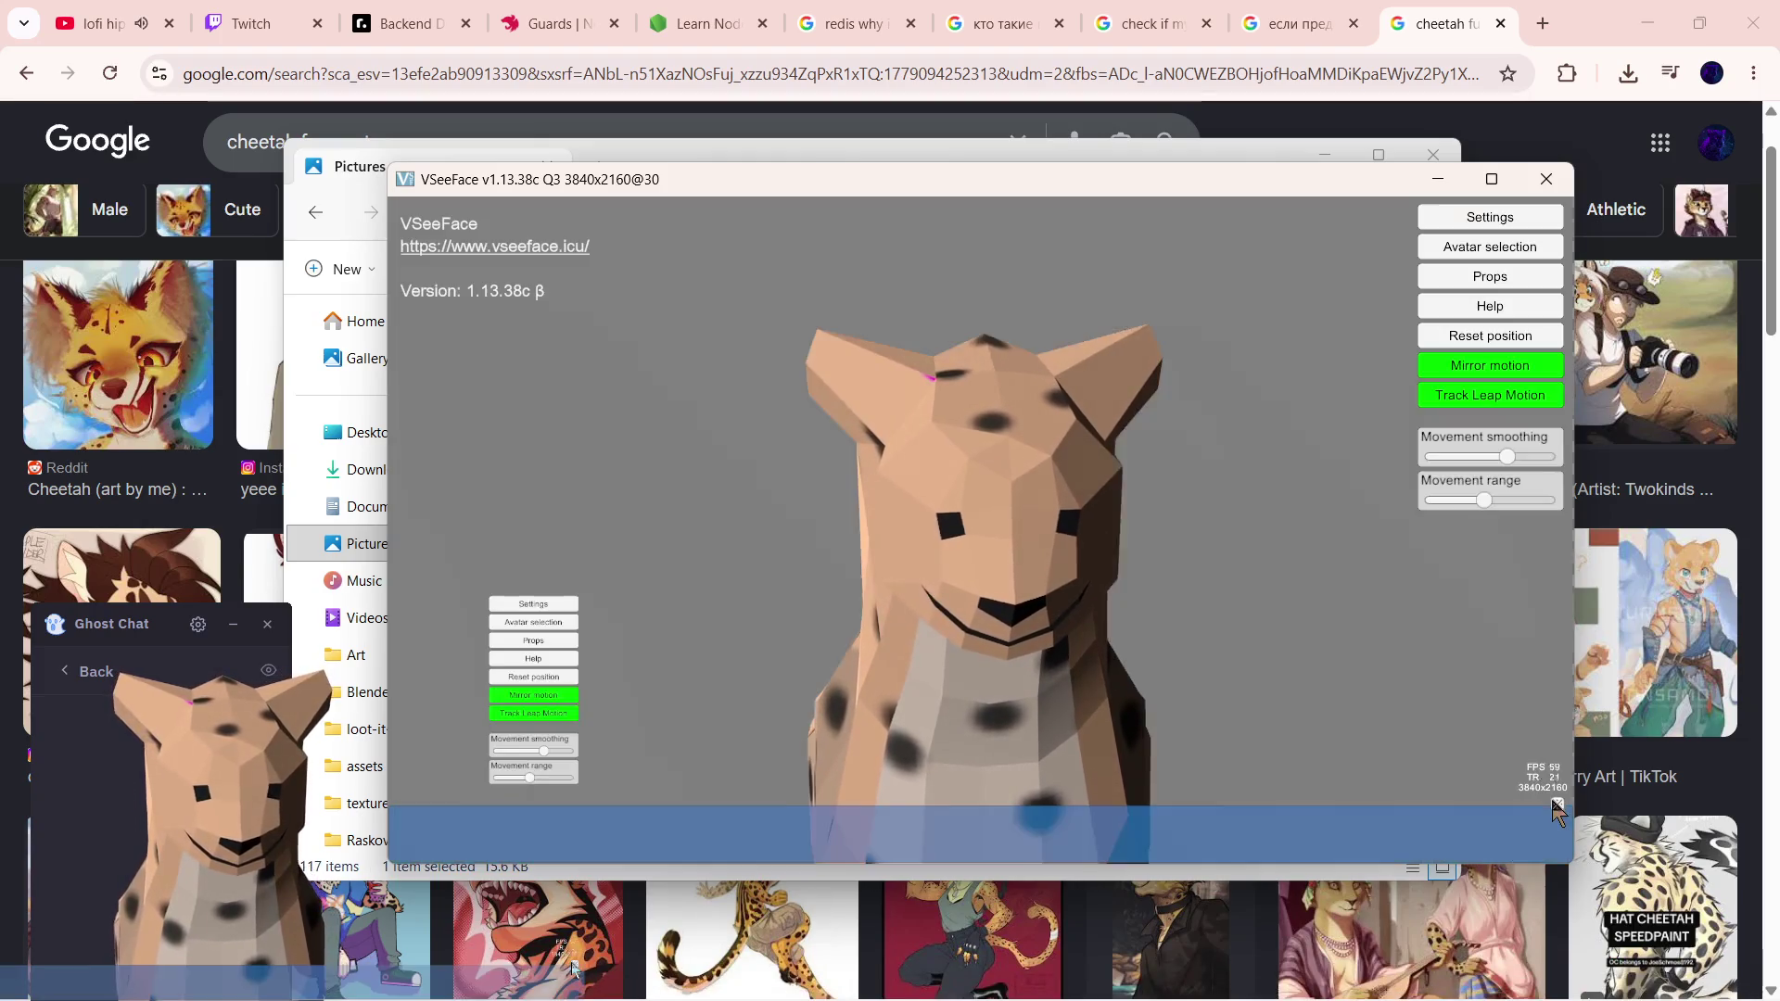
click(1475, 251)
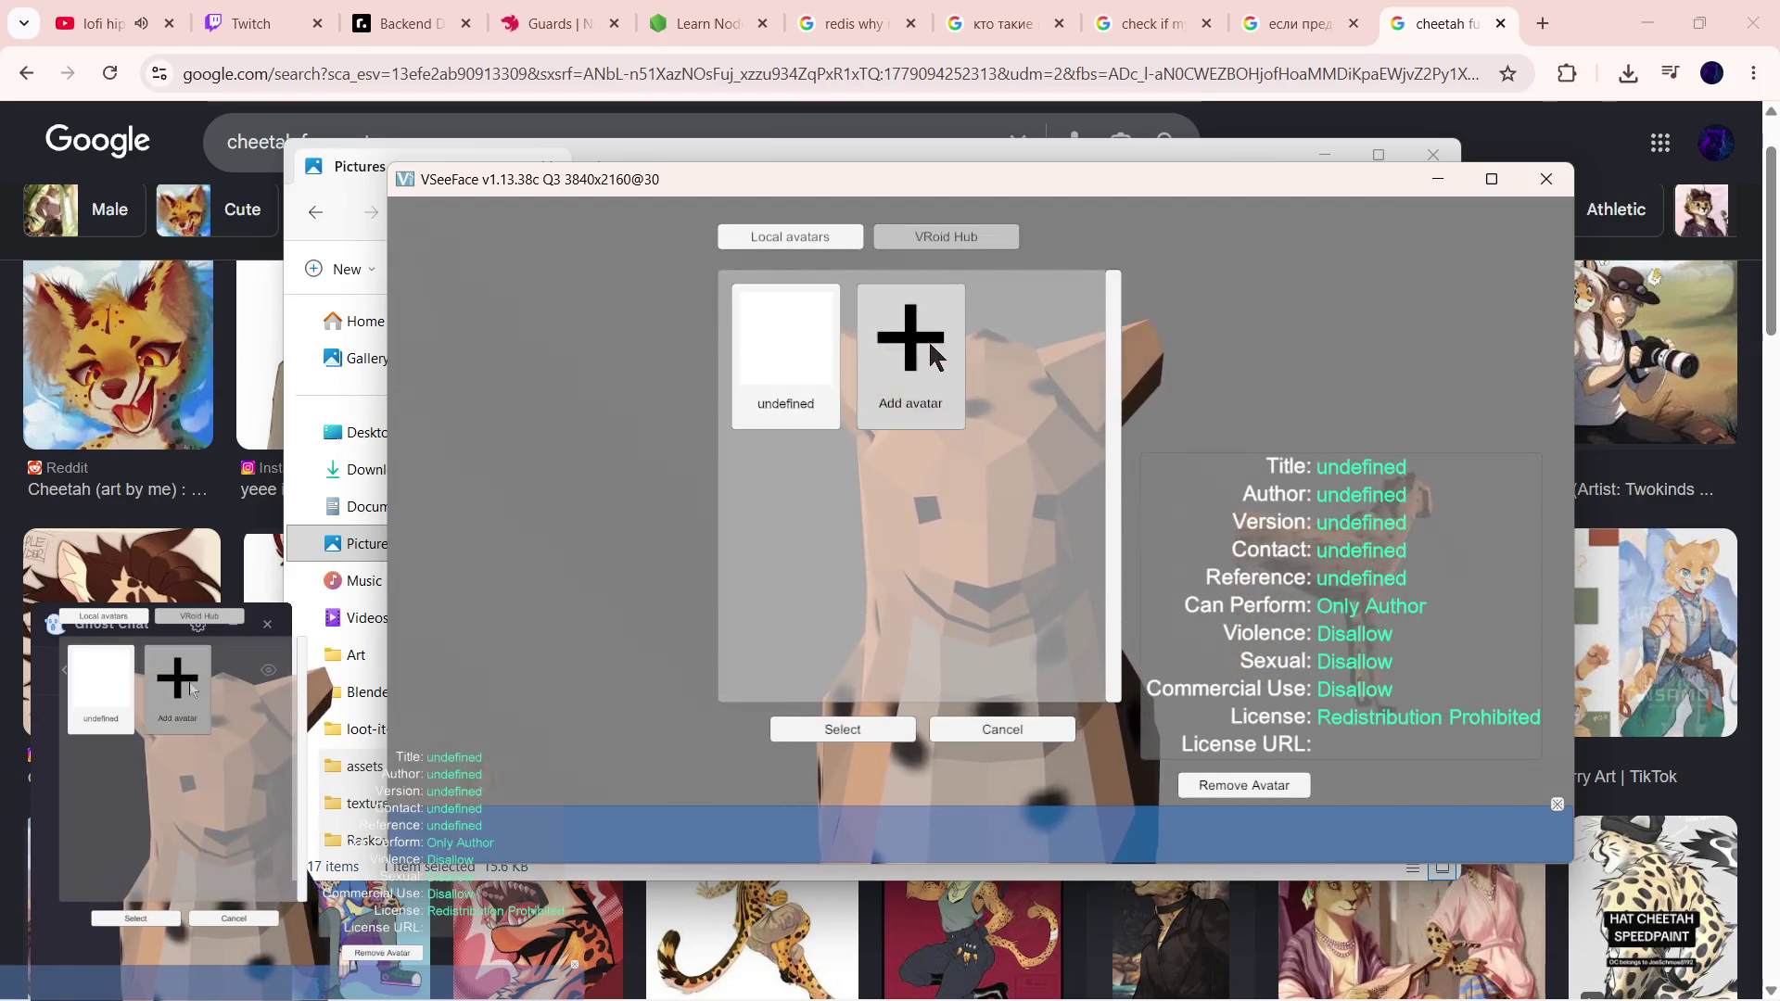
click(910, 347)
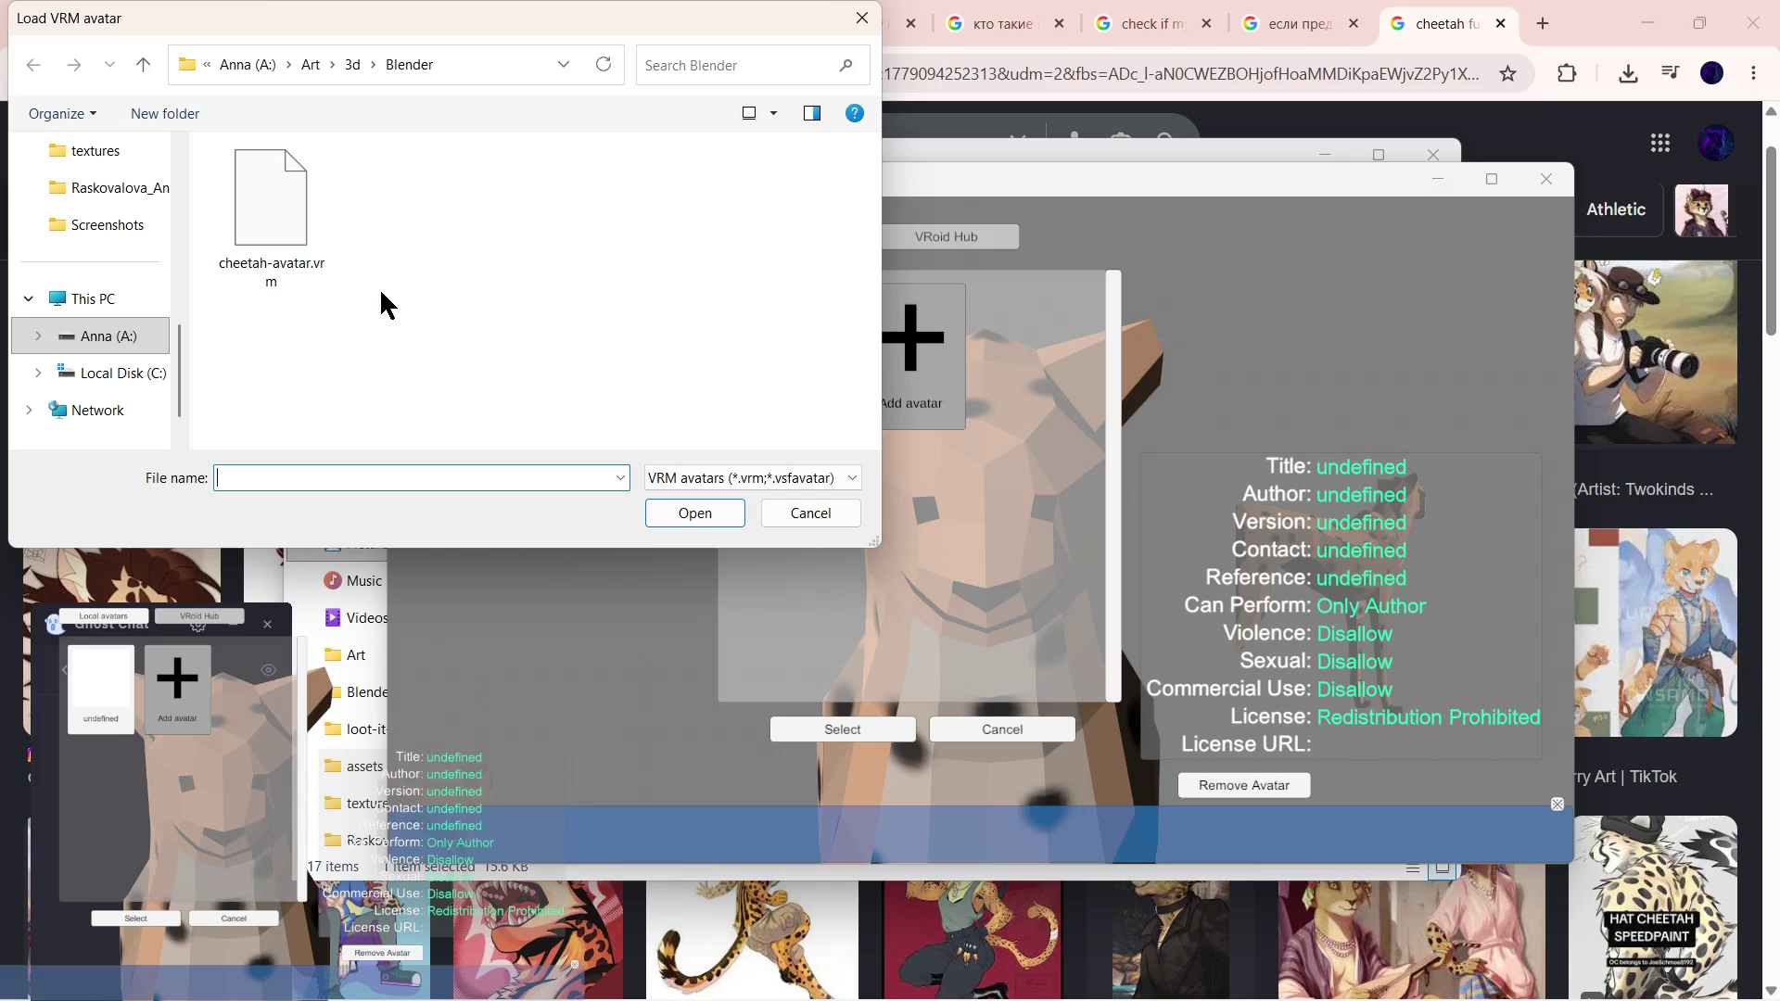
- Browse to cheetah-avatar.vrm in the Load VRM avatar dialog and return to the avatar list
click(811, 514)
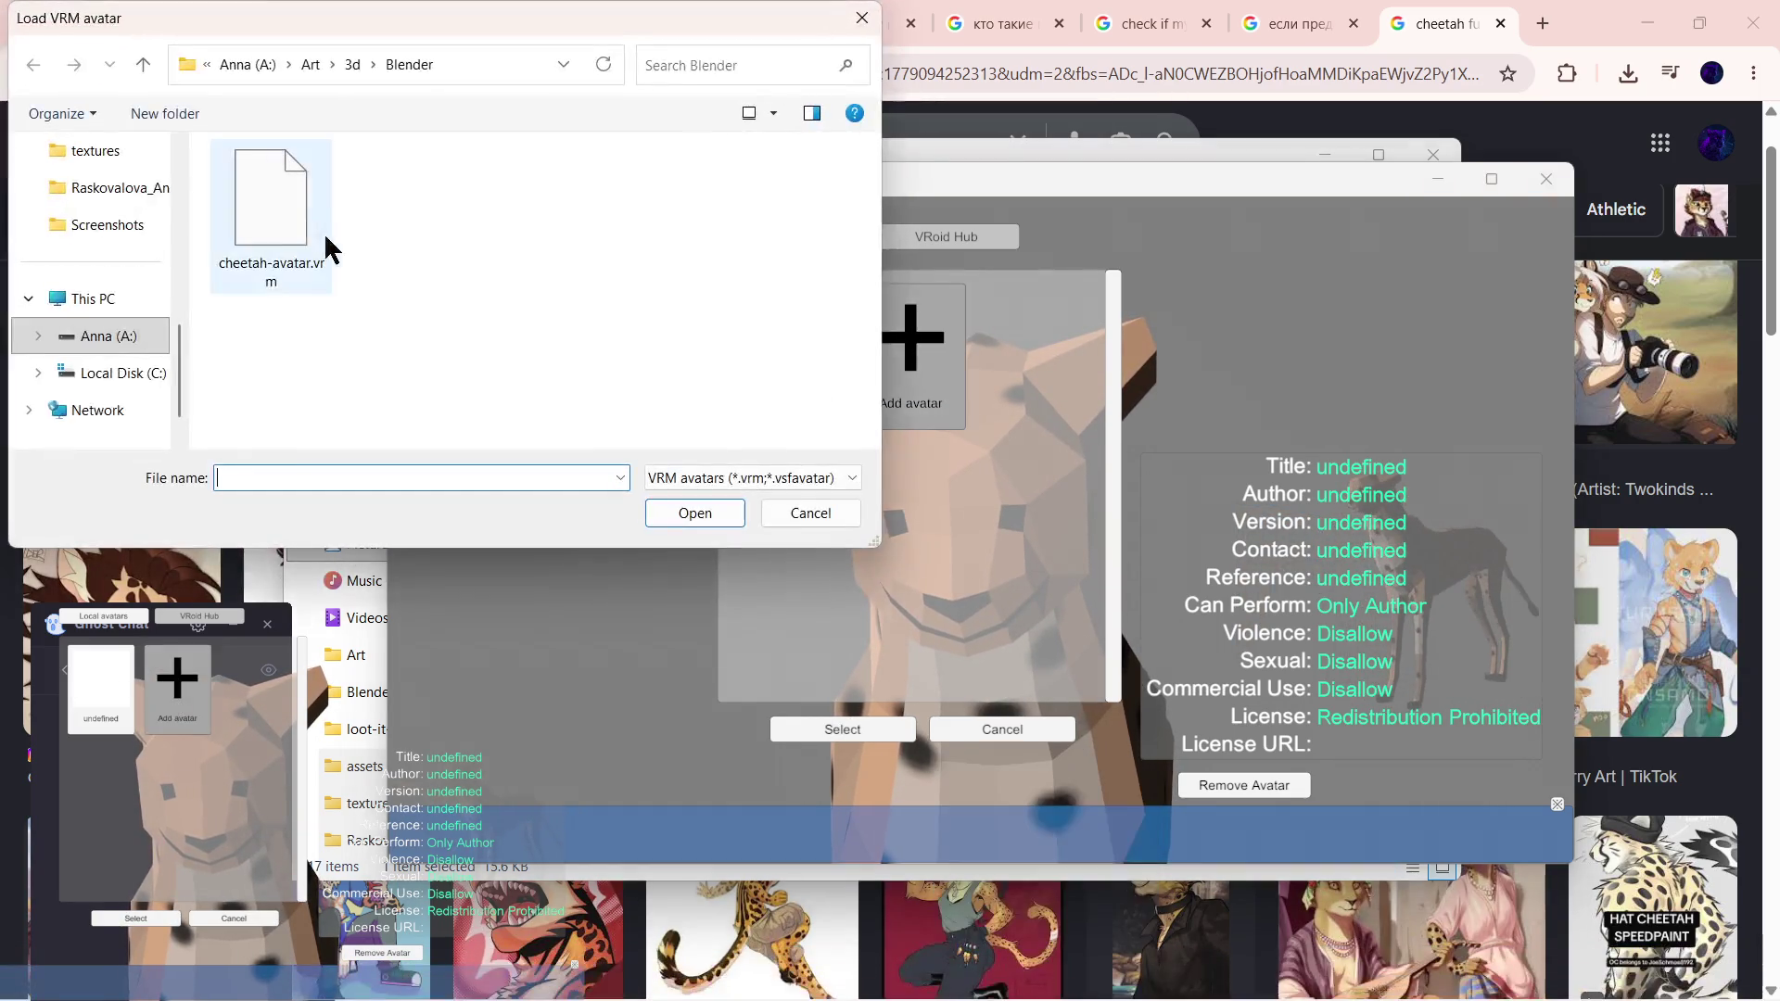
double_click(326, 245)
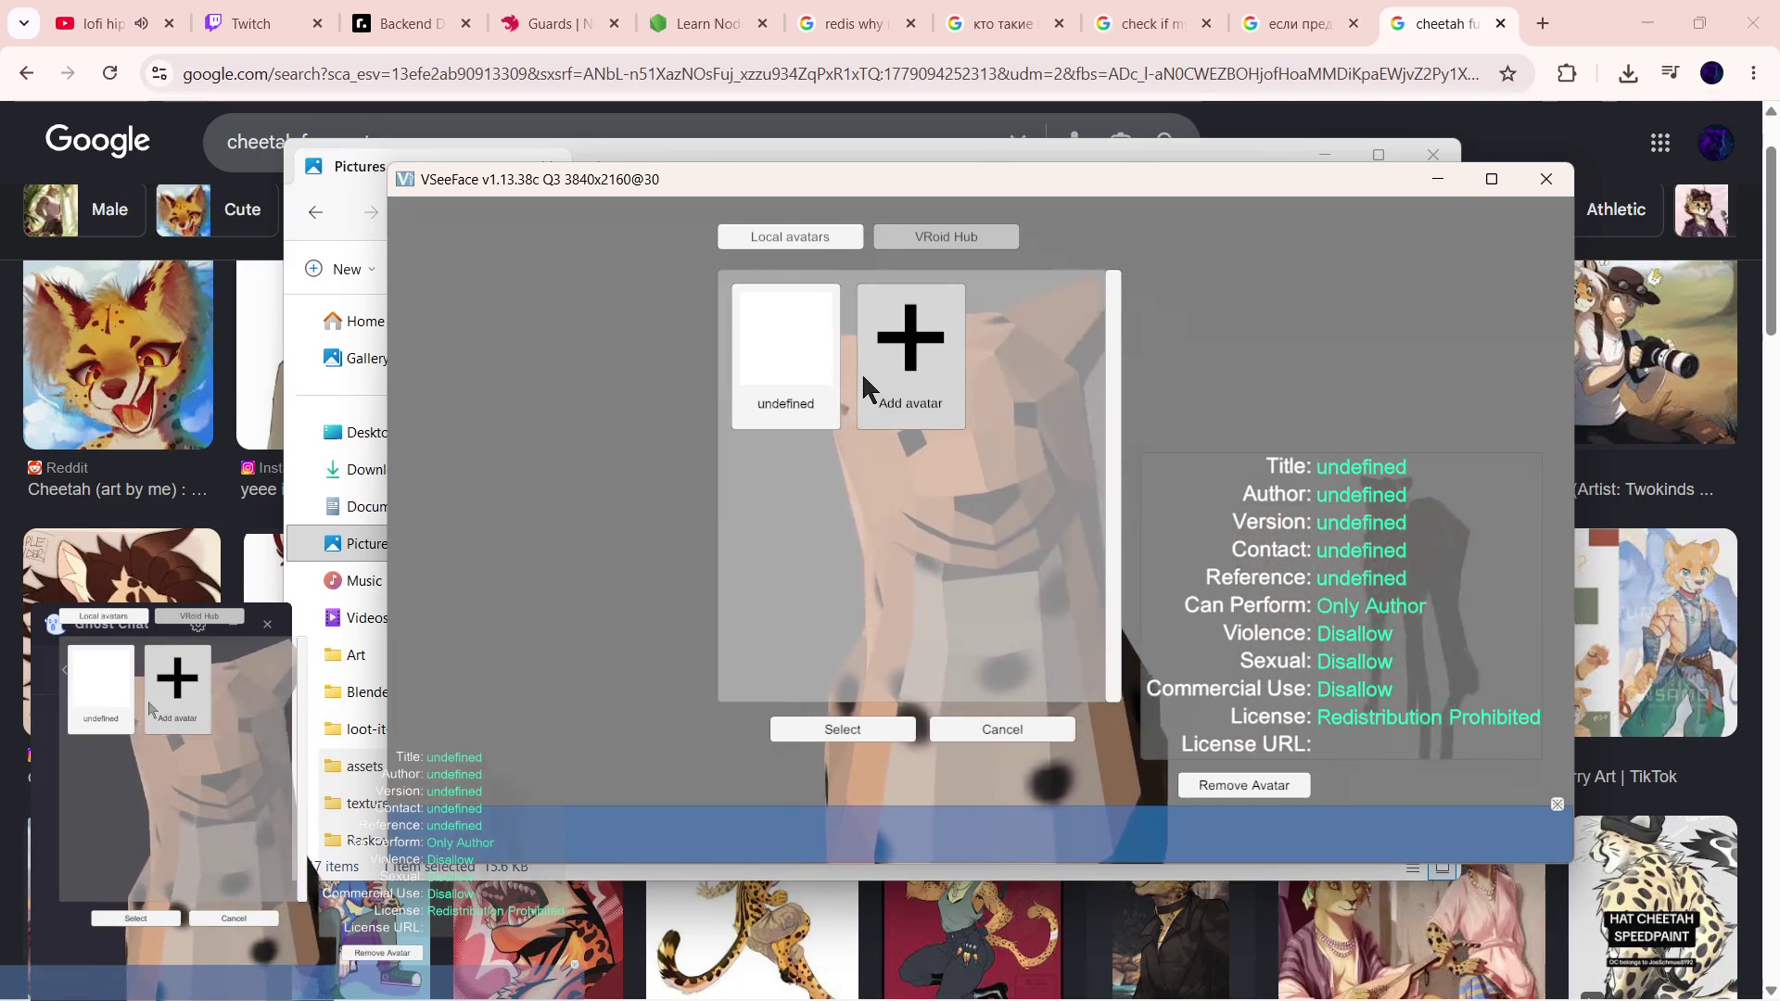
mouse_move(1096, 973)
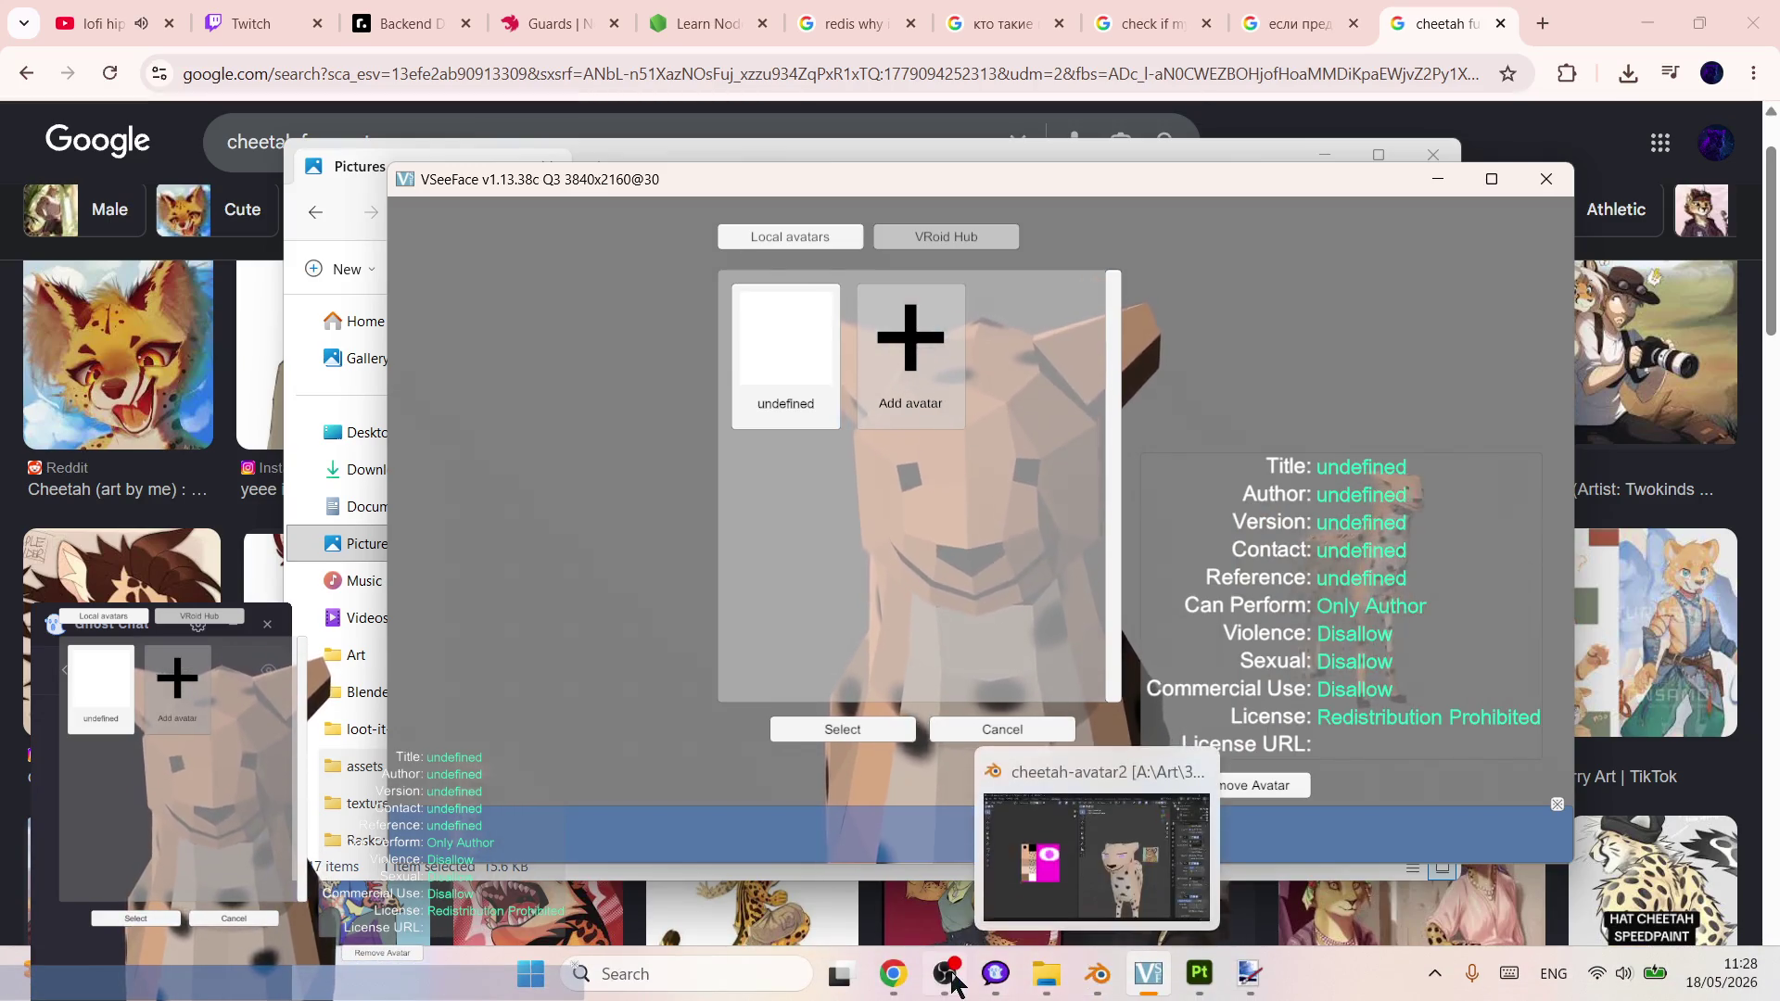
click(948, 977)
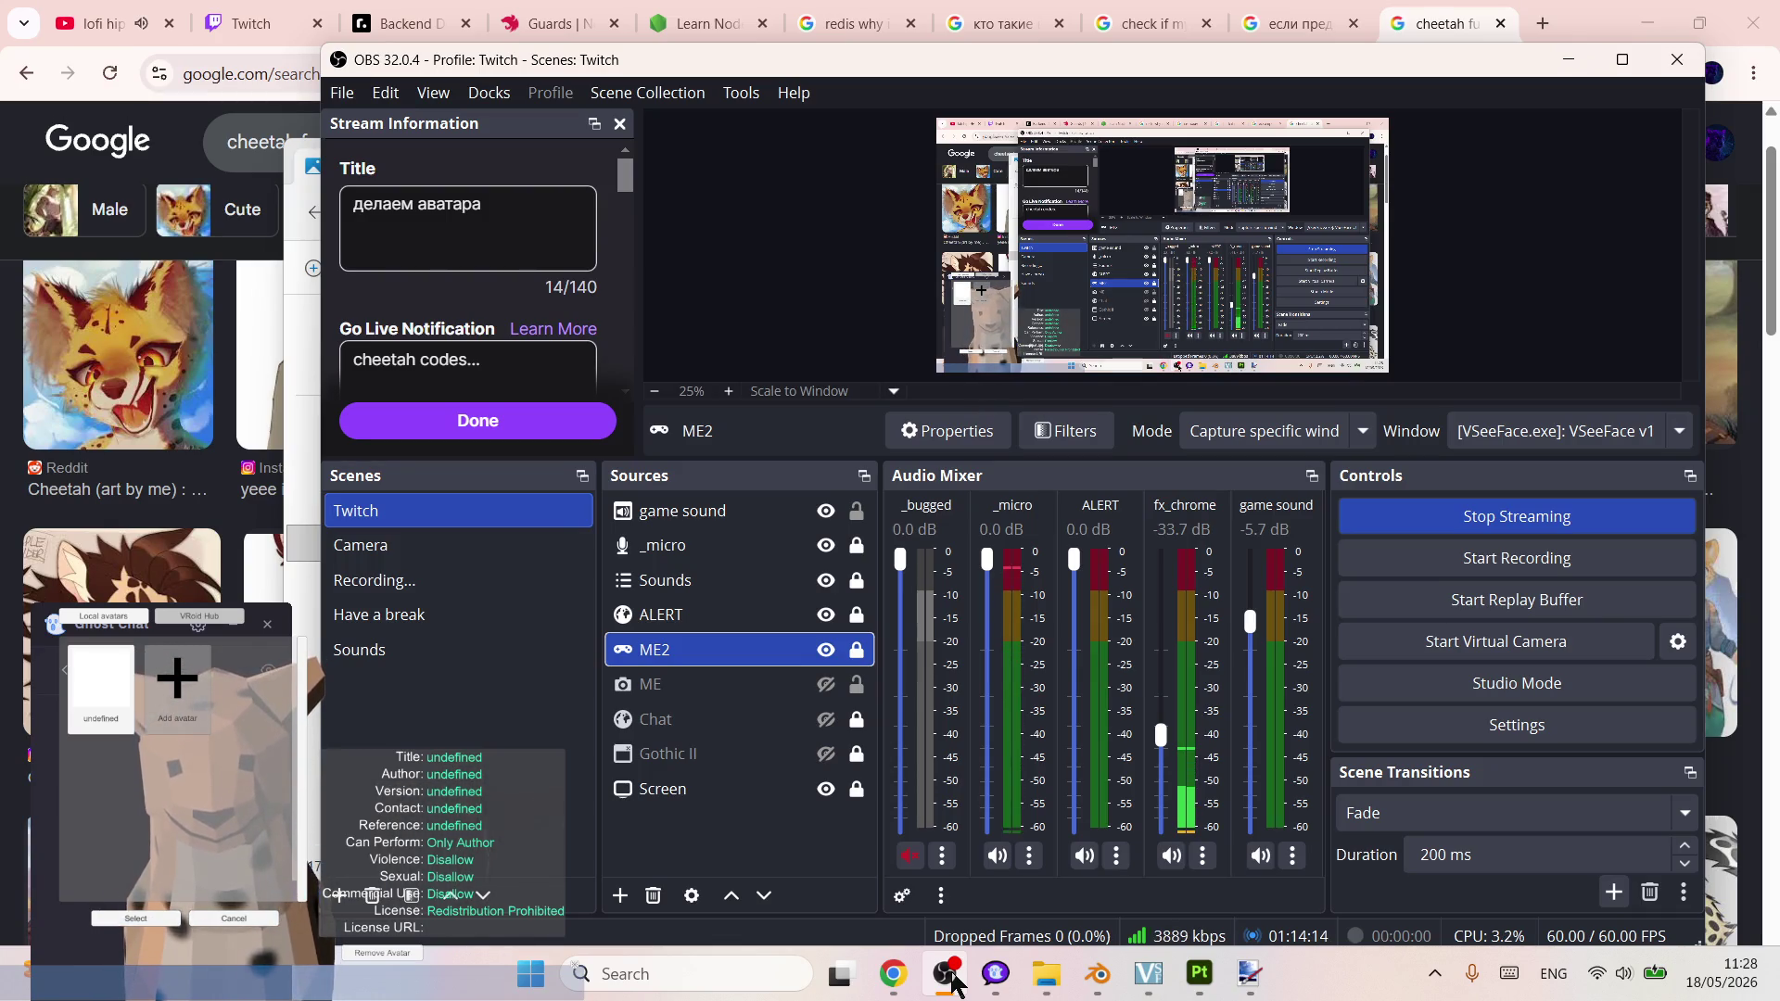
- Minimize Chrome after checking OBS and bring the Blender cheetah project to the front
click(1644, 24)
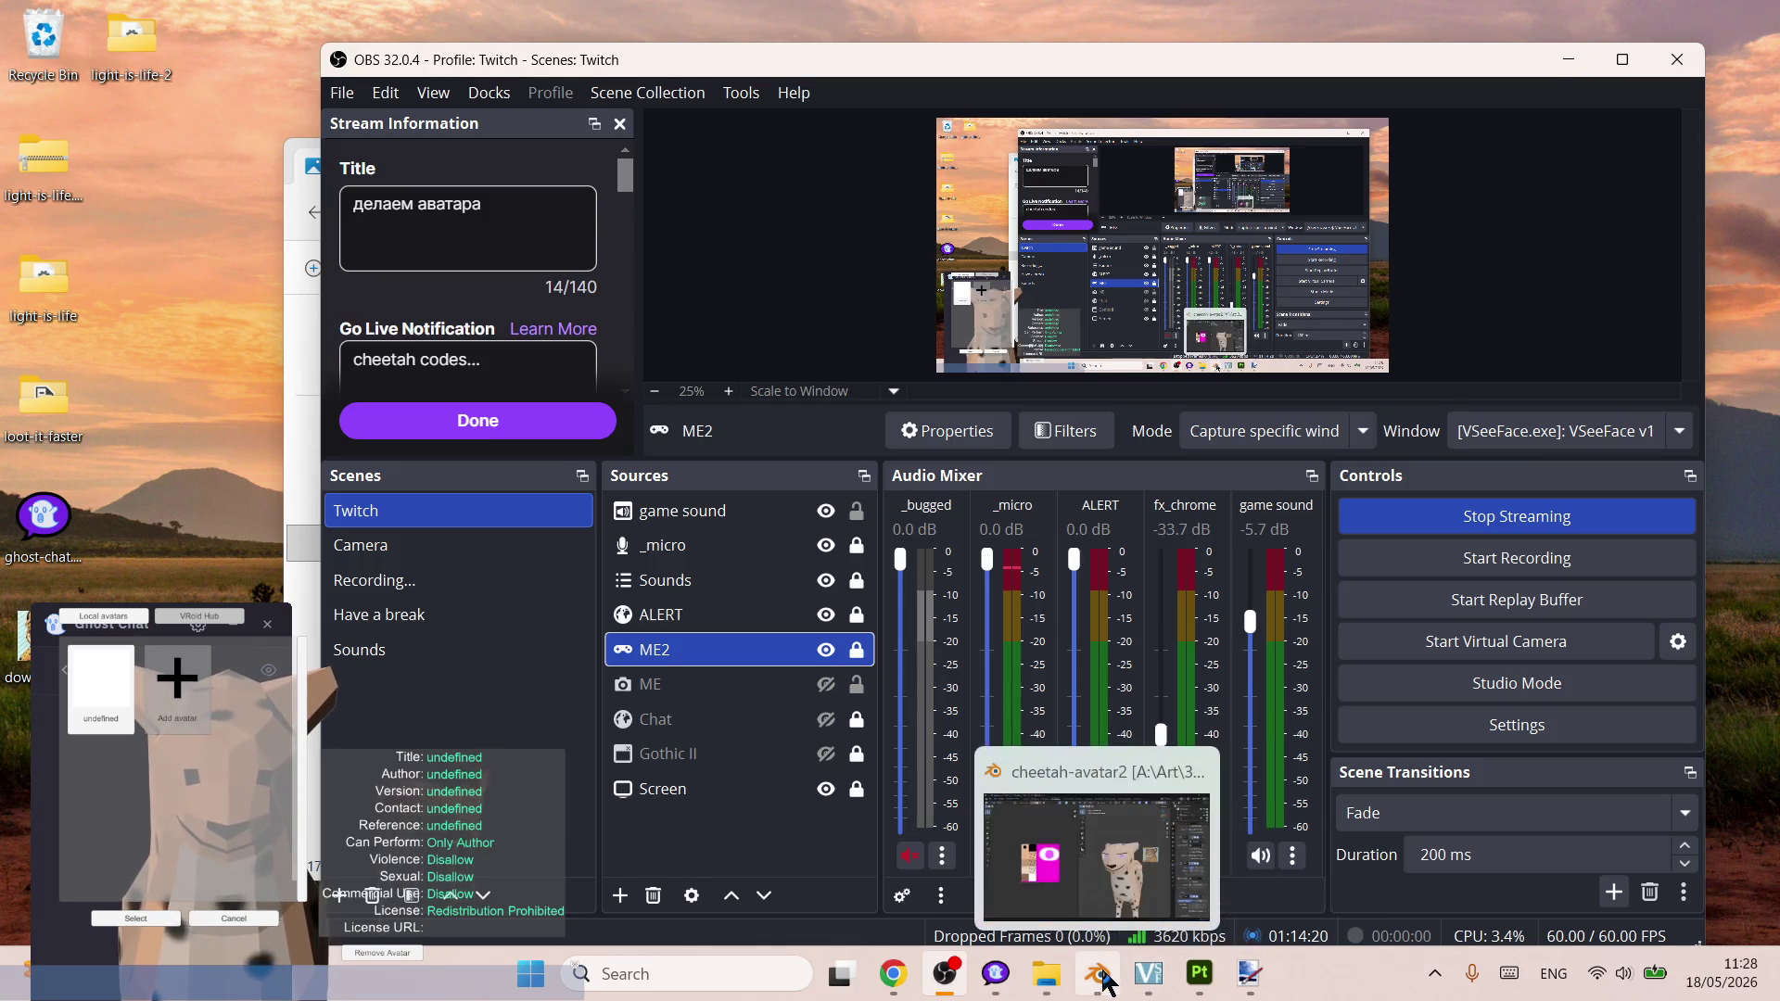
click(1100, 977)
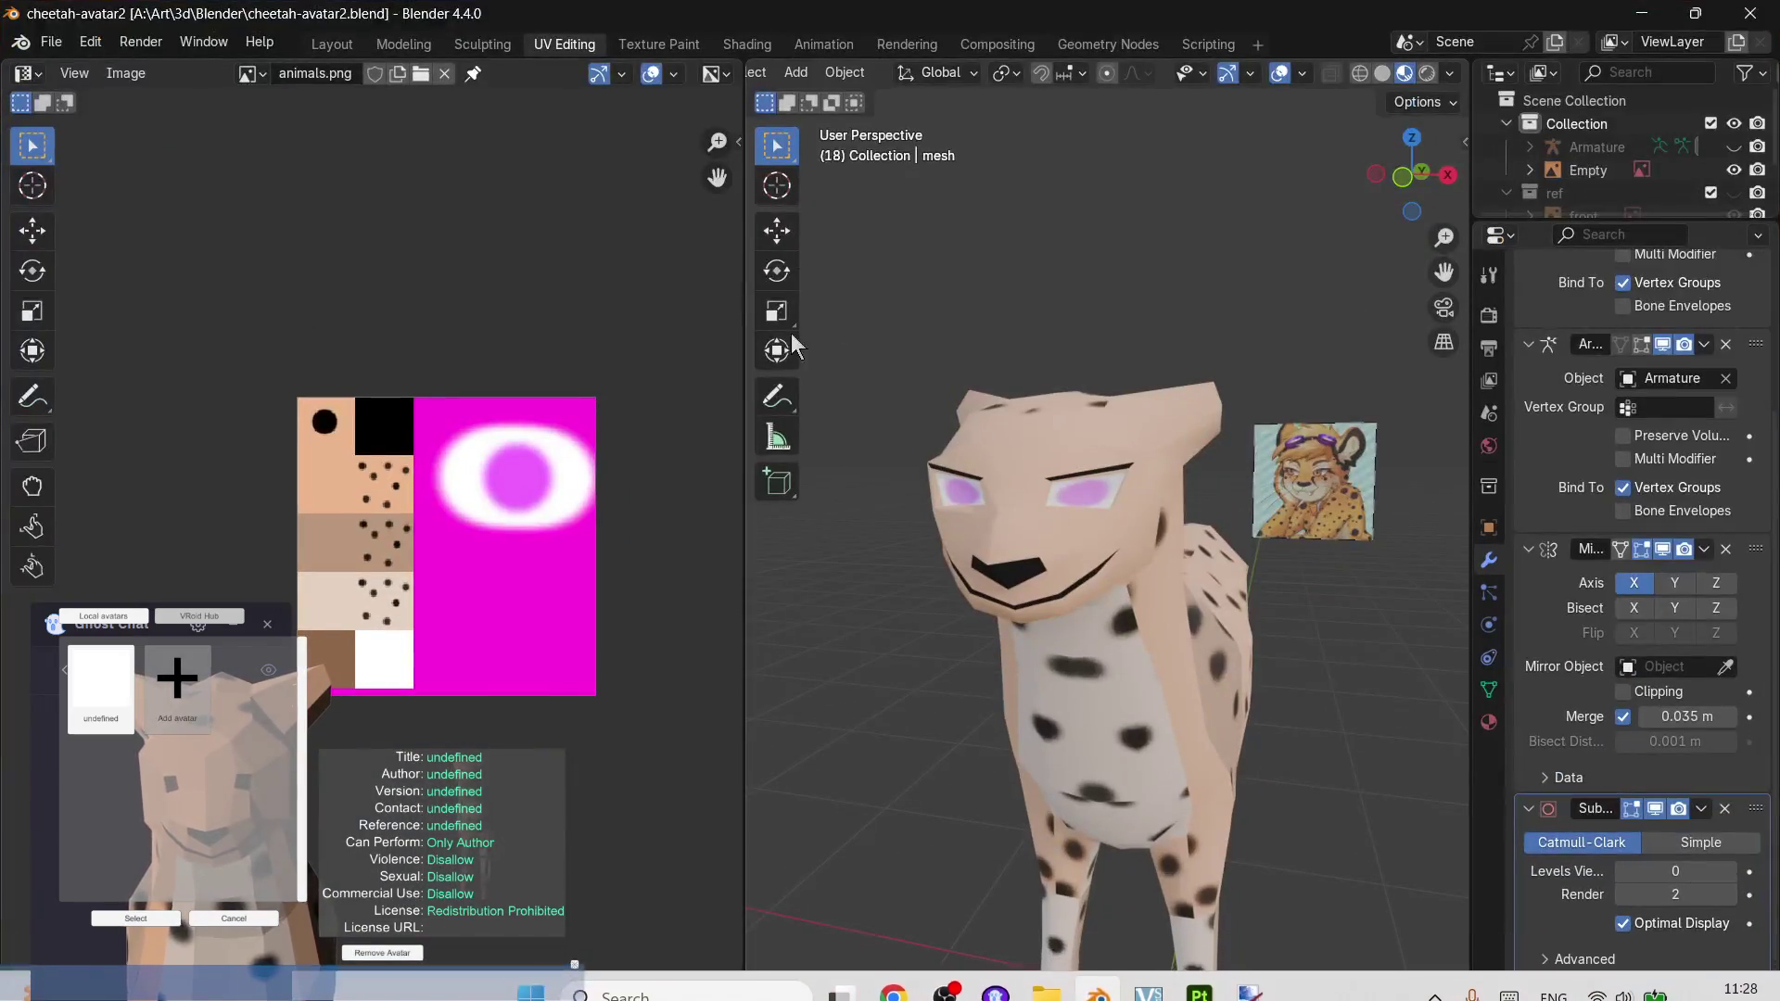
- Start a VRM export from the File menu, then cancel it without saving
click(50, 43)
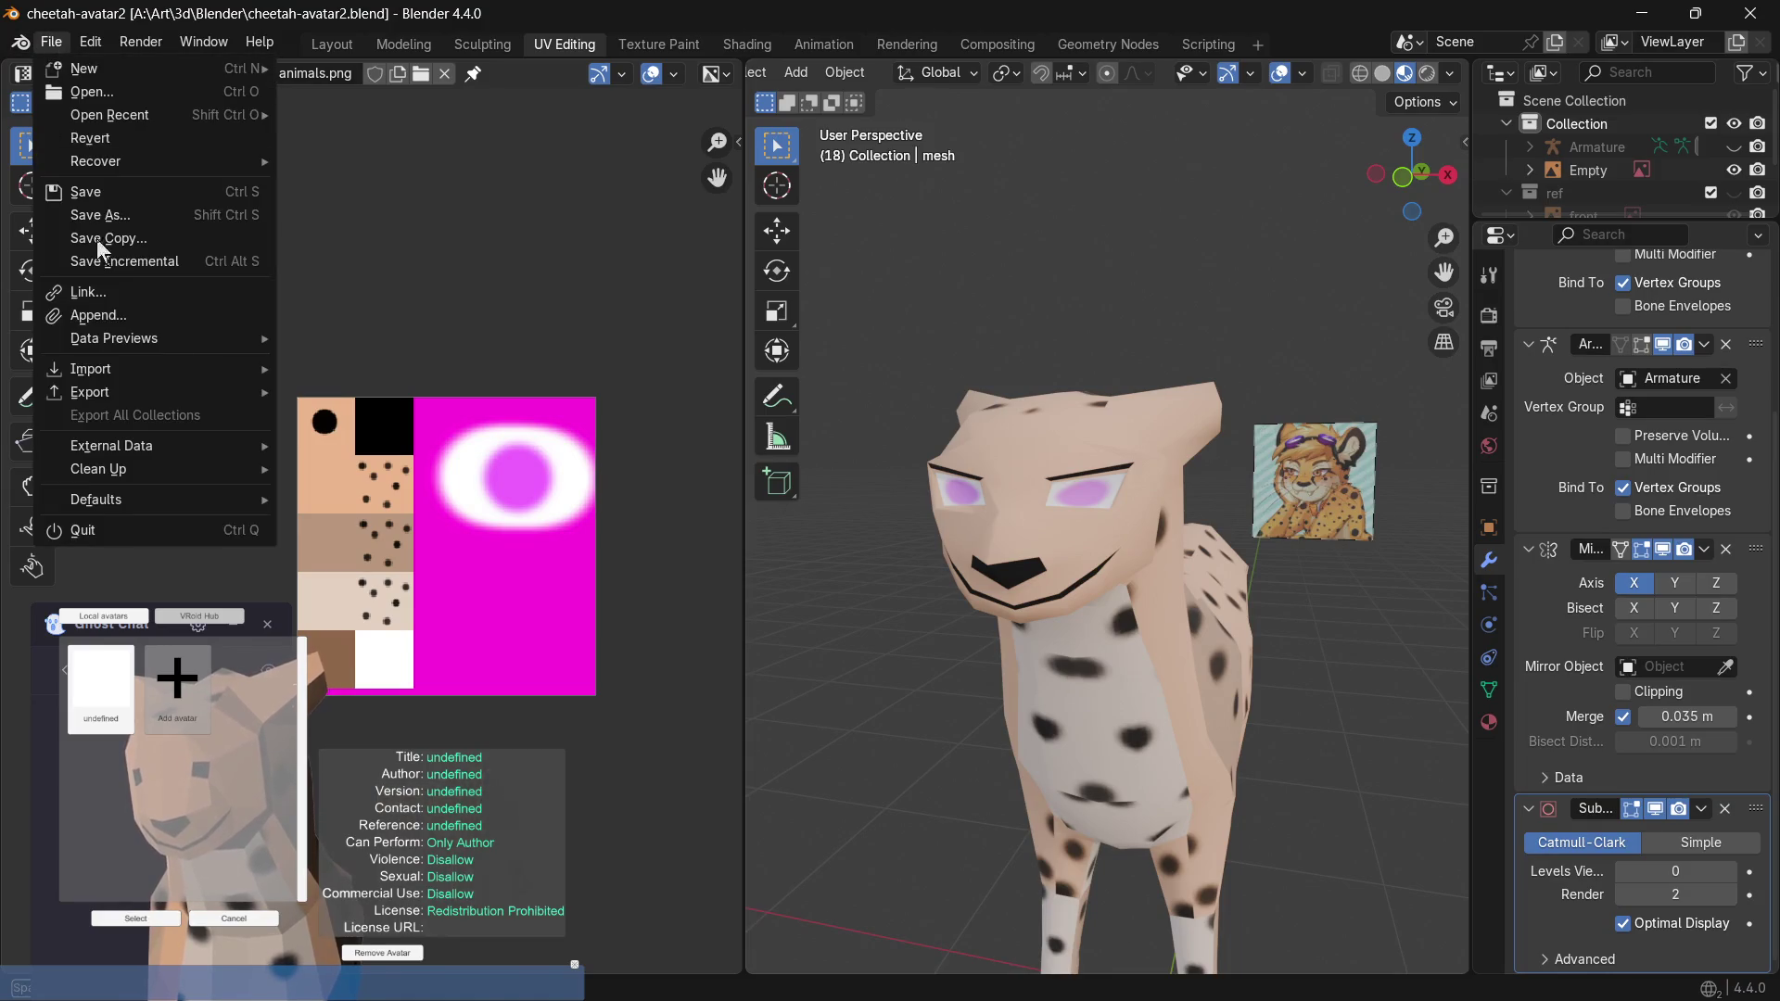
click(406, 637)
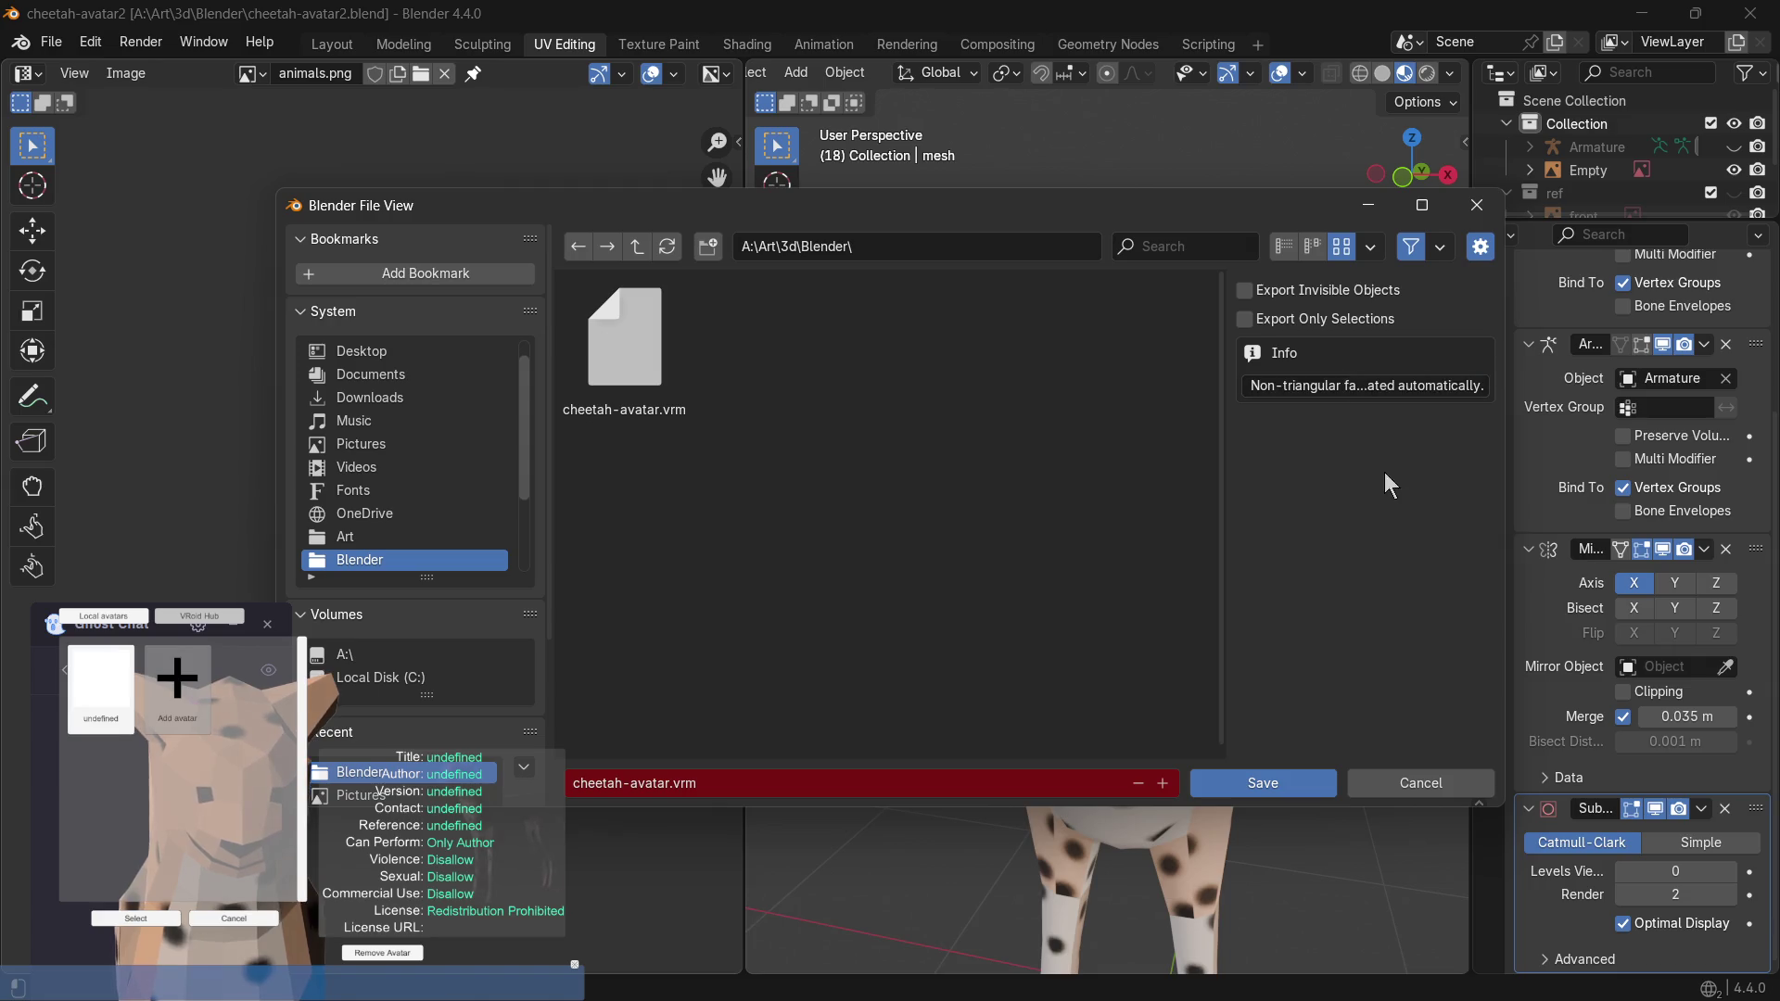
click(1418, 781)
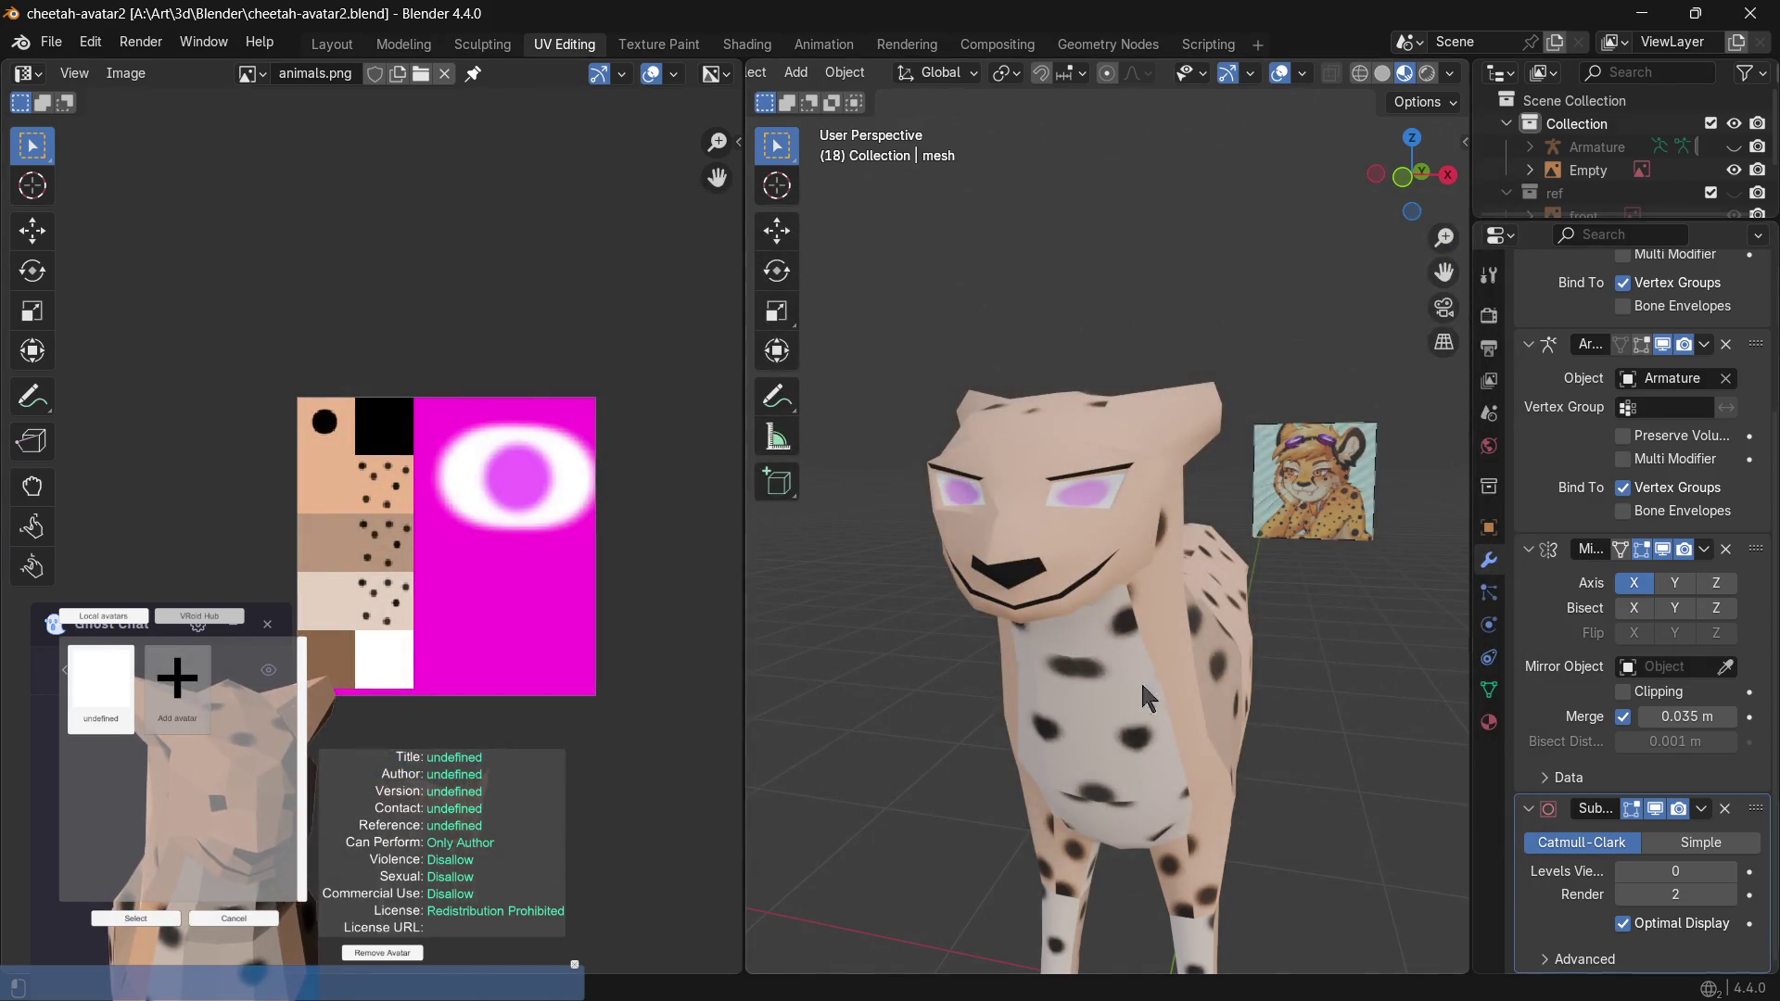
- Export the cheetah as cheetah-avatar2.vrm to the Blender folder and return to VSeeFace
click(58, 27)
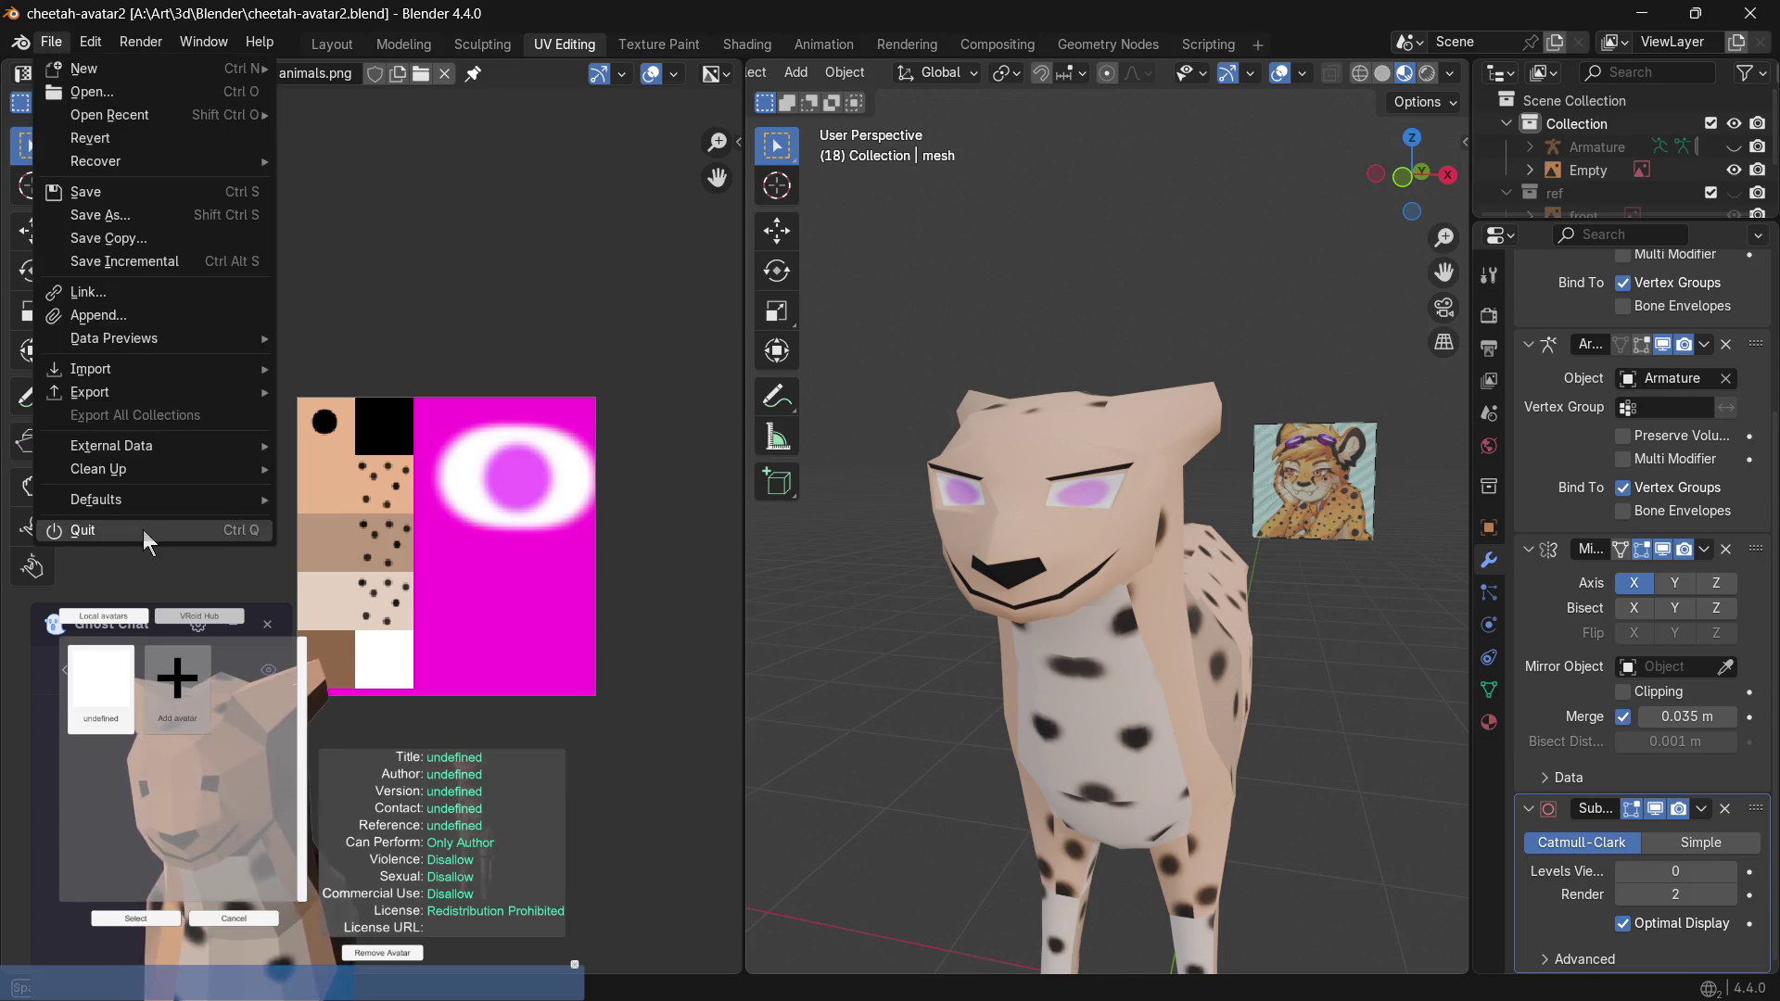
click(402, 642)
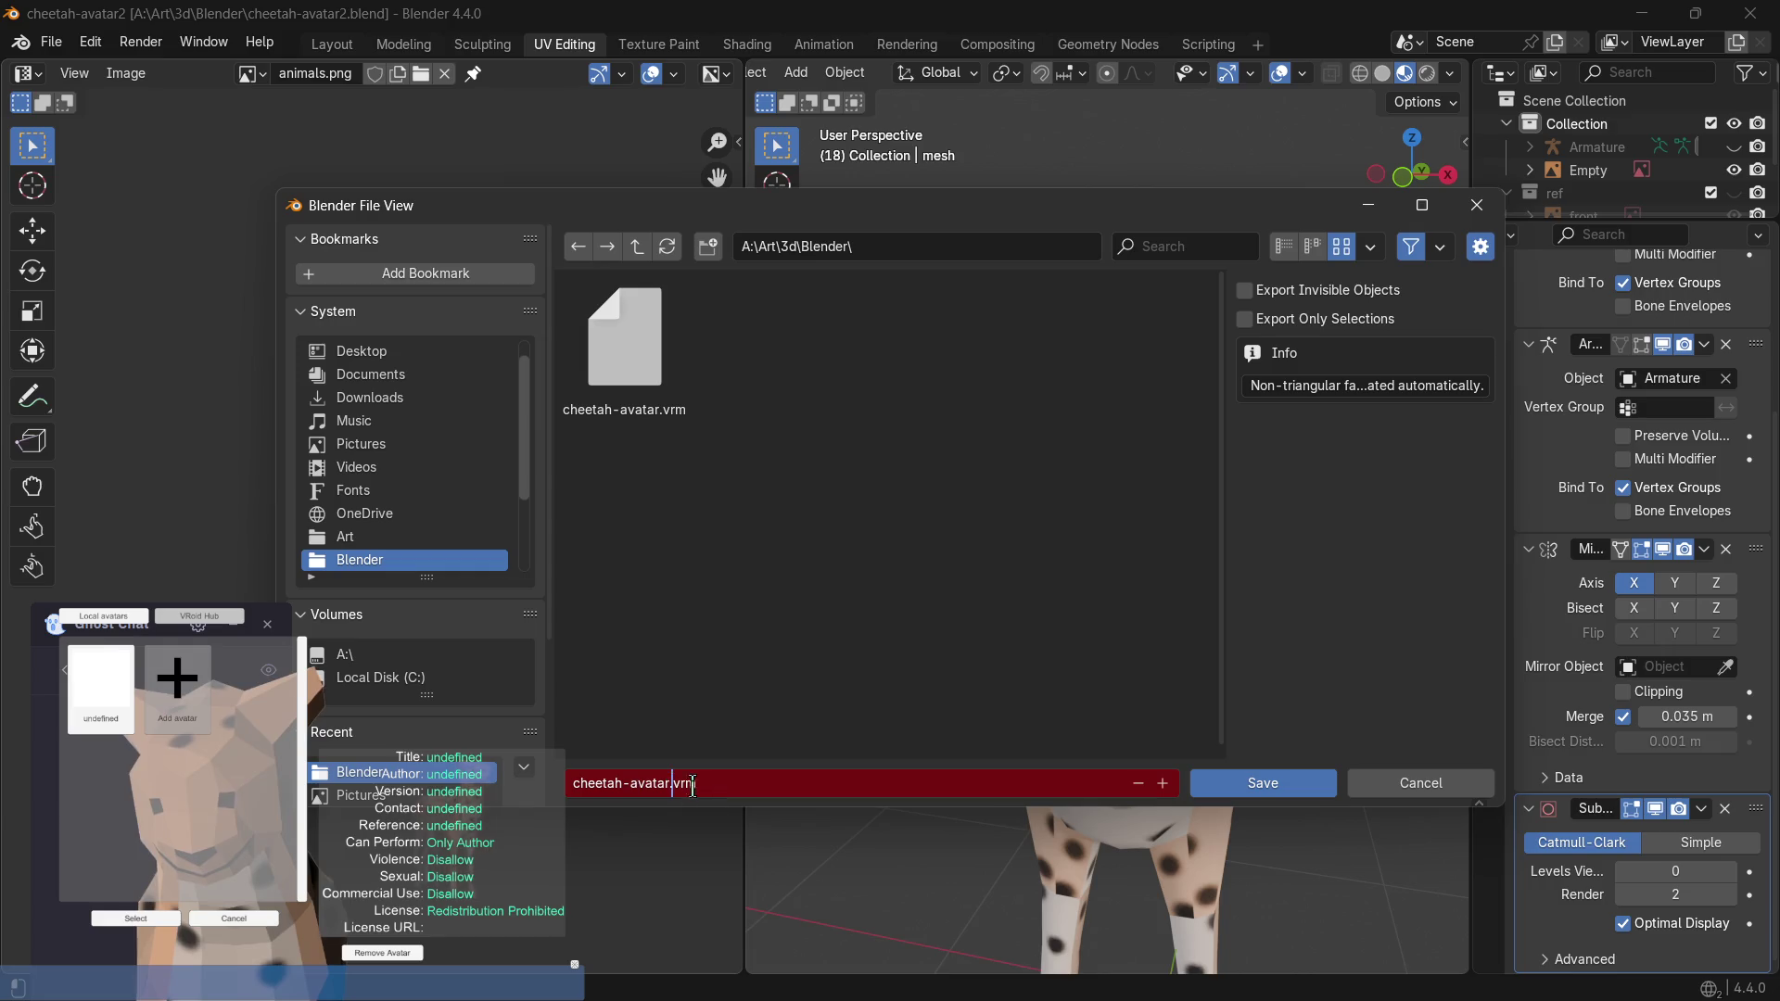
click(1262, 782)
click(1148, 974)
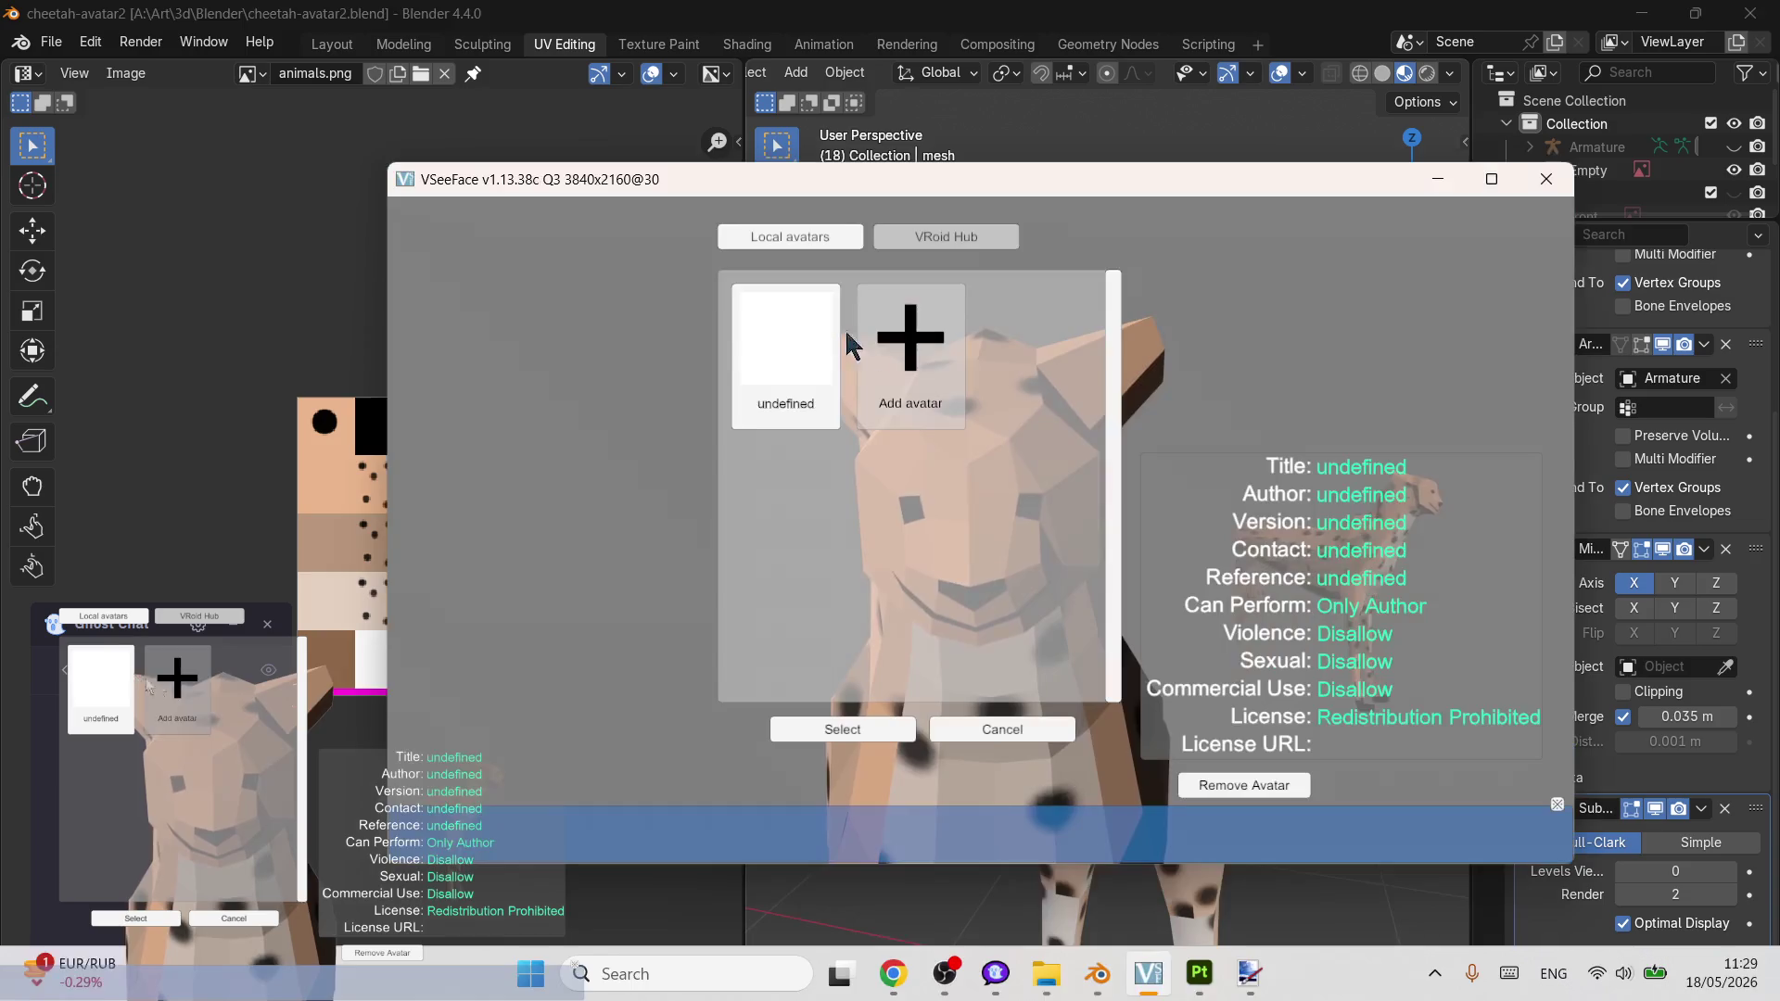
- Add cheetah-avatar2.vrm as a second avatar and load it into the main view
click(904, 347)
double_click(405, 190)
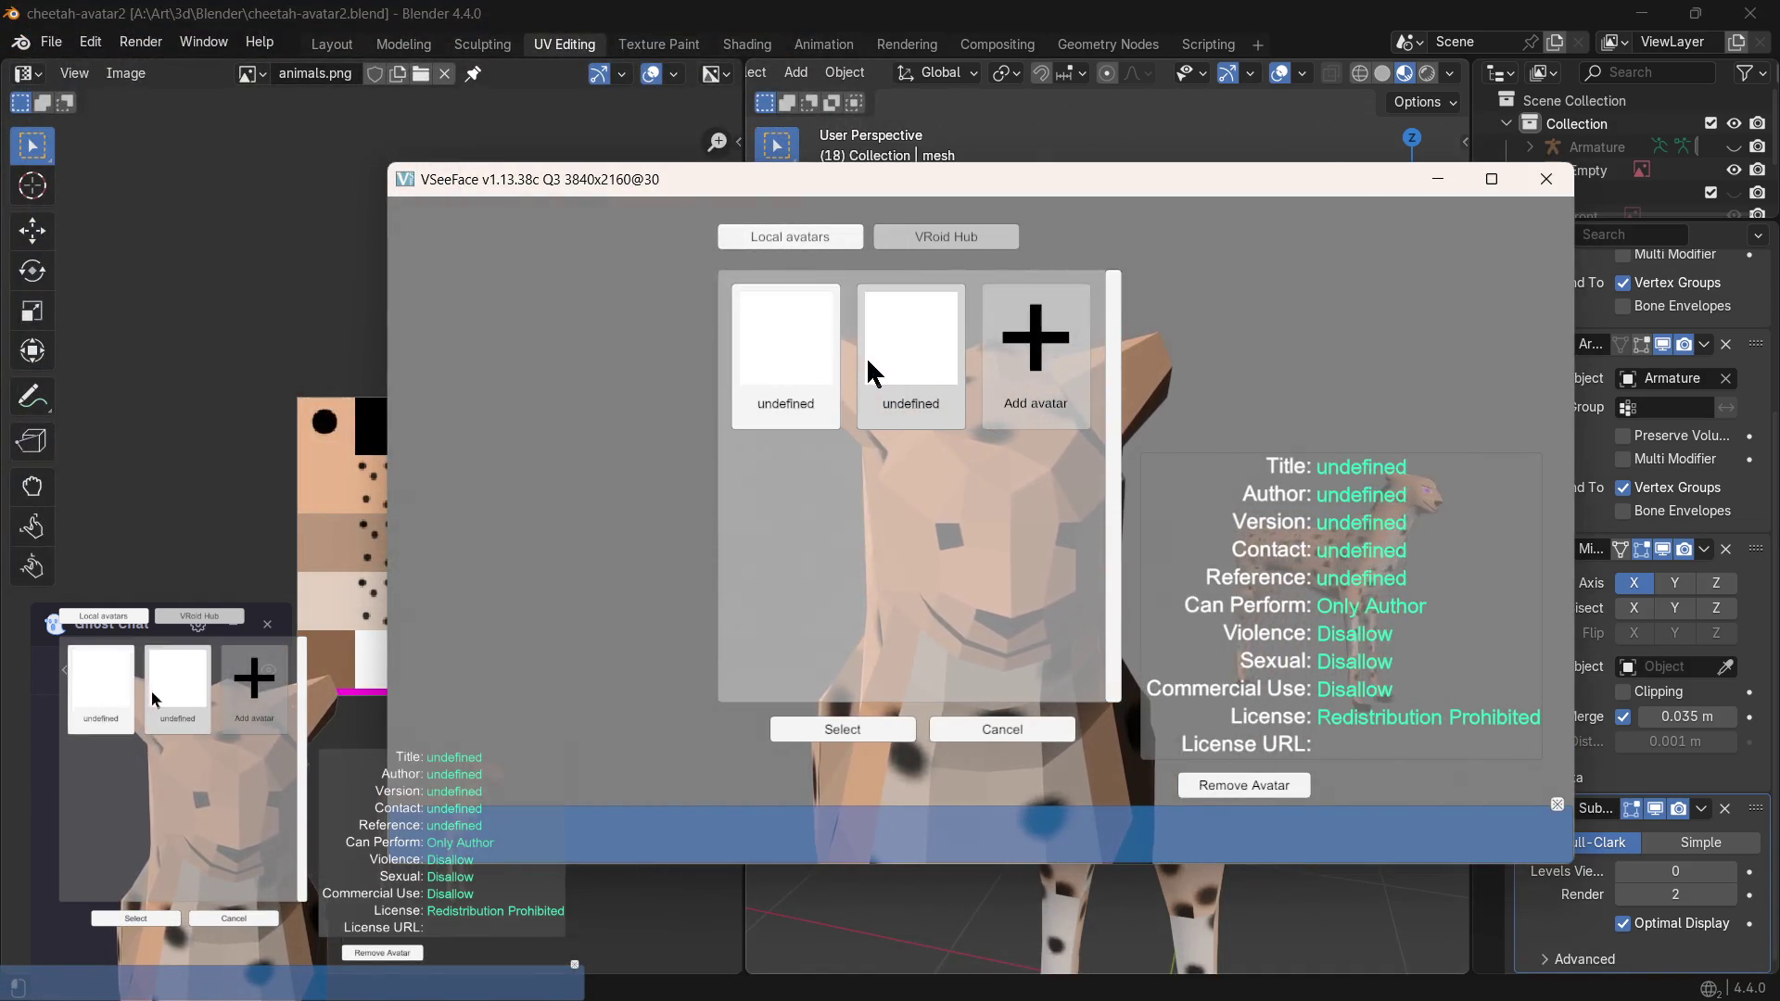
click(890, 357)
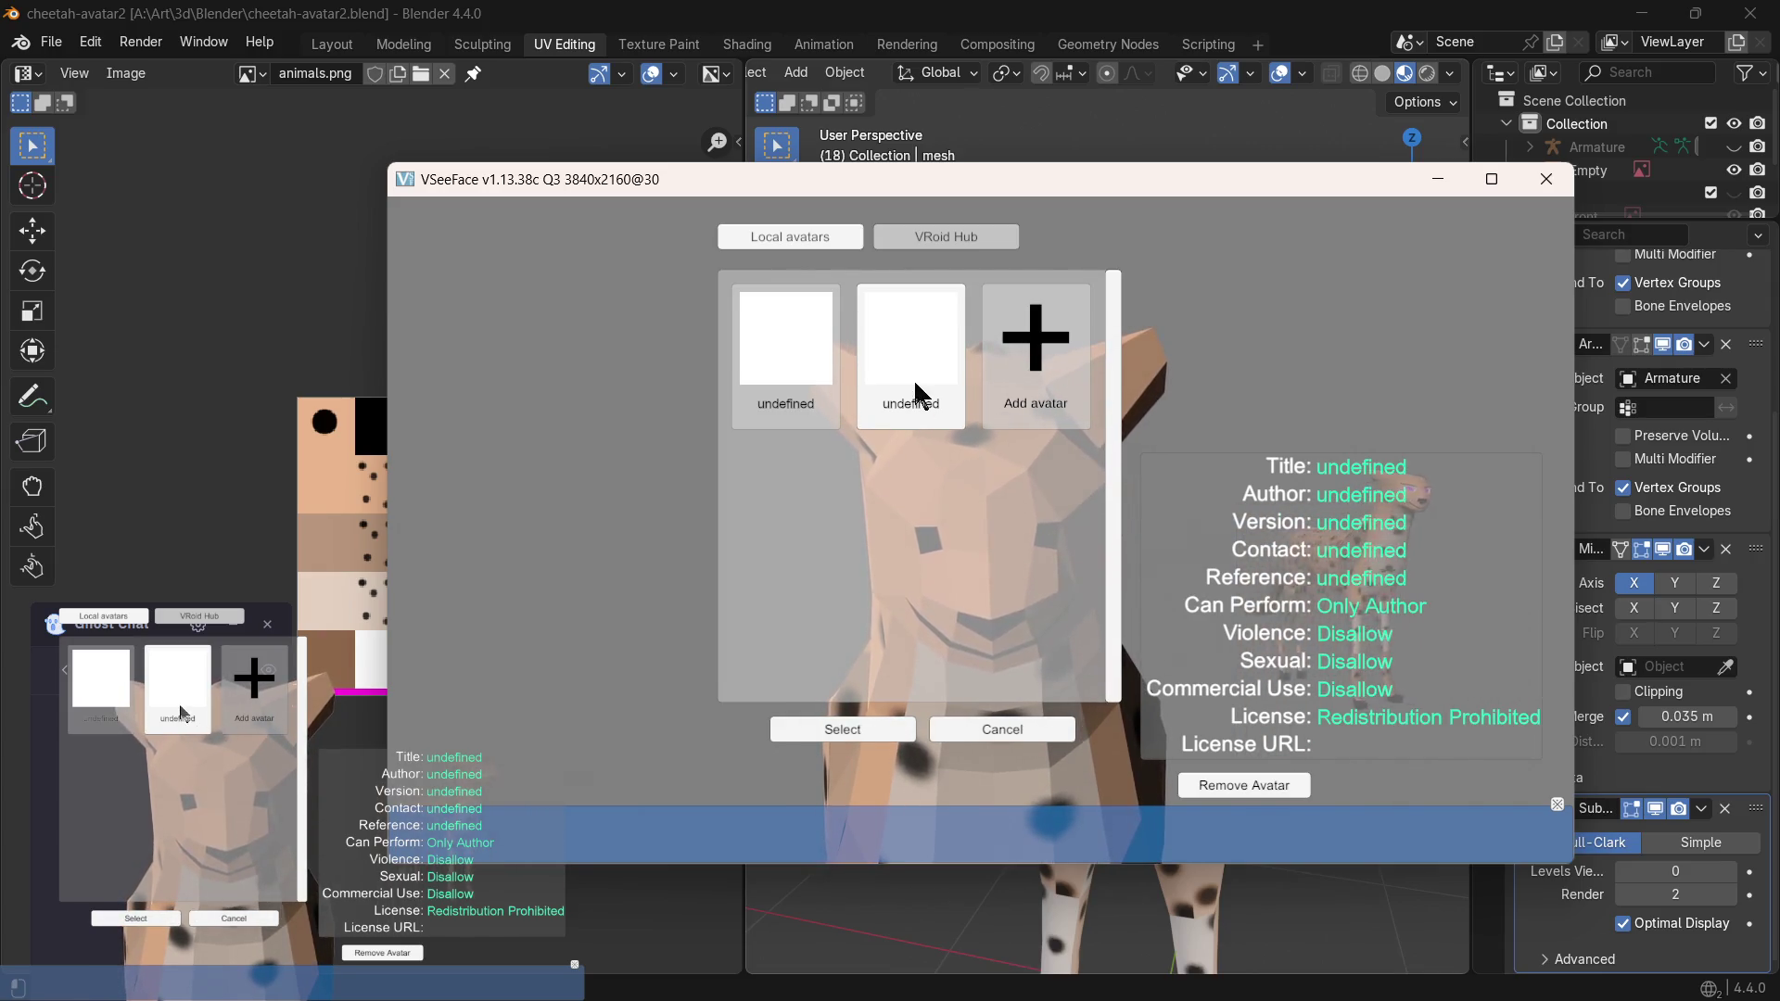
click(844, 728)
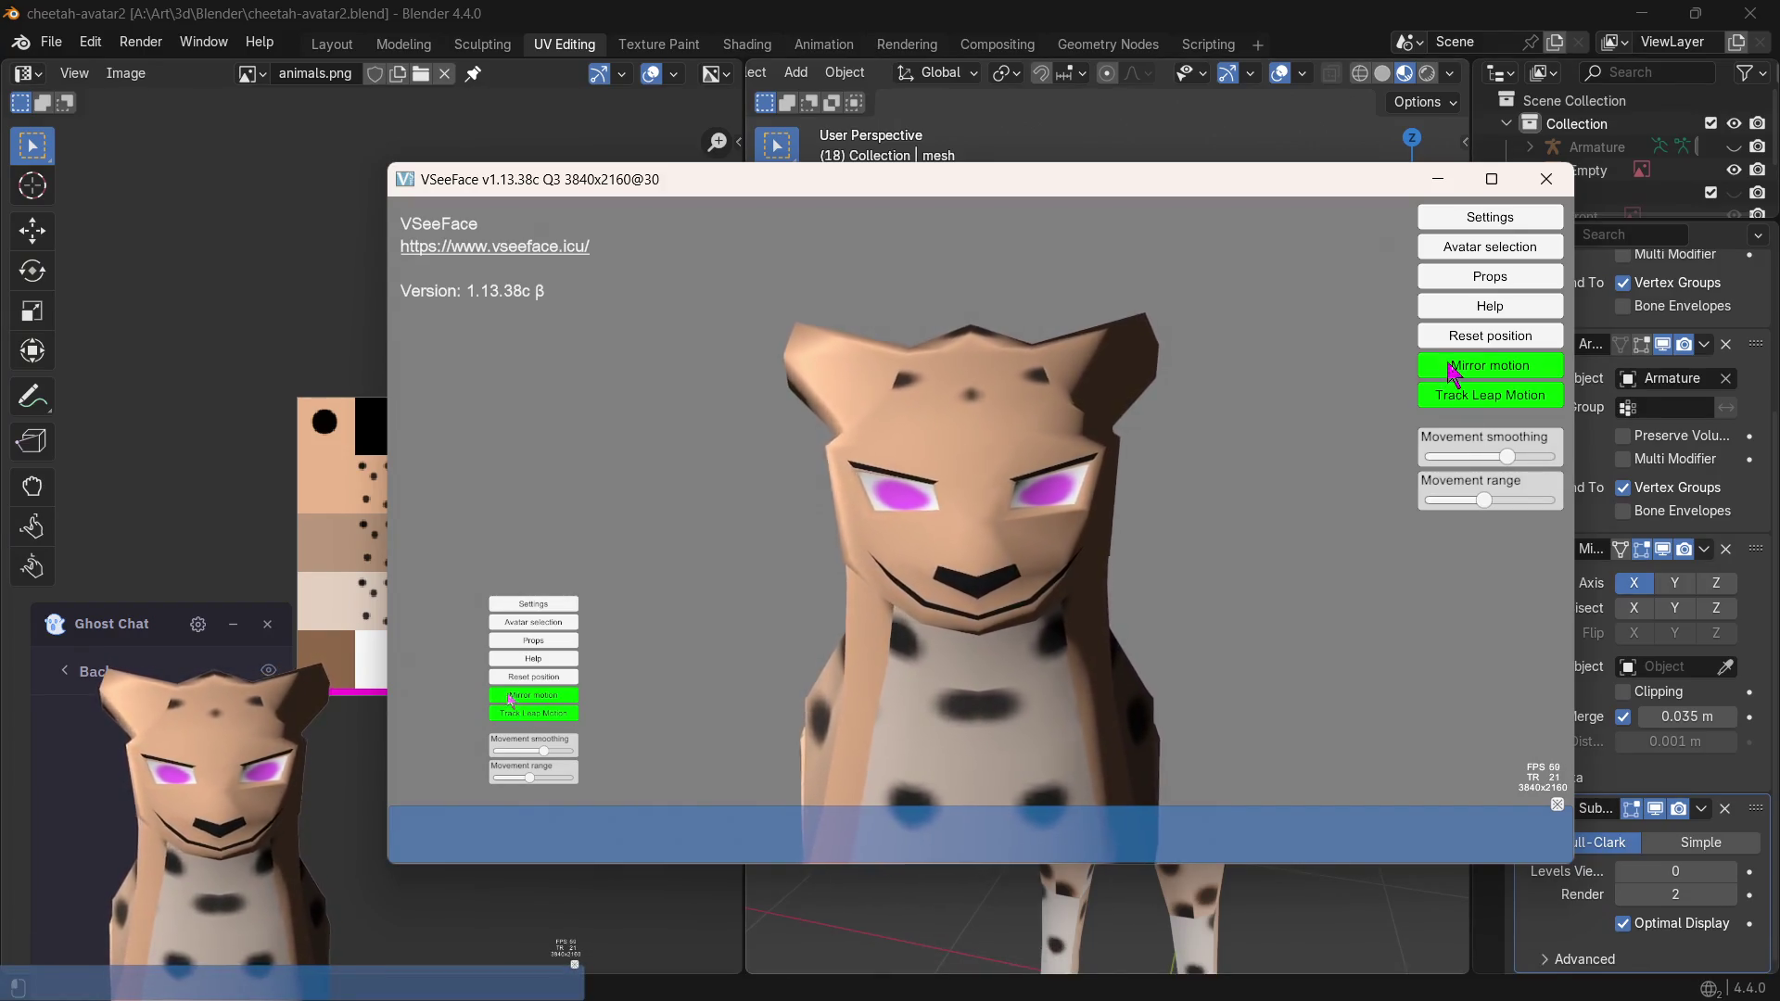
- Briefly inspect the Expression and Light settings panels, closing each
click(1472, 224)
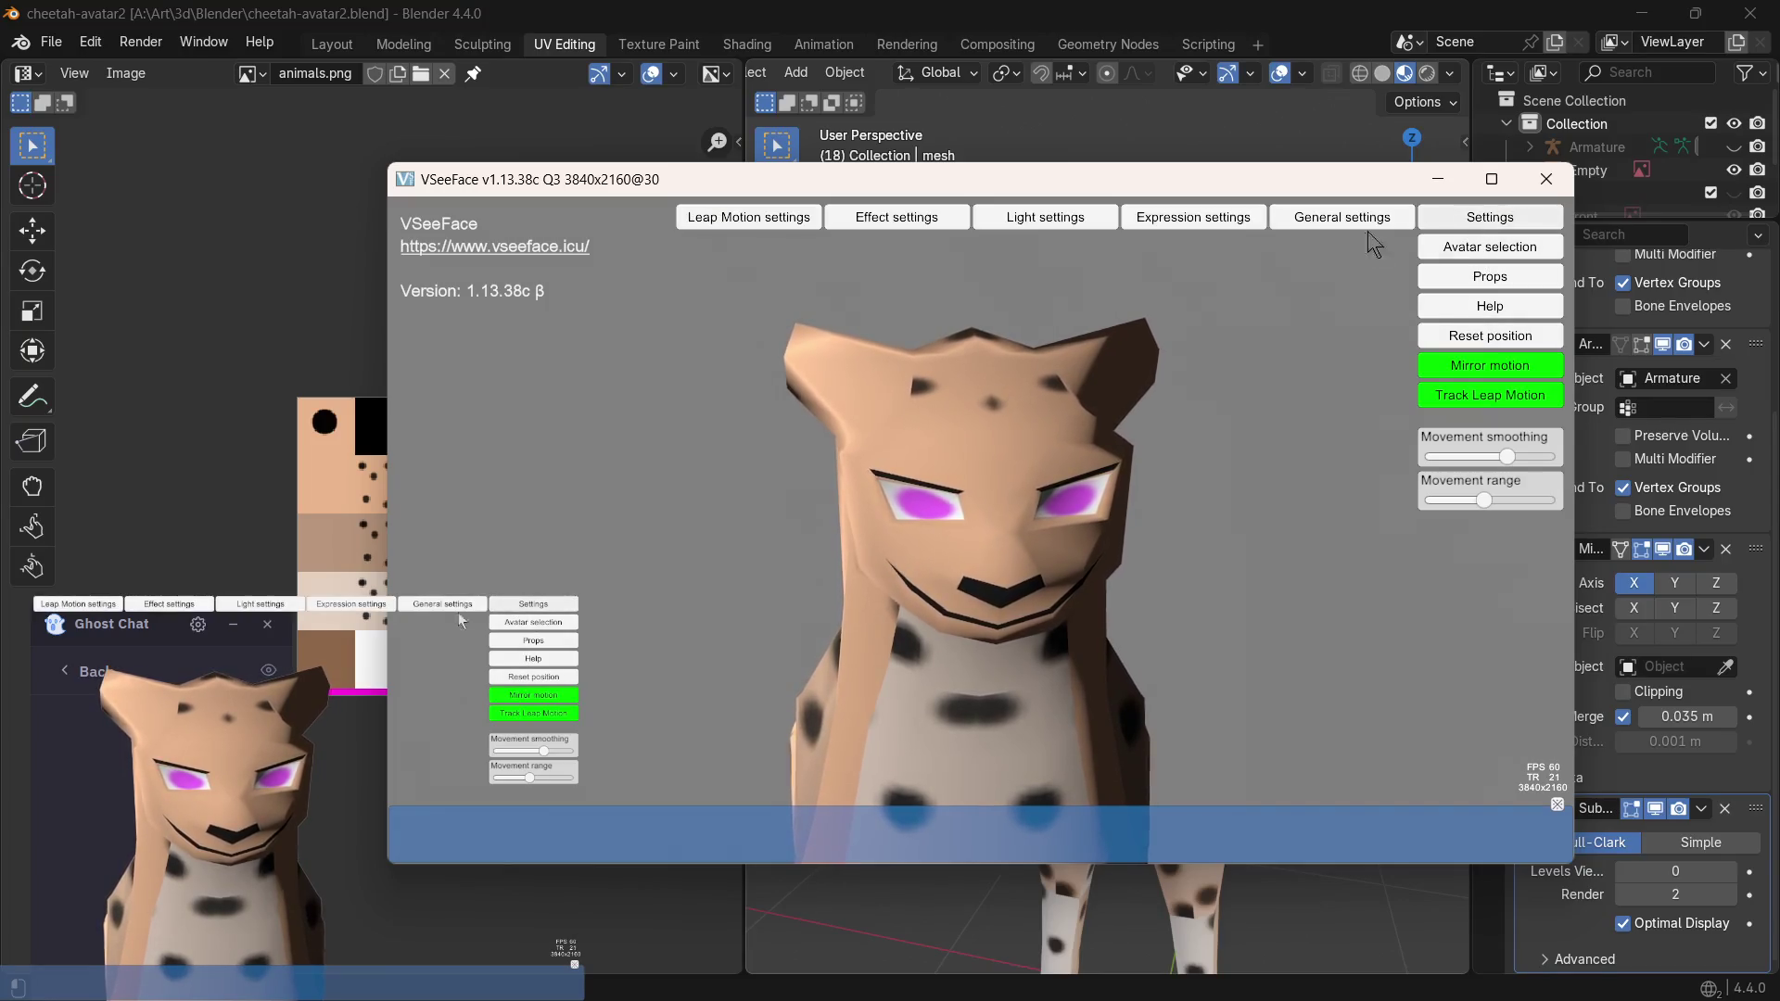
click(1207, 219)
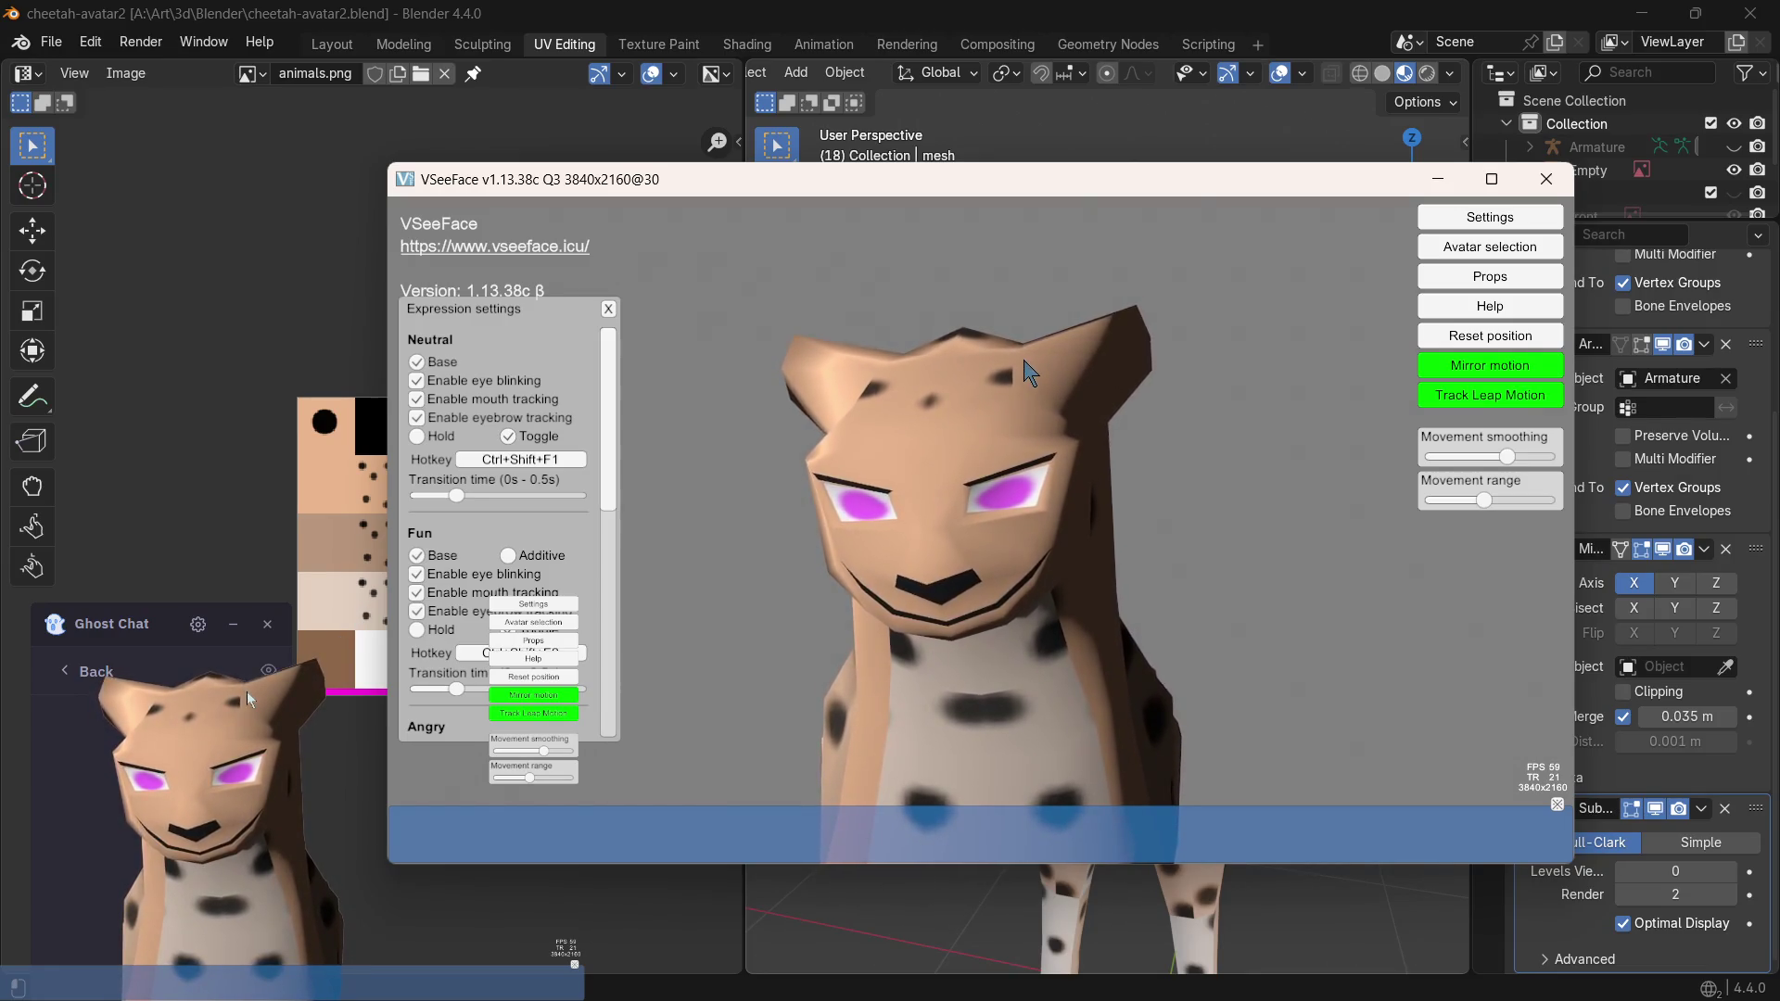
scroll(501, 528, down, 5)
scroll(501, 528, down, 5)
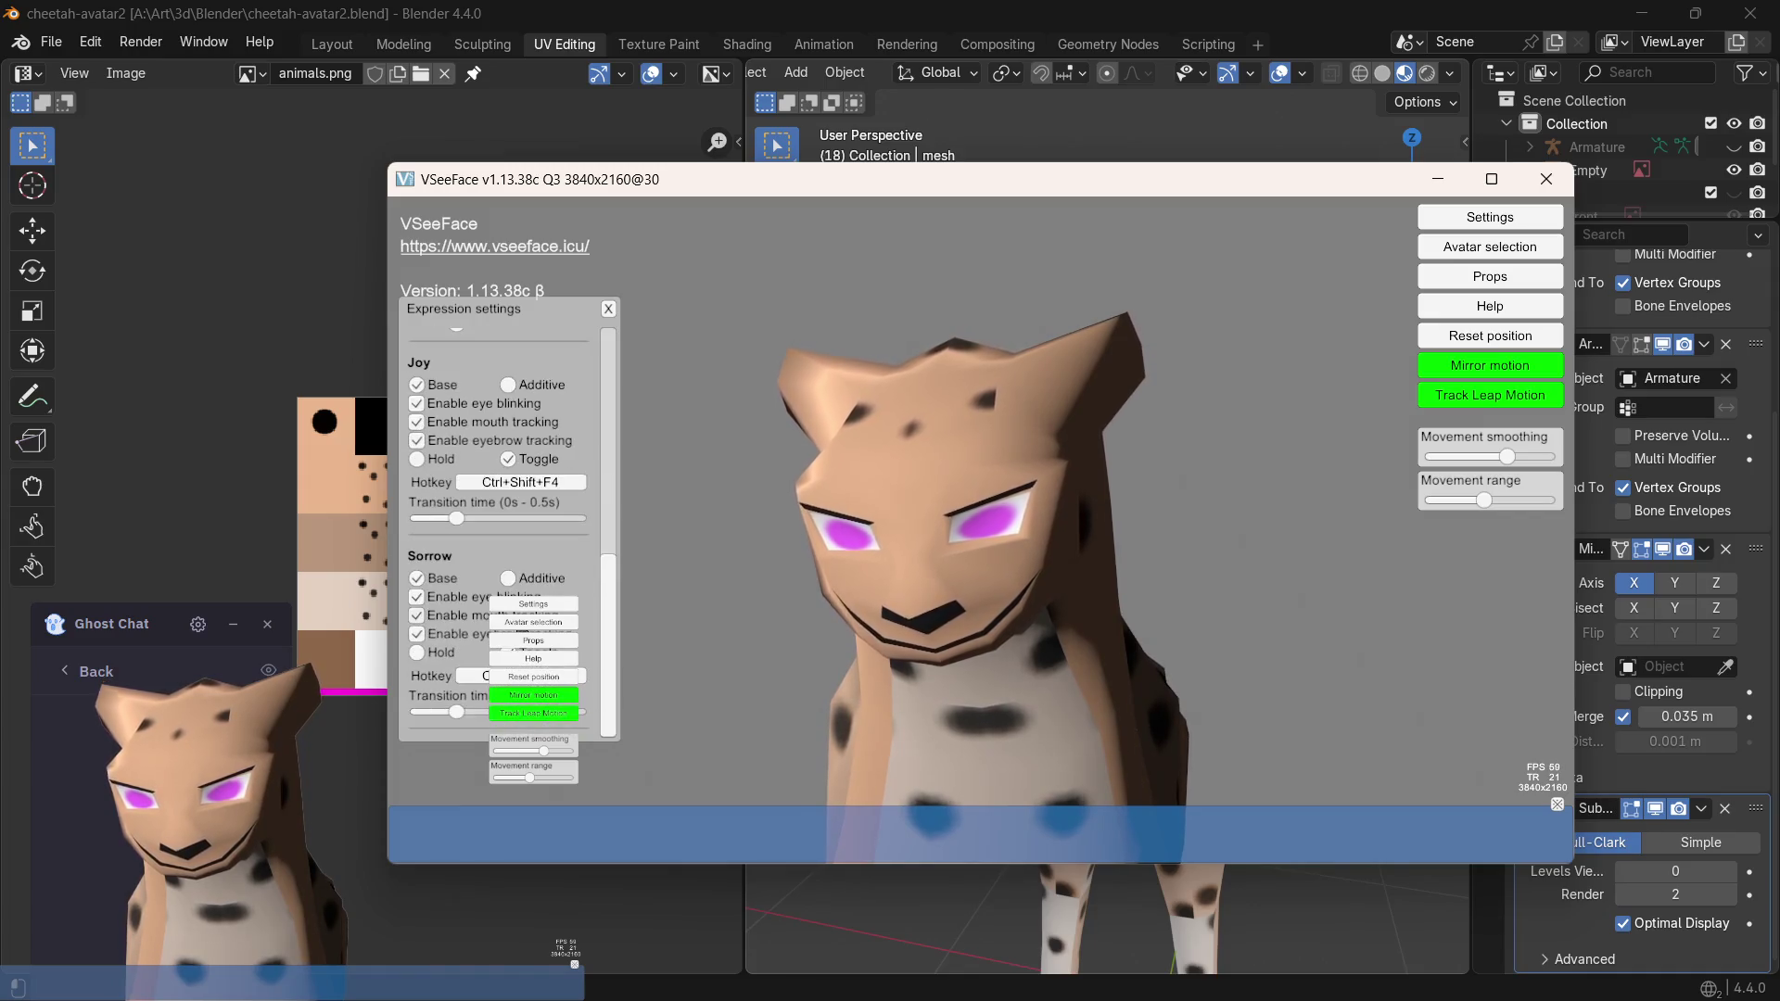
scroll(500, 528, up, 5)
scroll(501, 530, up, 5)
click(607, 309)
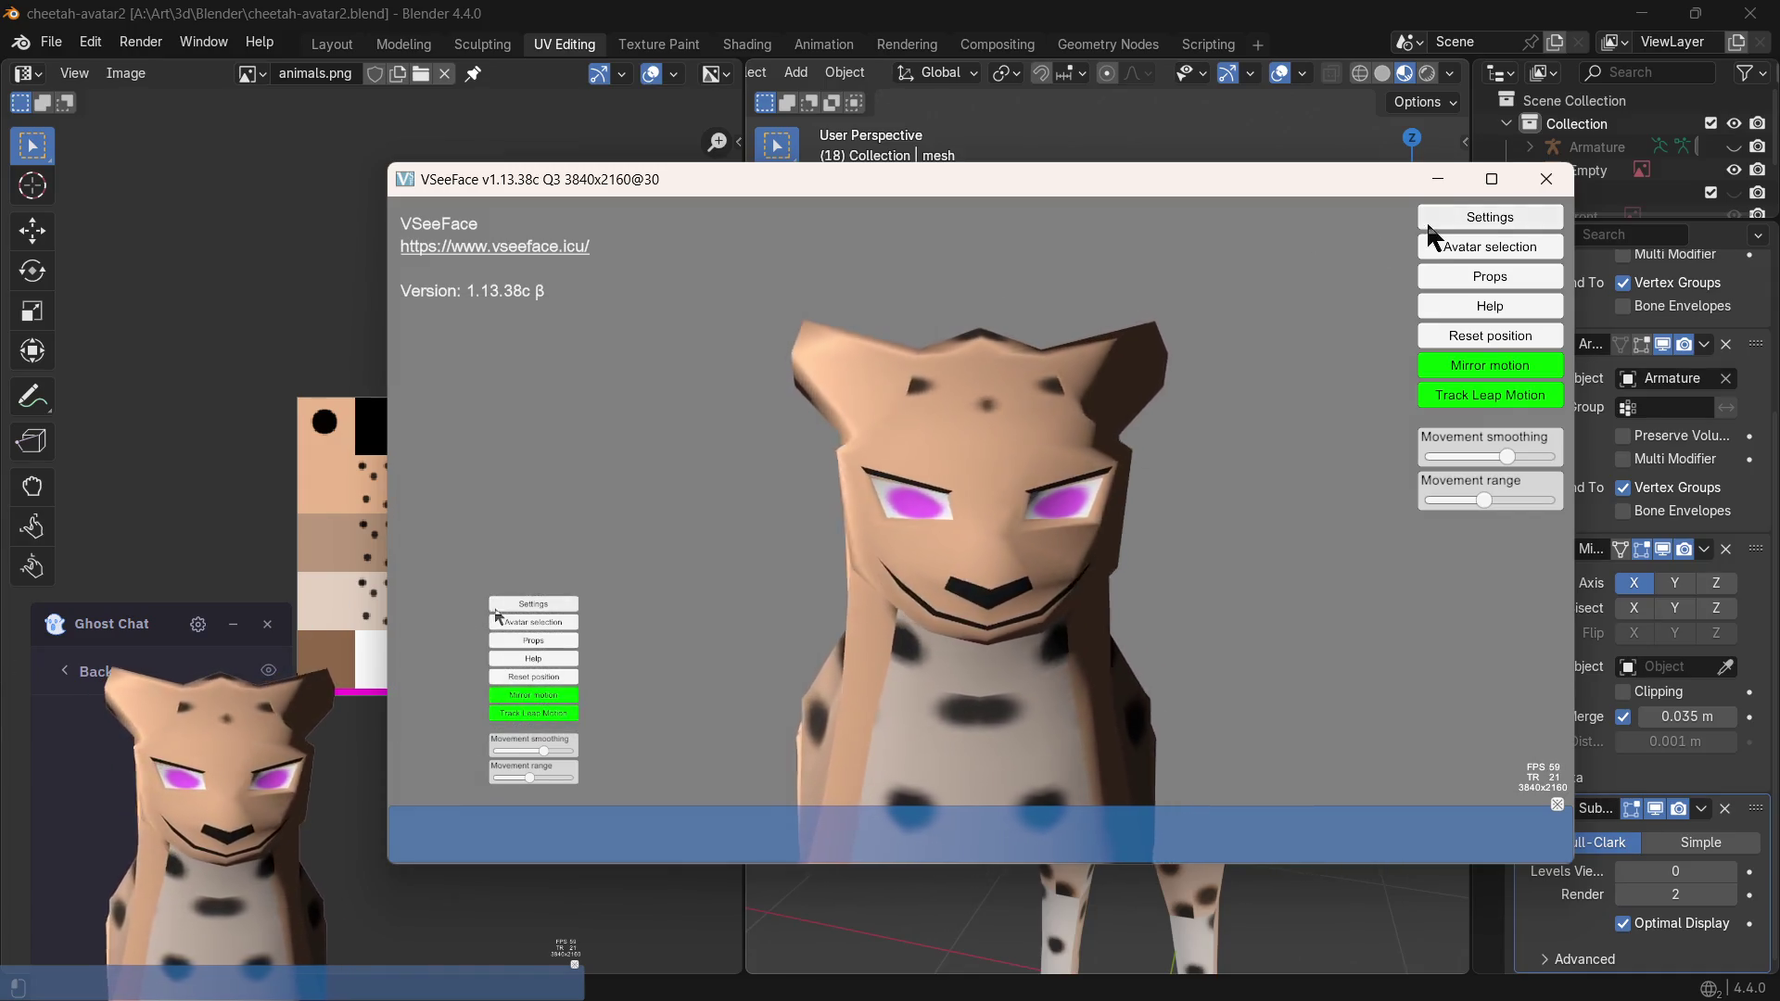
click(1488, 217)
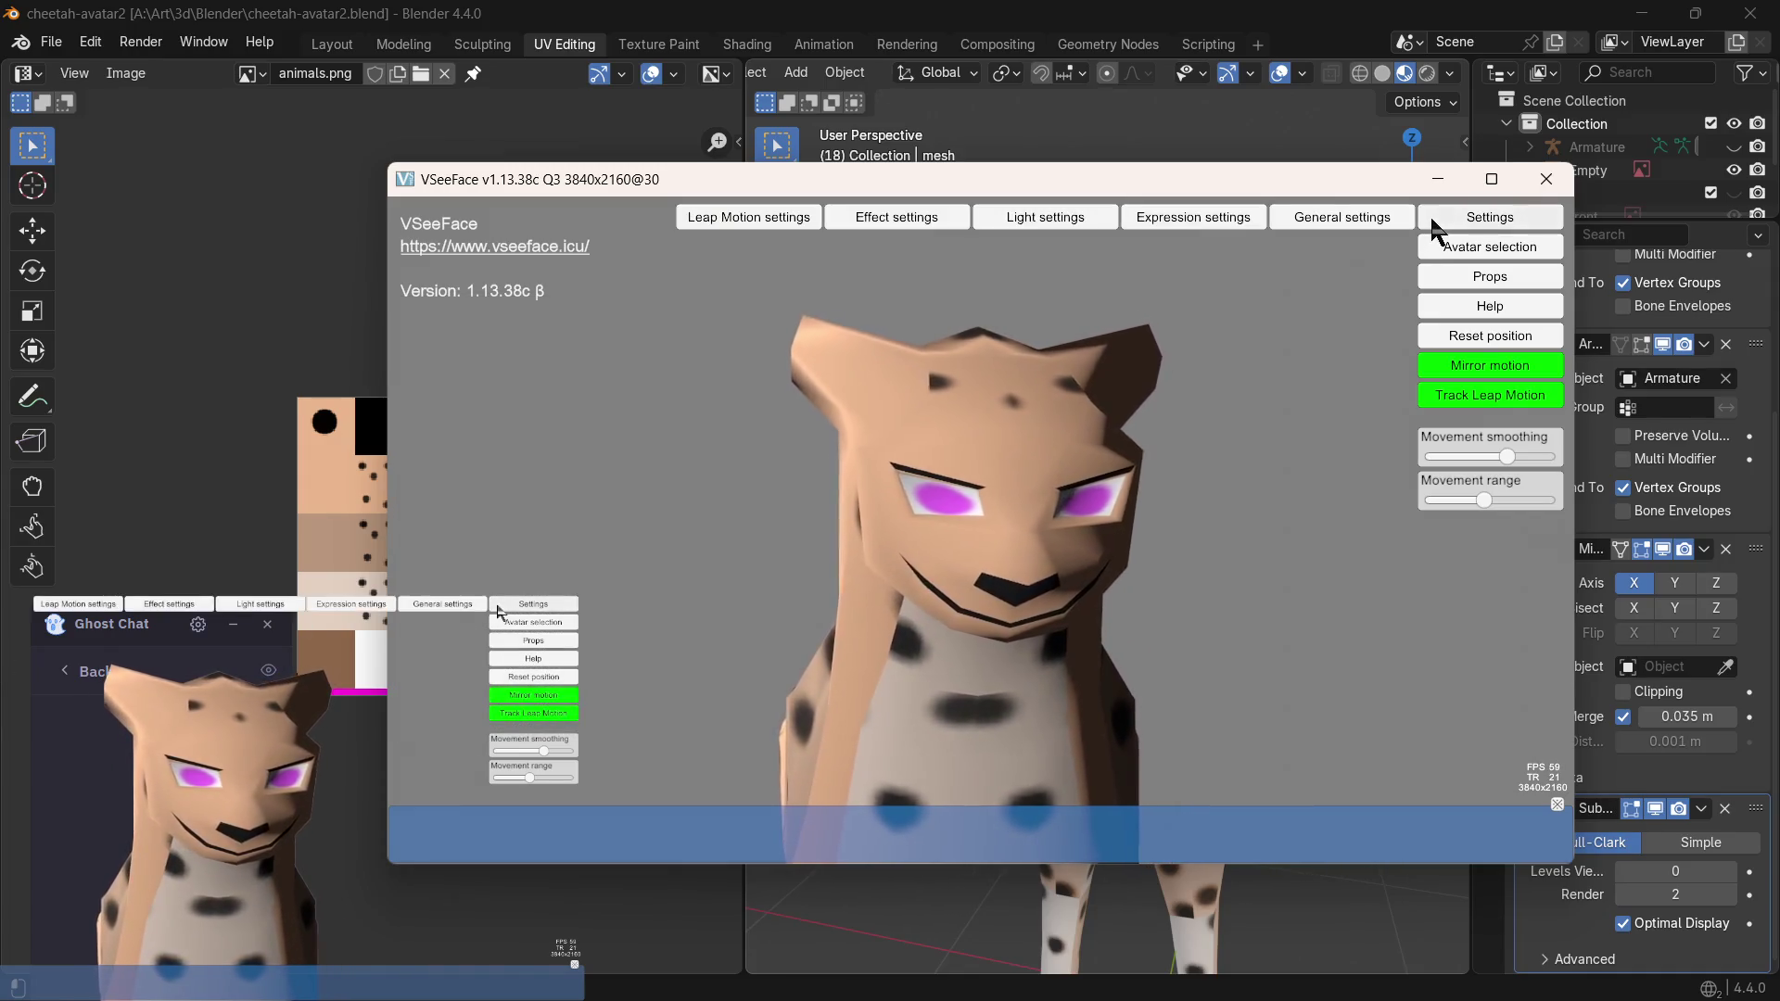
click(1053, 217)
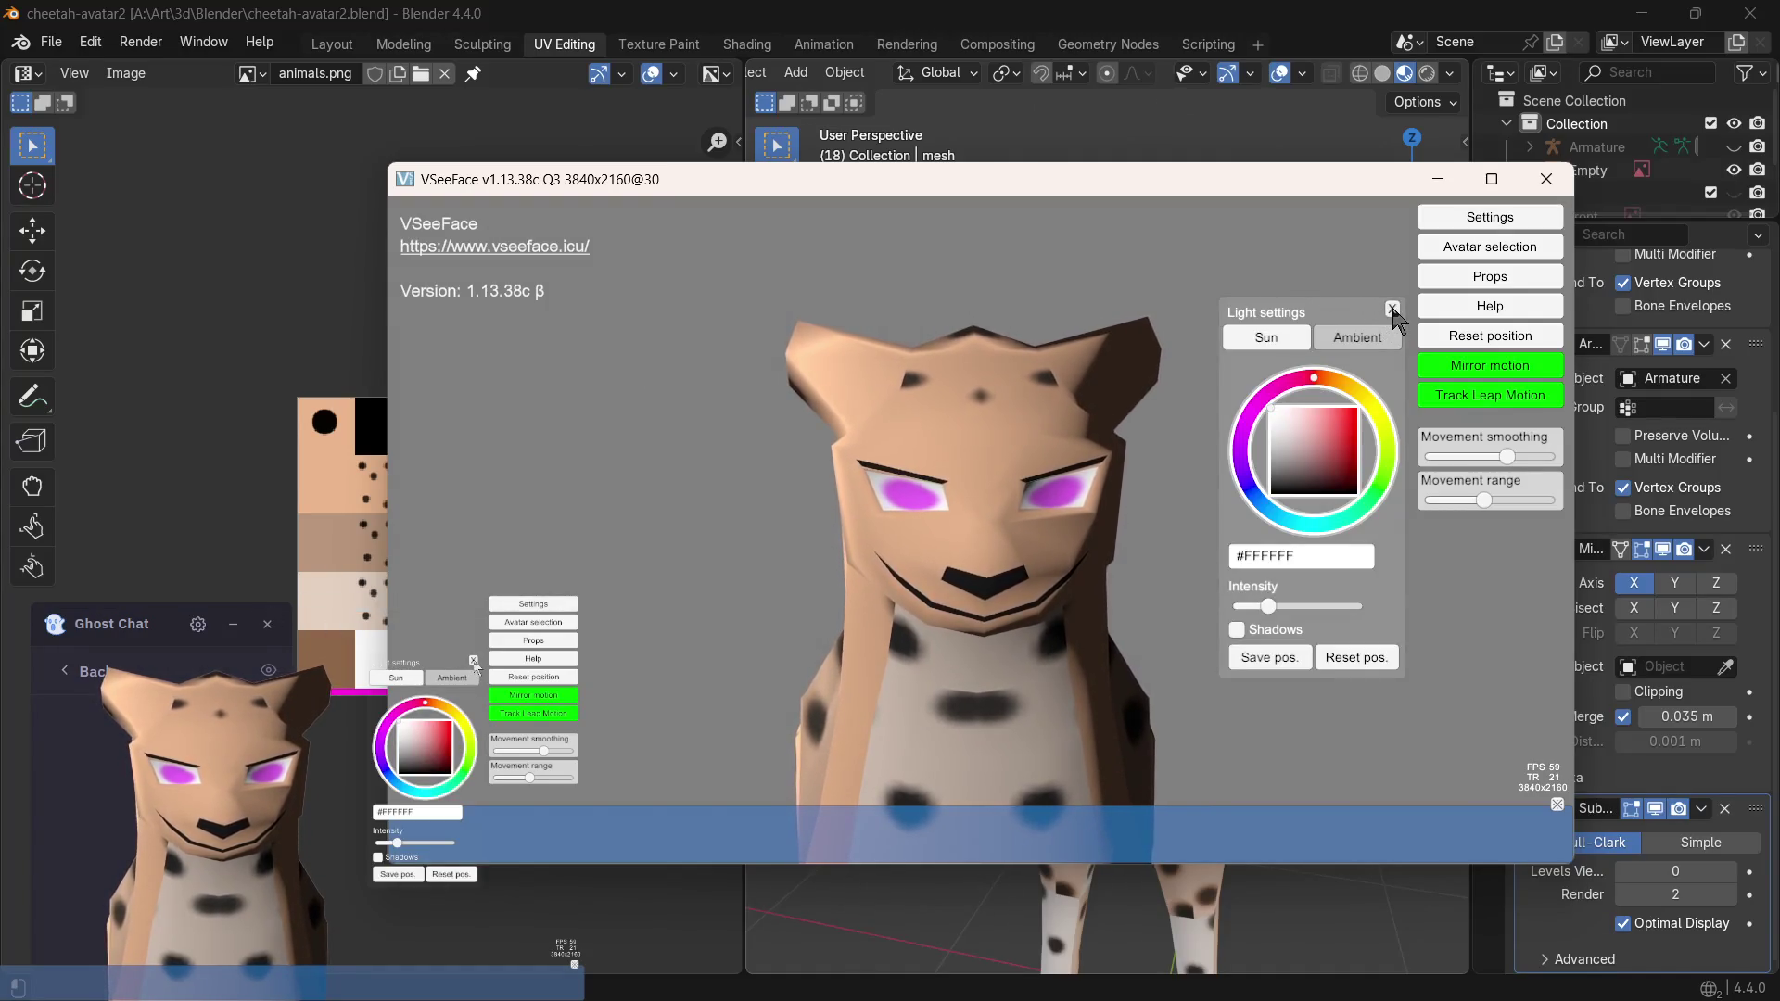
click(1394, 310)
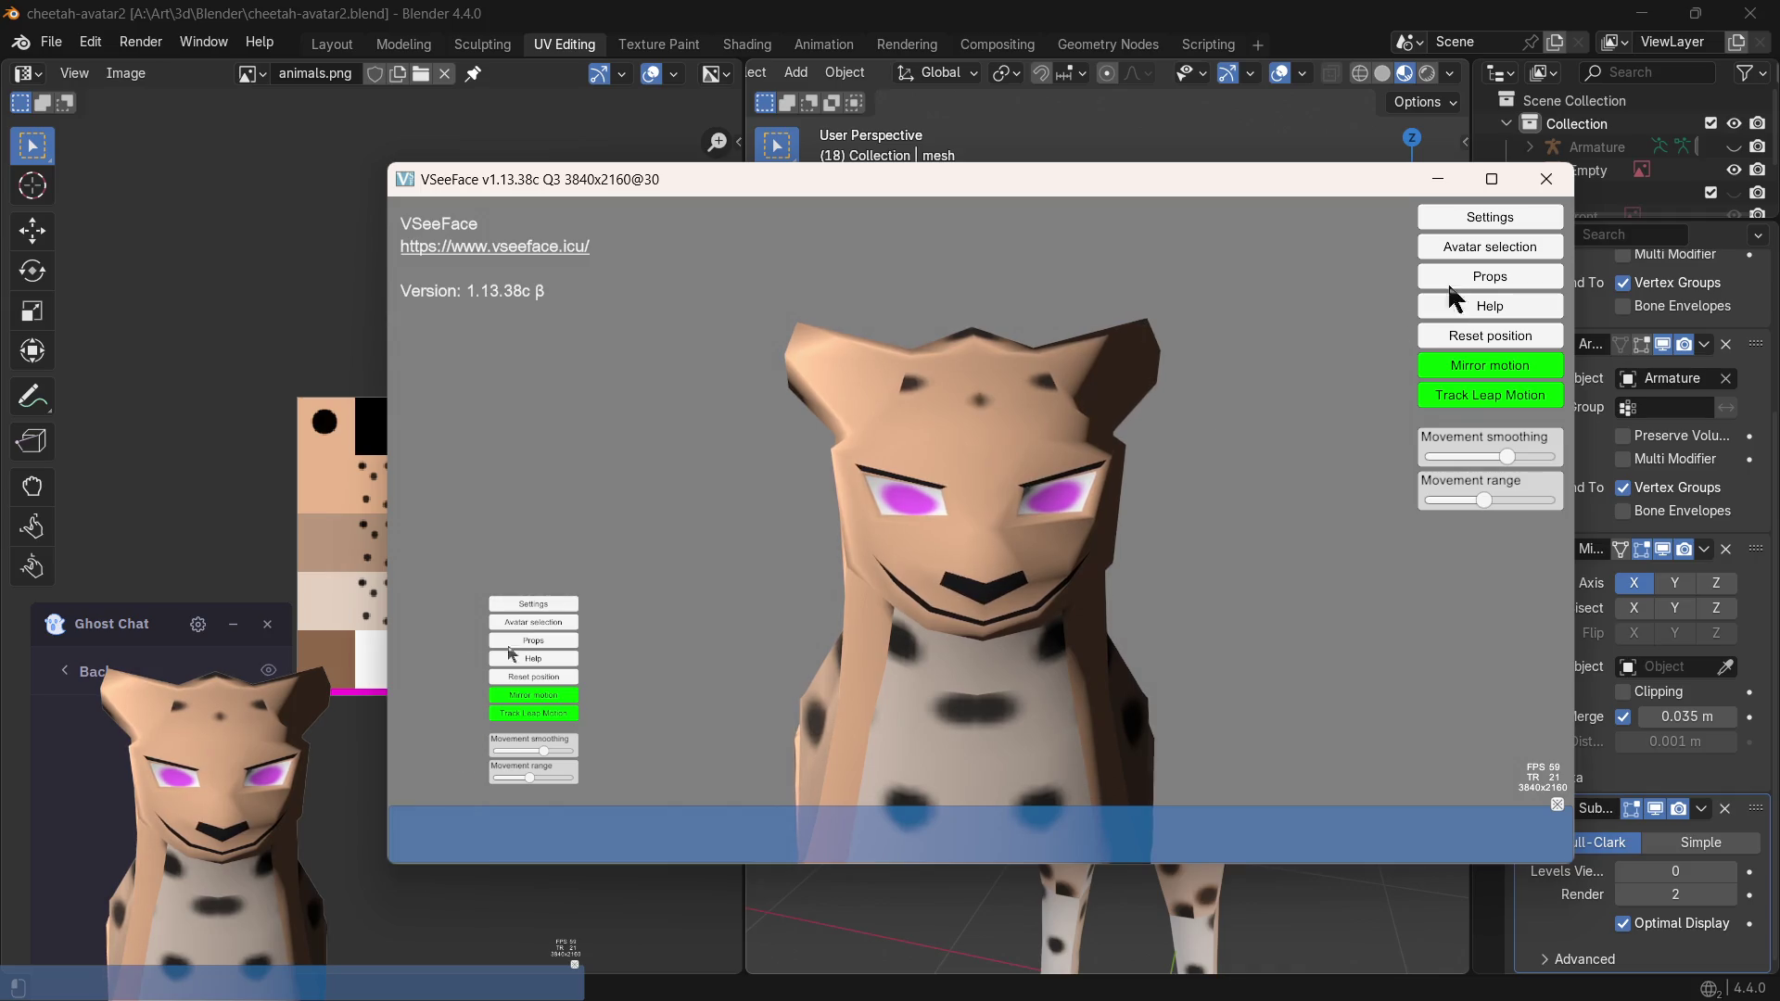
- Open General settings, reposition the panel and show the face tracking points
click(1488, 218)
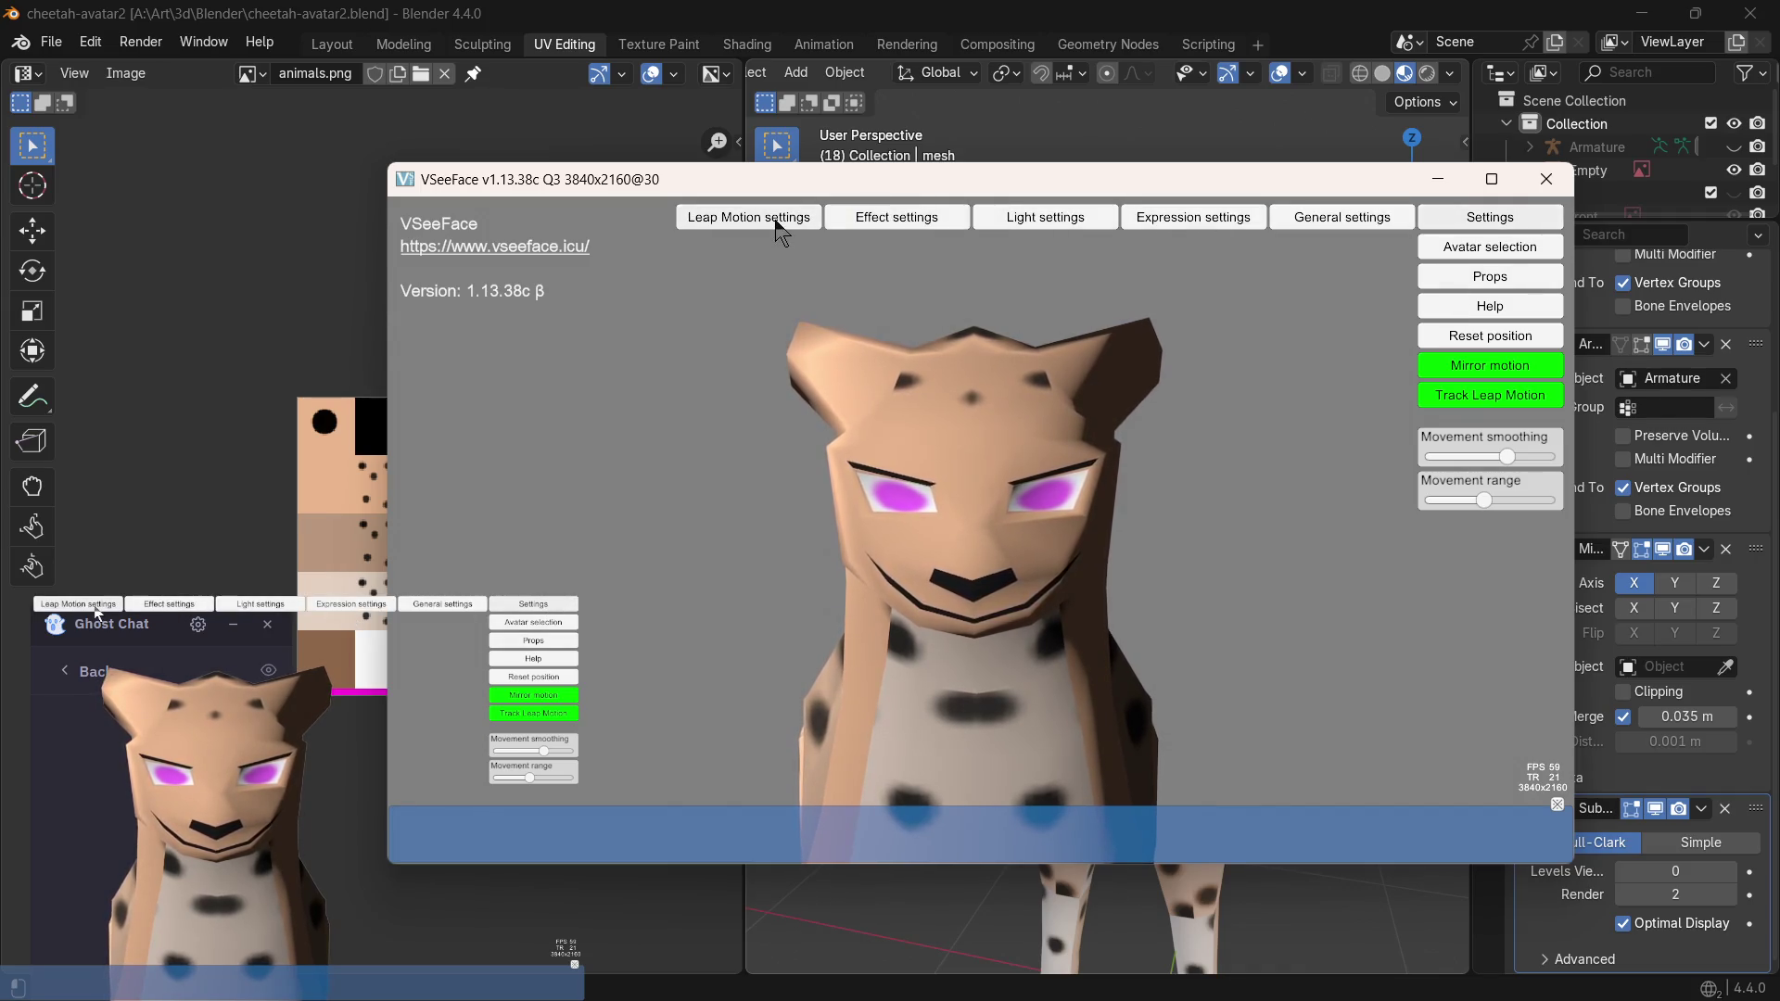
click(1314, 219)
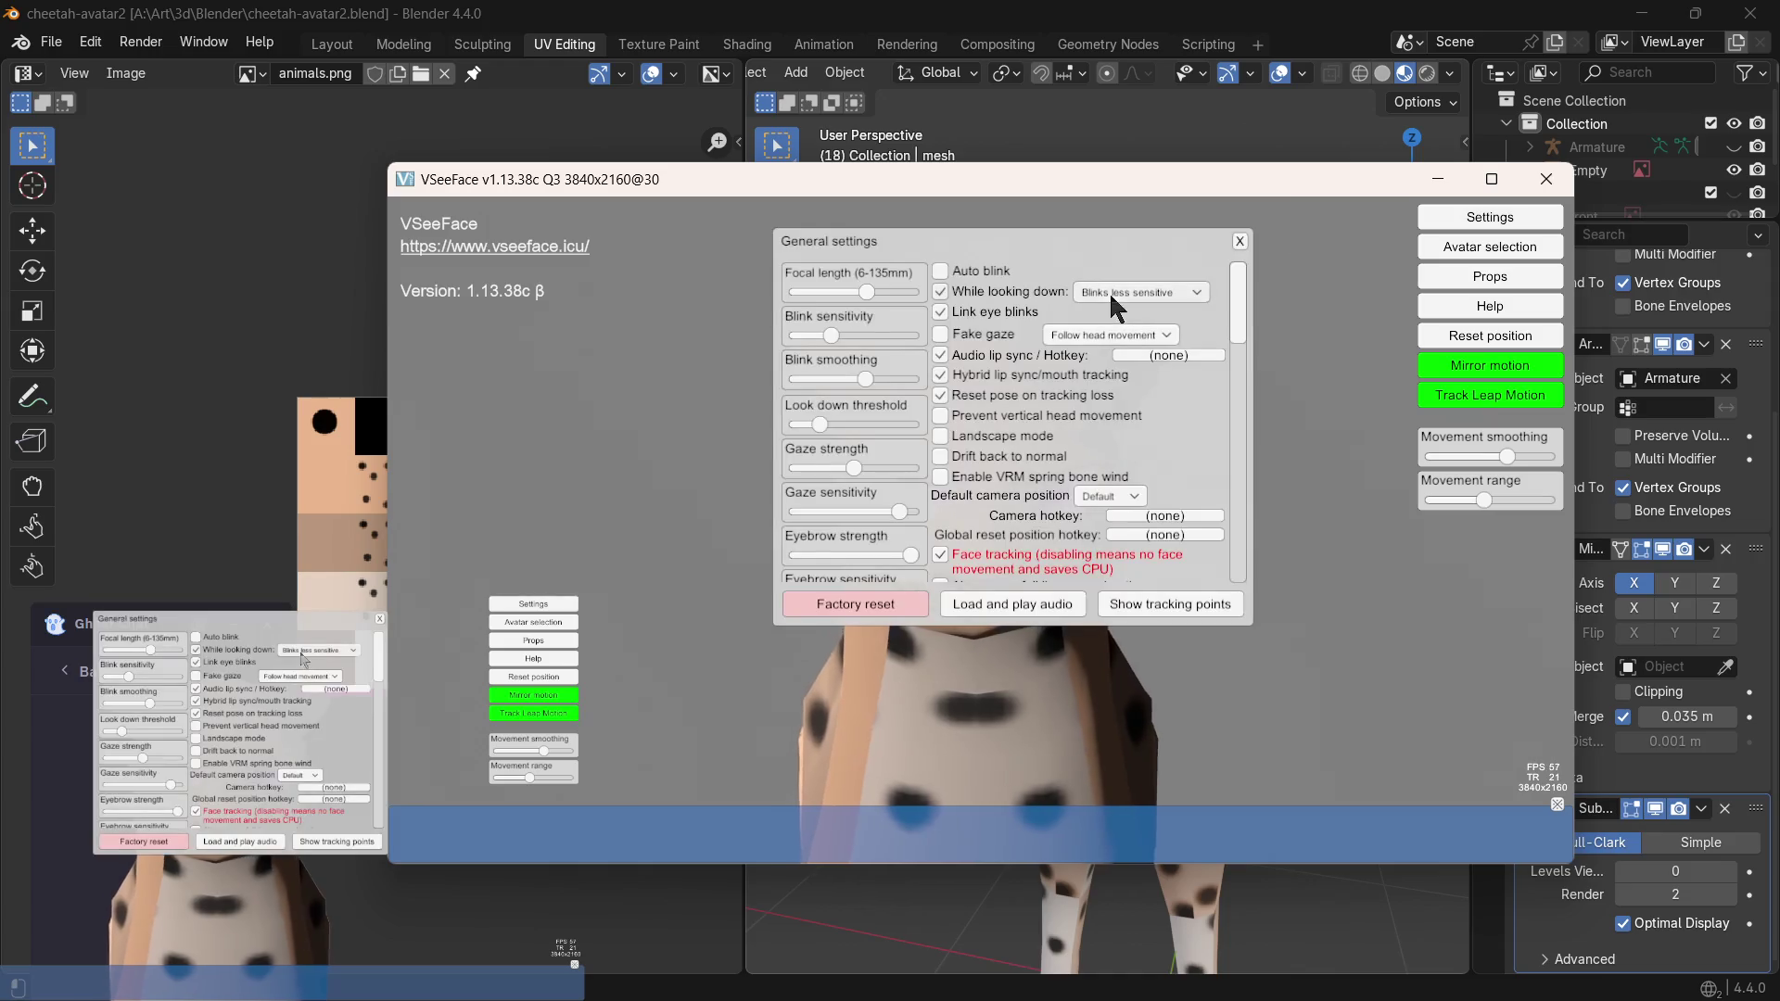
drag(958, 240, 688, 361)
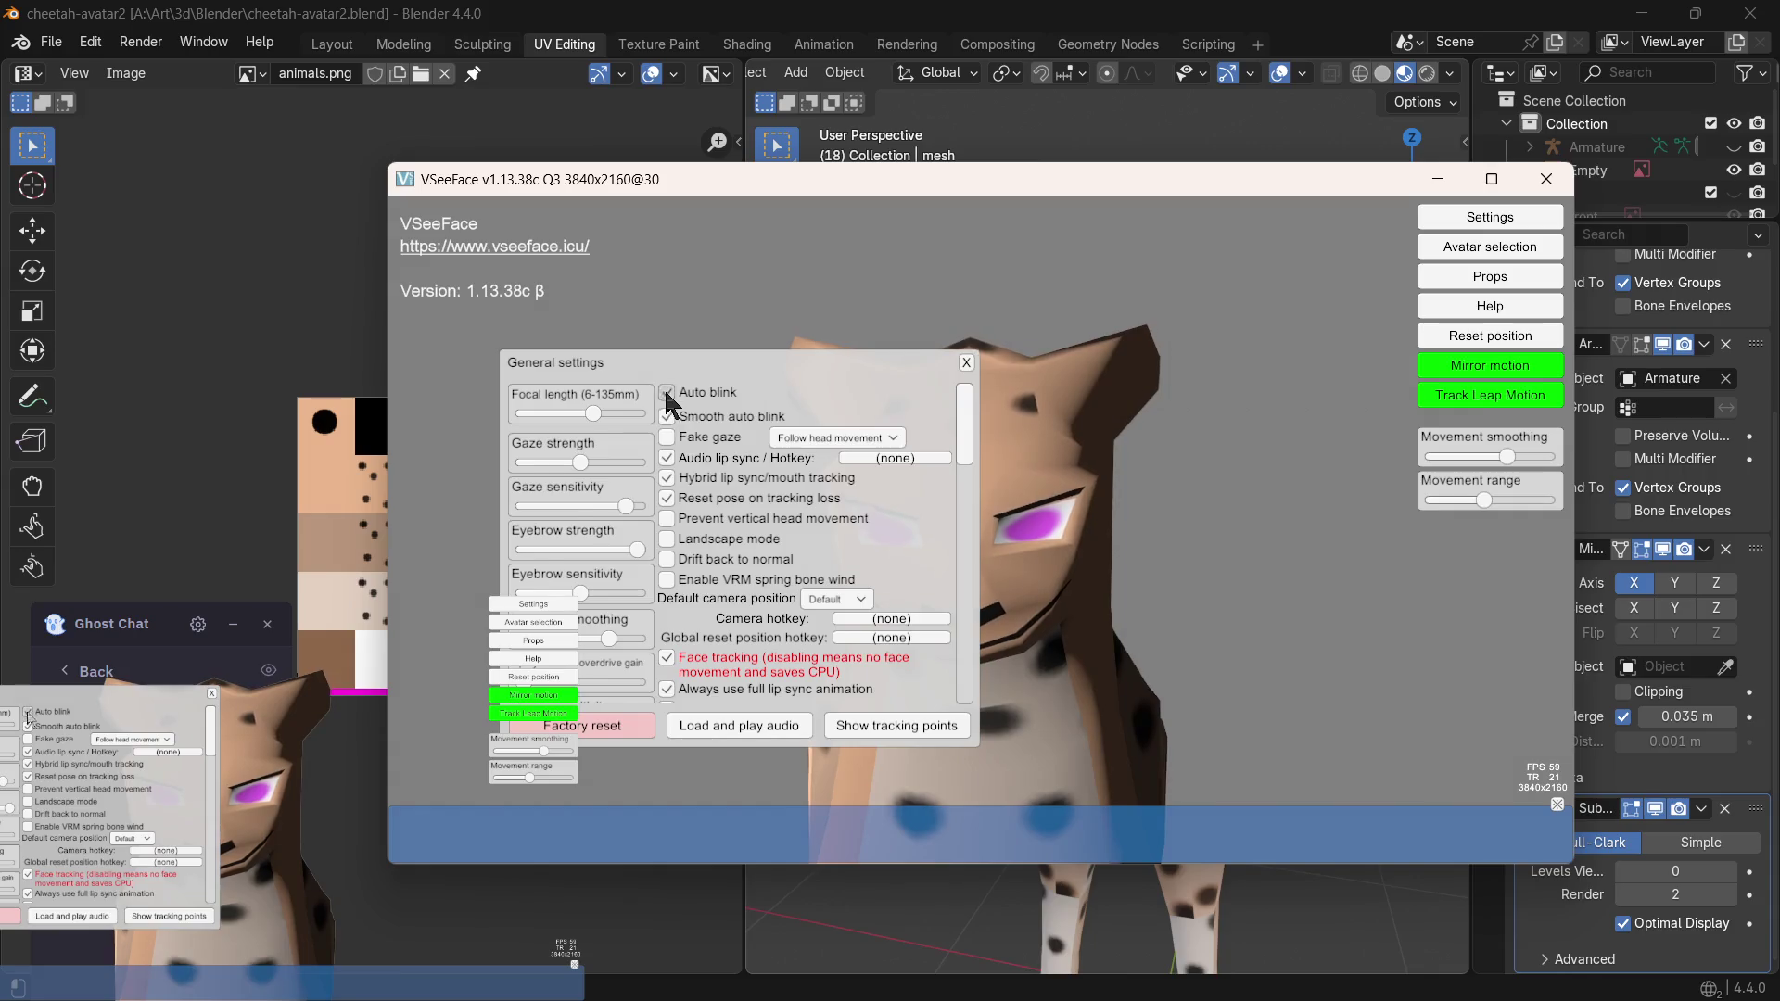
click(873, 725)
drag(770, 380, 1356, 288)
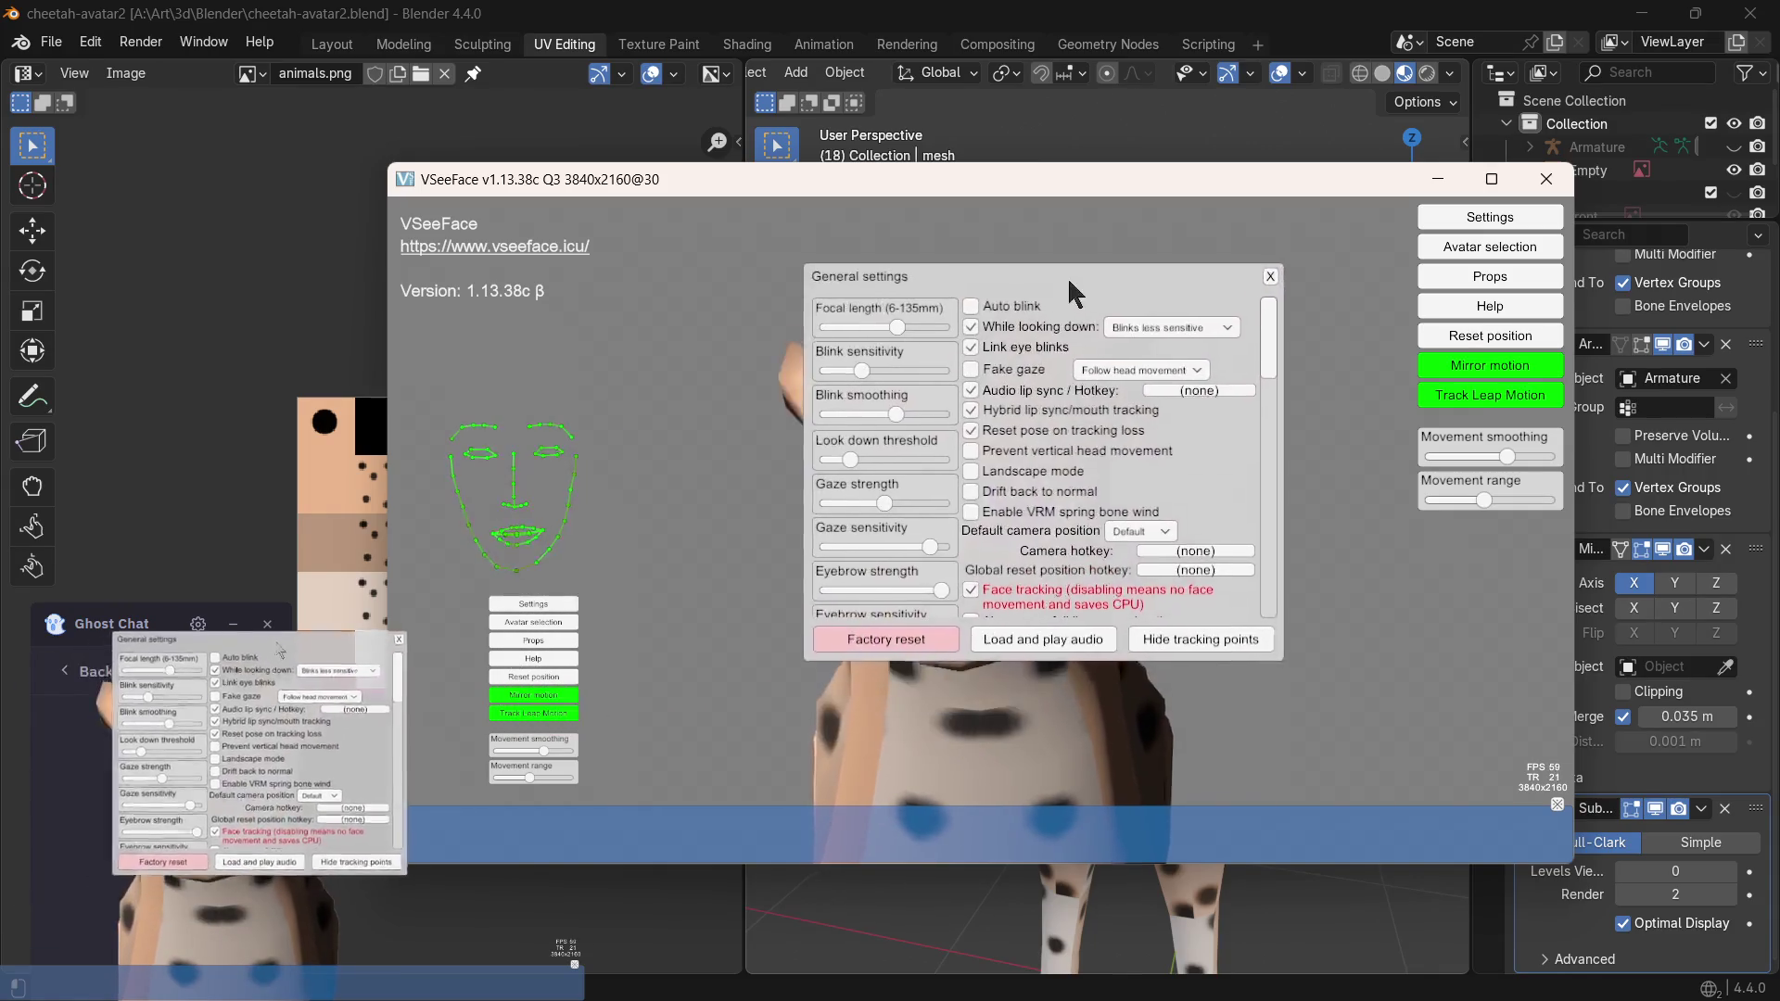
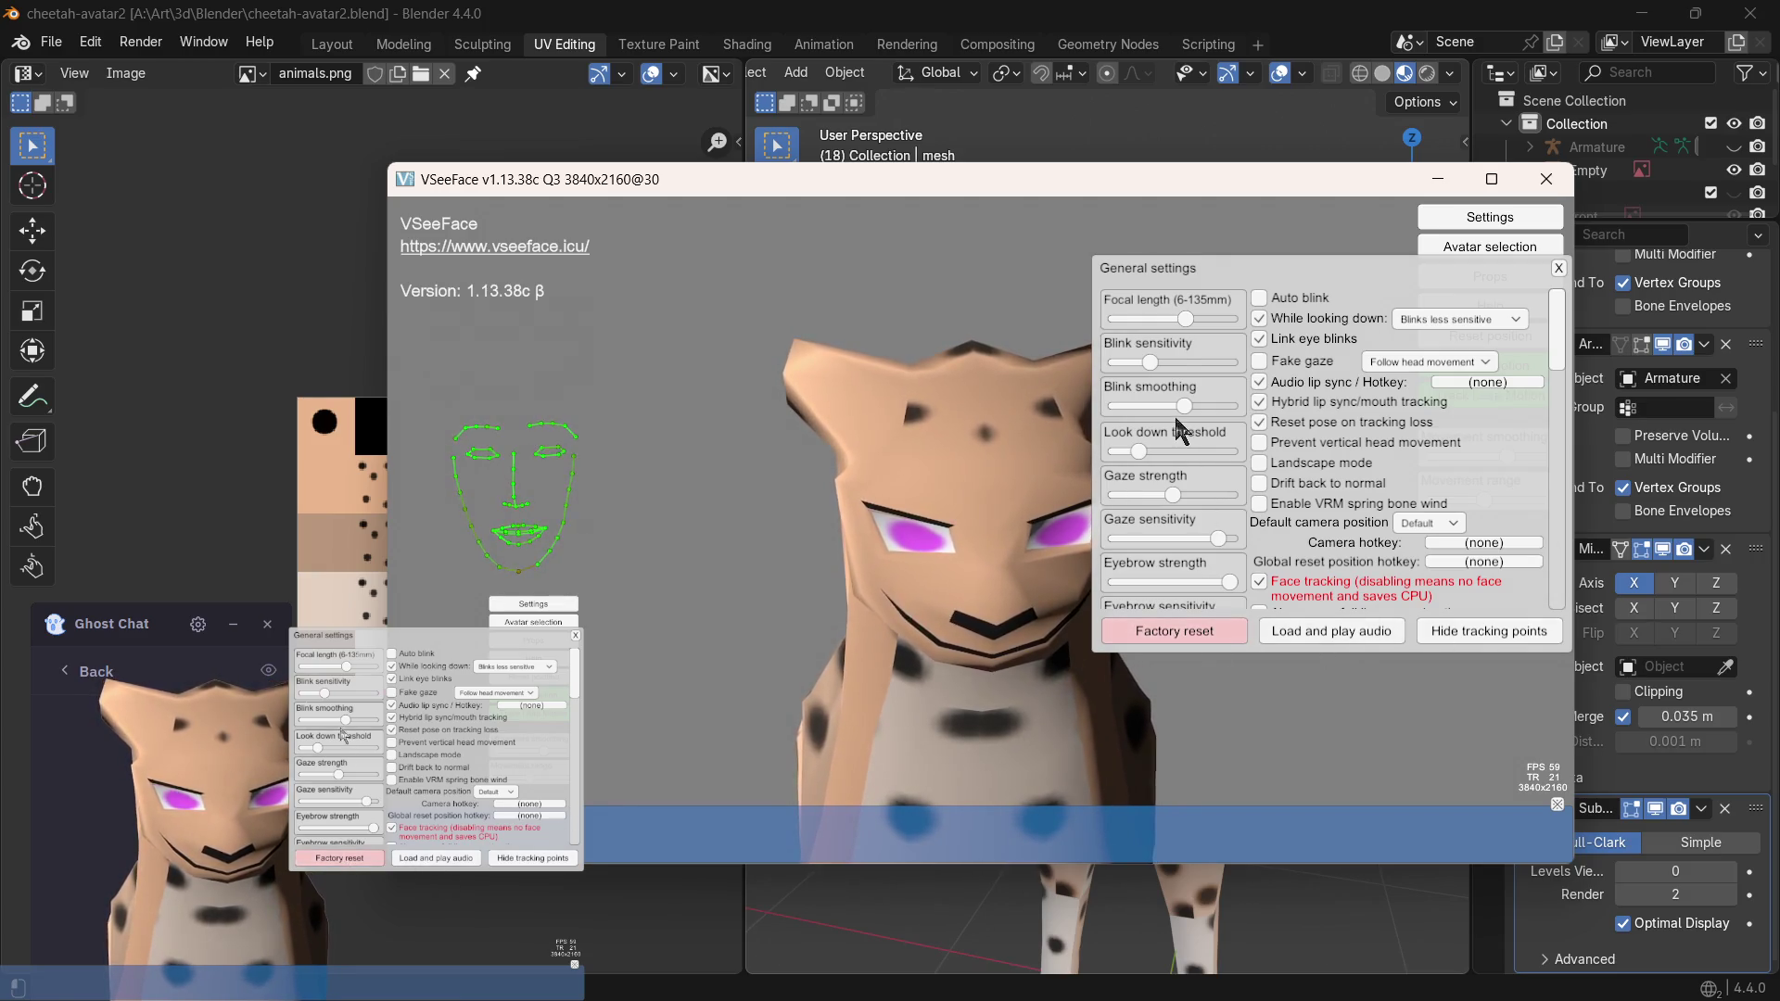
- Adjust the General settings sliders: focal length, blink sensitivity 0.38, look-down threshold 16.54, gaze strength
mouse_move(1189, 325)
mouse_down()
mouse_move(1110, 311)
mouse_move(1280, 325)
mouse_move(1171, 327)
mouse_up()
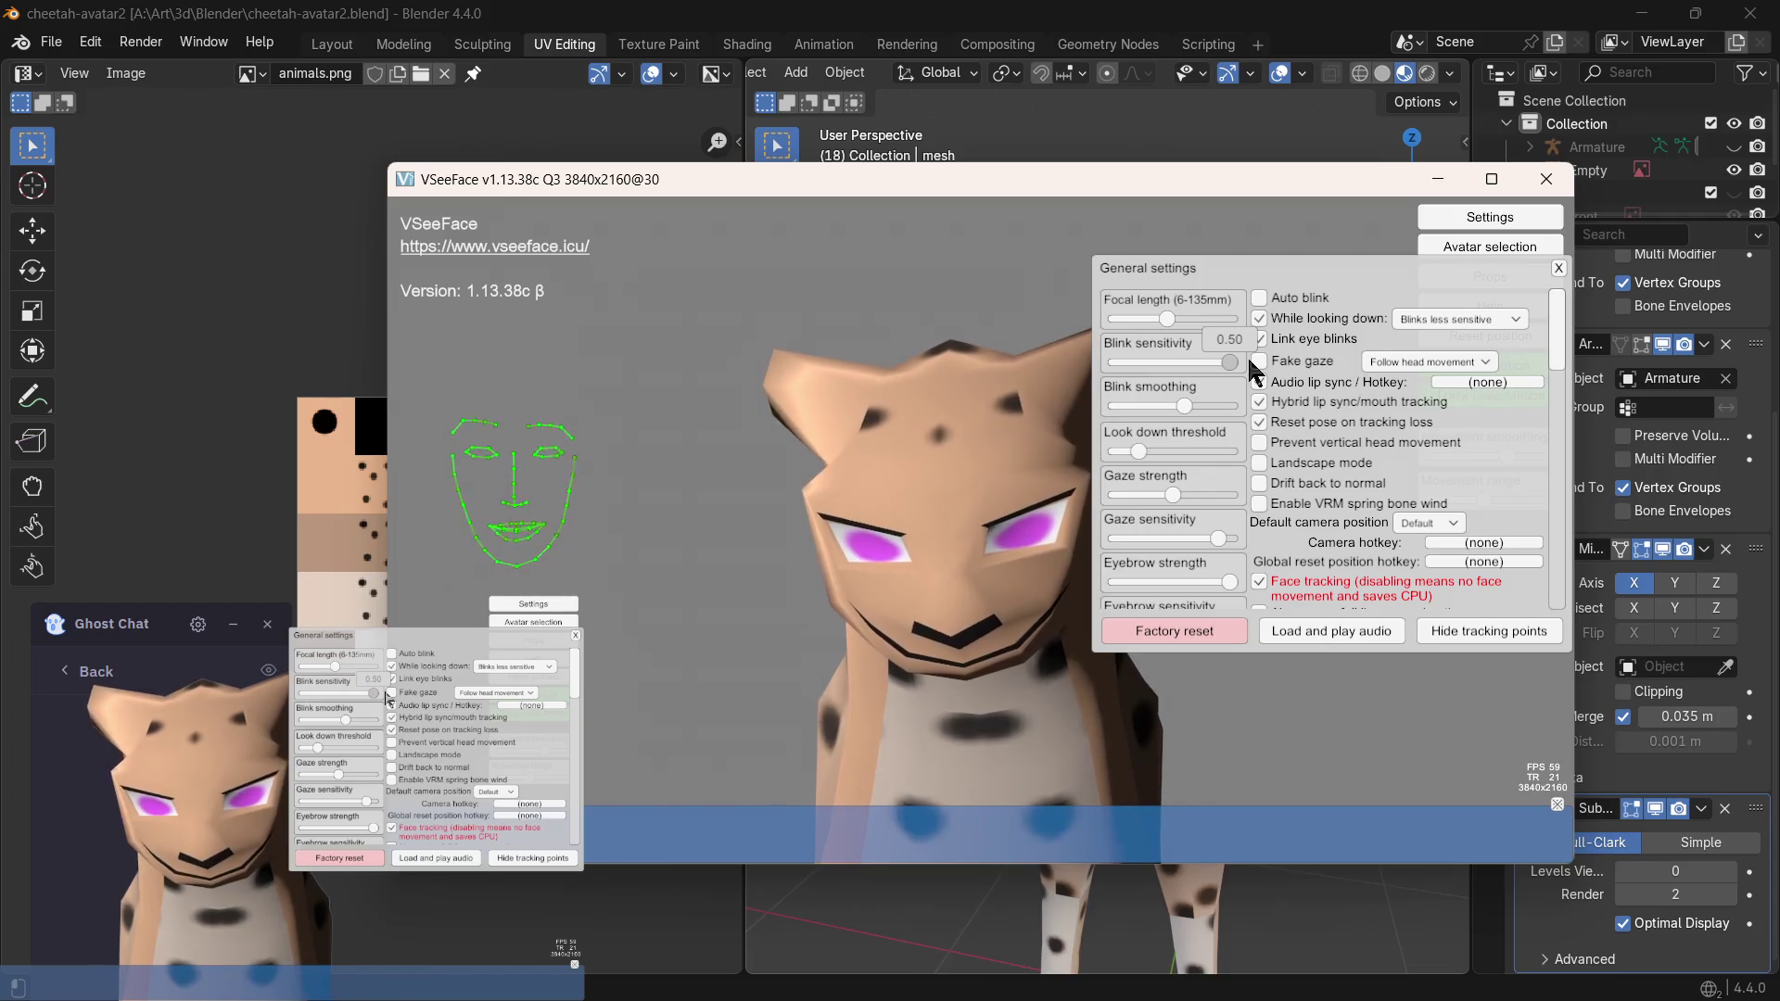
mouse_move(1230, 361)
mouse_down()
mouse_move(1206, 362)
mouse_move(1199, 400)
mouse_up()
mouse_move(1183, 406)
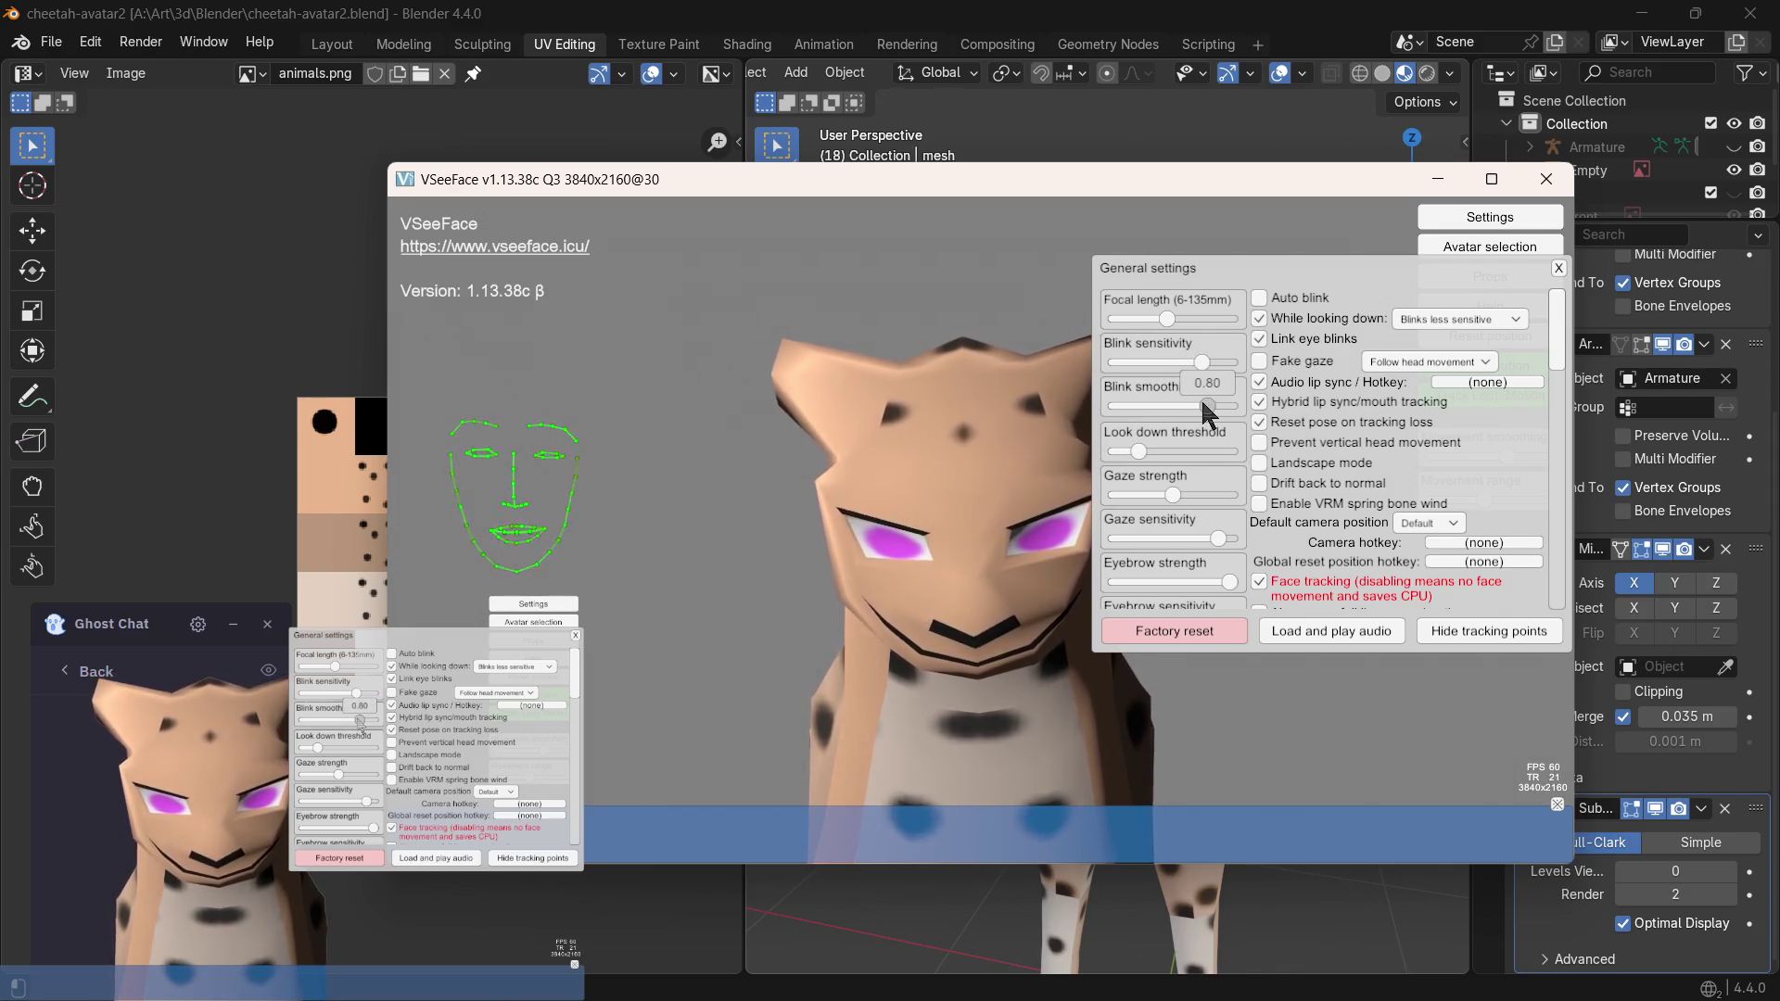
mouse_move(1140, 450)
mouse_down()
mouse_move(1217, 448)
mouse_move(1156, 481)
mouse_up()
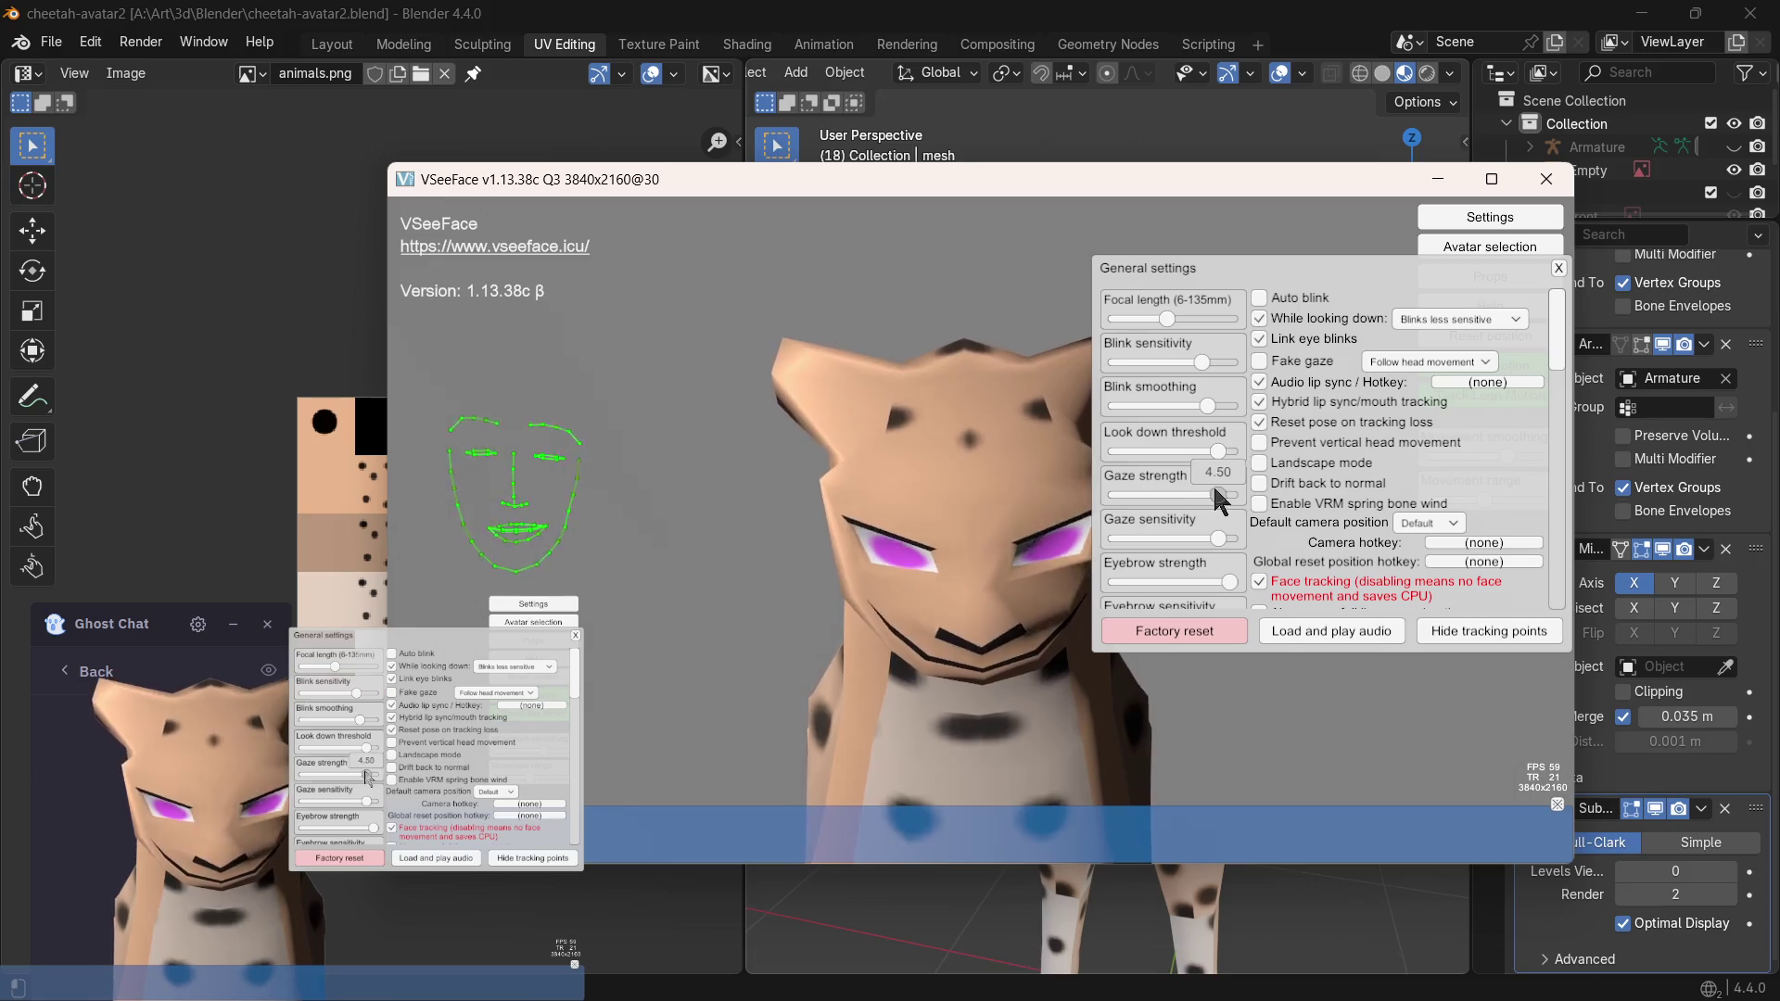
drag(1156, 481, 1181, 531)
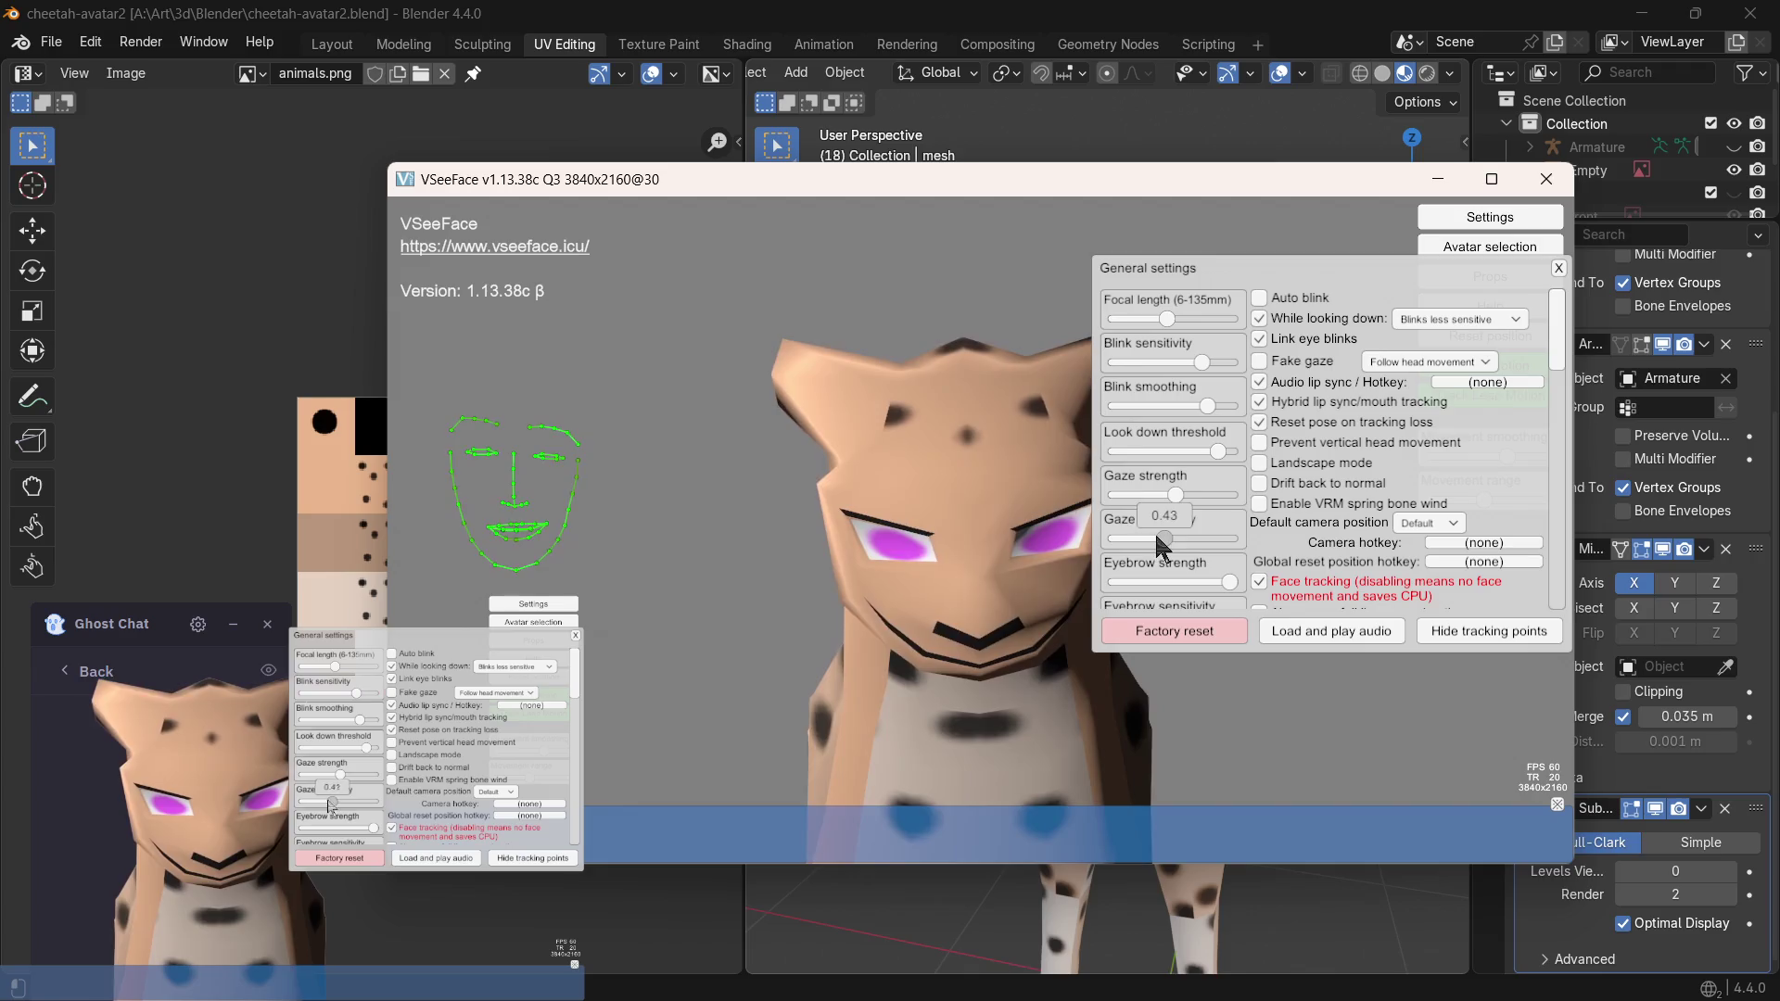
scroll(1179, 608, down, 1)
scroll(1179, 612, down, 1)
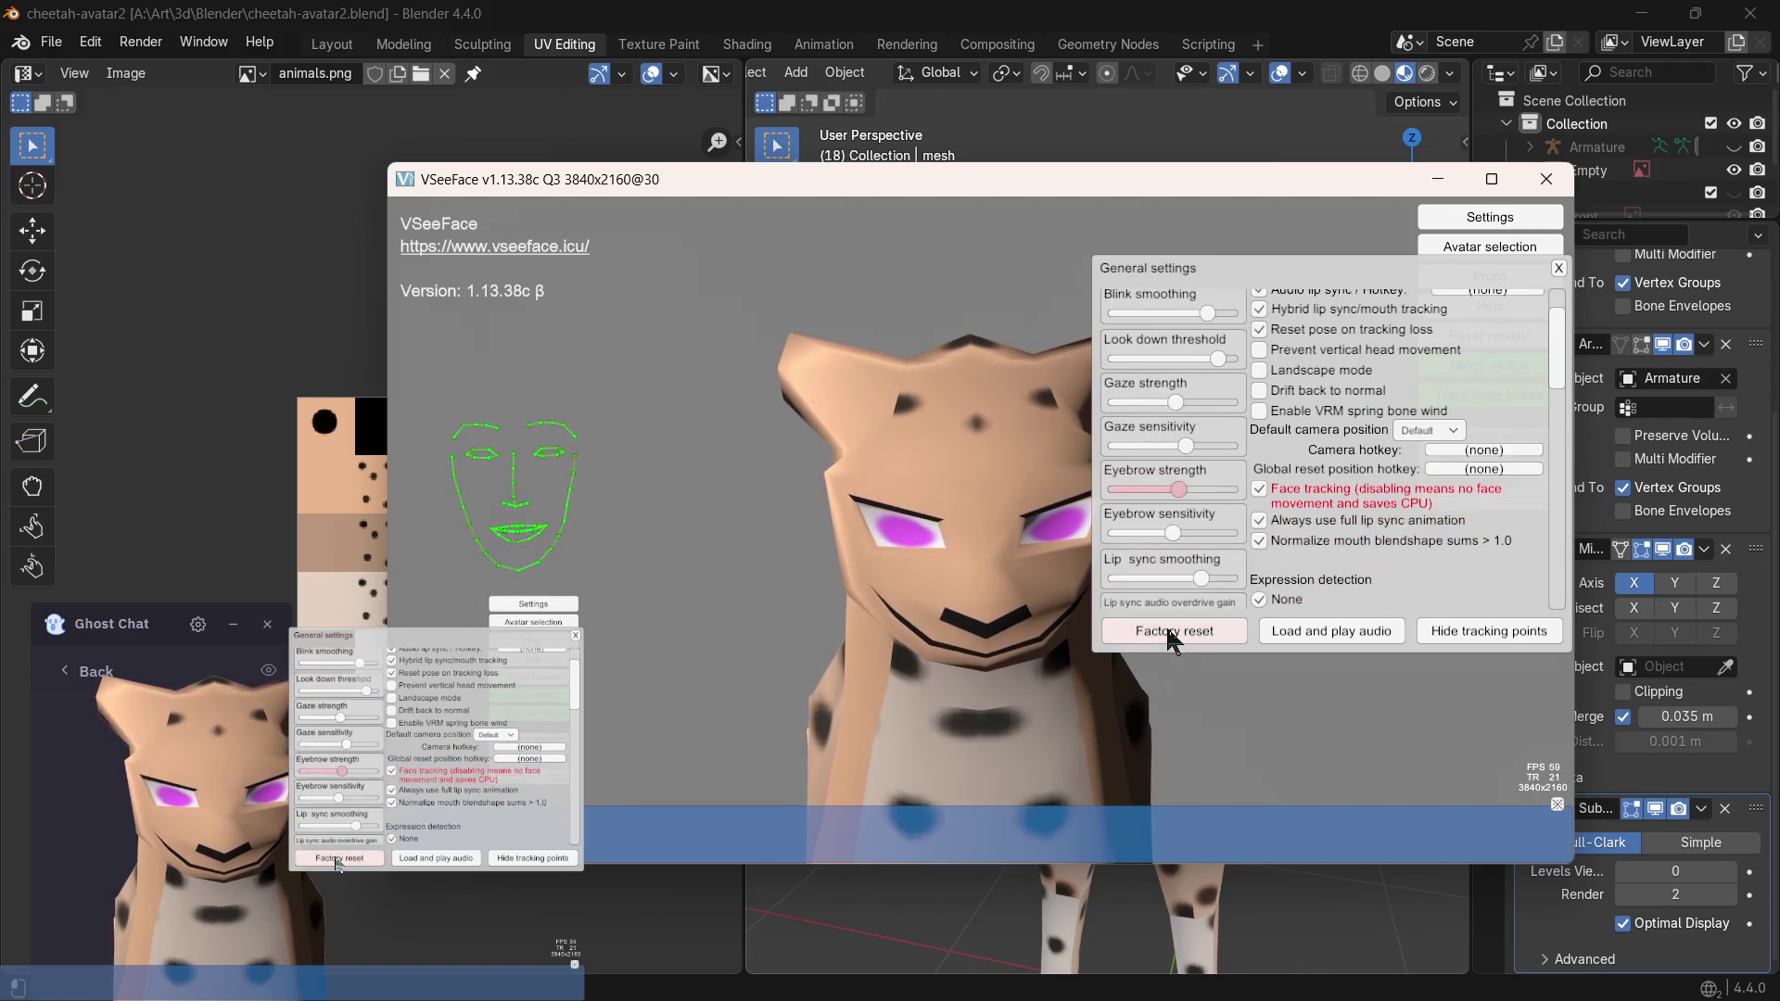
- Reset all VSeeFace settings to factory defaults and confirm the reset
click(1165, 624)
click(959, 607)
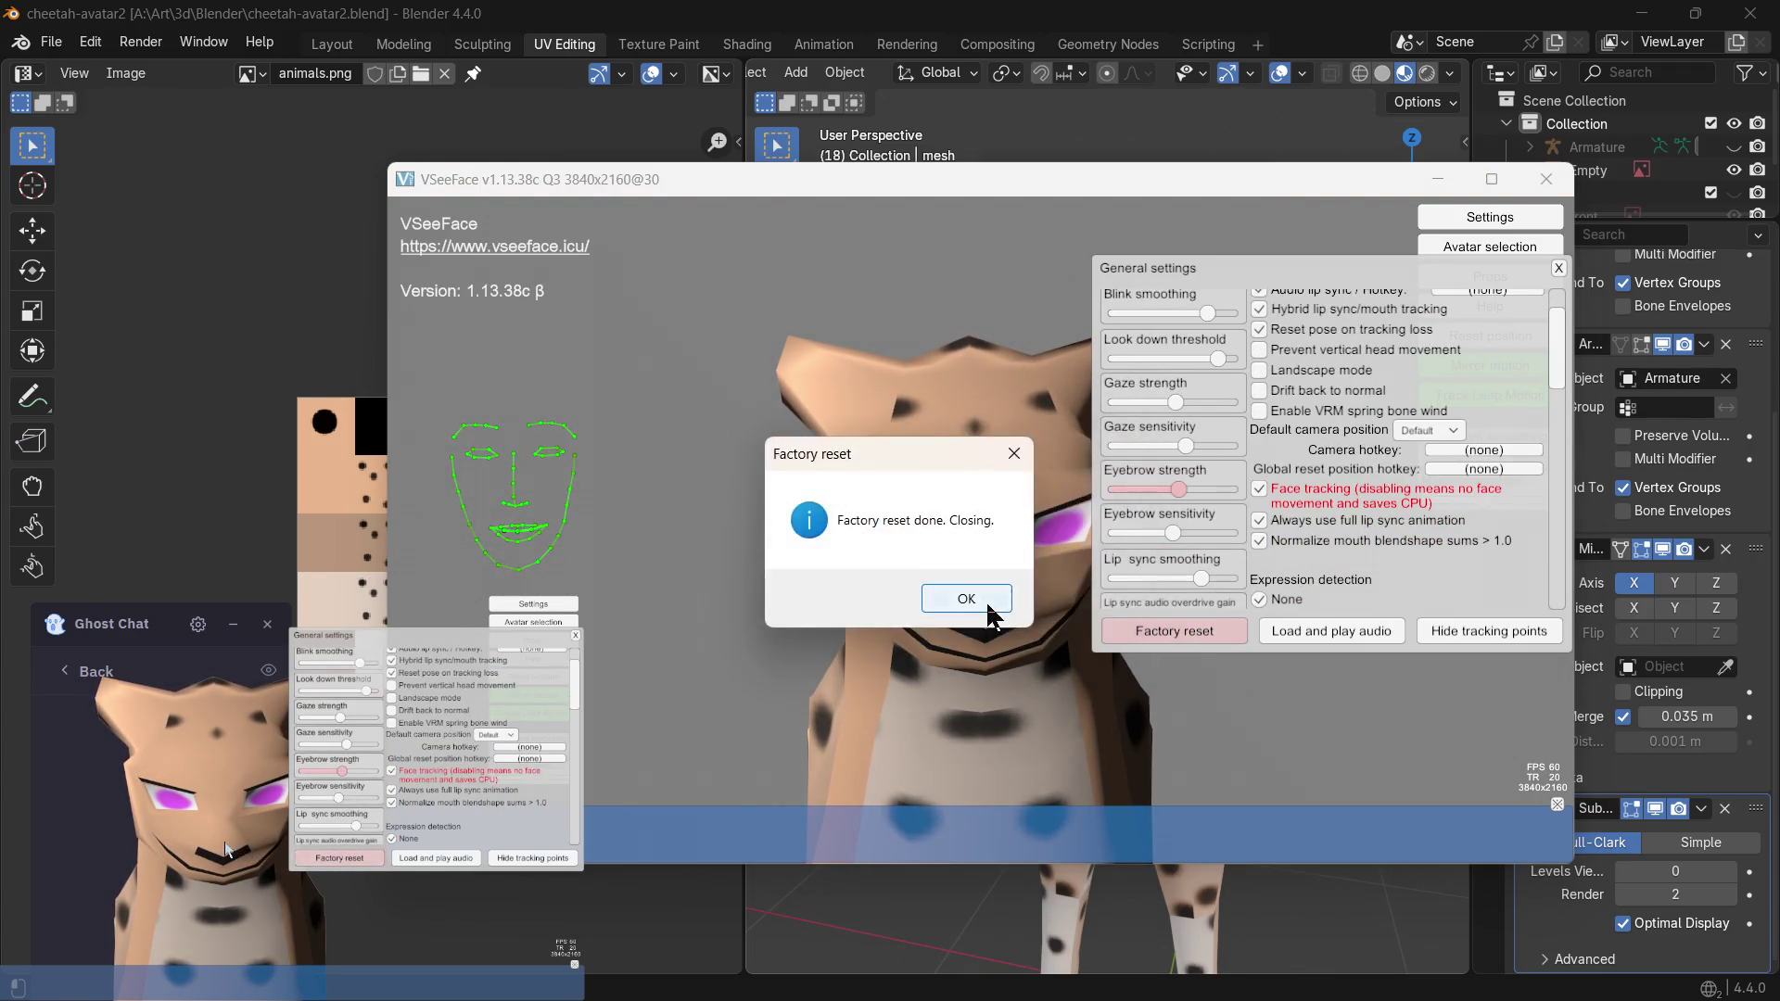
- Acknowledge the reset notice closing VSeeFace, glance at OBS, and bring up File Explorer
click(989, 607)
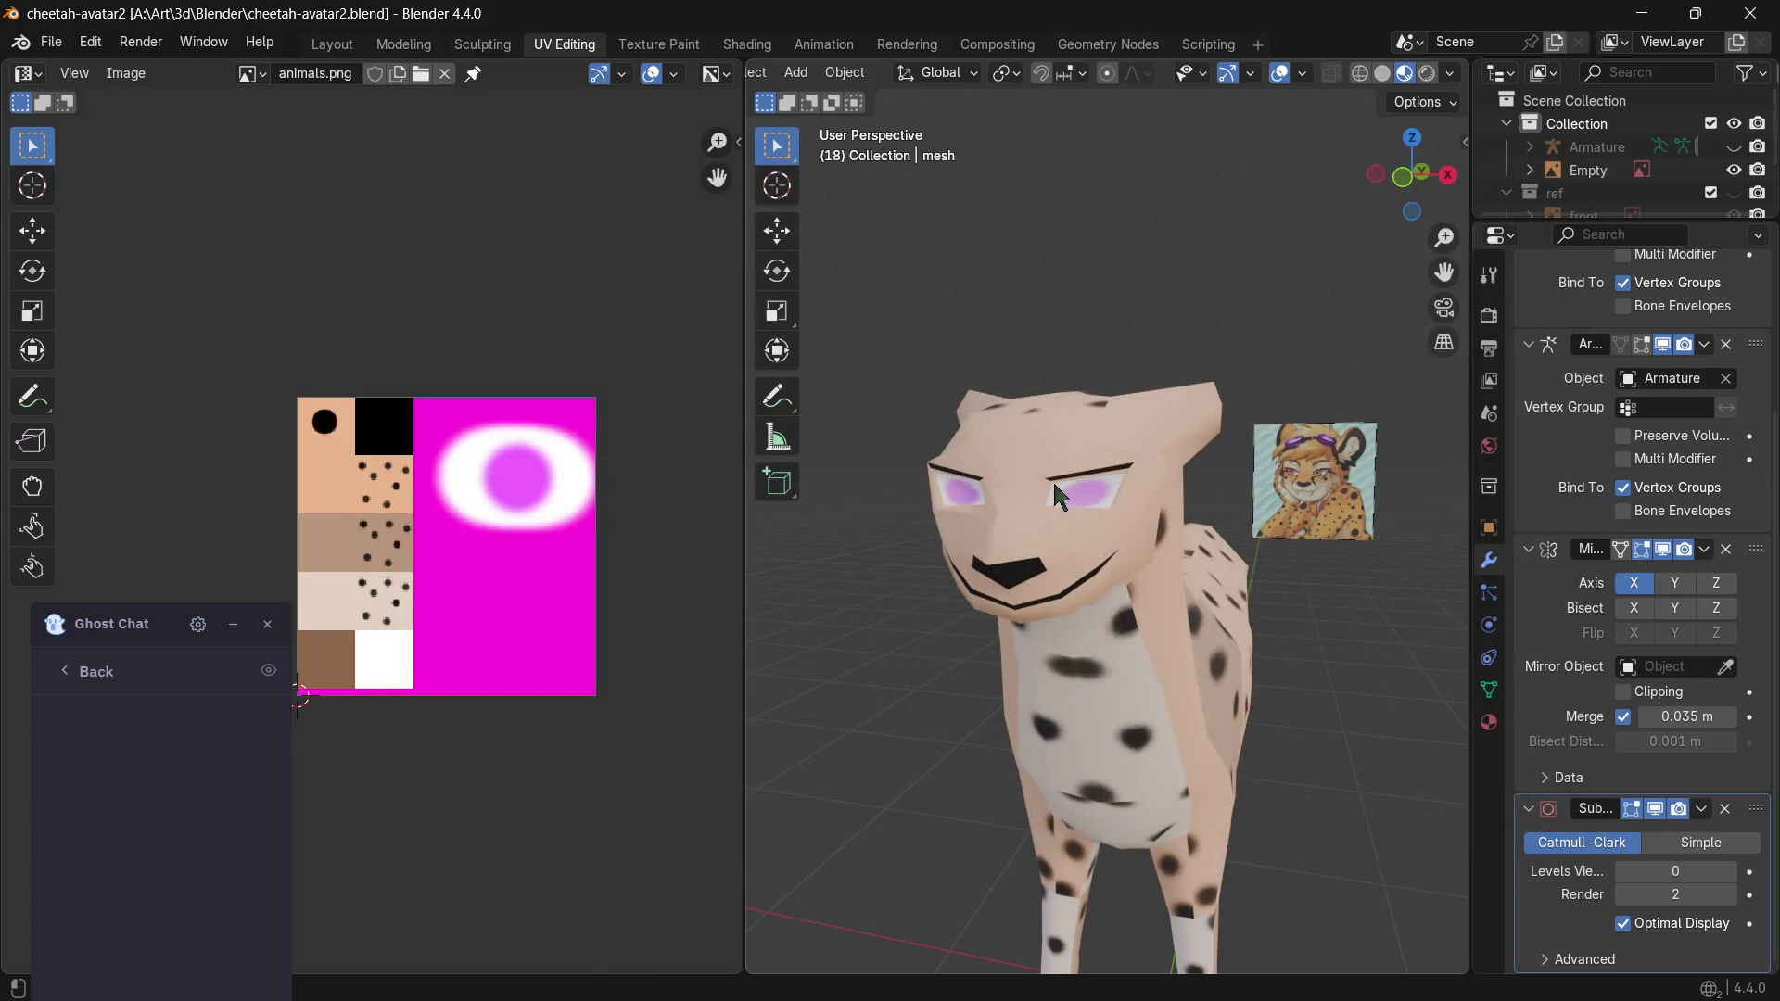
click(1068, 977)
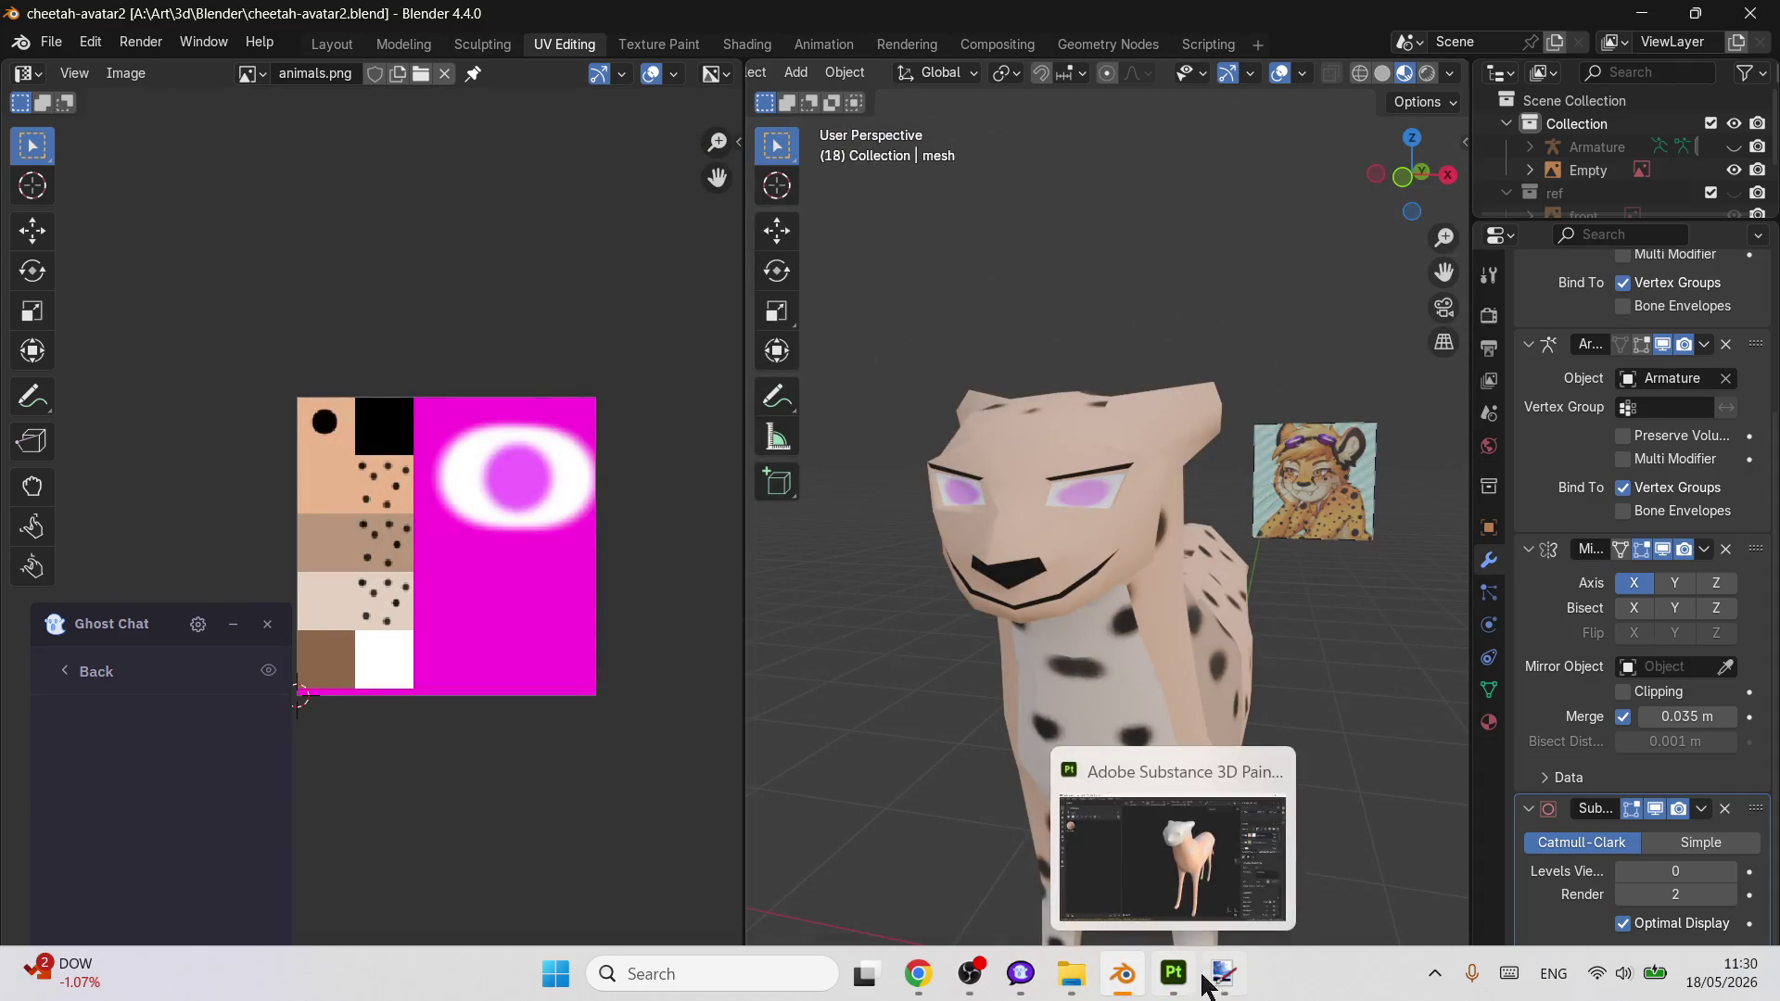
mouse_move(1120, 974)
click(971, 973)
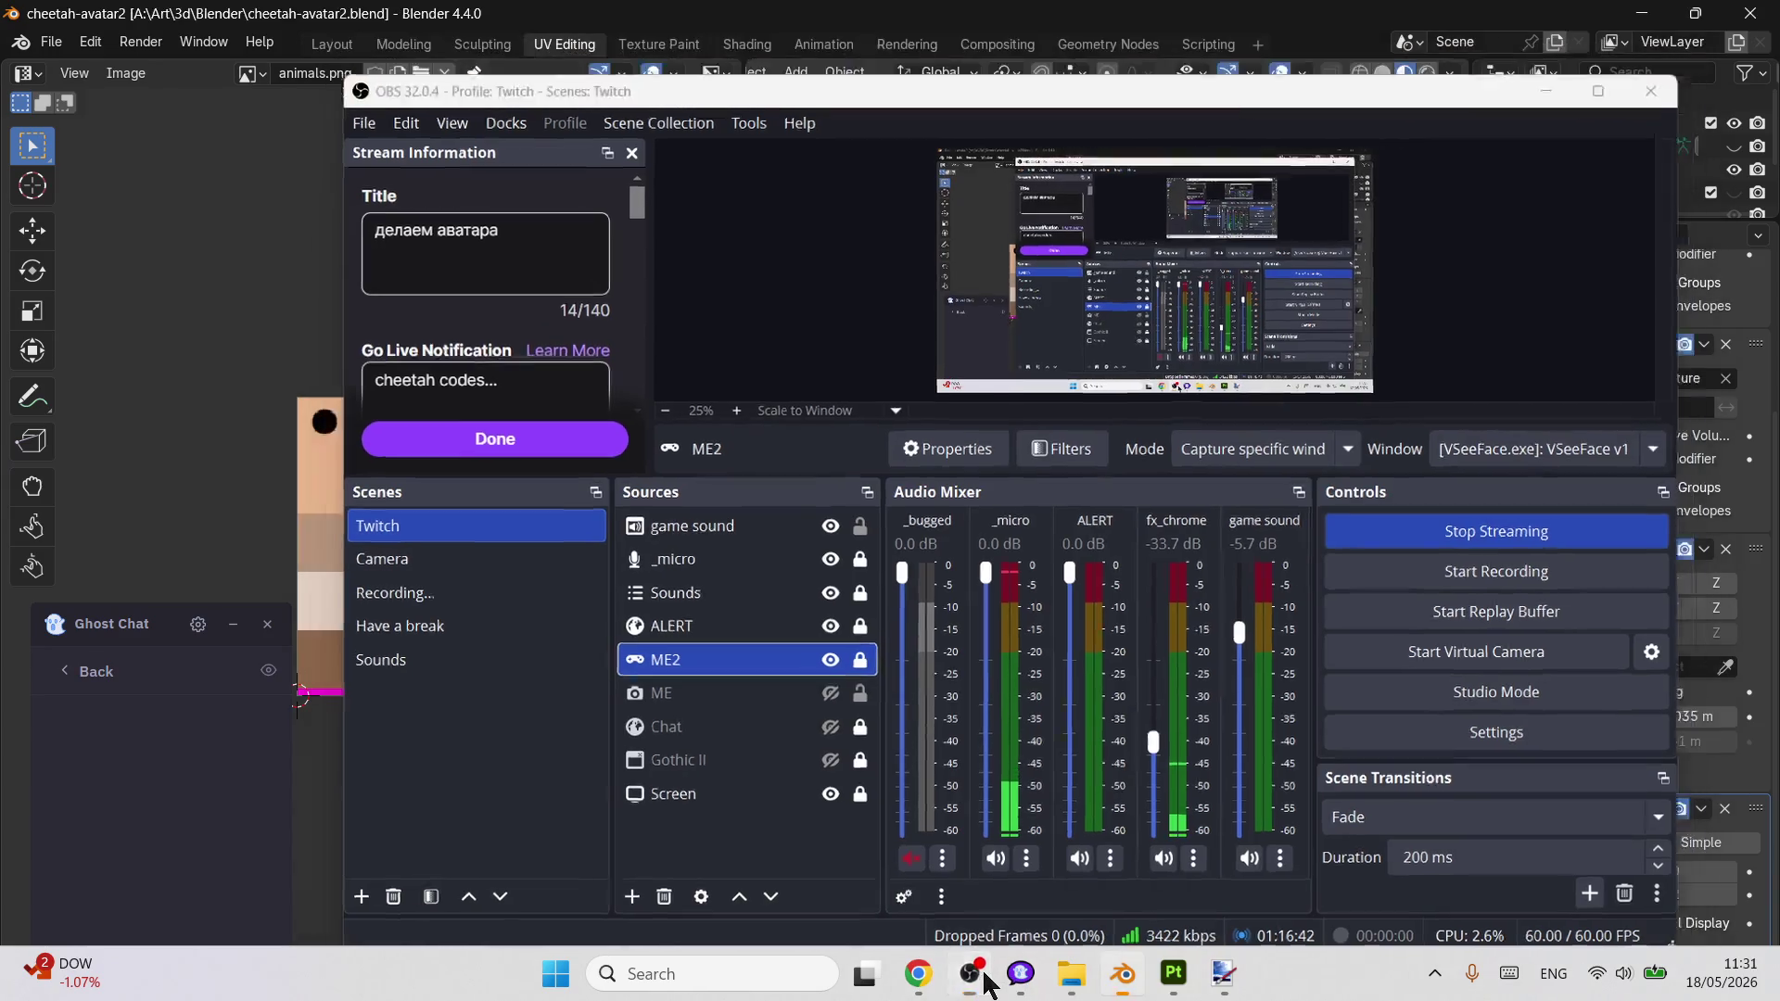
click(982, 976)
click(1071, 973)
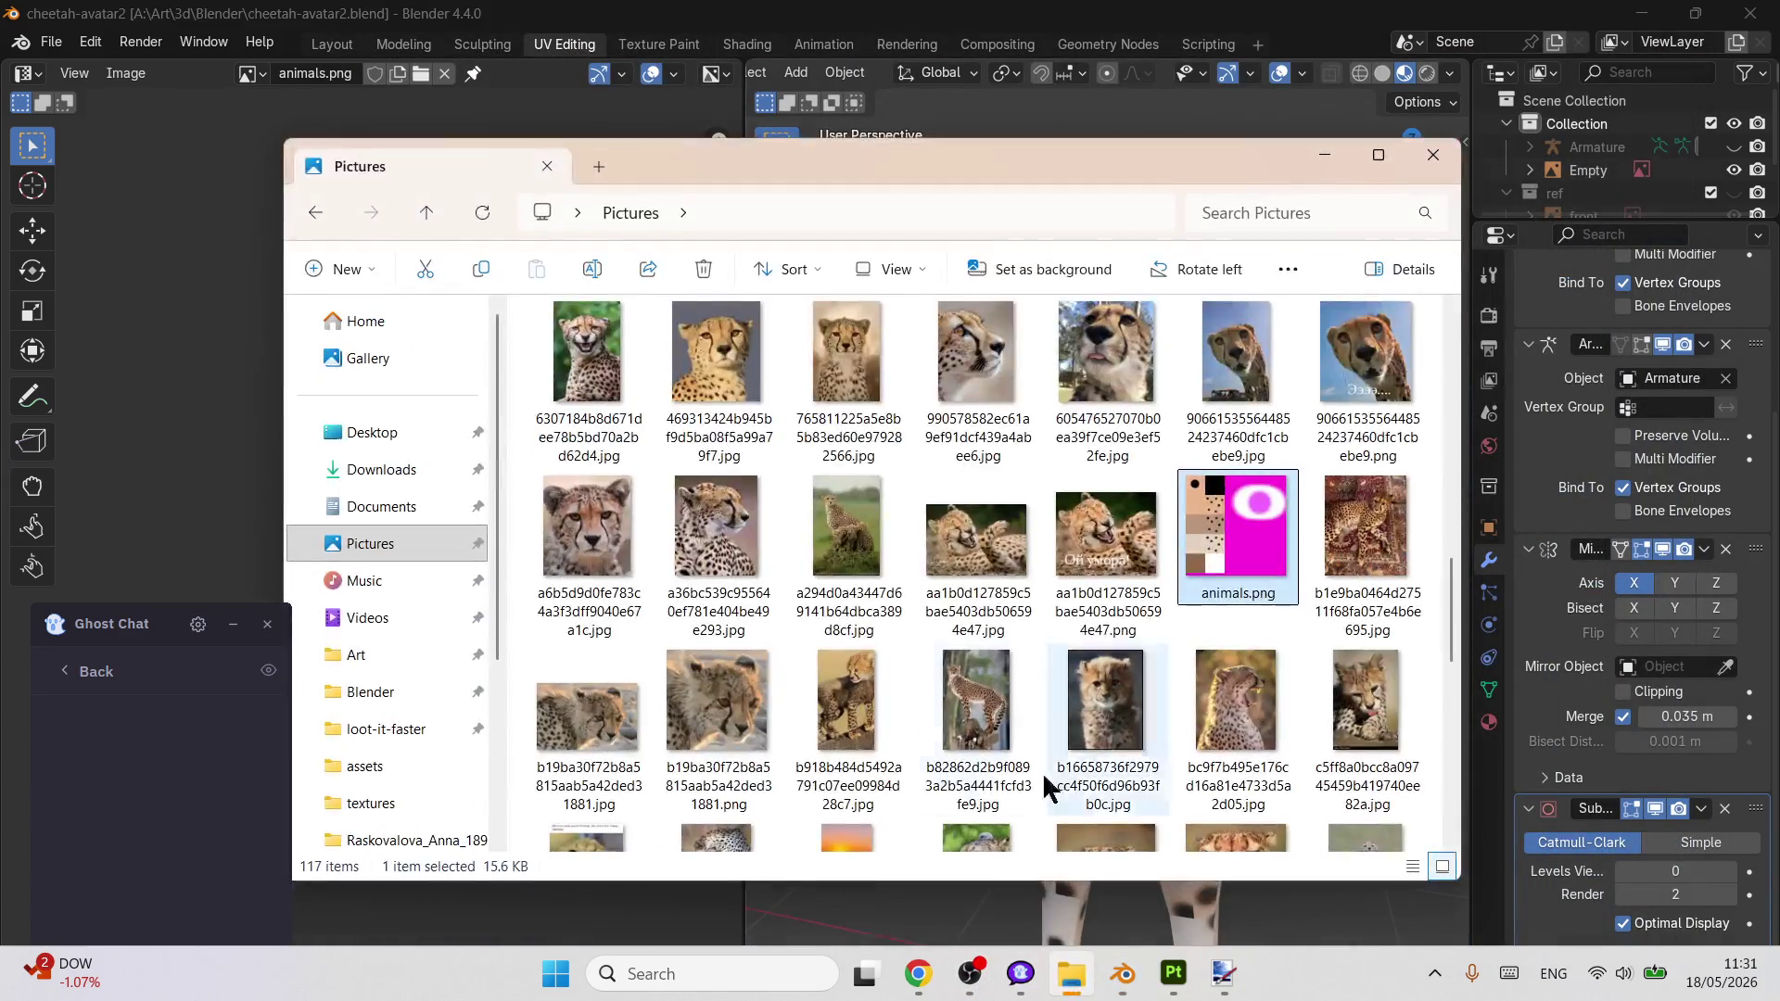
- Relaunch VSeeFace.exe from Downloads > VSeeFace-v1.13.38c4 > VSeeFace
click(378, 438)
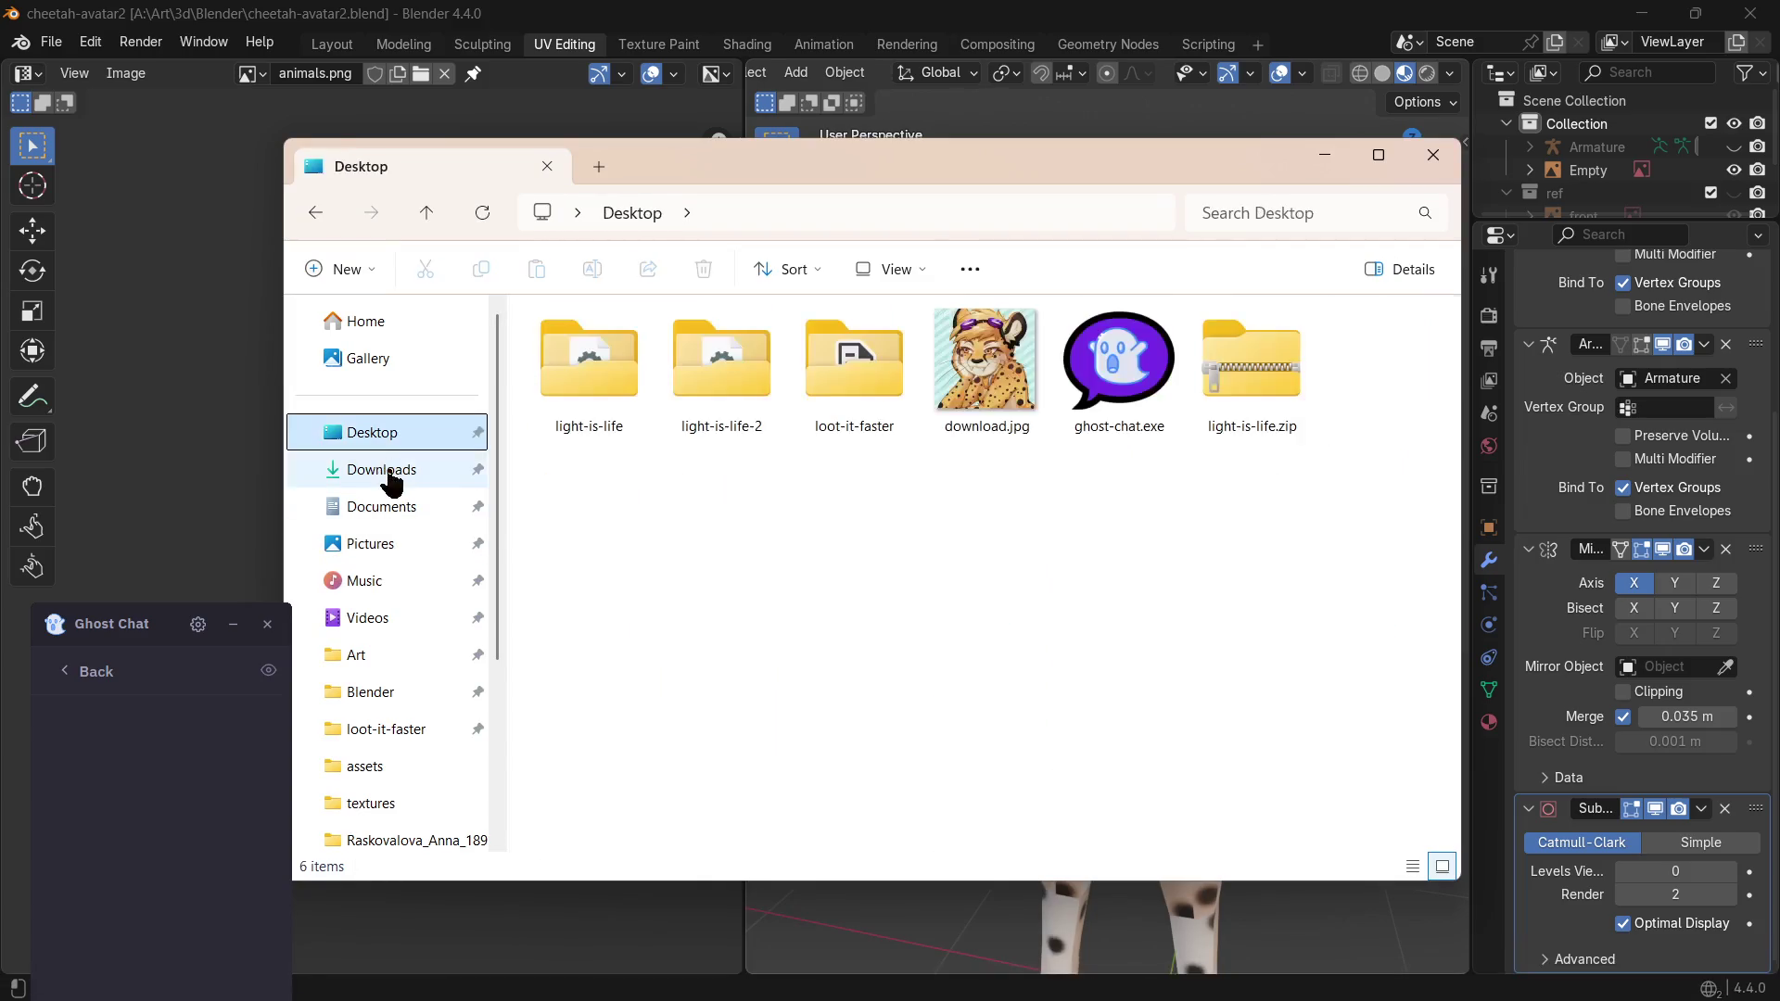
click(392, 480)
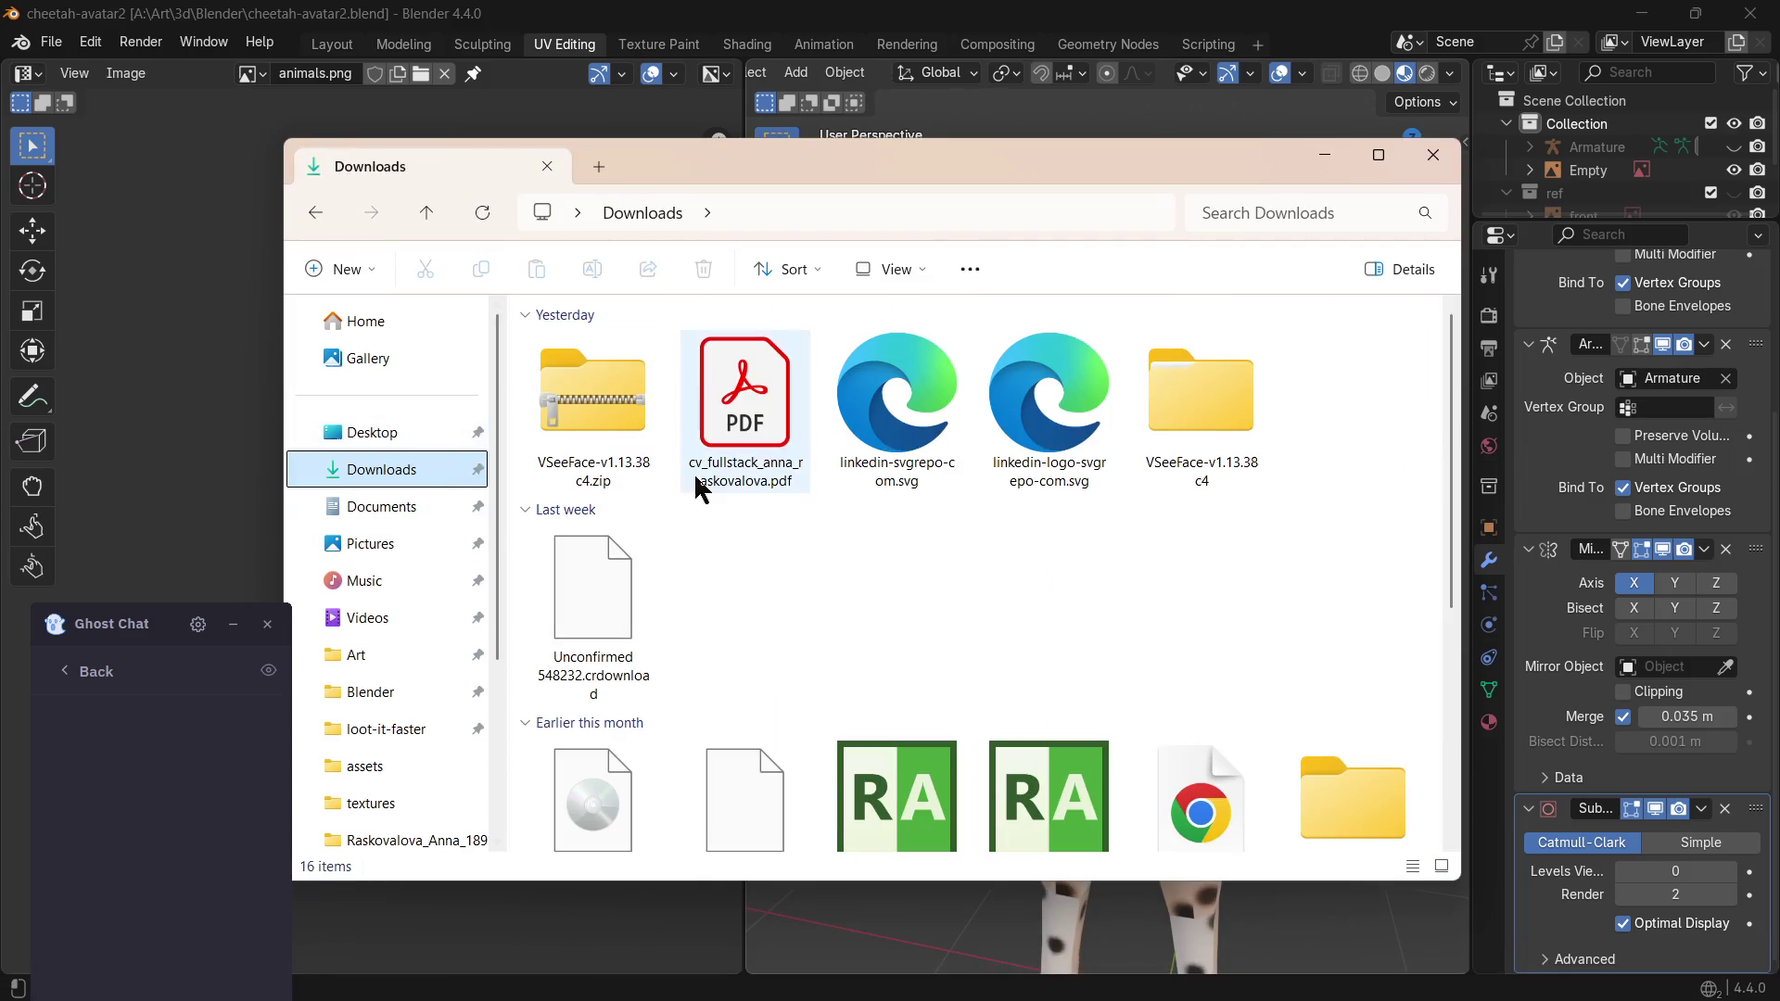
double_click(1209, 382)
double_click(794, 359)
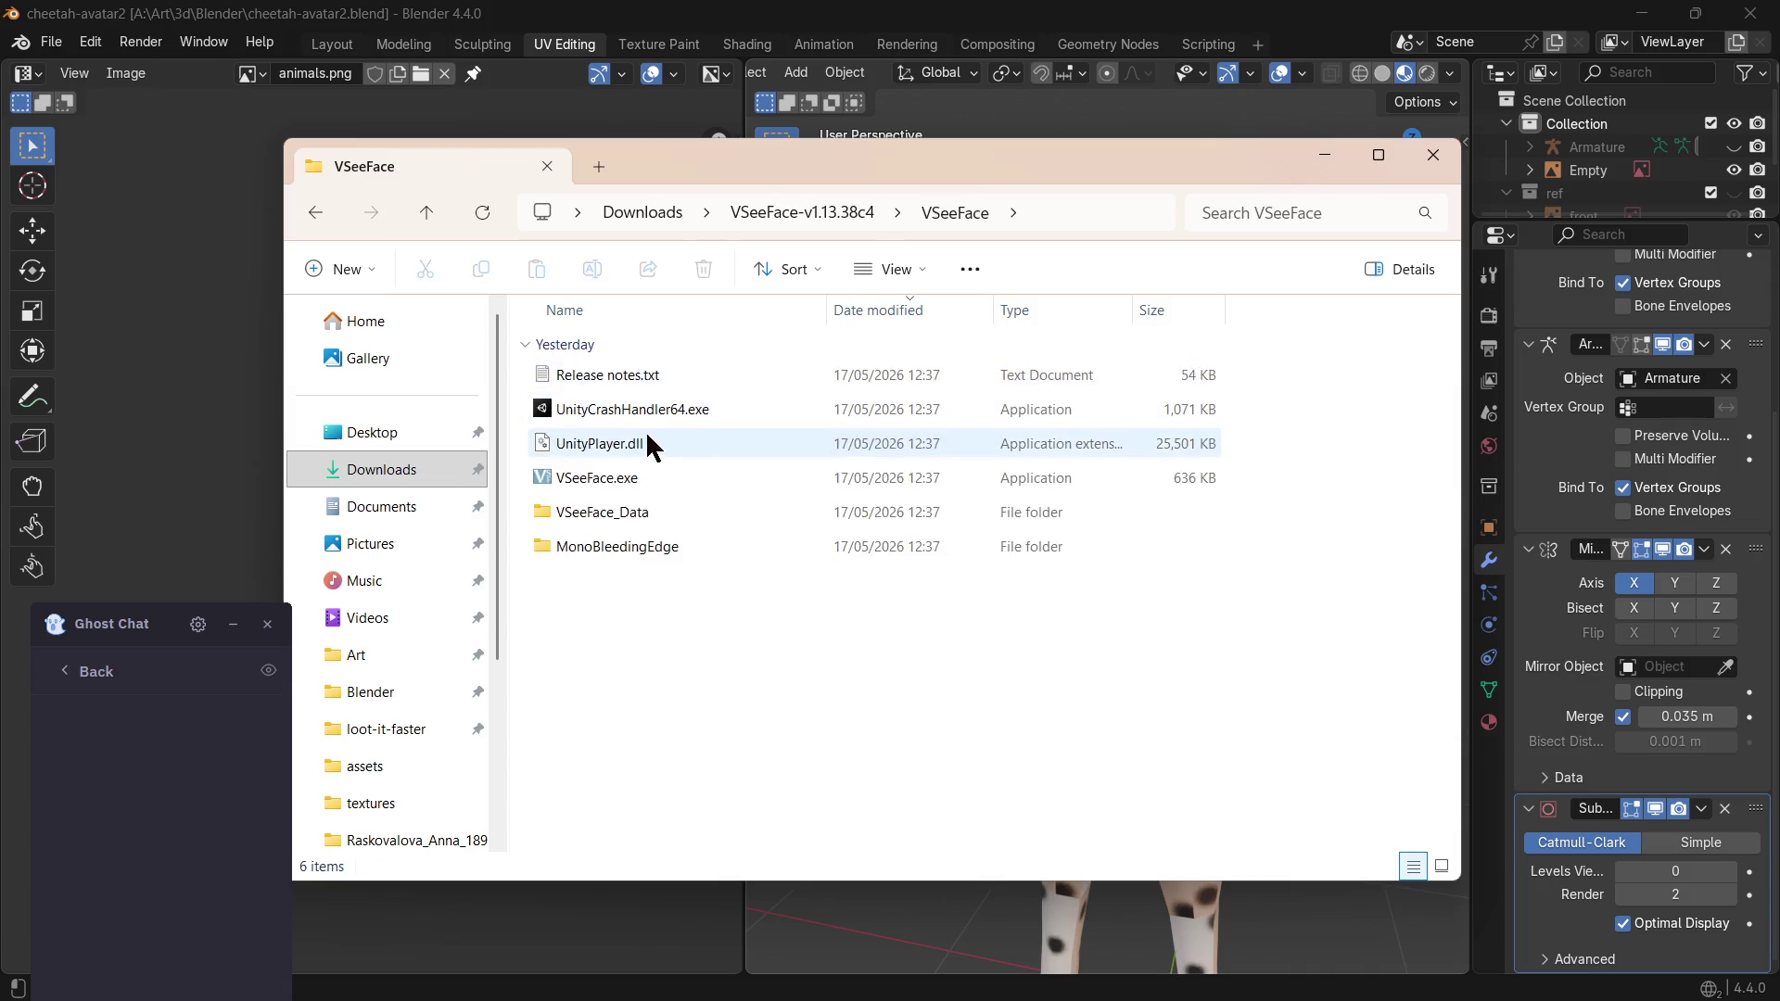
double_click(624, 484)
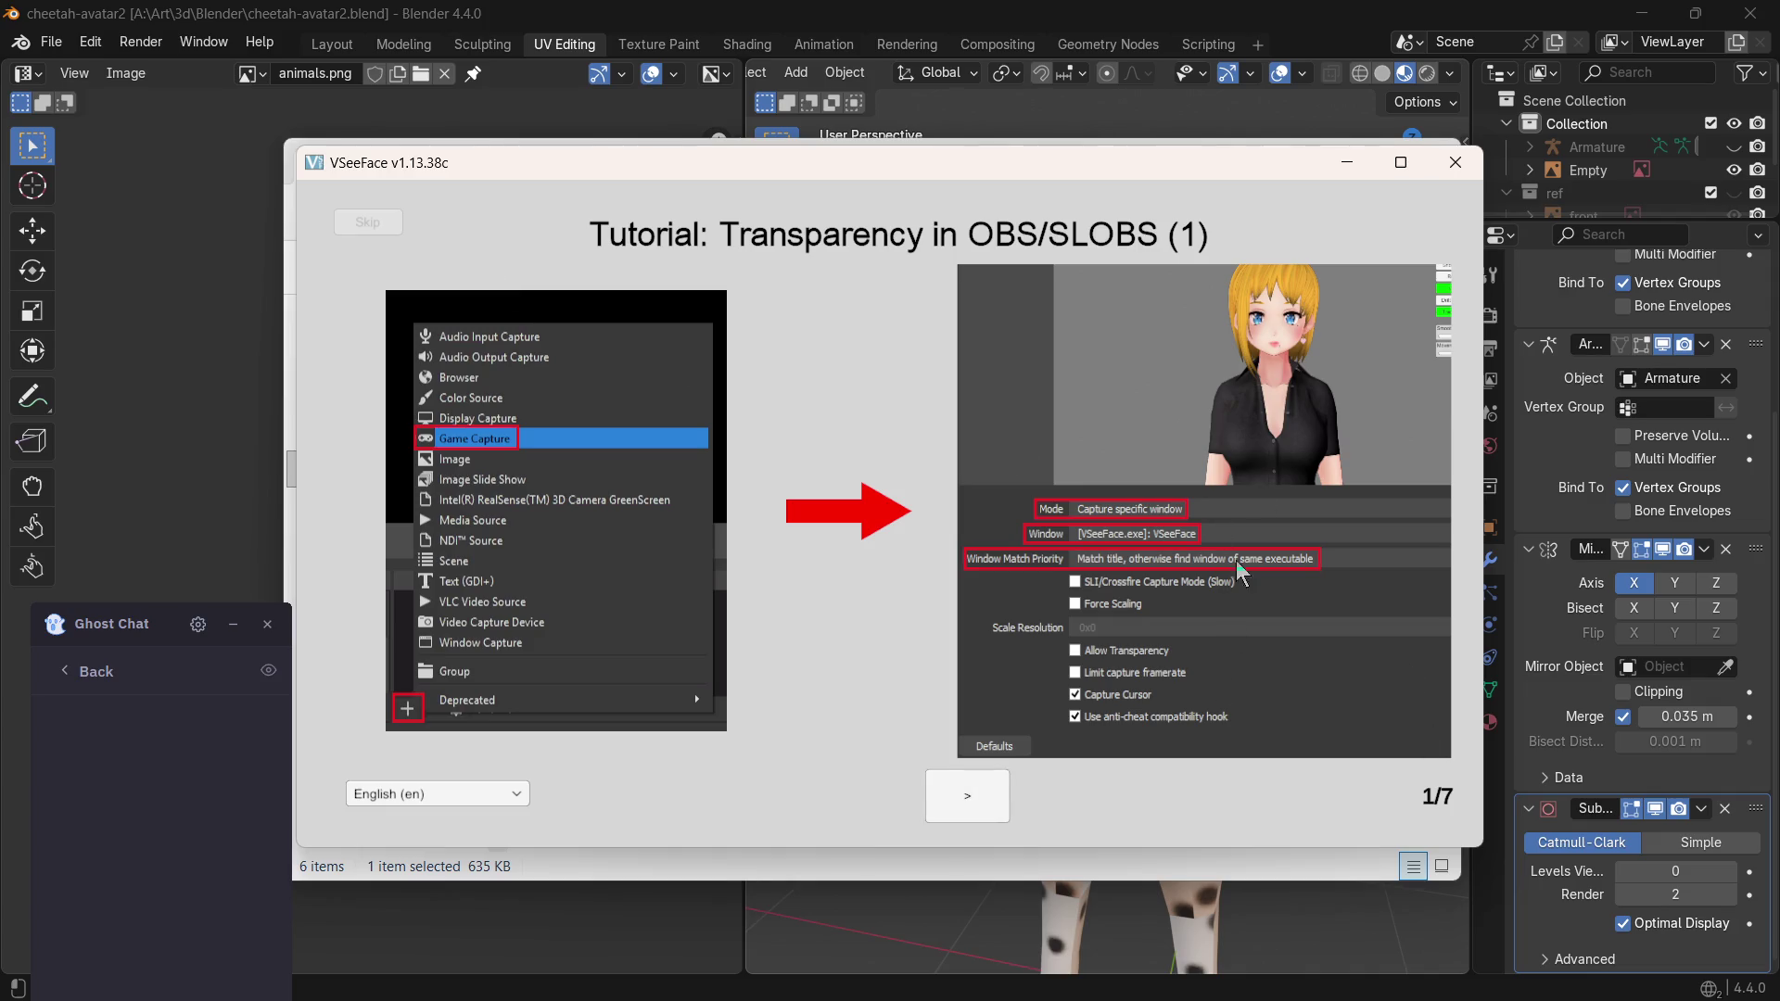
- Skip through the VSeeFace tutorial pages to reach the main screen
click(955, 802)
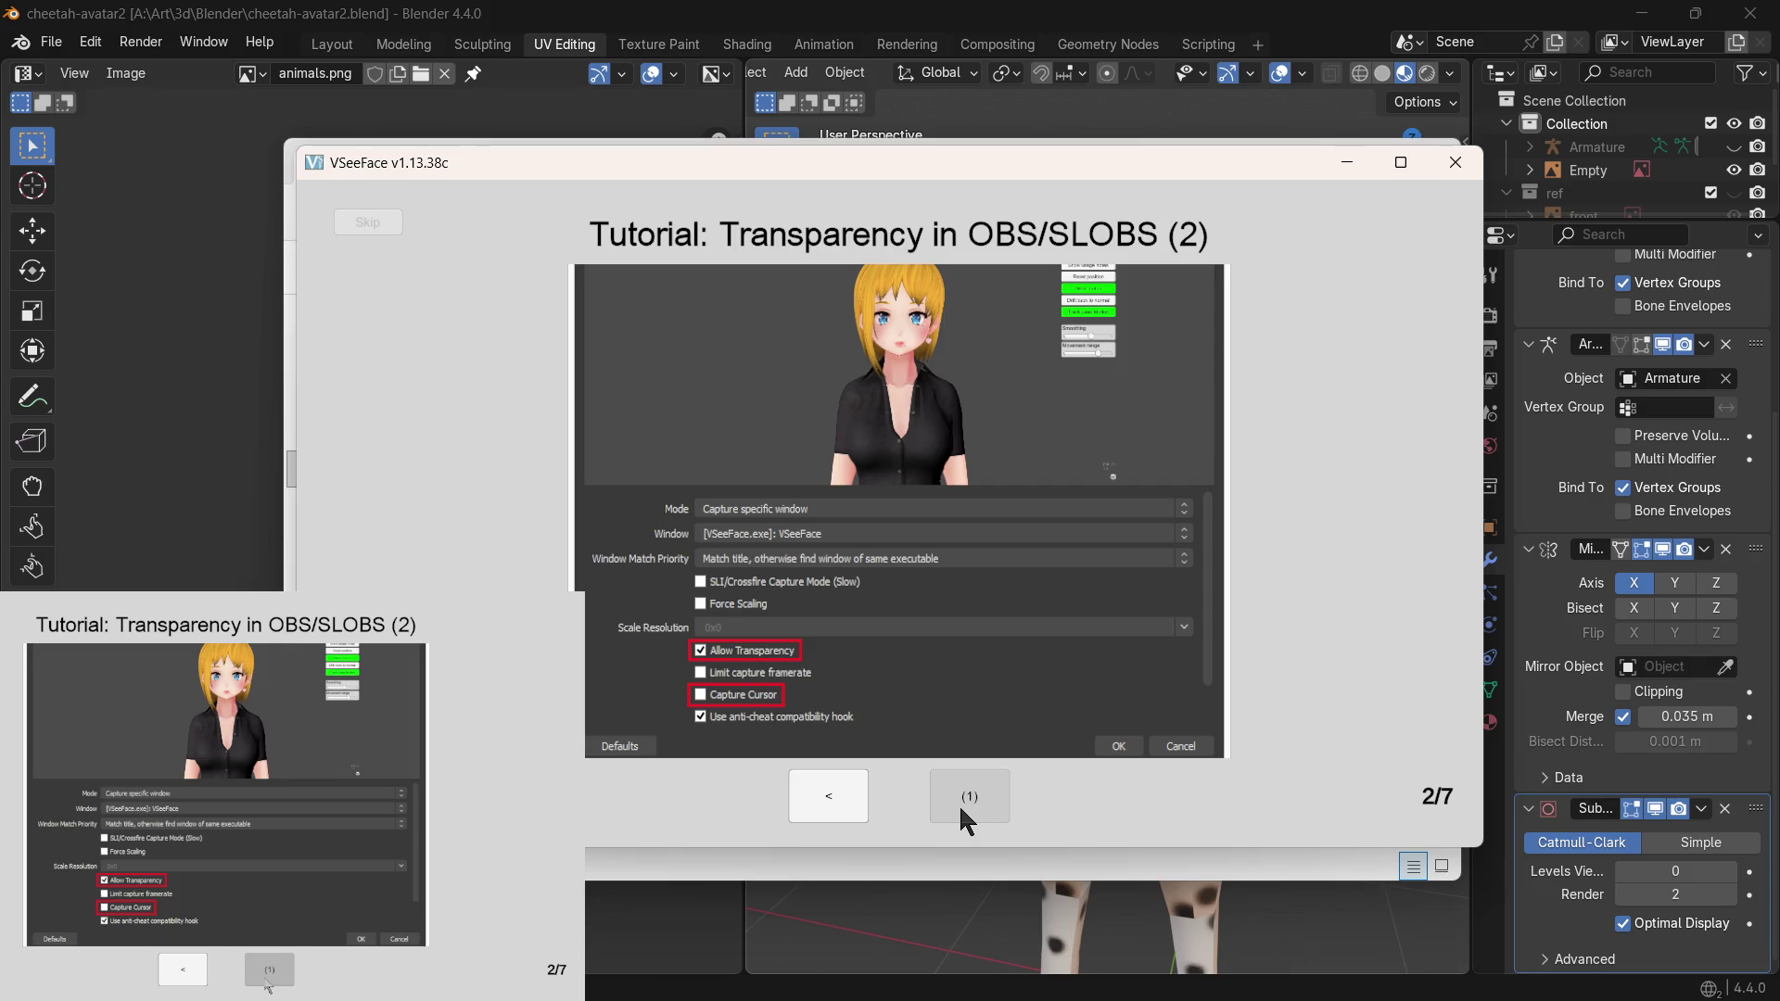
click(970, 804)
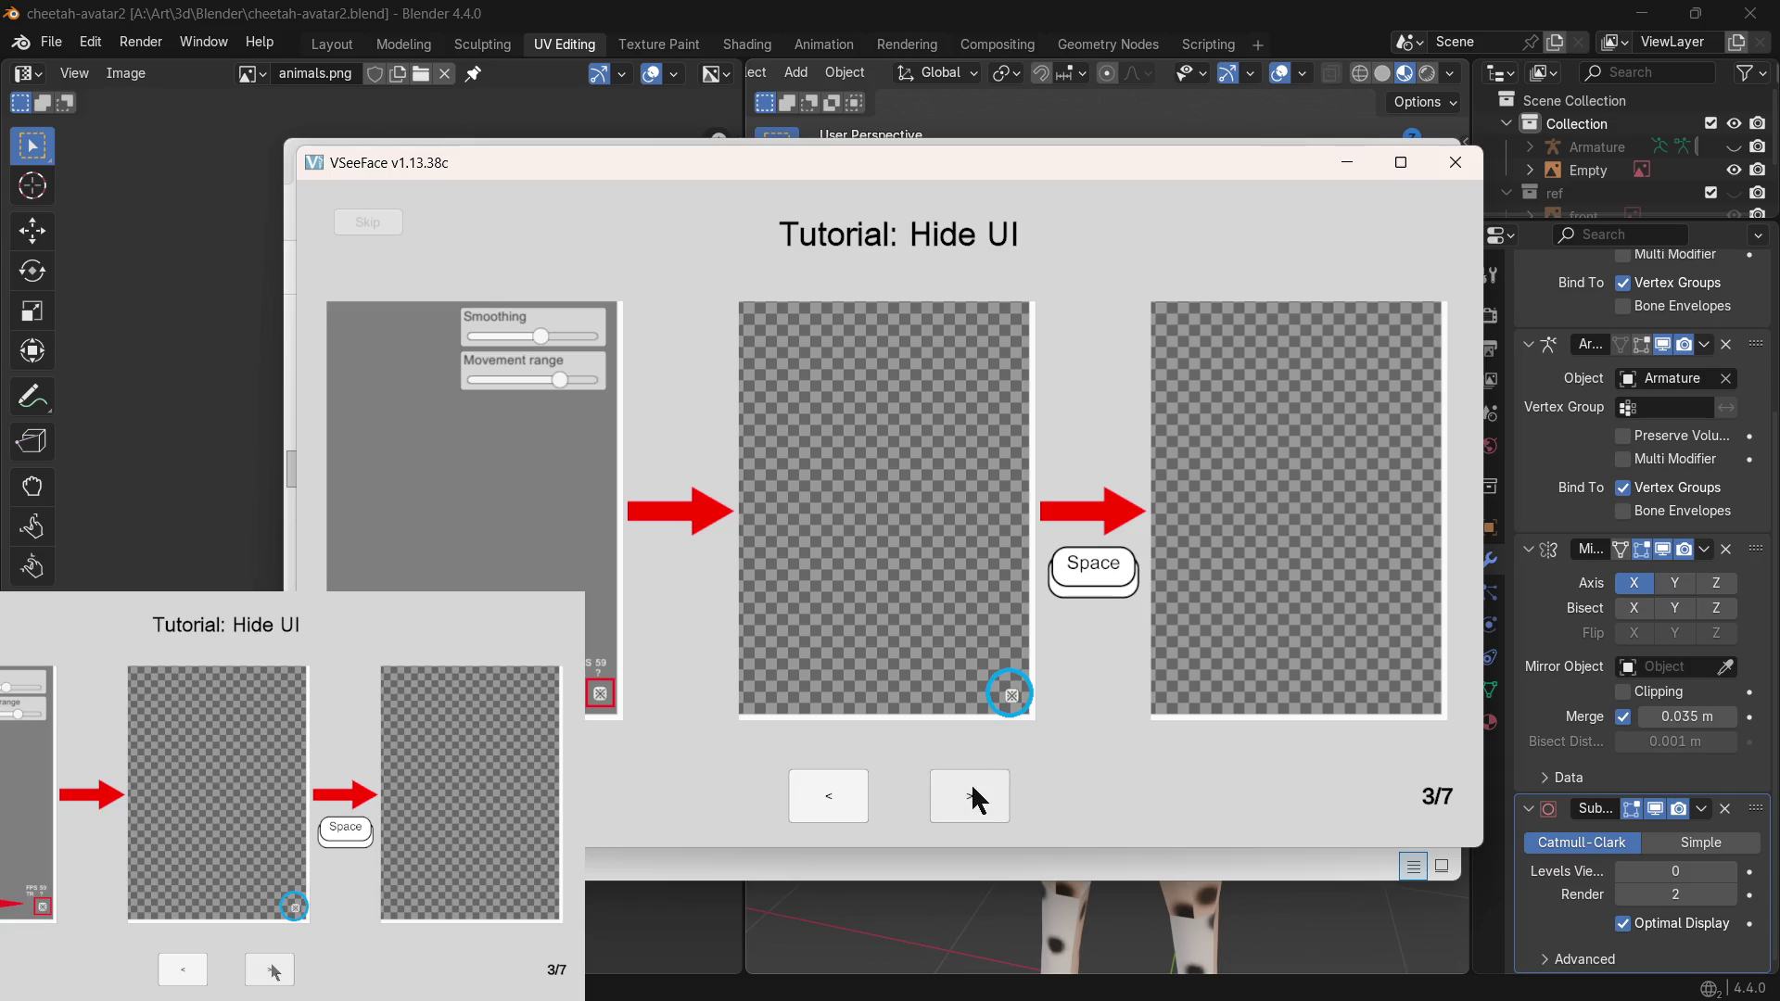
click(364, 224)
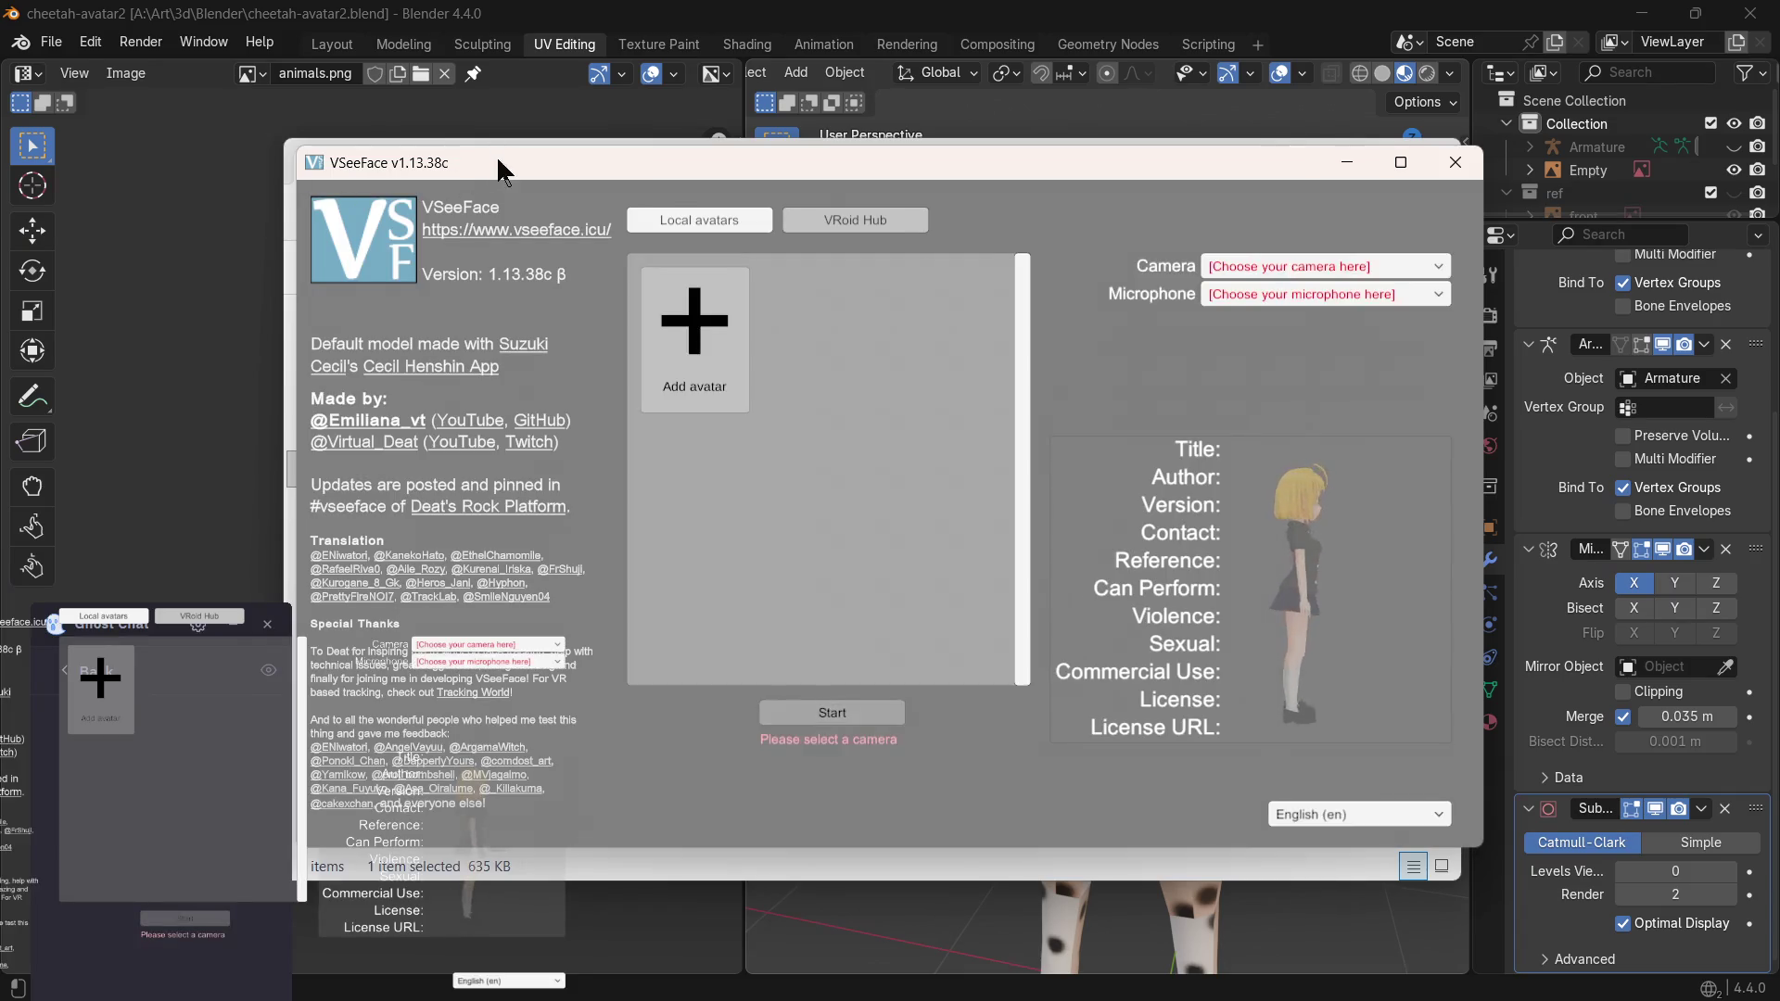
drag(497, 155, 540, 155)
- Select the MX Brio camera in 3840x2160 30fps mode
click(1287, 268)
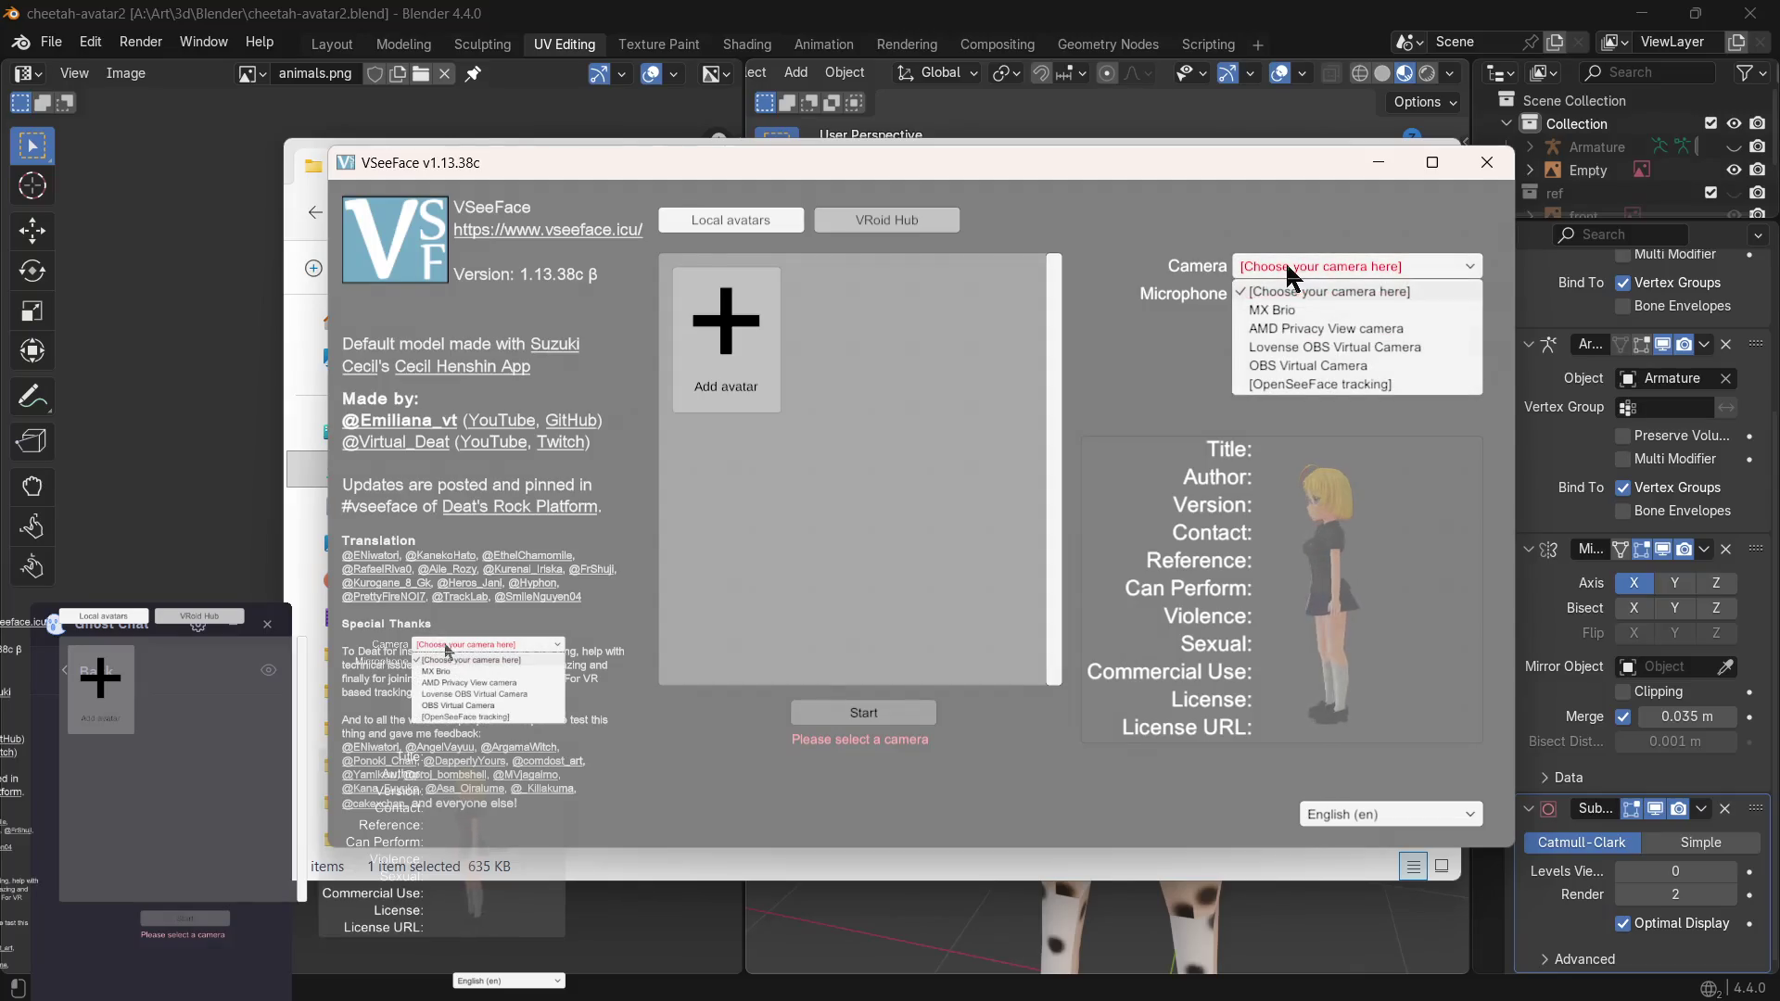
click(1279, 267)
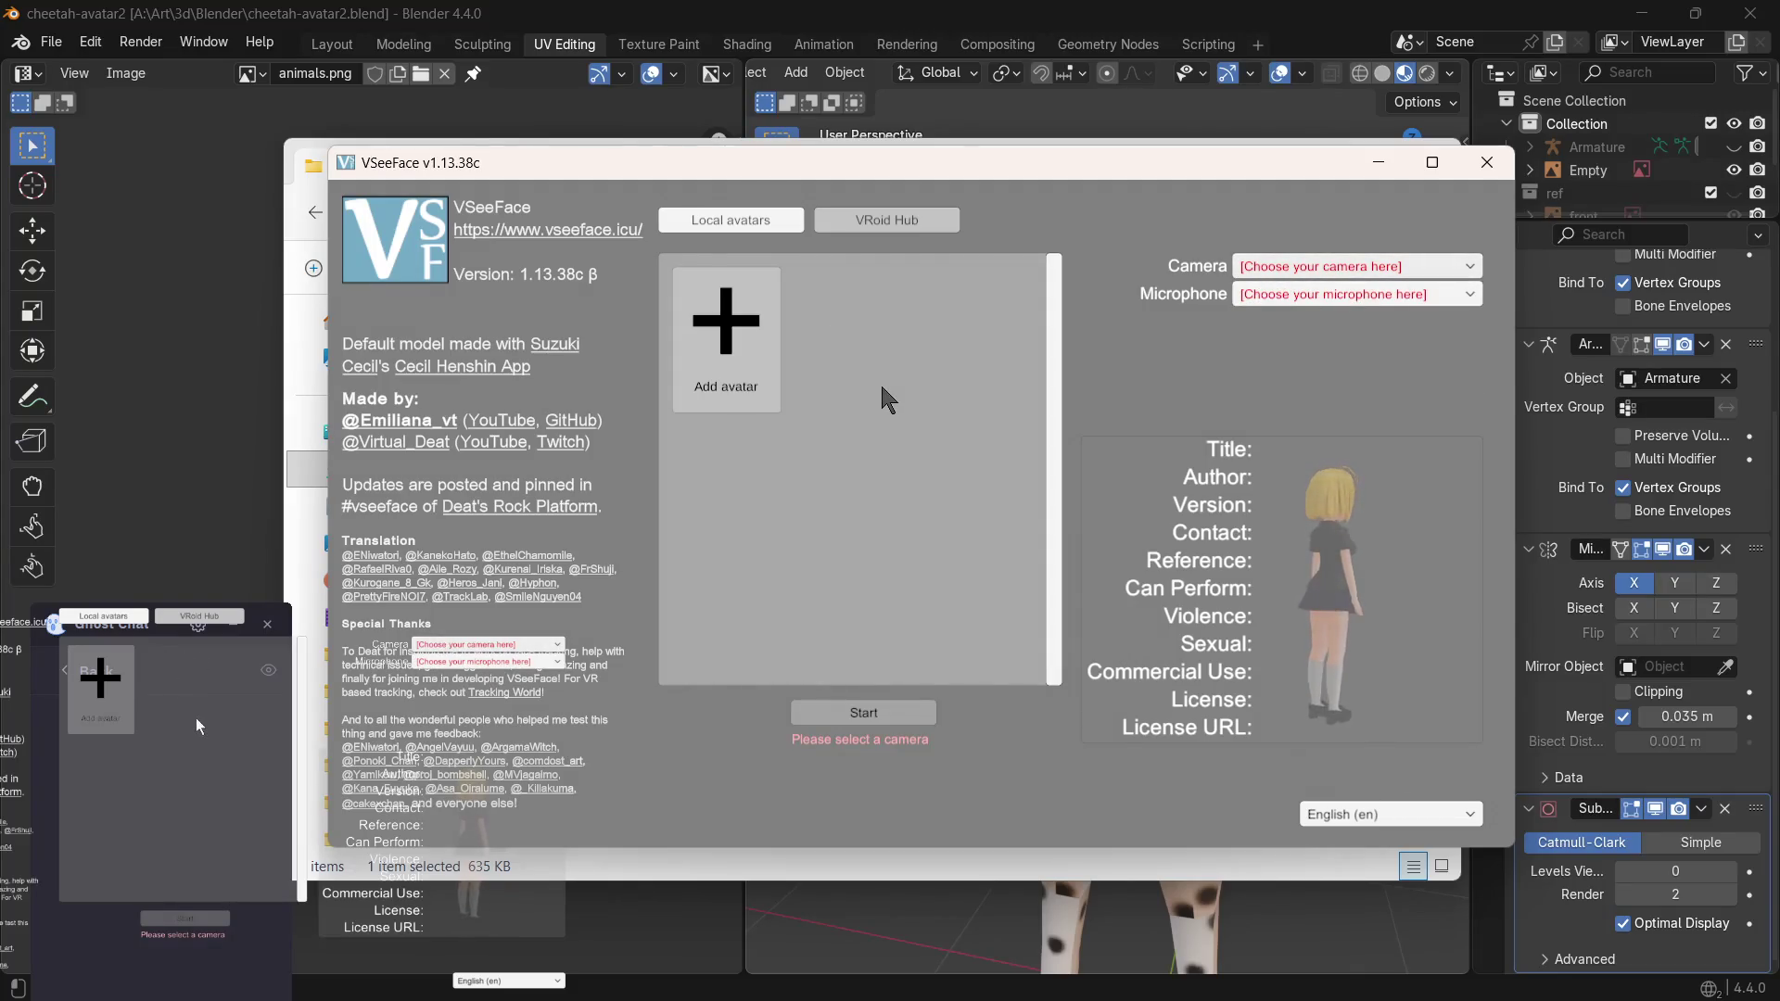
click(1258, 267)
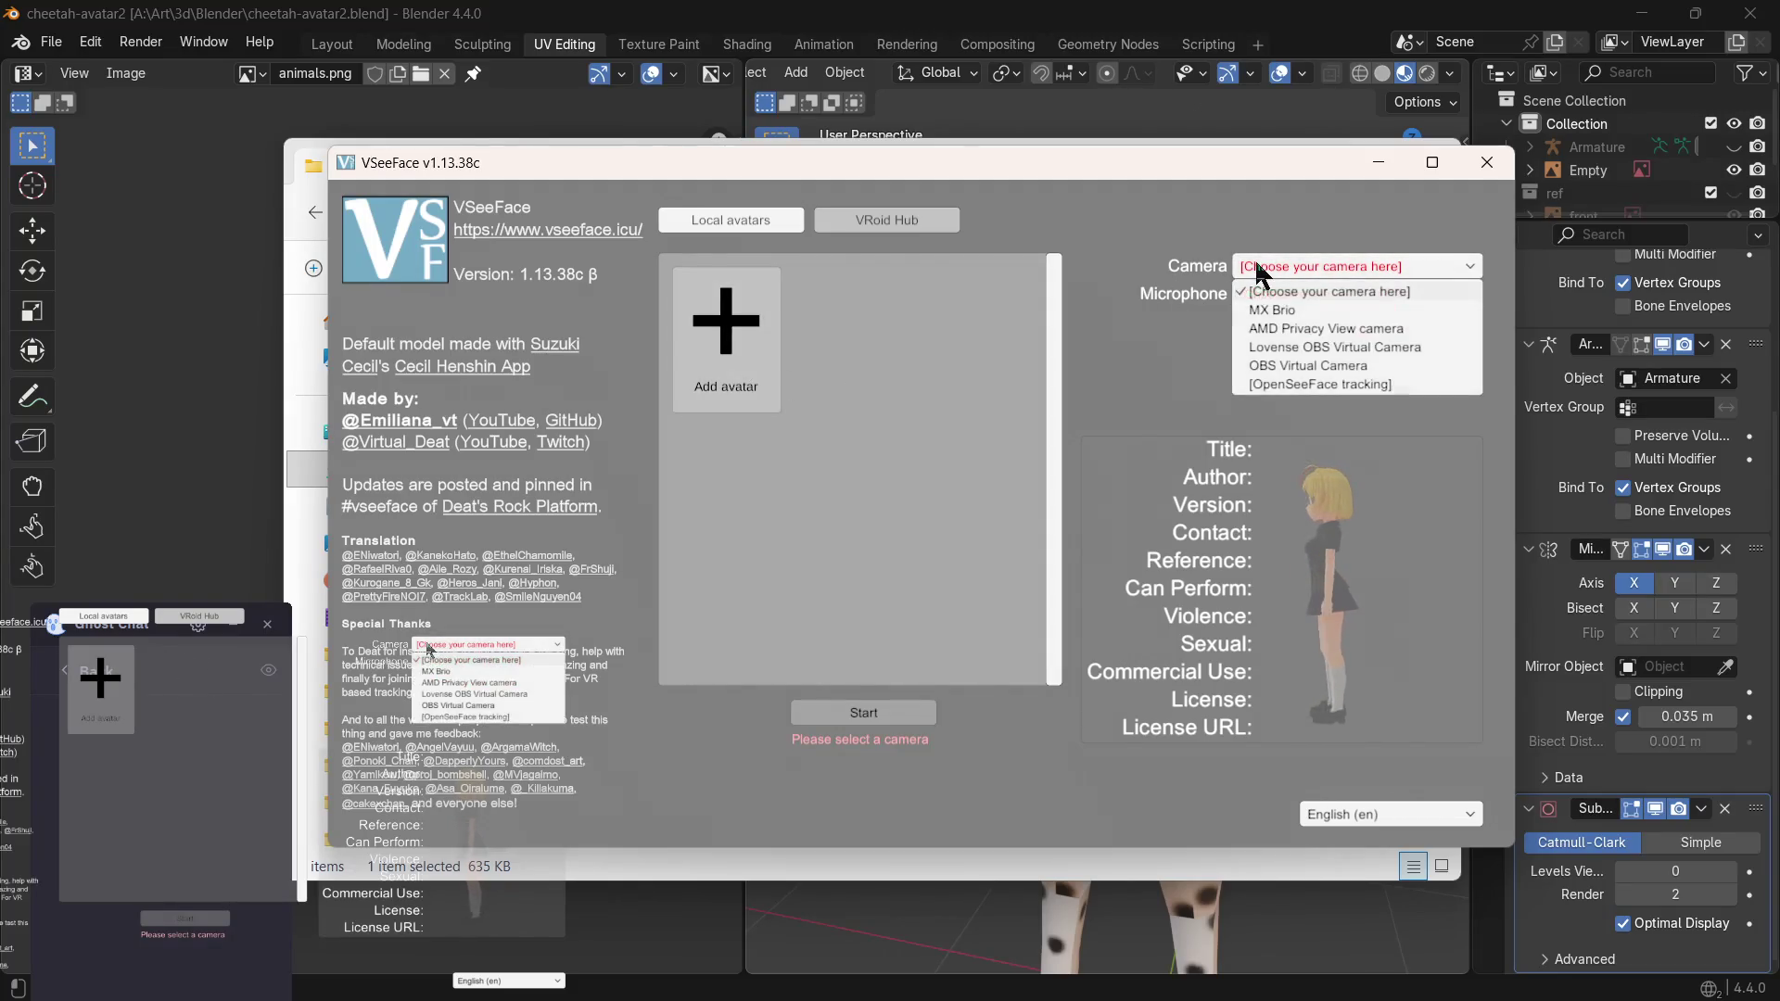
click(1259, 310)
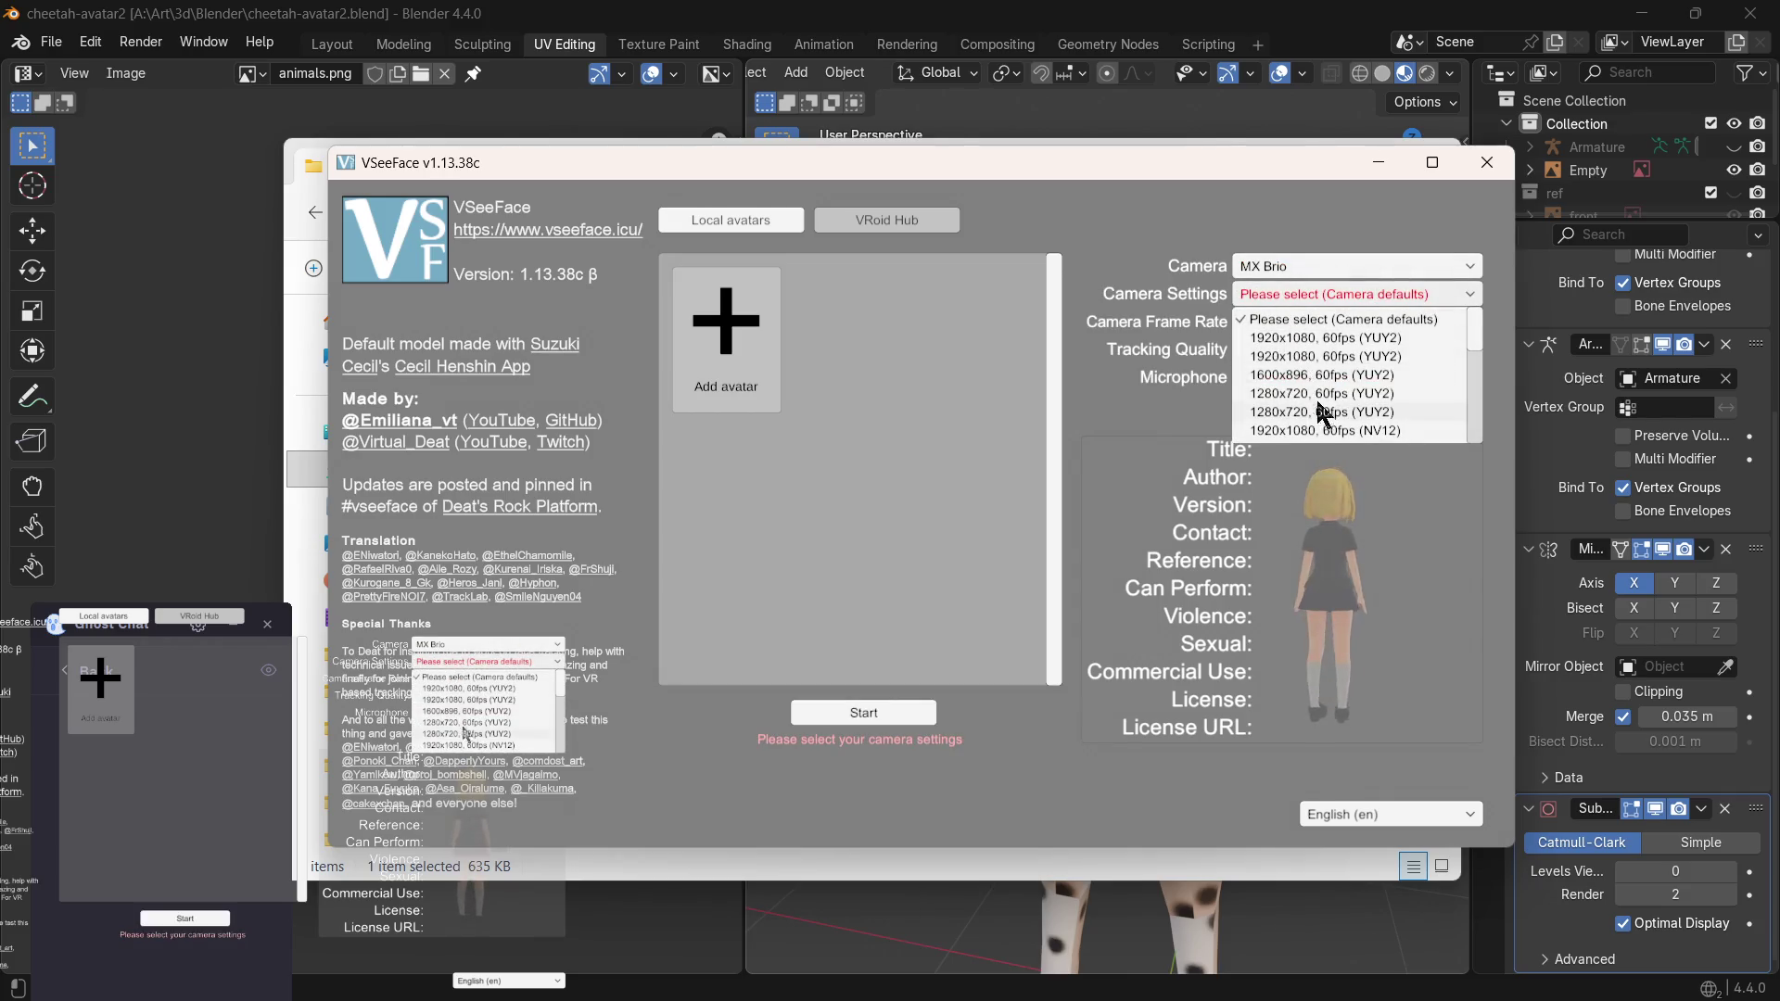
scroll(1325, 414, down, 2)
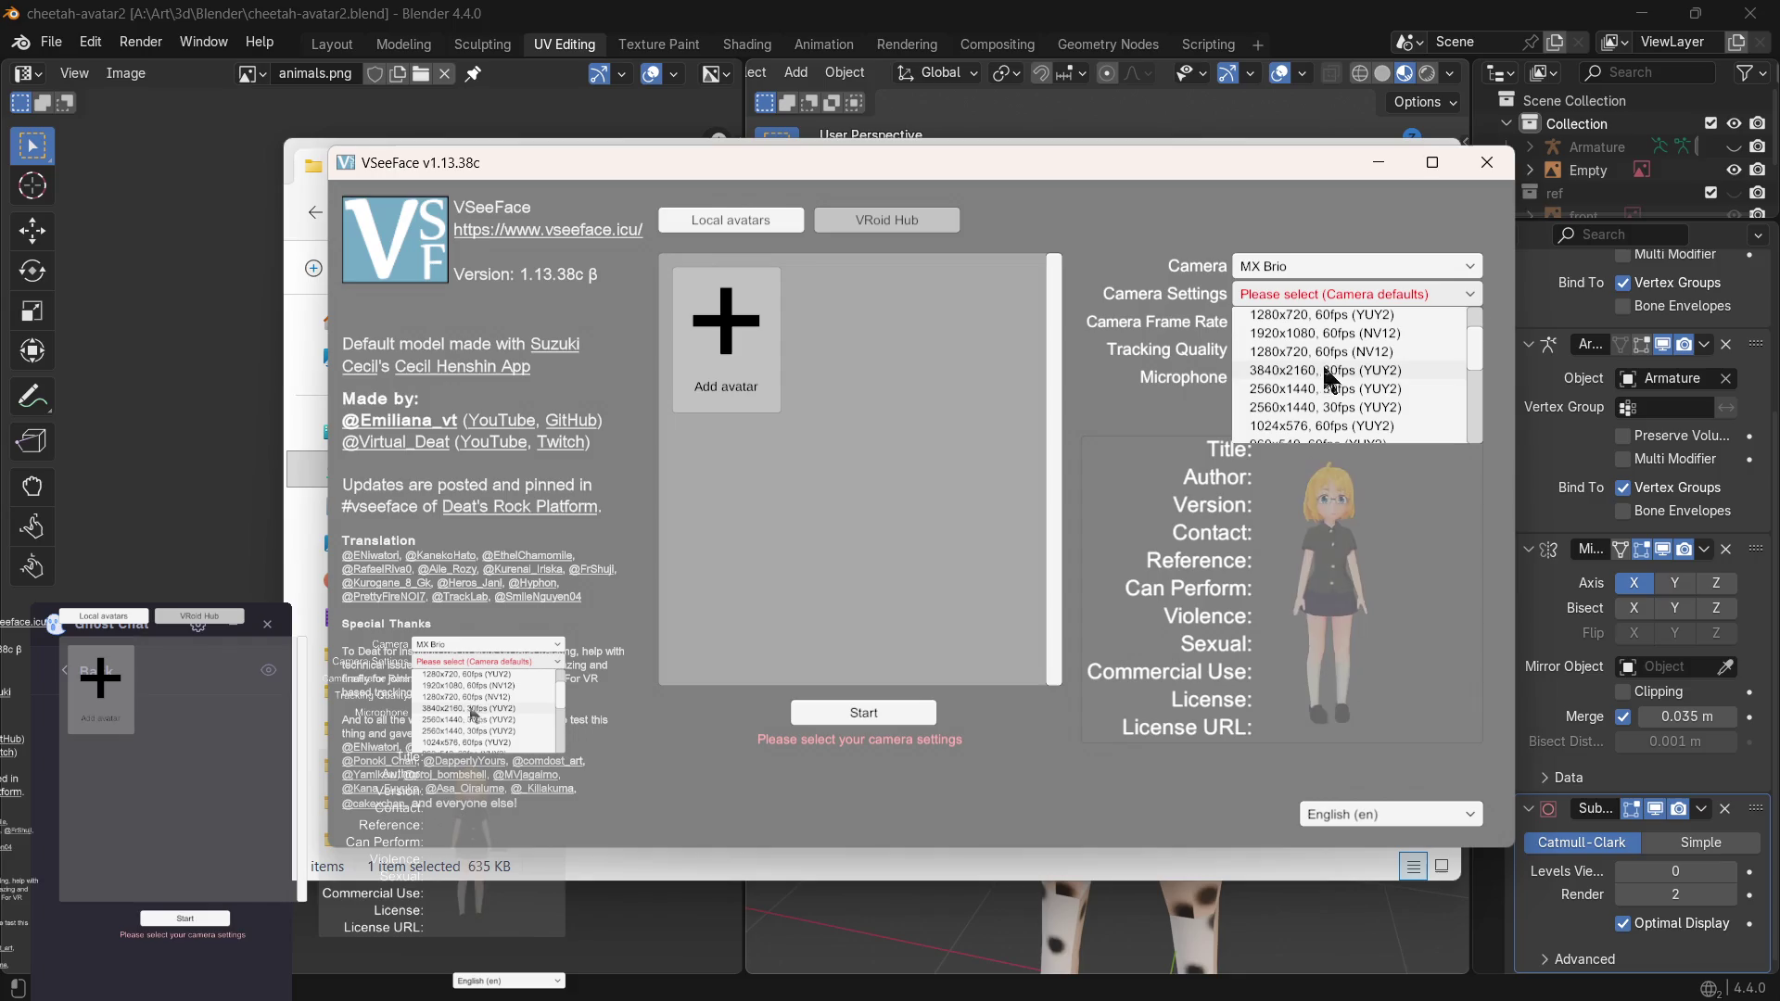
click(1349, 382)
- Set the frame rate to 30 fps, choose Microphone (YU8), and start adding an avatar
click(1314, 322)
click(1293, 361)
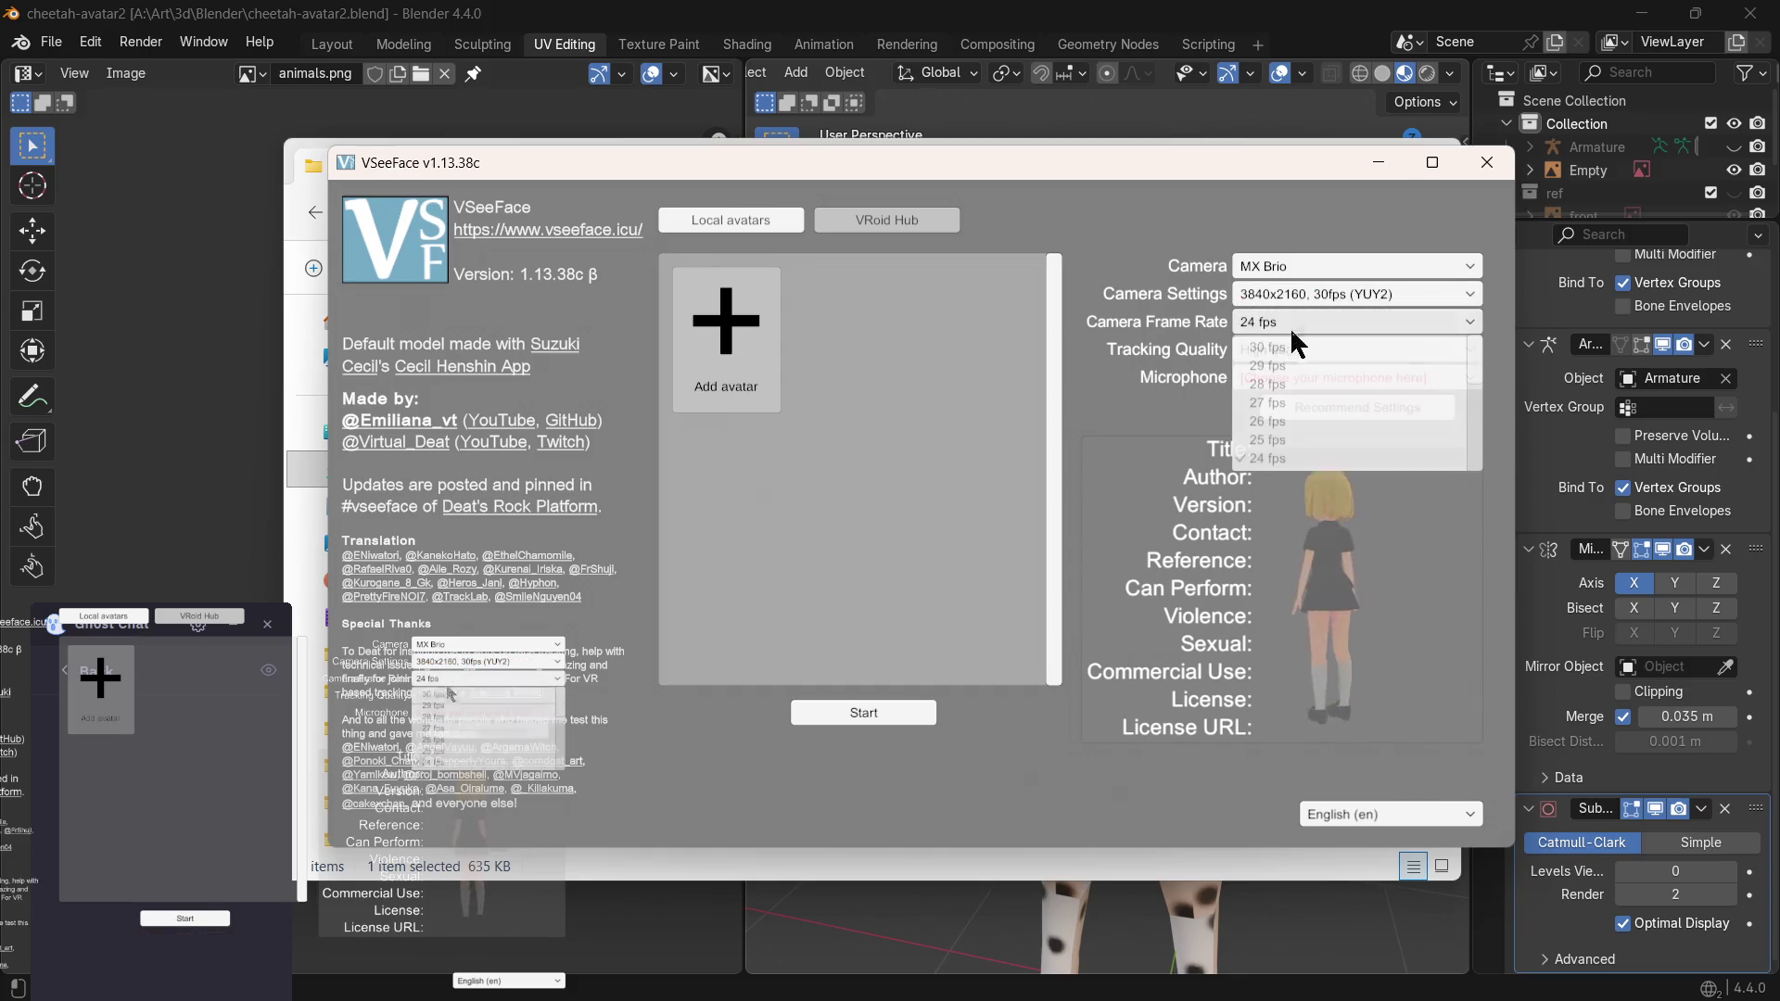
click(1295, 376)
click(1305, 418)
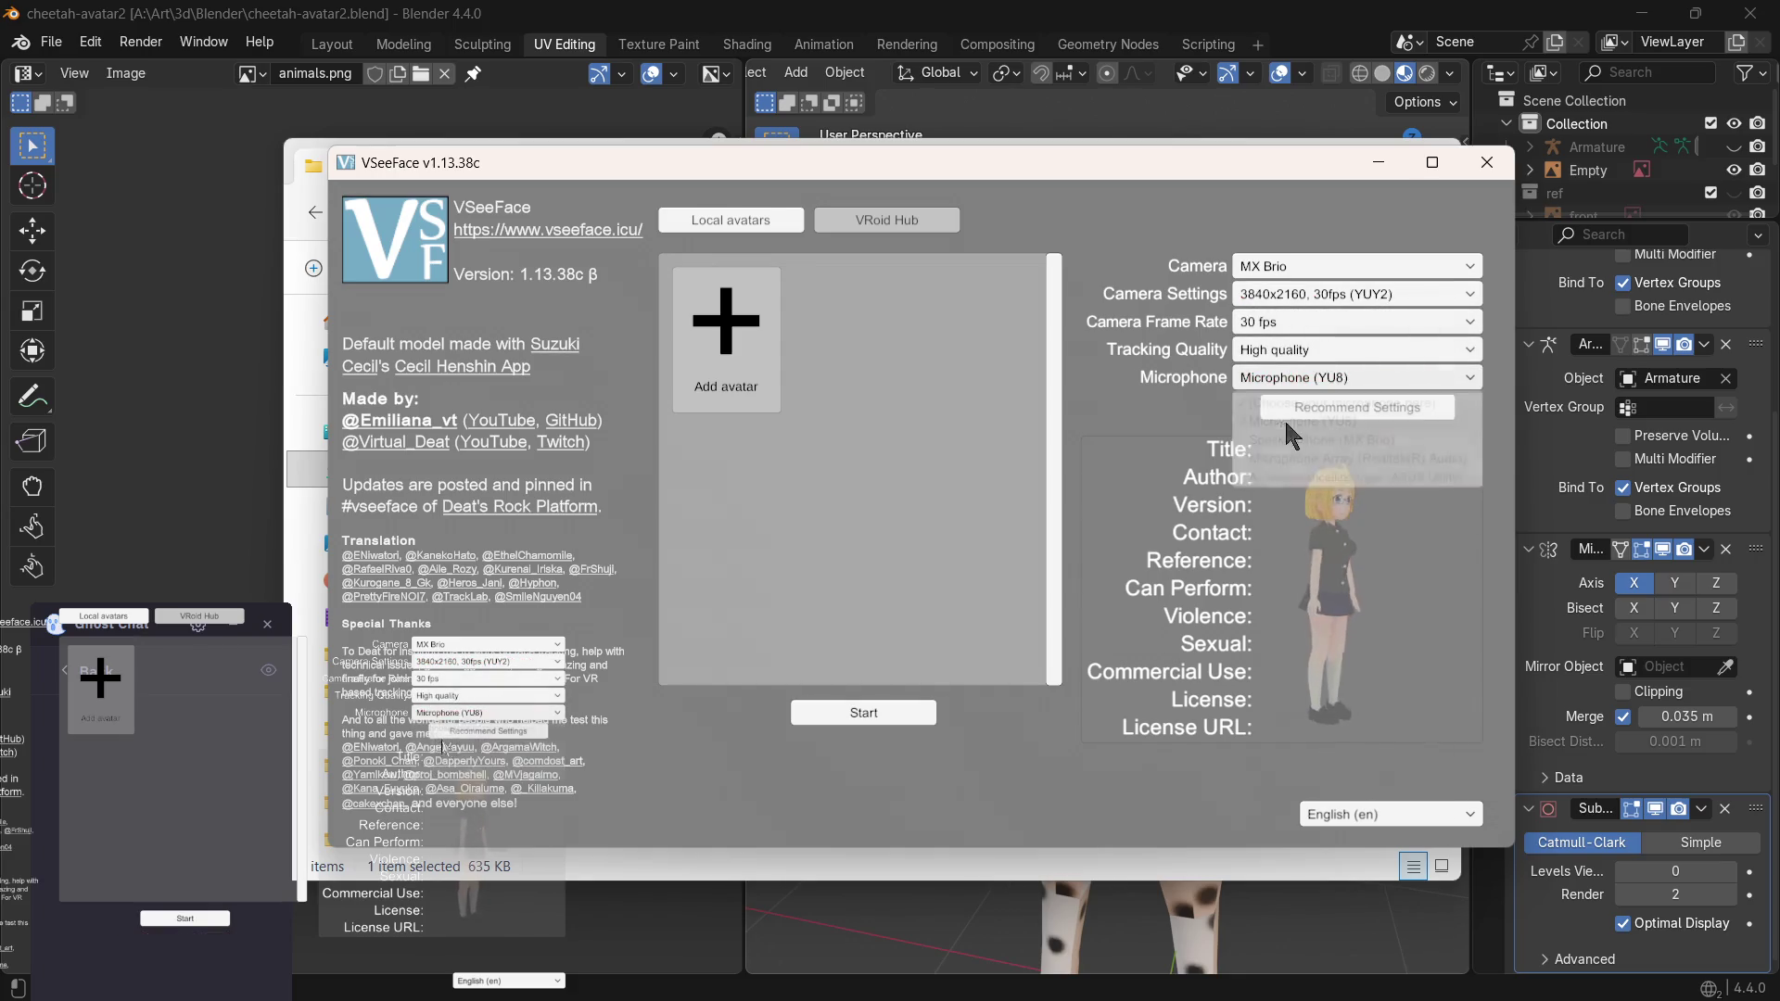
click(719, 330)
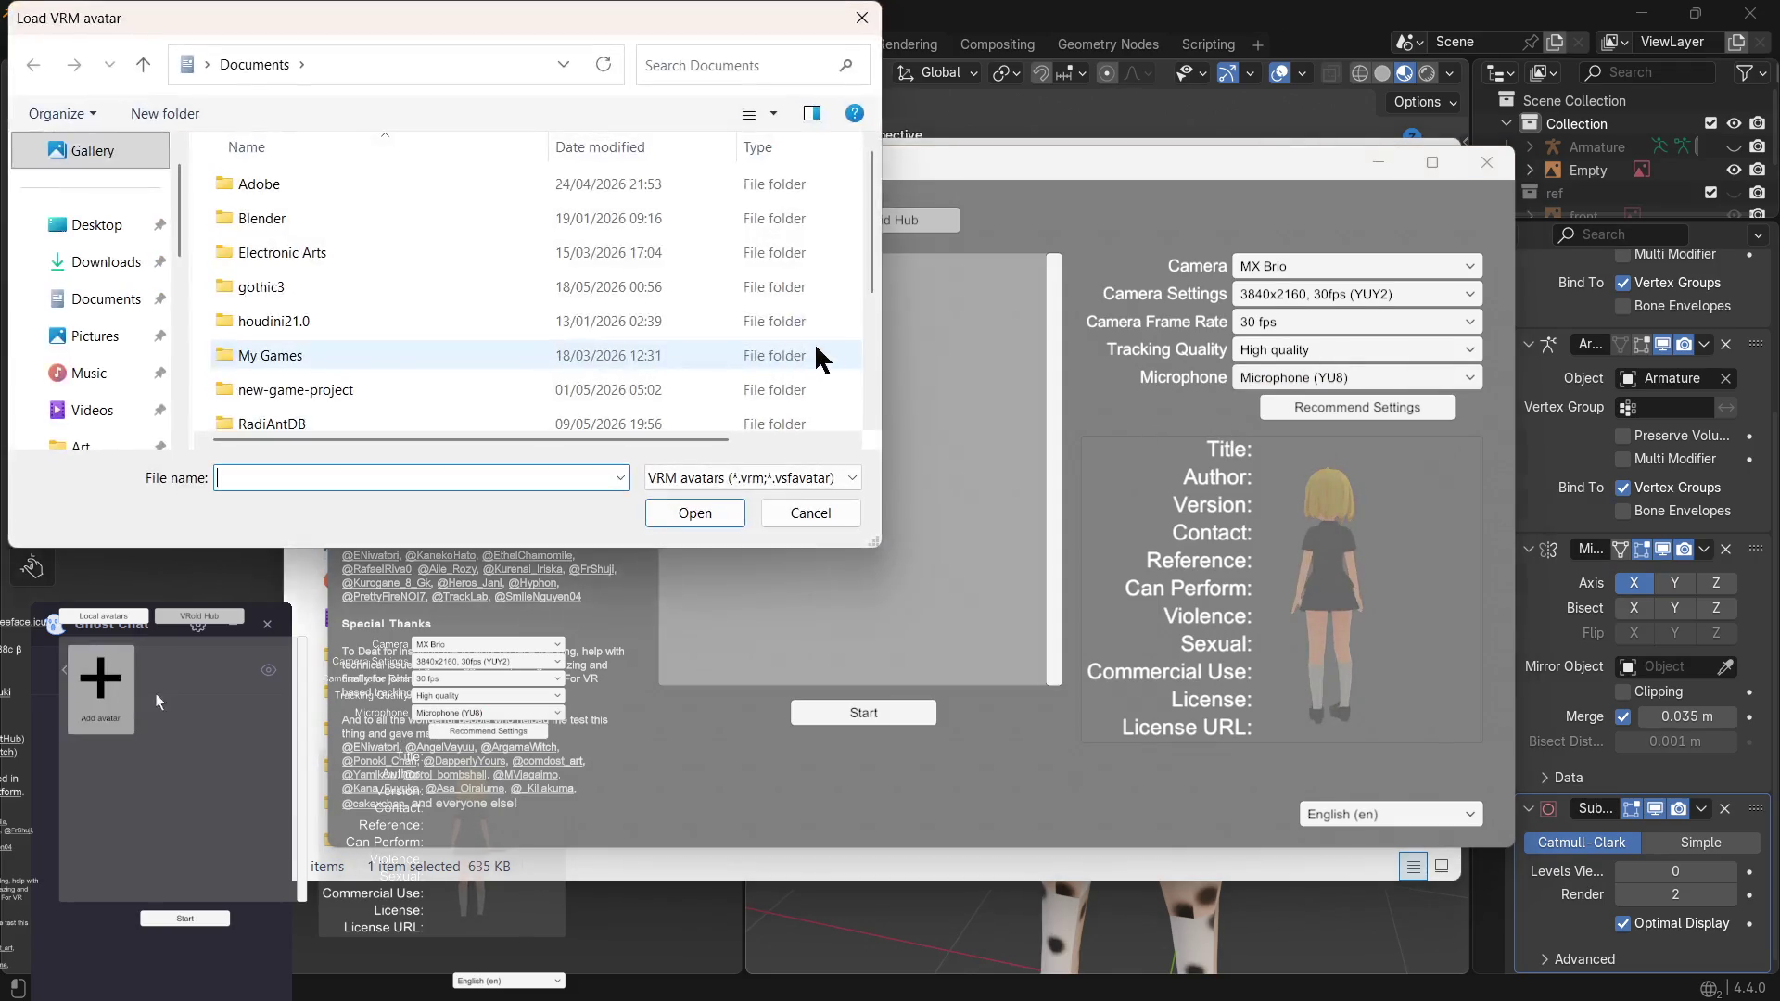
scroll(96, 335, down, 5)
scroll(101, 279, up, 3)
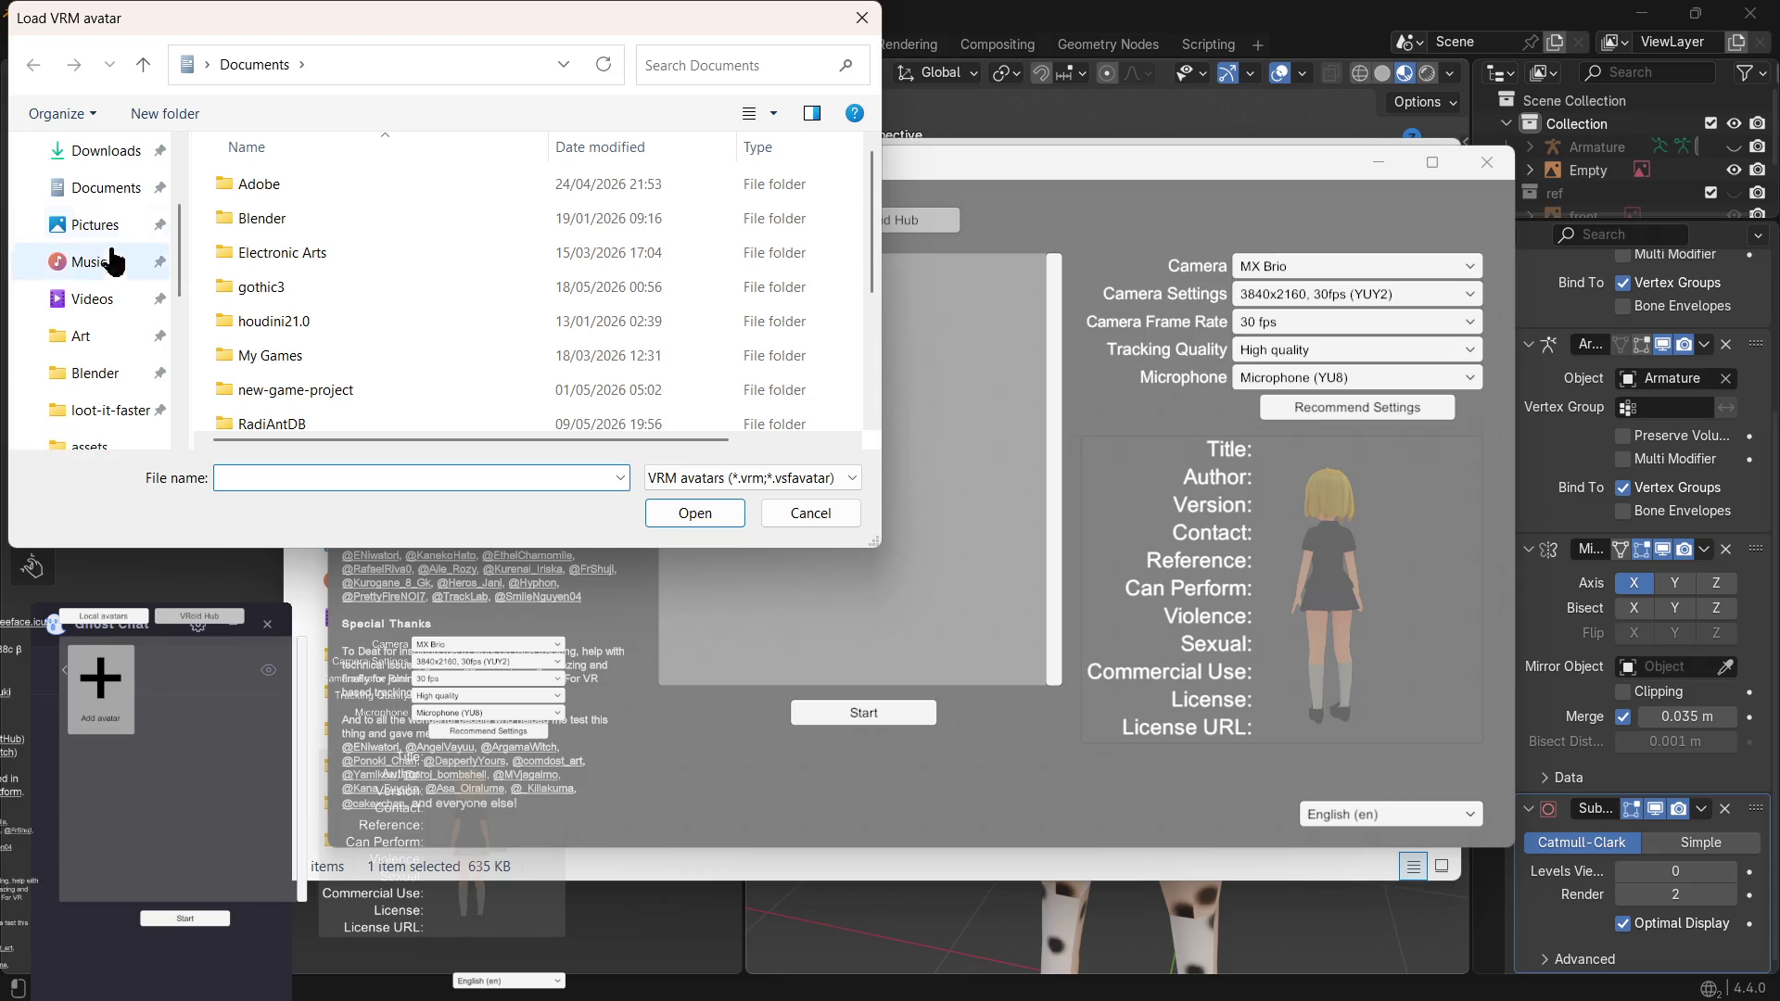
- Load cheetah-avatar2.vrm from Art > 3d > Blender and start tracking with it
click(99, 346)
click(94, 374)
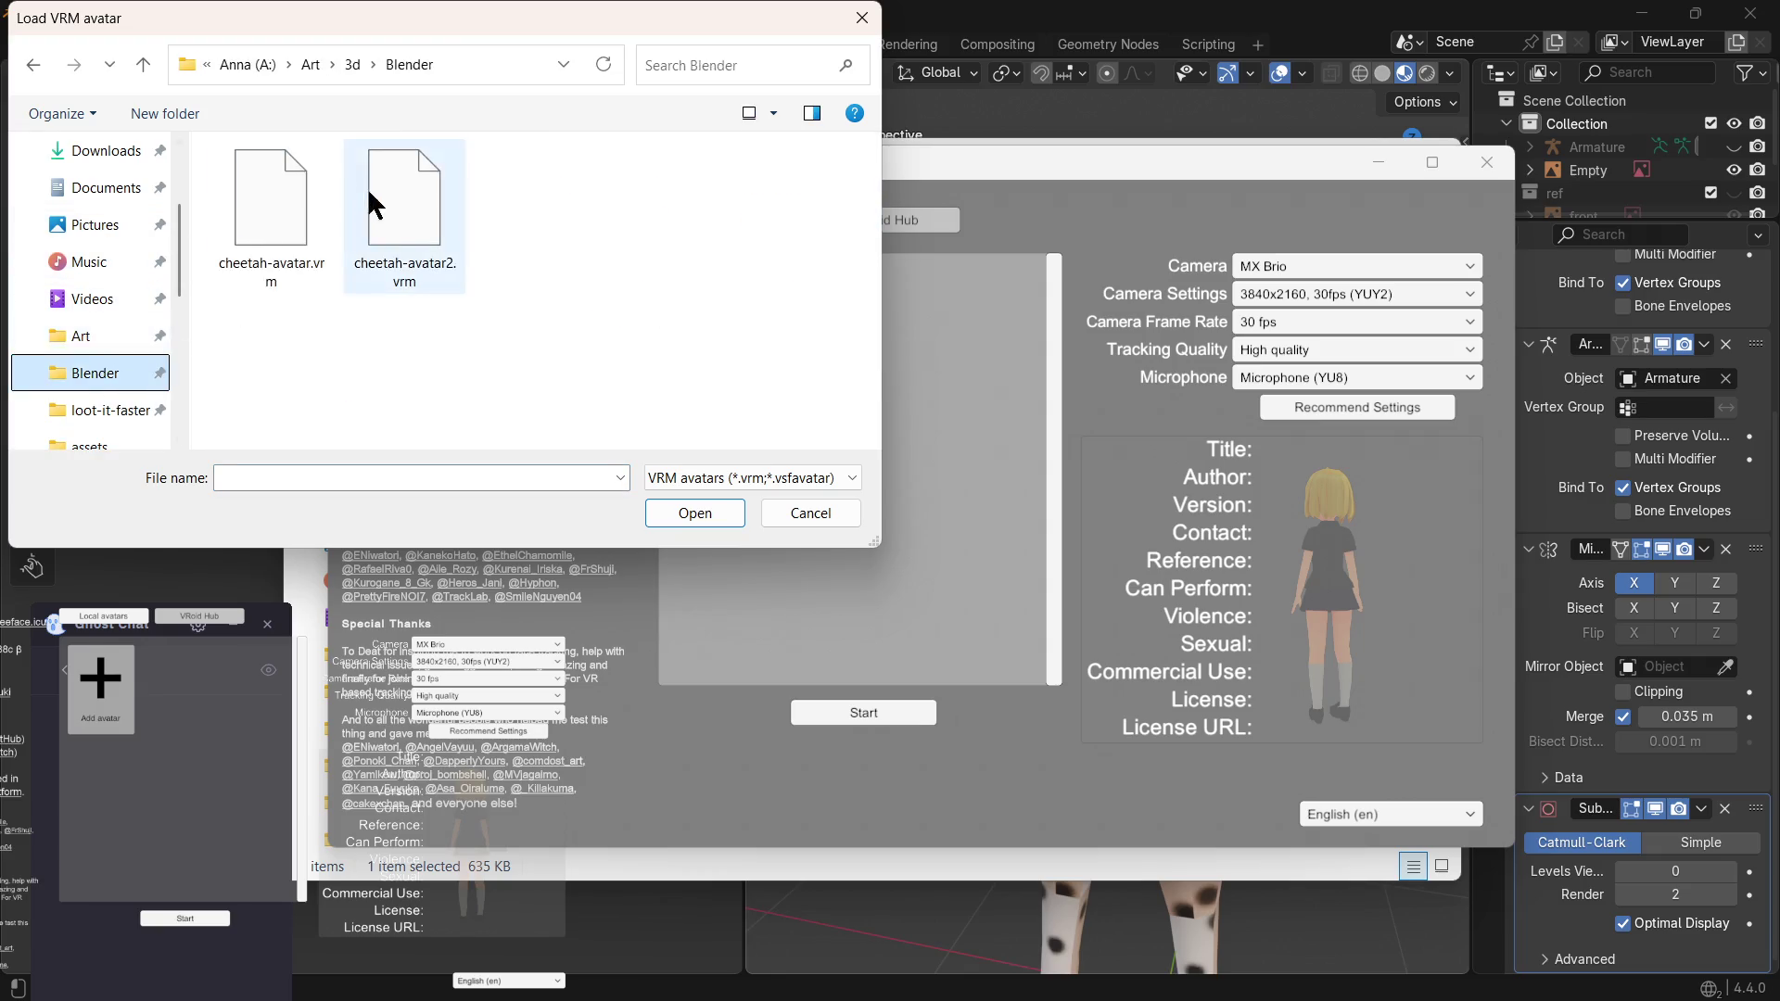
double_click(411, 205)
click(723, 334)
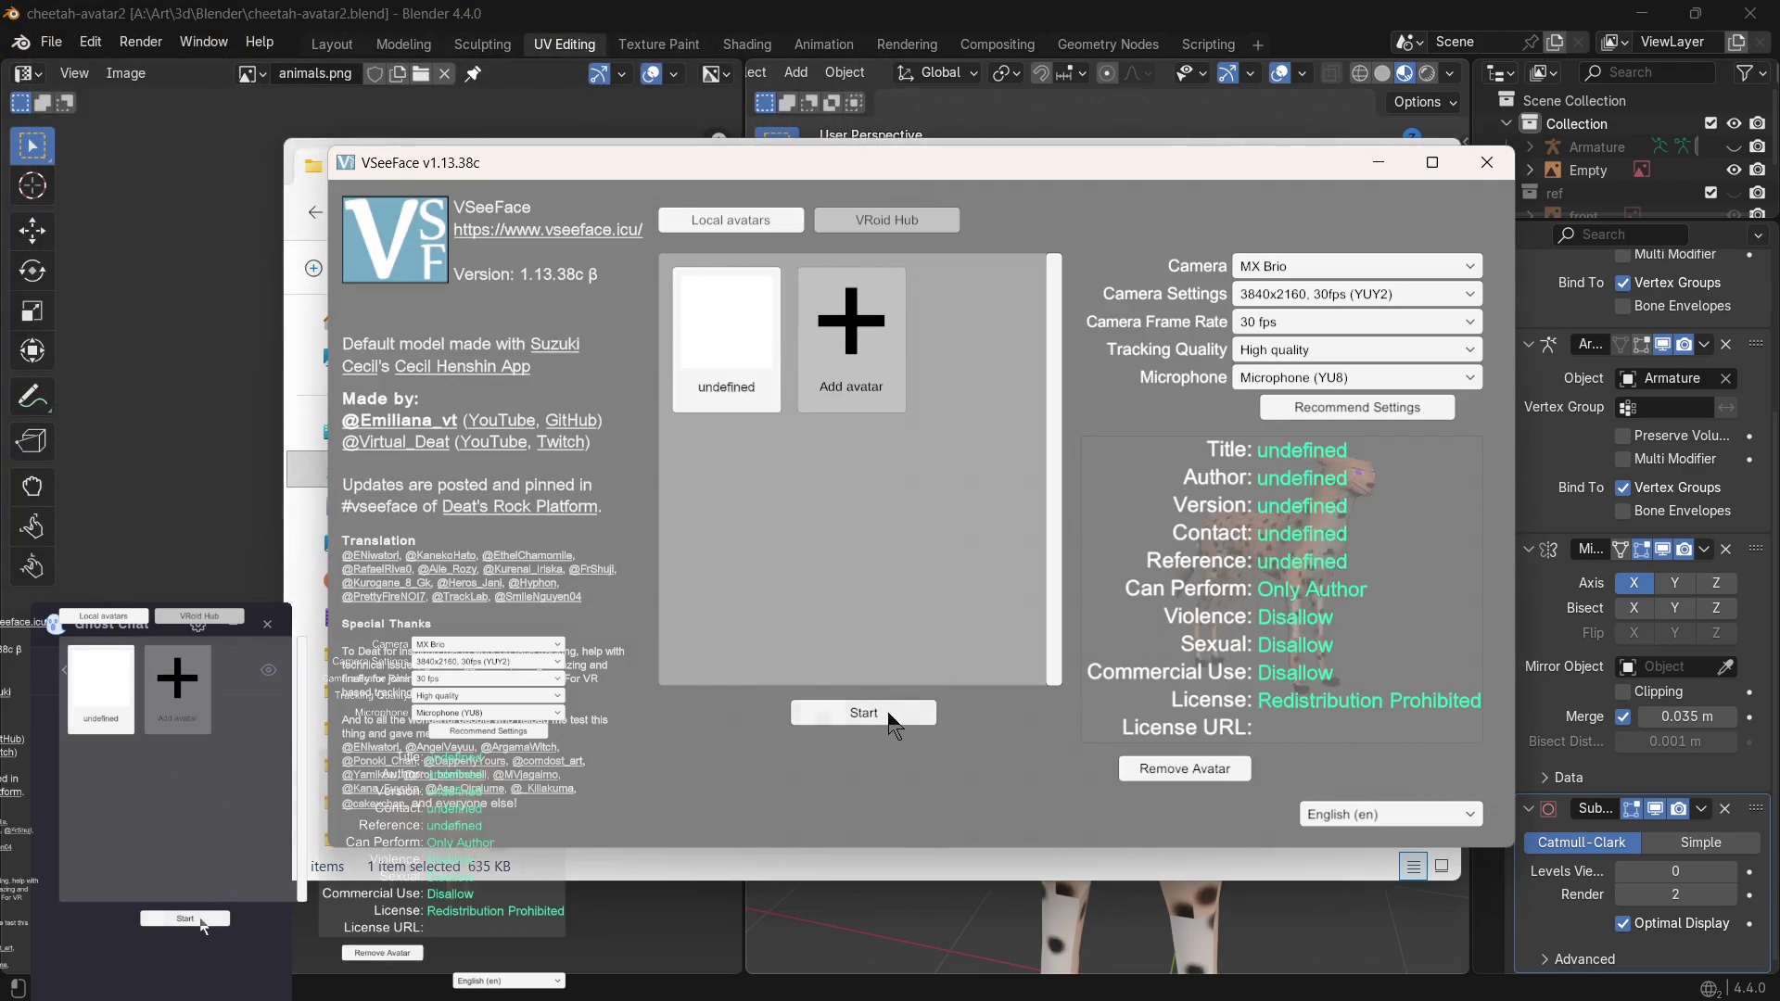
click(885, 716)
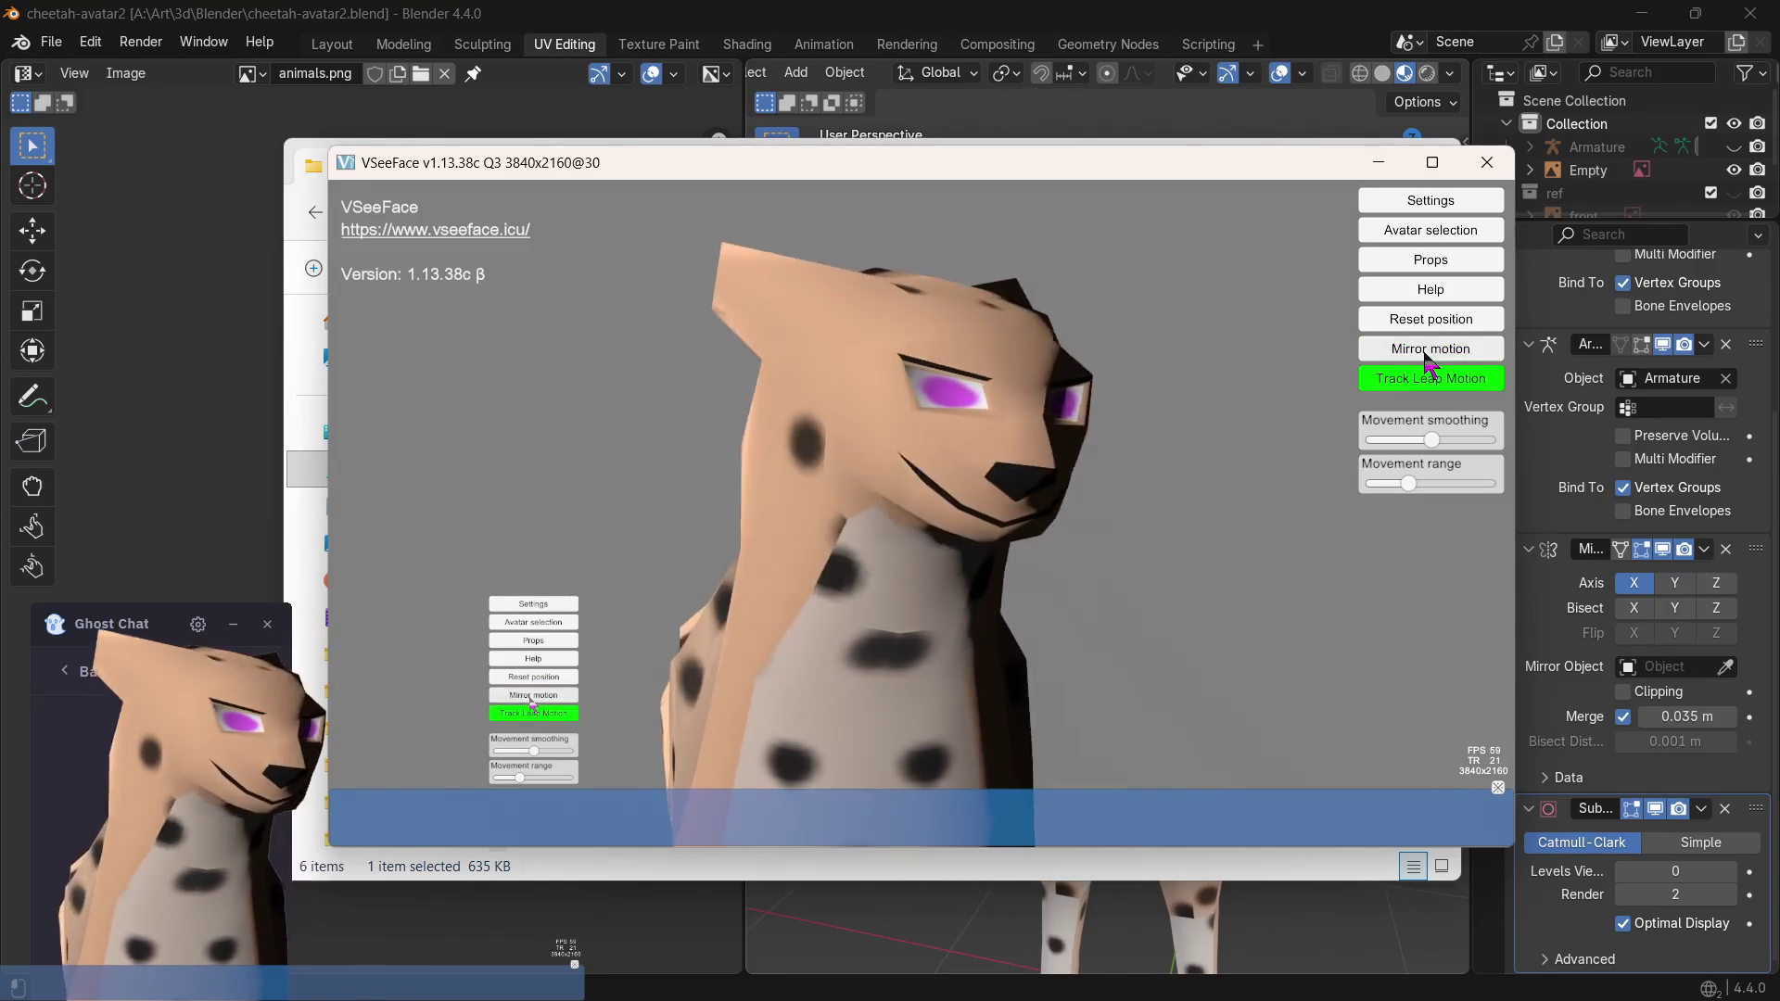
- Enable mirrored motion for the cheetah and show the settings categories
click(1428, 351)
click(1397, 203)
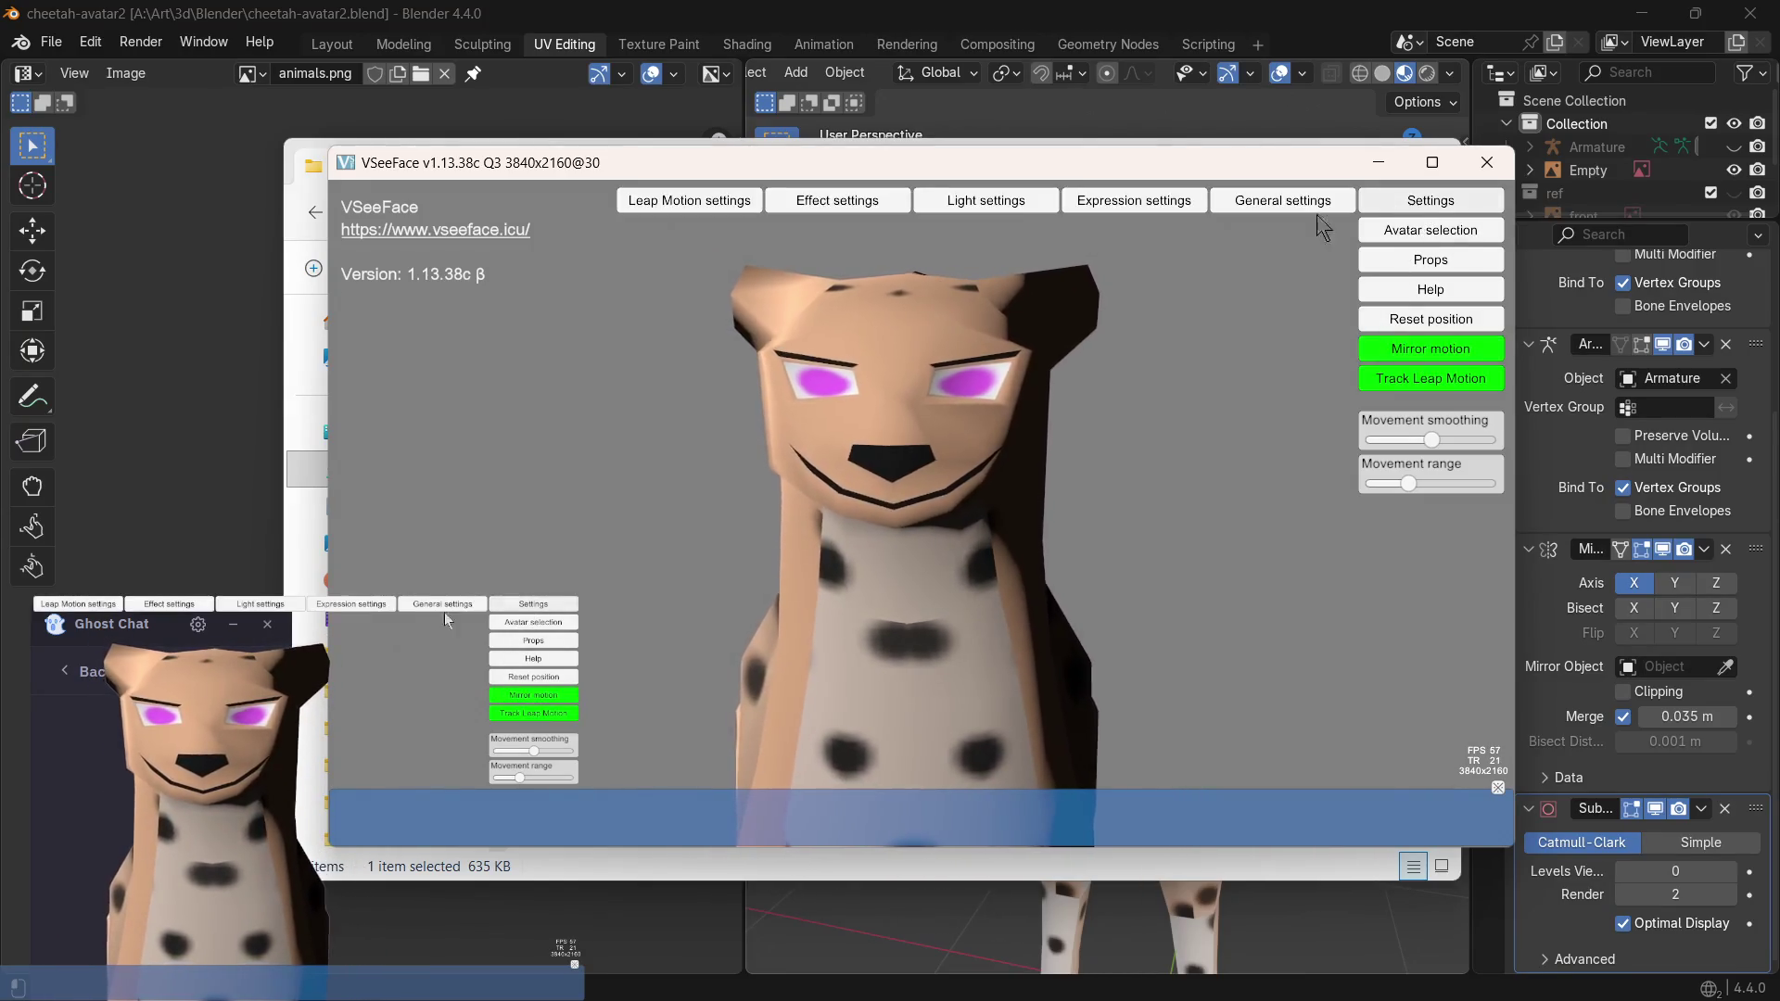
- Open General settings and show the face-tracking points overlay
click(1280, 204)
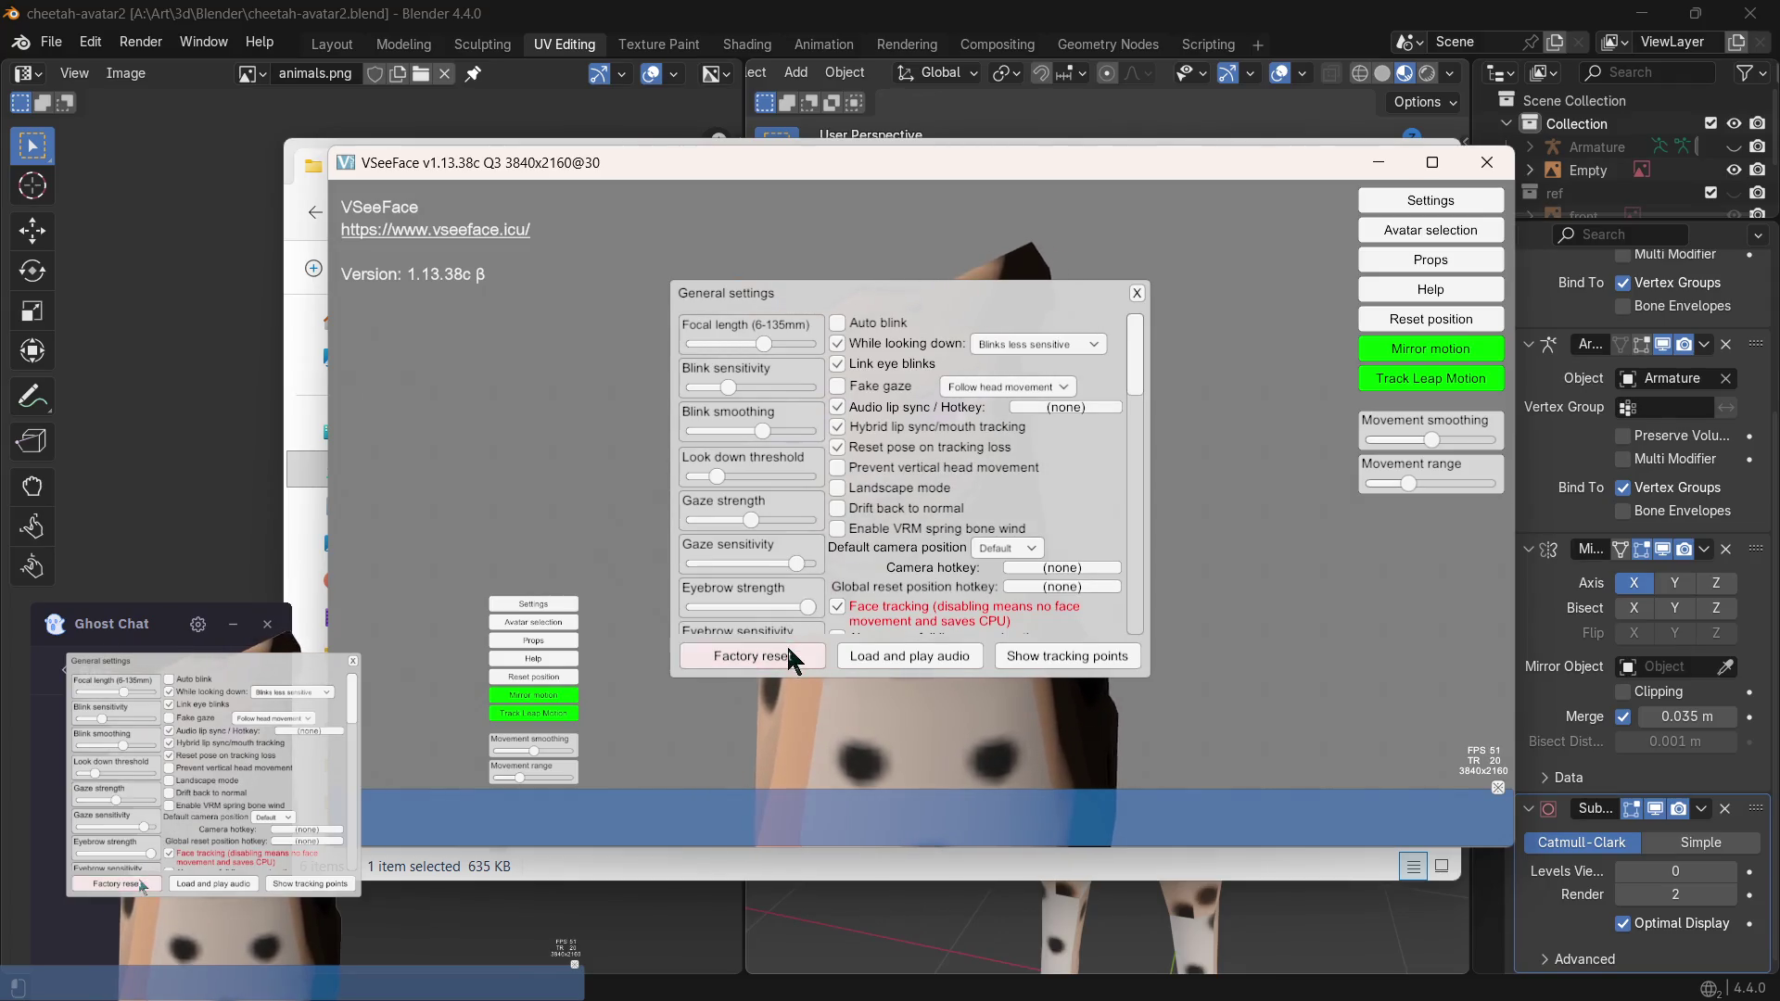
click(1068, 655)
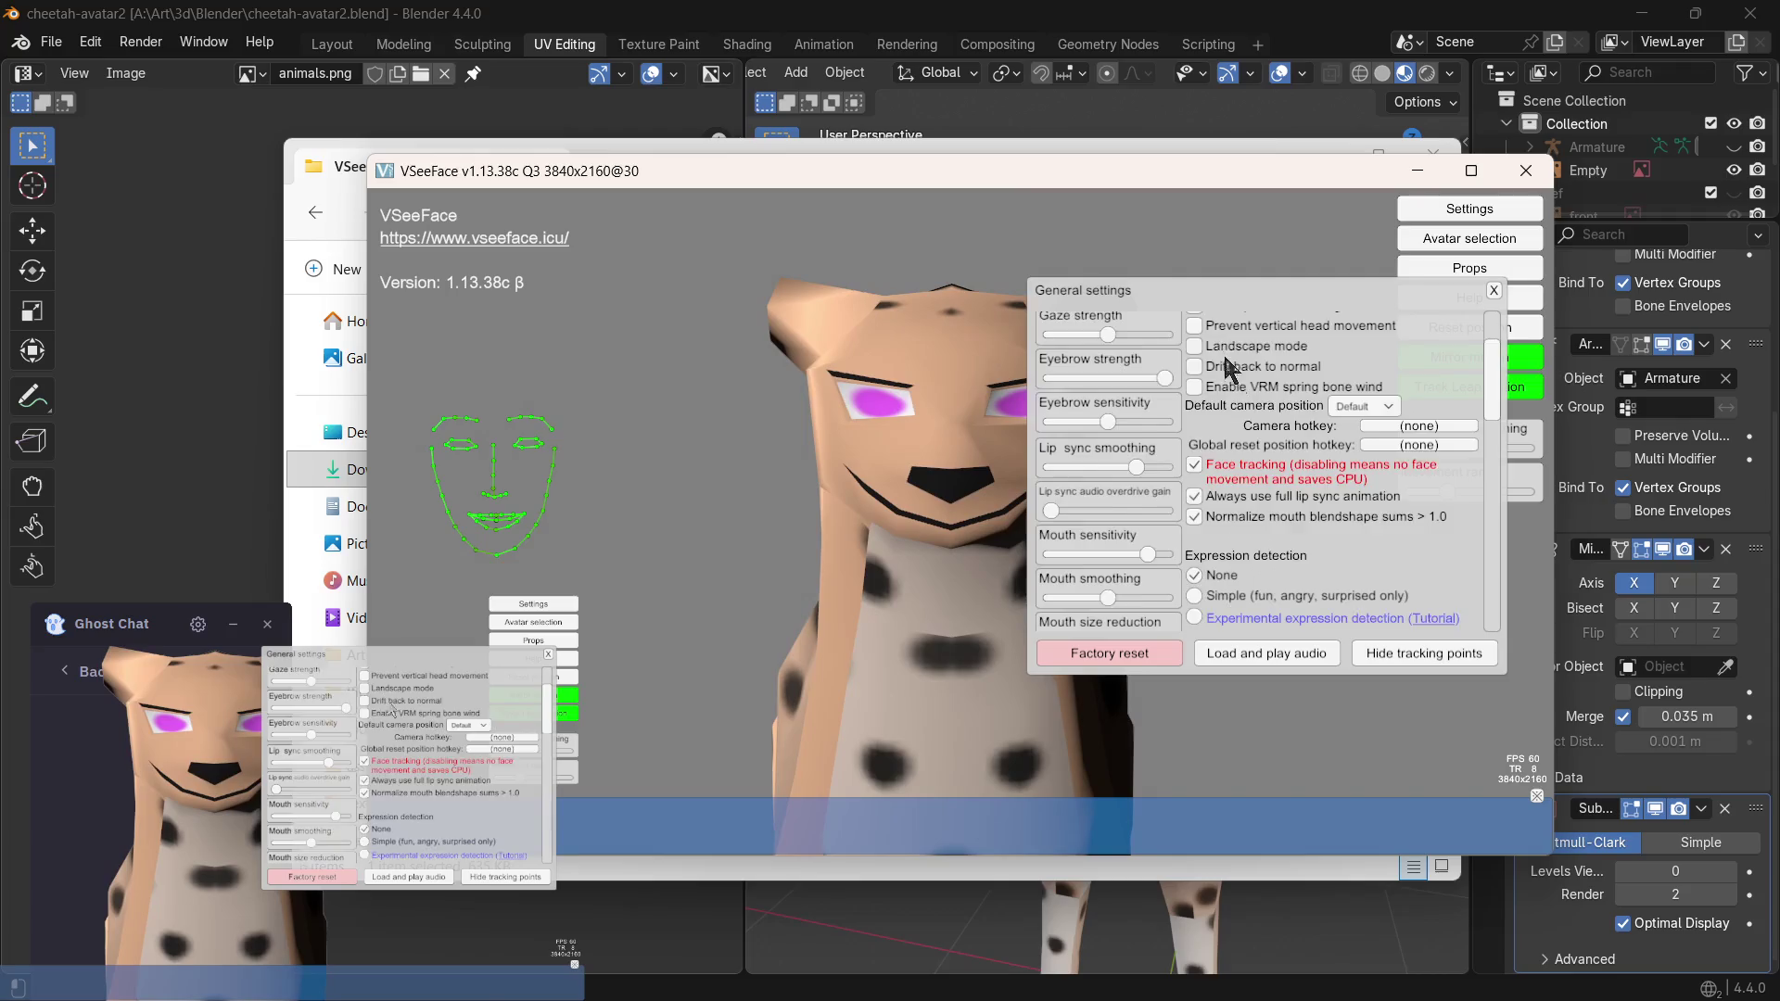
scroll(1223, 365, up, 3)
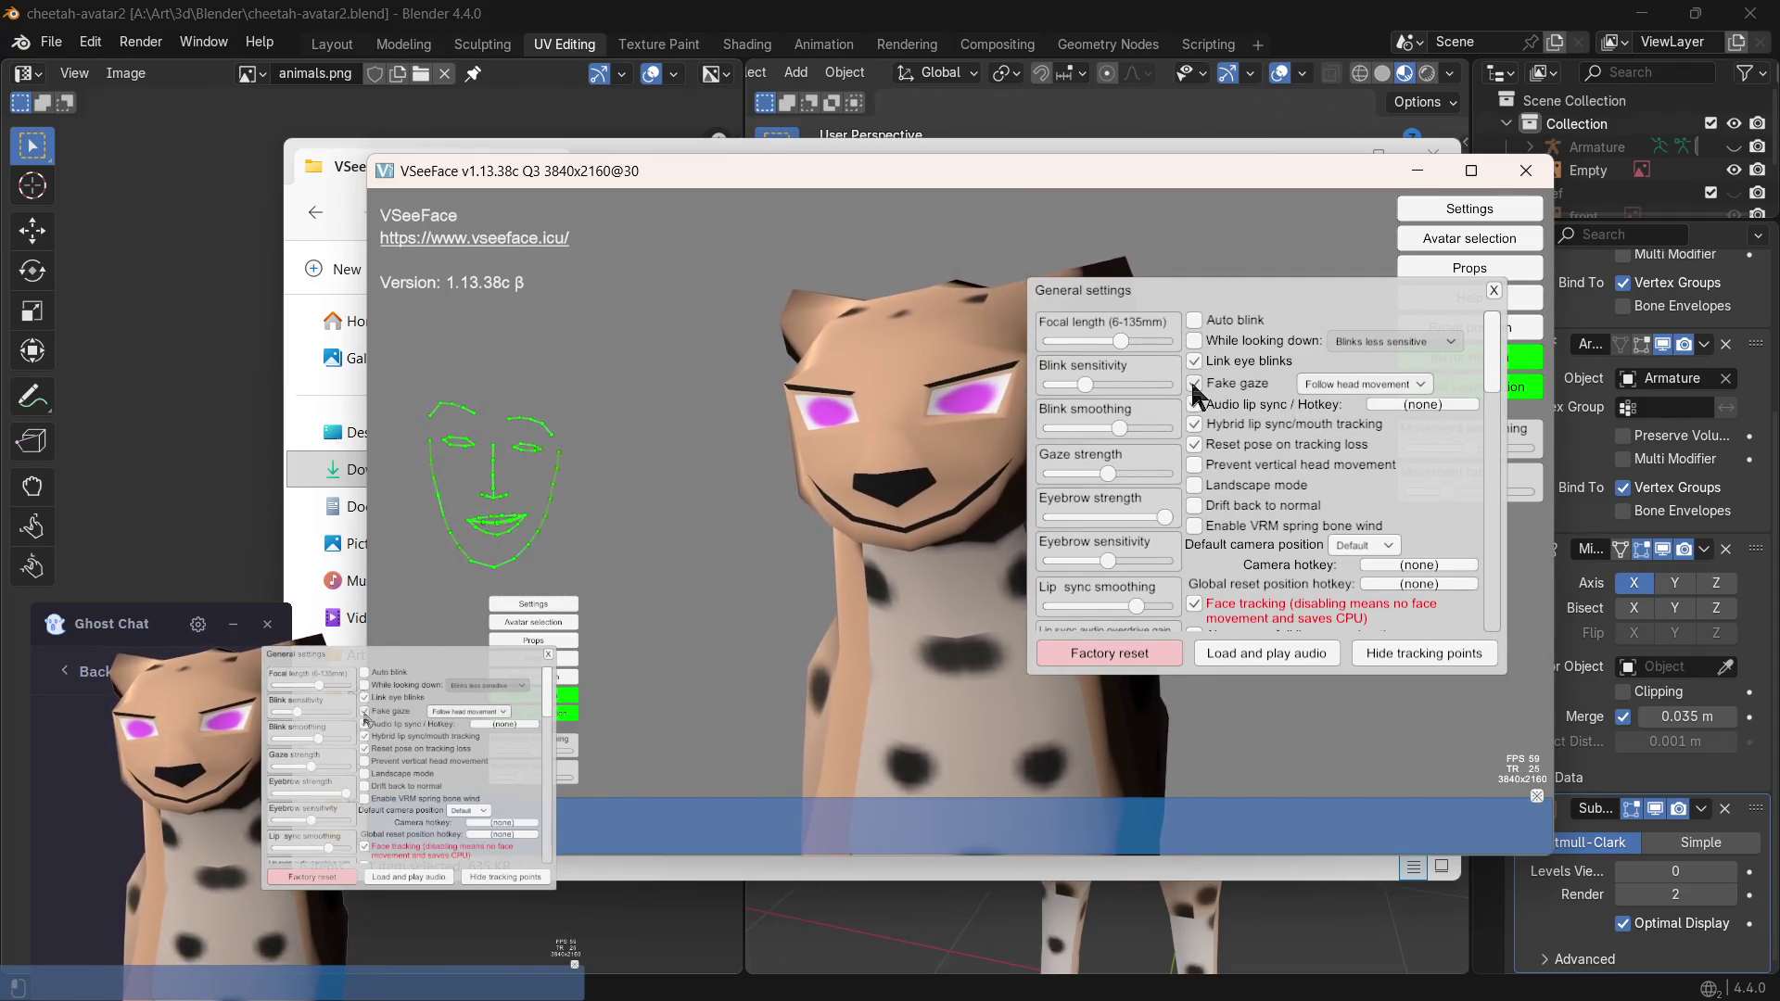
click(1195, 321)
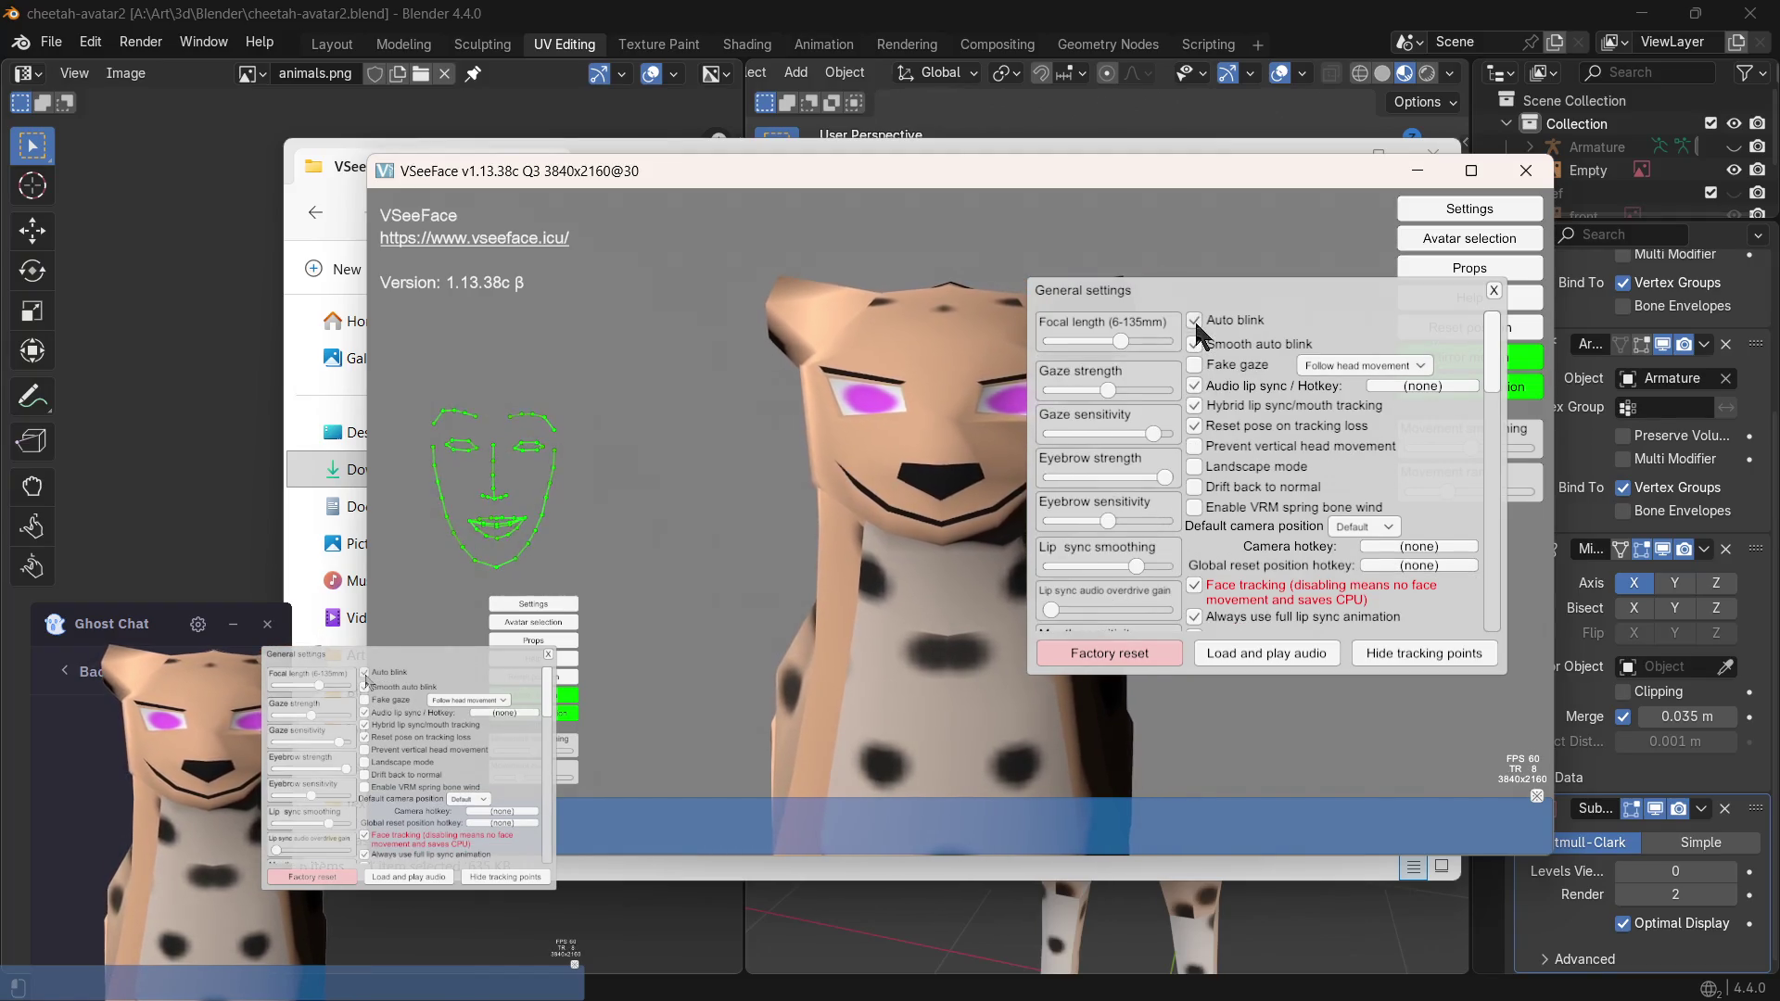
click(1195, 321)
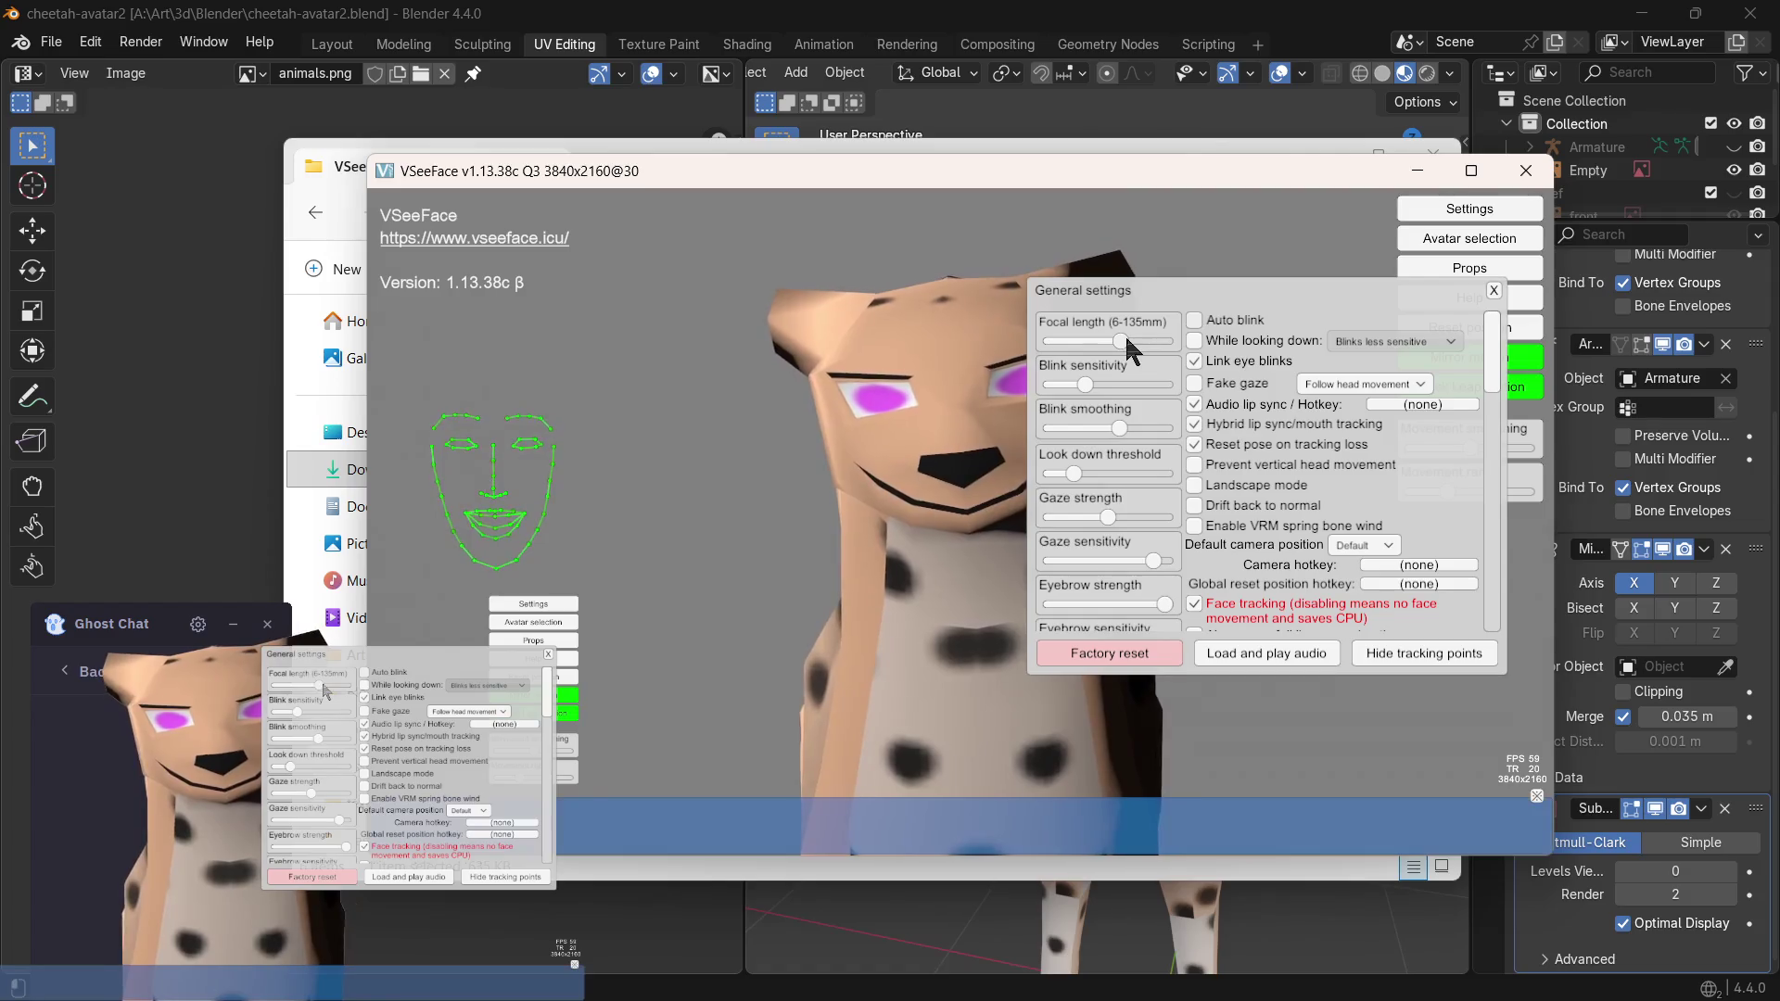
scroll(1134, 463, down, 5)
scroll(1140, 479, down, 5)
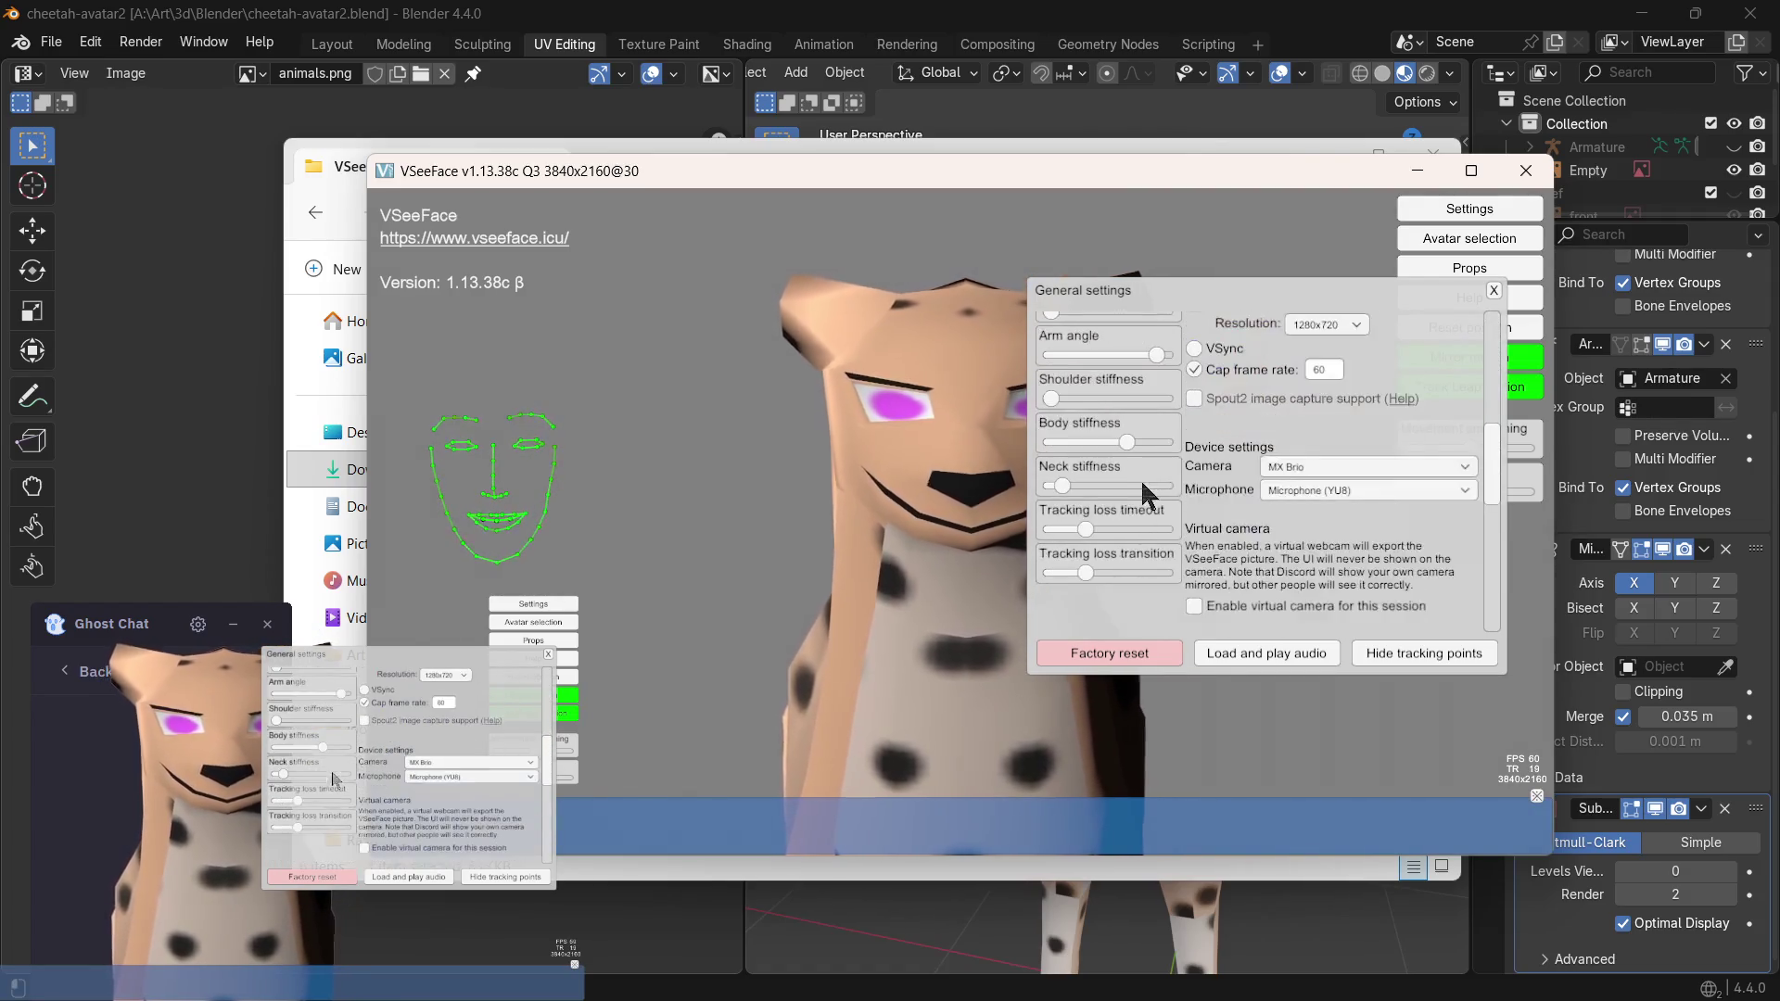
scroll(1179, 554, up, 10)
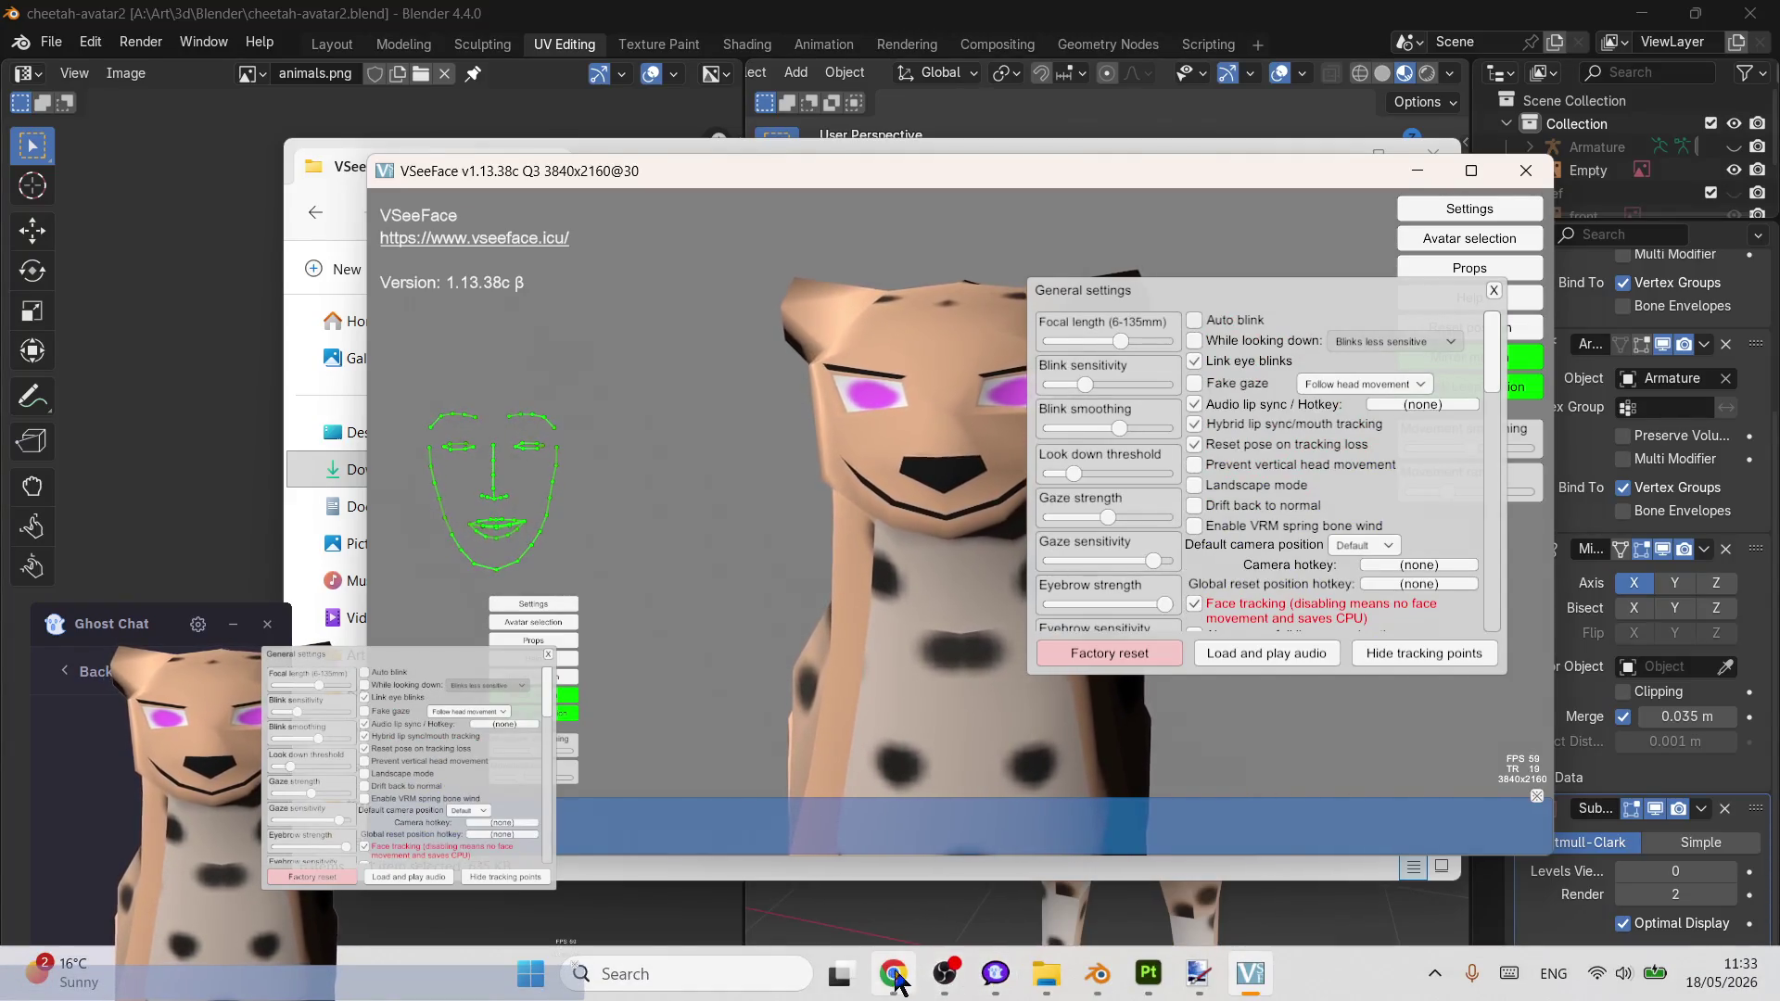
- Search Google for 'vseeface tutorial' in a new Chrome tab, open the YouTube result, and move Ghost Chat aside
click(897, 978)
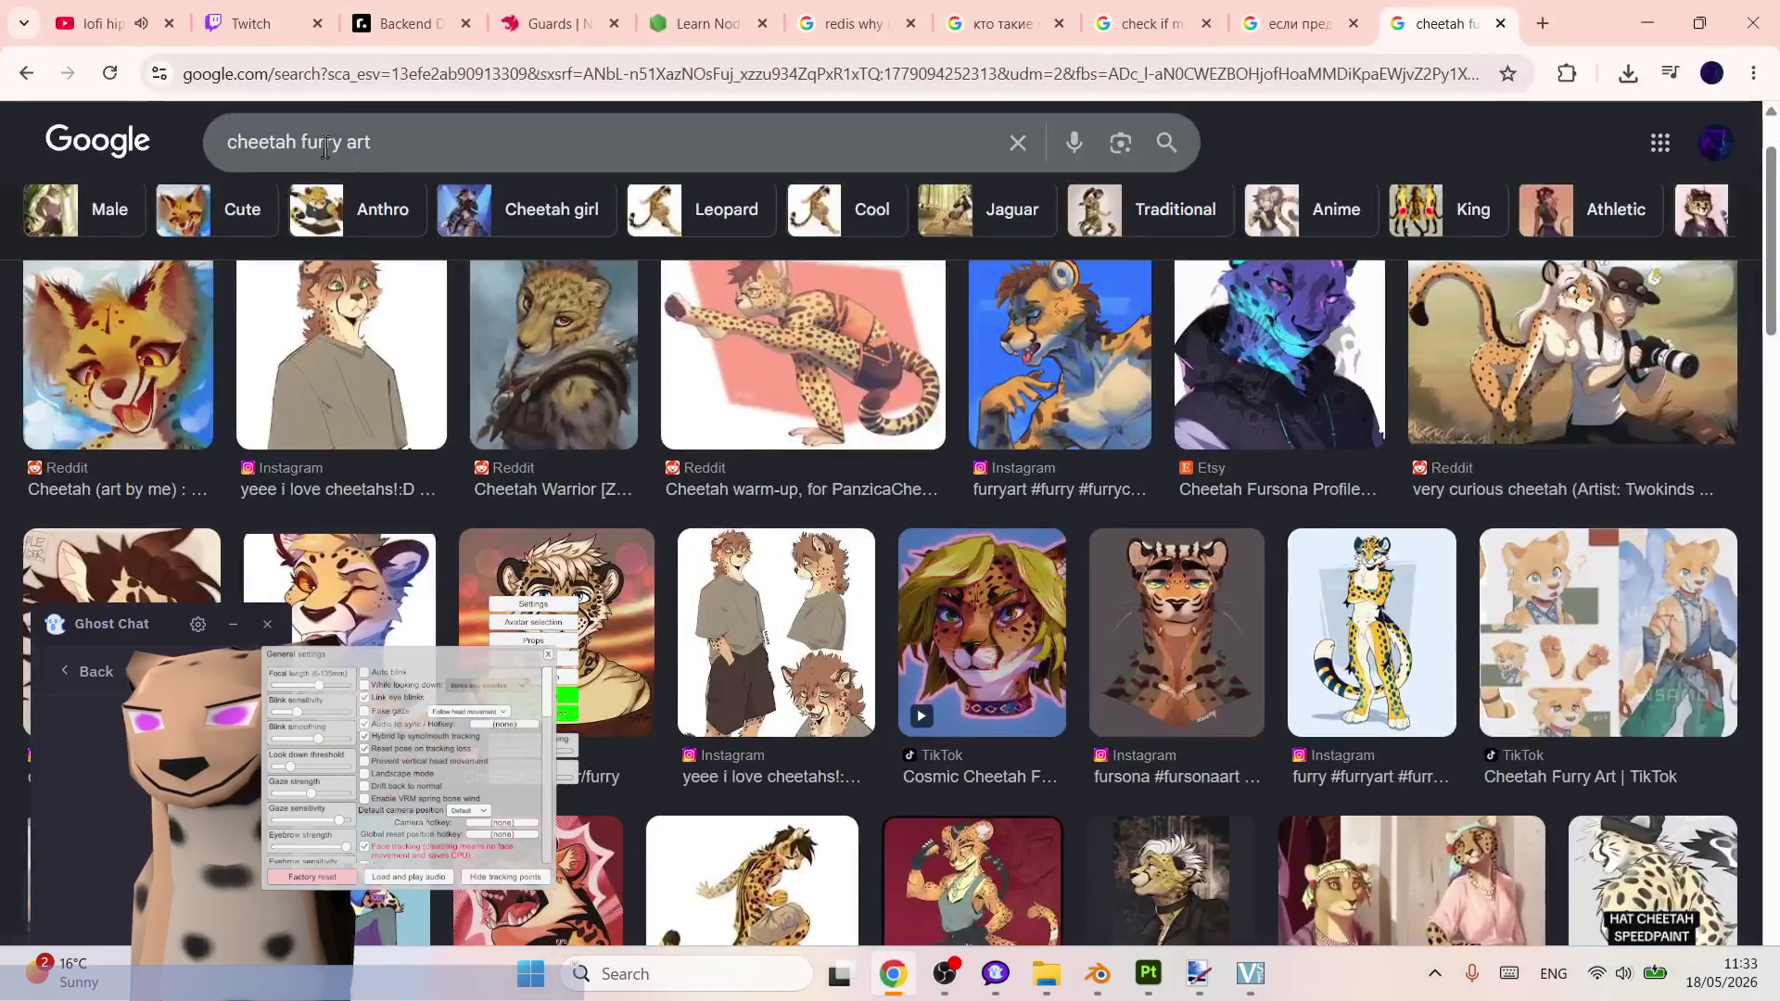
click(167, 29)
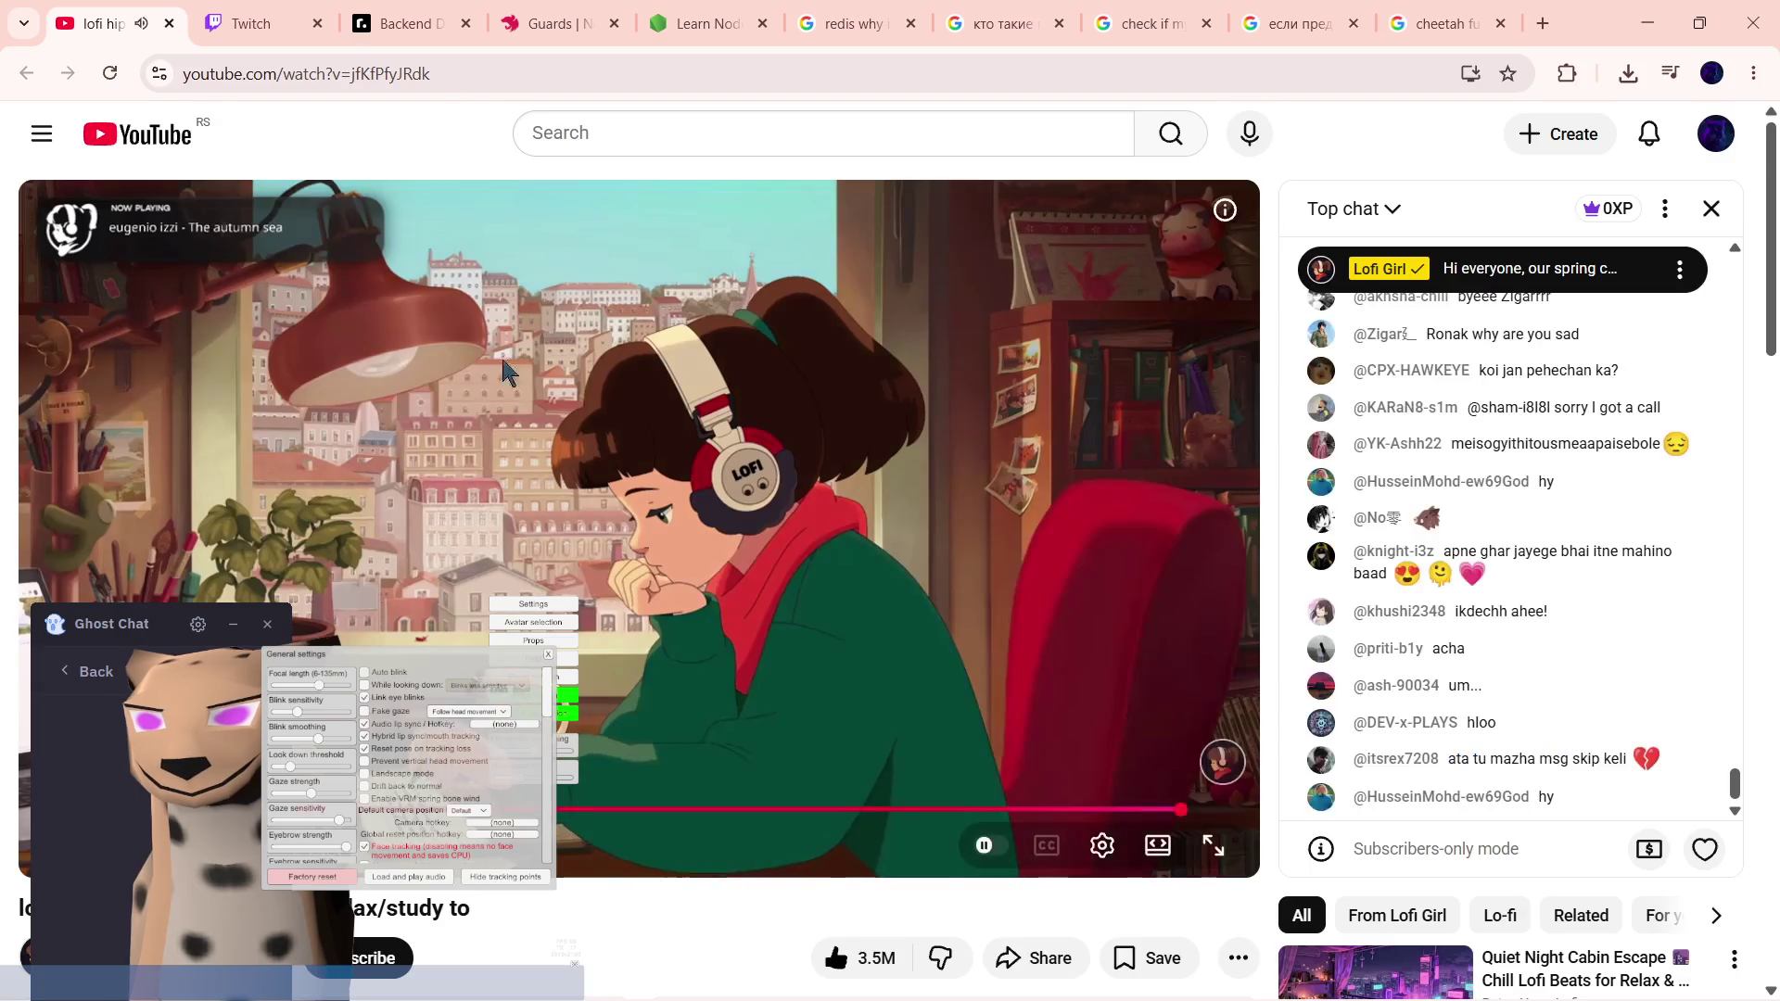
click(1541, 24)
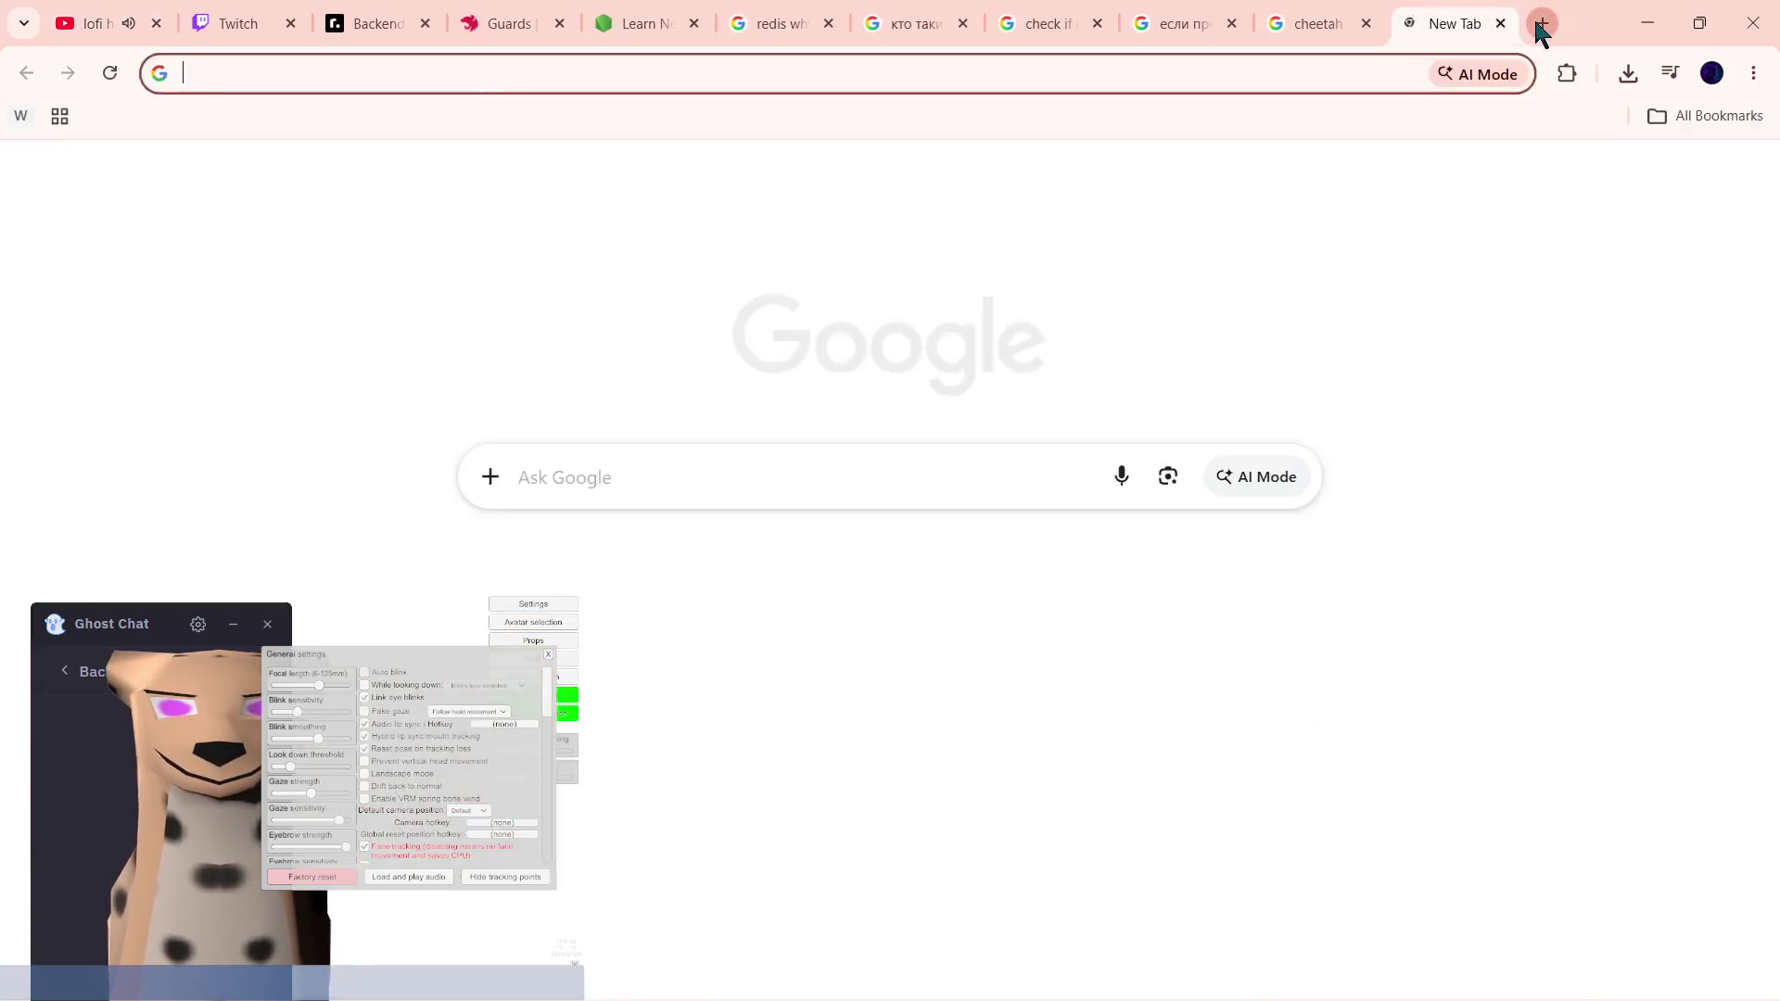
text(sv)
key(BackSpace)
key(BackSpace)
text(v)
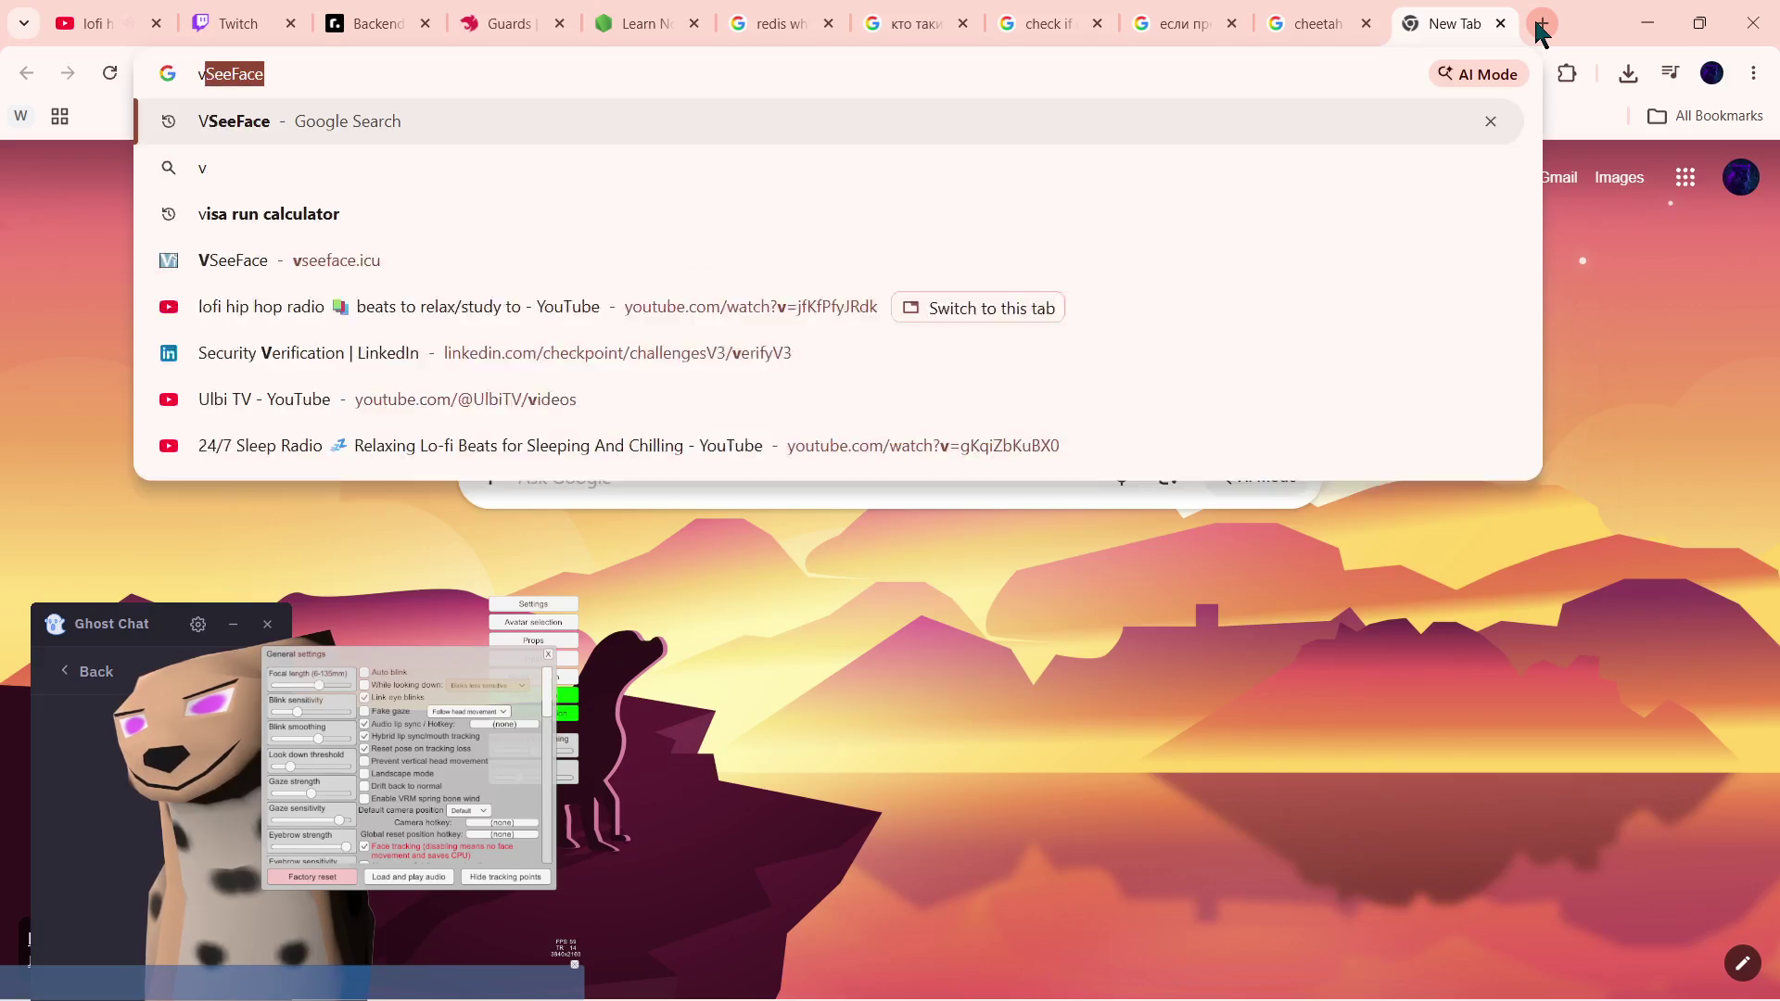
text(seefa)
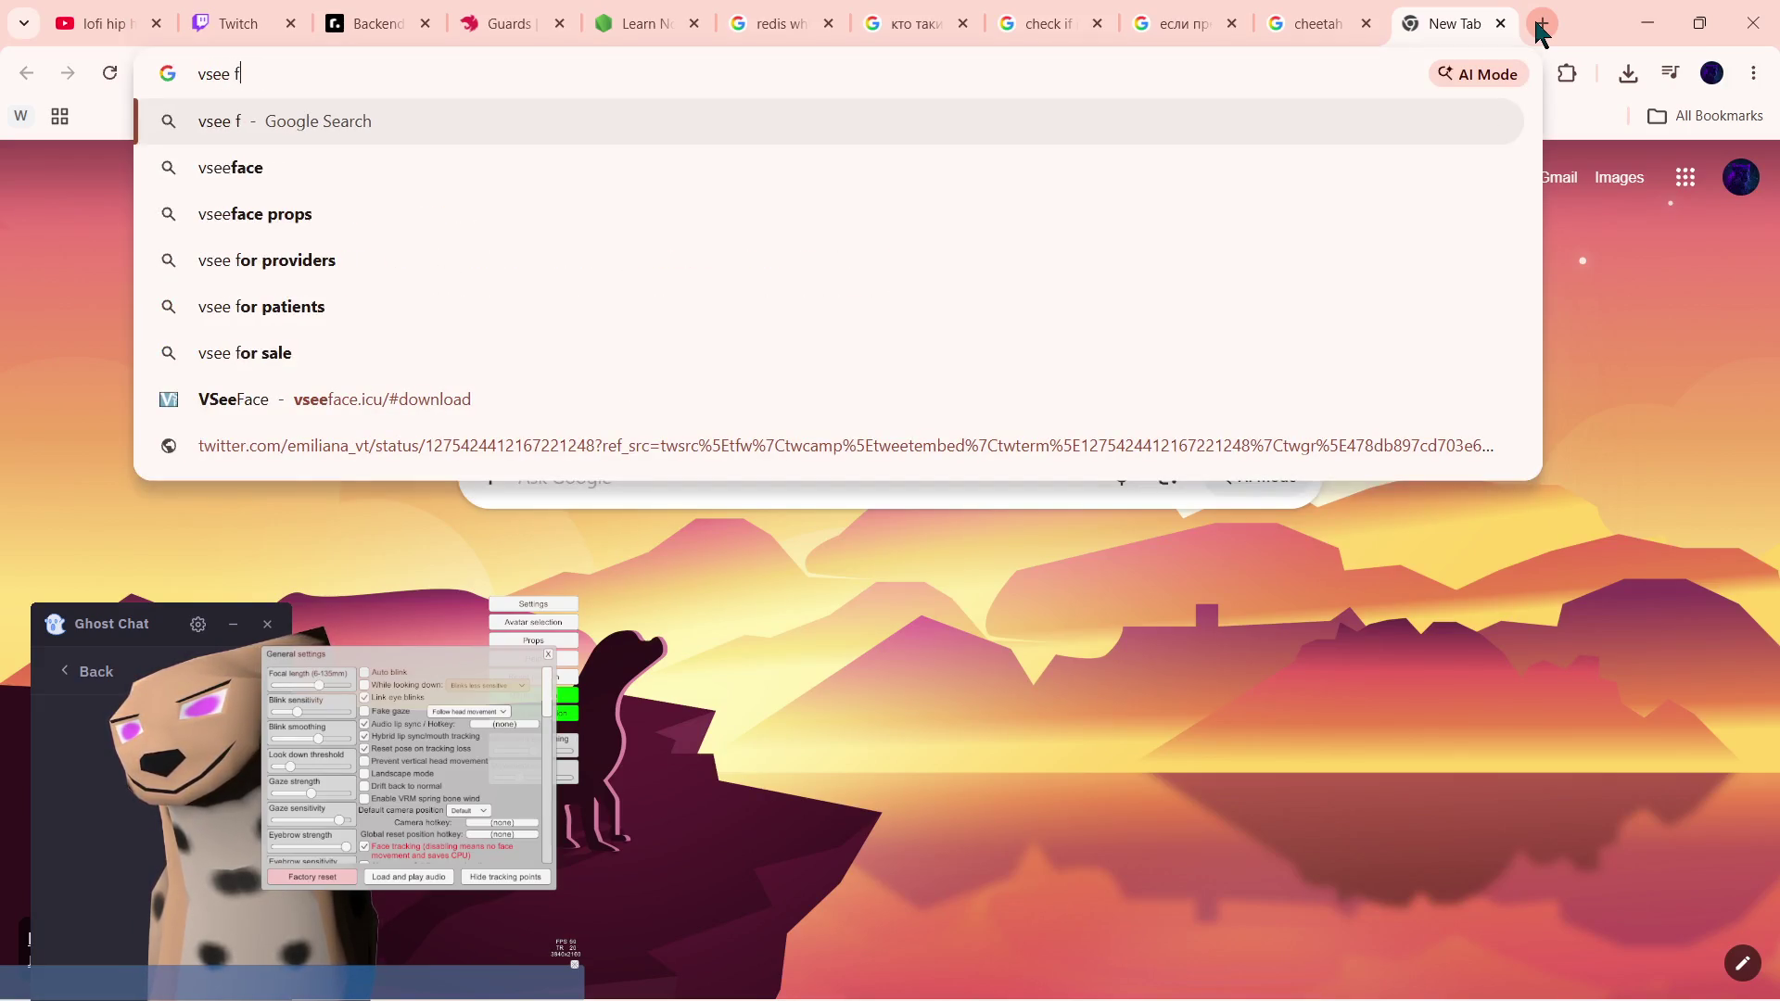
text(ce tutoria)
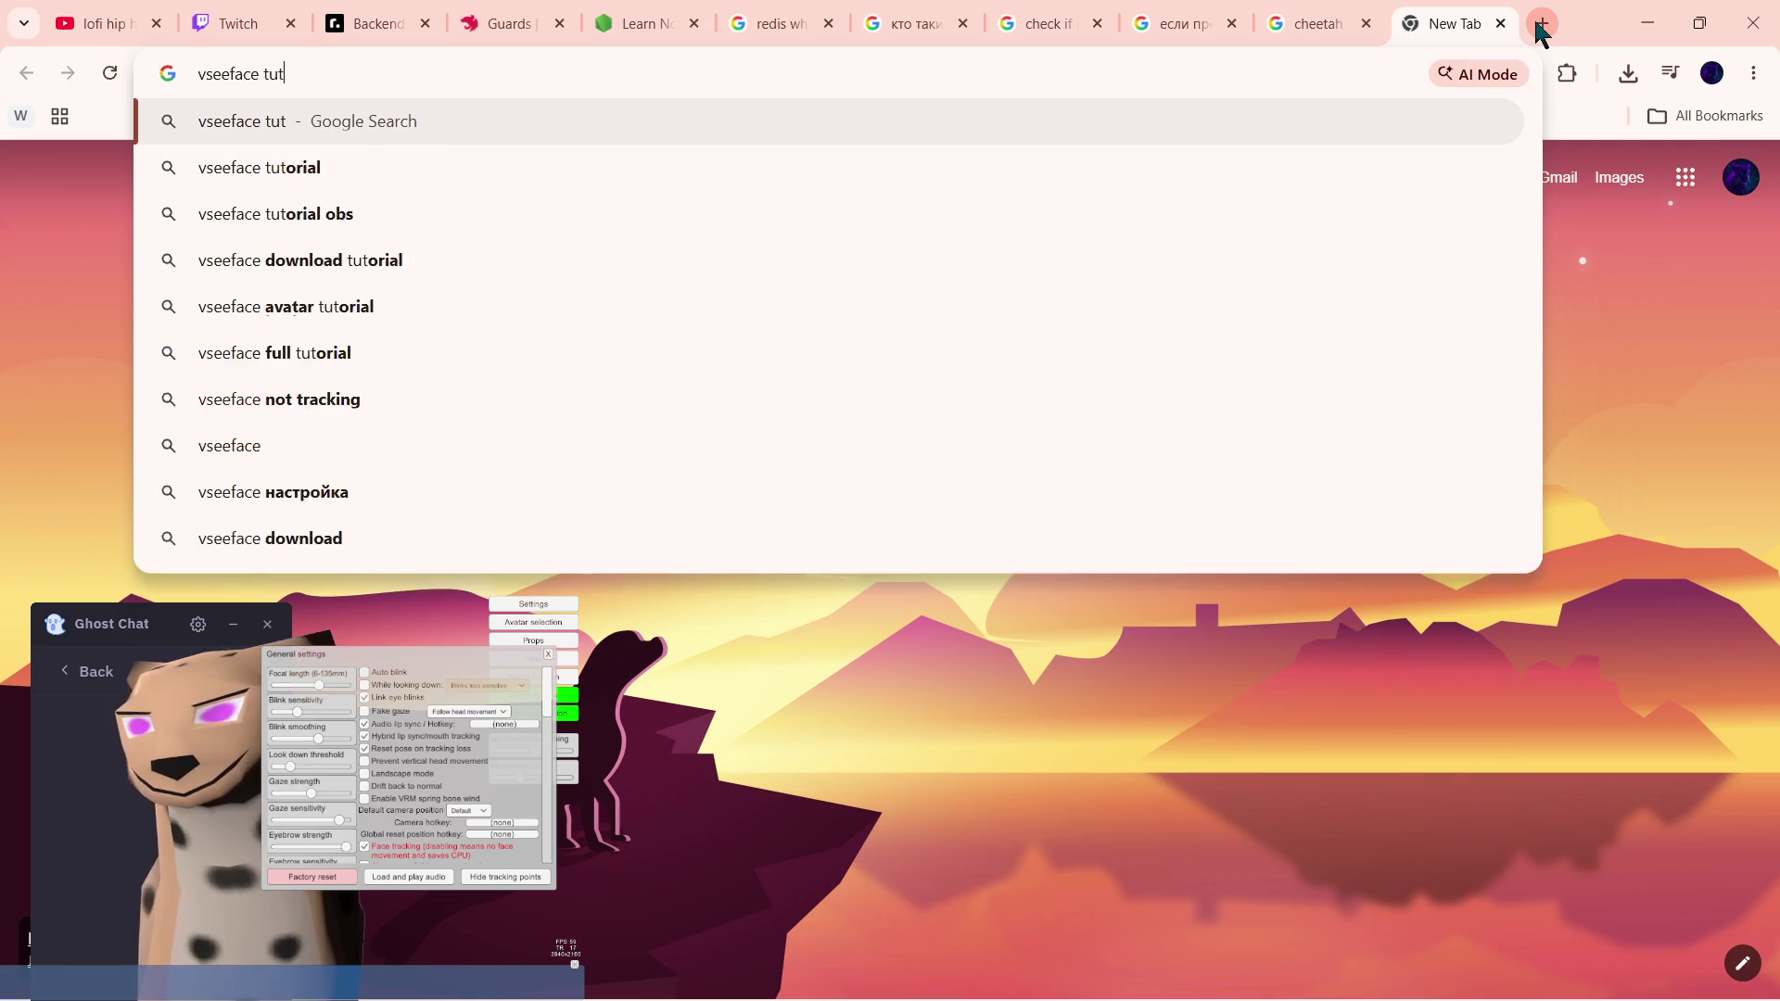
text(l)
key(Return)
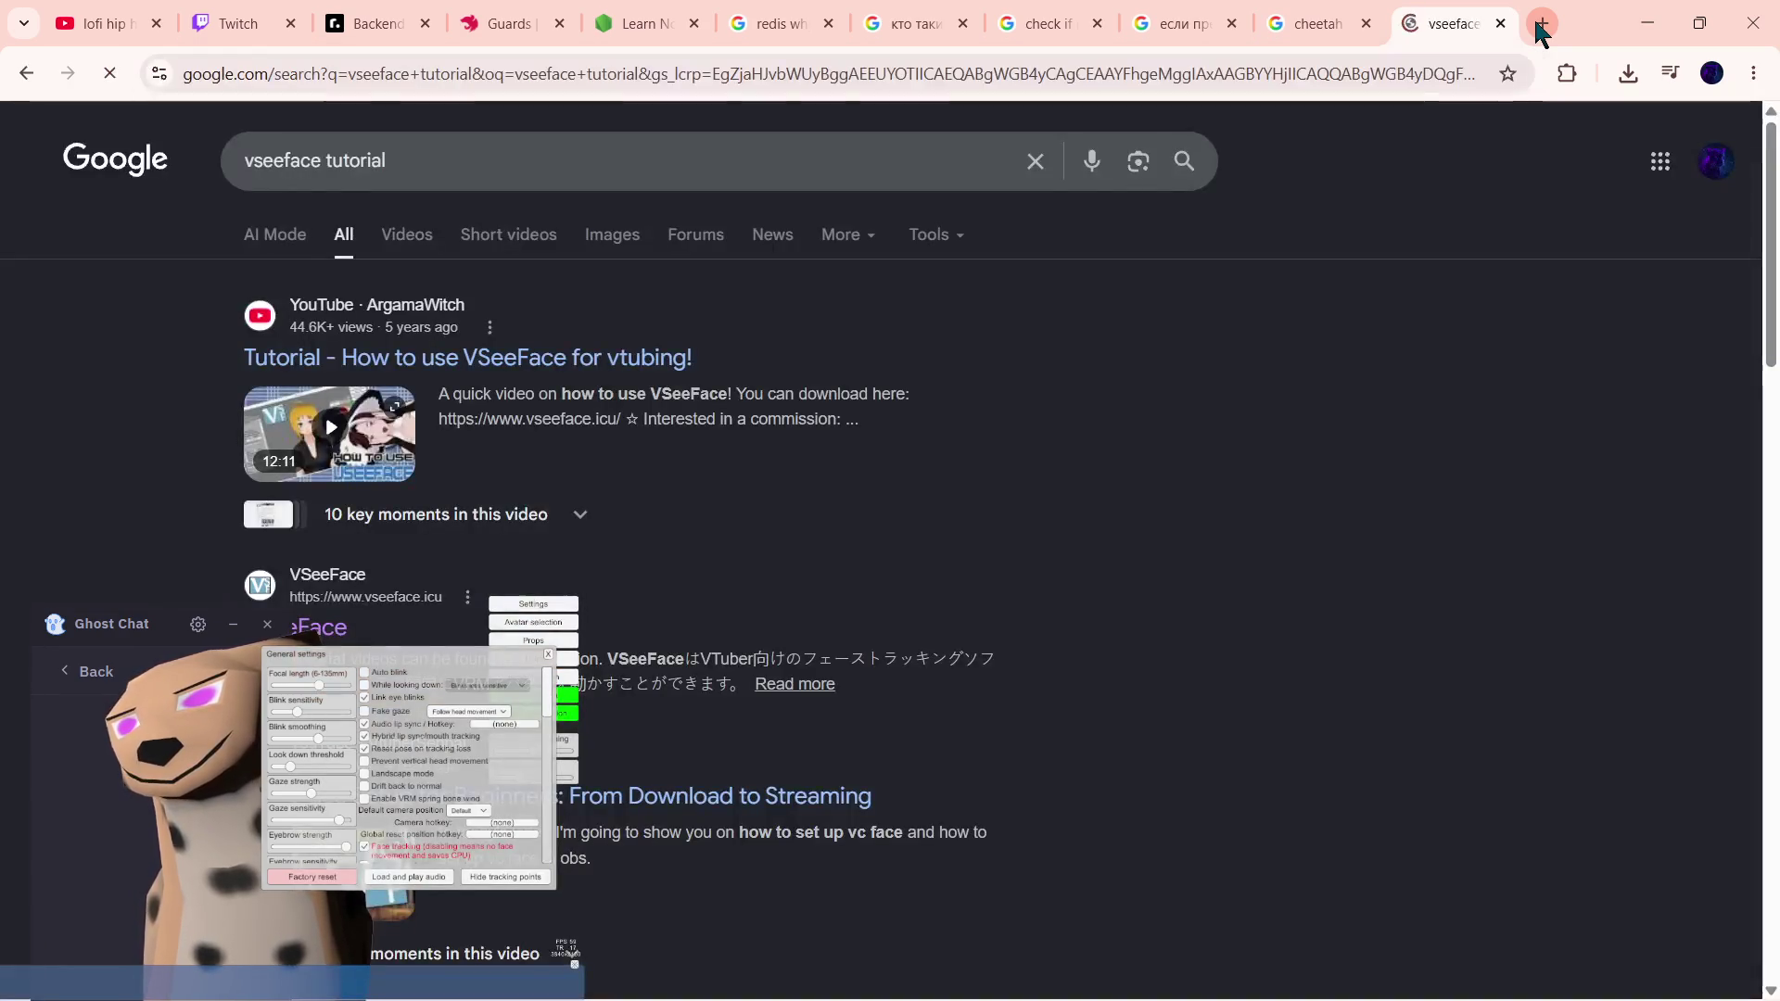
click(607, 371)
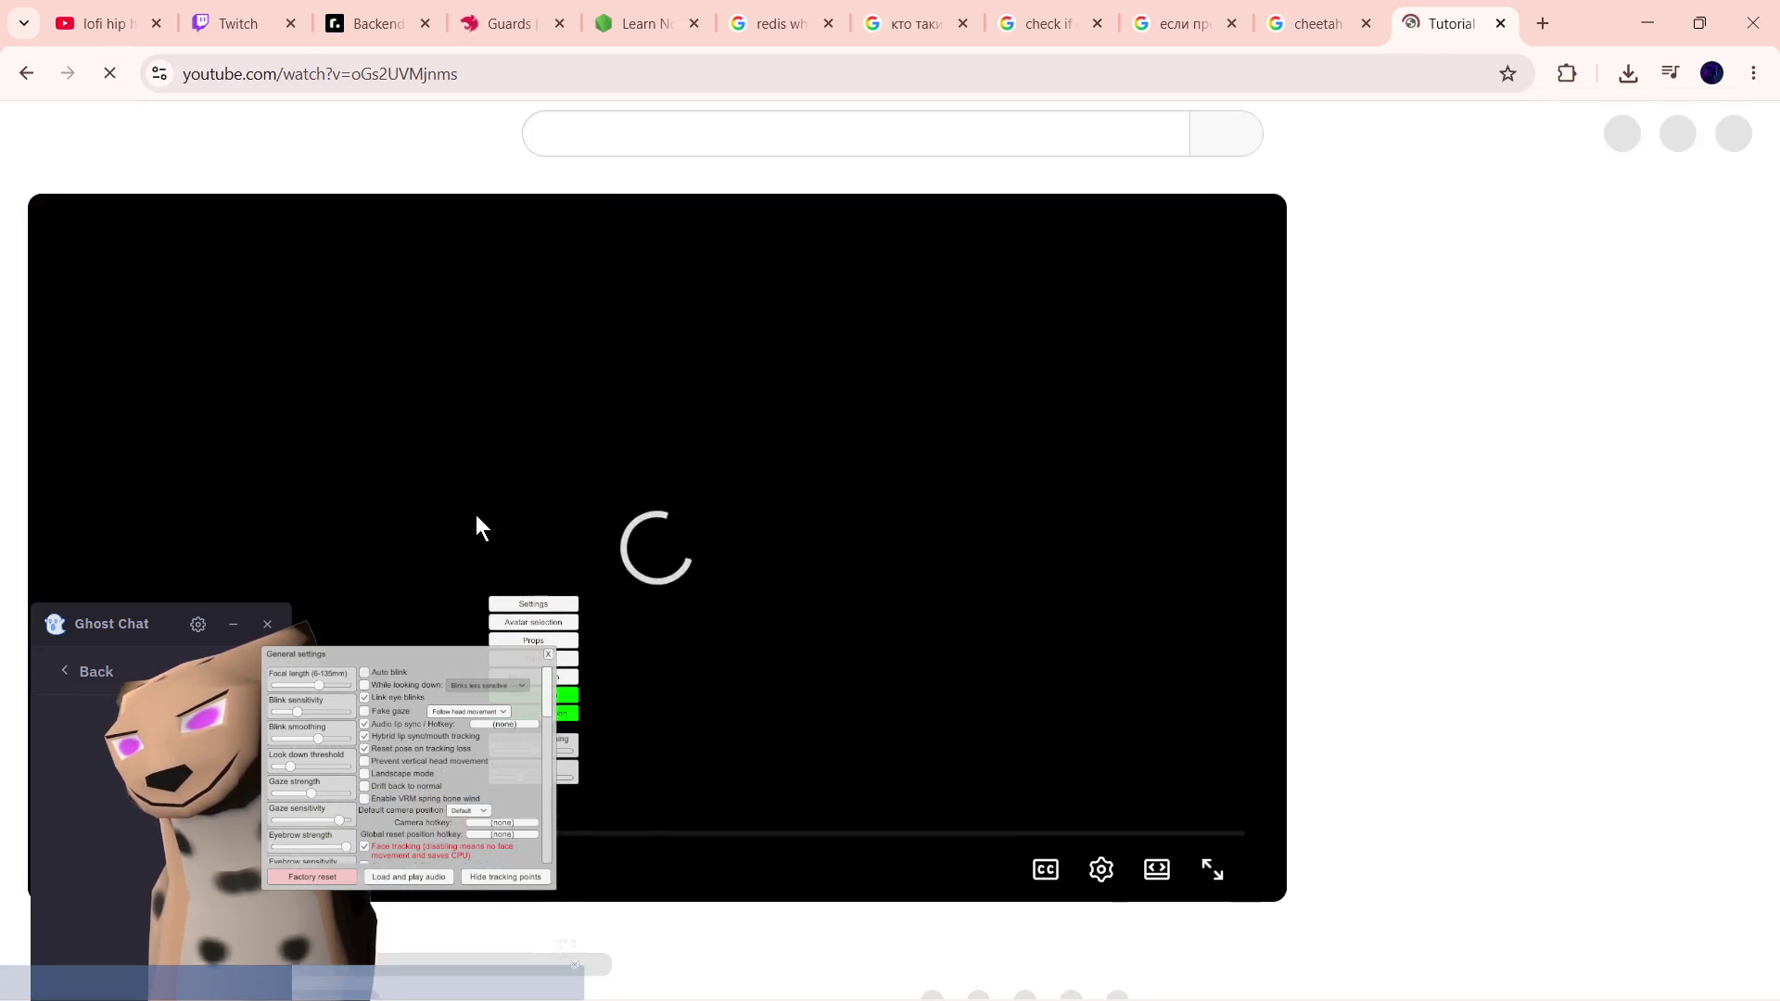
mouse_move(130, 628)
mouse_down()
mouse_move(1402, 344)
mouse_move(1408, 466)
mouse_up()
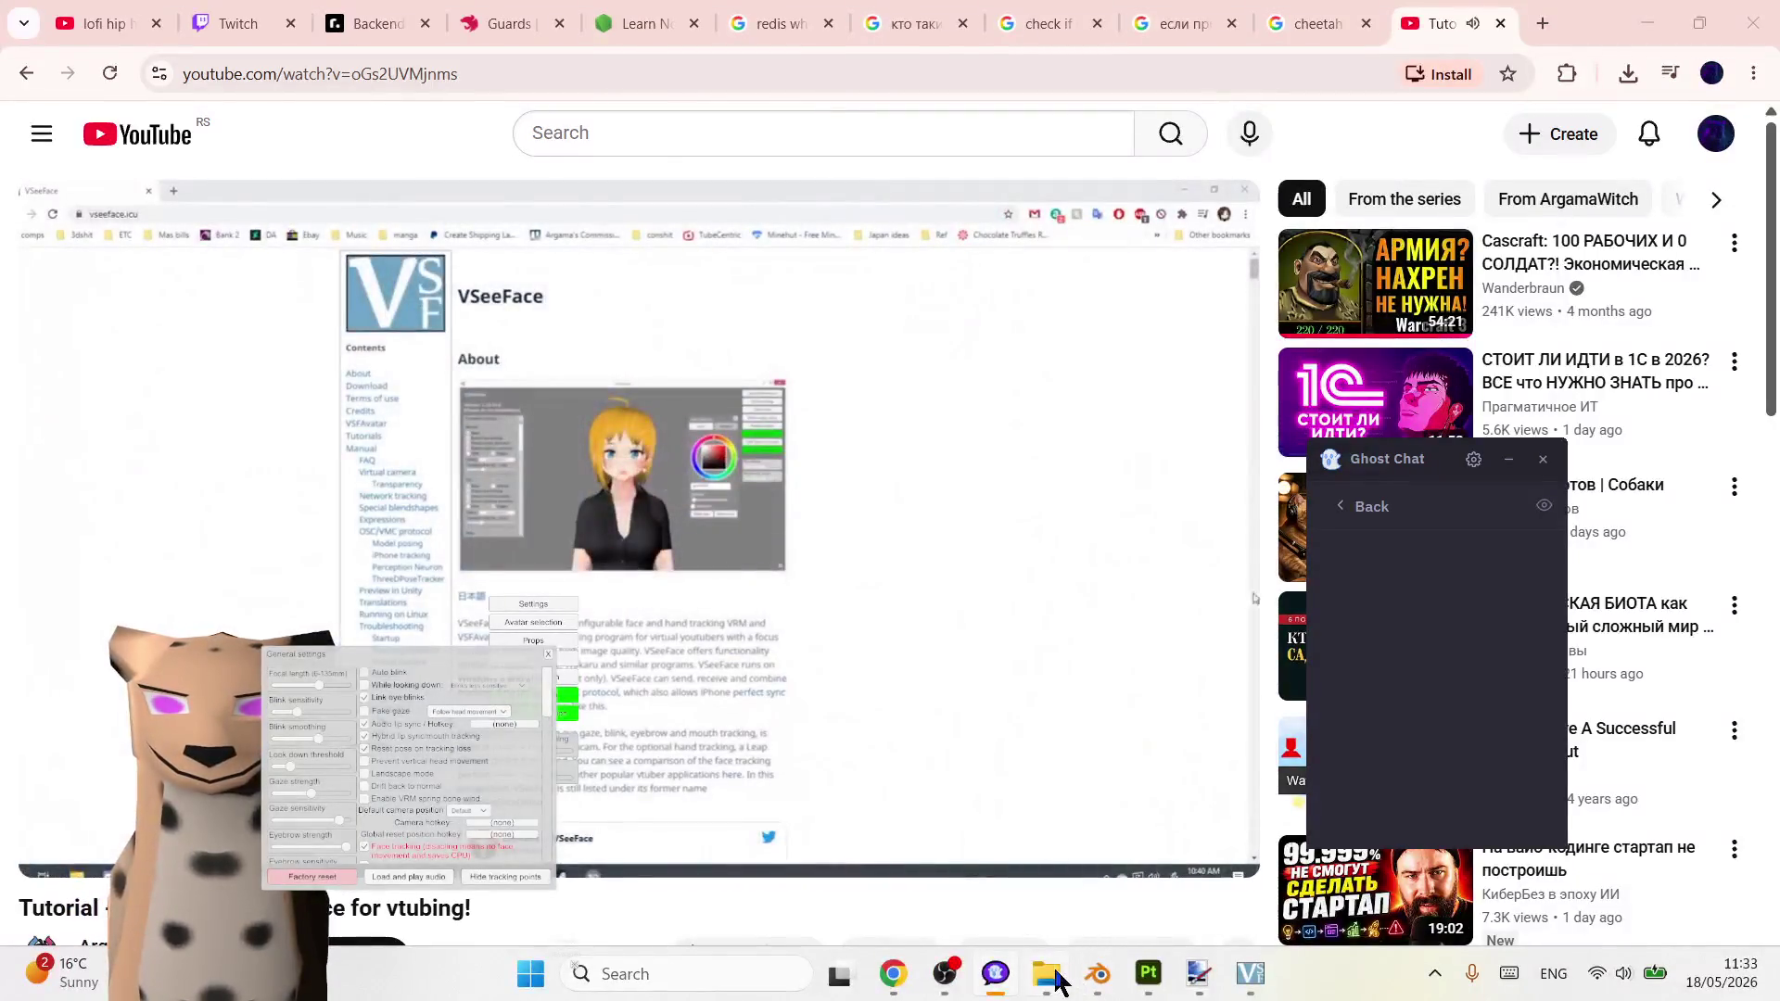
mouse_move(944, 974)
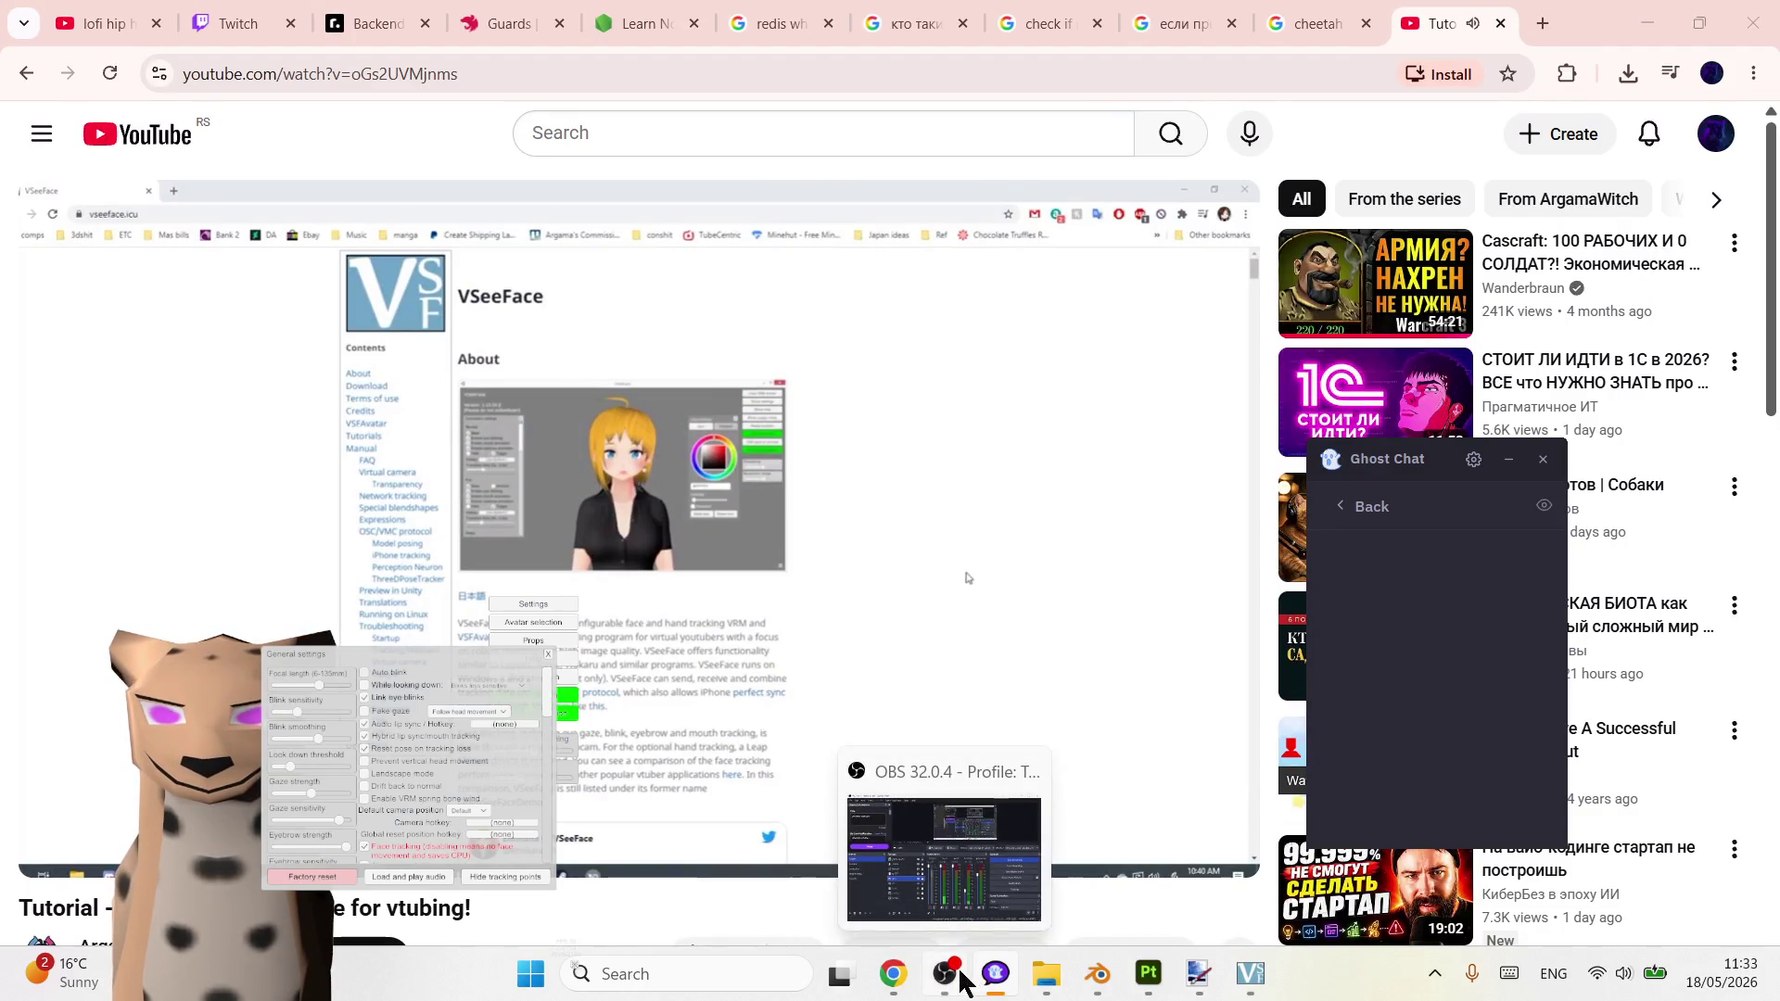
- Check OBS briefly, then restore VSeeFace and close its General settings
click(960, 981)
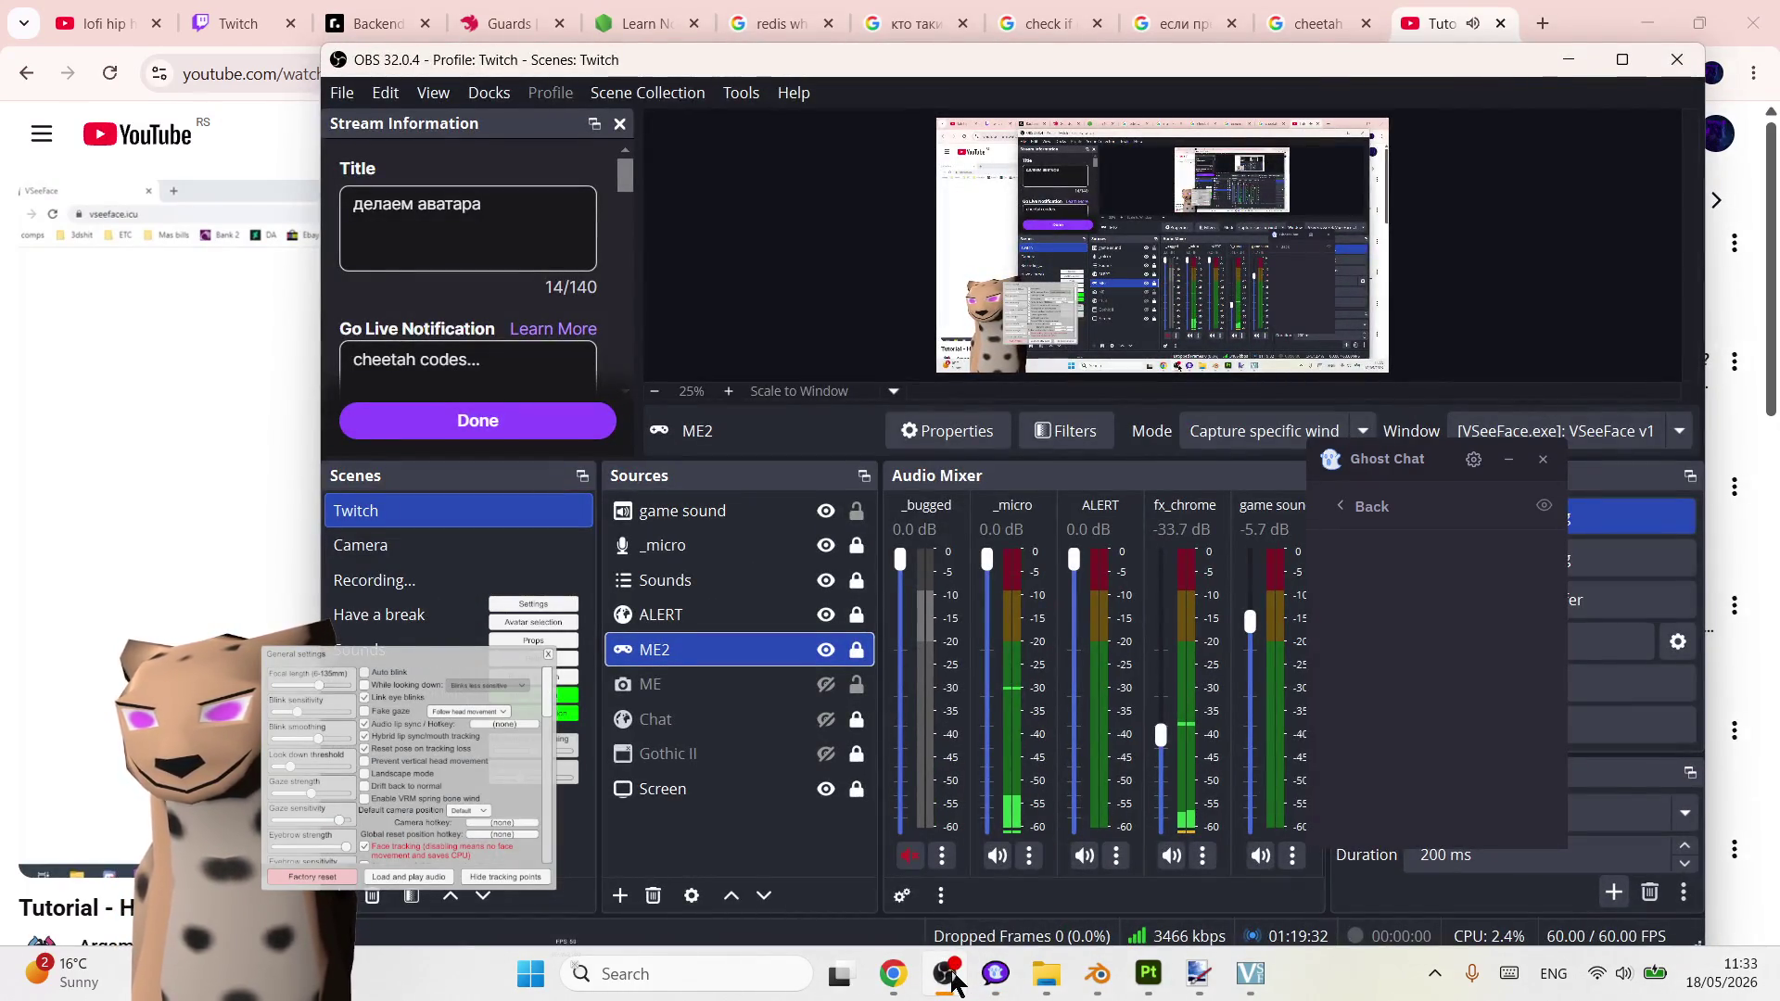
click(954, 981)
mouse_move(1148, 973)
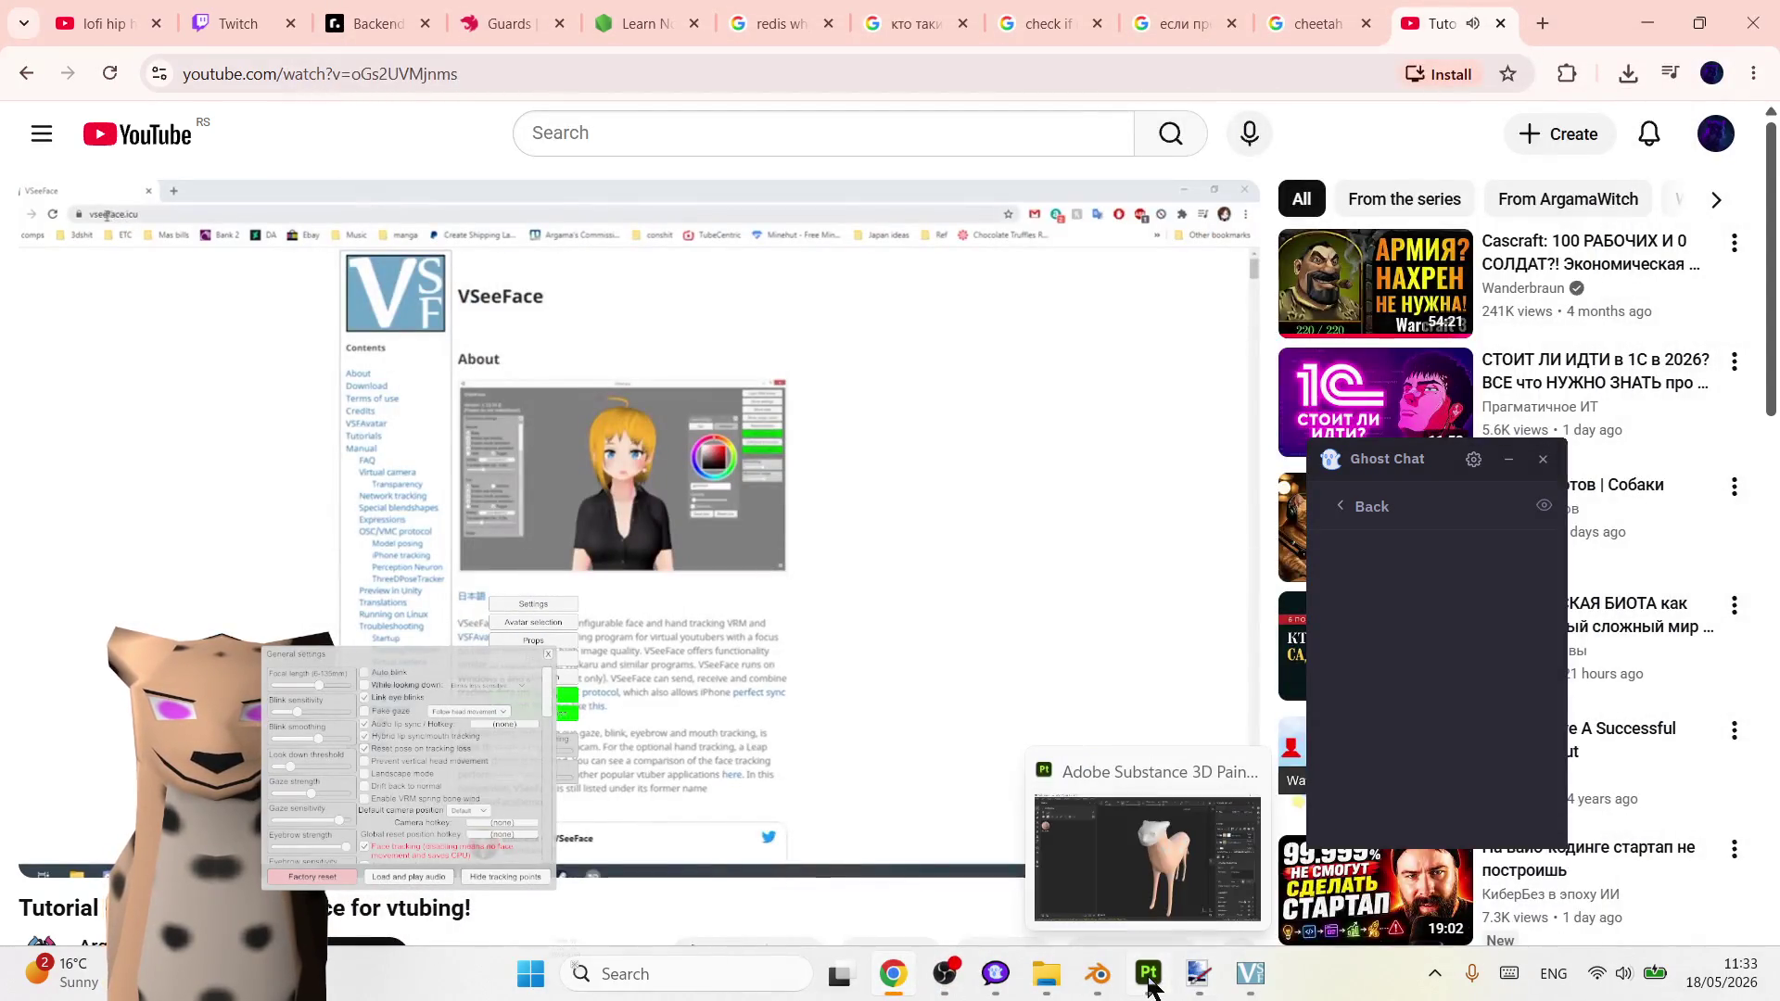
click(1263, 980)
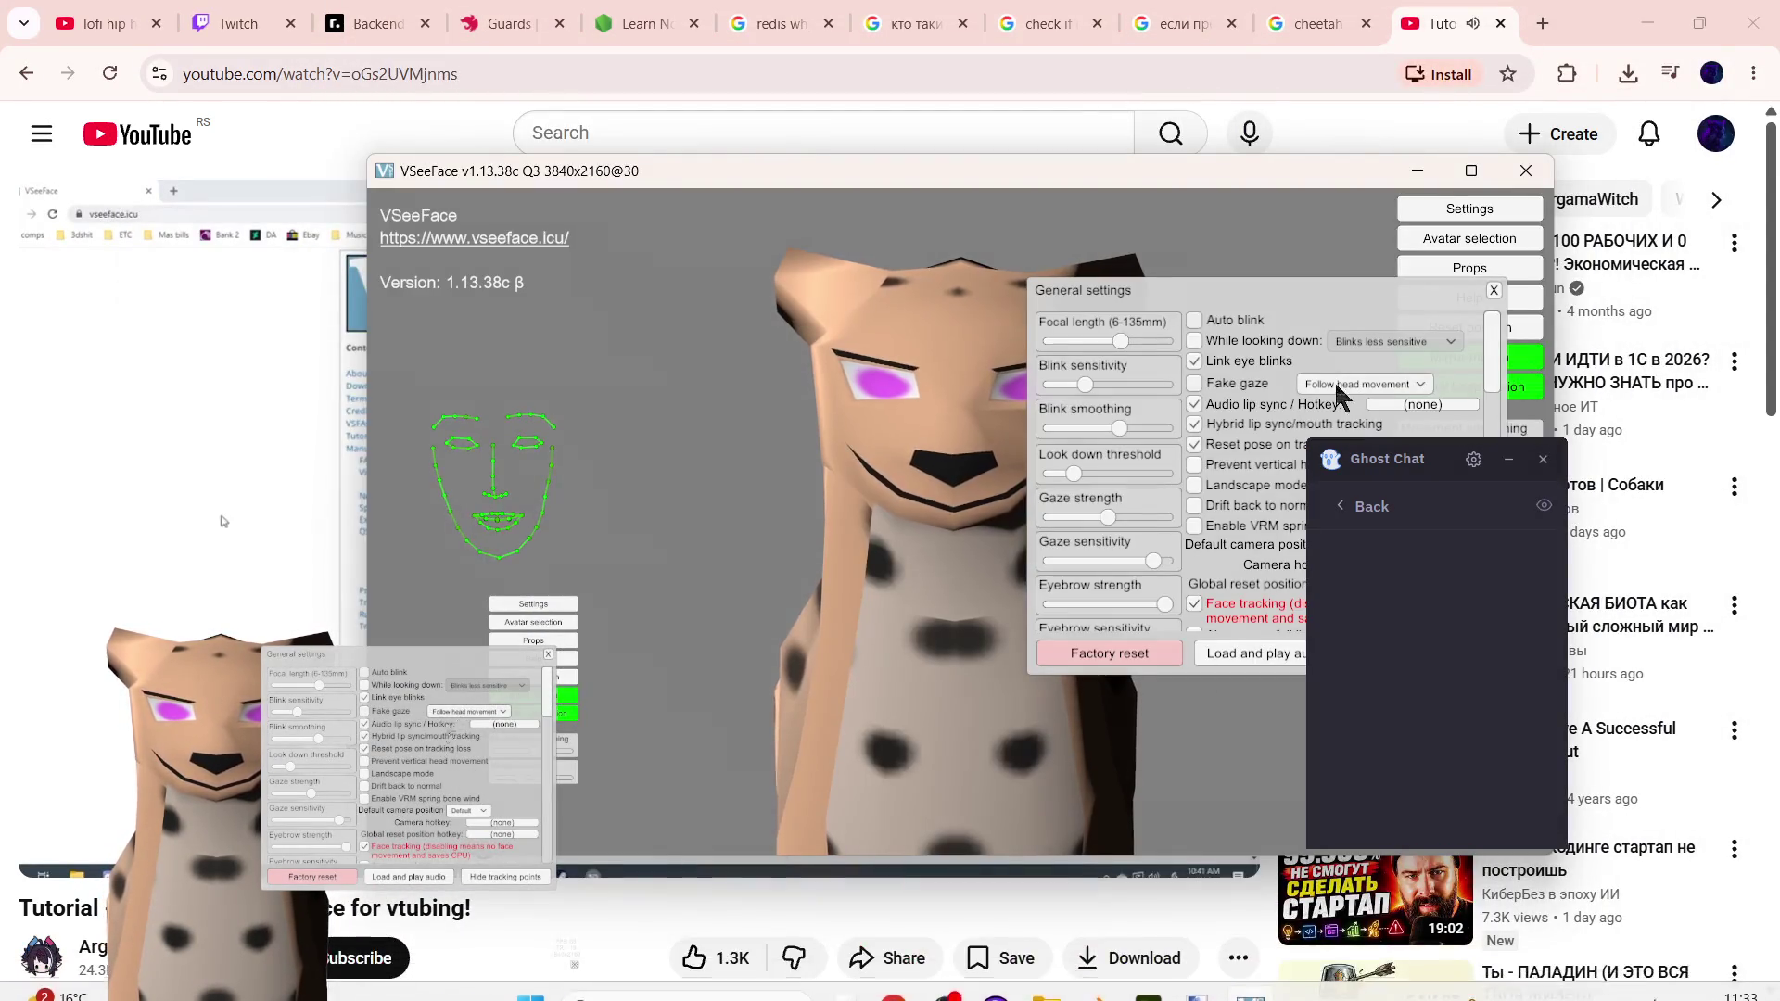
click(1492, 308)
- Move the Ghost Chat window aside, minimize VSeeFace, and check OBS again, leaving the tutorial in view
drag(1374, 460, 1600, 449)
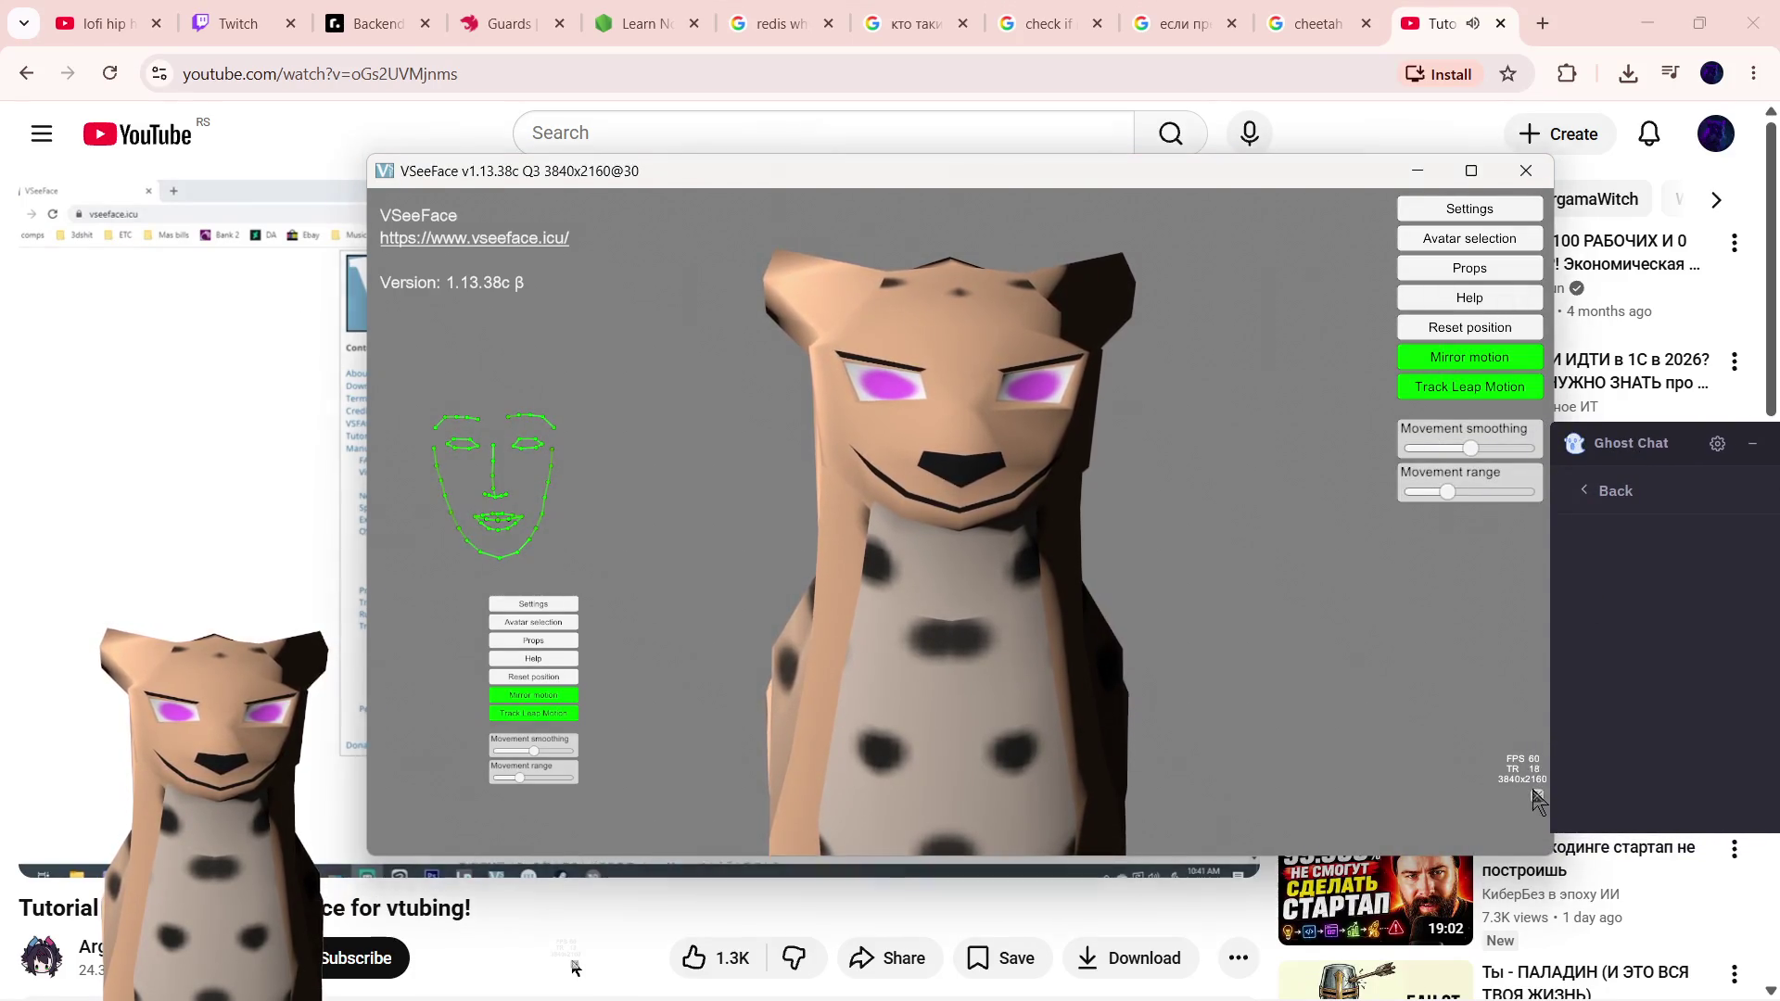
mouse_move(1599, 449)
mouse_down()
mouse_move(1557, 452)
mouse_move(1461, 516)
mouse_up()
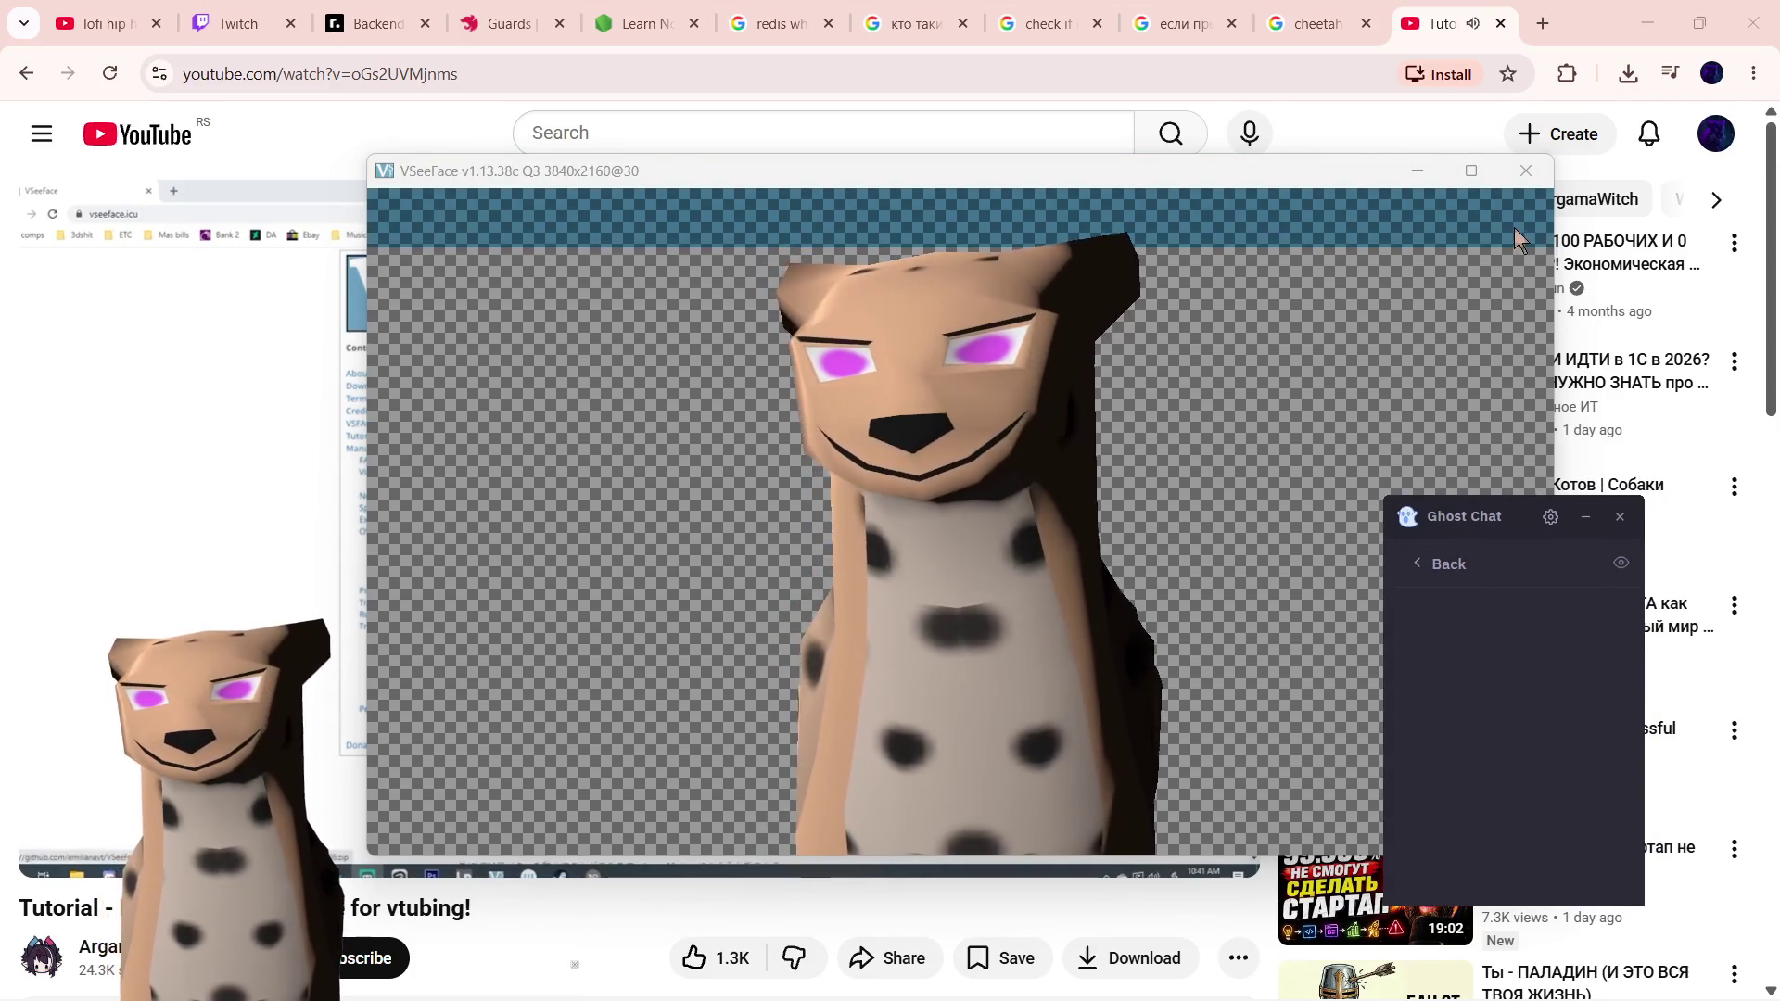
click(1414, 172)
mouse_move(967, 985)
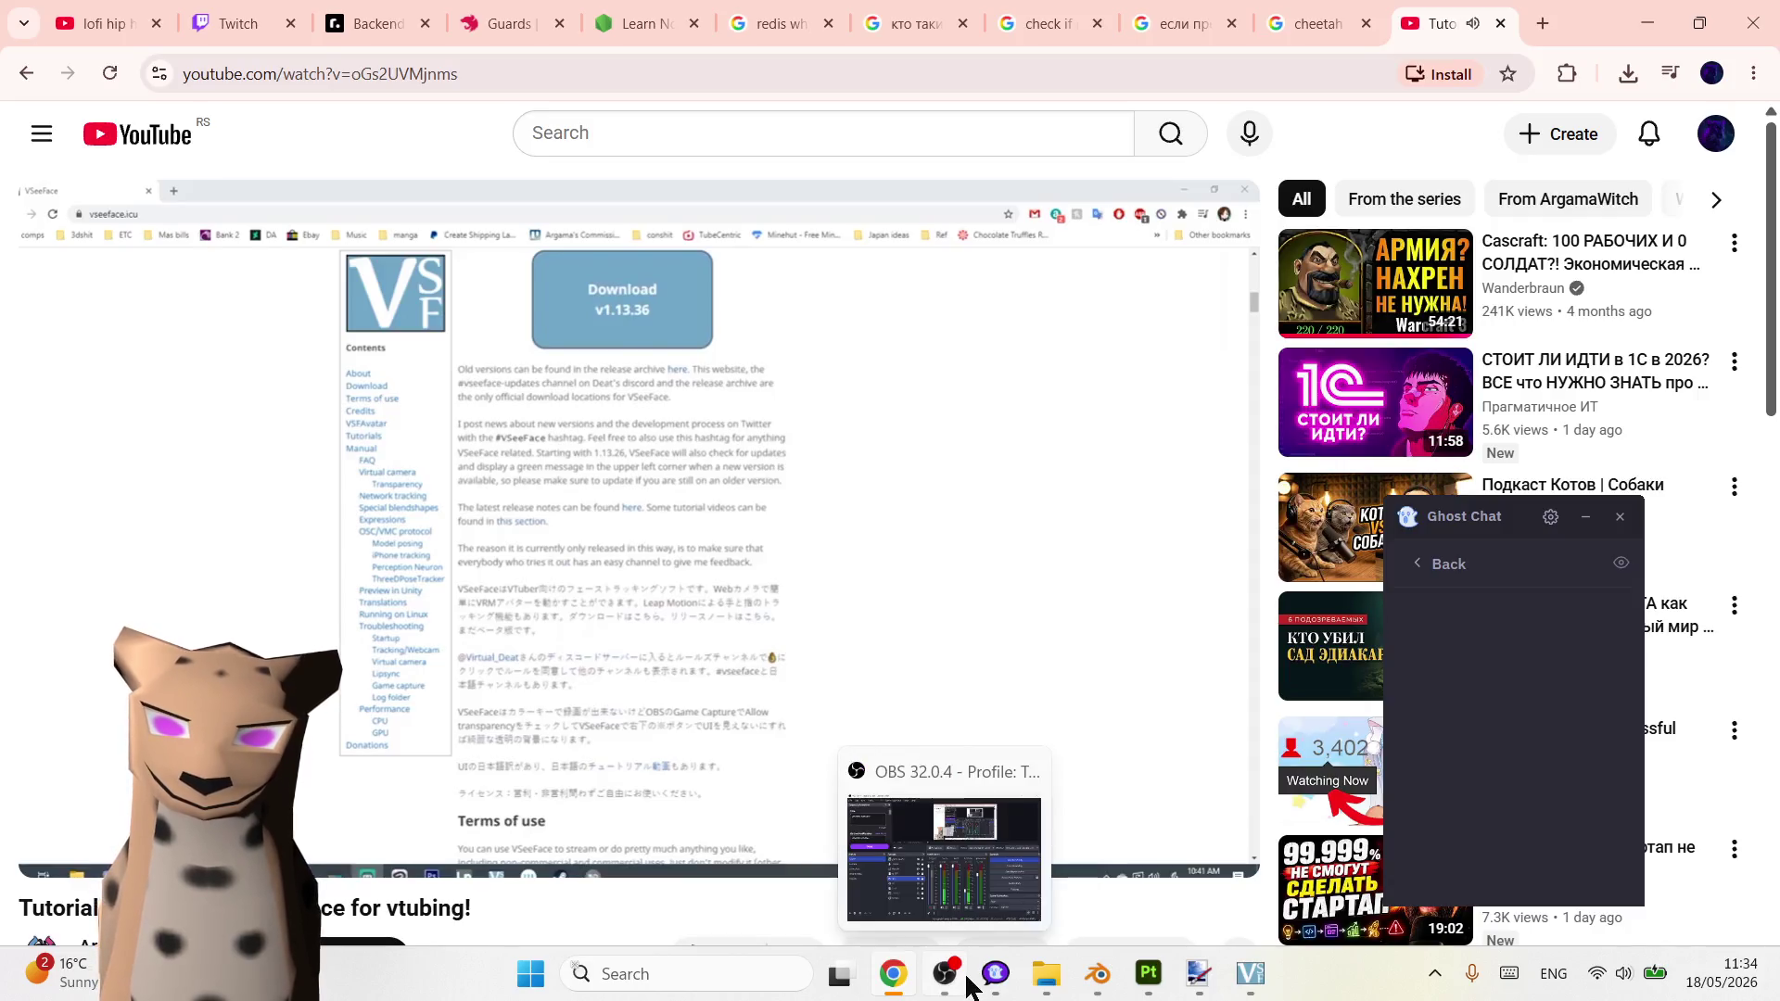
click(945, 977)
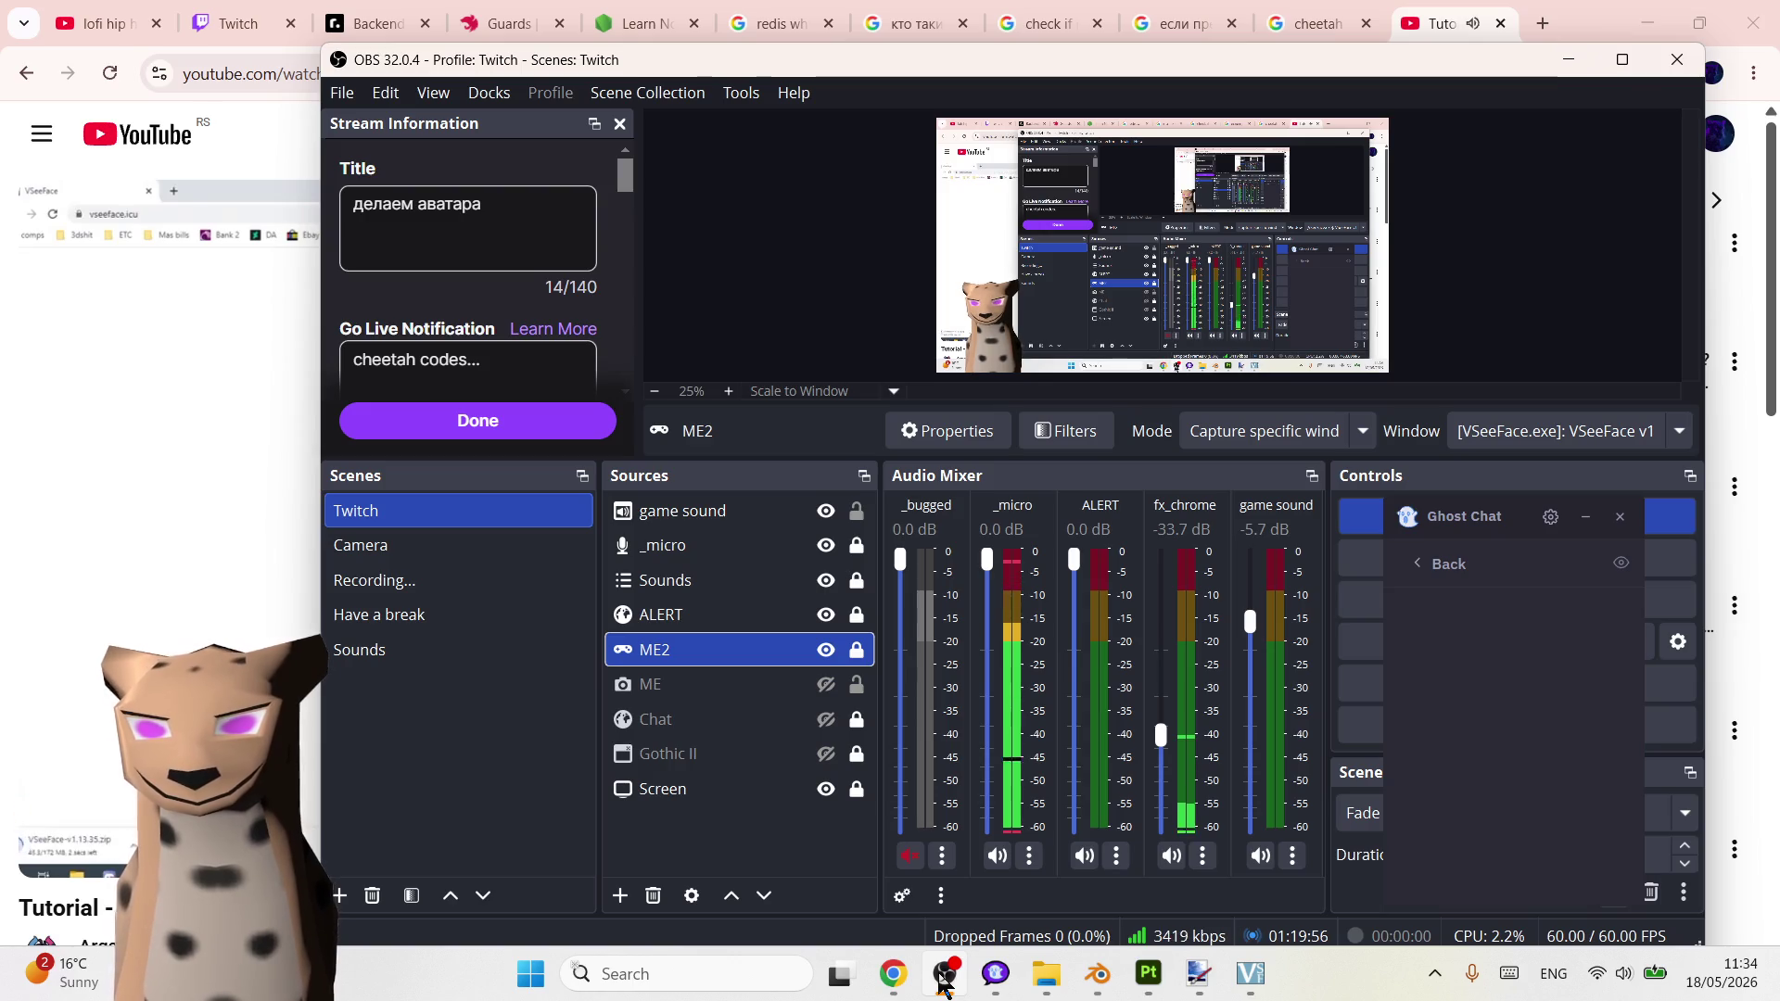
click(943, 977)
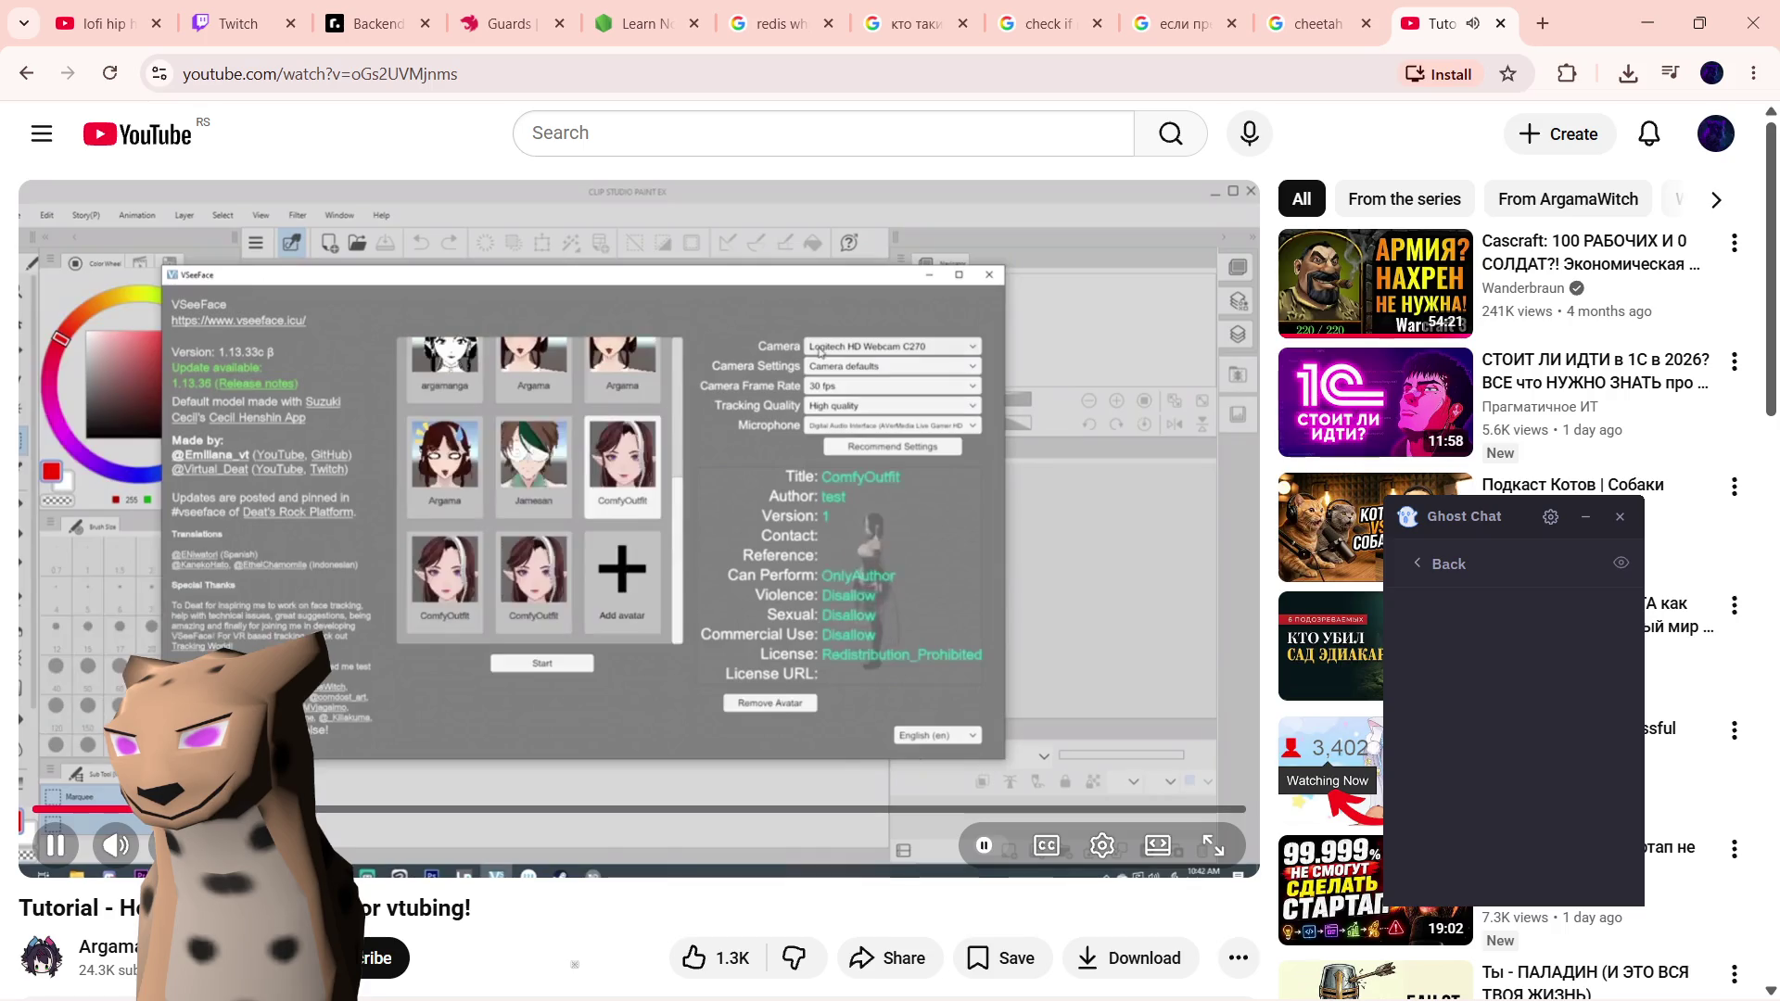
- Scrub the tutorial to its General settings section around 2:41 and switch to full screen
click(216, 808)
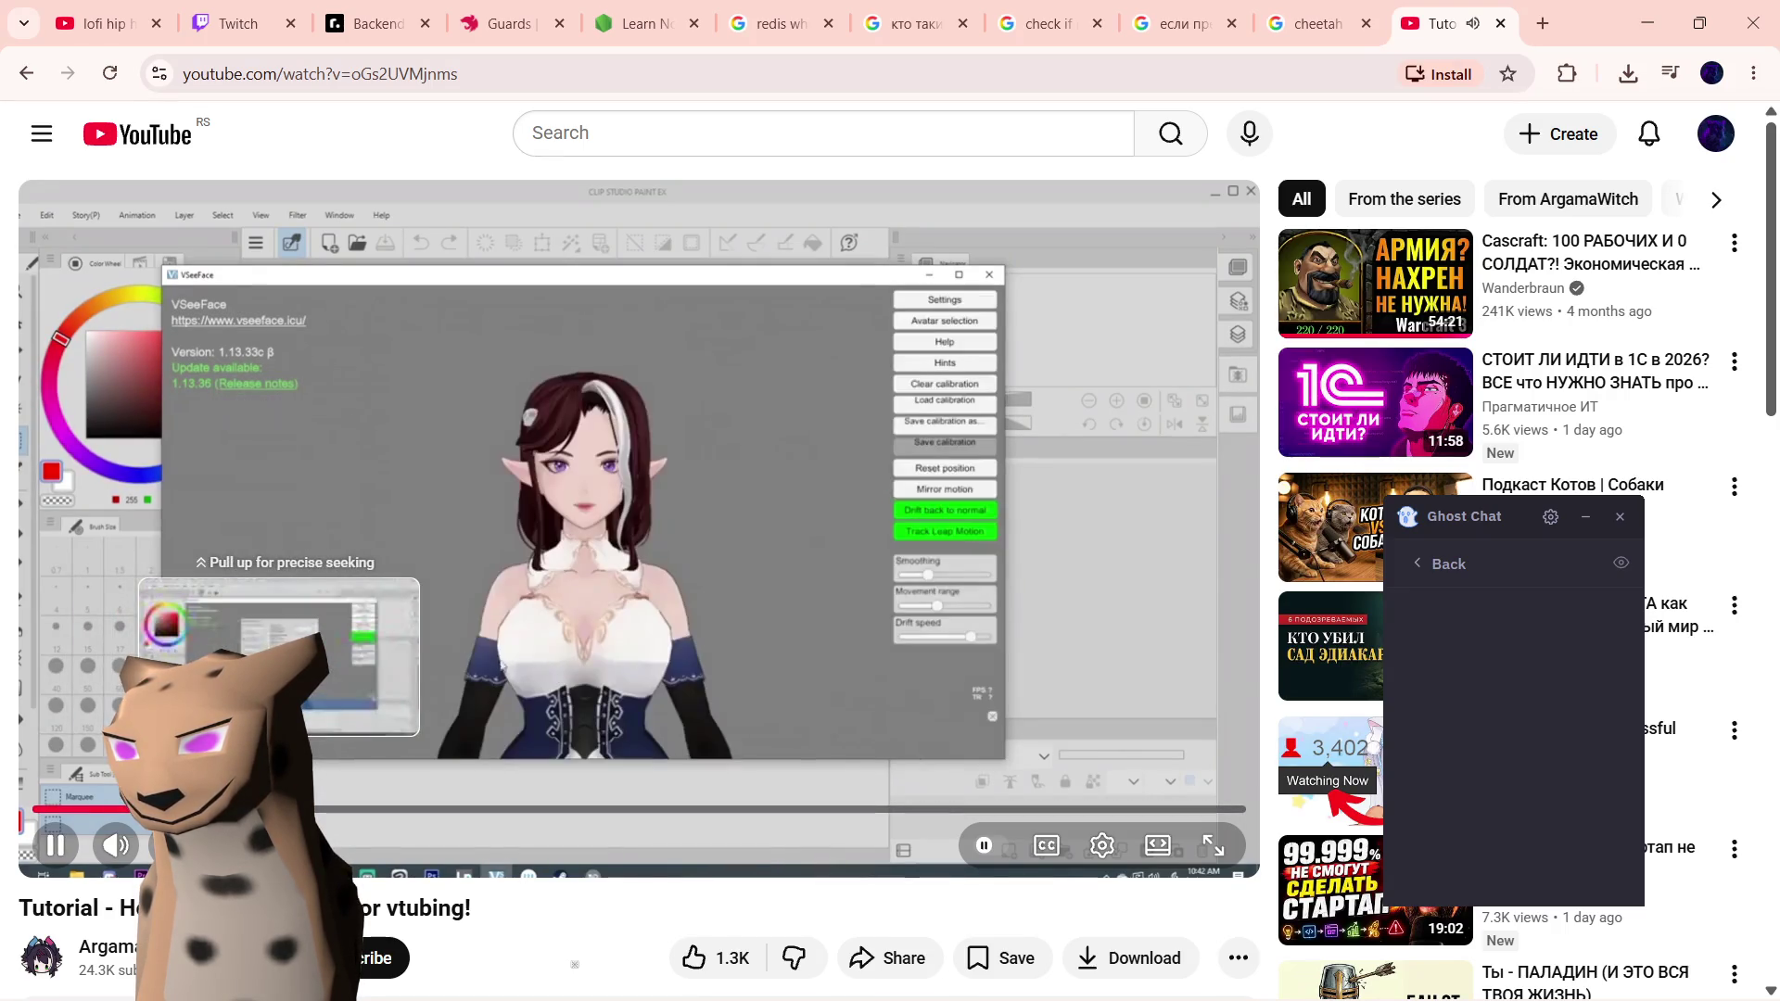
drag(221, 807, 281, 808)
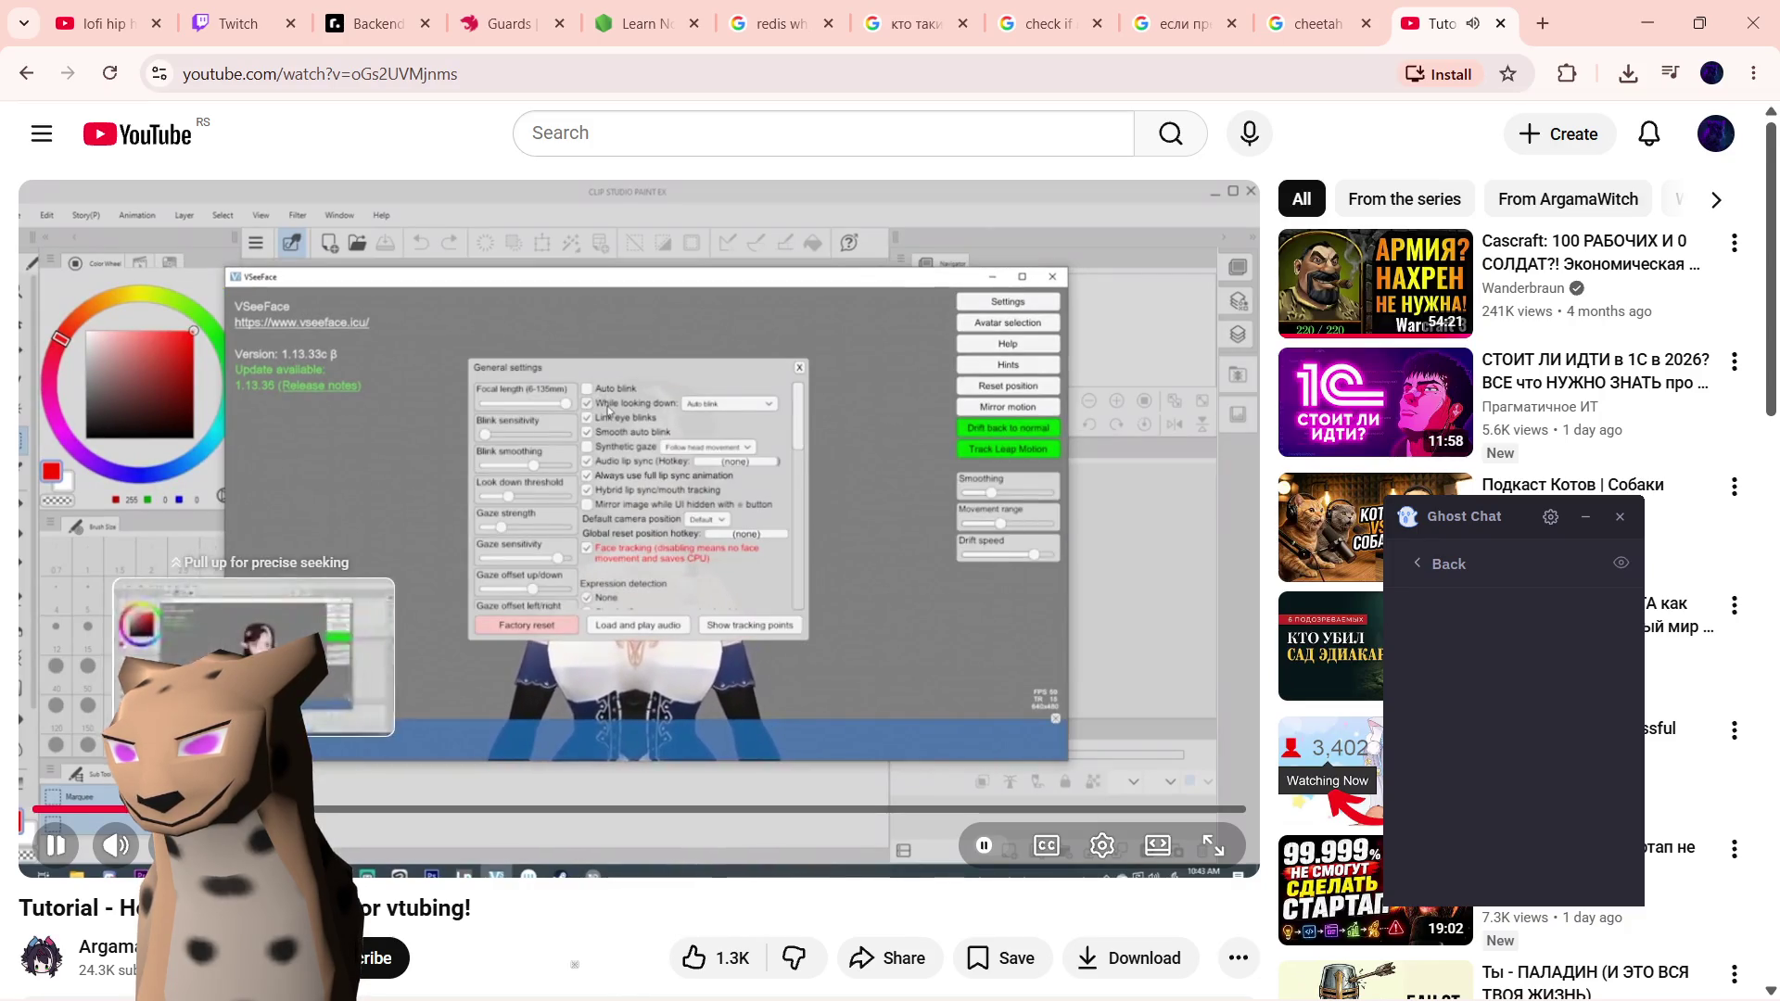
click(231, 808)
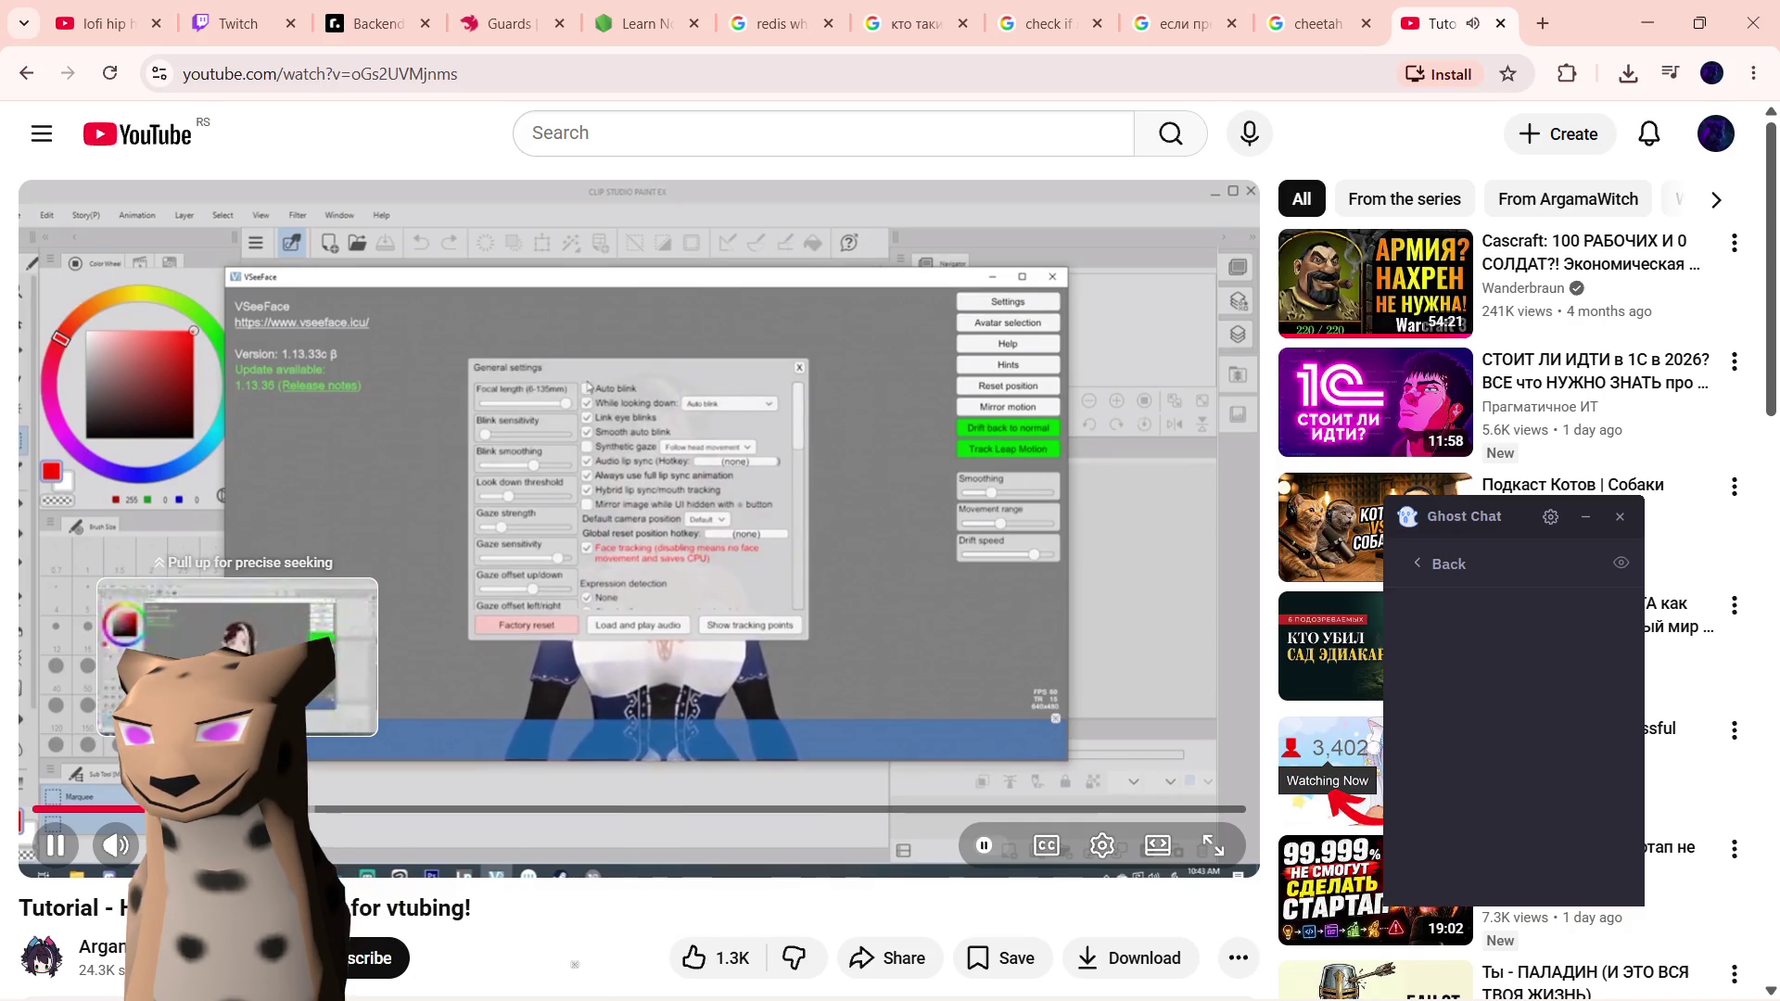
drag(236, 810, 240, 810)
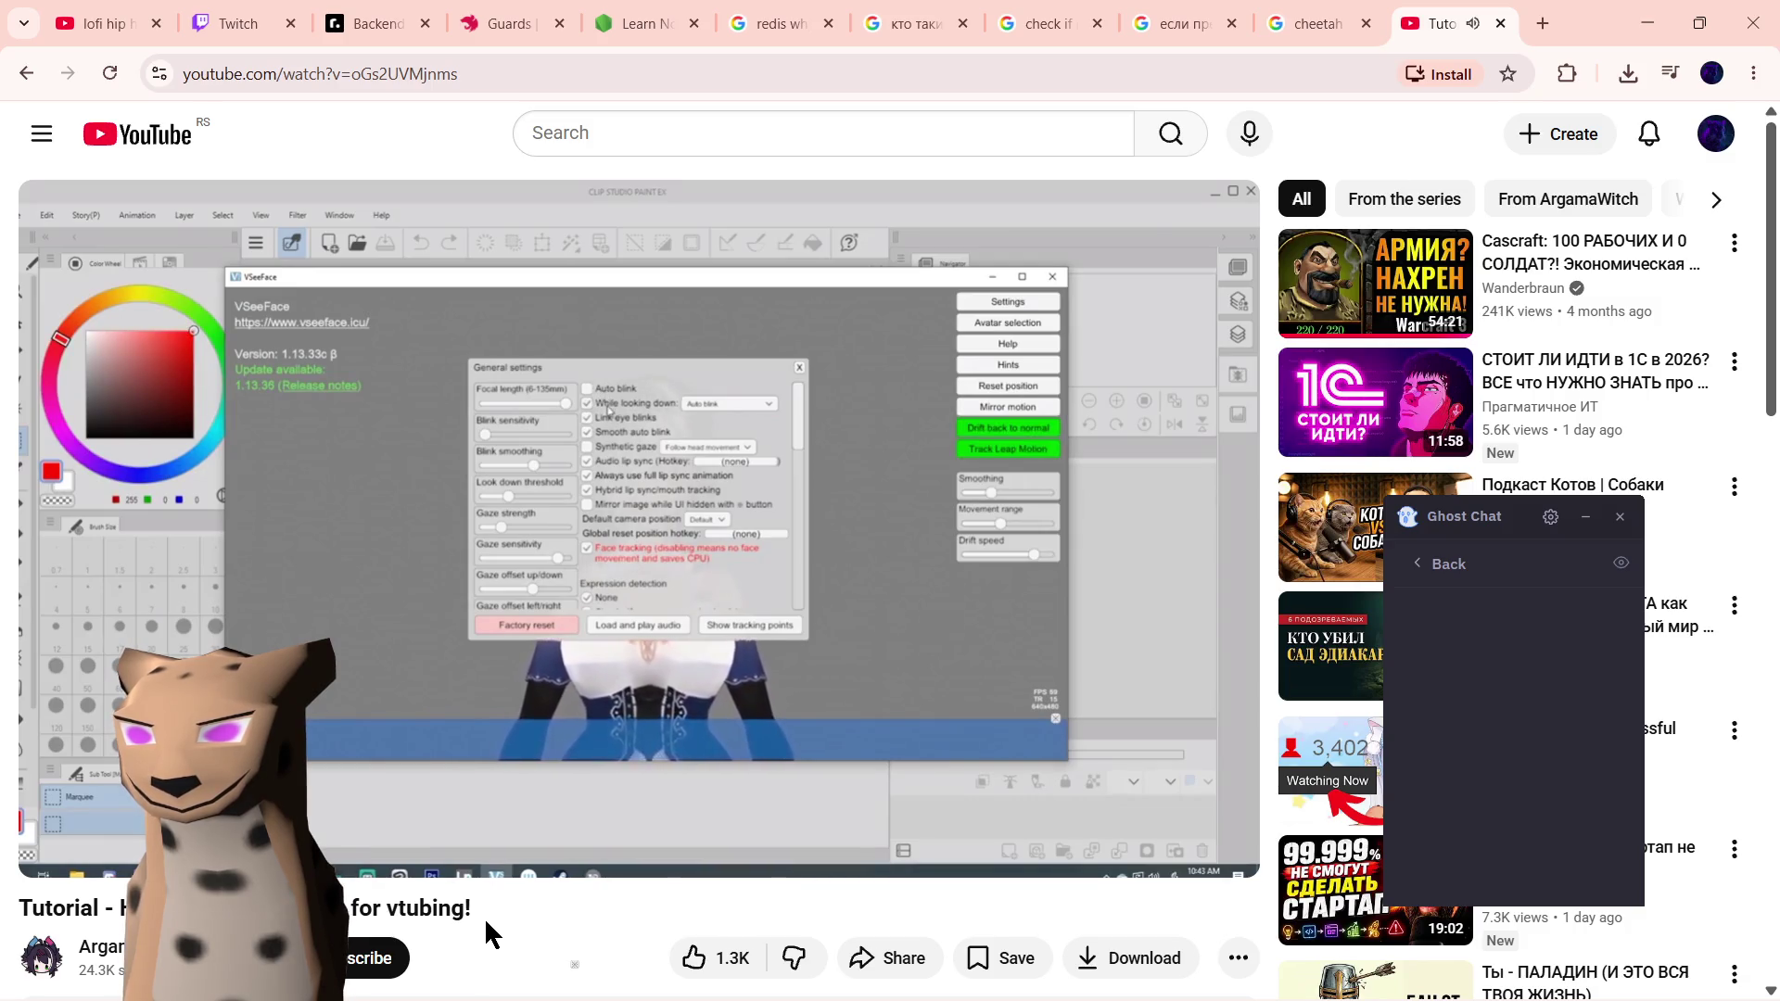
drag(312, 810, 313, 819)
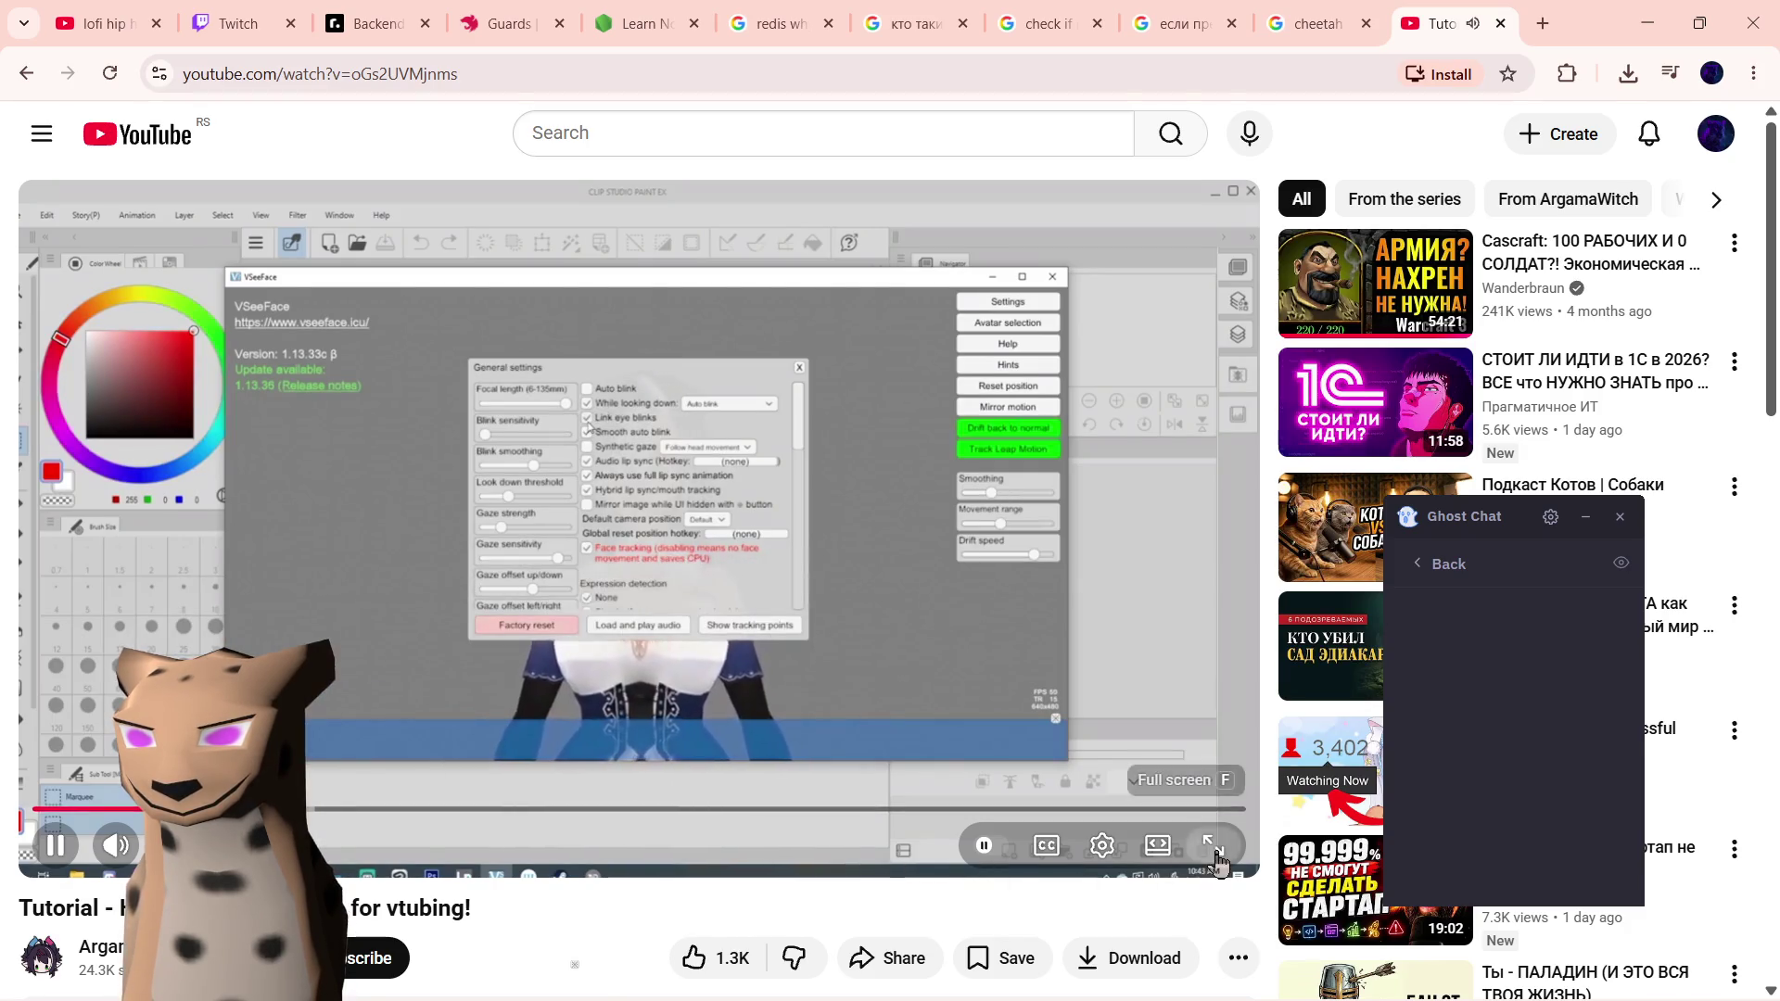
key(f)
drag(385, 929, 402, 931)
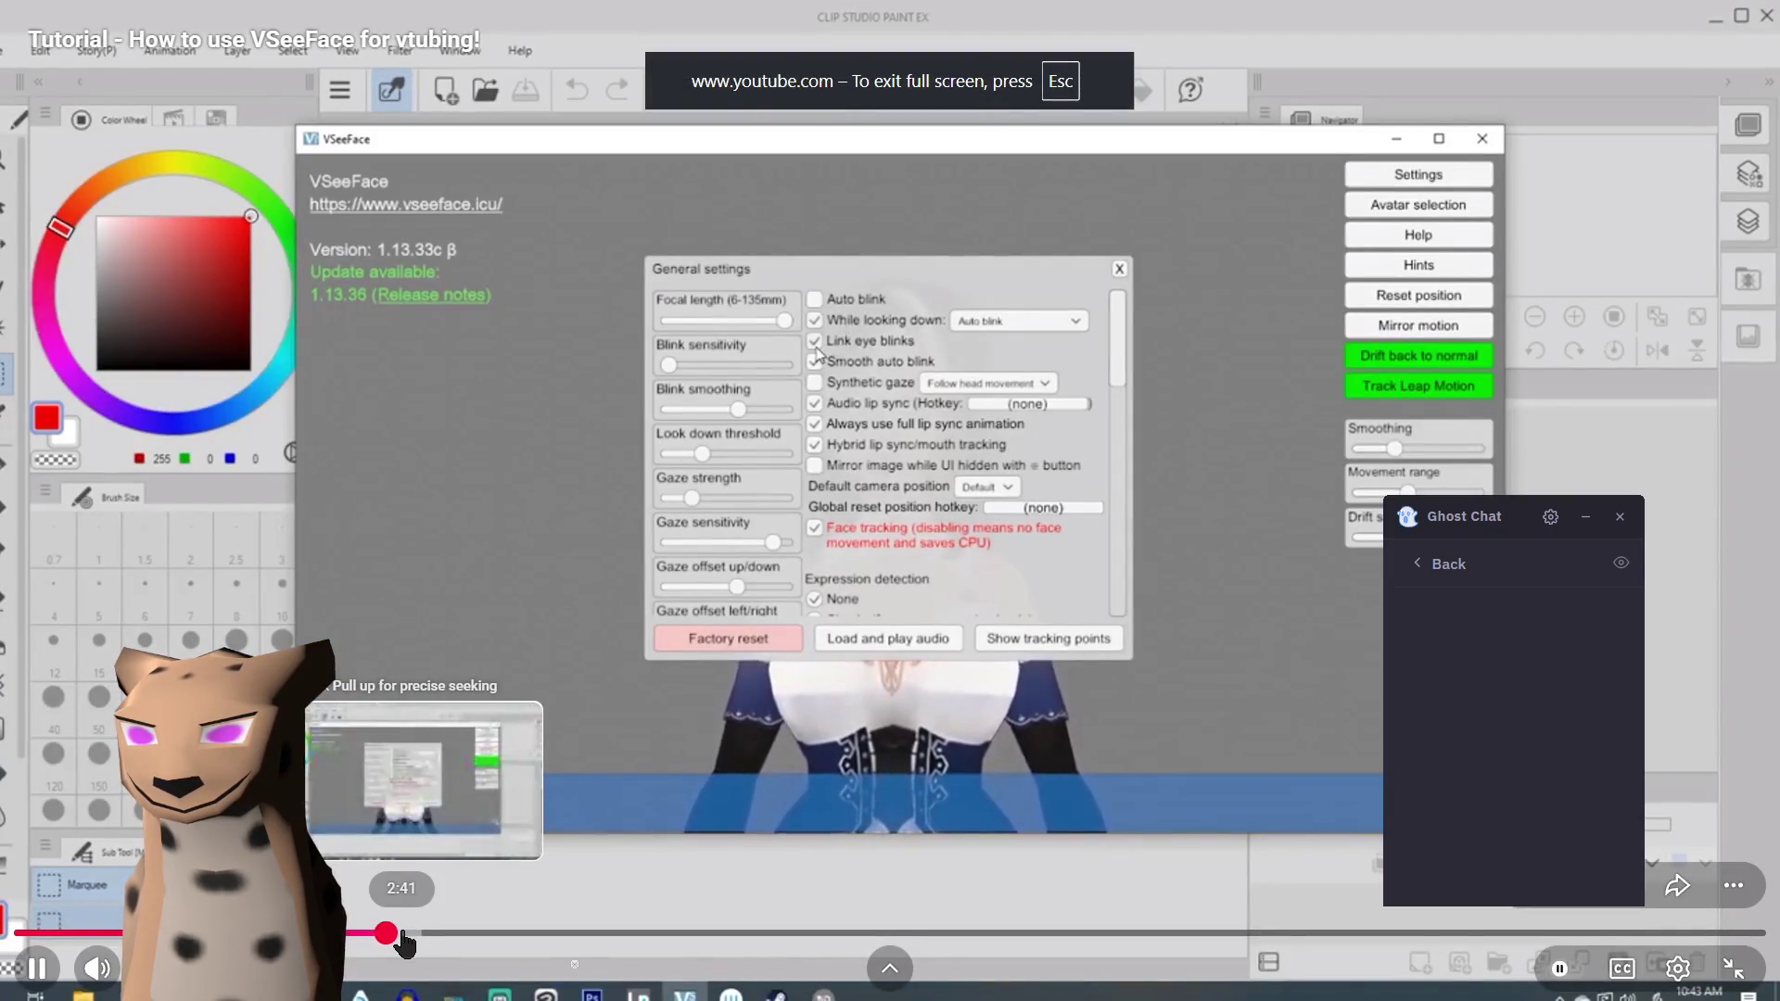
- Skip ahead through the tutorial to its expression settings segment
click(450, 941)
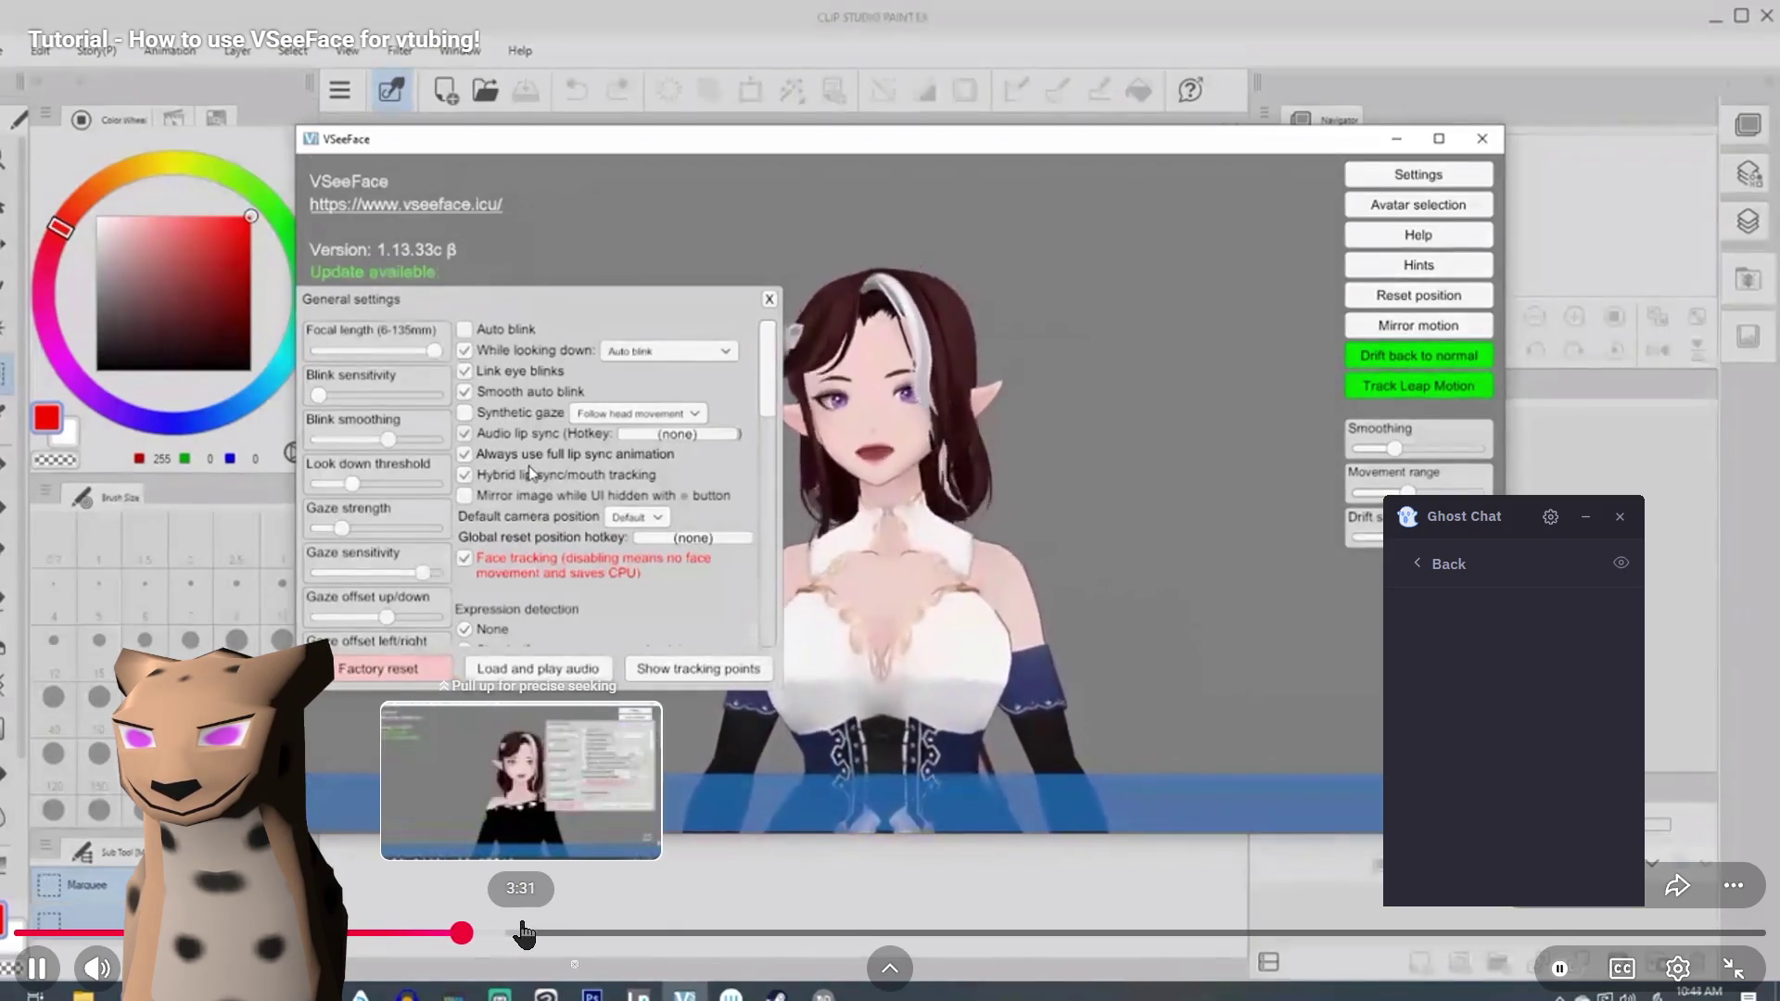
click(509, 942)
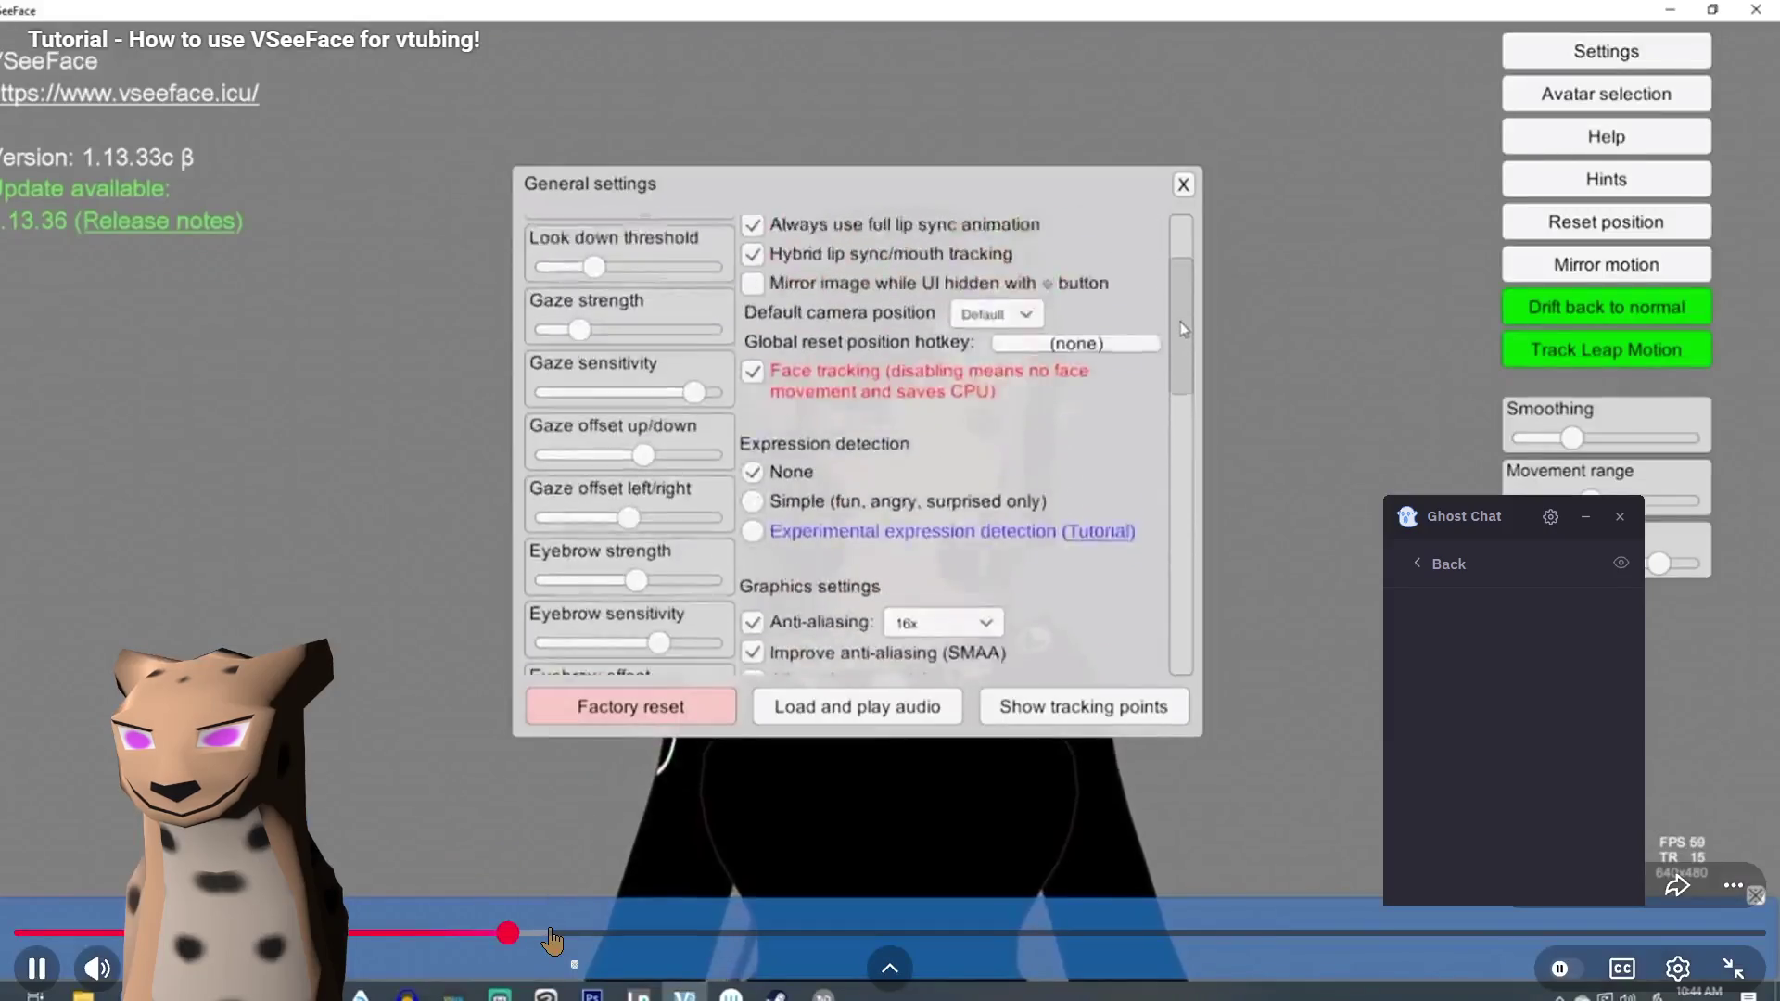
click(552, 942)
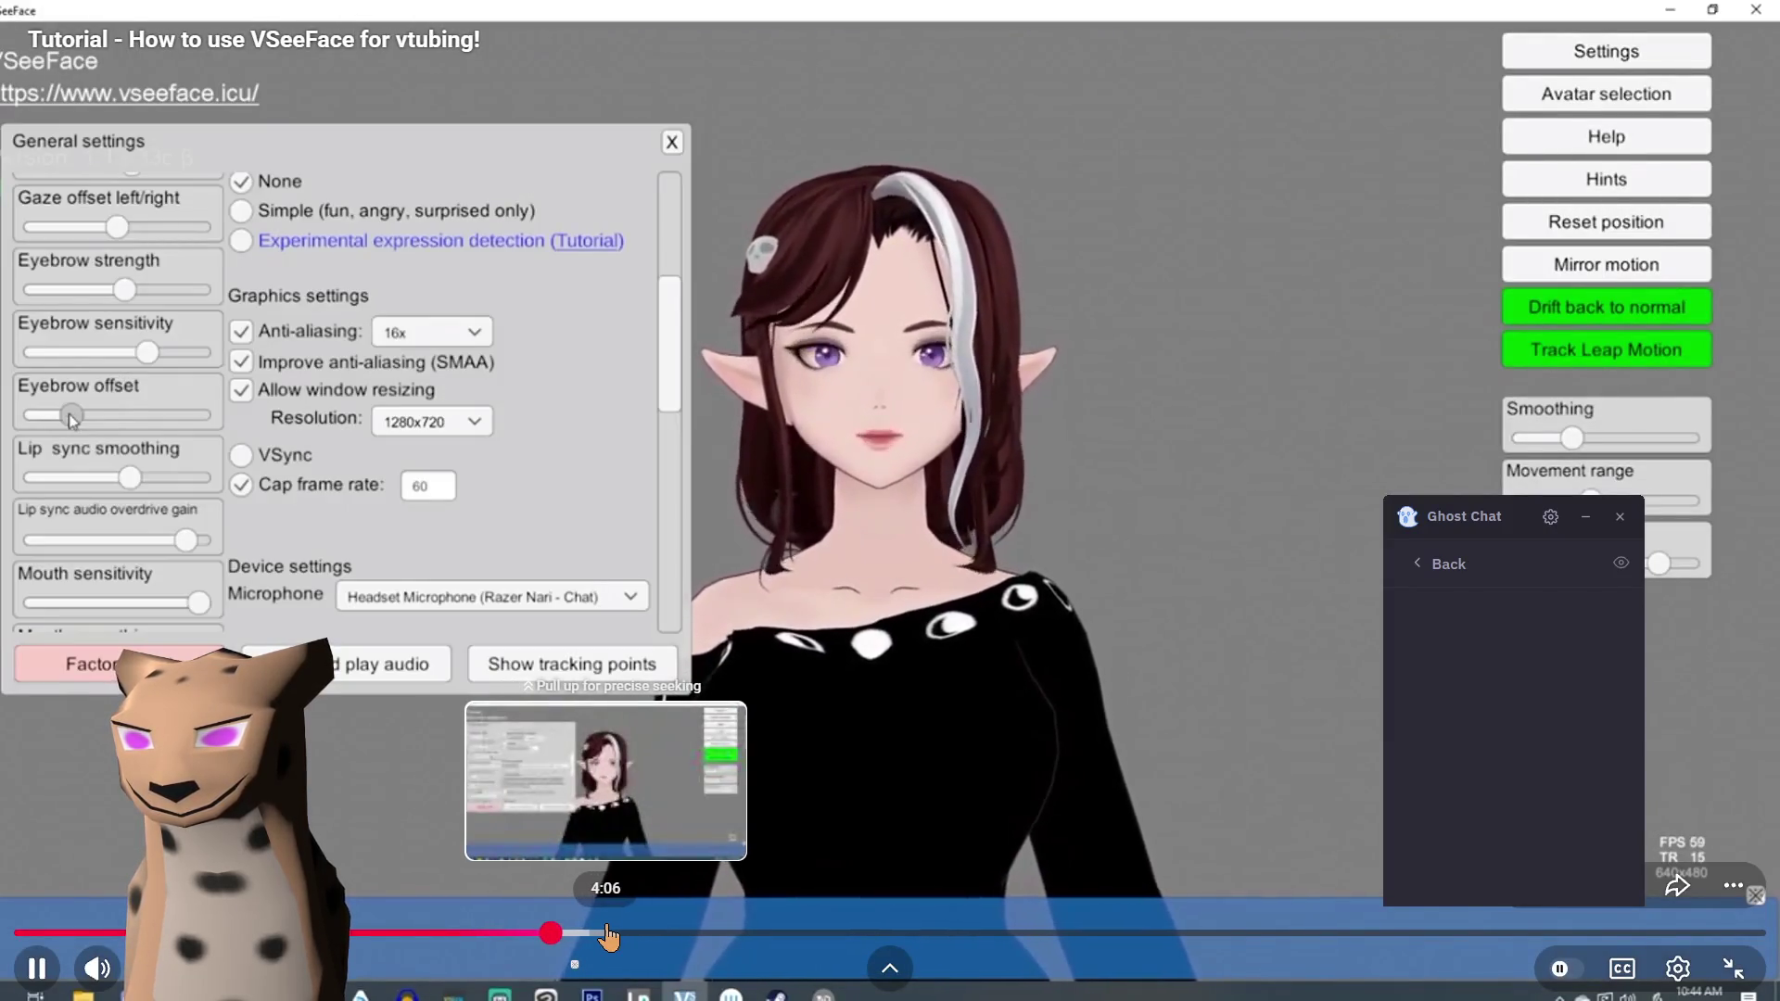
click(608, 939)
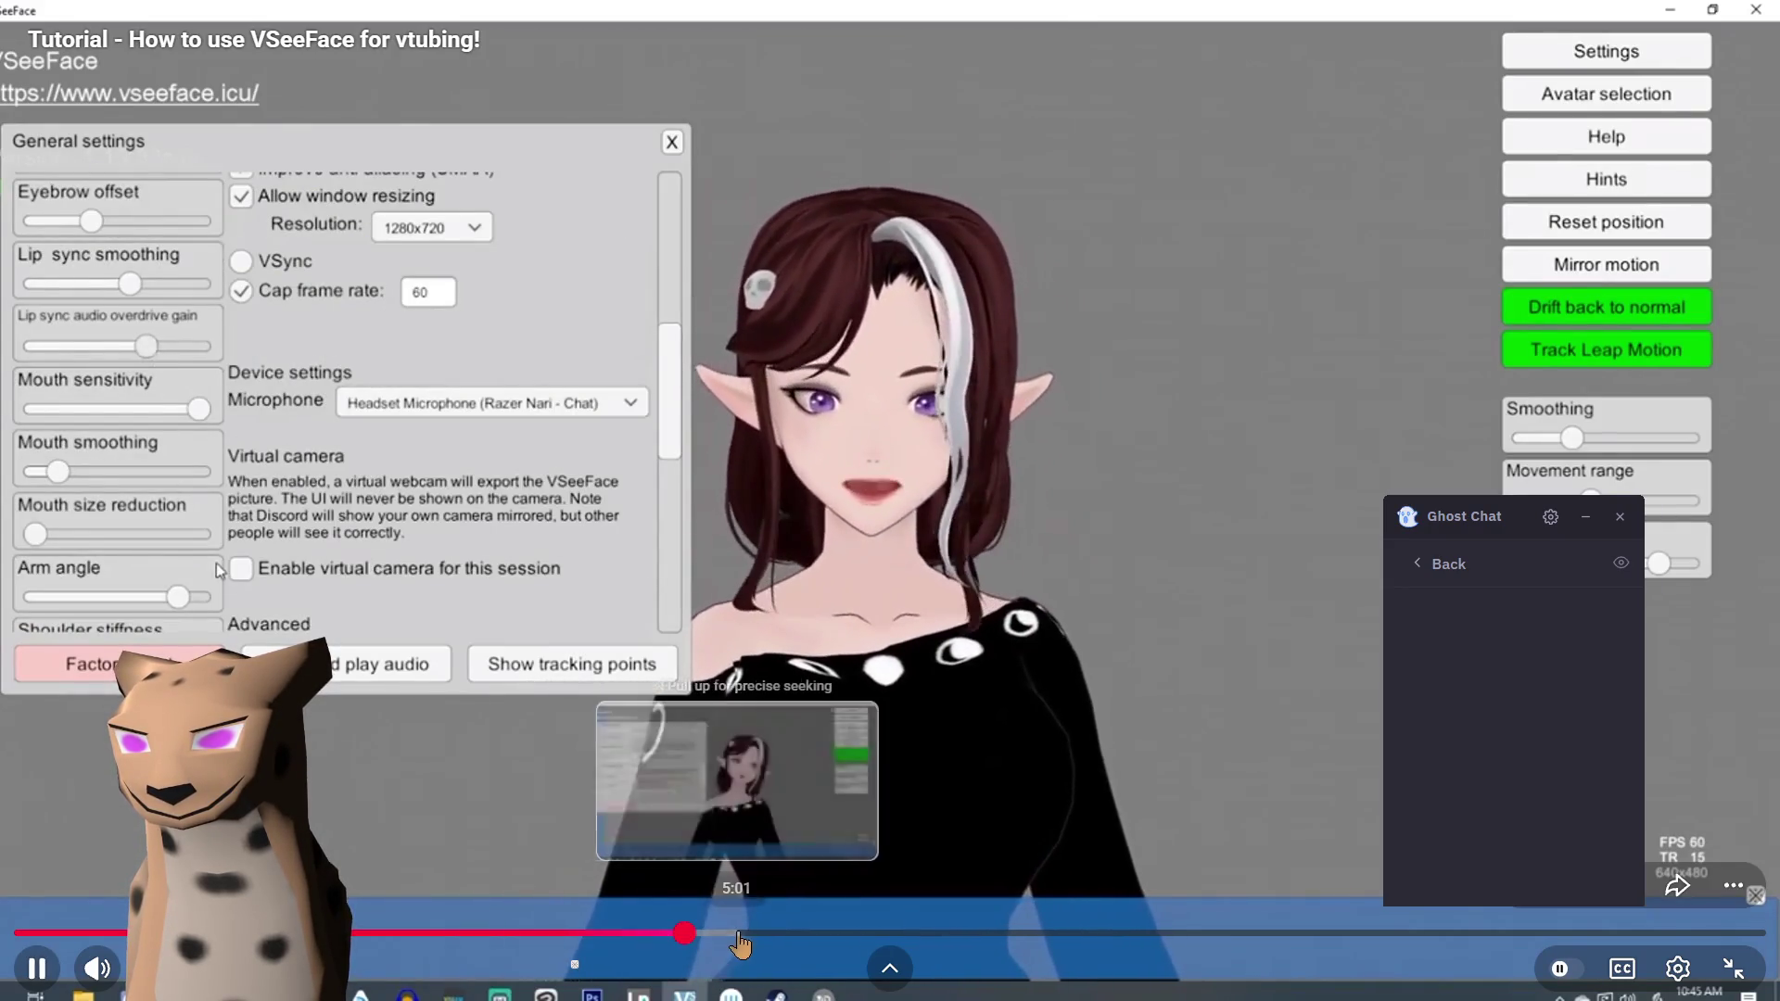
click(684, 936)
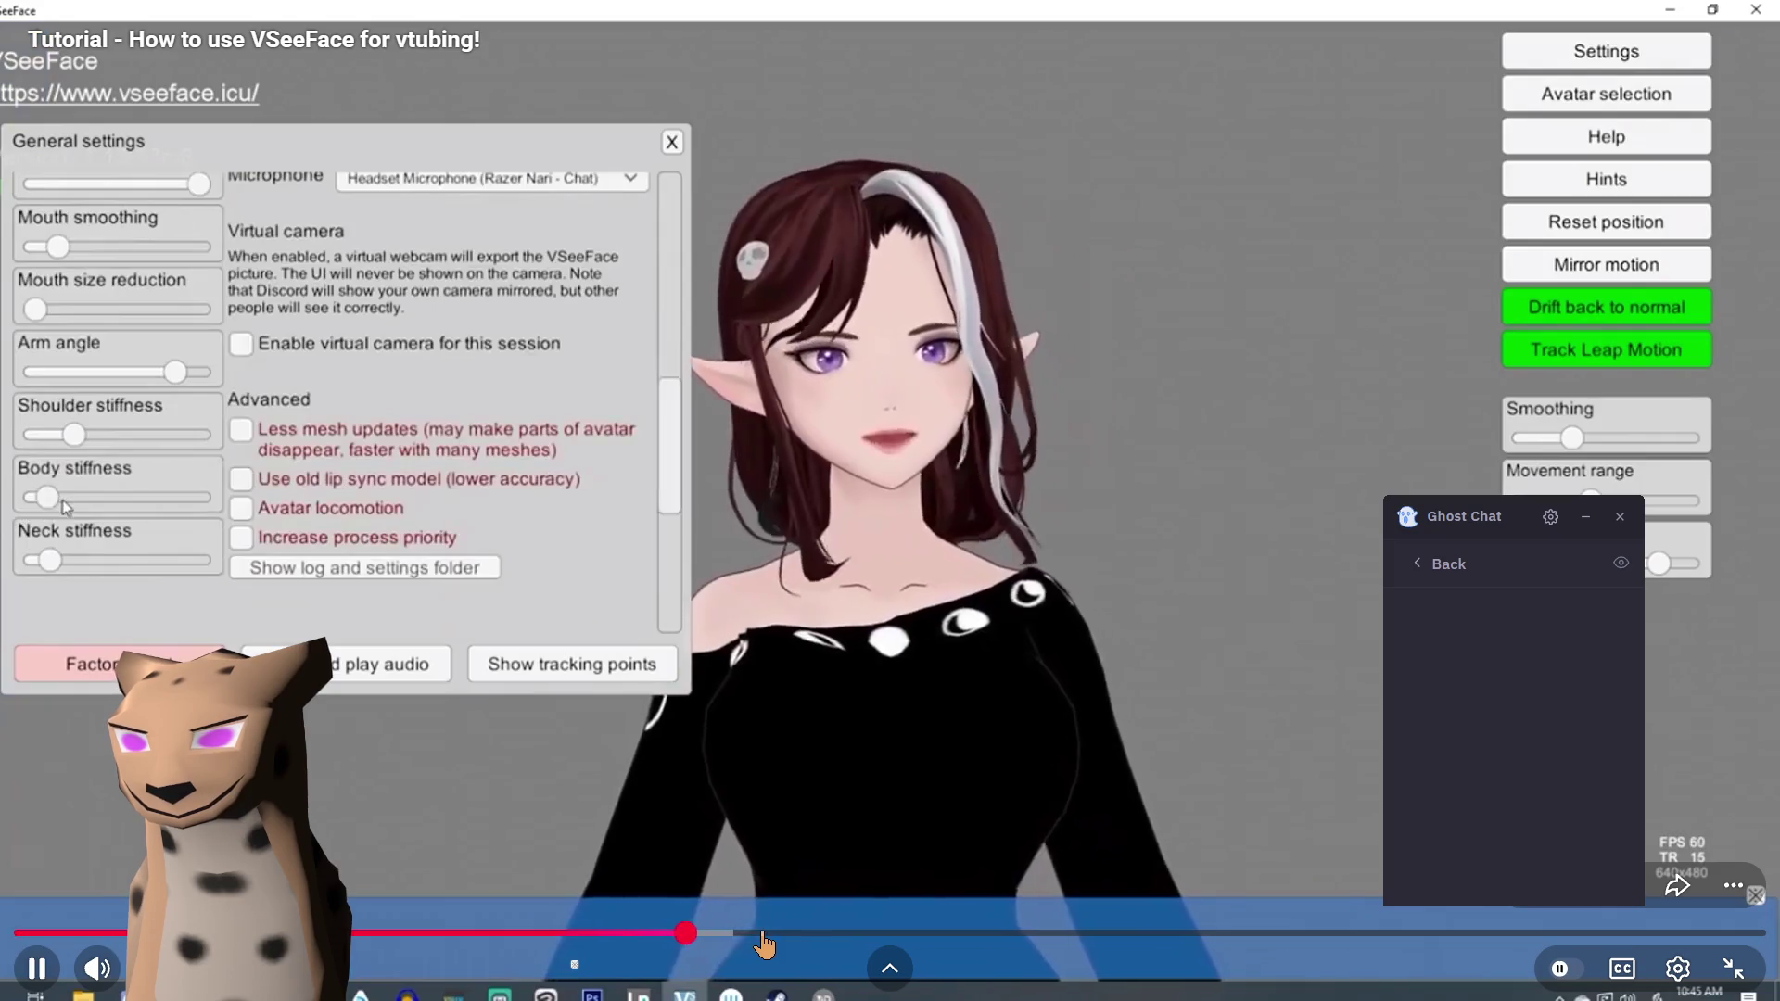
click(767, 934)
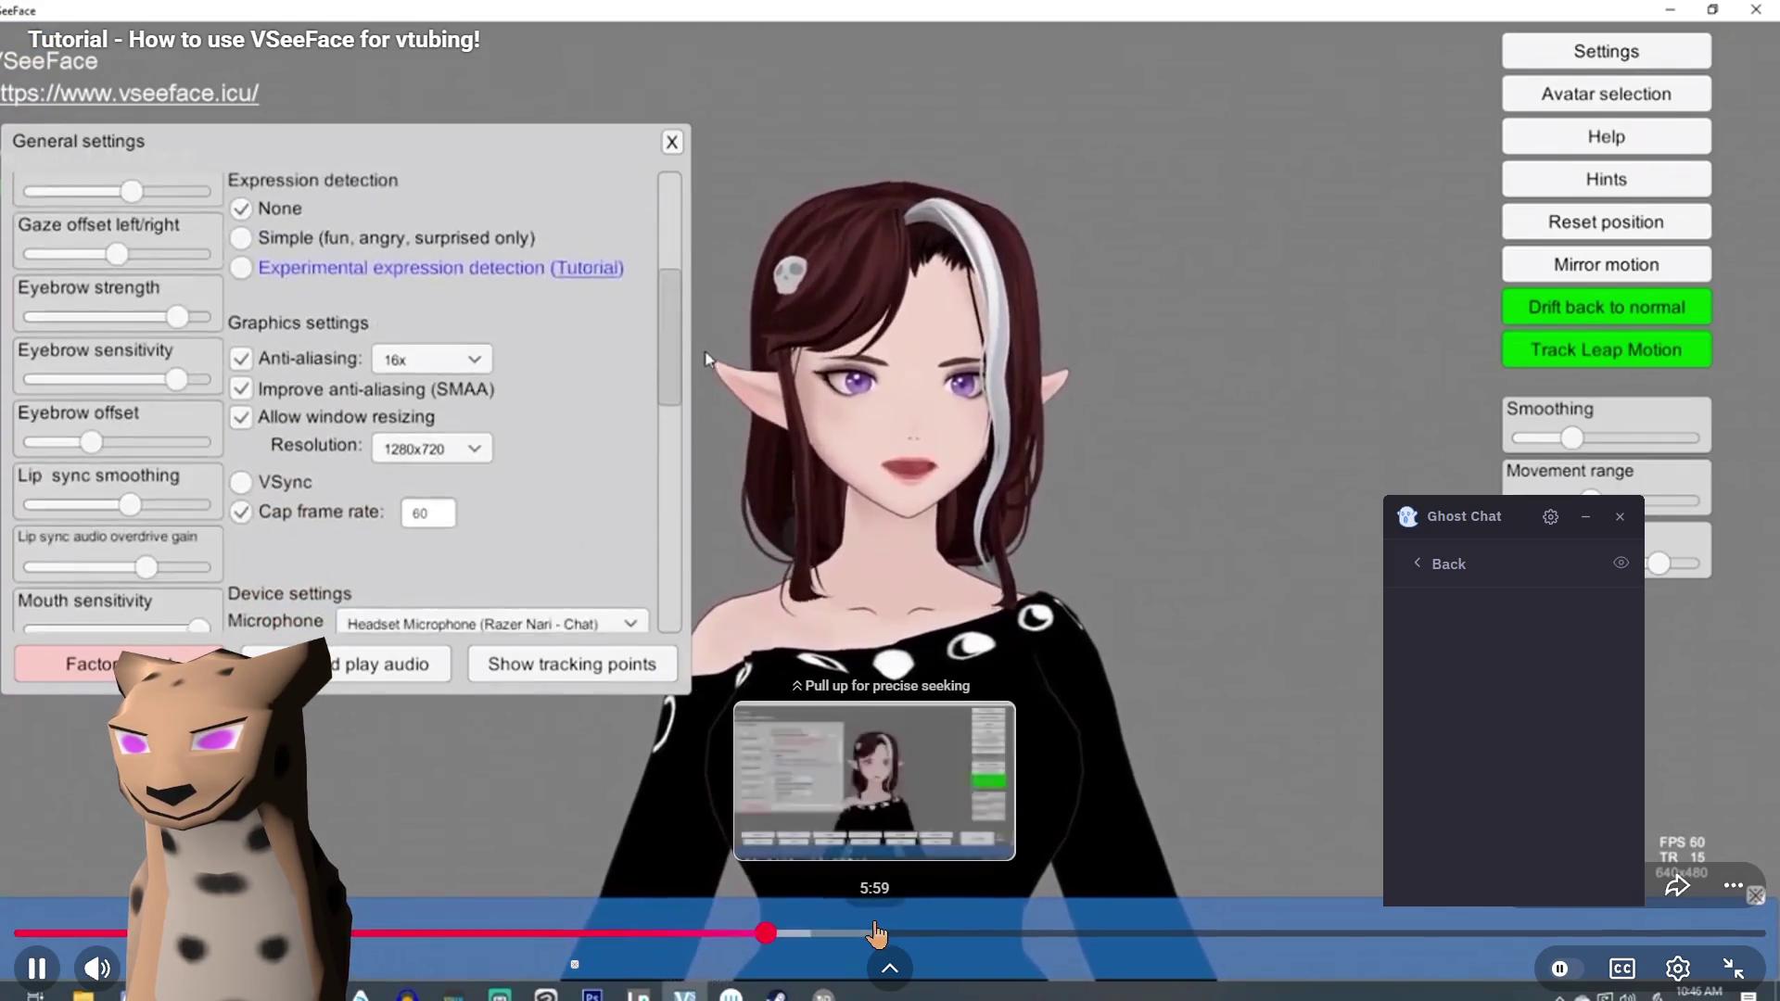
click(876, 934)
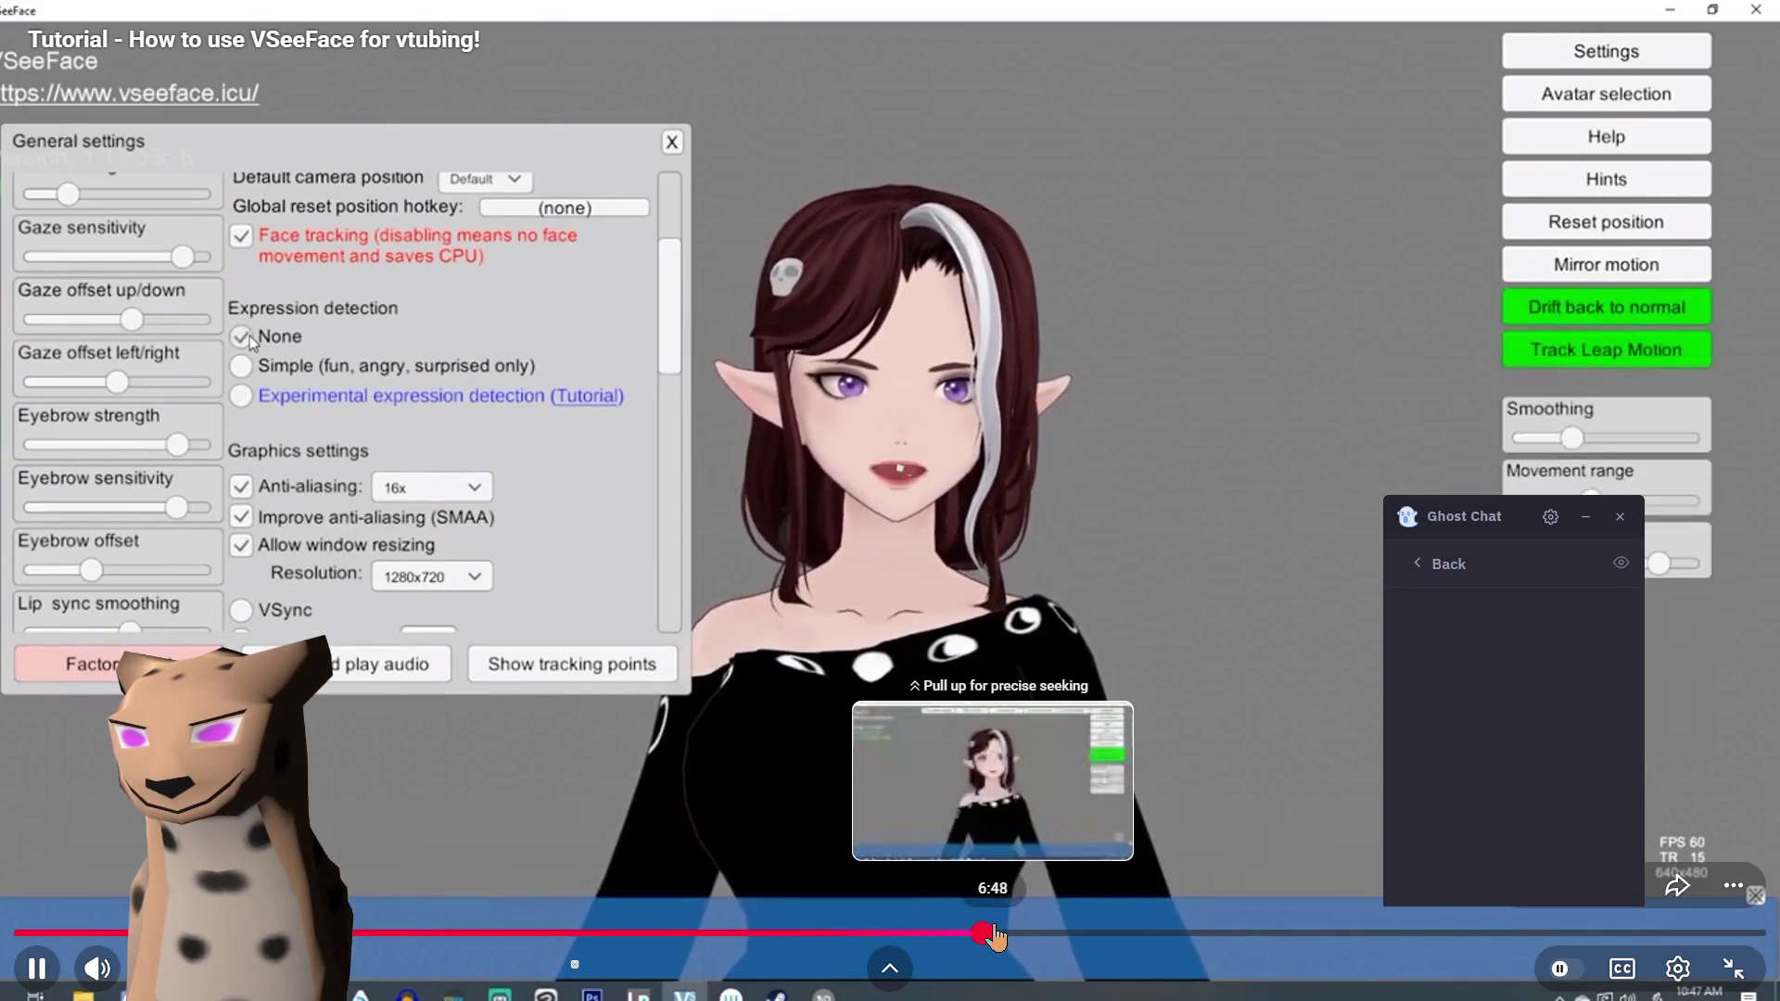
click(982, 934)
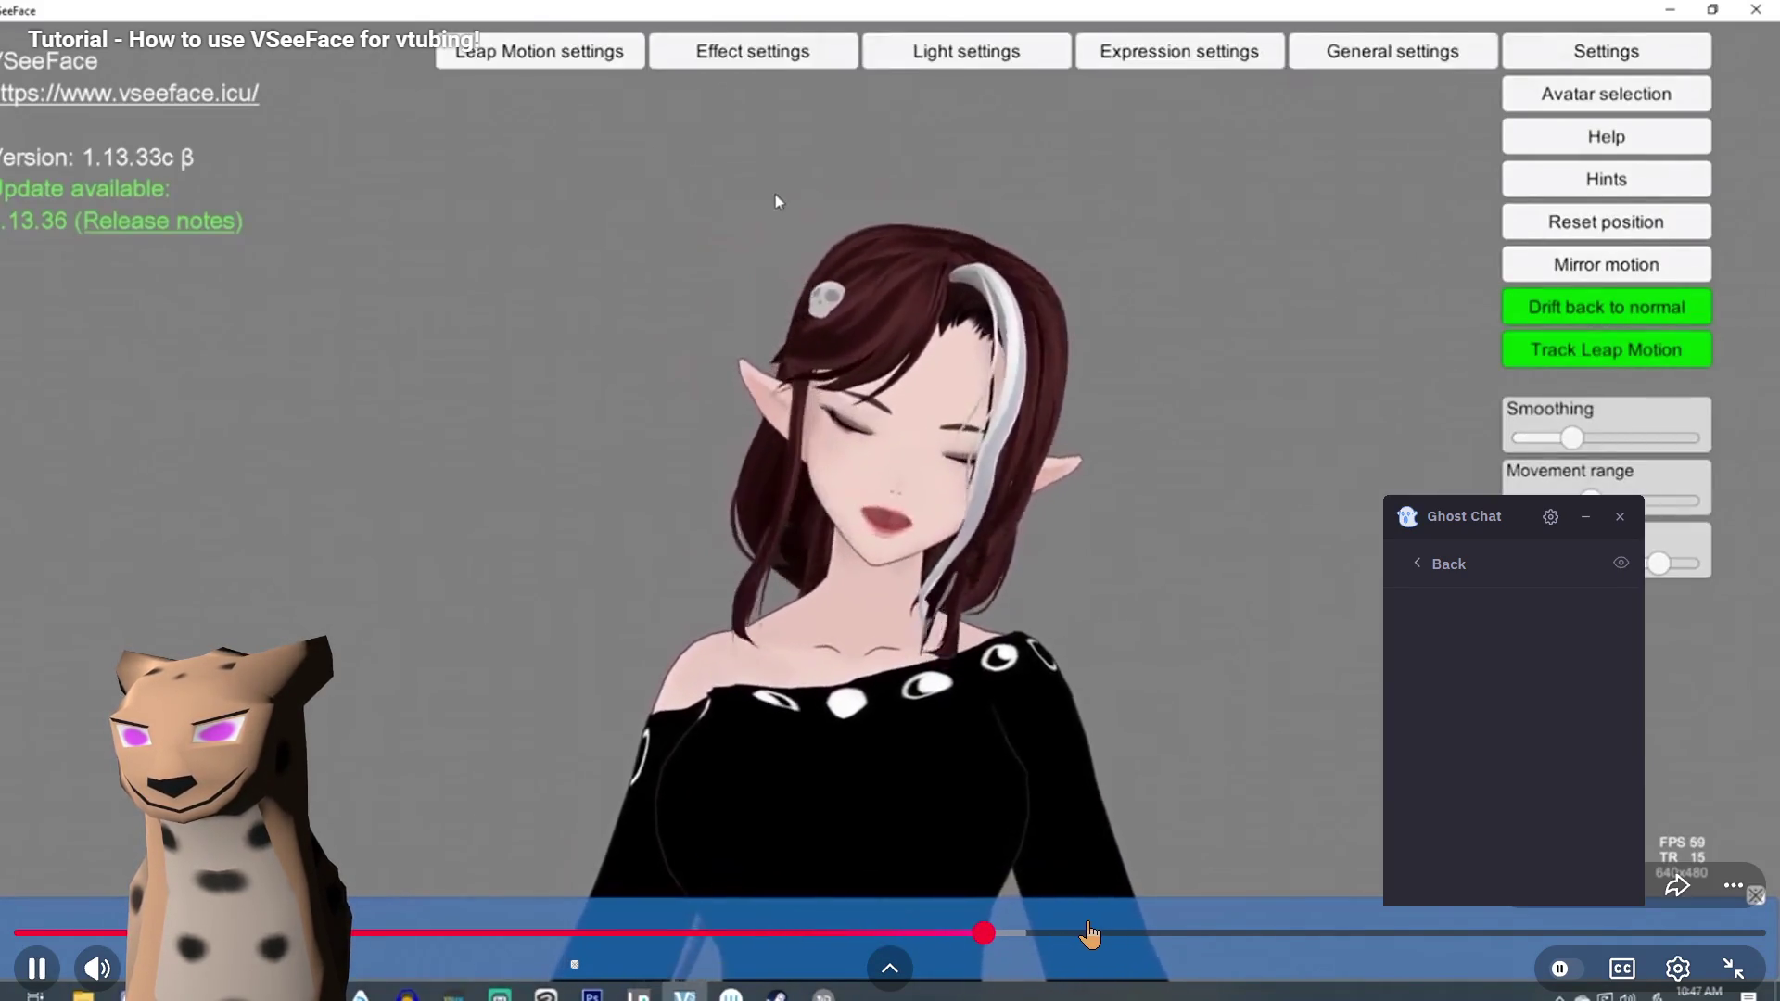
click(1088, 935)
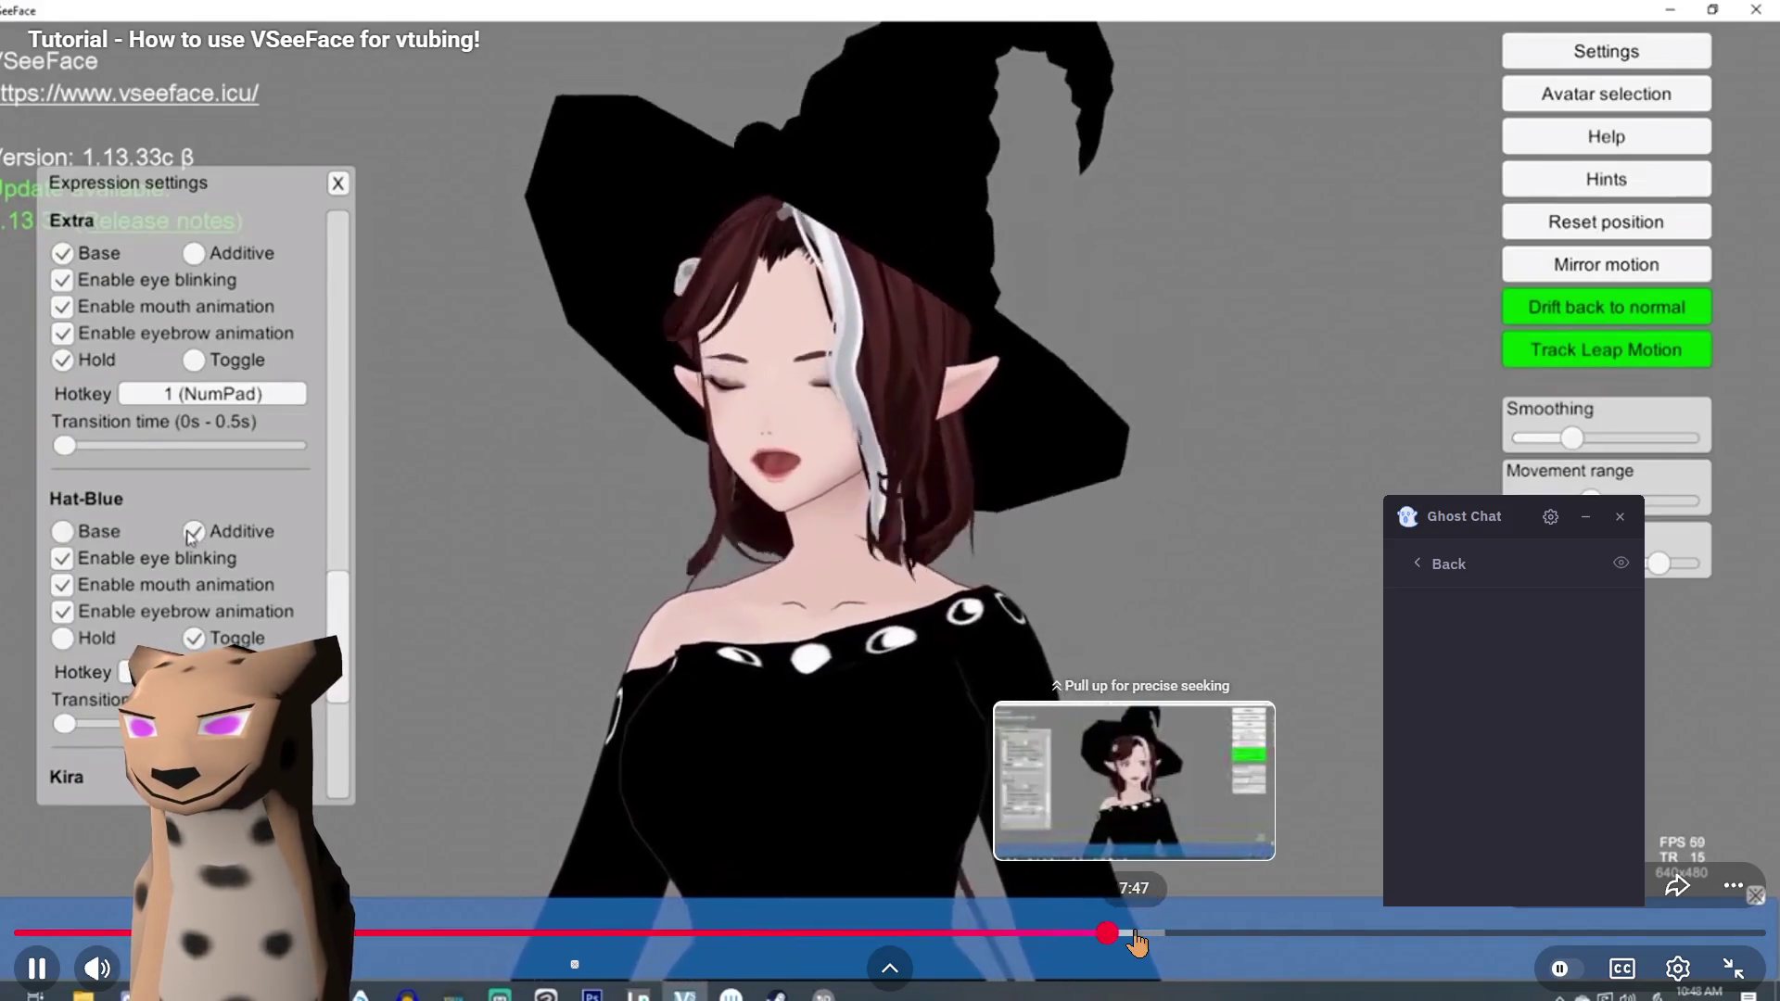
click(1138, 942)
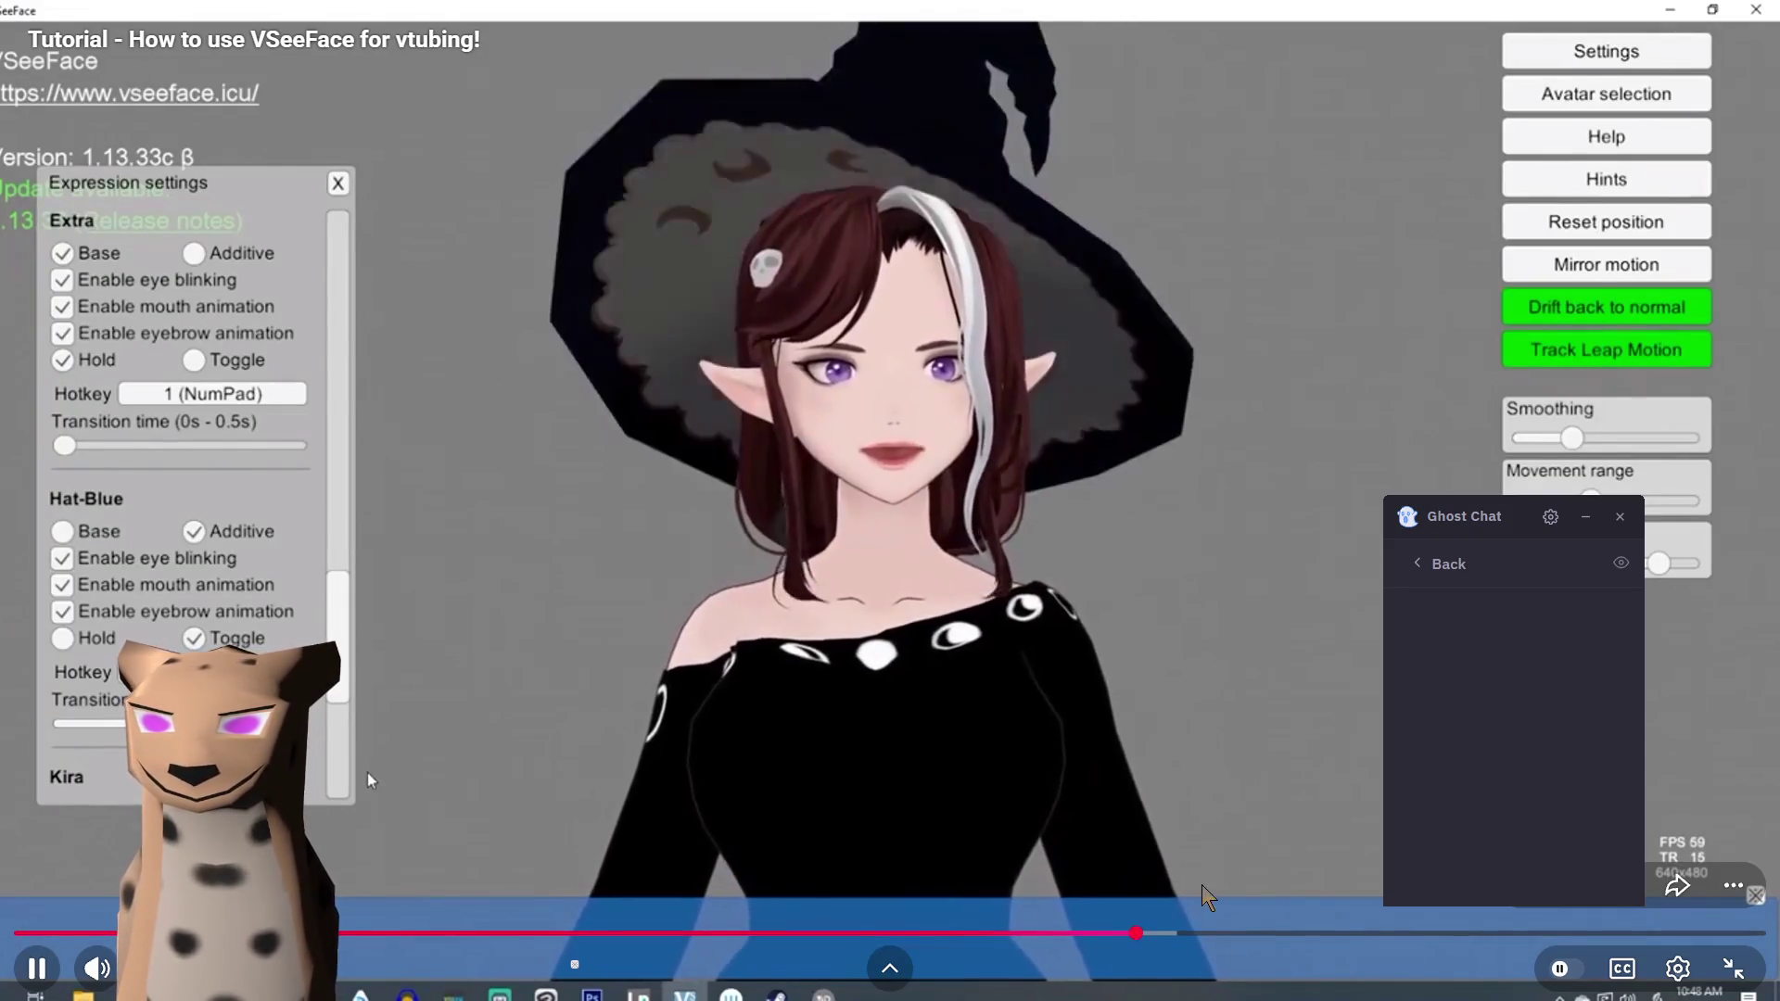
- Pause the tutorial and leave the fullscreen view
click(1155, 640)
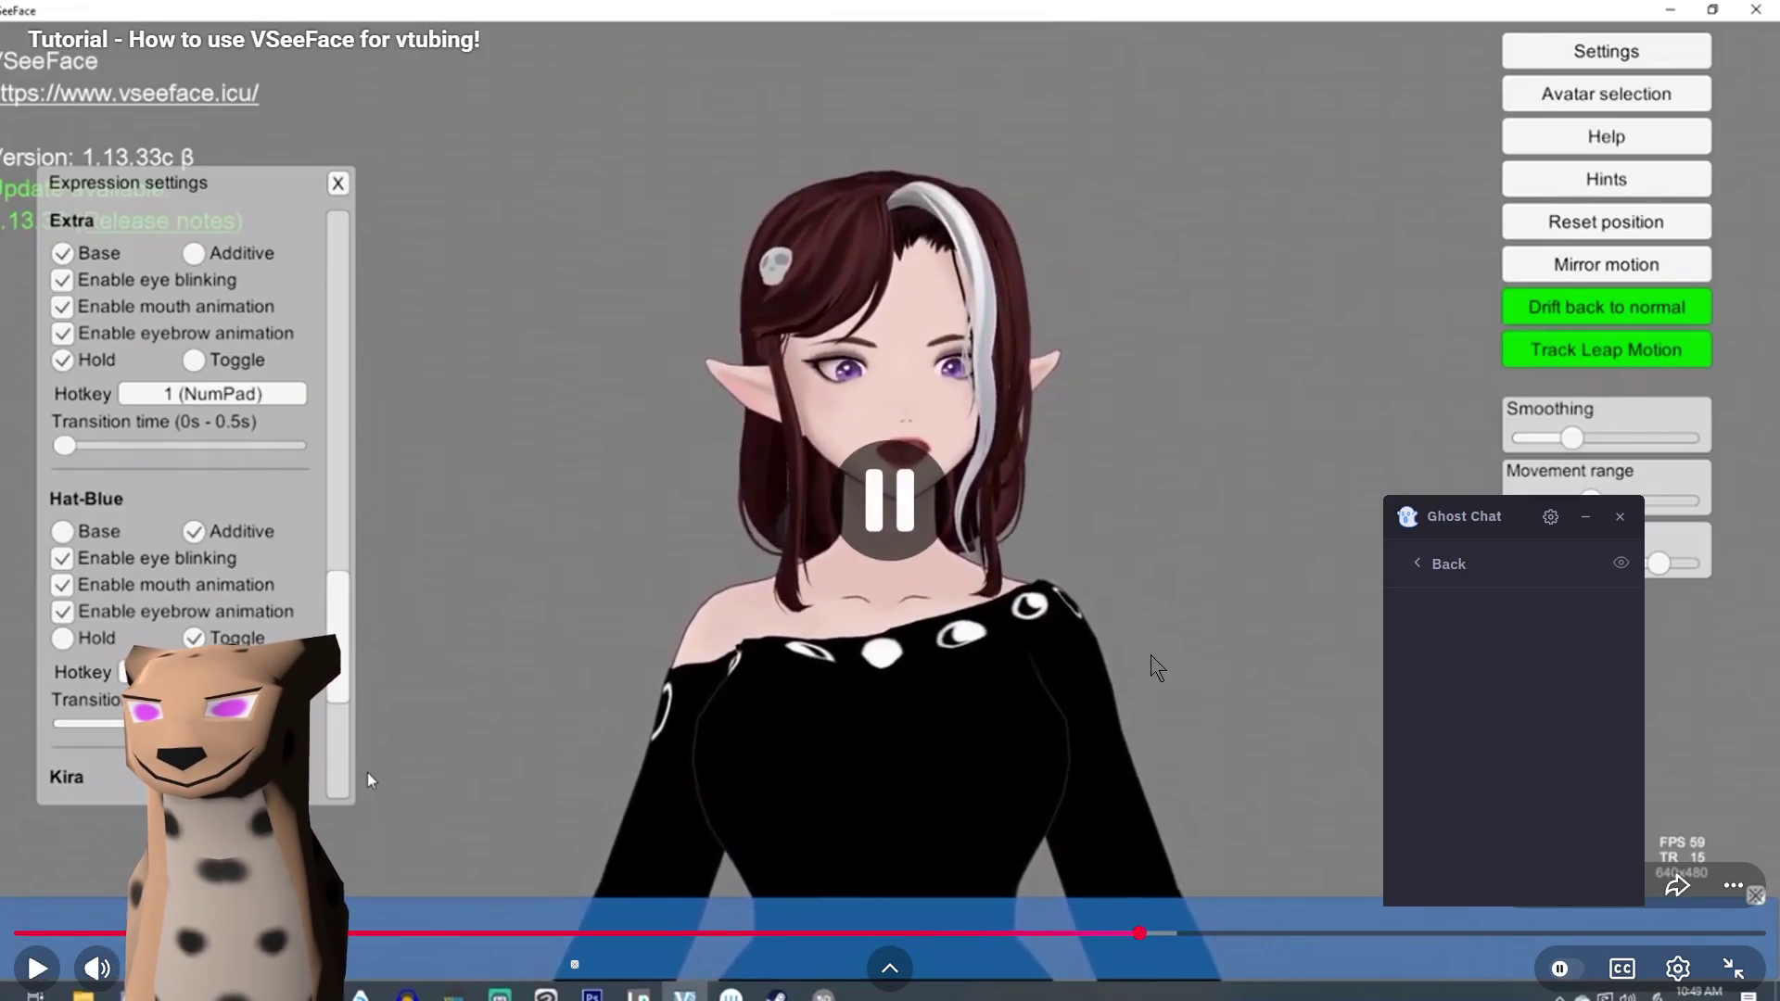
double_click(1149, 656)
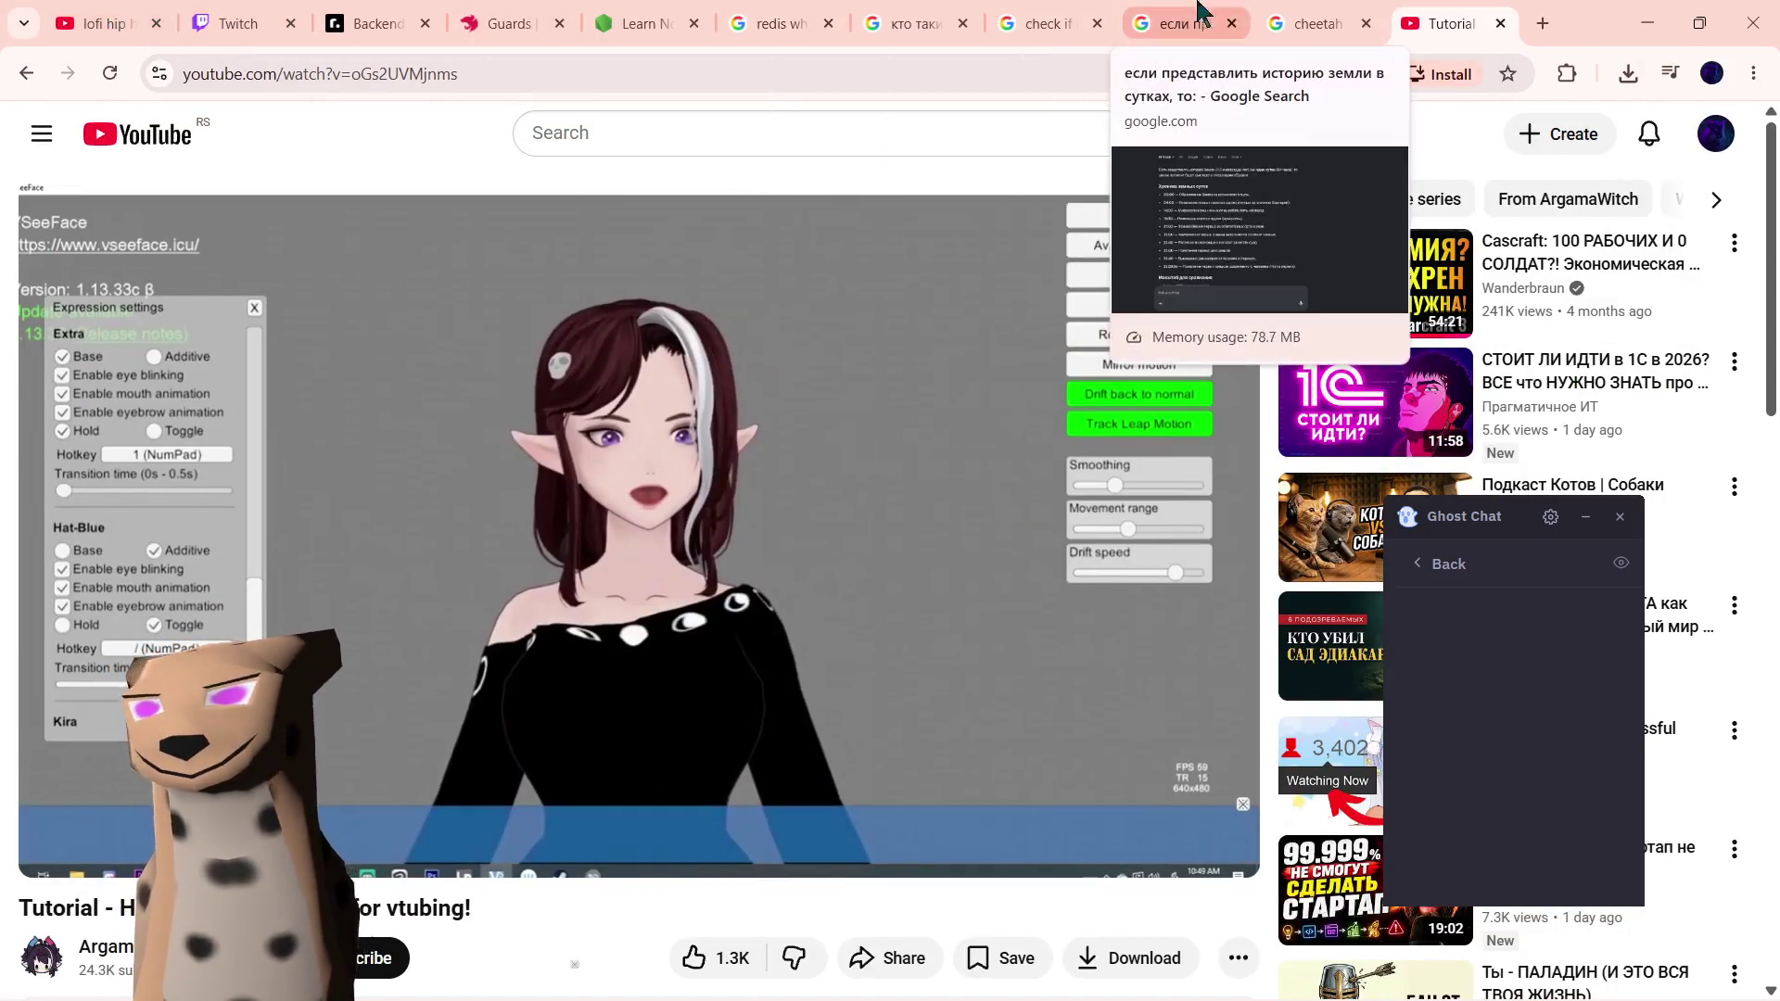
- Return to the vtuber AI Mode chat and ask how to make the eyes blink and mouth move
click(1301, 22)
click(1185, 23)
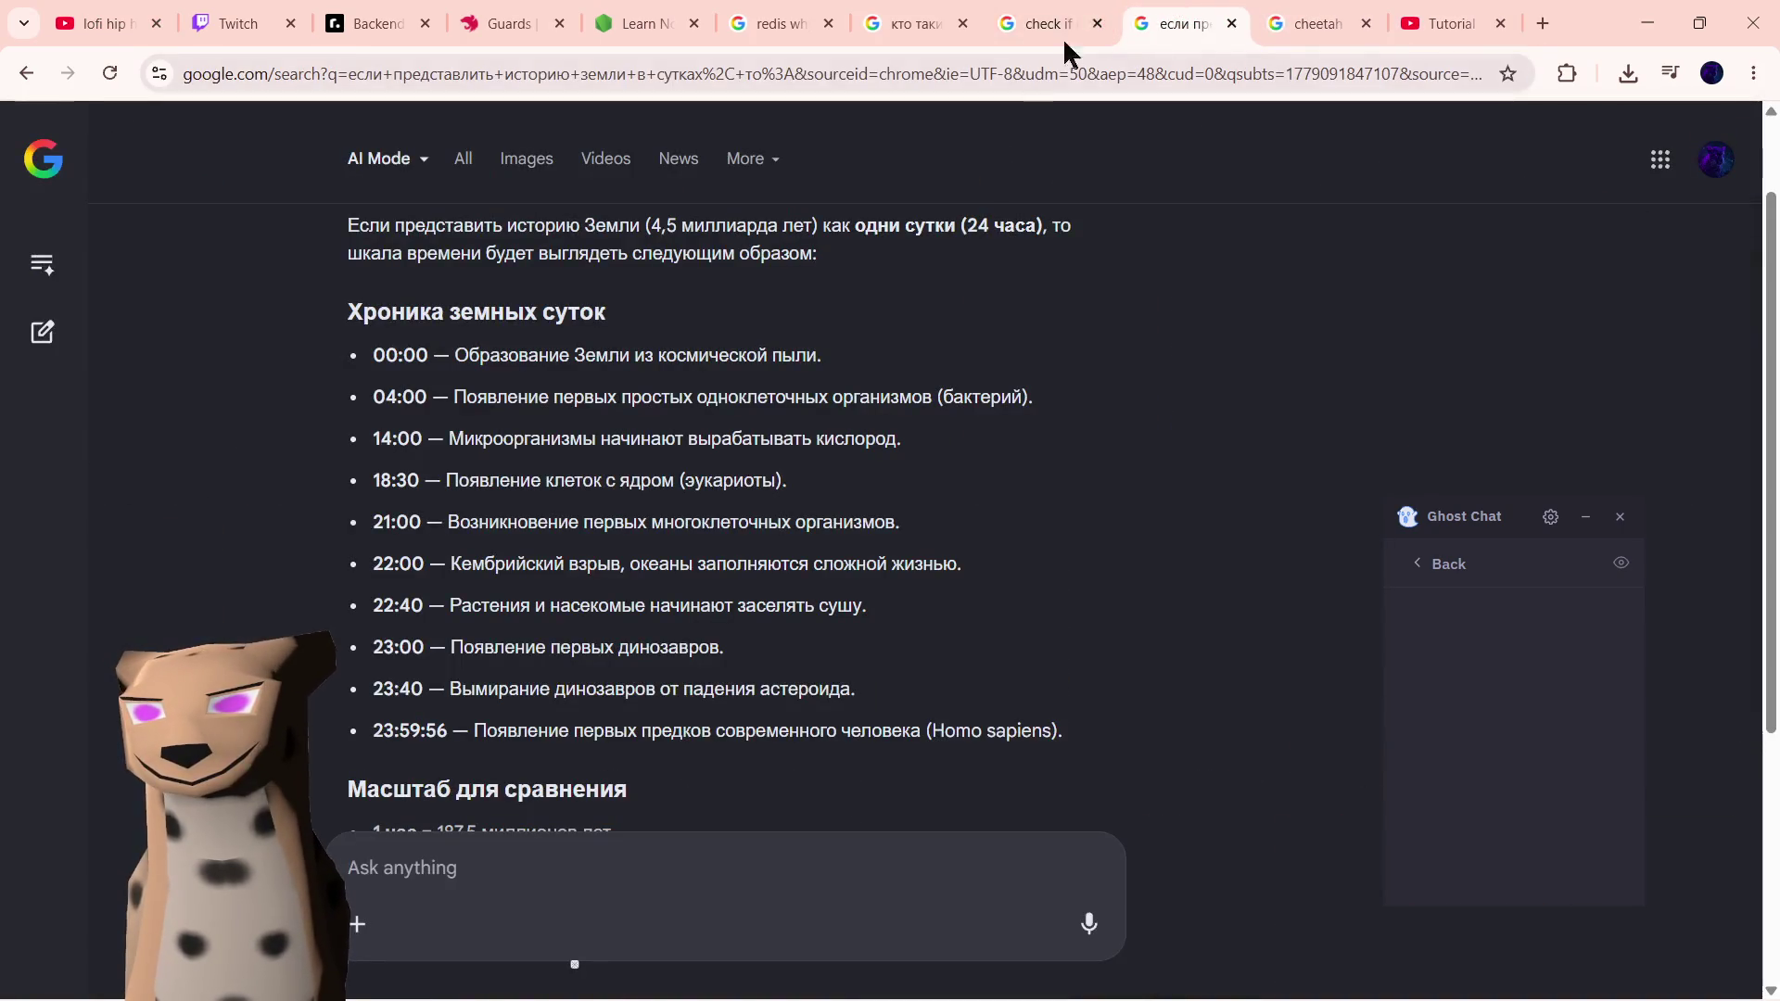
click(1050, 23)
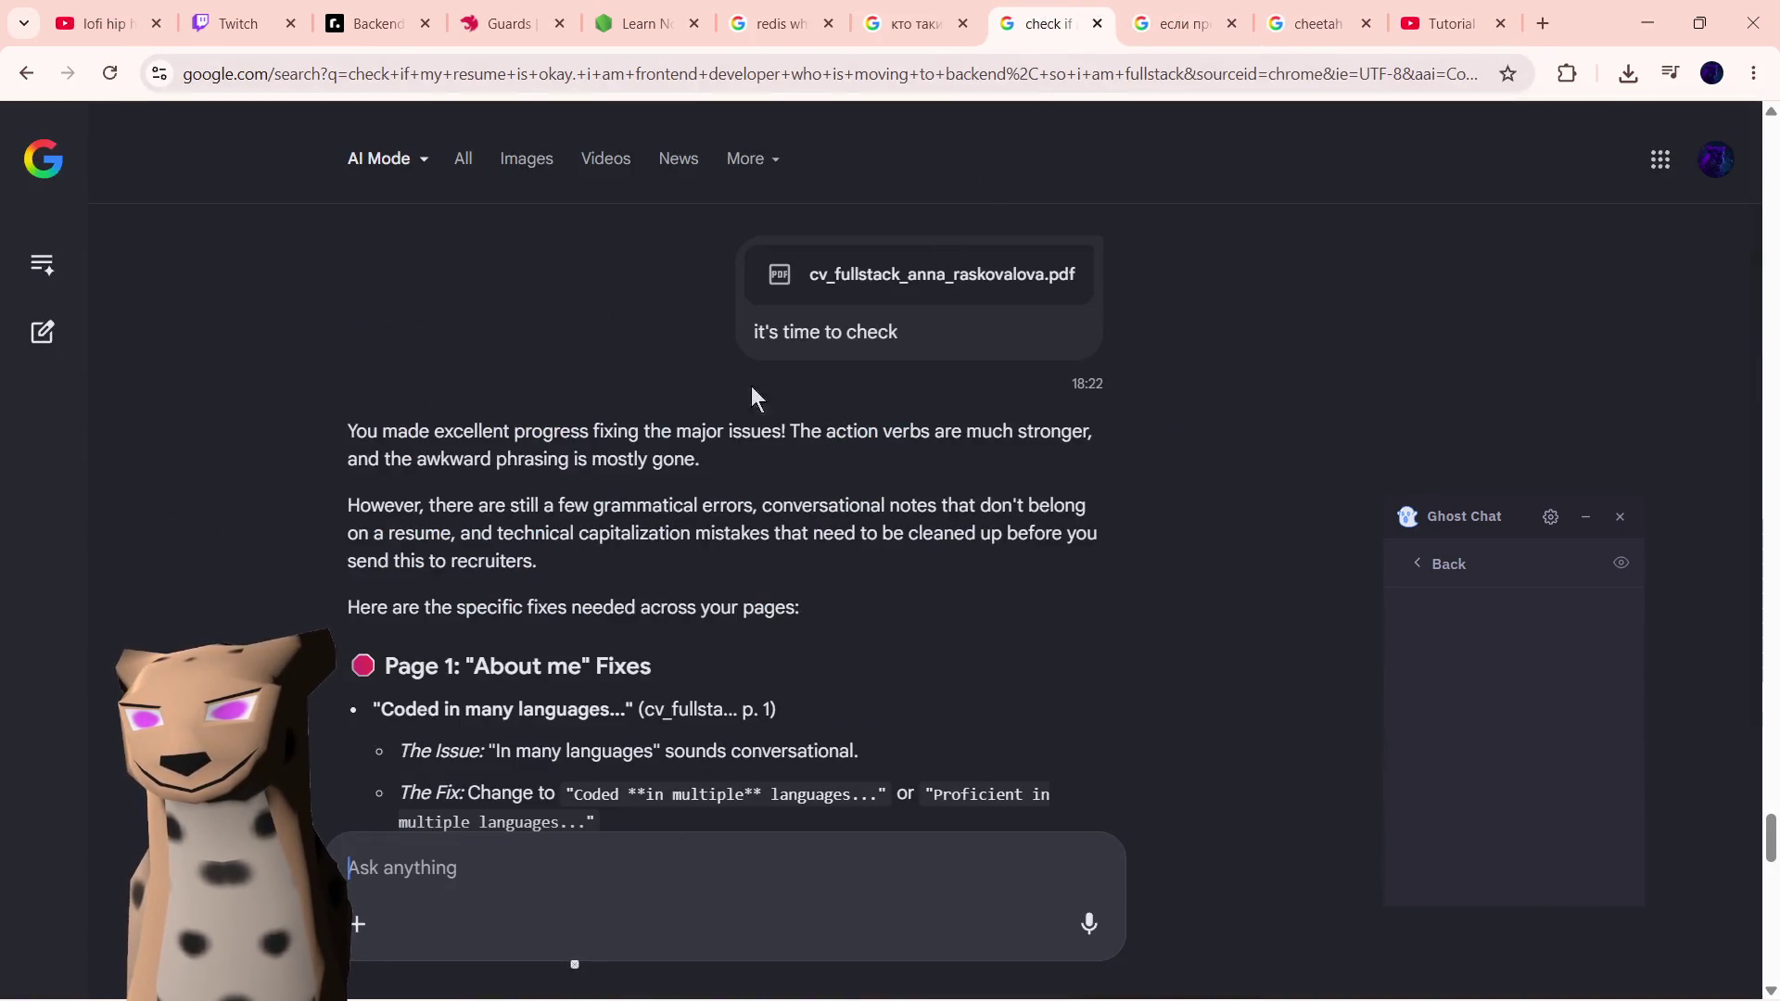
click(904, 22)
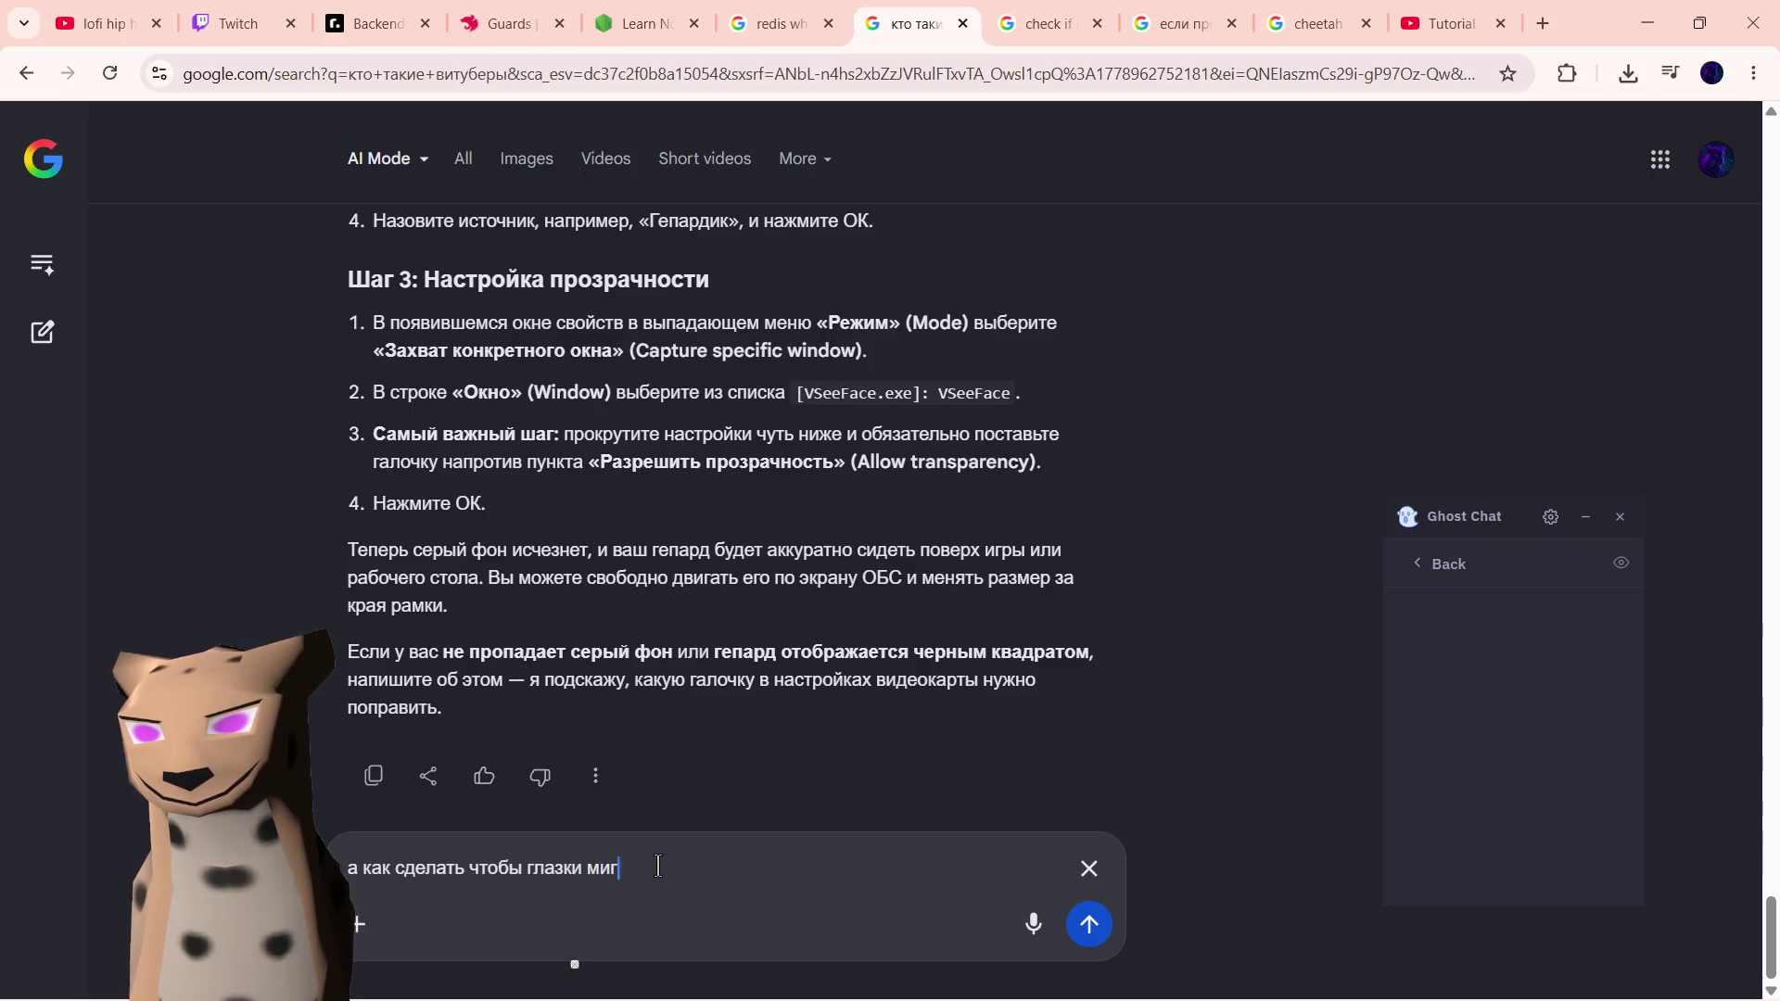
text(а как сделать чтобы глазки мигали, ротик работал?)
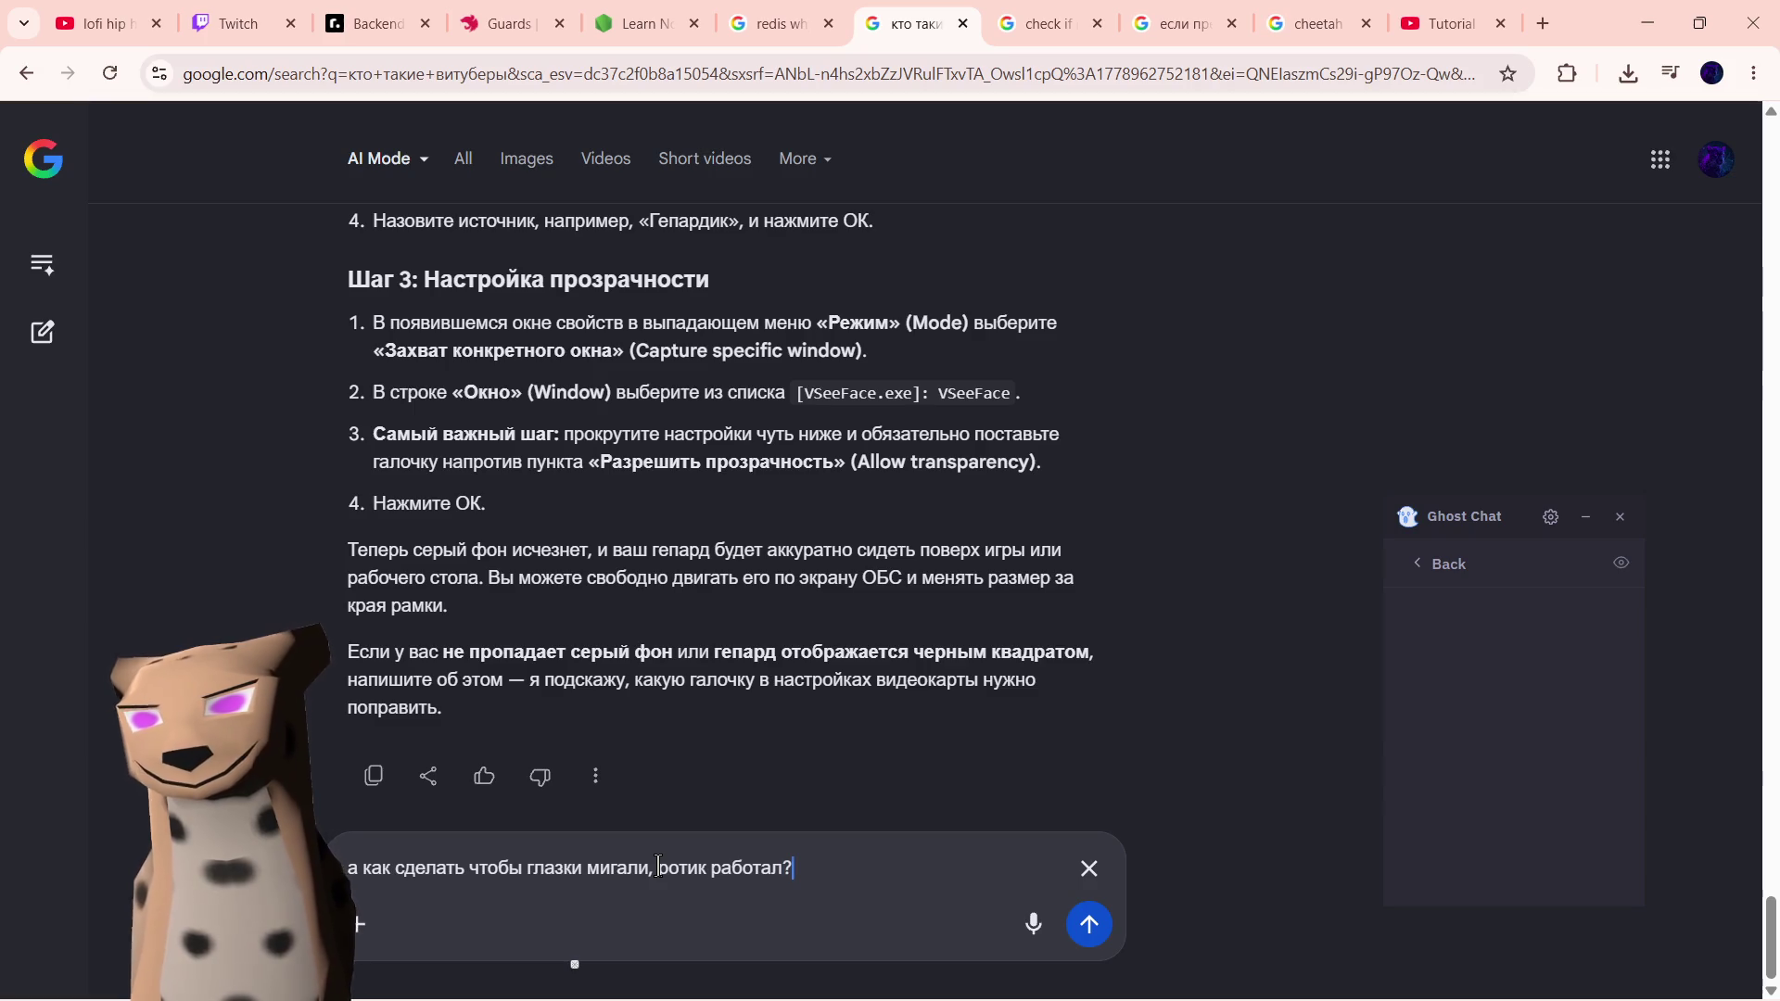
key(Return)
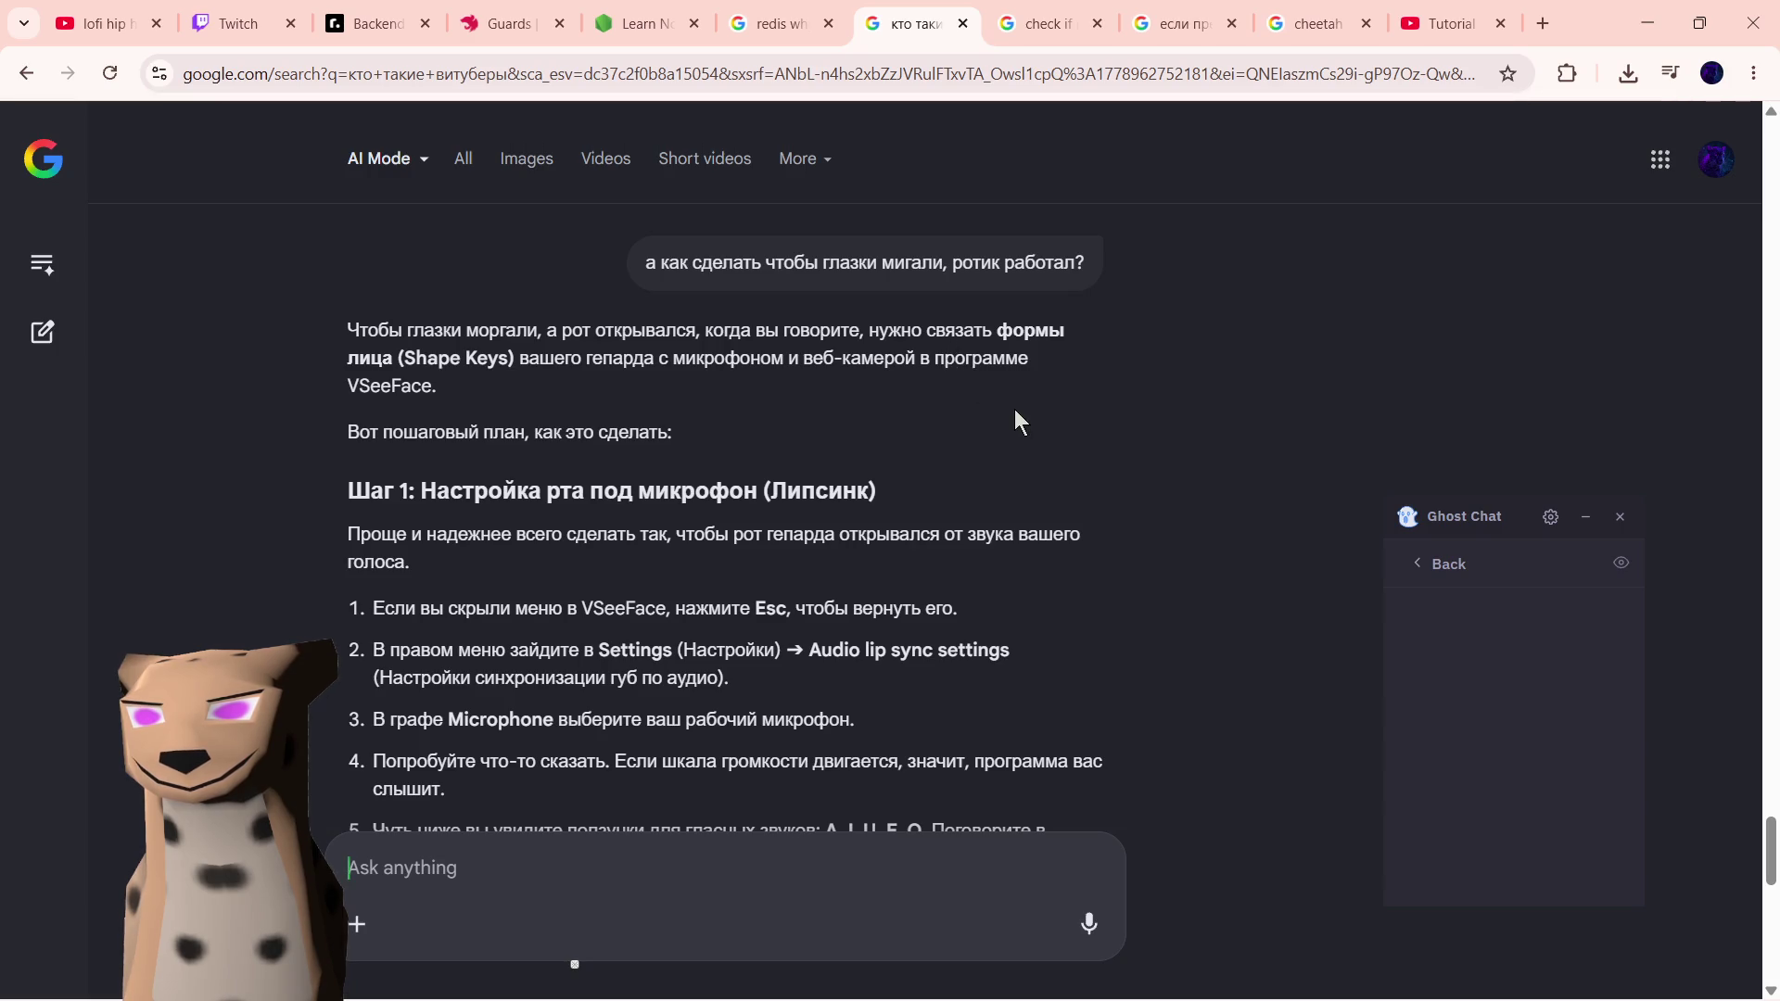
scroll(696, 511, down, 1)
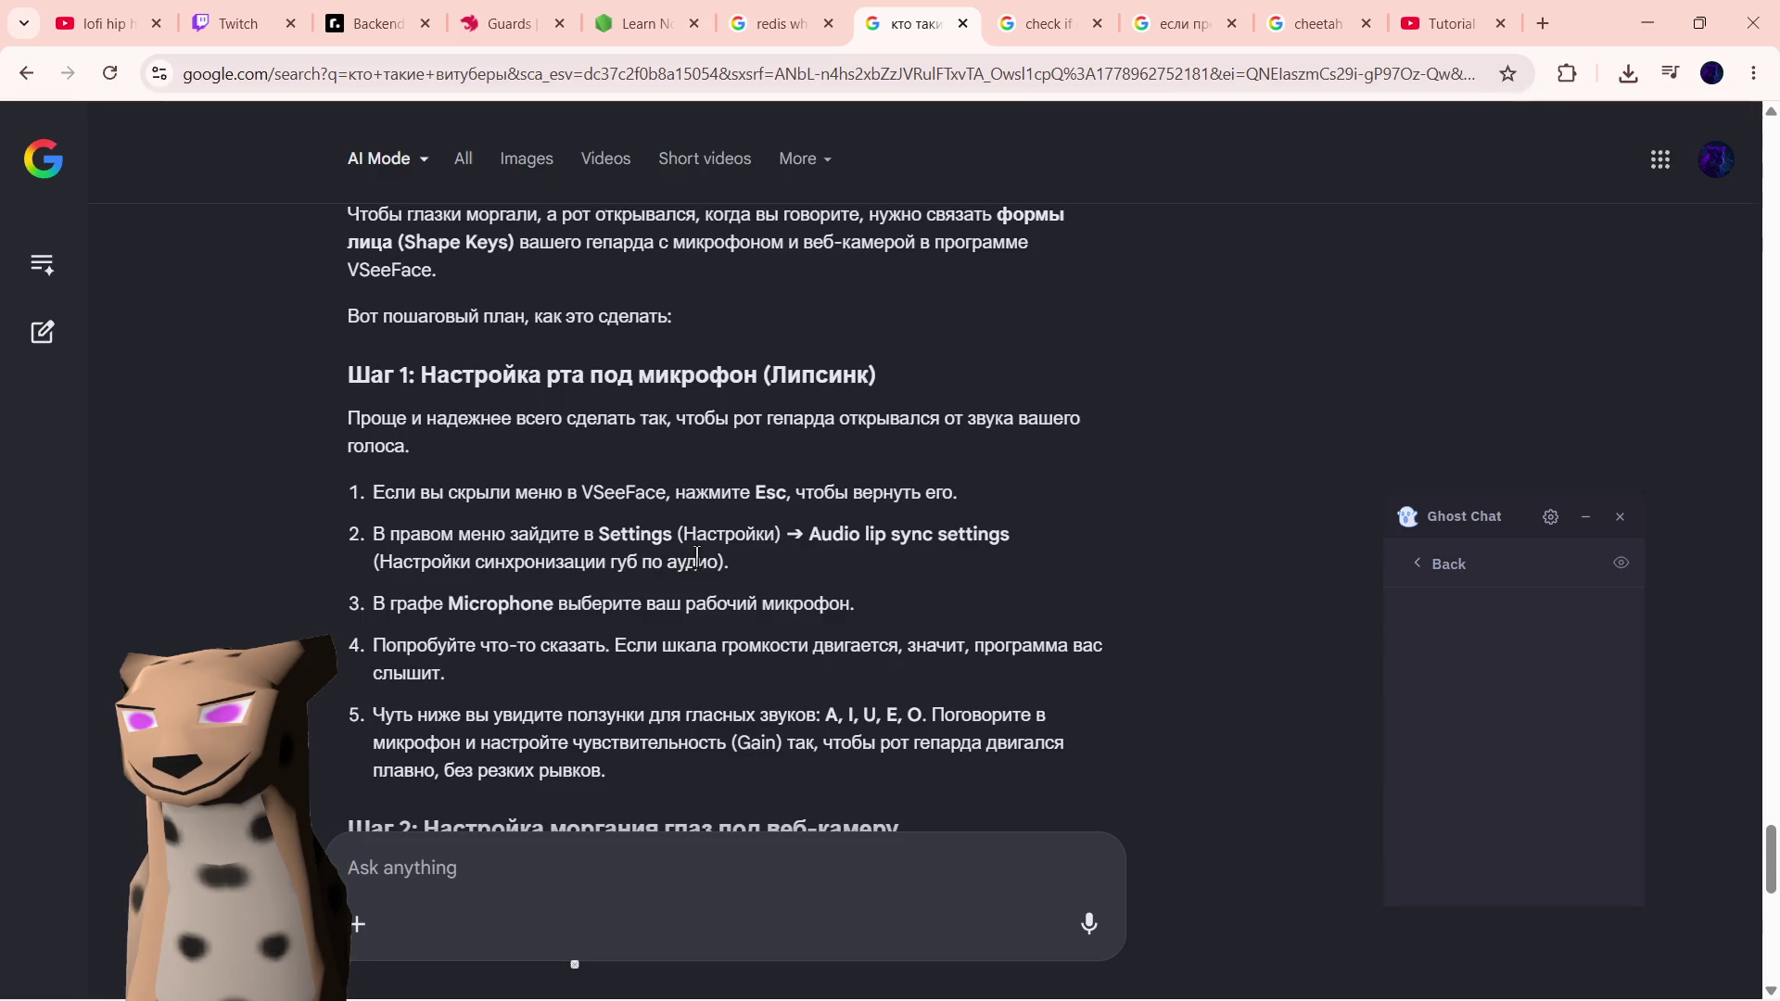
scroll(759, 579, down, 2)
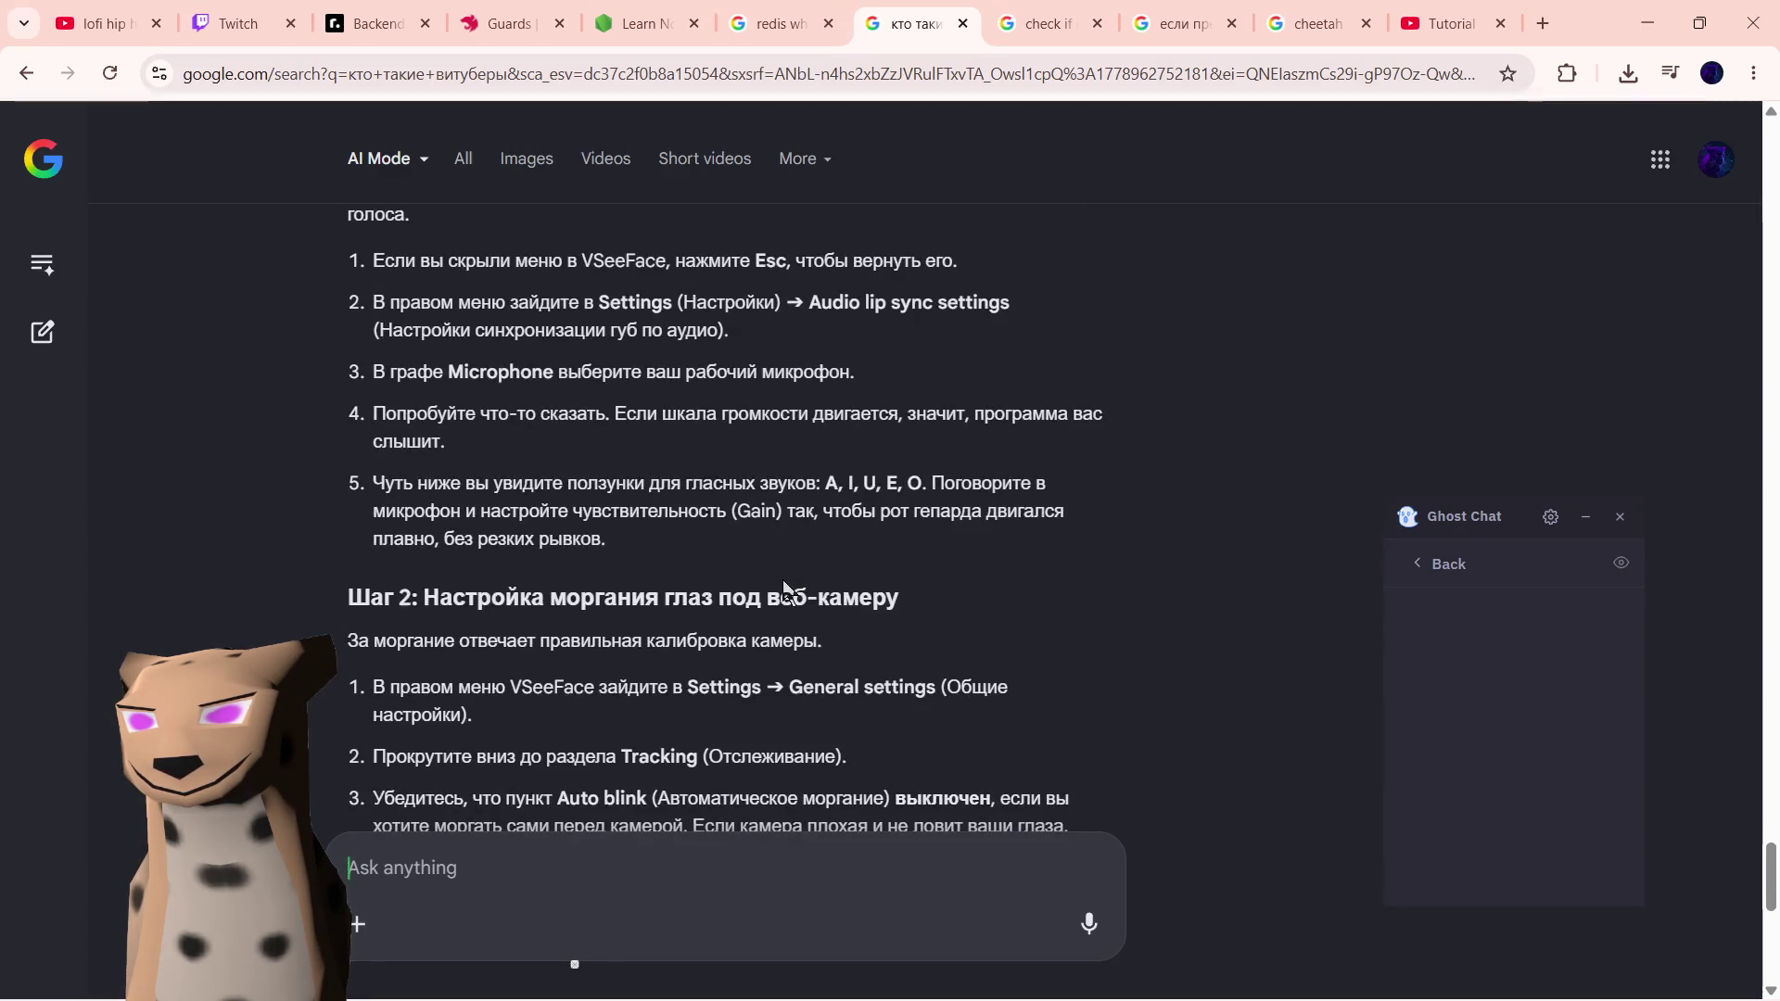
scroll(734, 563, down, 1)
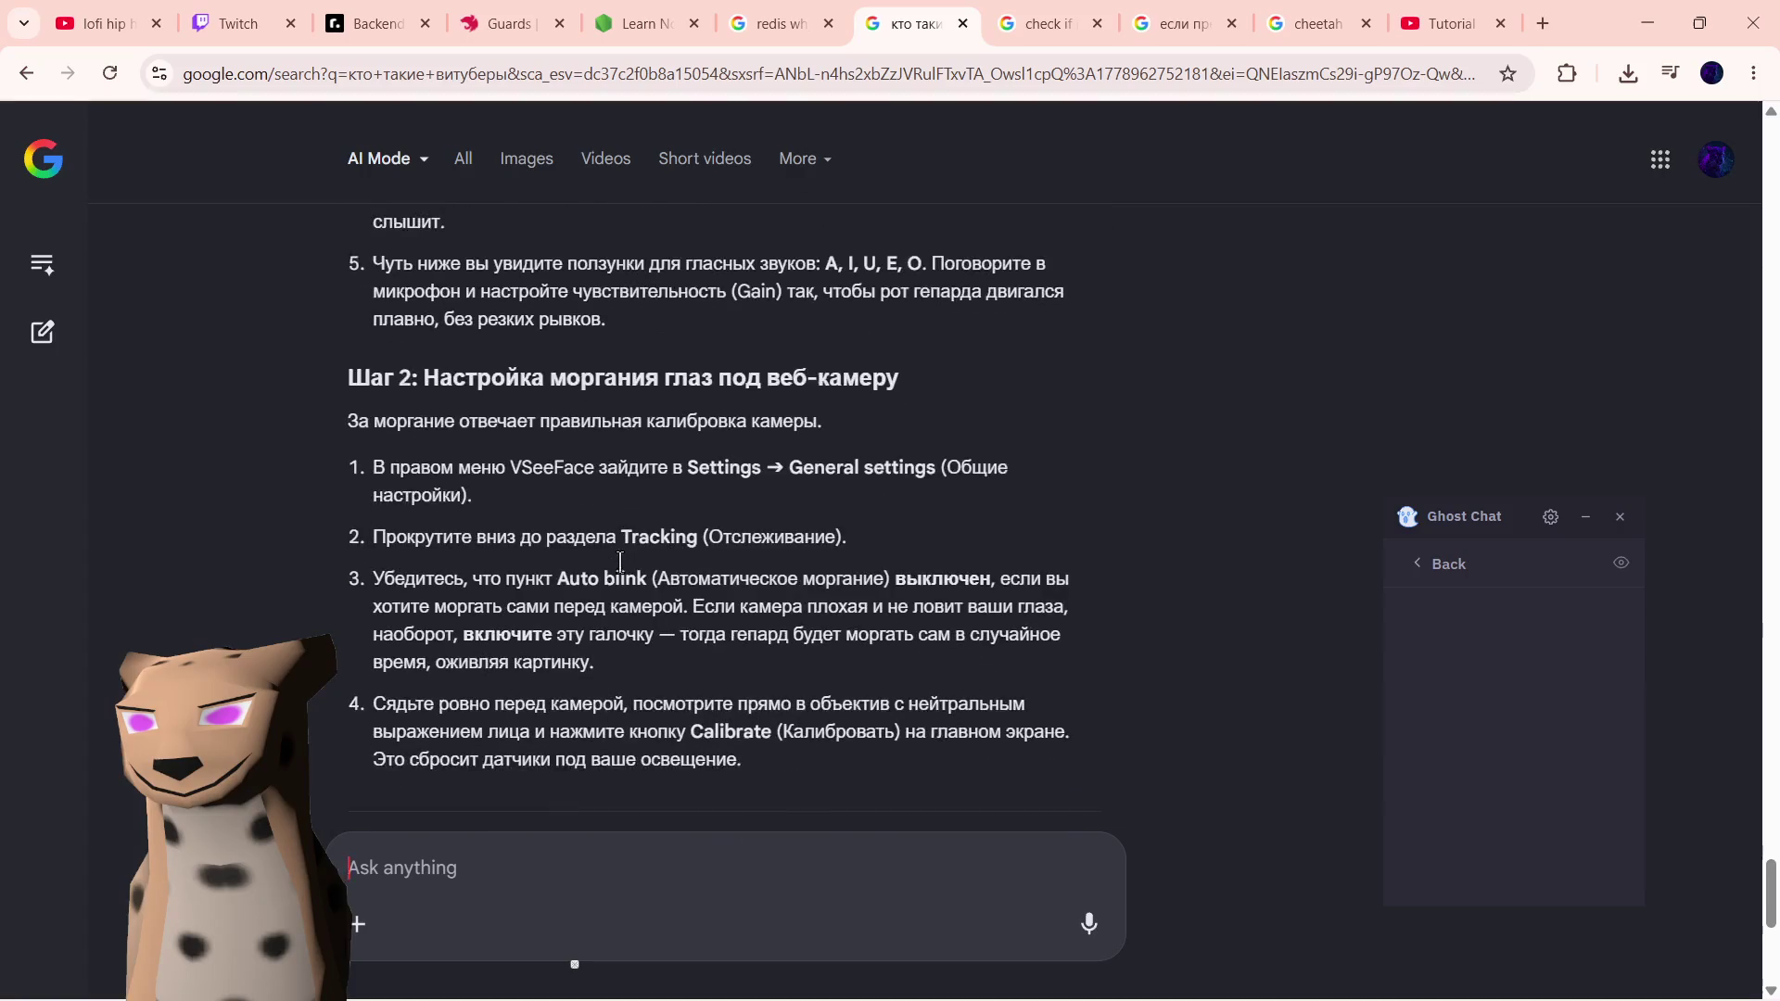
scroll(641, 562, down, 2)
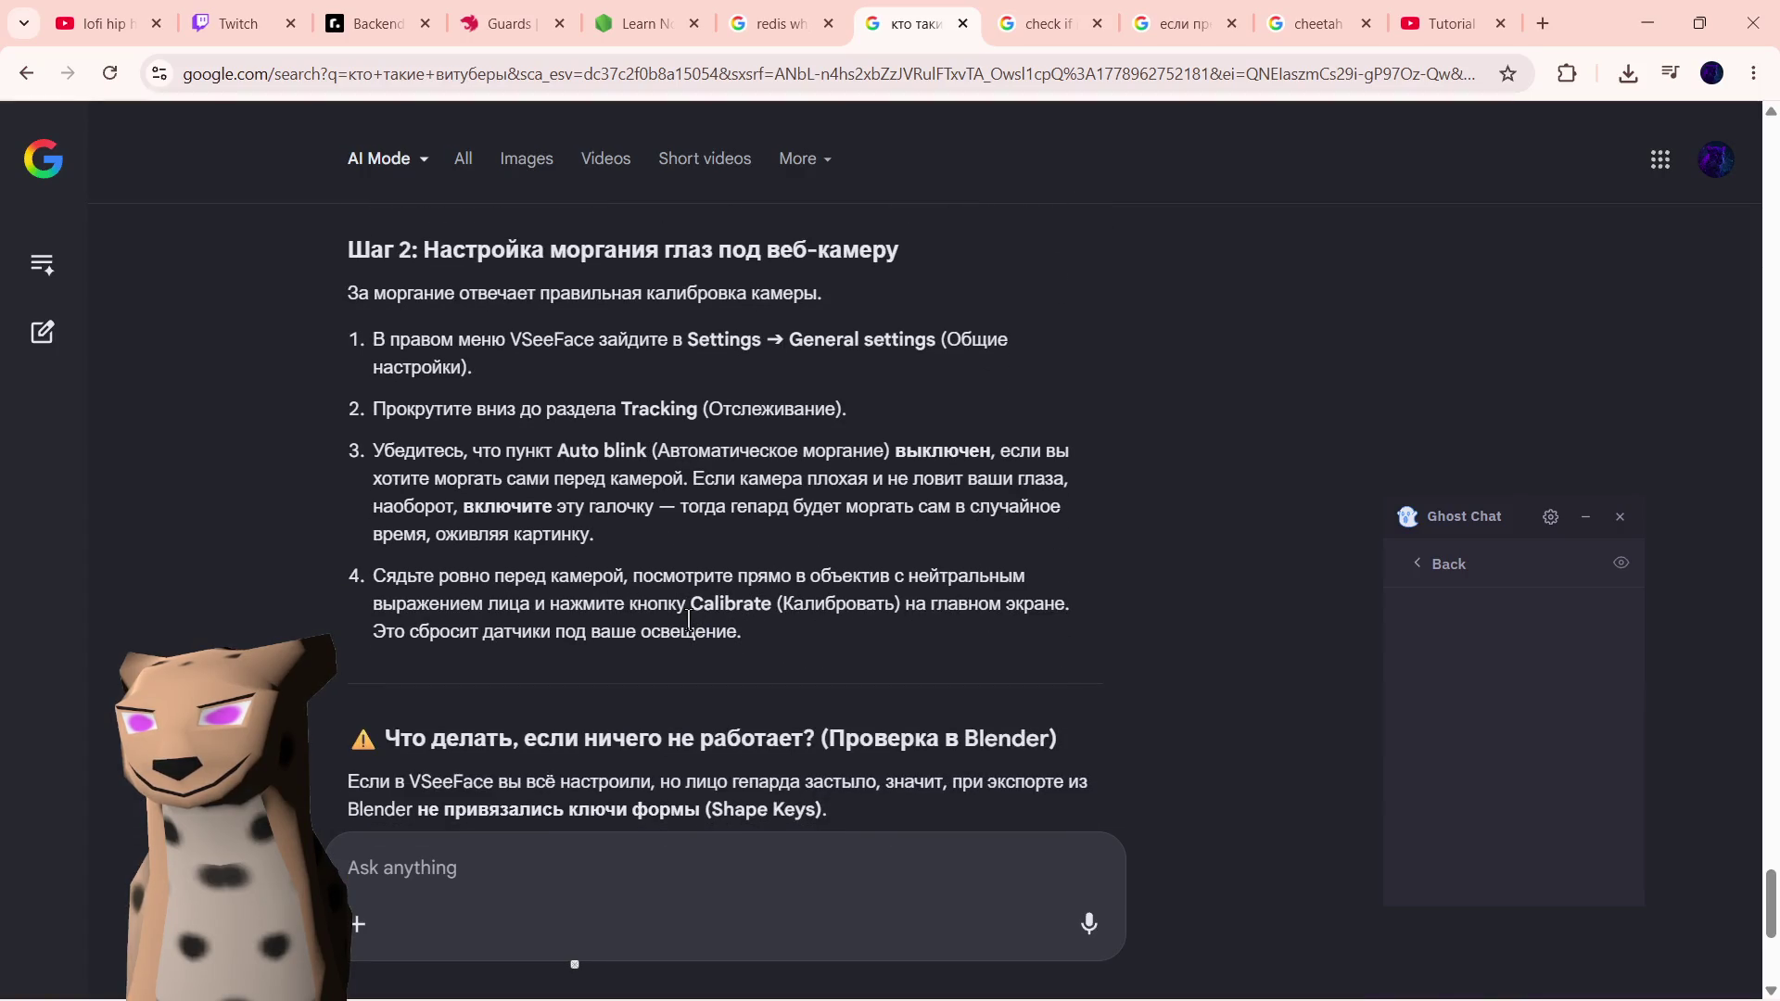
scroll(671, 628, down, 1)
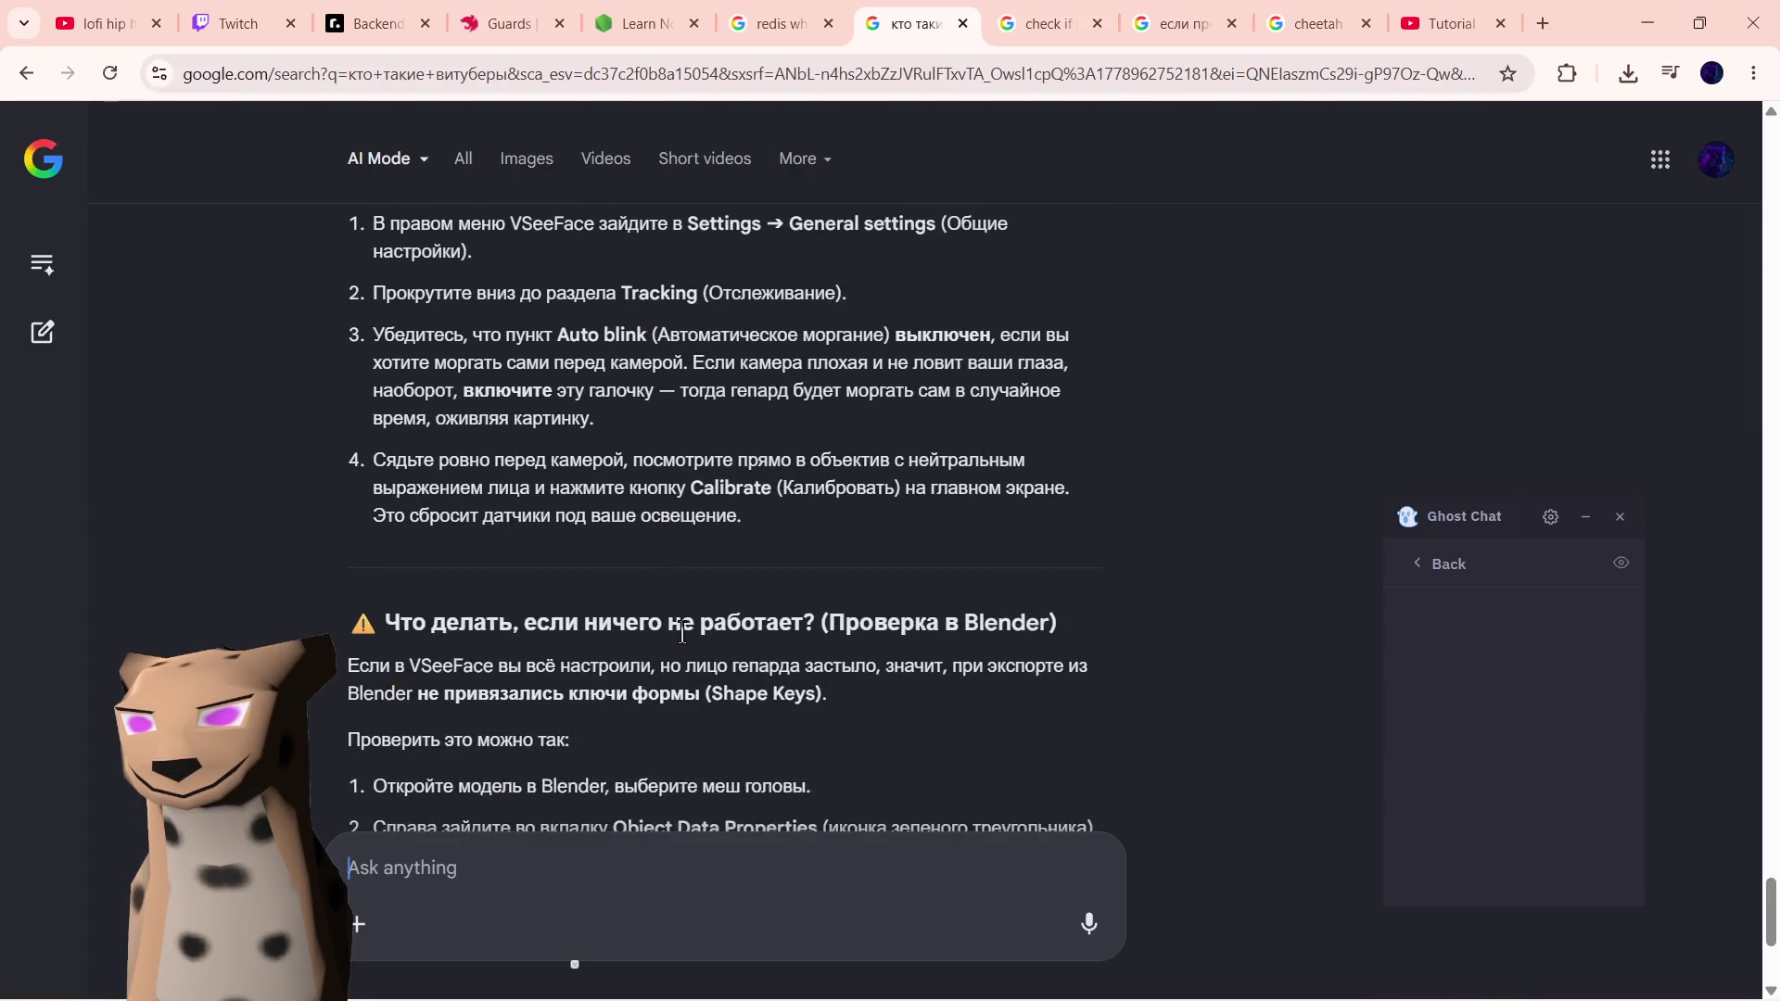
scroll(681, 634, down, 1)
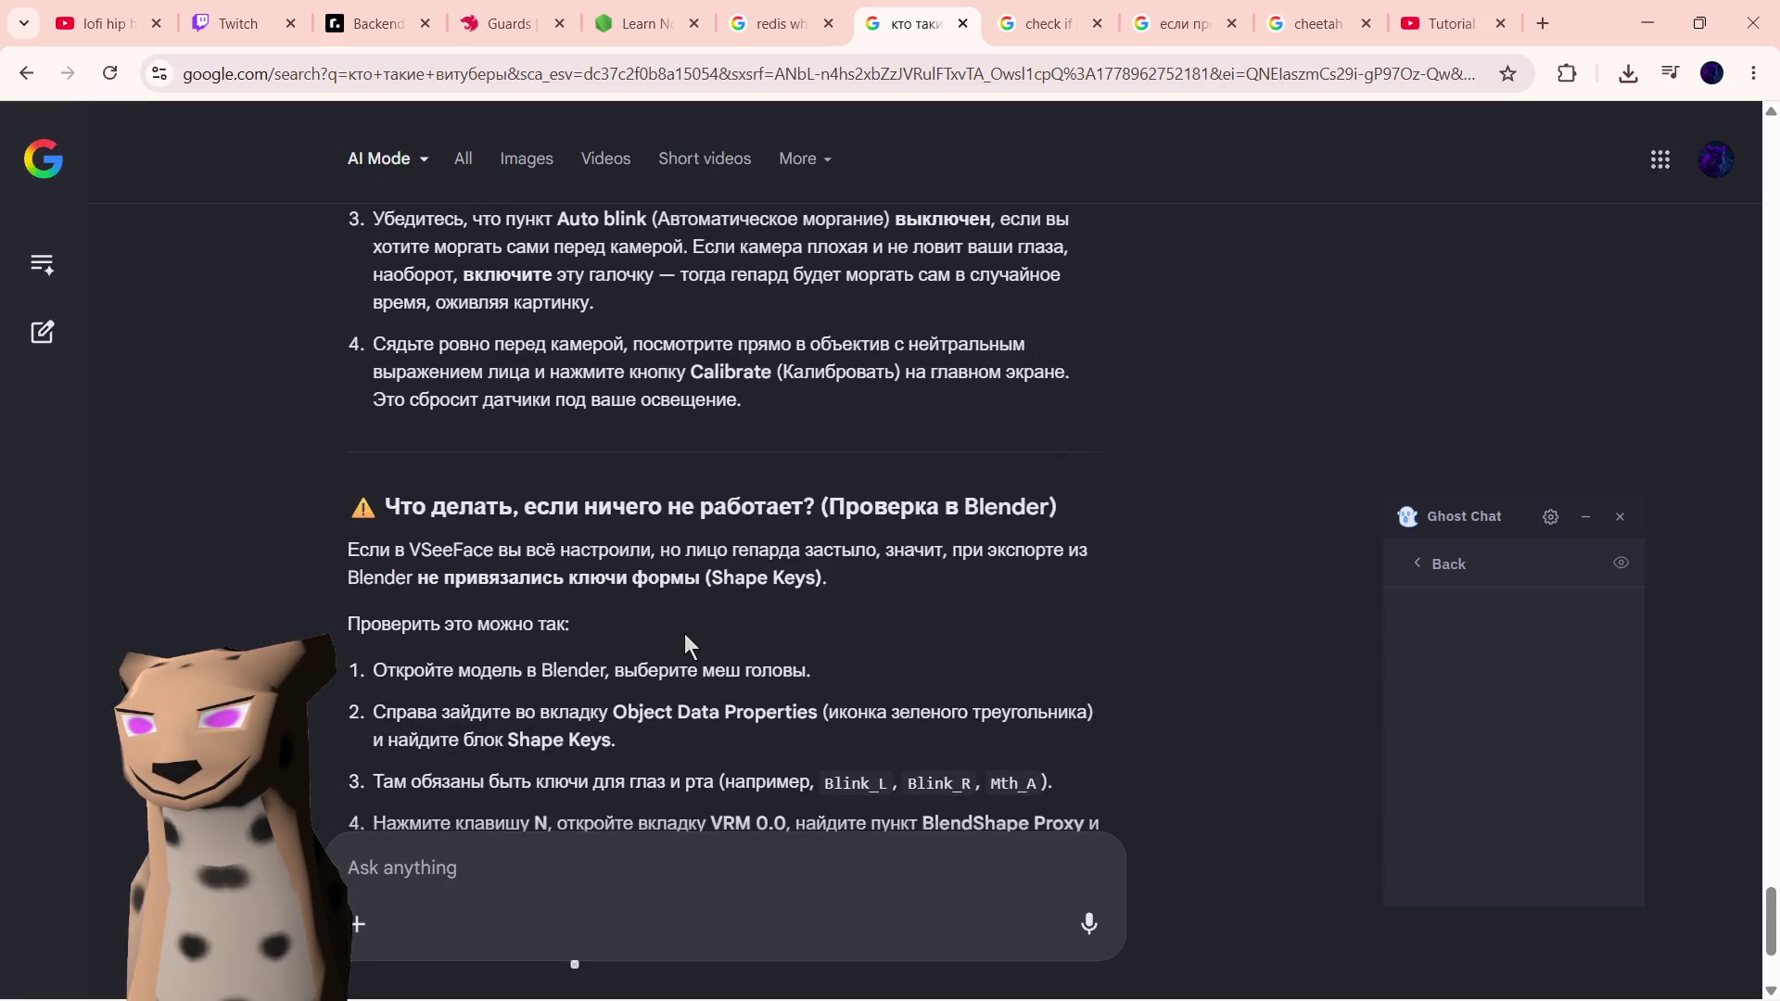
scroll(693, 587, down, 1)
scroll(693, 591, down, 1)
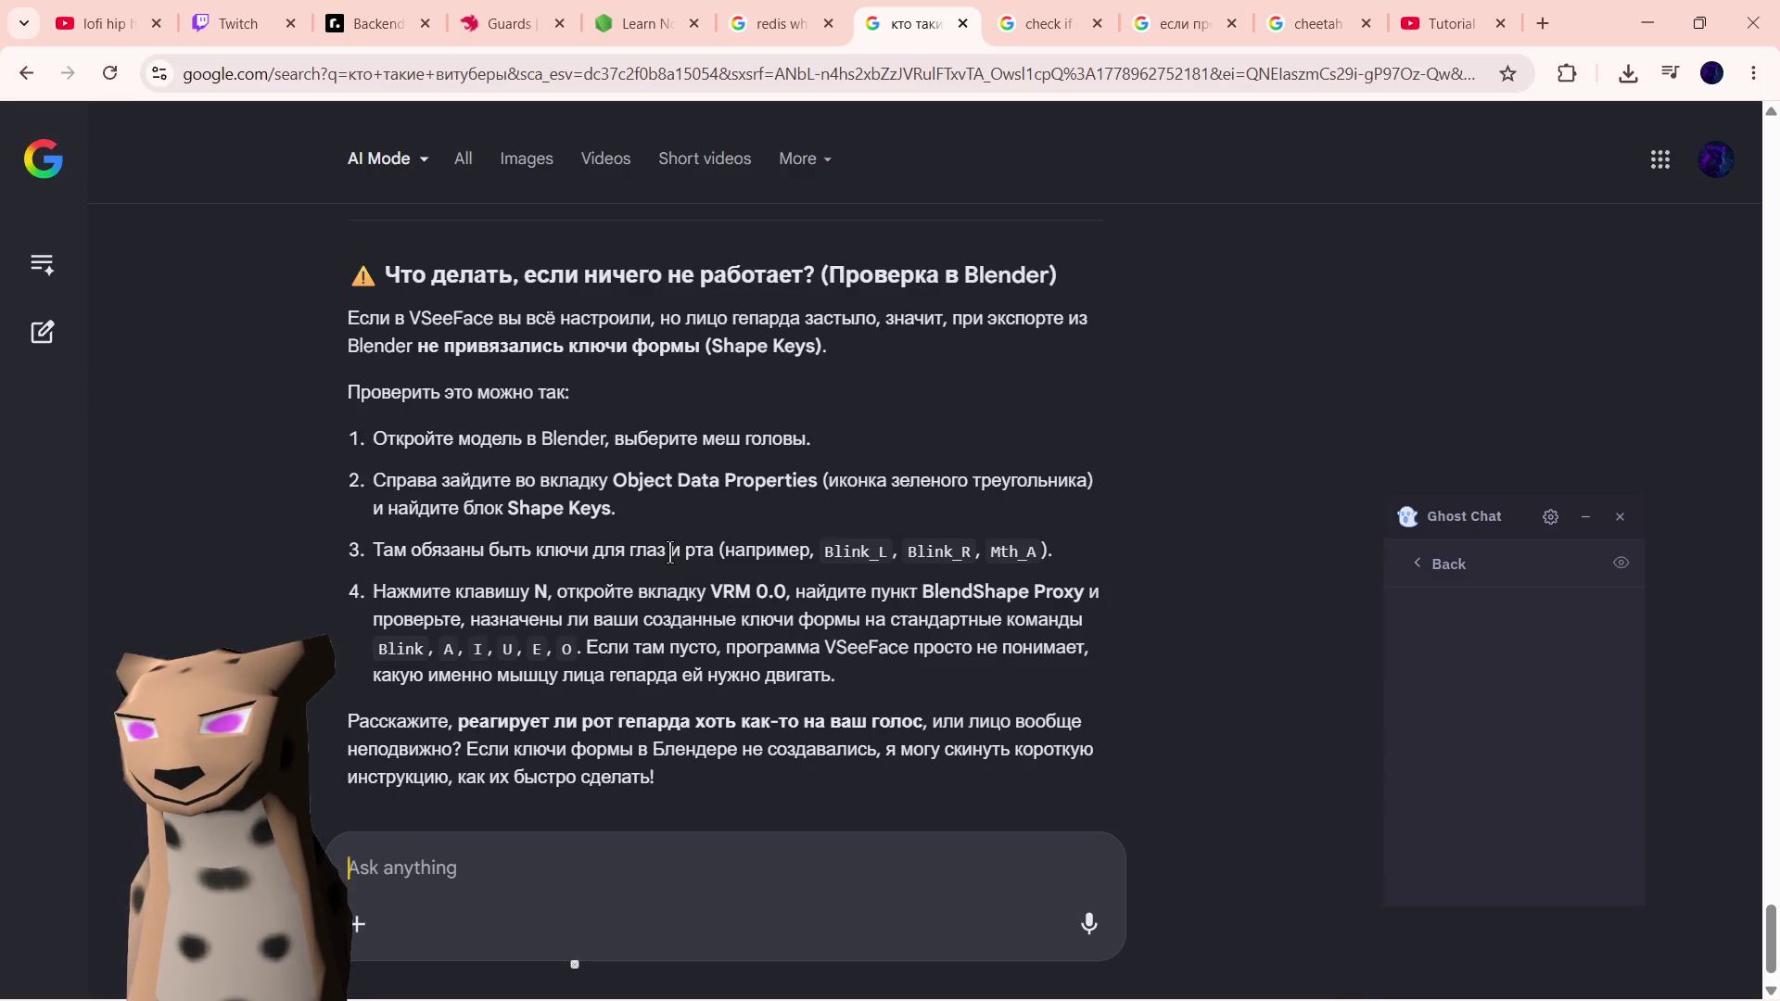
- Select a phrase in step 3 of the shape-key answer and bring Blender back to the front
drag(595, 551, 695, 552)
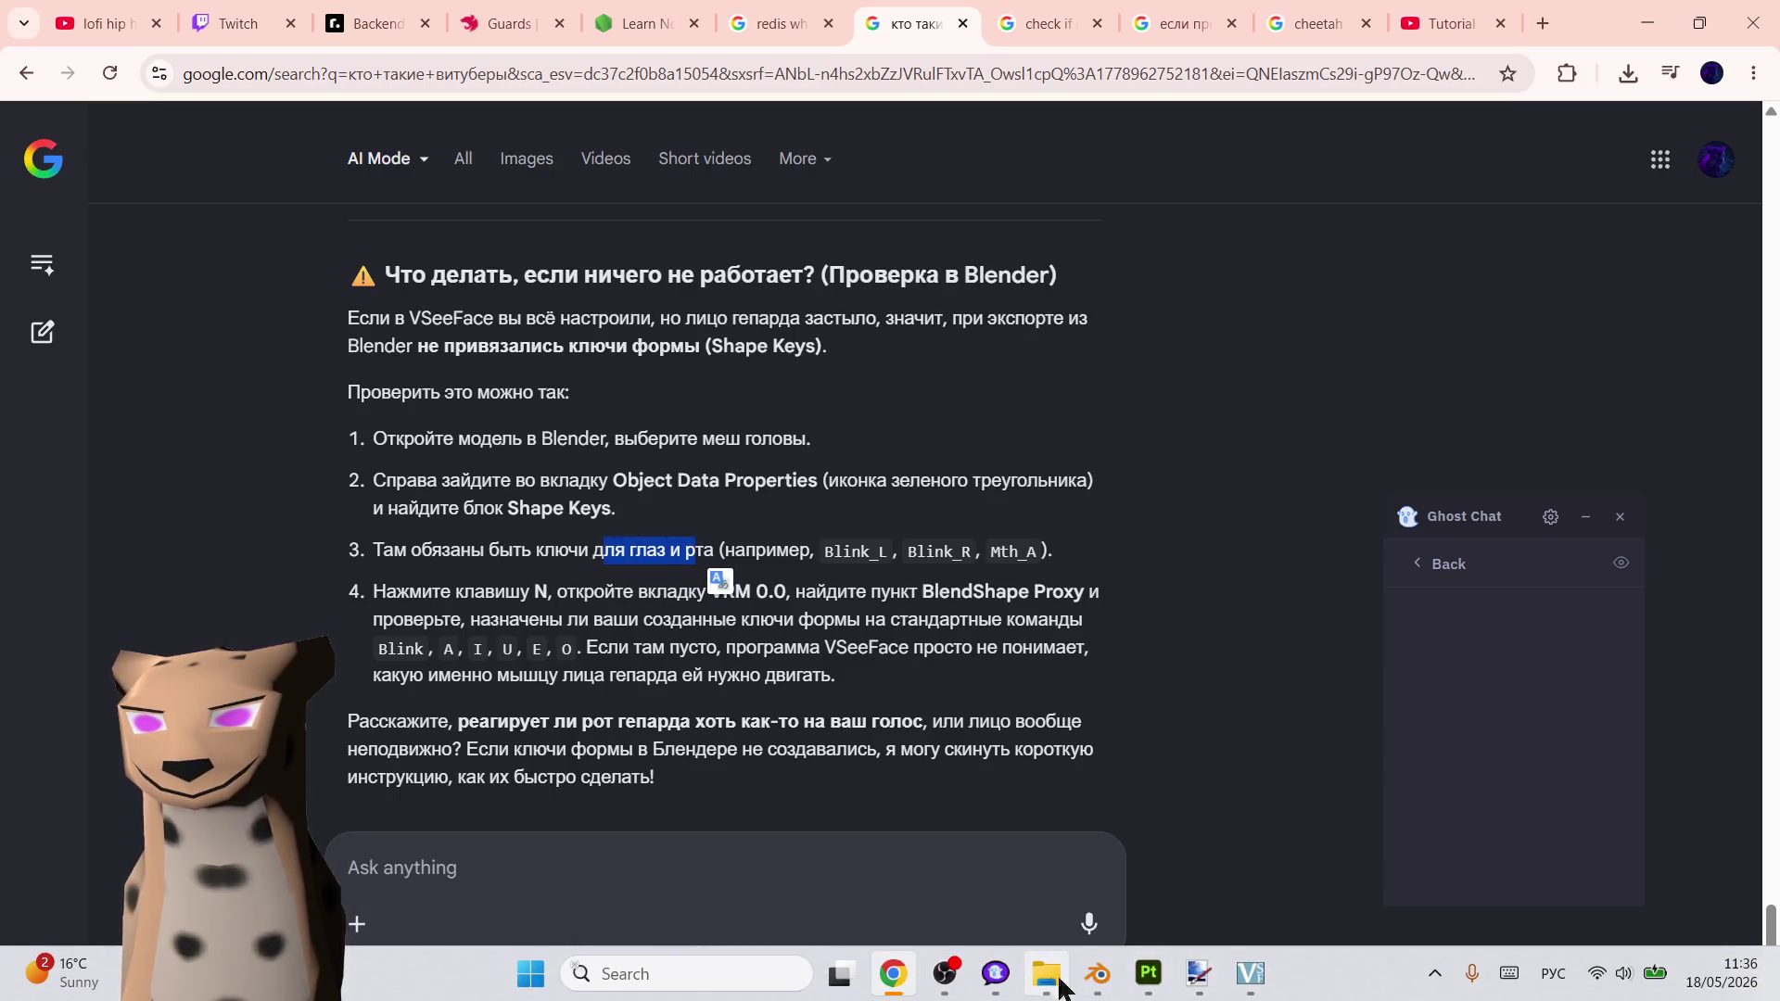
click(1092, 979)
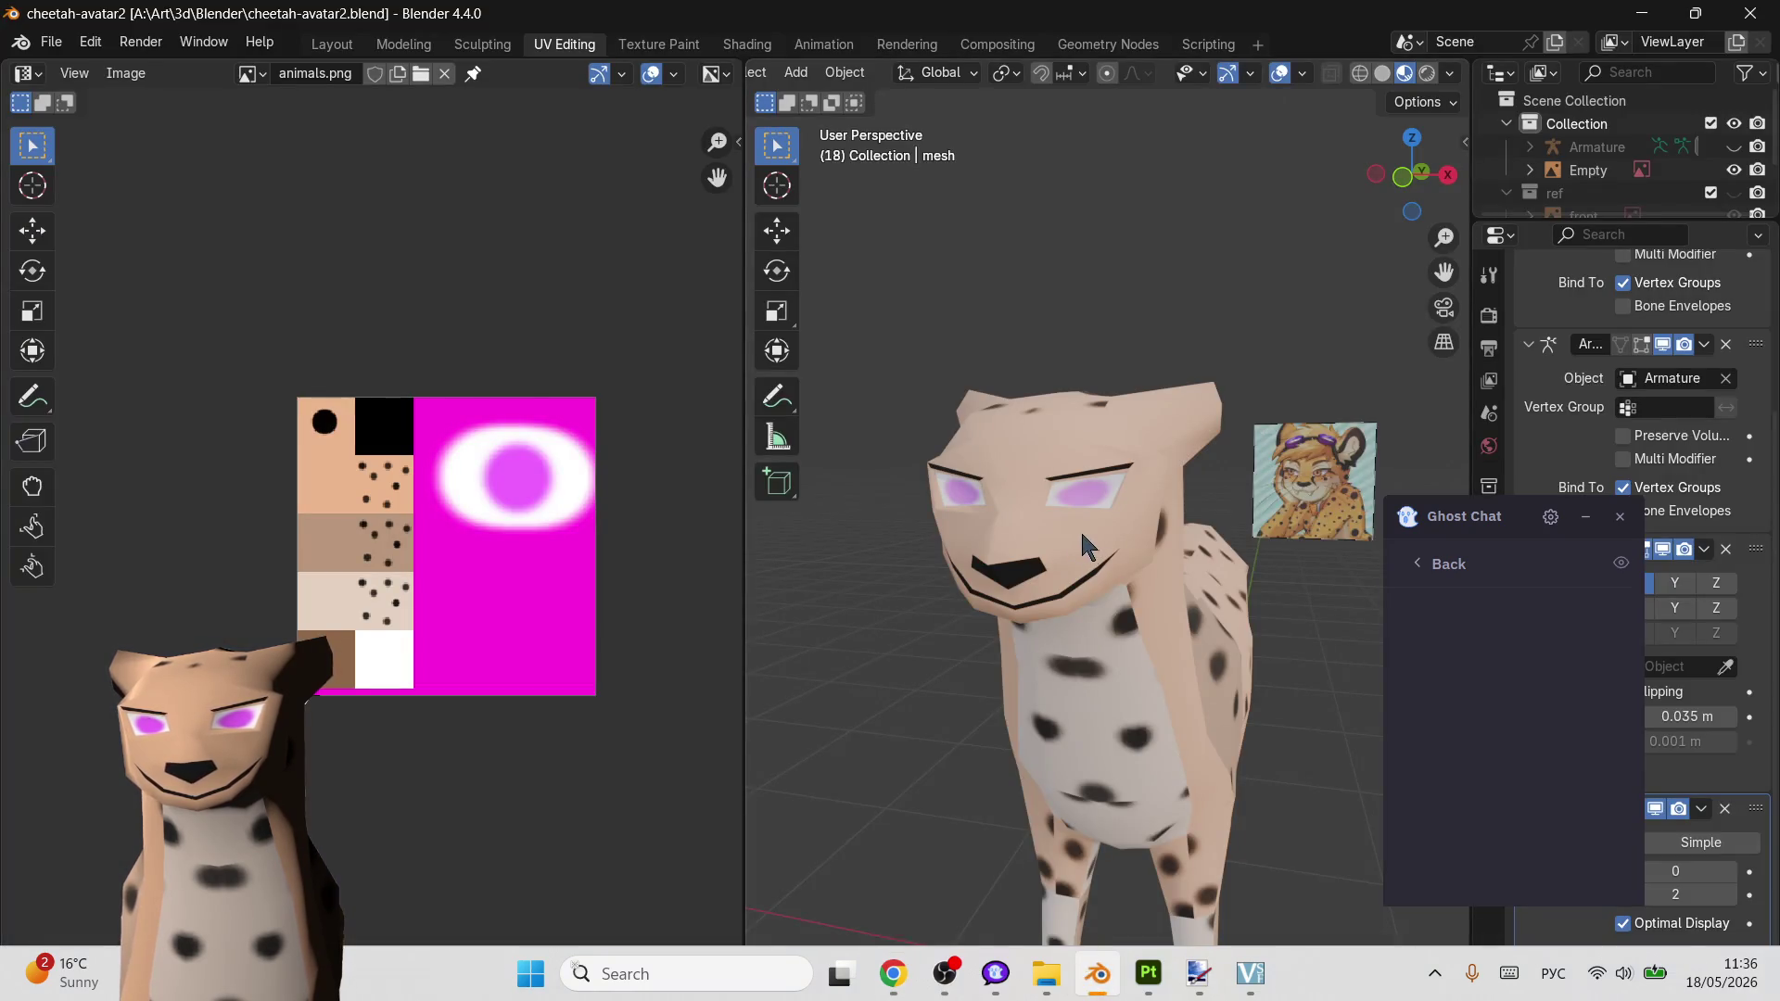
scroll(1074, 527, up, 2)
- Move the reference image aside in the Layout workspace and select the cheetah mesh to see its Skin material
mouse_move(1446, 522)
mouse_down()
mouse_move(388, 642)
mouse_move(203, 601)
mouse_move(196, 566)
mouse_up()
click(331, 44)
click(977, 497)
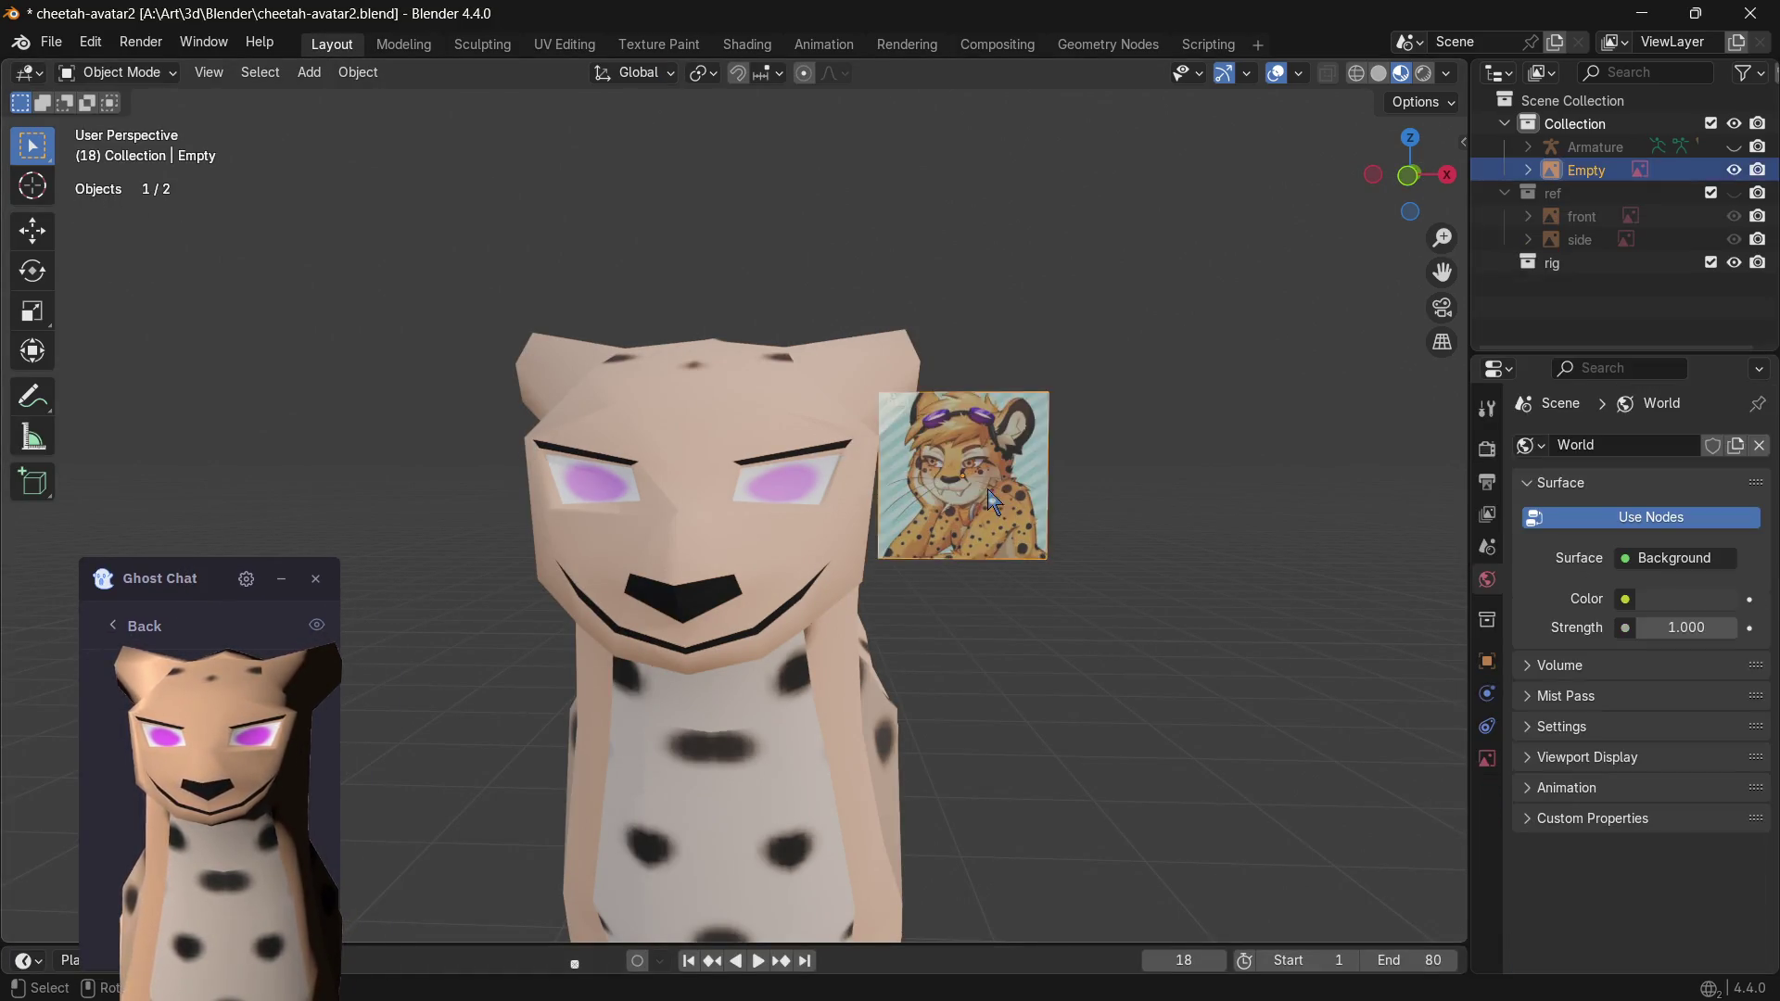
drag(988, 488, 1457, 487)
click(801, 479)
click(869, 518)
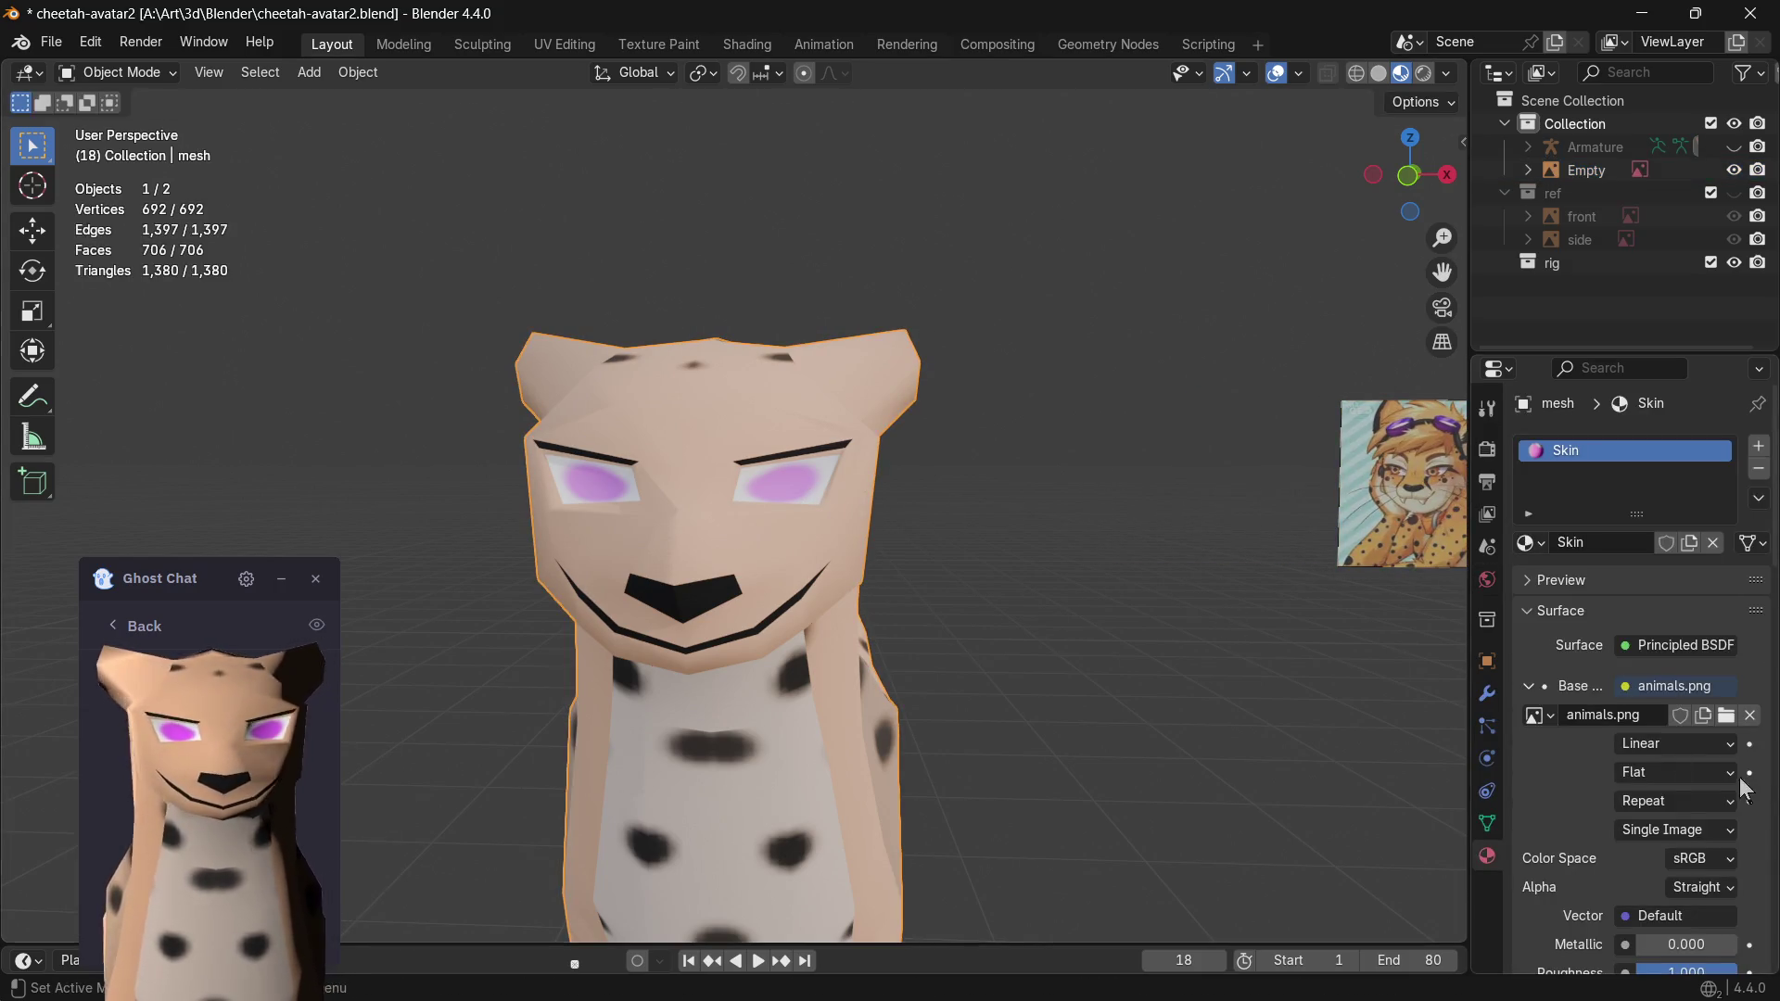
- Select the Armature and rig collection, then the cheetah mesh, and show its vertex groups
click(1563, 148)
click(1548, 262)
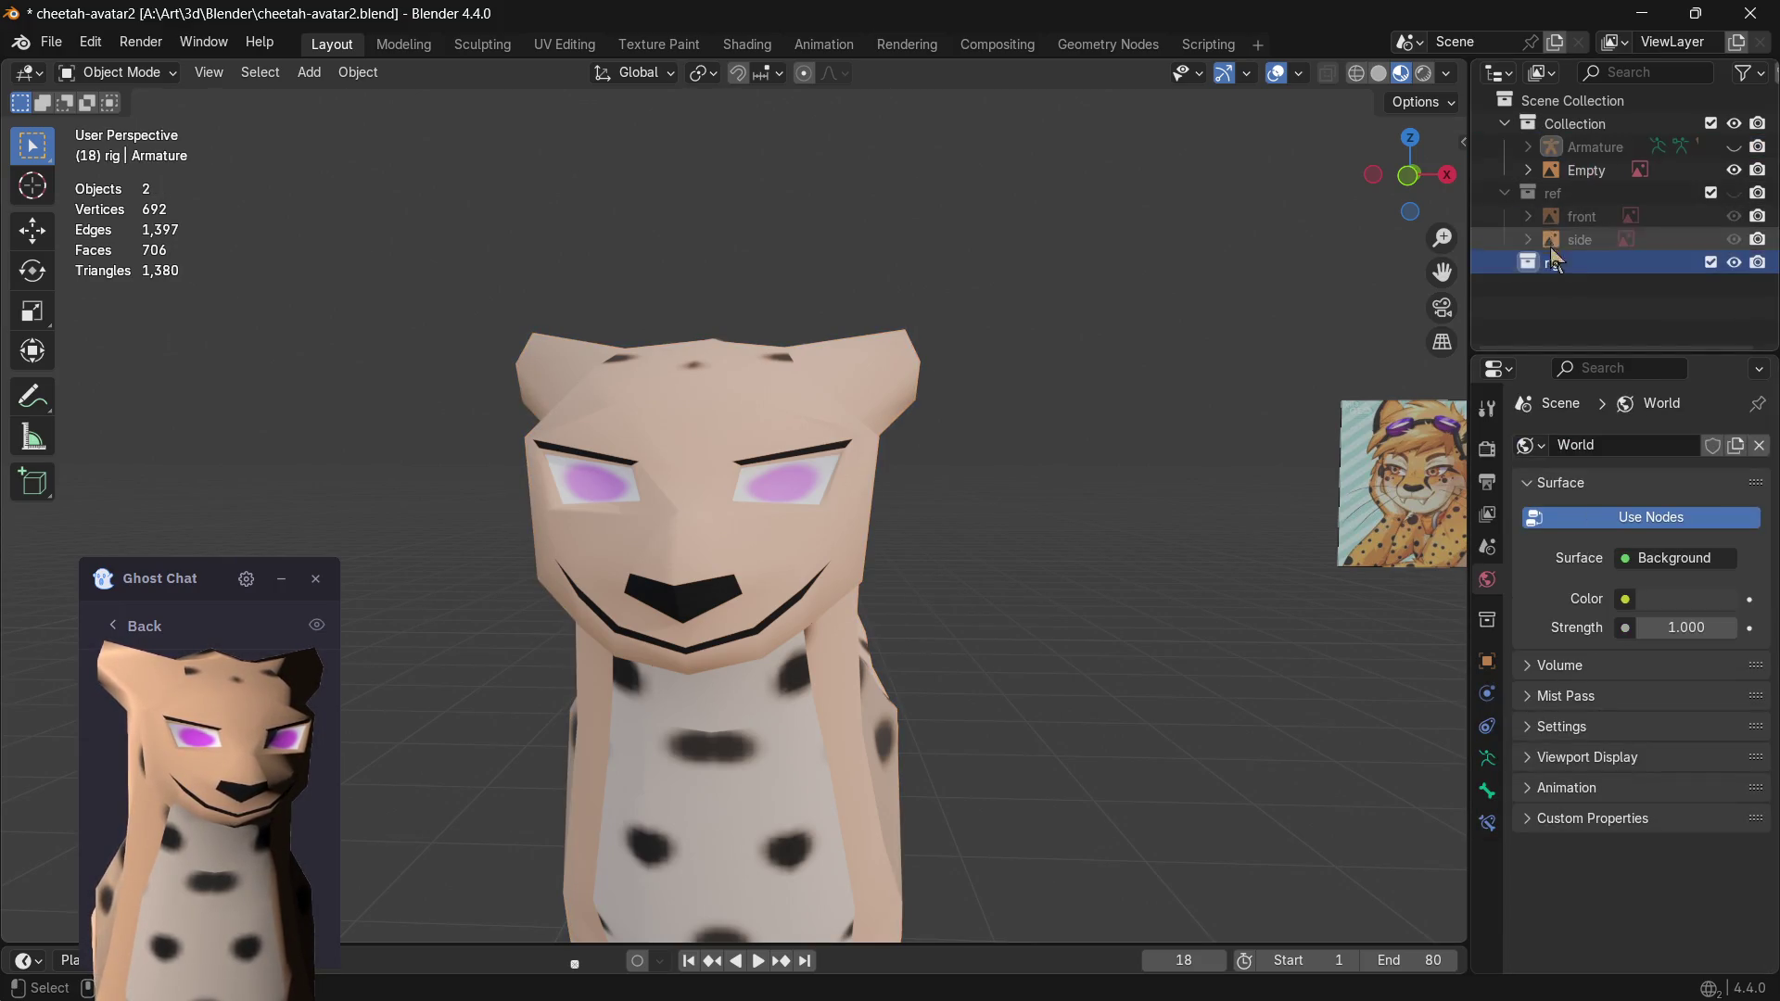
click(1570, 172)
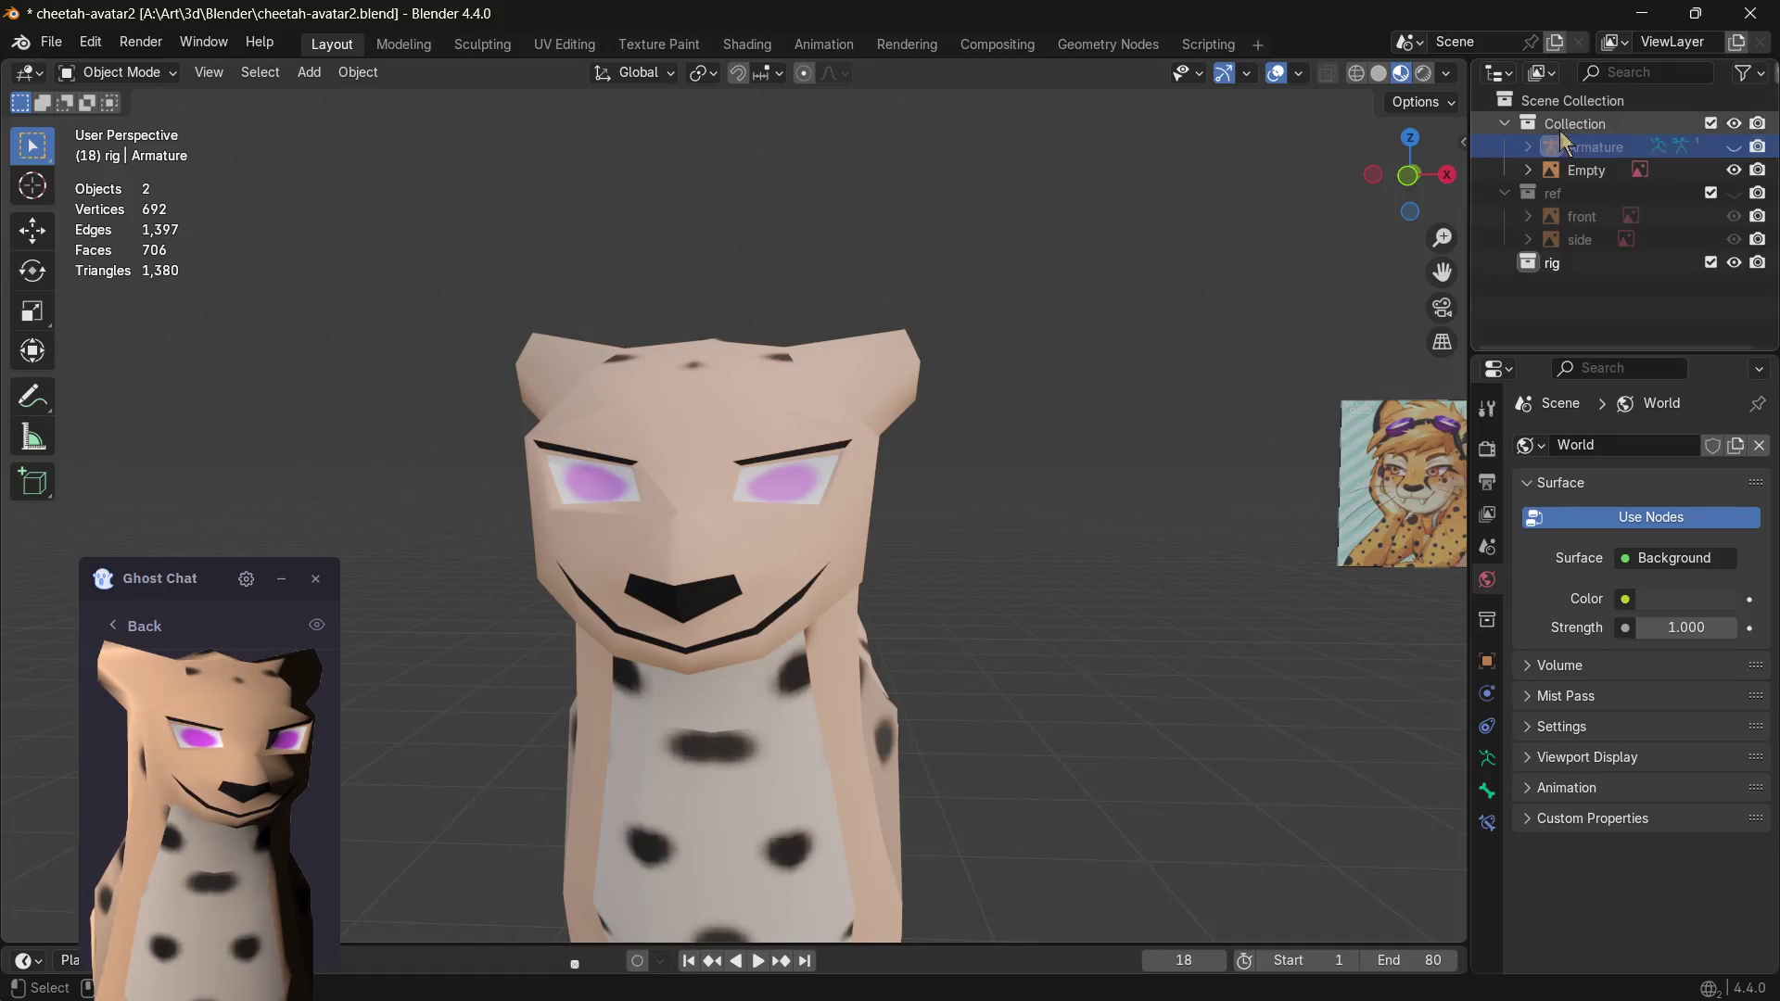
click(890, 459)
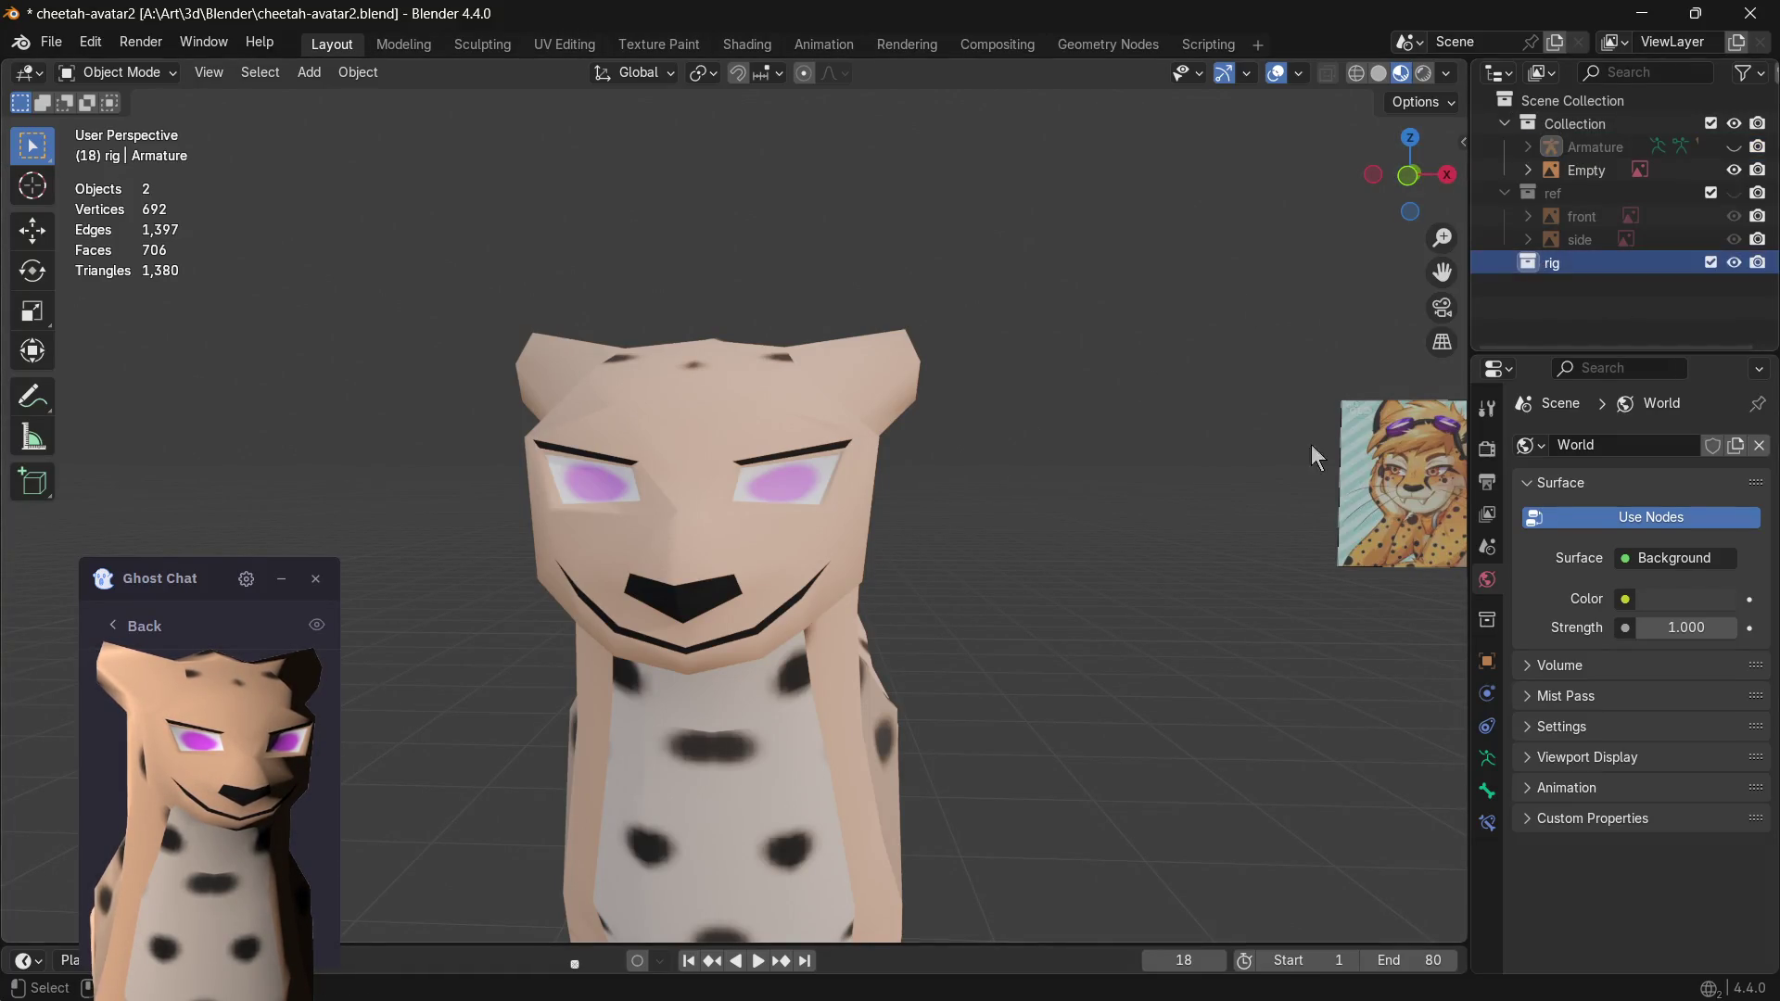
click(1487, 855)
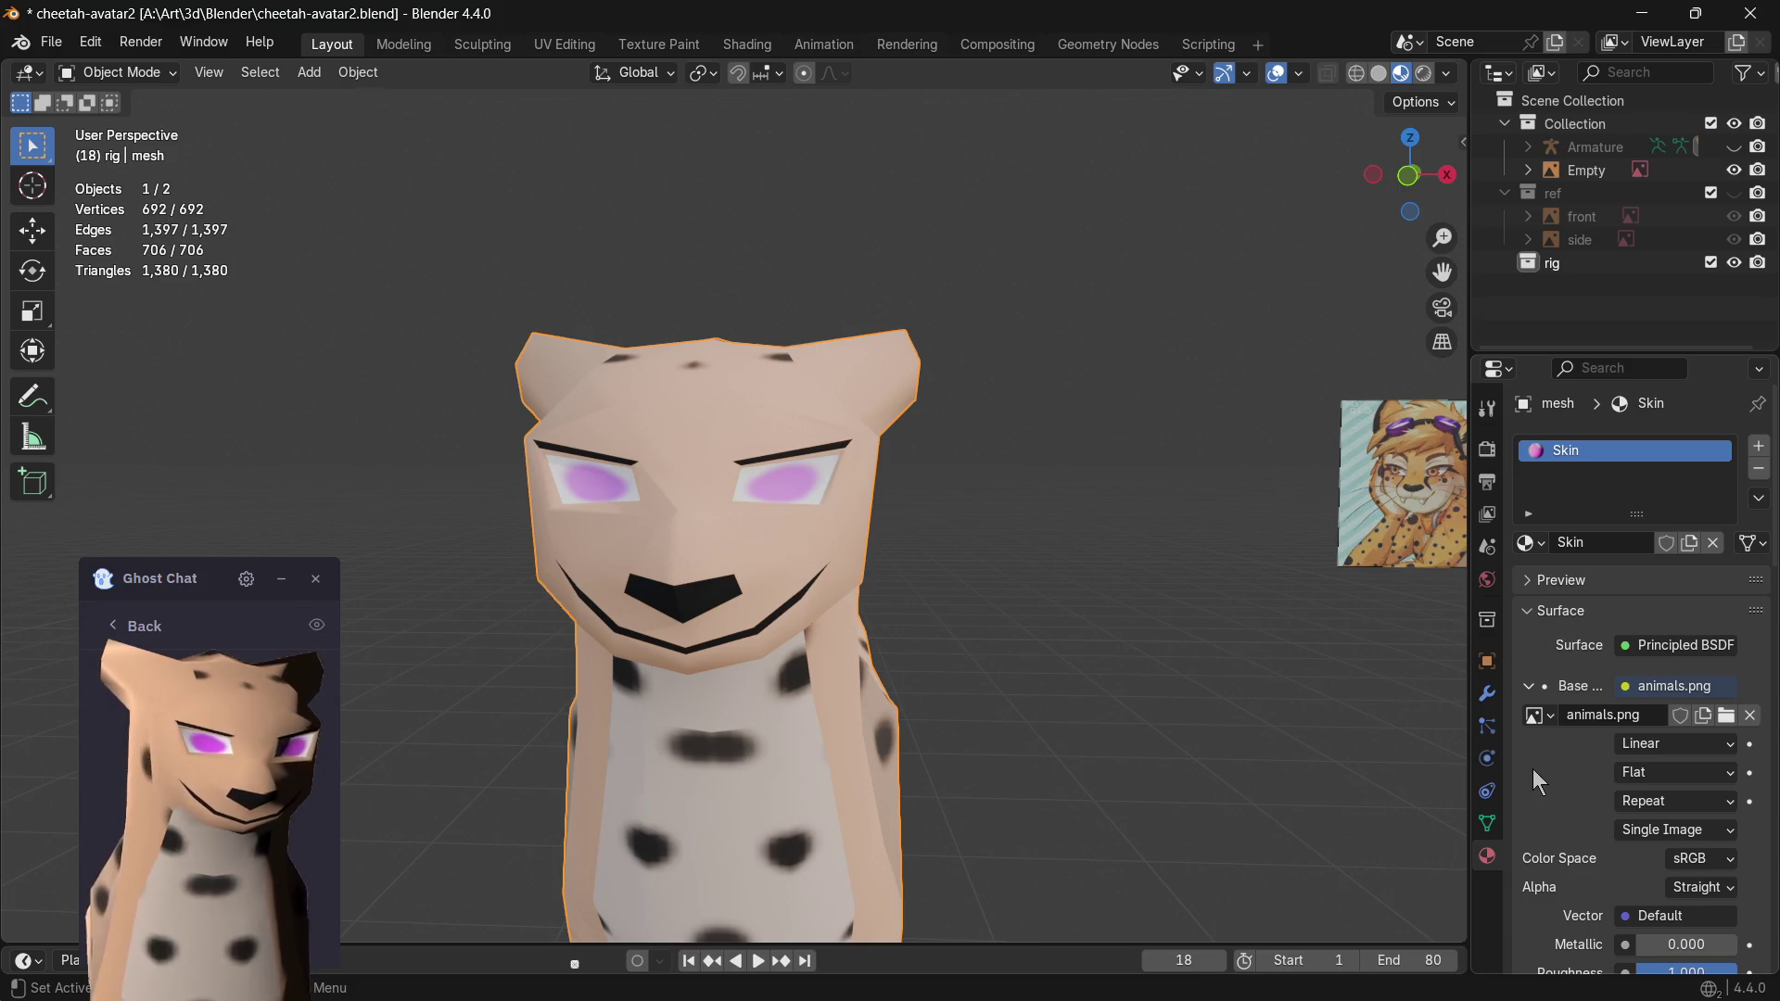
click(1487, 823)
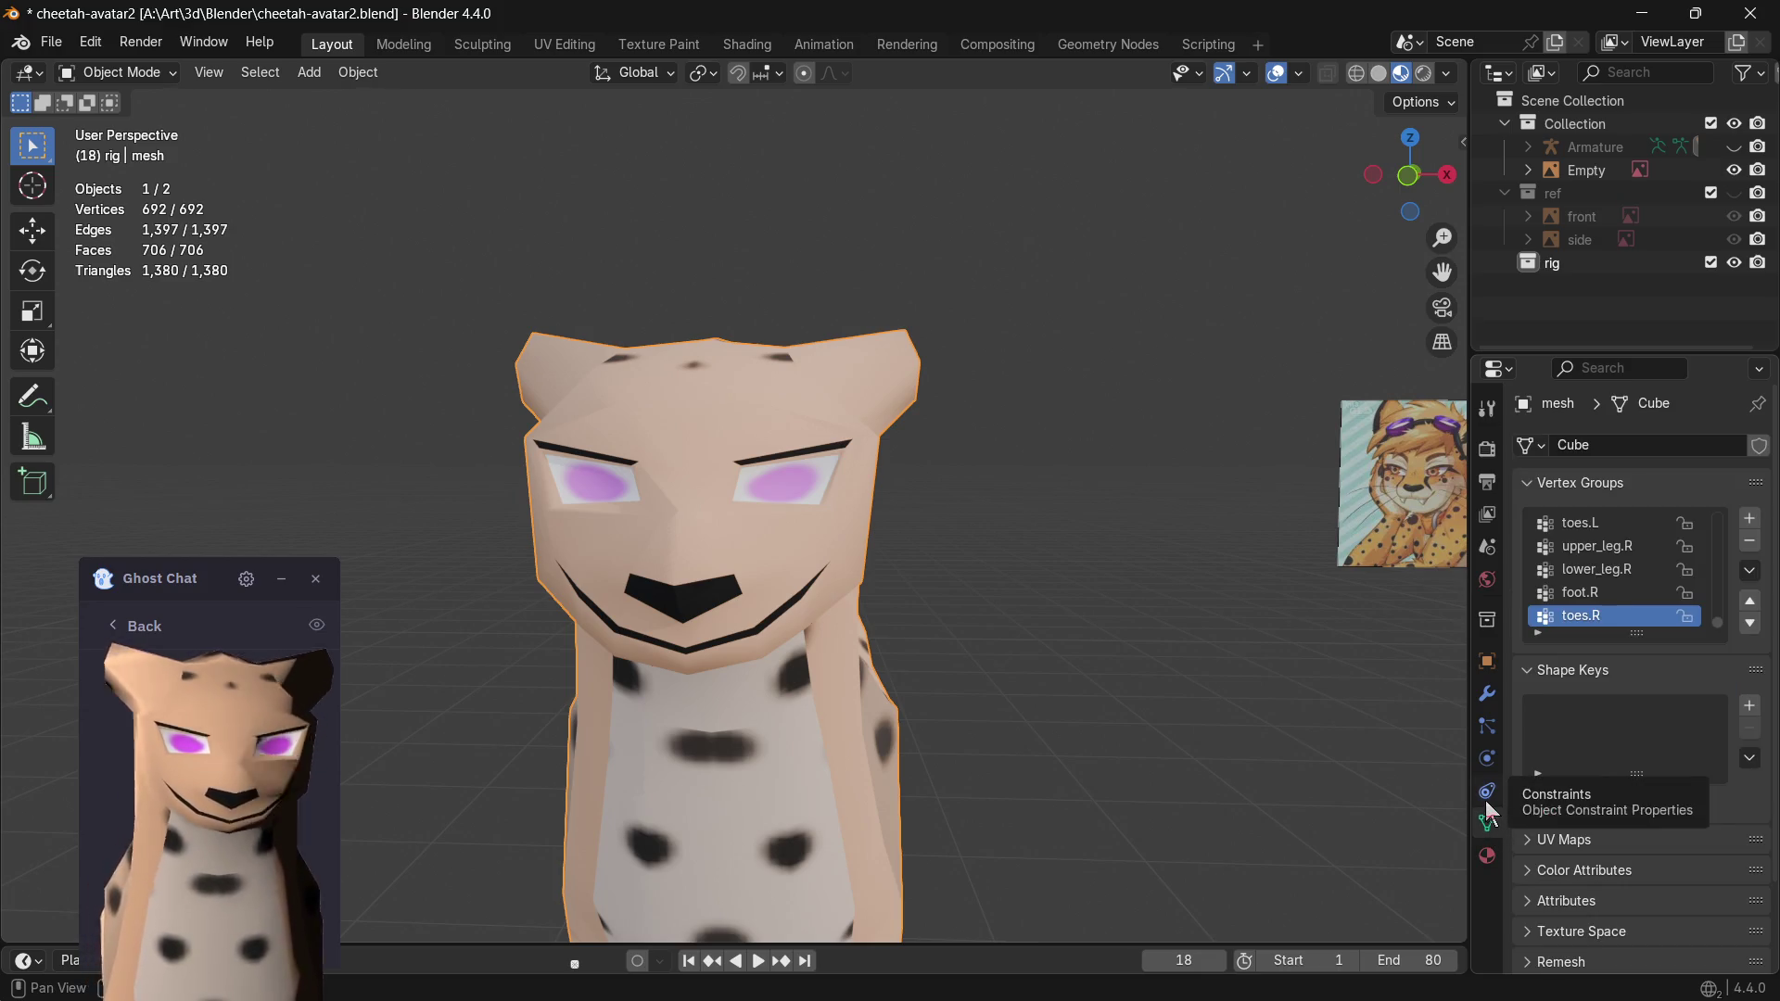
- Check the interaction modes, make the rig collection active and orbit around the cheetah
click(161, 80)
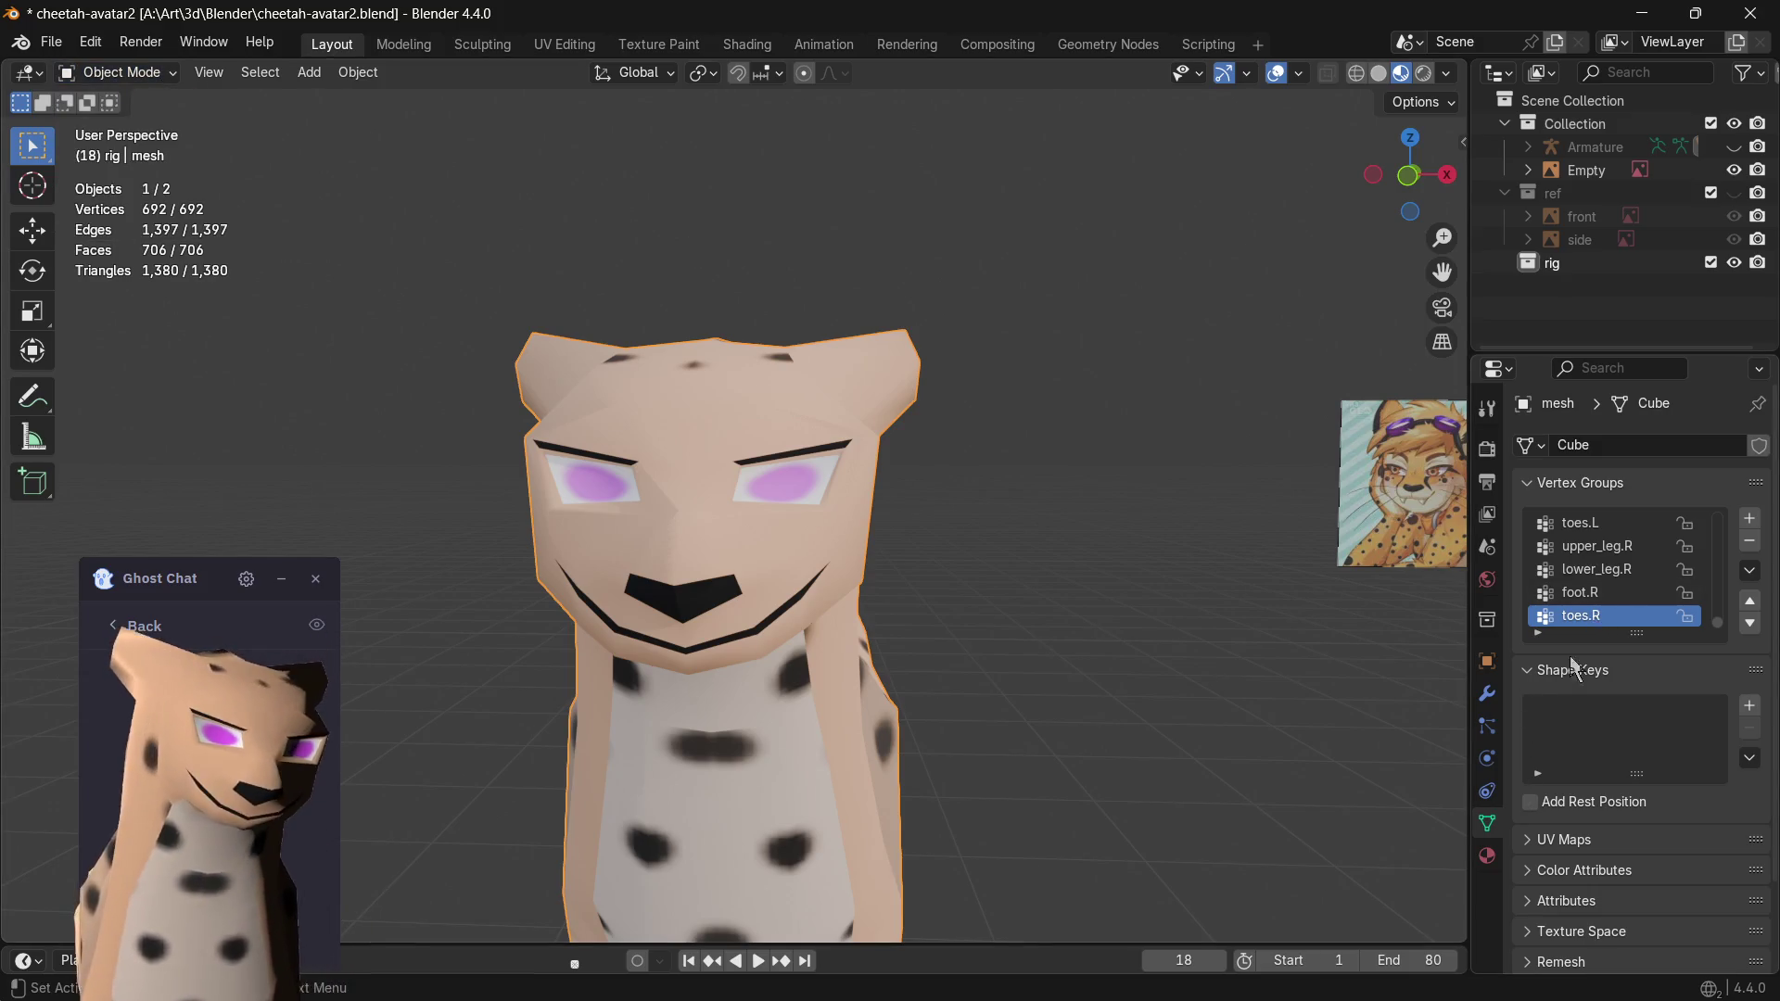
scroll(1617, 585, up, 4)
scroll(1617, 585, up, 3)
scroll(1617, 585, up, 8)
scroll(1618, 586, up, 6)
scroll(1618, 588, up, 6)
scroll(1619, 590, up, 4)
scroll(1617, 595, up, 3)
scroll(1615, 596, up, 4)
scroll(1616, 599, up, 3)
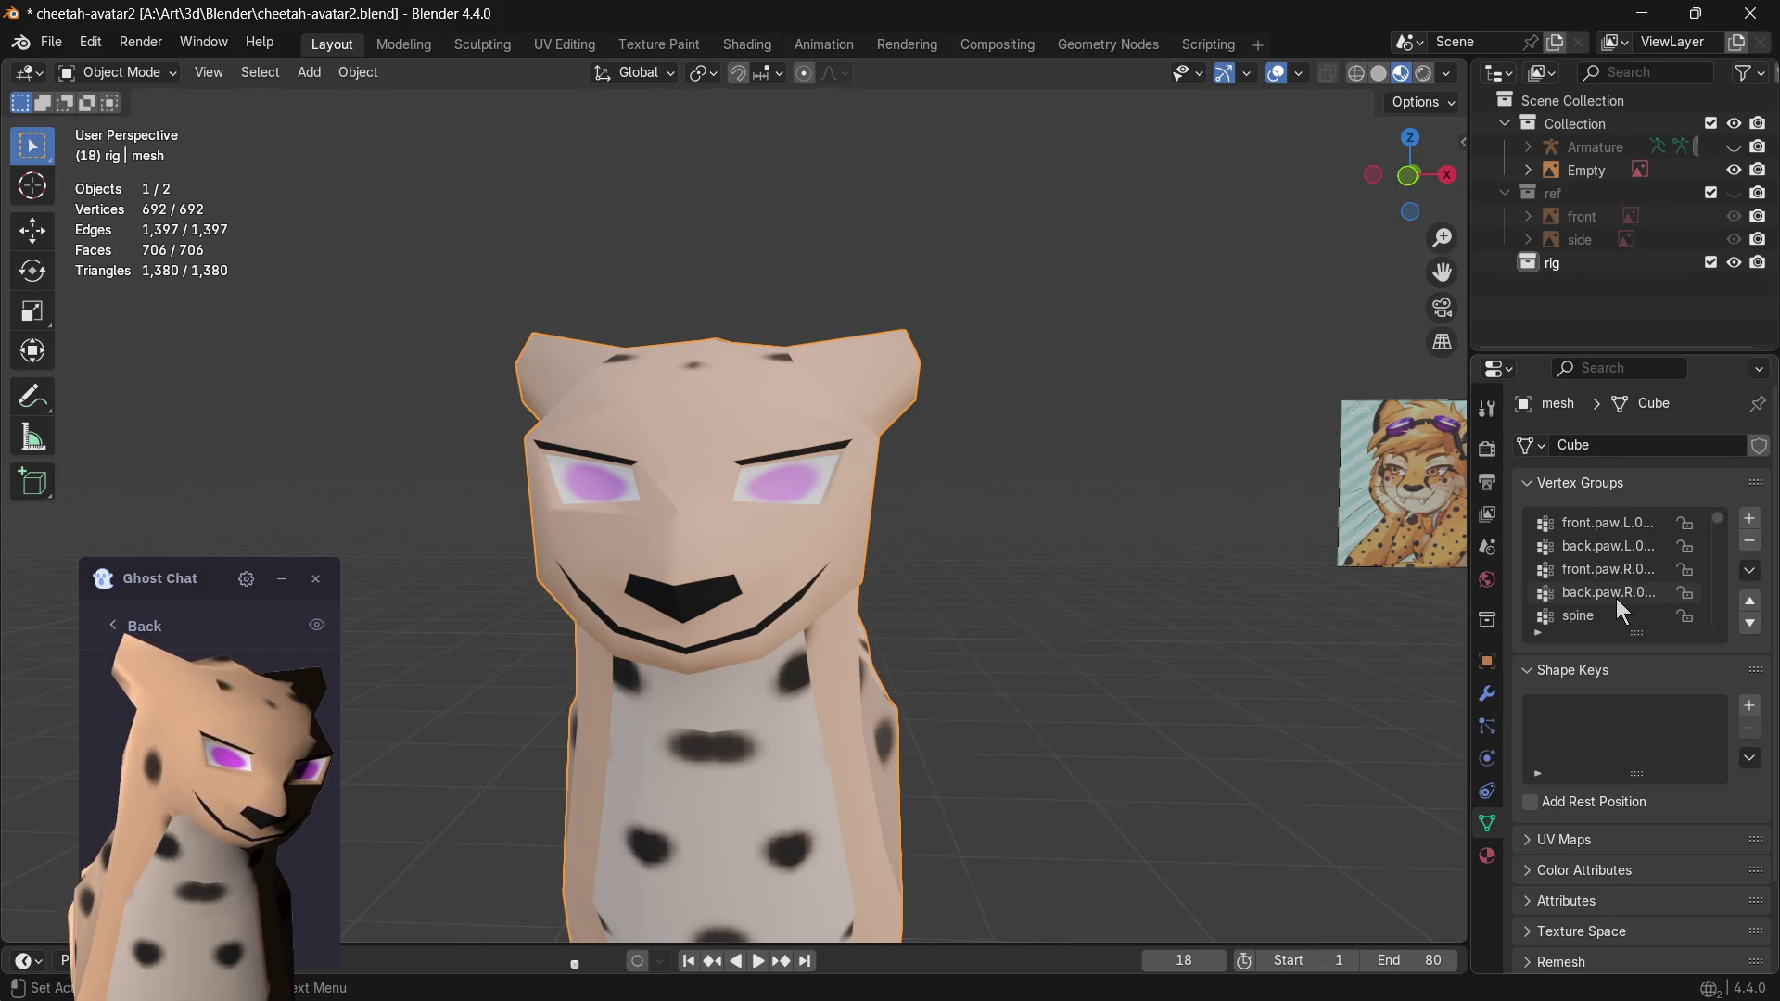
scroll(1603, 595, down, 2)
scroll(1606, 578, down, 1)
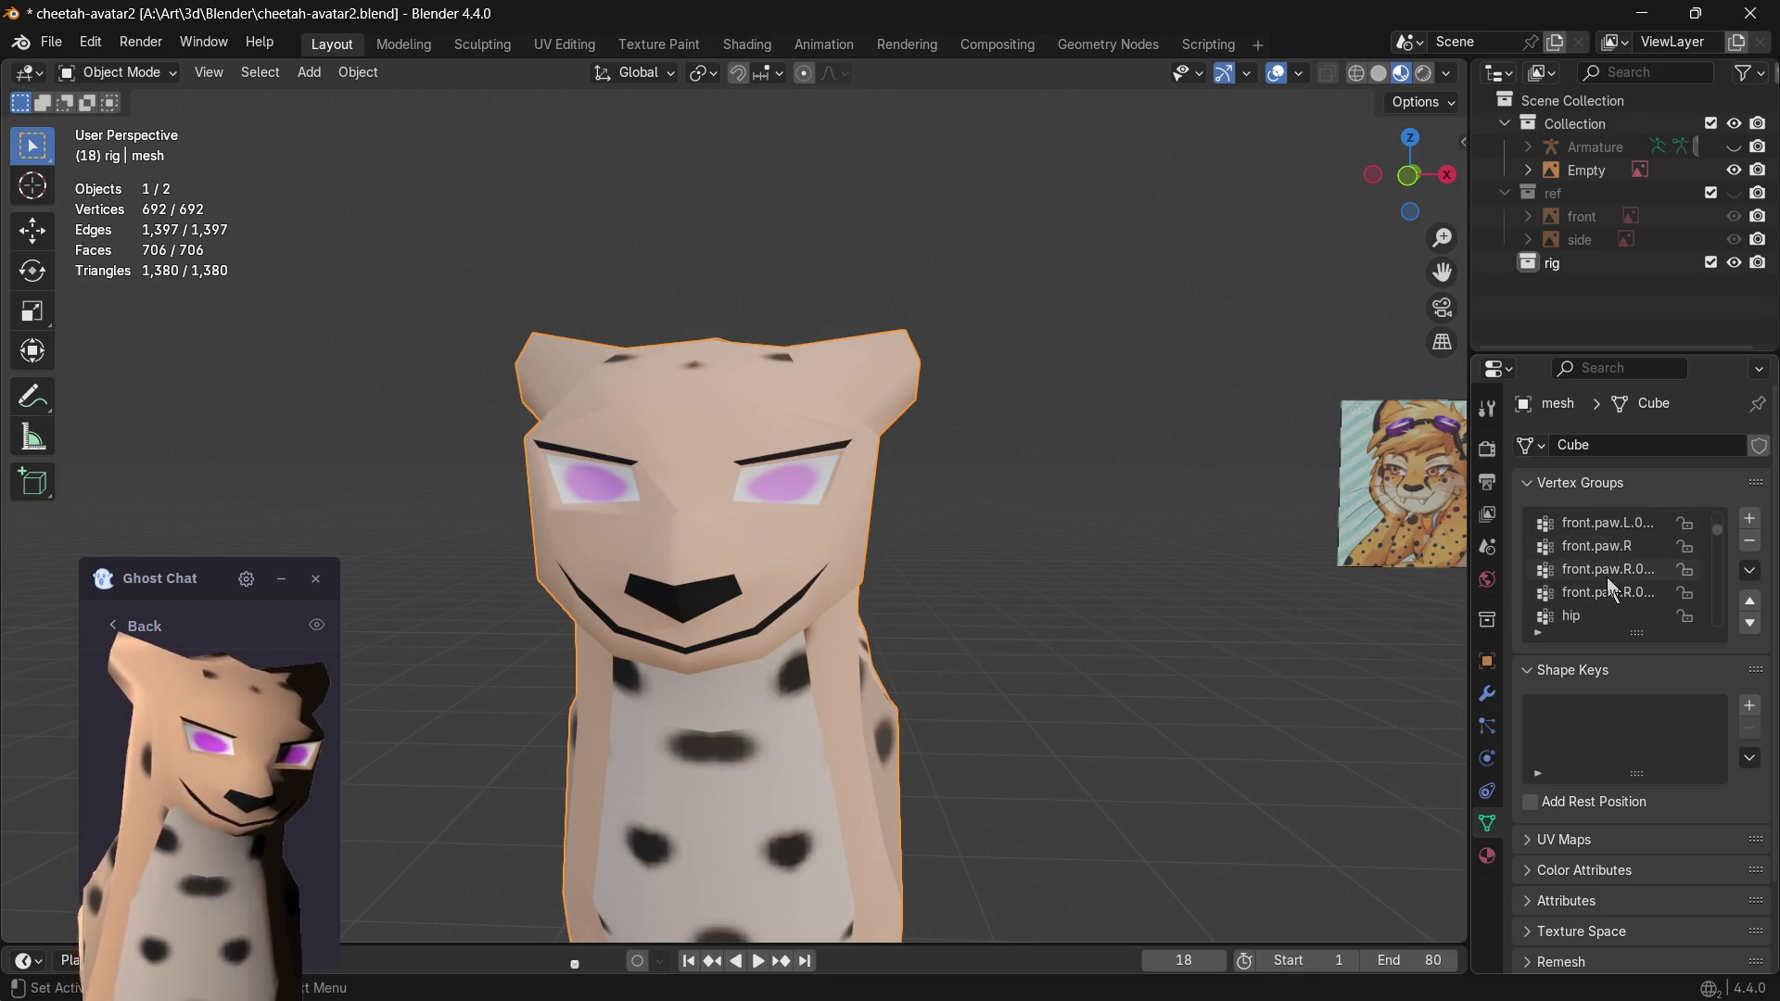
click(1554, 265)
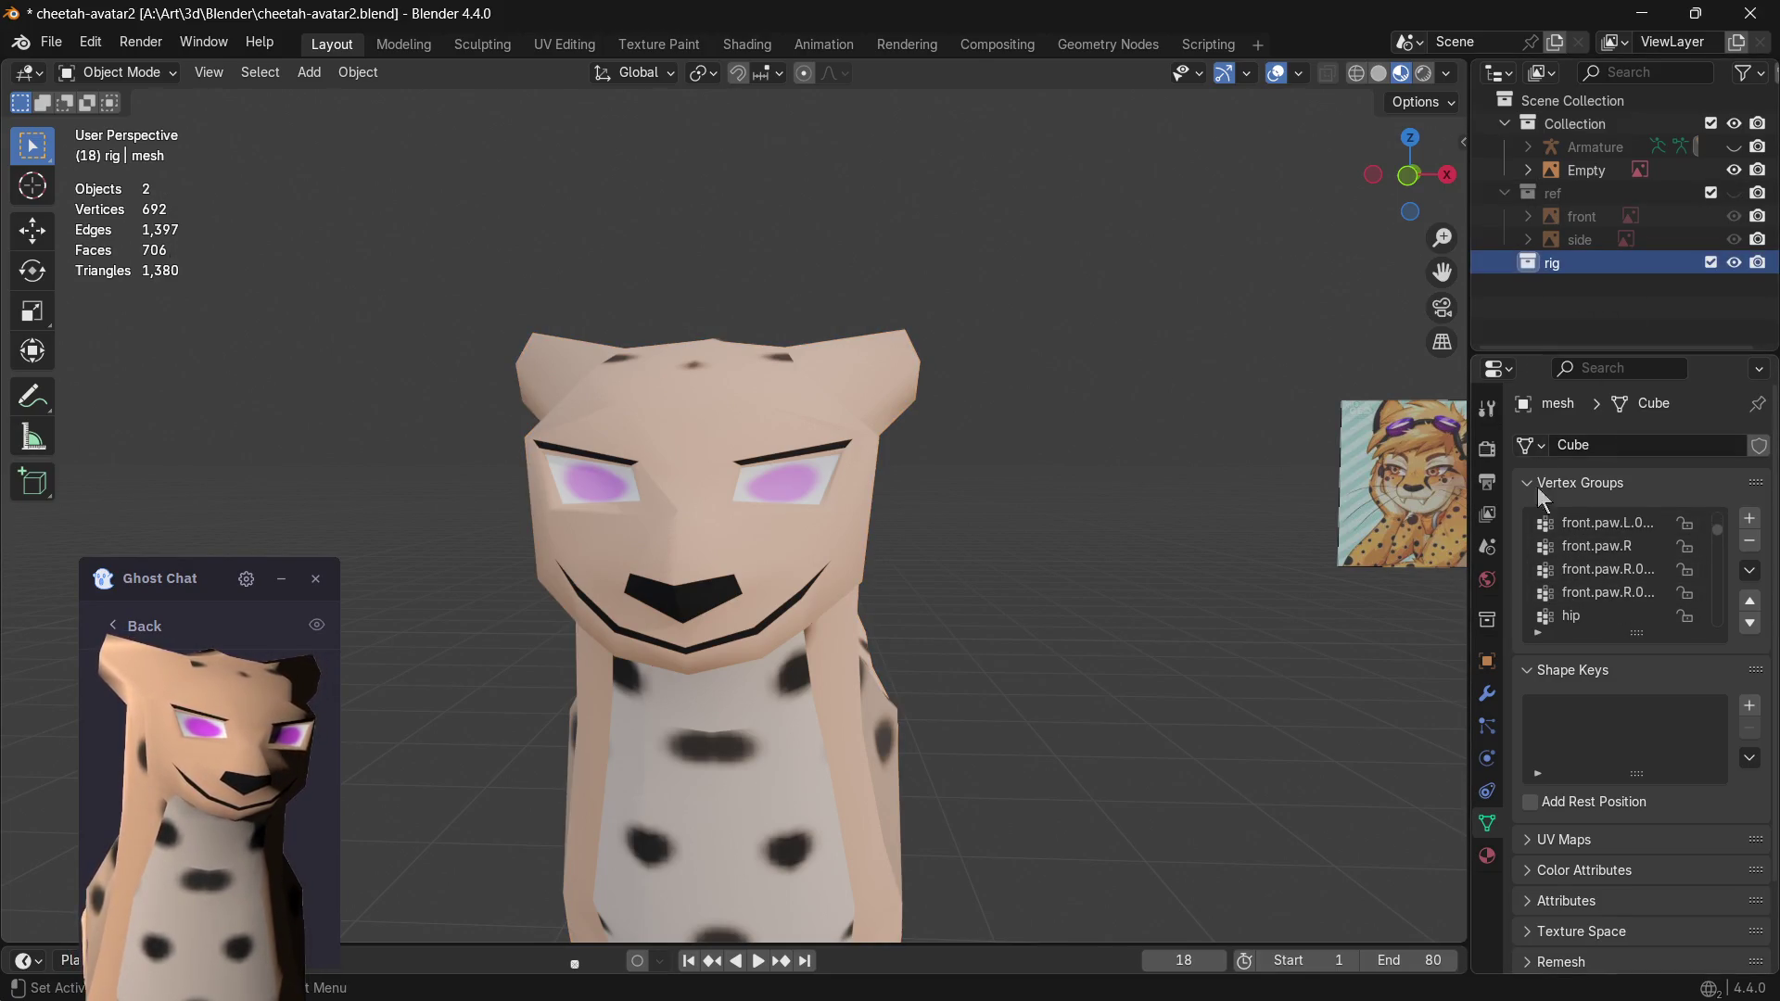
middle_drag(1190, 302, 894, 434)
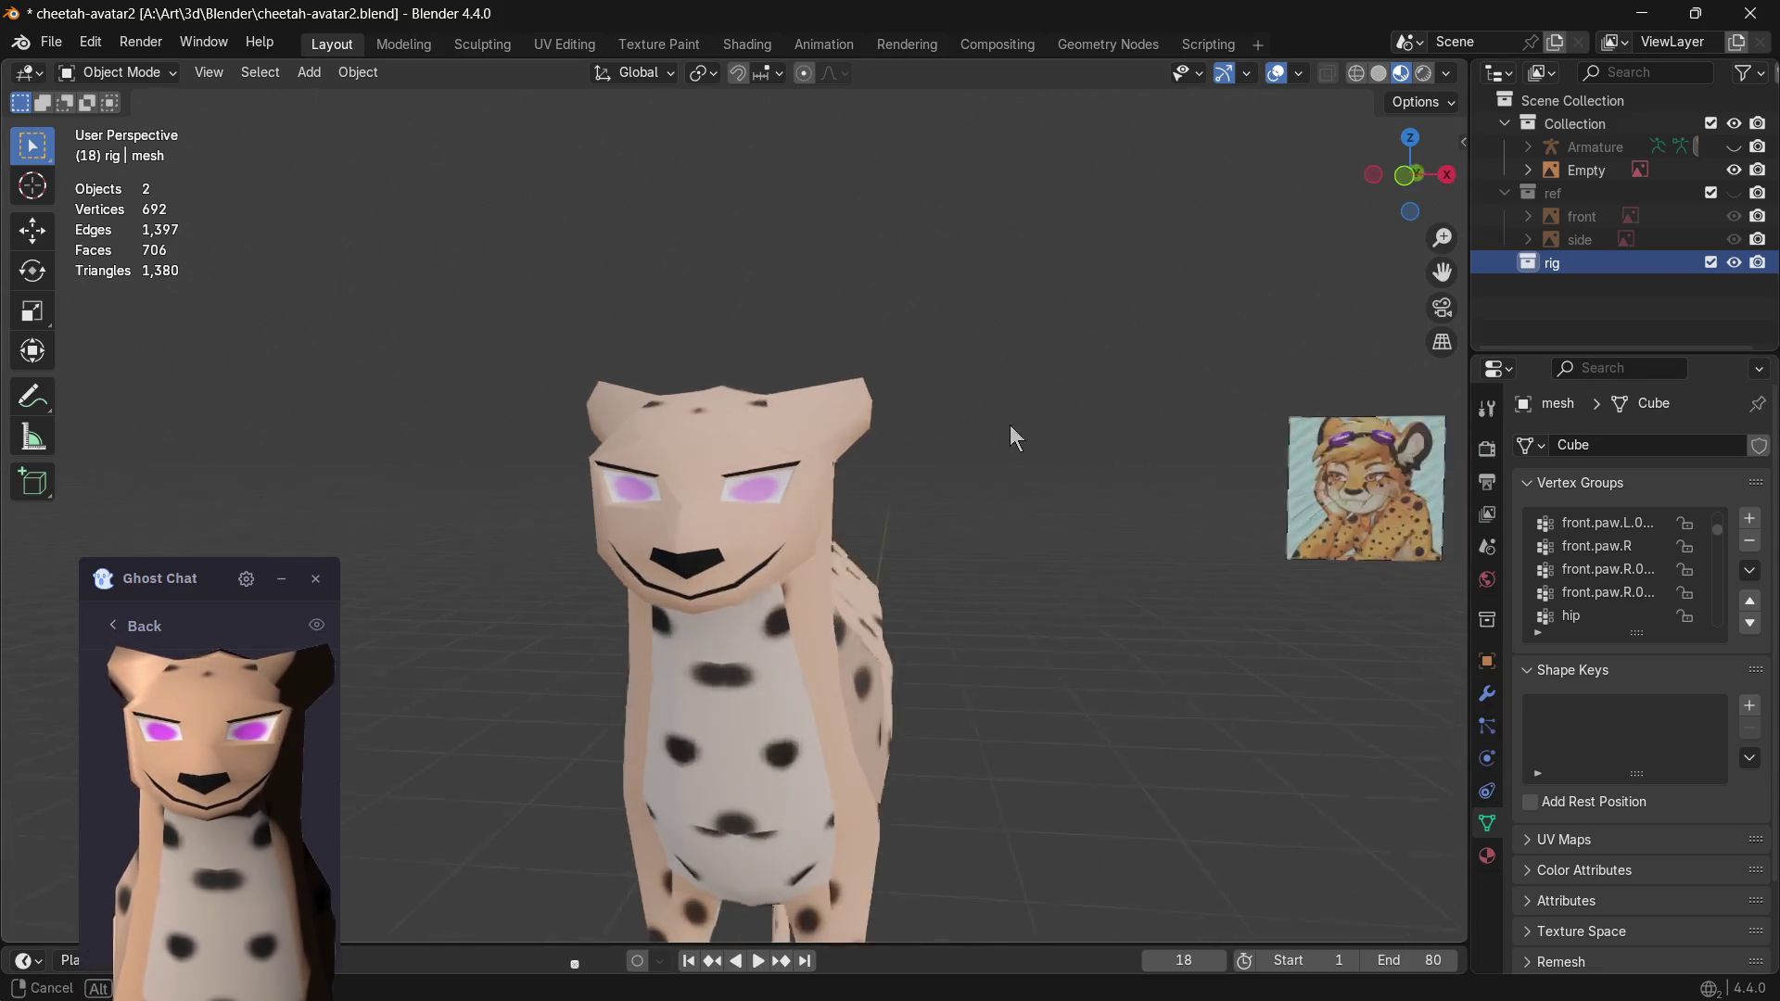
- Unhide the armature in the Outliner so its bones show over the cheetah, toggling X-ray off again
key(alt+z)
click(836, 554)
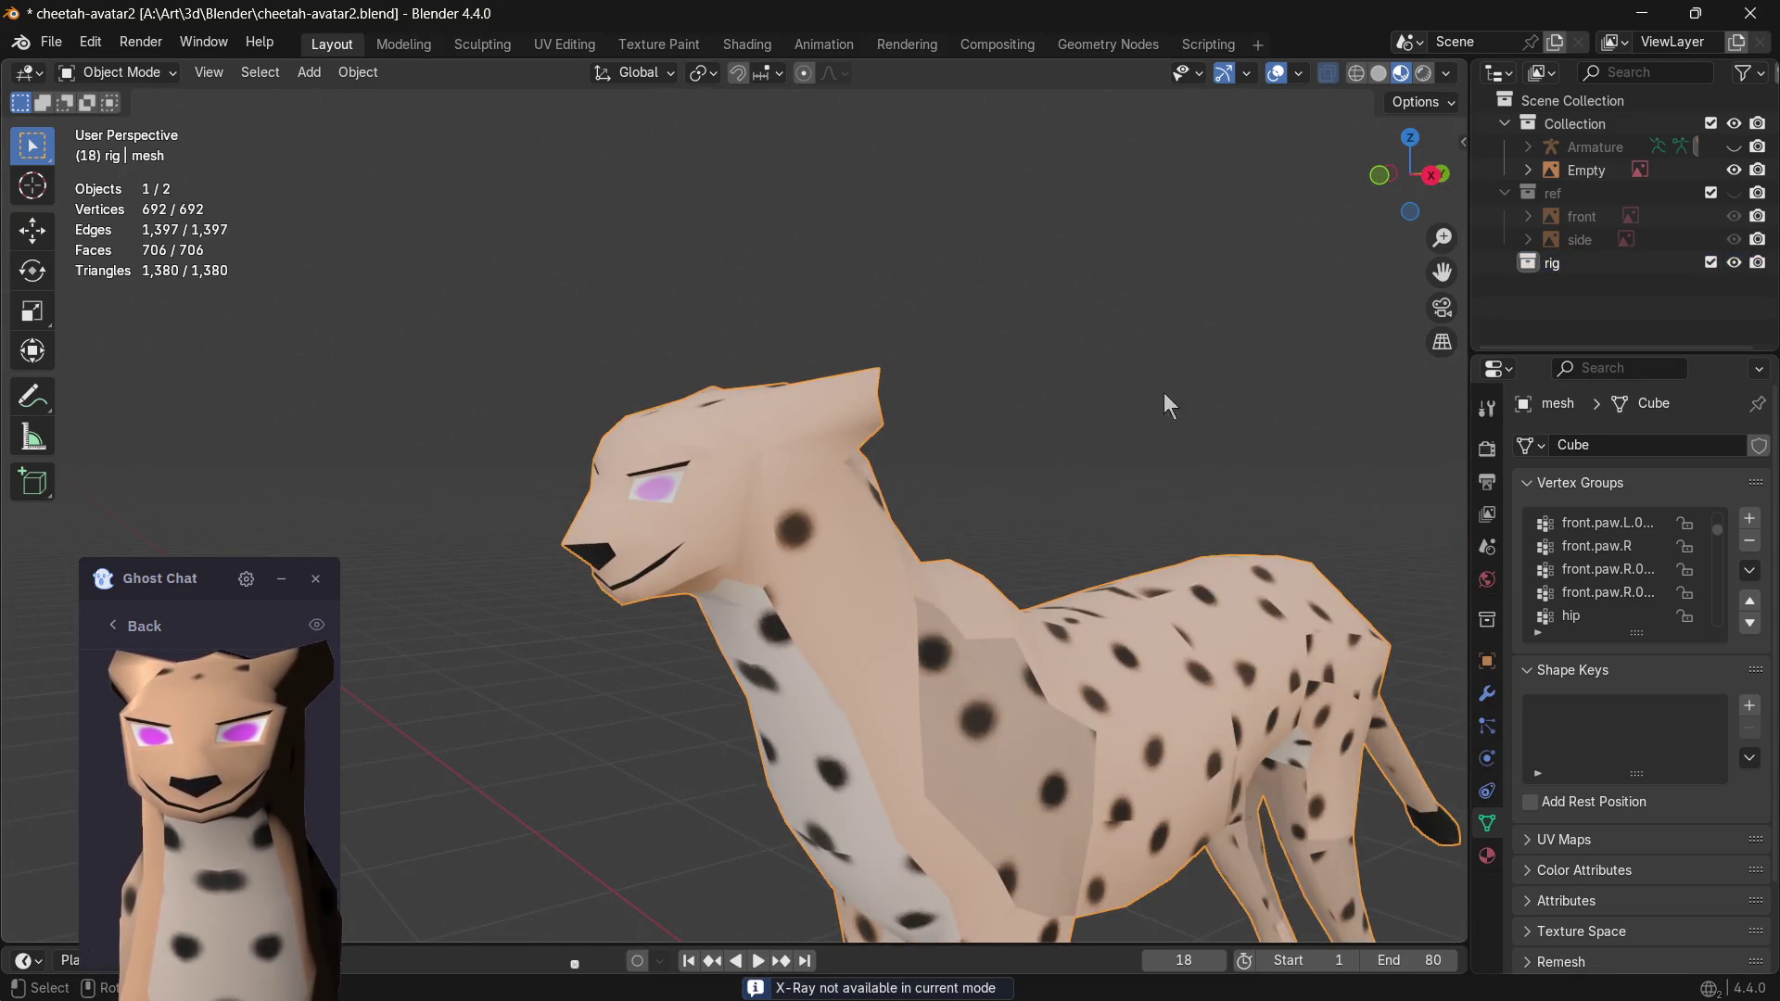
click(1733, 147)
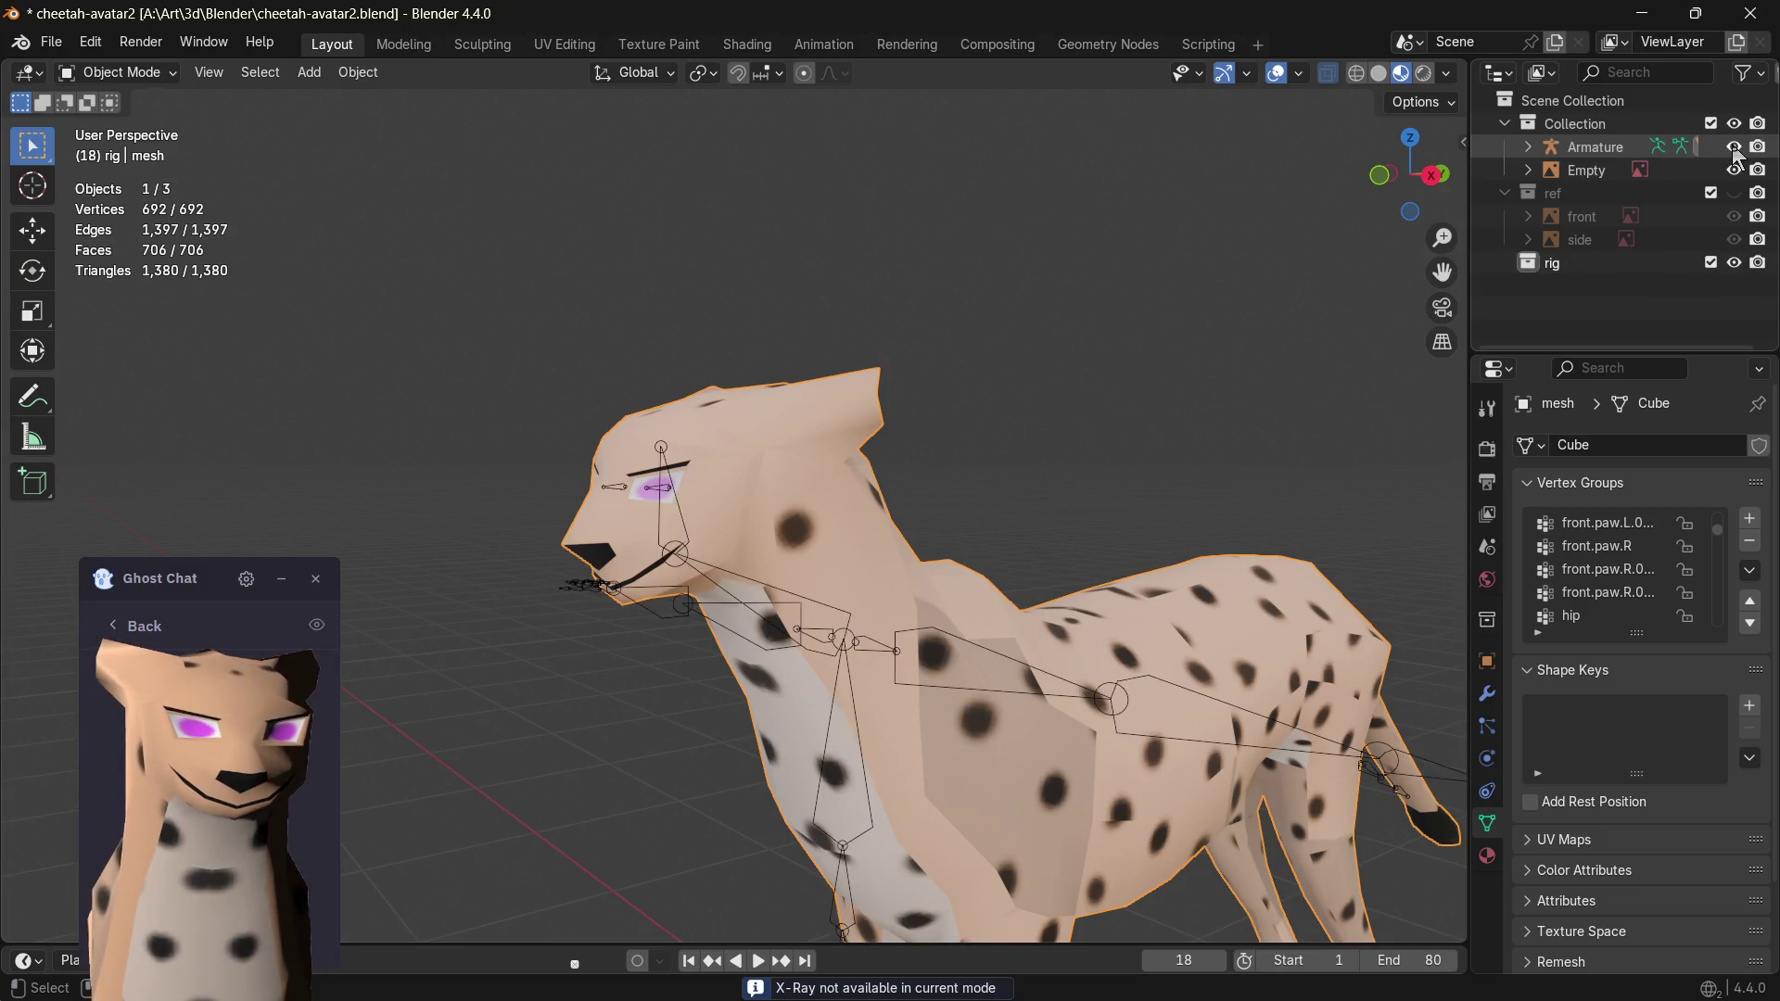
key(alt+z)
mouse_move(1192, 275)
middle_down()
mouse_move(1085, 362)
mouse_move(1116, 354)
middle_up()
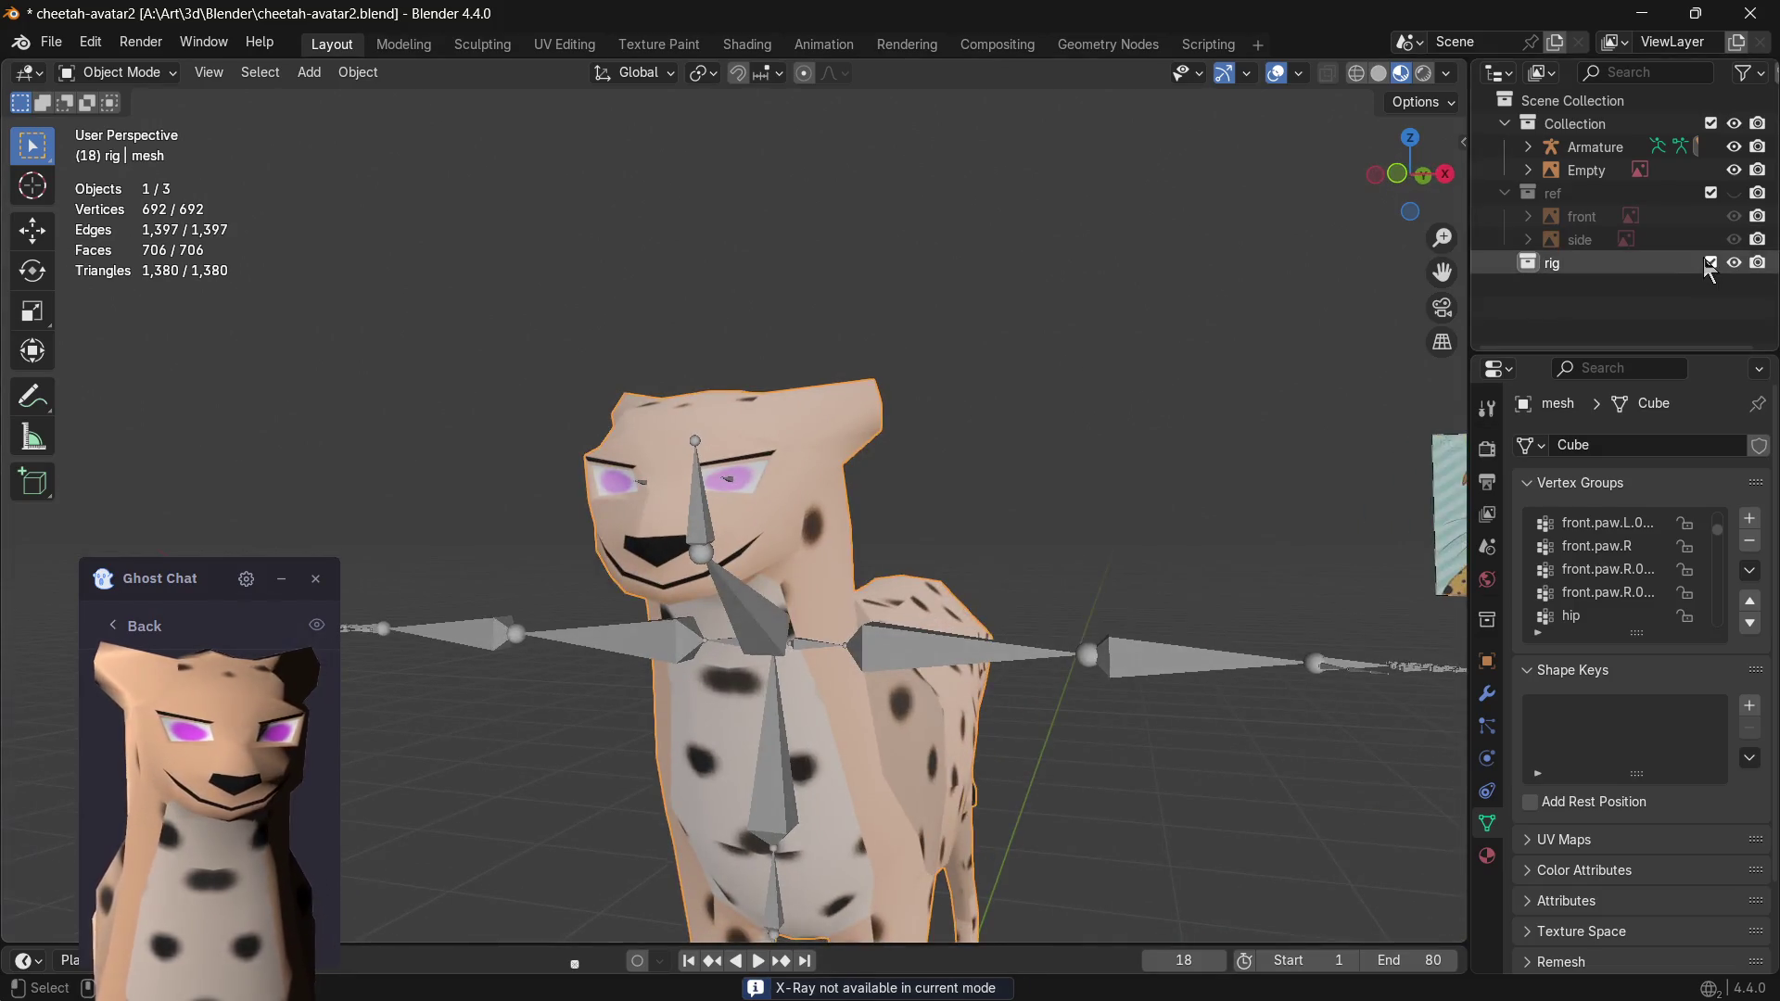
- Switch the active collection between scene and rig, then select and expand the Armature row
click(1732, 278)
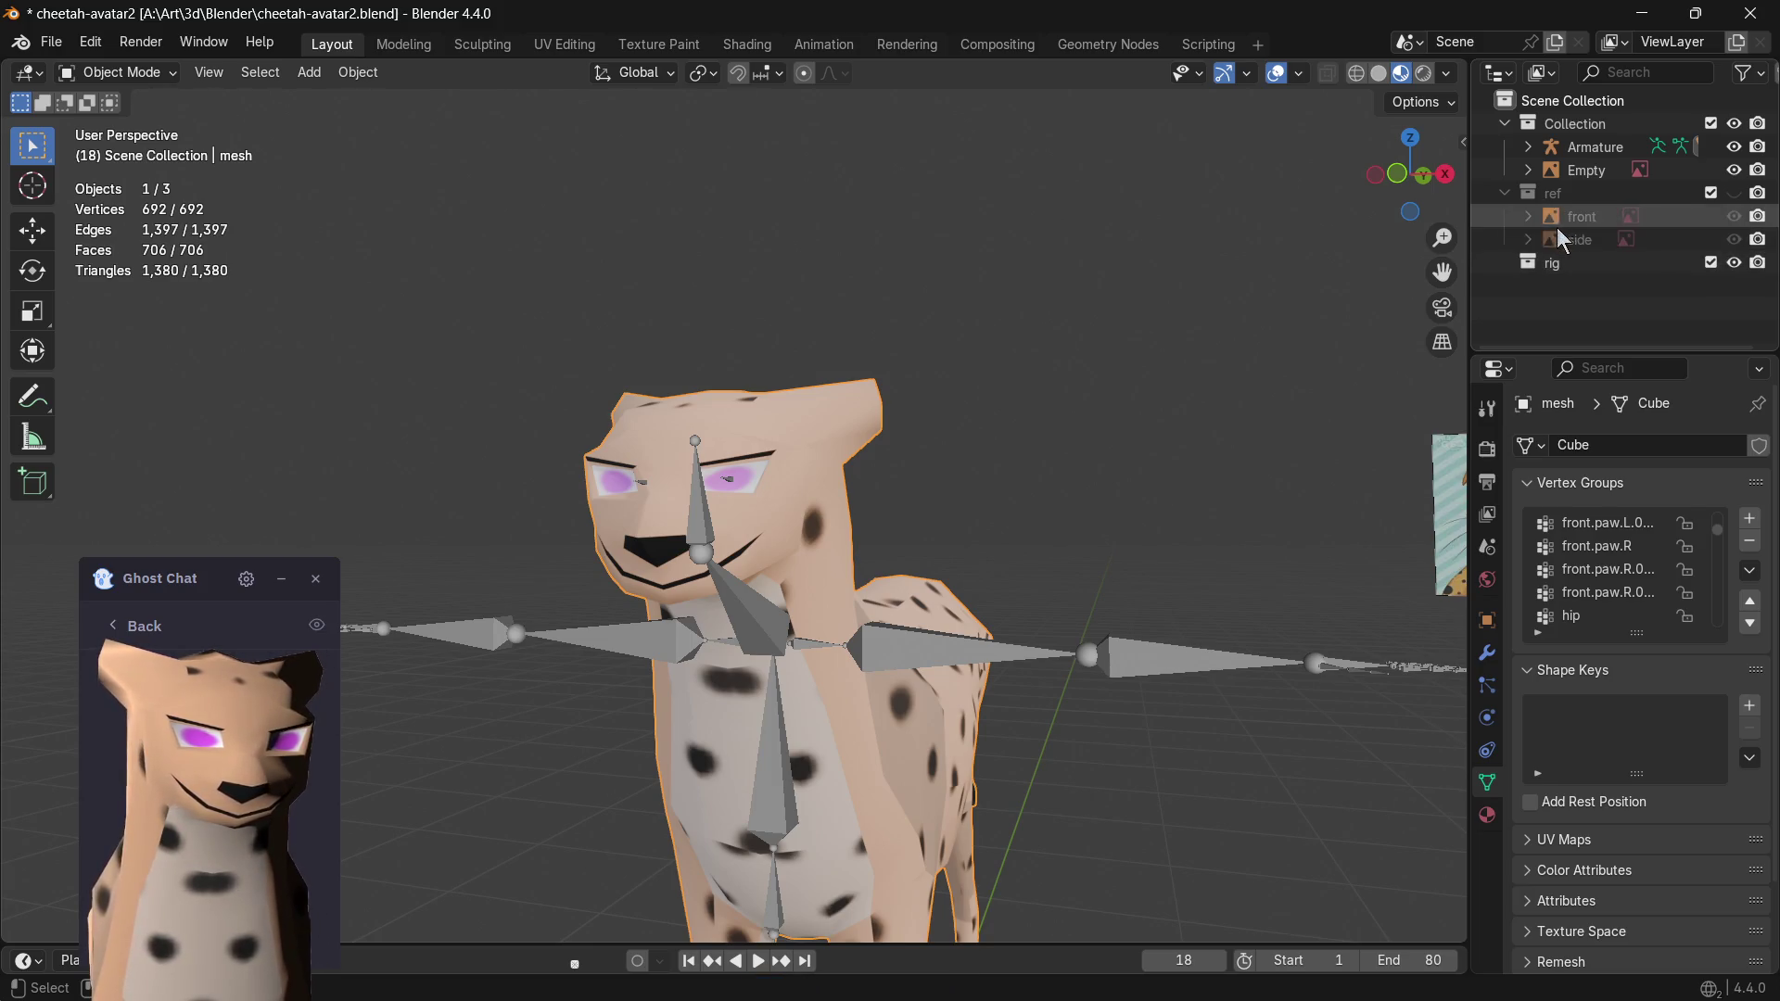
click(1543, 263)
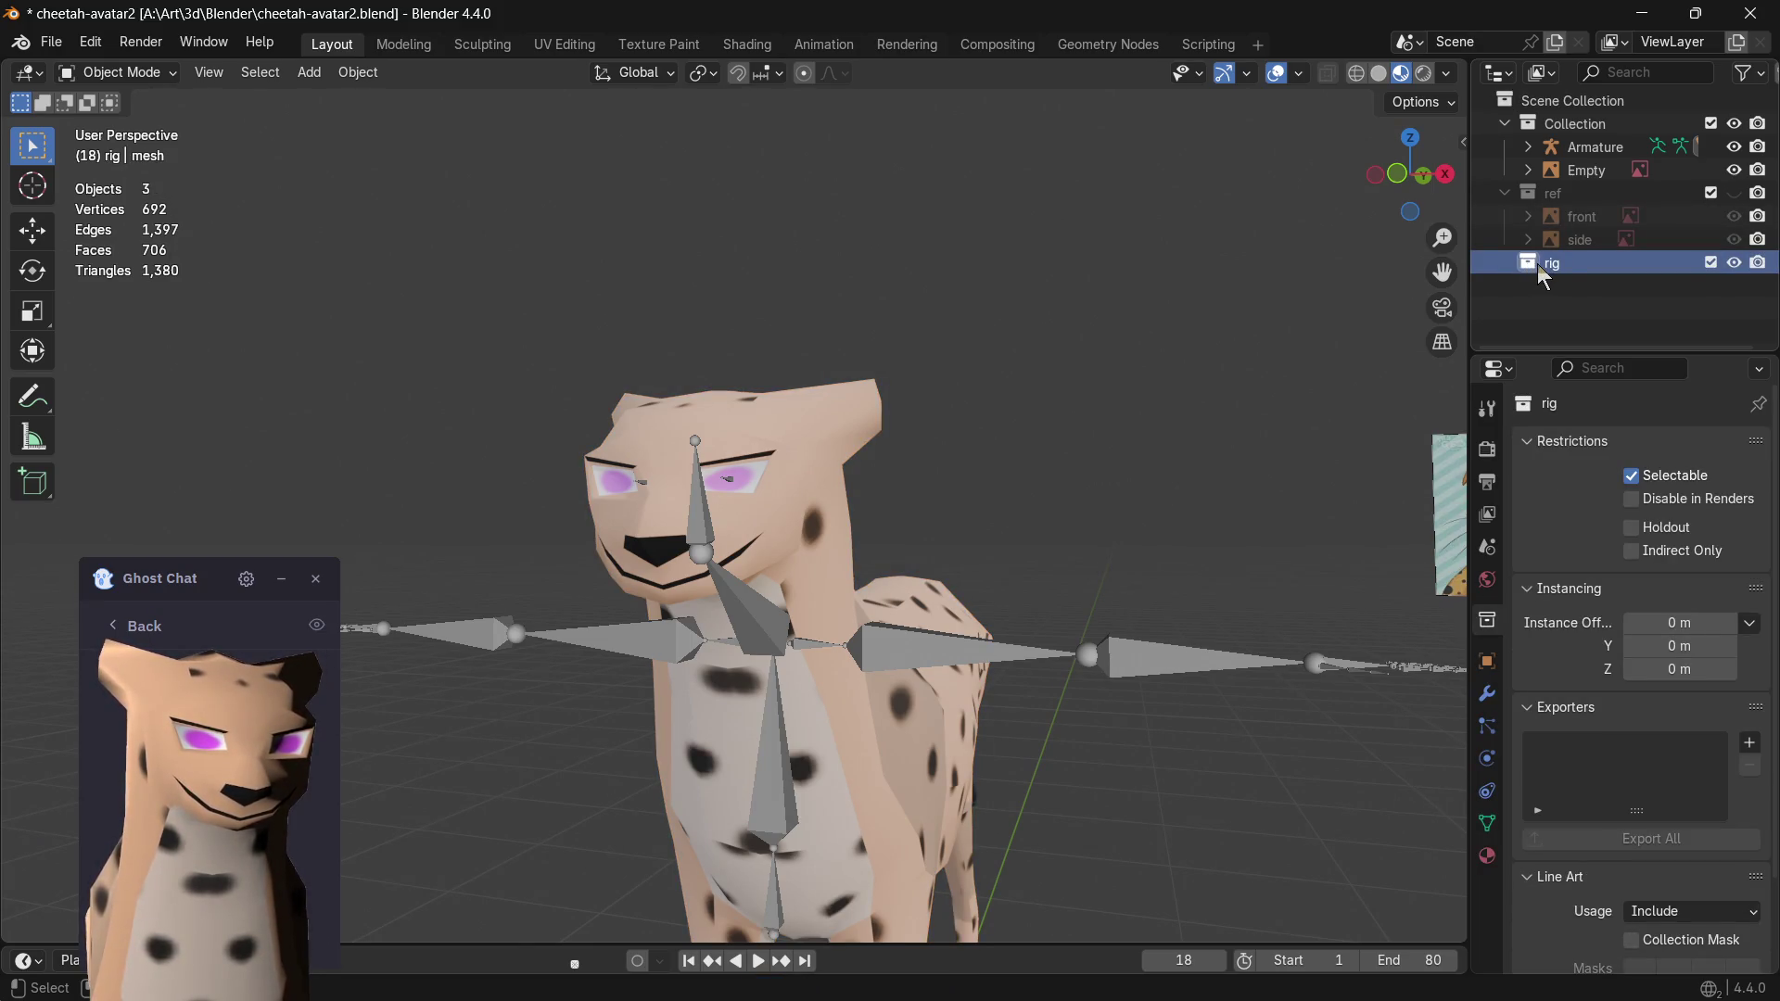
click(1557, 148)
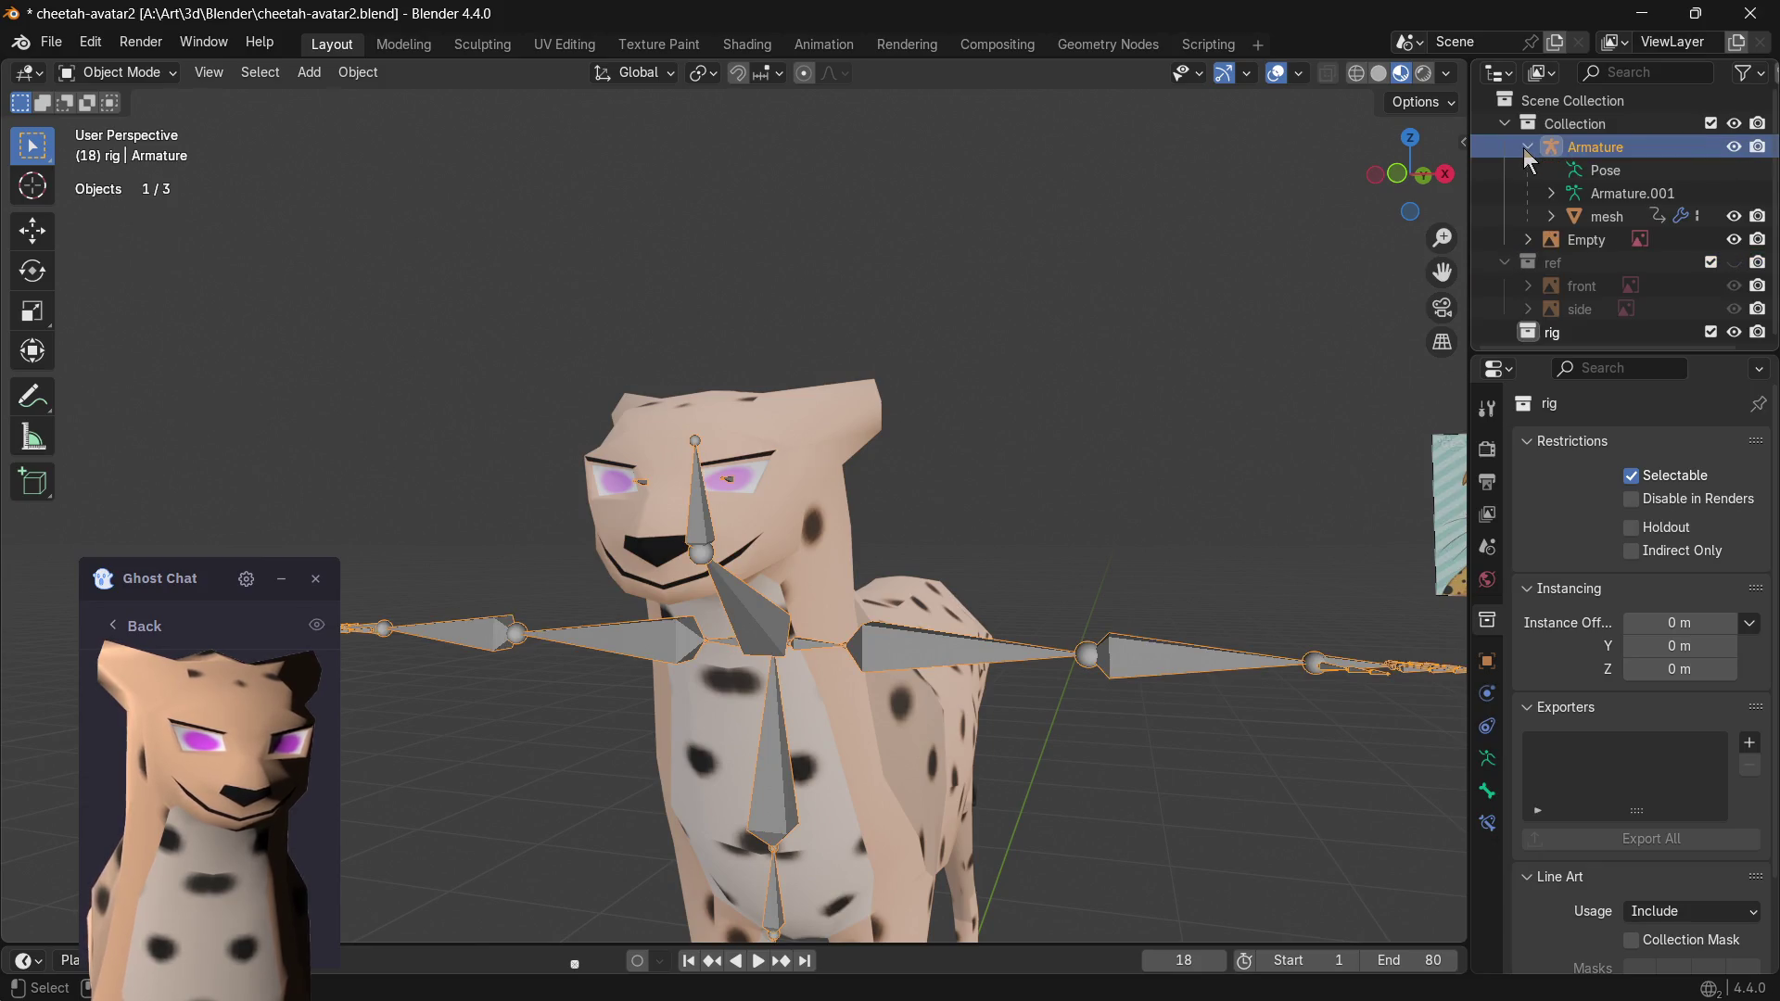
- Move the reference-image Empty into the ref collection and delete the rig collection
click(1599, 194)
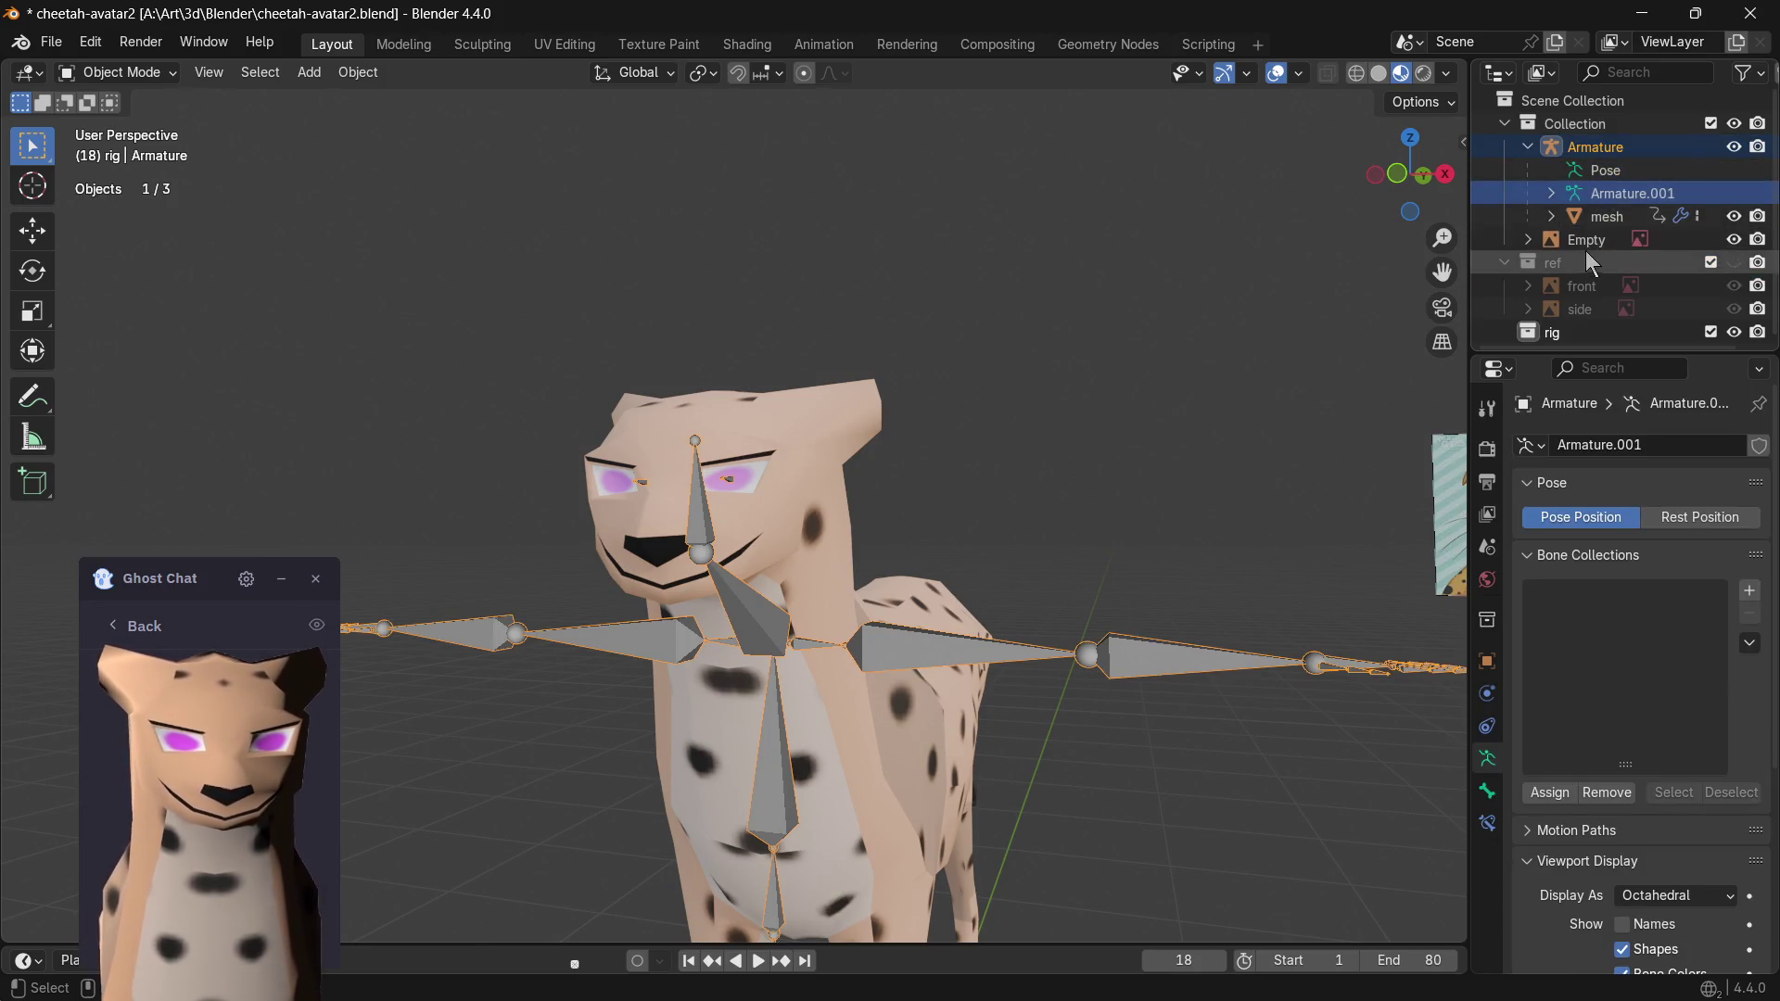
click(1577, 240)
scroll(1210, 398, down, 3)
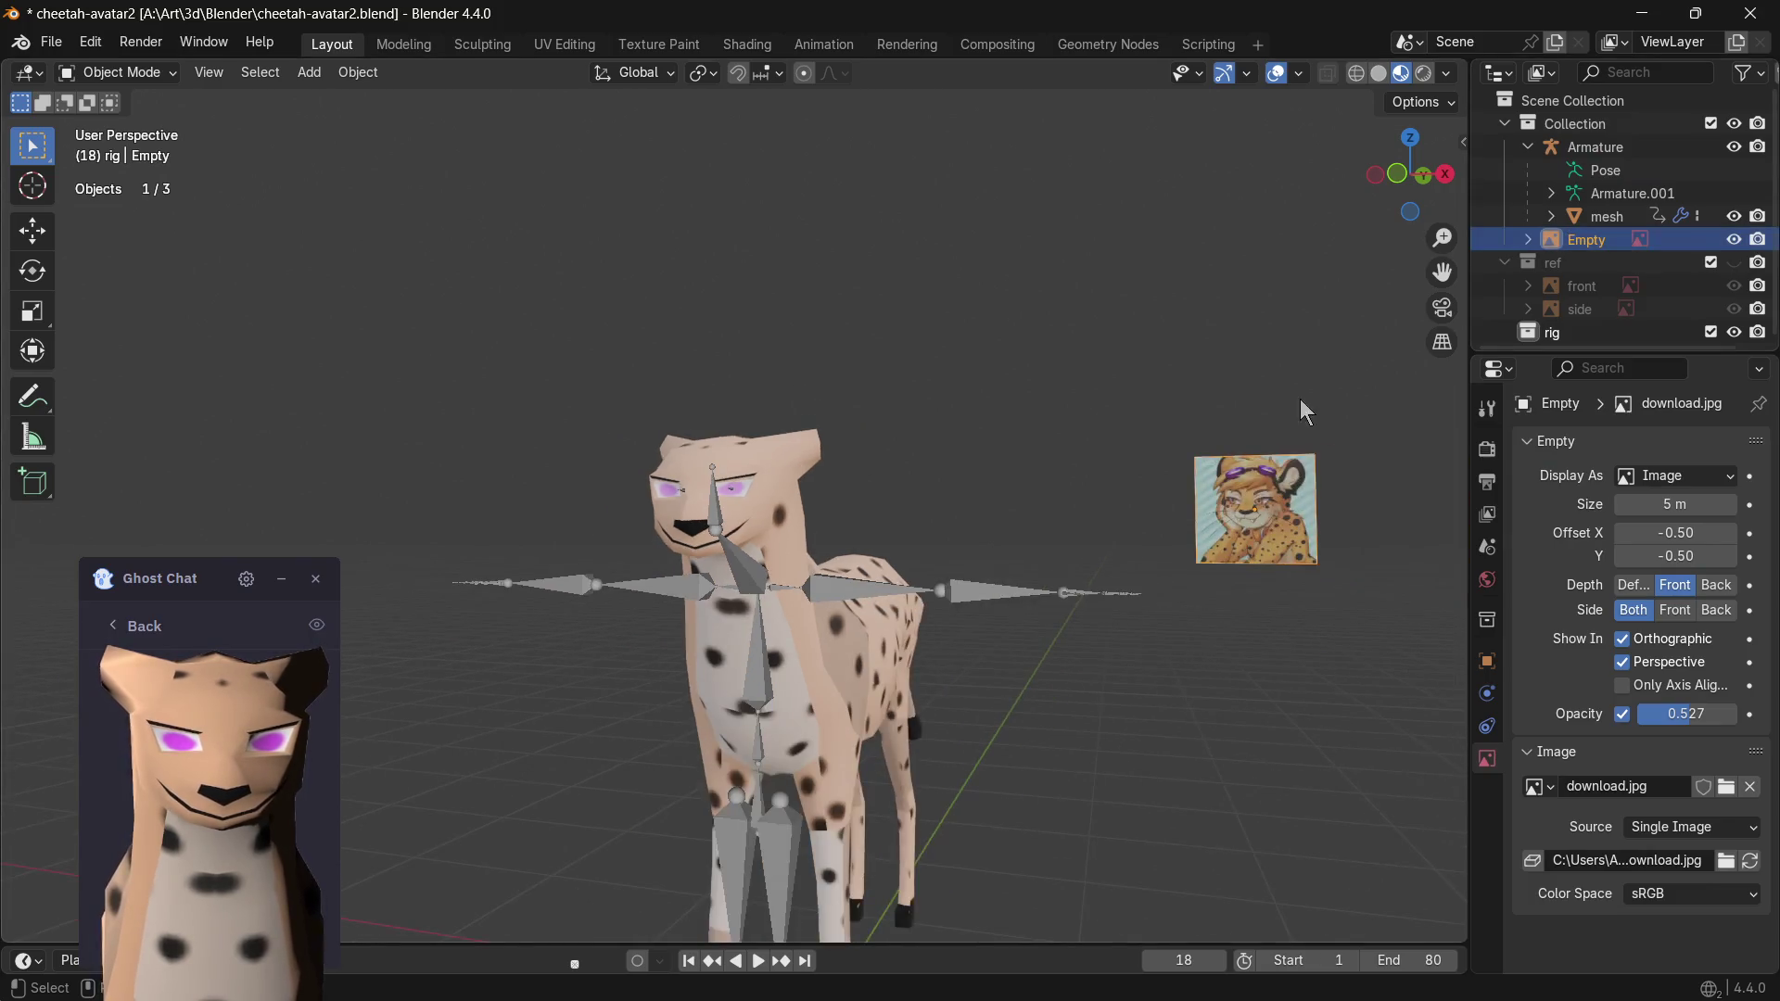
drag(1586, 240, 1556, 264)
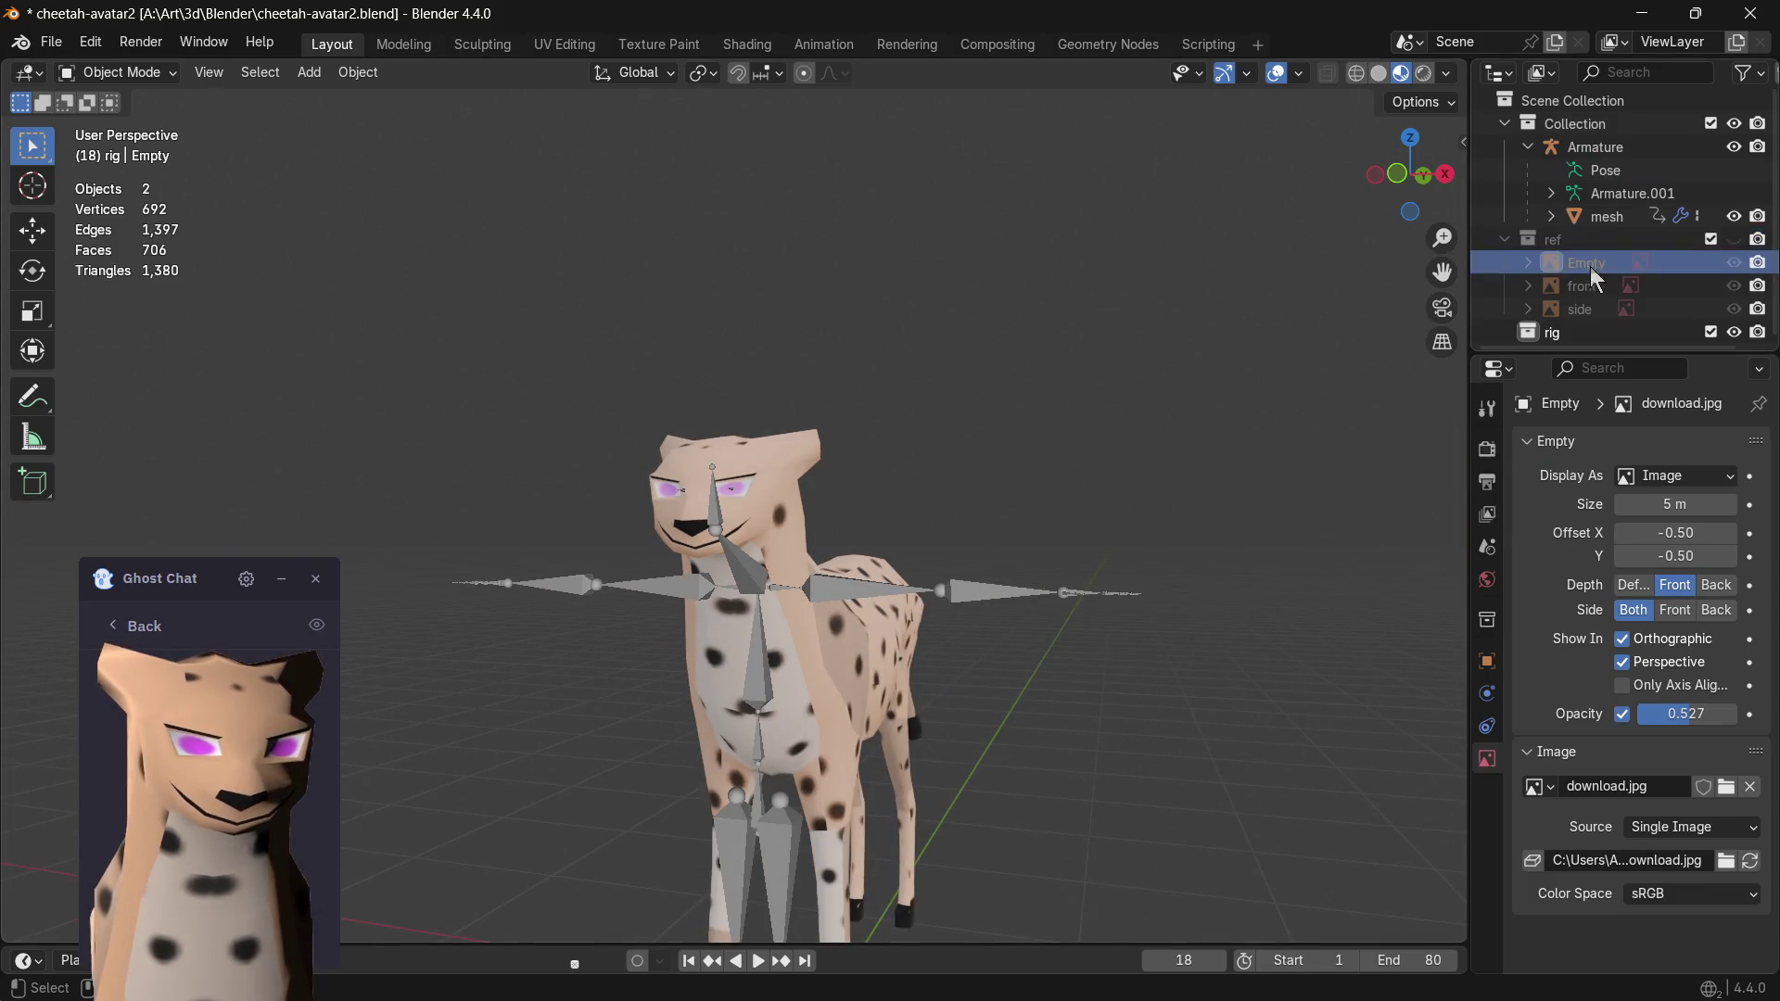
click(1545, 333)
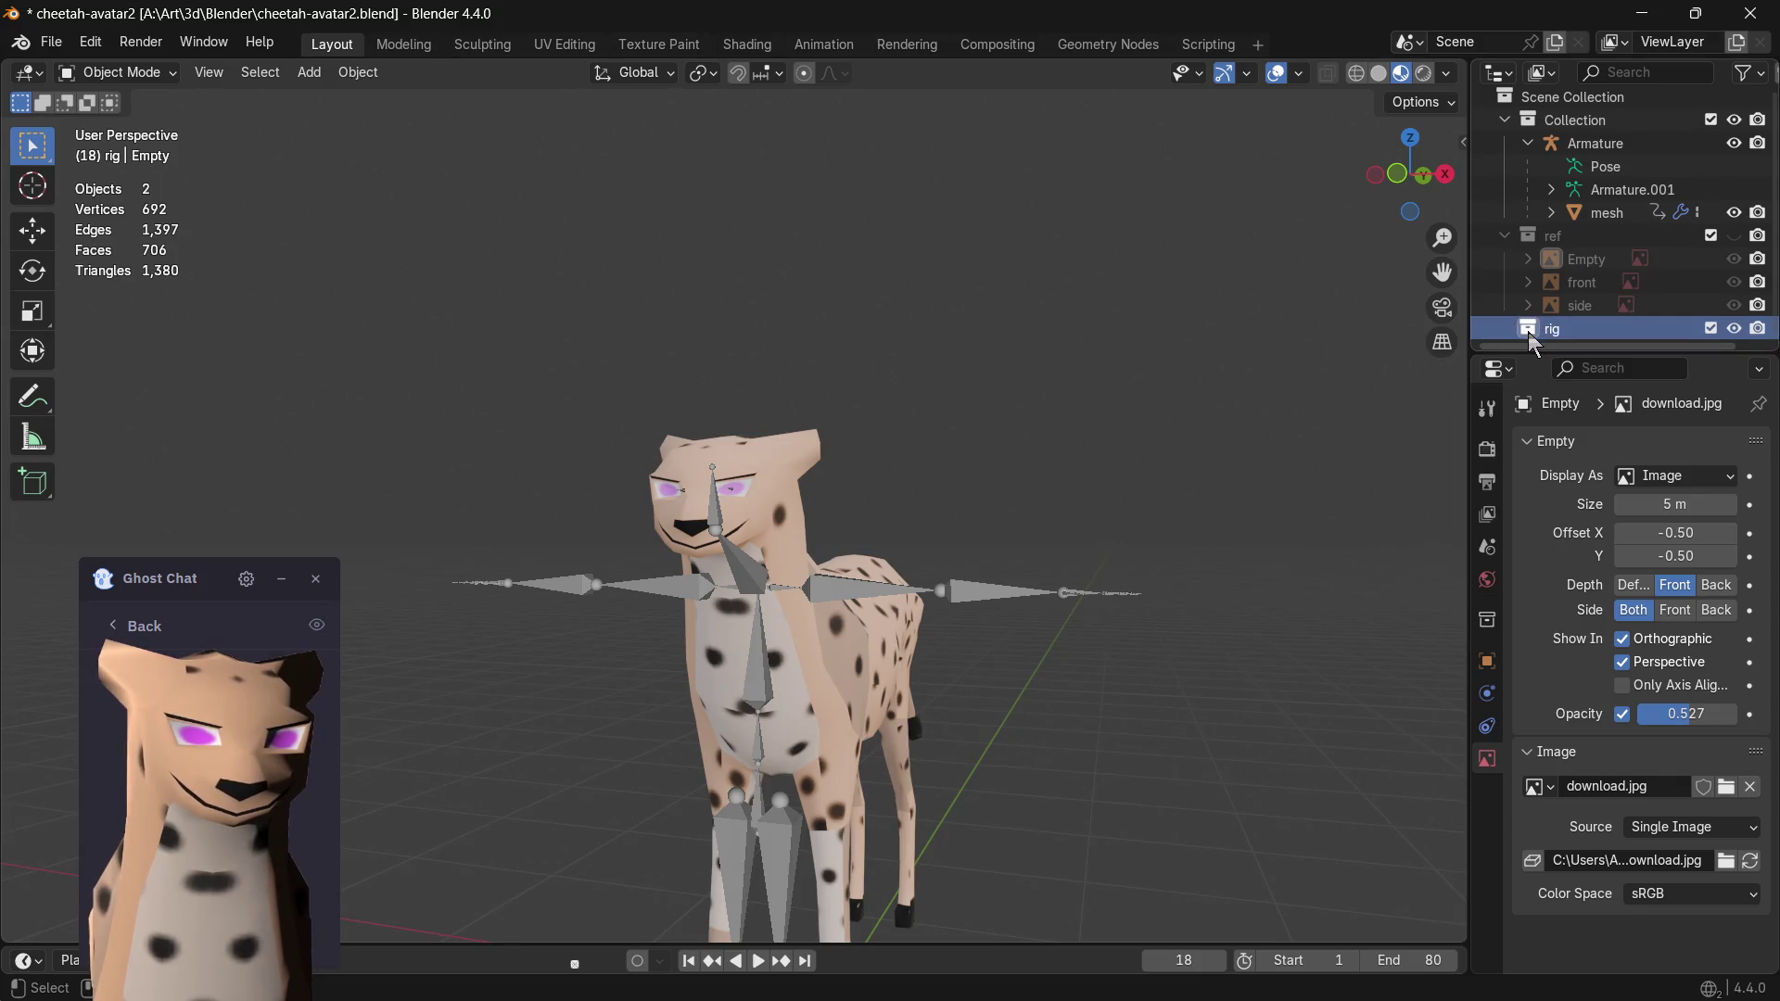
key(Delete)
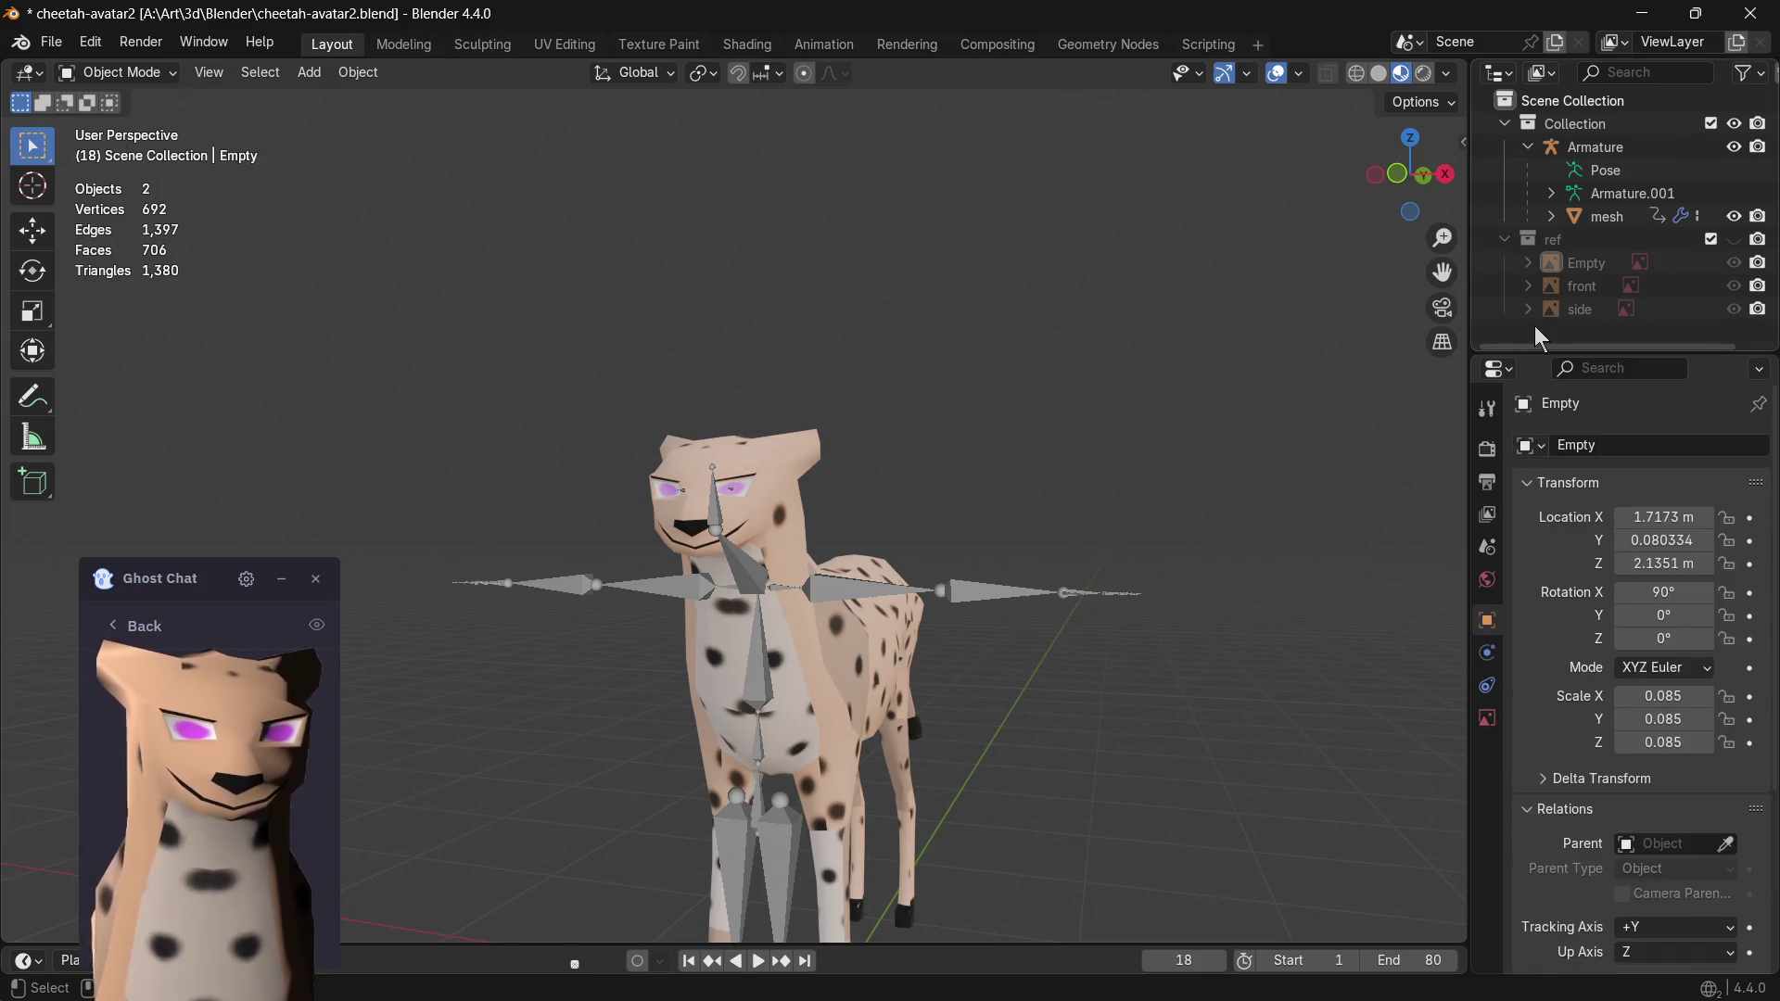
- Select the armature, its pose and Armature.001 data, then view the neck bone's settings
click(1614, 219)
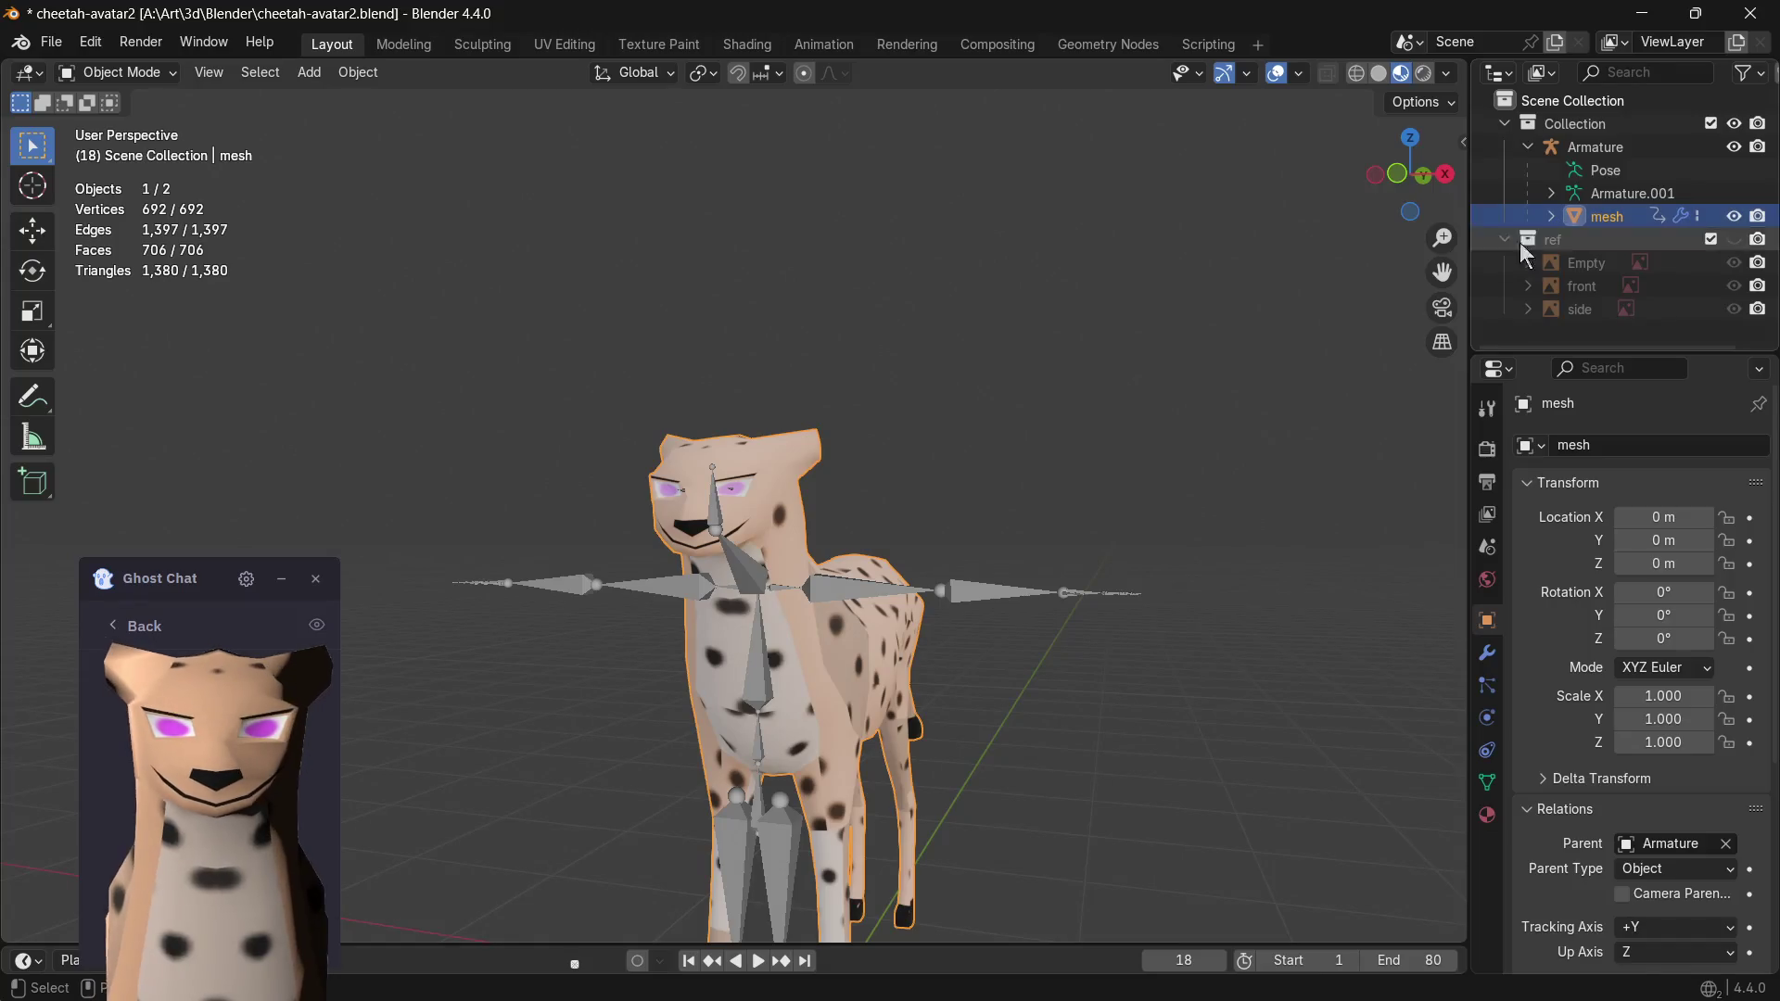
middle_drag(1391, 278, 1308, 326)
click(1593, 193)
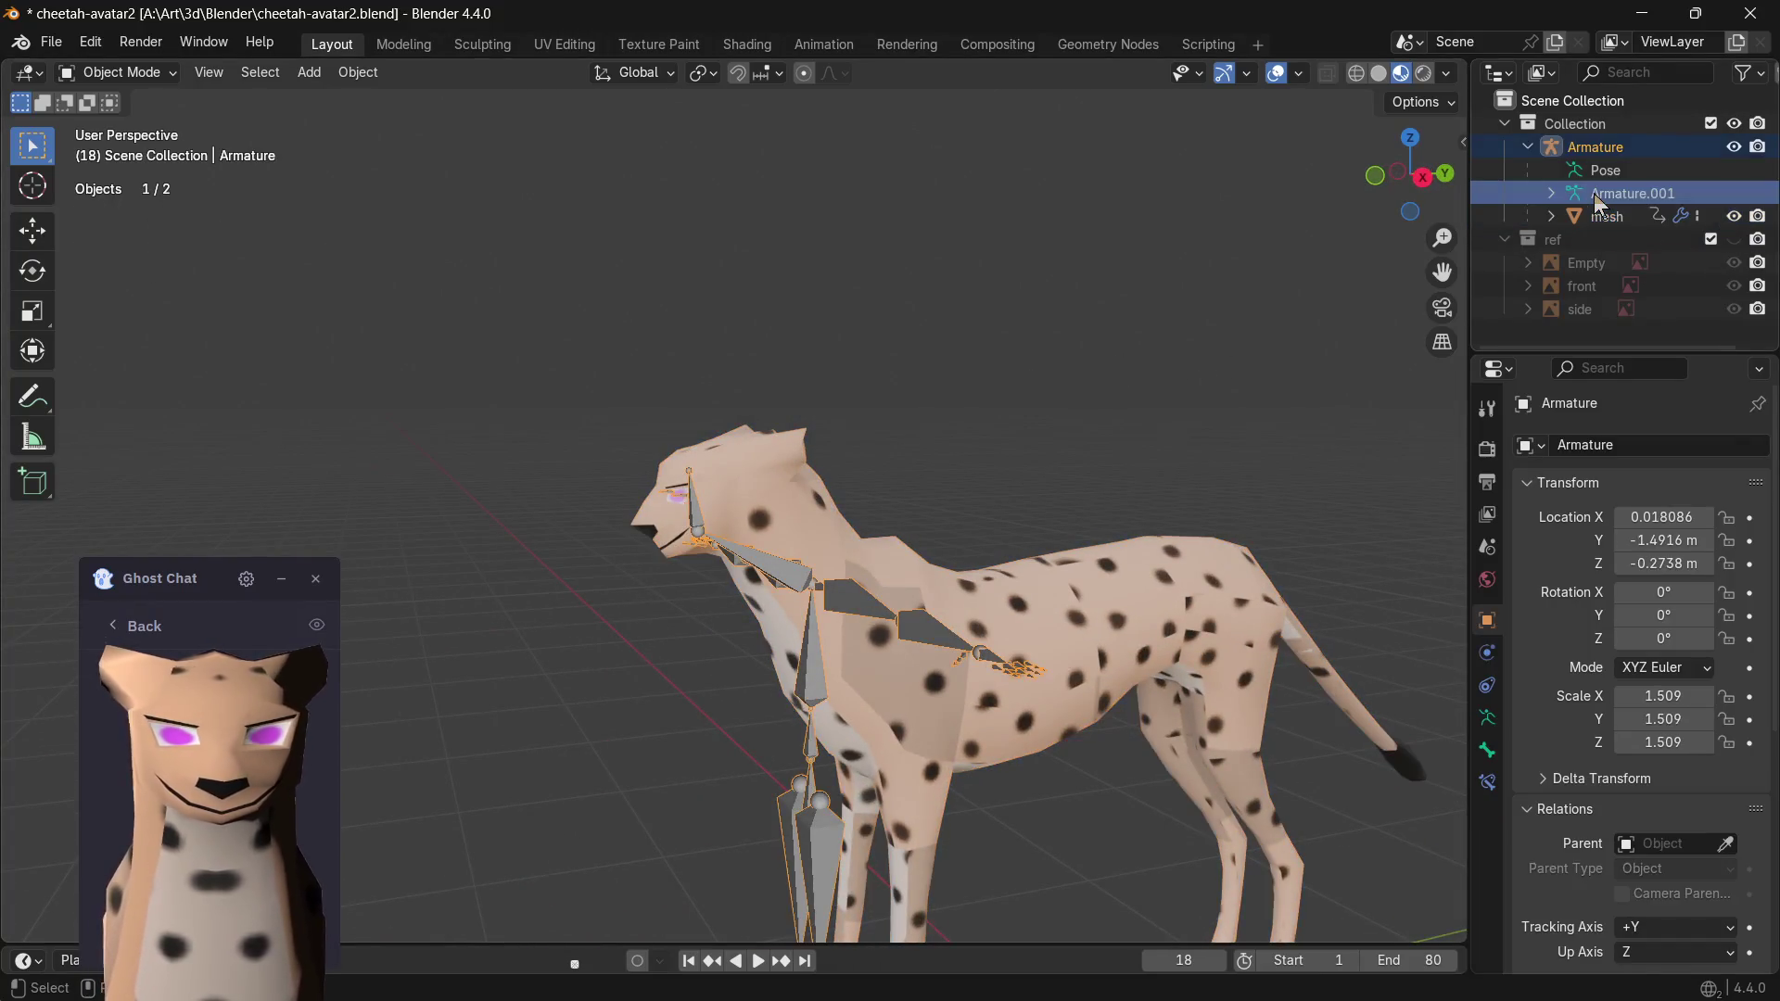
click(1586, 171)
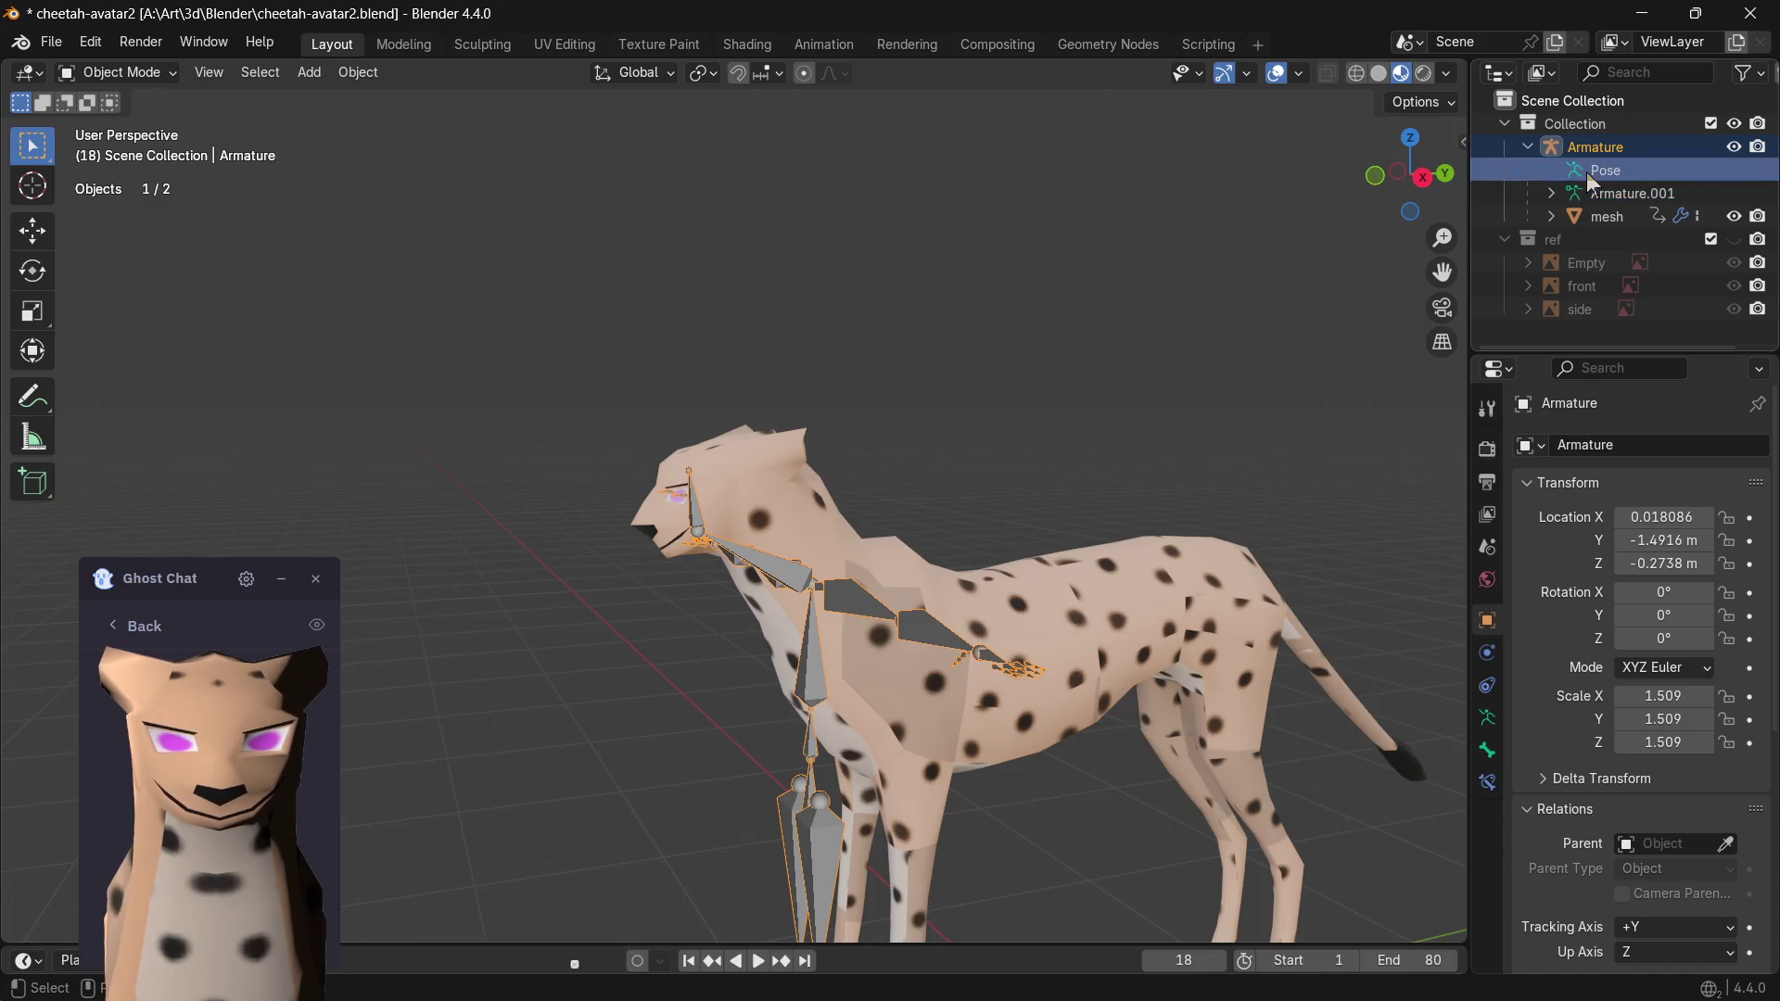
click(1609, 196)
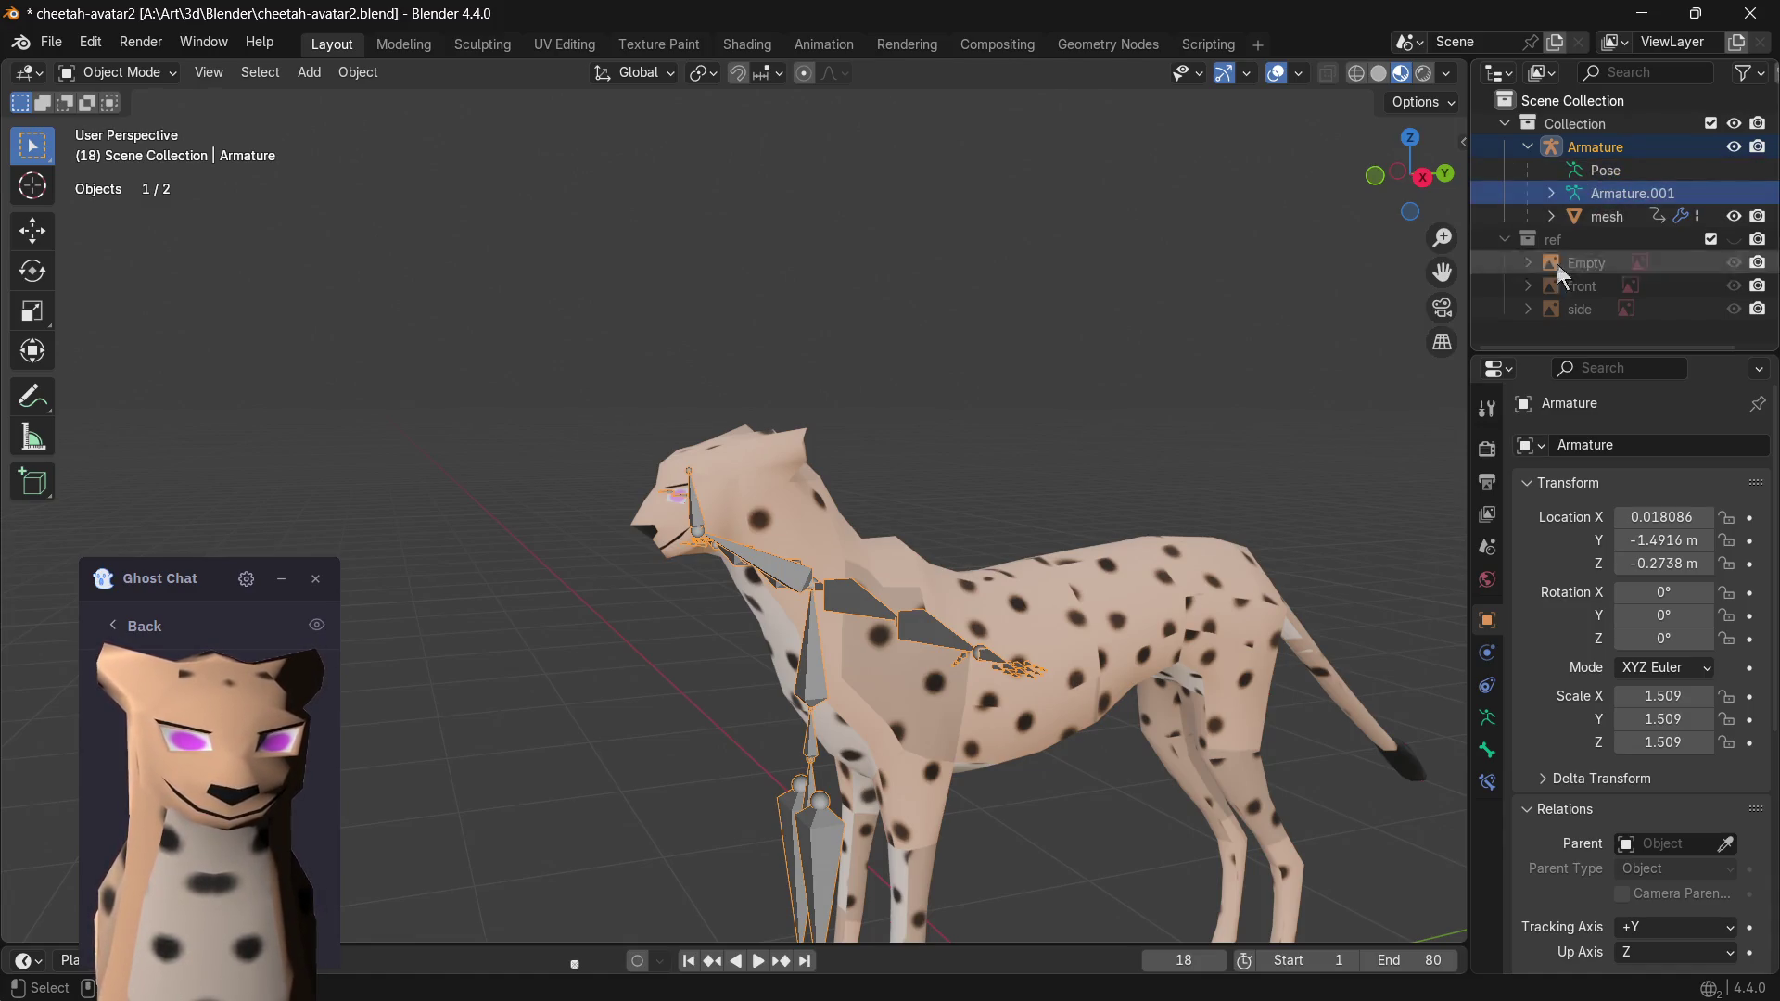
click(1489, 781)
click(1485, 748)
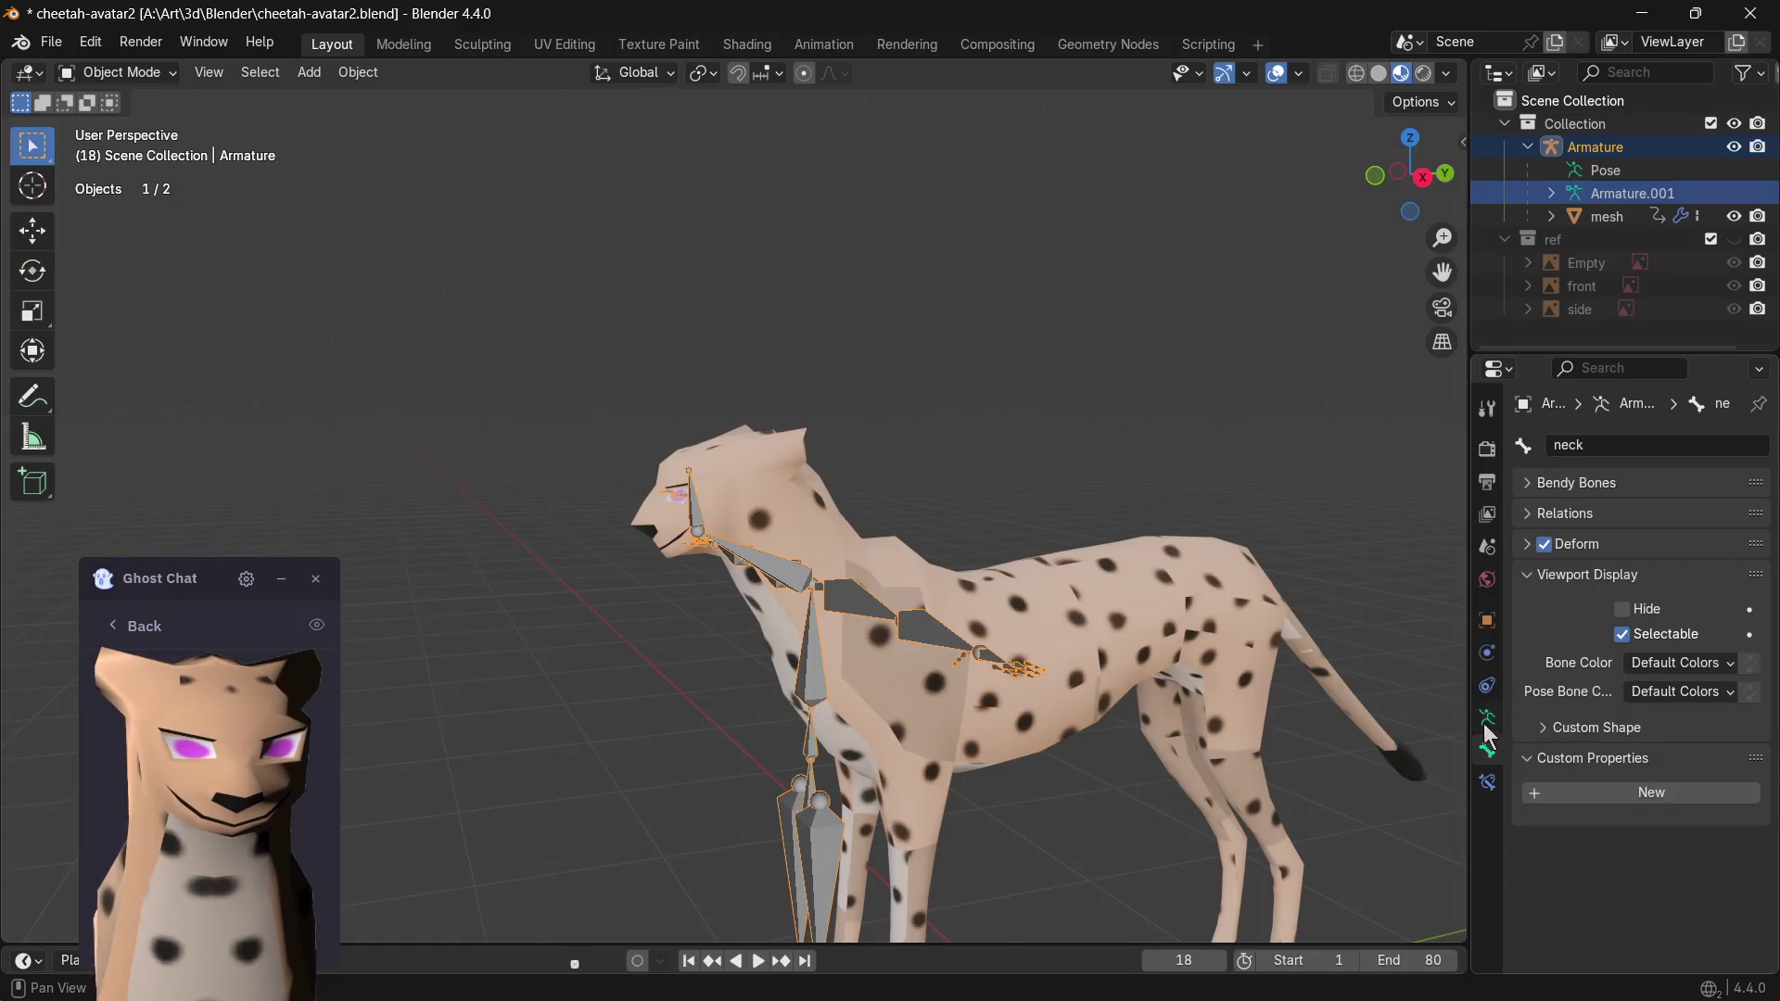
scroll(689, 505, up, 2)
scroll(691, 505, up, 2)
scroll(629, 560, up, 1)
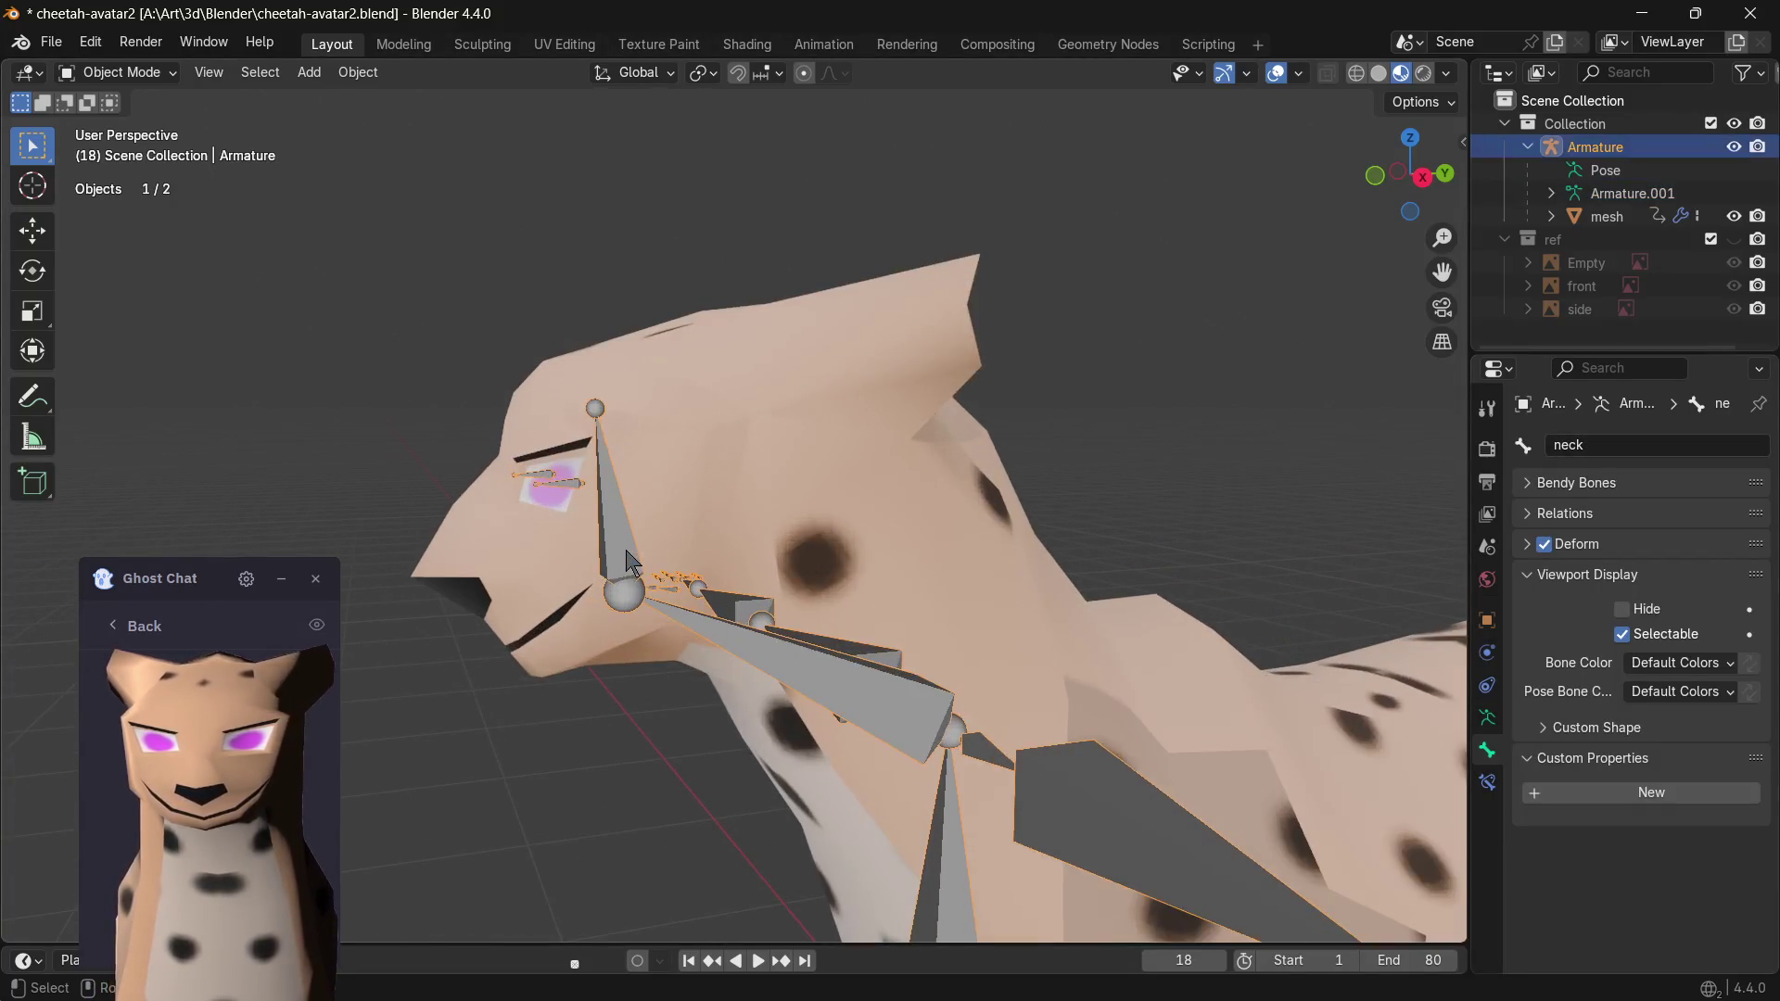
- View the armature data settings and list the available armature data-blocks
middle_drag(609, 557, 716, 447)
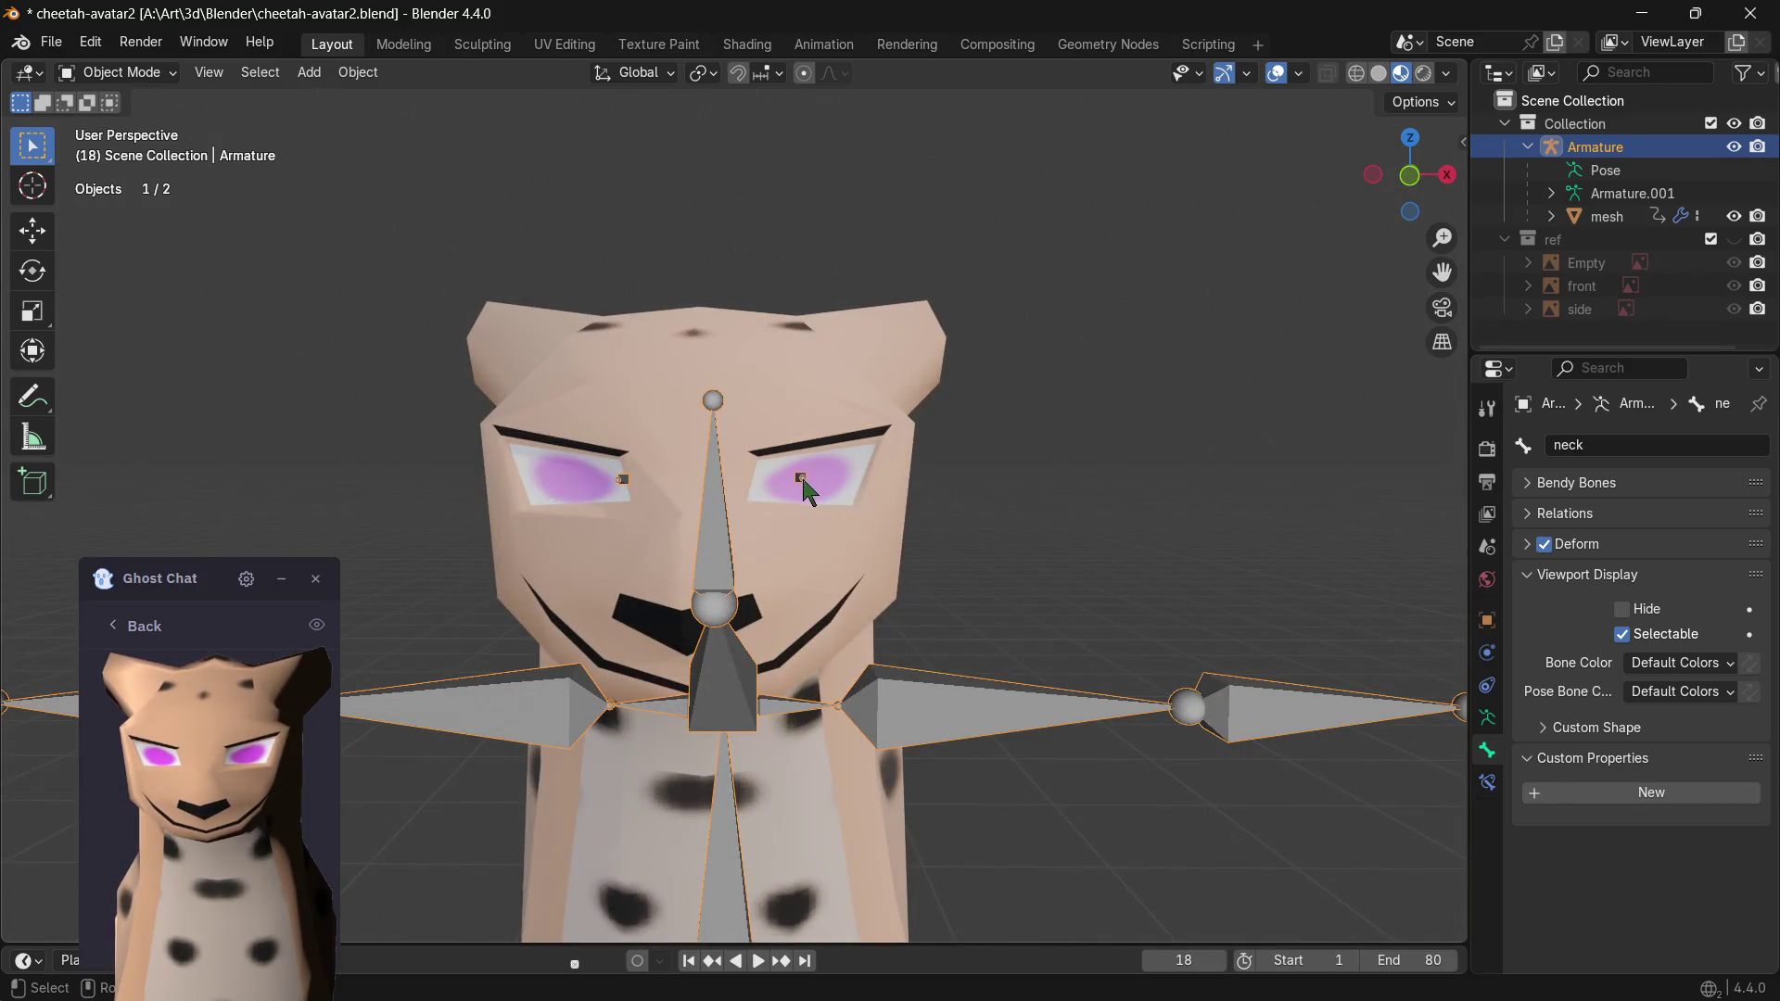
click(1487, 717)
click(1532, 444)
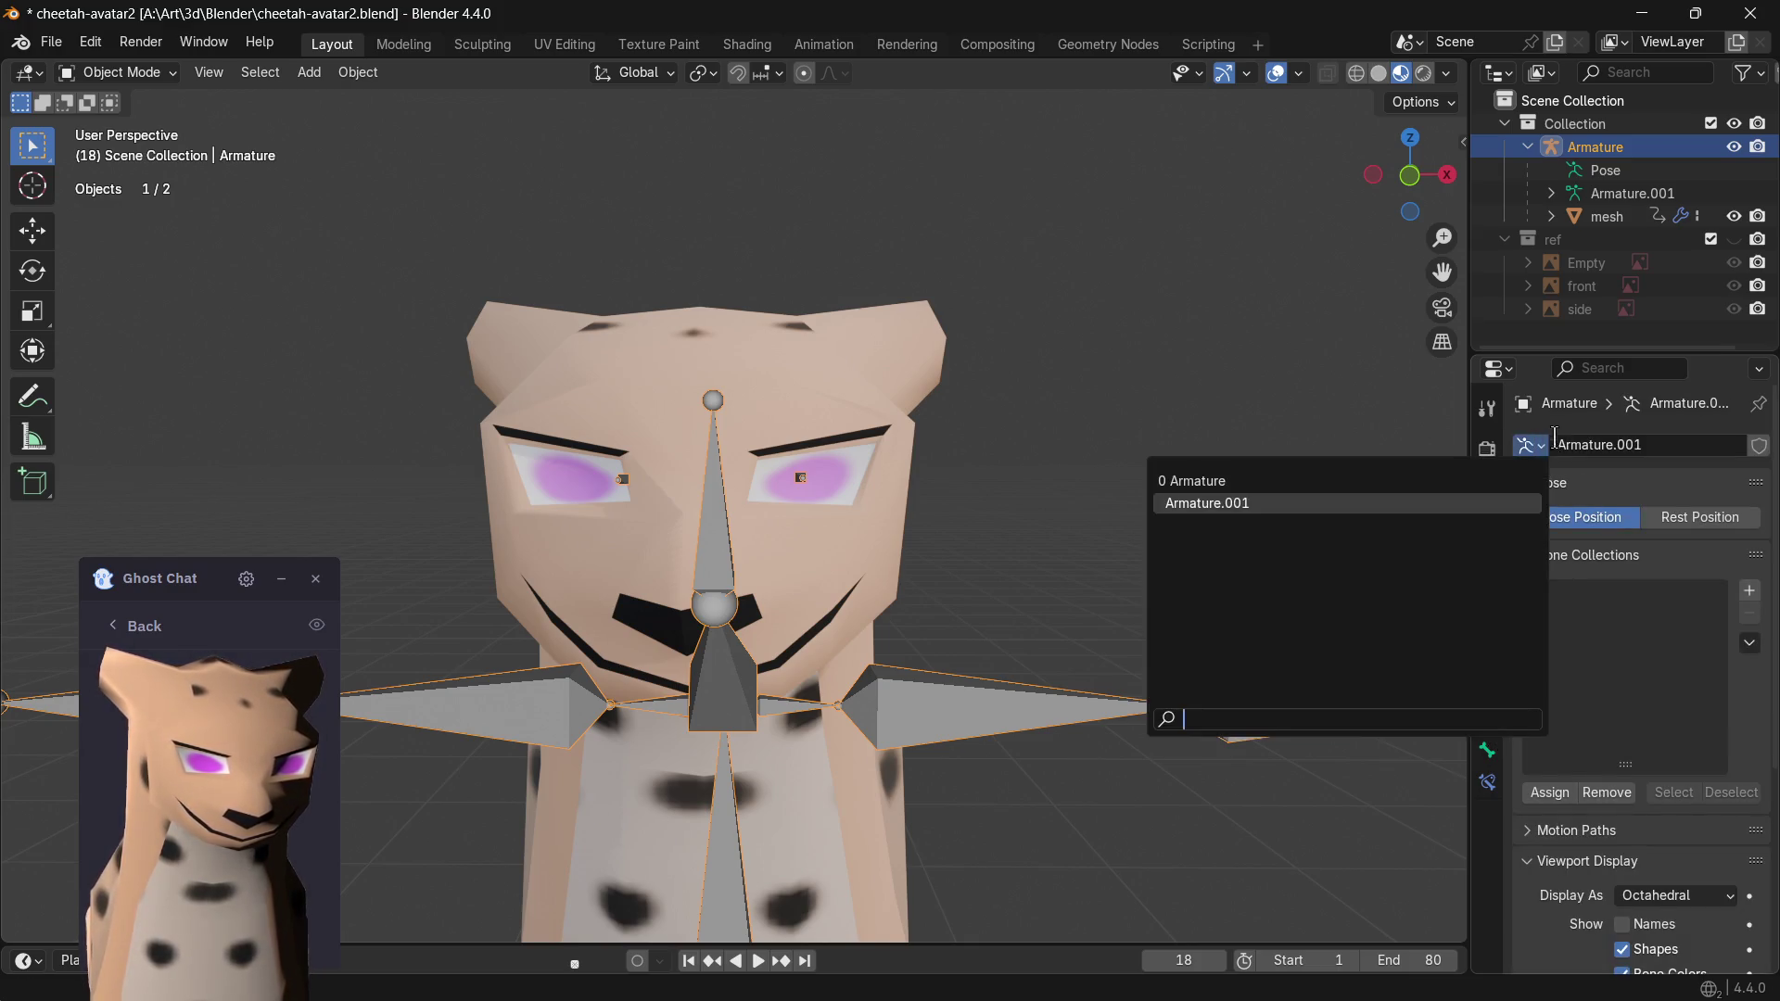
- Switch the rig to the oversized Armature data, delete it with X, and undo/redo until the big armature is gone
click(1232, 482)
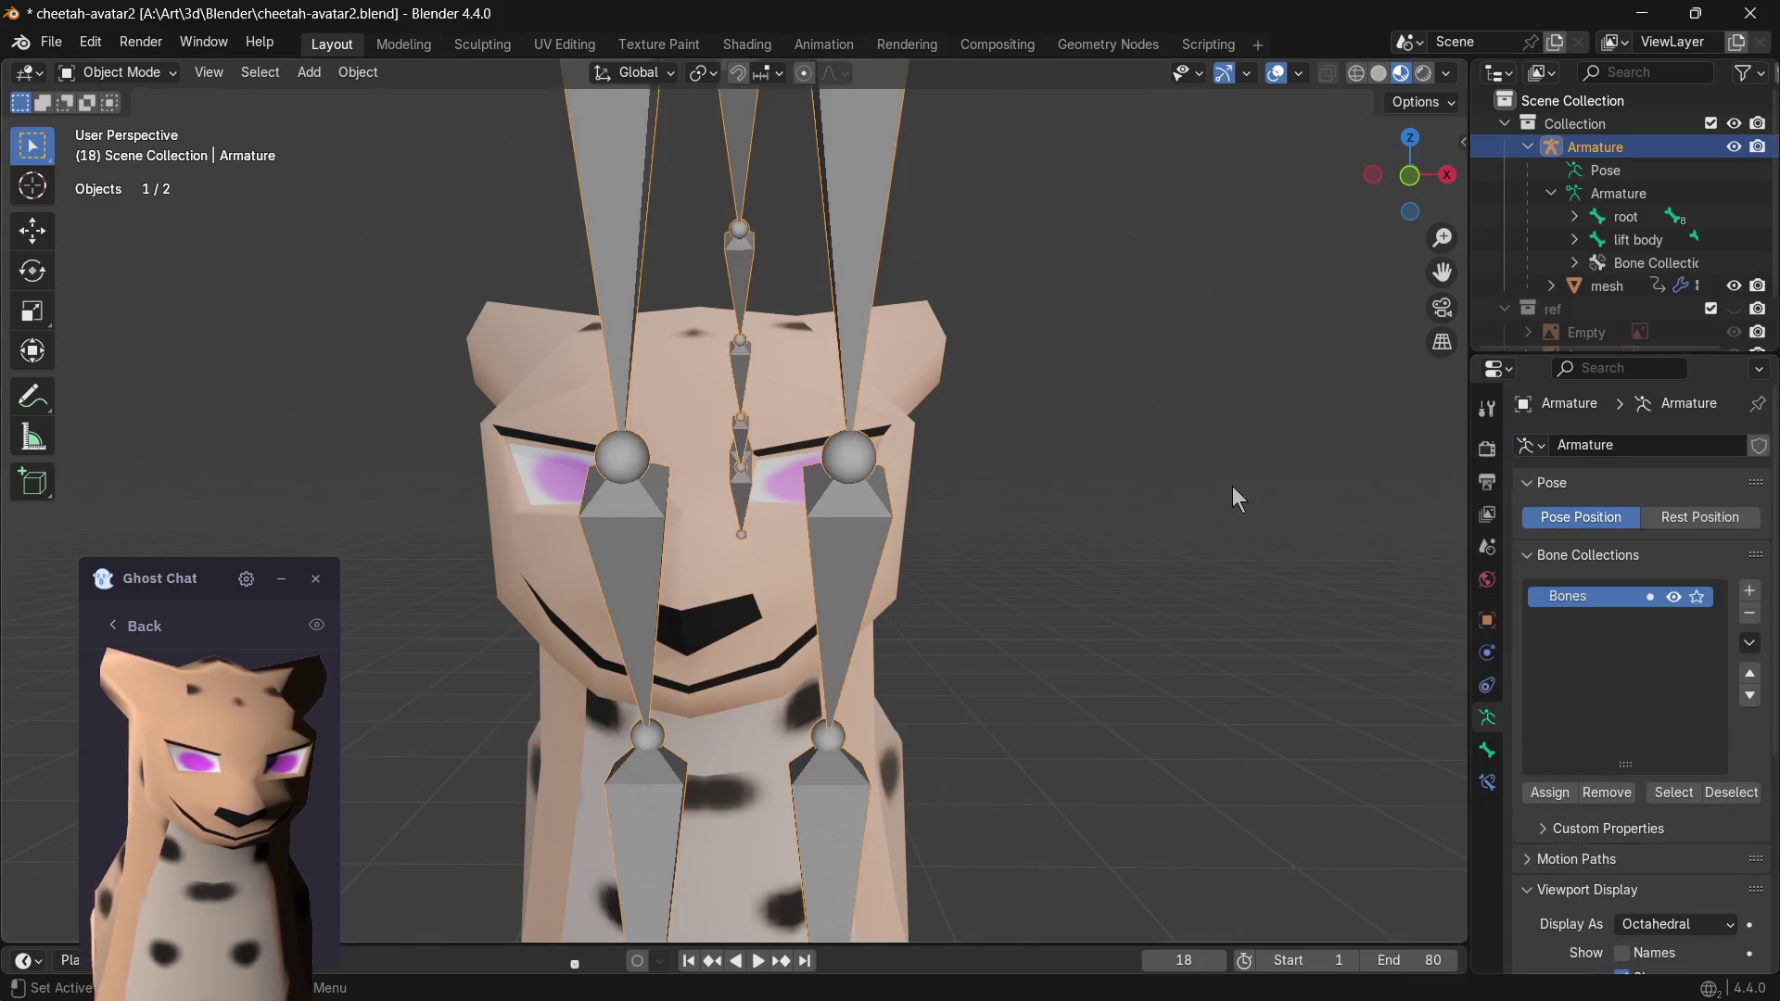
middle_drag(1232, 486, 892, 477)
scroll(892, 476, down, 5)
middle_drag(988, 438, 828, 491)
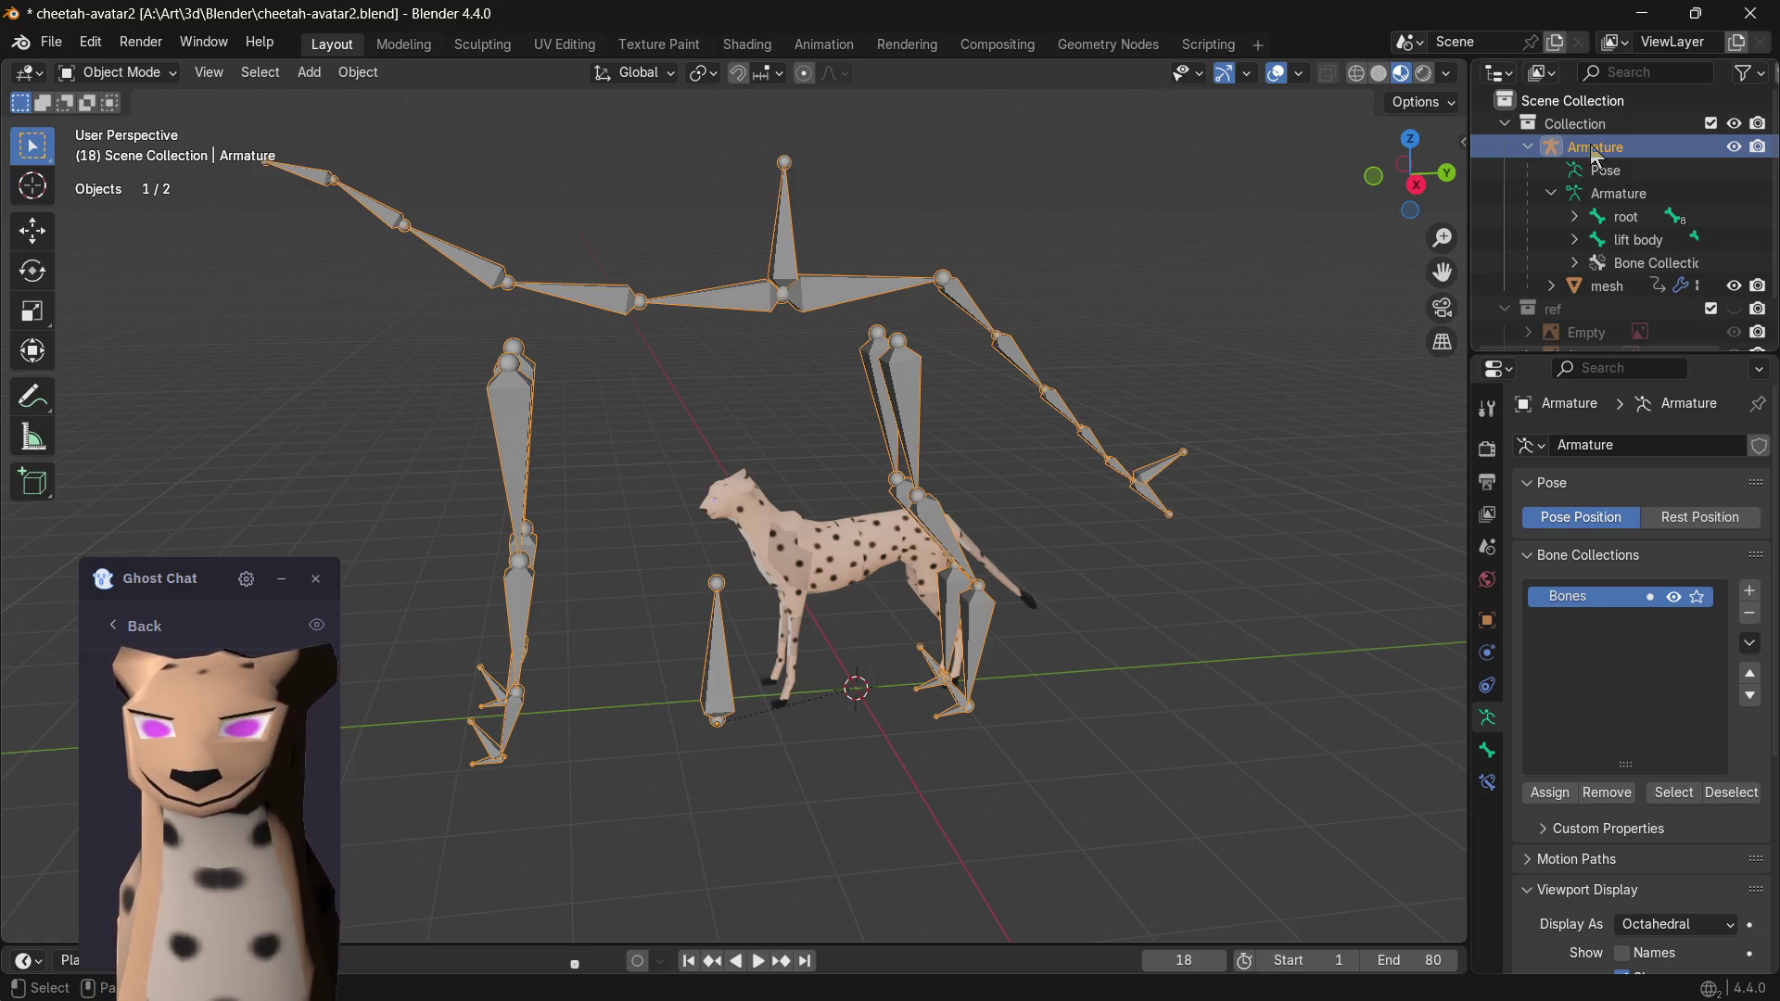
key(x)
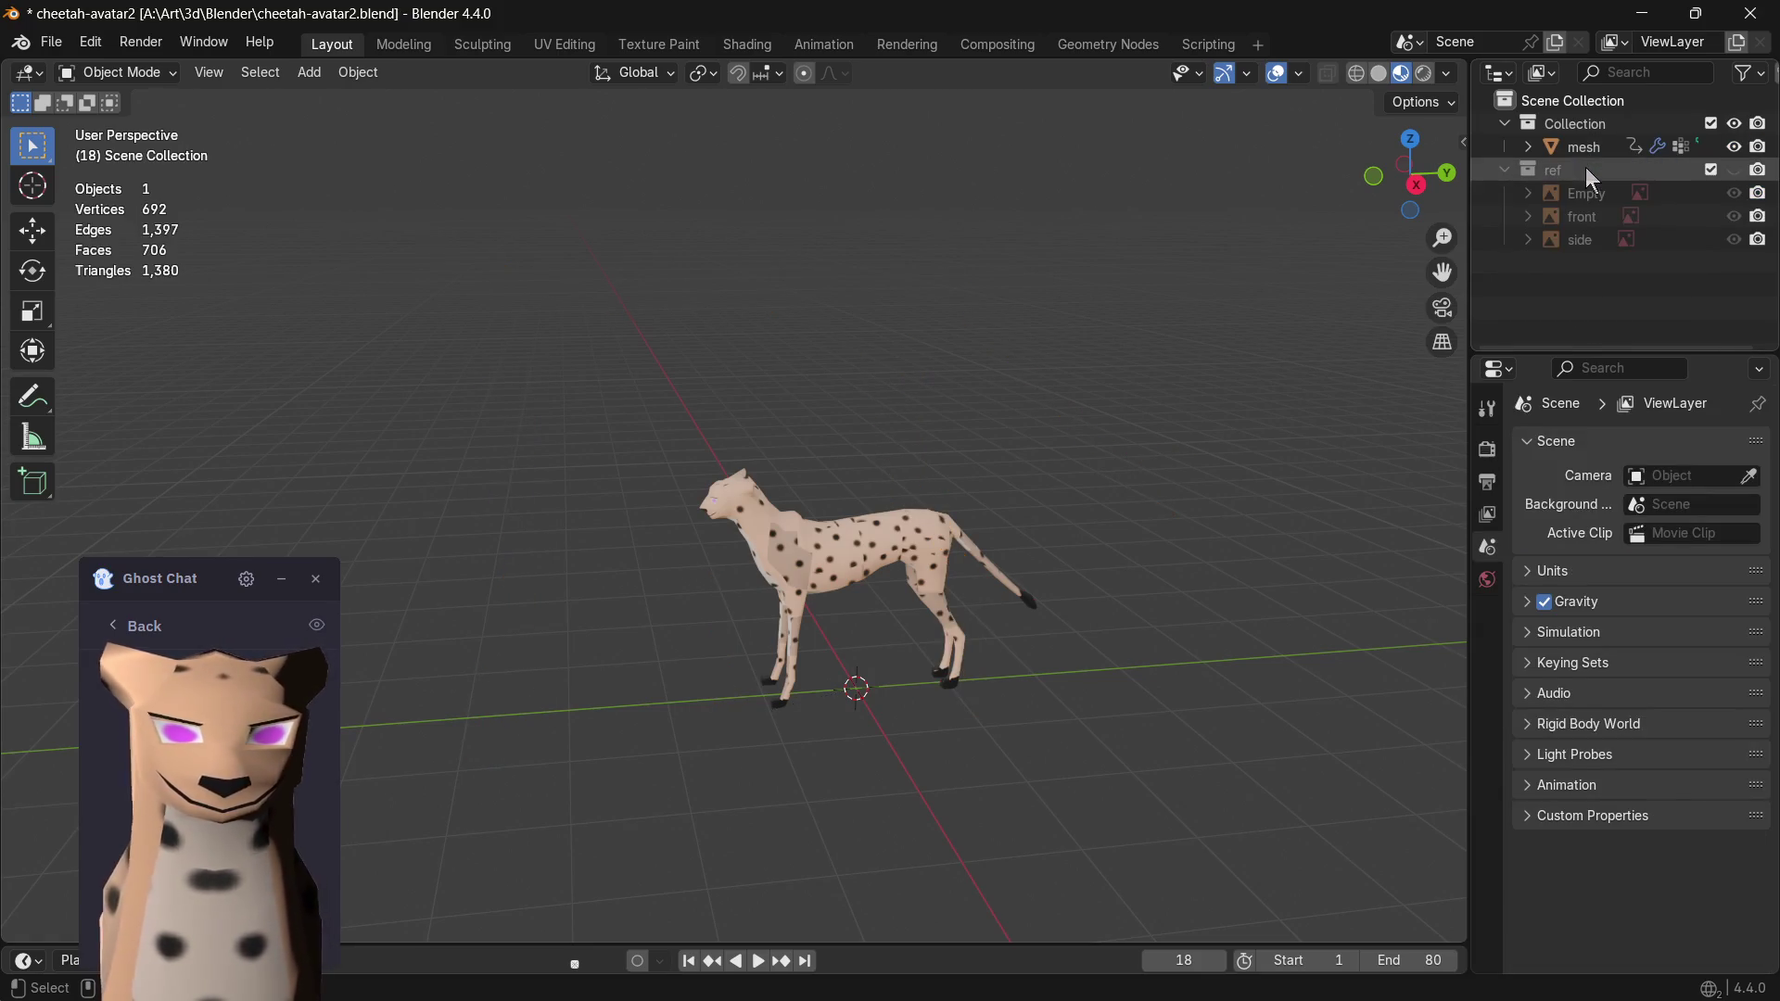
click(1589, 153)
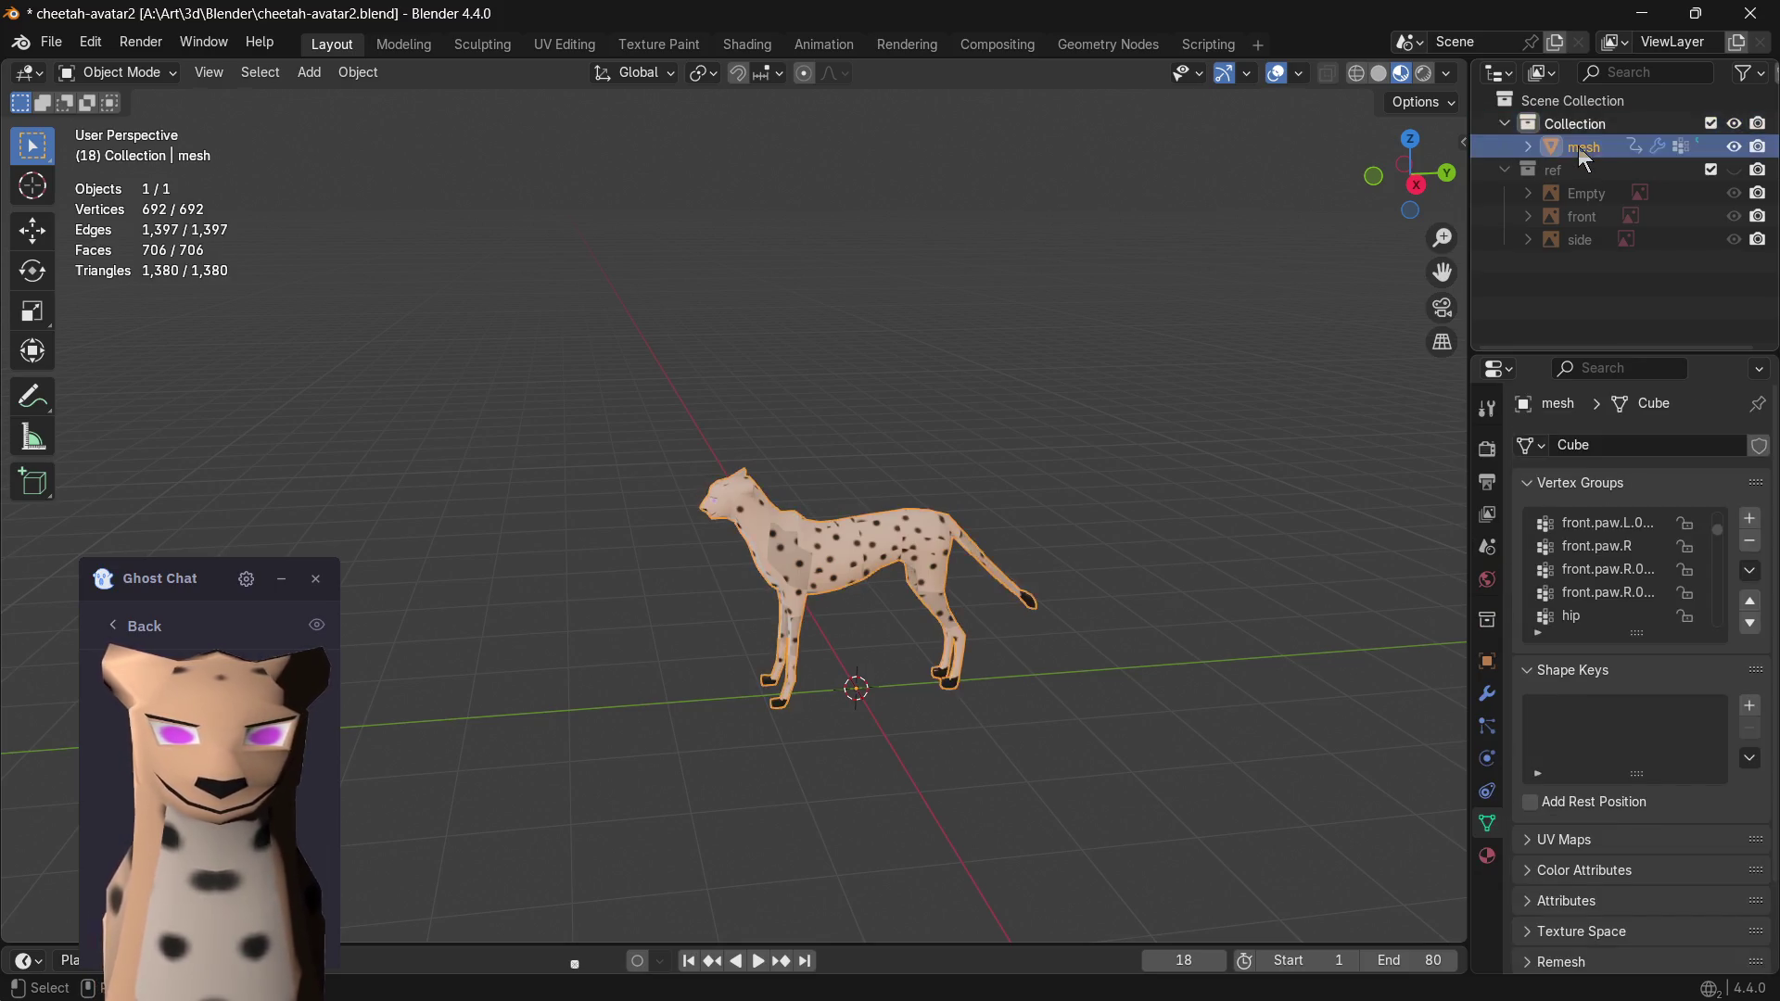
key(ctrl+z)
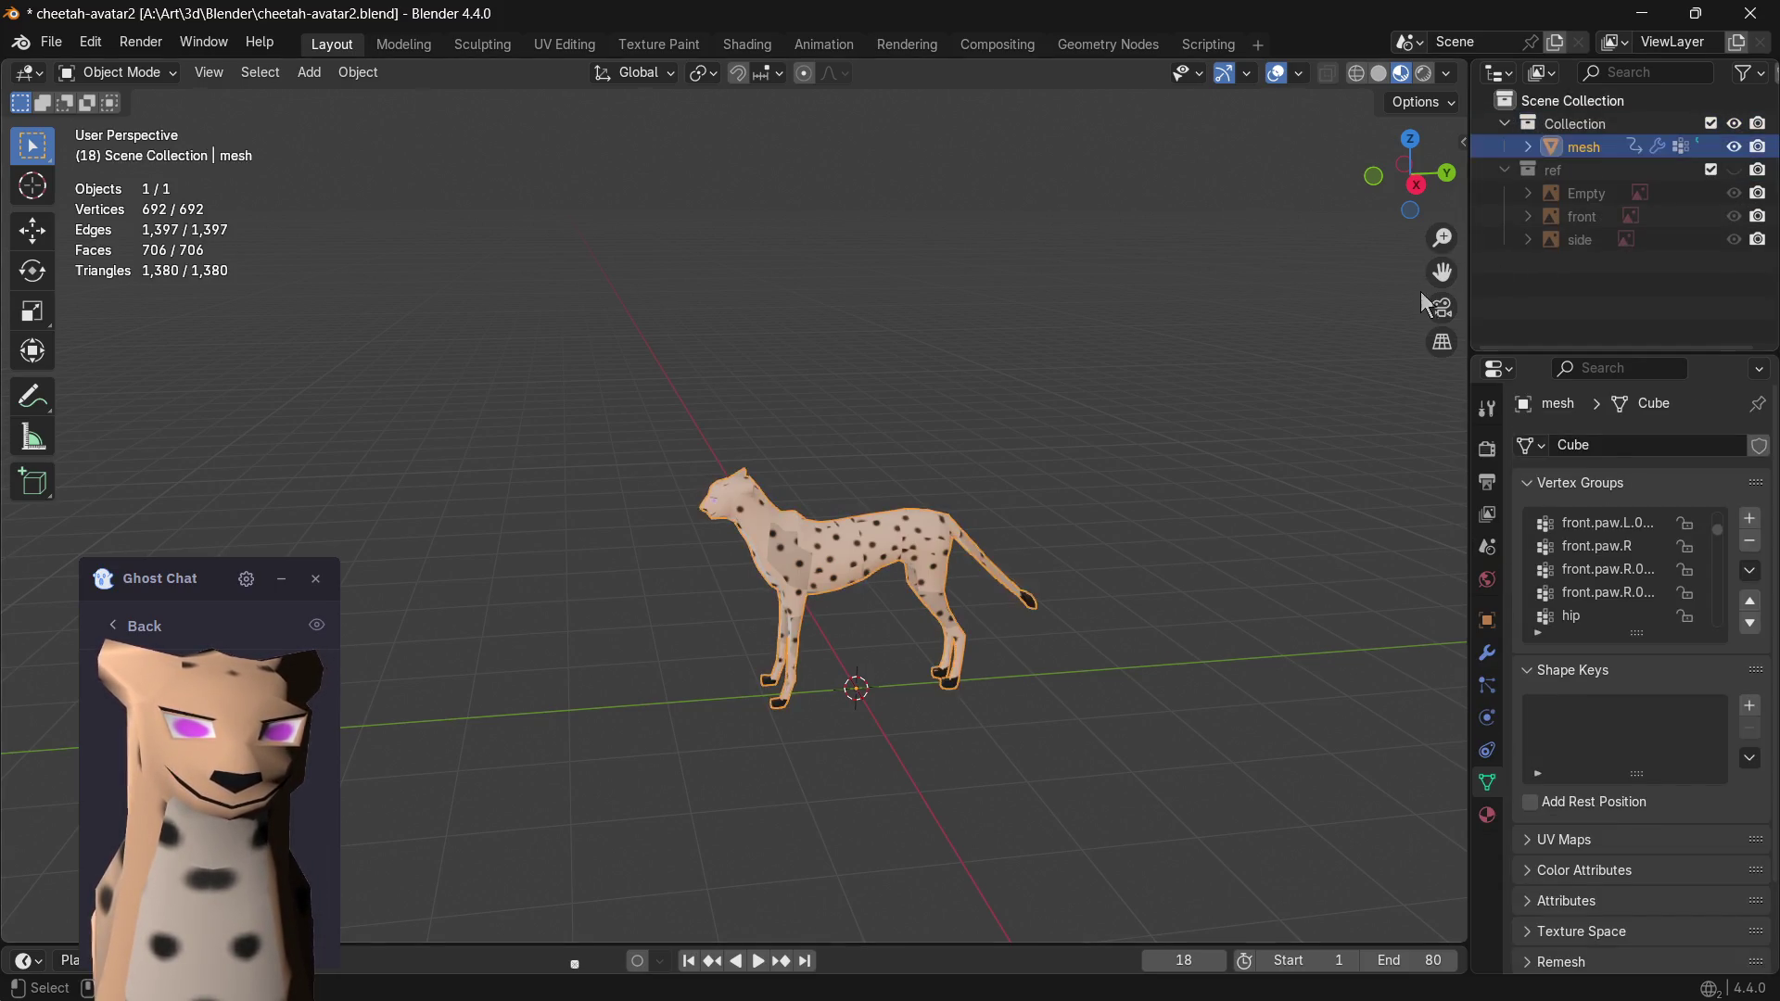
key(ctrl+z)
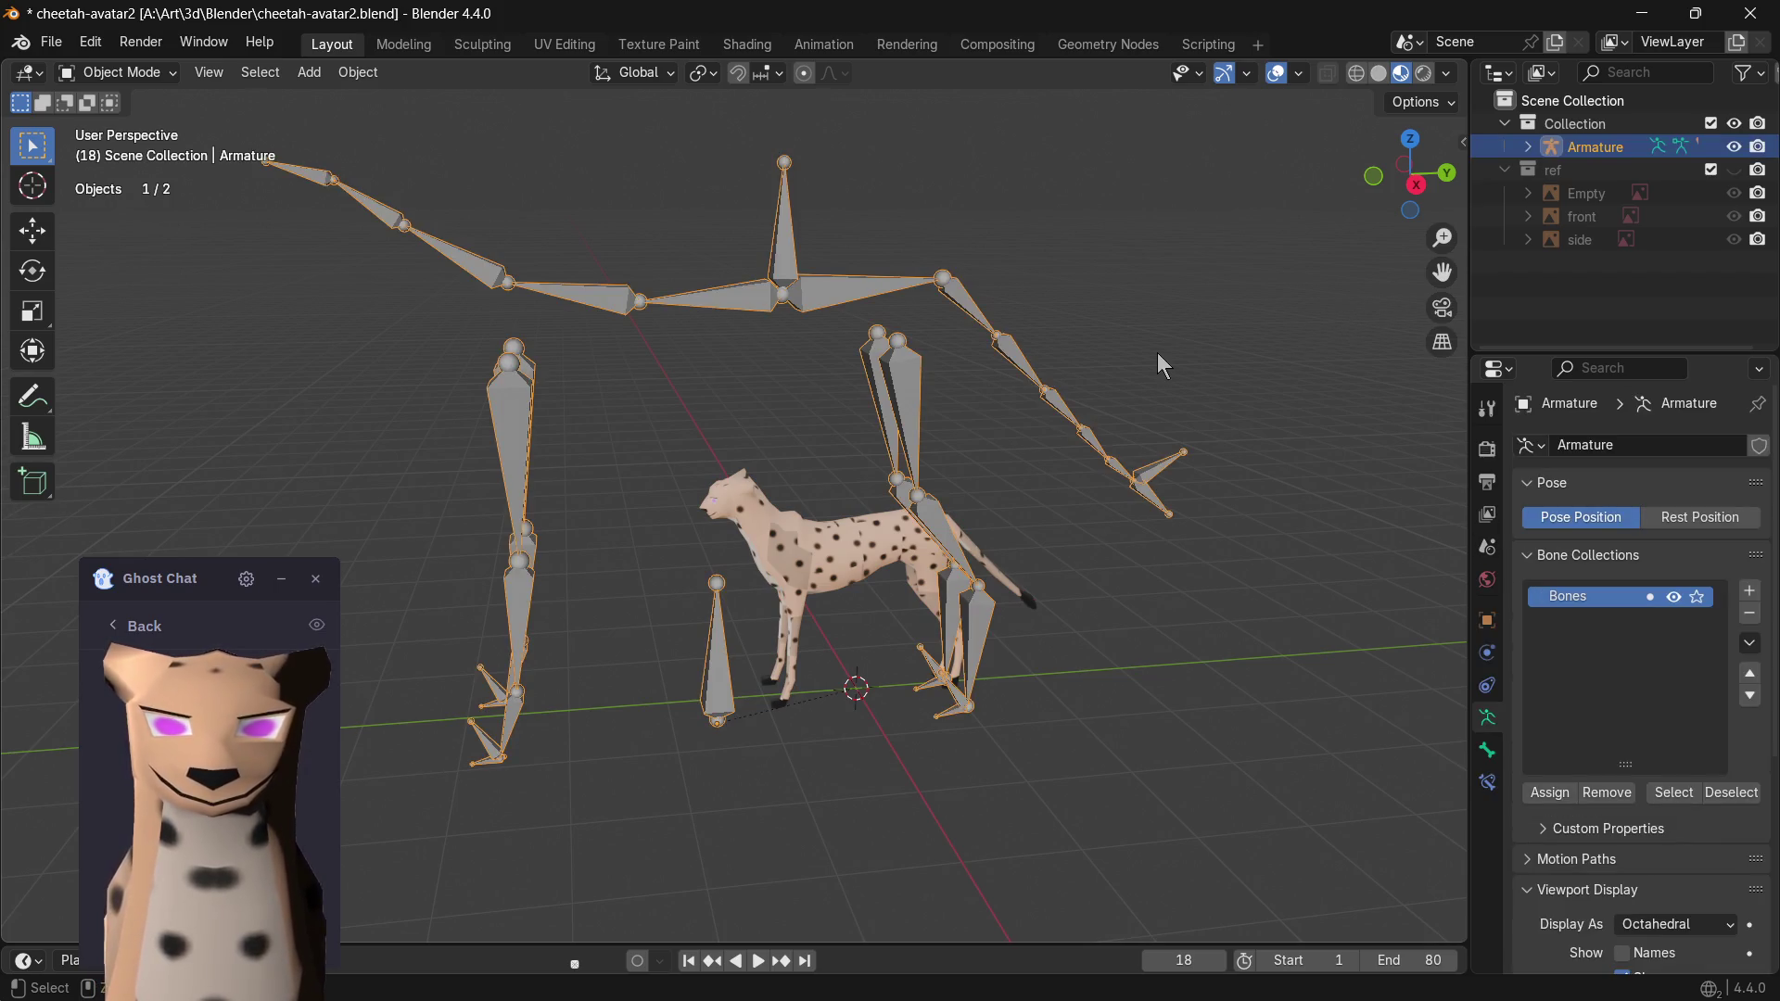
key(ctrl+z)
- Confirm the rig uses Armature.001 data and set the Outliner to the Scenes overview
middle_drag(1008, 390, 1496, 431)
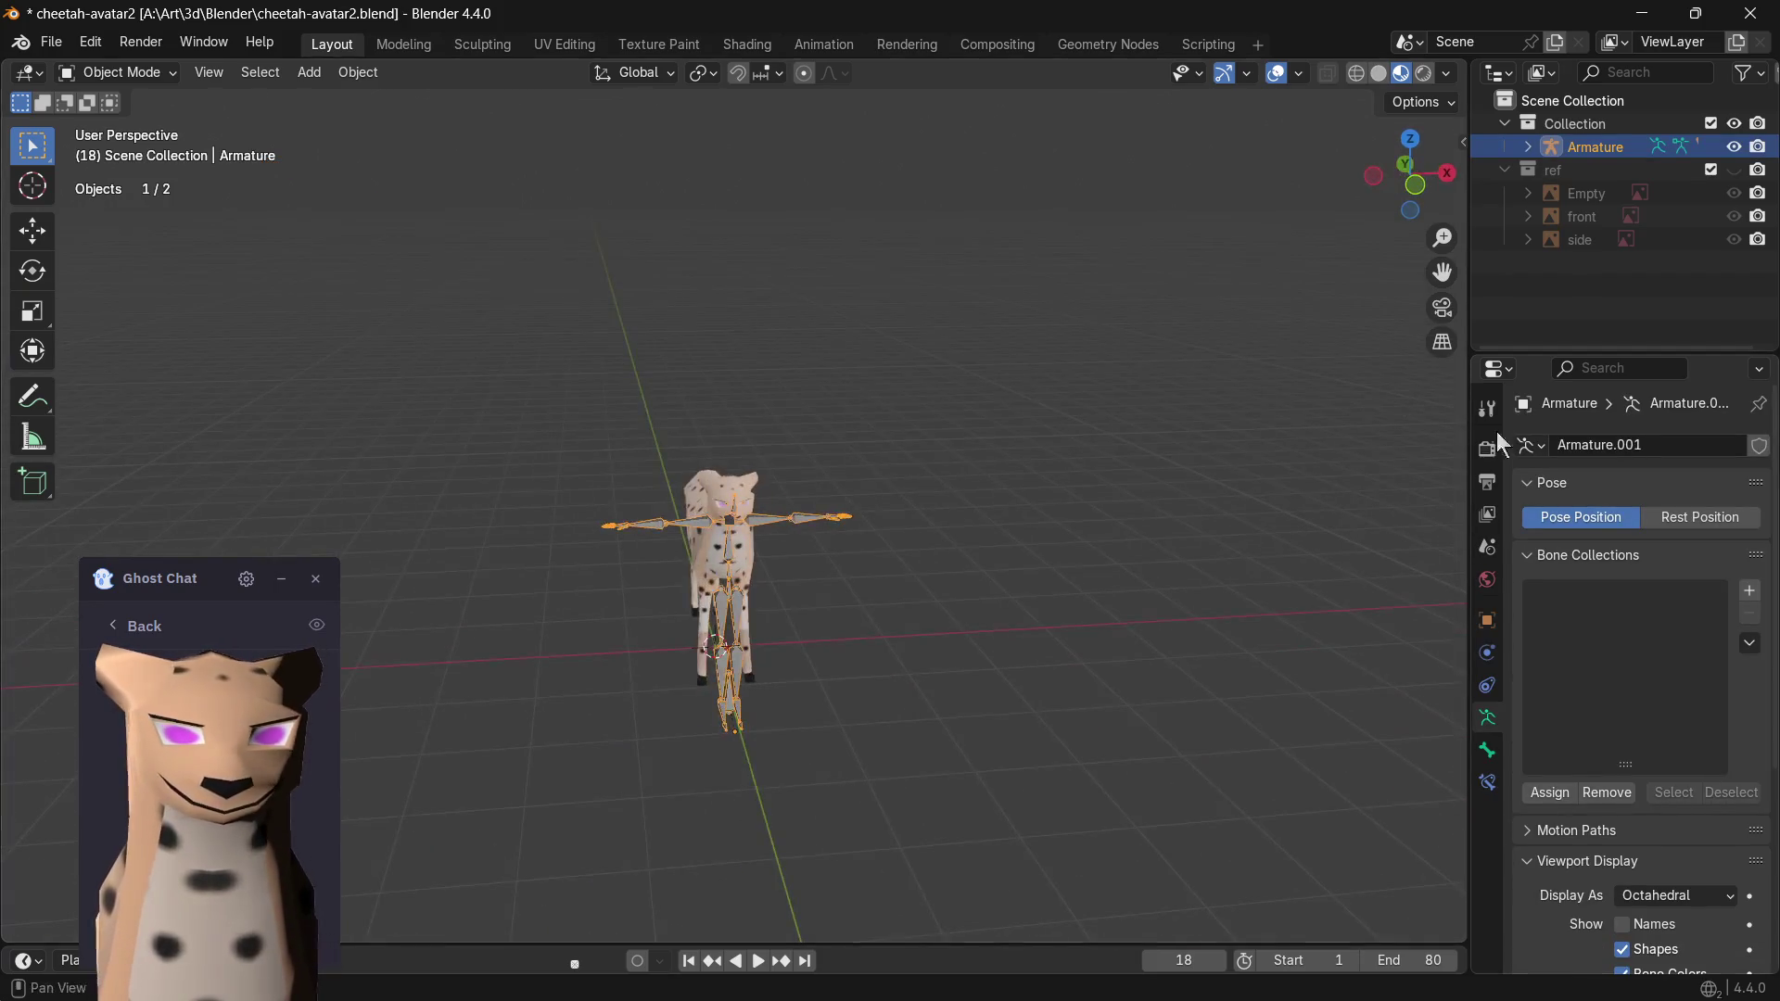
click(1531, 445)
click(1541, 454)
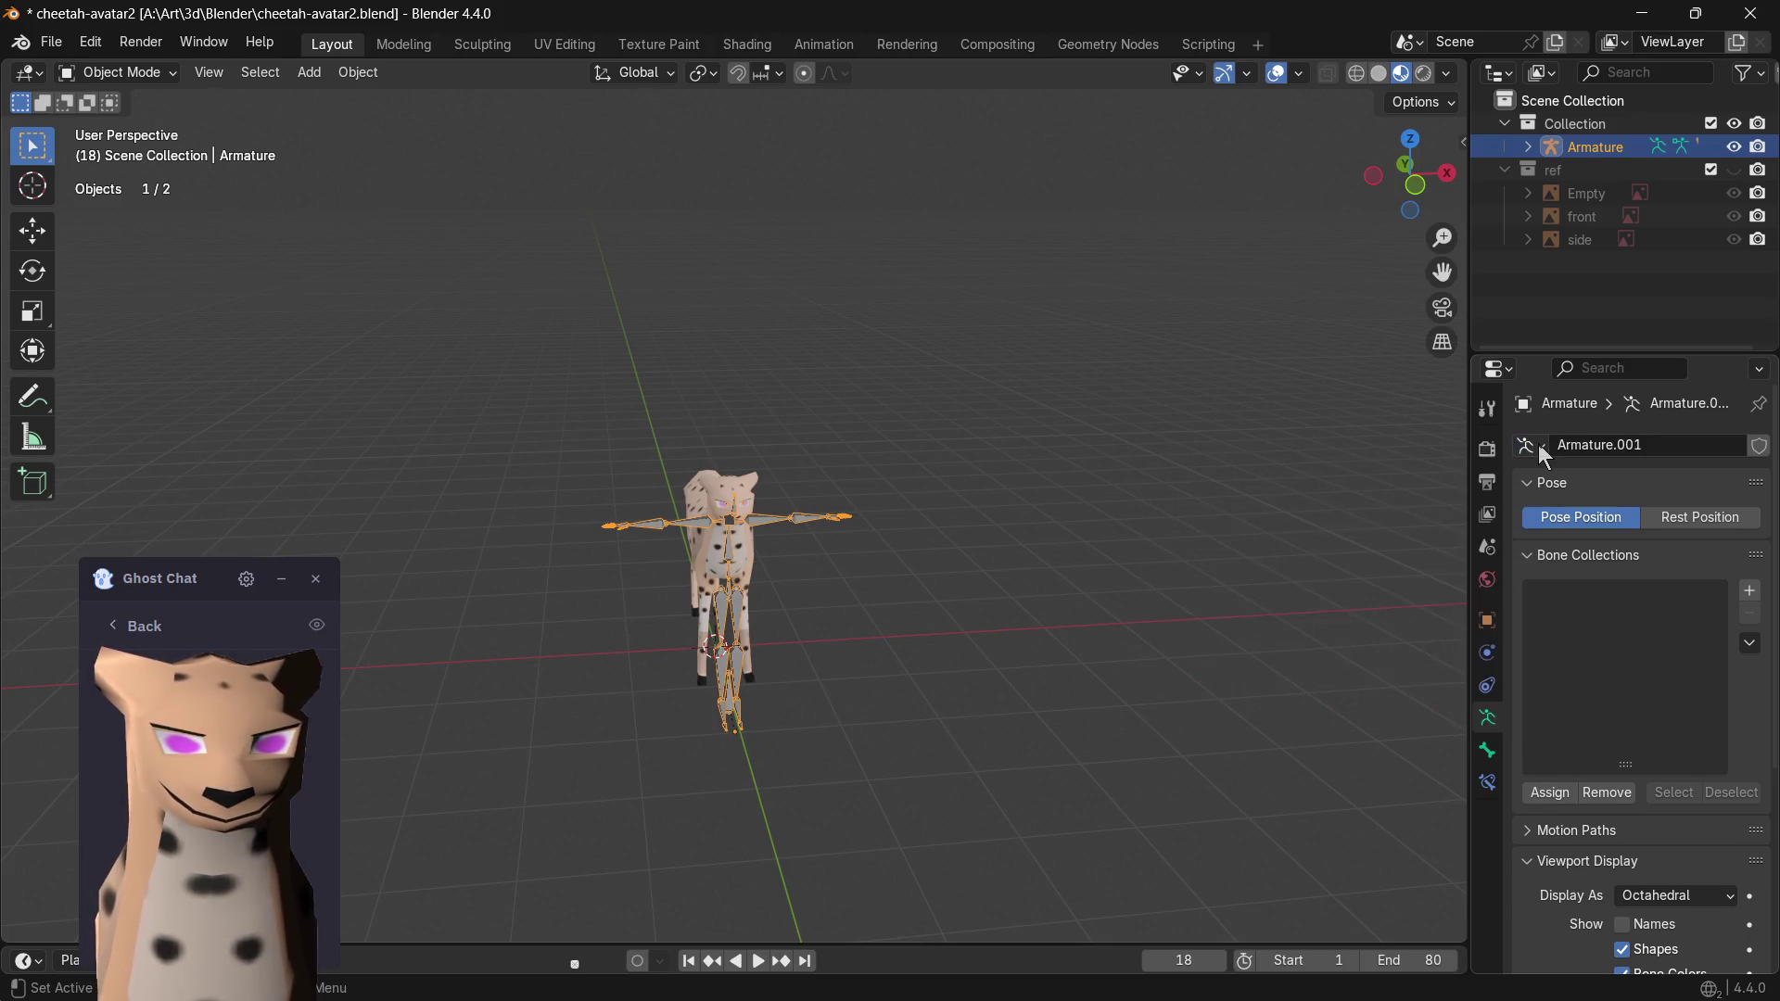
click(1538, 77)
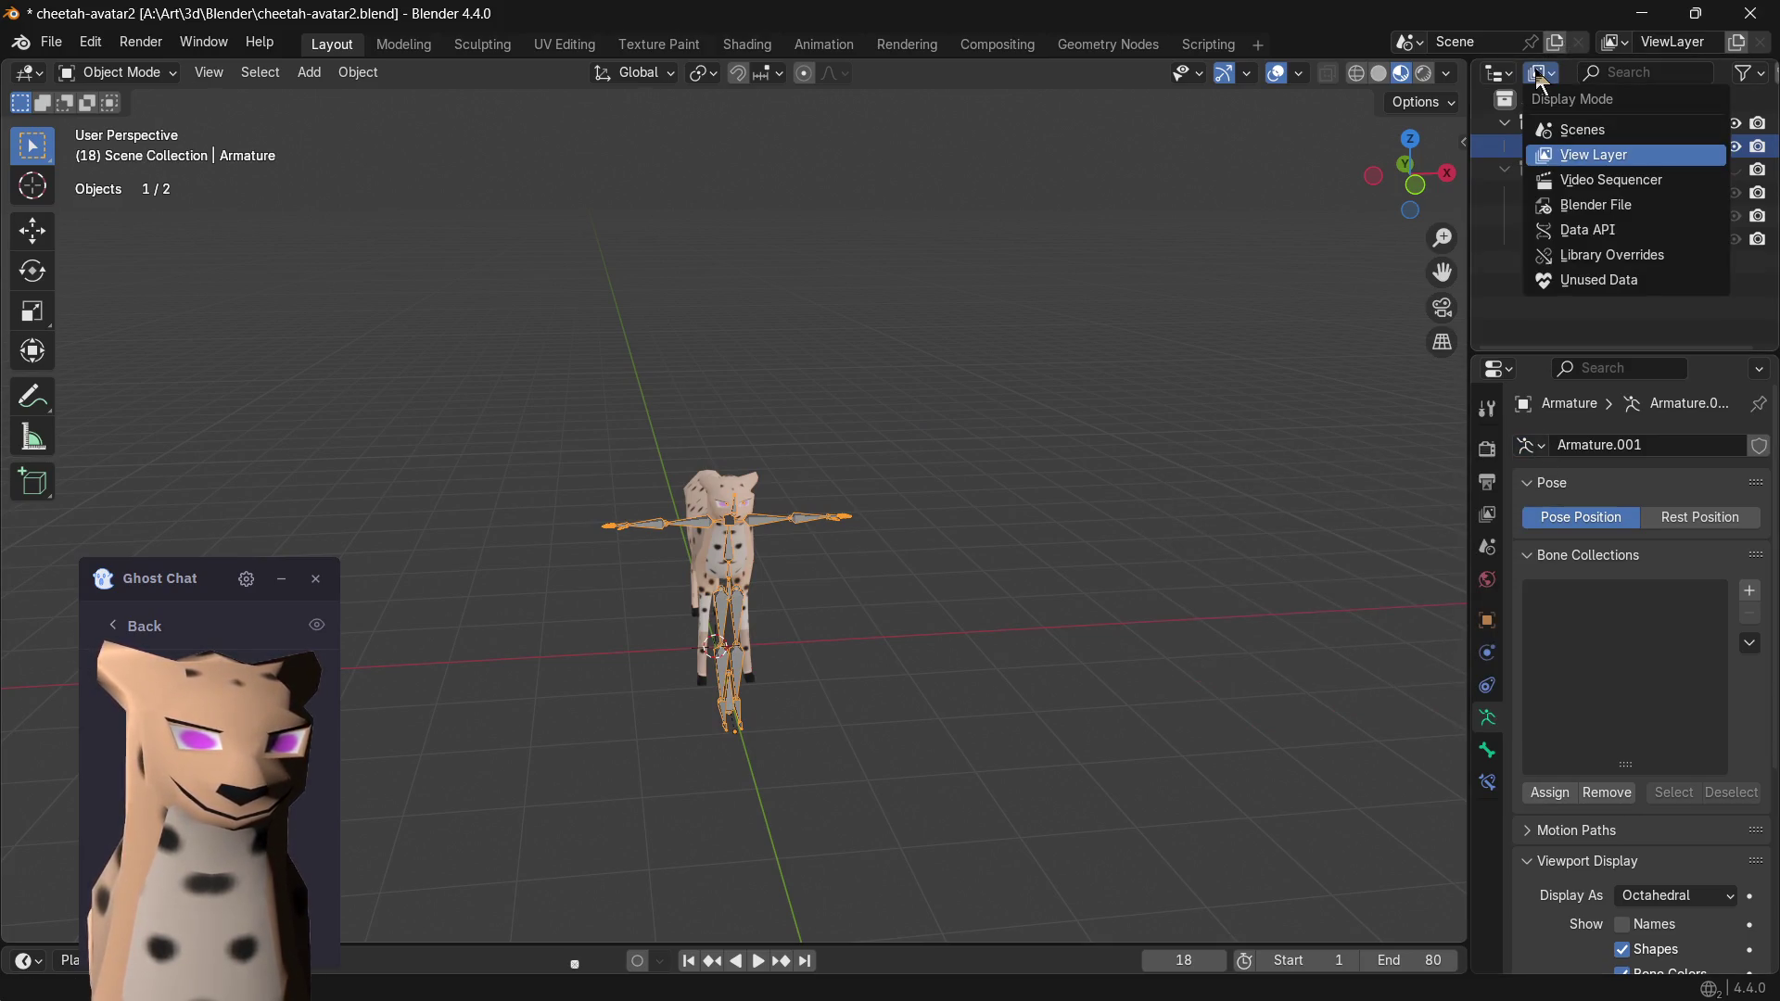
click(1576, 126)
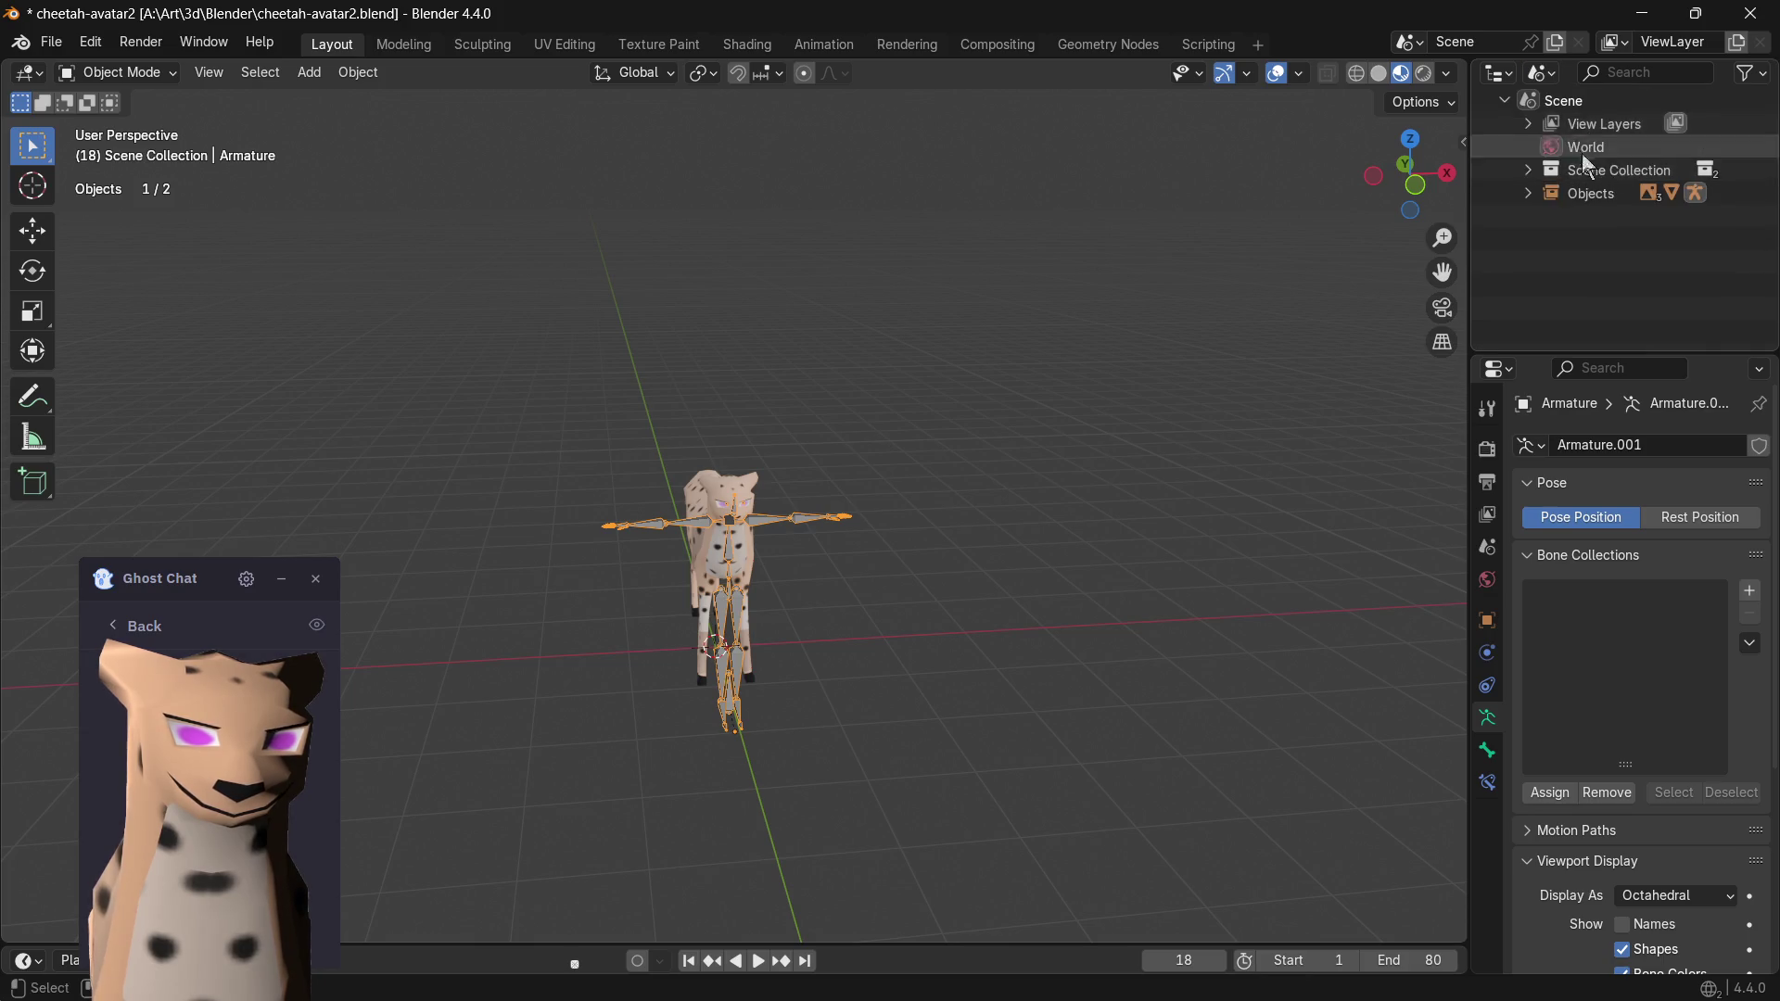
- In the Outliner's Blender File view, delete the unused Armature data-block
click(1557, 69)
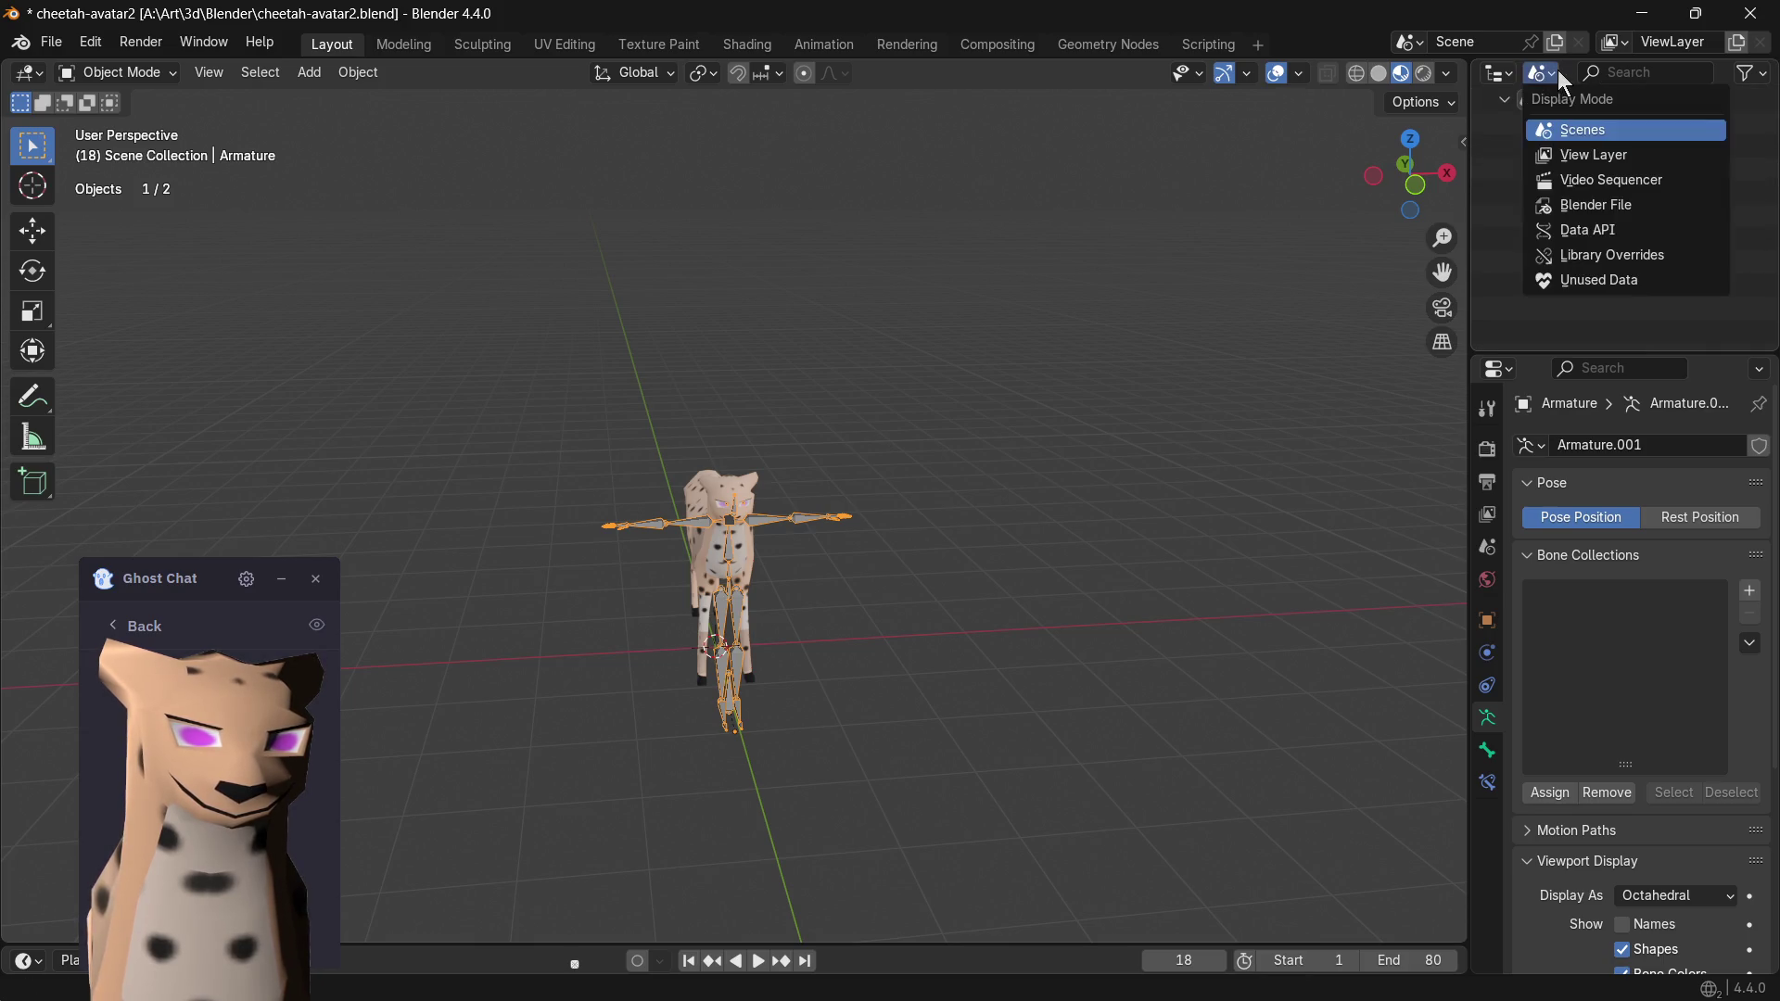
click(1607, 205)
click(1504, 148)
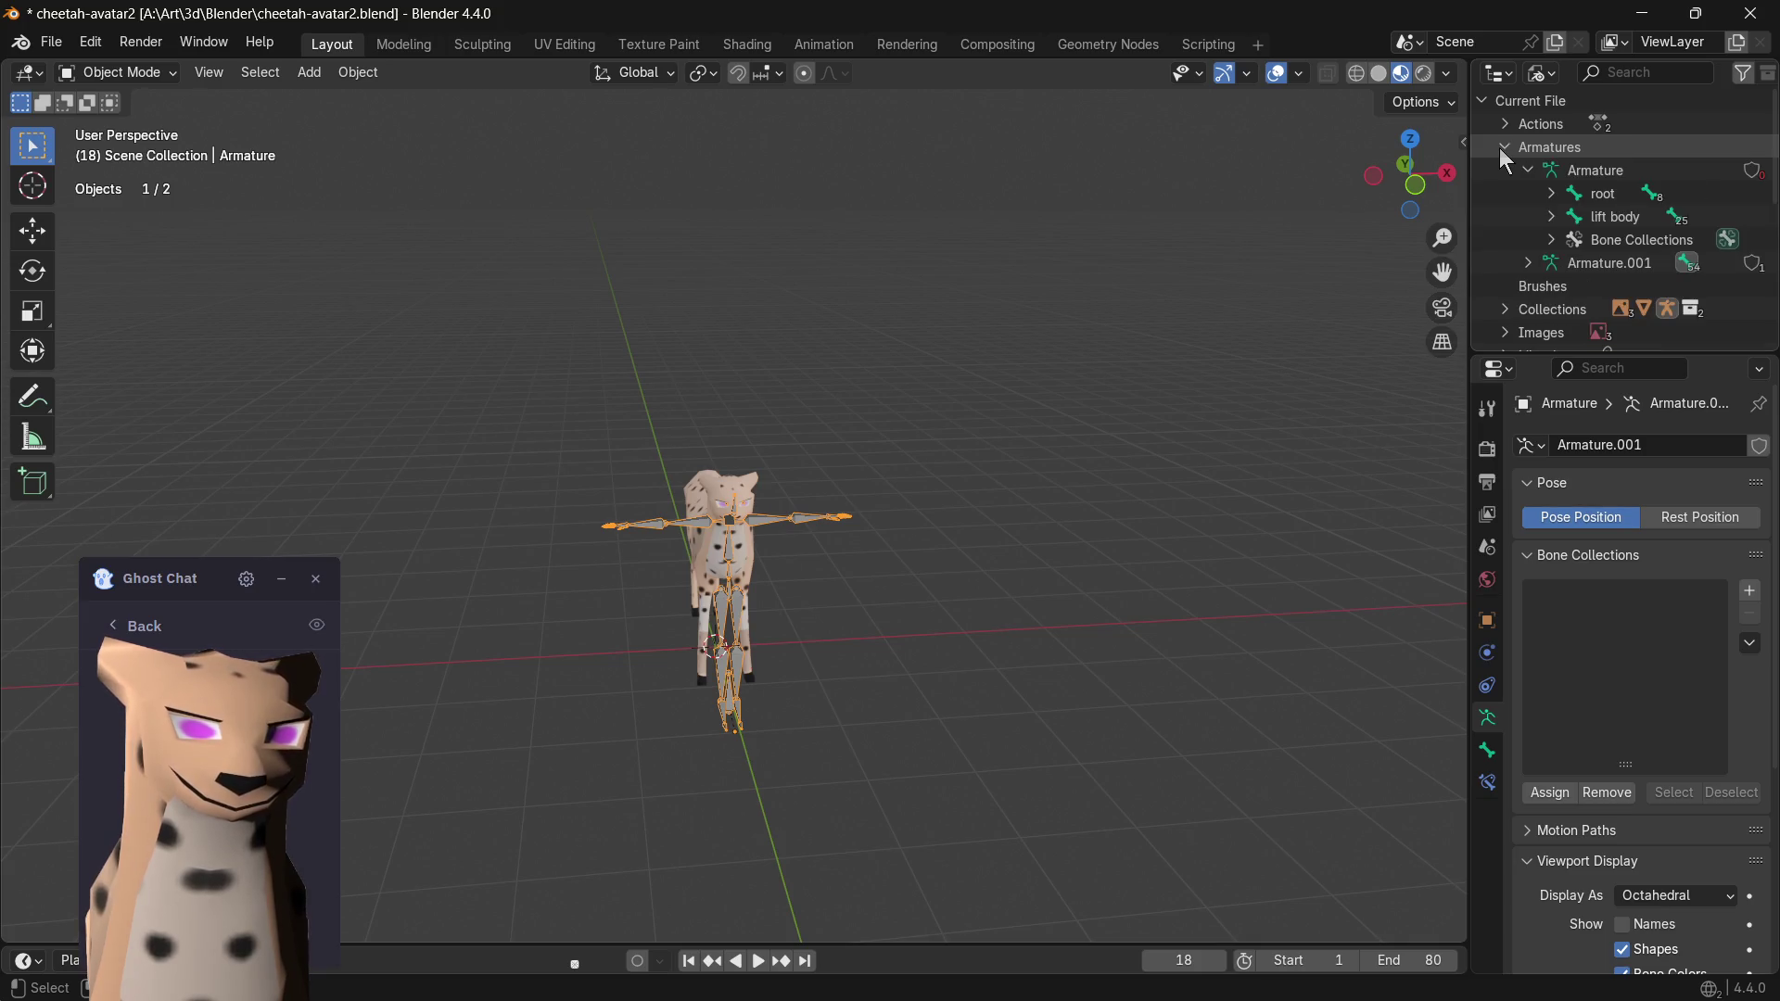
click(1568, 171)
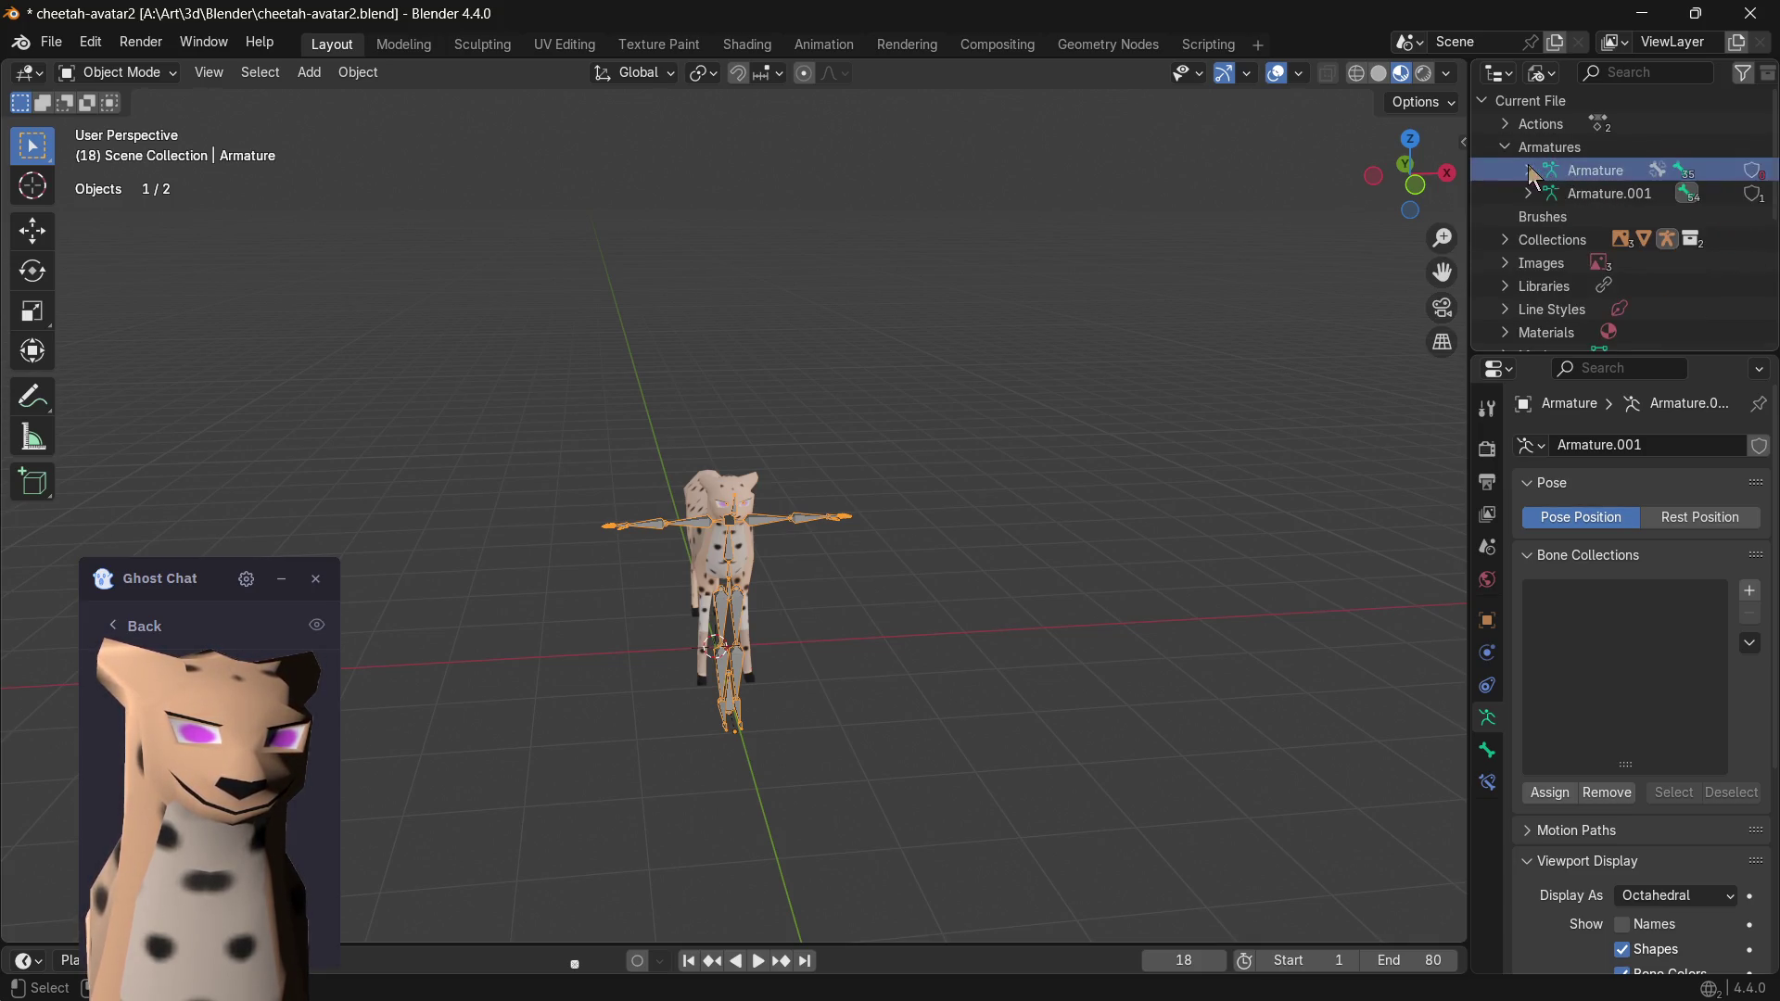
right_click(1570, 170)
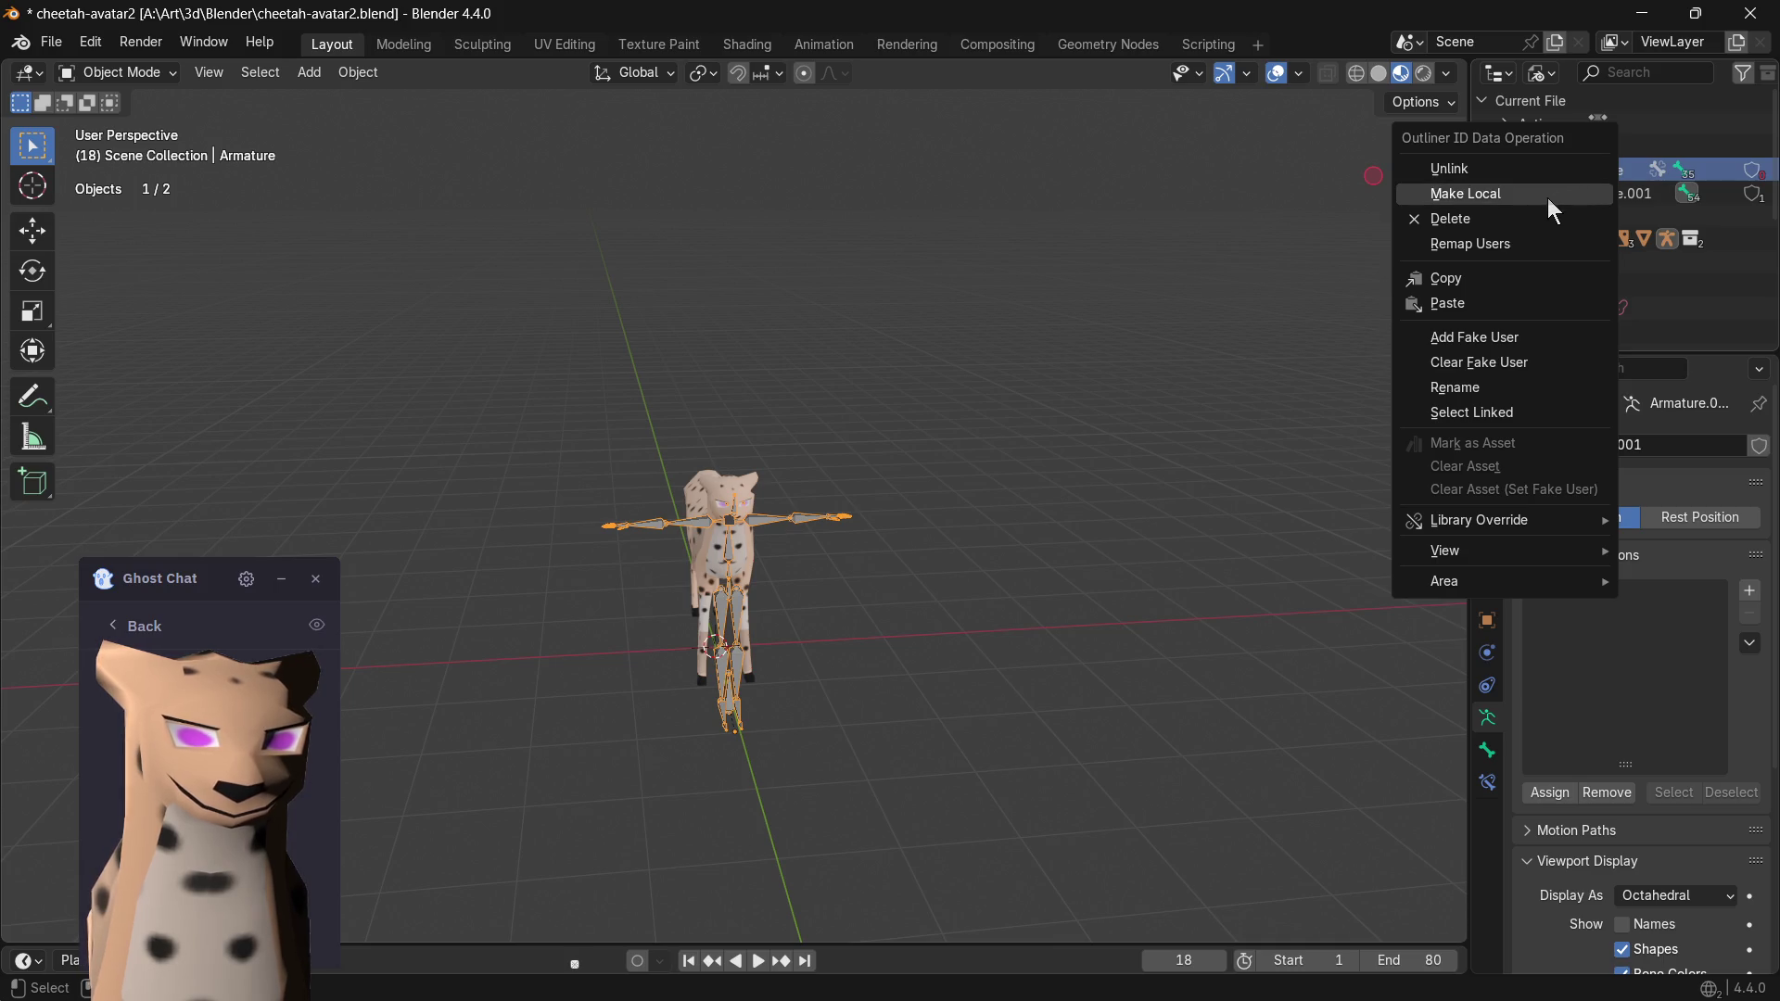
click(1523, 213)
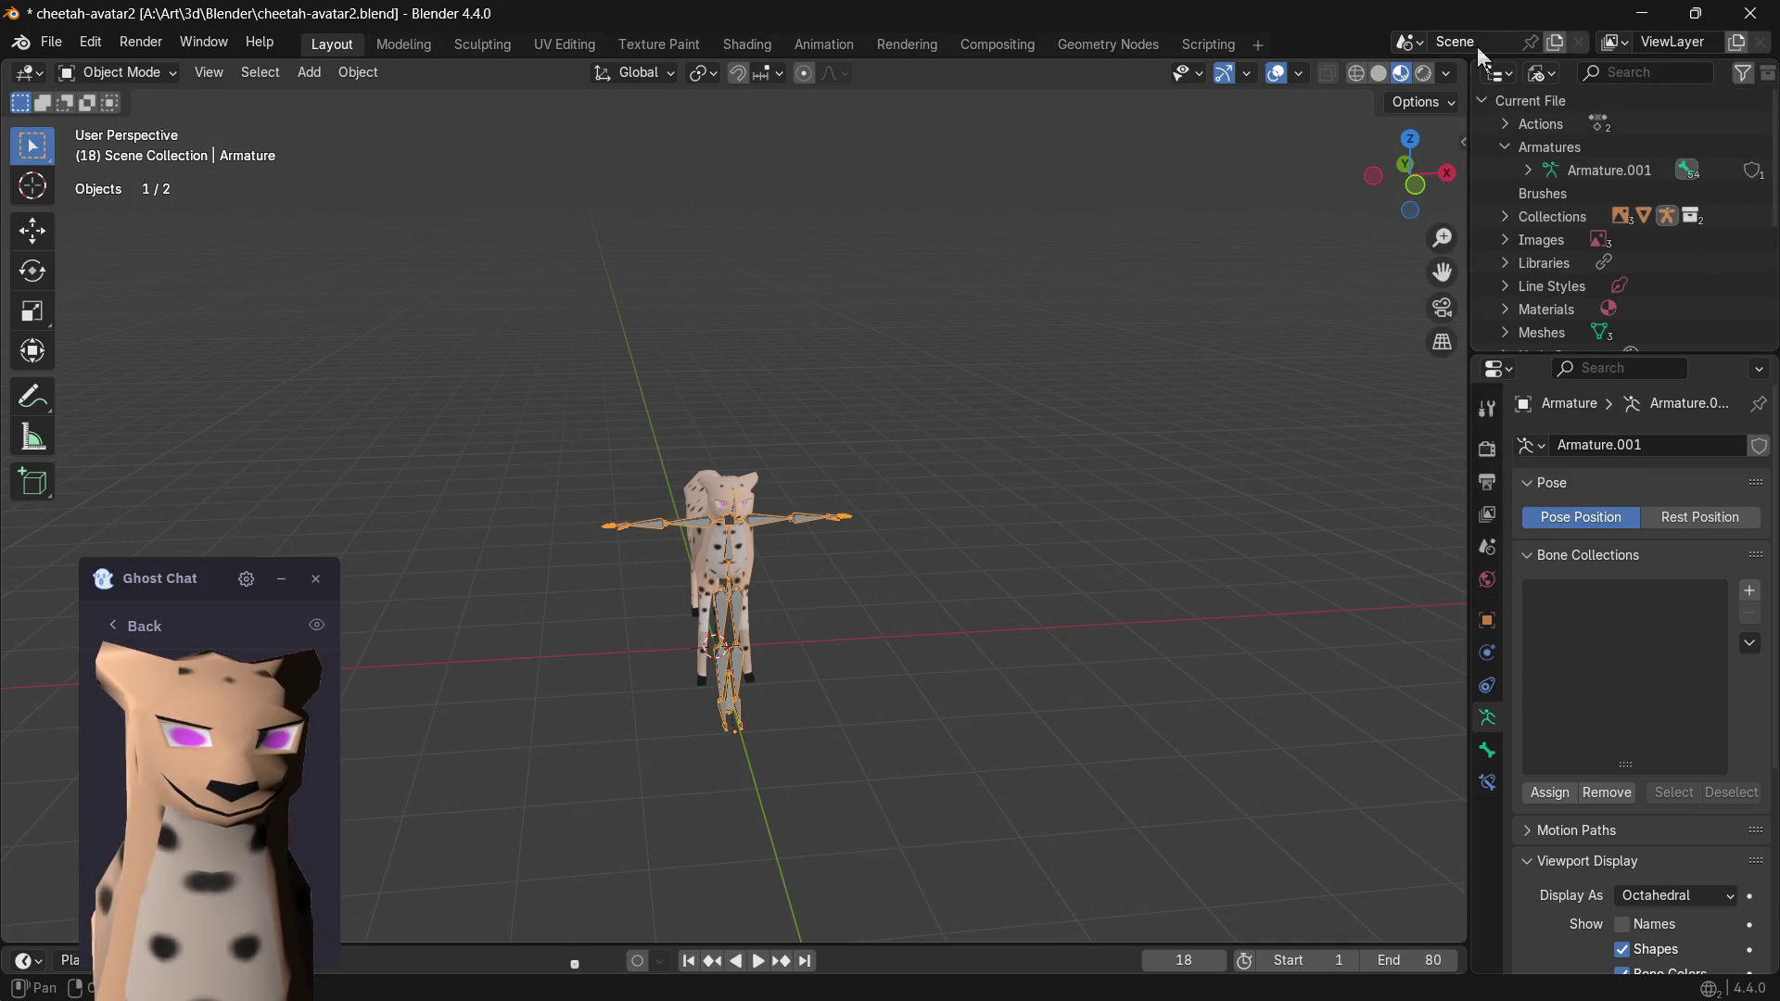
- Return the Outliner to View Layer, expand the Armature object and confirm Armature.001 is linked
click(1554, 75)
click(1587, 124)
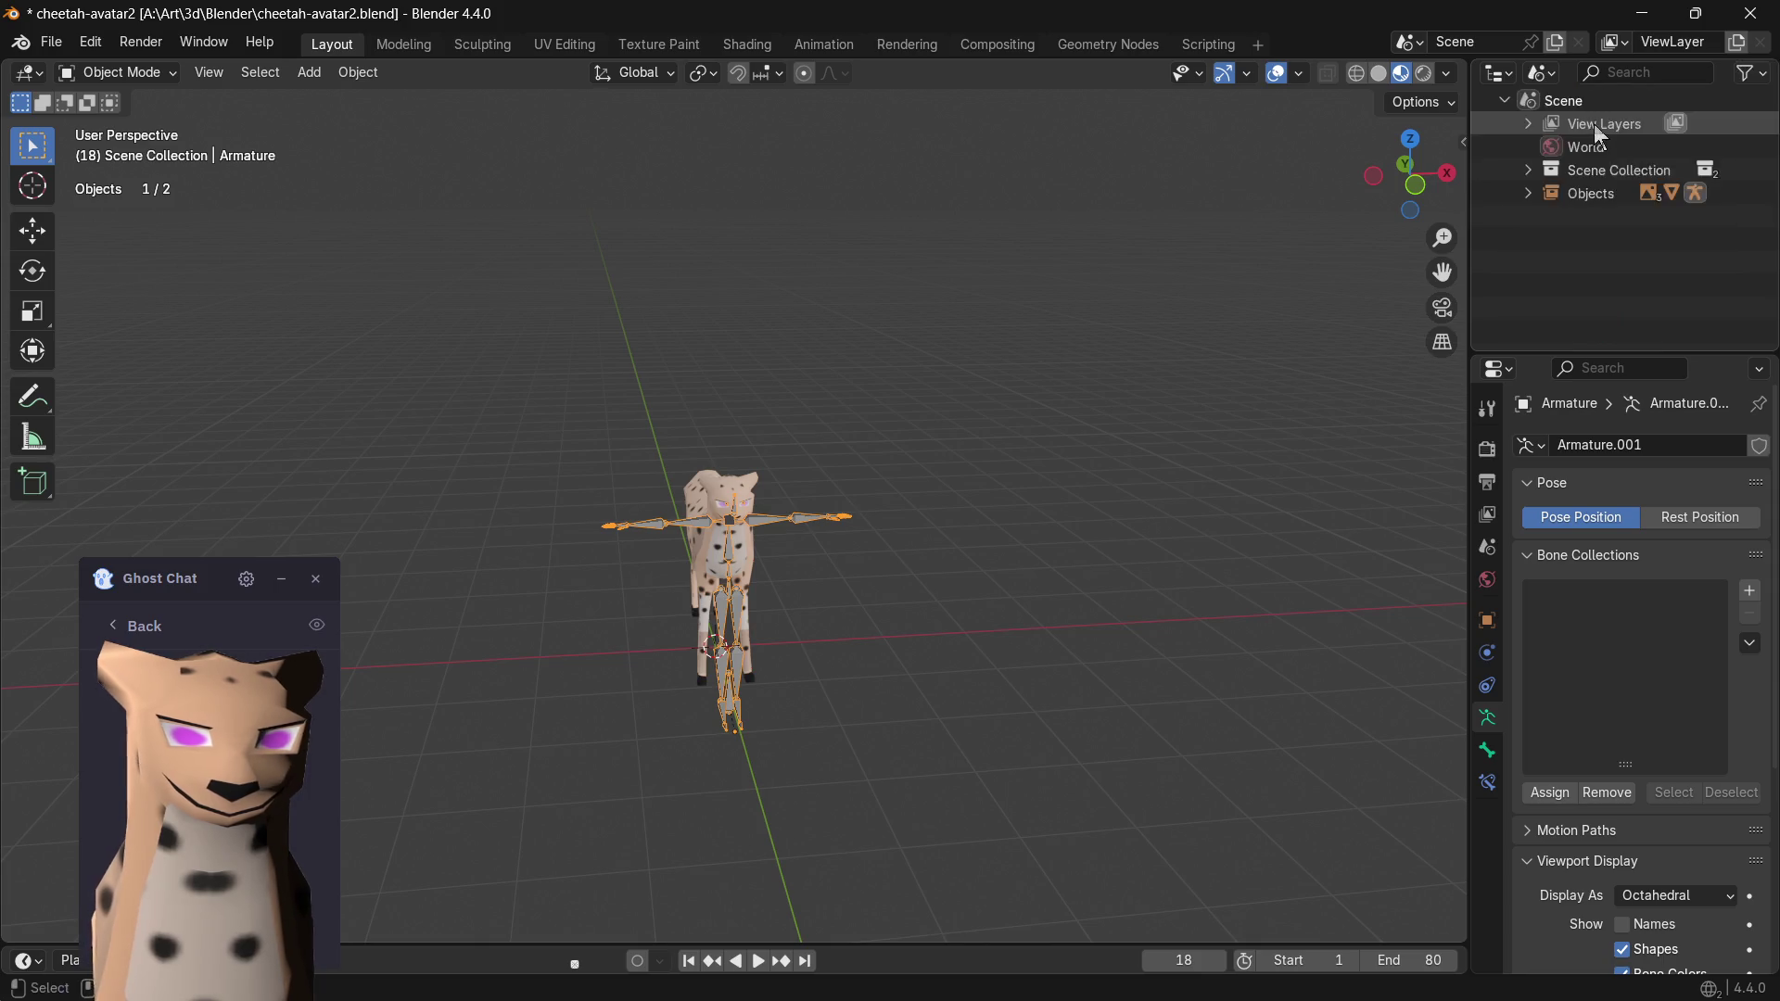
click(1542, 78)
click(1598, 158)
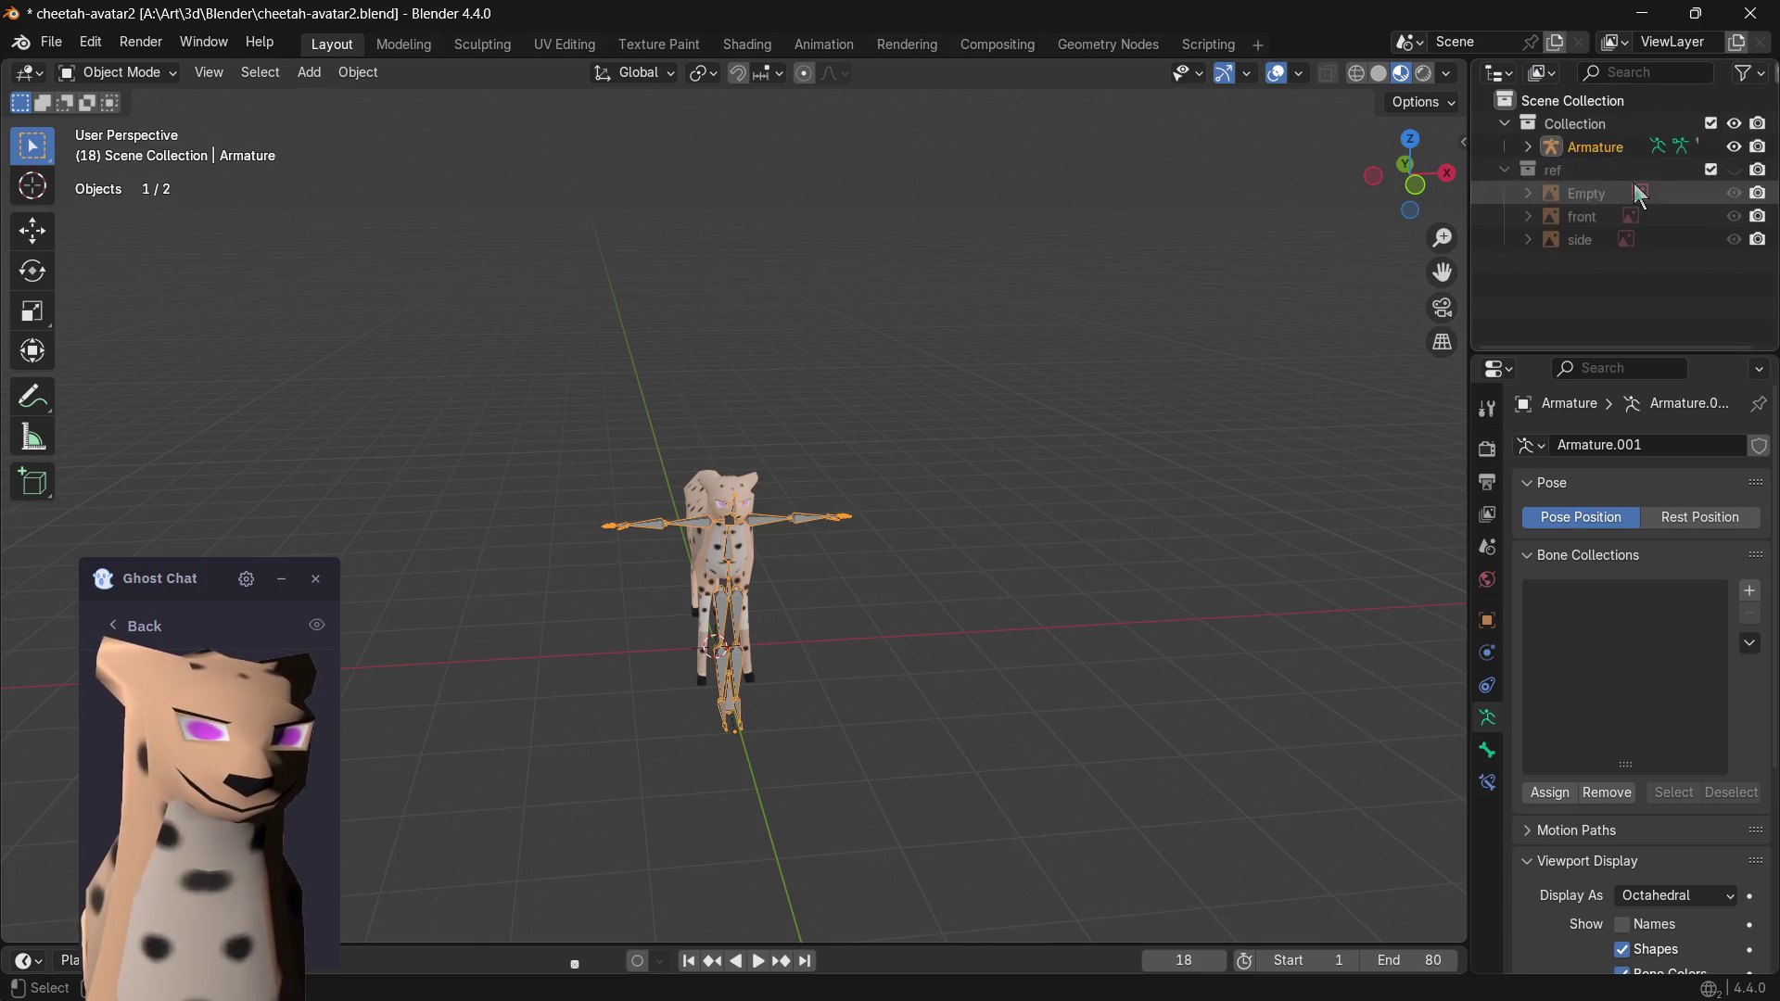
click(1530, 147)
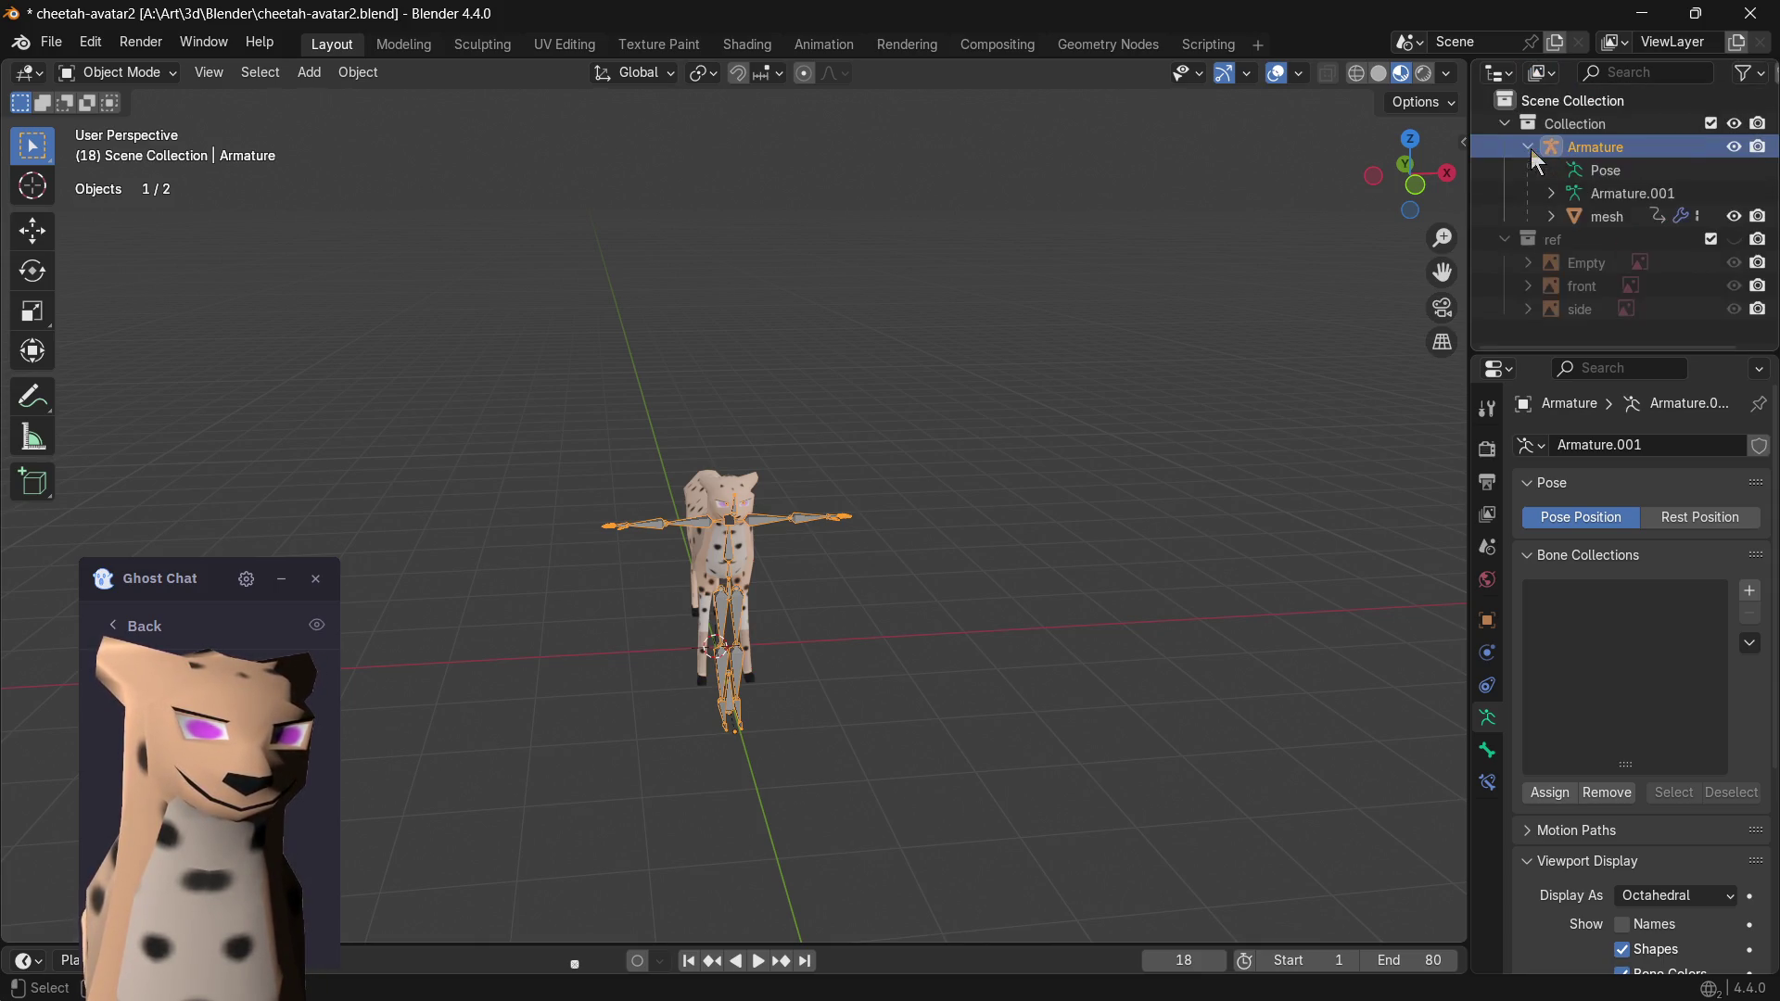
click(1611, 194)
scroll(1003, 387, up, 2)
scroll(930, 392, up, 2)
click(1529, 445)
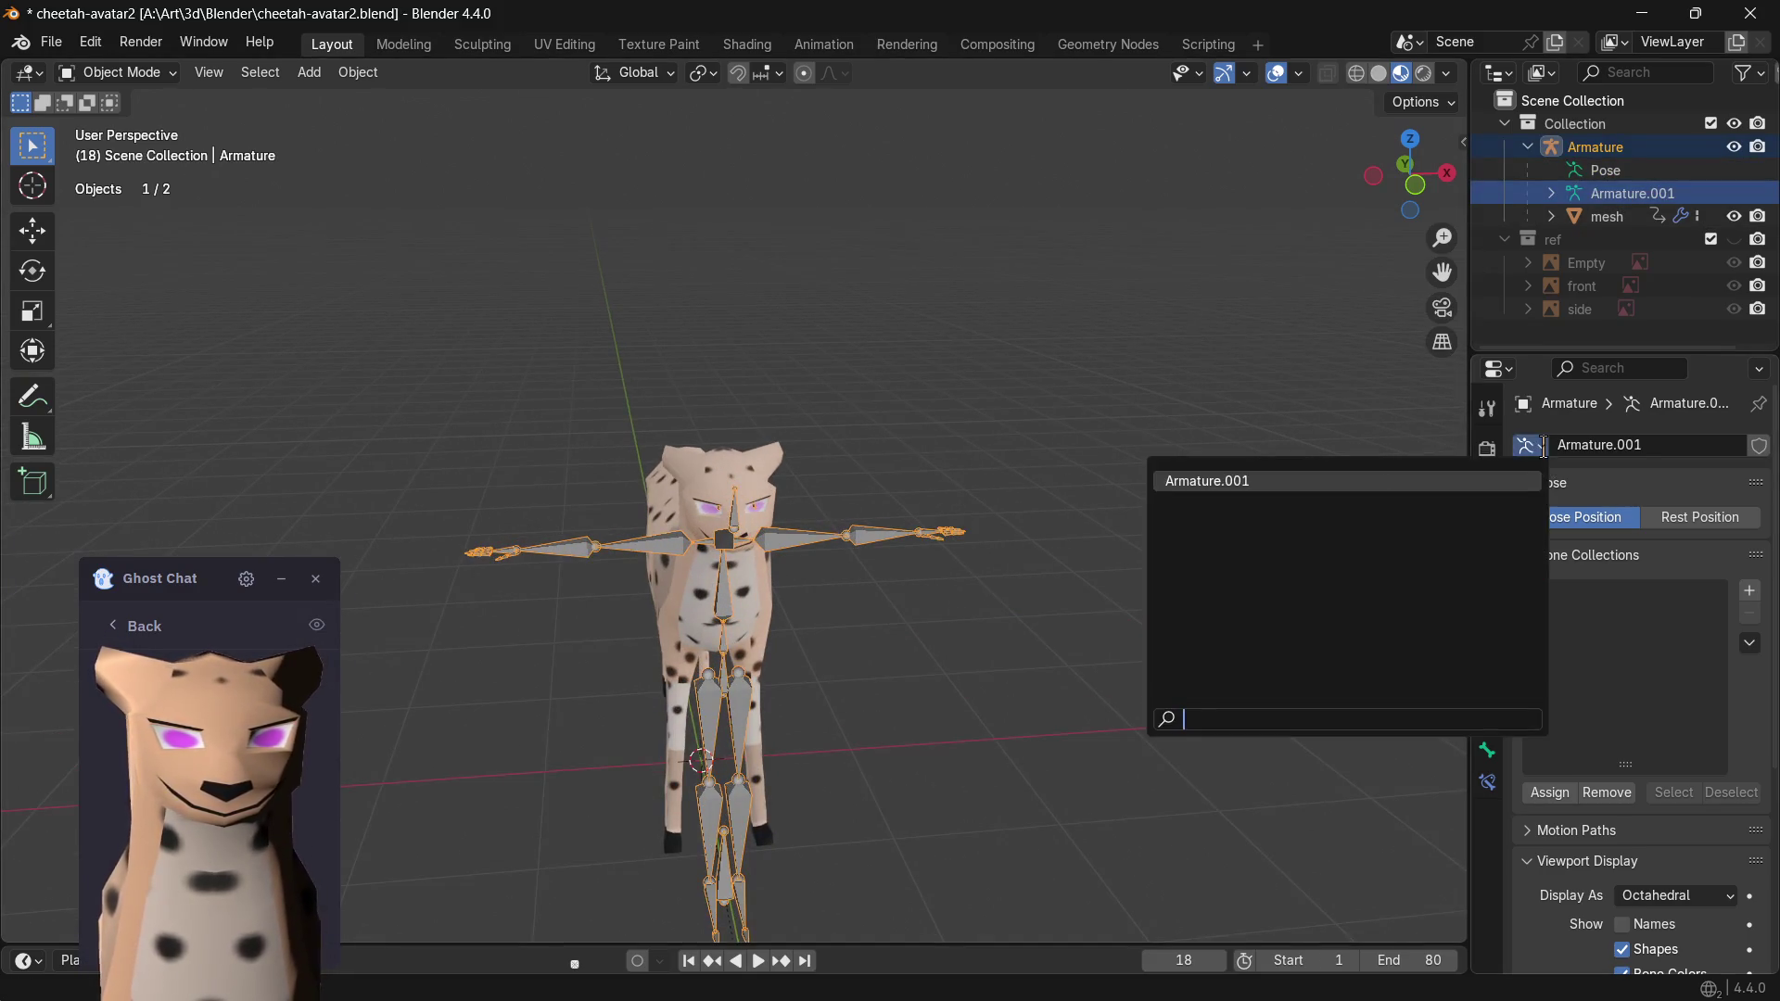
- Orbit the cheetah, toggle Rest/Pose Position and show the neck bone's properties
middle_drag(932, 553, 700, 562)
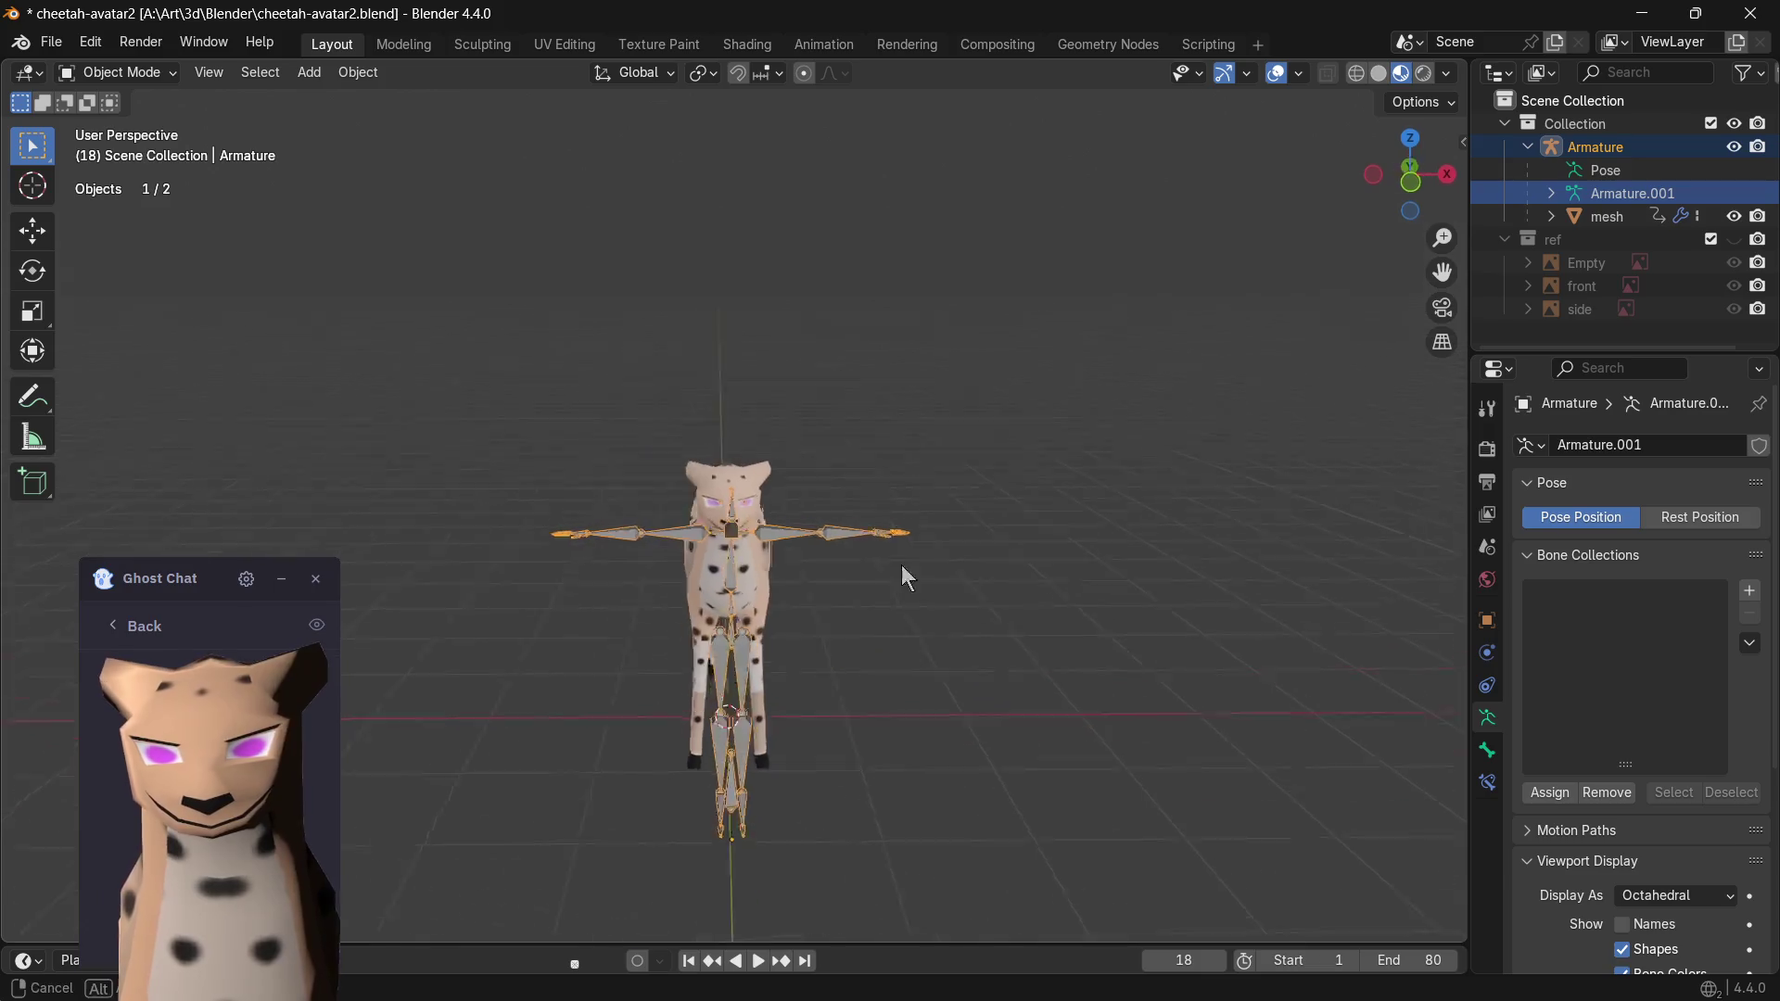
scroll(699, 561, up, 2)
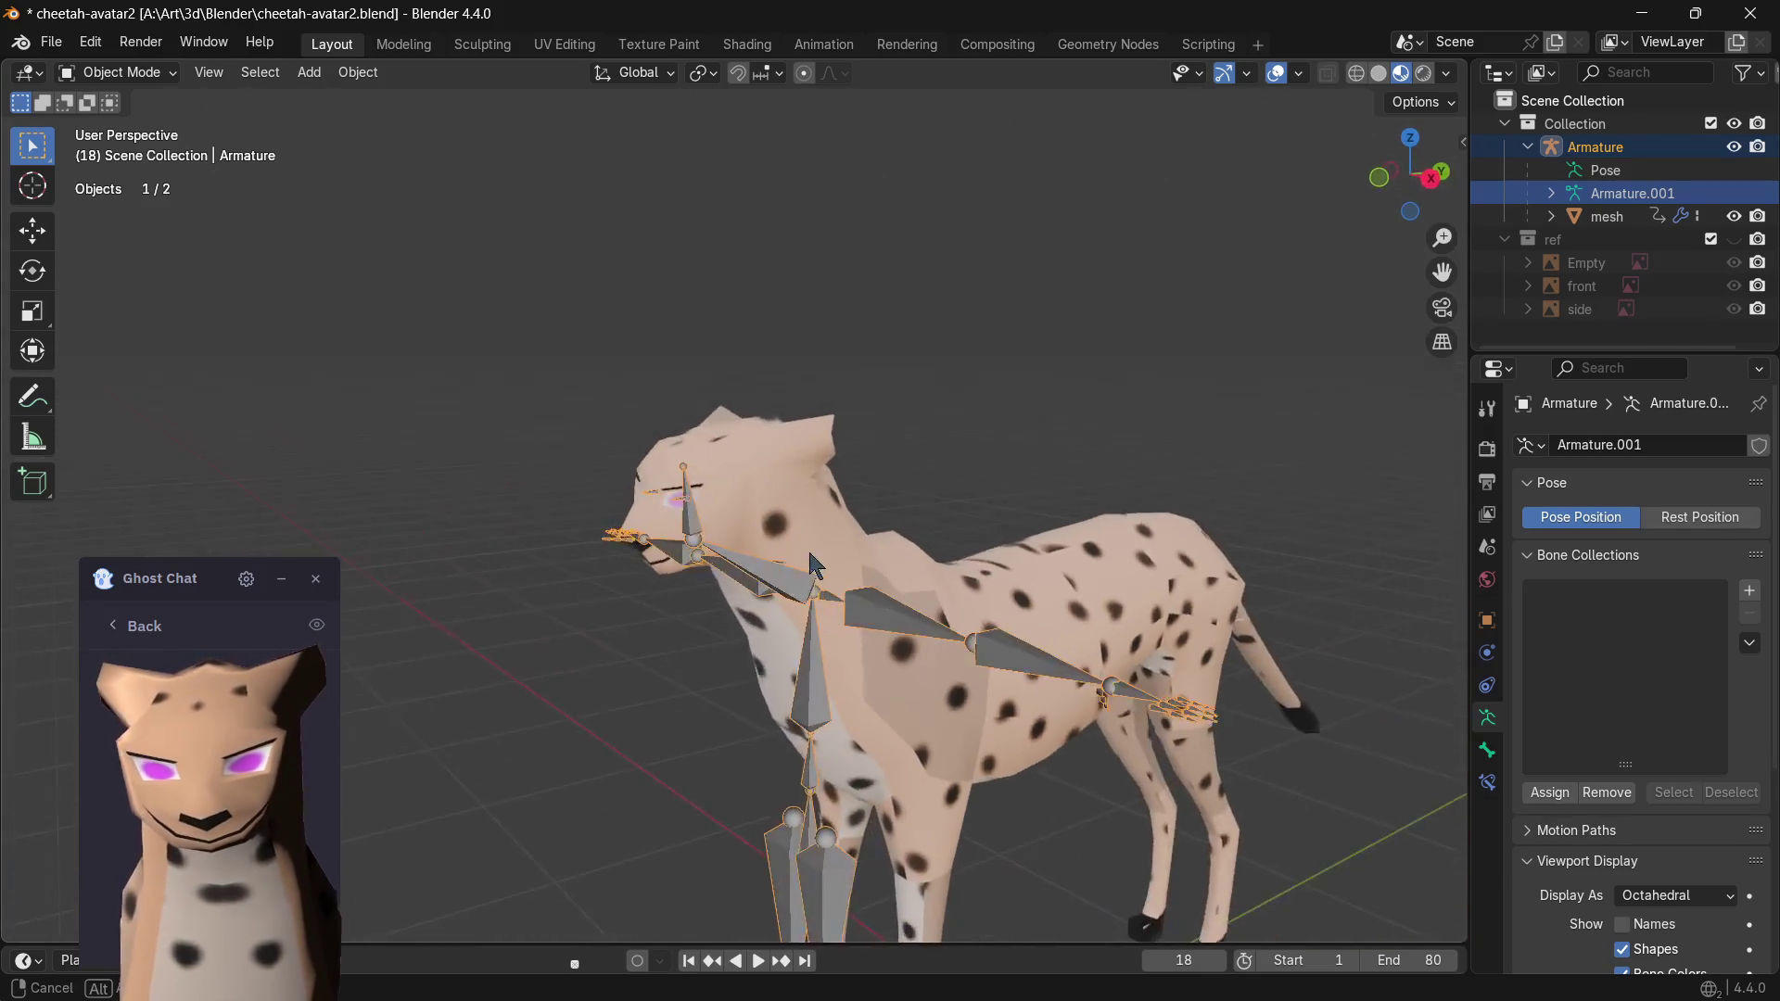
middle_drag(699, 562, 1051, 546)
click(1670, 517)
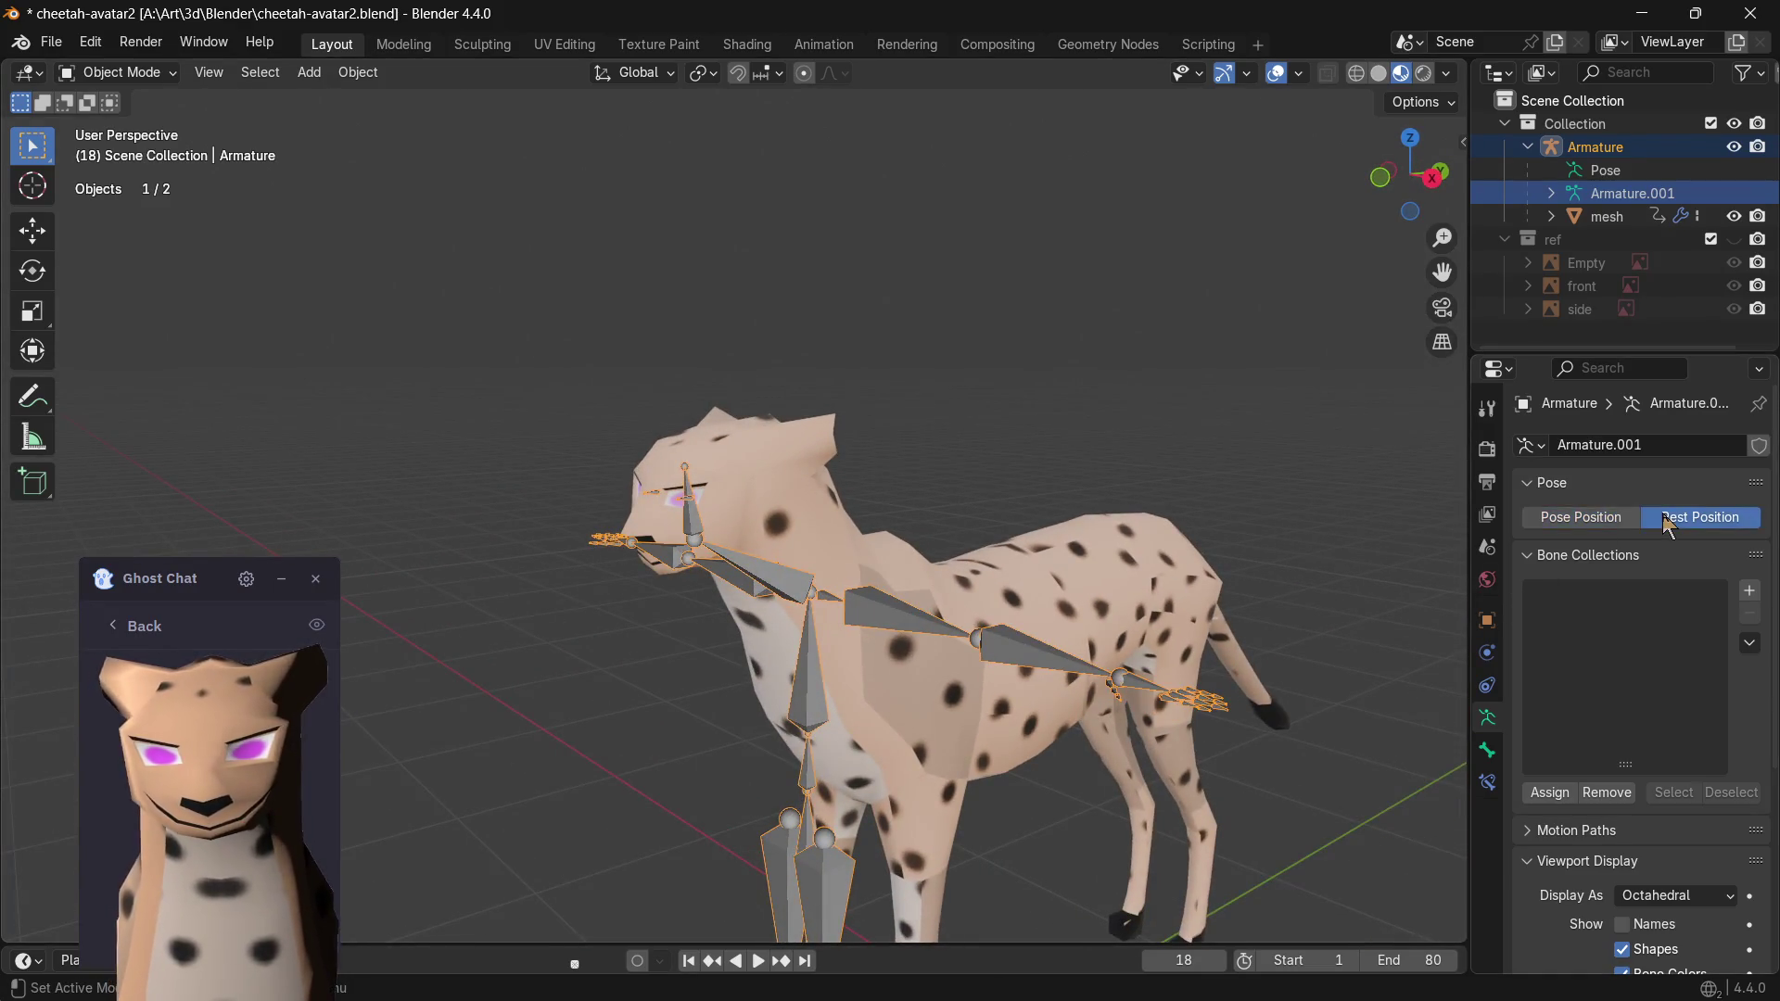
click(1599, 518)
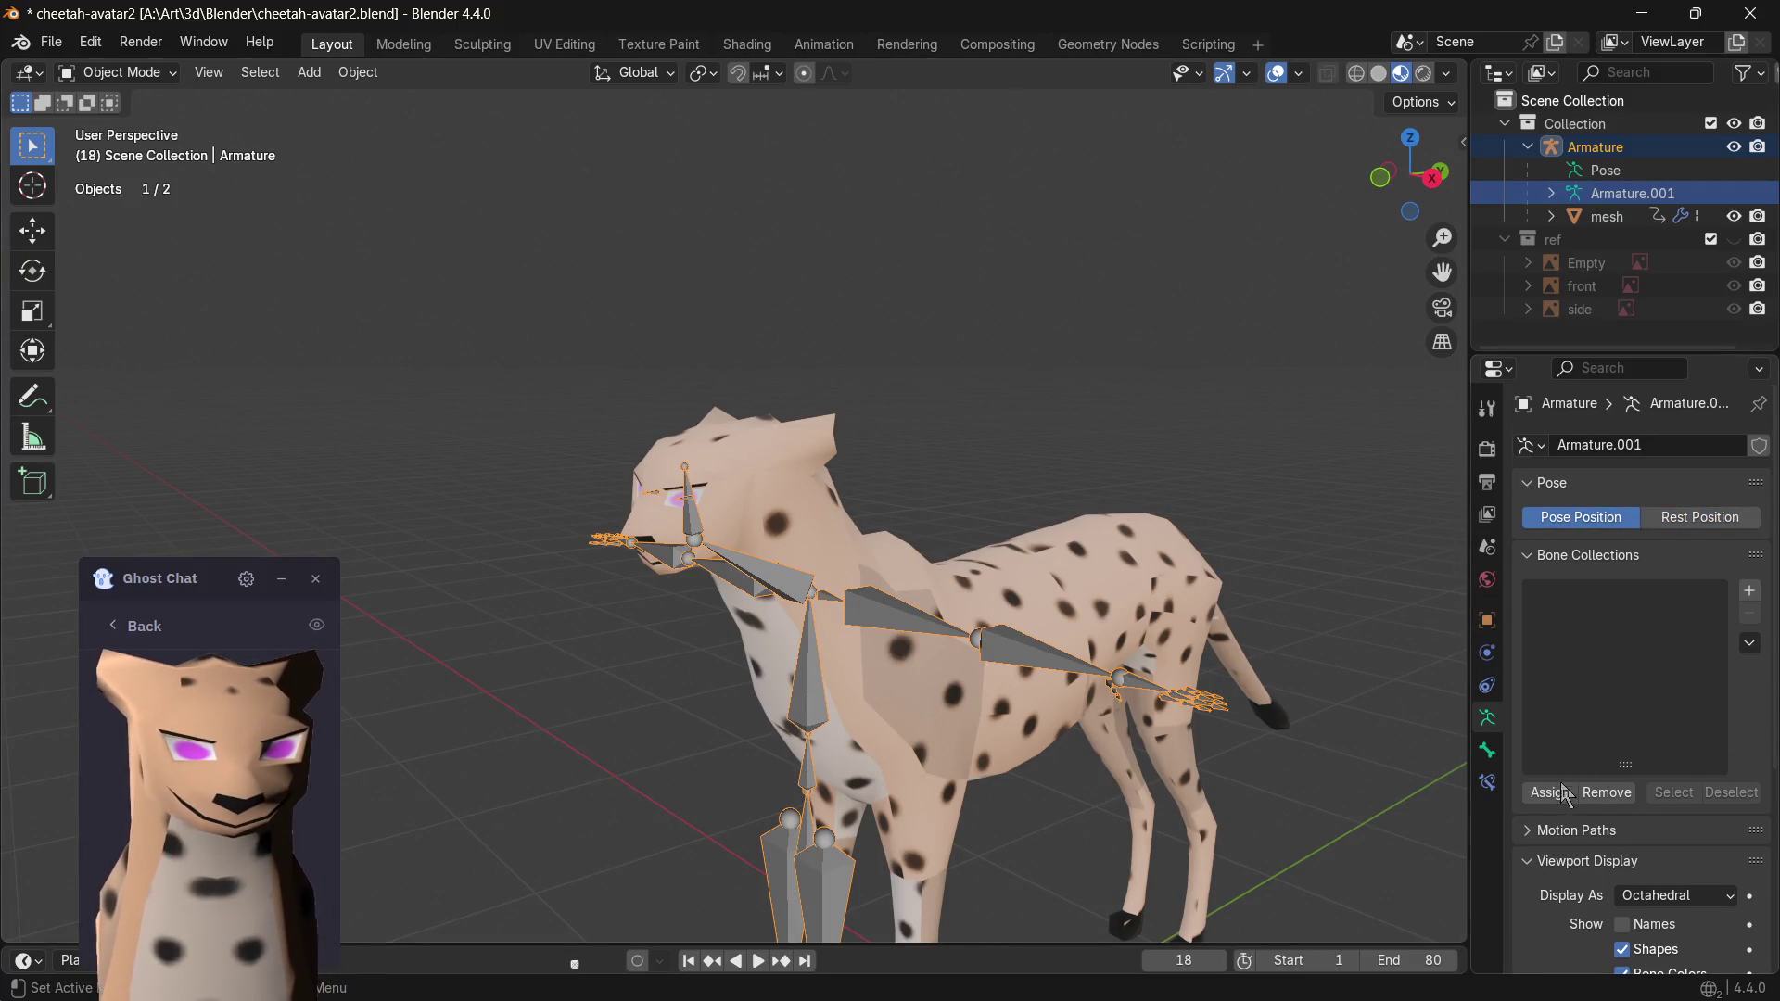
scroll(1563, 795, down, 5)
click(1488, 755)
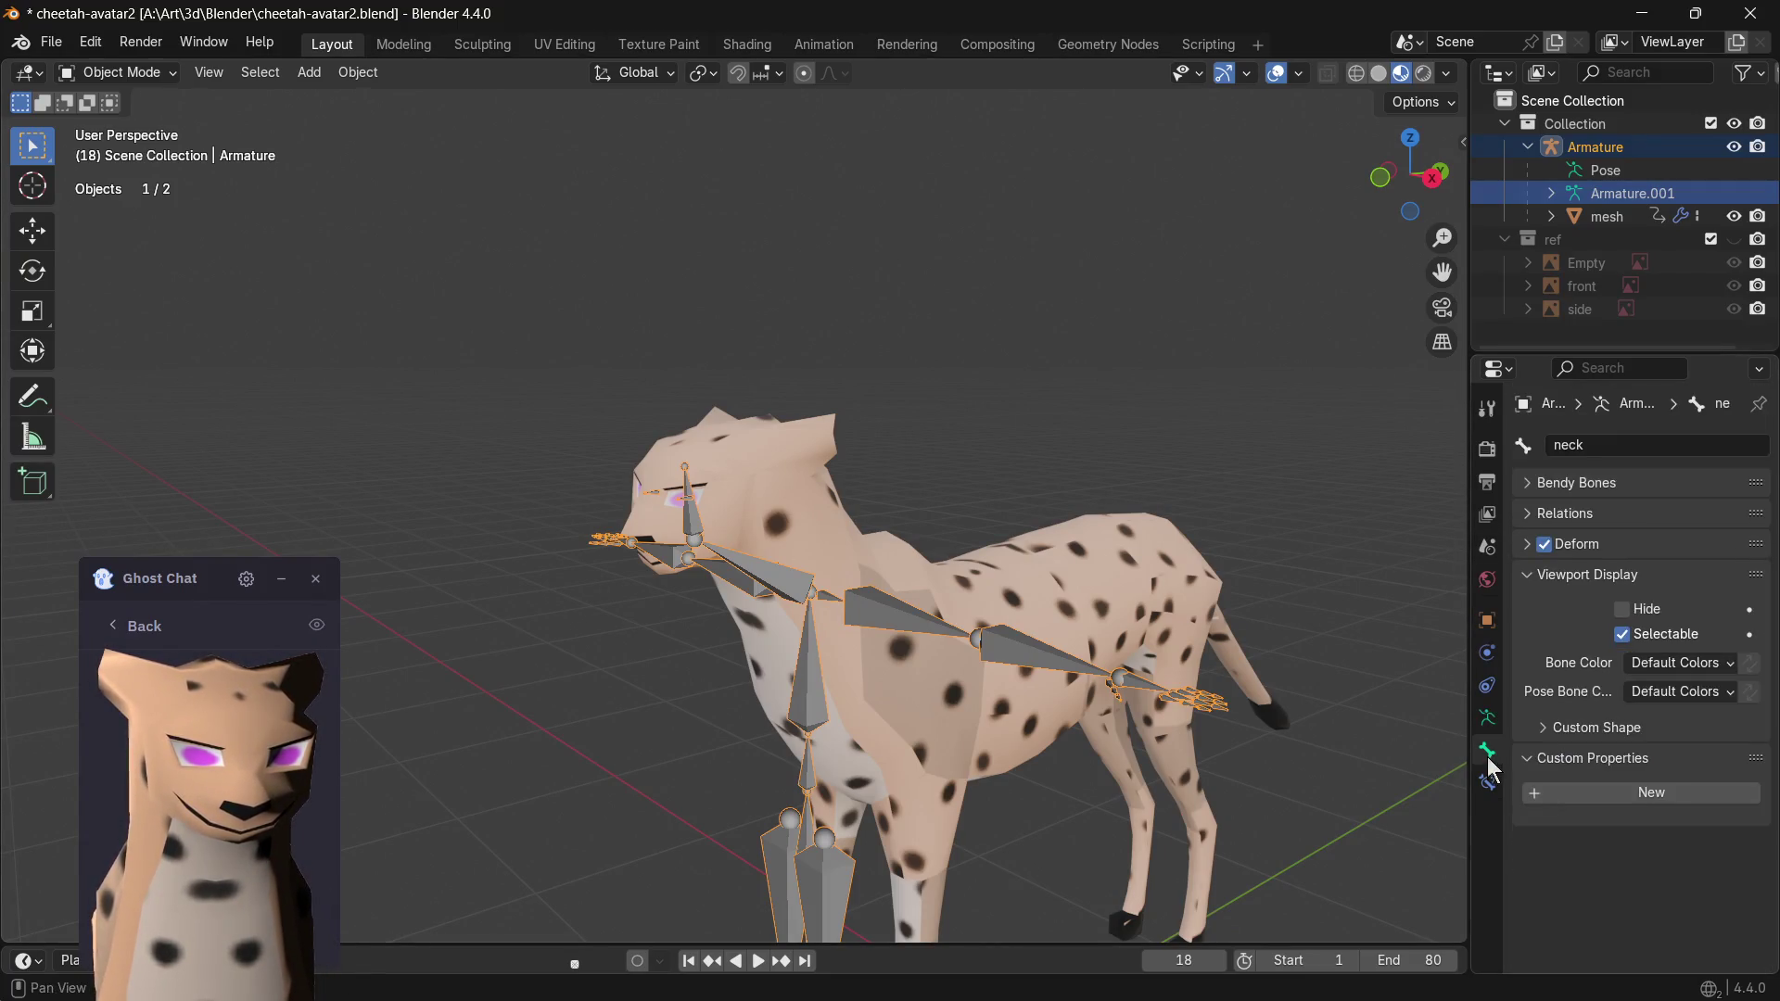
- Put the armature into Edit Mode and select the head bone, then the eye.R bone joint
click(695, 532)
scroll(686, 556, up, 2)
scroll(682, 556, up, 2)
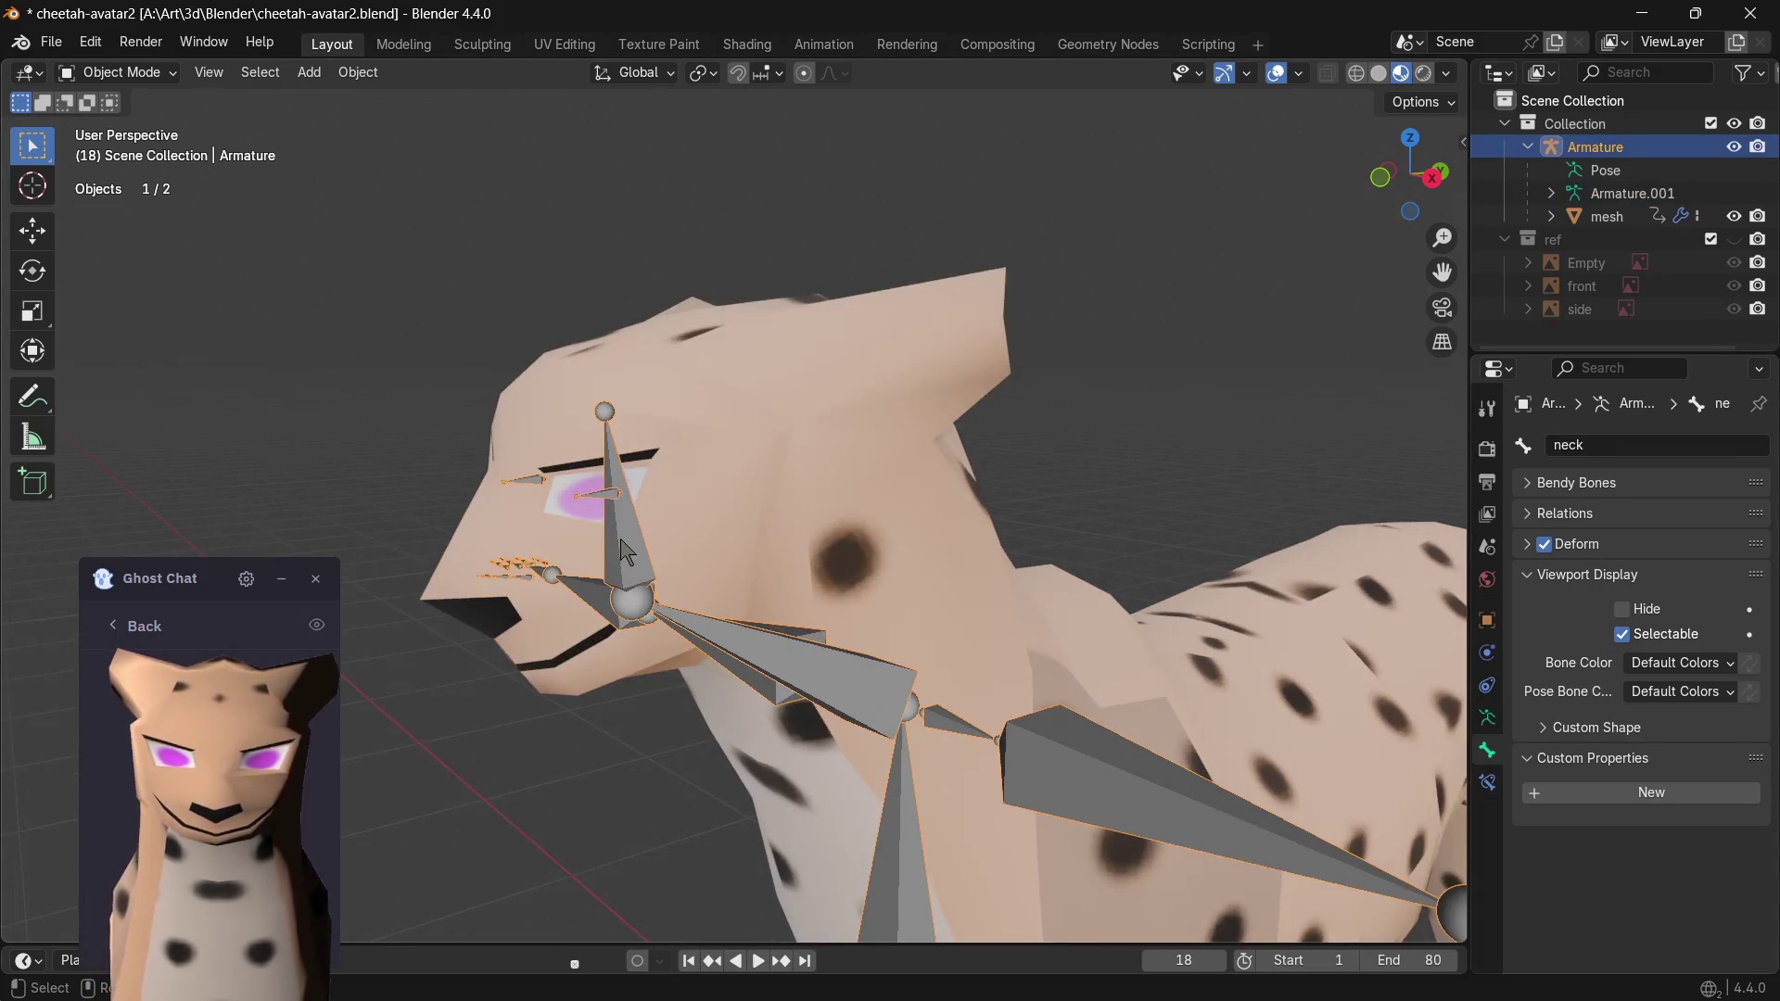
key(Tab)
click(607, 418)
click(608, 501)
click(546, 482)
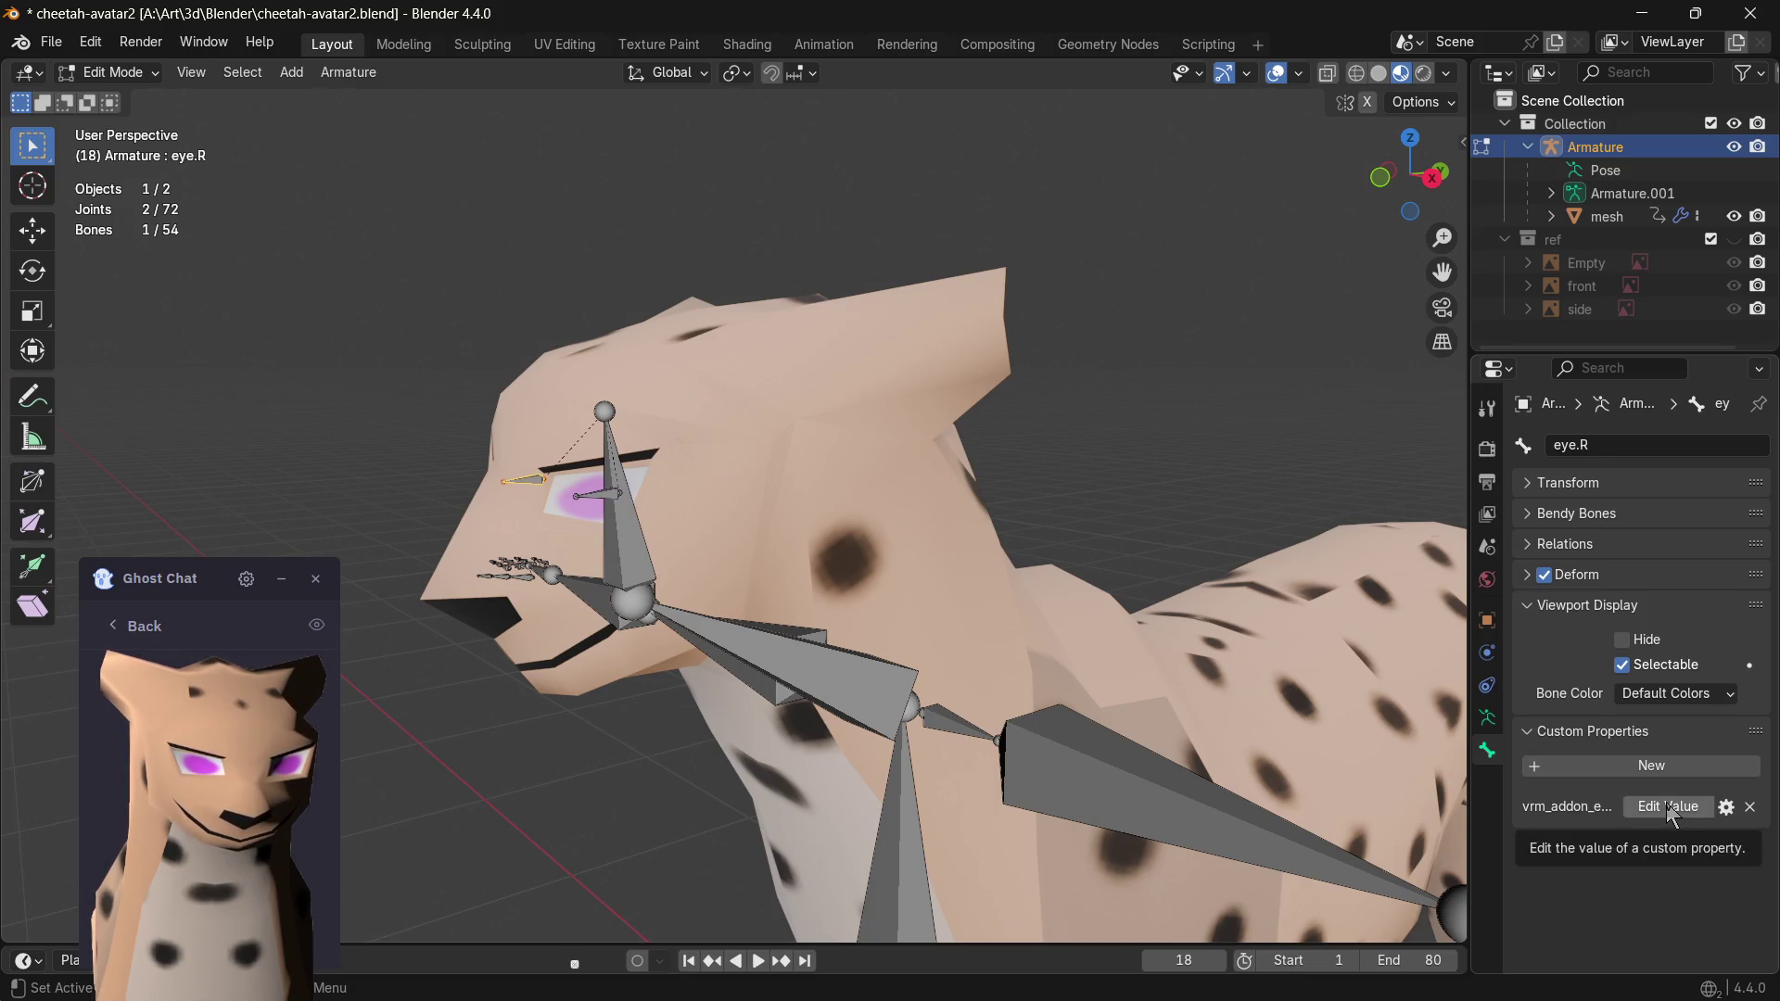
- Flip through the data, constraint and physics tabs, then show the VRM sidebar tab
click(1486, 716)
click(1486, 684)
click(1486, 651)
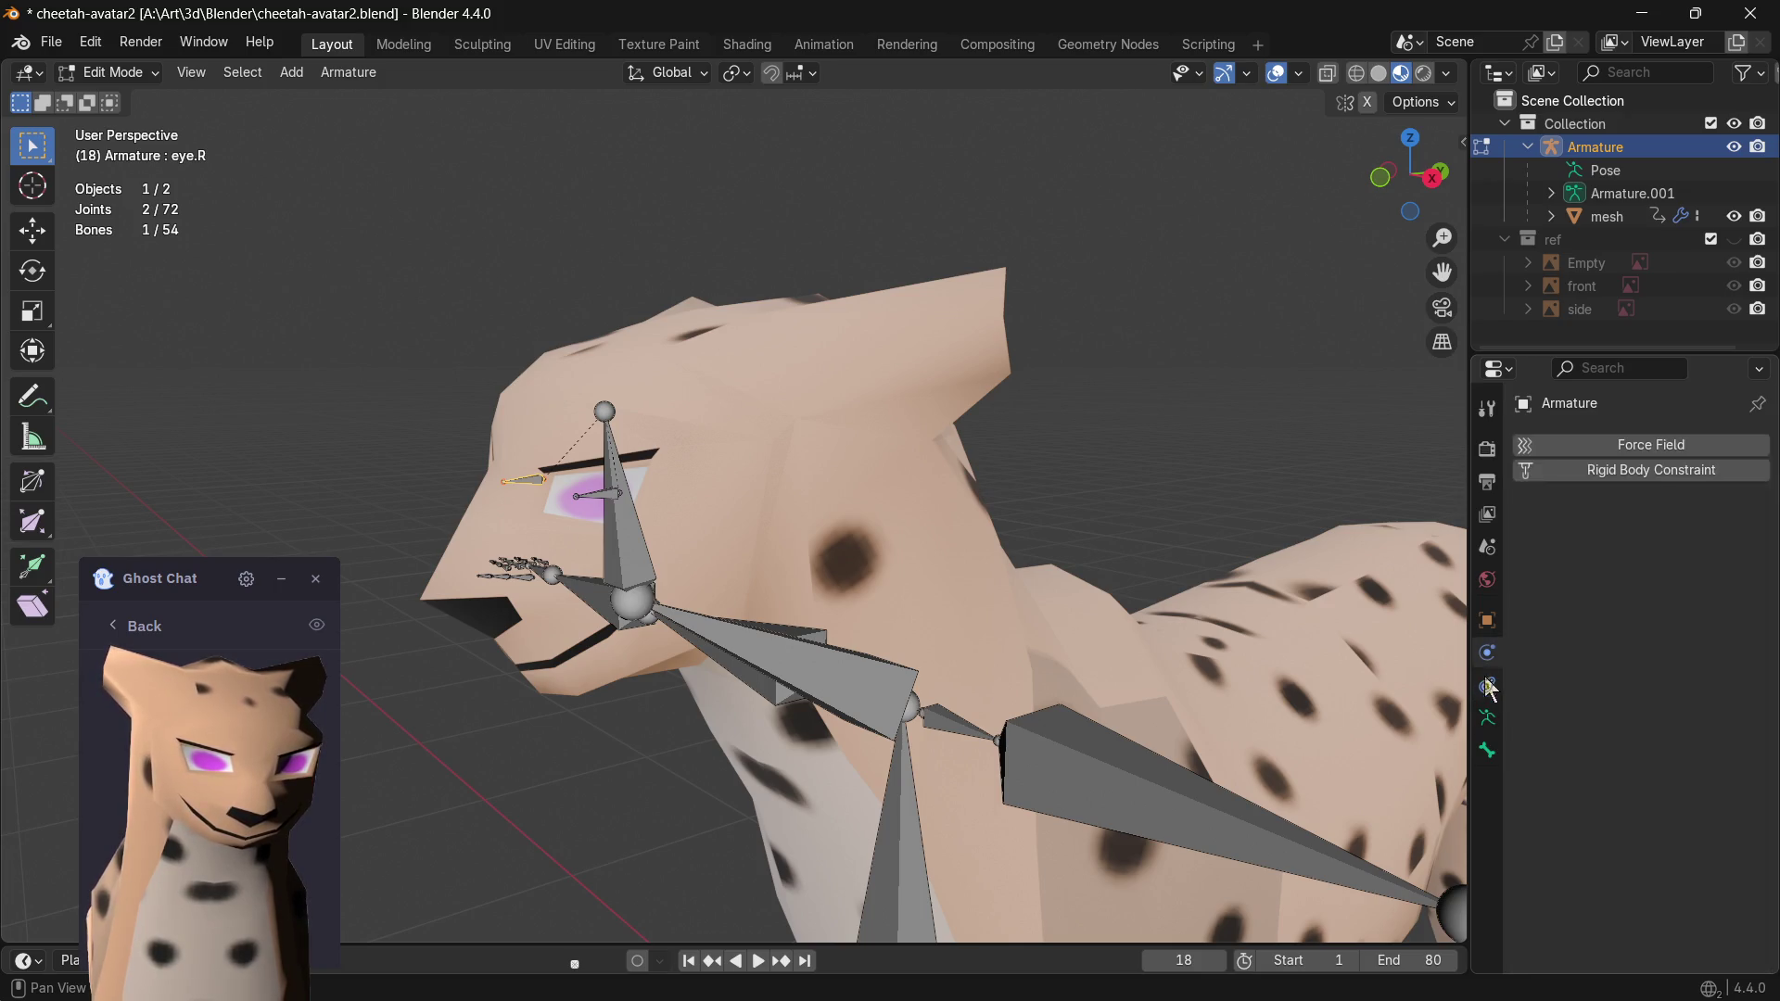
click(1487, 751)
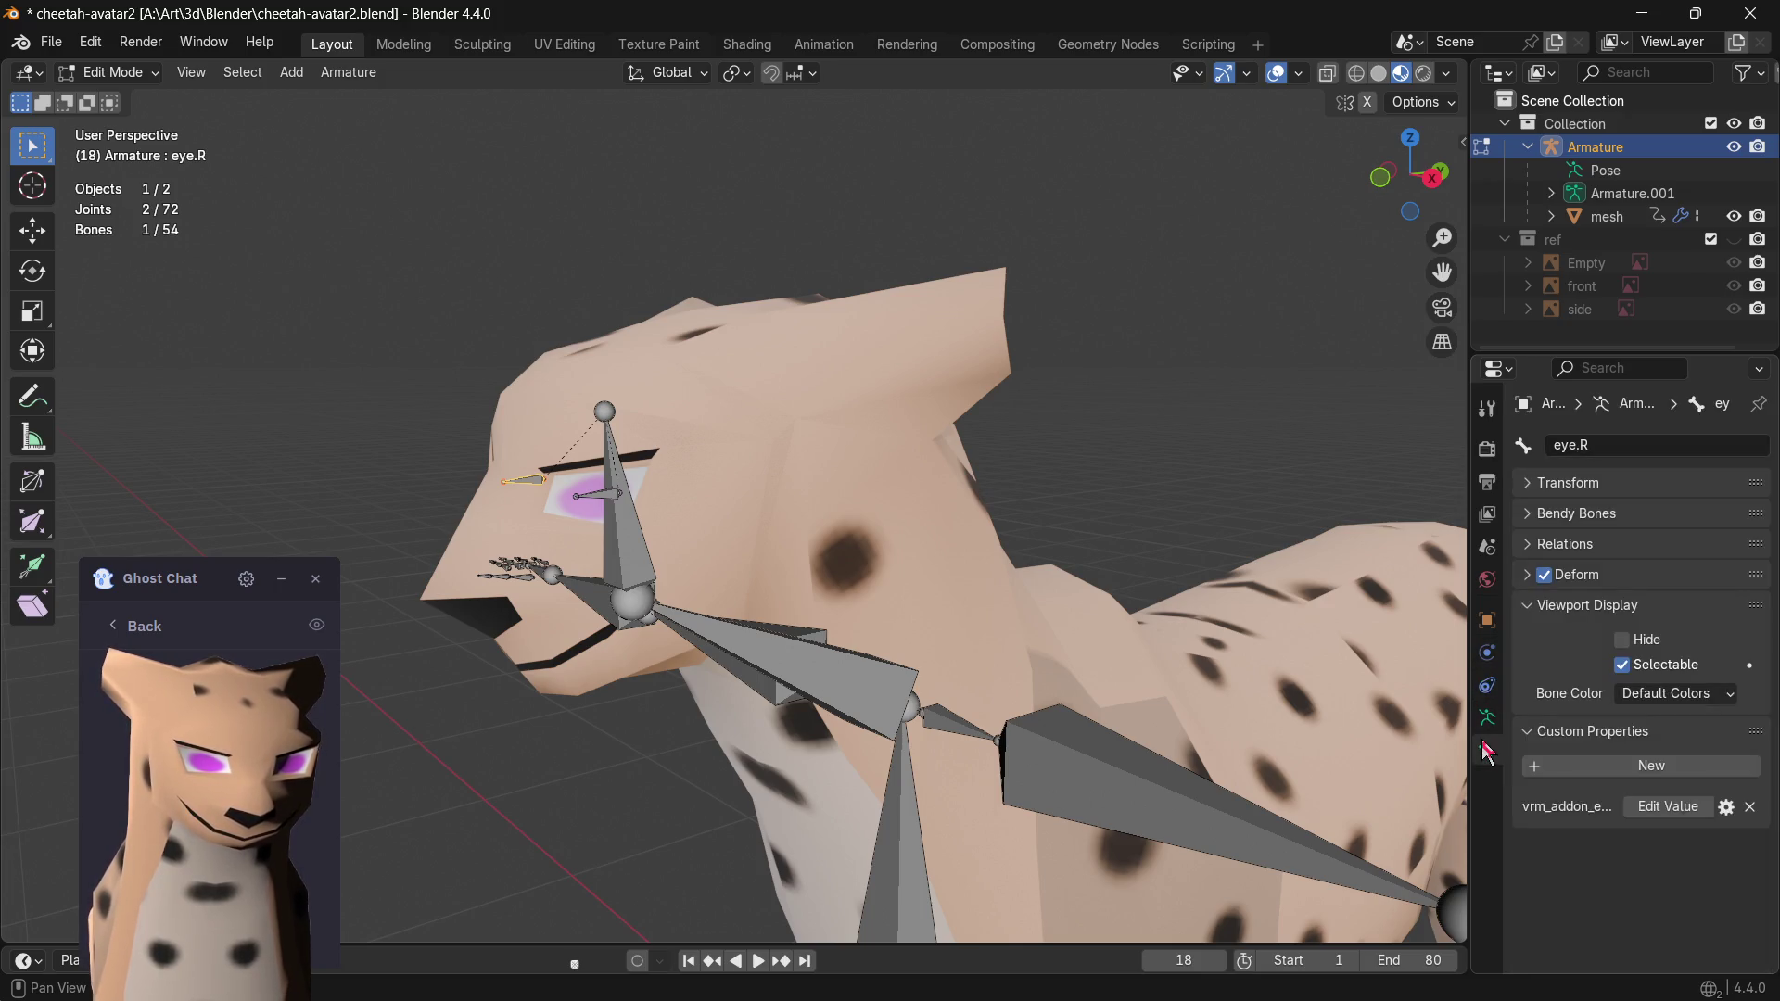
click(1460, 160)
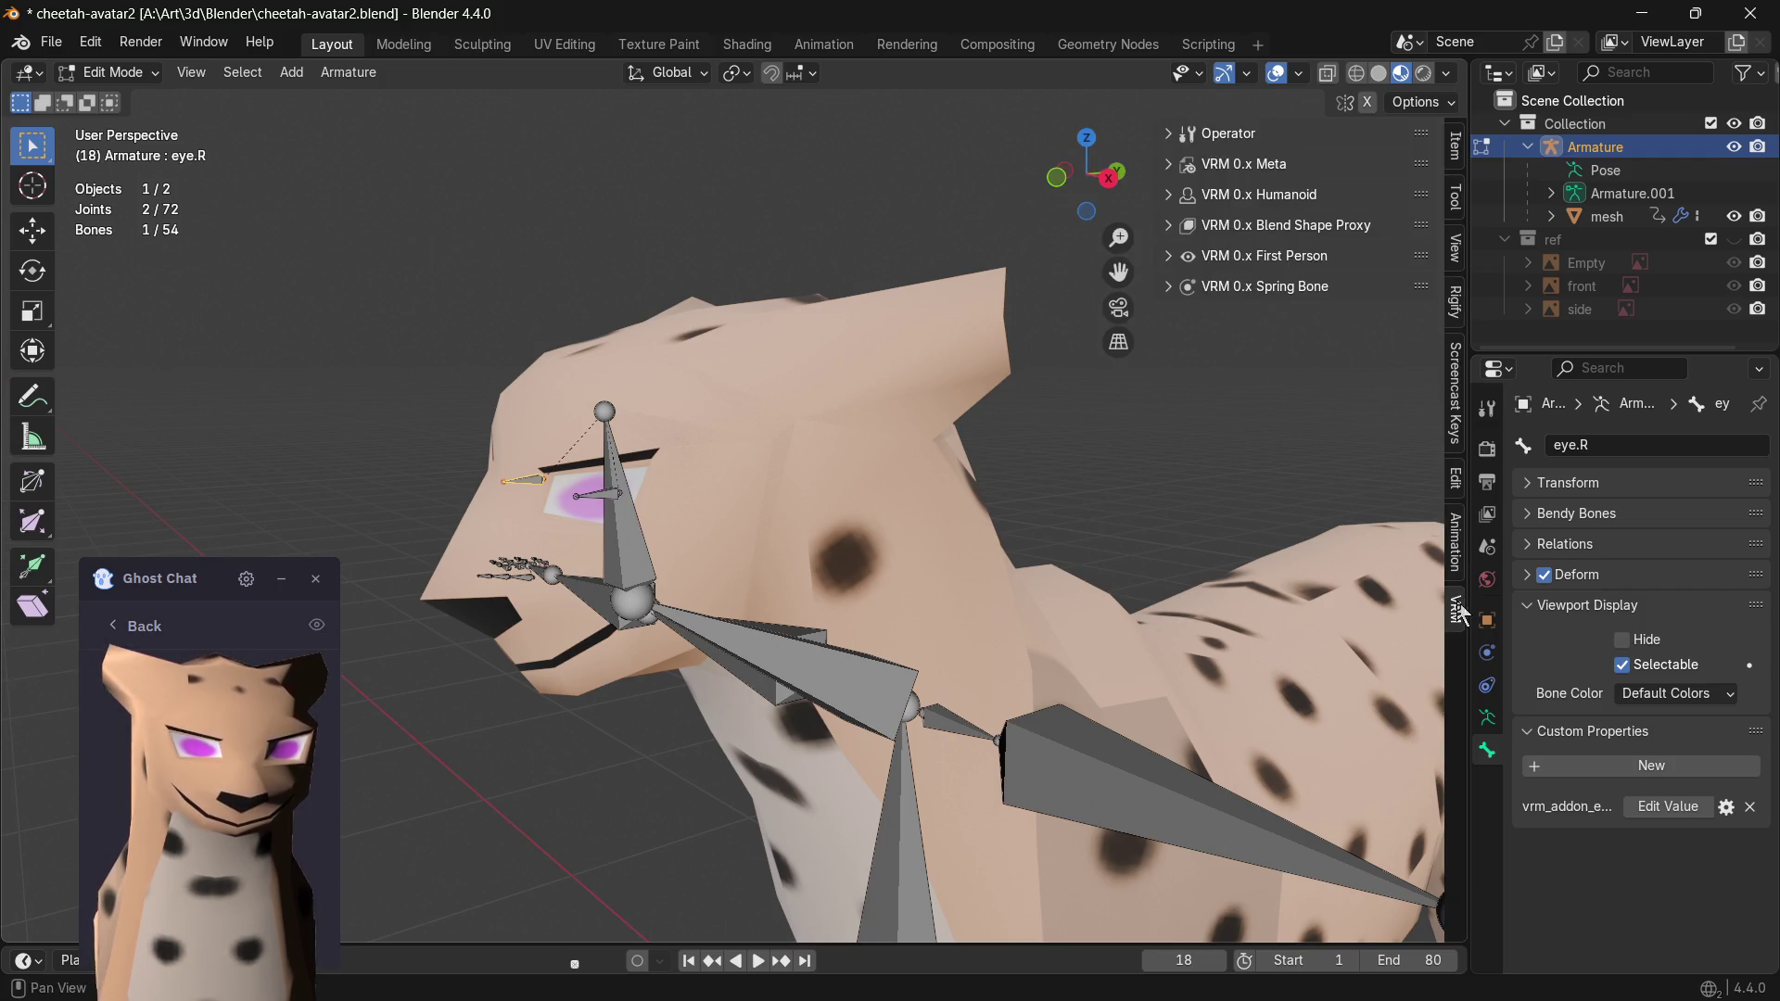
- Expand and collapse VRM 0.x Meta, then expand the VRM 0.x Humanoid bone mapping
click(1216, 136)
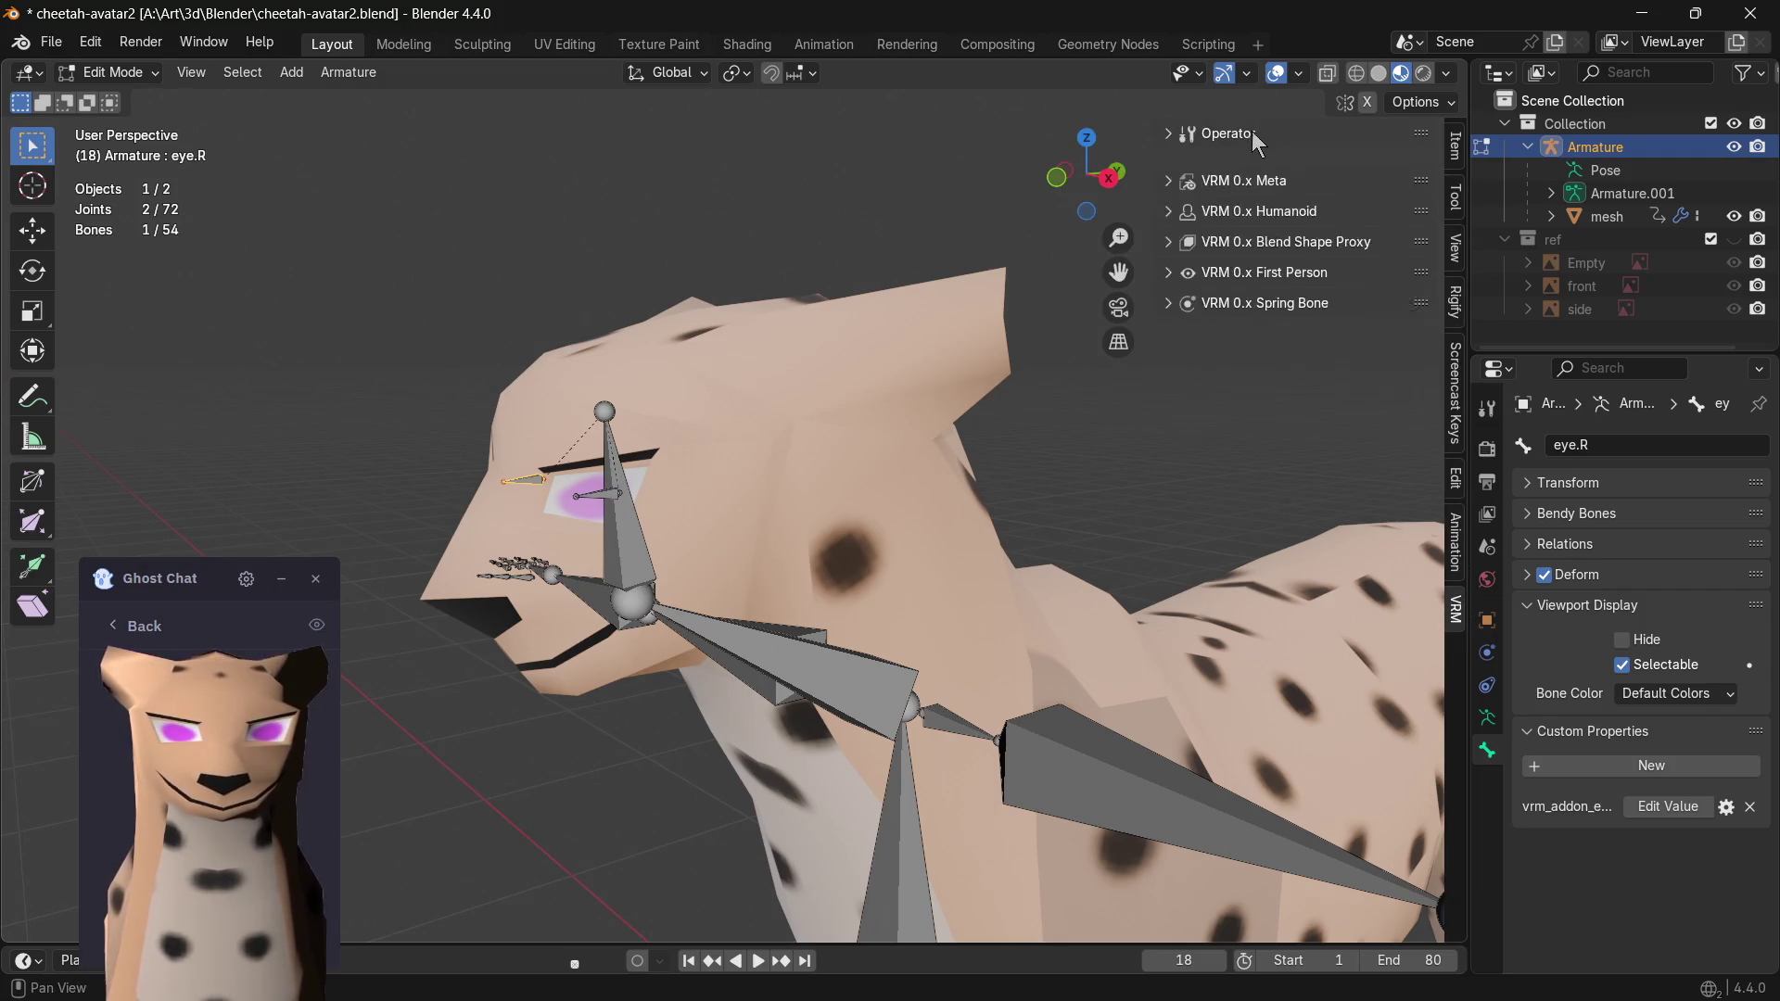
click(1249, 164)
click(1251, 161)
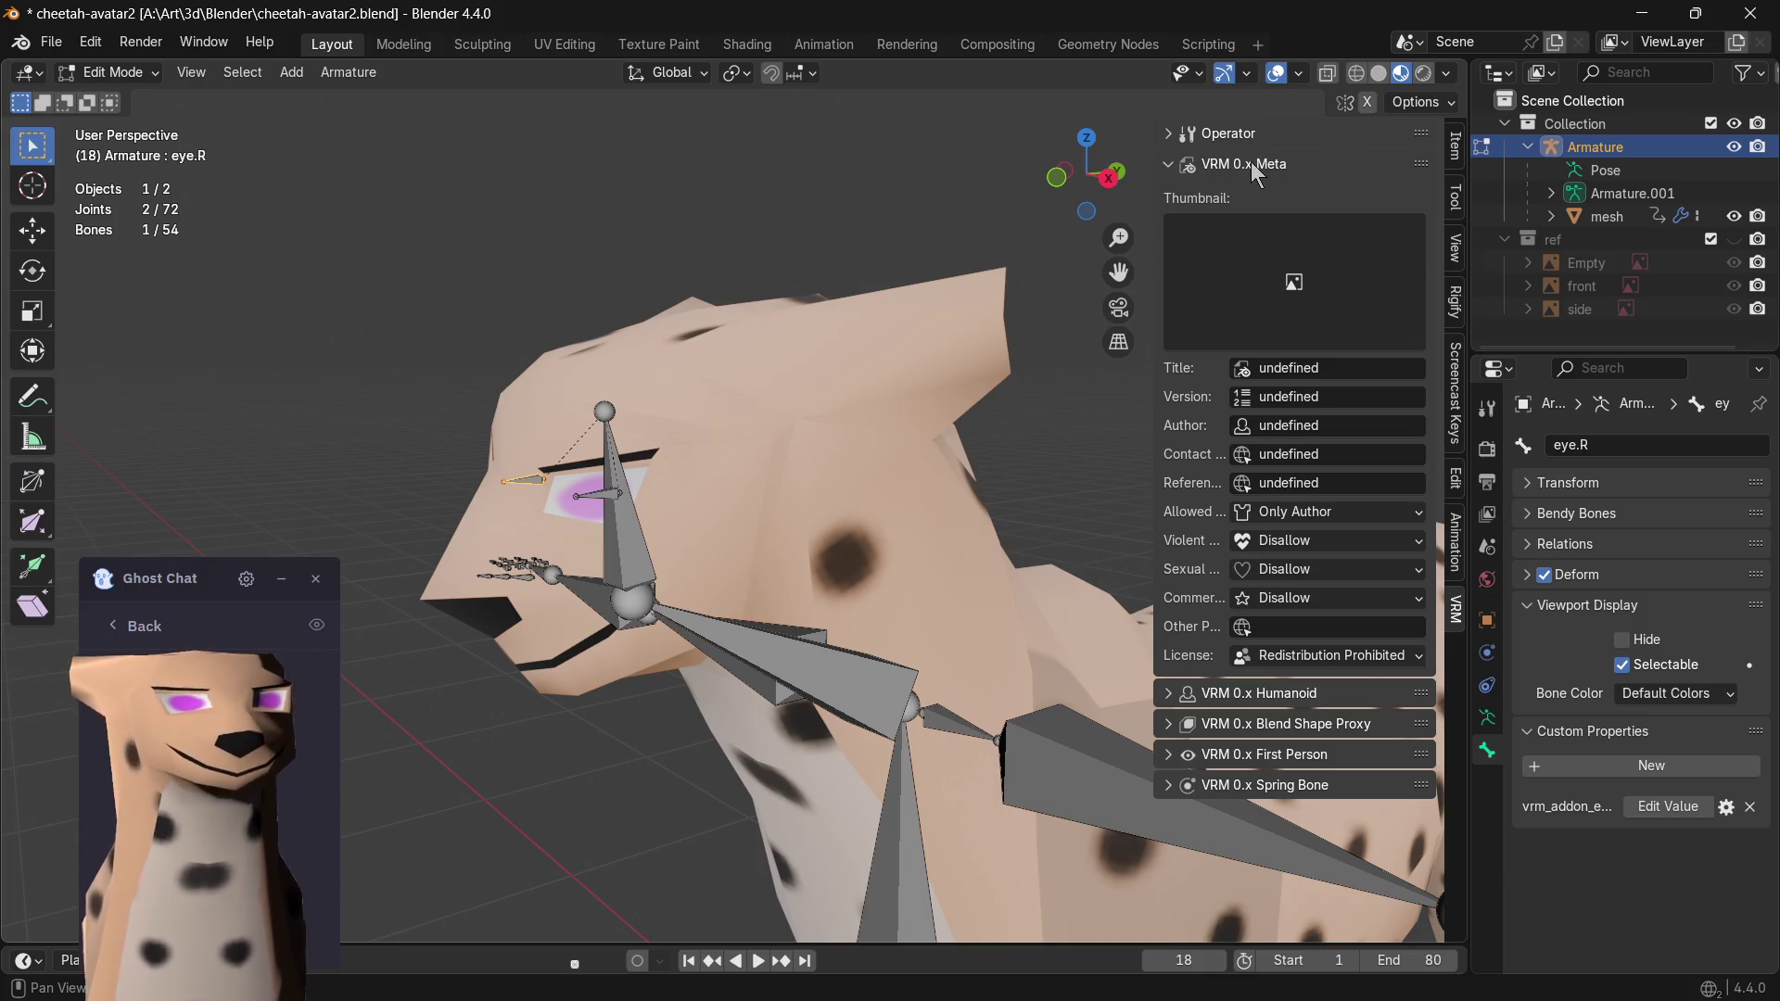
click(1250, 162)
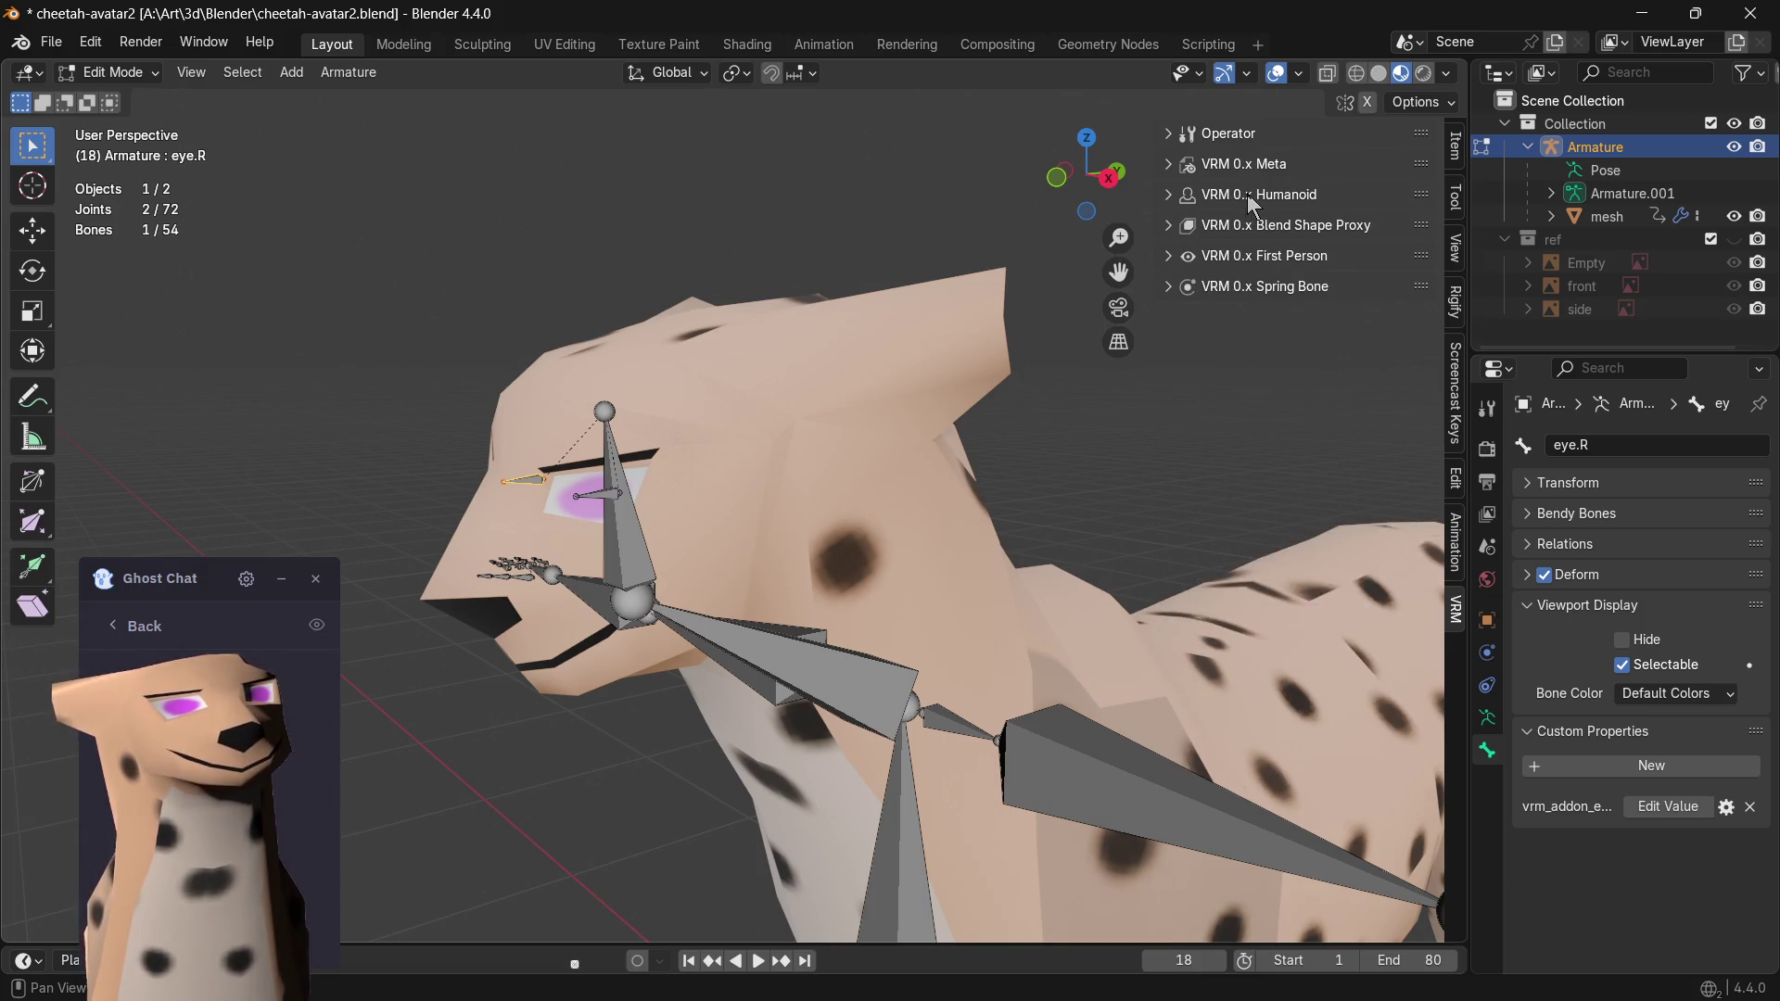
click(1249, 196)
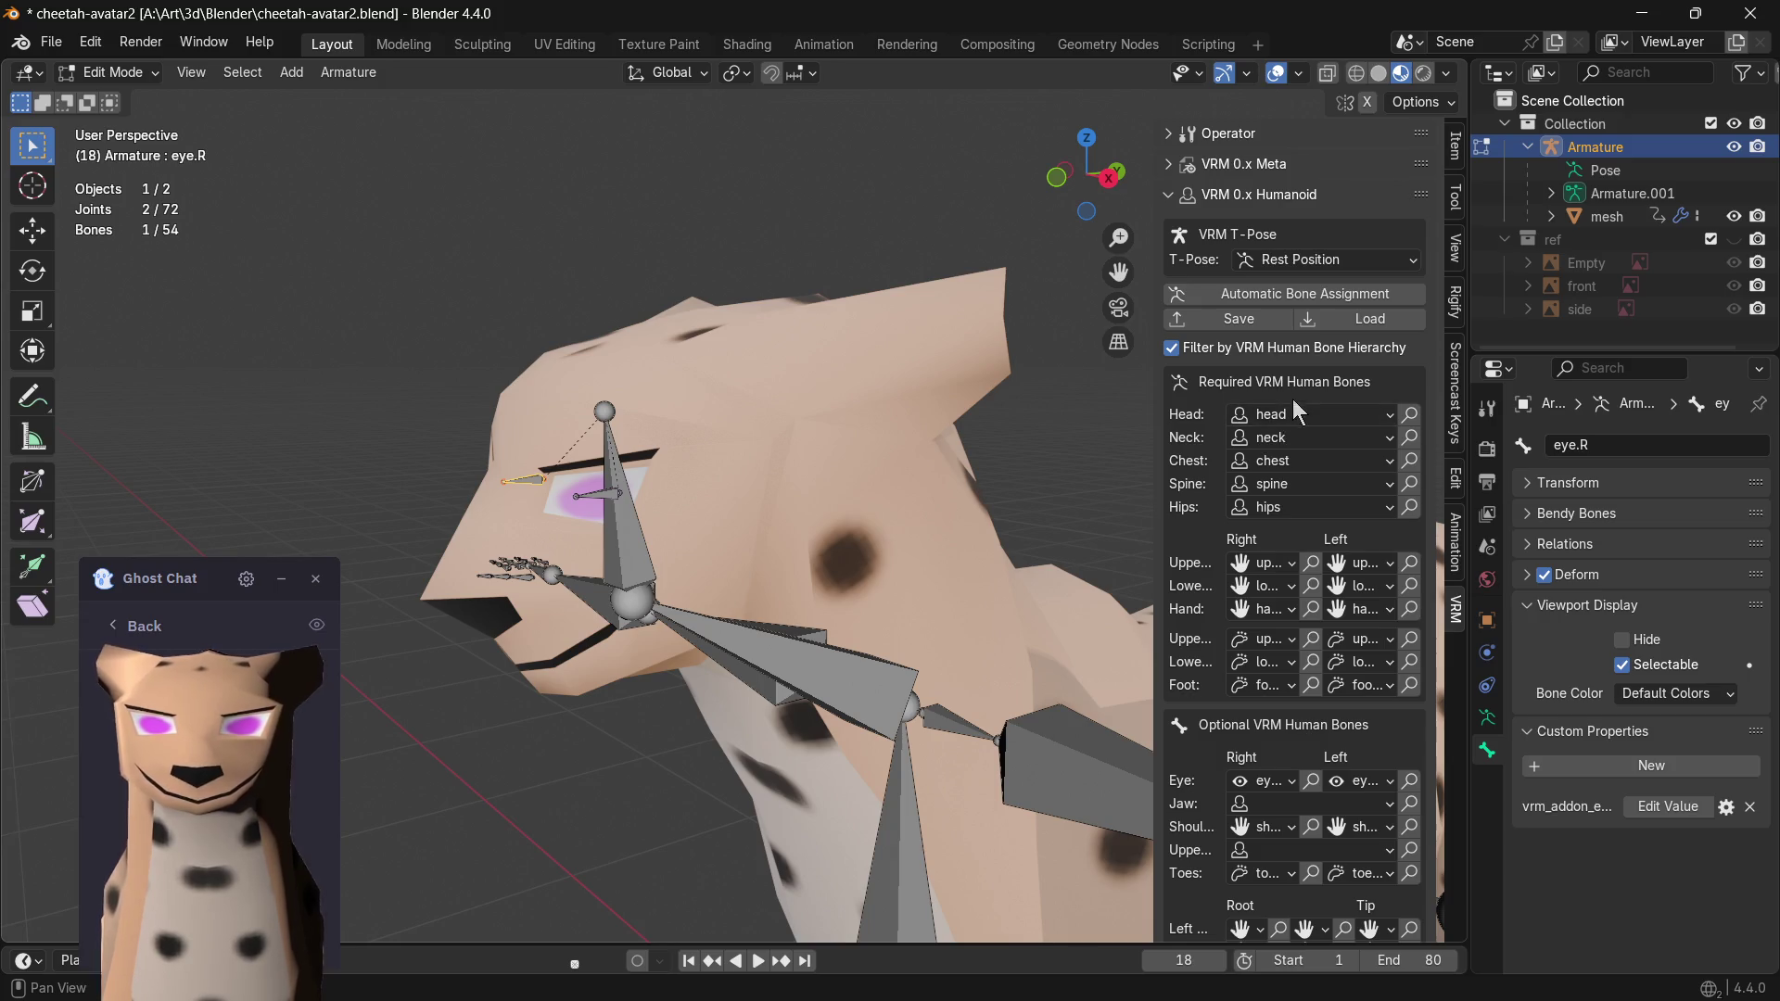
scroll(1264, 619, down, 2)
scroll(1238, 500, down, 3)
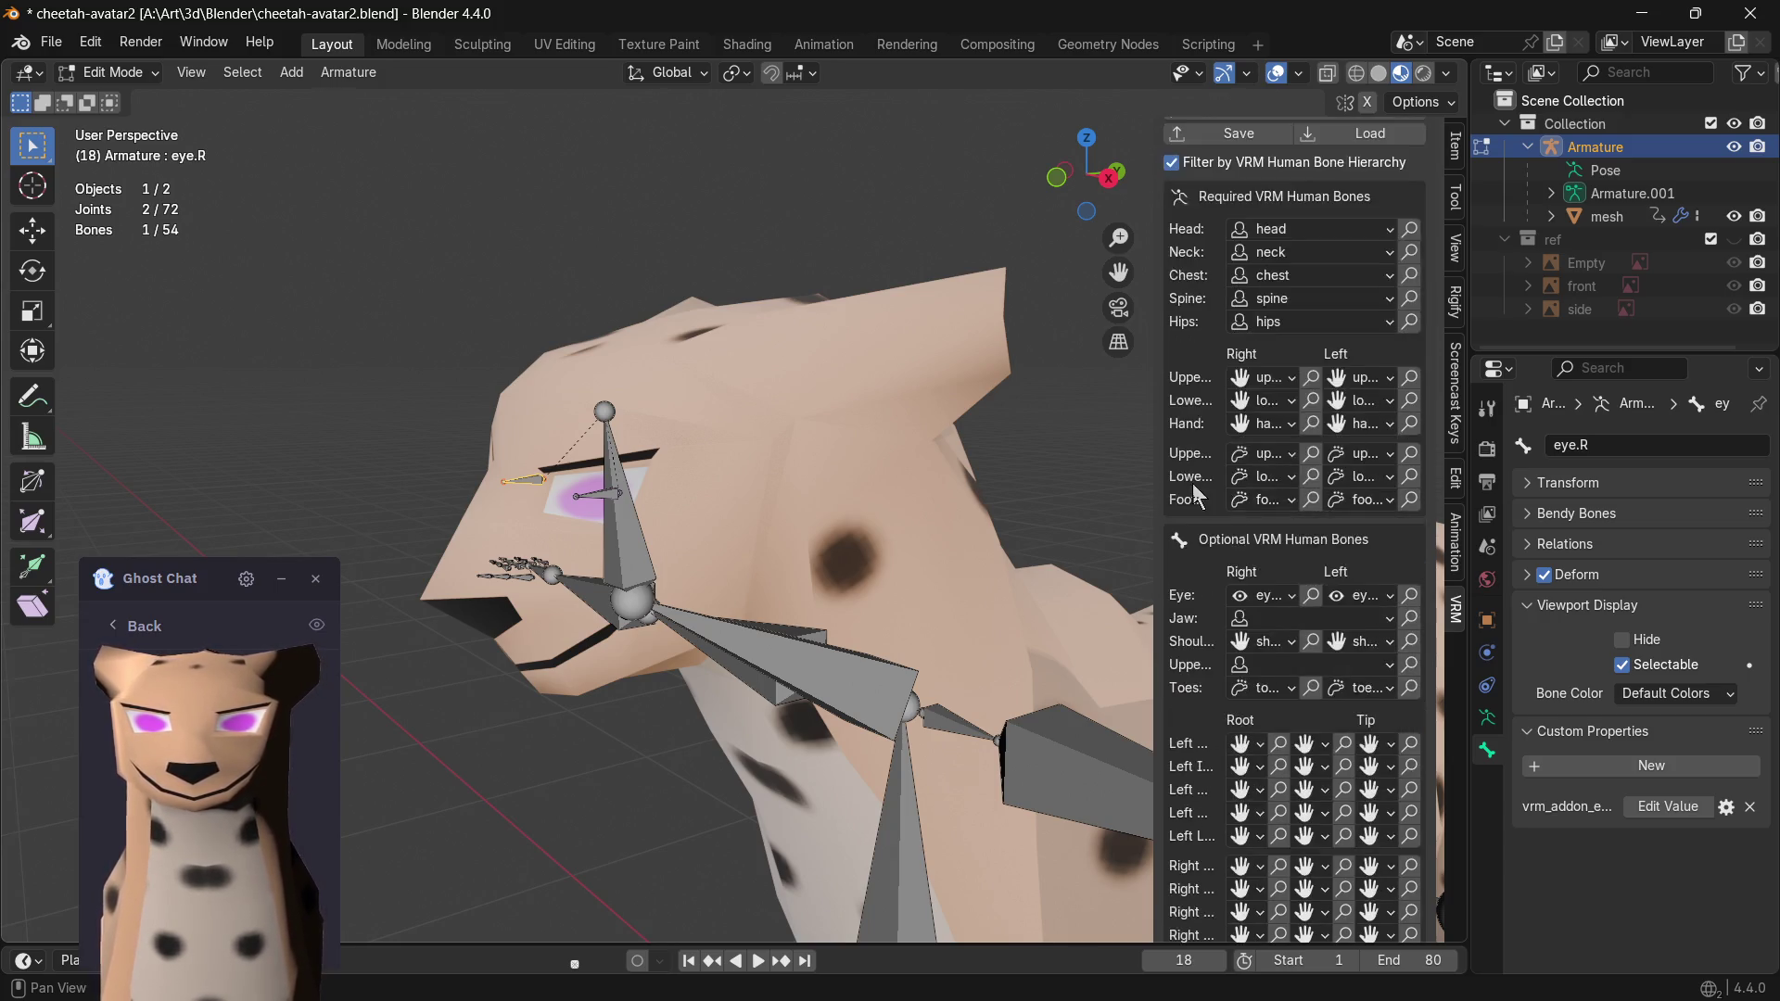
scroll(1214, 383, down, 3)
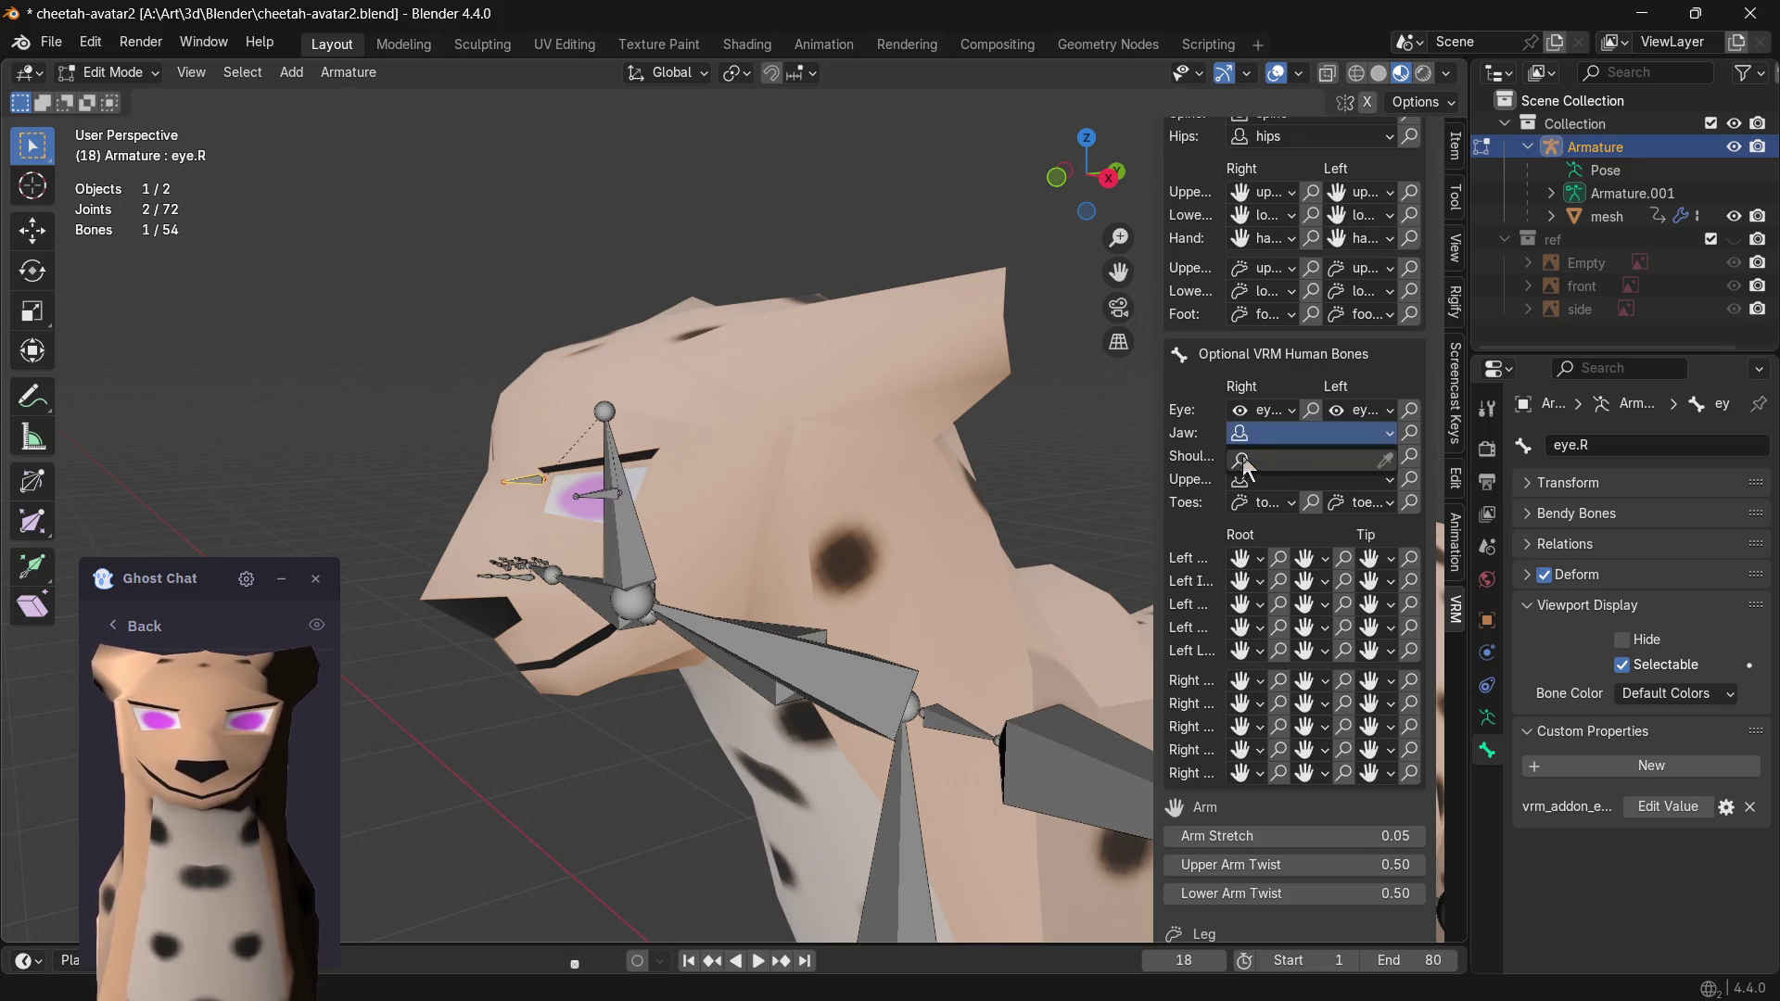
click(1194, 455)
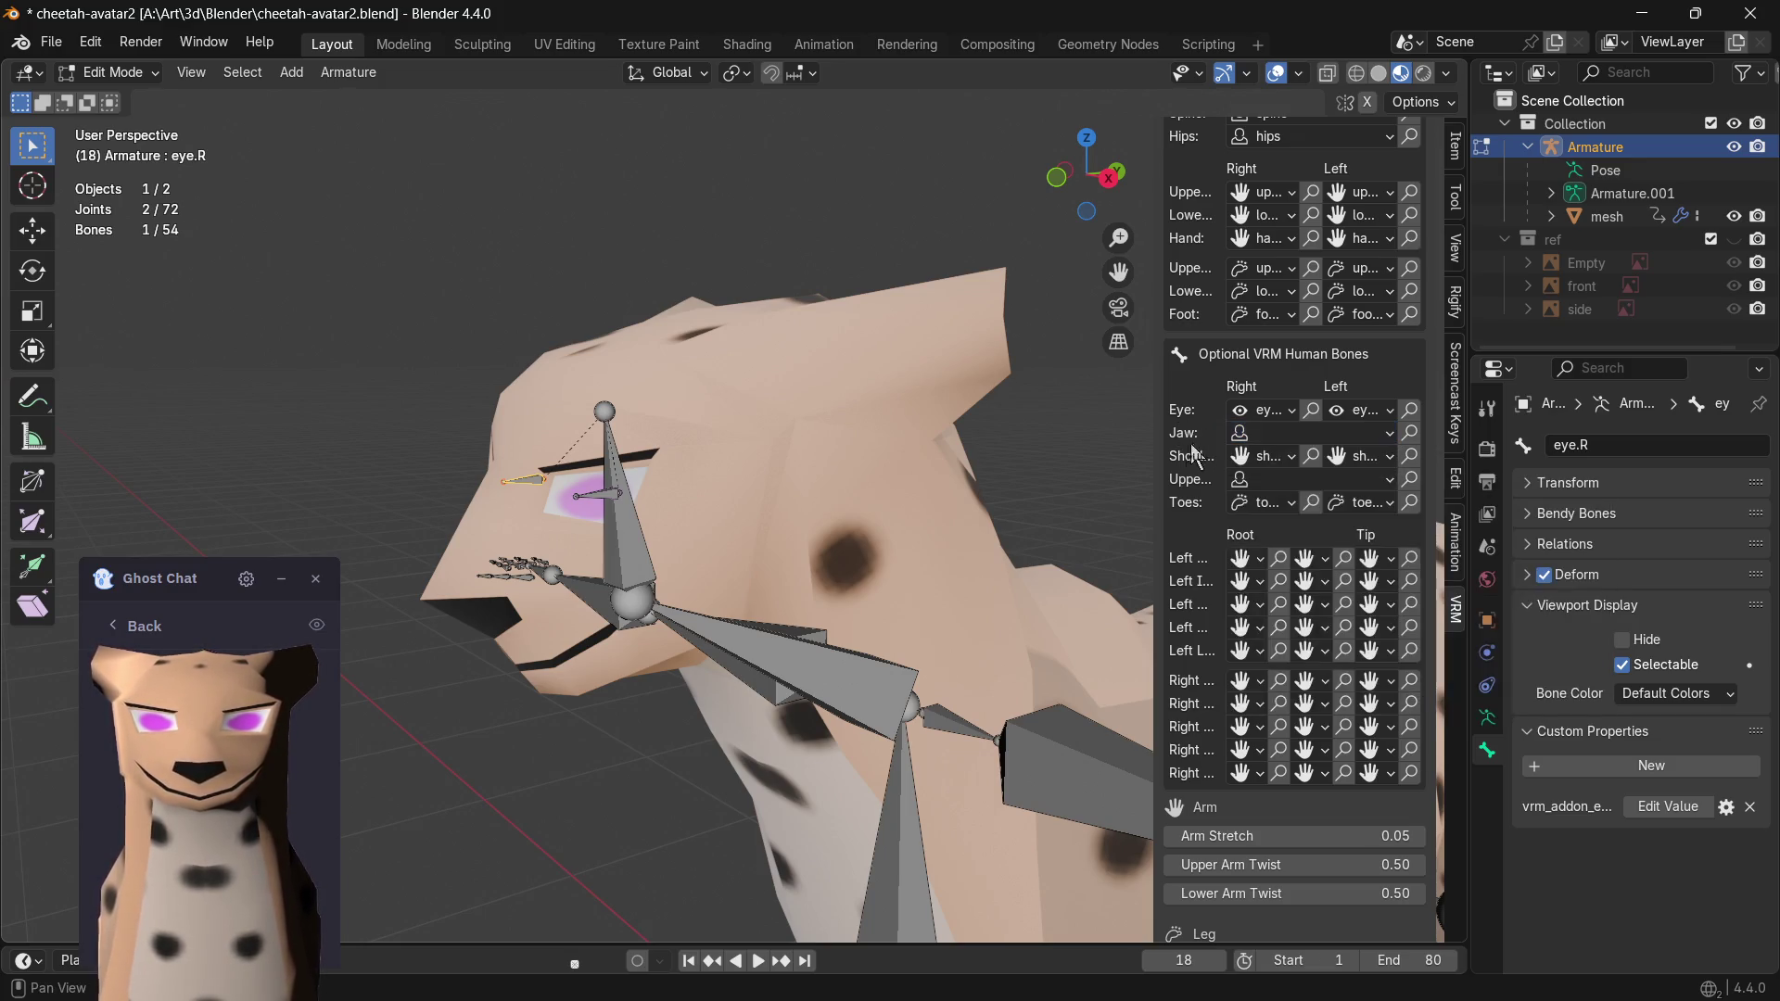
click(1297, 410)
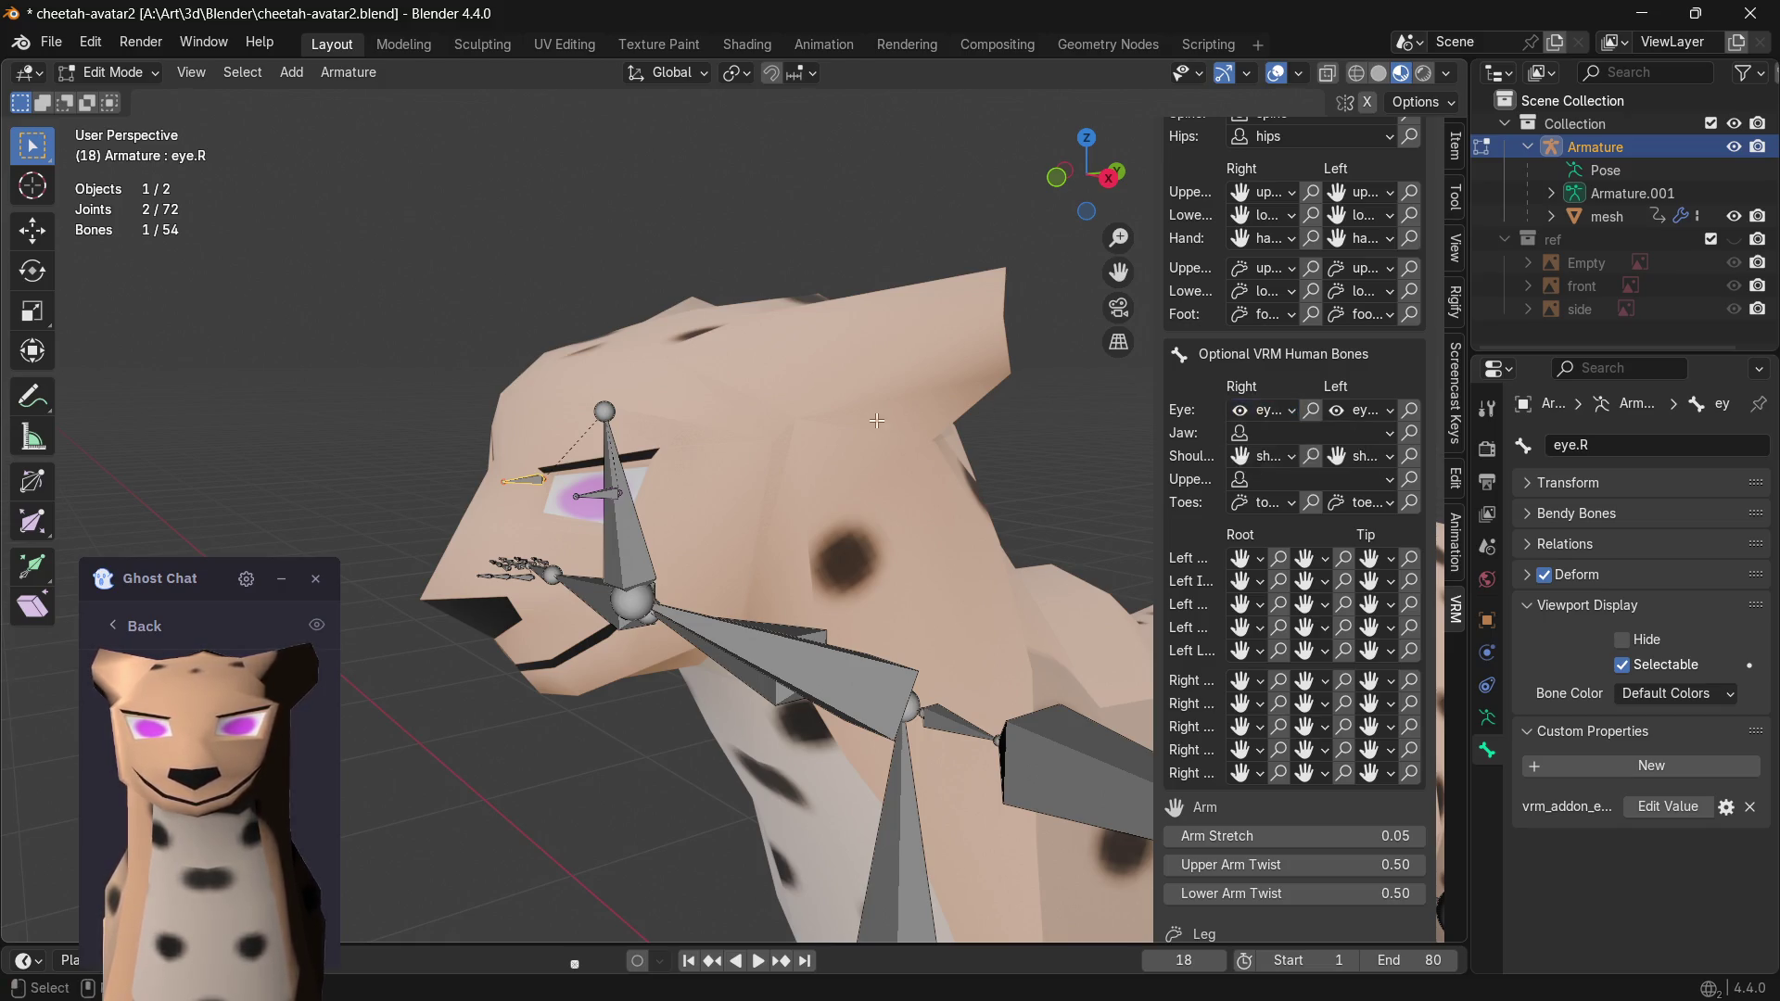
scroll(488, 504, up, 4)
middle_drag(488, 503, 305, 475)
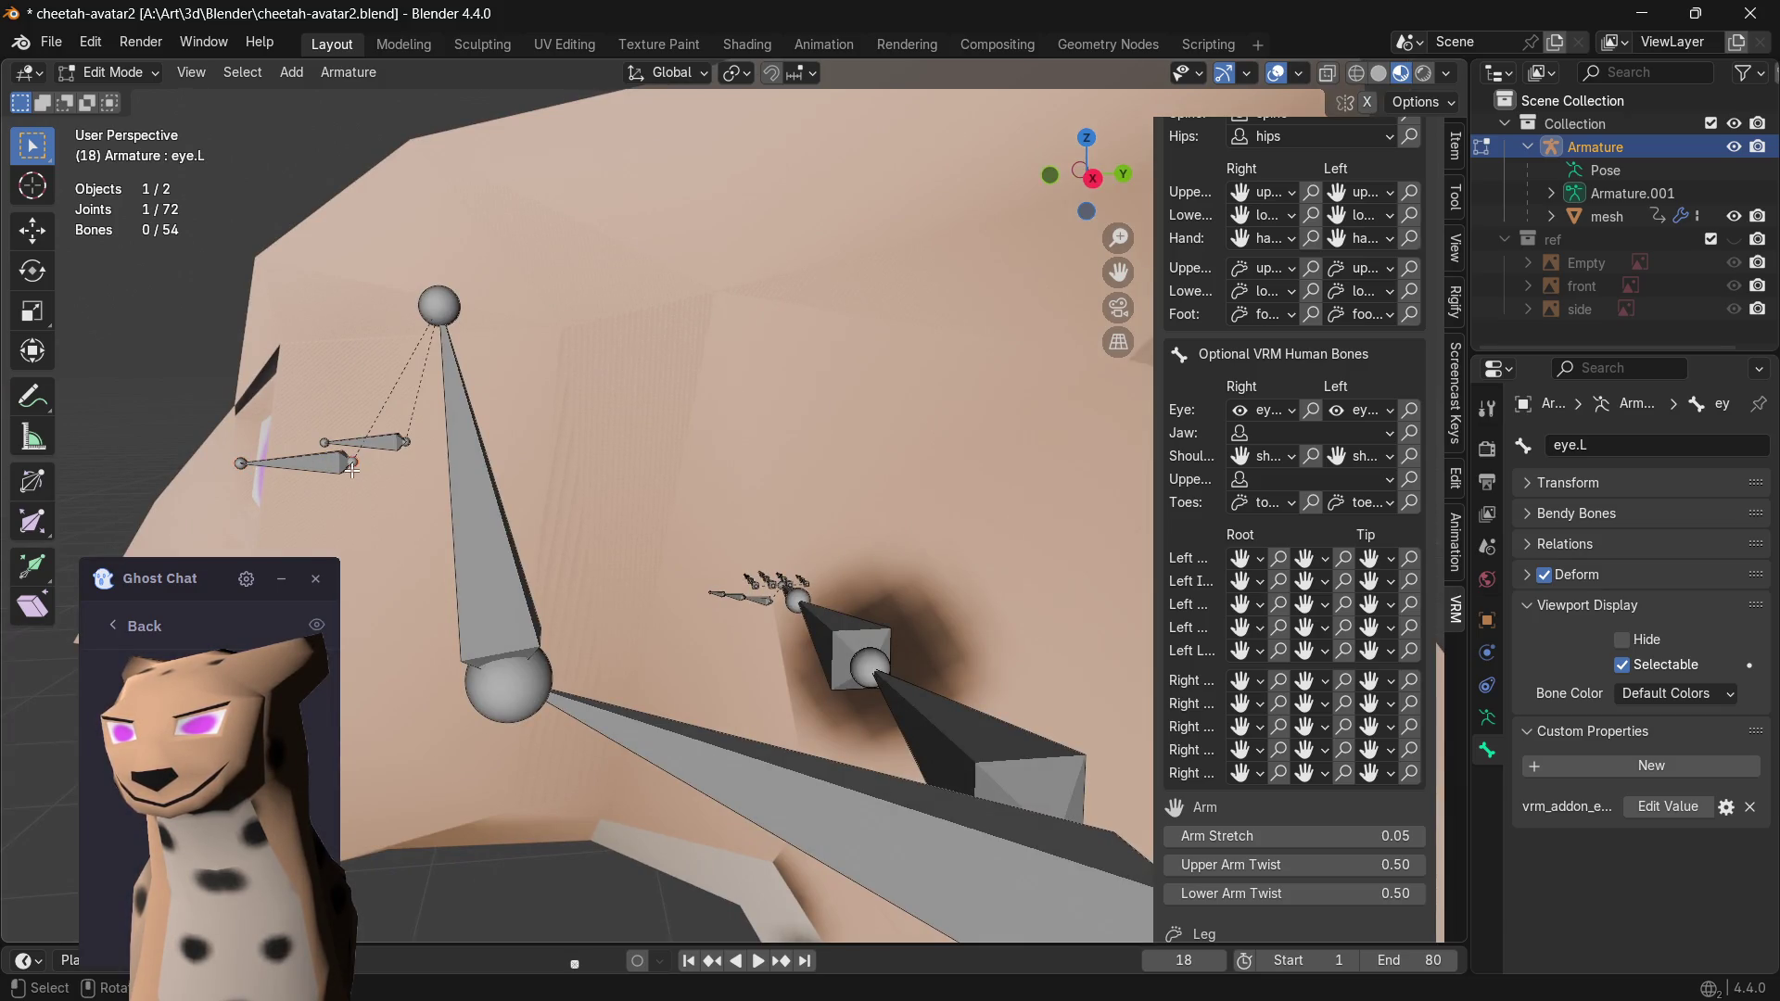
- From the right view with X-ray on, move both eye bone ends back into the eyes
click(1094, 178)
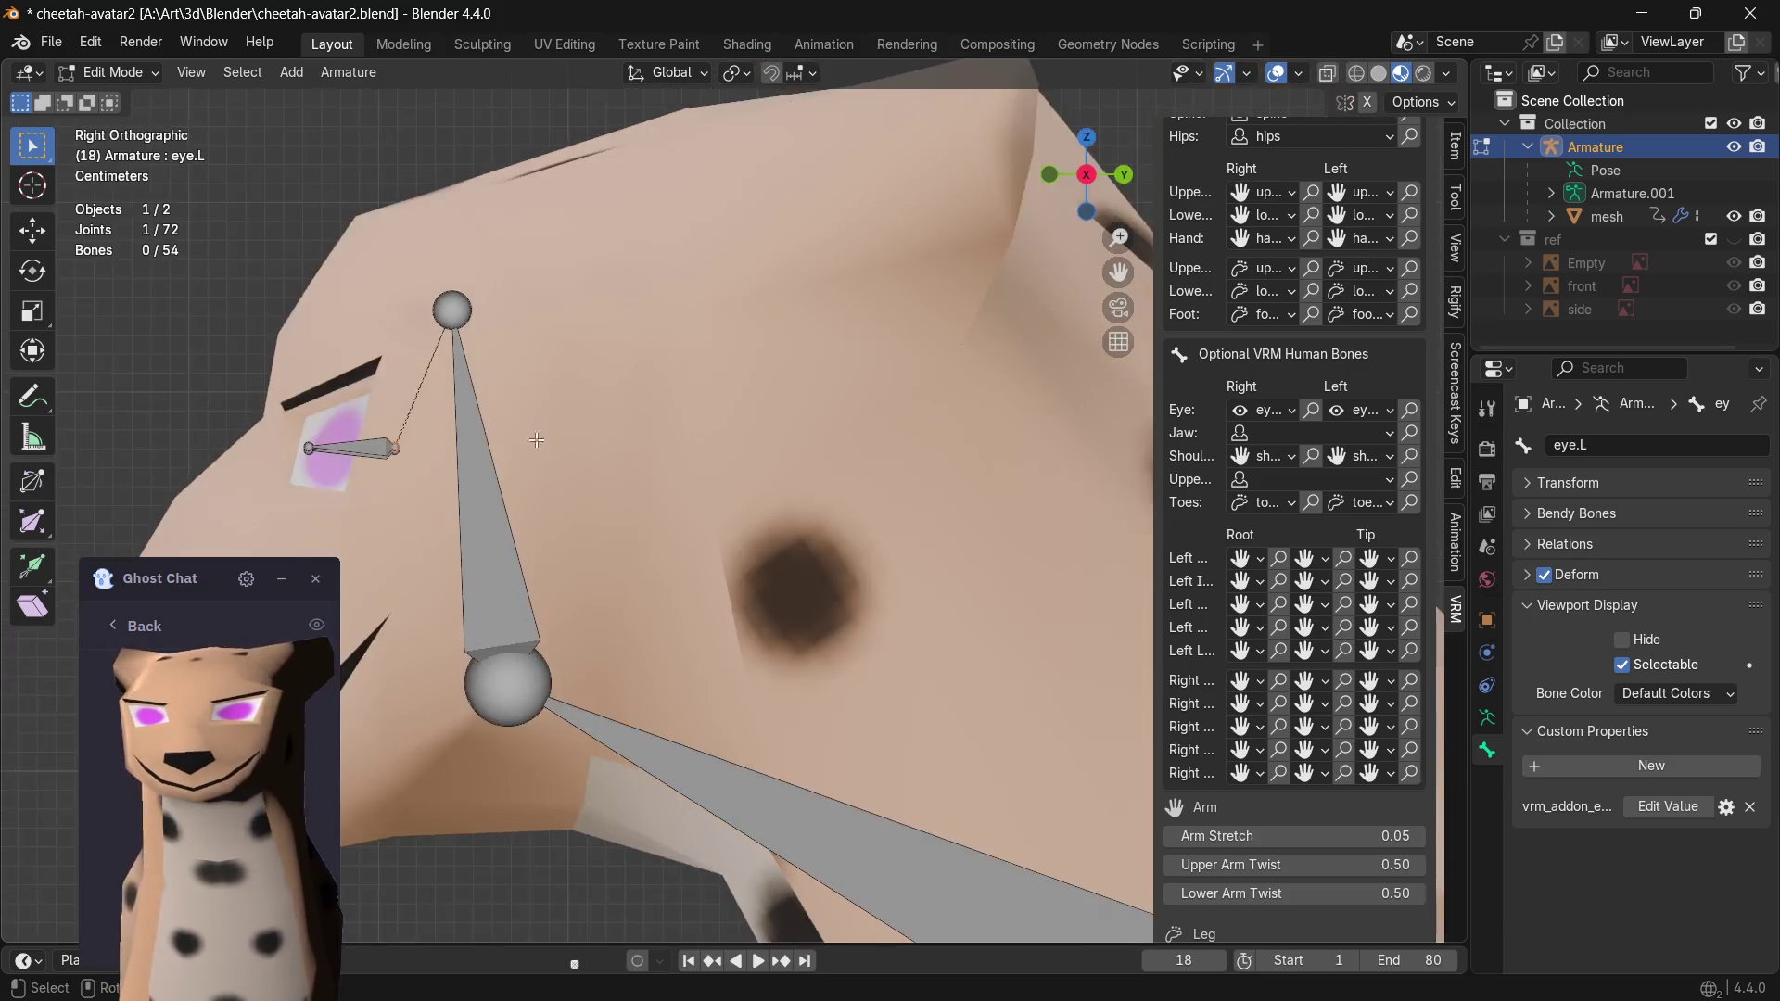
key(g)
click(394, 467)
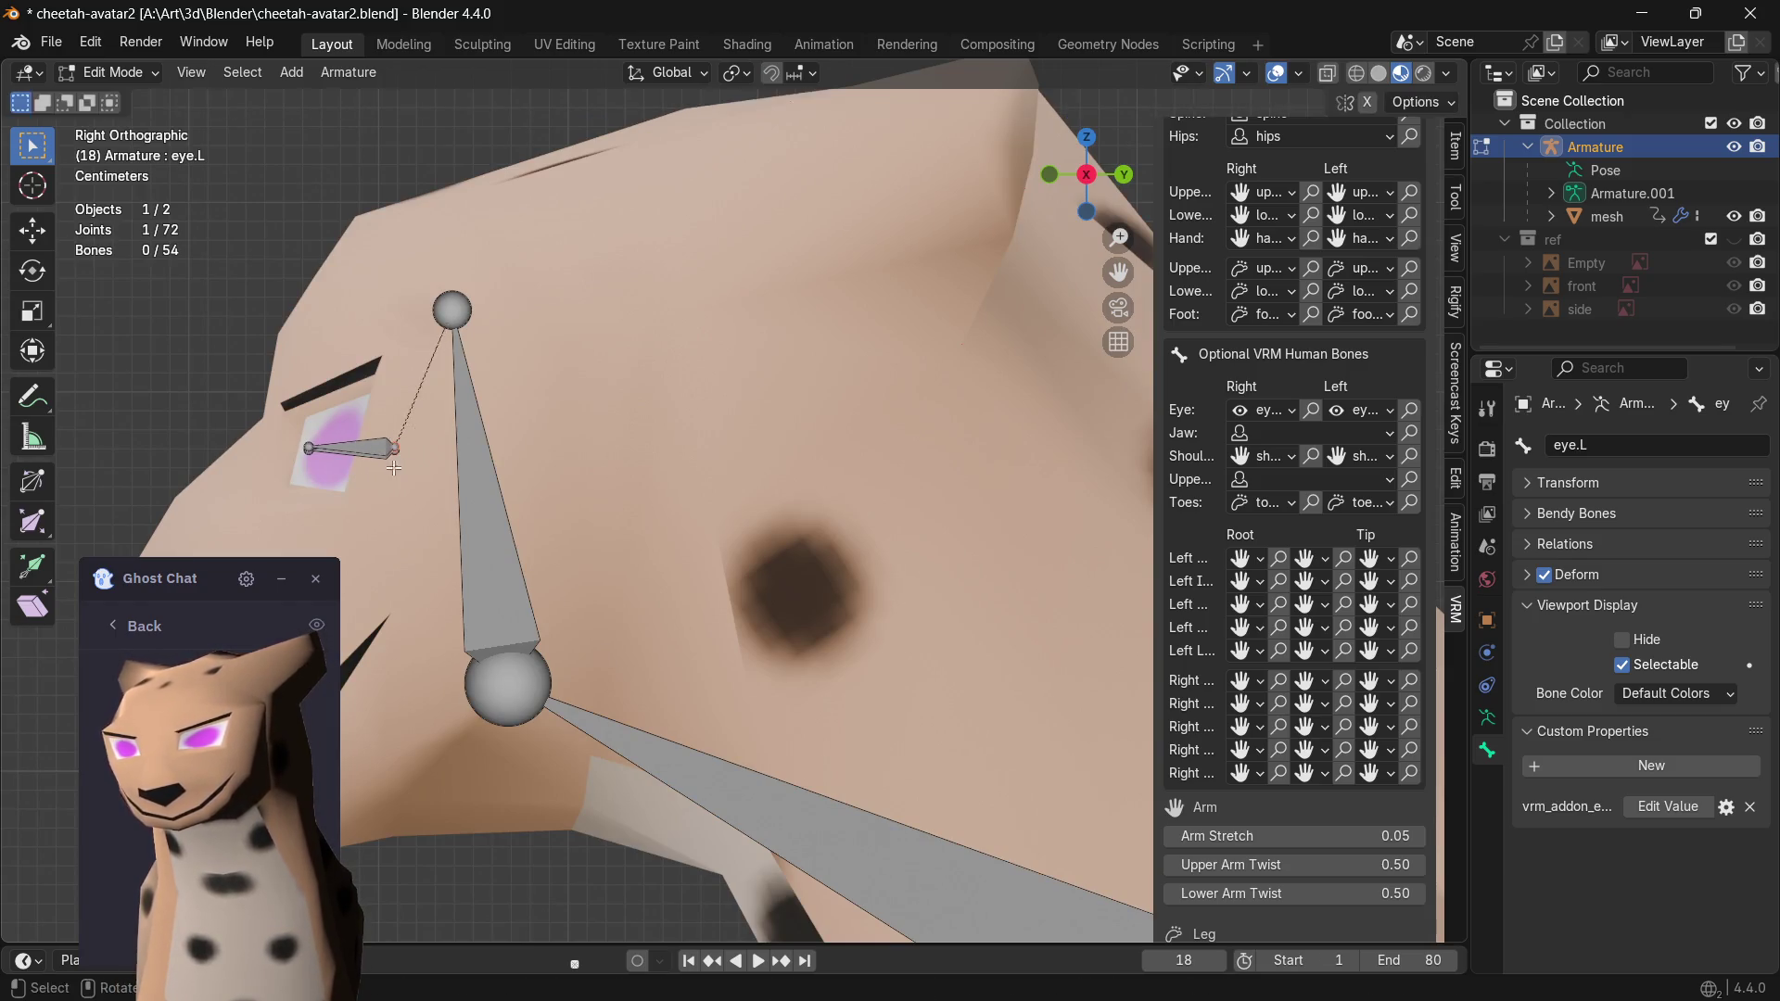
key(alt+z)
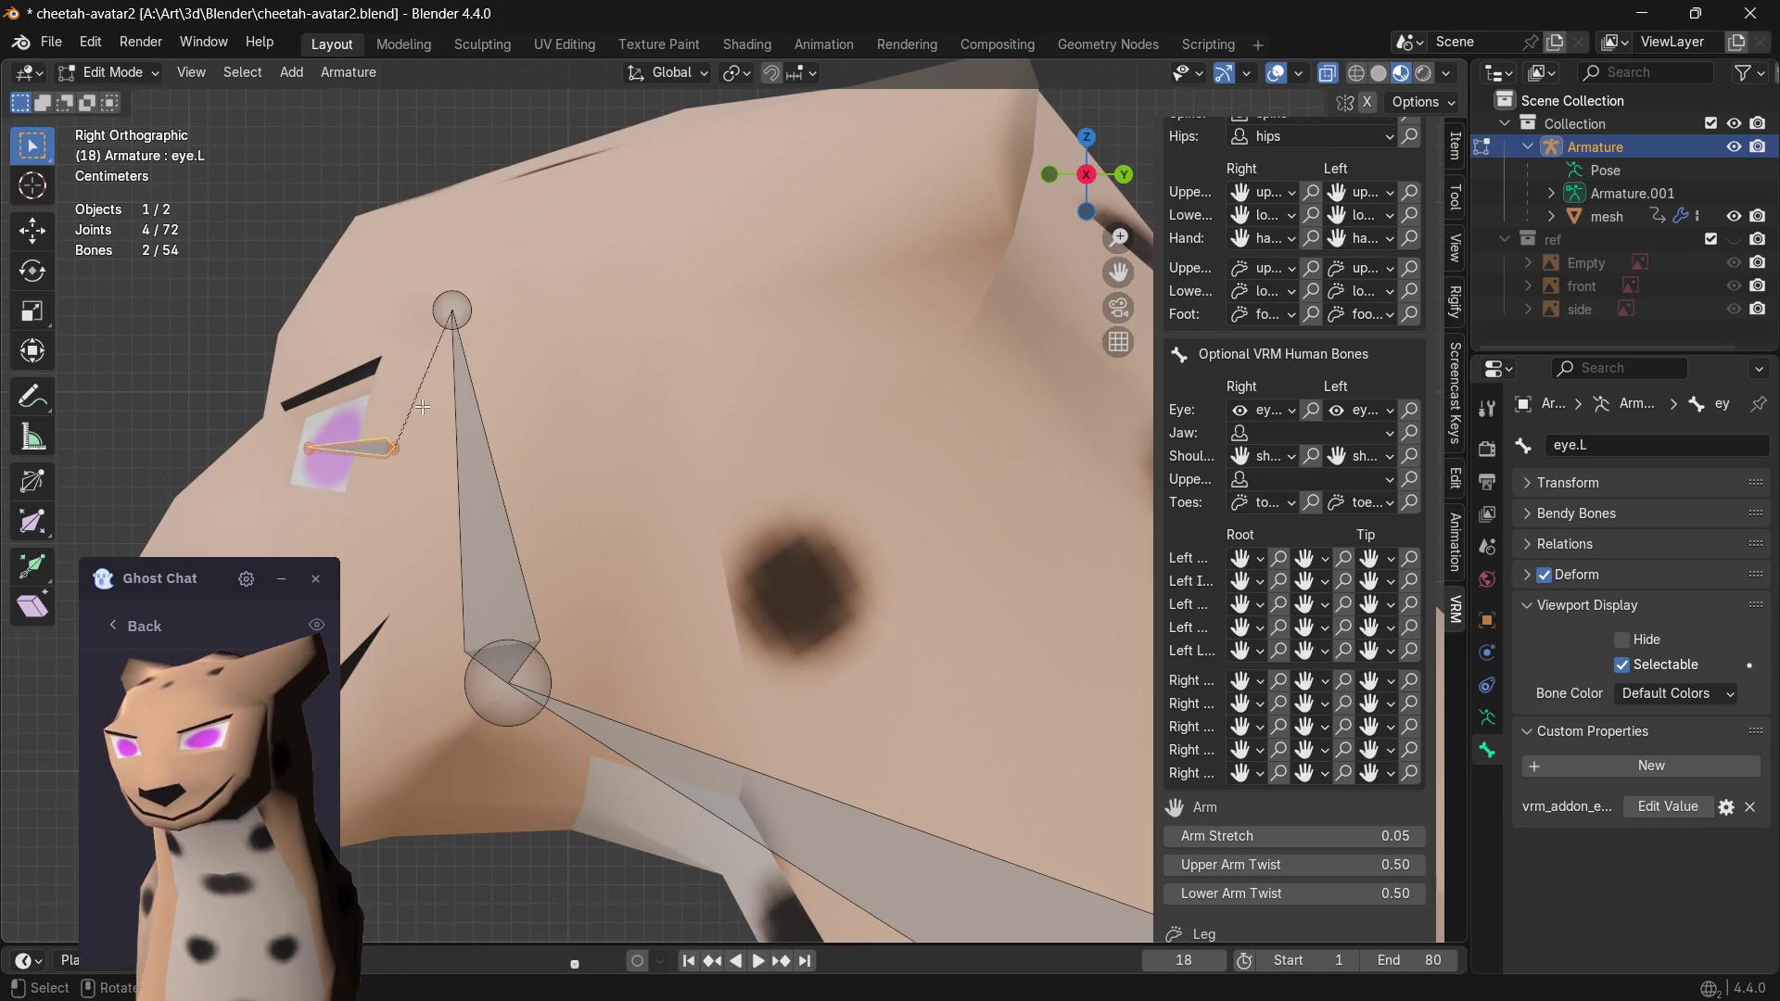
drag(427, 403, 289, 479)
key(g)
click(308, 479)
- From the front view, centre each eye bone end in its pink eye, then leave Blender for the browser
middle_drag(262, 389, 546, 407)
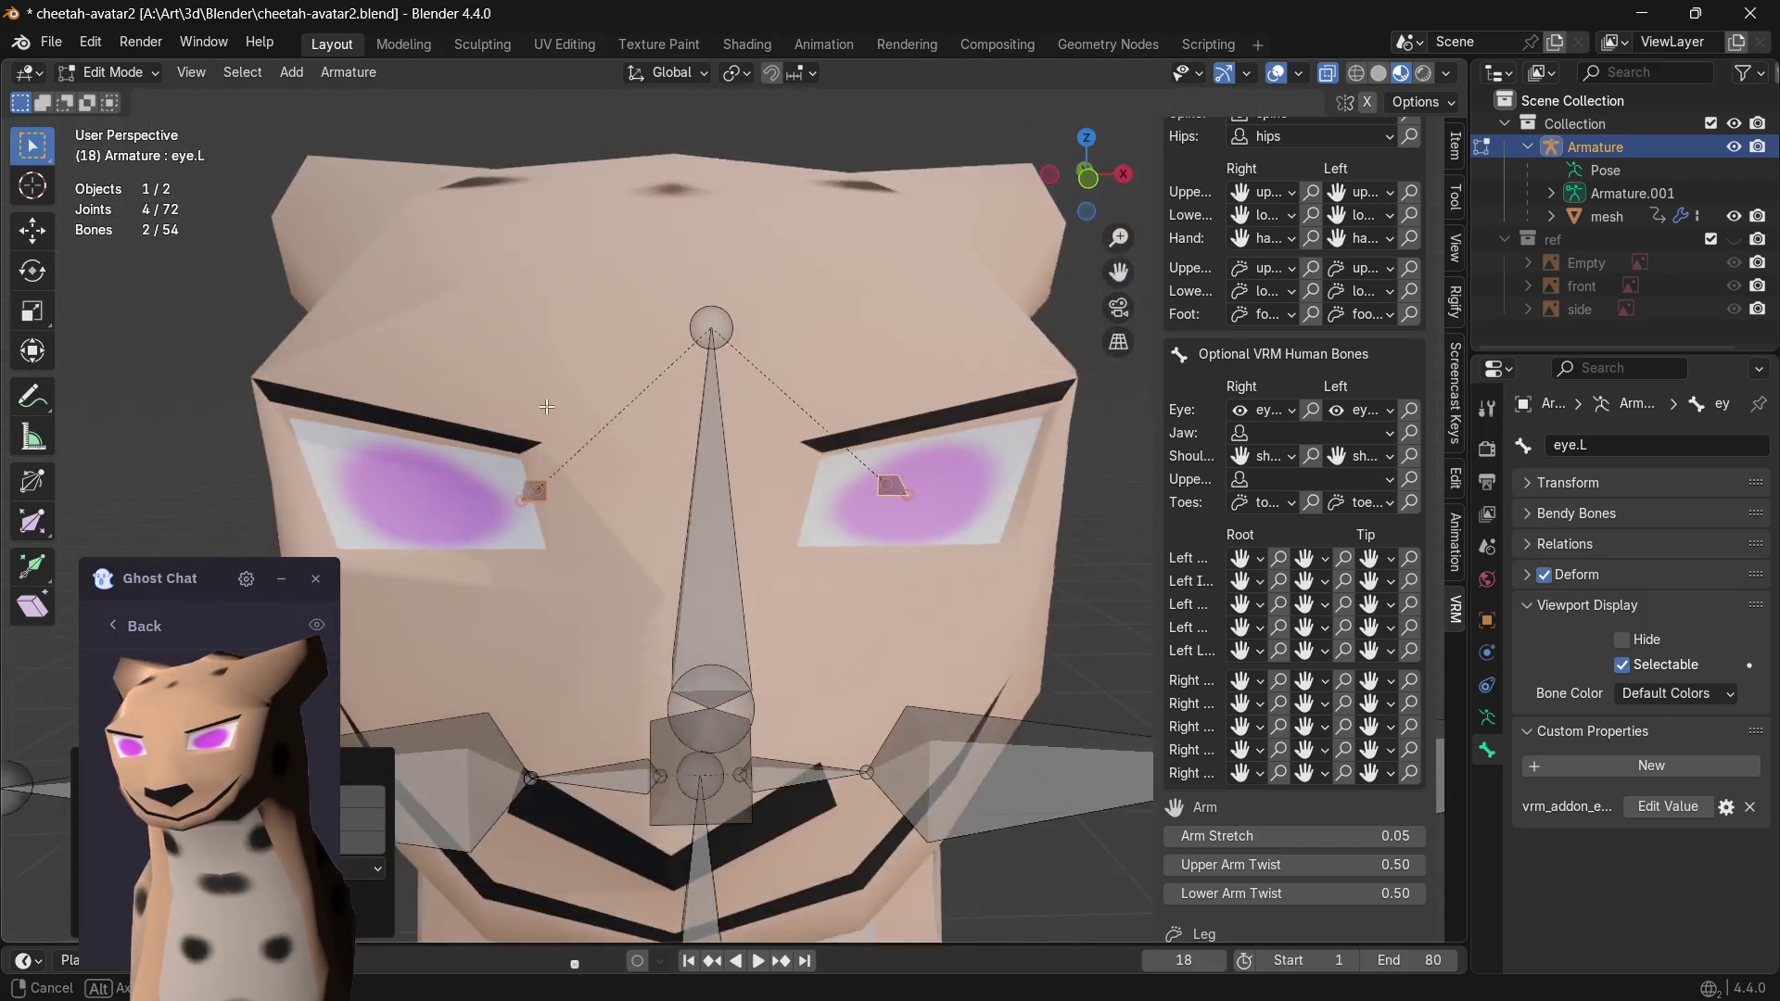
click(1087, 176)
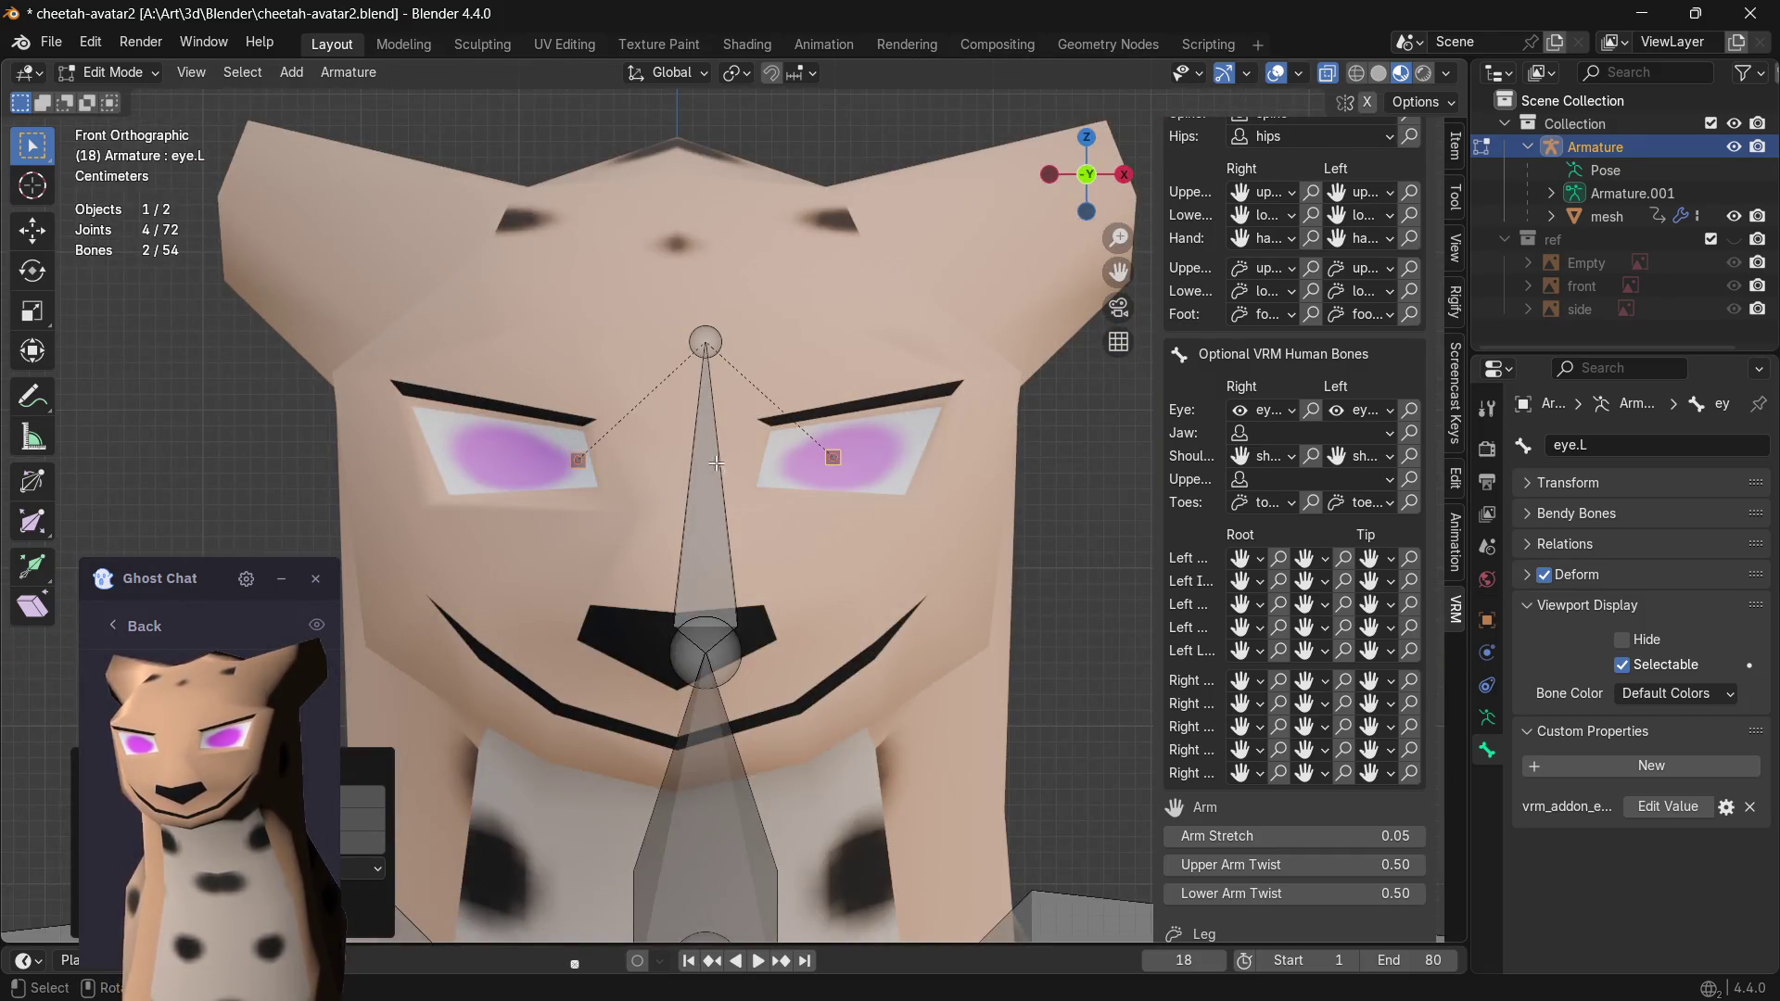
key(alt+a)
key(g)
click(468, 482)
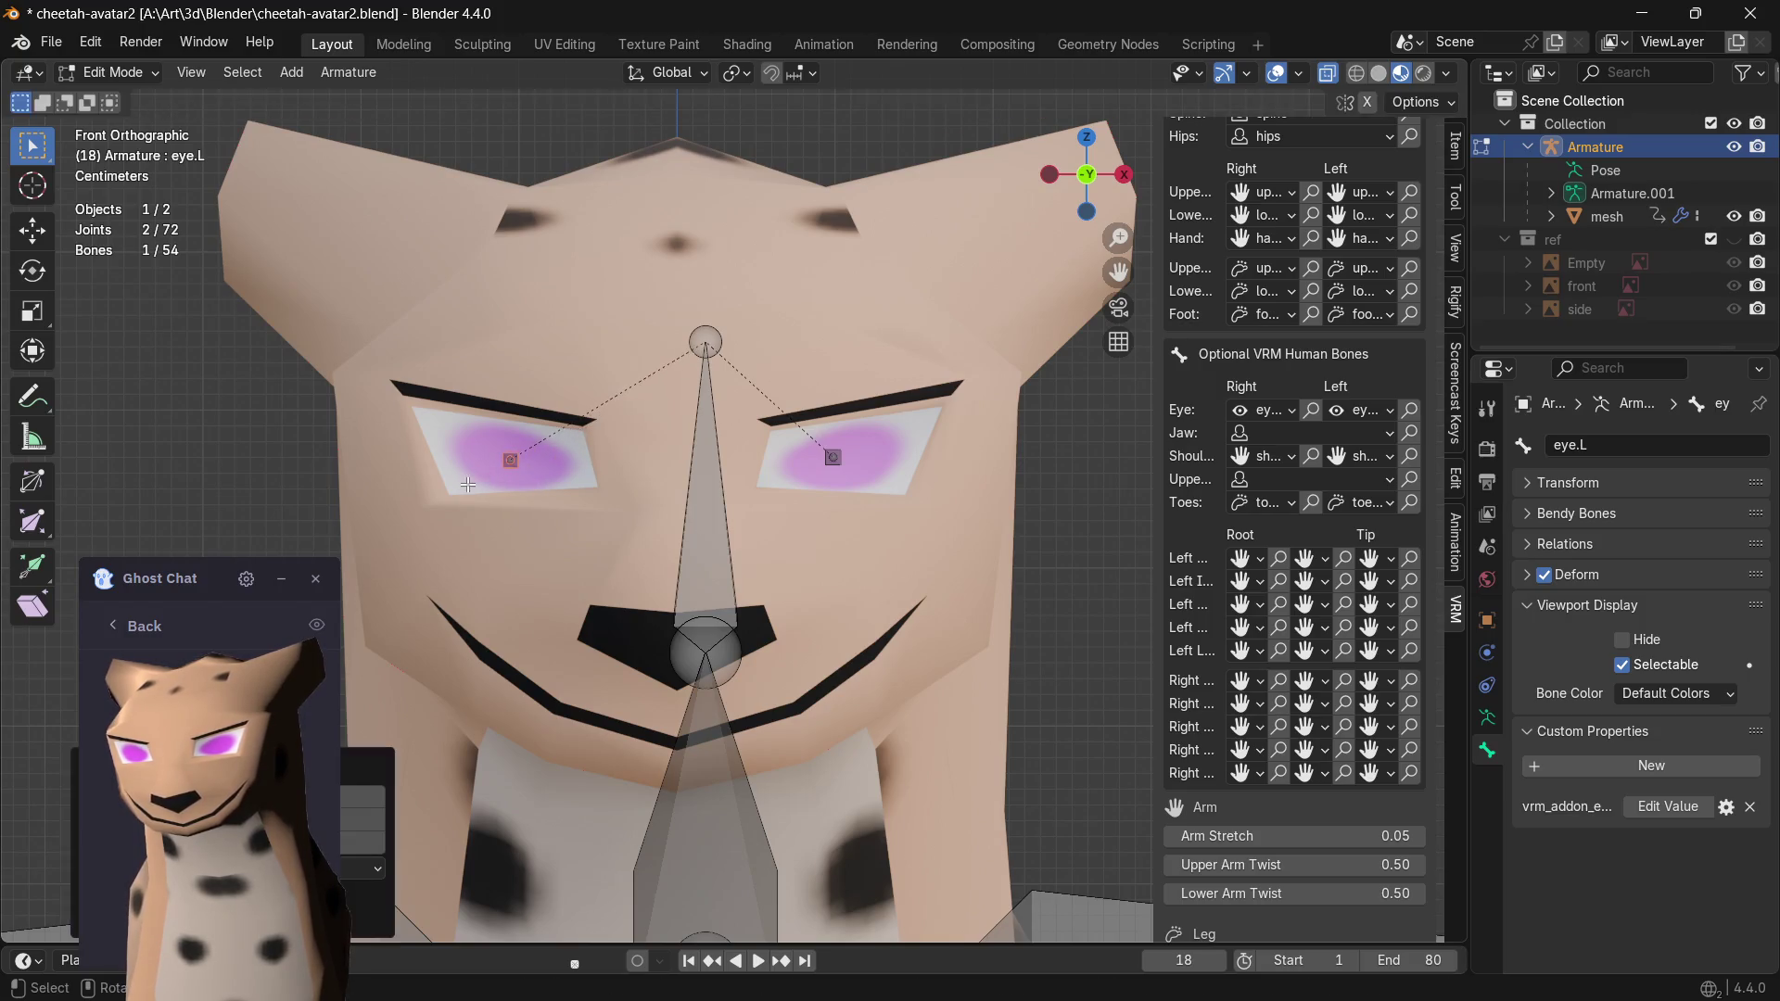
click(892, 445)
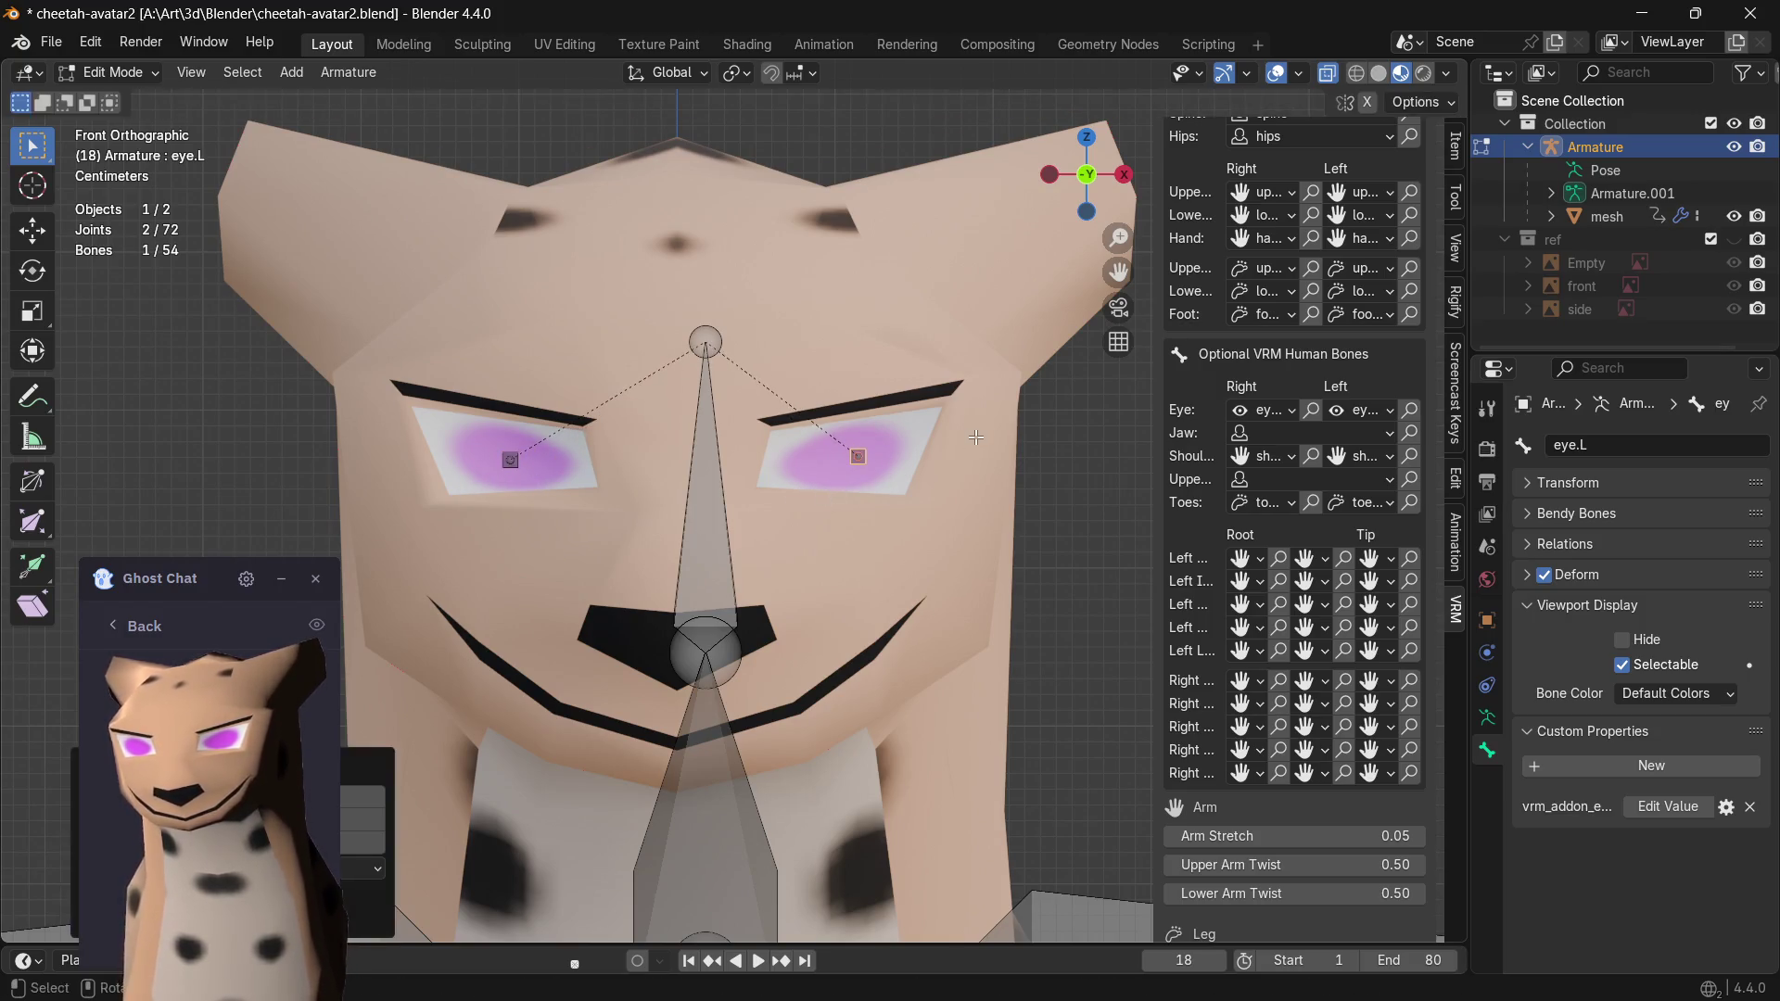
middle_drag(975, 436, 704, 479)
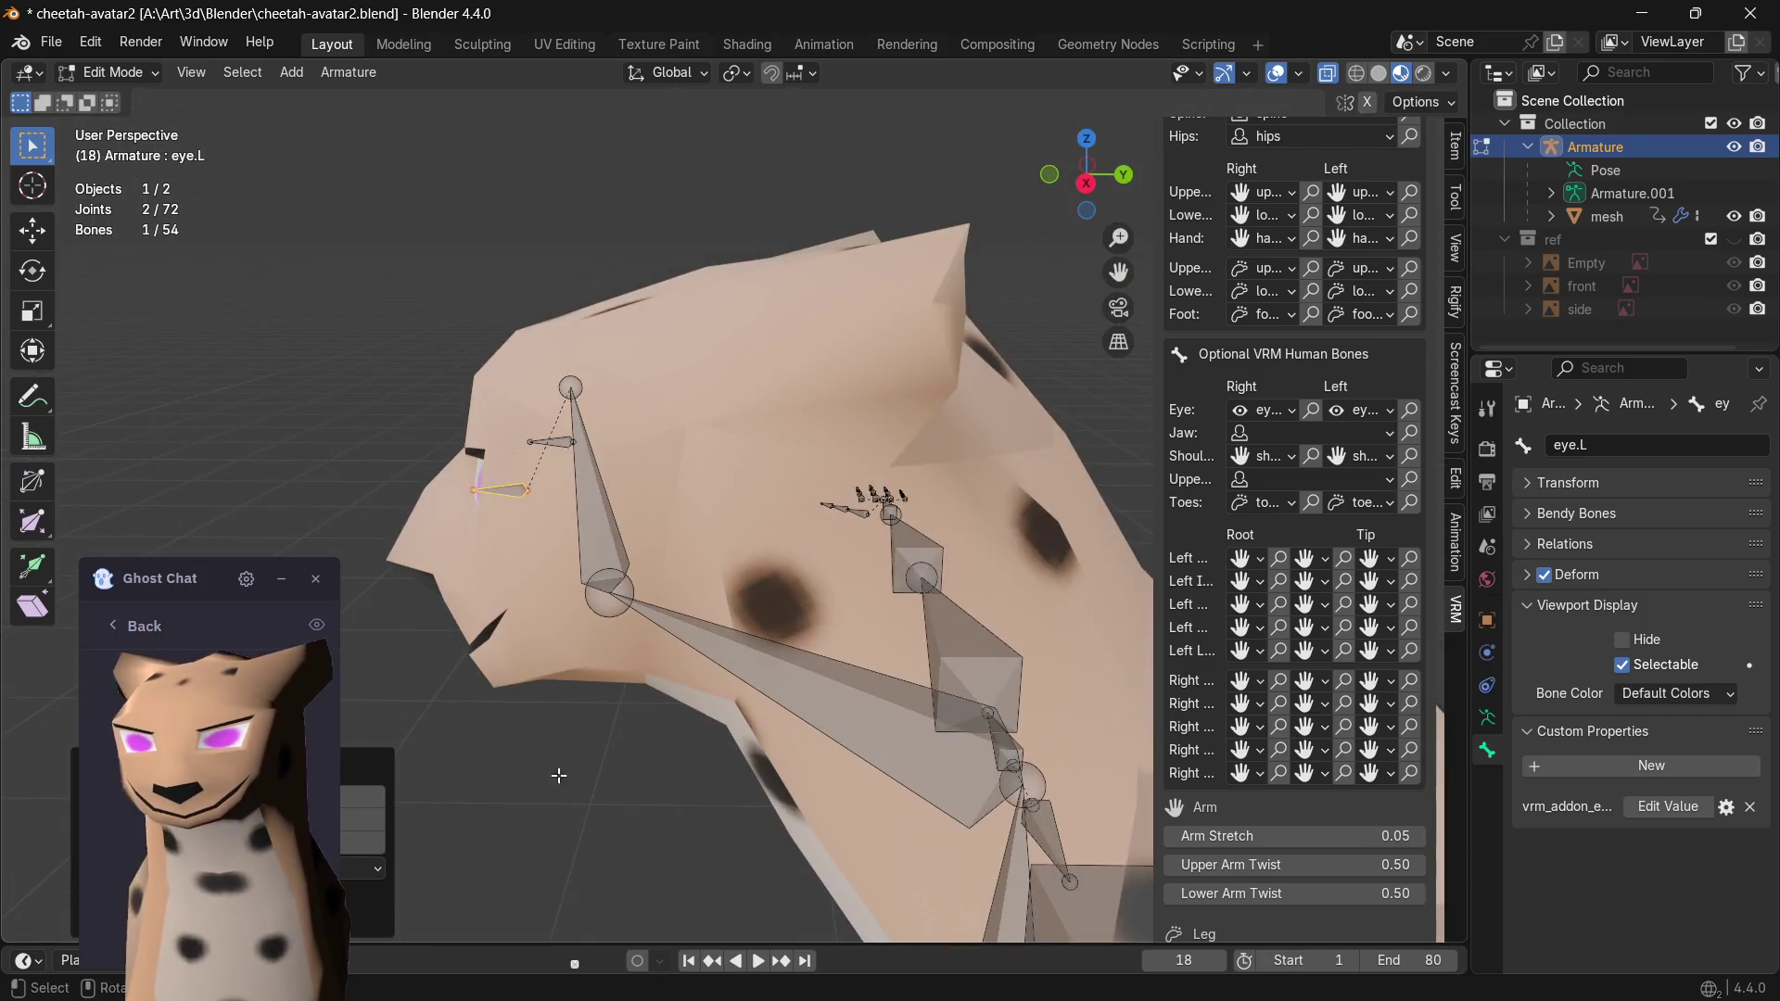
key(Tab)
key(Tab)
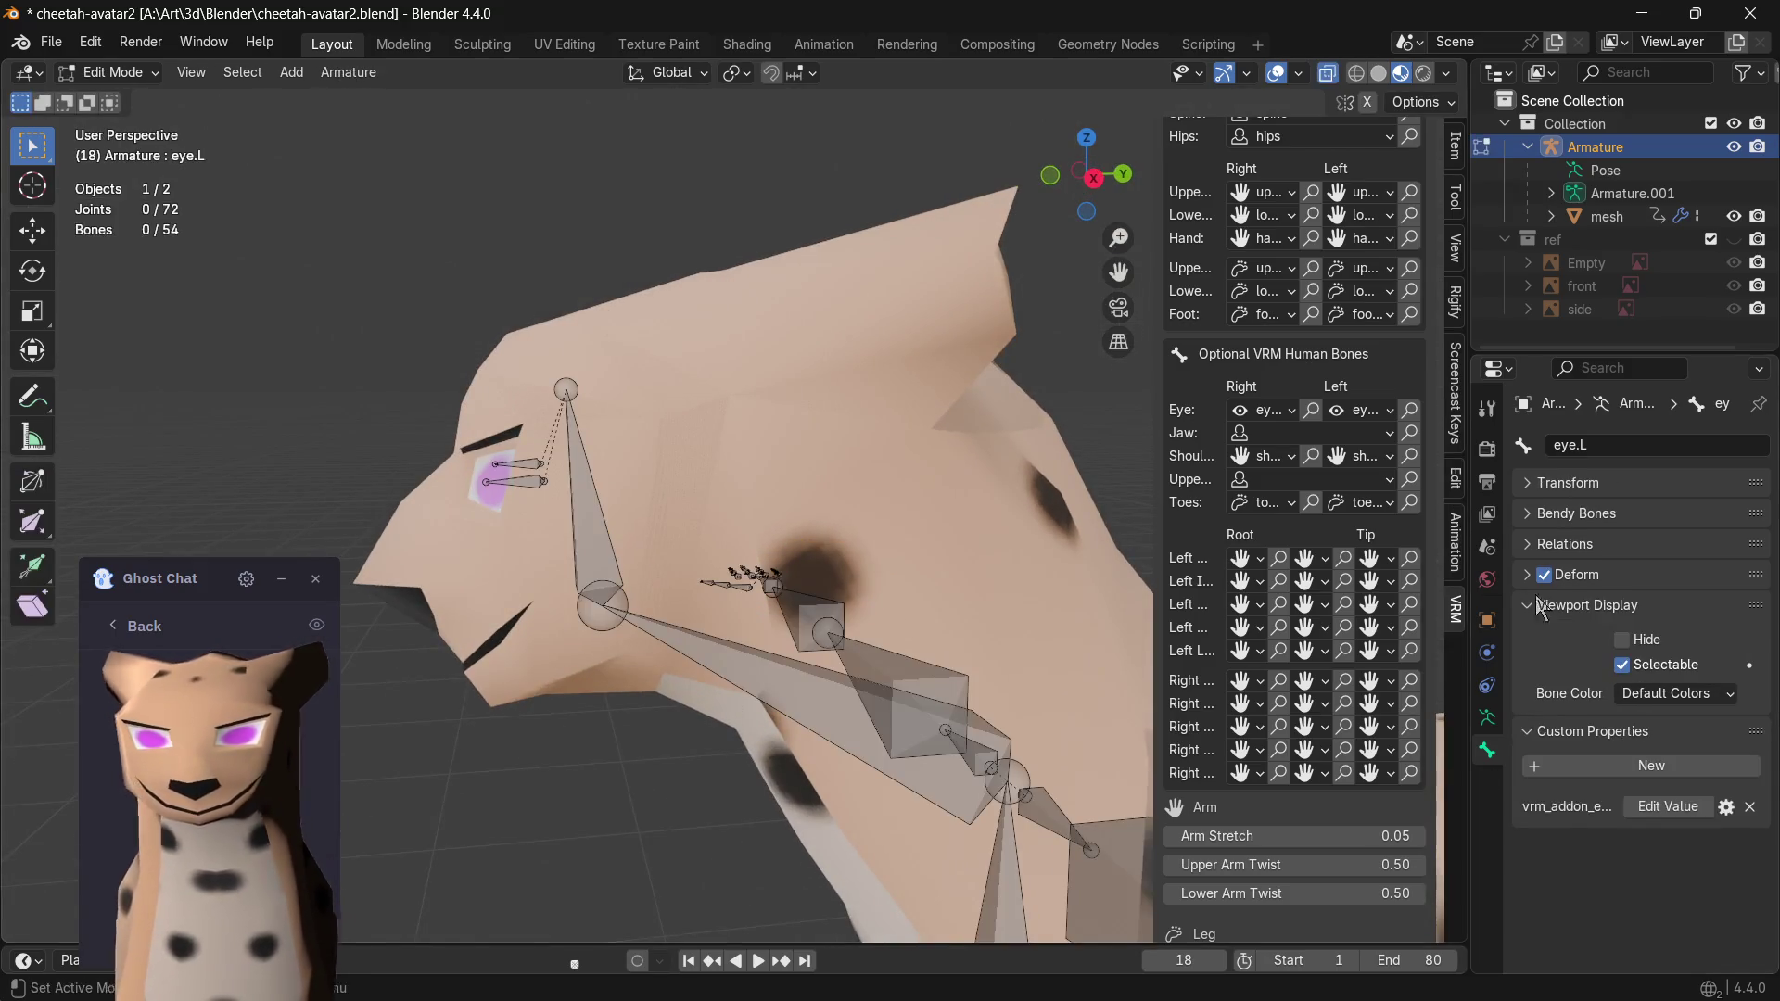
scroll(1199, 603, down, 5)
key(alt+Tab)
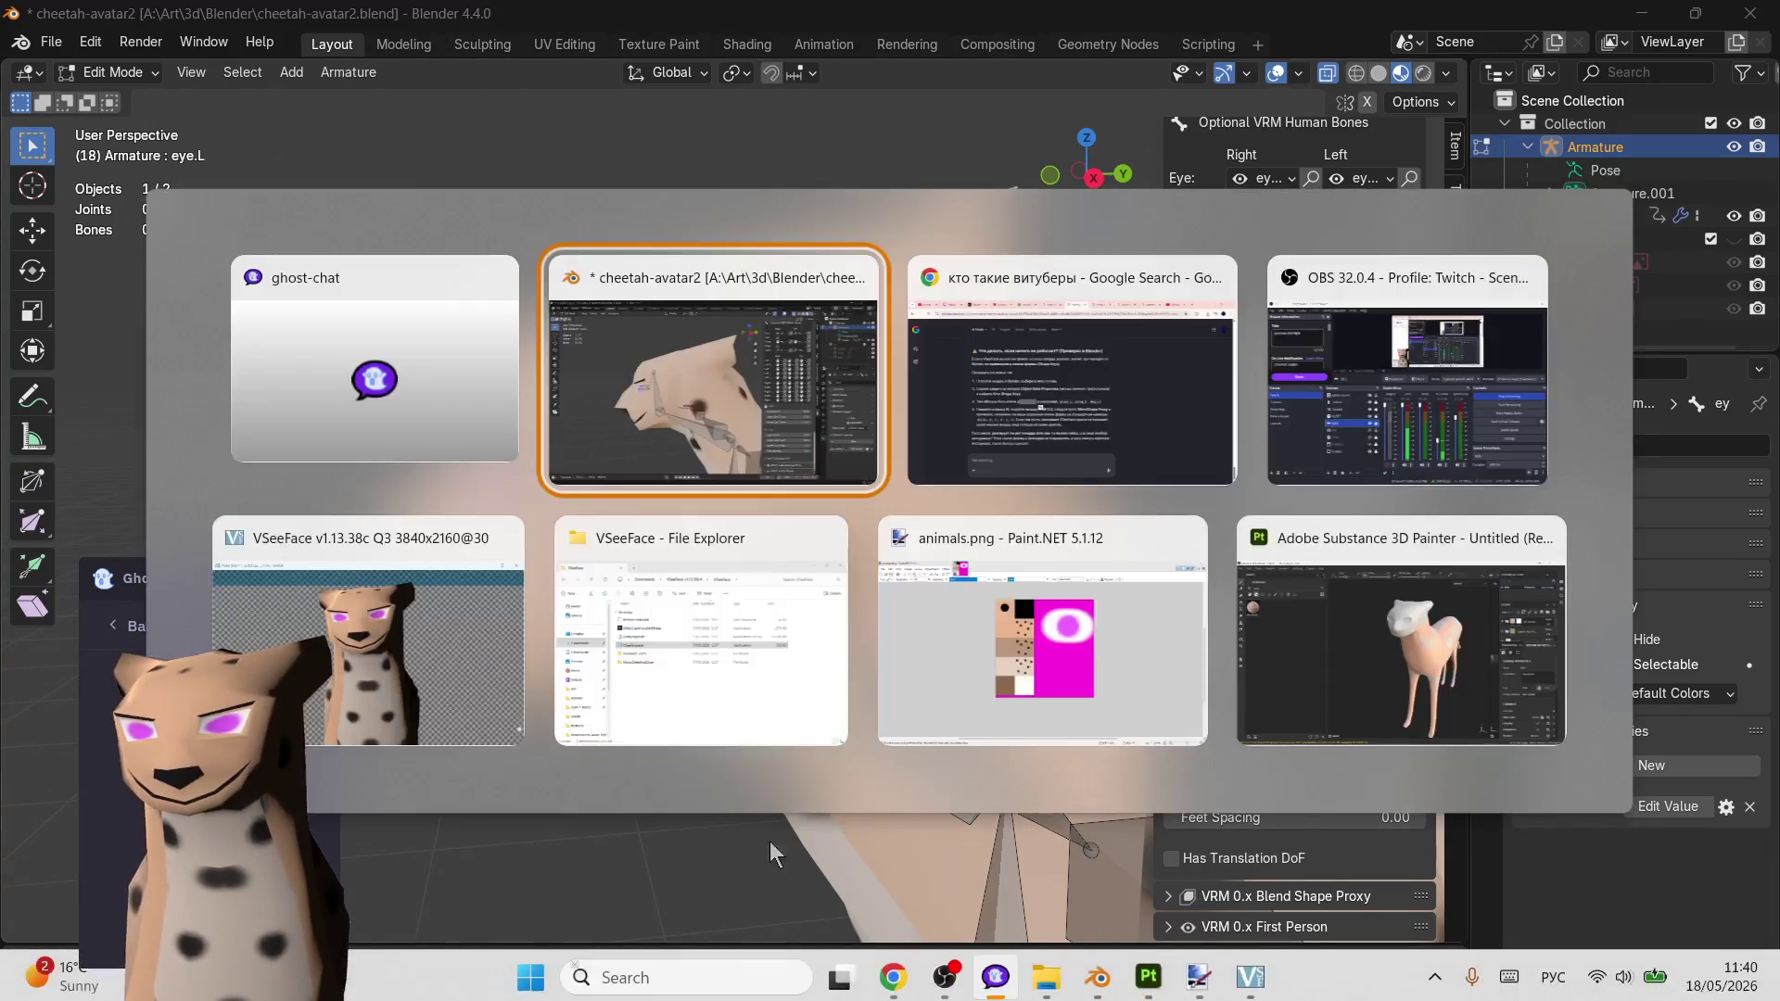
click(120, 29)
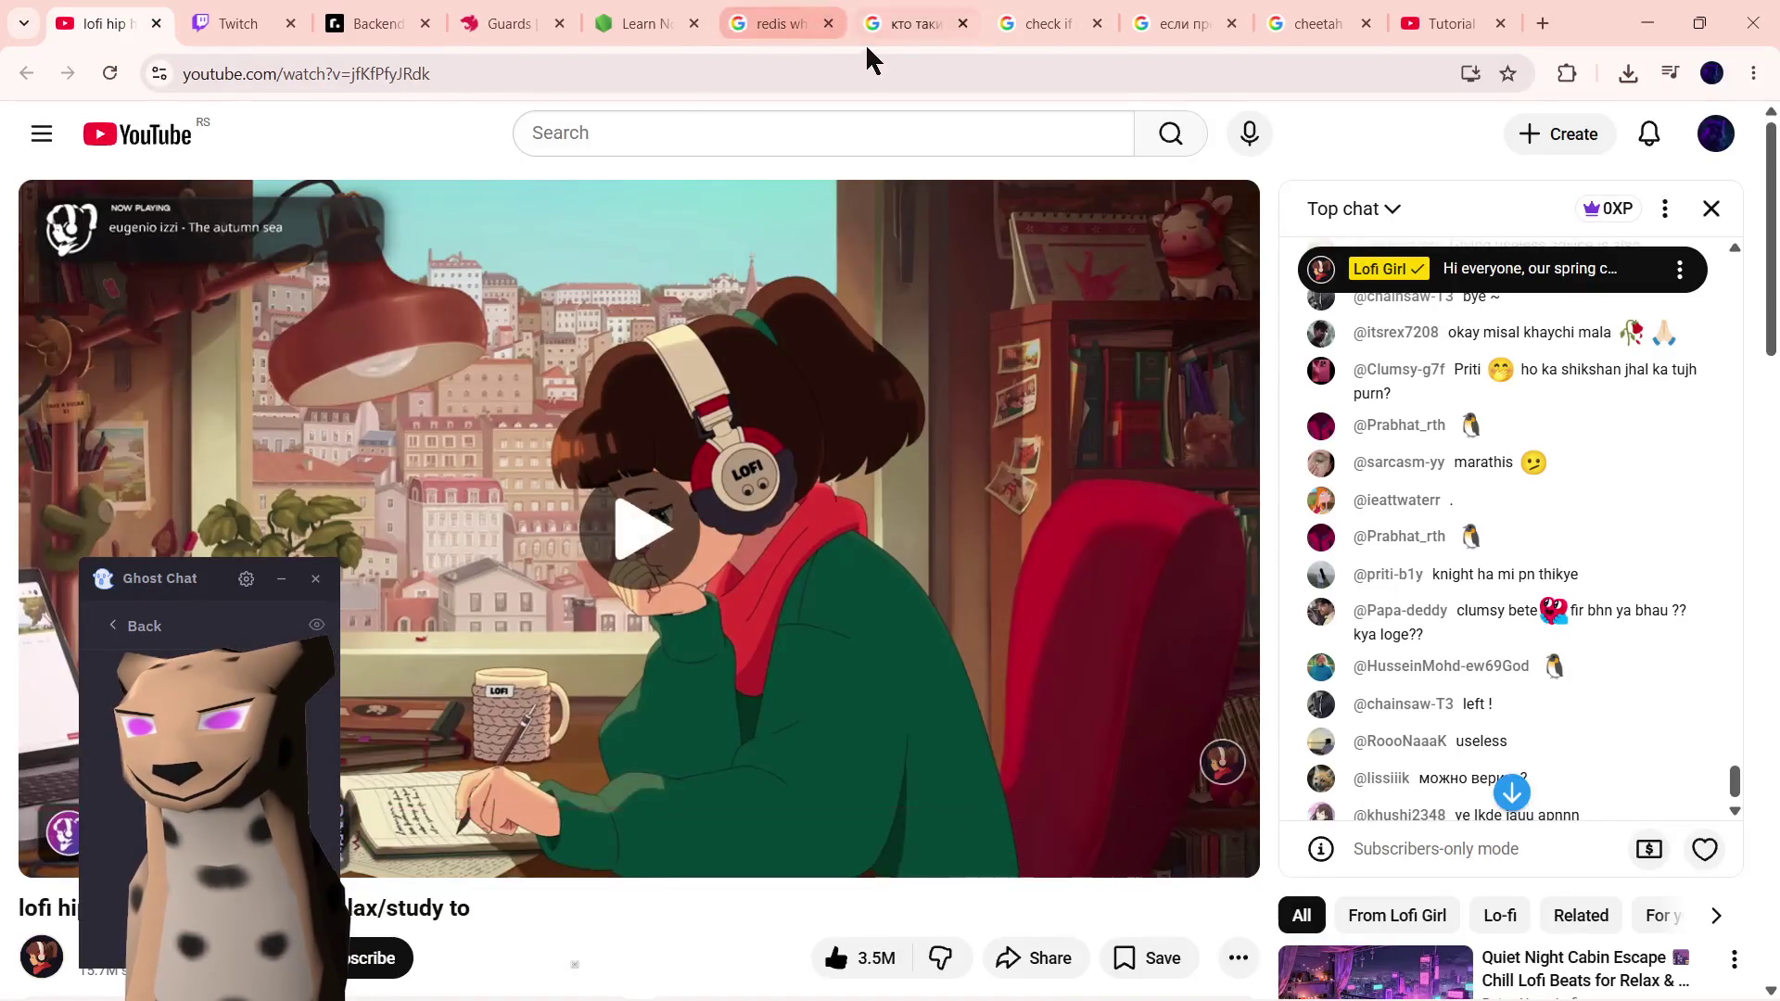
click(774, 34)
click(892, 25)
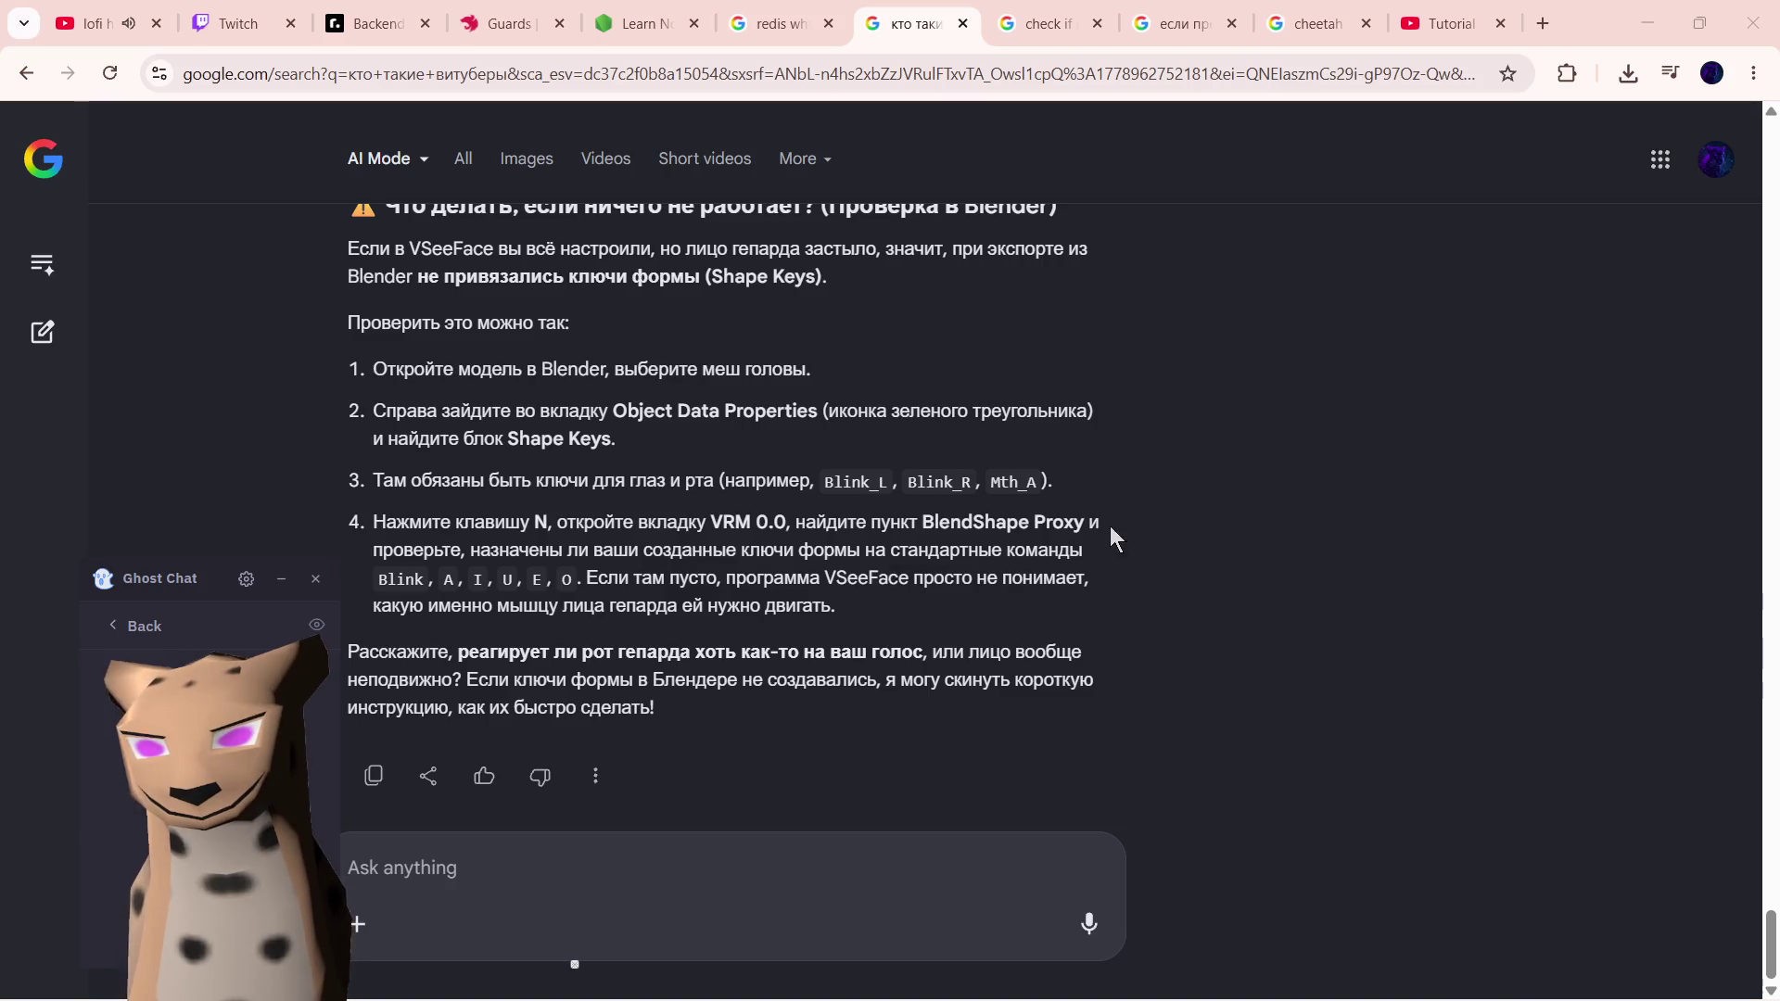
key(alt+Tab)
key(alt+Tab)
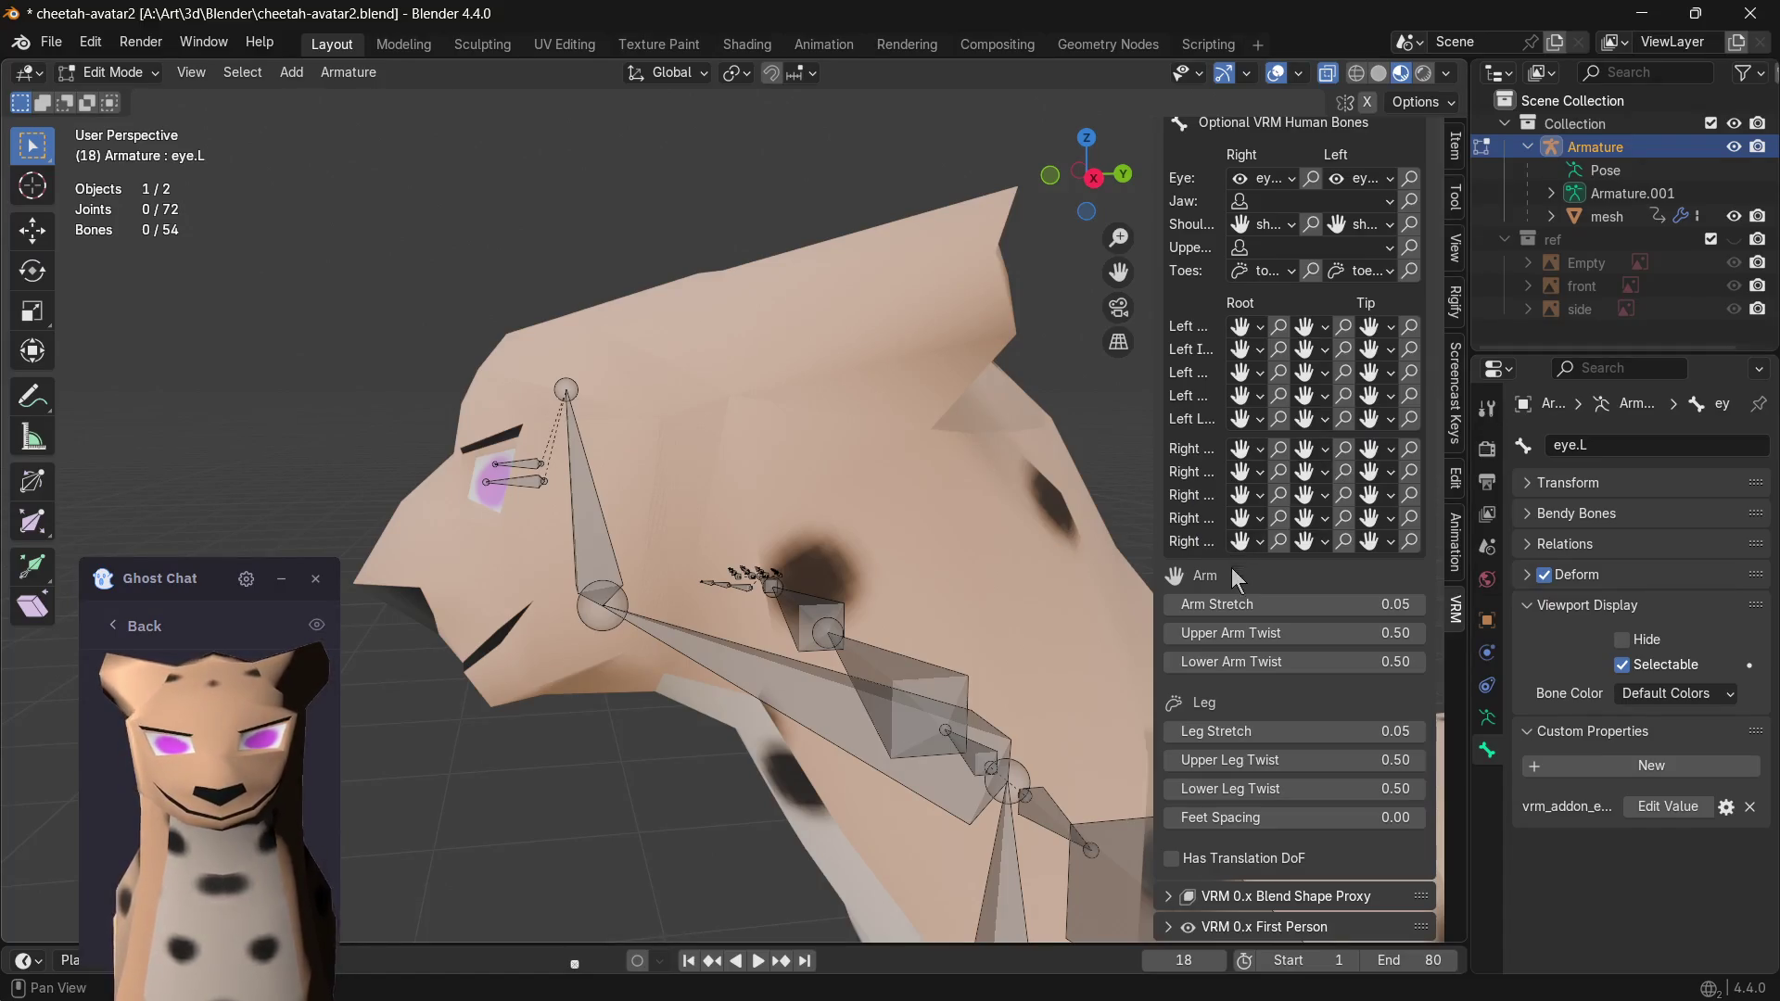
scroll(1225, 588, down, 1)
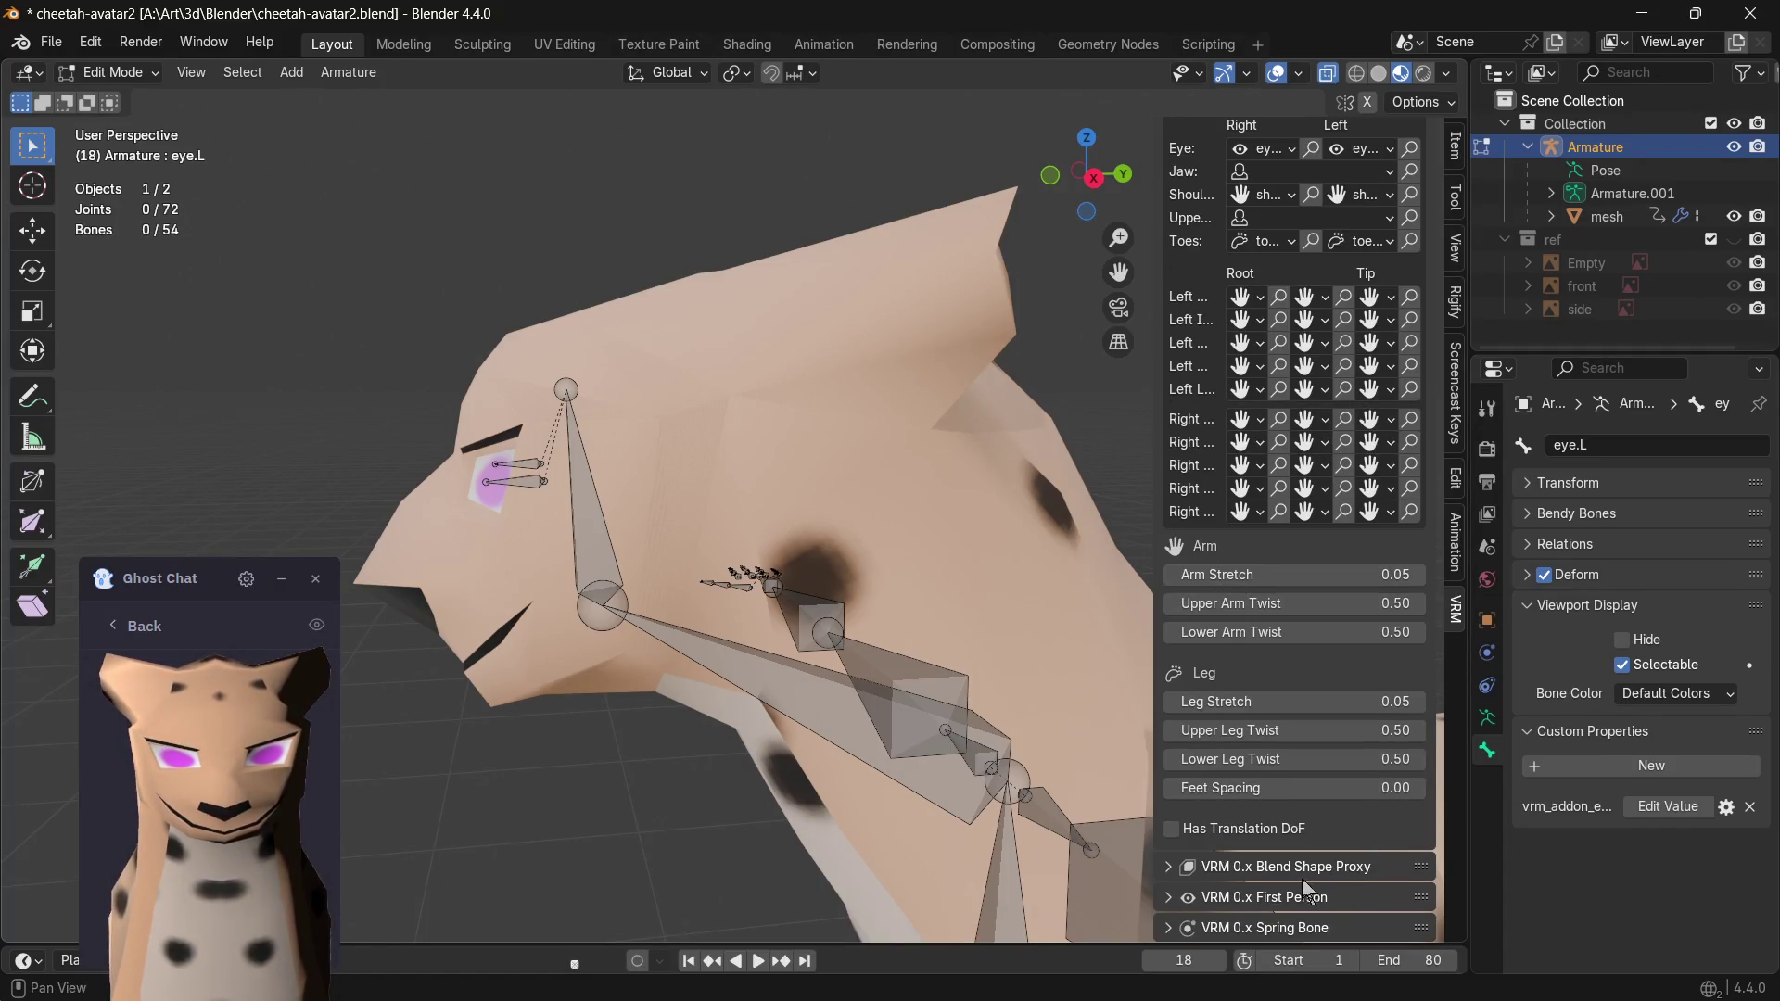
- Inspect the VRM 0.x Blend Shape Proxy entries A, U and Blink, nudging Blink's preview amount
click(1234, 874)
scroll(1209, 861, down, 2)
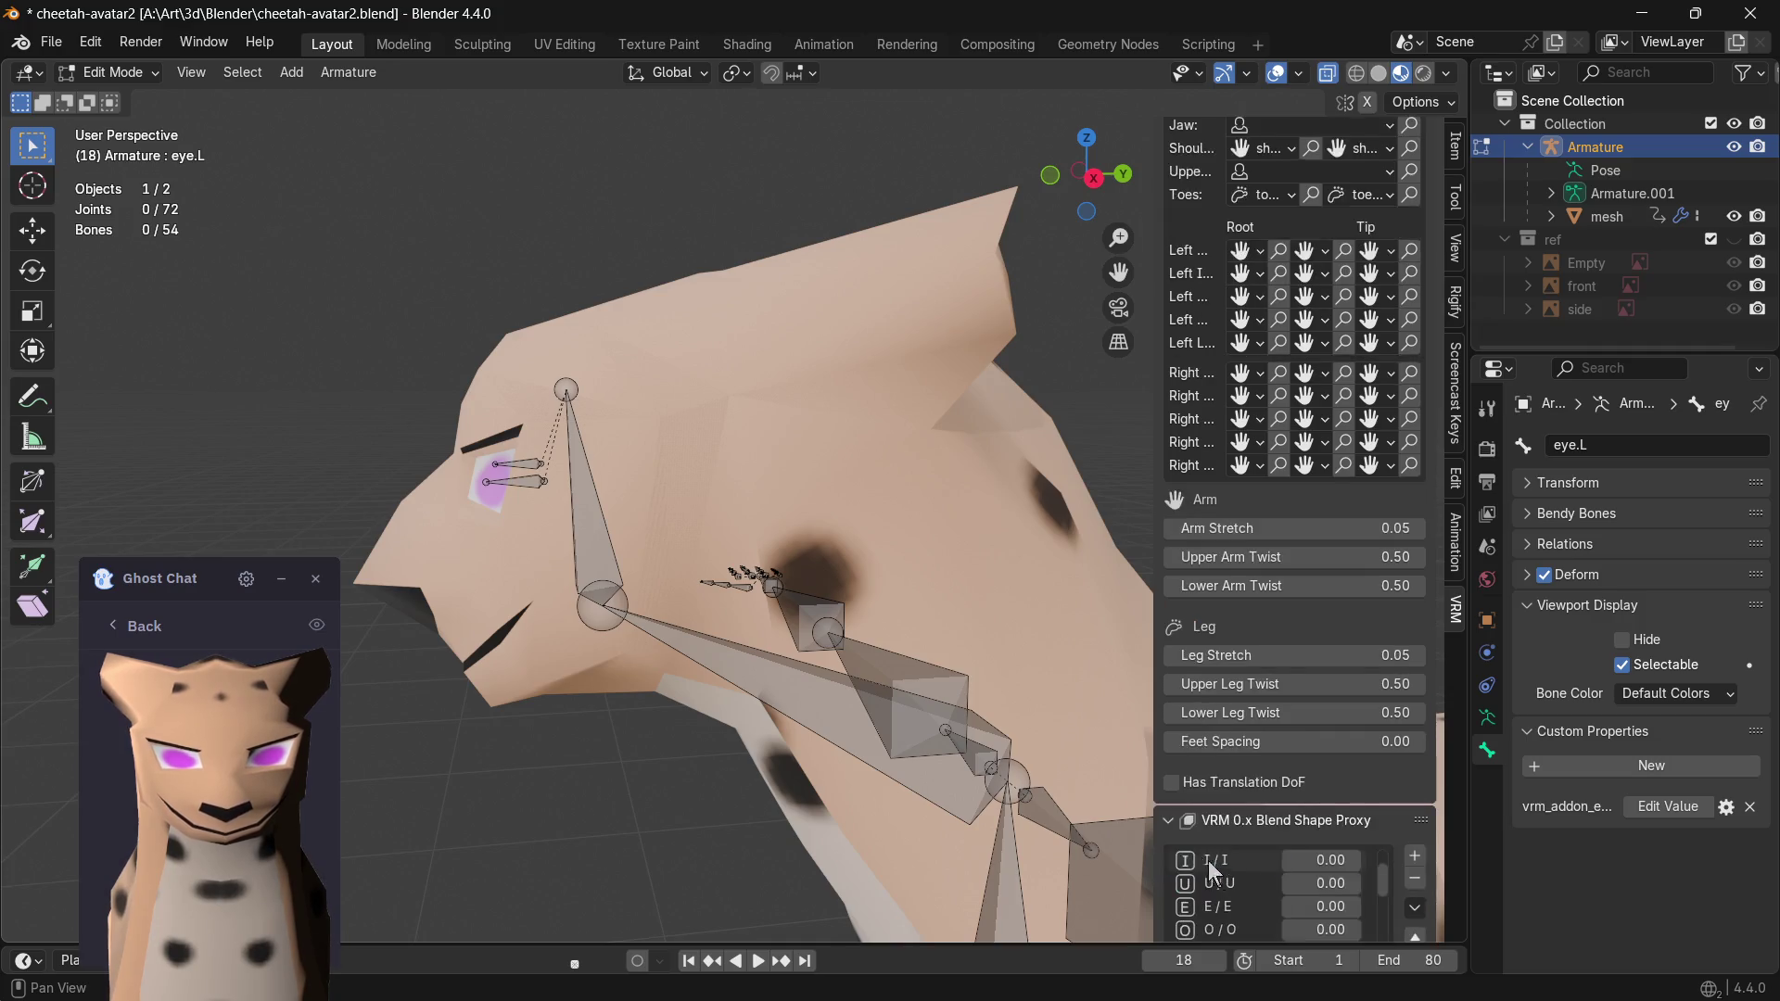
scroll(1209, 860, up, 4)
scroll(1182, 835, up, 3)
scroll(1152, 820, down, 2)
scroll(1181, 764, down, 4)
scroll(1253, 626, down, 3)
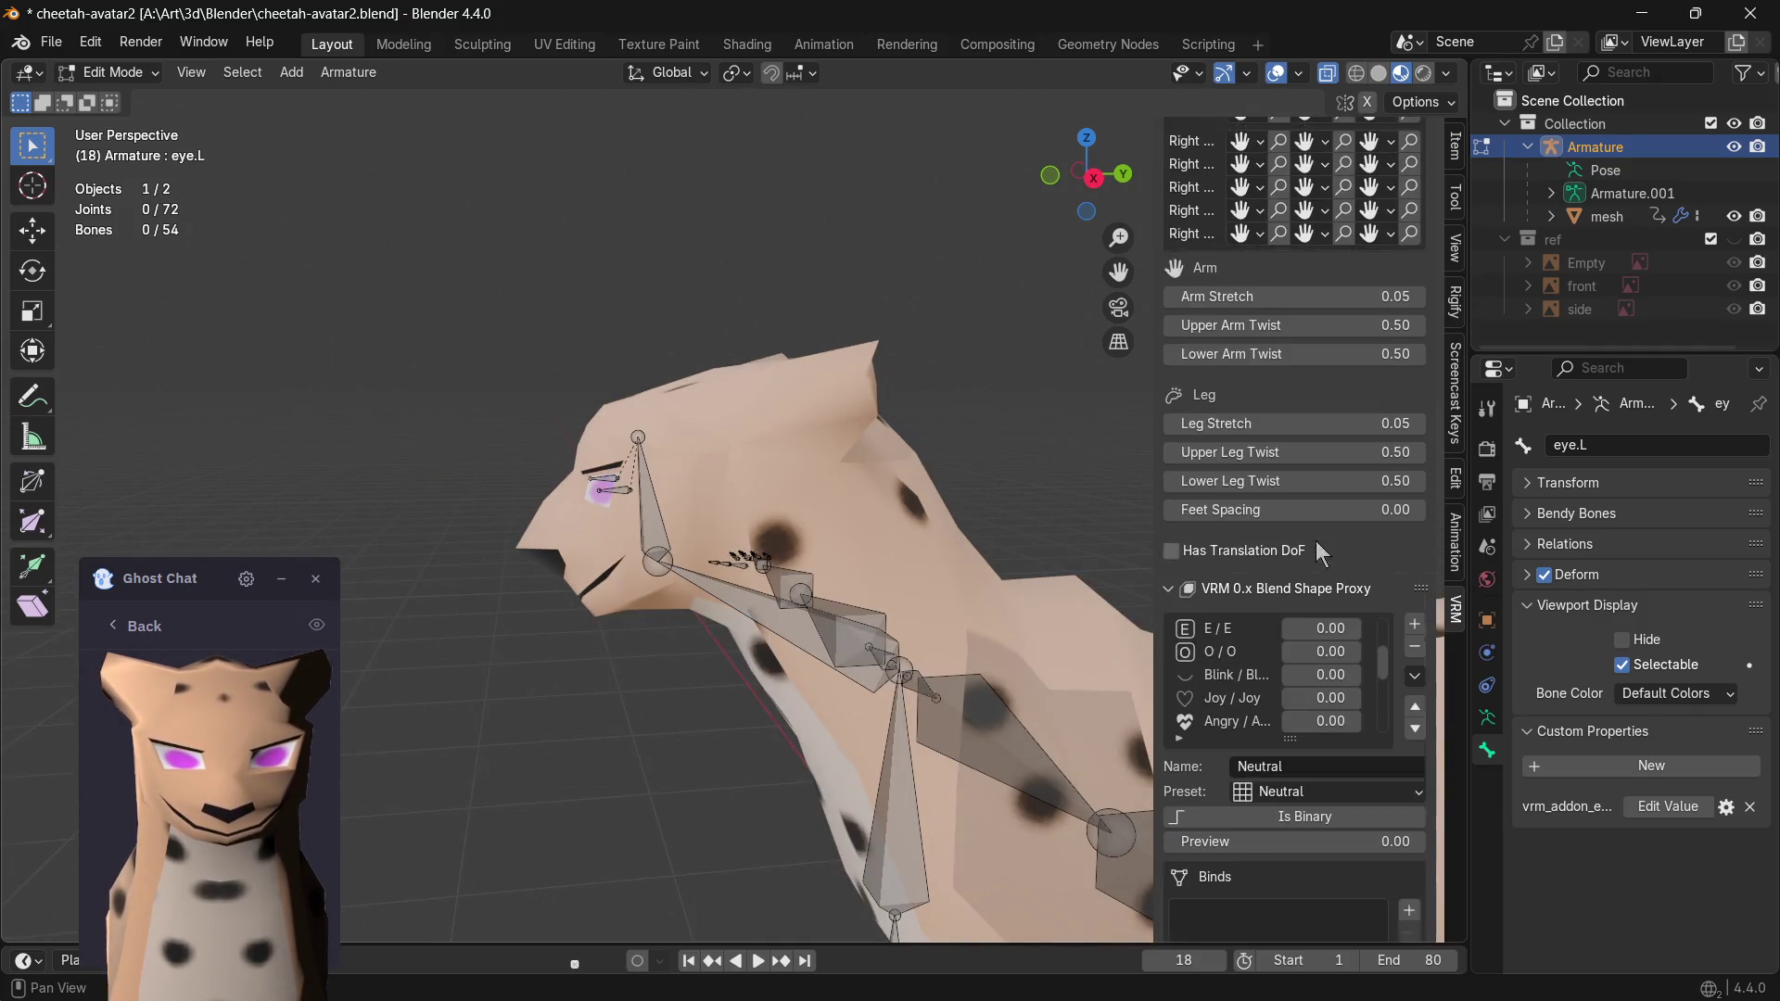
scroll(1308, 552, down, 1)
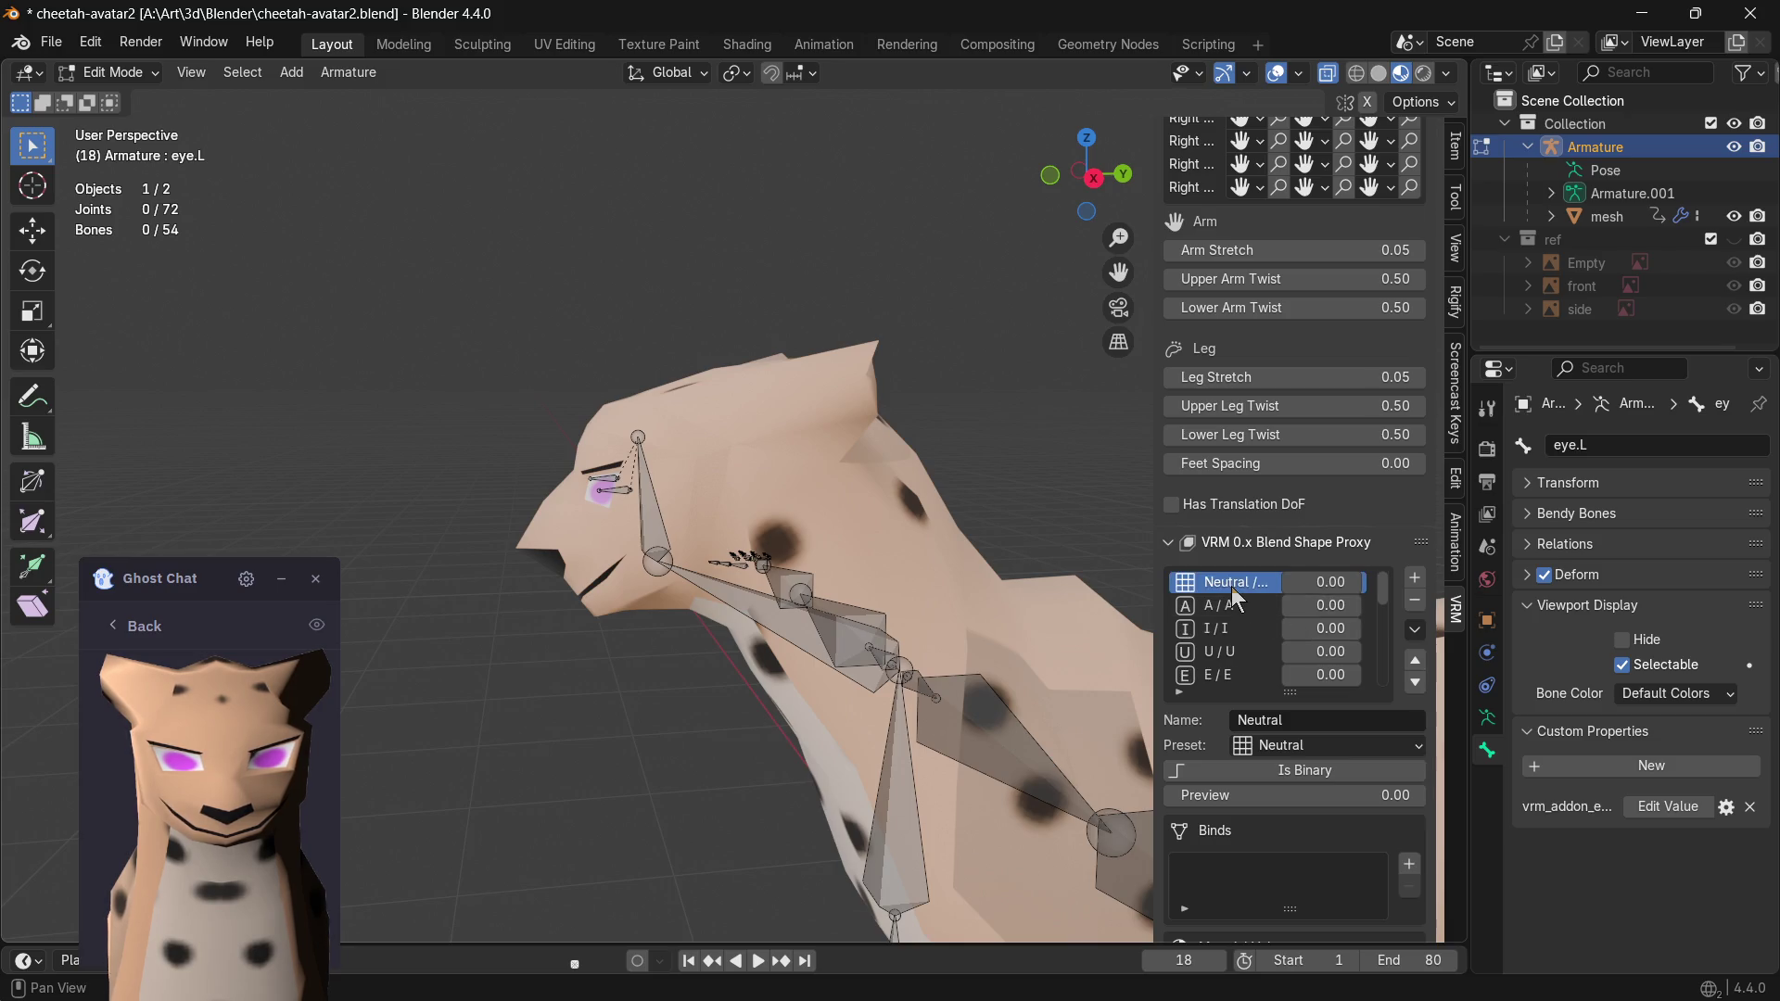
click(1226, 608)
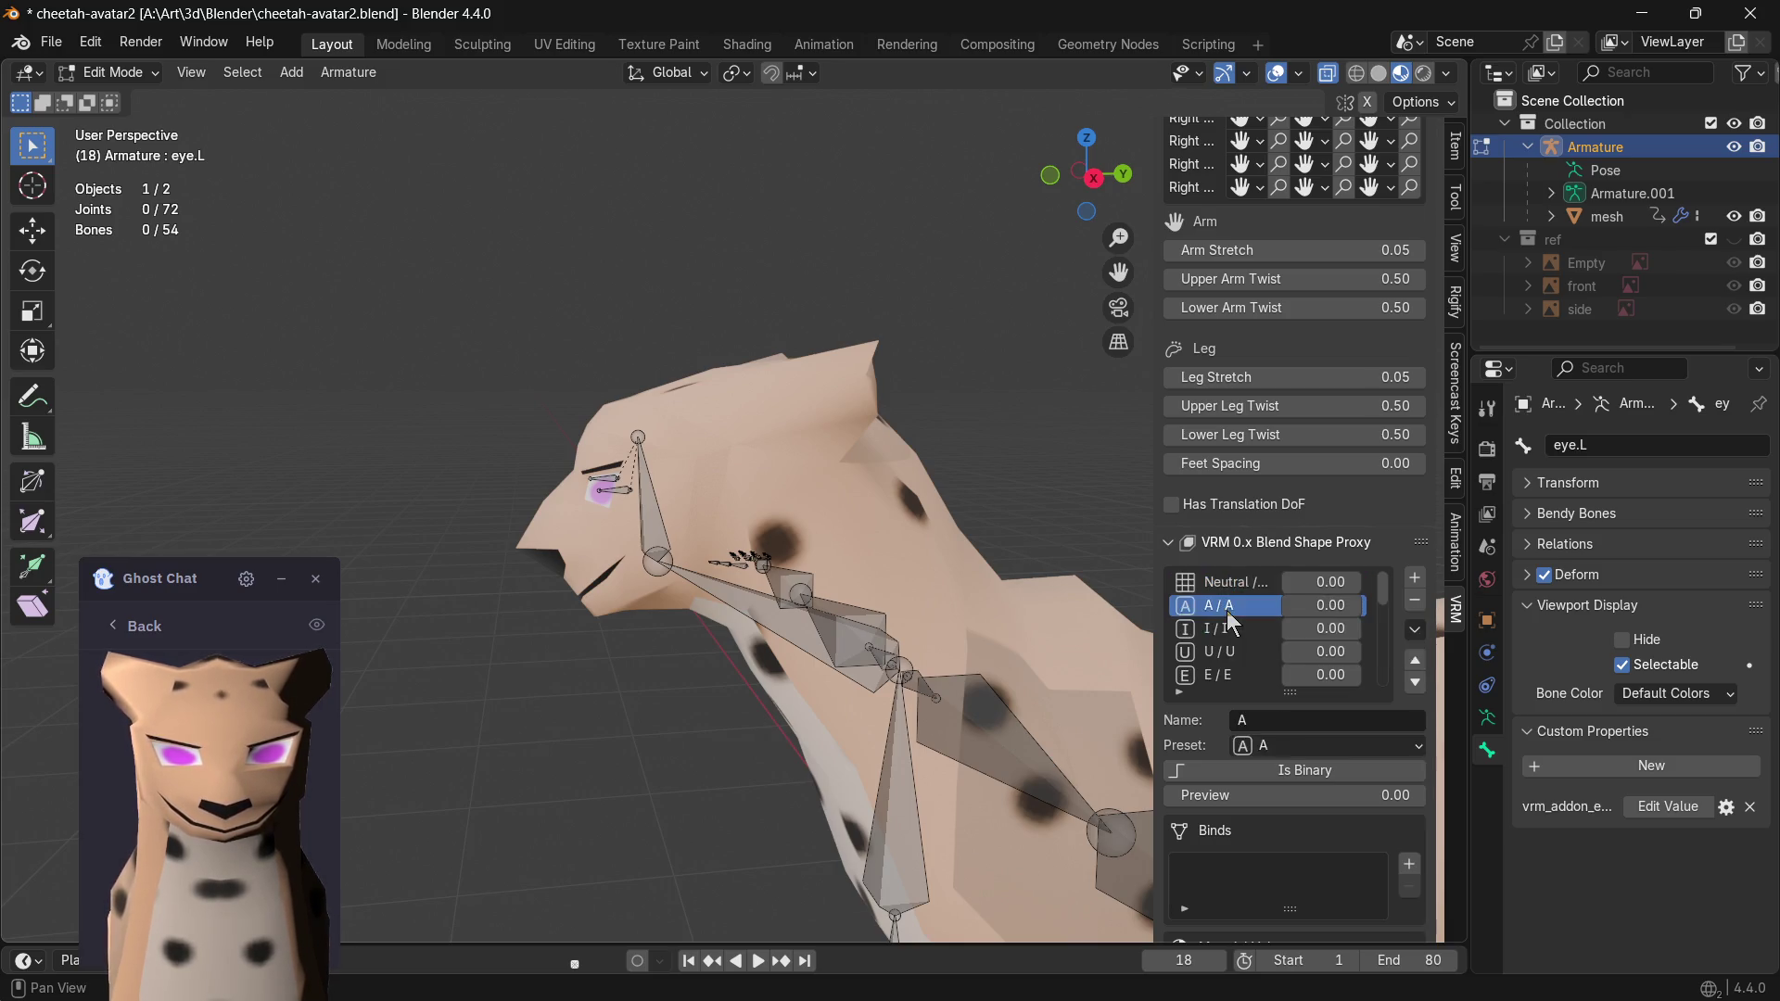
click(1219, 630)
key(Down)
key(Down)
key(Down)
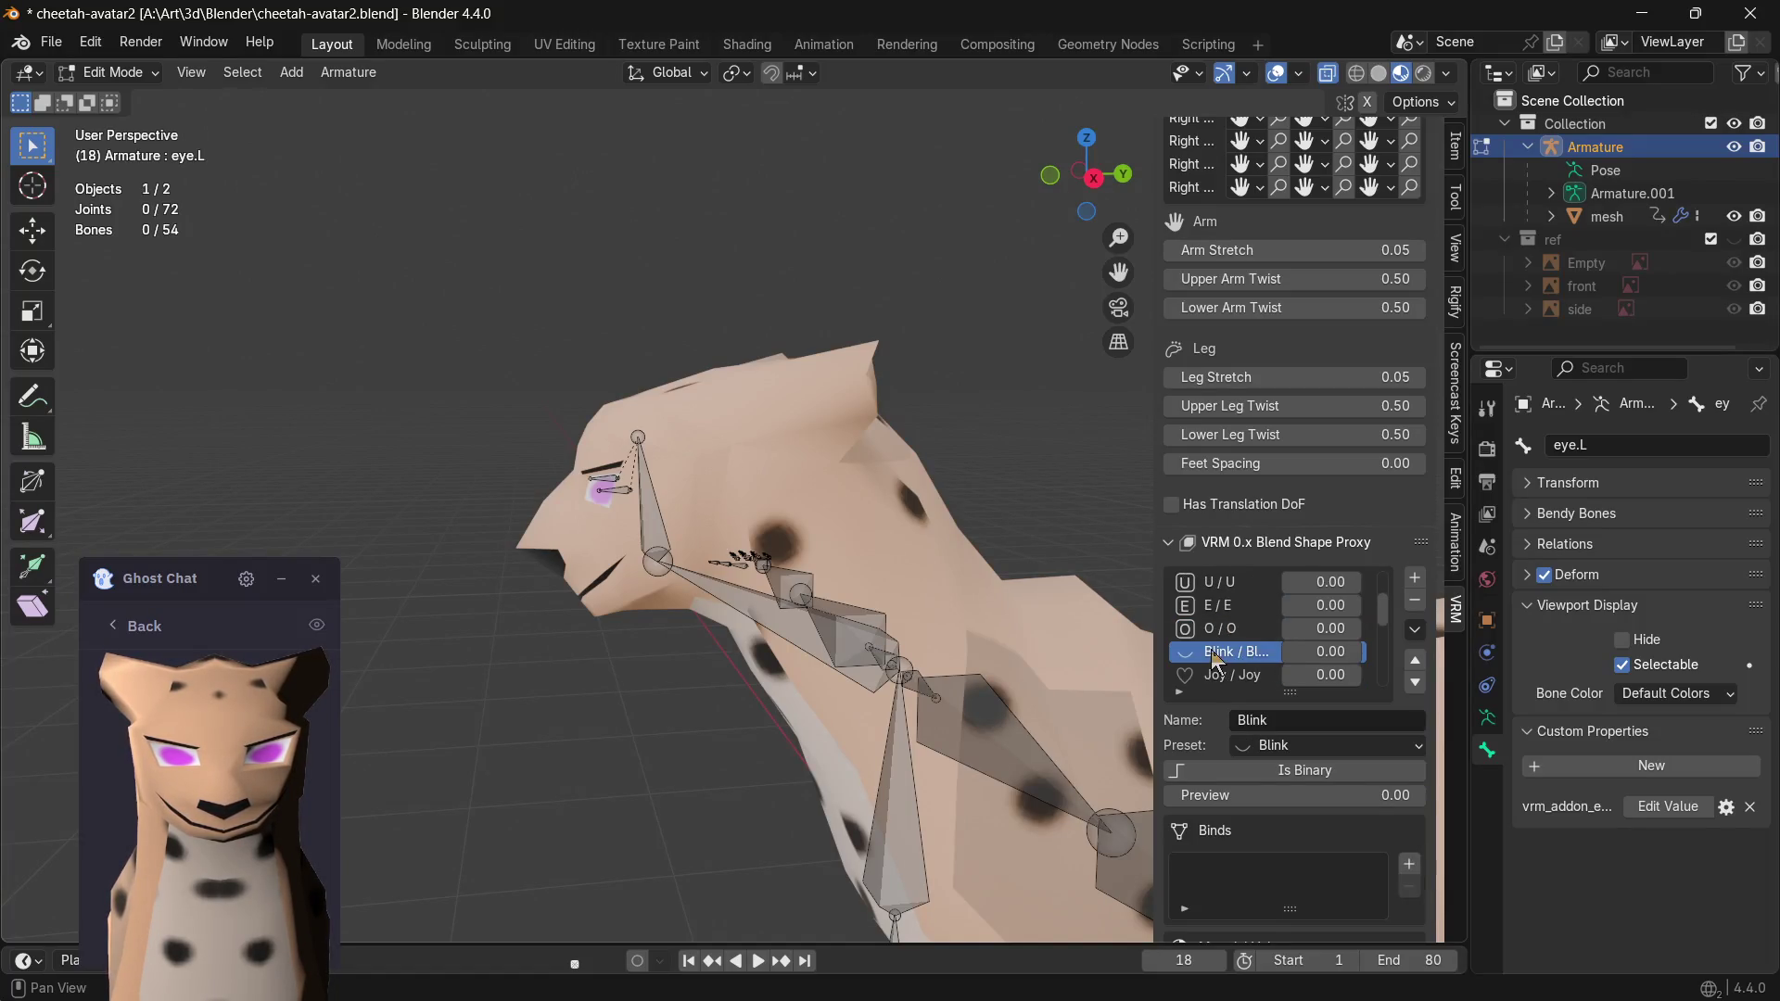
drag(1331, 651, 1281, 651)
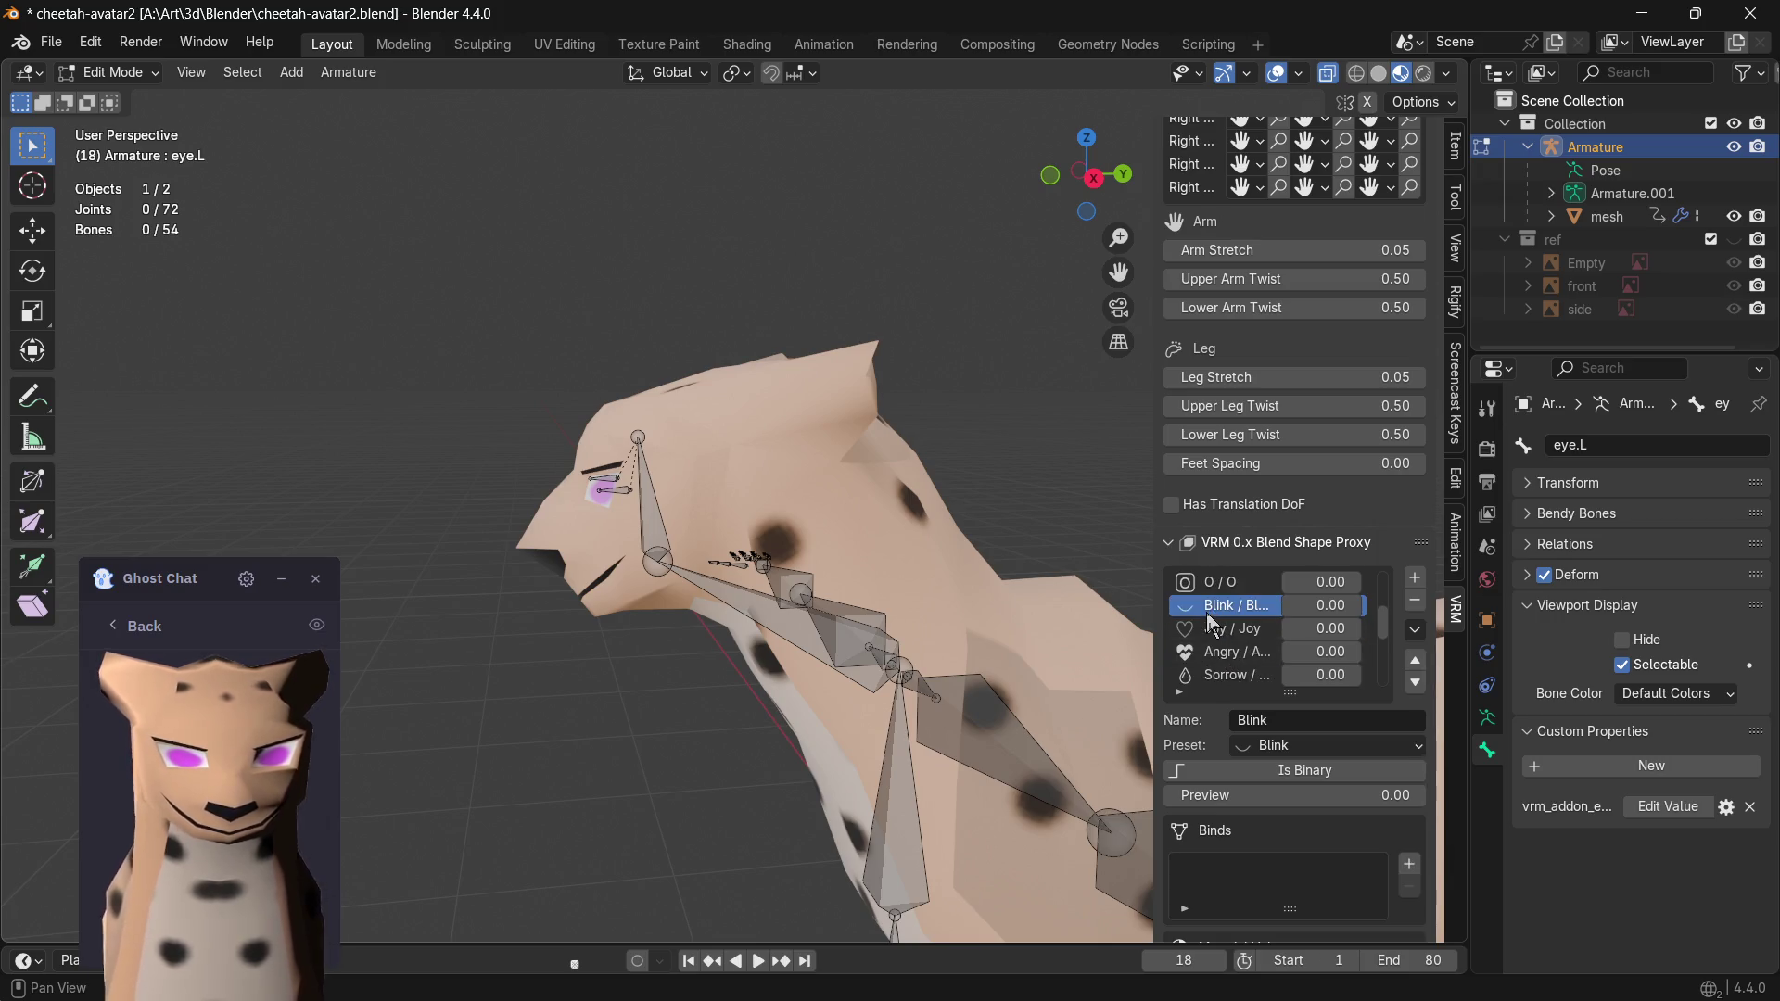
scroll(1232, 657, down, 2)
scroll(1231, 657, up, 2)
scroll(1233, 655, down, 3)
scroll(1244, 654, up, 1)
- Check the LookDown, LookUp and Blink entries, widen the panel, then return to the YouTube tutorial tab
click(1240, 655)
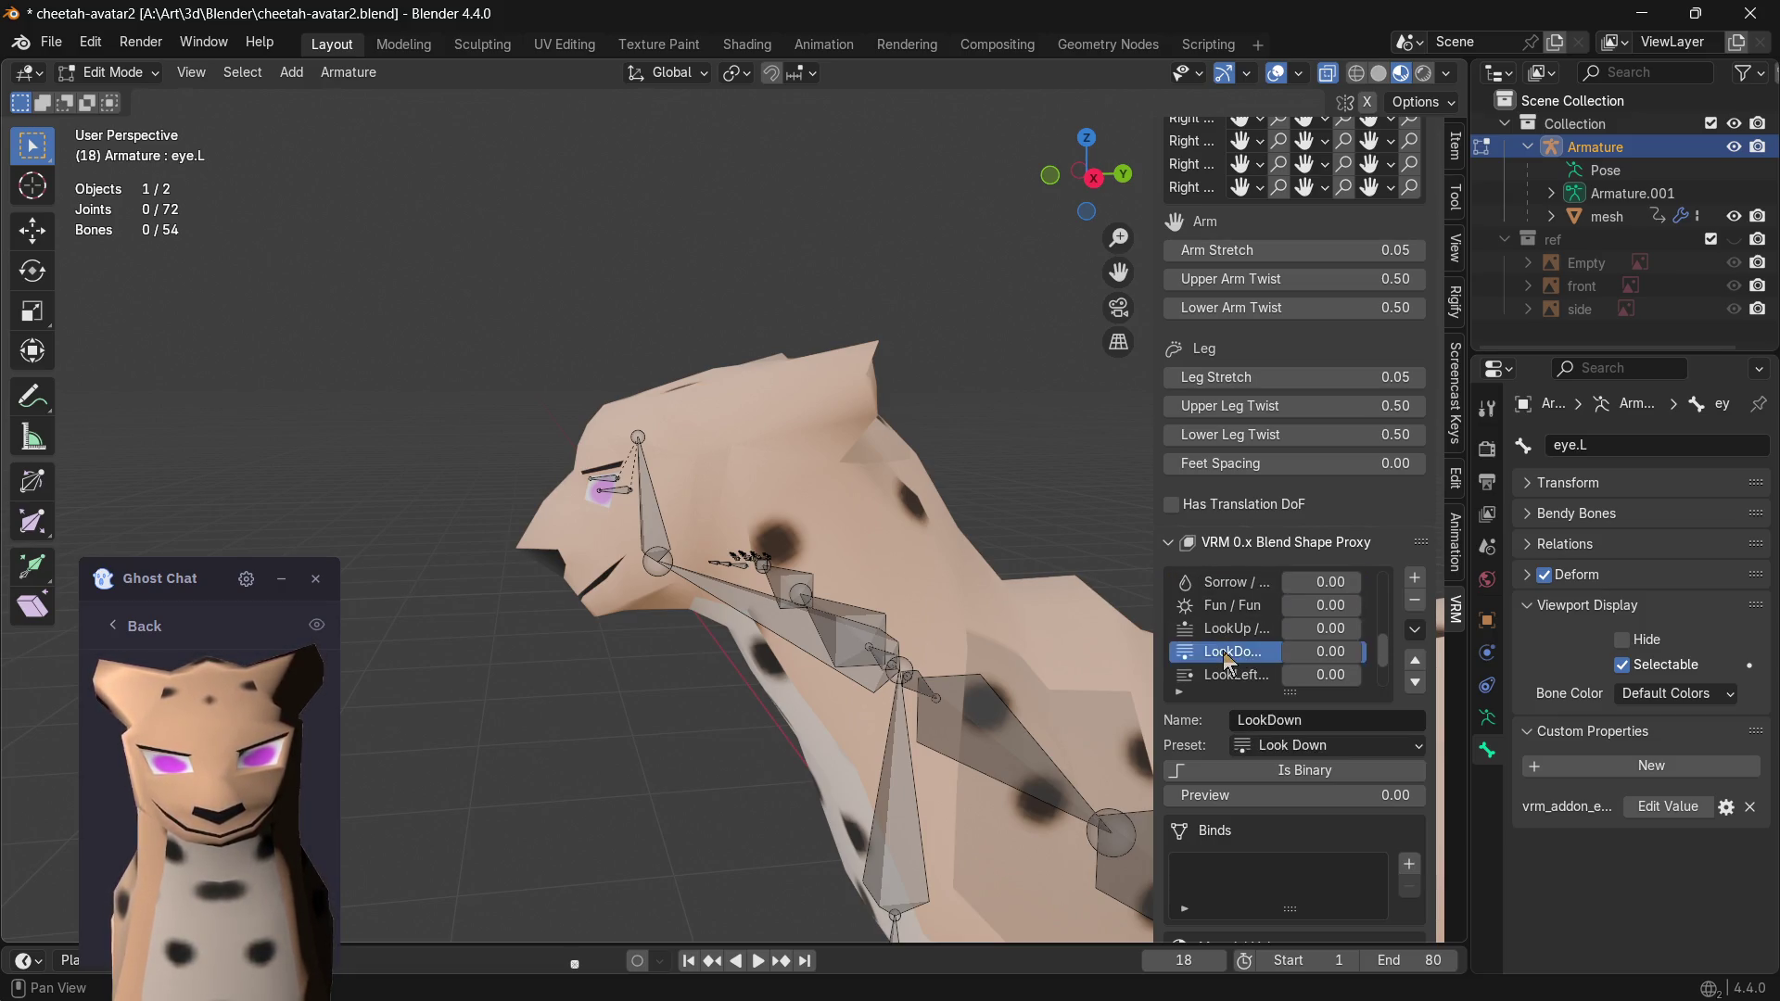
click(1221, 633)
scroll(1224, 633, up, 2)
scroll(1223, 633, up, 1)
scroll(1224, 633, up, 1)
click(1224, 631)
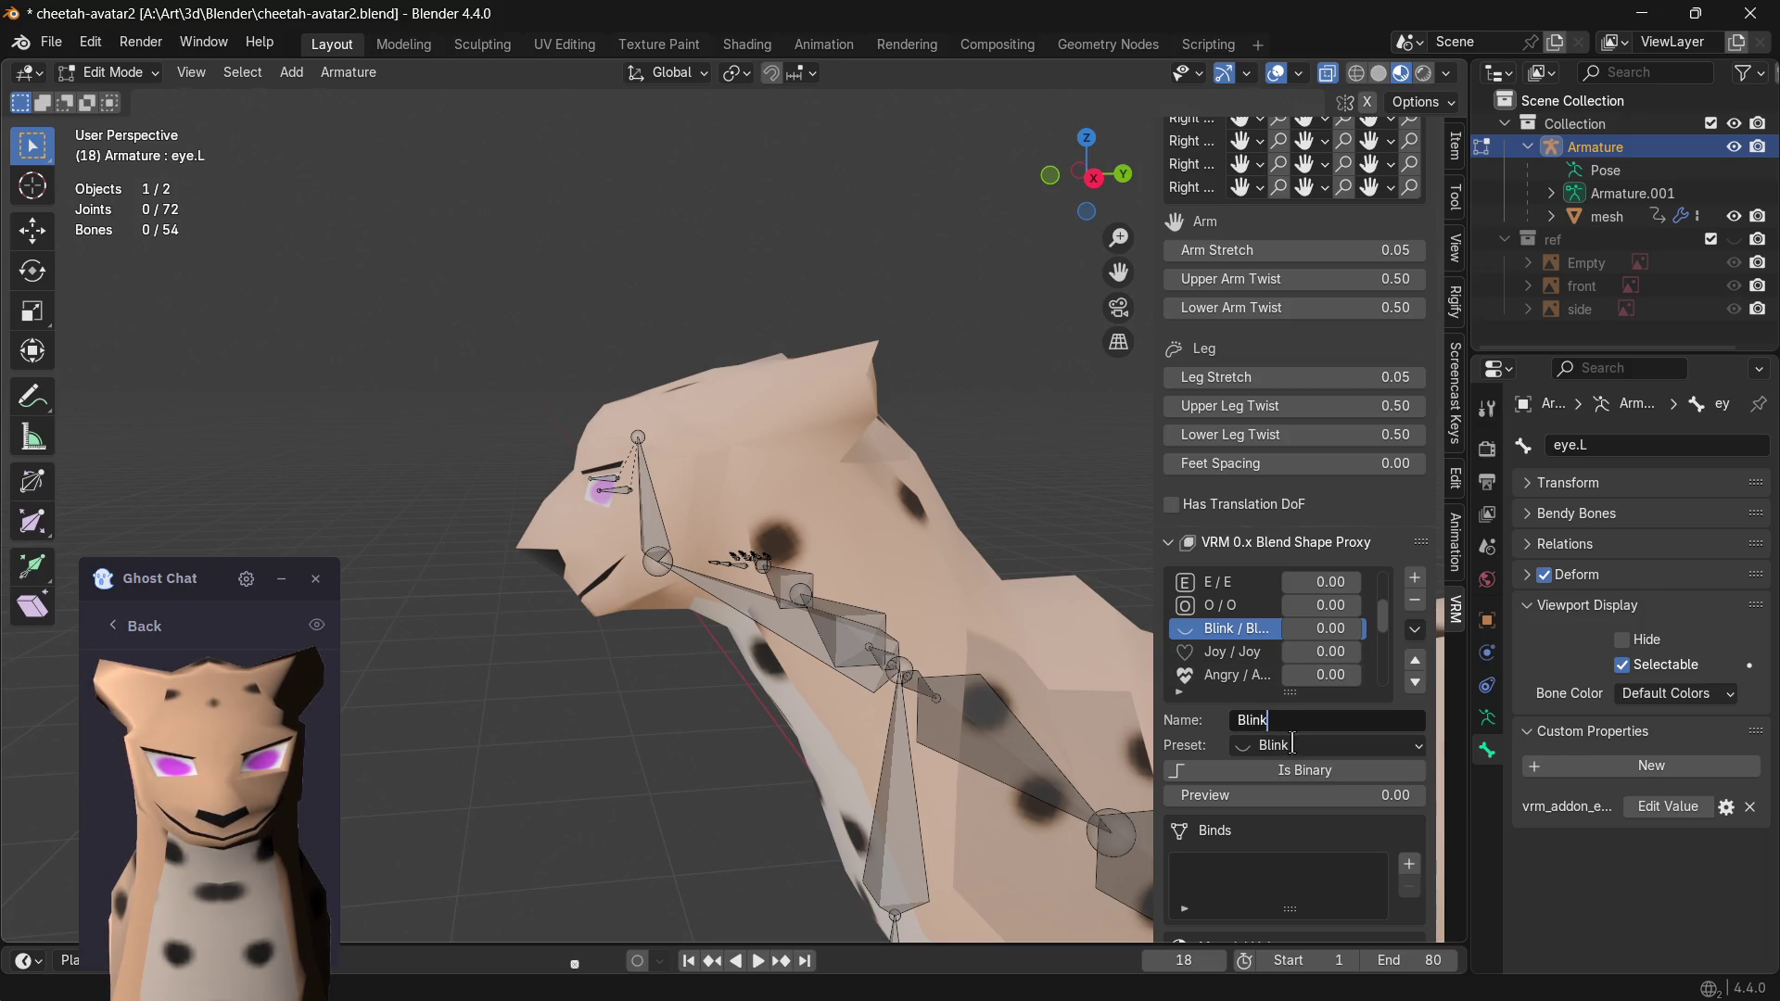
drag(1160, 719, 1057, 720)
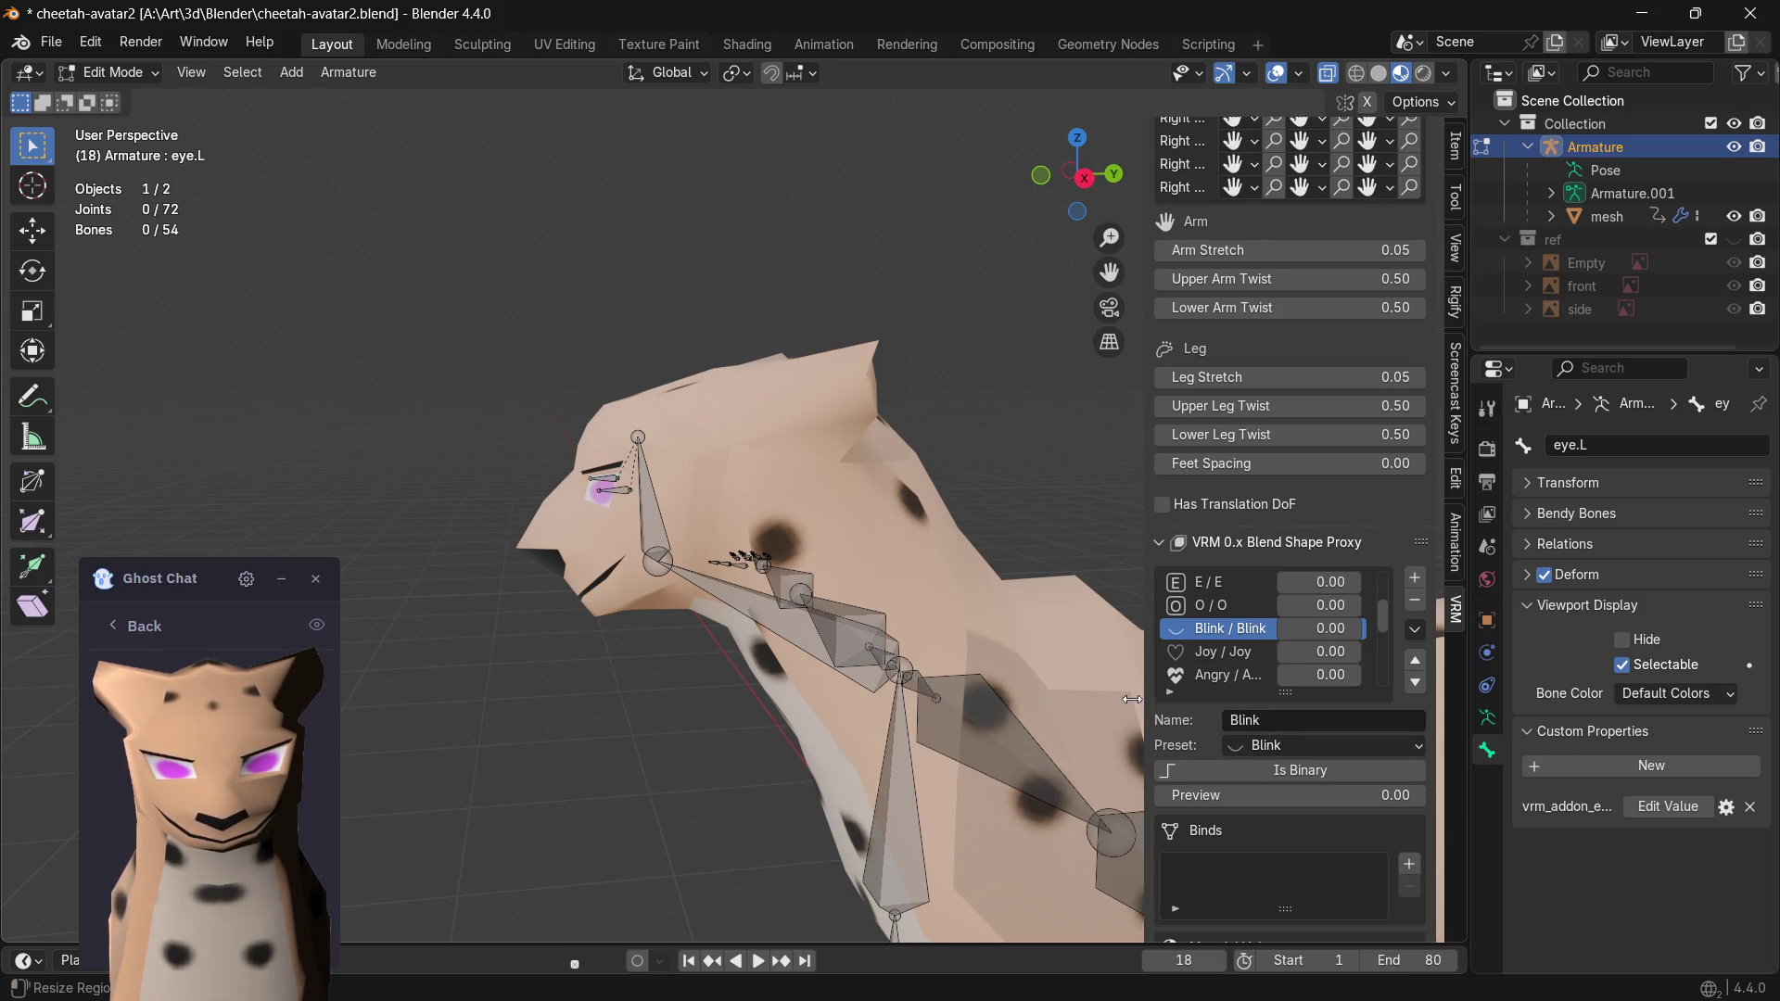
scroll(1276, 652, down, 3)
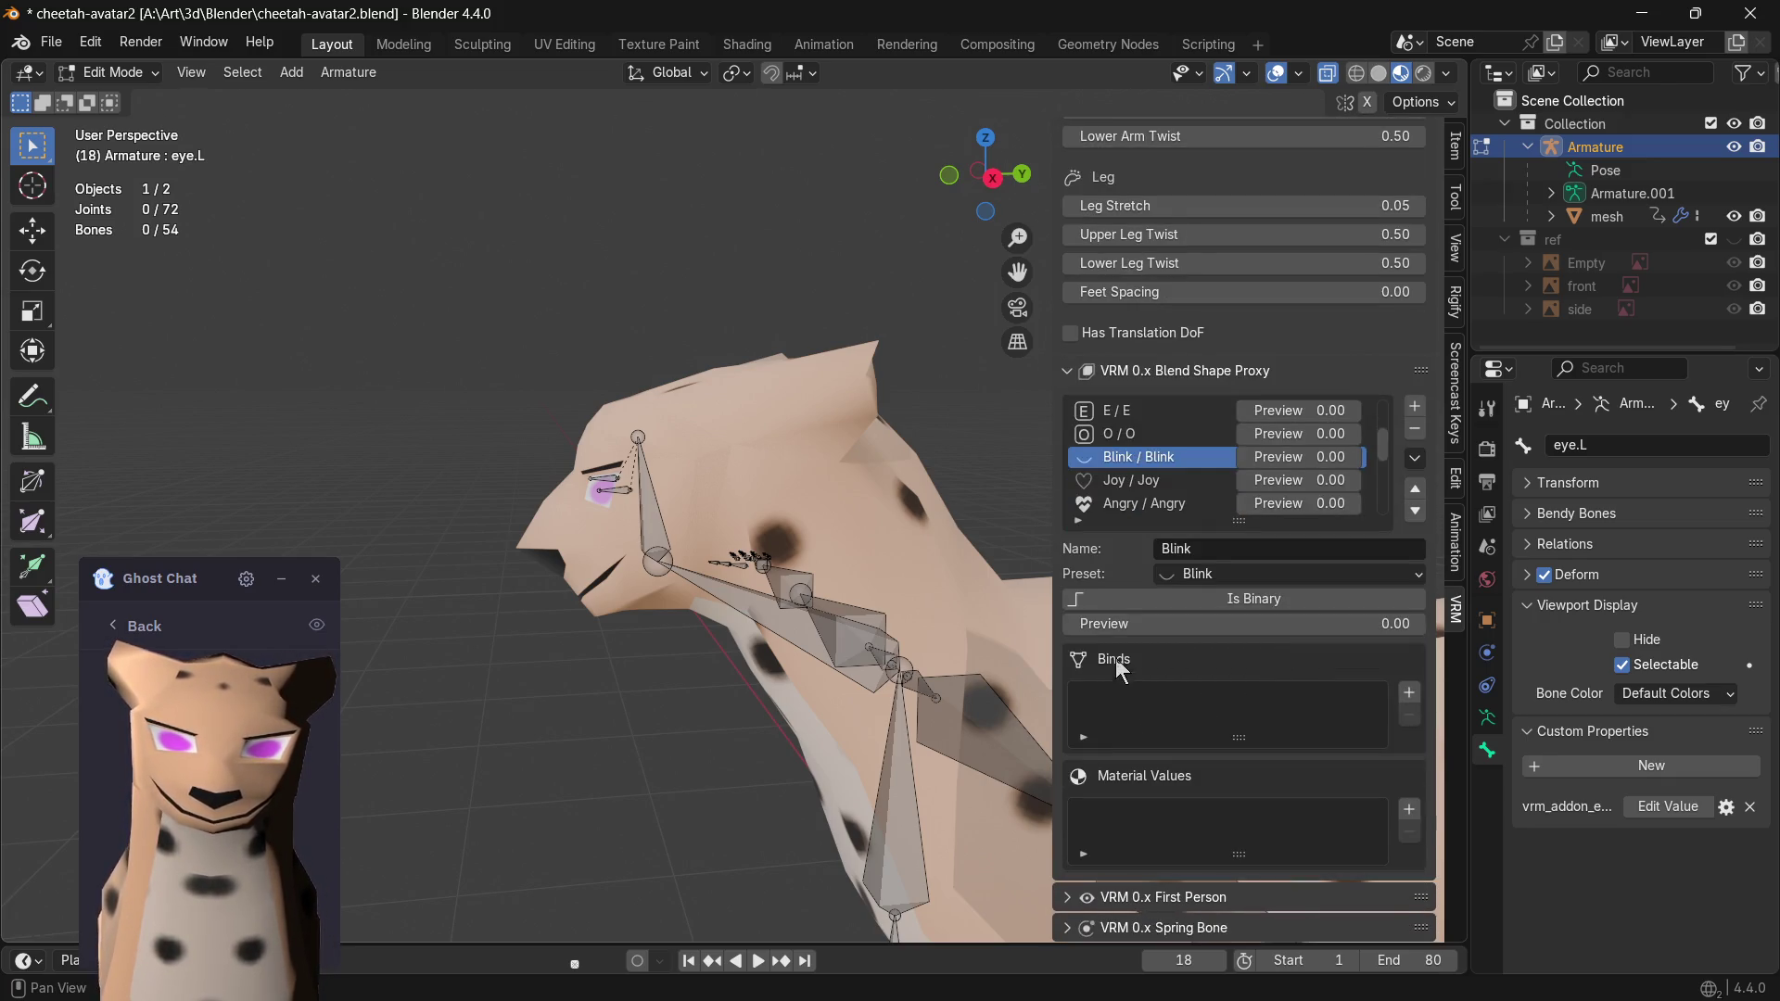
key(alt+Tab)
key(alt+Tab)
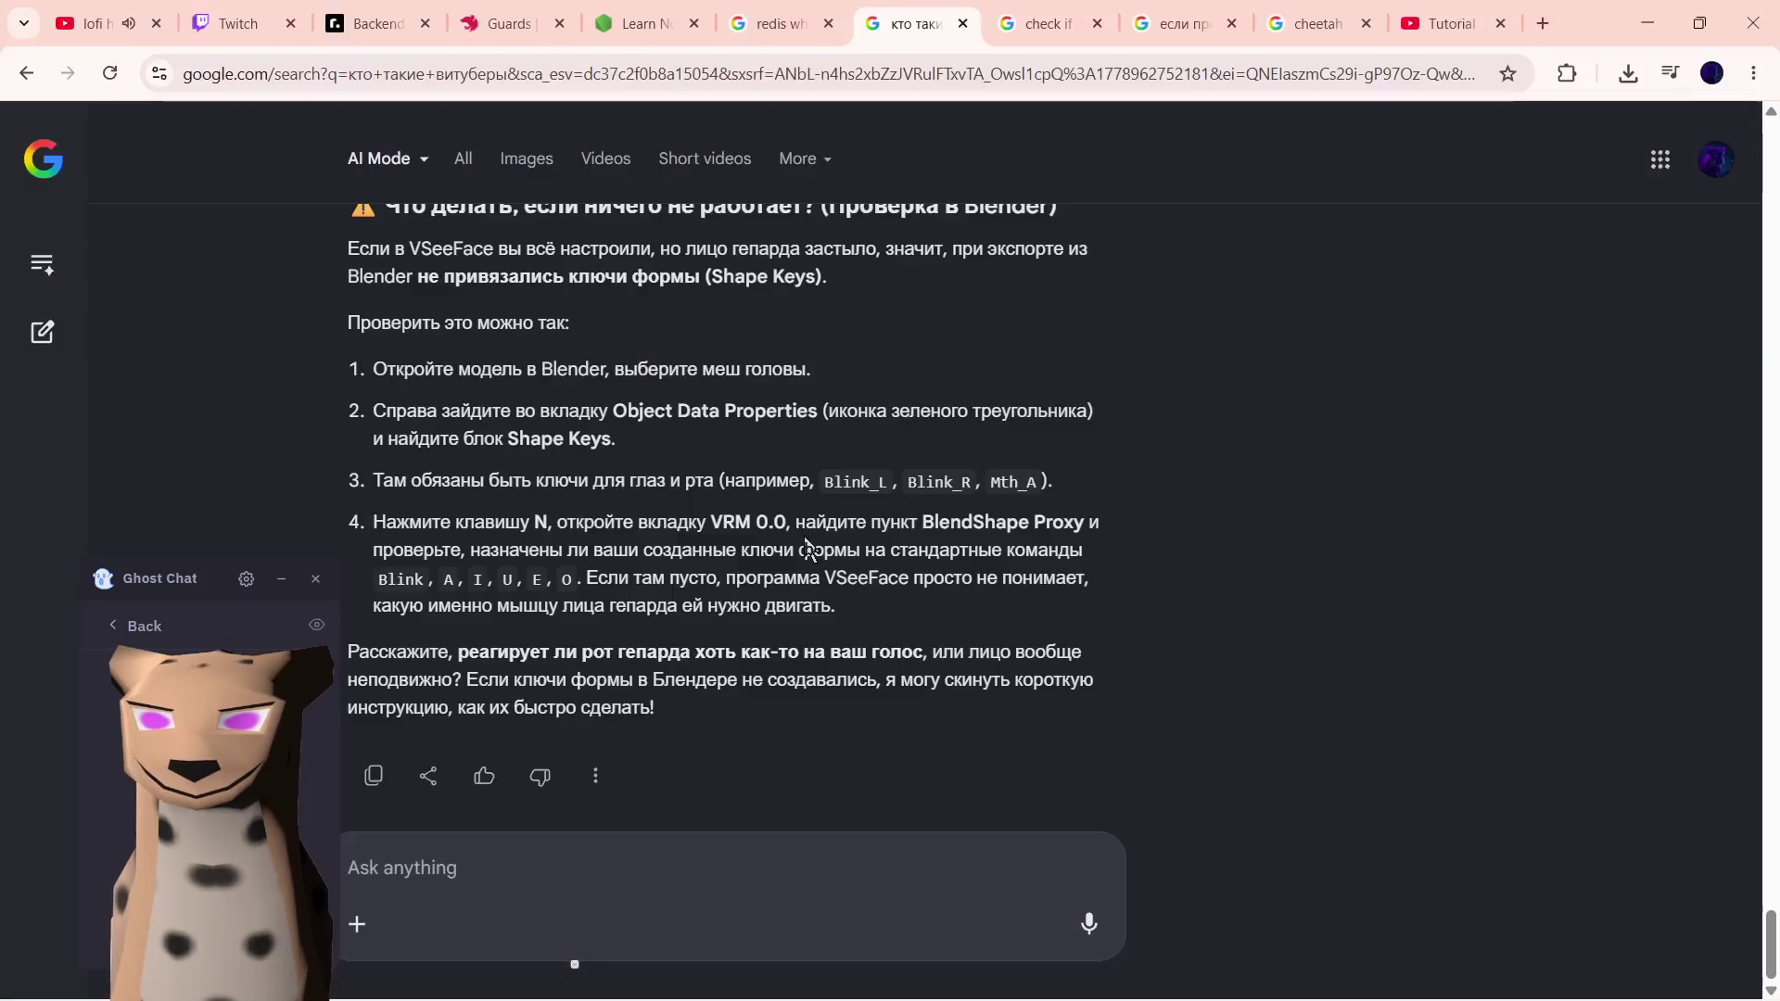
scroll(935, 472, up, 2)
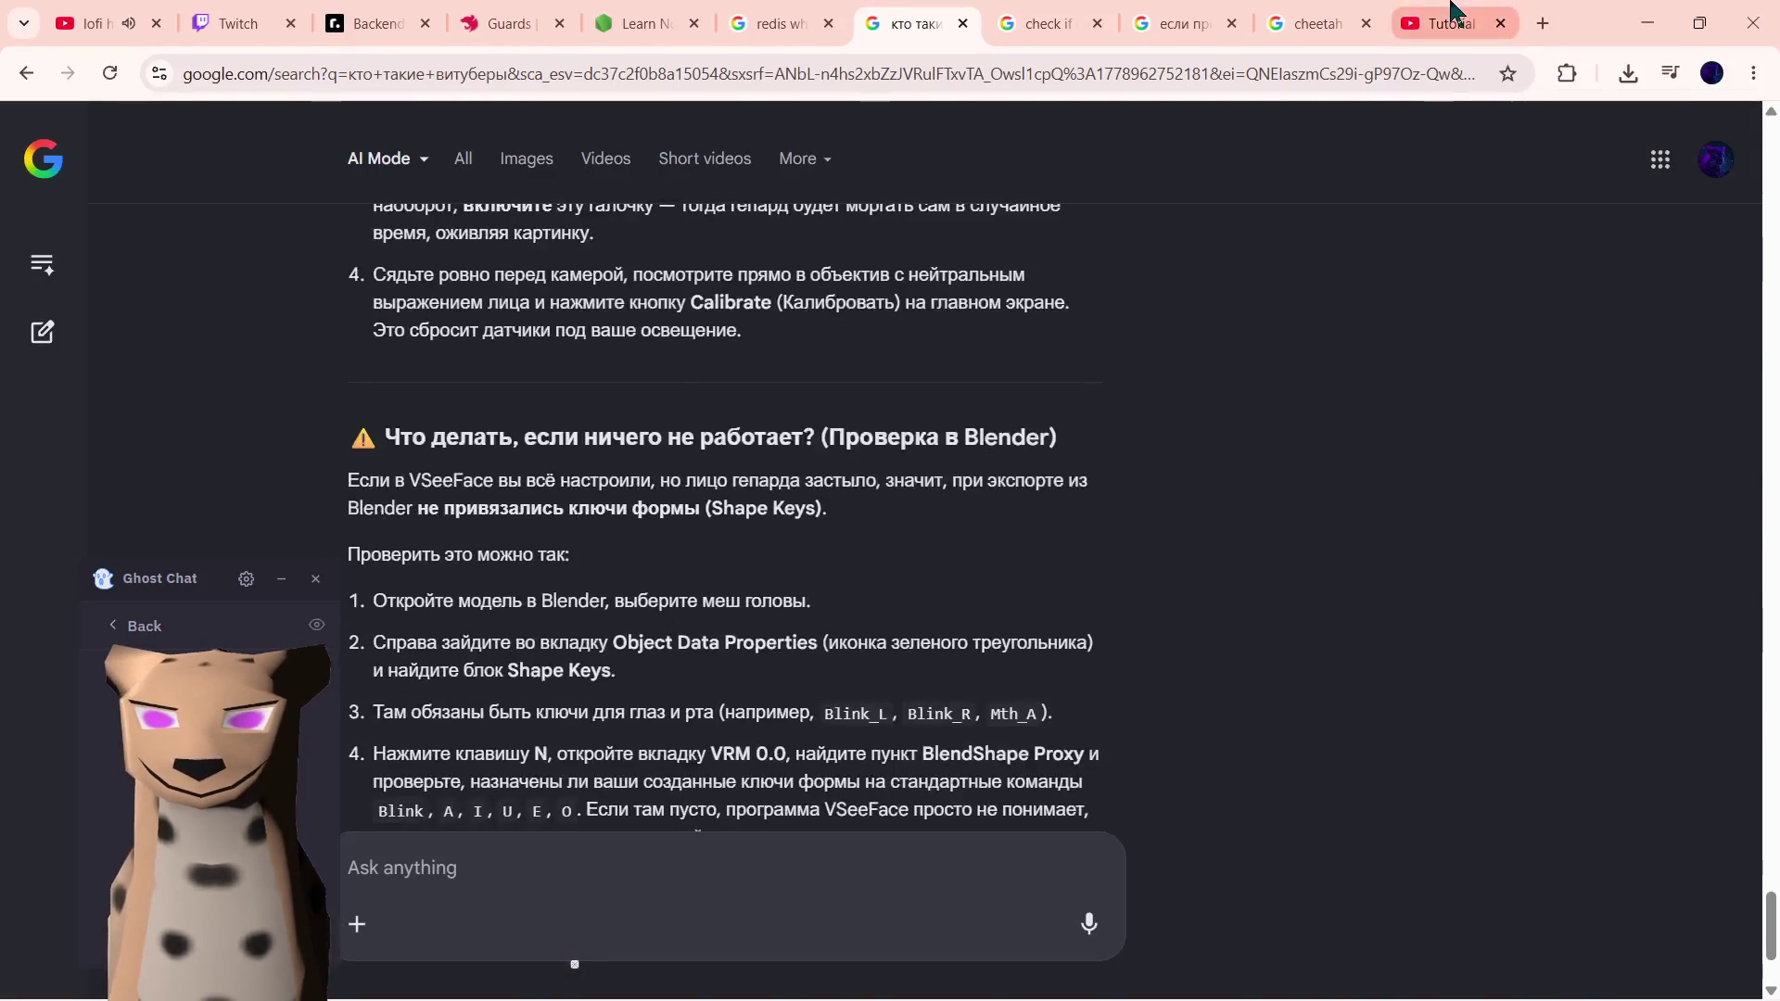
click(1446, 21)
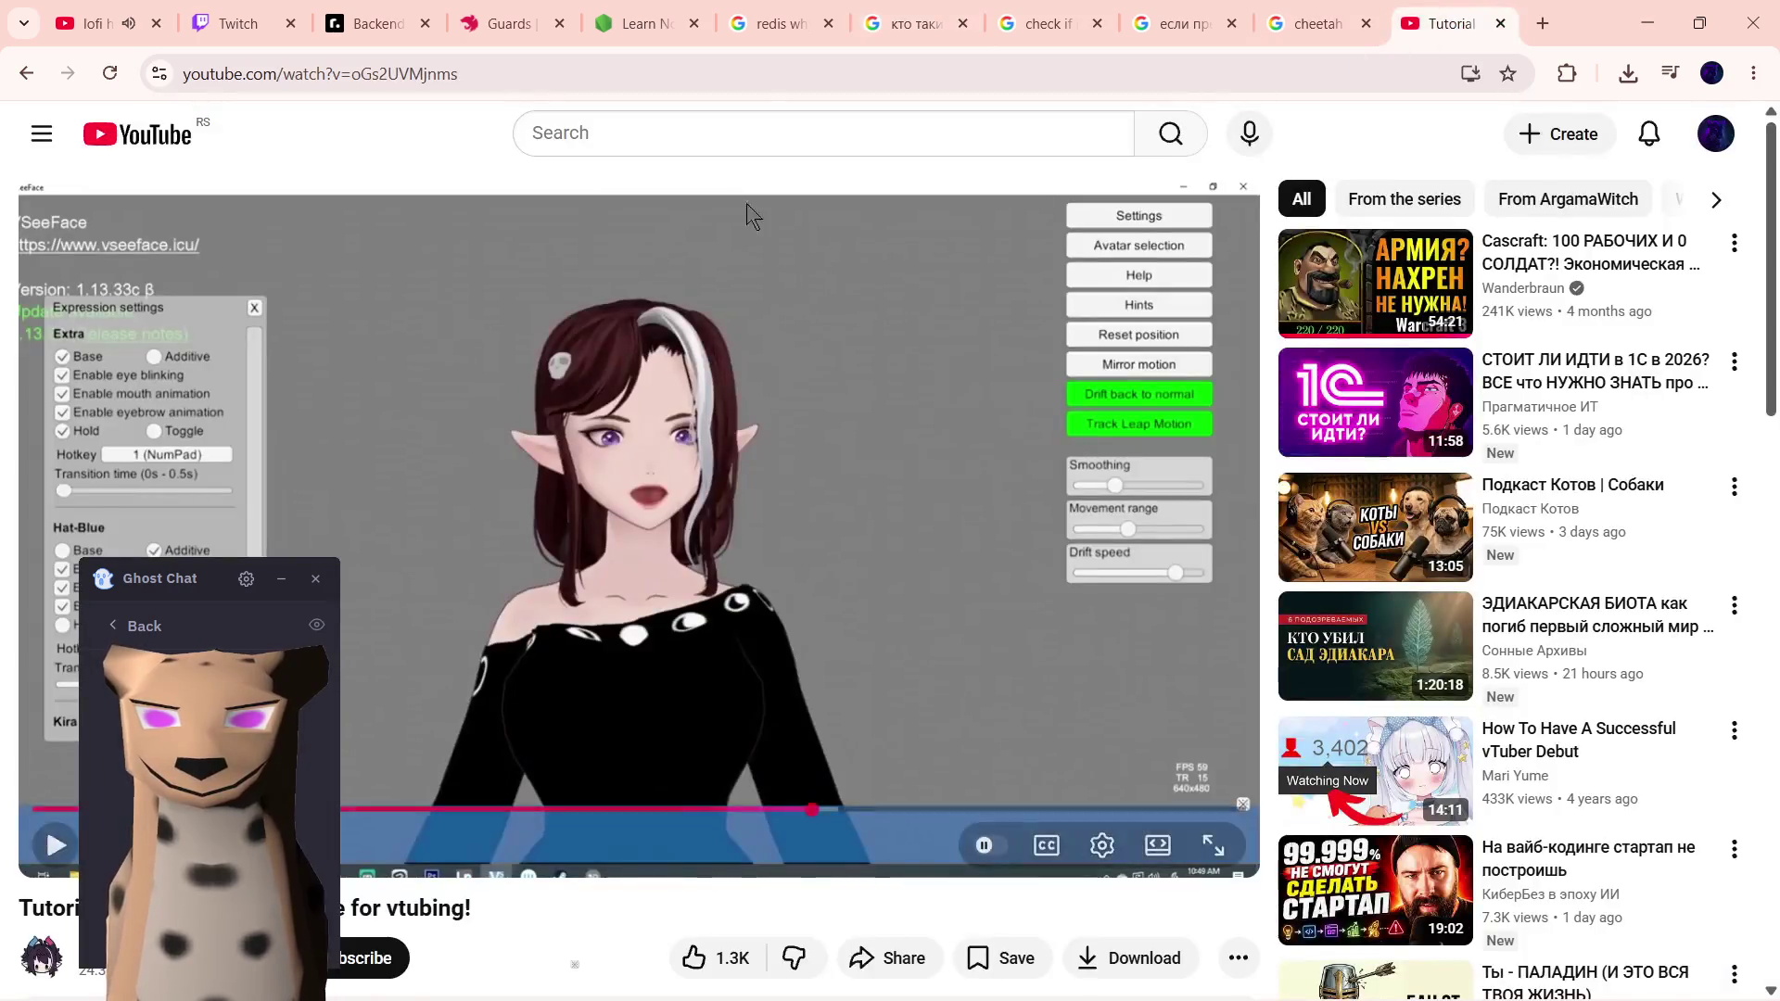
- Search YouTube for 'how to prepare 3d model for vtubing' and open Mako Ray's 3D VTuber Avatar playlist
click(677, 136)
text(р)
key(BackSpace)
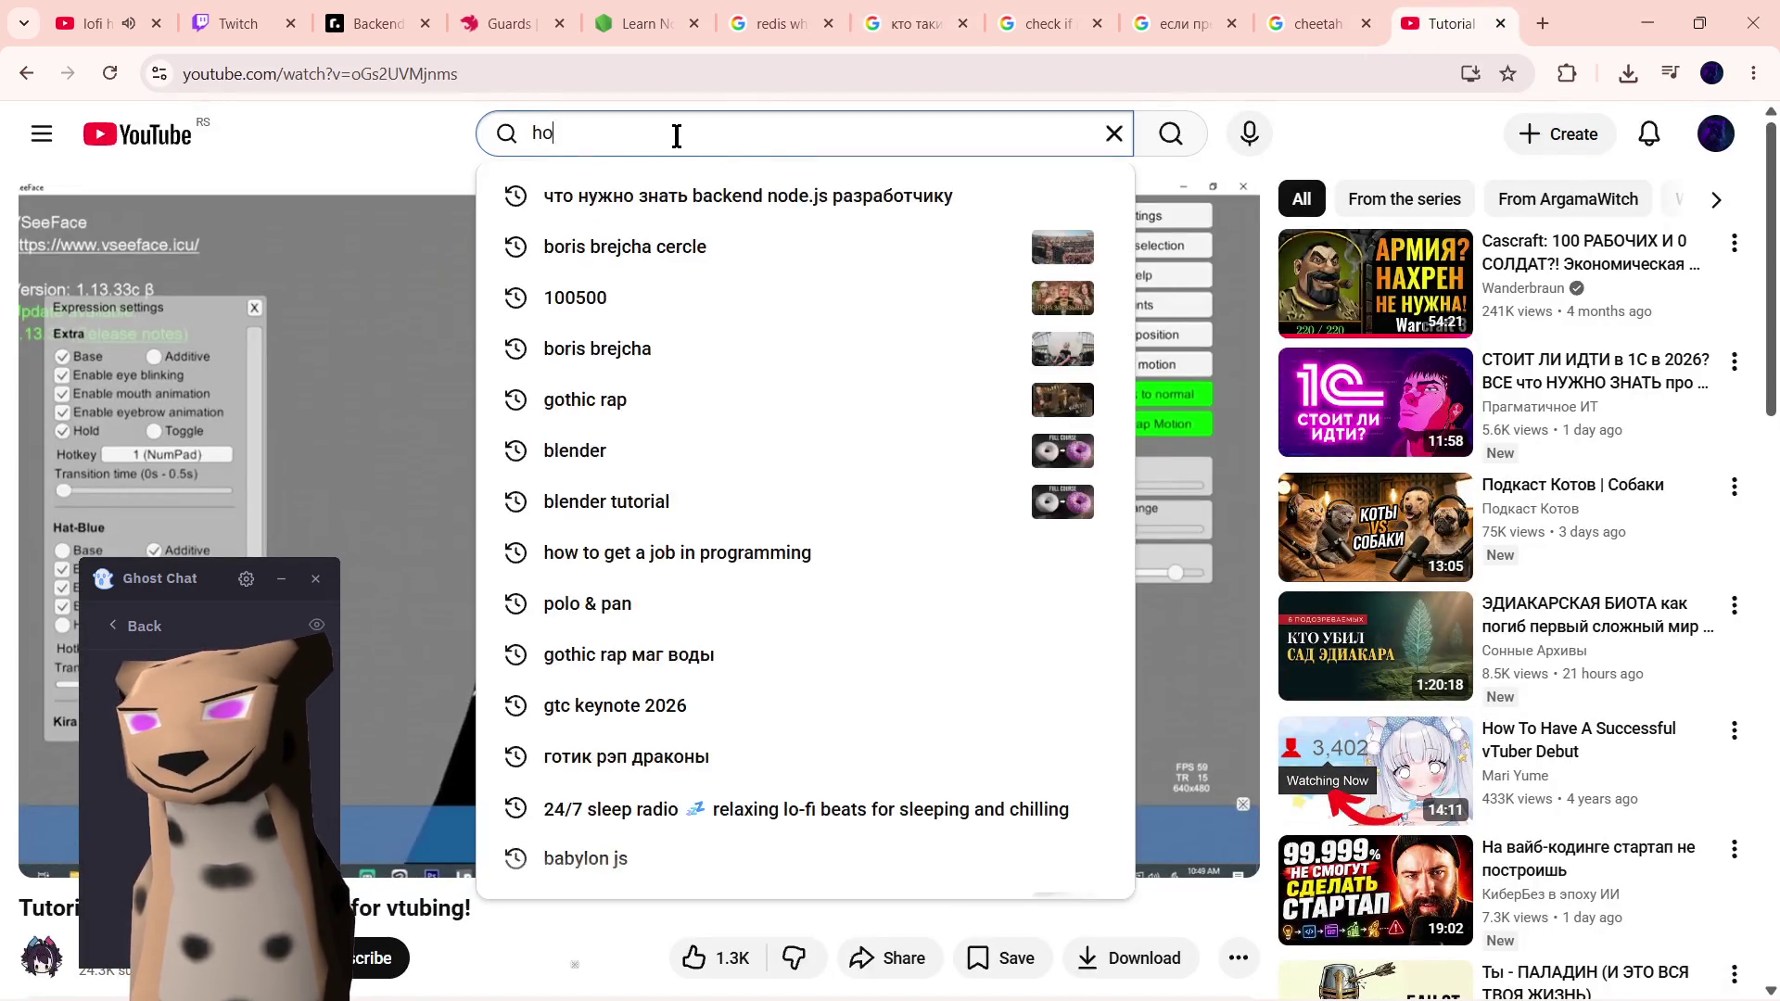
text(how to prepare 3d model for )
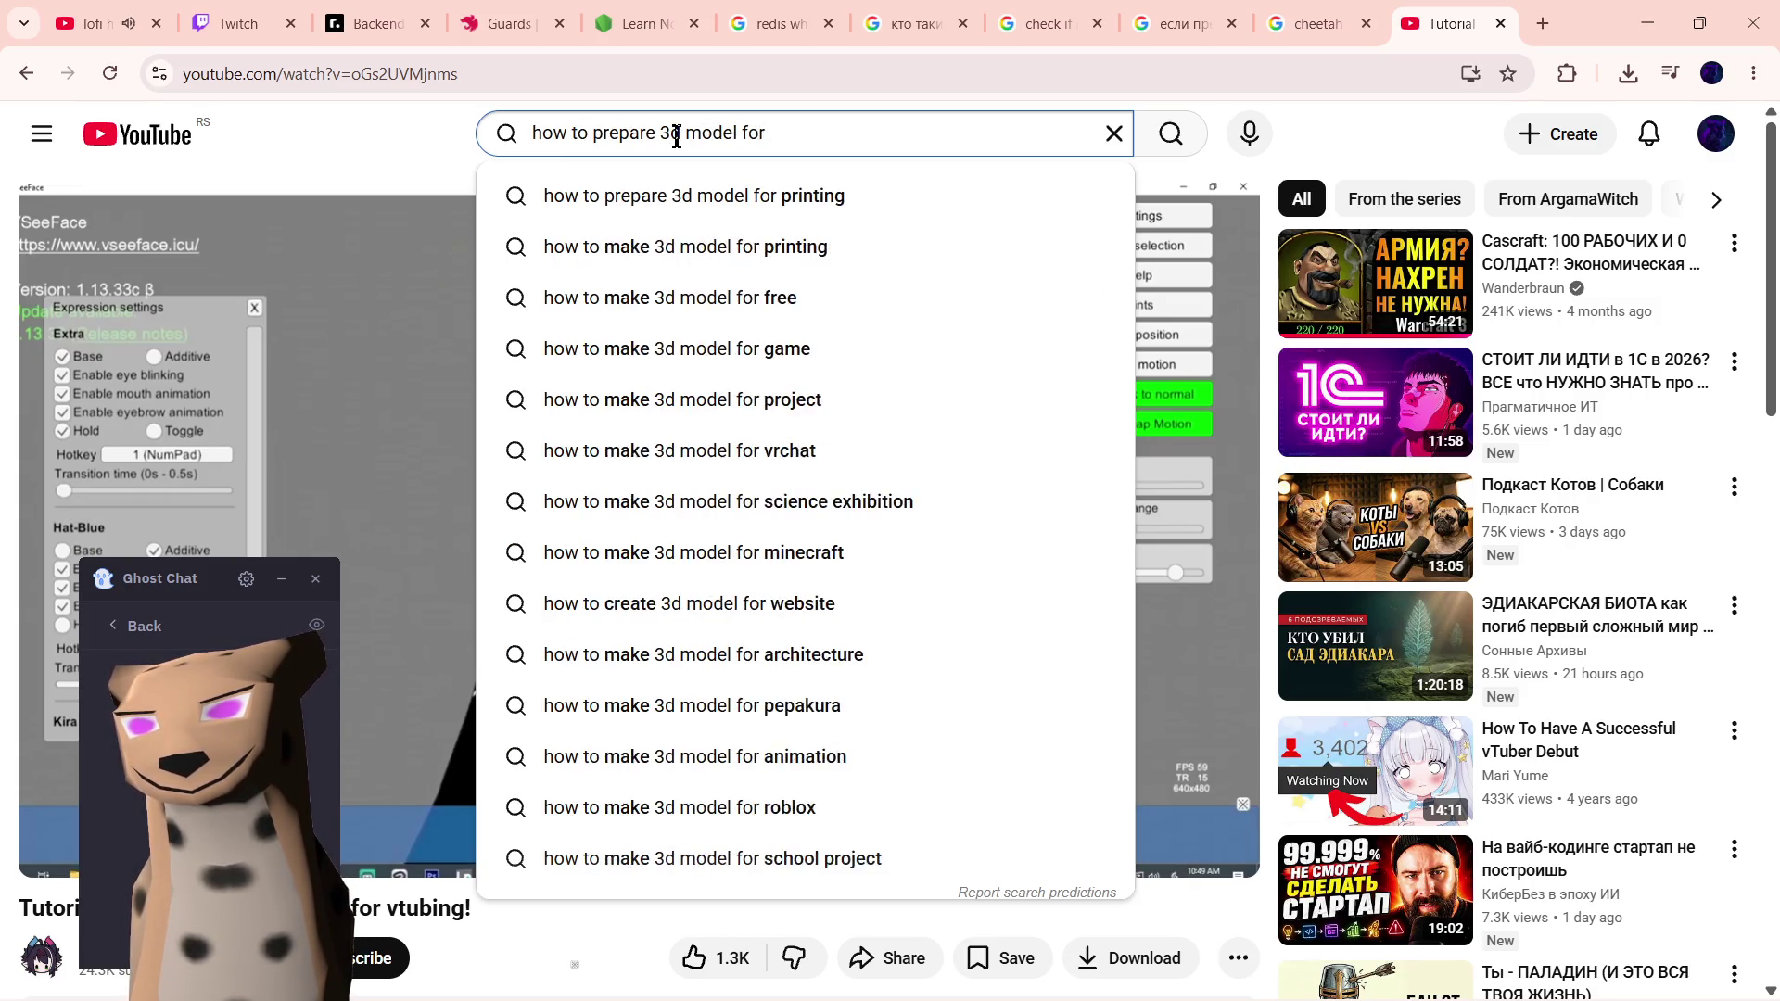
text(vtubing)
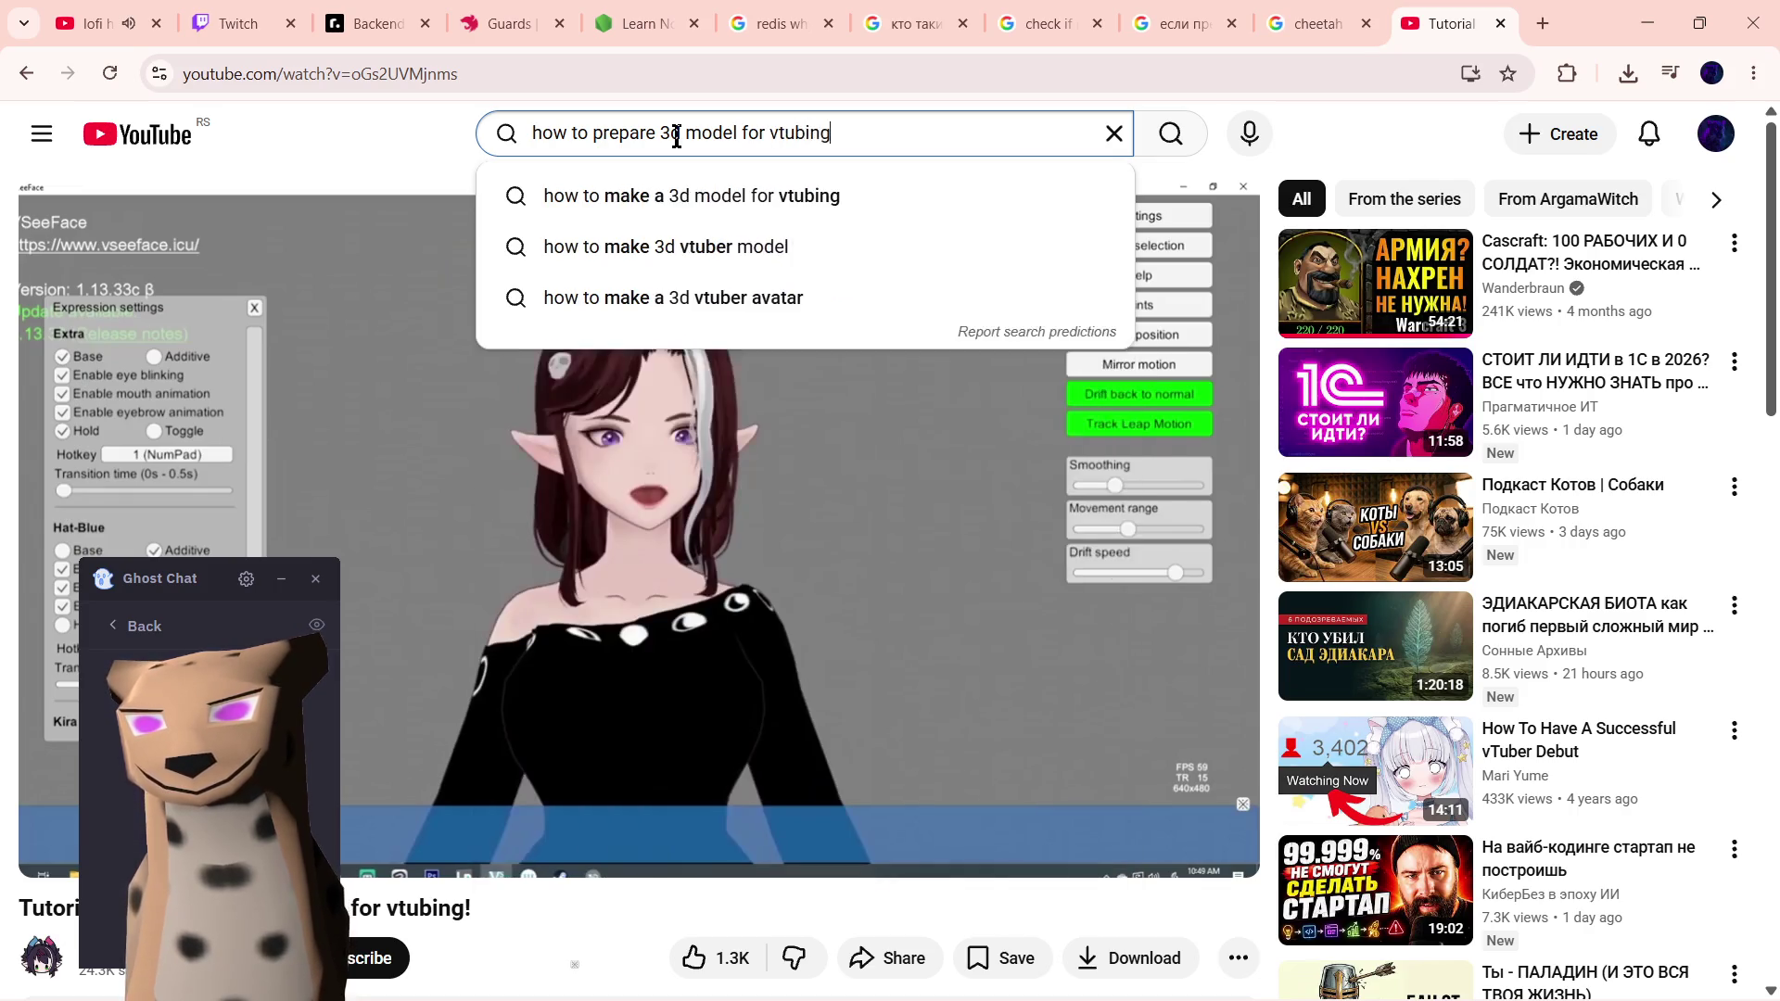
key(Return)
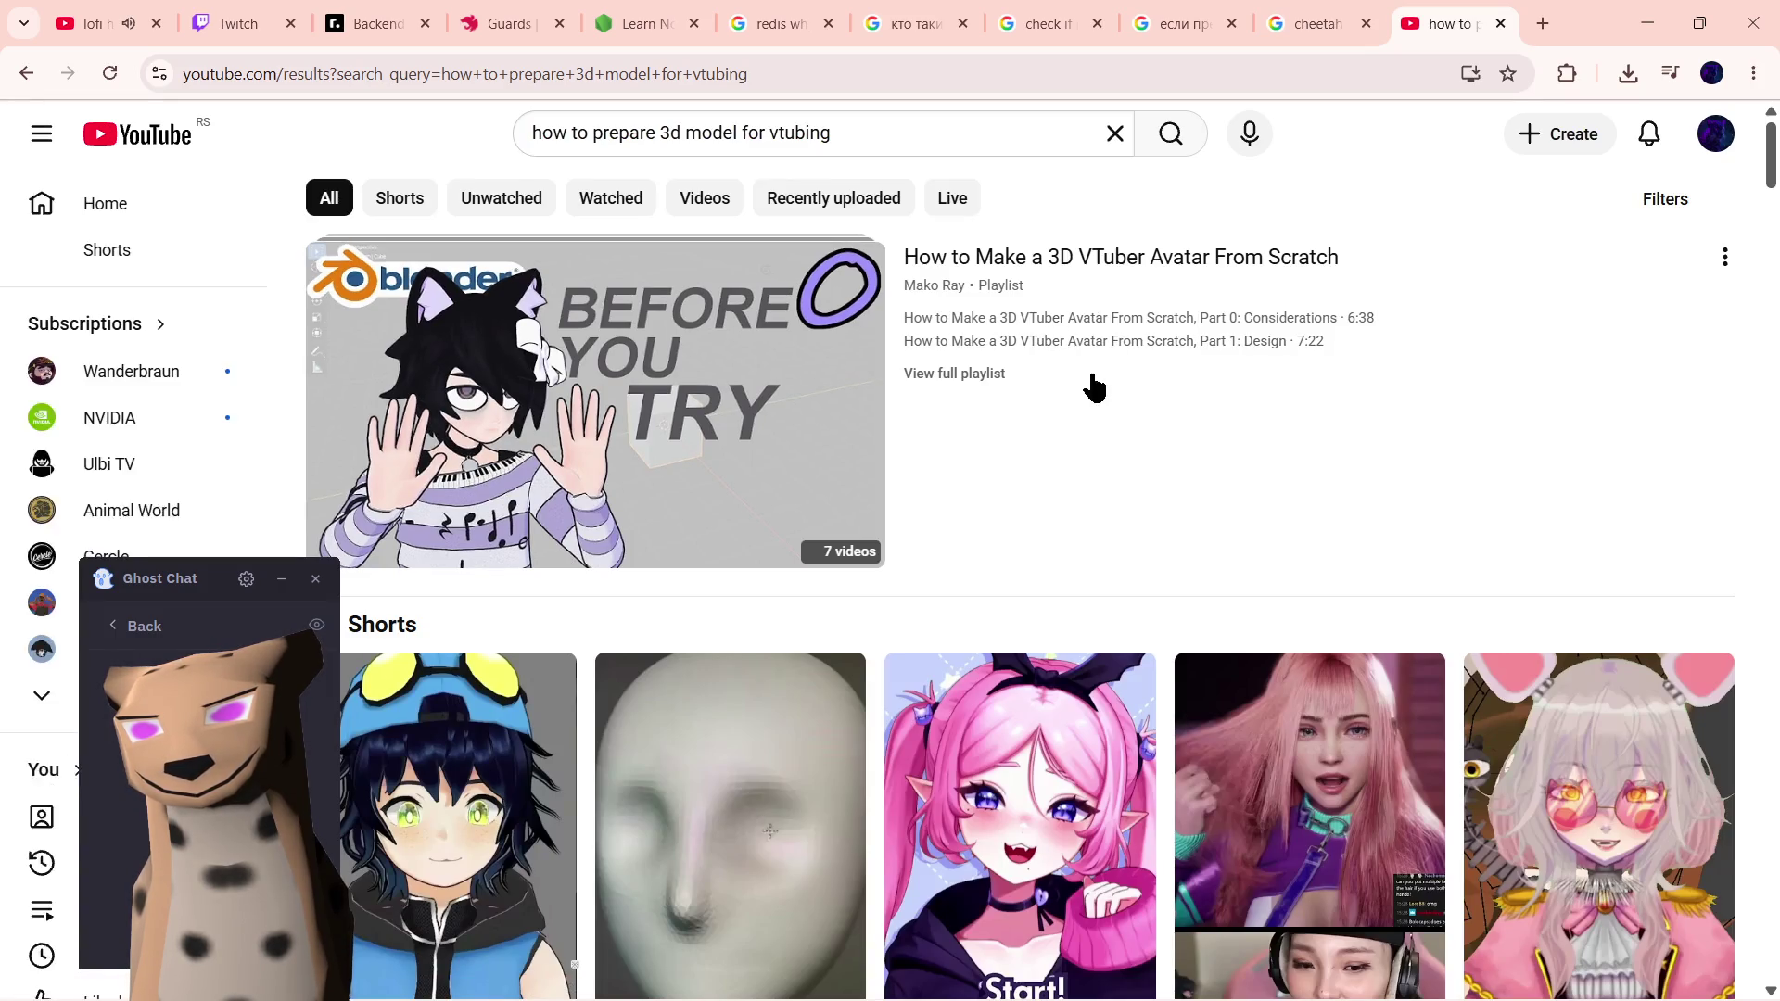
click(687, 443)
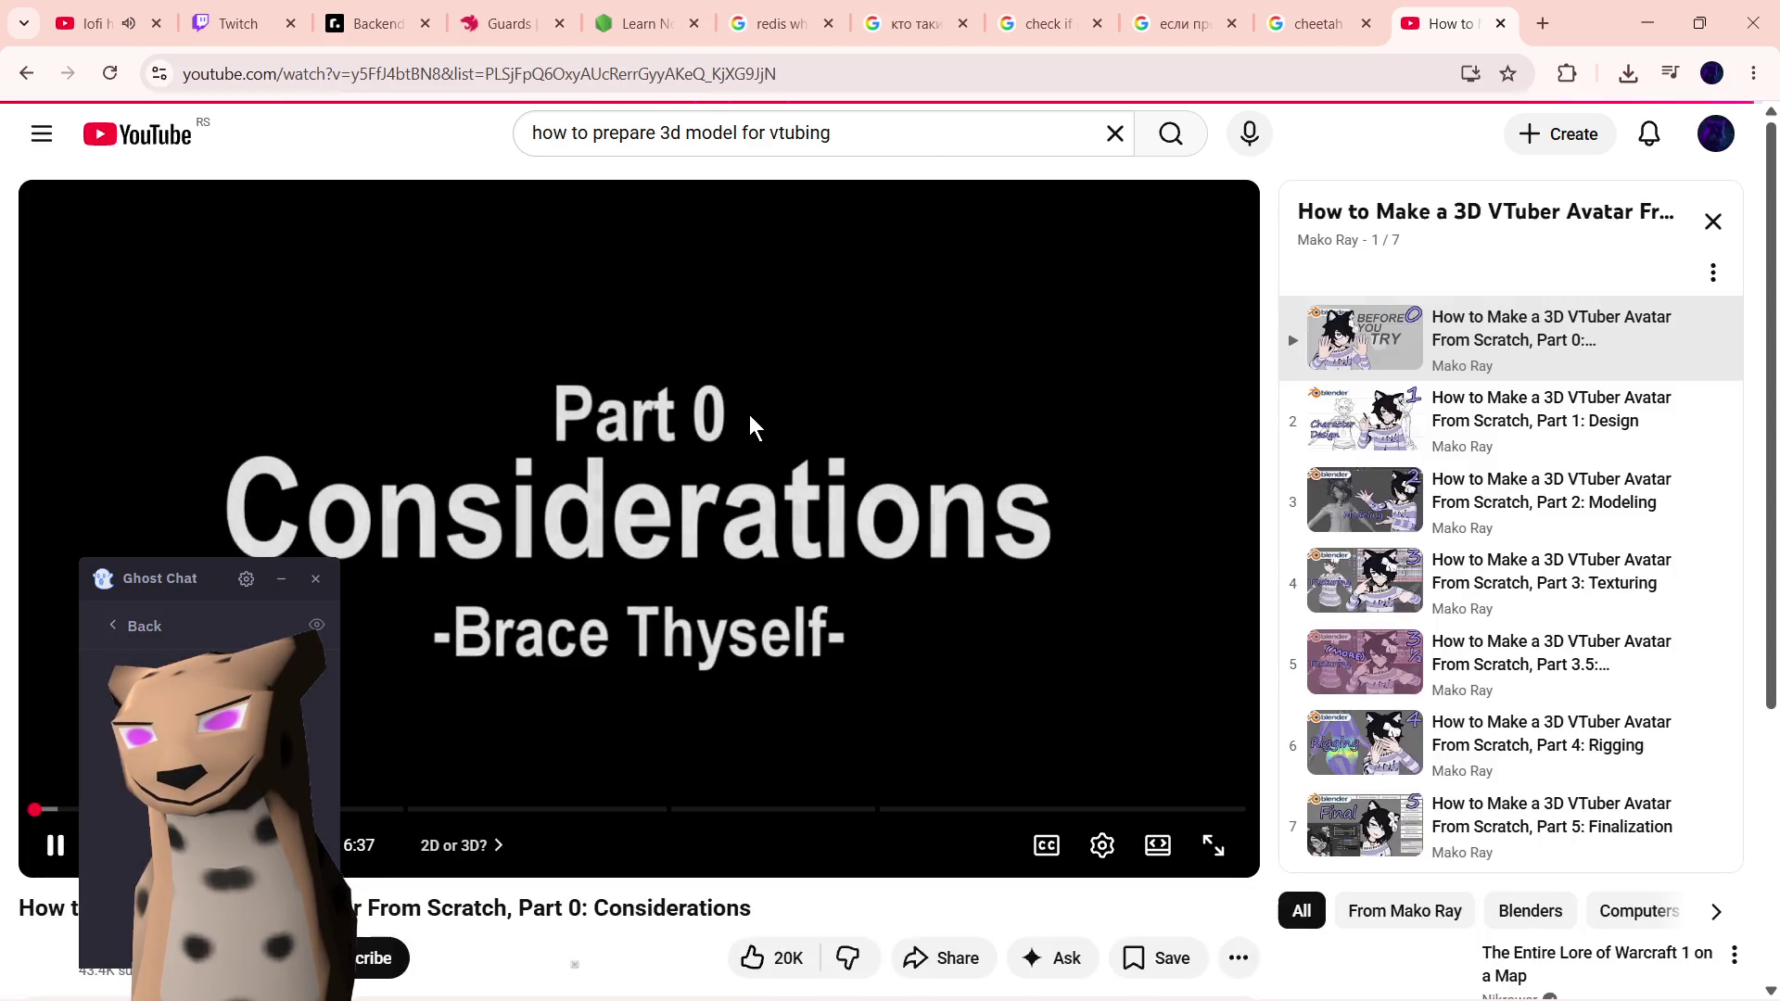
- Pause the lofi livestream, return to the tutorial and move the Ghost Chat overlay off the video
click(111, 24)
click(1053, 298)
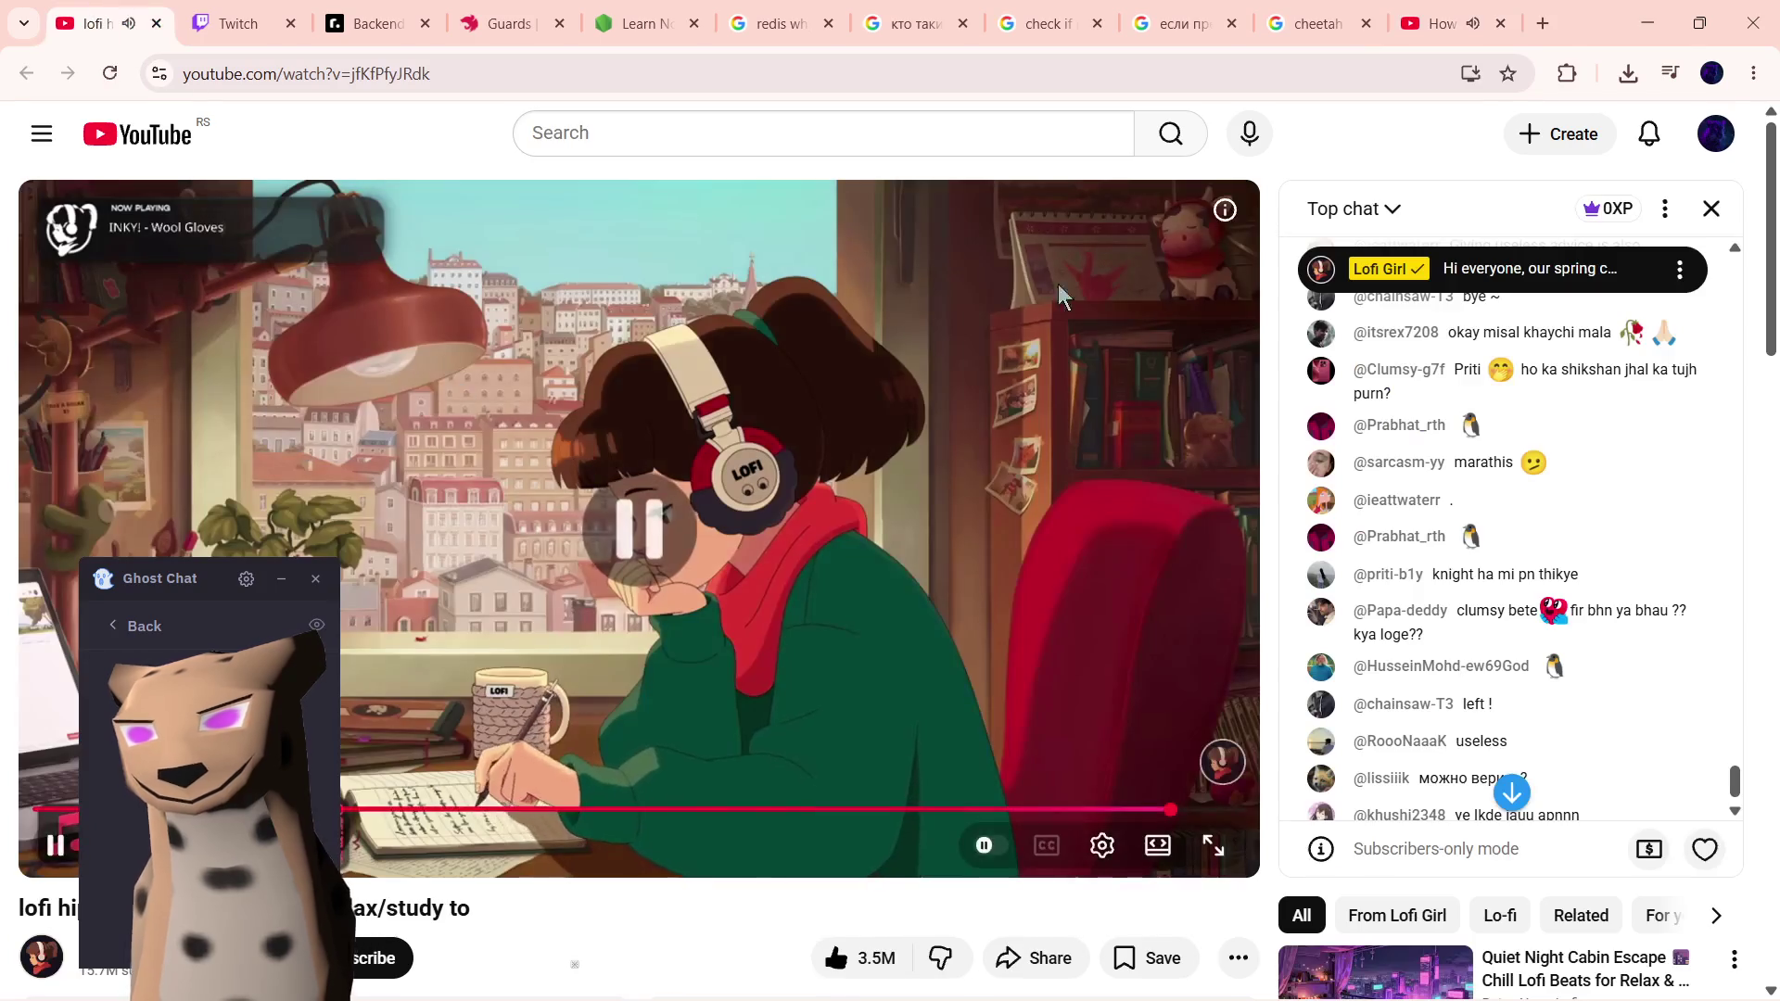
click(1432, 24)
mouse_move(170, 593)
mouse_down()
mouse_move(1489, 603)
mouse_move(1477, 553)
mouse_up()
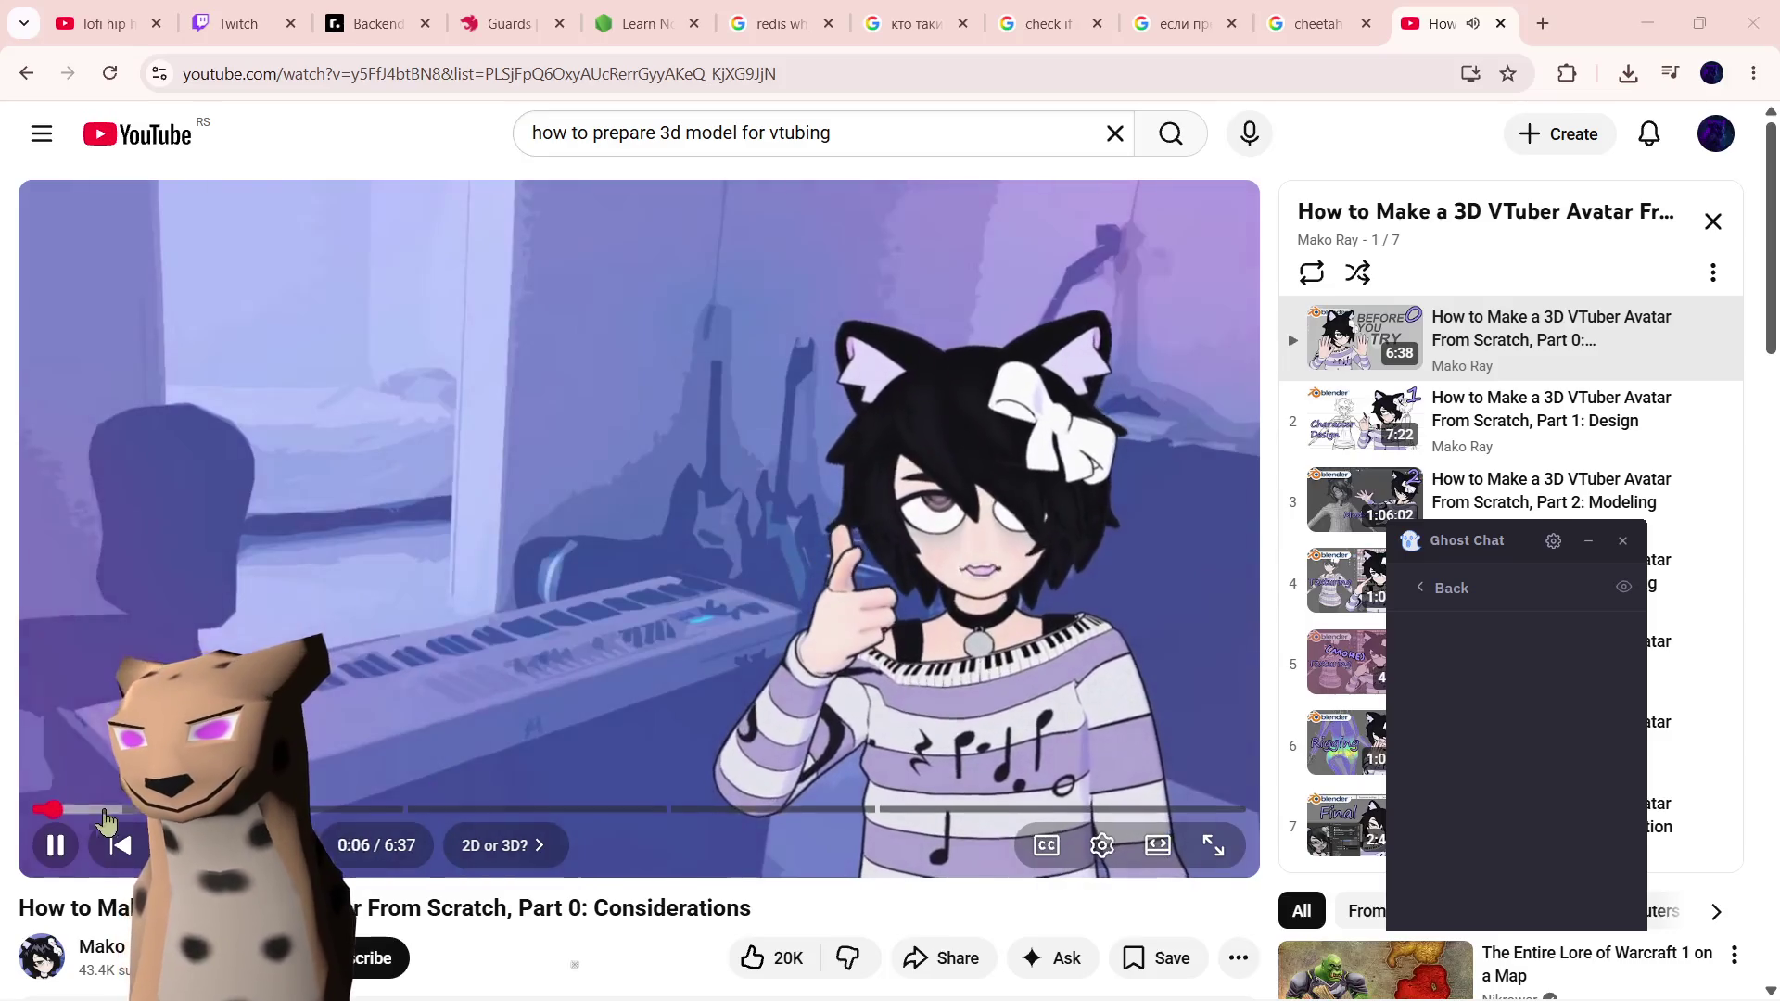
mouse_move(132, 810)
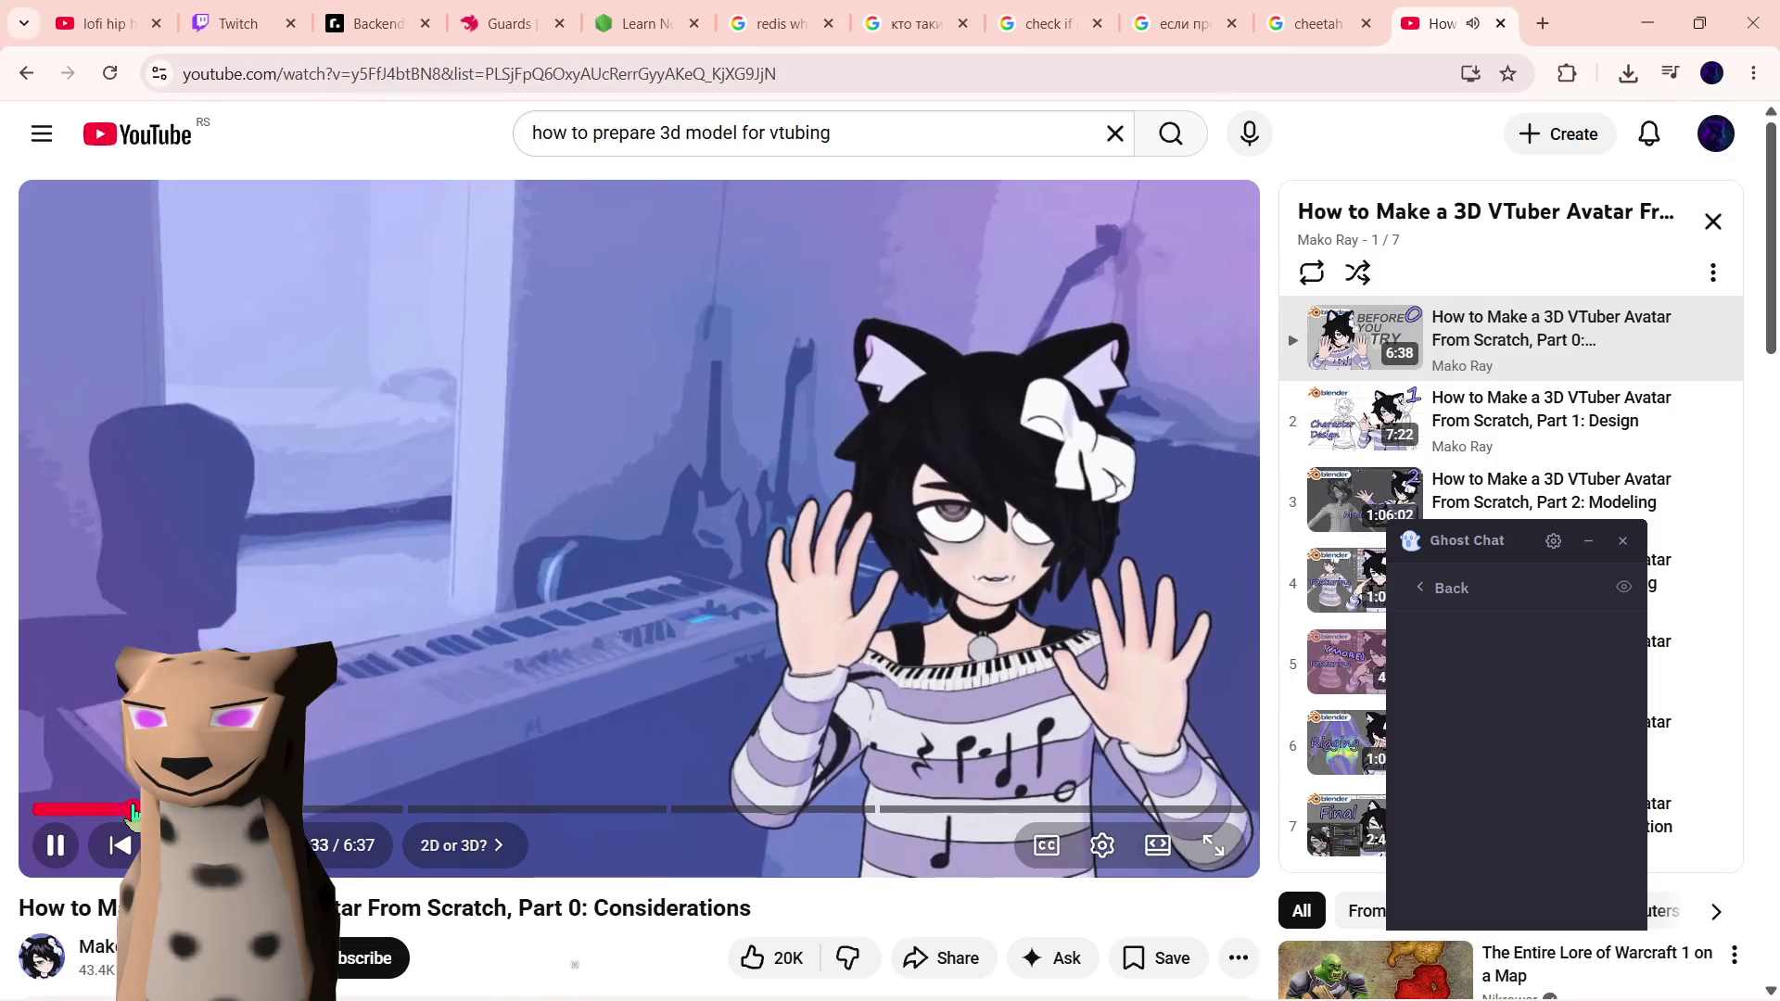
- Skim Part 0 past its Live2D and 3D pros/cons and start the next playlist video
click(195, 809)
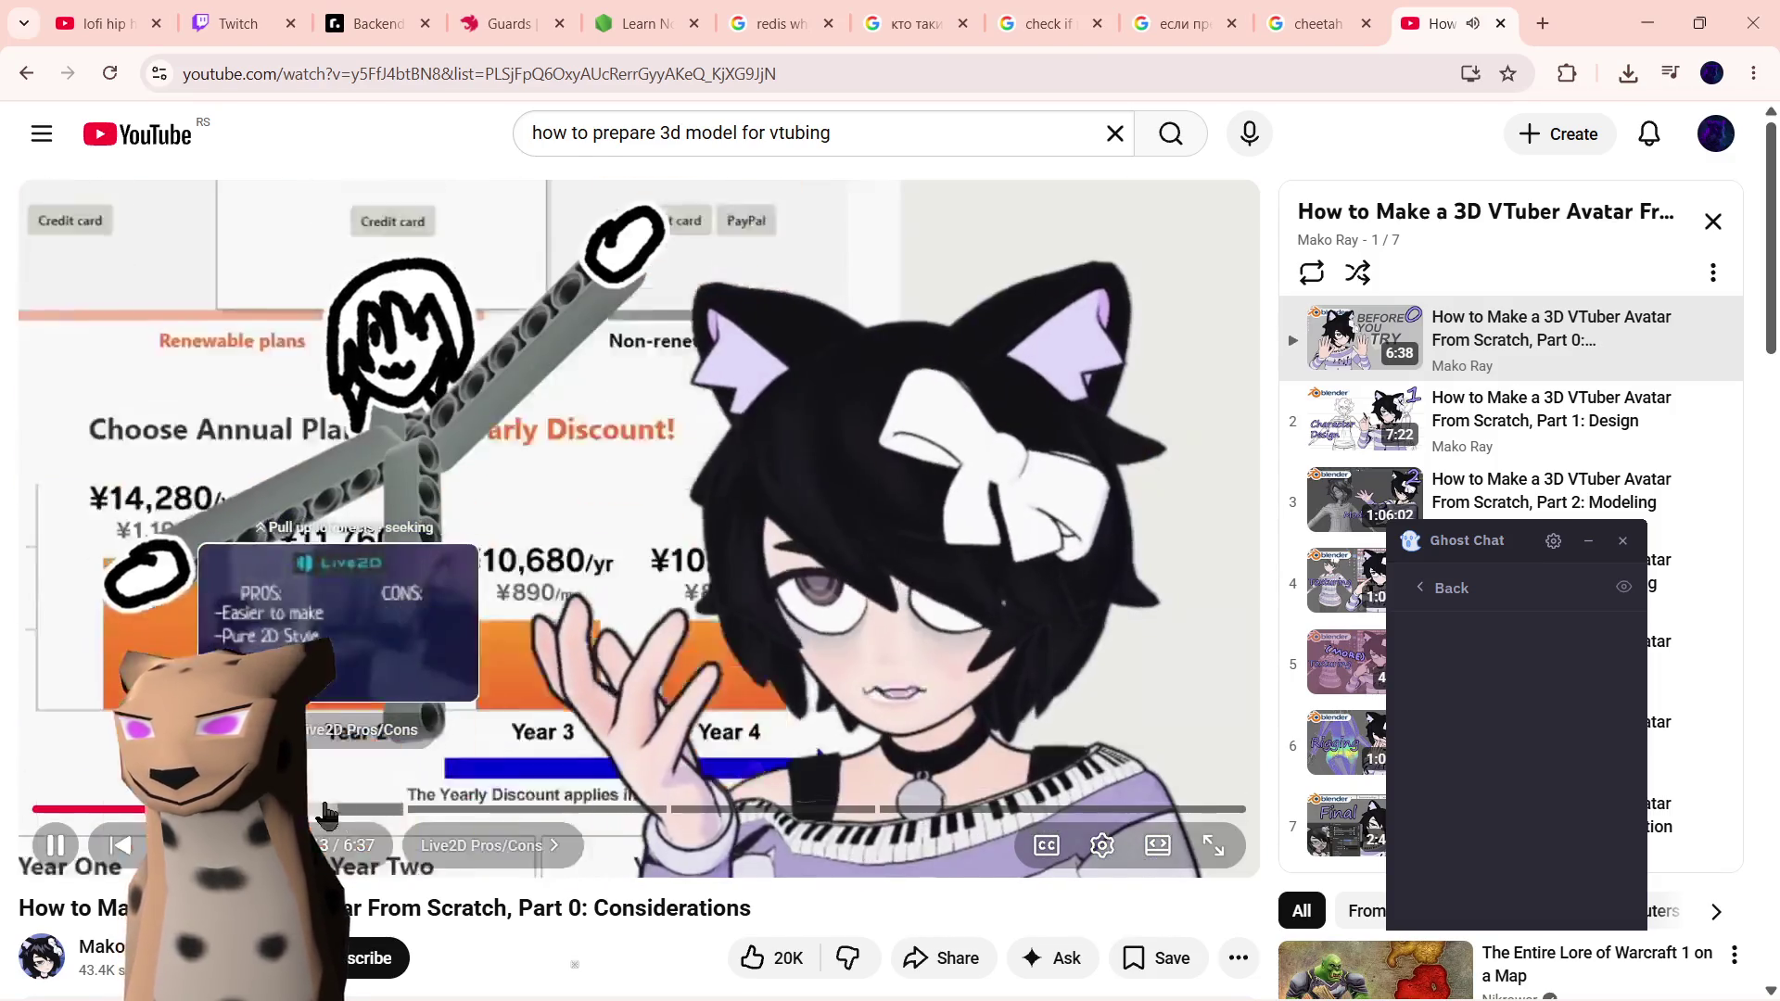
drag(324, 814, 620, 820)
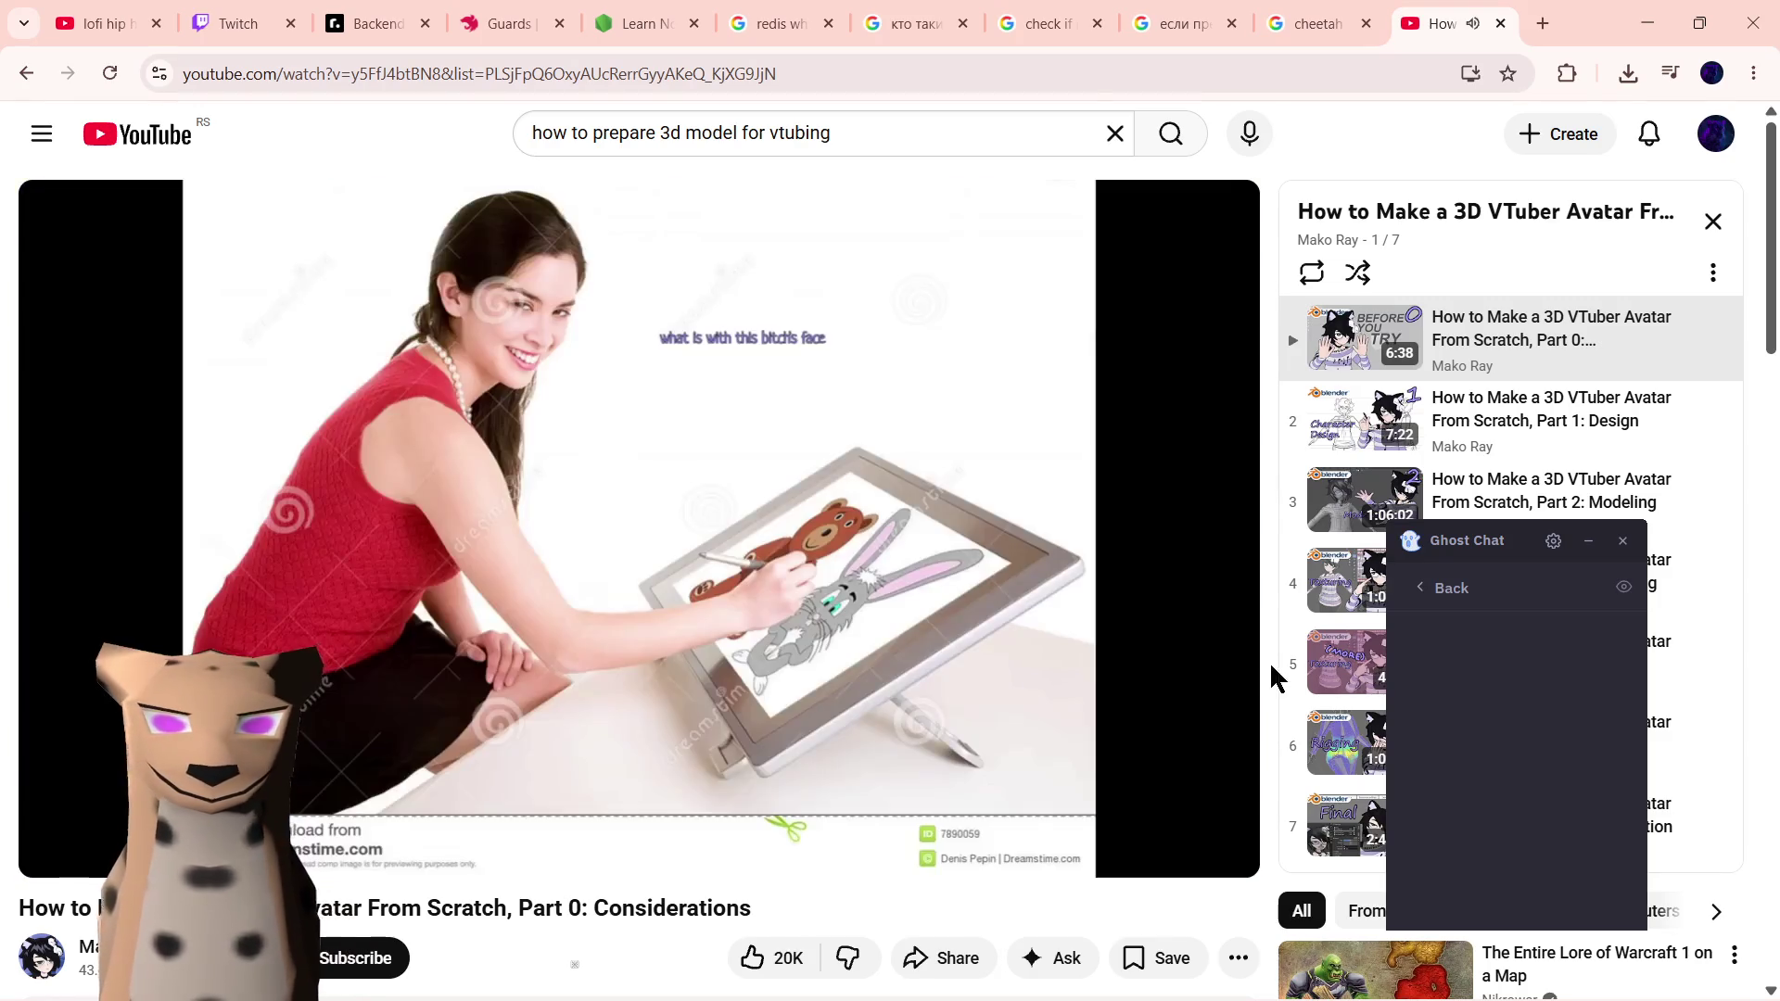
click(1529, 410)
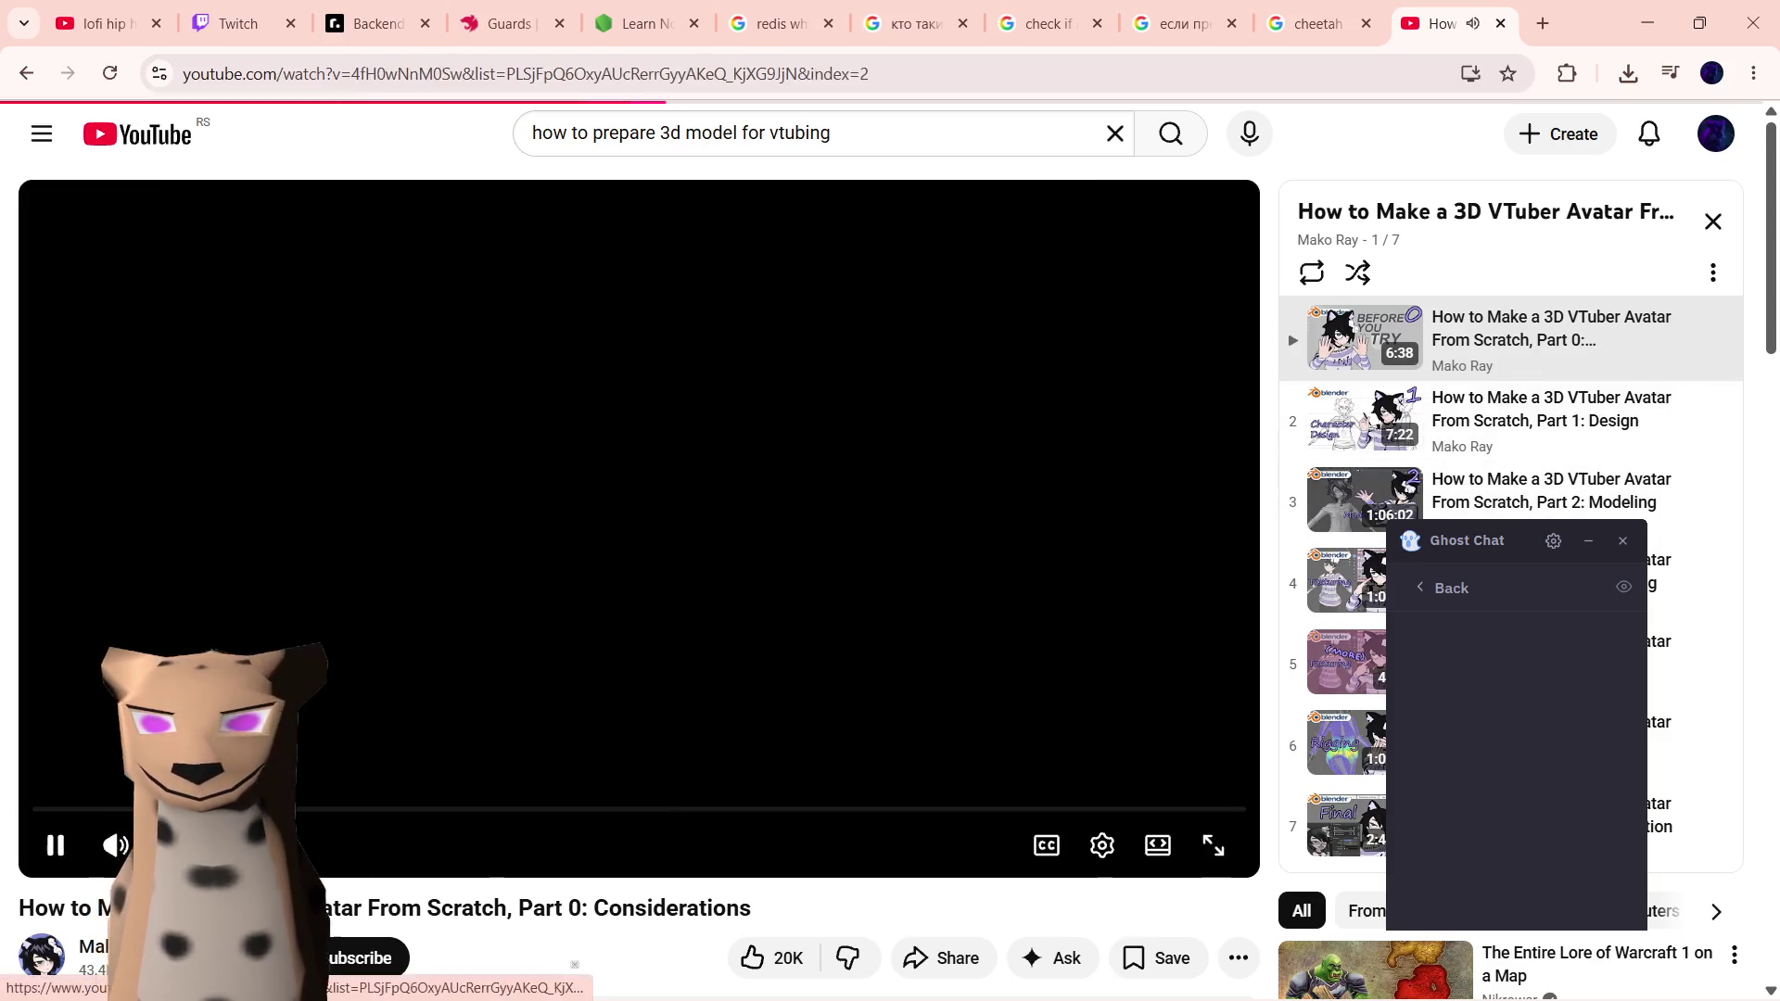
- Skim Part 1: Design through its T-pose and sketching sections
click(139, 809)
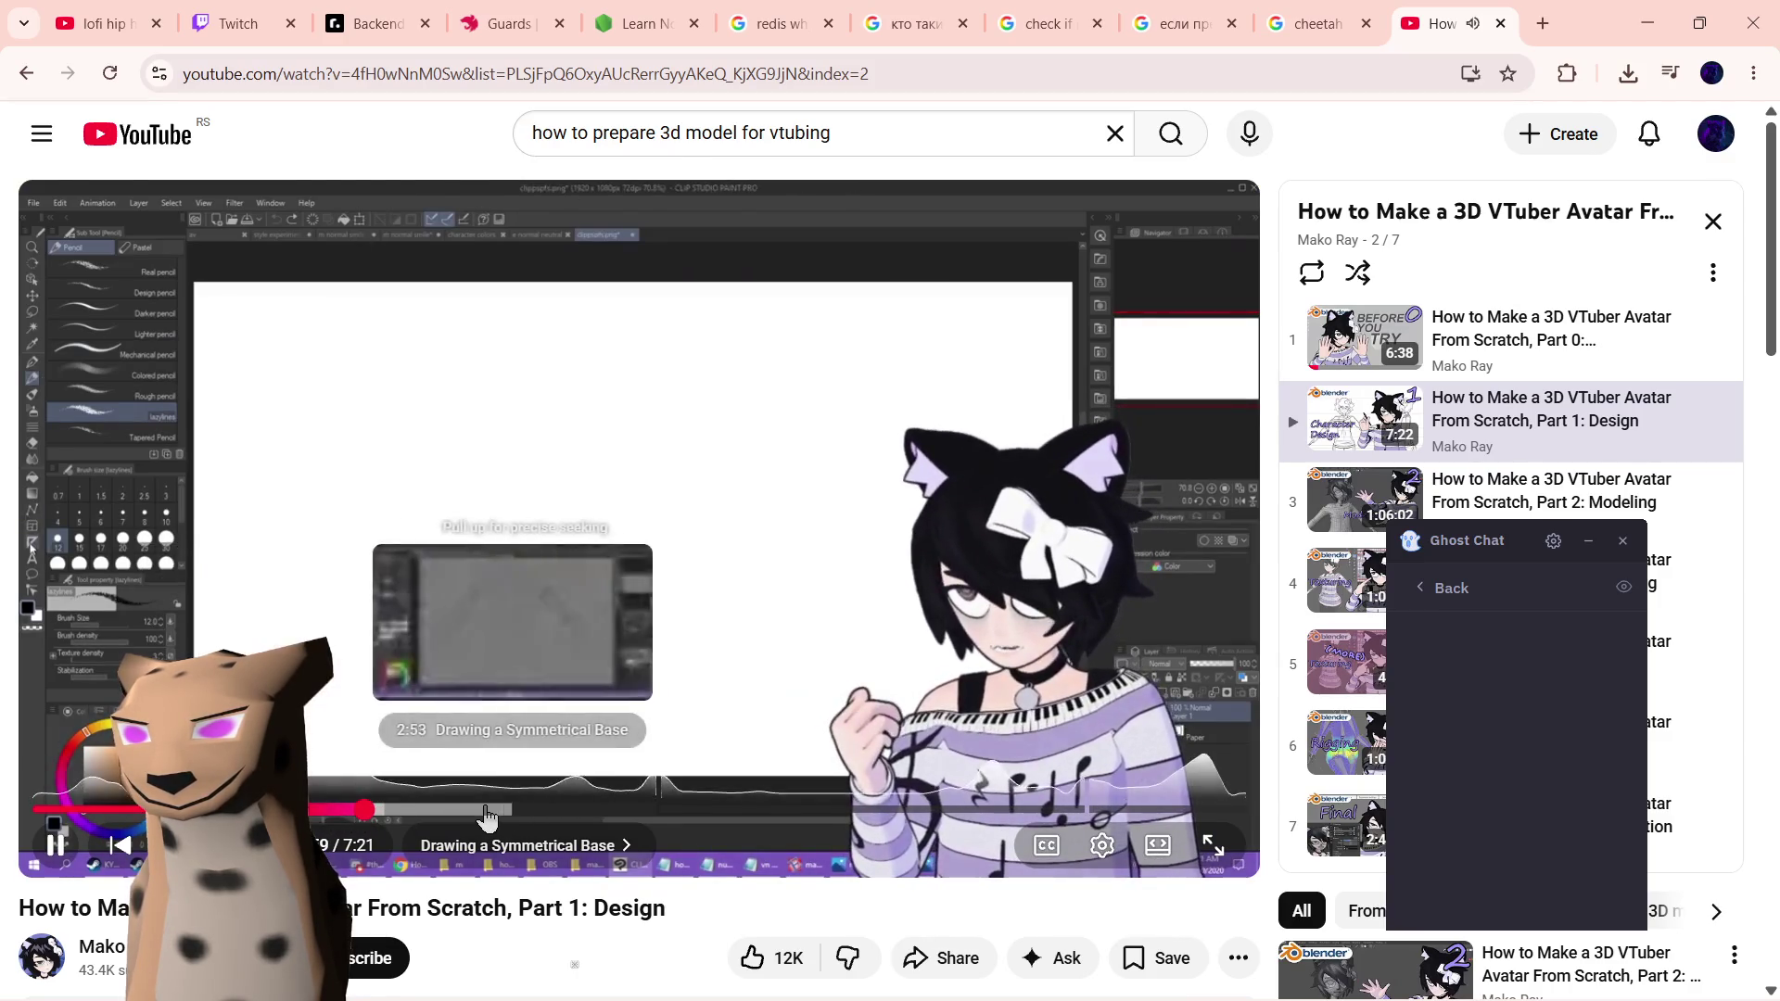
click(365, 810)
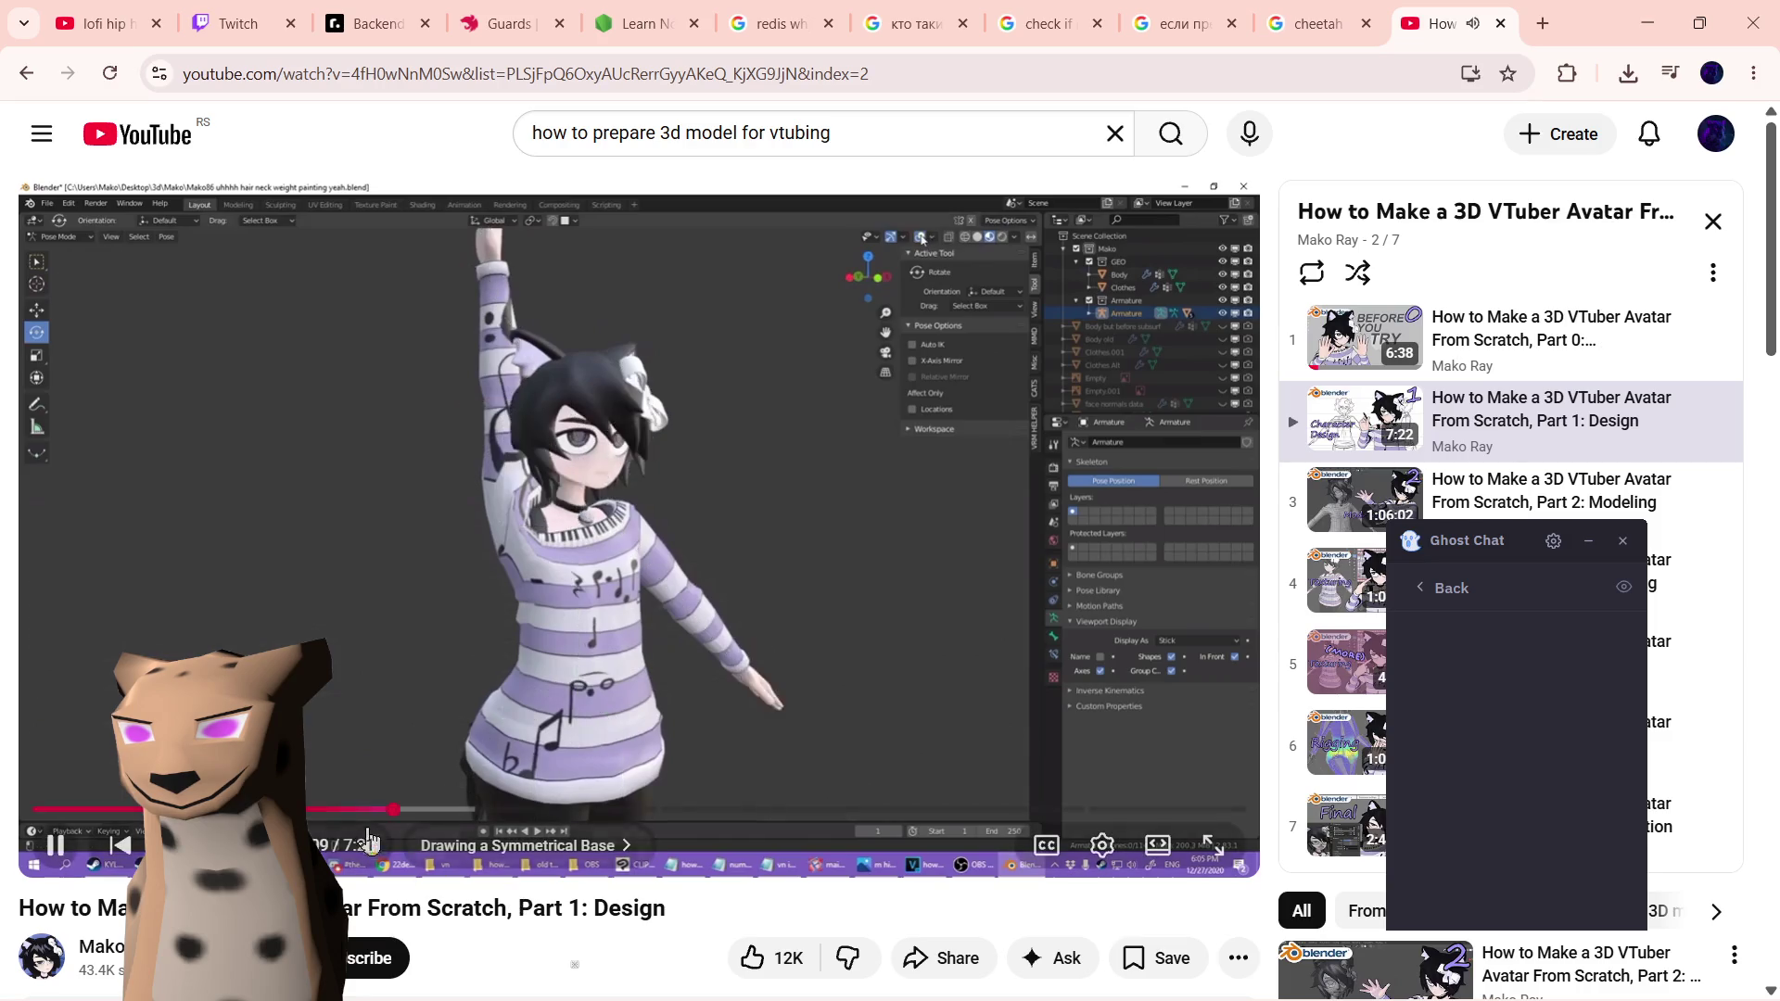
click(436, 809)
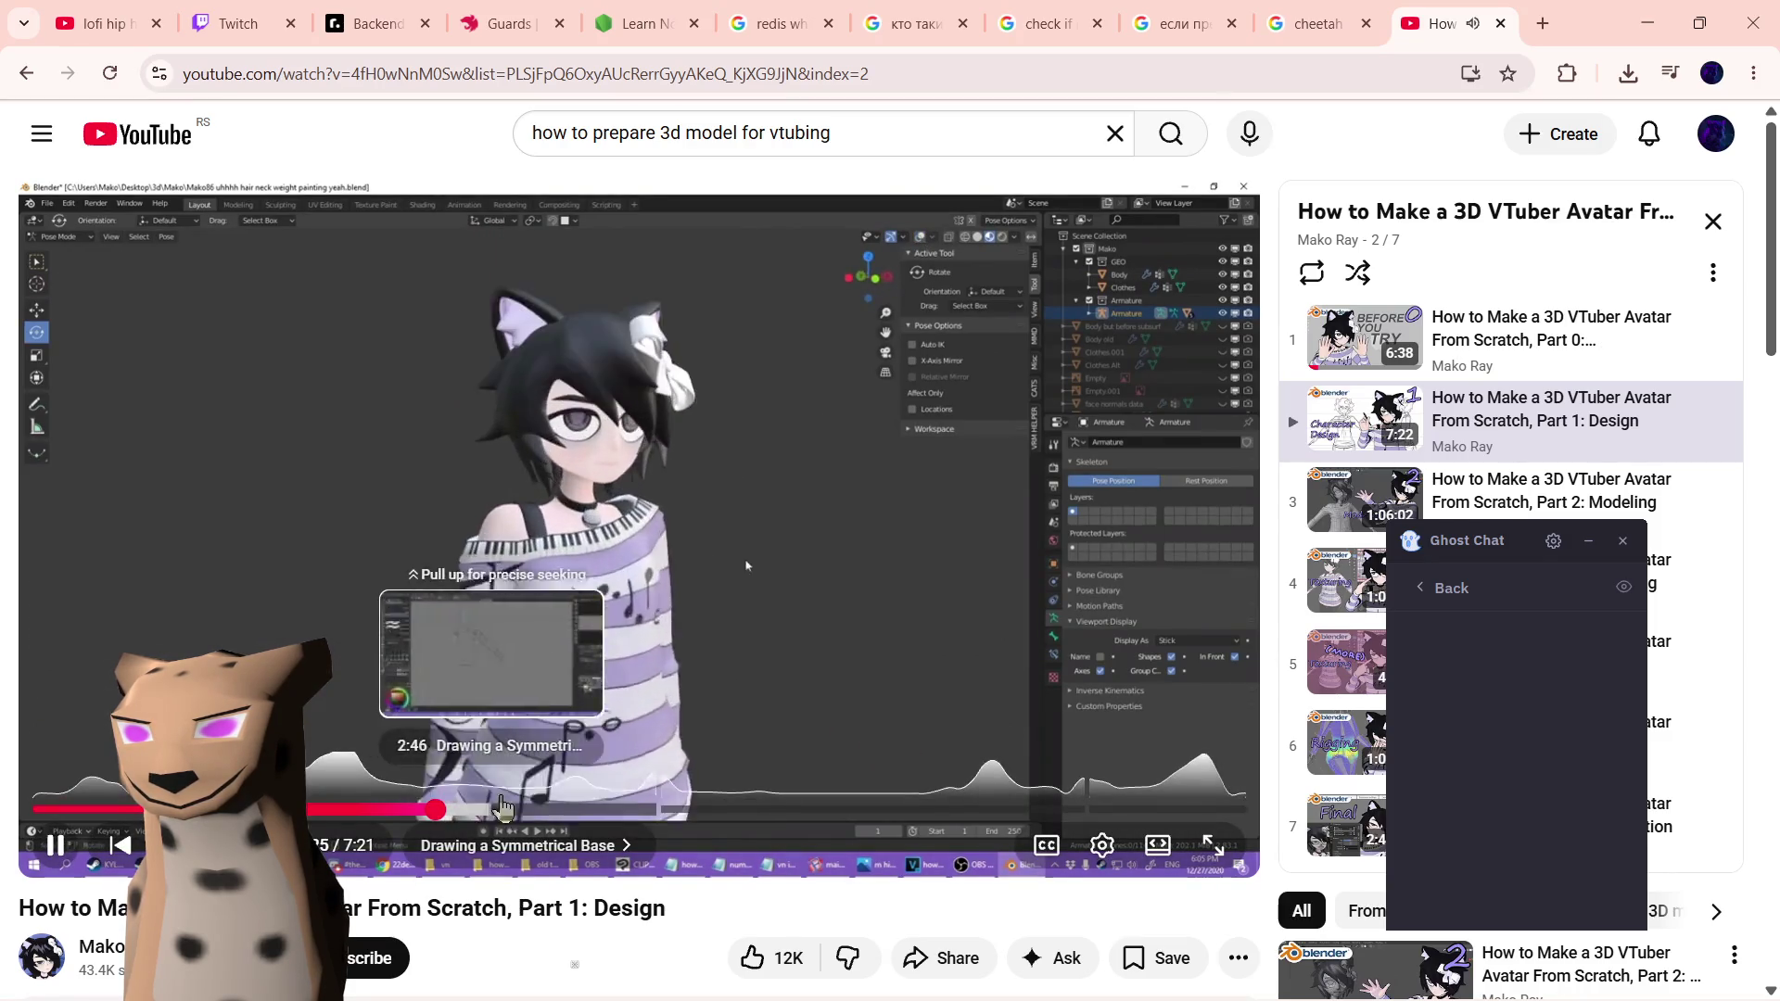
click(485, 809)
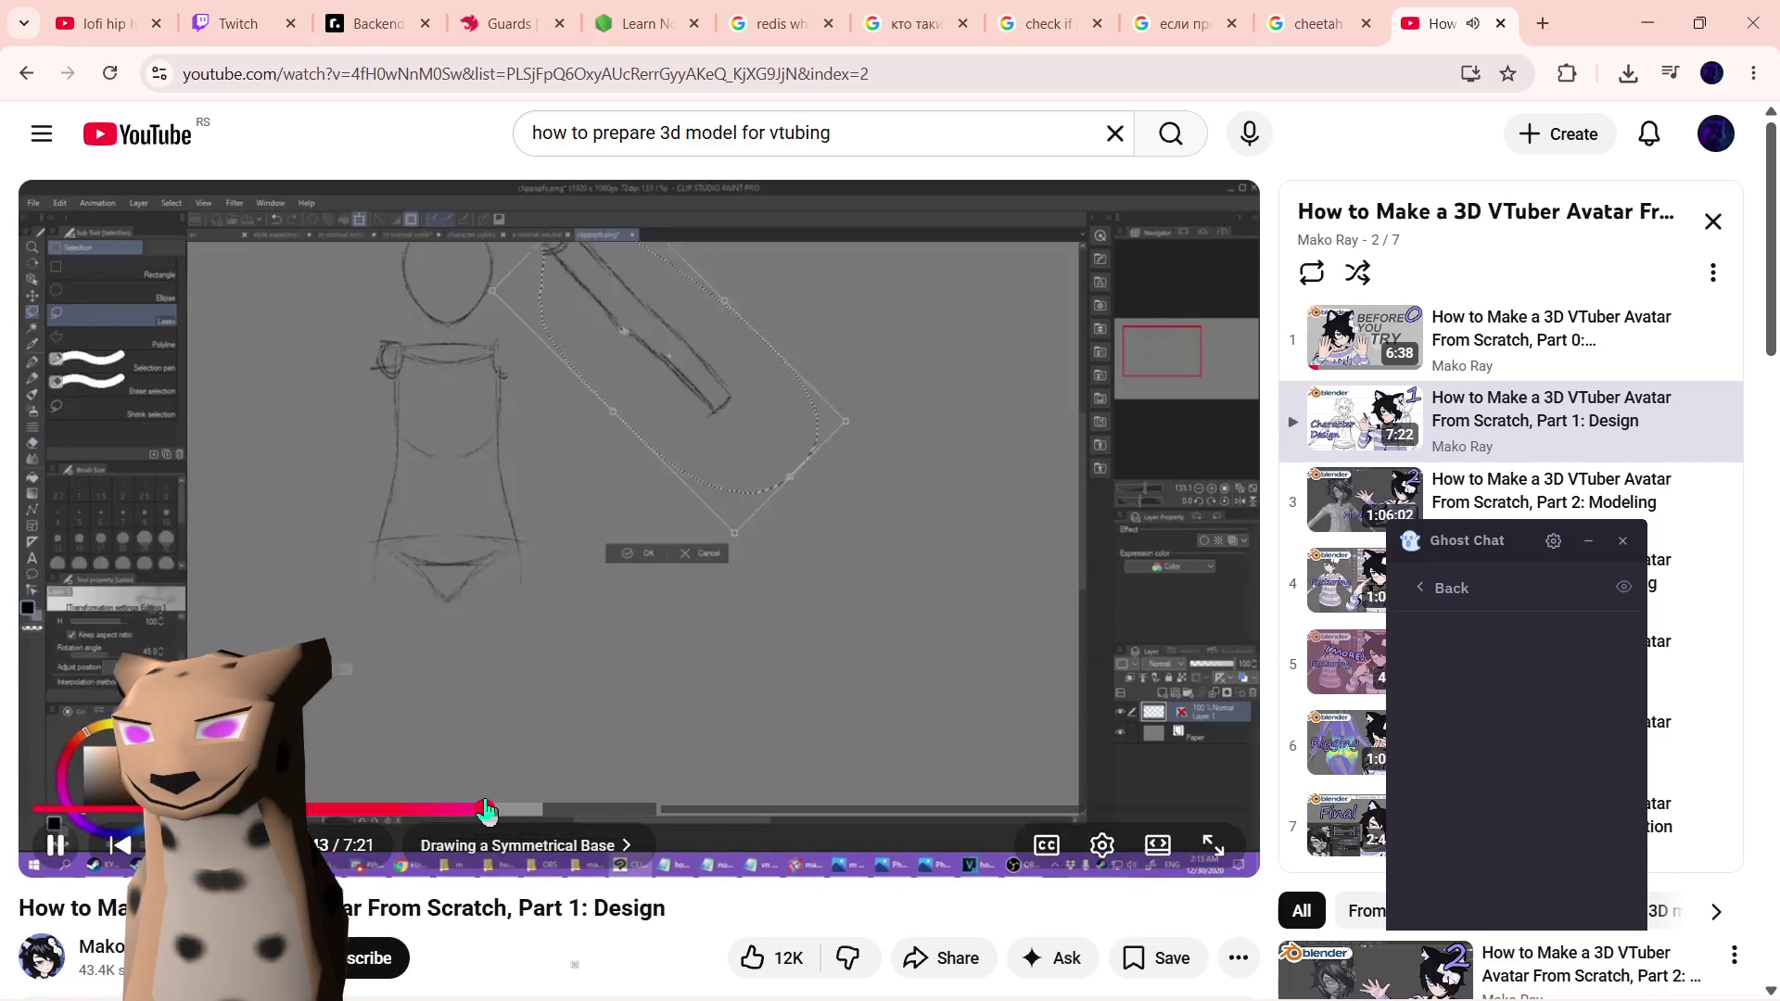
- Skim the Adding Details and Side View chapters, move Ghost Chat aside, and start Part 2: Modeling
click(680, 812)
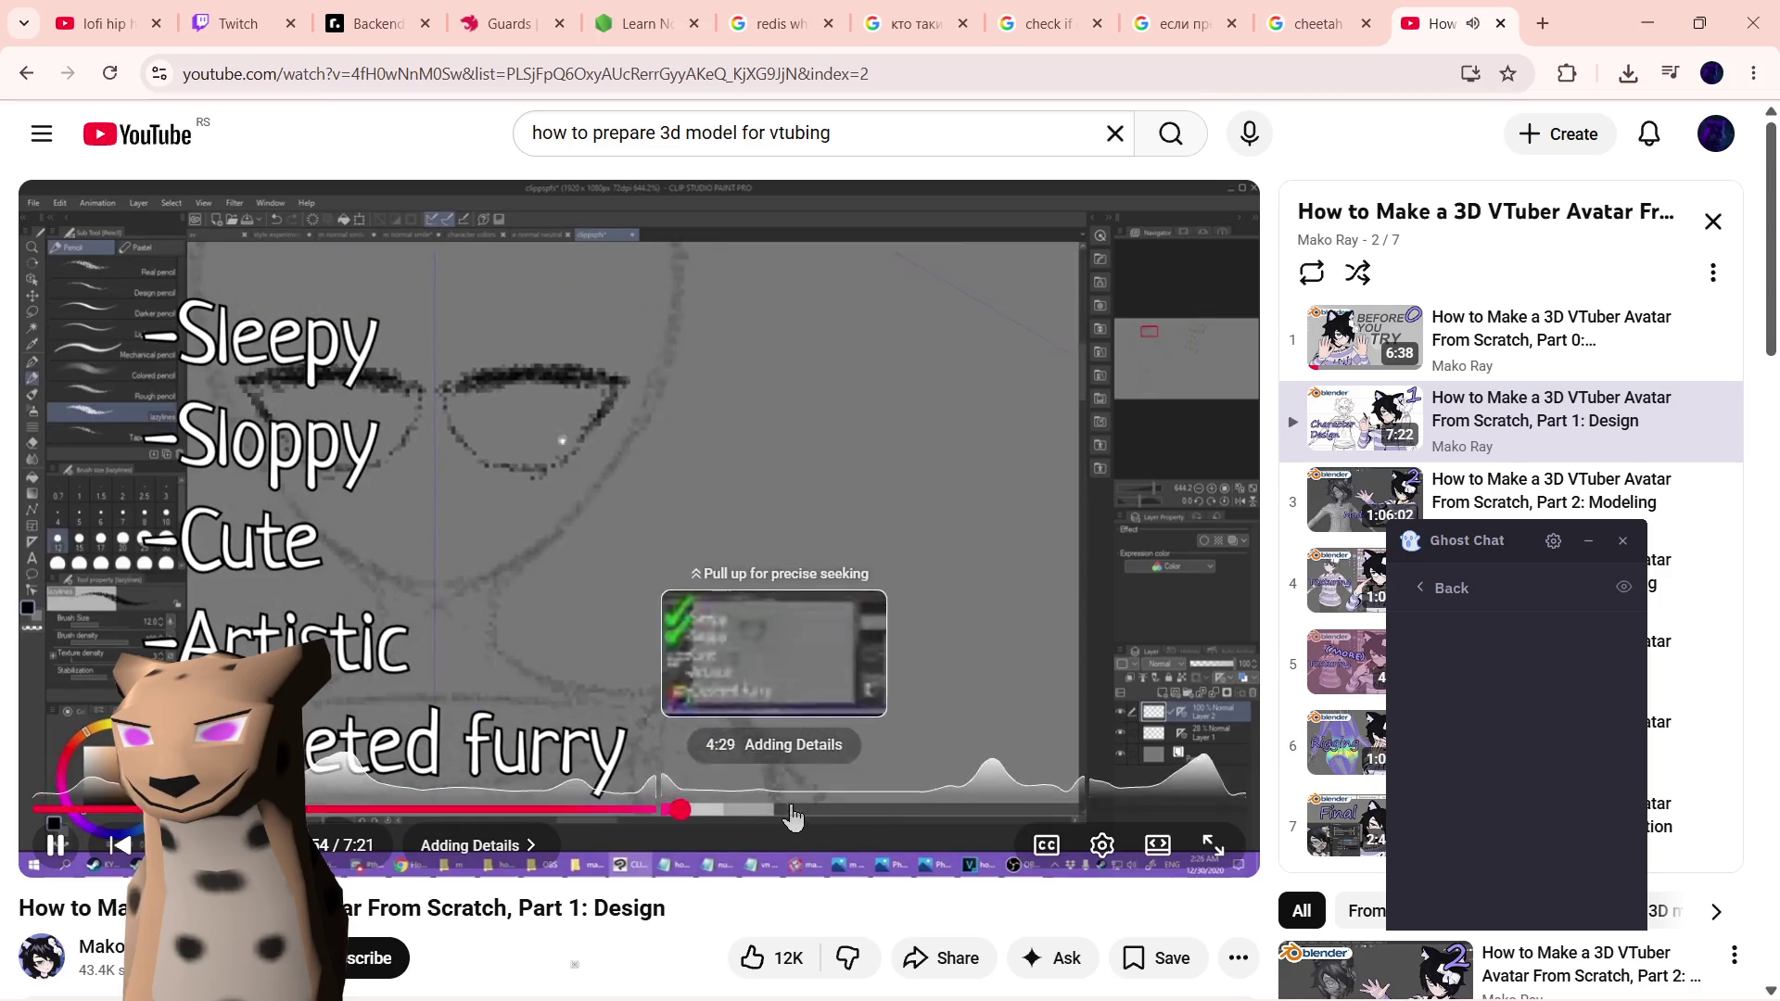
click(1027, 812)
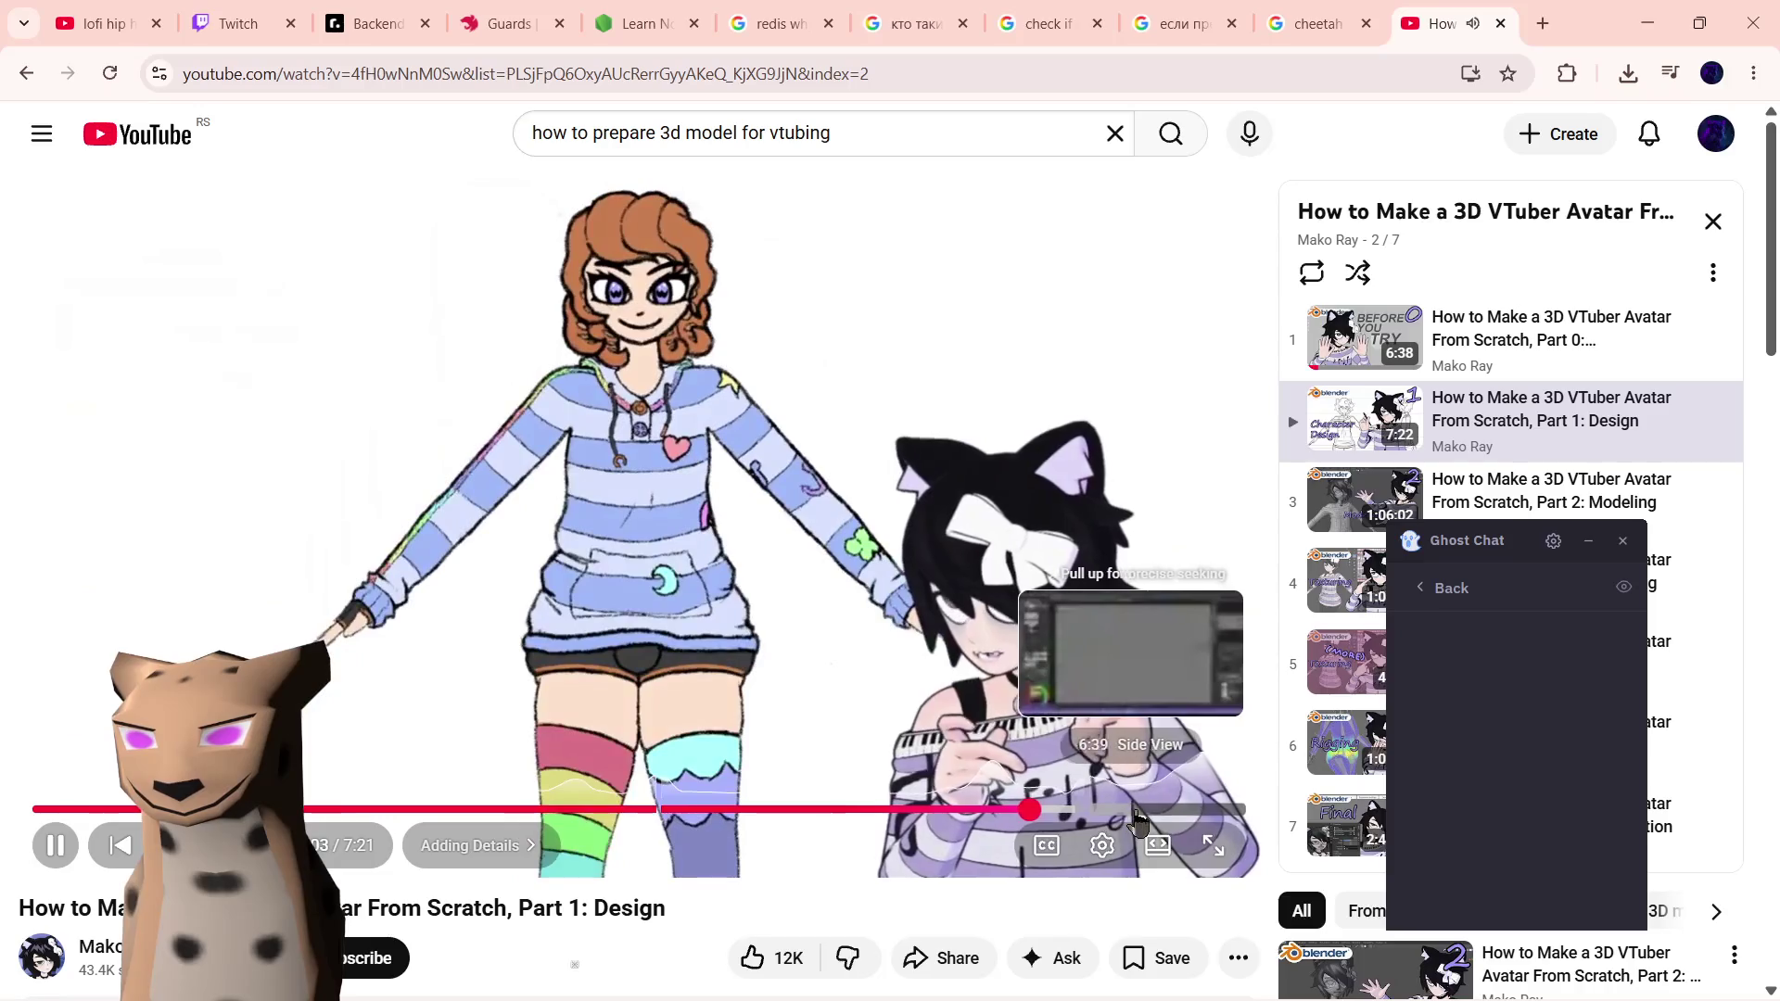
click(1154, 813)
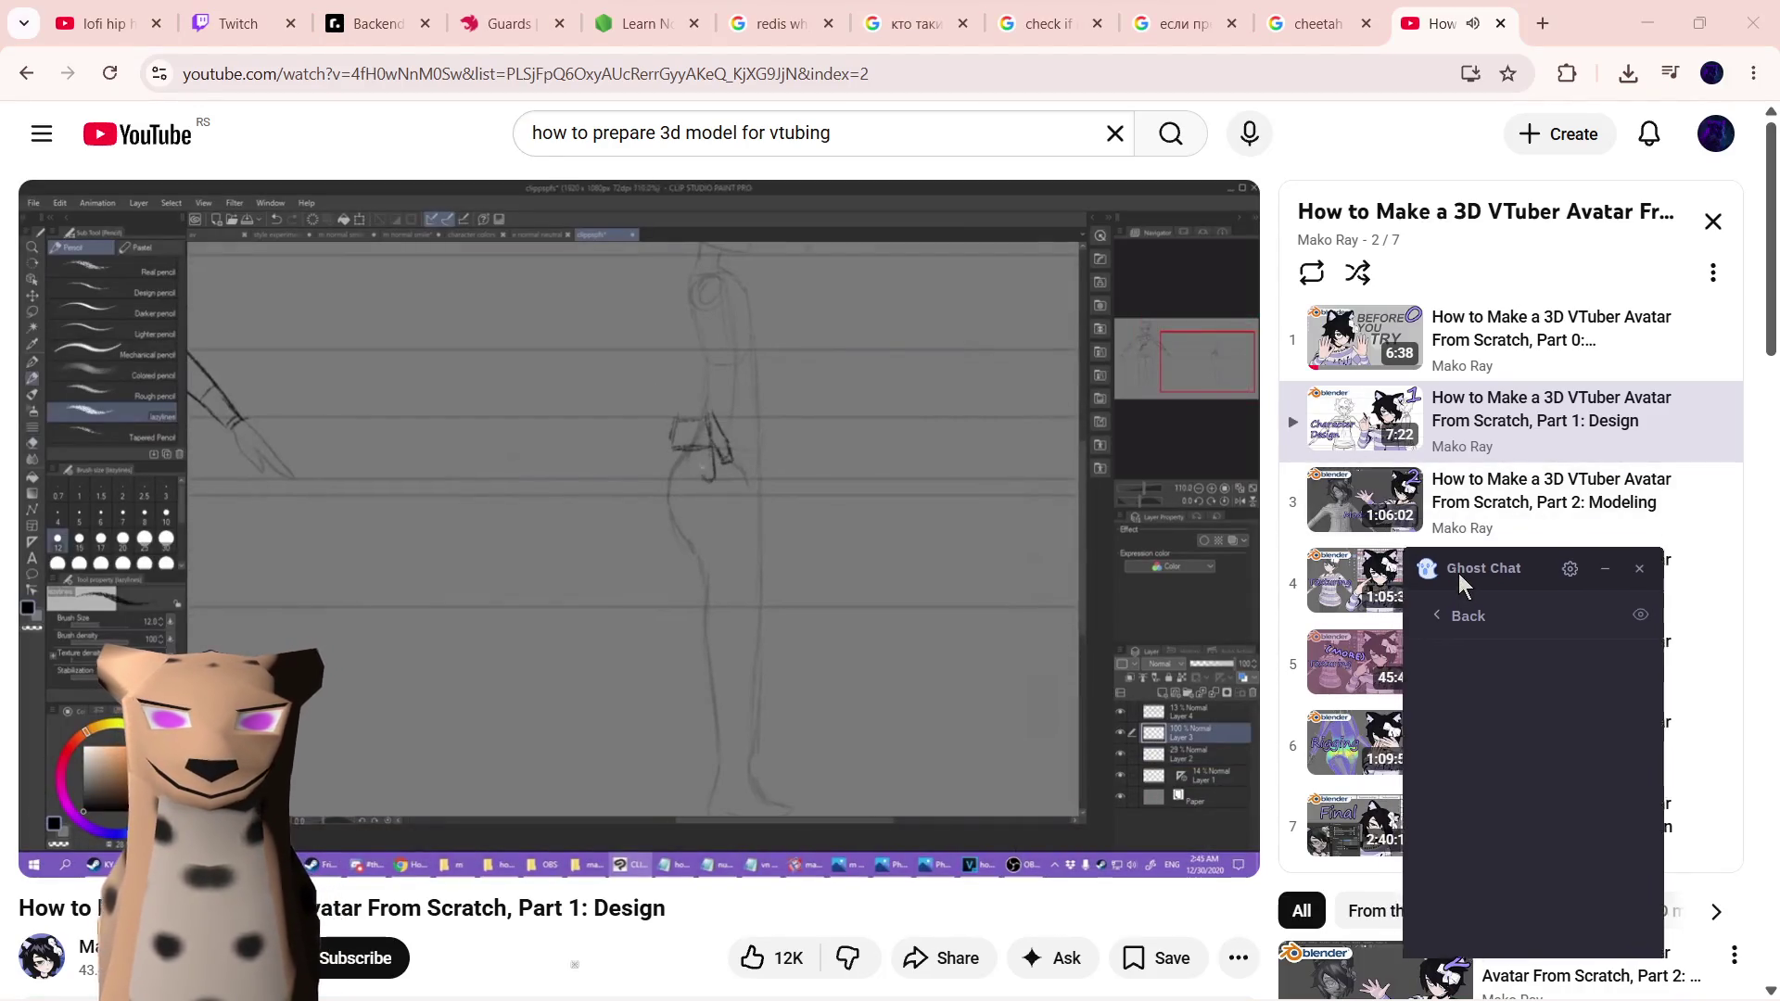
drag(1415, 527, 1516, 573)
click(1516, 494)
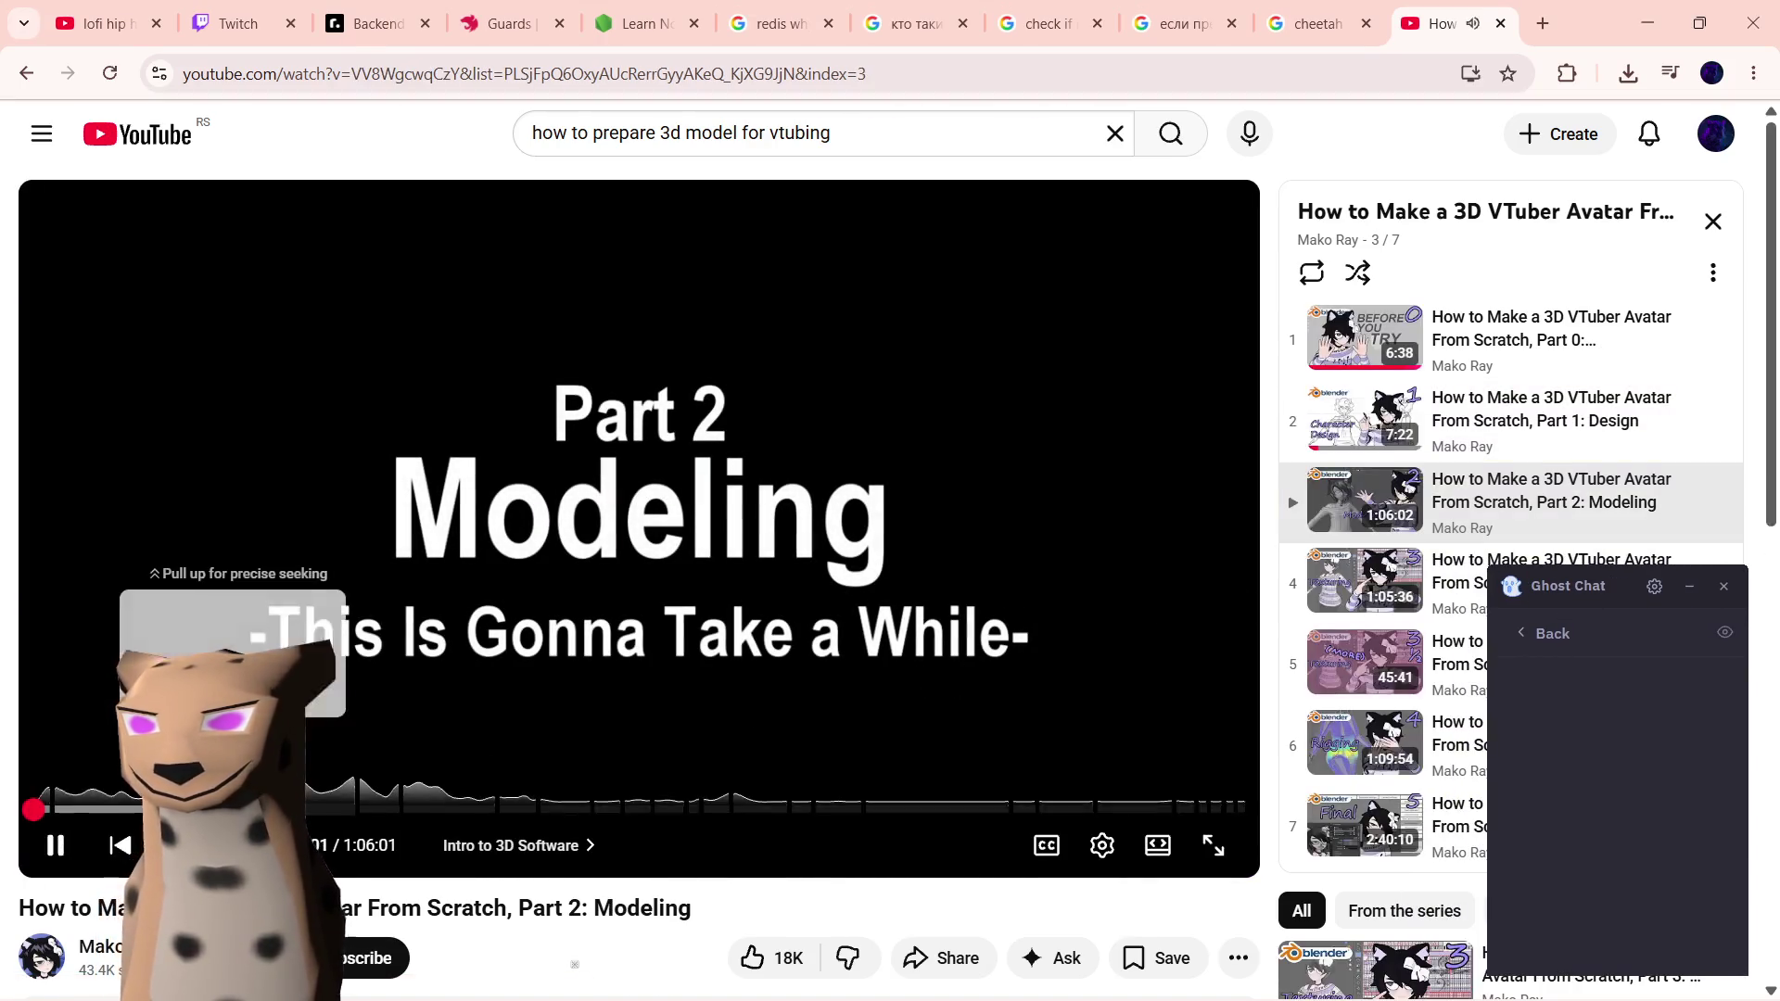
- Skim Part 2: Modeling from reference images through the cube modeling and posed-character sections
click(109, 808)
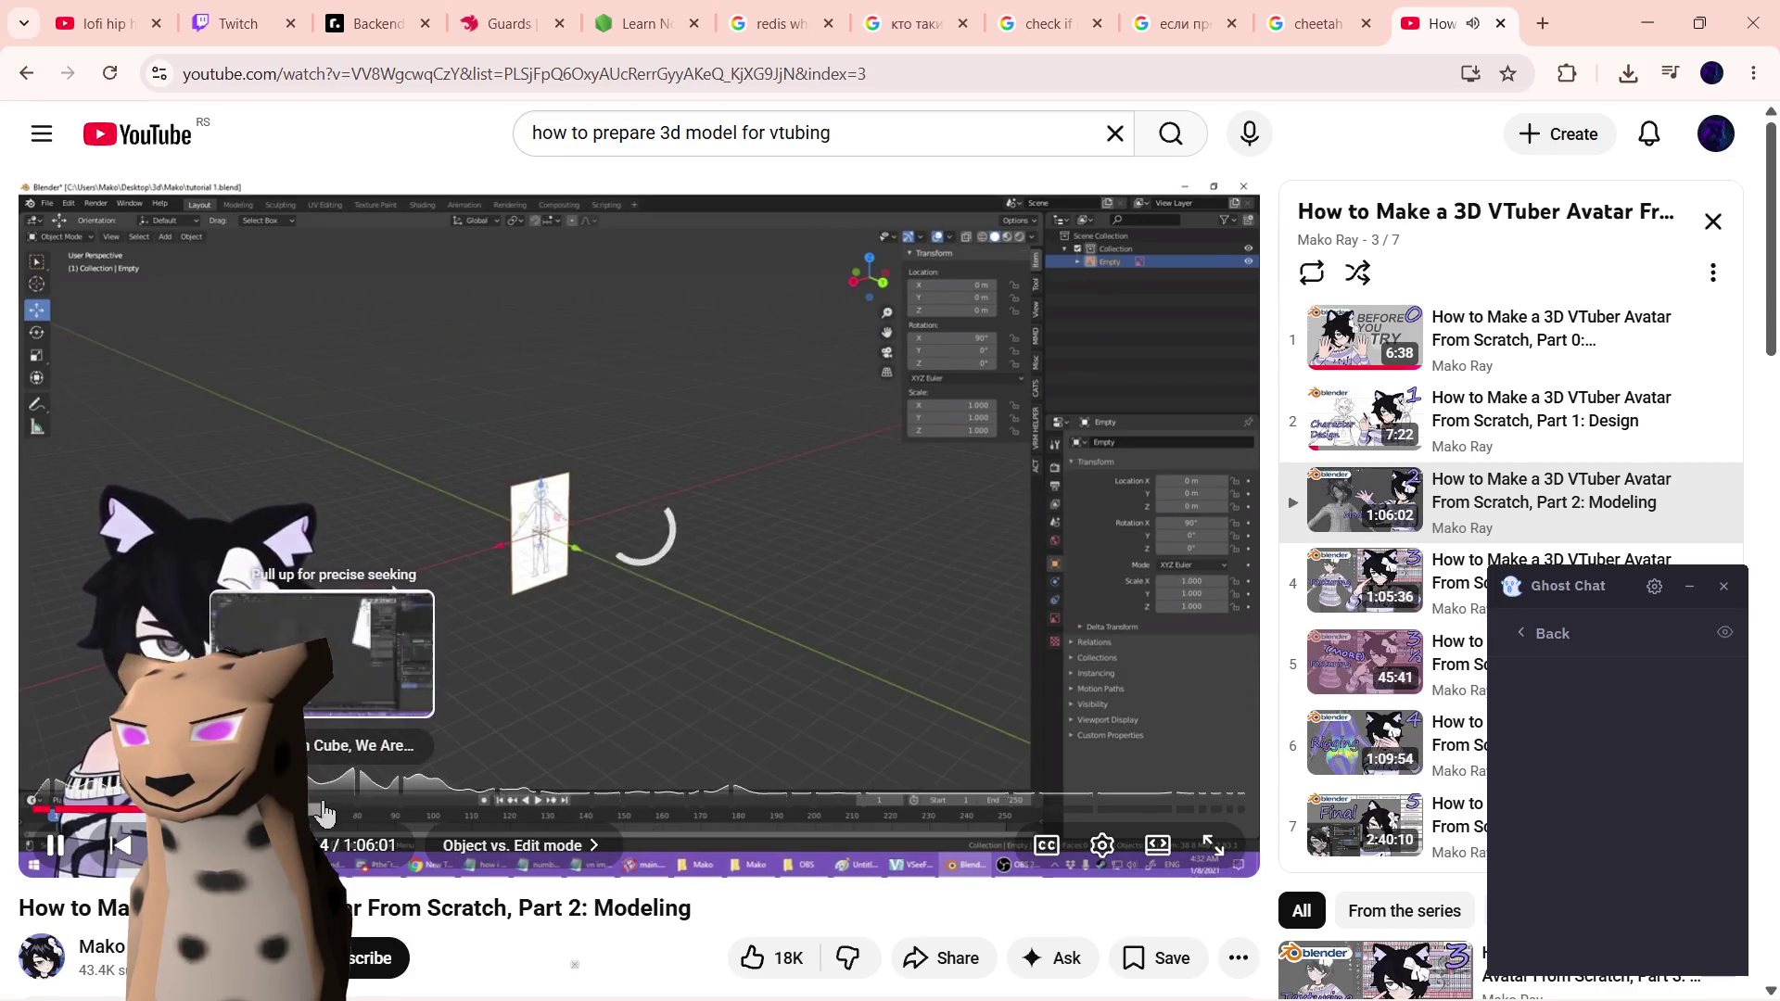
click(330, 808)
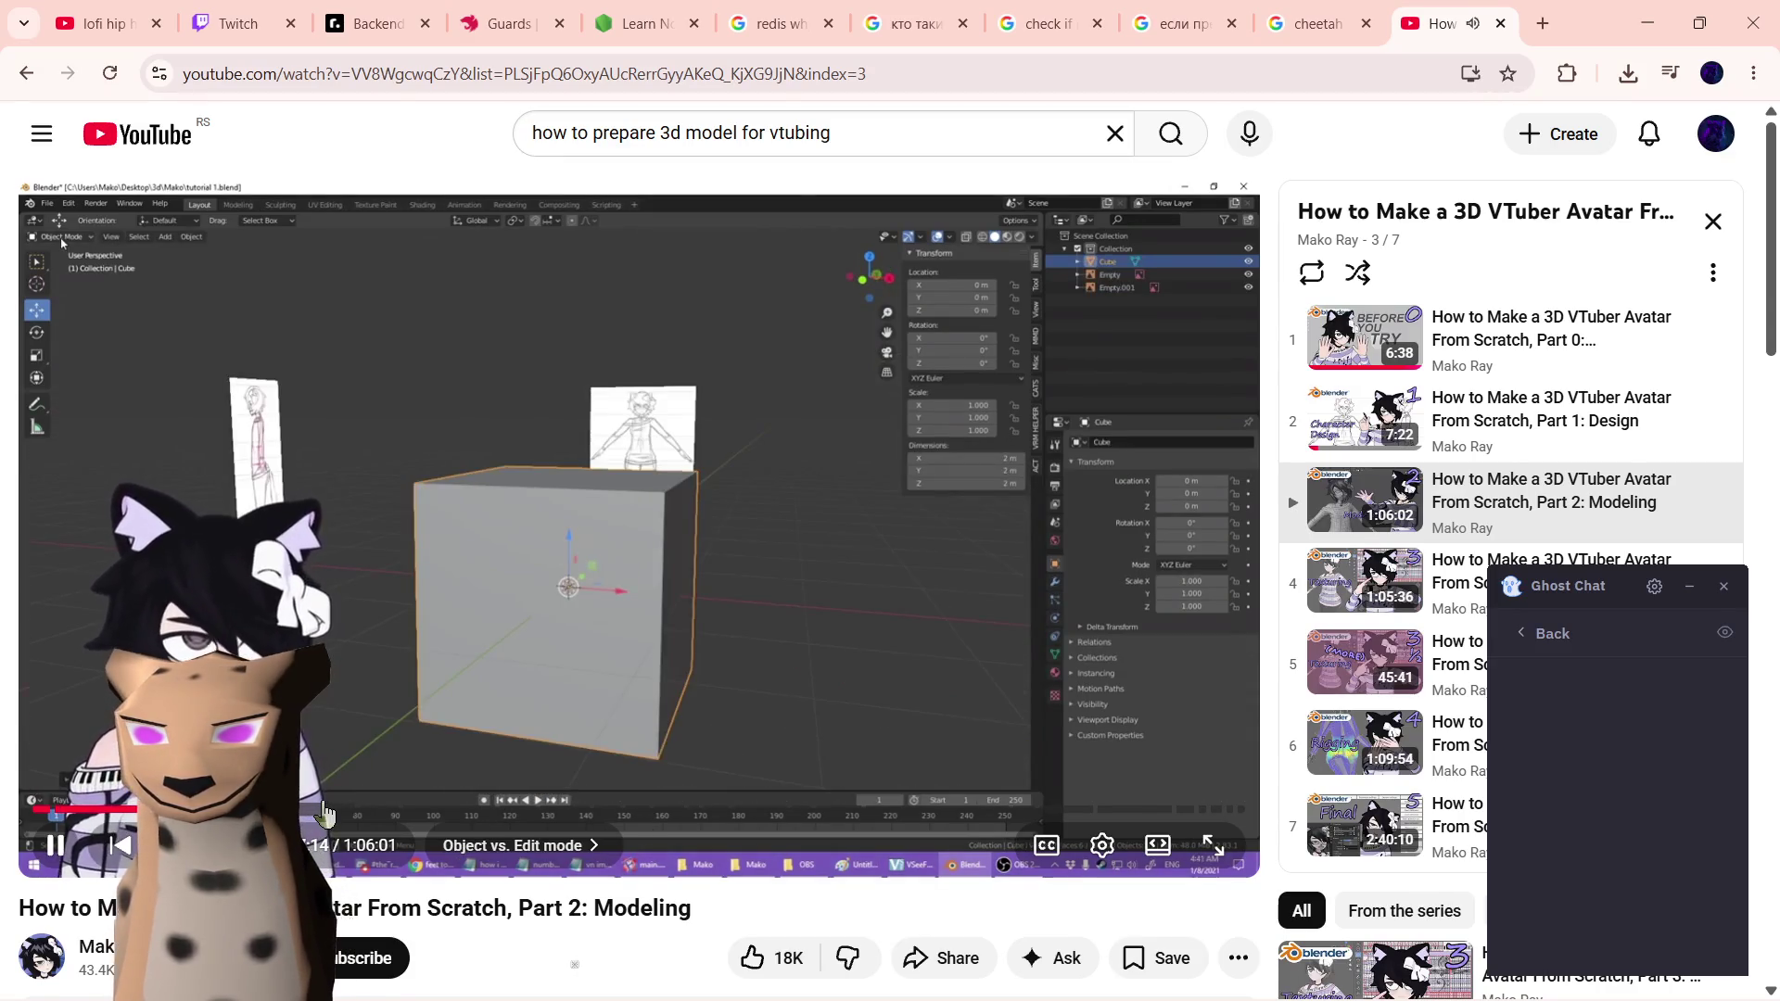
click(330, 811)
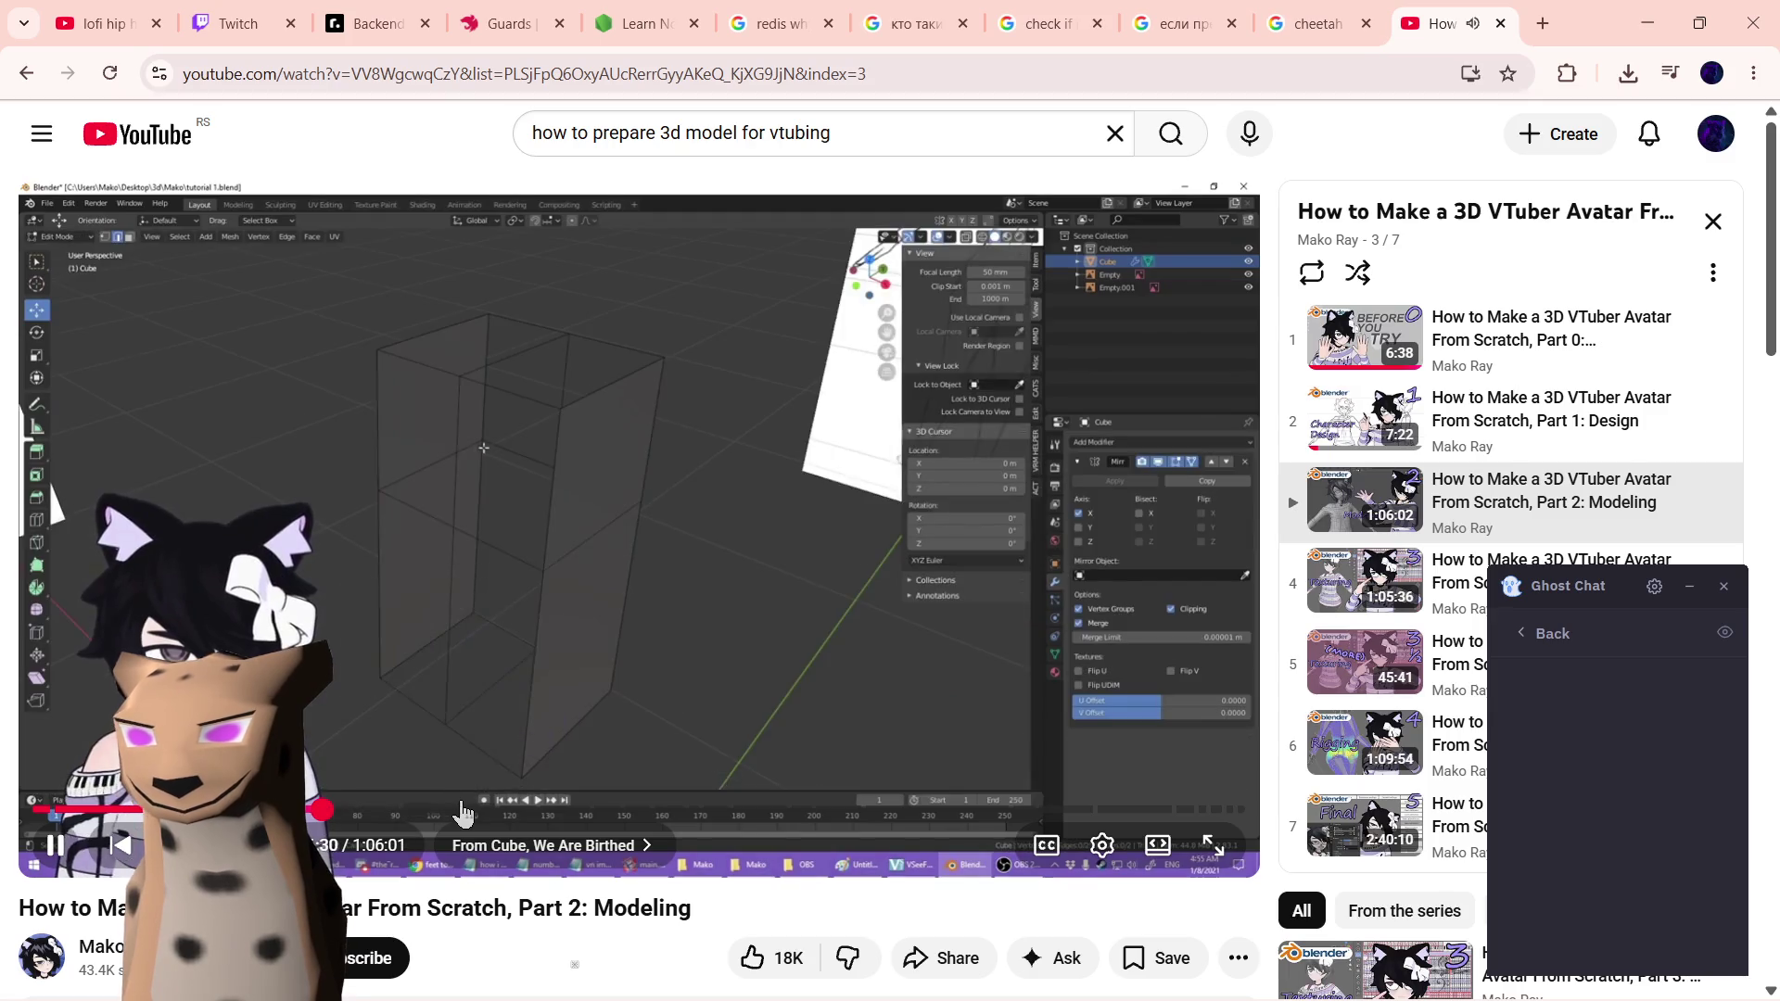
click(464, 812)
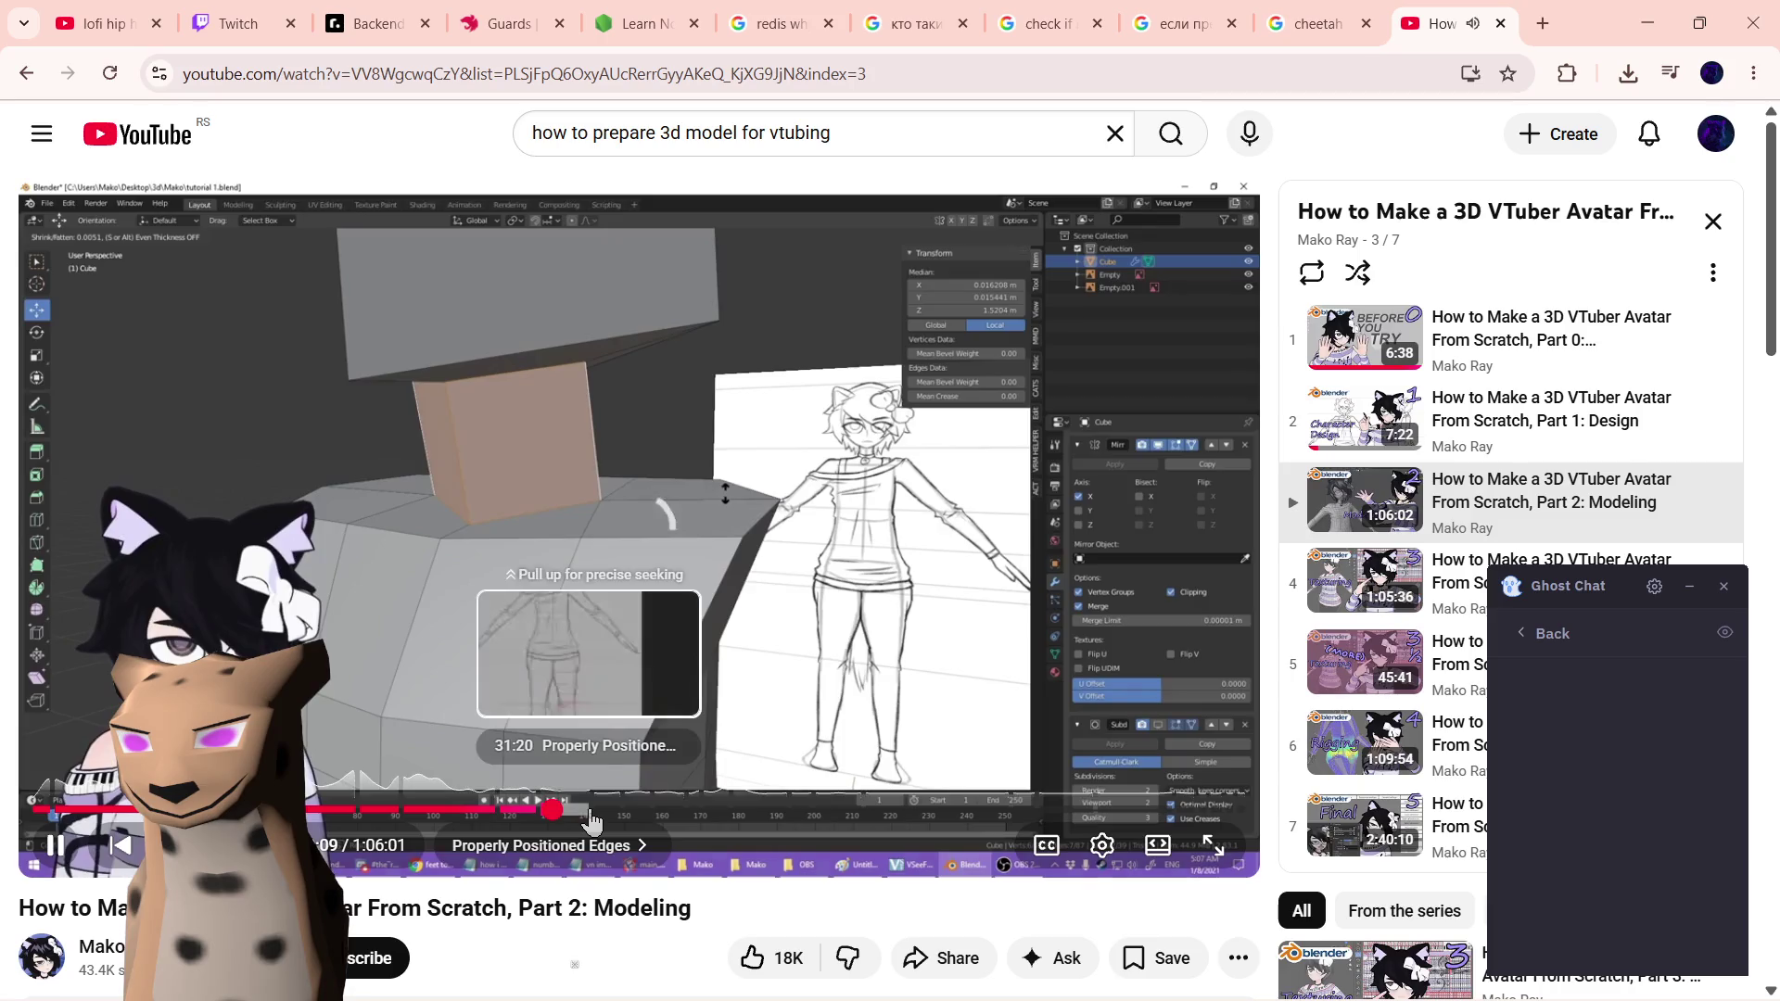
drag(542, 814, 610, 821)
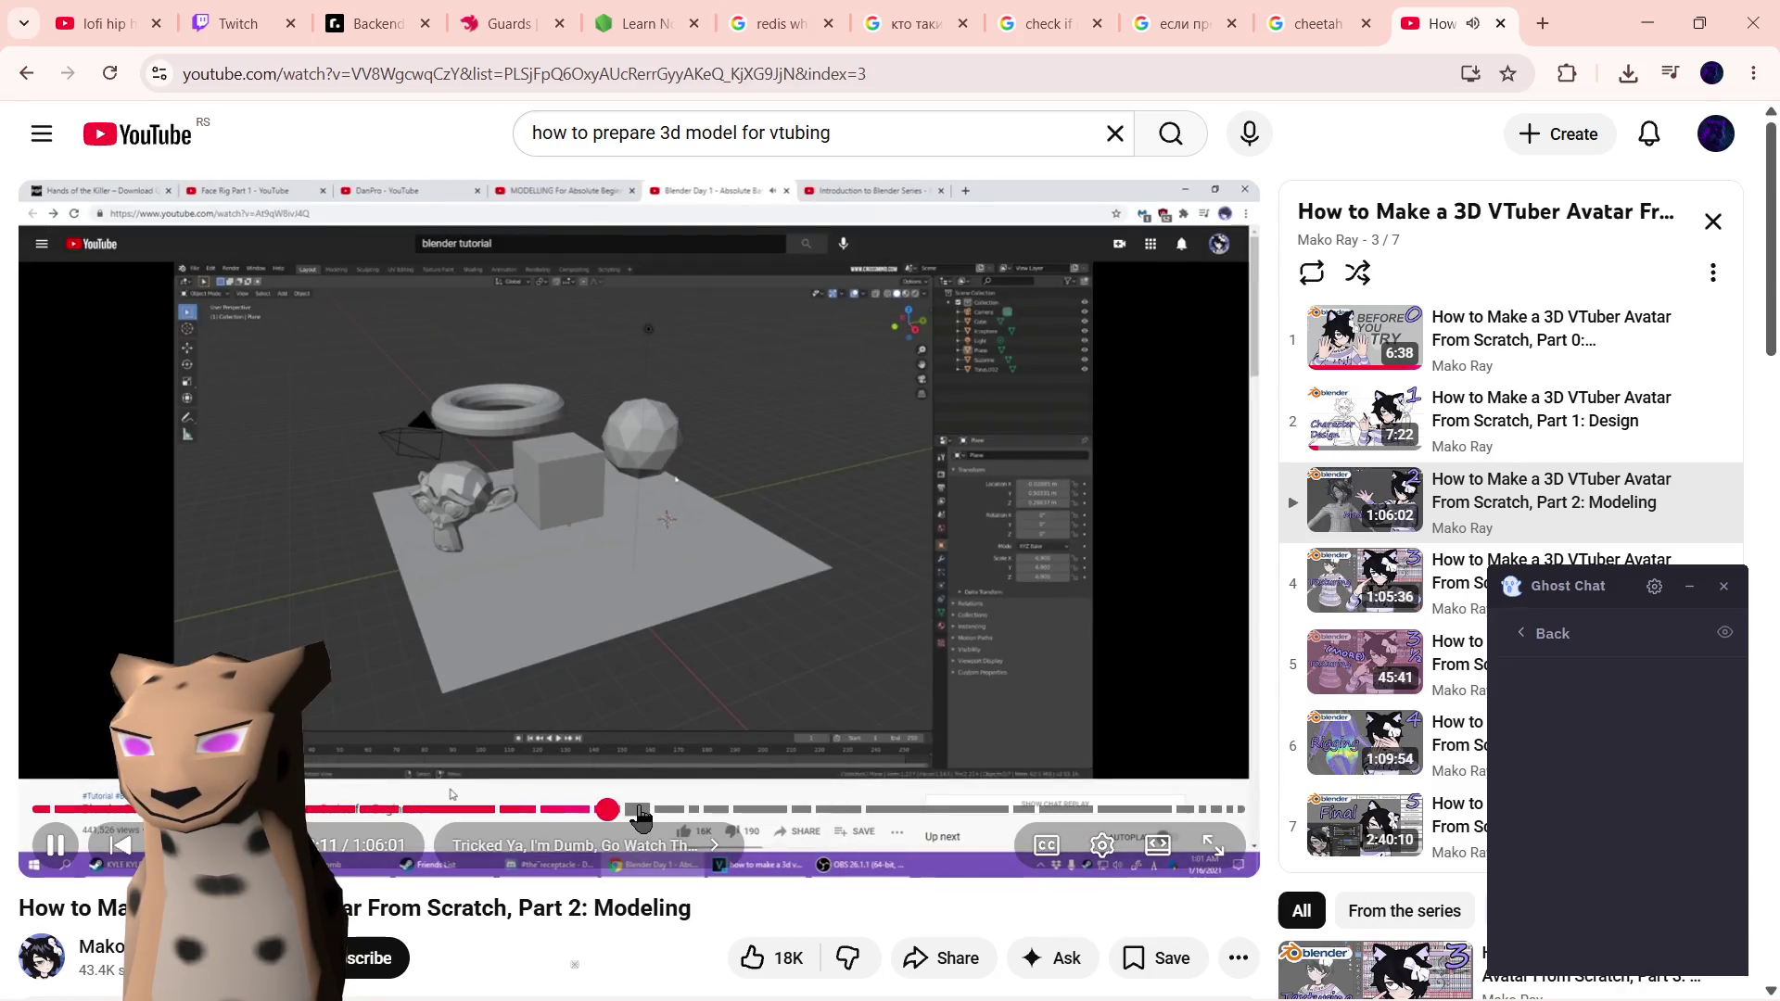
drag(650, 822, 713, 820)
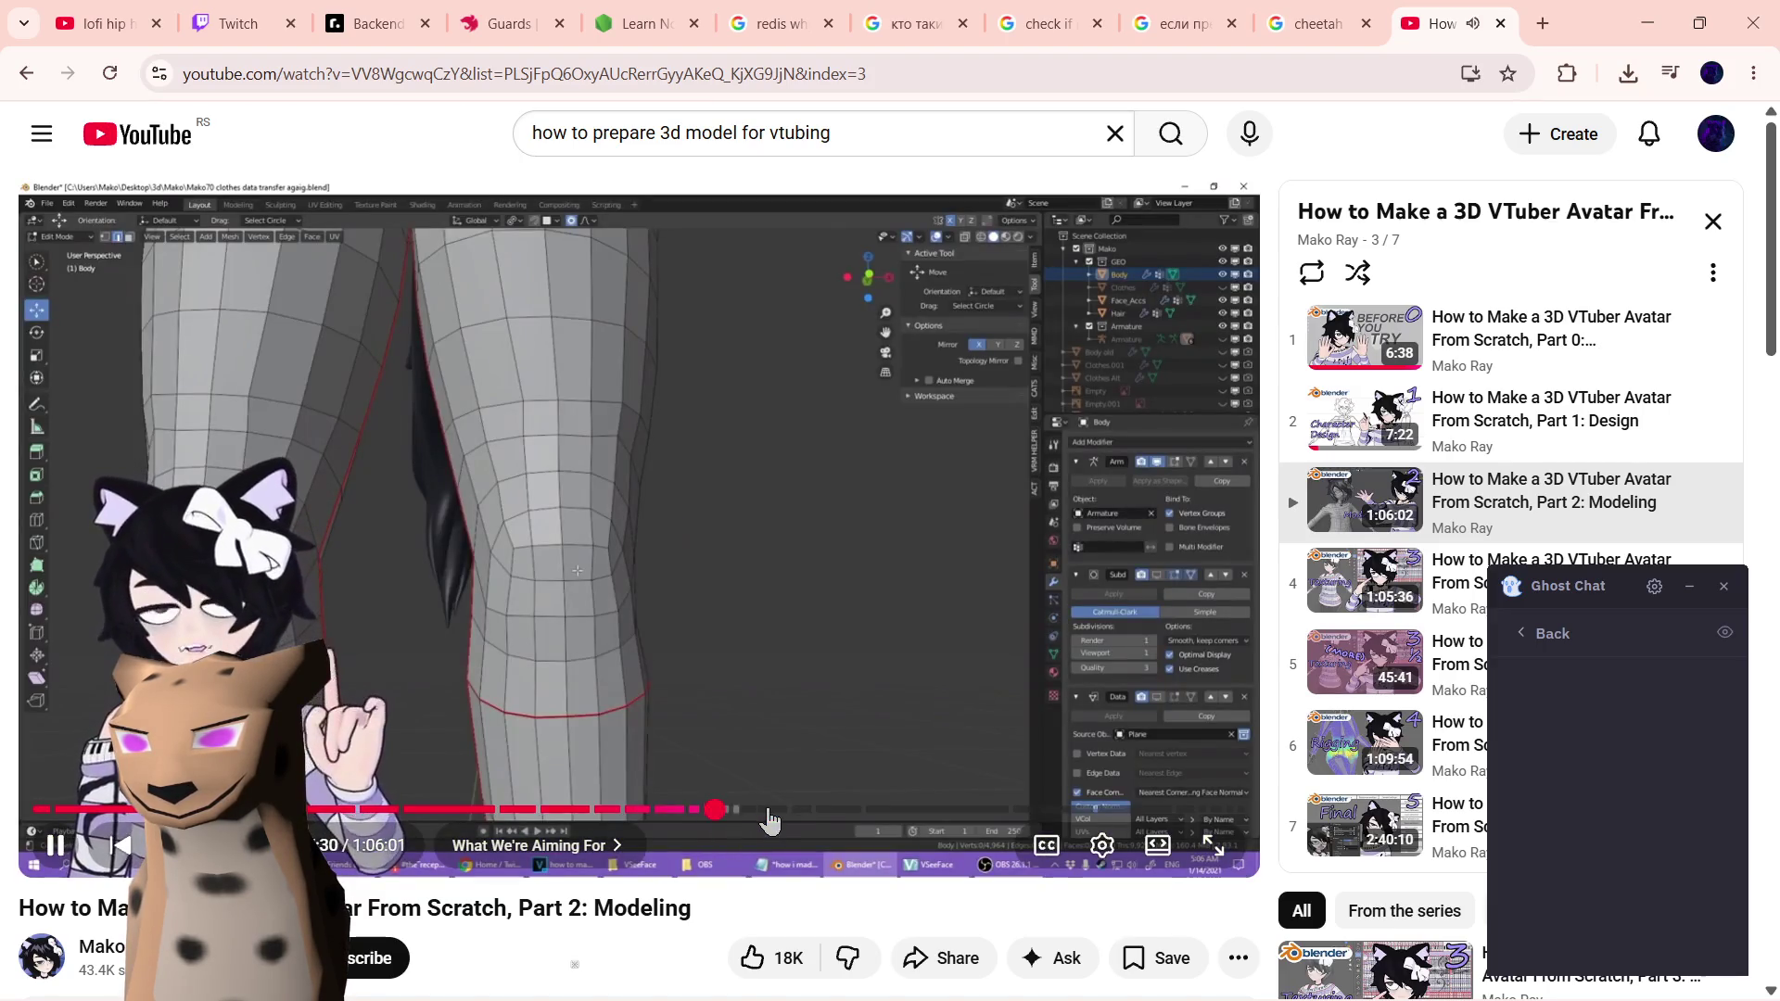
drag(769, 822, 791, 824)
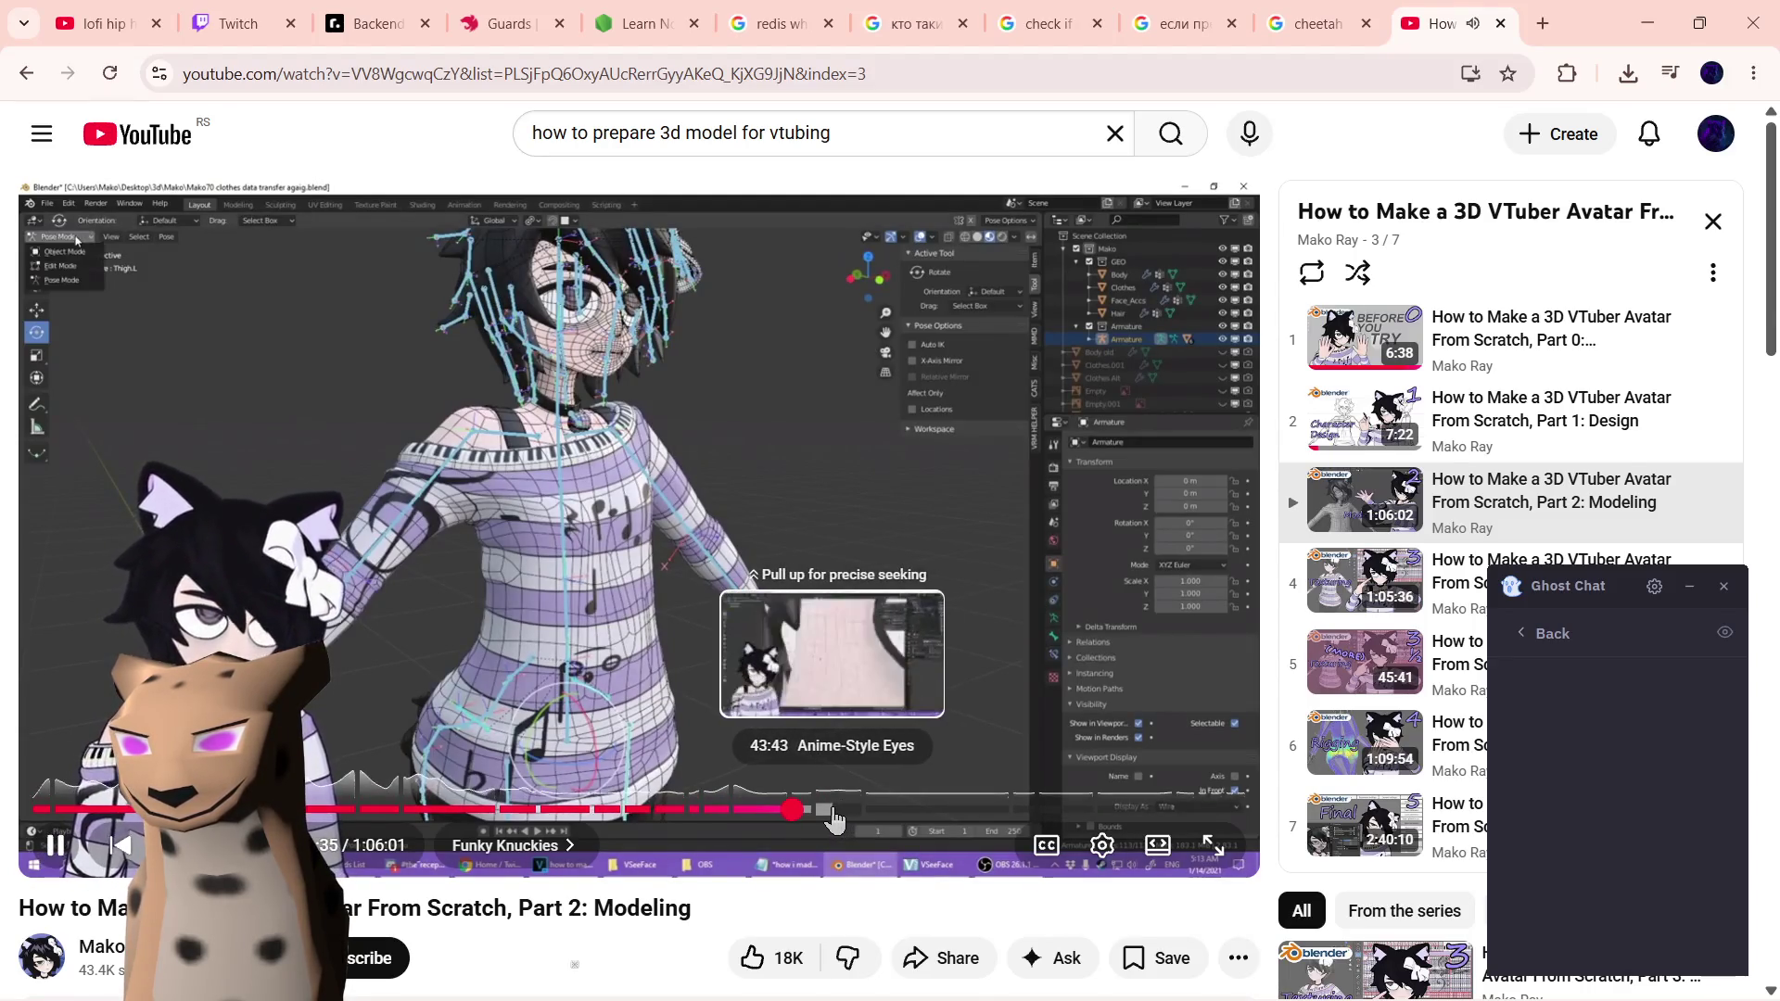
- Skim the Anime-Style Eyes and hair modeling chapters, previewing later and earlier moments
click(830, 813)
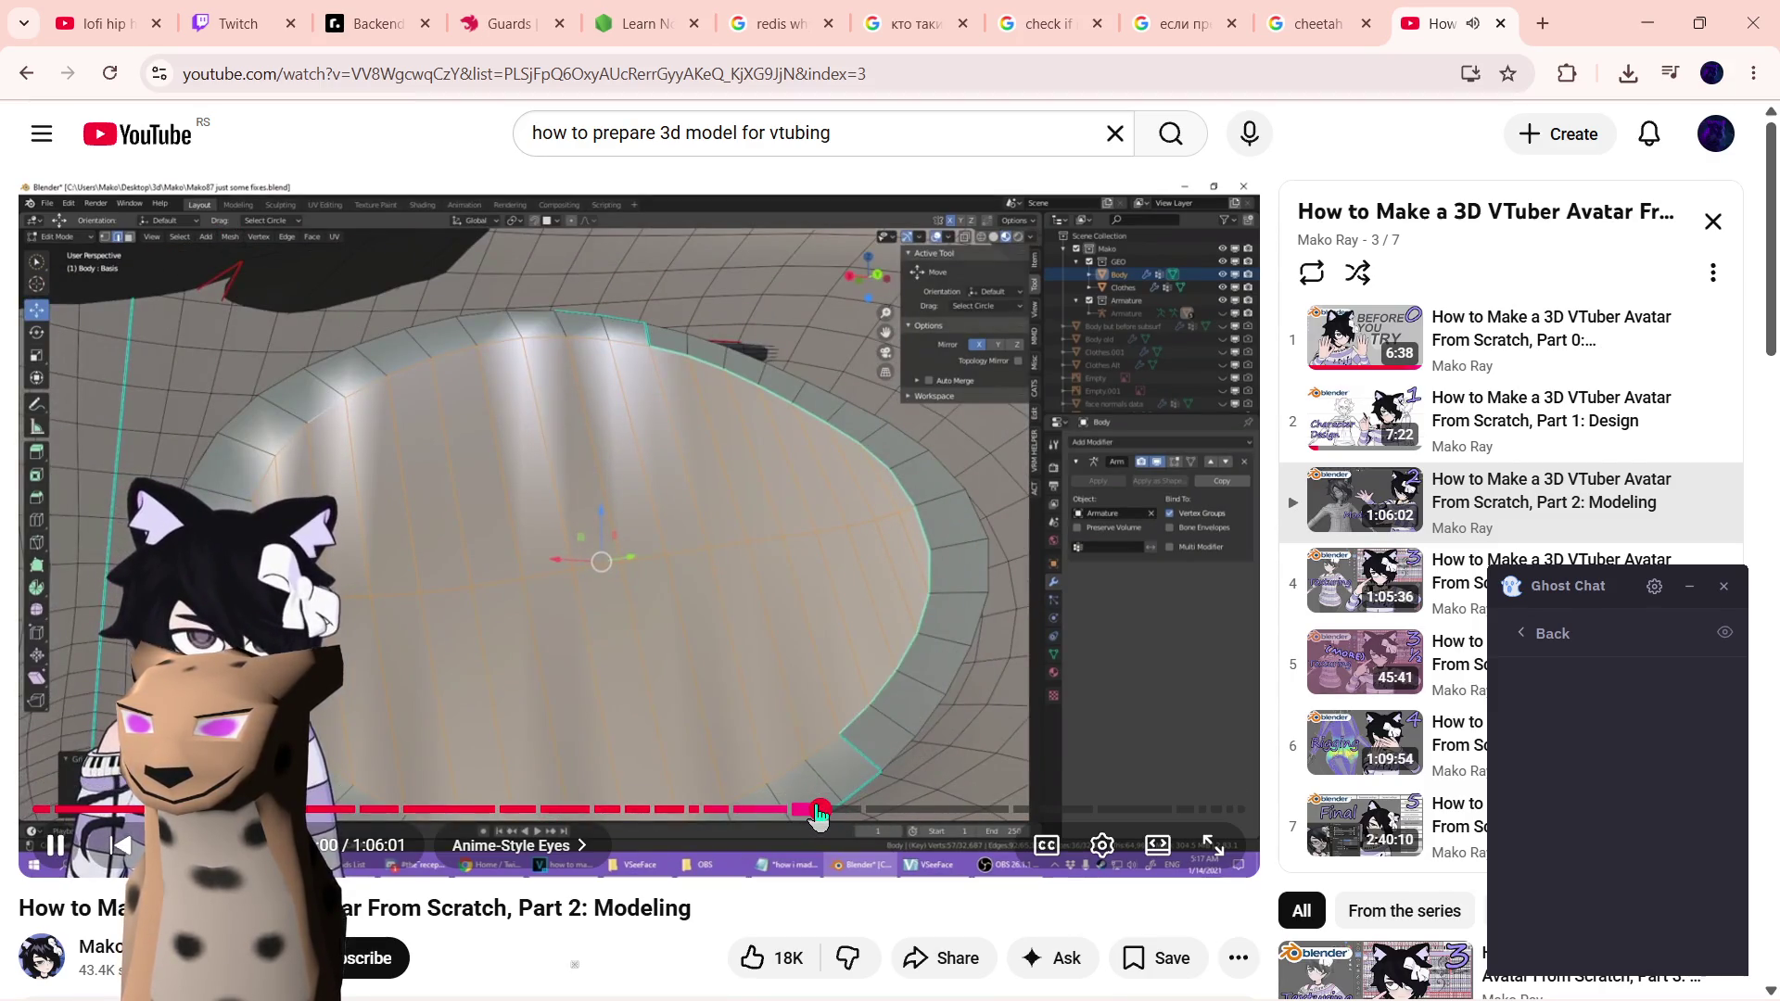
click(820, 816)
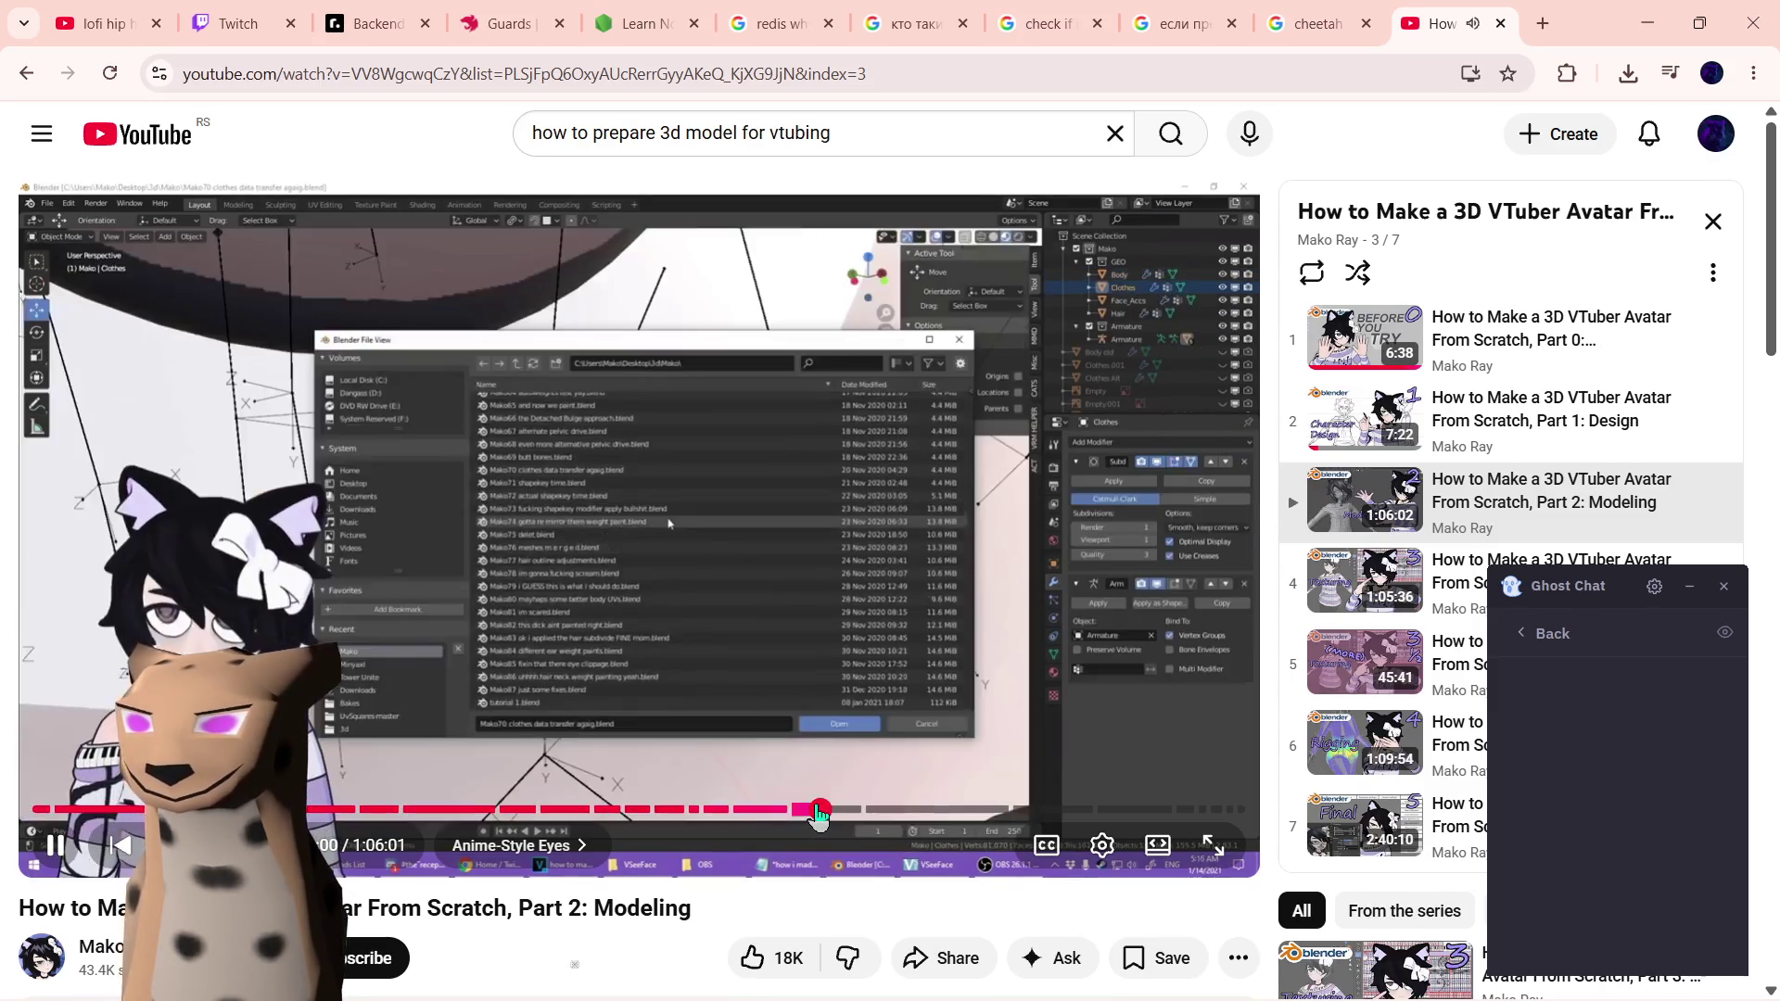
click(832, 815)
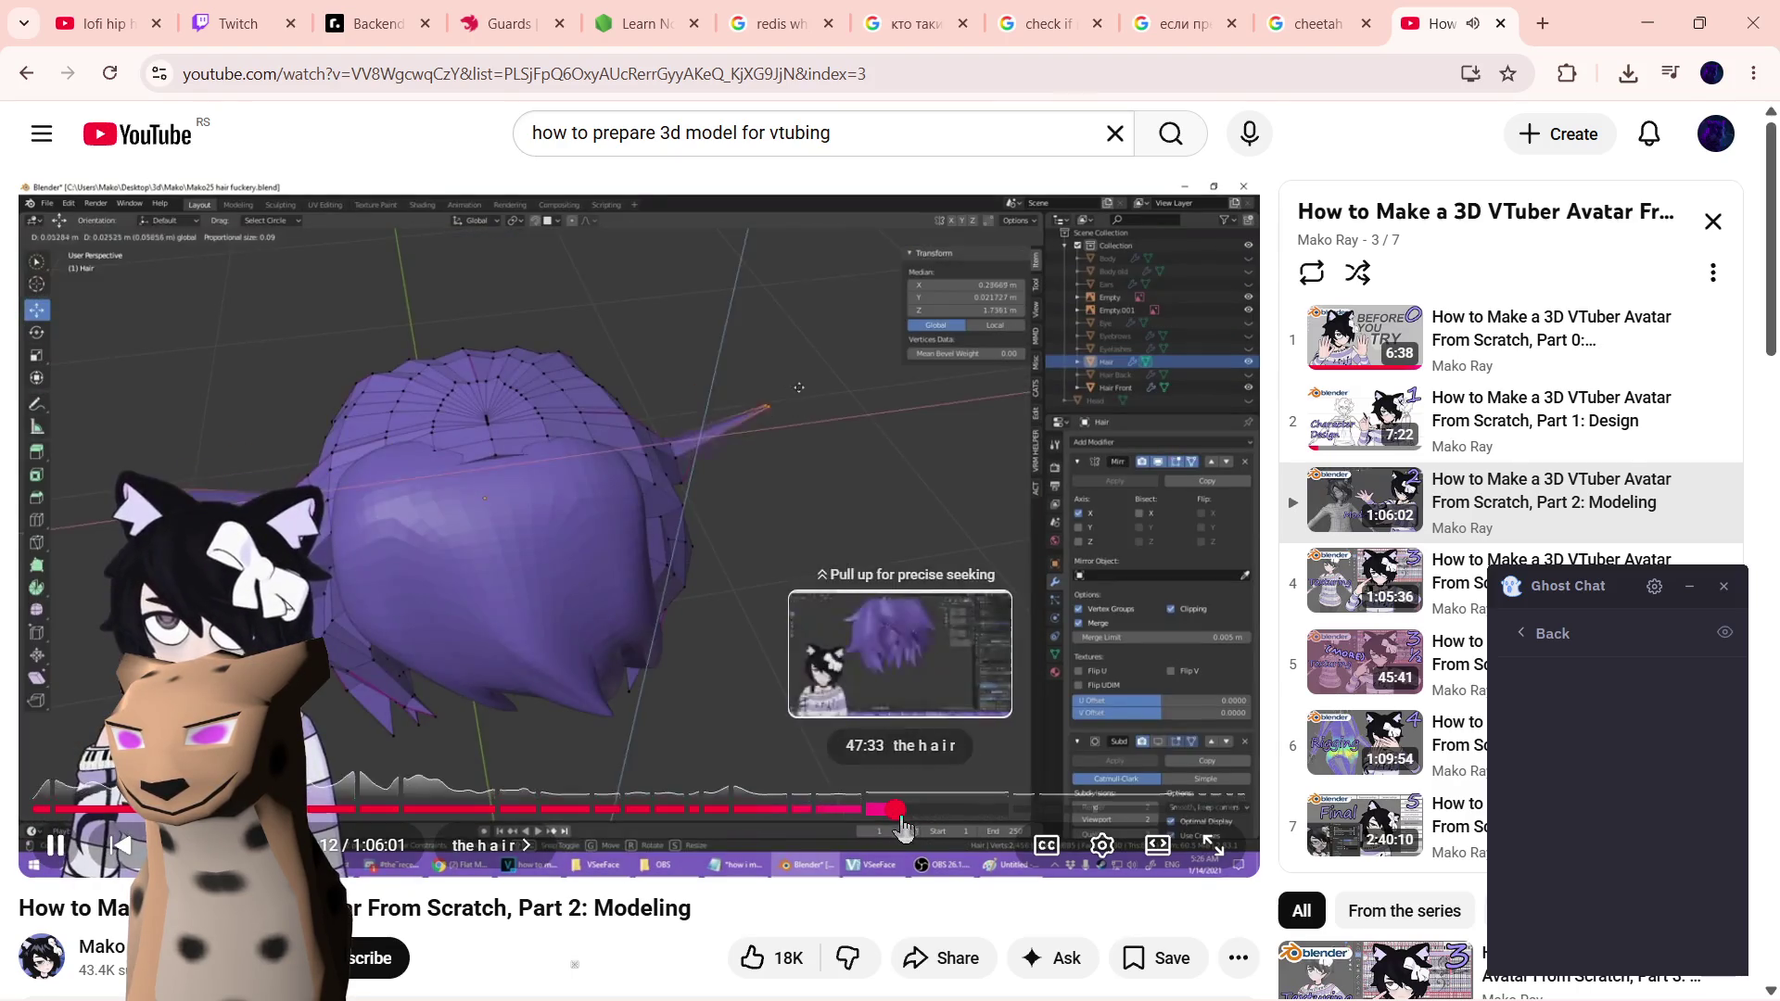
drag(895, 820, 924, 820)
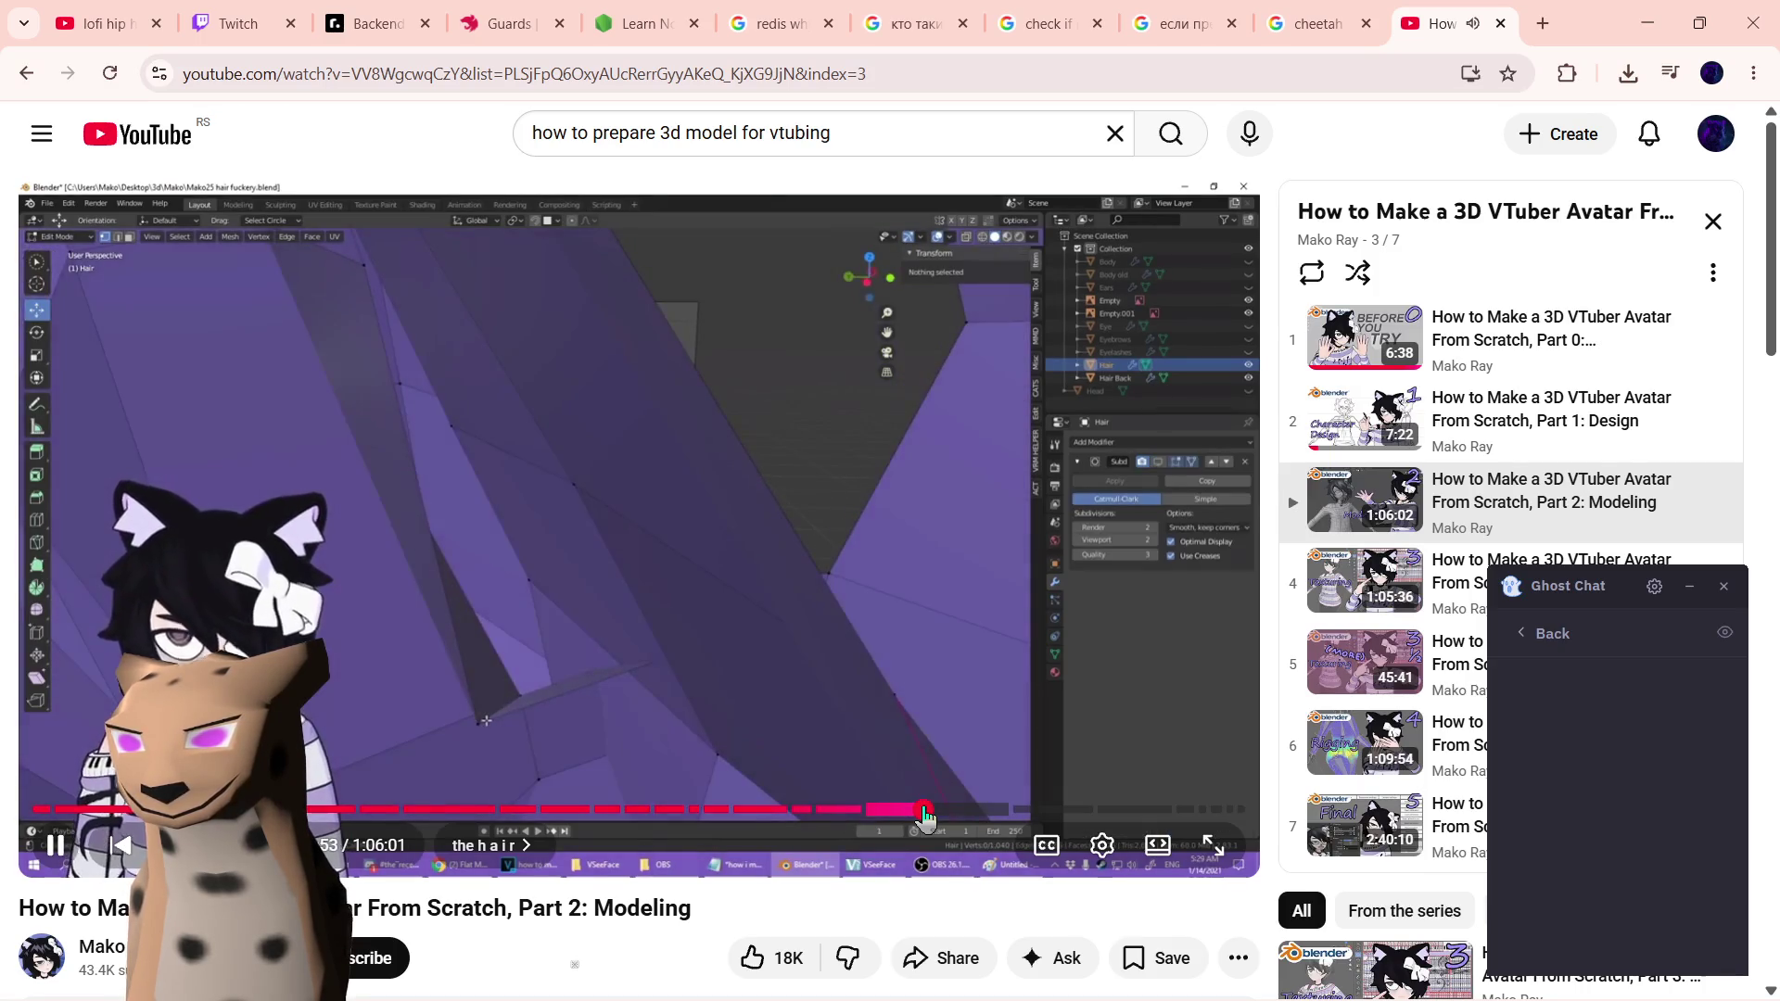
drag(928, 814, 996, 815)
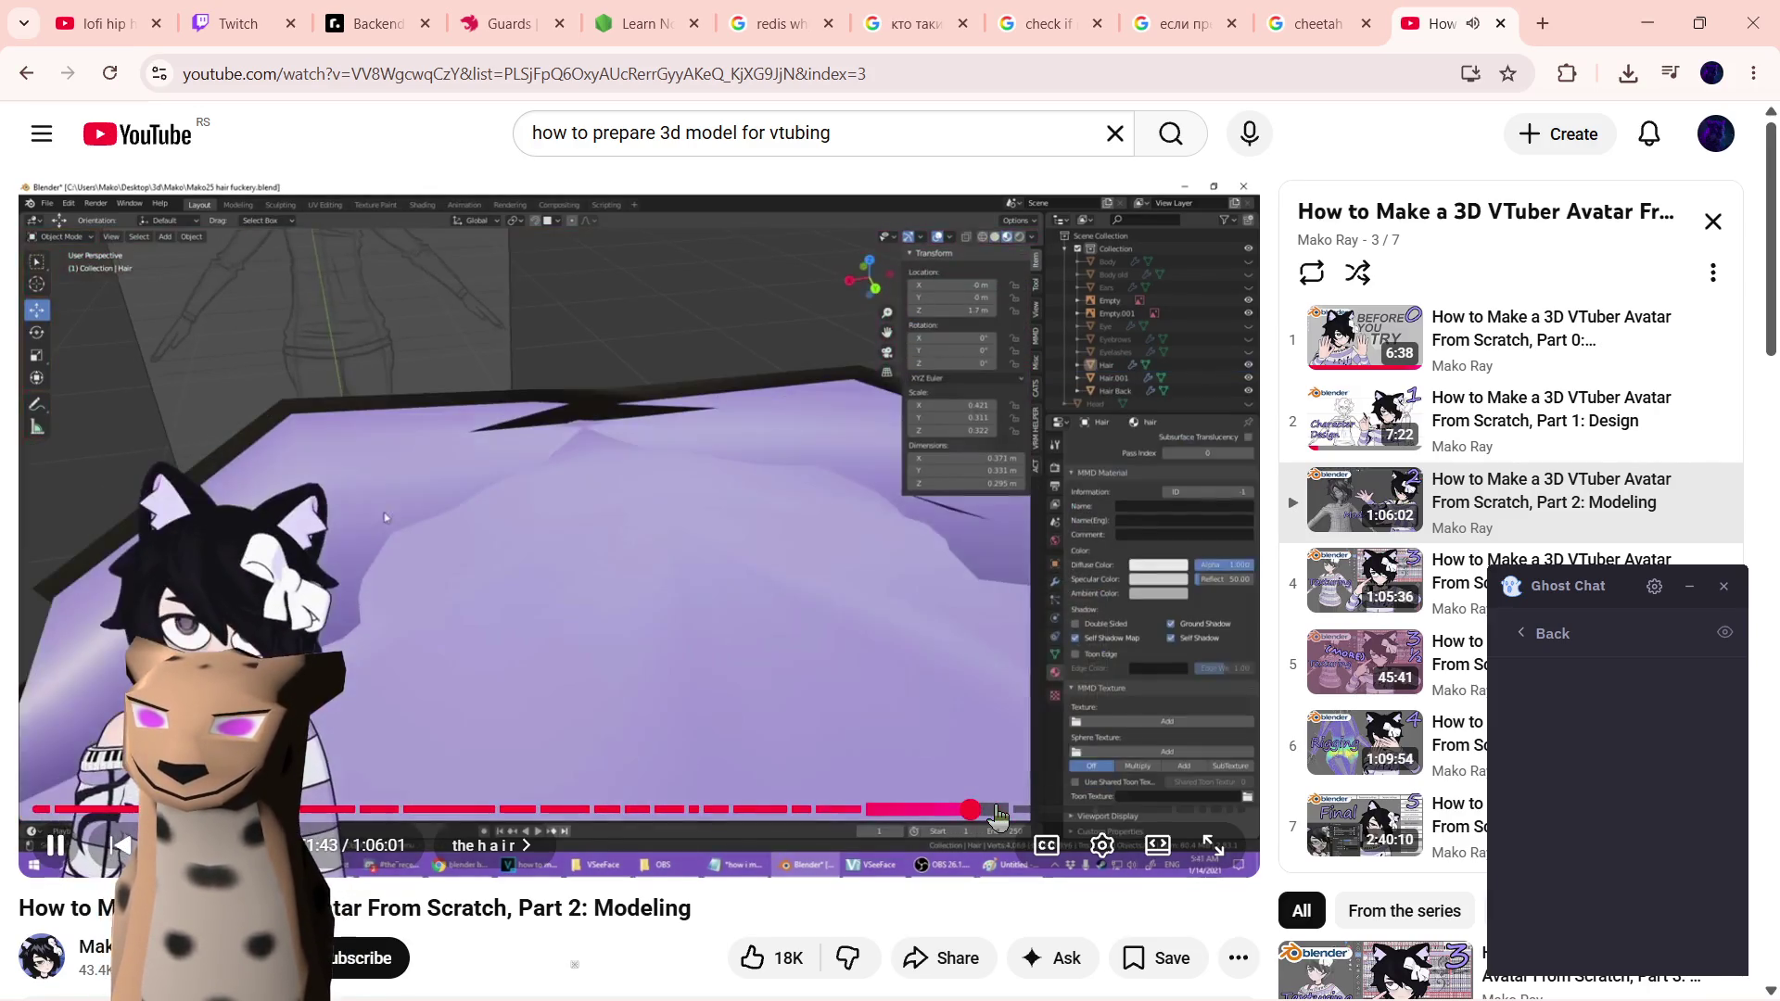
drag(996, 815, 996, 815)
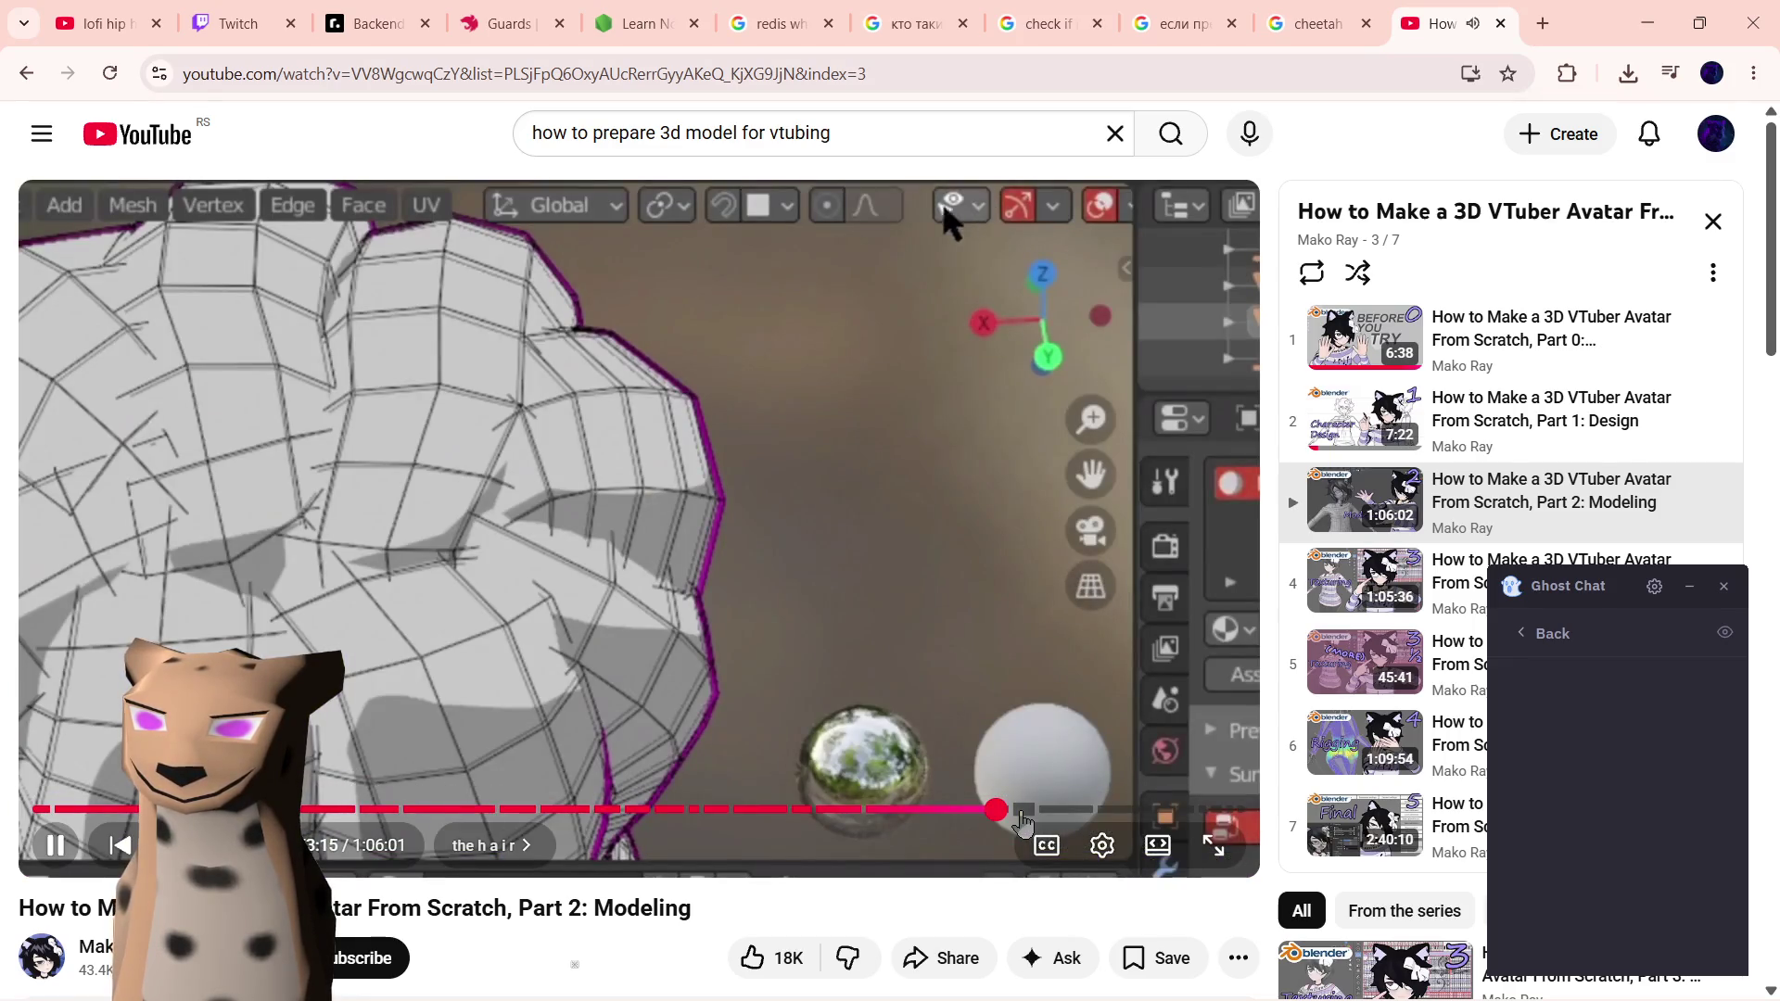
click(1022, 815)
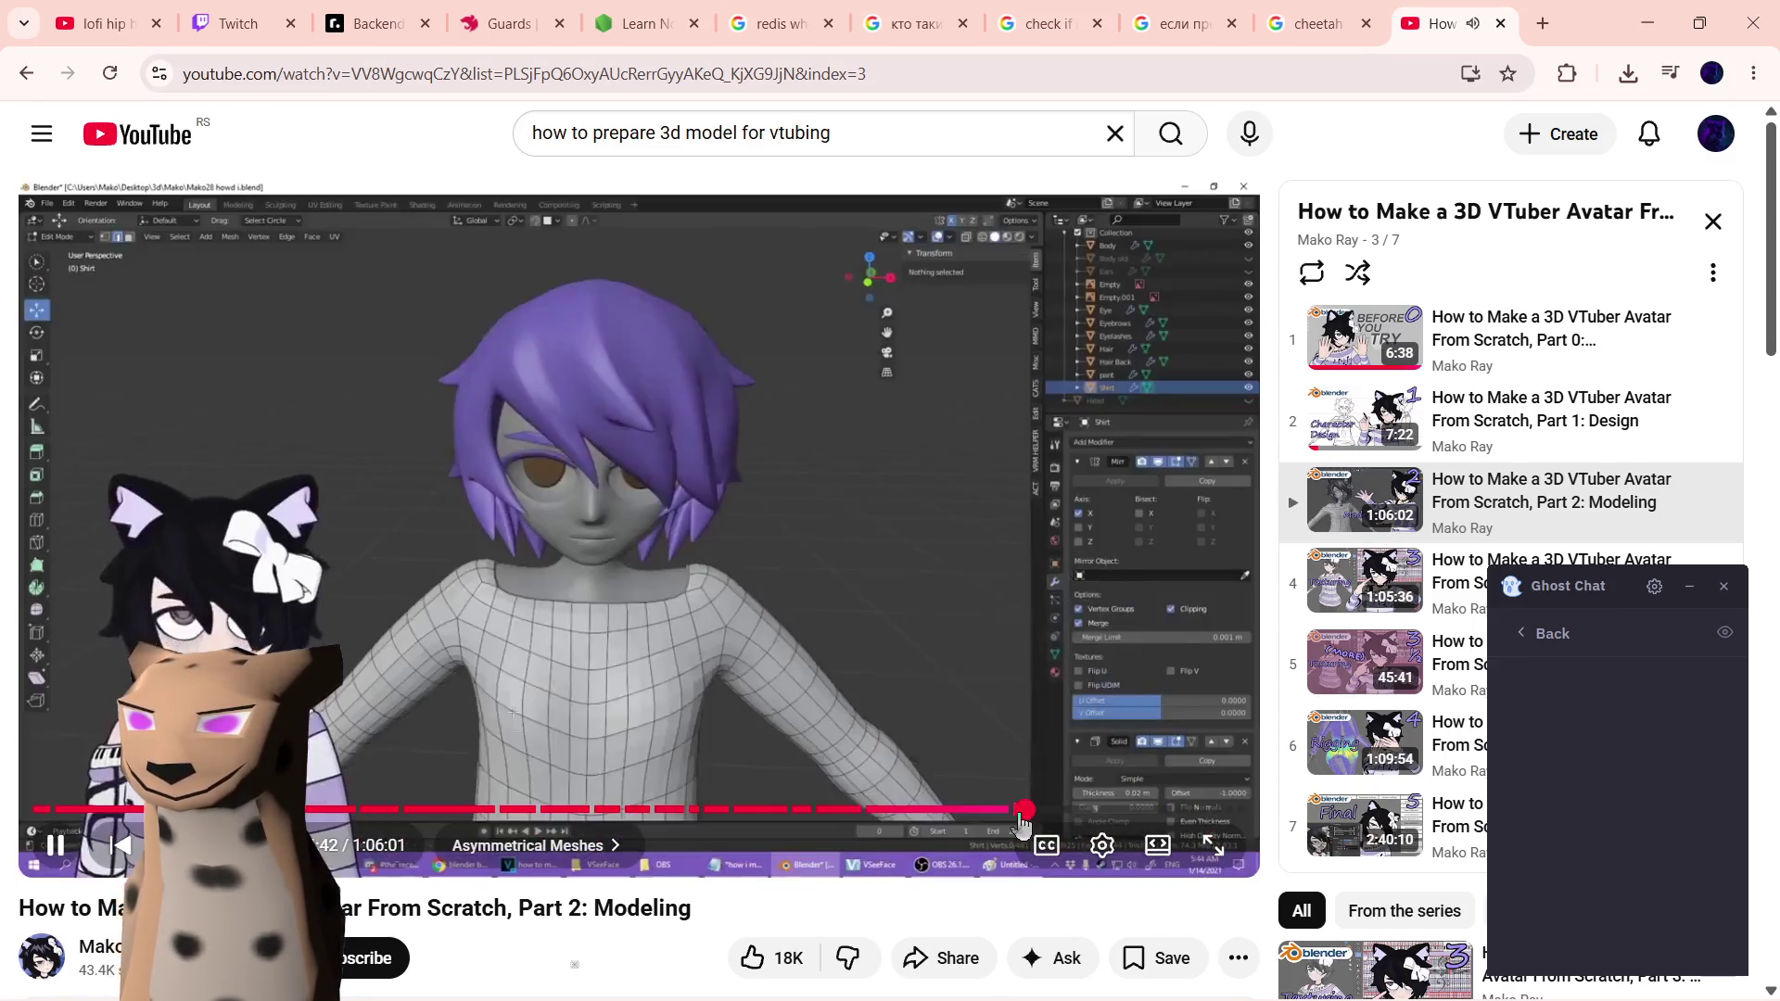
drag(1023, 817, 1053, 814)
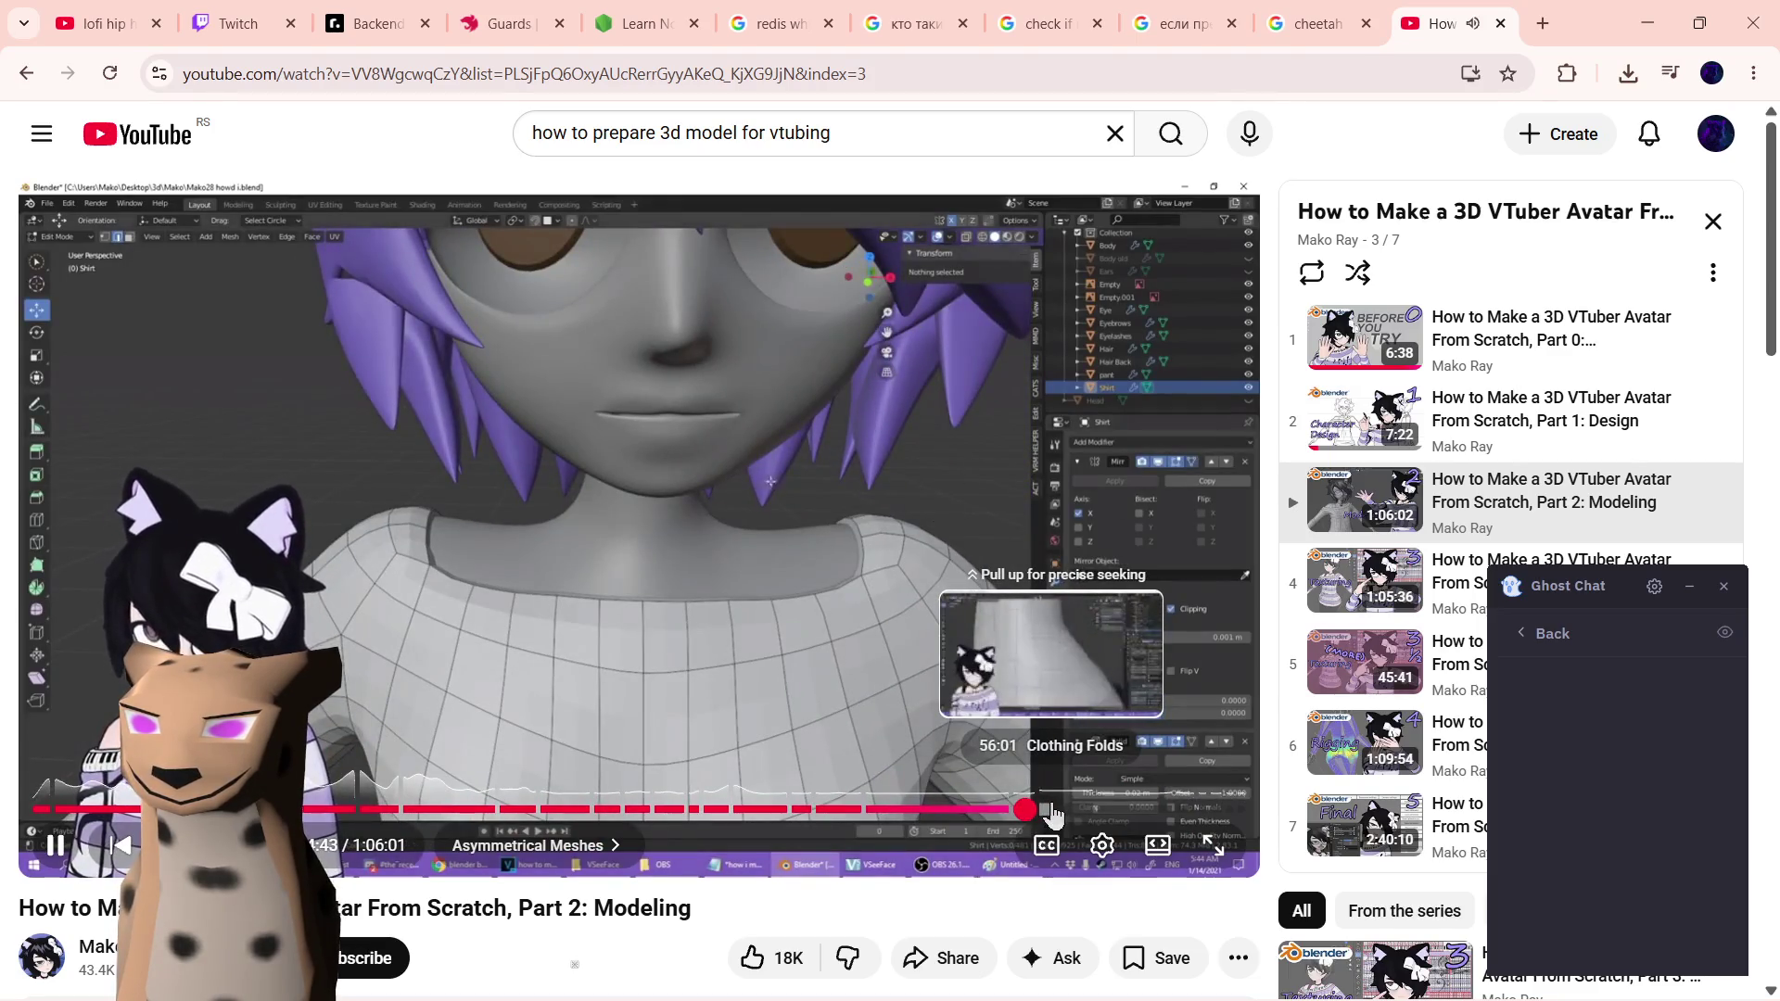
drag(1053, 813, 821, 818)
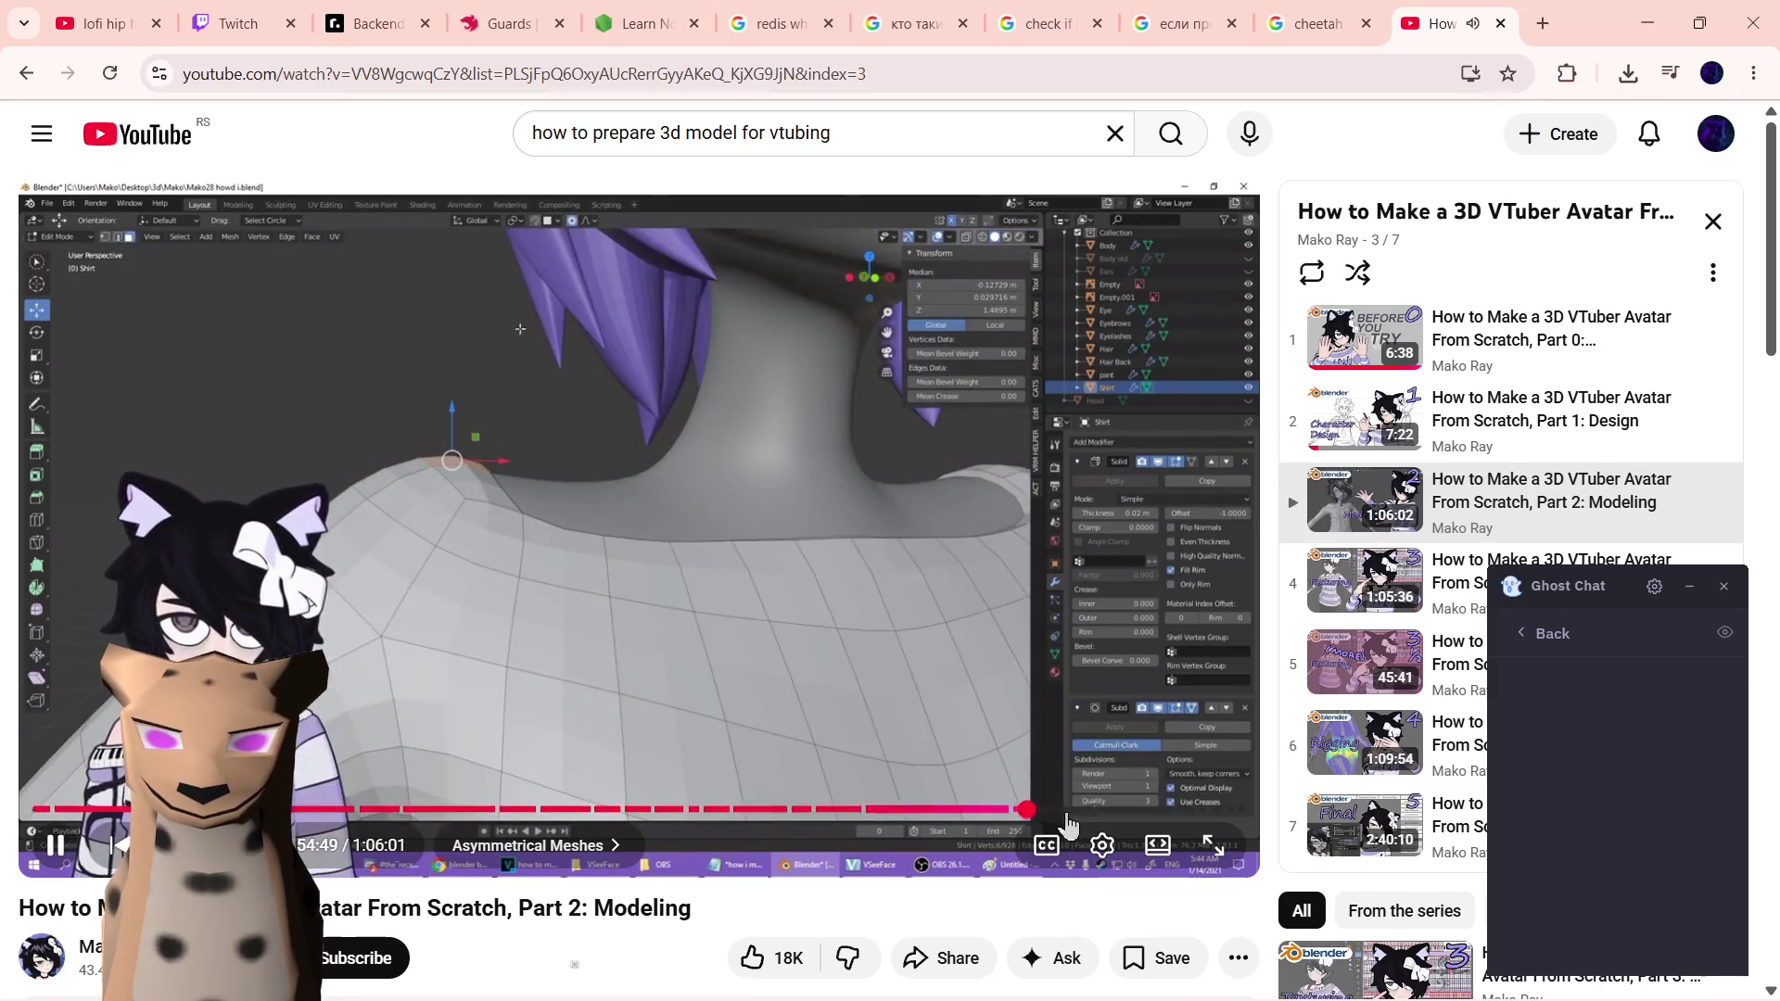
- Reposition the chat overlay, jump to Clothing Folds, and start Part 4: Rigging from the playlist
mouse_move(1579, 582)
mouse_down()
mouse_move(1587, 687)
mouse_move(1046, 564)
mouse_up()
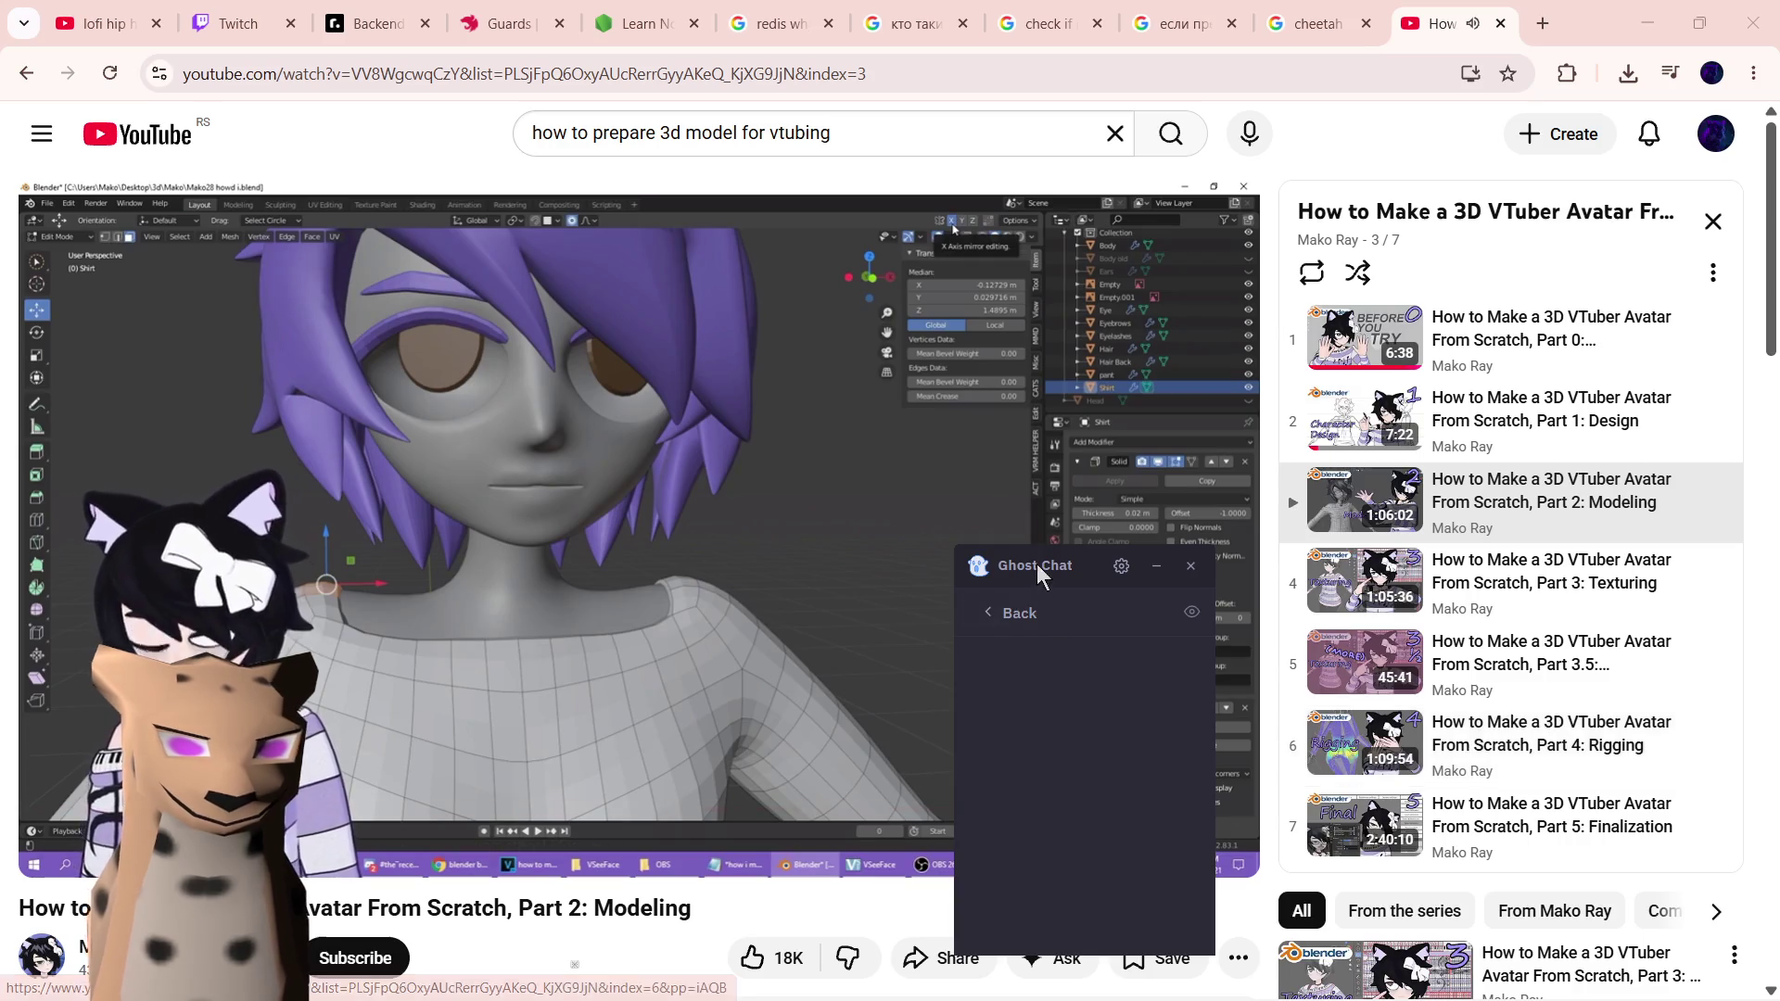
drag(1033, 564, 902, 401)
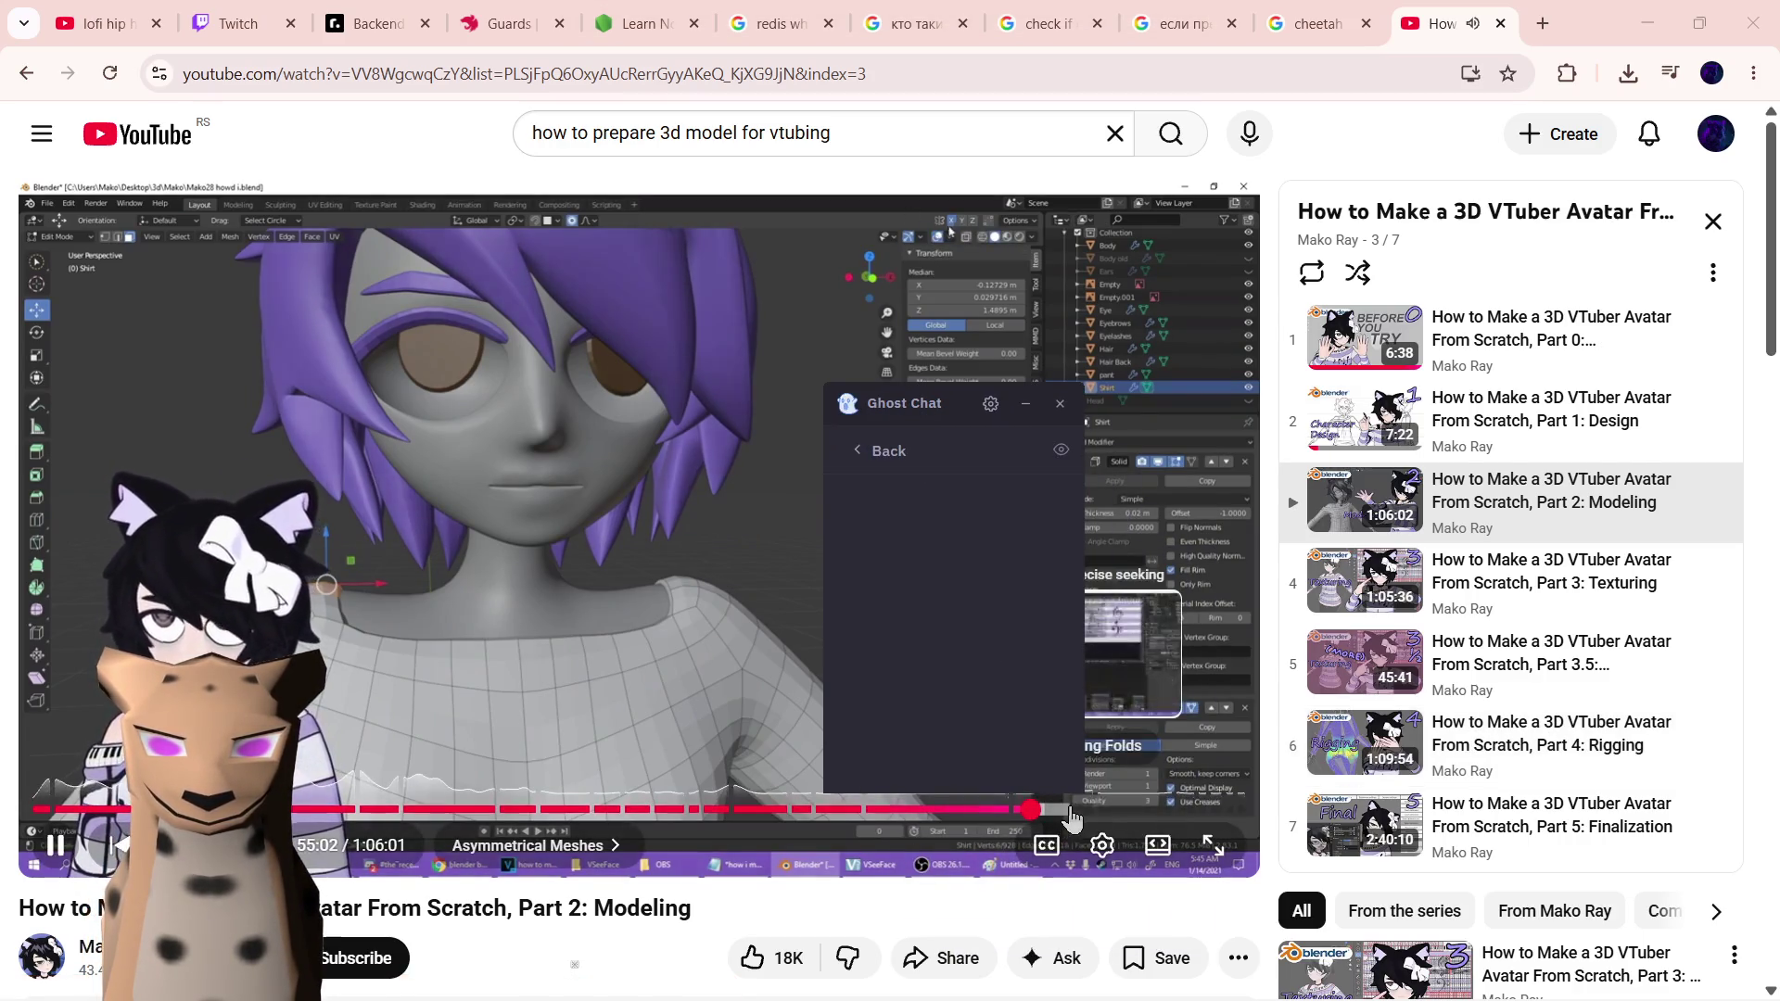
click(1070, 809)
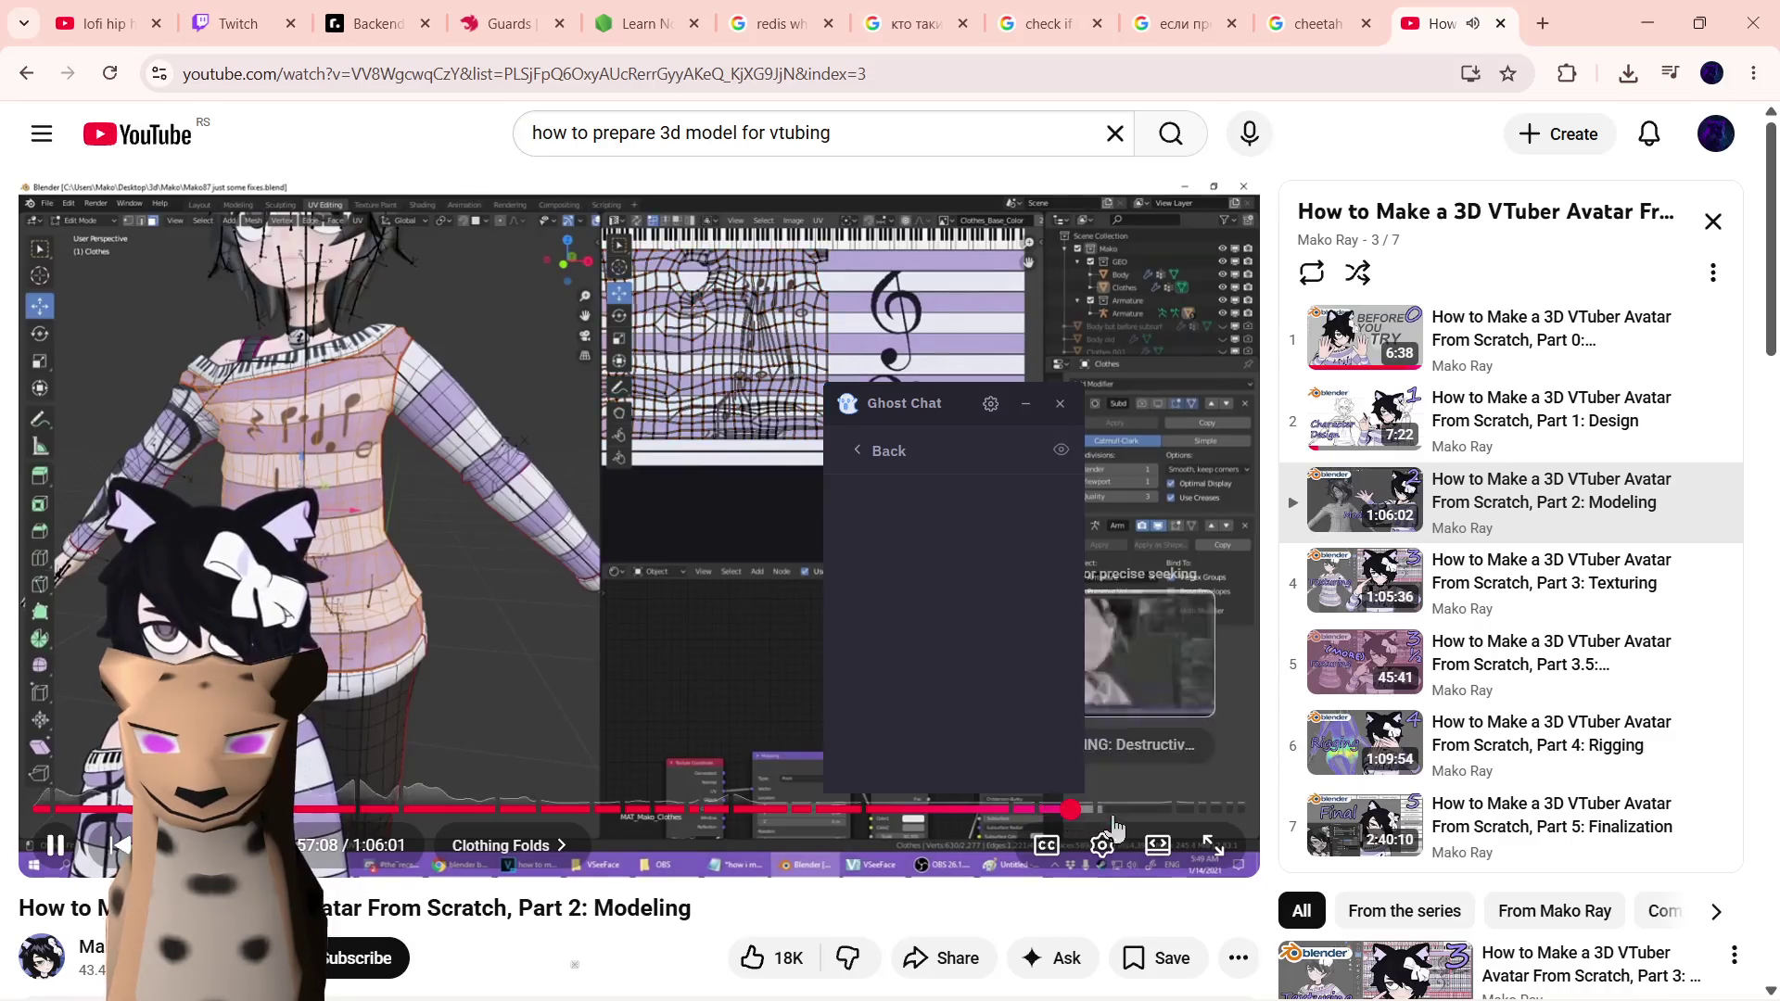
click(1551, 733)
mouse_move(921, 406)
mouse_down()
mouse_move(1572, 486)
mouse_move(1563, 447)
mouse_up()
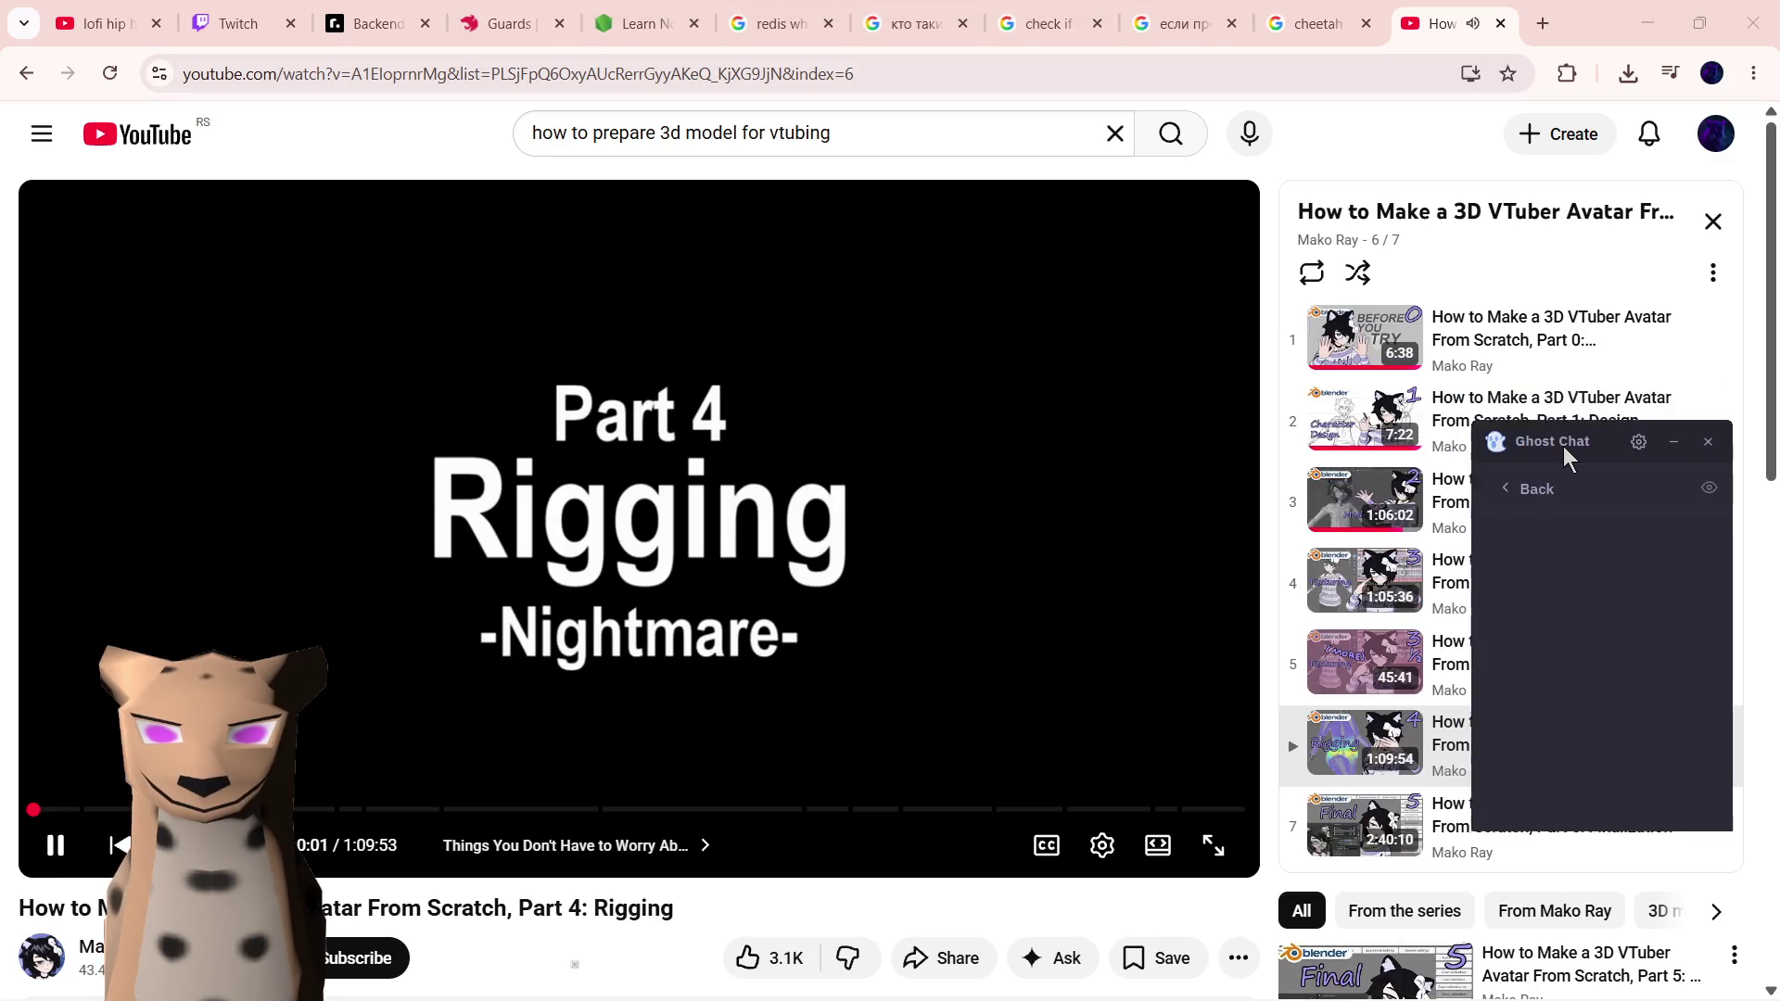
- Skim Part 4: Rigging through the armature, rig transfer, fixes and pelvis chapters
click(97, 809)
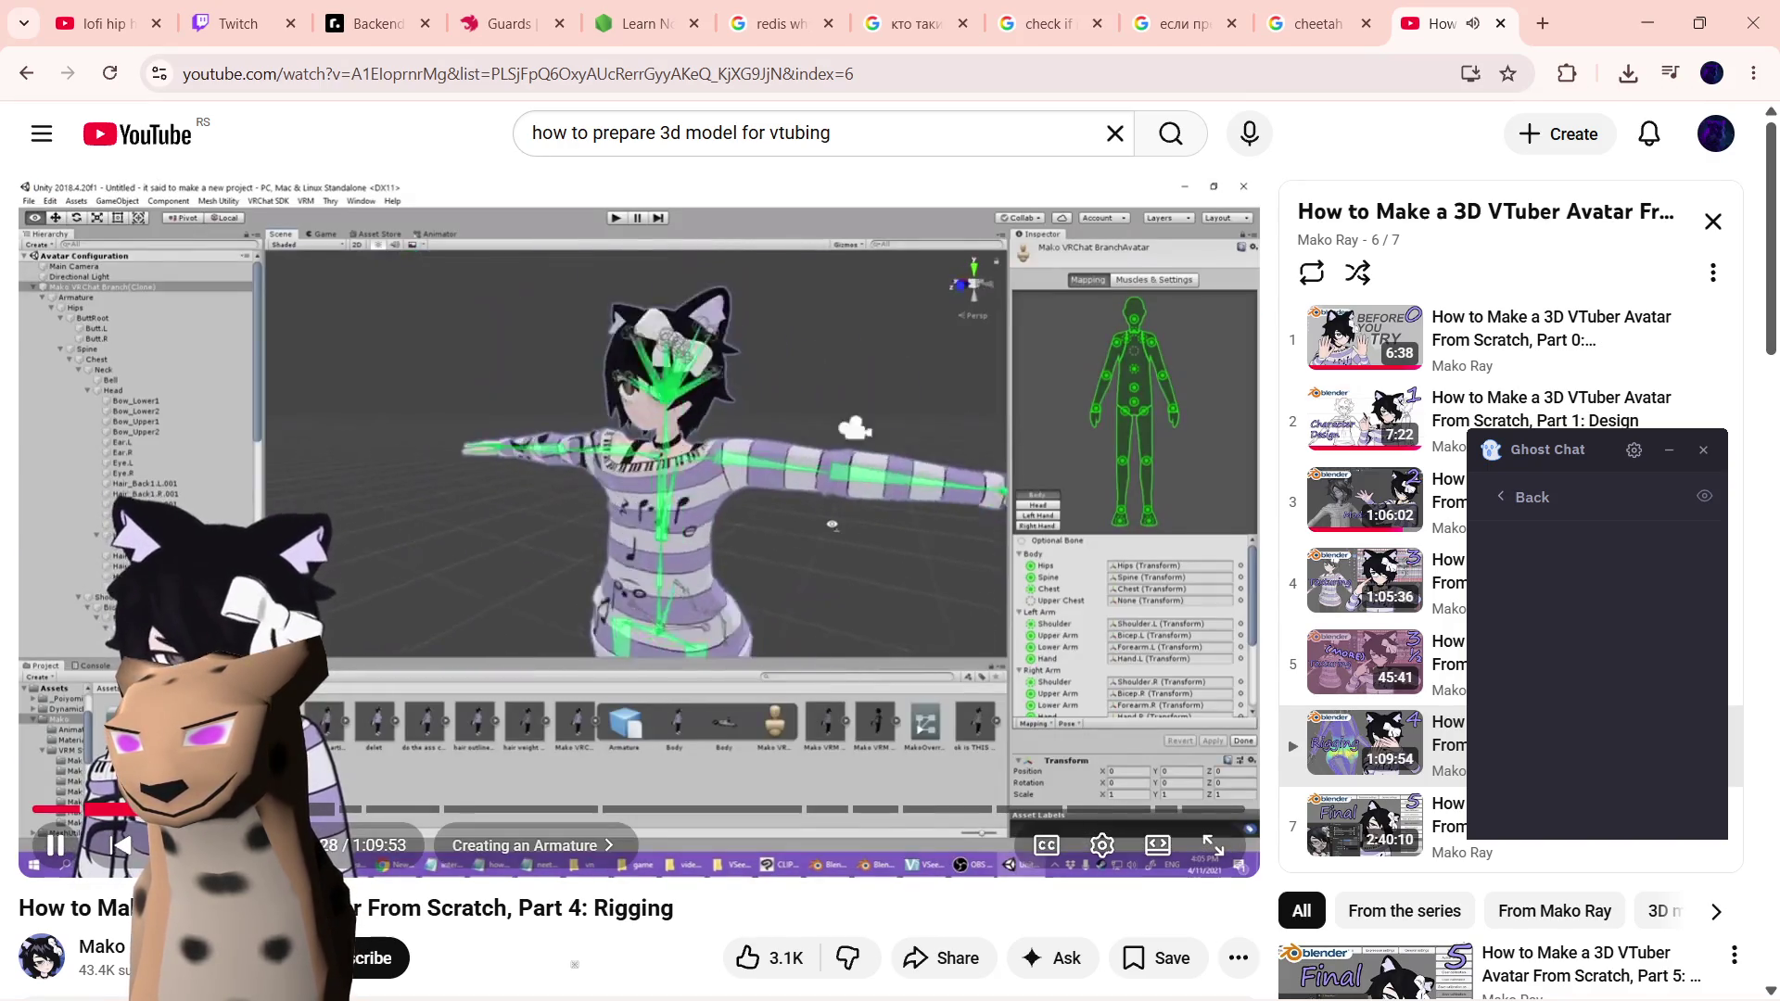
click(376, 813)
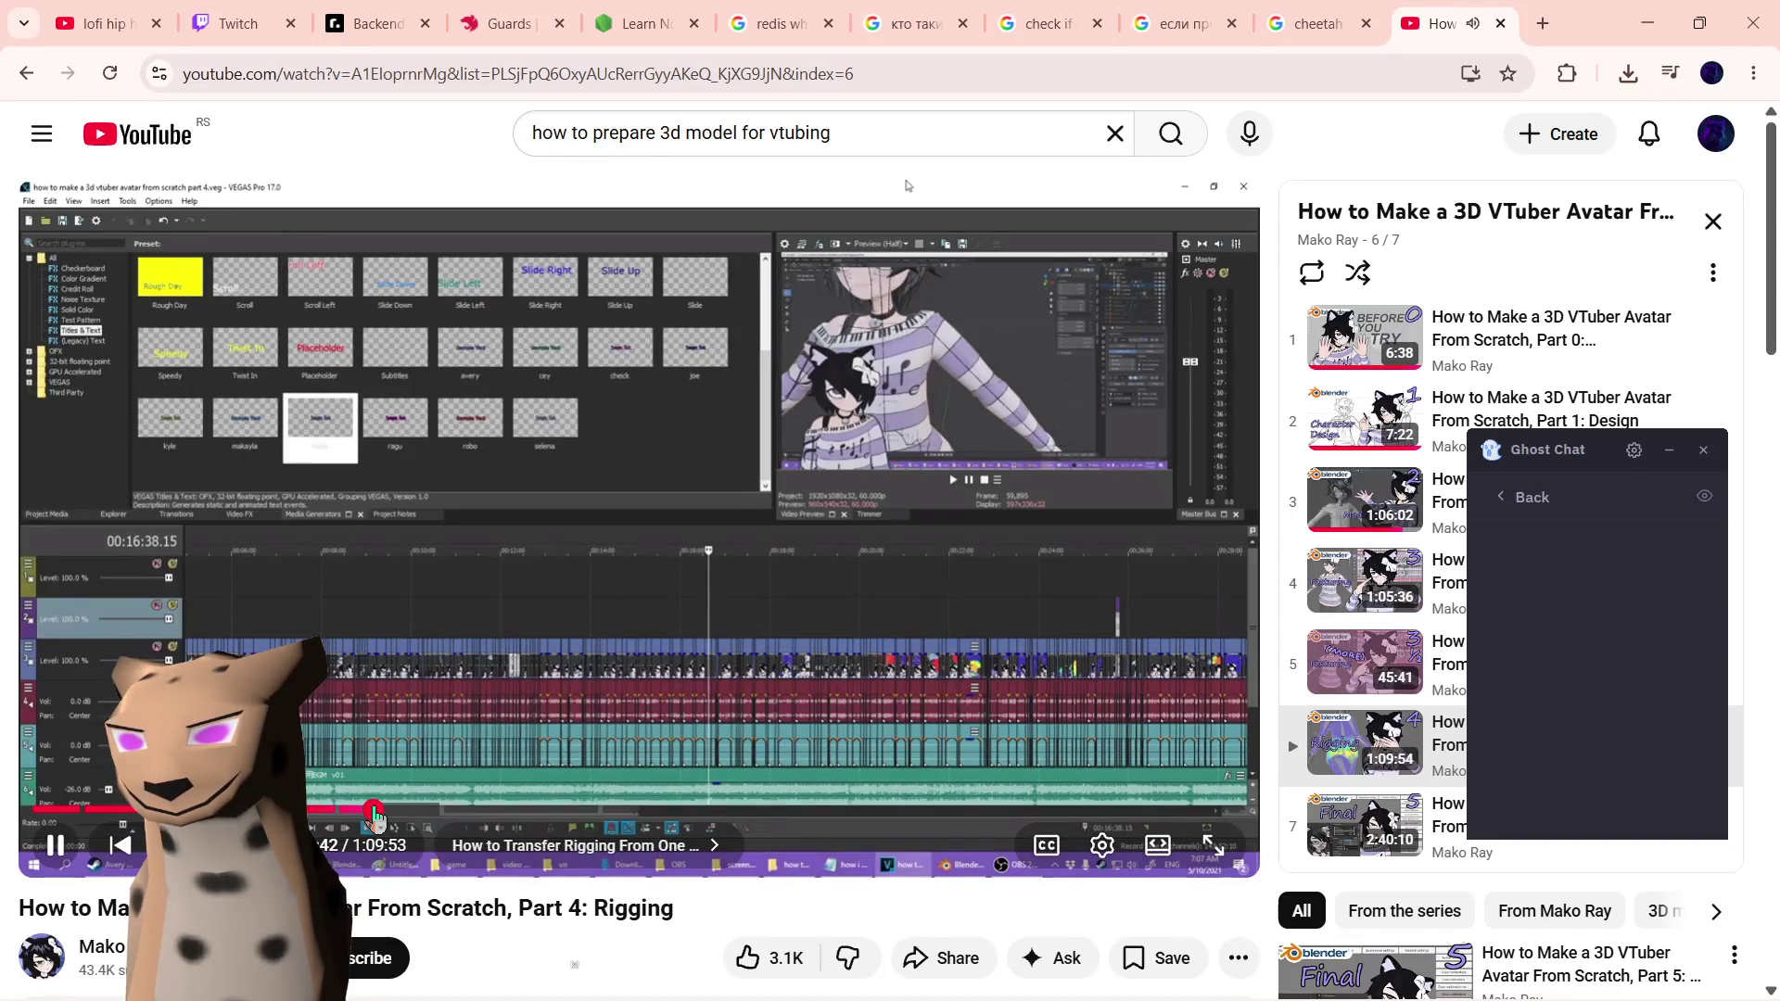
click(458, 820)
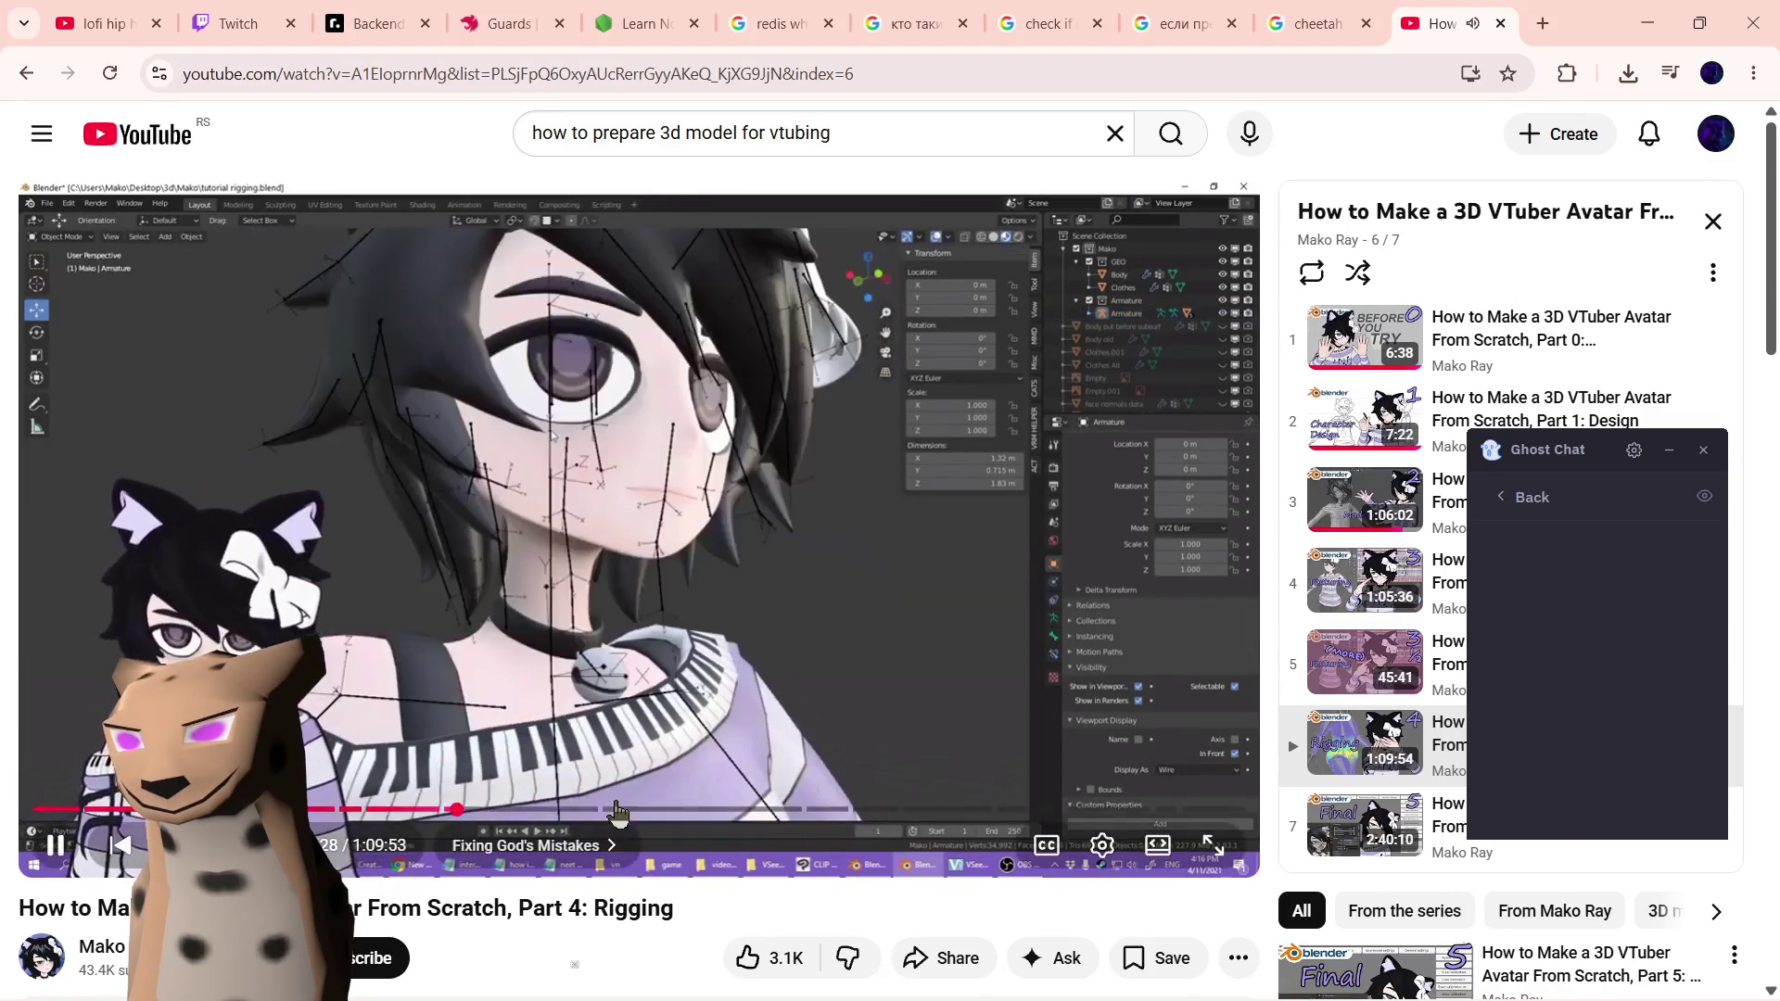
click(544, 818)
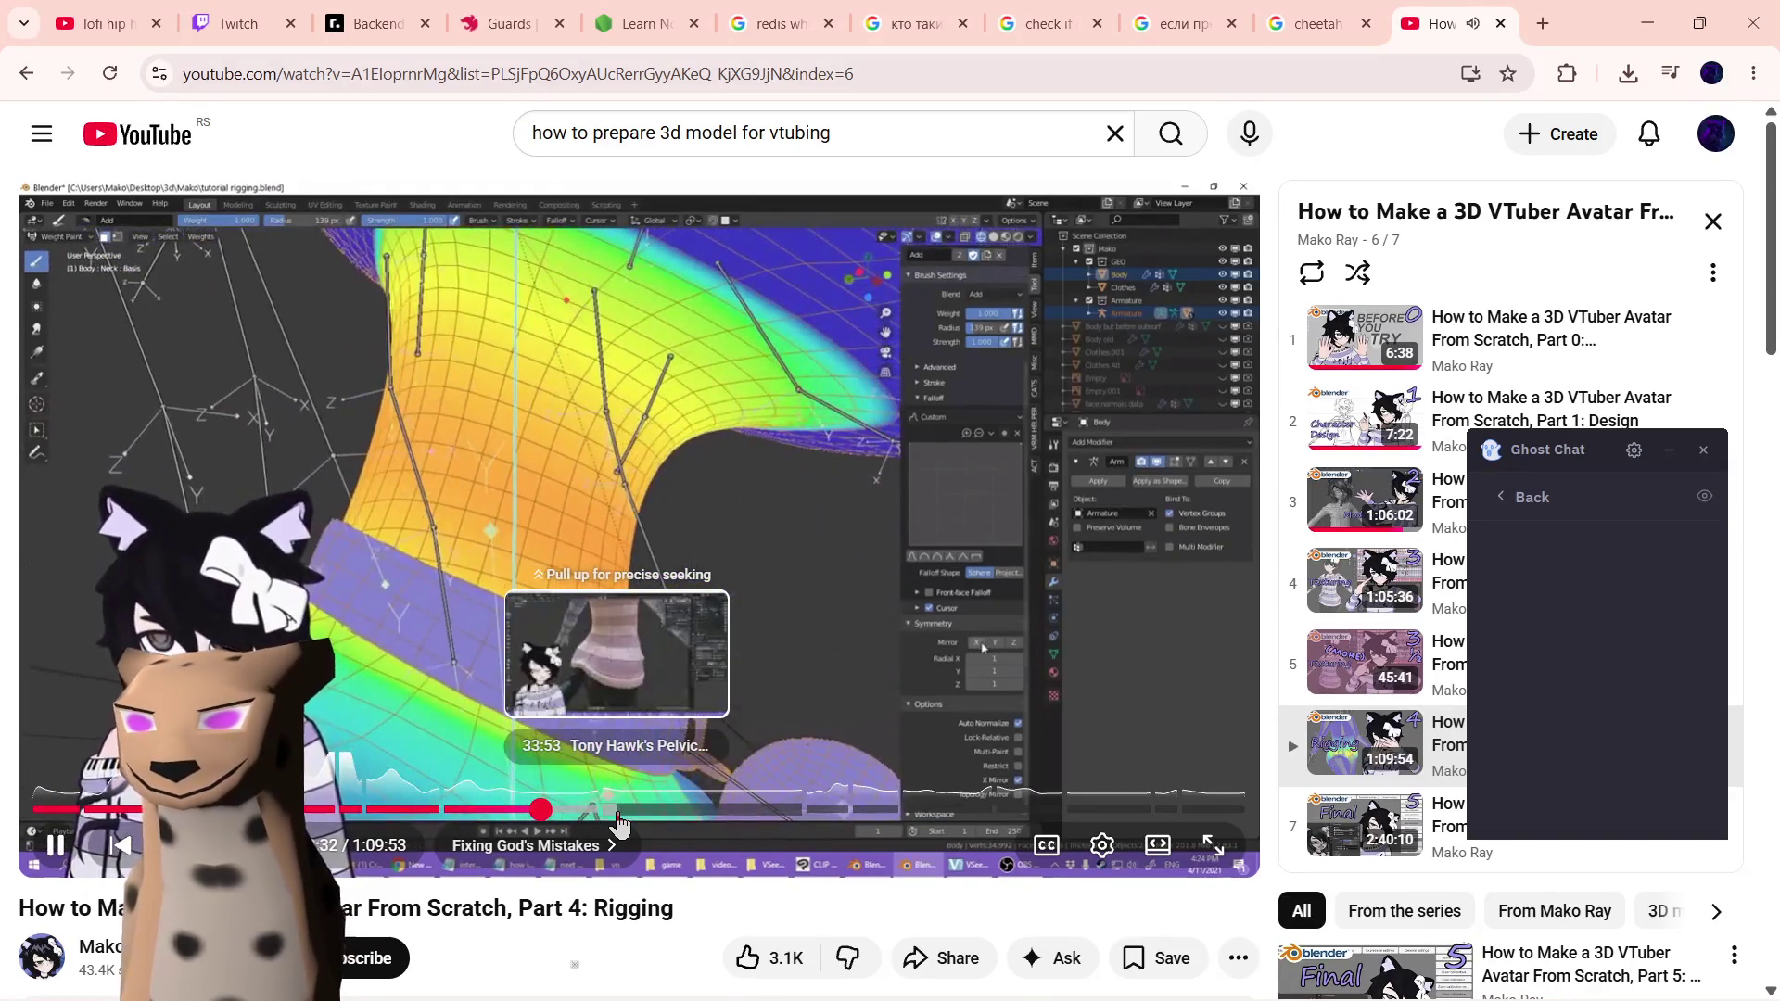
click(621, 811)
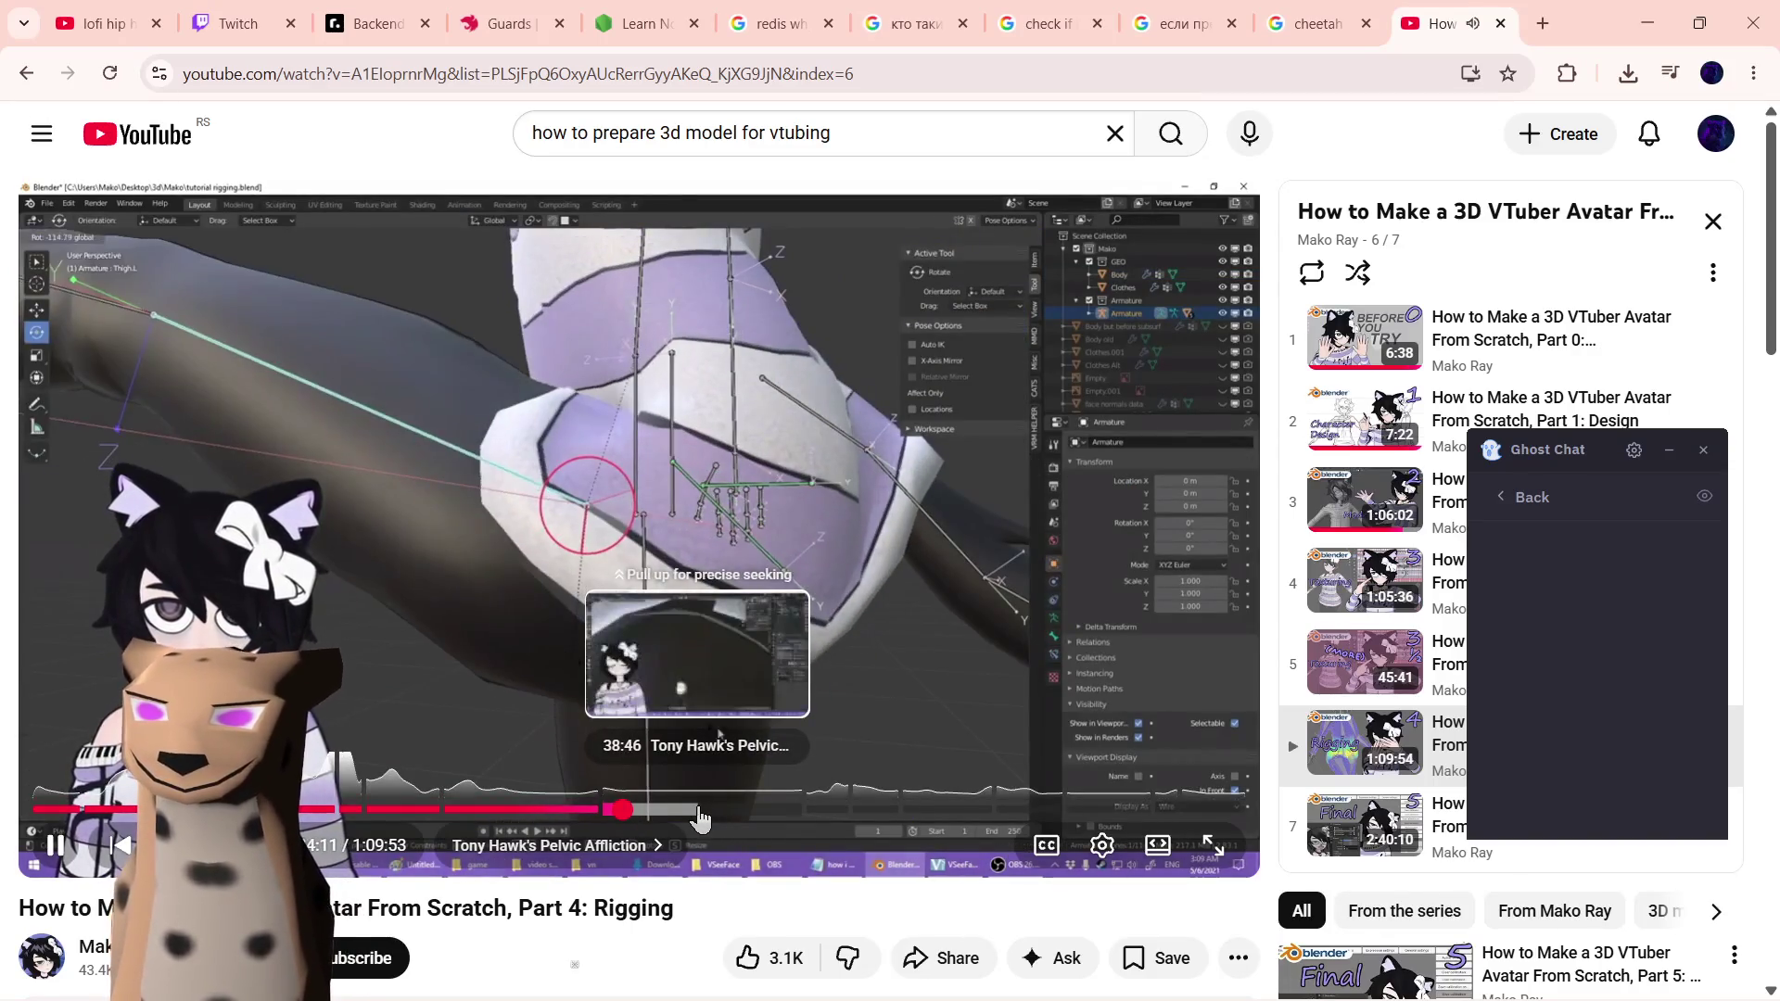
click(696, 818)
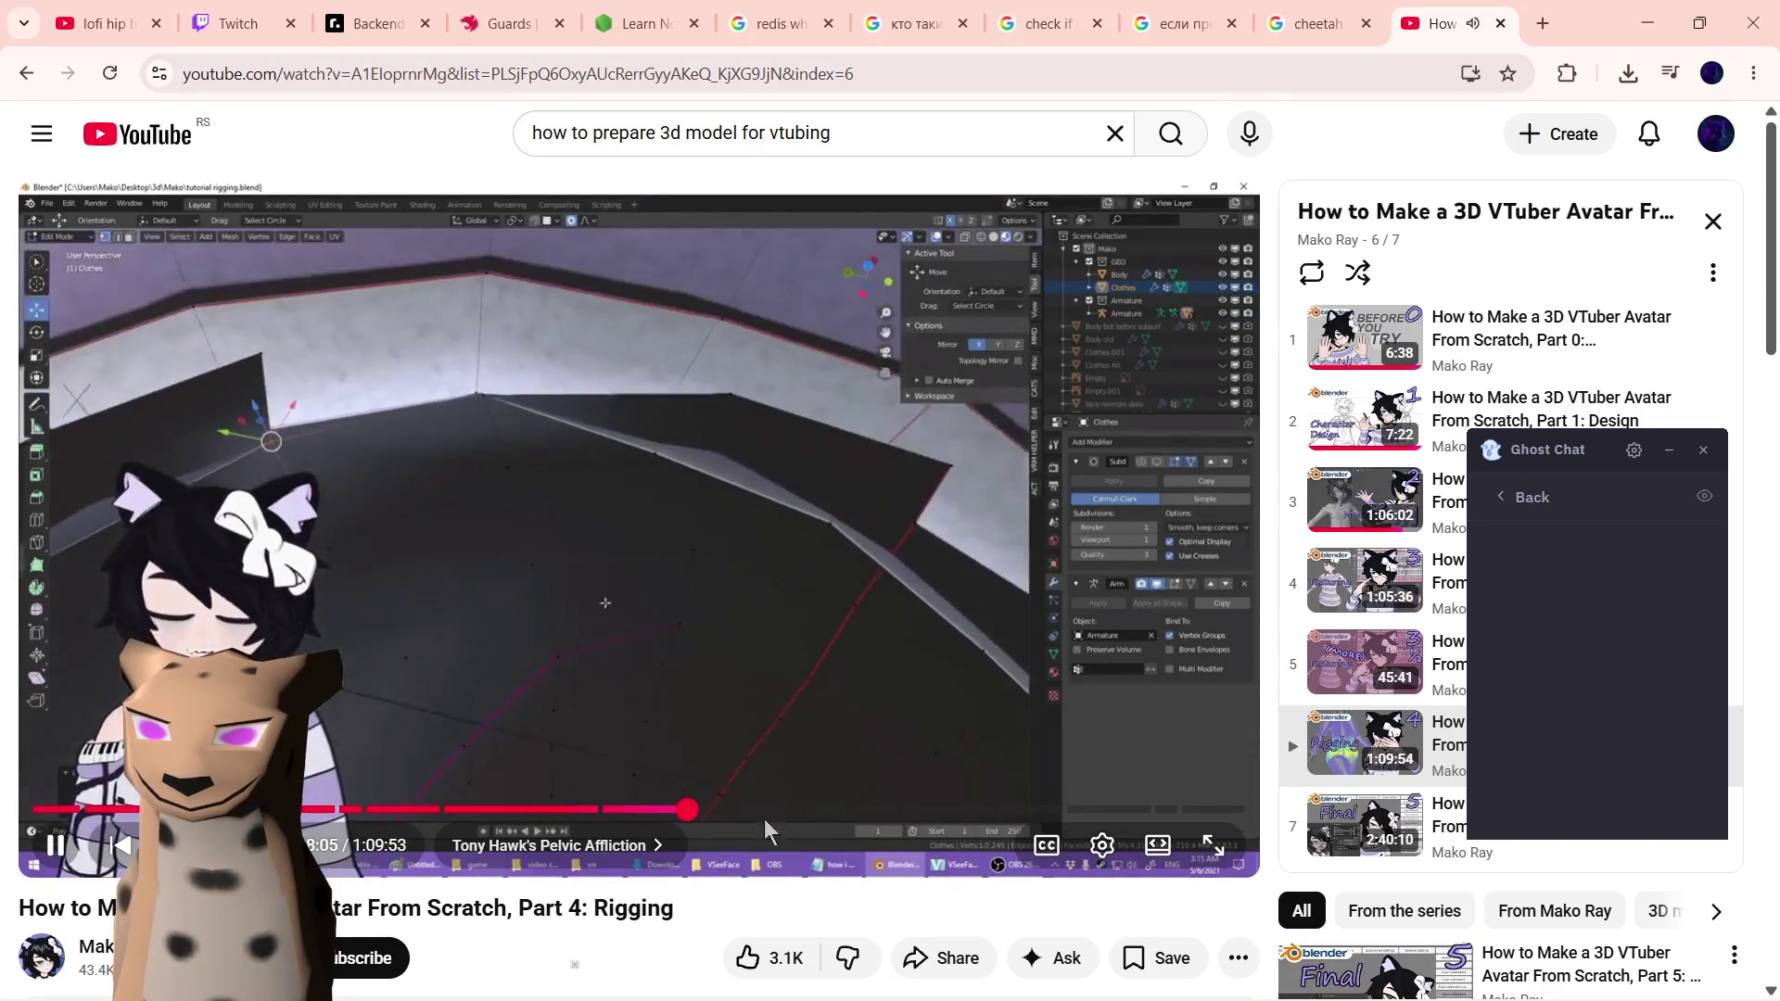
- Jump through bone constraints, automatic weights and jiggle physics chapters, pausing and resuming
click(818, 812)
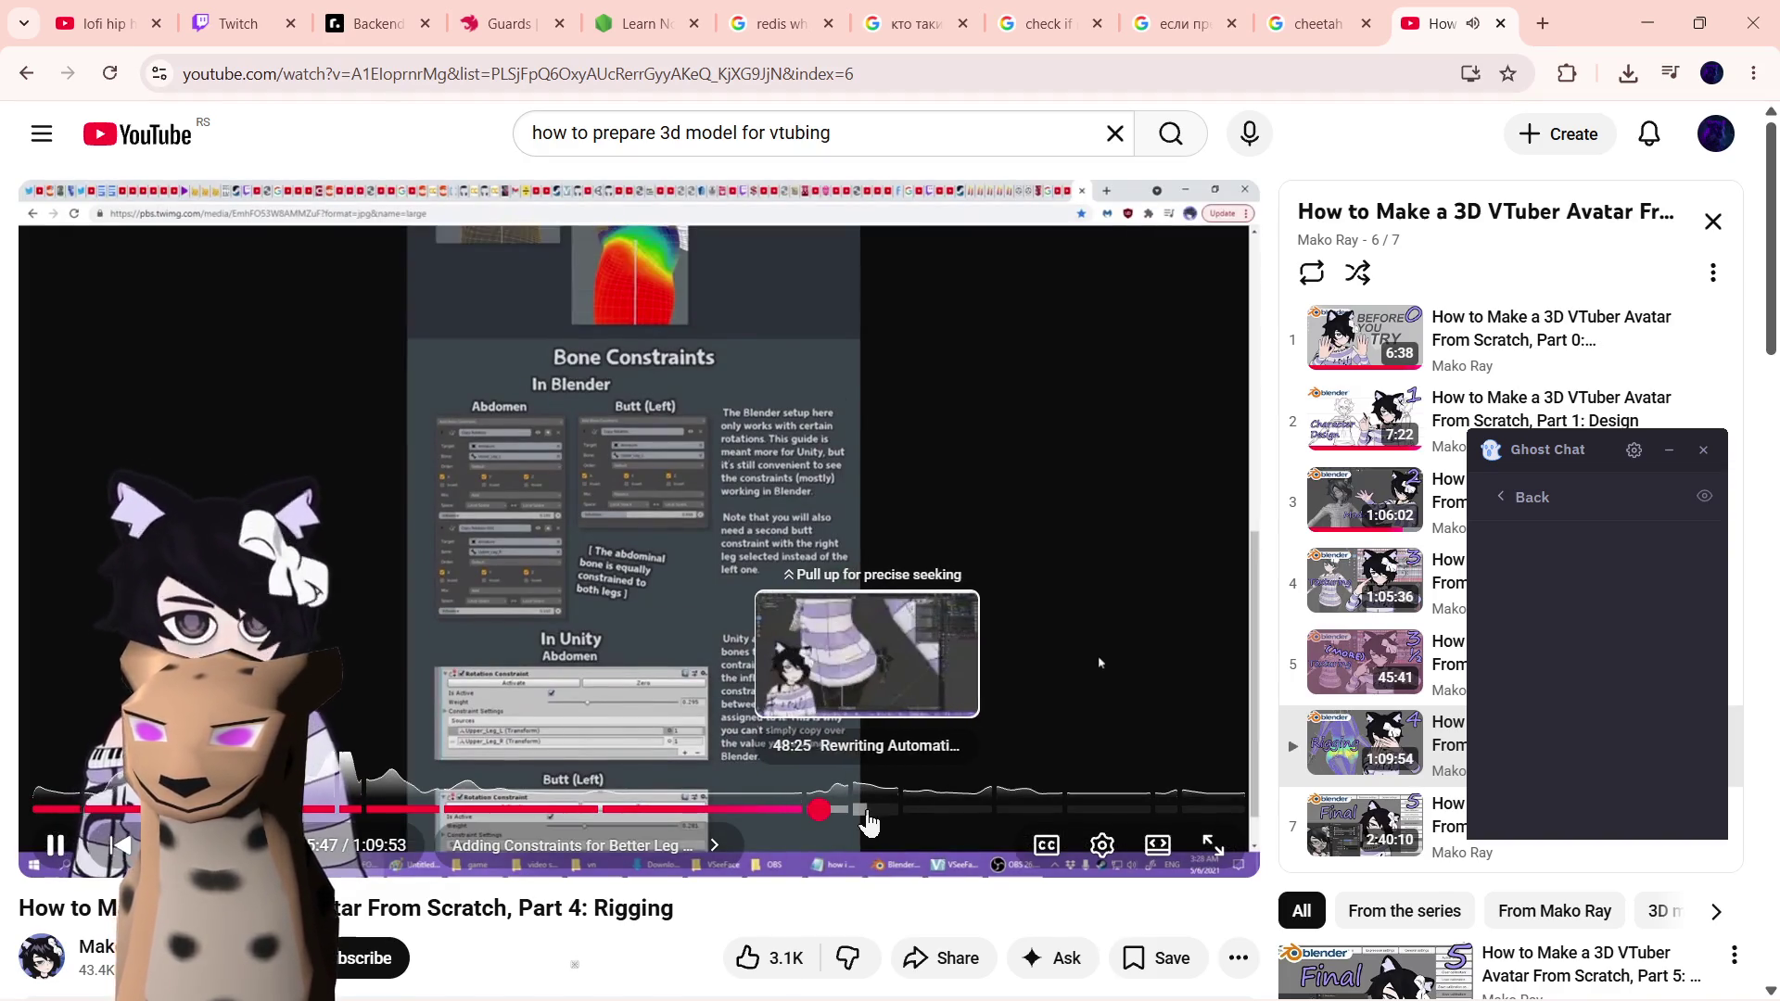
click(867, 812)
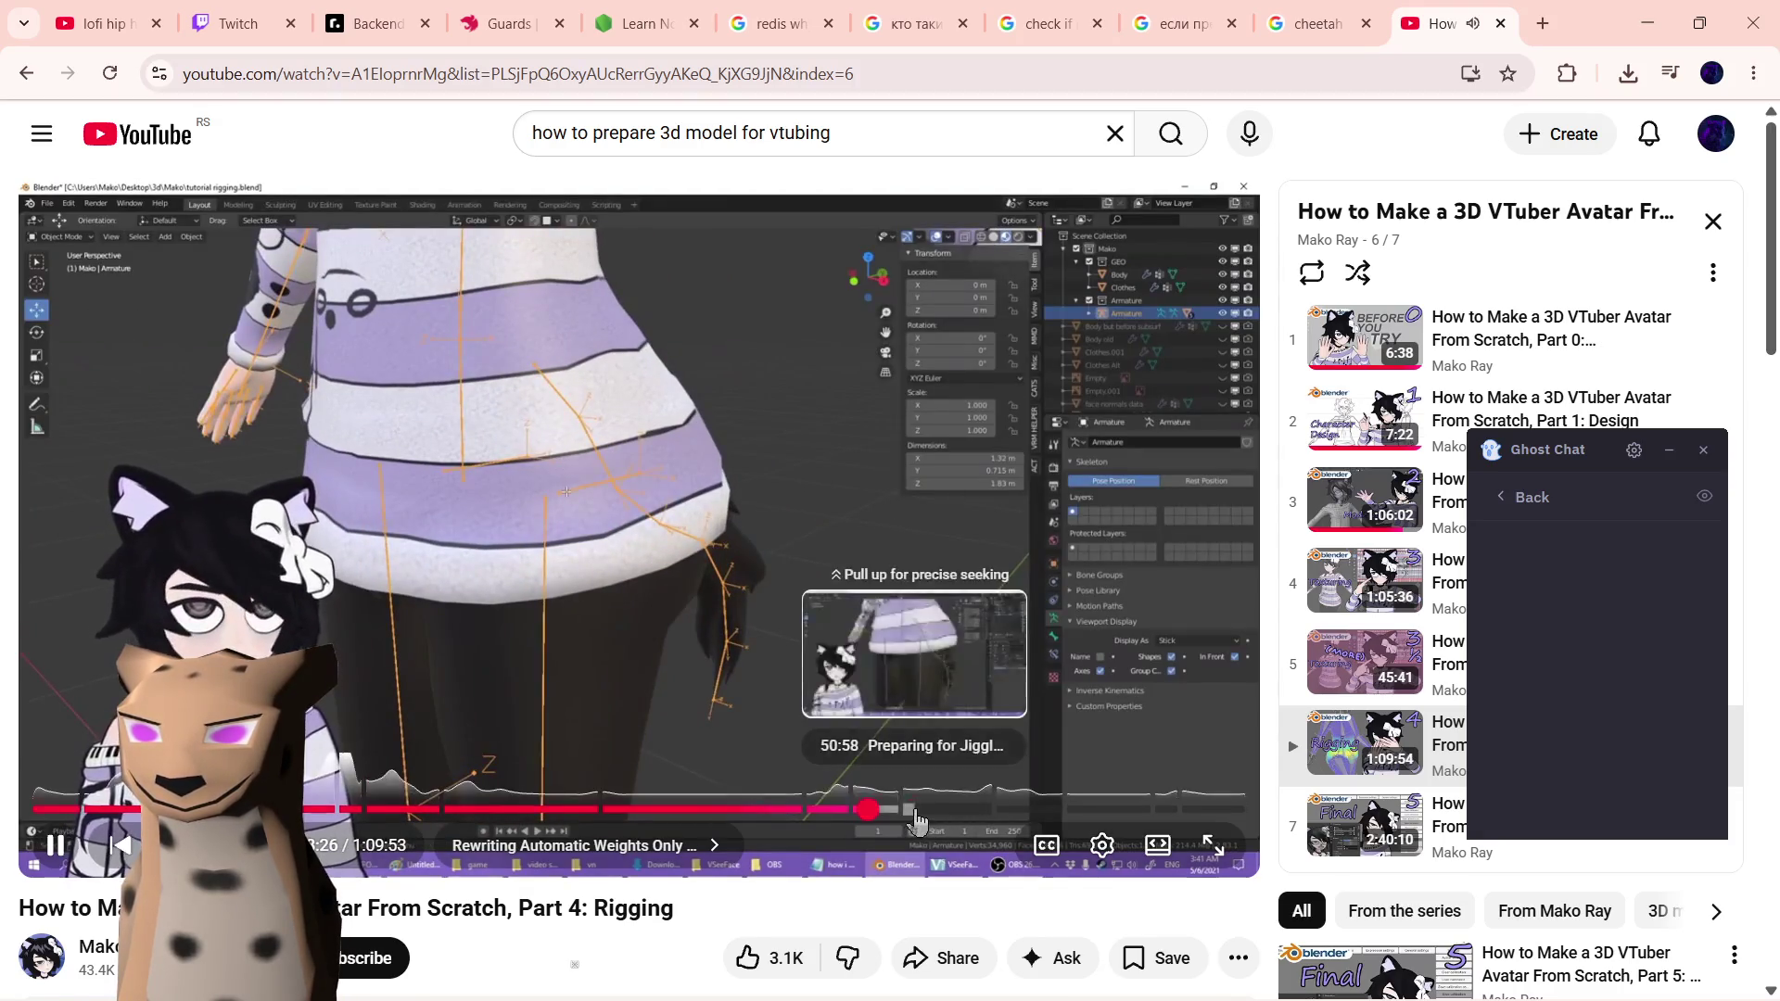
click(913, 813)
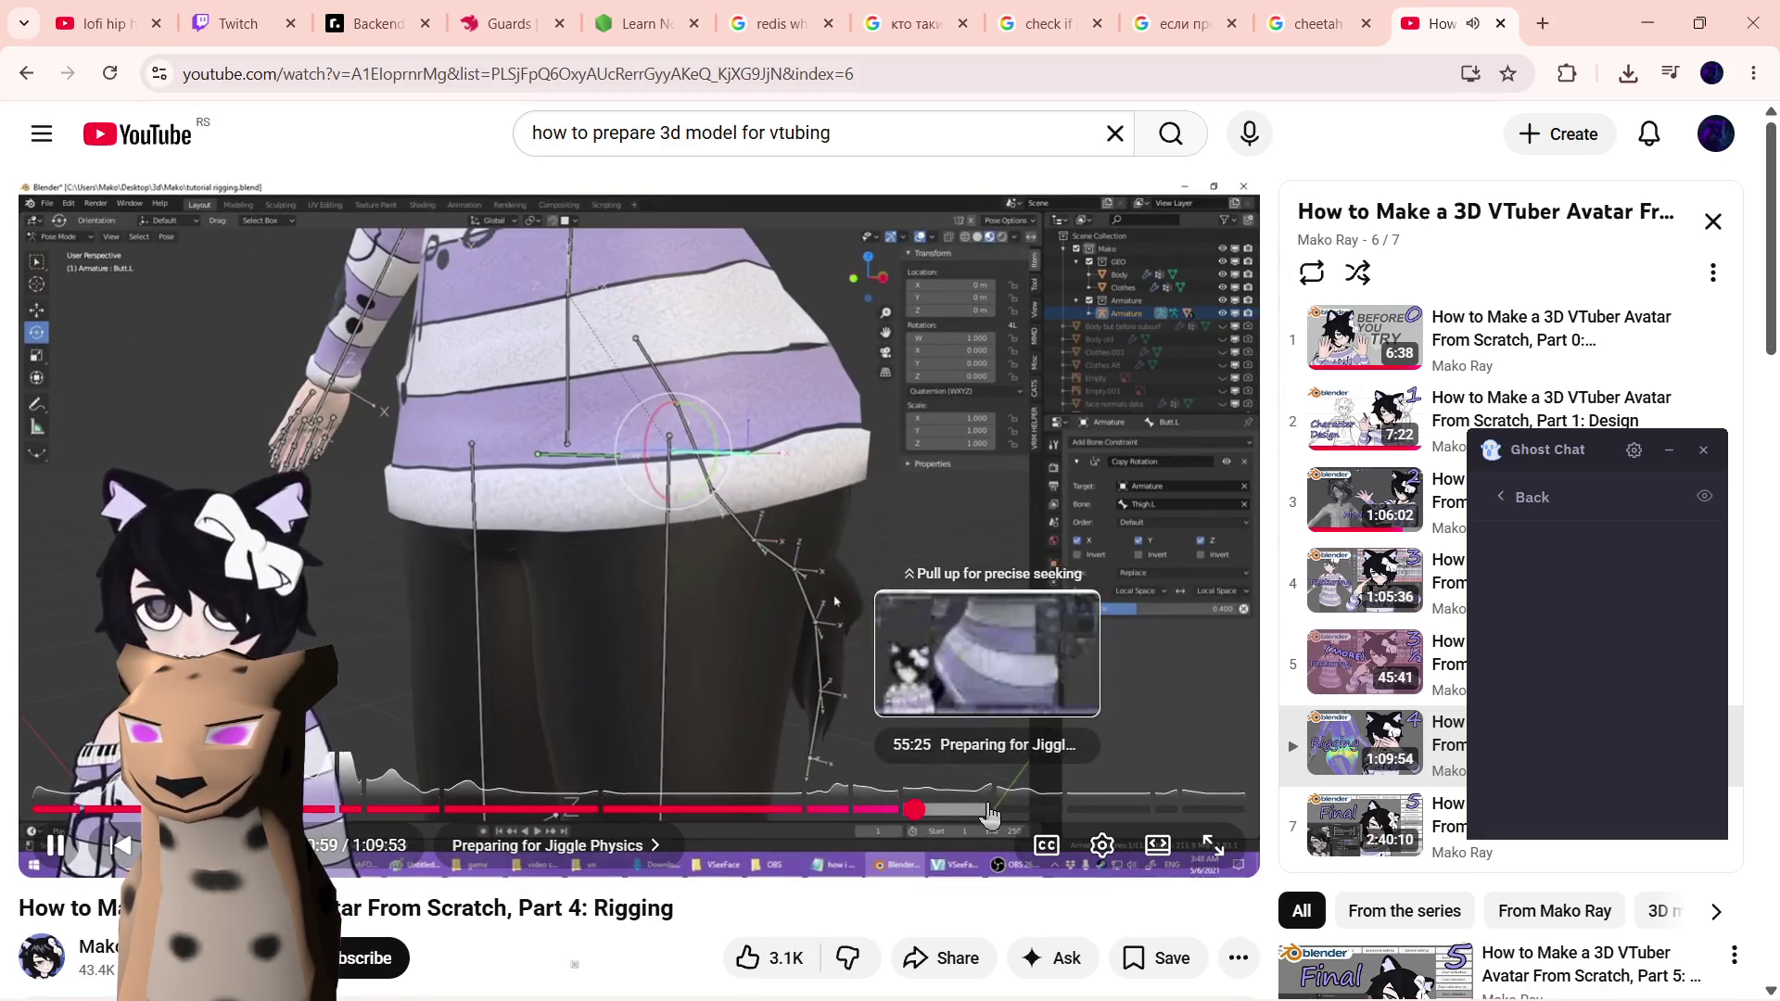
click(974, 811)
key(space)
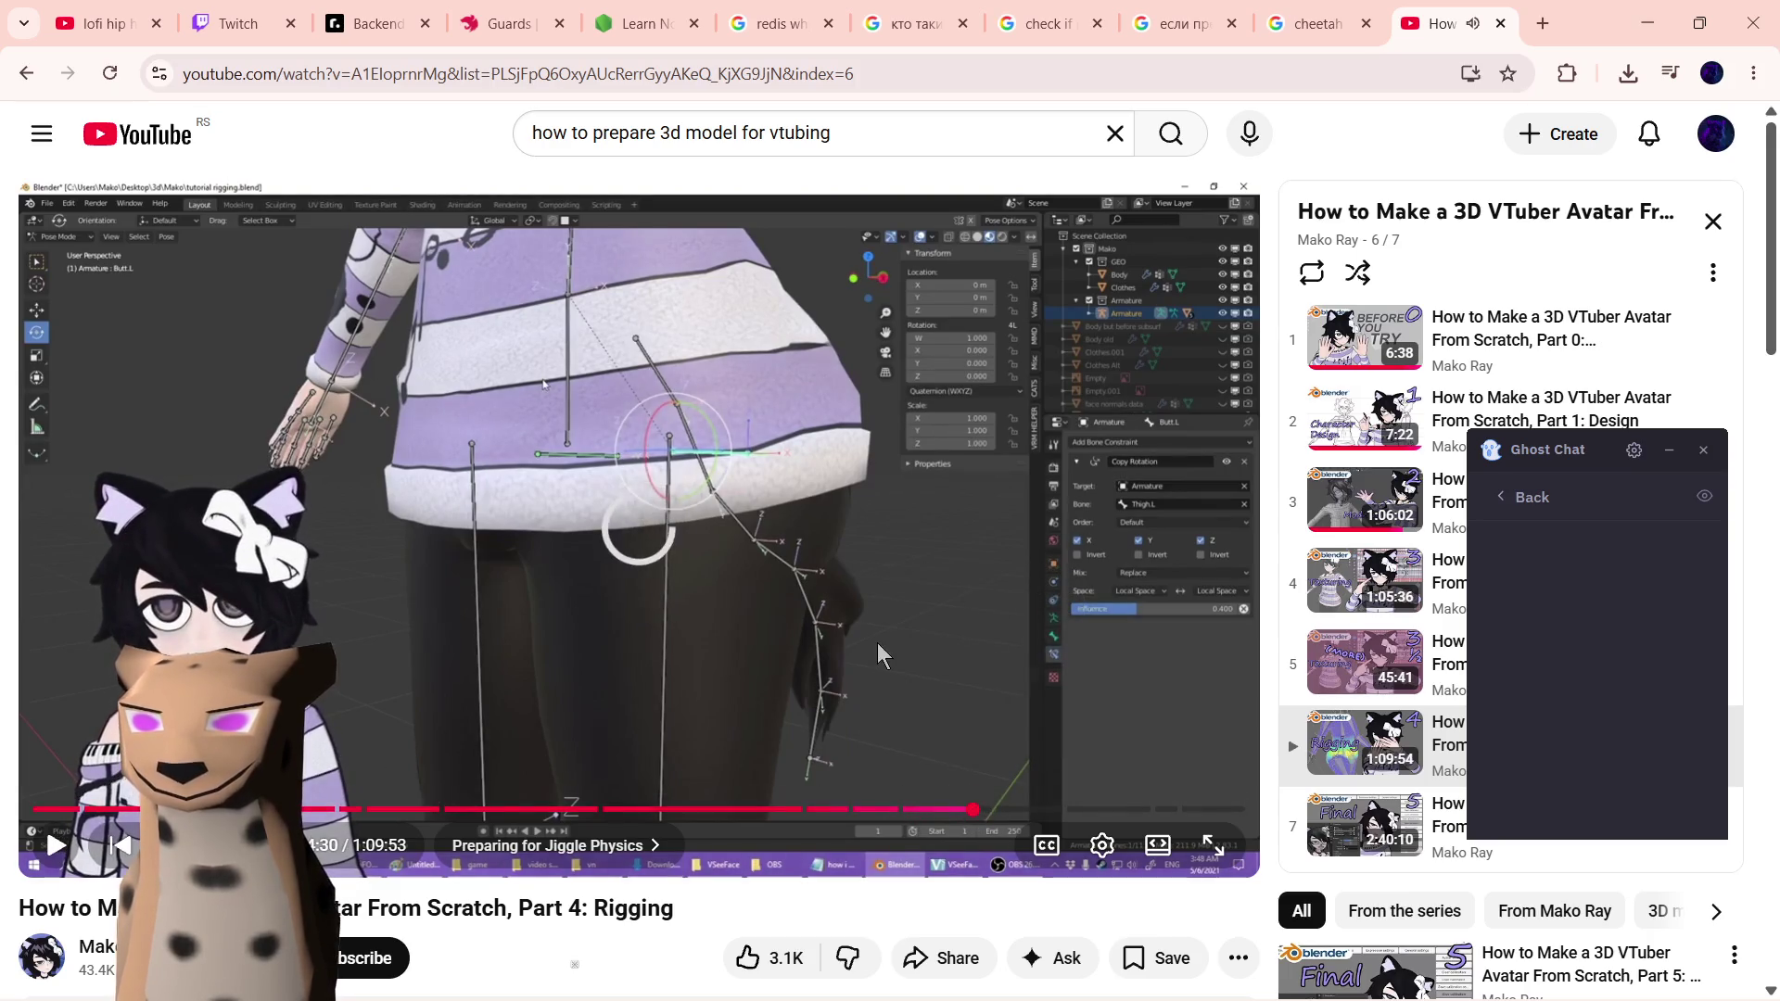
click(878, 643)
- Scrub through the Eyes and weight-painting examples to the final tips near 1:06 and pause
drag(974, 811, 1074, 813)
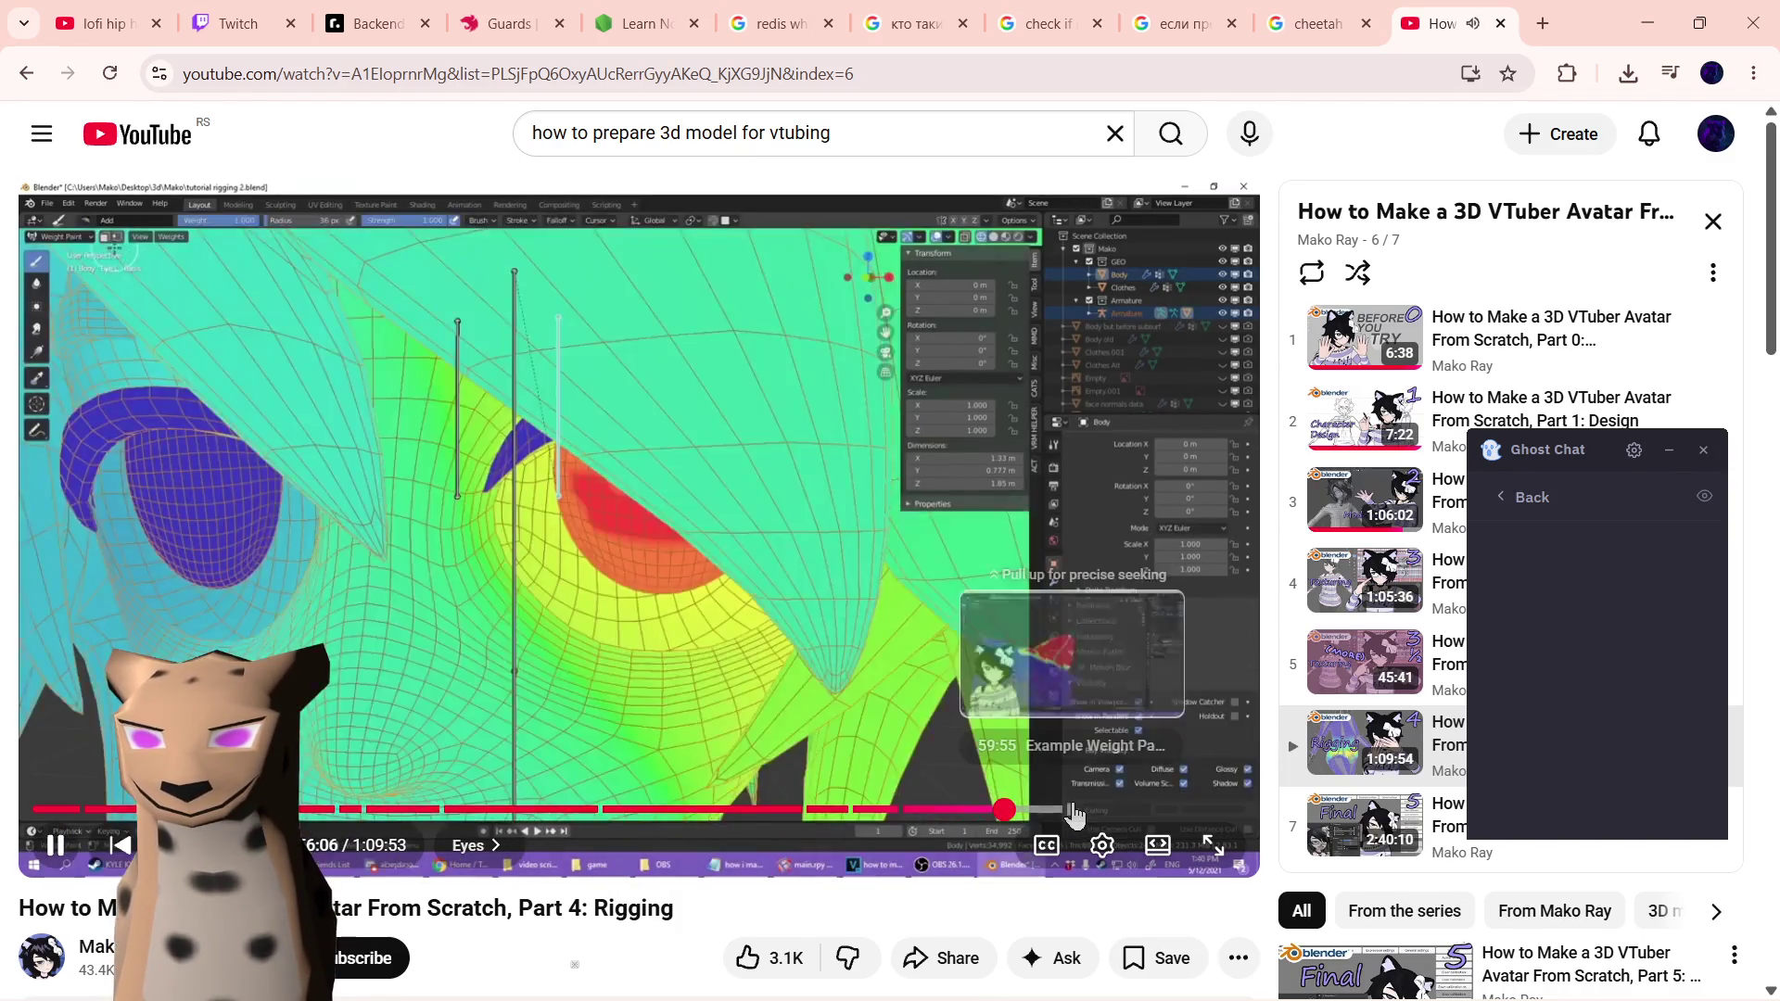
drag(1036, 809, 1082, 815)
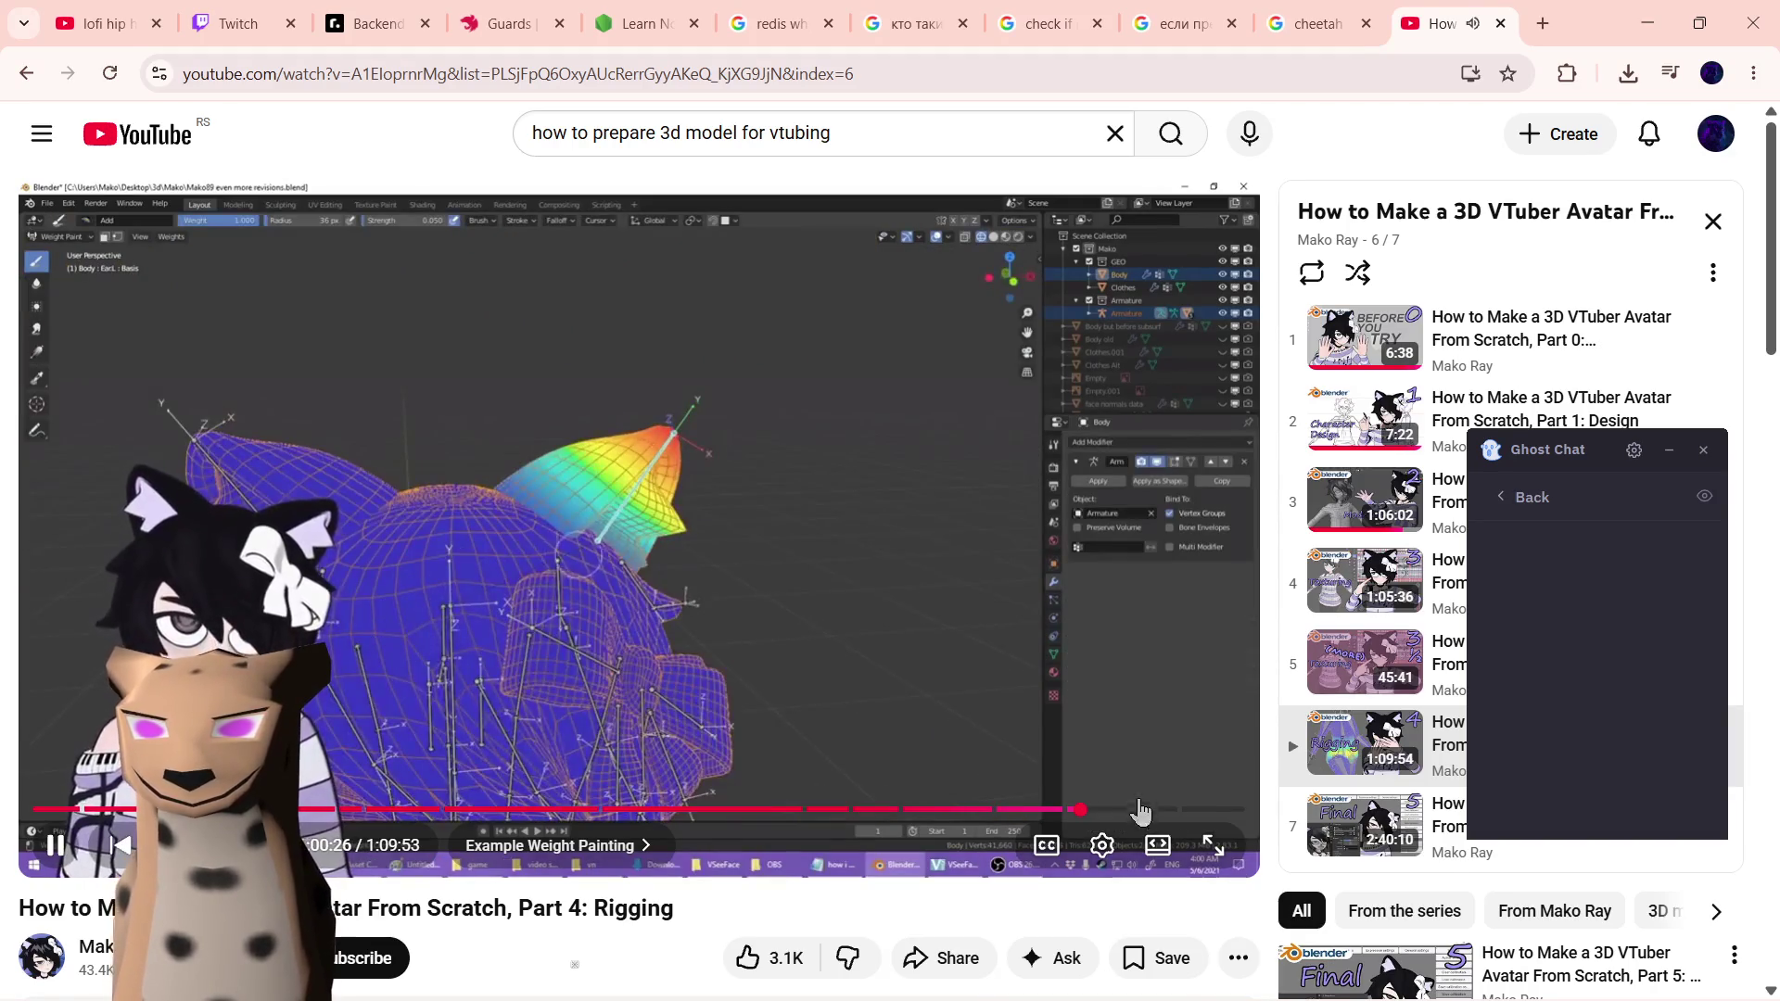
click(1142, 820)
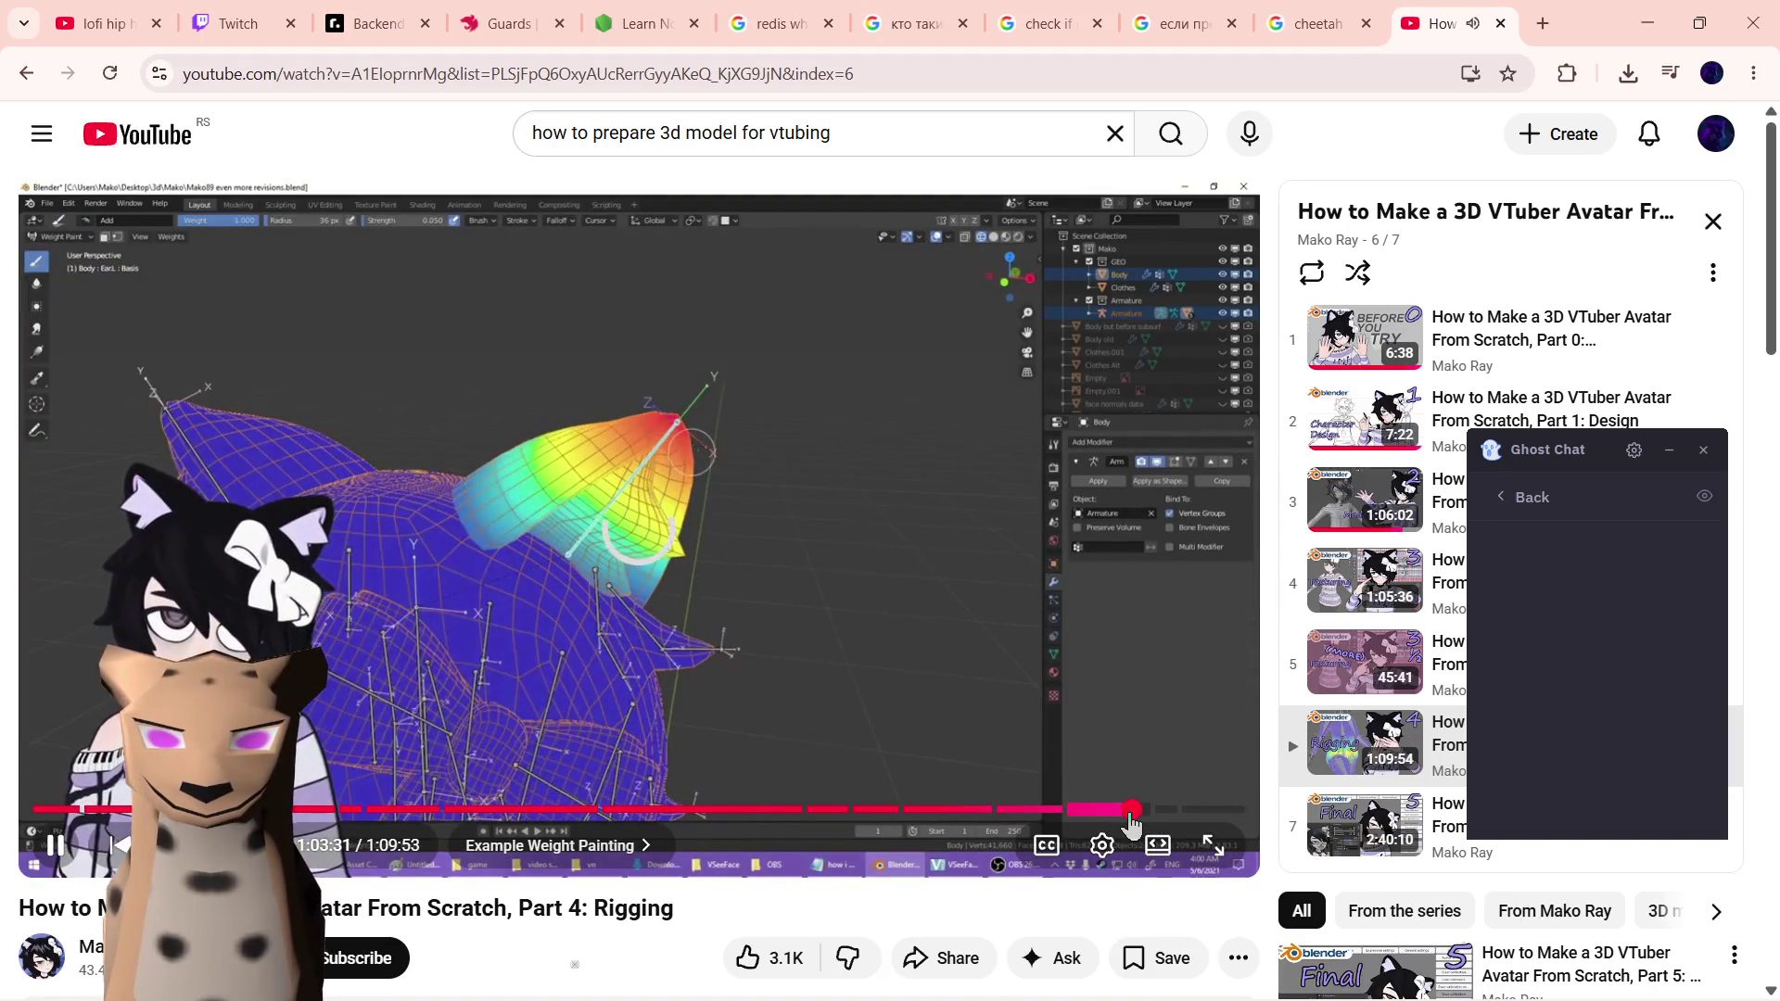
drag(1131, 823, 1177, 815)
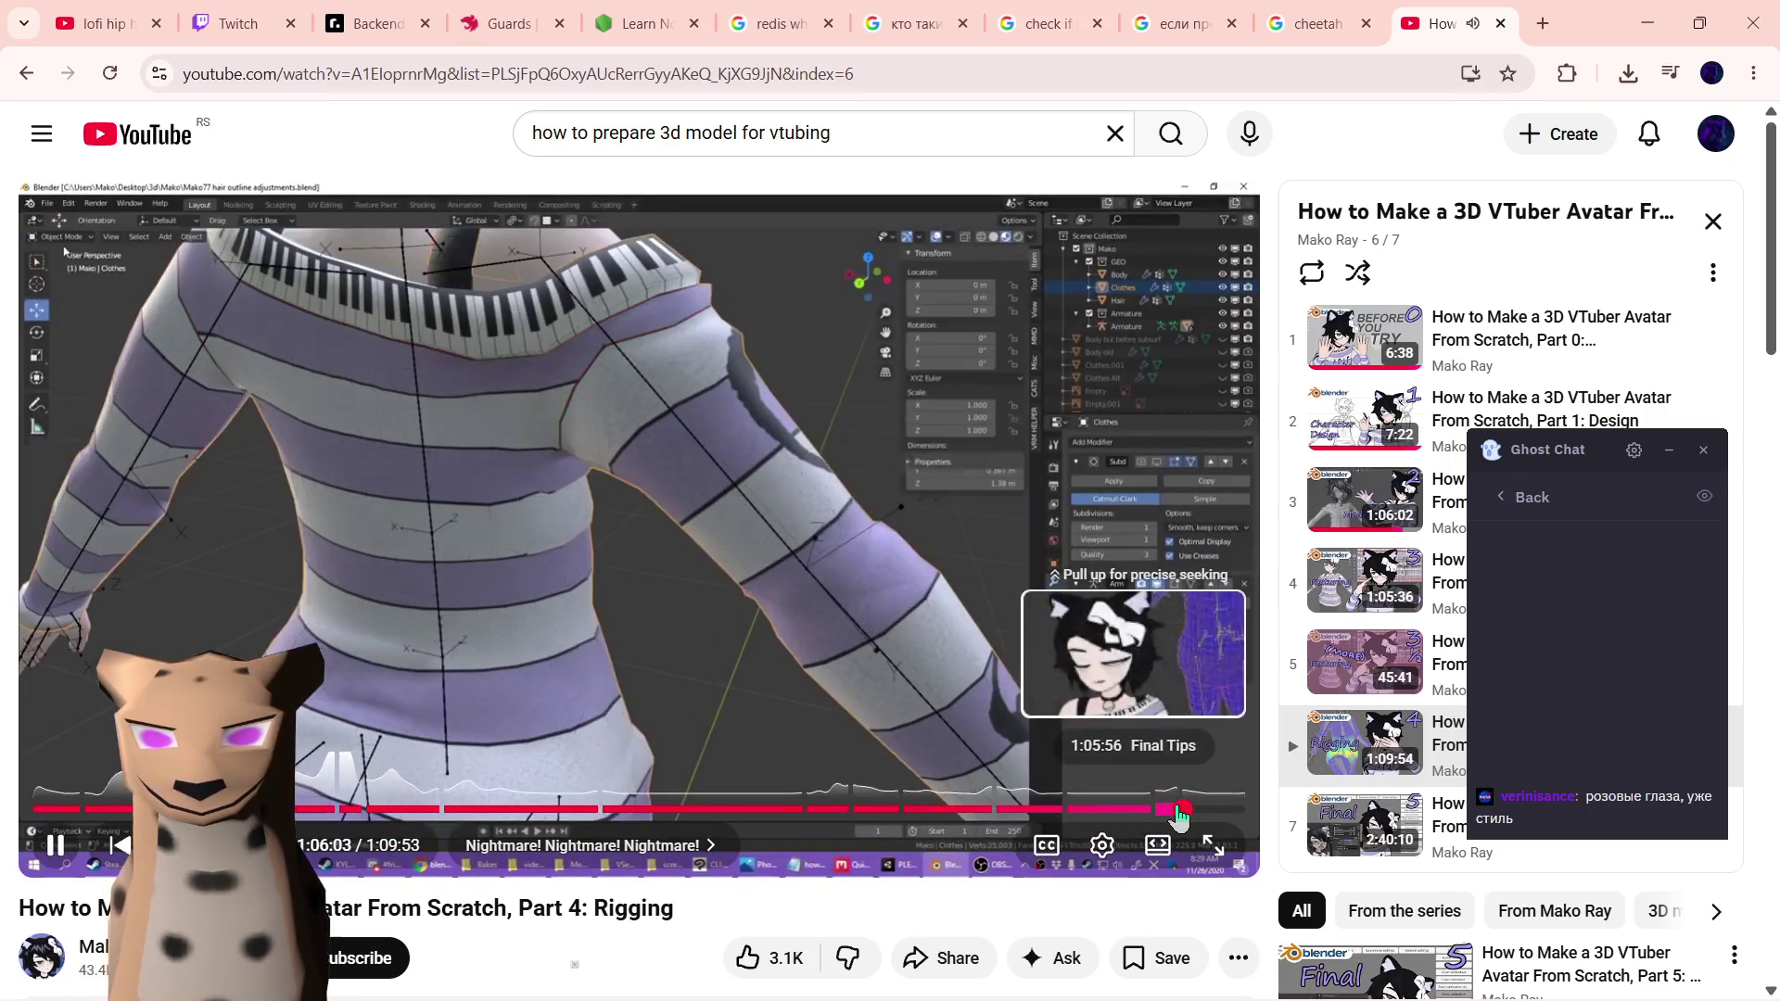
click(1111, 696)
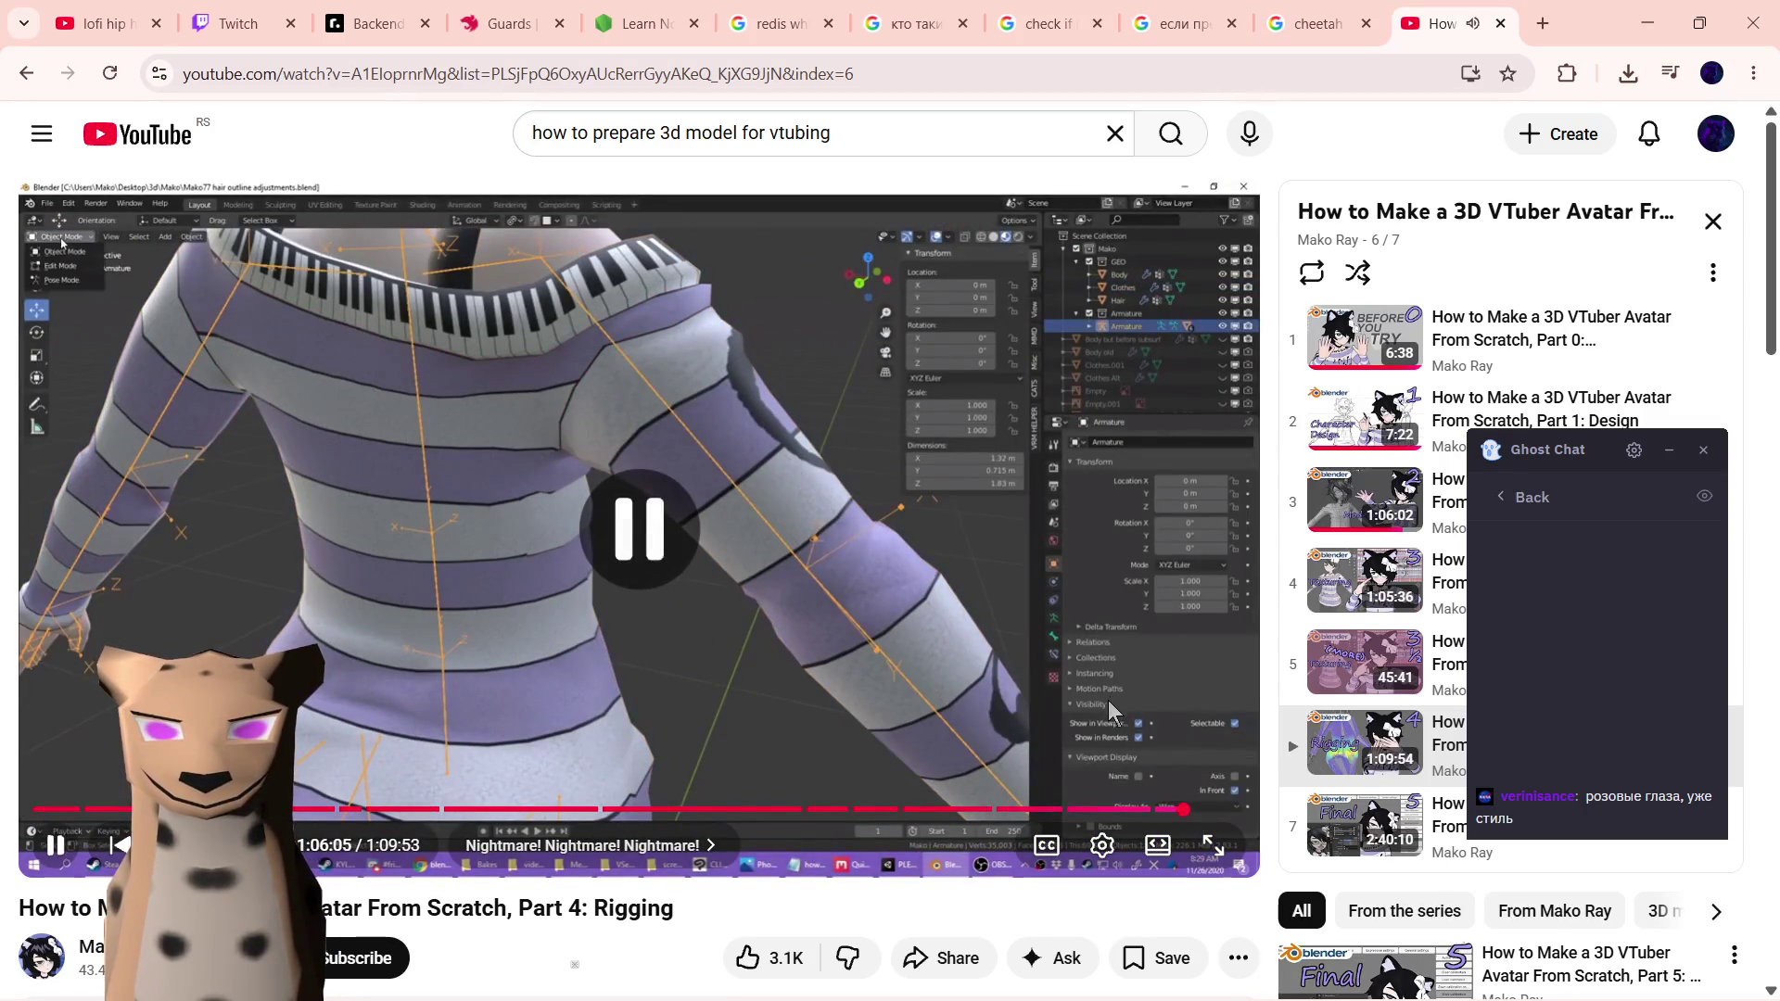
- Return to Blender, take the armature out of Edit Mode, select the cheetah mesh and hide the side panel
click(1643, 21)
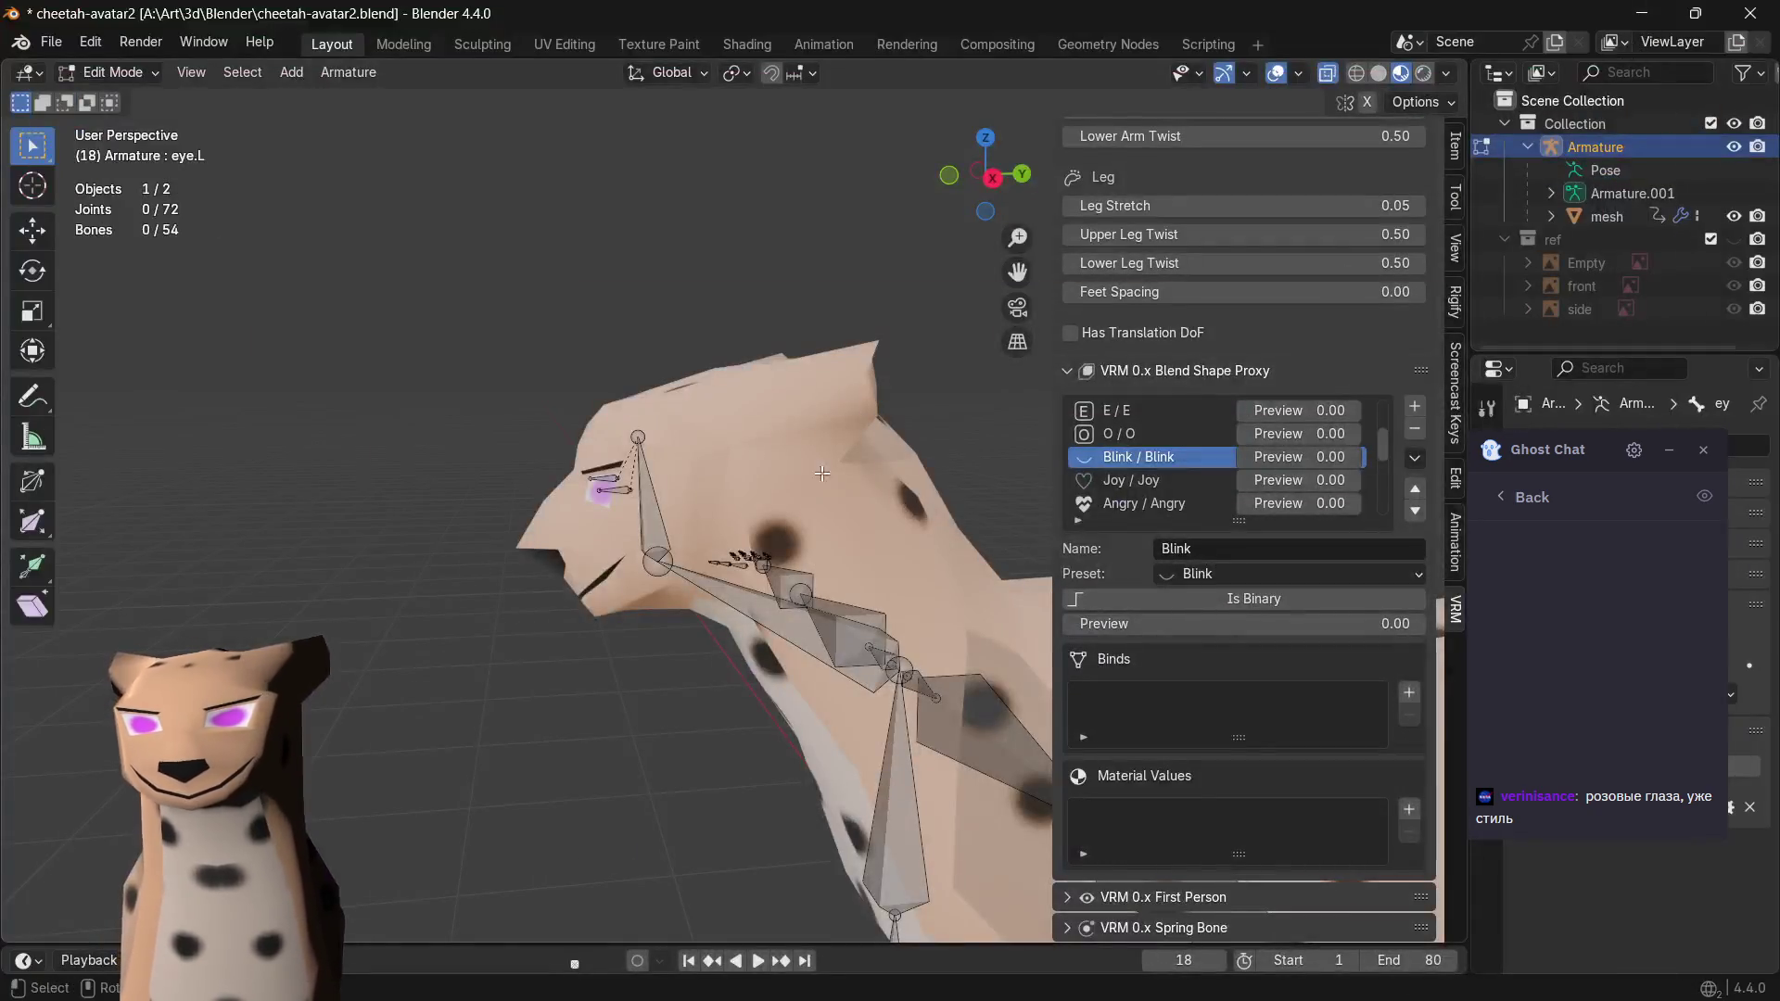
middle_drag(669, 502, 1279, 497)
scroll(1135, 489, down, 1)
scroll(1168, 463, down, 4)
scroll(1155, 476, up, 3)
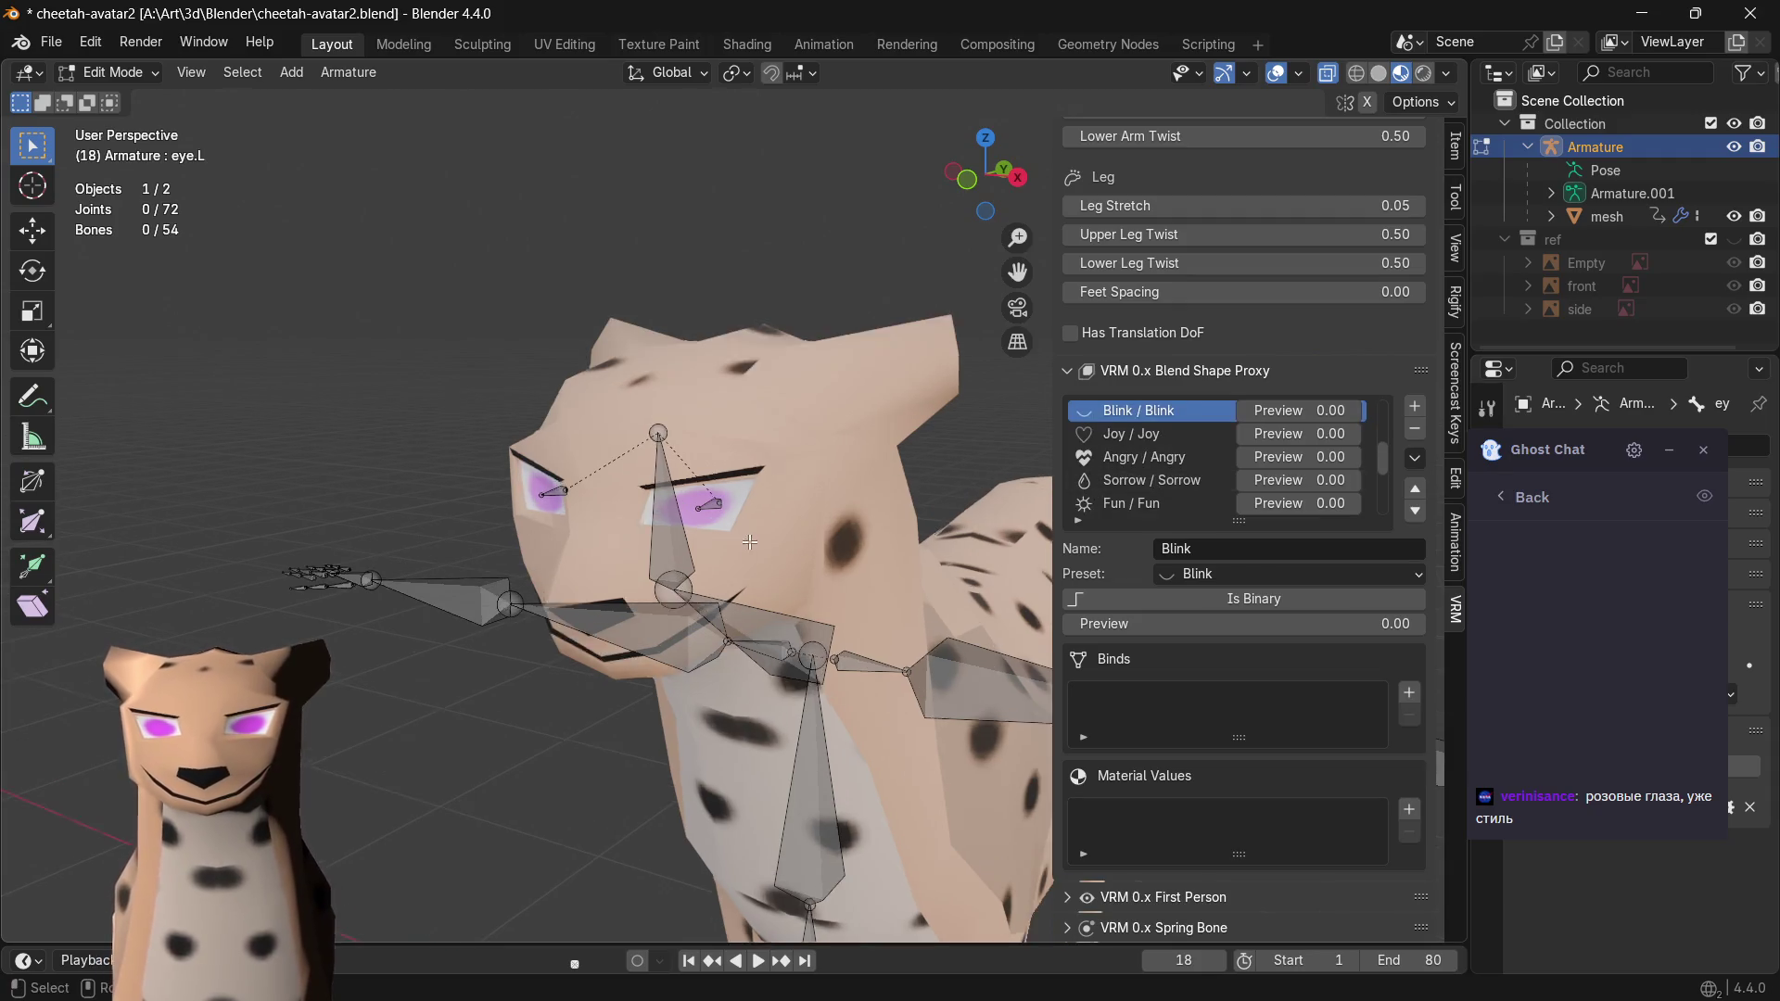
scroll(712, 480, up, 5)
scroll(712, 480, up, 2)
scroll(573, 516, up, 2)
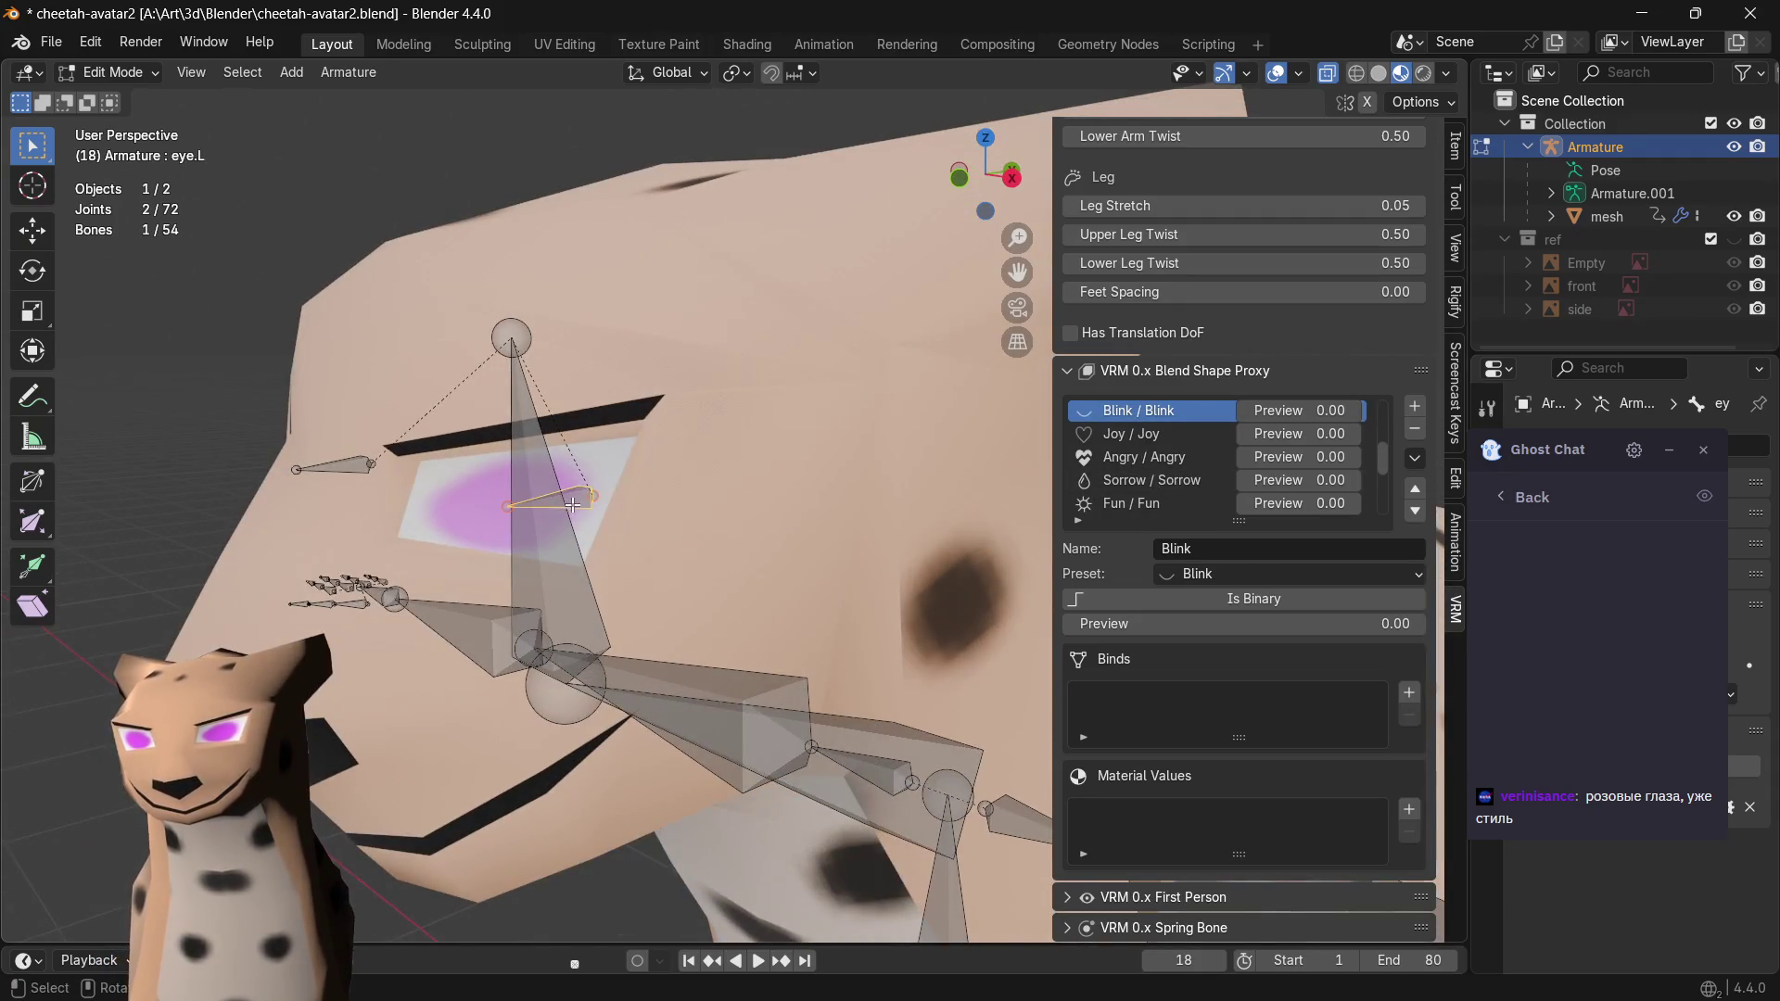
click(111, 71)
click(126, 73)
click(122, 122)
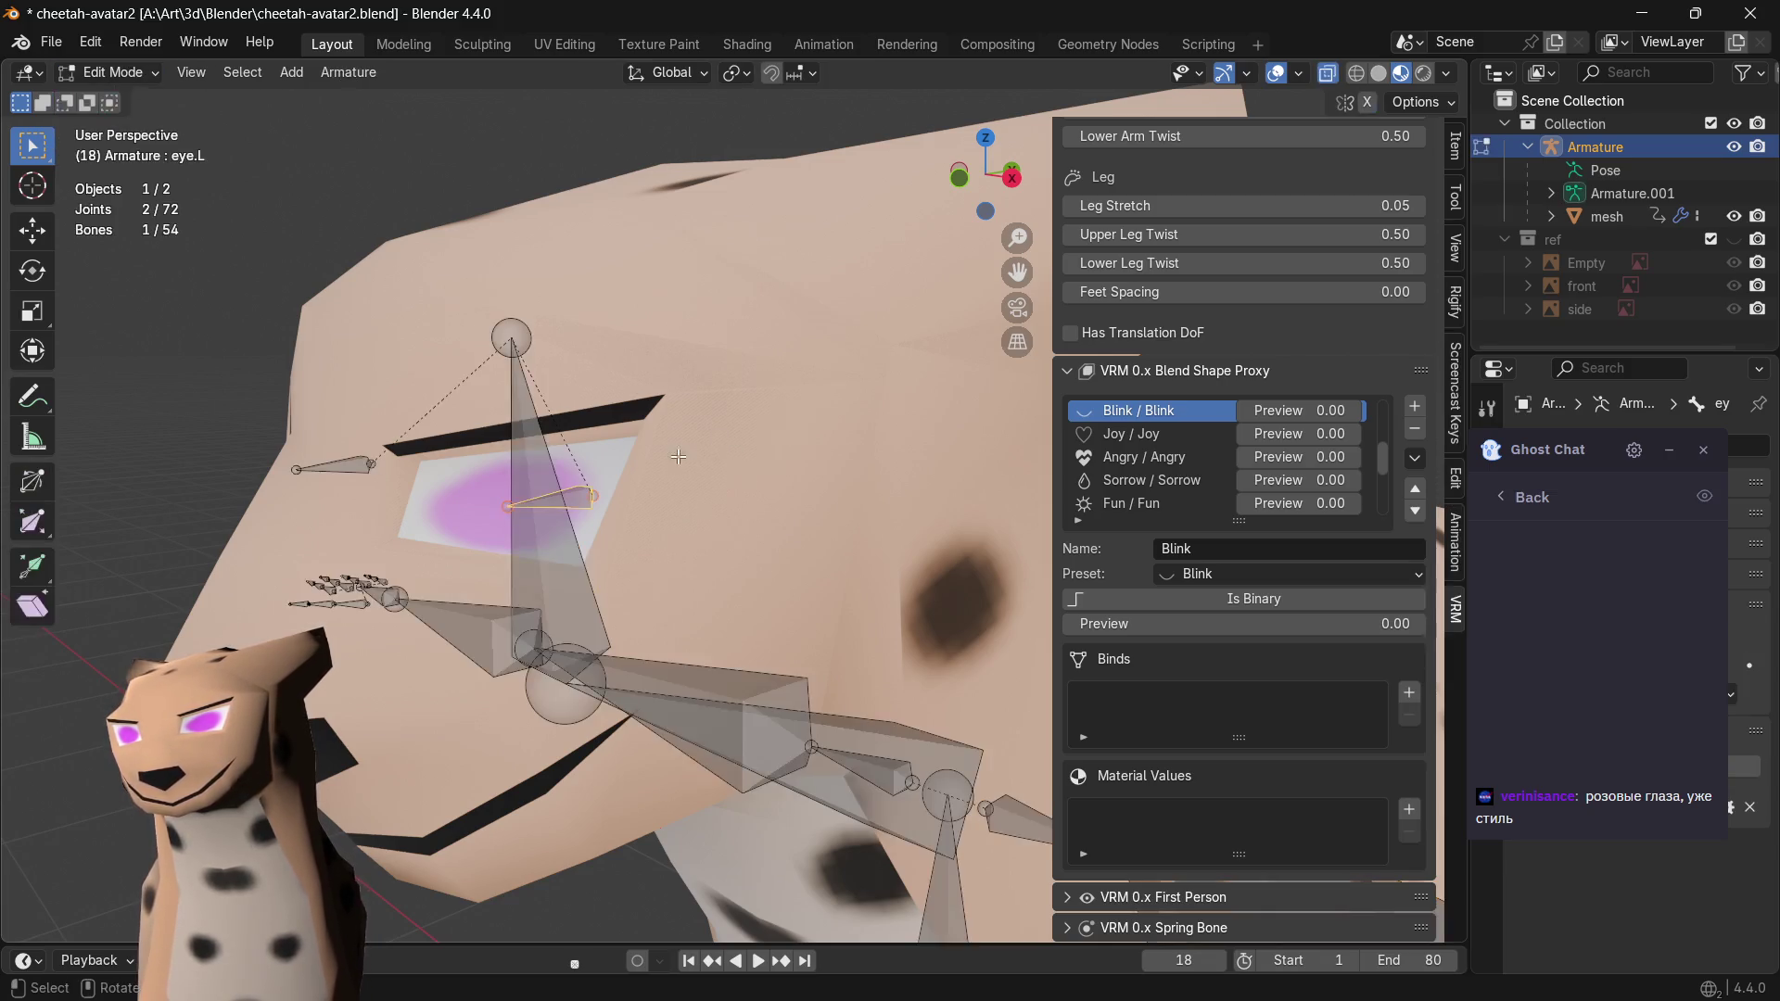
click(130, 70)
key(Tab)
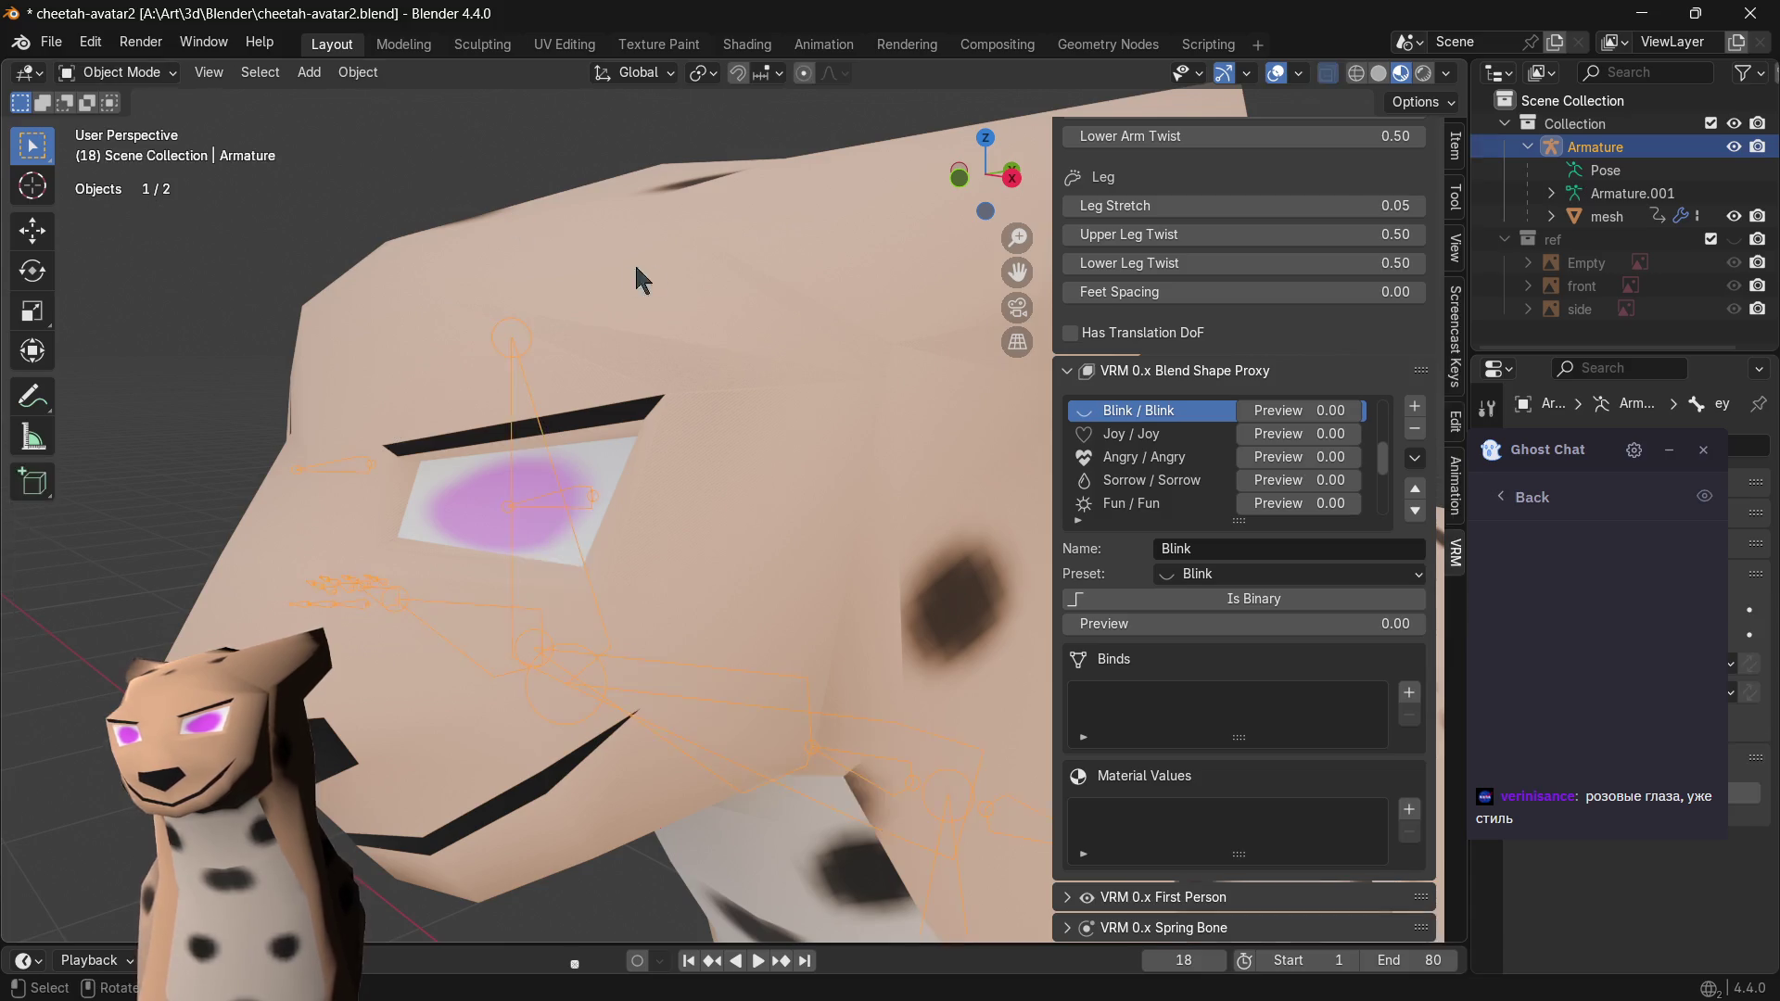
click(760, 310)
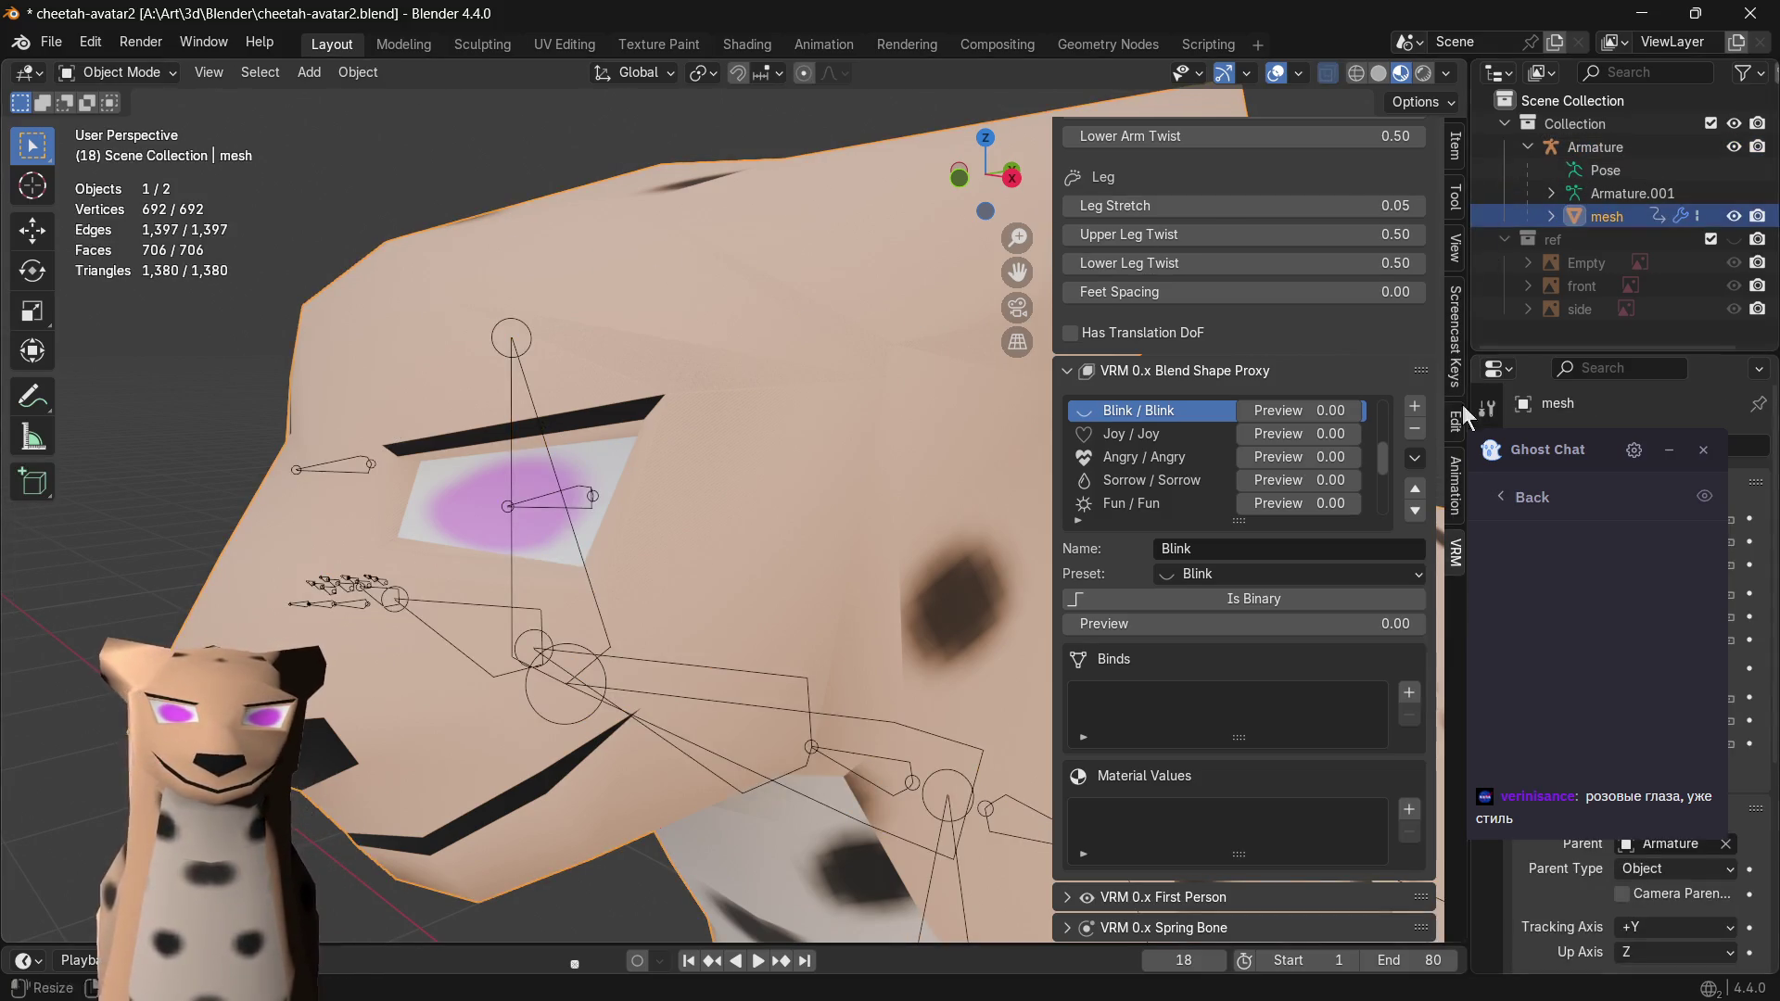
key(n)
scroll(990, 478, down, 5)
- Turn off X-ray so bones draw solid, keep only the mesh selected, and bring up the interaction modes
middle_drag(819, 312, 761, 372)
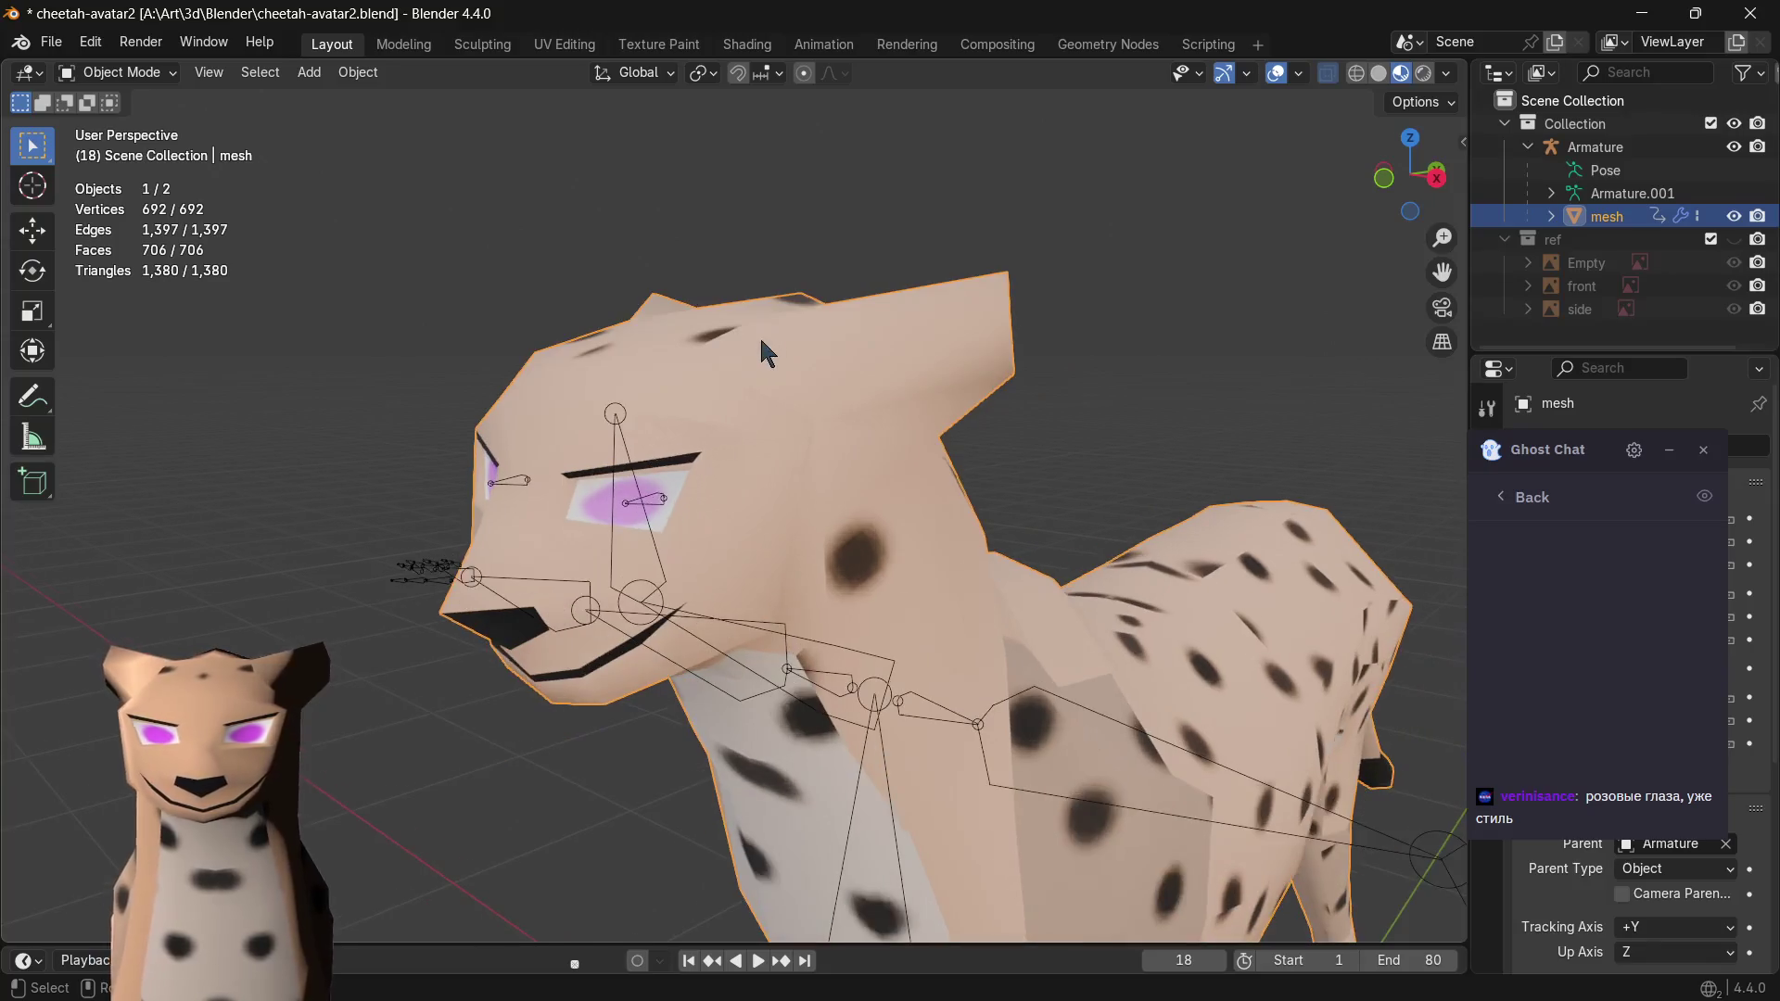
key(a)
click(792, 391)
key(Tab)
key(Tab)
key(alt+z)
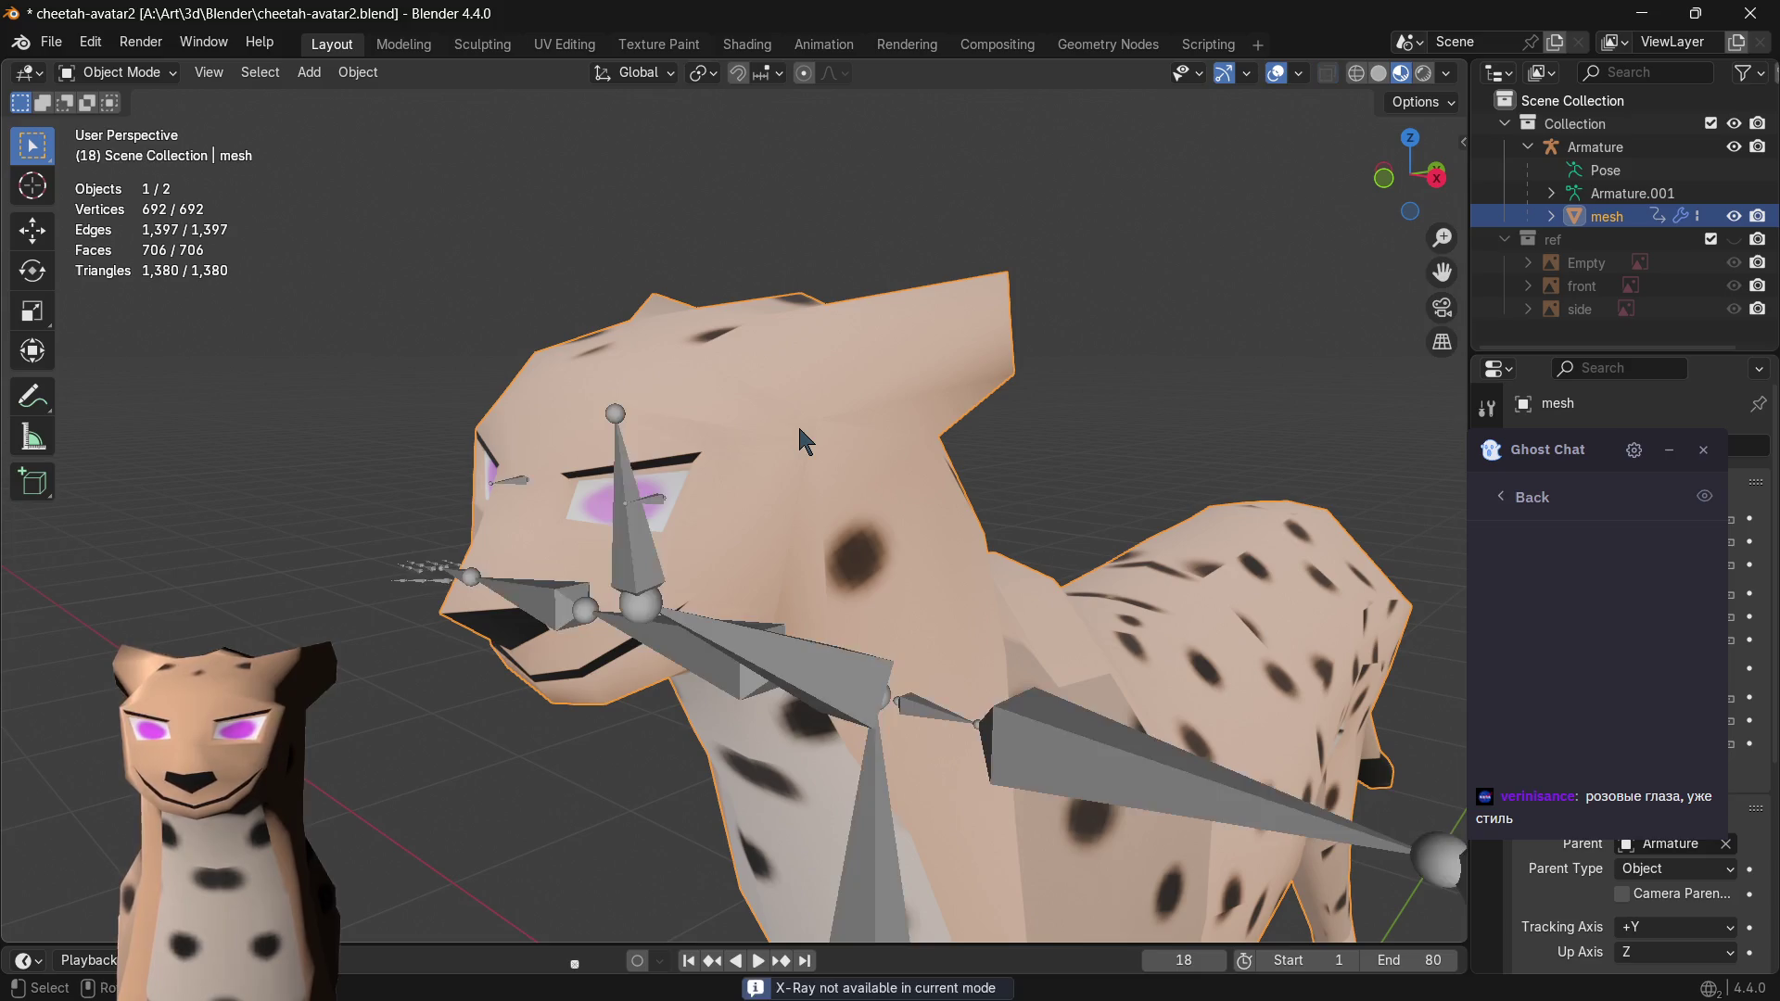
shift+click(784, 672)
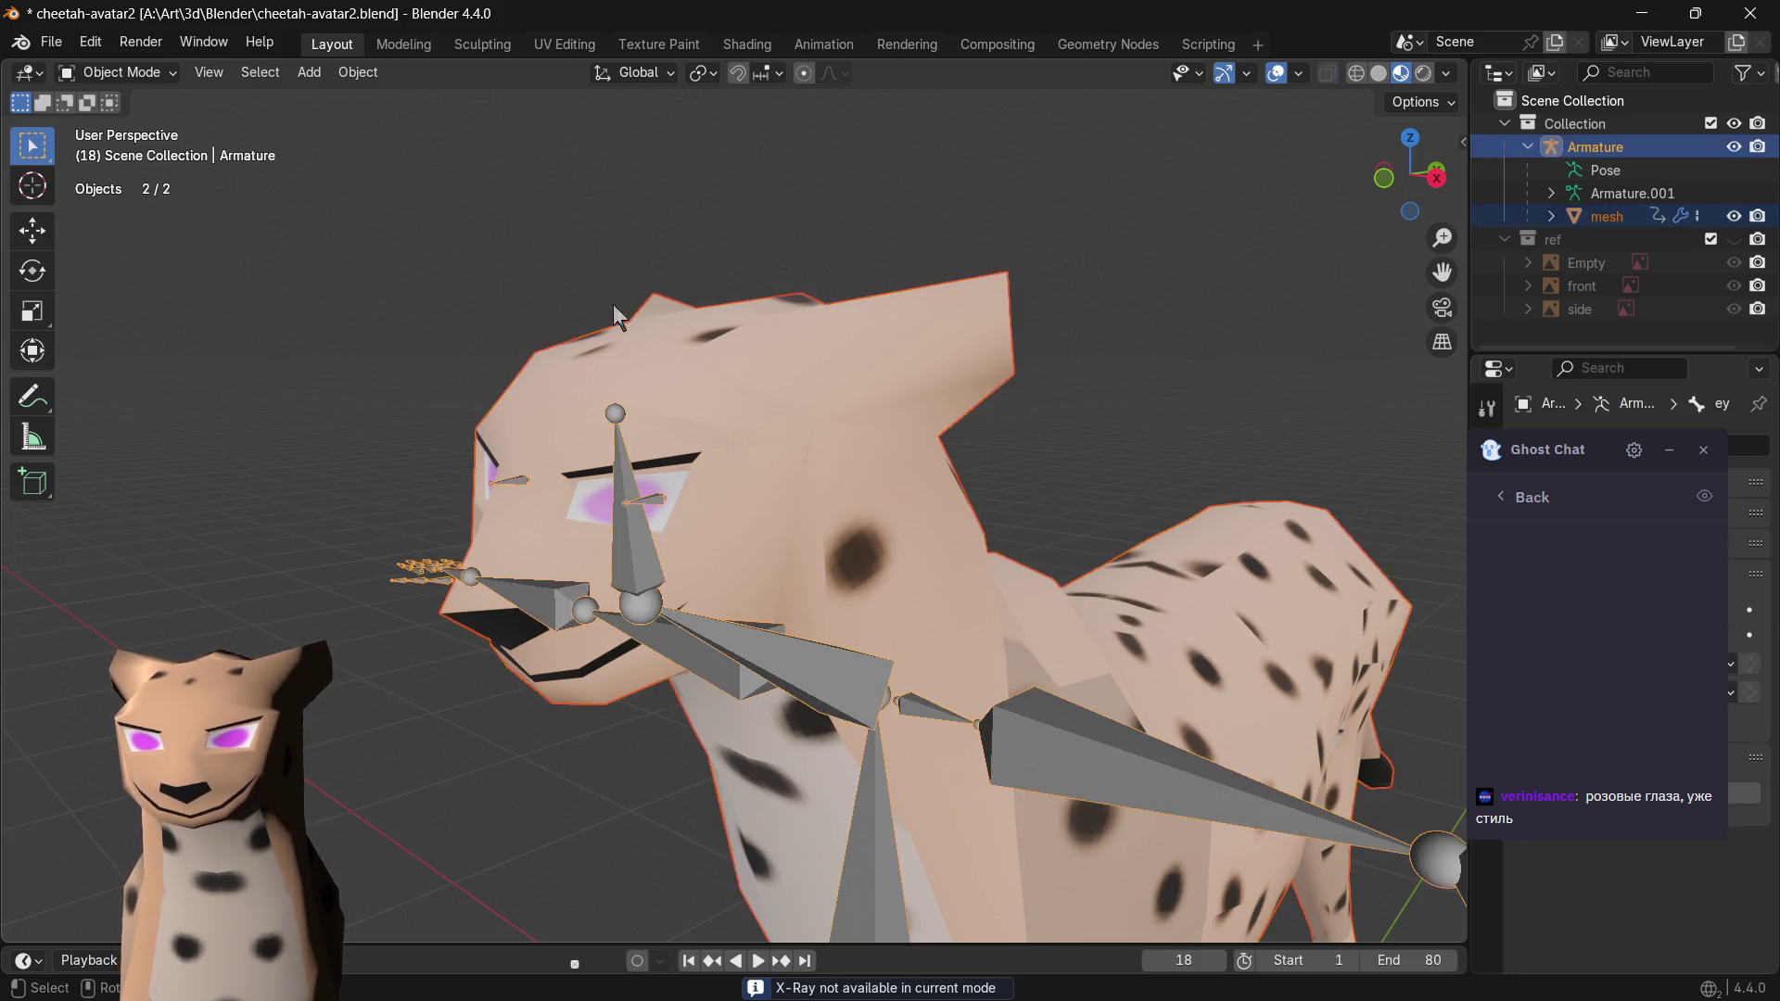
click(125, 72)
click(797, 415)
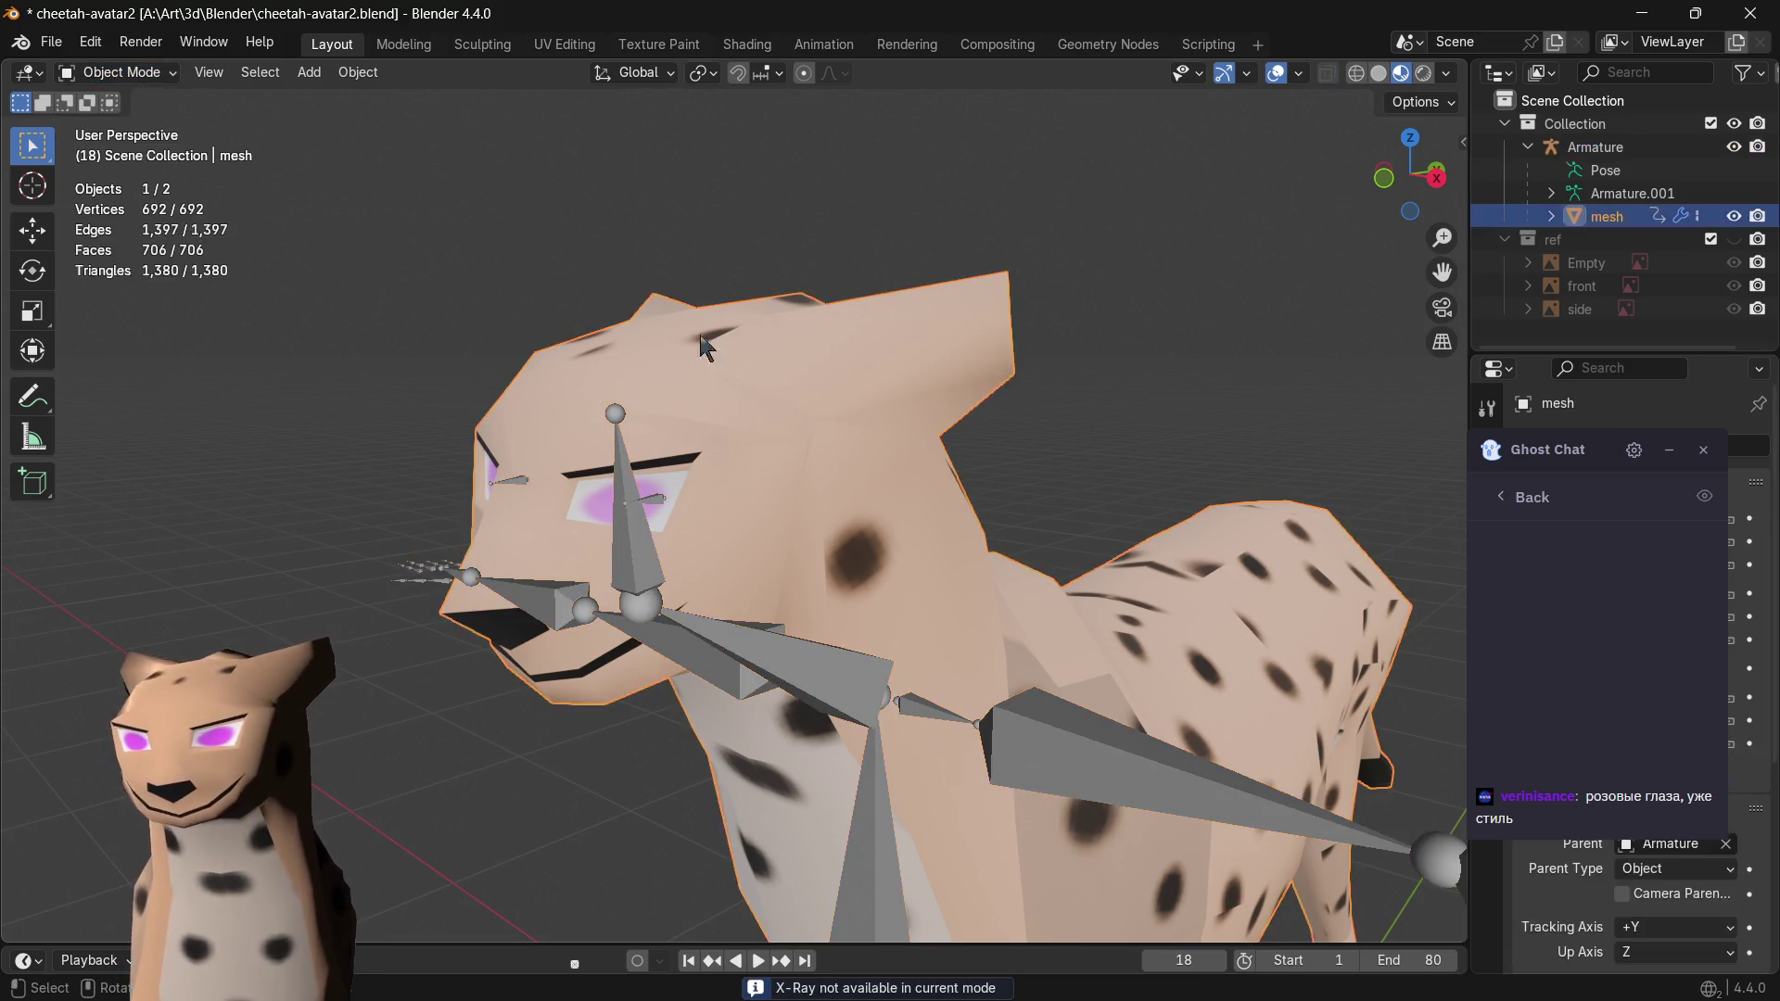
click(123, 72)
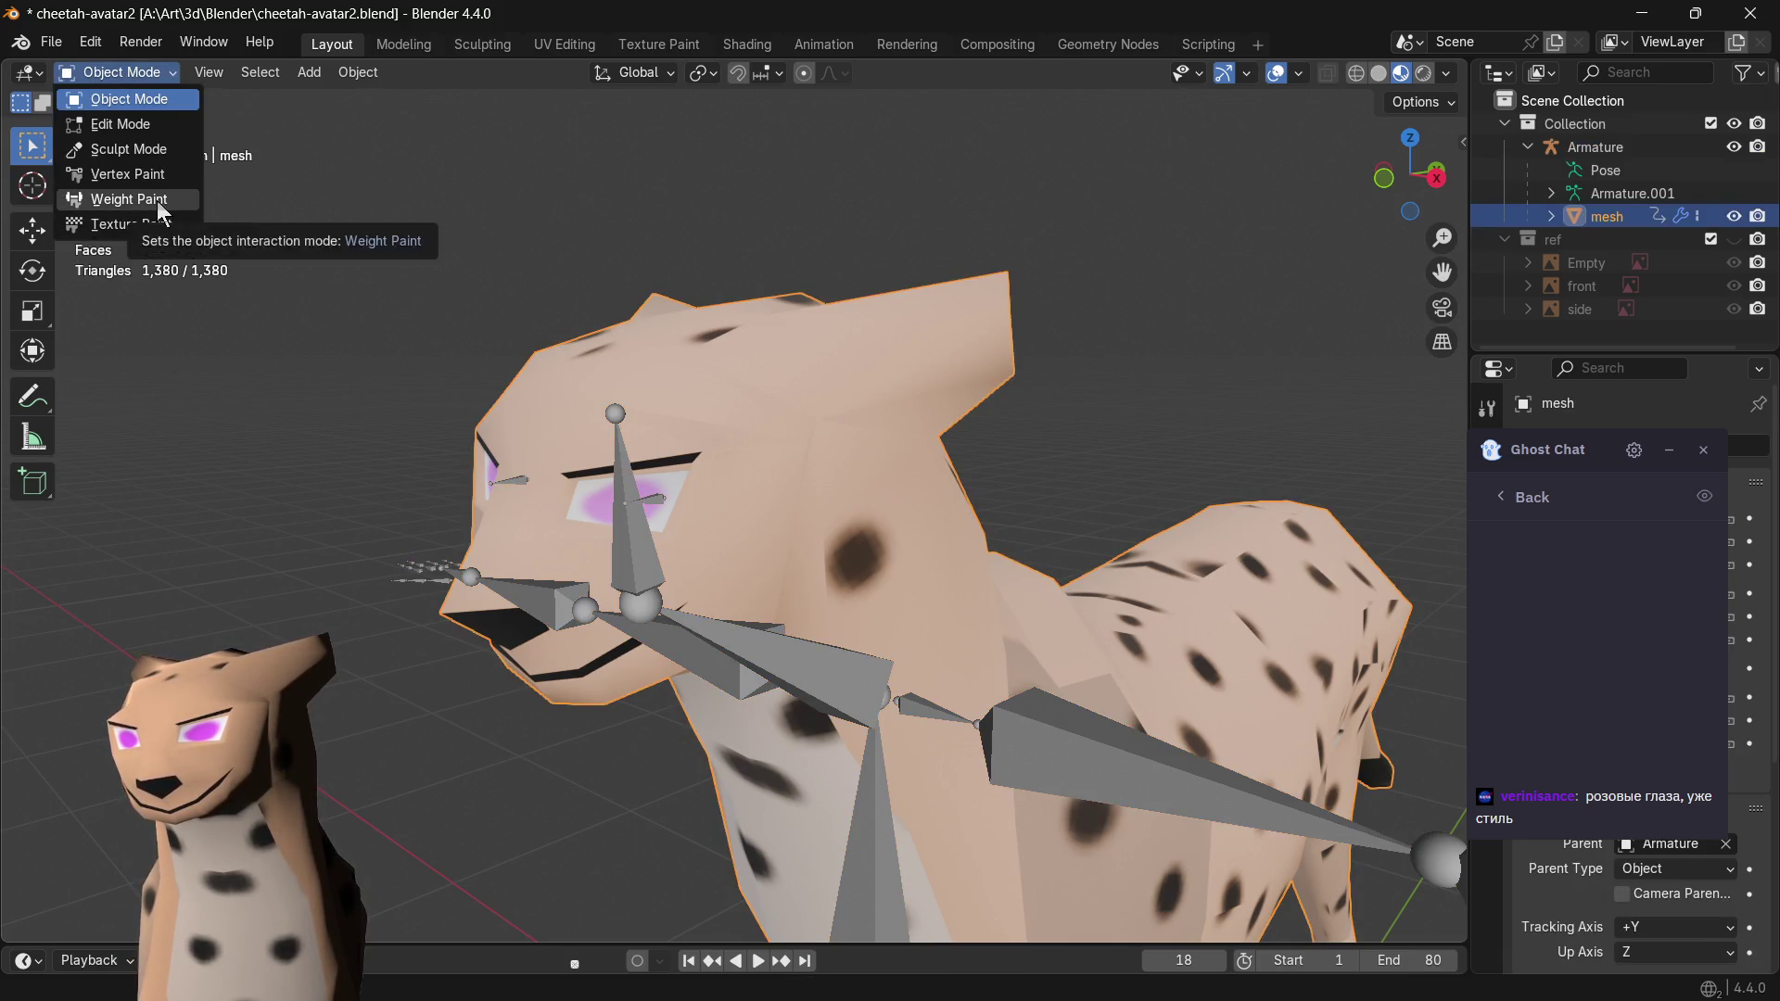
- Try Weight Paint, undo, box-select the head vertices in Edit Mode, and return the mesh to Object Mode
click(156, 200)
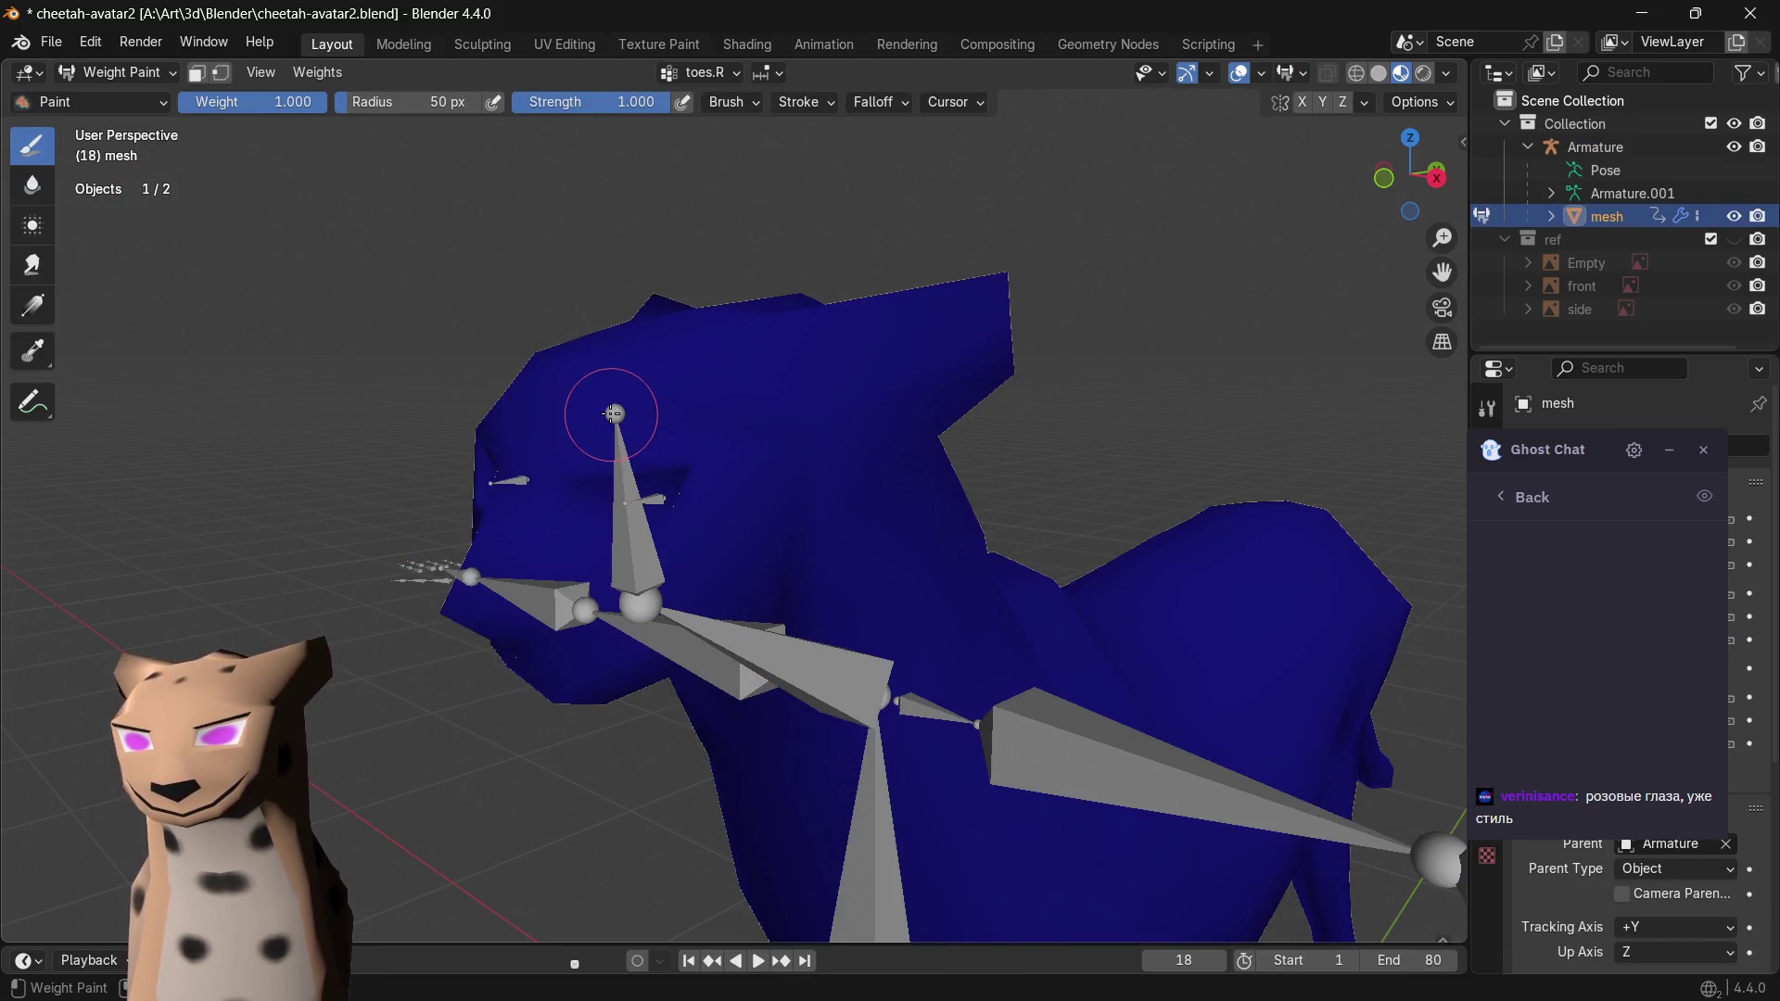
key(ctrl+z)
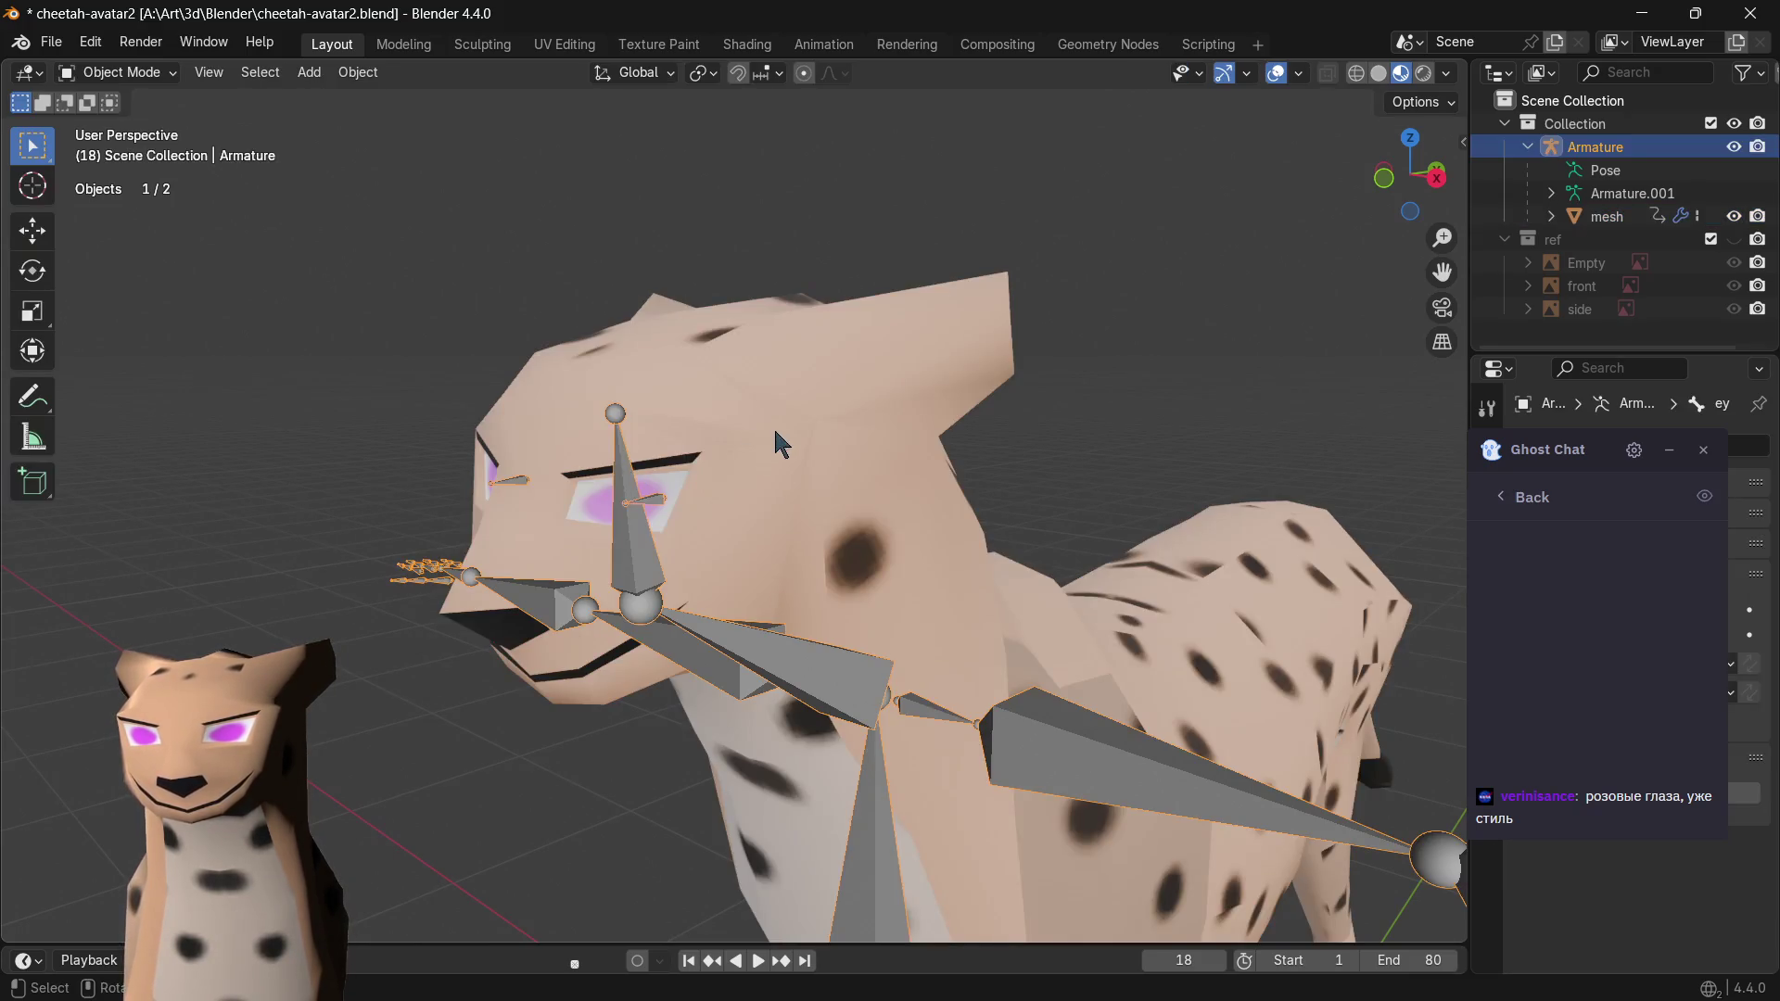
key(ctrl+shift+z)
key(Tab)
drag(939, 282, 490, 719)
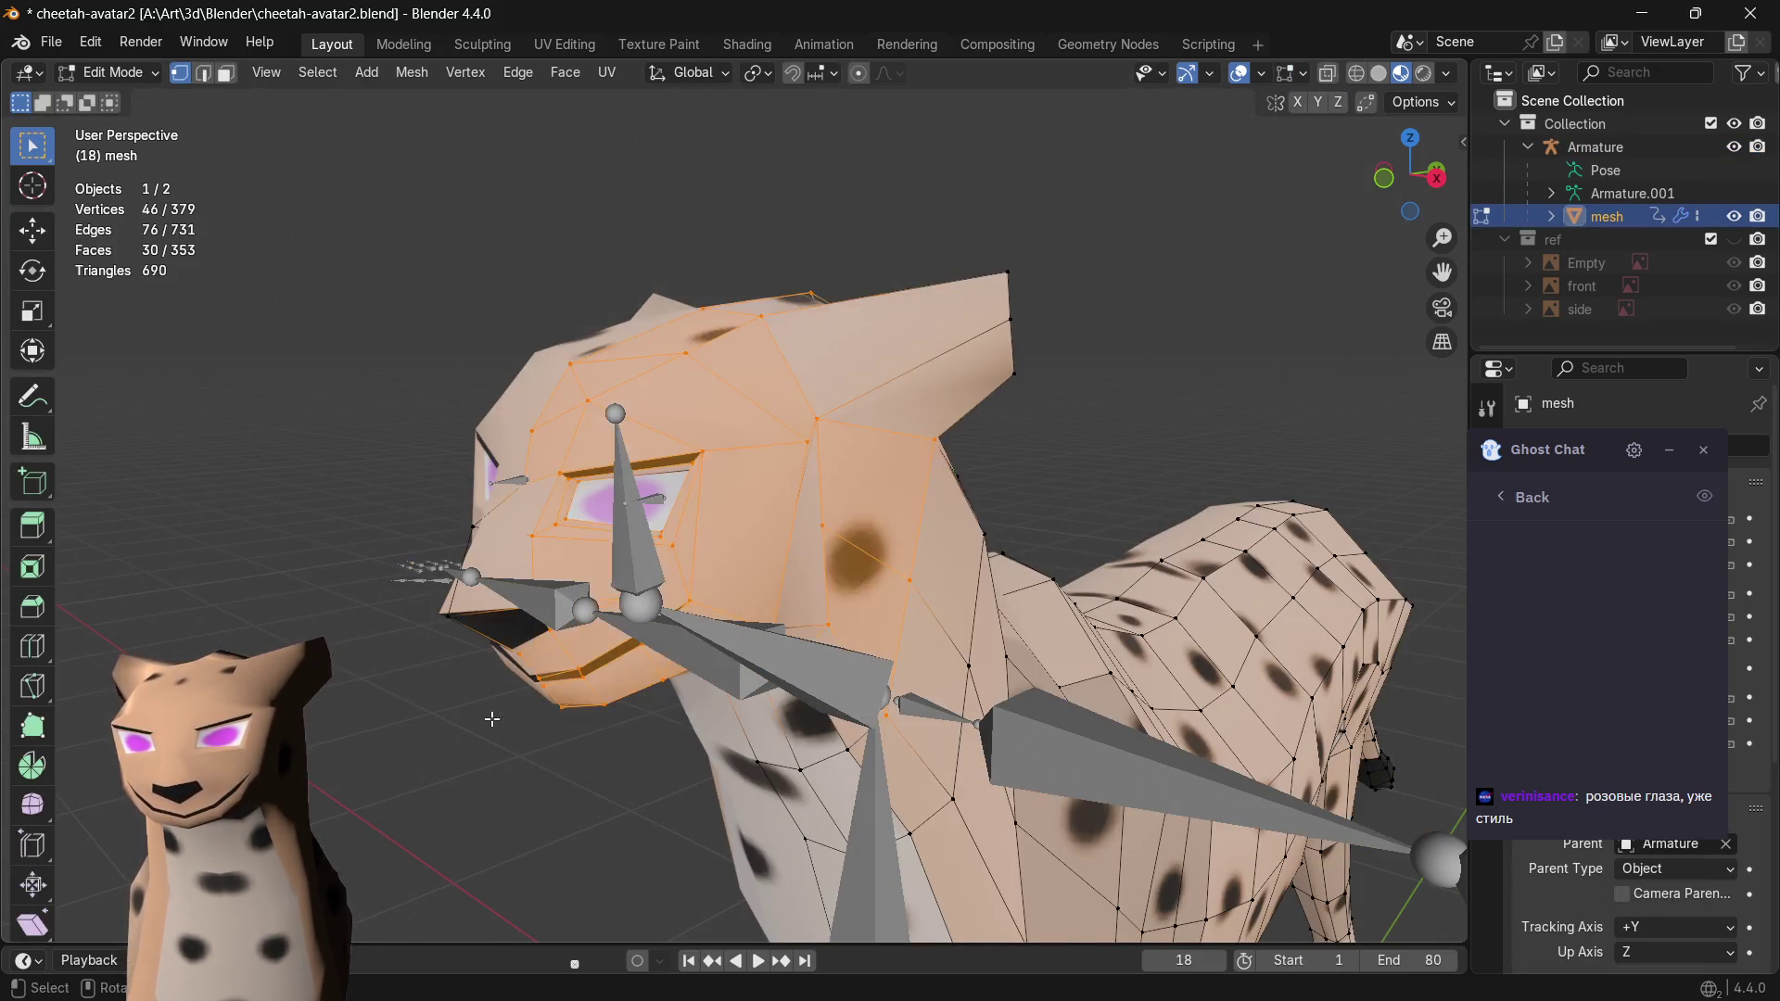
key(Tab)
click(119, 72)
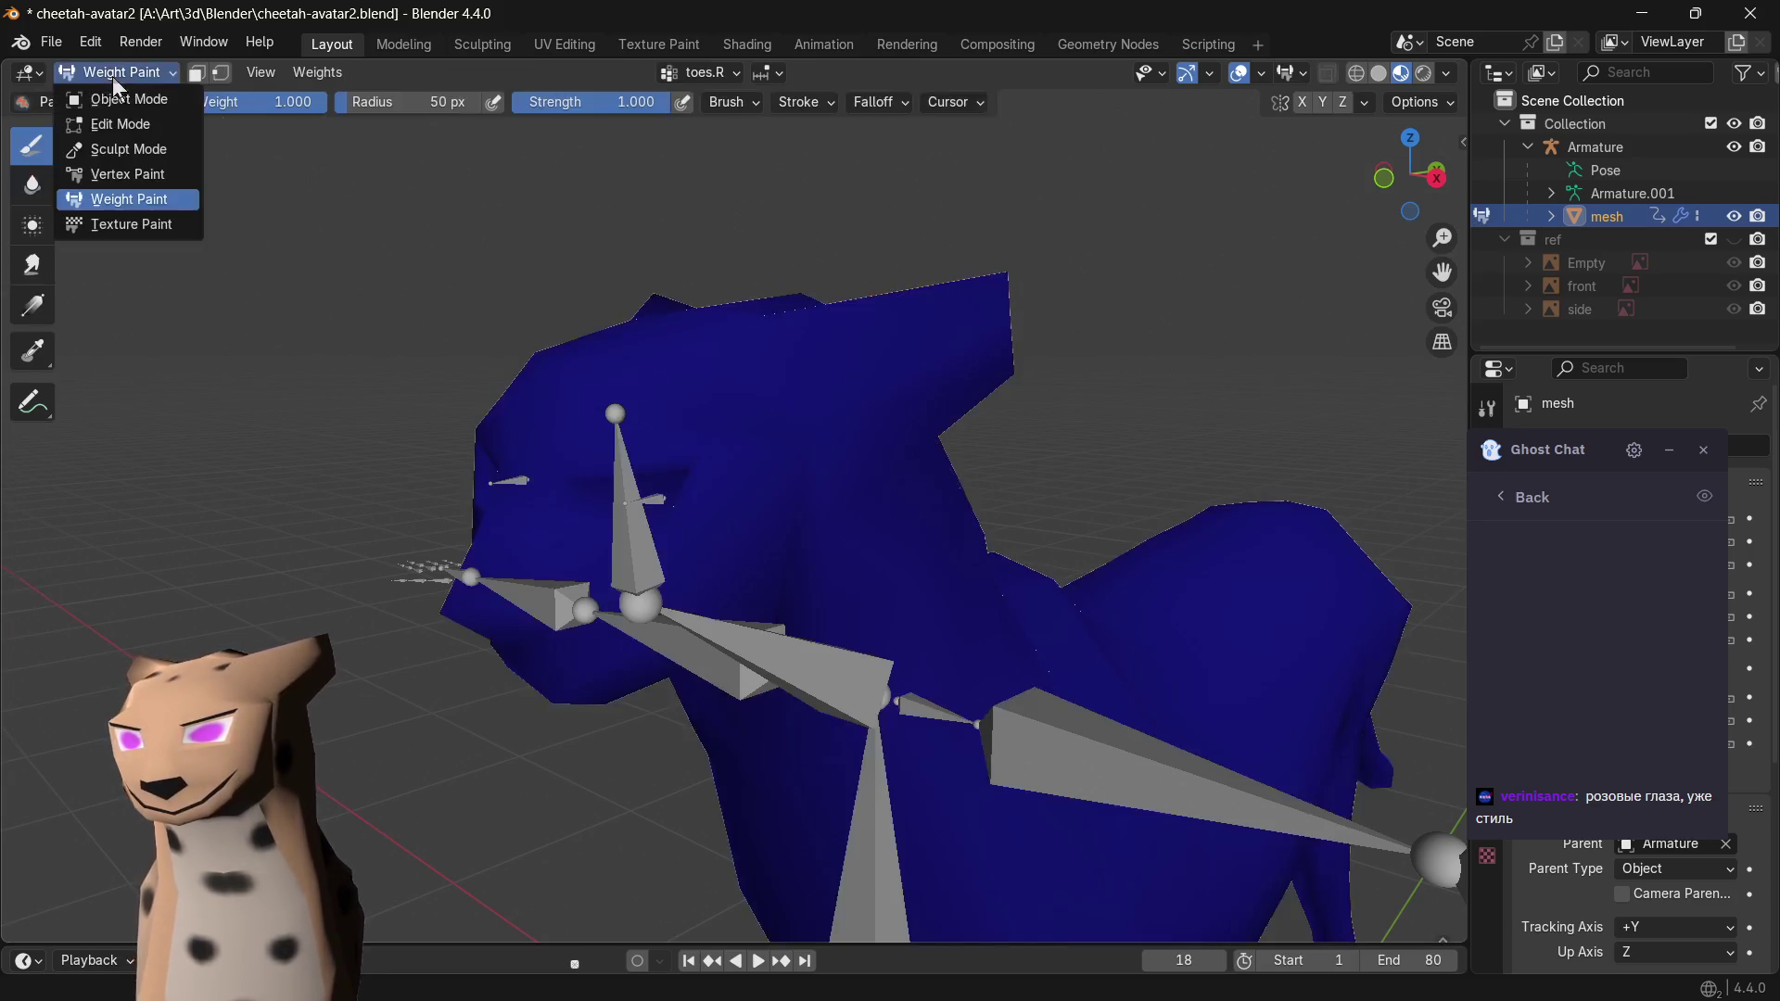
- Add the armature to the mesh selection and enter Weight Paint with its bones available
drag(1165, 237, 570, 583)
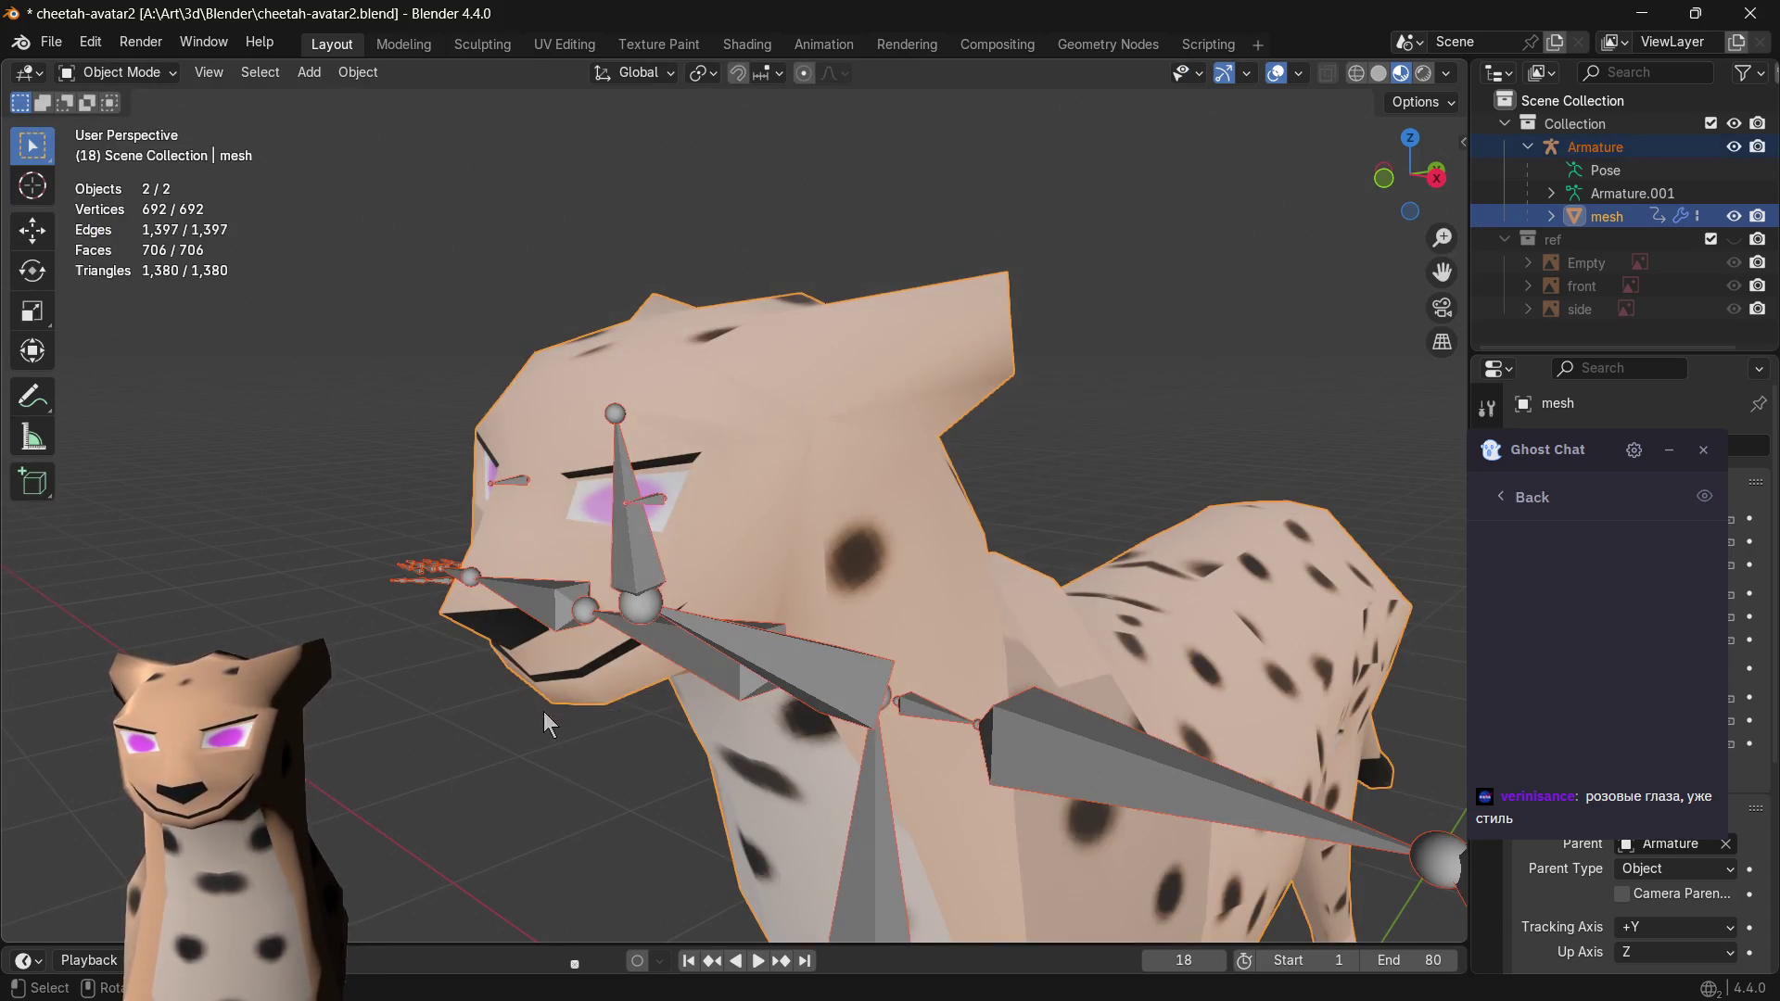
click(117, 72)
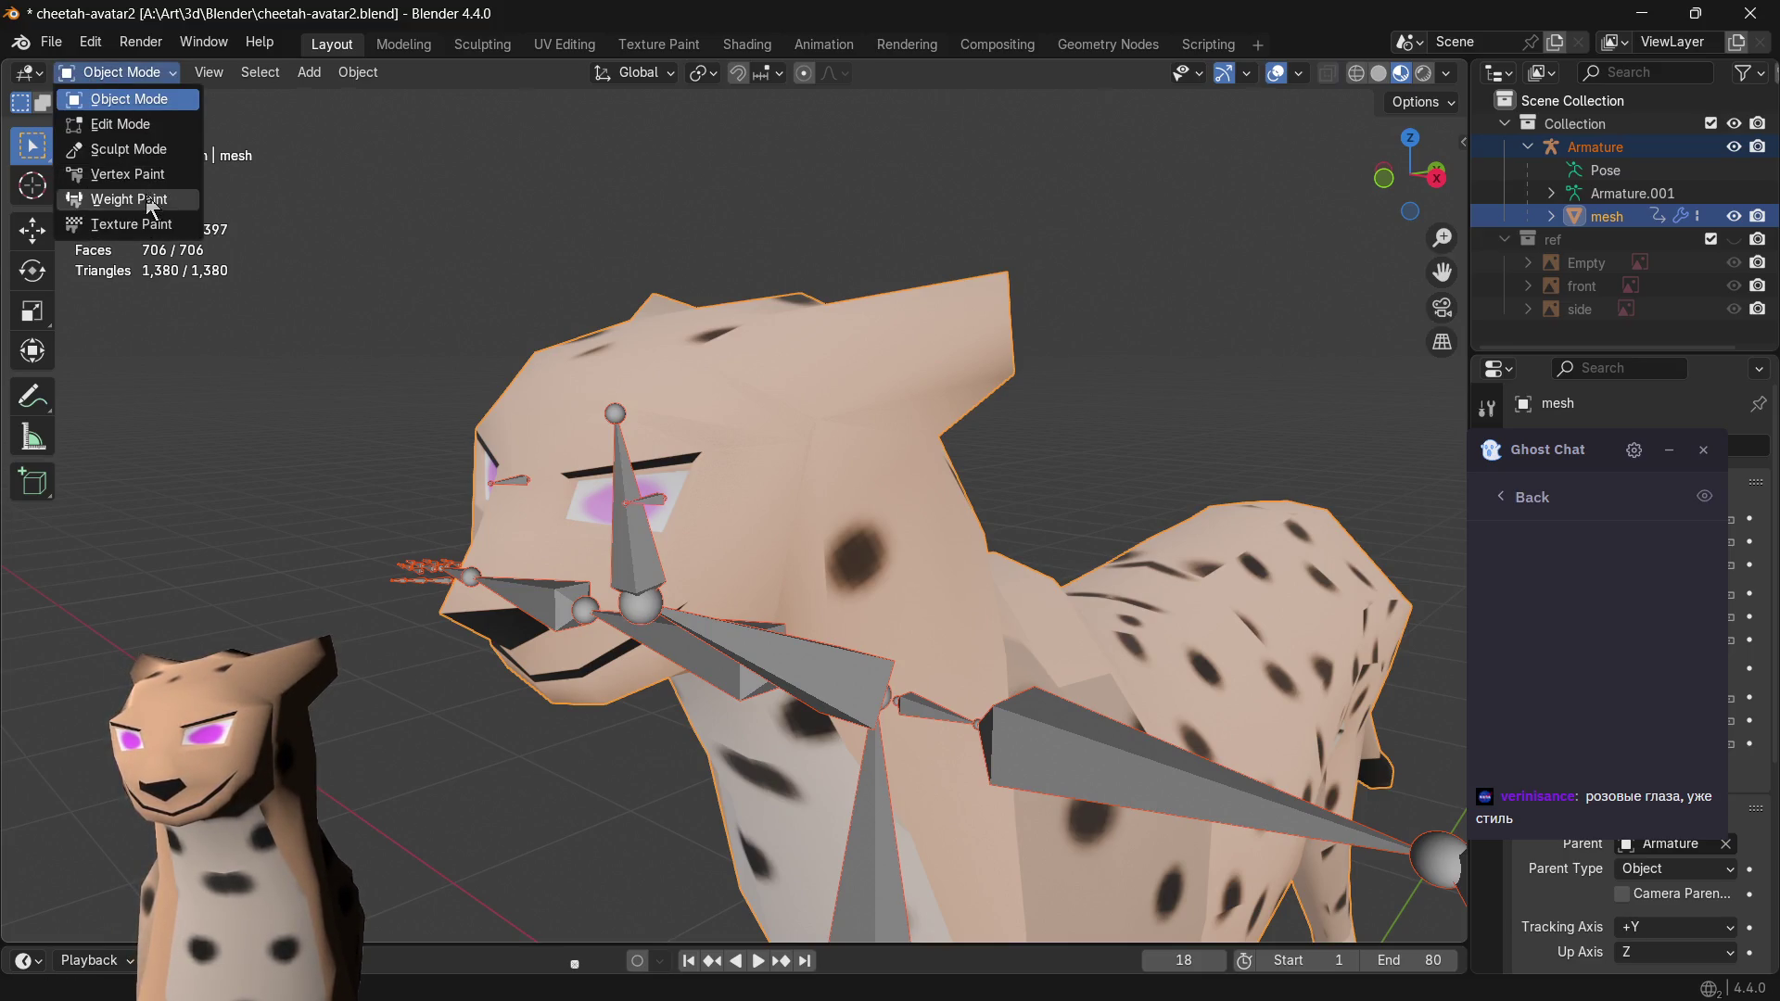
click(128, 199)
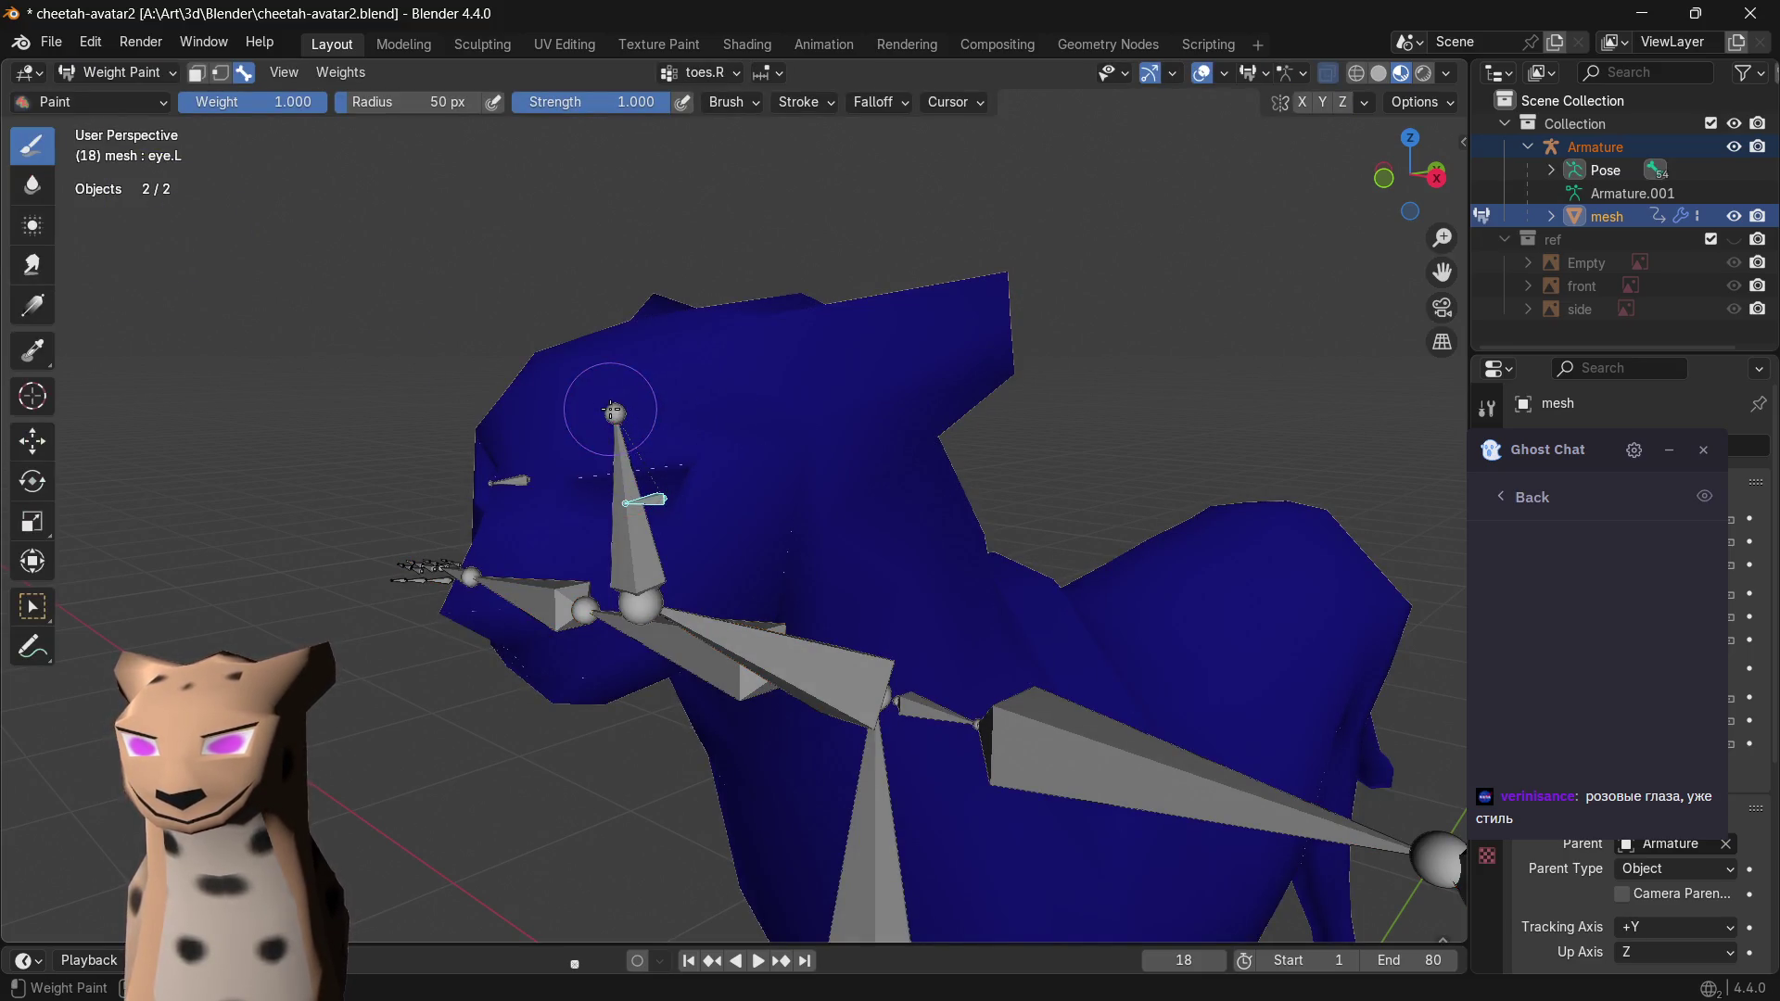
- Preview the head, eye.L, eye.R and neck bone weights across the cheetah's face
click(629, 500)
ctrl+click(640, 500)
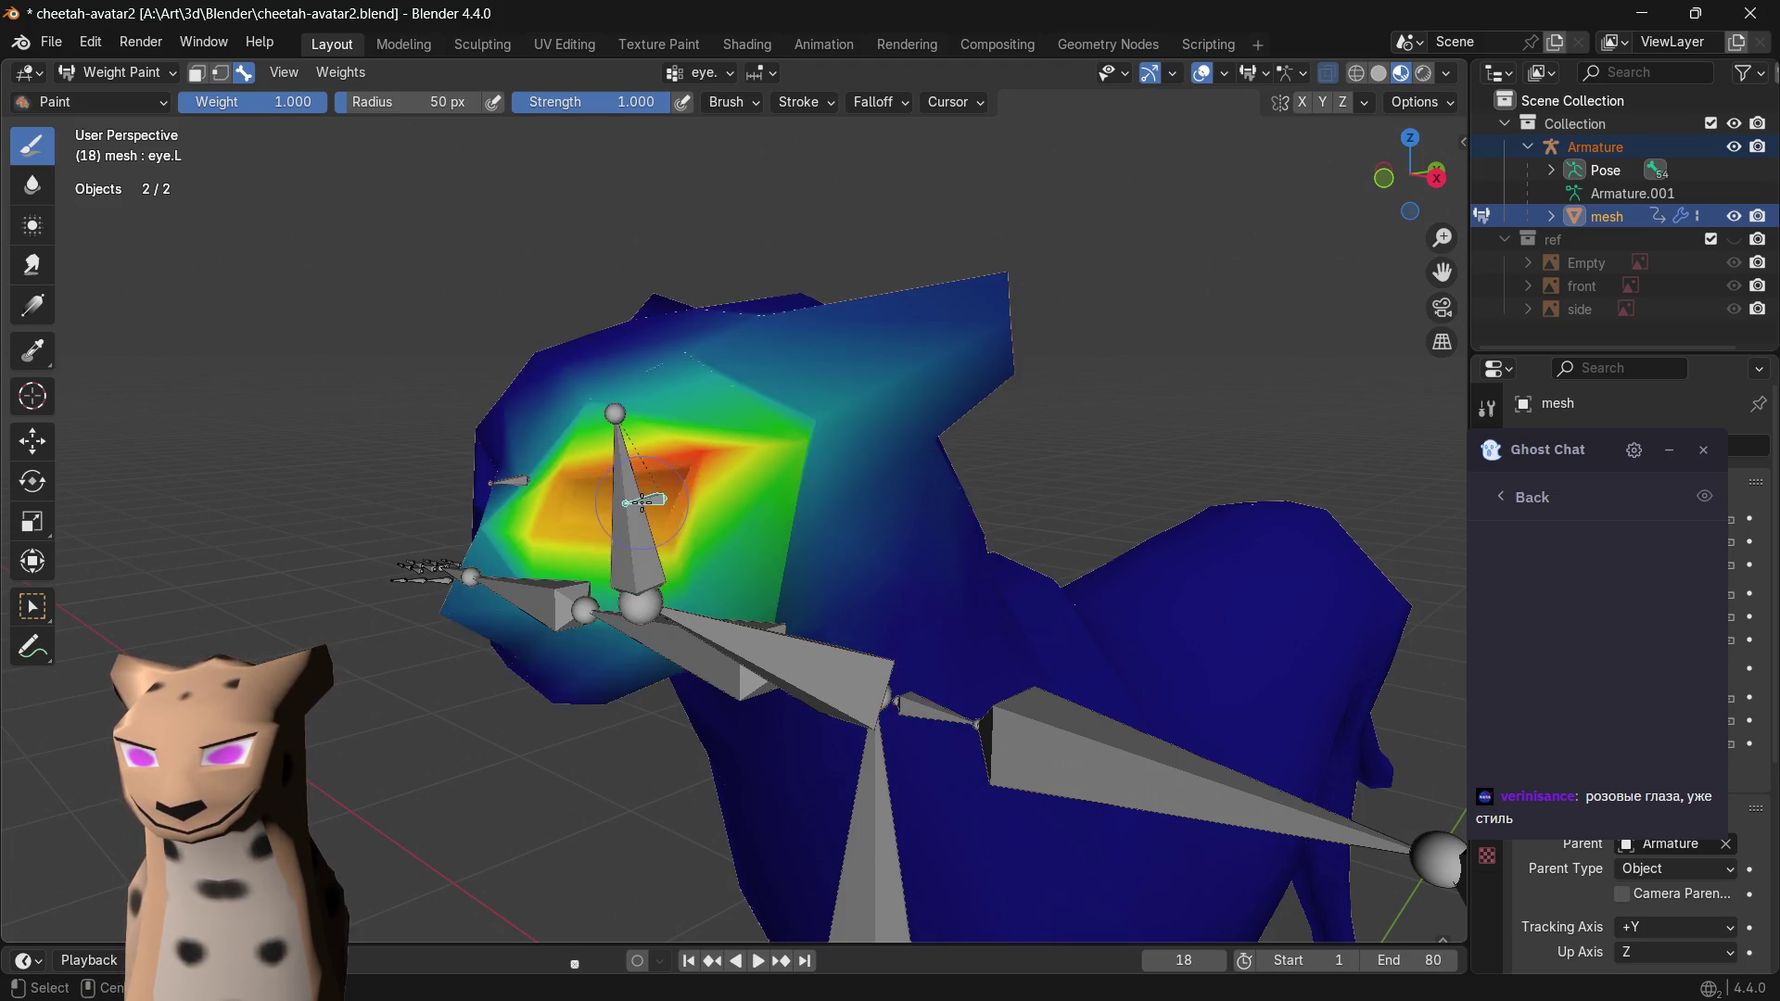
middle_drag(735, 491, 795, 496)
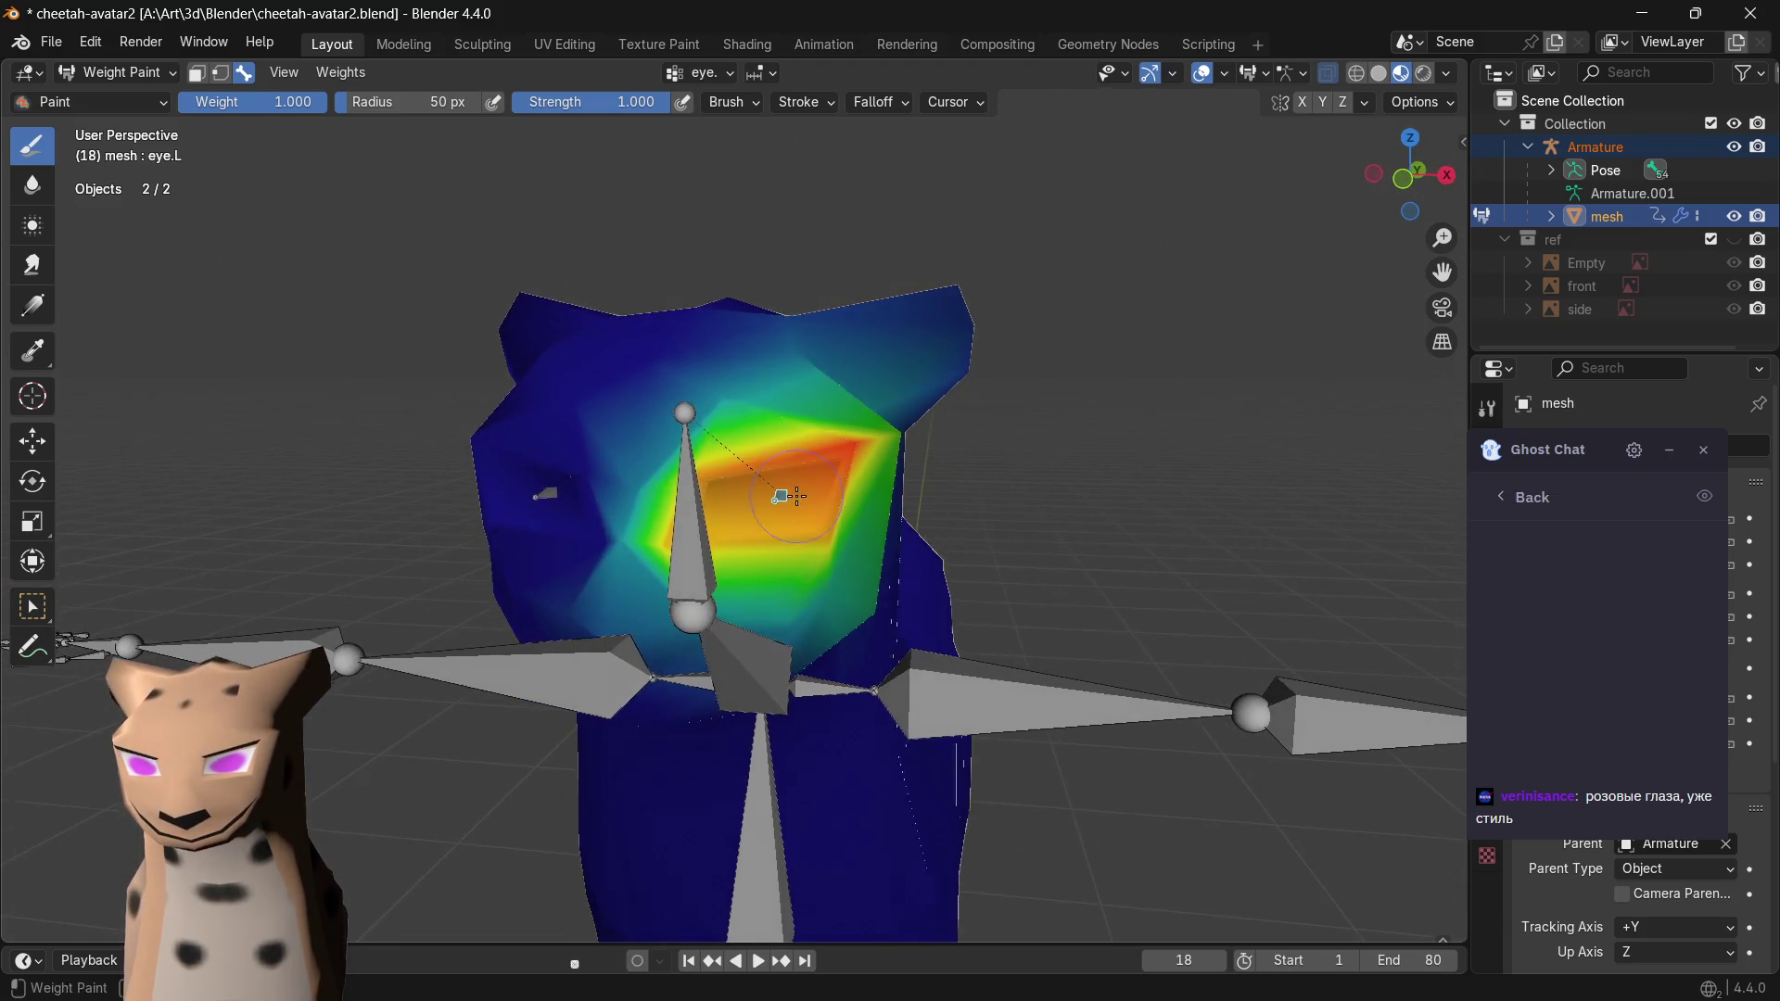
ctrl+click(553, 496)
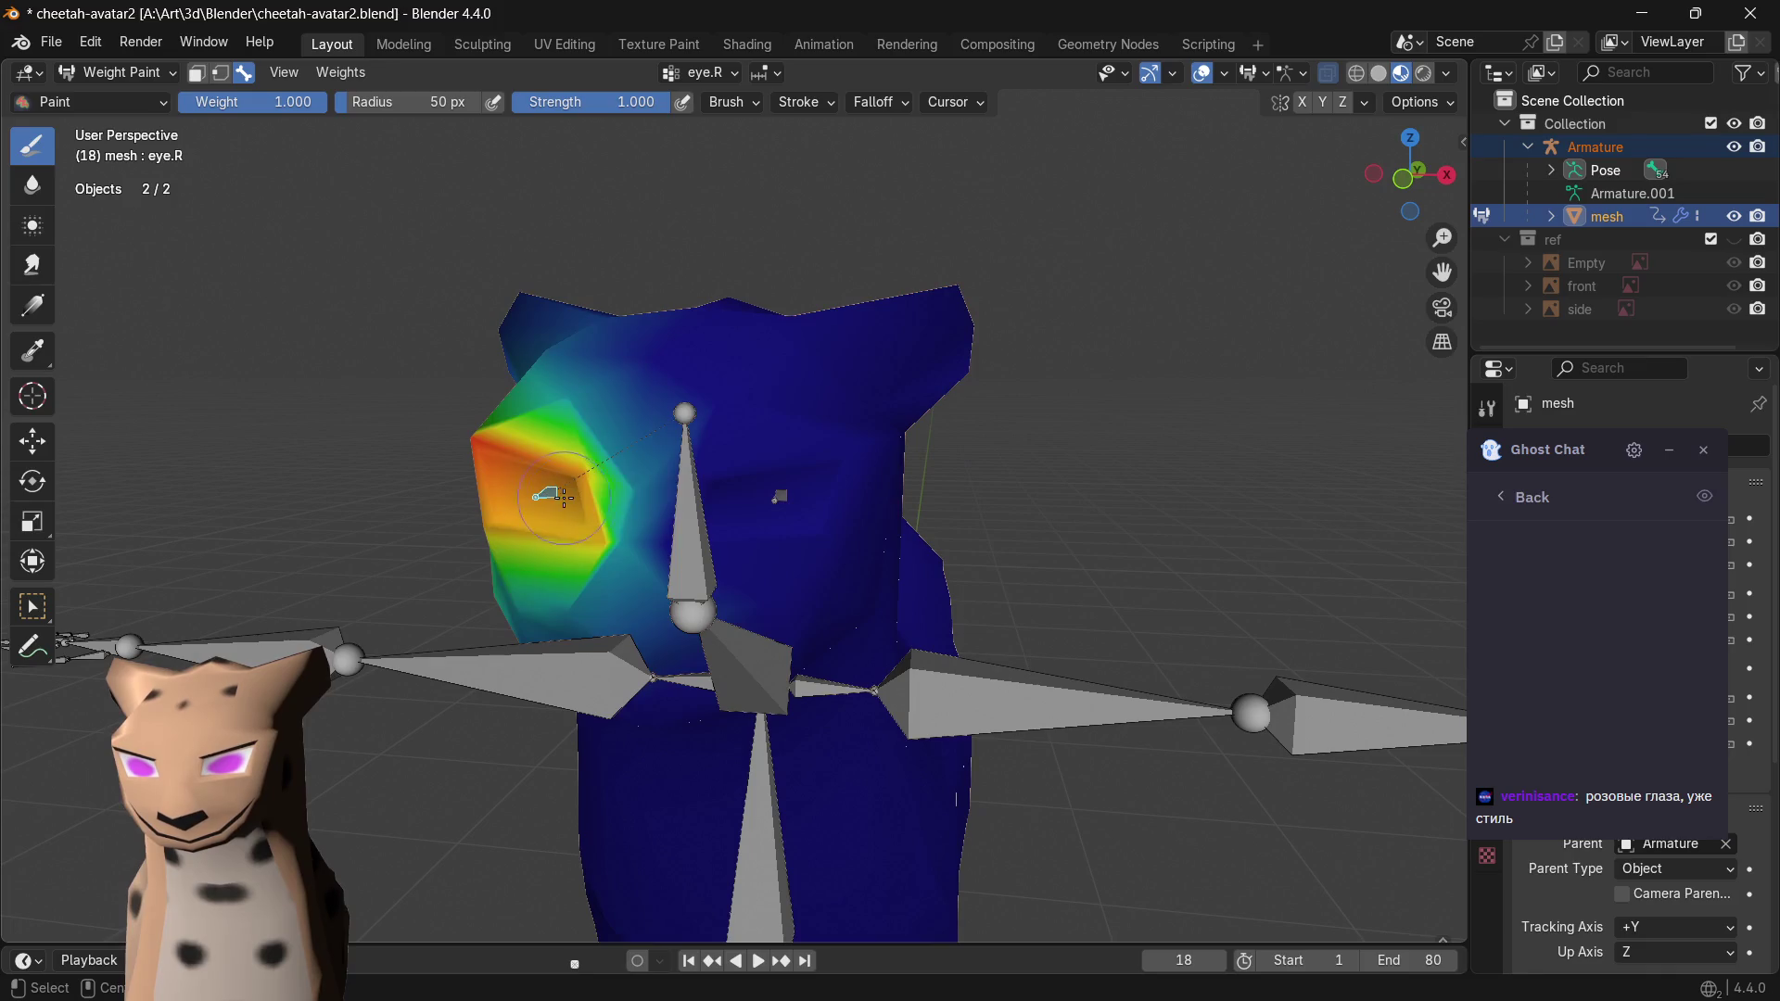
ctrl+click(691, 413)
mouse_move(767, 438)
middle_down()
mouse_move(763, 408)
mouse_move(849, 402)
middle_up()
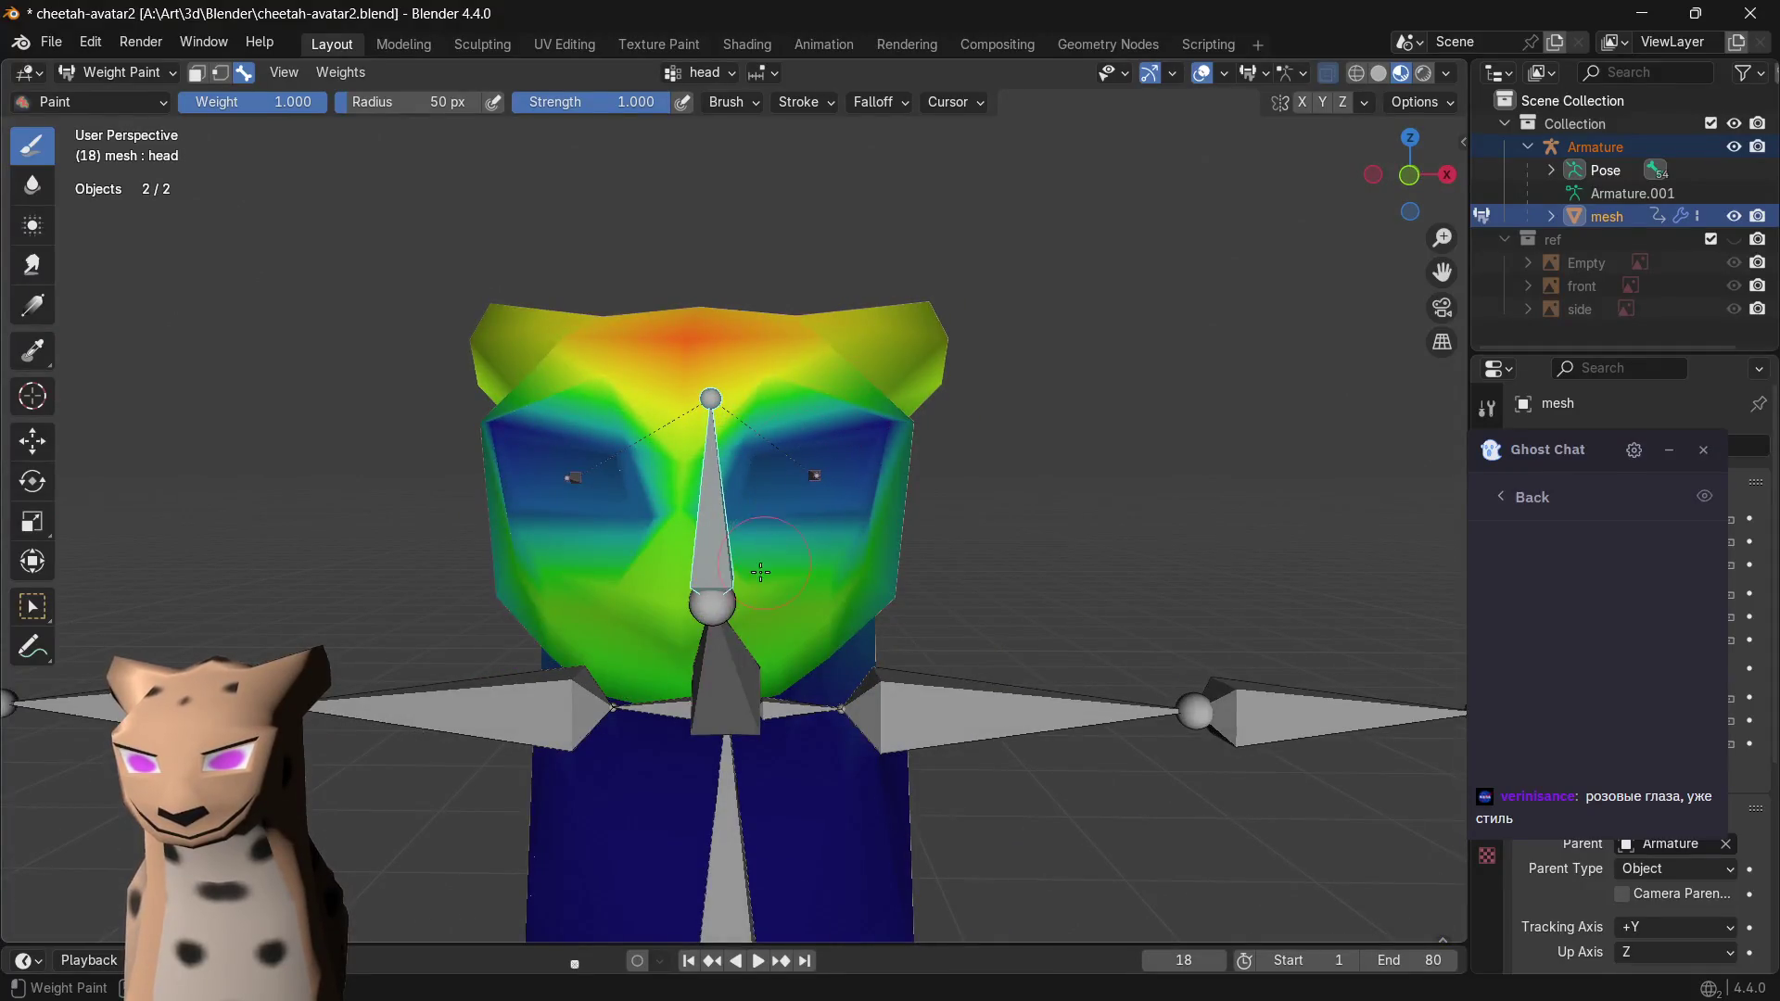
ctrl+click(723, 613)
- Paint full neck-bone weight over the neck, chest and remaining green/yellow patches while orbiting
middle_drag(723, 613, 736, 703)
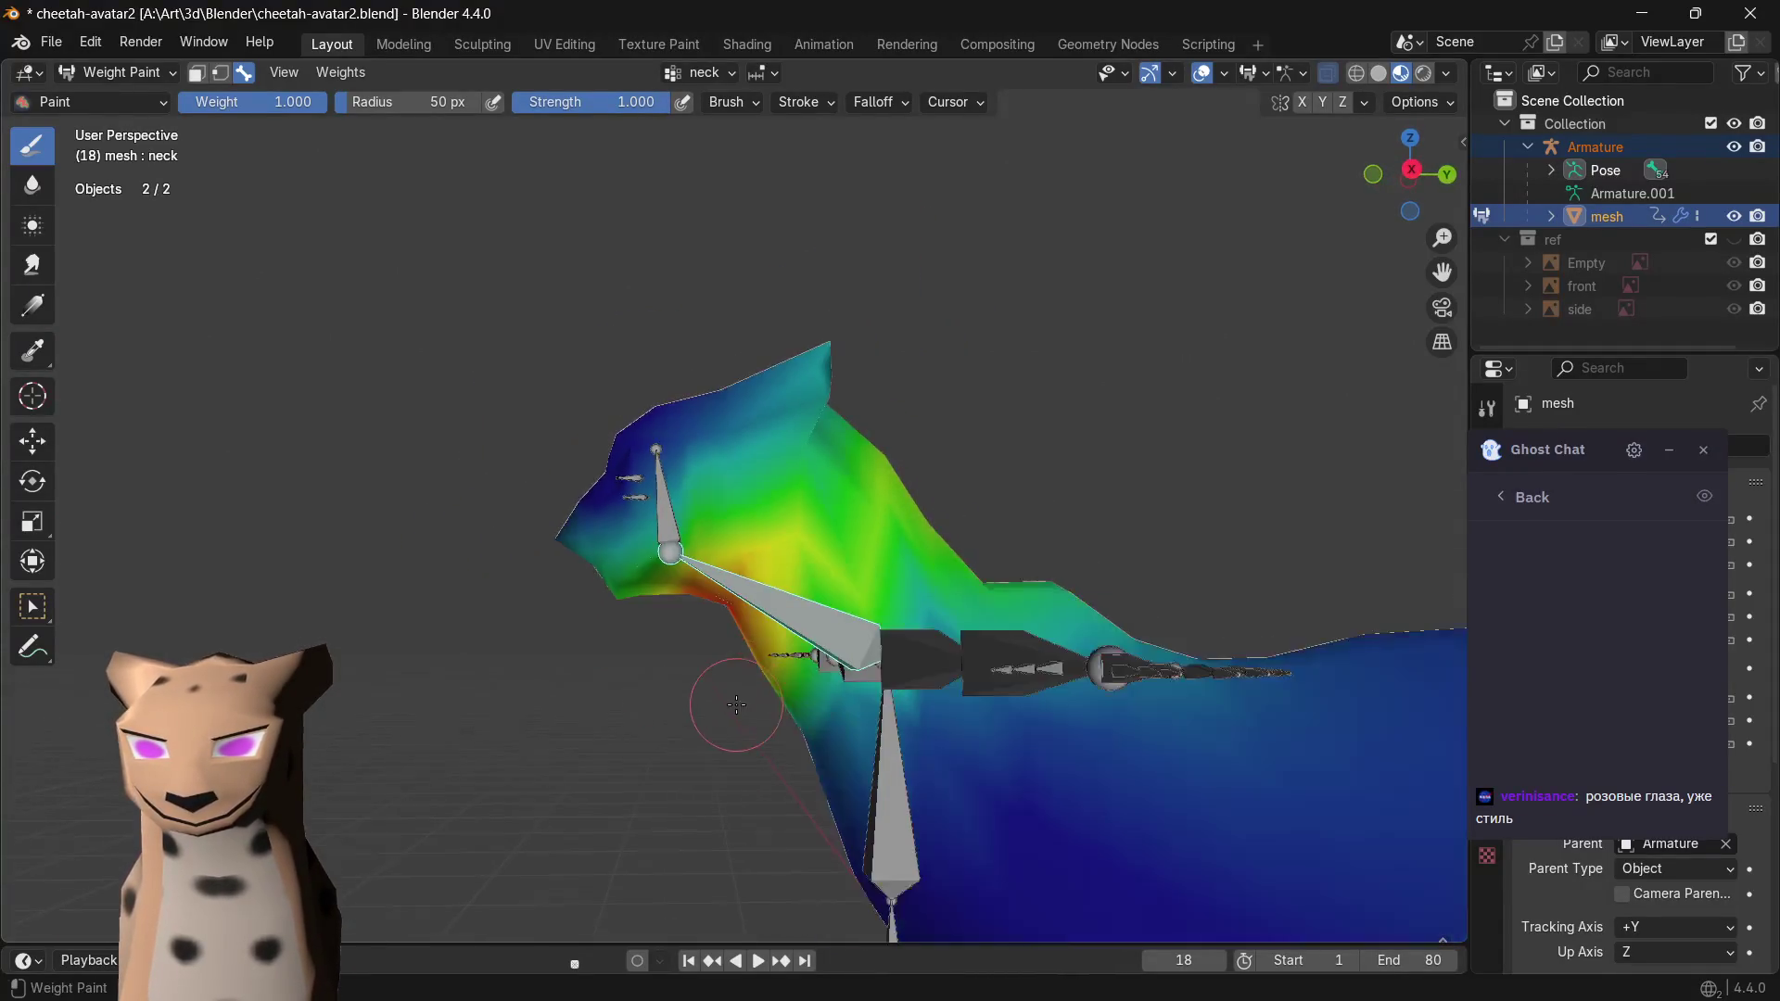
middle_drag(843, 597, 822, 577)
mouse_move(821, 577)
mouse_down()
mouse_move(848, 529)
mouse_move(798, 555)
mouse_up()
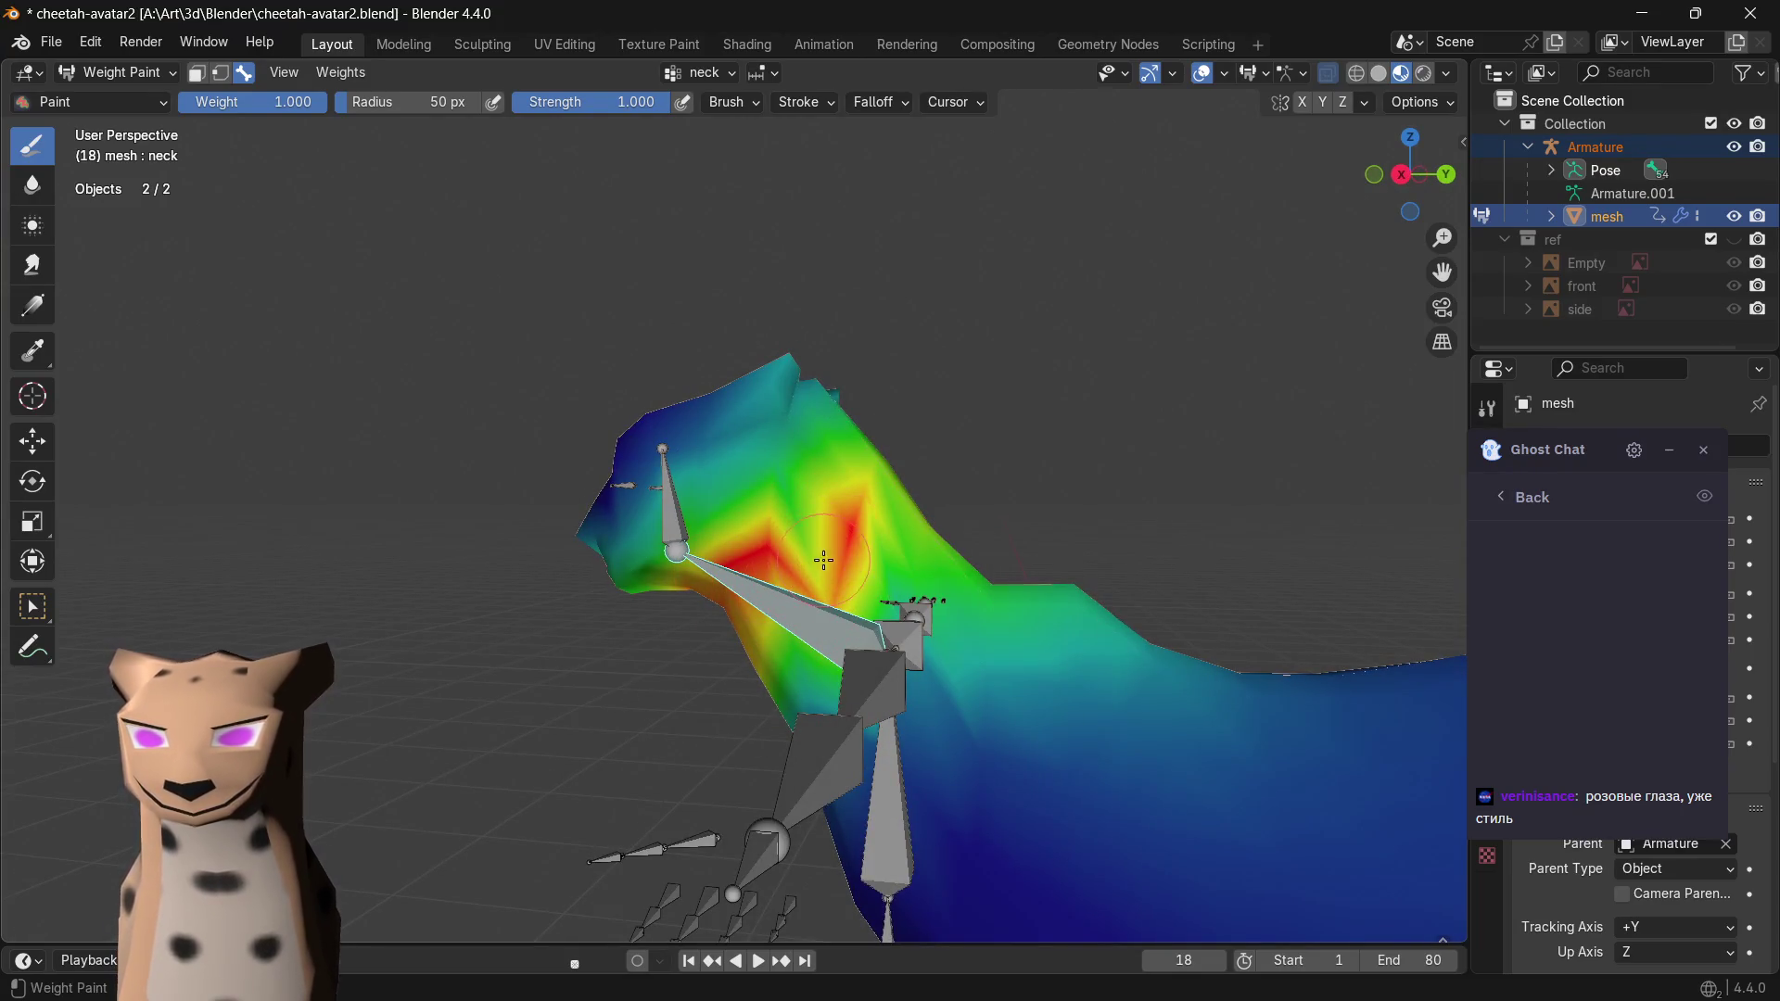
scroll(827, 557, up, 1)
scroll(819, 570, down, 1)
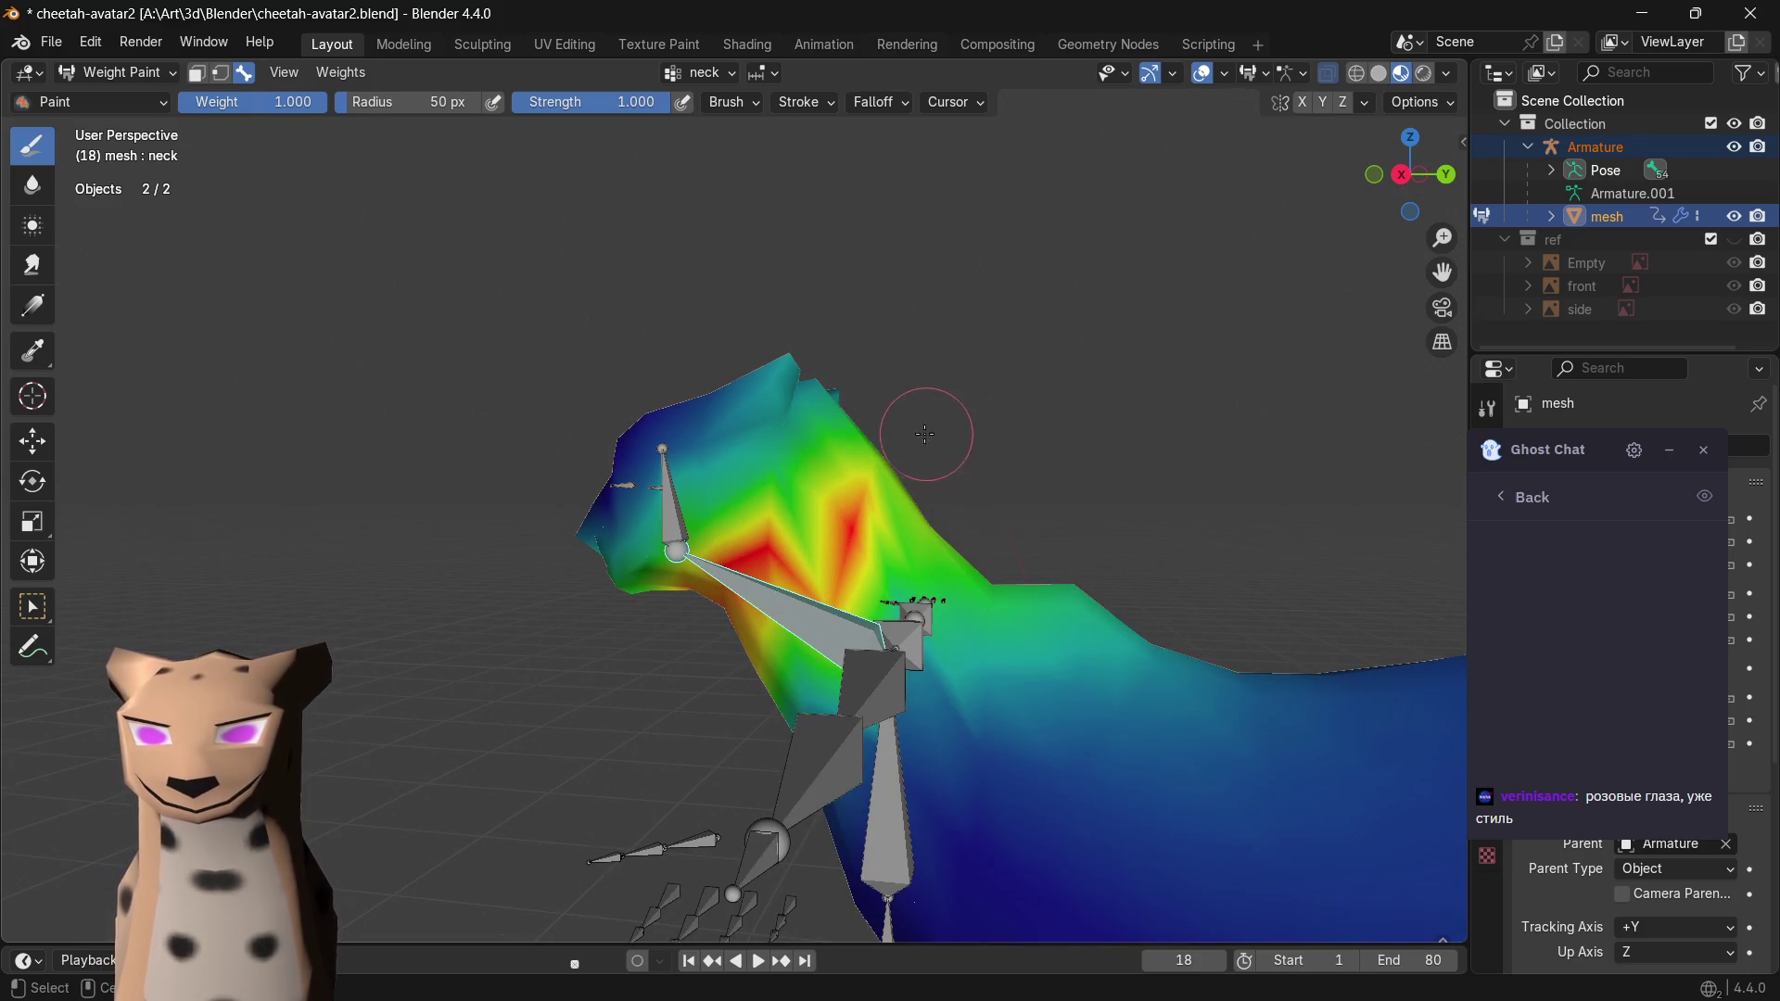
middle_drag(848, 503, 994, 488)
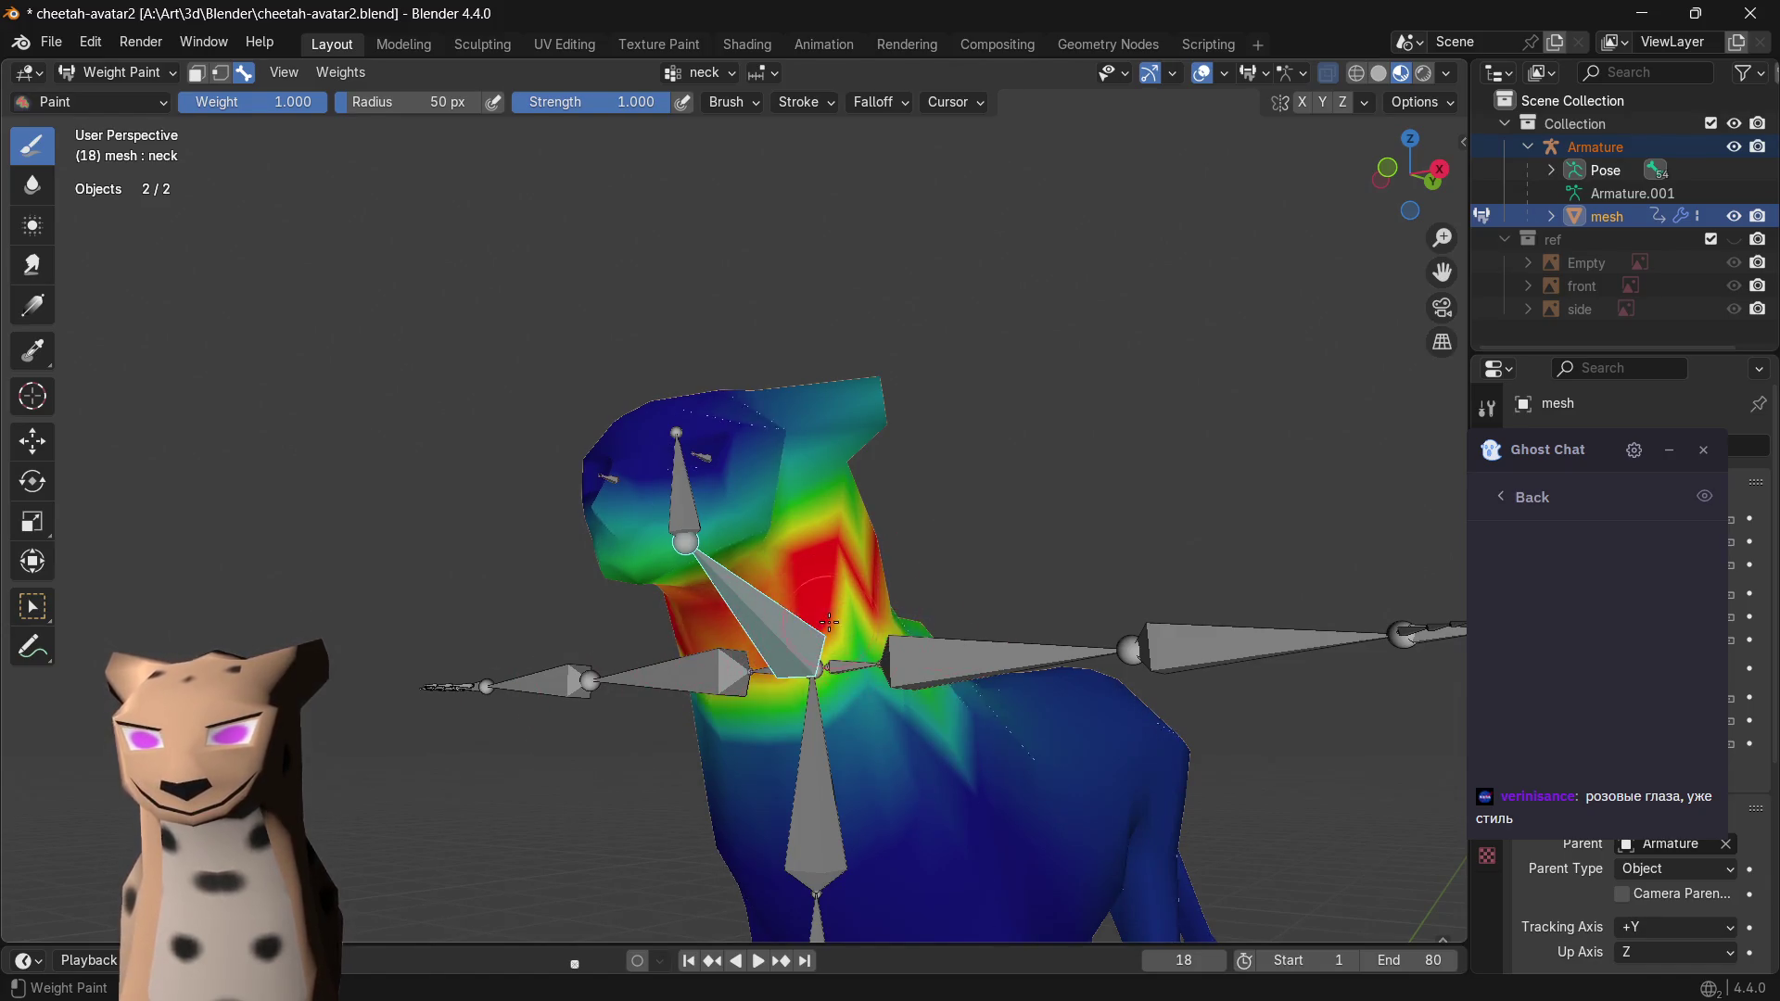
middle_drag(712, 656, 683, 622)
mouse_move(664, 543)
mouse_down()
mouse_move(536, 503)
mouse_move(555, 546)
mouse_move(622, 592)
mouse_up()
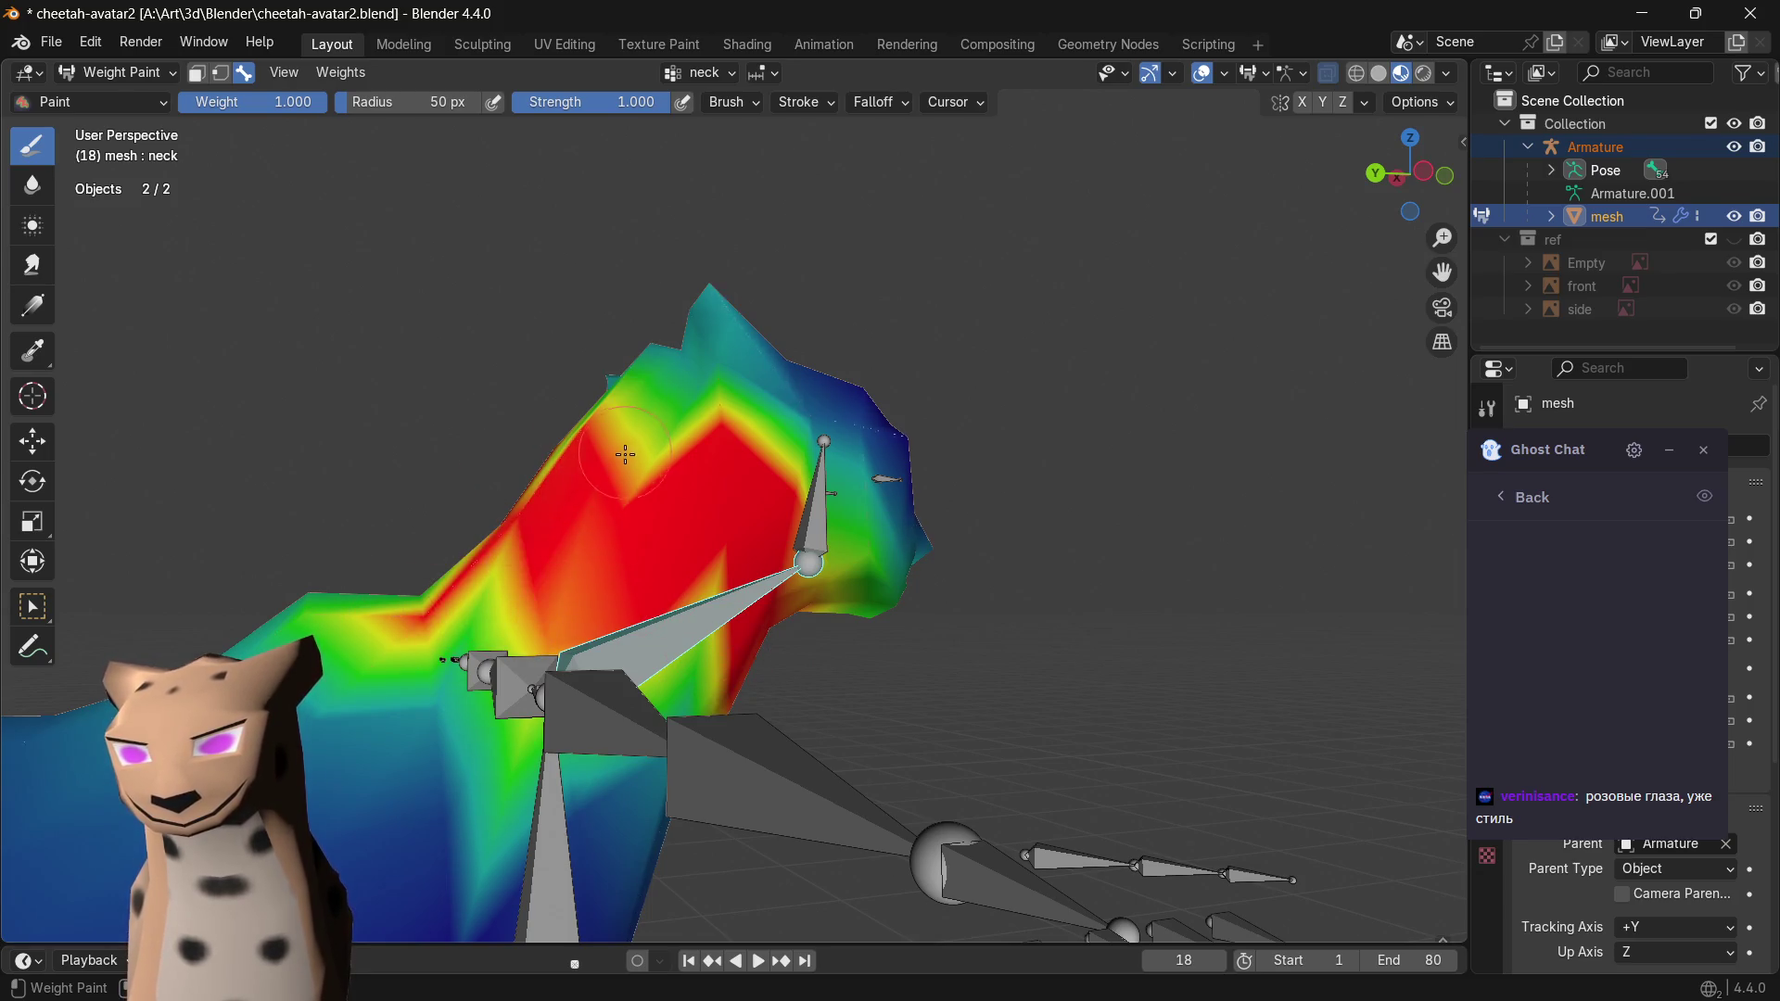
middle_drag(624, 453, 826, 654)
drag(855, 647, 839, 555)
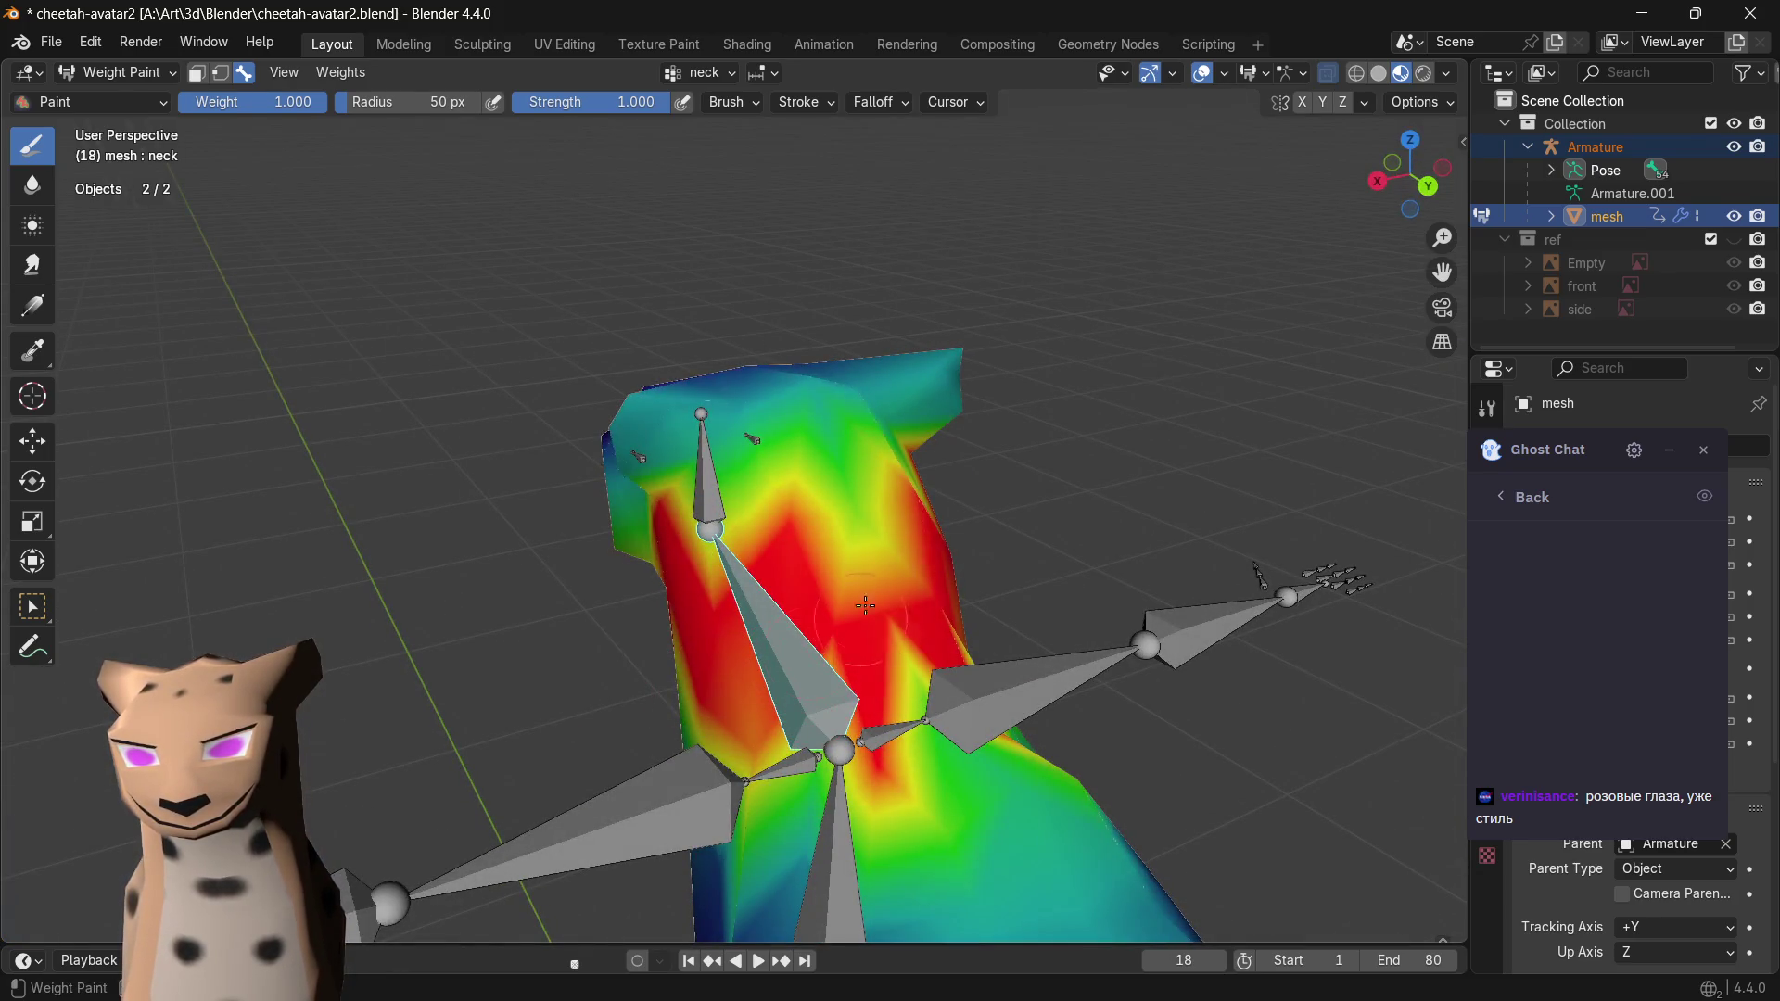
middle_drag(710, 631, 917, 616)
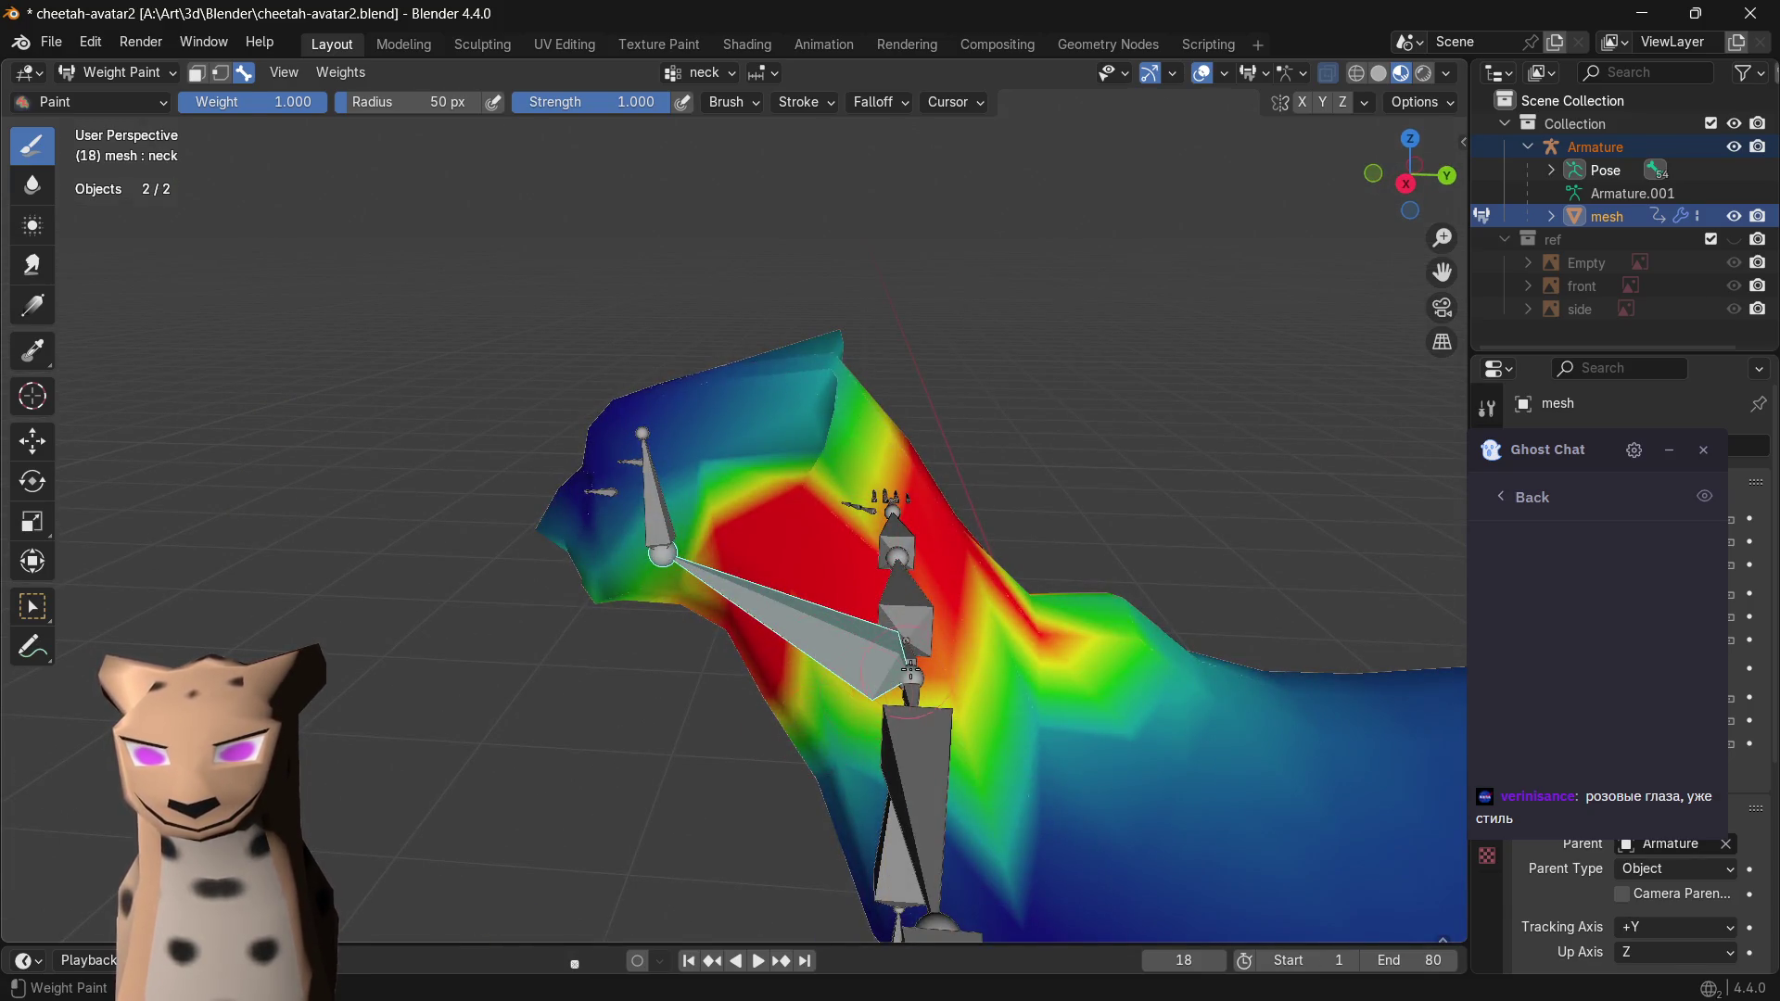
middle_drag(807, 679, 936, 602)
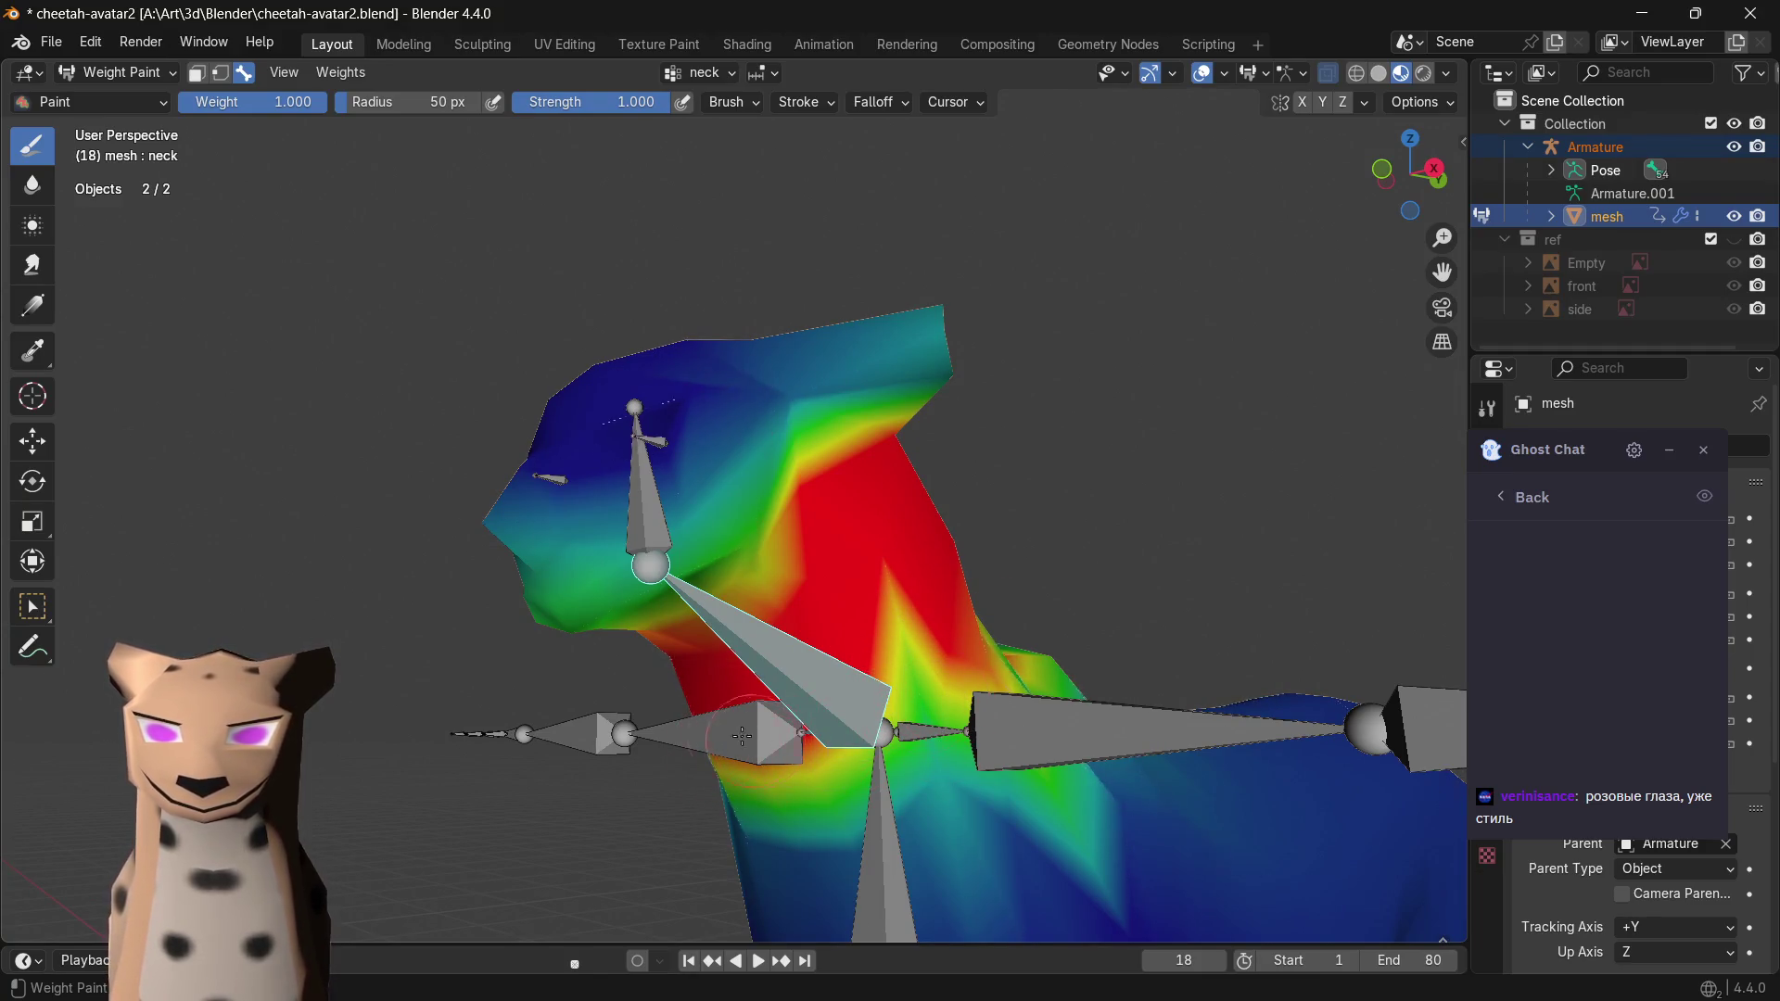
drag(702, 769, 772, 556)
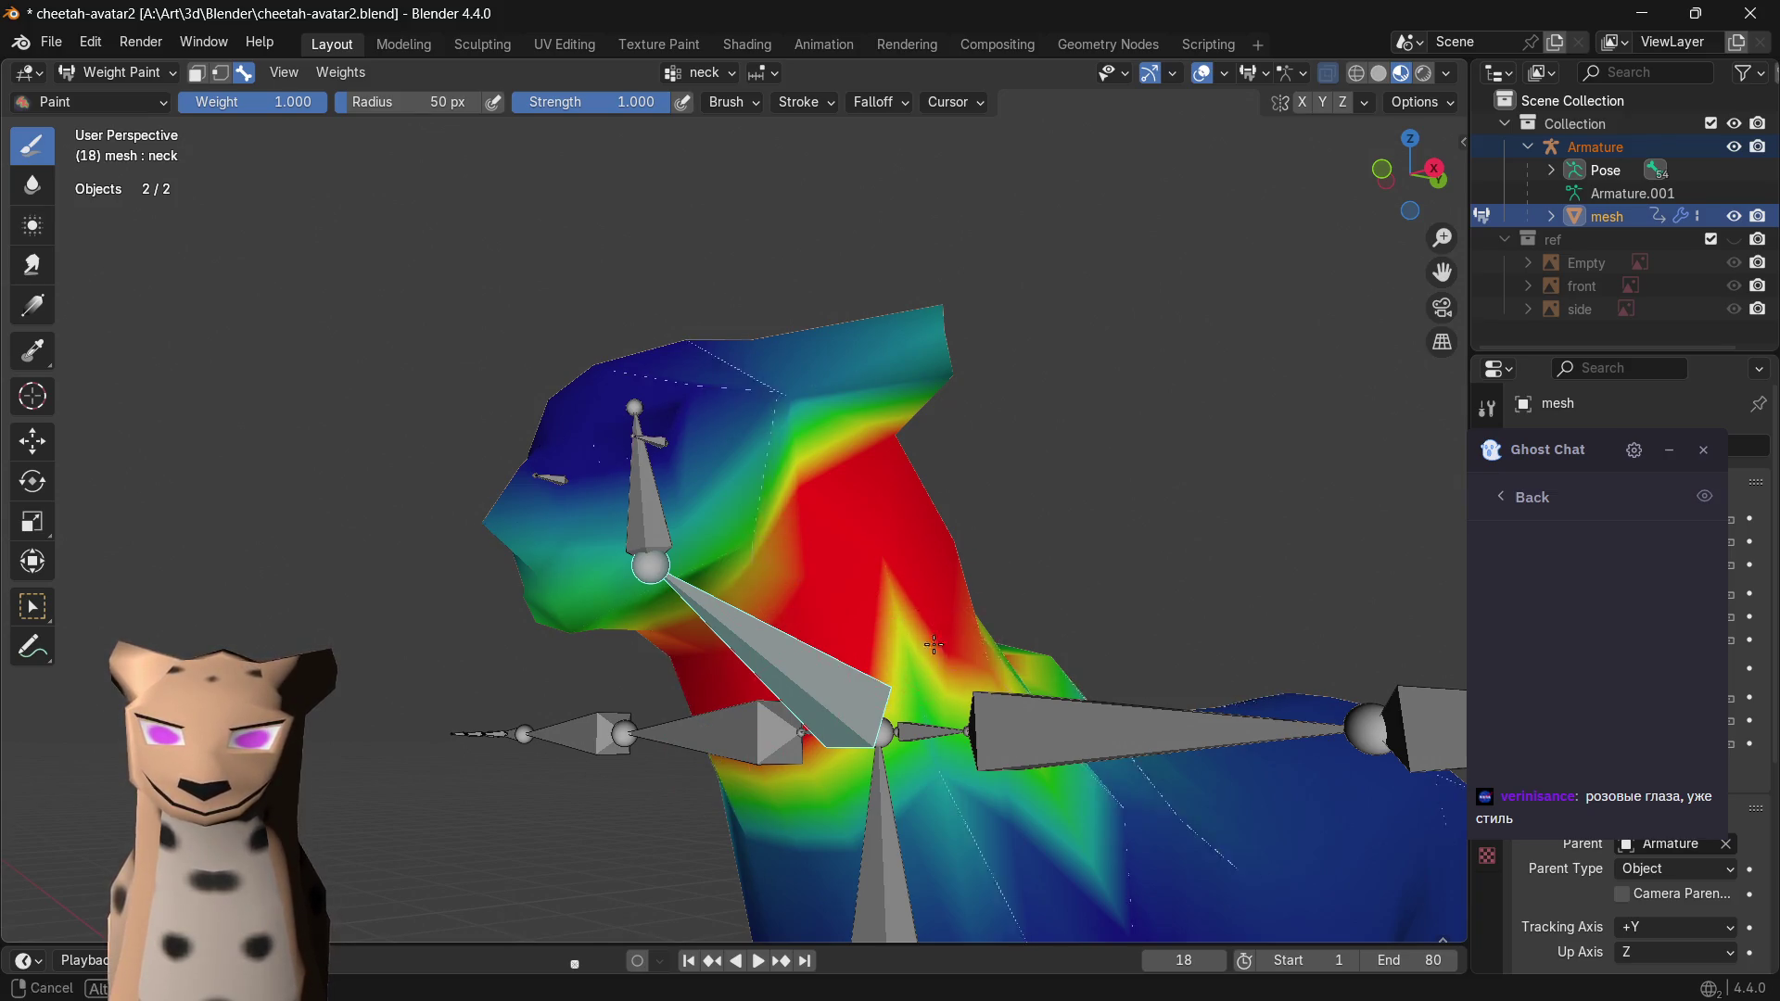
- Extend neck weight below the joint, then remove excess weight around the shoulder and upper neck edge
middle_drag(934, 644, 803, 654)
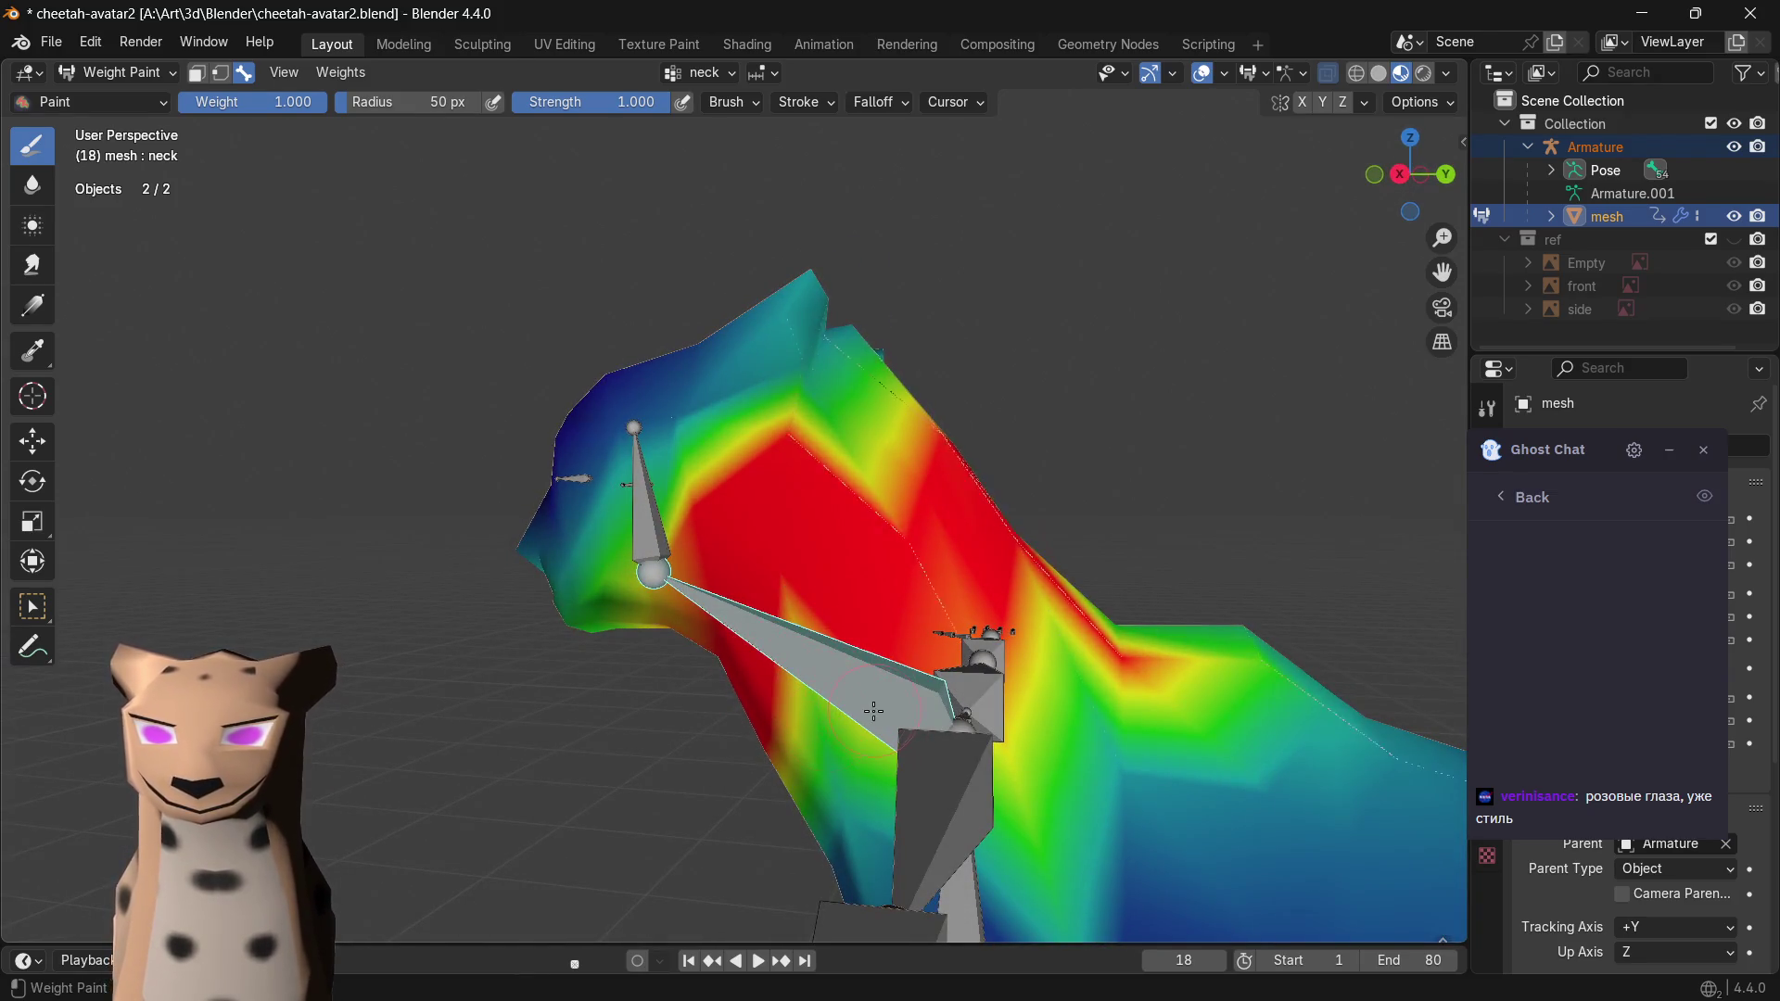
middle_drag(819, 766, 872, 583)
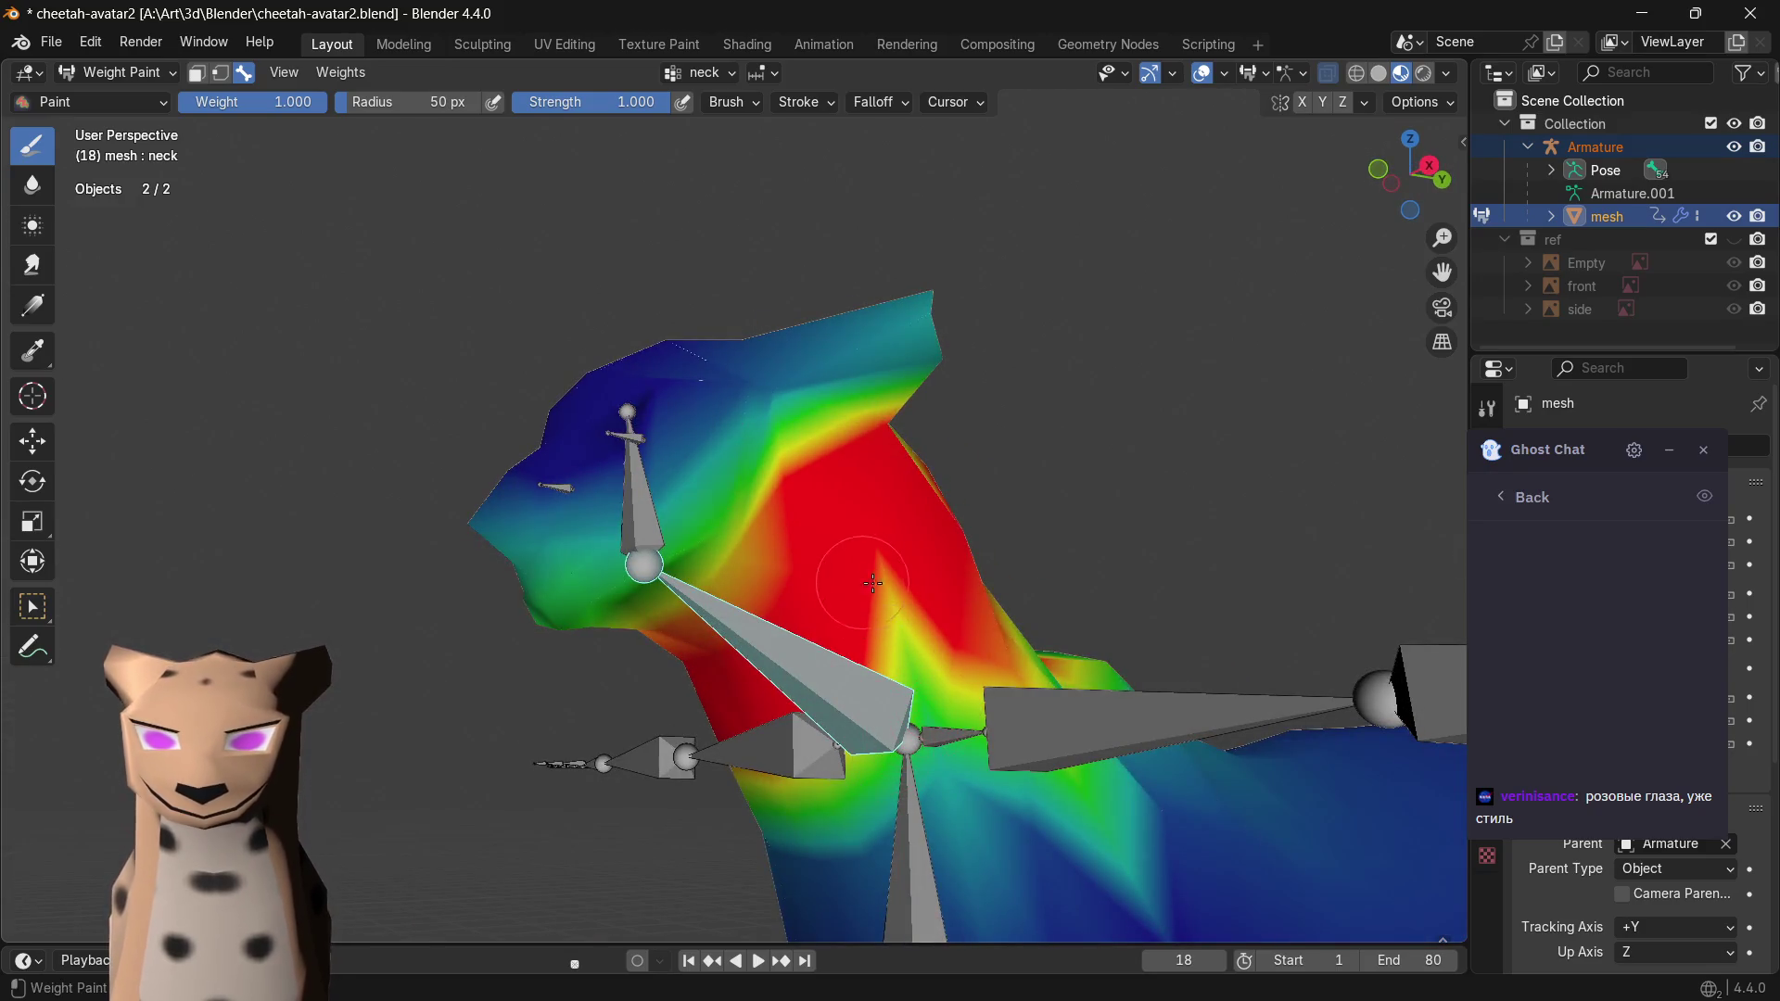
drag(920, 720, 918, 764)
mouse_move(787, 755)
middle_down()
mouse_move(618, 718)
mouse_move(556, 660)
middle_up()
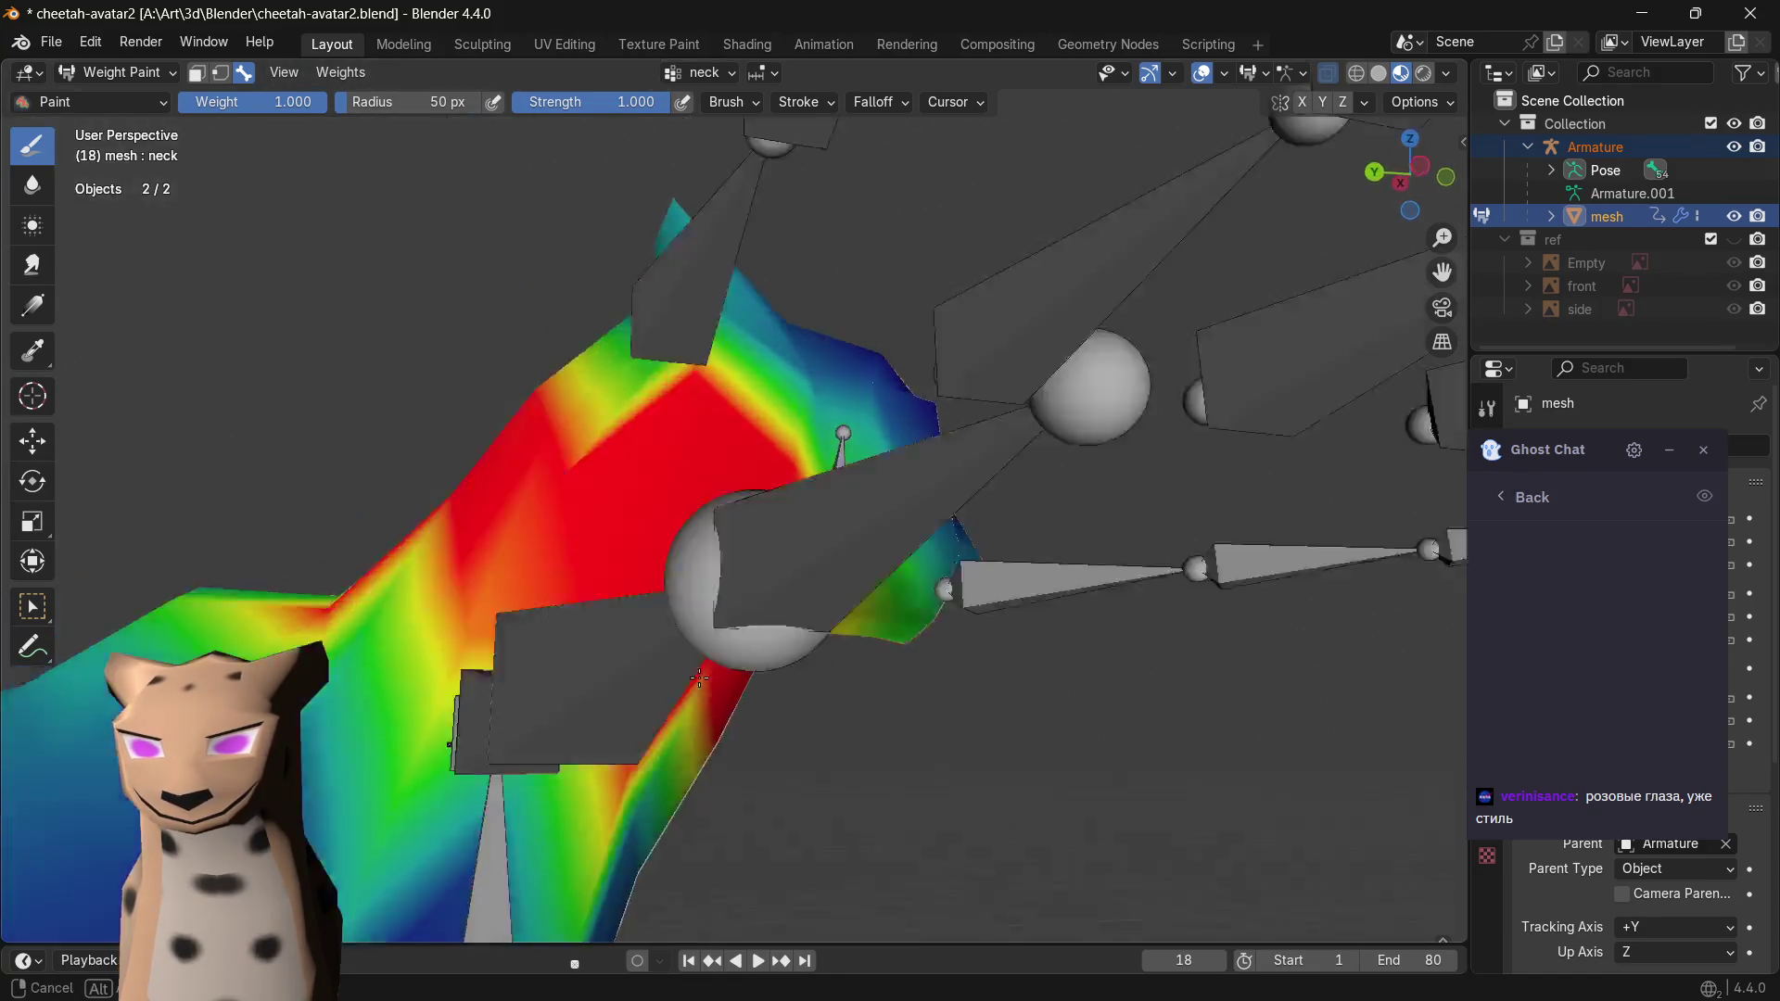
middle_drag(626, 579, 672, 690)
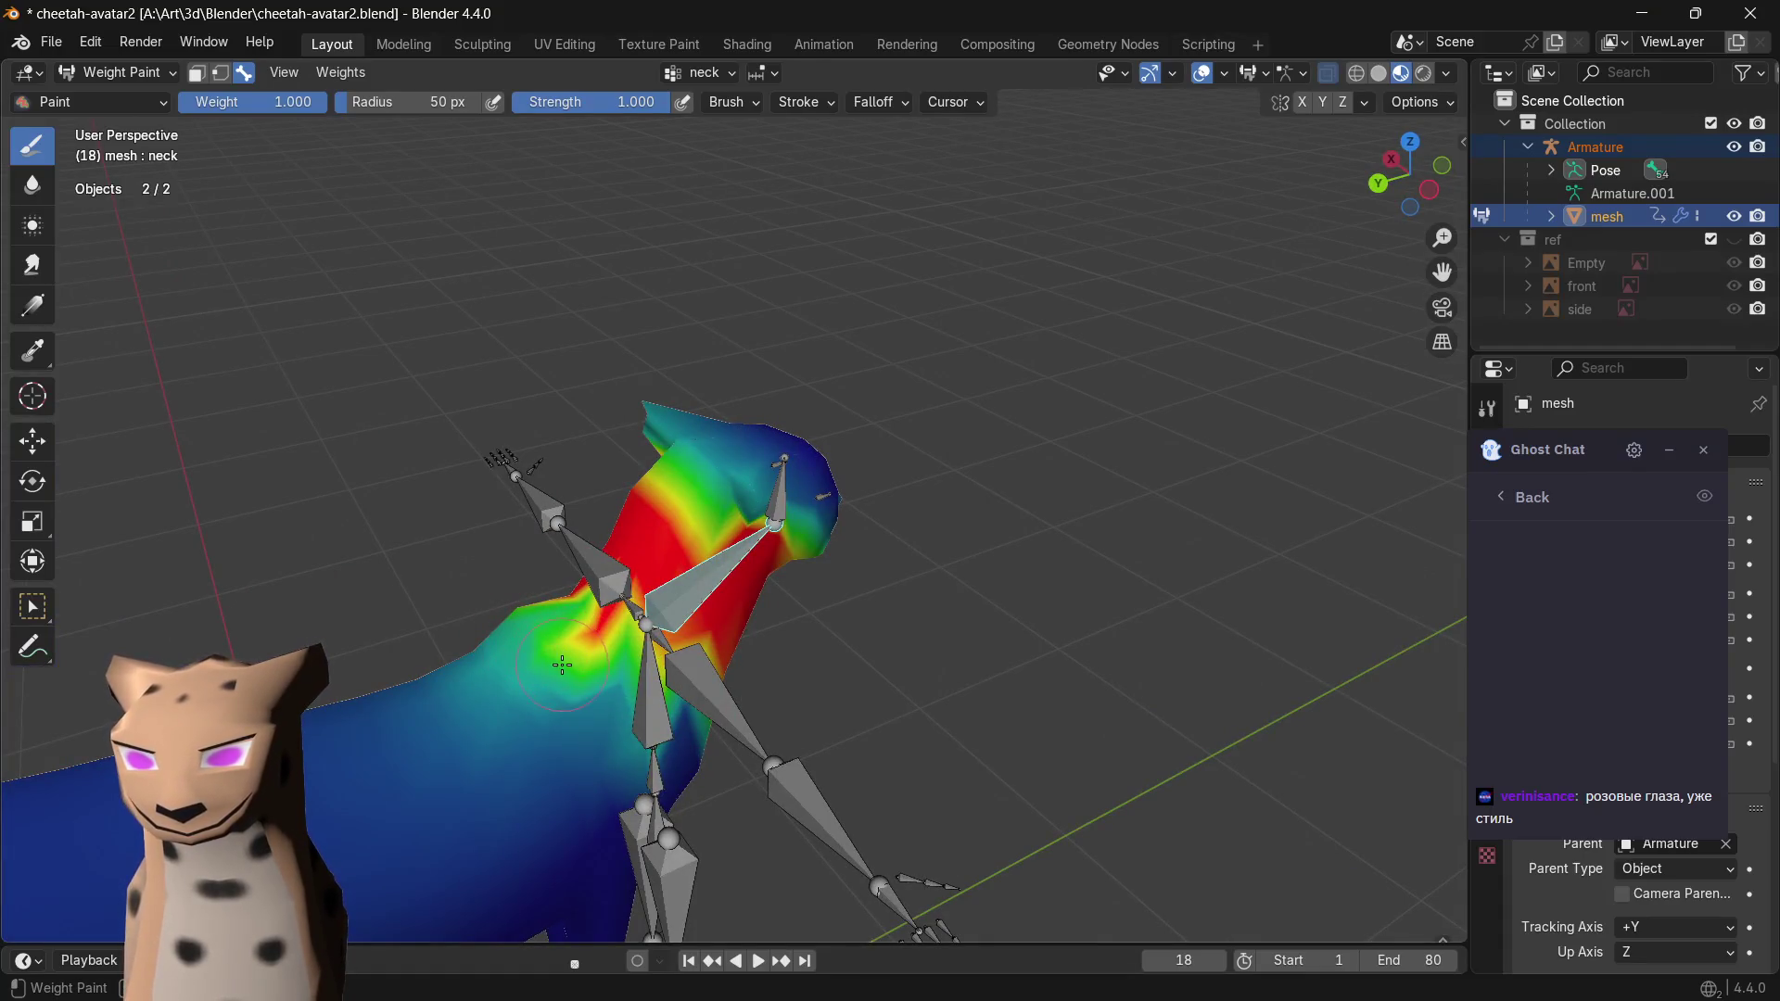
ctrl+drag(632, 758, 576, 672)
mouse_move(540, 609)
ctrl+mouse_down()
mouse_move(545, 708)
mouse_move(415, 718)
ctrl+mouse_up()
- Reduce weight under the neck, verify the neck heatmap from several angles, and make the head bone active
mouse_move(415, 717)
middle_down()
mouse_move(751, 780)
mouse_move(861, 682)
middle_up()
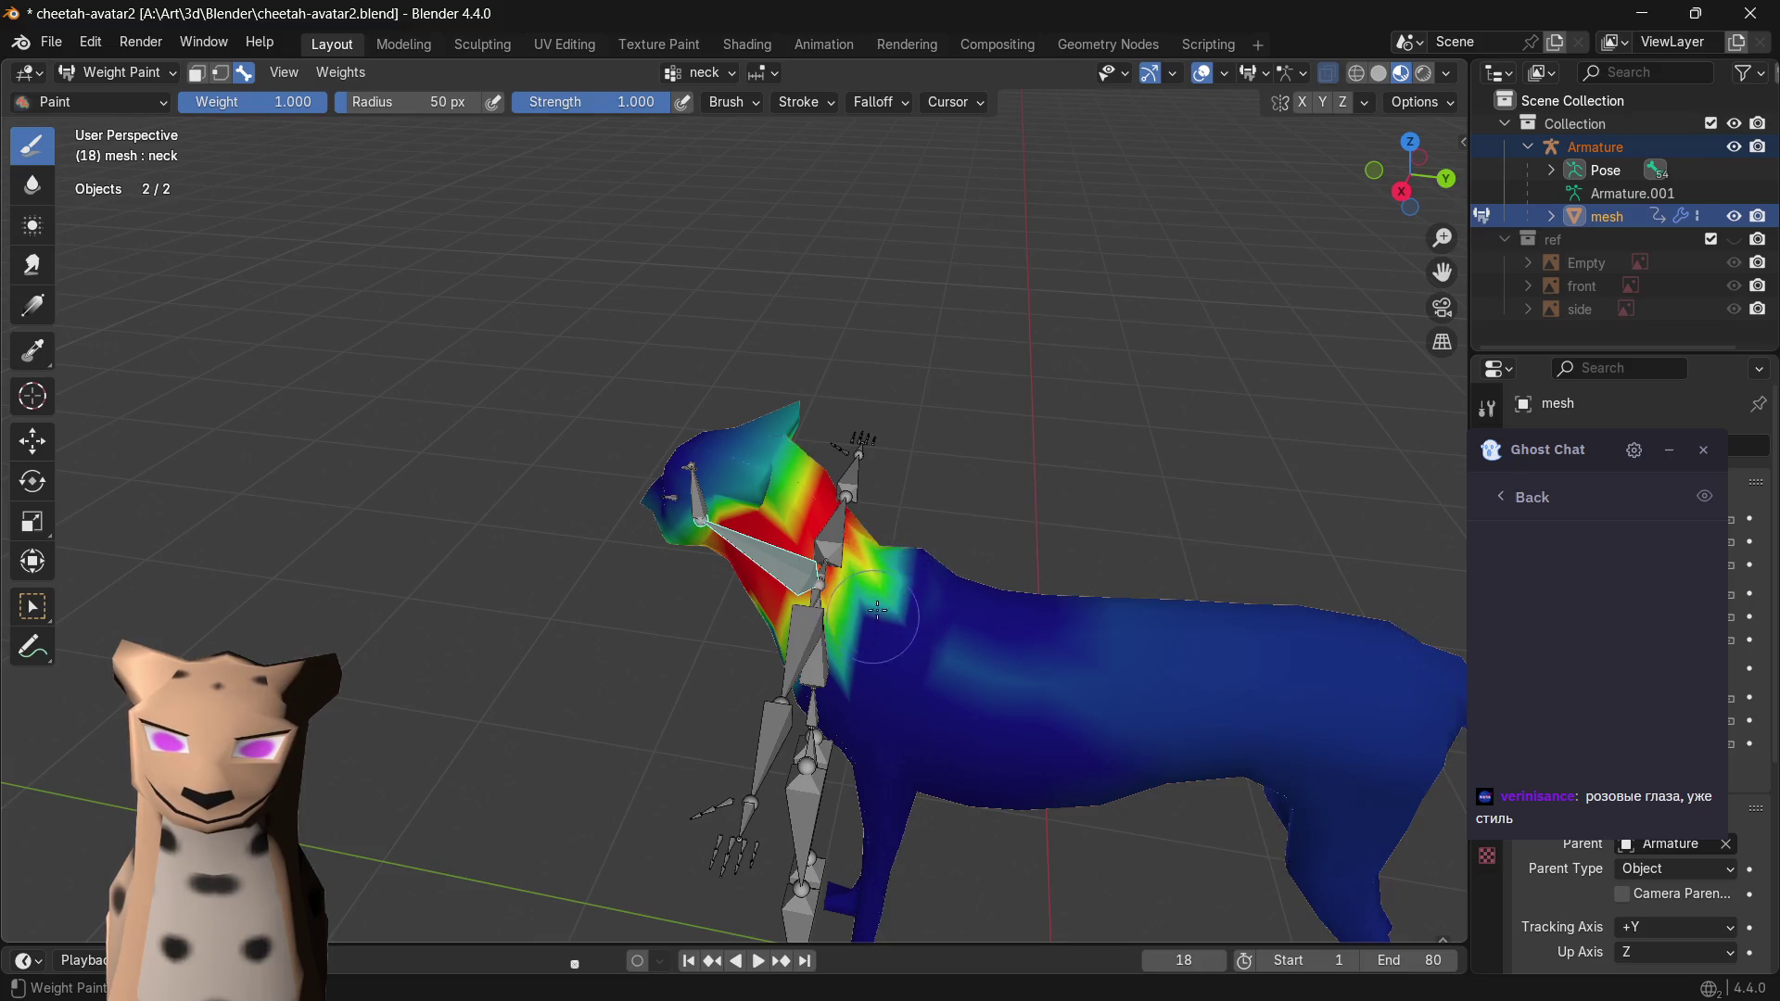
mouse_move(873, 706)
middle_down()
mouse_move(933, 700)
mouse_move(985, 623)
middle_up()
middle_drag(883, 667, 966, 667)
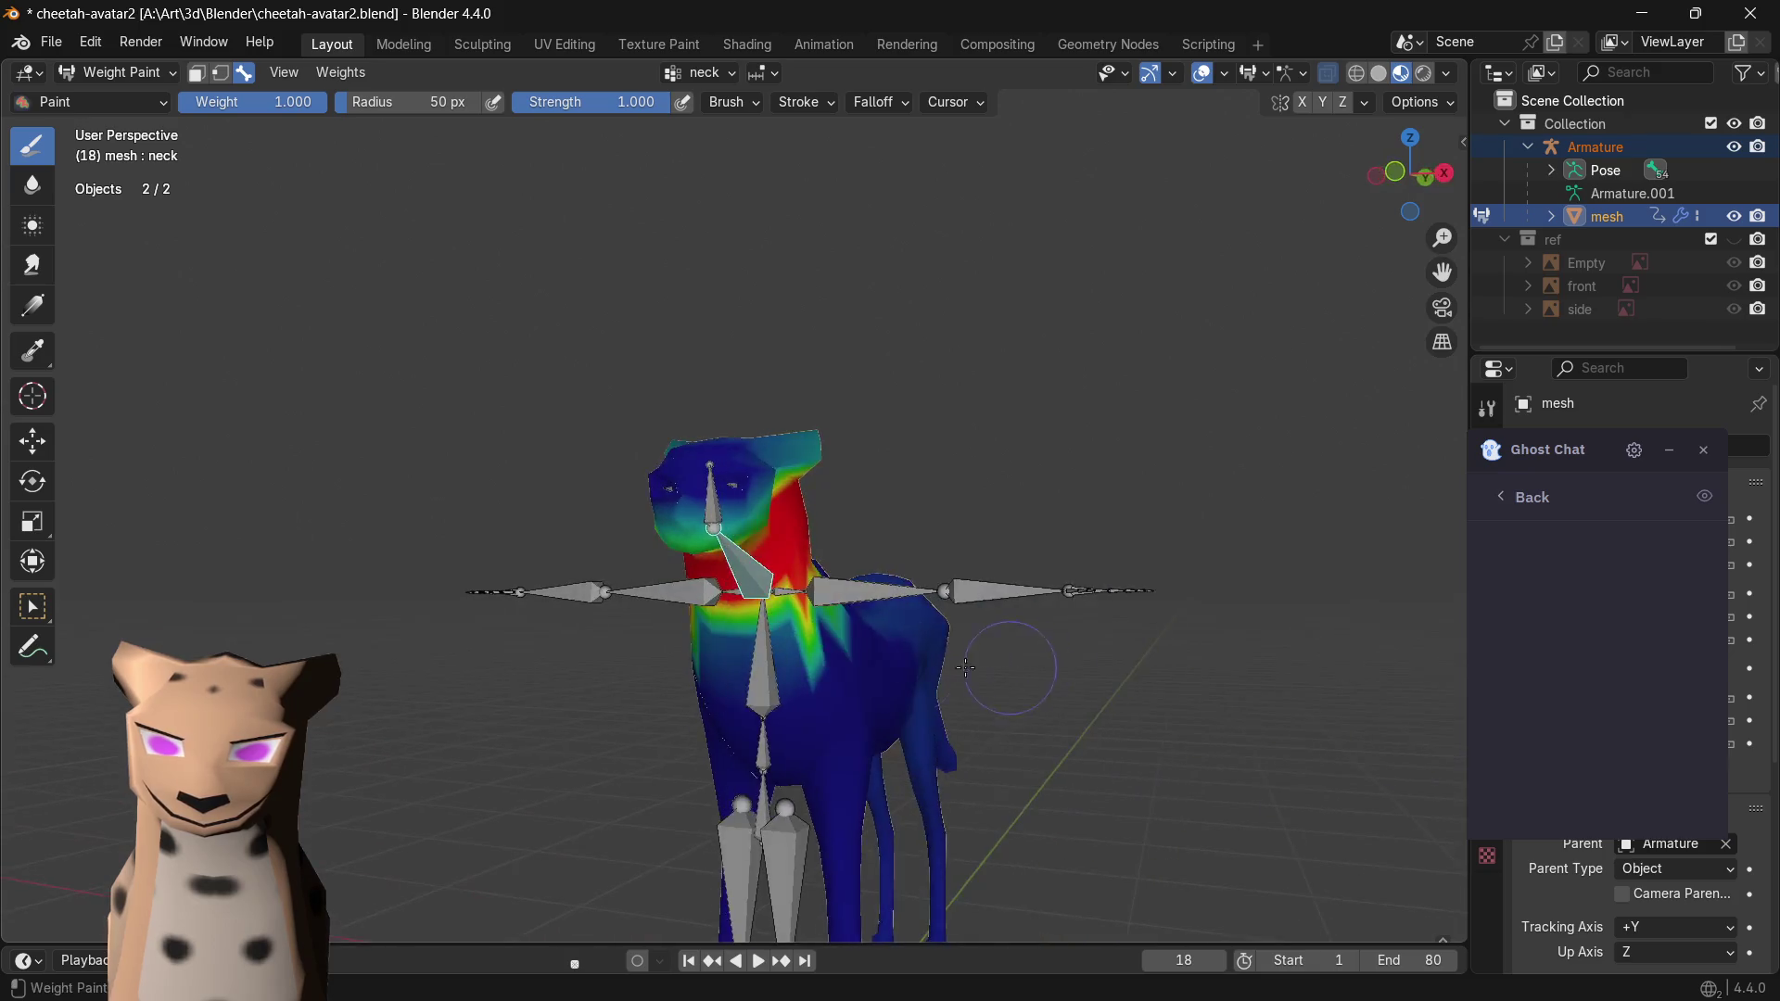
drag(821, 650, 824, 658)
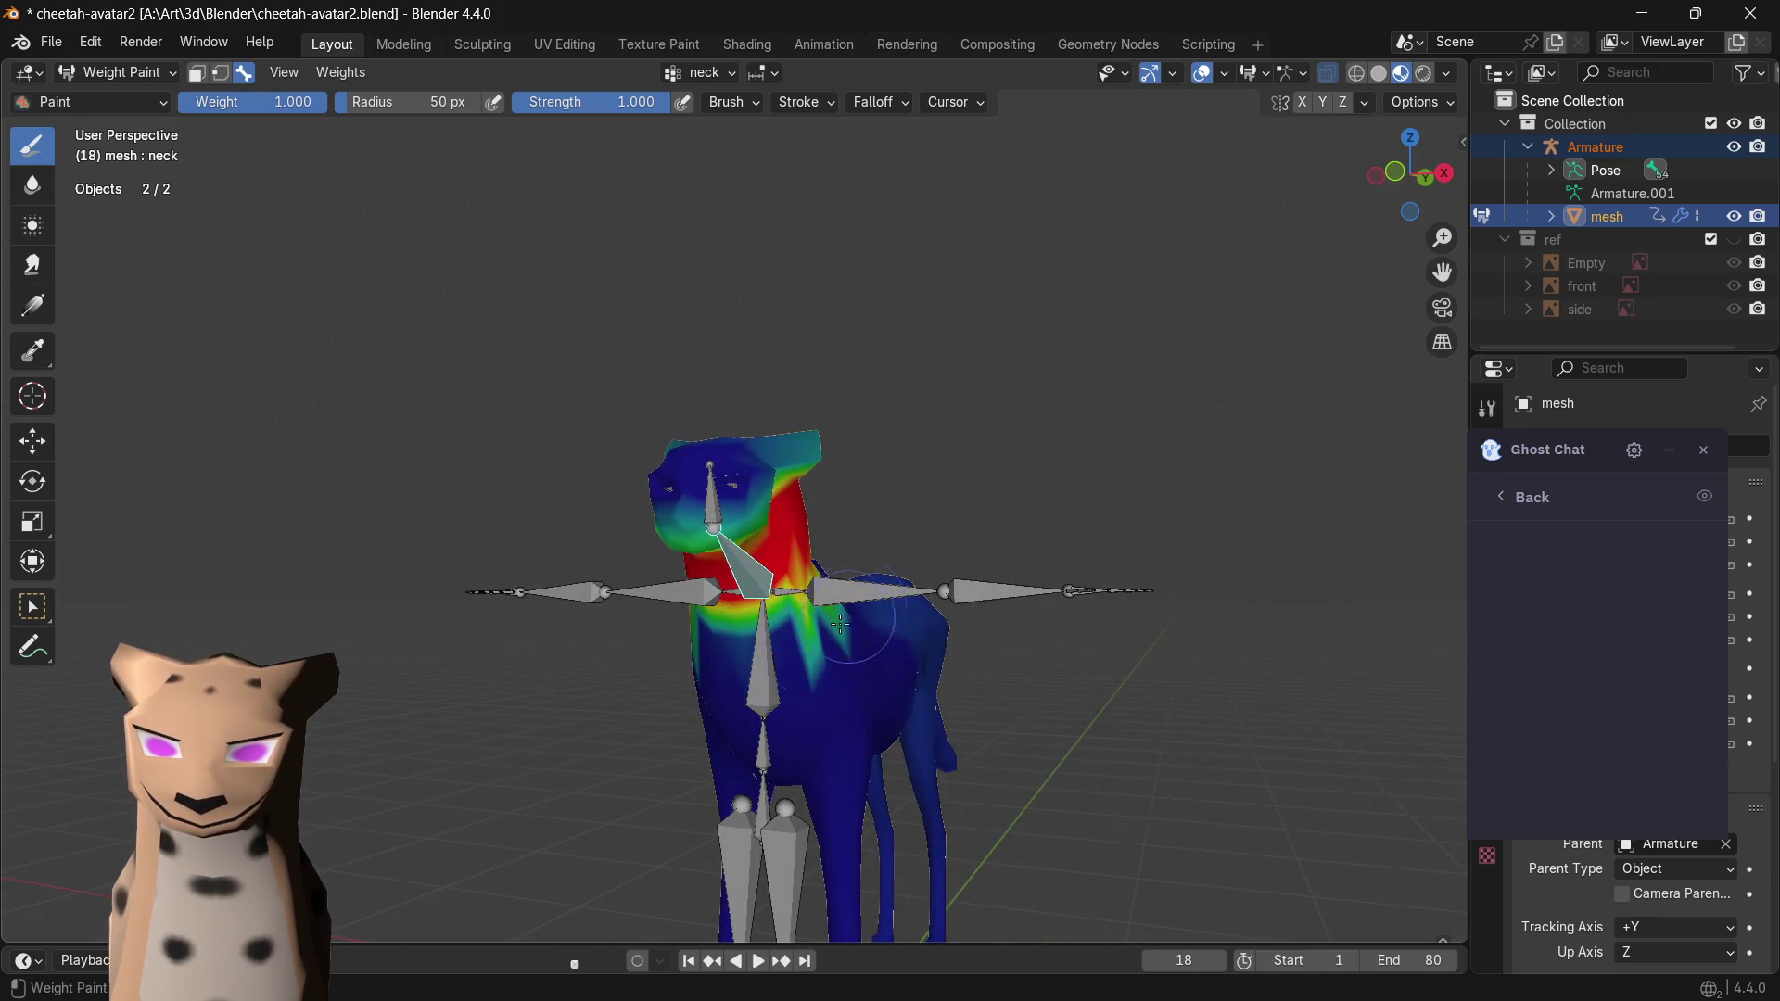
mouse_move(821, 681)
middle_down()
mouse_move(706, 709)
mouse_move(704, 732)
middle_up()
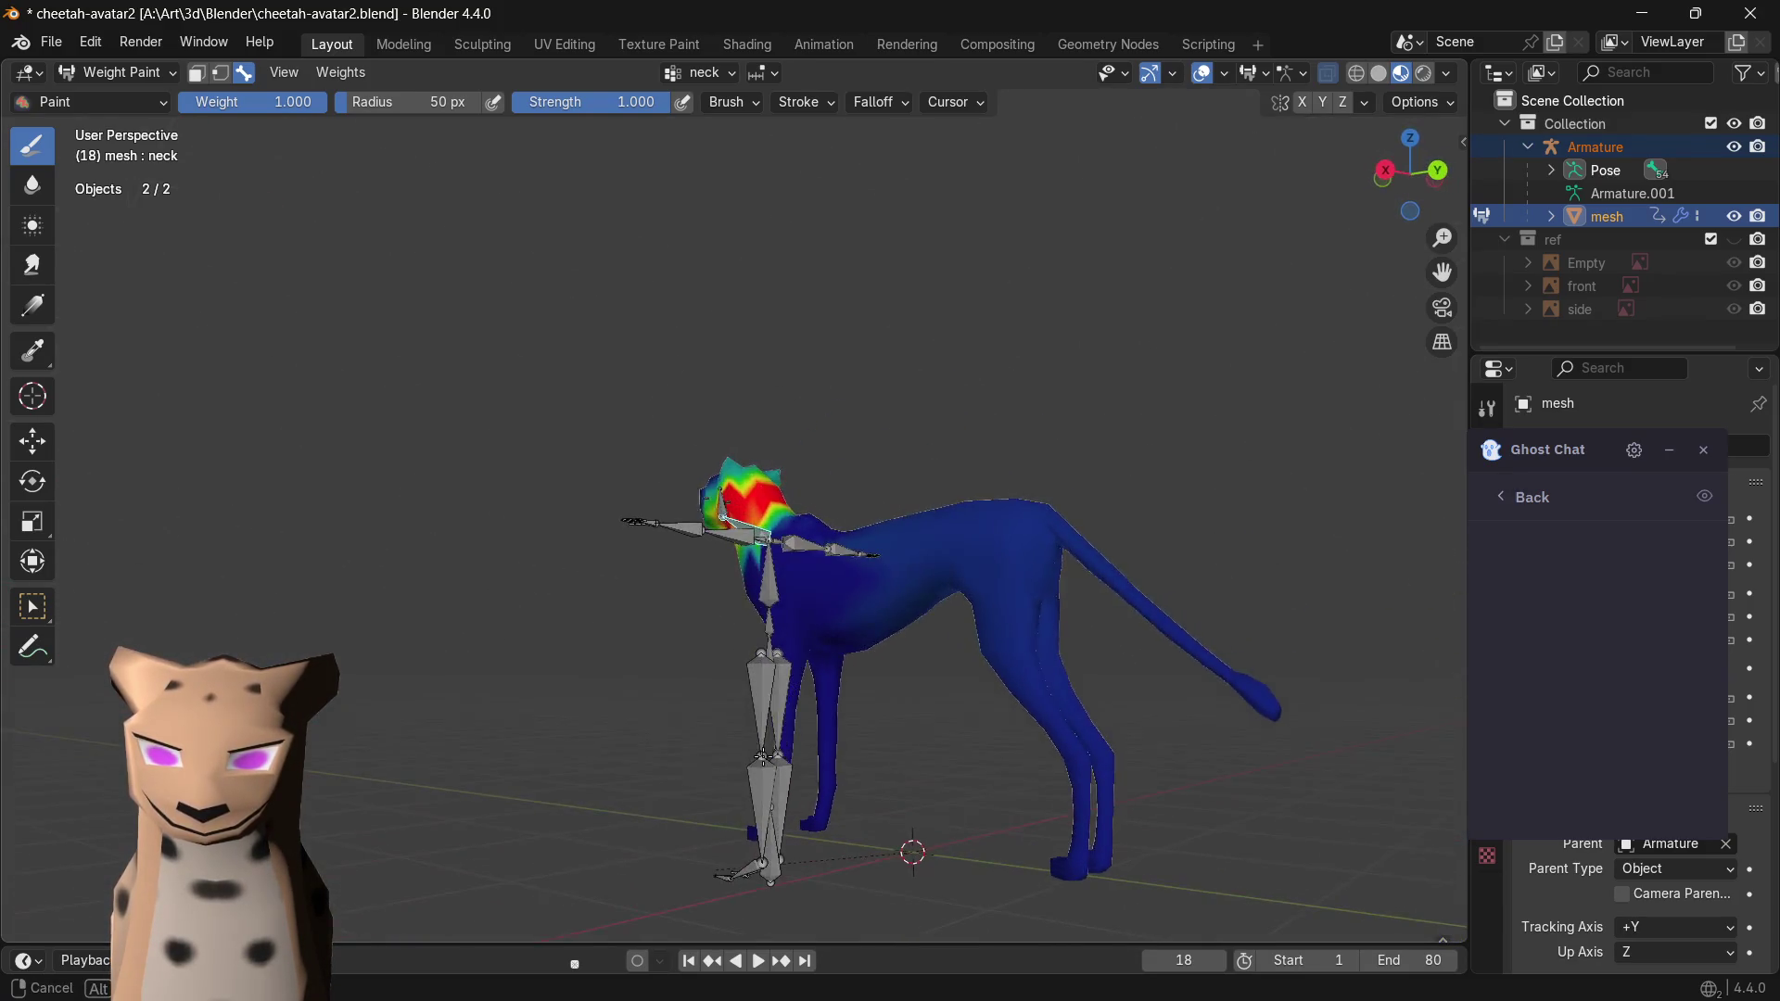
mouse_move(704, 731)
middle_down()
mouse_move(874, 647)
mouse_move(881, 678)
mouse_move(766, 722)
mouse_move(819, 706)
middle_up()
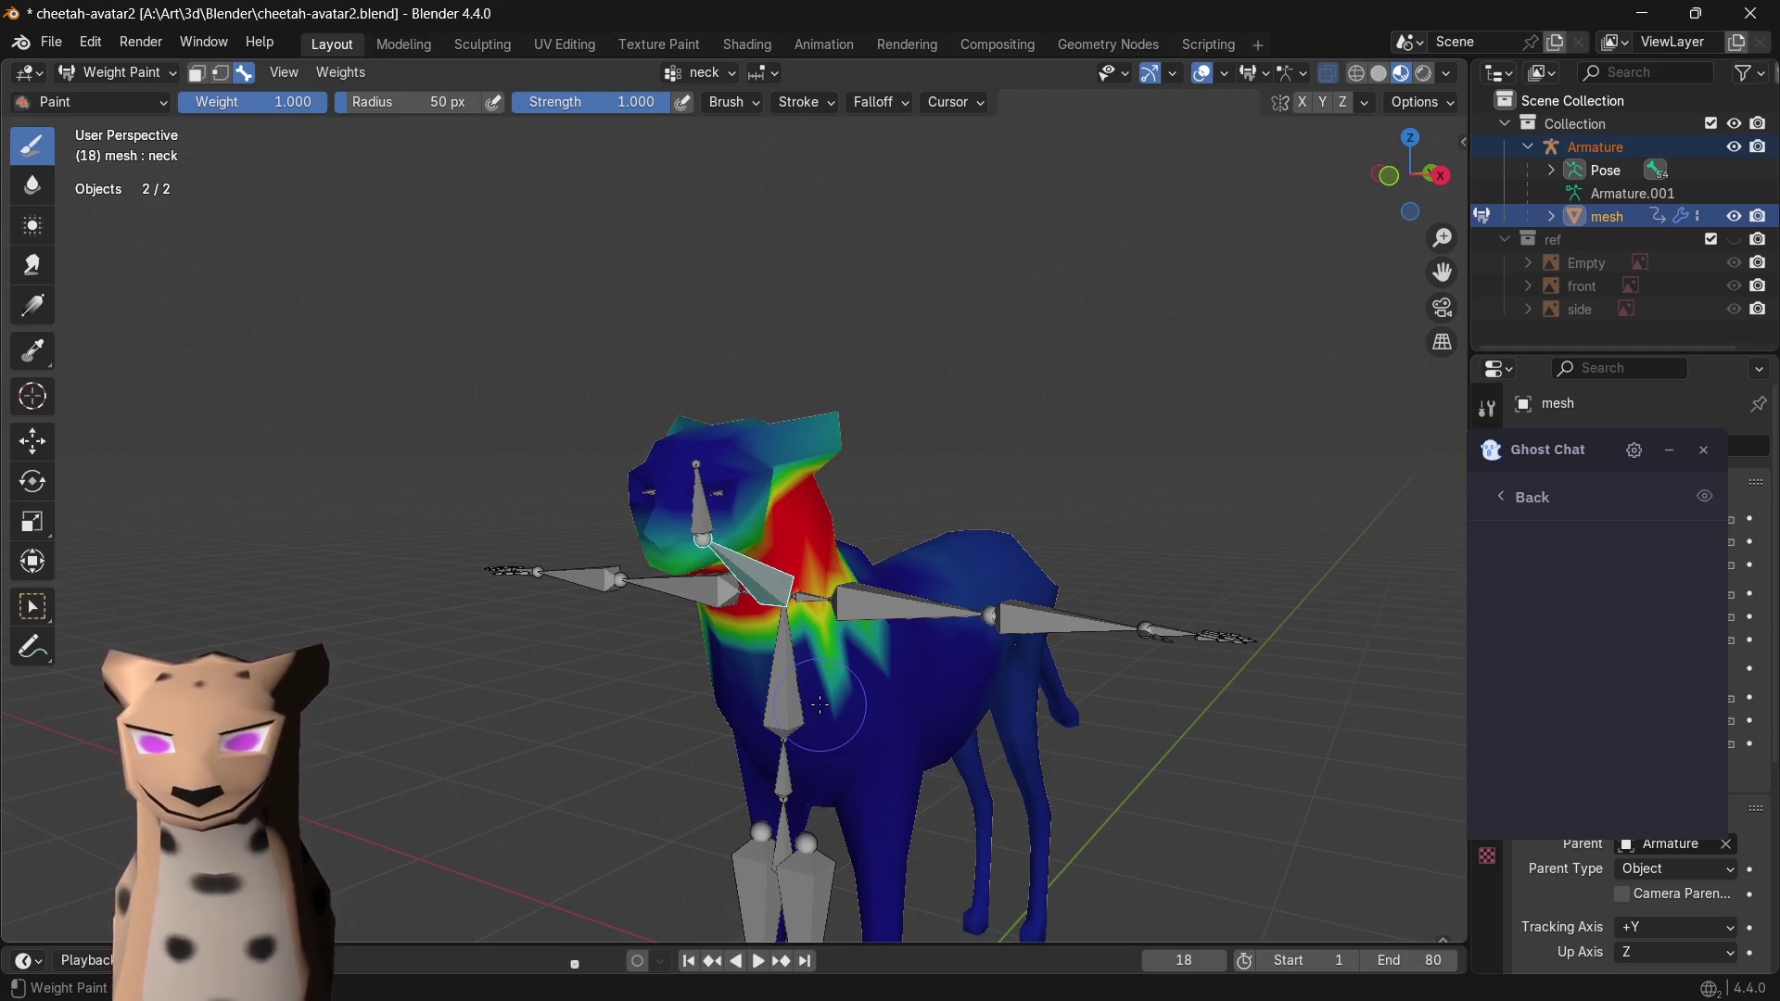
mouse_move(826, 708)
middle_down()
mouse_move(918, 584)
mouse_move(1165, 546)
mouse_move(634, 470)
mouse_move(656, 510)
middle_up()
scroll(658, 511, up, 3)
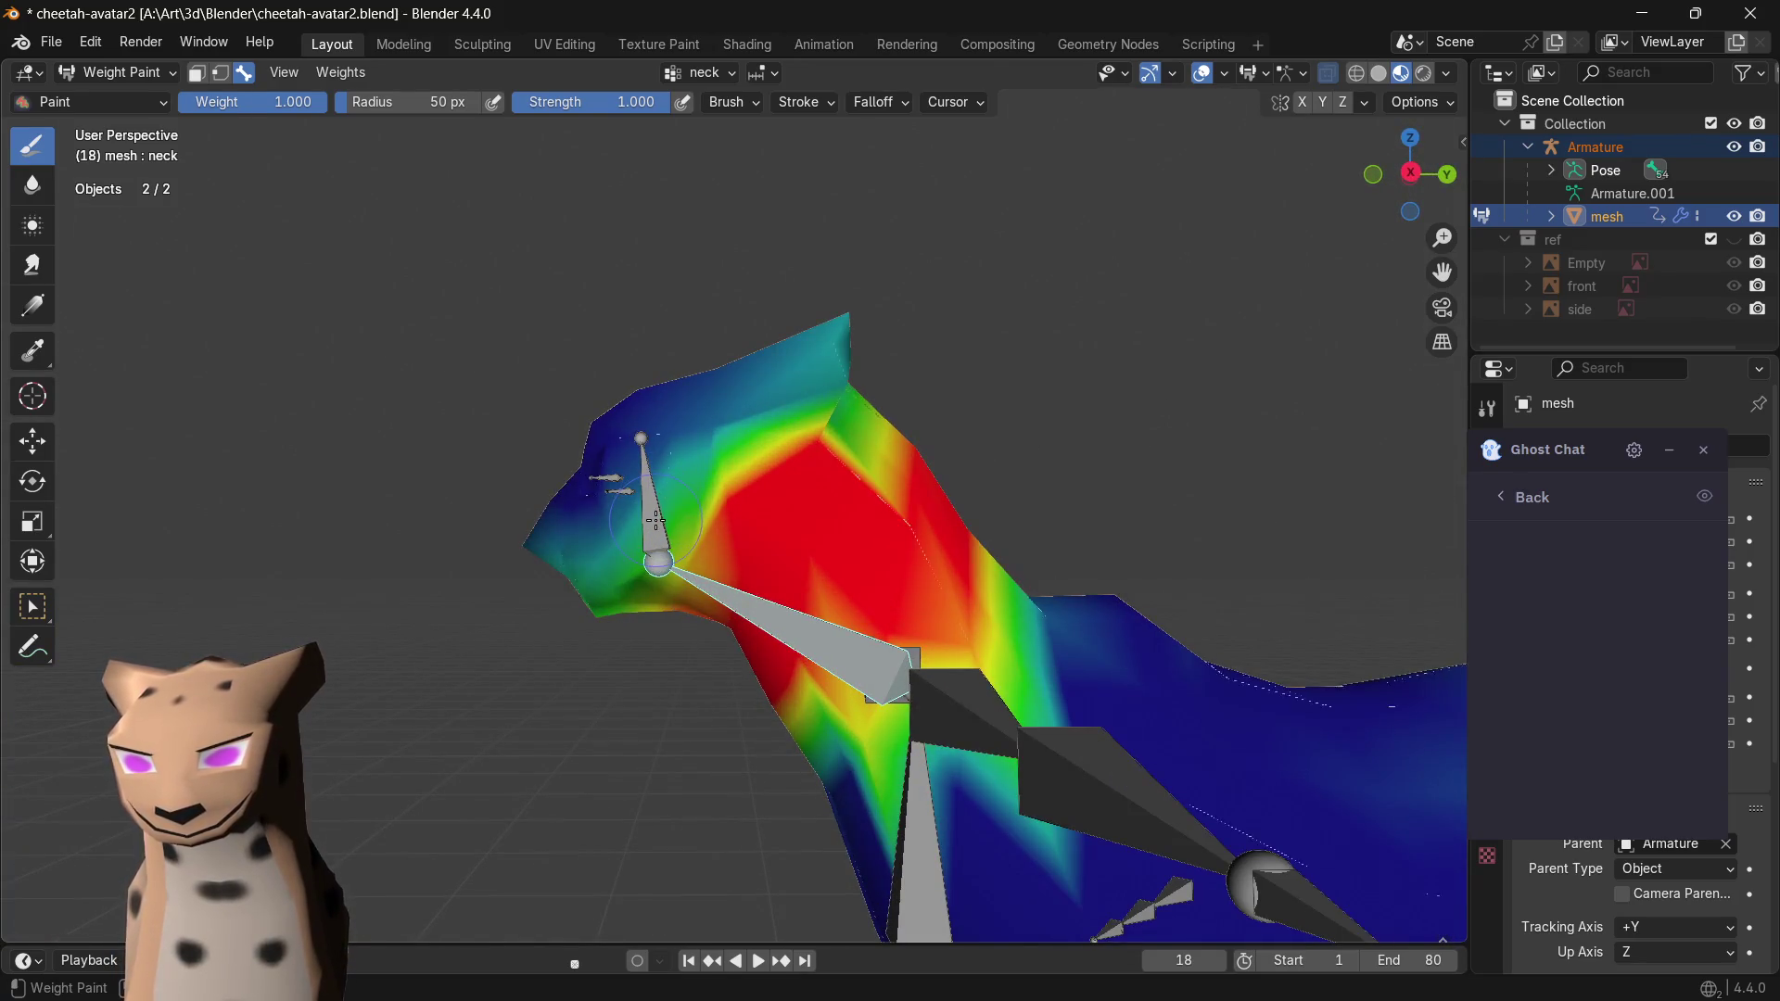
ctrl+click(647, 521)
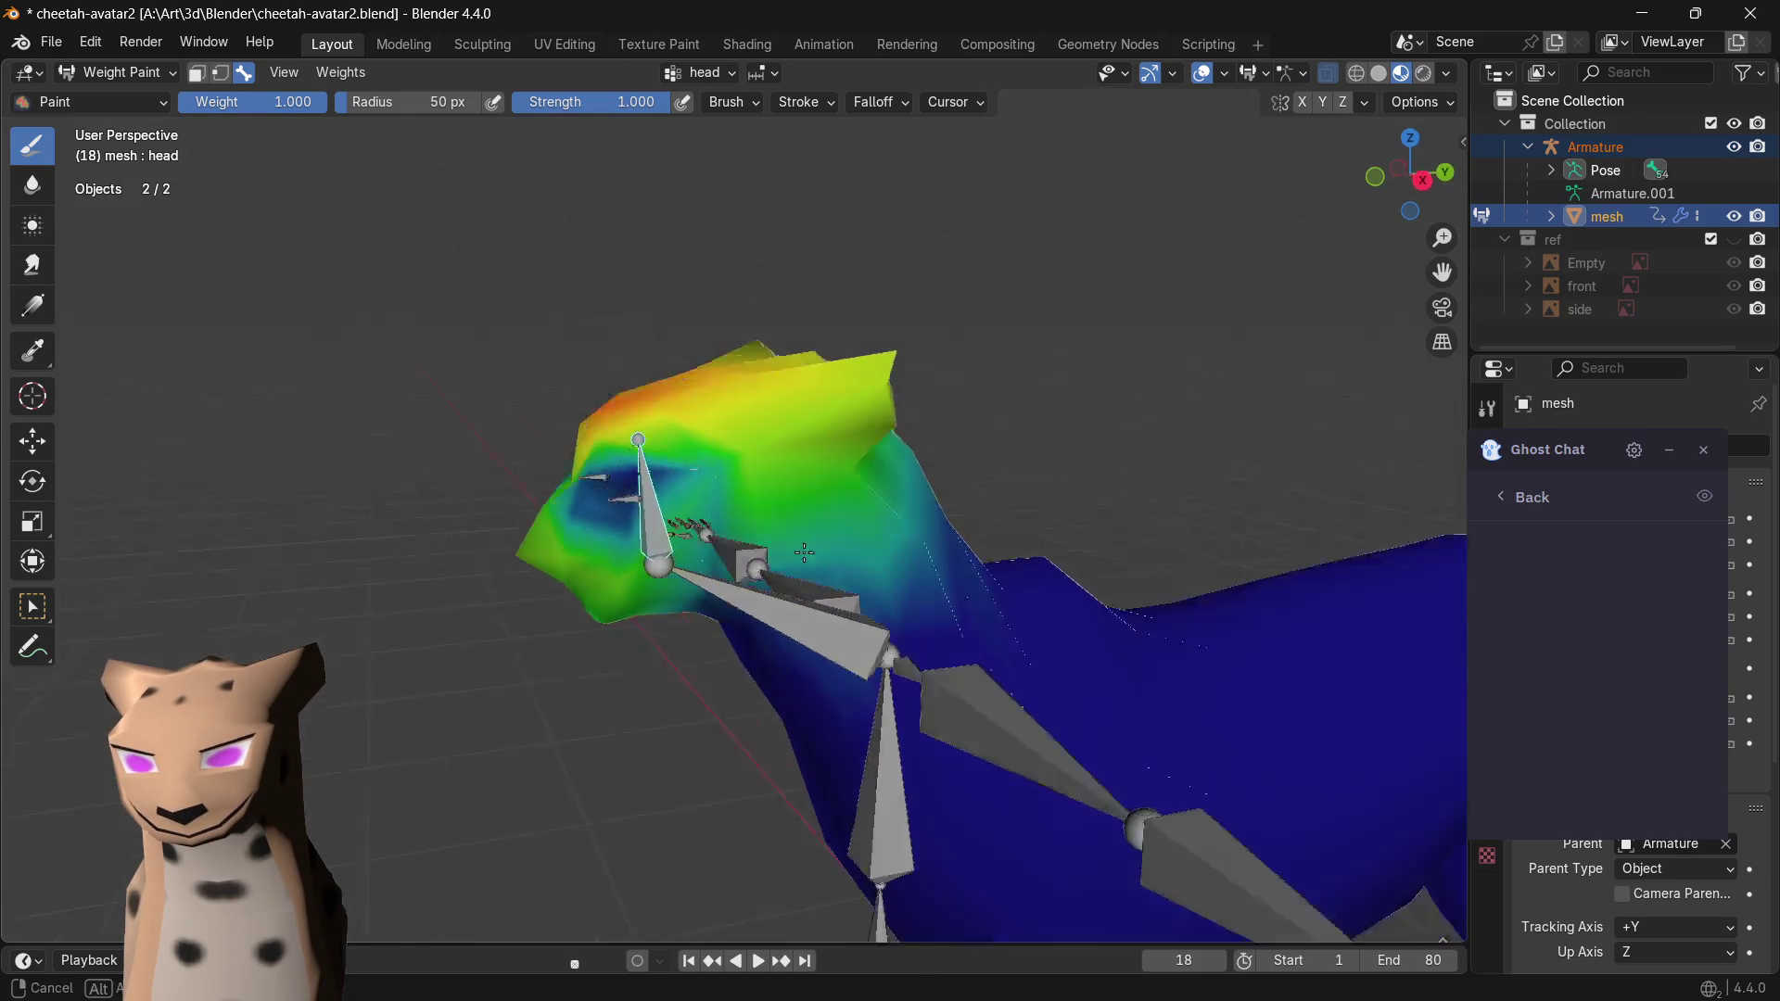
- Paint full head-bone weight over the head top, both cheeks, chin and jaw
mouse_move(682, 459)
mouse_down()
mouse_move(638, 511)
mouse_move(687, 518)
mouse_up()
mouse_move(662, 537)
middle_down()
mouse_move(714, 532)
mouse_move(725, 415)
middle_up()
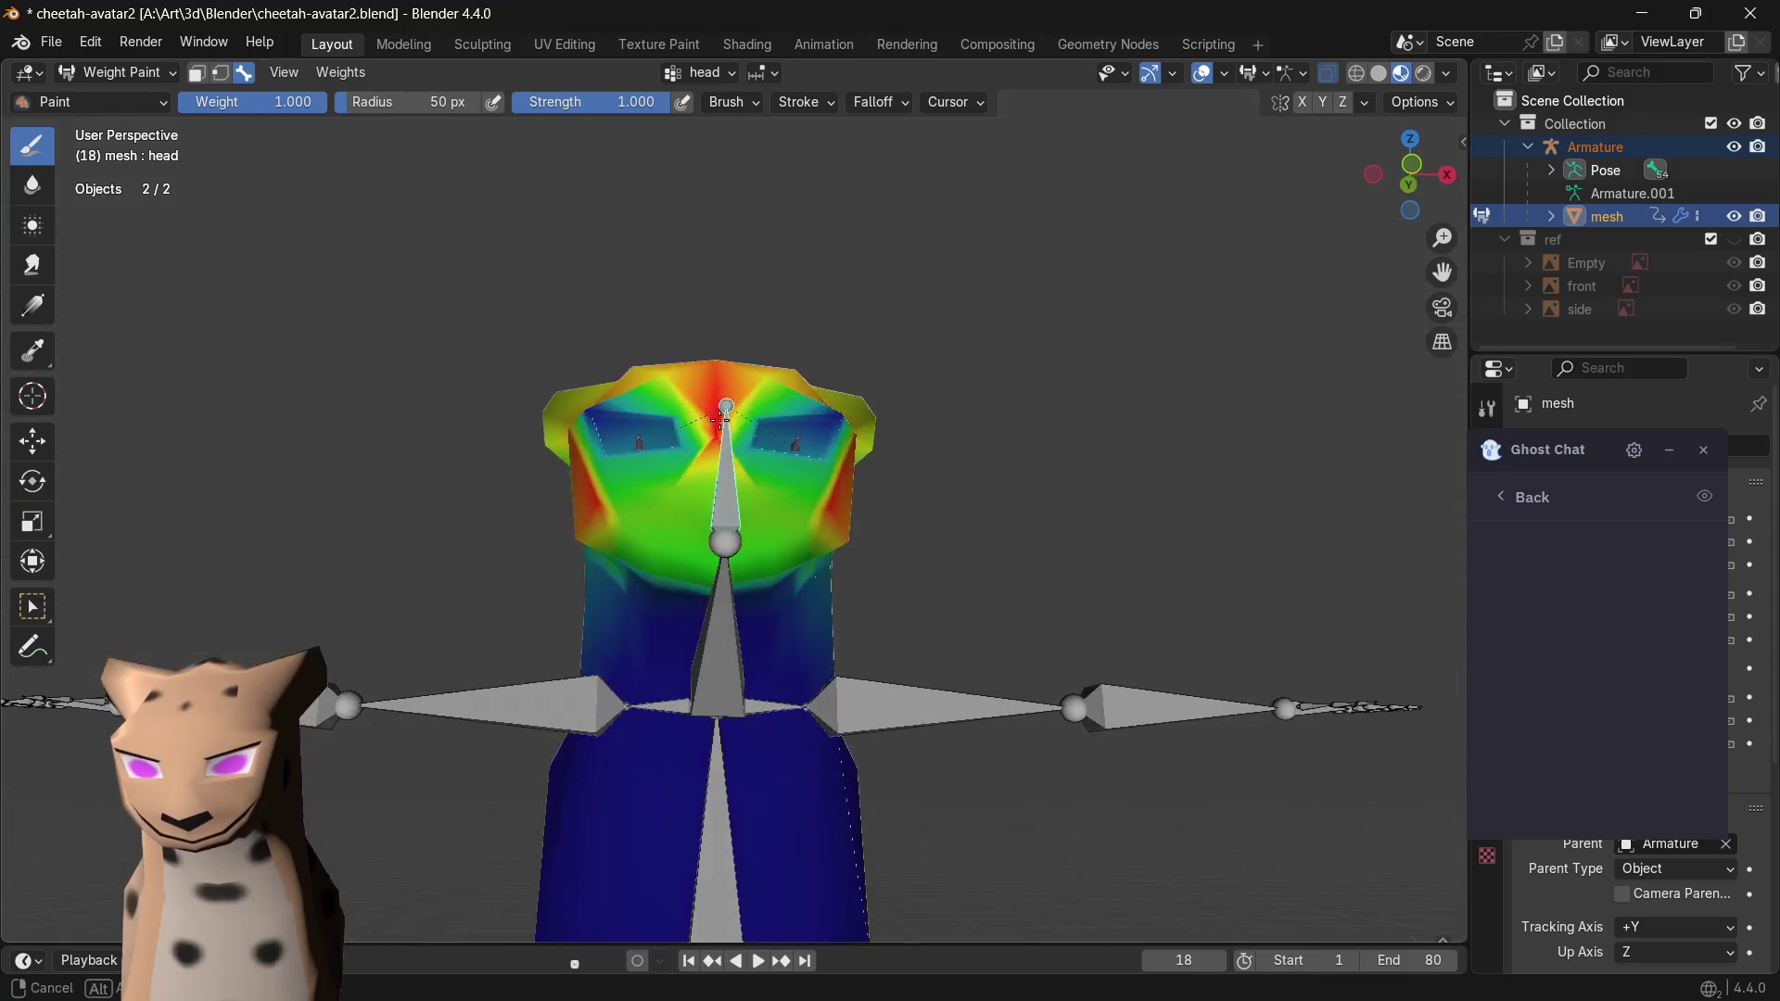
mouse_move(757, 537)
middle_down()
mouse_move(473, 565)
mouse_move(713, 557)
middle_up()
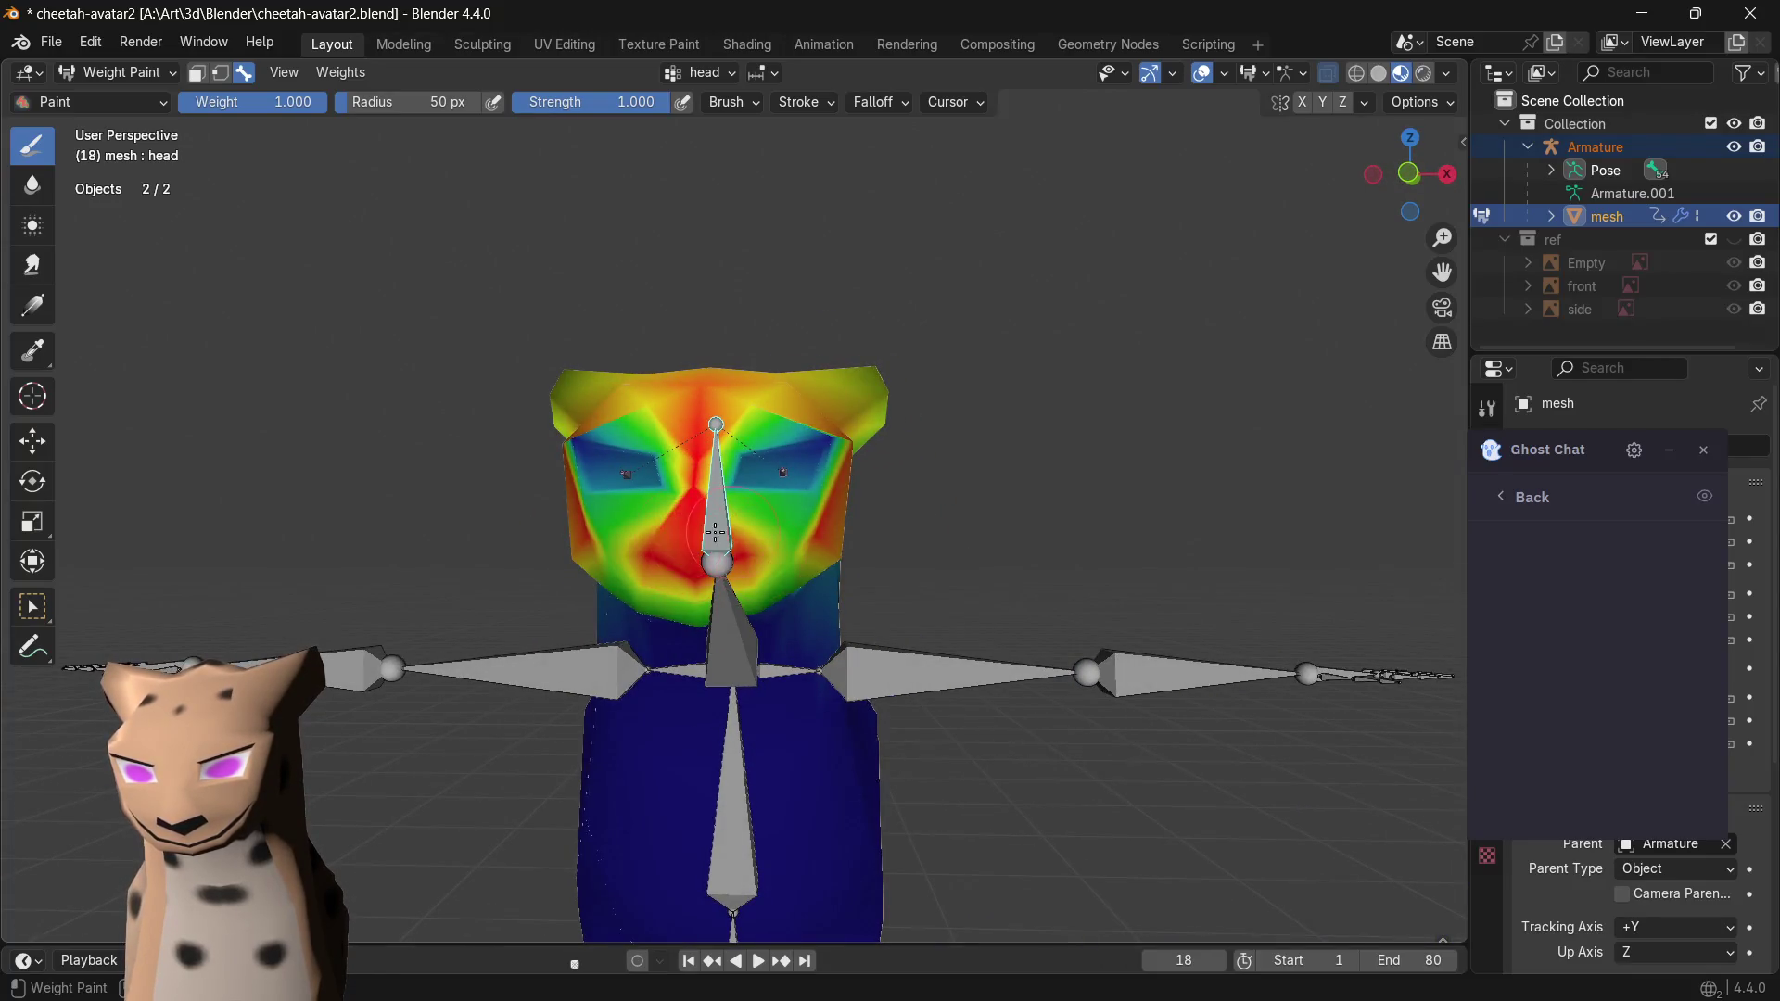
mouse_move(803, 534)
mouse_down()
mouse_move(800, 520)
mouse_move(741, 543)
mouse_up()
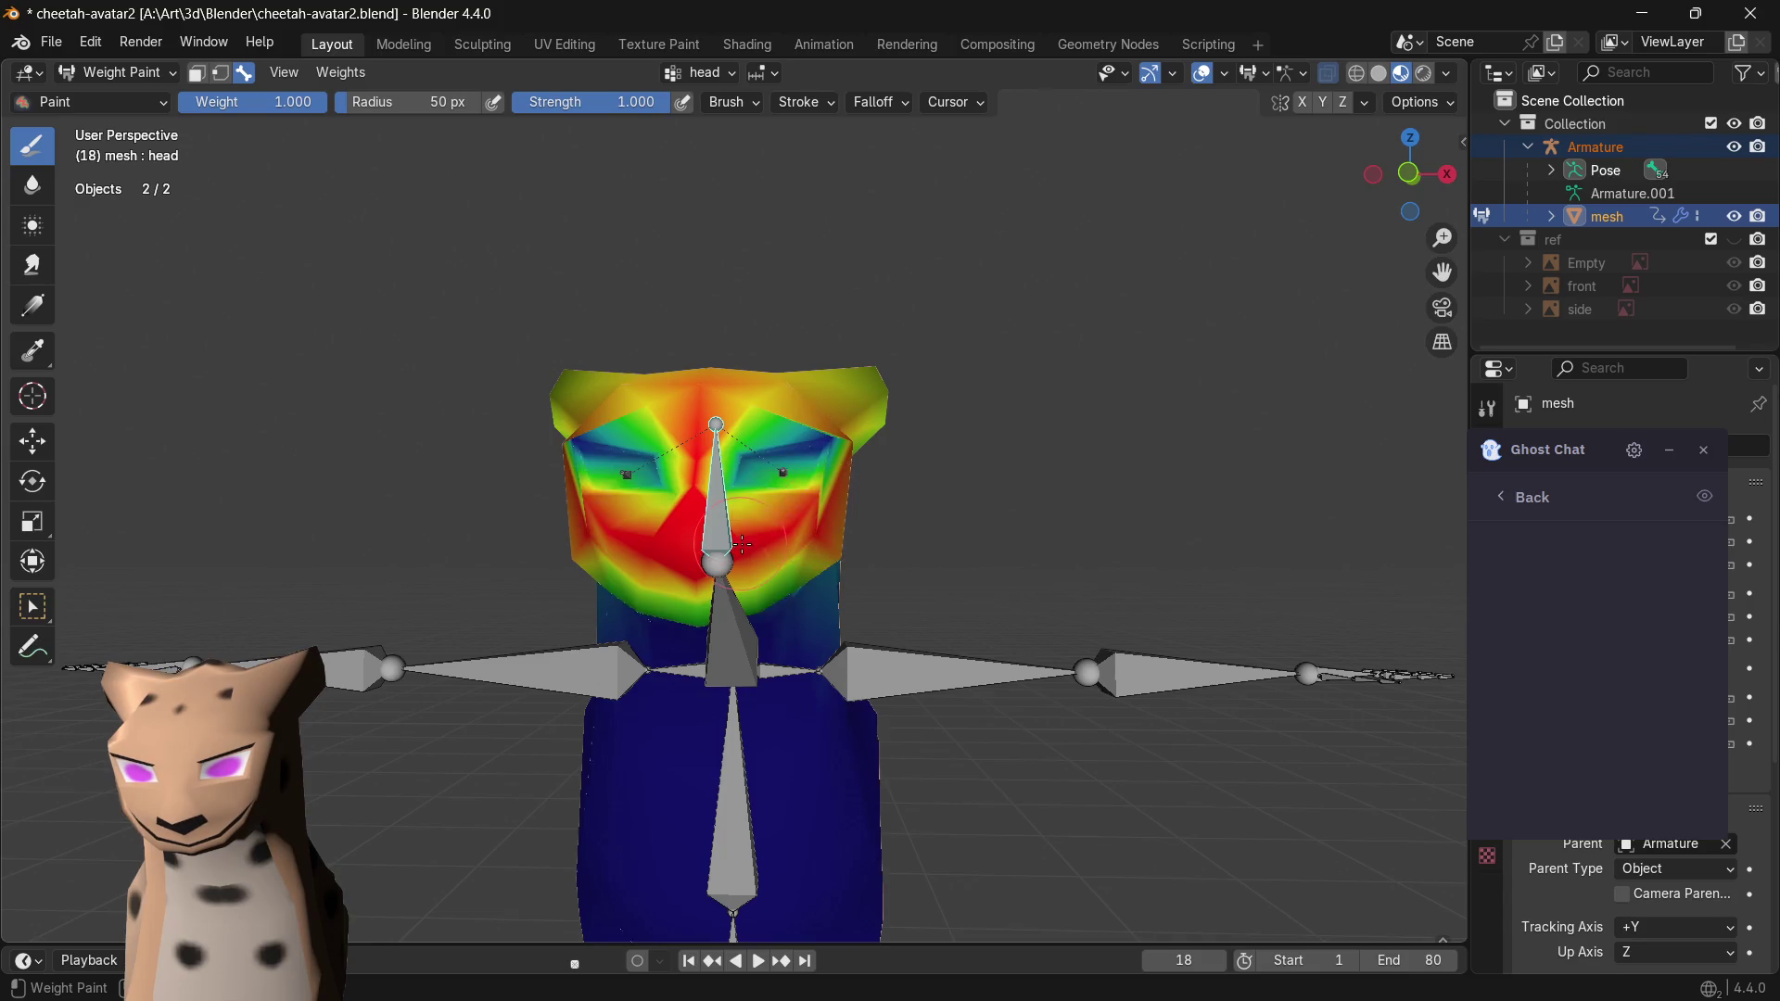
middle_drag(686, 573, 689, 556)
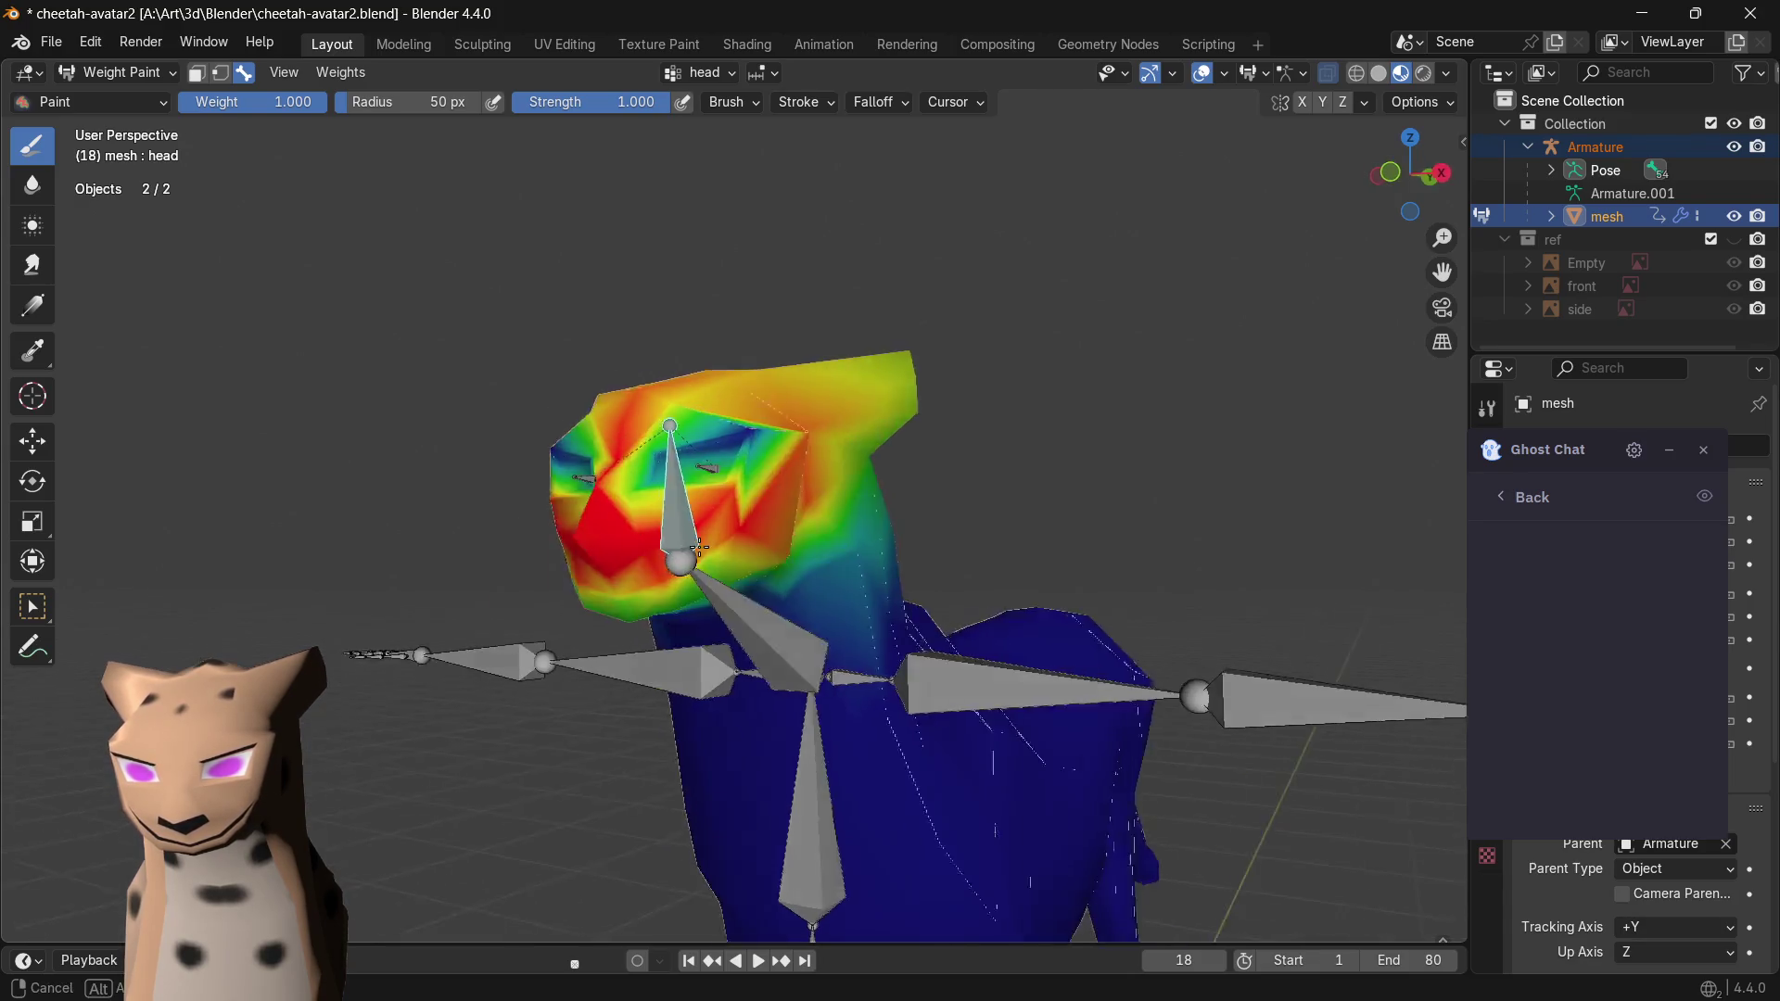
drag(551, 586, 641, 580)
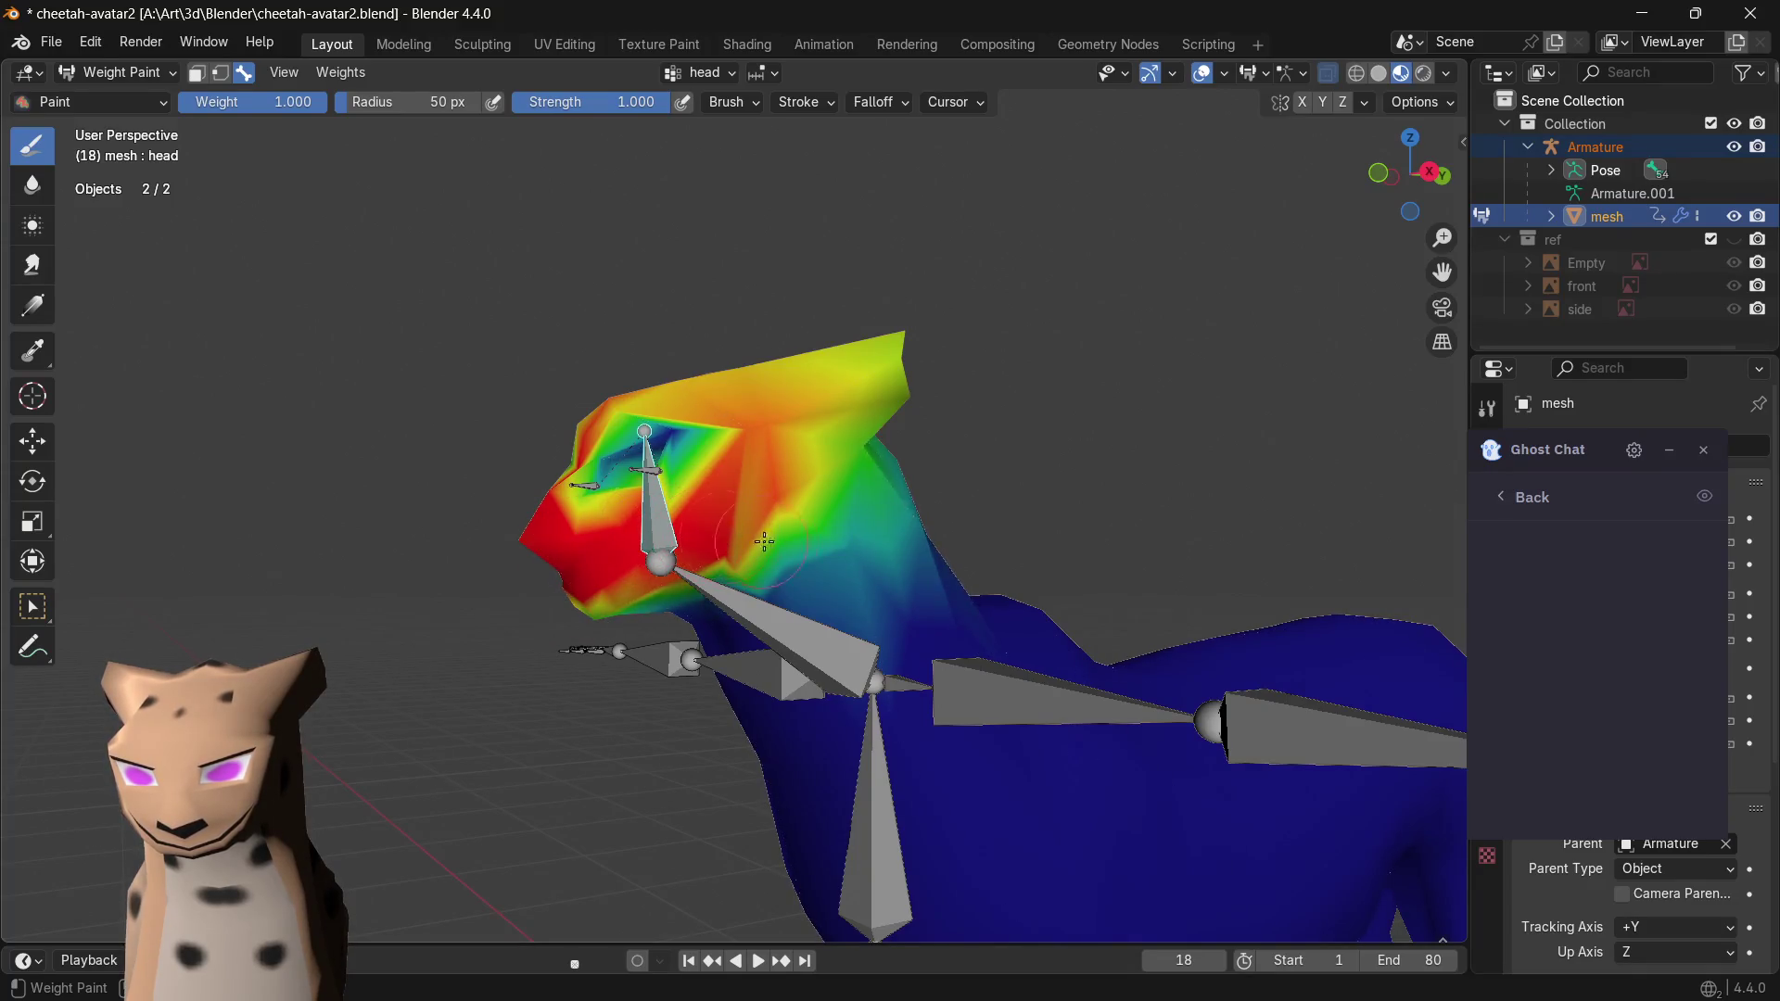
- Paint head weight around both eyes and across the crown, then save cheetah-avatar2.blend
middle_drag(764, 542, 890, 557)
mouse_move(785, 503)
mouse_down()
mouse_move(835, 452)
mouse_move(765, 431)
mouse_up()
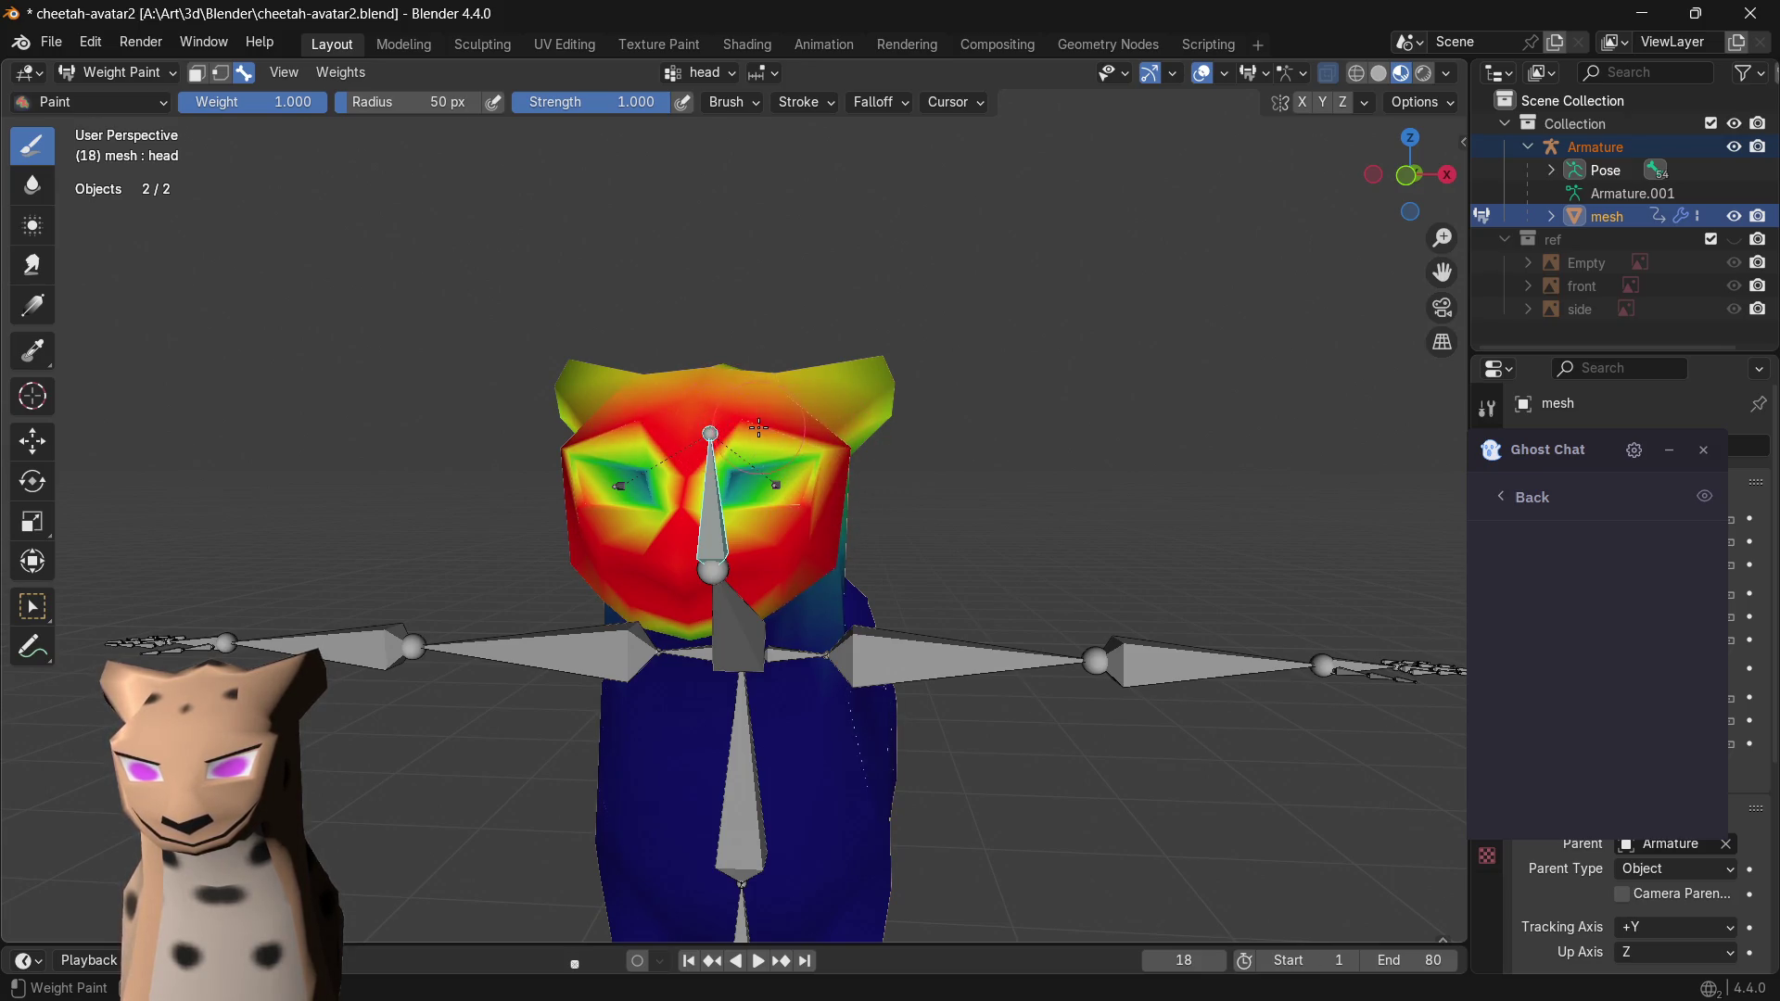
middle_drag(758, 427, 697, 412)
mouse_move(727, 429)
mouse_down()
mouse_move(668, 362)
mouse_move(696, 393)
mouse_up()
mouse_move(697, 393)
middle_down()
mouse_move(894, 324)
mouse_move(675, 348)
middle_up()
key(ctrl+s)
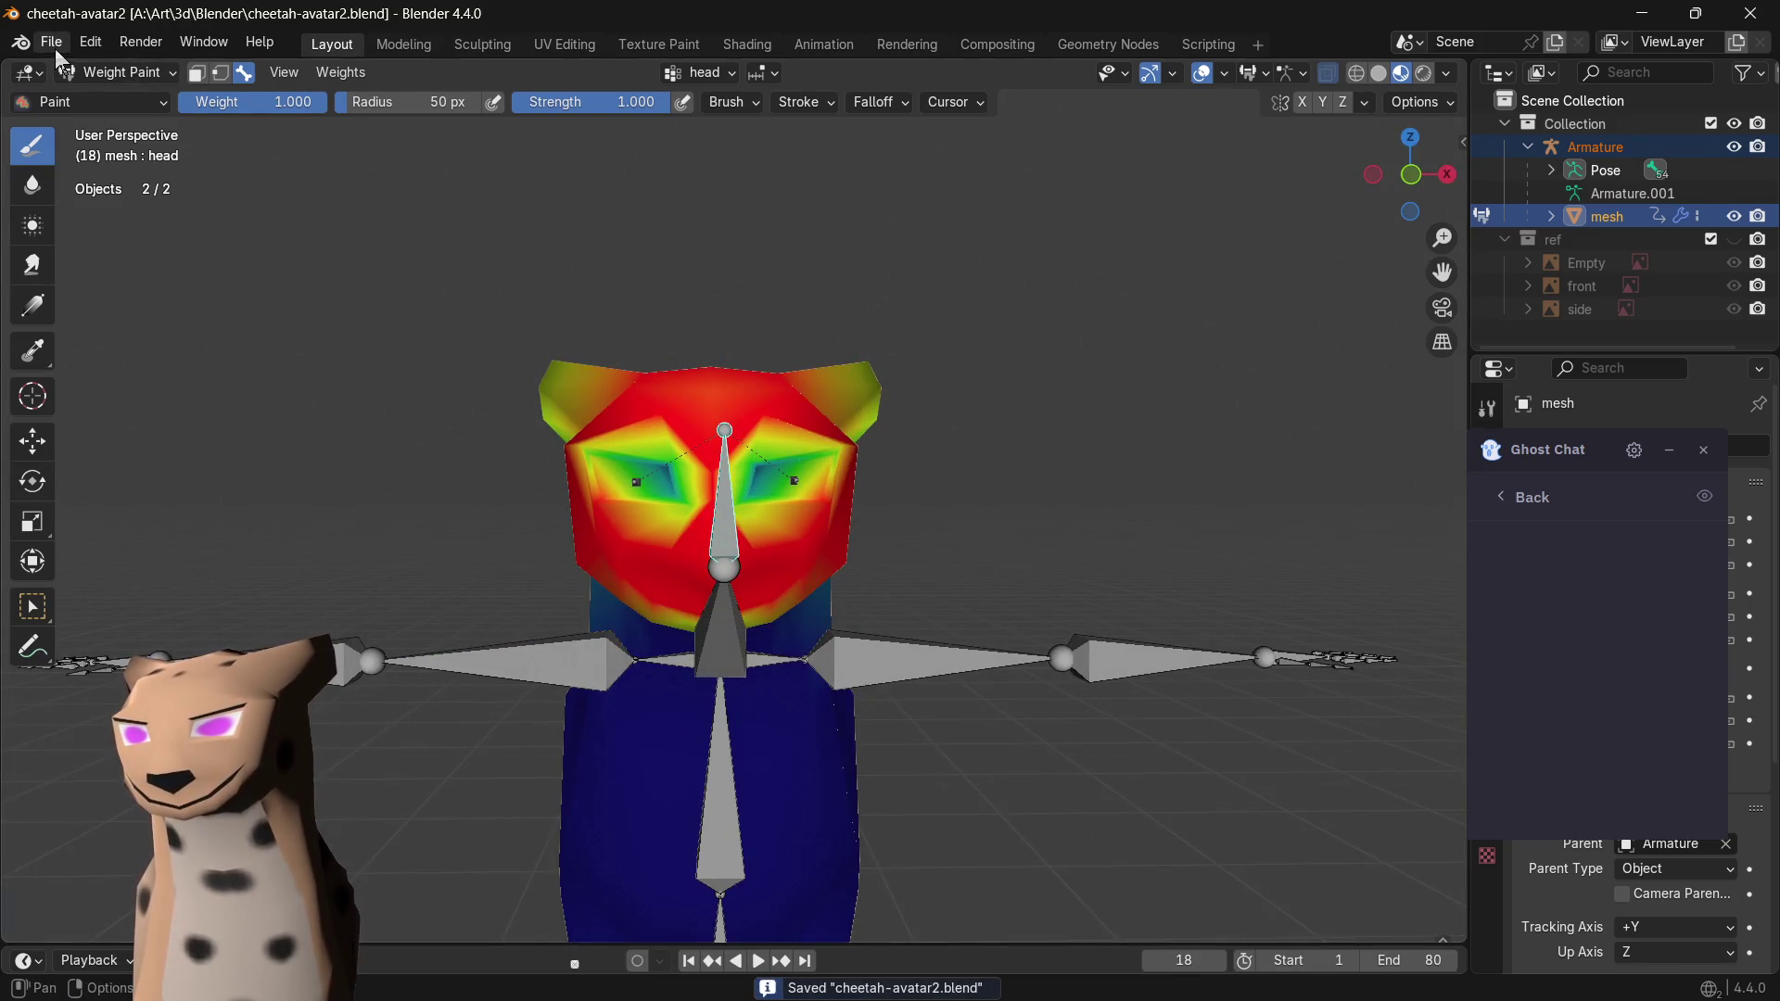
- Export the avatar as cheetah-avatar2.vrm into A:\Art\3d\Blender and switch to VSeeFace
click(52, 43)
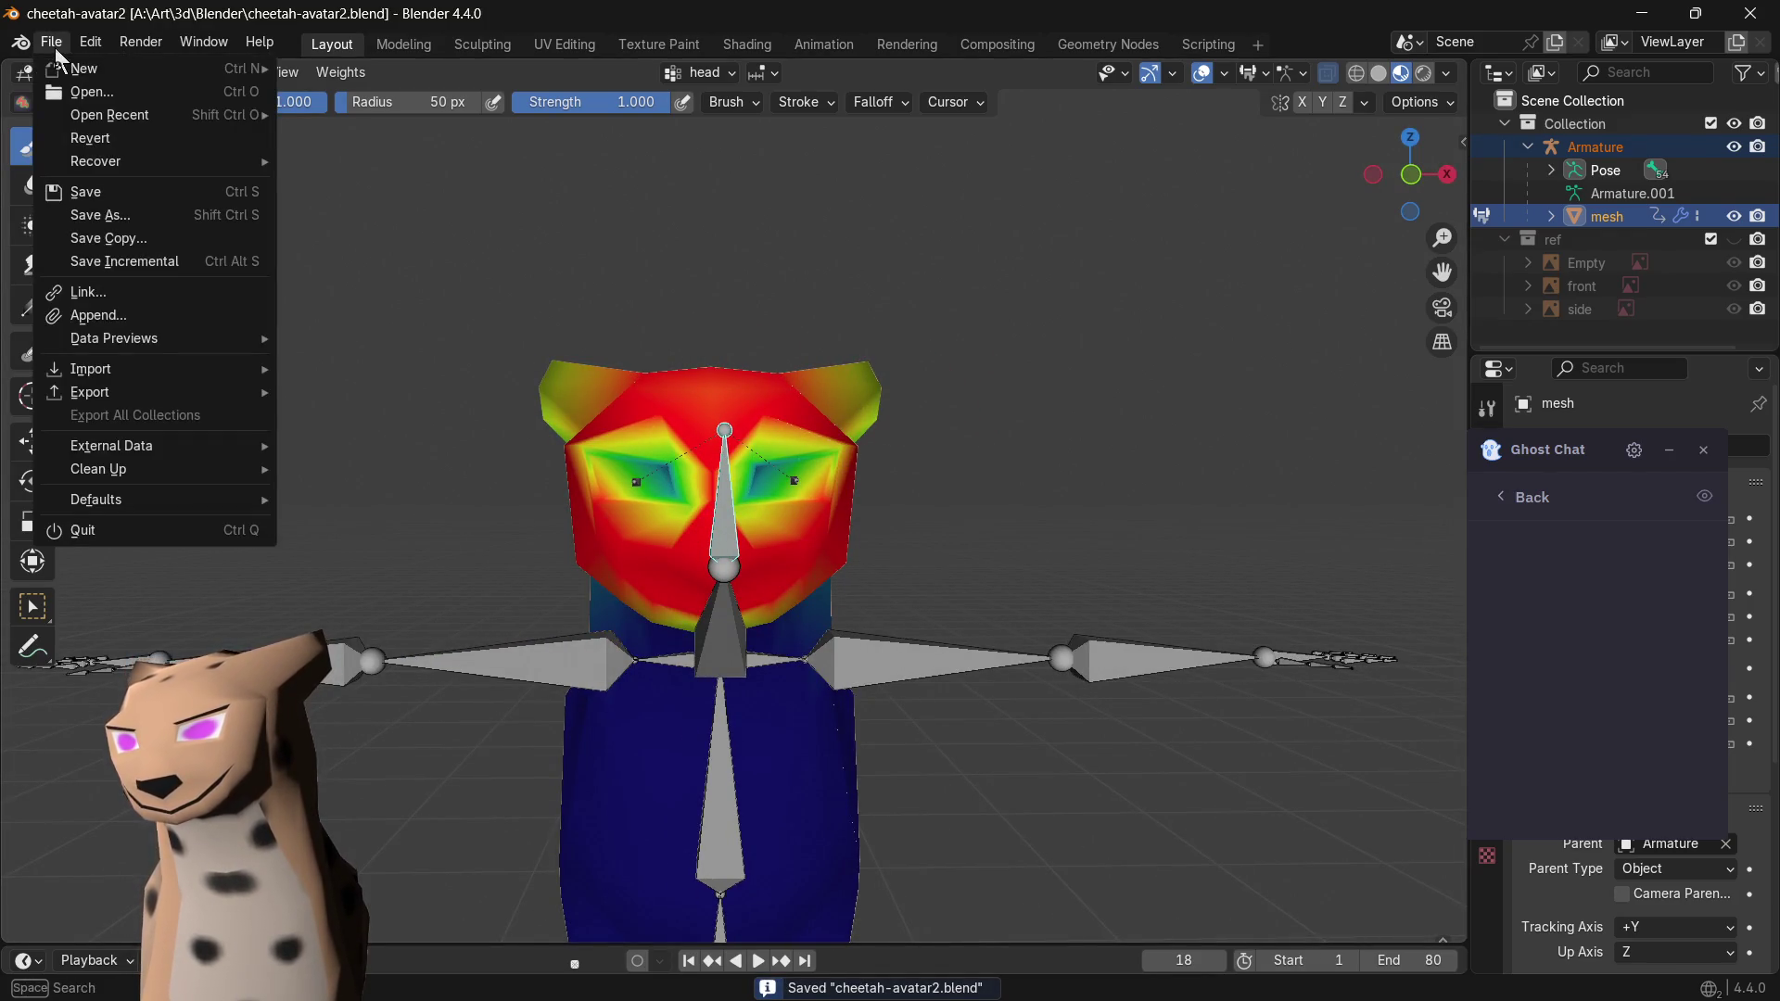
mouse_move(89, 392)
click(370, 646)
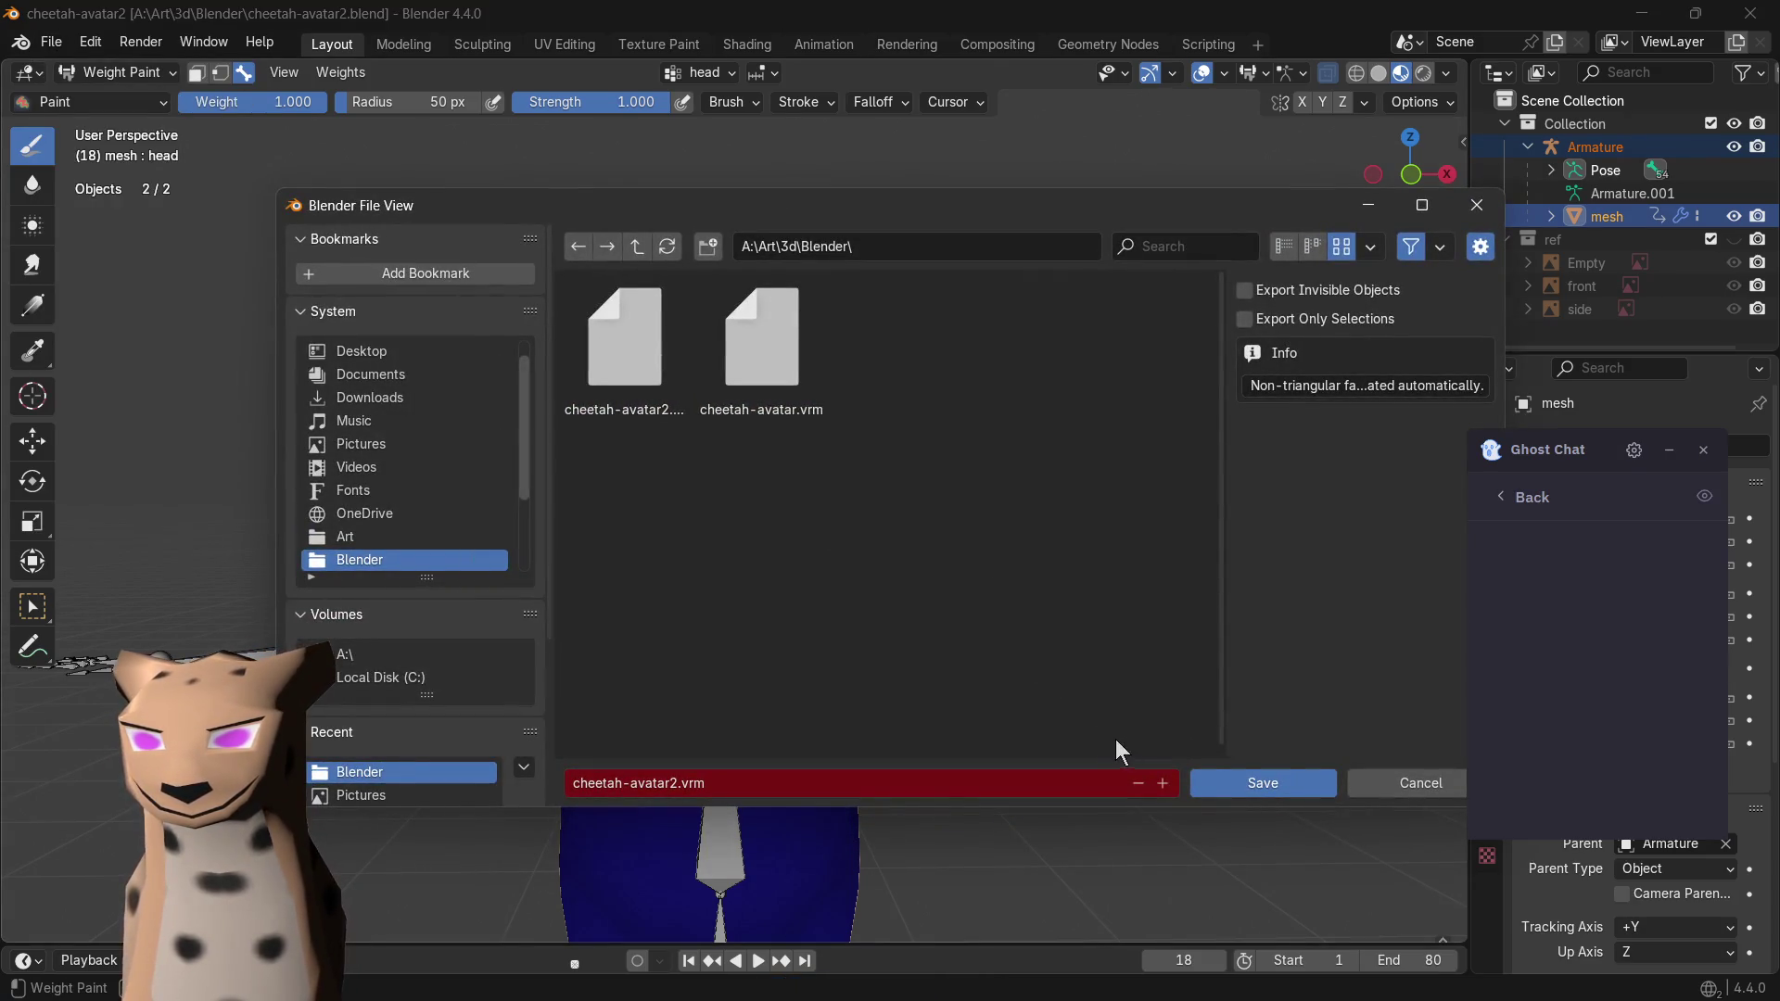
click(1263, 782)
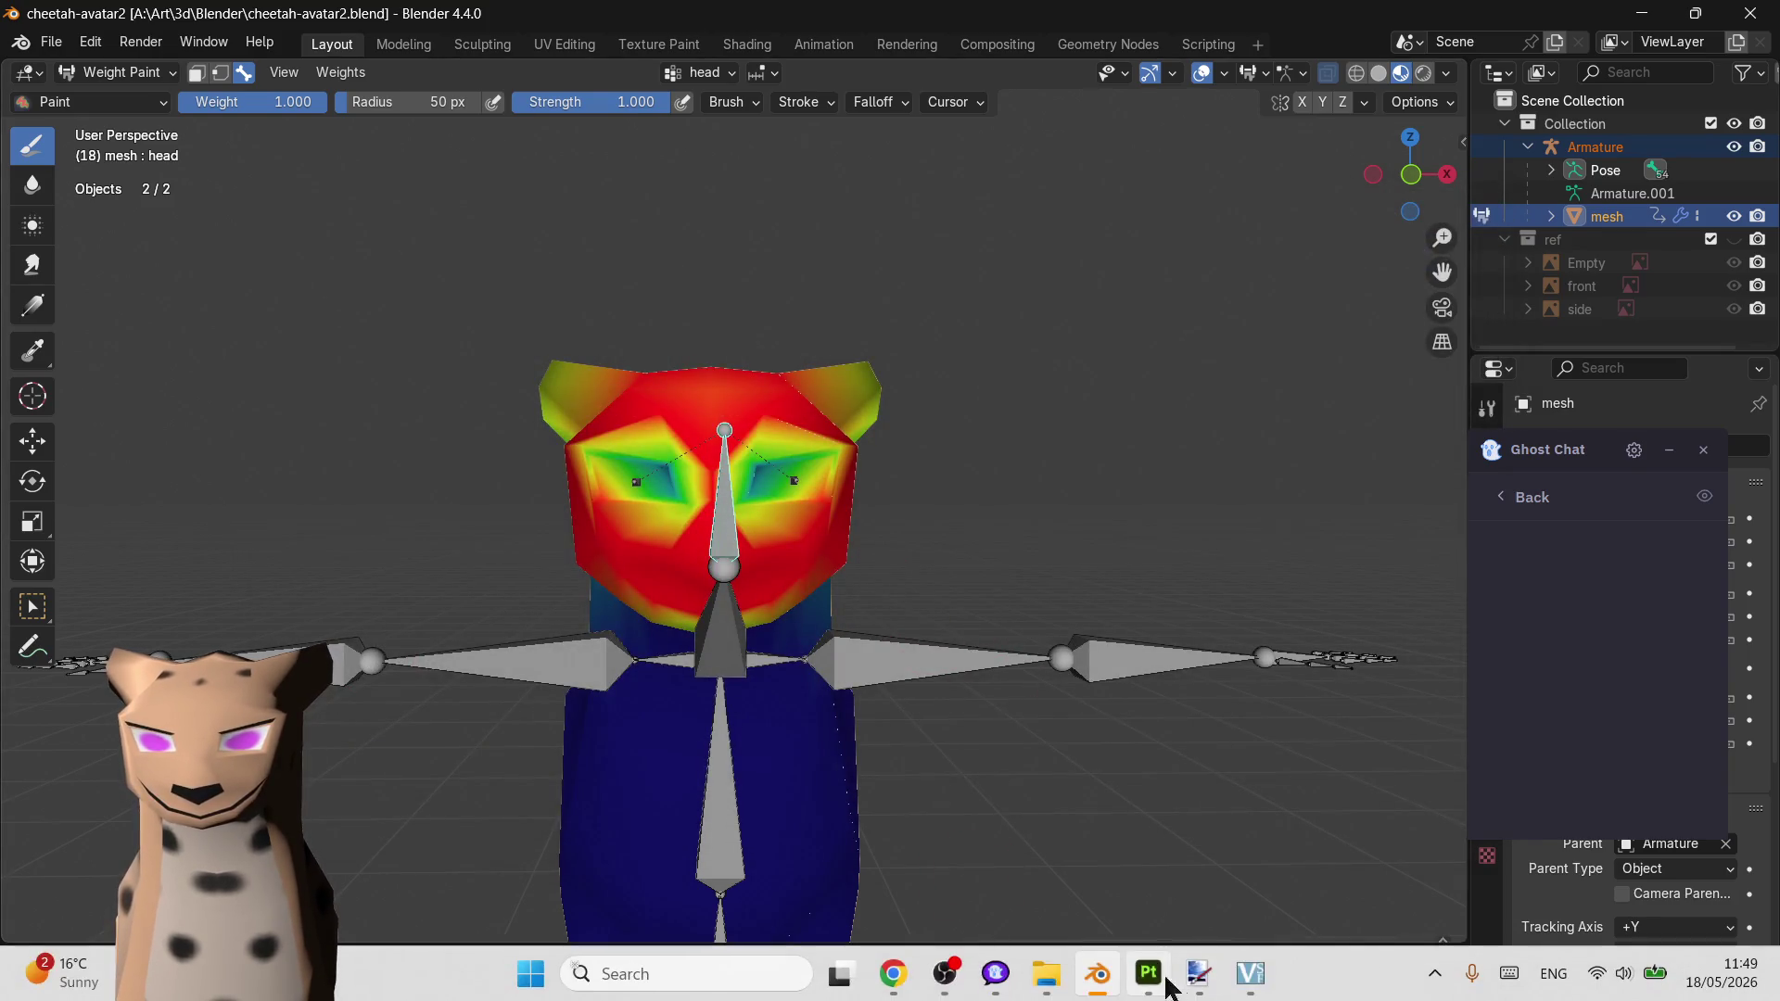
click(1250, 973)
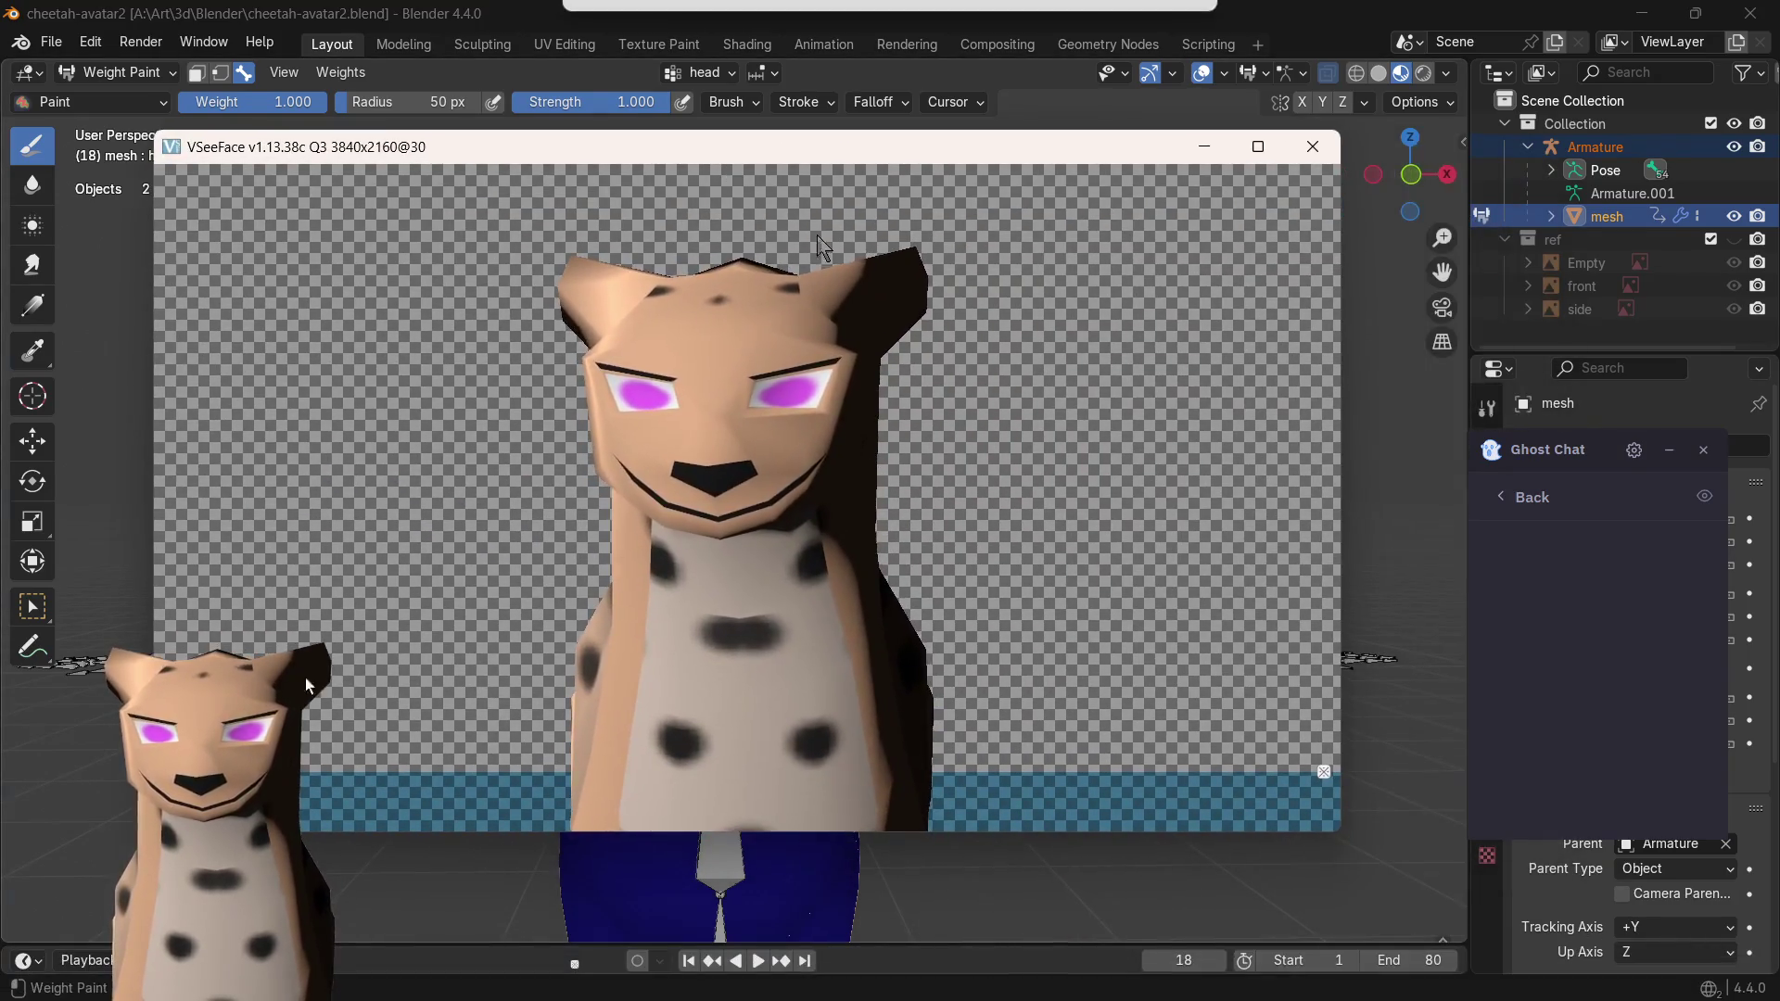
- Add cheetah-avatar2.vrm through Avatar selection and select it so the cheetah is face-tracked live
click(1321, 771)
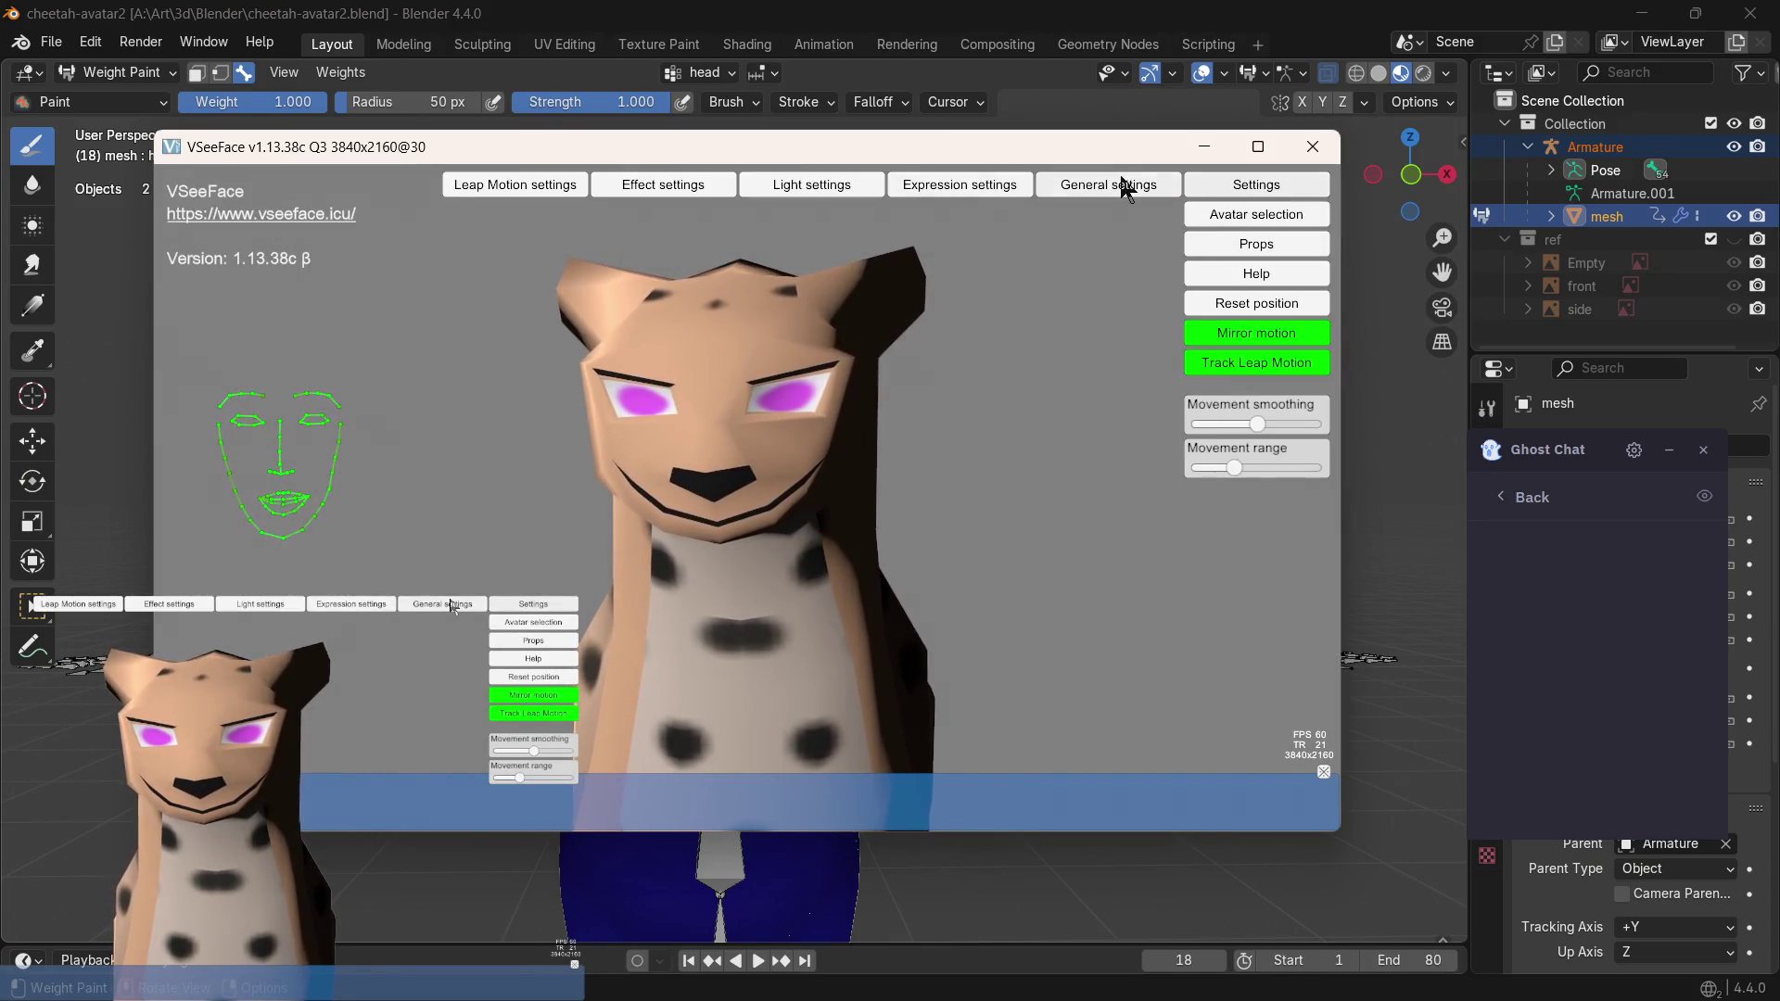
click(1217, 215)
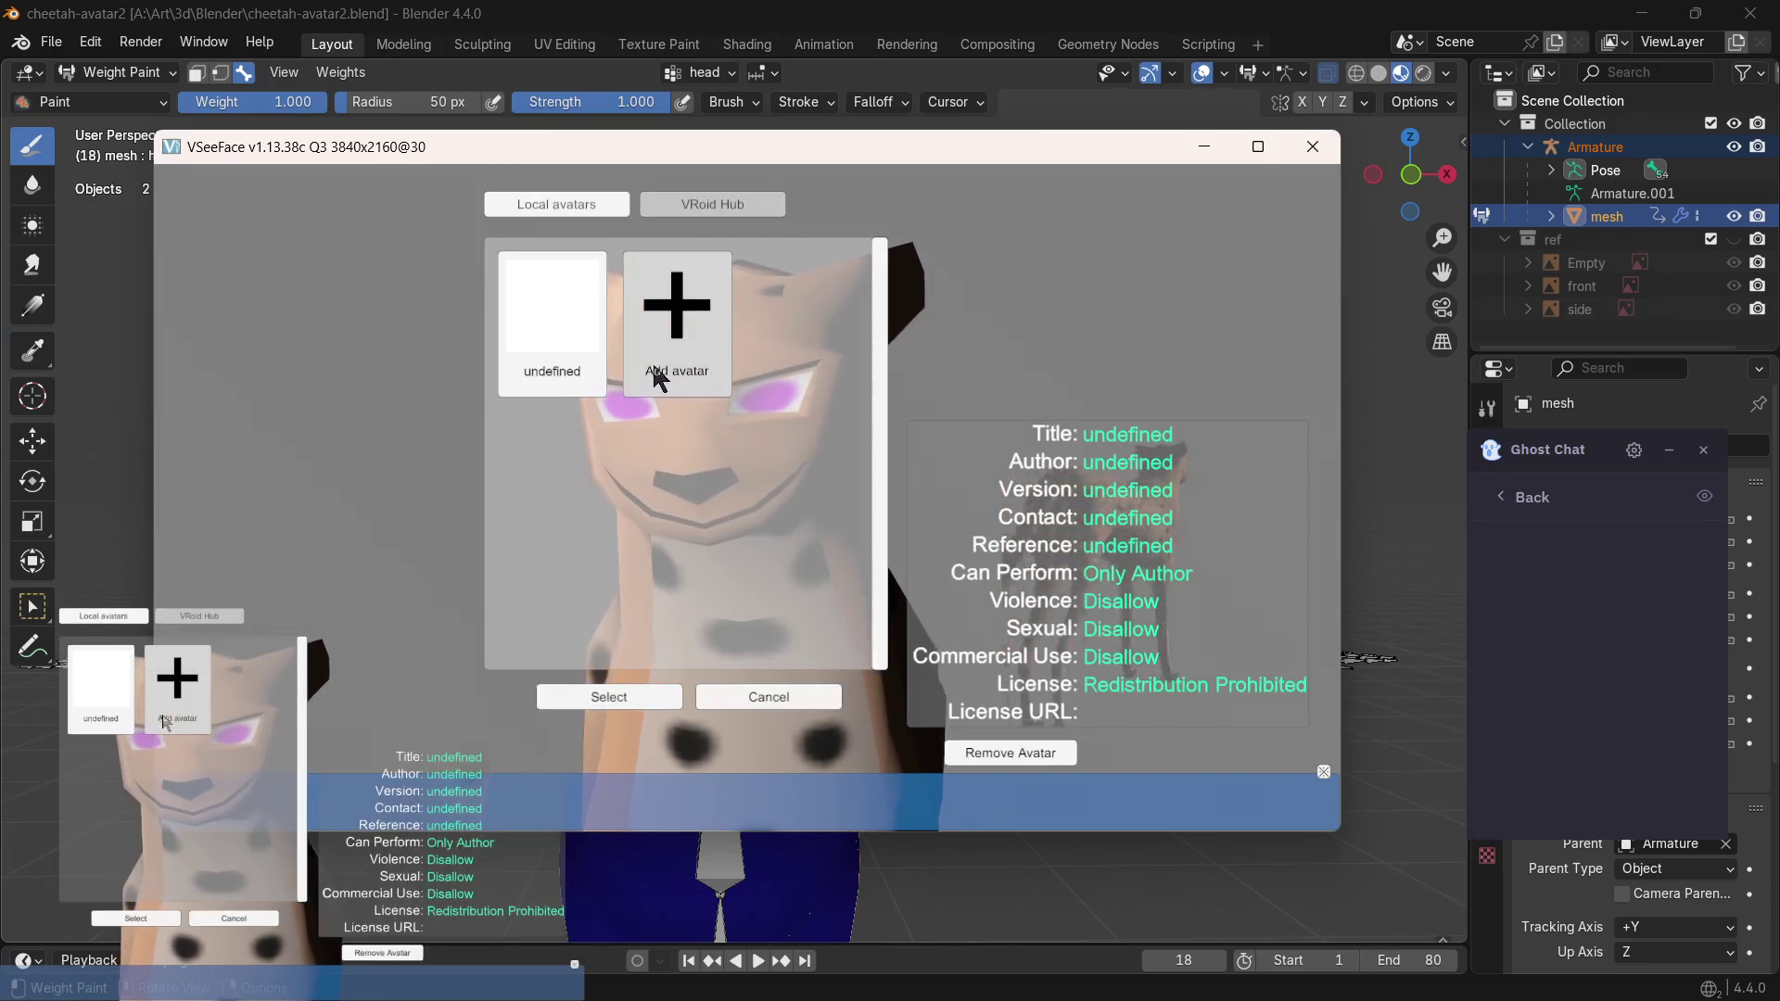
click(575, 334)
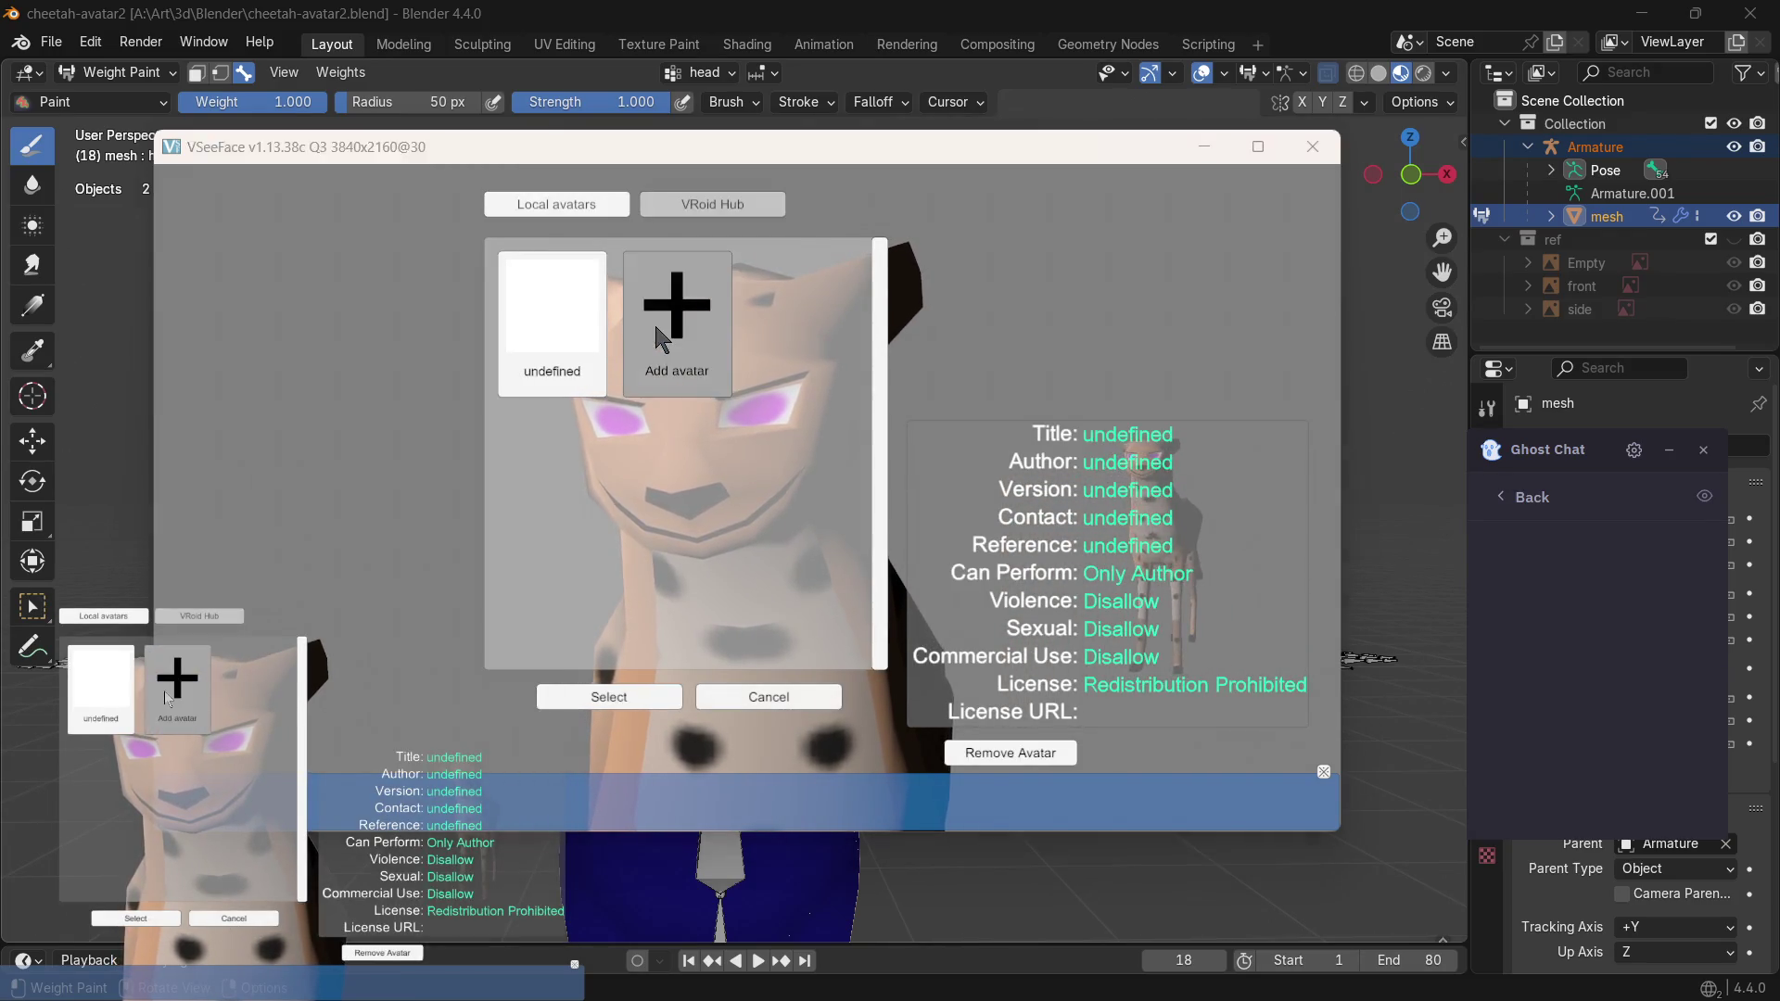
double_click(404, 209)
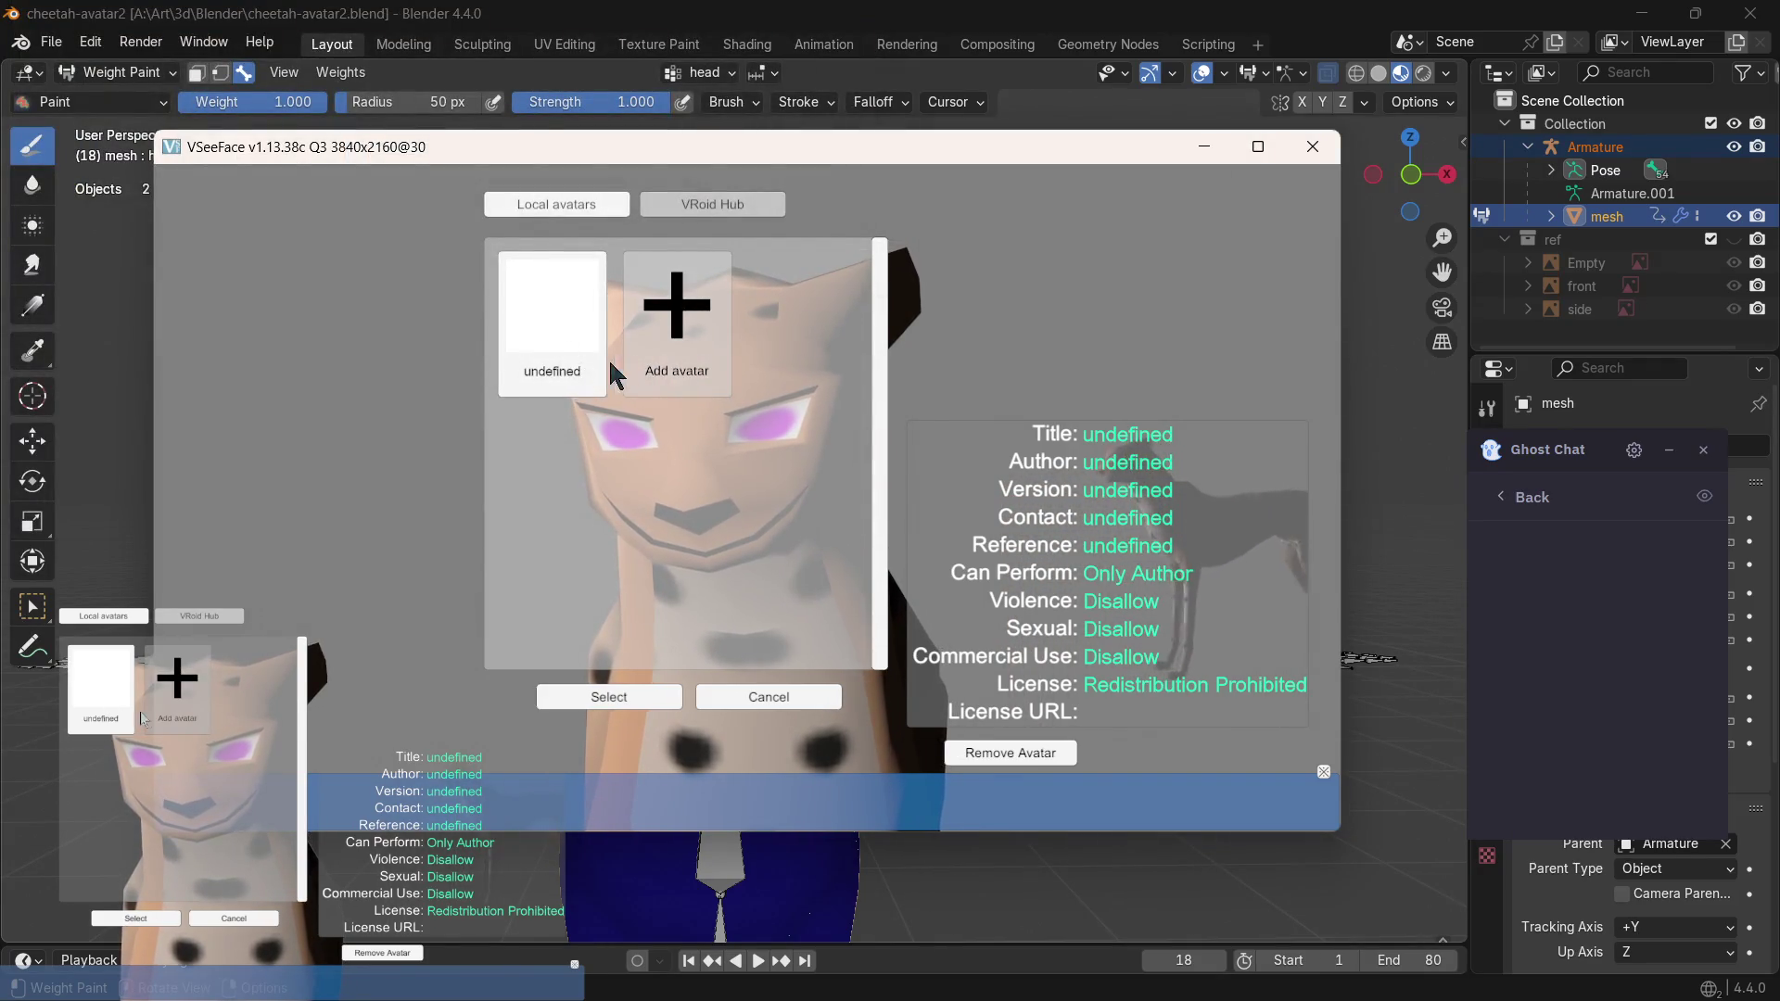
click(613, 696)
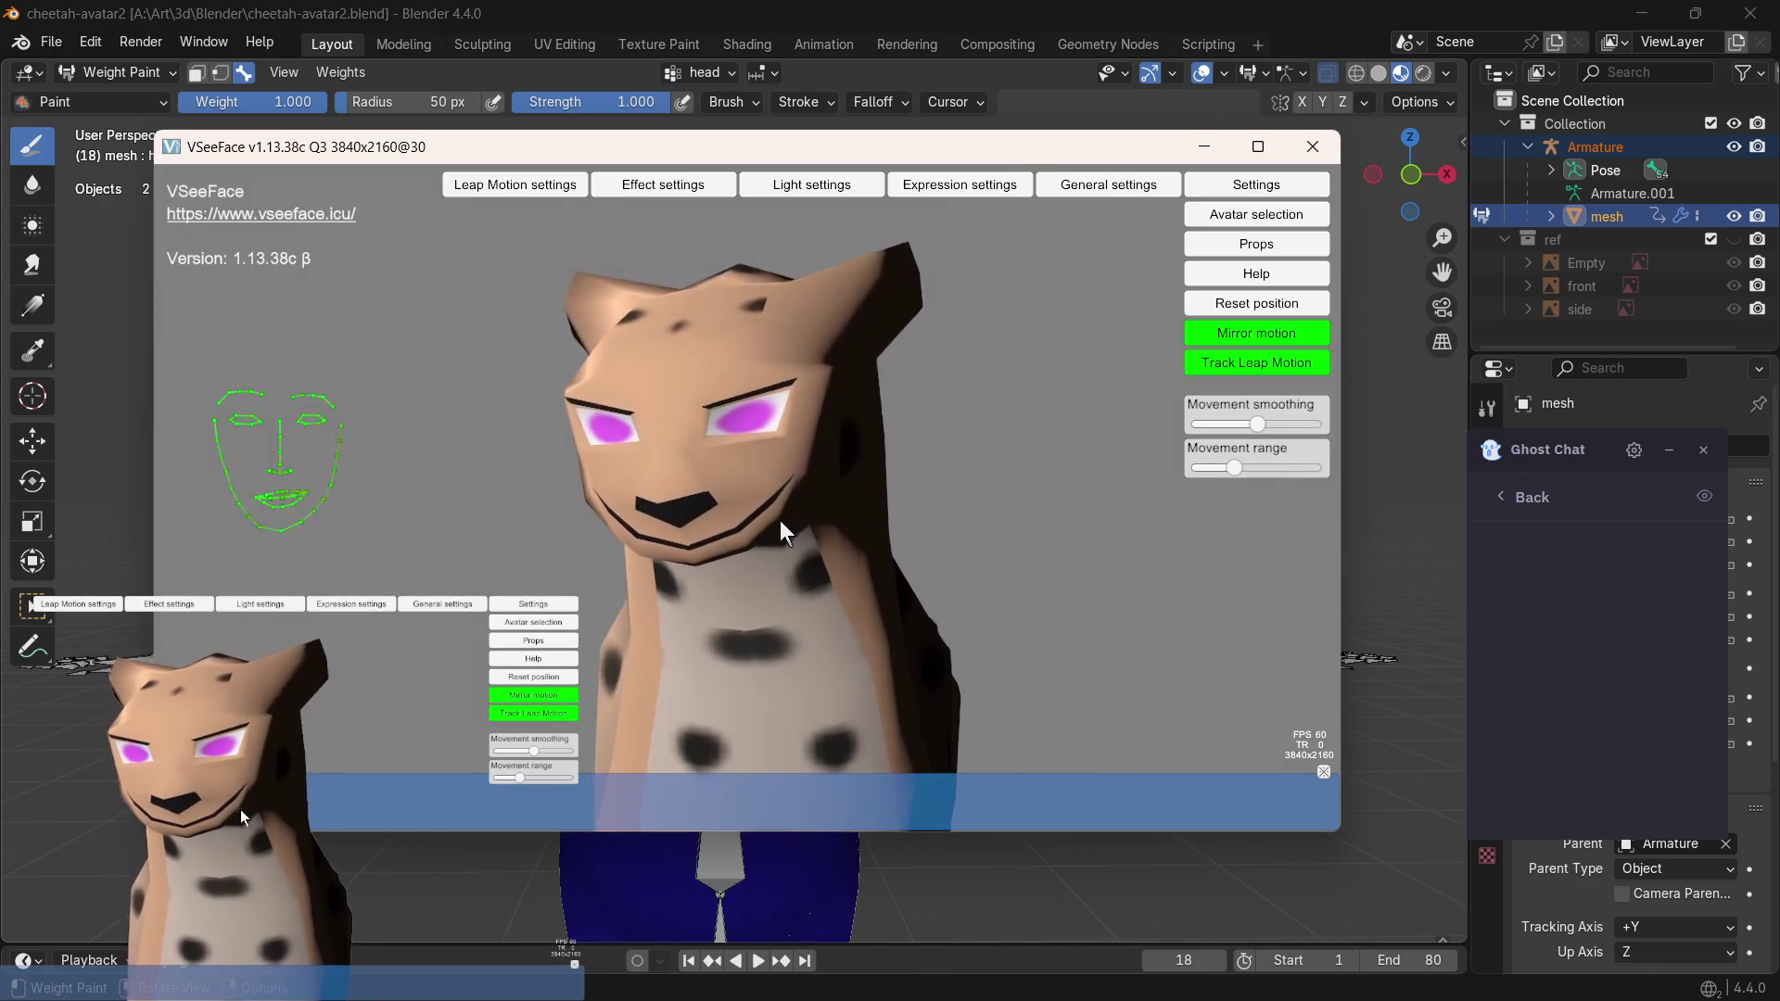
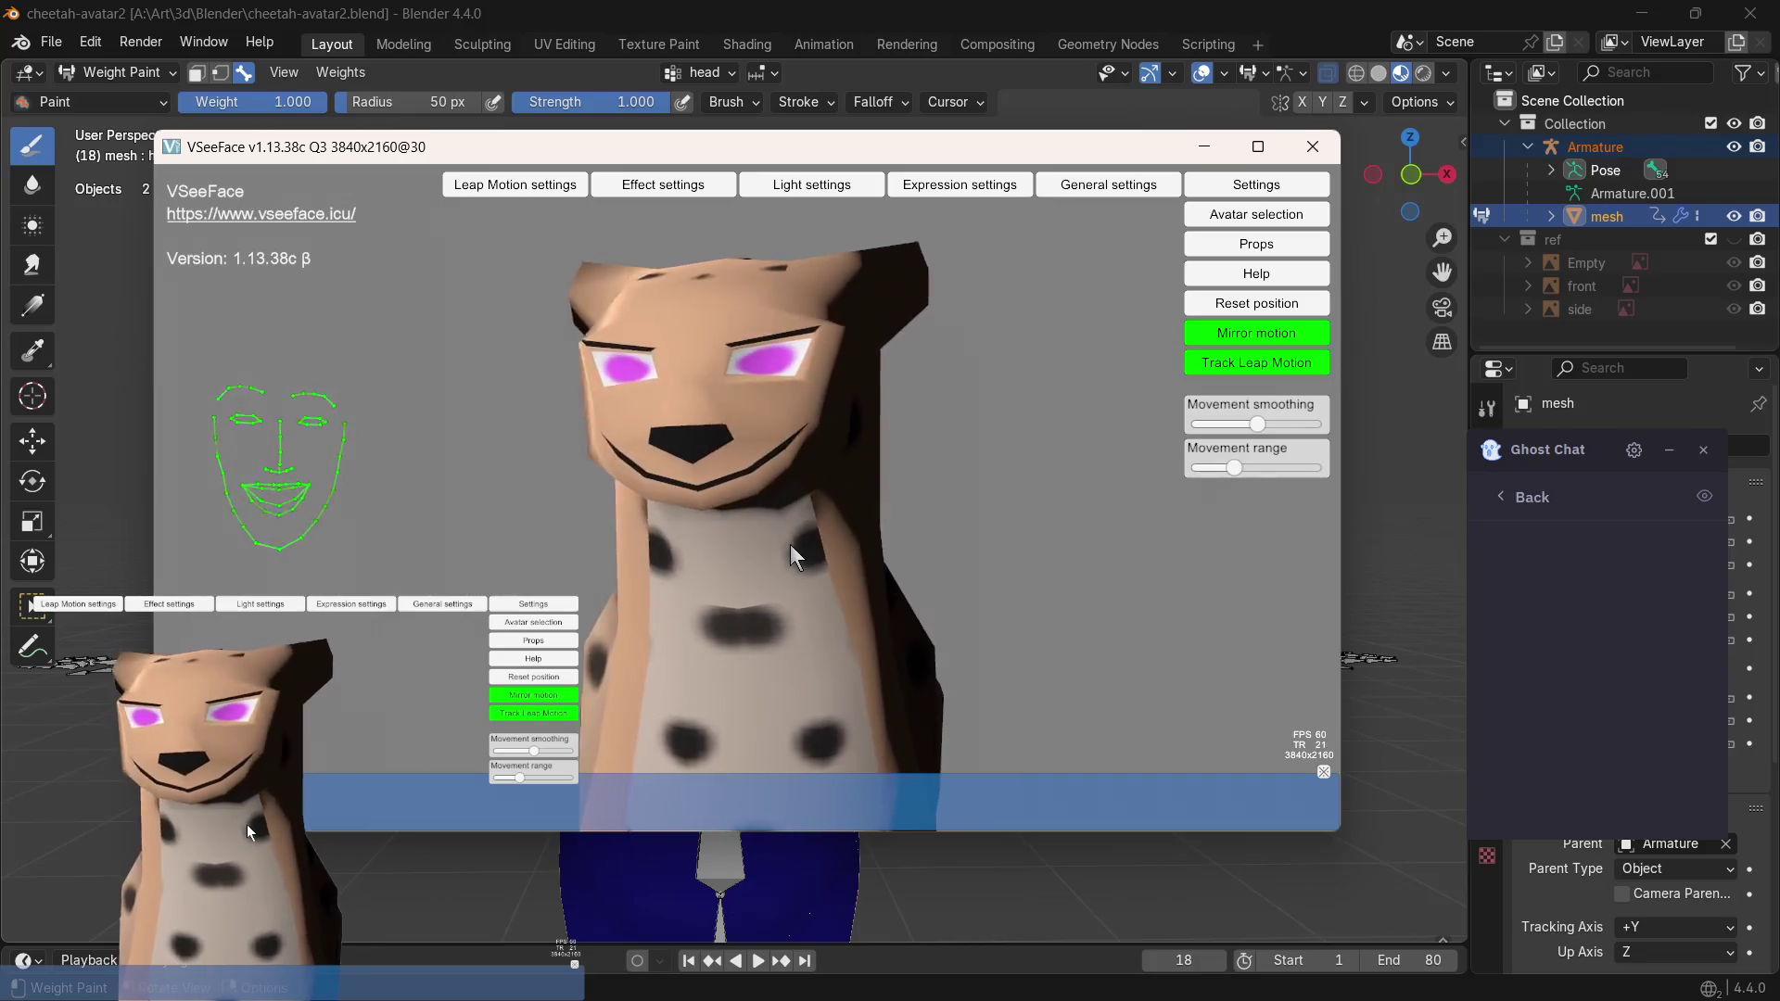
- Hide the VSeeFace settings overlay so only the avatar shows, then briefly check OBS
drag(702, 147, 771, 167)
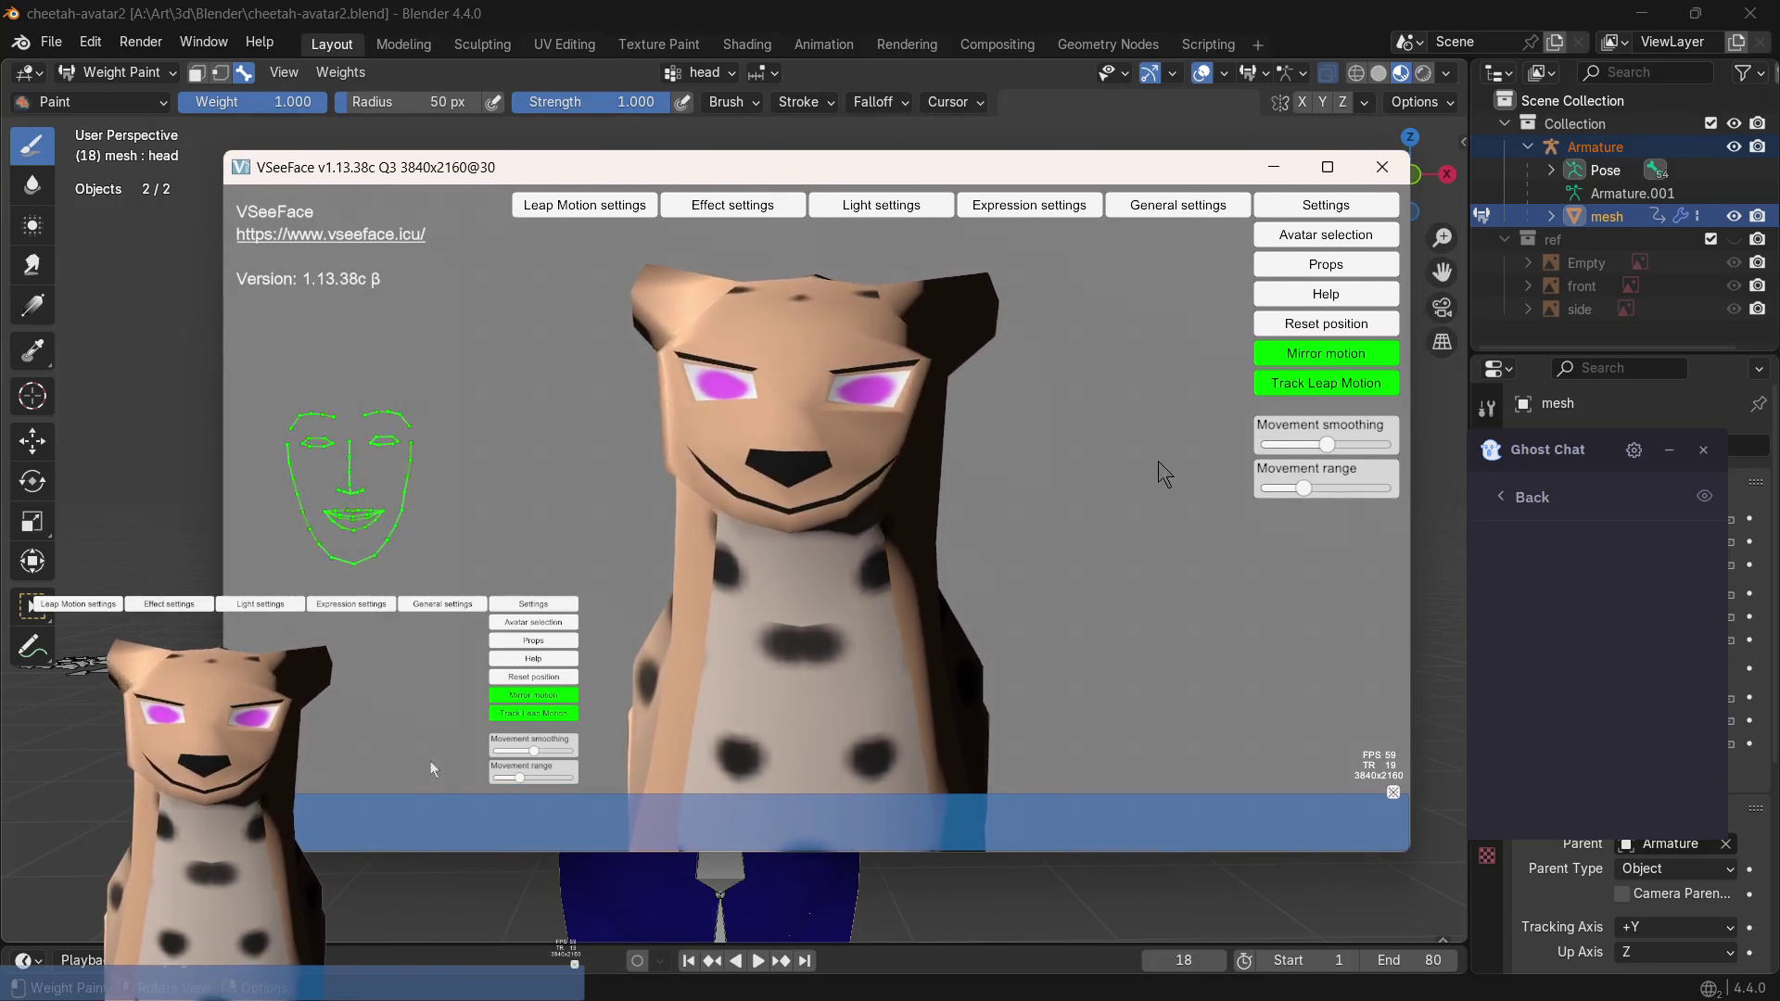
click(1392, 792)
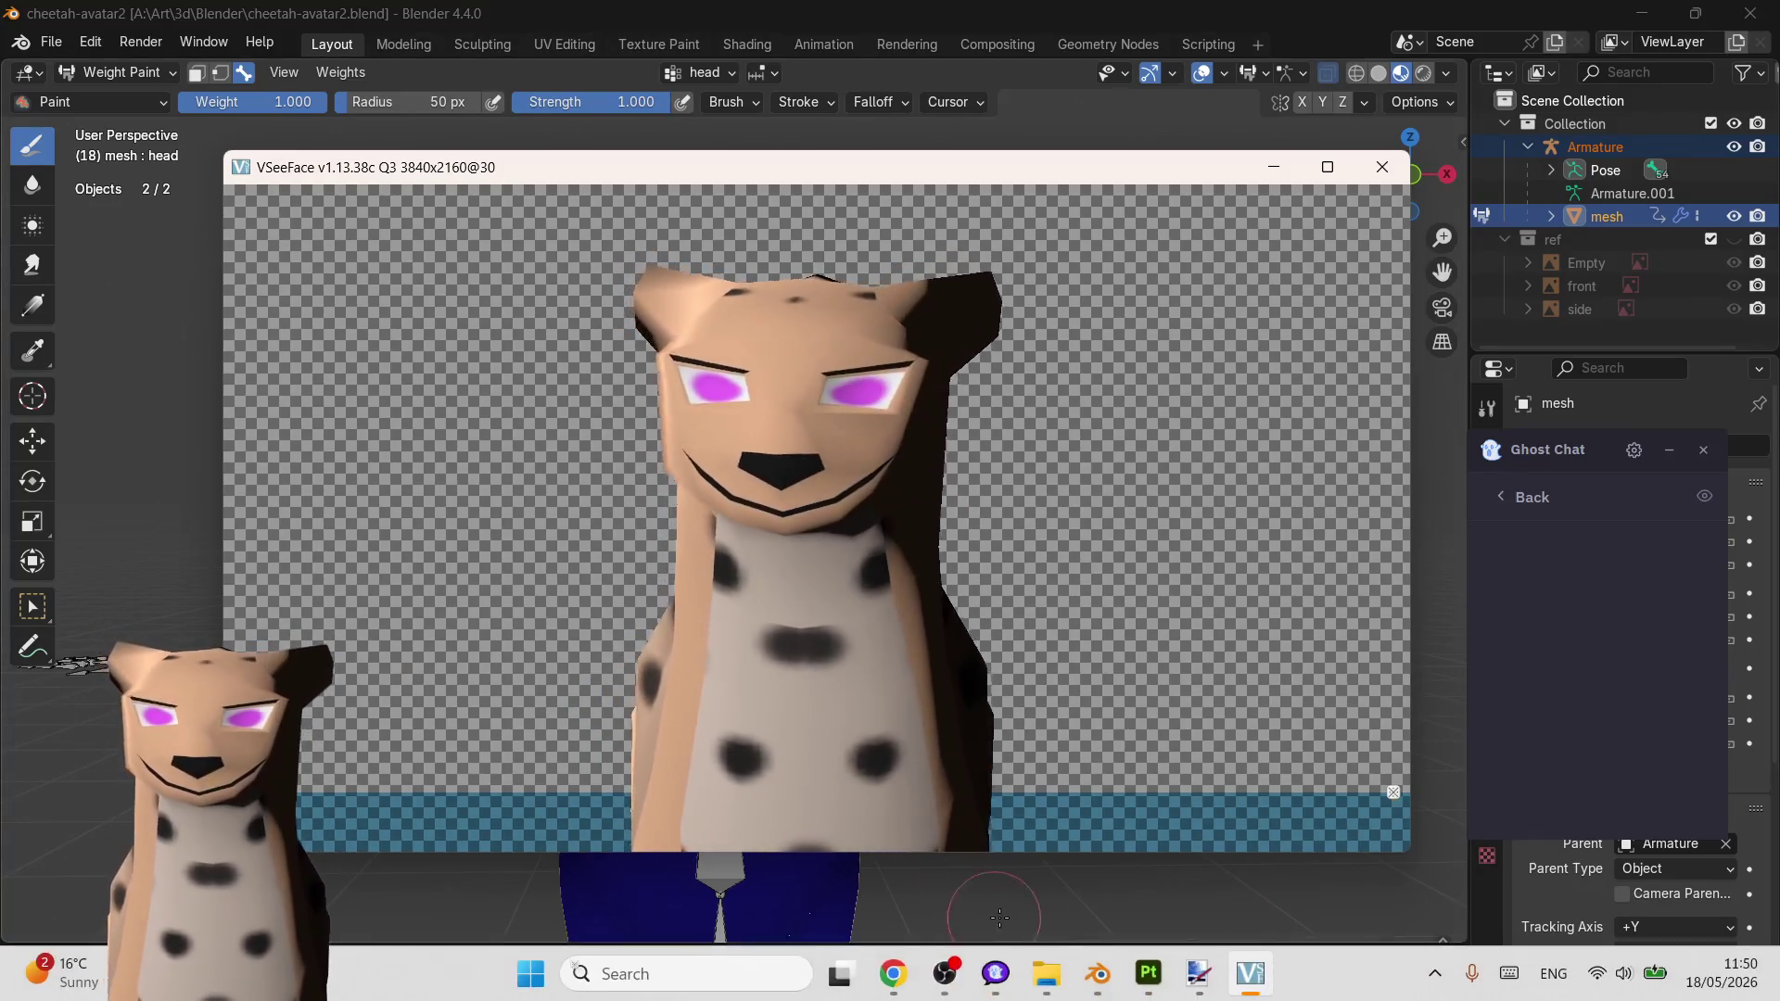
click(945, 977)
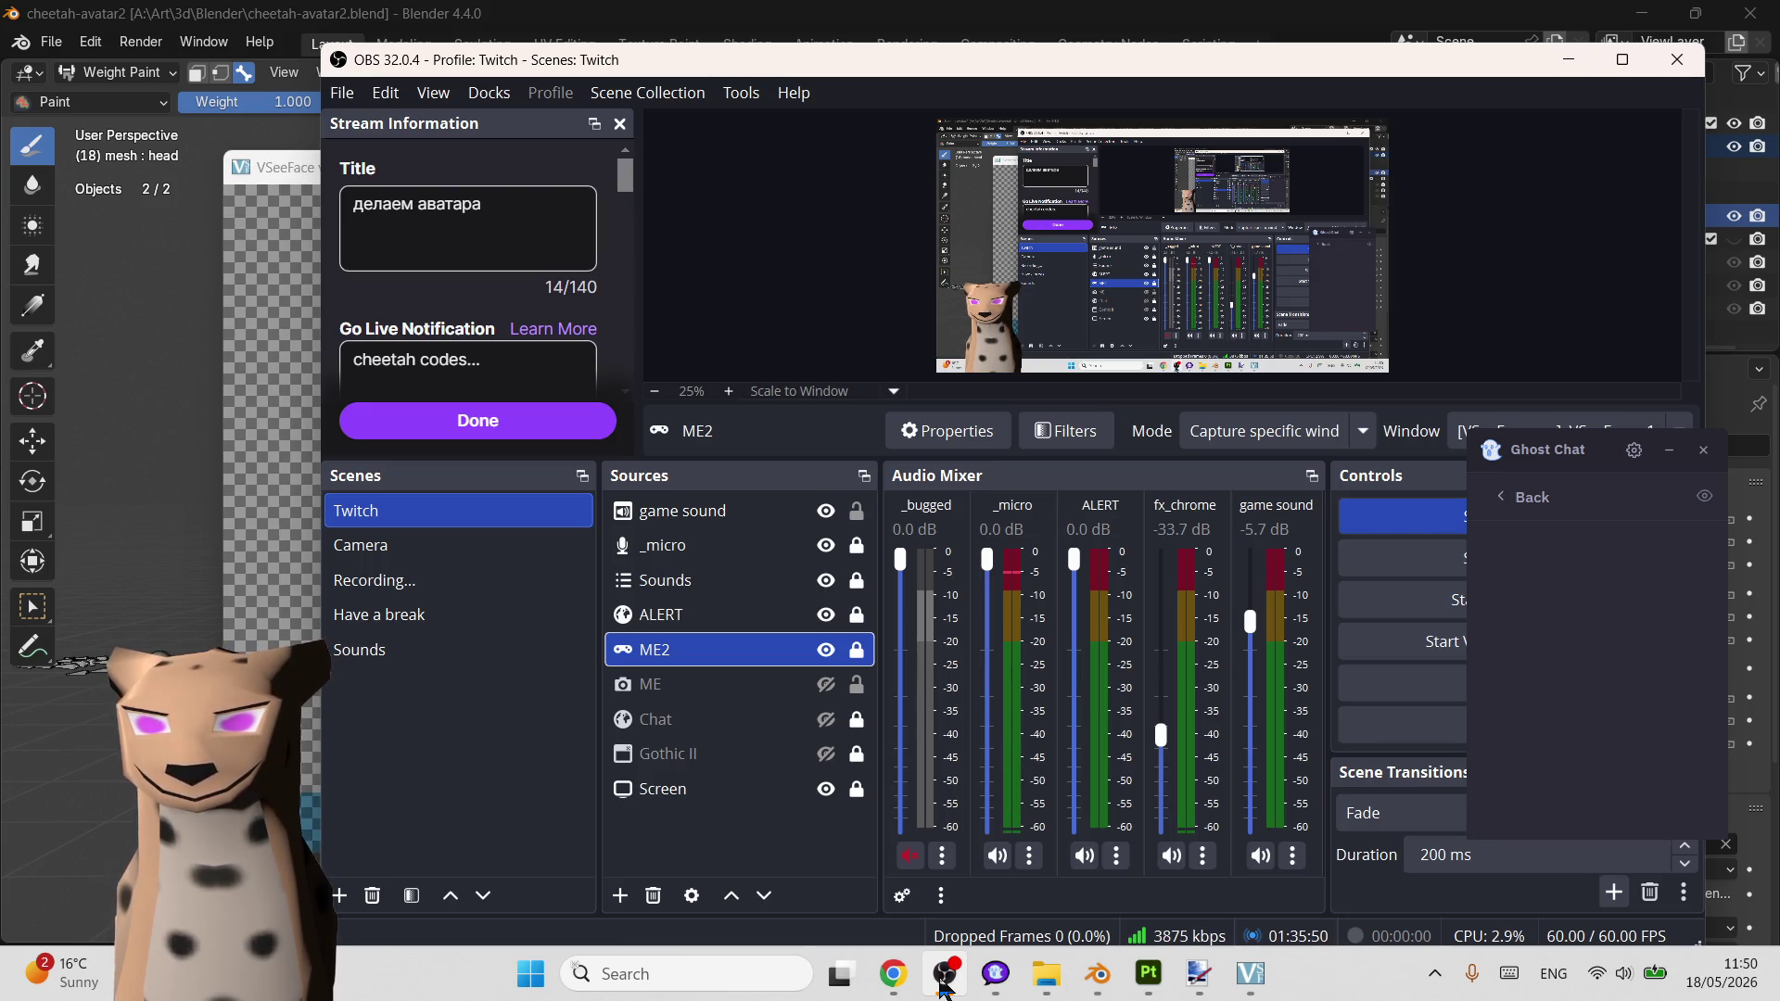
click(944, 978)
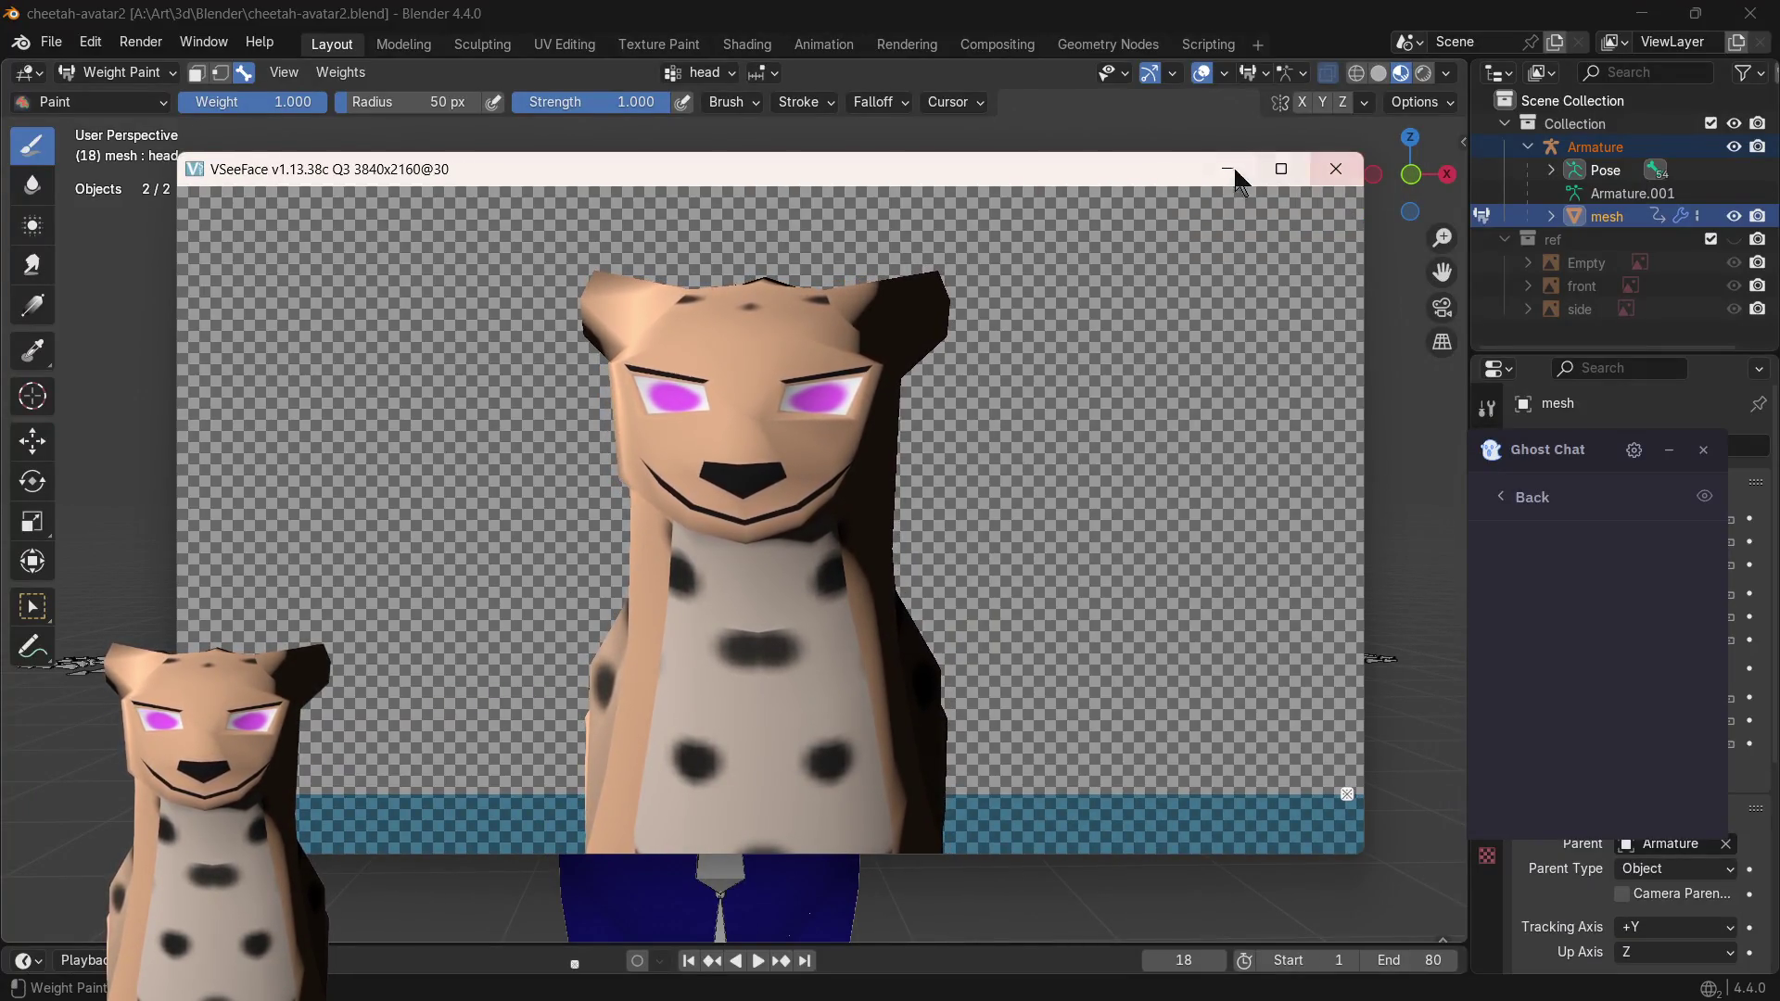
- Back in Blender, leave weight painting for Object Mode and select the cheetah's armature
click(1226, 173)
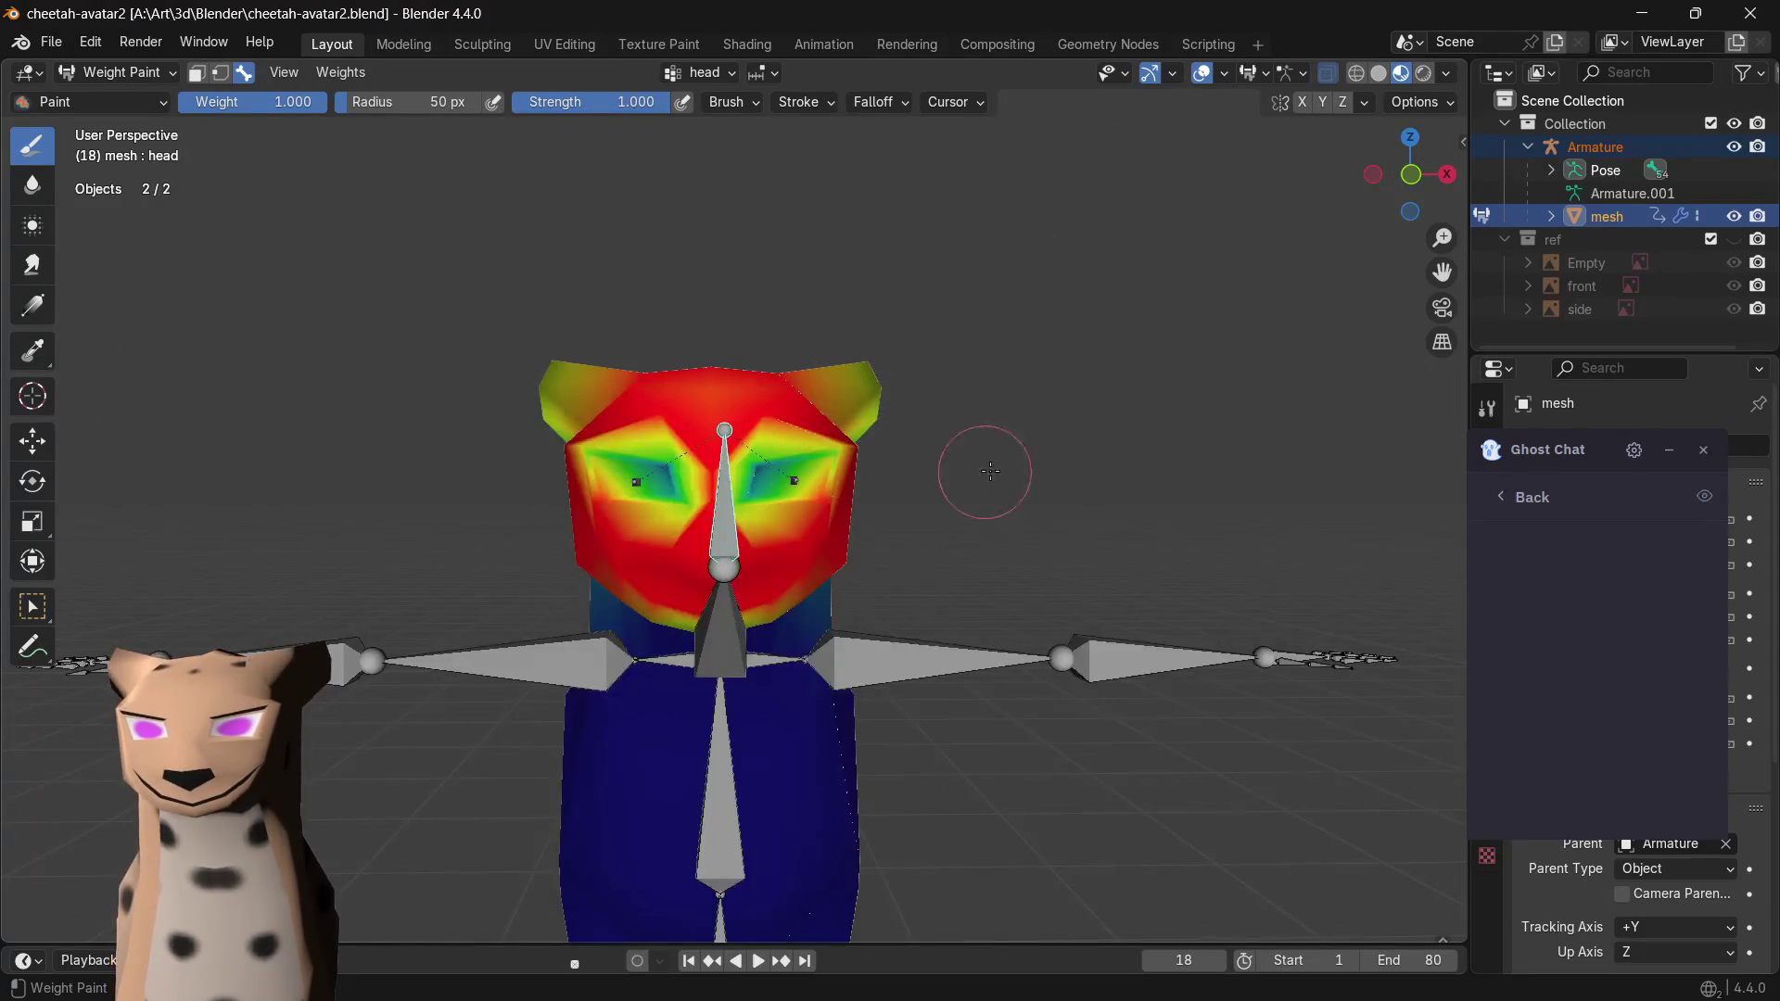
middle_drag(991, 472, 864, 462)
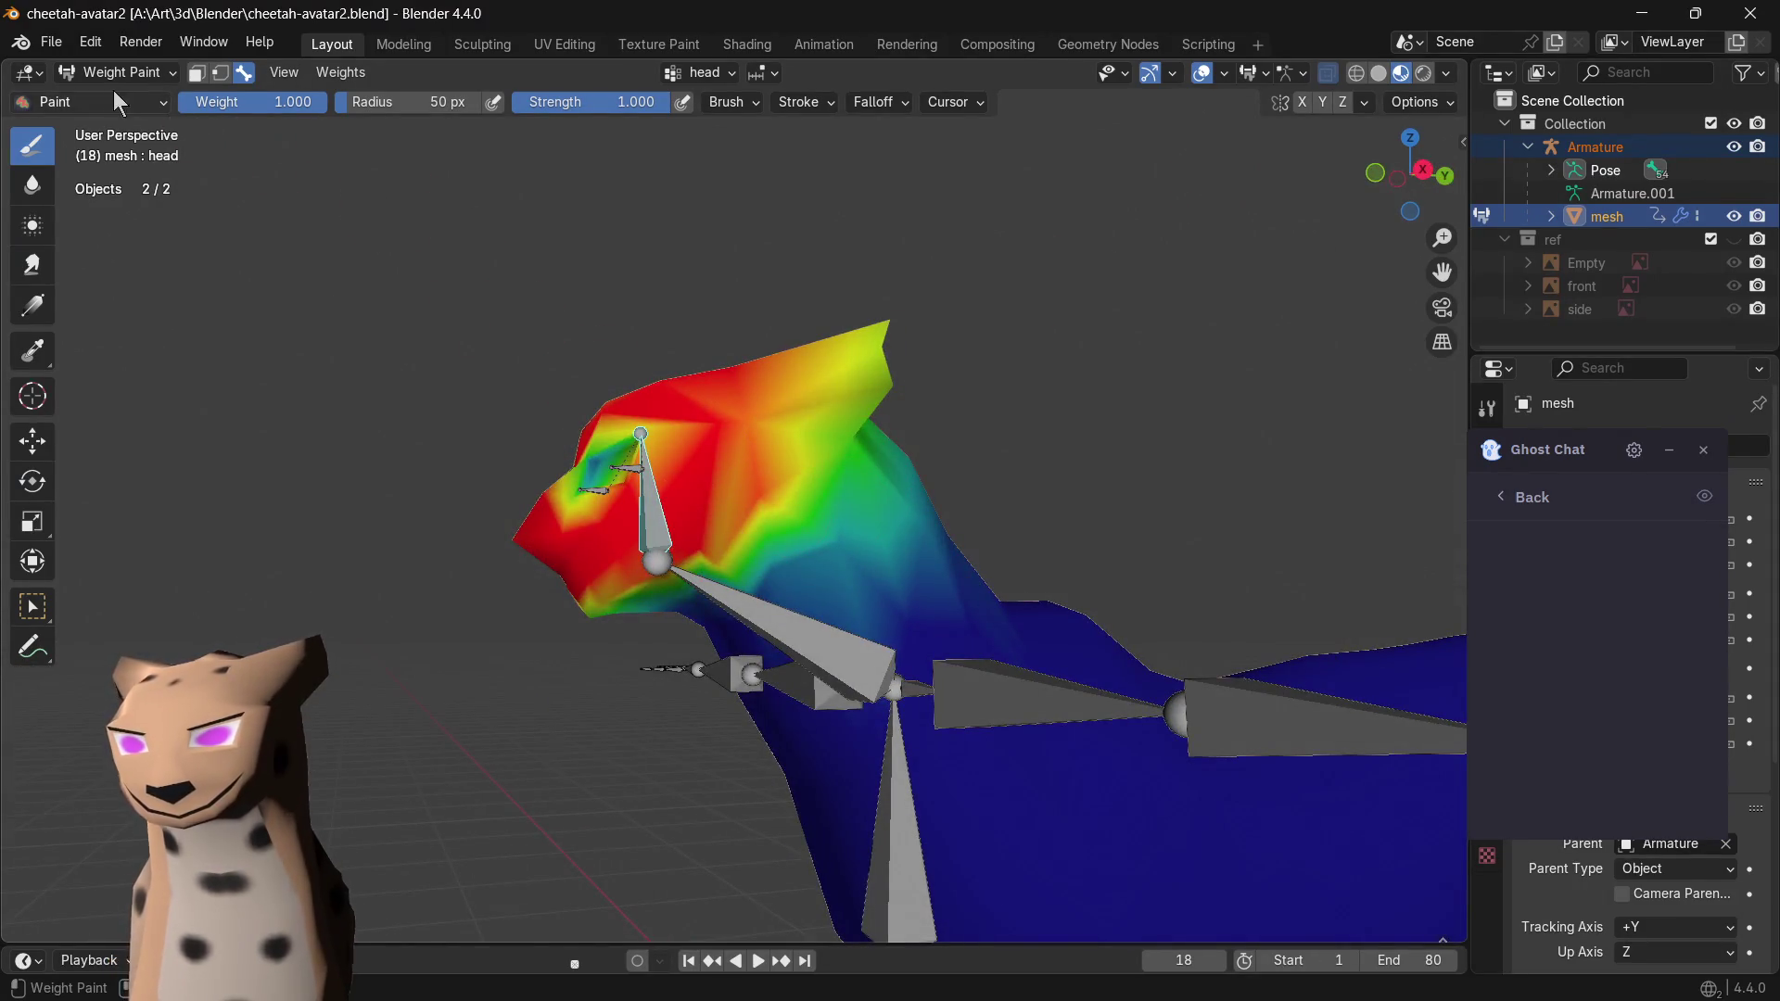
click(122, 72)
middle_drag(702, 515, 928, 539)
click(740, 595)
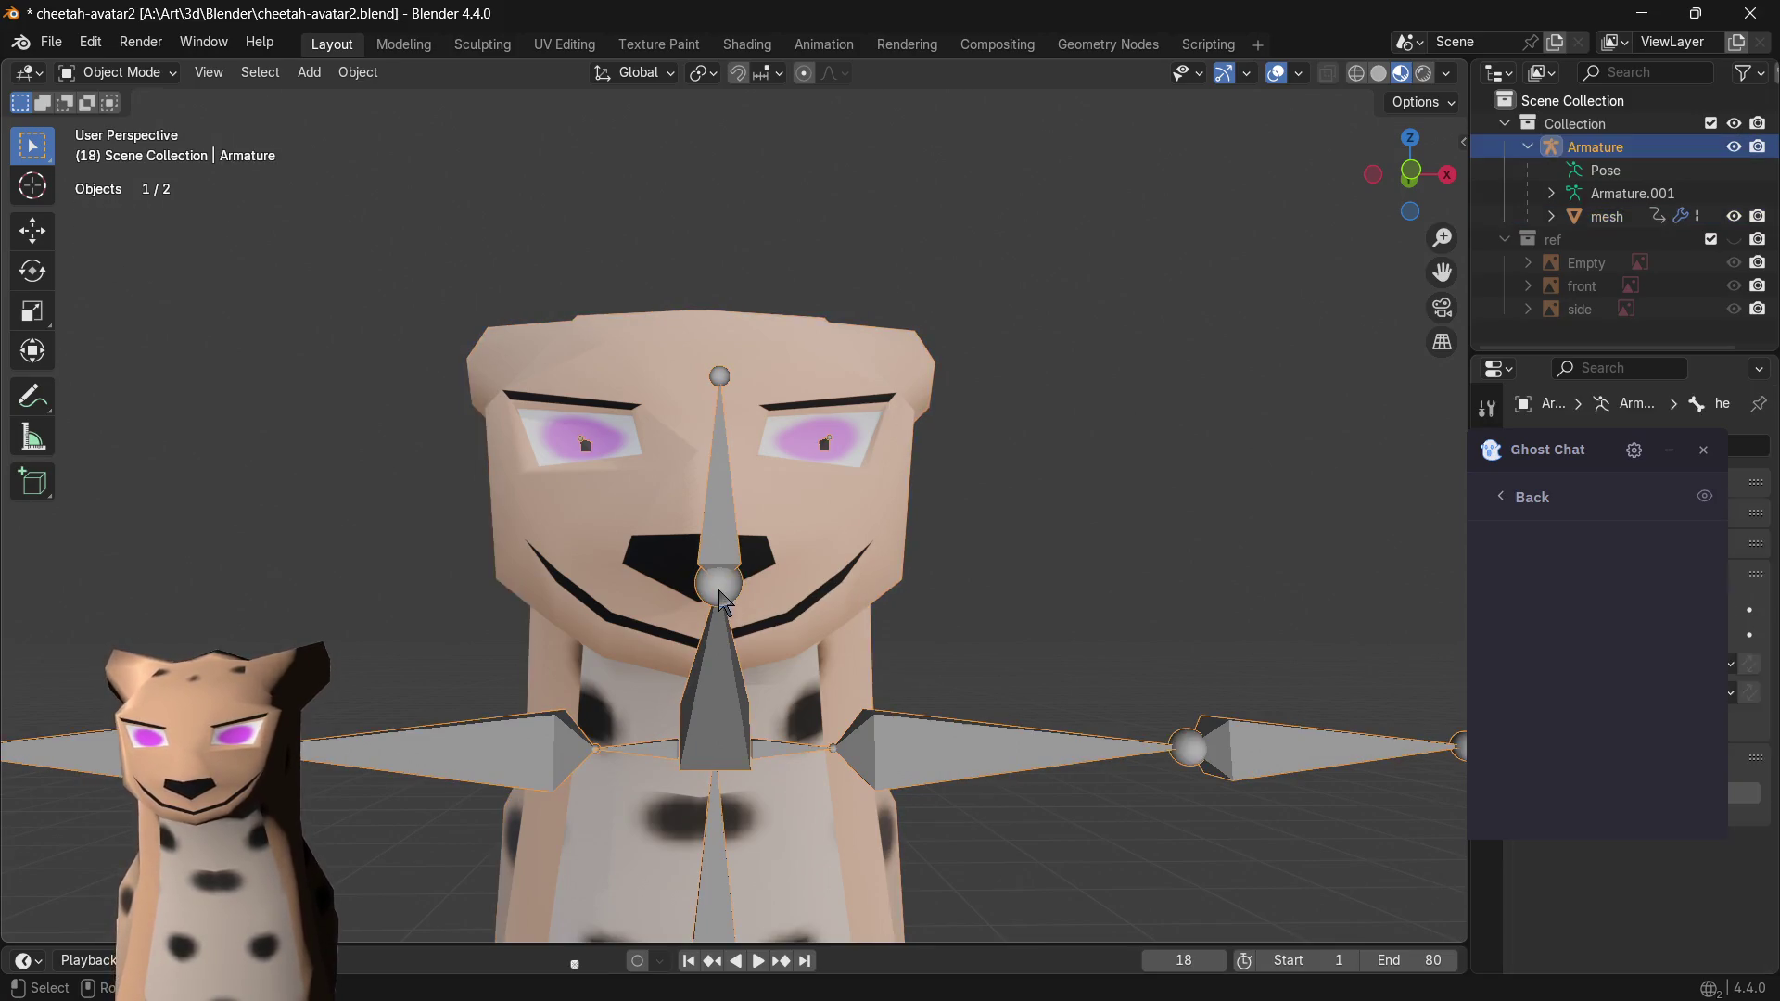
- Enter Edit Mode on the armature and show the head bone's properties
key(Tab)
middle_drag(749, 613, 629, 587)
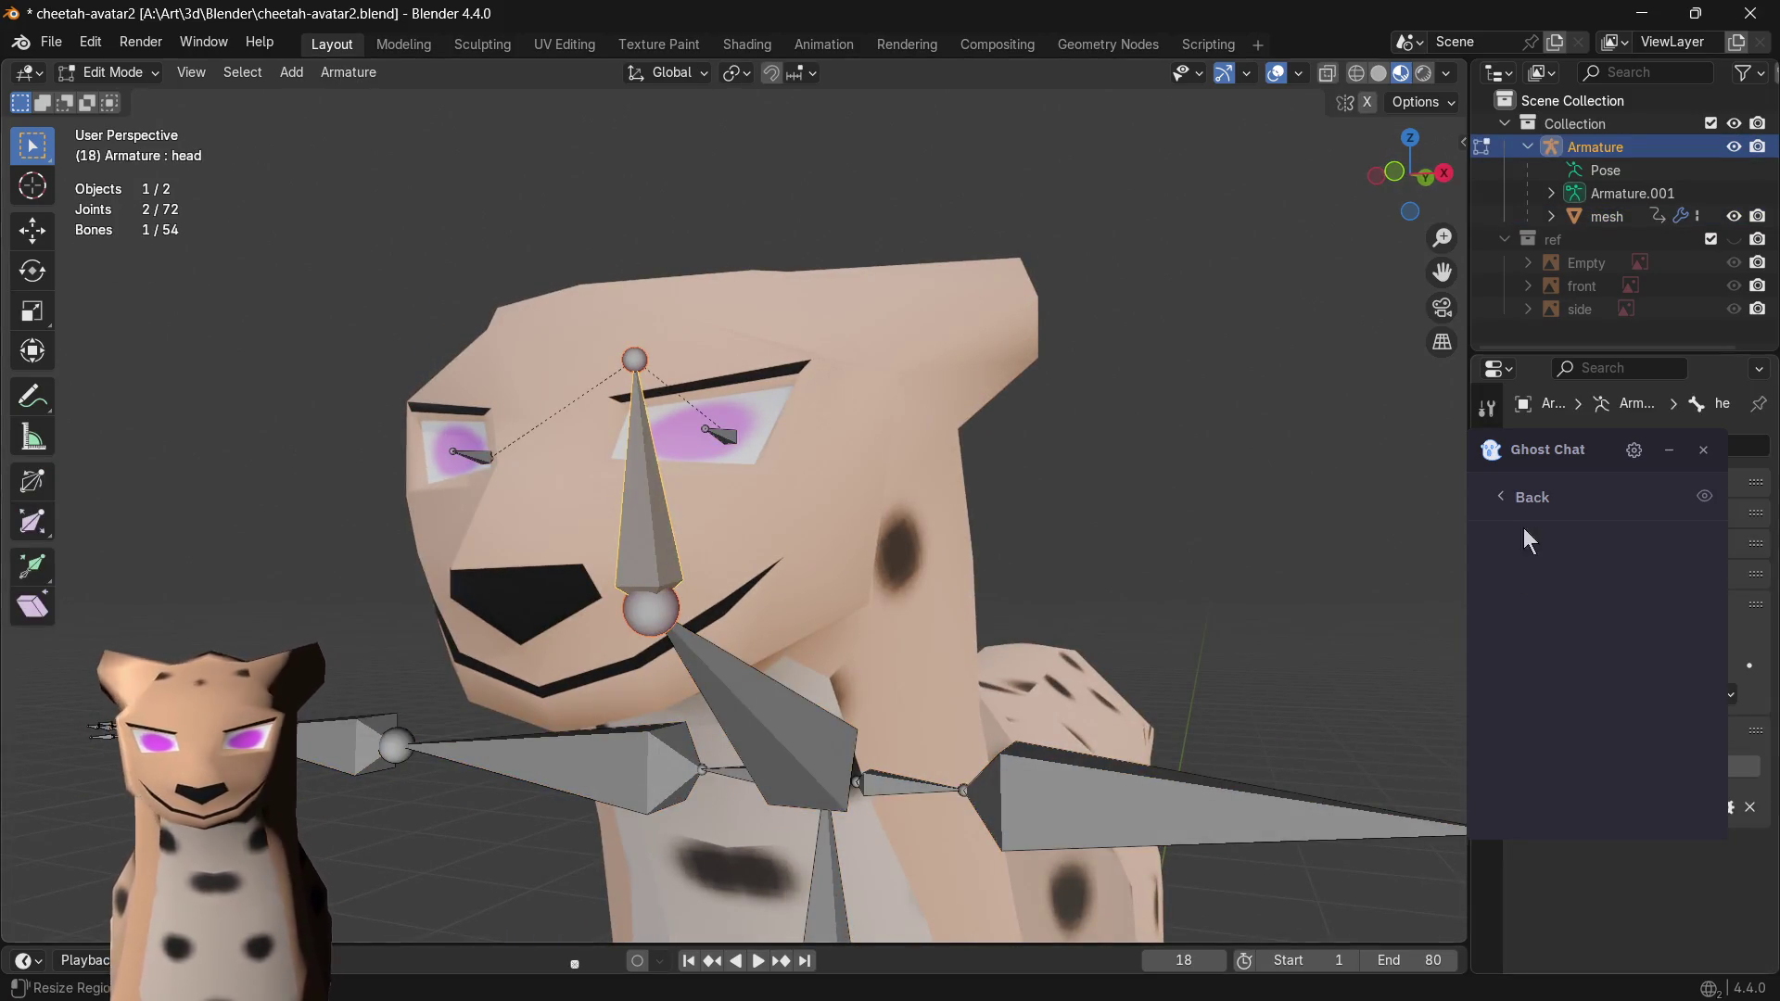
drag(1585, 473, 1259, 571)
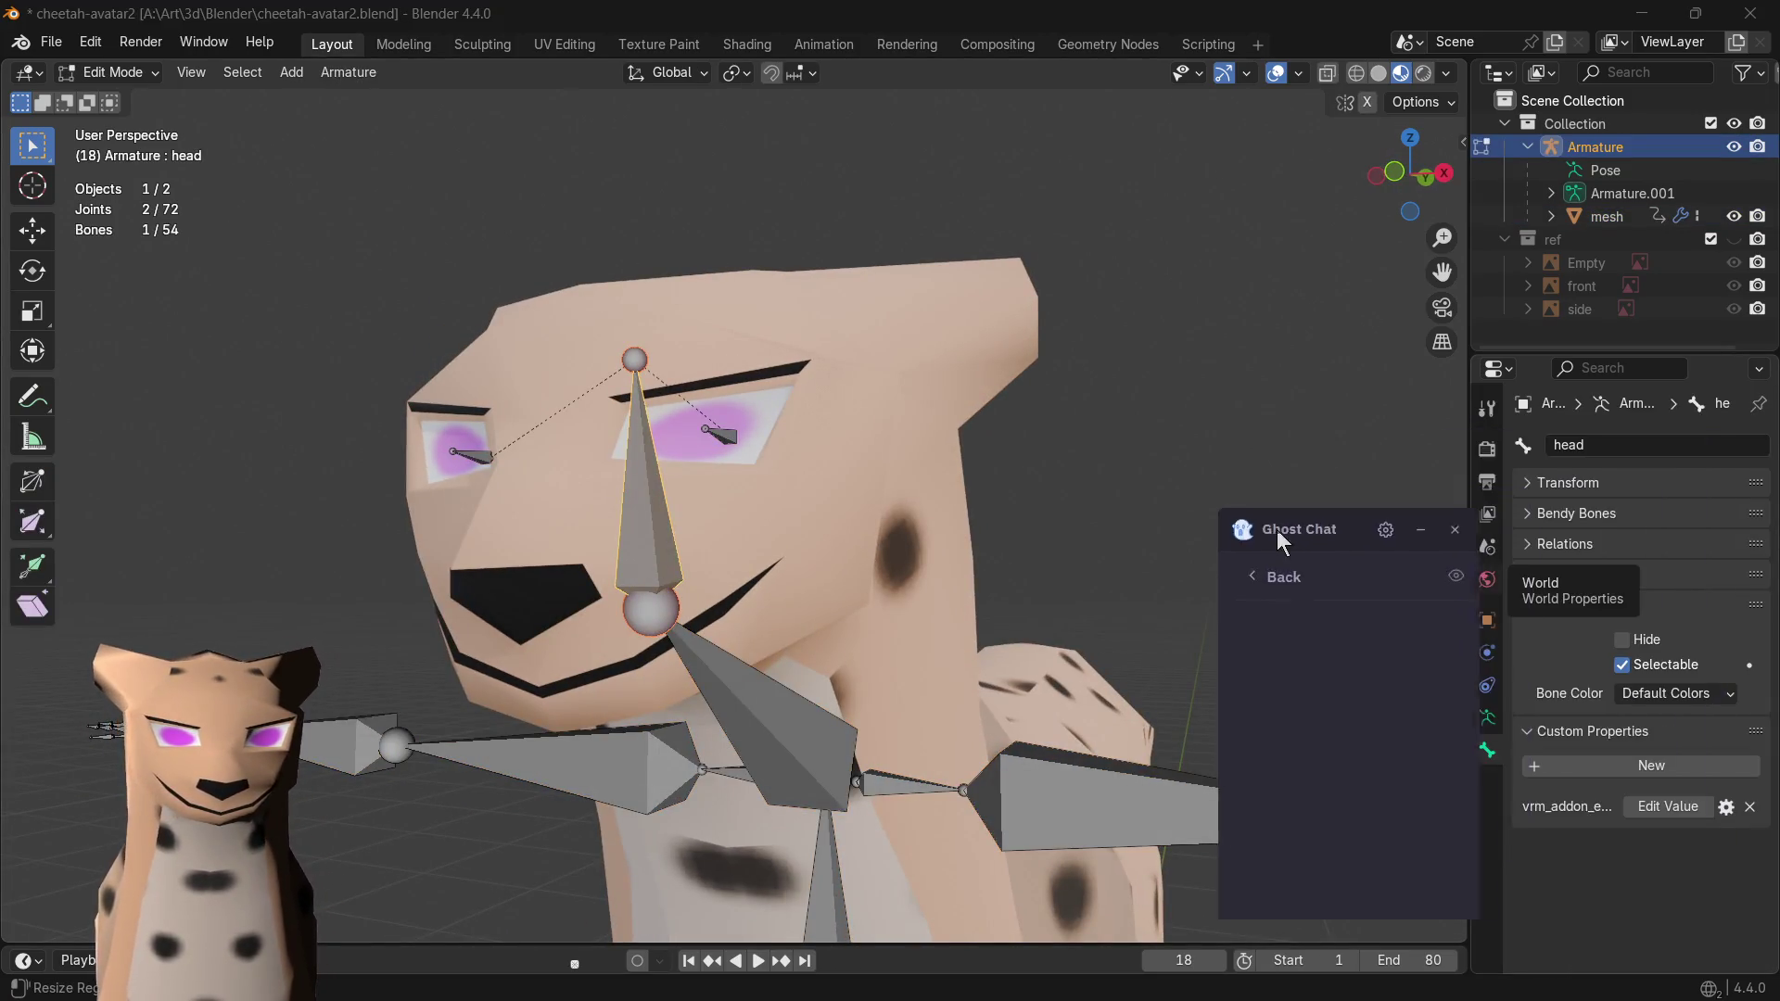
click(1488, 722)
click(1486, 752)
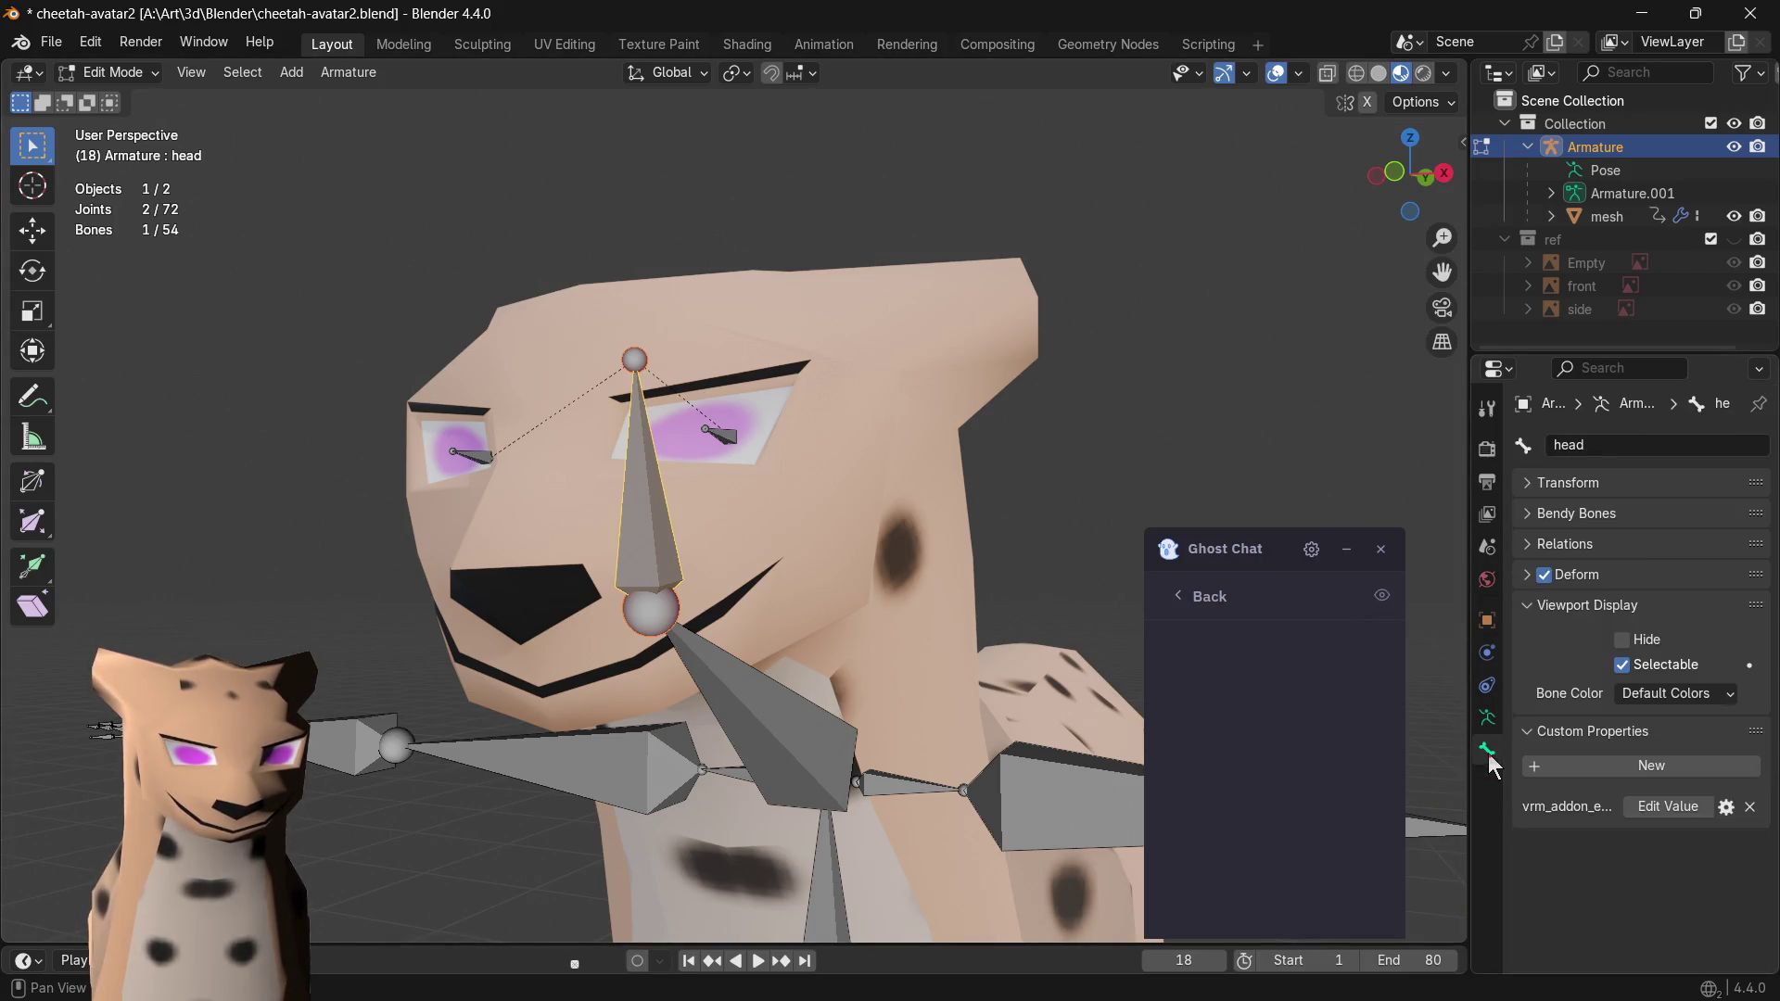
- Peek at the head bone's Transform, Bendy Bones and Relations panels, then reveal the VRM sidebar
click(1533, 483)
click(1530, 513)
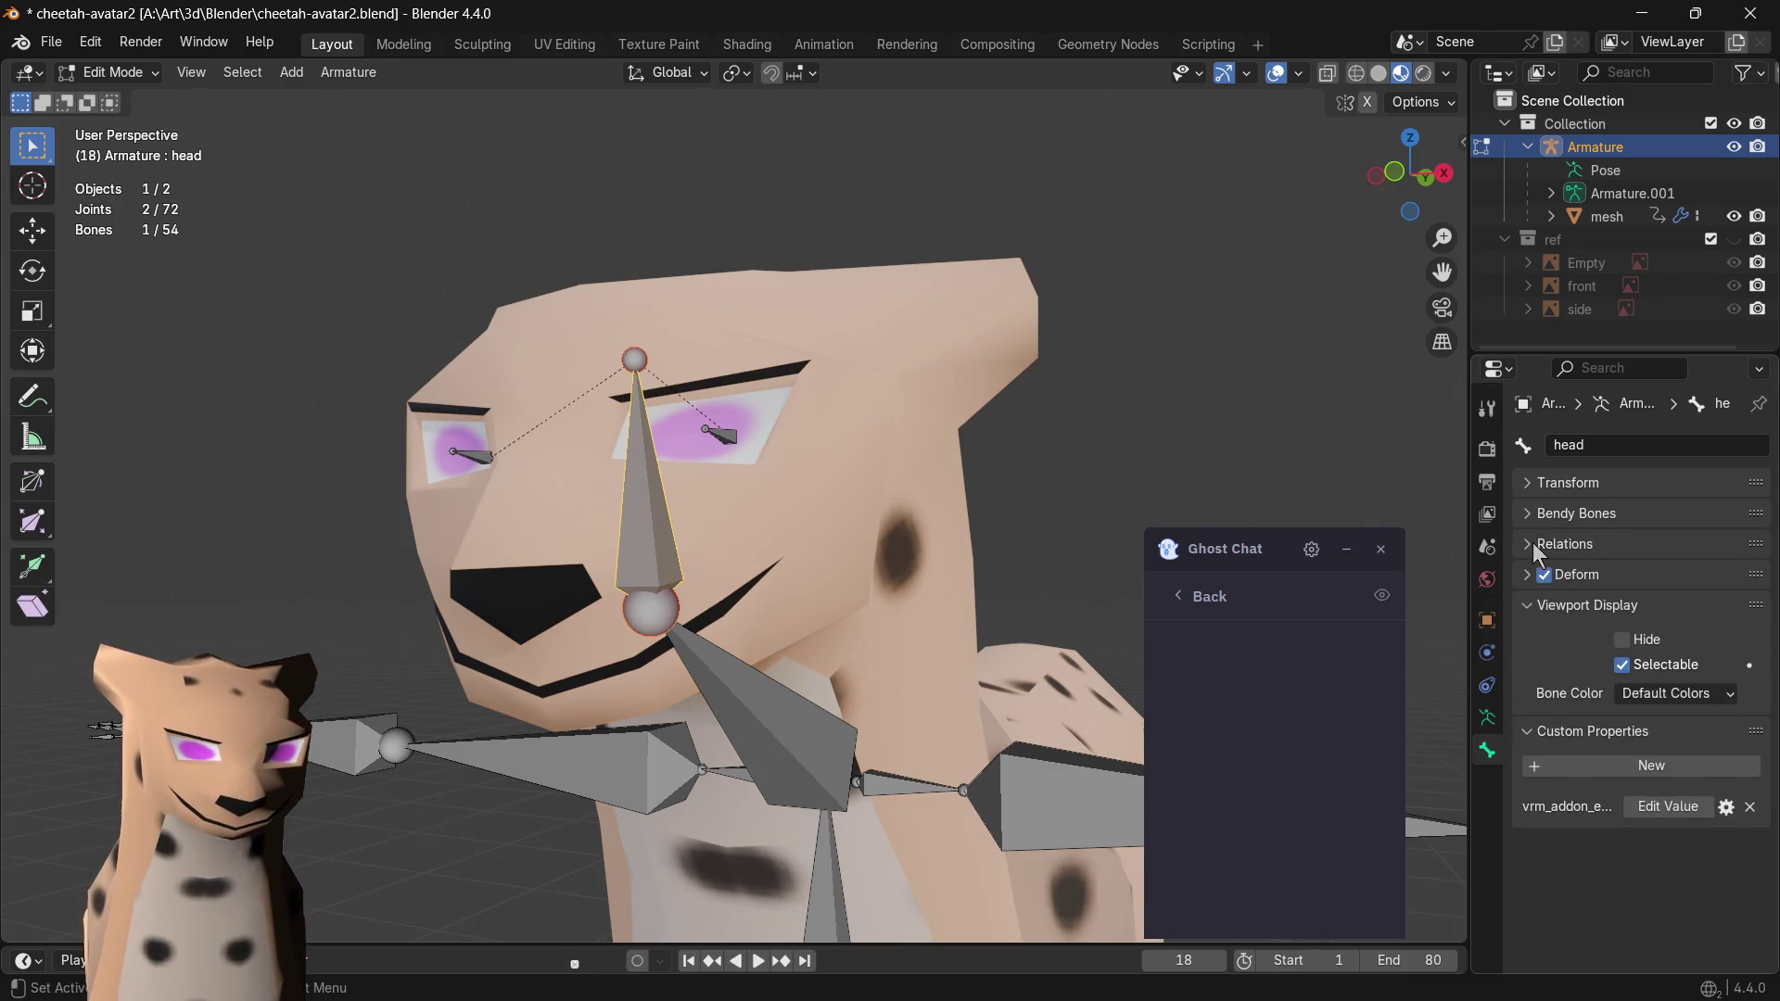
click(1532, 543)
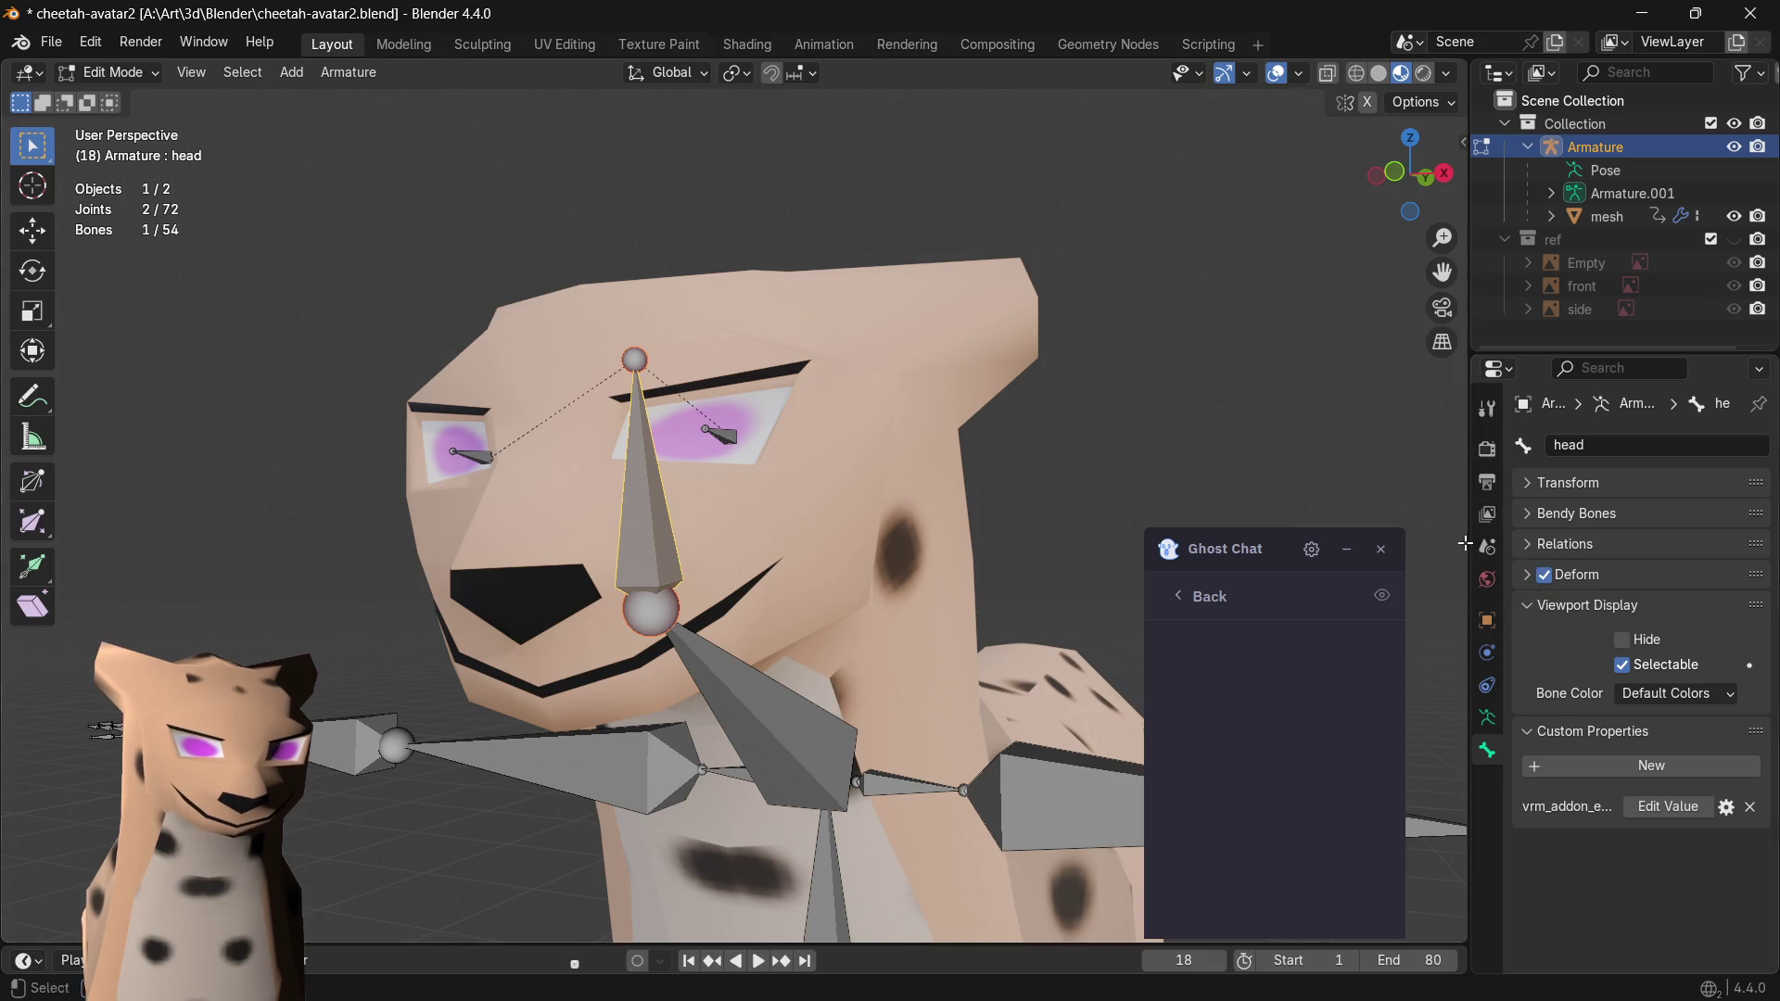
click(1457, 141)
key(n)
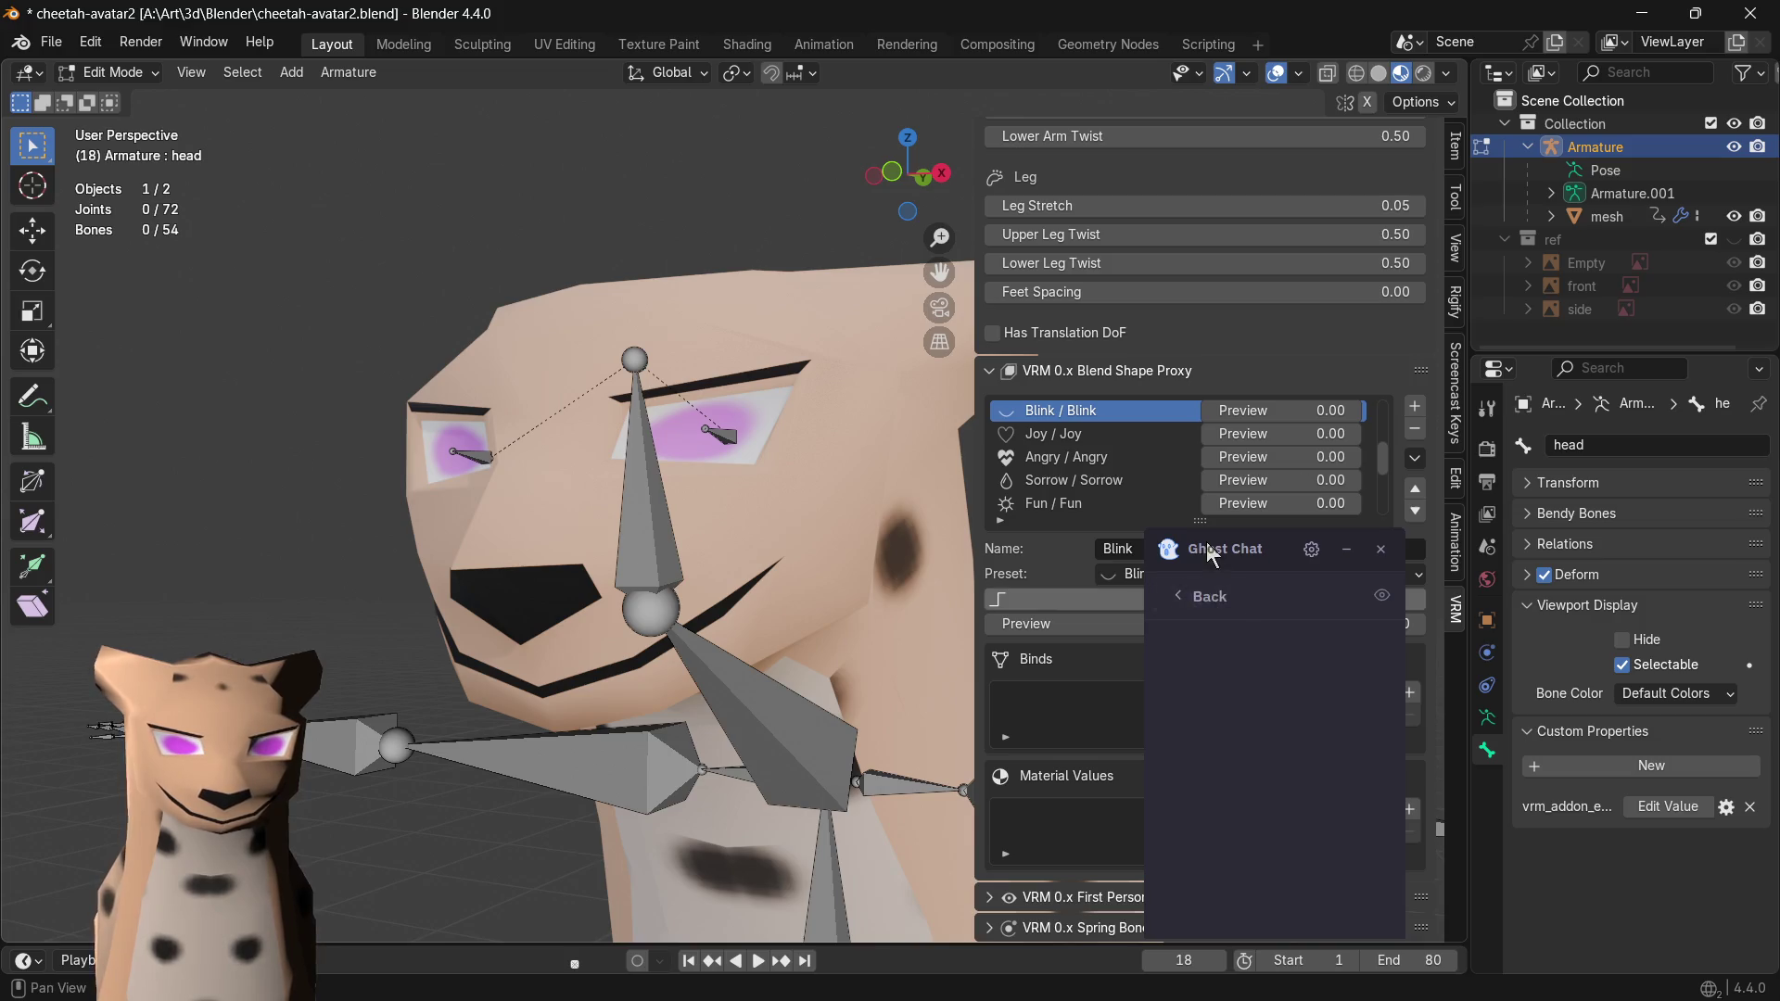
- Move the chat overlay aside and step through the VRM Blend Shape Proxy presets (E, A, Neutral)
drag(1210, 553, 3, 556)
mouse_move(335, 74)
mouse_down()
mouse_move(278, 120)
mouse_move(105, 622)
mouse_up()
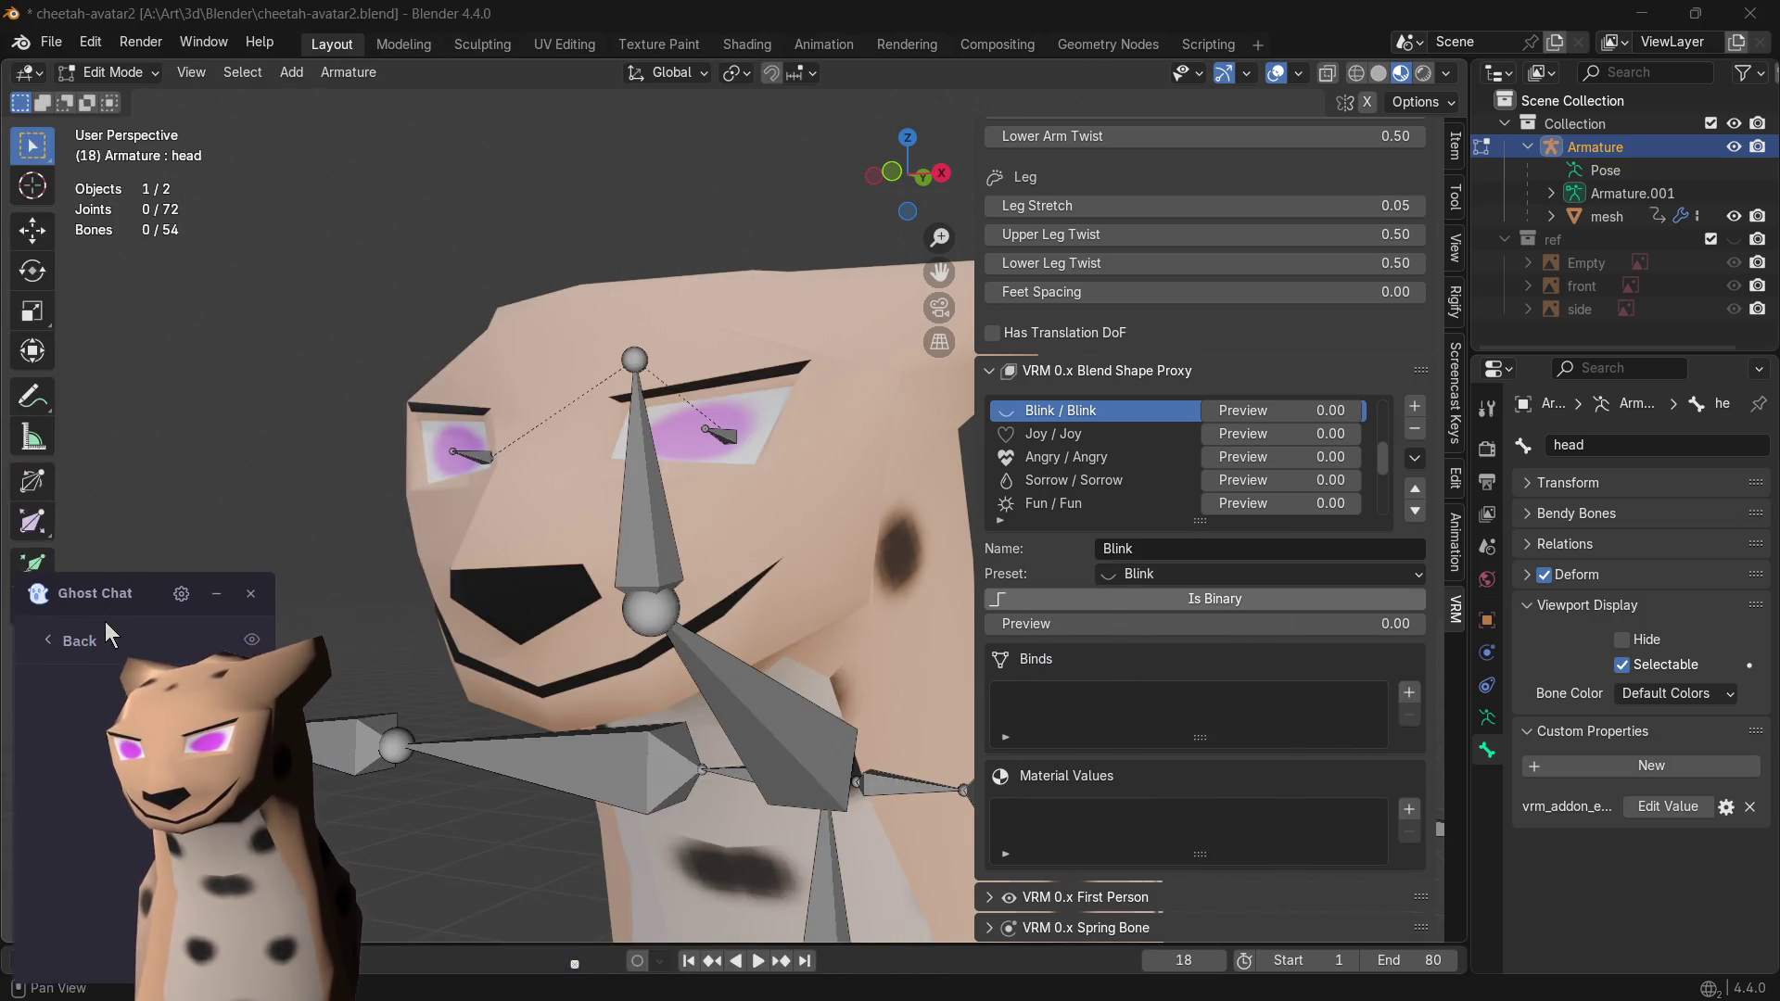
scroll(1029, 438, up, 2)
scroll(1036, 445, up, 1)
scroll(1042, 448, up, 3)
click(1046, 443)
click(1060, 479)
scroll(1058, 479, down, 2)
click(1050, 460)
scroll(1047, 482, up, 2)
click(1056, 432)
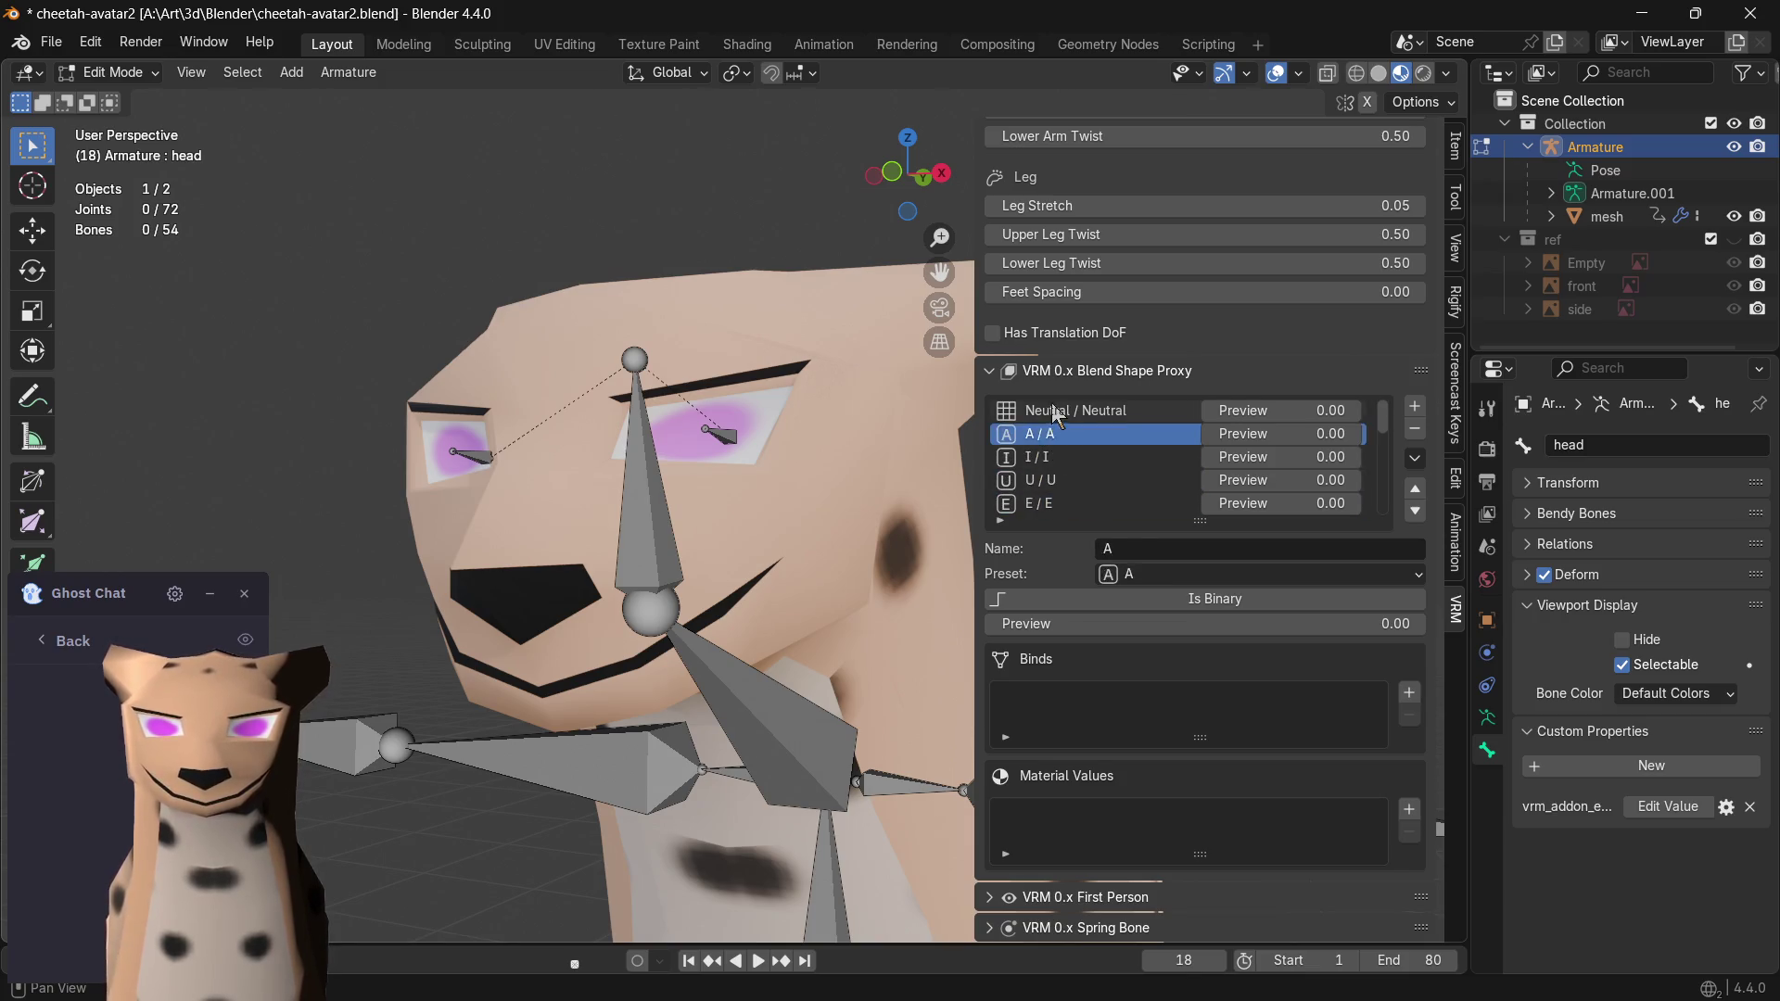
click(1064, 435)
scroll(1046, 363, up, 3)
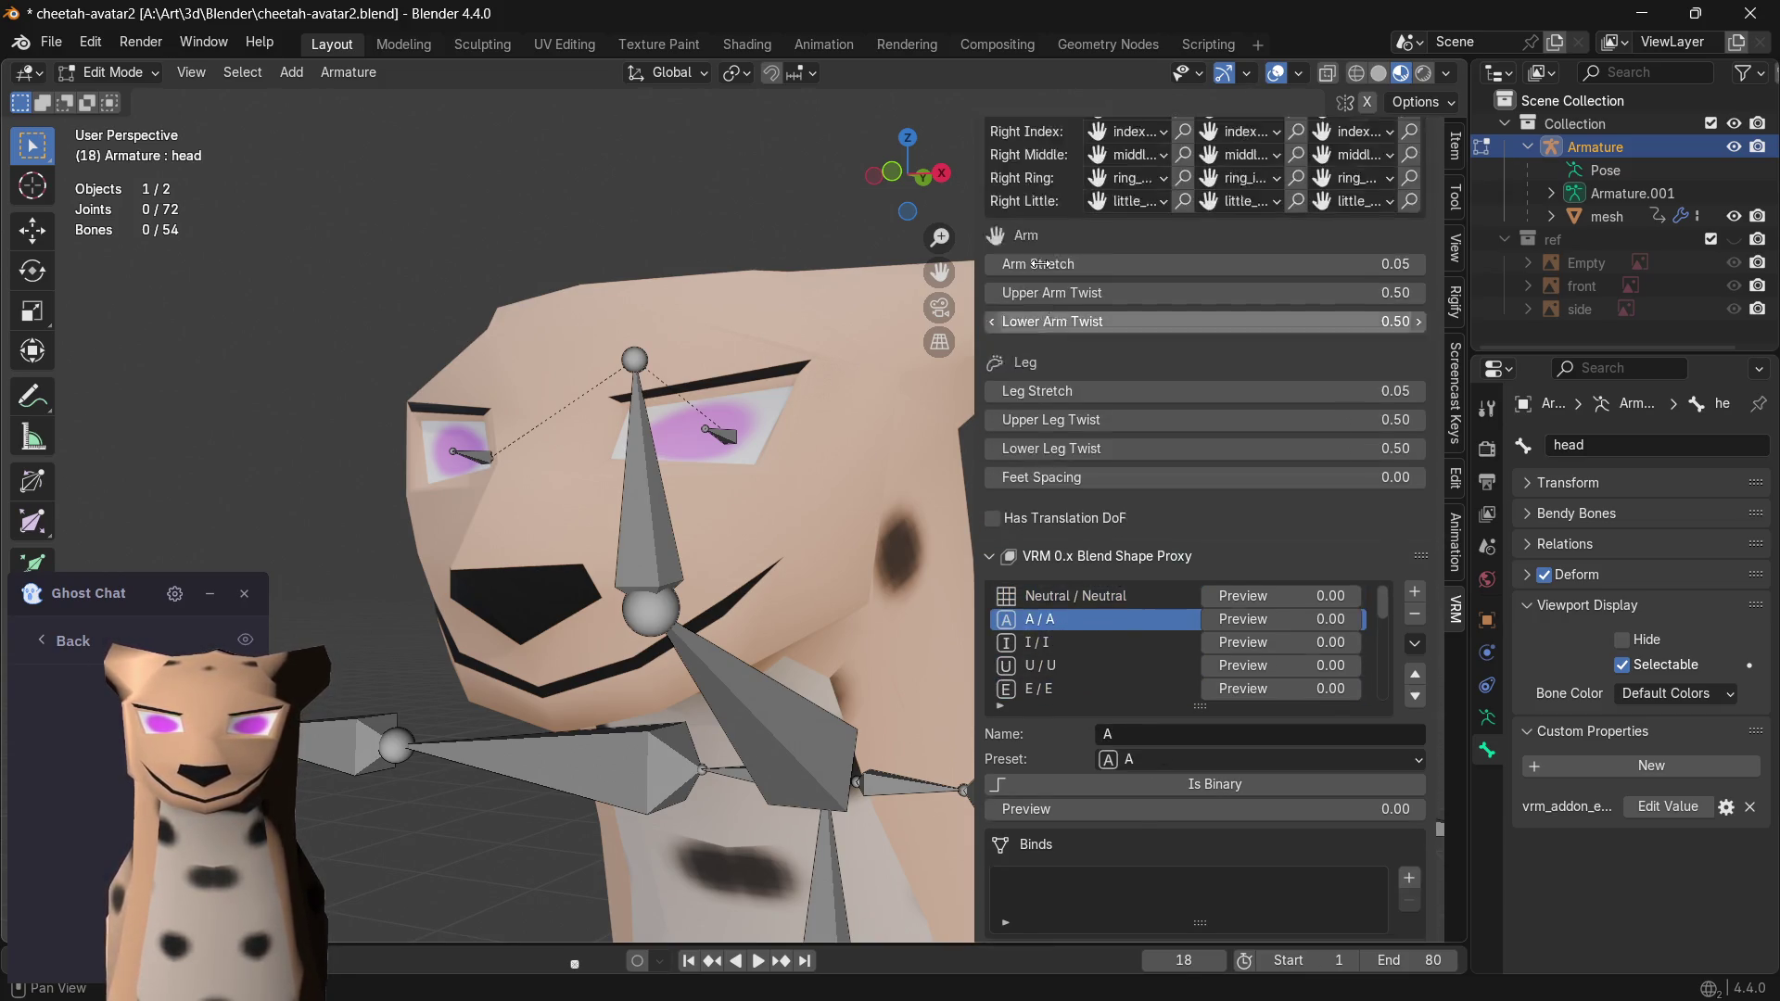
scroll(1046, 418, up, 6)
scroll(1047, 474, up, 5)
scroll(1055, 507, up, 5)
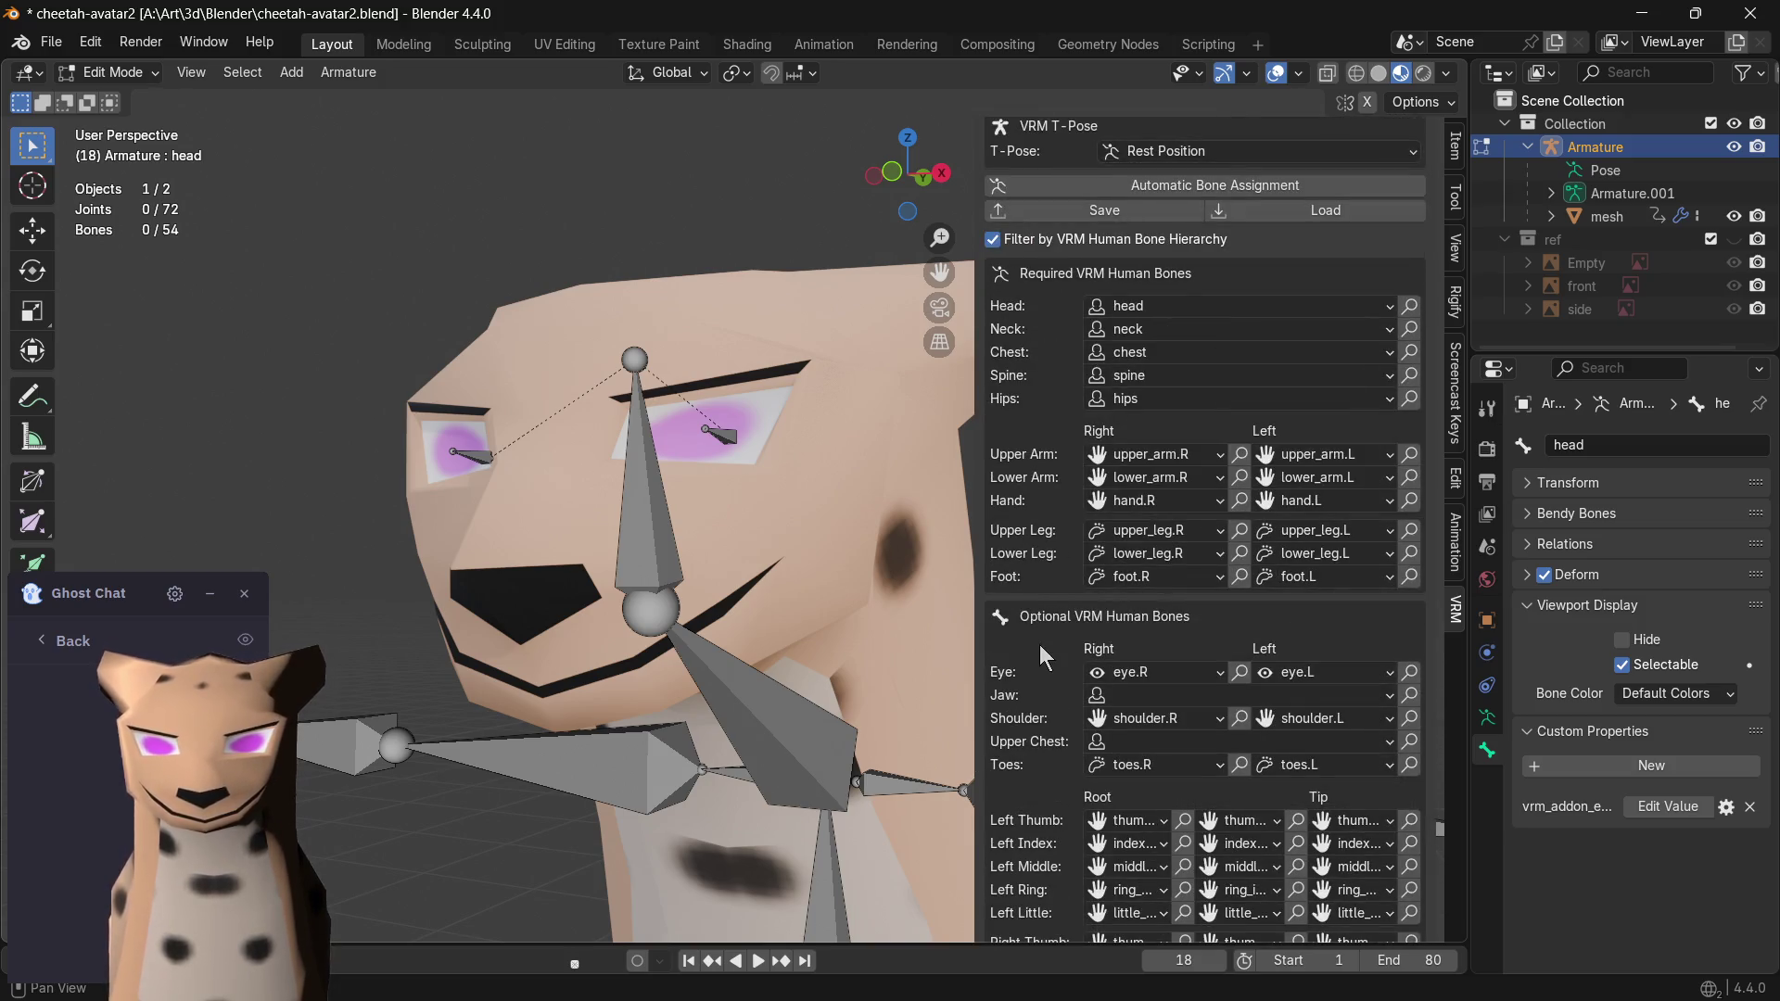
scroll(1039, 640, down, 3)
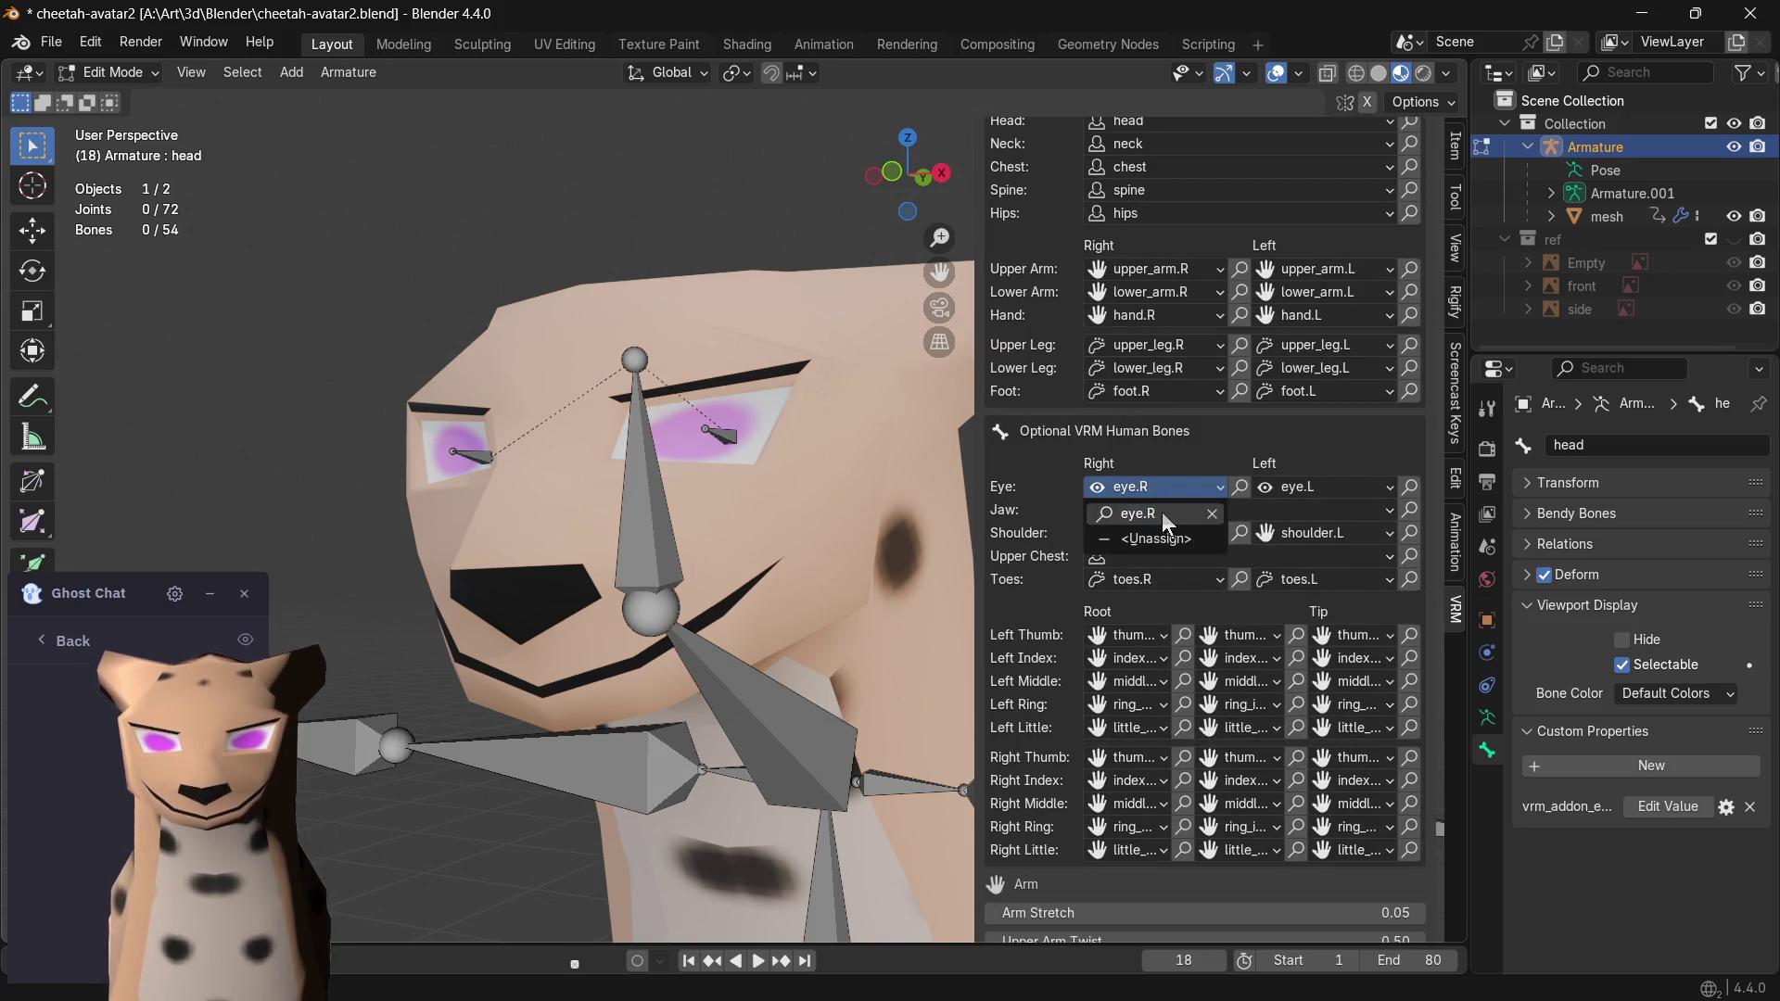
click(1160, 511)
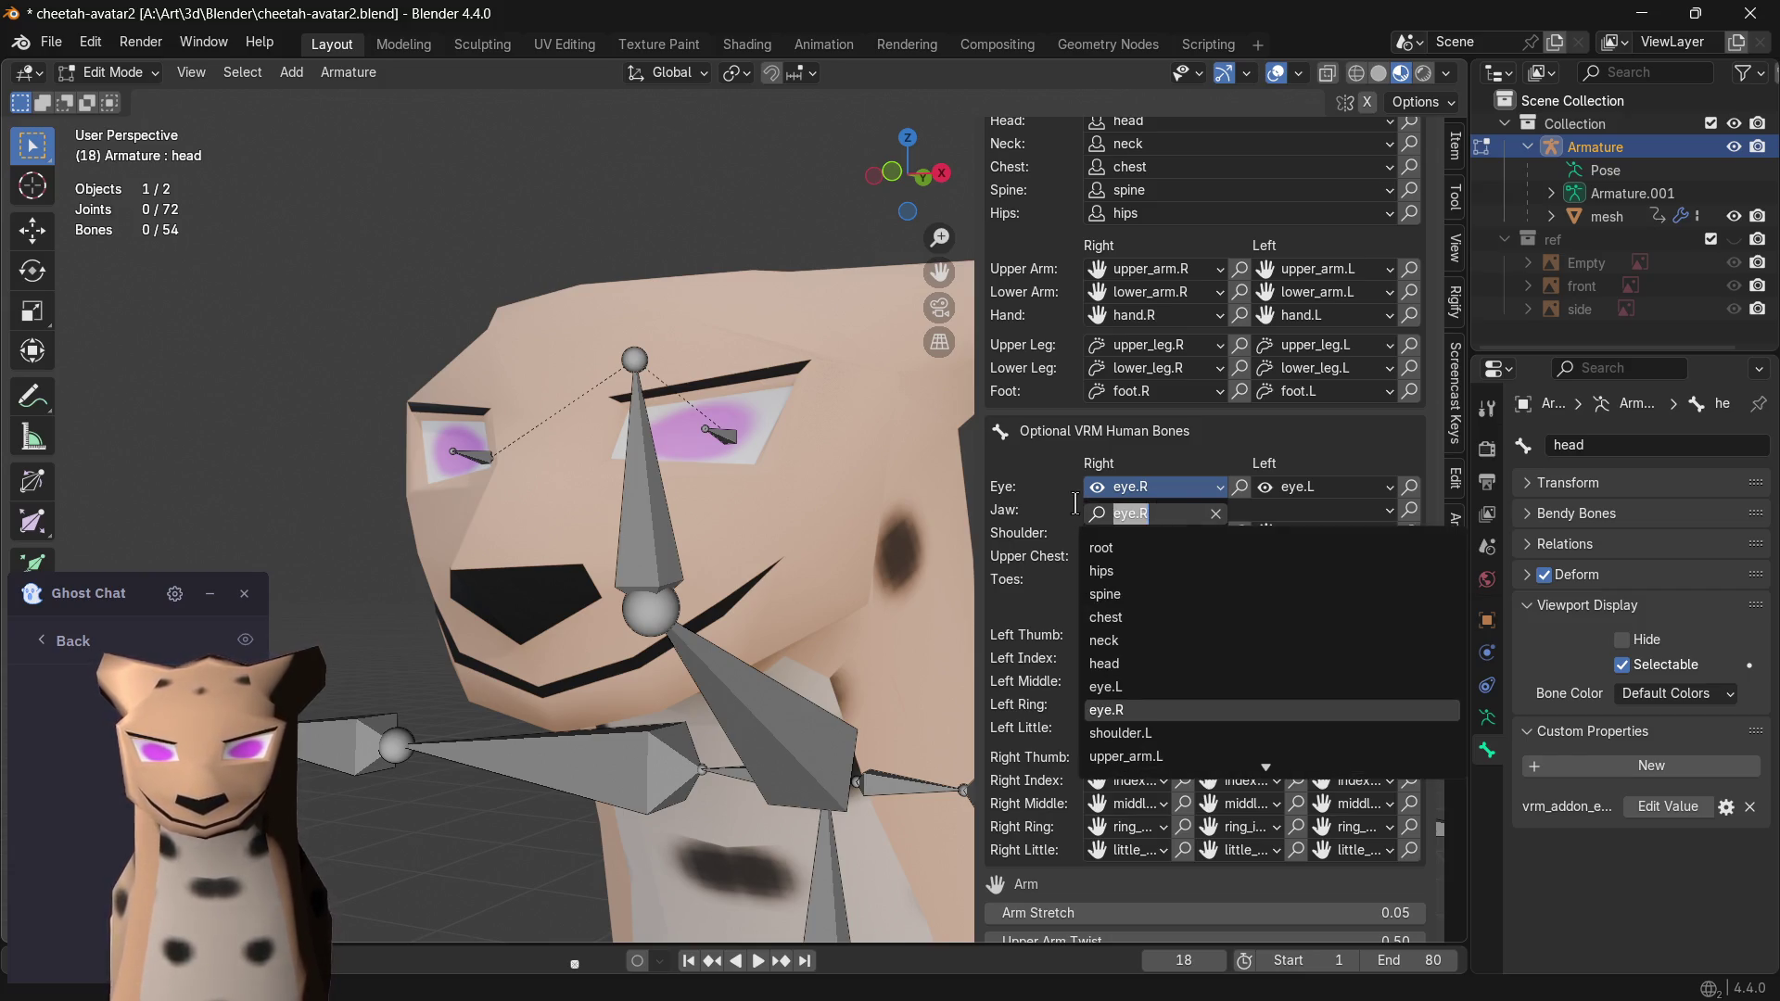
key(BackSpace)
key(Return)
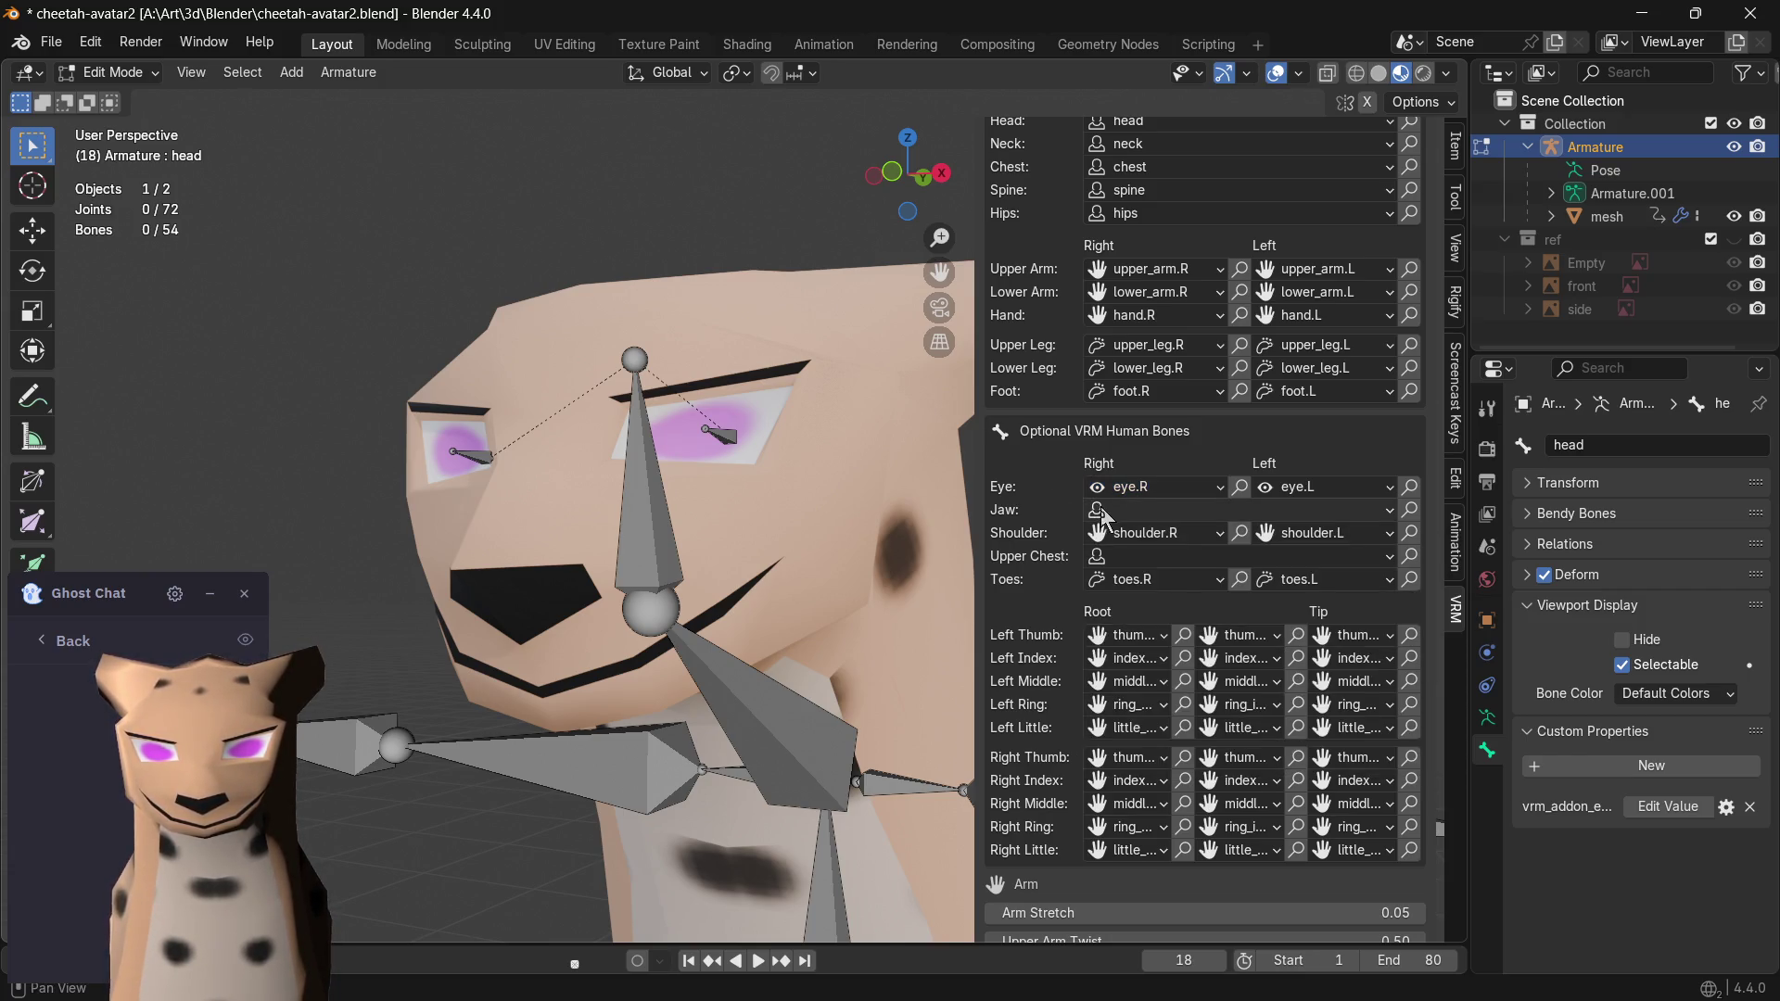
click(1098, 510)
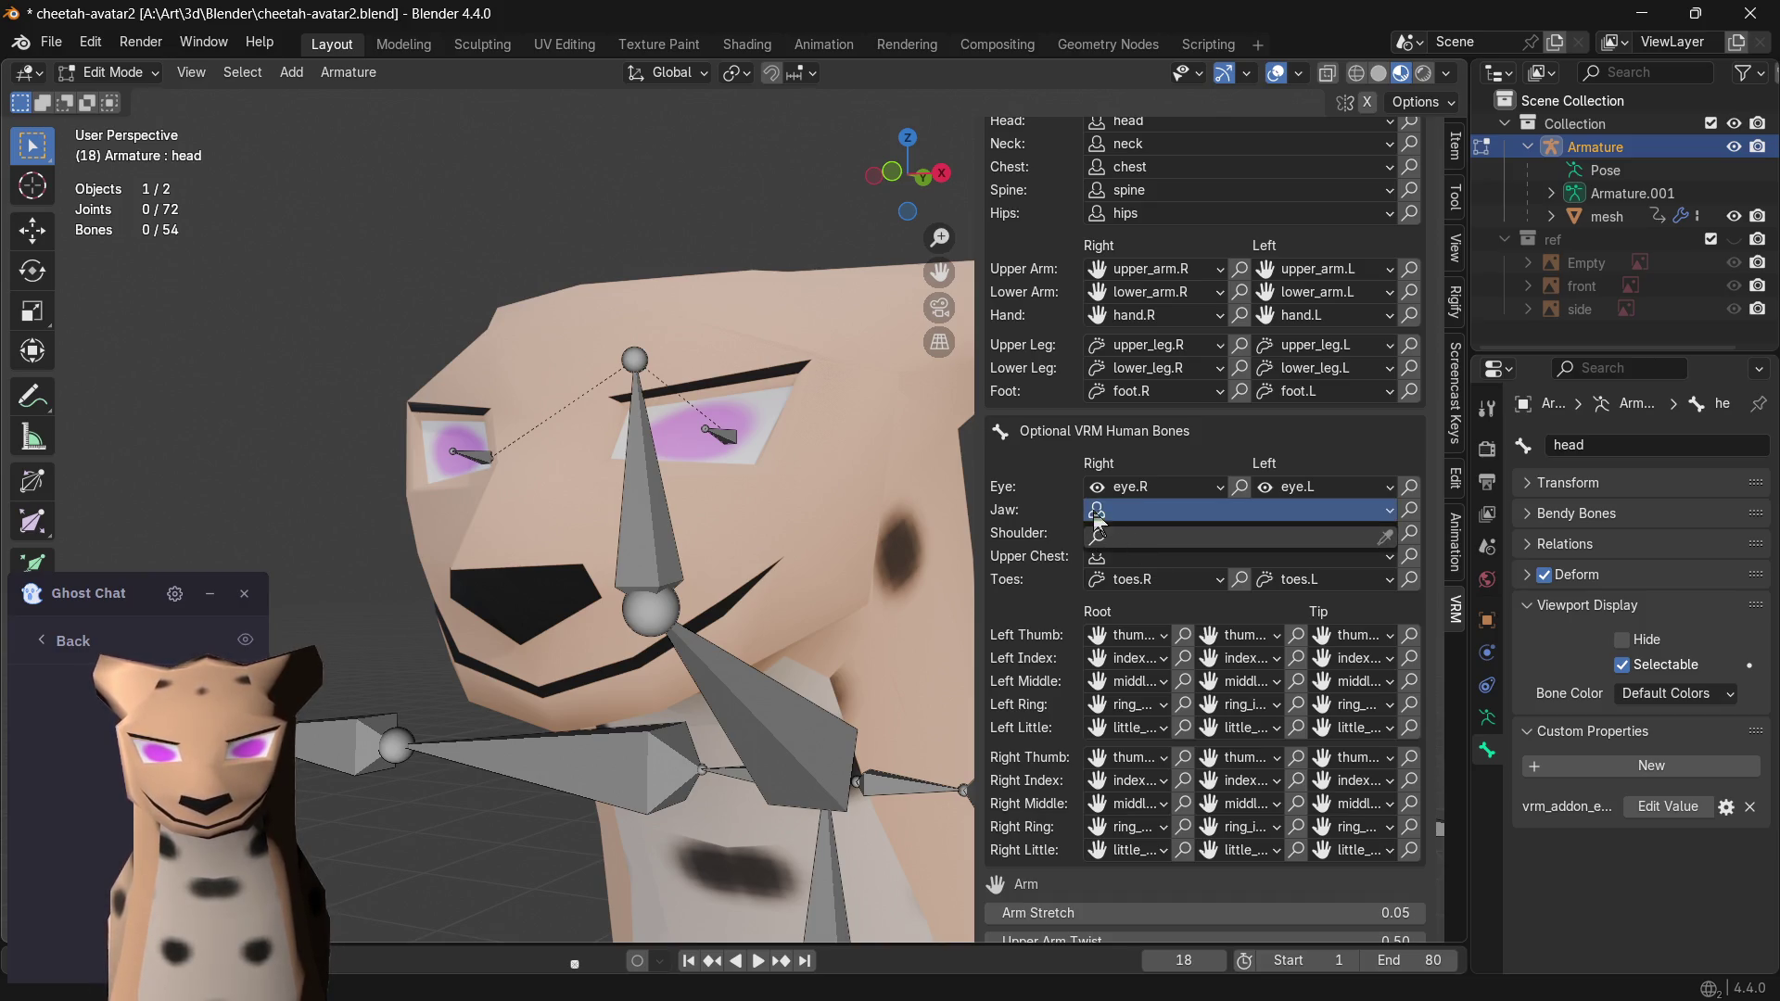
click(1114, 535)
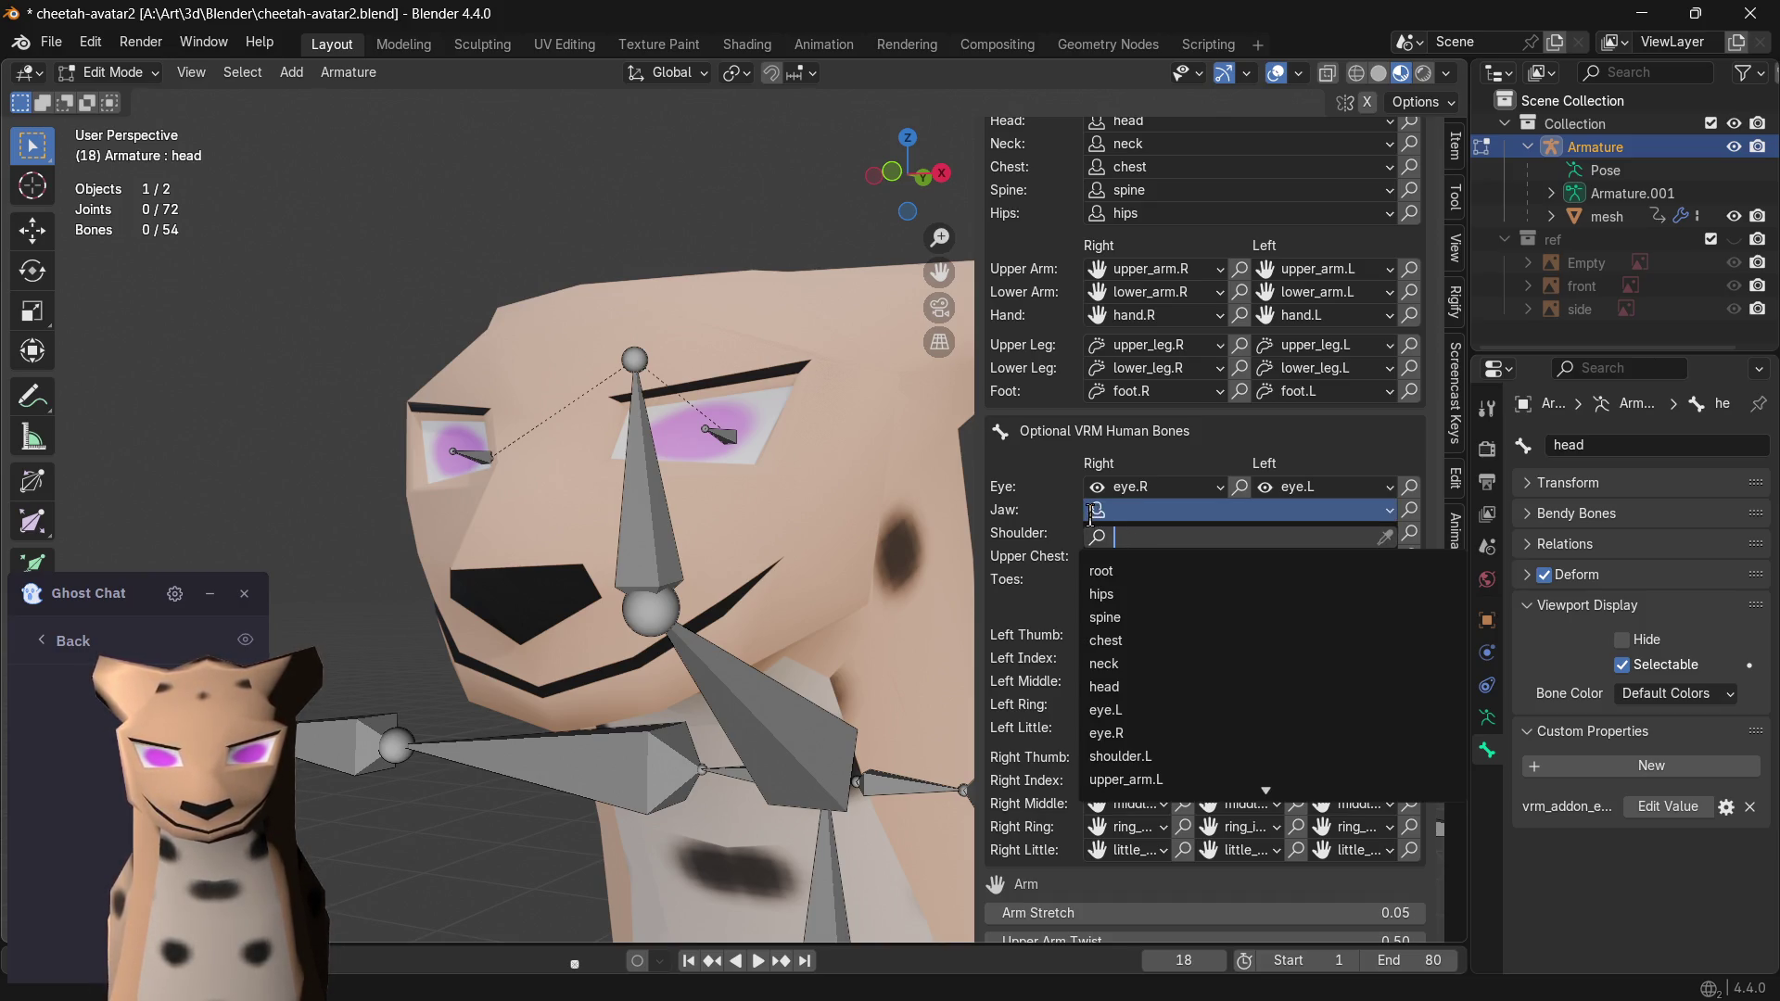
key(Escape)
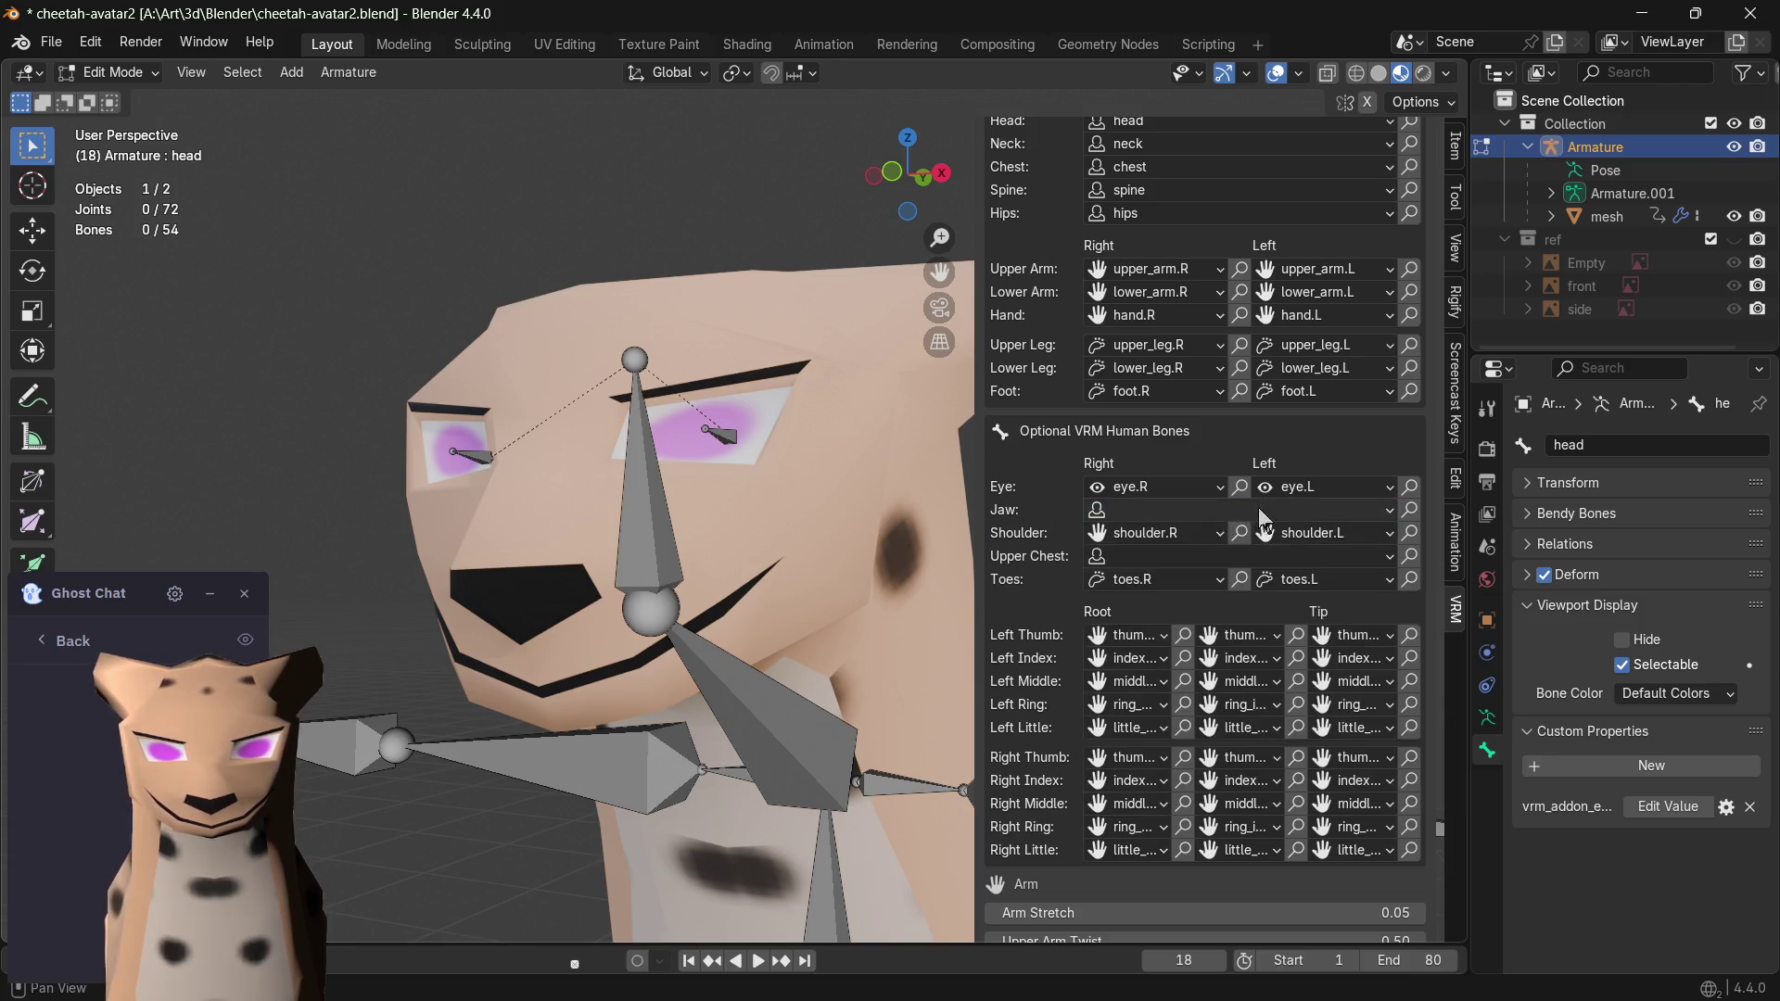
click(1100, 558)
key(Escape)
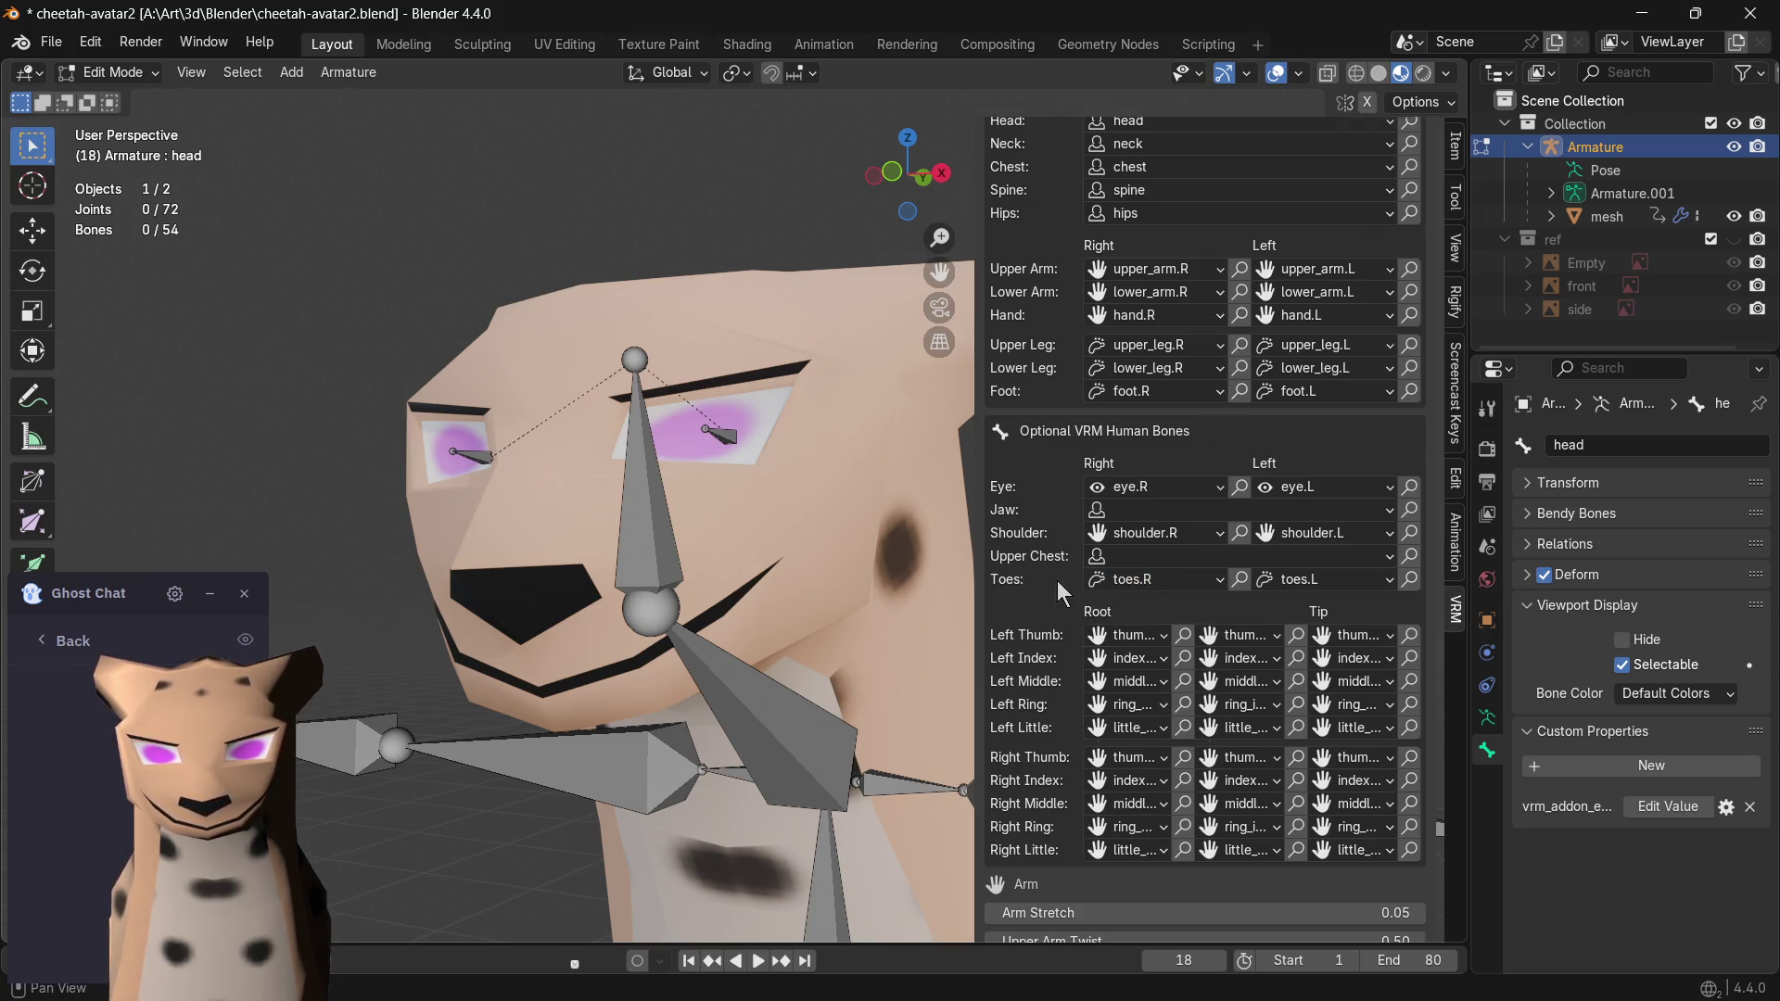
scroll(1057, 580, up, 5)
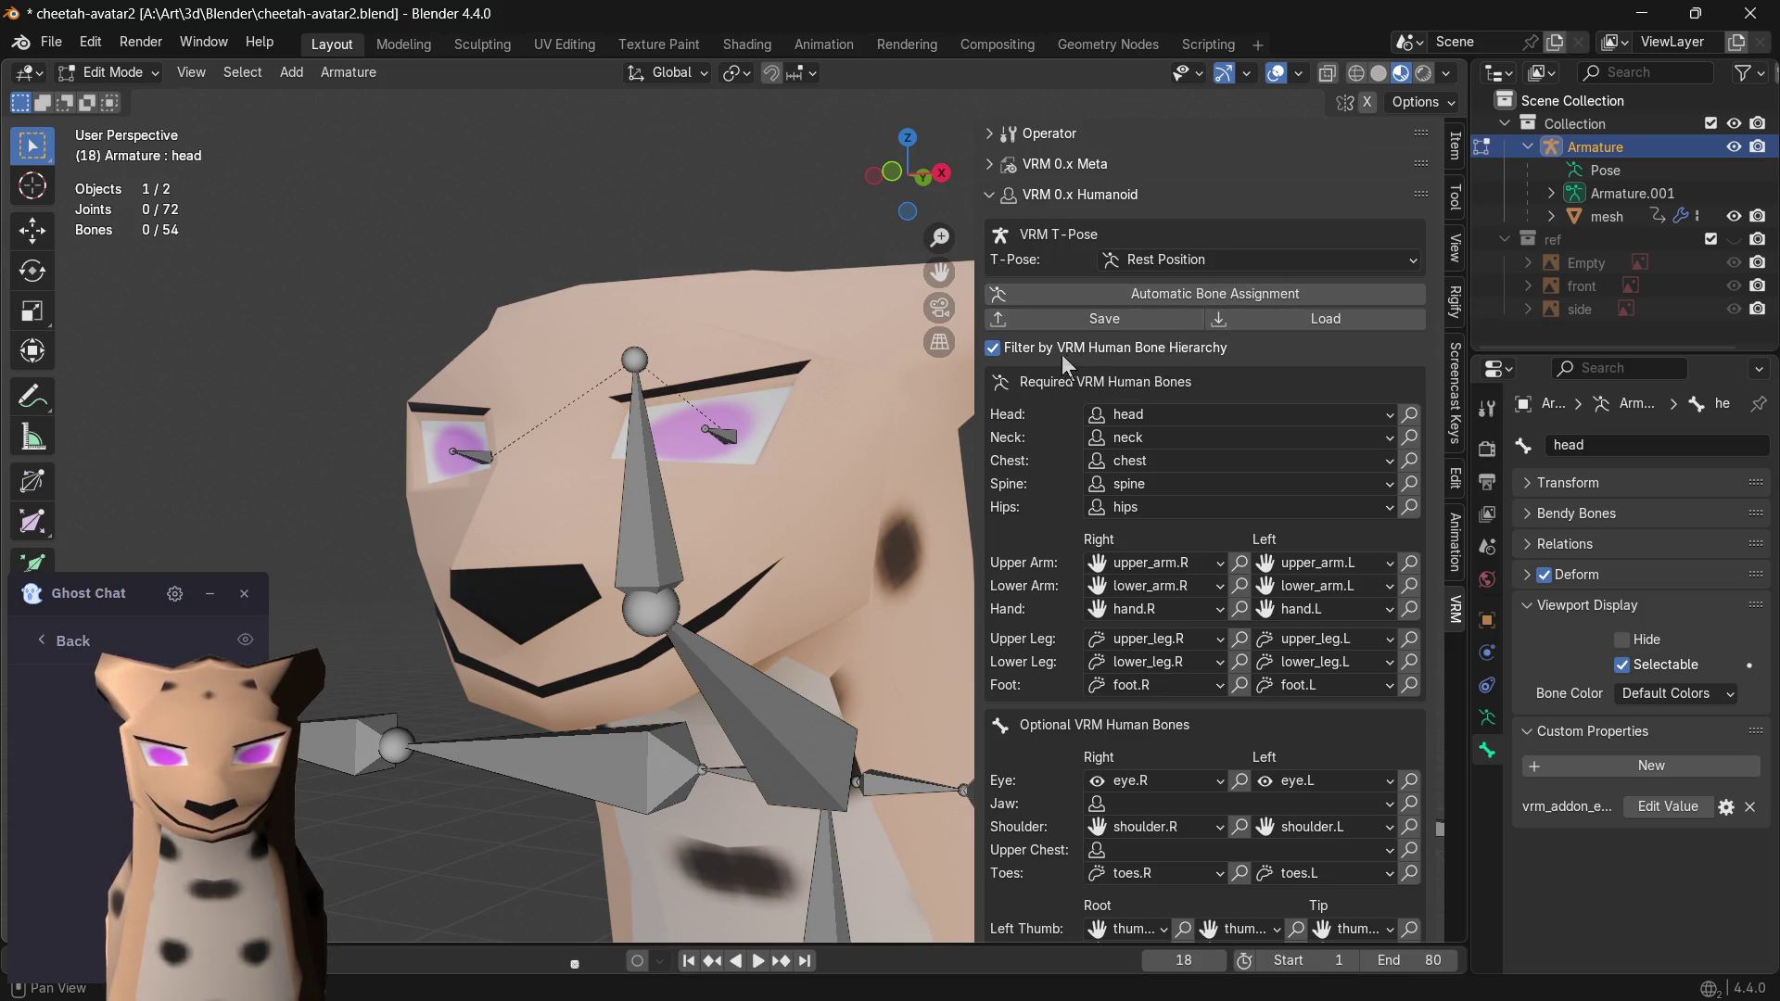
click(993, 348)
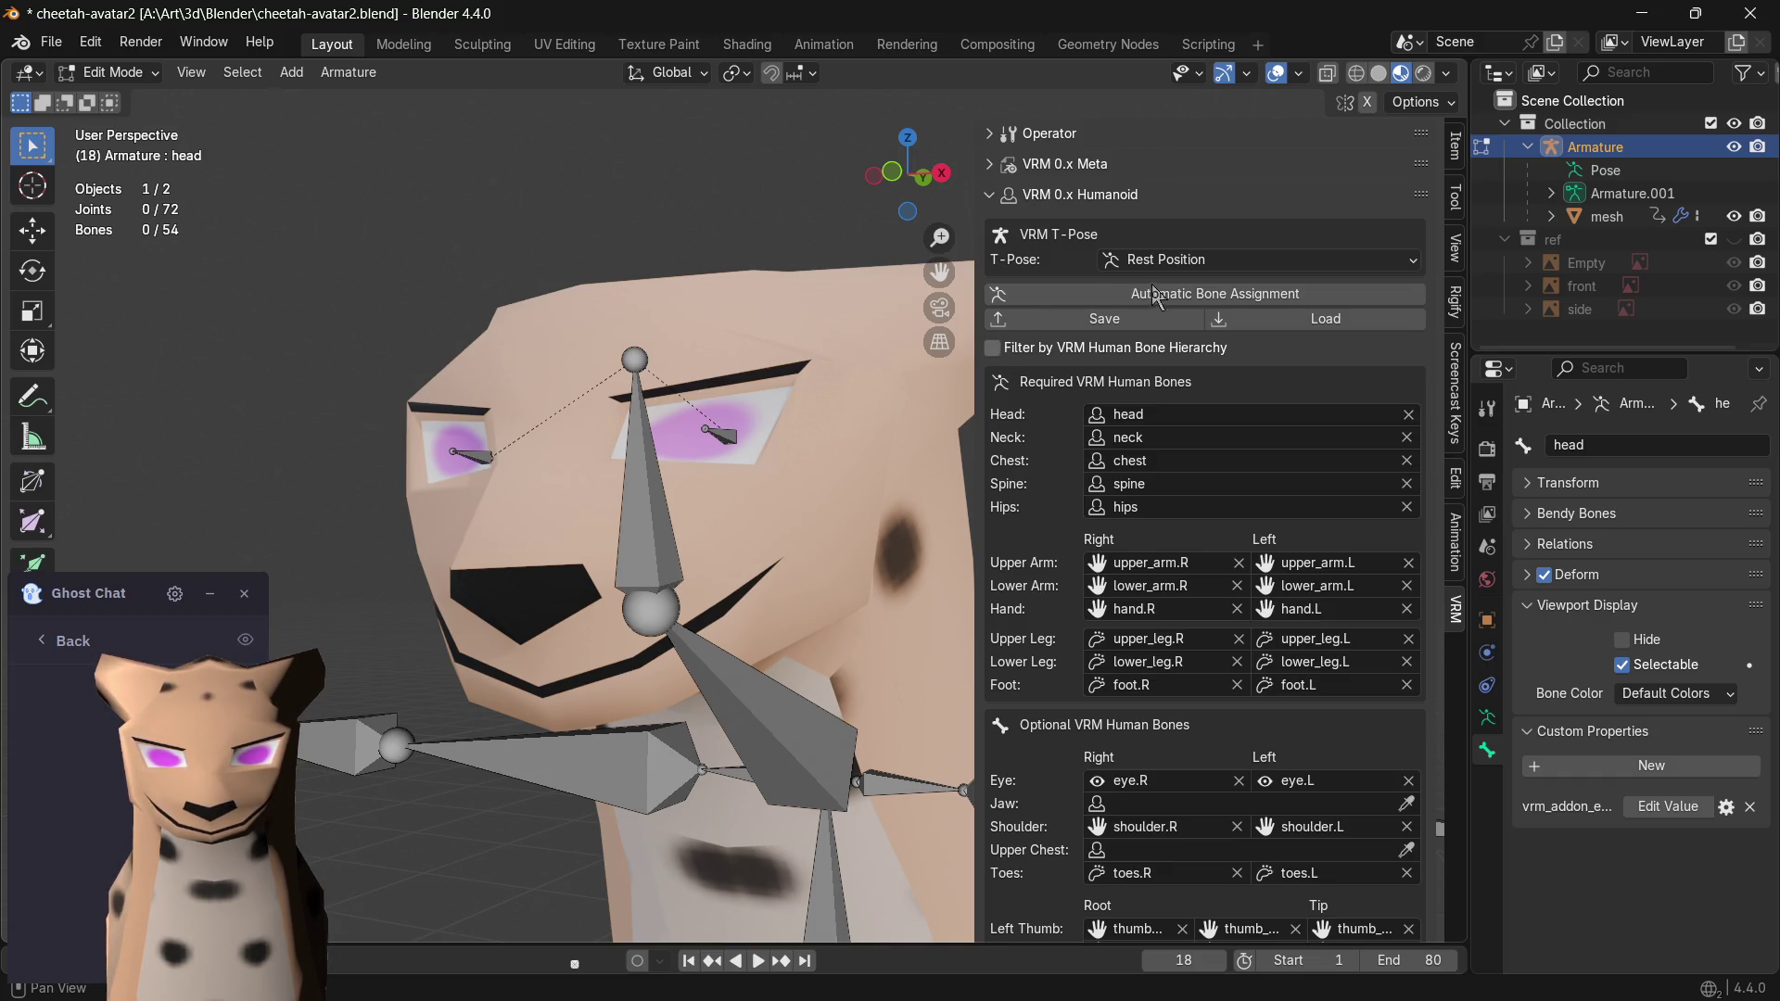
click(1217, 297)
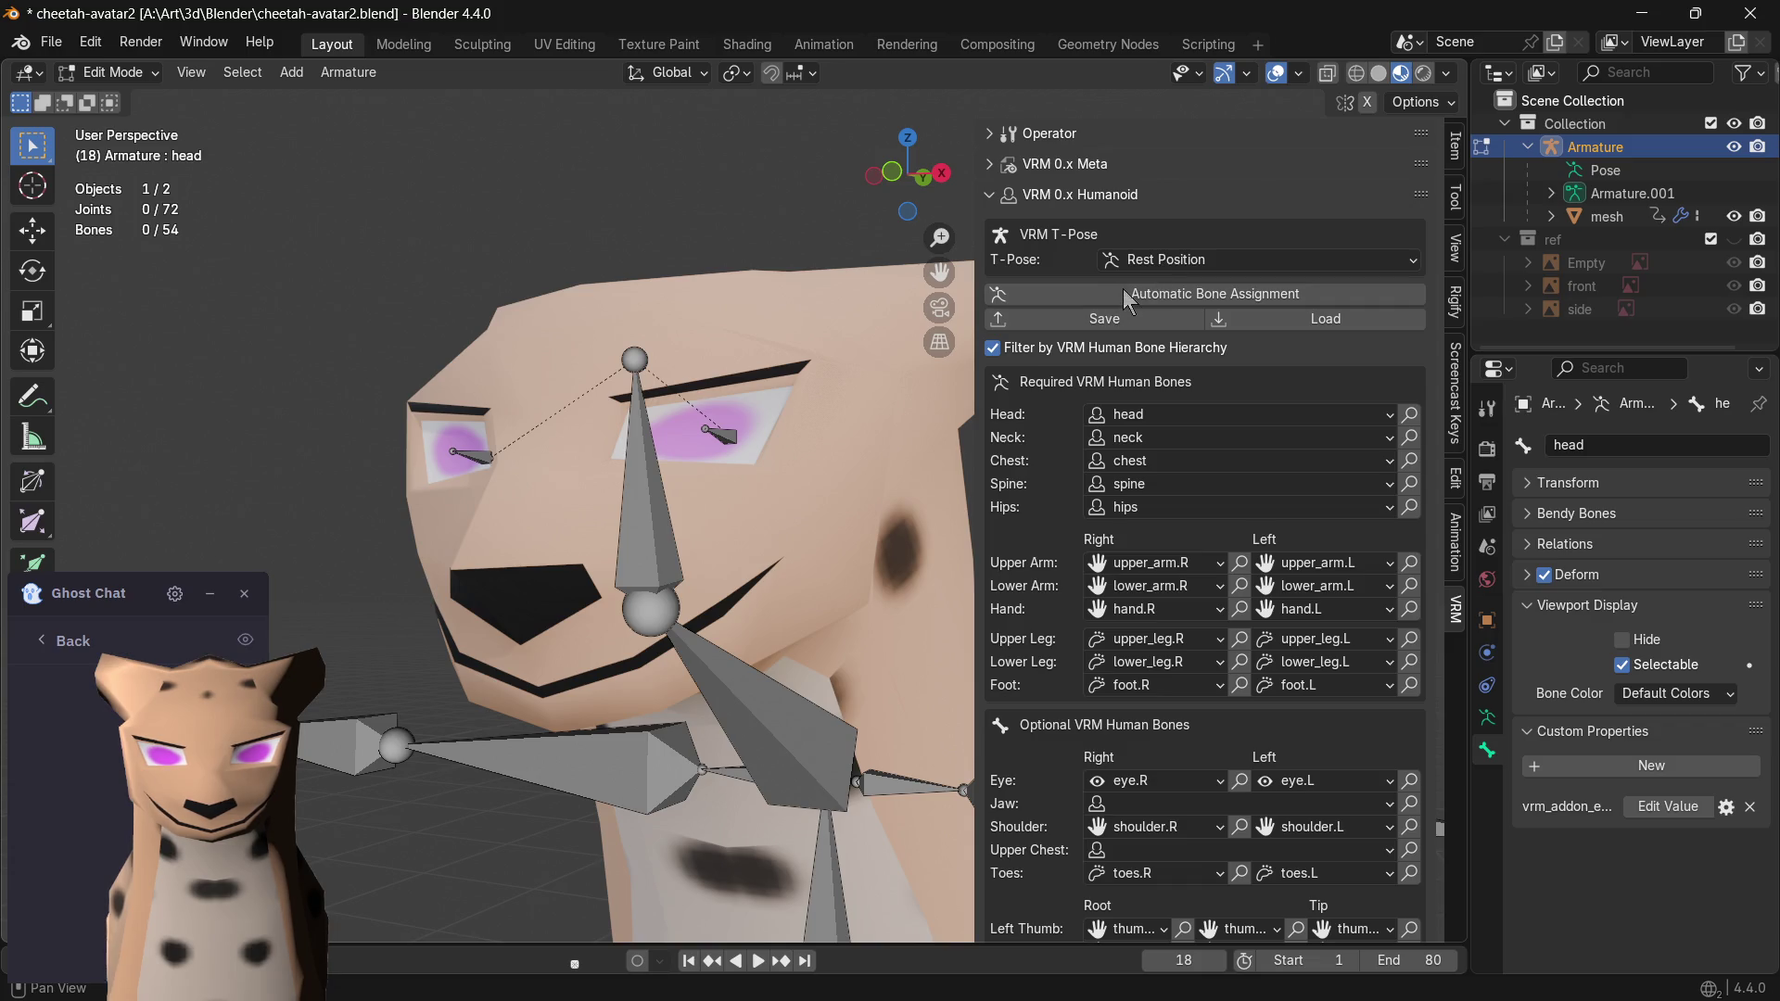